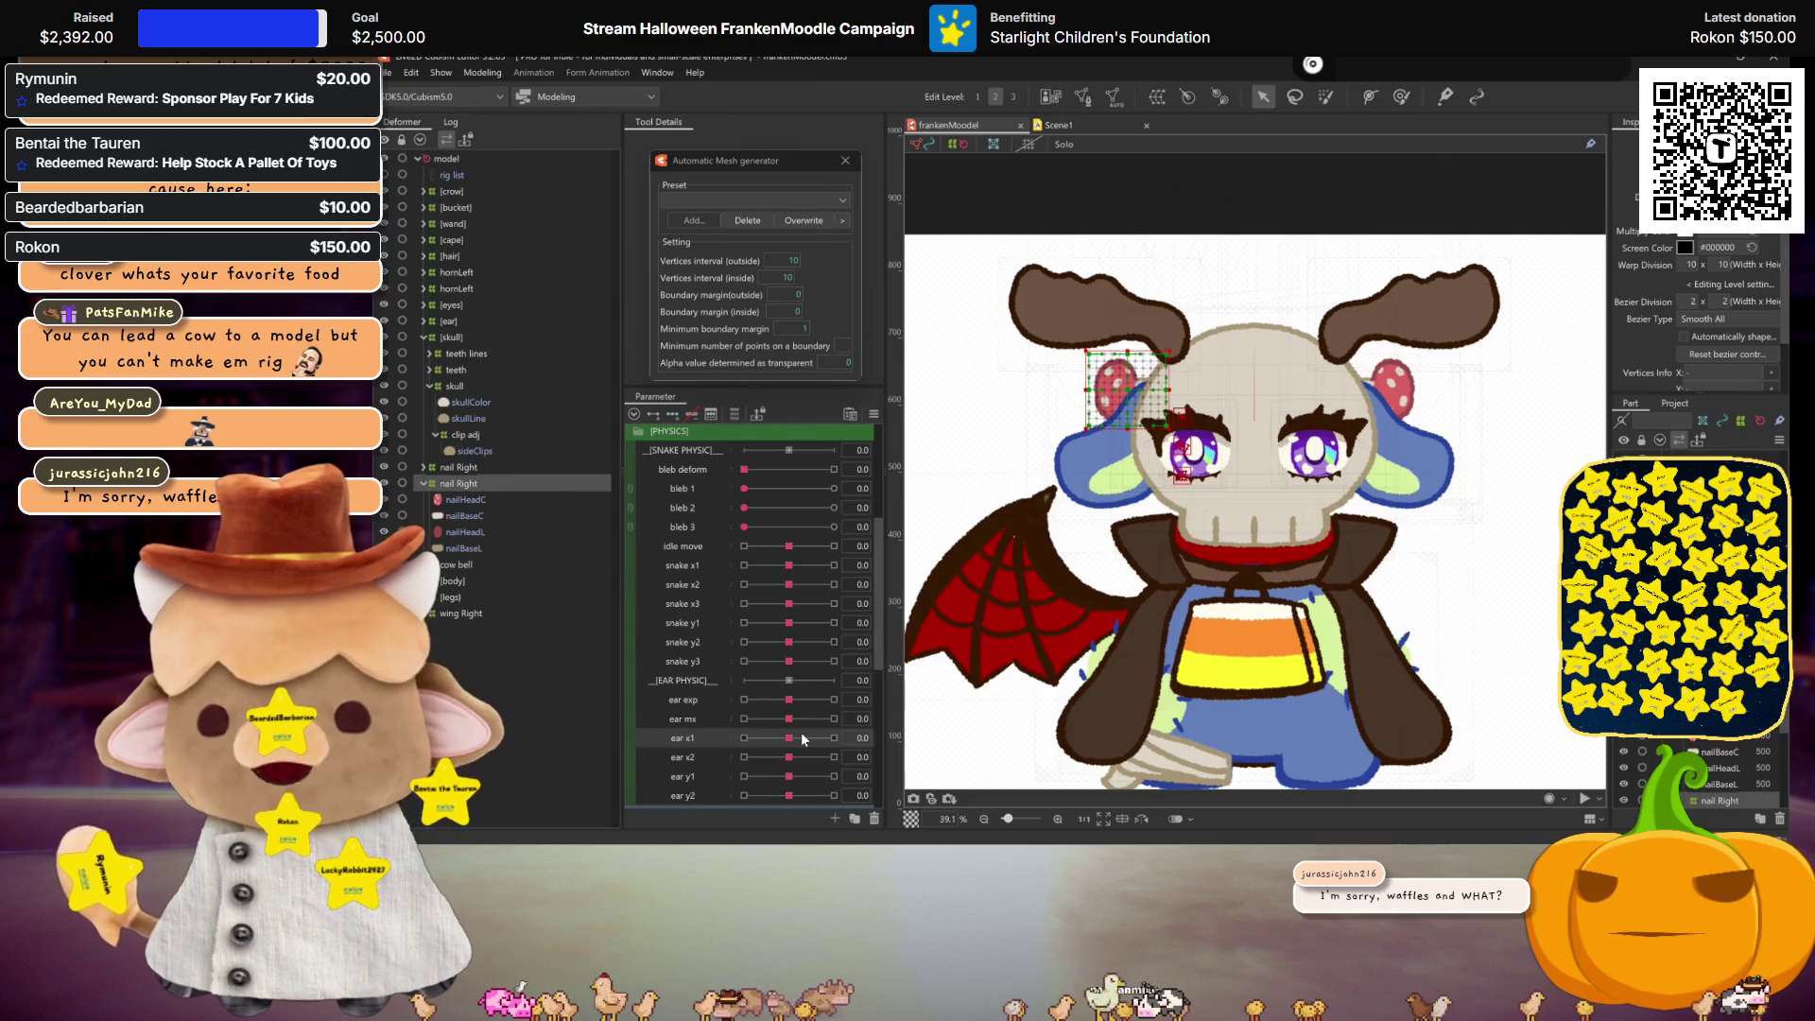
# Step: Reshape the ear warp at the ear x1 30 and -30 keyforms, then return ear x1 to 0
pyautogui.moveTo(802, 737)
pyautogui.mouseDown()
pyautogui.moveTo(835, 738)
pyautogui.moveTo(780, 662)
pyautogui.moveTo(790, 615)
pyautogui.mouseUp()
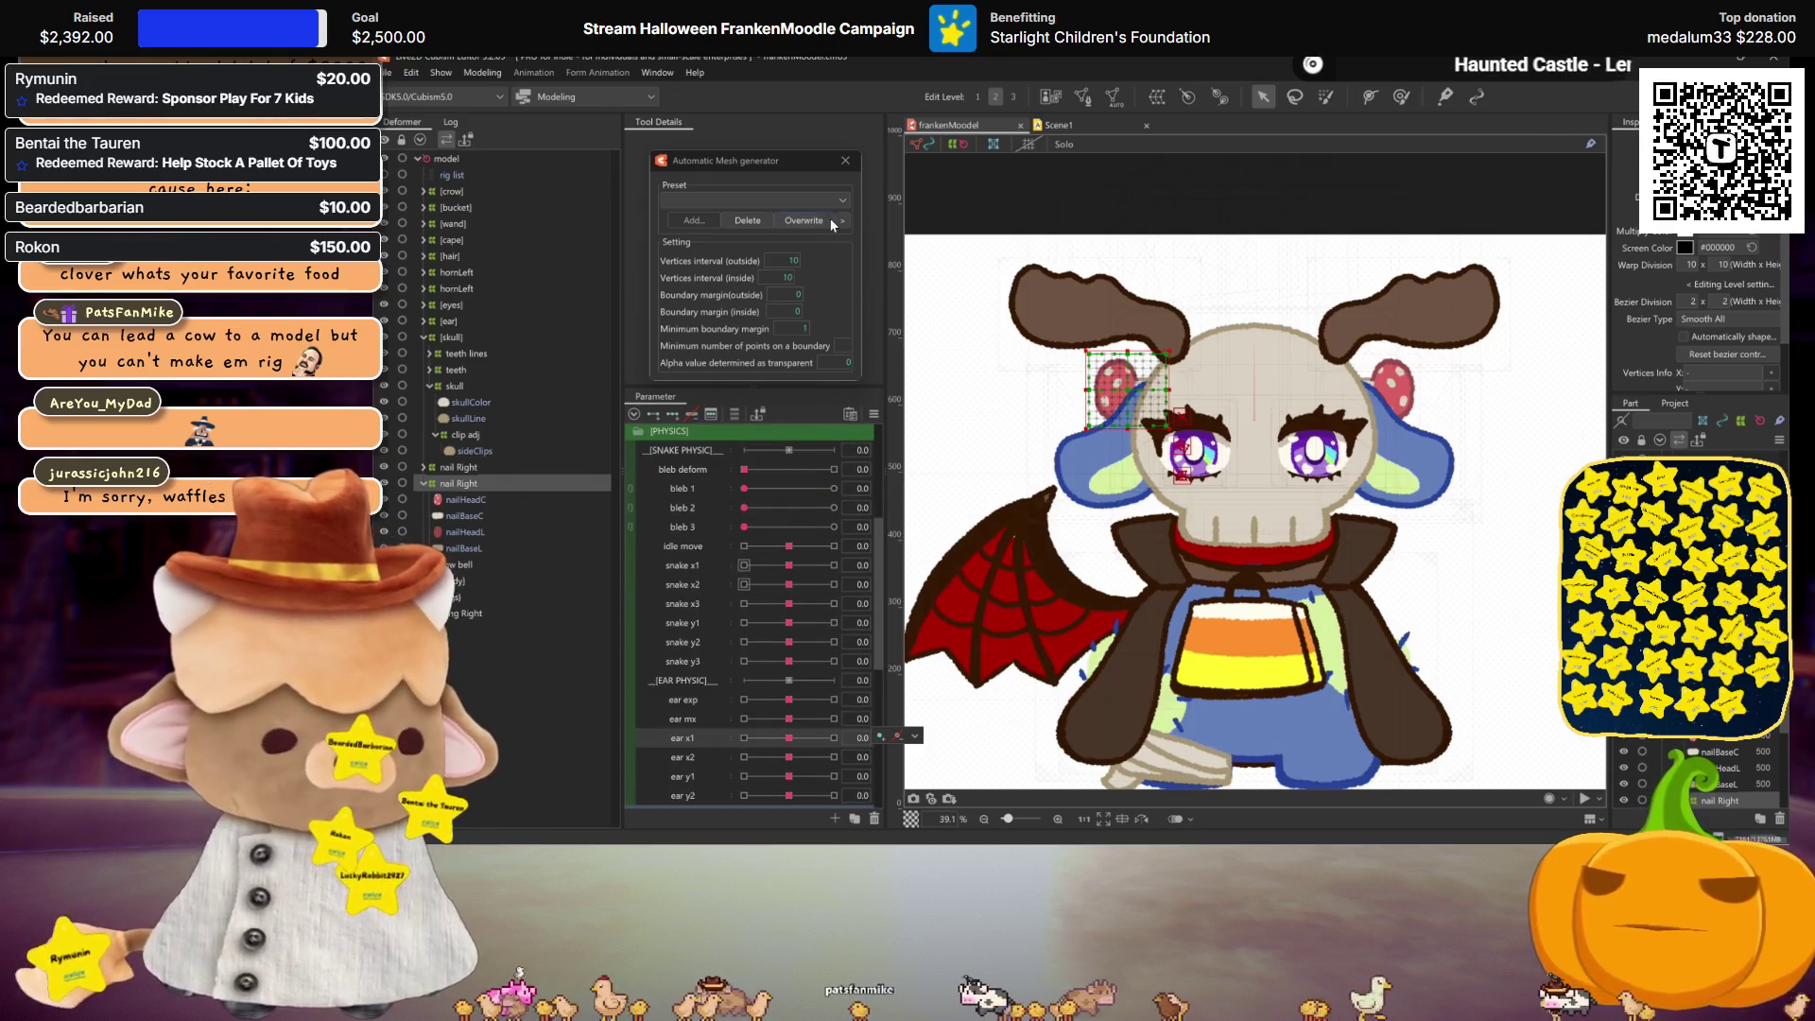
pyautogui.scroll(-2, 739, 604)
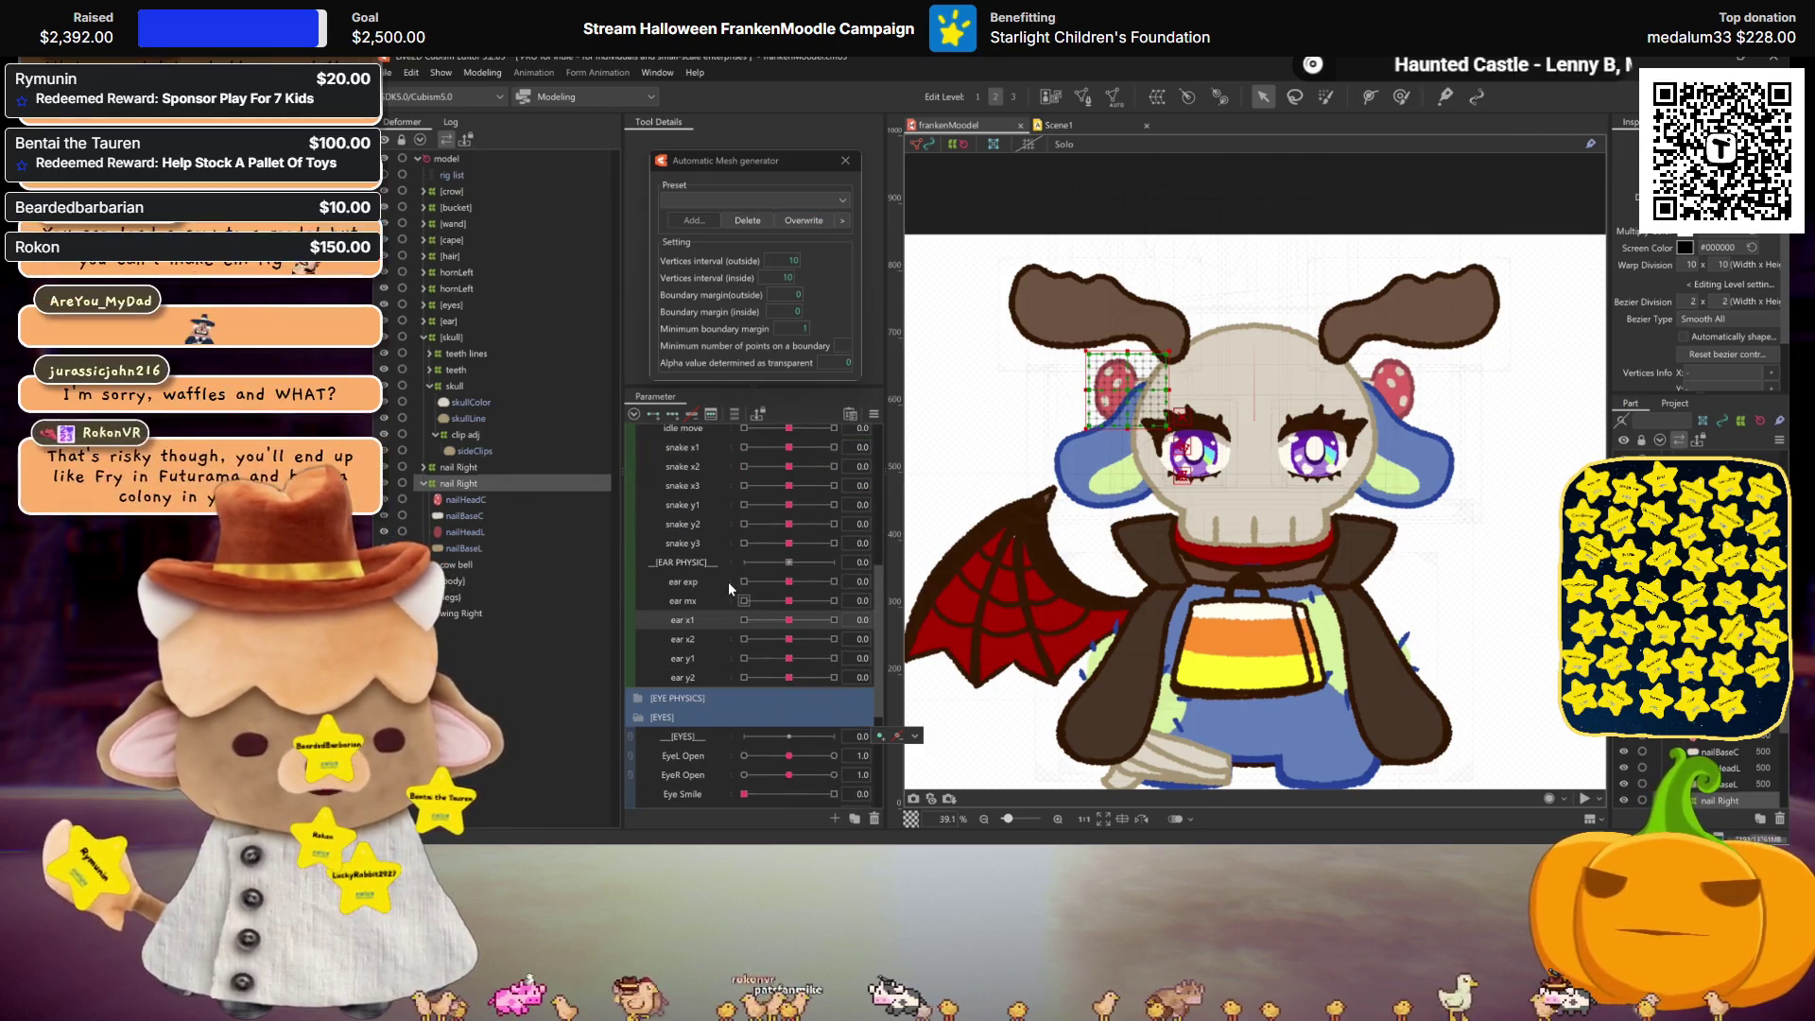
pyautogui.scroll(2, 728, 581)
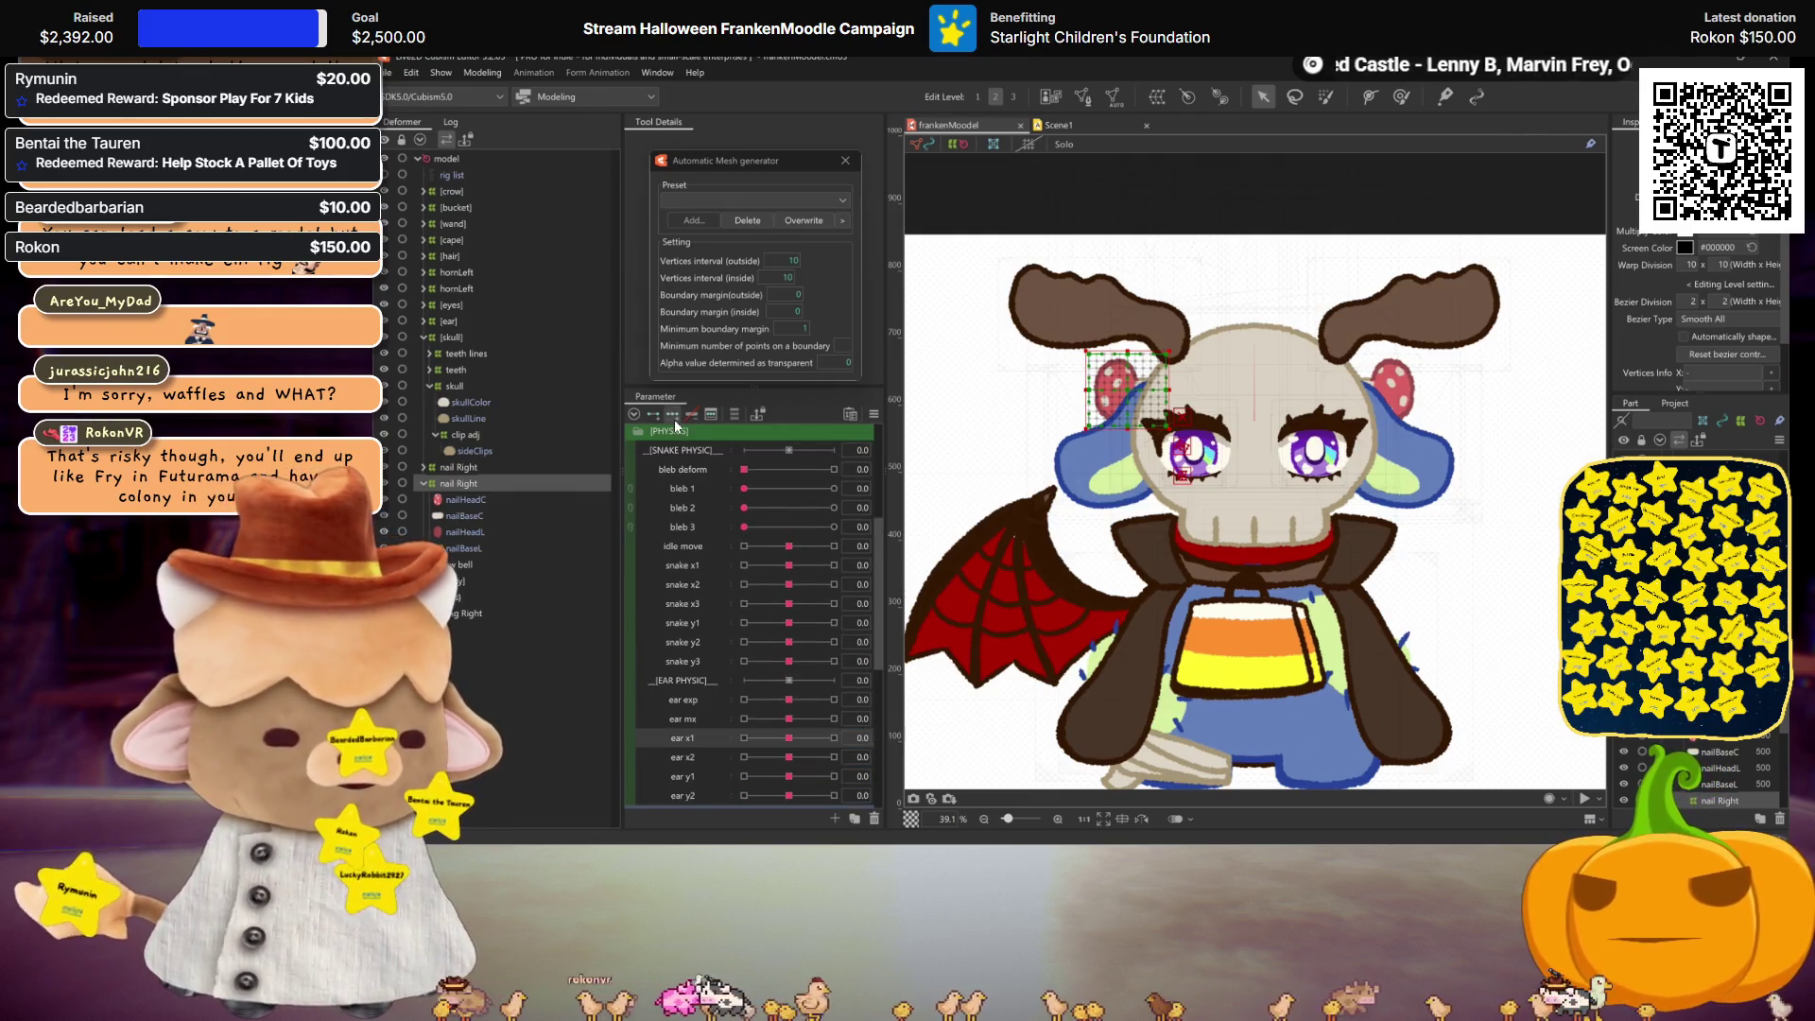
pyautogui.click(834, 738)
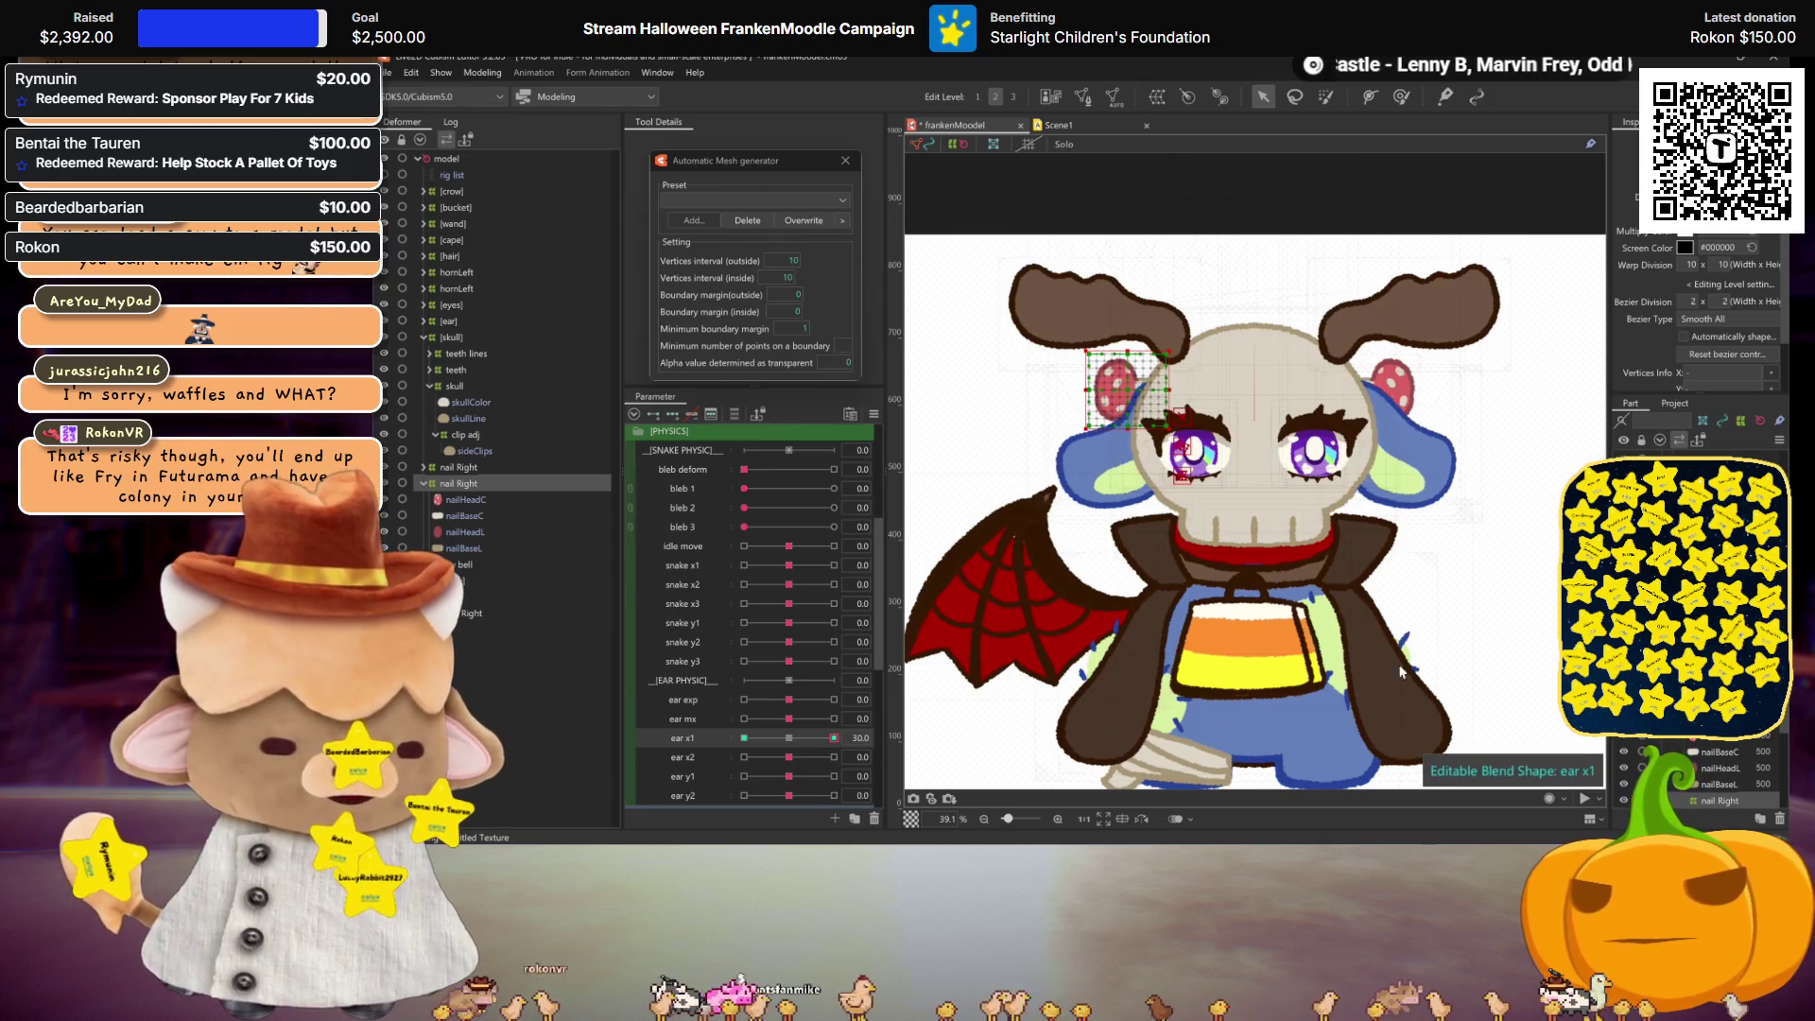
pyautogui.click(1141, 392)
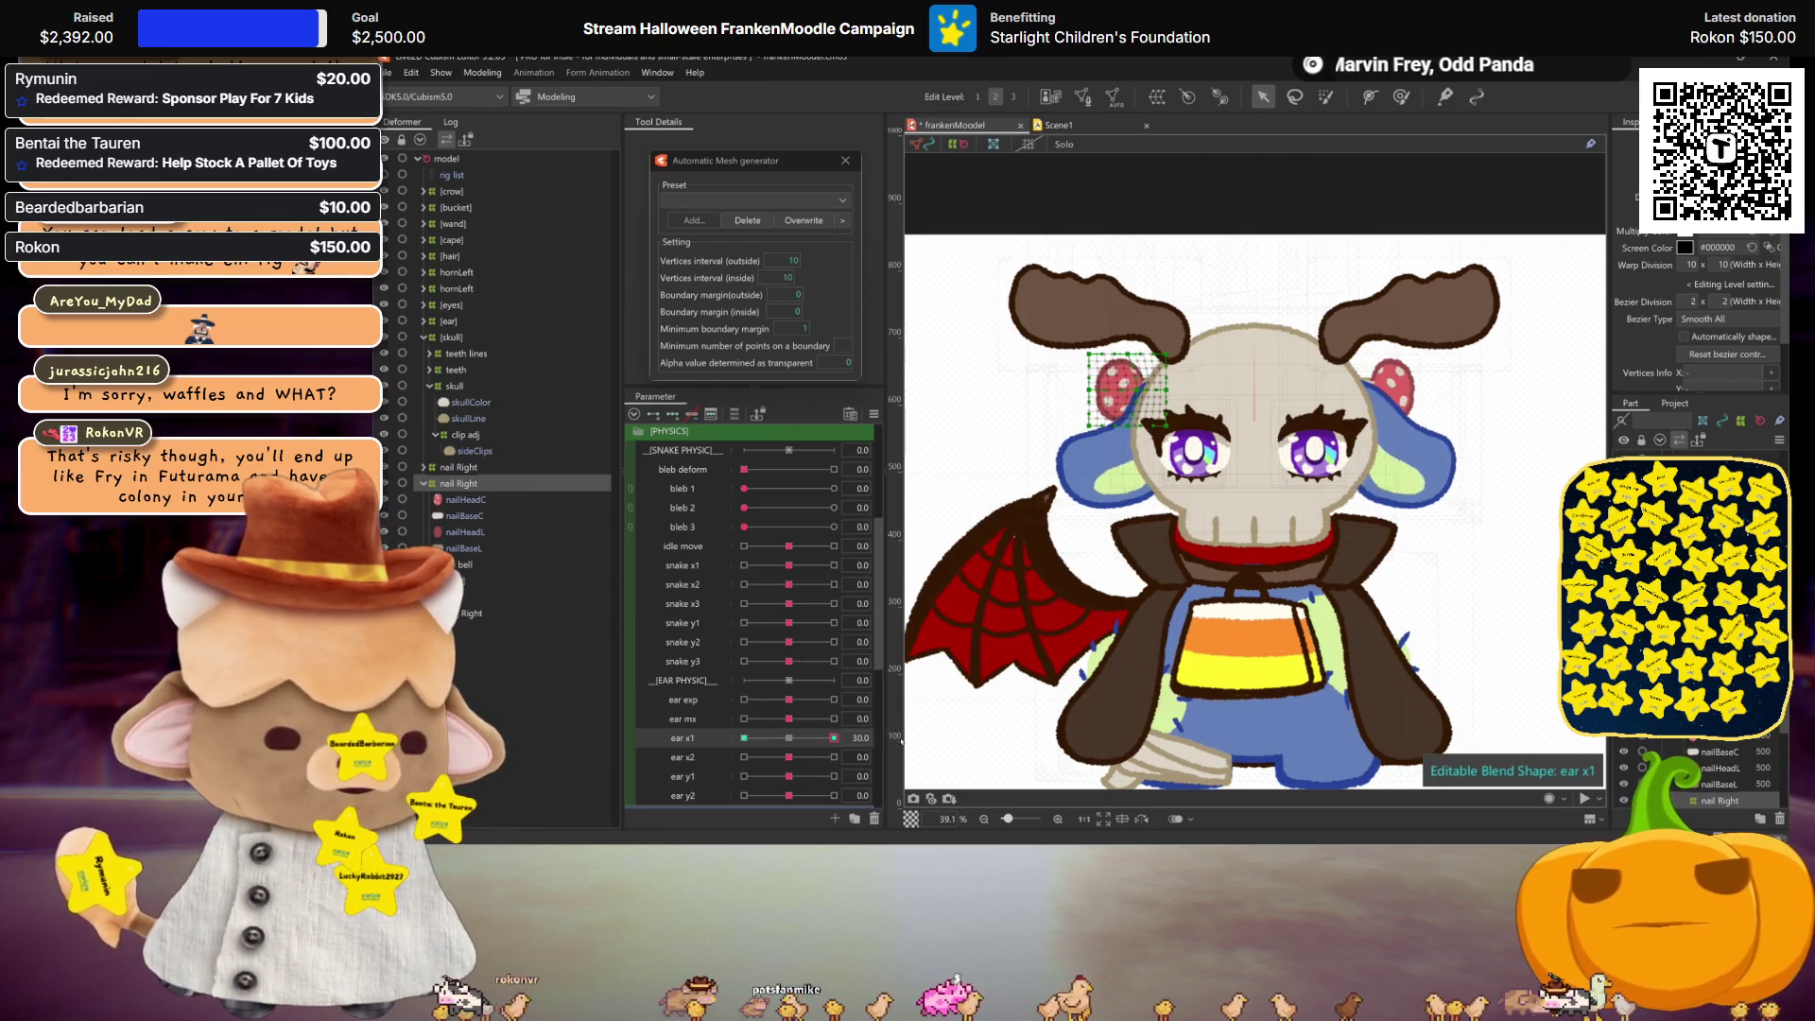
pyautogui.click(1045, 596)
pyautogui.click(832, 738)
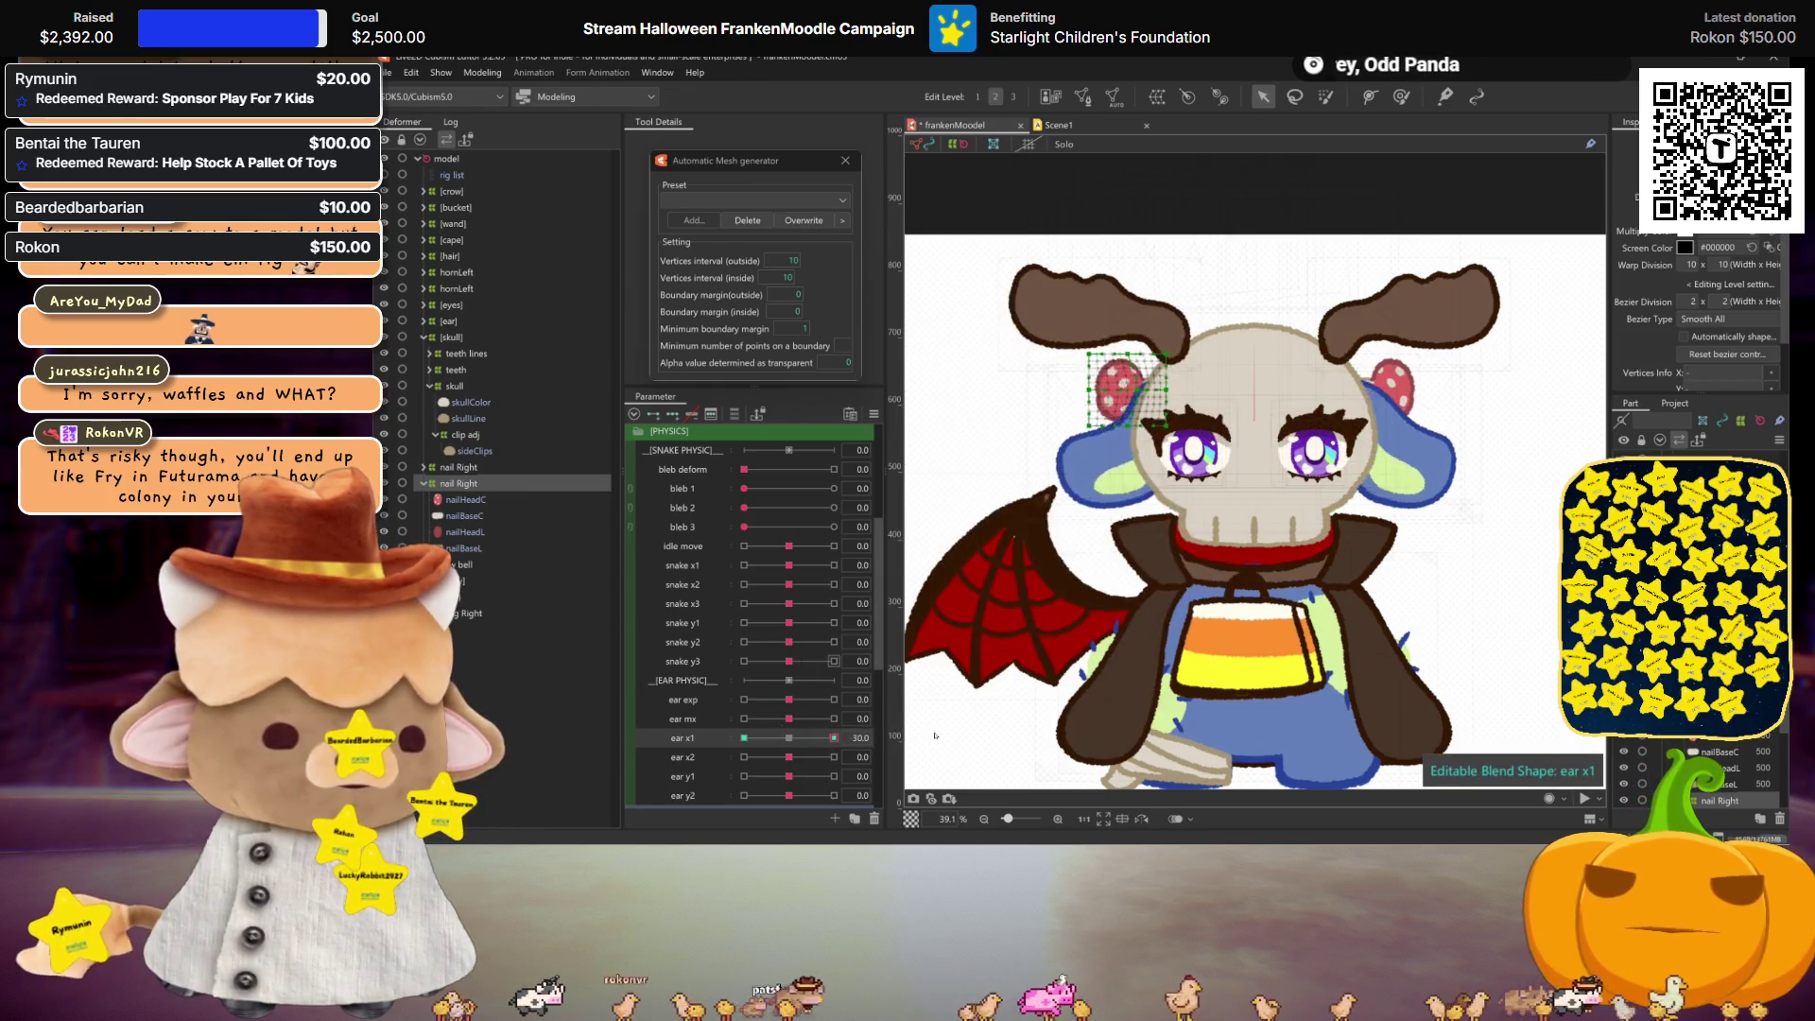
pyautogui.click(787, 743)
# Step: Add end keys to ear x2 and reshape the ear at its 30 and -30 keyforms
pyautogui.click(673, 756)
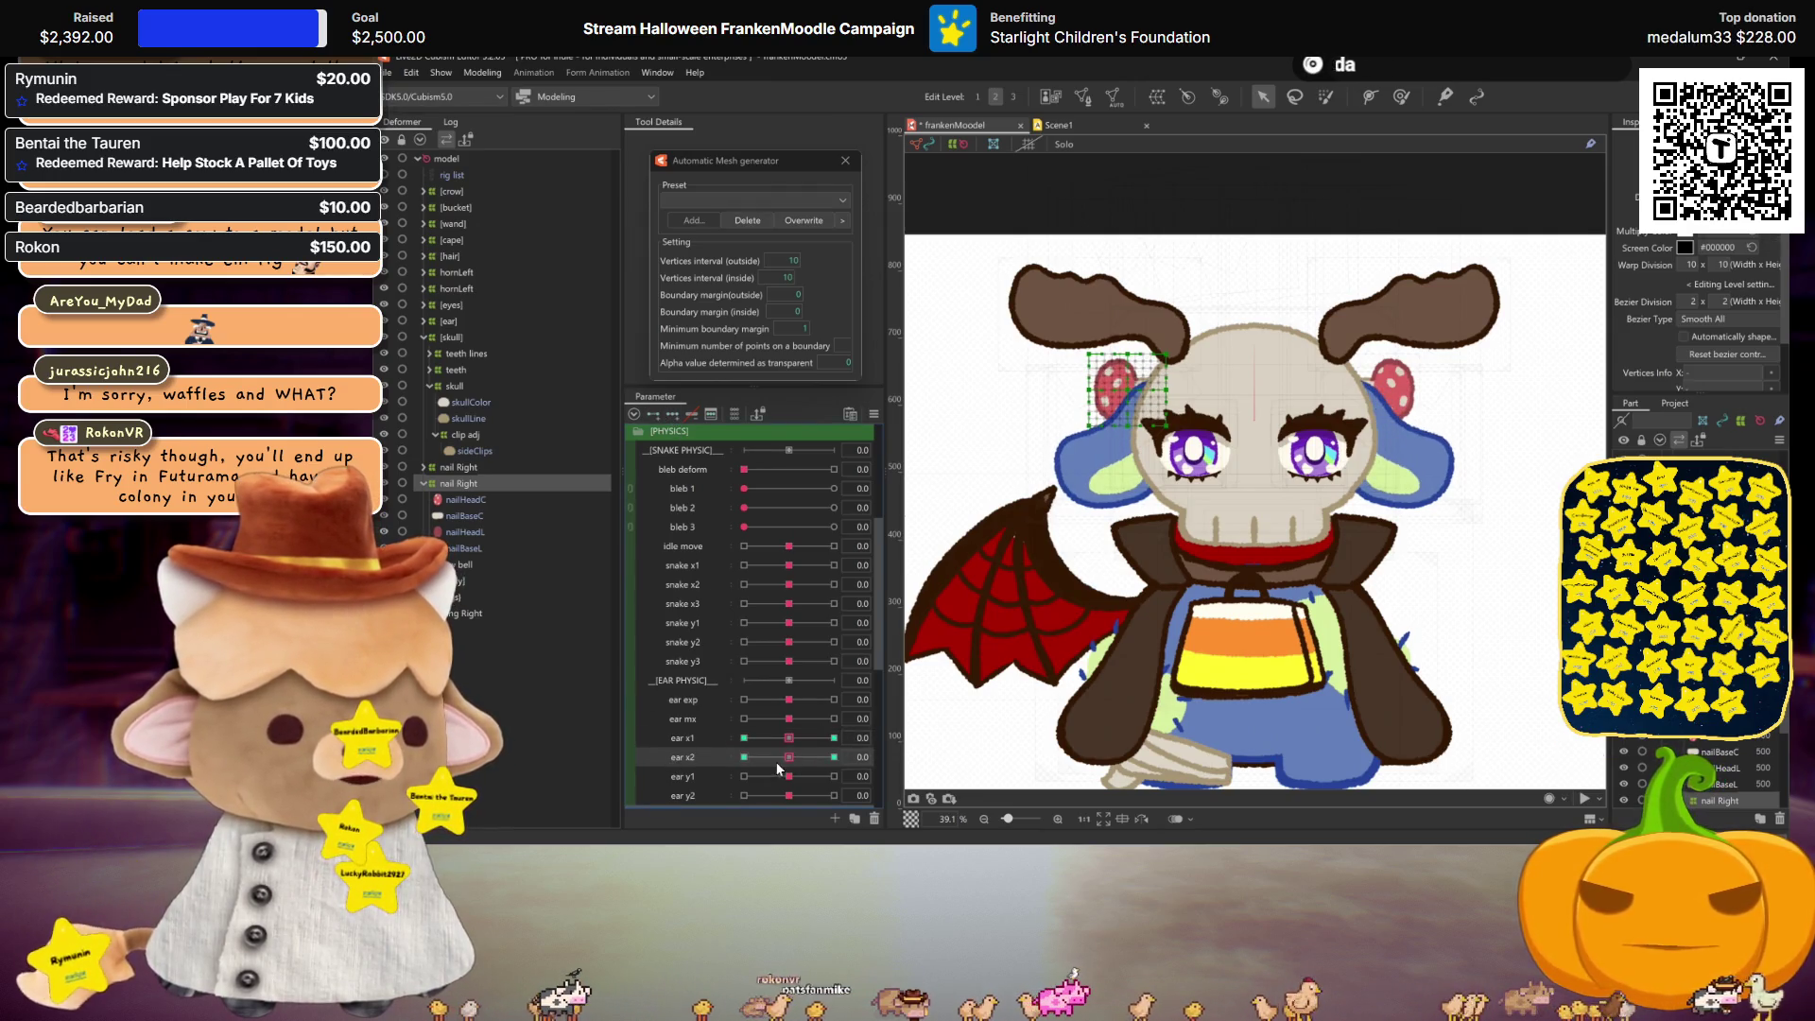
pyautogui.click(834, 757)
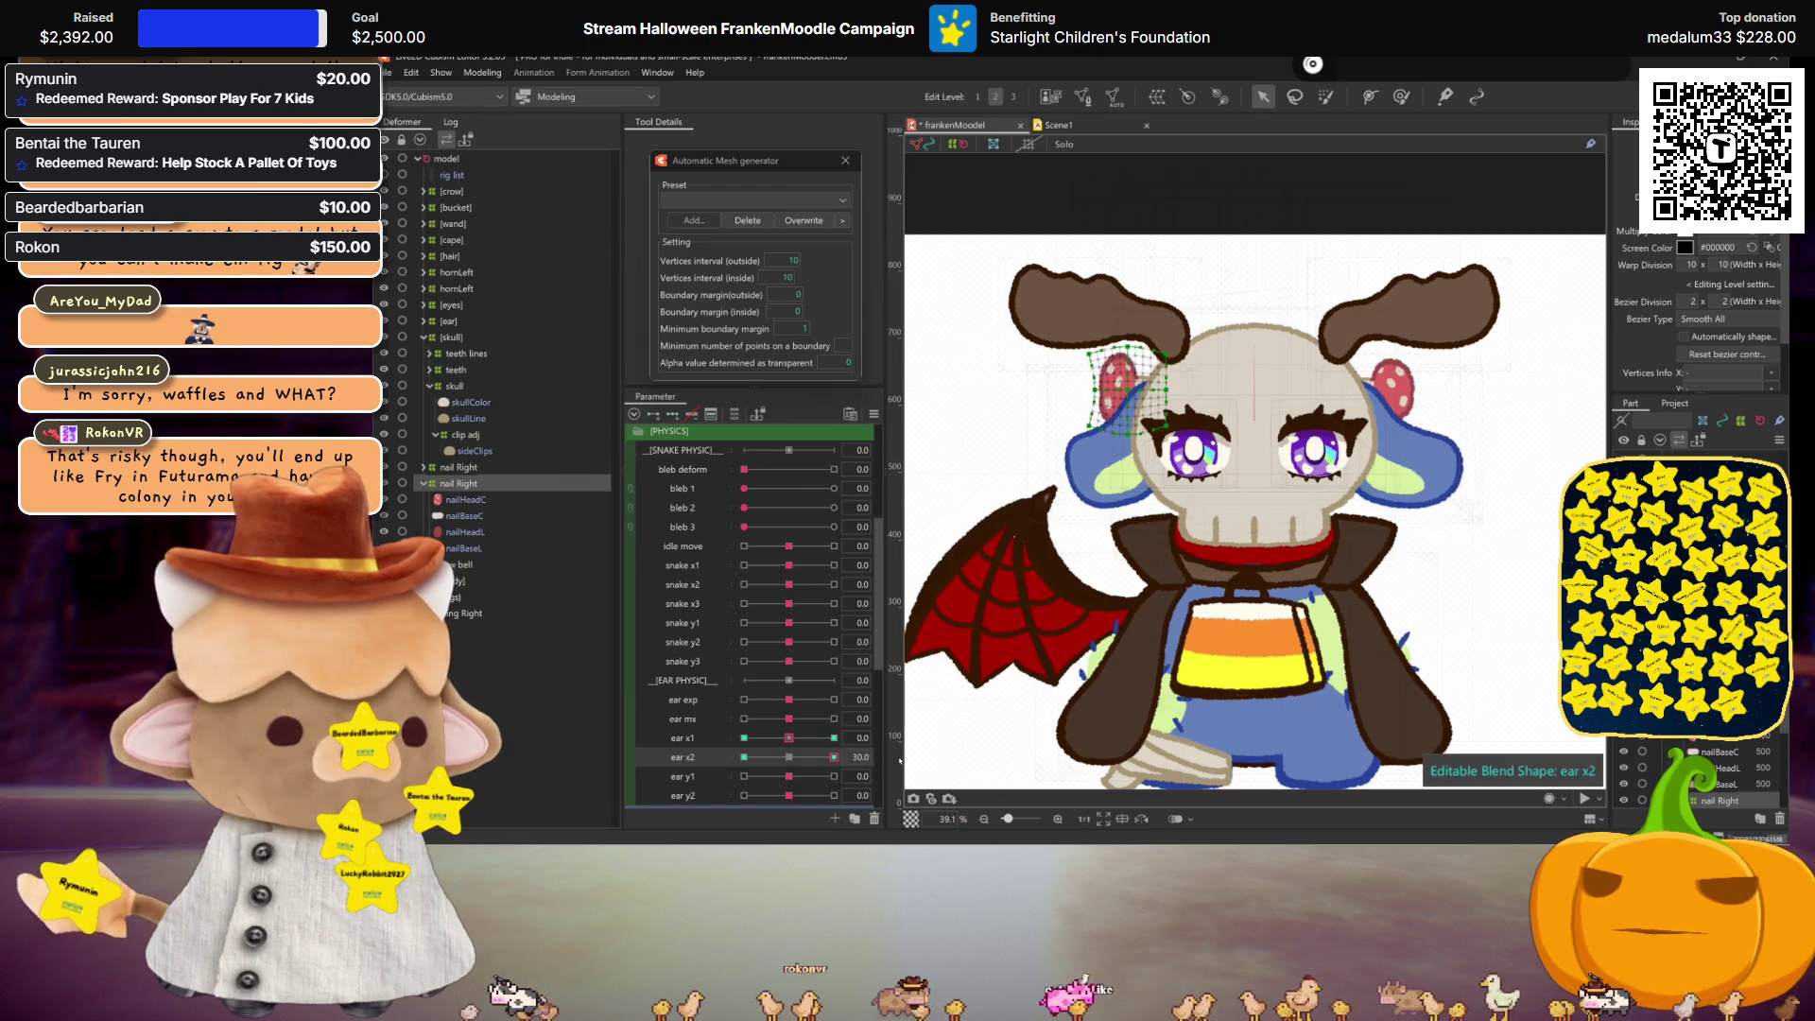
pyautogui.click(789, 757)
pyautogui.click(834, 757)
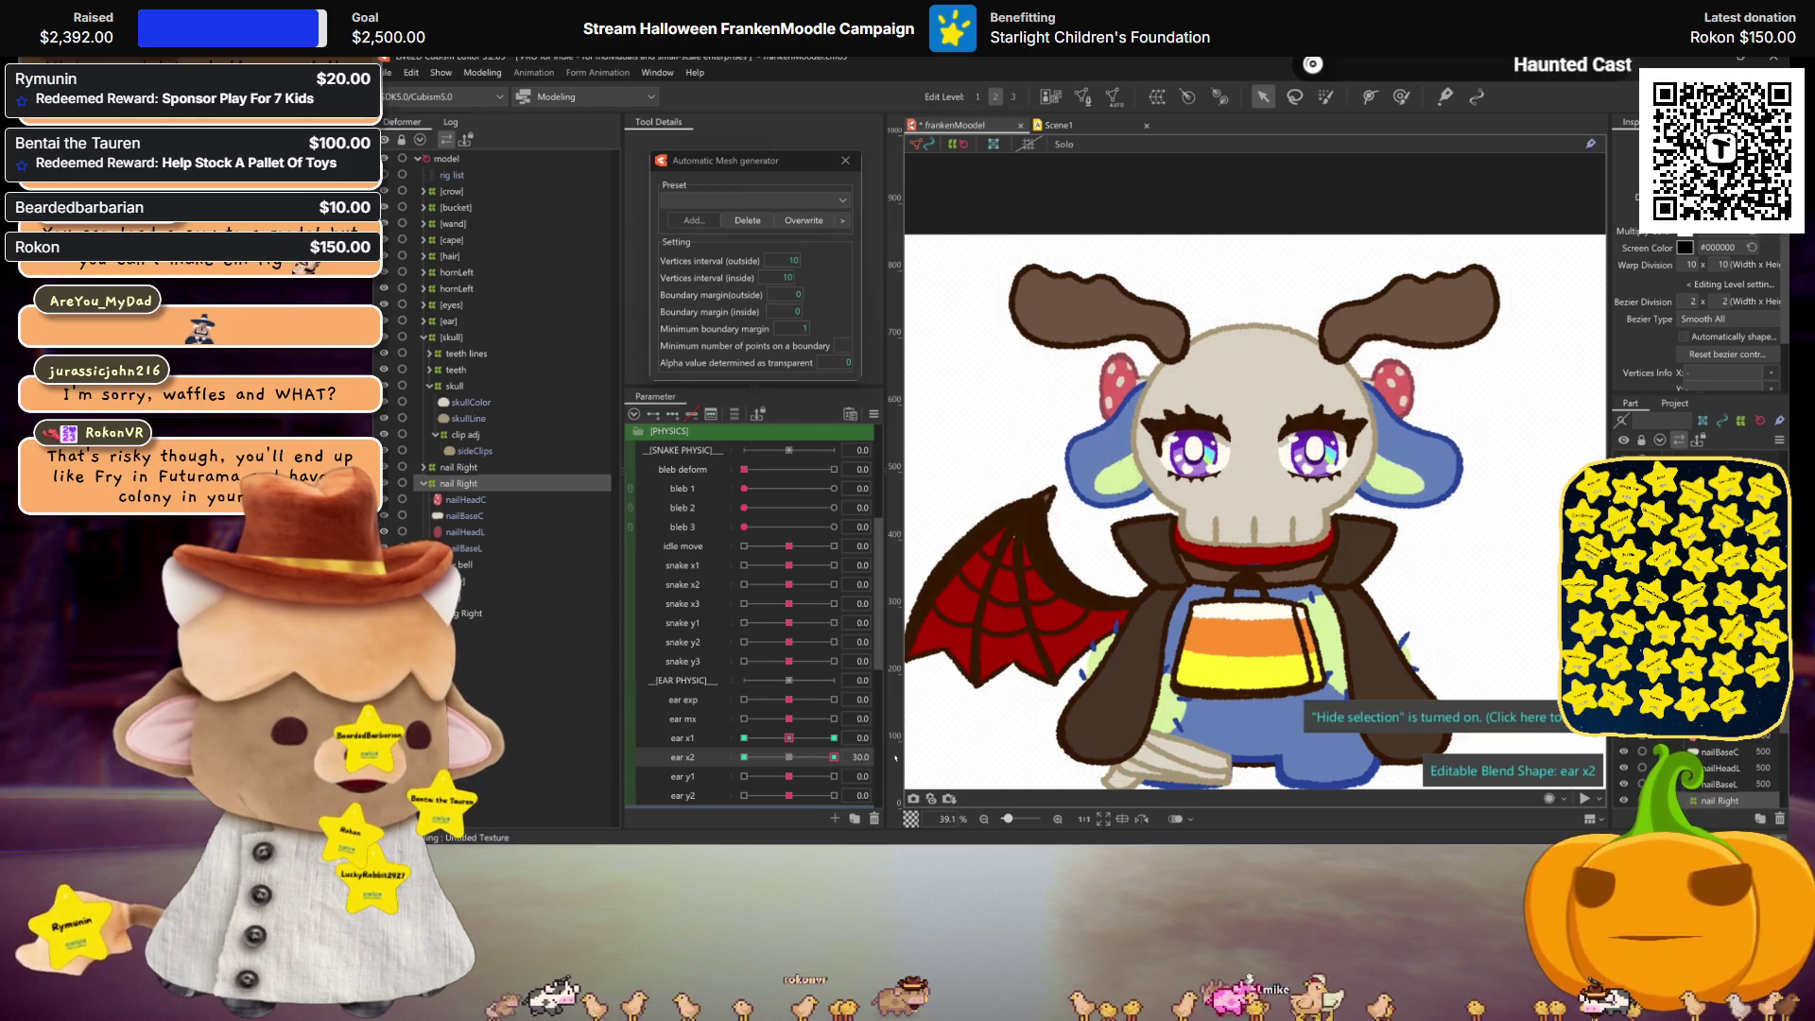
pyautogui.click(744, 757)
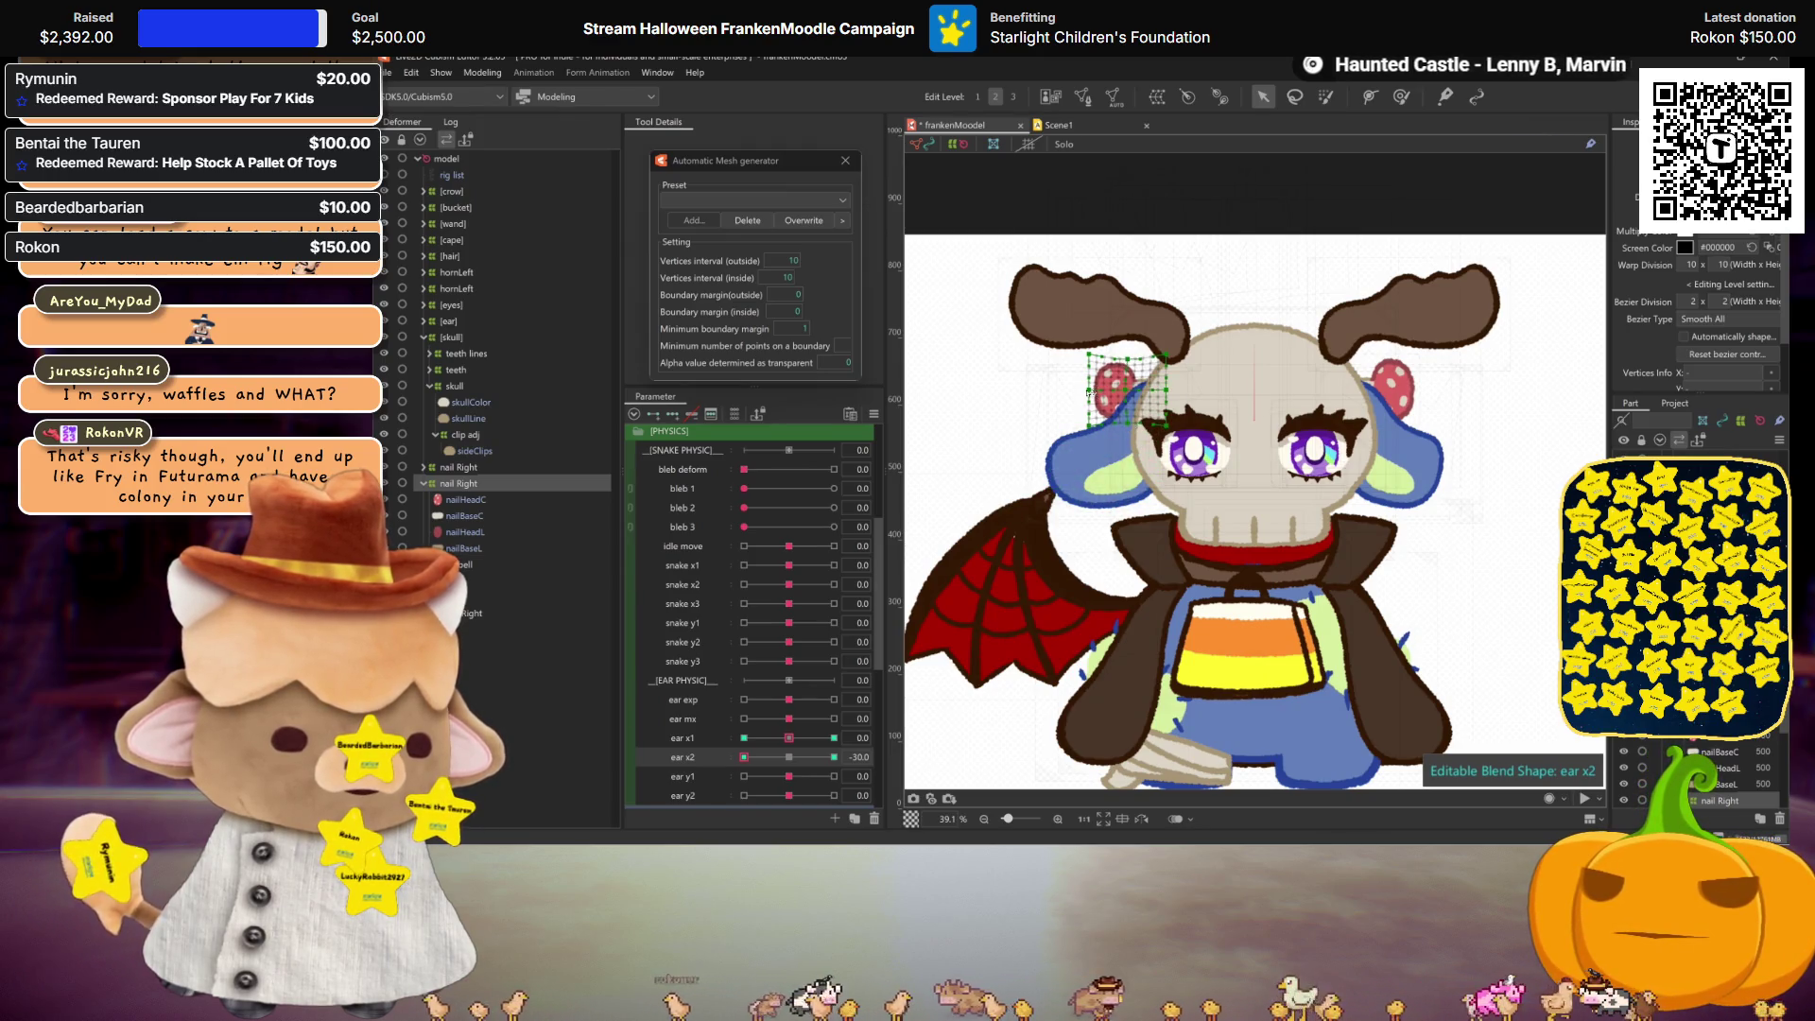
pyautogui.click(789, 757)
pyautogui.click(744, 757)
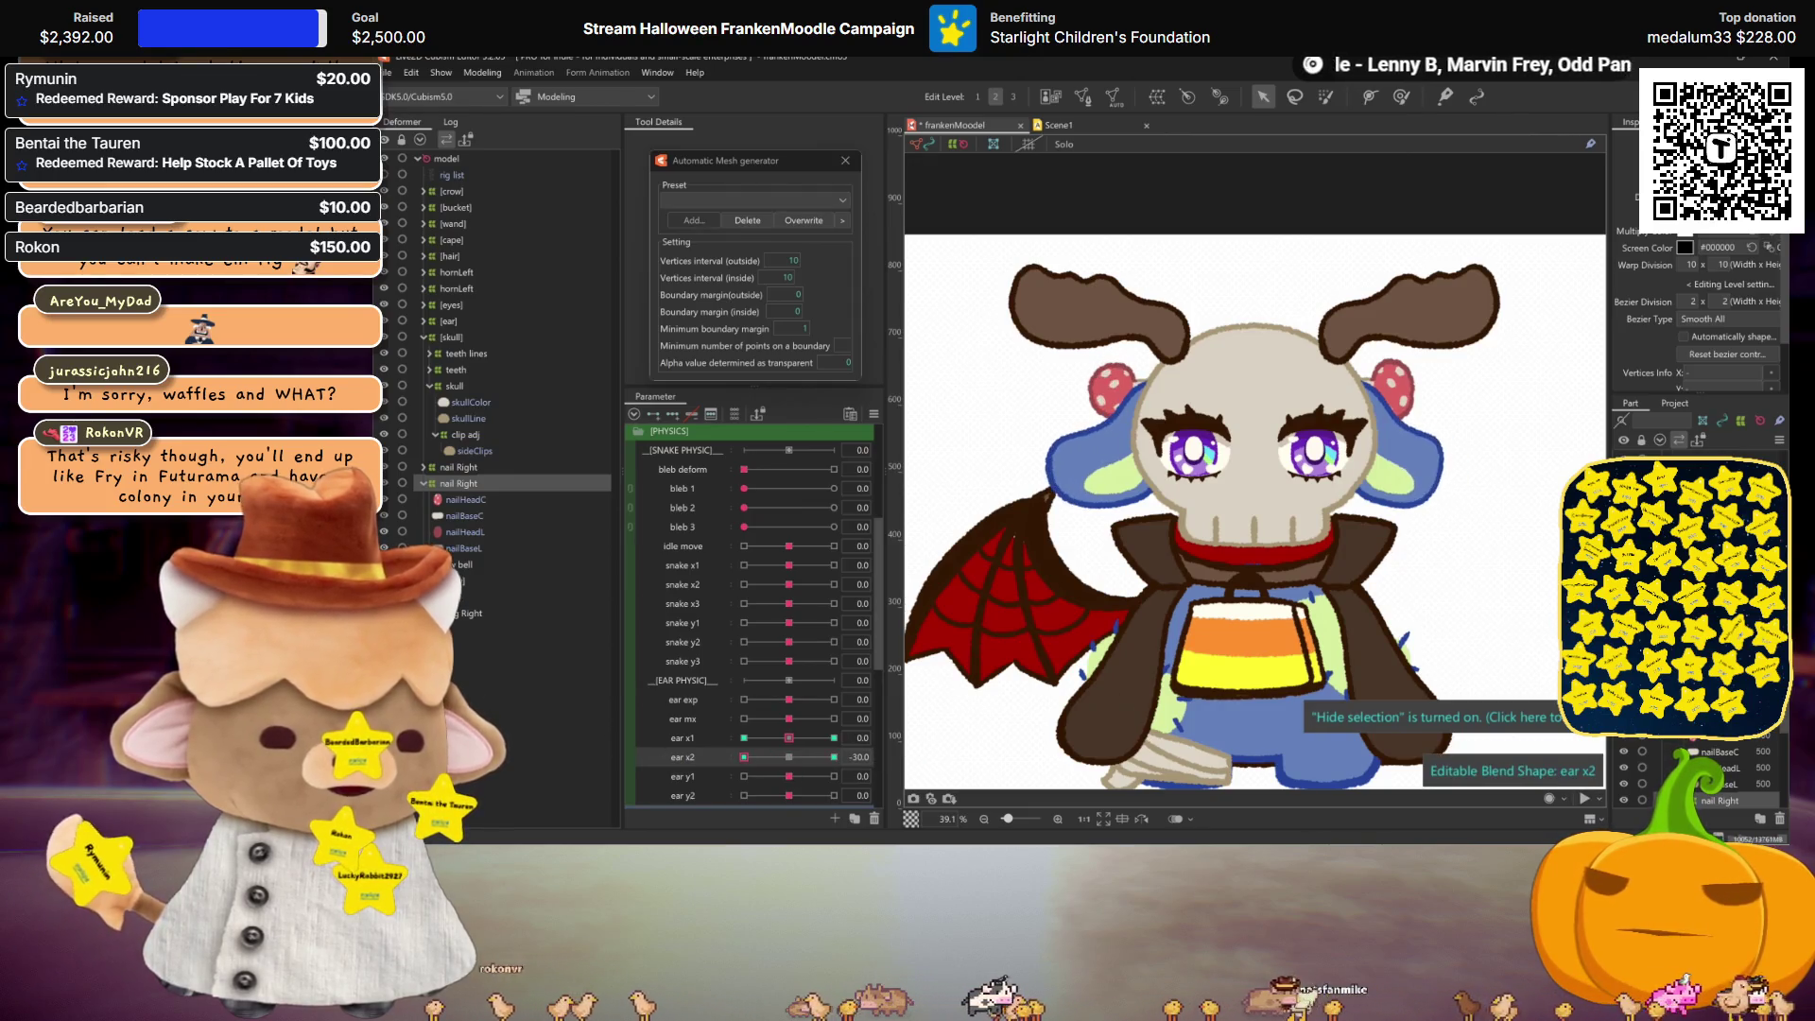
pyautogui.click(789, 757)
# Step: Add end keys to ear y1 and preview the ears at ear x1 30 and ear x2 extremes
pyautogui.click(683, 776)
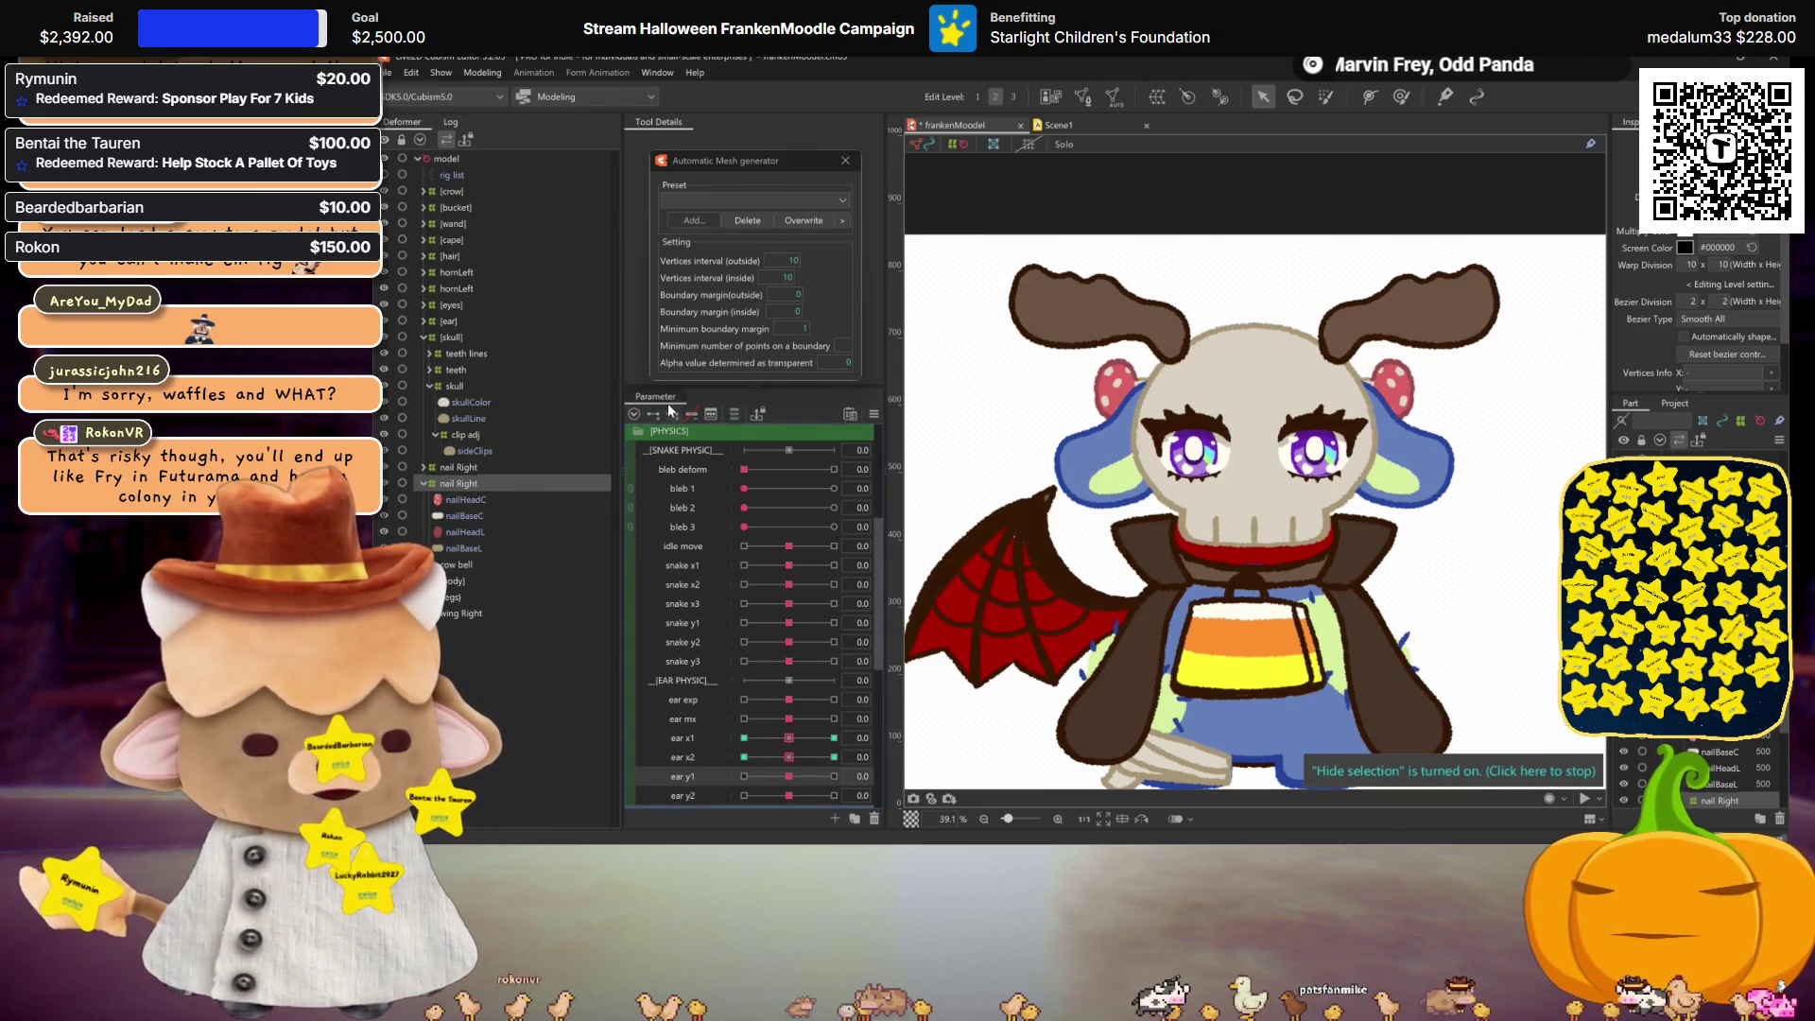
pyautogui.click(860, 738)
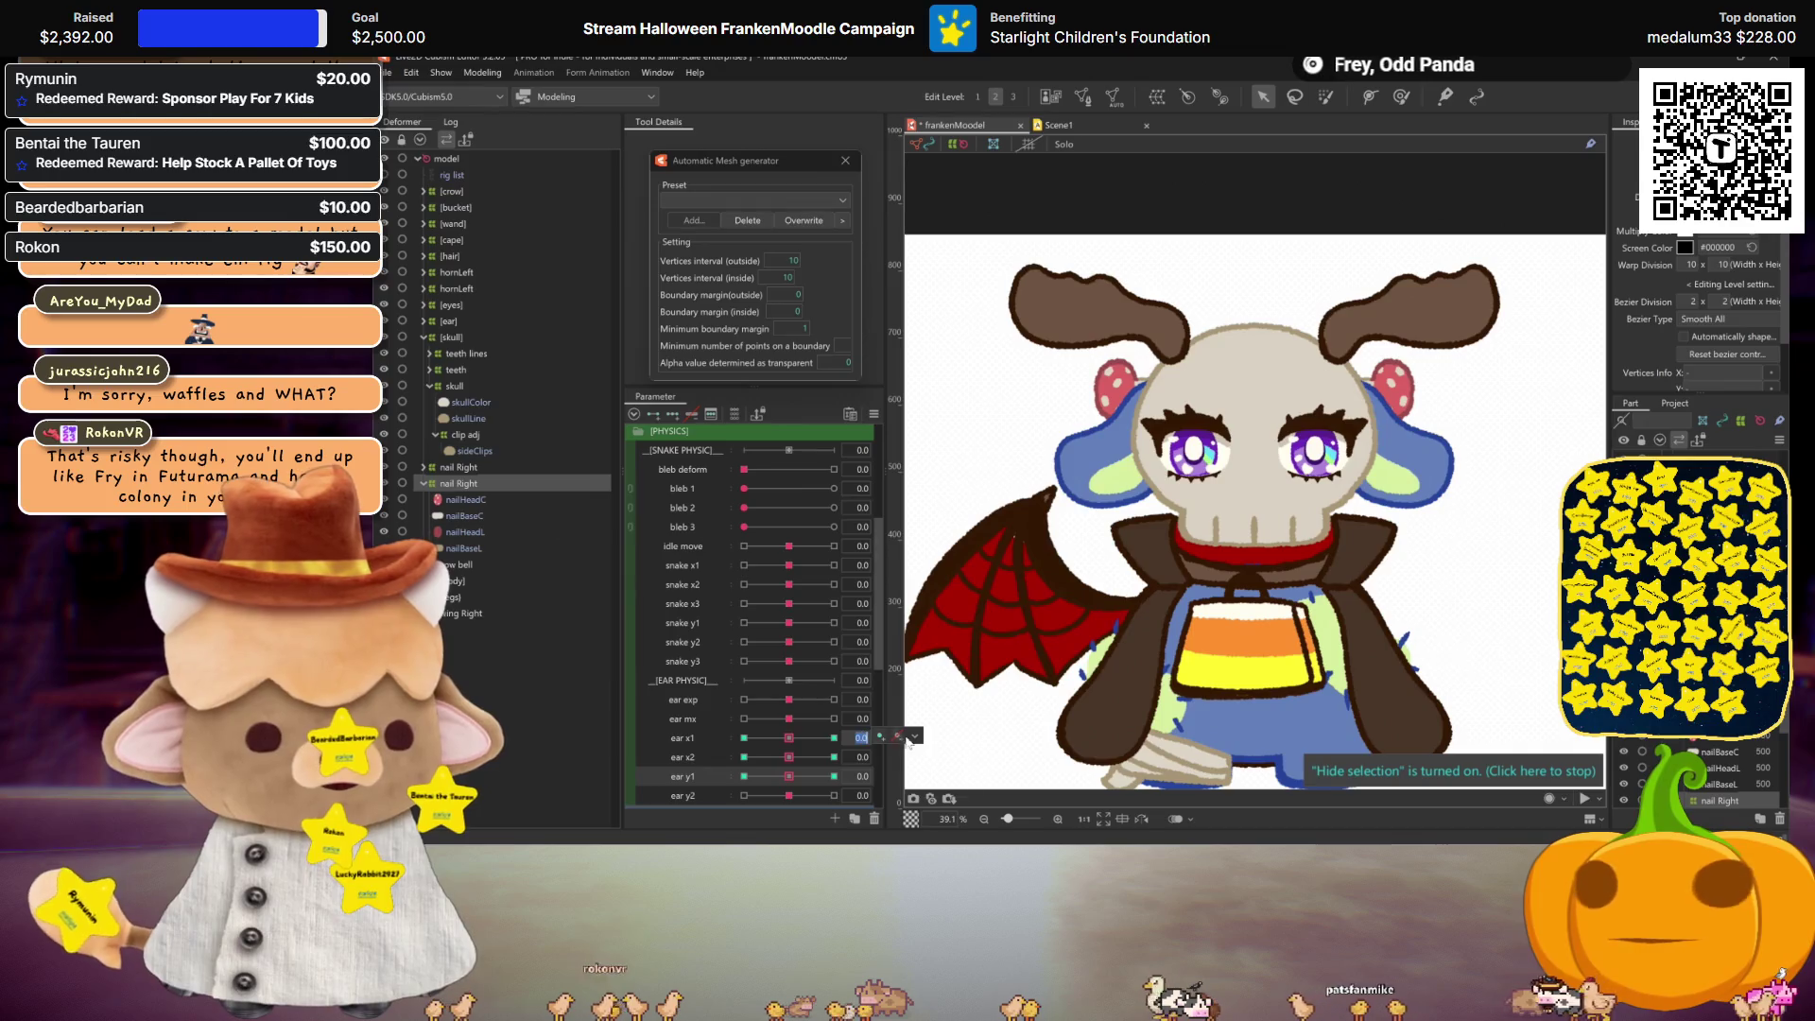
pyautogui.moveTo(799, 745); pyautogui.dragTo(1033, 730)
pyautogui.moveTo(790, 758)
pyautogui.mouseDown()
pyautogui.moveTo(851, 757)
pyautogui.moveTo(587, 726)
pyautogui.mouseUp()
pyautogui.moveTo(744, 737)
pyautogui.mouseDown()
pyautogui.moveTo(789, 737)
pyautogui.moveTo(744, 757)
pyautogui.mouseUp()
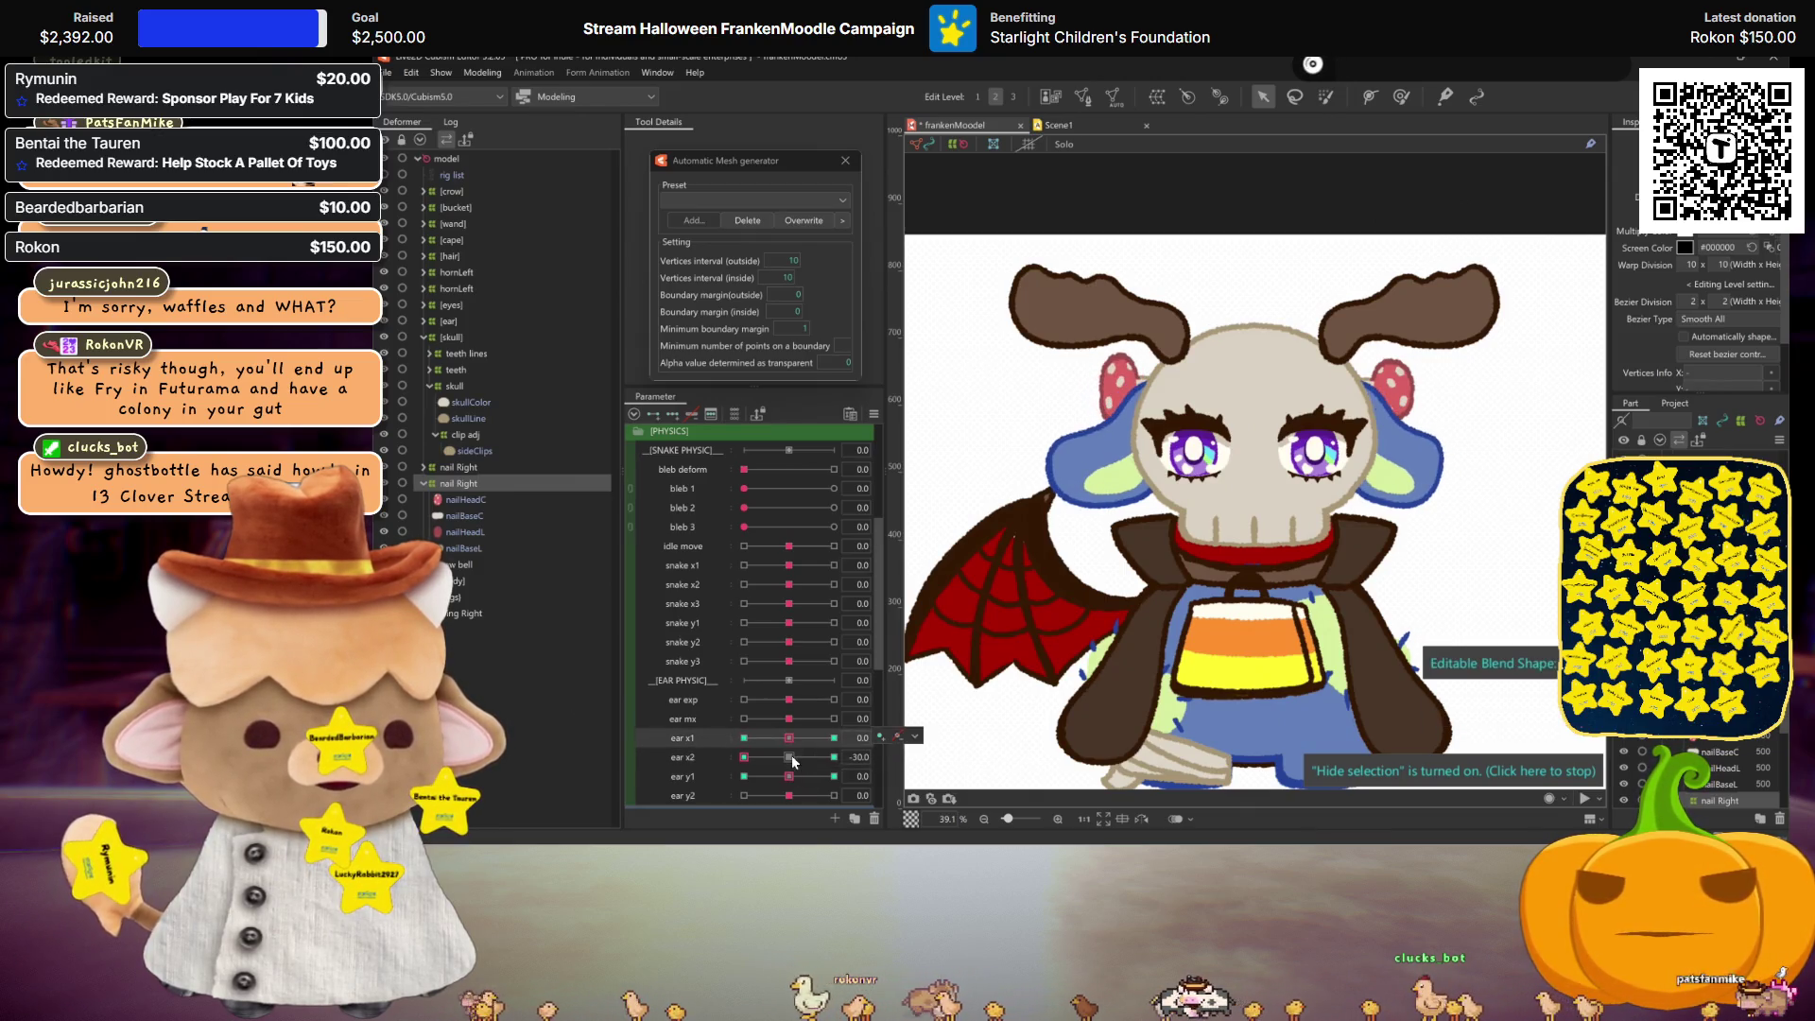
# Step: Pose the ear at ear y1 30 and apply Motion Mirroring, then move ear y2 to 30
pyautogui.click(791, 754)
pyautogui.click(834, 776)
pyautogui.click(1129, 387)
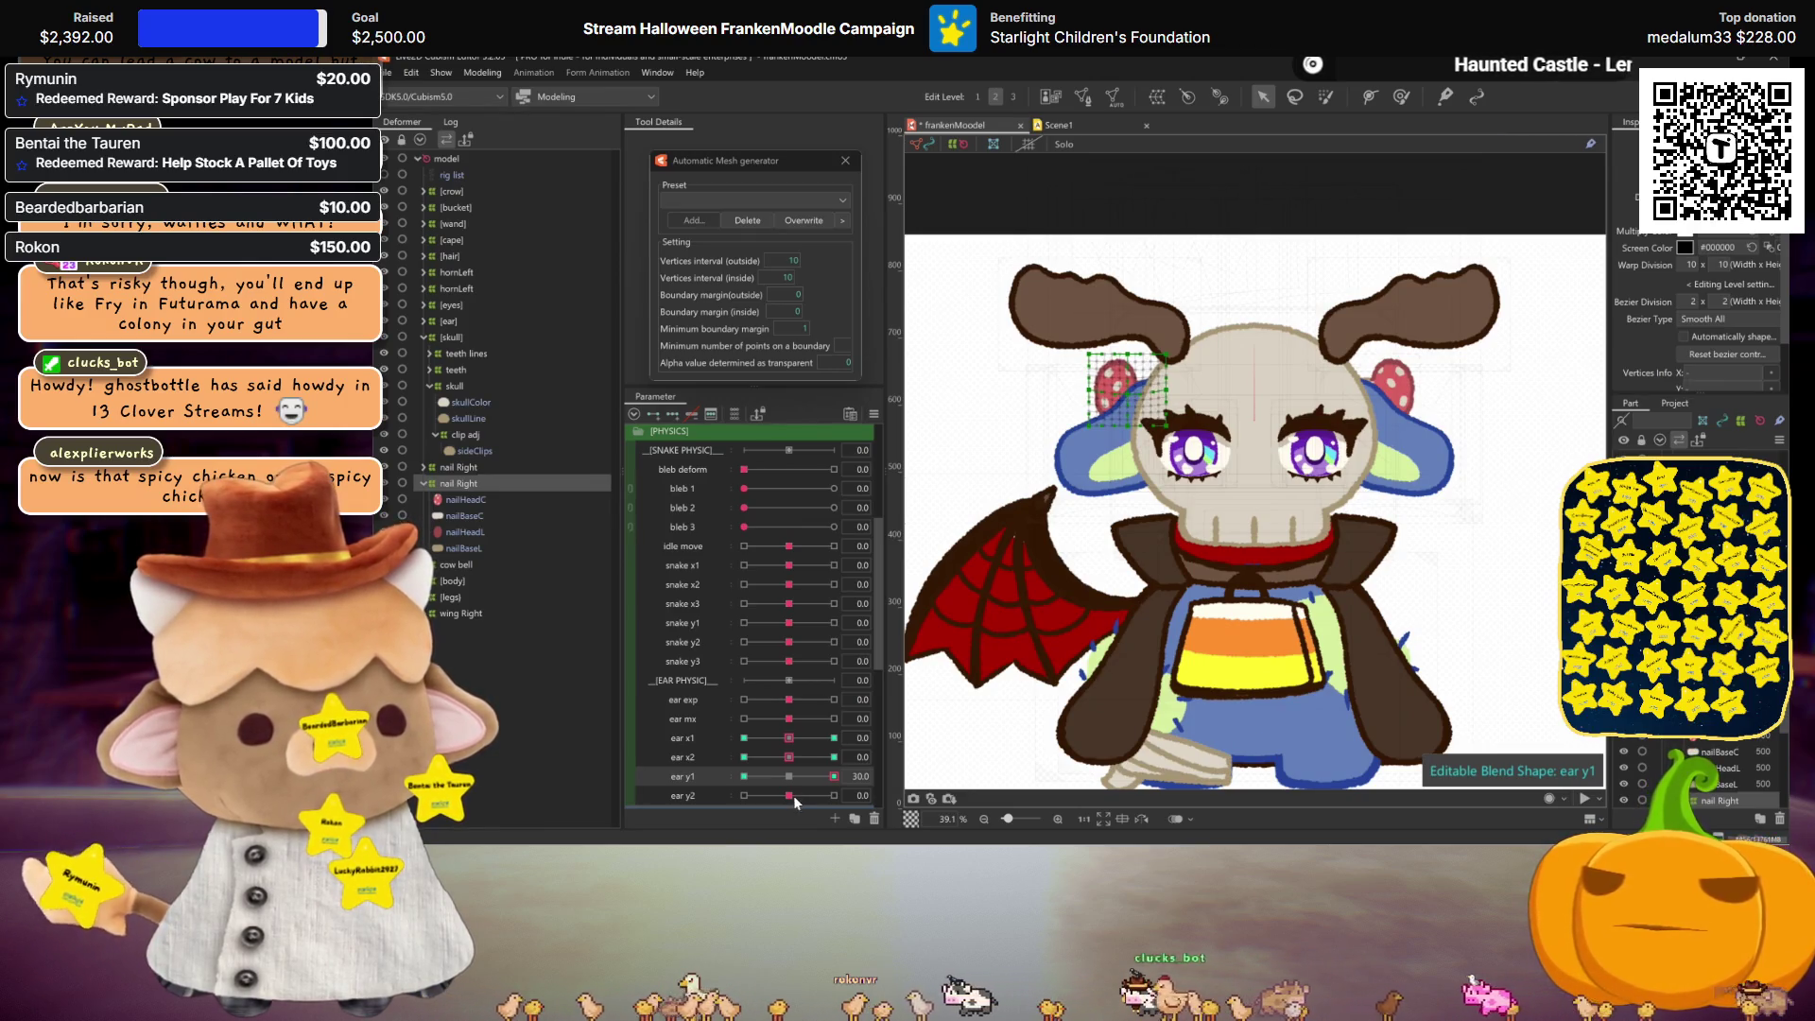
pyautogui.hotkey('ctrl', 'm')
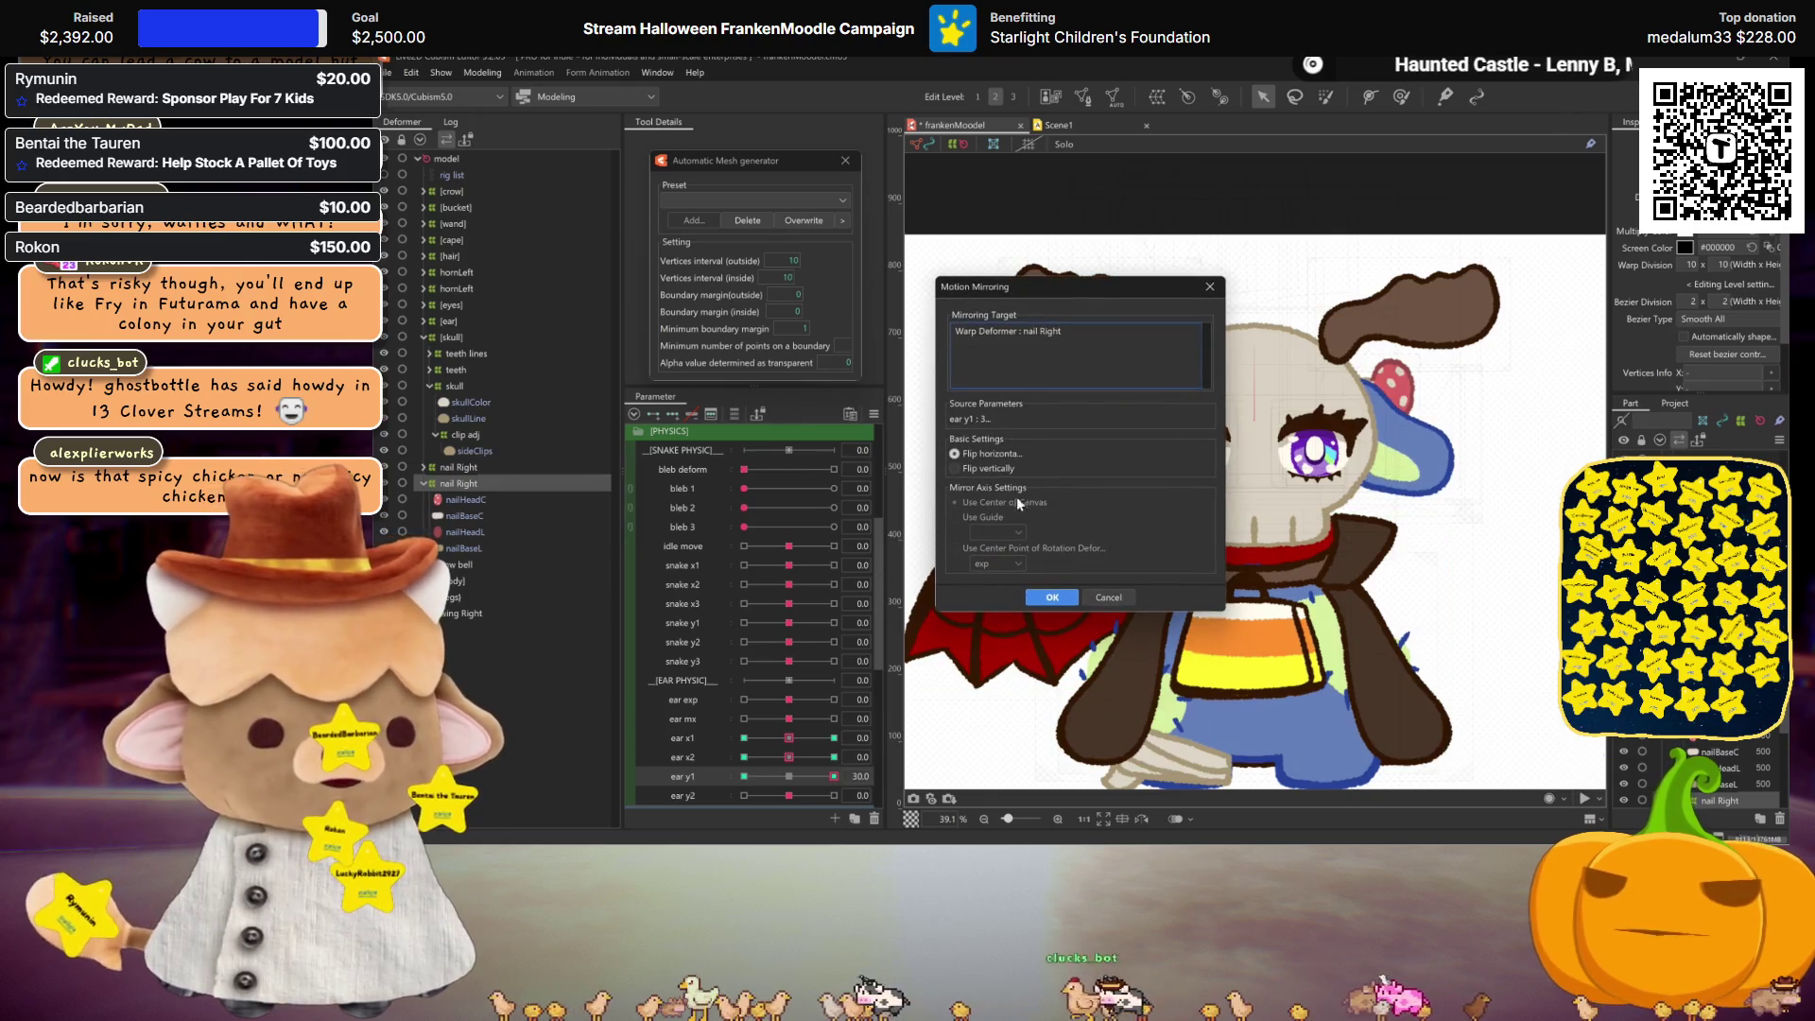
pyautogui.click(1052, 597)
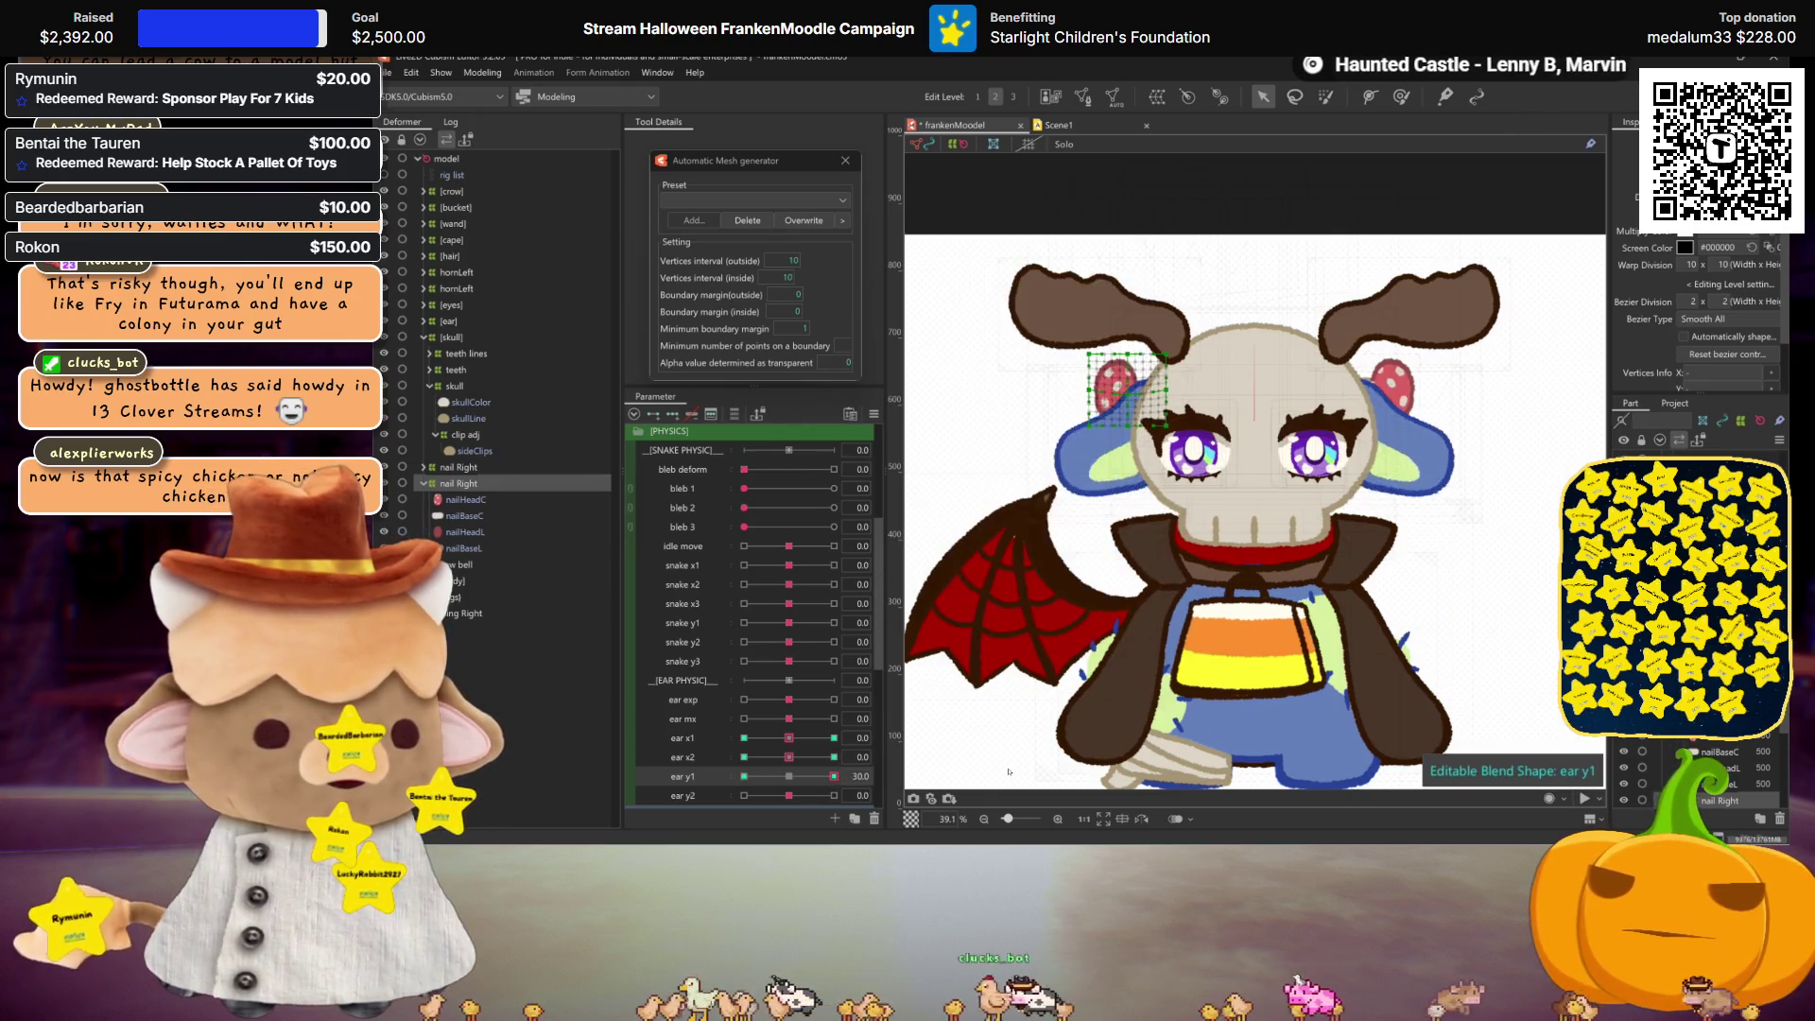
pyautogui.click(701, 795)
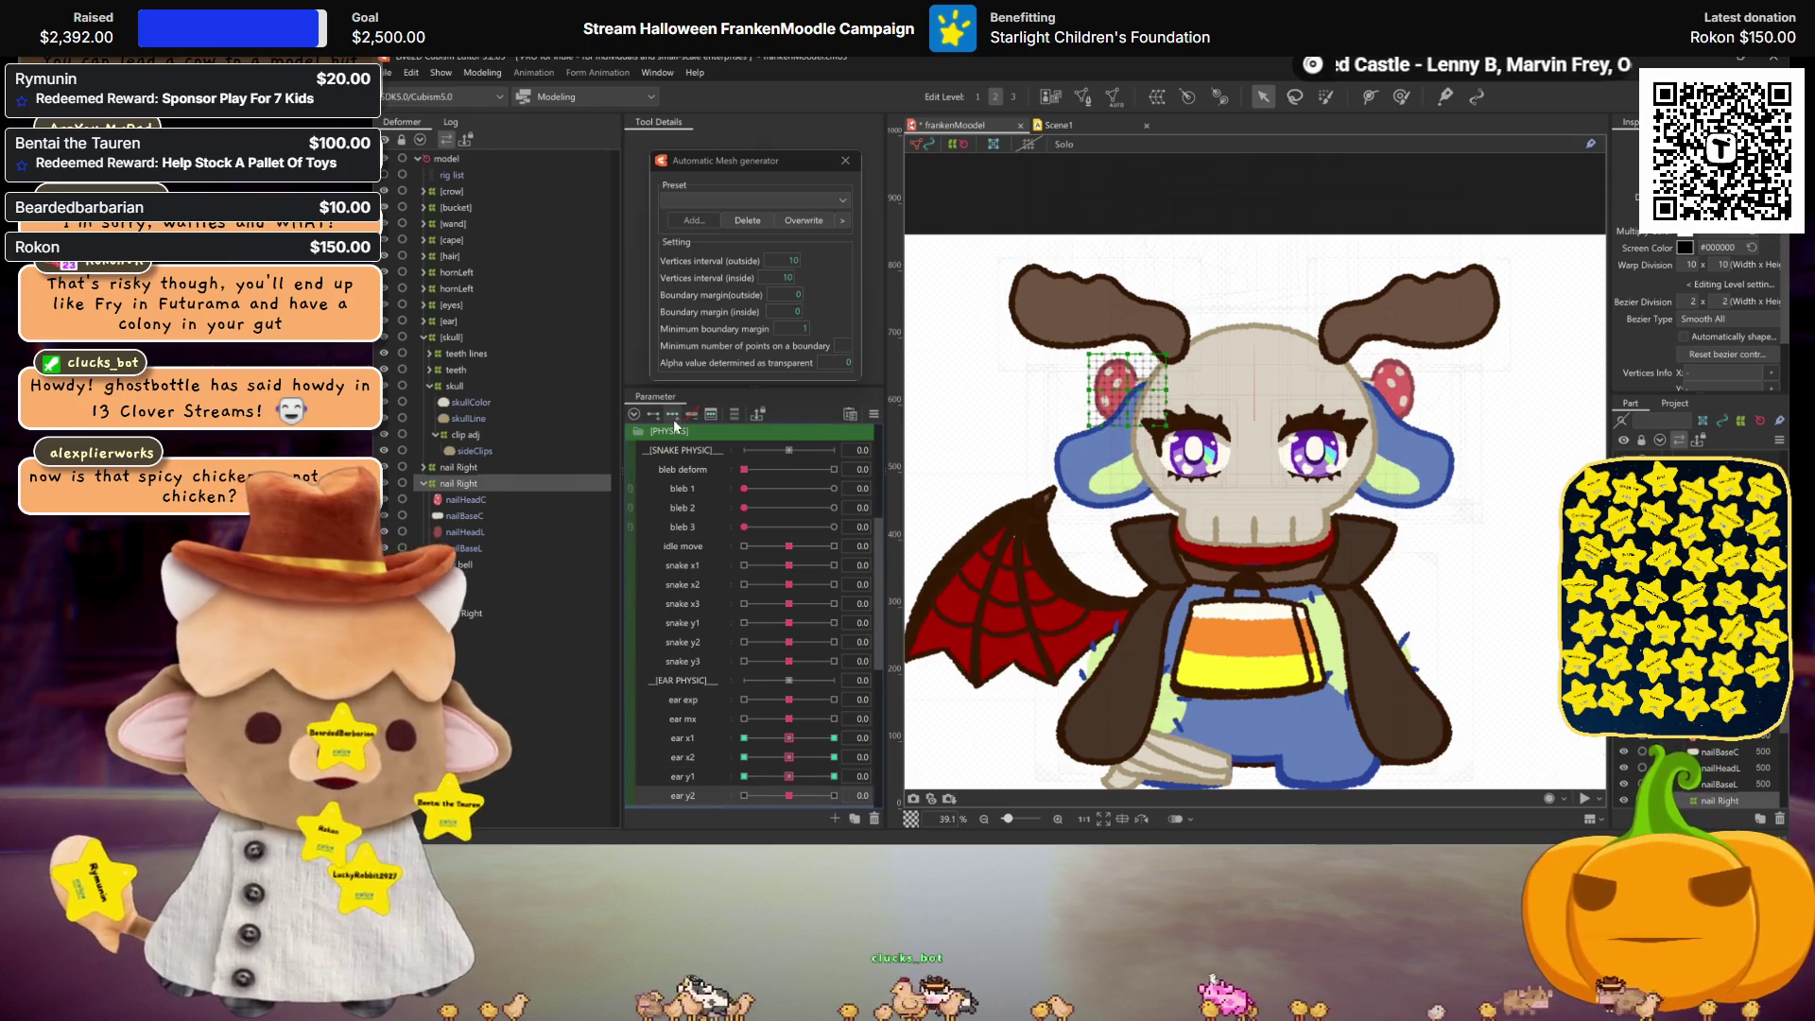
pyautogui.click(833, 795)
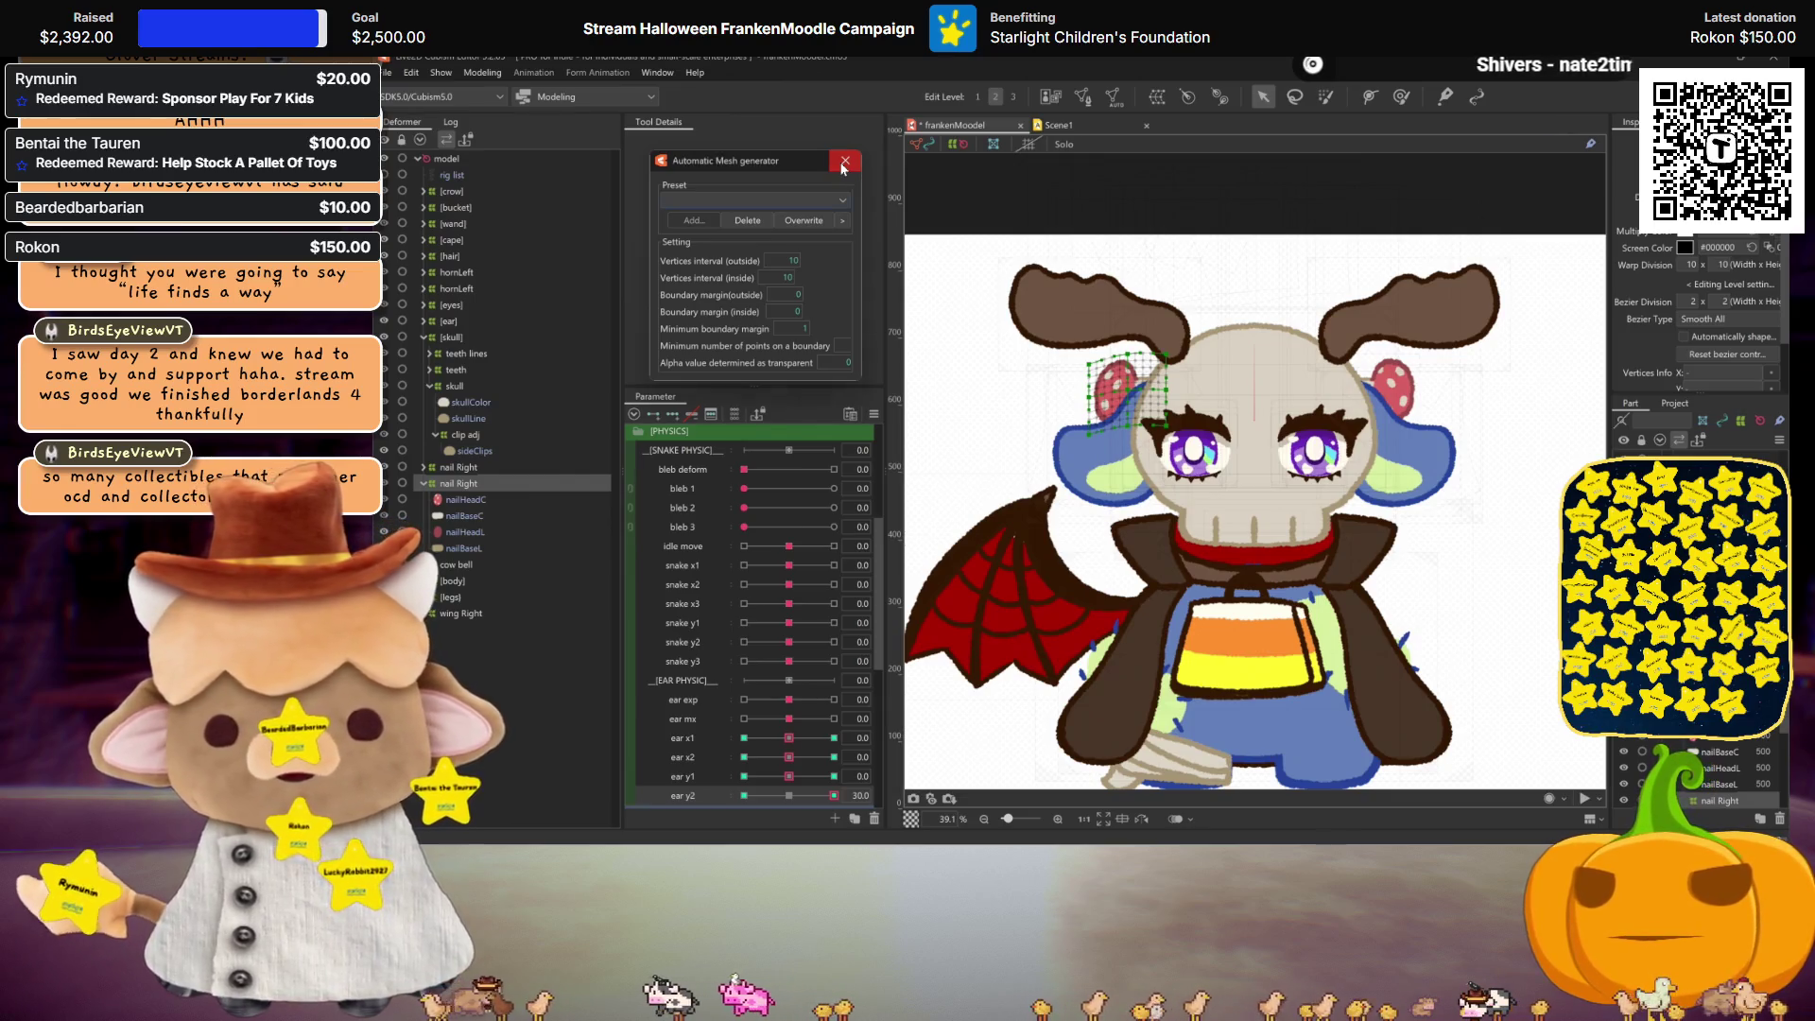
# Step: Close the mesh generator, pose ear y1 at -30 and 30, and mirror the pose vertically
pyautogui.click(845, 162)
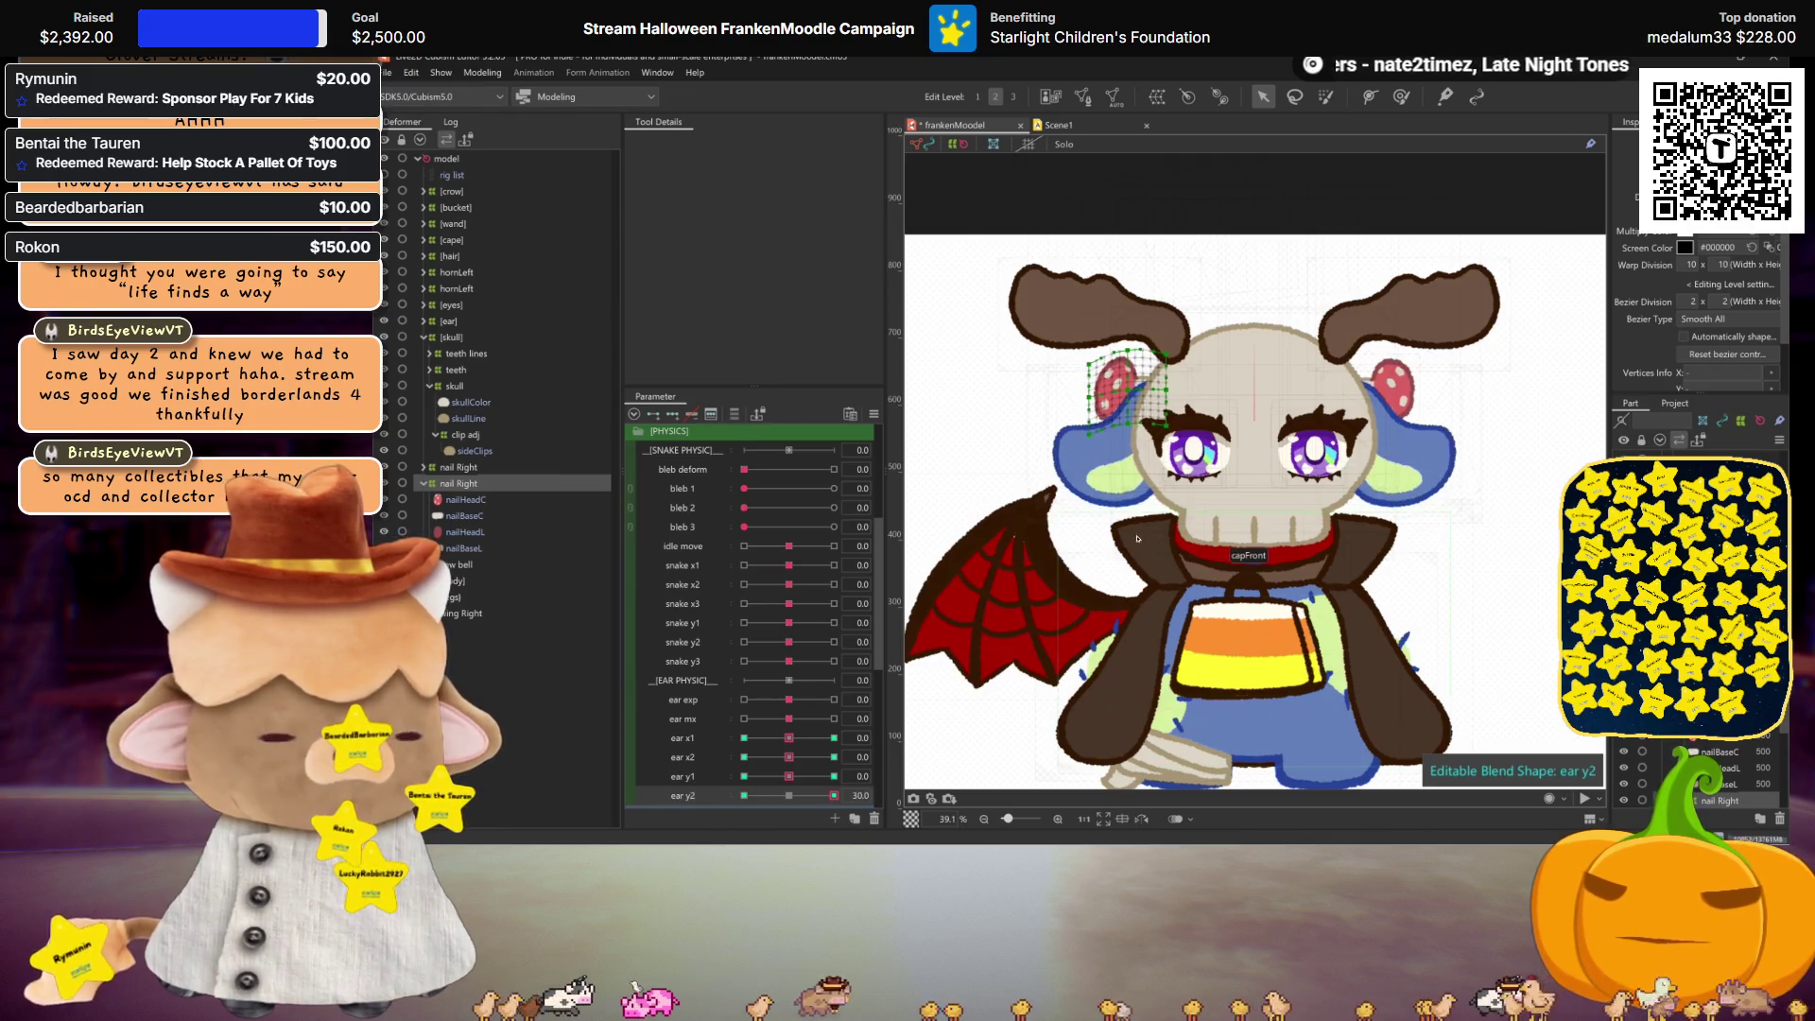
pyautogui.click(1045, 595)
pyautogui.click(788, 795)
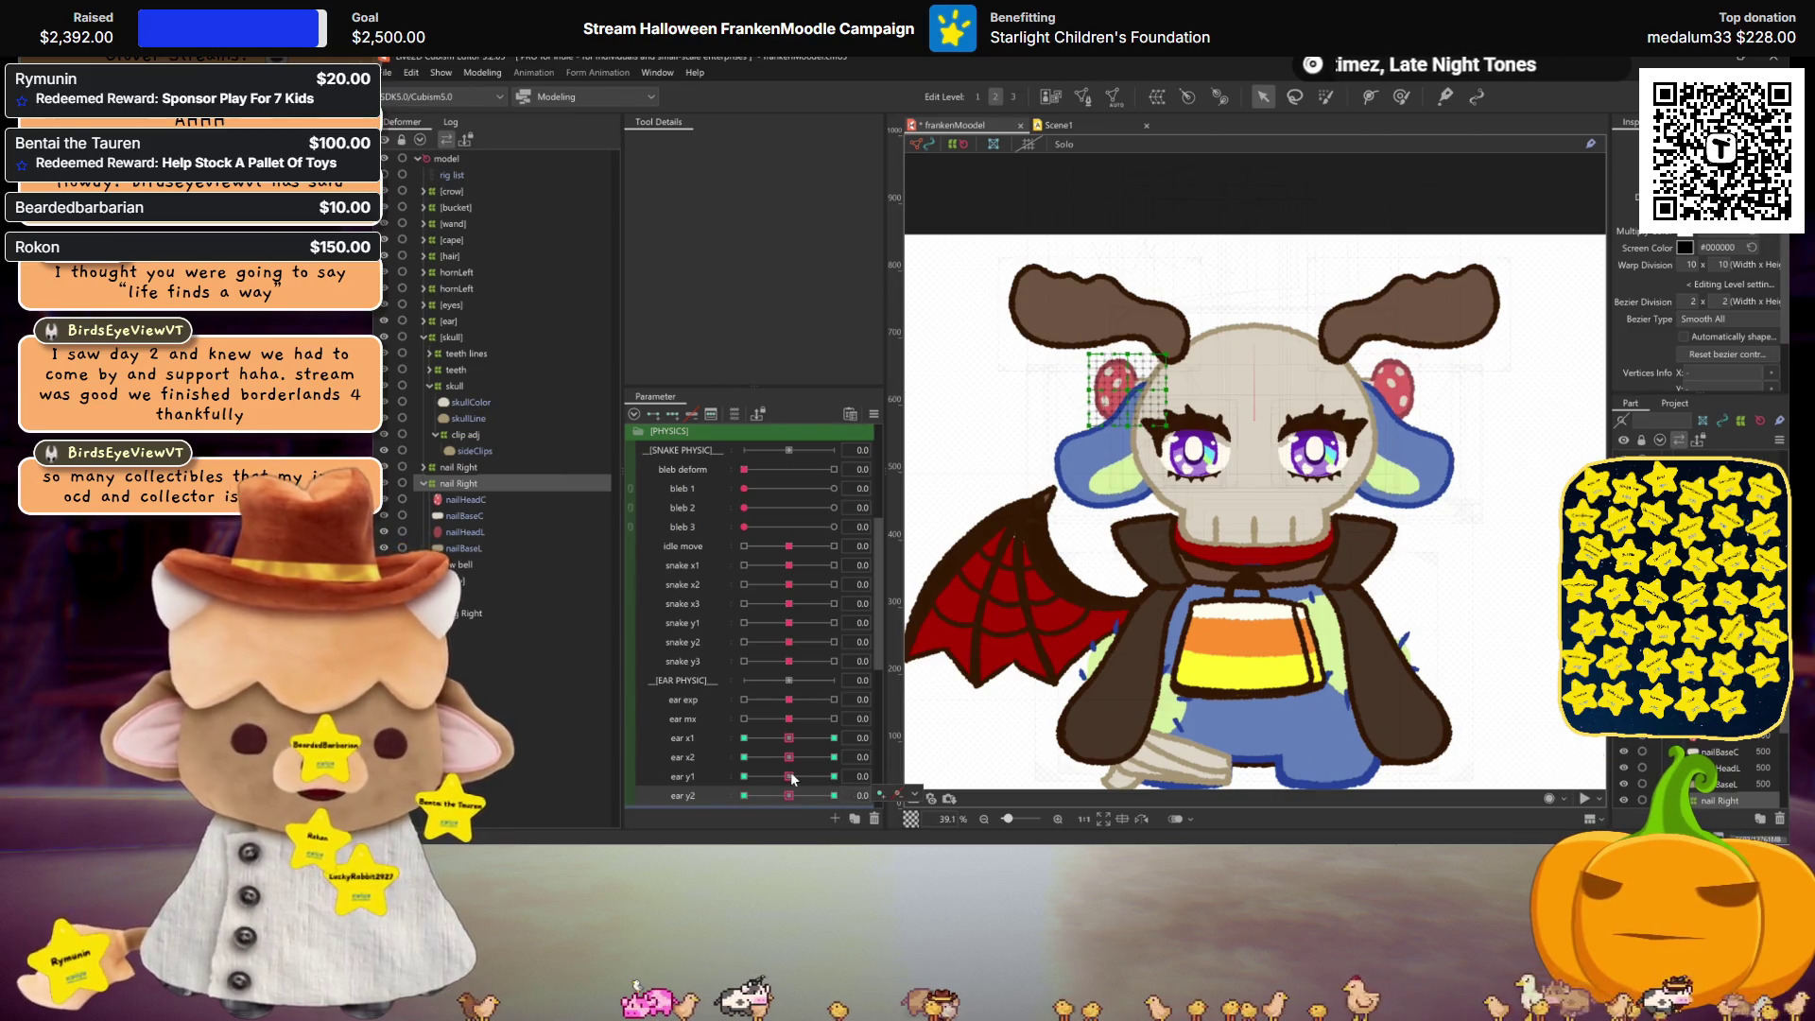
pyautogui.moveTo(792, 778); pyautogui.dragTo(744, 776)
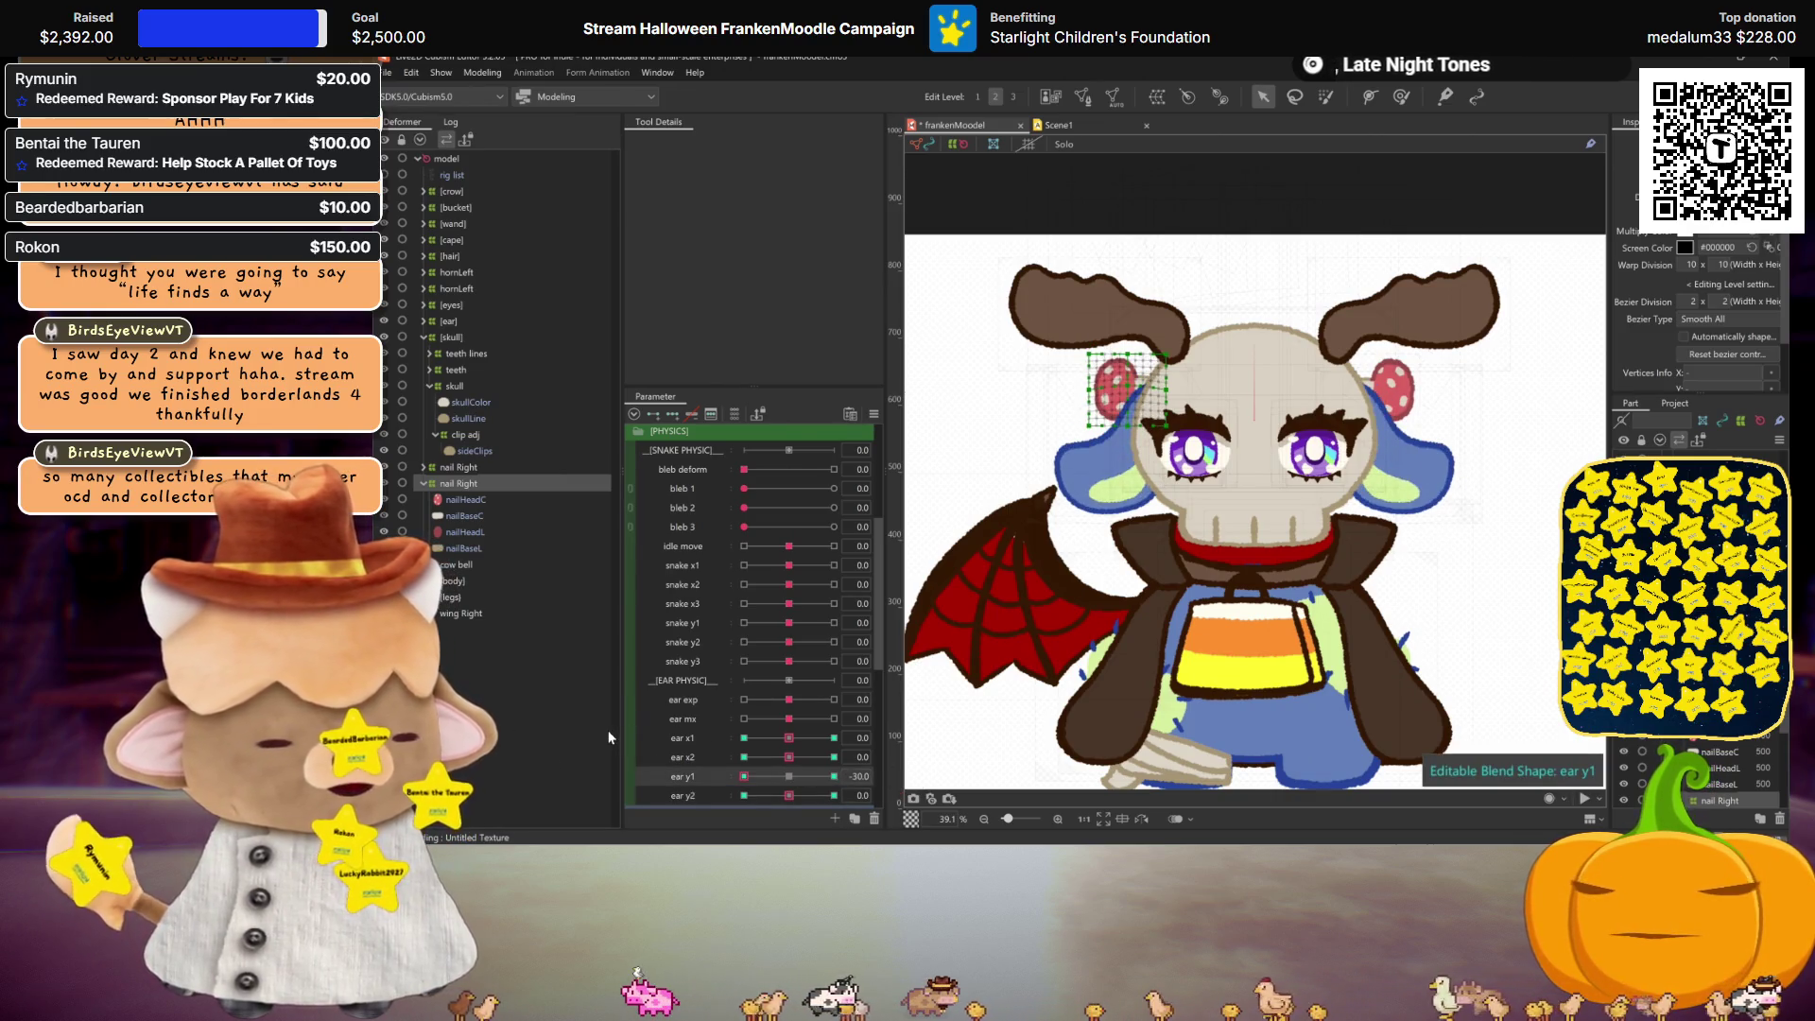
pyautogui.click(791, 778)
pyautogui.moveTo(790, 781); pyautogui.dragTo(834, 776)
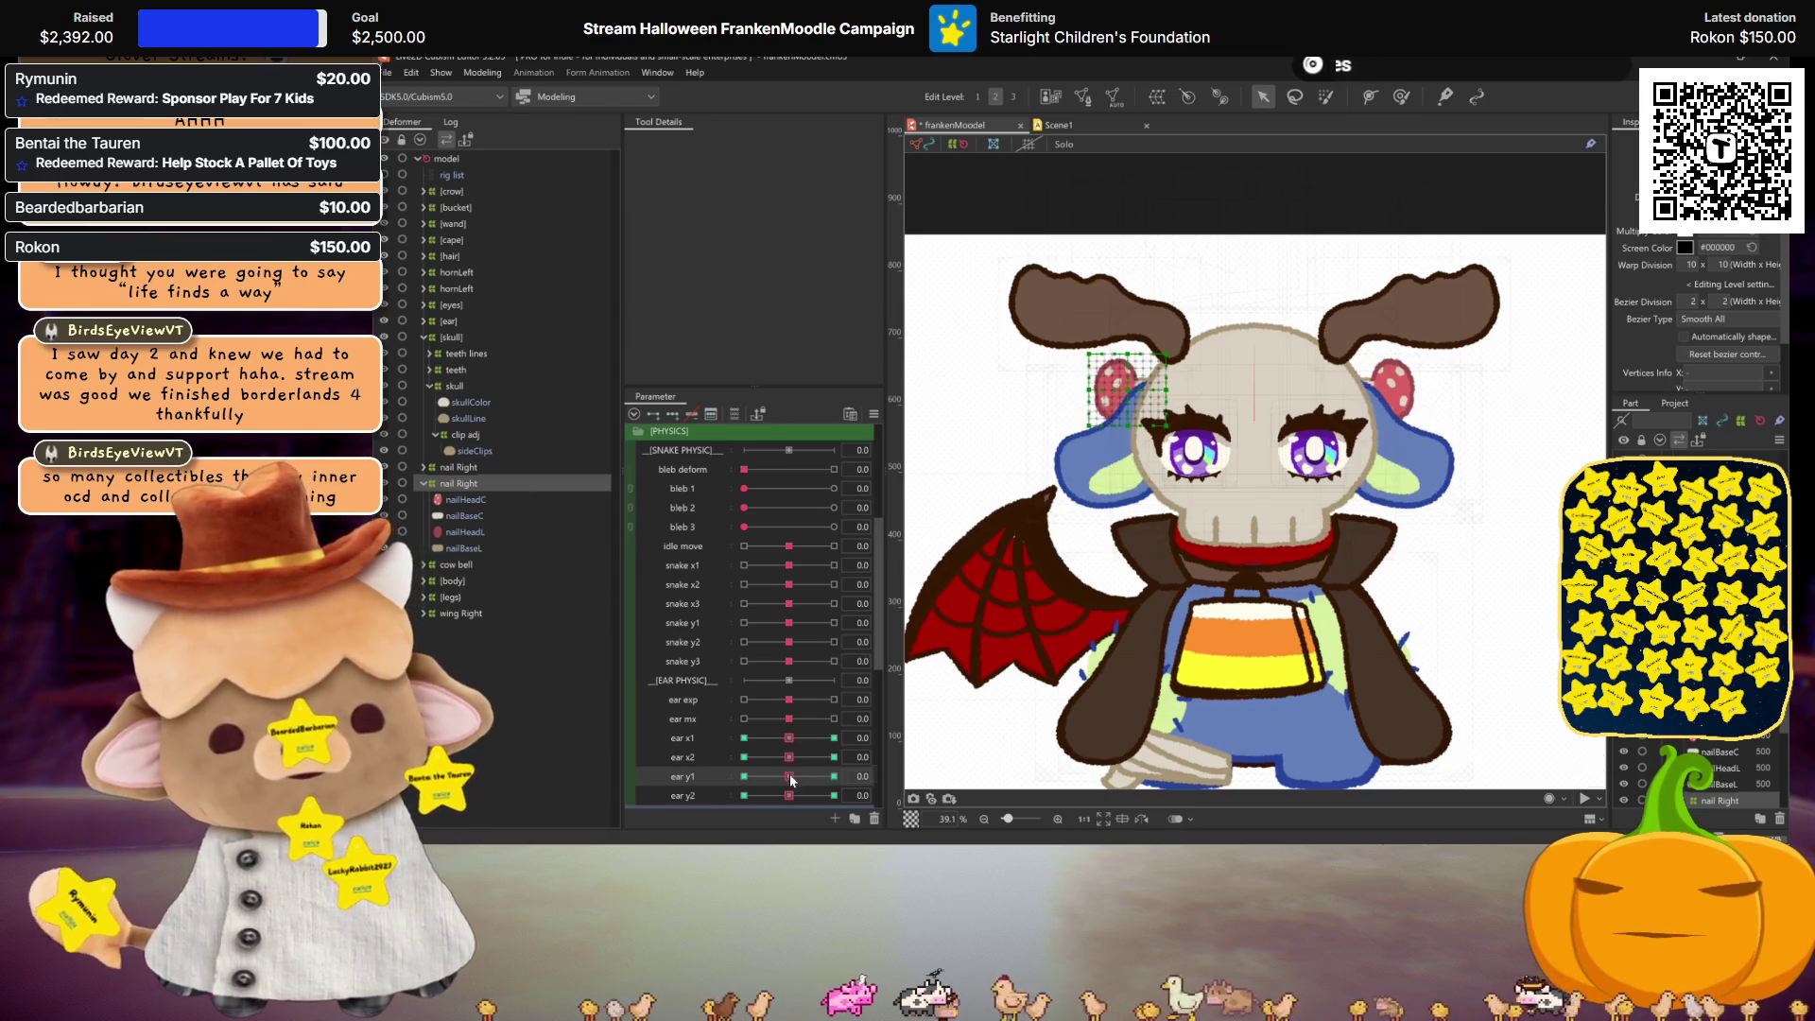
pyautogui.hotkey('ctrl', 'm')
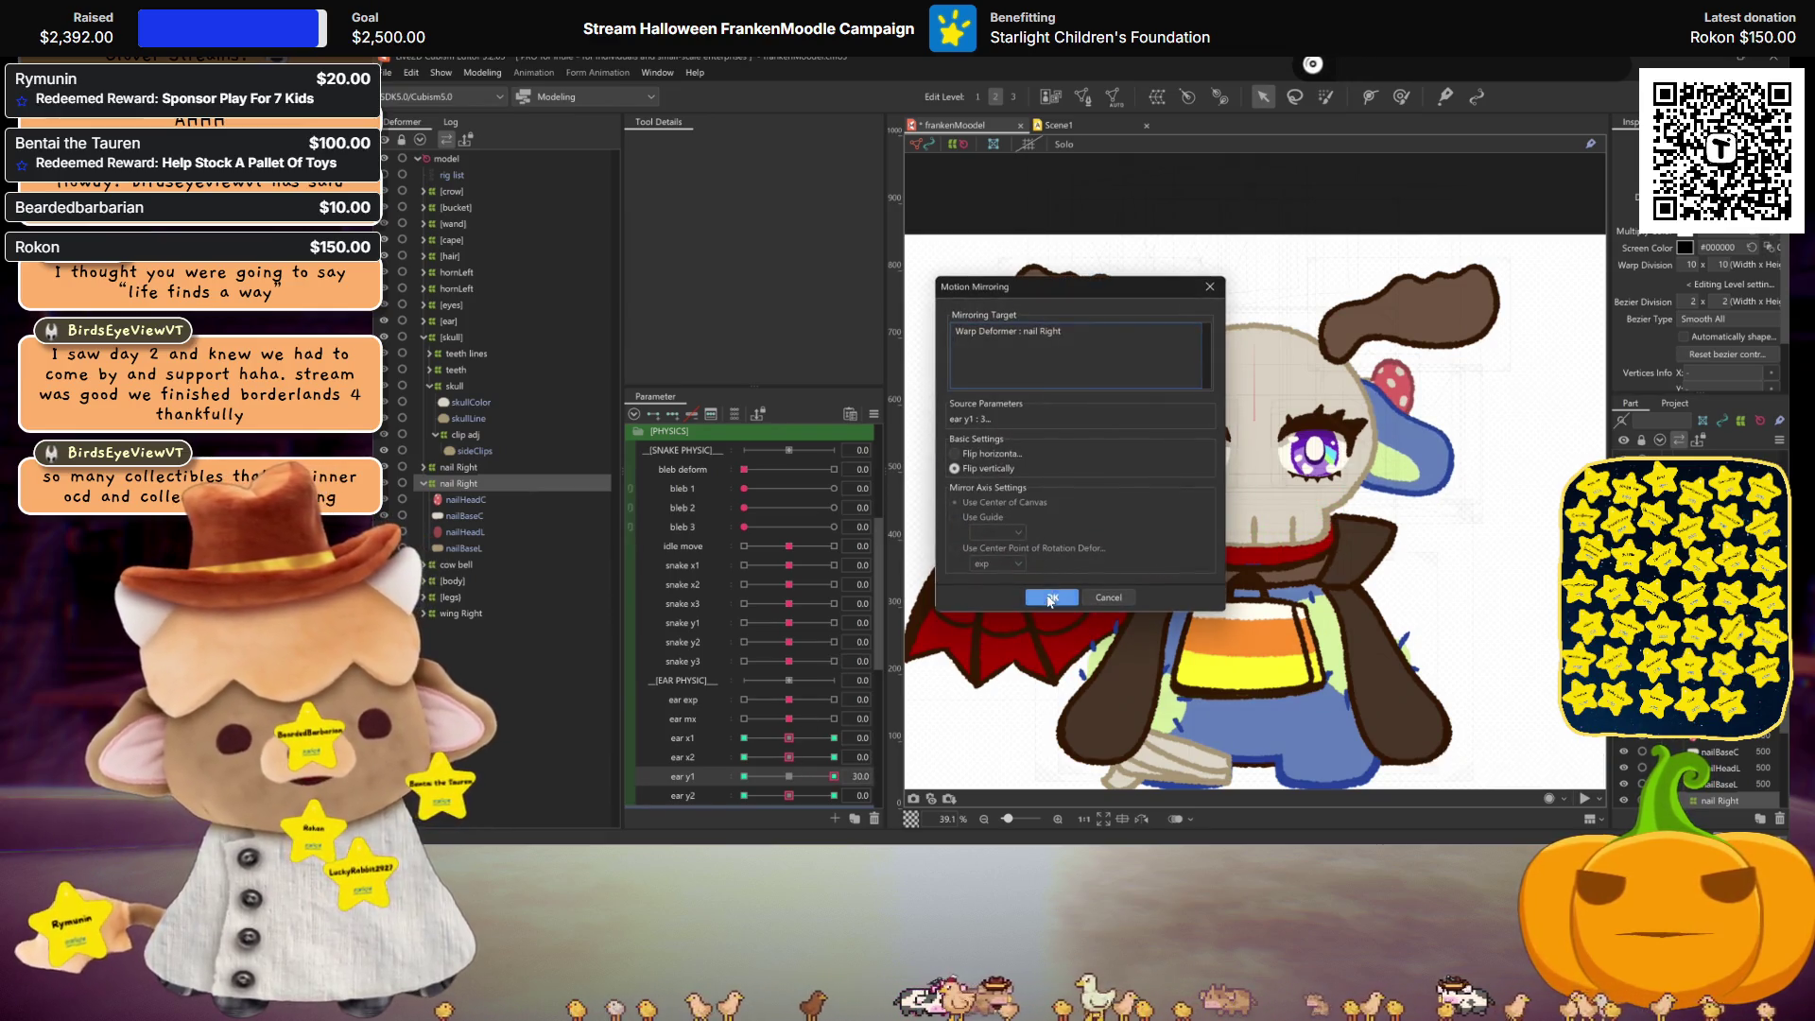
pyautogui.click(1052, 597)
# Step: Test ear y1 and ear y2 at their ±30 keyforms, then reset both to 0
pyautogui.moveTo(829, 781); pyautogui.dragTo(711, 790)
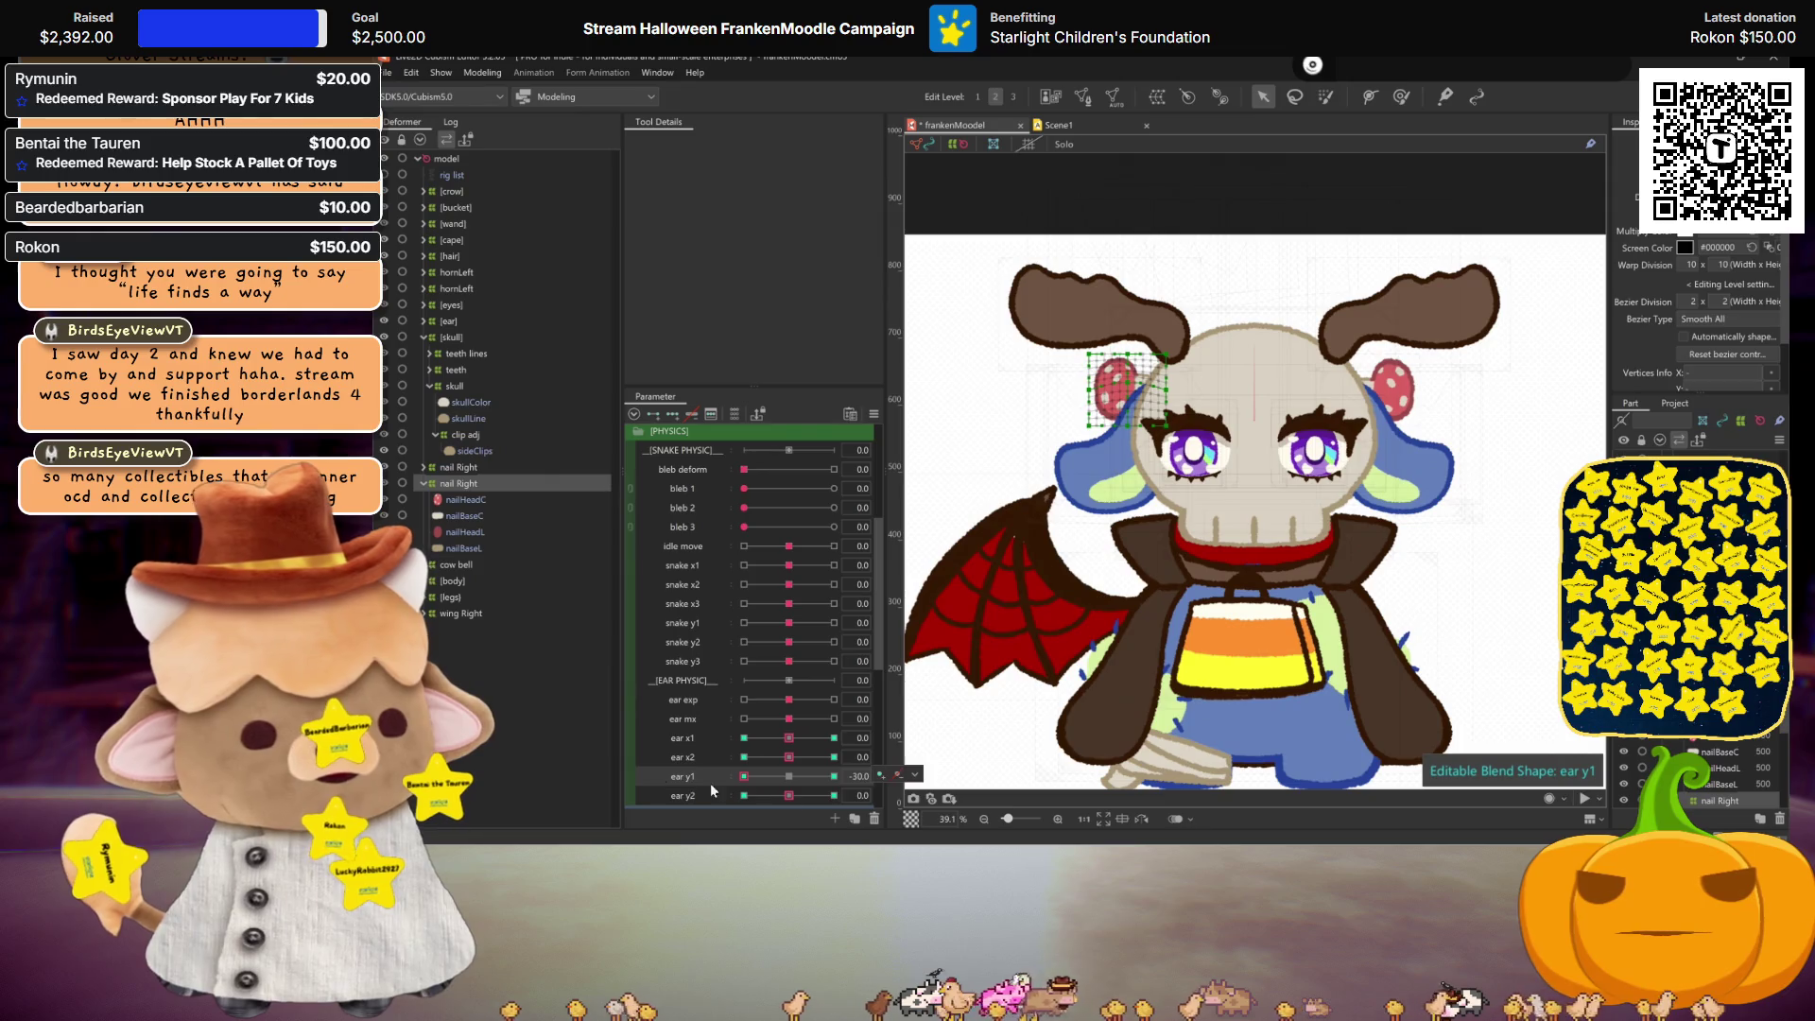
pyautogui.click(797, 781)
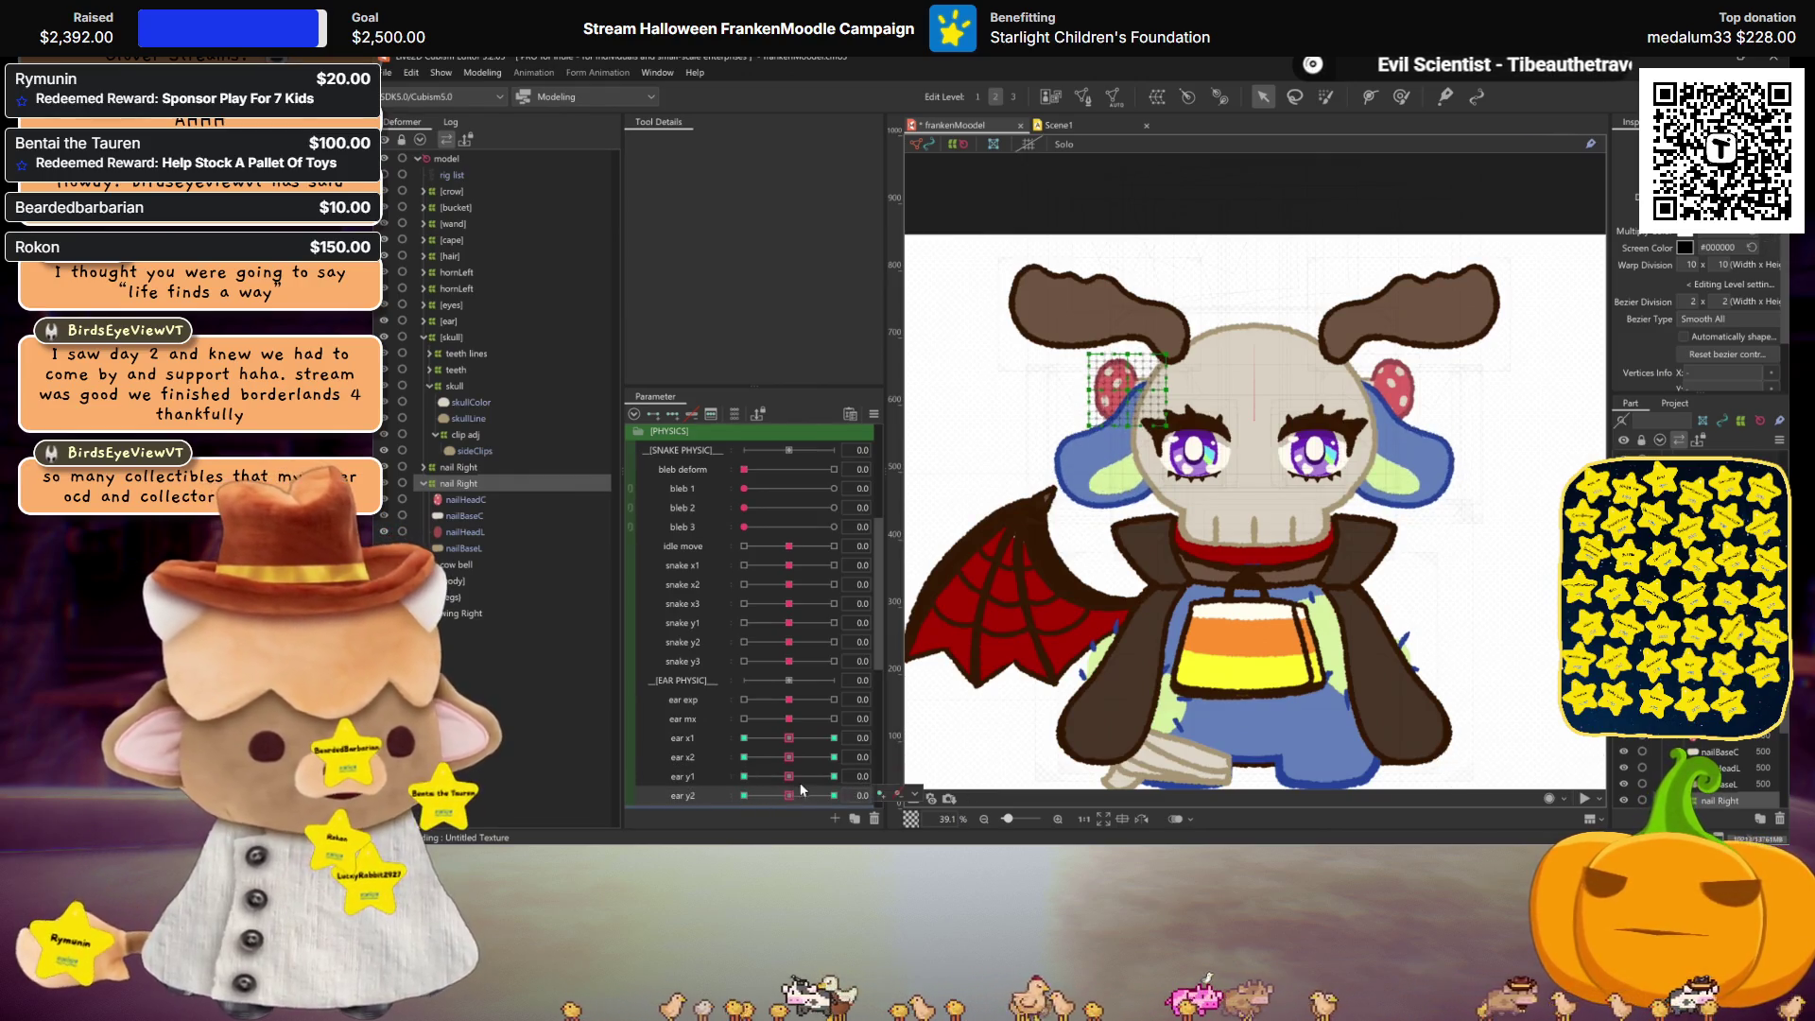
pyautogui.click(834, 776)
pyautogui.click(744, 795)
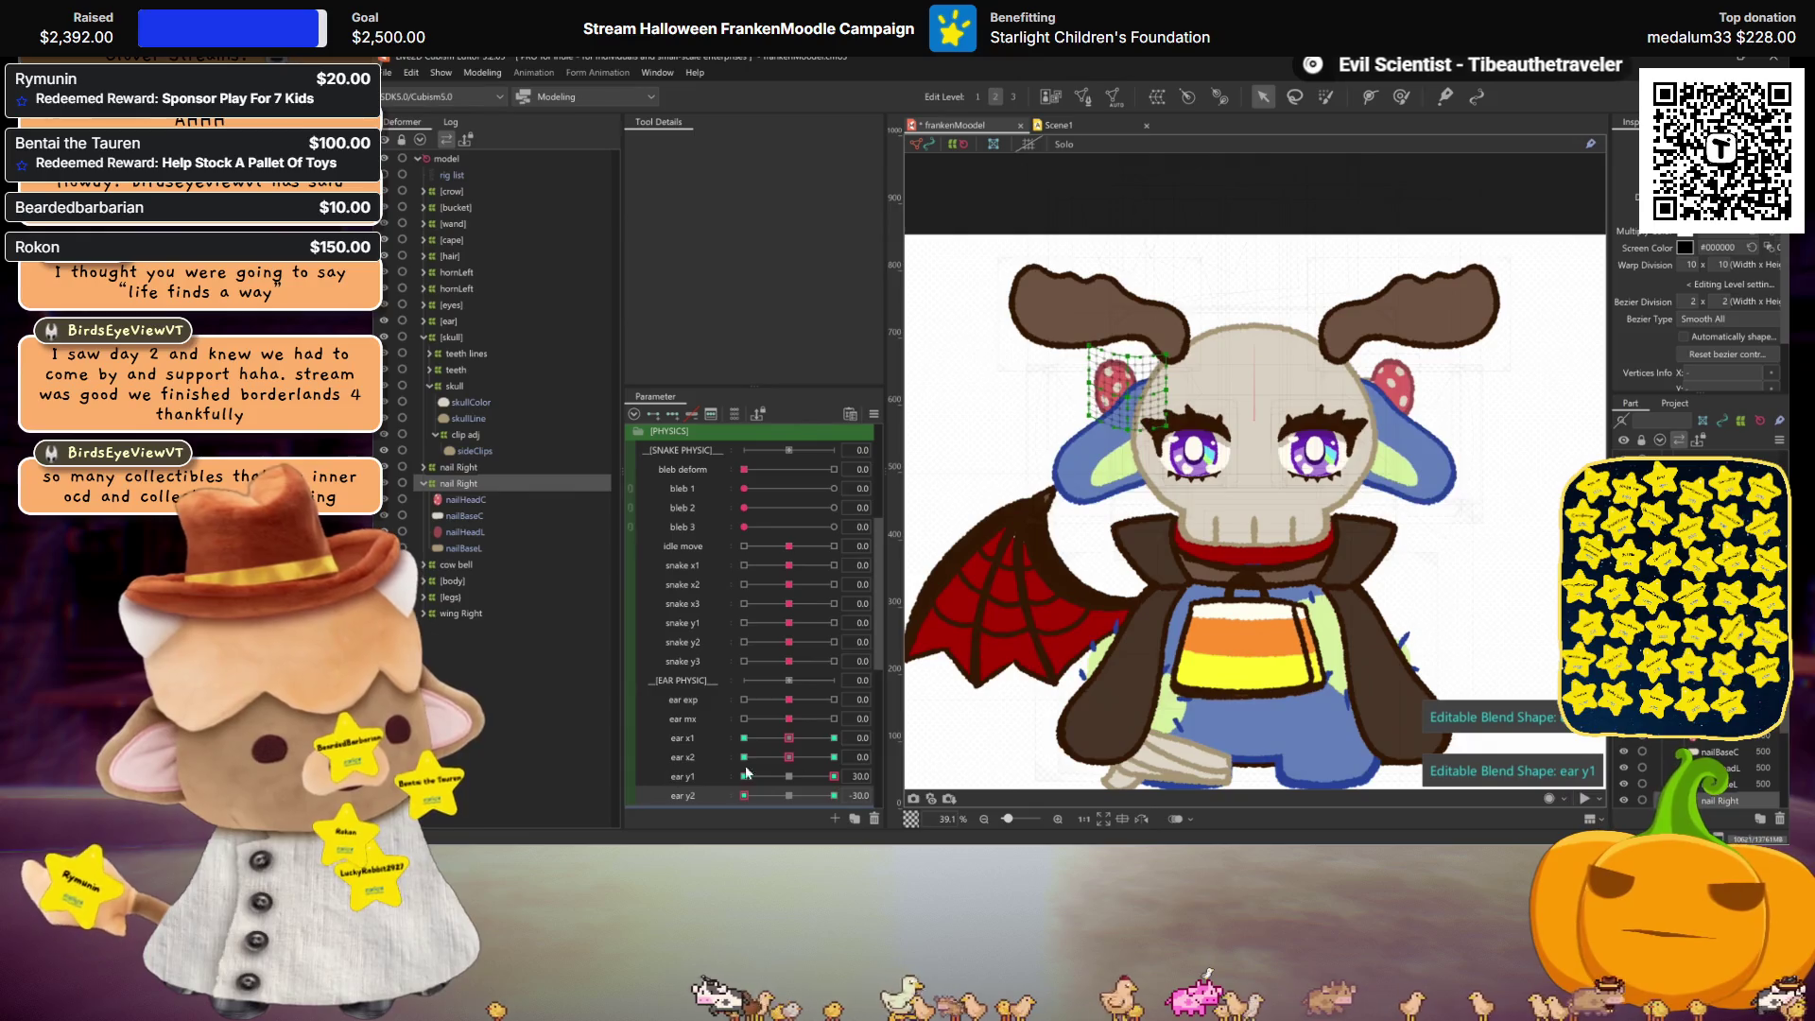
pyautogui.click(789, 776)
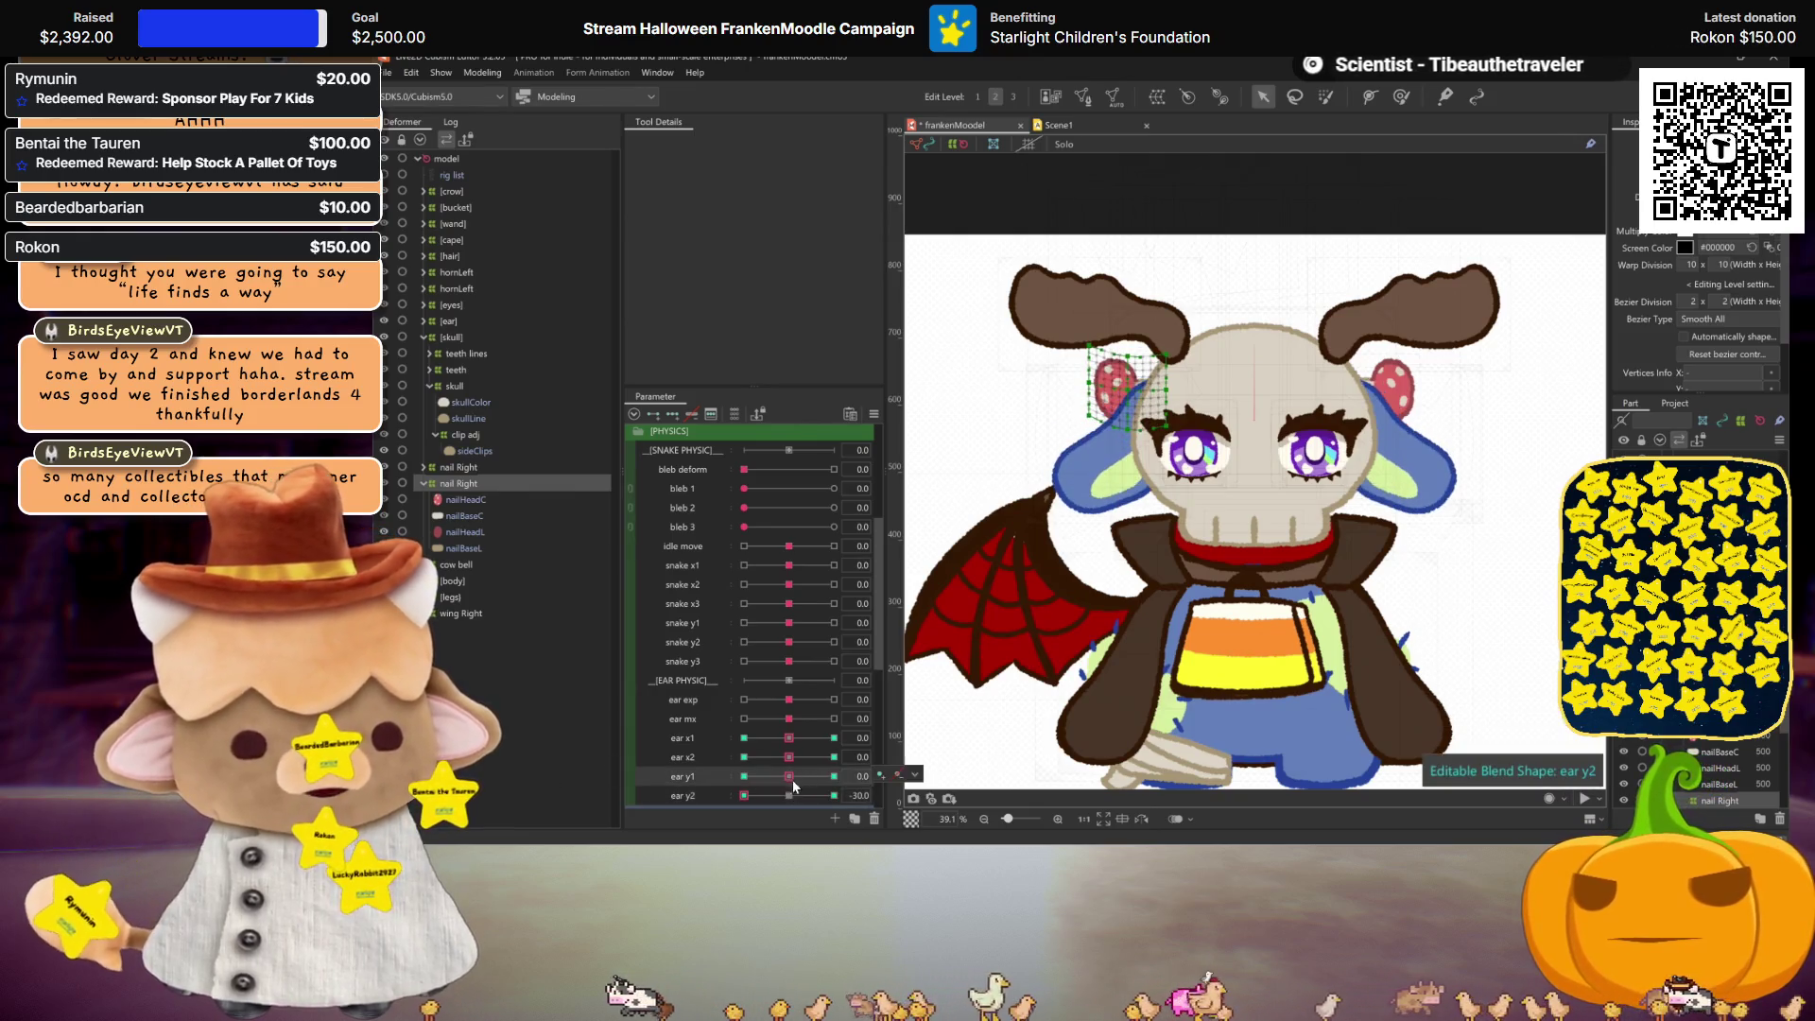
pyautogui.click(833, 795)
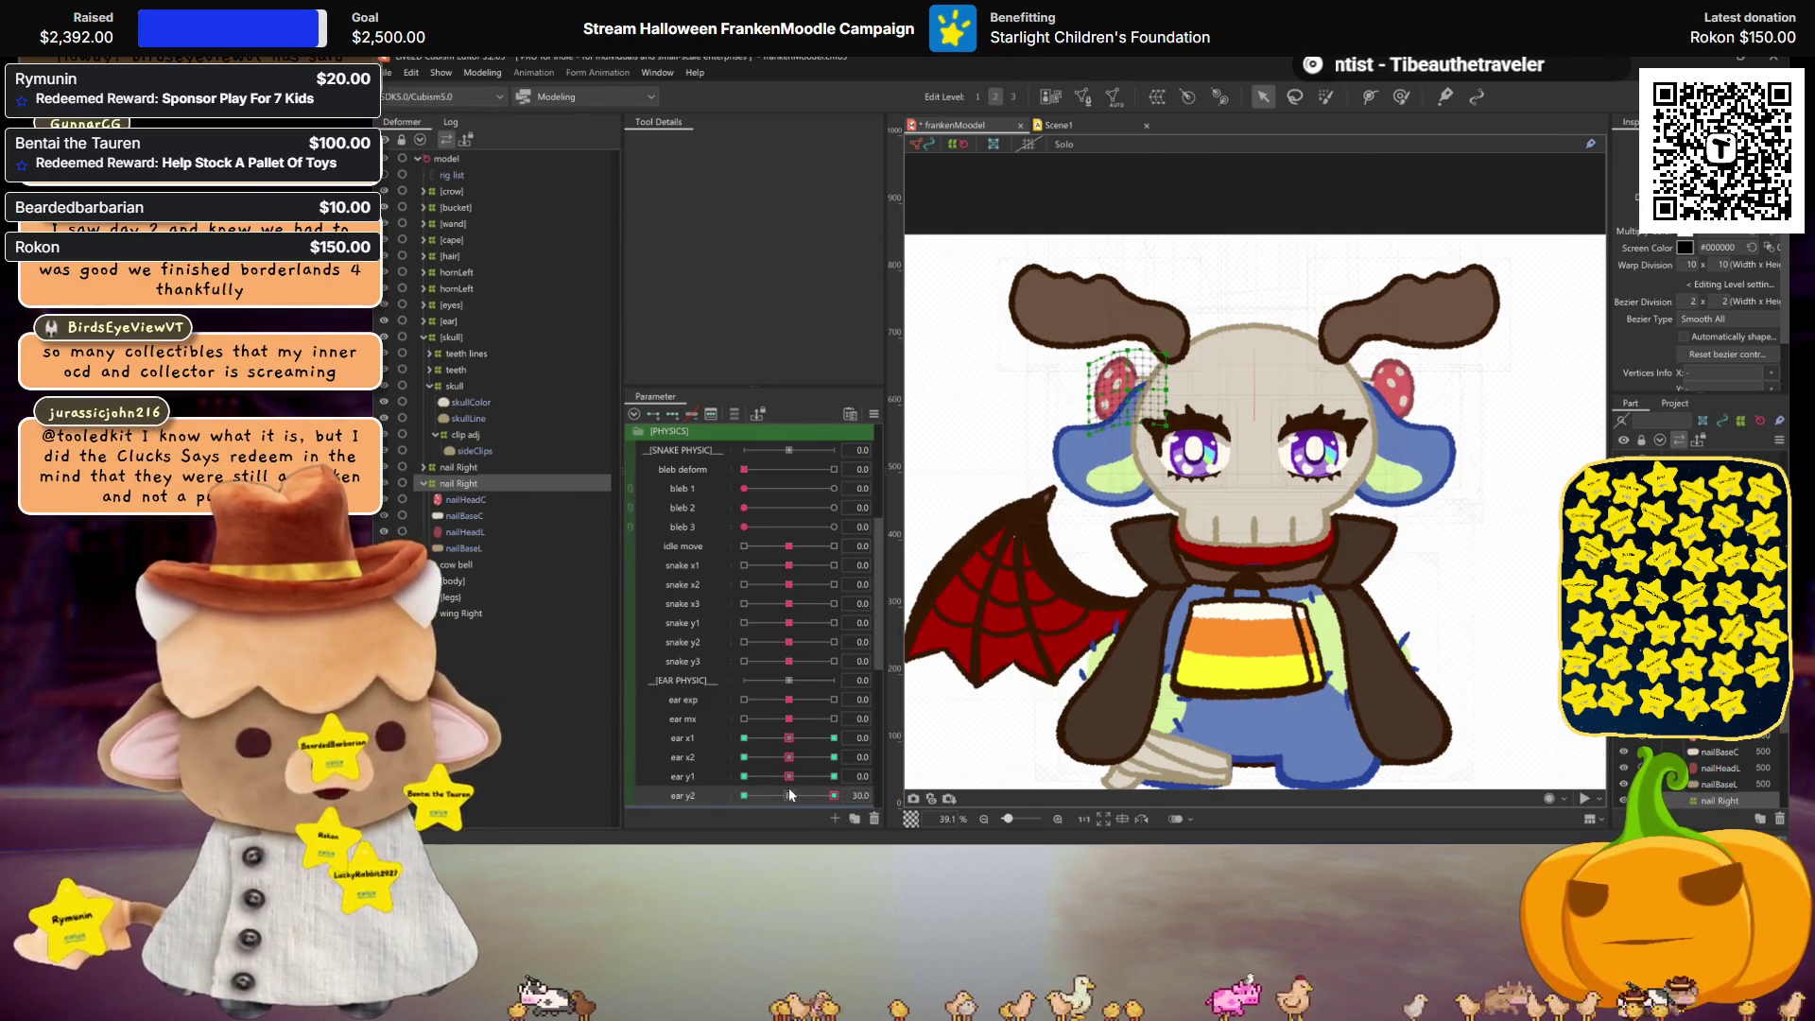
pyautogui.click(789, 795)
pyautogui.click(833, 776)
pyautogui.click(834, 795)
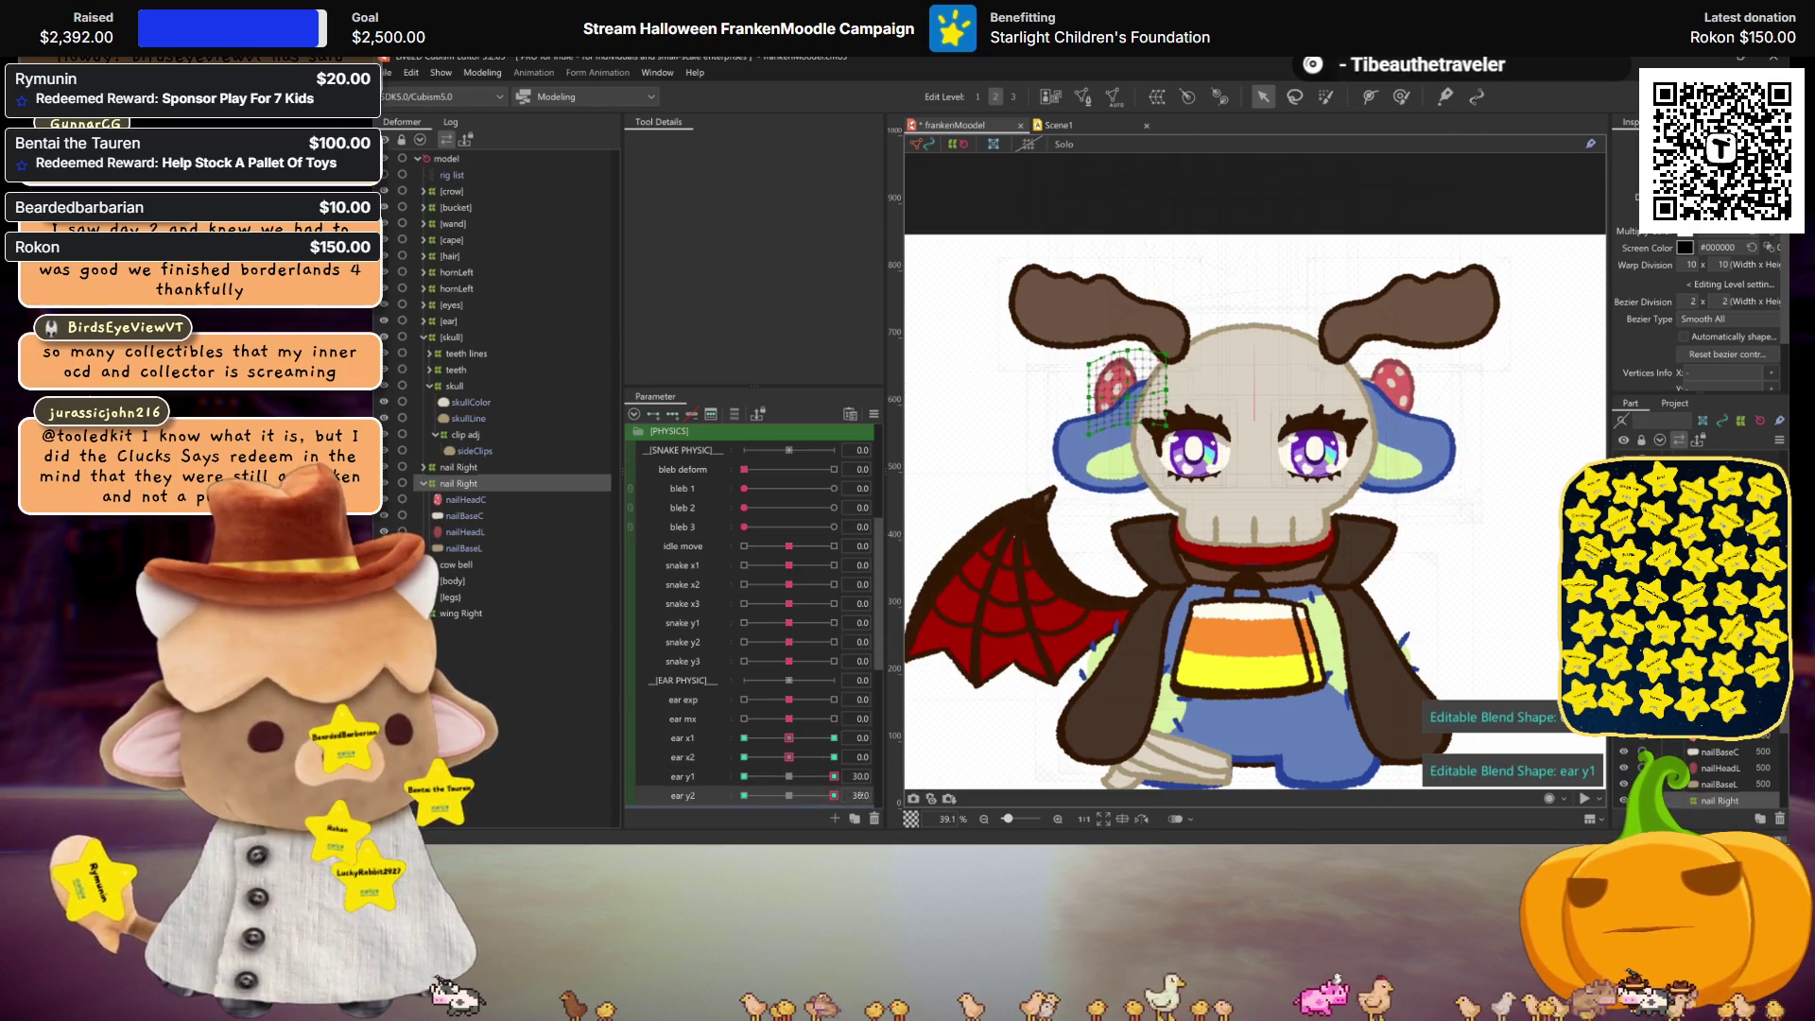
pyautogui.click(788, 795)
pyautogui.click(798, 779)
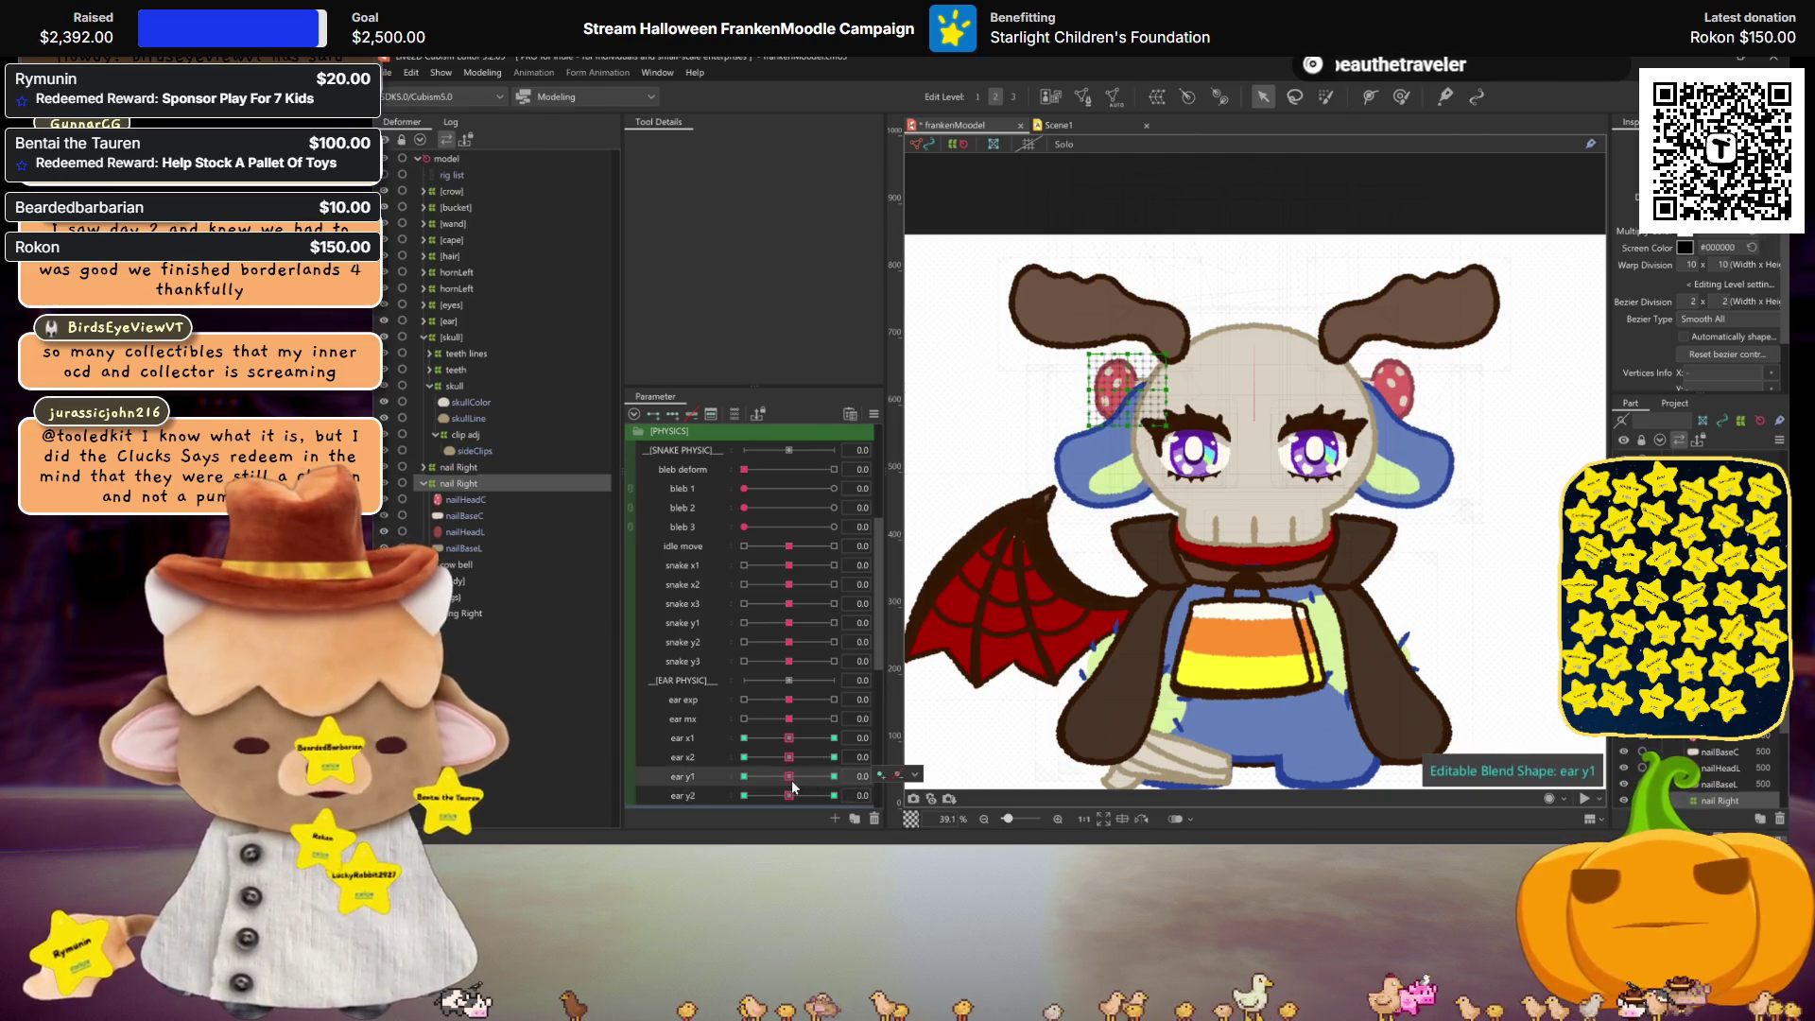
pyautogui.click(483, 73)
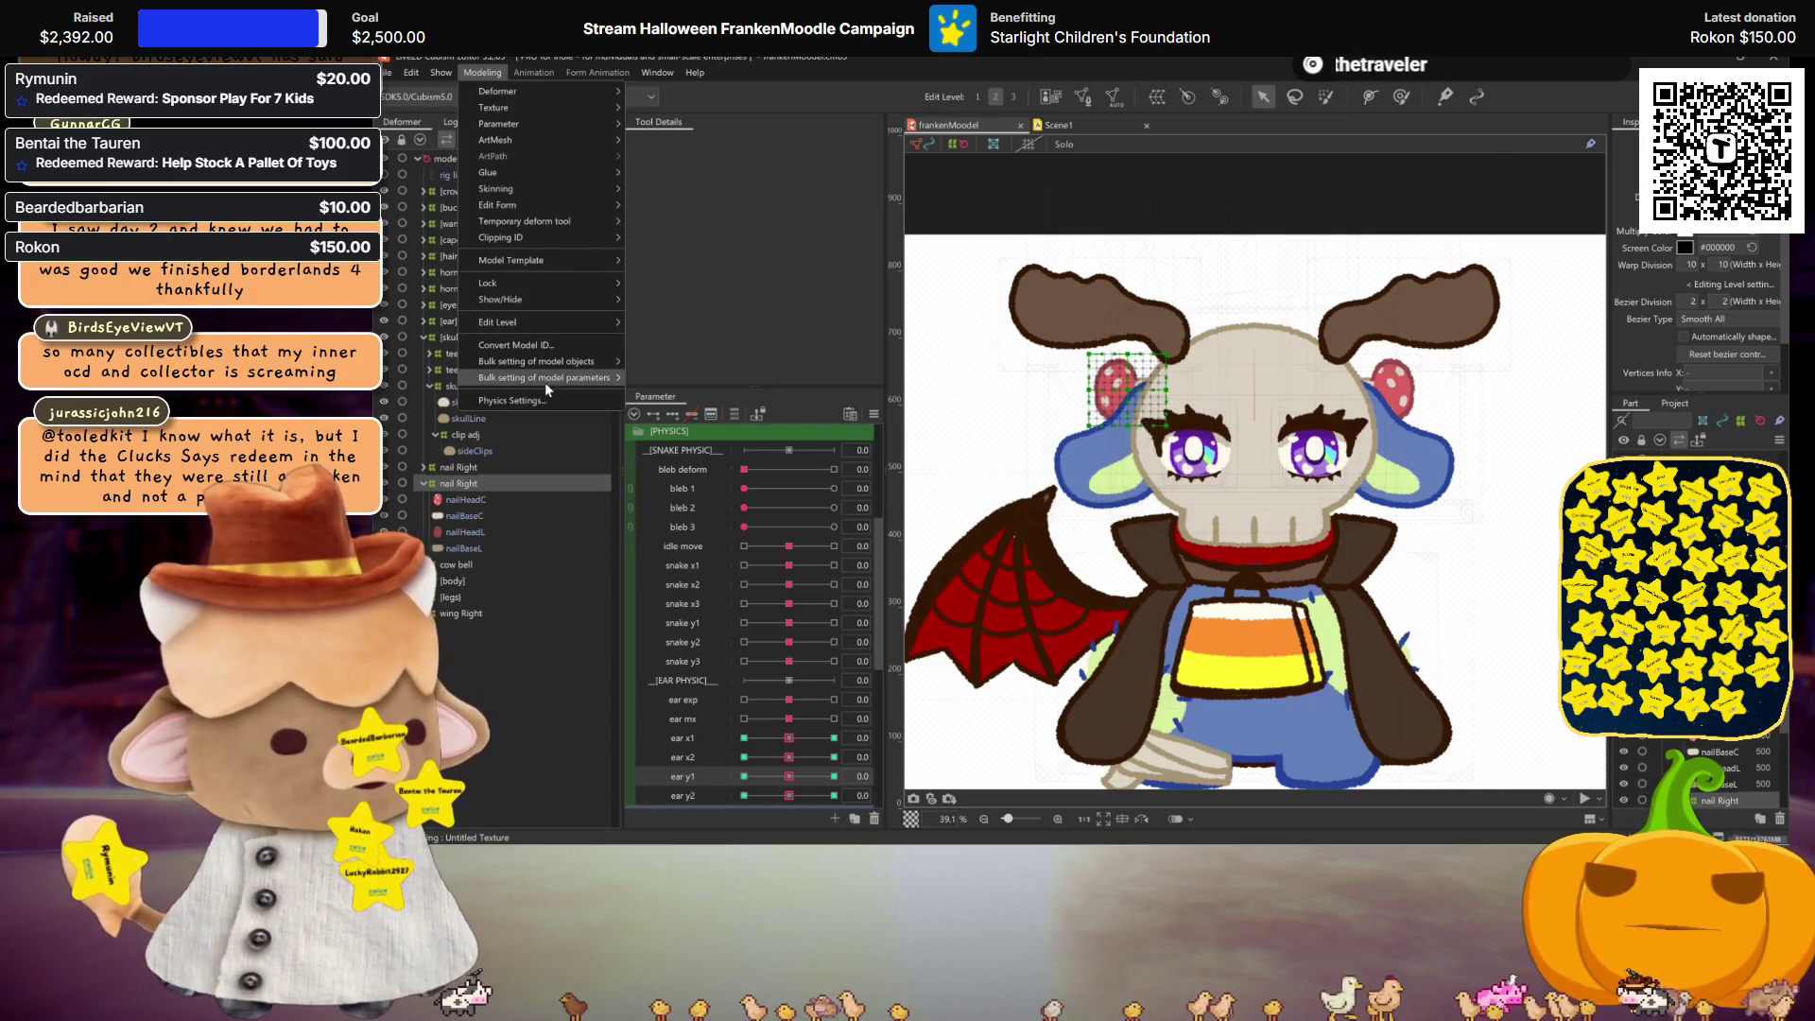
pyautogui.click(545, 400)
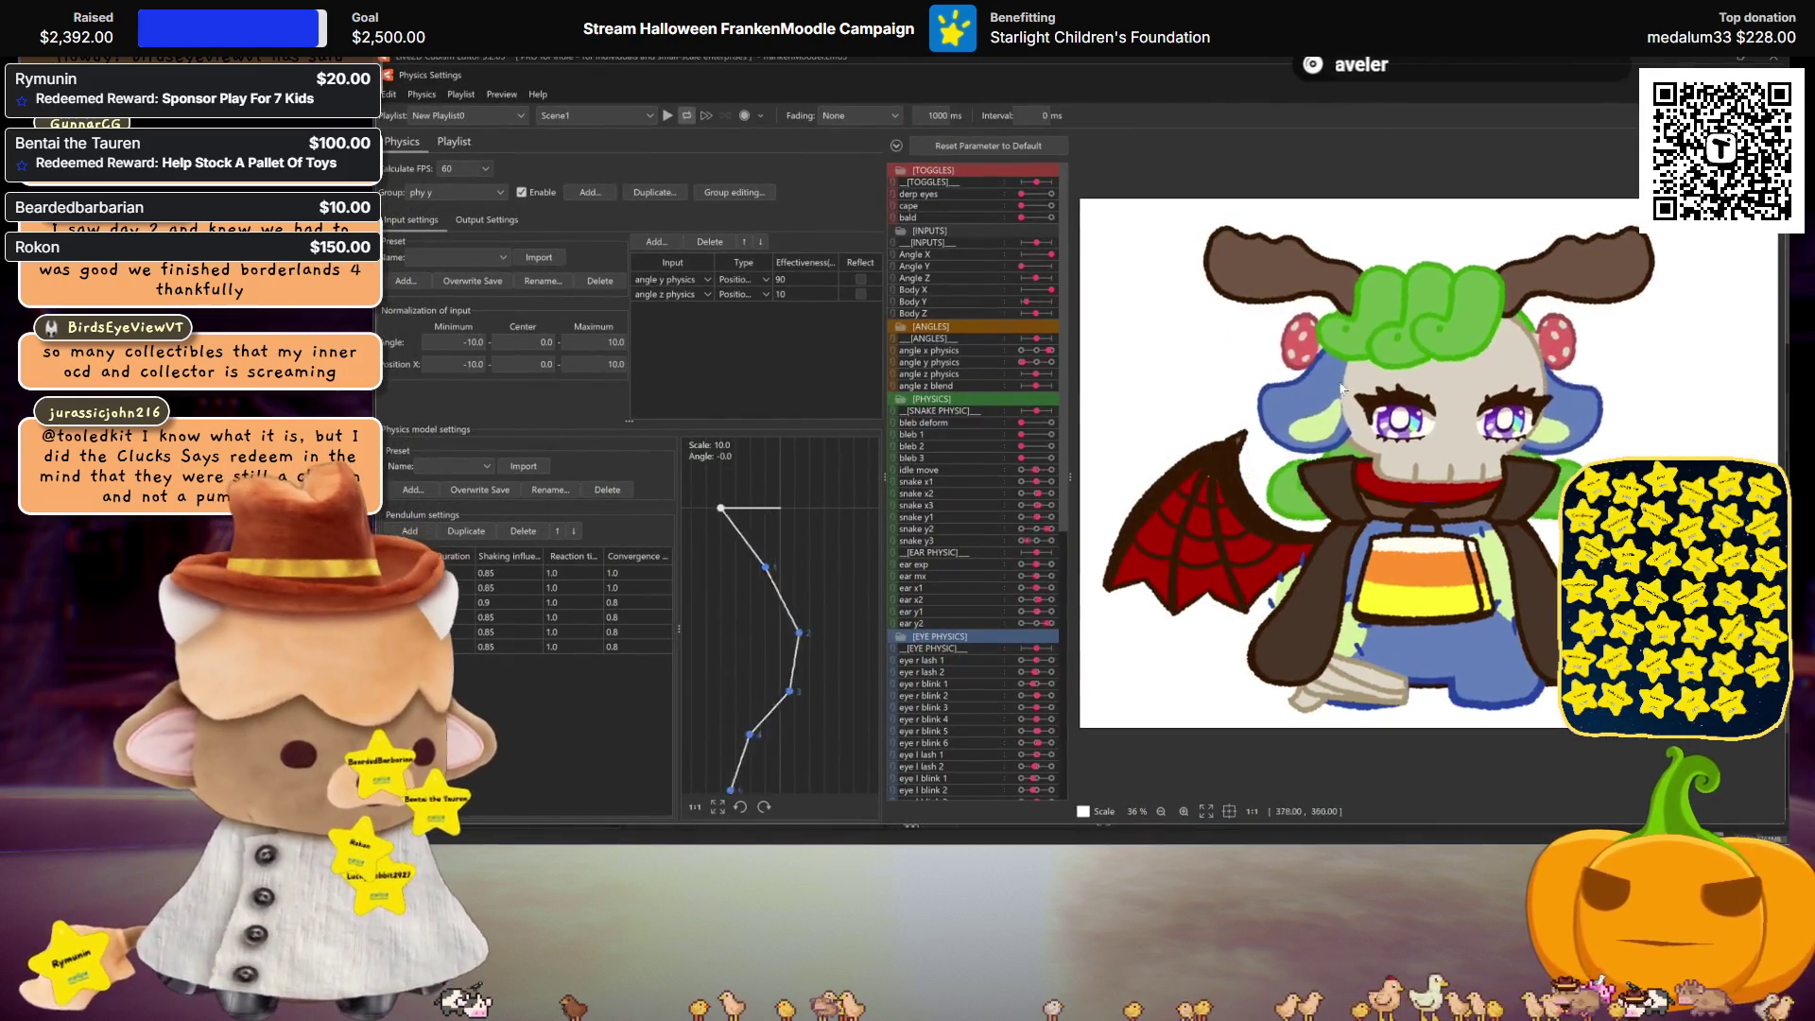
pyautogui.moveTo(1023, 218)
pyautogui.mouseDown()
pyautogui.moveTo(1381, 324)
pyautogui.moveTo(1310, 361)
pyautogui.moveTo(1310, 338)
pyautogui.mouseUp()
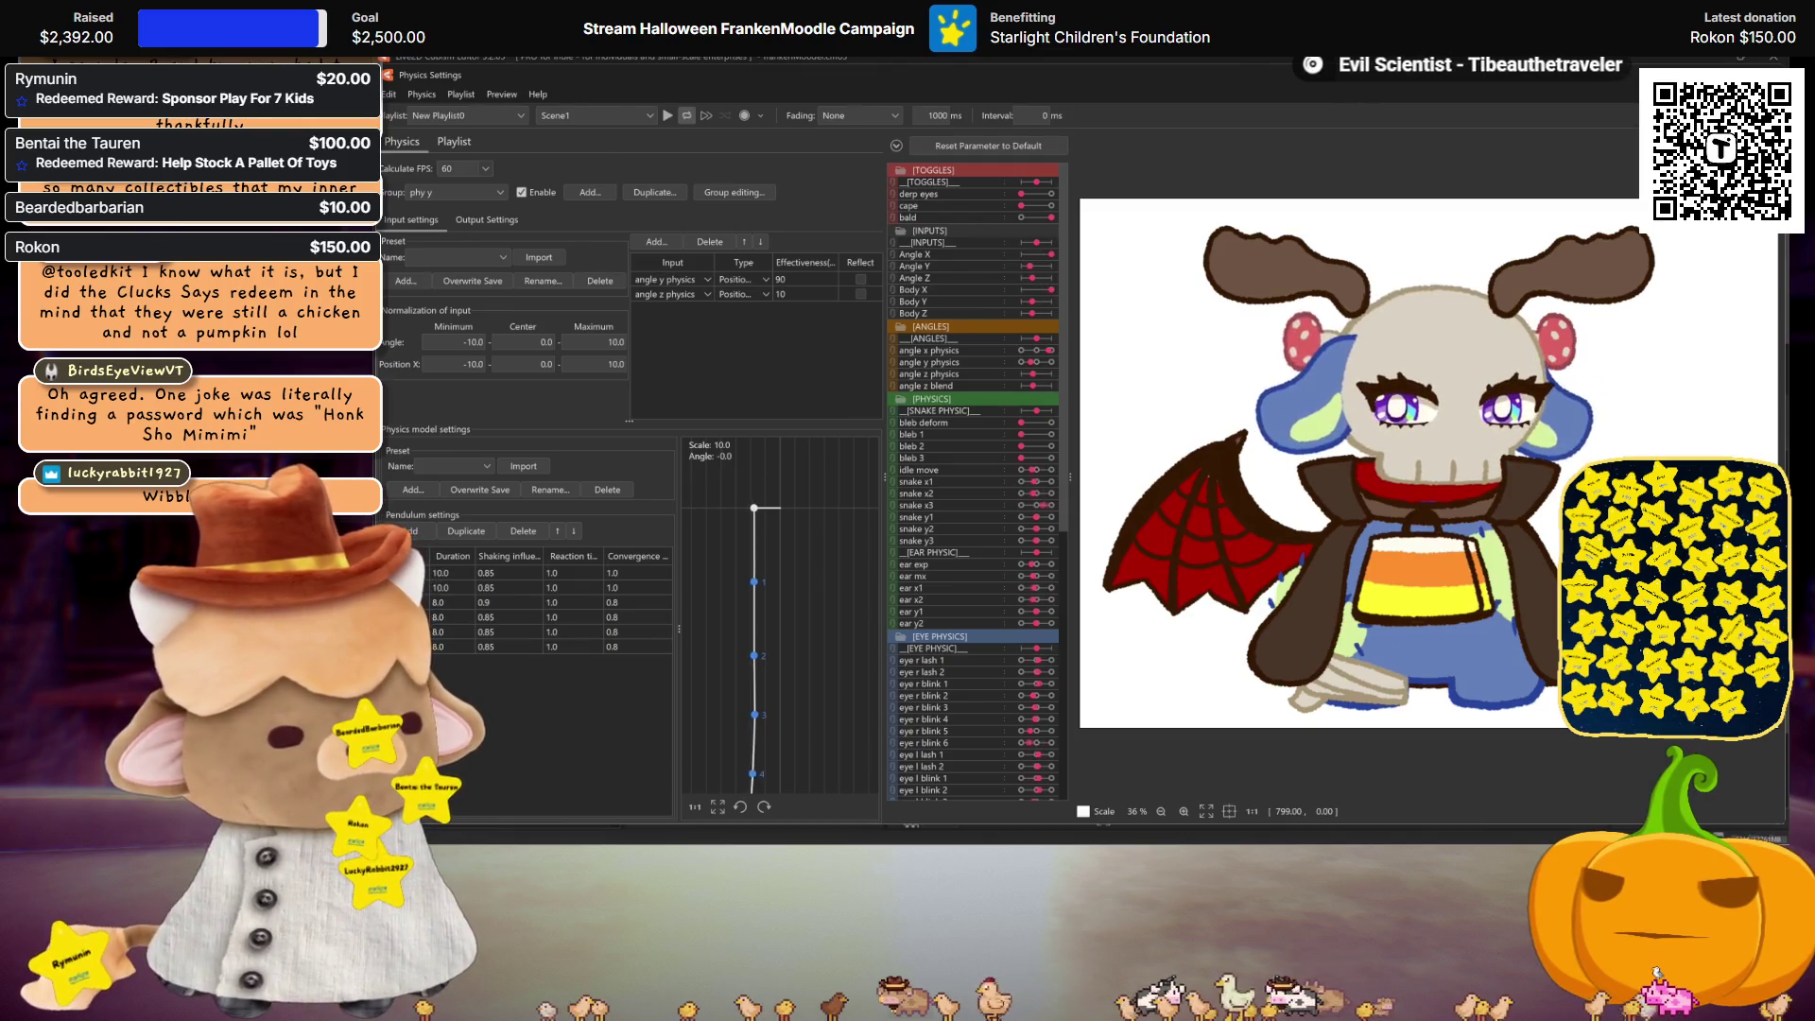
pyautogui.press('Return')
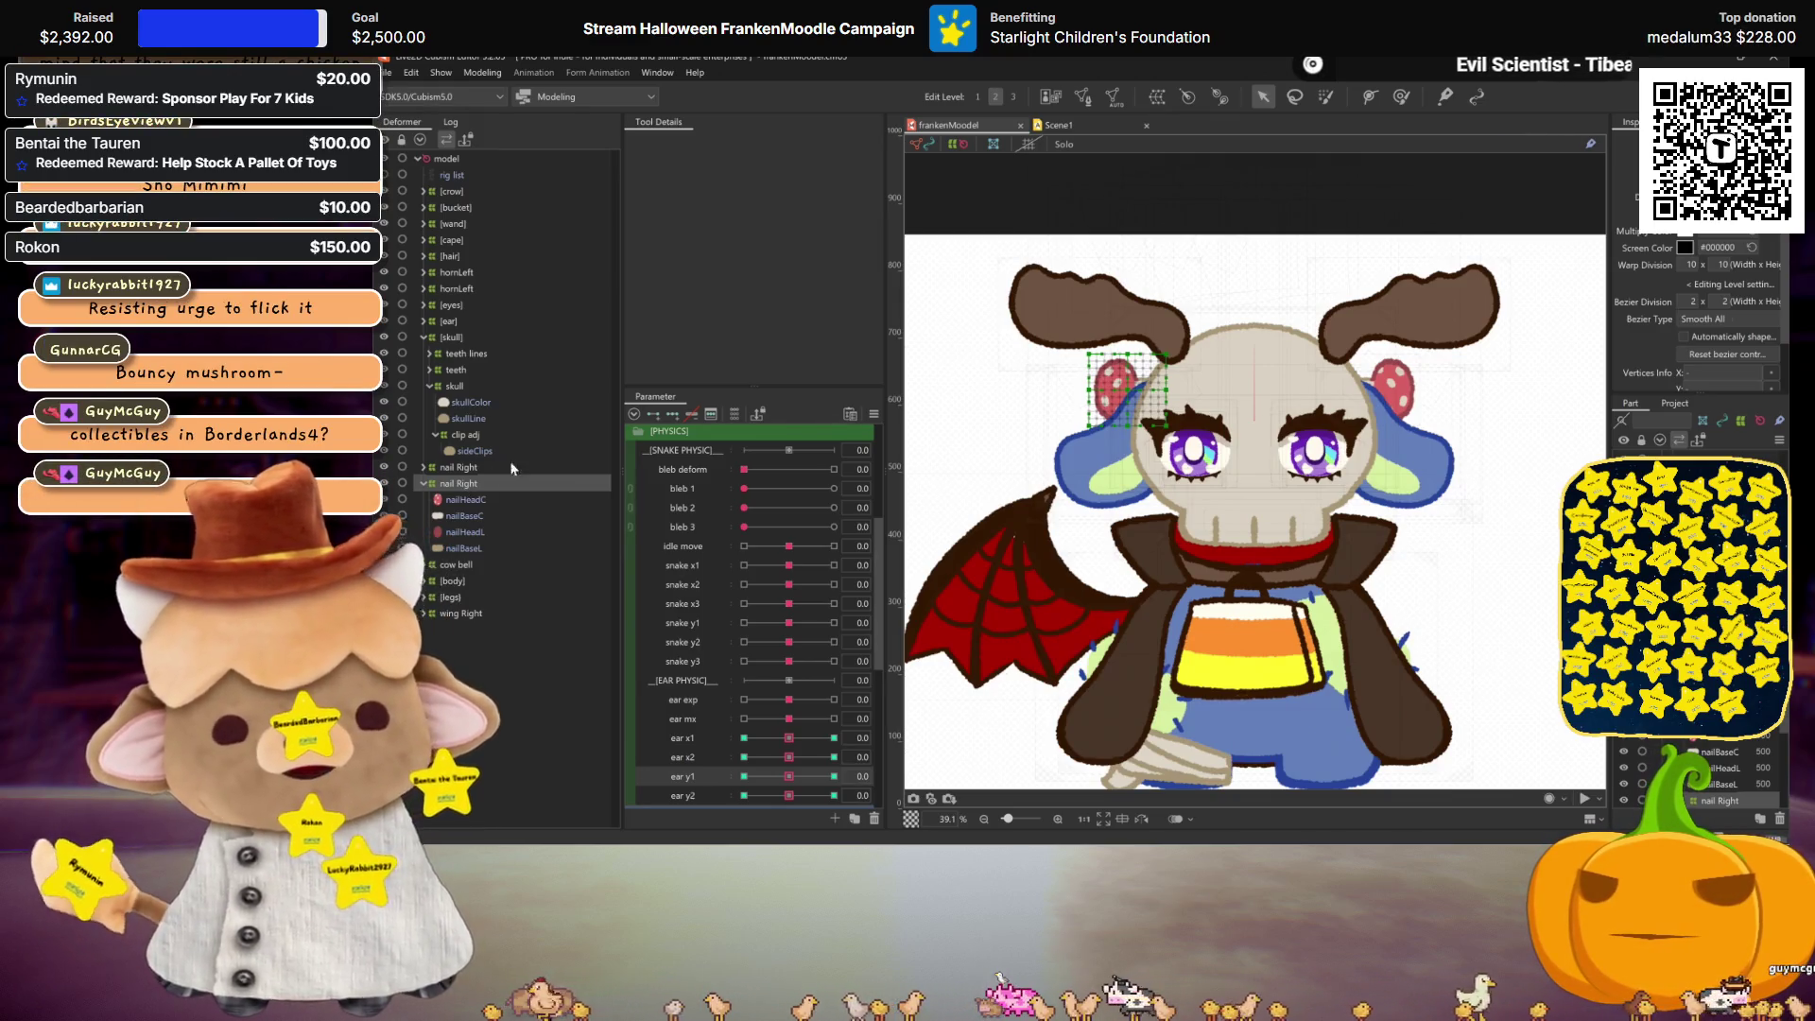
# Step: Select the ear clip's mesh and turn the head to angle x physics -30
pyautogui.moveTo(788, 776)
pyautogui.mouseDown()
pyautogui.moveTo(691, 793)
pyautogui.moveTo(834, 795)
pyautogui.moveTo(803, 792)
pyautogui.mouseUp()
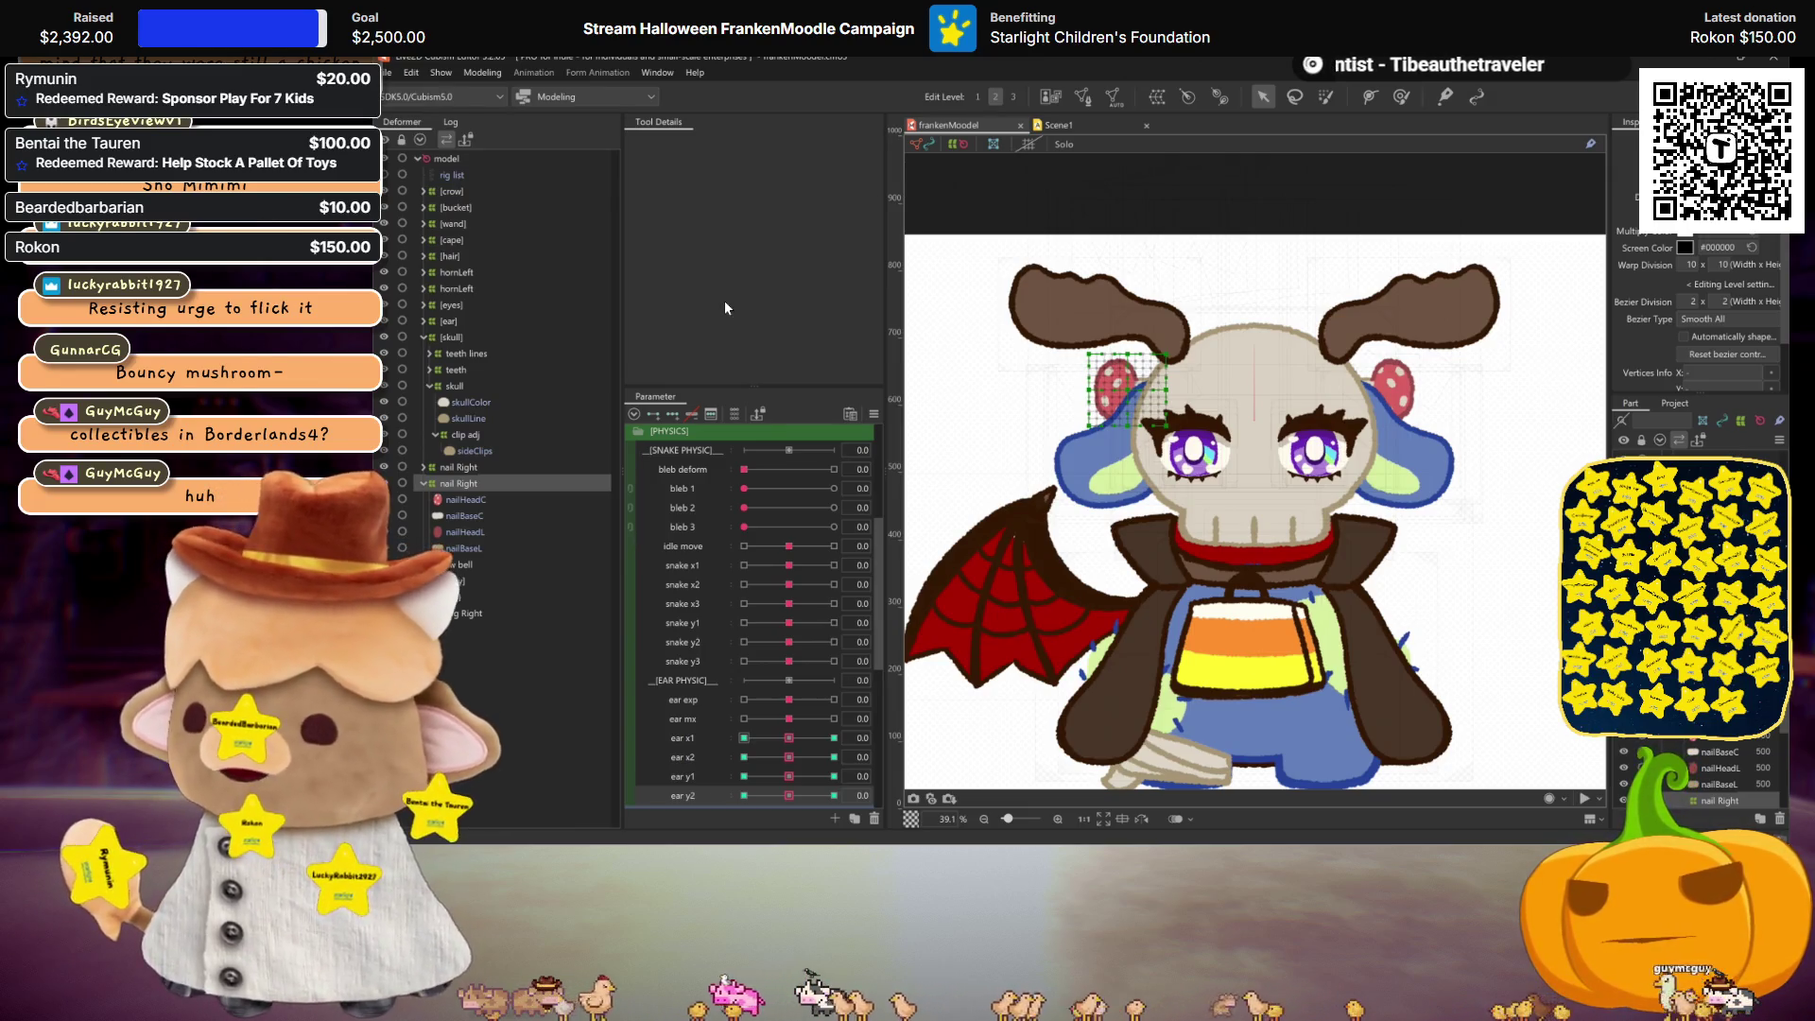
pyautogui.scroll(2, 1218, 472)
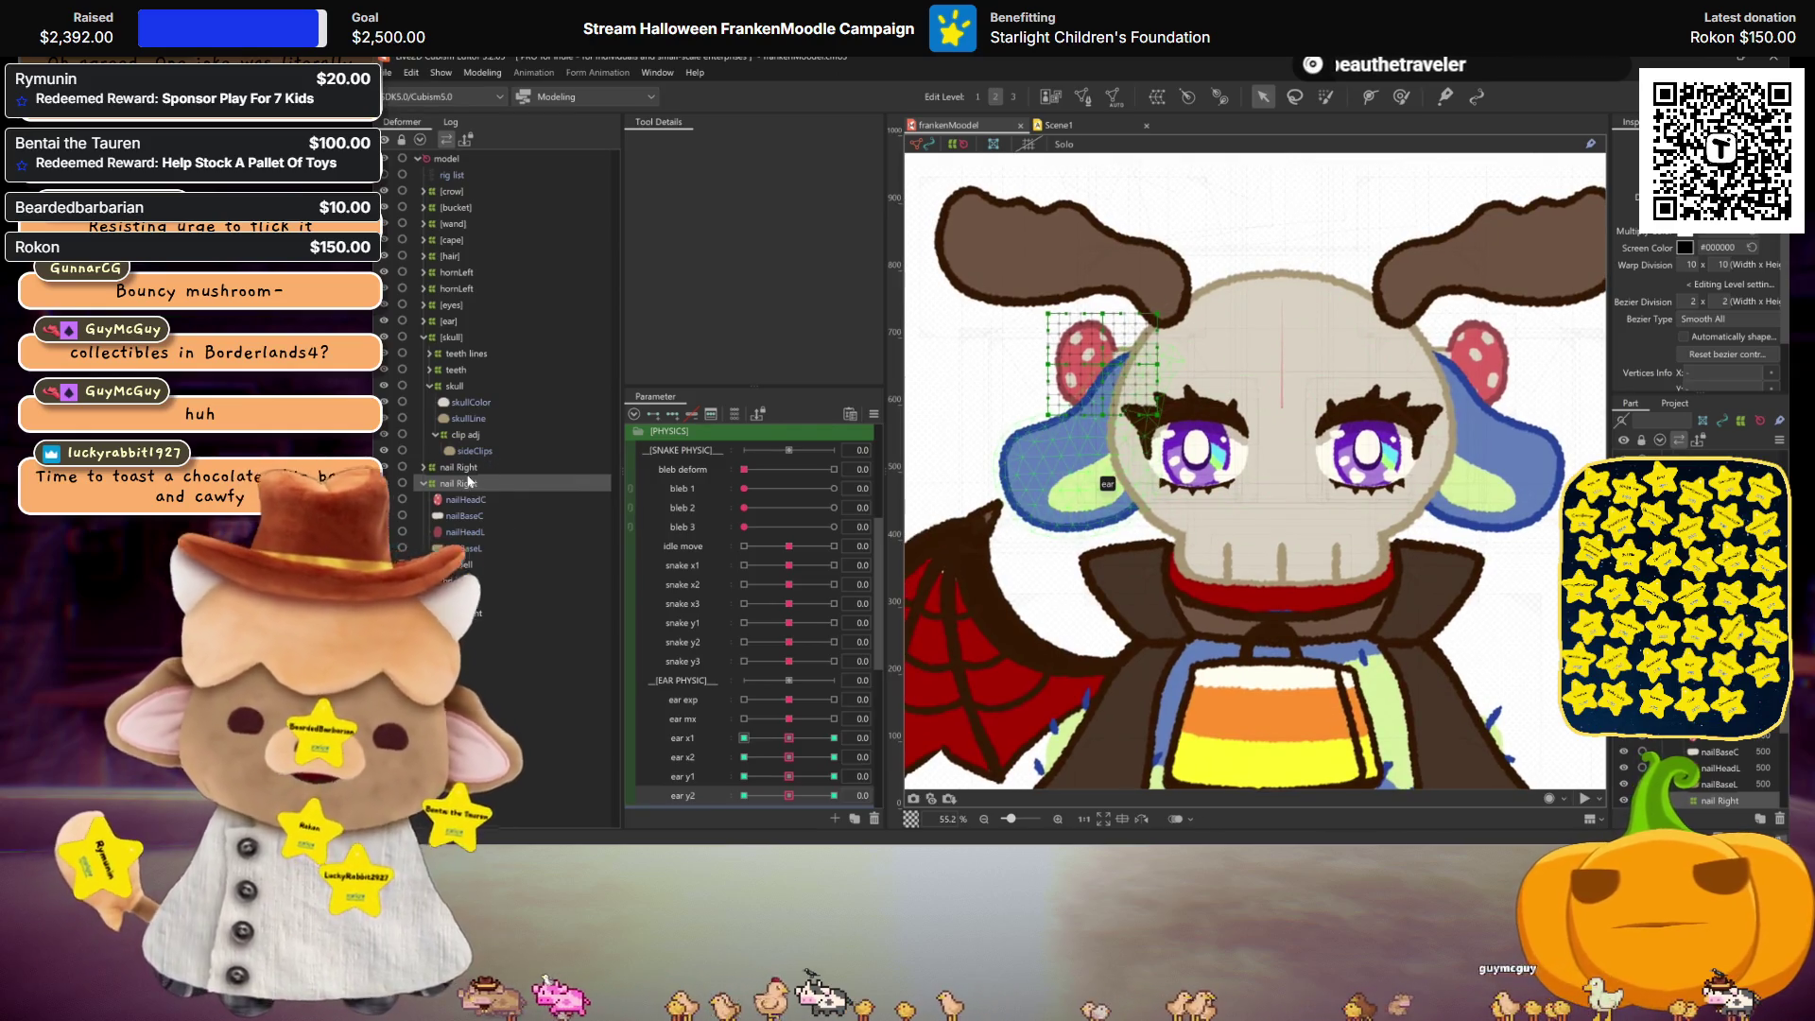
pyautogui.scroll(2, 793, 603)
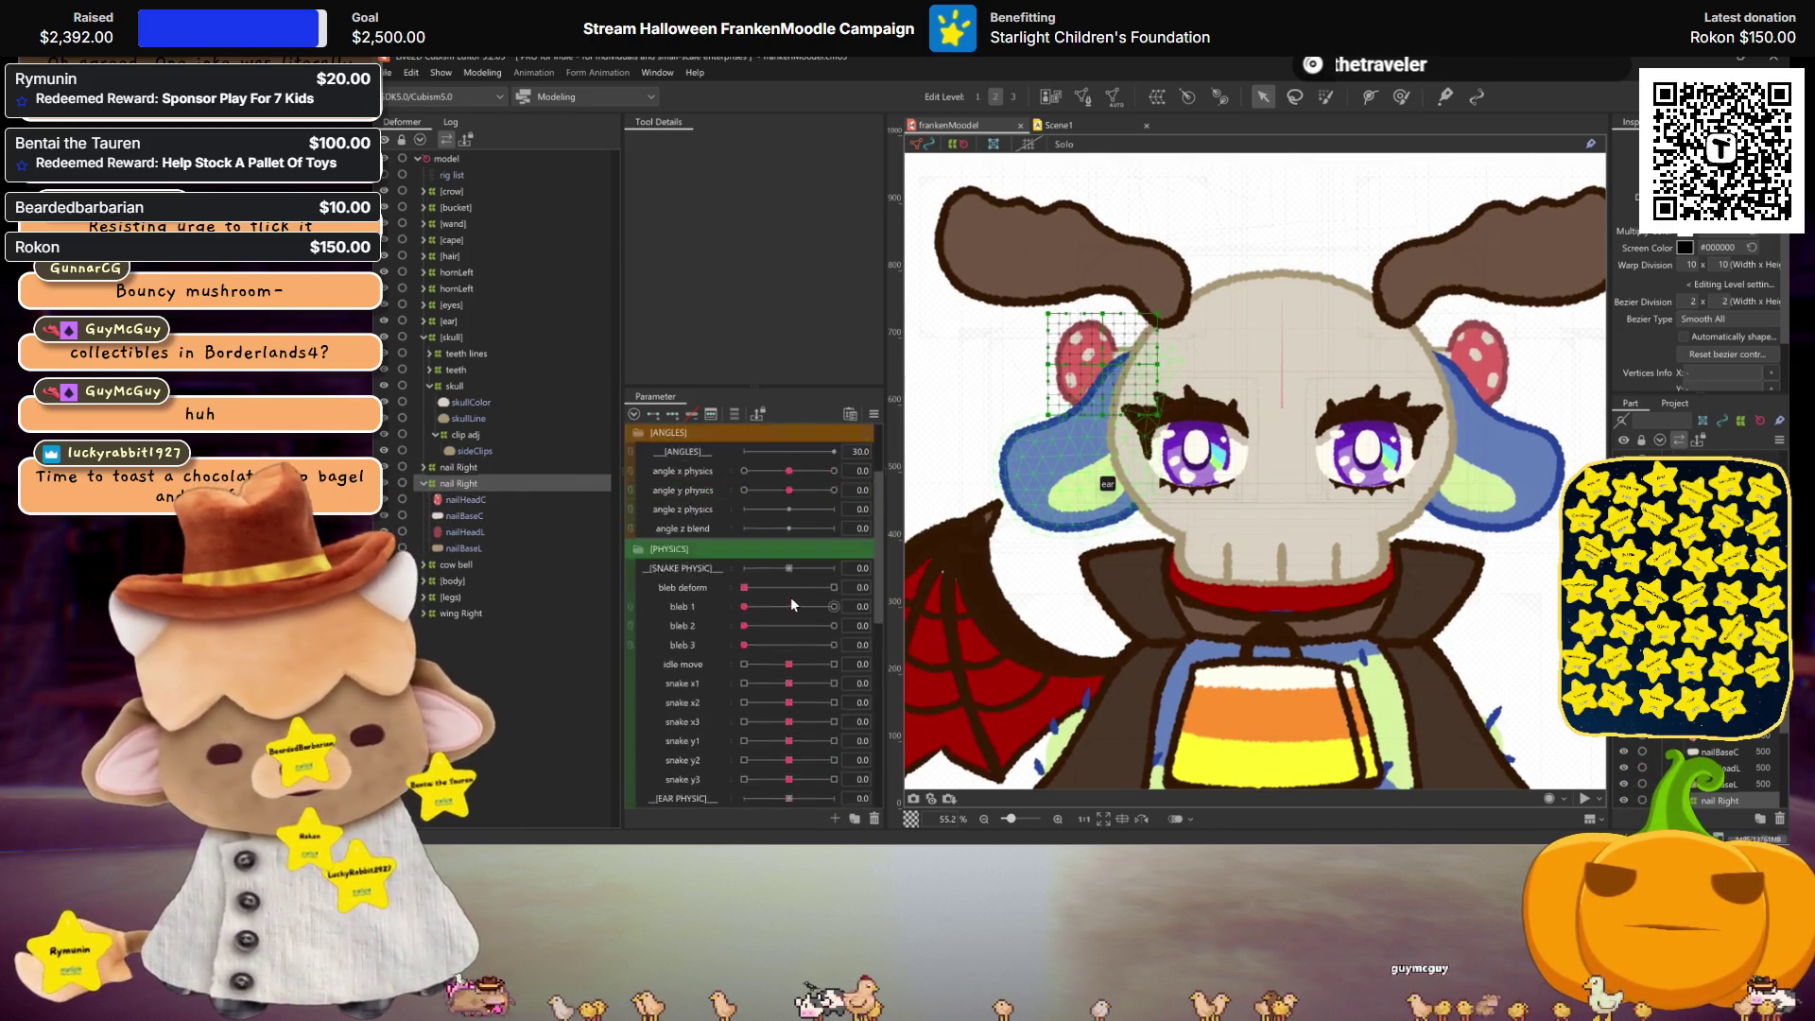
pyautogui.scroll(1, 790, 597)
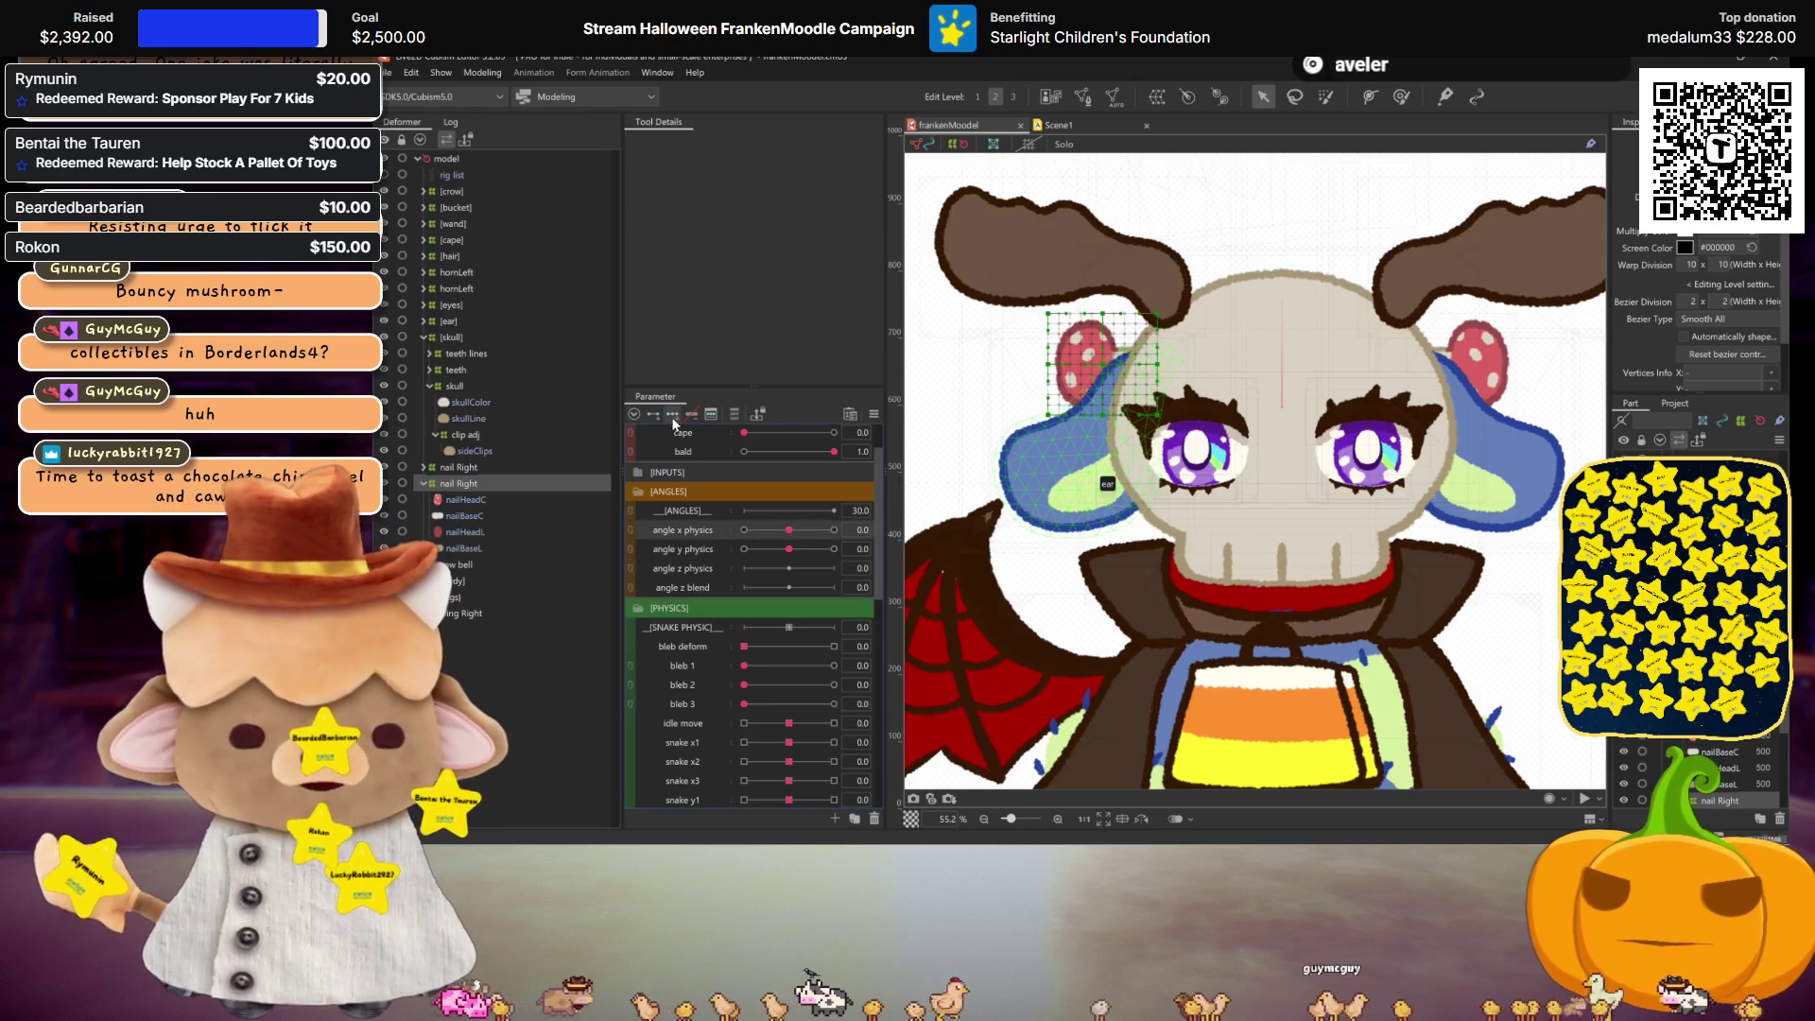
pyautogui.click(834, 529)
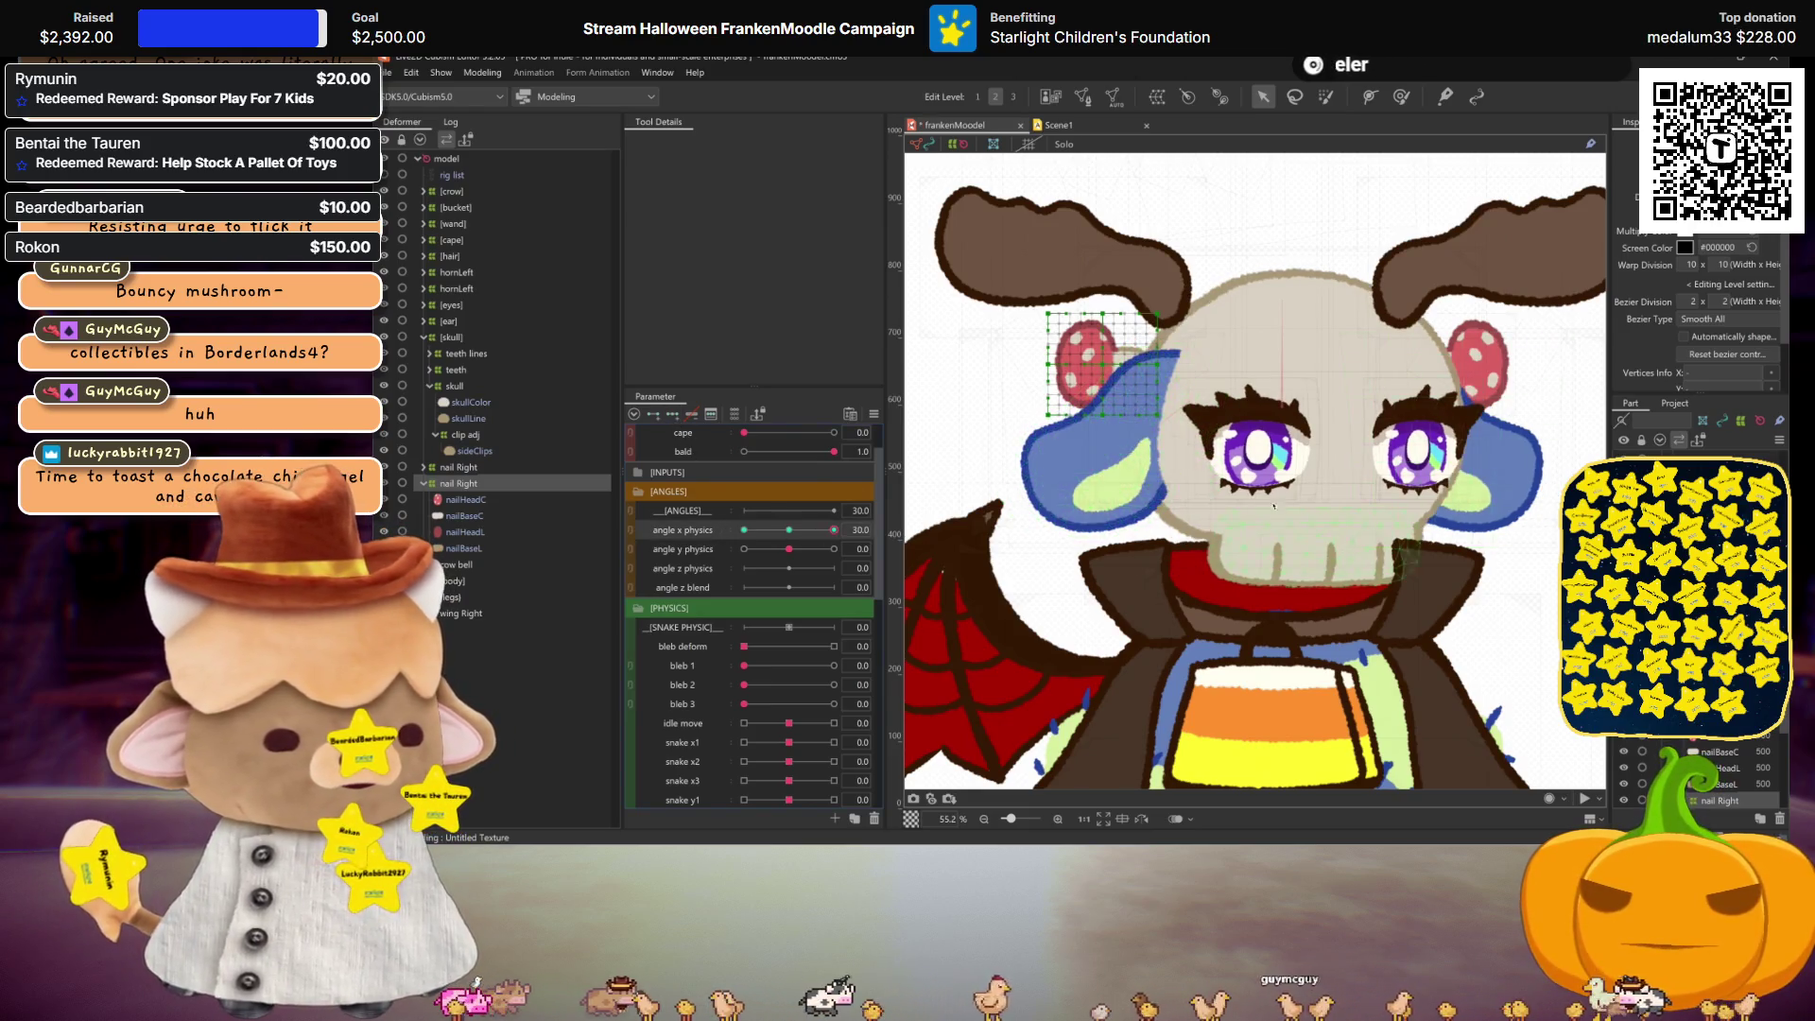
pyautogui.click(1134, 379)
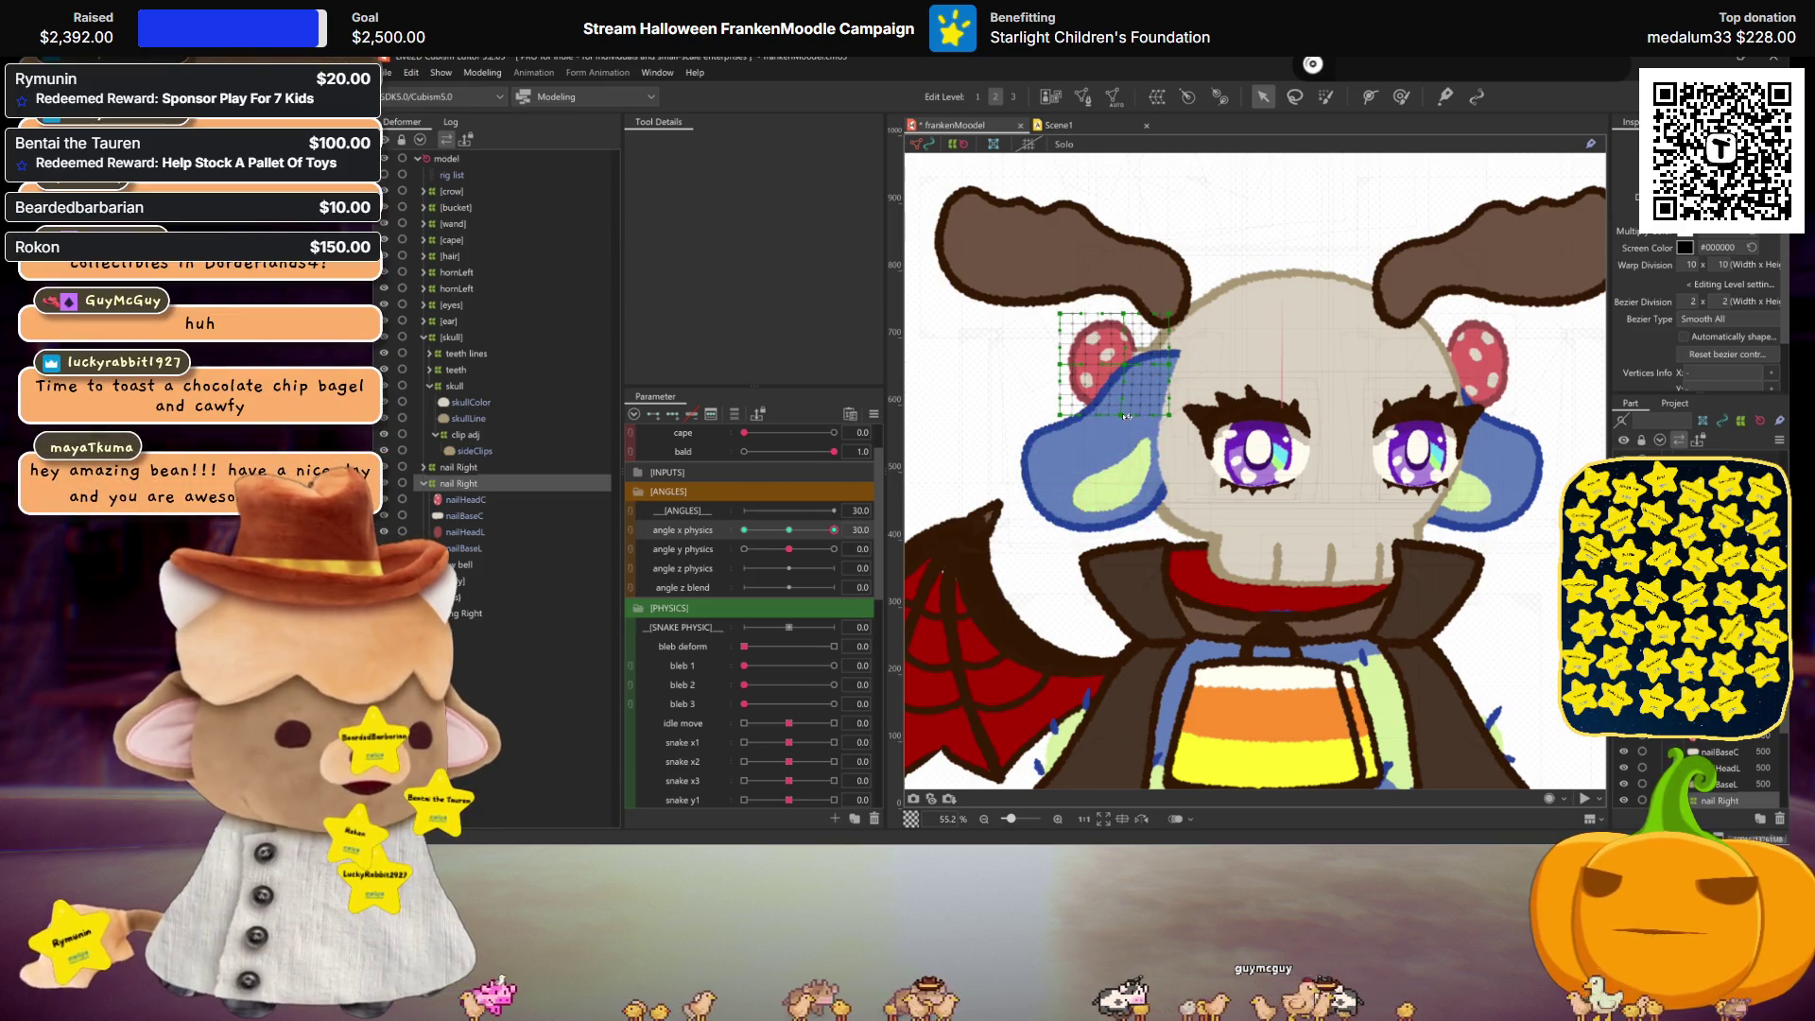
pyautogui.click(800, 530)
pyautogui.moveTo(800, 530); pyautogui.dragTo(743, 530)
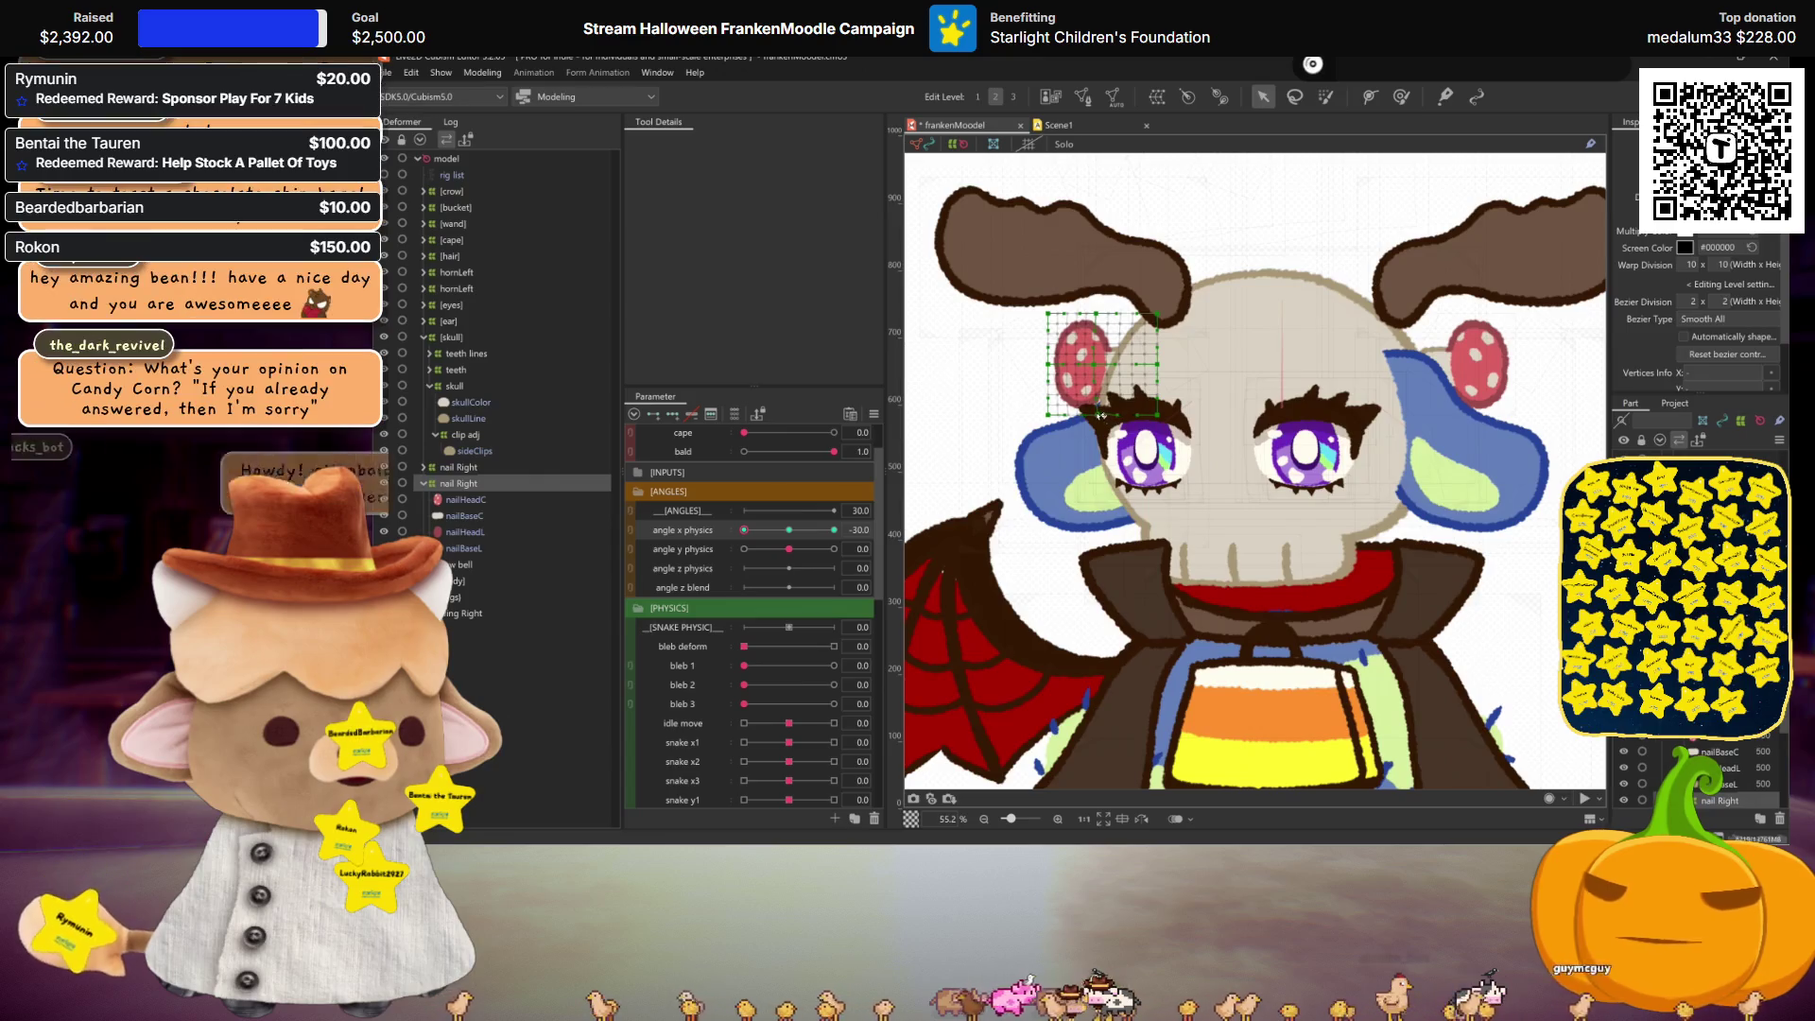
# Step: Nudge the ear clip warp grid at the -30 head turn, test the turn, and re-centre it
pyautogui.moveTo(1102, 364); pyautogui.dragTo(1107, 366)
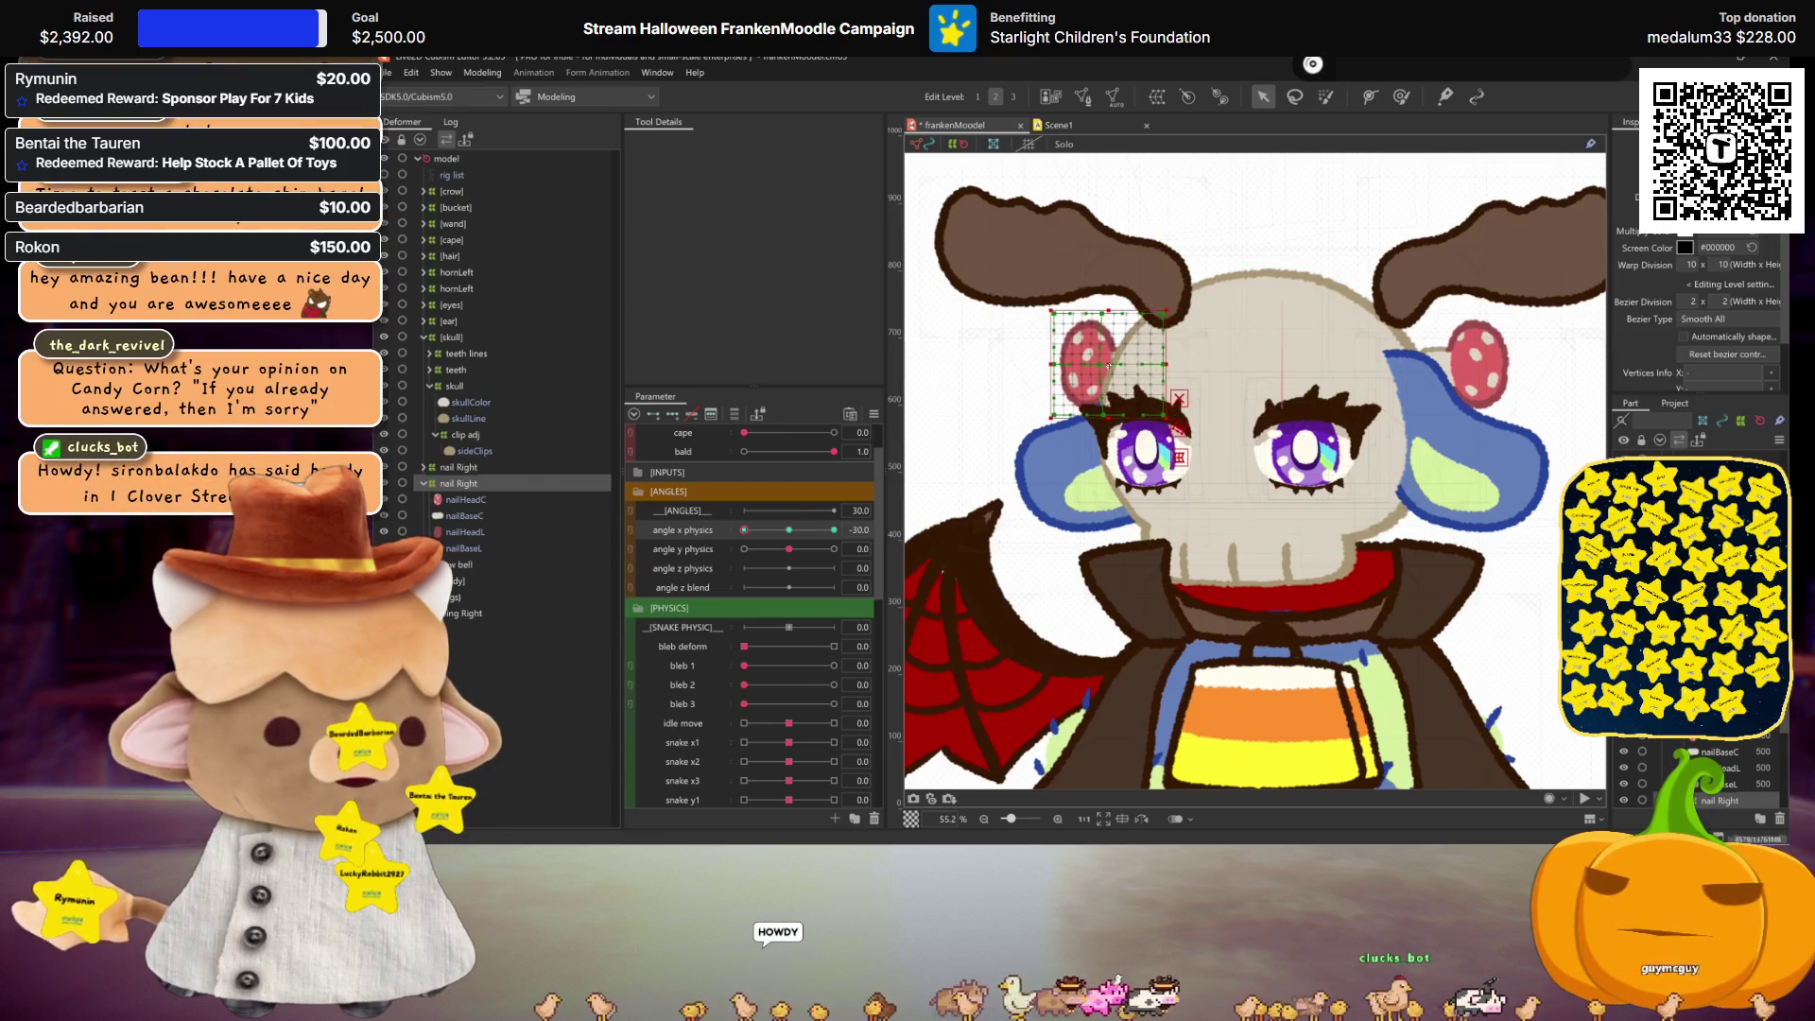
pyautogui.hotkey('ctrl', 'h')
pyautogui.moveTo(791, 535)
pyautogui.mouseDown()
pyautogui.moveTo(765, 535)
pyautogui.moveTo(887, 535)
pyautogui.moveTo(742, 535)
pyautogui.mouseUp()
pyautogui.click(1064, 334)
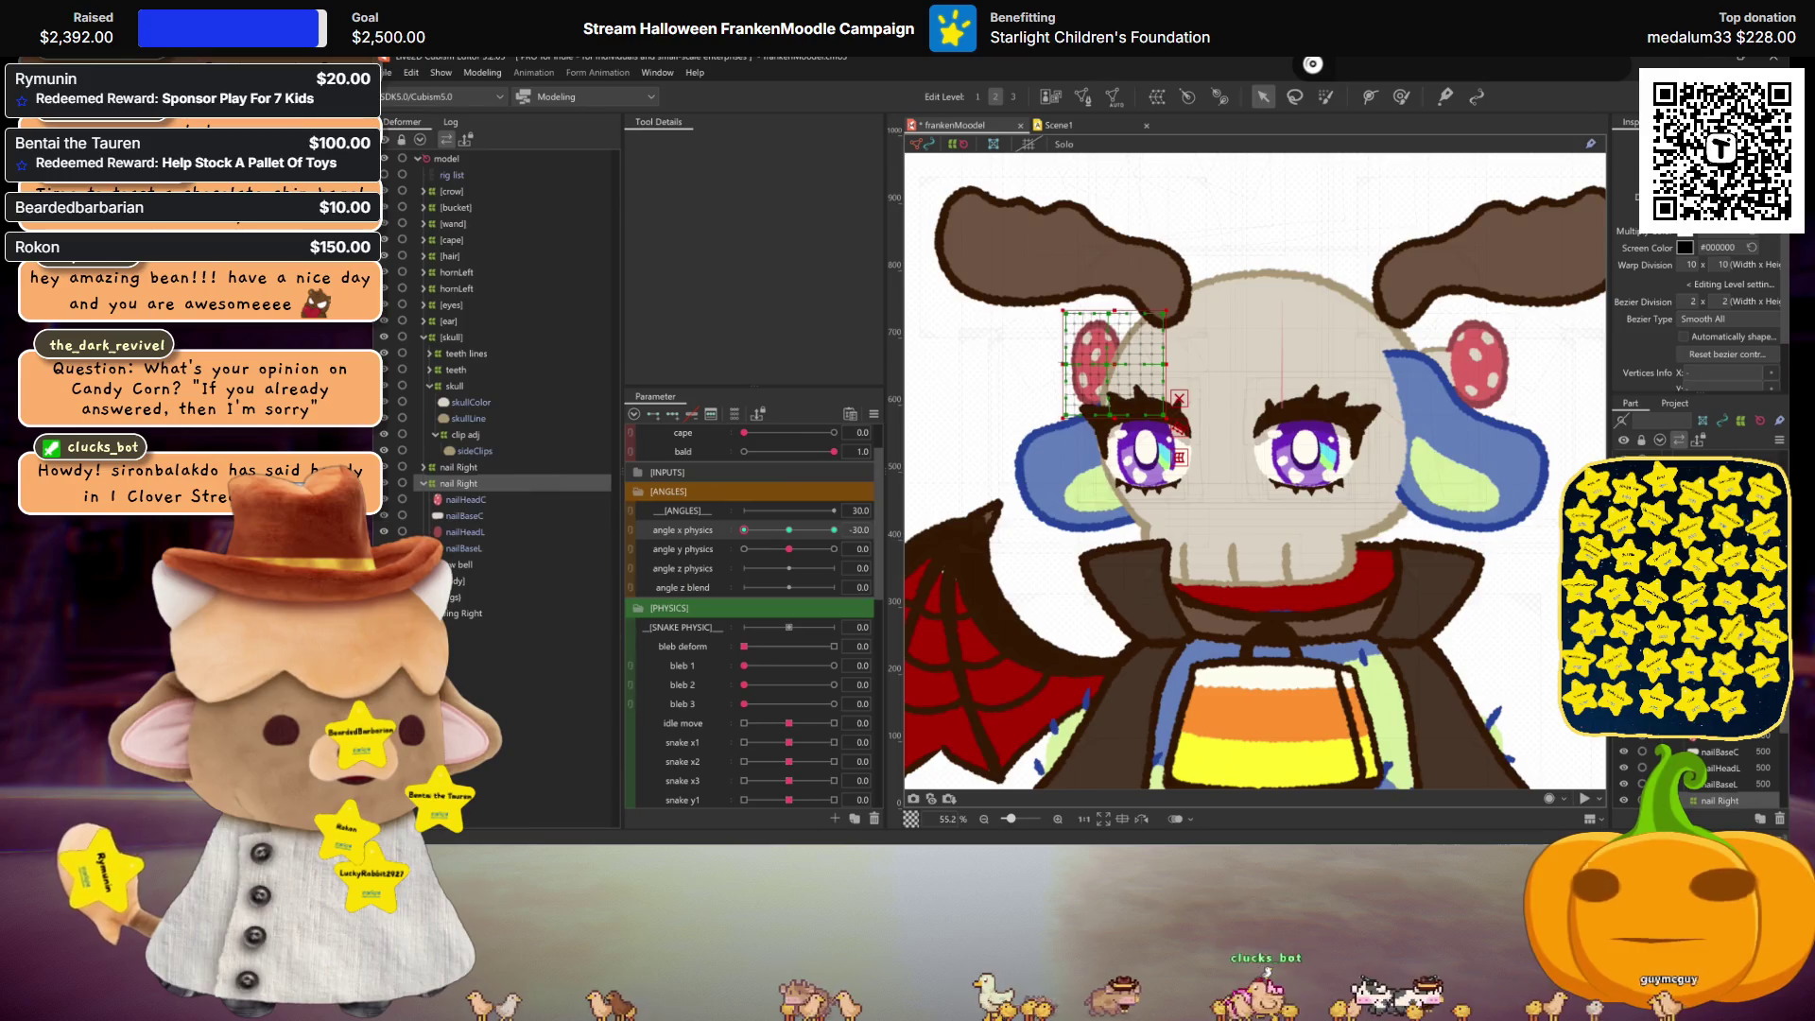
pyautogui.moveTo(744, 529)
pyautogui.mouseDown()
pyautogui.moveTo(803, 525)
pyautogui.moveTo(744, 530)
pyautogui.mouseUp()
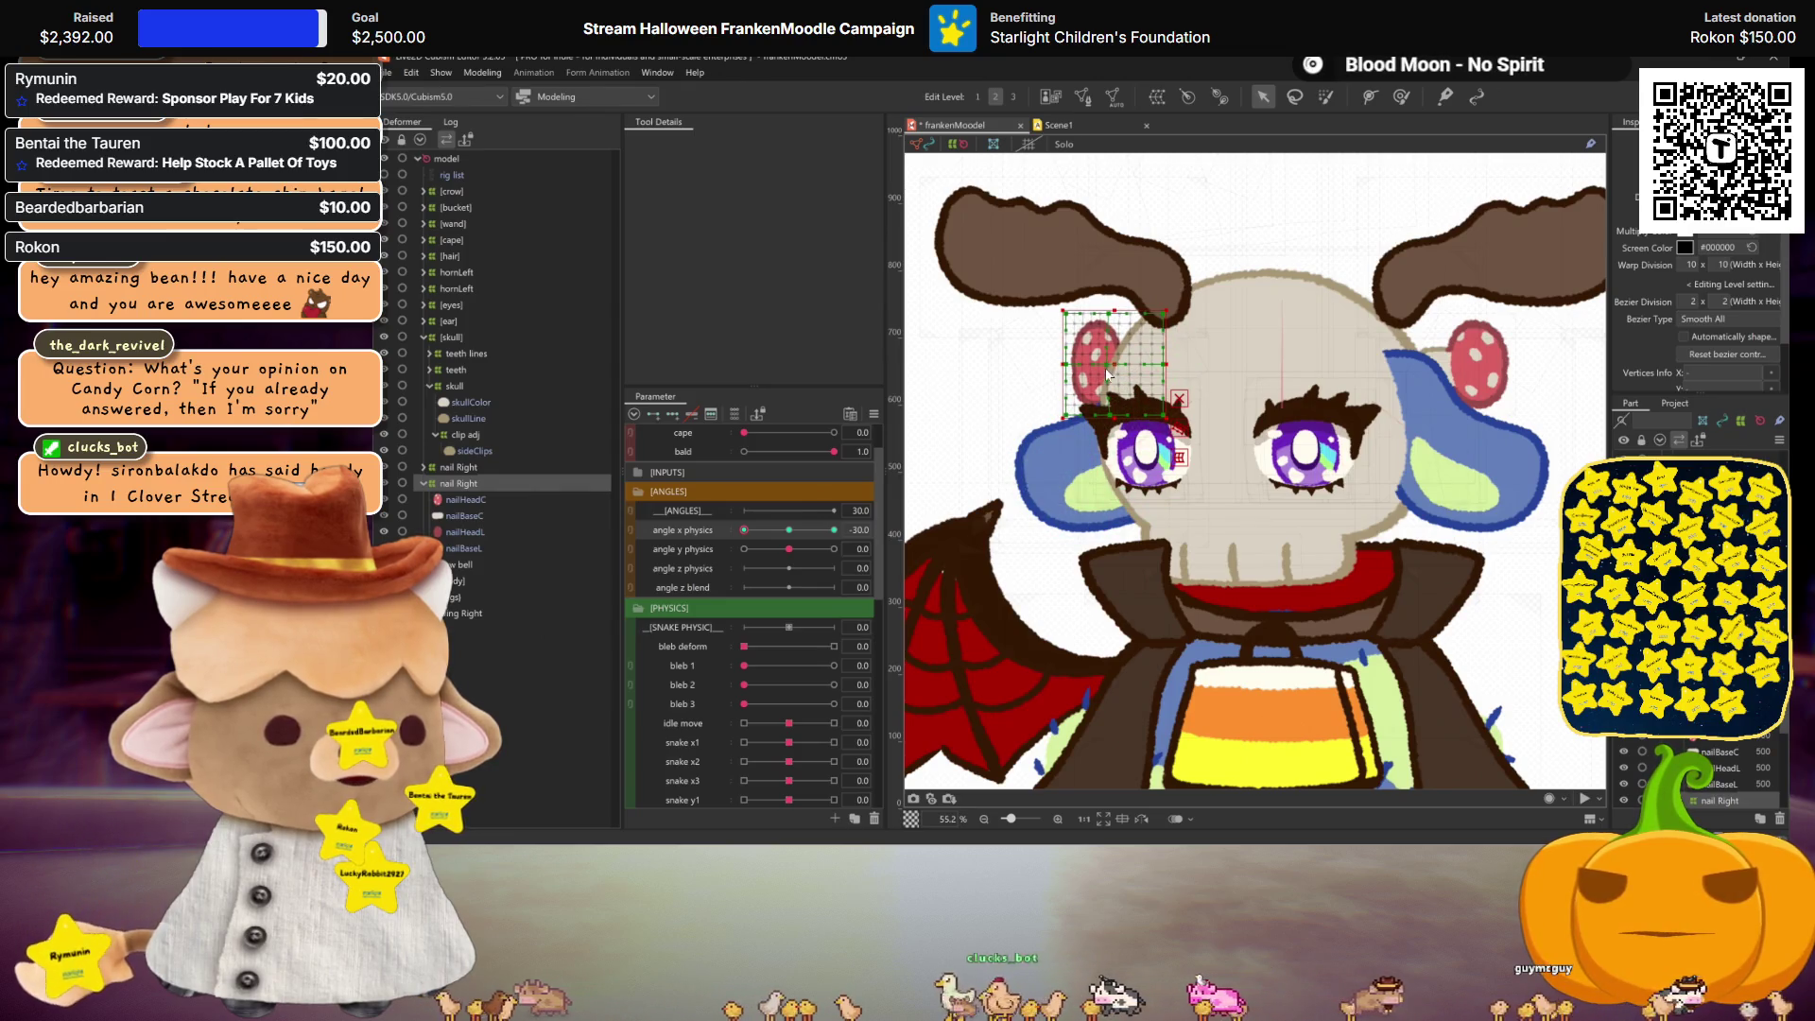
pyautogui.moveTo(744, 529)
pyautogui.mouseDown()
pyautogui.moveTo(795, 529)
pyautogui.moveTo(716, 536)
pyautogui.mouseUp()
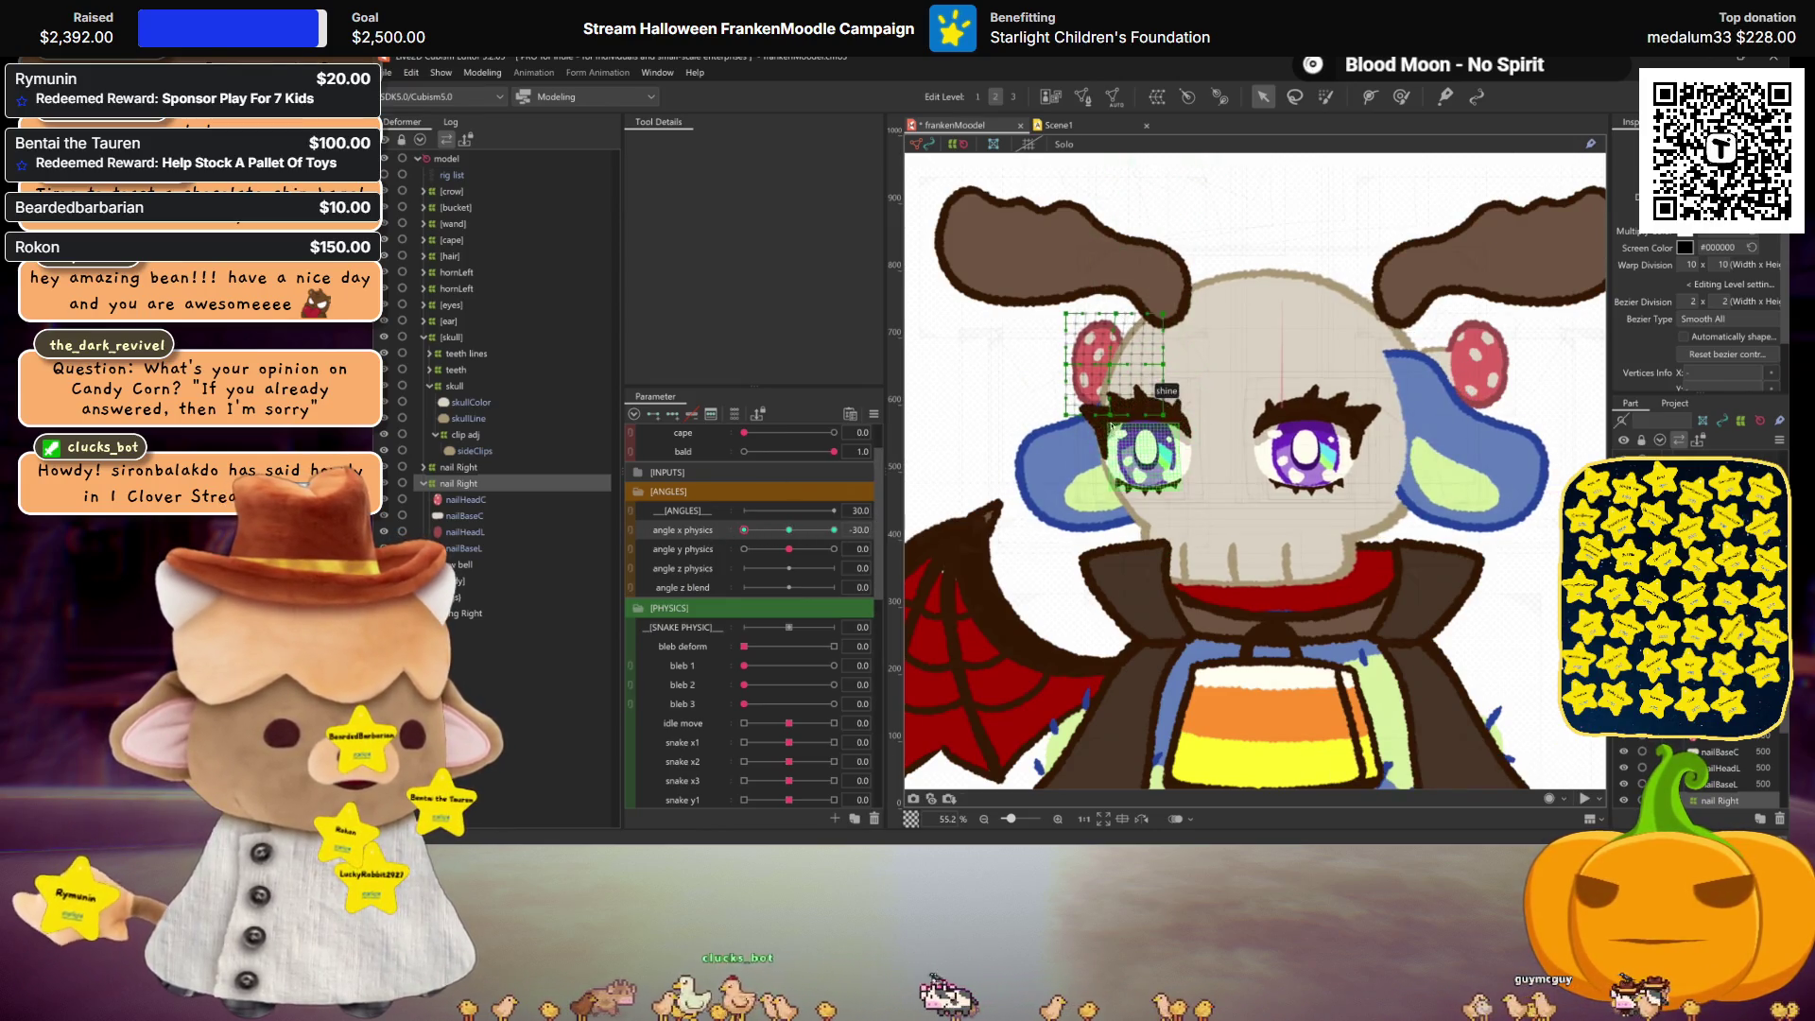
pyautogui.moveTo(744, 529)
pyautogui.mouseDown()
pyautogui.moveTo(794, 530)
pyautogui.moveTo(721, 532)
pyautogui.mouseUp()
pyautogui.click(1134, 364)
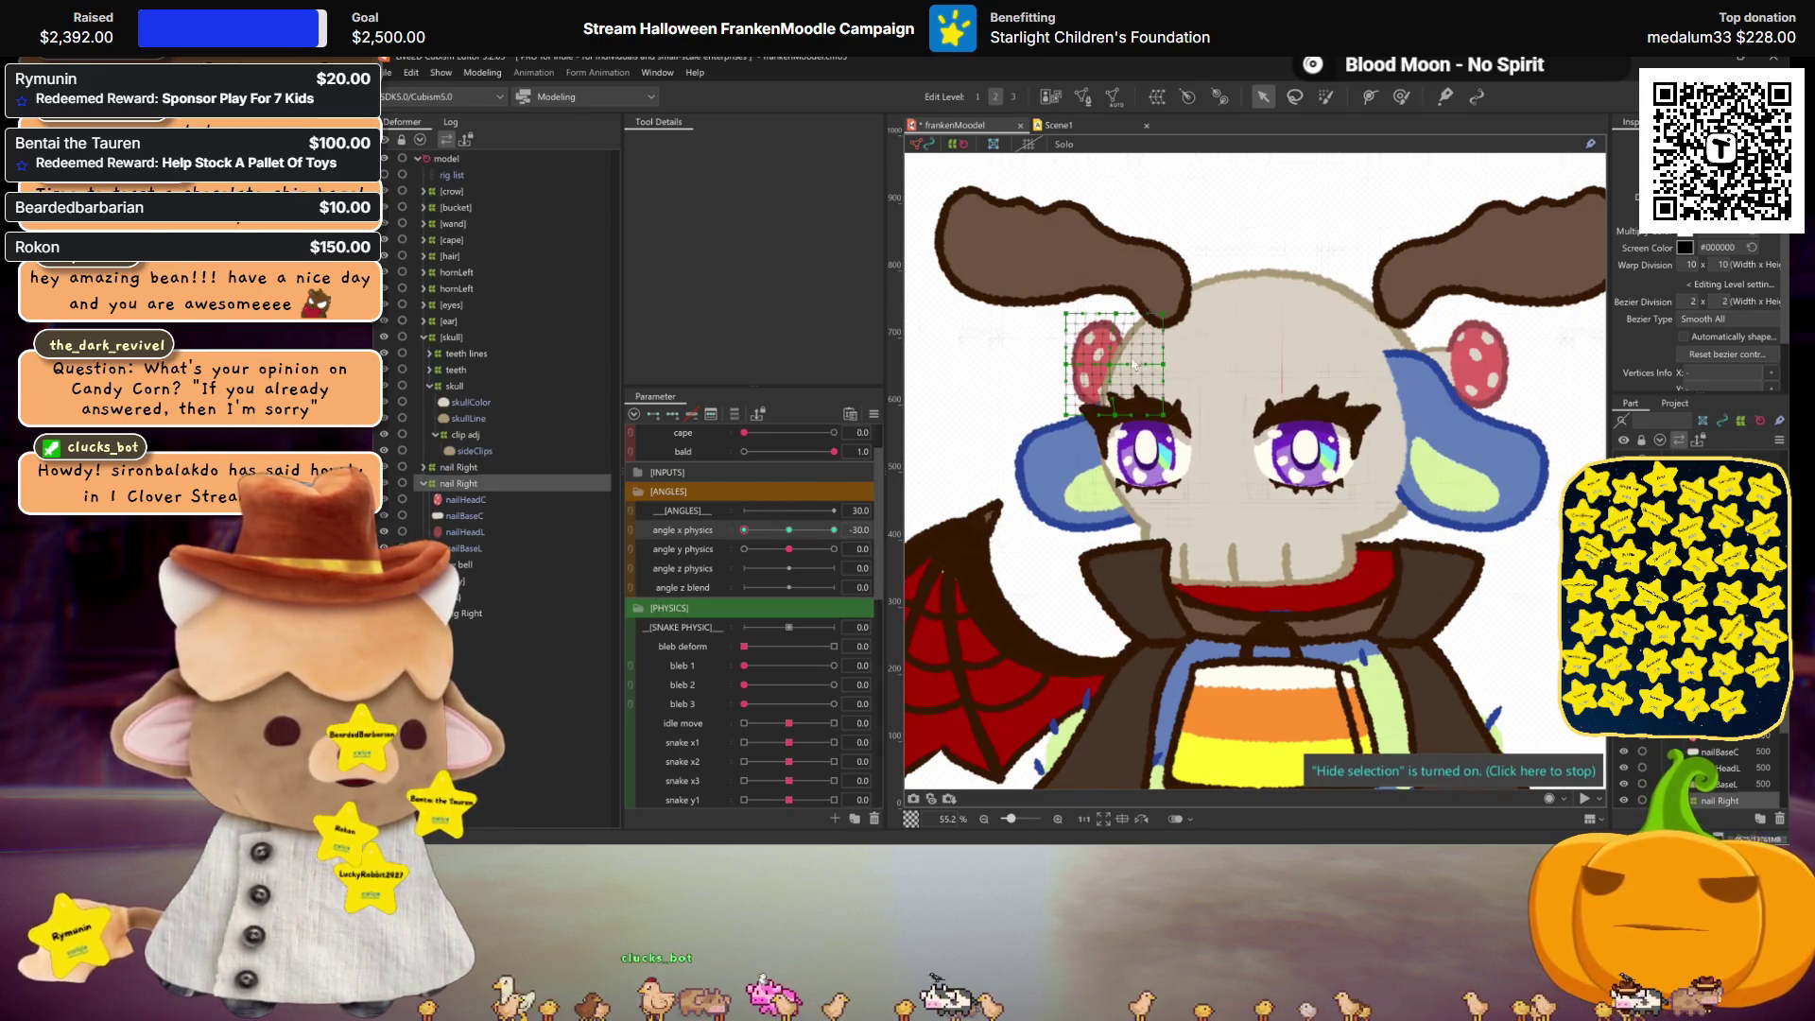
pyautogui.moveTo(744, 529)
pyautogui.mouseDown()
pyautogui.moveTo(833, 531)
pyautogui.moveTo(746, 530)
pyautogui.mouseUp()
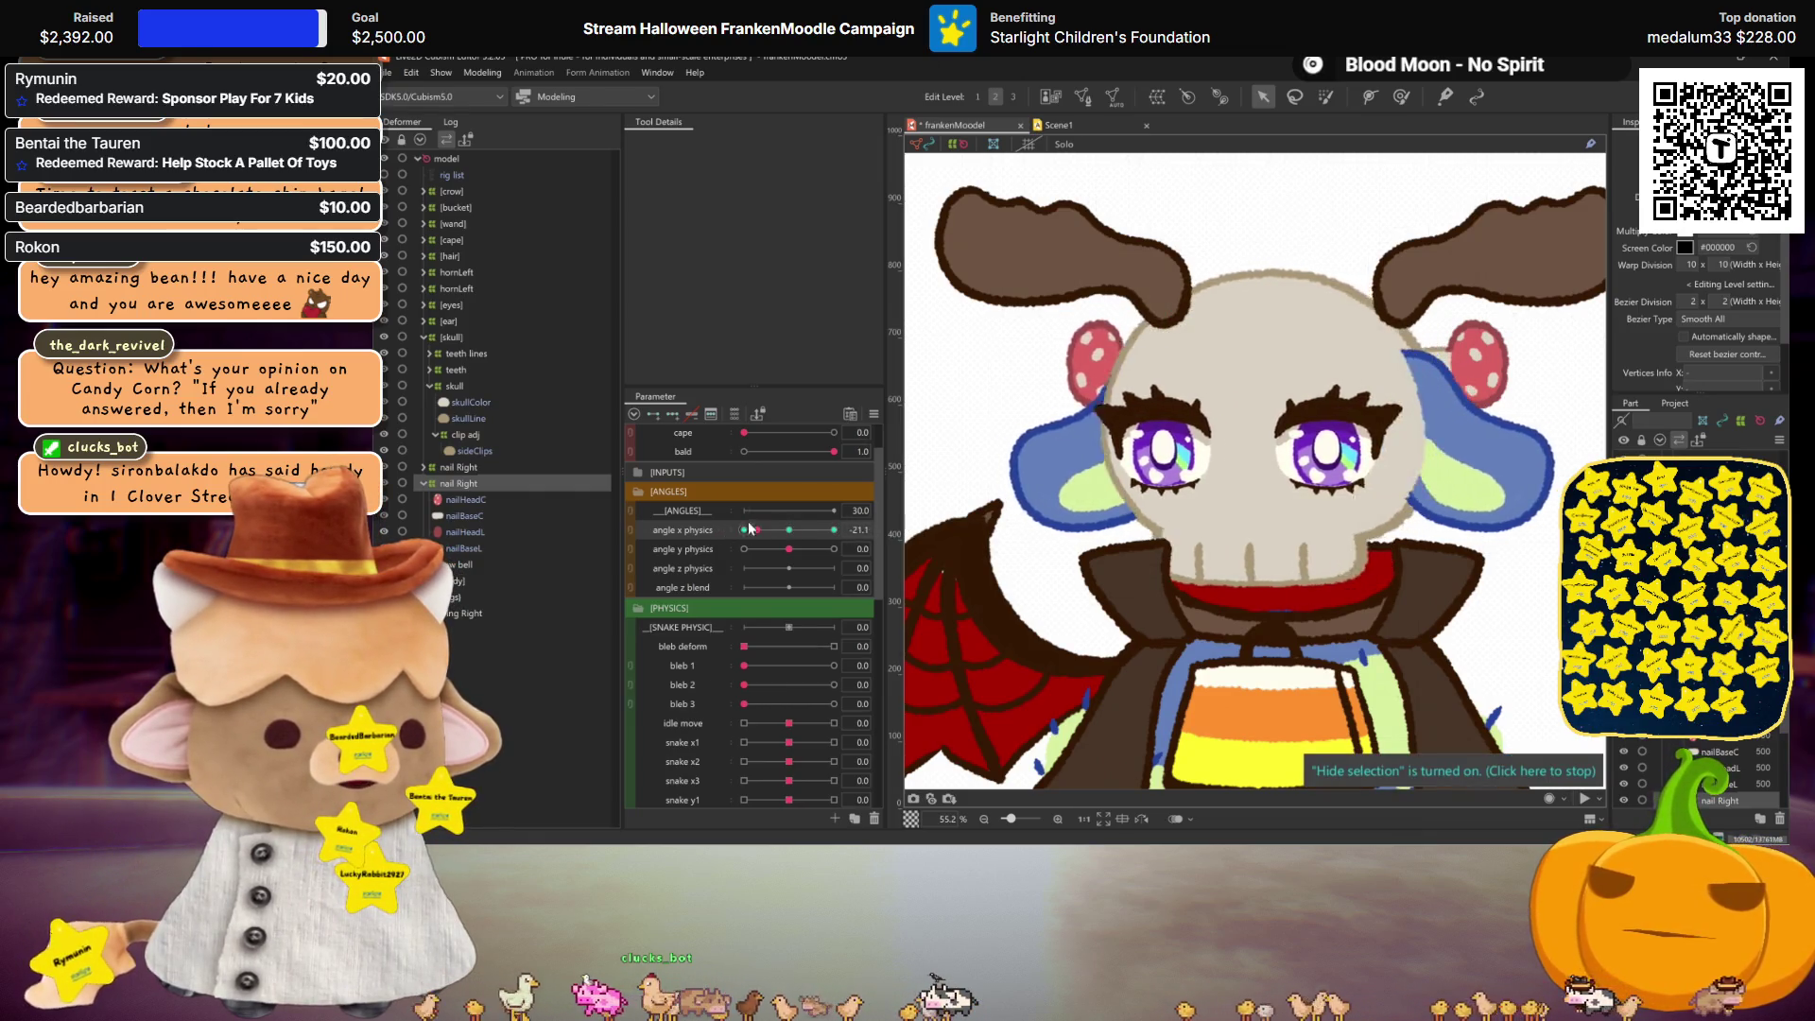
pyautogui.click(790, 531)
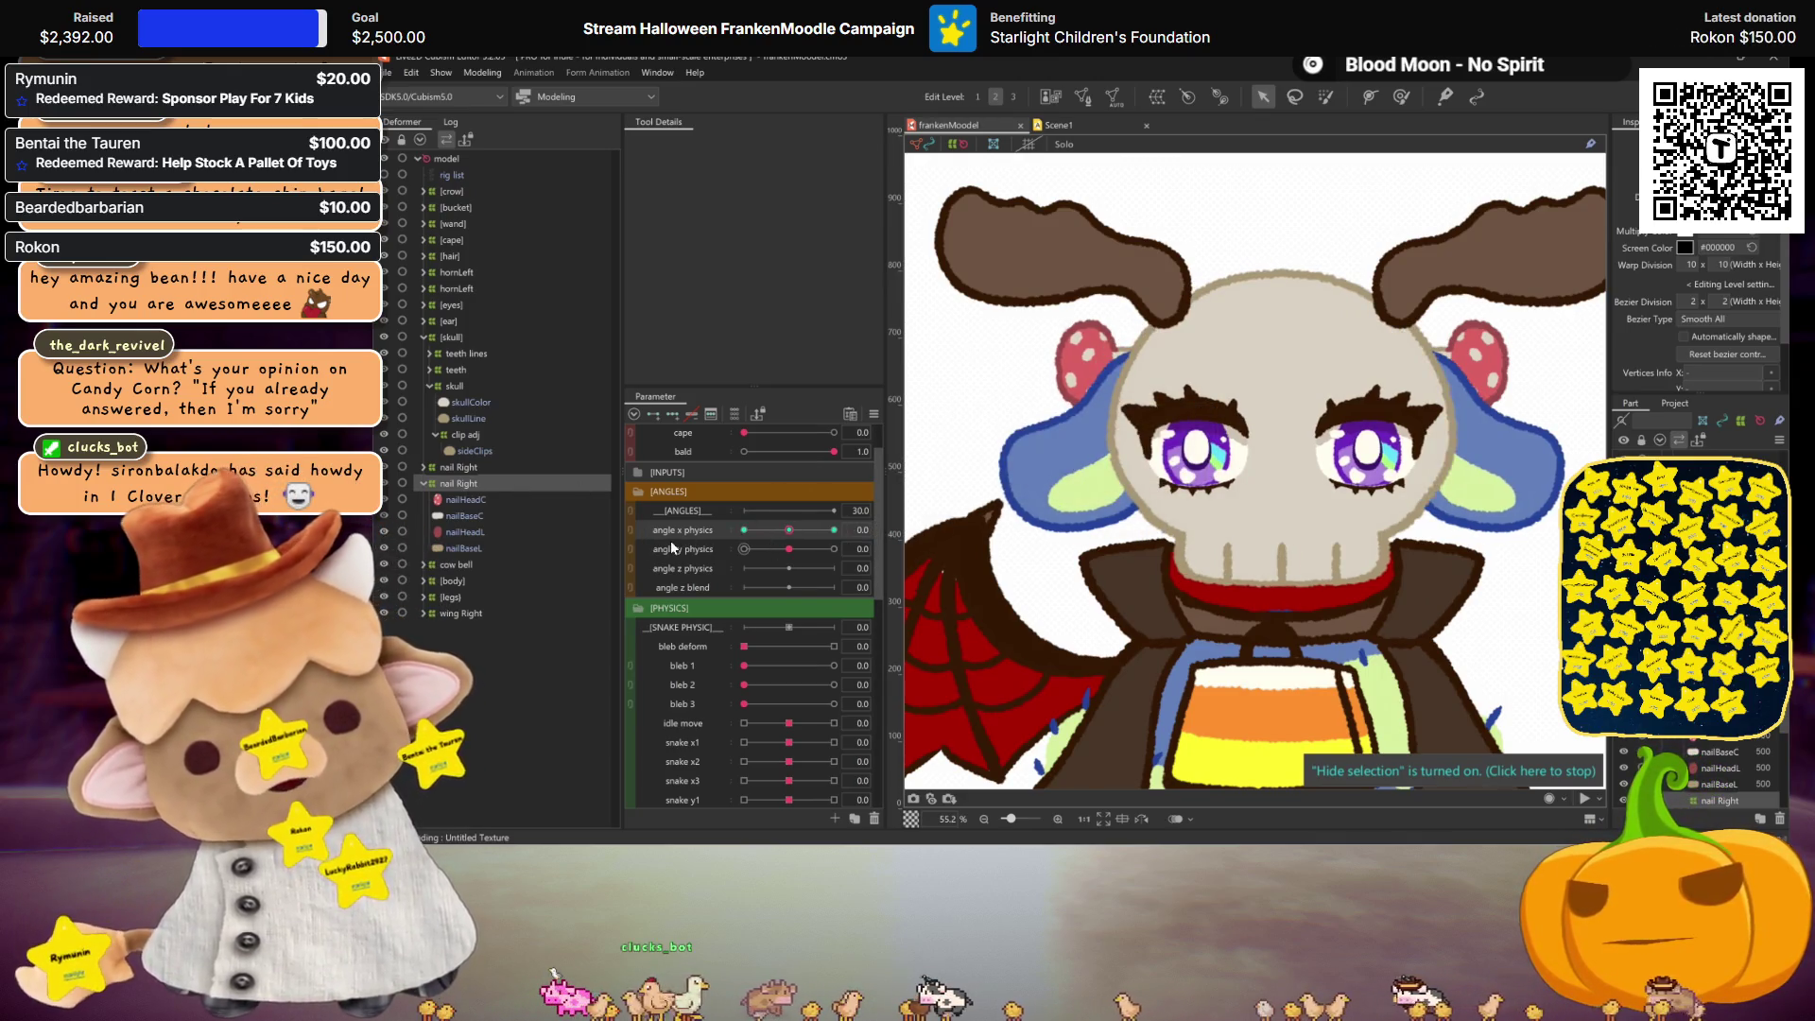
# Step: Shift the ear clip grid upward at angle y physics 30, test the -30 tilt, and reset
pyautogui.click(834, 549)
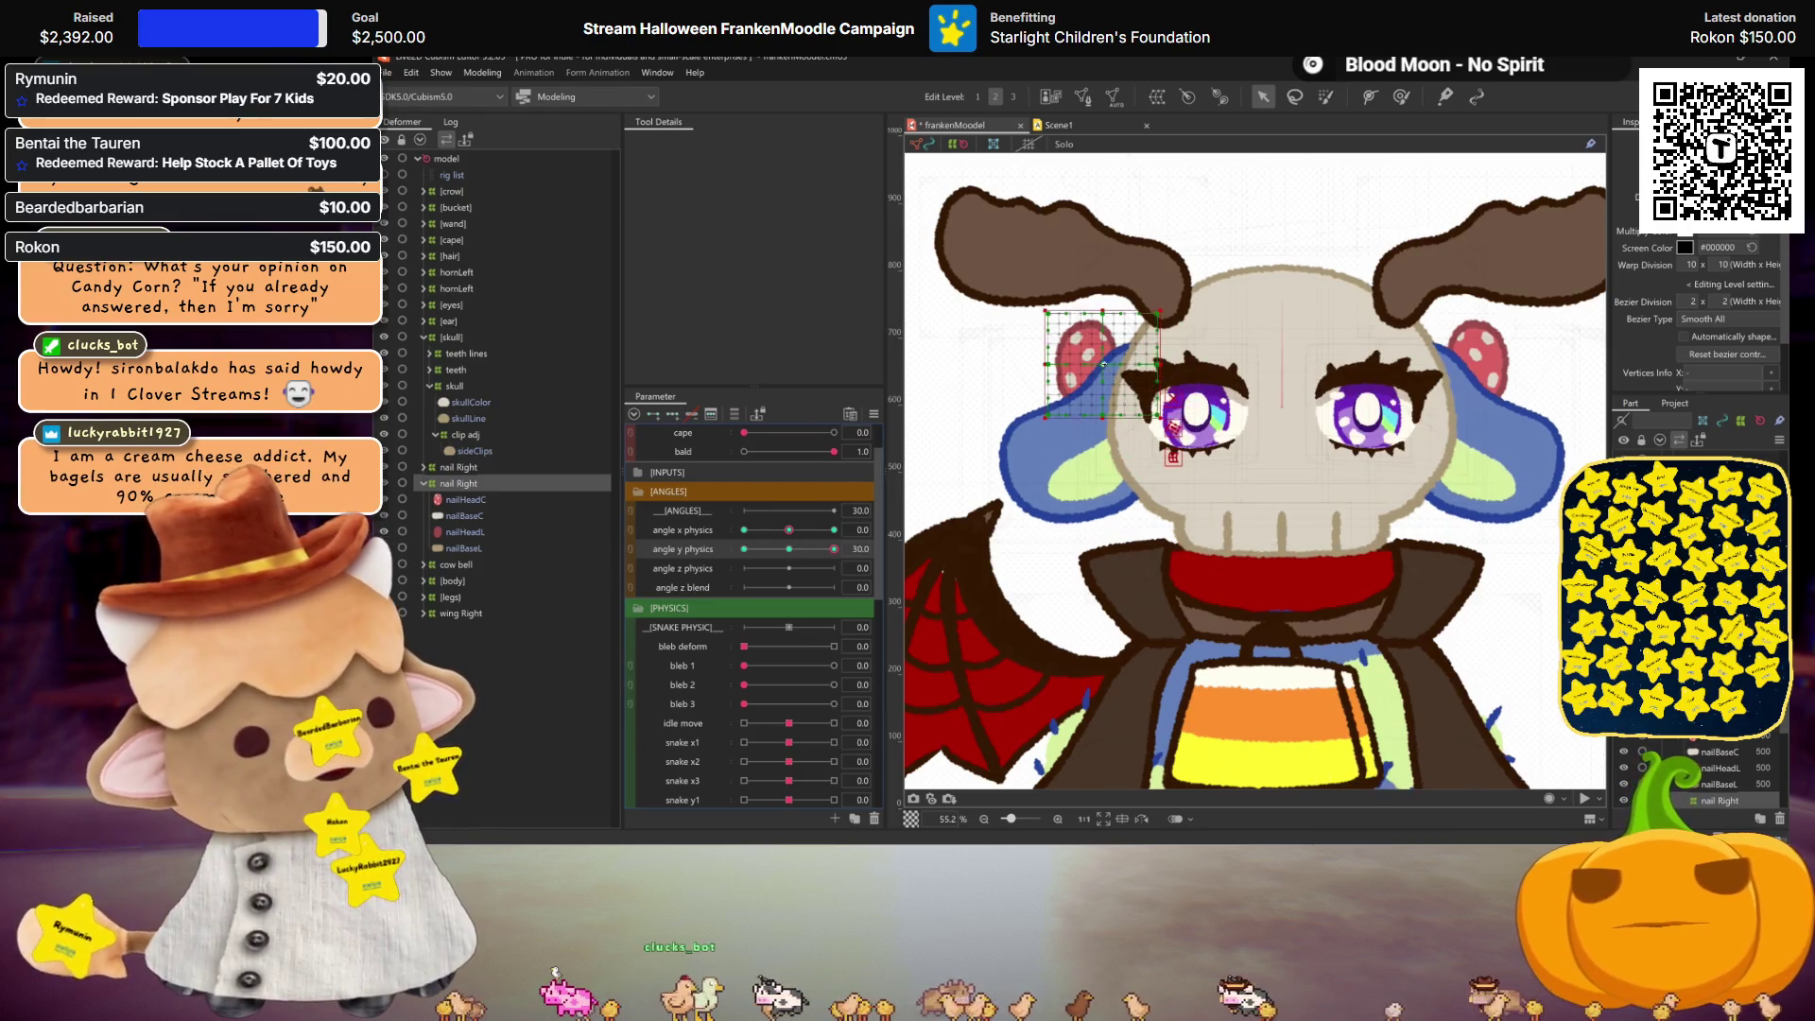
pyautogui.moveTo(1103, 363); pyautogui.dragTo(1103, 357)
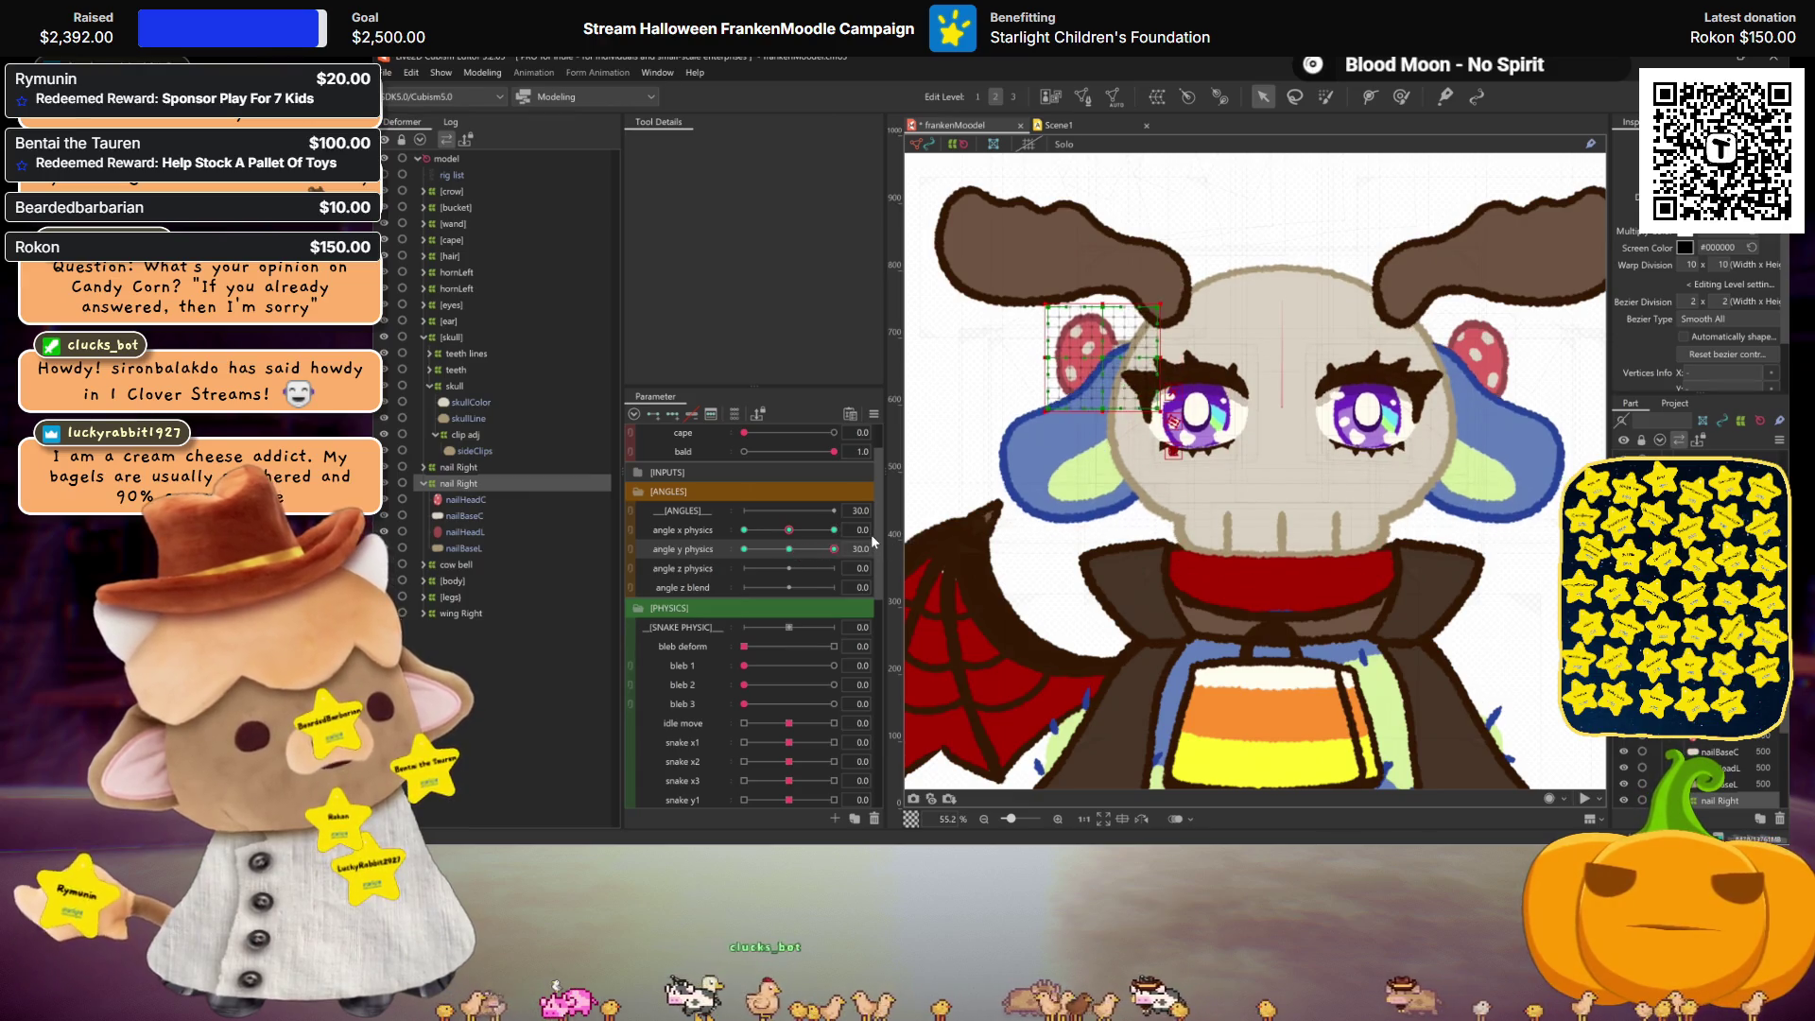
pyautogui.click(998, 536)
pyautogui.click(1050, 604)
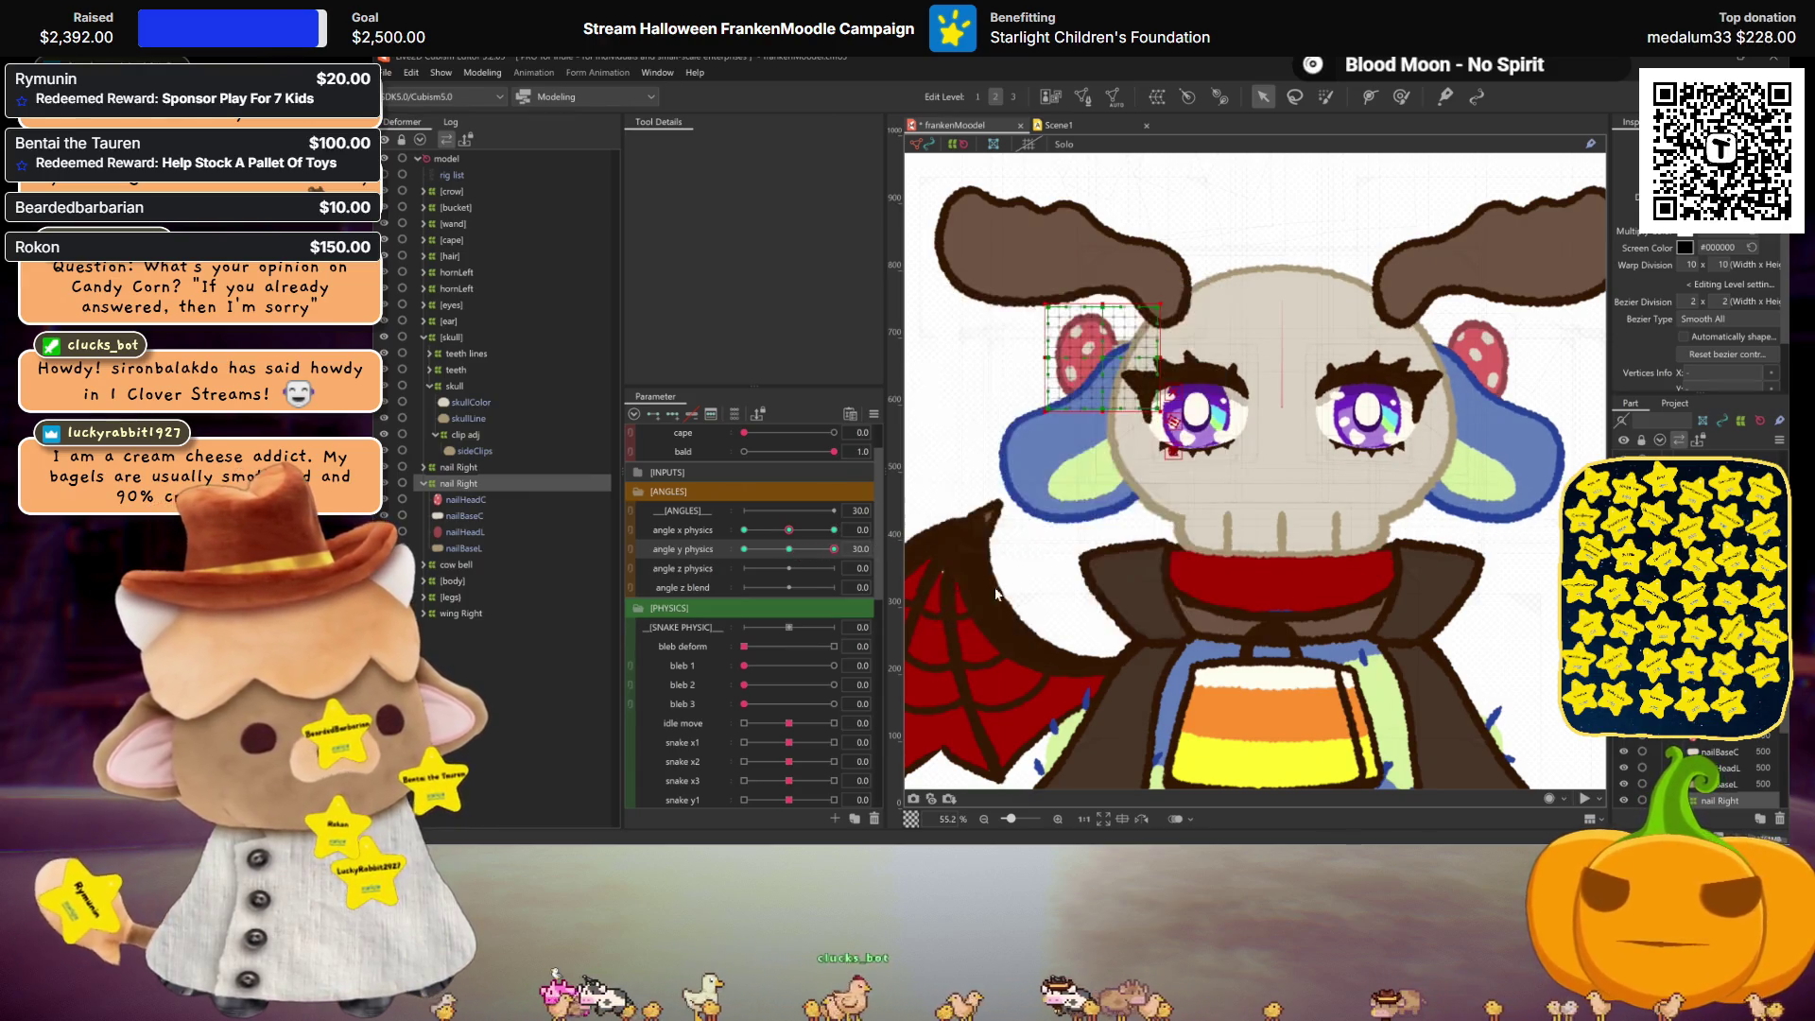
pyautogui.moveTo(835, 555); pyautogui.dragTo(505, 546)
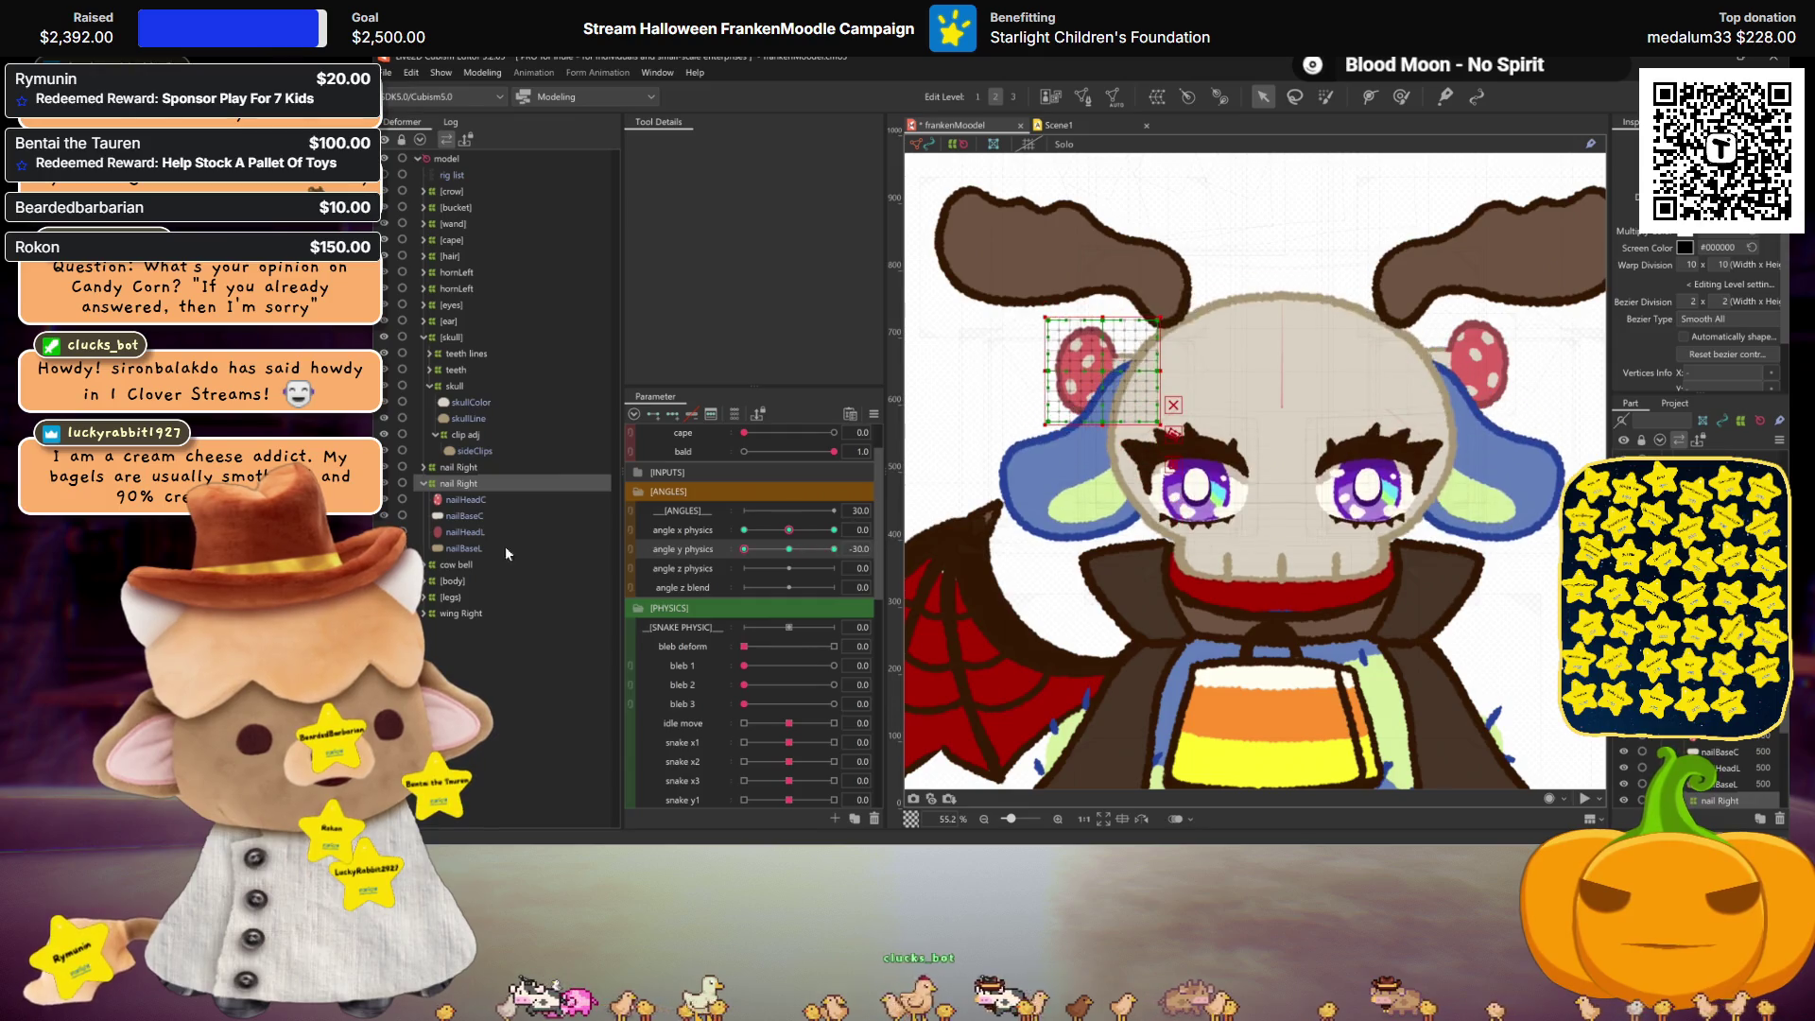
pyautogui.click(789, 550)
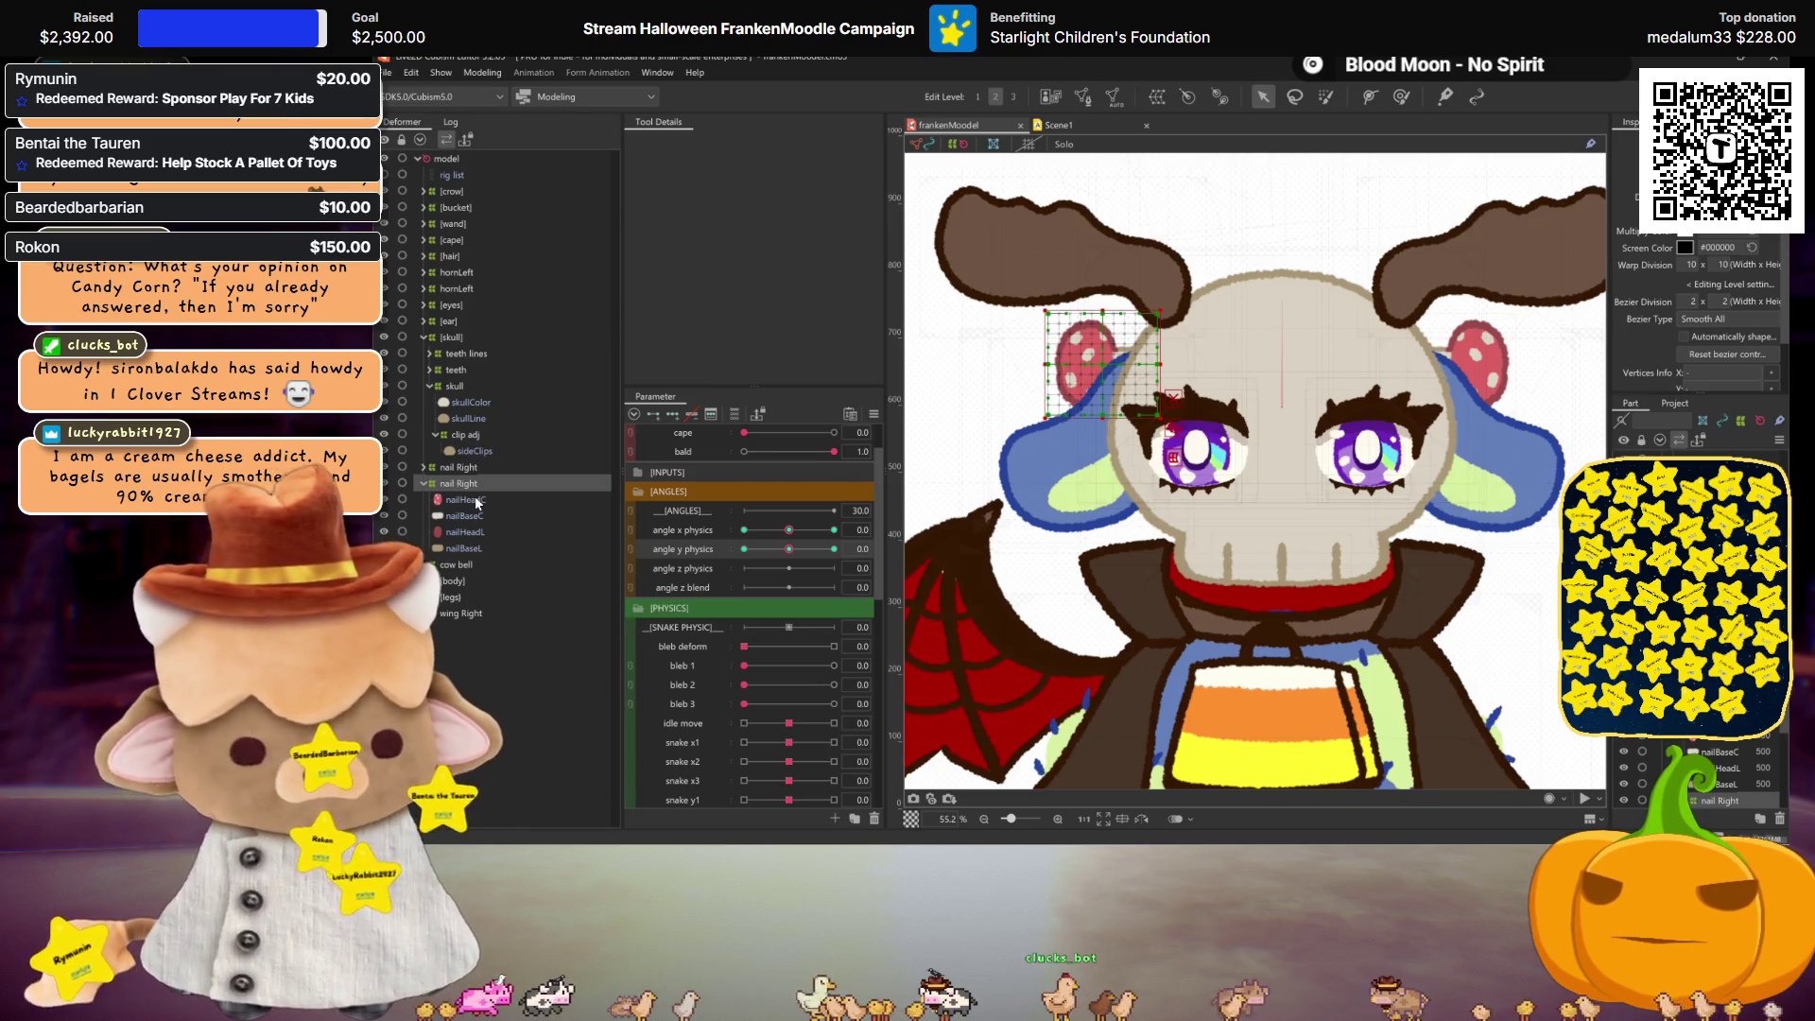
pyautogui.click(471, 450)
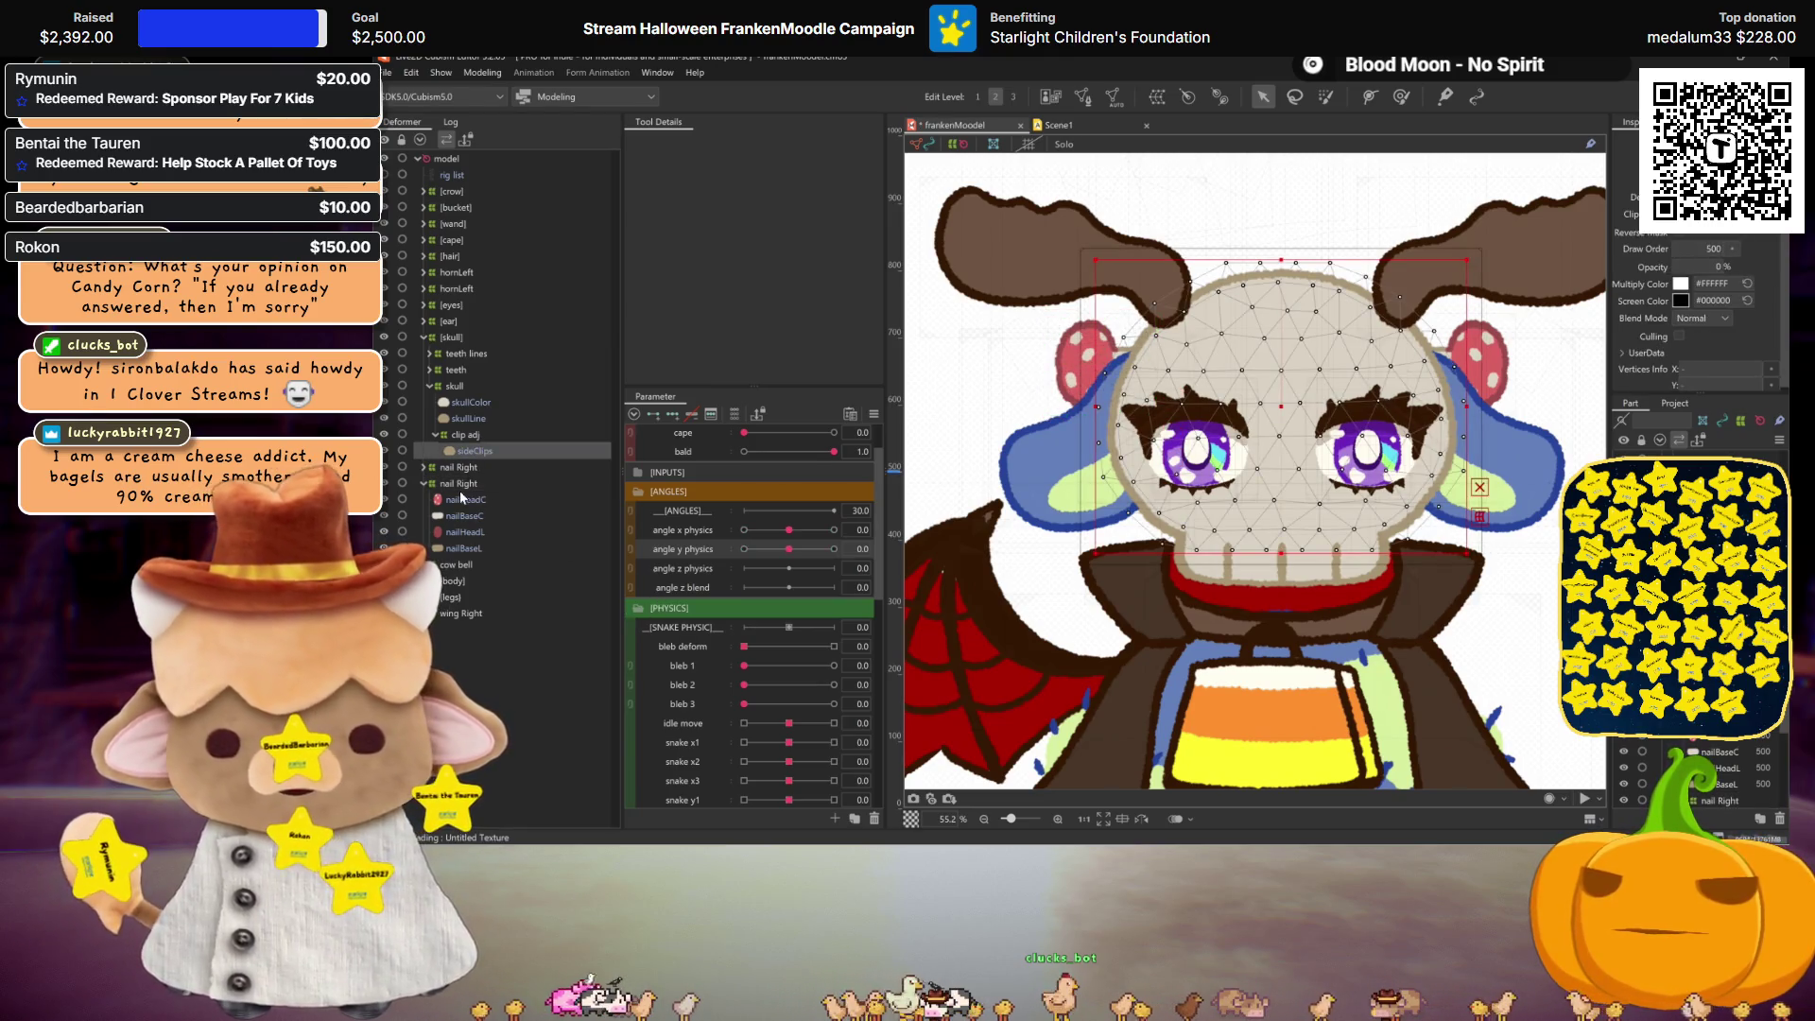
# Step: Select the nail pieces from nailHeadC to nailBaseL and check them at a 30 head turn
pyautogui.click(462, 499)
pyautogui.keyDown('shift'); pyautogui.click(466, 549); pyautogui.keyUp('shift')
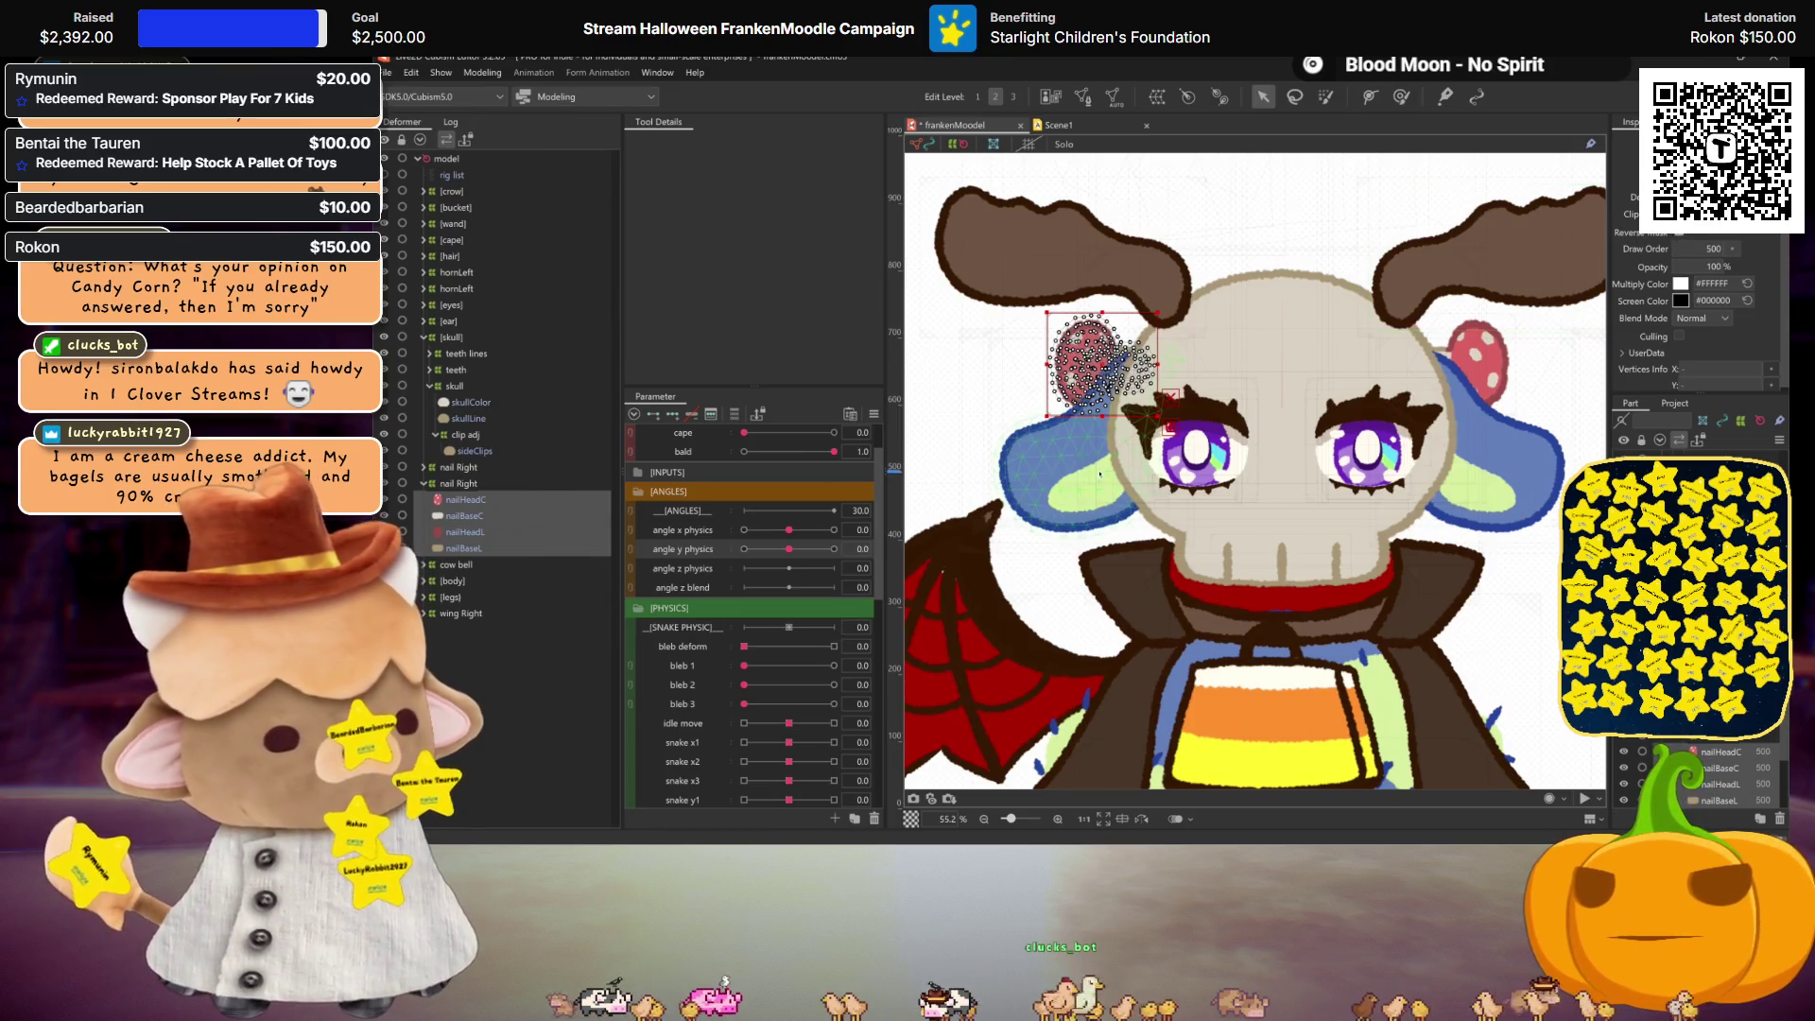
pyautogui.hotkey('ctrl', 'h')
pyautogui.click(834, 530)
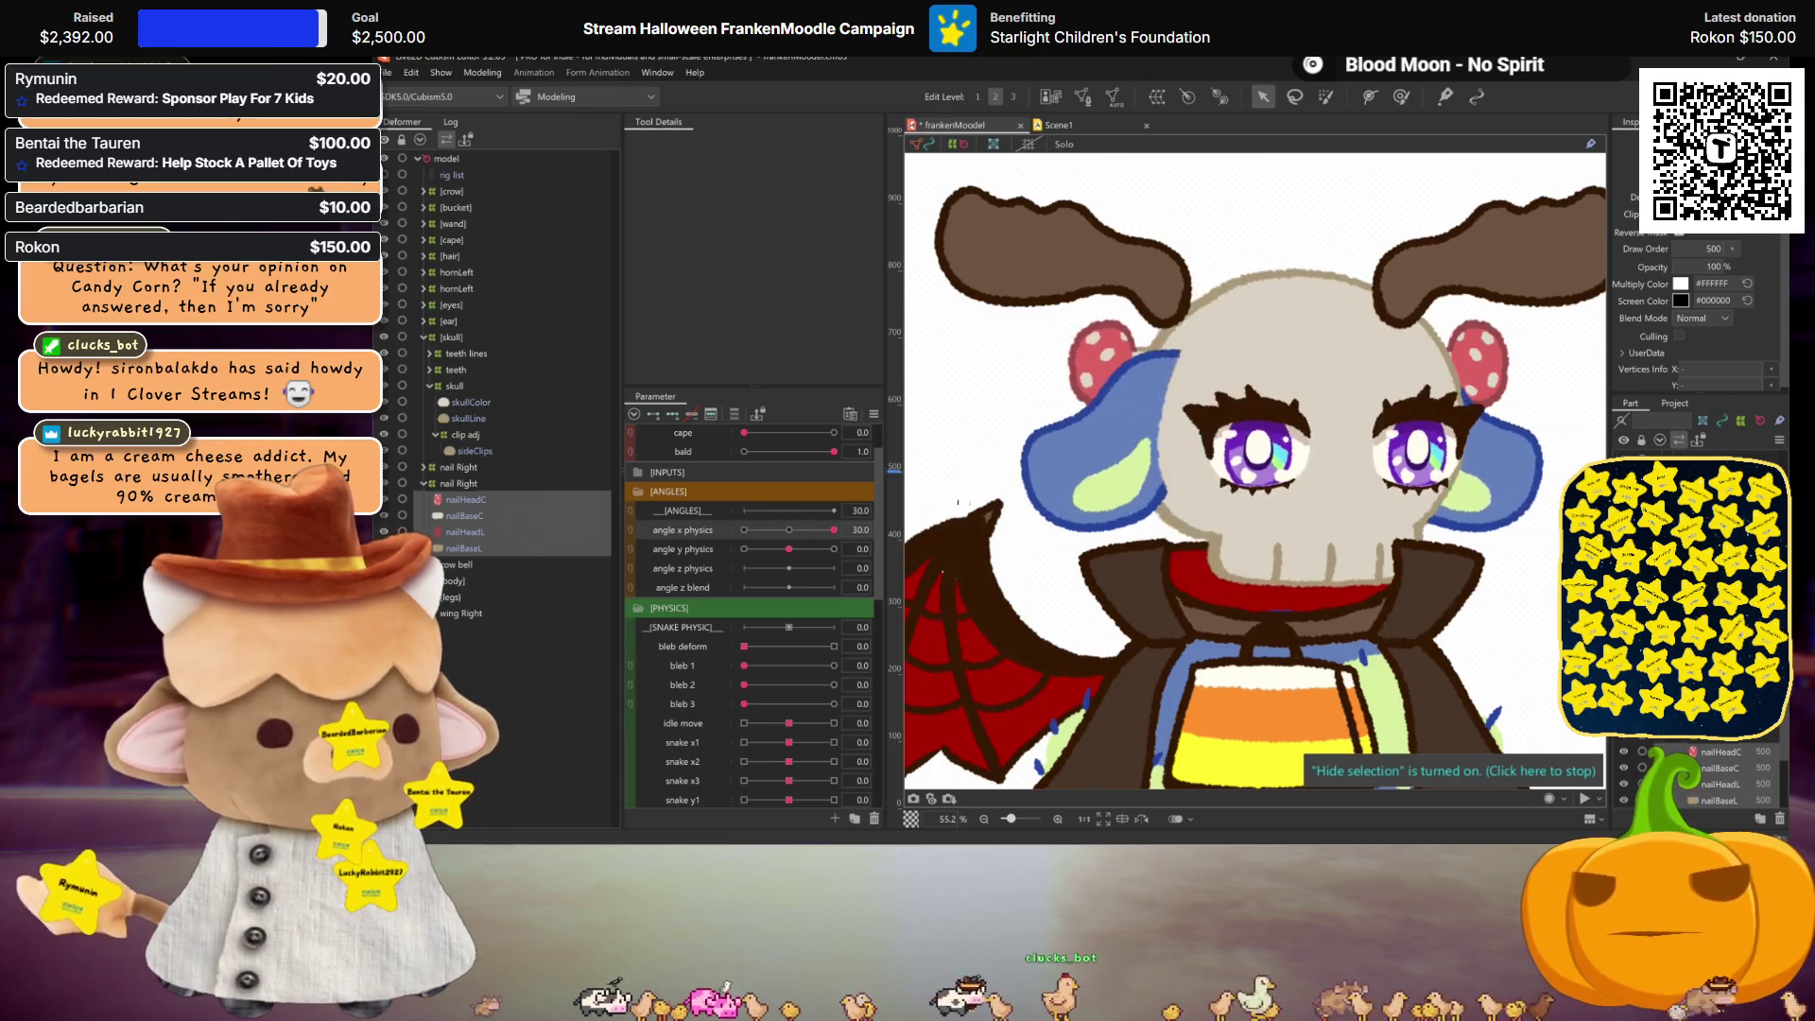
pyautogui.click(788, 530)
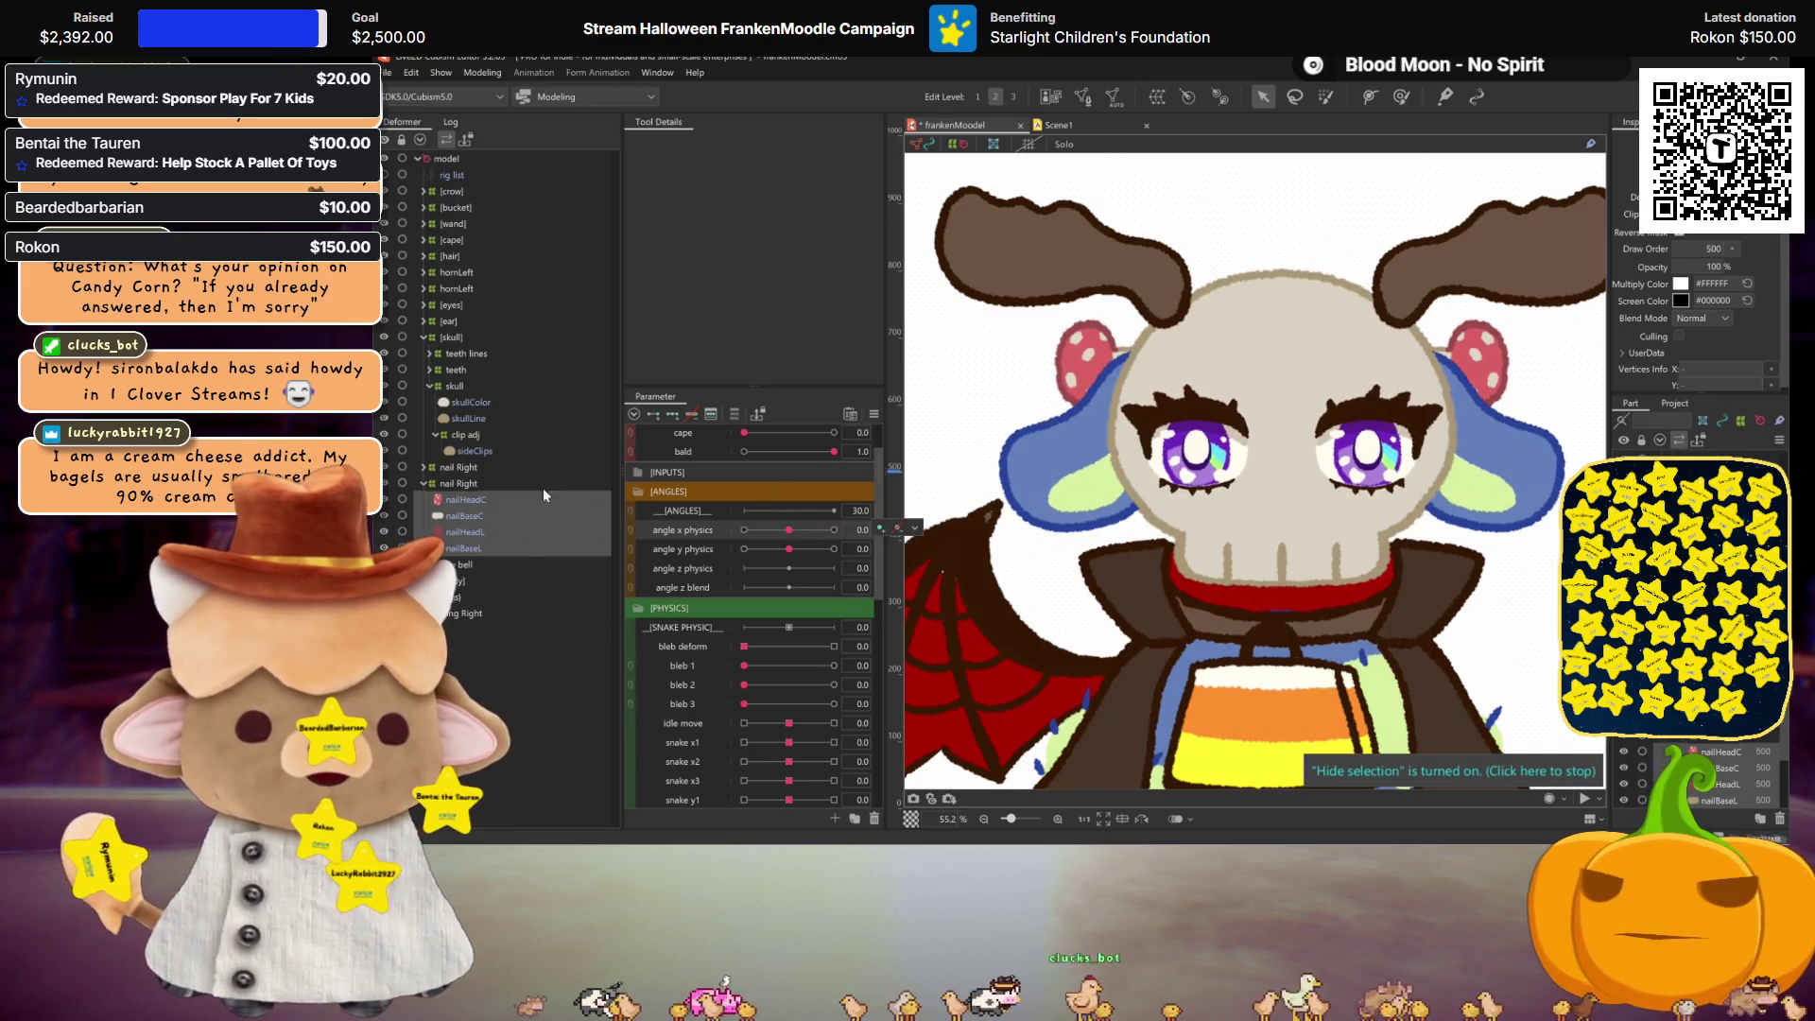
pyautogui.click(480, 482)
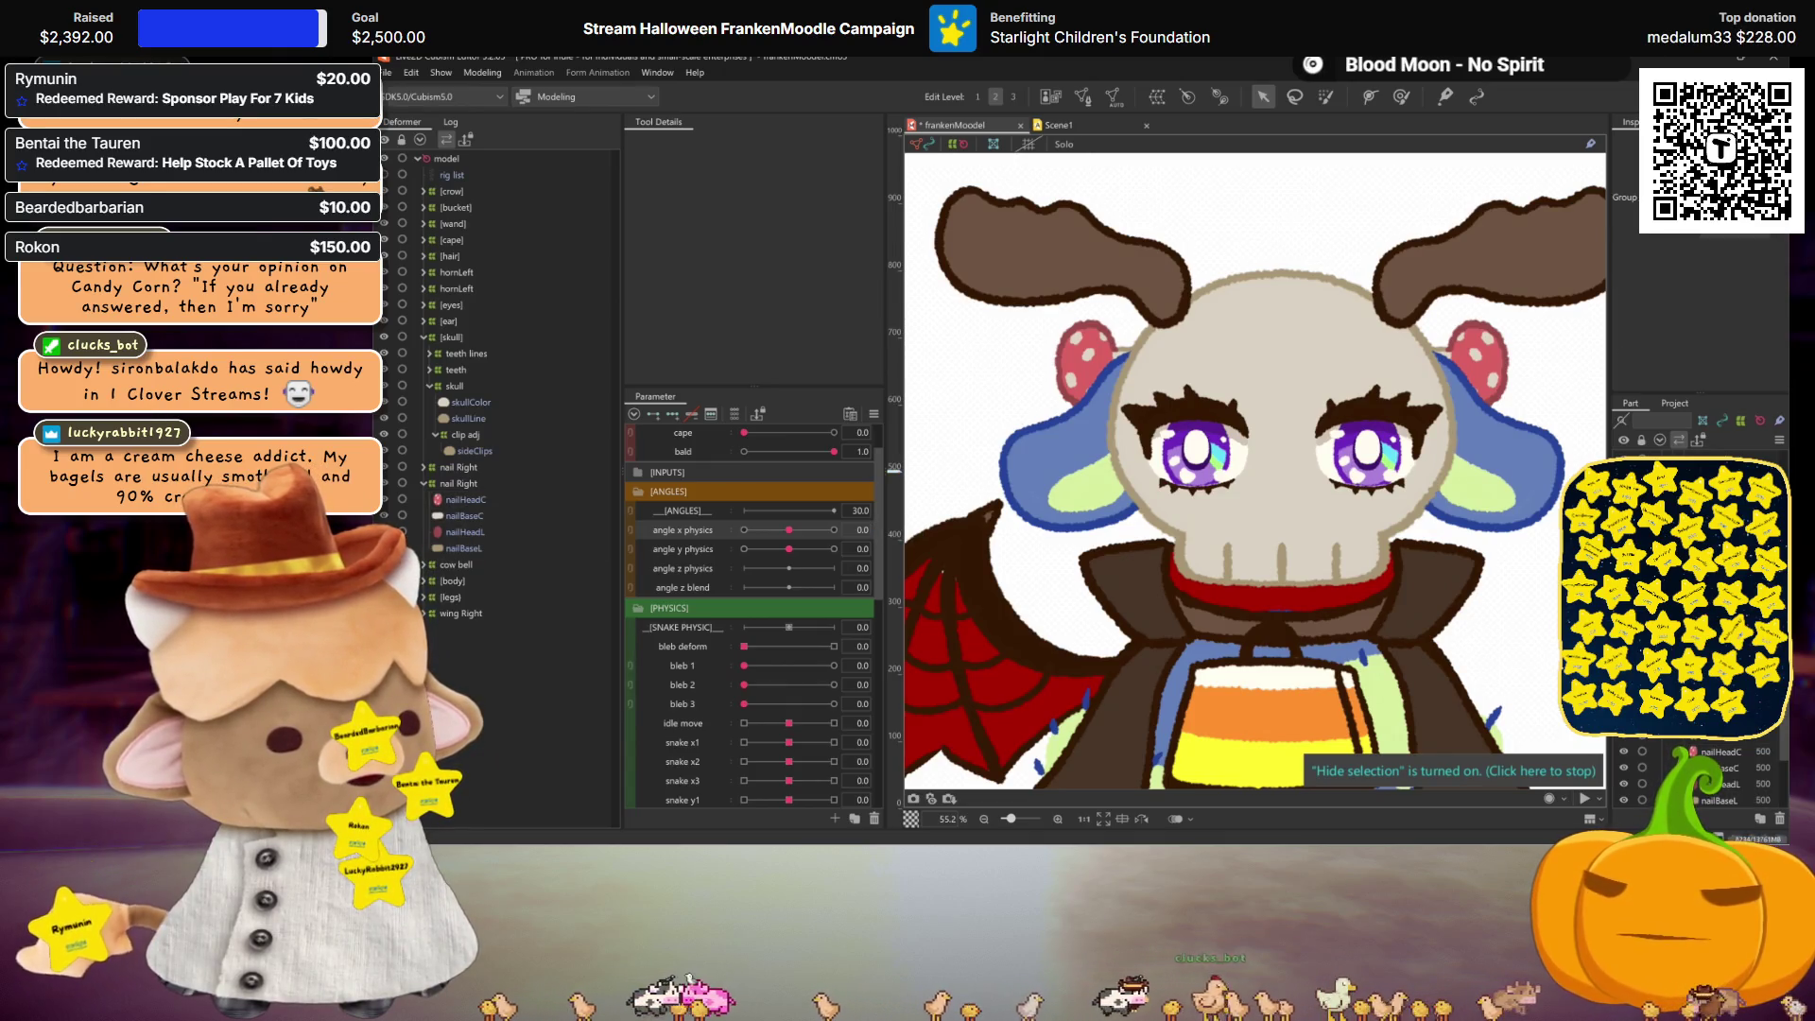
# Step: Move the skull group below the nail Right groups, test the layering, and reset angle x physics to 0
pyautogui.moveTo(451, 337); pyautogui.dragTo(444, 558)
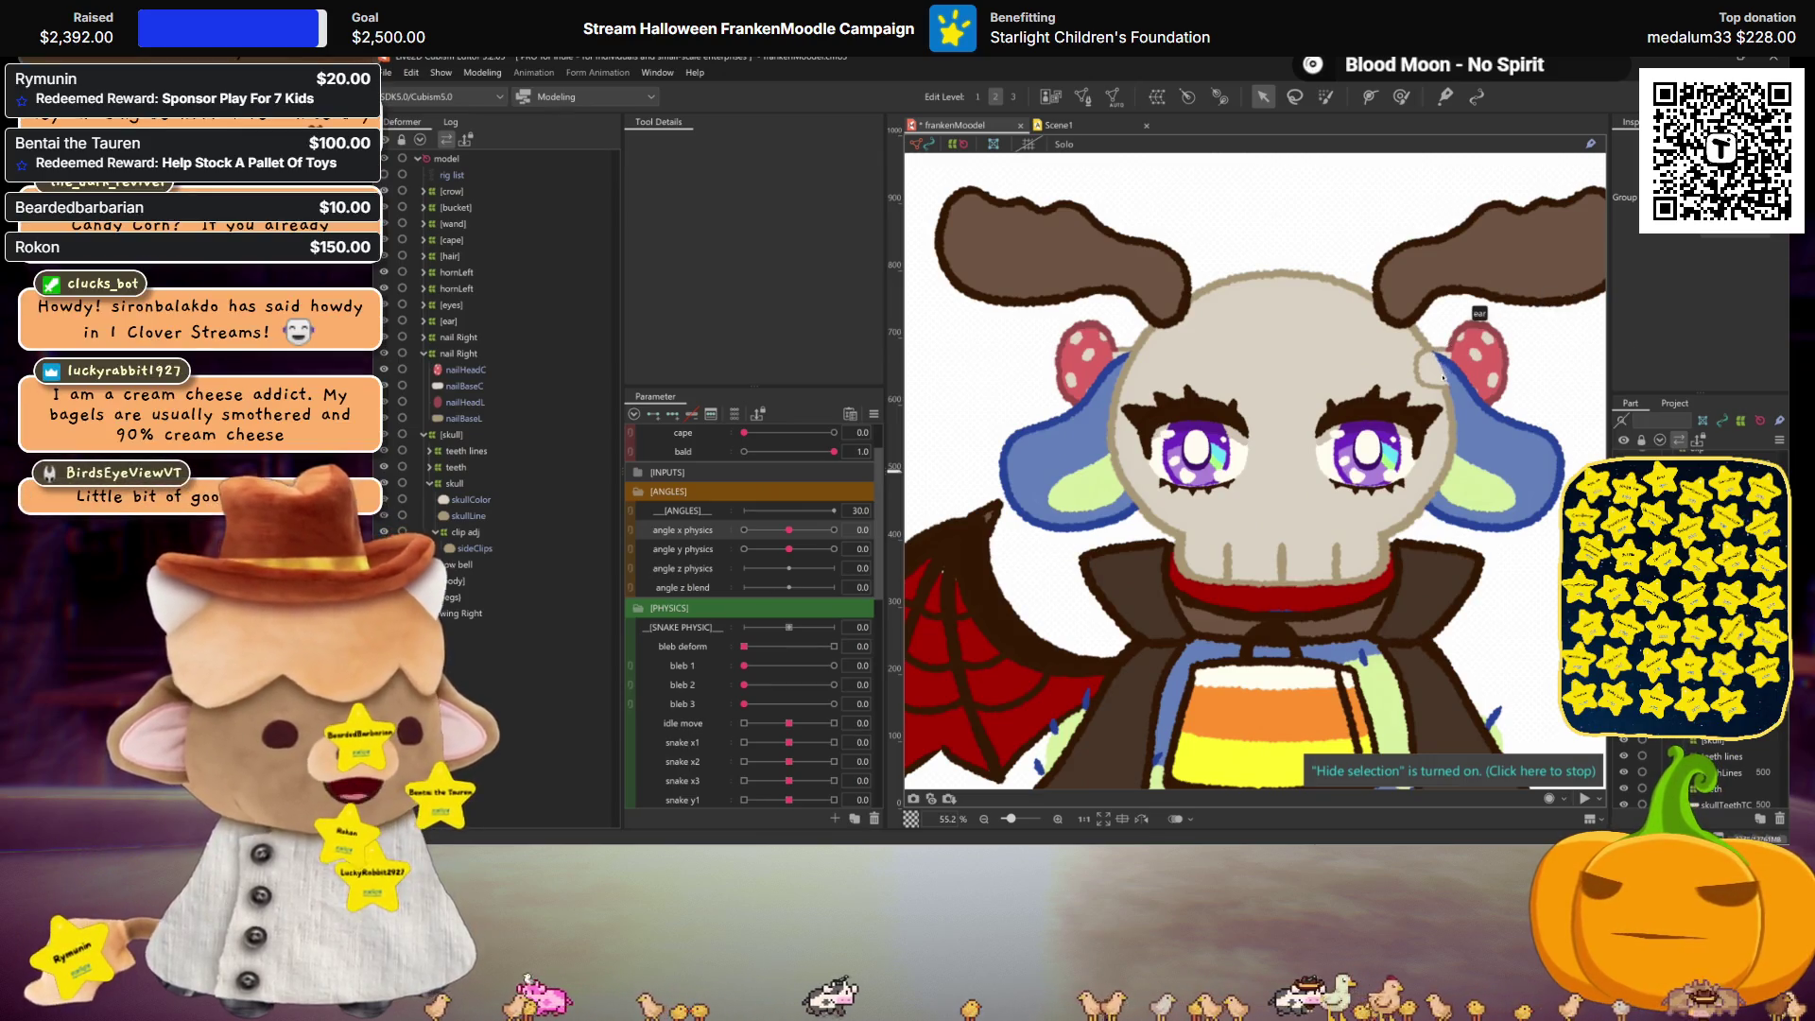
pyautogui.moveTo(789, 529); pyautogui.dragTo(886, 520)
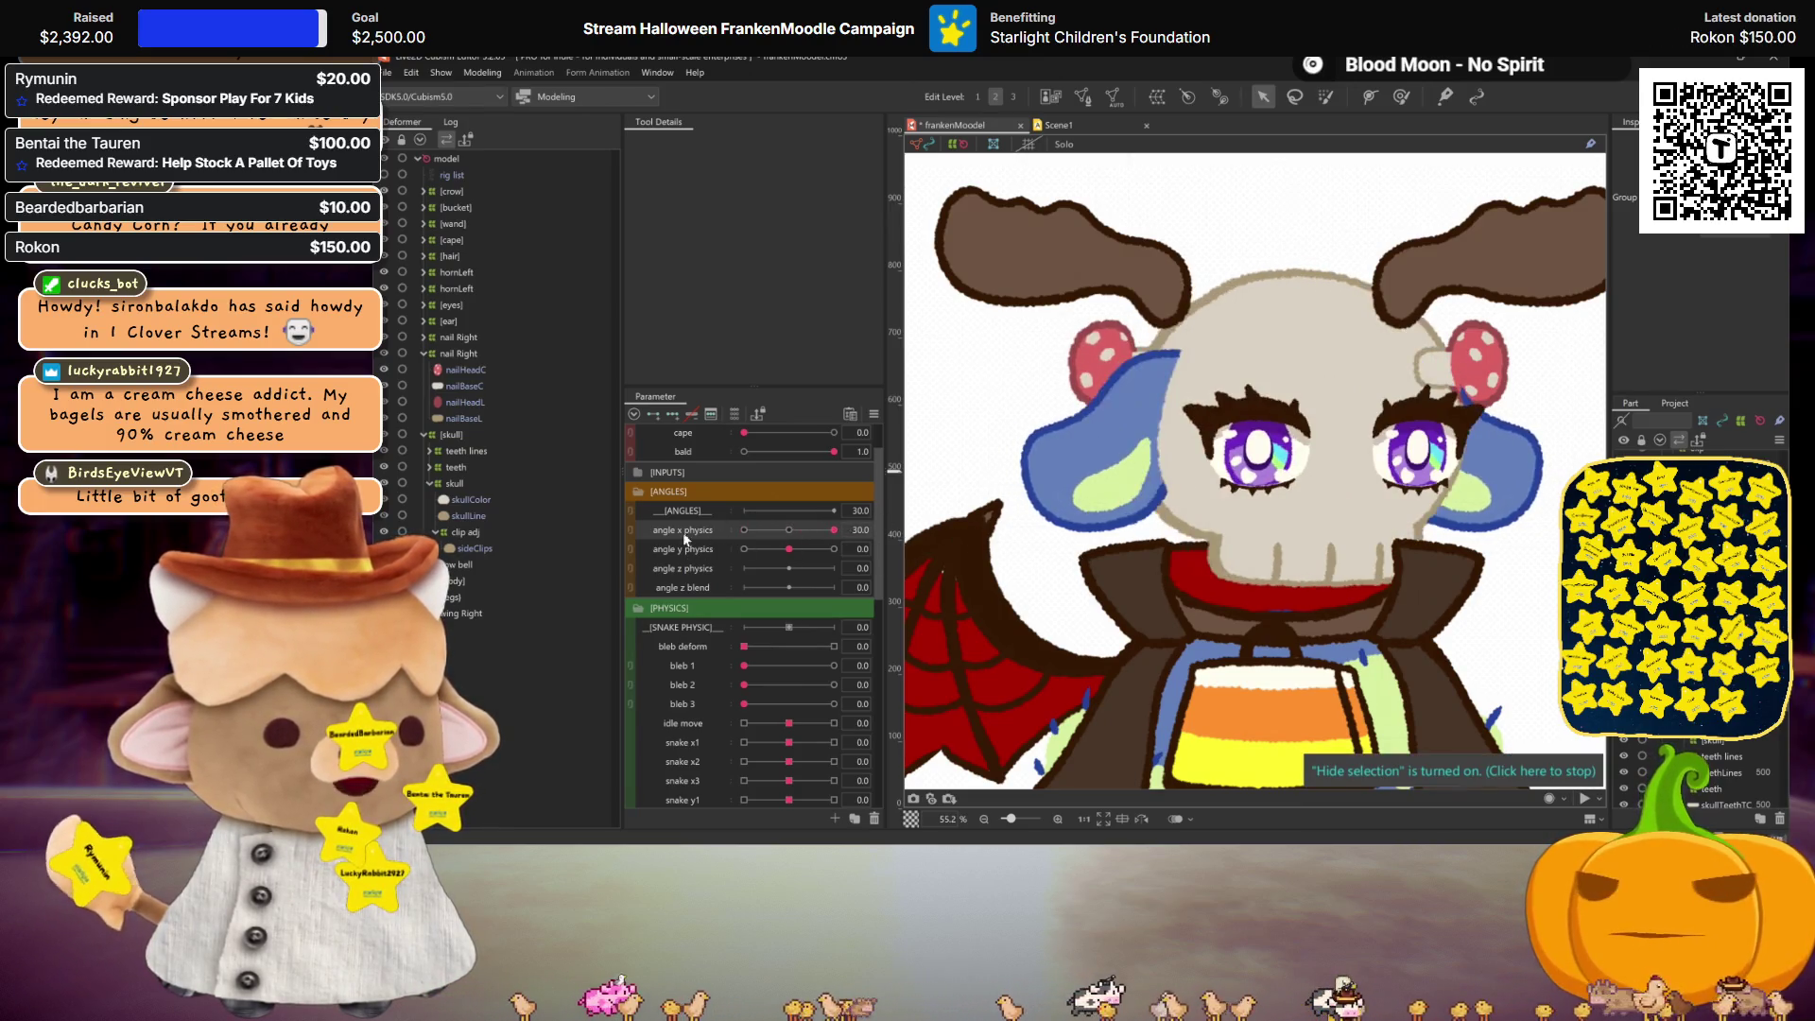
pyautogui.click(459, 353)
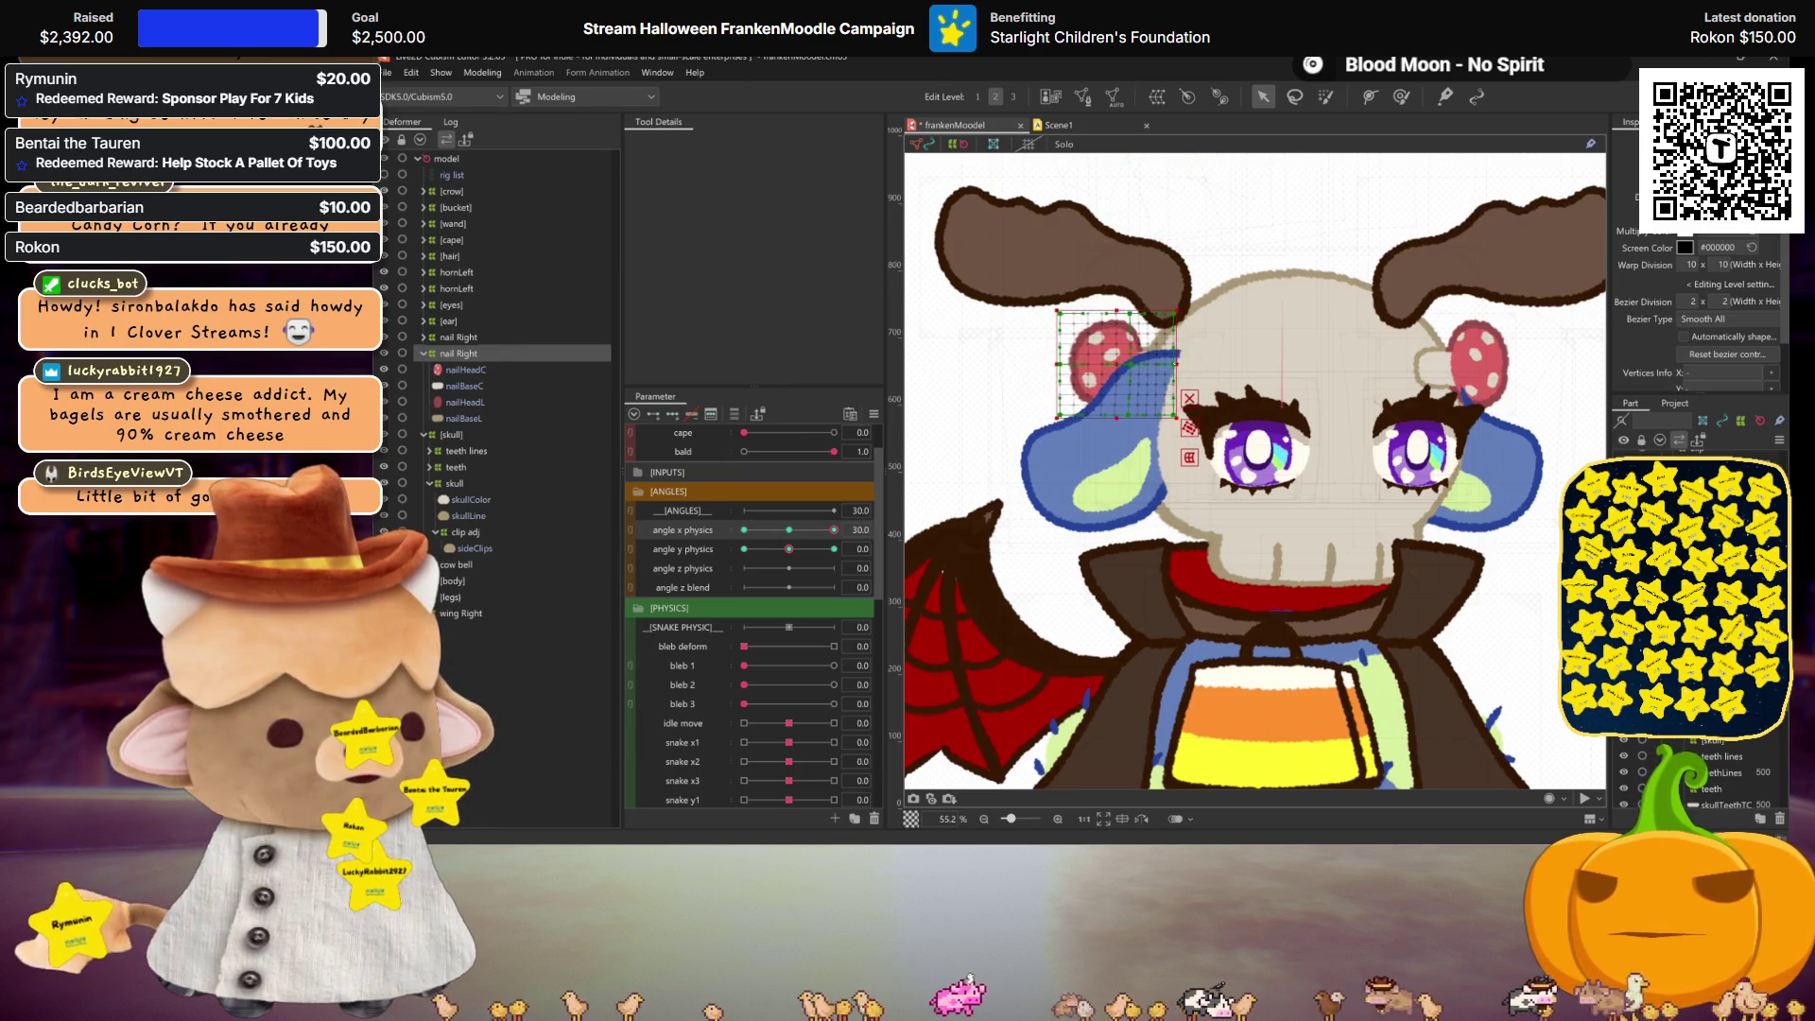
pyautogui.hotkey('ctrl', 'h')
pyautogui.moveTo(813, 530)
pyautogui.mouseDown()
pyautogui.moveTo(744, 526)
pyautogui.moveTo(836, 529)
pyautogui.mouseUp()
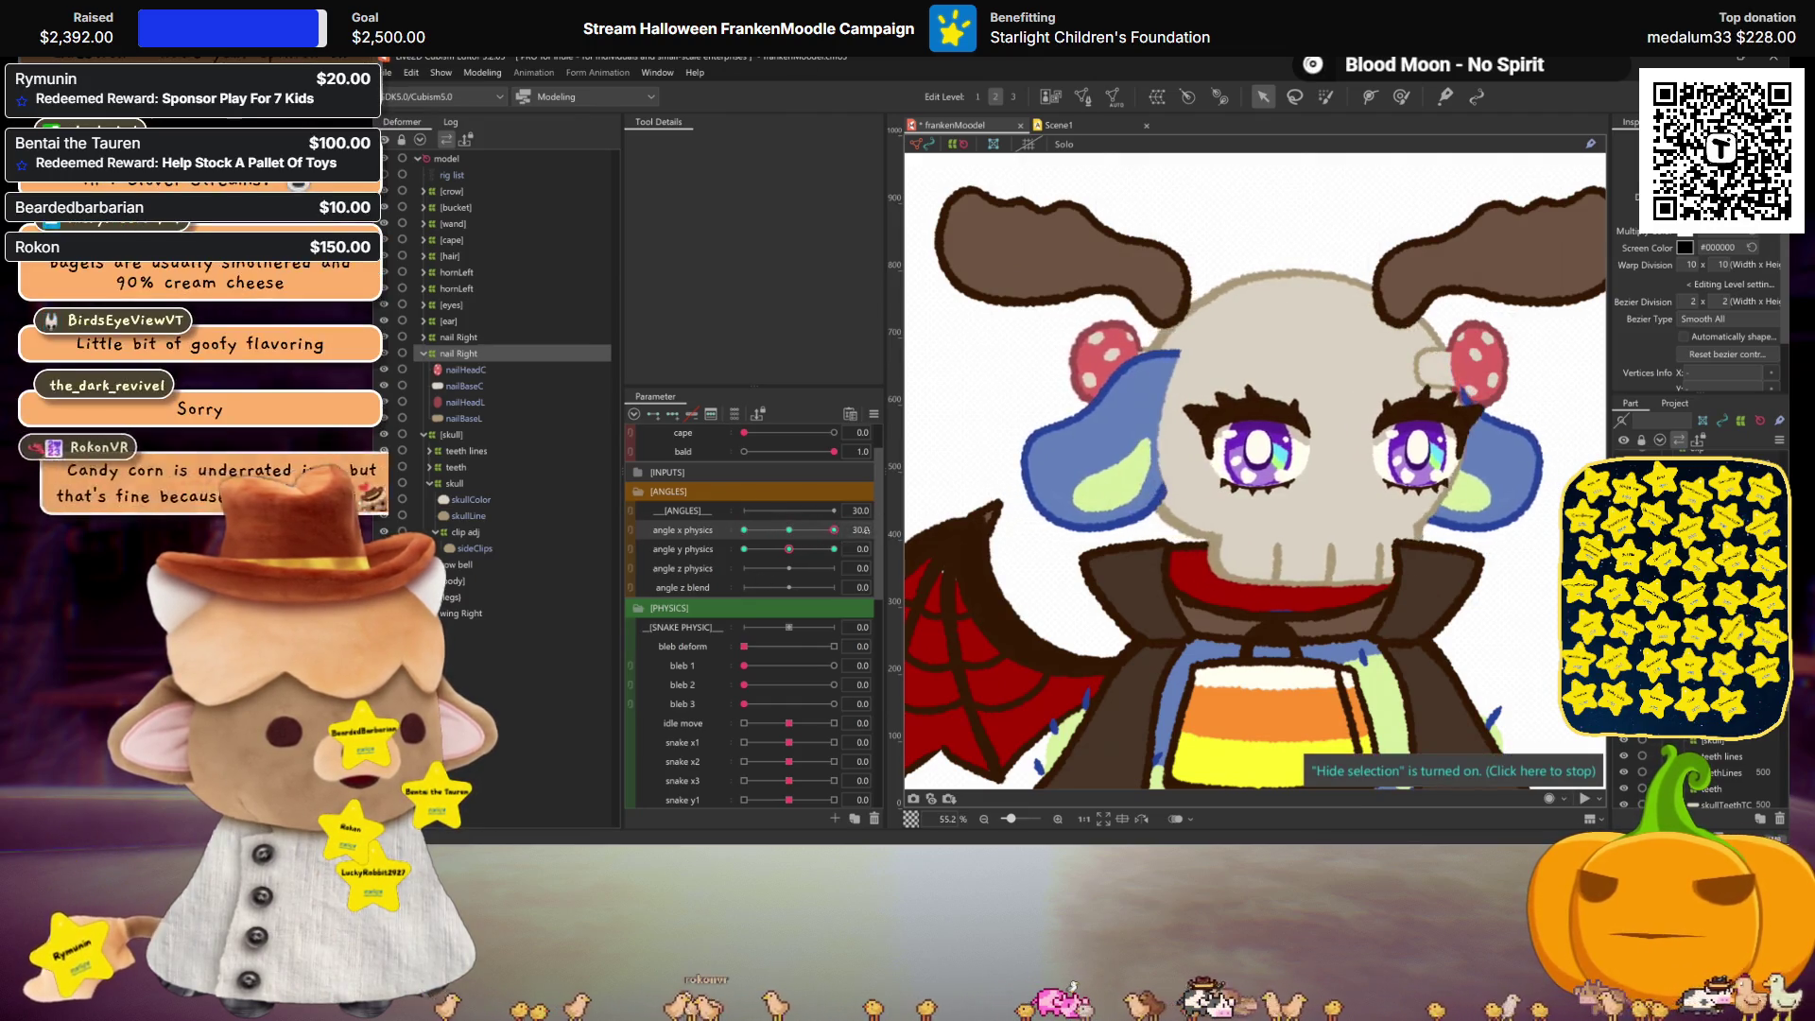
pyautogui.hotkey('ctrl', 'h')
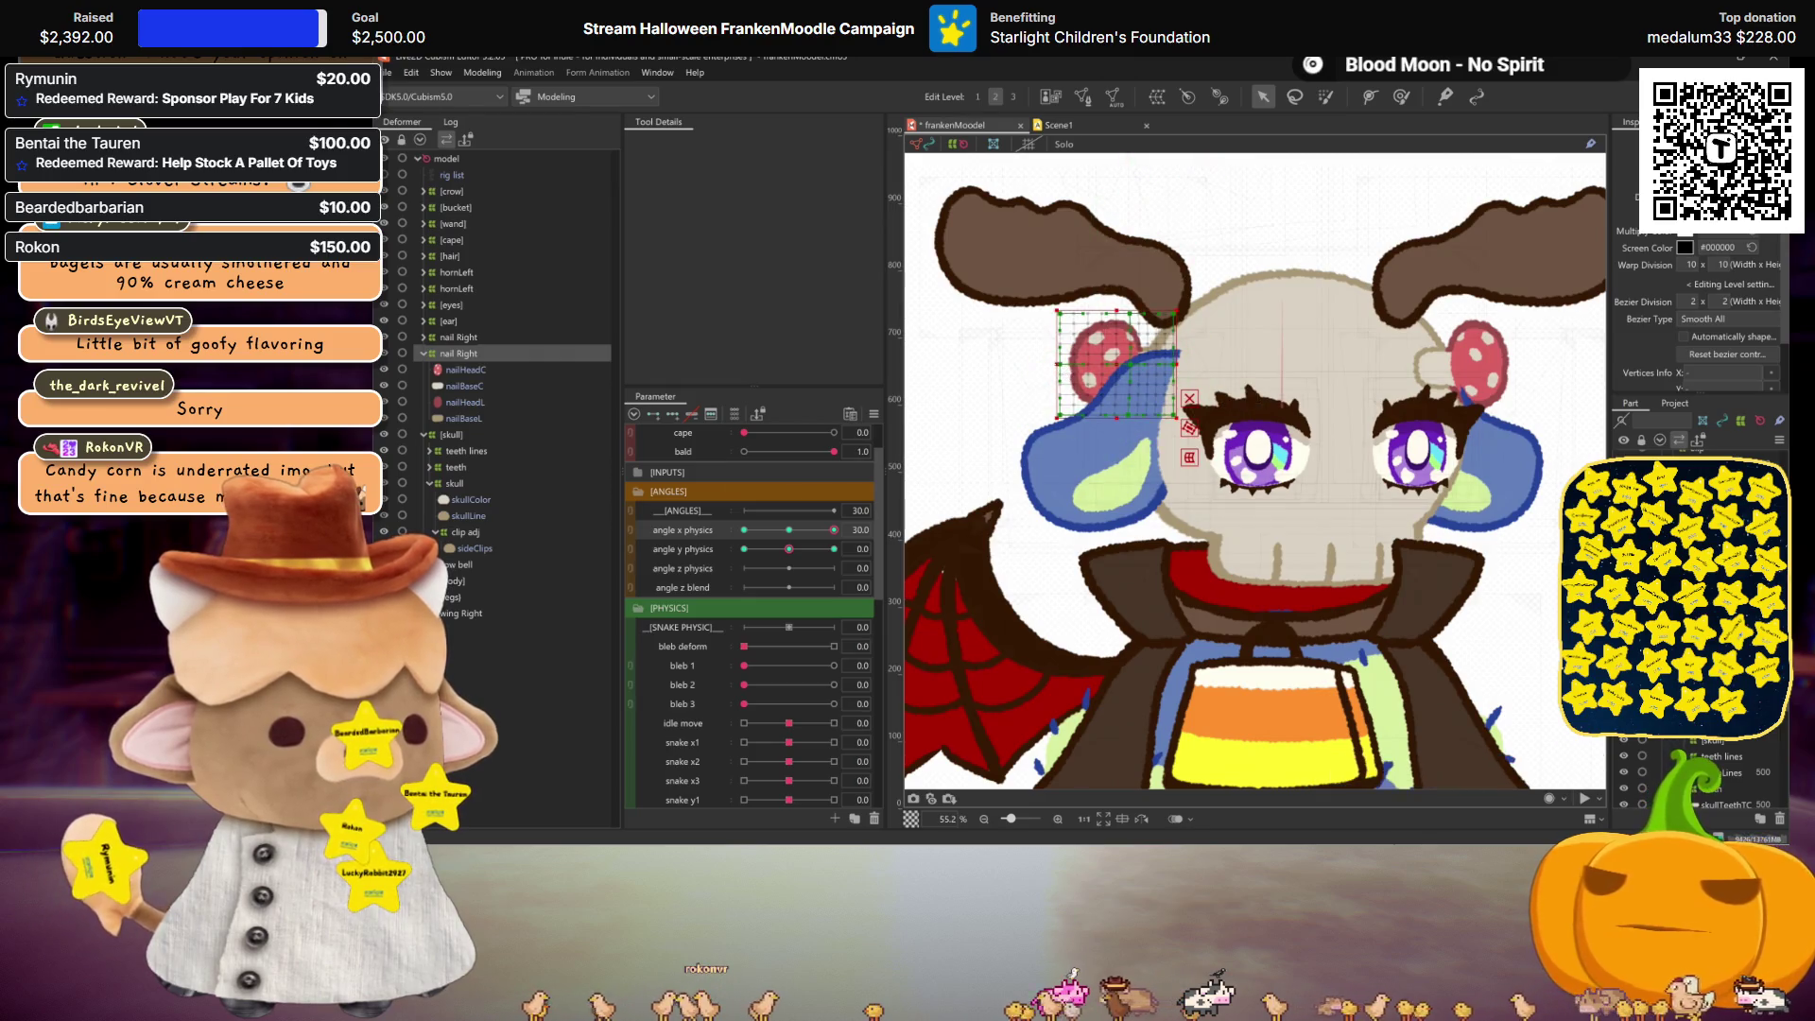
pyautogui.hotkey('ctrl', 'h')
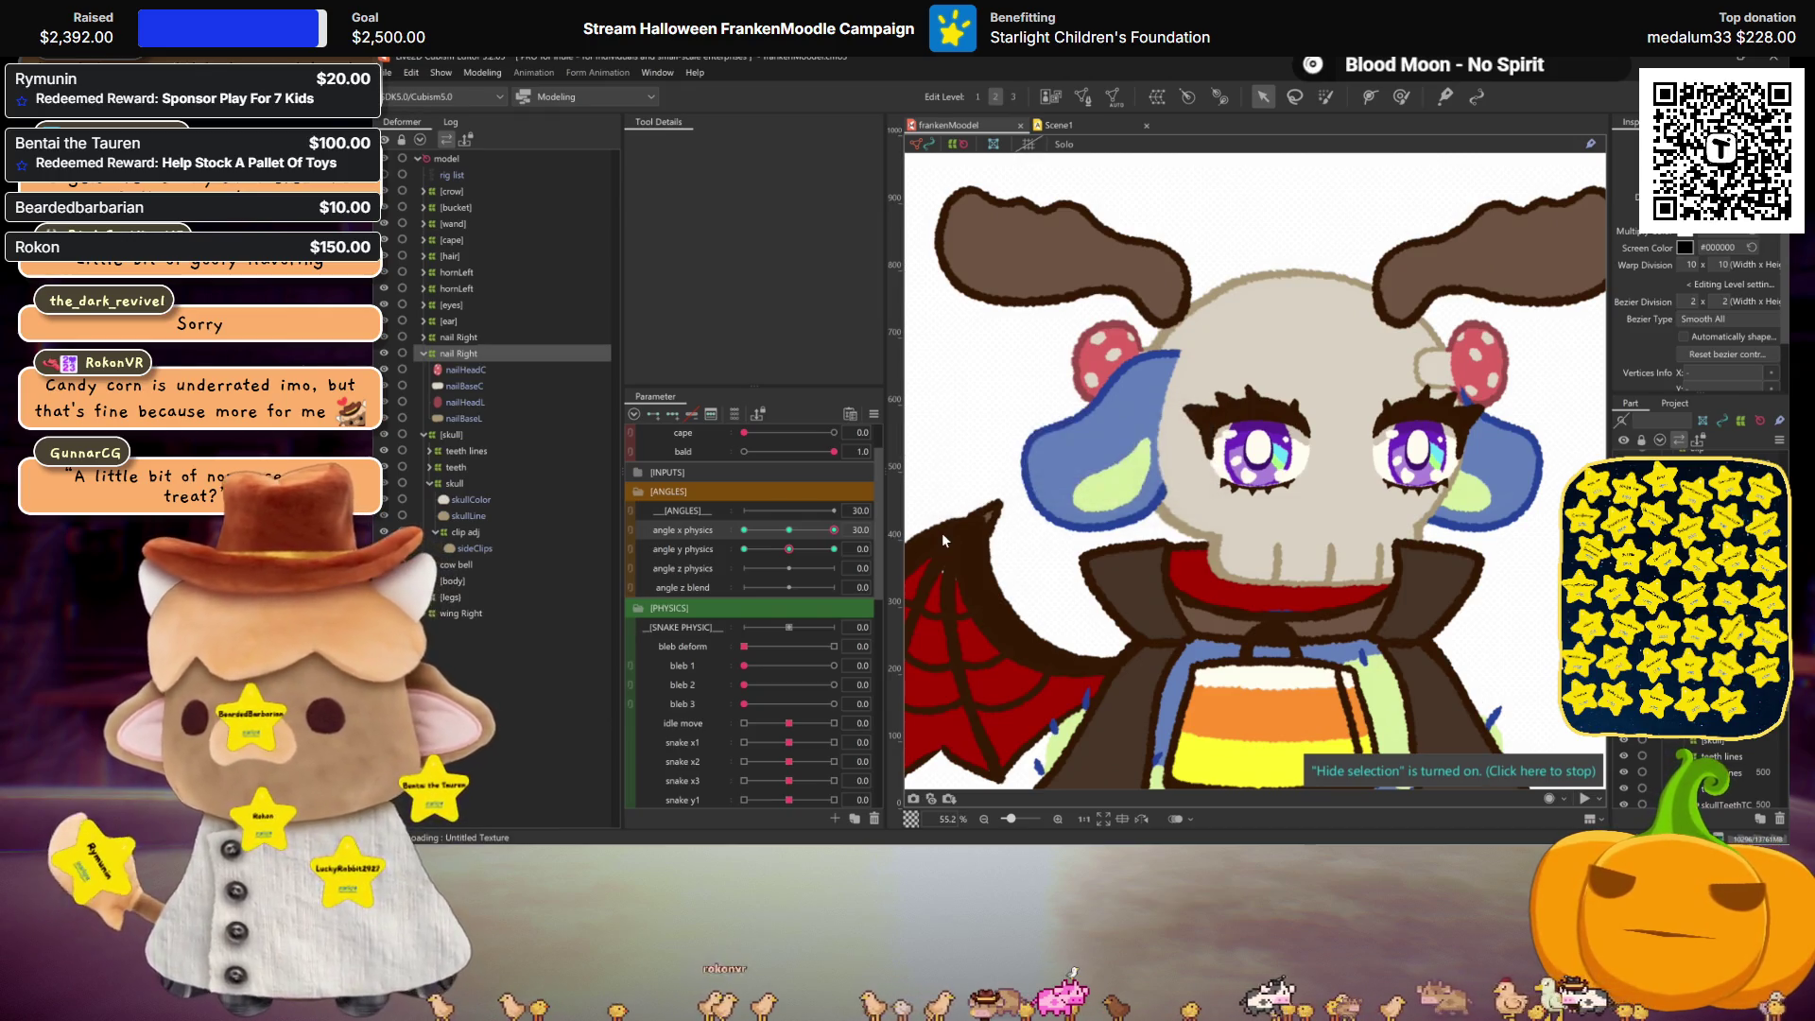
pyautogui.click(792, 530)
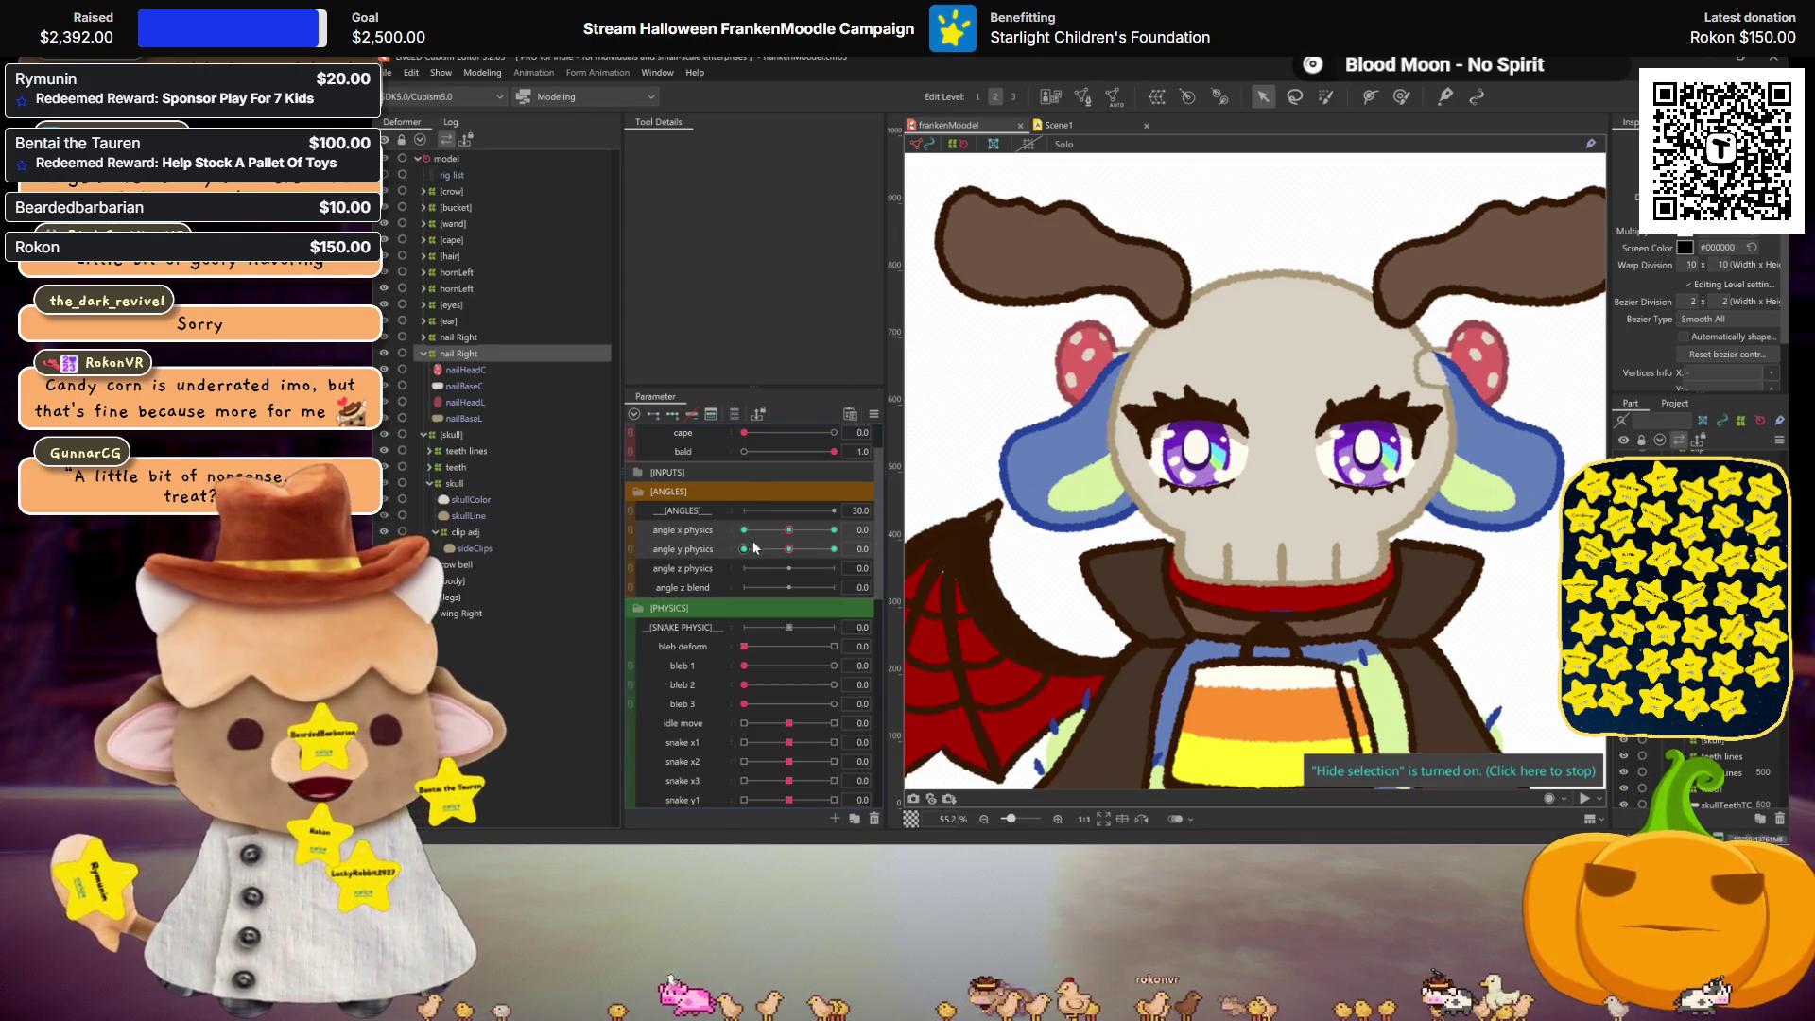
# Step: Synthesize the corner keyforms combining angle x and angle y physics
pyautogui.rightClick(889, 416)
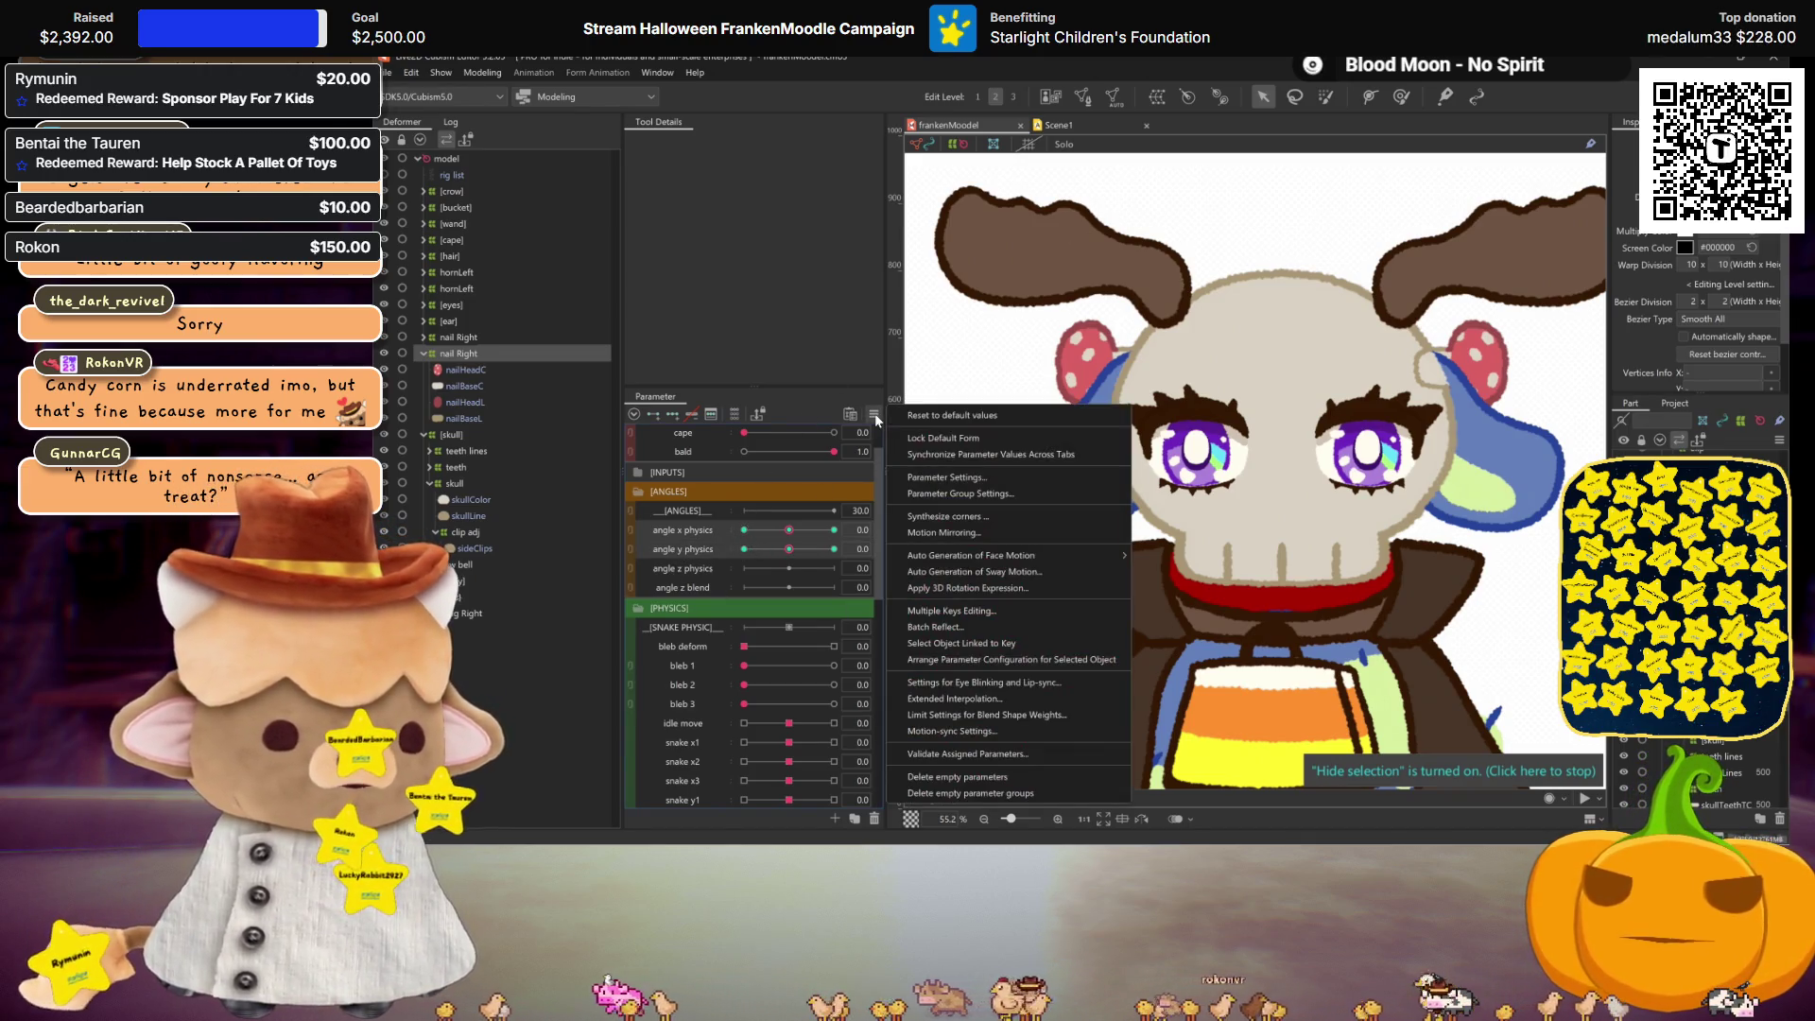
pyautogui.click(934, 517)
pyautogui.click(1049, 593)
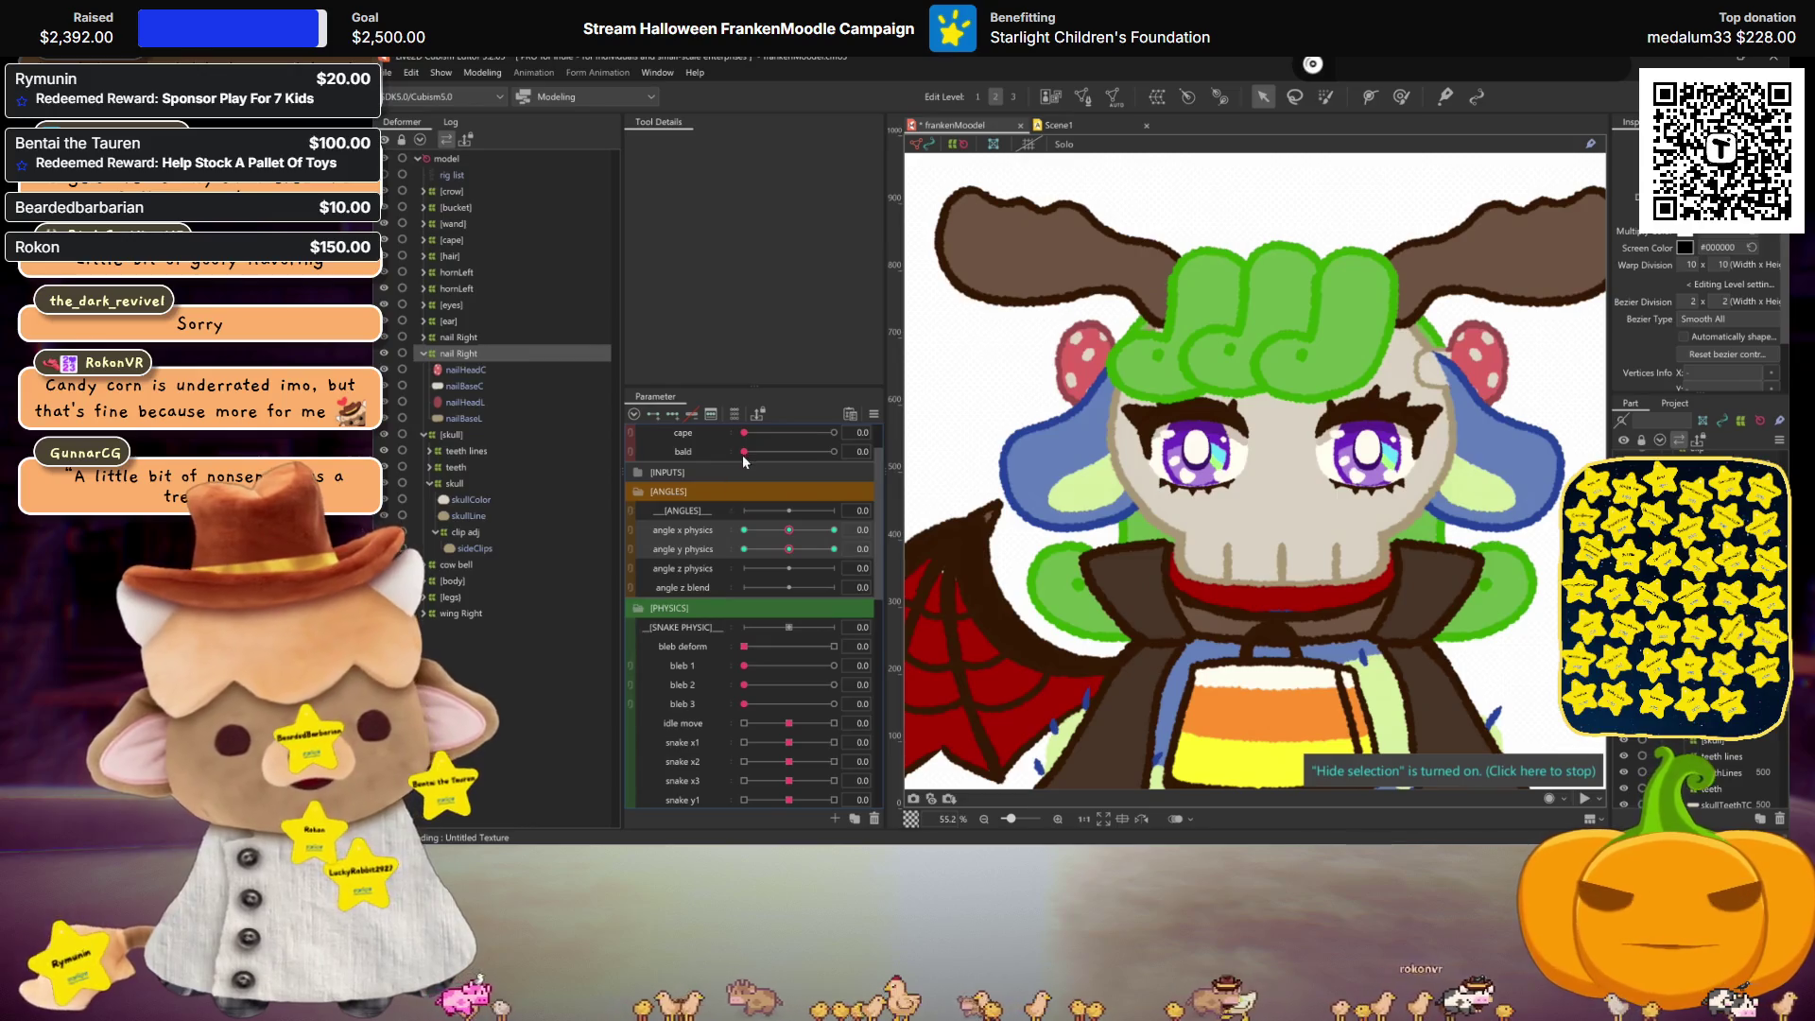
# Step: Test with bald at maximum and the head fully turned, then reset both angles to centre
pyautogui.moveTo(744, 459); pyautogui.dragTo(834, 452)
pyautogui.moveTo(792, 530)
pyautogui.mouseDown()
pyautogui.moveTo(834, 529)
pyautogui.moveTo(684, 548)
pyautogui.mouseUp()
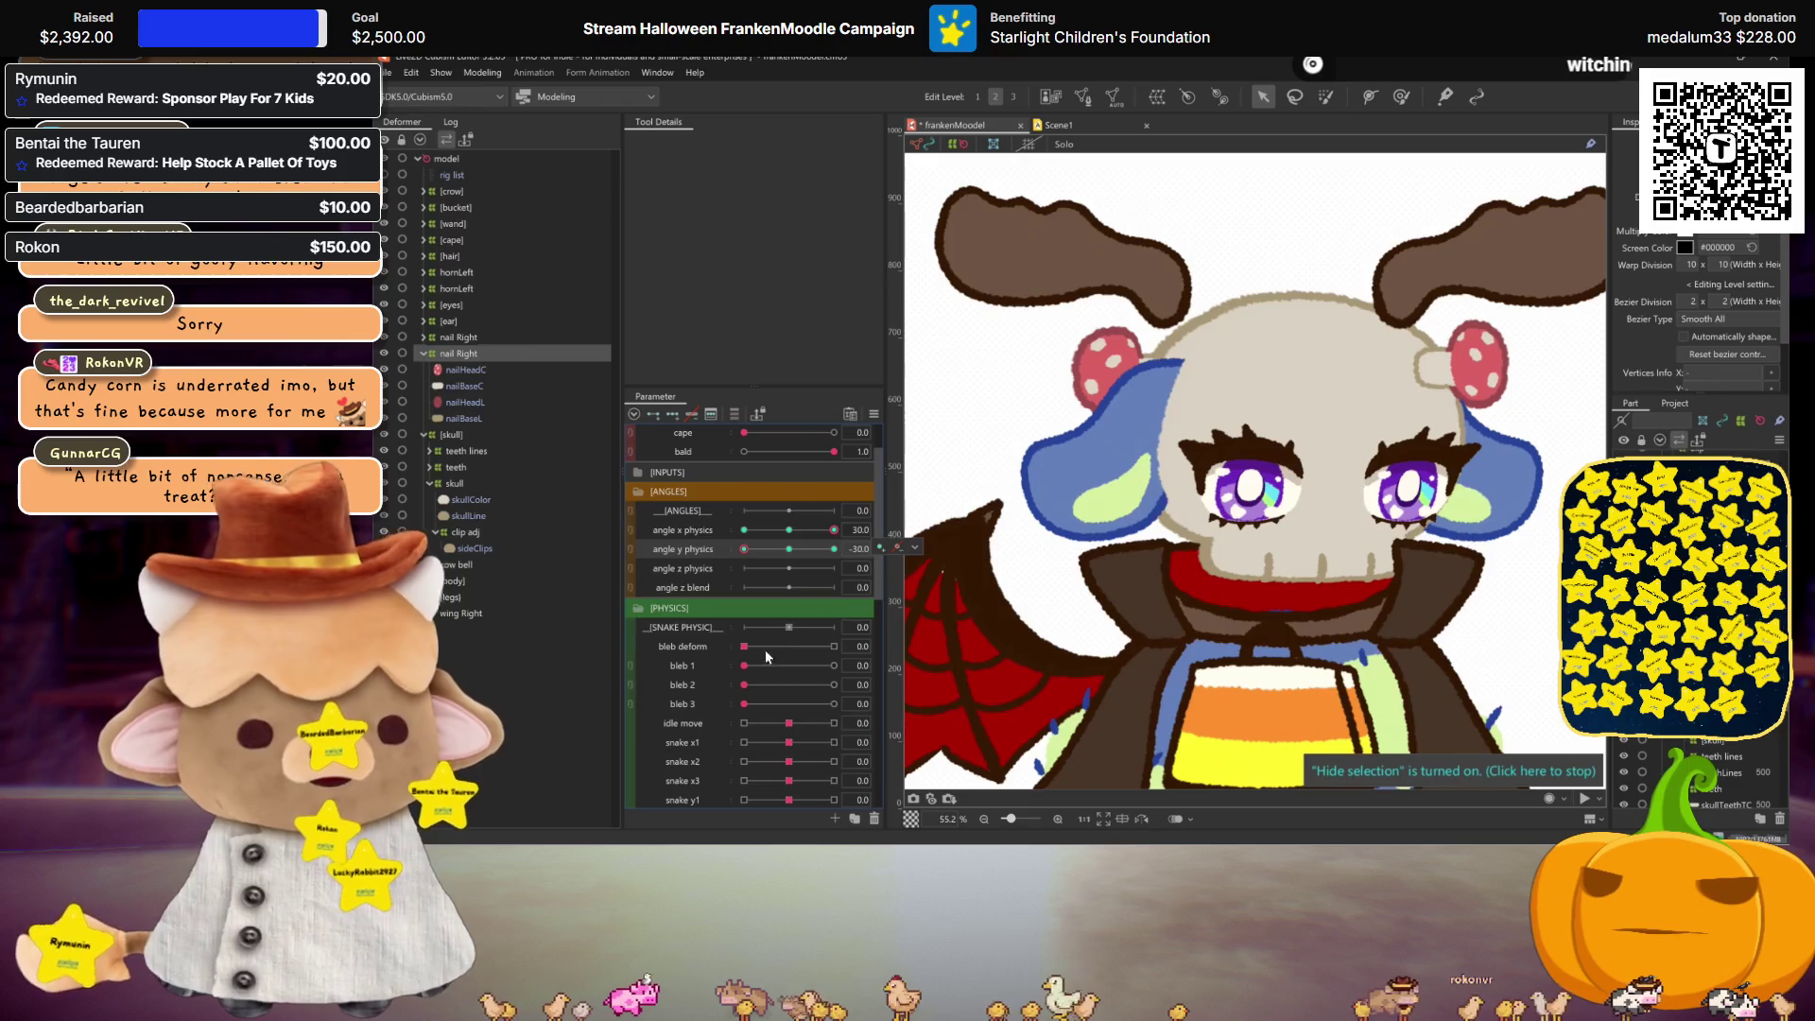
pyautogui.click(792, 529)
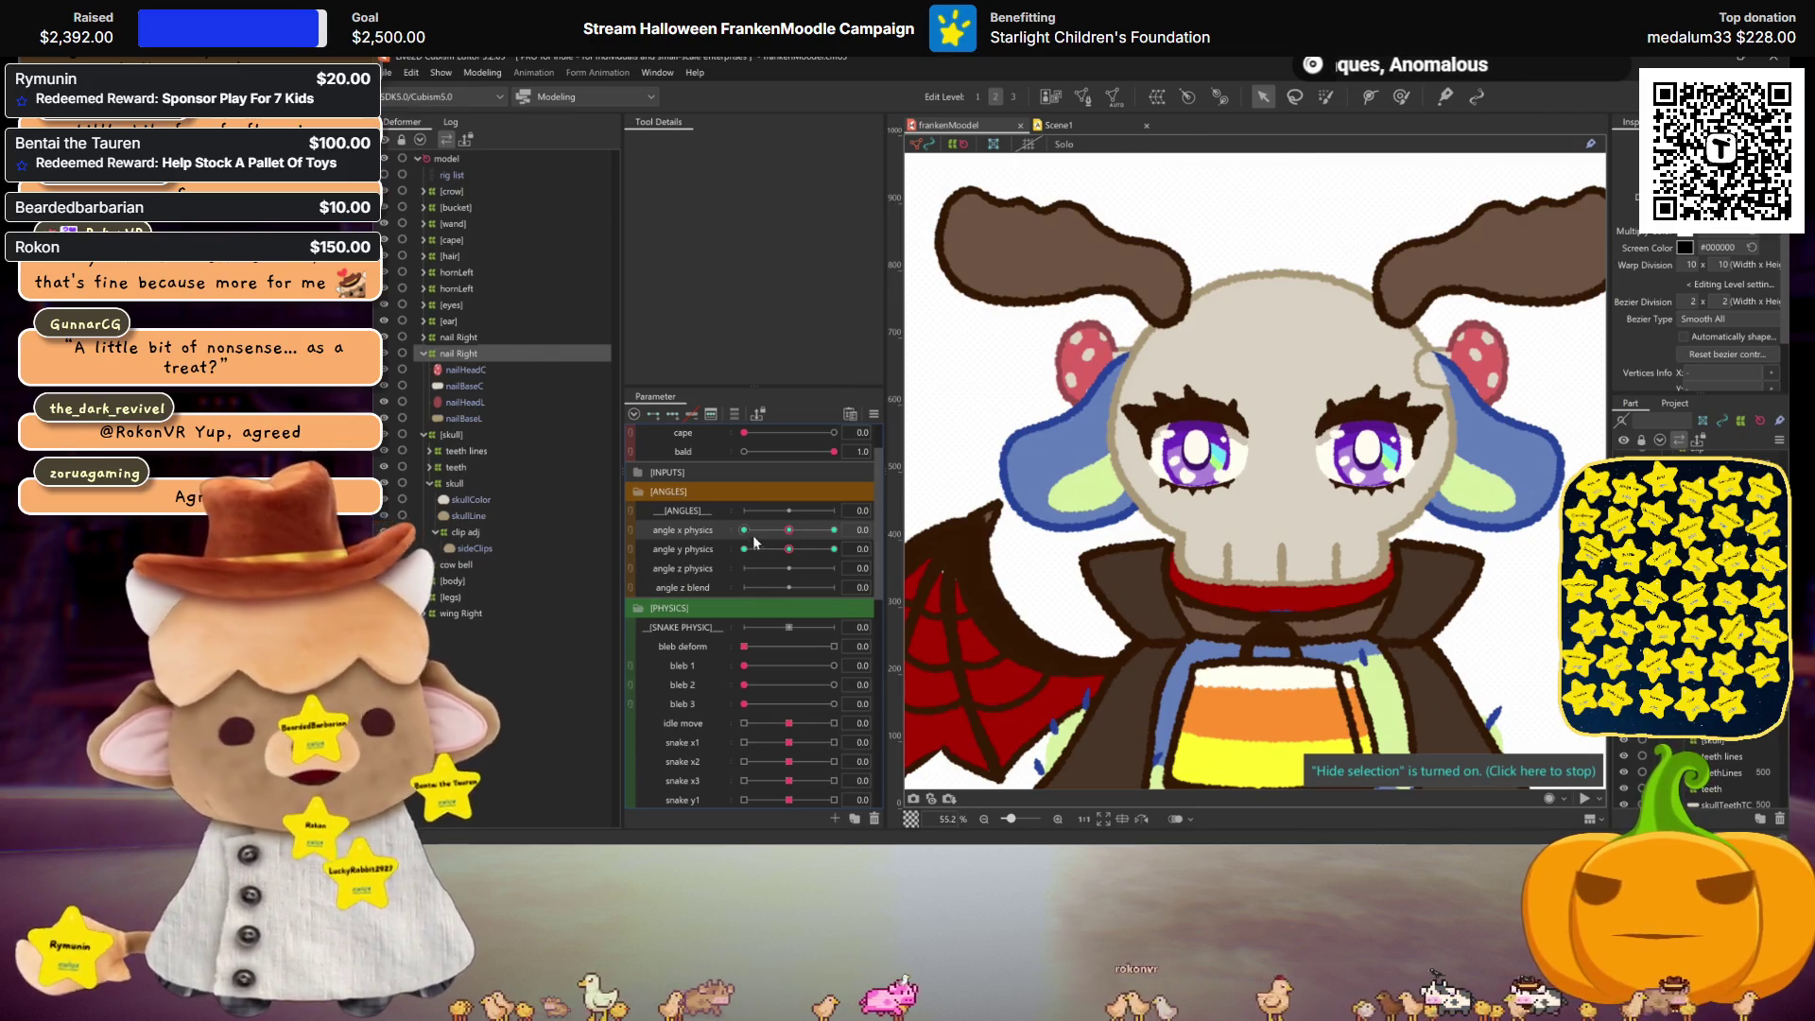
# Step: Delete the leftover duplicate nail Right group
pyautogui.click(464, 340)
pyautogui.click(424, 337)
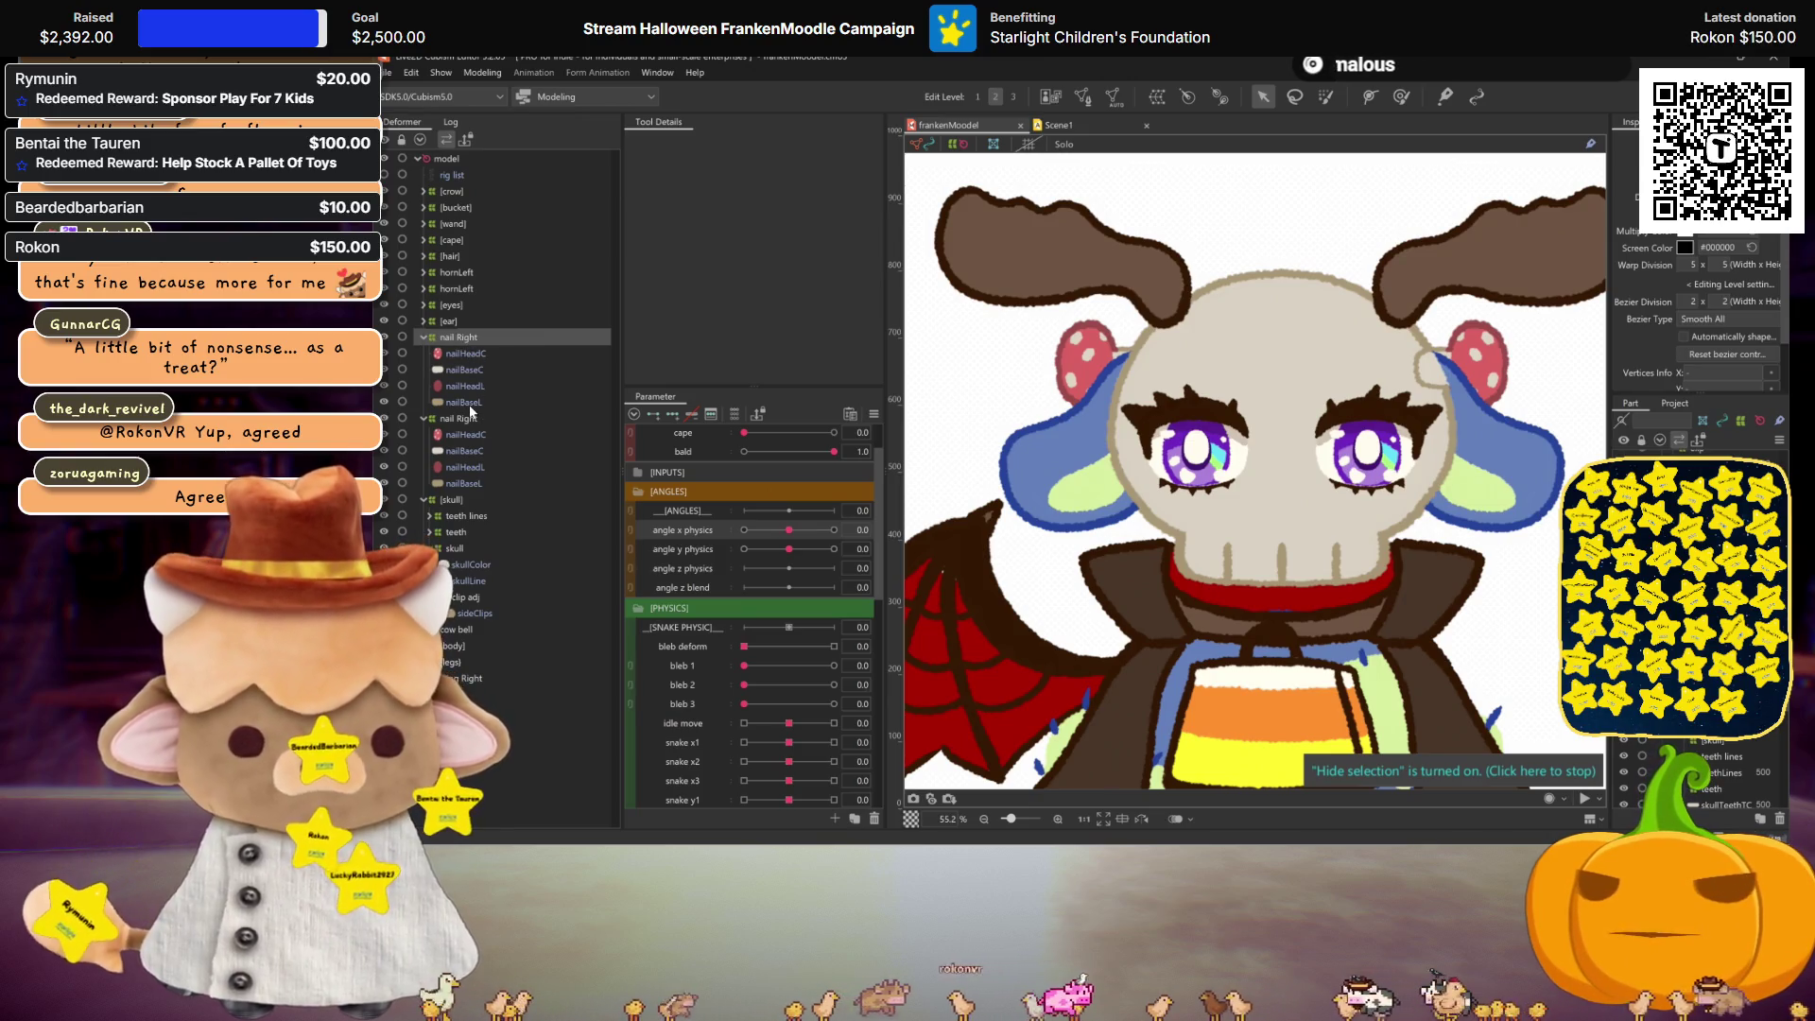
pyautogui.press('Delete')
# Step: Paste a horizontally flipped copy of nail Right and its four nail parts
pyautogui.click(461, 339)
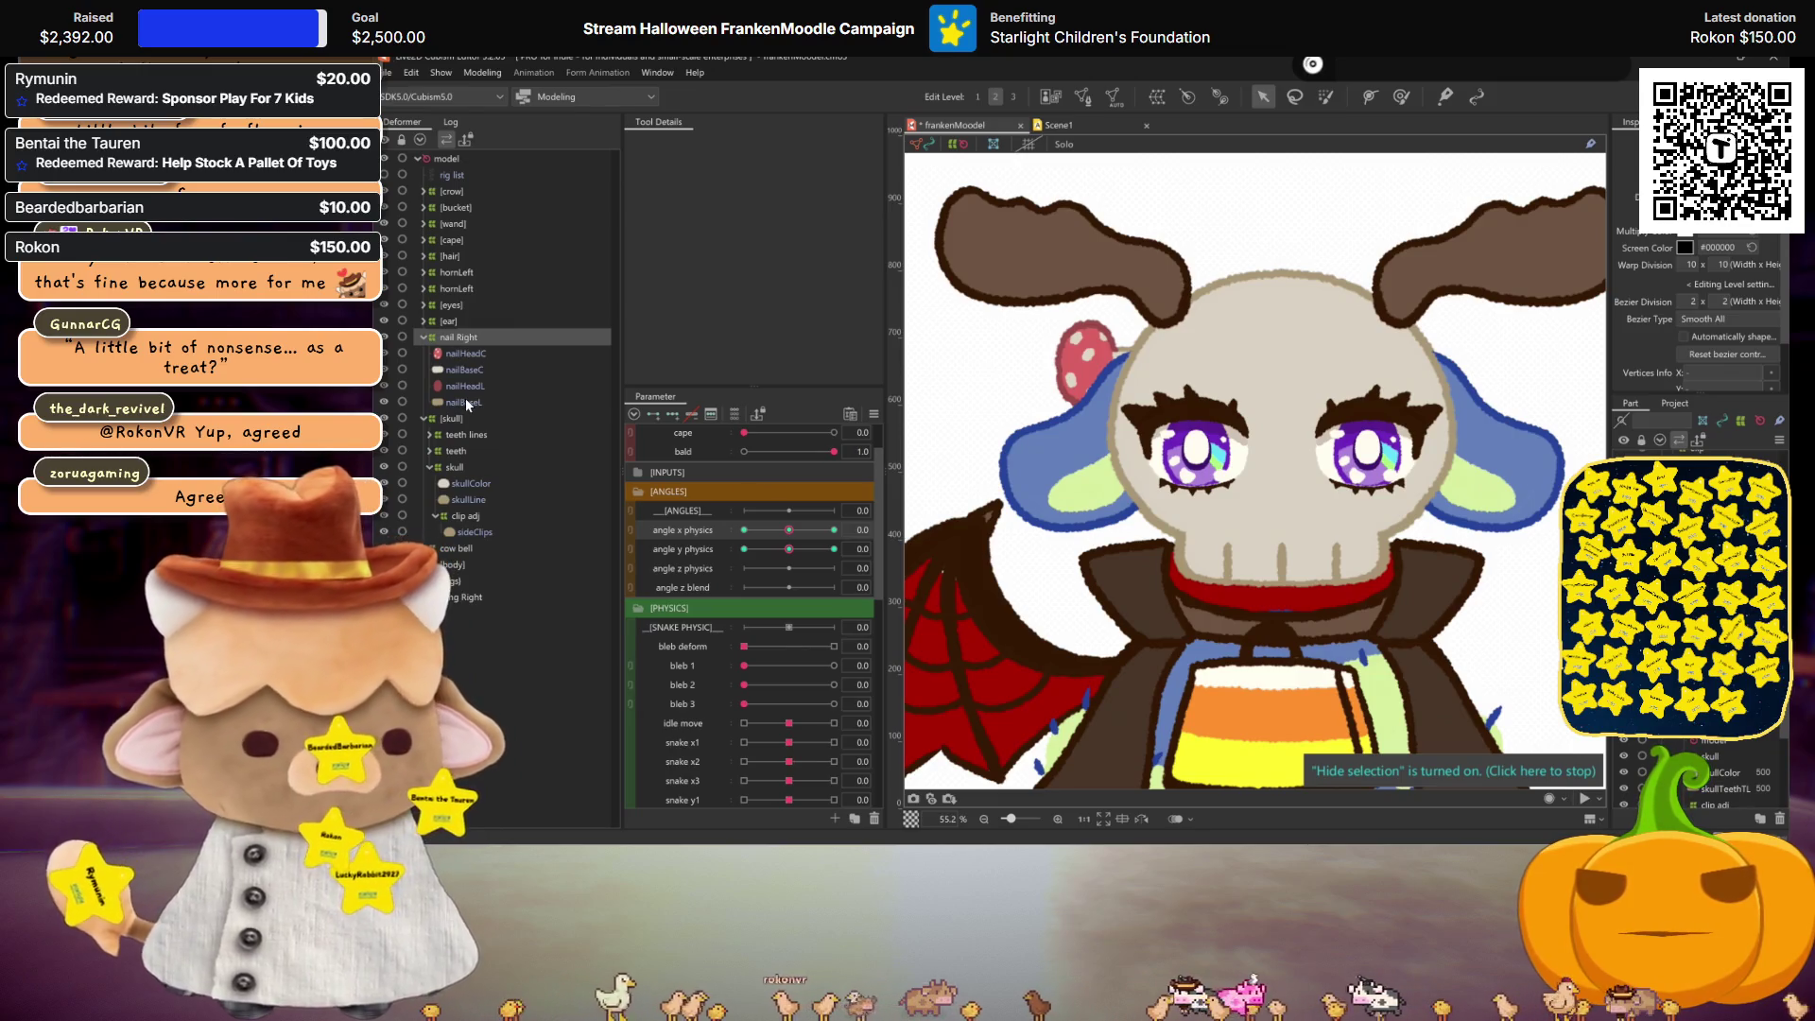
pyautogui.keyDown('shift'); pyautogui.click(465, 401); pyautogui.keyUp('shift')
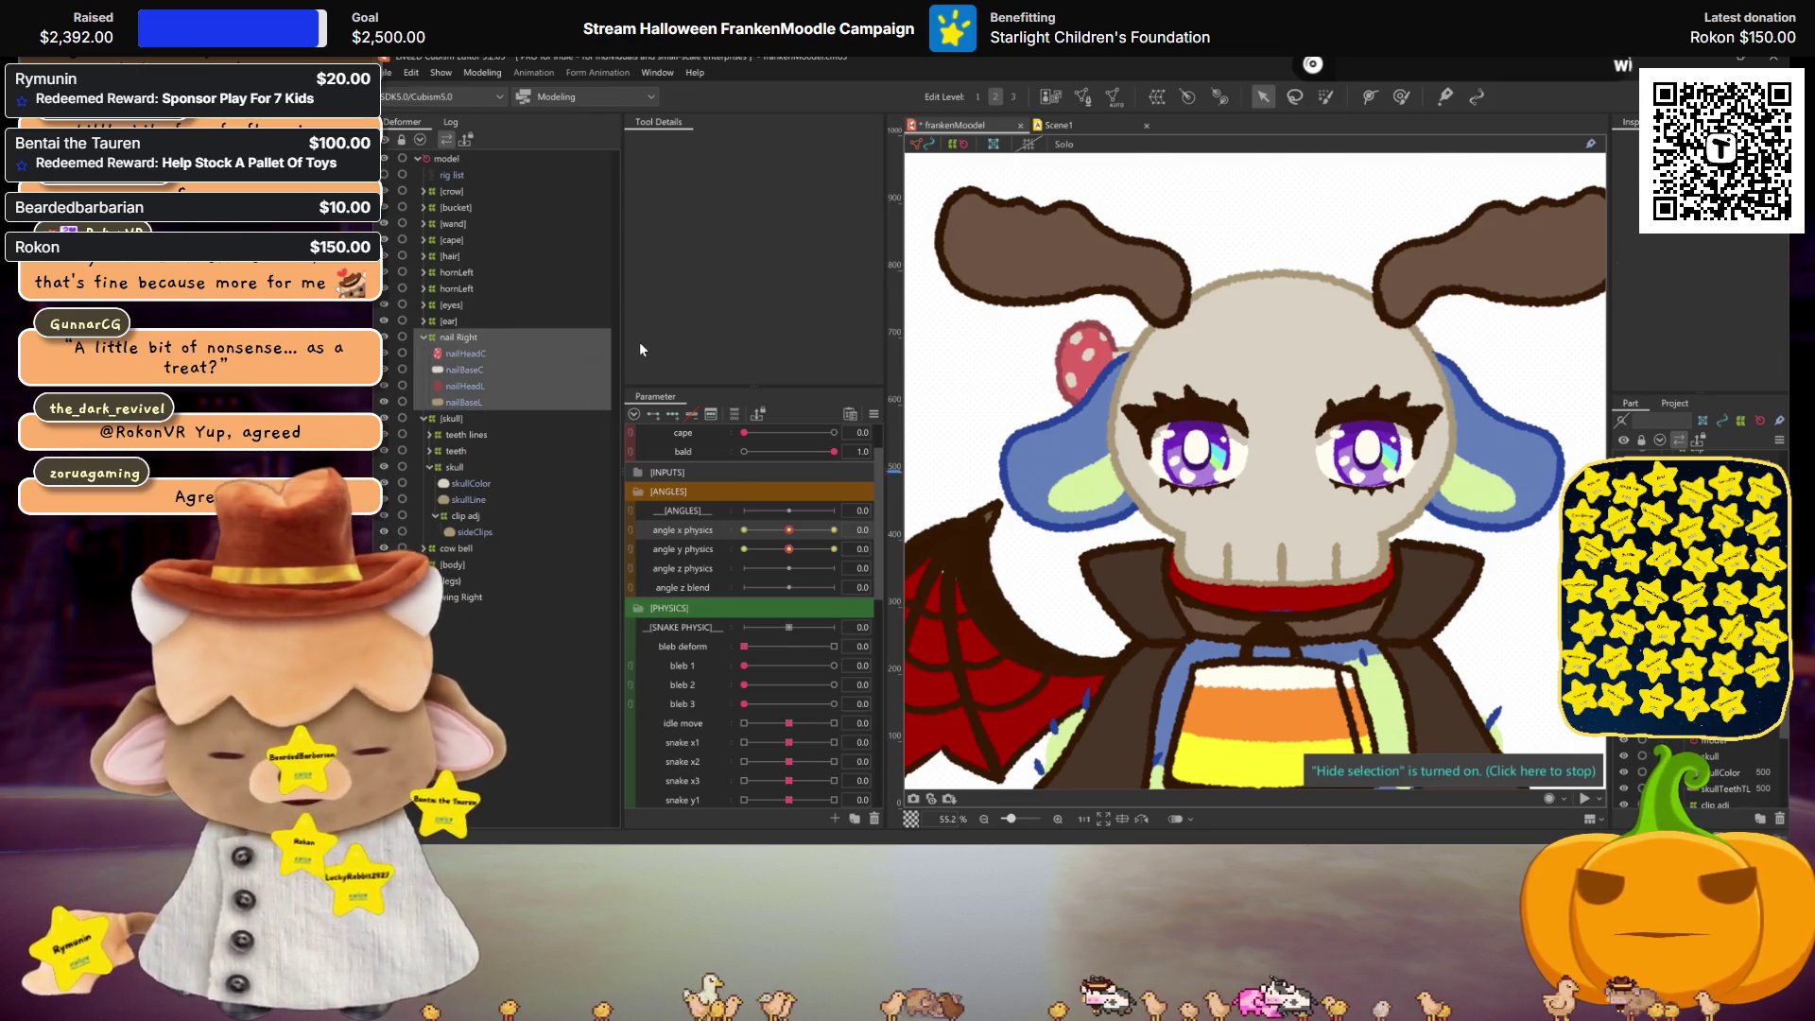
pyautogui.hotkey('ctrl', 'v')
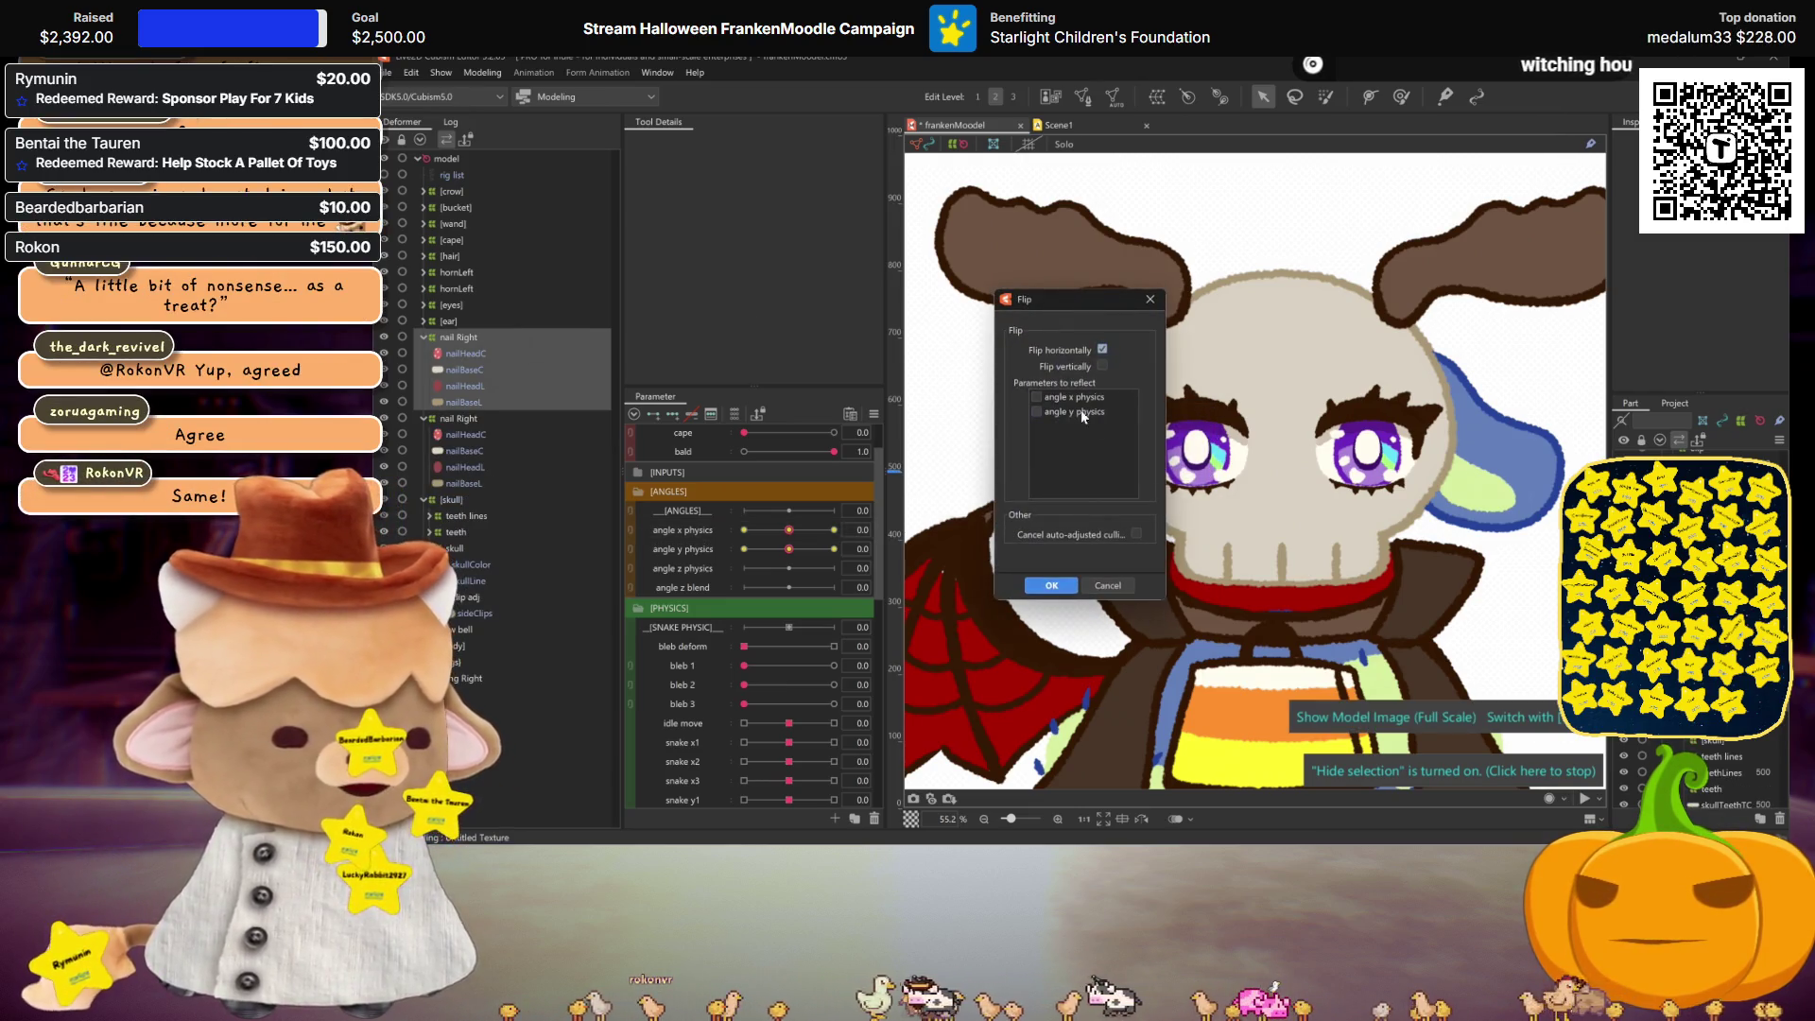
pyautogui.click(1051, 586)
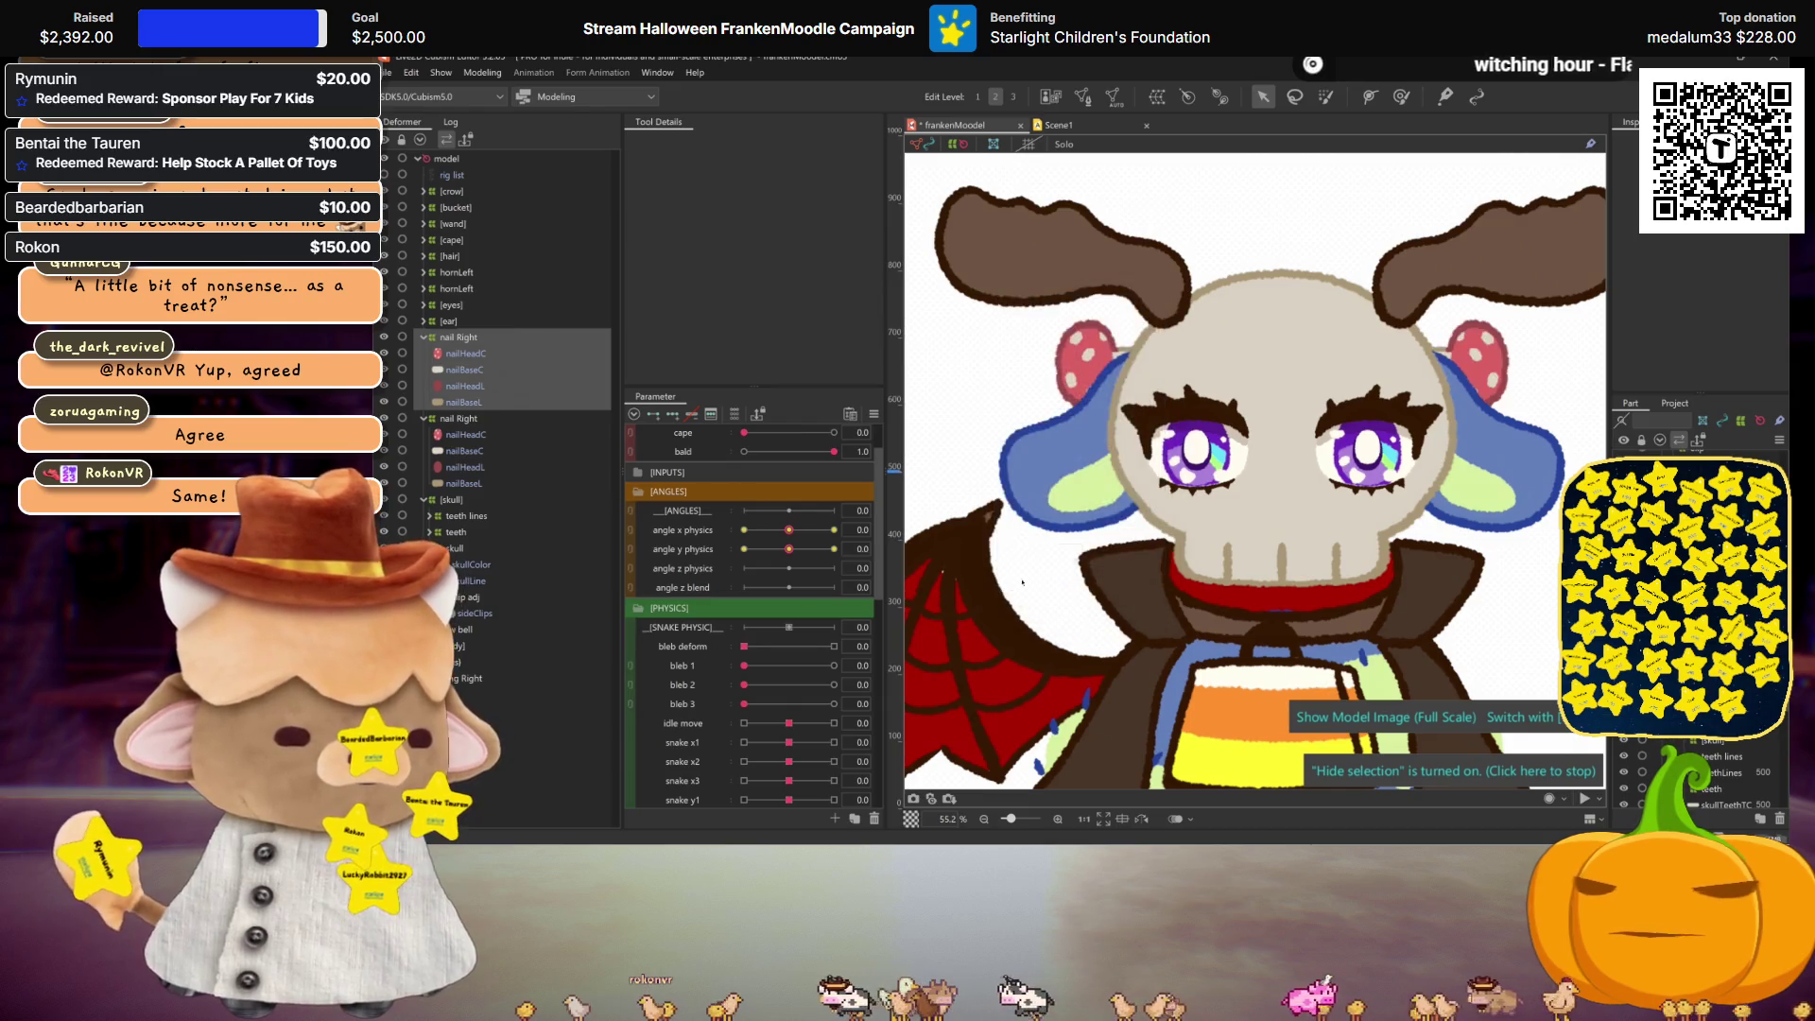
pyautogui.scroll(-2, 788, 689)
pyautogui.scroll(-5, 787, 688)
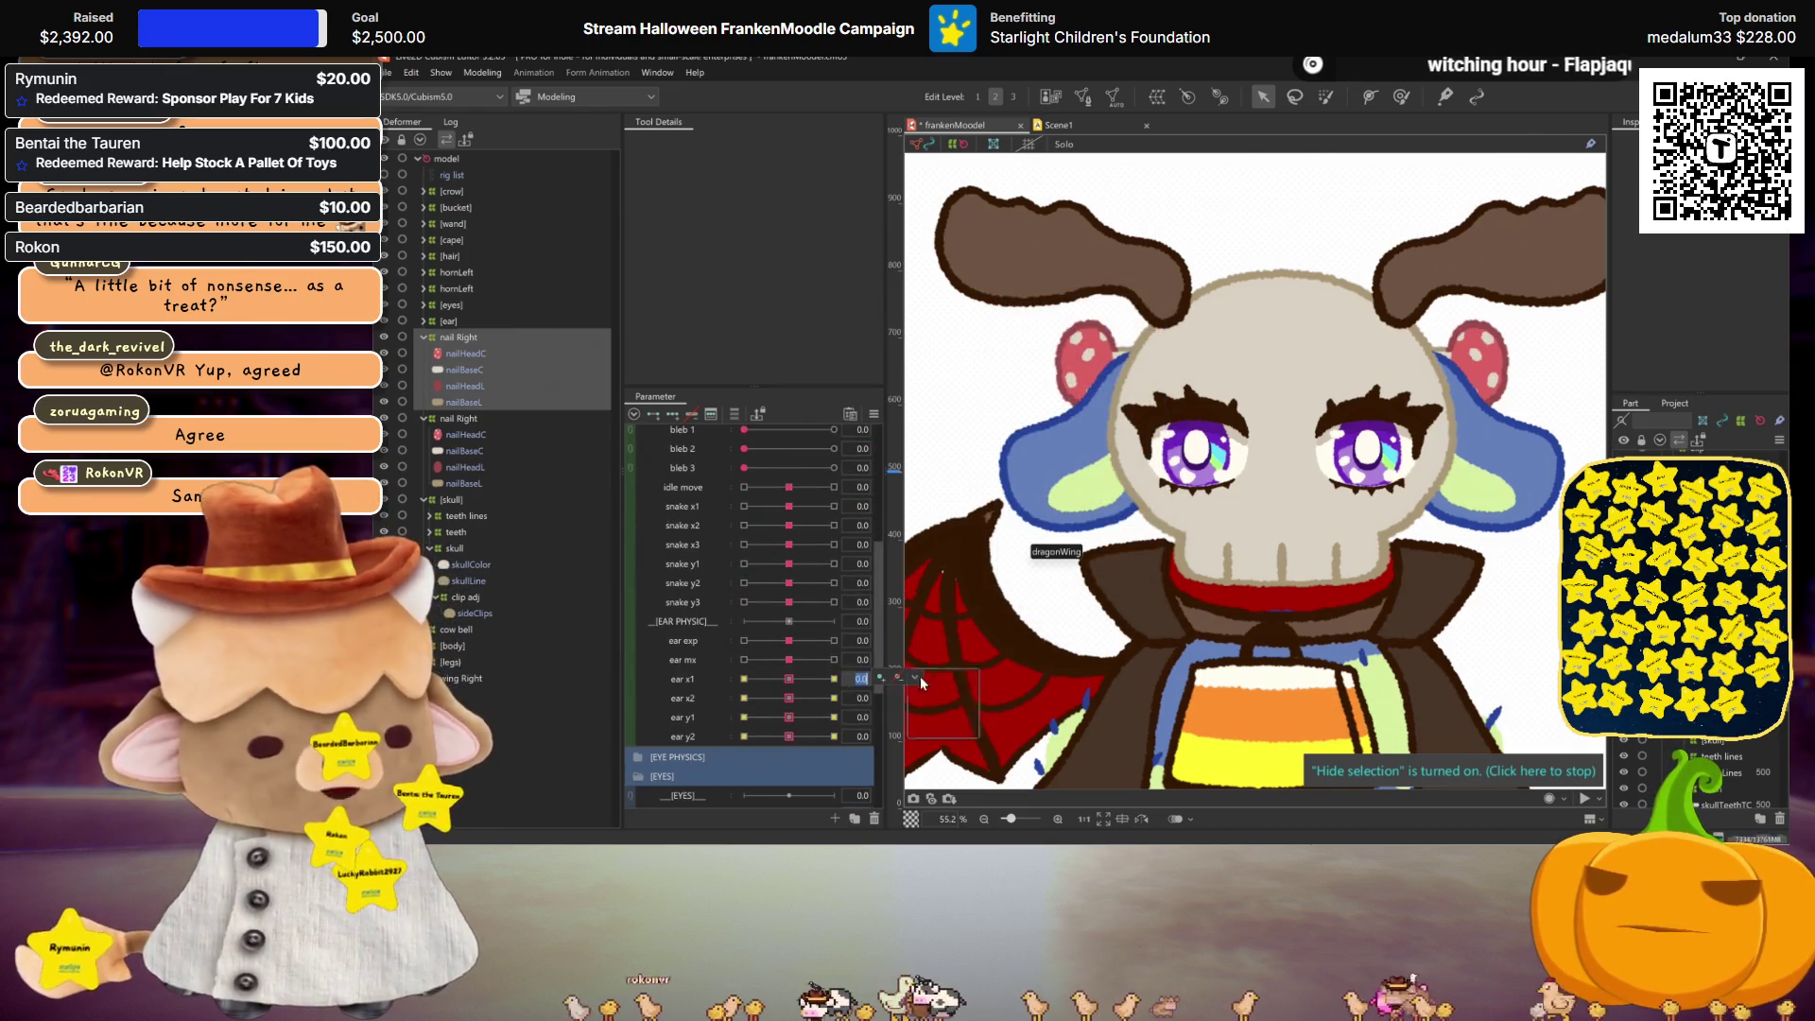
# Step: Use the ear x1, ear x2 and ear y1 key menus, jumping ear y1 to -30.0
pyautogui.click(919, 678)
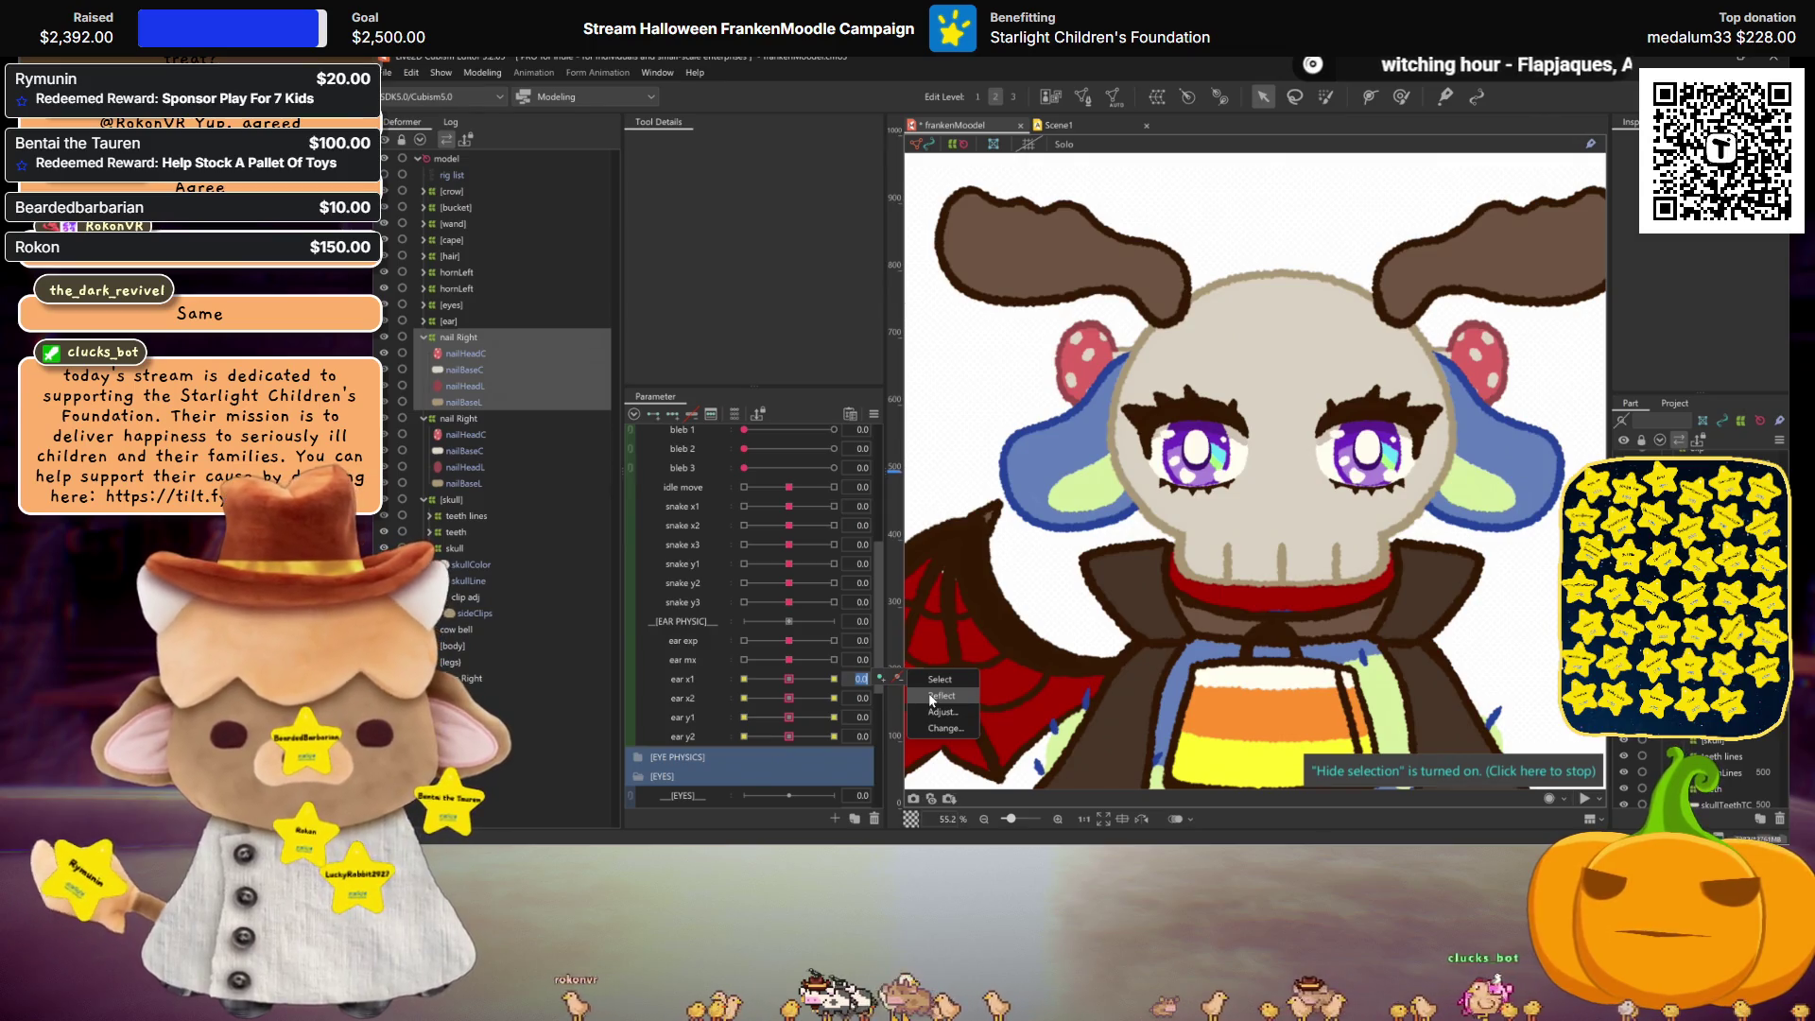
pyautogui.click(928, 694)
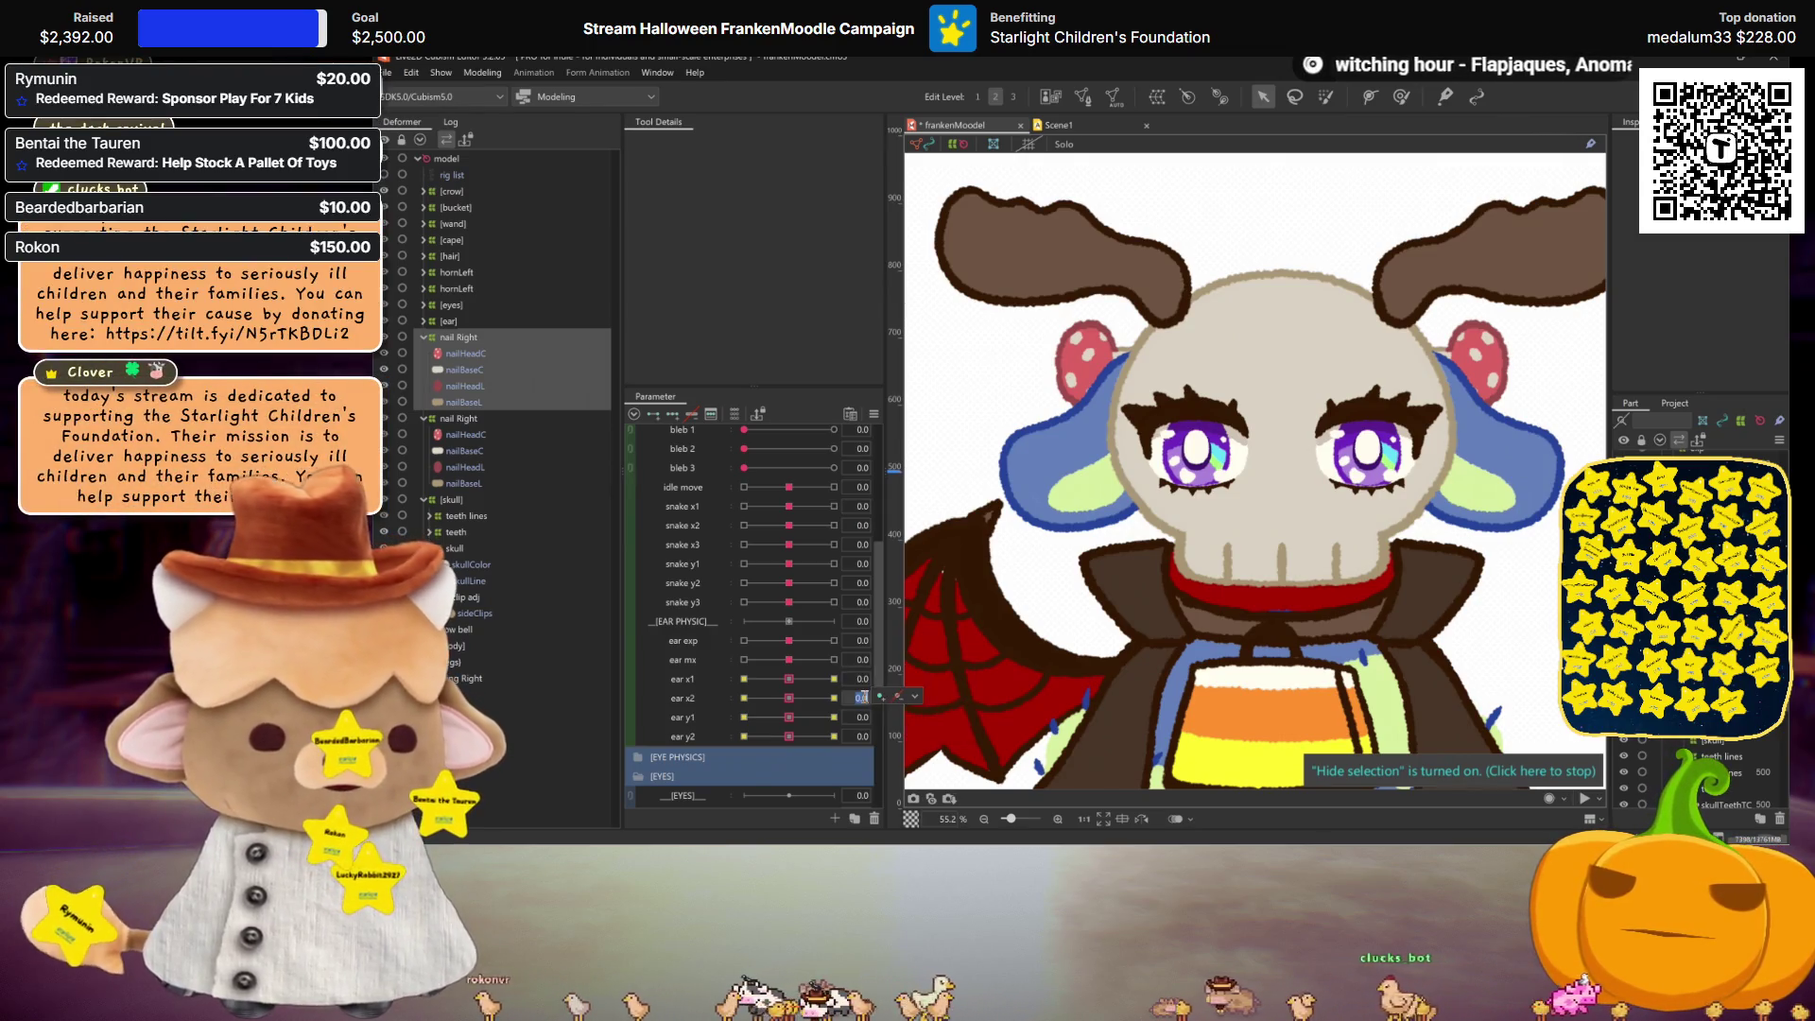
pyautogui.click(896, 697)
pyautogui.click(933, 717)
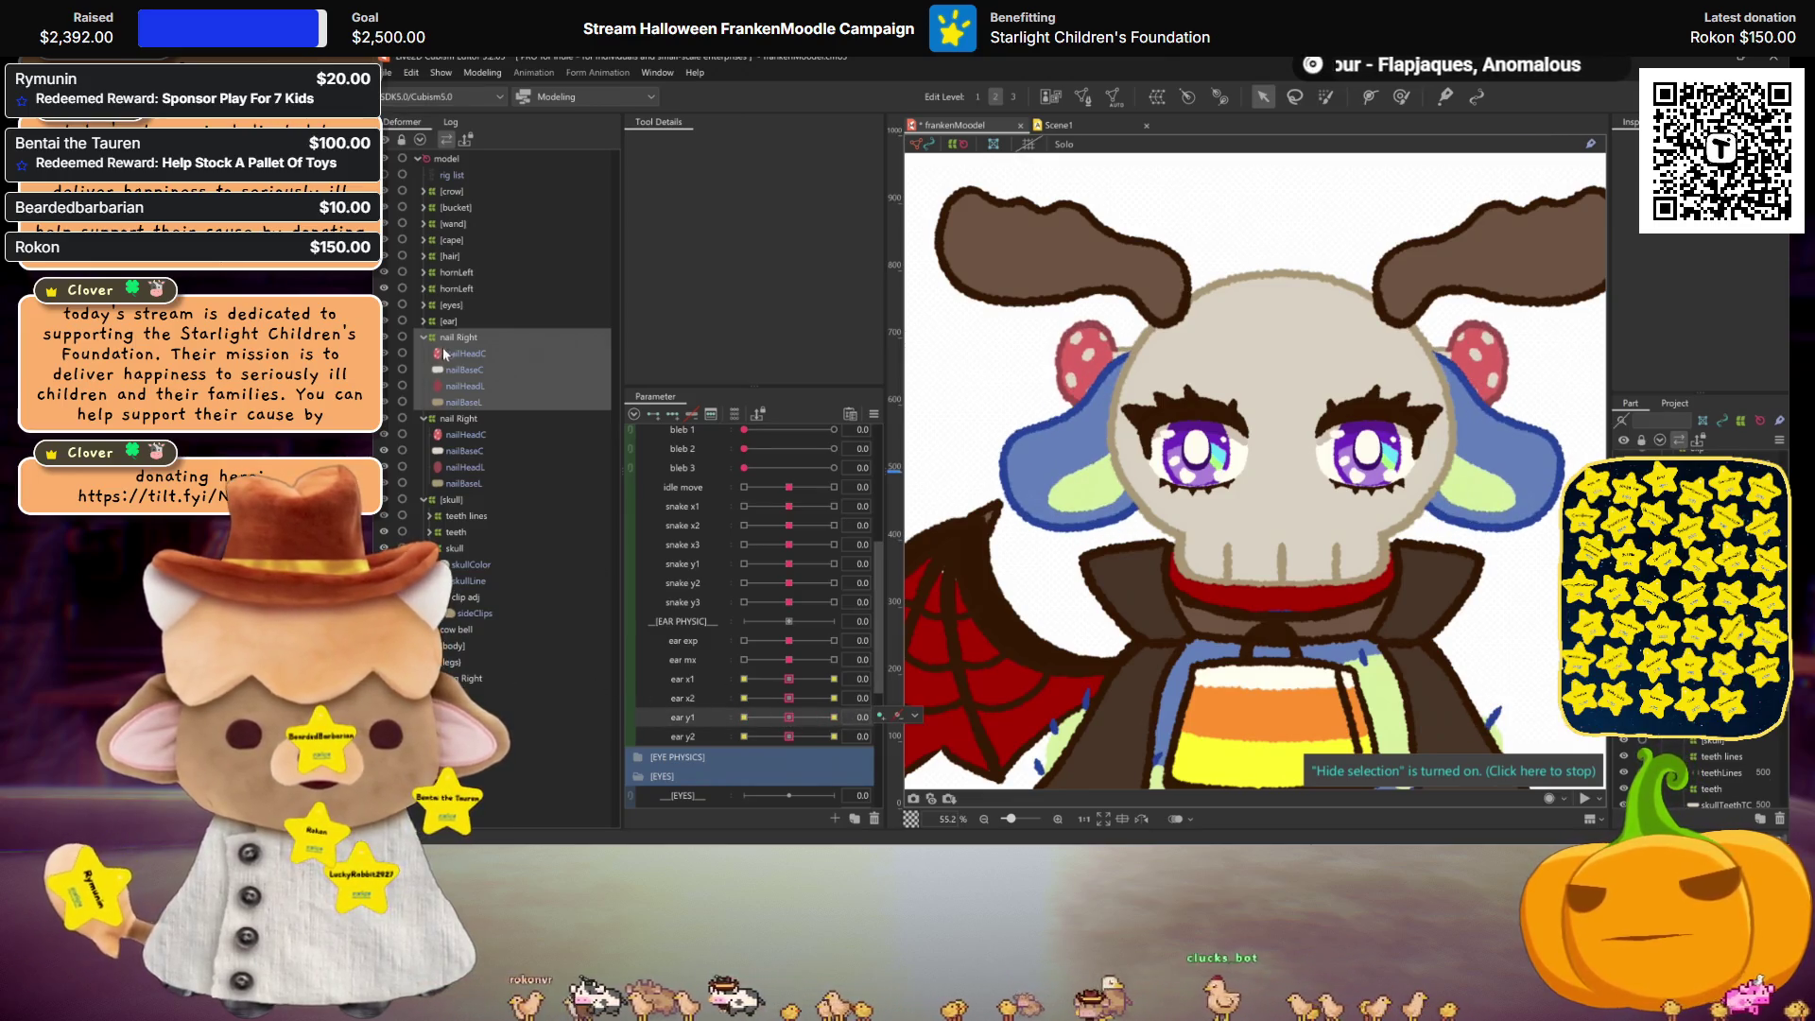
# Step: Rename the pasted copy to 'nail left' and select it together with nail Right
pyautogui.click(452, 346)
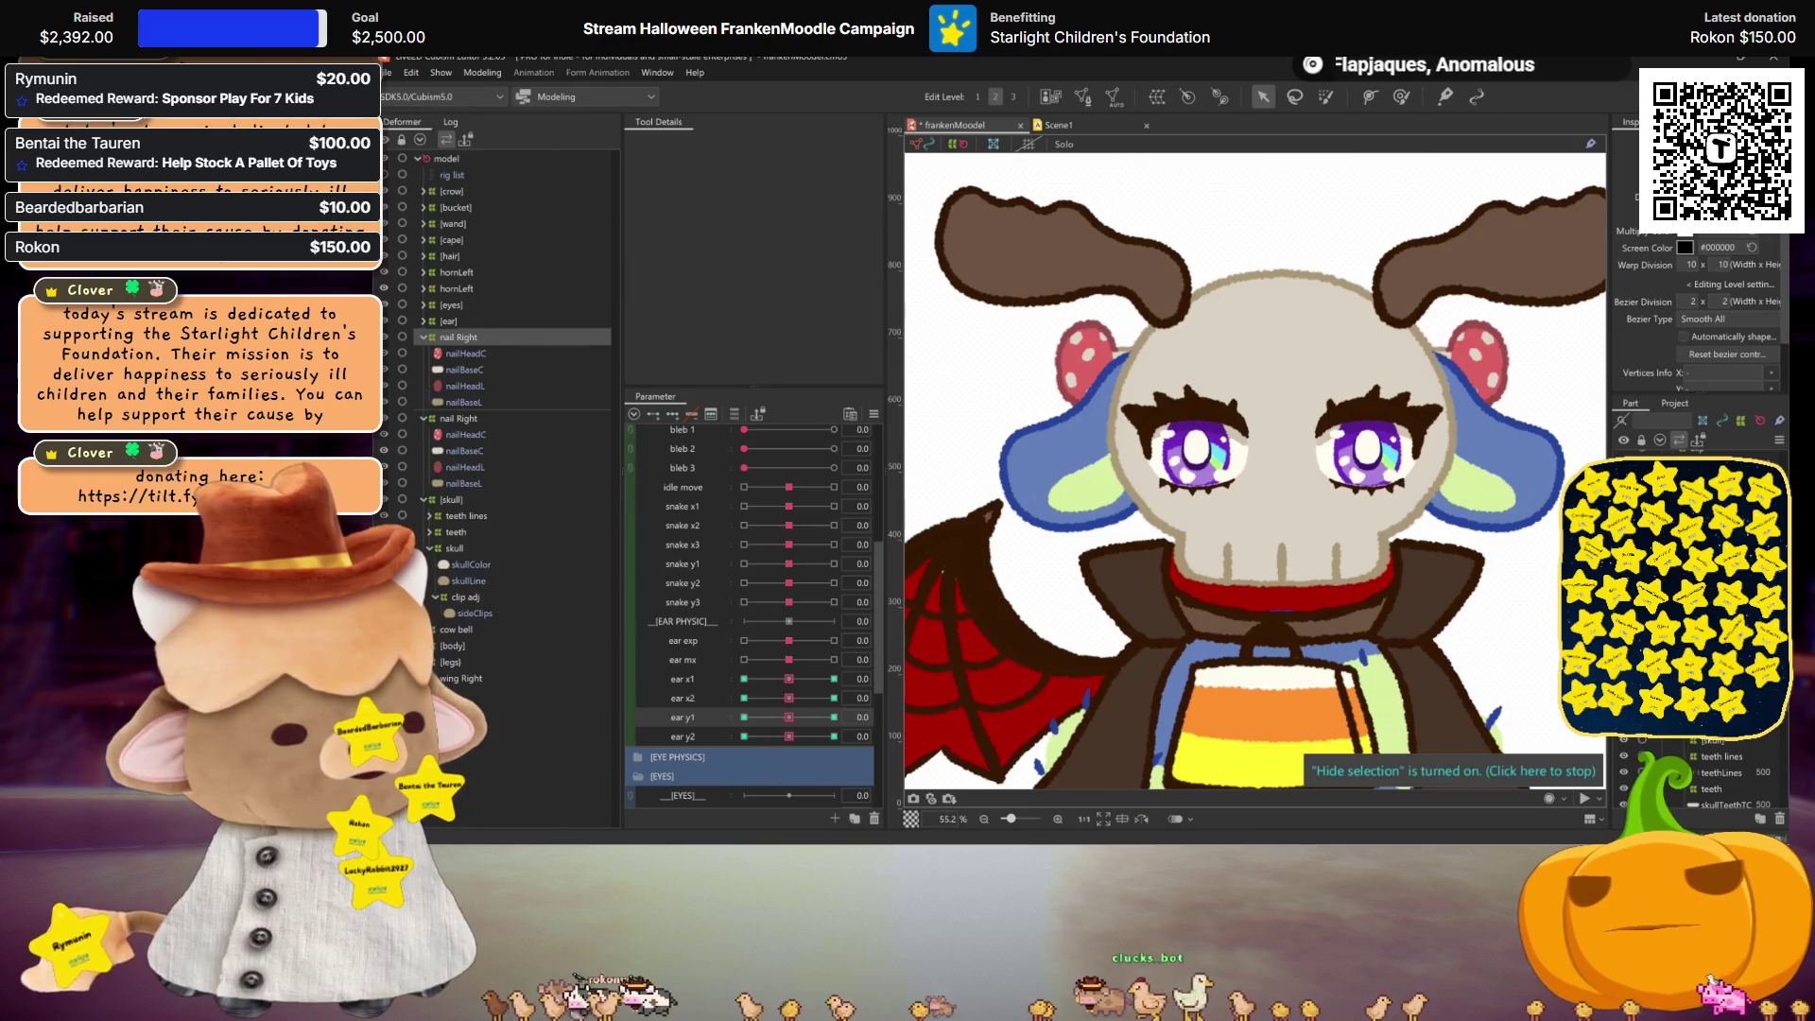
pyautogui.write('nail left')
pyautogui.press('Return')
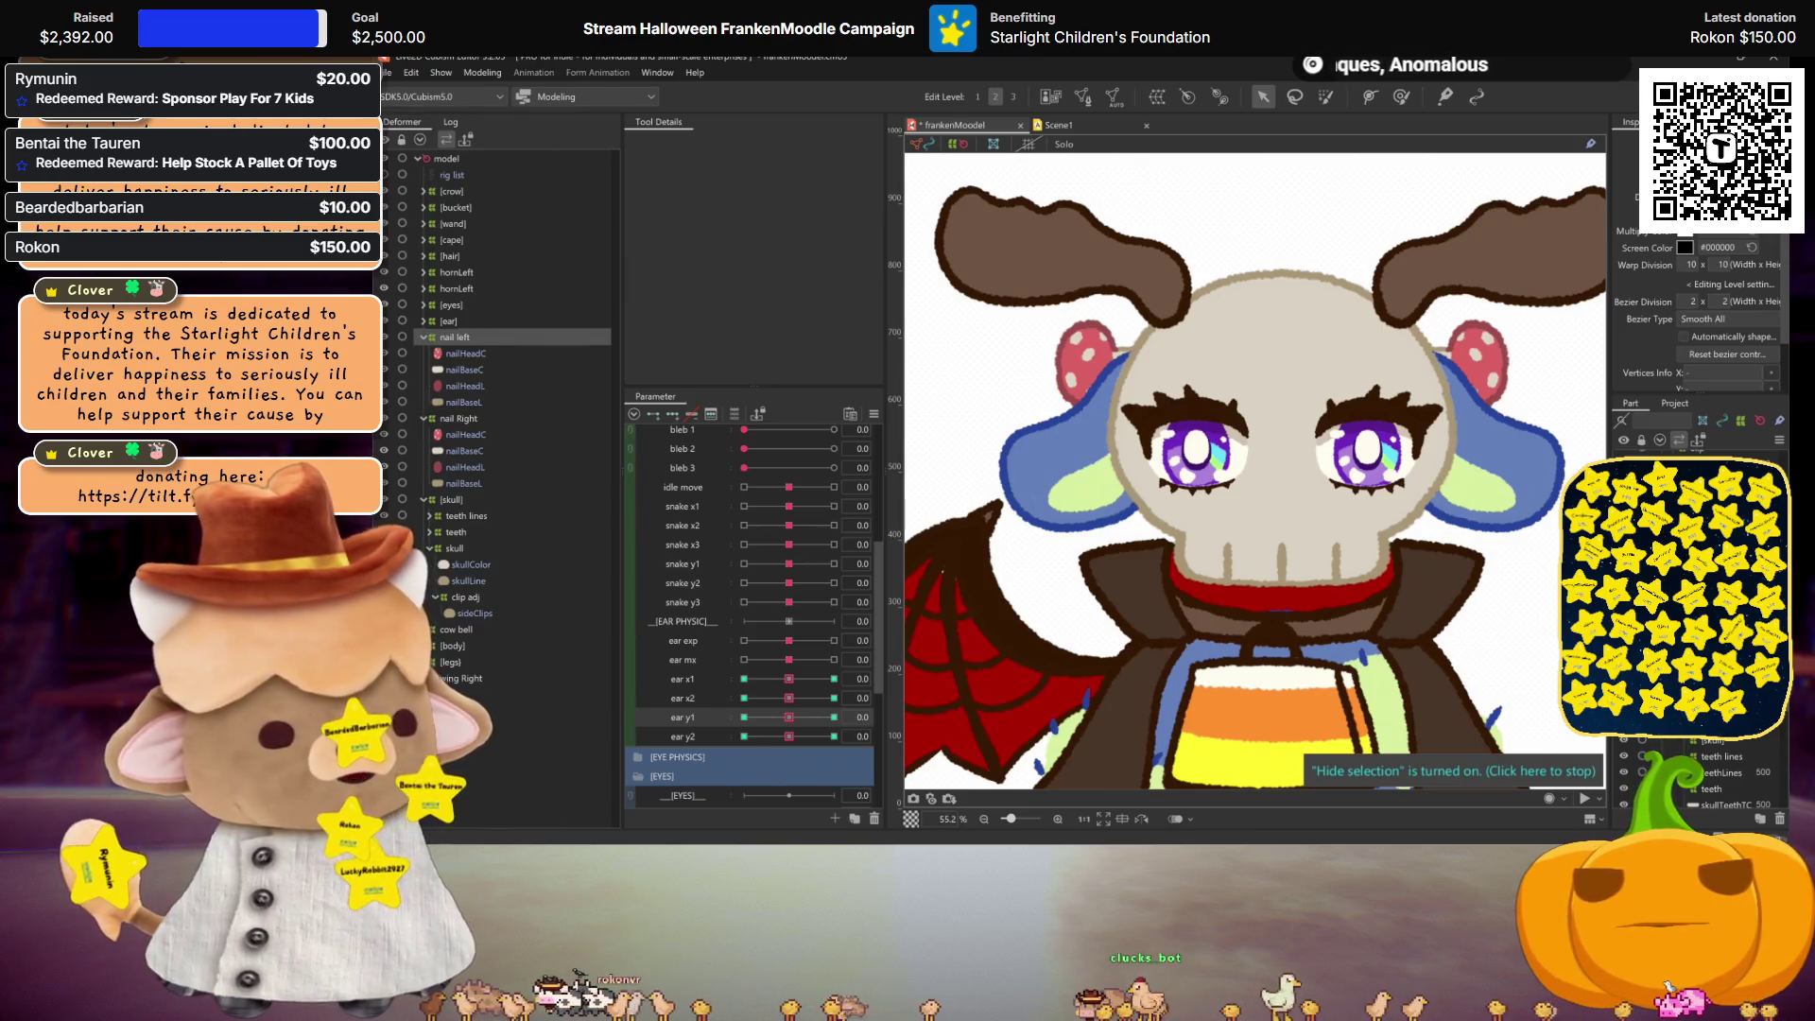
pyautogui.keyDown('ctrl'); pyautogui.click(480, 417); pyautogui.keyUp('ctrl')
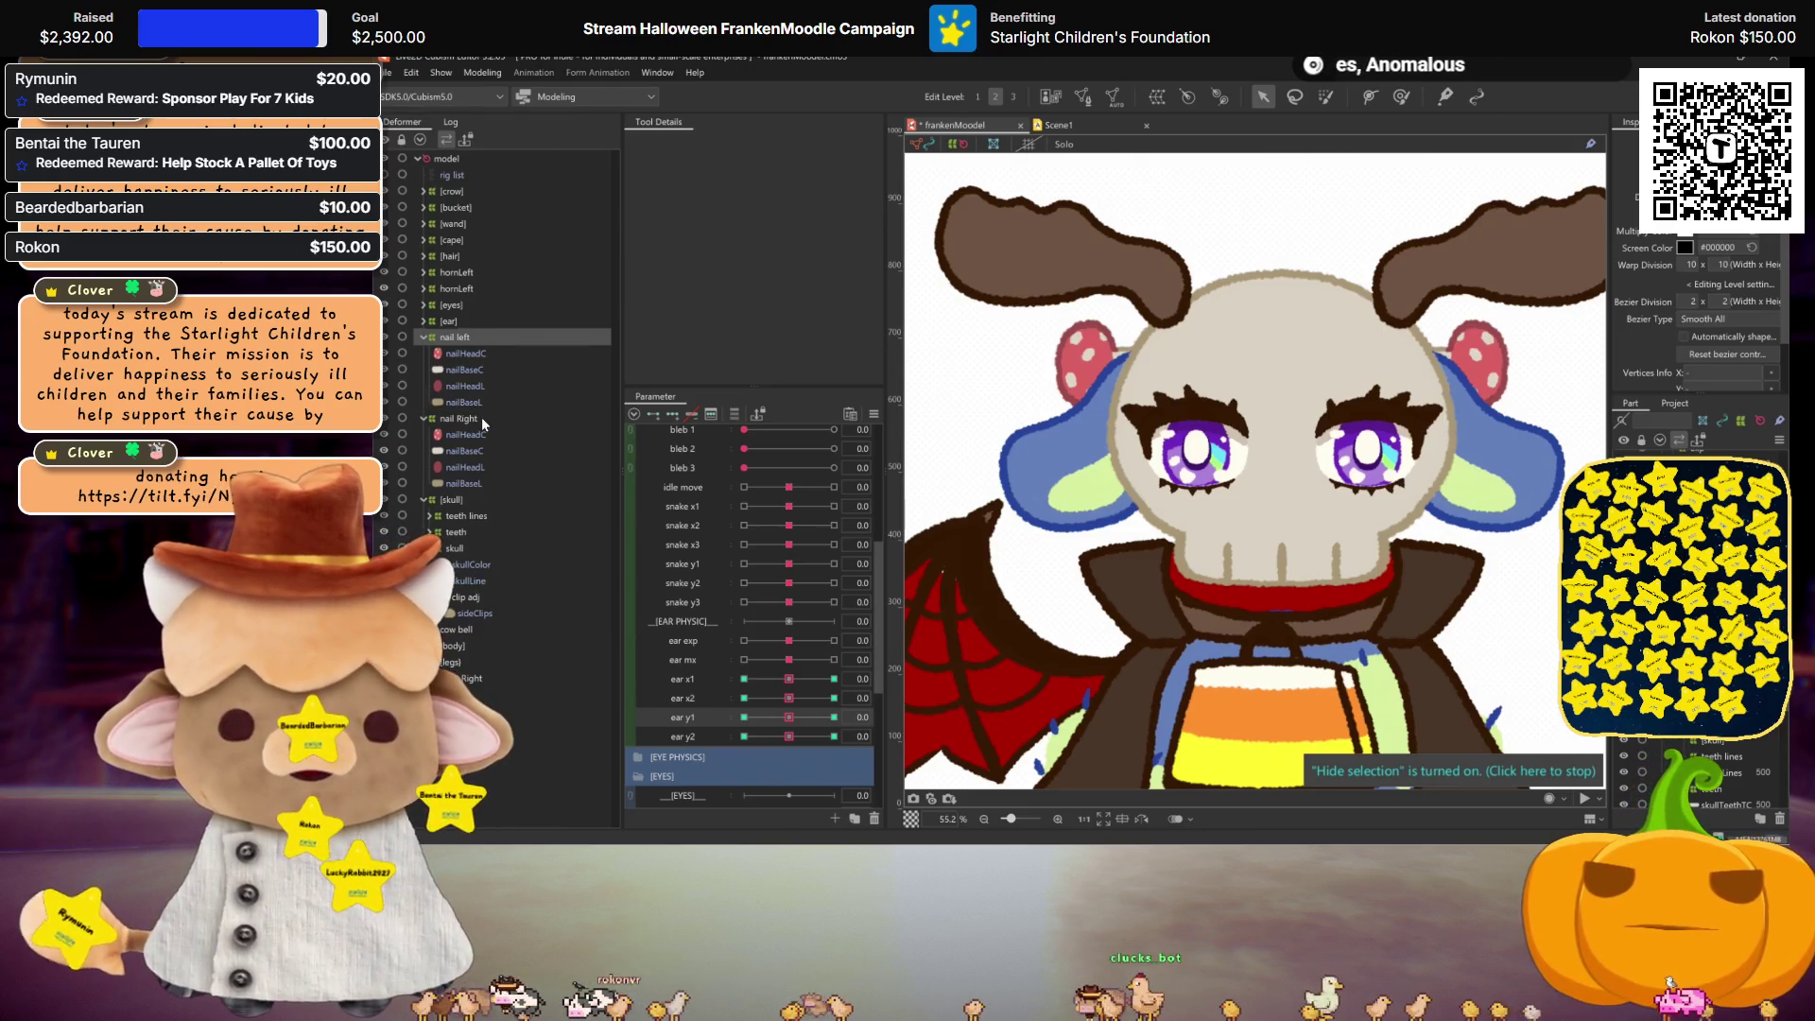
pyautogui.click(1155, 97)
# Step: Create the '[mushroom]' warp deformer around both nails and collapse it
pyautogui.write('mushroom')
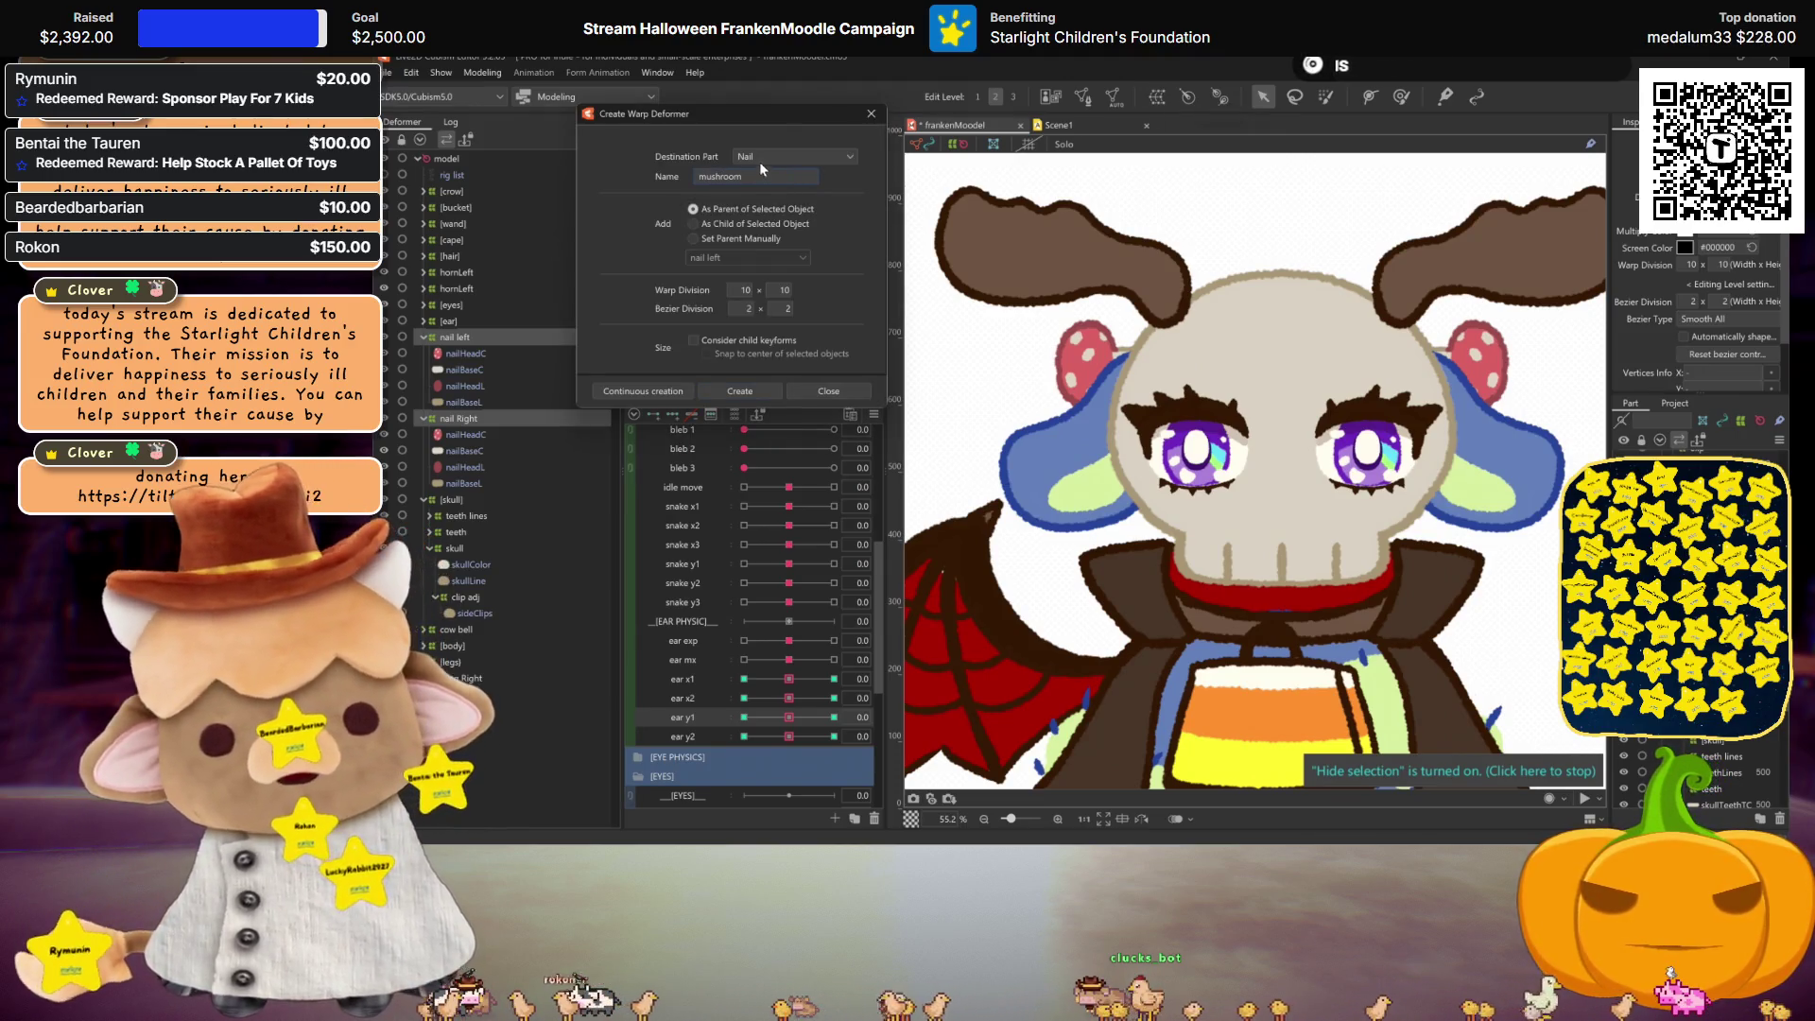
pyautogui.write(']')
pyautogui.click(695, 176)
pyautogui.write('[')
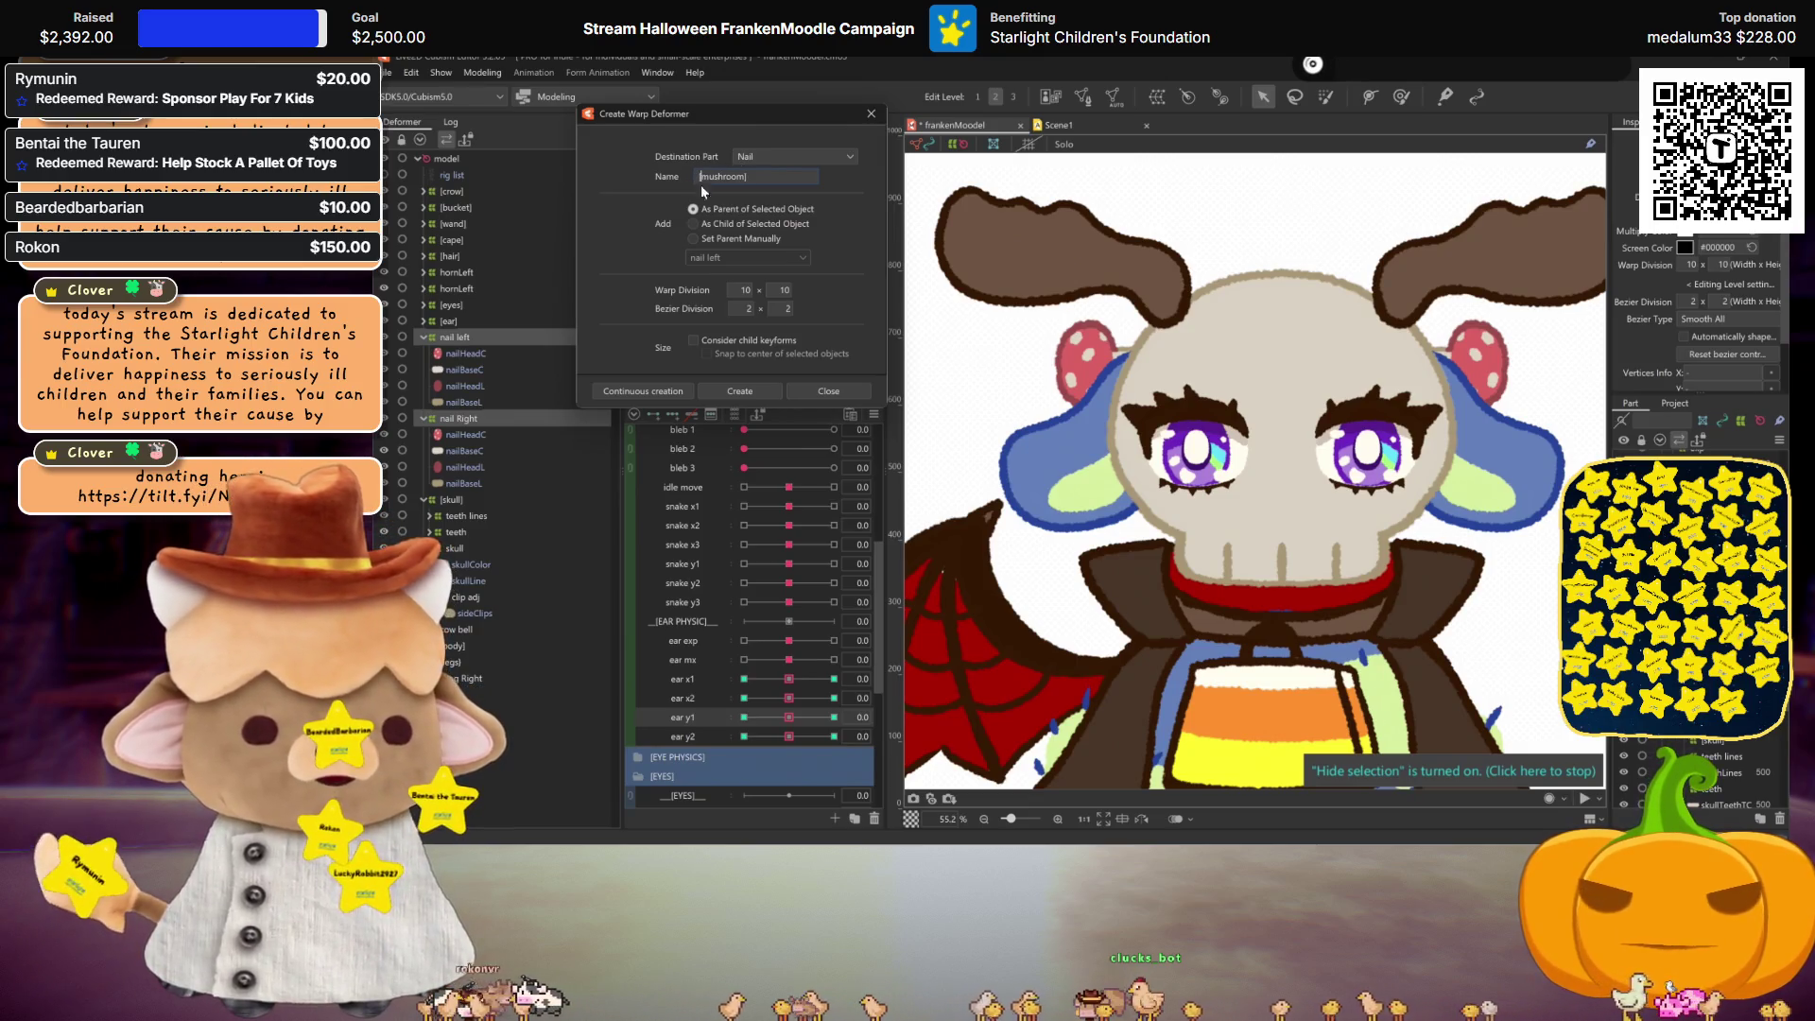
pyautogui.click(740, 392)
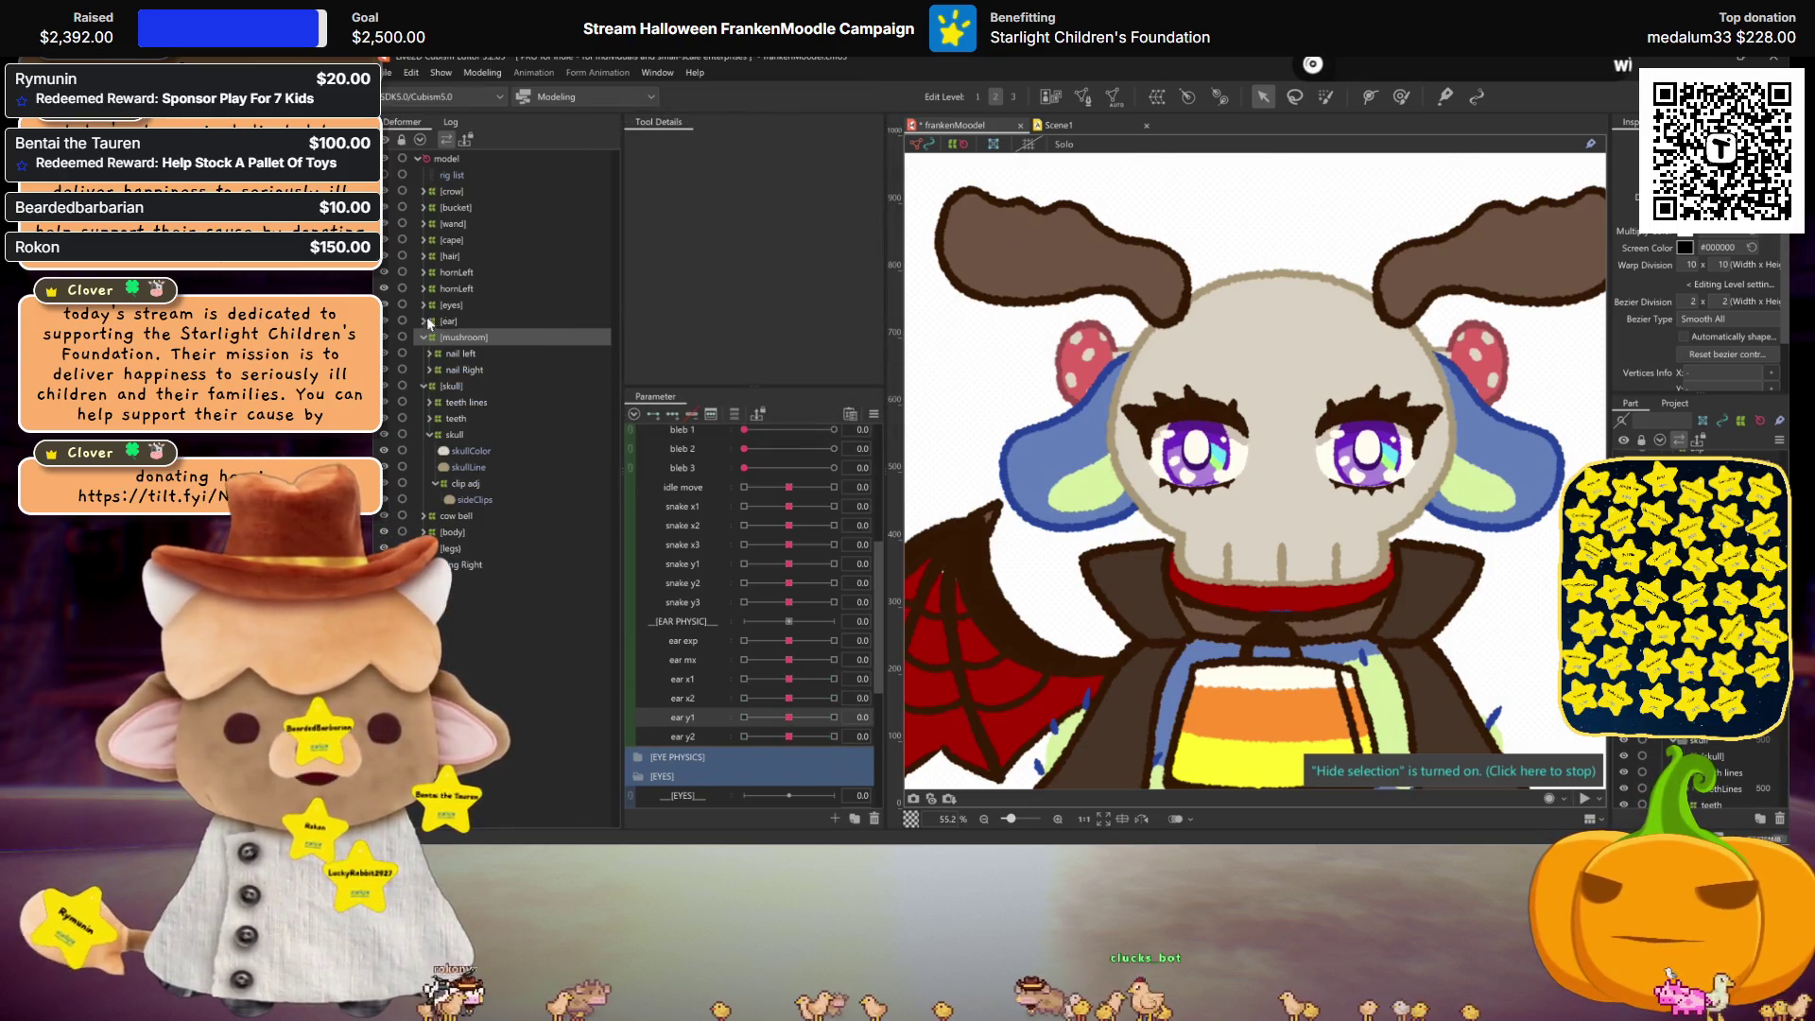
pyautogui.click(422, 337)
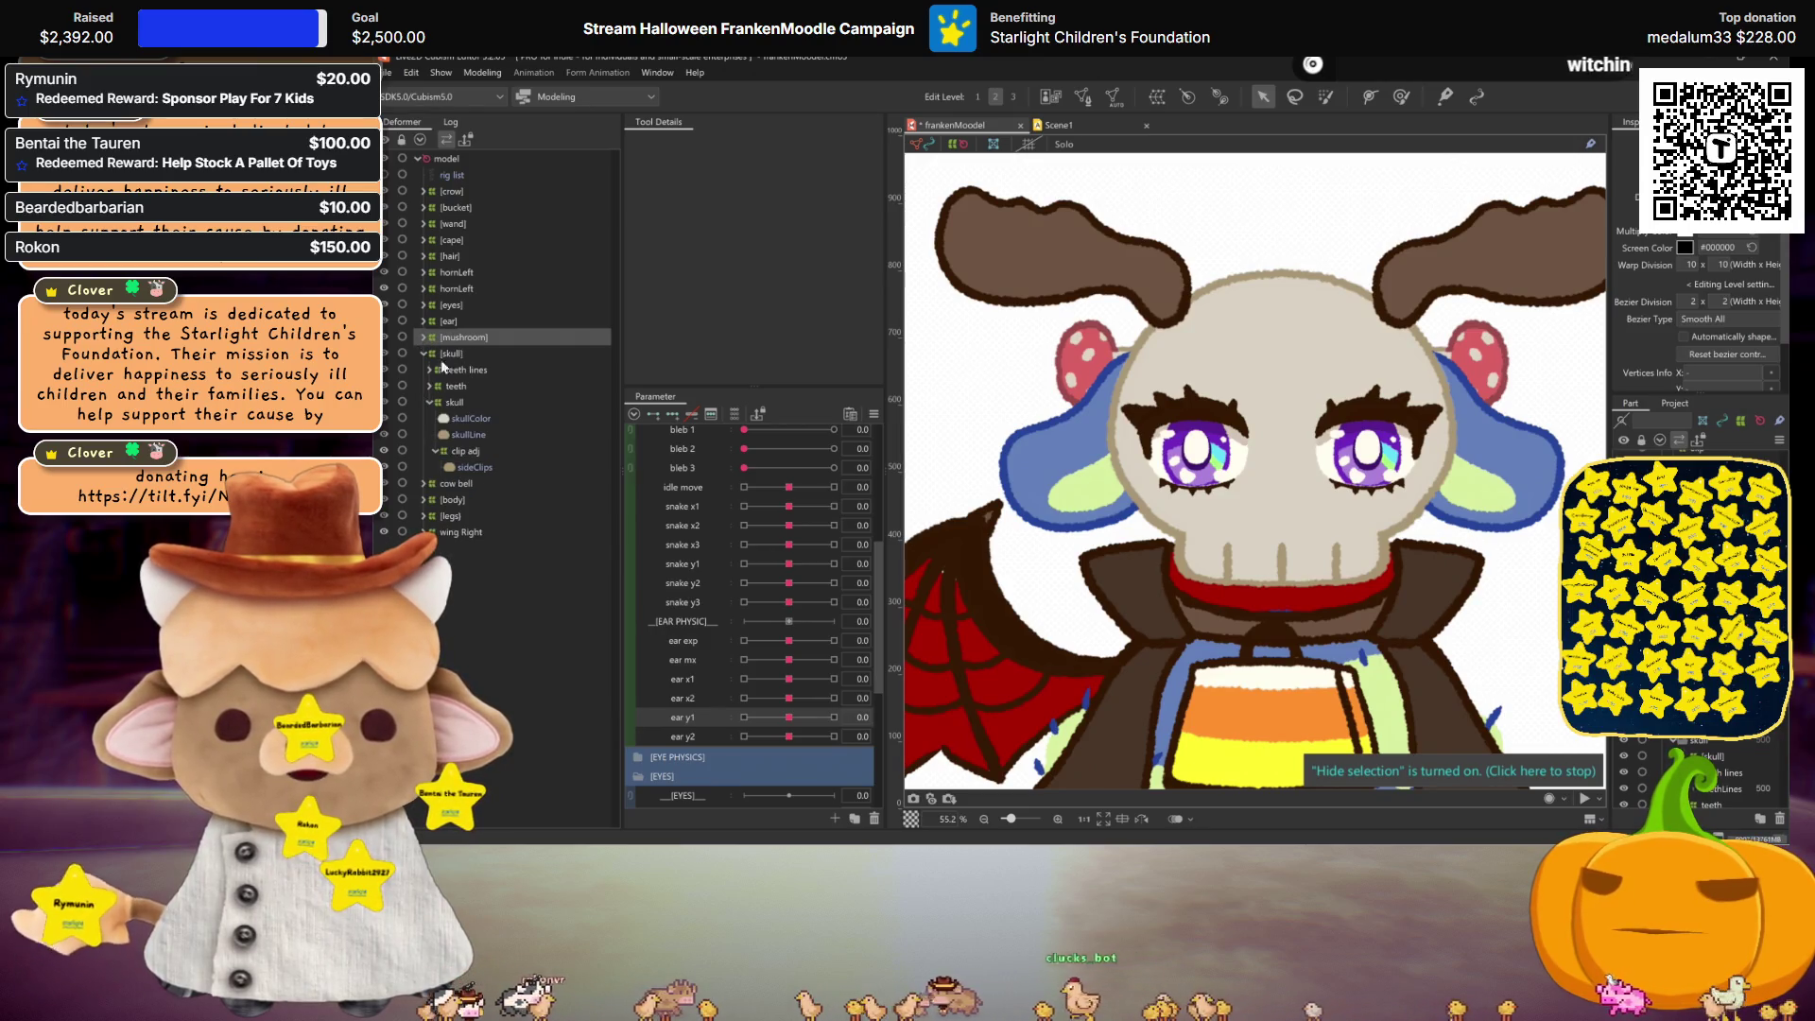
# Step: Save the model and collapse the [skull] deformer
pyautogui.hotkey('ctrl', 's')
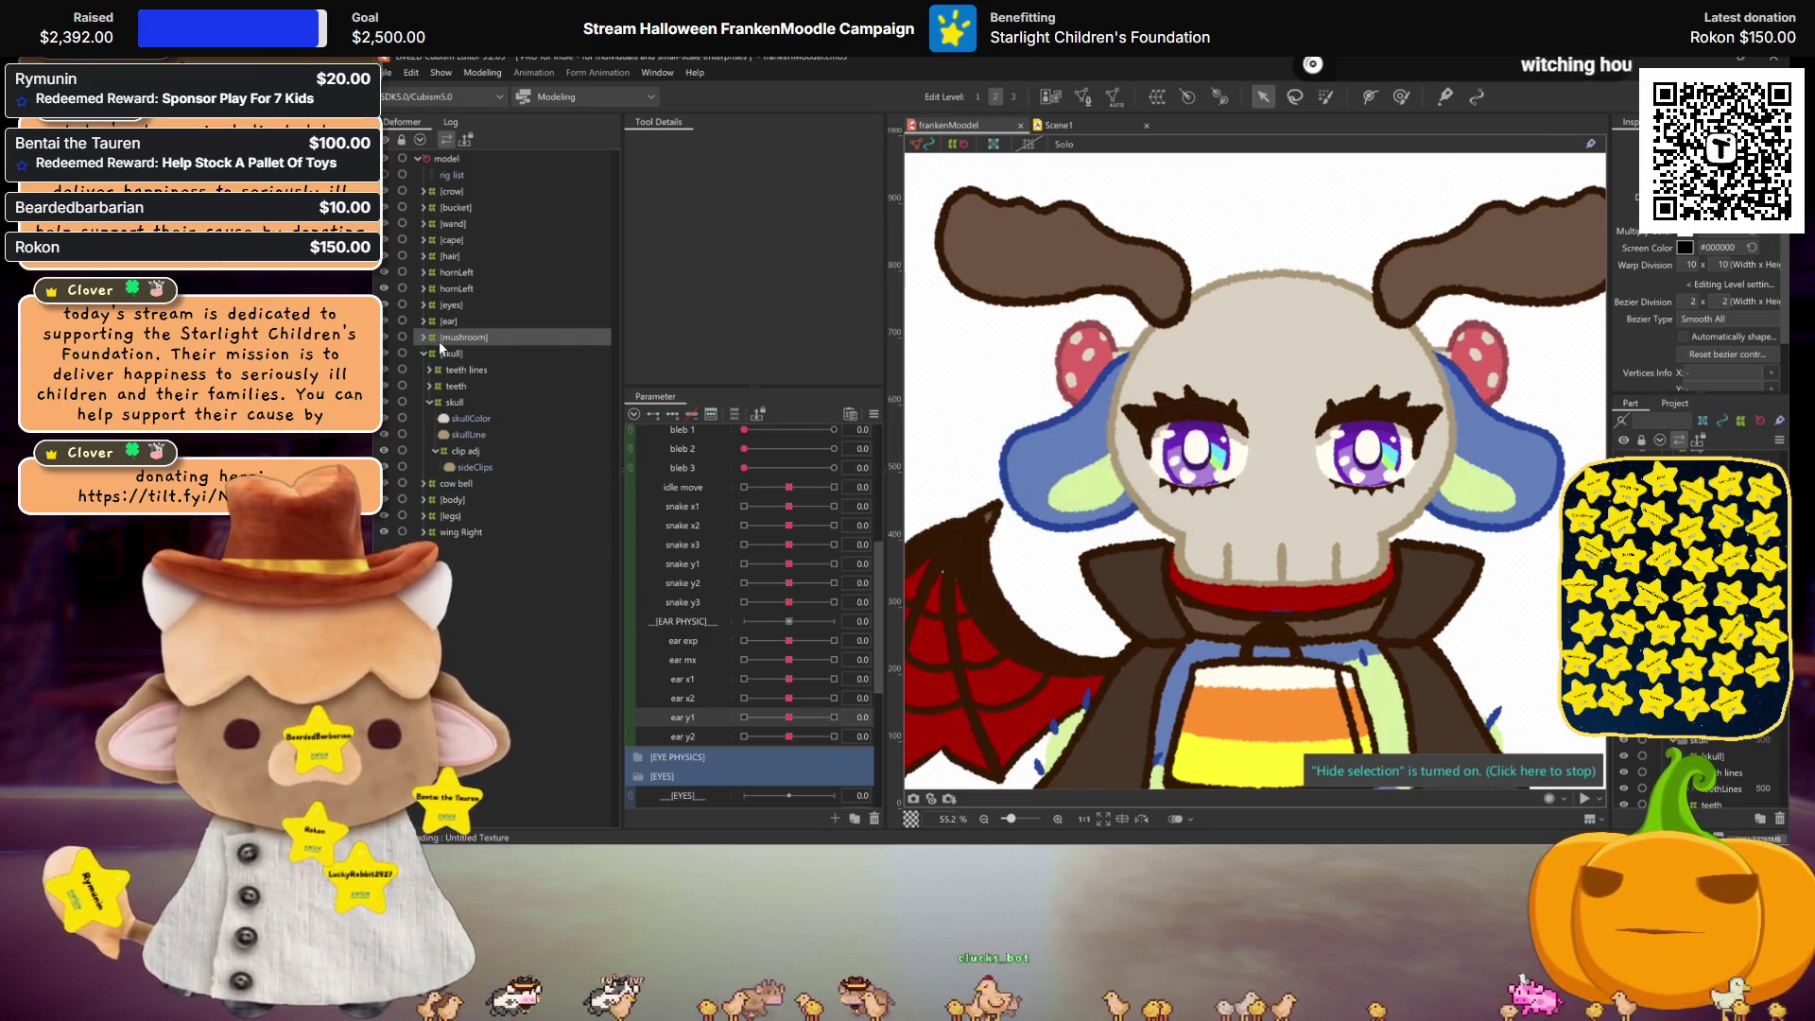
pyautogui.click(423, 353)
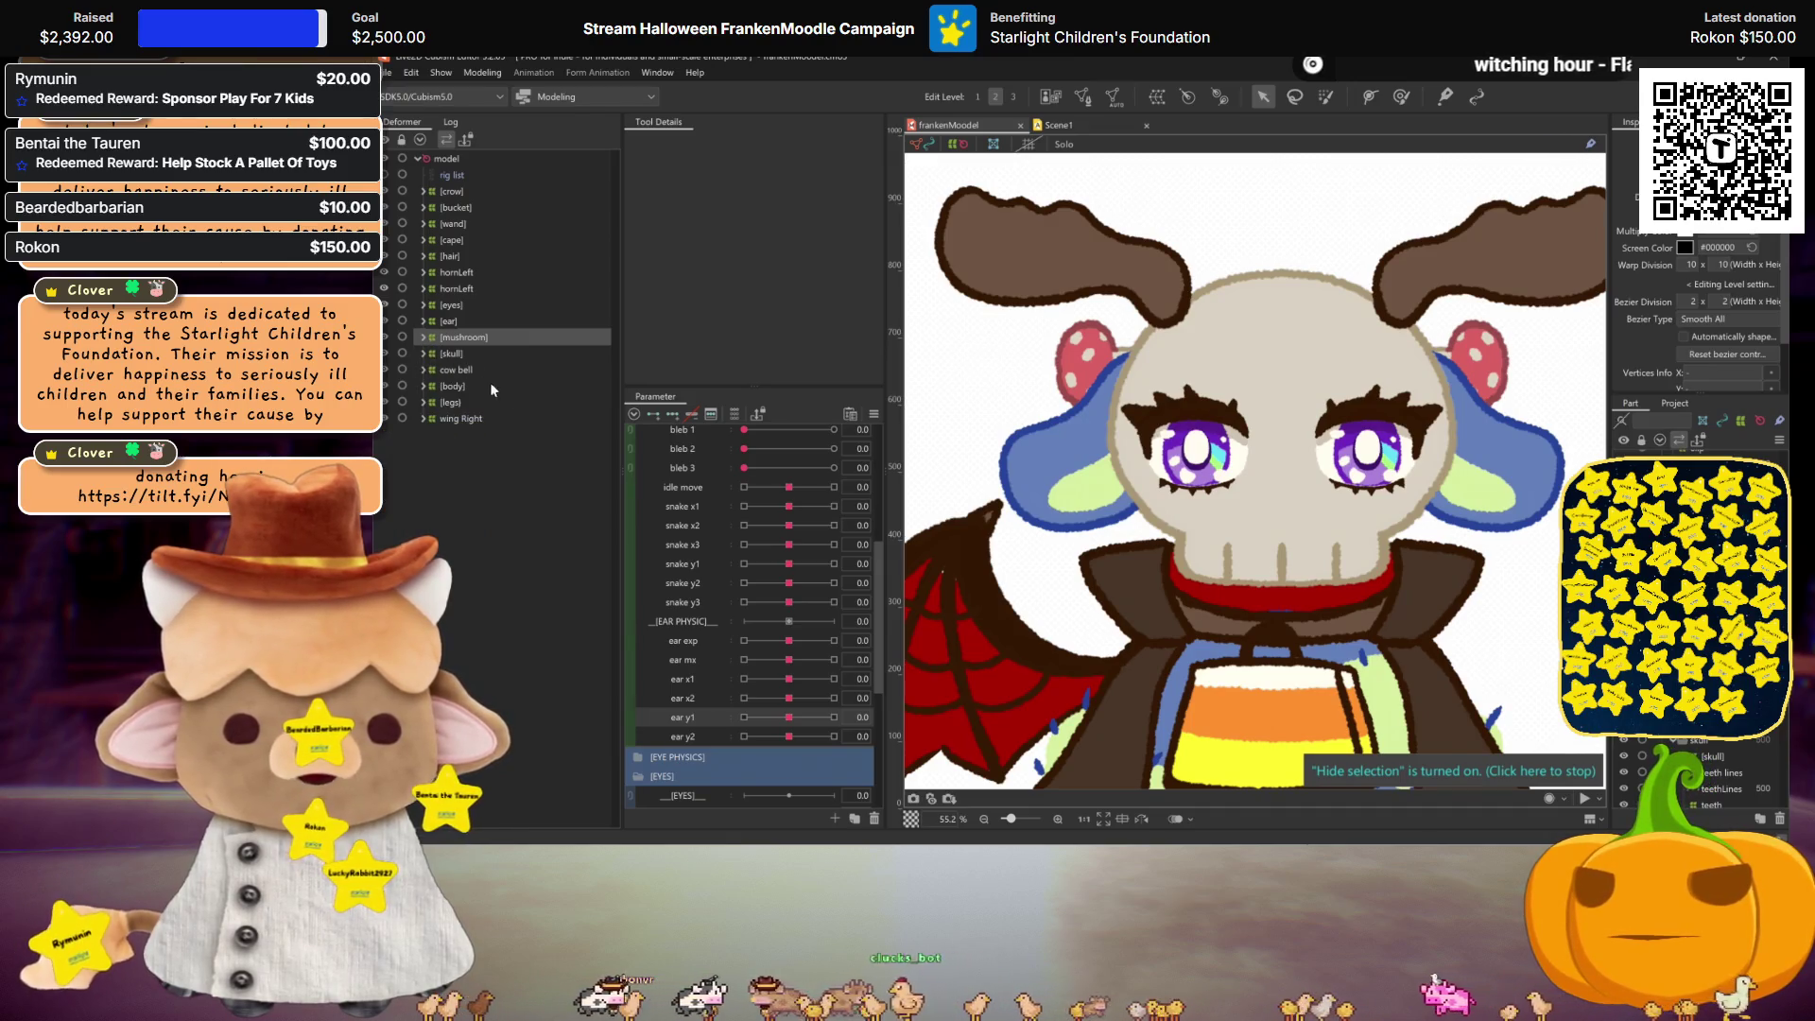
pyautogui.click(484, 73)
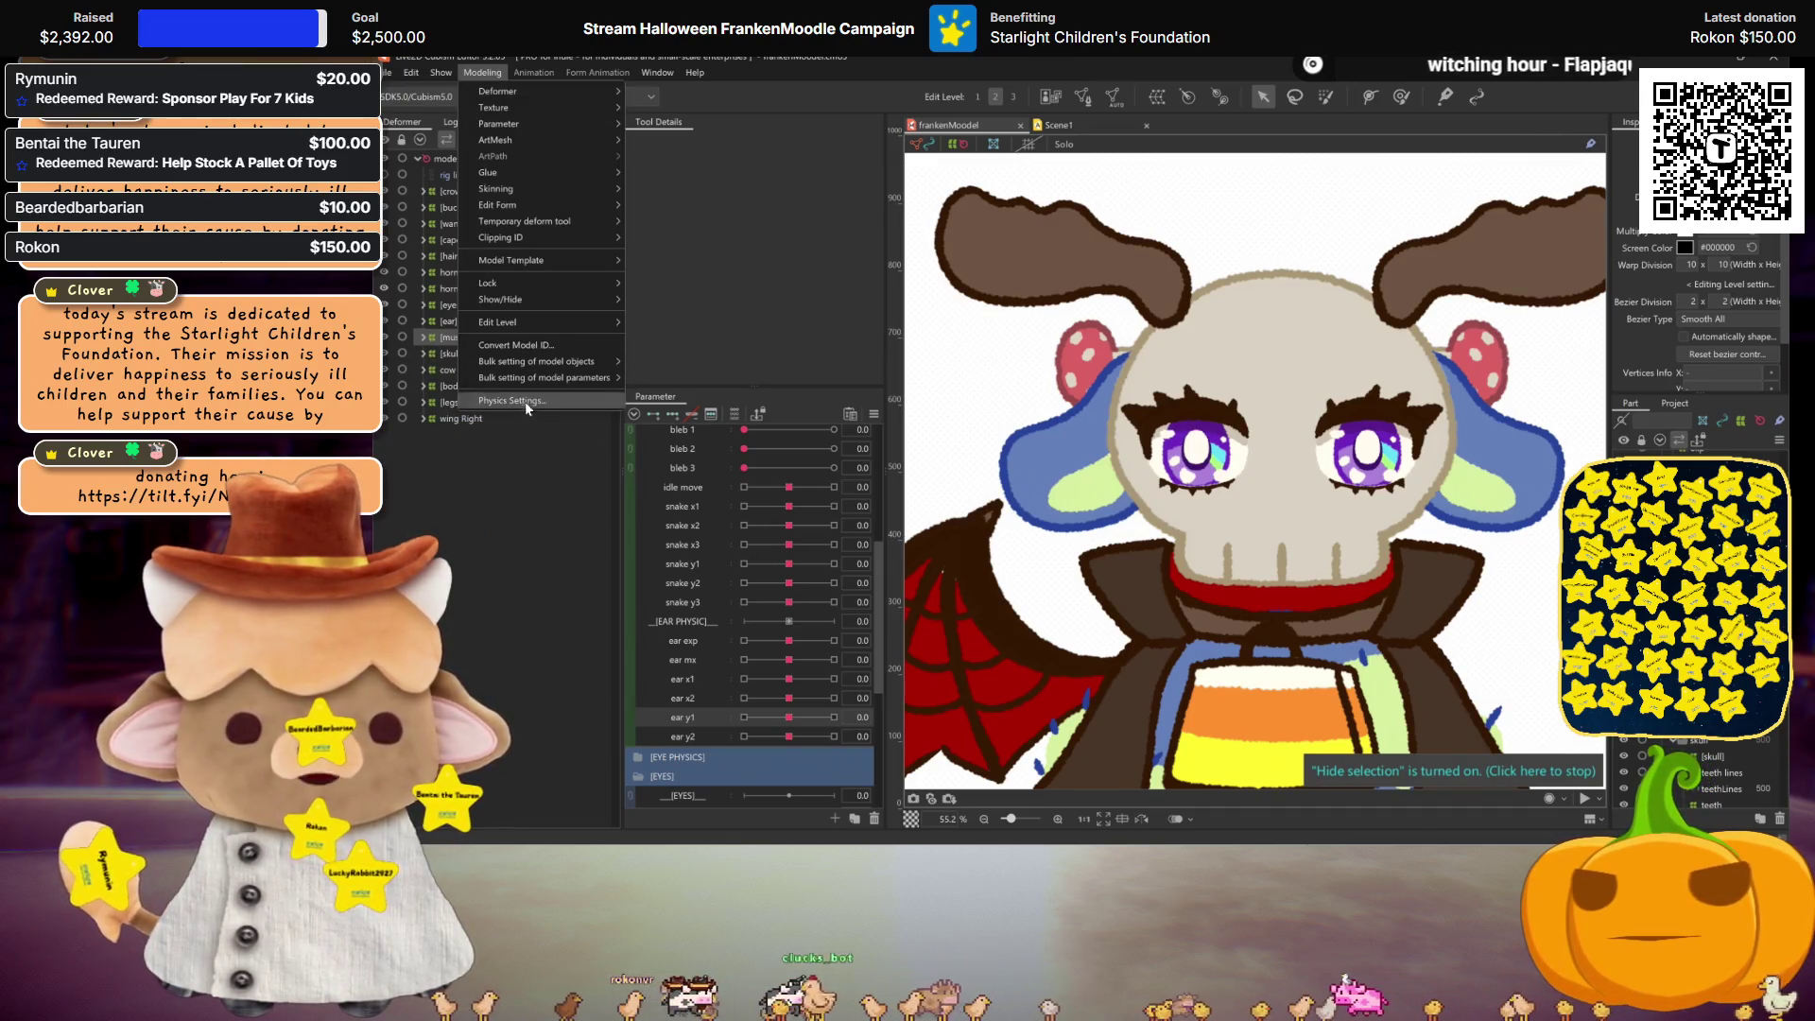
pyautogui.click(525, 400)
# Step: Preview the physics with the hair hidden and shown, then close Physics Settings
pyautogui.click(1050, 218)
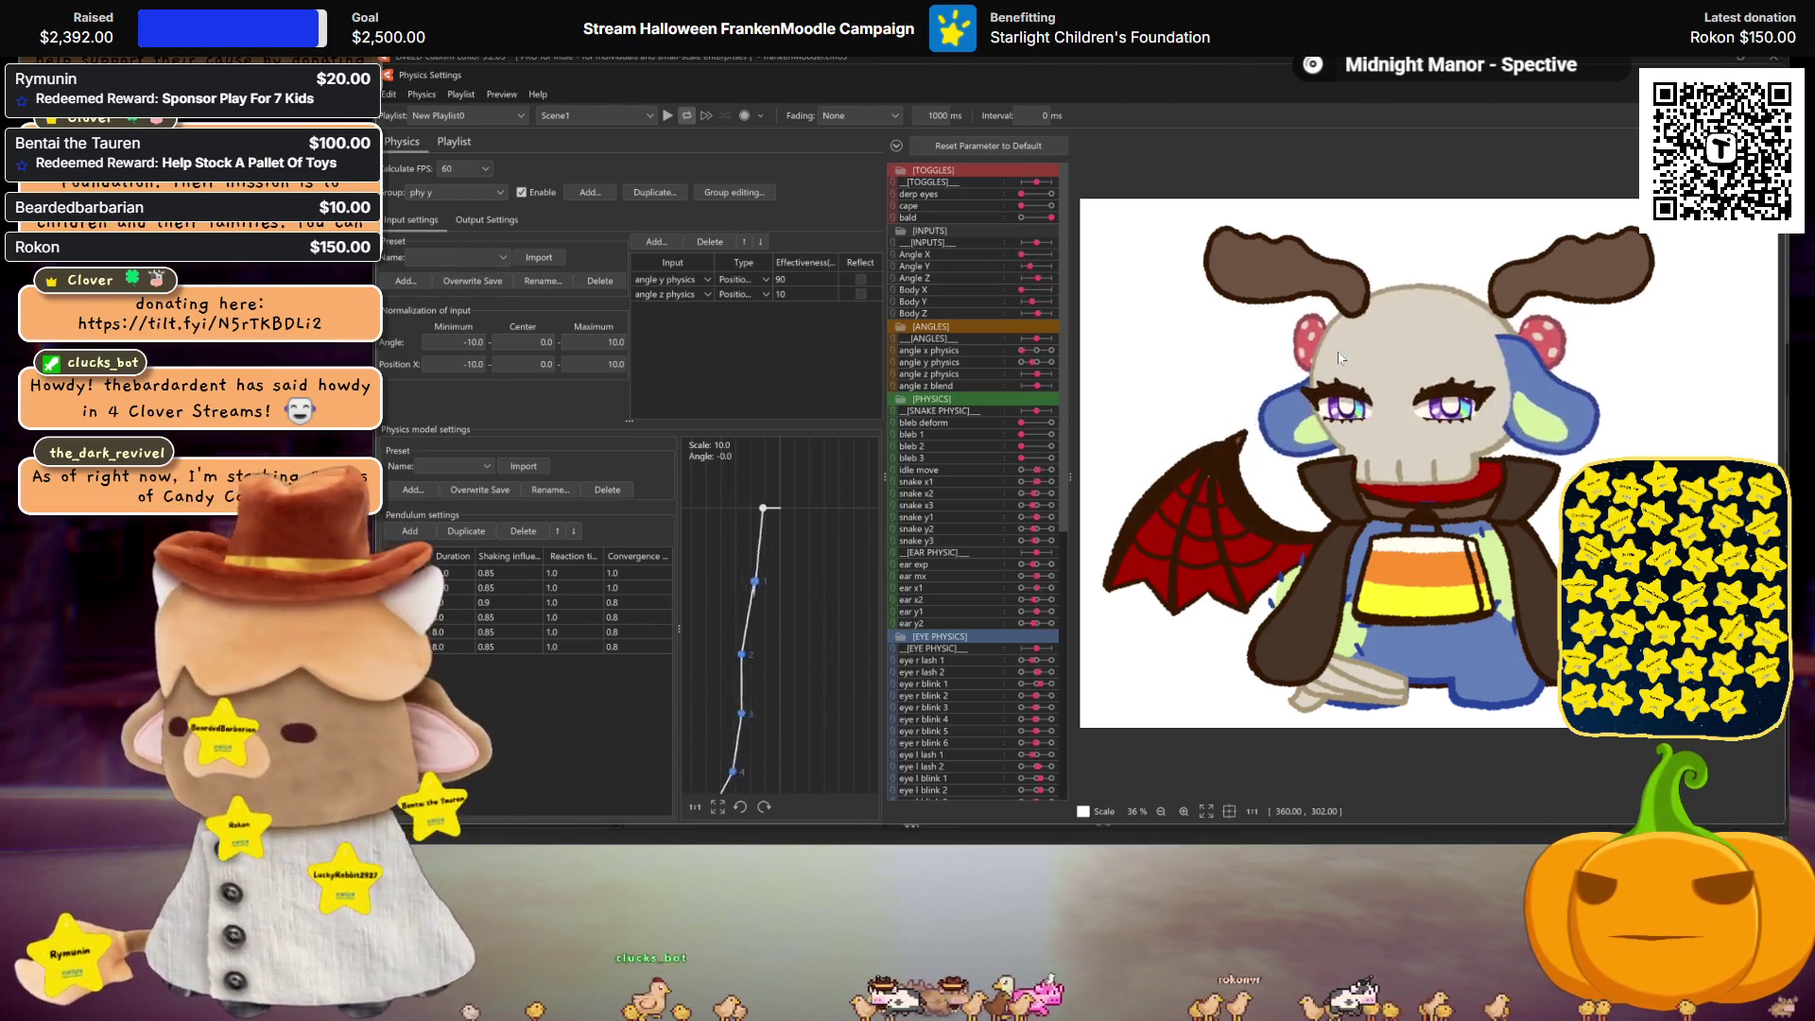
pyautogui.click(1023, 217)
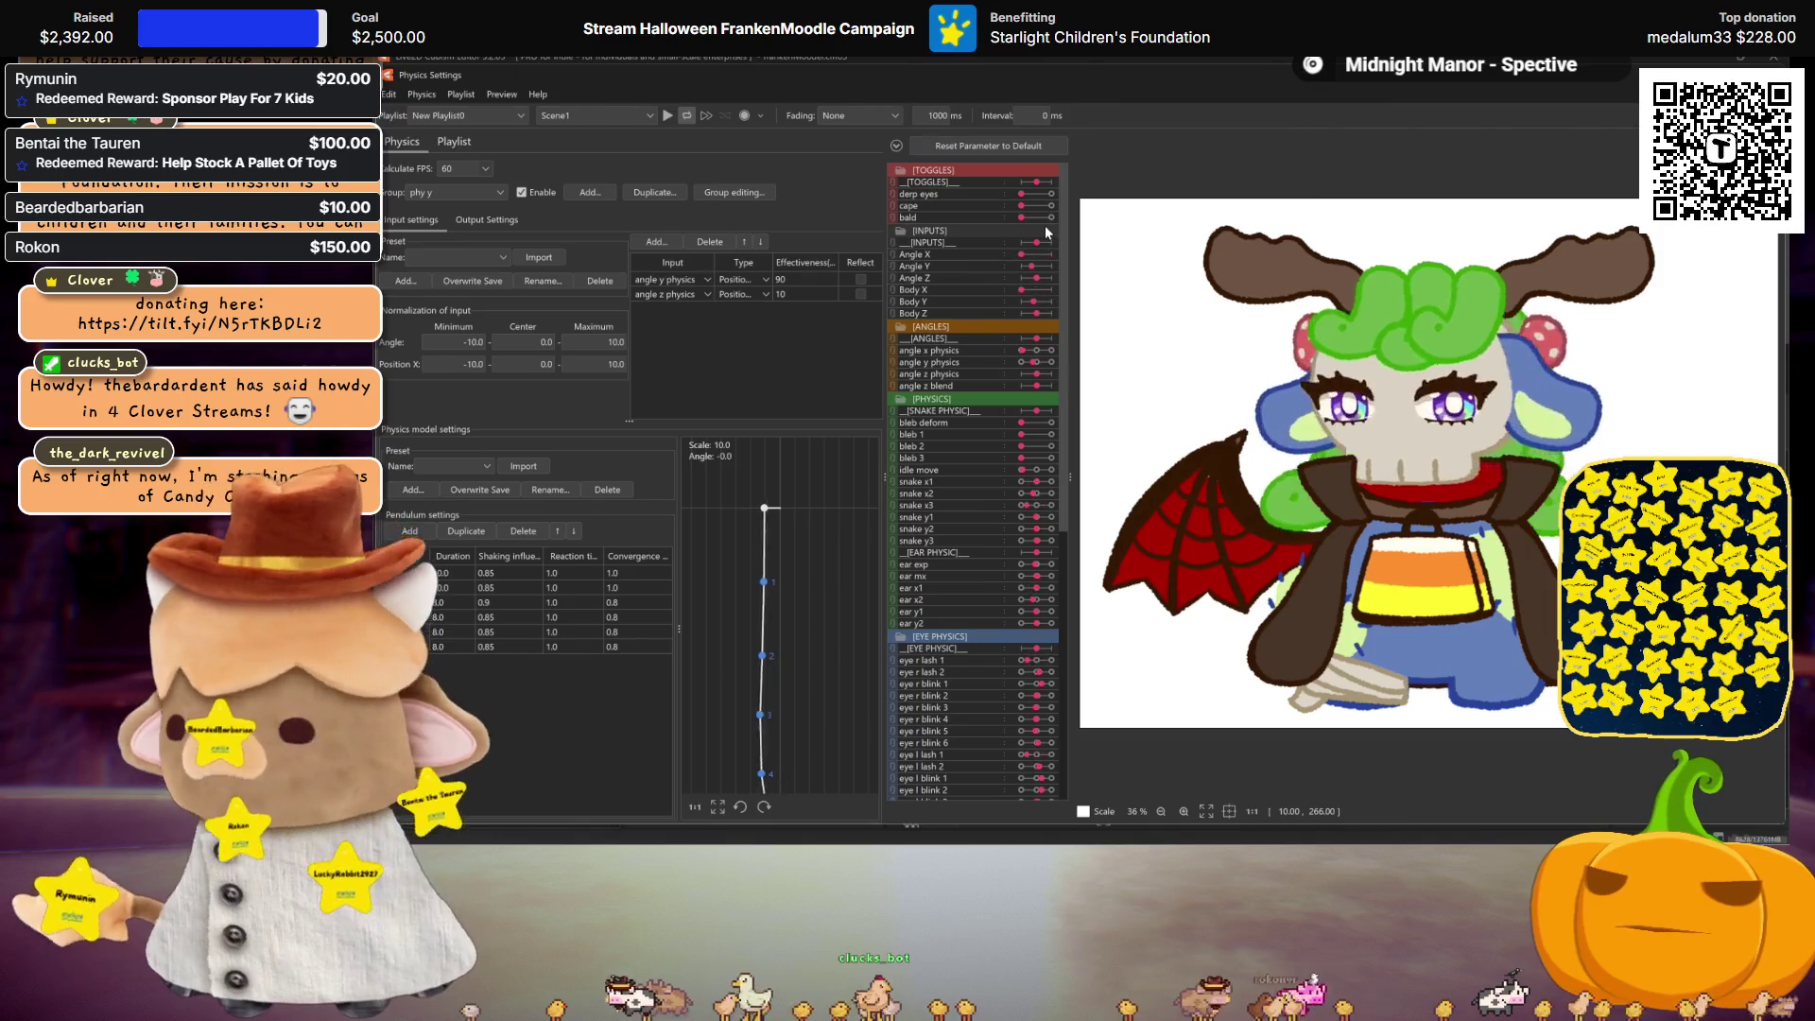
pyautogui.click(1051, 218)
pyautogui.click(1023, 217)
pyautogui.click(1050, 218)
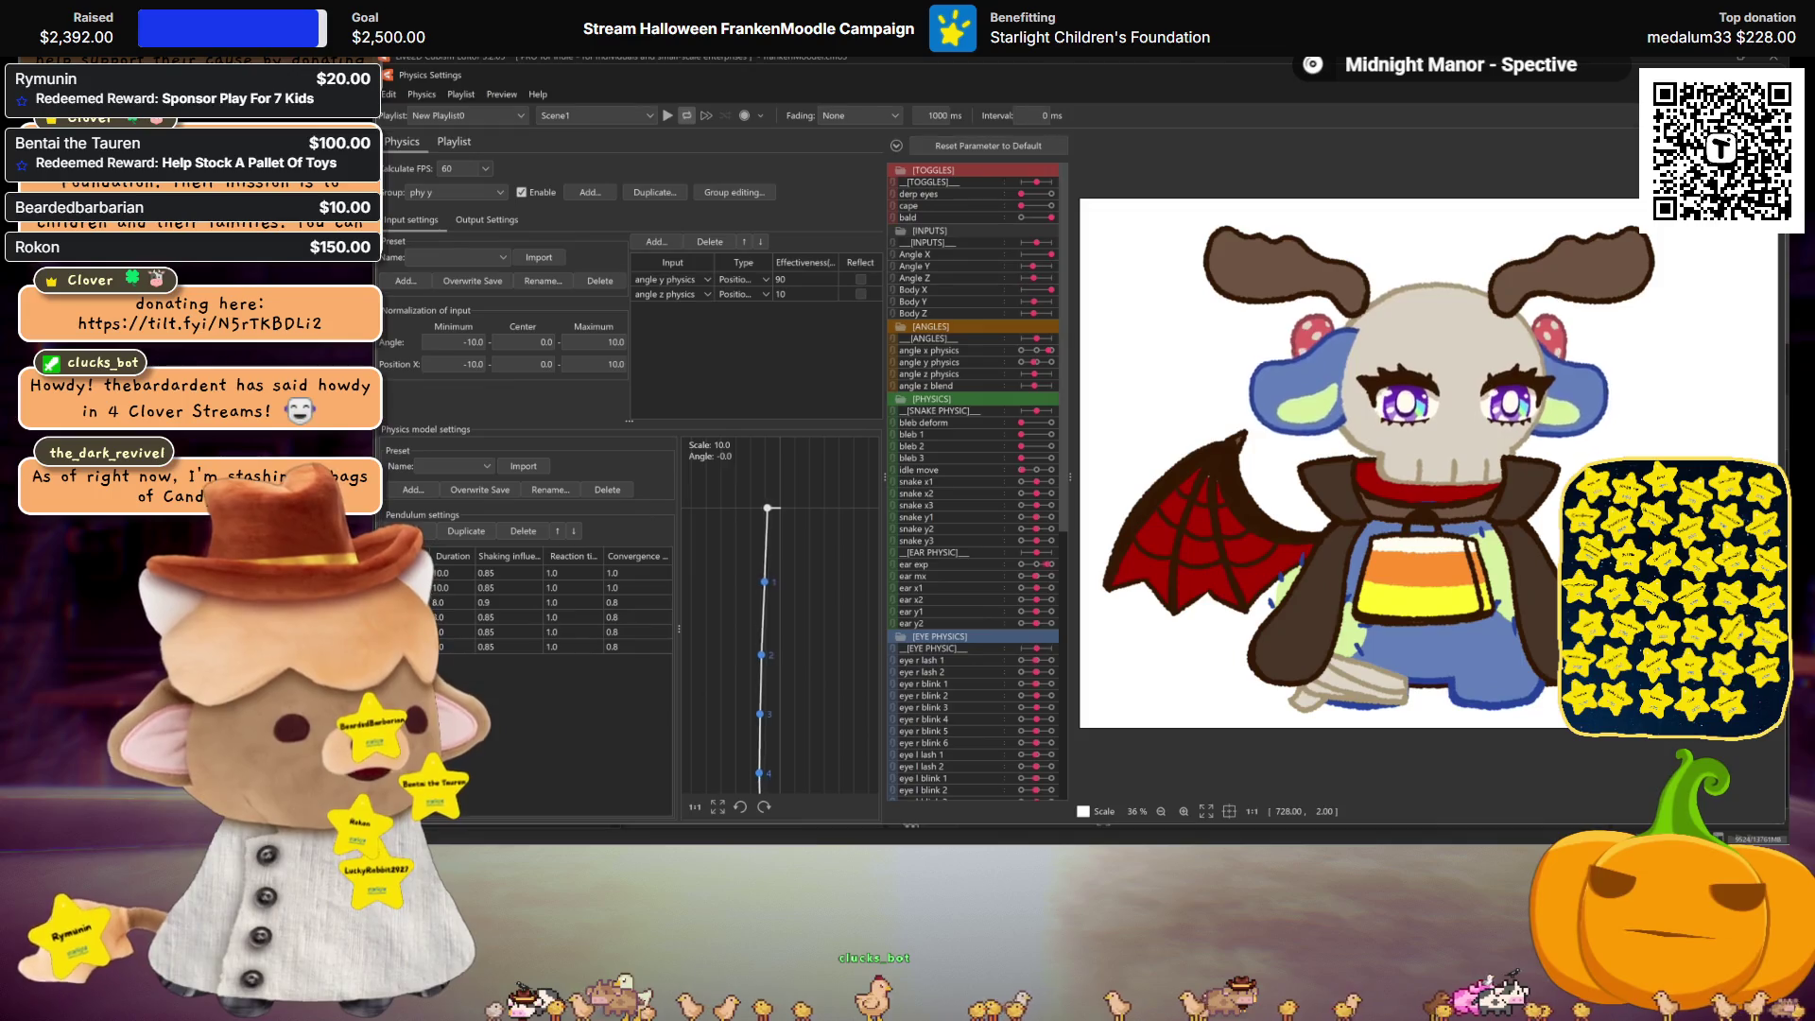
pyautogui.press('Escape')
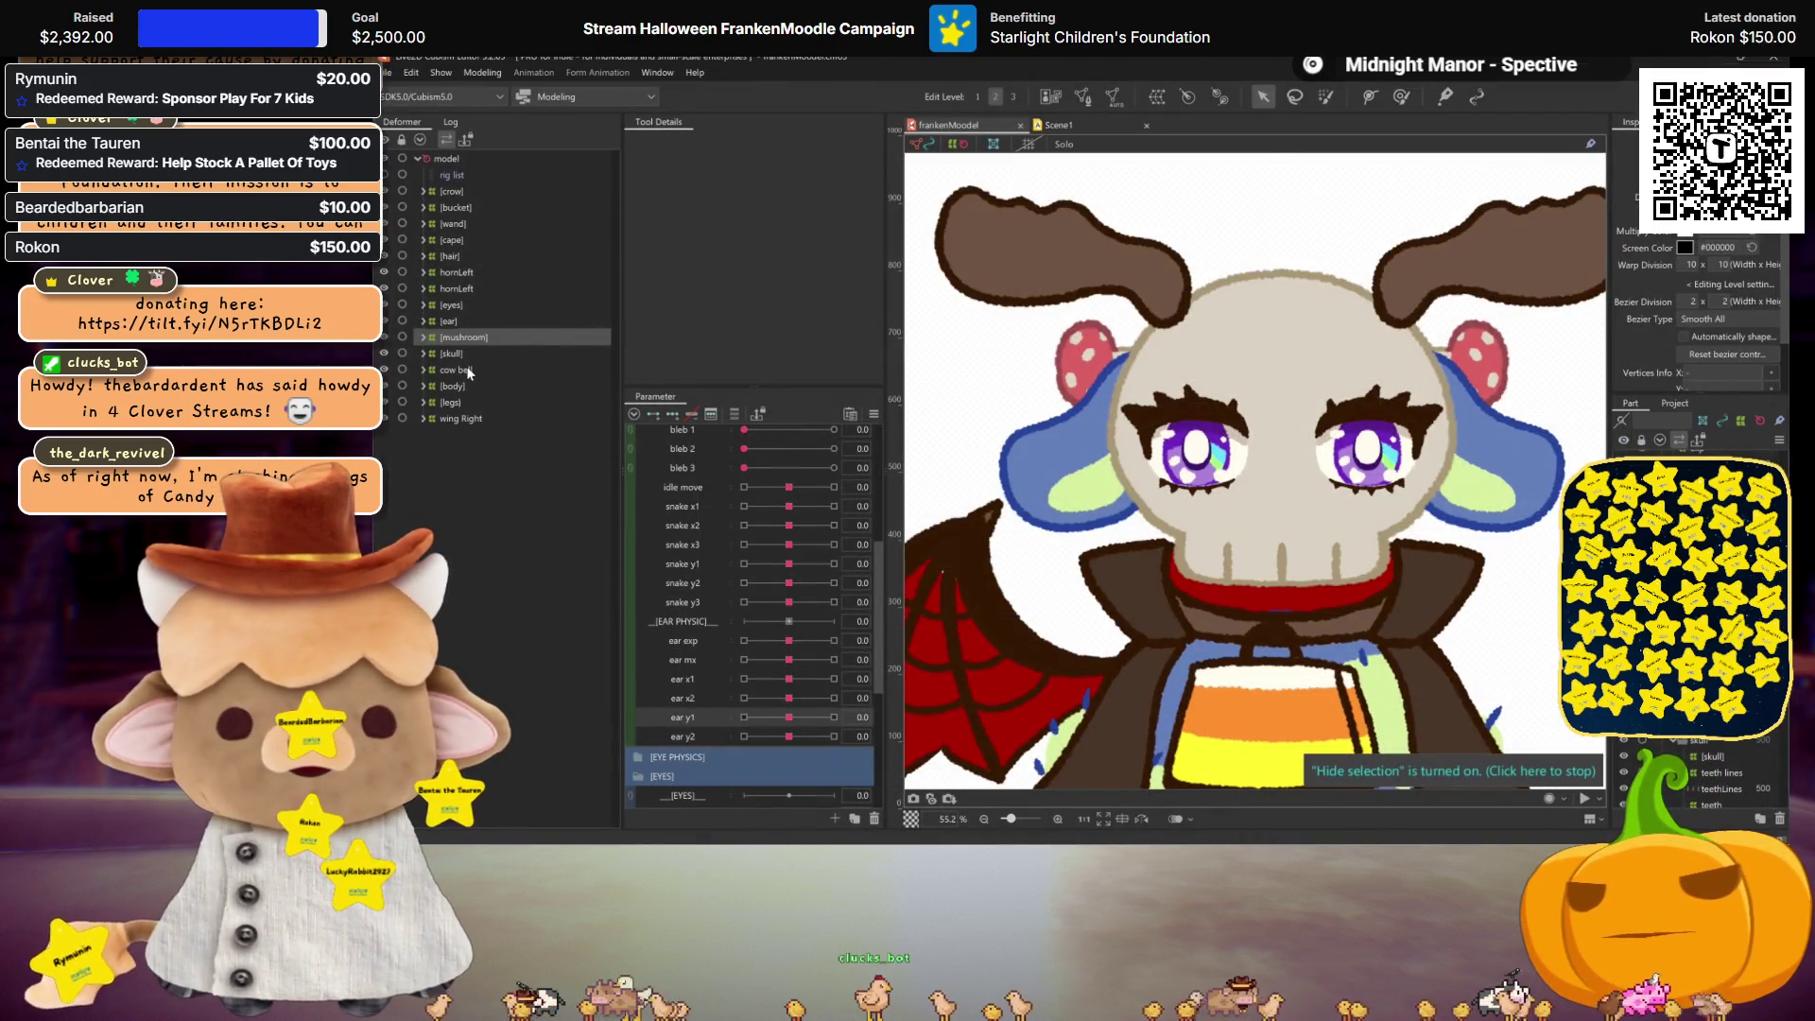
# Step: Expand the hornLeft groups and delete the duplicate hornLeft deformer
pyautogui.click(430, 289)
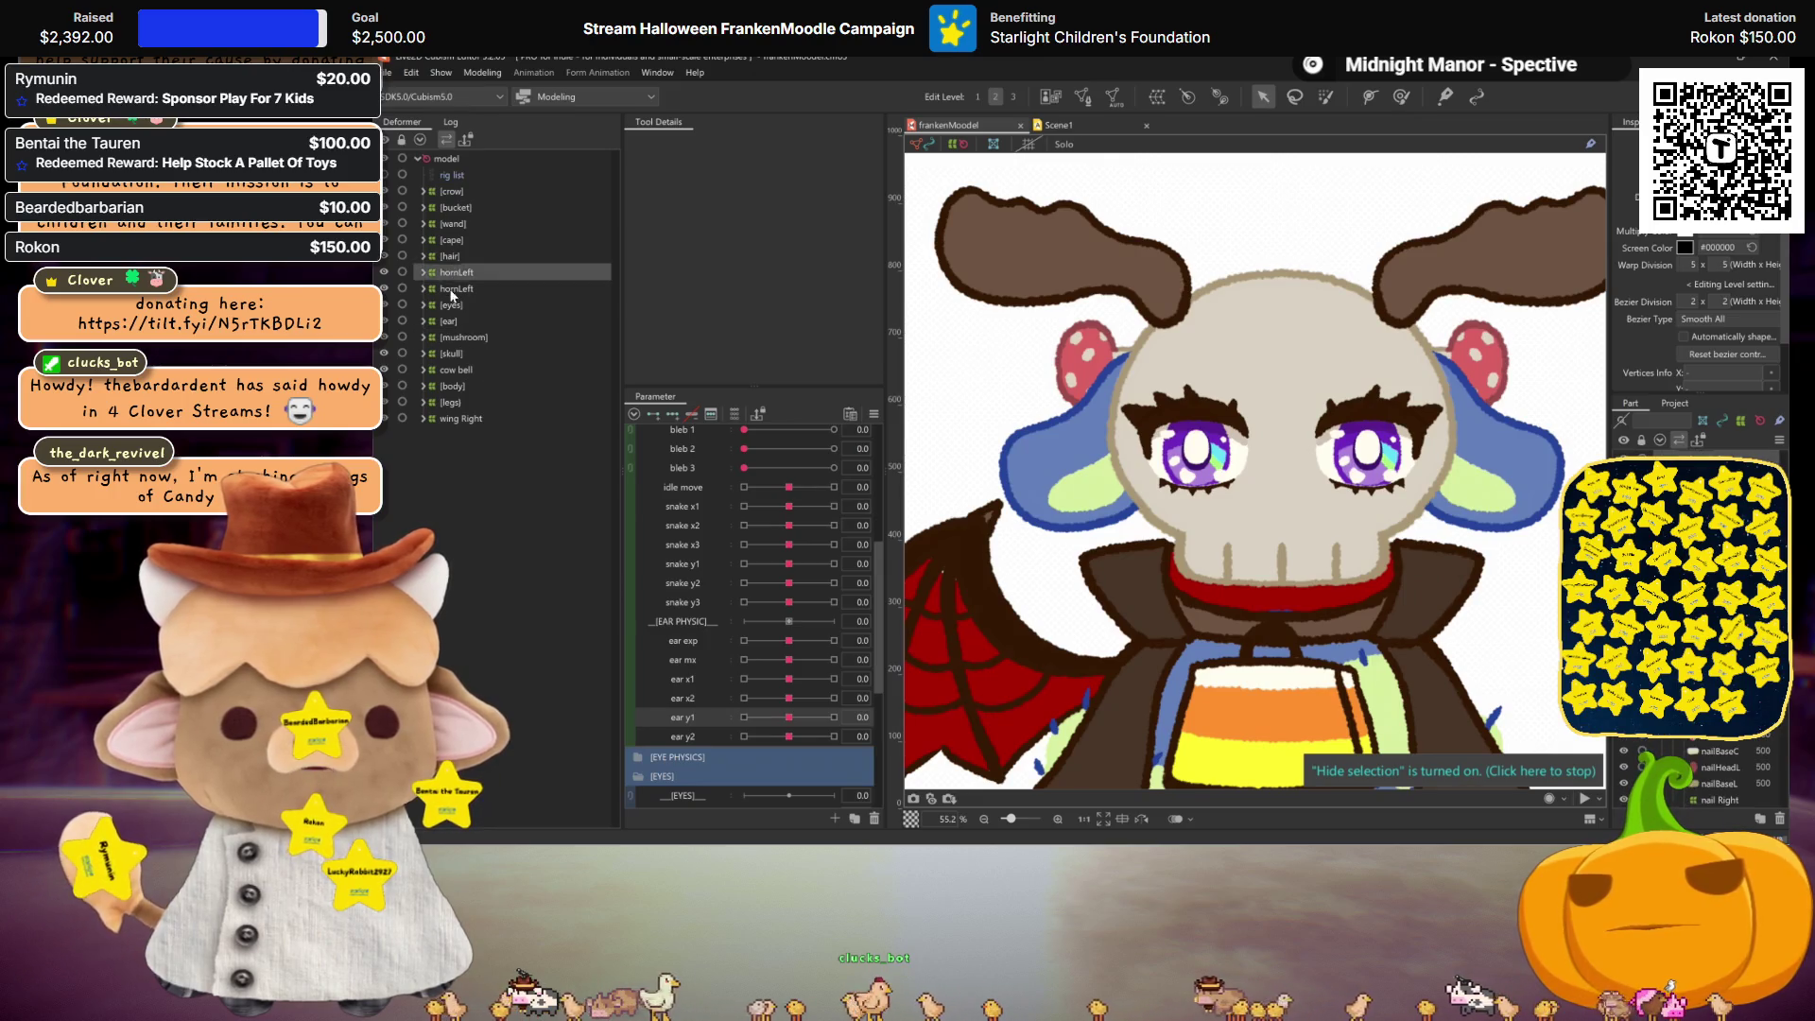
pyautogui.click(421, 289)
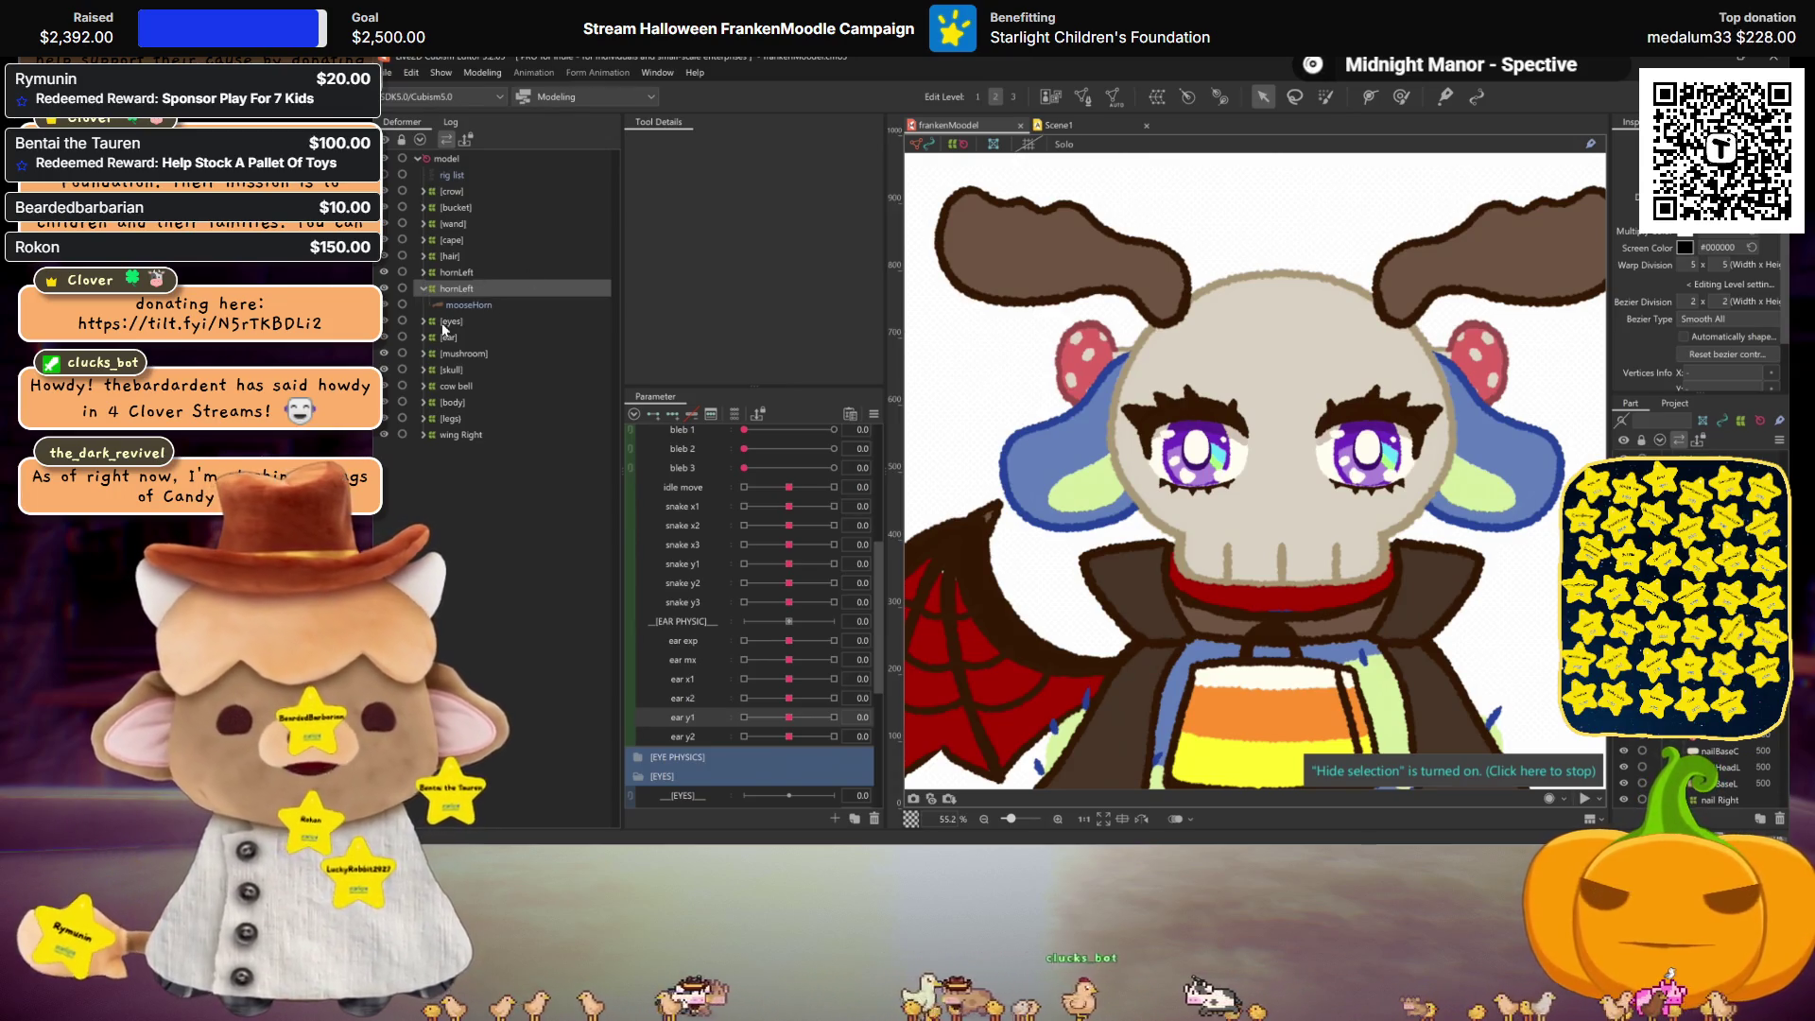
pyautogui.click(451, 302)
pyautogui.scroll(-2, 1270, 362)
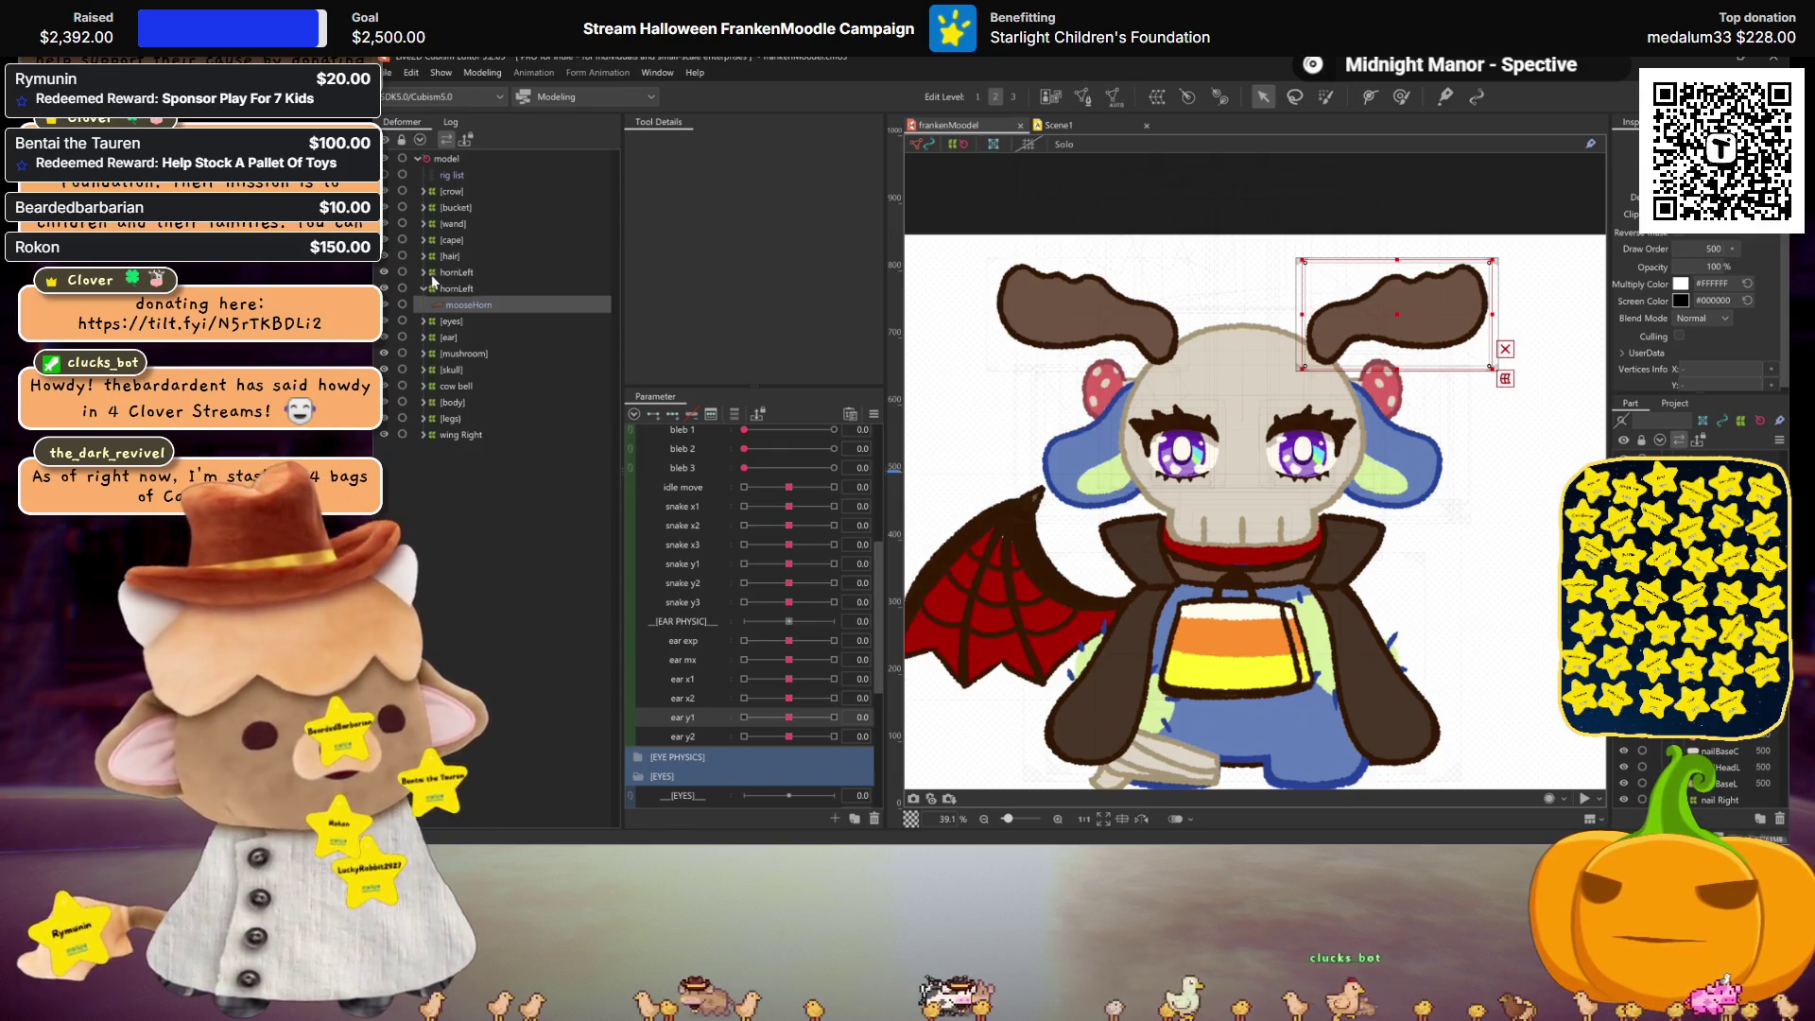
pyautogui.click(424, 273)
pyautogui.click(452, 307)
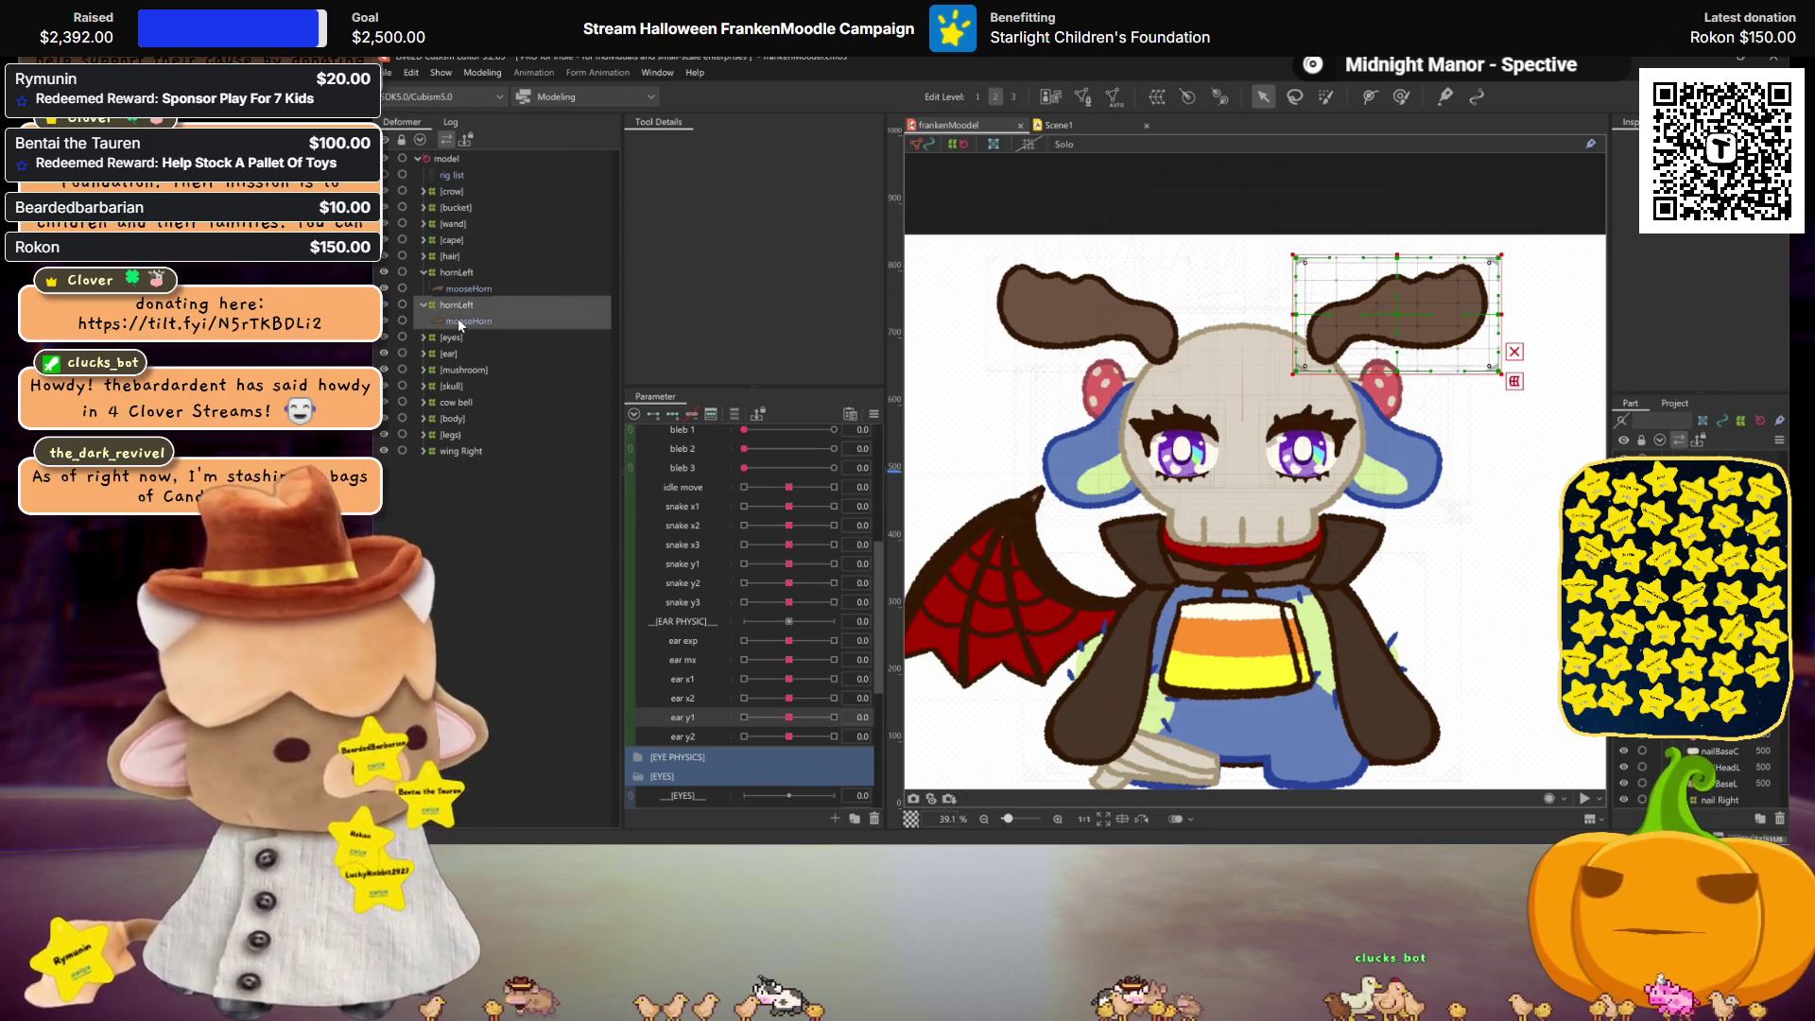
pyautogui.press('Delete')
# Step: Generate an automatic mesh for the mooseHorn art under the remaining hornLeft
pyautogui.click(456, 289)
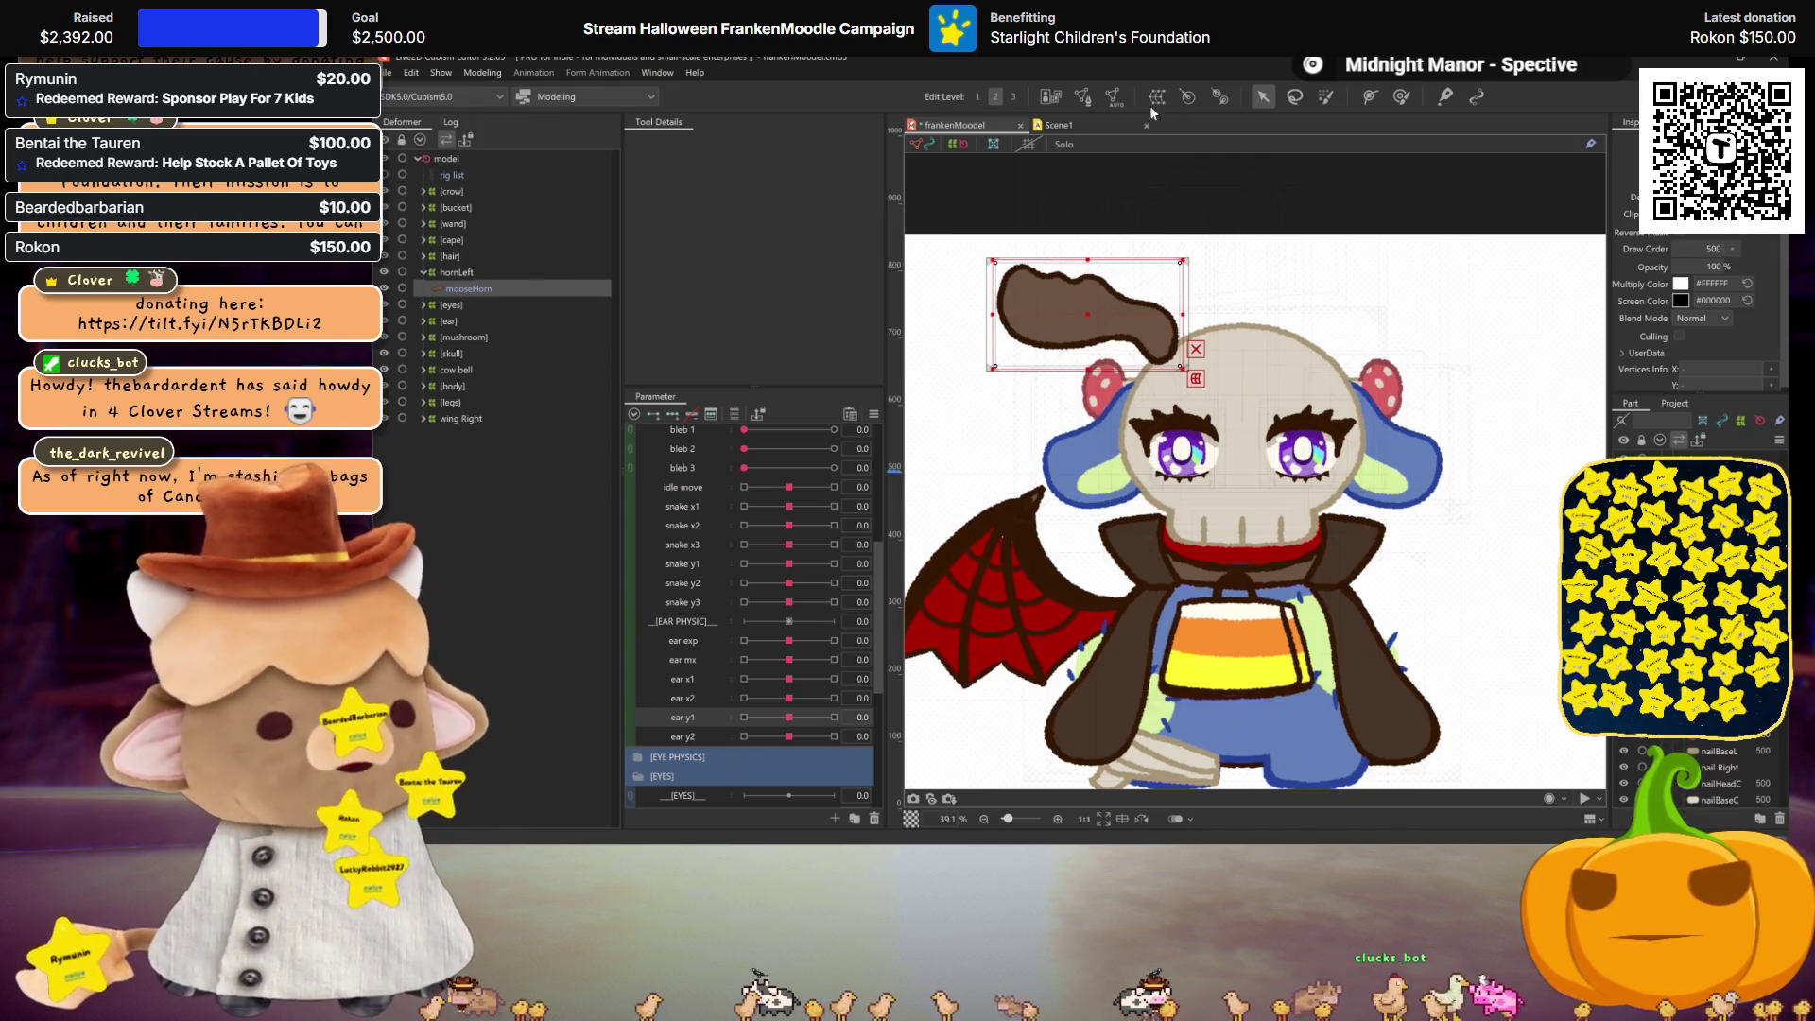
pyautogui.click(1114, 96)
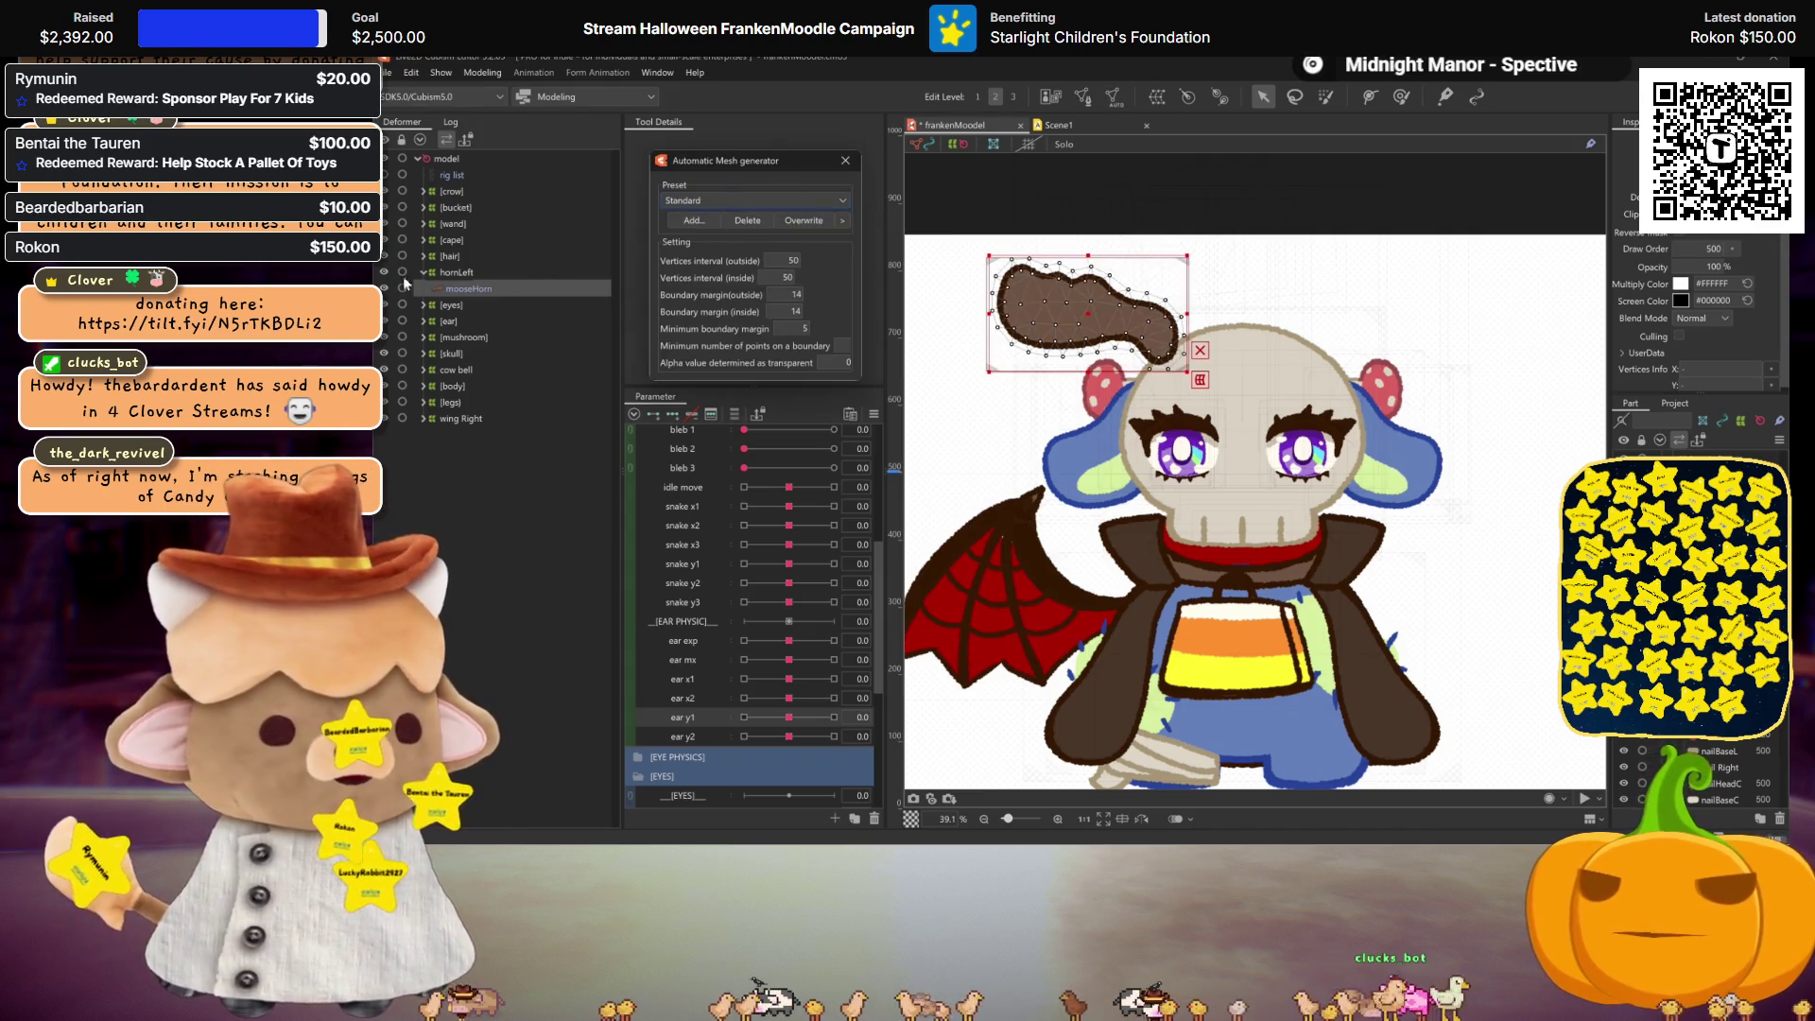
pyautogui.click(445, 272)
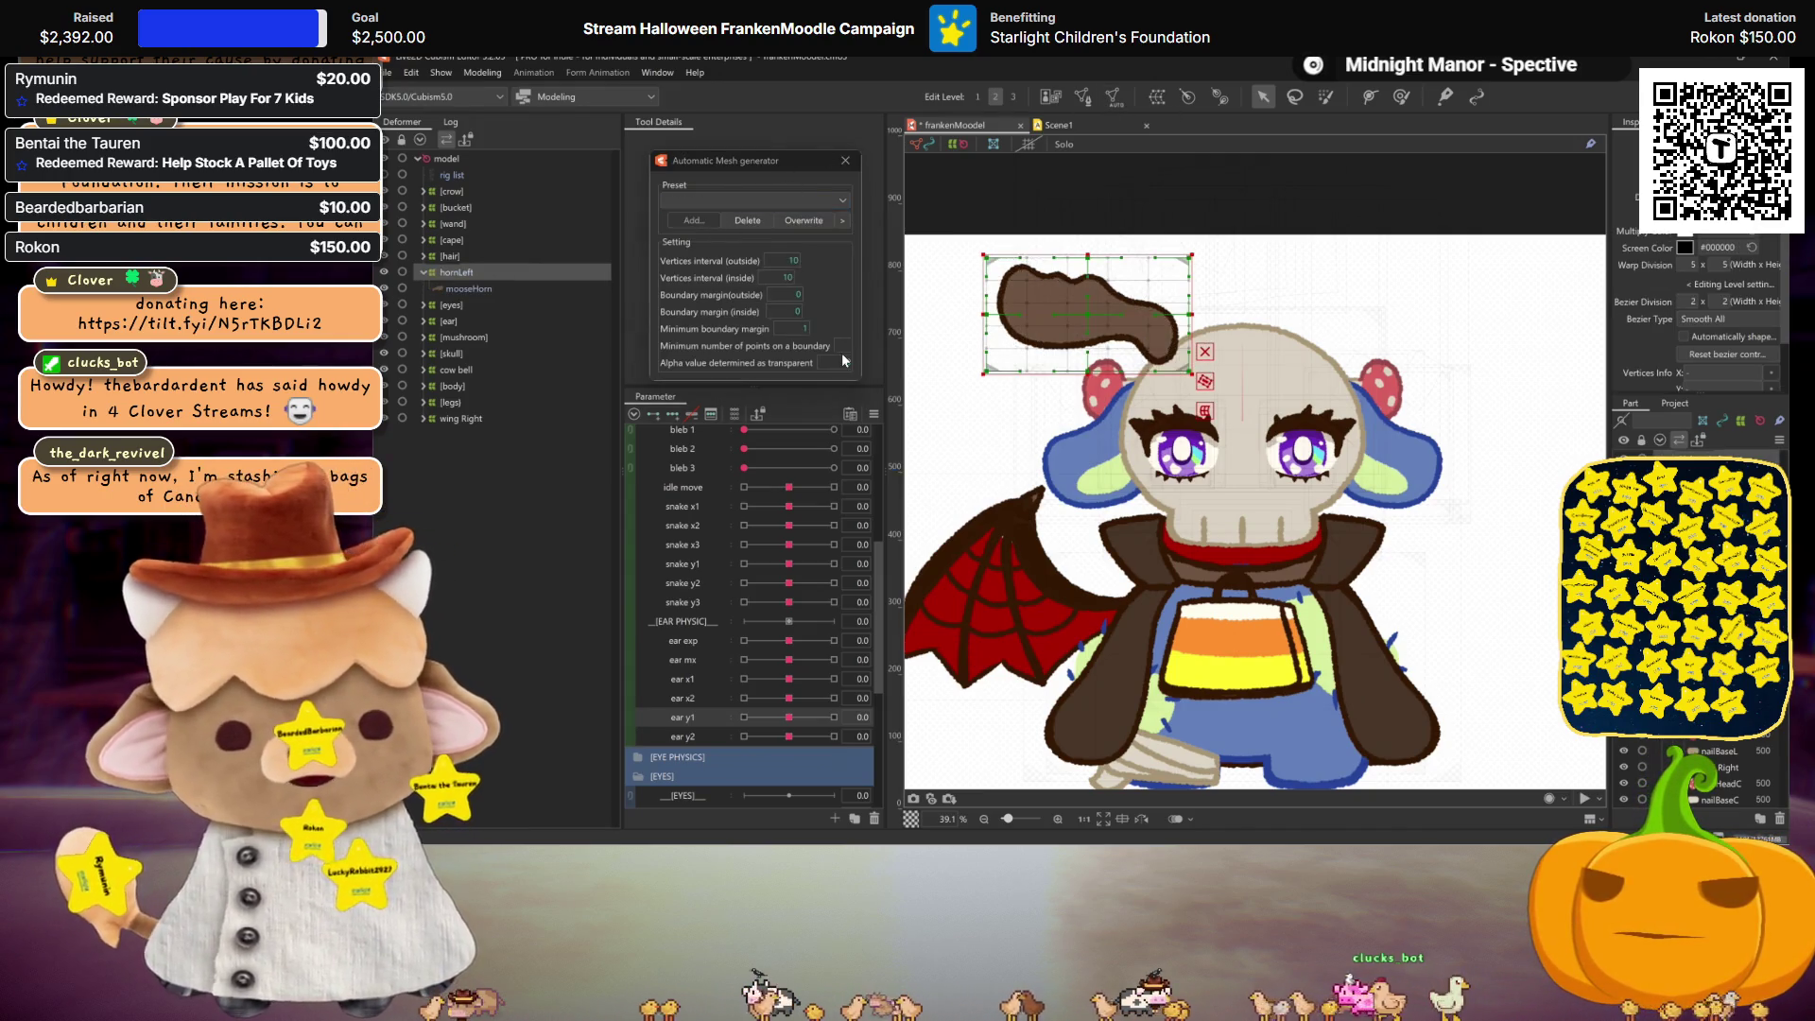
pyautogui.click(844, 162)
pyautogui.scroll(-3, 728, 588)
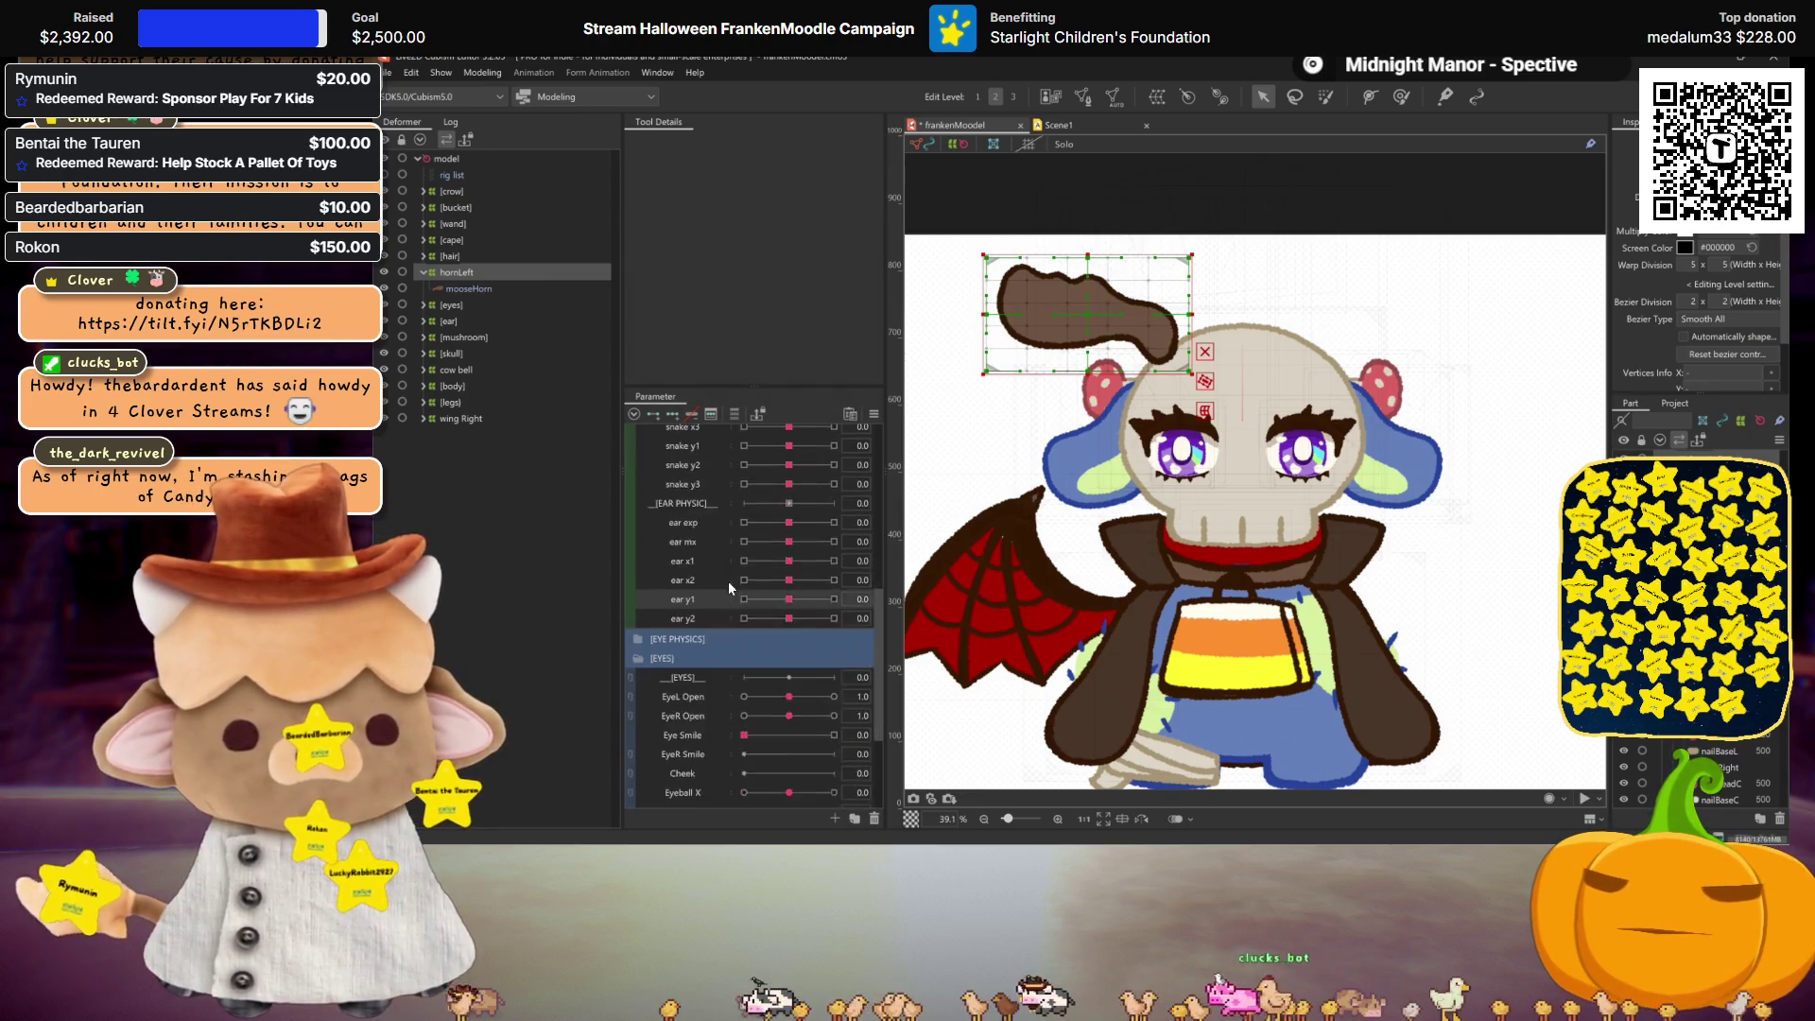
# Step: At angle x physics 30, shift the hornLeft warp deformer slightly right
pyautogui.scroll(-2, 728, 581)
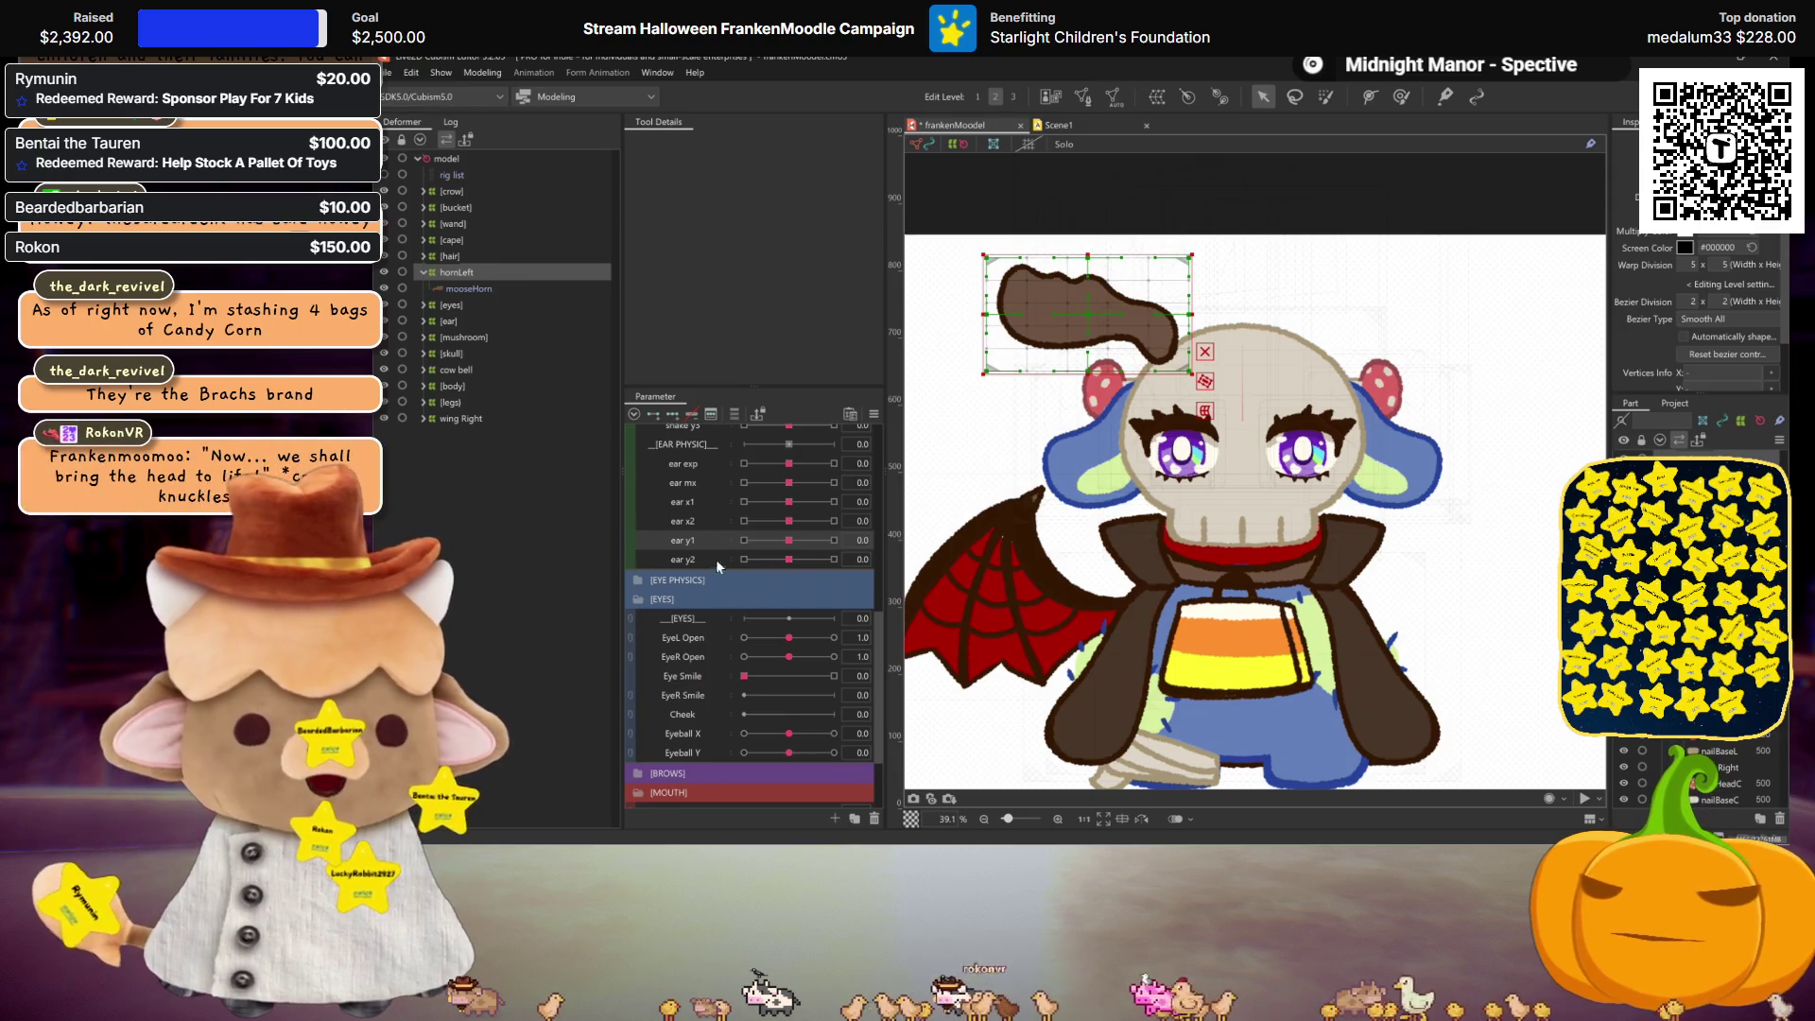
pyautogui.scroll(8, 716, 558)
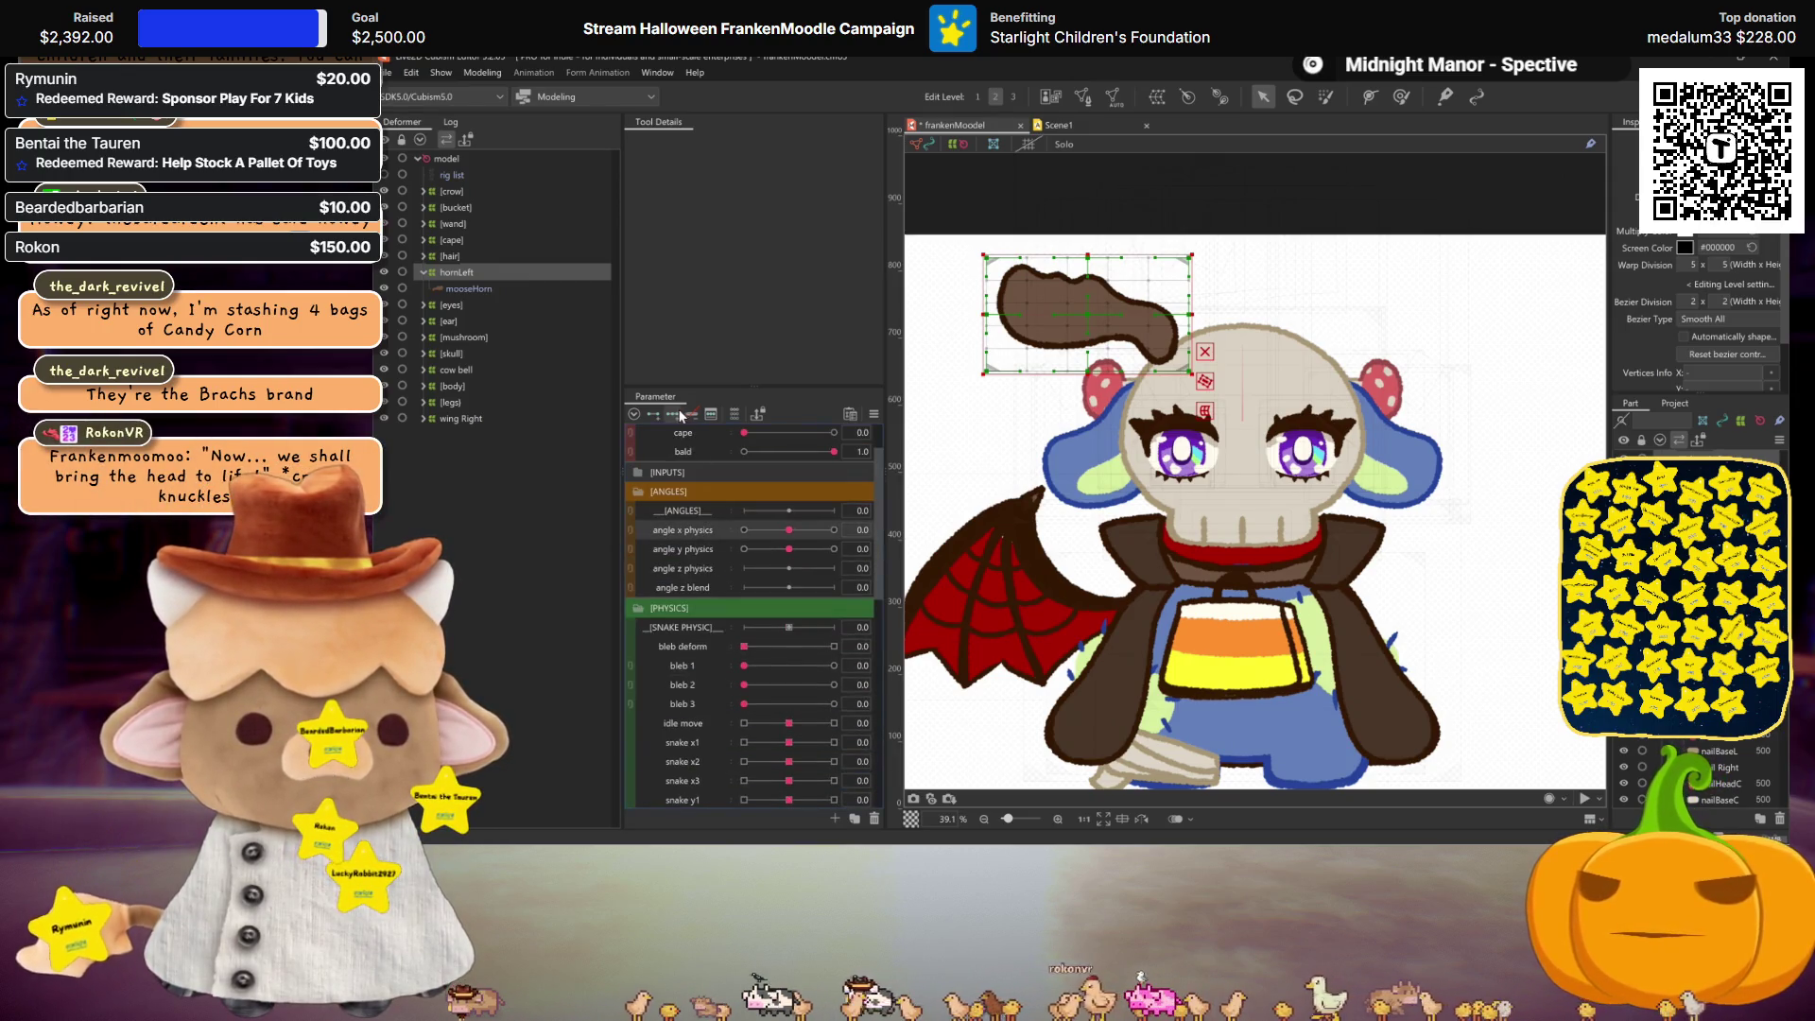
pyautogui.moveTo(789, 530); pyautogui.dragTo(834, 529)
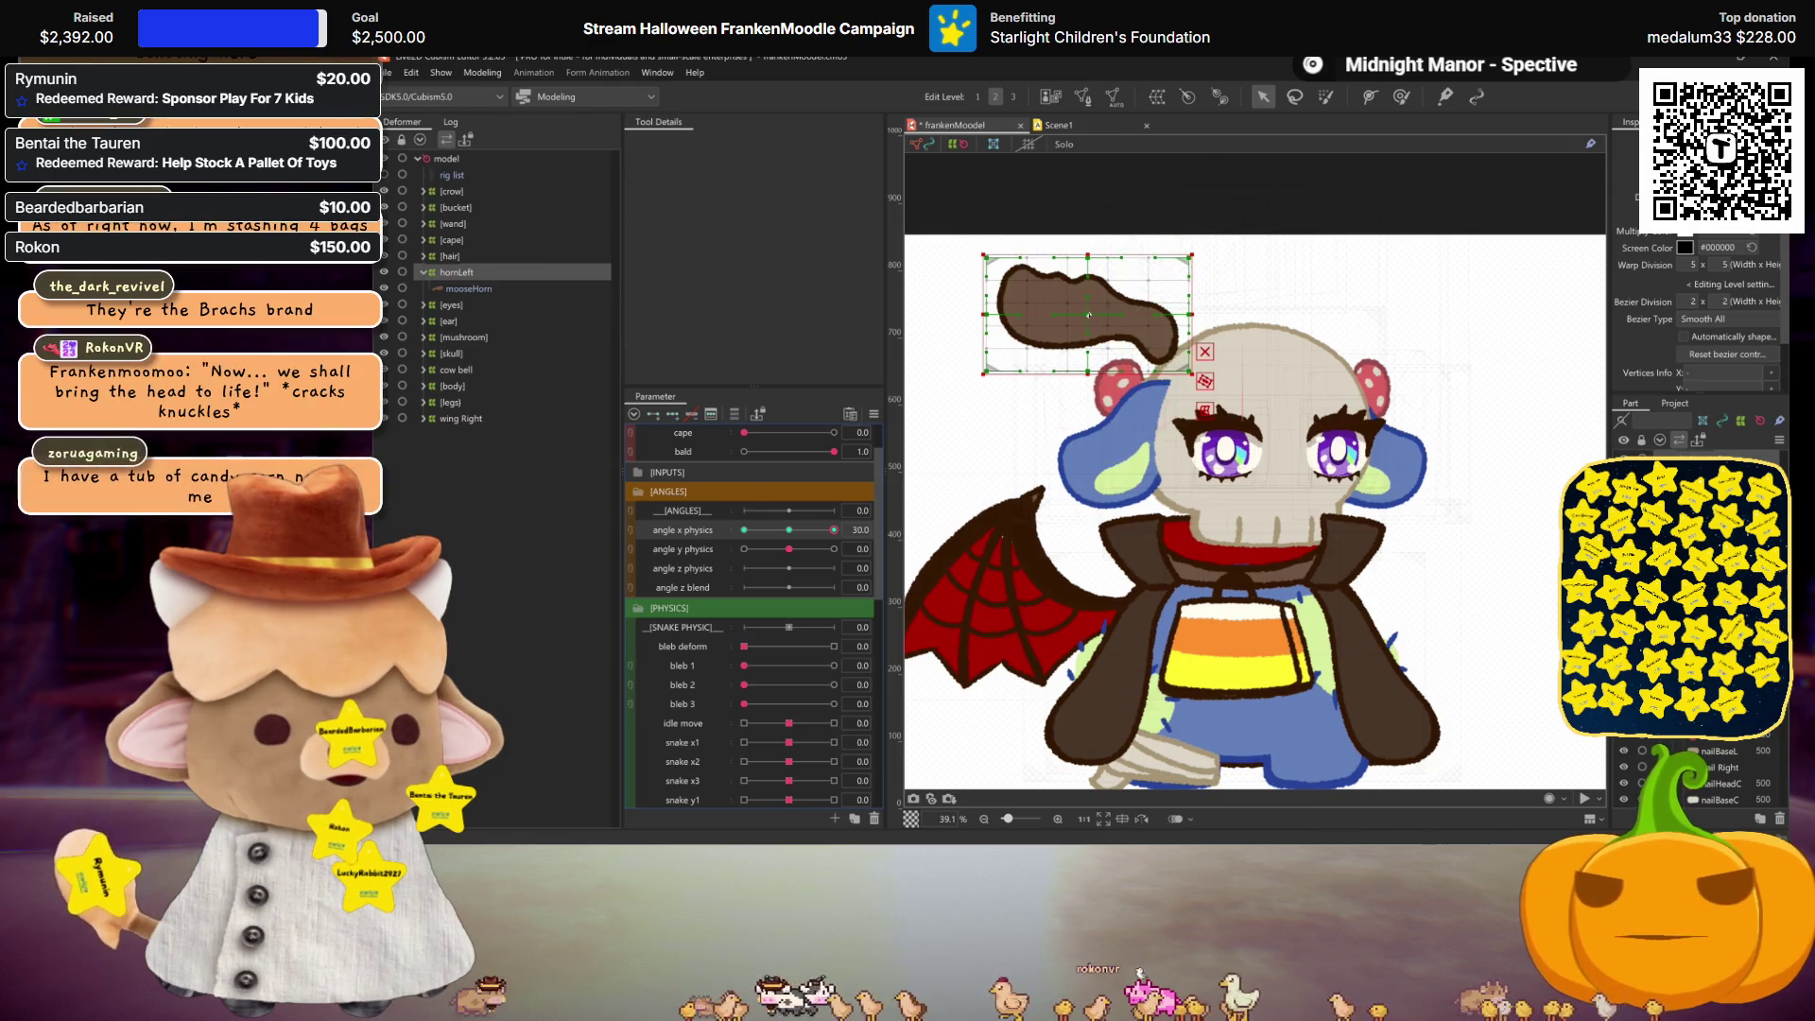
pyautogui.moveTo(1141, 322); pyautogui.dragTo(1149, 322)
# Step: Preview the shifted horn without selection outlines and check the in-between angle x pose
pyautogui.hotkey('ctrl', 'h')
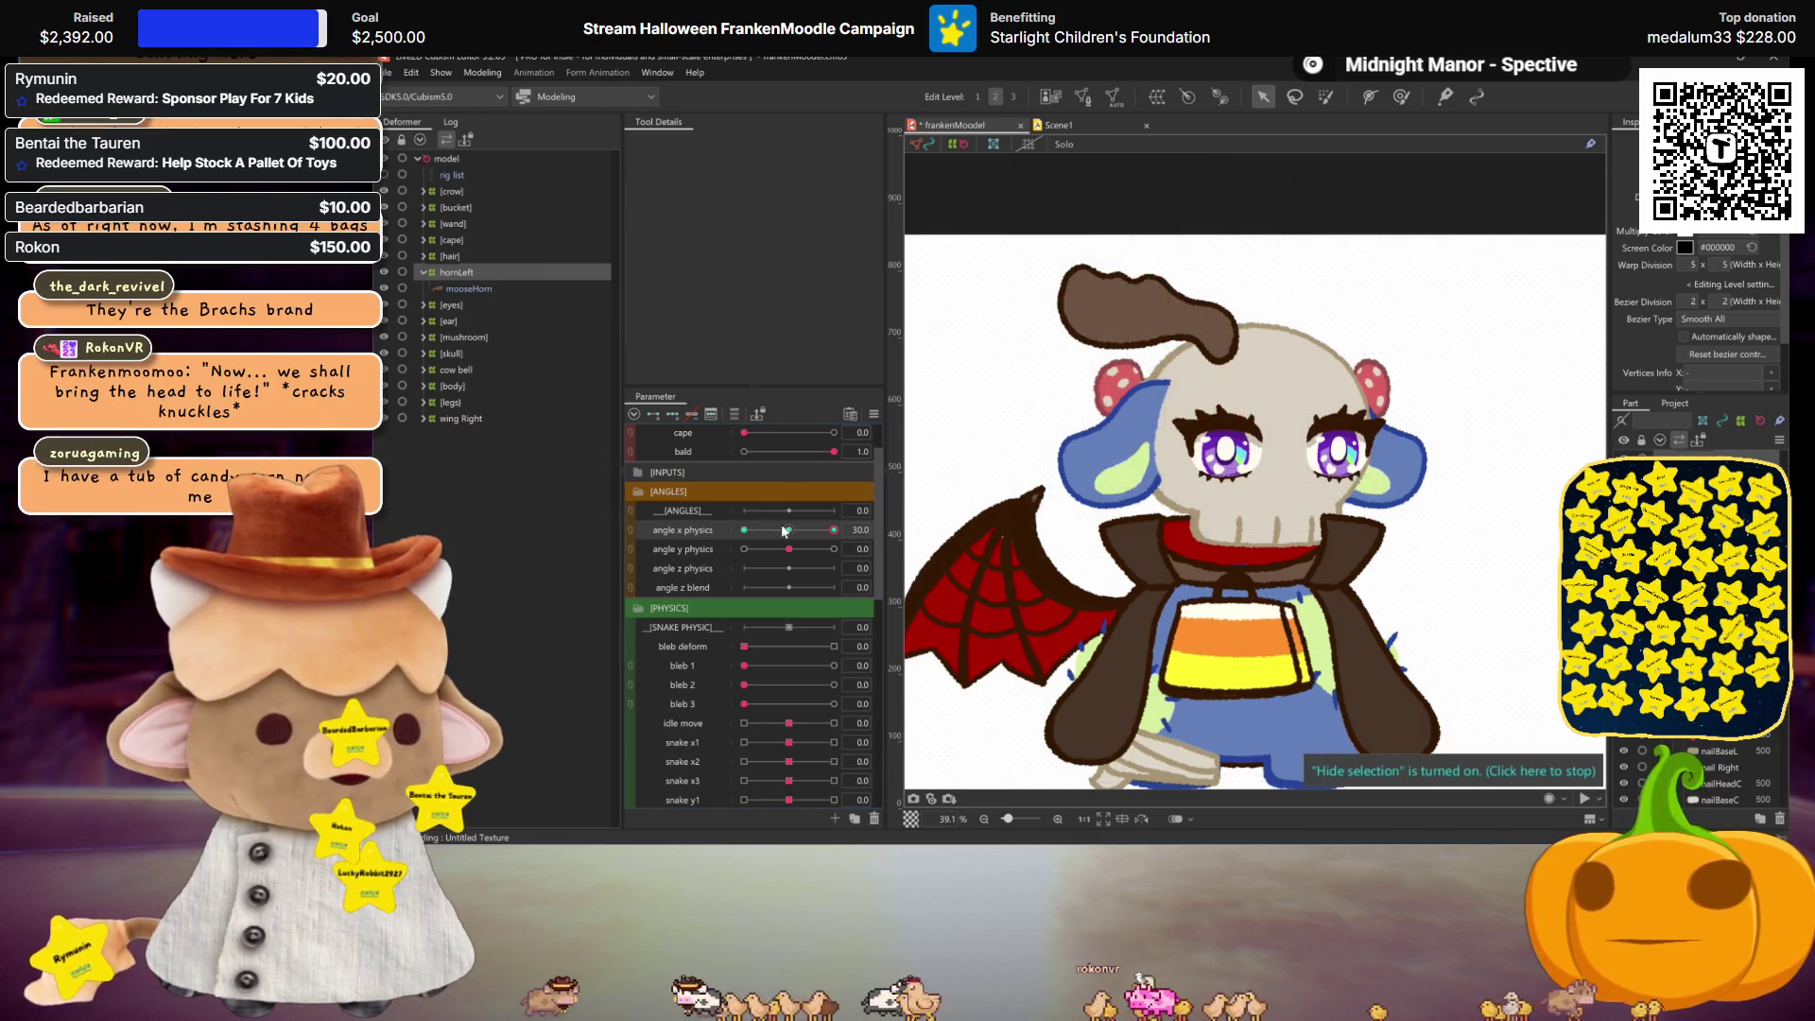
pyautogui.click(1250, 347)
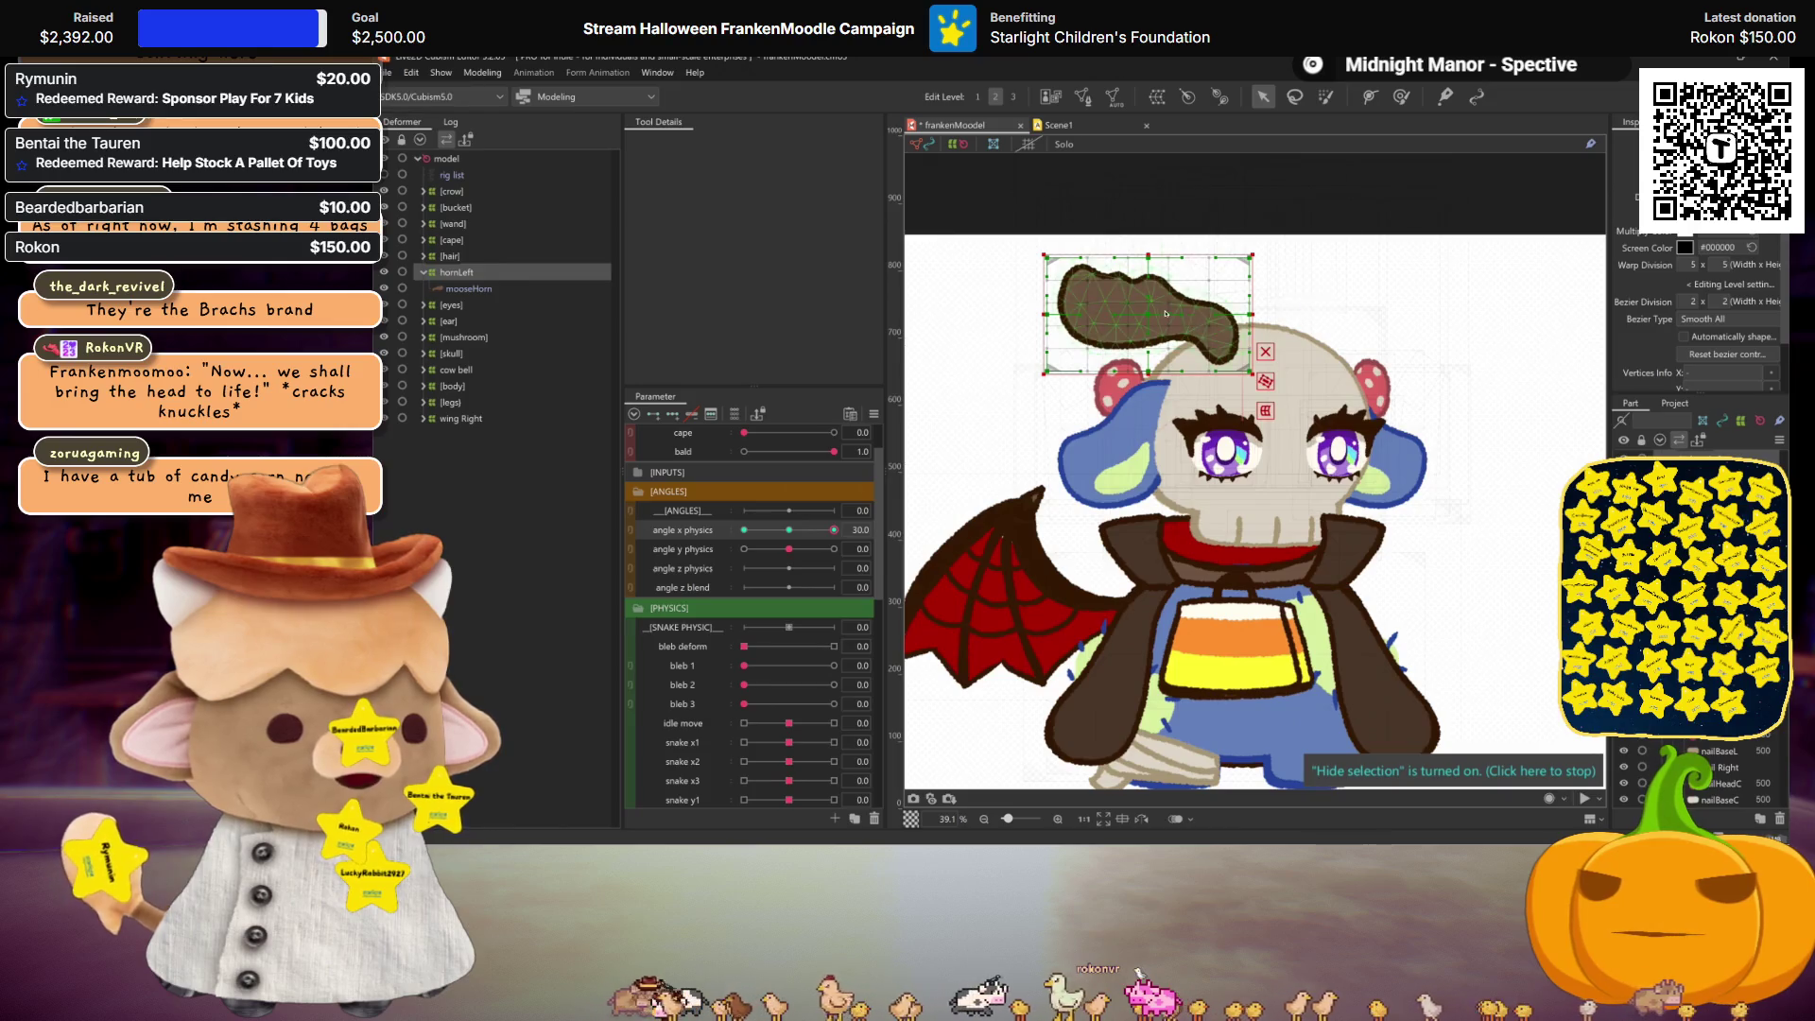
pyautogui.click(1248, 352)
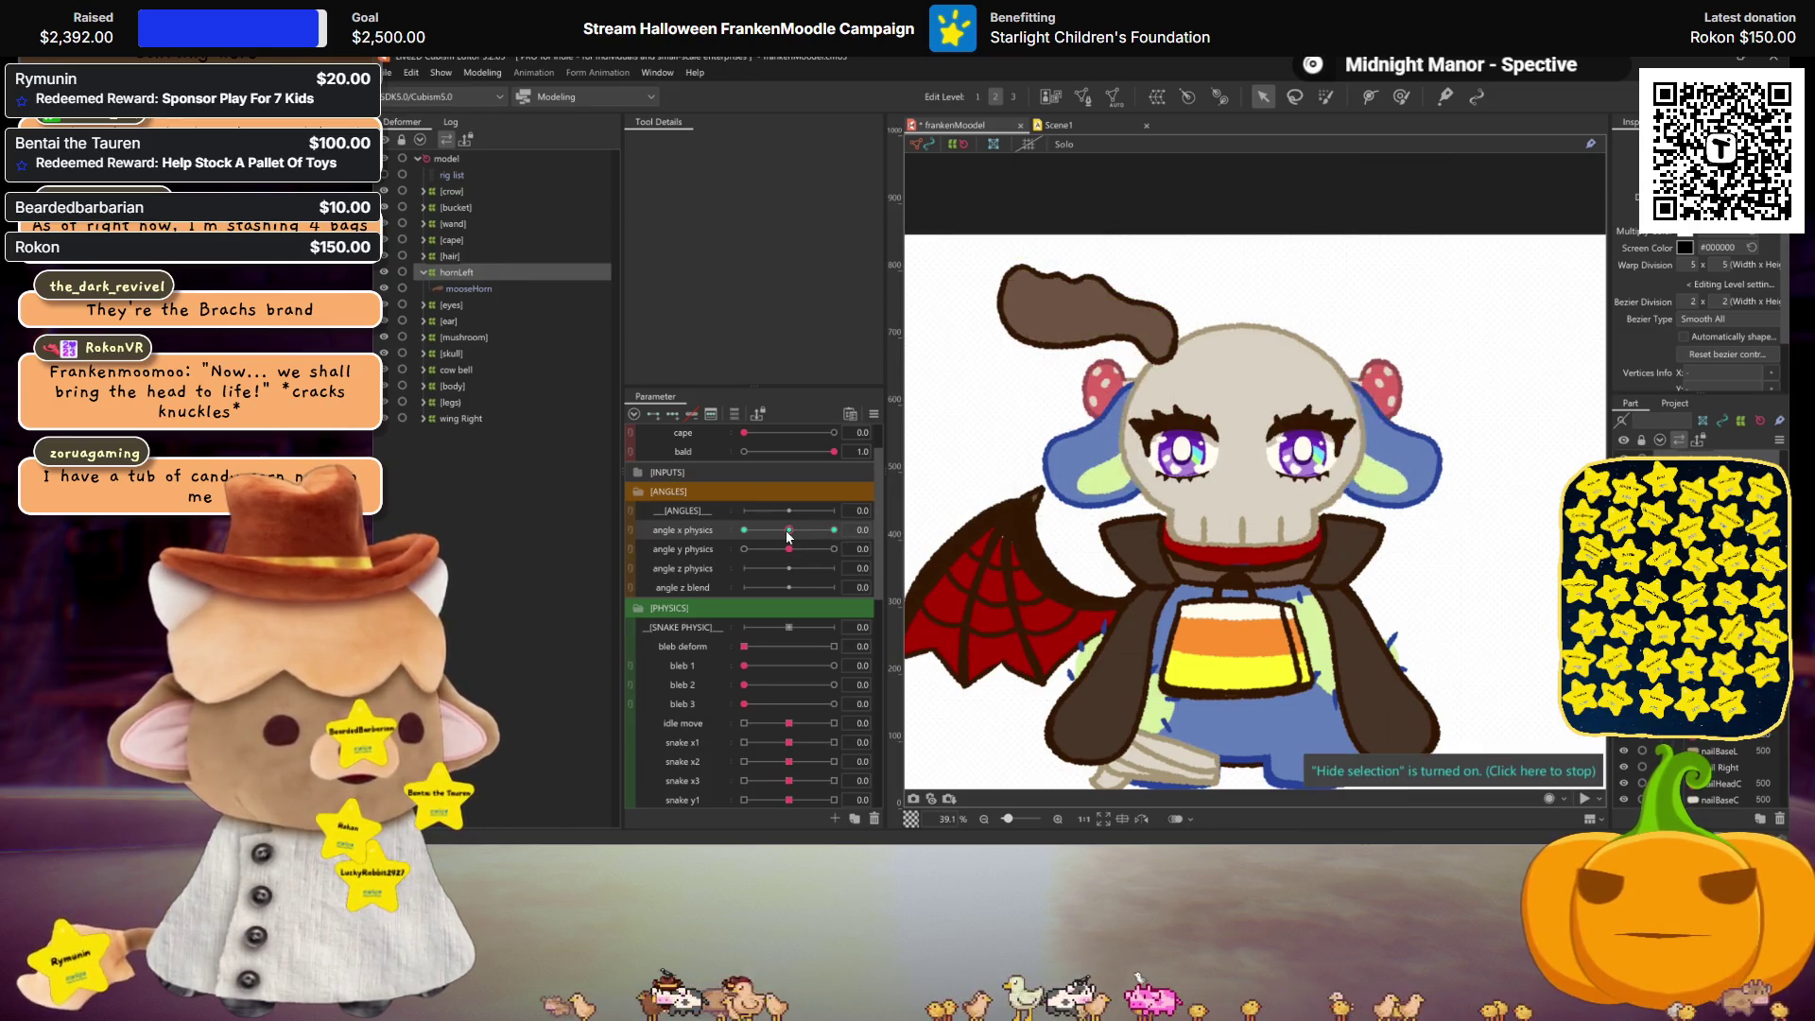
pyautogui.click(1144, 316)
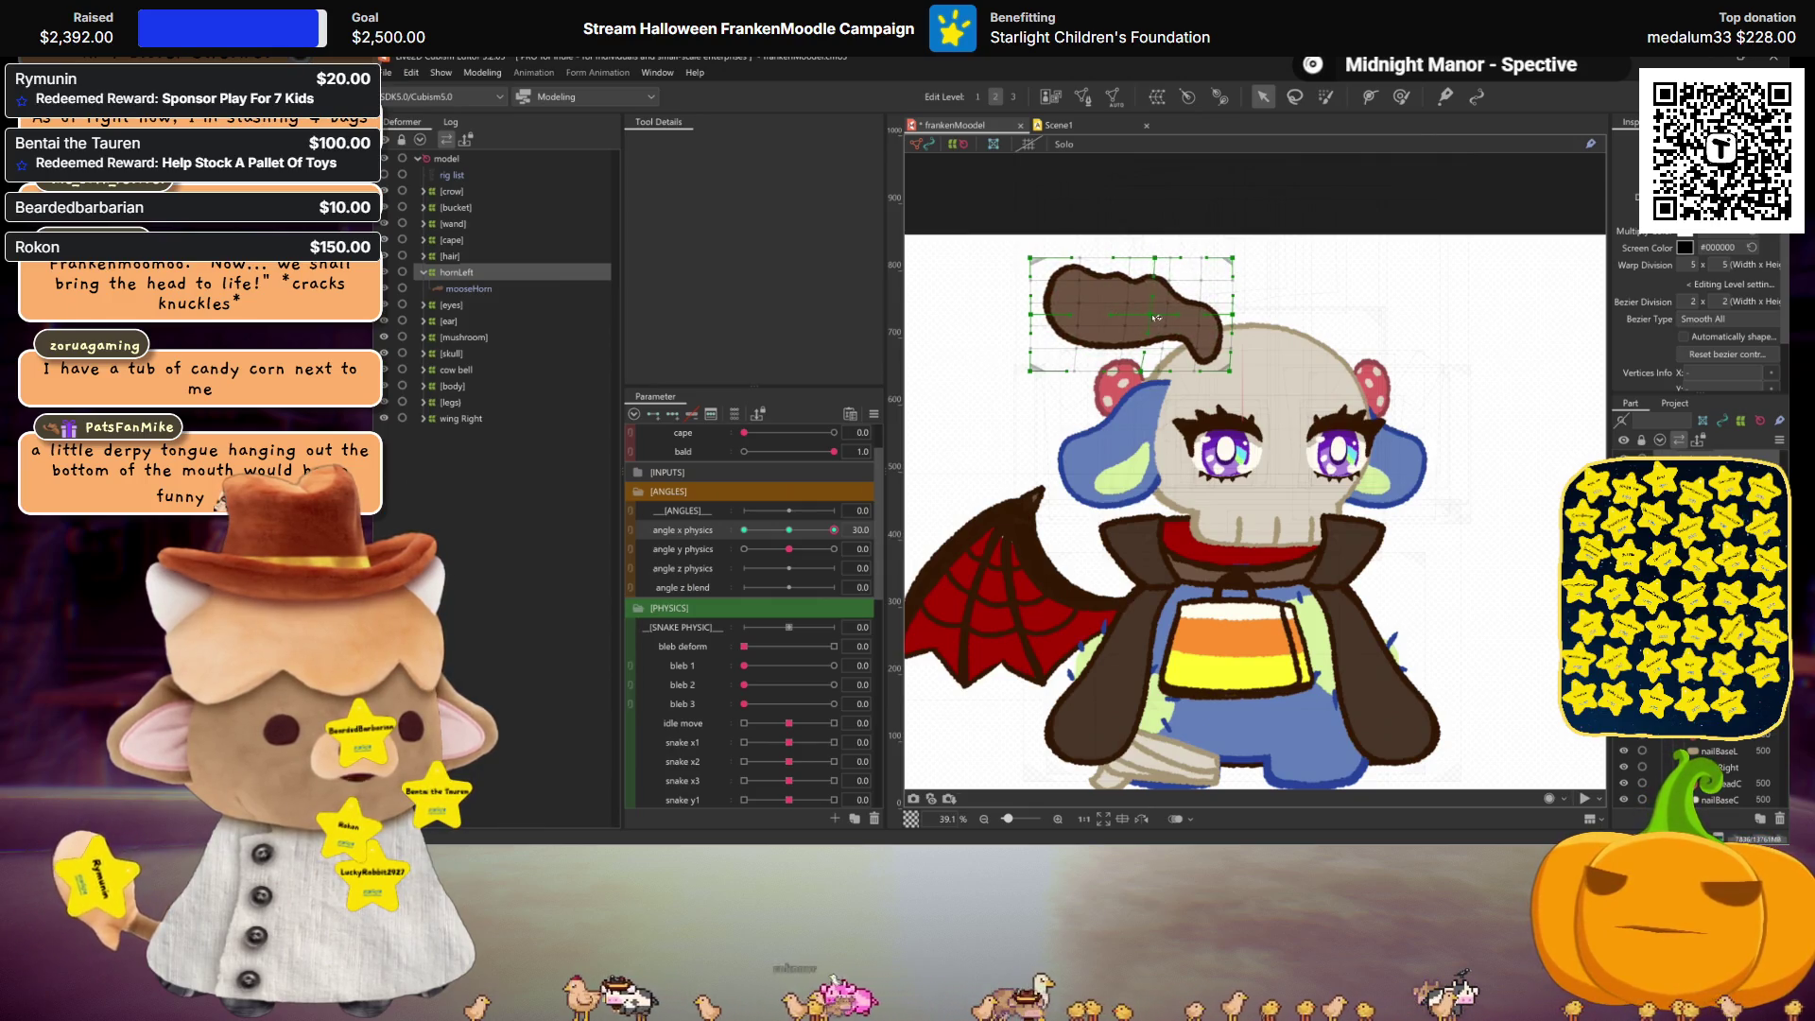
pyautogui.hotkey('ctrl', 'h')
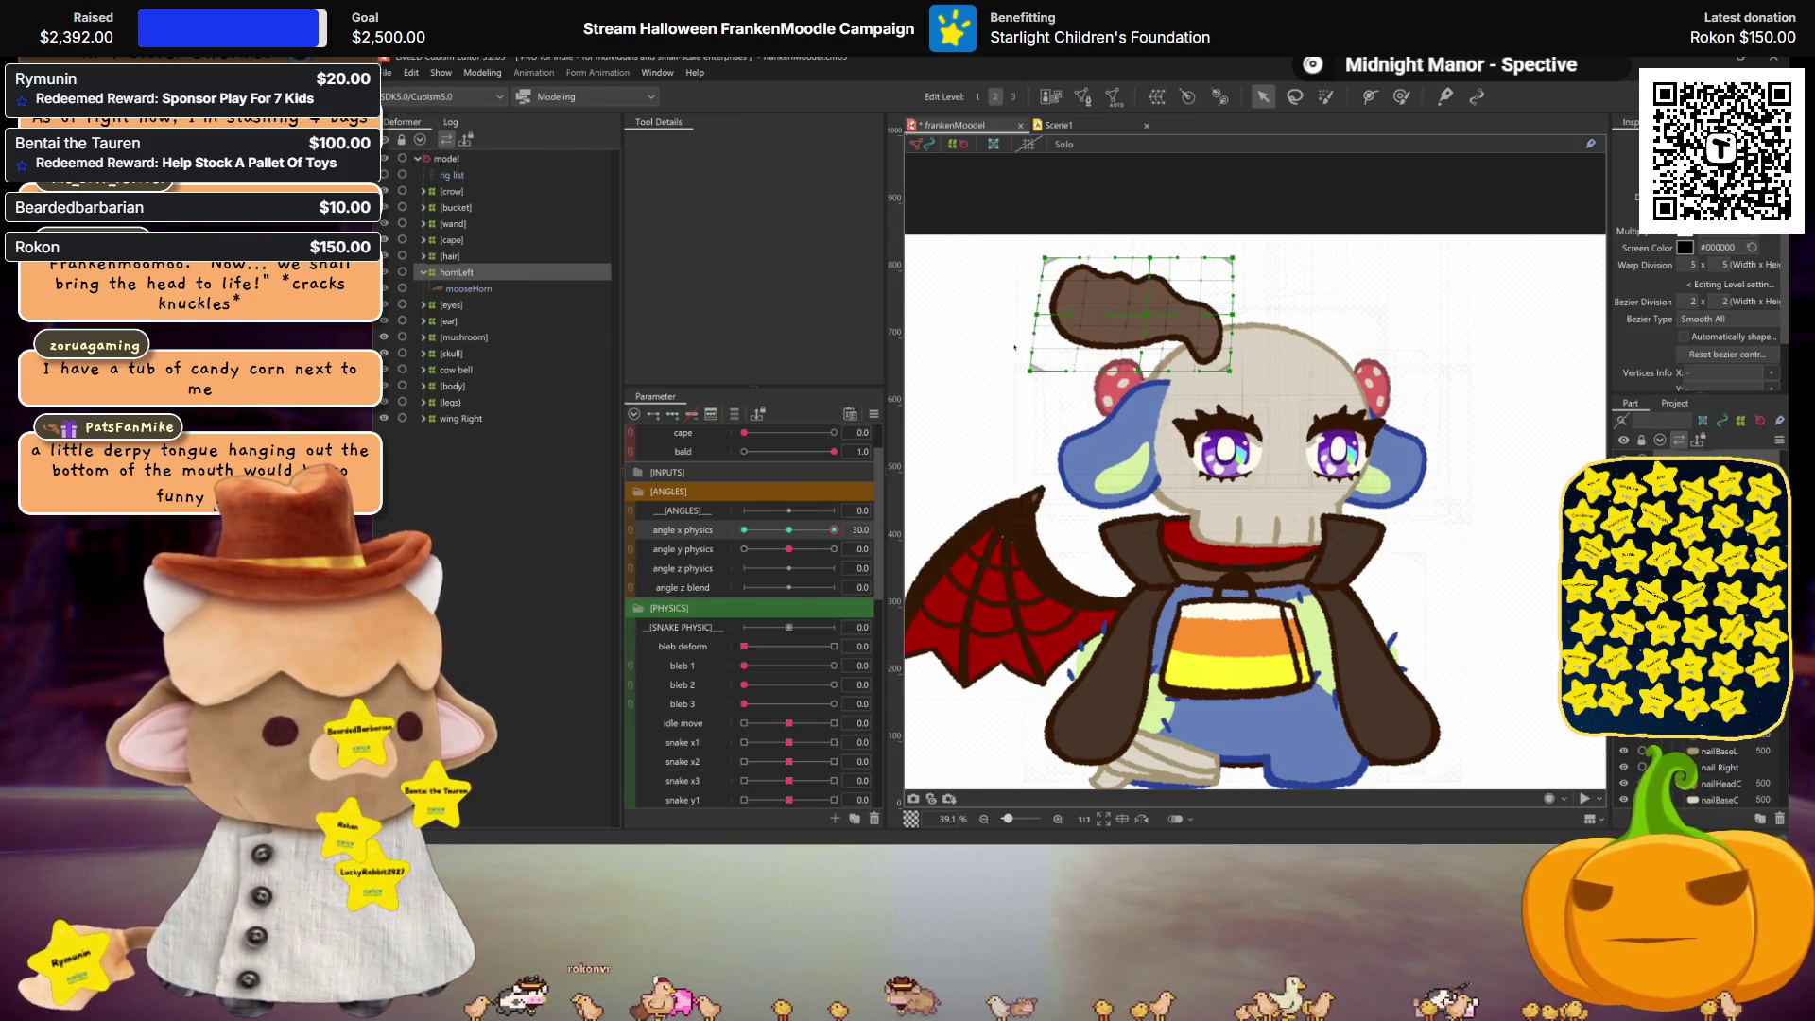
pyautogui.moveTo(834, 529); pyautogui.dragTo(860, 512)
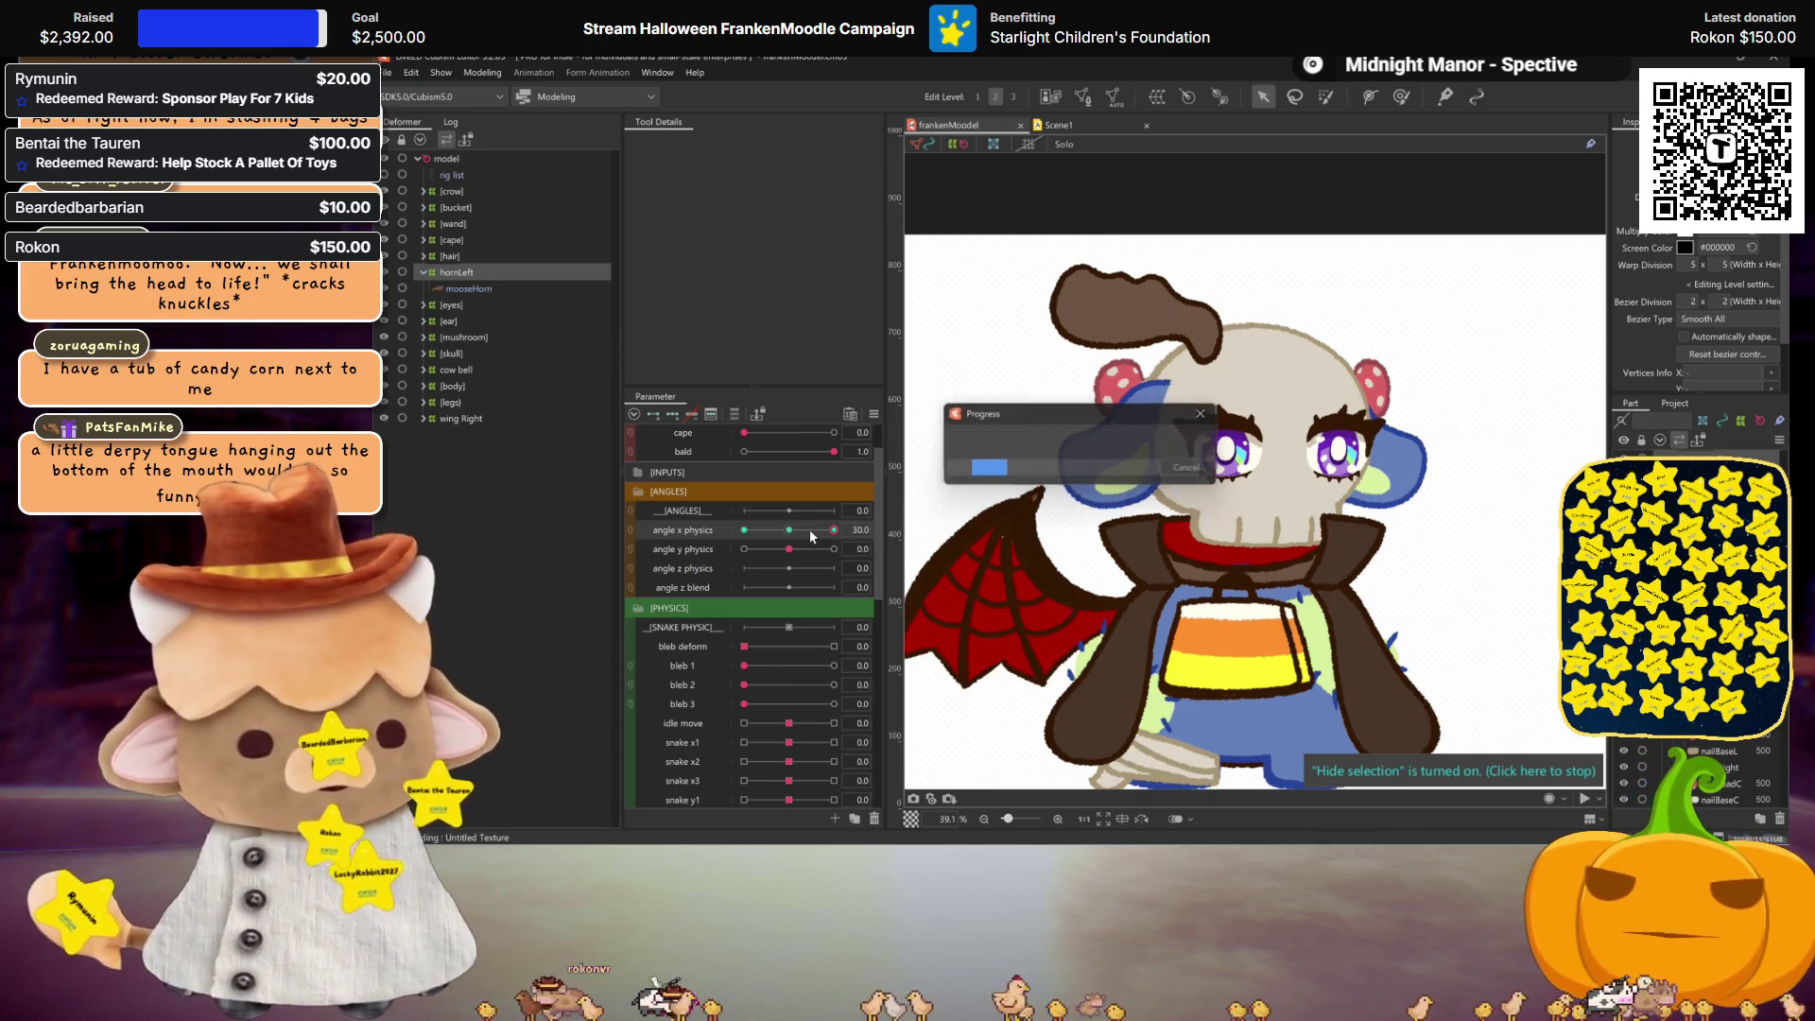
# Step: At angle x physics -30, narrow the horn warp deformer by pulling both sides inward
pyautogui.moveTo(834, 527)
pyautogui.mouseDown()
pyautogui.moveTo(762, 515)
pyautogui.moveTo(956, 511)
pyautogui.mouseUp()
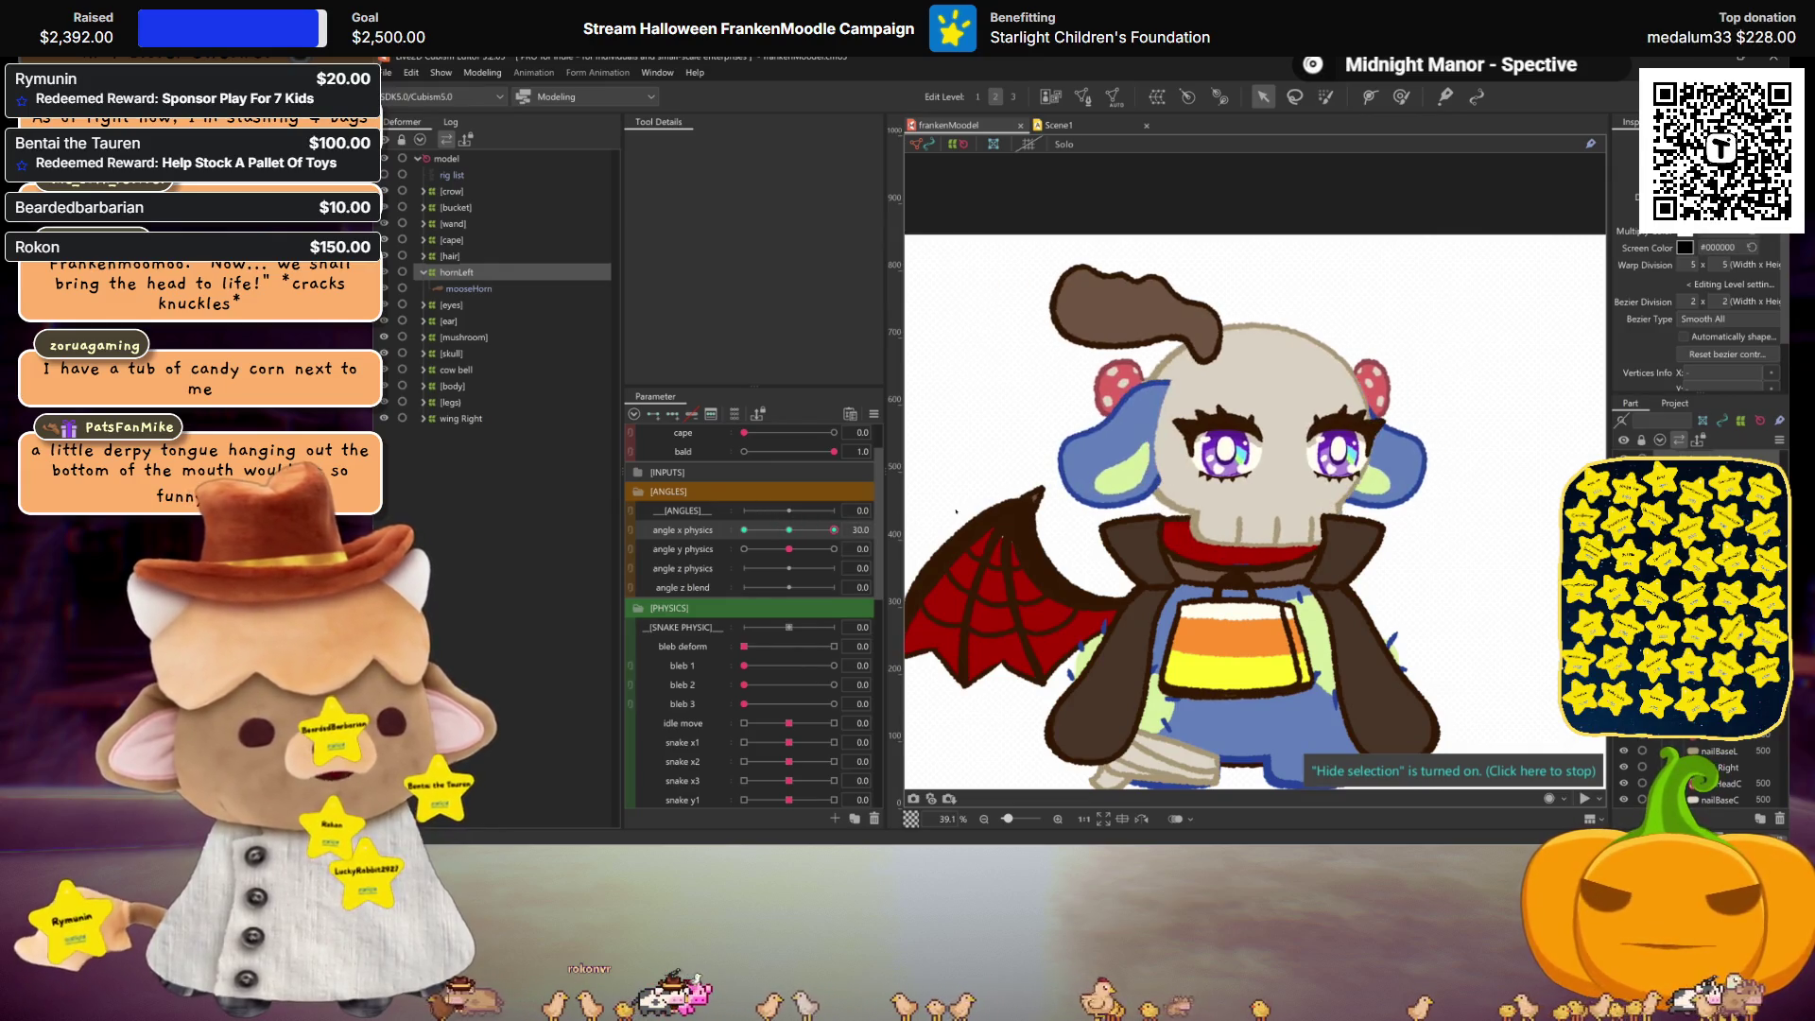
pyautogui.moveTo(811, 535); pyautogui.dragTo(743, 529)
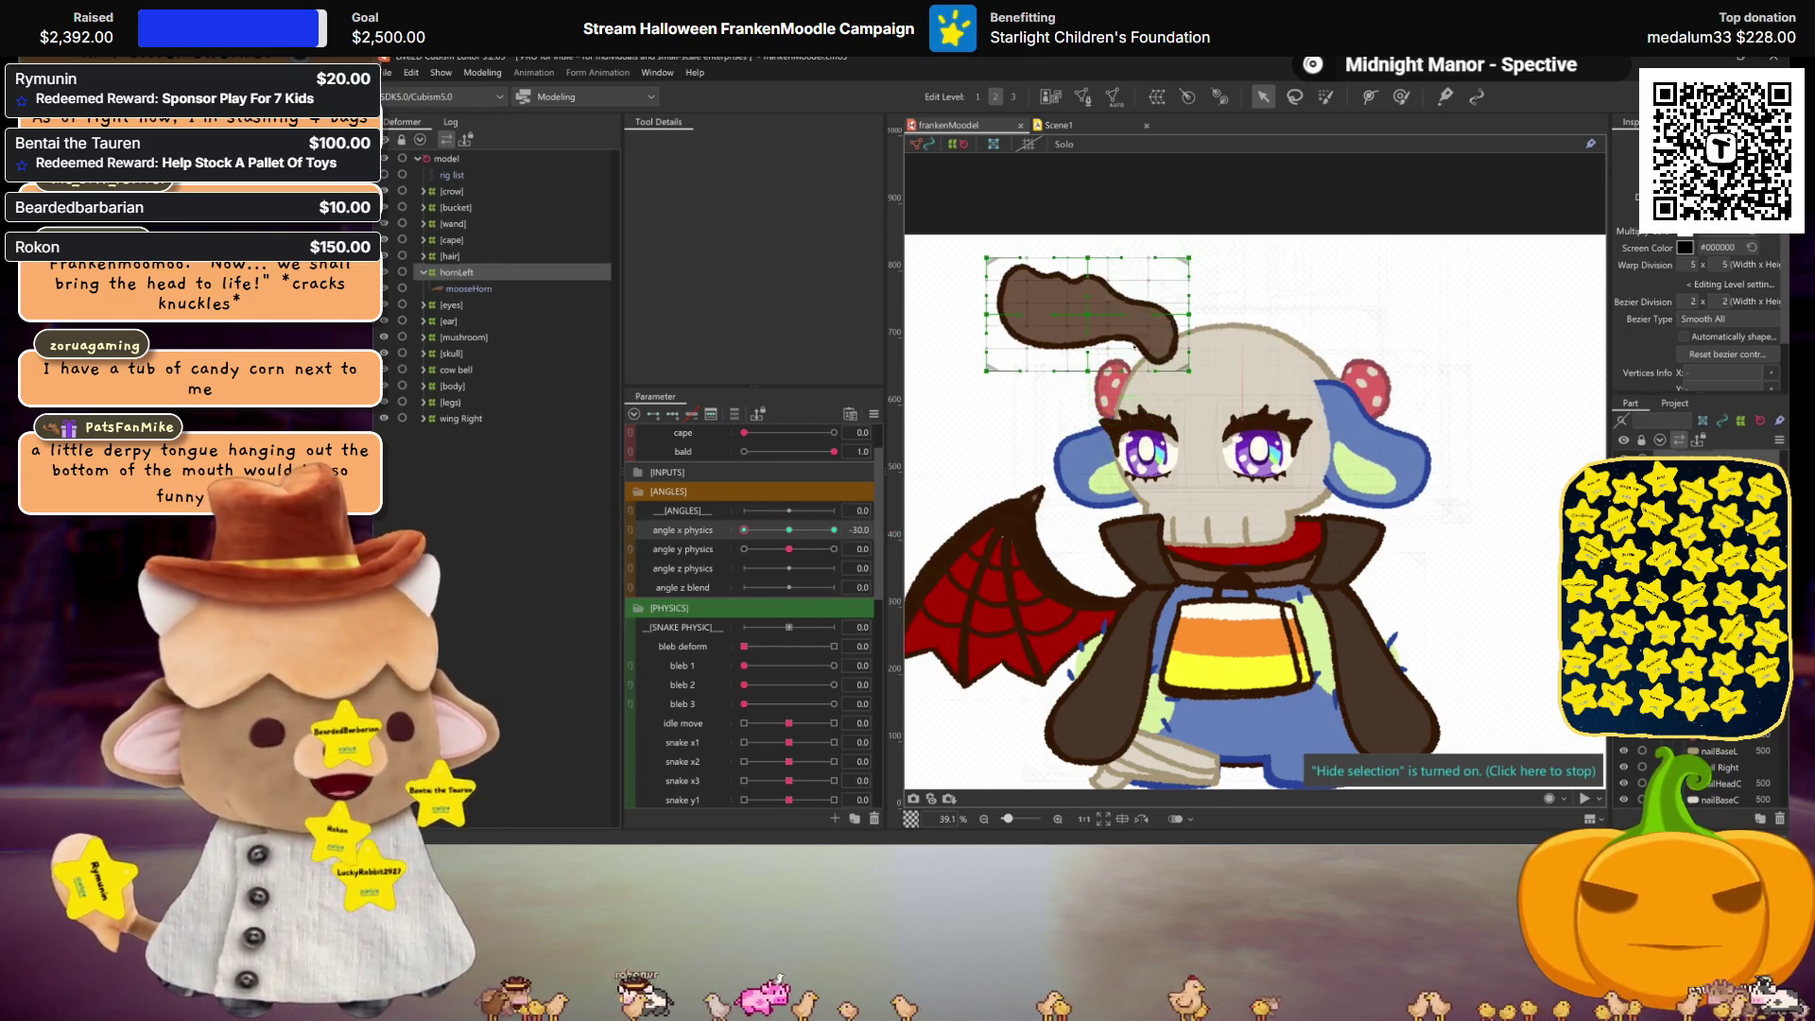
pyautogui.click(1192, 312)
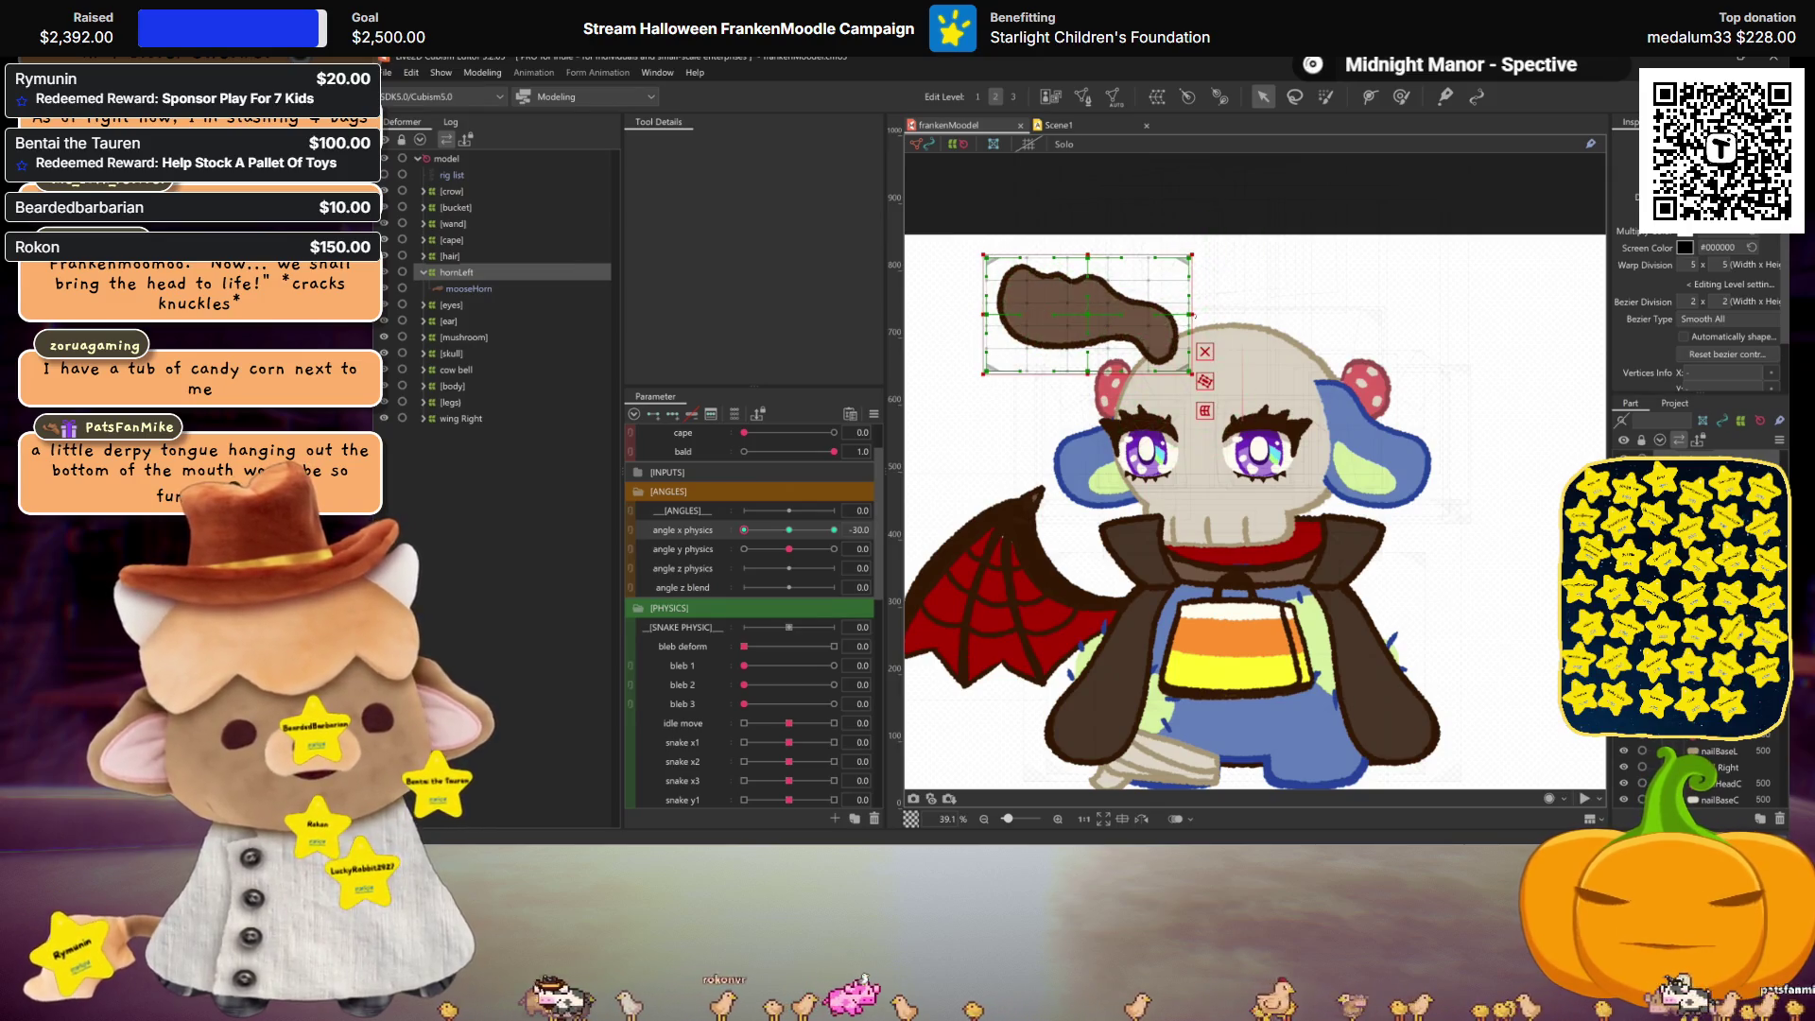
pyautogui.moveTo(1189, 313); pyautogui.dragTo(1117, 323)
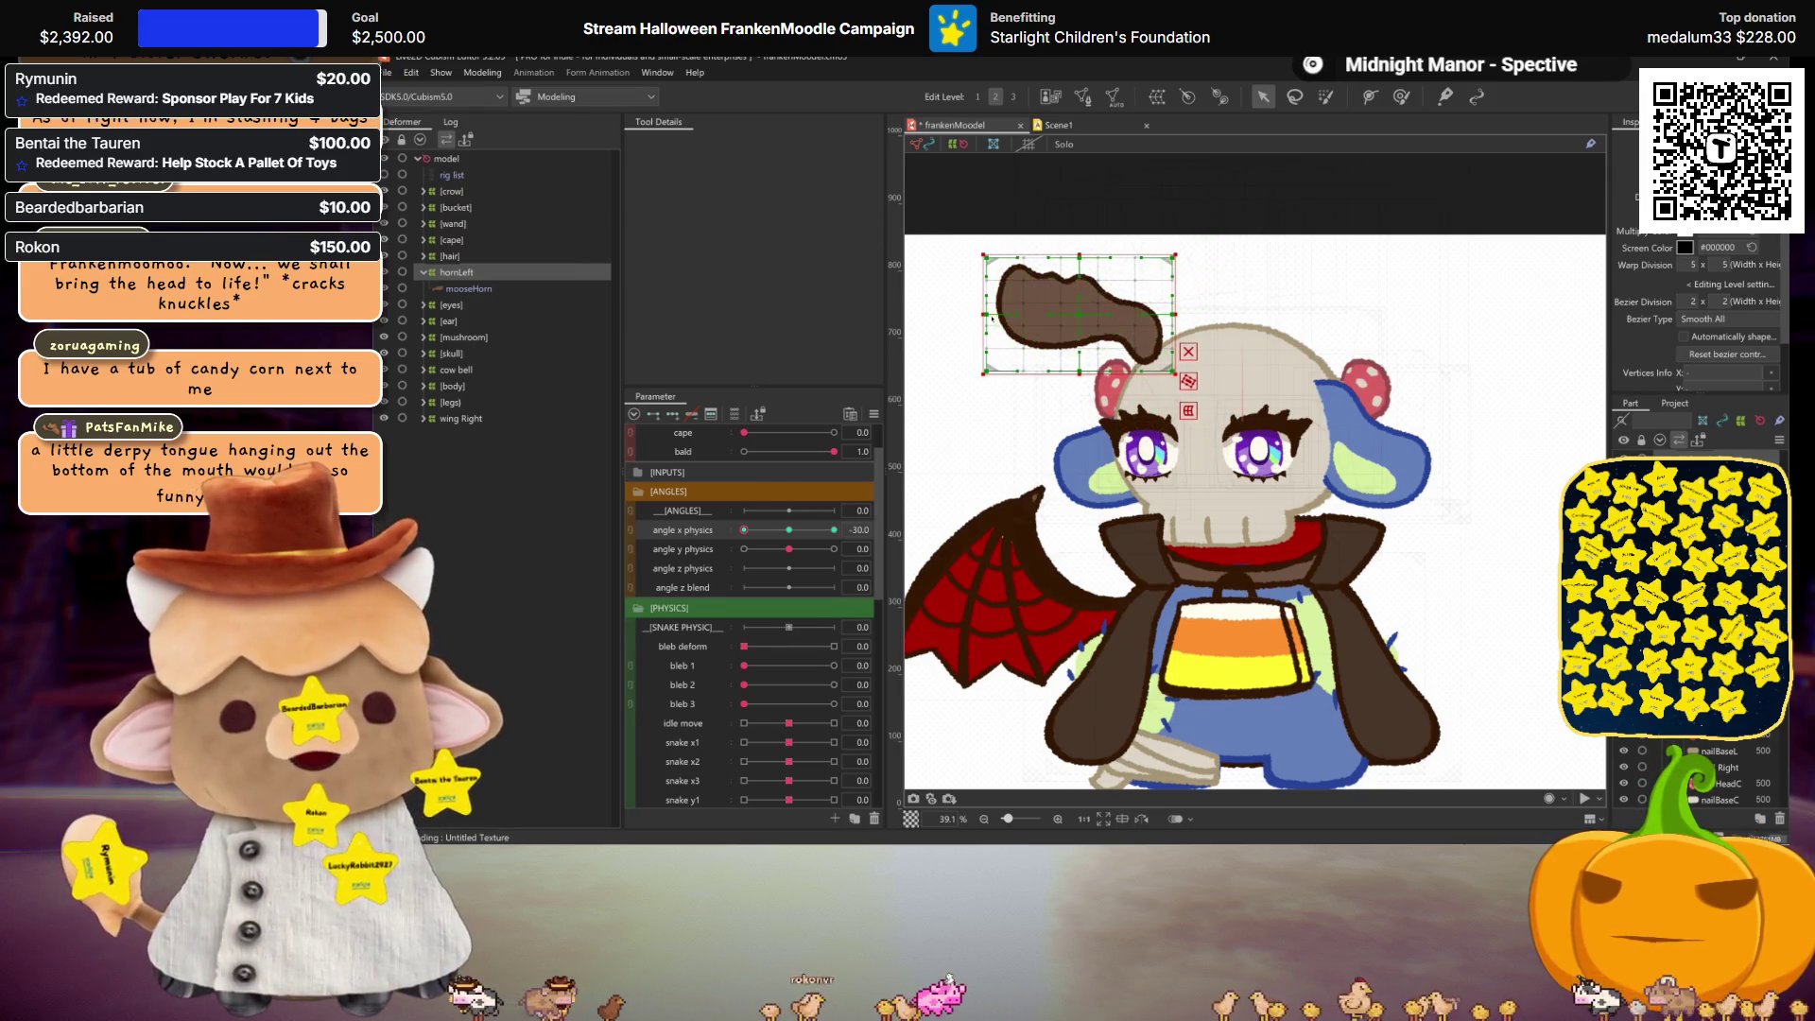
pyautogui.moveTo(985, 314); pyautogui.dragTo(1102, 317)
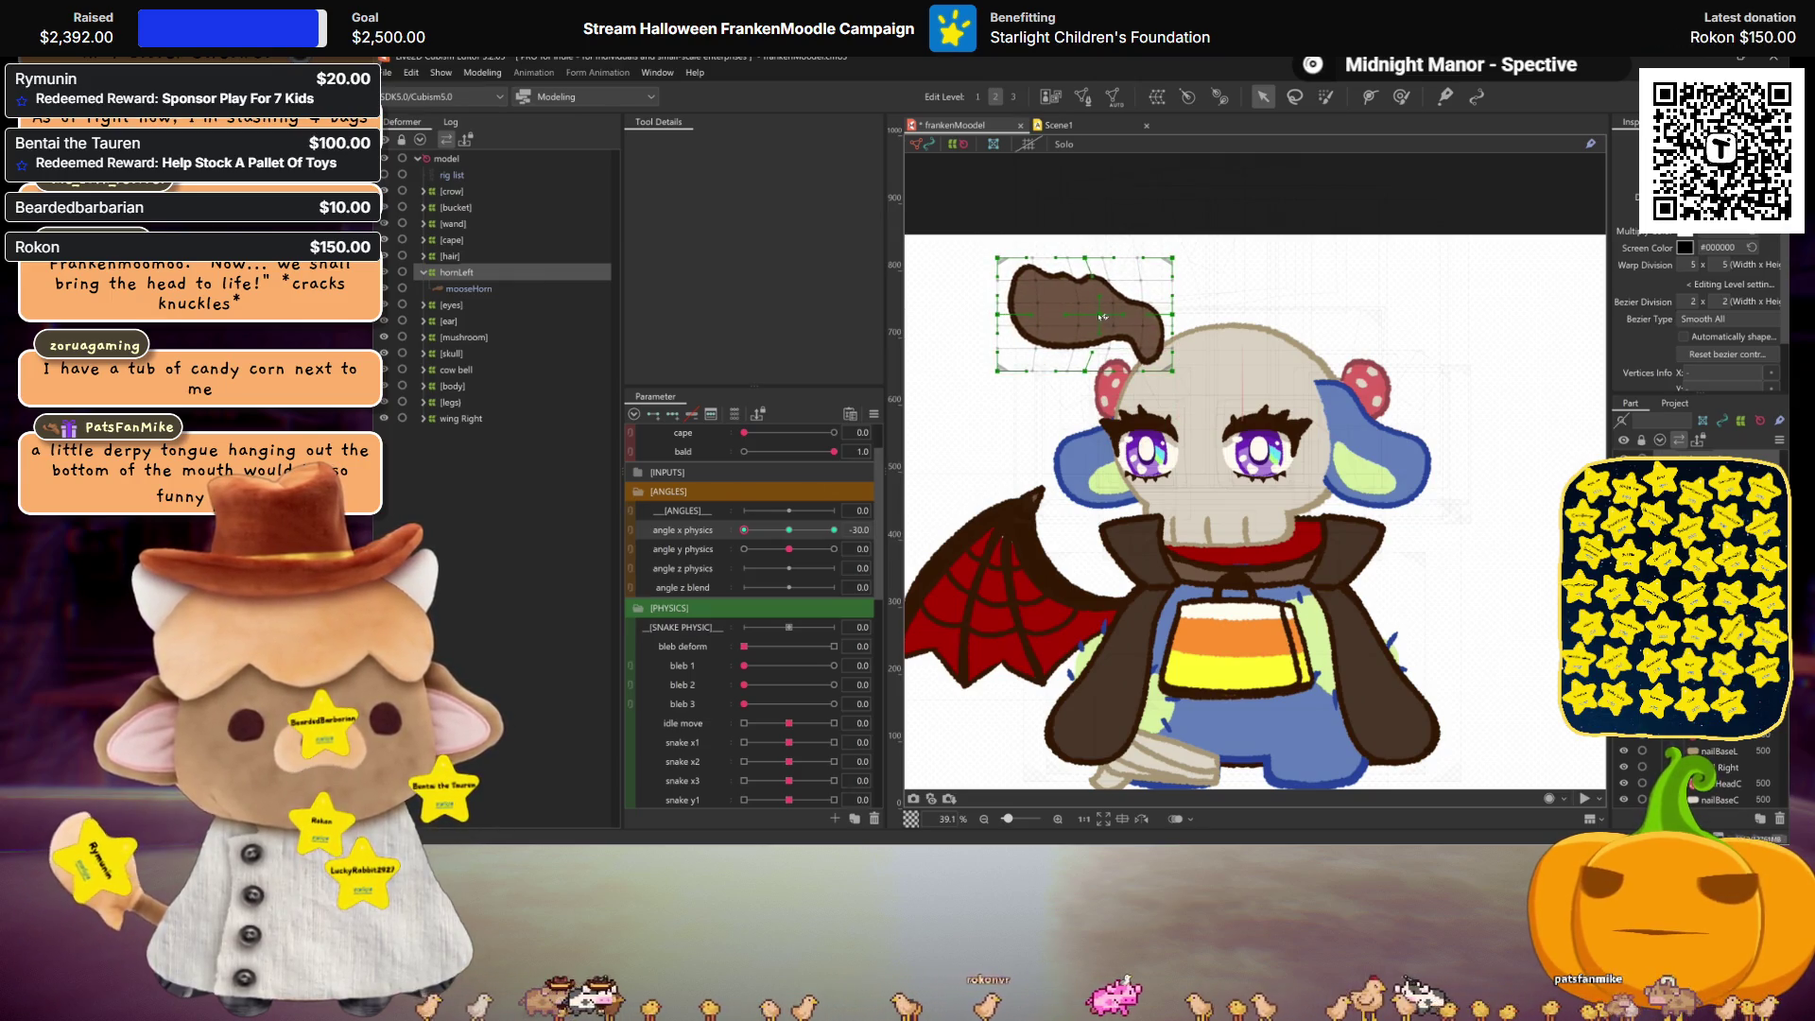
# Step: Nudge the horn's top-left corner slightly left, check the turn, and reset angle x to 0
pyautogui.hotkey('ctrl', 'h')
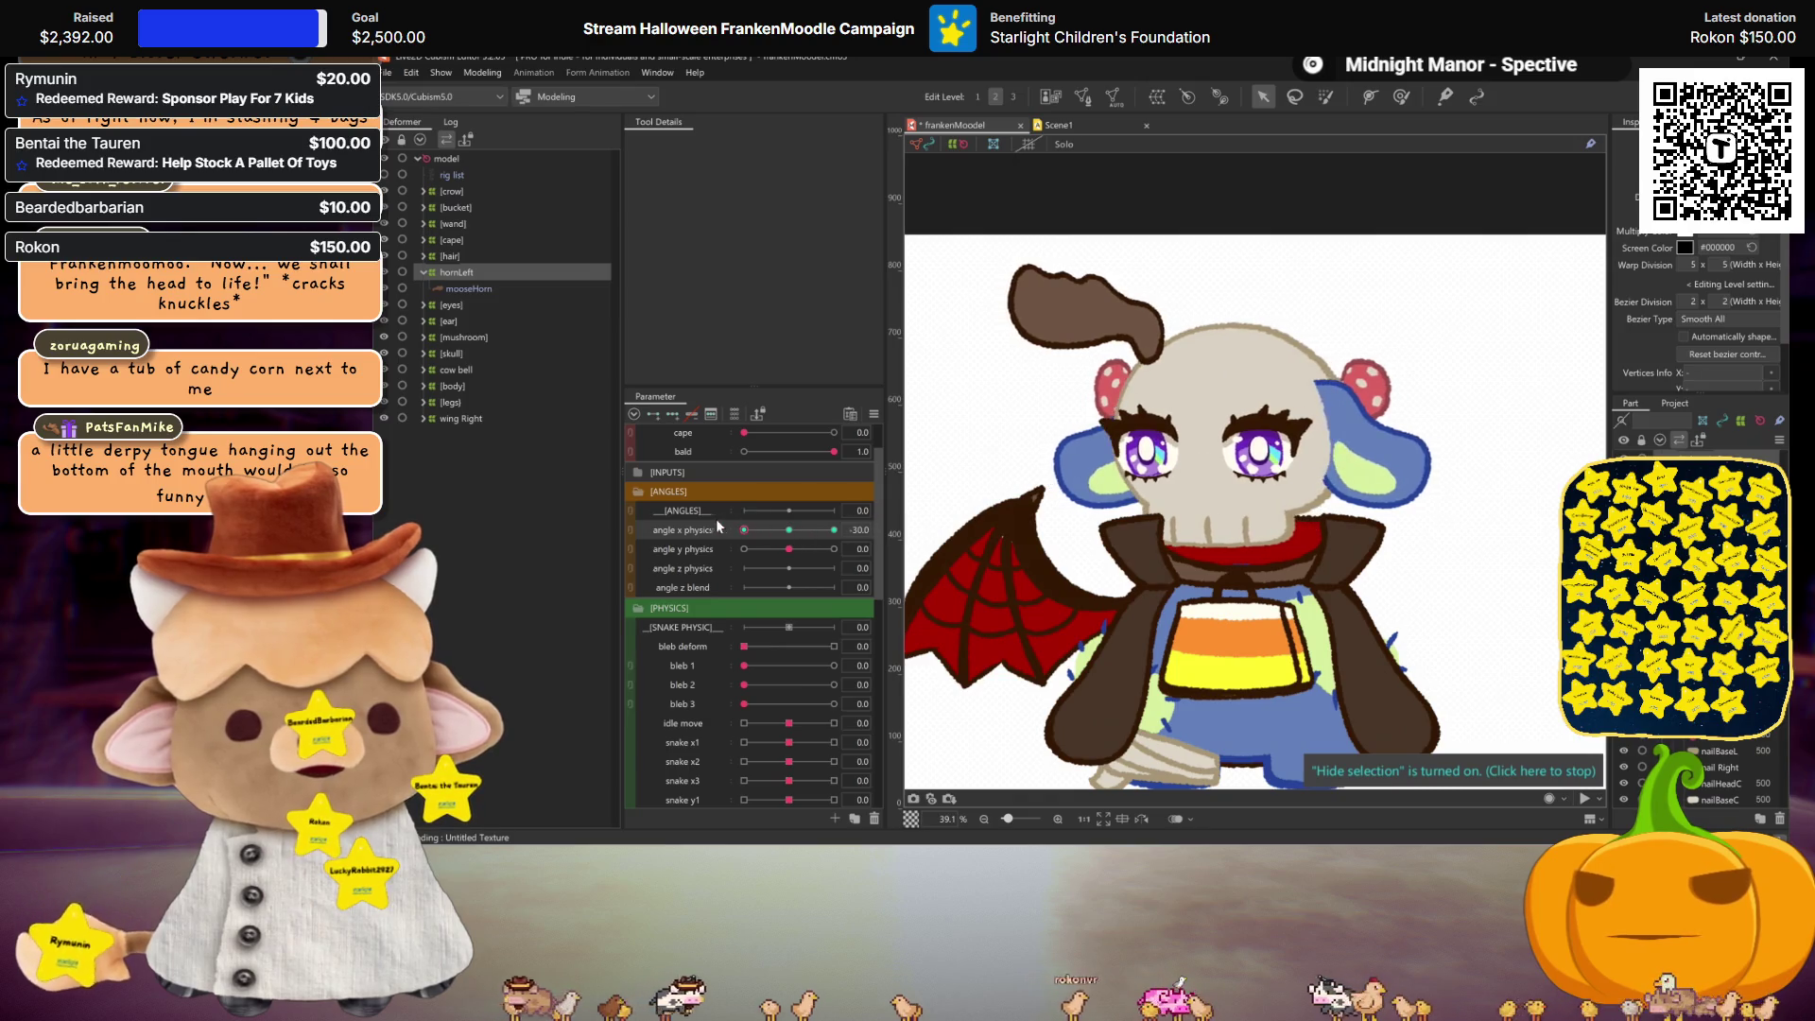
pyautogui.moveTo(744, 529)
pyautogui.mouseDown()
pyautogui.moveTo(832, 529)
pyautogui.moveTo(744, 529)
pyautogui.mouseUp()
pyautogui.click(1012, 267)
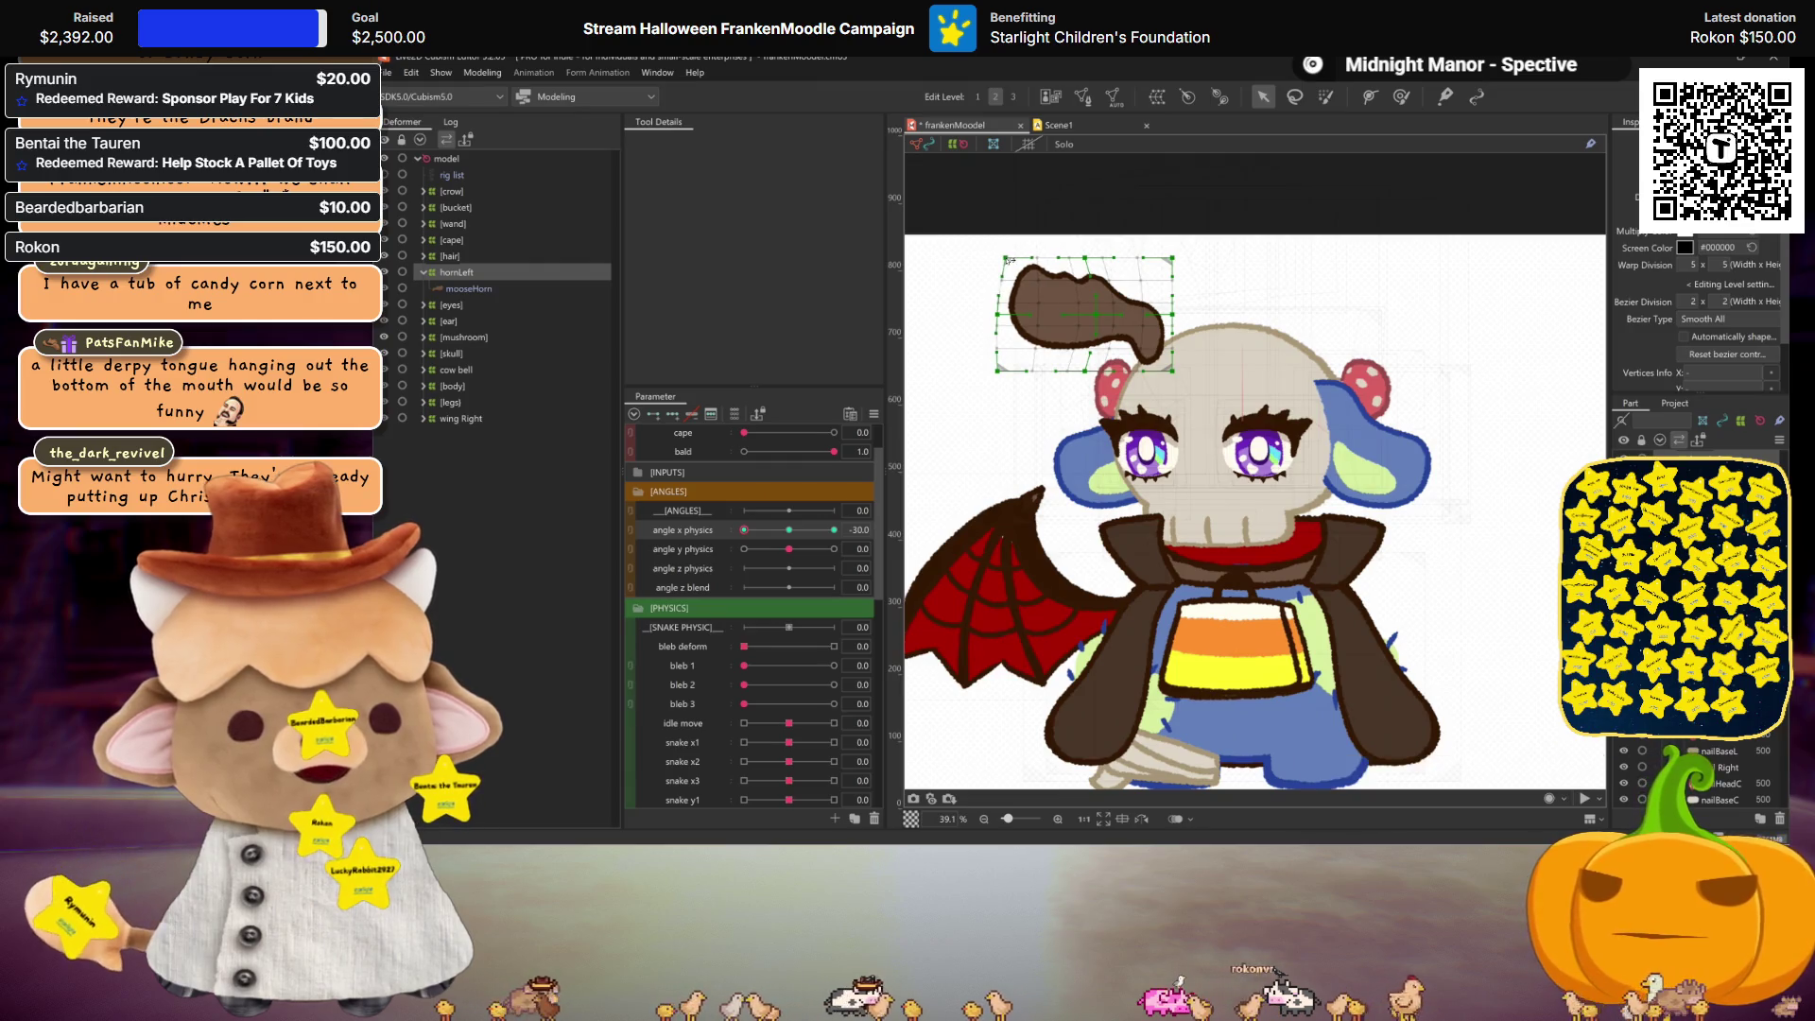
pyautogui.moveTo(998, 258); pyautogui.dragTo(992, 257)
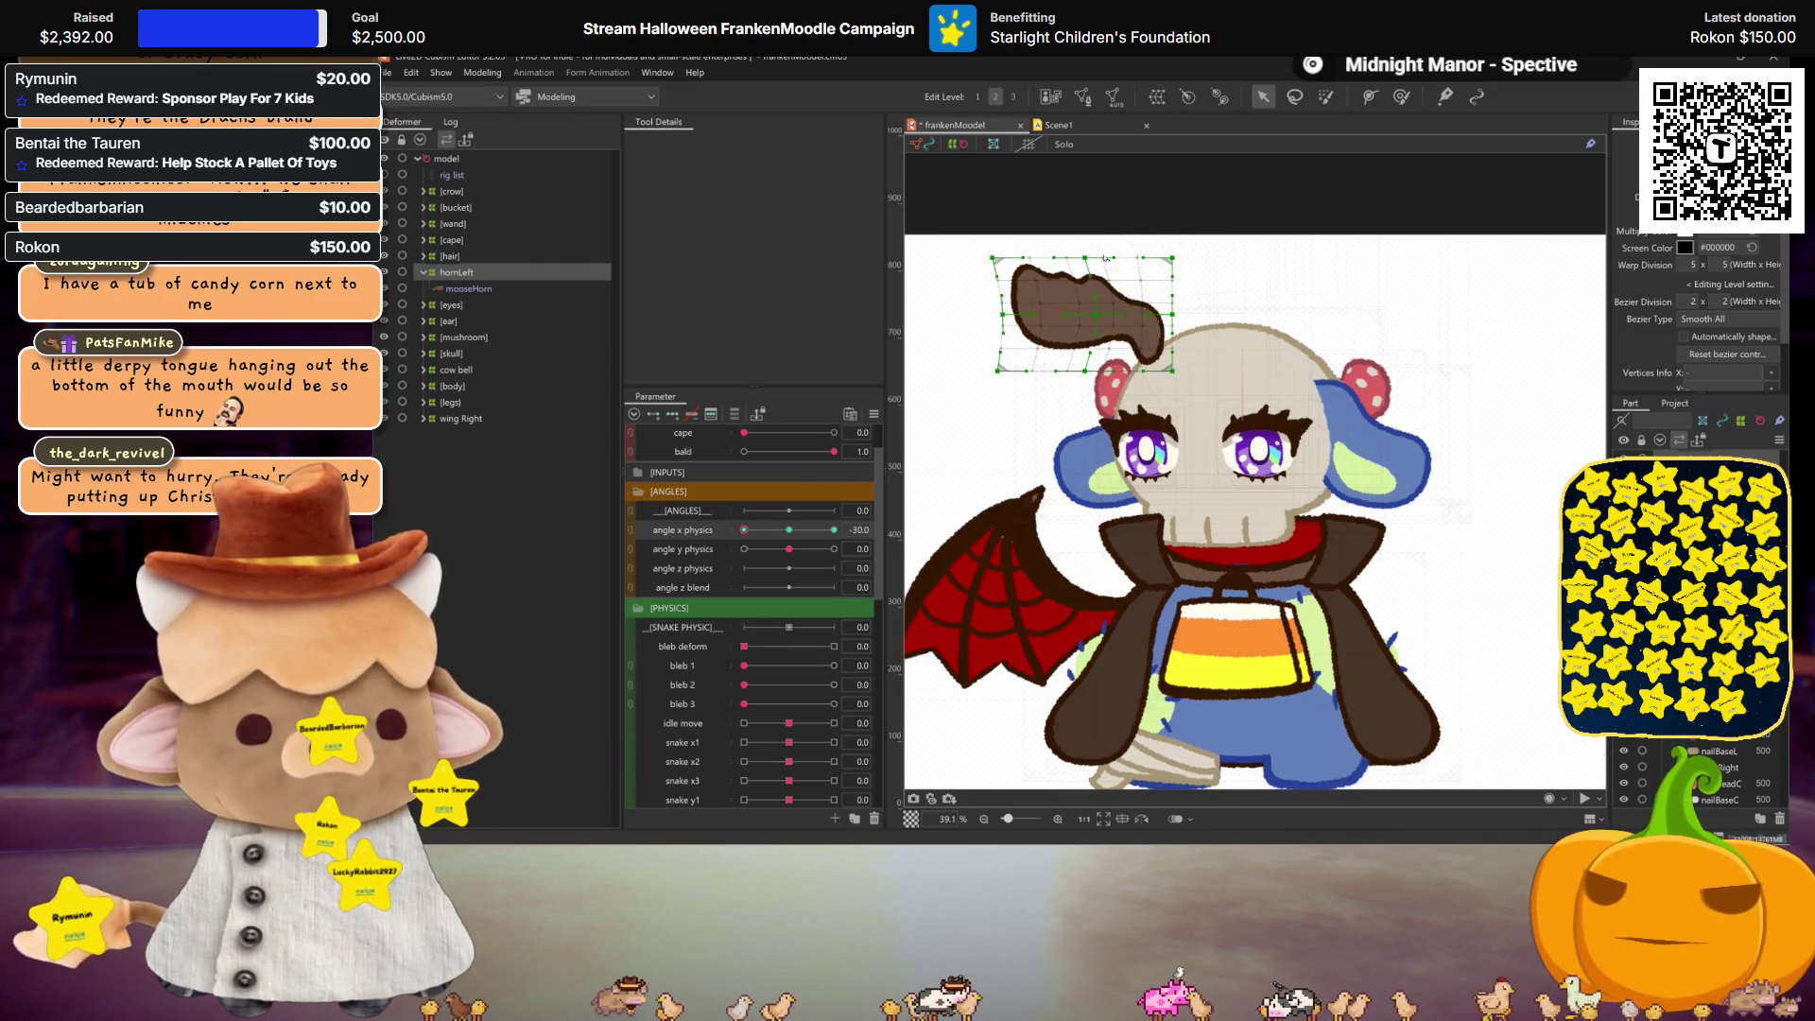
pyautogui.click(782, 530)
pyautogui.moveTo(782, 530)
pyautogui.mouseDown()
pyautogui.moveTo(722, 508)
pyautogui.moveTo(797, 513)
pyautogui.moveTo(723, 520)
pyautogui.mouseUp()
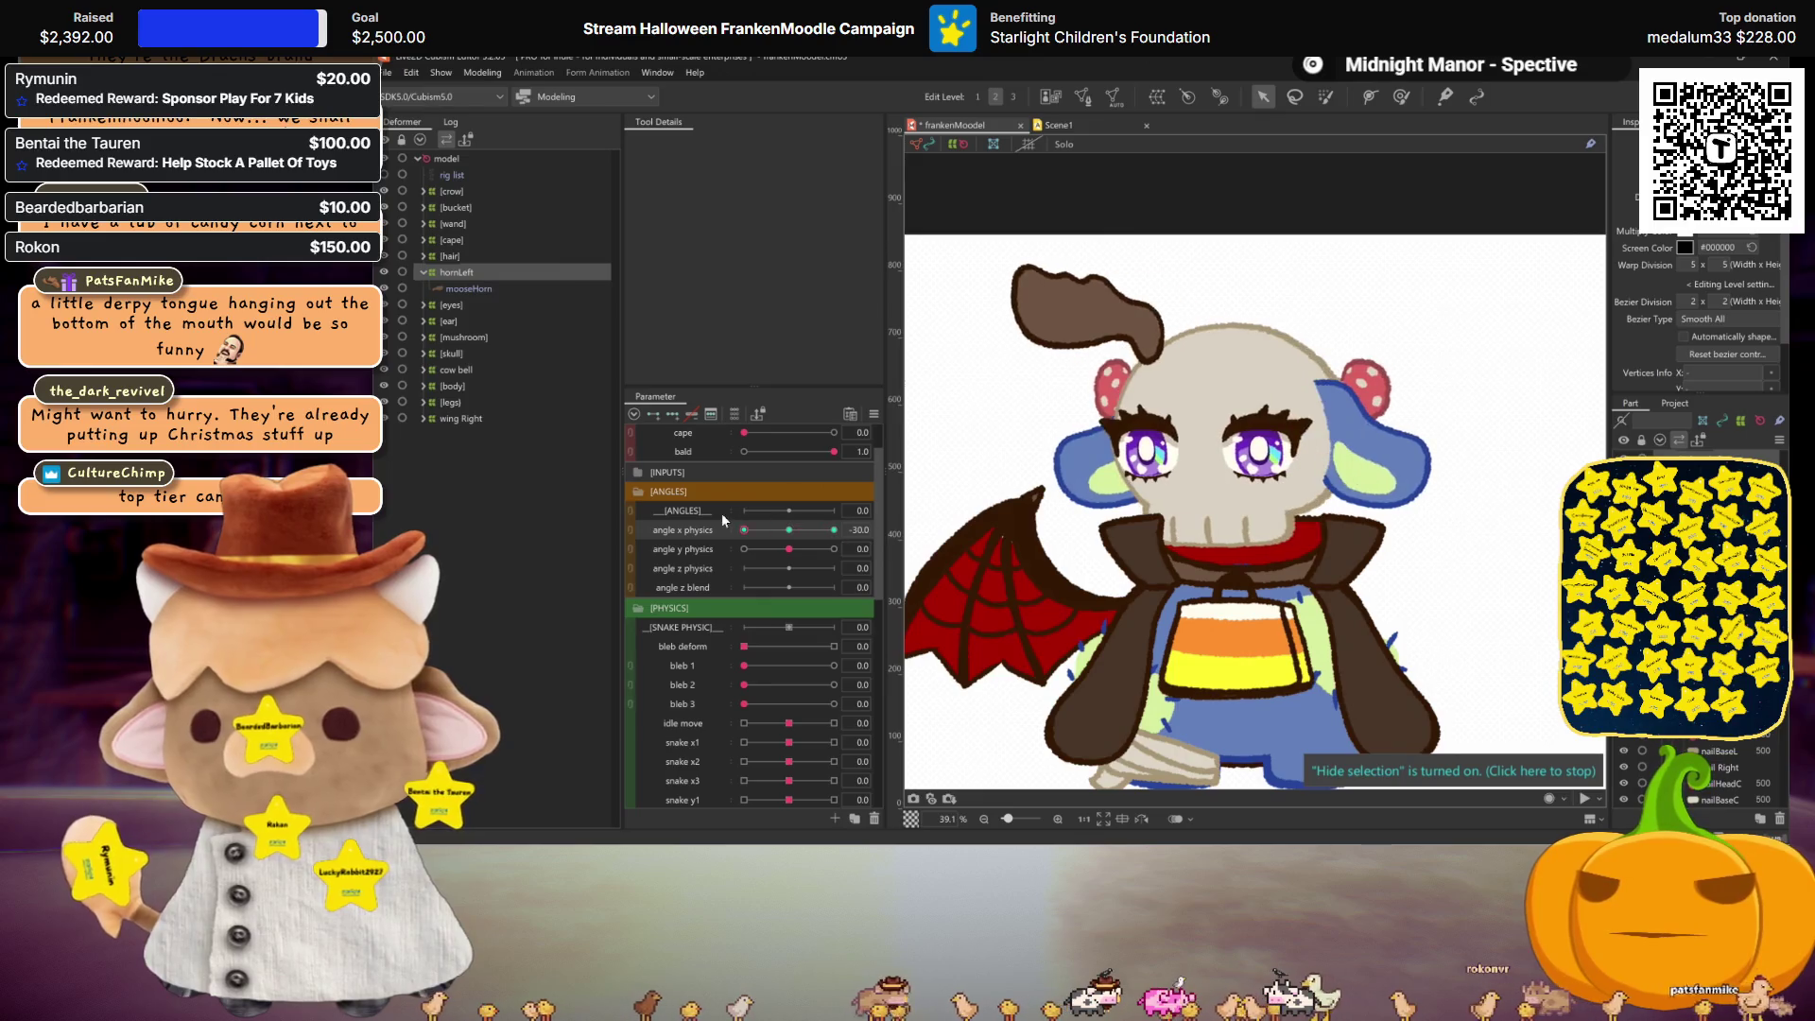
pyautogui.click(789, 530)
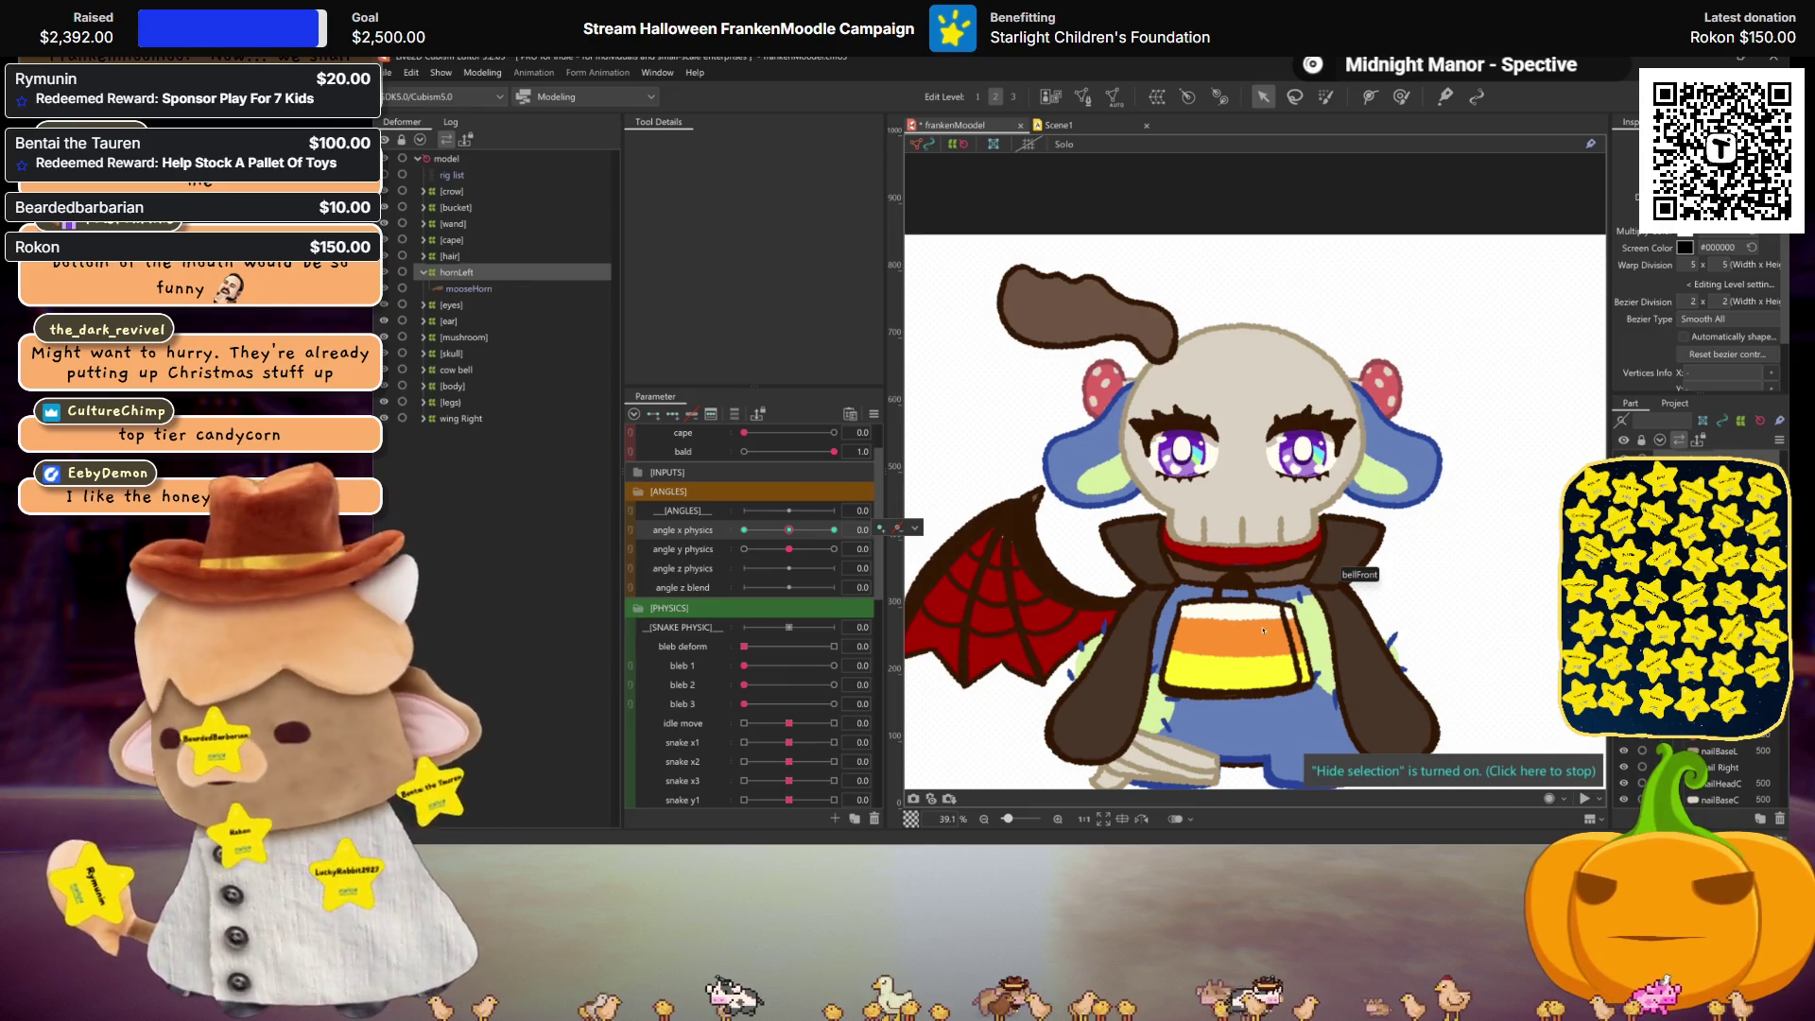
# Step: At angle y physics 30, raise the hornLeft deformer and horn art mesh about 10 px
pyautogui.moveTo(788, 530); pyautogui.dragTo(475, 507)
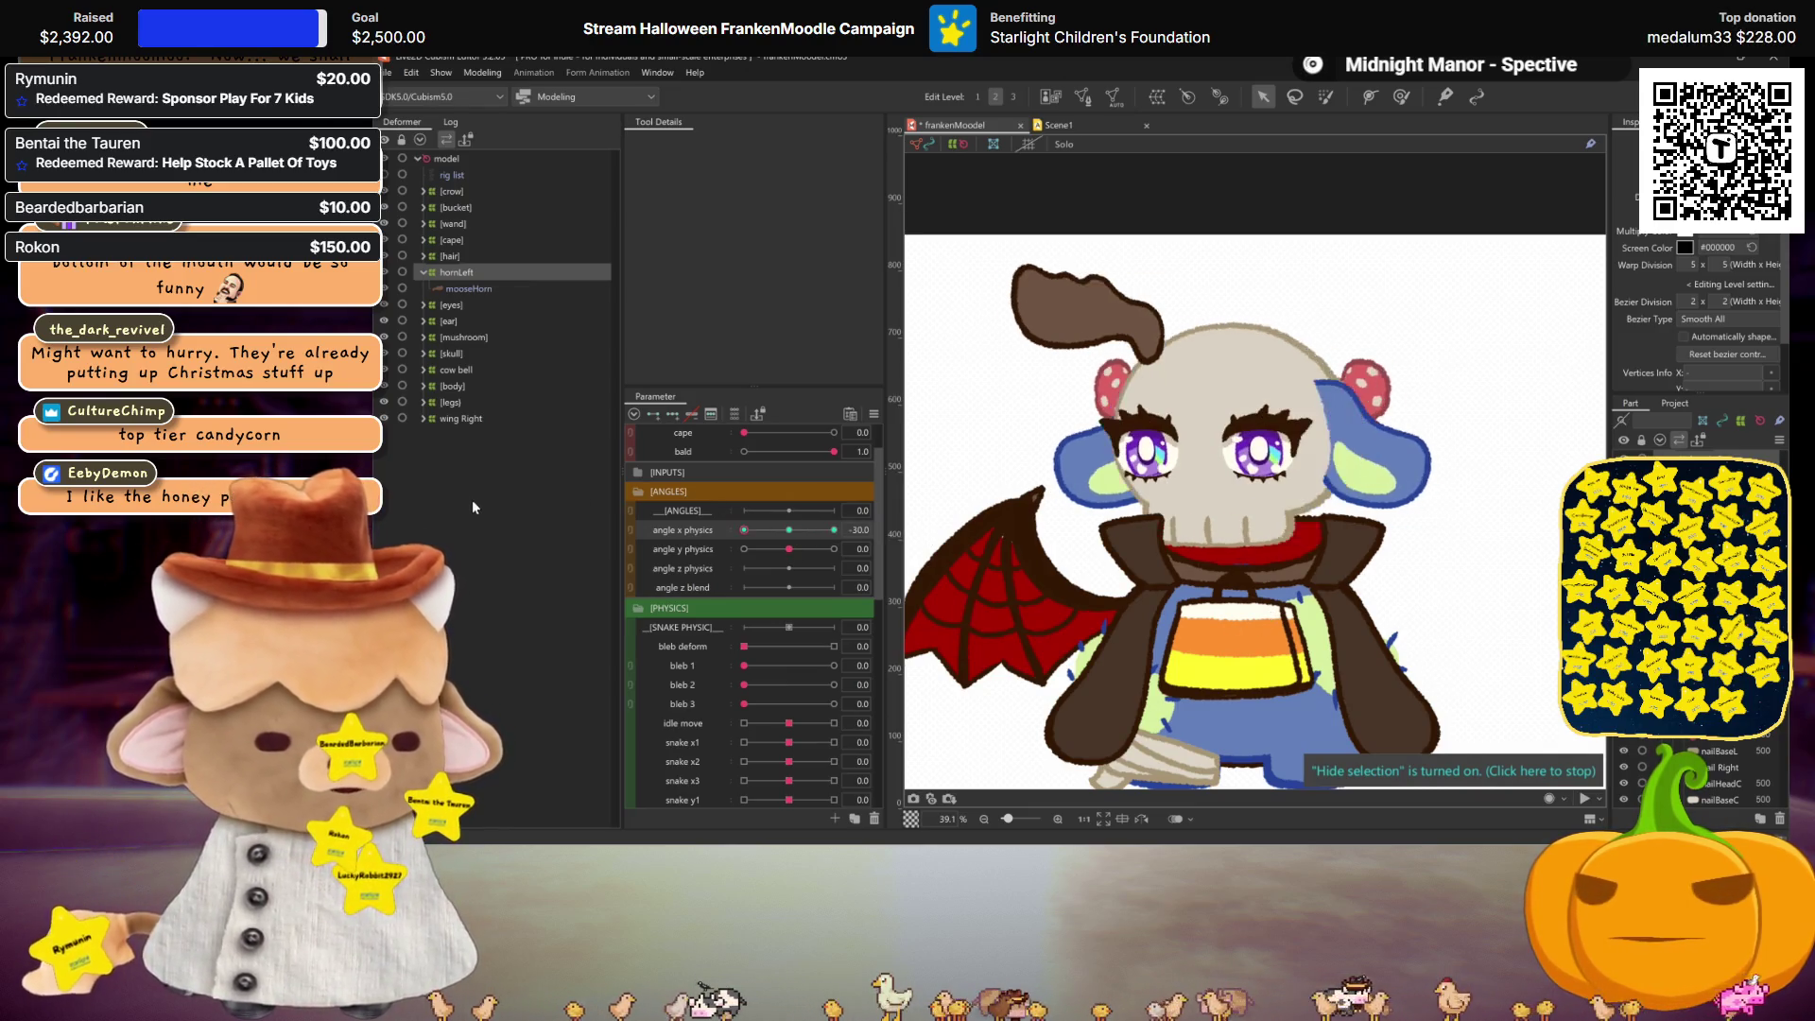
pyautogui.click(789, 530)
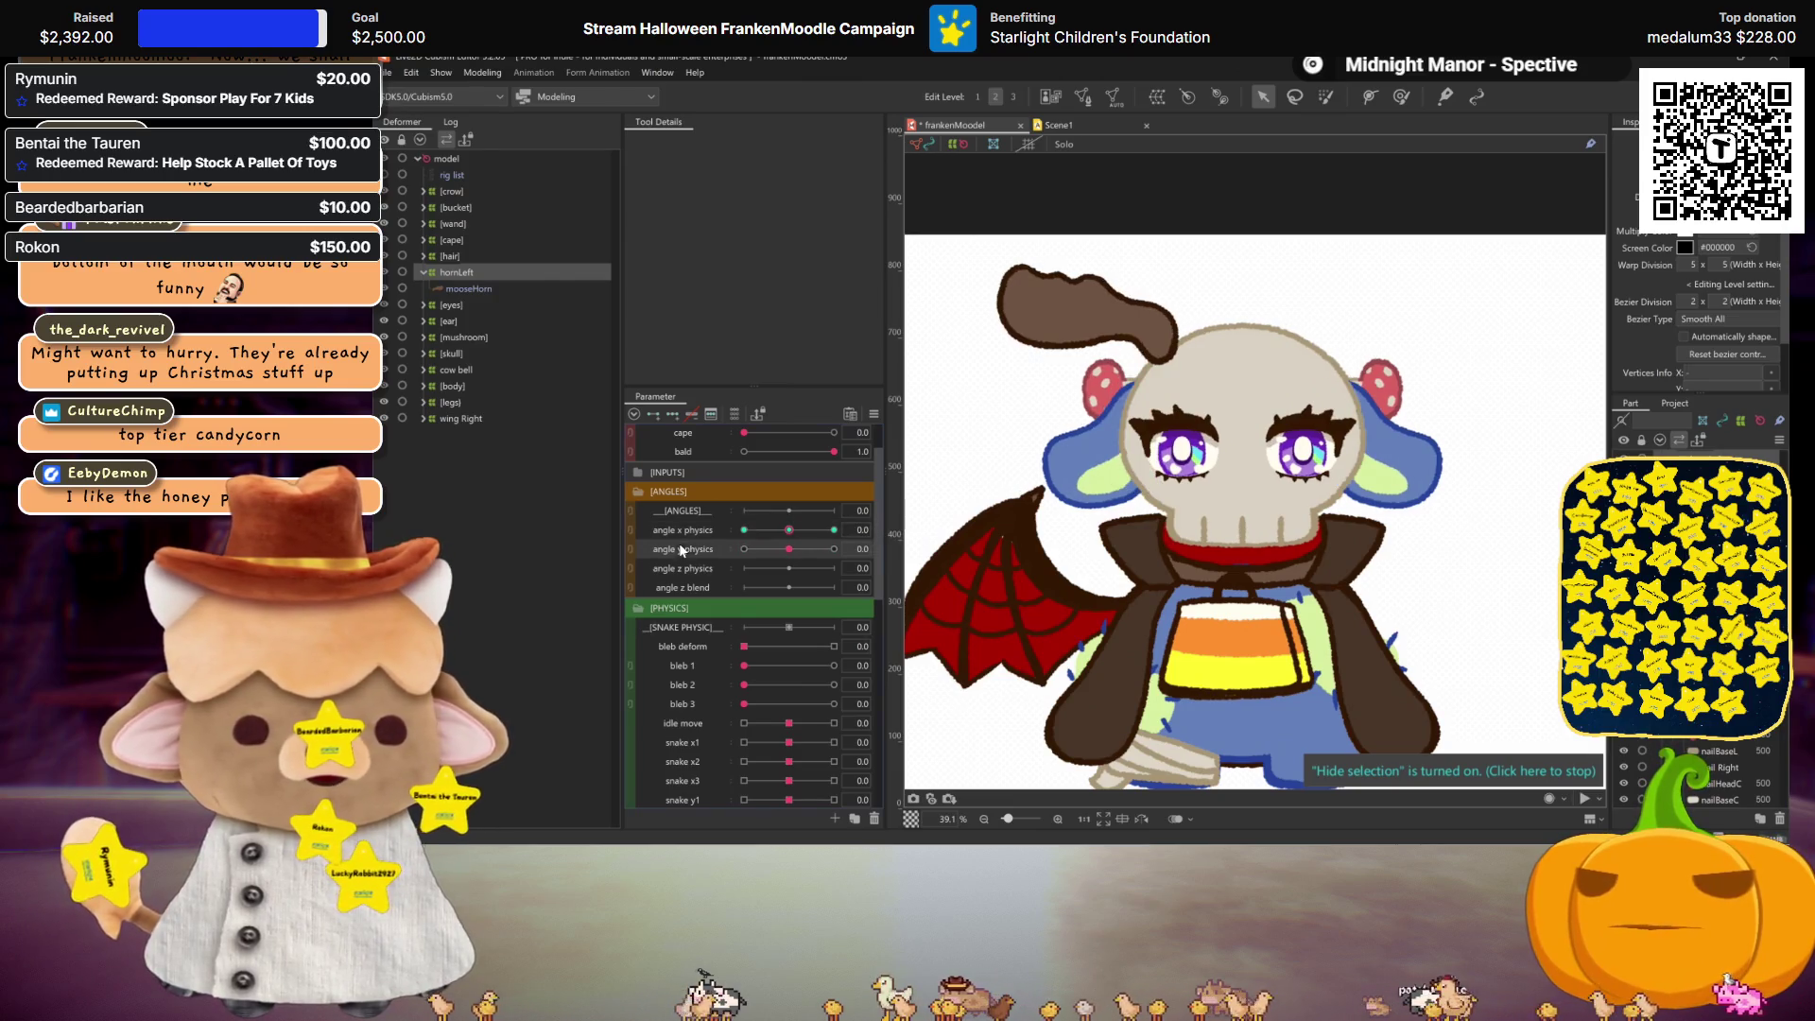
pyautogui.moveTo(788, 549); pyautogui.dragTo(836, 549)
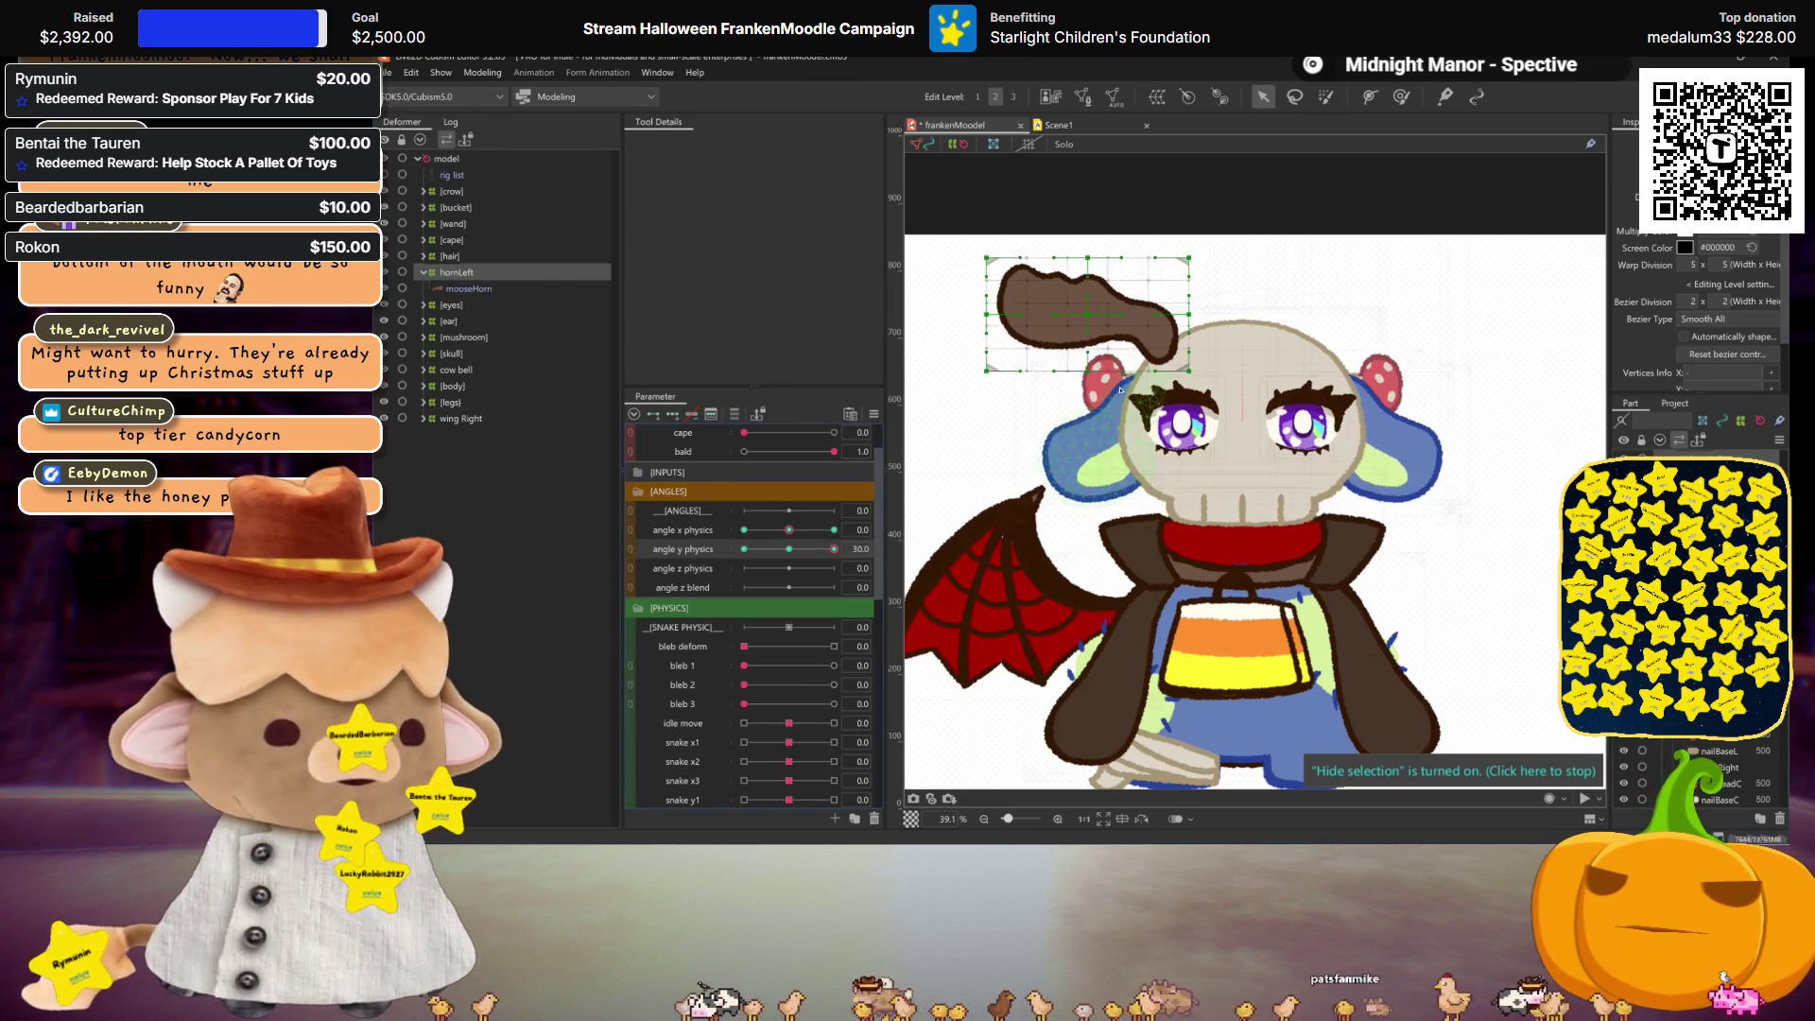
pyautogui.click(1071, 309)
pyautogui.moveTo(1088, 317); pyautogui.dragTo(1087, 305)
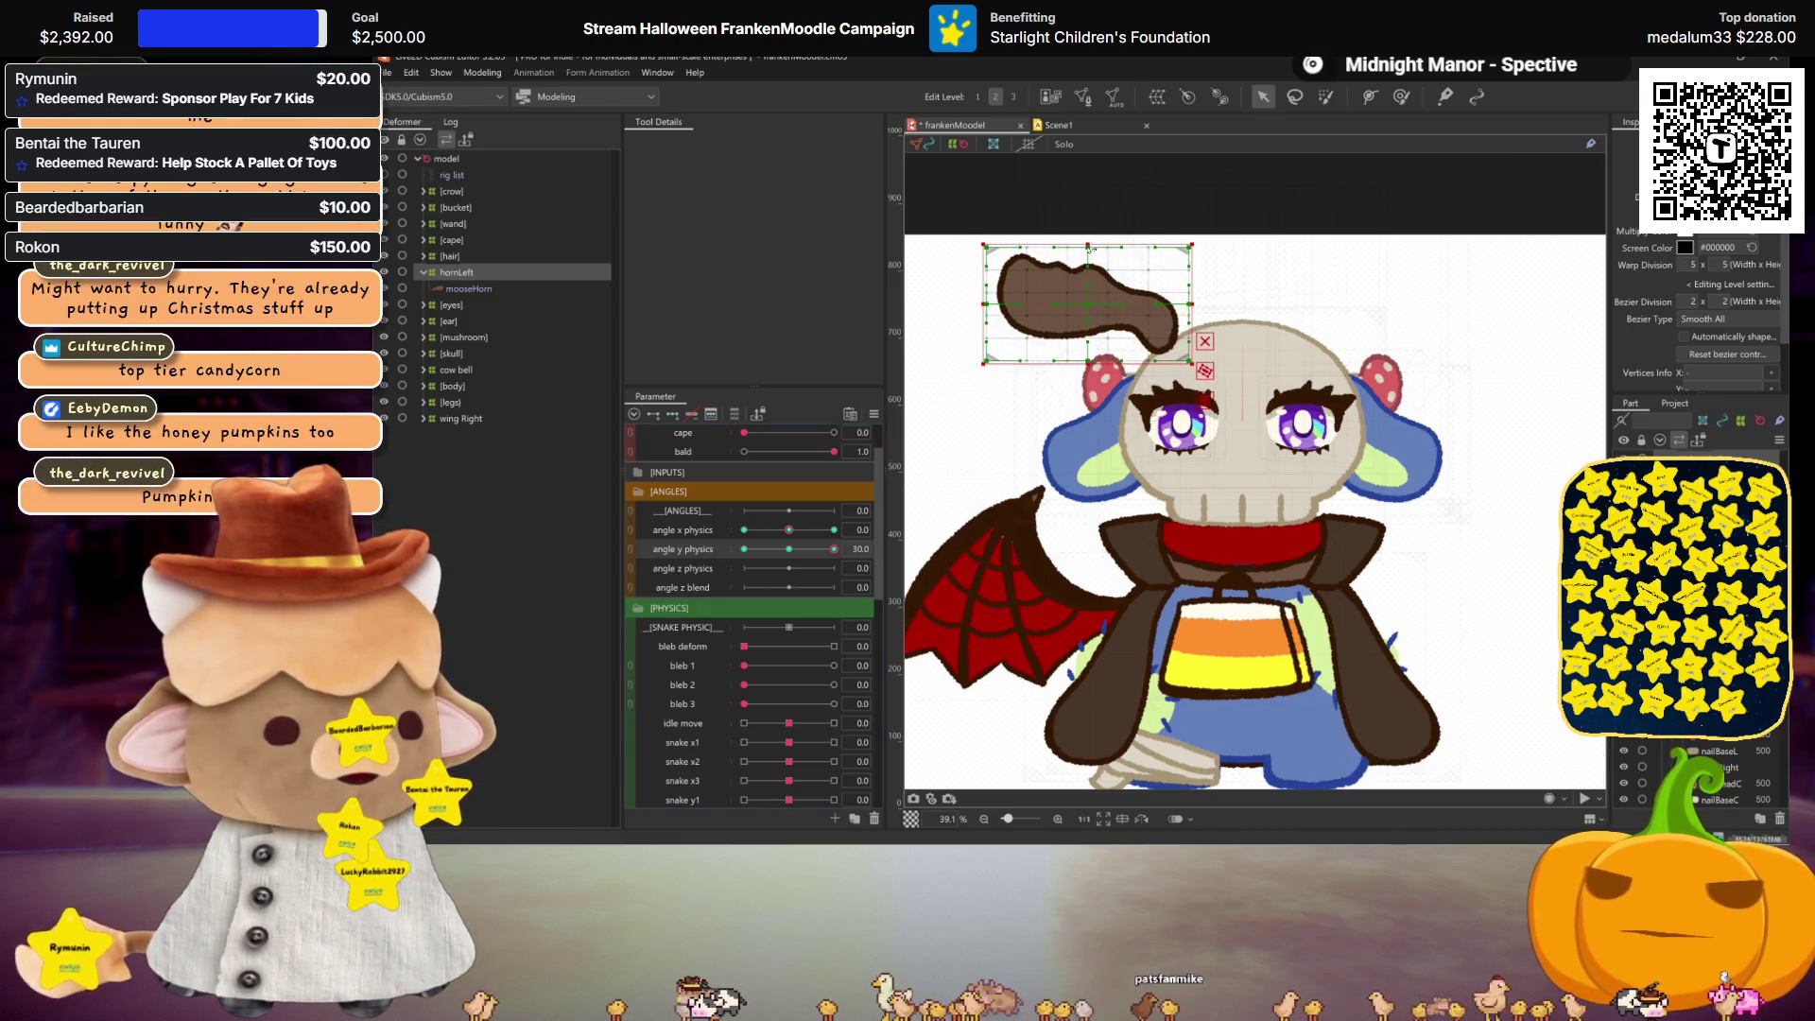
pyautogui.click(1089, 307)
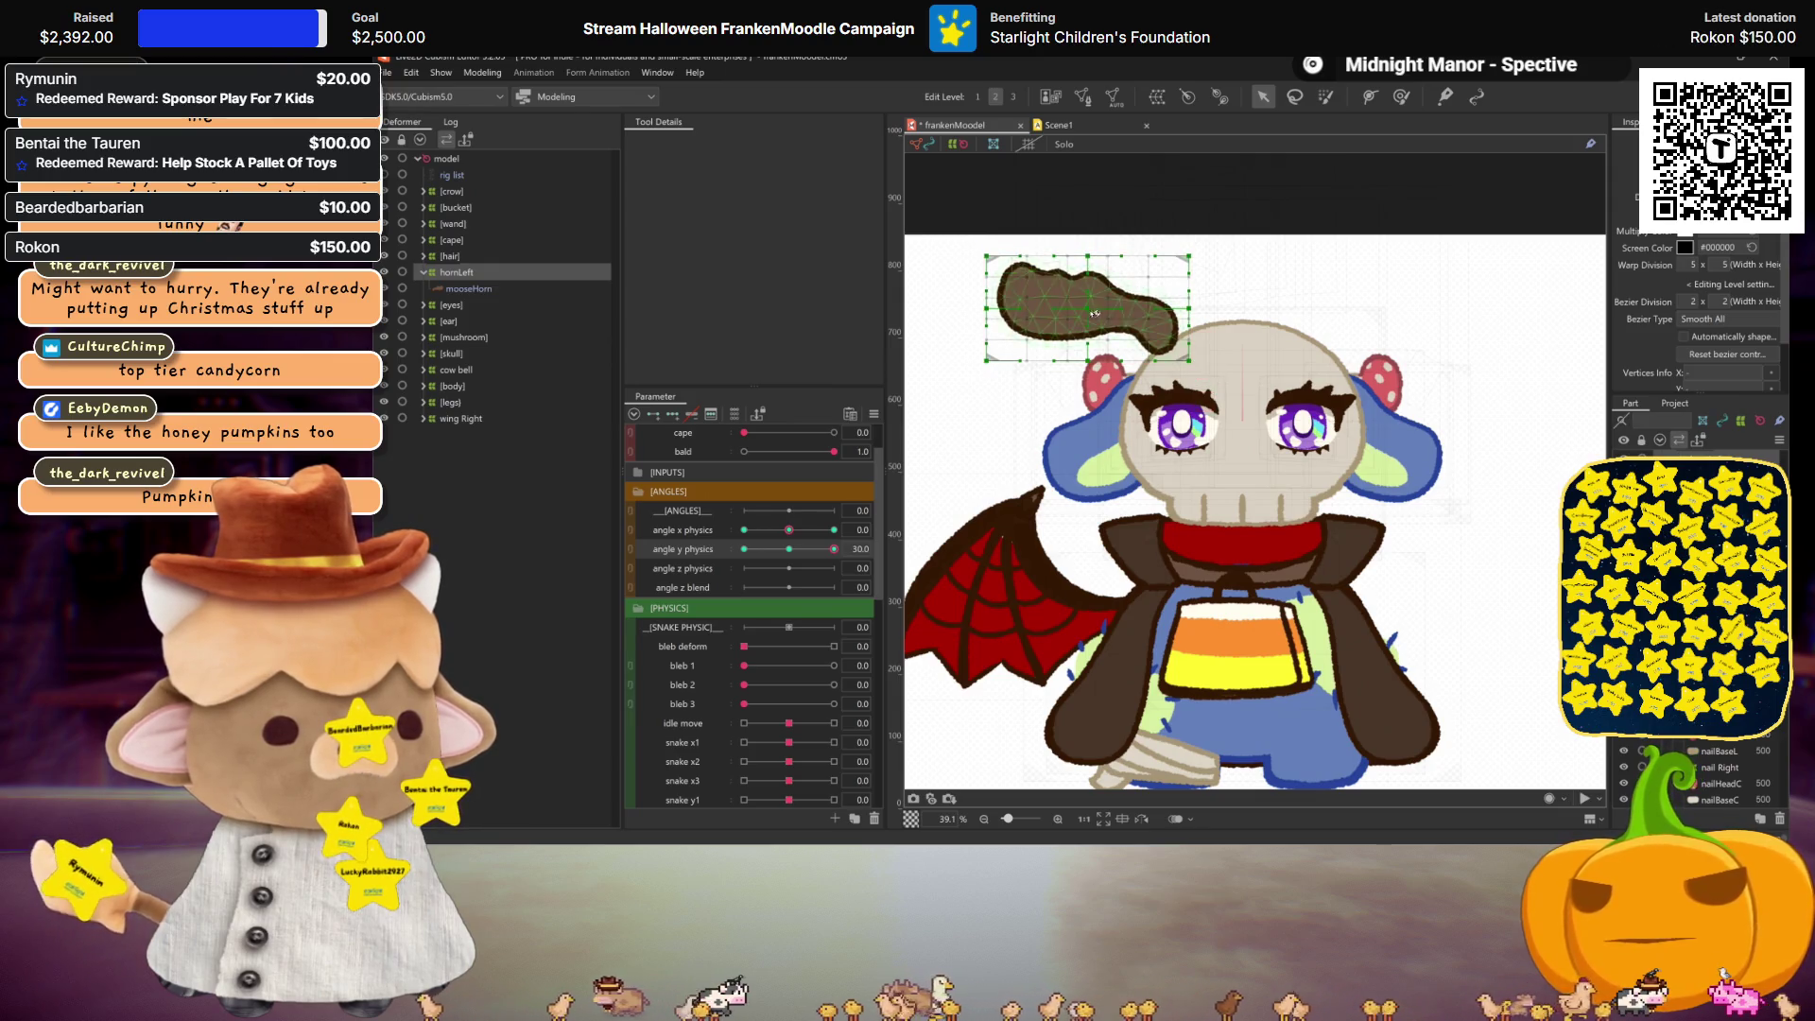
pyautogui.moveTo(1093, 310); pyautogui.dragTo(1094, 298)
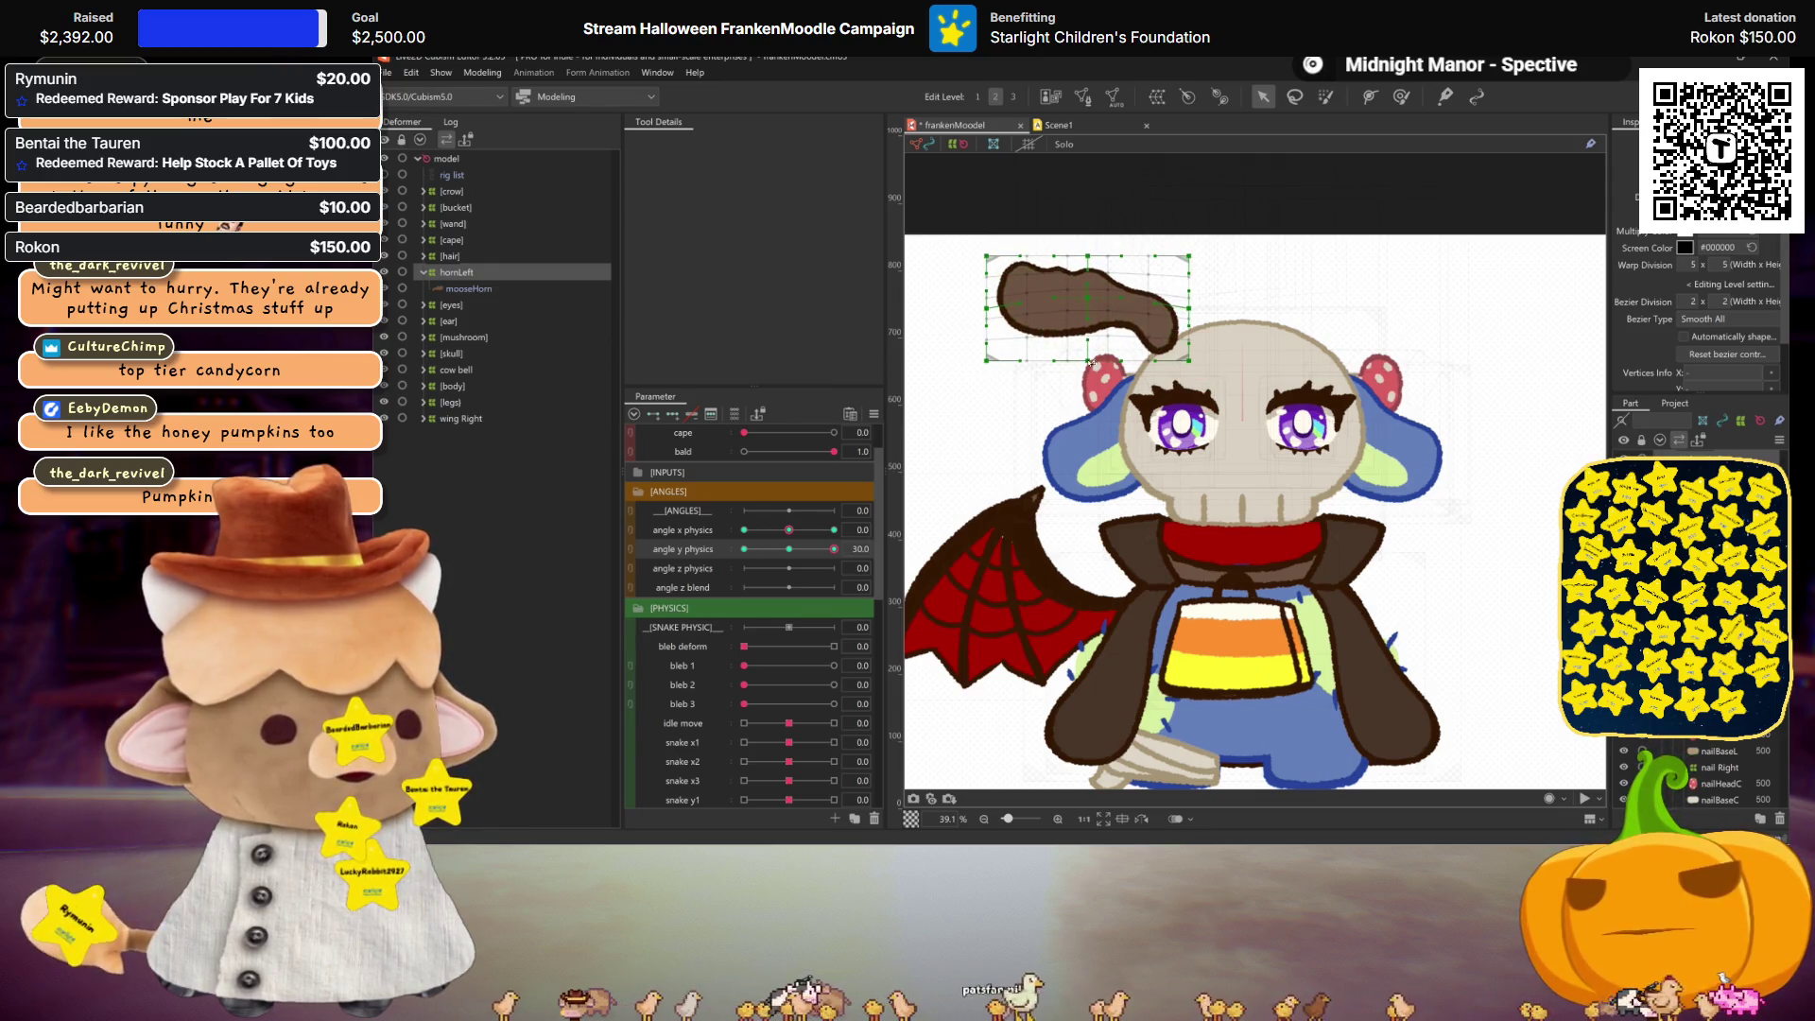
pyautogui.hotkey('ctrl', 'h')
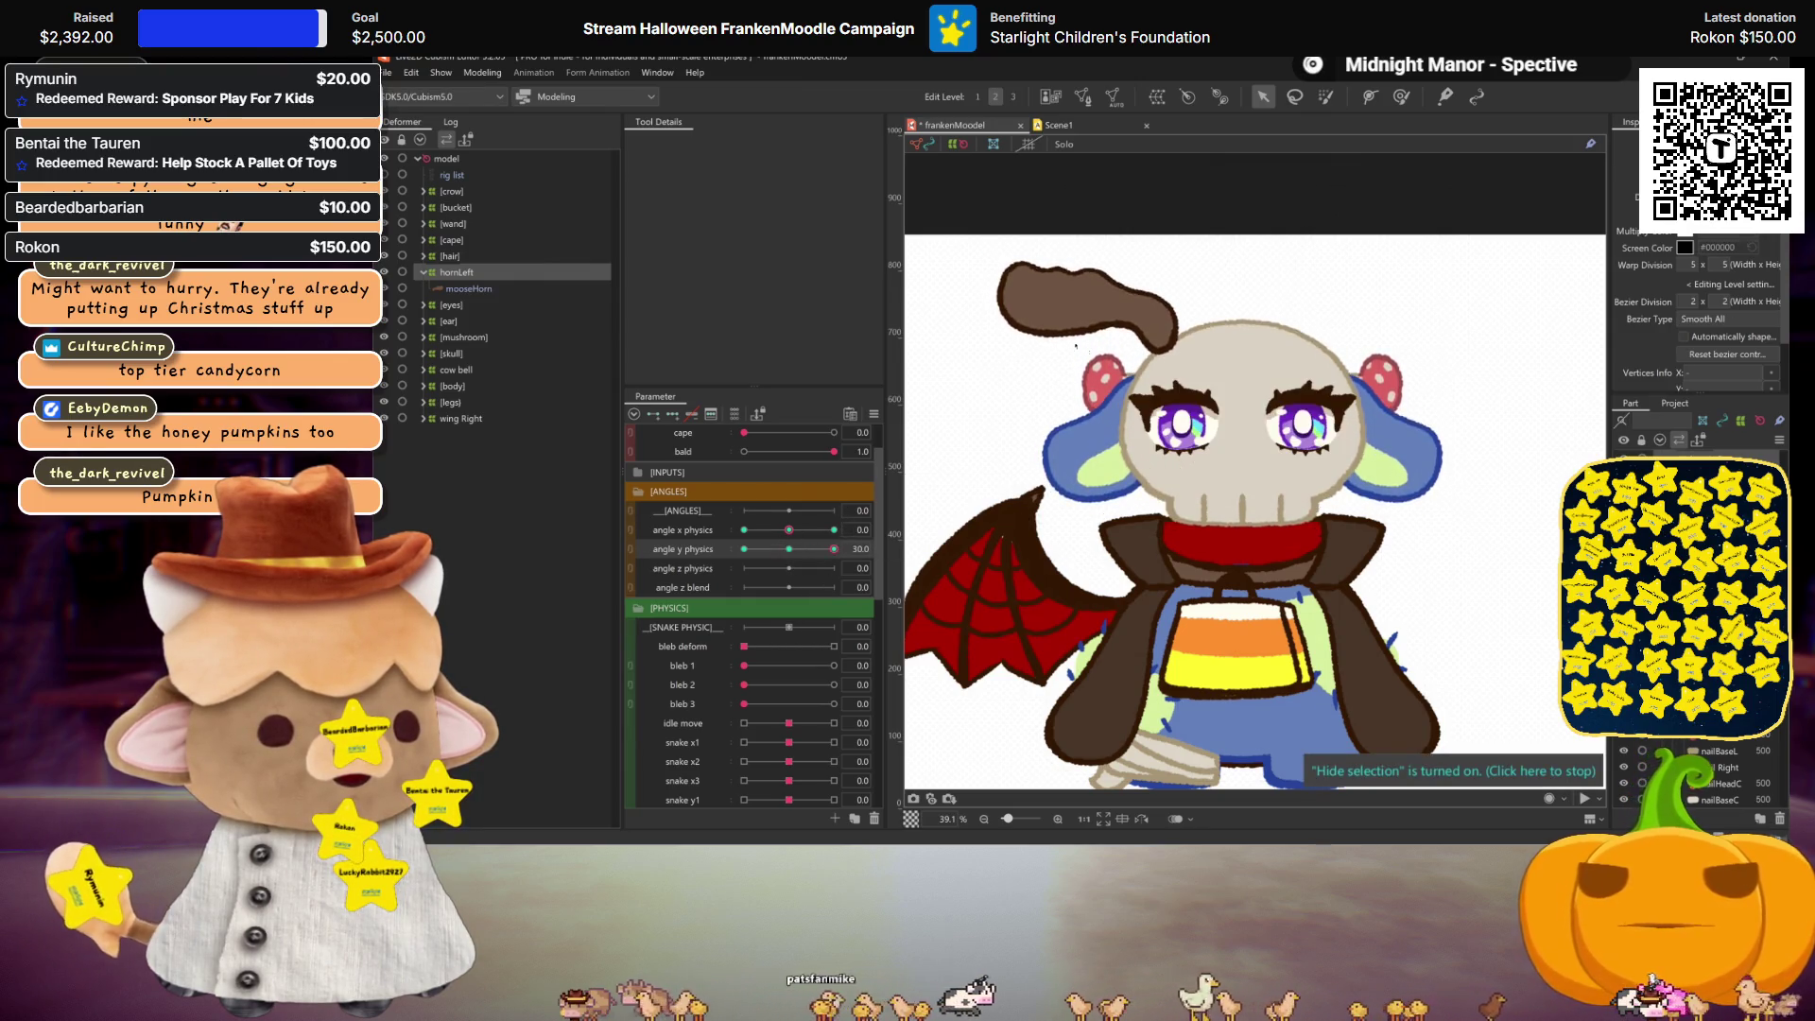
# Step: Set up a horizontal Flip of hornLeft with angle y physics reflected
pyautogui.click(1075, 342)
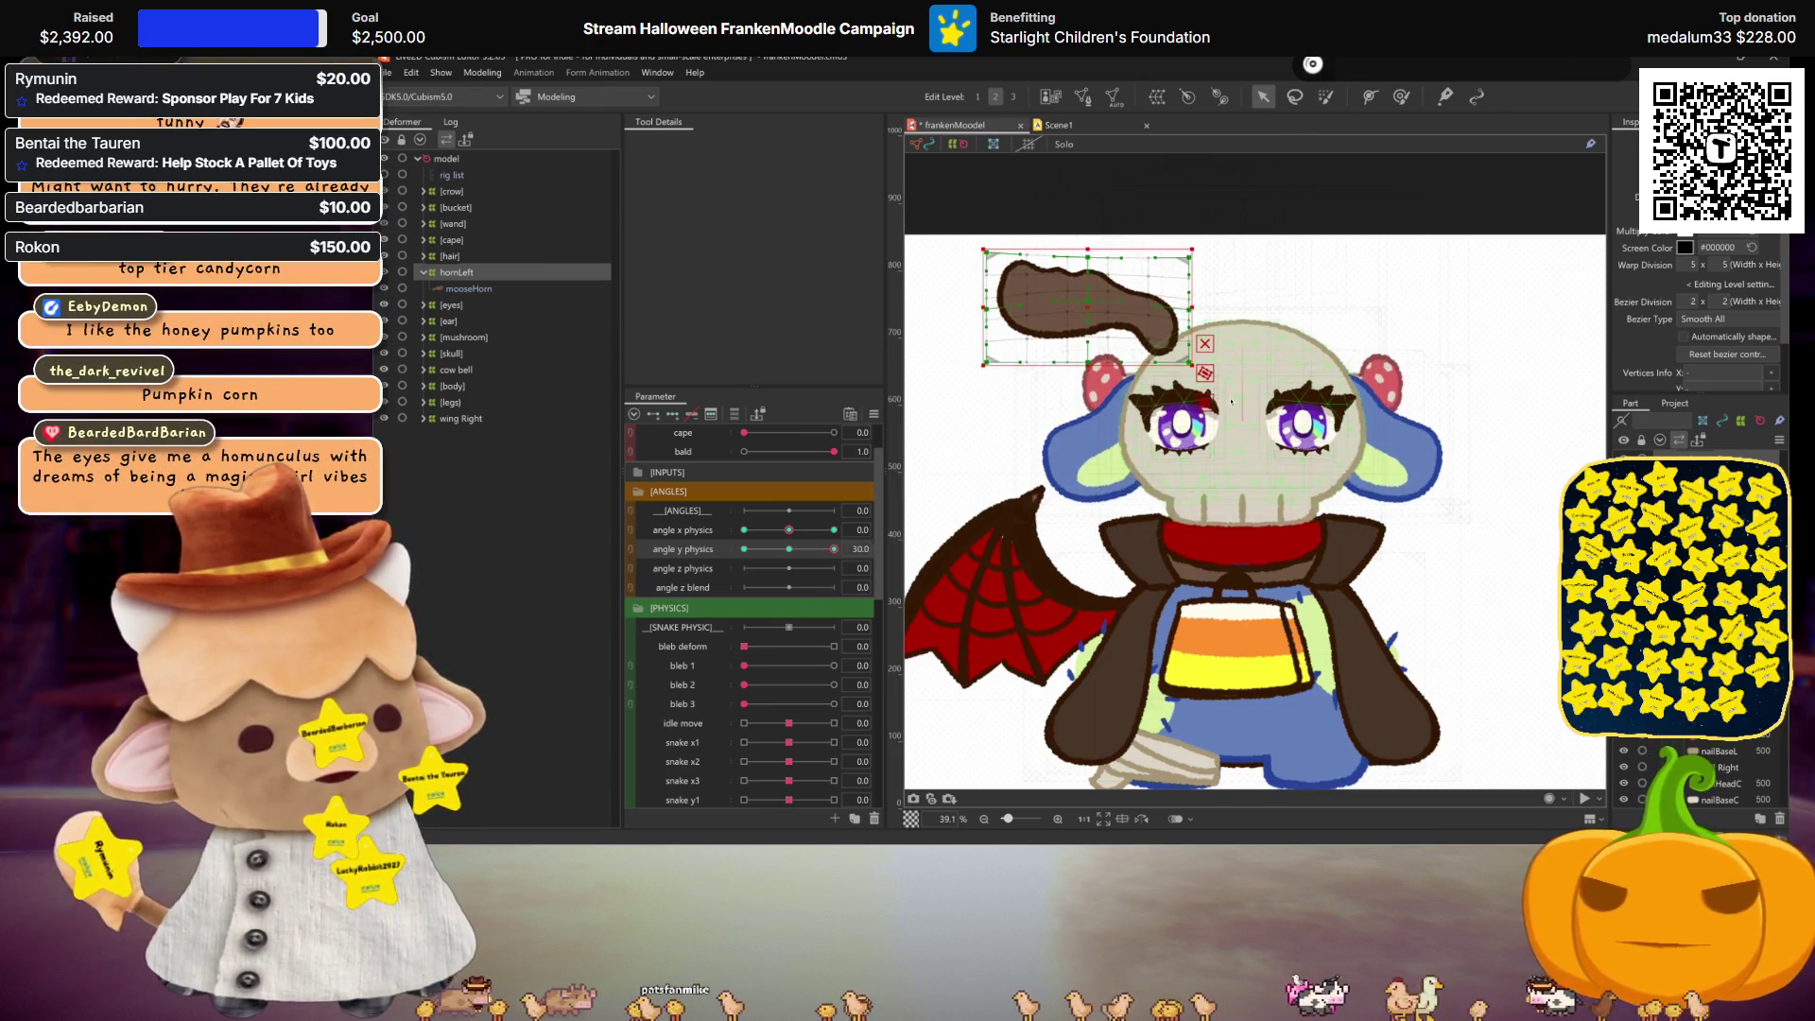
pyautogui.rightClick(1087, 312)
pyautogui.click(1049, 321)
pyautogui.click(1047, 586)
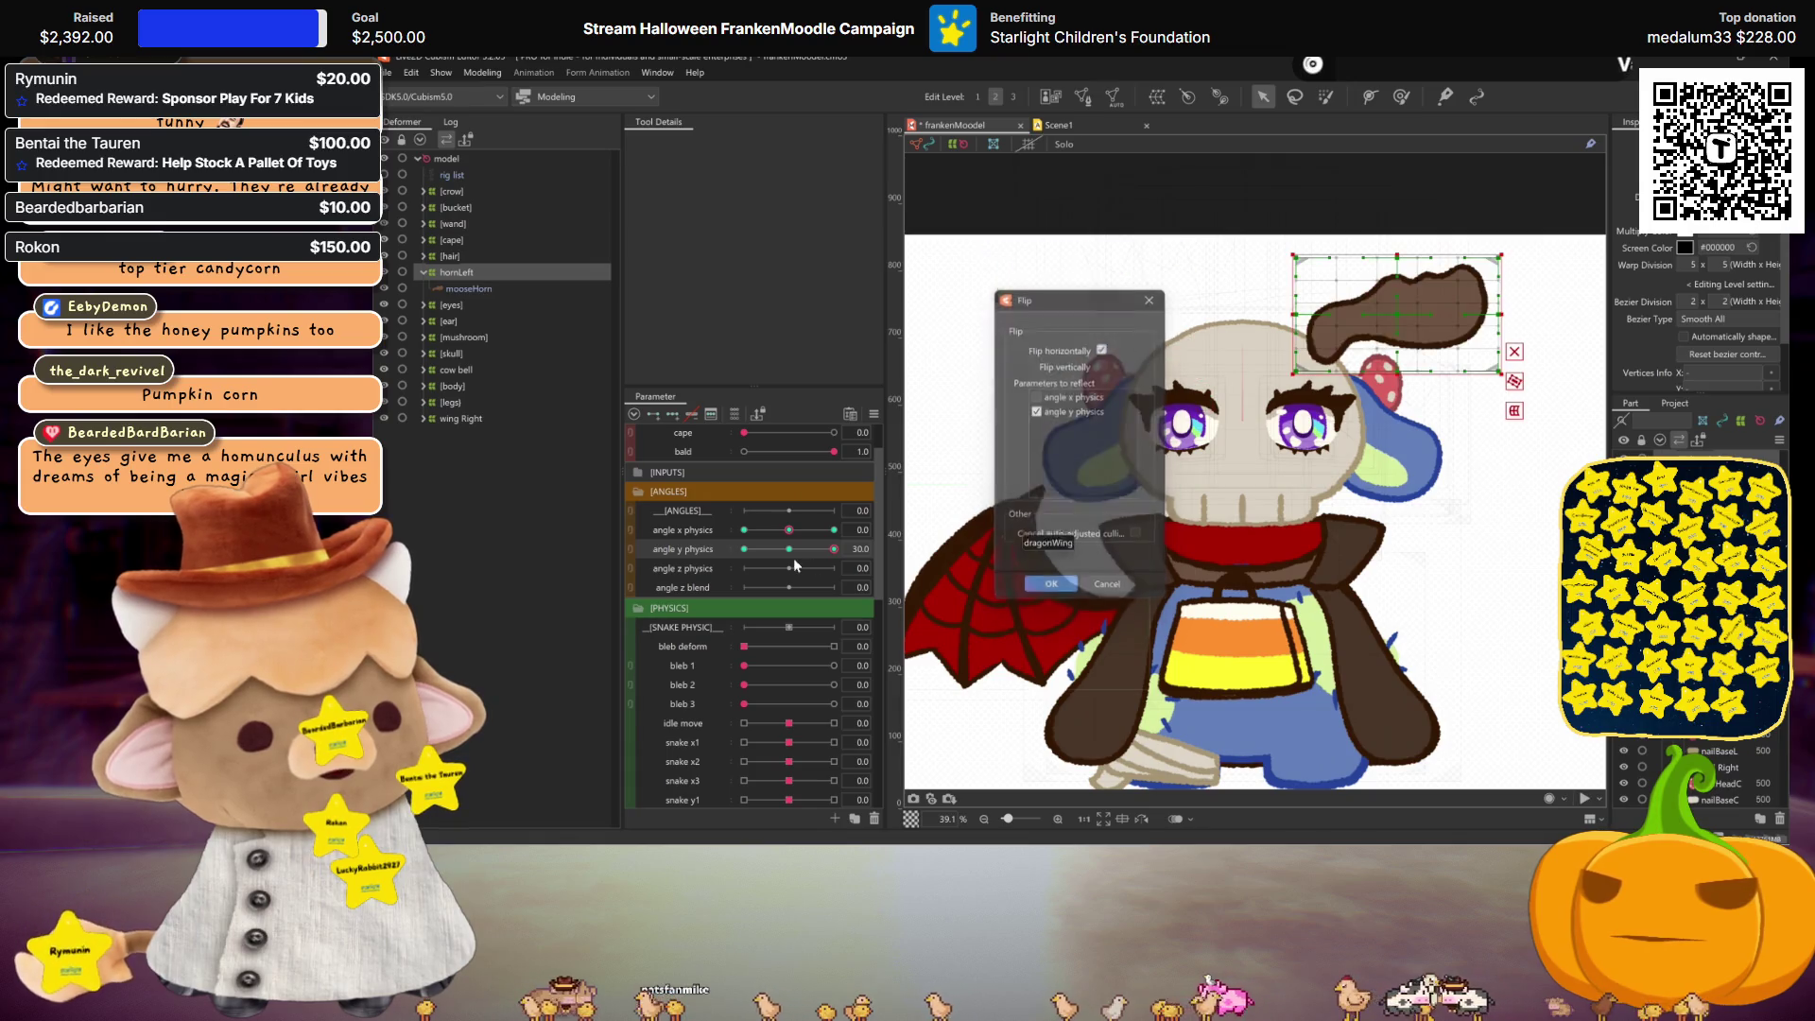
# Step: Apply the horizontal Motion Mirroring to hornLeft and select the horn deformer
pyautogui.doubleClick(1204, 449)
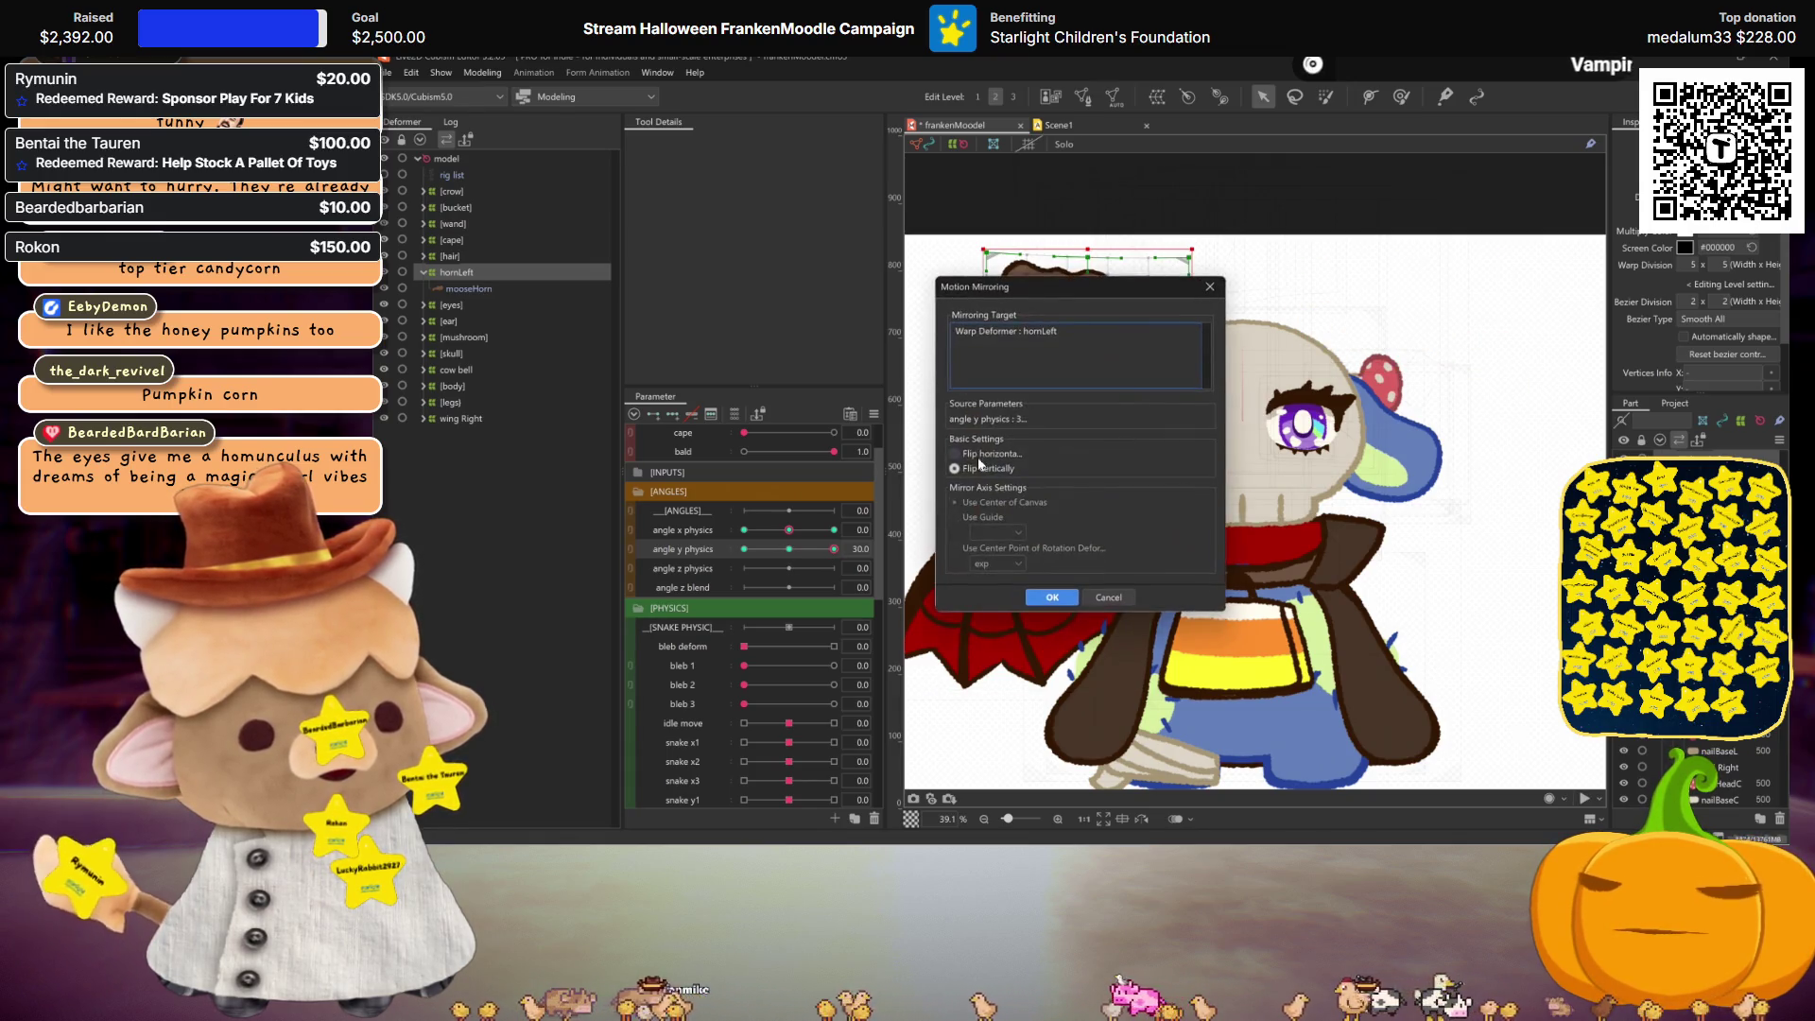
pyautogui.click(1045, 593)
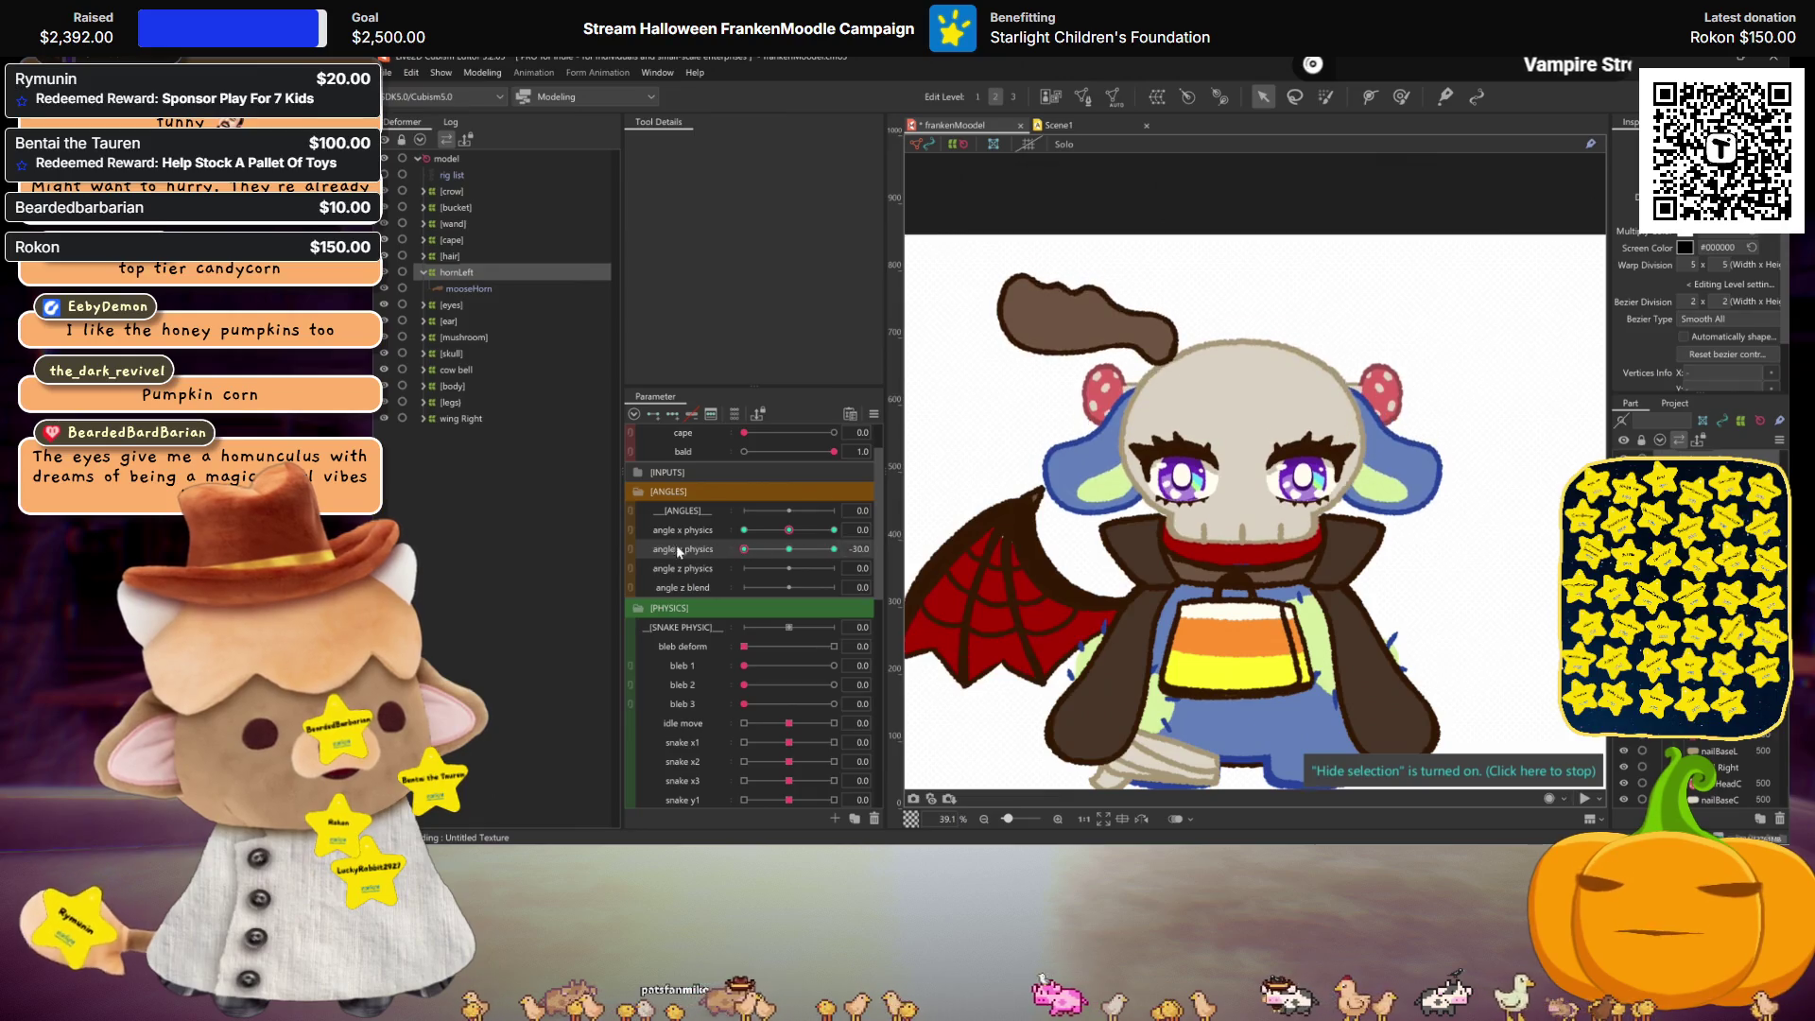
pyautogui.click(1082, 342)
pyautogui.moveTo(744, 549)
pyautogui.mouseDown()
pyautogui.moveTo(788, 545)
pyautogui.moveTo(744, 548)
pyautogui.mouseUp()
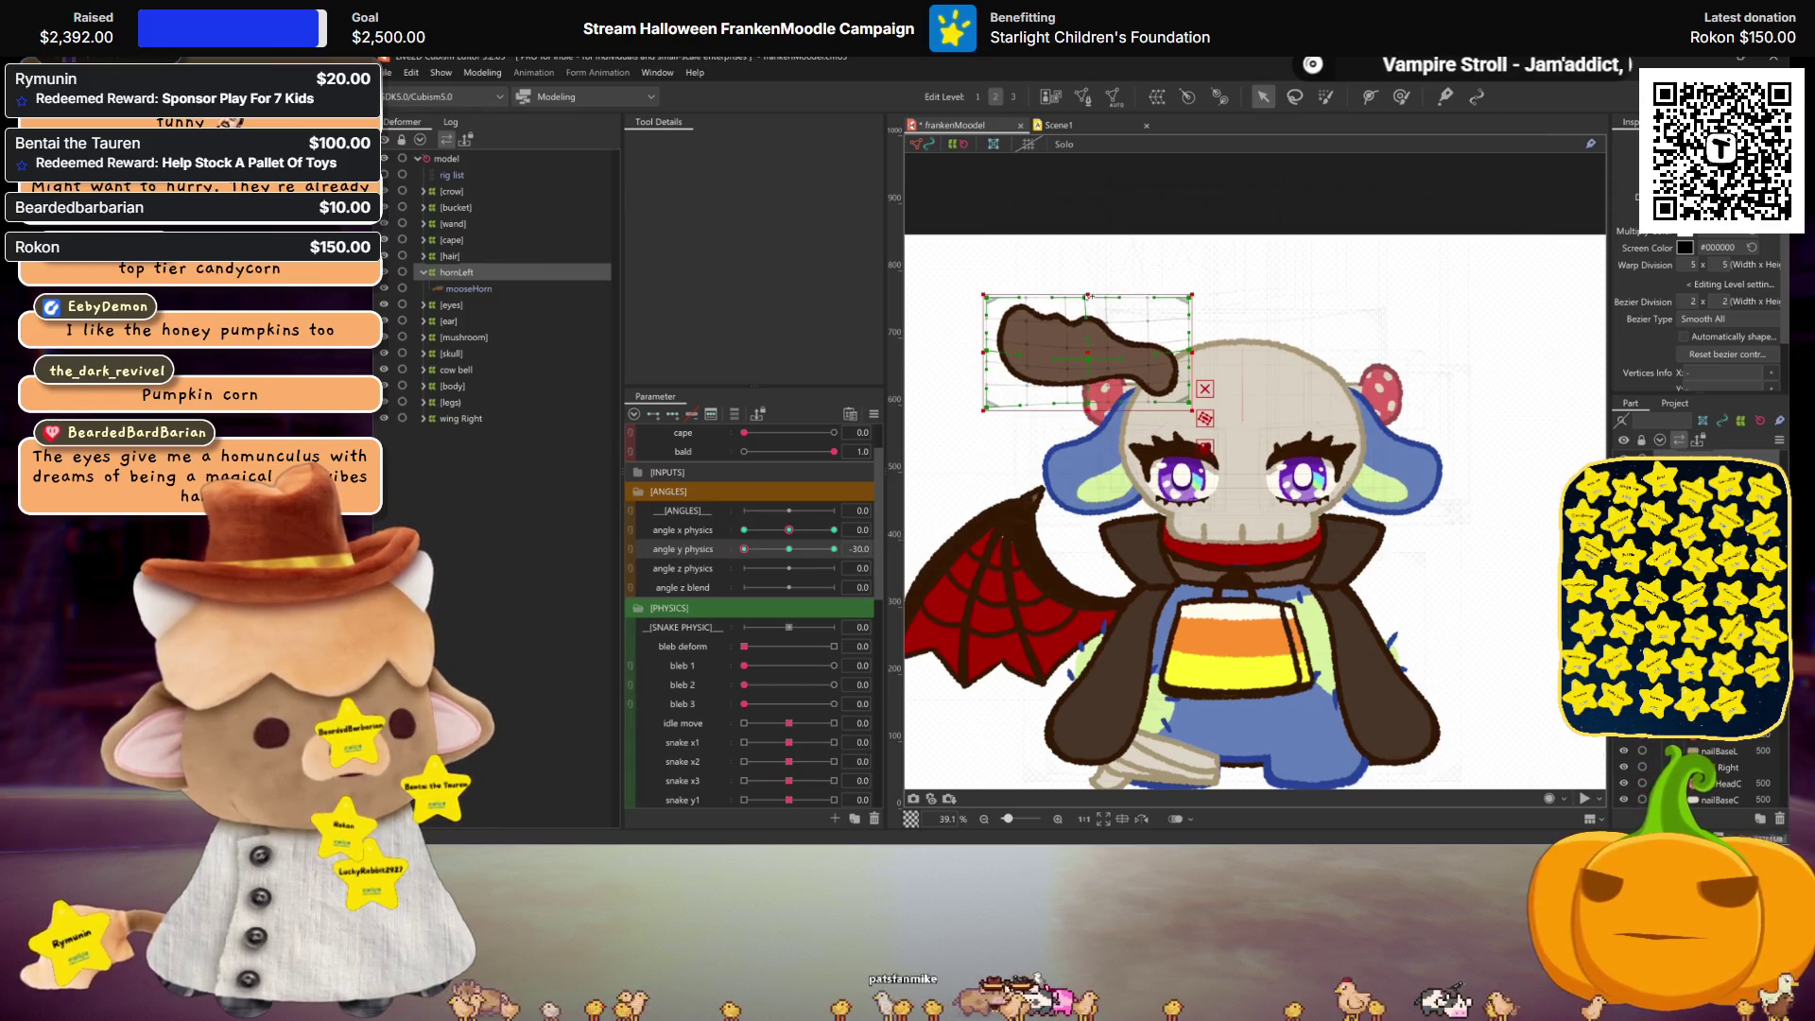
# Step: Sweep angle y physics between about -30 and 30 to test the horn's swing
pyautogui.hotkey('ctrl', 'h')
pyautogui.click(787, 548)
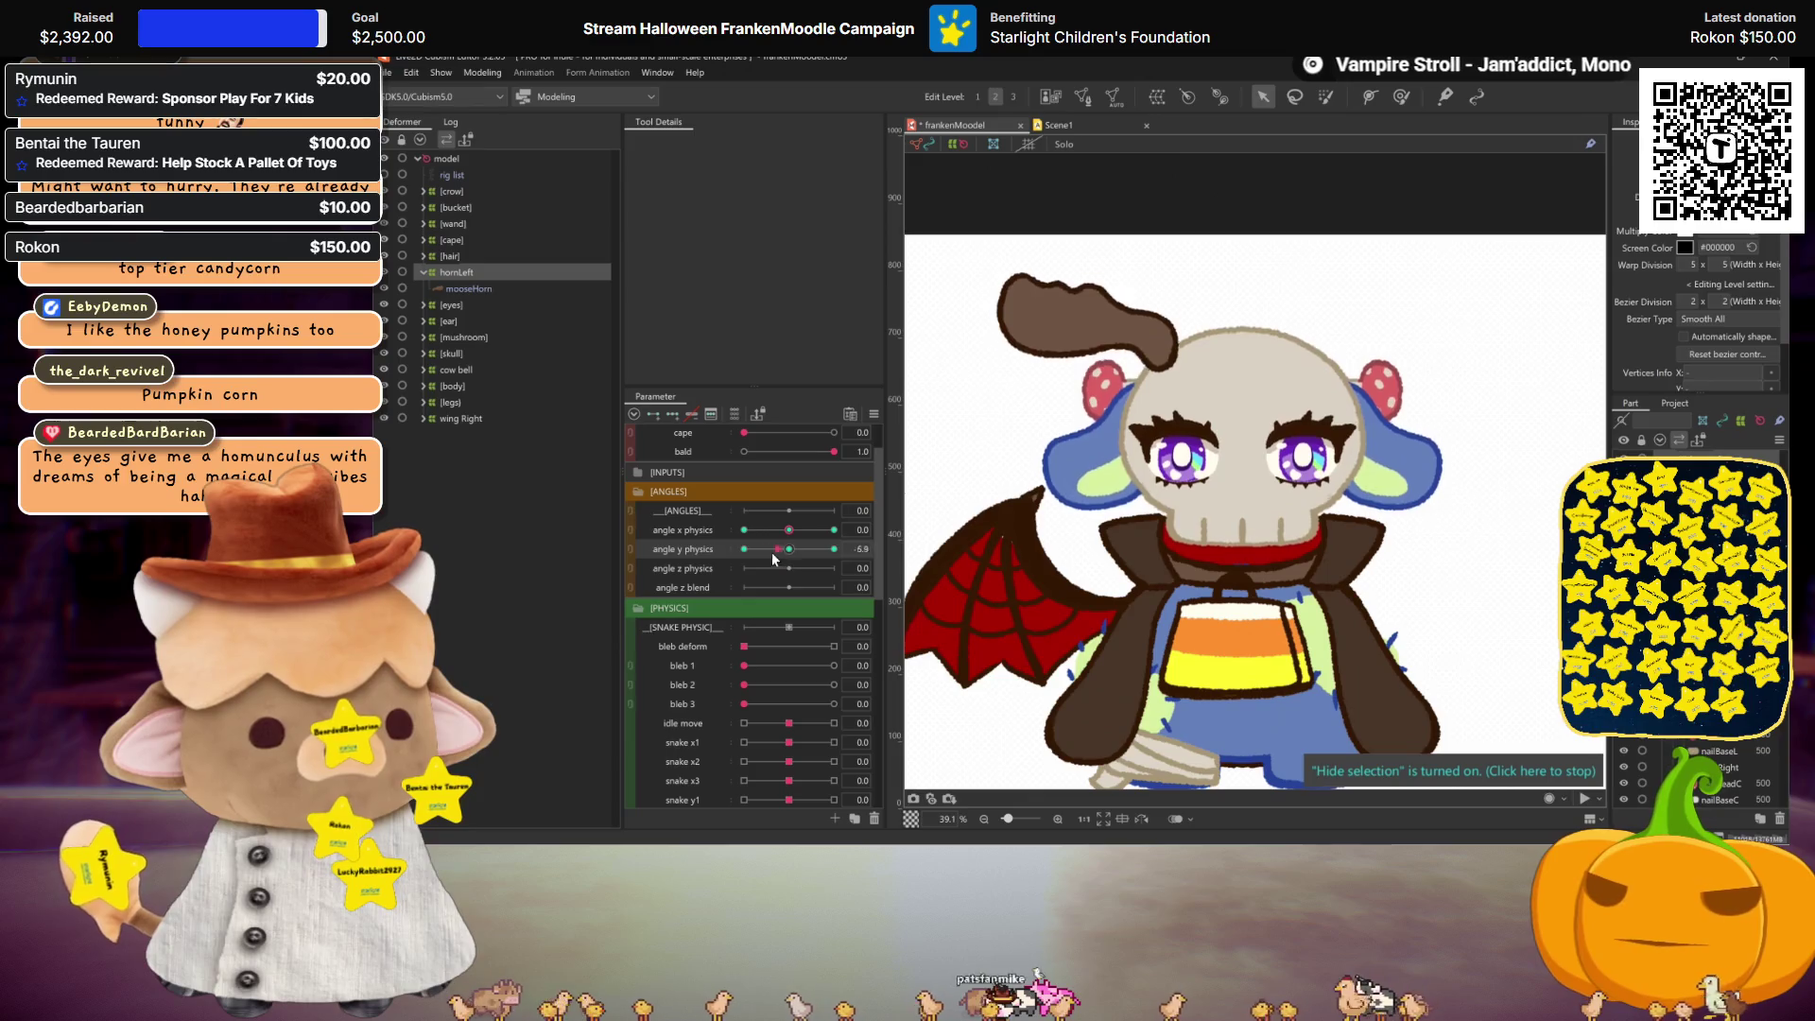
pyautogui.moveTo(789, 548); pyautogui.dragTo(834, 548)
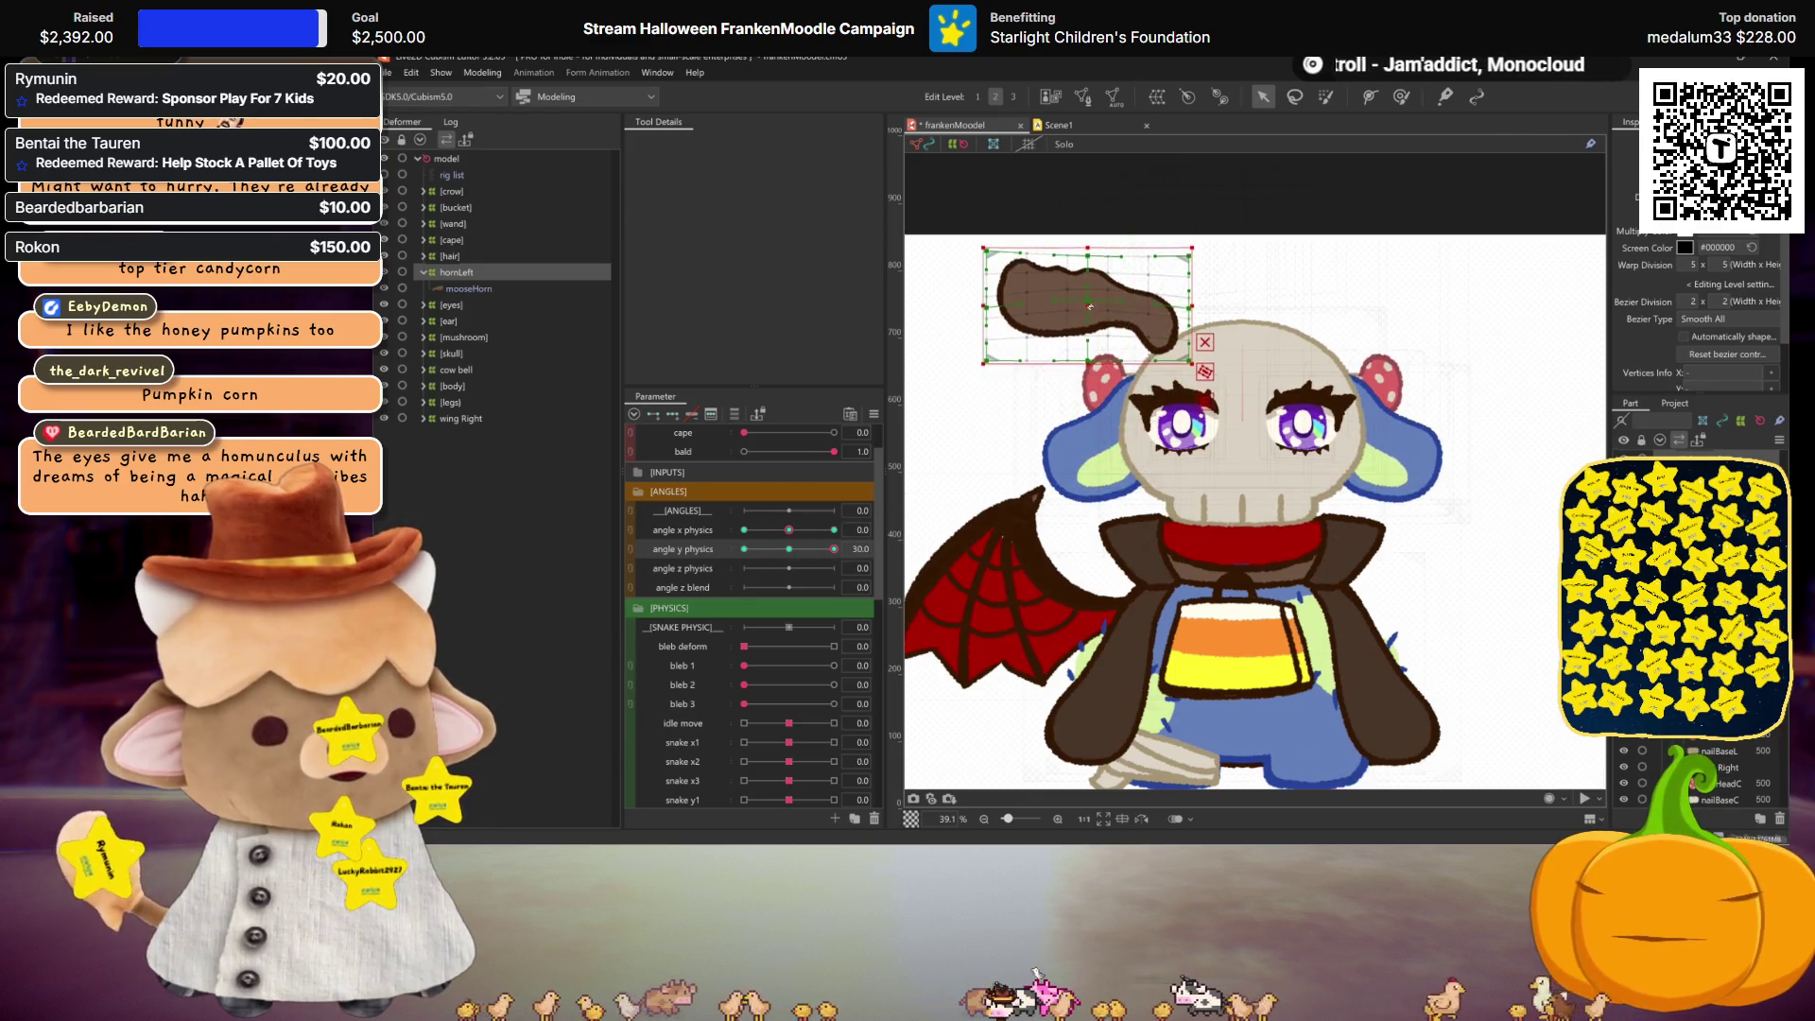
pyautogui.hotkey('ctrl', 'h')
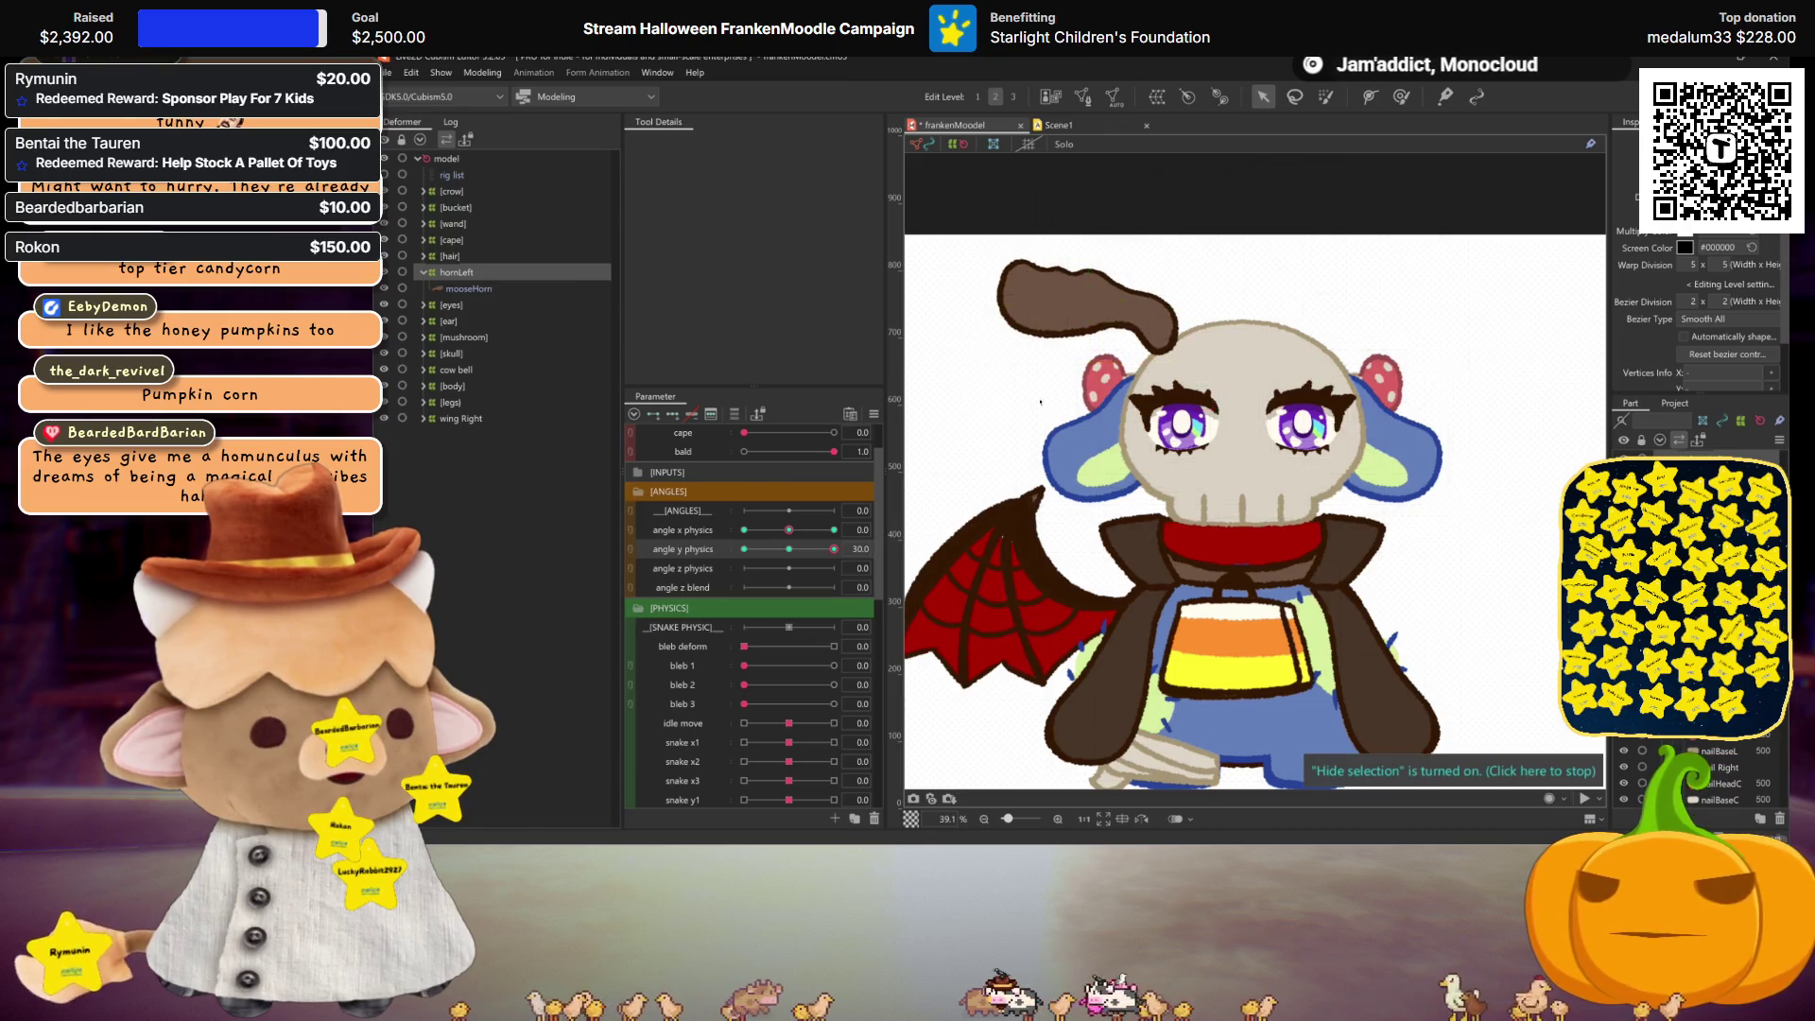
pyautogui.moveTo(833, 549)
pyautogui.mouseDown()
pyautogui.moveTo(775, 548)
pyautogui.moveTo(836, 547)
pyautogui.mouseUp()
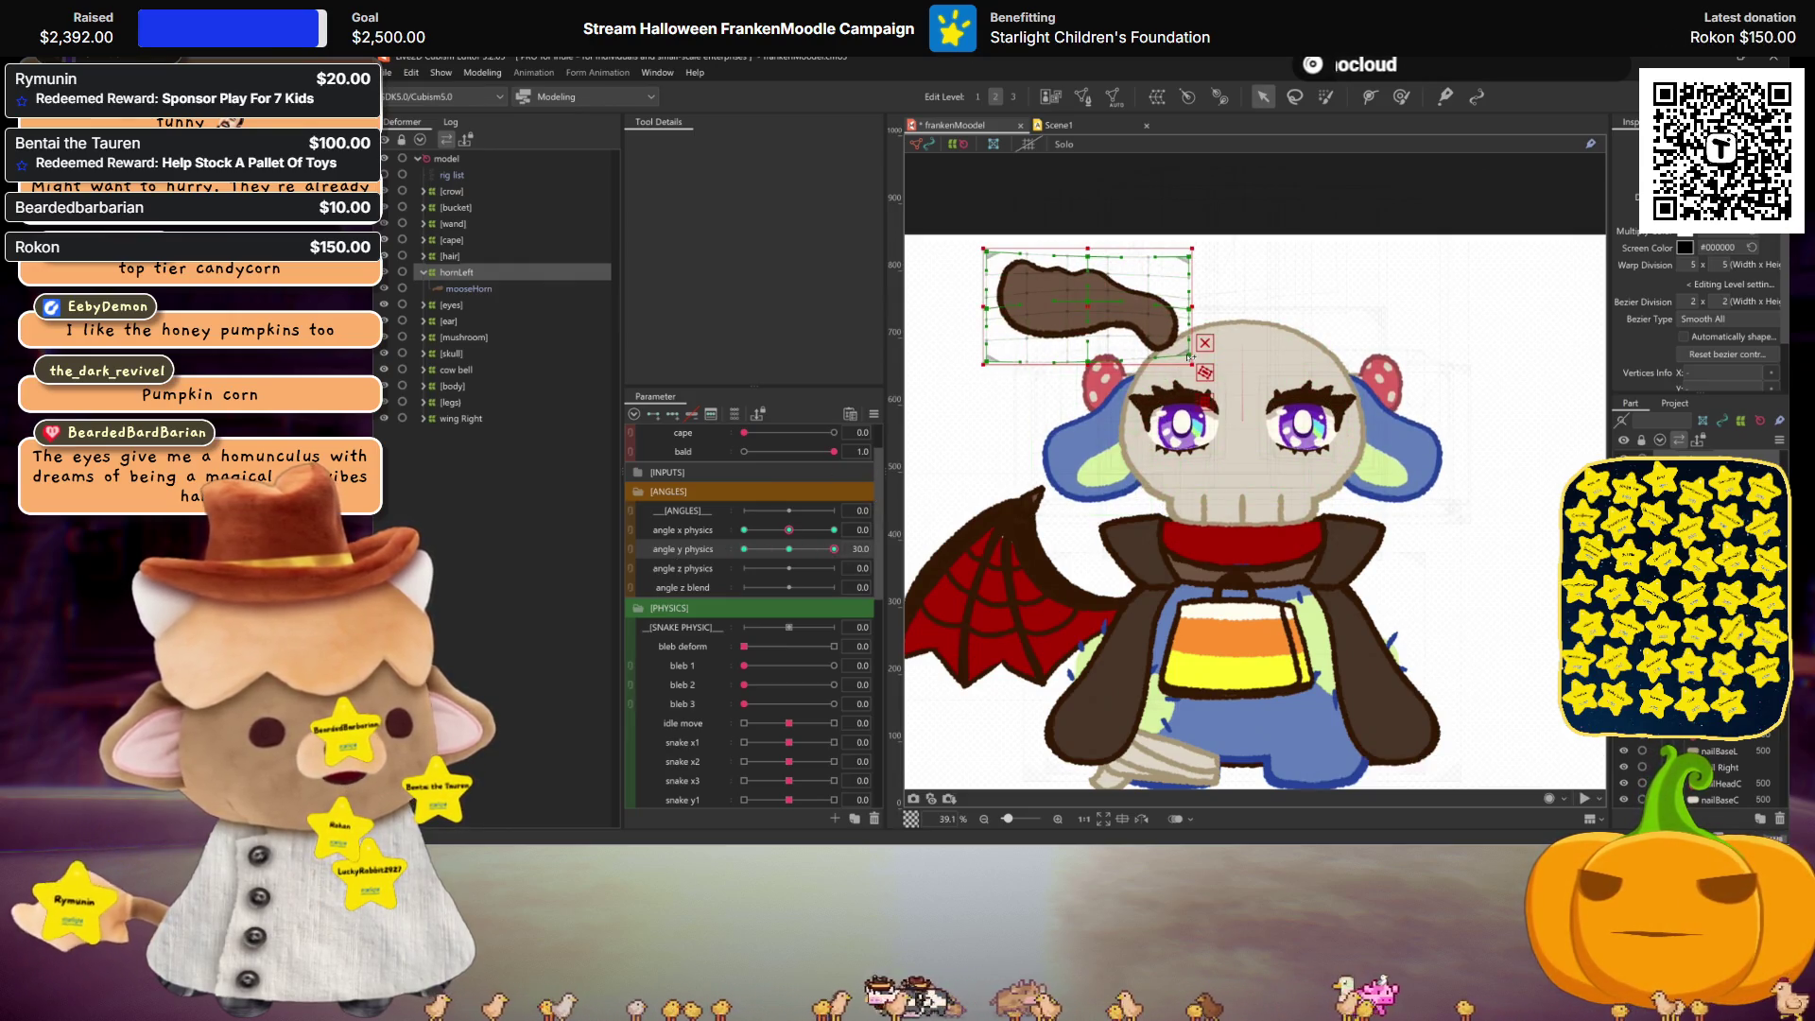
pyautogui.moveTo(834, 548); pyautogui.dragTo(759, 548)
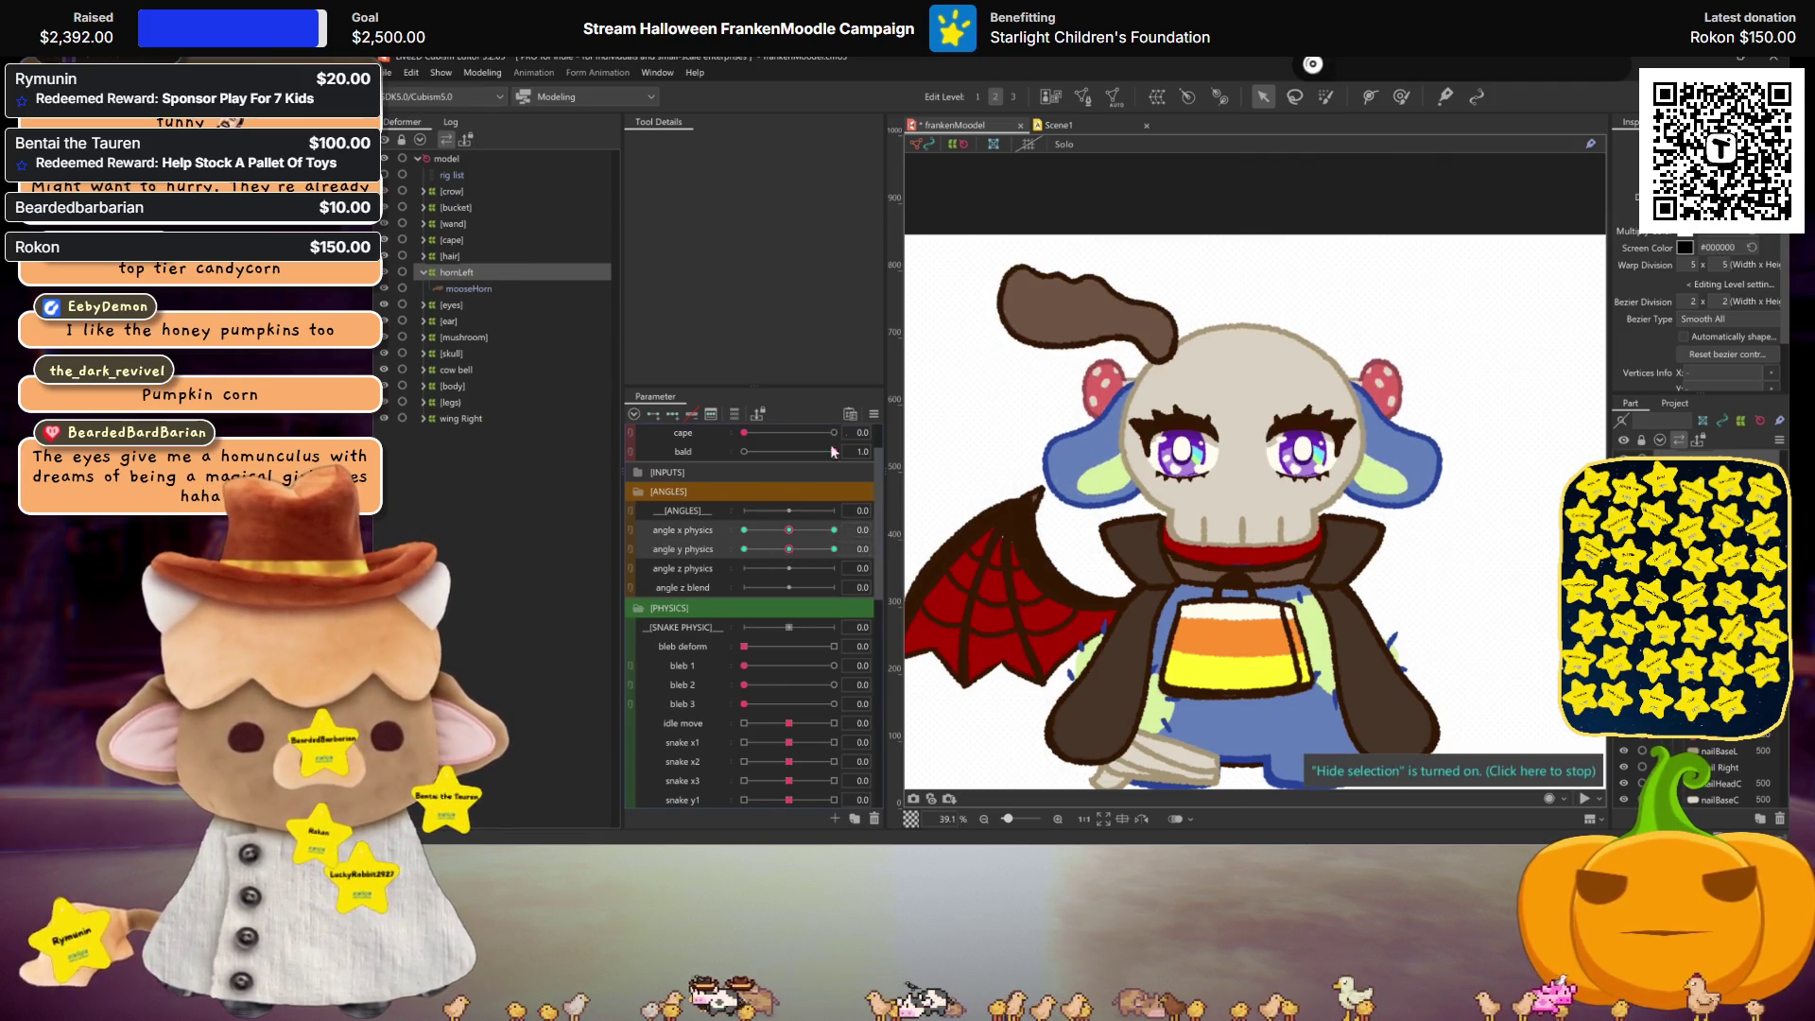
pyautogui.click(875, 417)
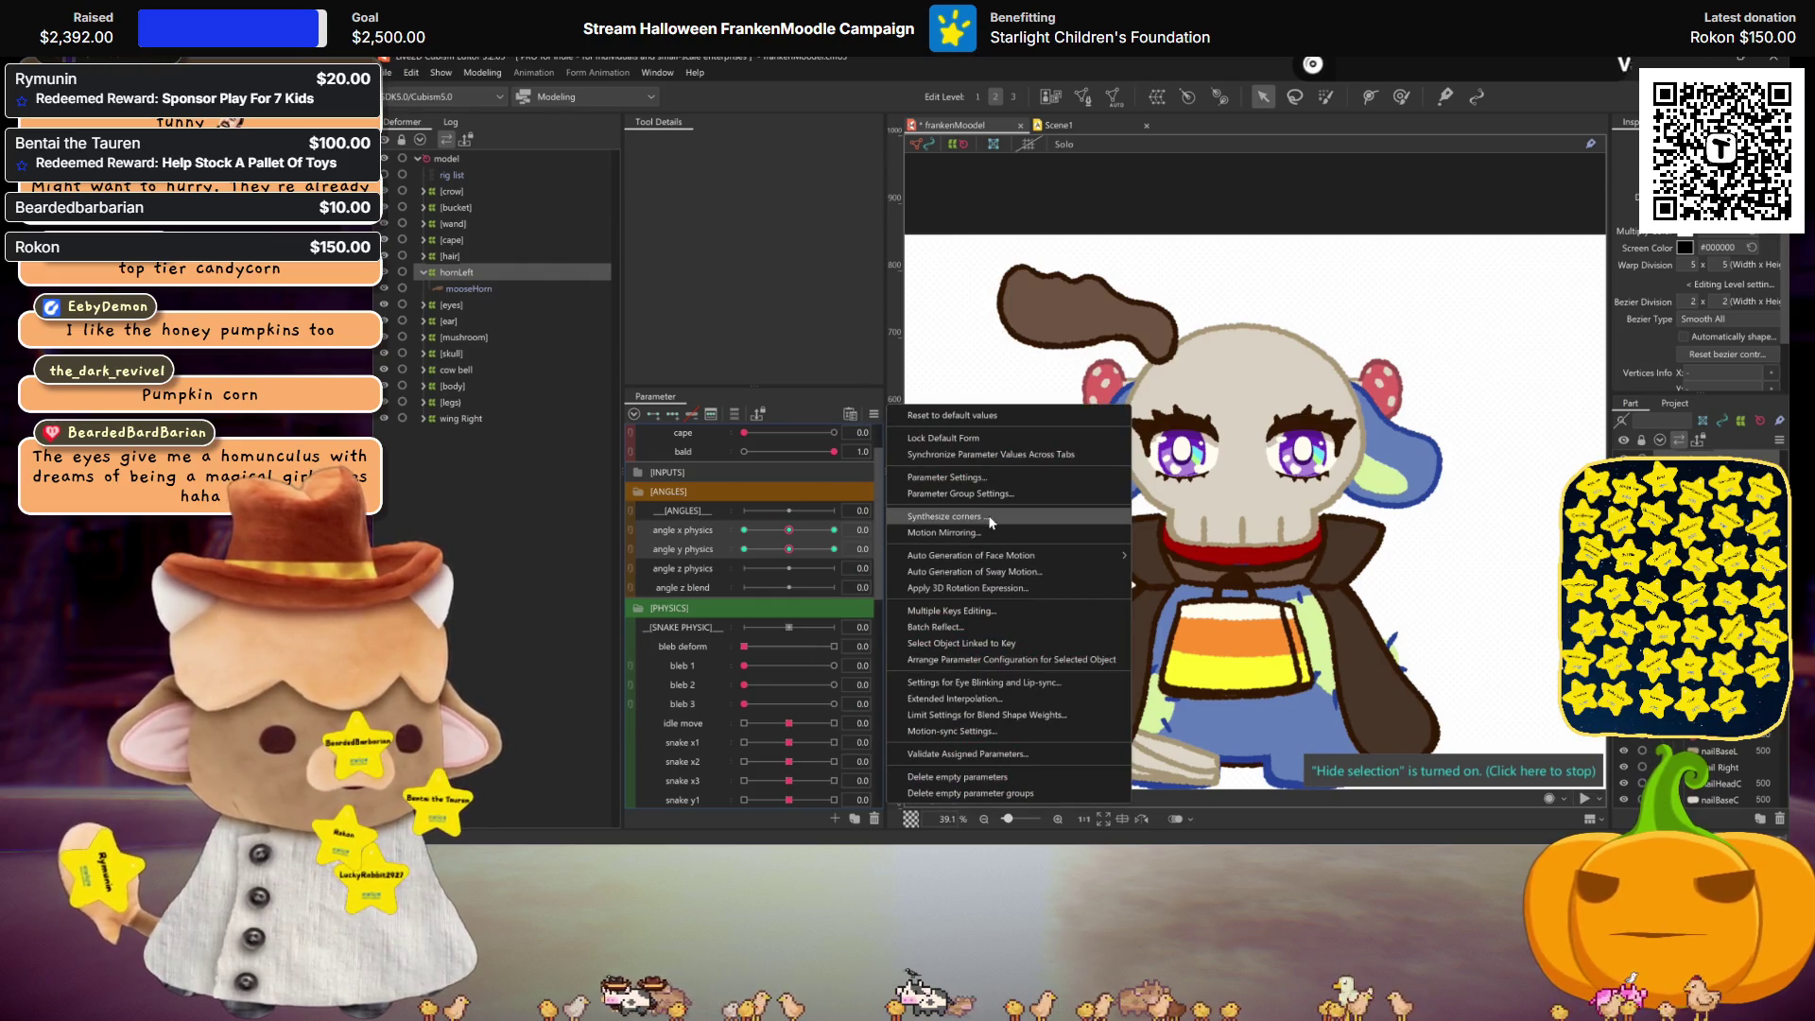
# Step: Synthesize the horn's angle x/y corner poses and set bald to 1.0
pyautogui.click(992, 519)
pyautogui.click(1045, 588)
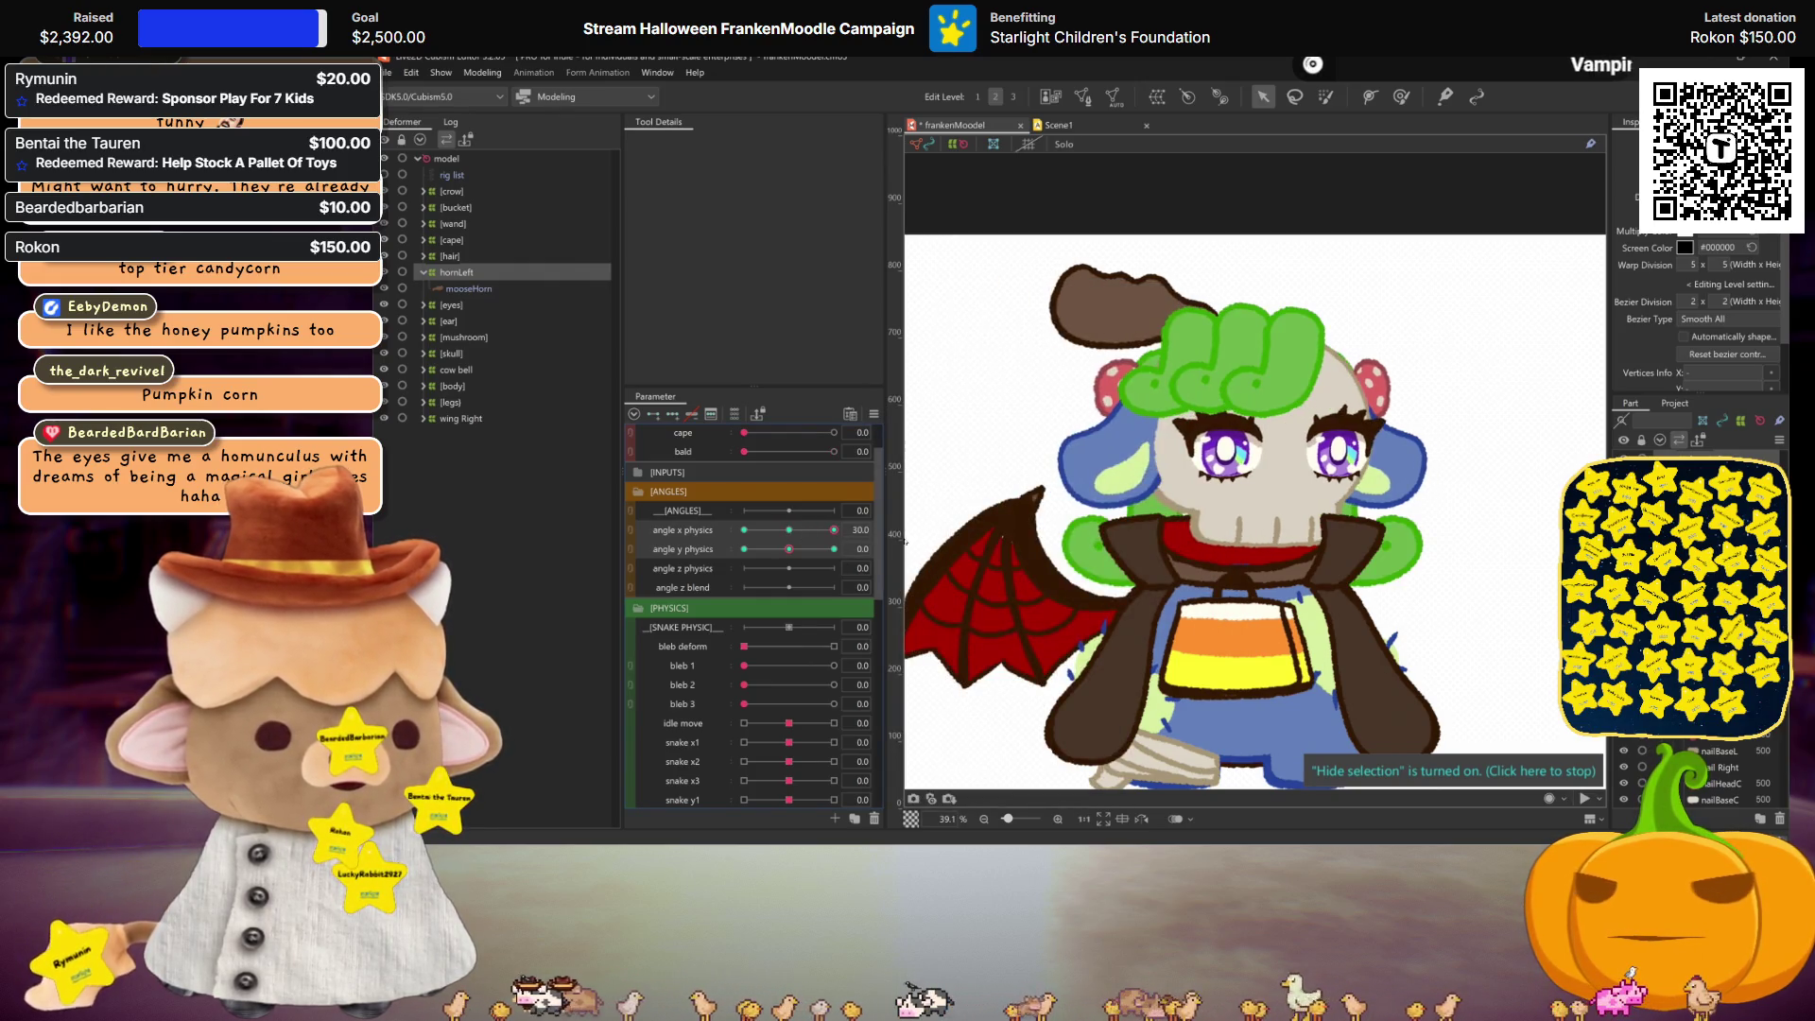
pyautogui.moveTo(744, 451); pyautogui.dragTo(870, 453)
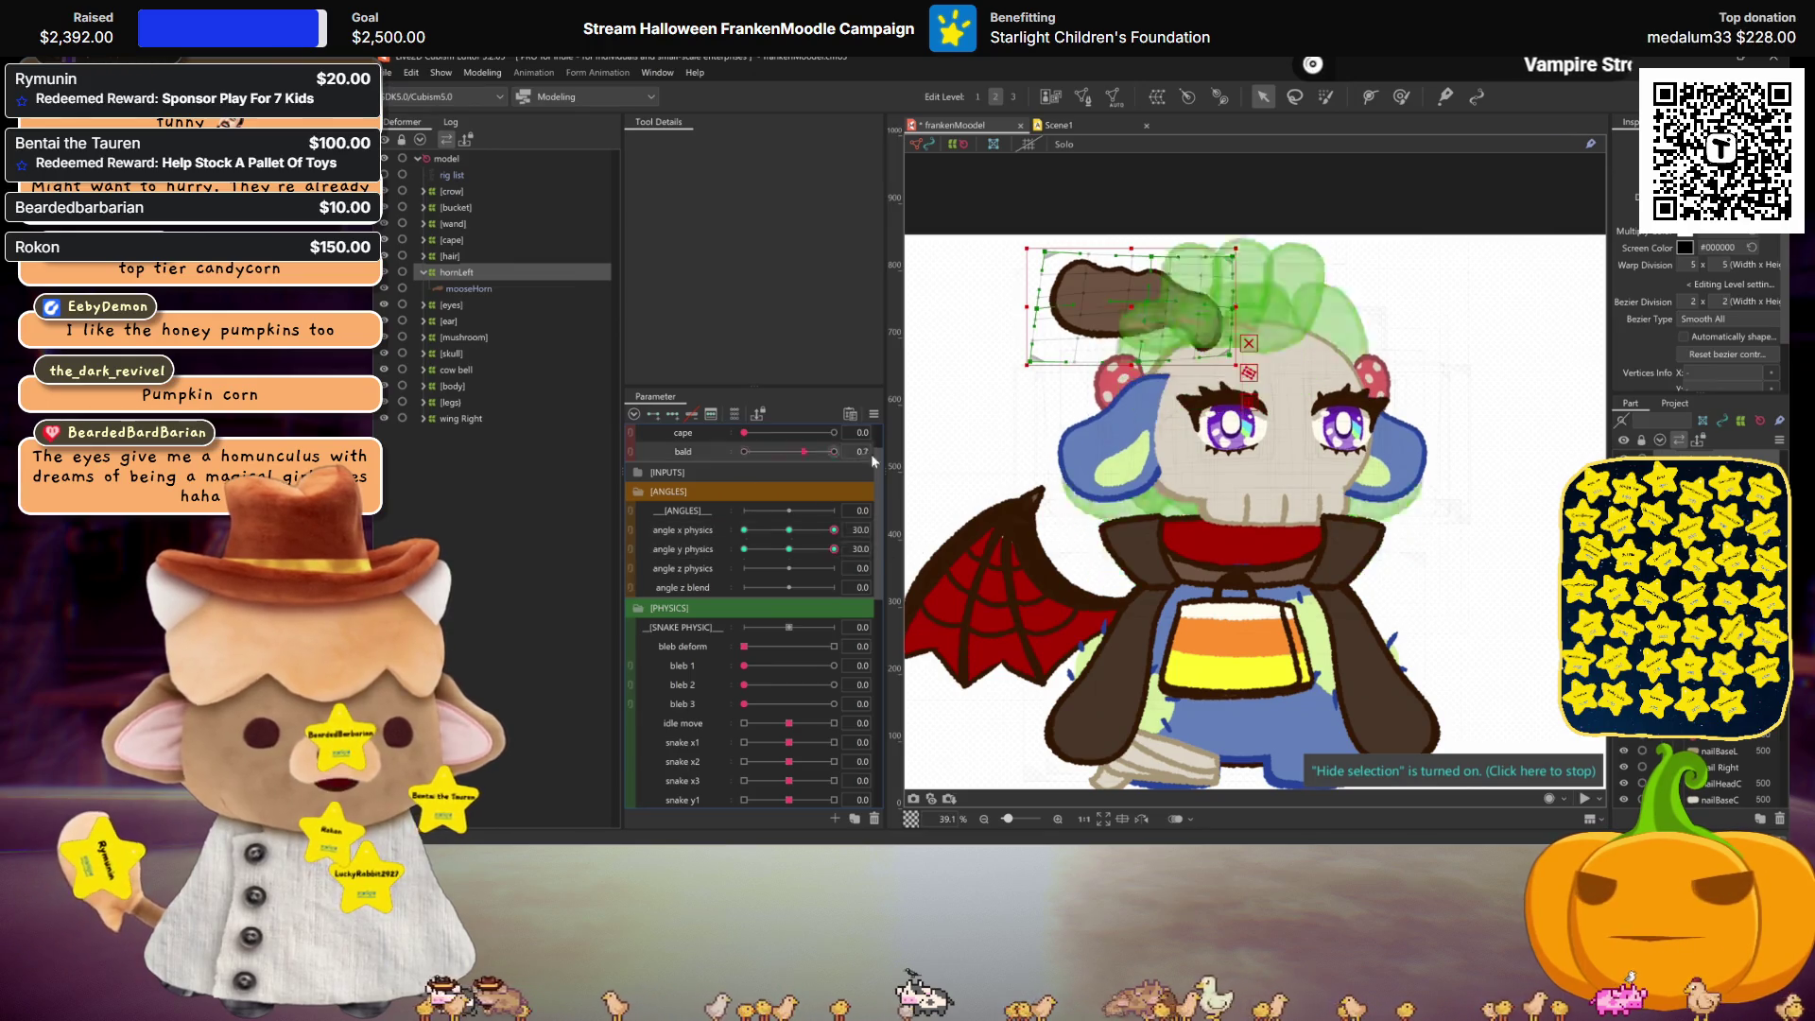
# Step: Check each ±30 corner of angle x and angle y physics with the horn mesh shown
pyautogui.click(744, 548)
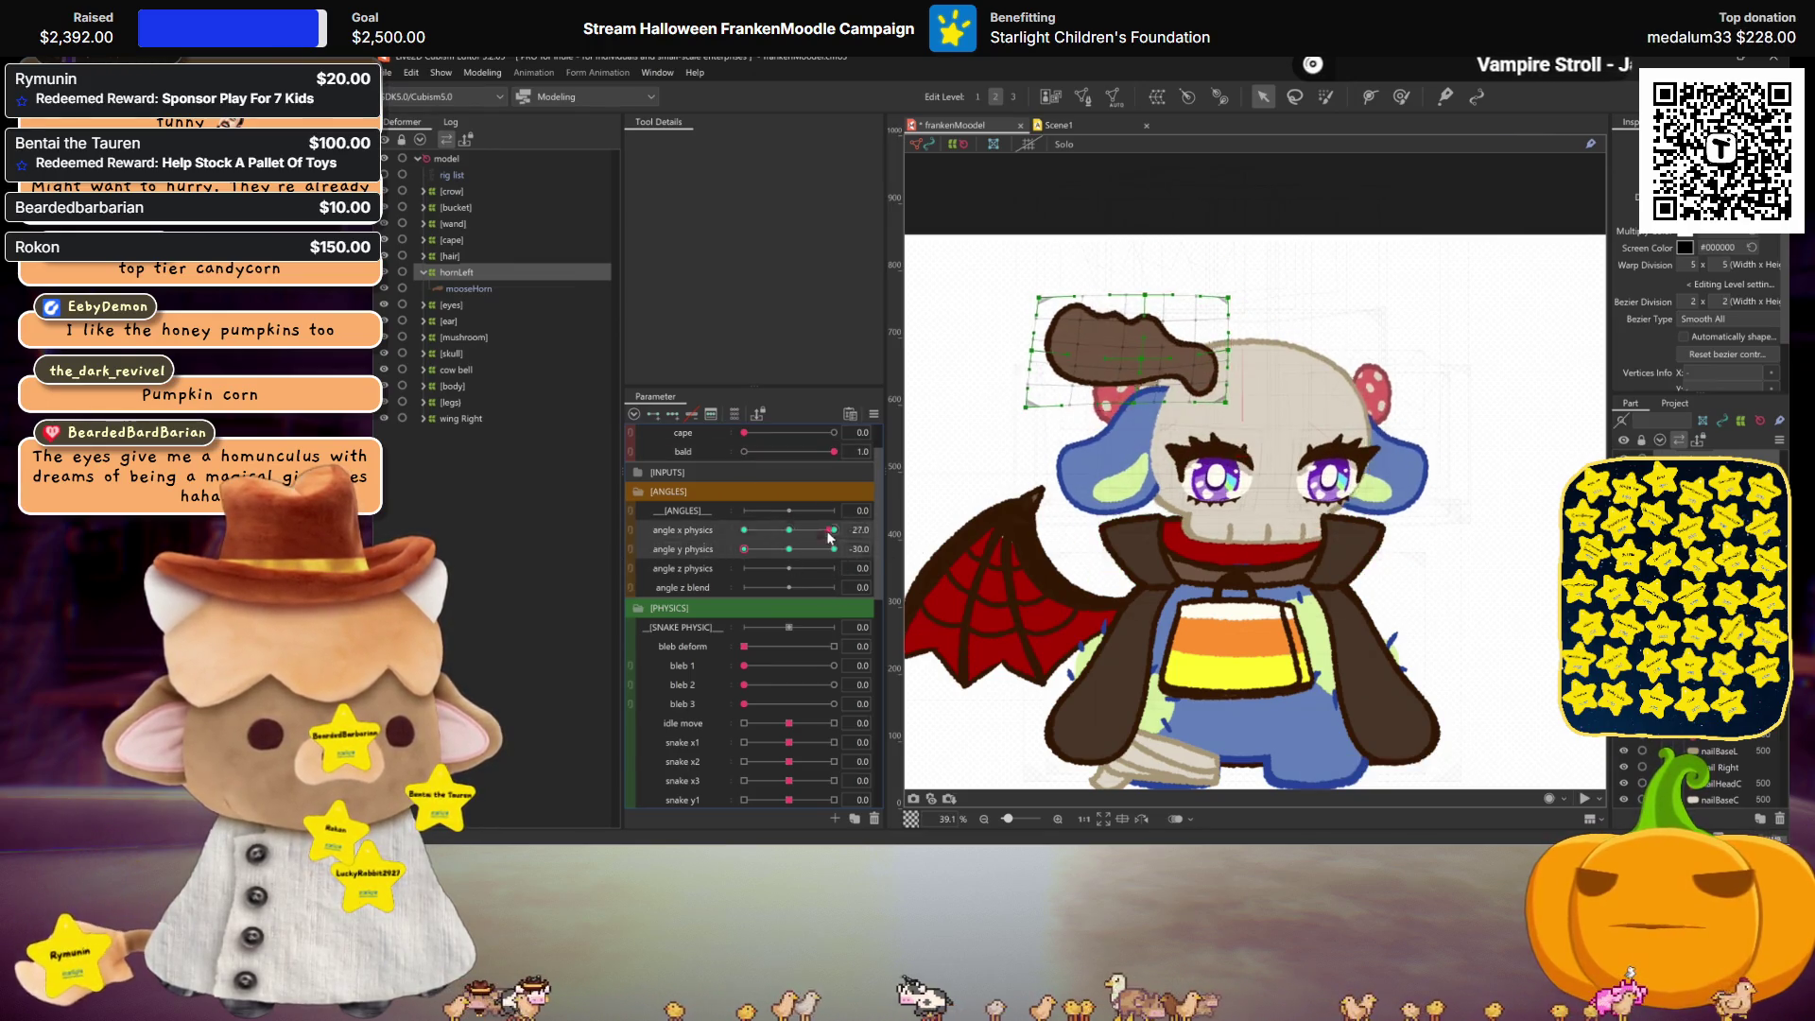
pyautogui.click(744, 529)
pyautogui.click(834, 548)
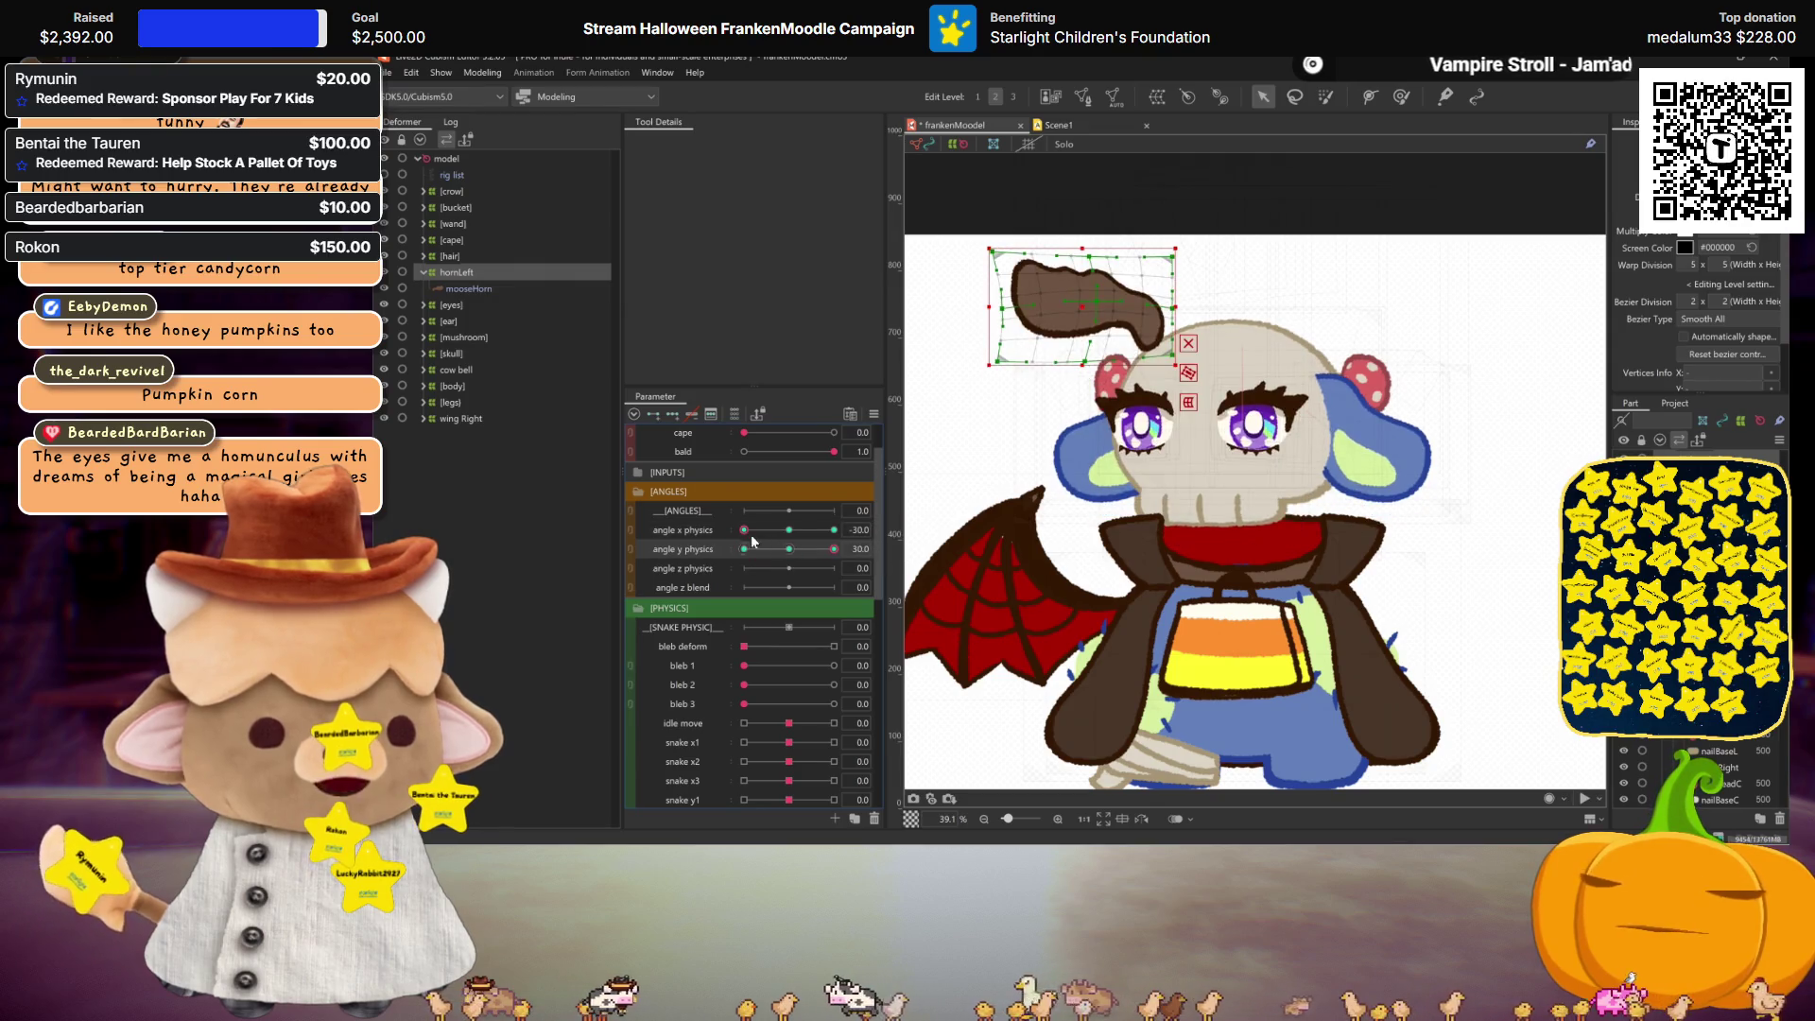
pyautogui.click(834, 530)
pyautogui.click(744, 548)
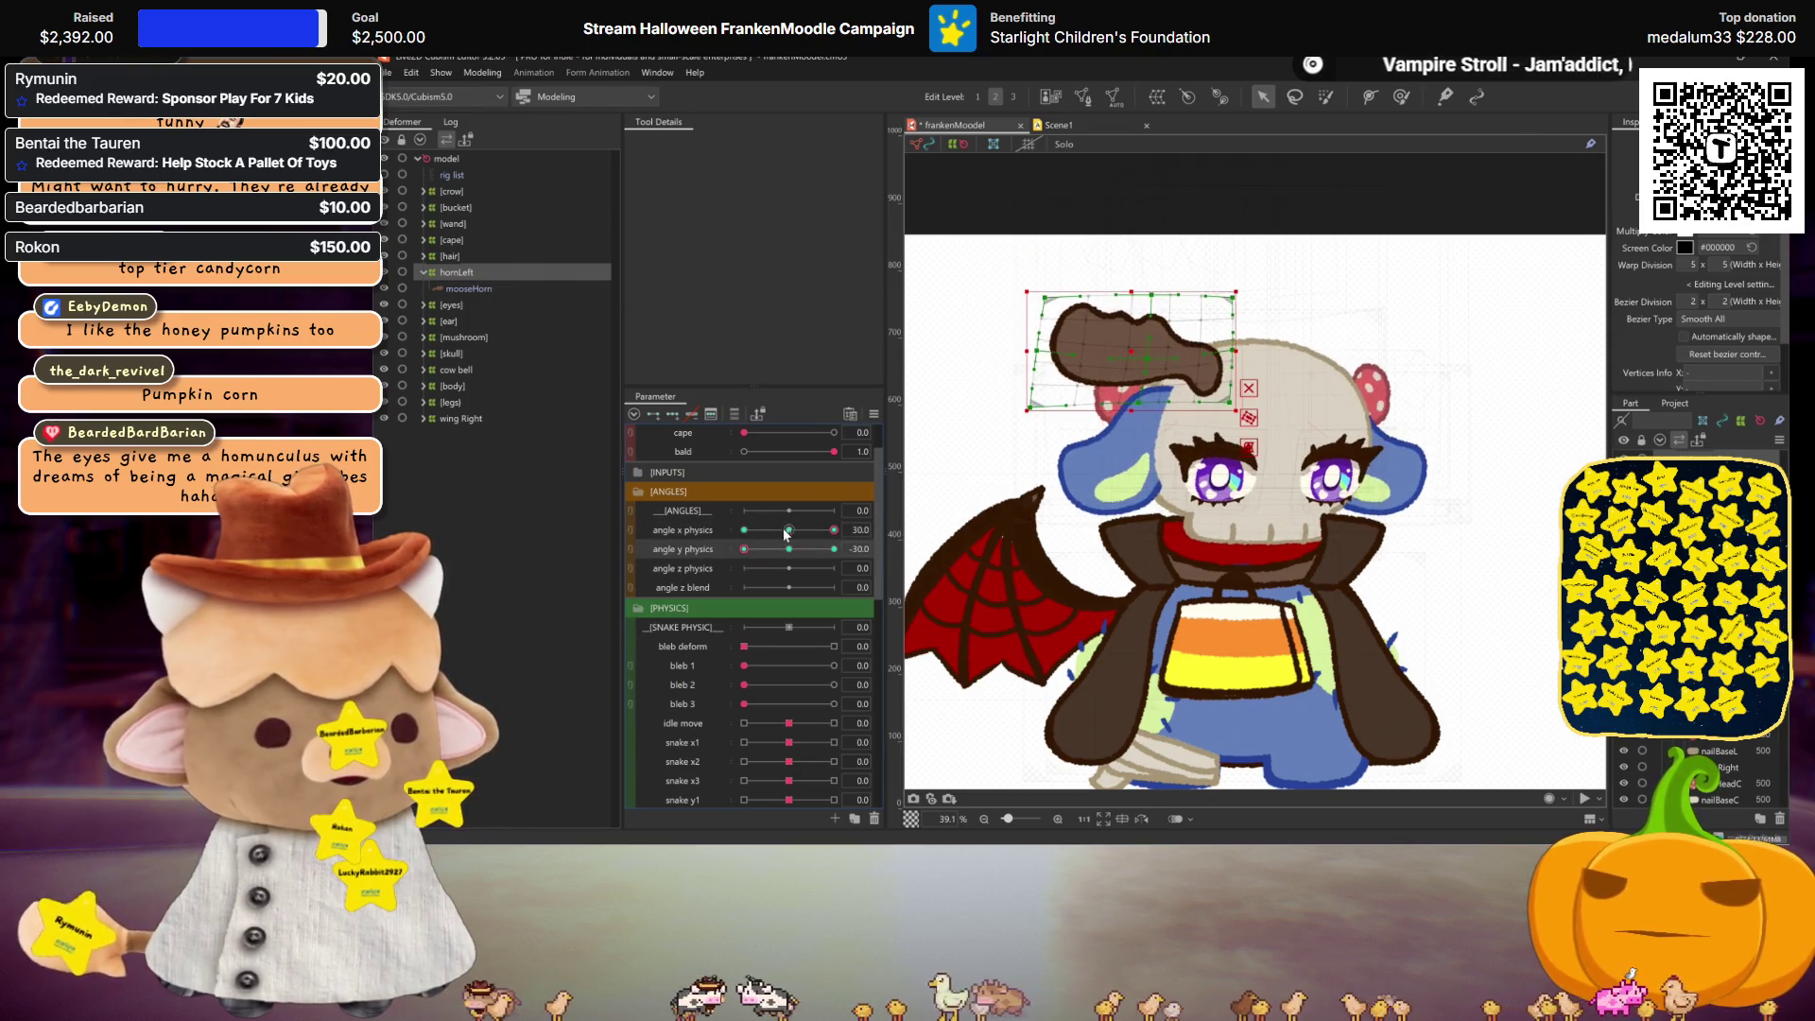
pyautogui.click(744, 530)
pyautogui.hotkey('ctrl', 'h')
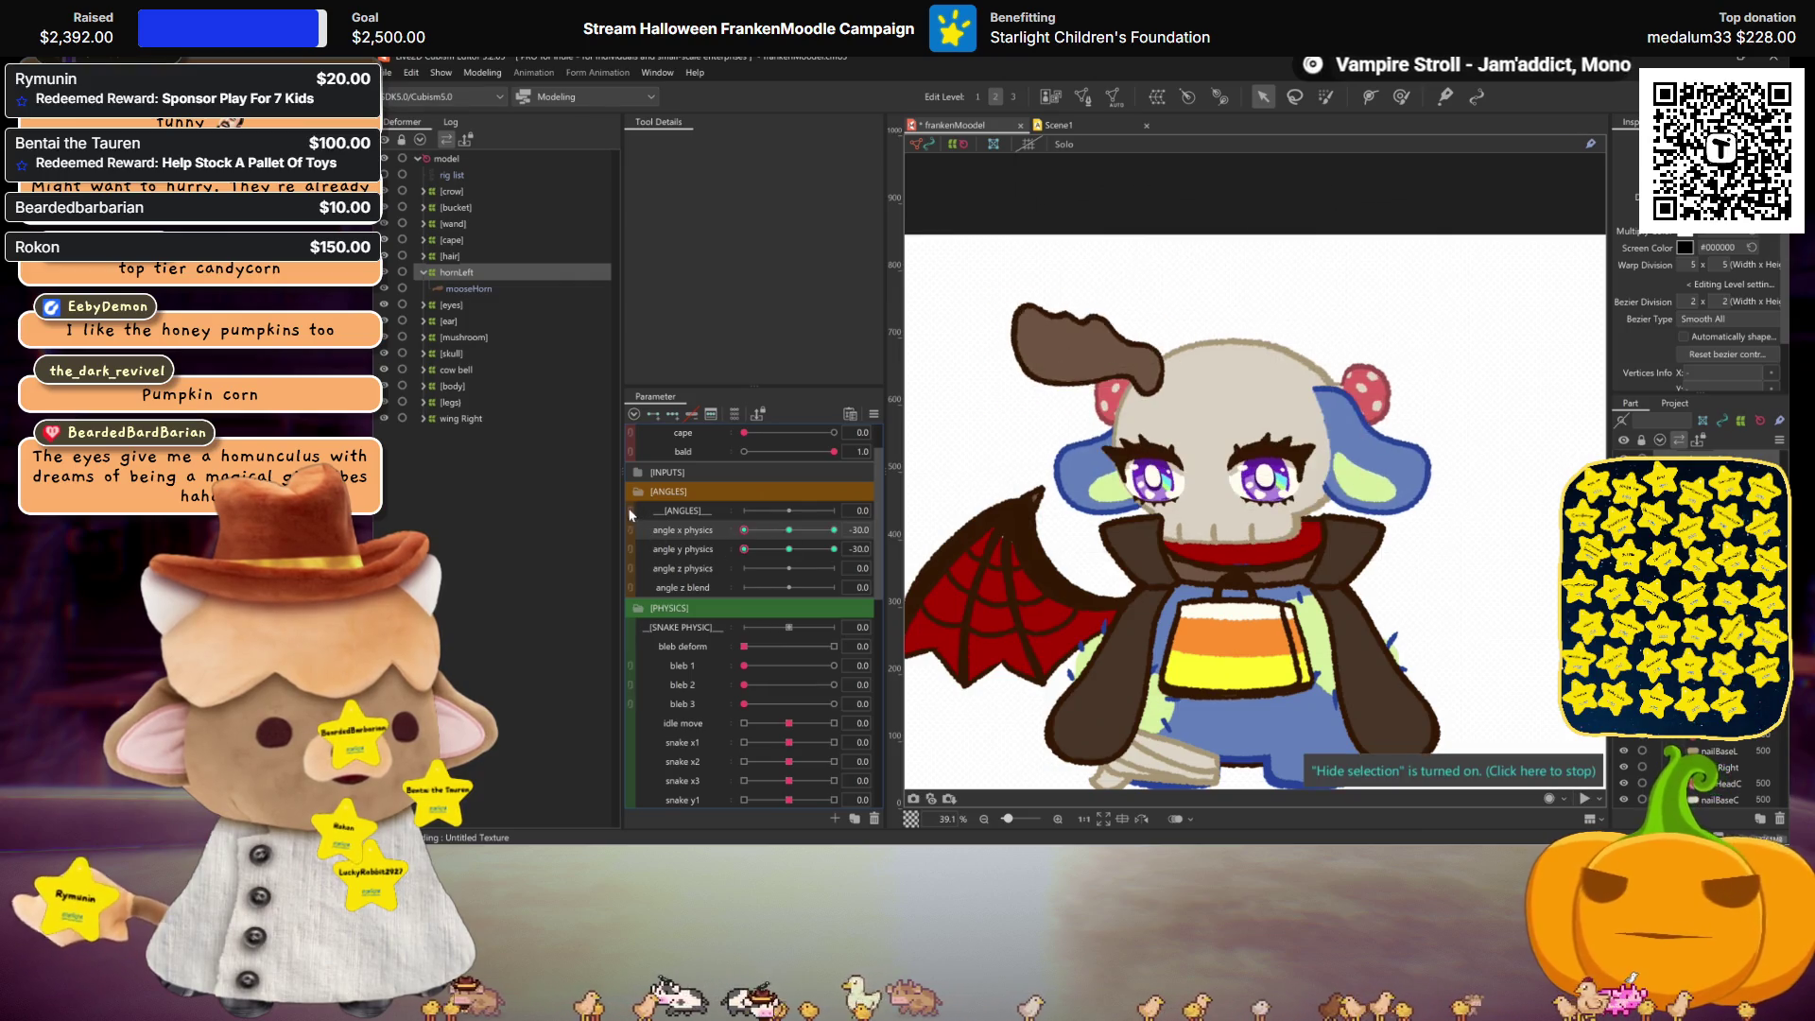
pyautogui.click(833, 548)
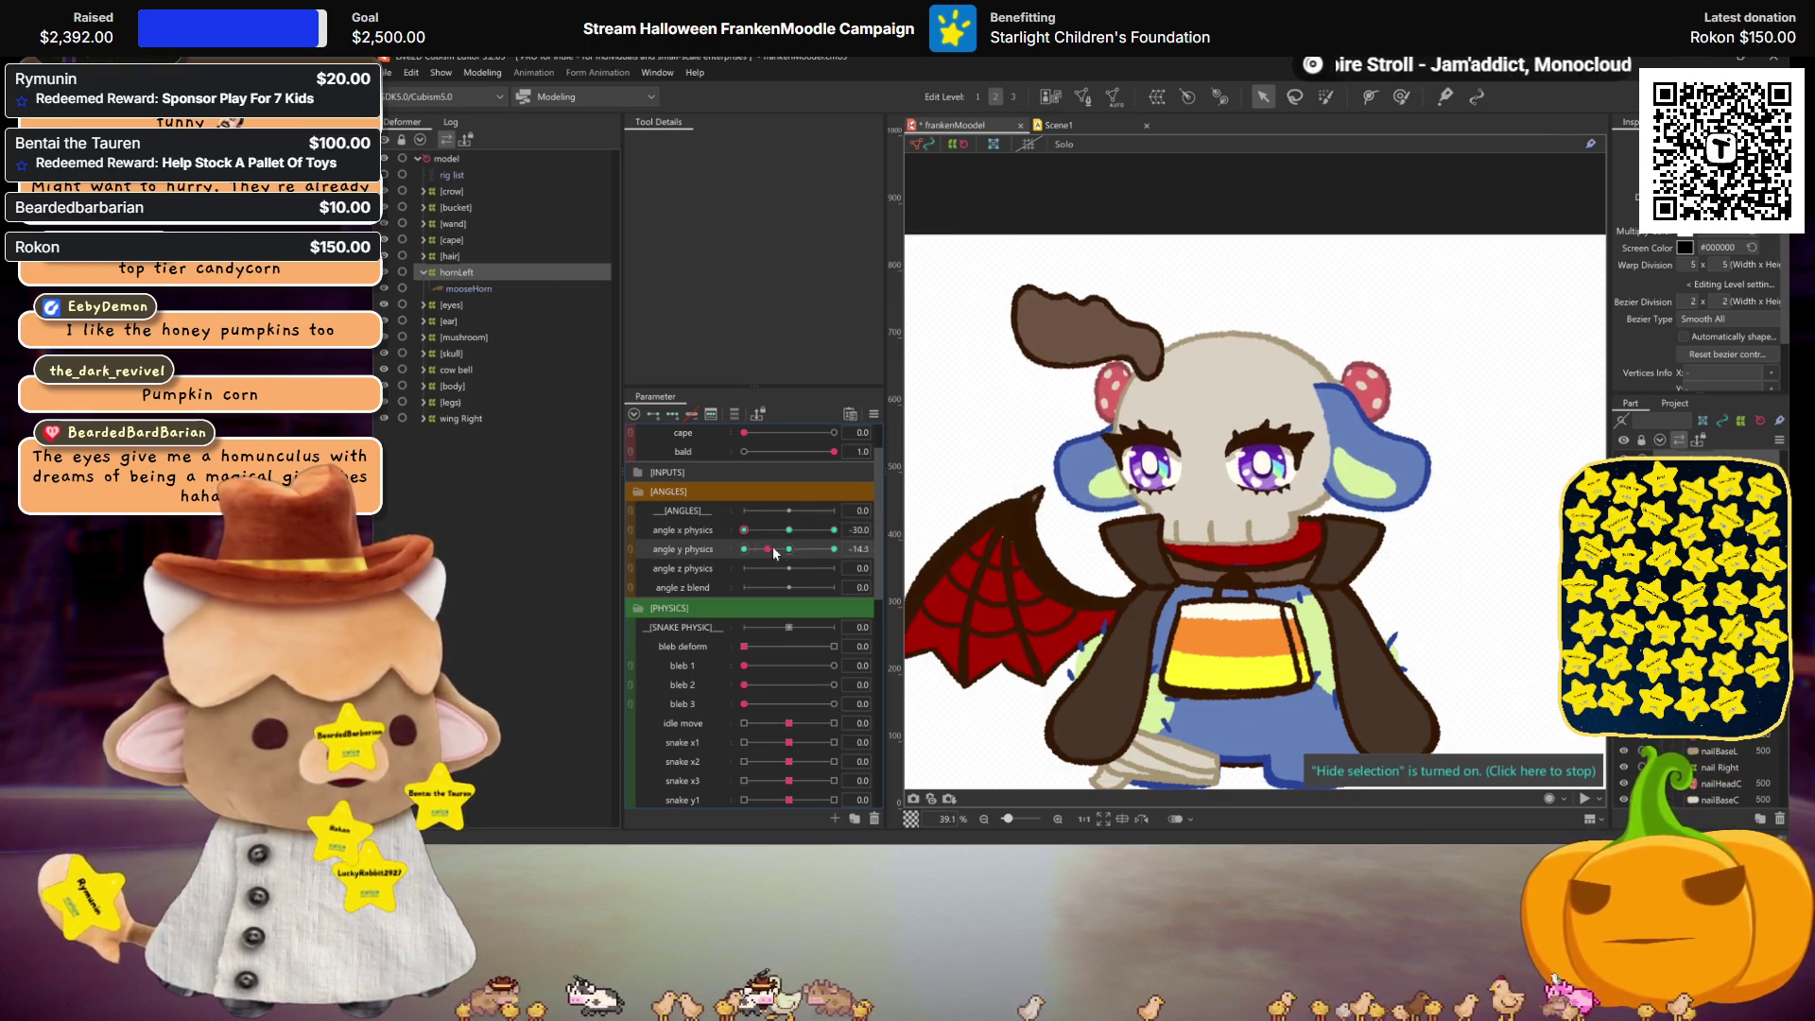
pyautogui.click(744, 549)
pyautogui.click(1038, 369)
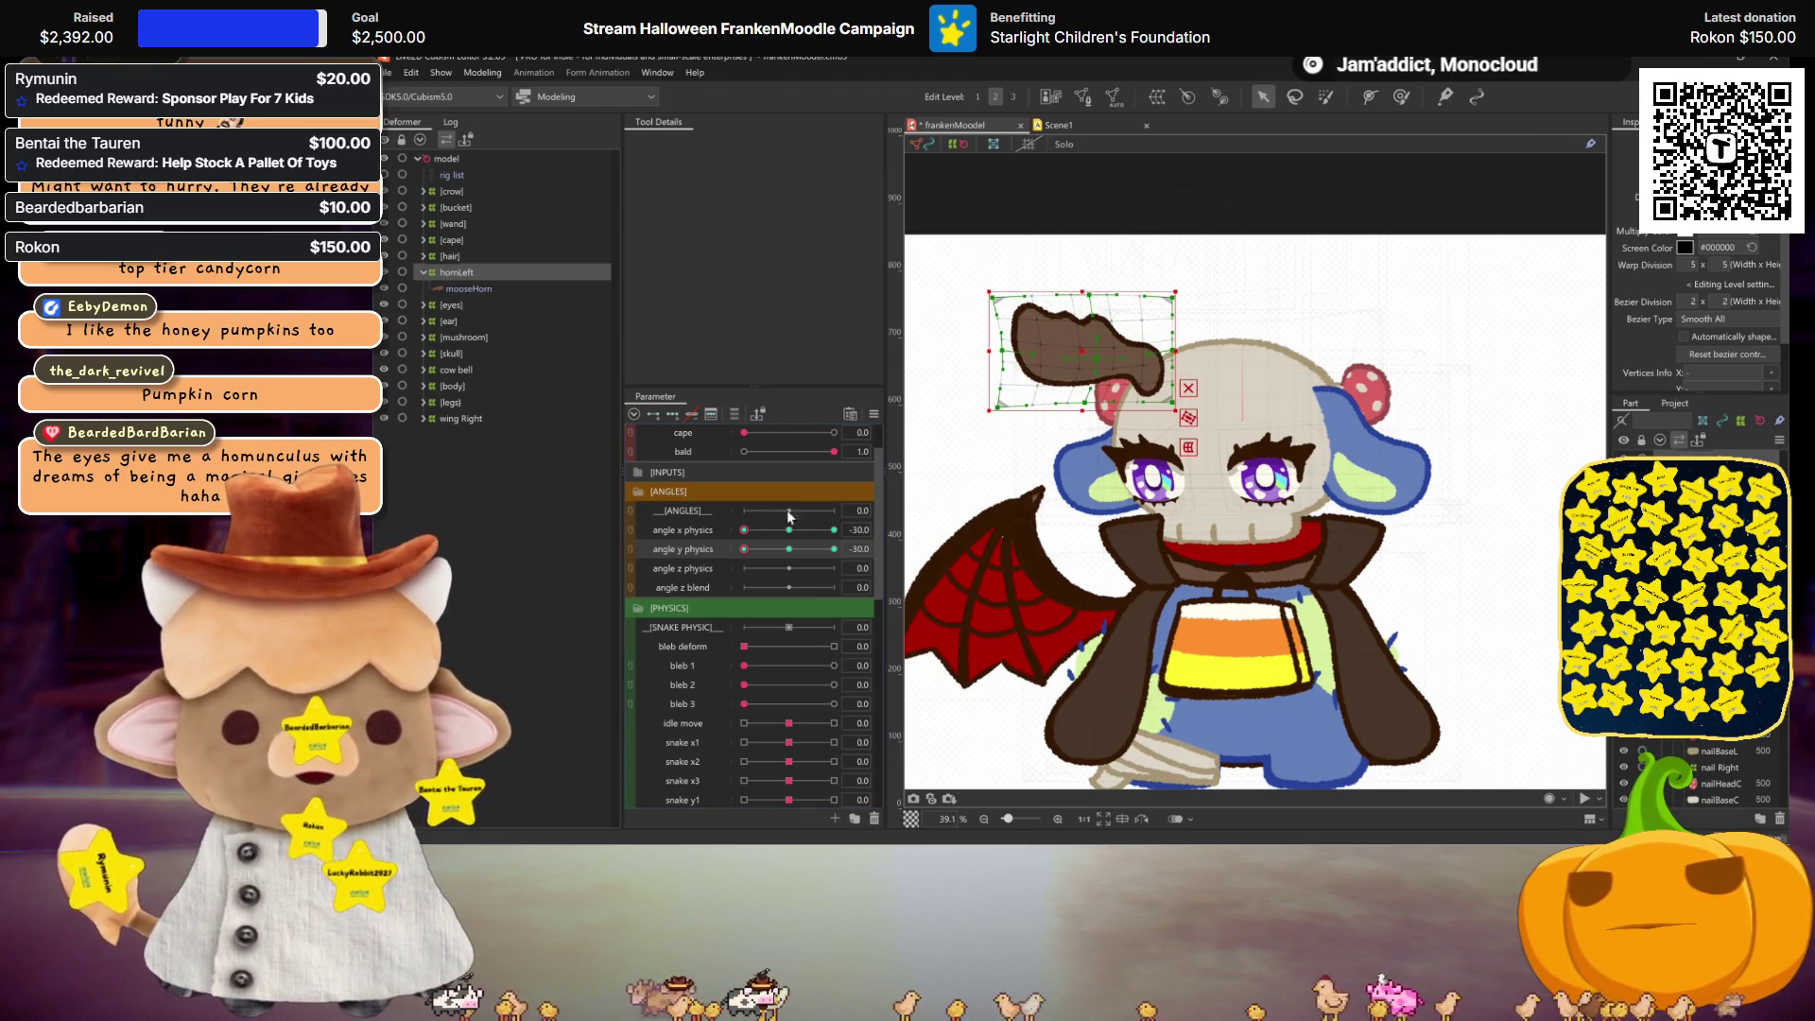
# Step: Reset angle x and y physics to 0 and compare angle y -30 against neutral
pyautogui.click(789, 549)
pyautogui.click(789, 530)
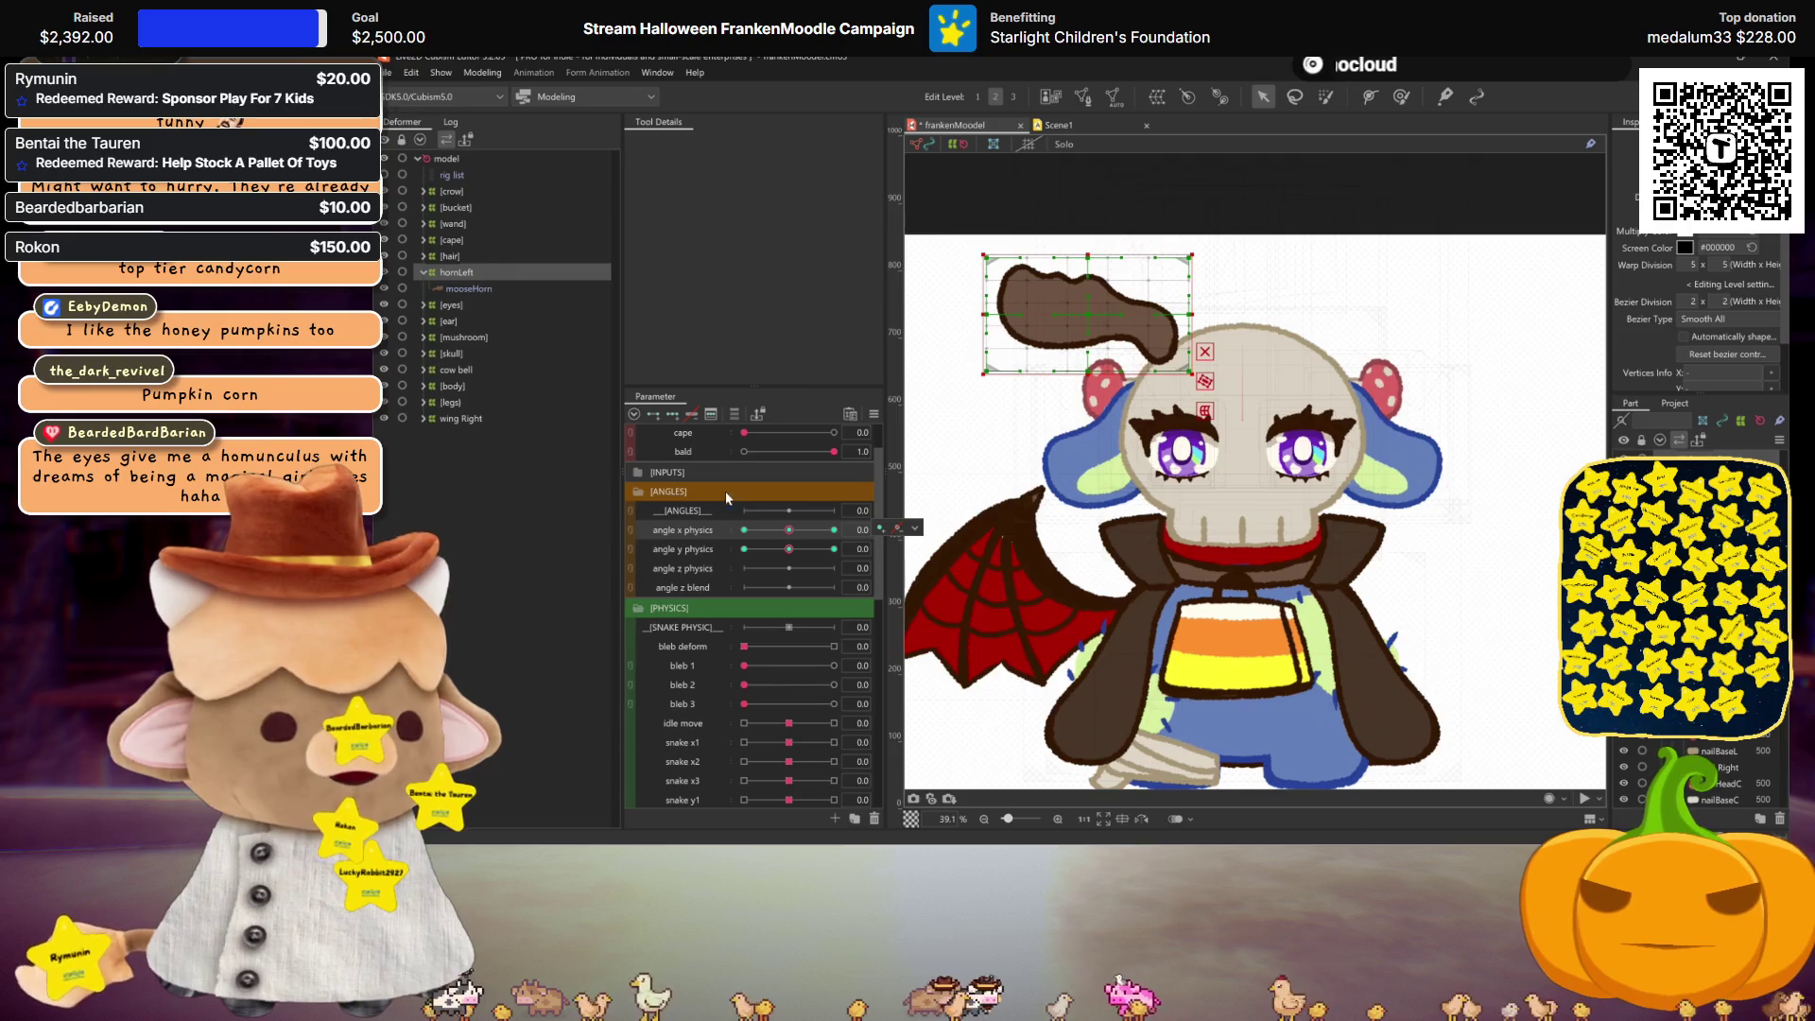
pyautogui.click(744, 549)
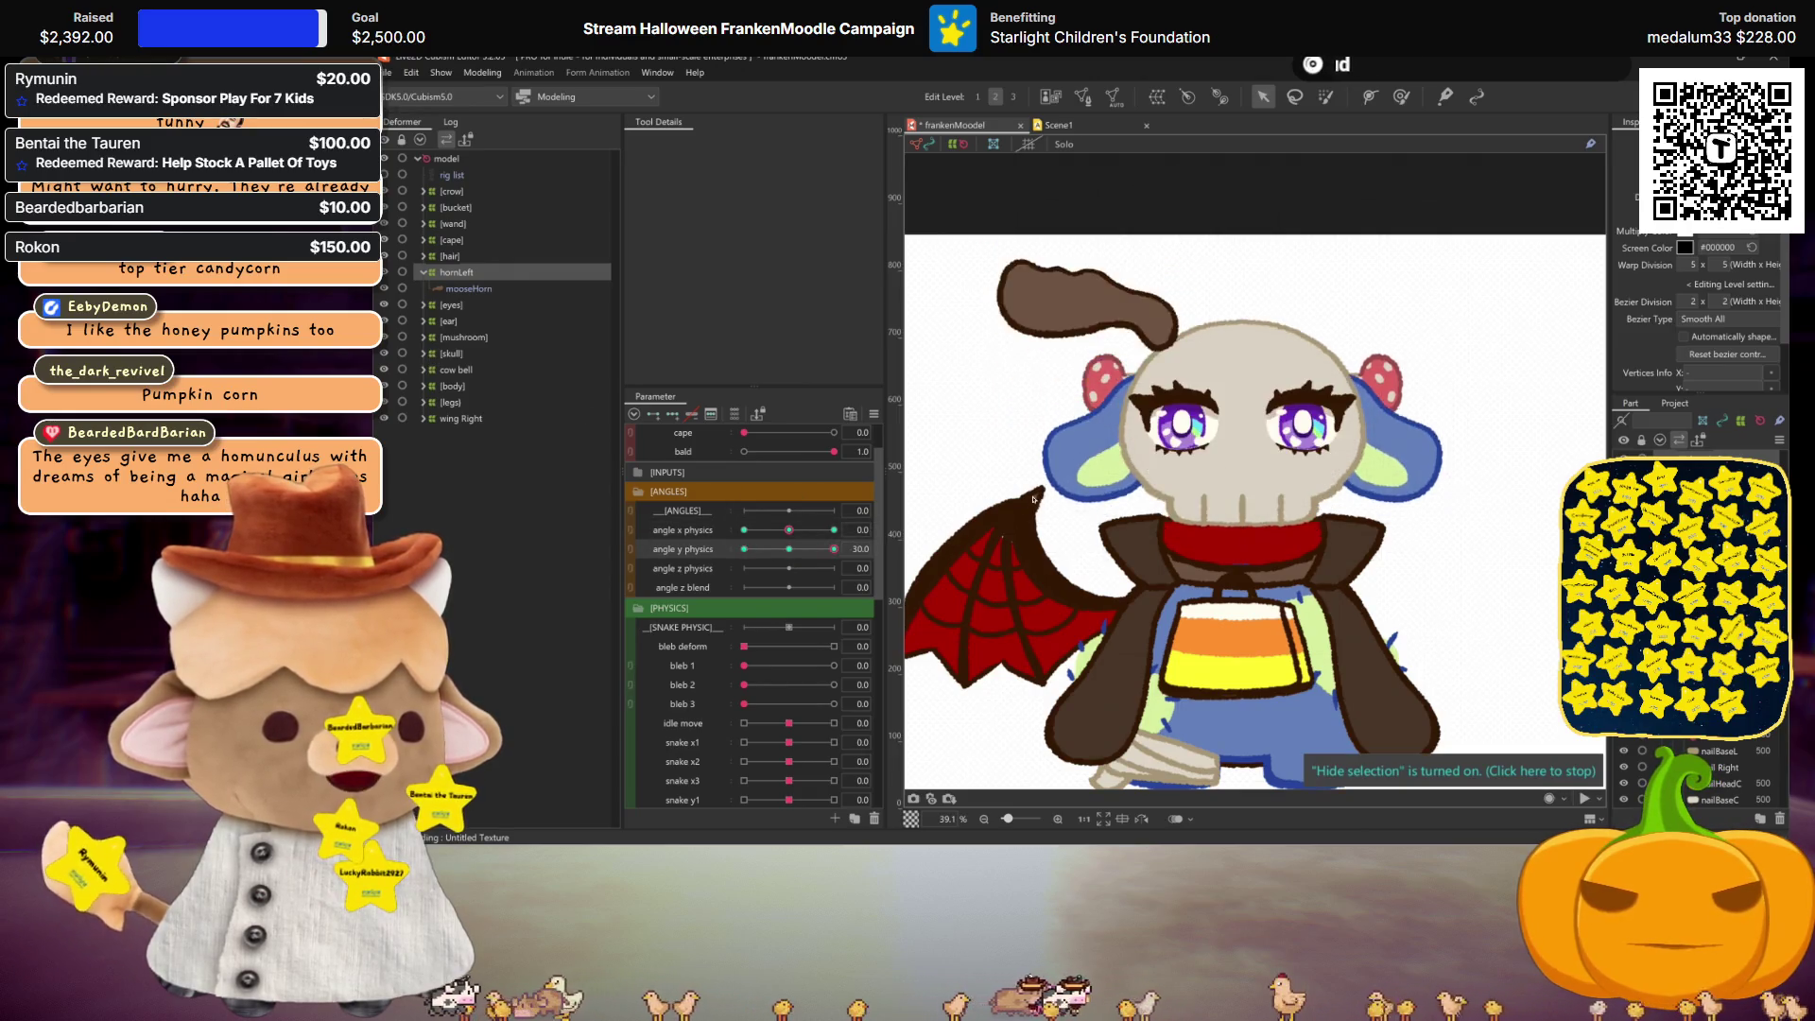
pyautogui.click(787, 550)
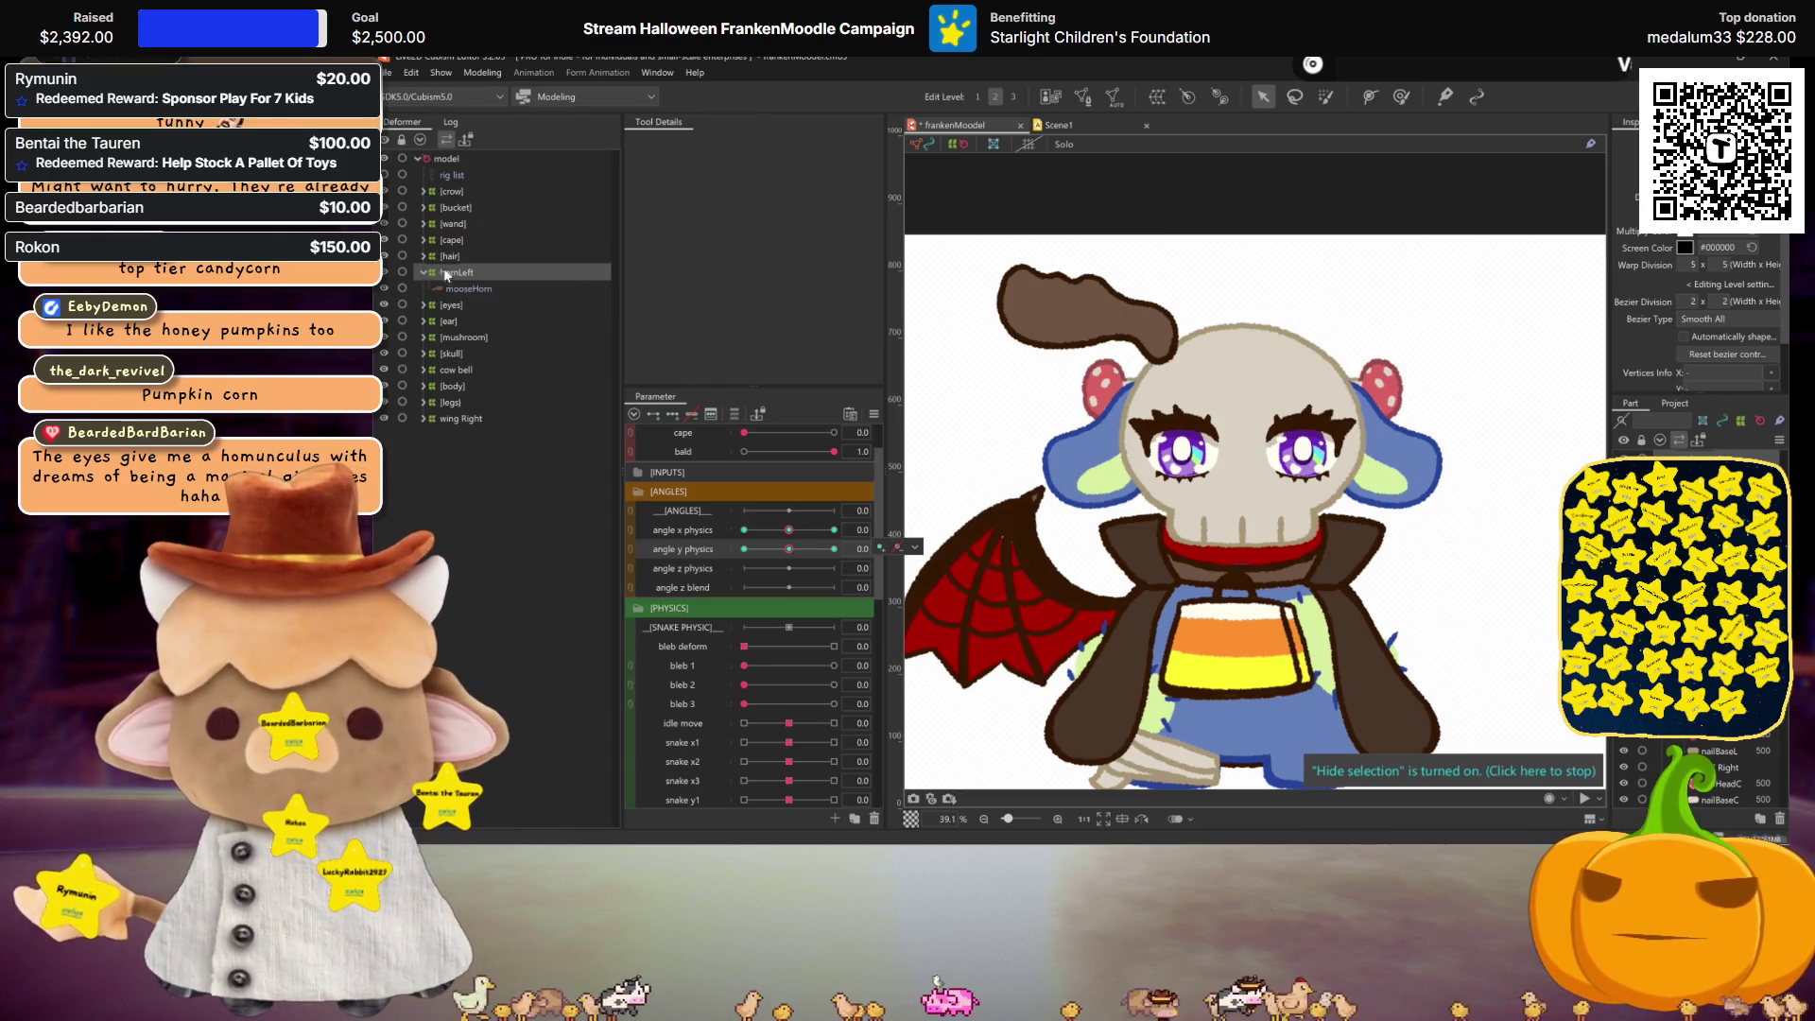
pyautogui.click(461, 289)
# Step: Duplicate hornLeft, flip the copy horizontally, and rename it hornRight
pyautogui.hotkey('ctrl', 'd')
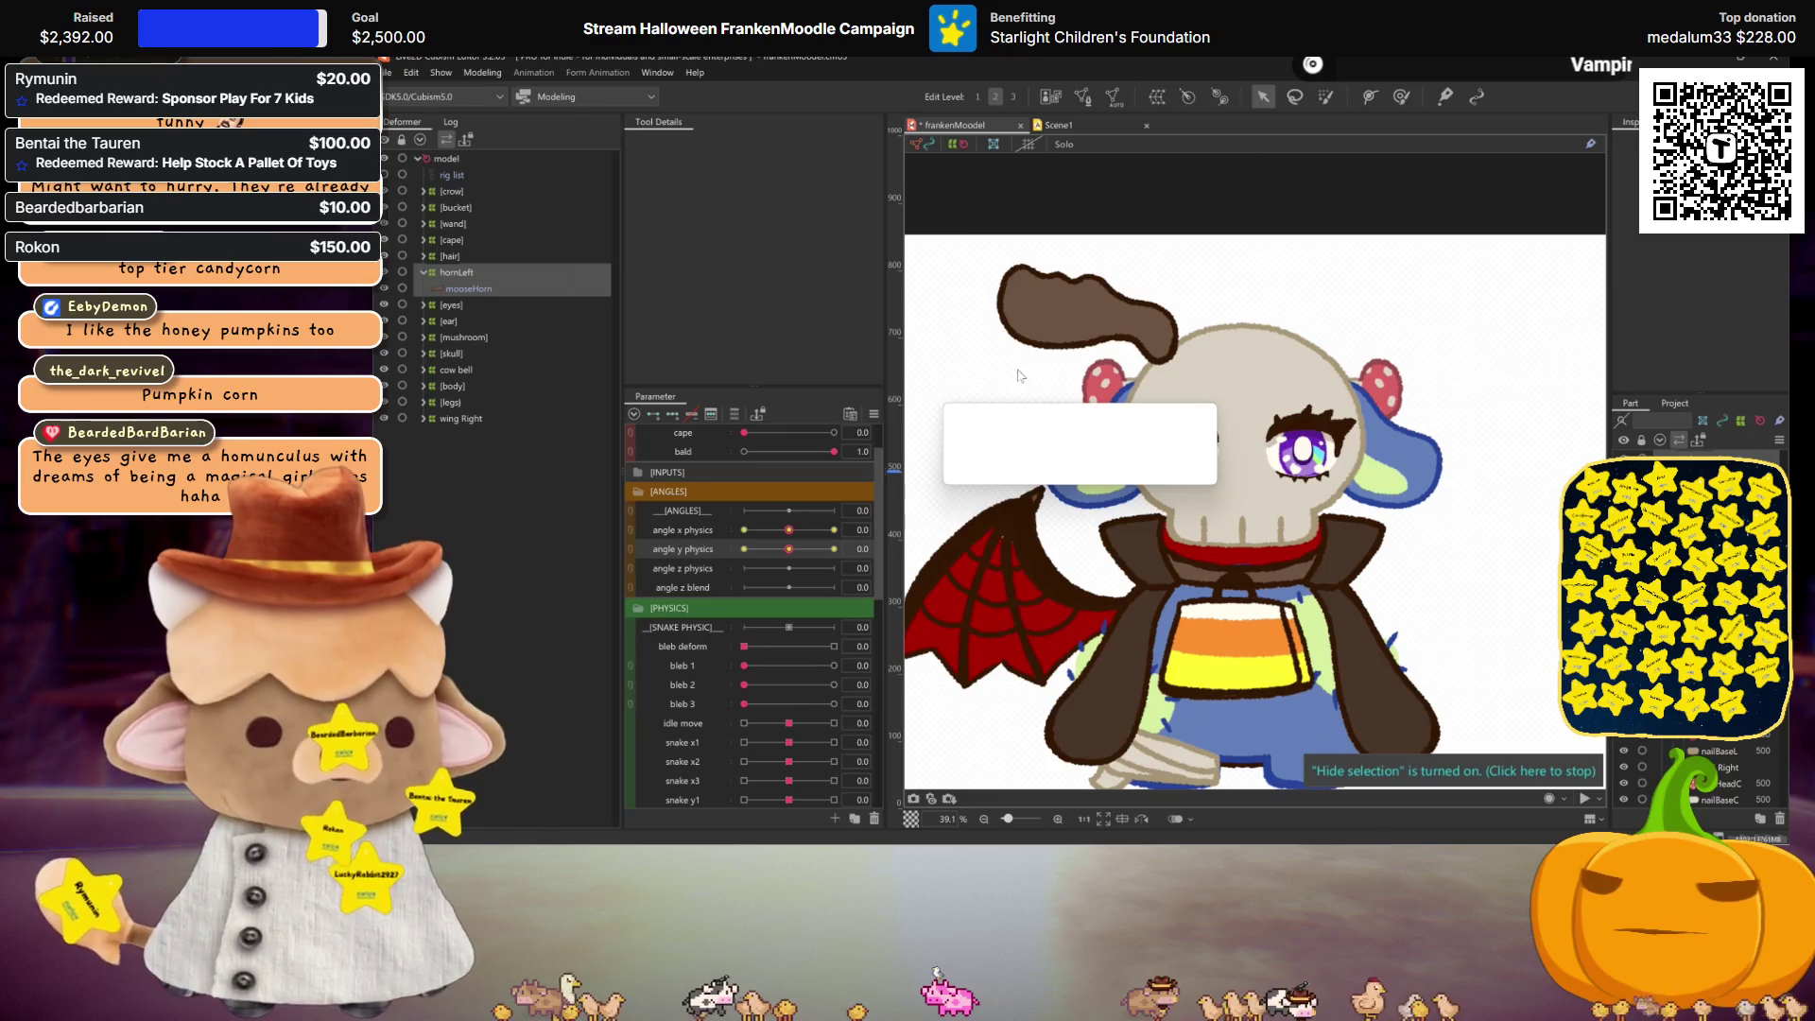
pyautogui.hotkey('ctrl', 'shift', 'f')
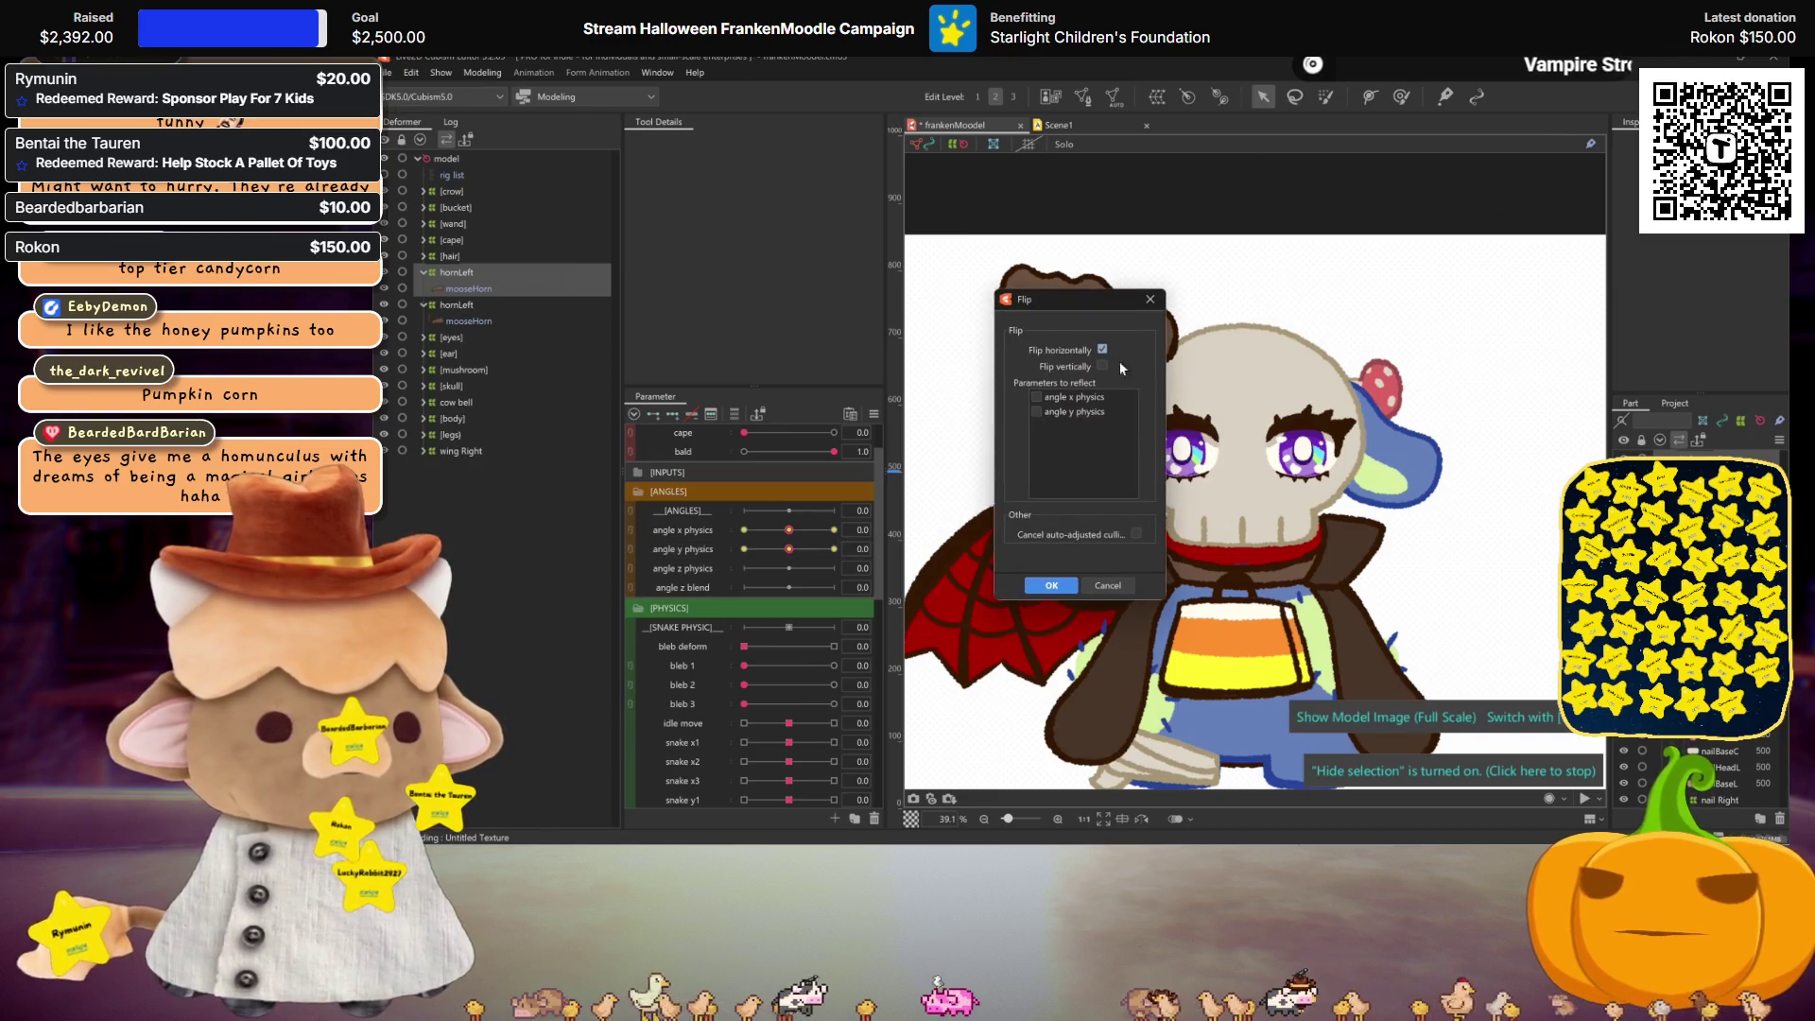
pyautogui.click(1051, 587)
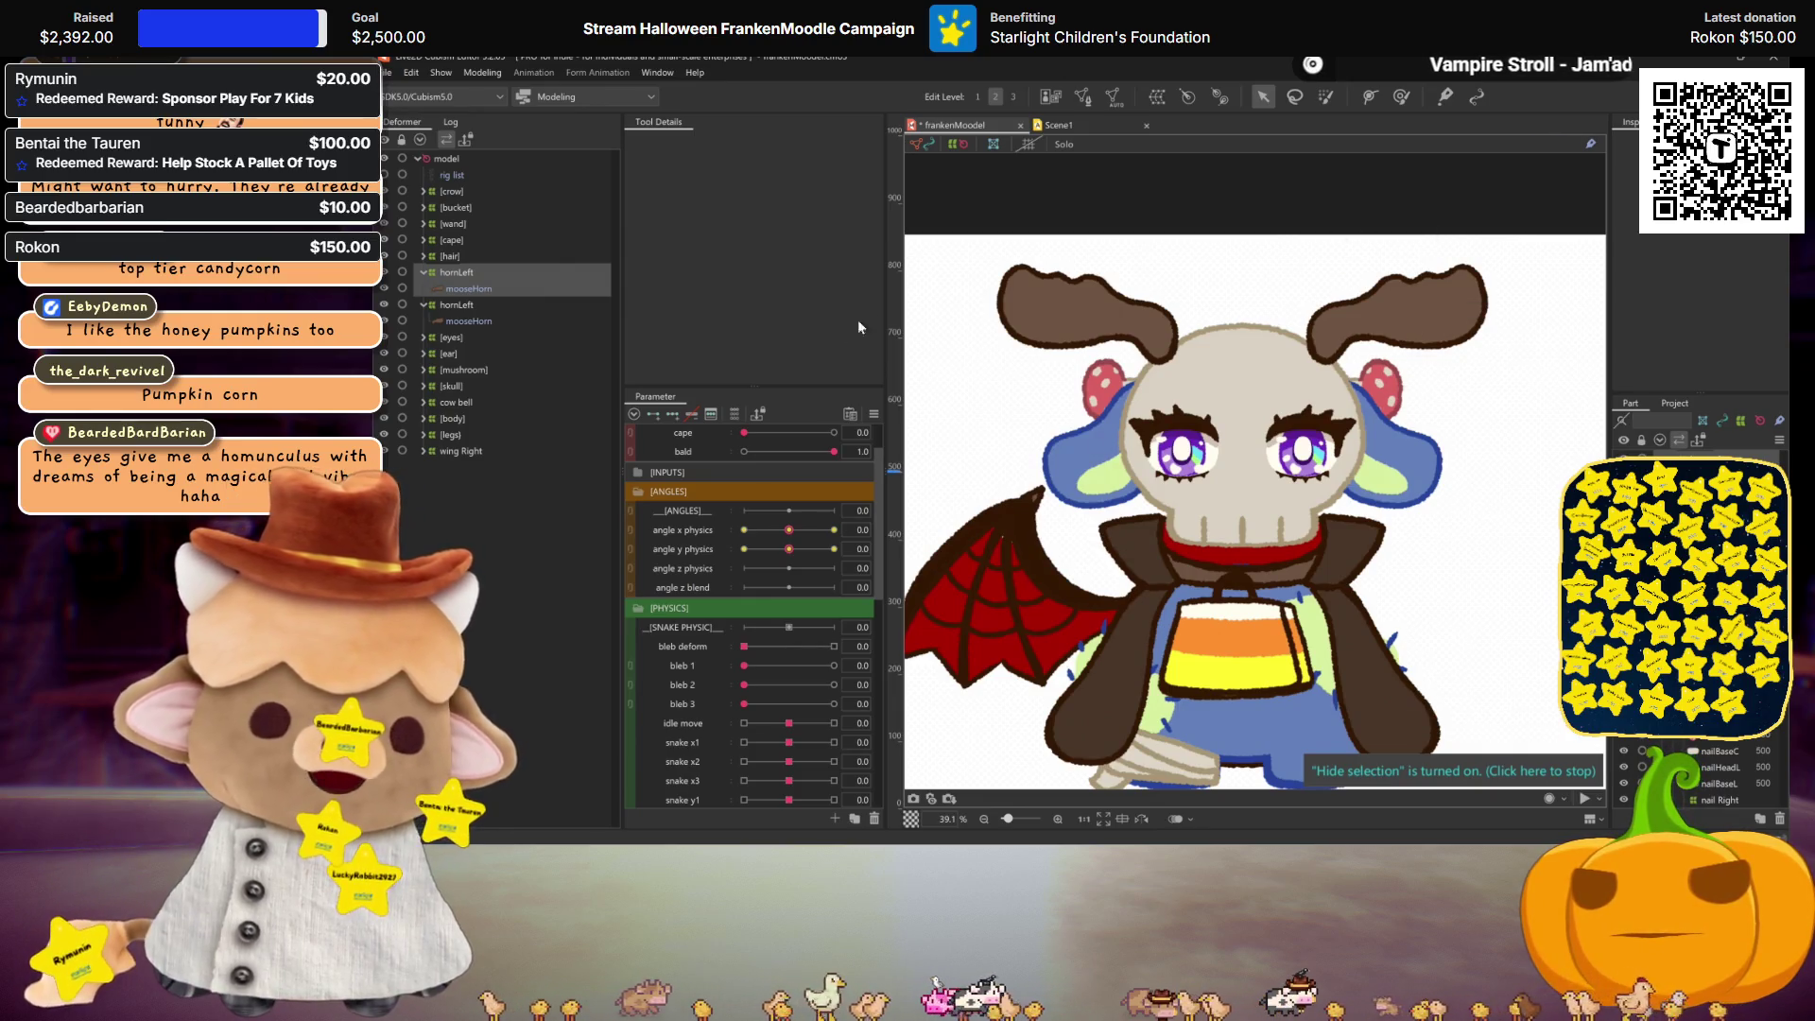
pyautogui.click(465, 274)
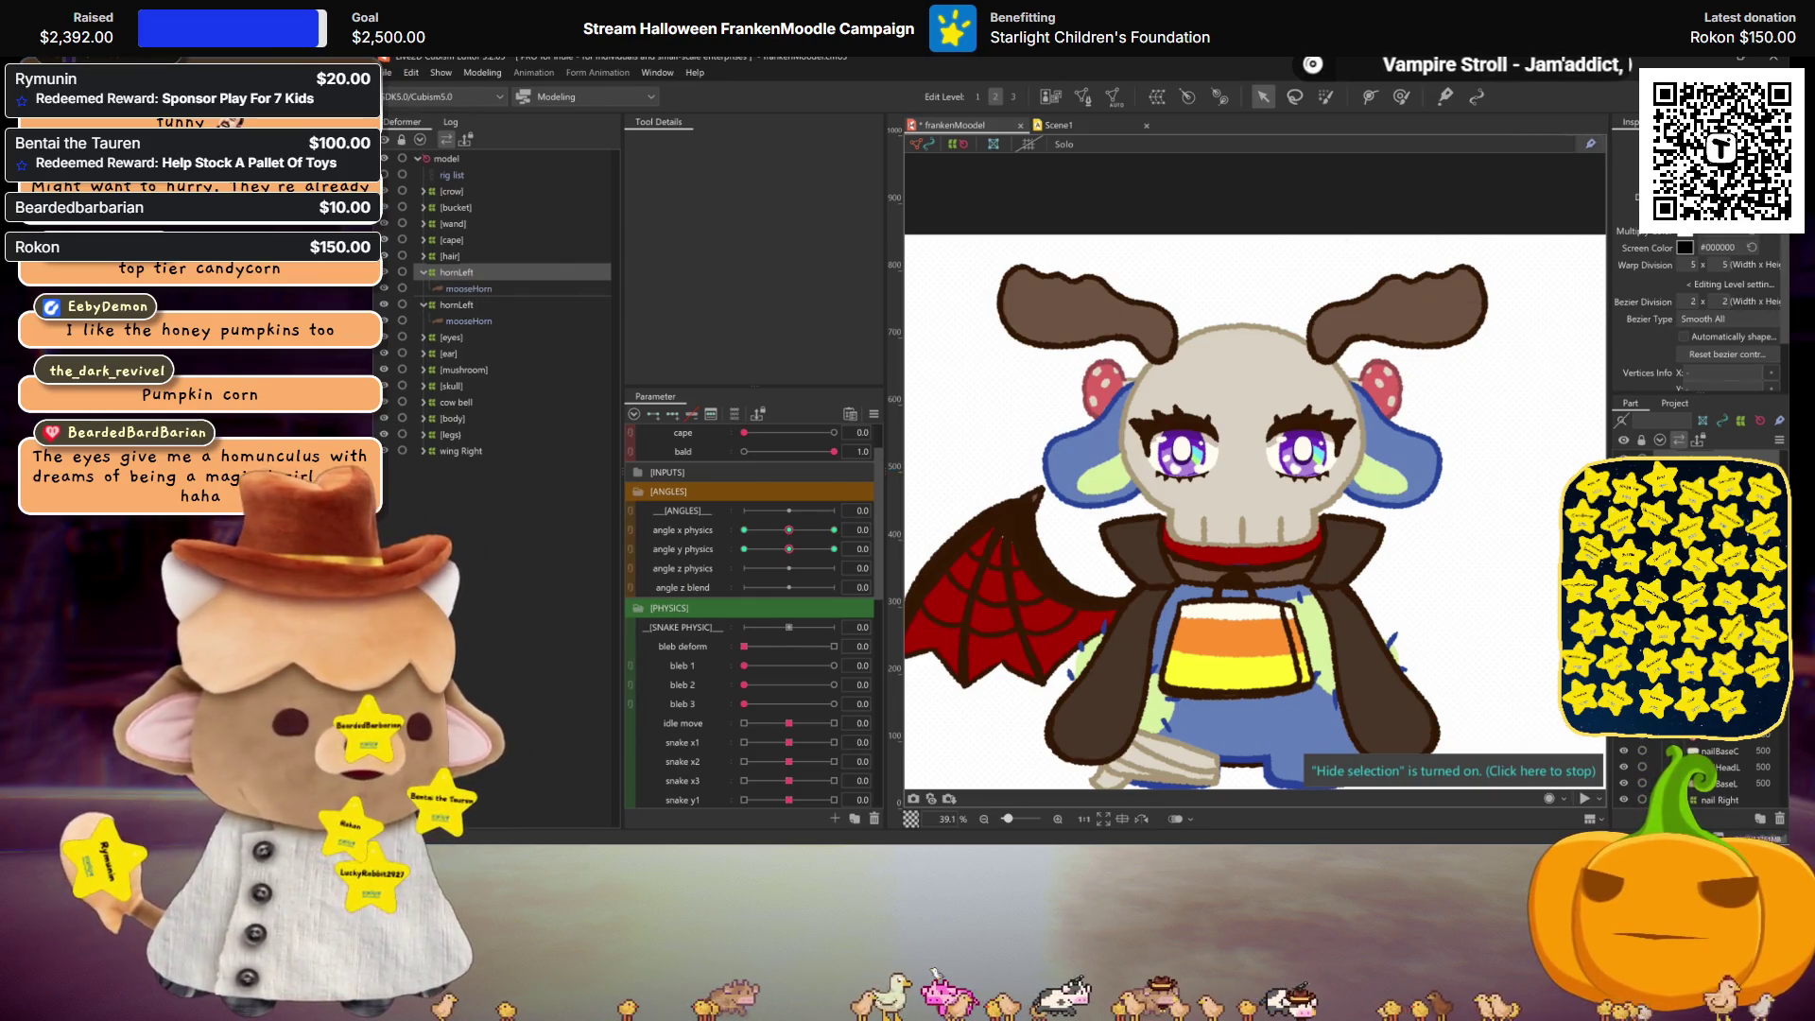
pyautogui.write('hornRight')
pyautogui.press('Return')
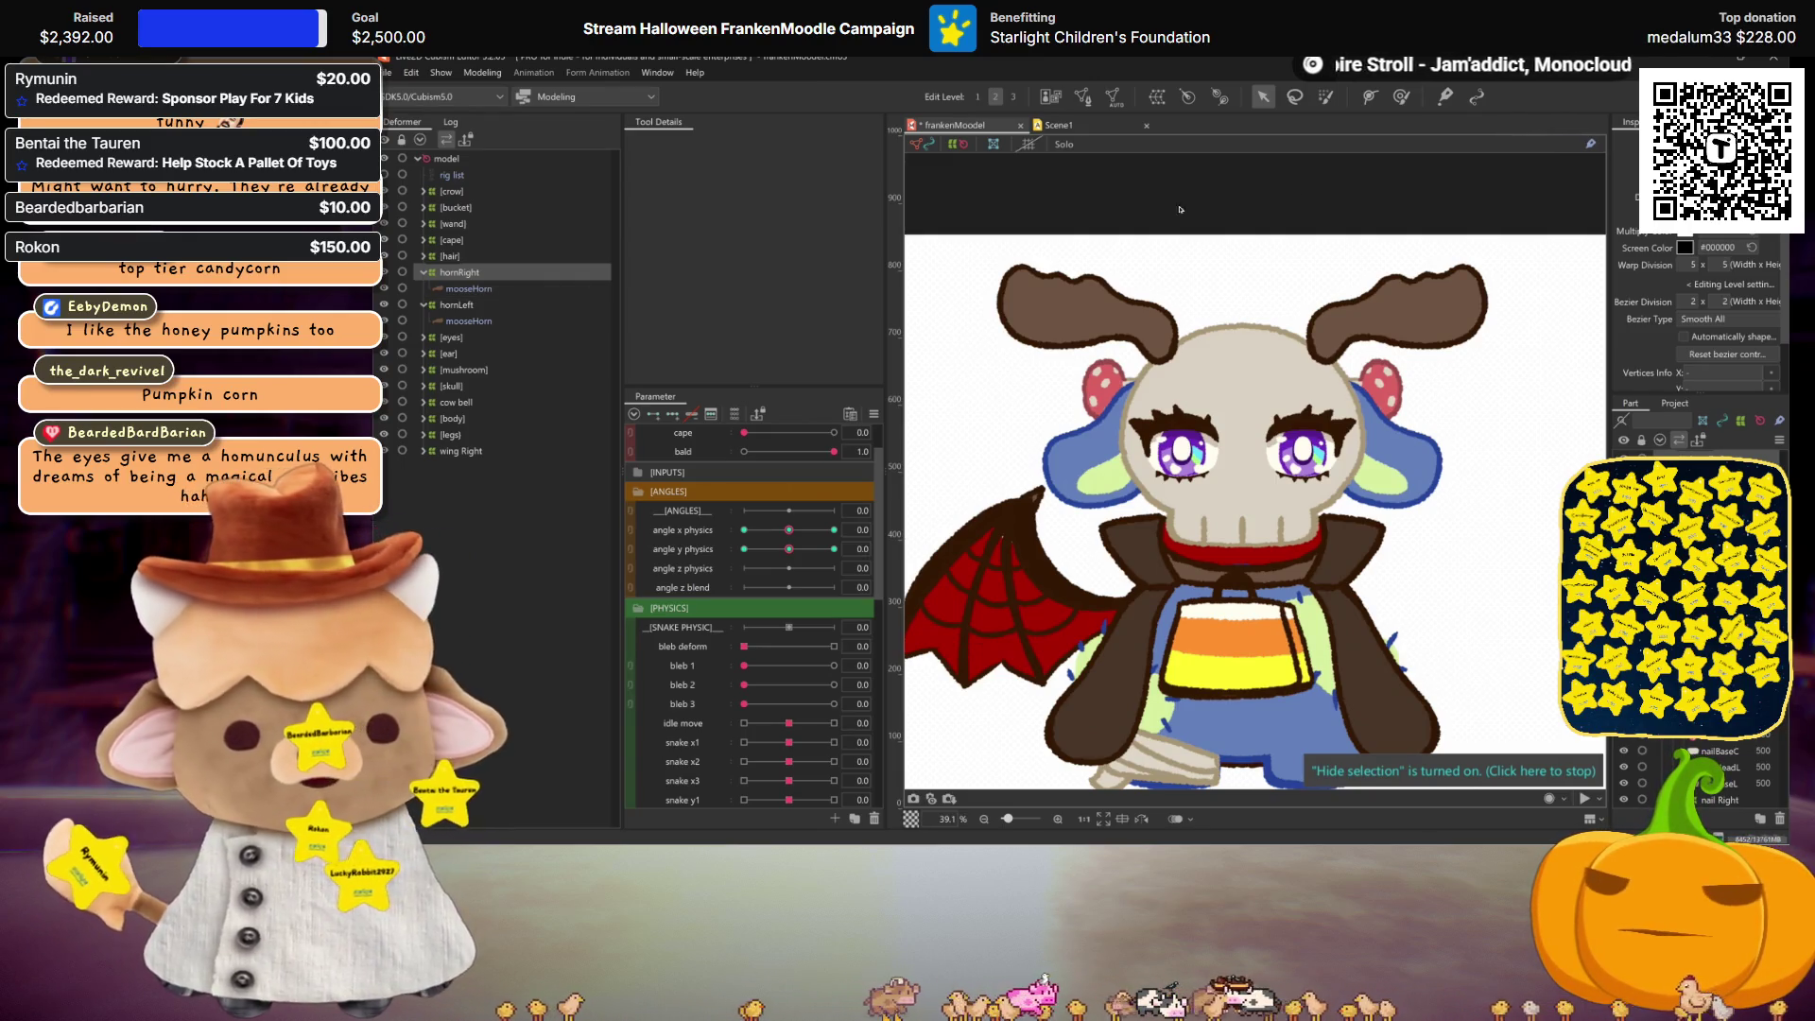
# Step: Create a [horns] warp deformer holding both horns and save the model
pyautogui.click(1157, 97)
pyautogui.press('BackSpace')
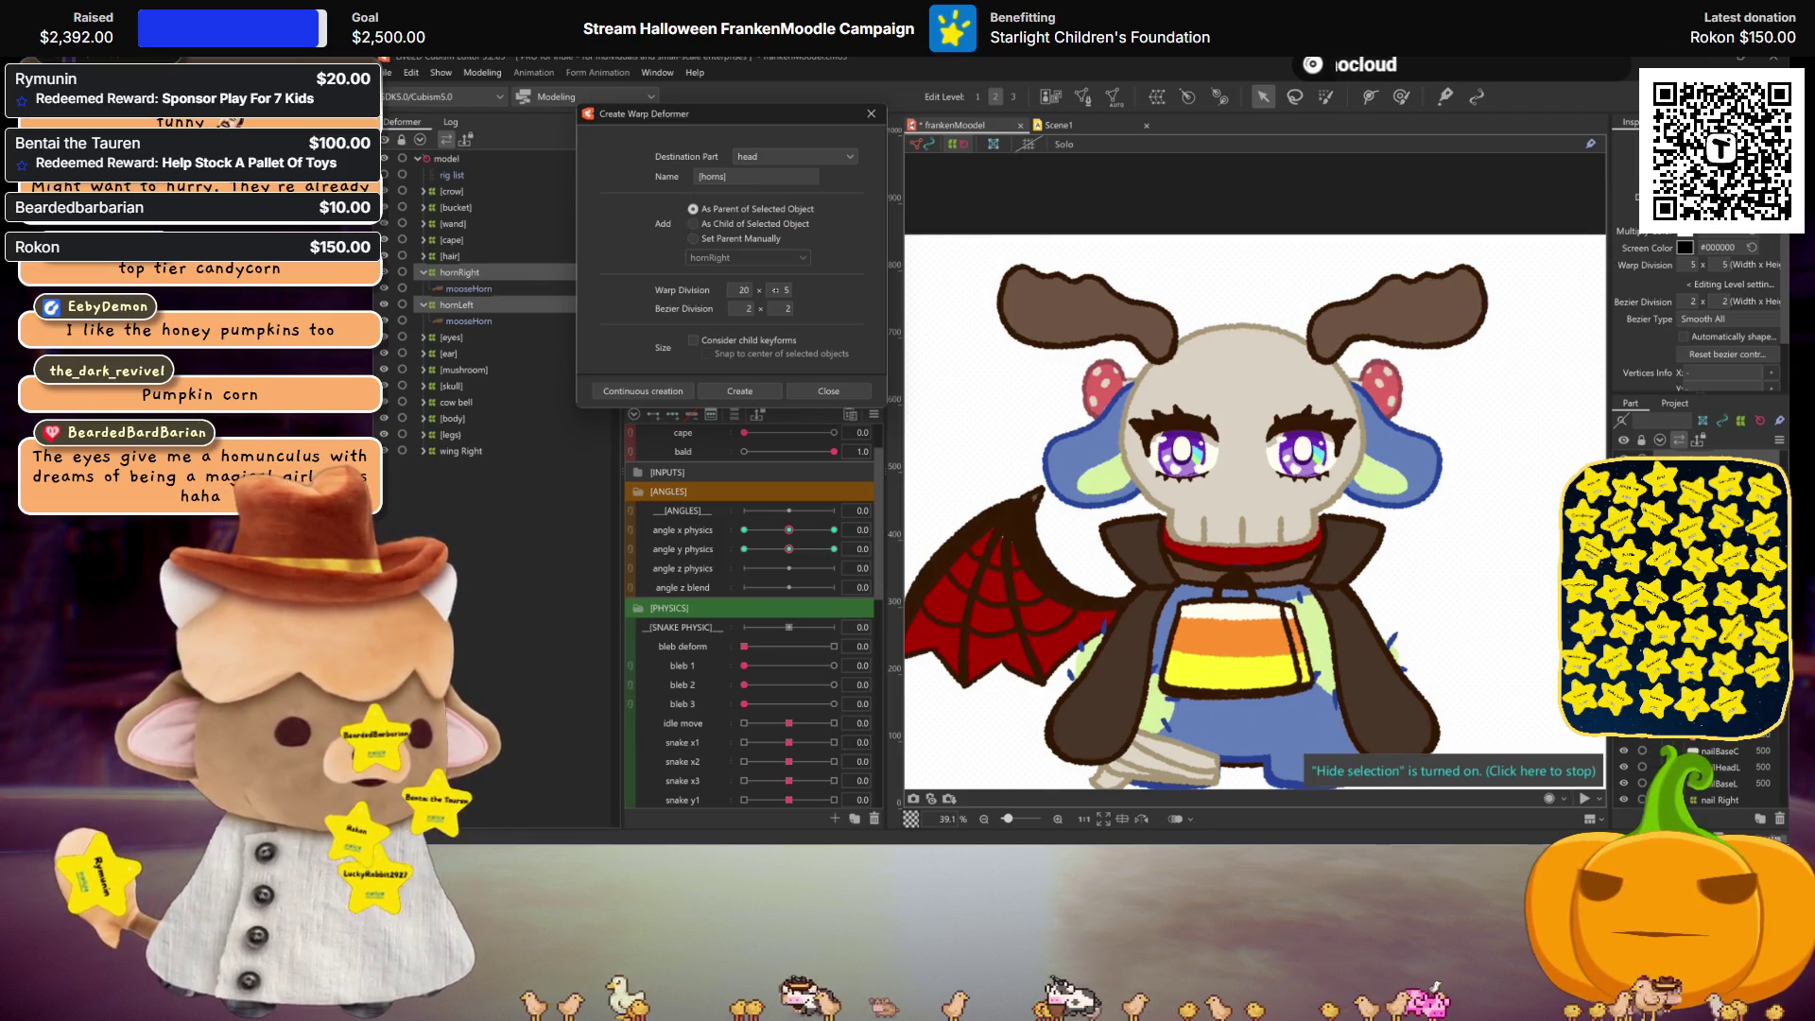
pyautogui.click(747, 387)
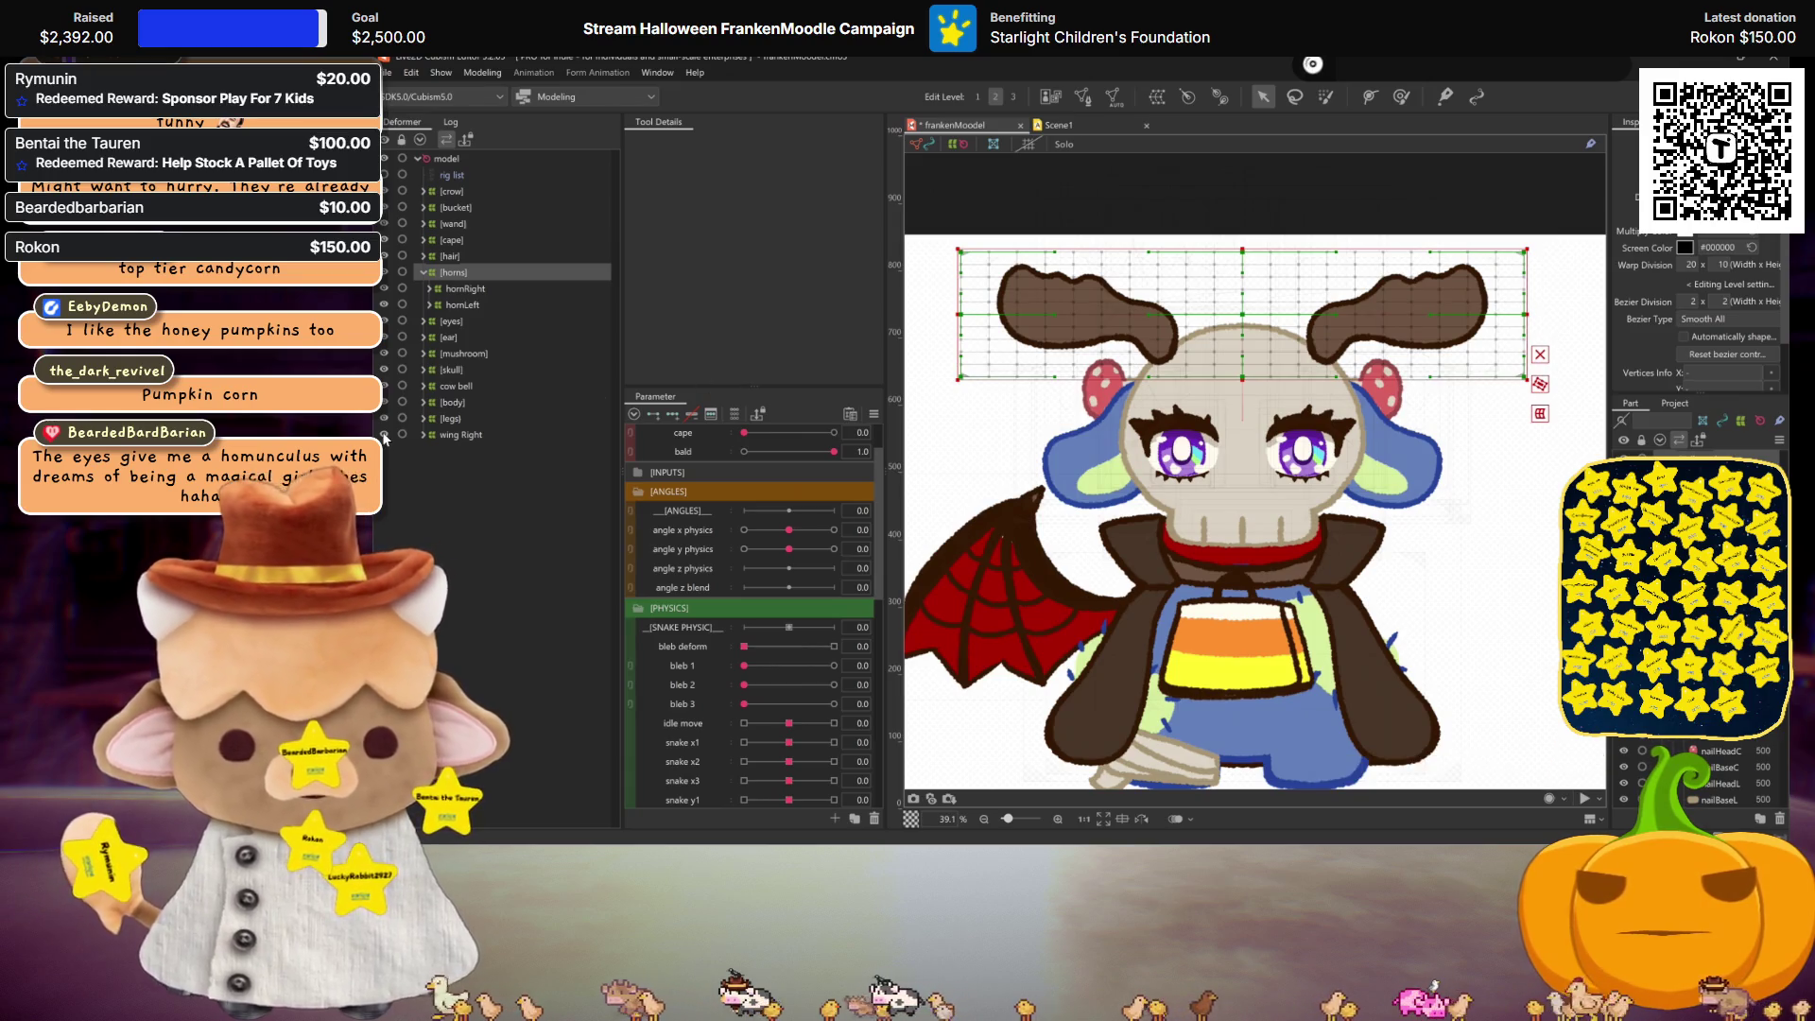
pyautogui.hotkey('ctrl', 's')
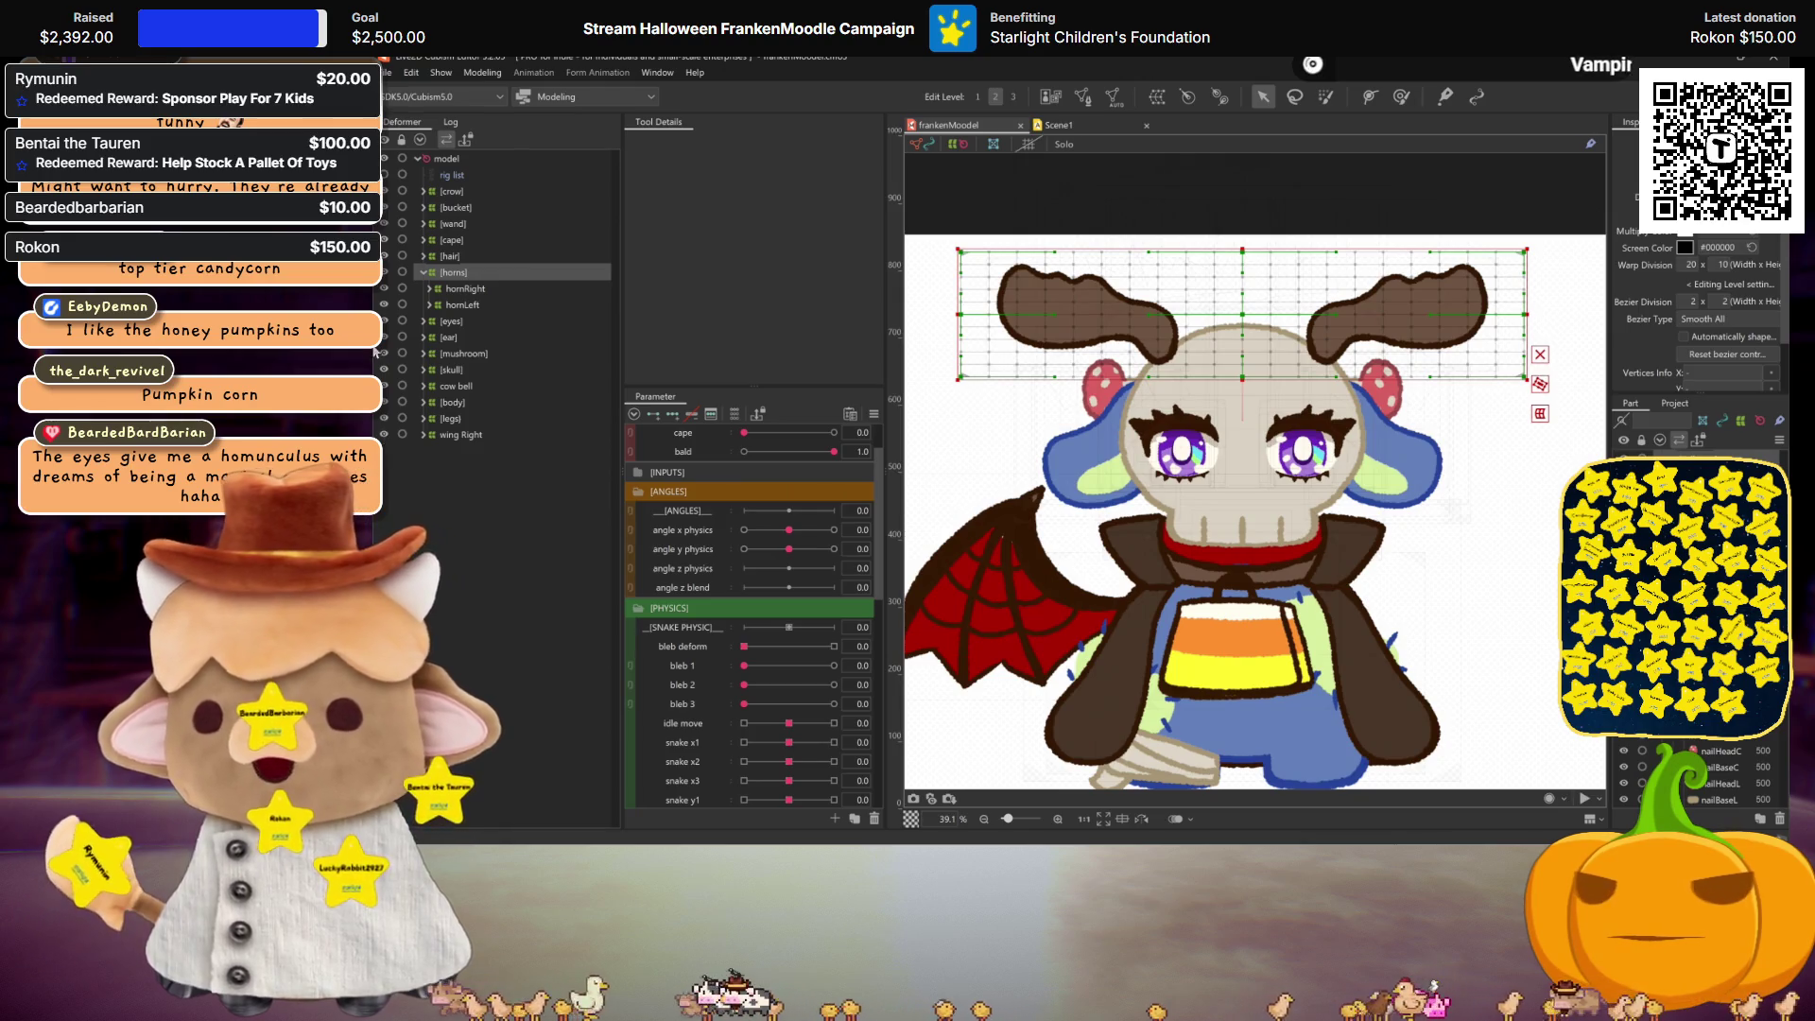
# Step: Select [ear] and [mushroom] too, pose the head at angle x -30, angle y -30, and start a temporary deform
pyautogui.keyDown('ctrl'); pyautogui.click(460, 338); pyautogui.keyUp('ctrl')
pyautogui.keyDown('ctrl'); pyautogui.click(463, 354); pyautogui.keyUp('ctrl')
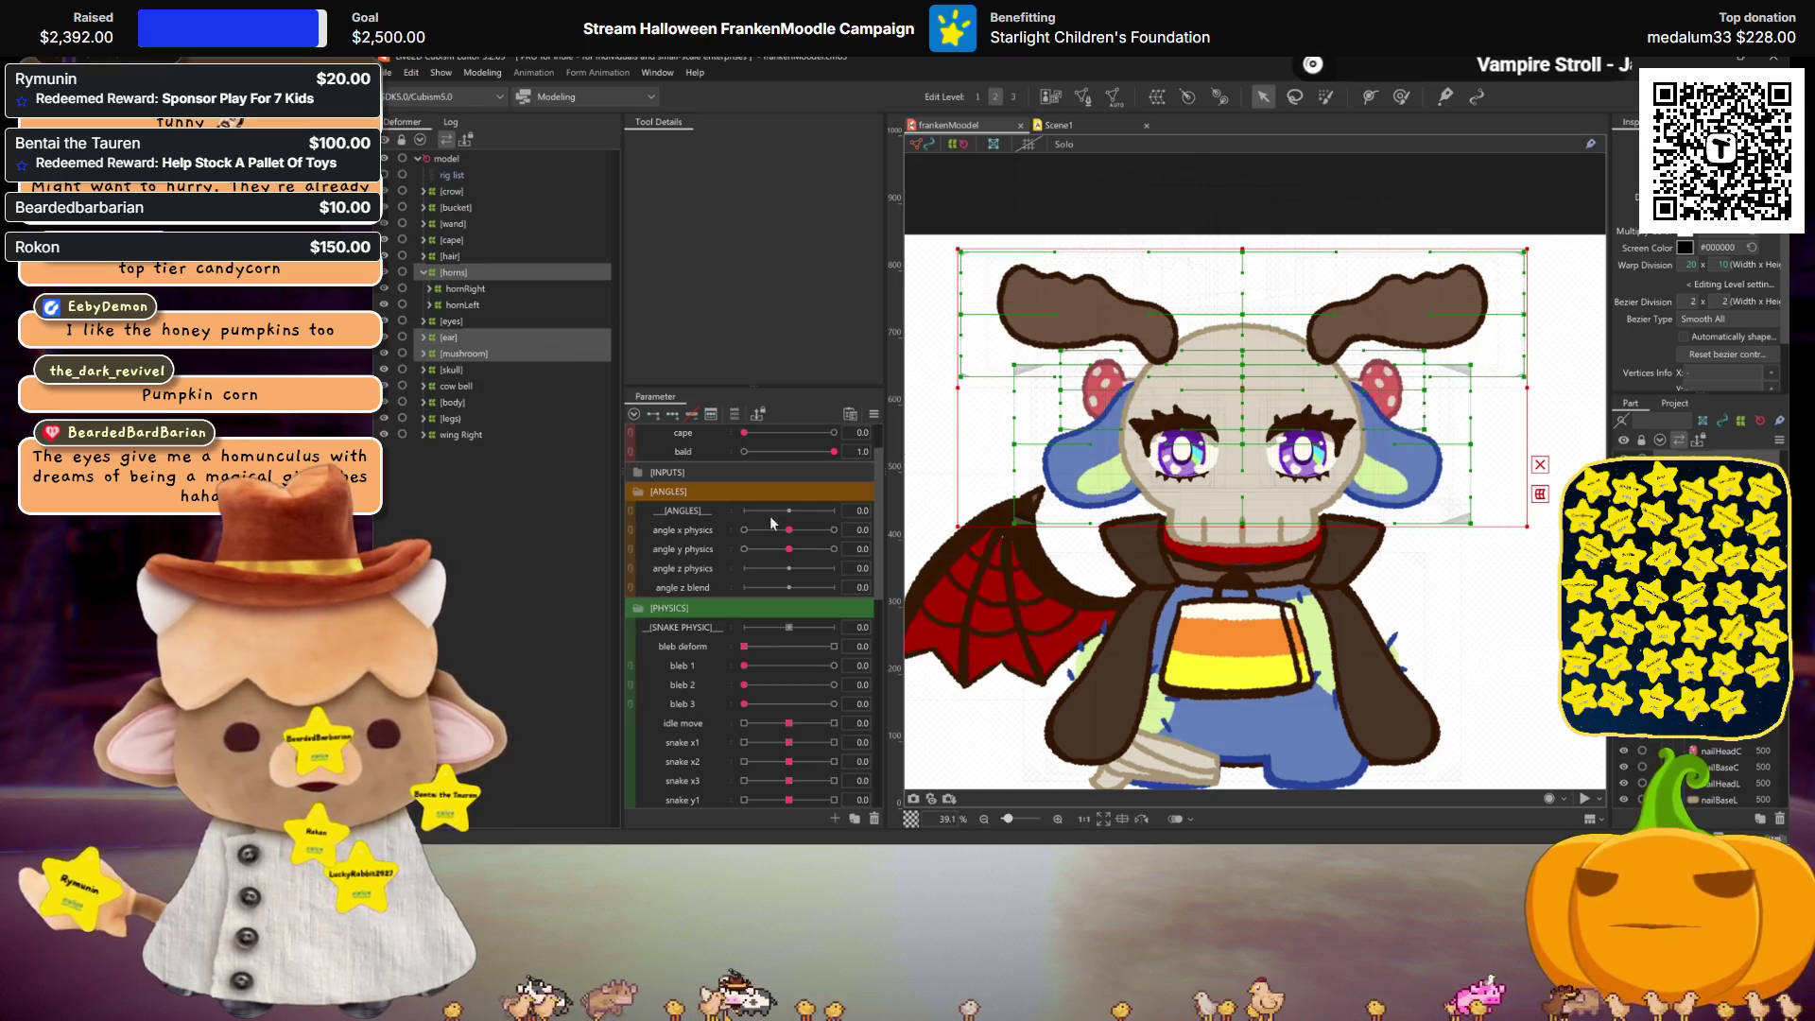
pyautogui.moveTo(789, 530); pyautogui.dragTo(745, 529)
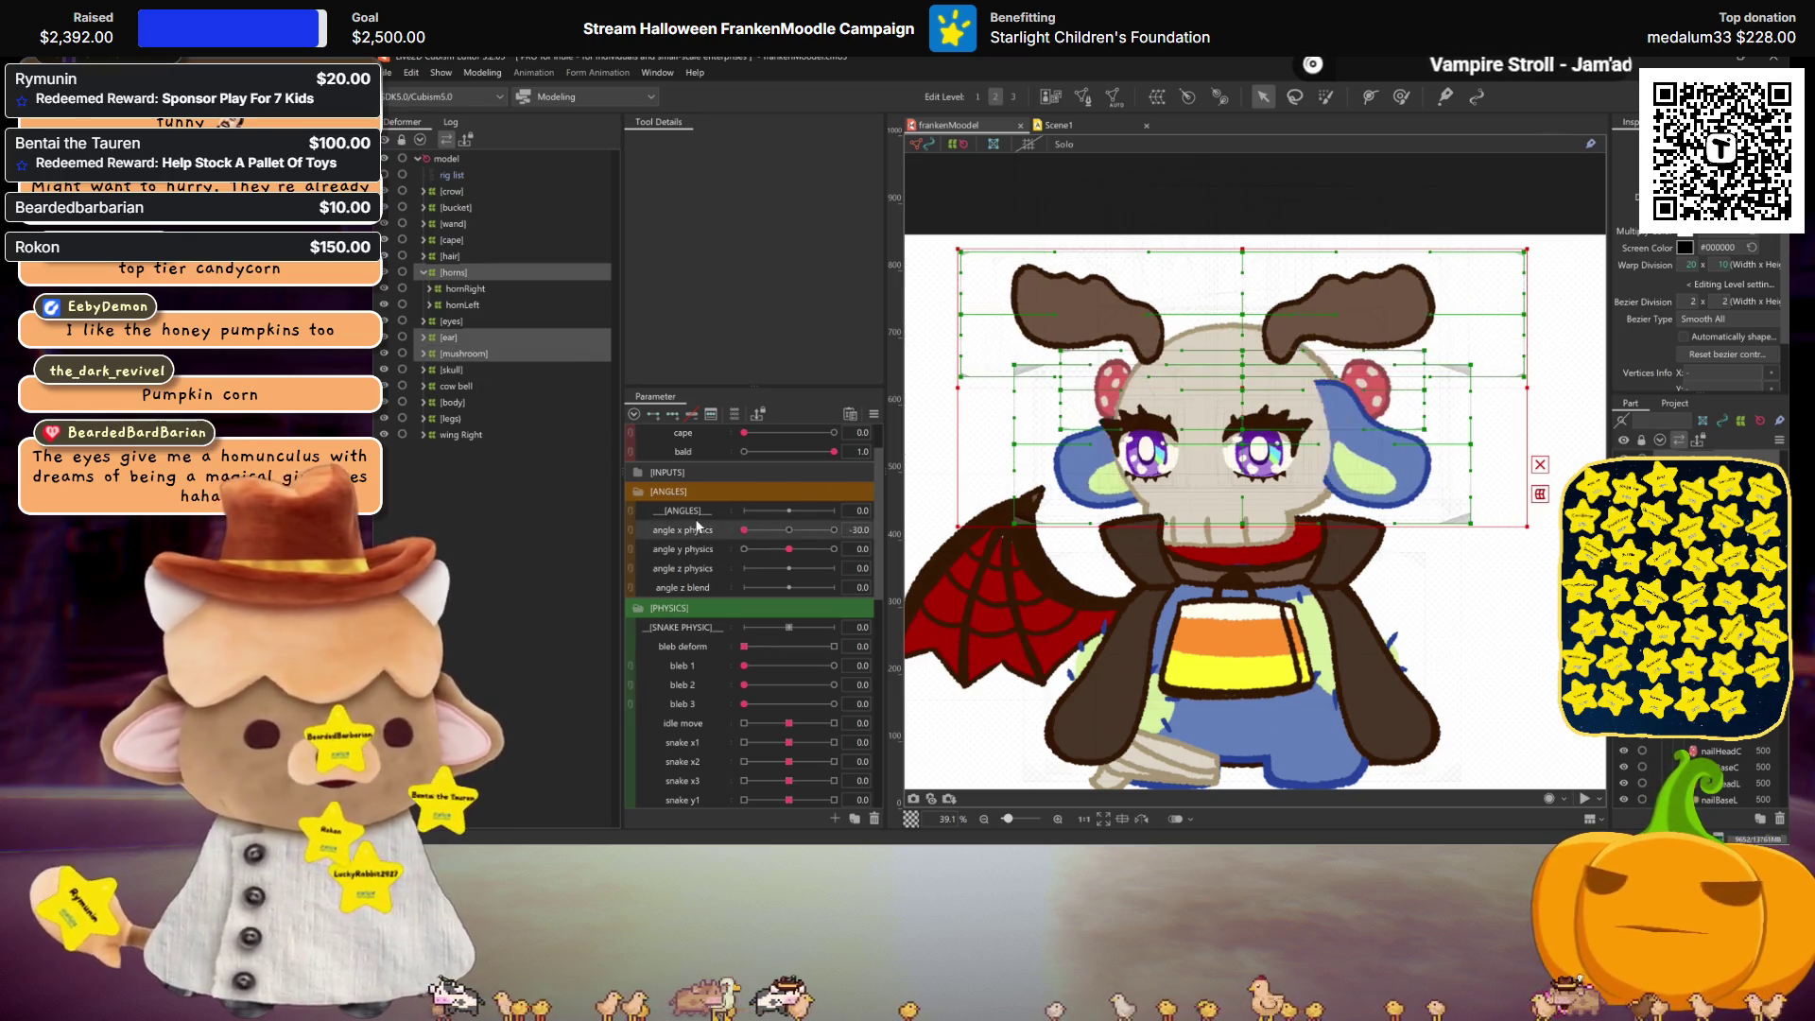
pyautogui.click(695, 546)
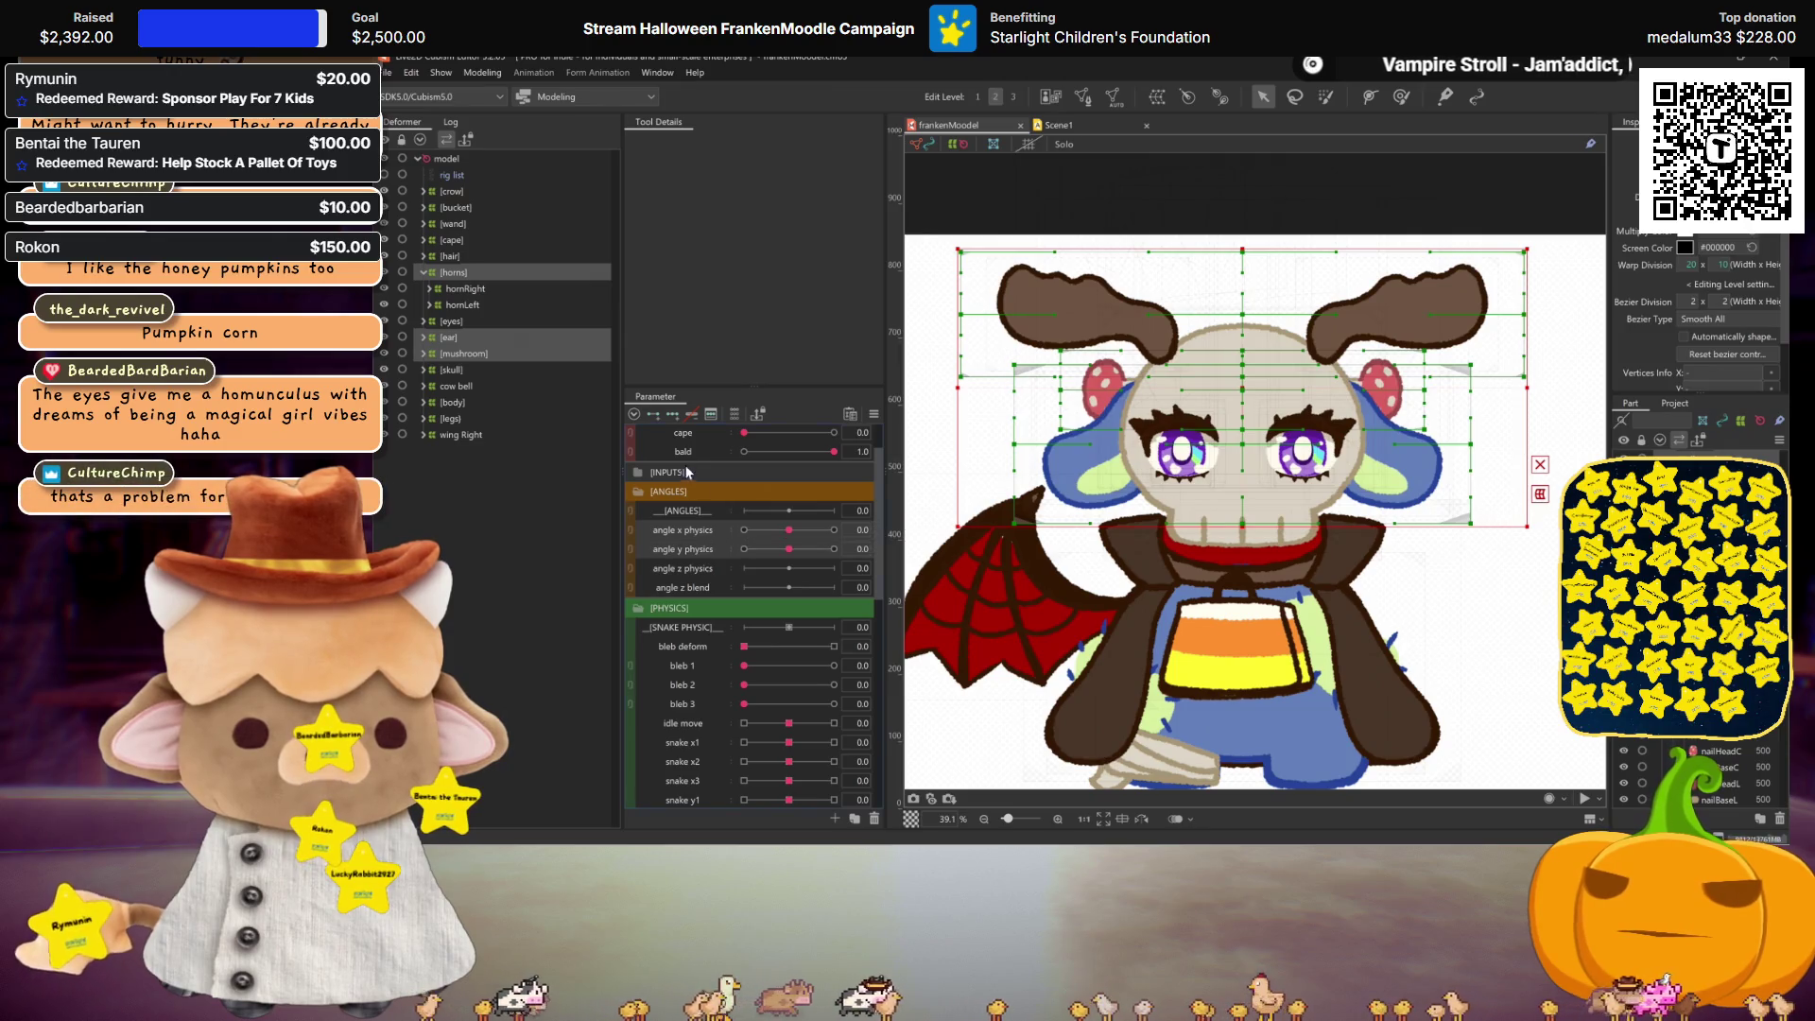
pyautogui.moveTo(779, 523); pyautogui.dragTo(745, 529)
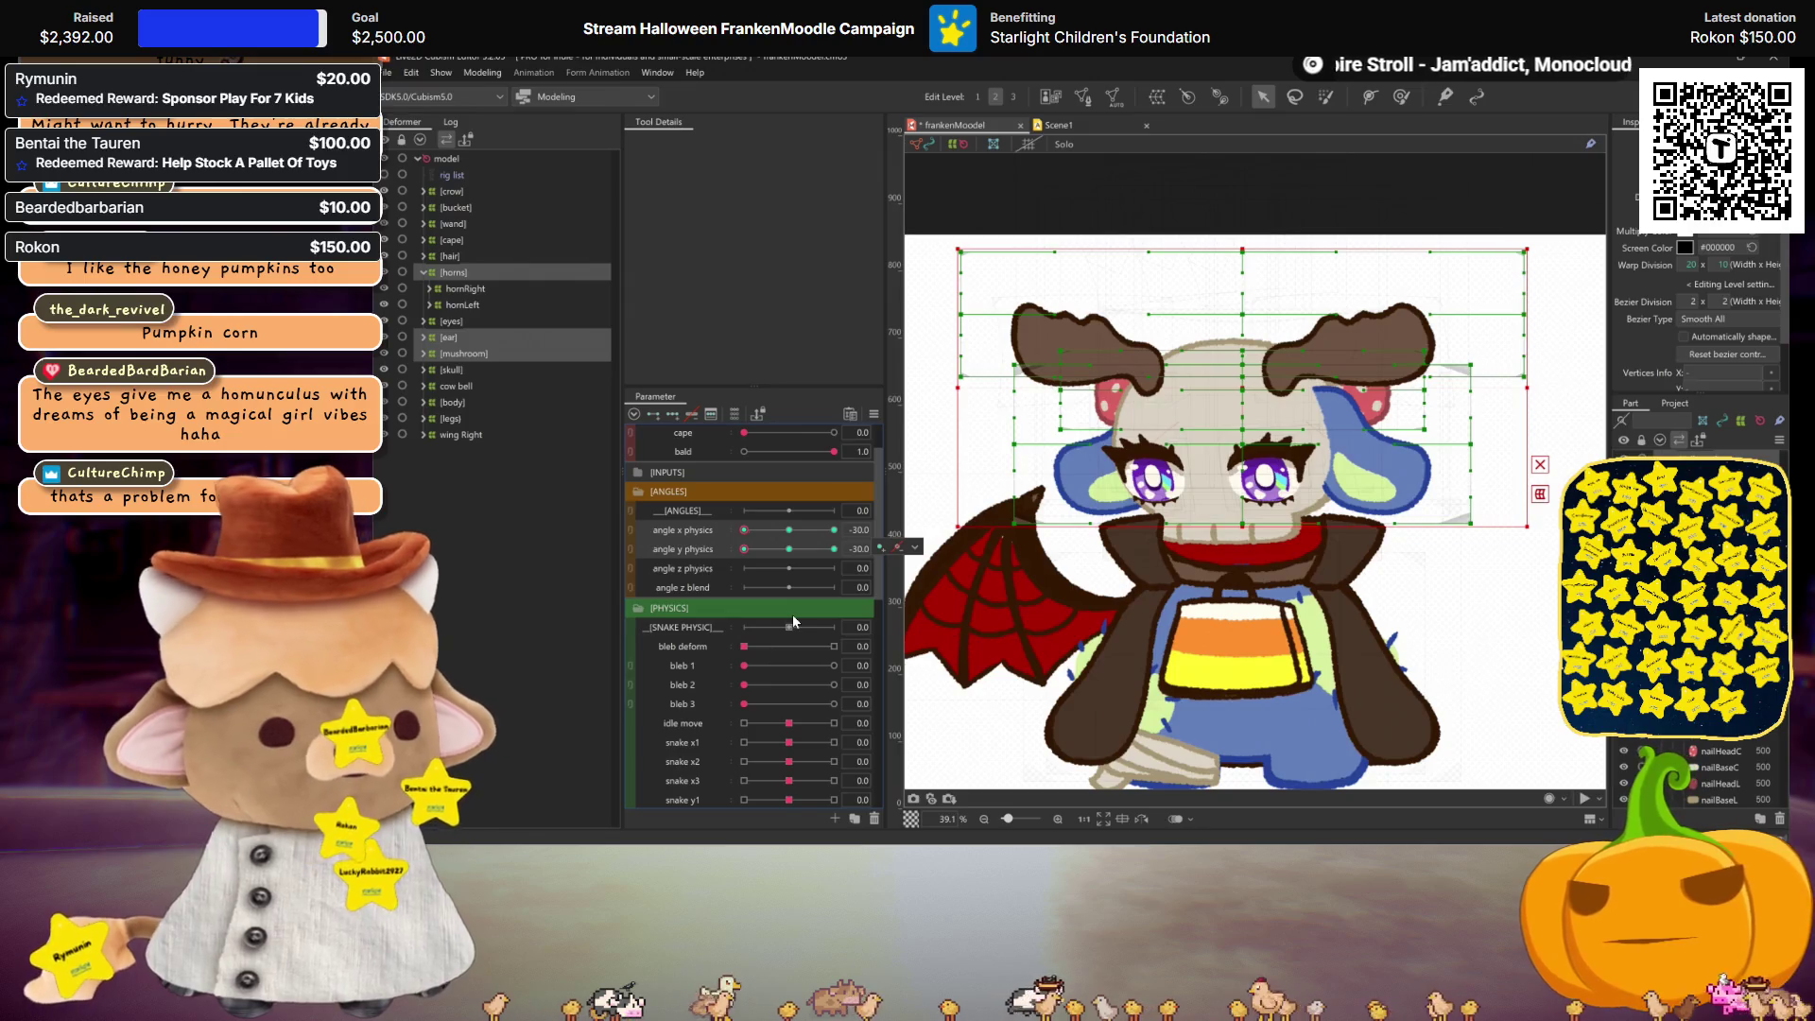
pyautogui.moveTo(744, 548)
pyautogui.mouseDown()
pyautogui.moveTo(787, 559)
pyautogui.moveTo(704, 559)
pyautogui.mouseUp()
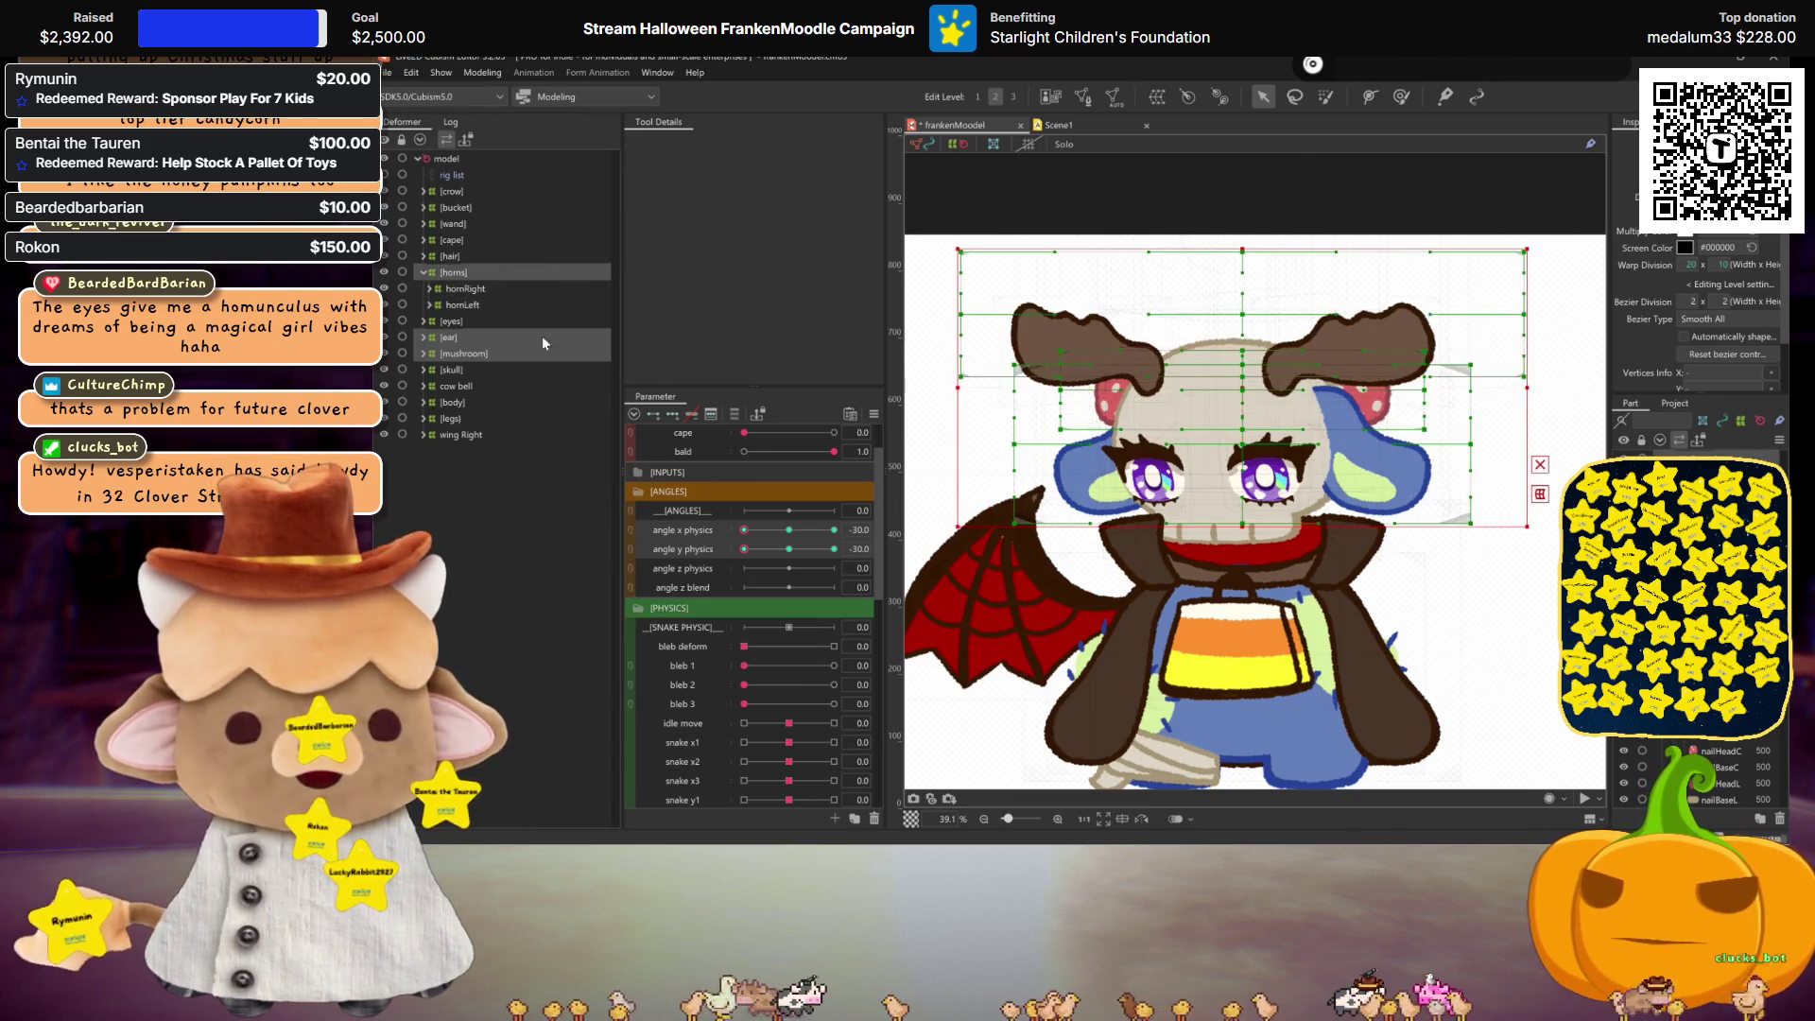
pyautogui.hotkey('ctrl', 't')
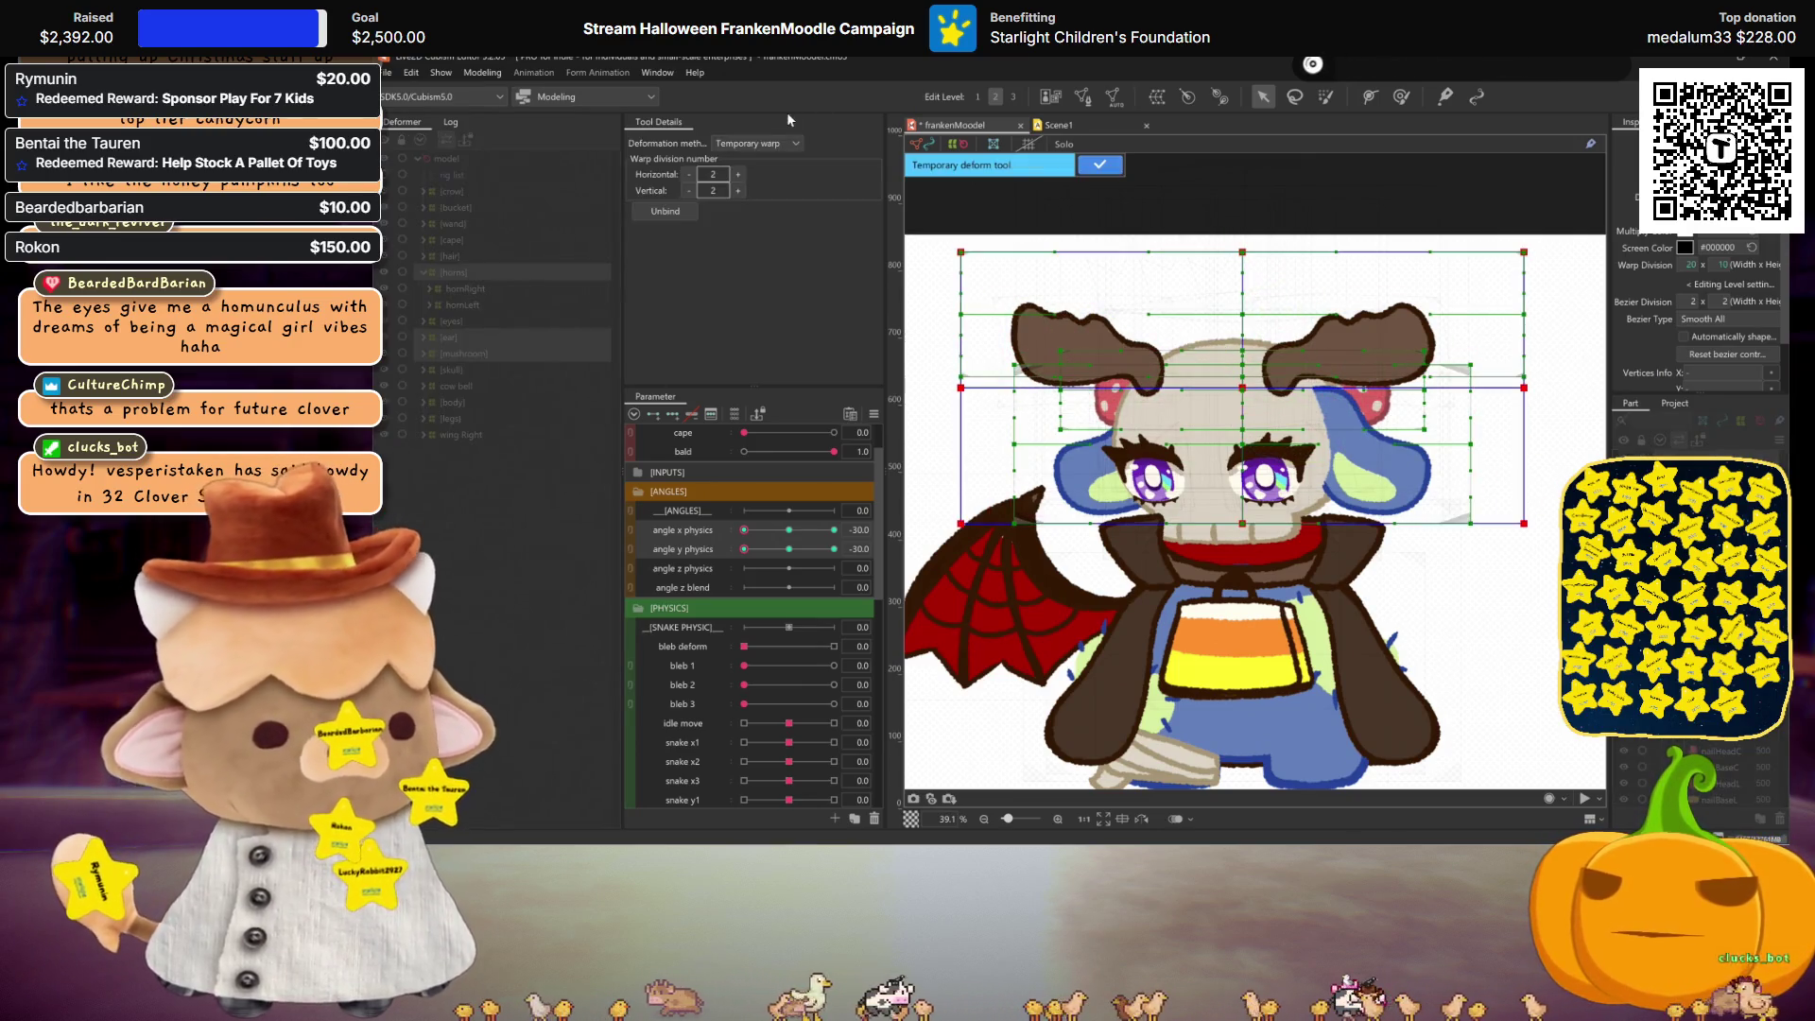
# Step: Try a Perspective skew on the head parts, undo it, and deselect the ear deformer
pyautogui.click(756, 143)
pyautogui.click(752, 183)
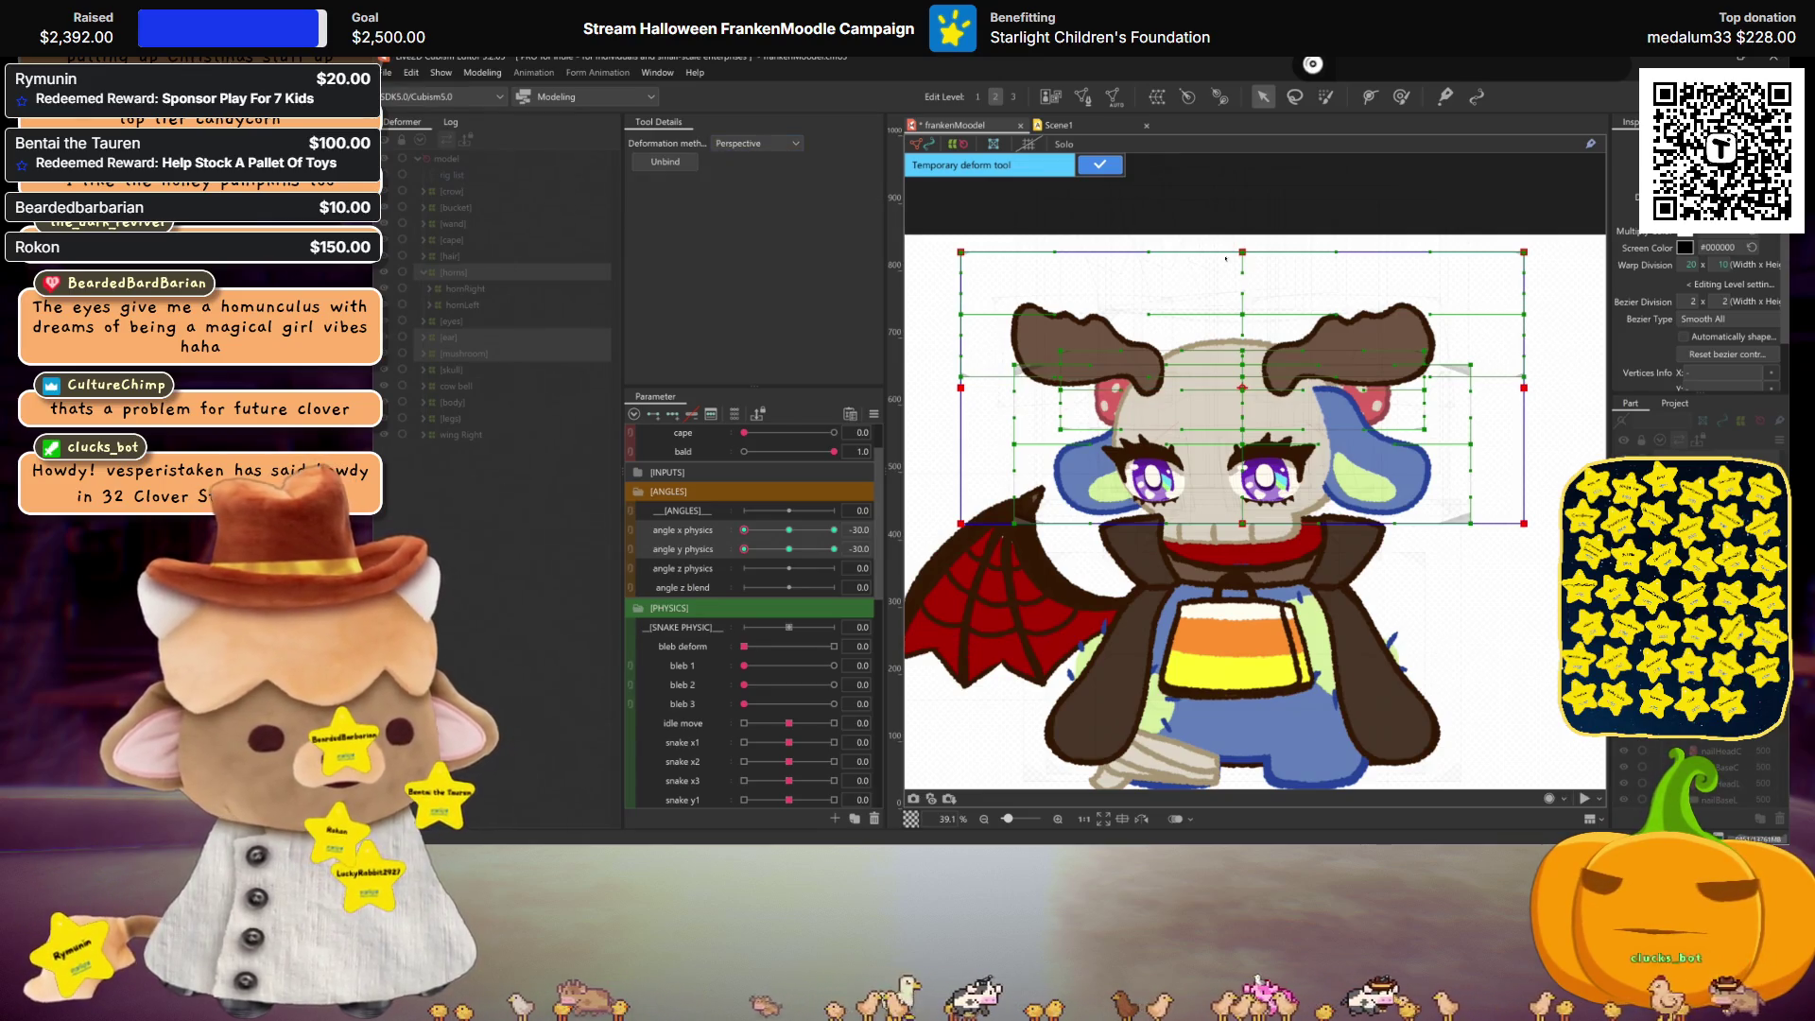
pyautogui.moveTo(1244, 252)
pyautogui.mouseDown()
pyautogui.moveTo(1215, 251)
pyautogui.moveTo(1229, 252)
pyautogui.mouseUp()
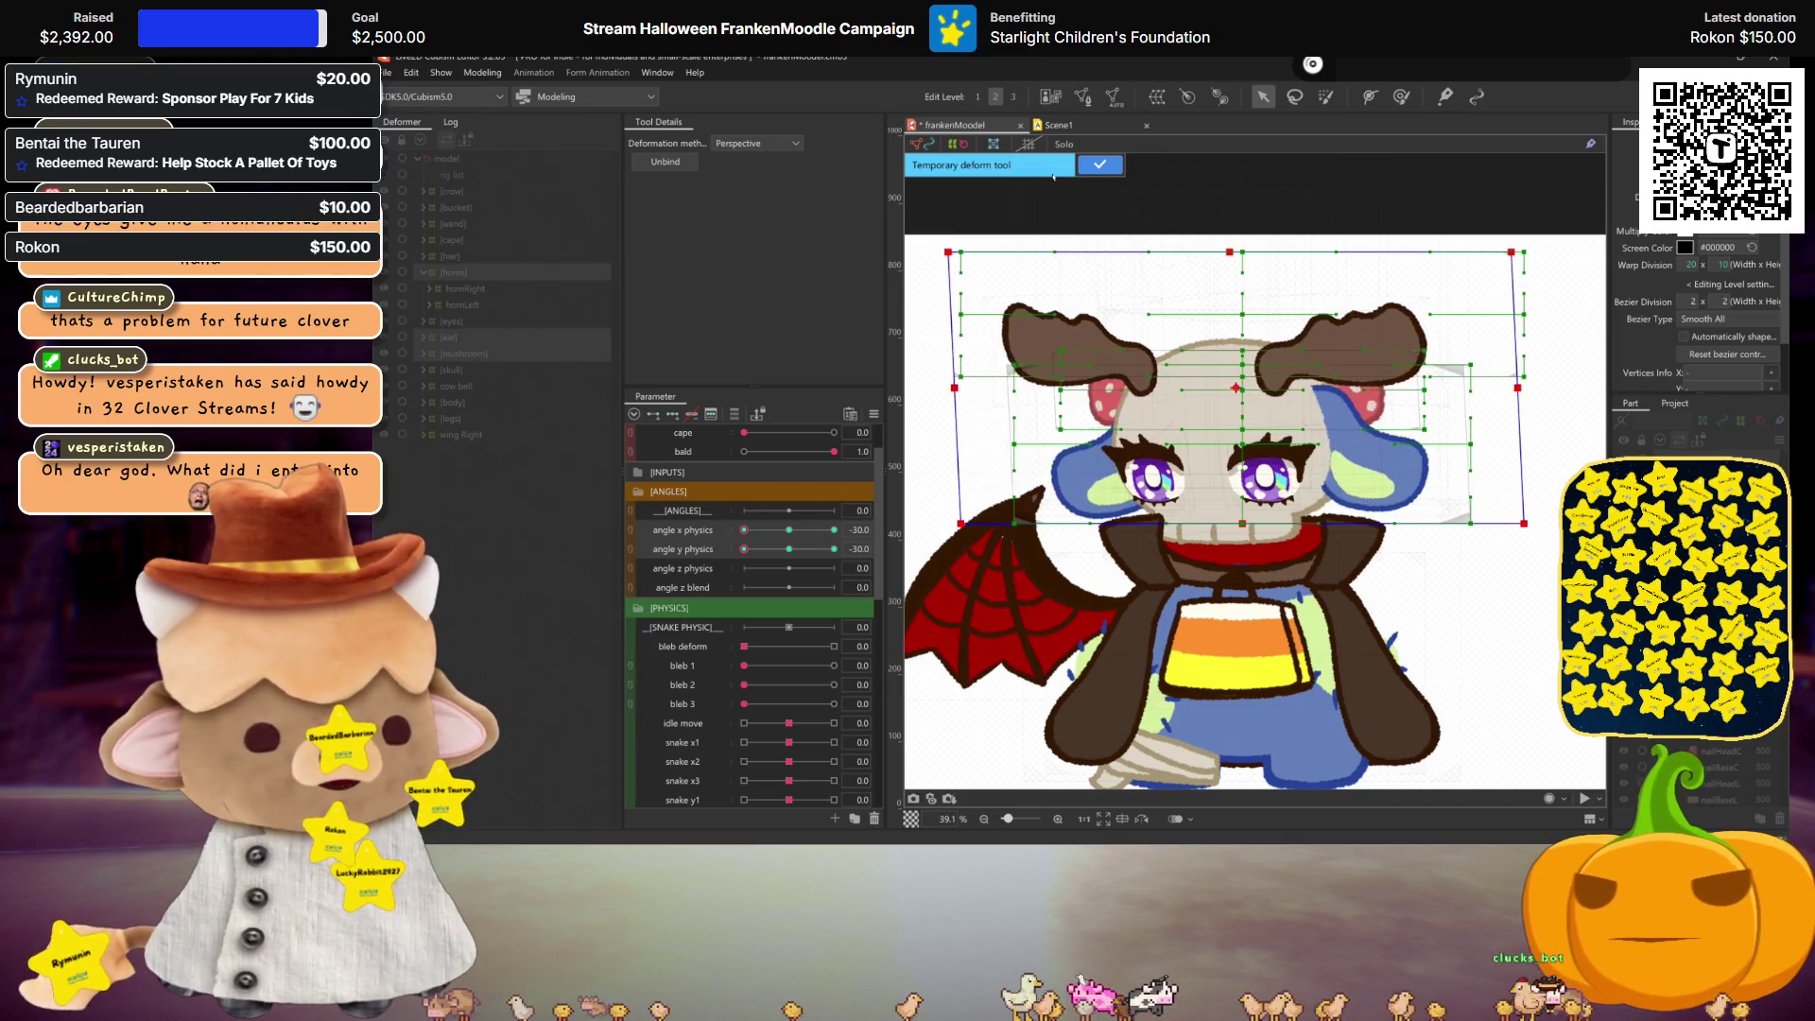
pyautogui.hotkey('ctrl', 'z')
pyautogui.press('Escape')
pyautogui.keyDown('ctrl'); pyautogui.click(486, 341); pyautogui.keyUp('ctrl')
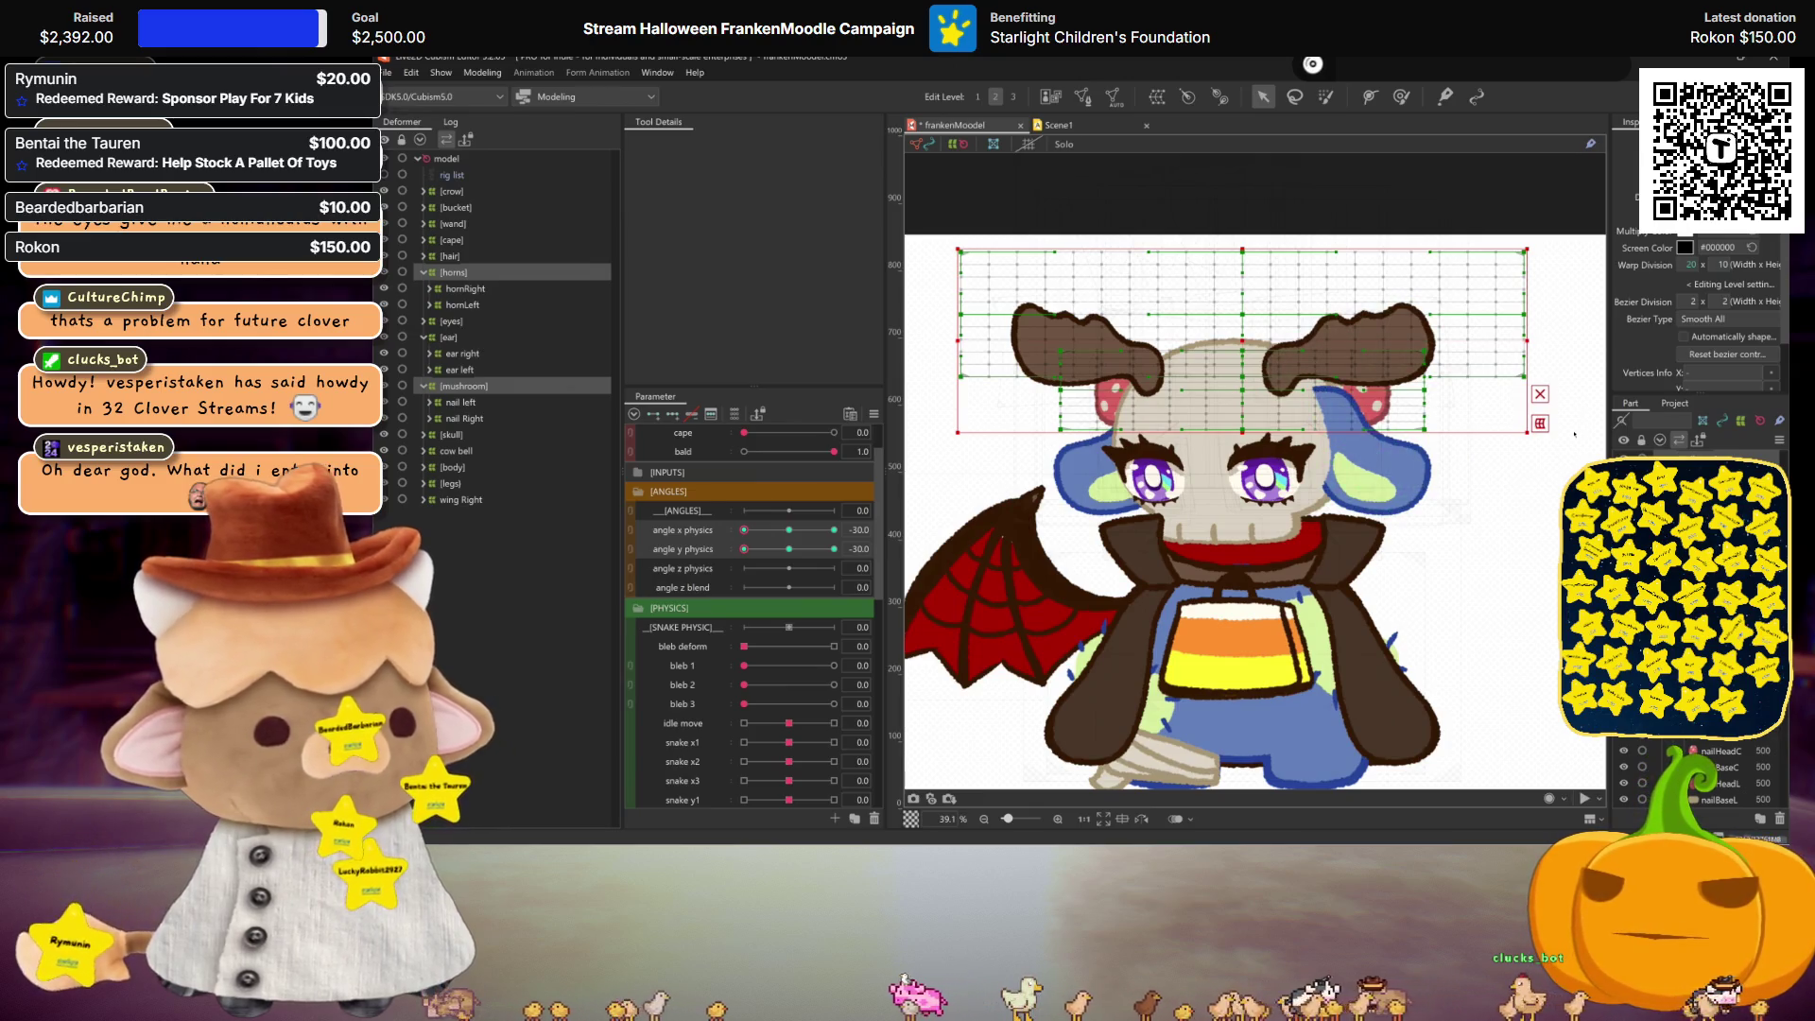
# Step: Skew the horns in Perspective by shifting the box's top edge left, and apply it
pyautogui.click(1540, 423)
pyautogui.click(757, 142)
pyautogui.click(747, 204)
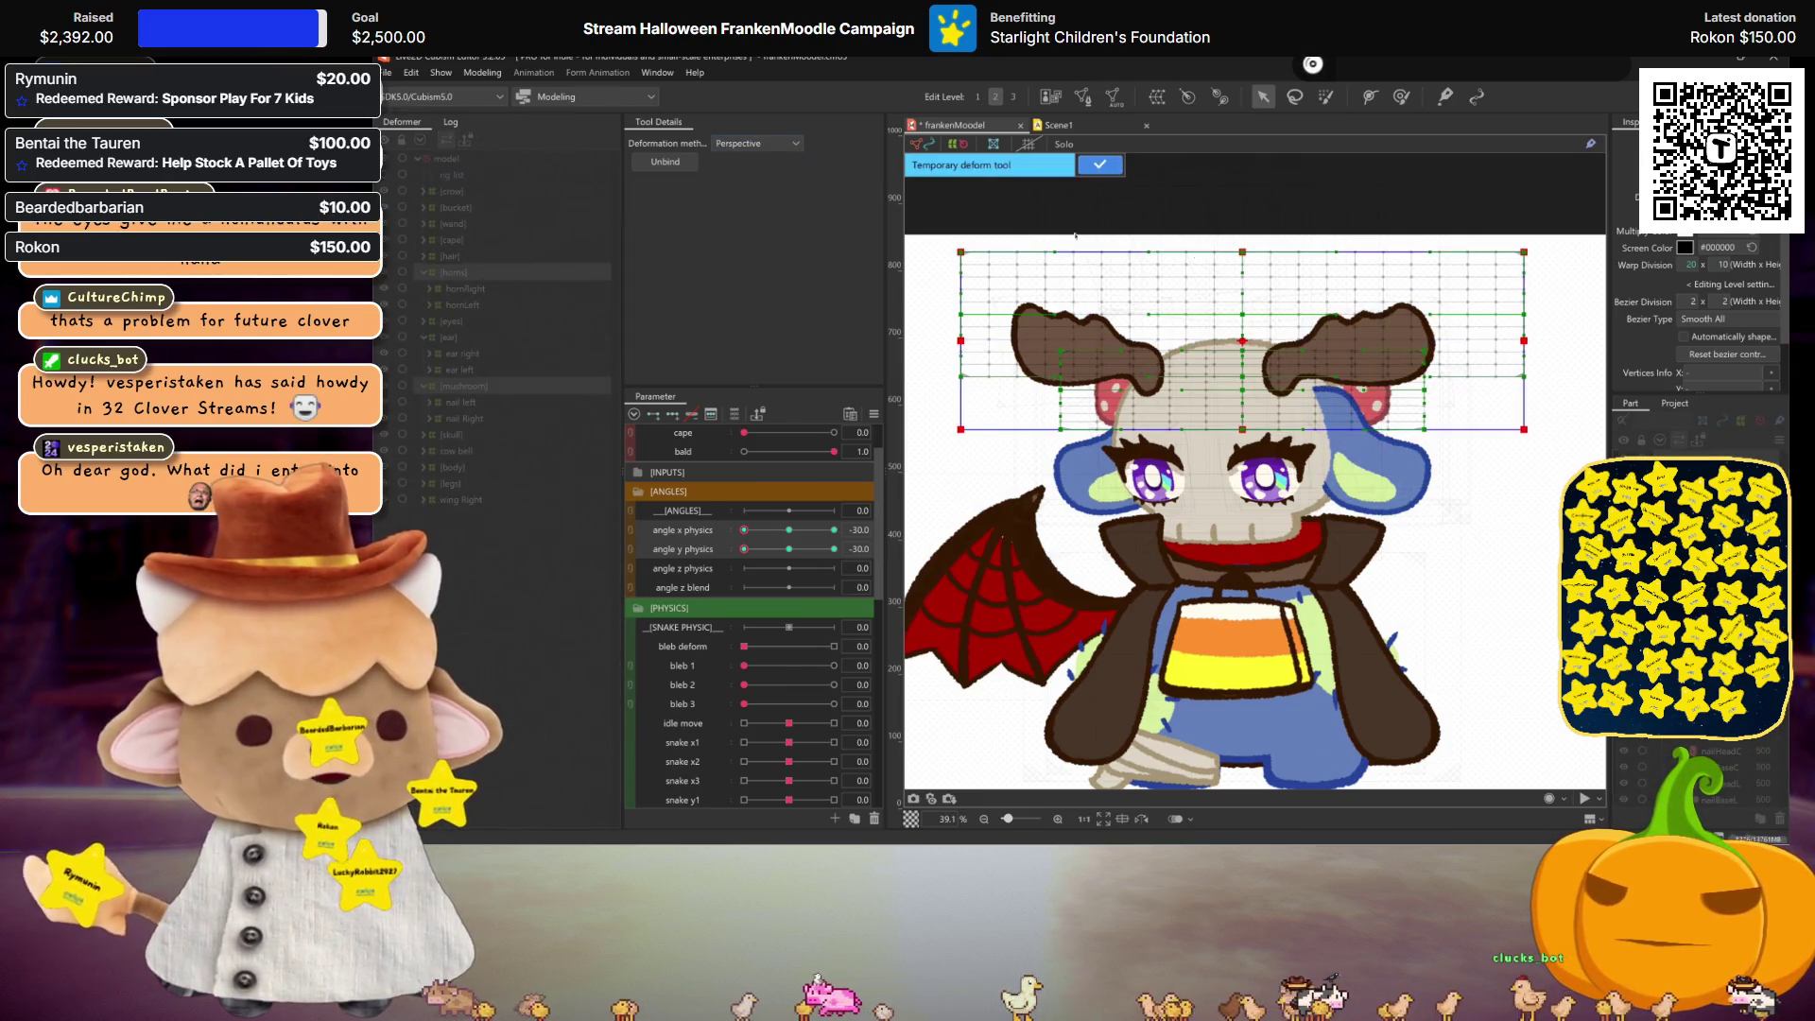
pyautogui.moveTo(1243, 253); pyautogui.dragTo(1231, 254)
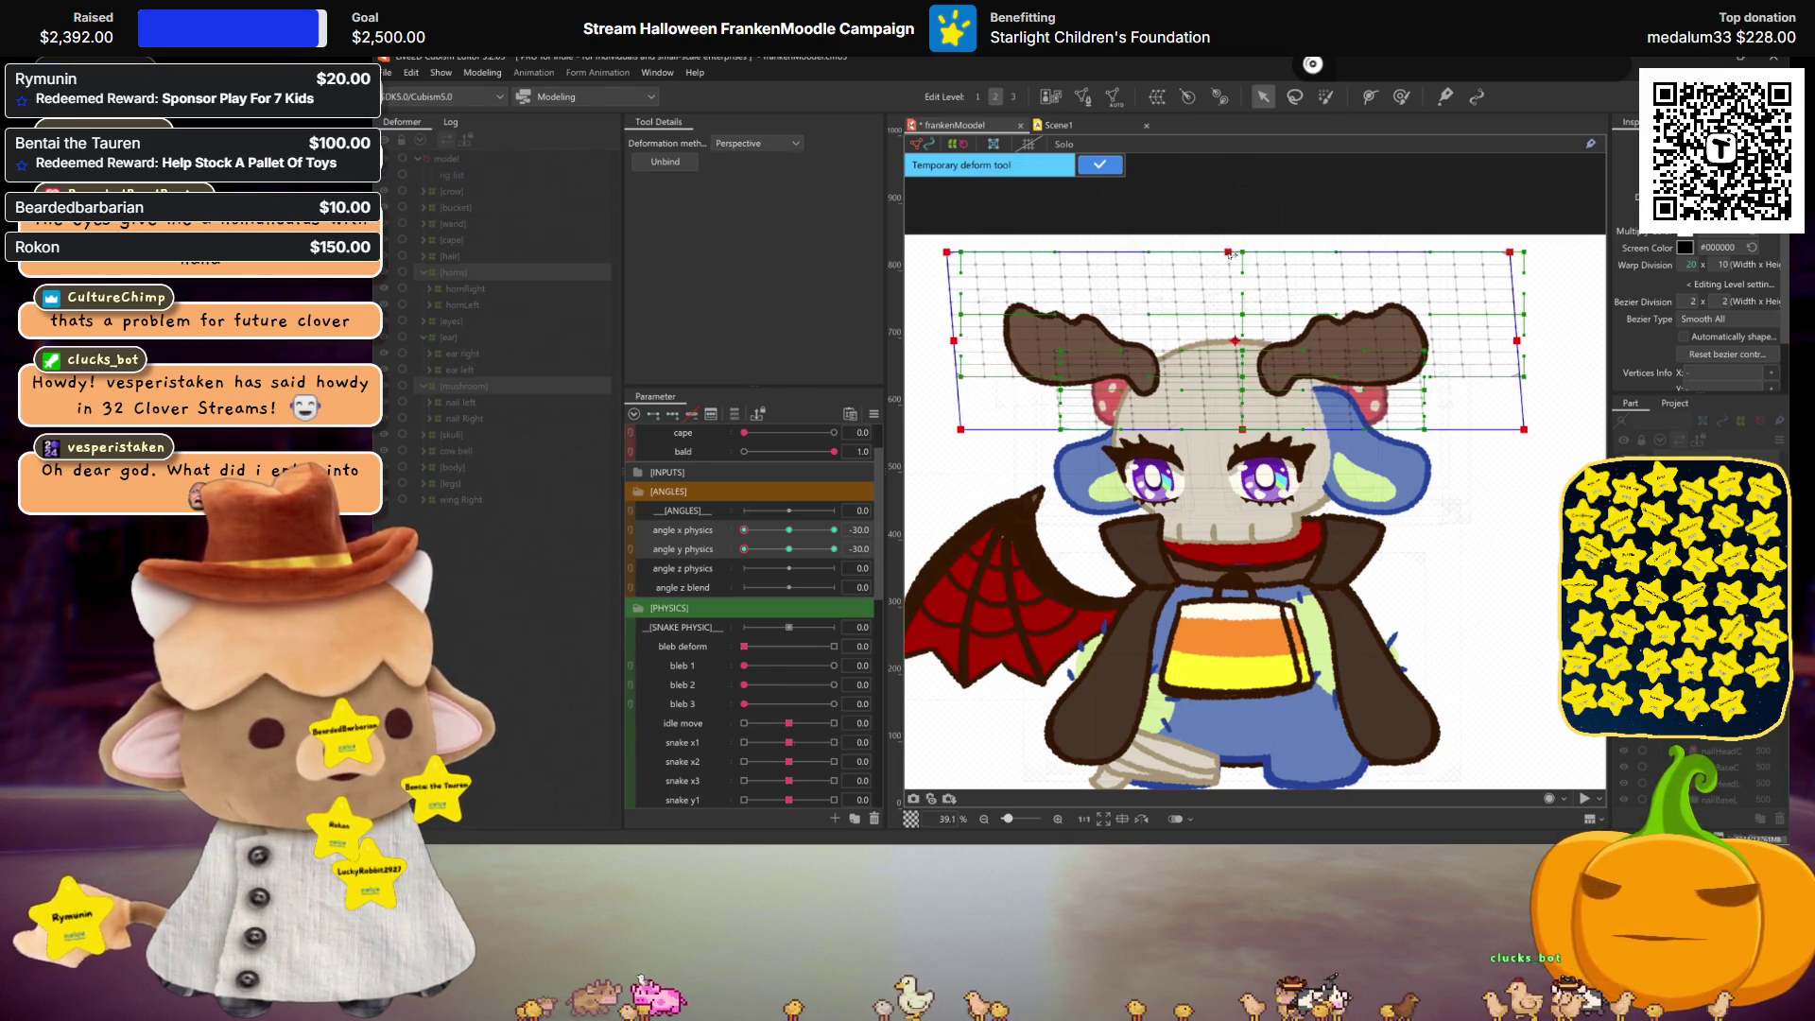
pyautogui.click(1100, 164)
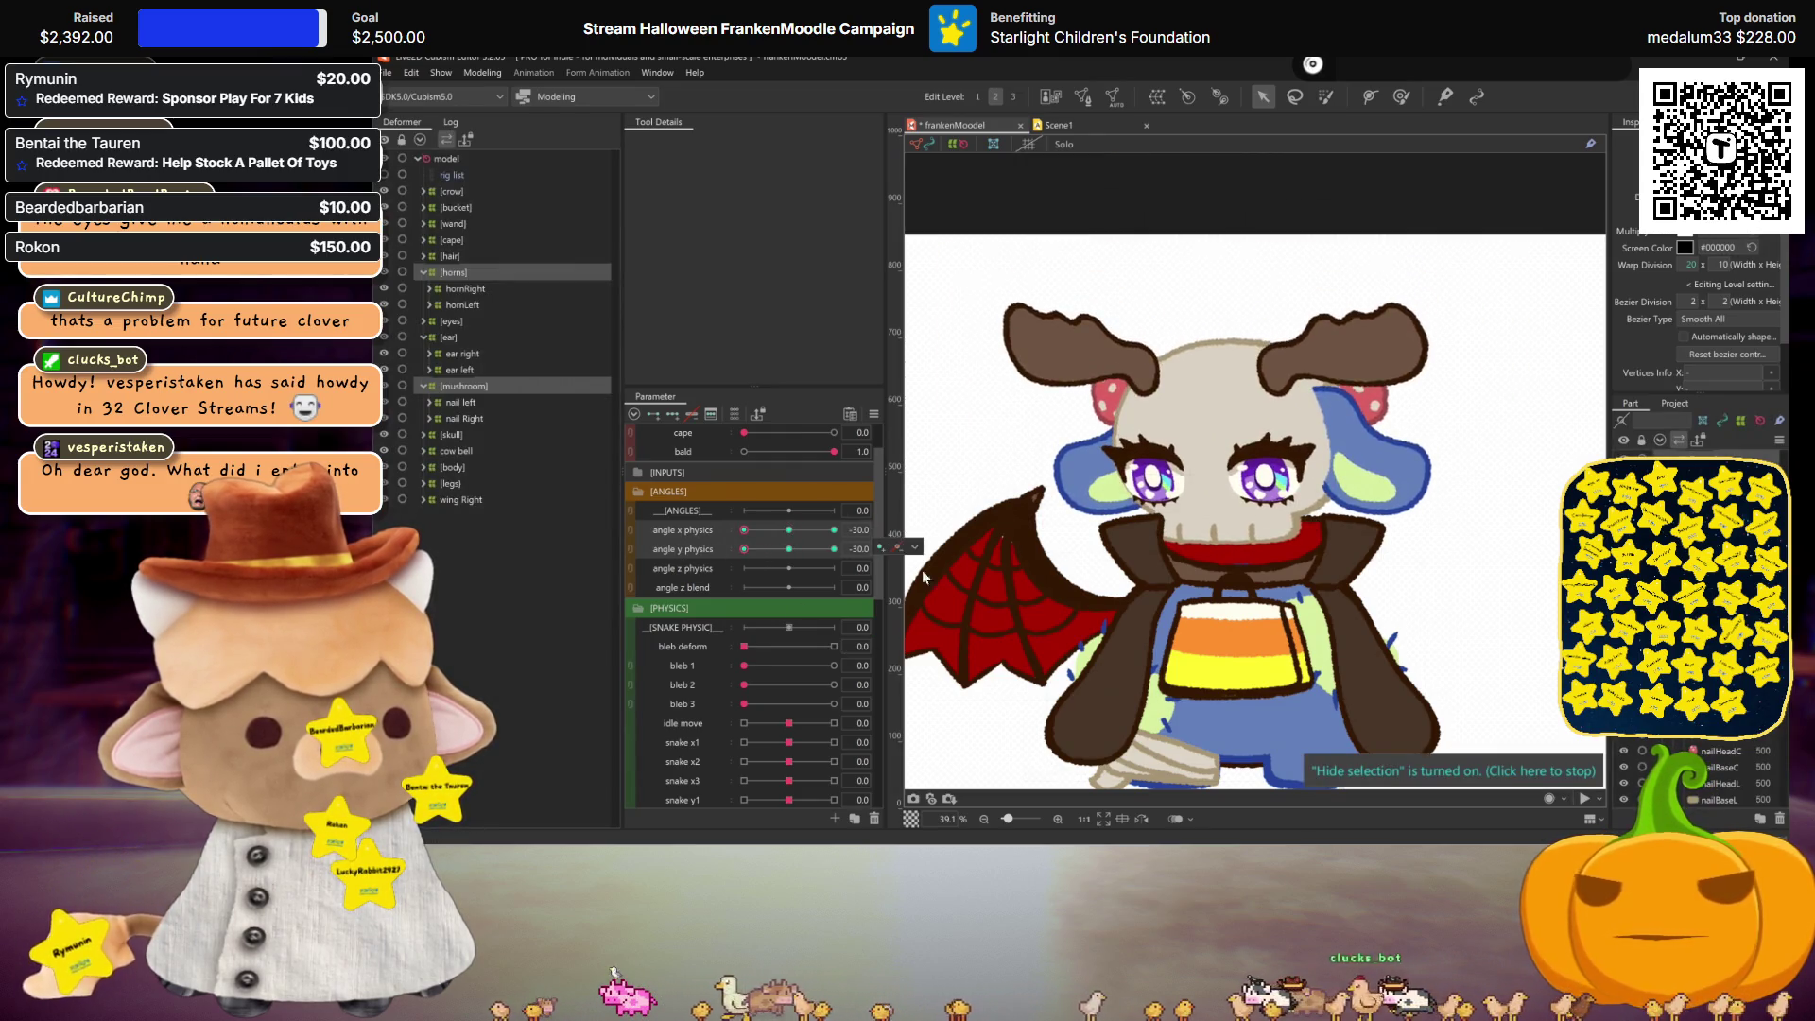
# Step: Move angle y physics to its 30 key and set up another Perspective deform
pyautogui.moveTo(746, 548)
pyautogui.mouseDown()
pyautogui.moveTo(788, 553)
pyautogui.moveTo(714, 536)
pyautogui.mouseUp()
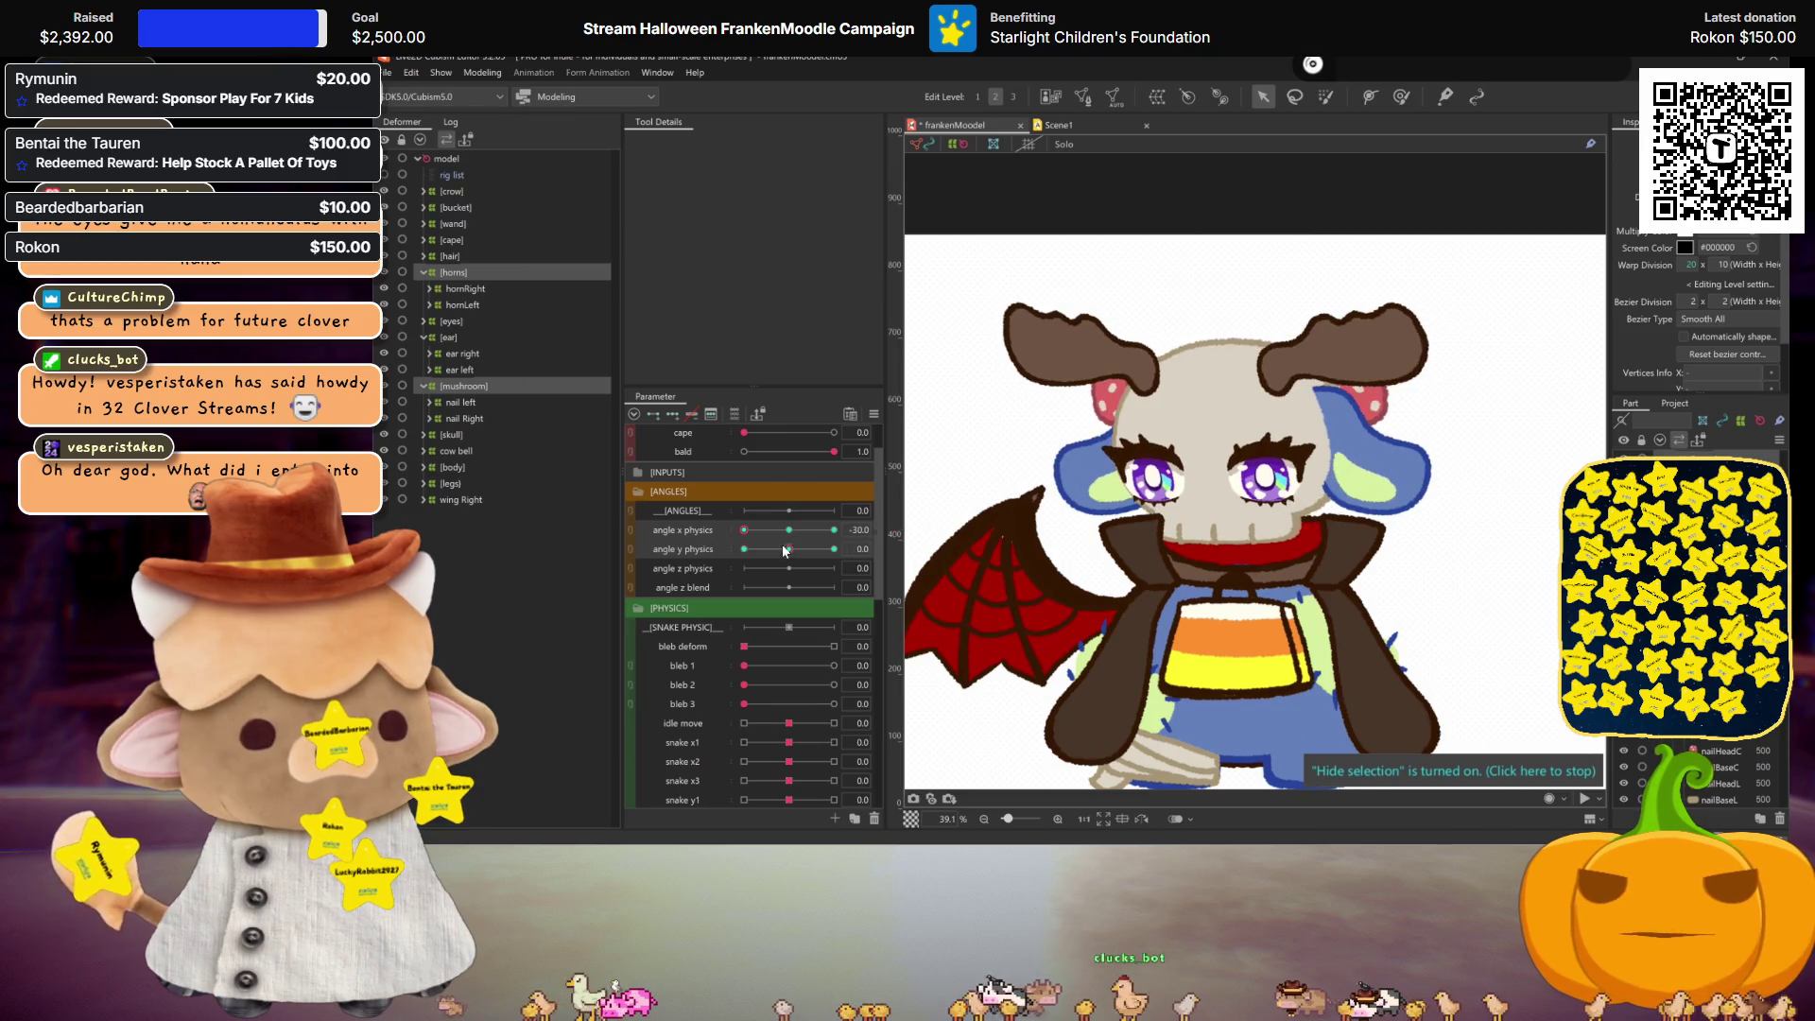
pyautogui.moveTo(783, 552)
pyautogui.mouseDown()
pyautogui.moveTo(724, 537)
pyautogui.moveTo(834, 549)
pyautogui.mouseUp()
pyautogui.click(1470, 445)
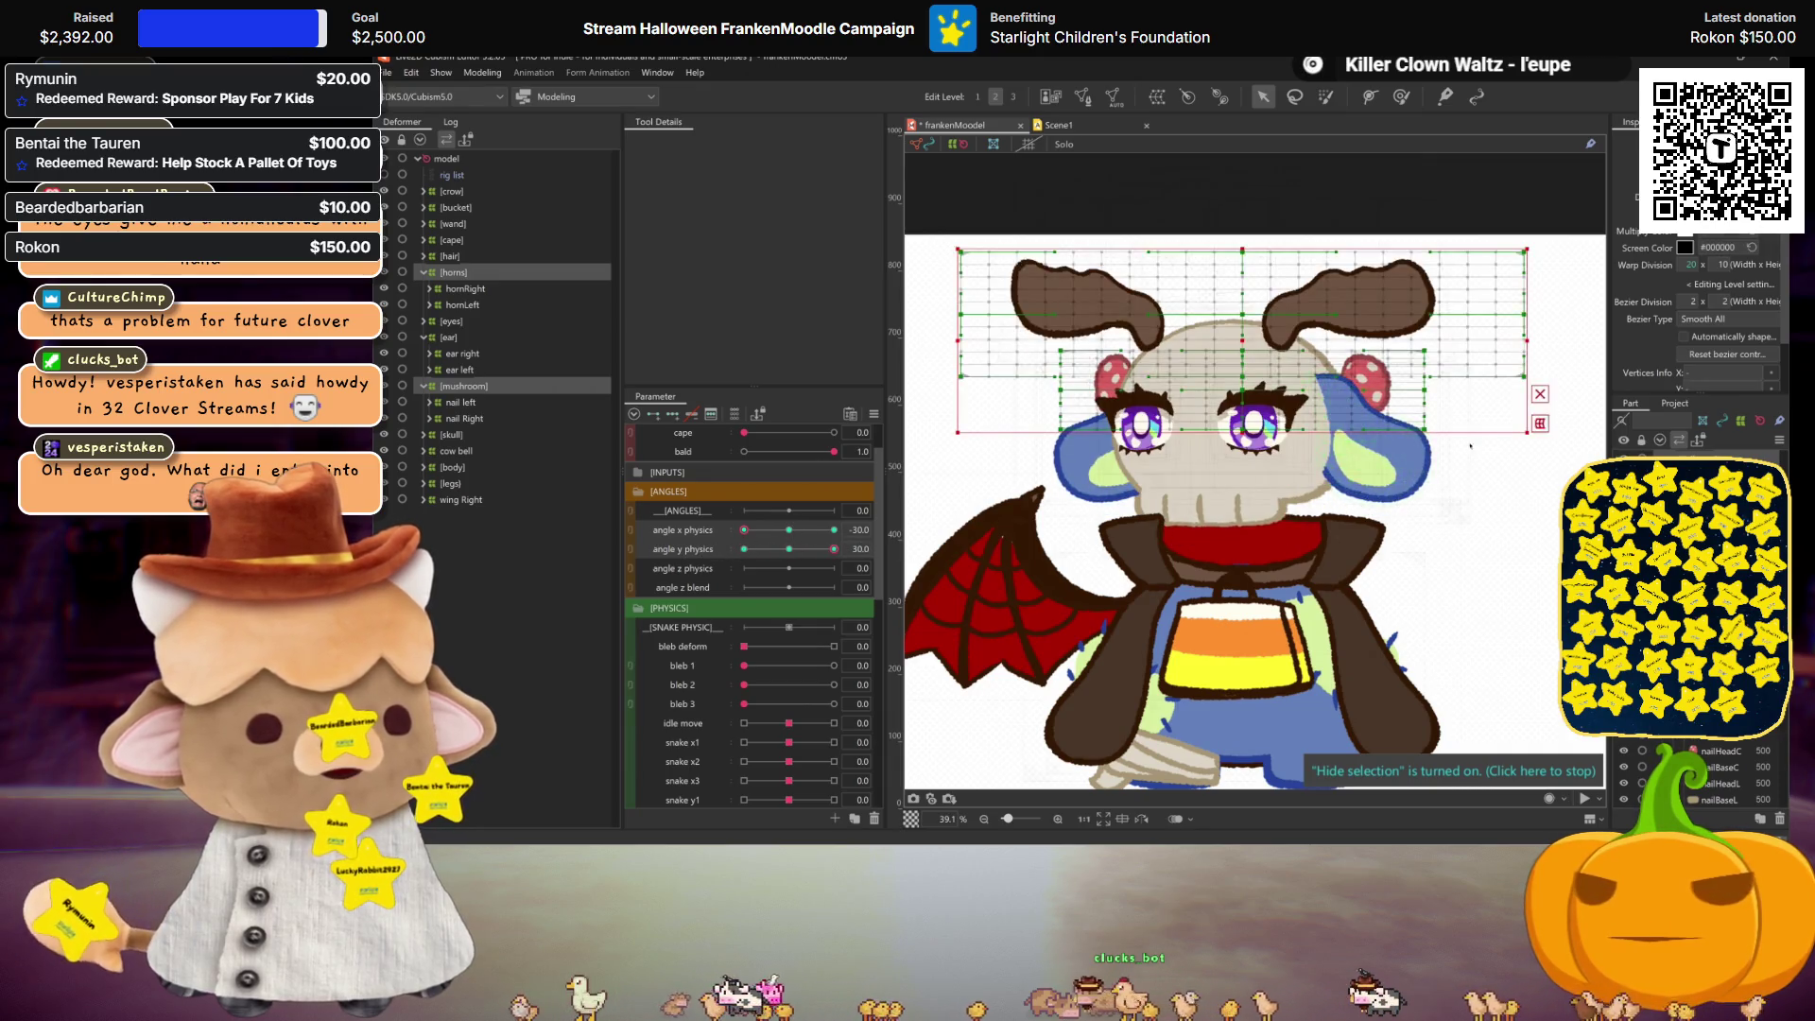
pyautogui.click(756, 143)
pyautogui.click(752, 203)
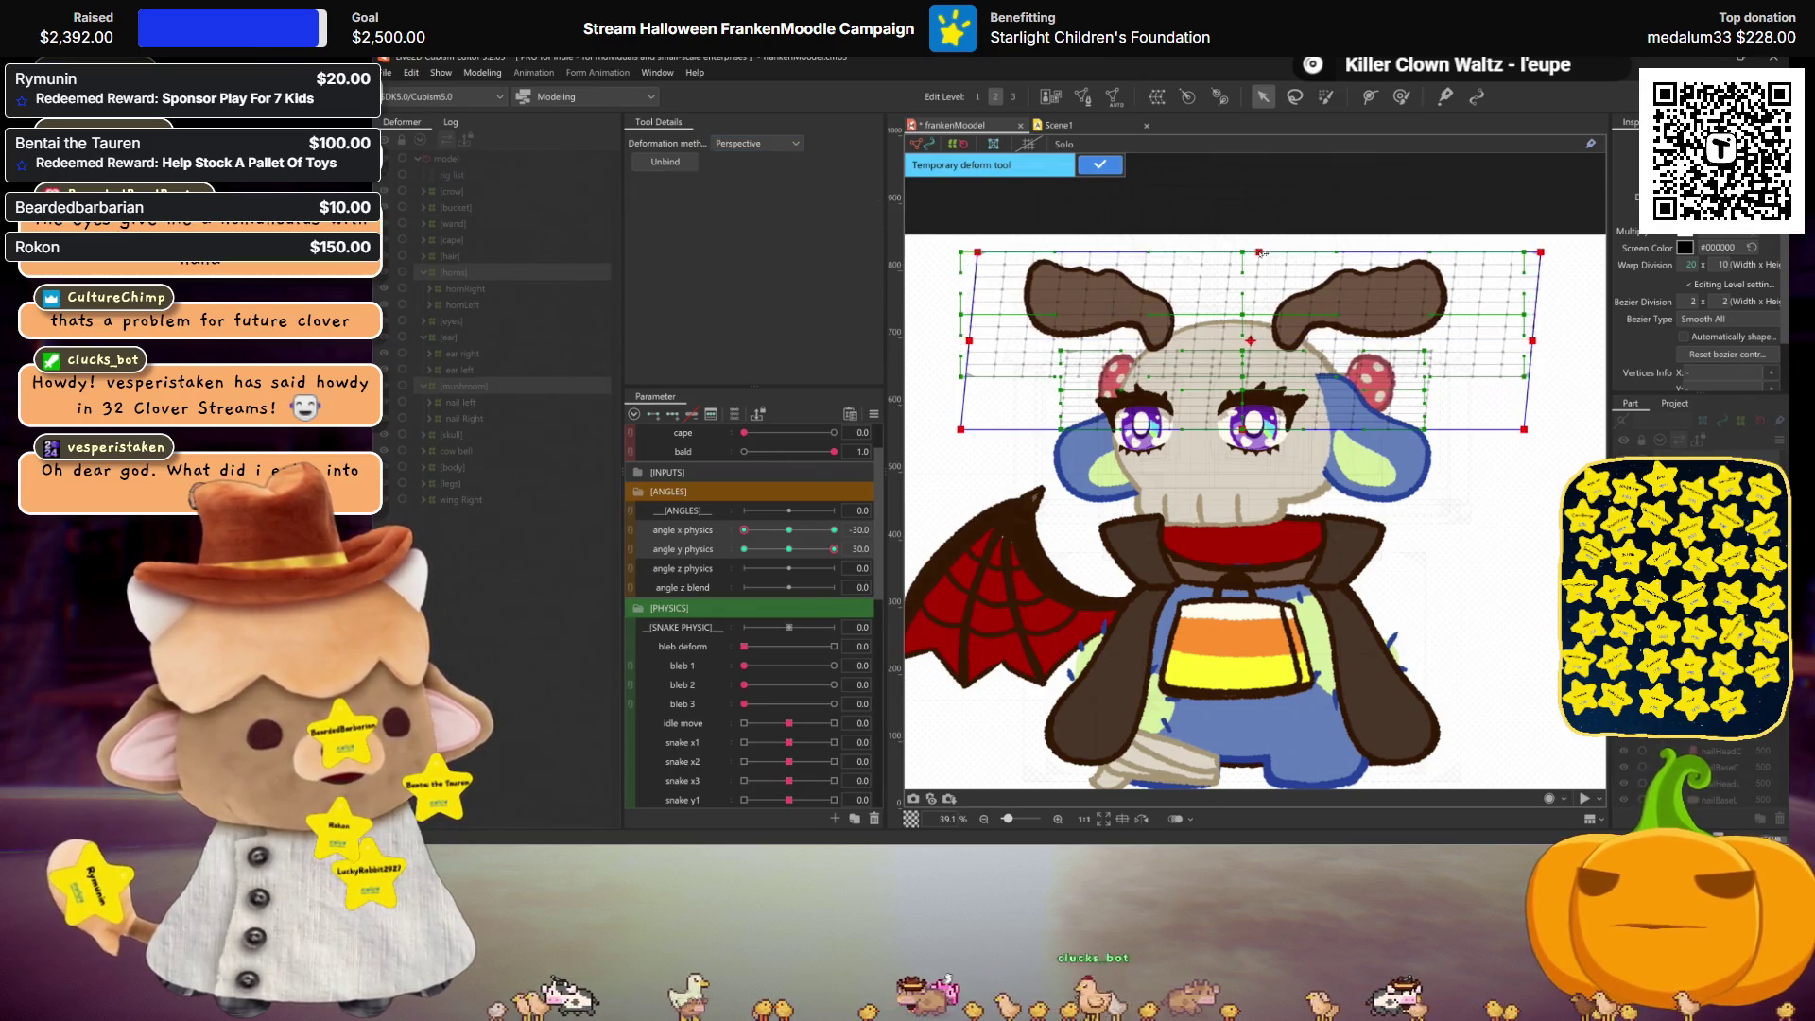
pyautogui.hotkey('ctrl', 'h')
pyautogui.moveTo(834, 548)
pyautogui.mouseDown()
pyautogui.moveTo(744, 553)
pyautogui.moveTo(834, 549)
pyautogui.mouseUp()
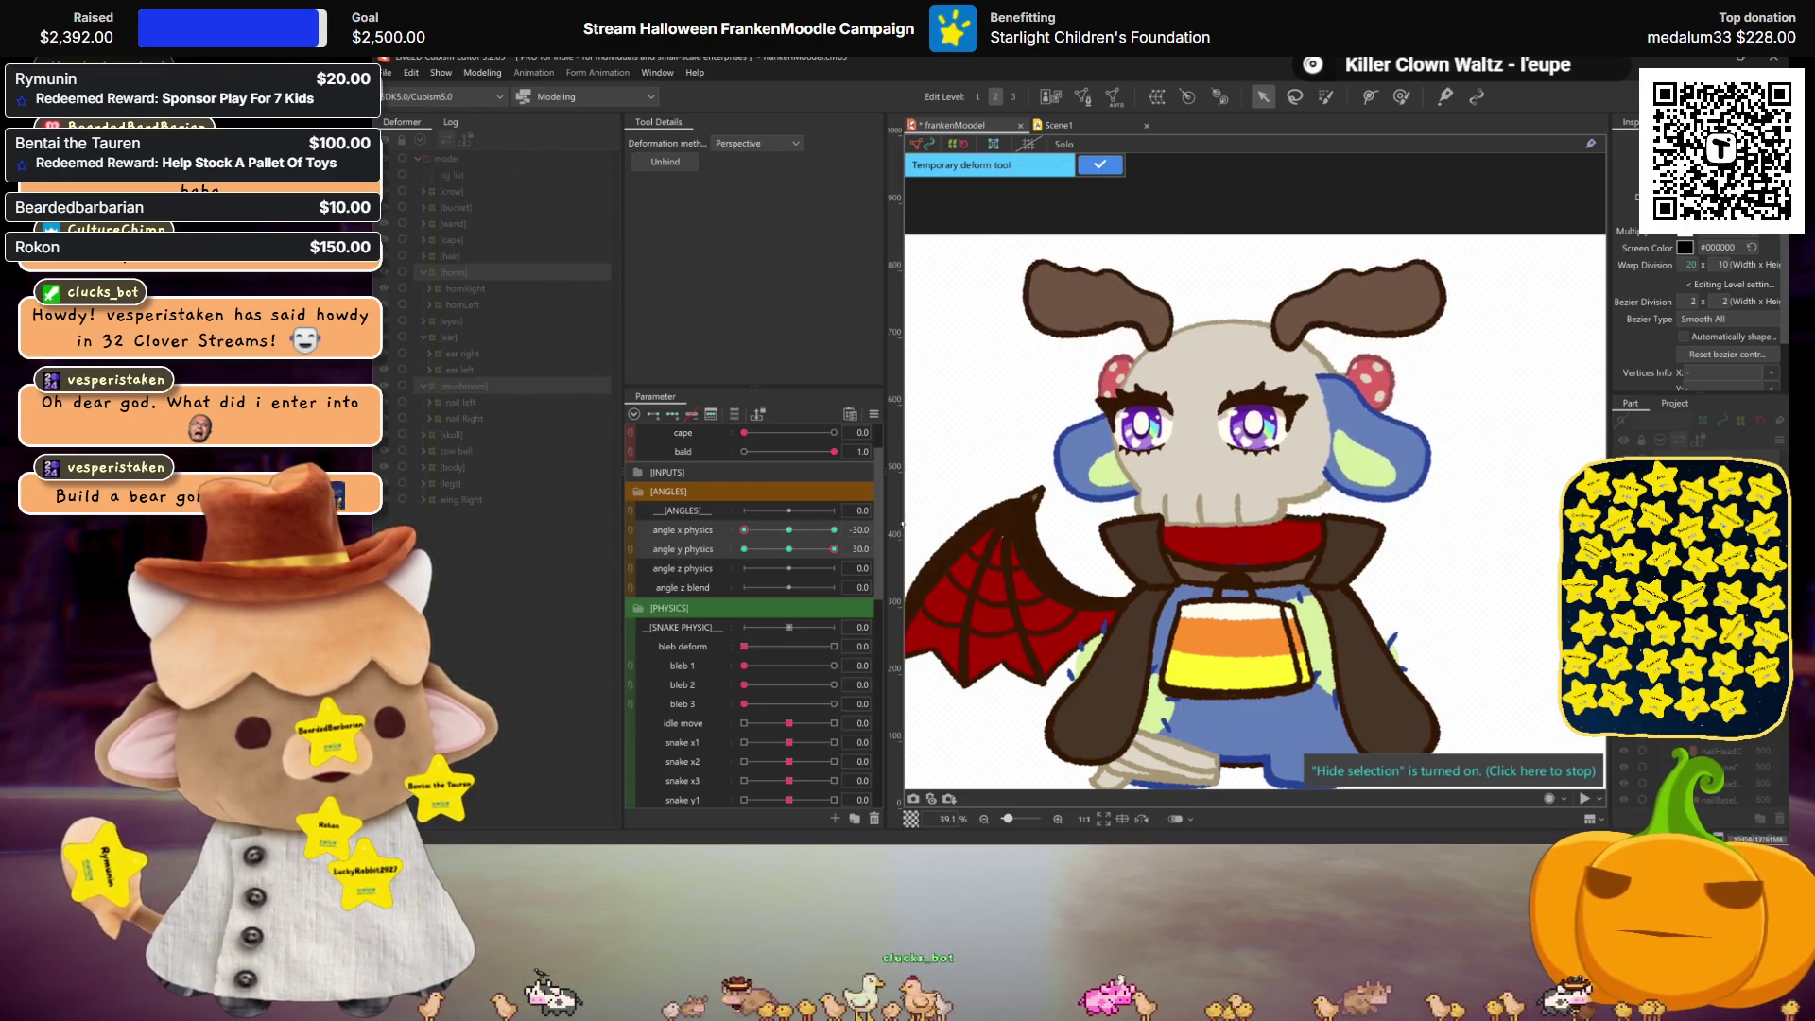
# Step: Confirm the temporary deform, mirror it with Motion Mirroring, and check the mirrored pose
pyautogui.click(1099, 165)
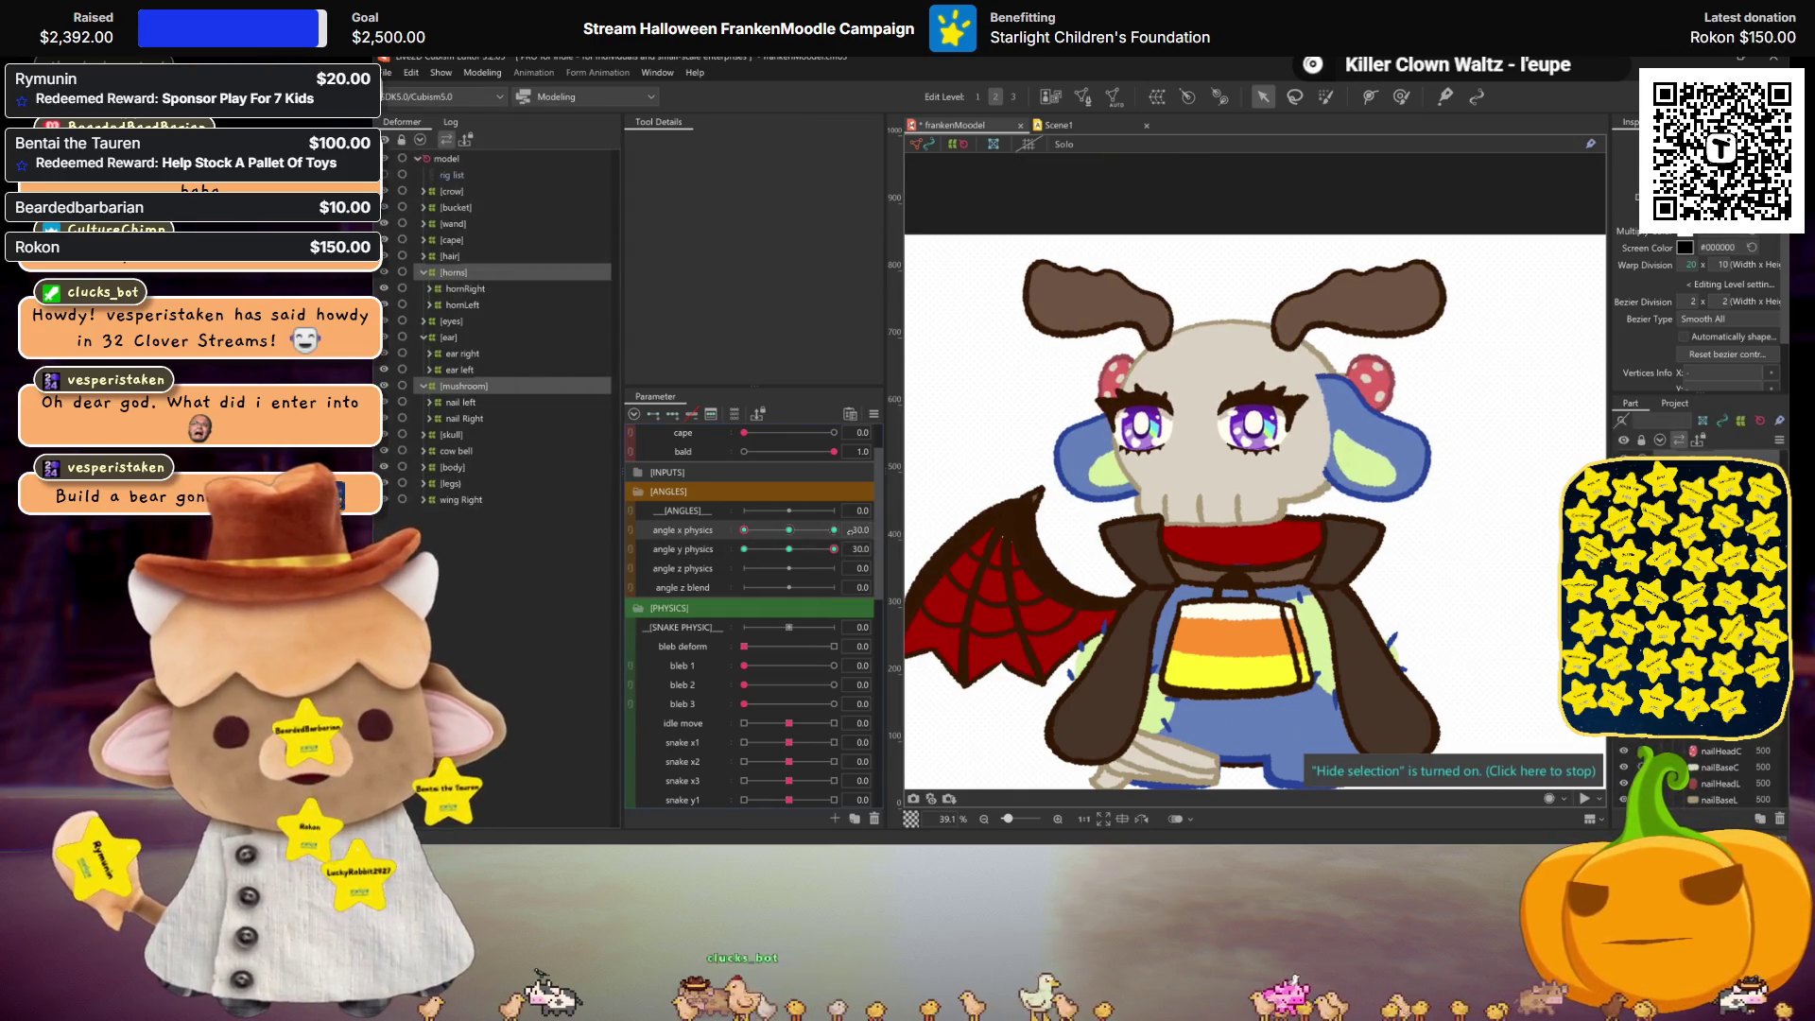
pyautogui.click(914, 528)
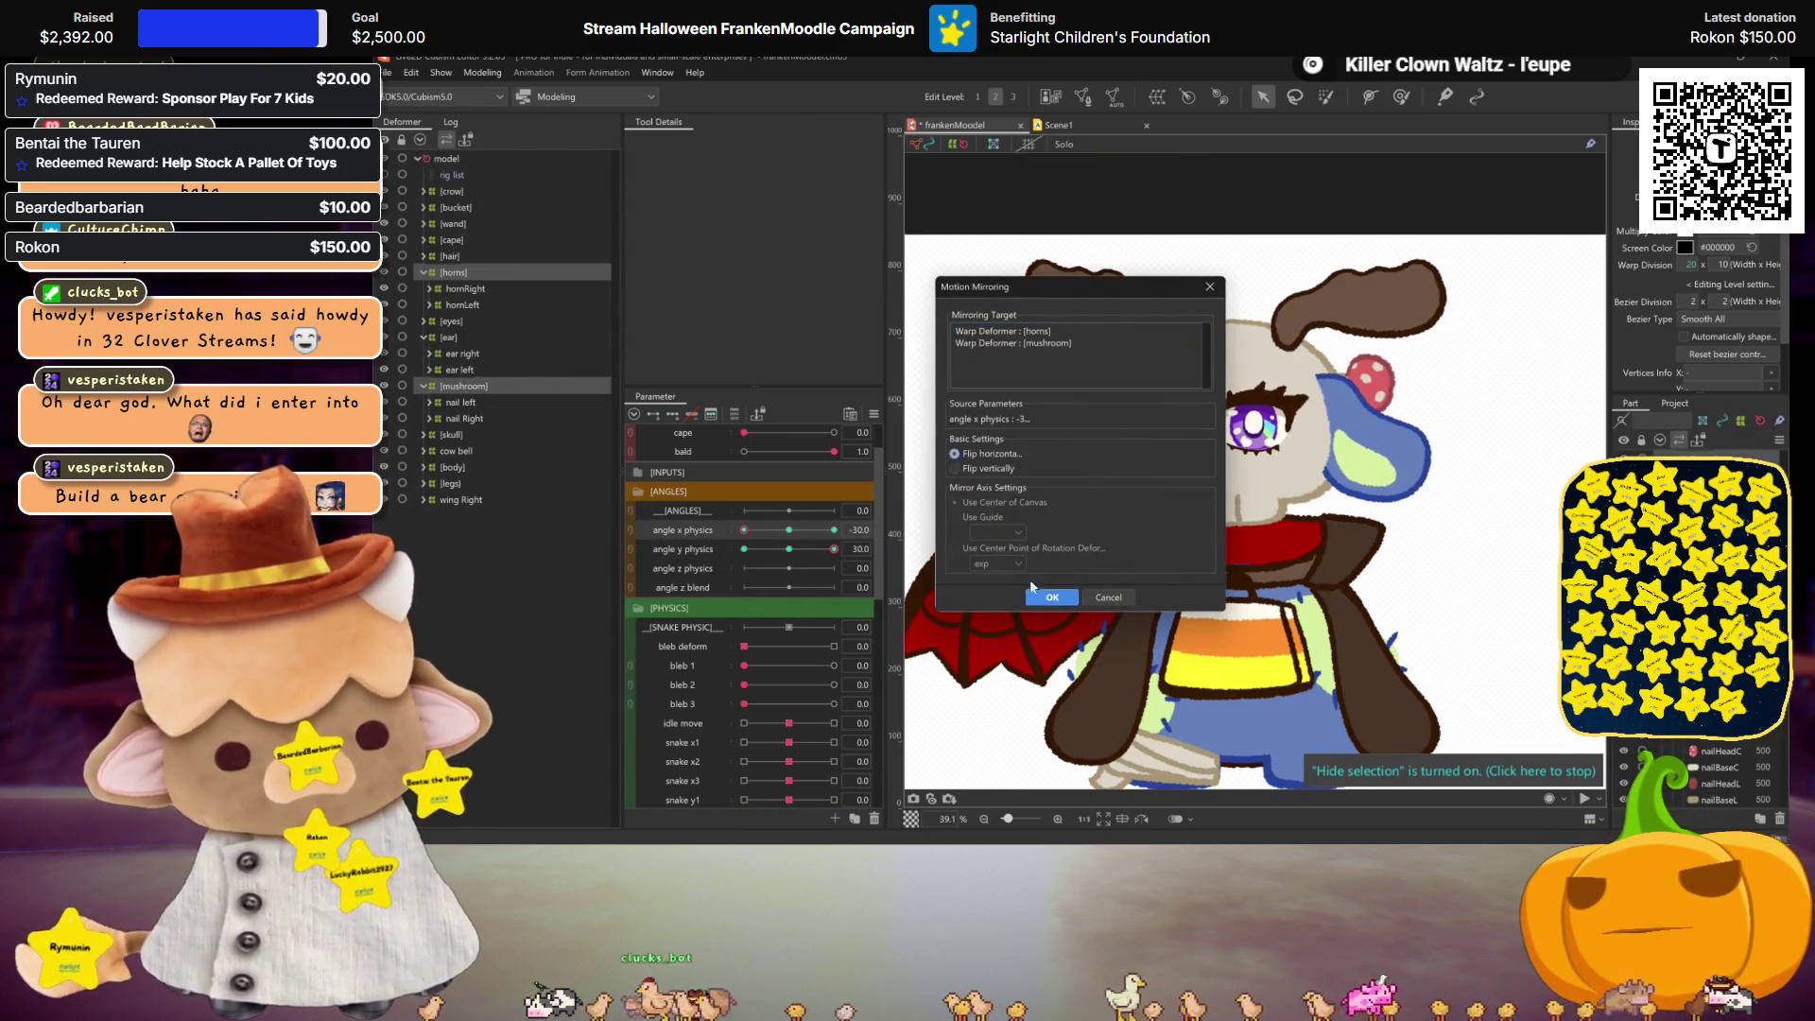
pyautogui.click(1049, 596)
pyautogui.click(832, 549)
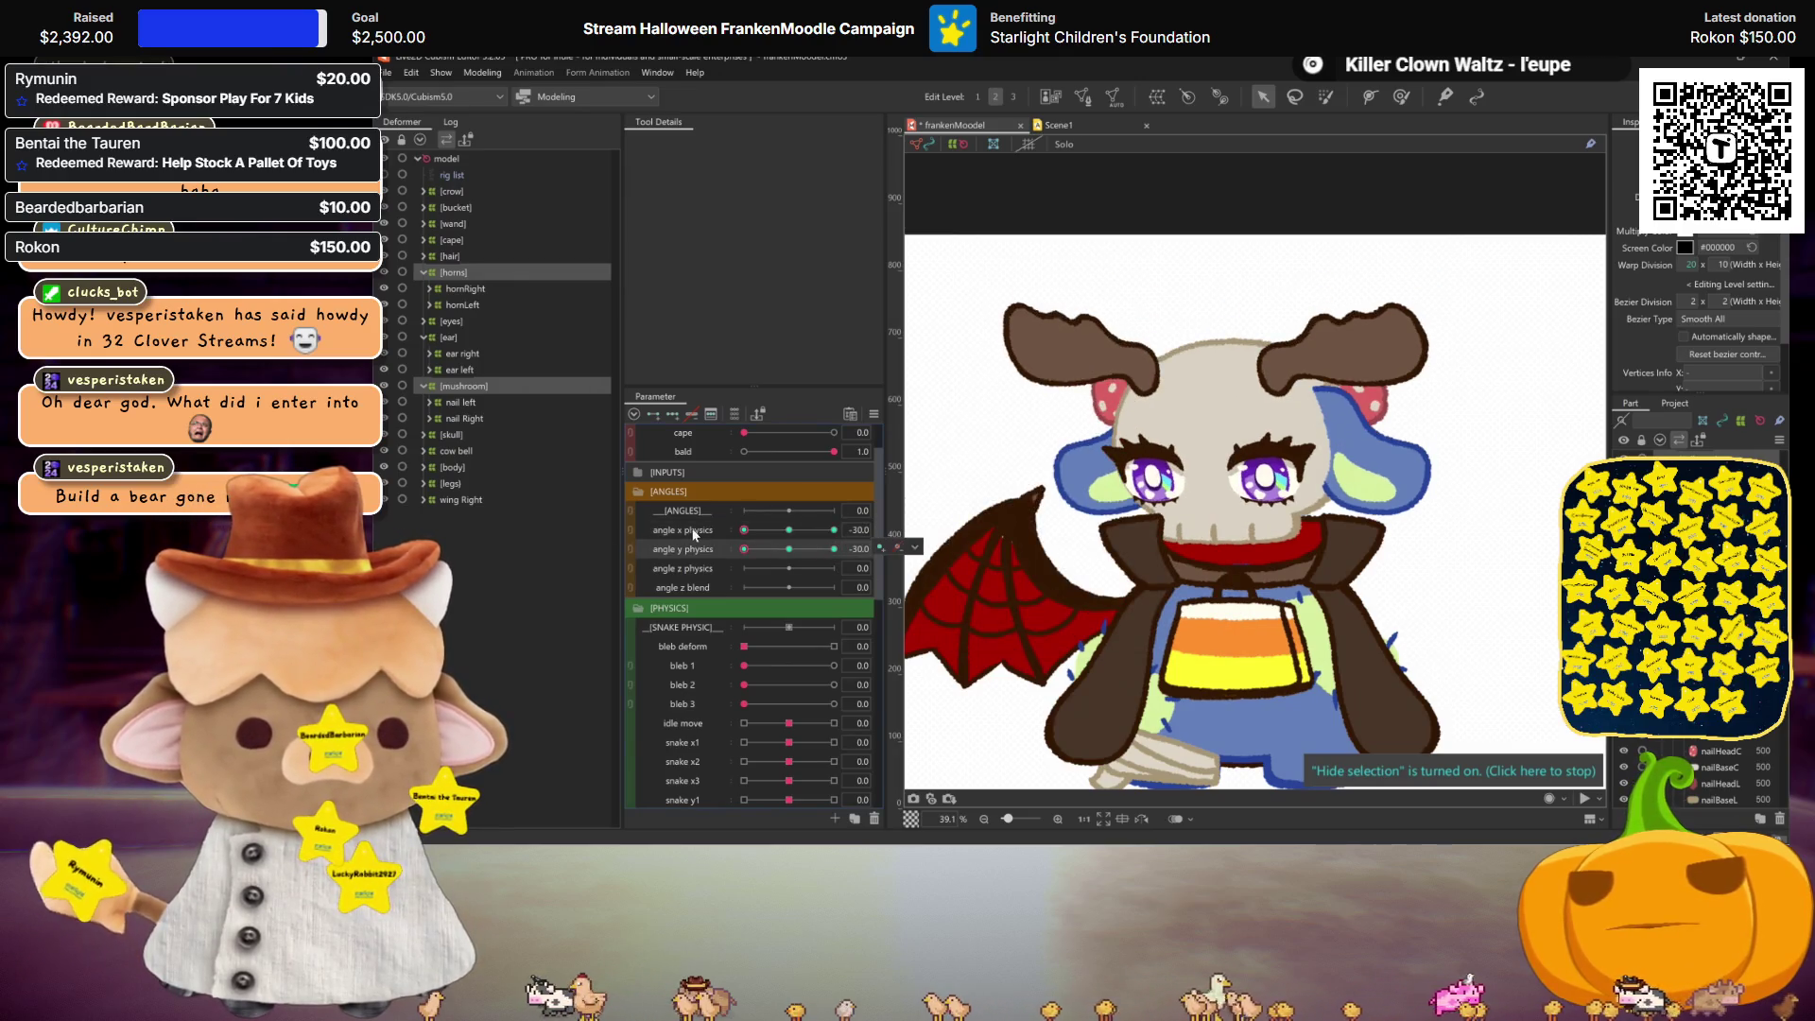
# Step: Mirror another pose with Motion Mirroring and return angle x and y physics to 0
pyautogui.doubleClick(717, 527)
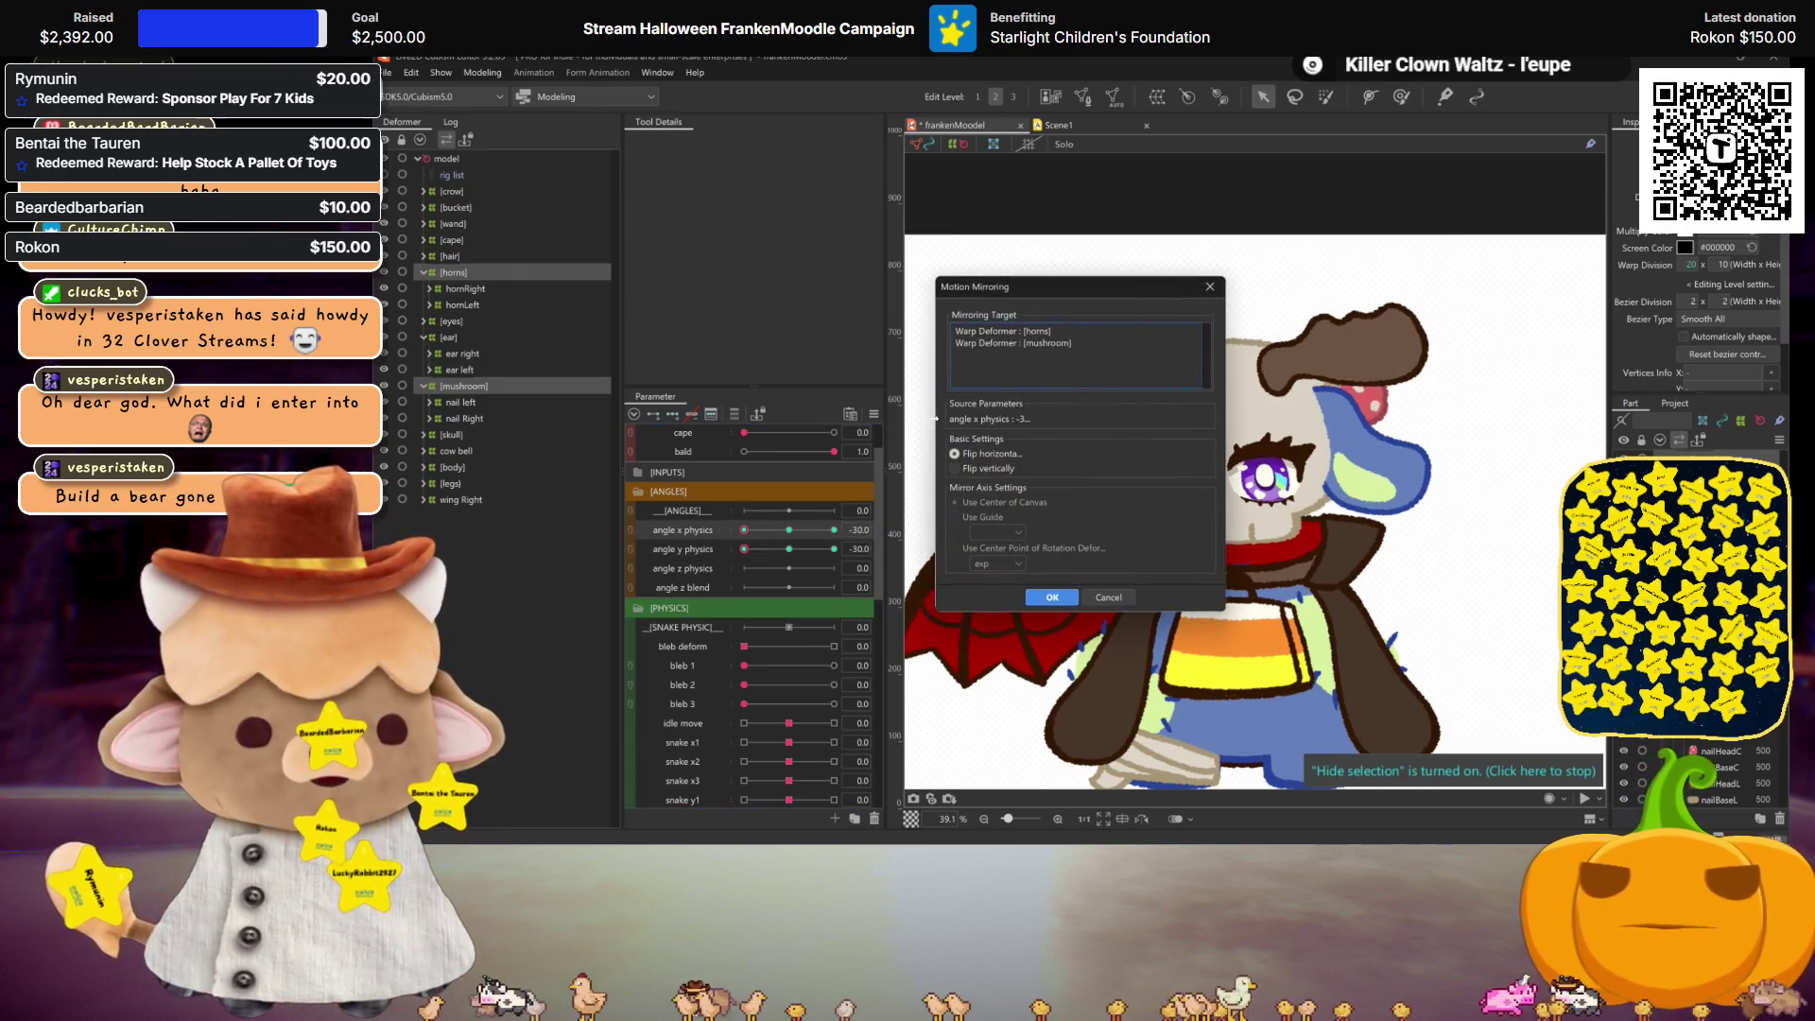
pyautogui.click(1052, 594)
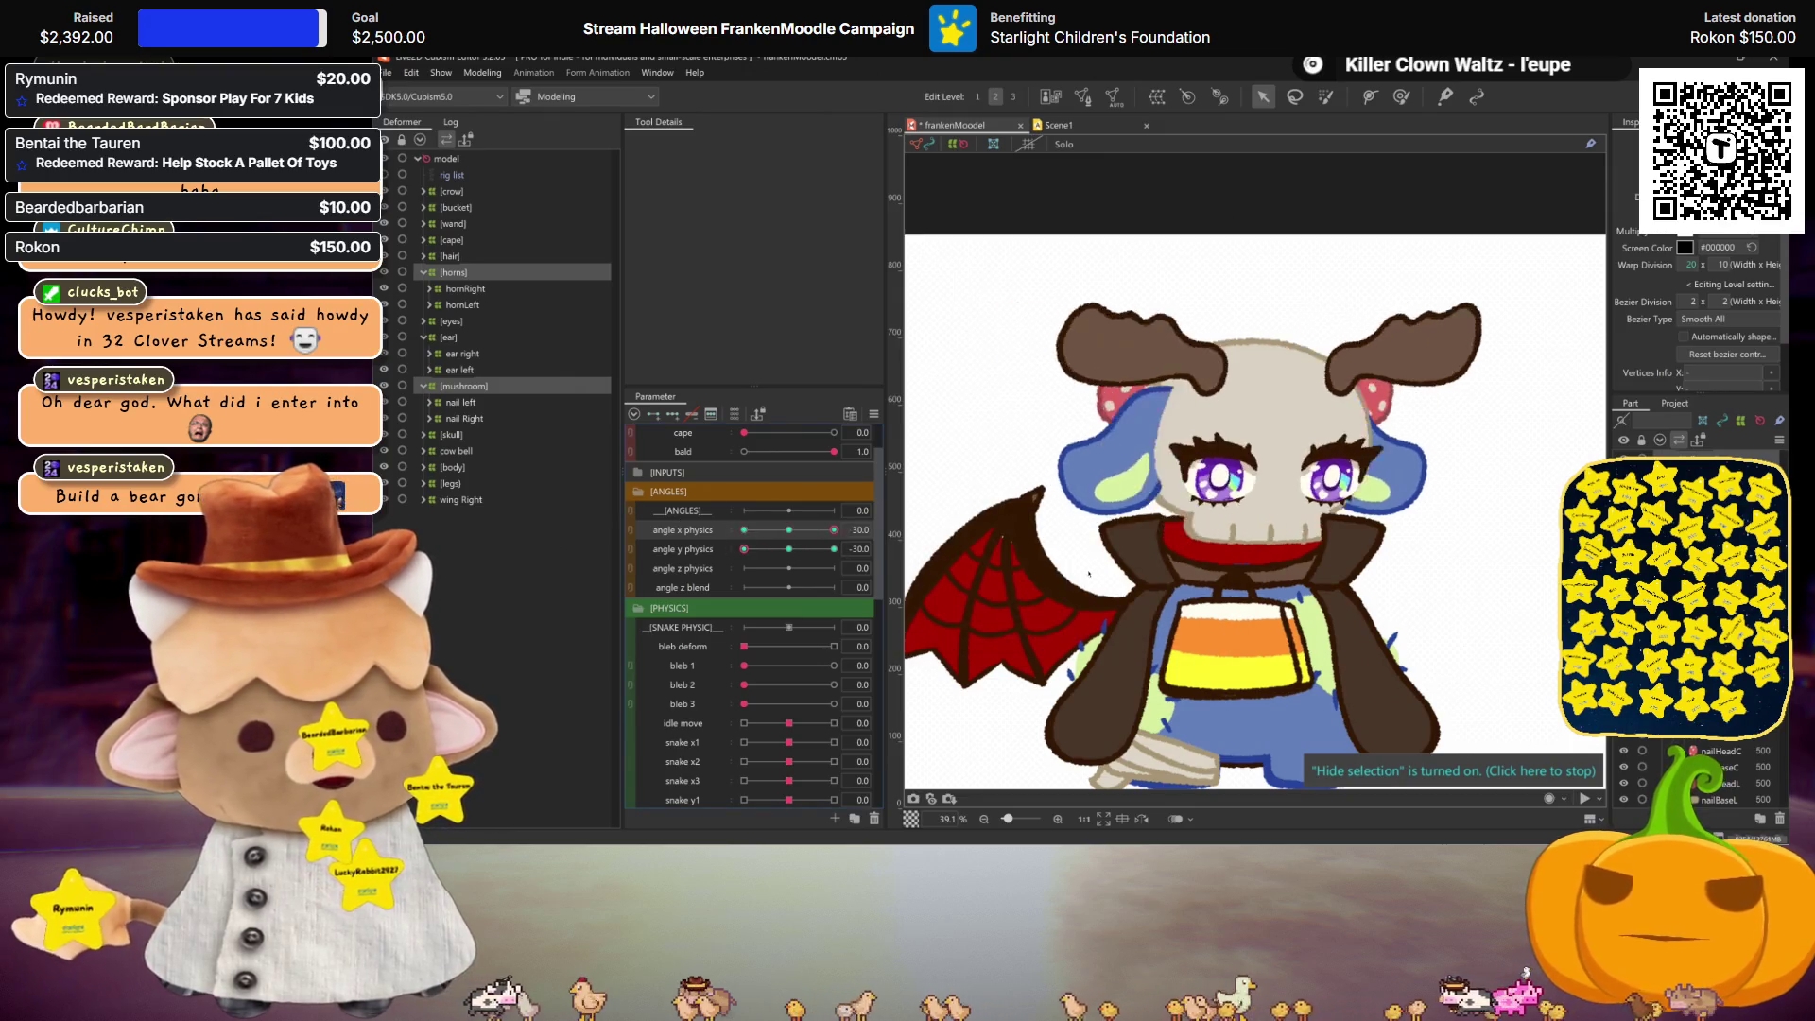
pyautogui.click(788, 529)
pyautogui.click(788, 549)
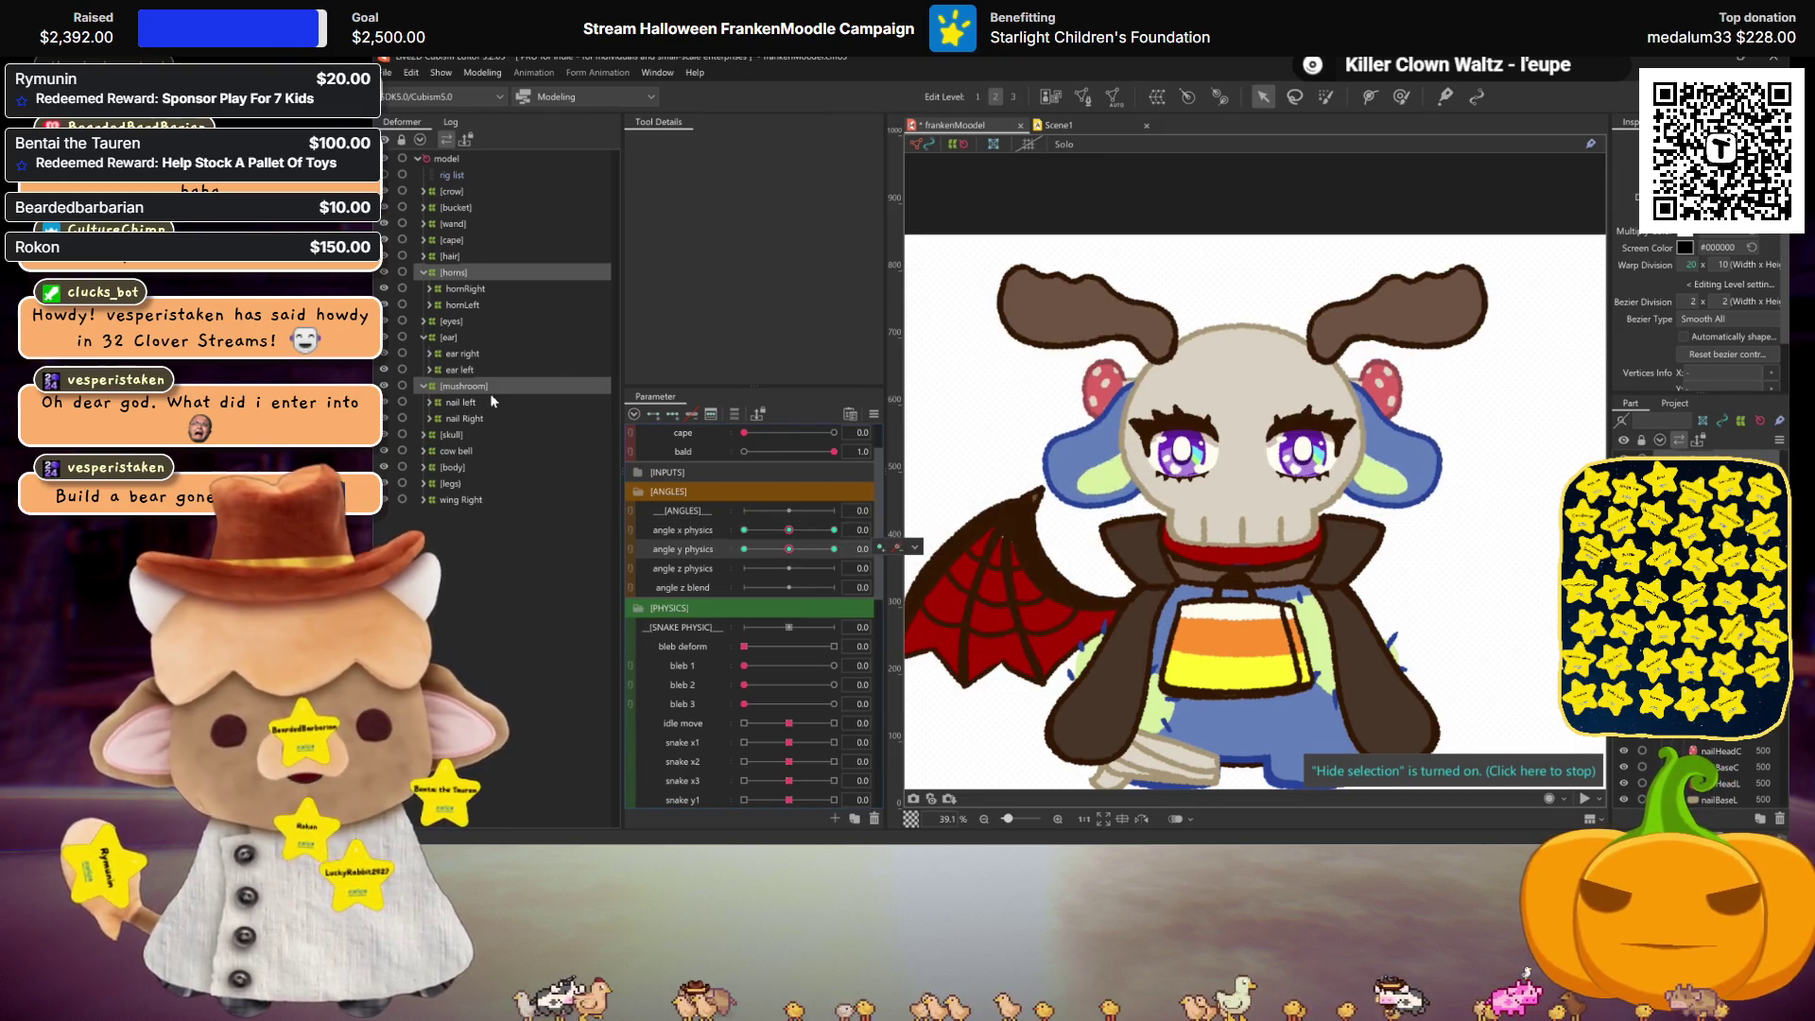
# Step: Expand ear right and ear left to reveal their exp child deformers
pyautogui.click(444, 352)
pyautogui.click(435, 368)
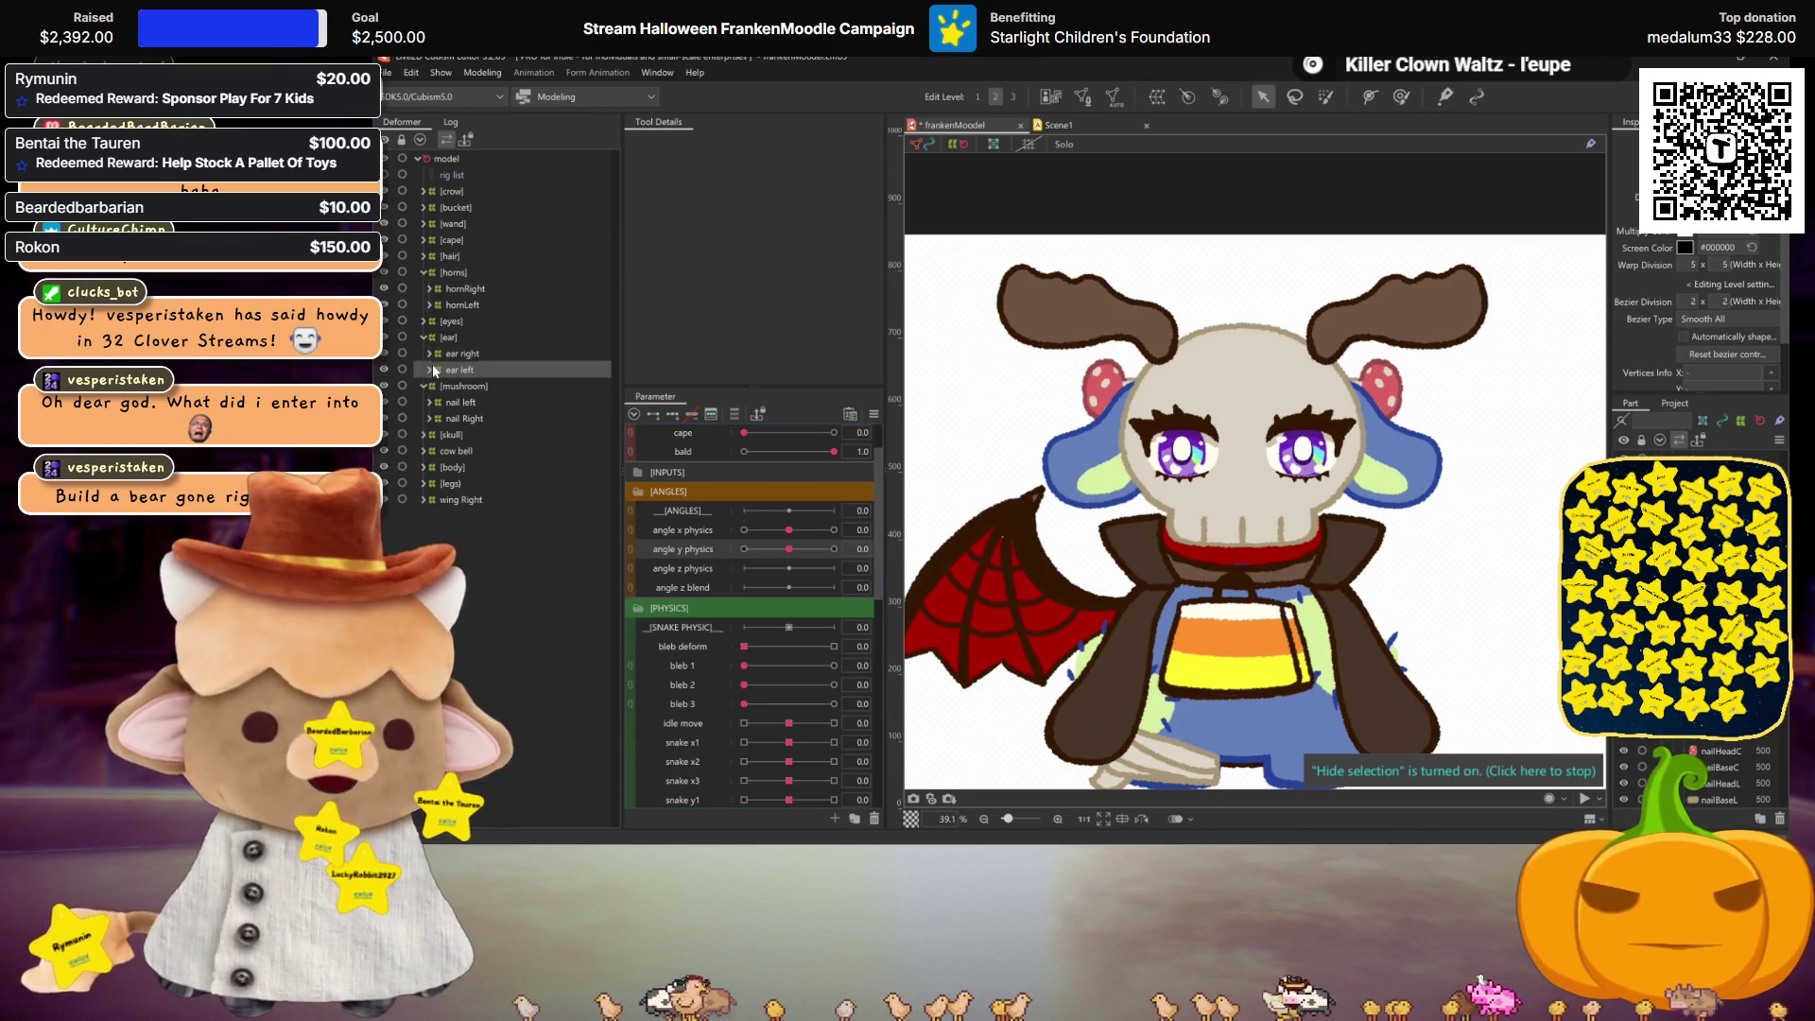
pyautogui.click(428, 353)
pyautogui.click(430, 386)
pyautogui.click(458, 370)
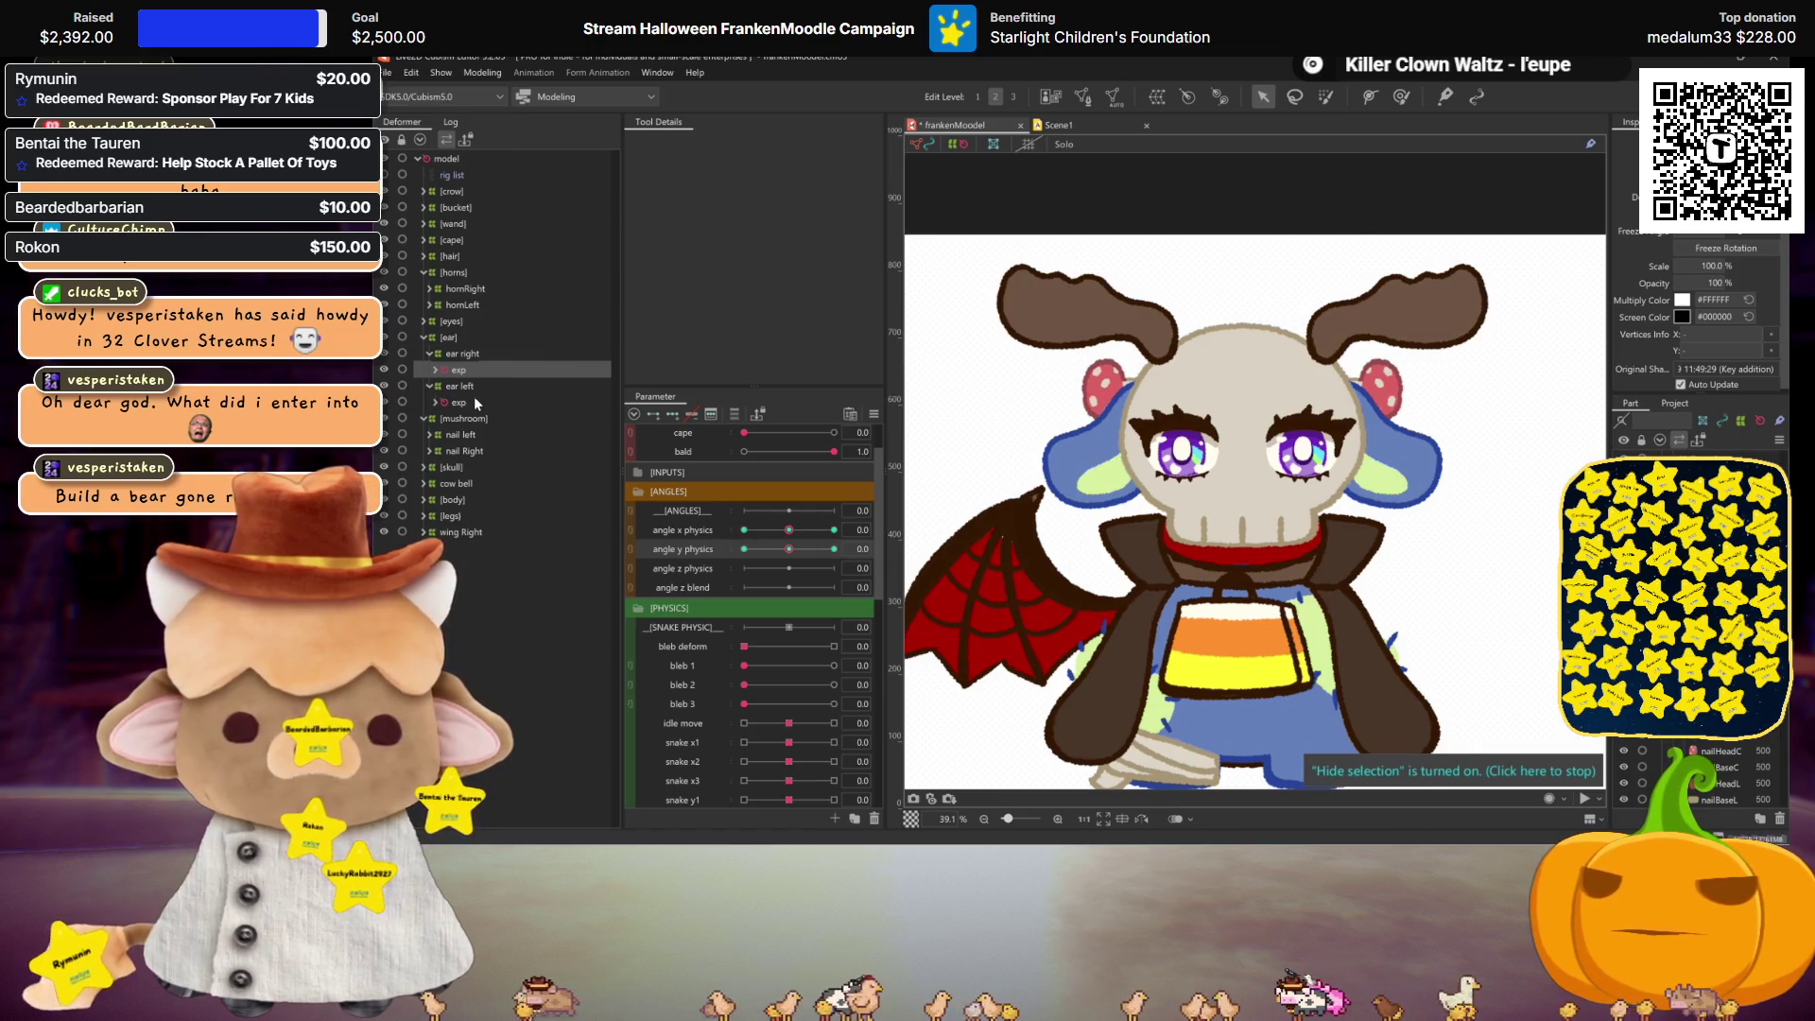
# Step: Set angle x and angle y physics to 30 and select the exp warps under both ears
pyautogui.moveTo(788, 529)
pyautogui.mouseDown()
pyautogui.moveTo(876, 539)
pyautogui.moveTo(856, 551)
pyautogui.mouseUp()
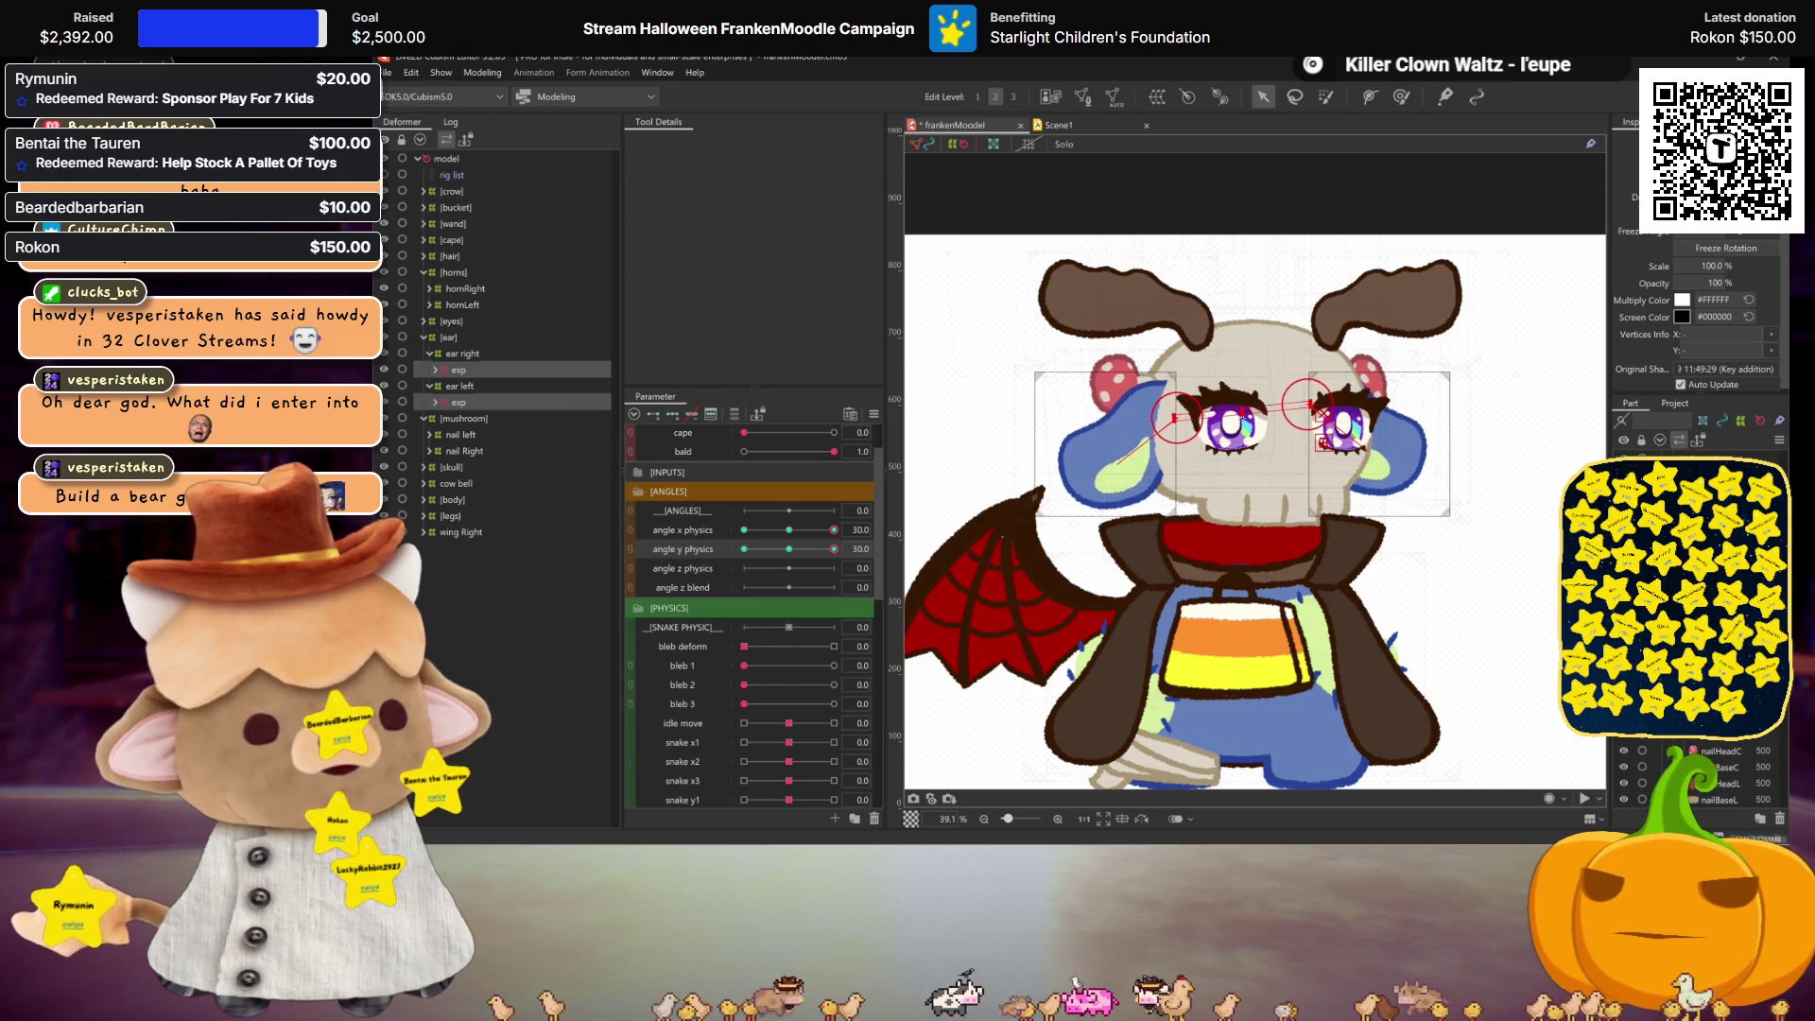
pyautogui.hotkey('ctrl', 'h')
pyautogui.click(833, 549)
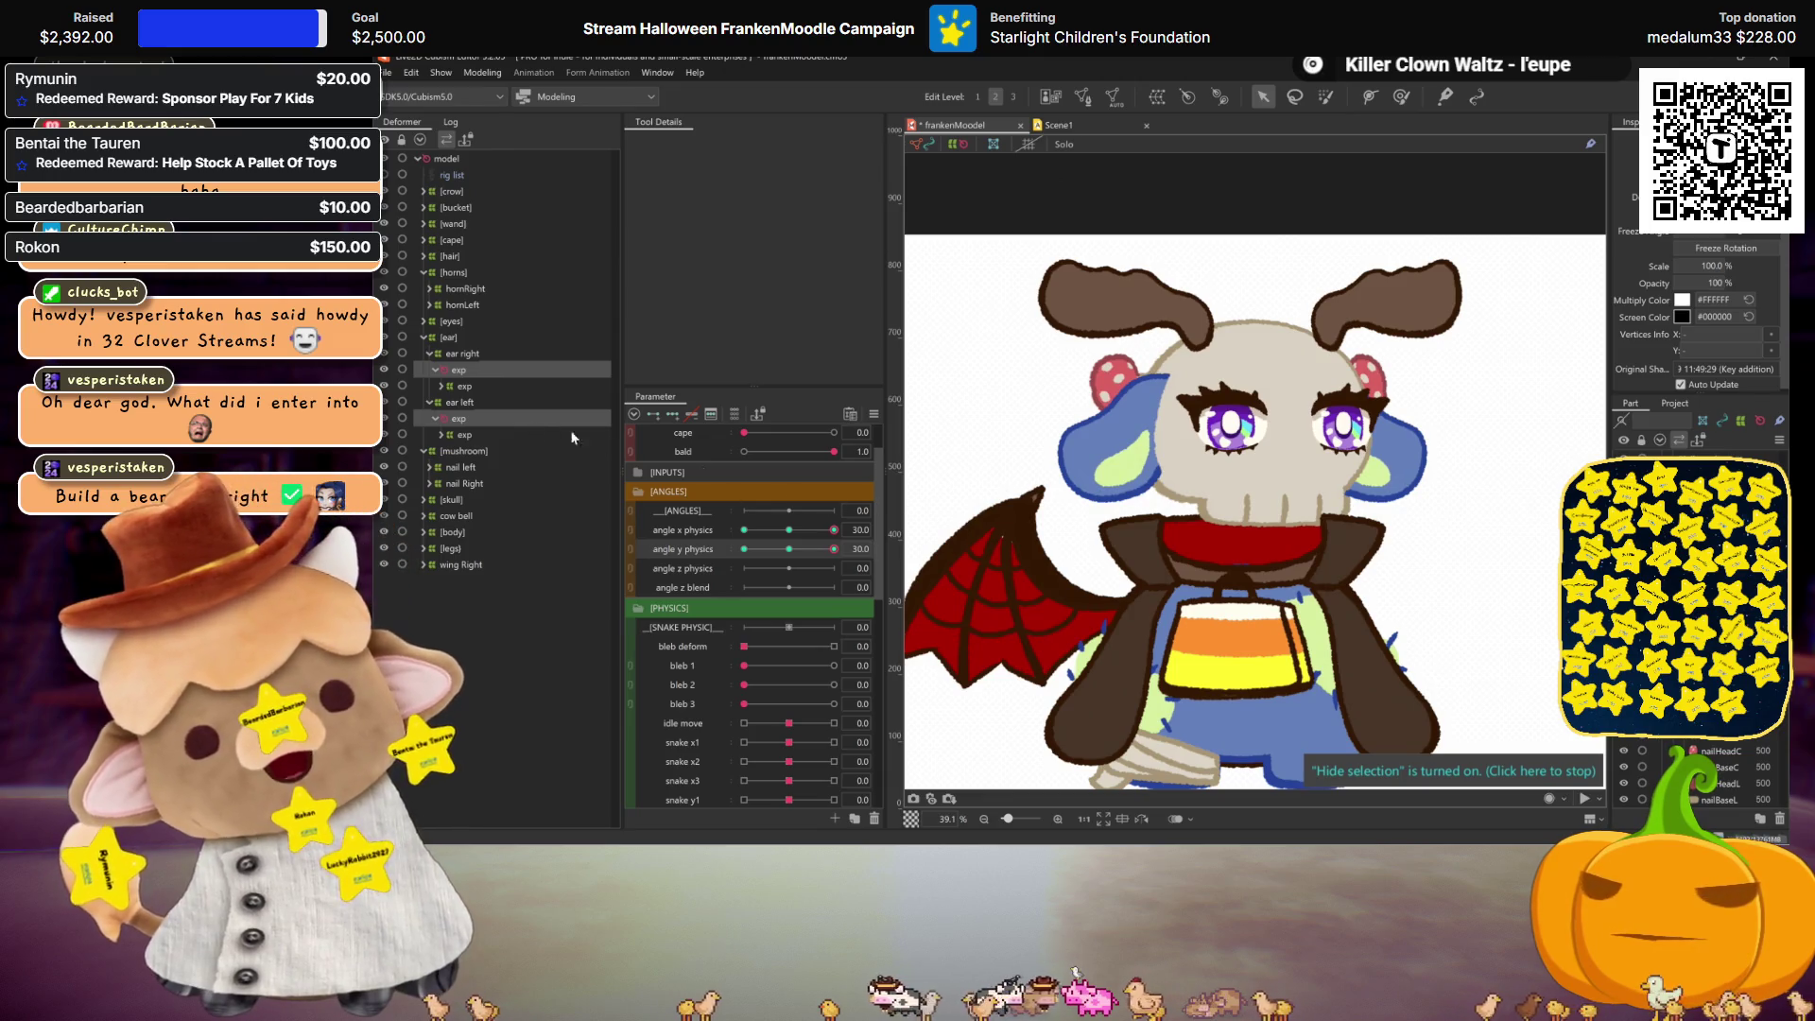
pyautogui.click(463, 385)
pyautogui.keyDown('ctrl'); pyautogui.click(463, 434); pyautogui.keyUp('ctrl')
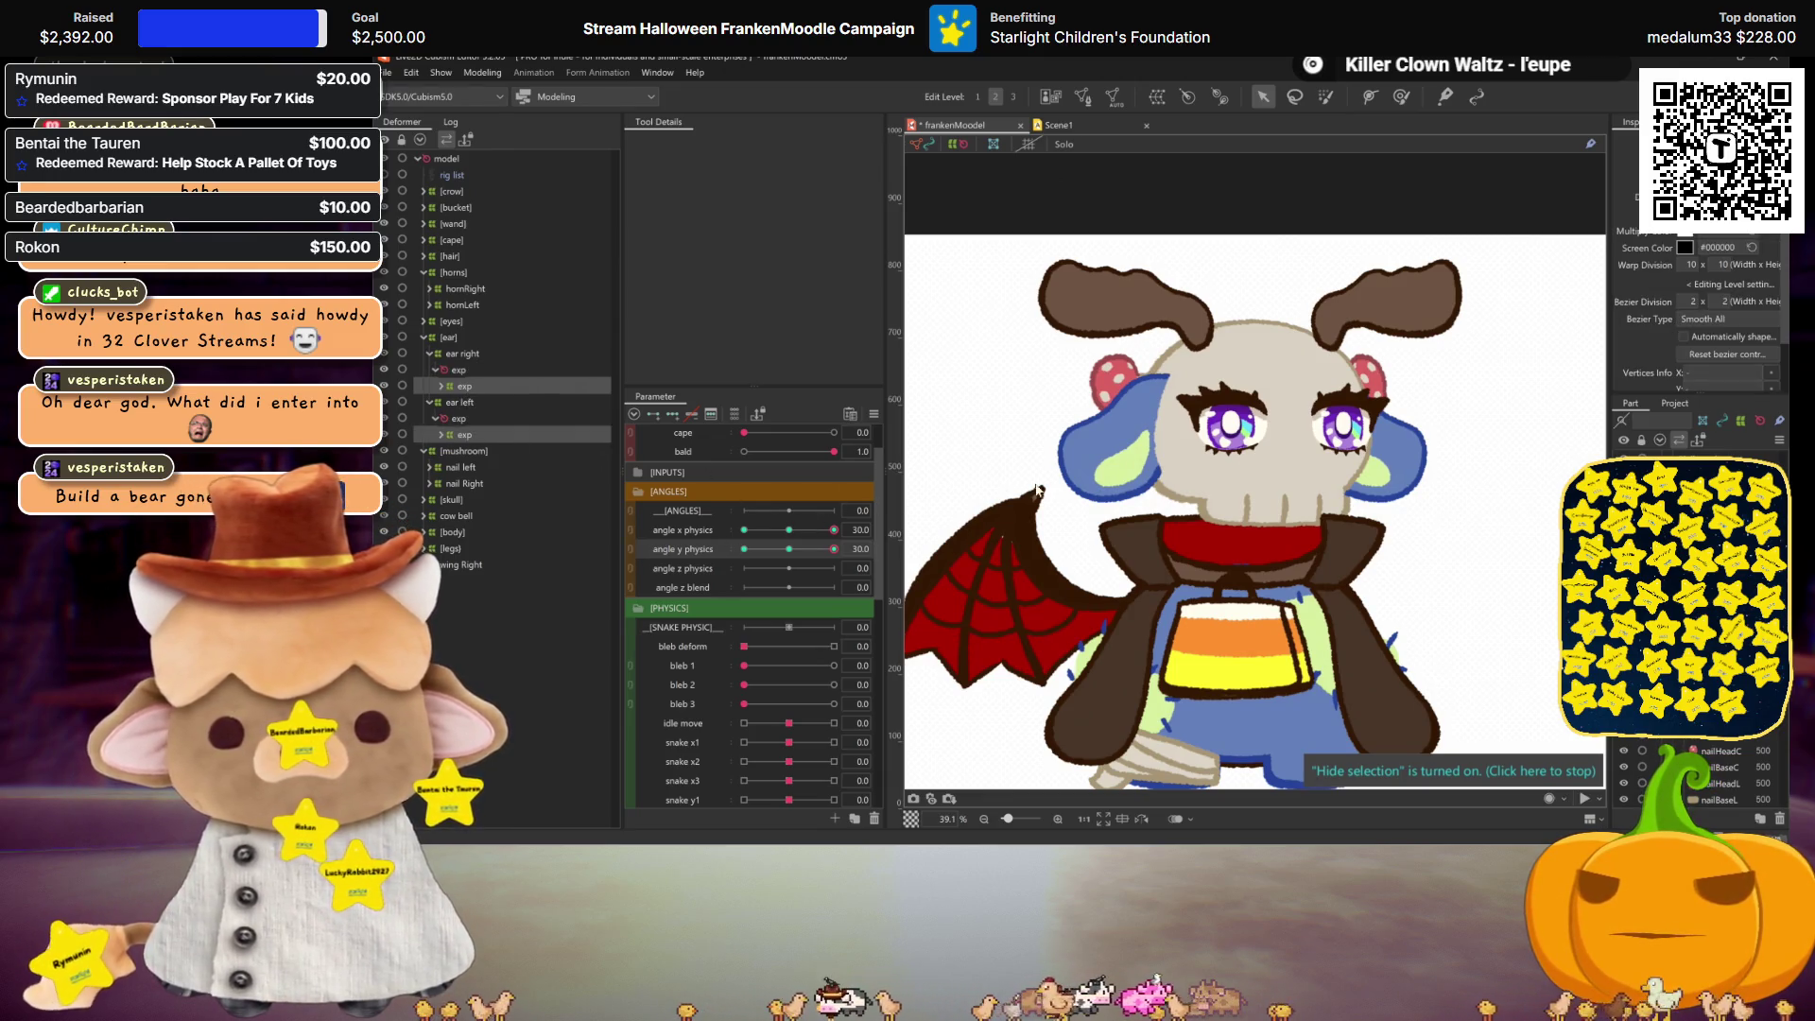
# Step: Skew the ears' exp warps in Perspective by shifting the top edge left at the 30/30 pose
pyautogui.hotkey('ctrl', 't')
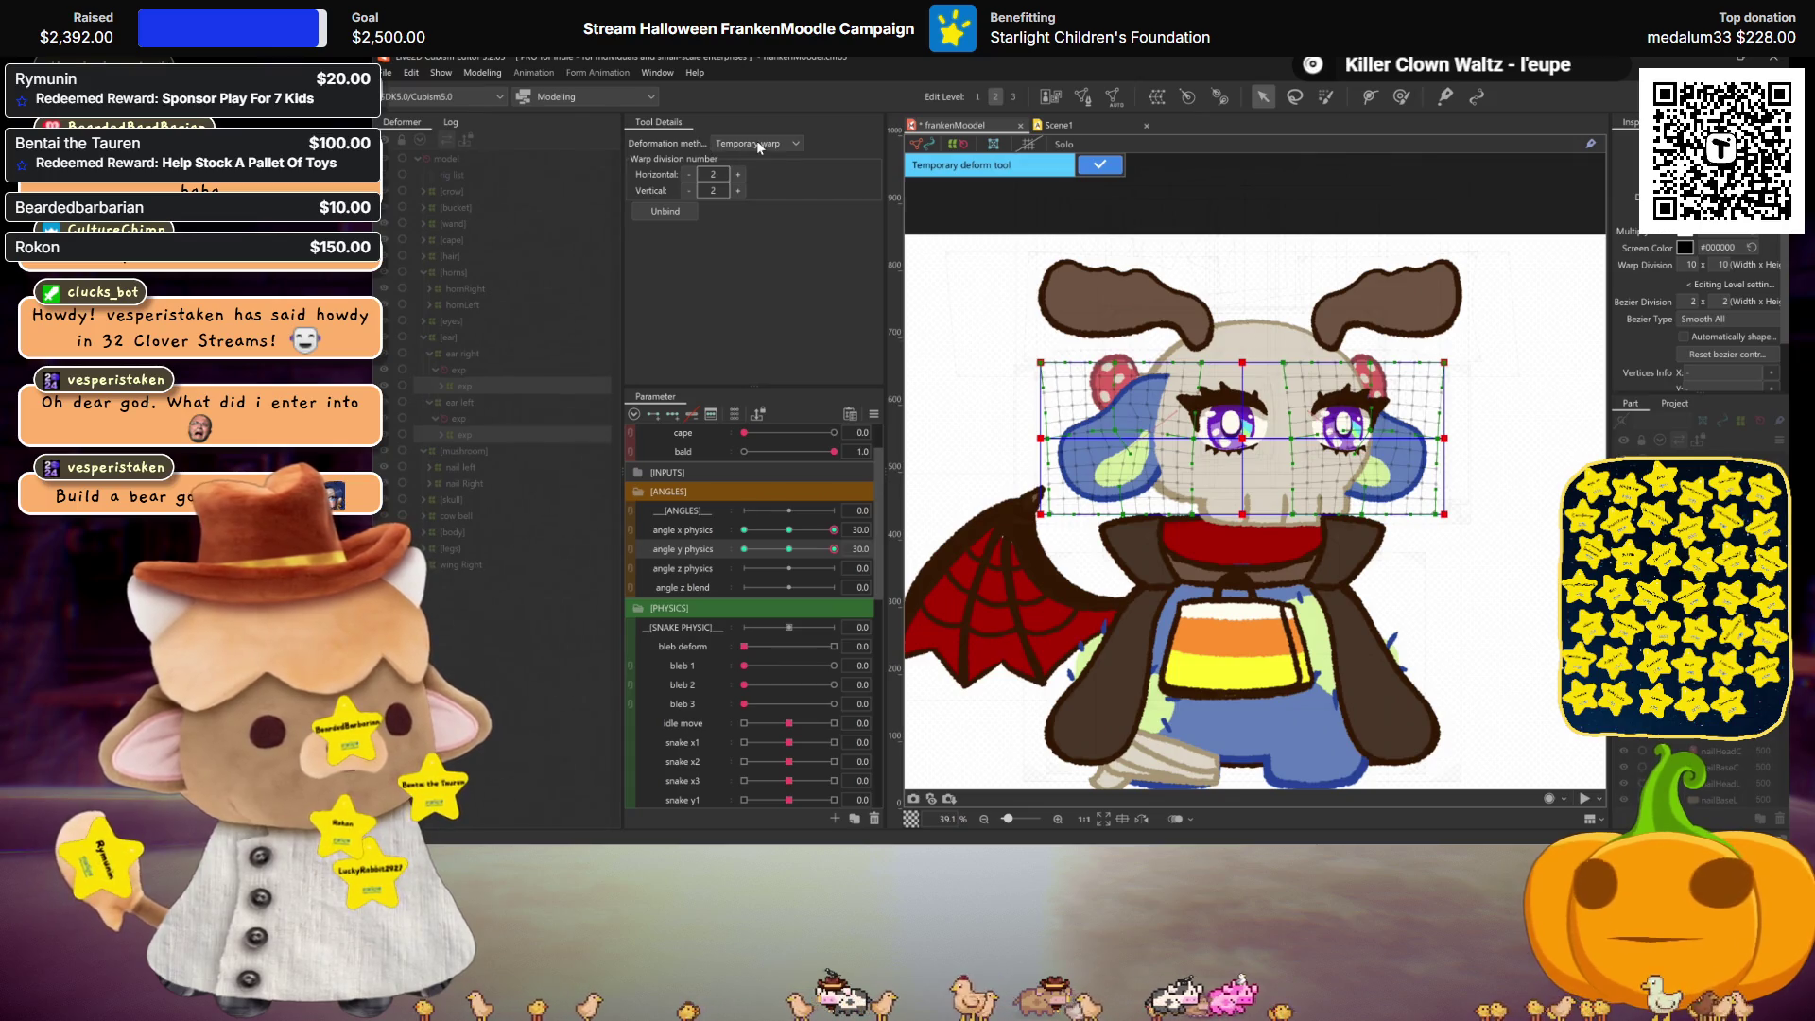
pyautogui.click(756, 140)
pyautogui.click(762, 208)
pyautogui.moveTo(1244, 362); pyautogui.dragTo(1237, 362)
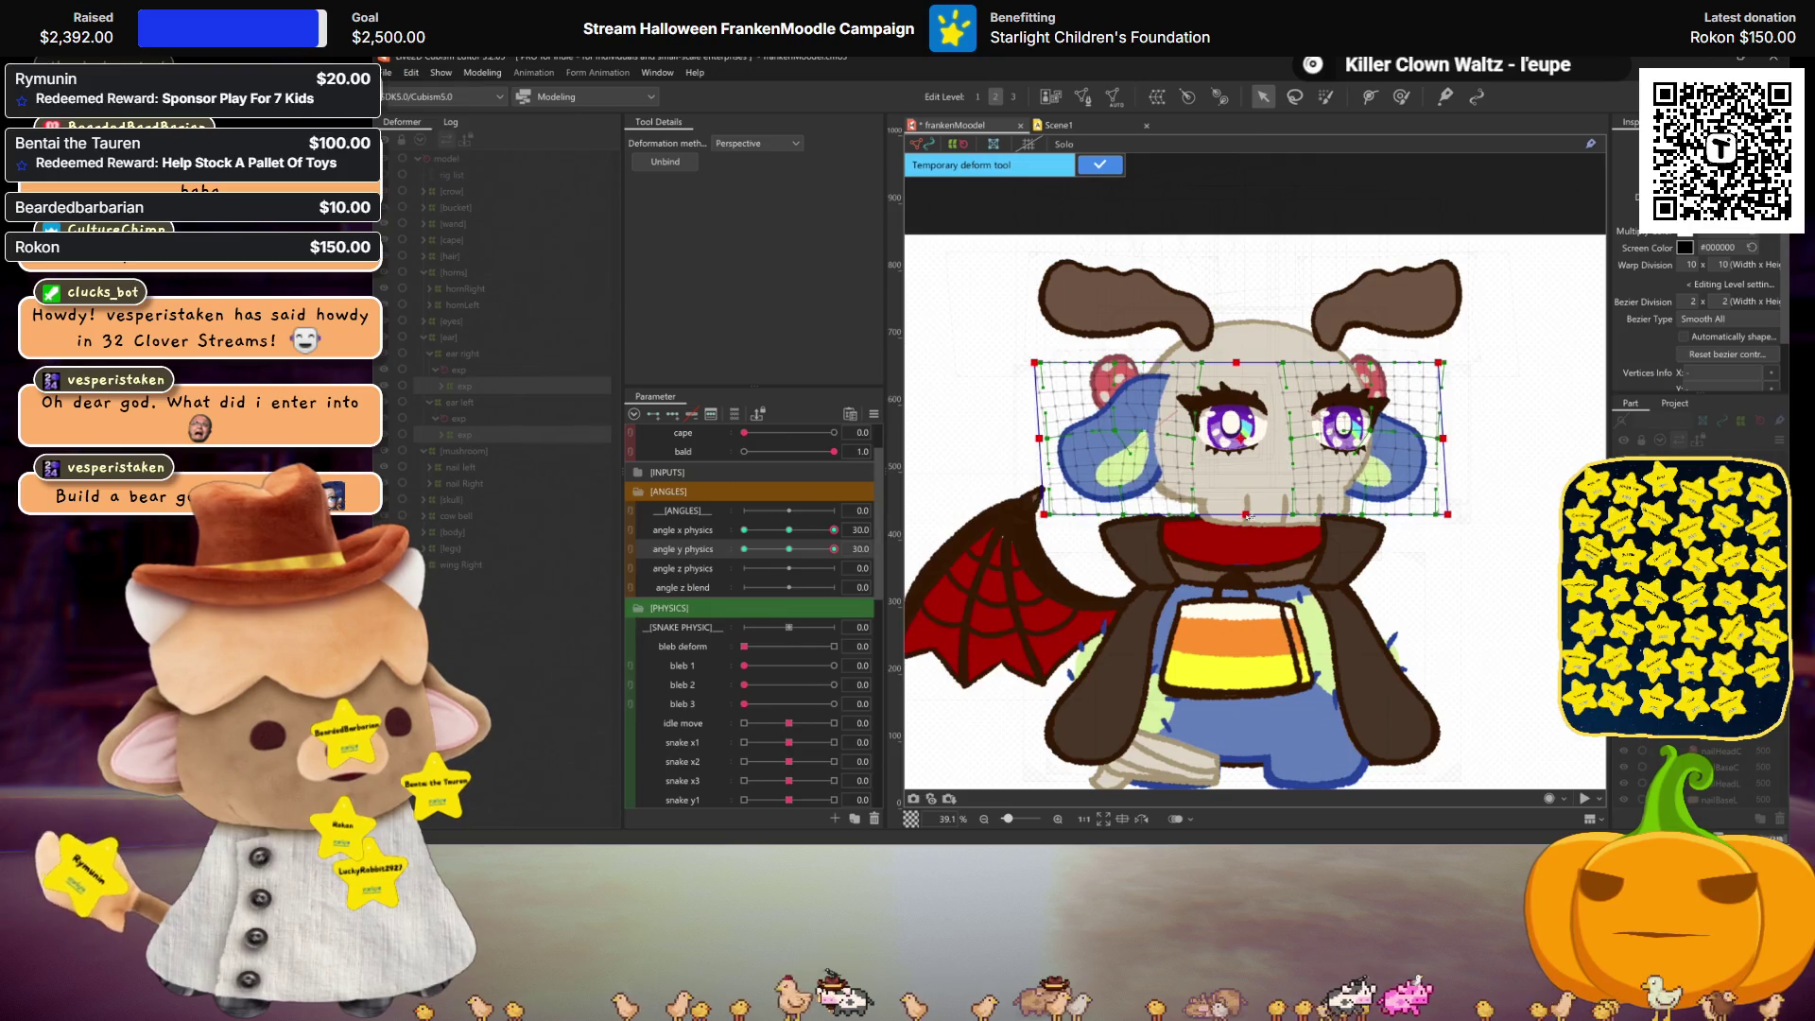
# Step: Preview the ear skew along angle y physics, reset it to 0, and confirm the temporary deformation
pyautogui.press('Return')
pyautogui.click(789, 549)
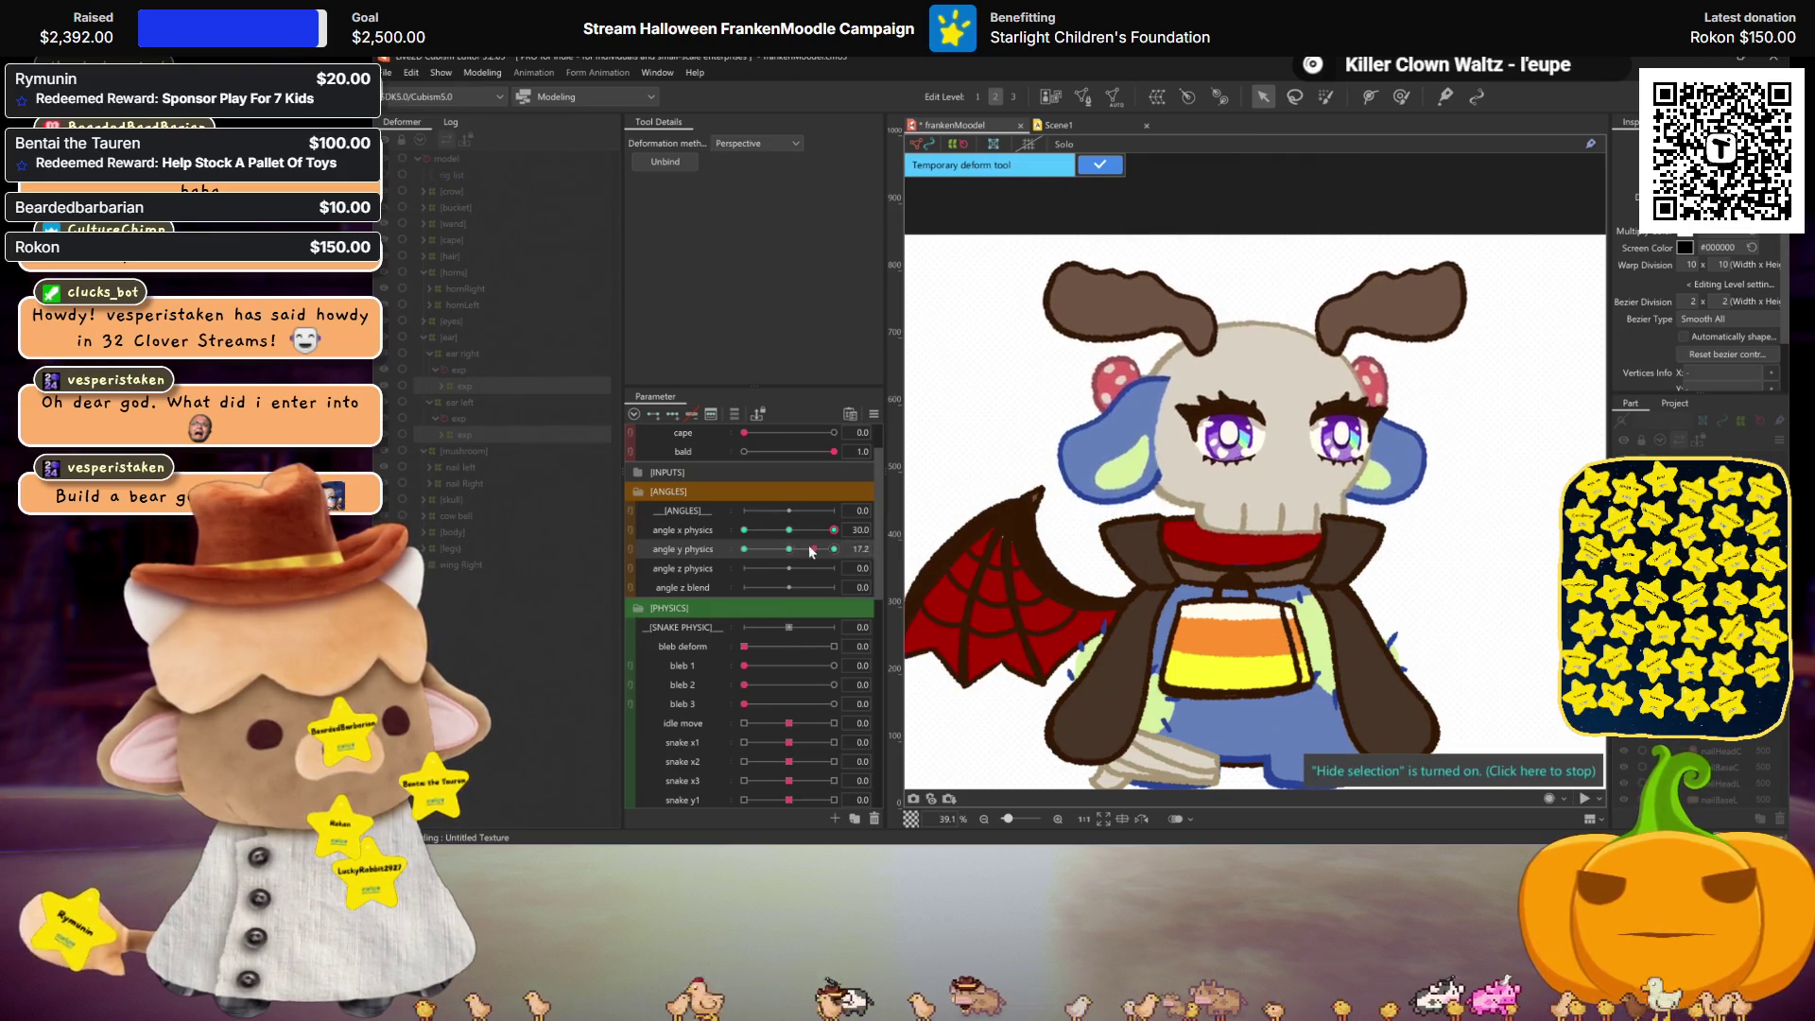
pyautogui.moveTo(779, 541); pyautogui.dragTo(877, 543)
pyautogui.click(790, 550)
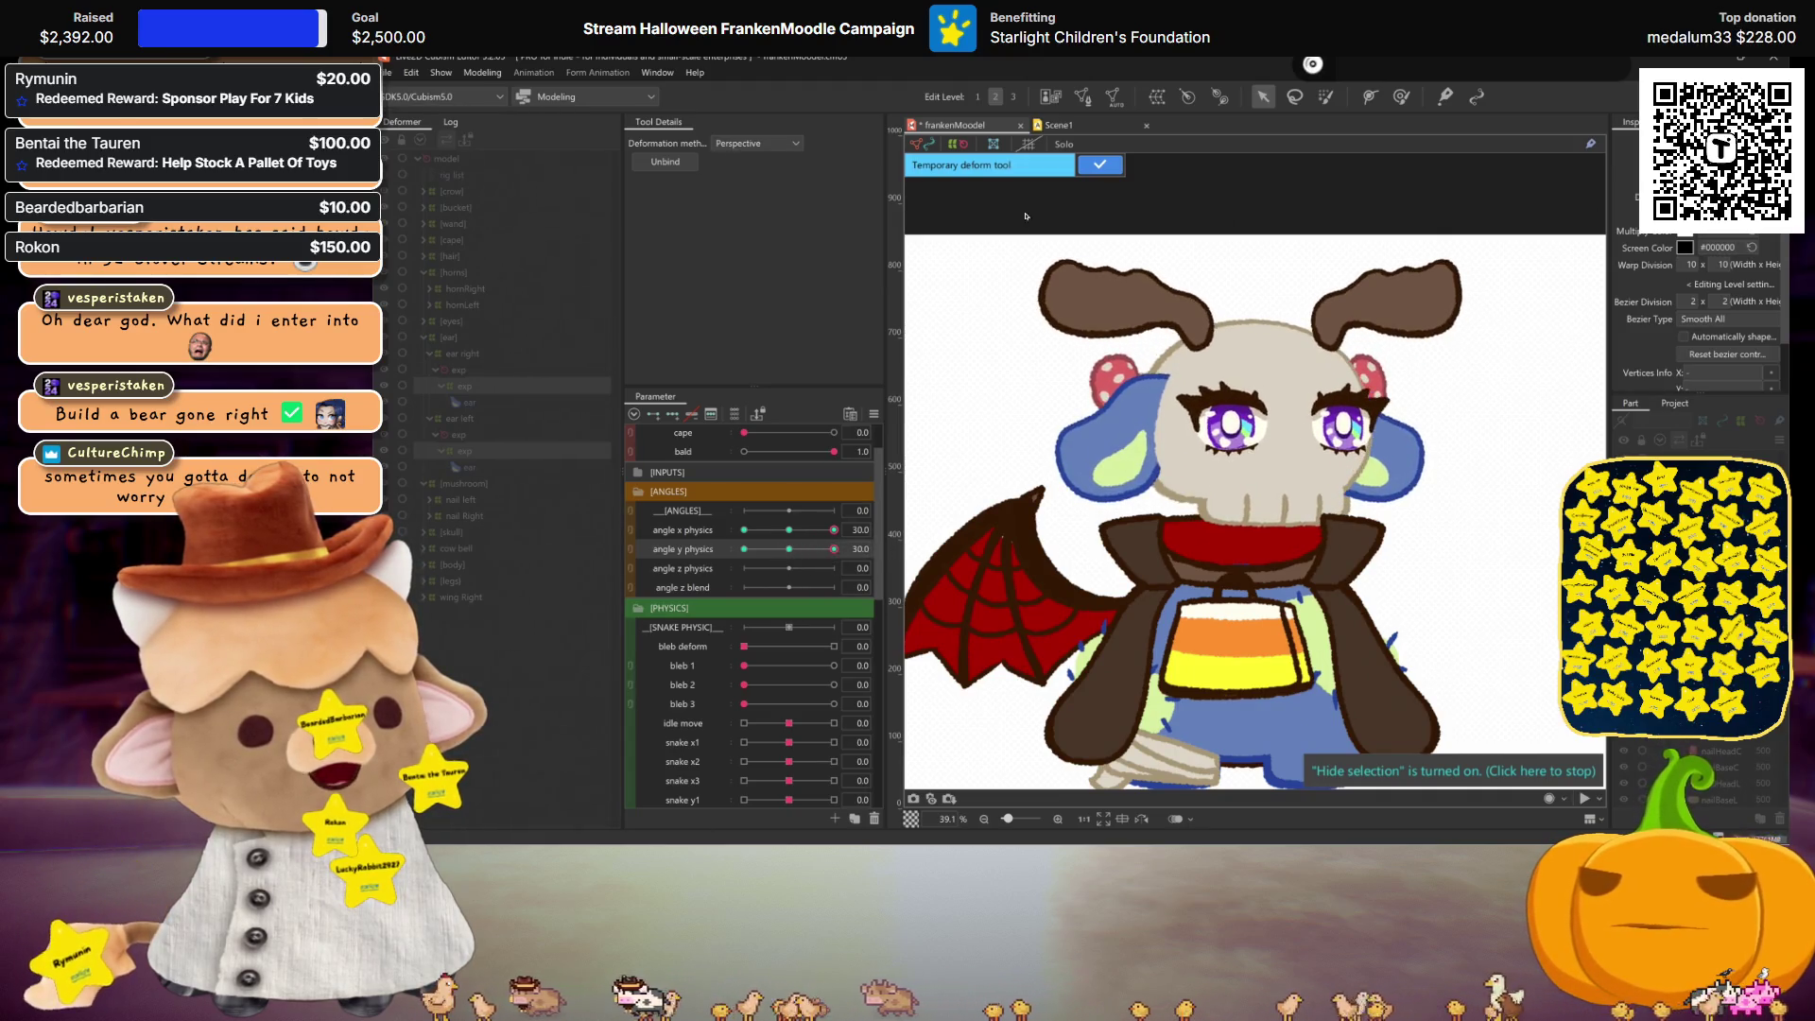
pyautogui.click(1115, 167)
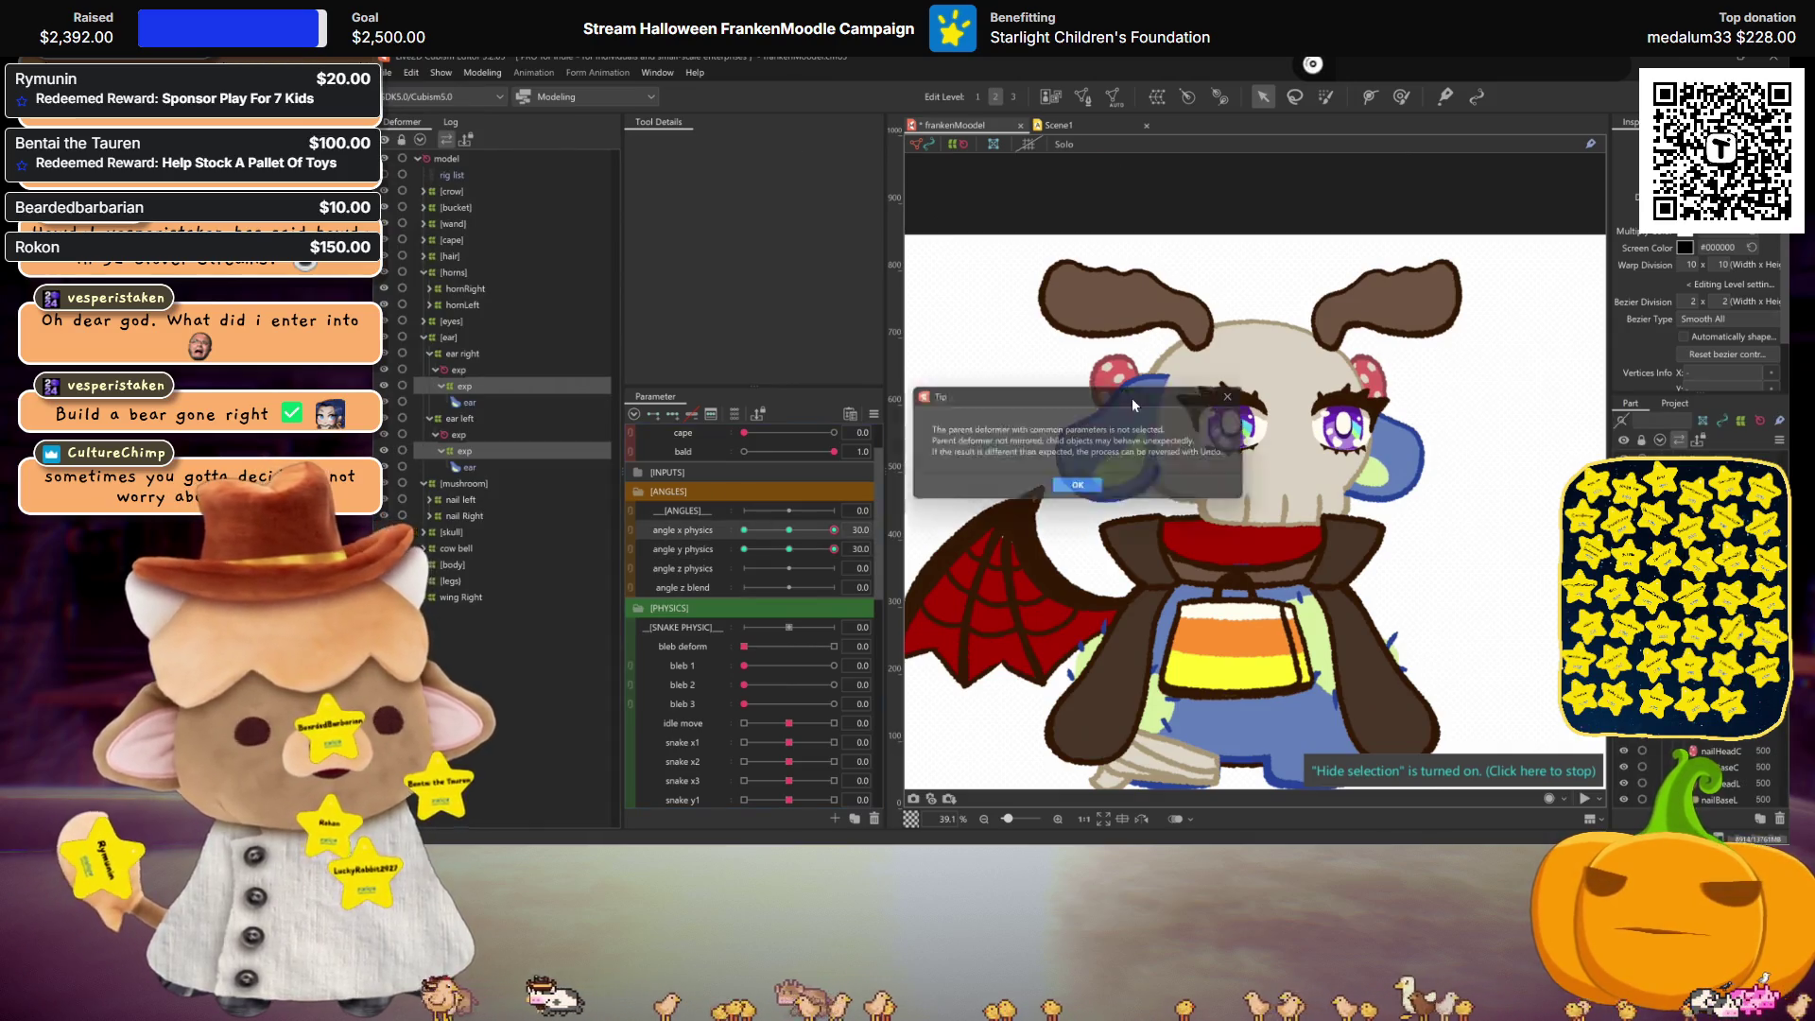
# Step: Dismiss the parent-deformer tip, apply the mirroring, and move angle y physics to -30
pyautogui.click(1085, 490)
pyautogui.click(1054, 599)
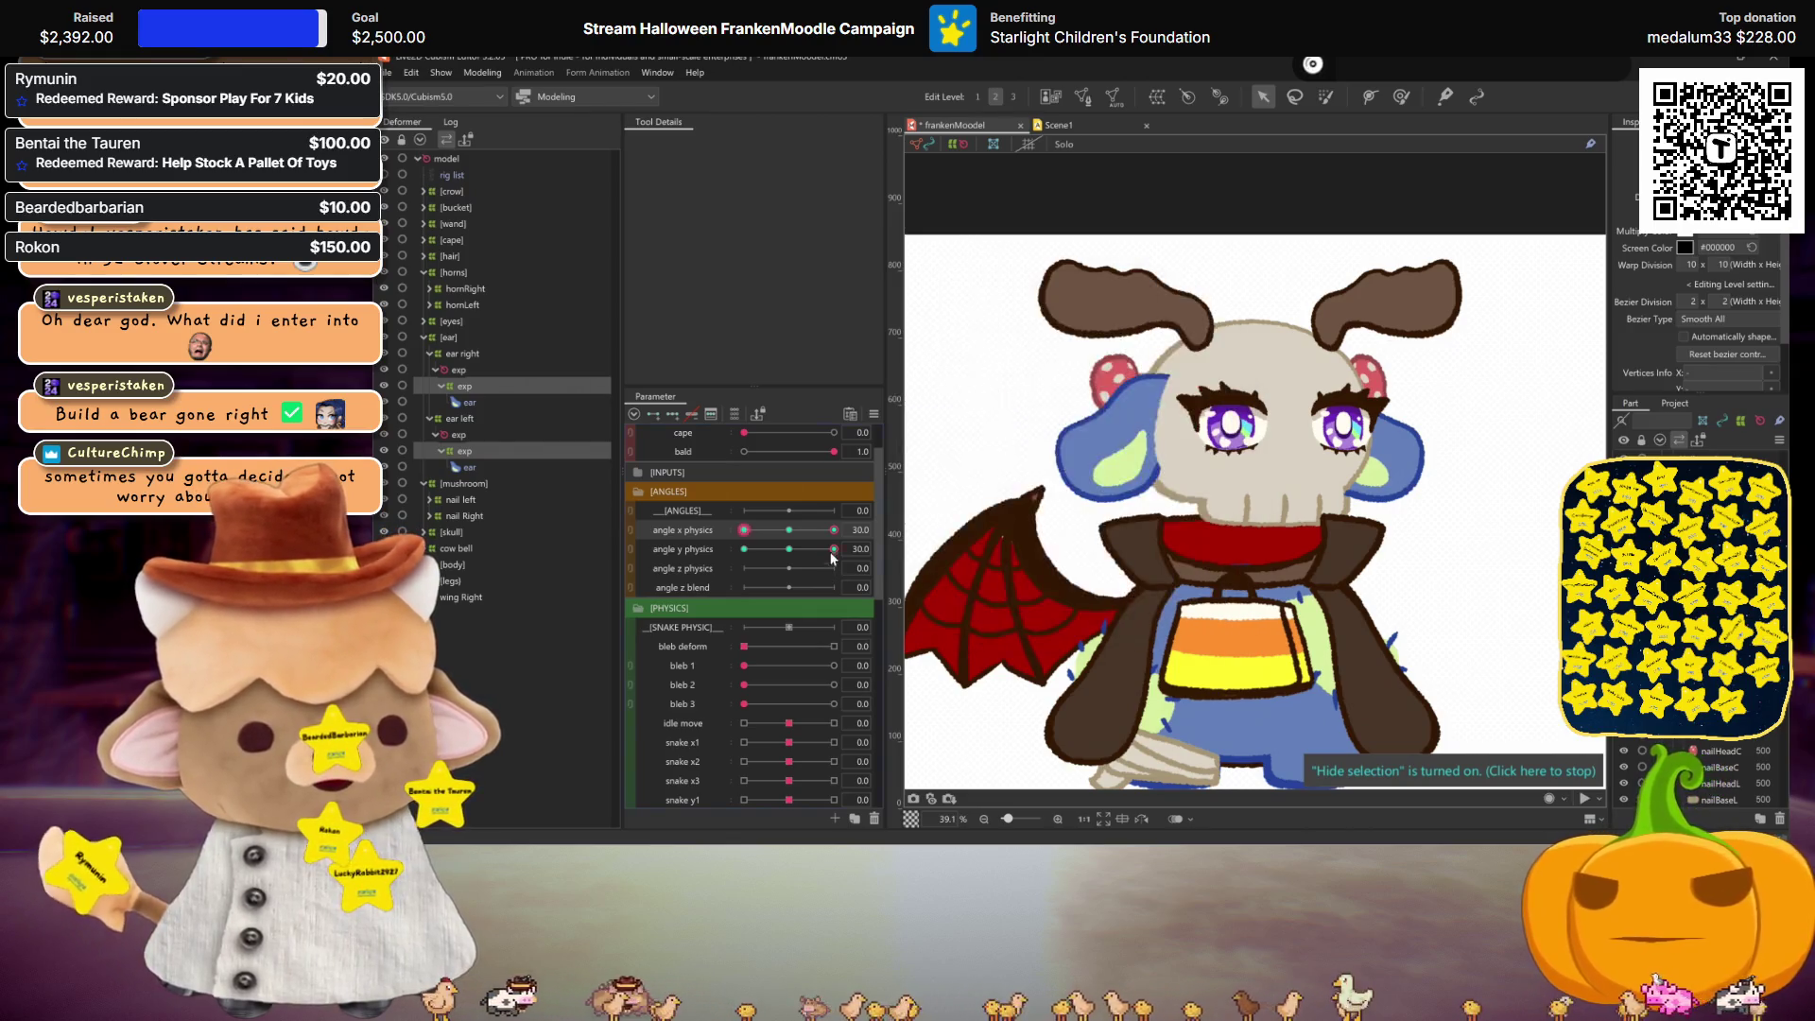
pyautogui.click(744, 549)
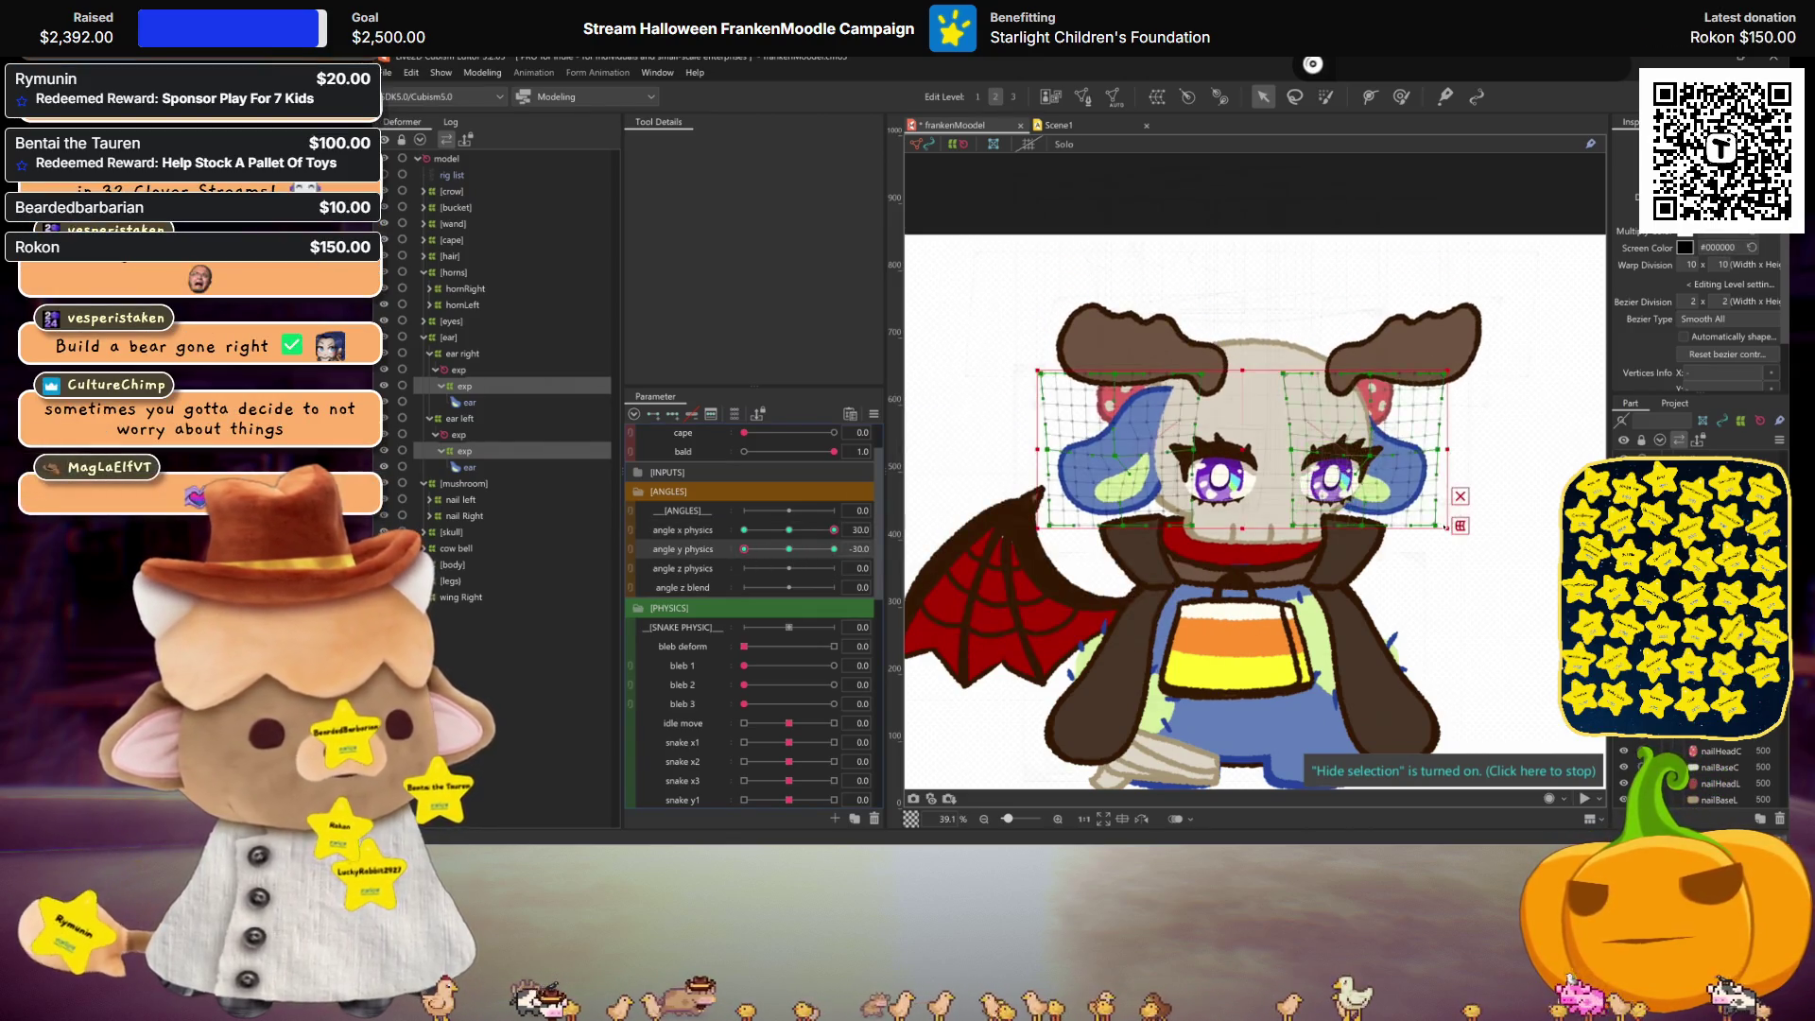
# Step: Skew the right ear's lower edge in Perspective at angle y -30, then mirror it to the left ear
pyautogui.click(1460, 526)
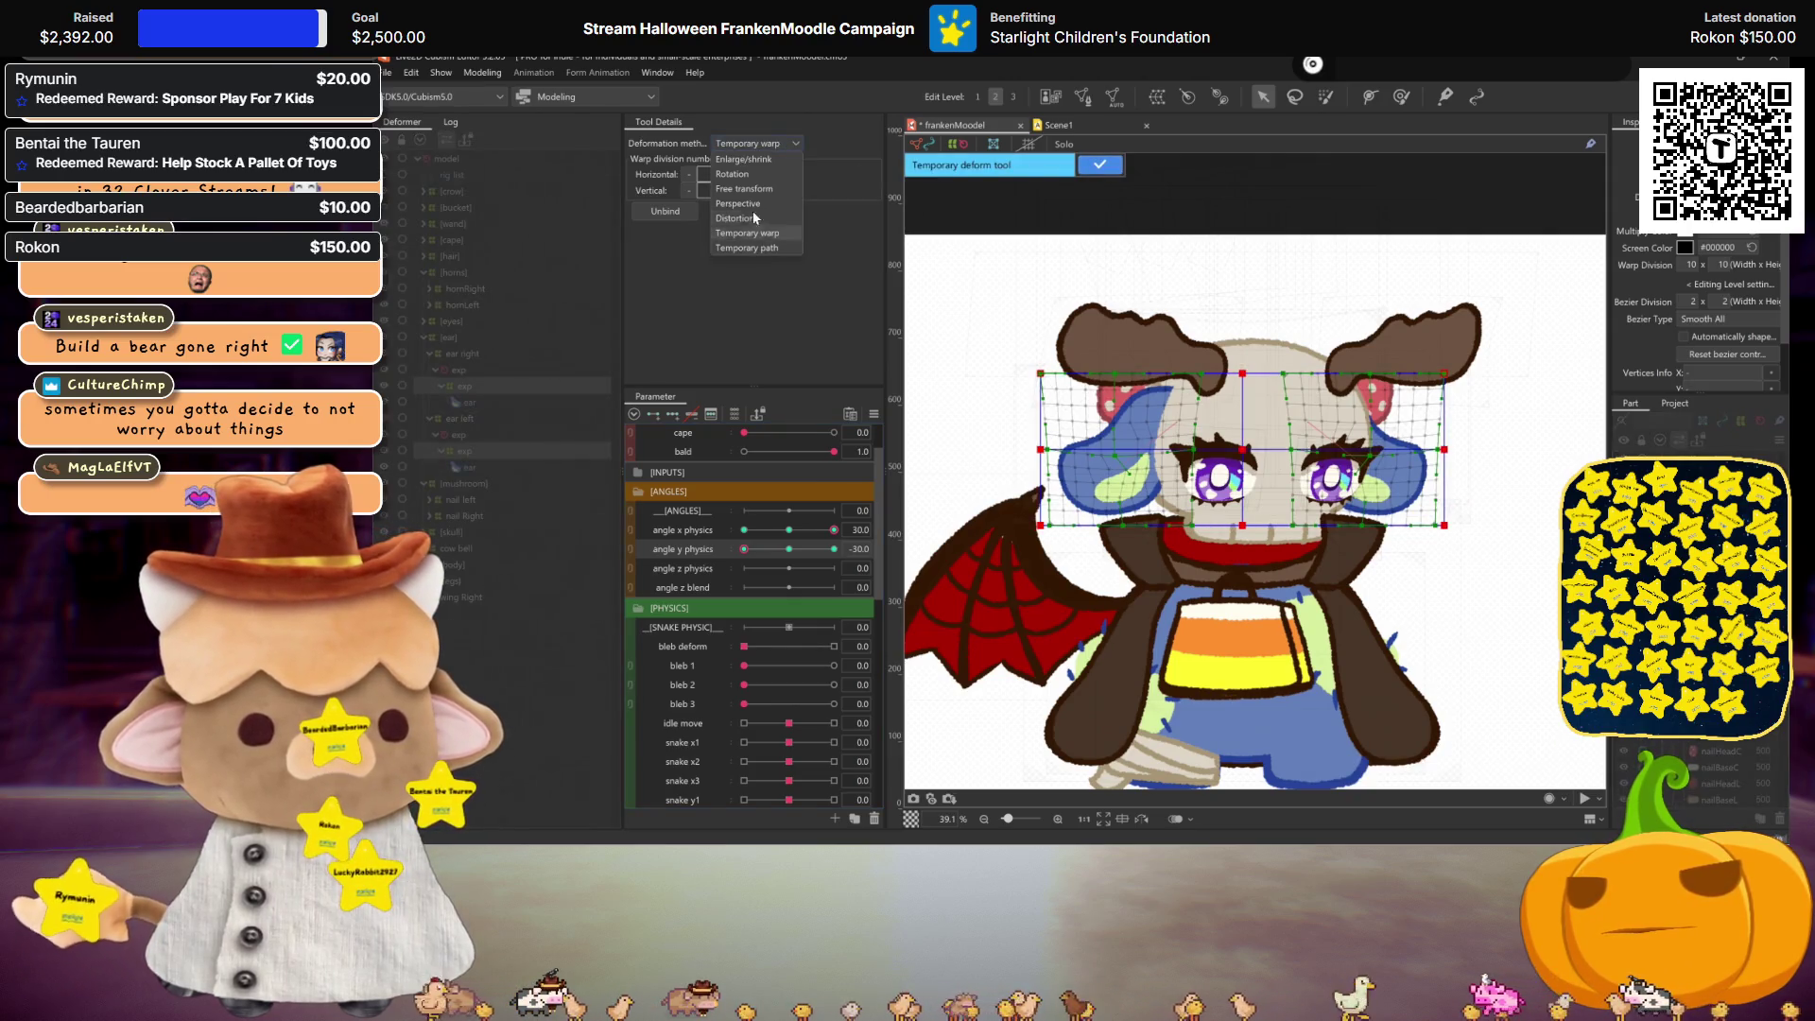
pyautogui.click(745, 203)
pyautogui.moveTo(1245, 527); pyautogui.dragTo(1236, 527)
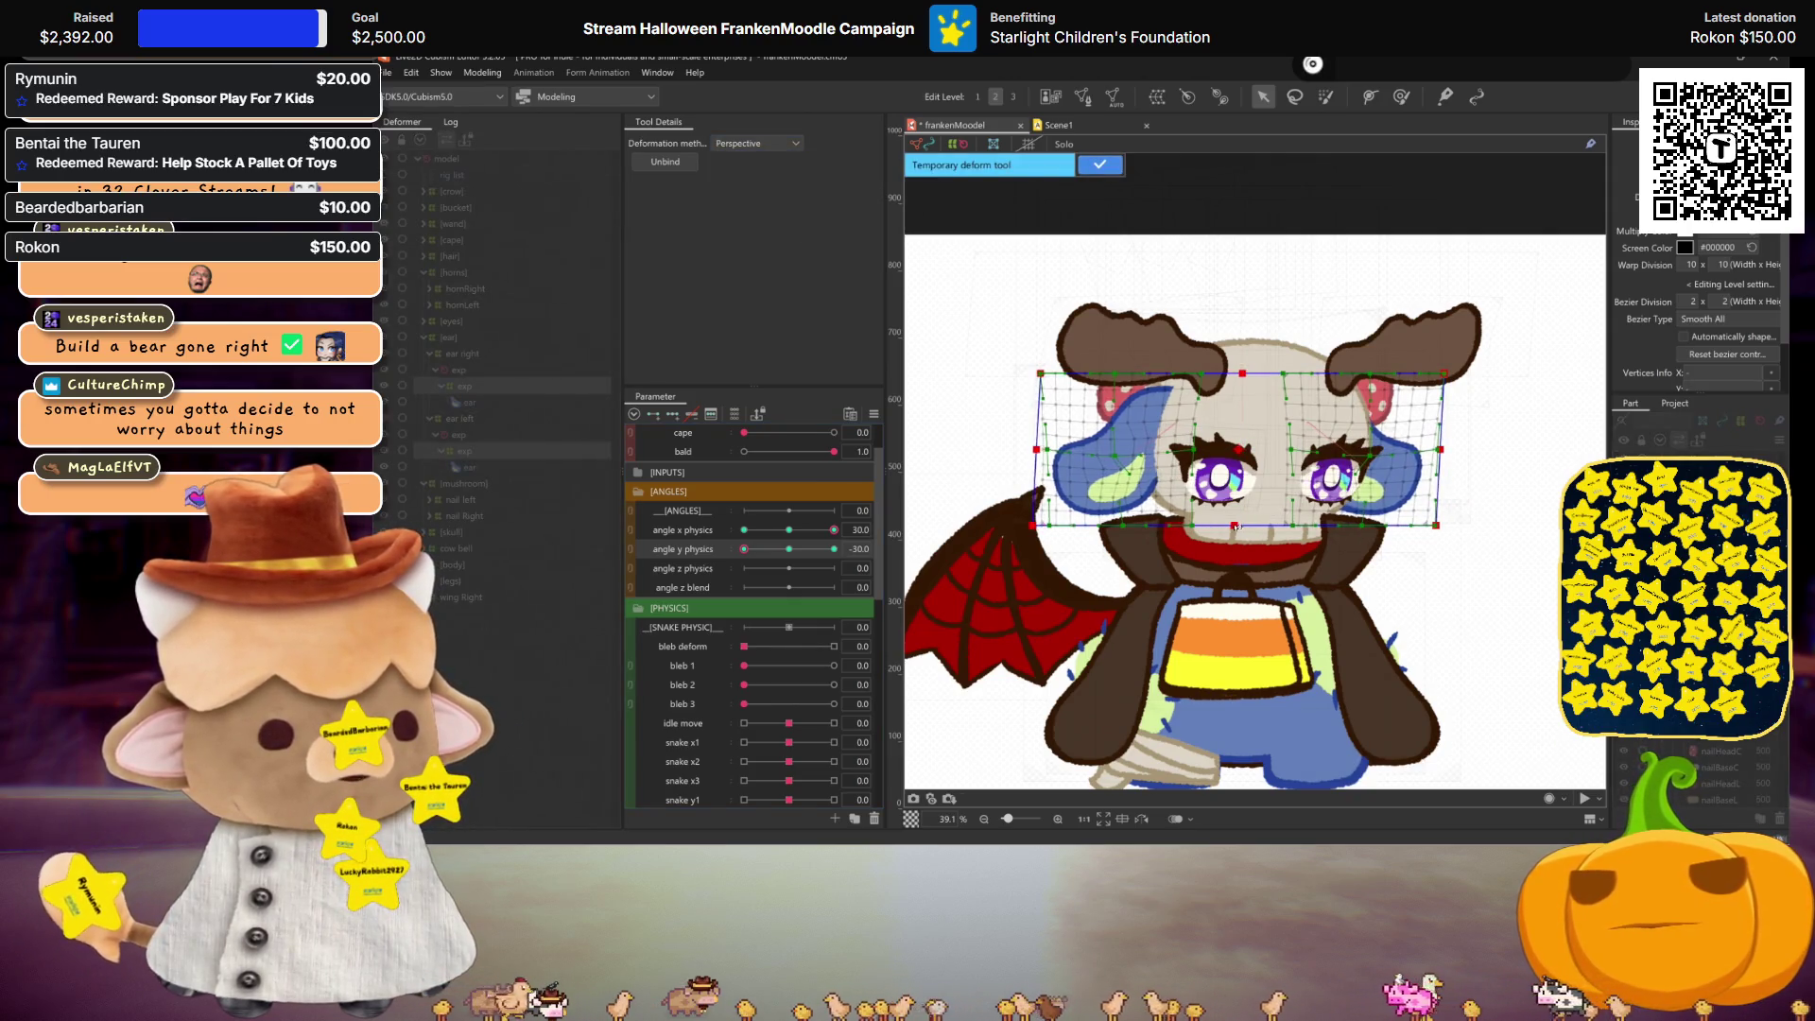
pyautogui.hotkey('ctrl', 'h')
pyautogui.moveTo(787, 552); pyautogui.dragTo(715, 548)
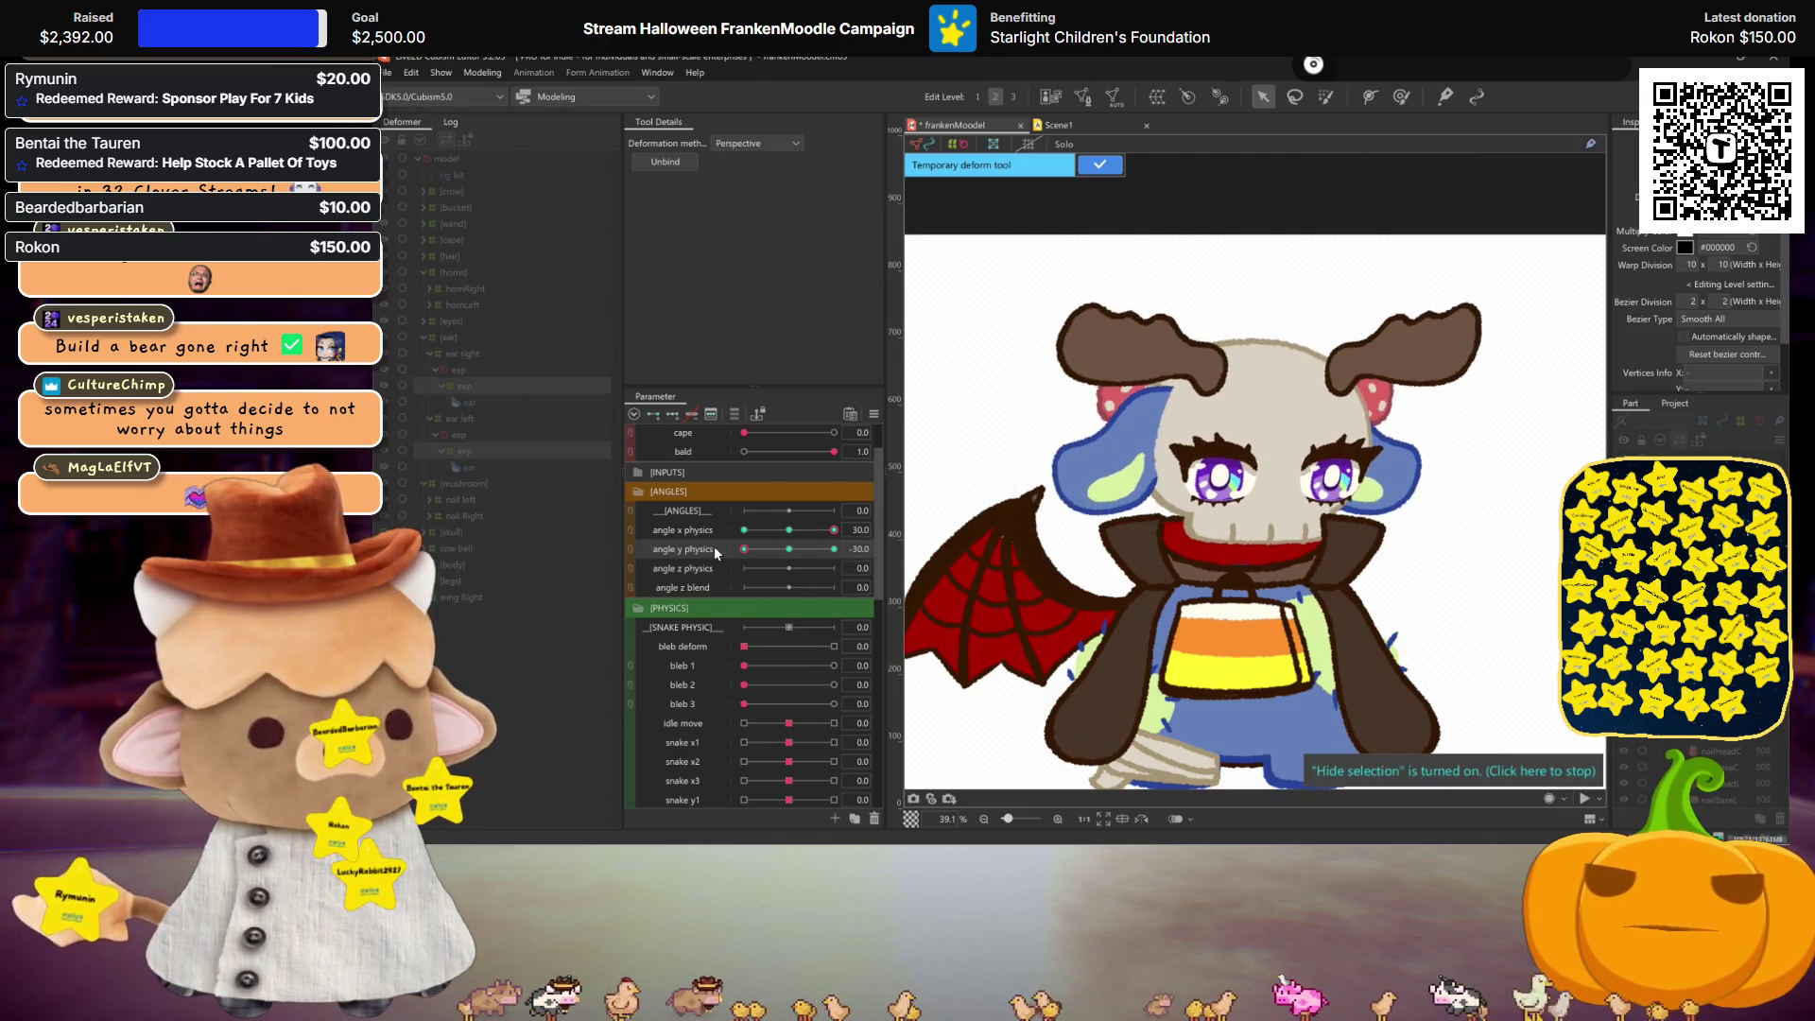
pyautogui.click(1114, 168)
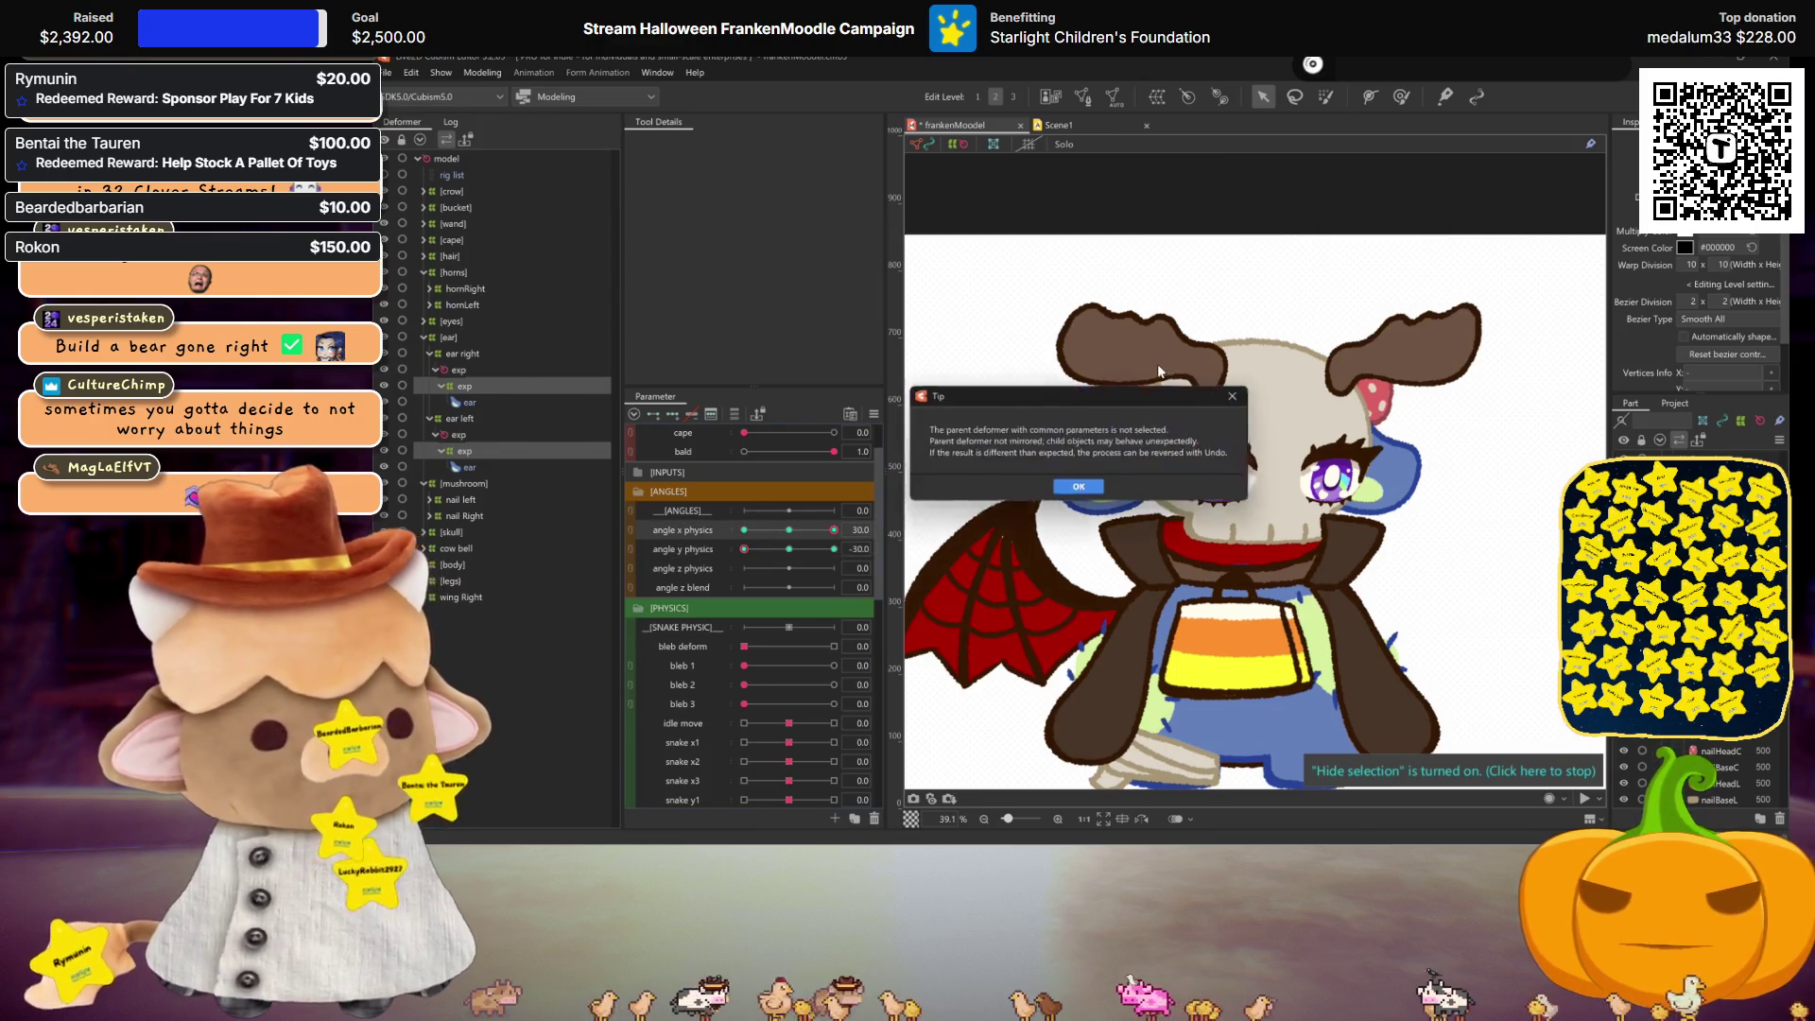
pyautogui.click(1079, 486)
pyautogui.click(1058, 599)
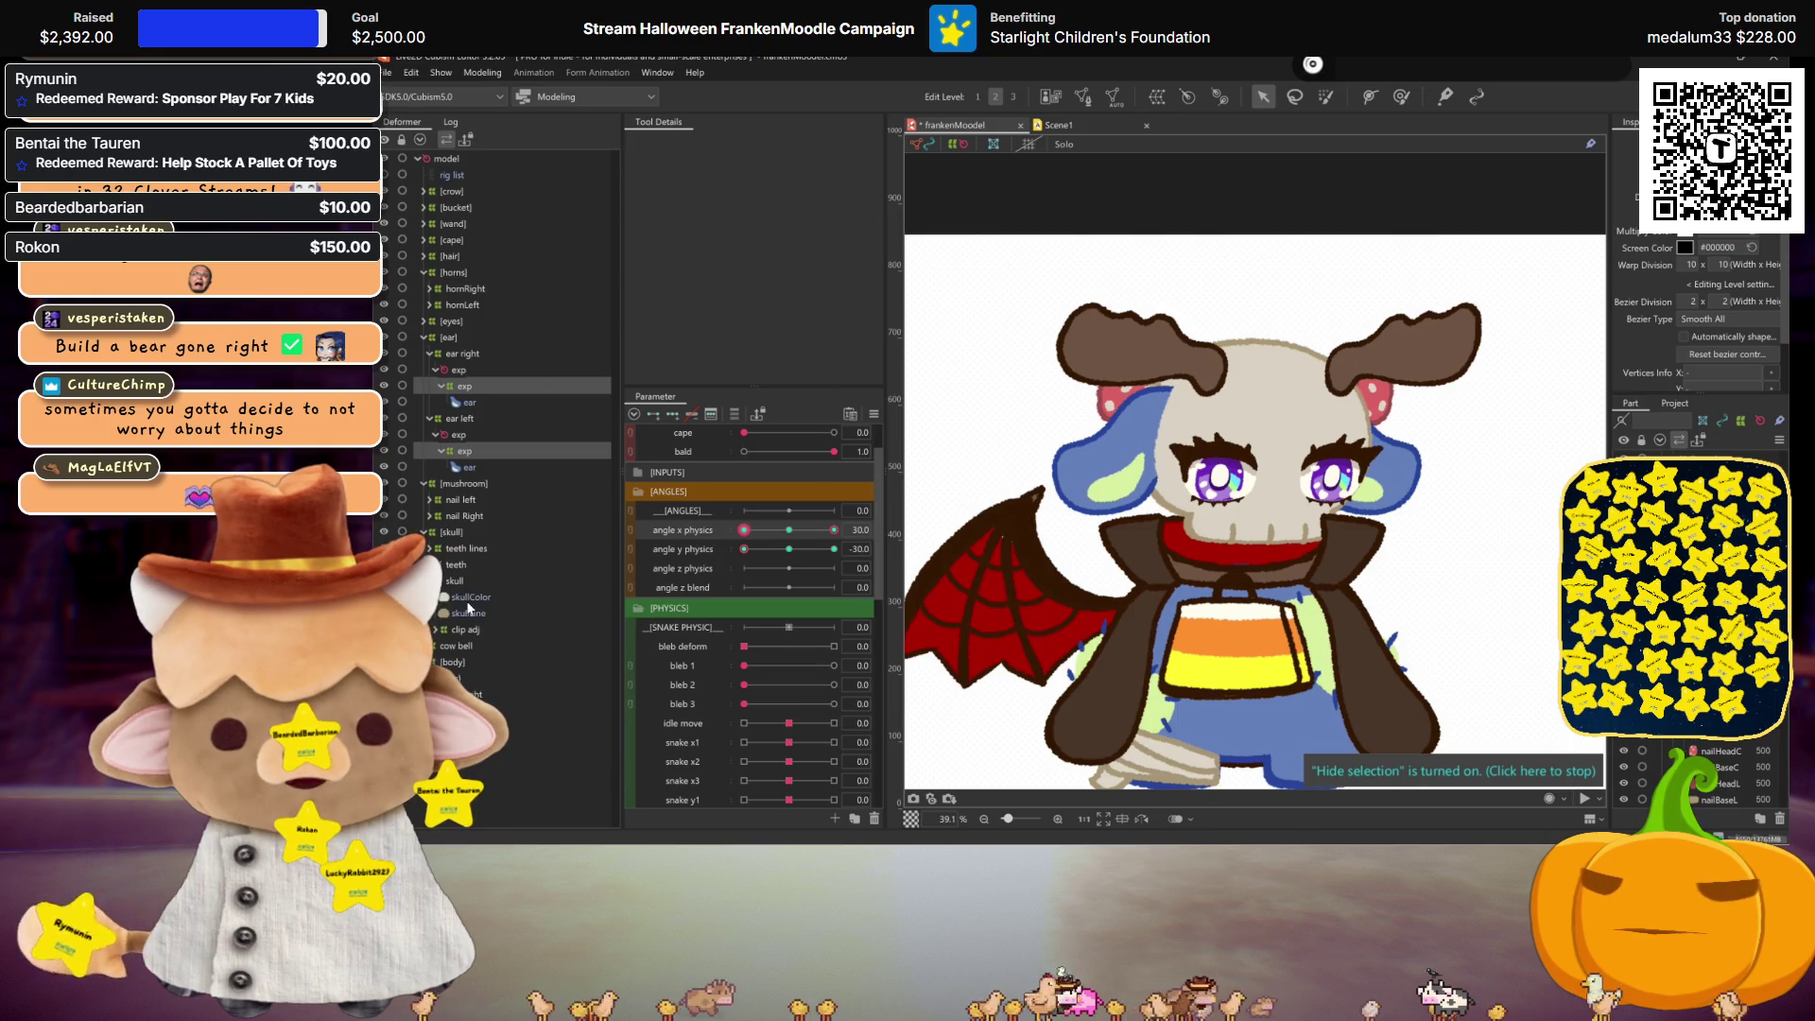
# Step: Select the clip adj deformer and apply a Perspective temporary deformation to the skull
pyautogui.click(463, 631)
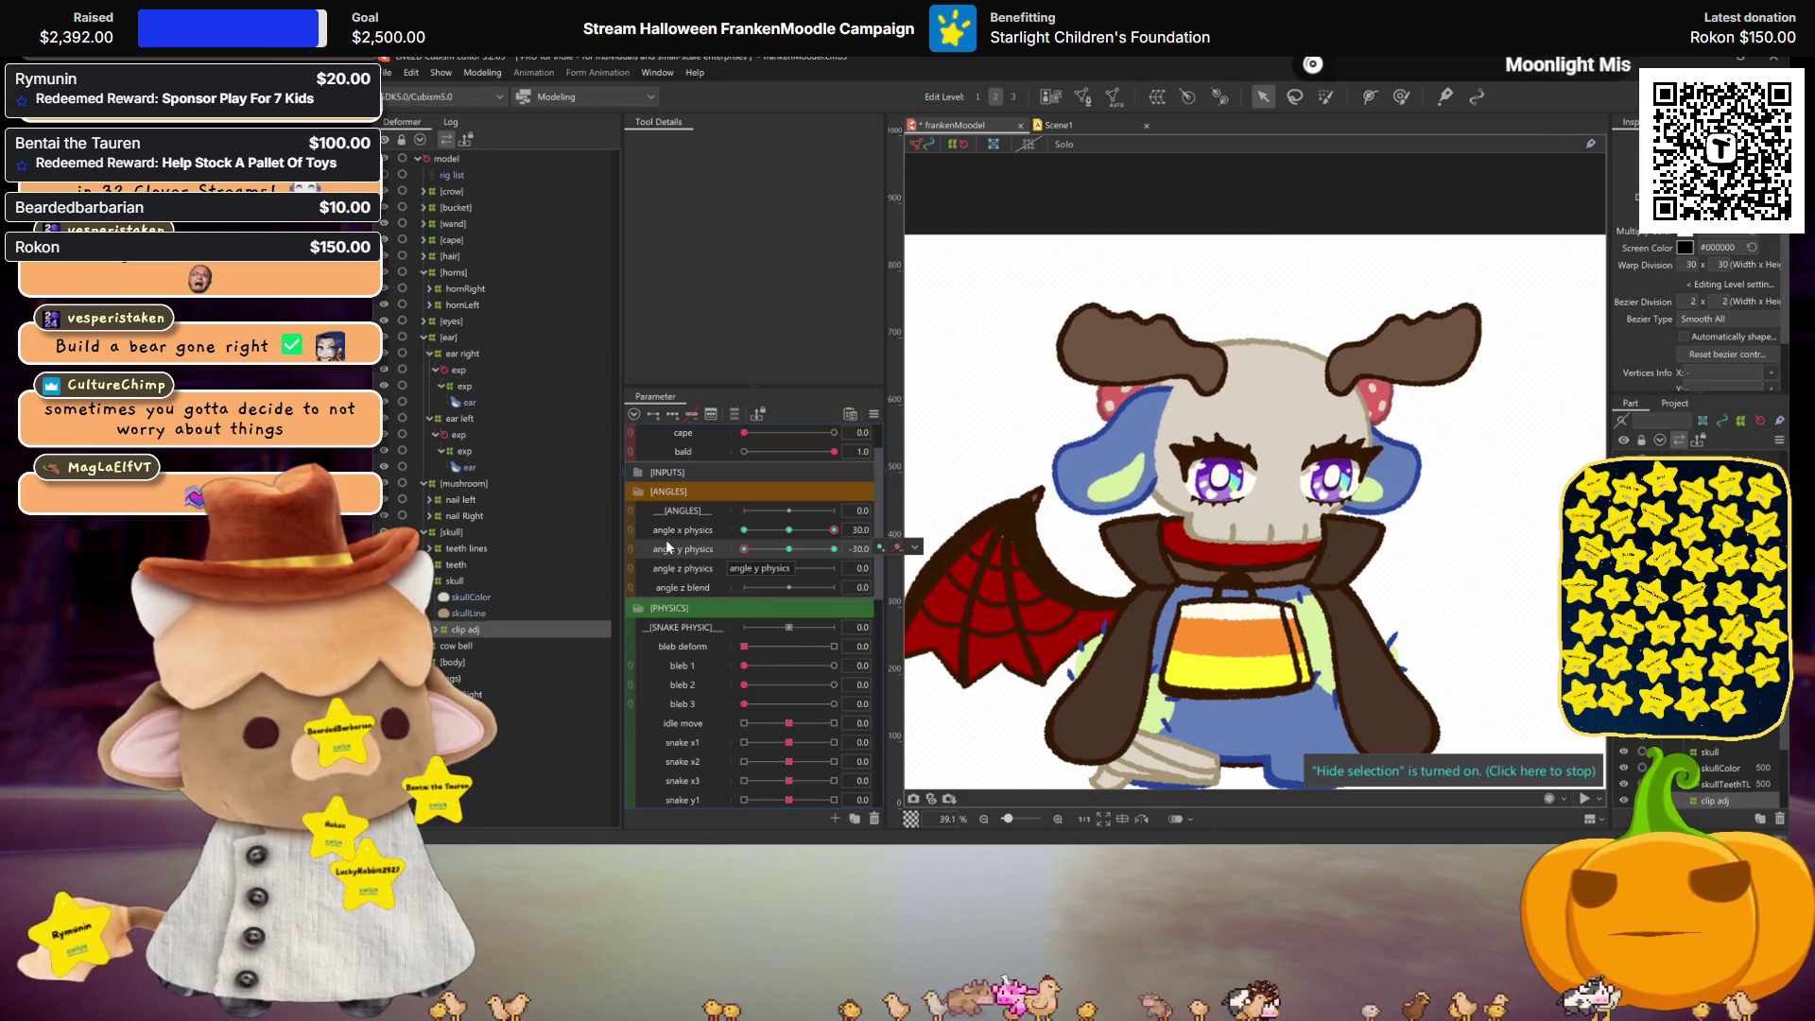
pyautogui.click(1159, 371)
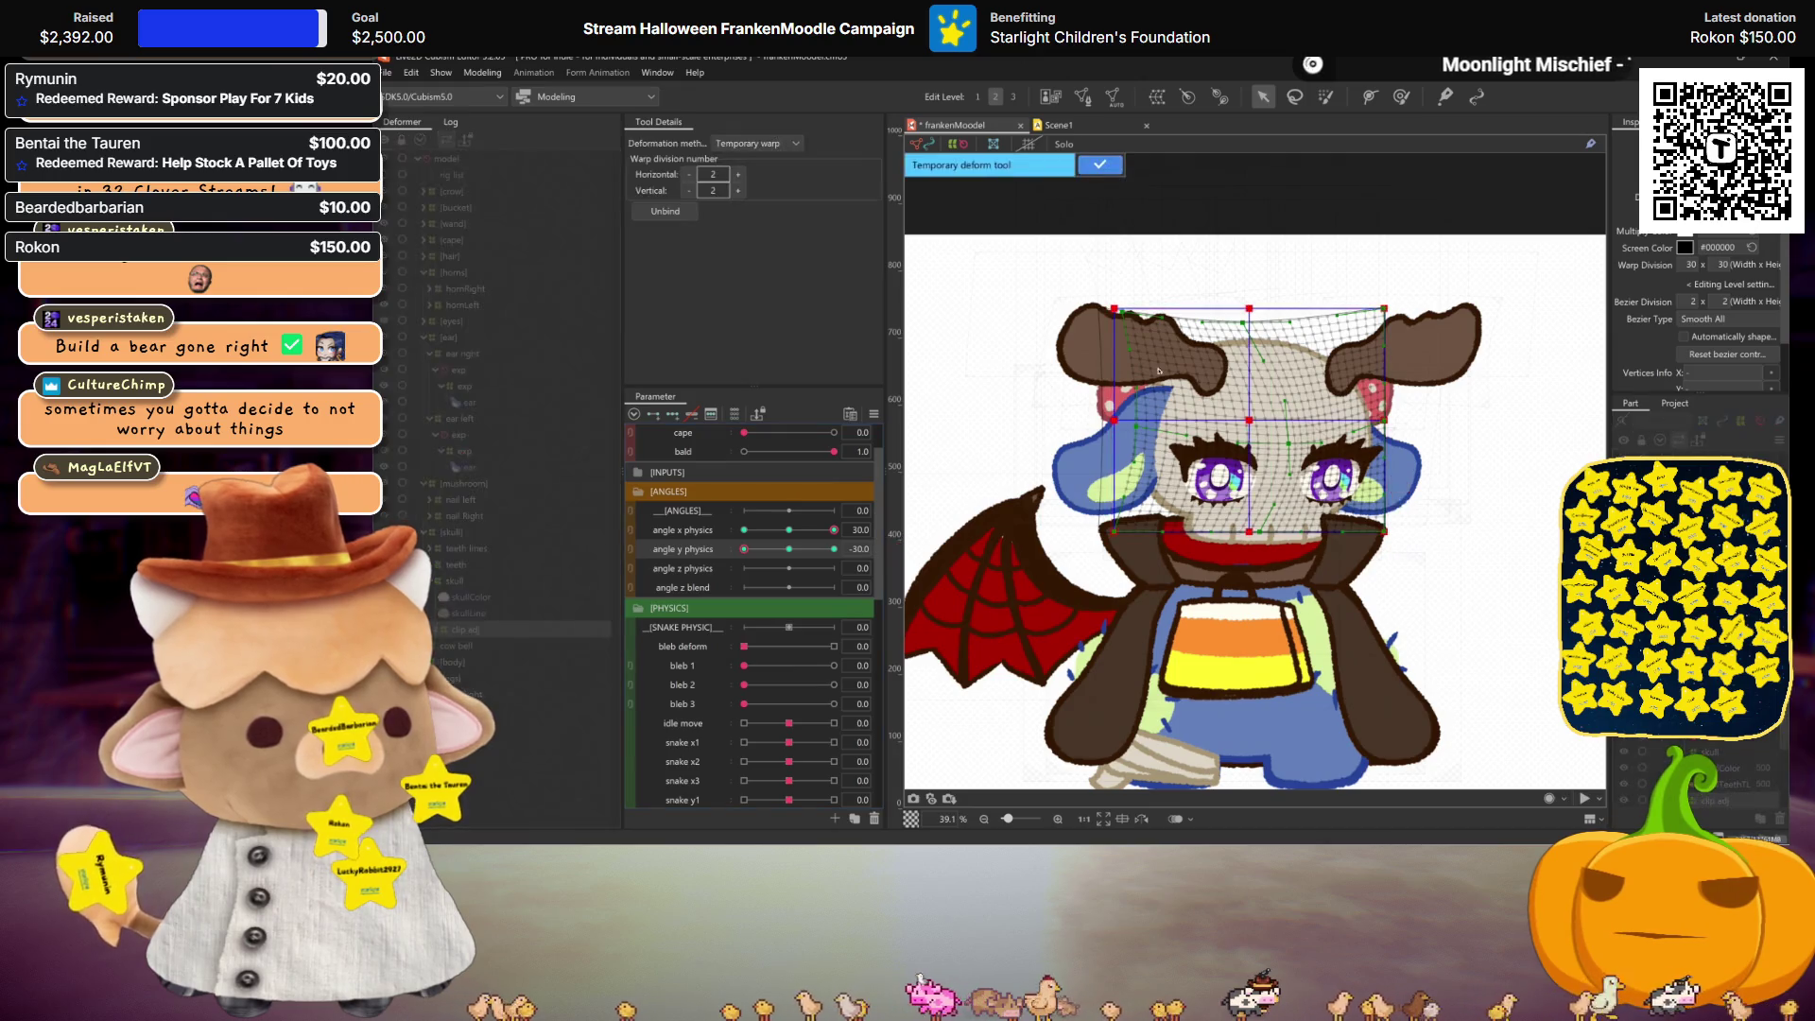
pyautogui.click(756, 143)
pyautogui.click(748, 210)
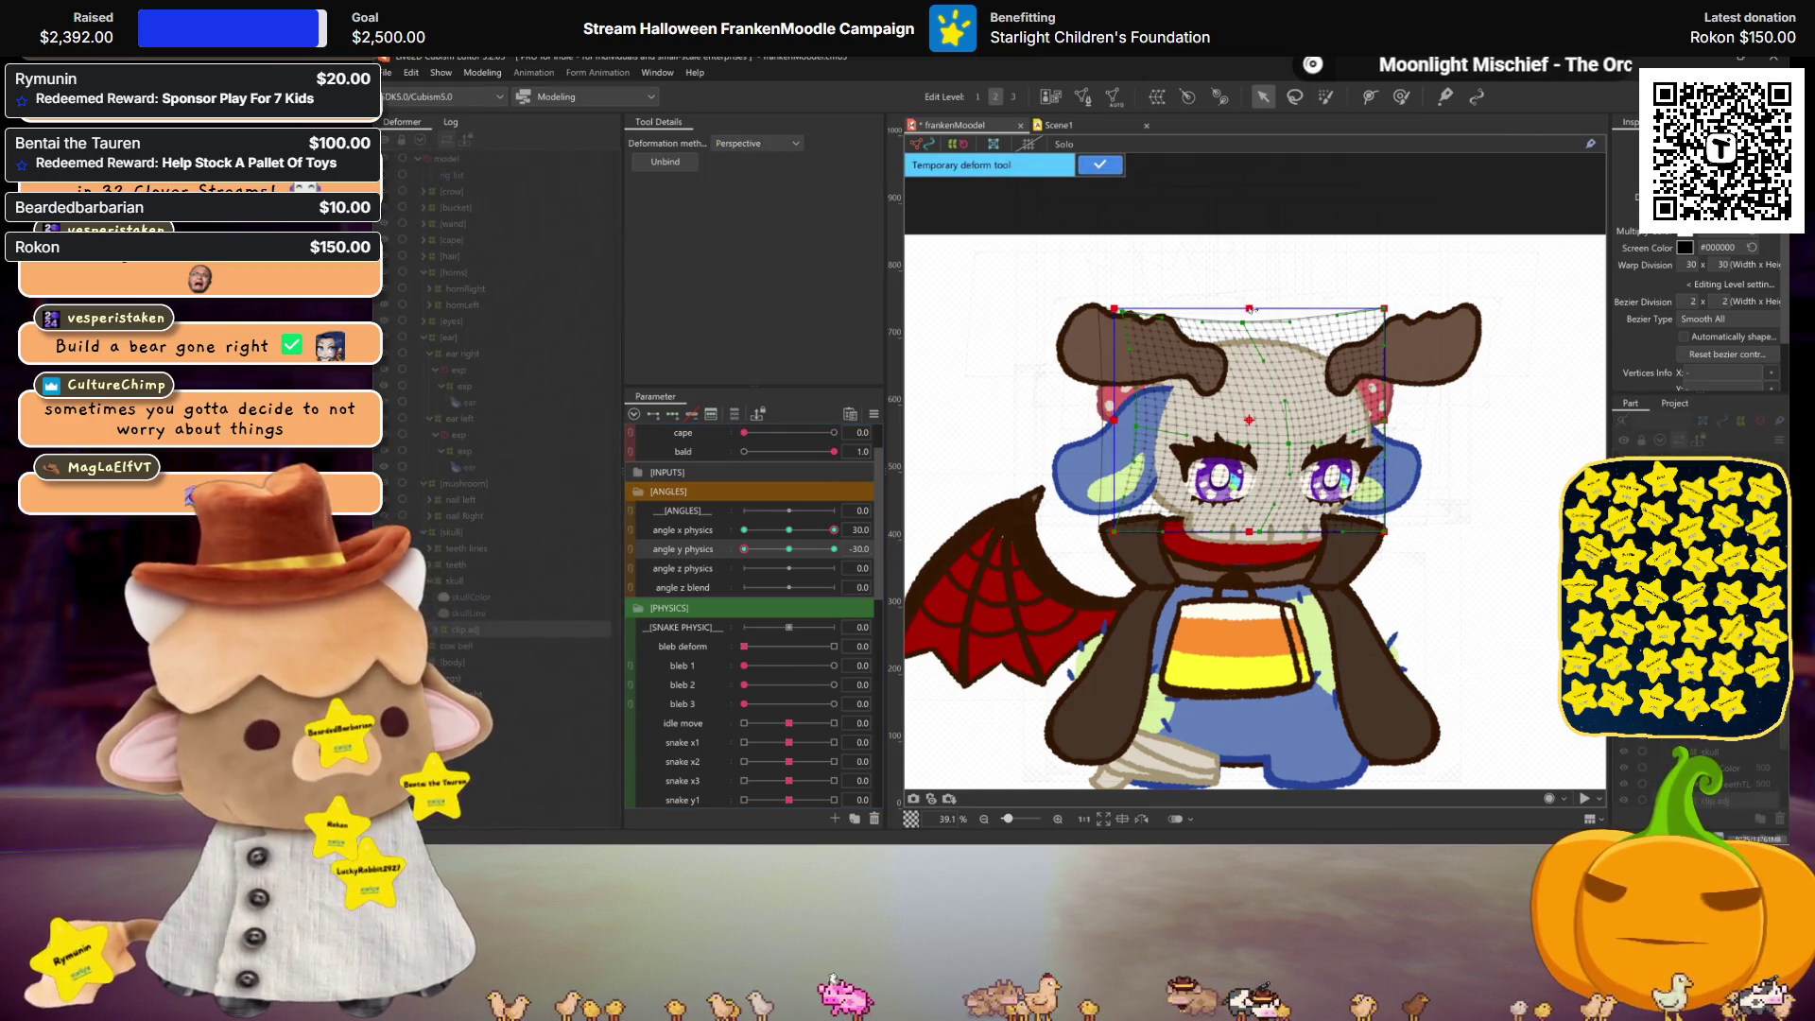
pyautogui.click(1099, 165)
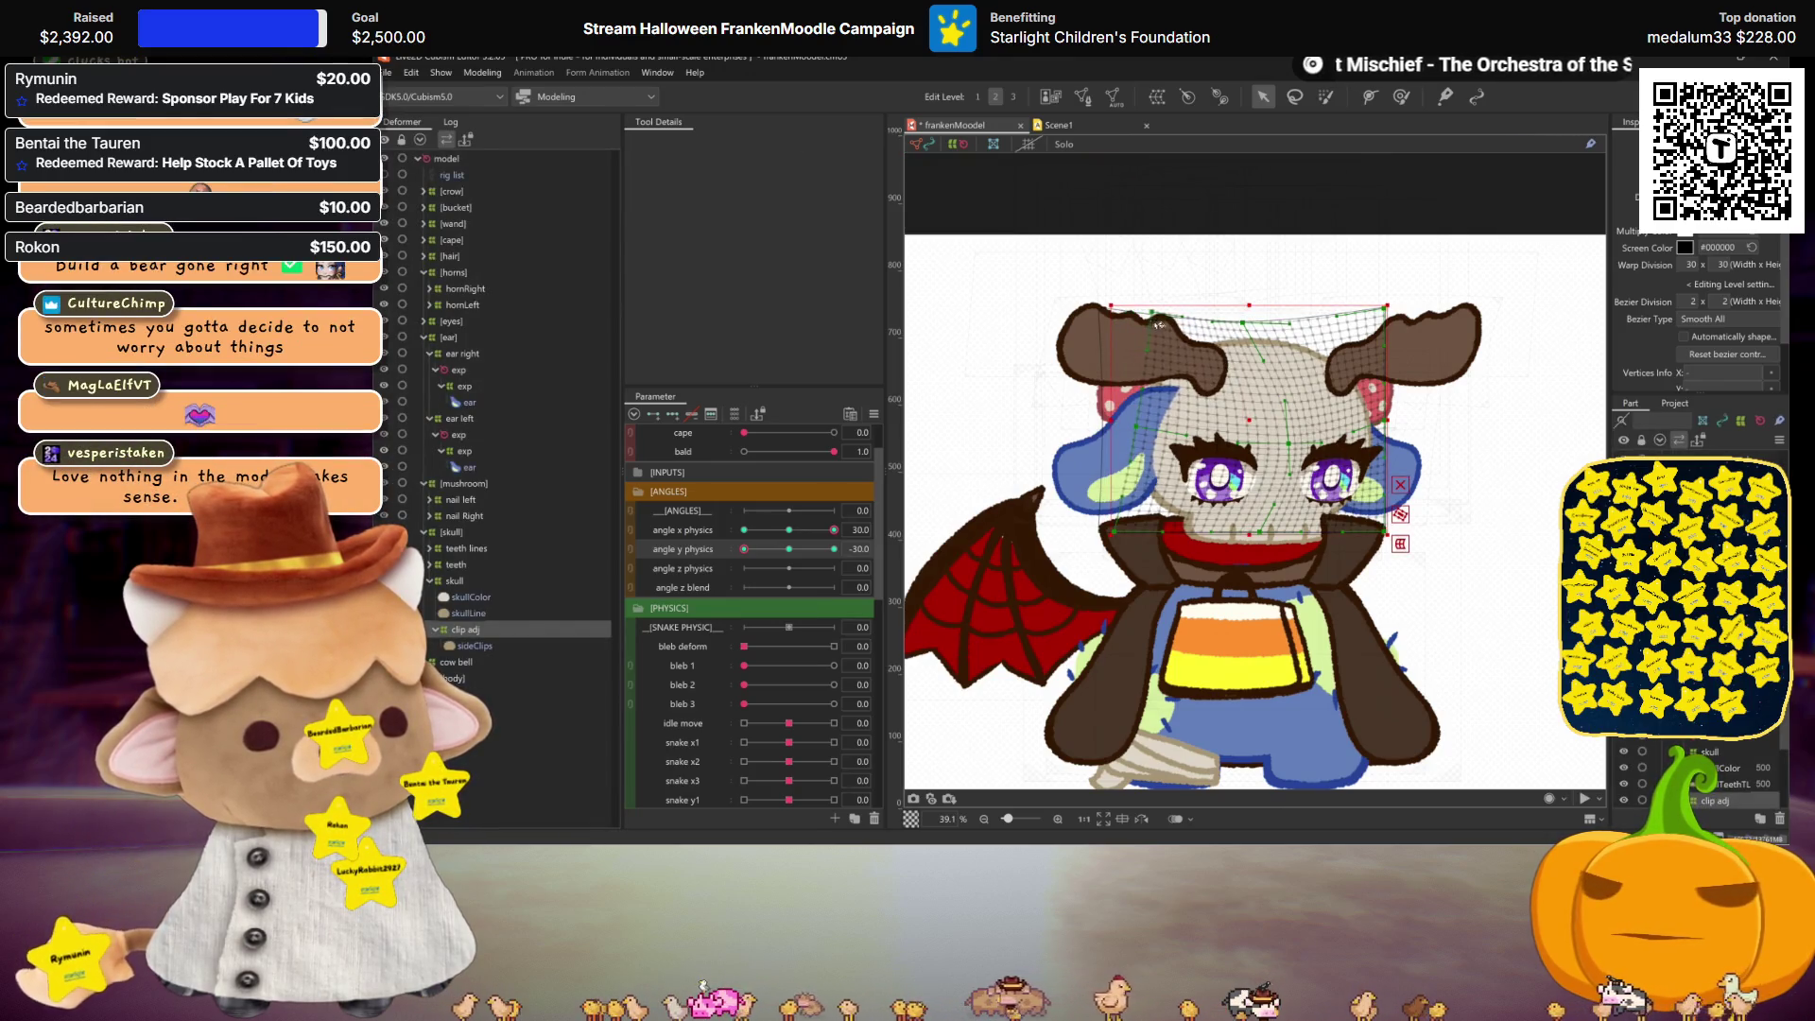
pyautogui.hotkey('ctrl', 'h')
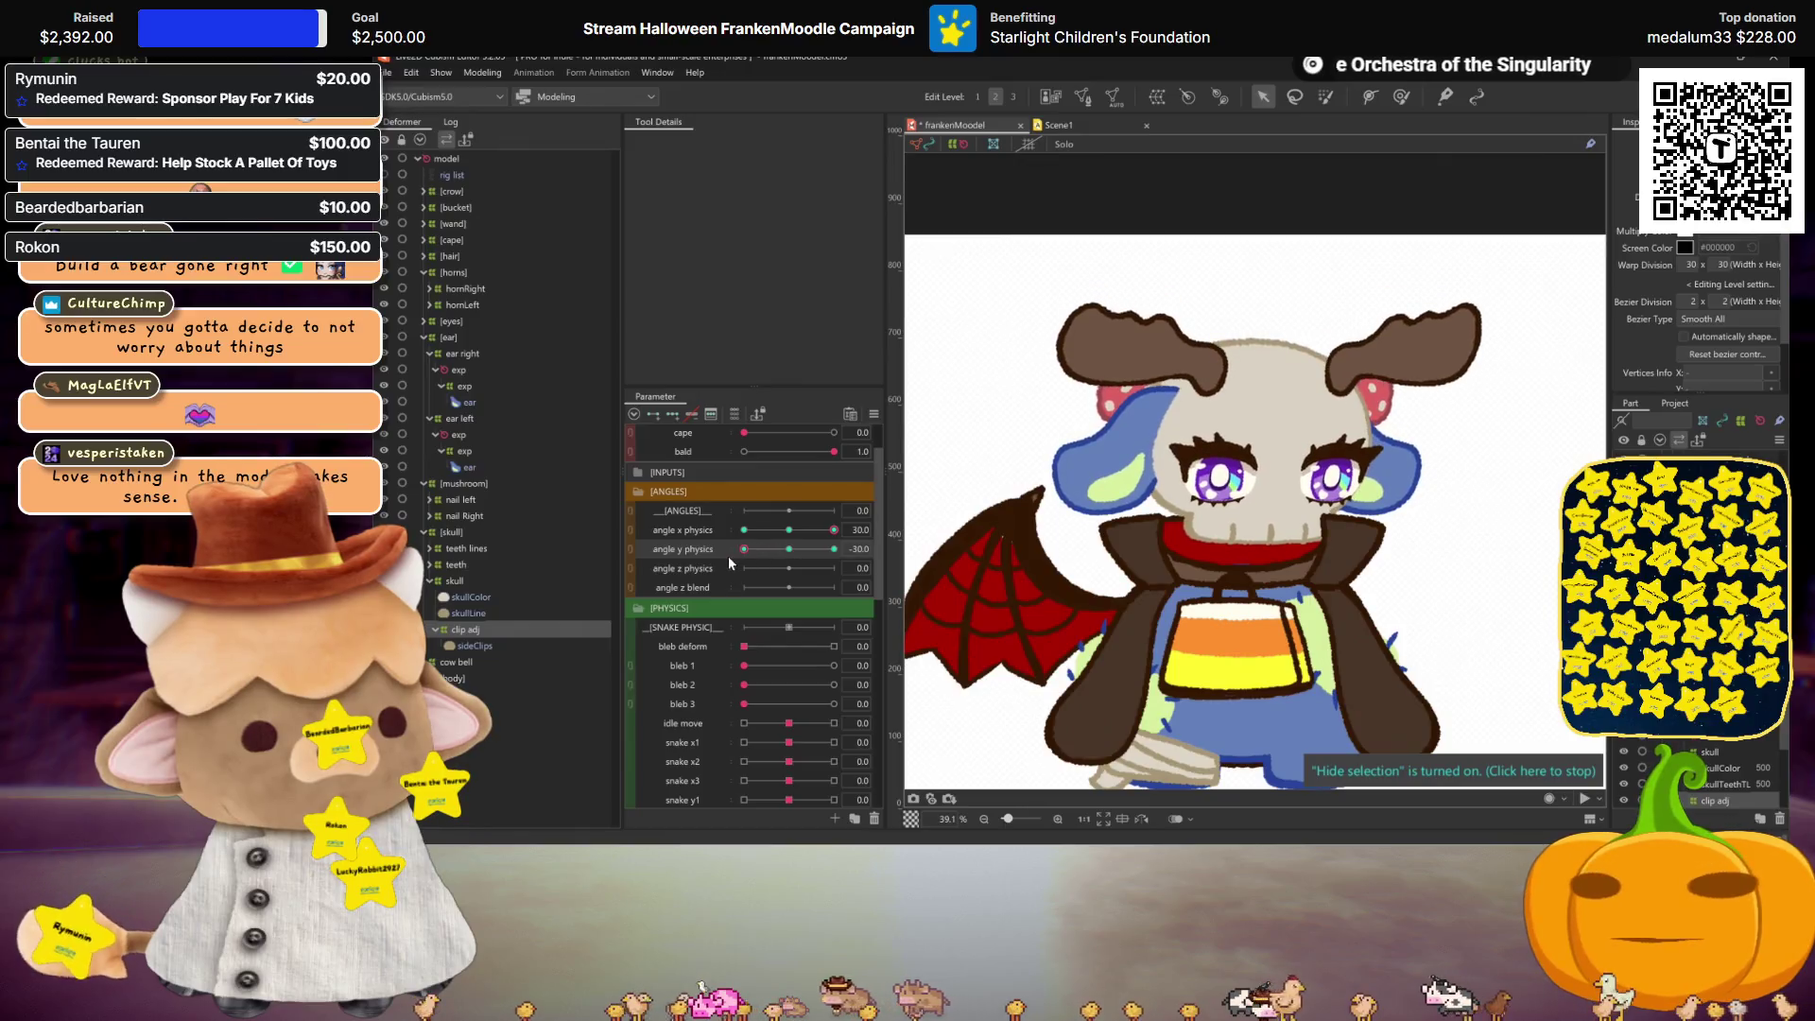
# Step: Key the skull's lean at angle y physics 30 and back at -30
pyautogui.moveTo(747, 558)
pyautogui.mouseDown()
pyautogui.moveTo(724, 560)
pyautogui.moveTo(836, 548)
pyautogui.mouseUp()
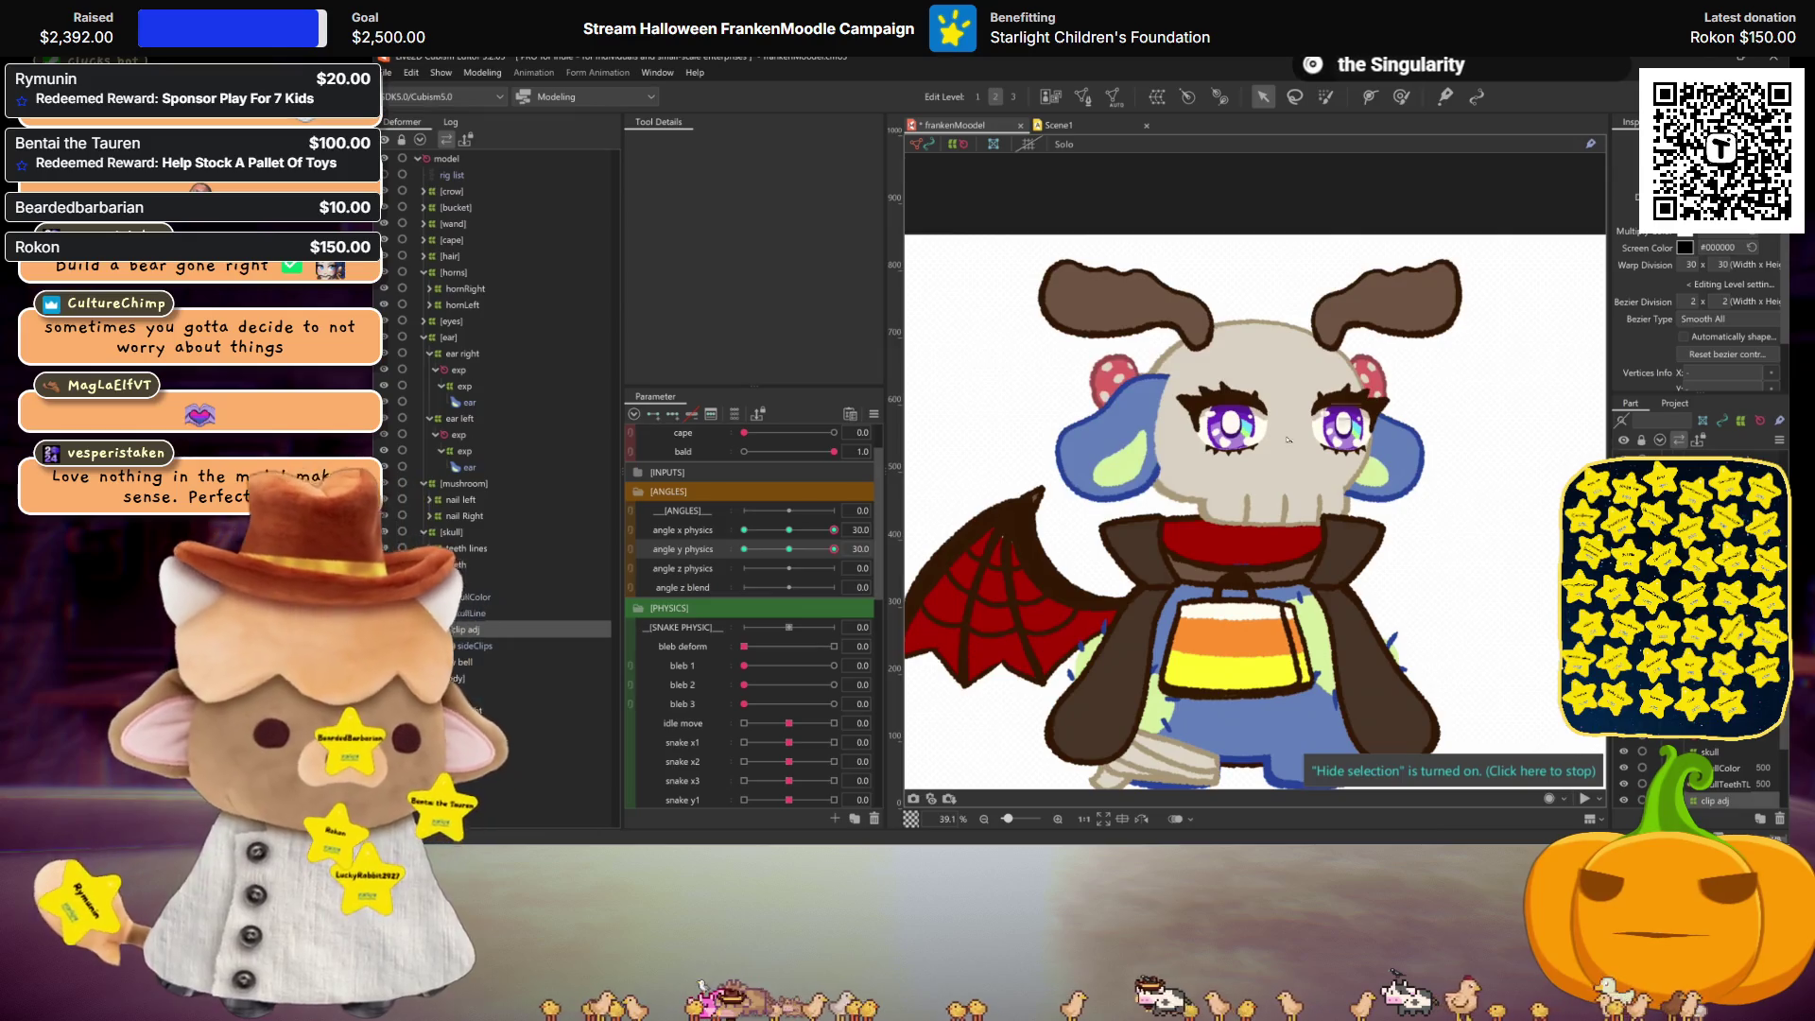
pyautogui.click(1135, 304)
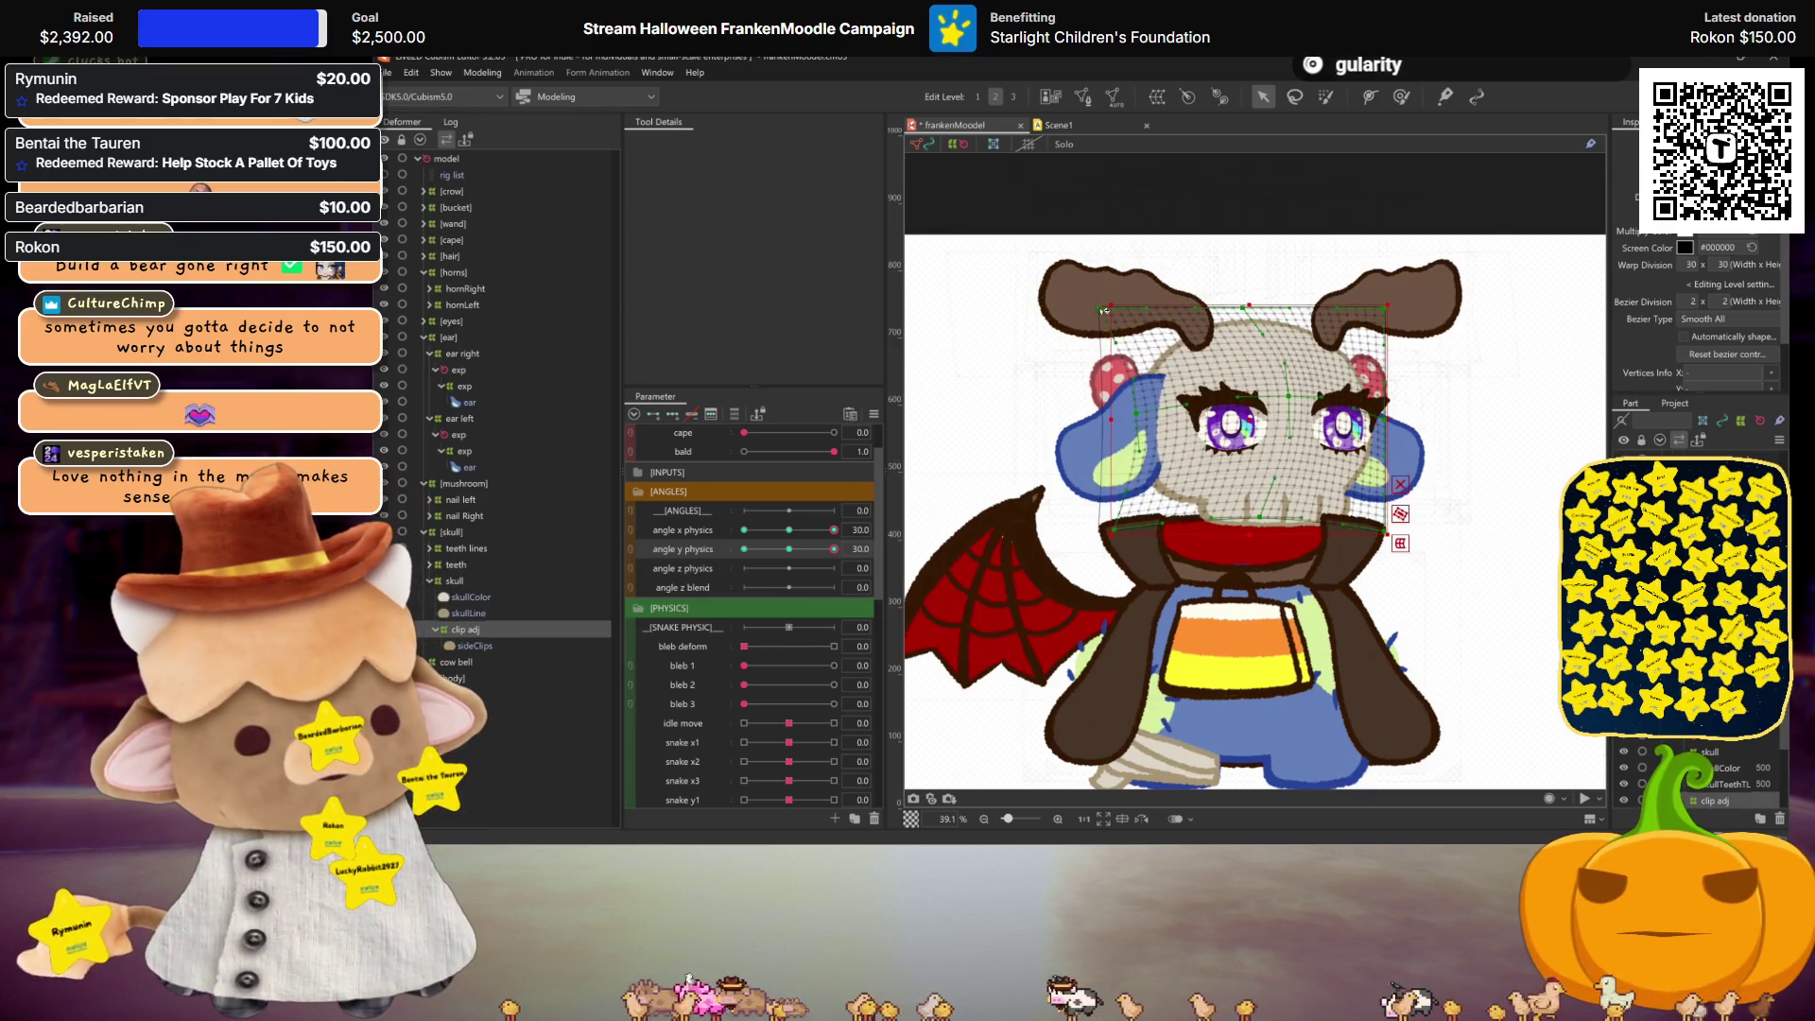
pyautogui.hotkey('ctrl', 'h')
pyautogui.moveTo(796, 548); pyautogui.dragTo(744, 548)
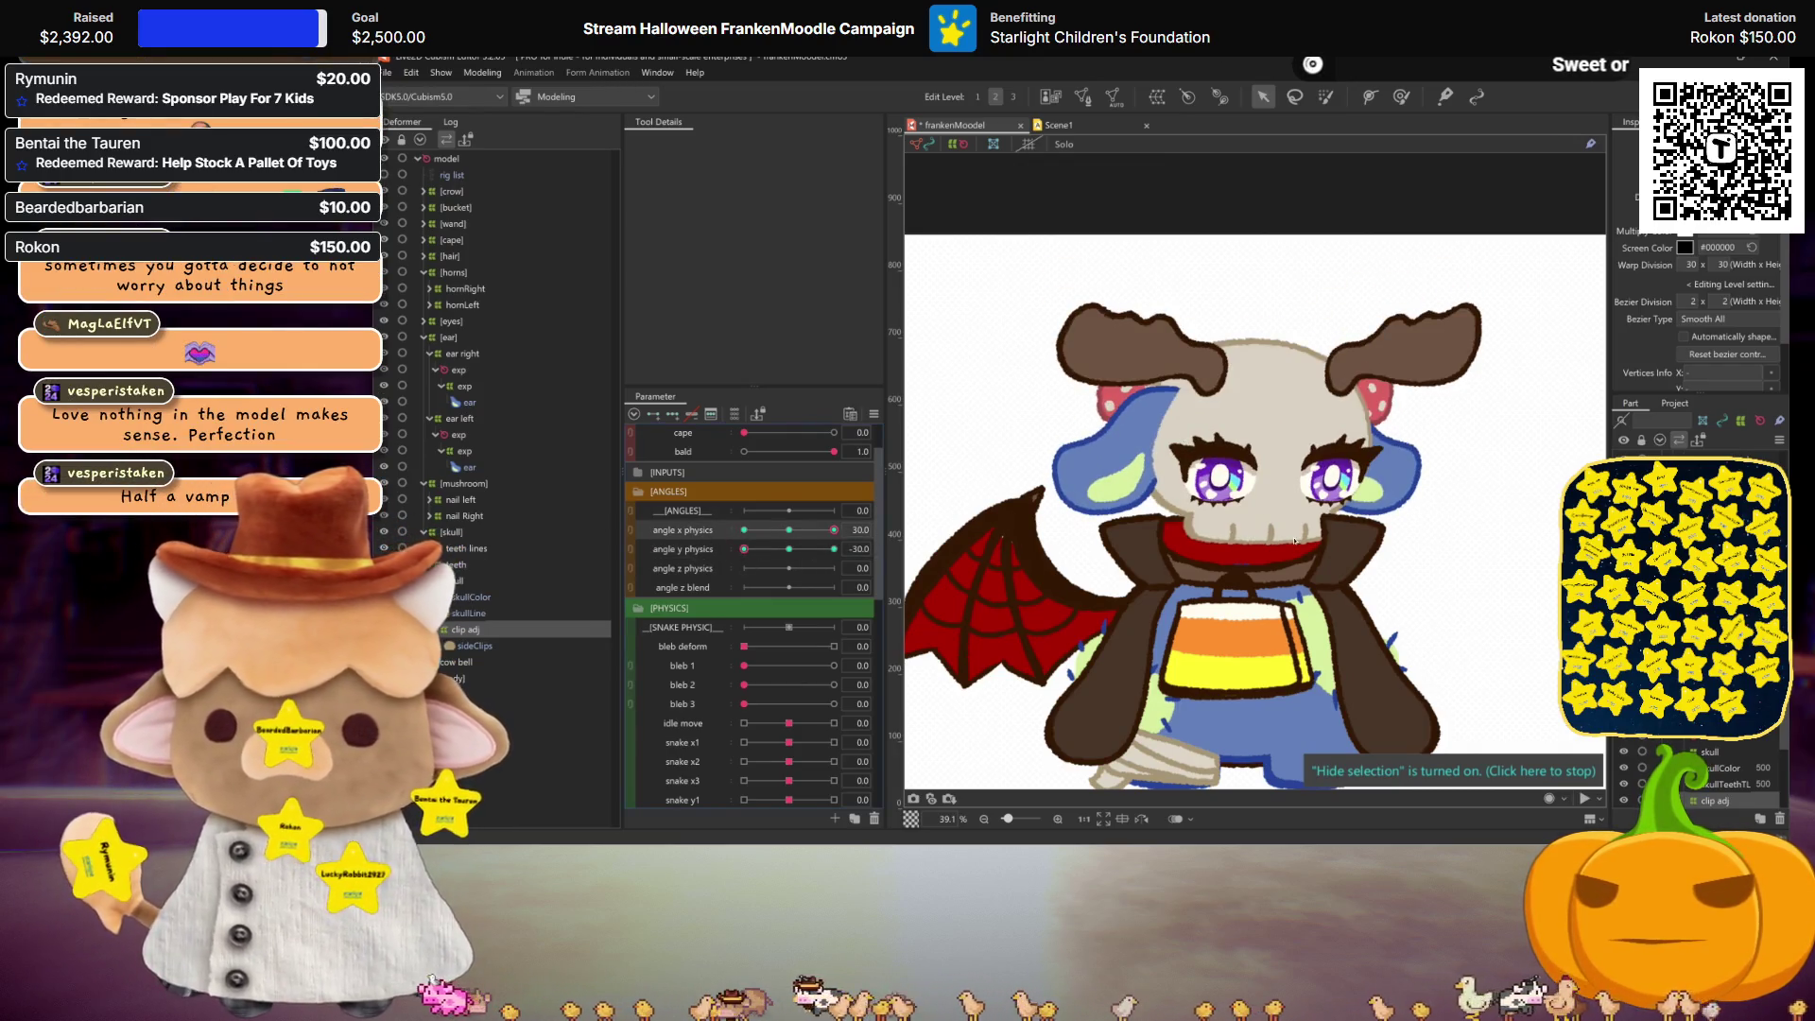
# Step: Mirror the skull deformation with Motion Mirroring for both angle y -30 and 30 poses
pyautogui.hotkey('ctrl', 'shift', 'm')
pyautogui.click(1076, 493)
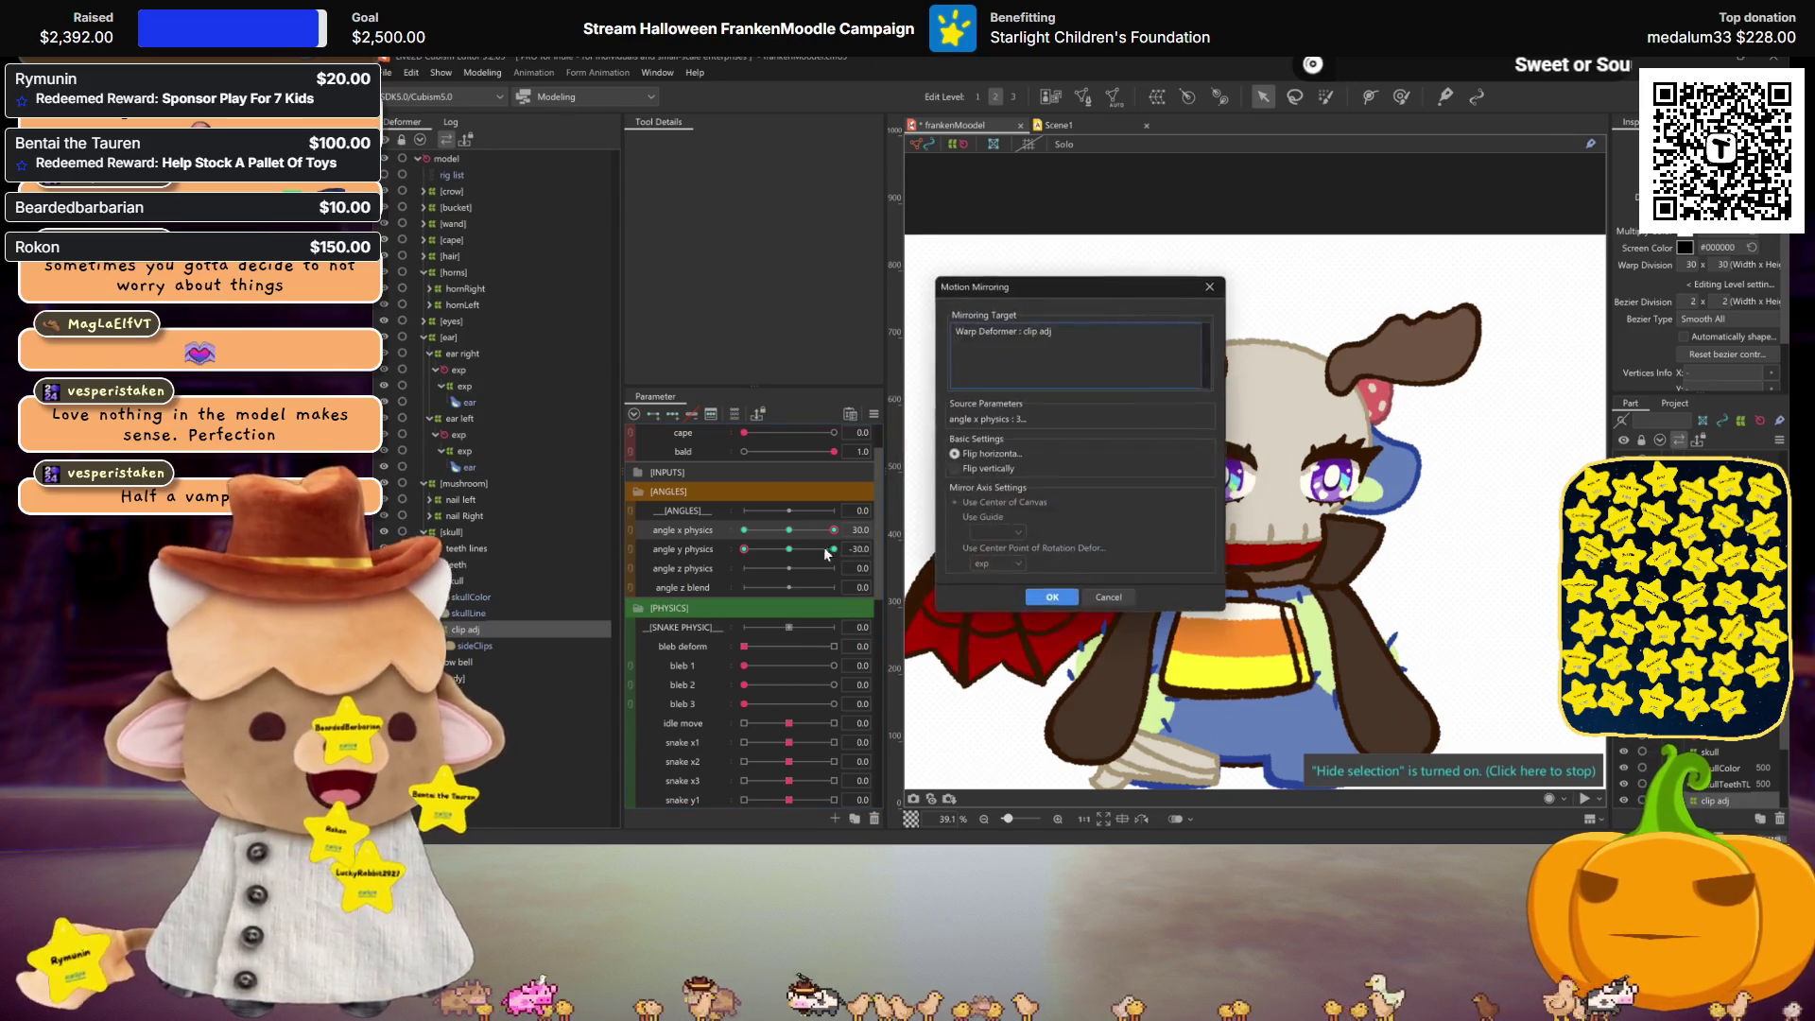
pyautogui.click(1049, 599)
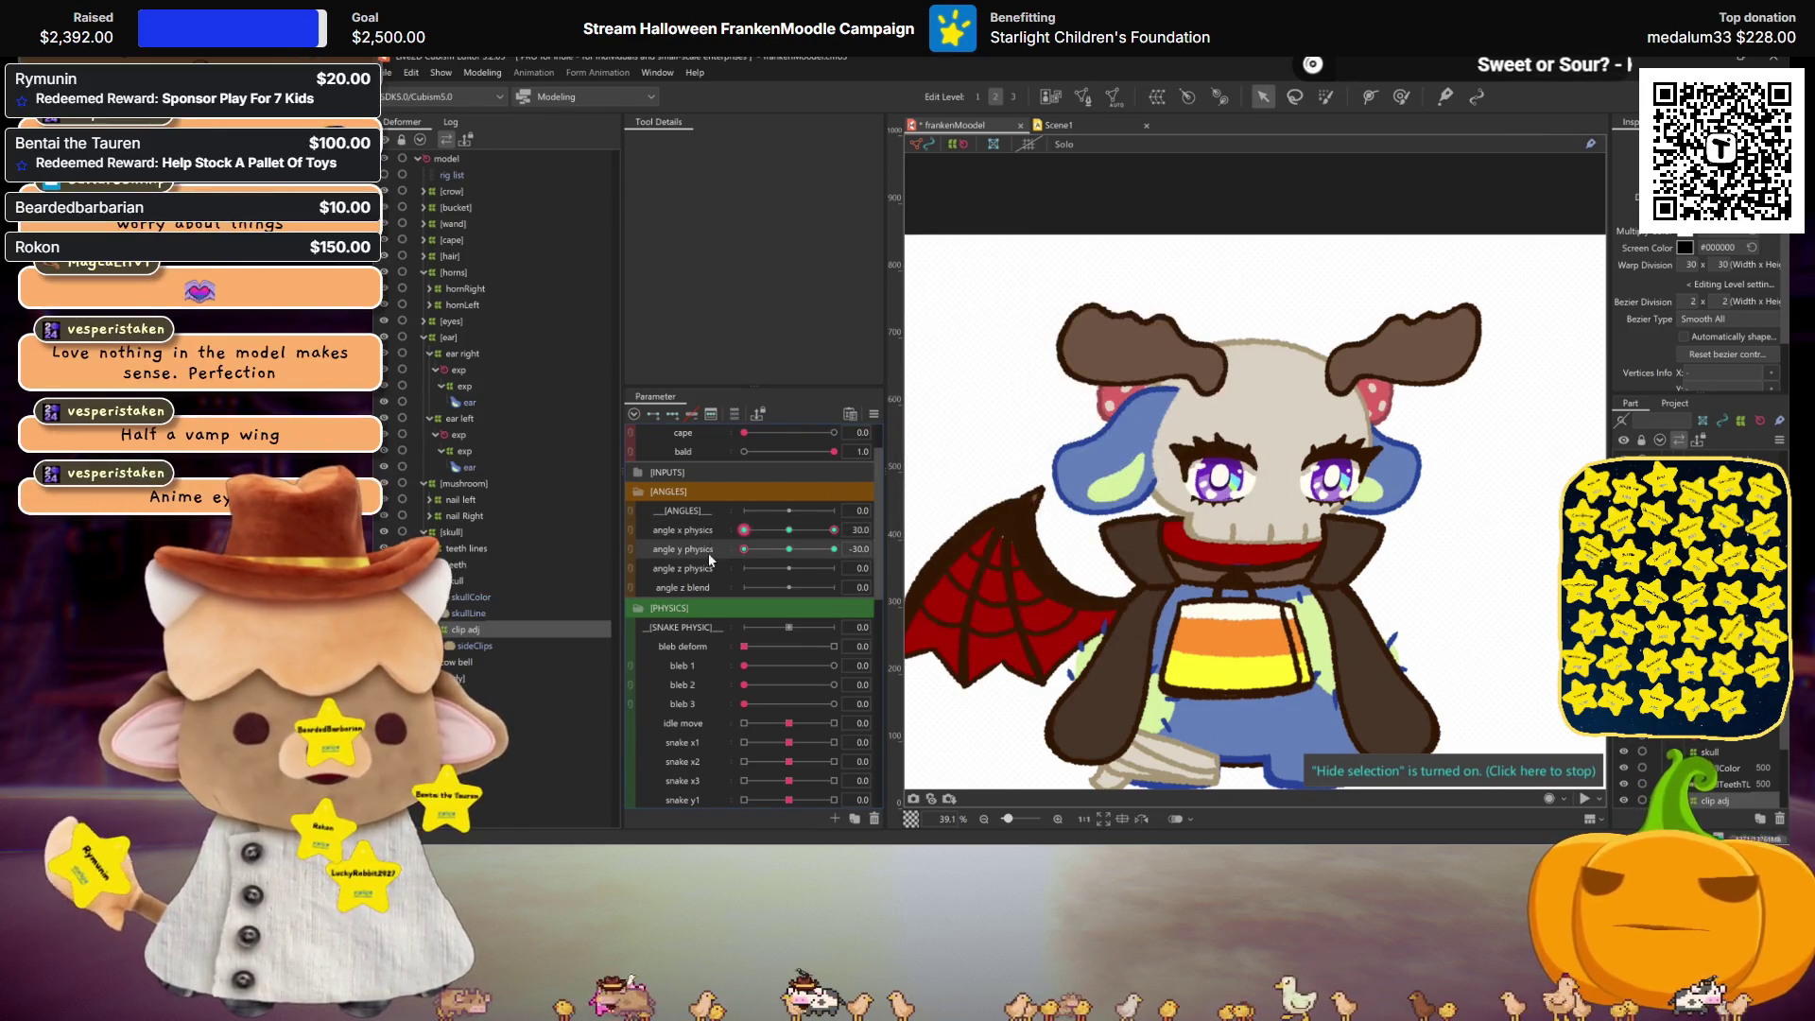
pyautogui.click(833, 548)
pyautogui.hotkey('ctrl', 'shift', 'm')
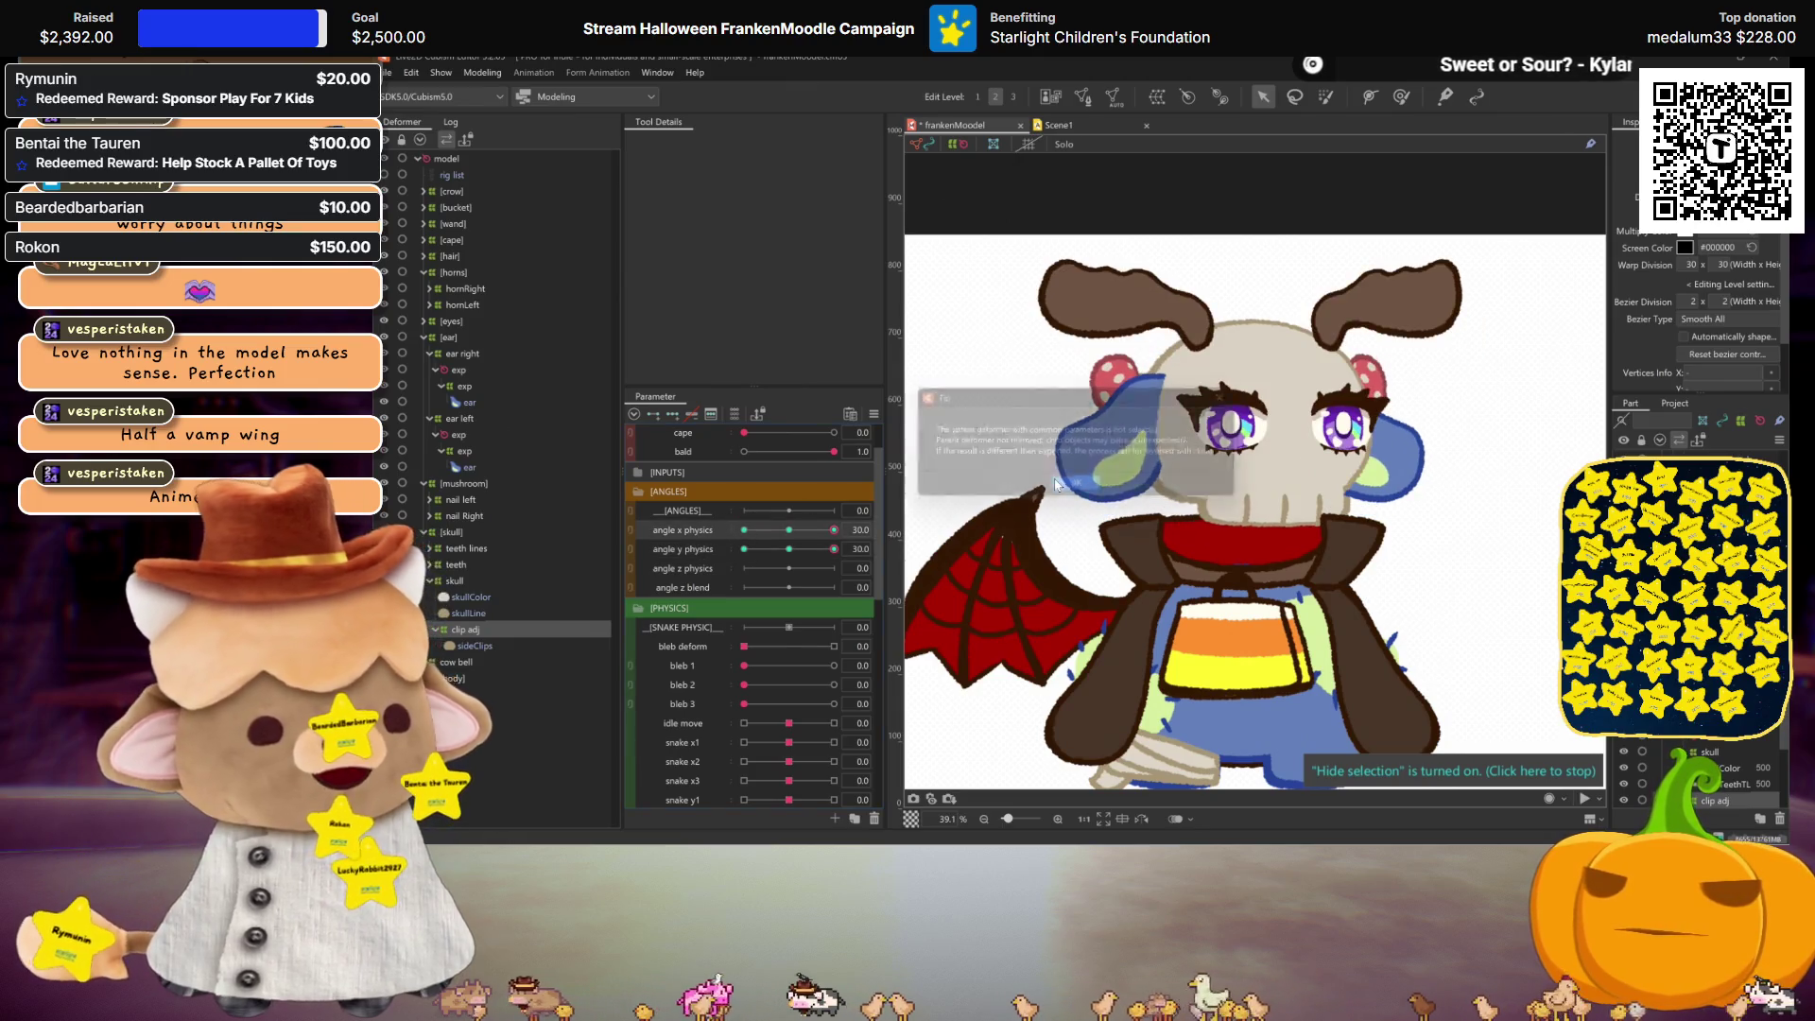
pyautogui.click(1079, 488)
pyautogui.click(1049, 600)
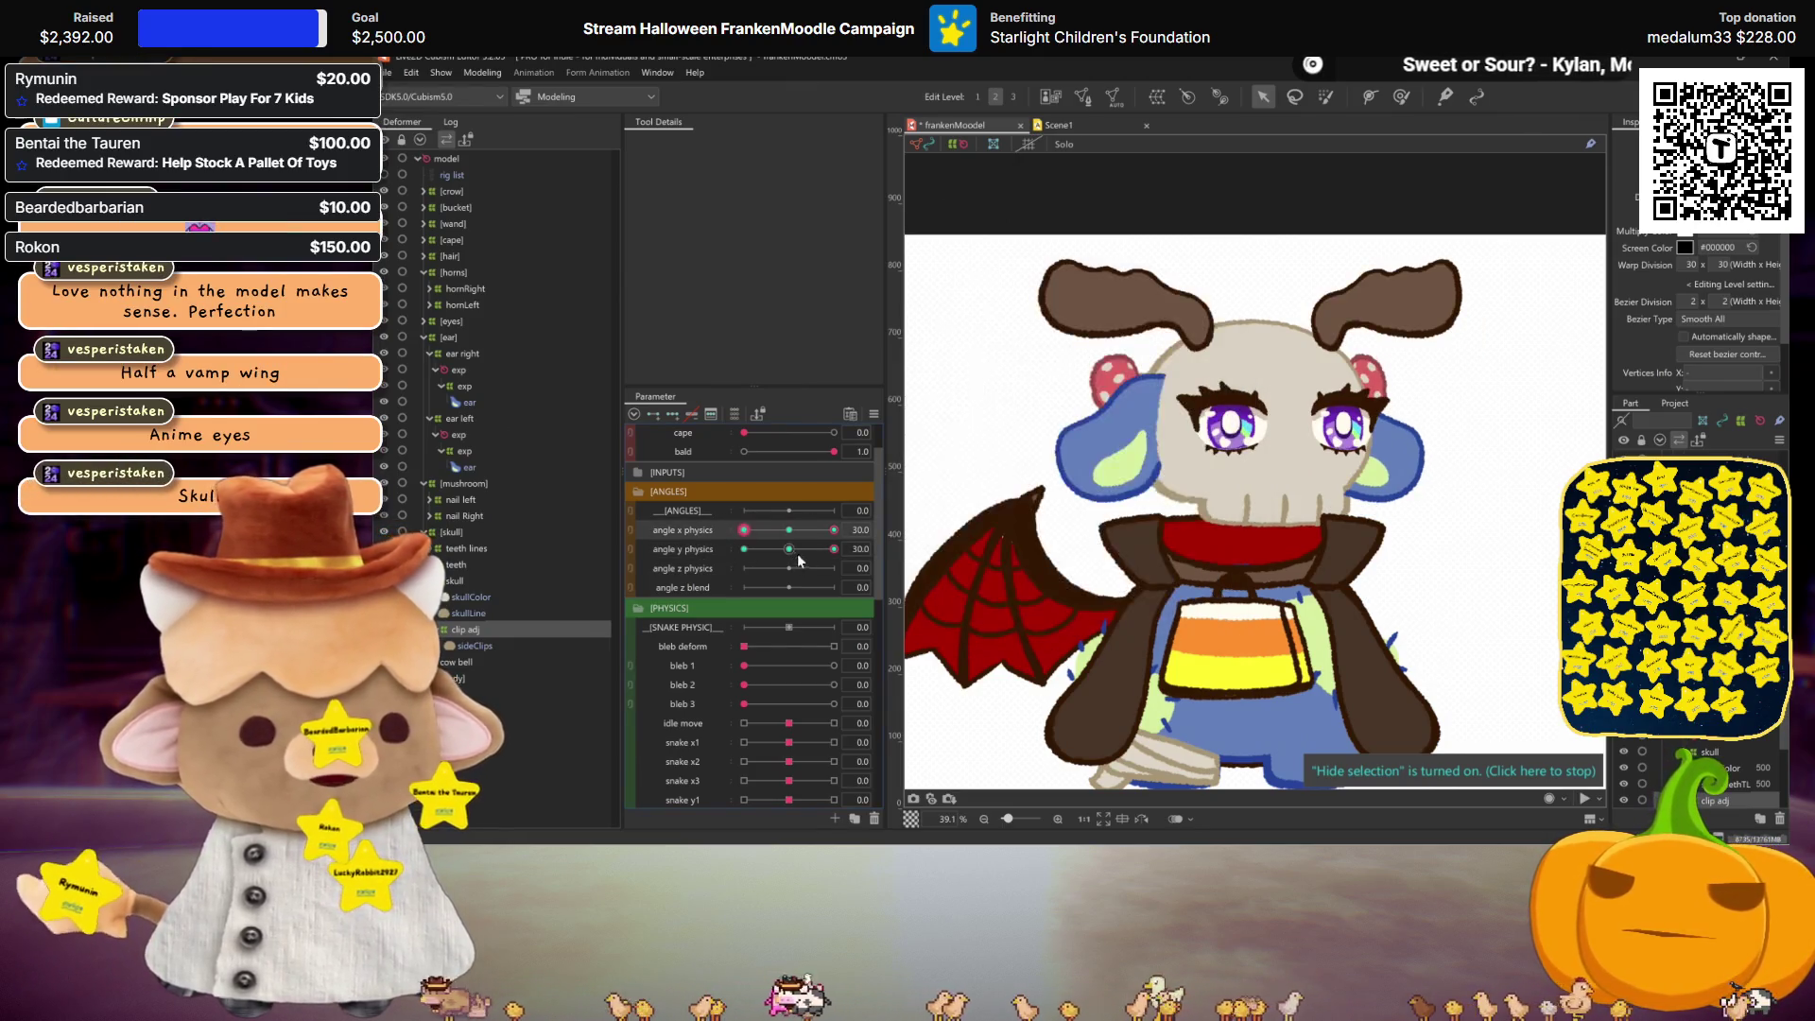
pyautogui.click(744, 549)
# Step: Test the head turns at angle x and y ±30 combinations, then recentre both angles
pyautogui.click(788, 548)
pyautogui.click(744, 530)
pyautogui.click(788, 529)
pyautogui.click(744, 548)
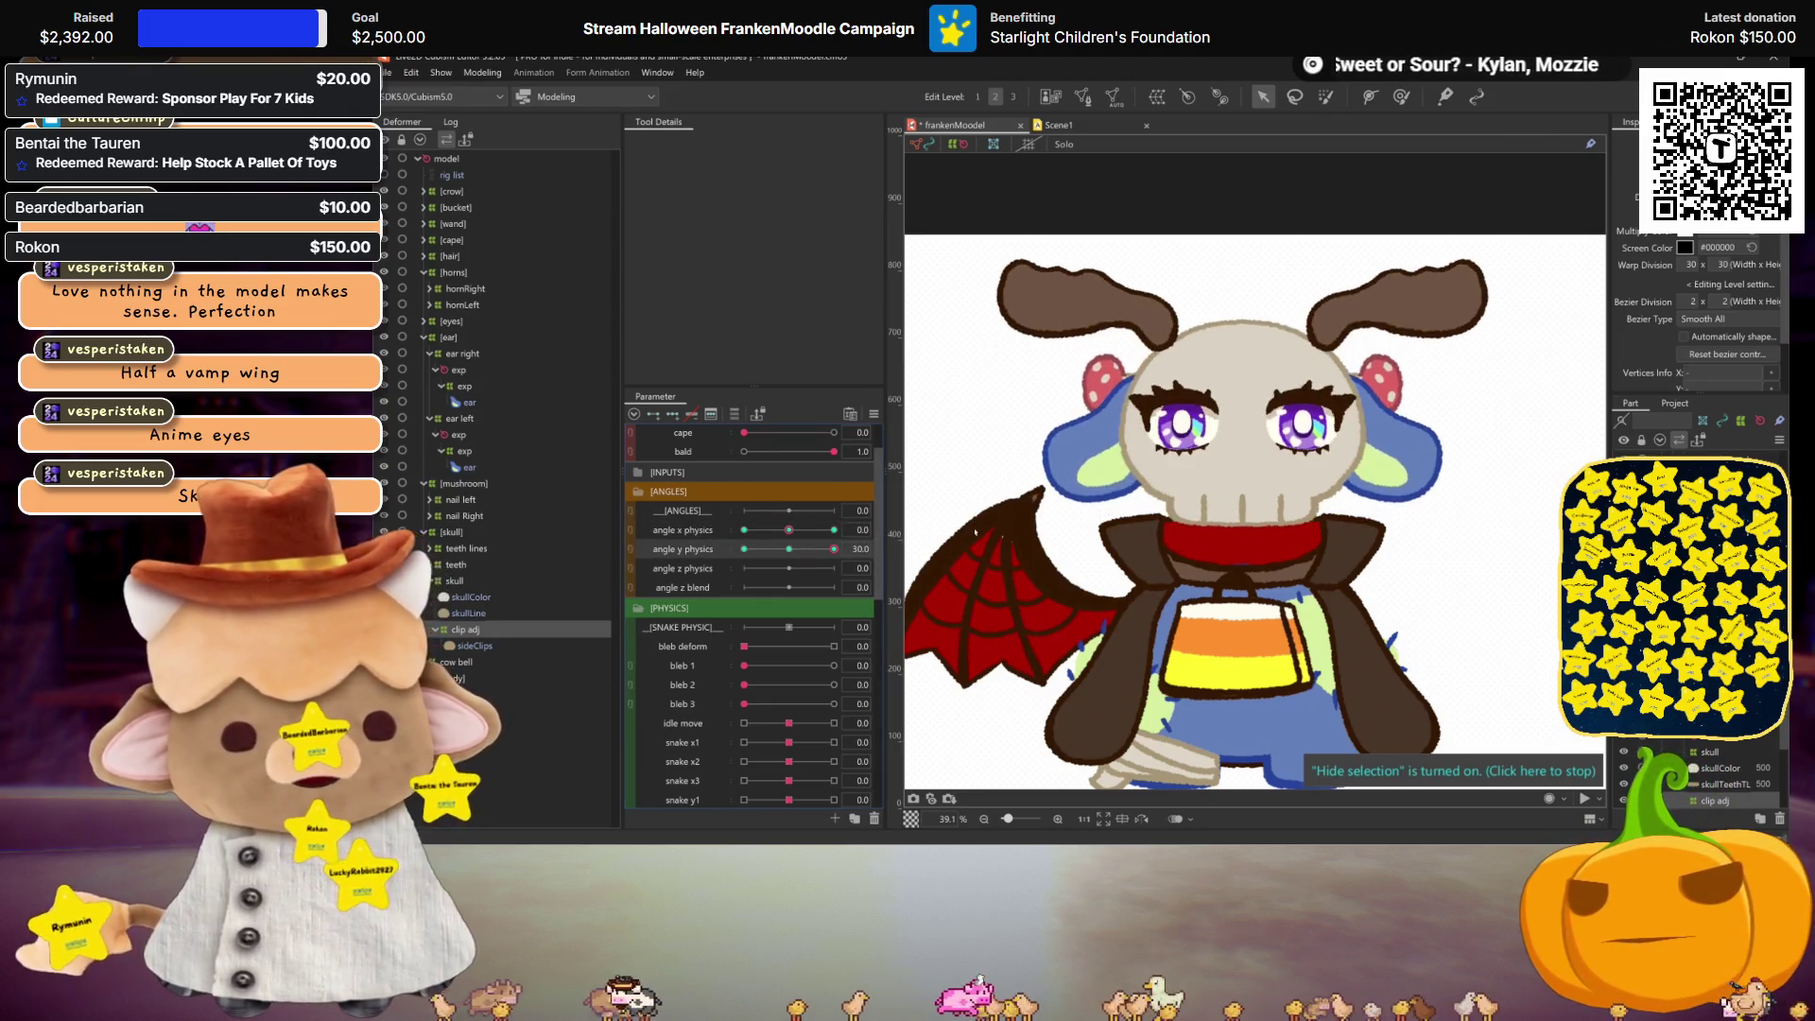
pyautogui.click(789, 548)
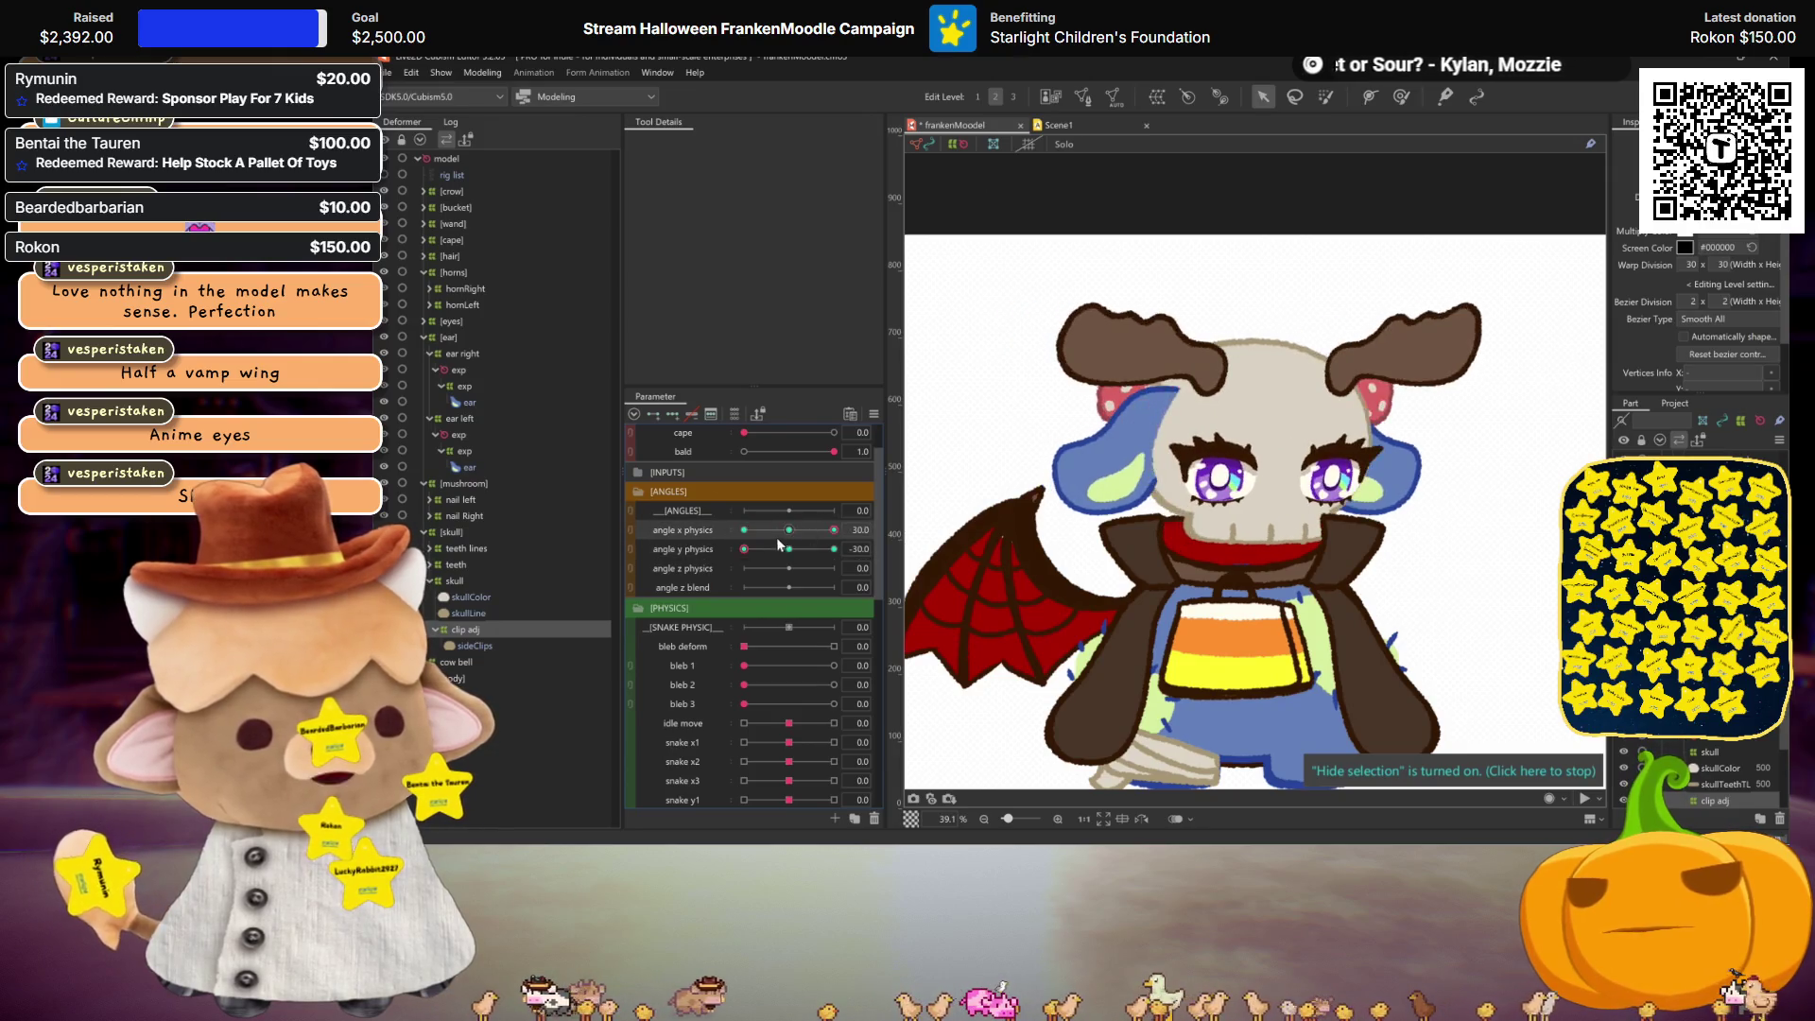
pyautogui.click(786, 529)
pyautogui.click(834, 529)
pyautogui.click(744, 549)
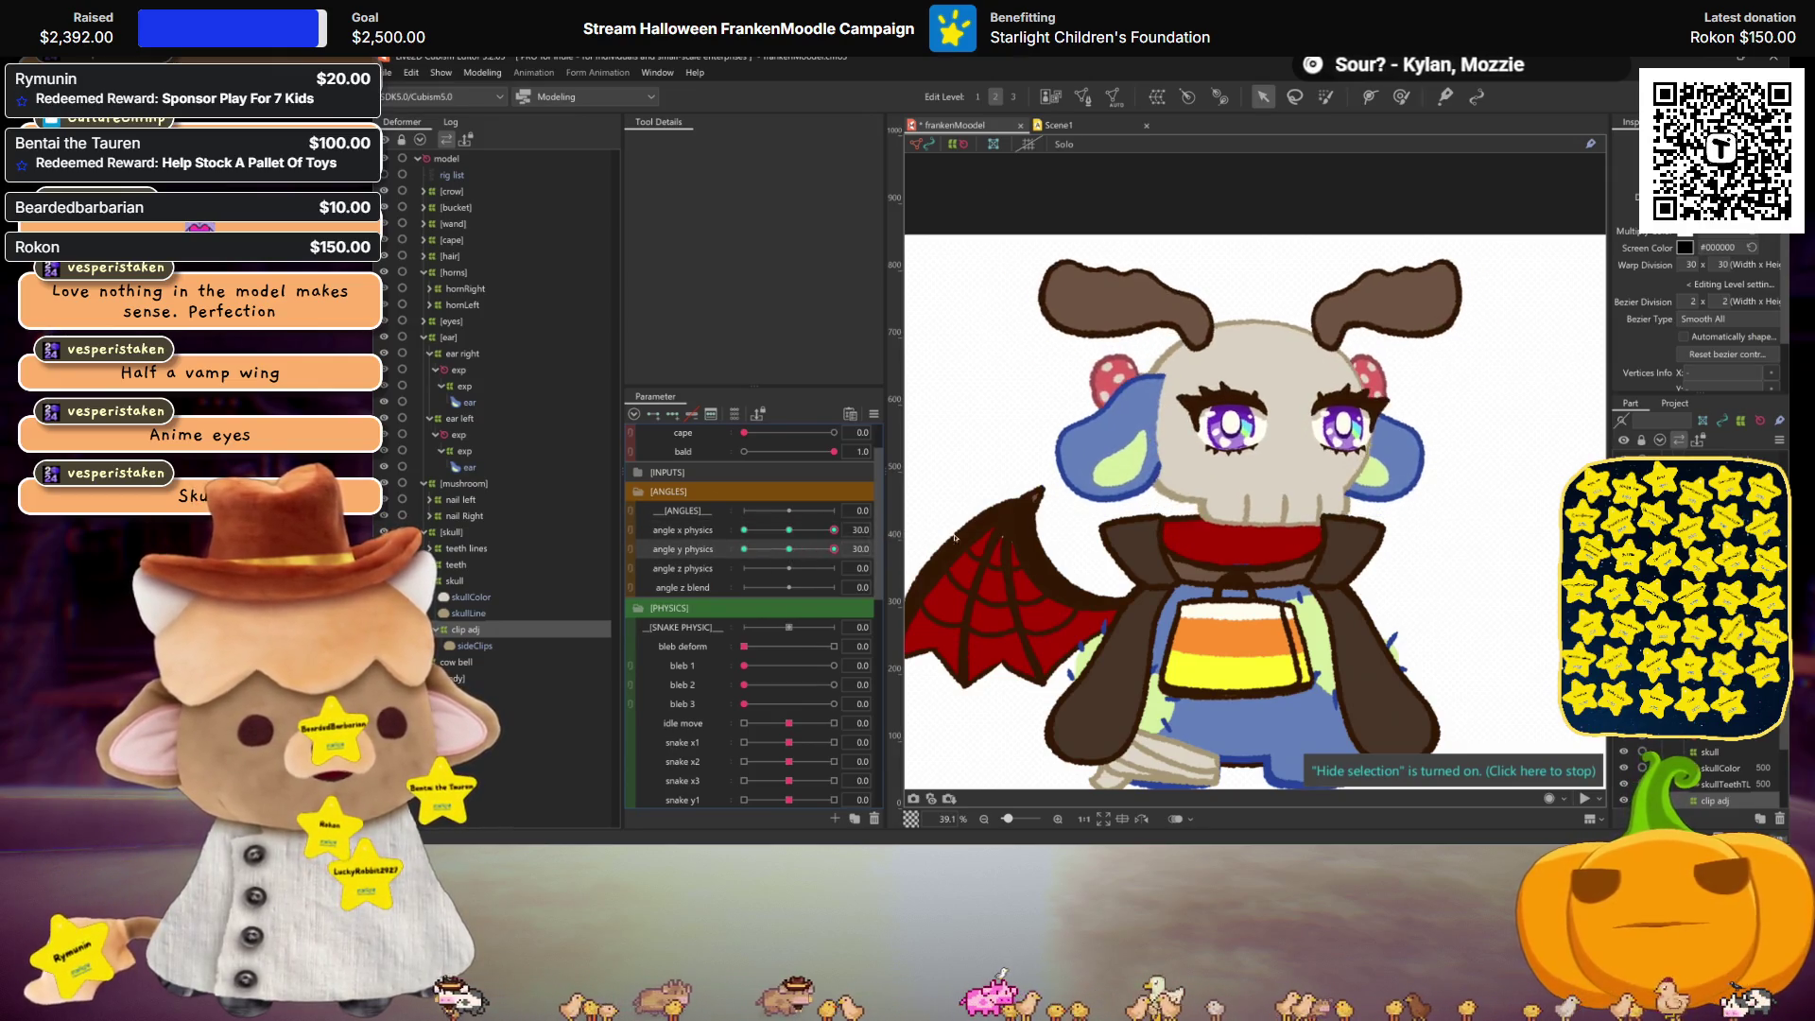
pyautogui.click(767, 548)
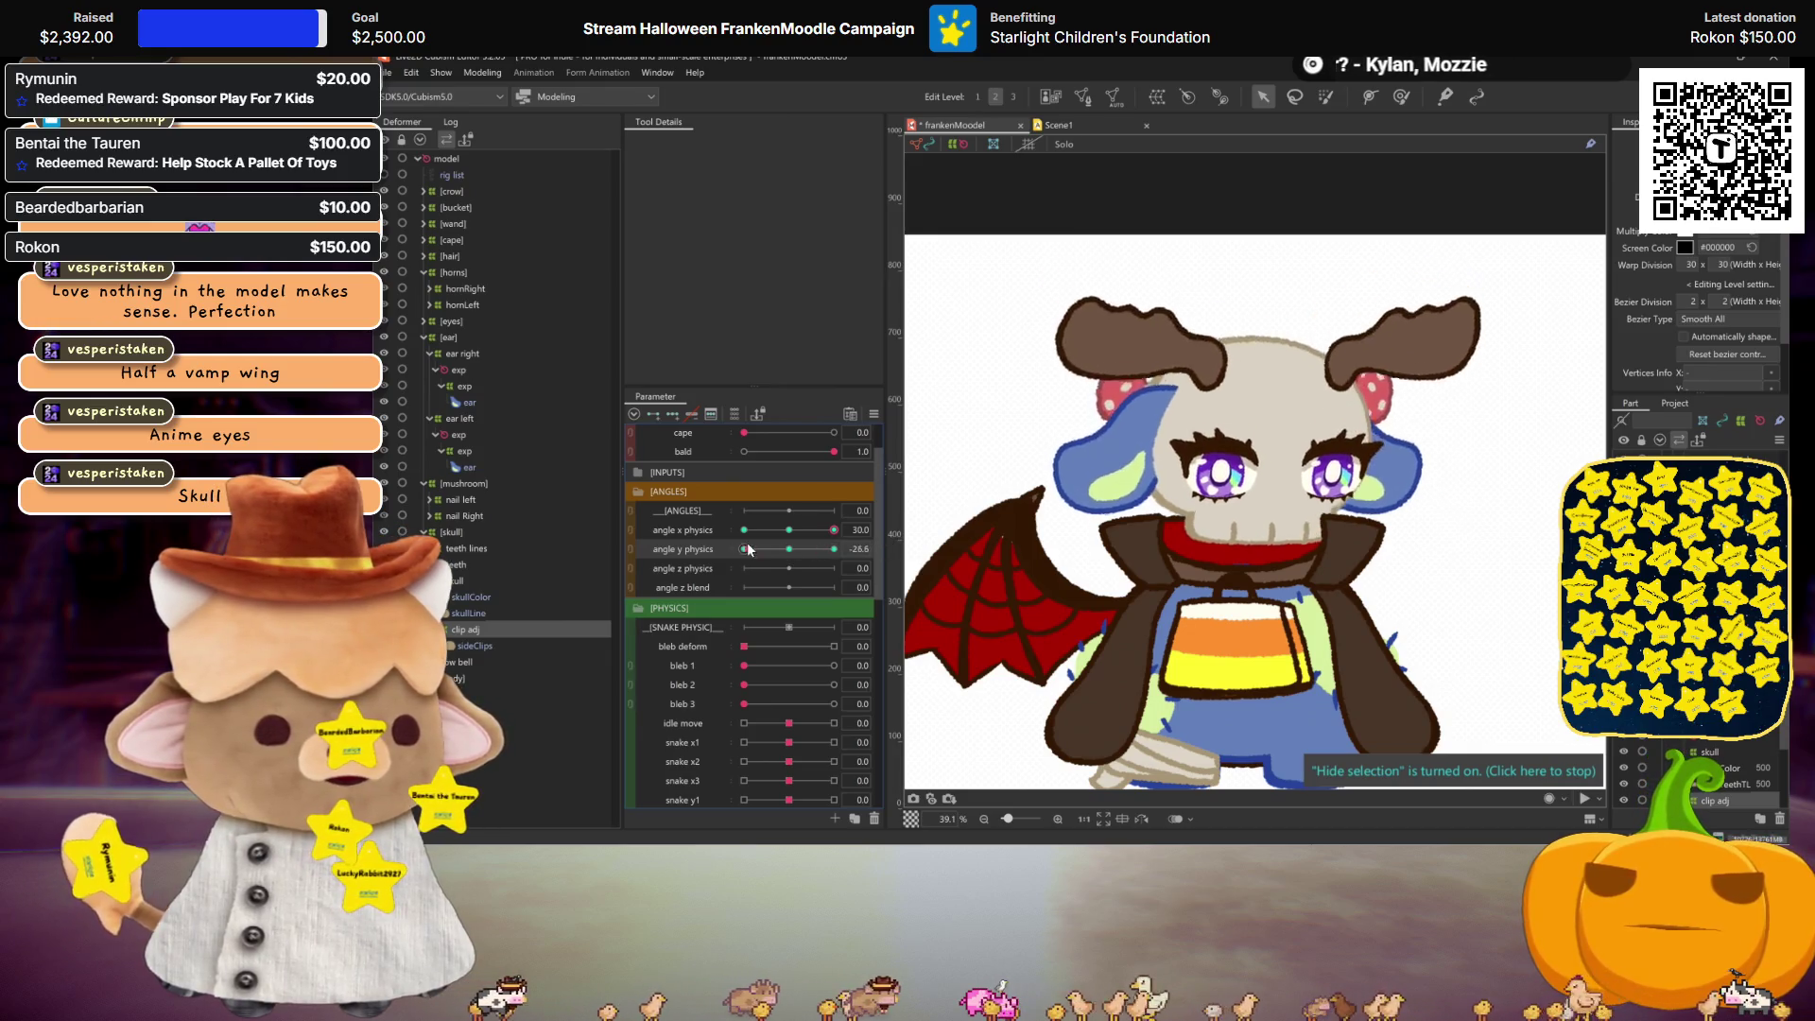
pyautogui.click(788, 530)
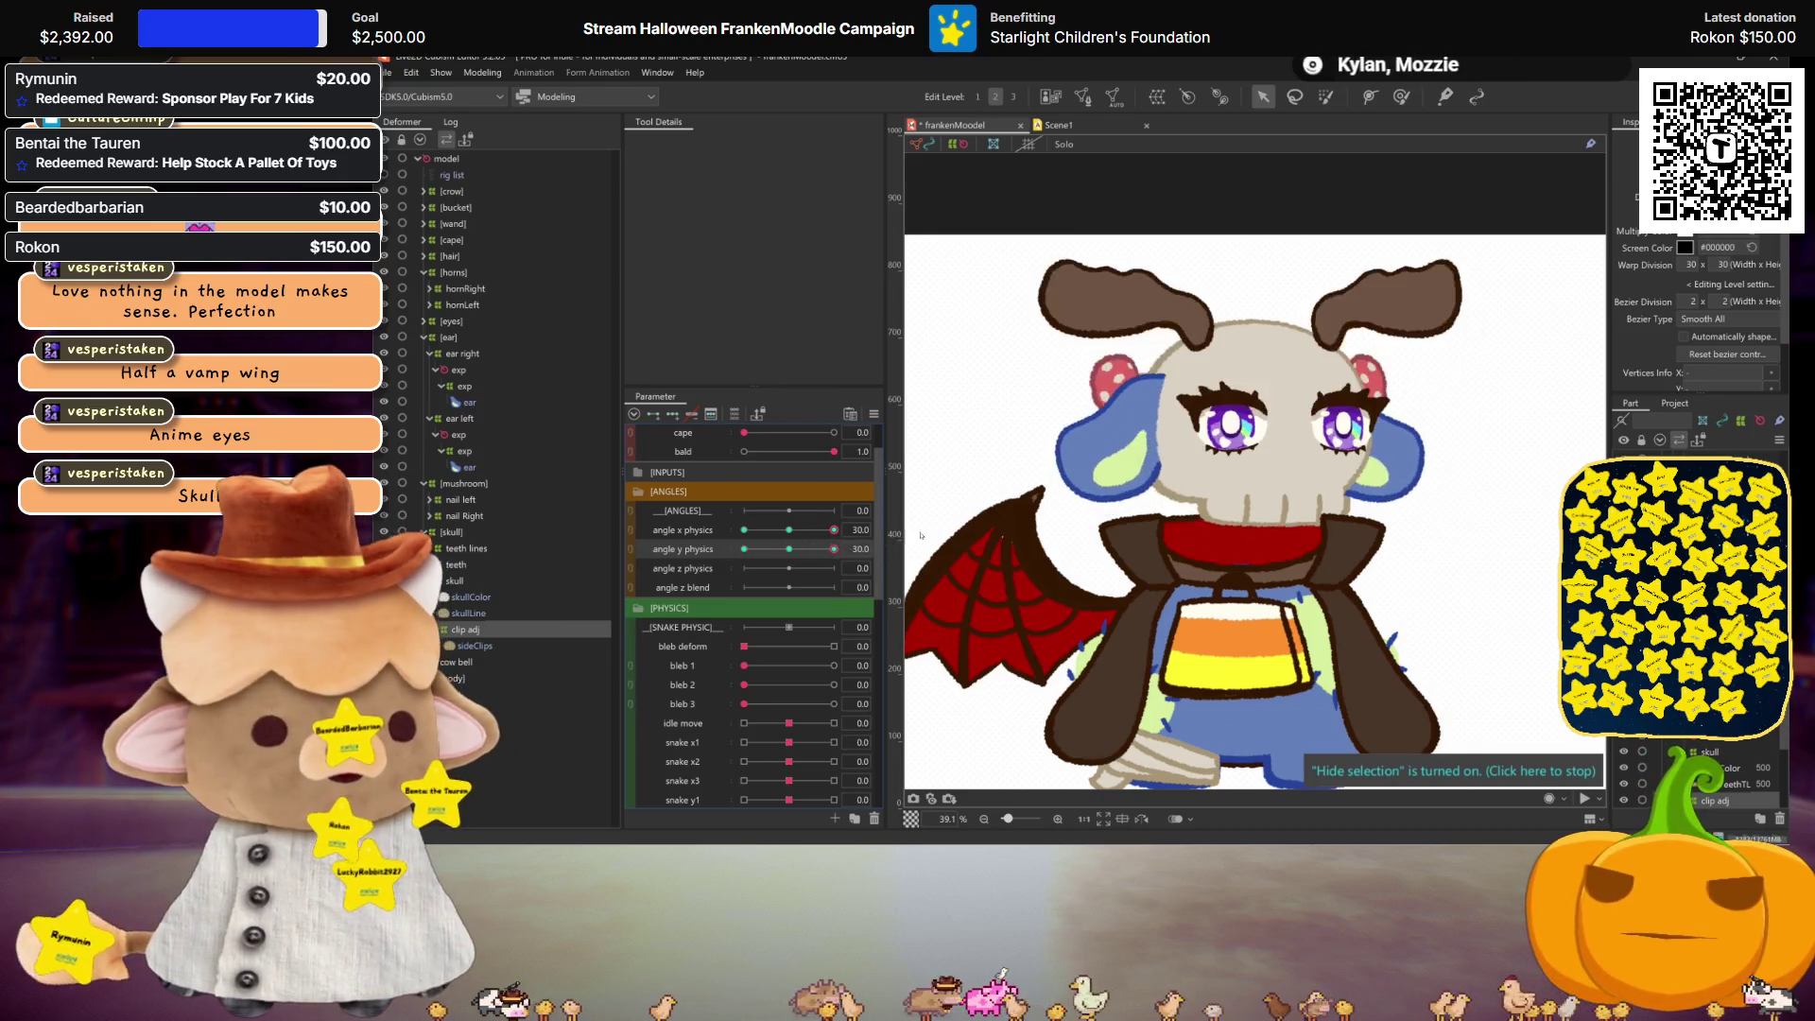
pyautogui.click(788, 548)
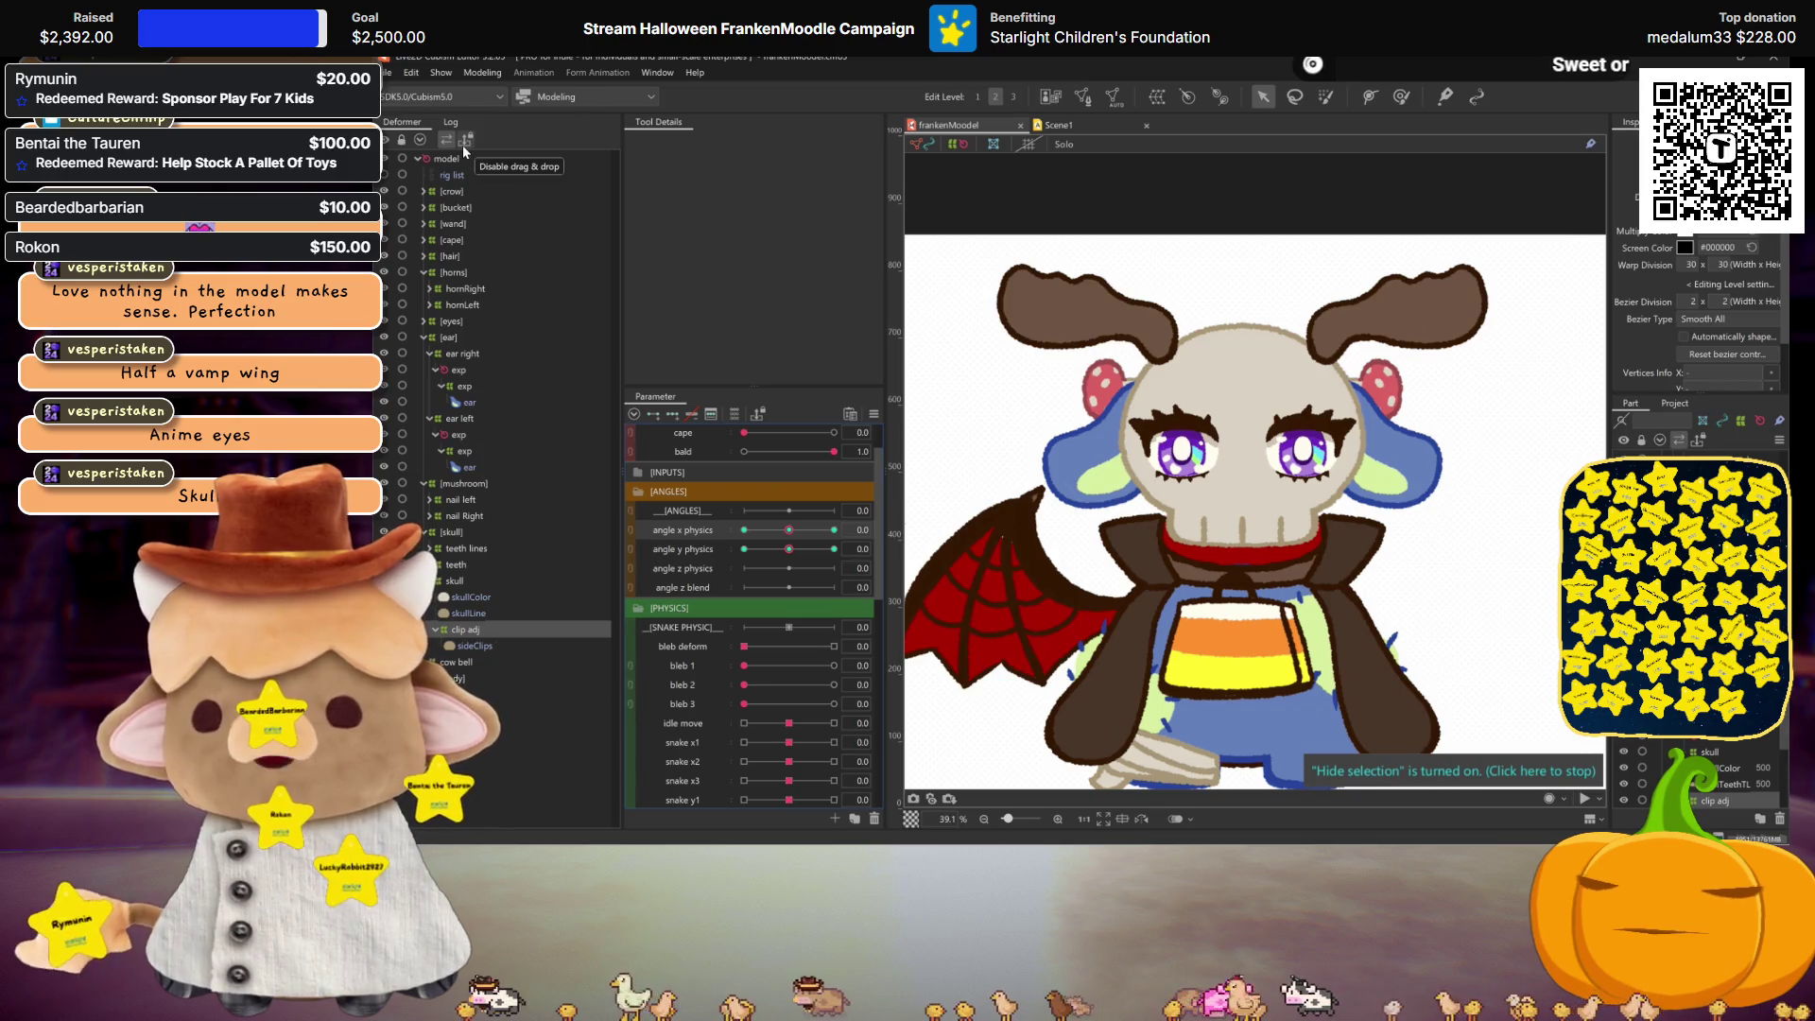
# Step: In Physics Settings, preview with bald on, bring the green hair back, and close
pyautogui.click(482, 73)
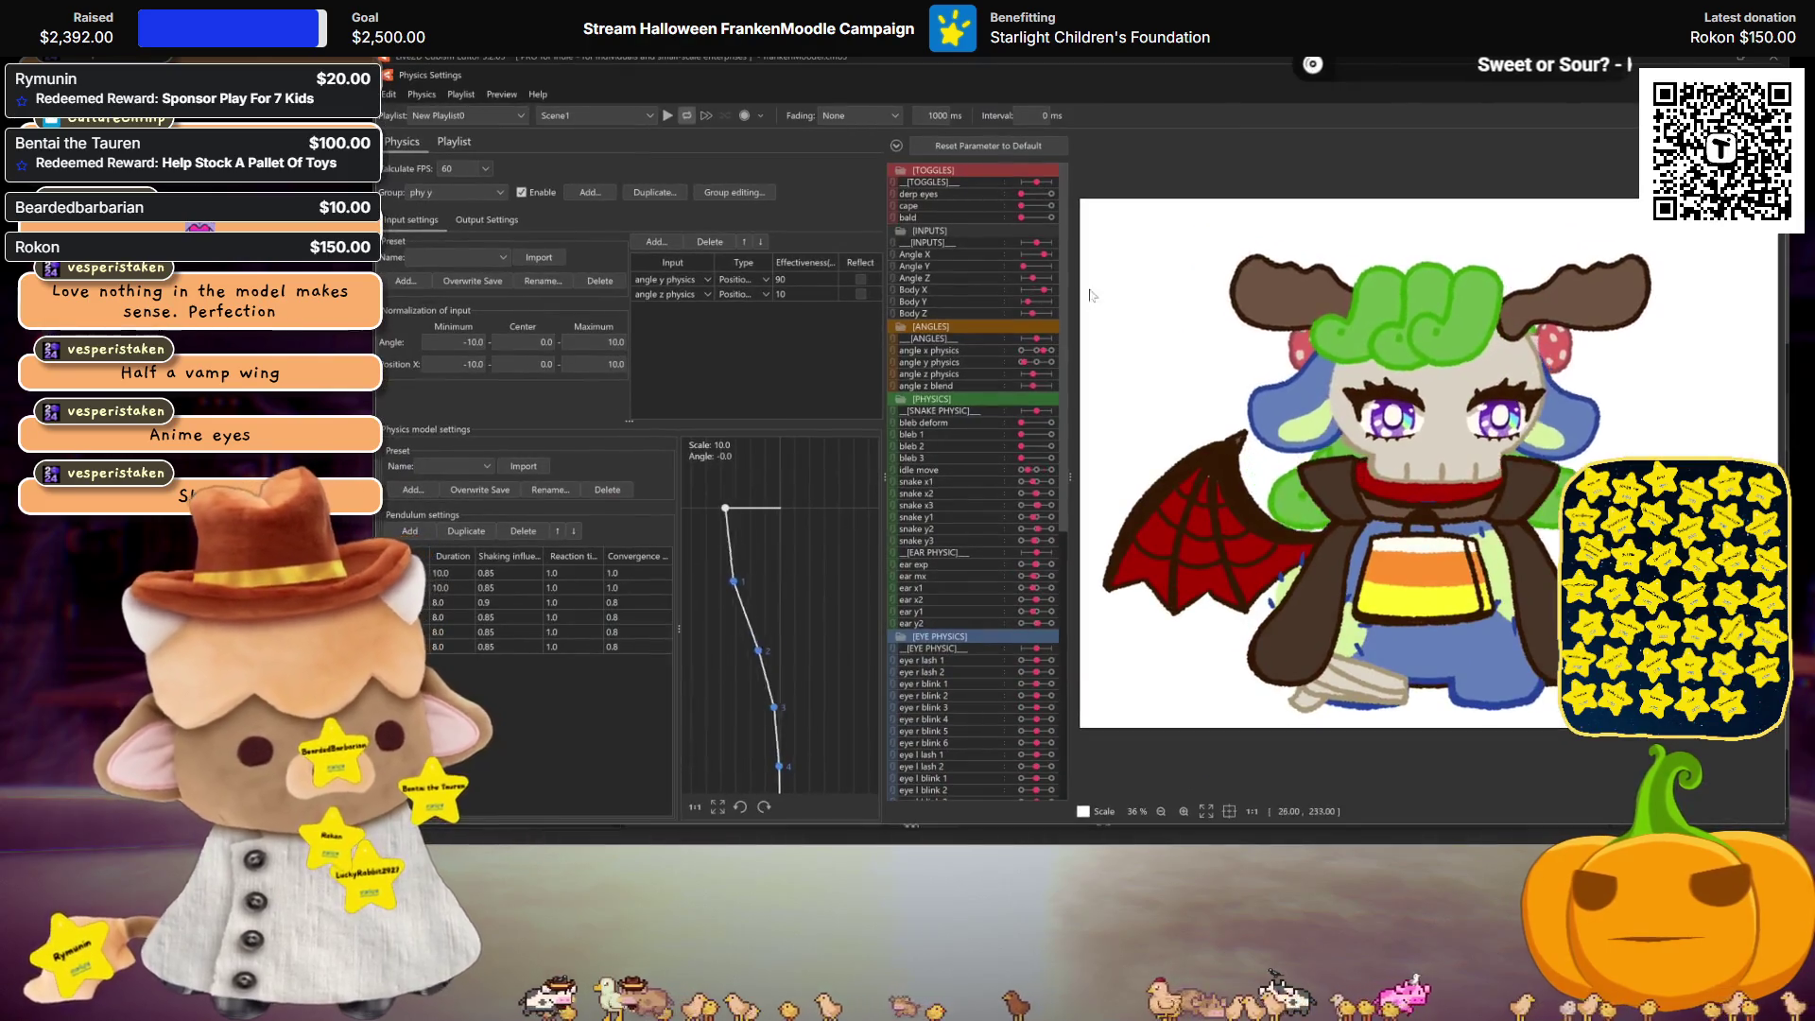
pyautogui.click(1051, 218)
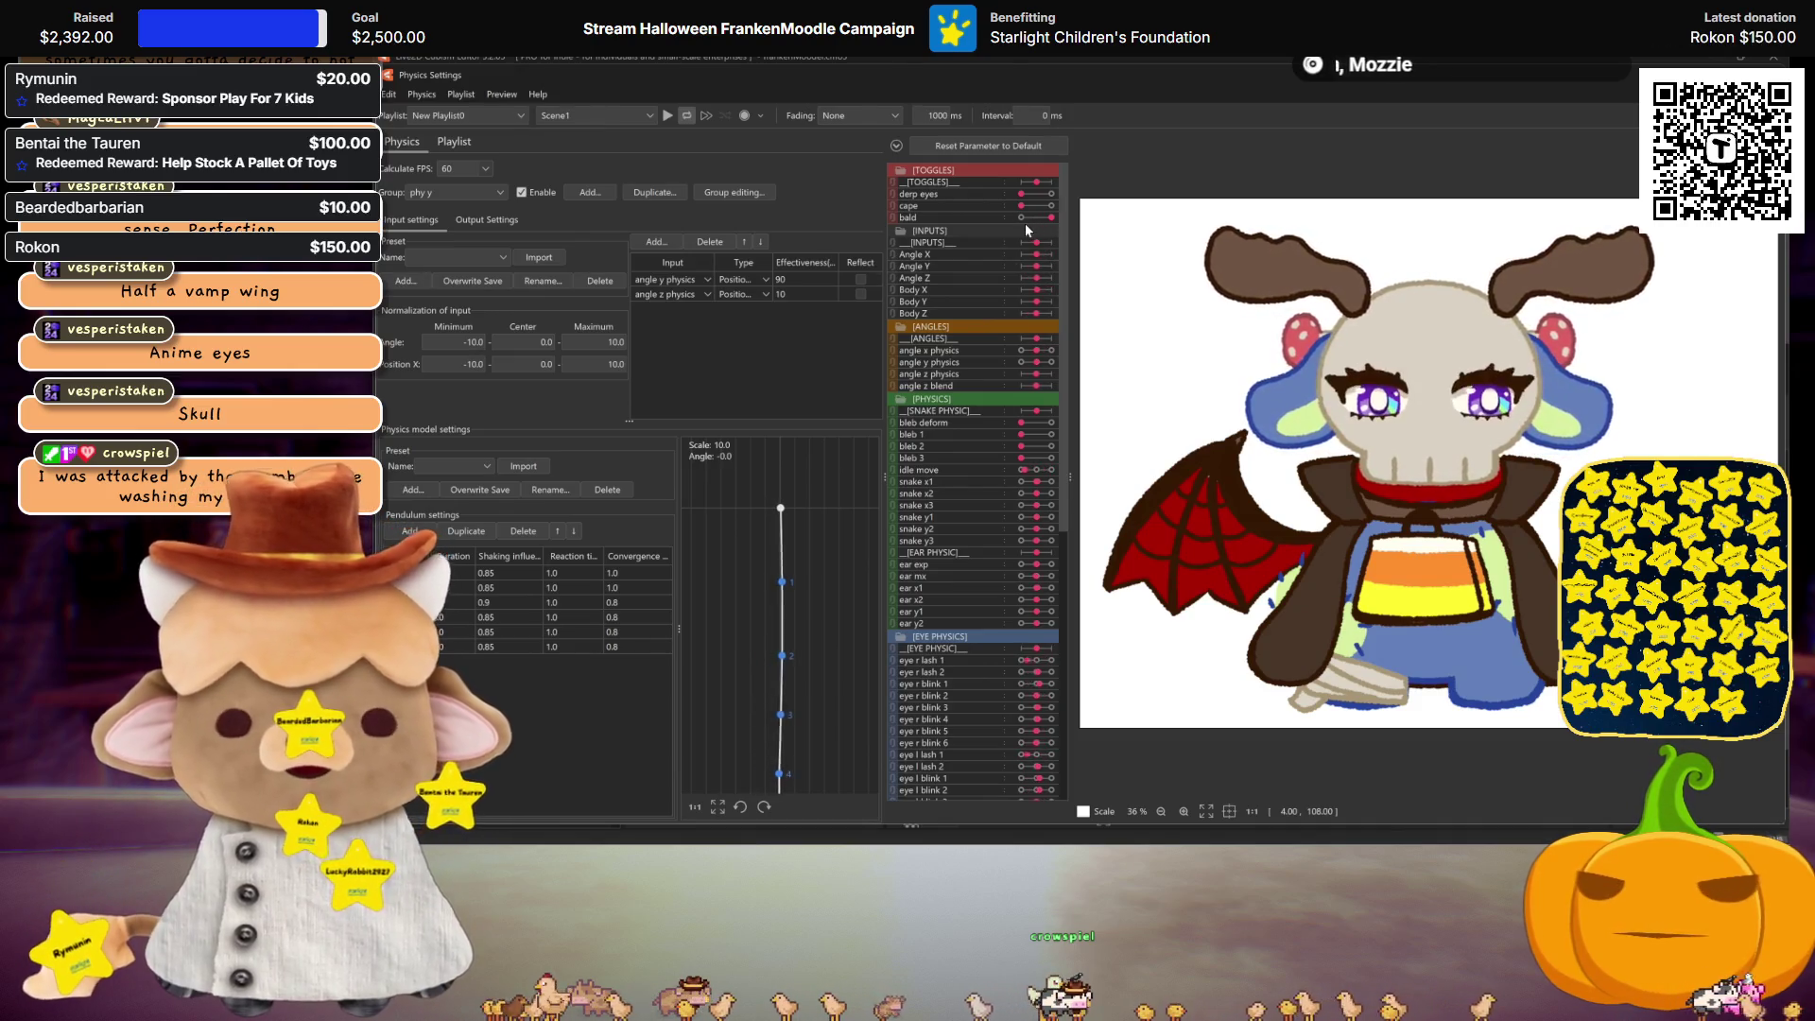
pyautogui.click(1024, 218)
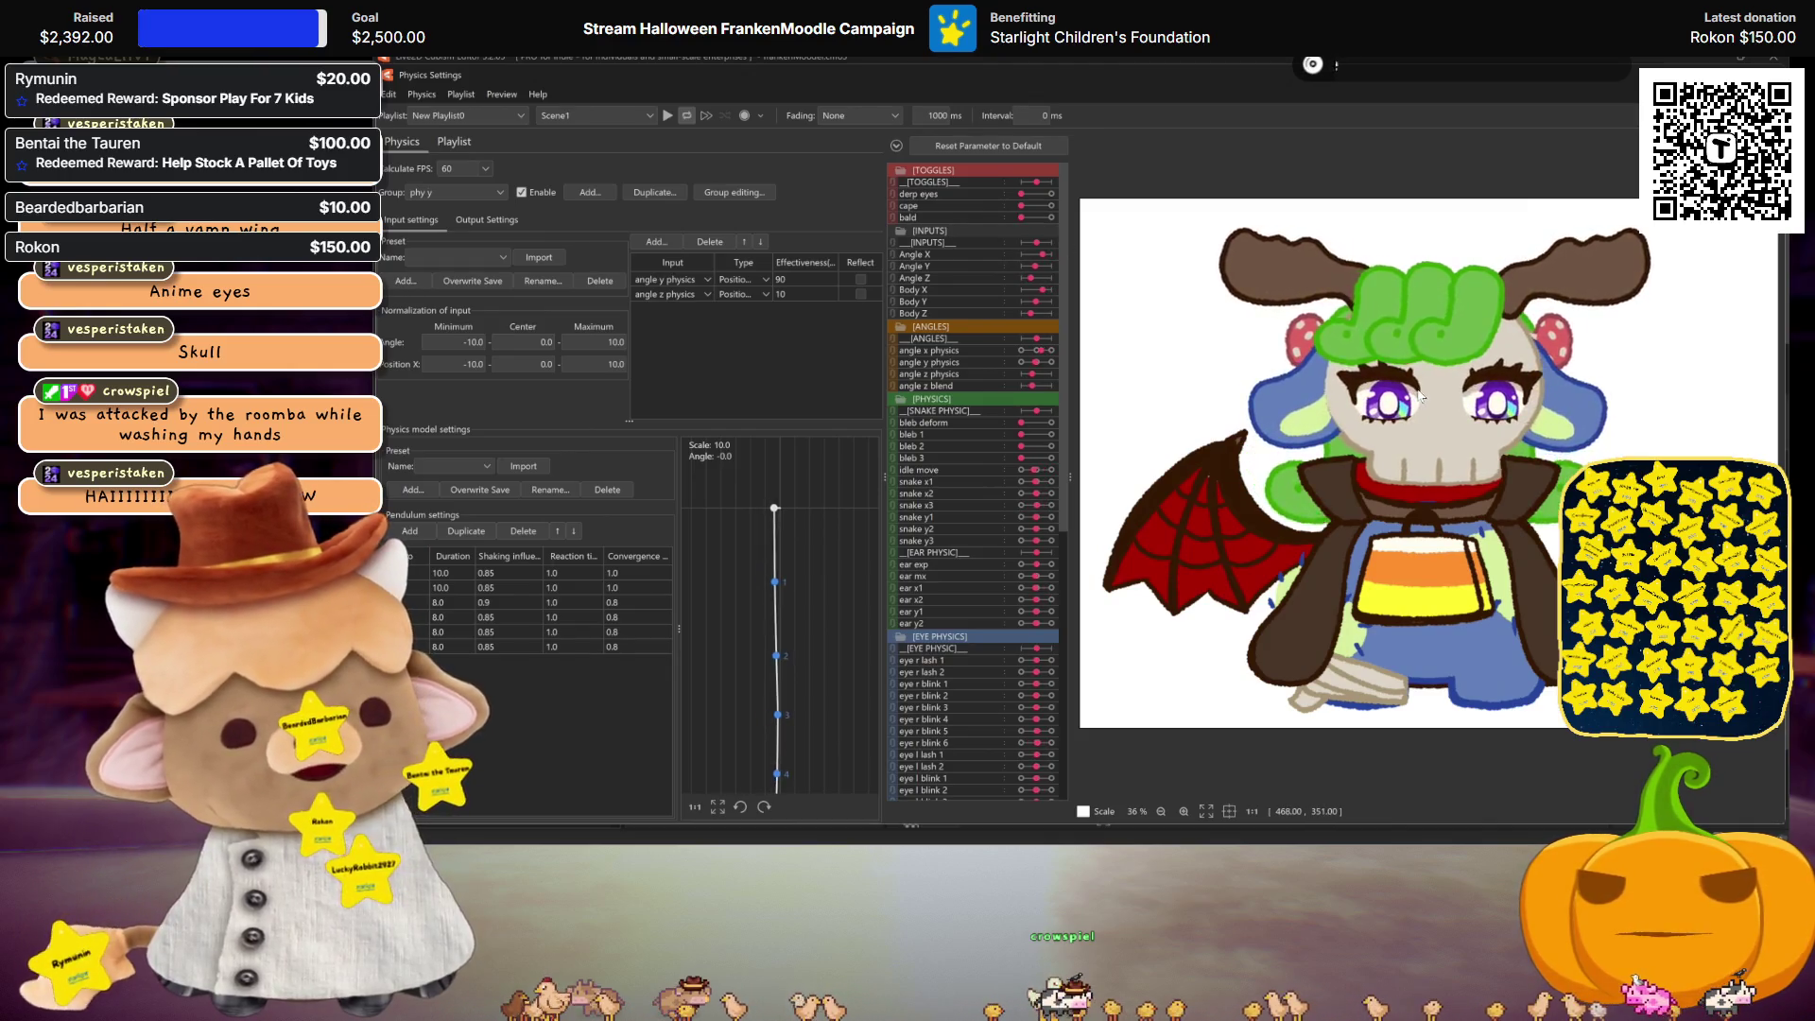
pyautogui.press('Escape')
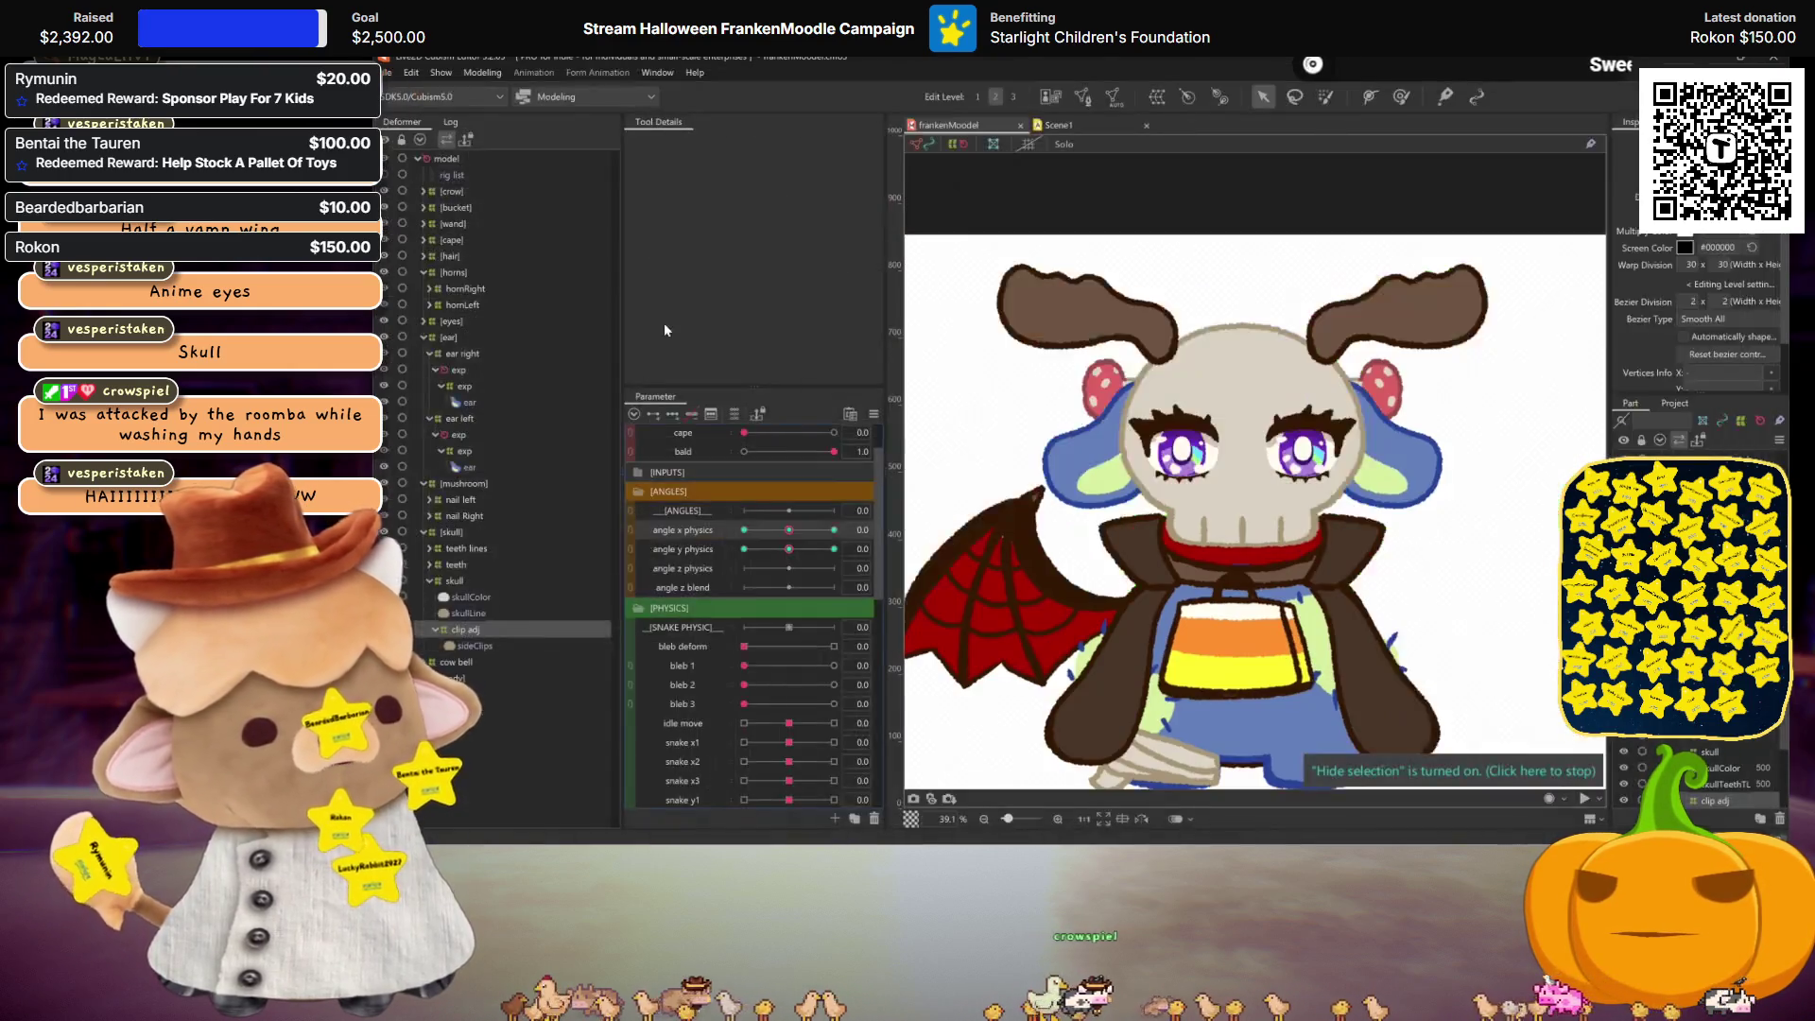
# Step: Fold [ear], [horns], [mushroom] and [skull] in the Deformer palette, then expand [hair]
pyautogui.click(424, 336)
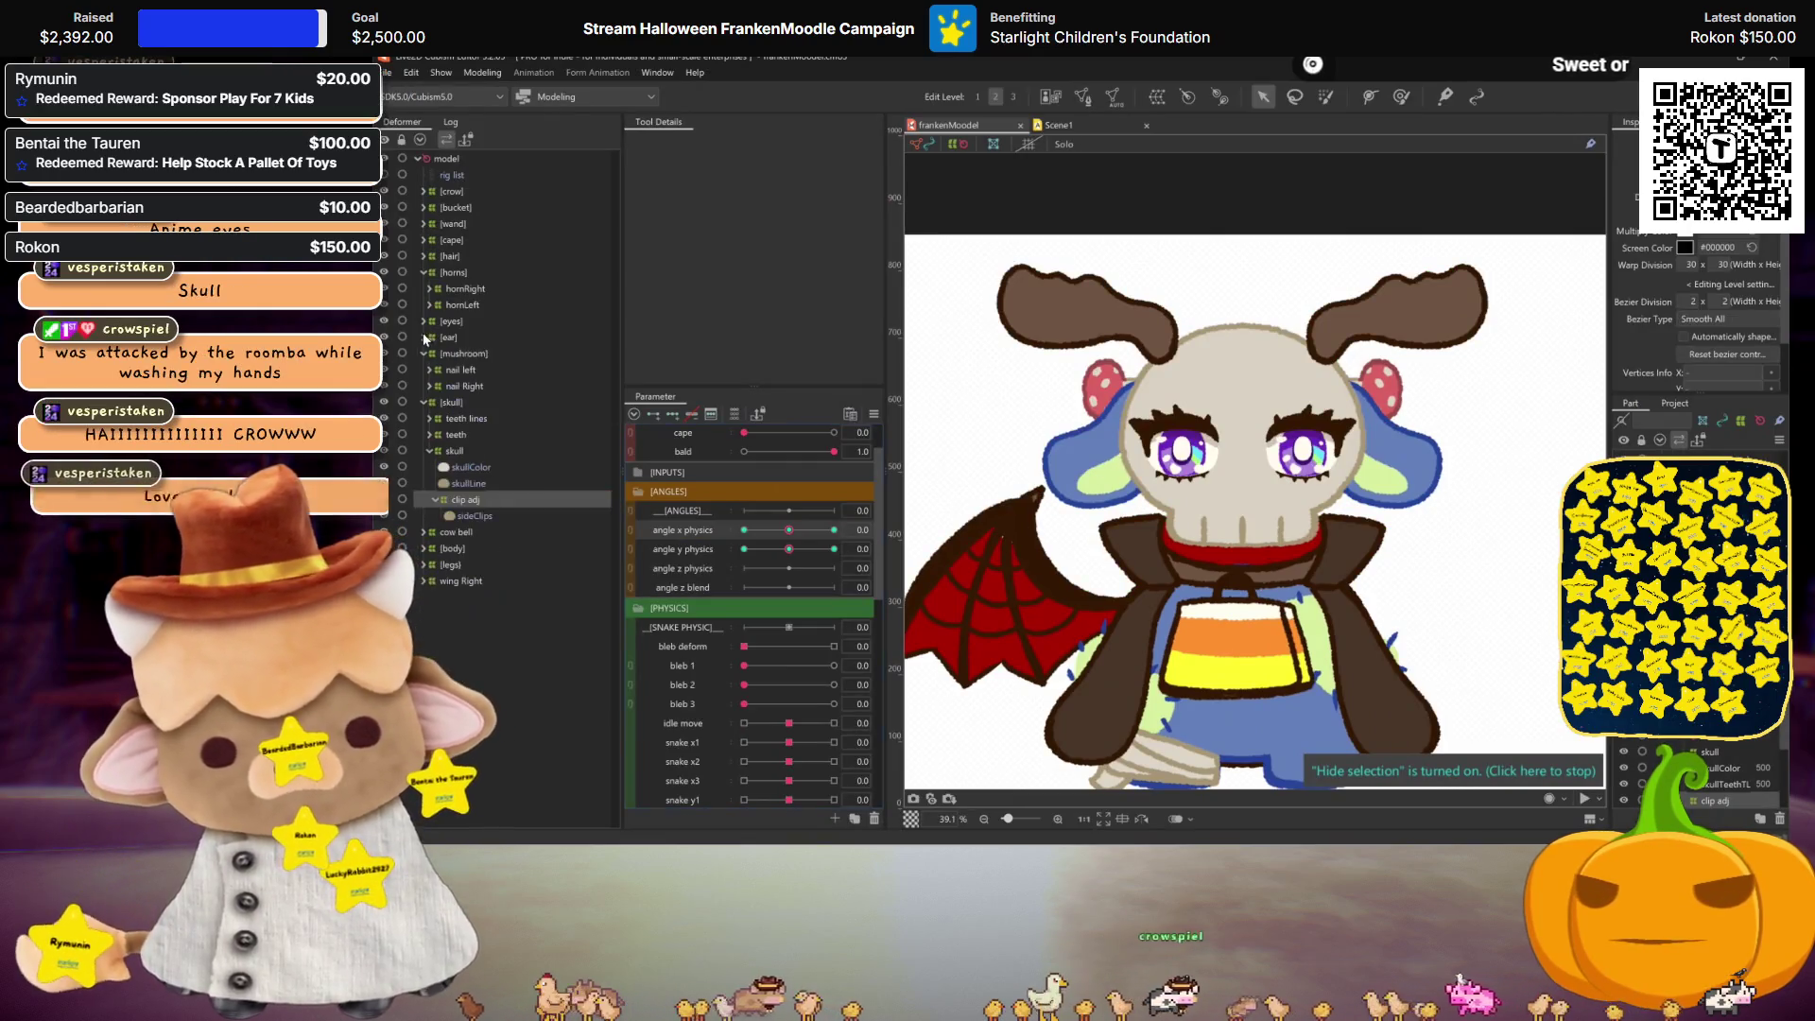
pyautogui.click(423, 271)
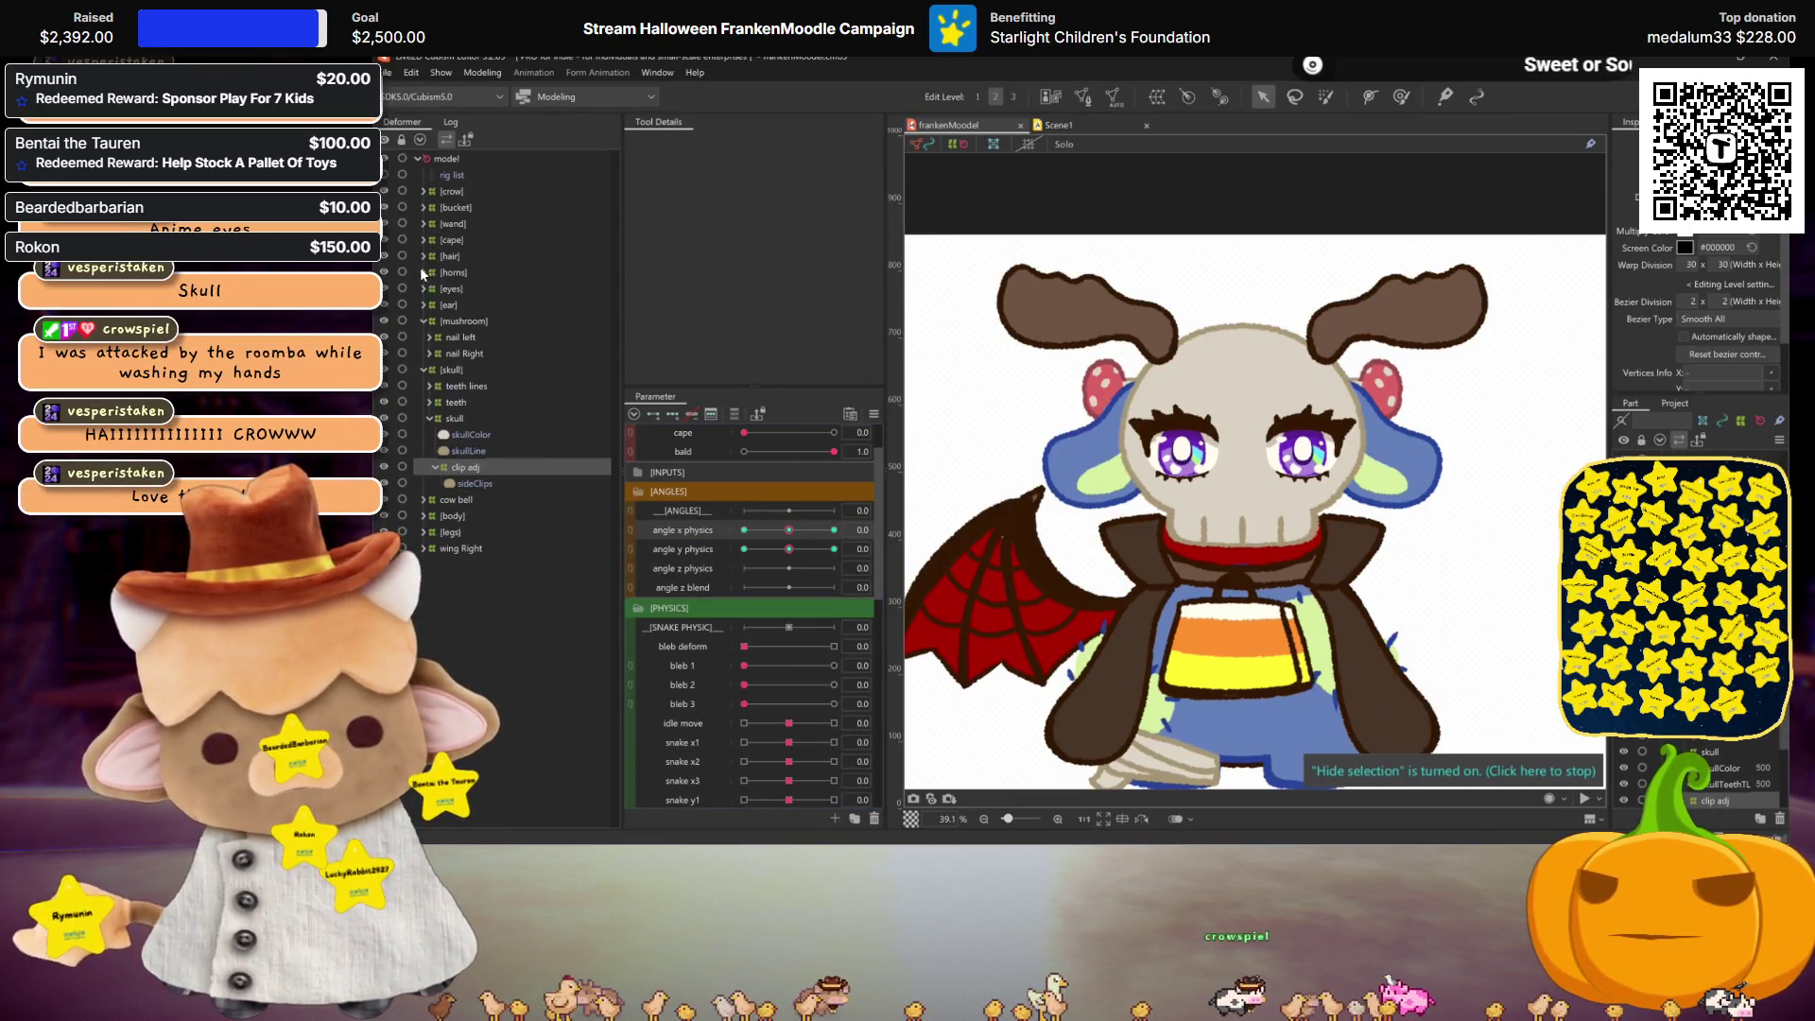
pyautogui.click(431, 370)
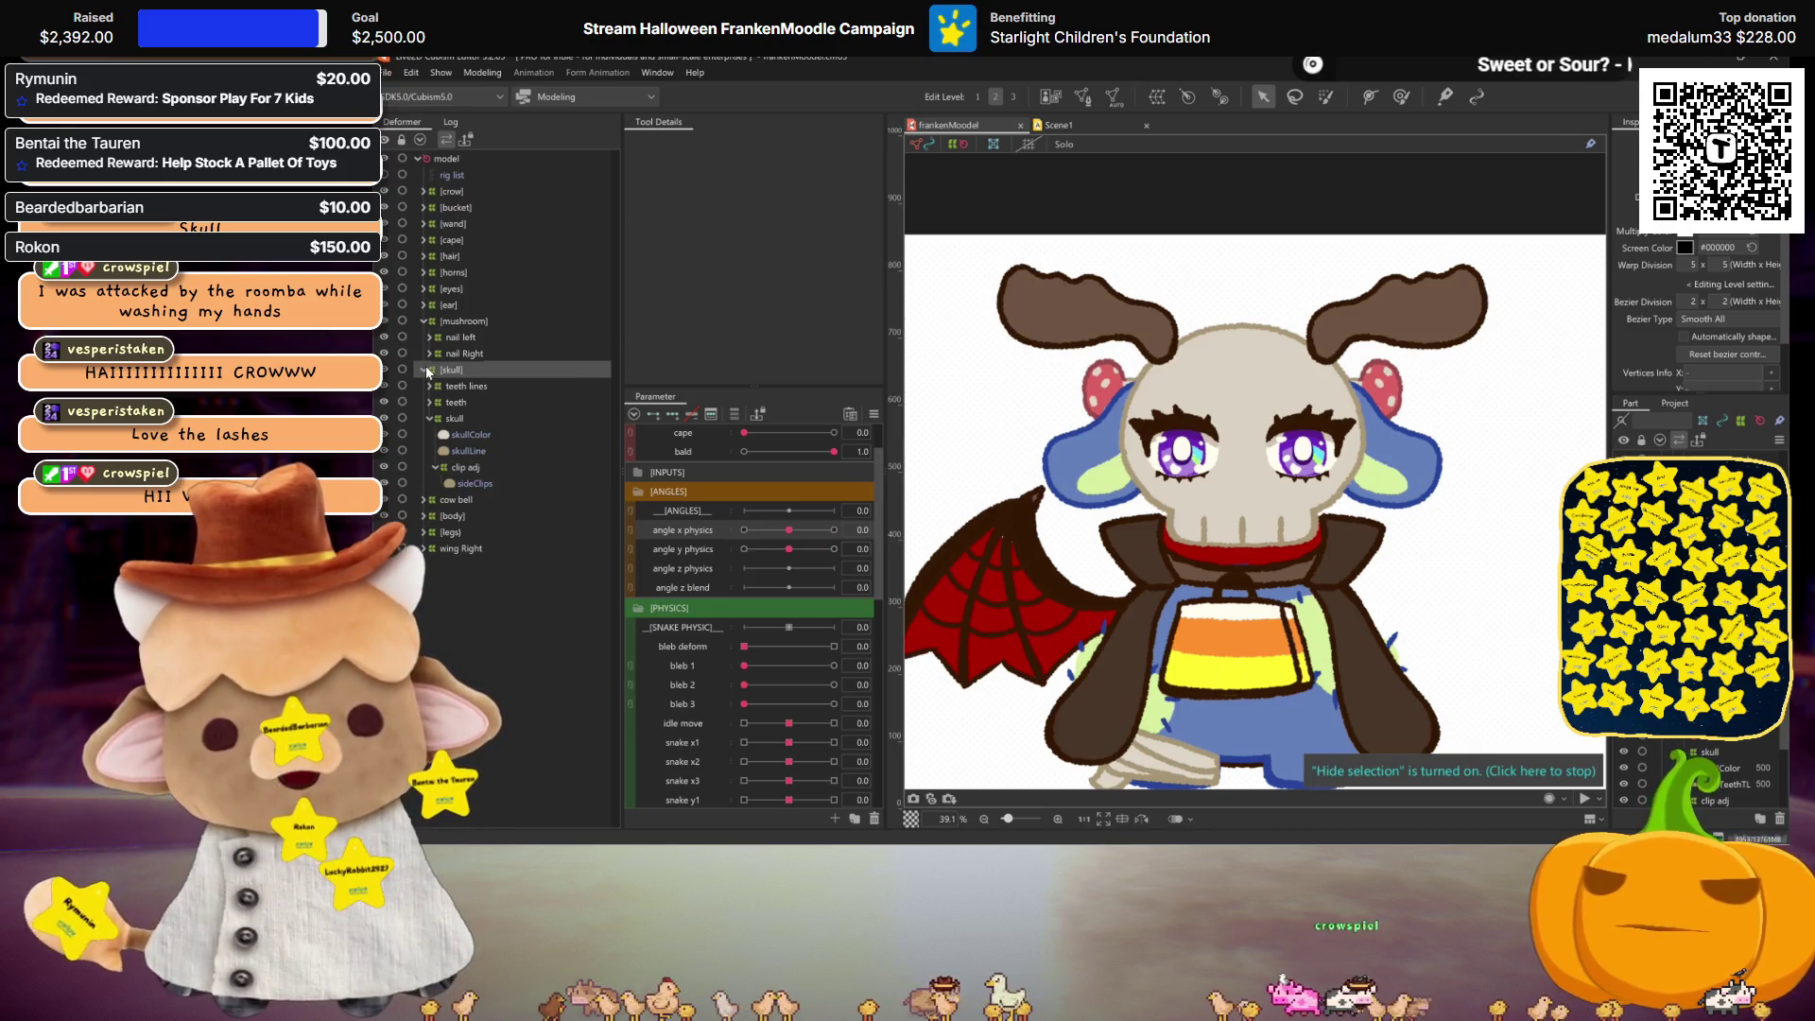
pyautogui.click(419, 321)
pyautogui.click(421, 336)
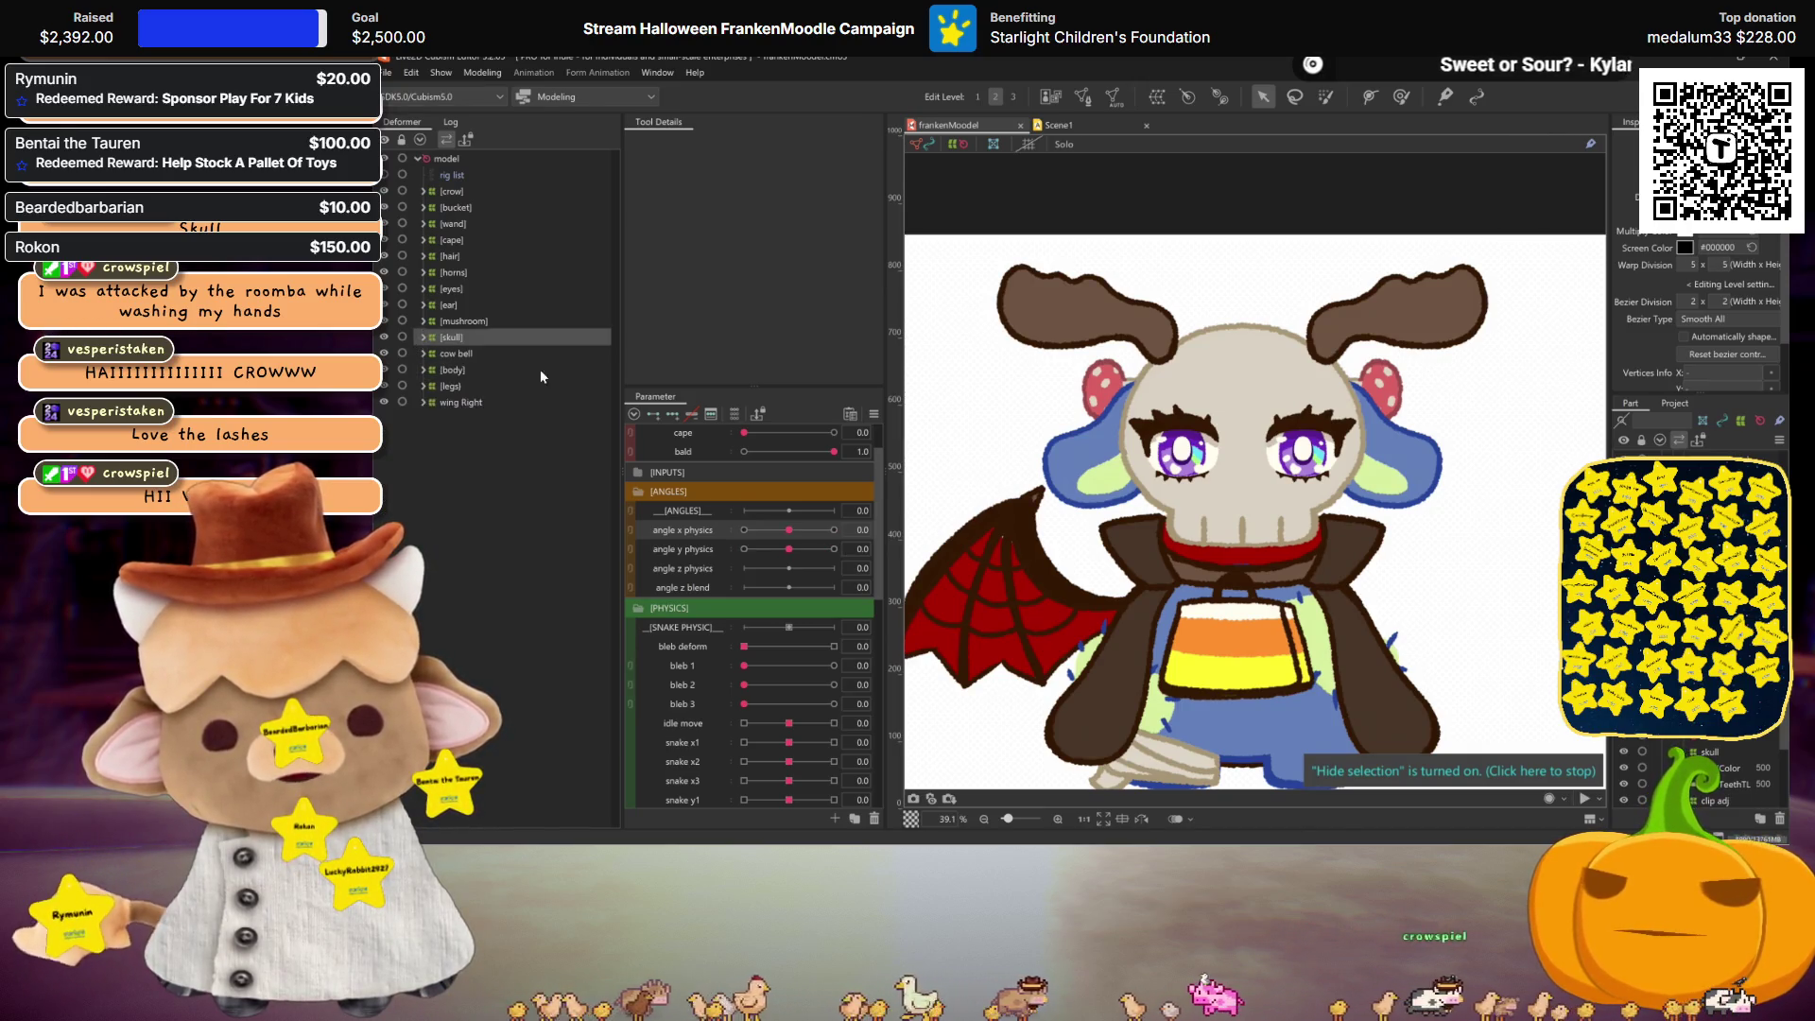
pyautogui.scroll(-2, 1219, 472)
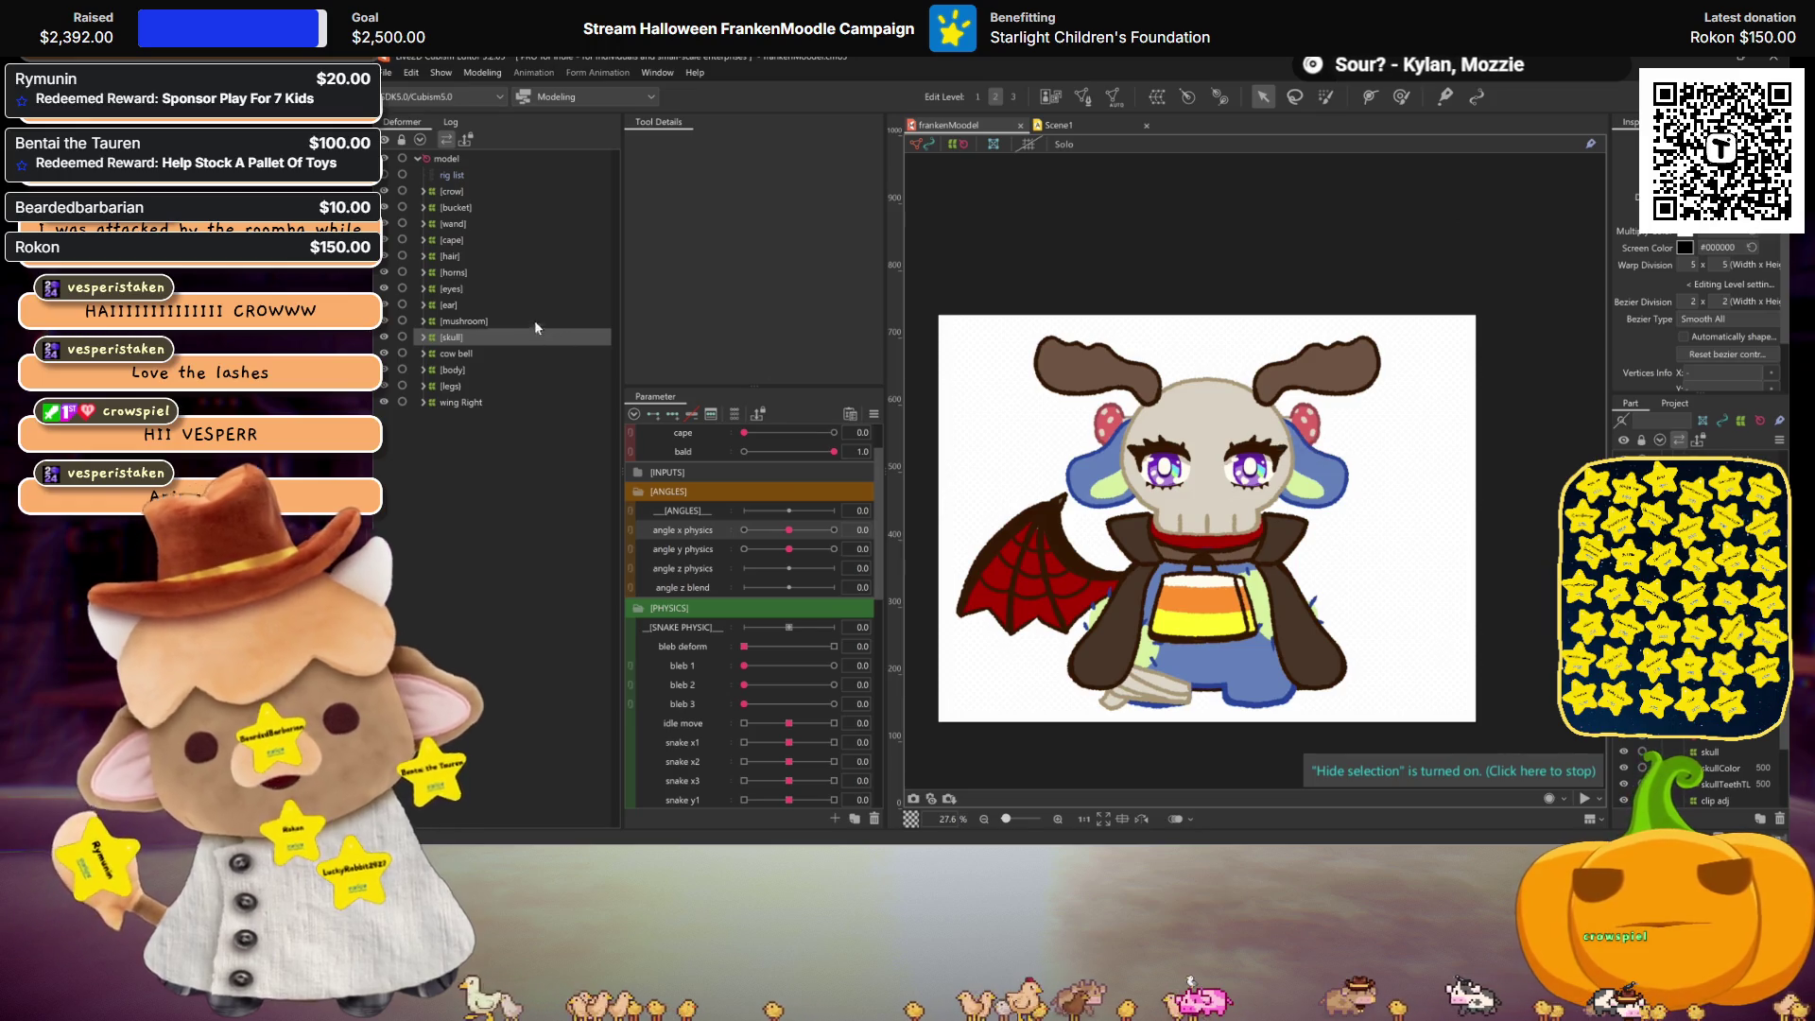
pyautogui.click(424, 258)
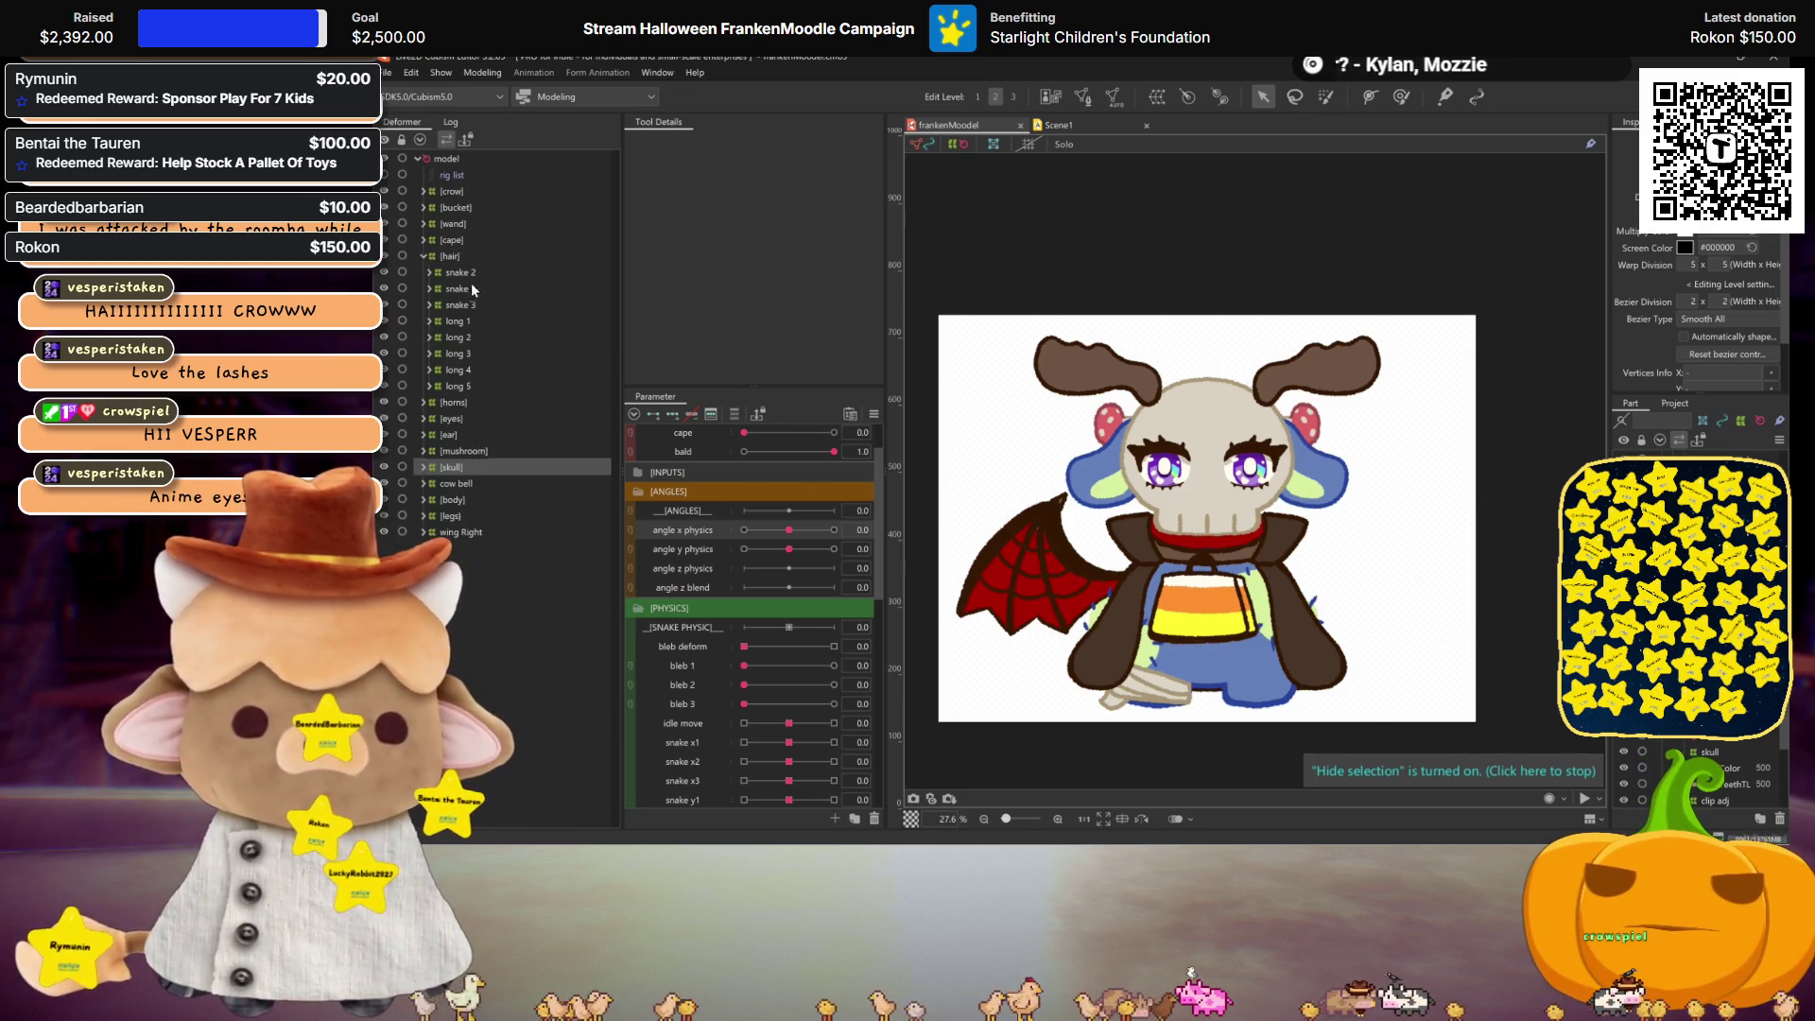
# Step: Set bald to 0 so the green hair shows, select the snake deformers, and set angle x physics to 30
pyautogui.click(475, 273)
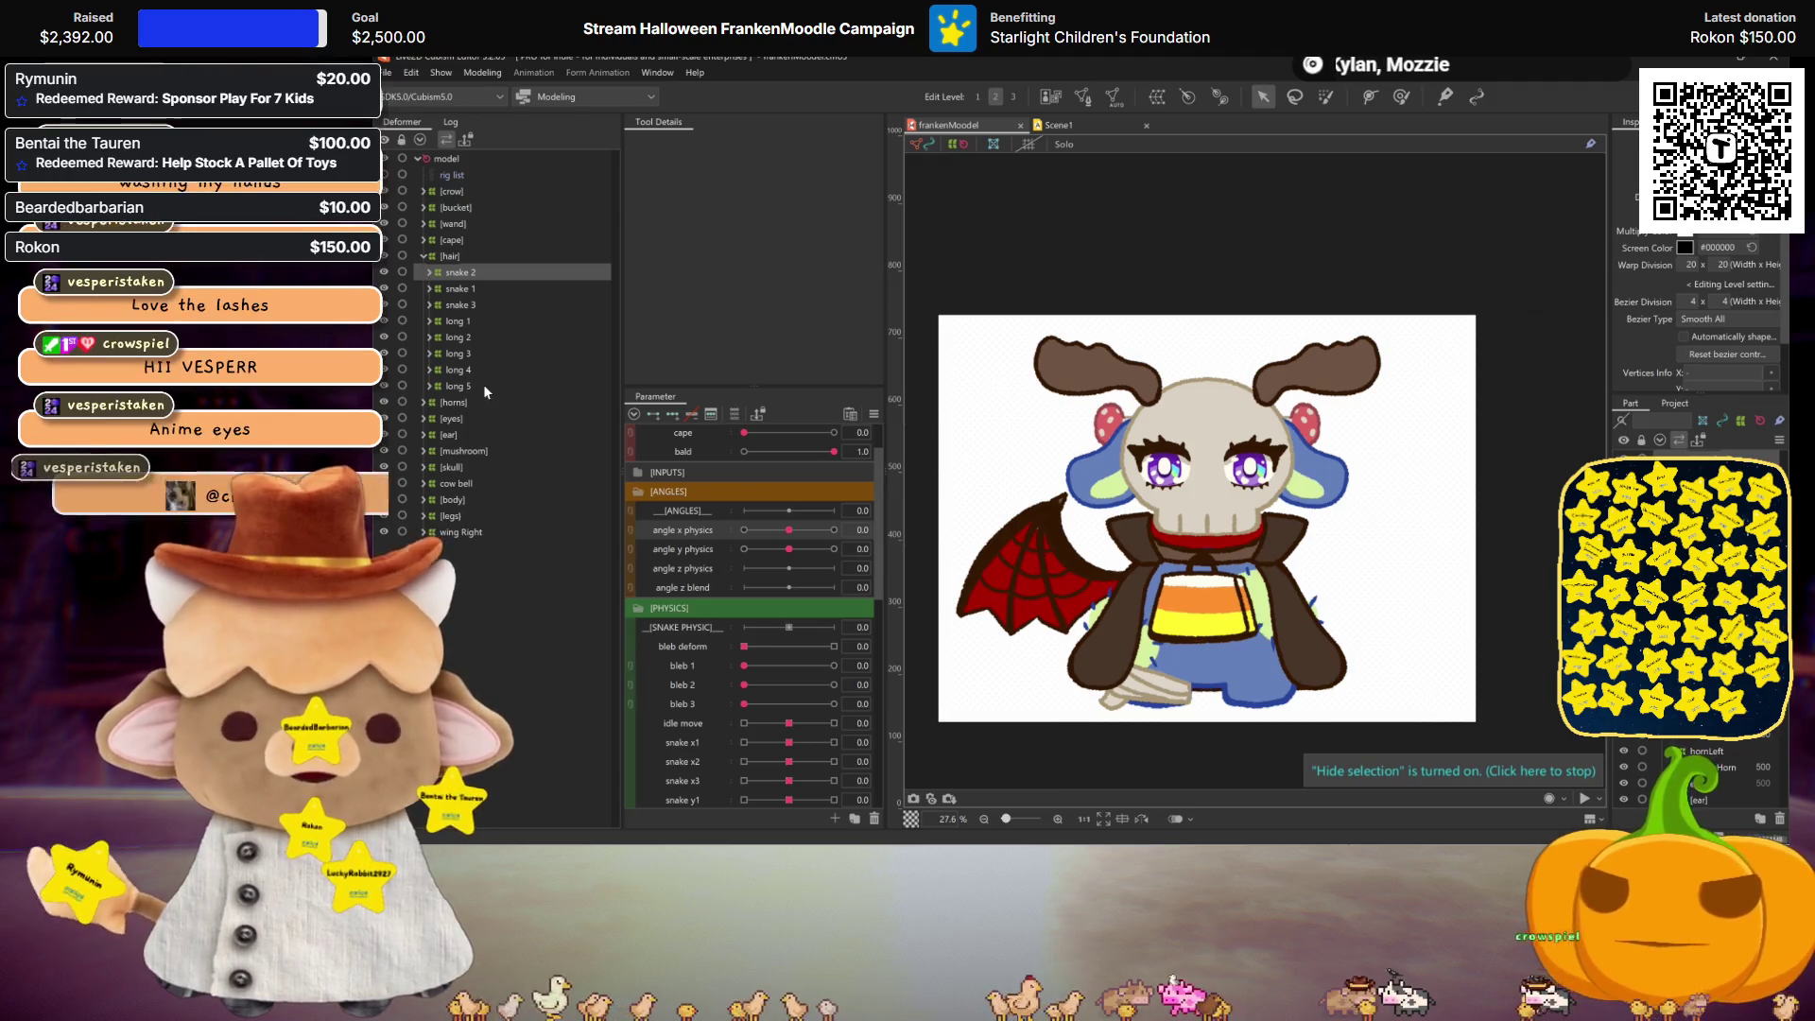
pyautogui.click(747, 452)
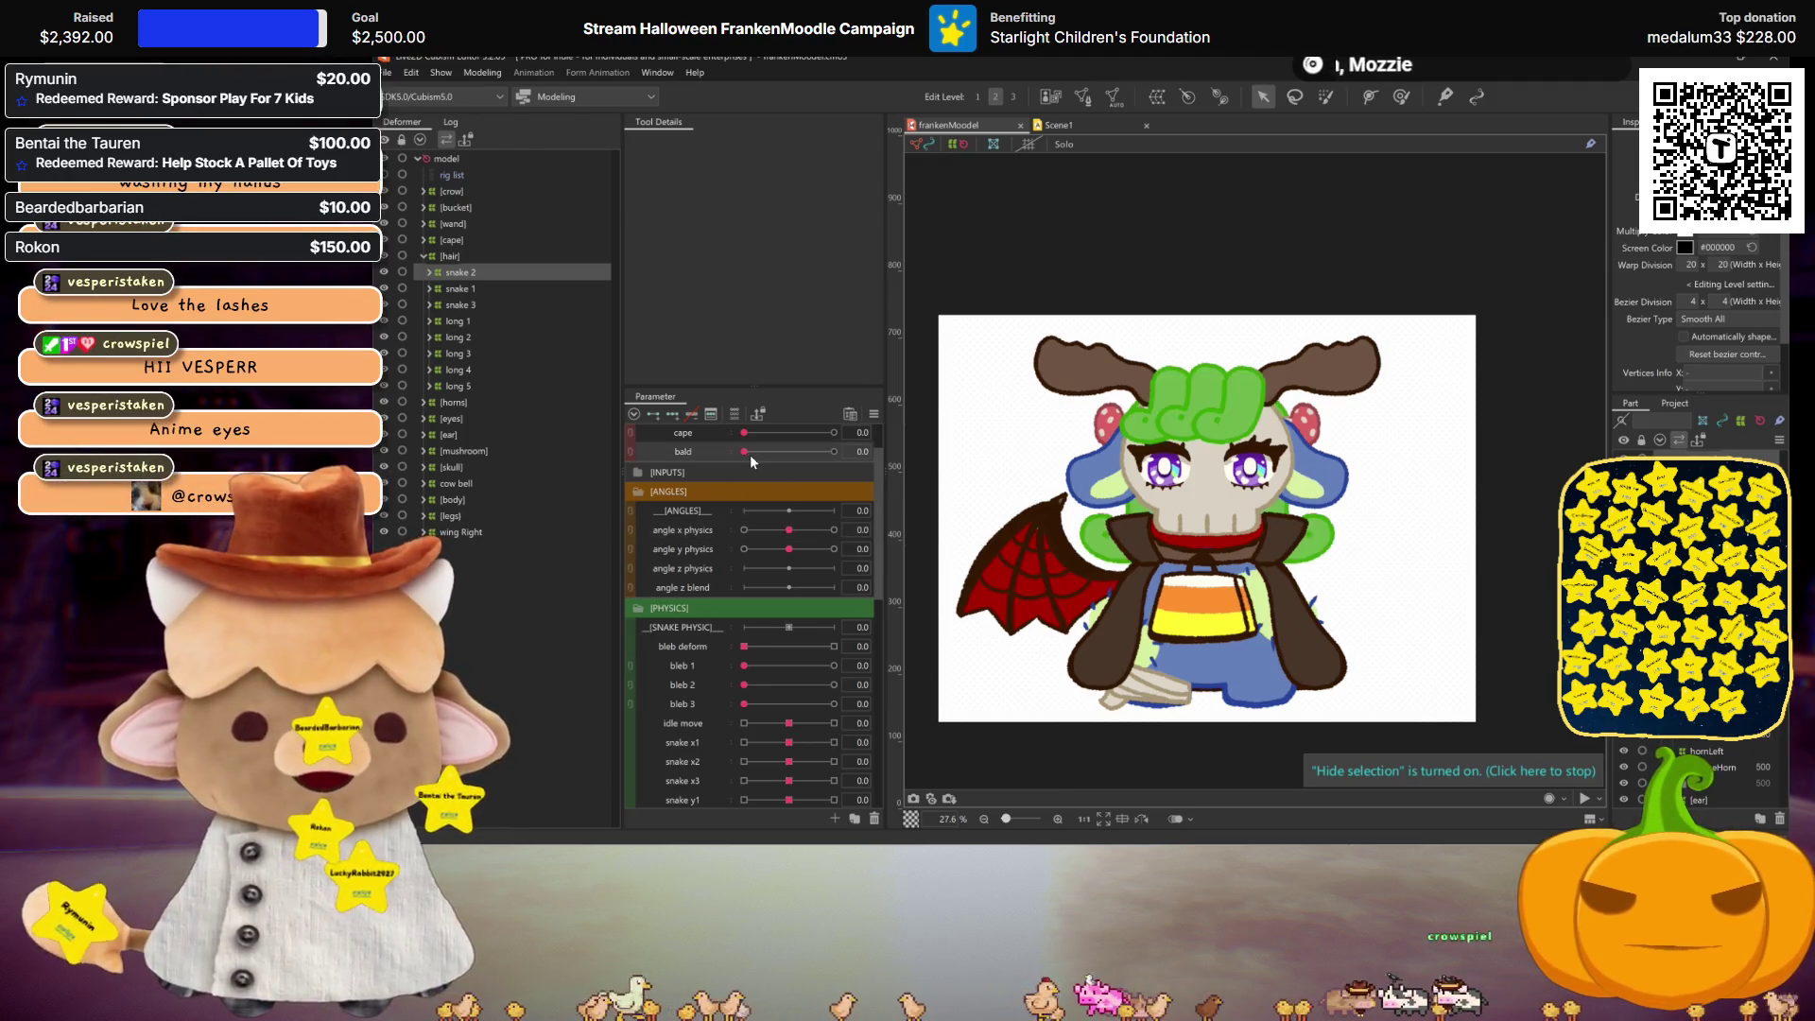
pyautogui.keyDown('shift'); pyautogui.click(473, 387); pyautogui.keyUp('shift')
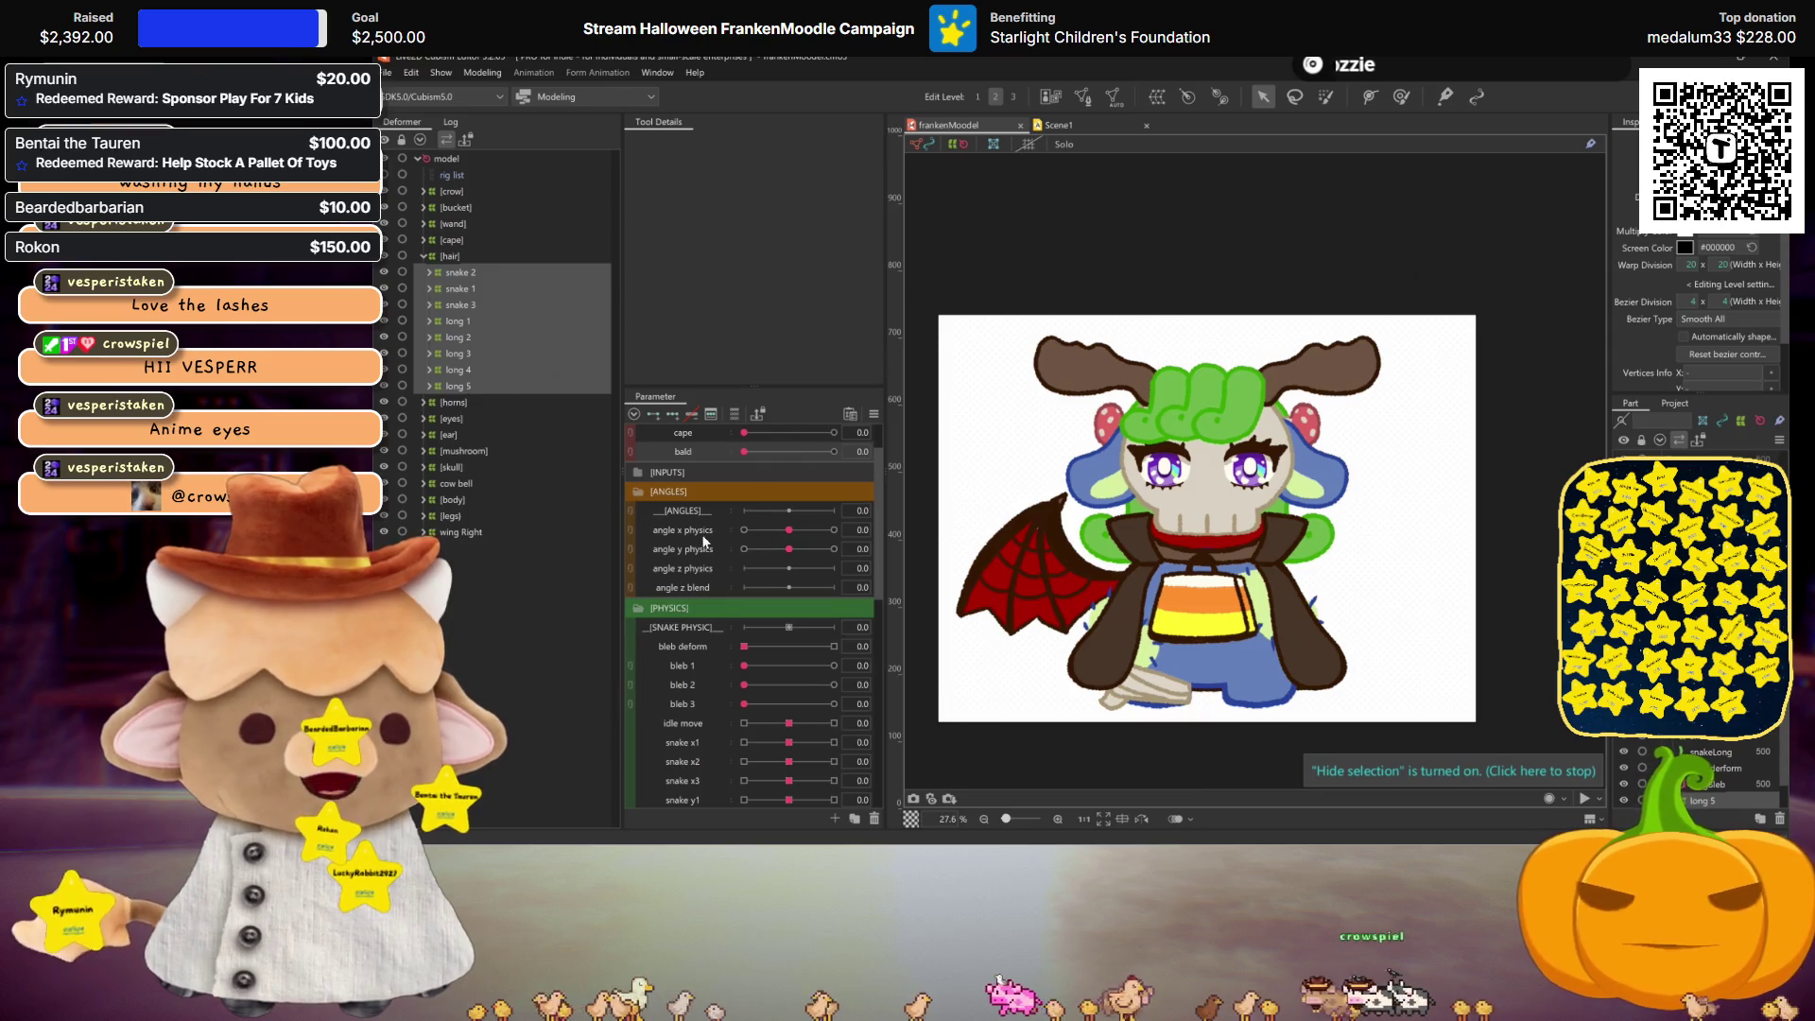
pyautogui.click(461, 272)
pyautogui.keyDown('shift'); pyautogui.click(460, 305); pyautogui.keyUp('shift')
pyautogui.click(833, 529)
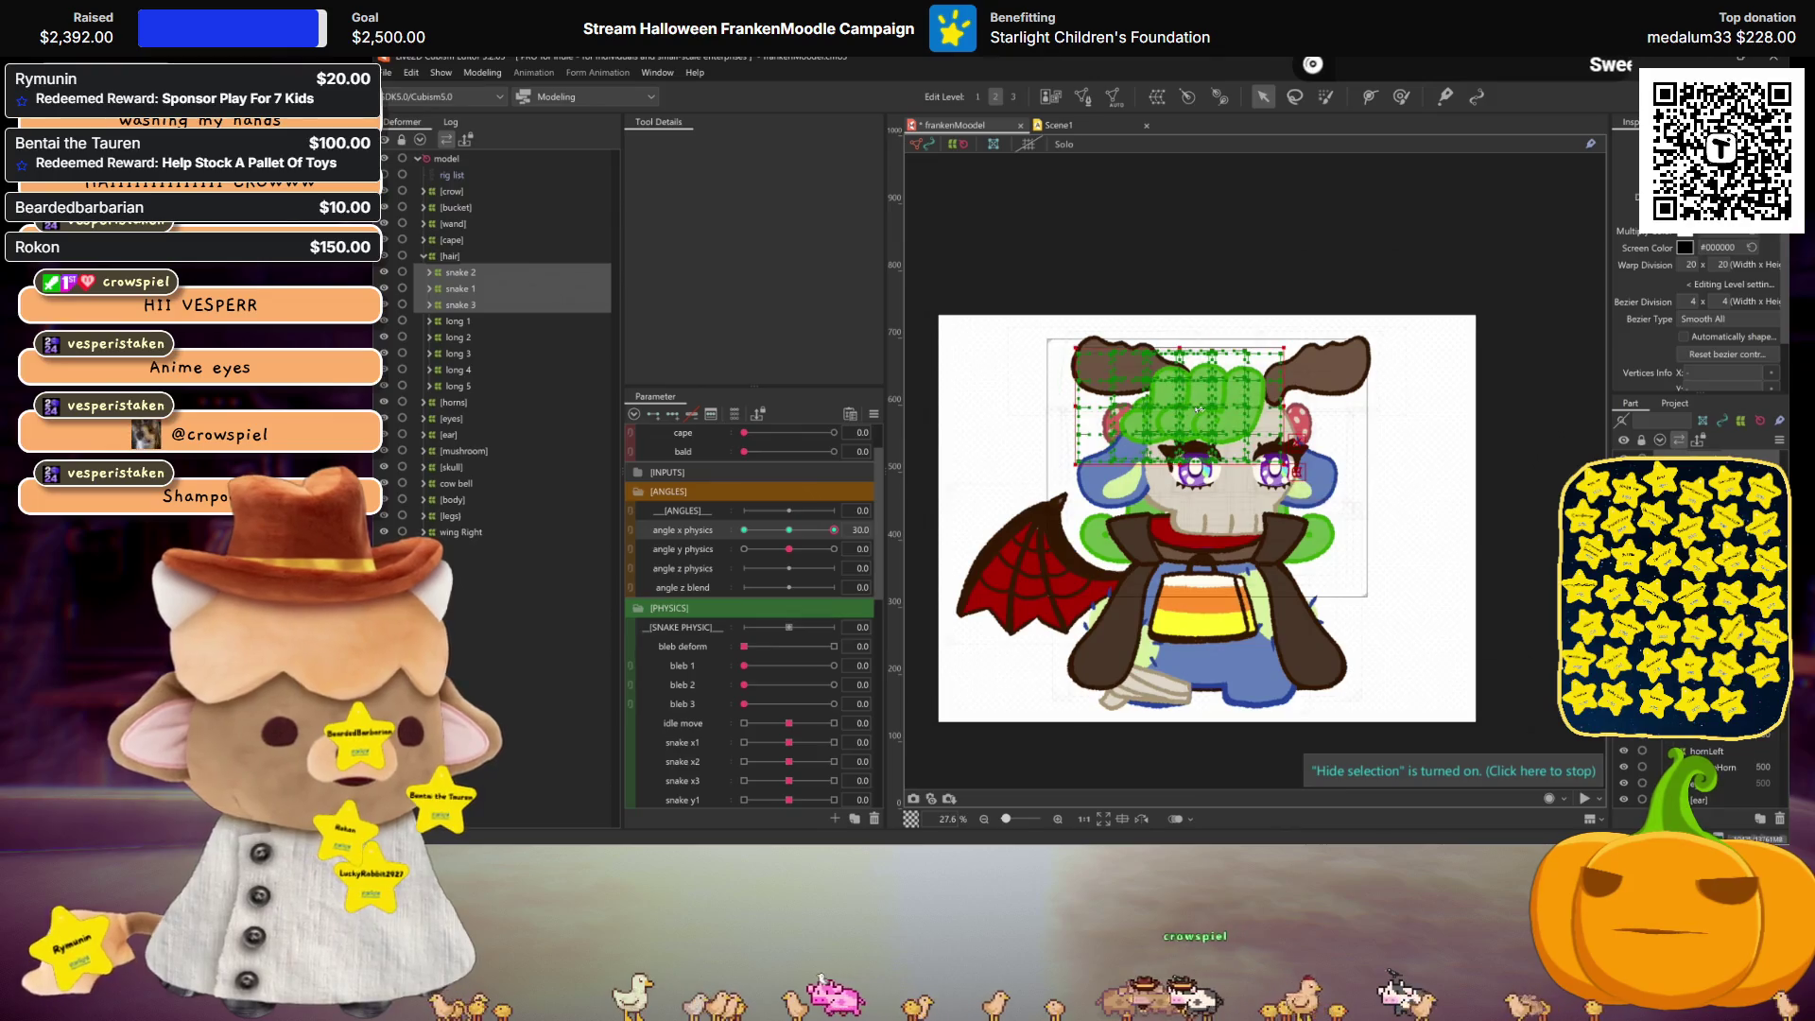
# Step: Select snake 2 on the canvas, preview the hair without the grid, then select snake 1
pyautogui.scroll(2, 1176, 407)
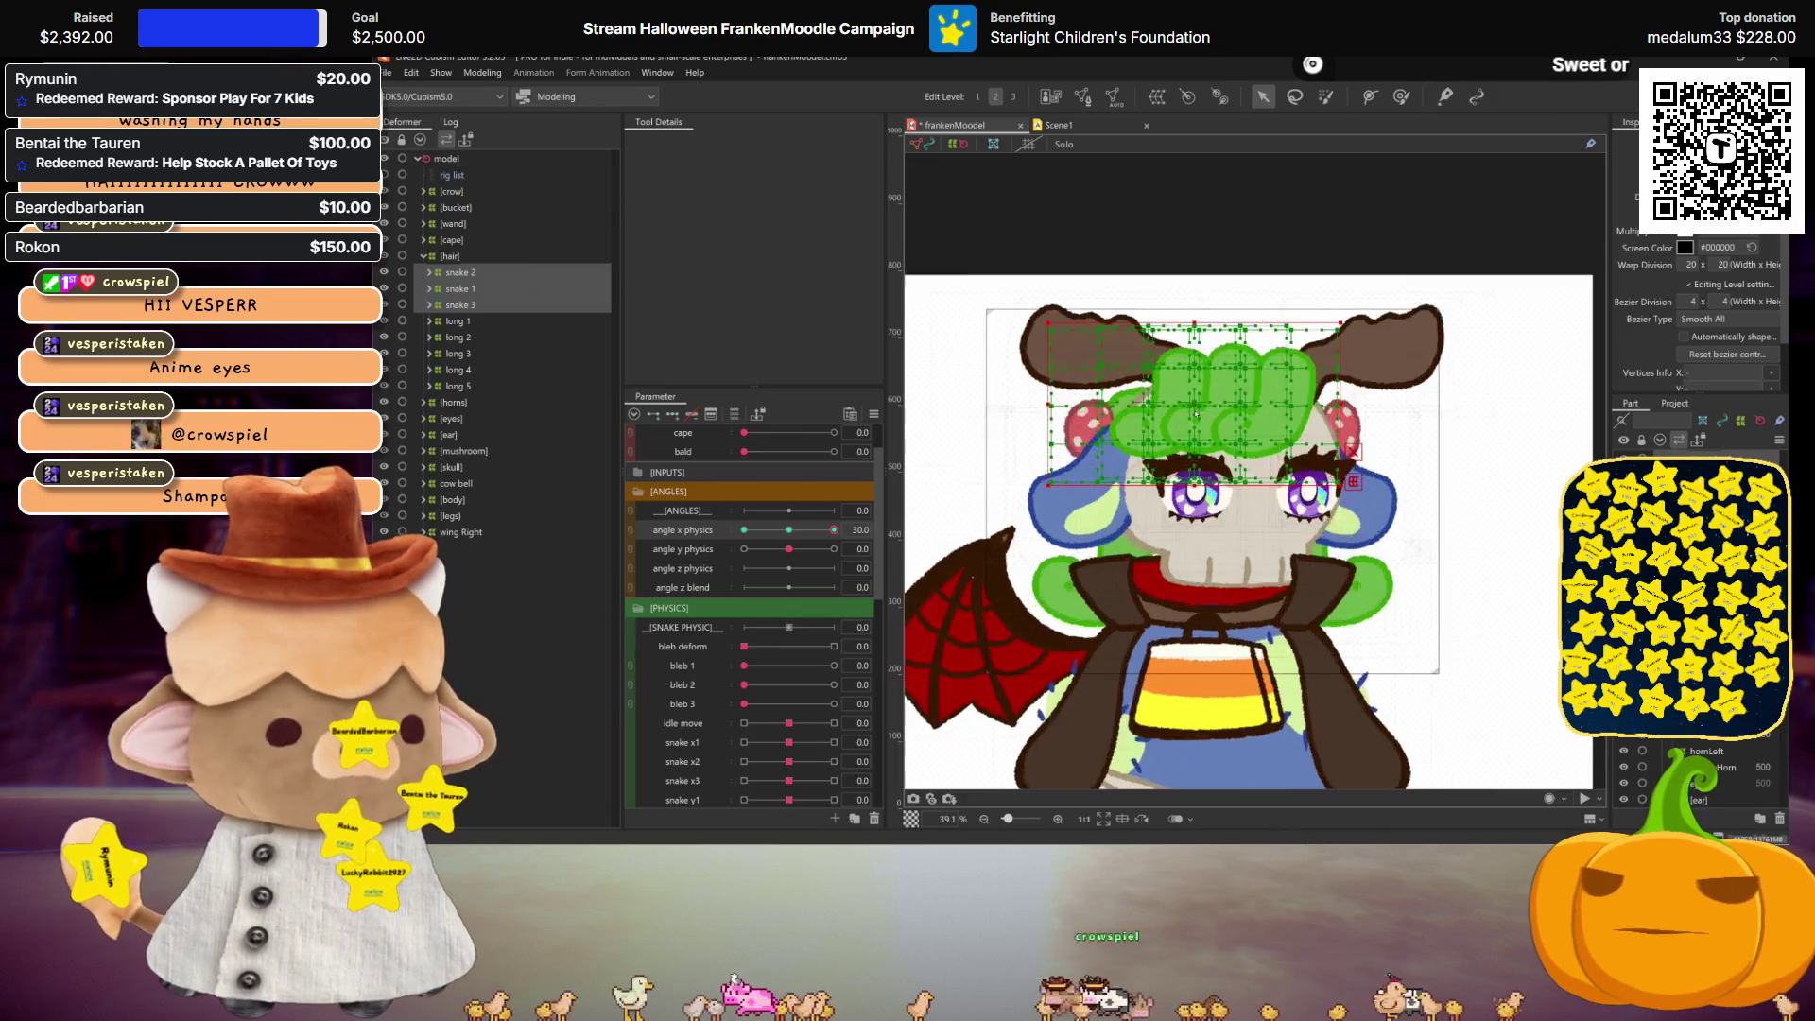
pyautogui.click(1233, 393)
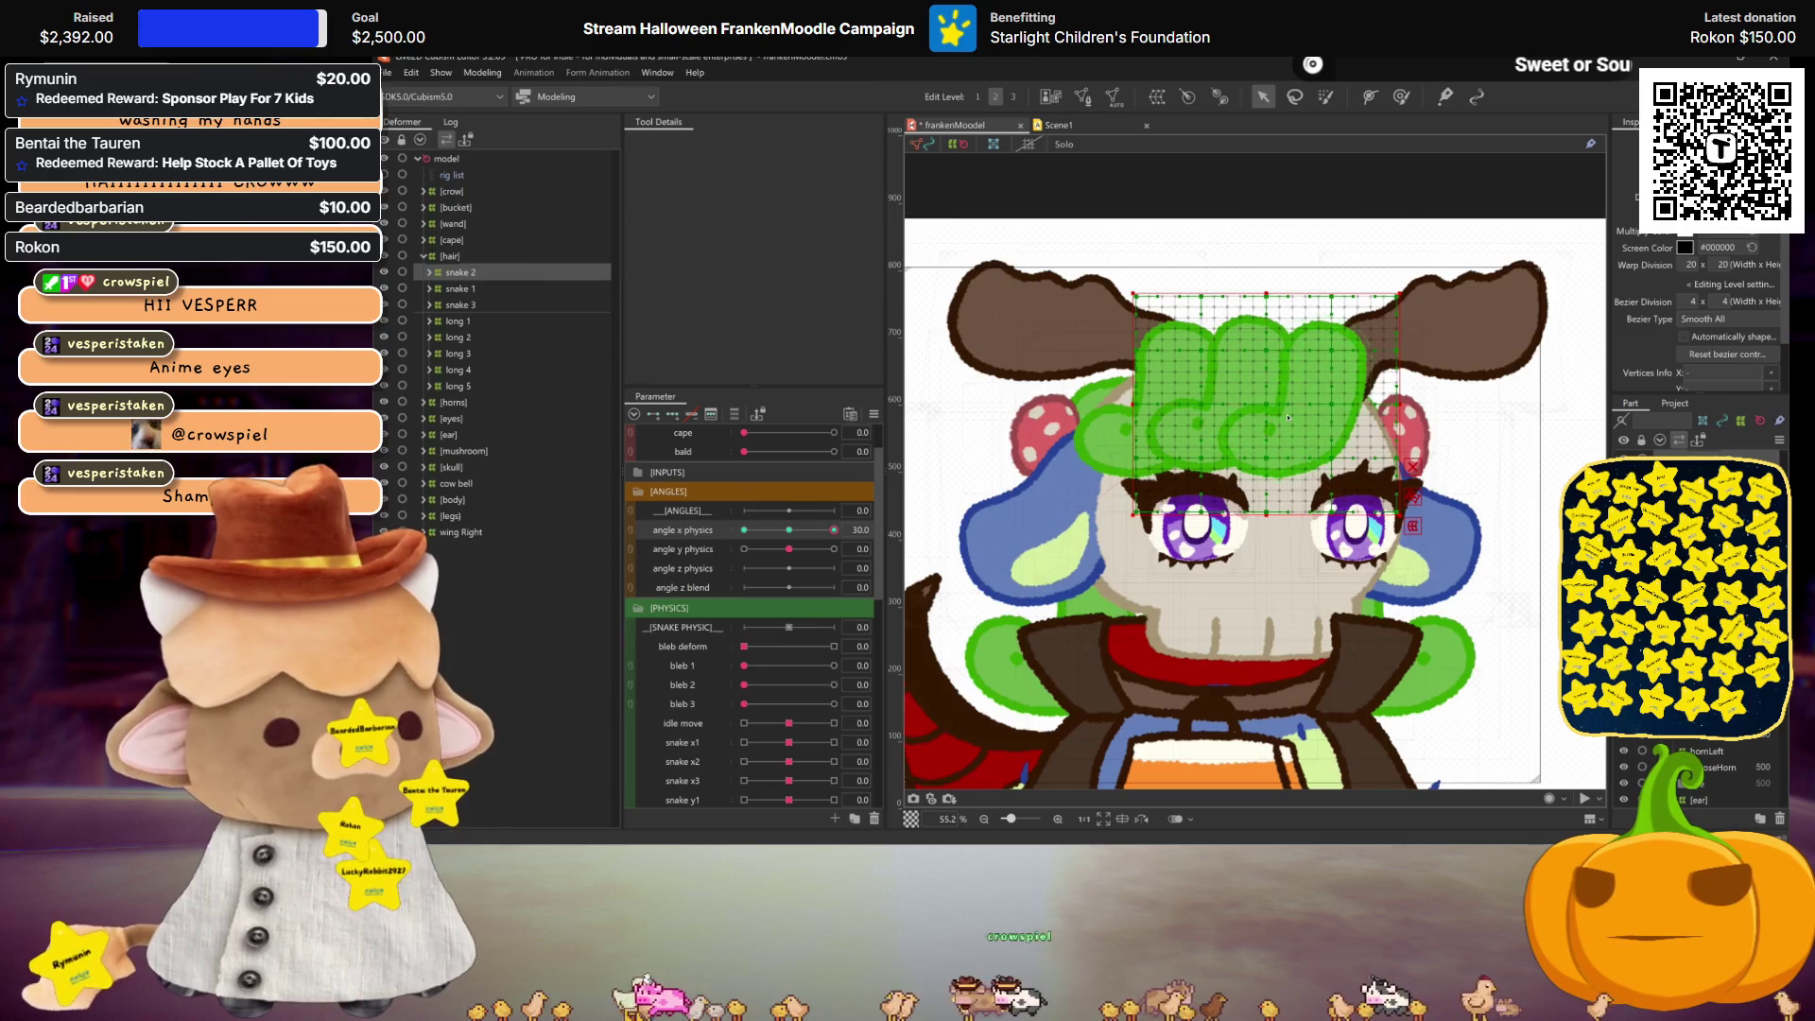
pyautogui.scroll(1, 1689, 302)
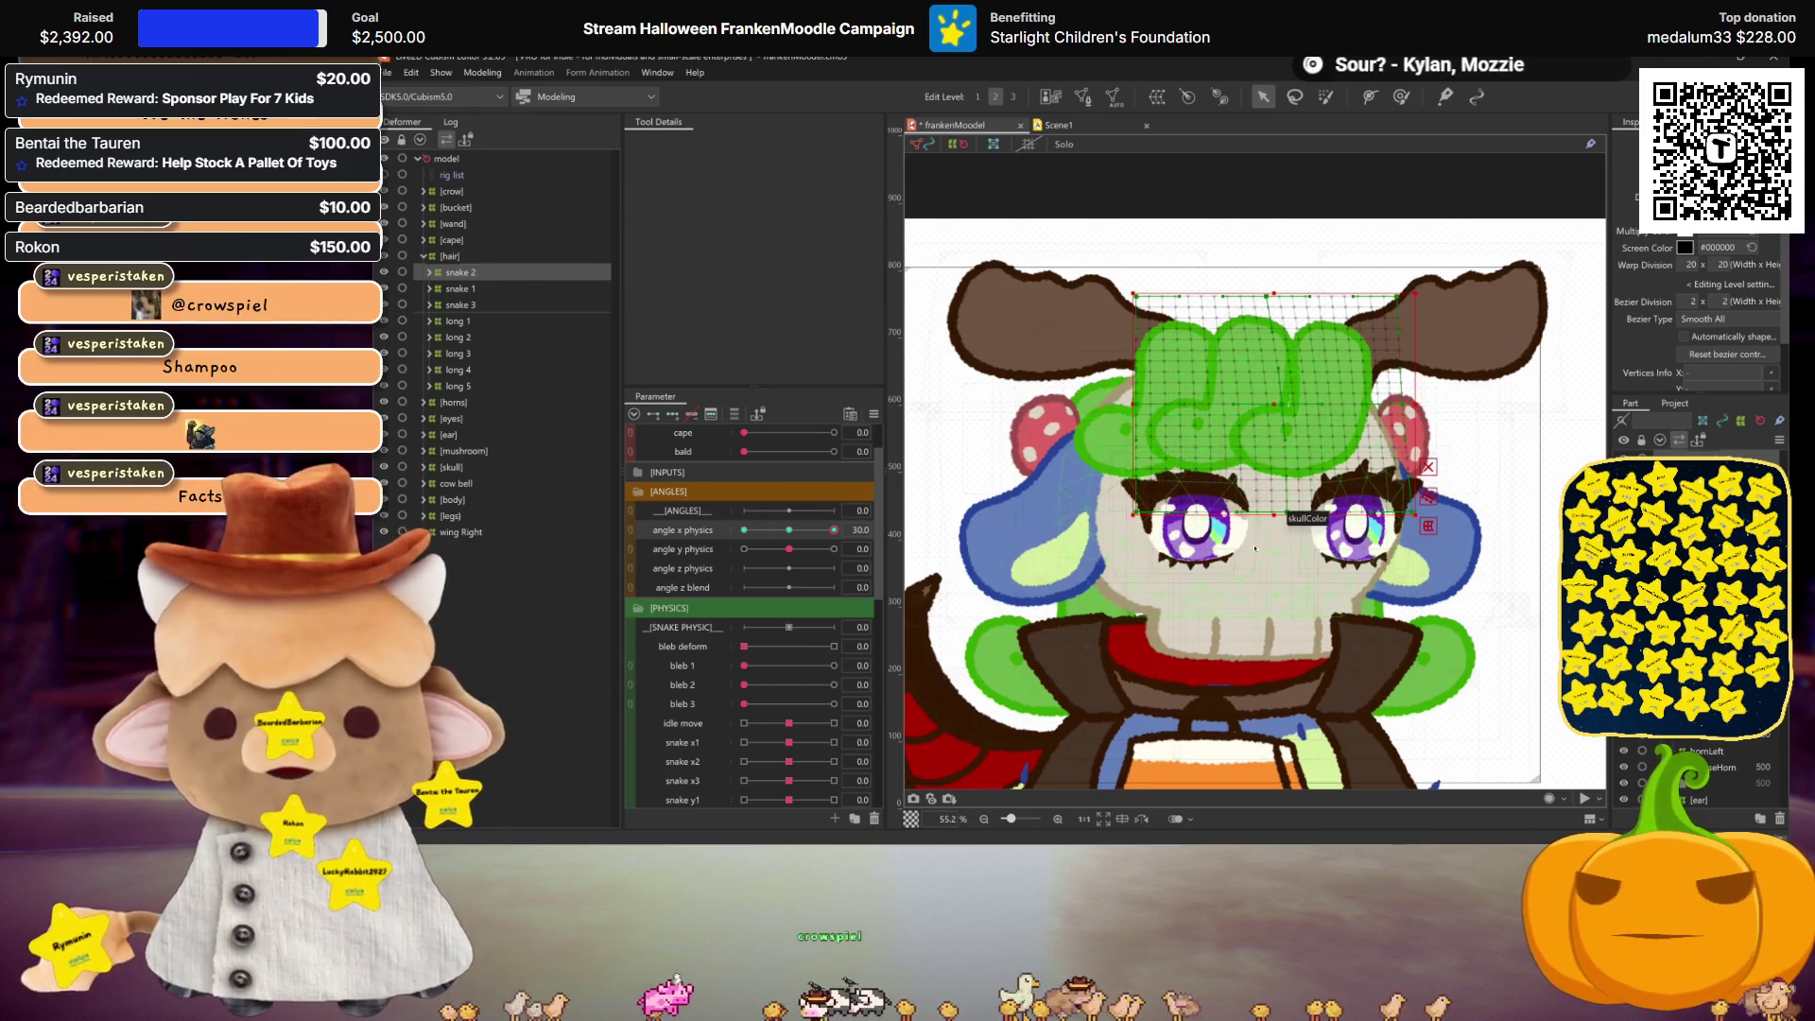
pyautogui.hotkey('ctrl', 'h')
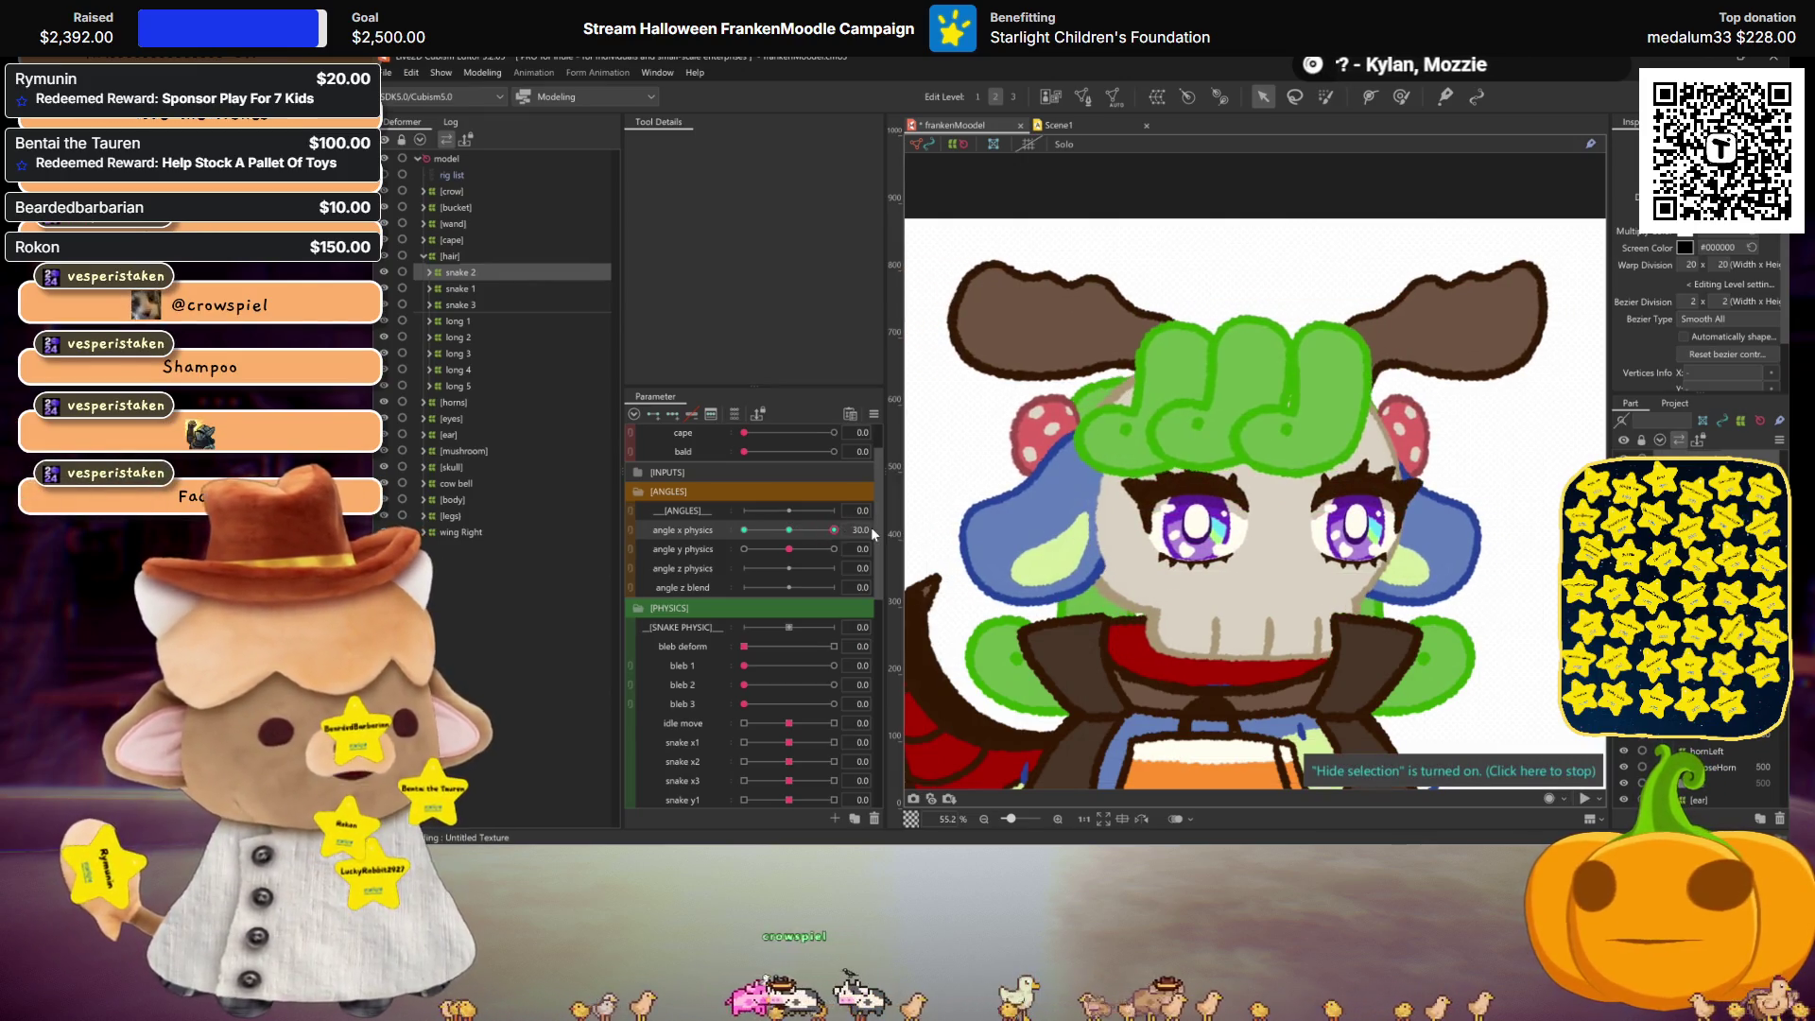
pyautogui.click(458, 288)
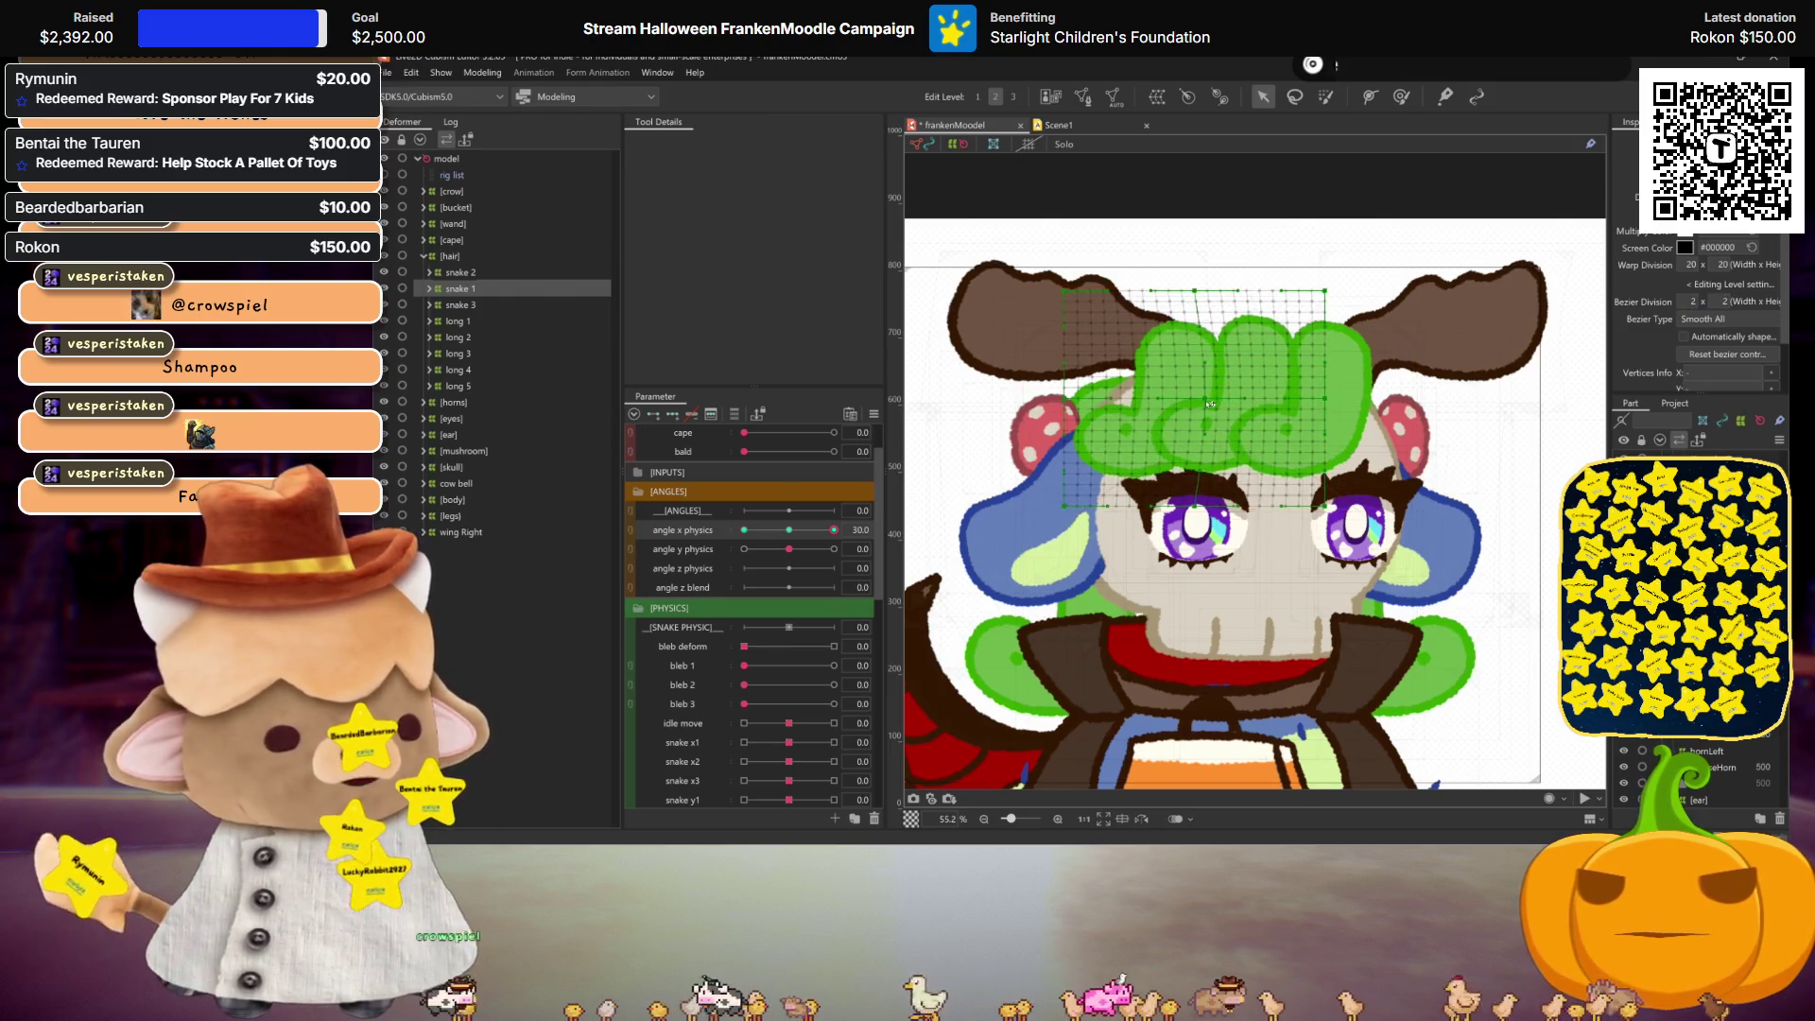
# Step: Stretch snake 1's warp grid to the right and test the sway along angle x physics
pyautogui.moveTo(1328, 399); pyautogui.dragTo(1338, 399)
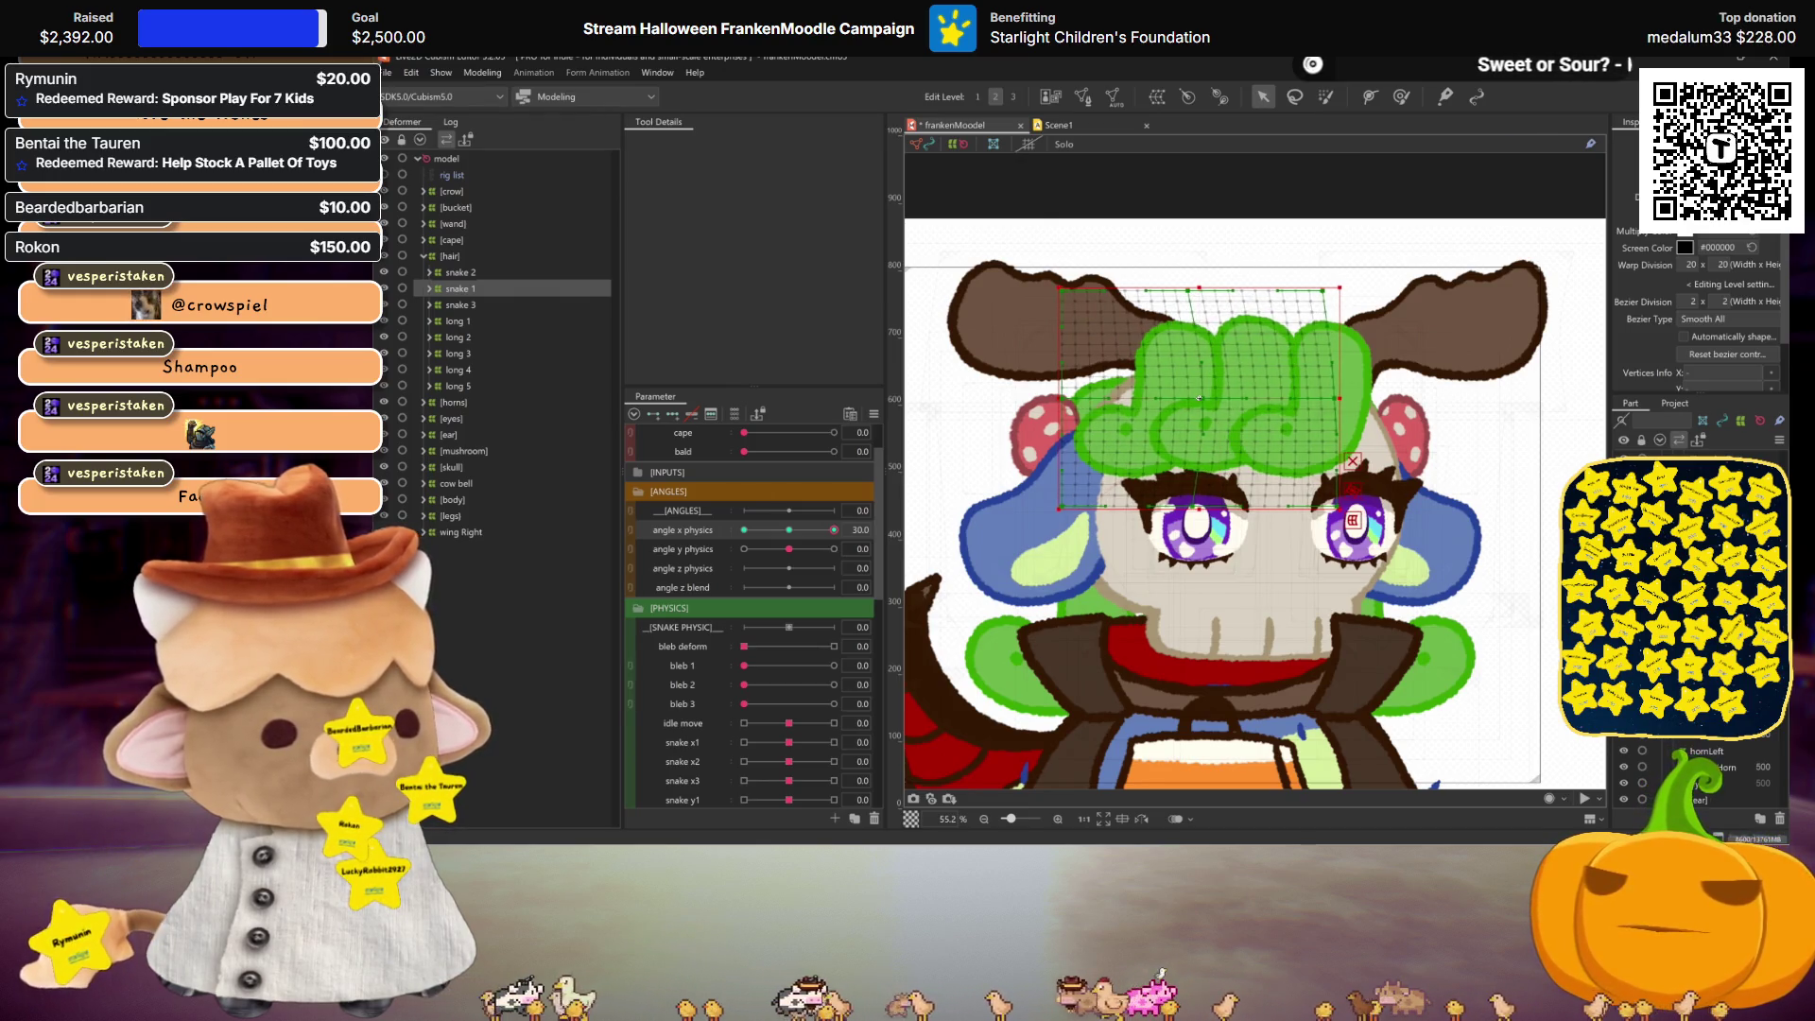
pyautogui.hotkey('ctrl', 'h')
pyautogui.moveTo(834, 529); pyautogui.dragTo(849, 544)
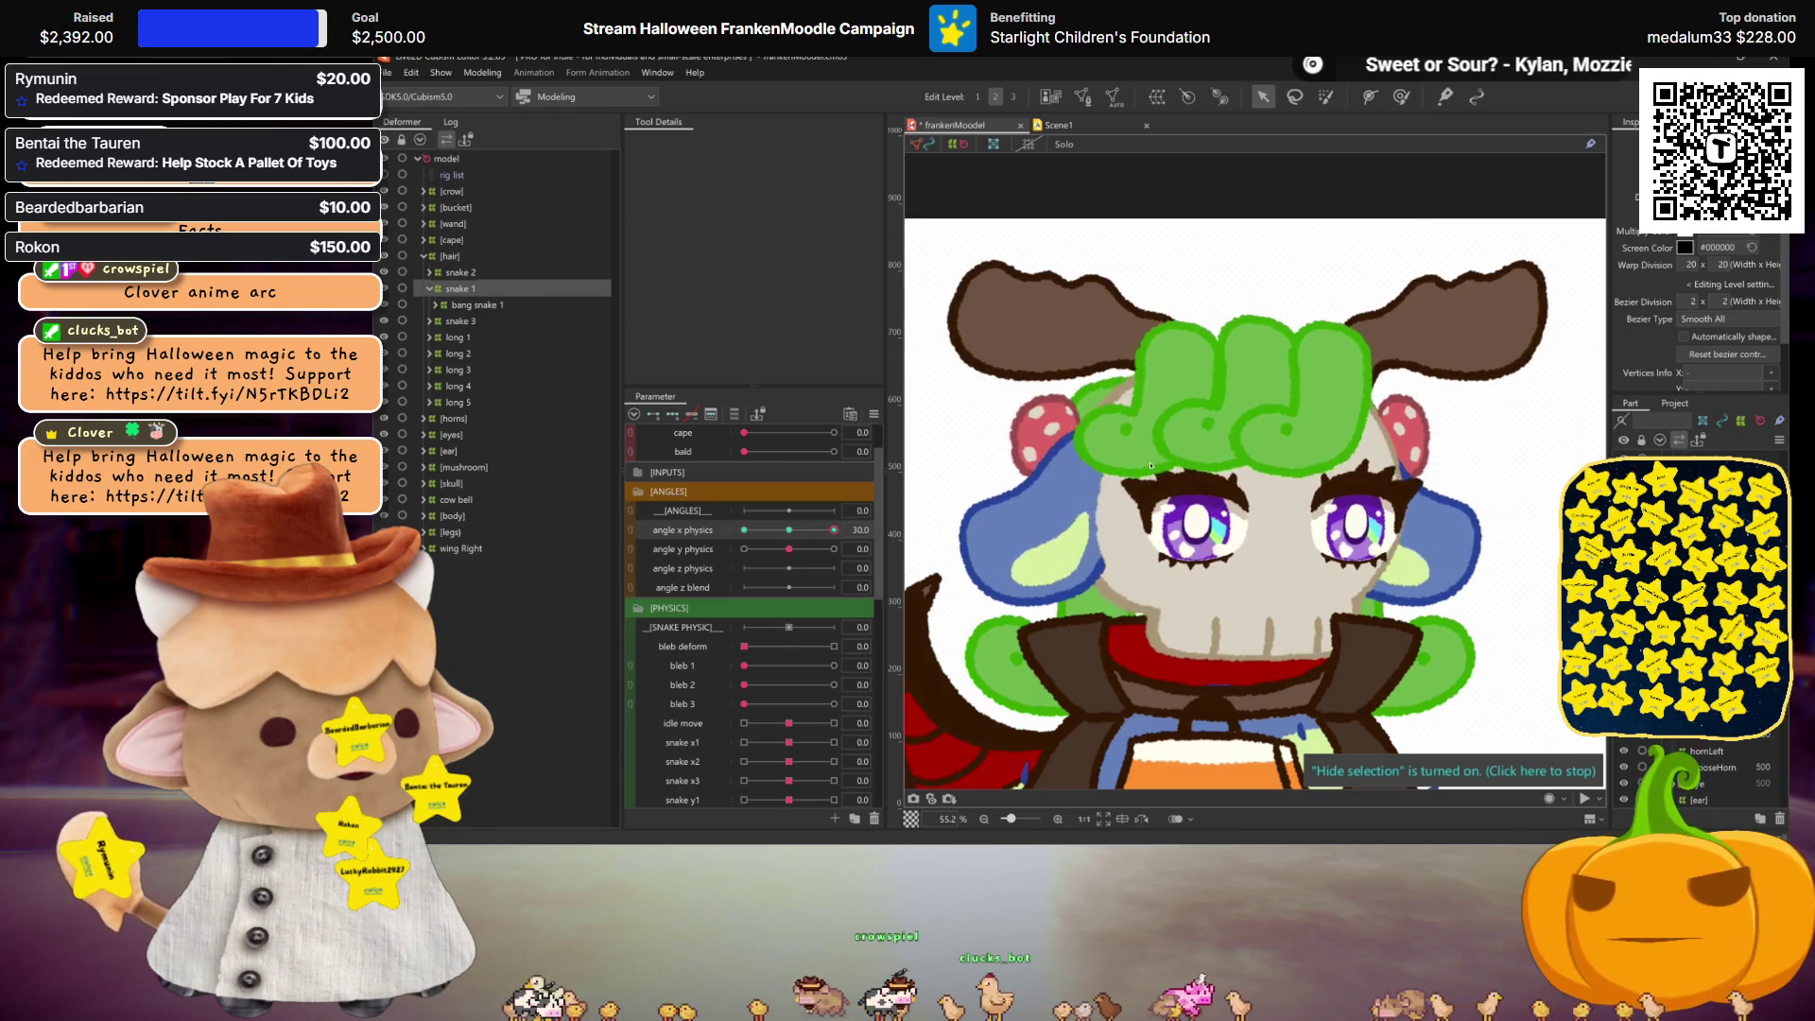
pyautogui.hotkey('ctrl', 'h')
pyautogui.click(1197, 415)
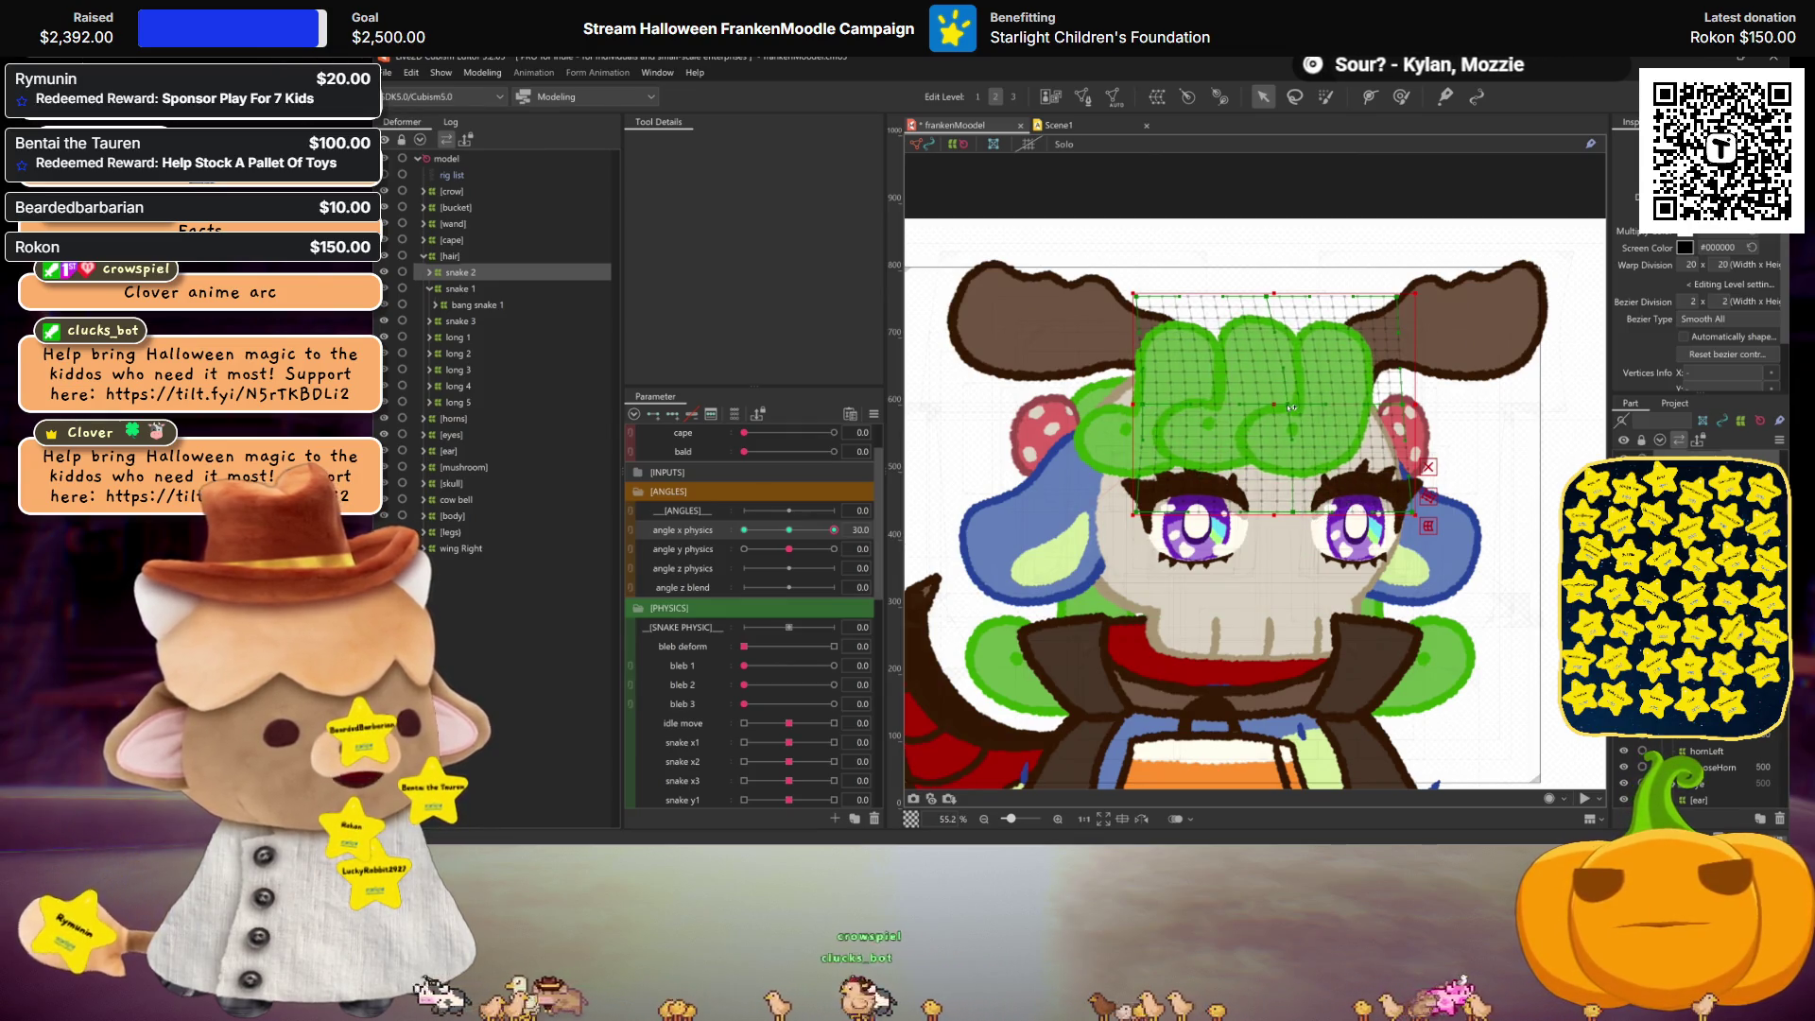
pyautogui.hotkey('ctrl', 'h')
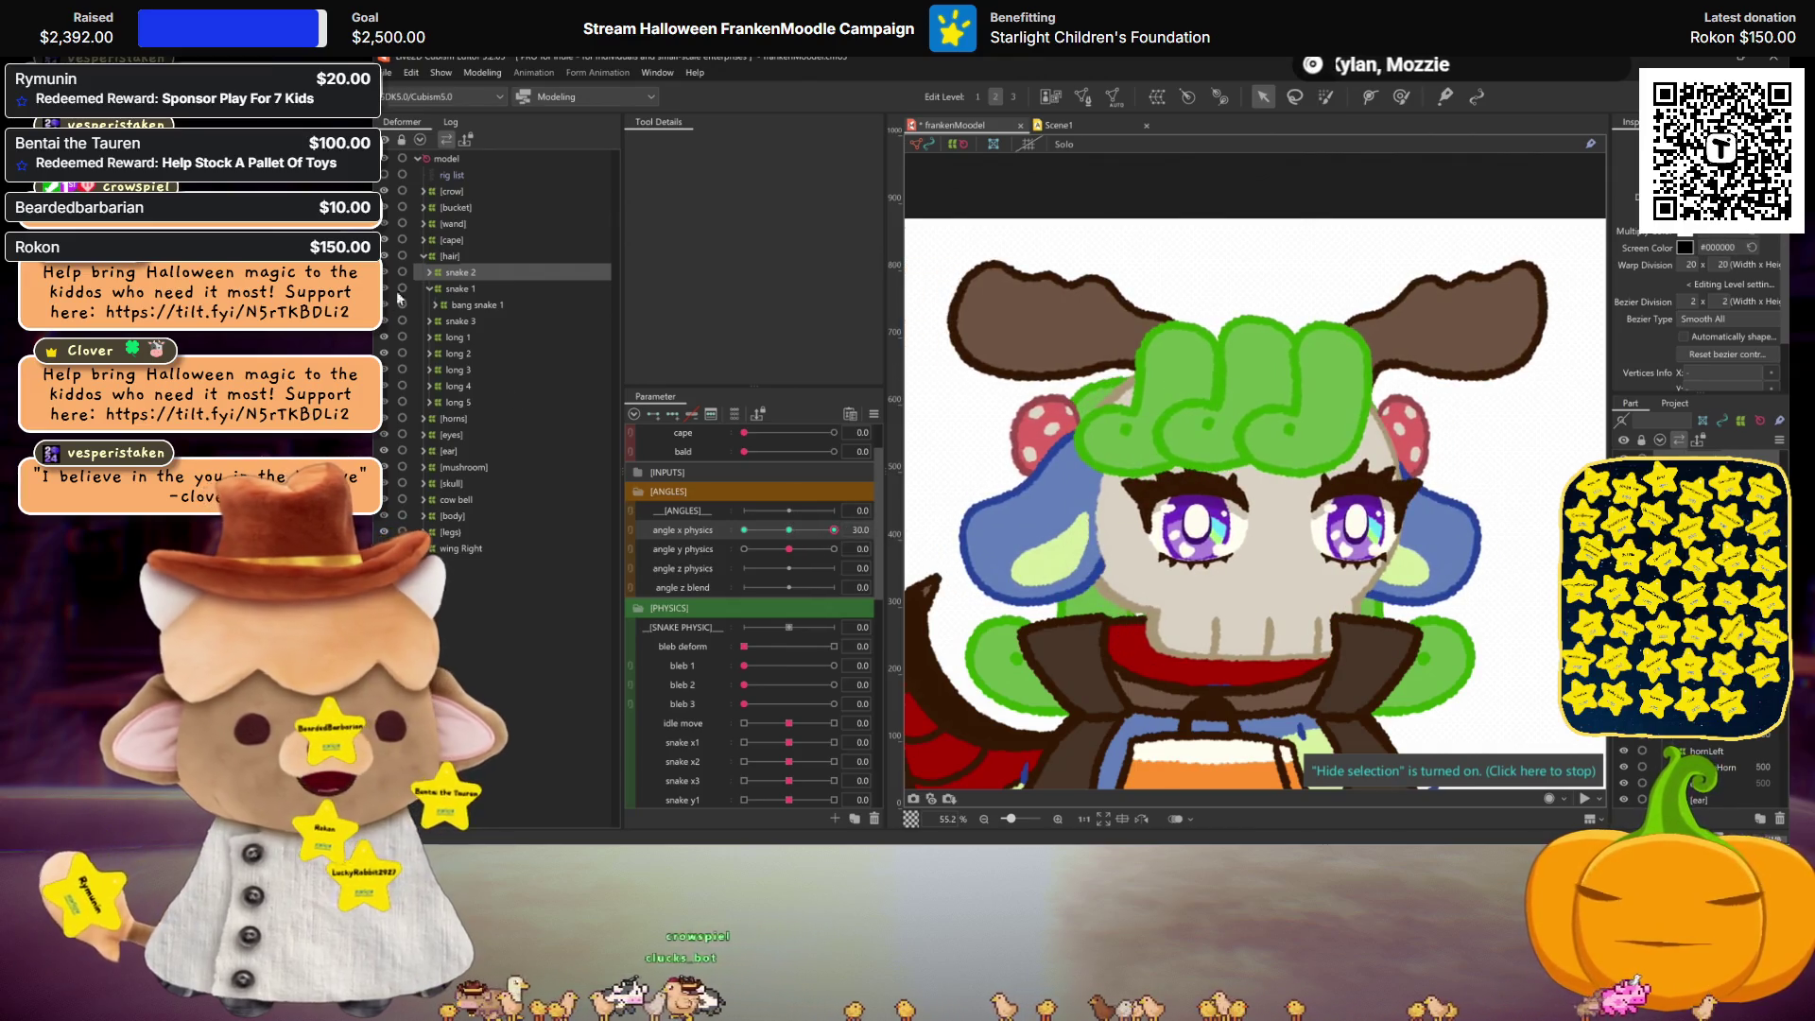
# Step: Pull snake 3's top-right corner right, preview at angle x physics 30, and zoom out
pyautogui.click(461, 322)
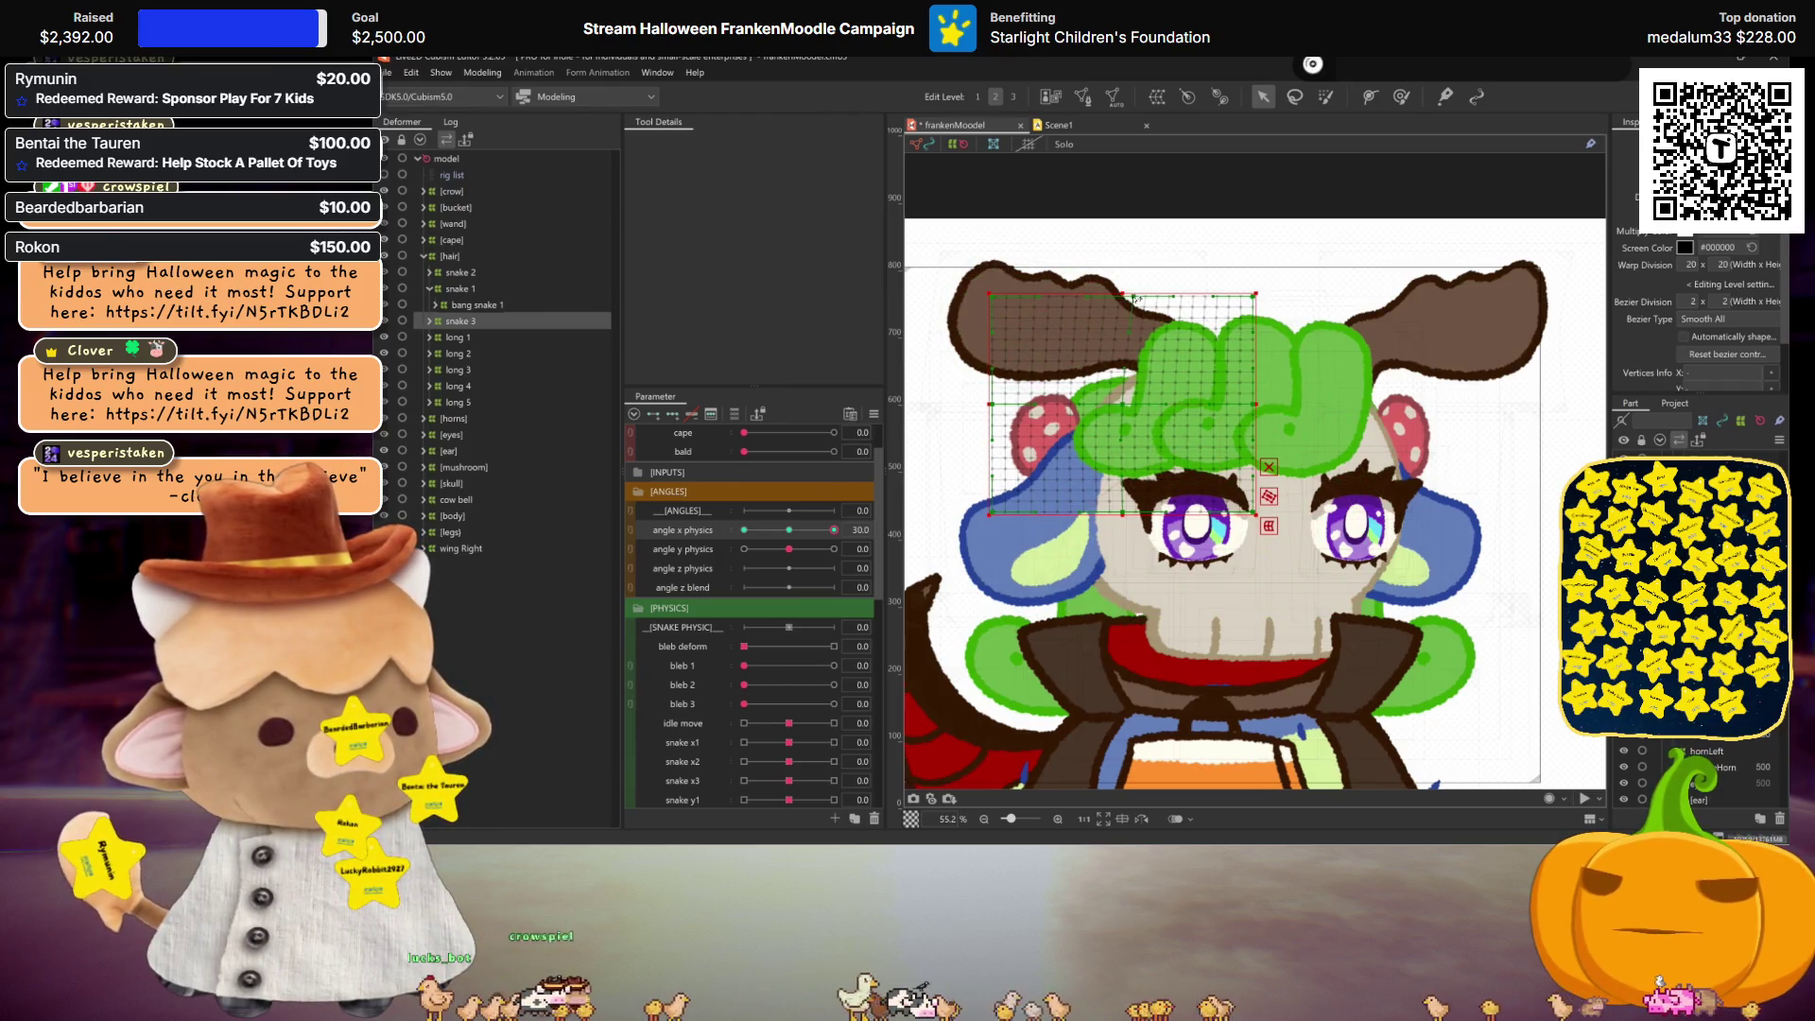
pyautogui.moveTo(1257, 297); pyautogui.dragTo(1274, 295)
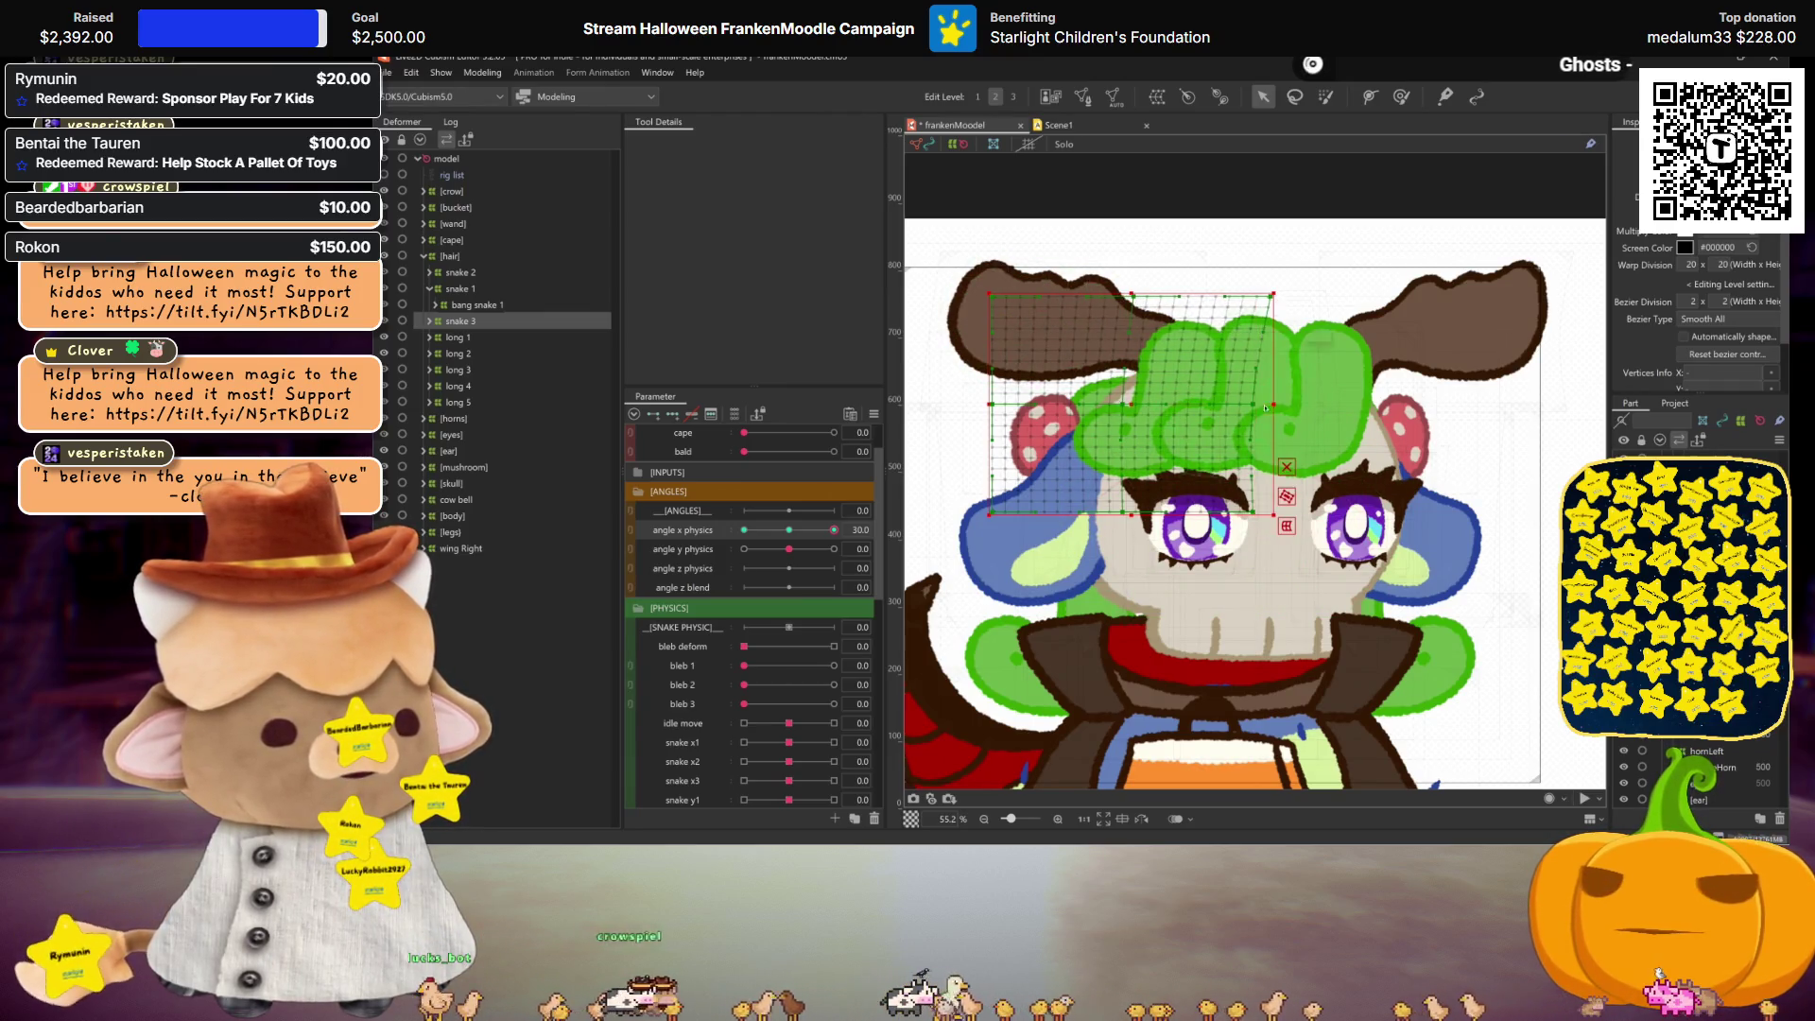
pyautogui.hotkey('ctrl', 'h')
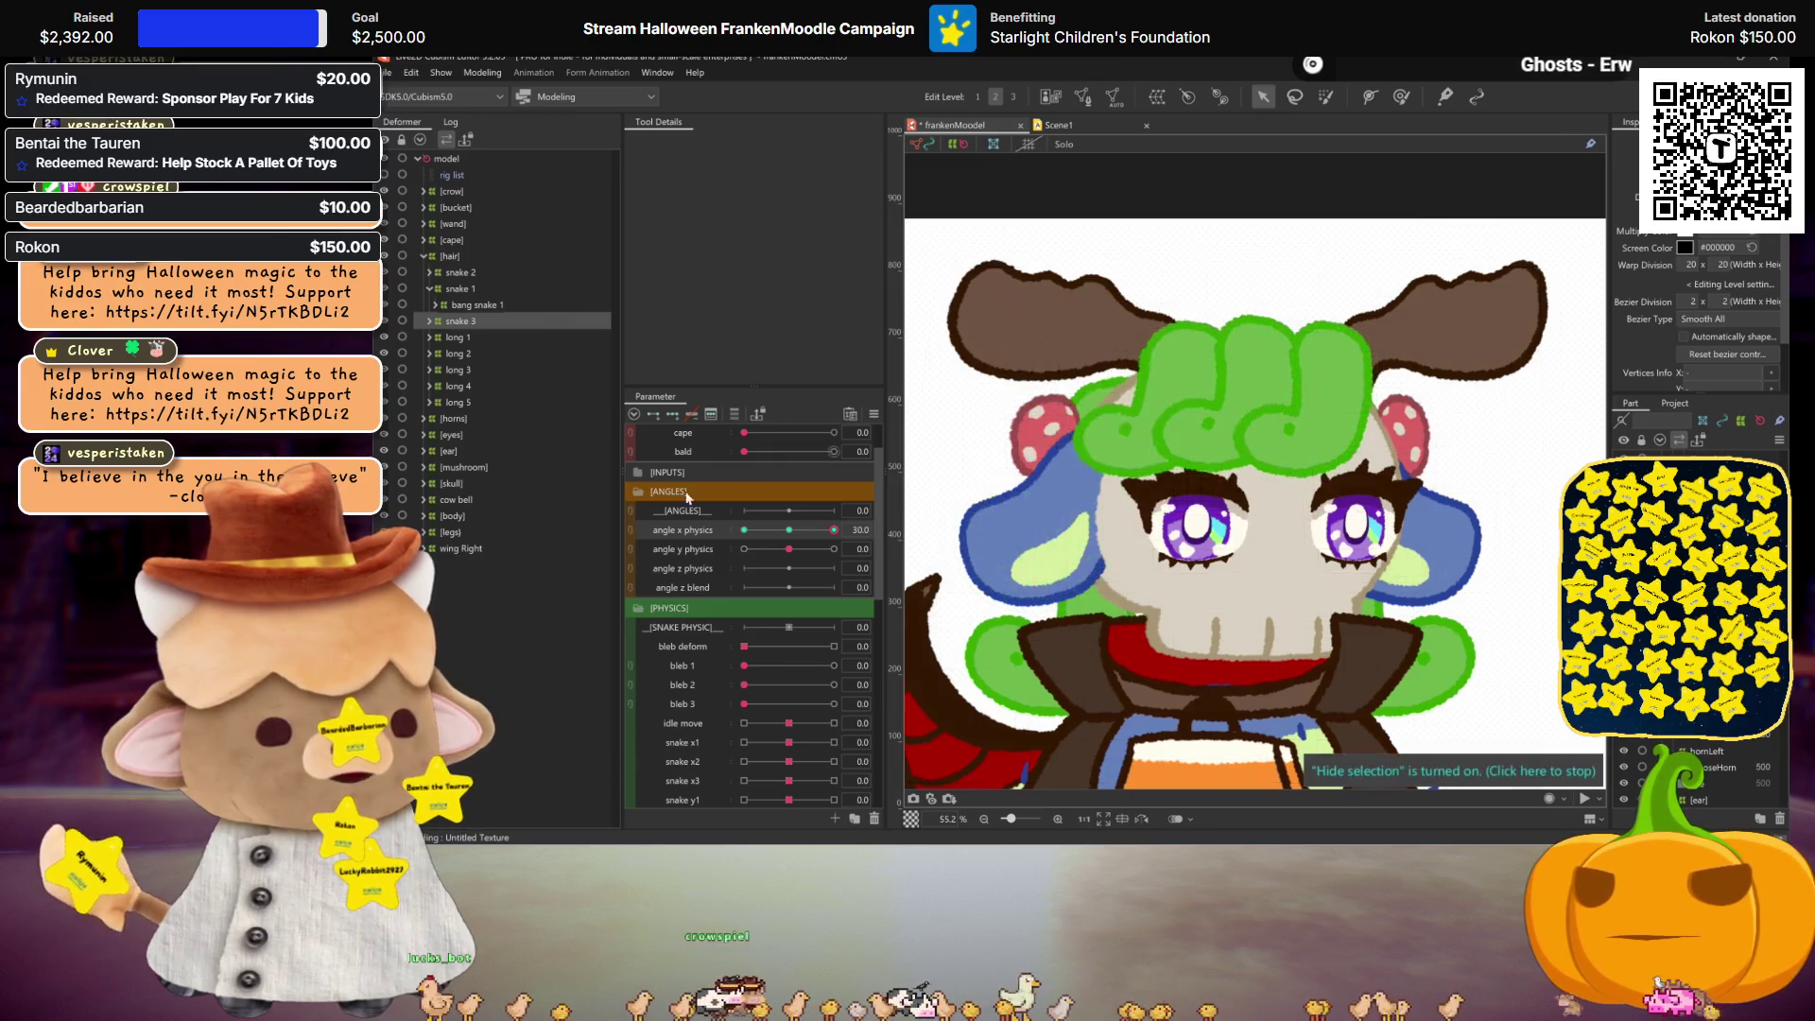
pyautogui.moveTo(784, 535); pyautogui.dragTo(834, 529)
pyautogui.hotkey('ctrl', '-')
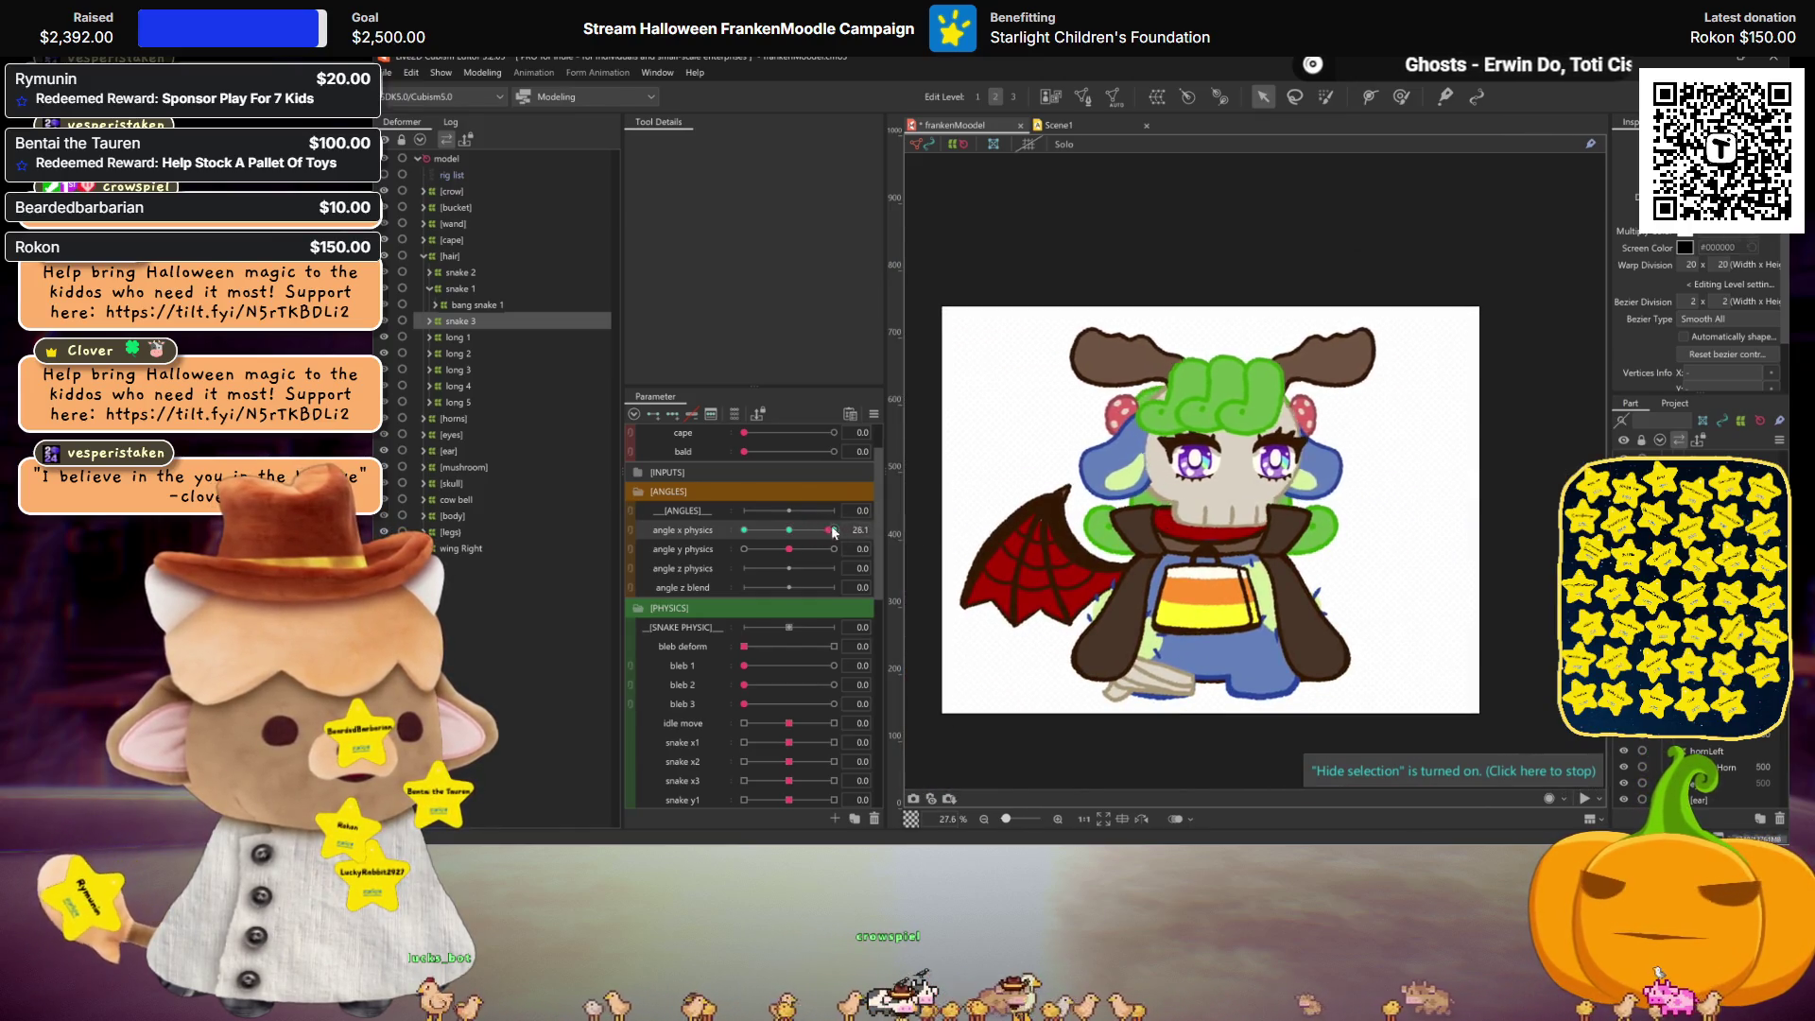
# Step: Apply a Perspective temporary deform to snakes 1–3 together, testing it with angle x physics before confirming
pyautogui.keyDown('ctrl'); pyautogui.click(451, 273); pyautogui.keyUp('ctrl')
pyautogui.keyDown('ctrl'); pyautogui.click(458, 289); pyautogui.keyUp('ctrl')
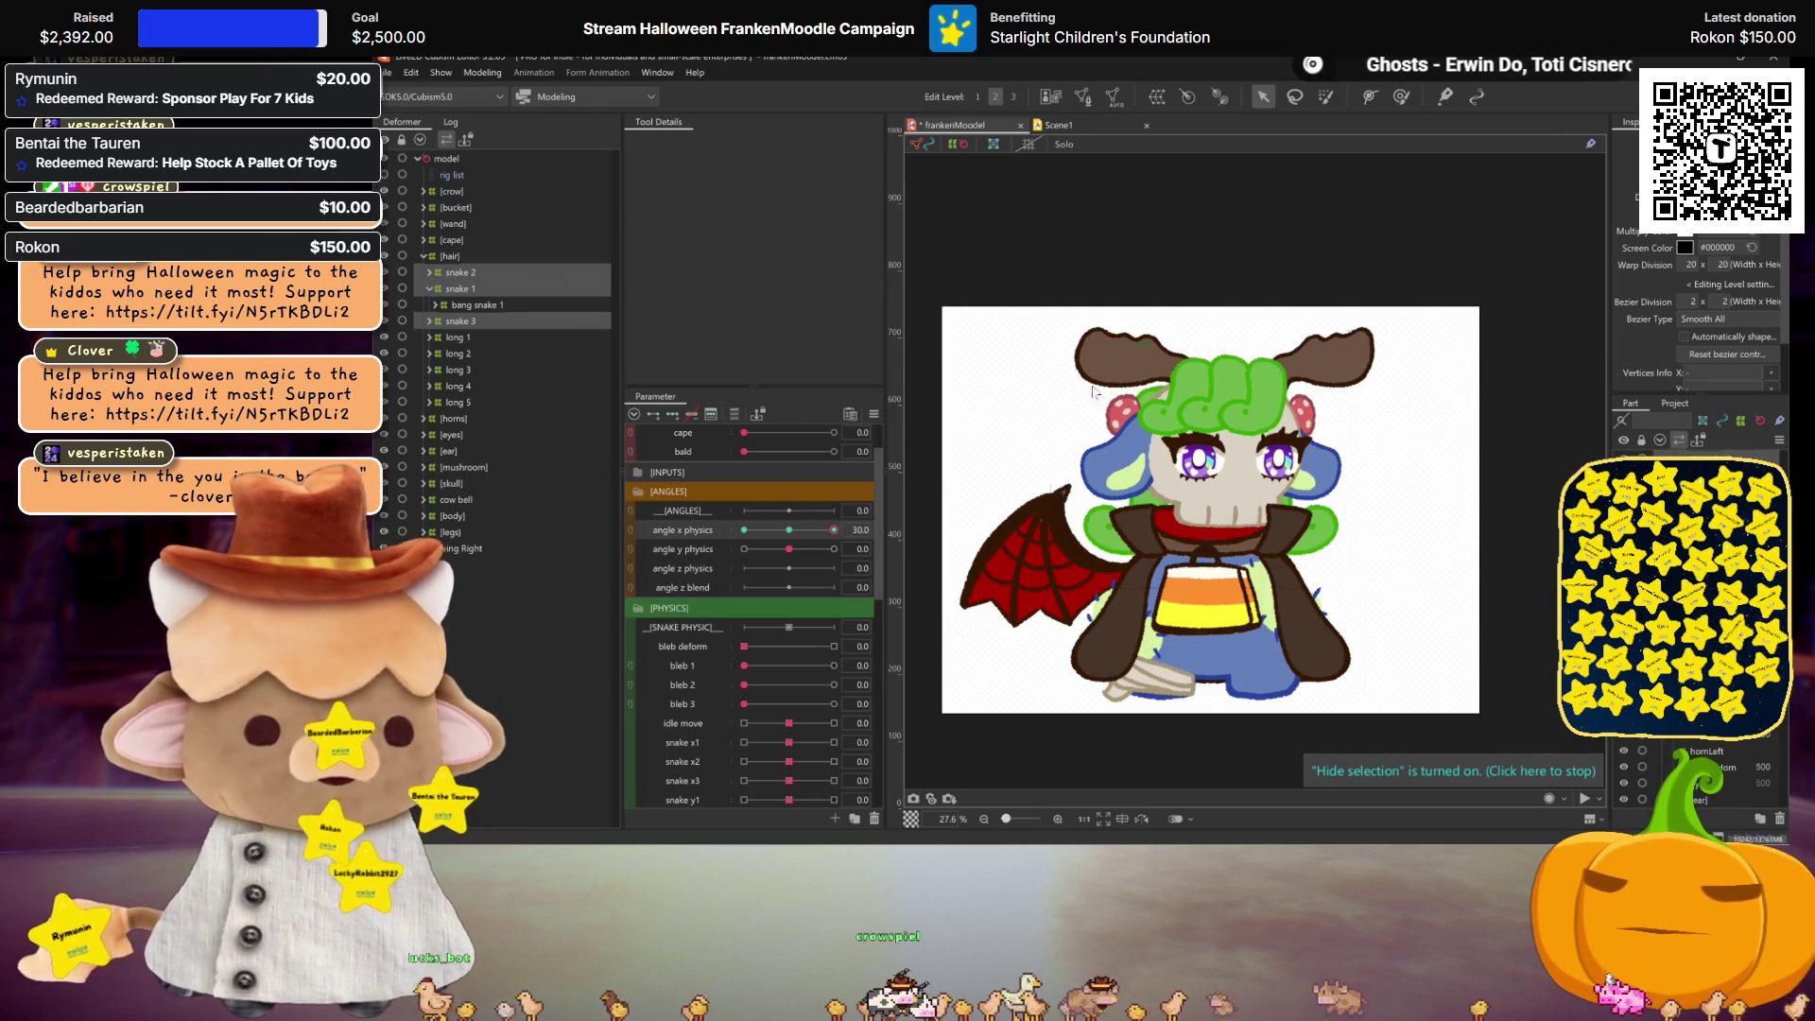
pyautogui.press('t')
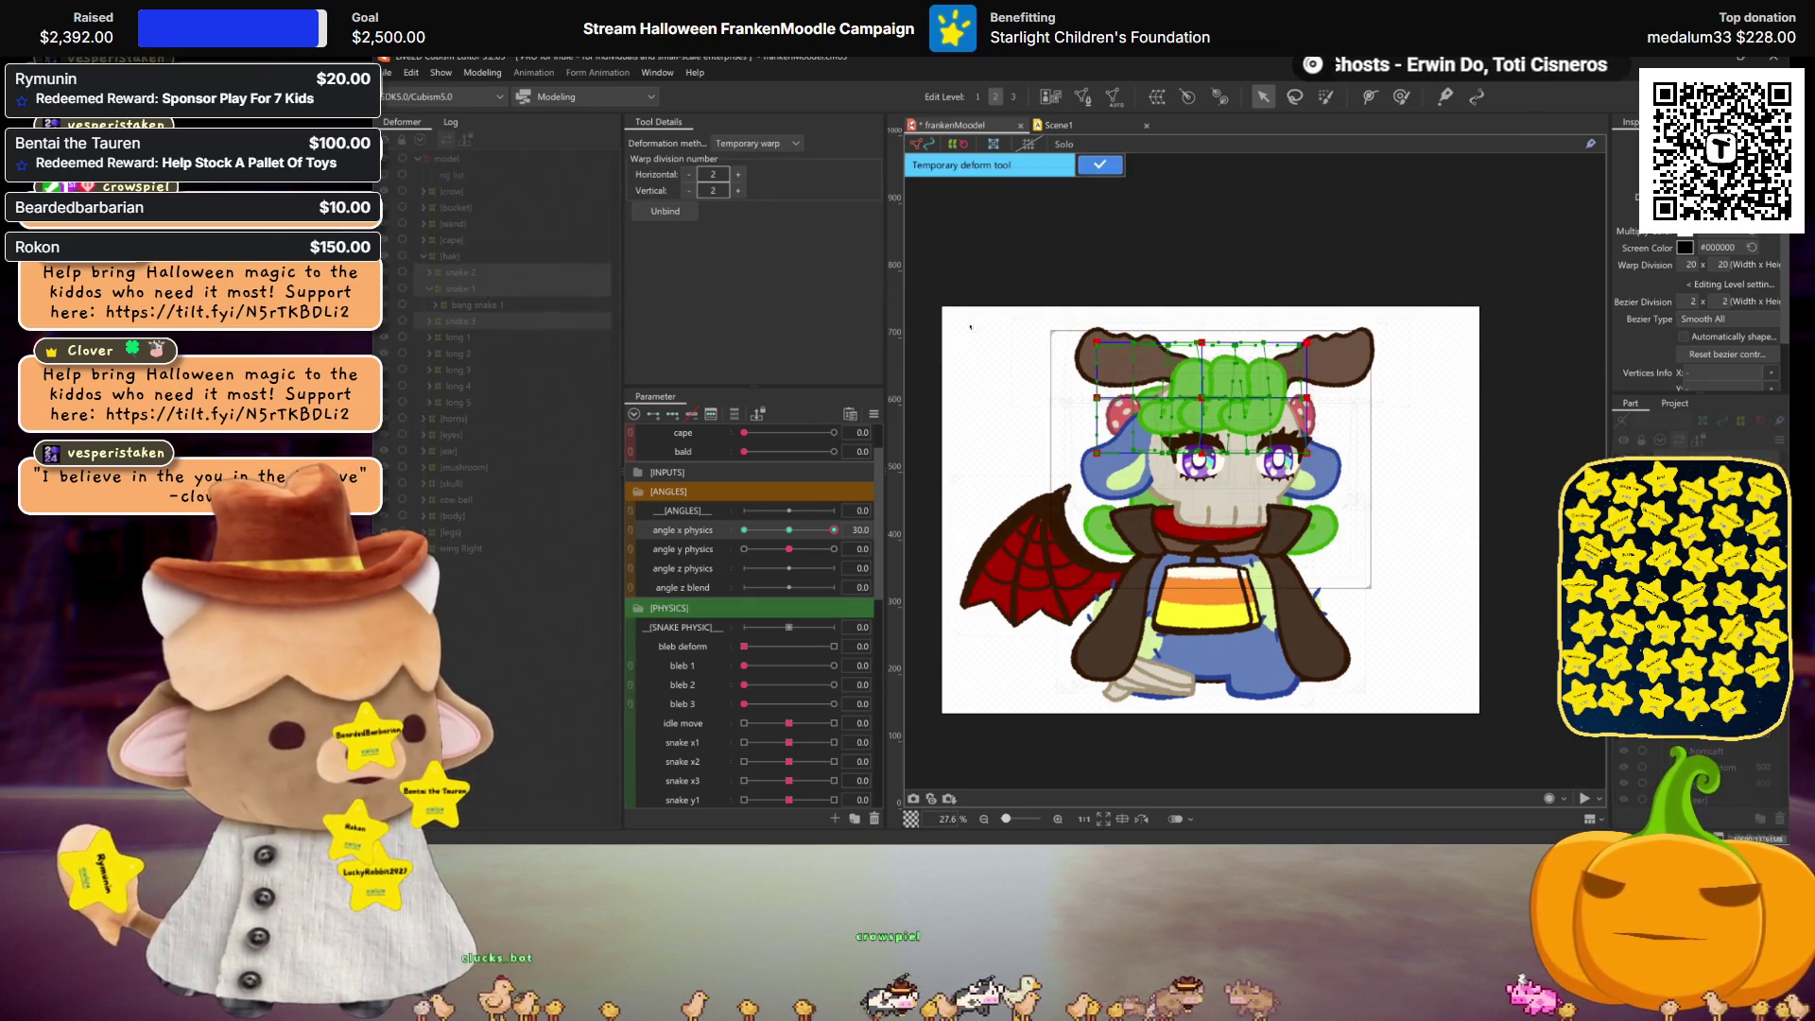
pyautogui.click(754, 143)
pyautogui.click(756, 233)
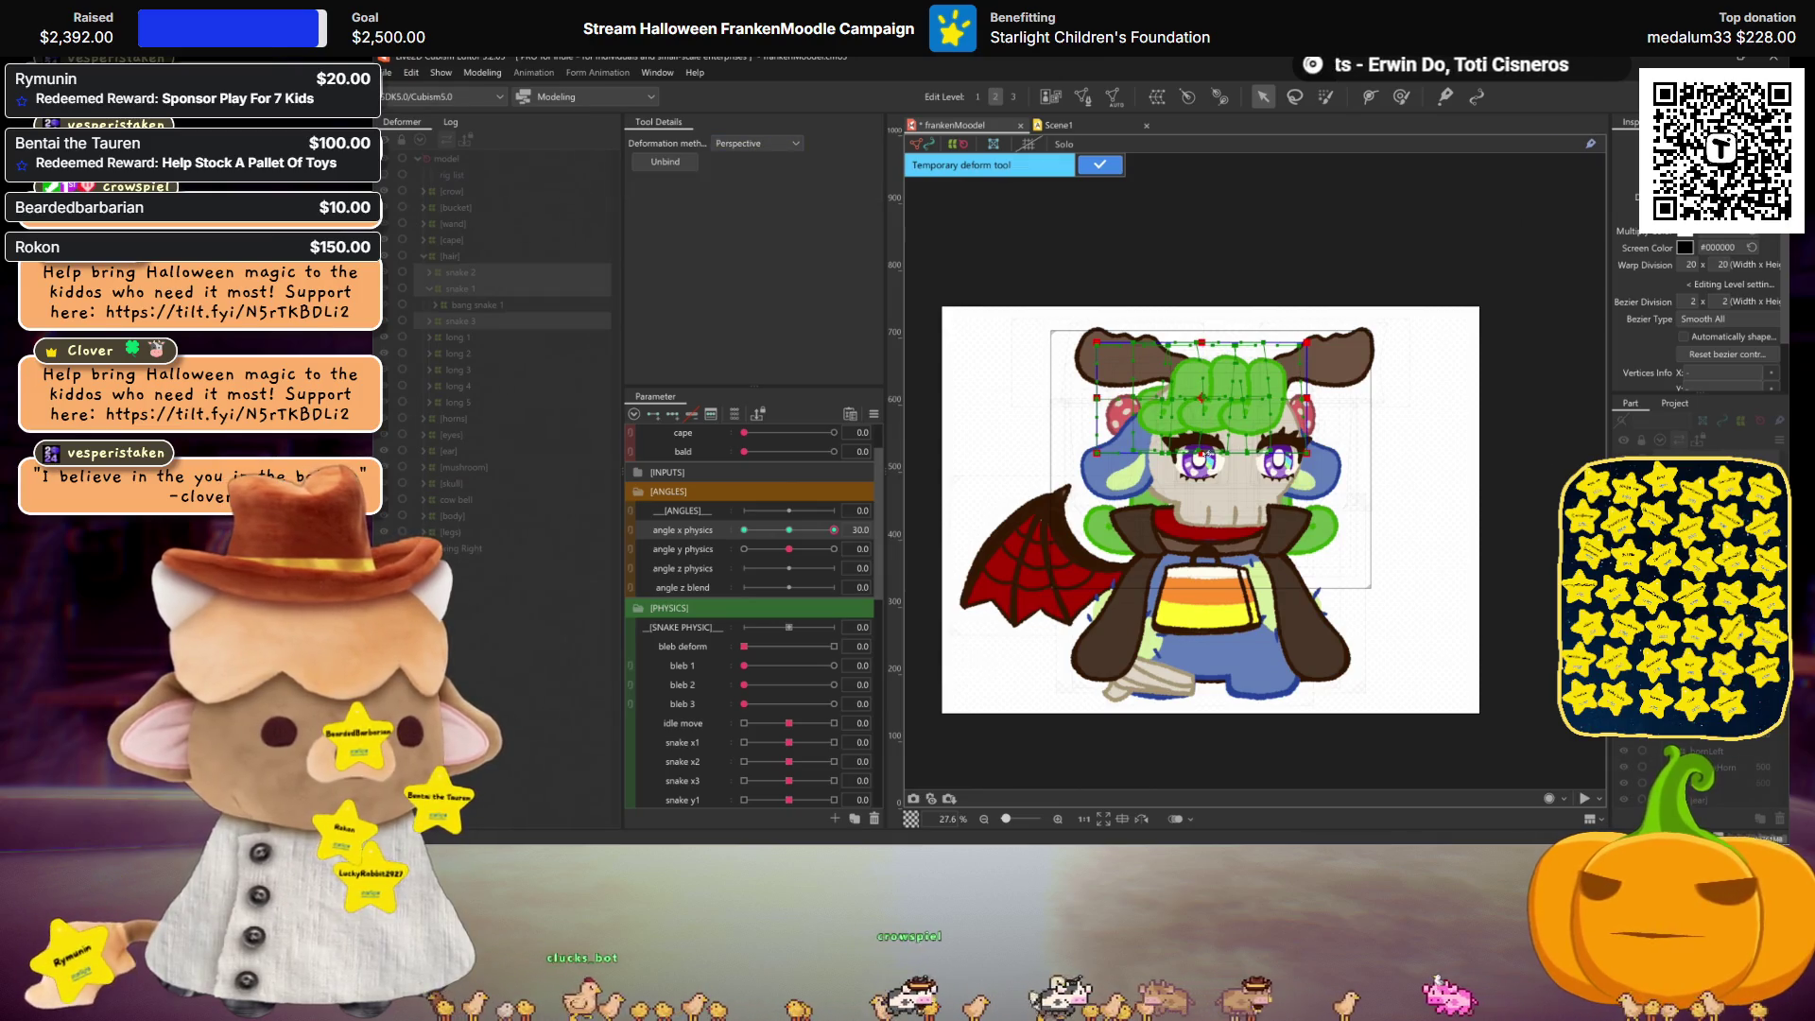
pyautogui.hotkey('ctrl', 'h')
pyautogui.click(801, 529)
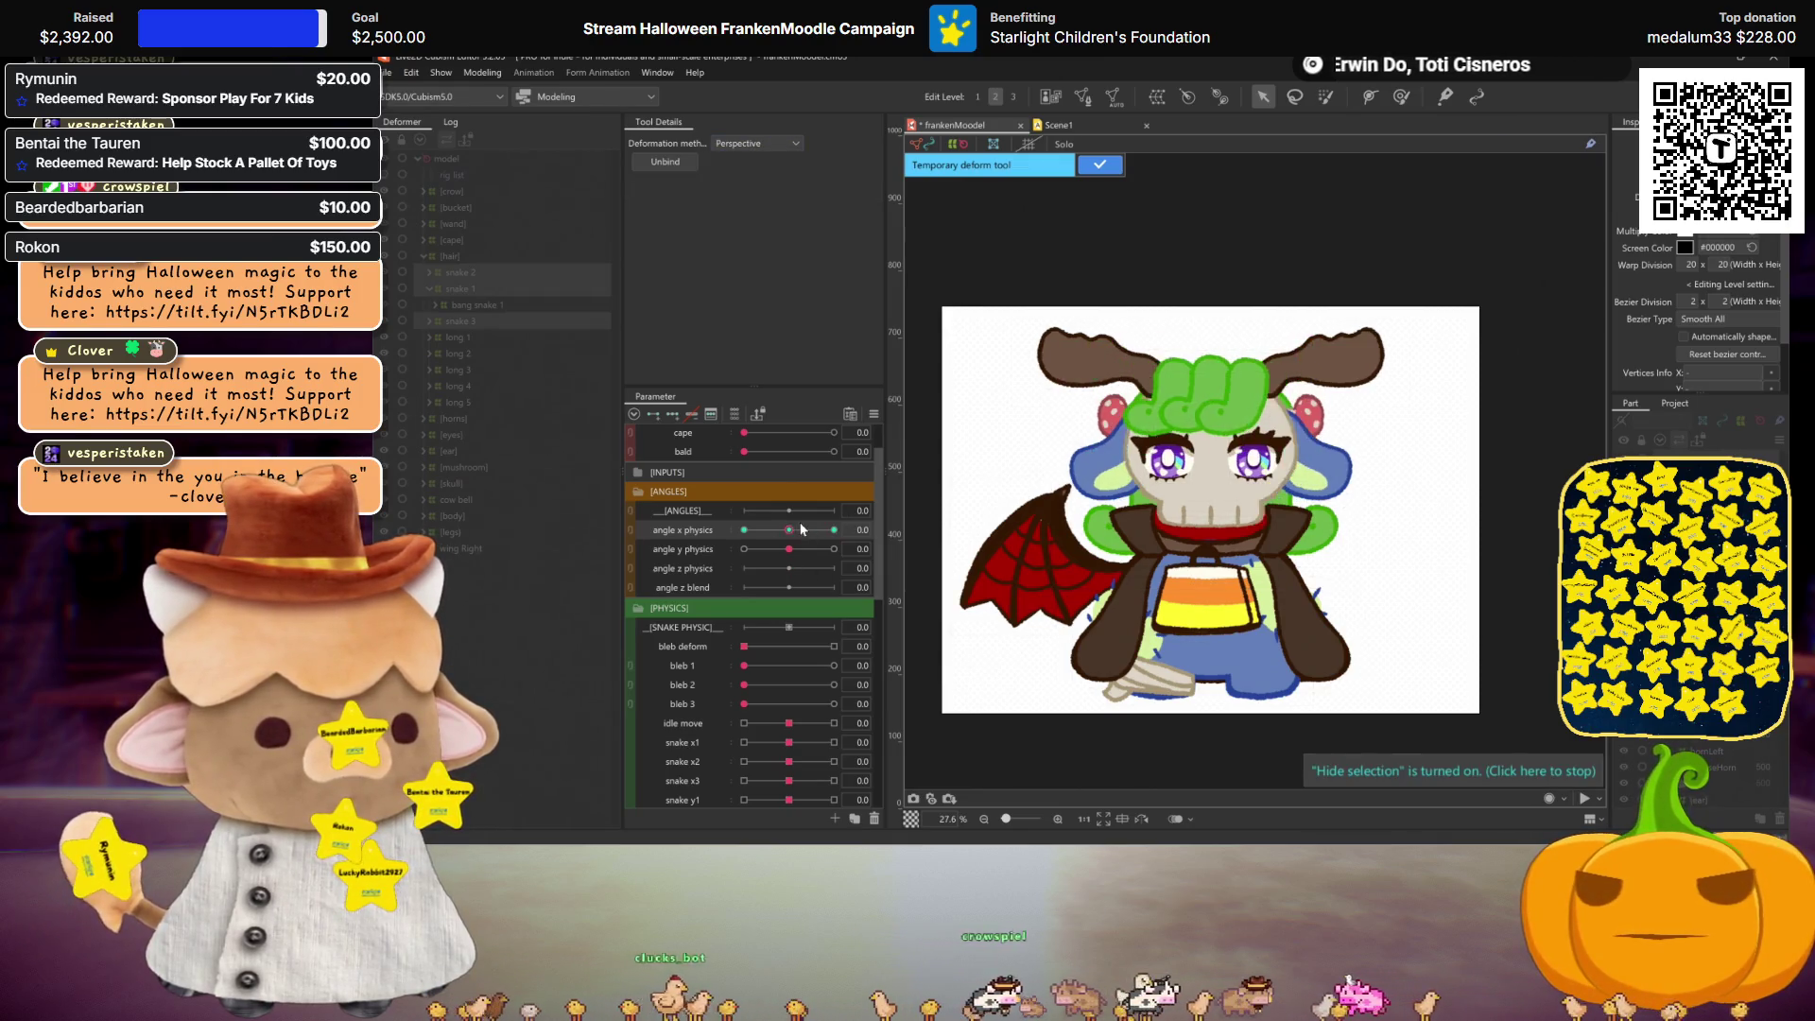
pyautogui.moveTo(801, 530); pyautogui.dragTo(938, 508)
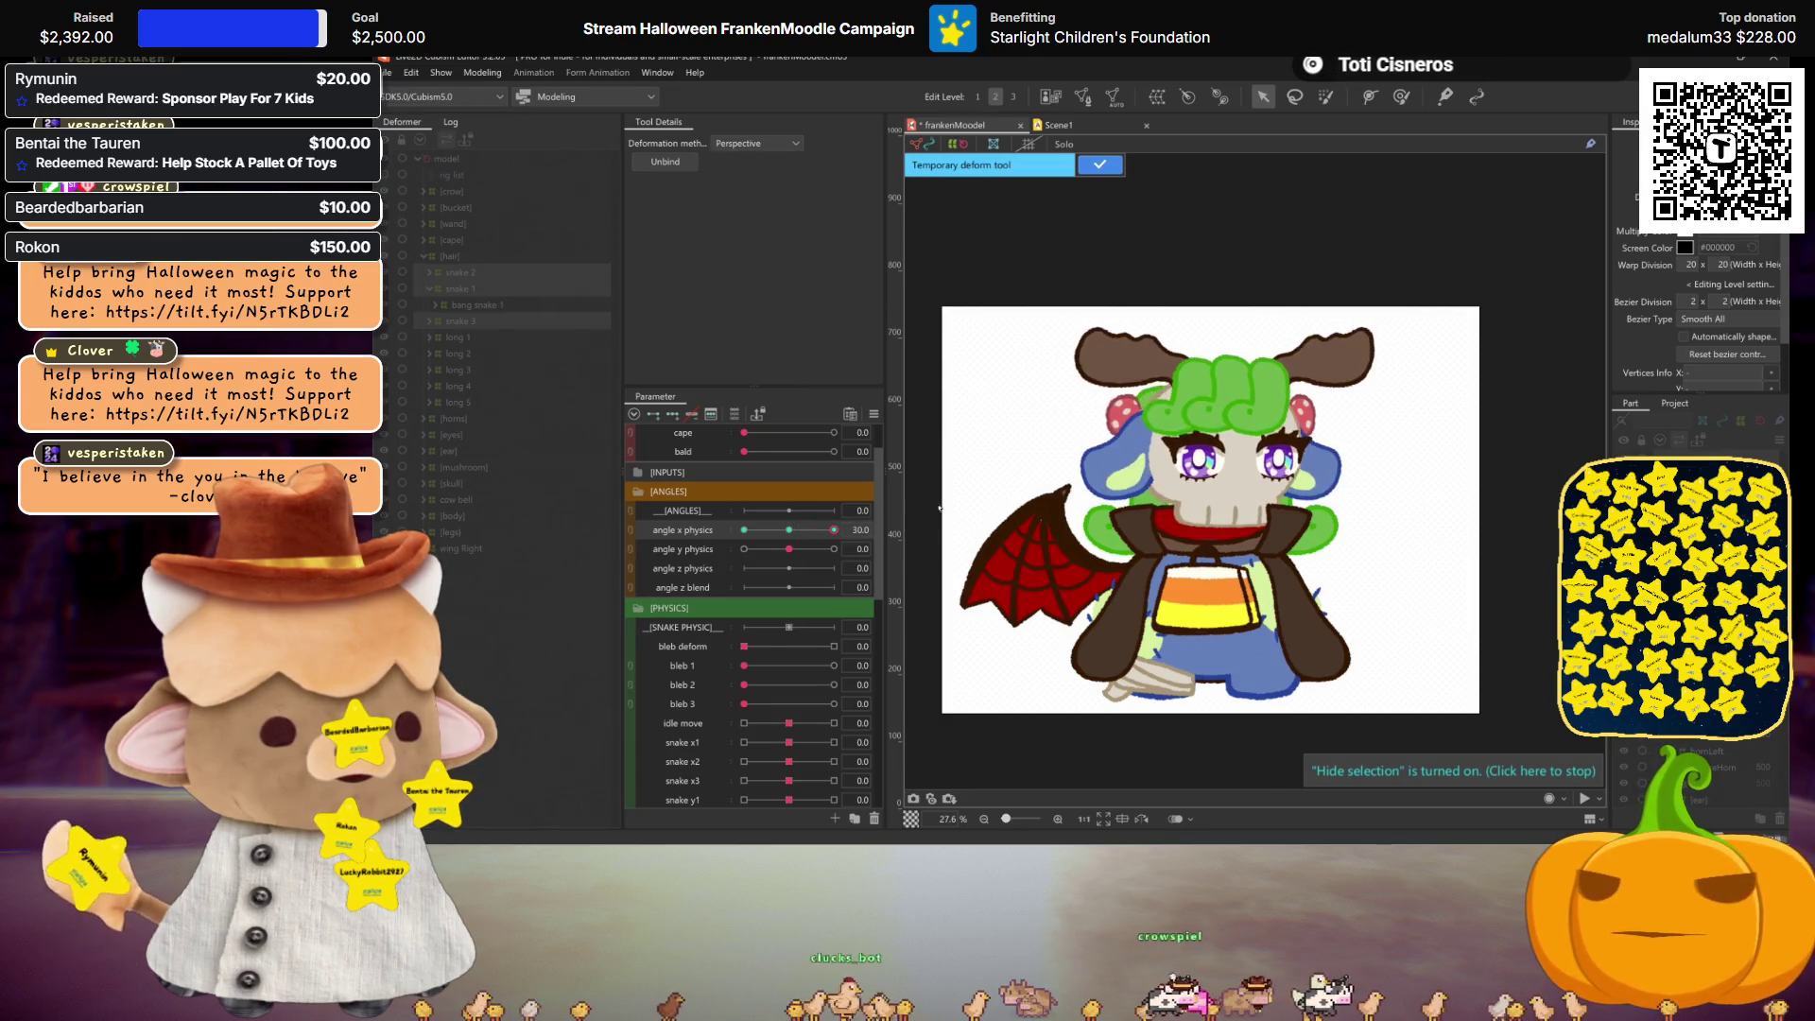
pyautogui.press('Return')
pyautogui.scroll(2, 1210, 302)
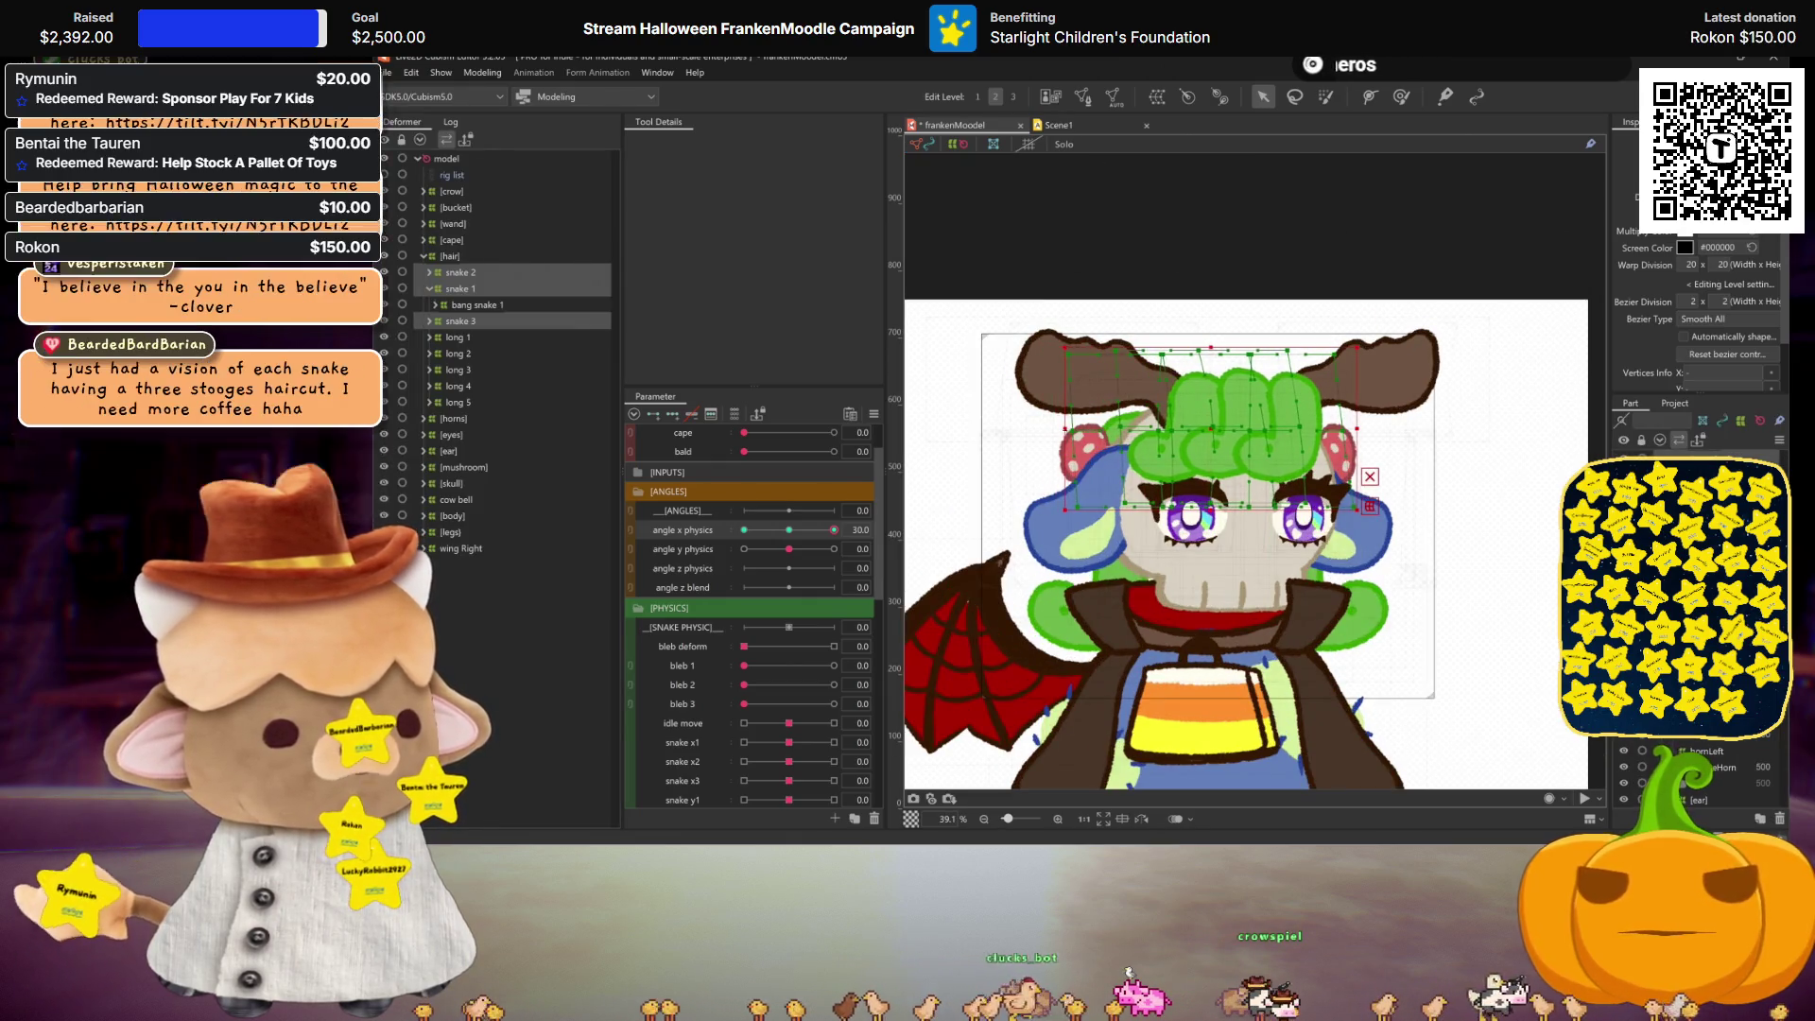
# Step: Preview the hair with the overlay hidden and pick snake 3 in the Deformer panel
pyautogui.hotkey('ctrl', 'h')
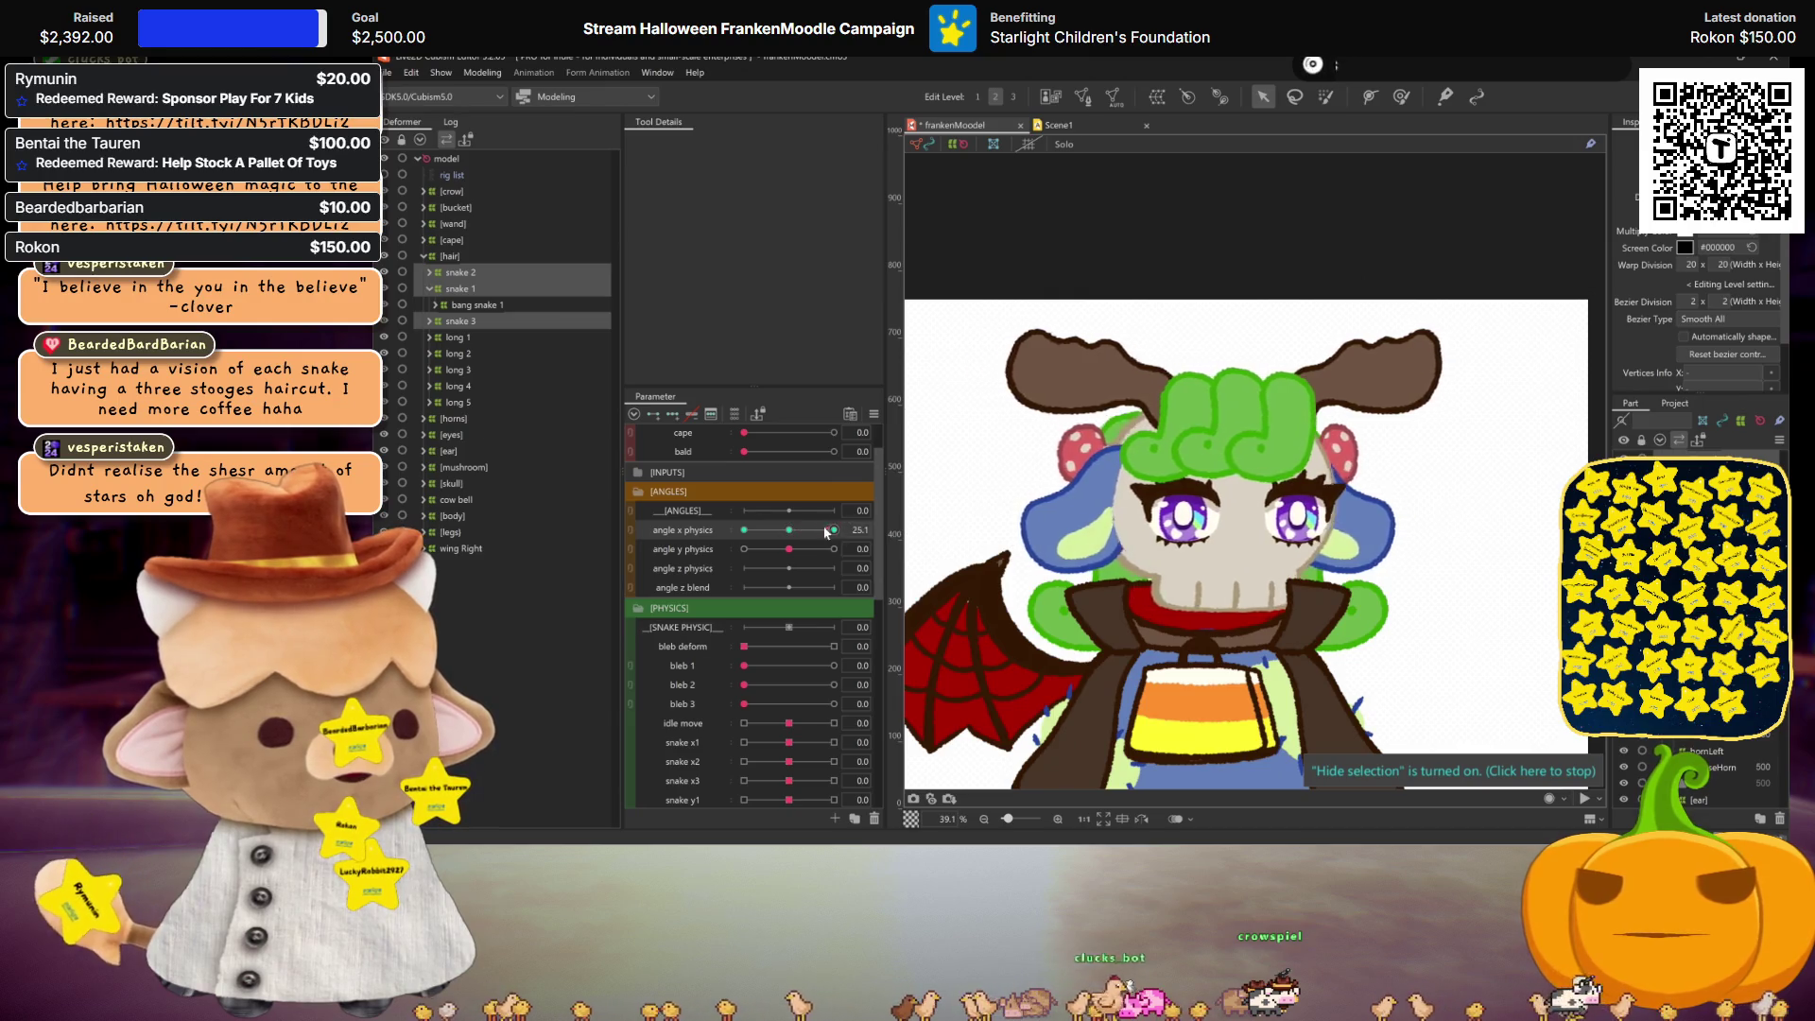
pyautogui.click(1038, 432)
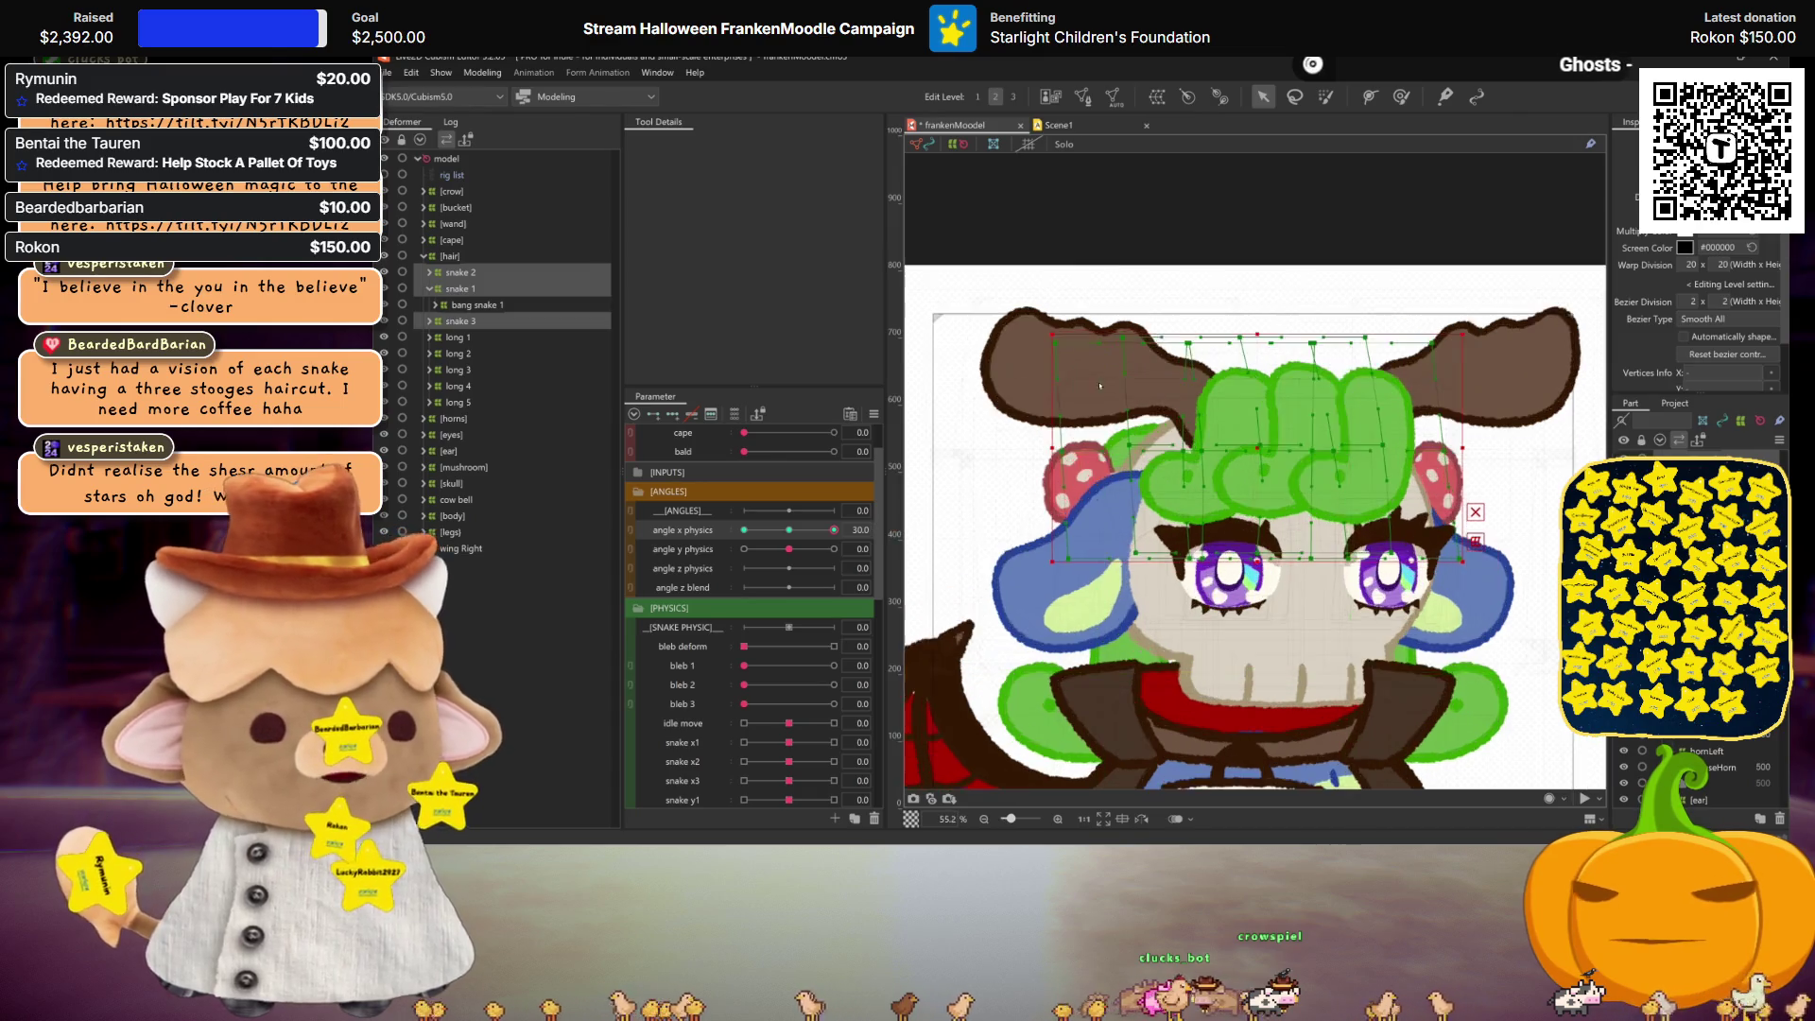
pyautogui.scroll(2, 1092, 399)
pyautogui.click(1135, 416)
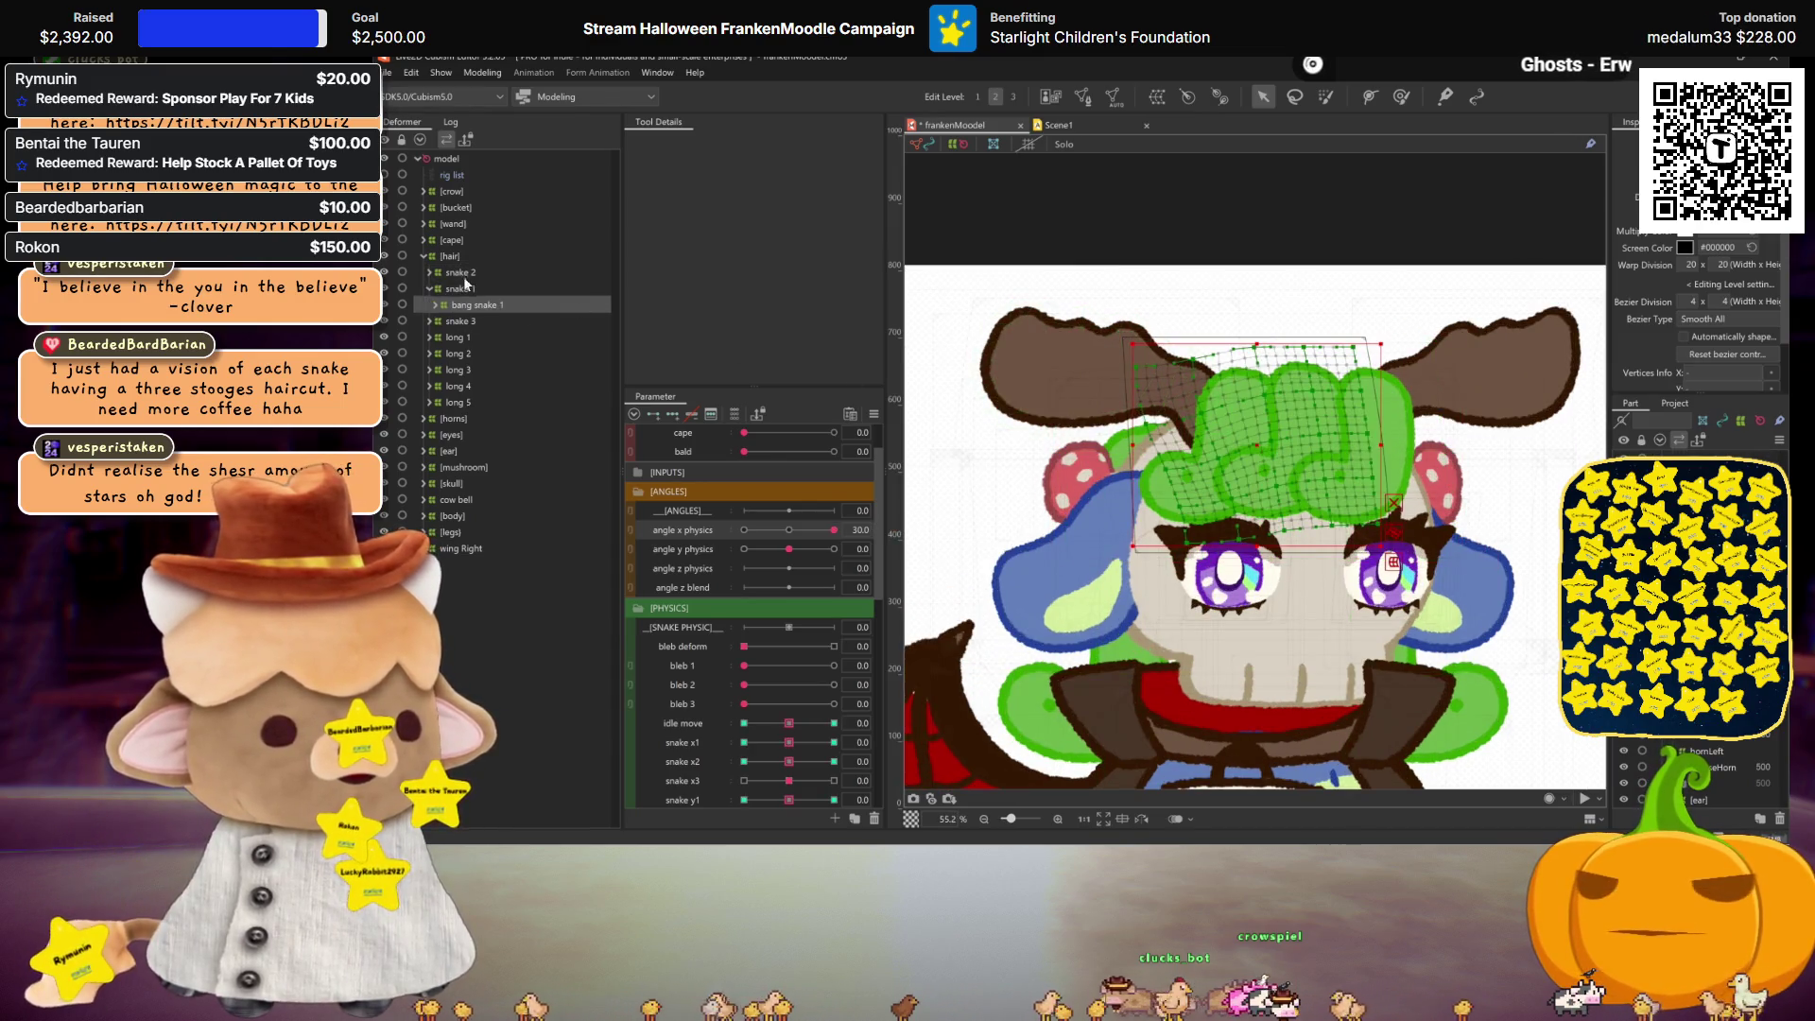
pyautogui.click(455, 321)
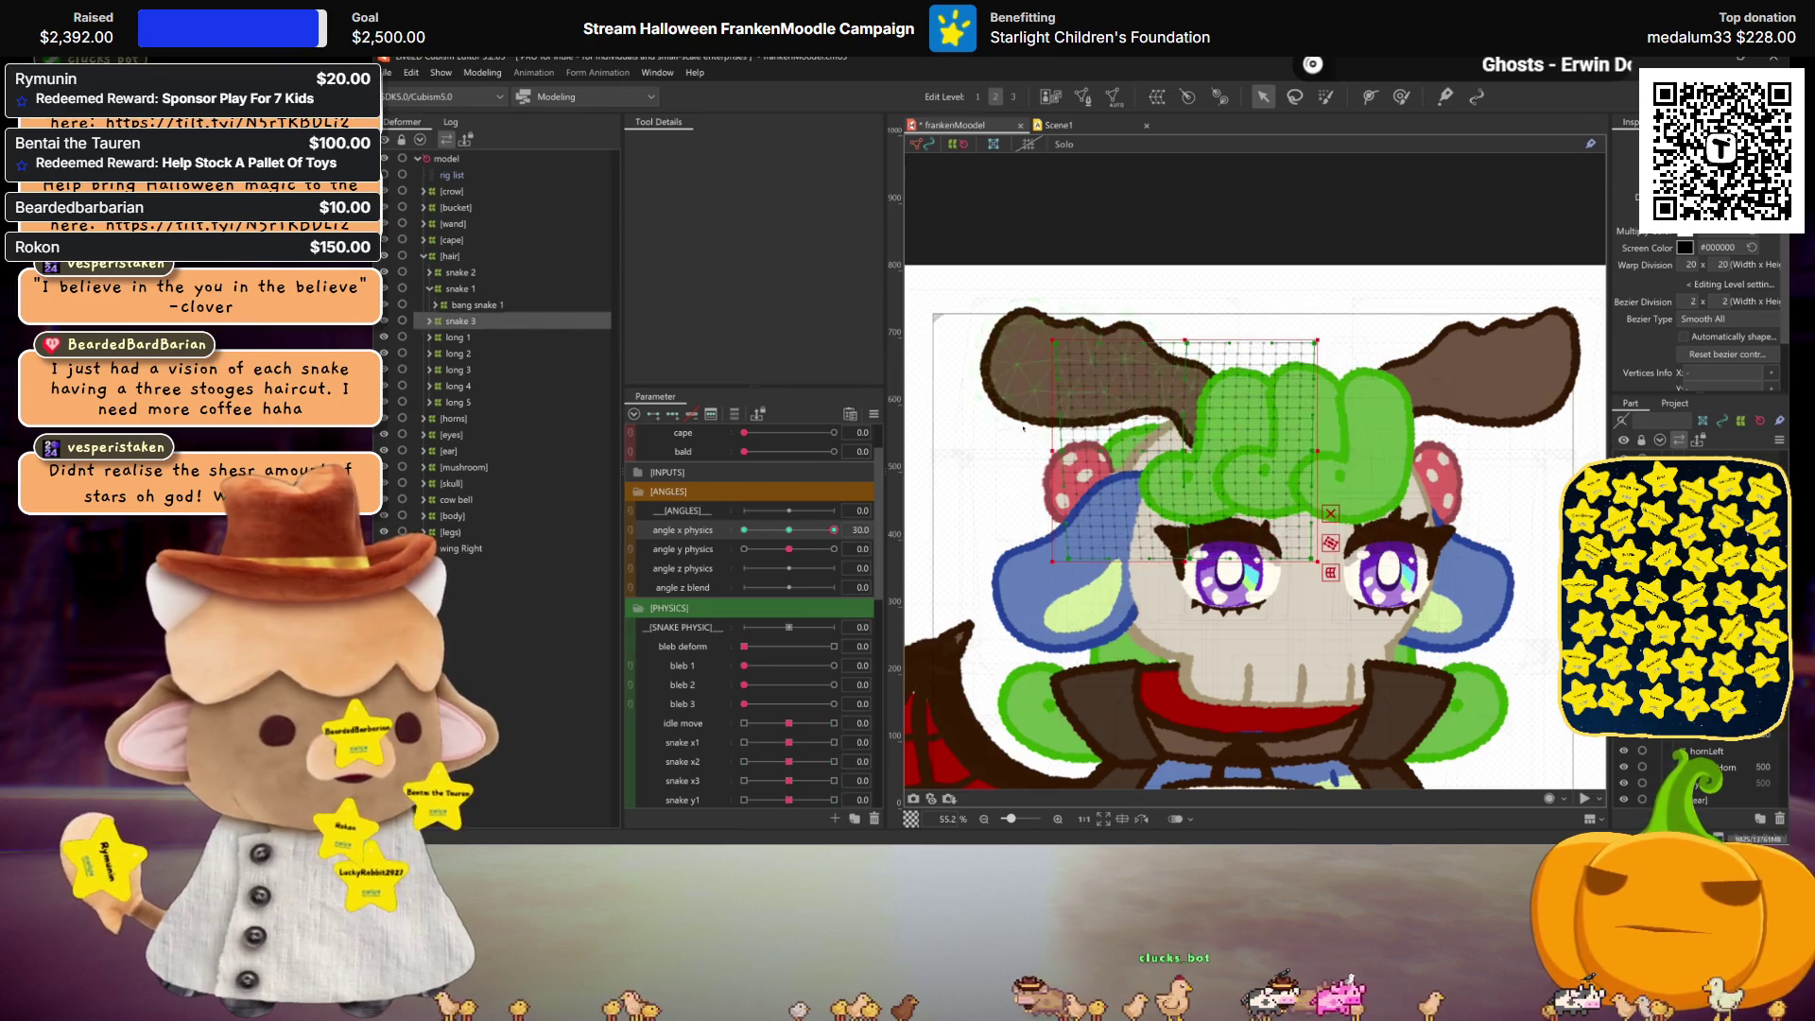
# Step: Drag snake 3's warp mesh points rightward and scrub angle x physics to preview the sway
pyautogui.moveTo(1171, 452); pyautogui.dragTo(1193, 448)
pyautogui.hotkey('ctrl', 'h')
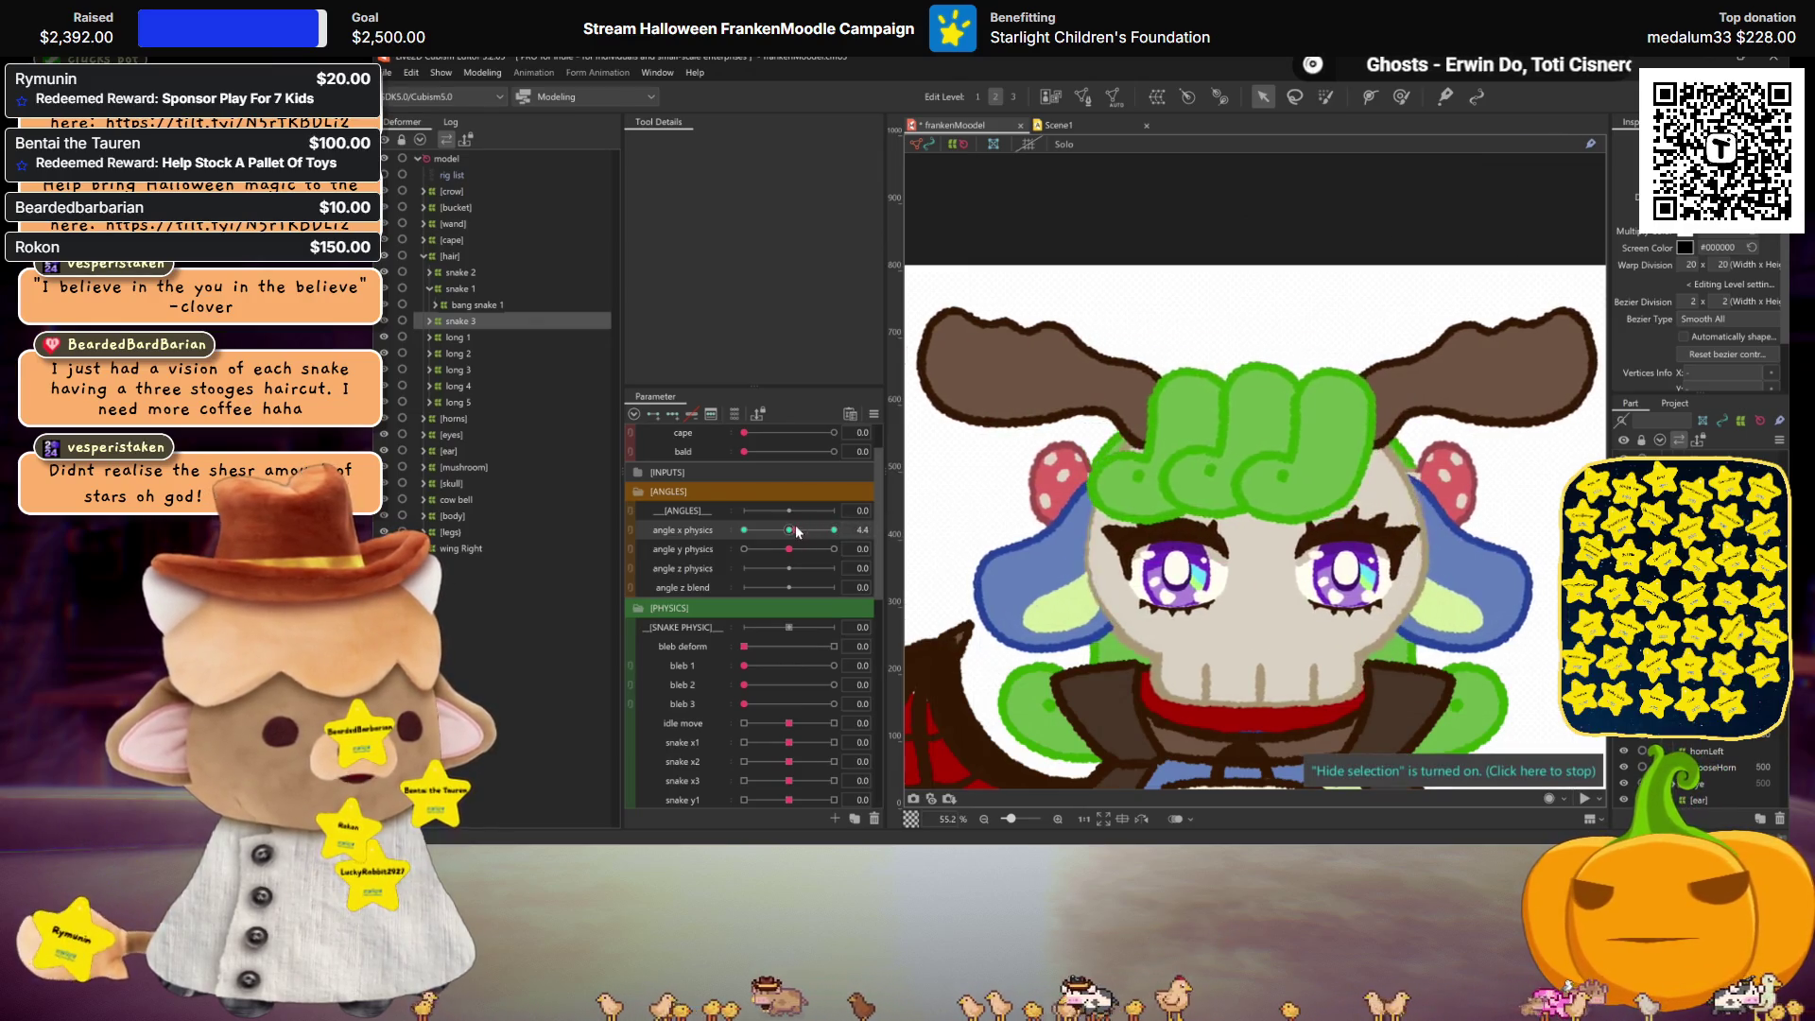
pyautogui.hotkey('ctrl', 'h')
pyautogui.scroll(2, 1266, 469)
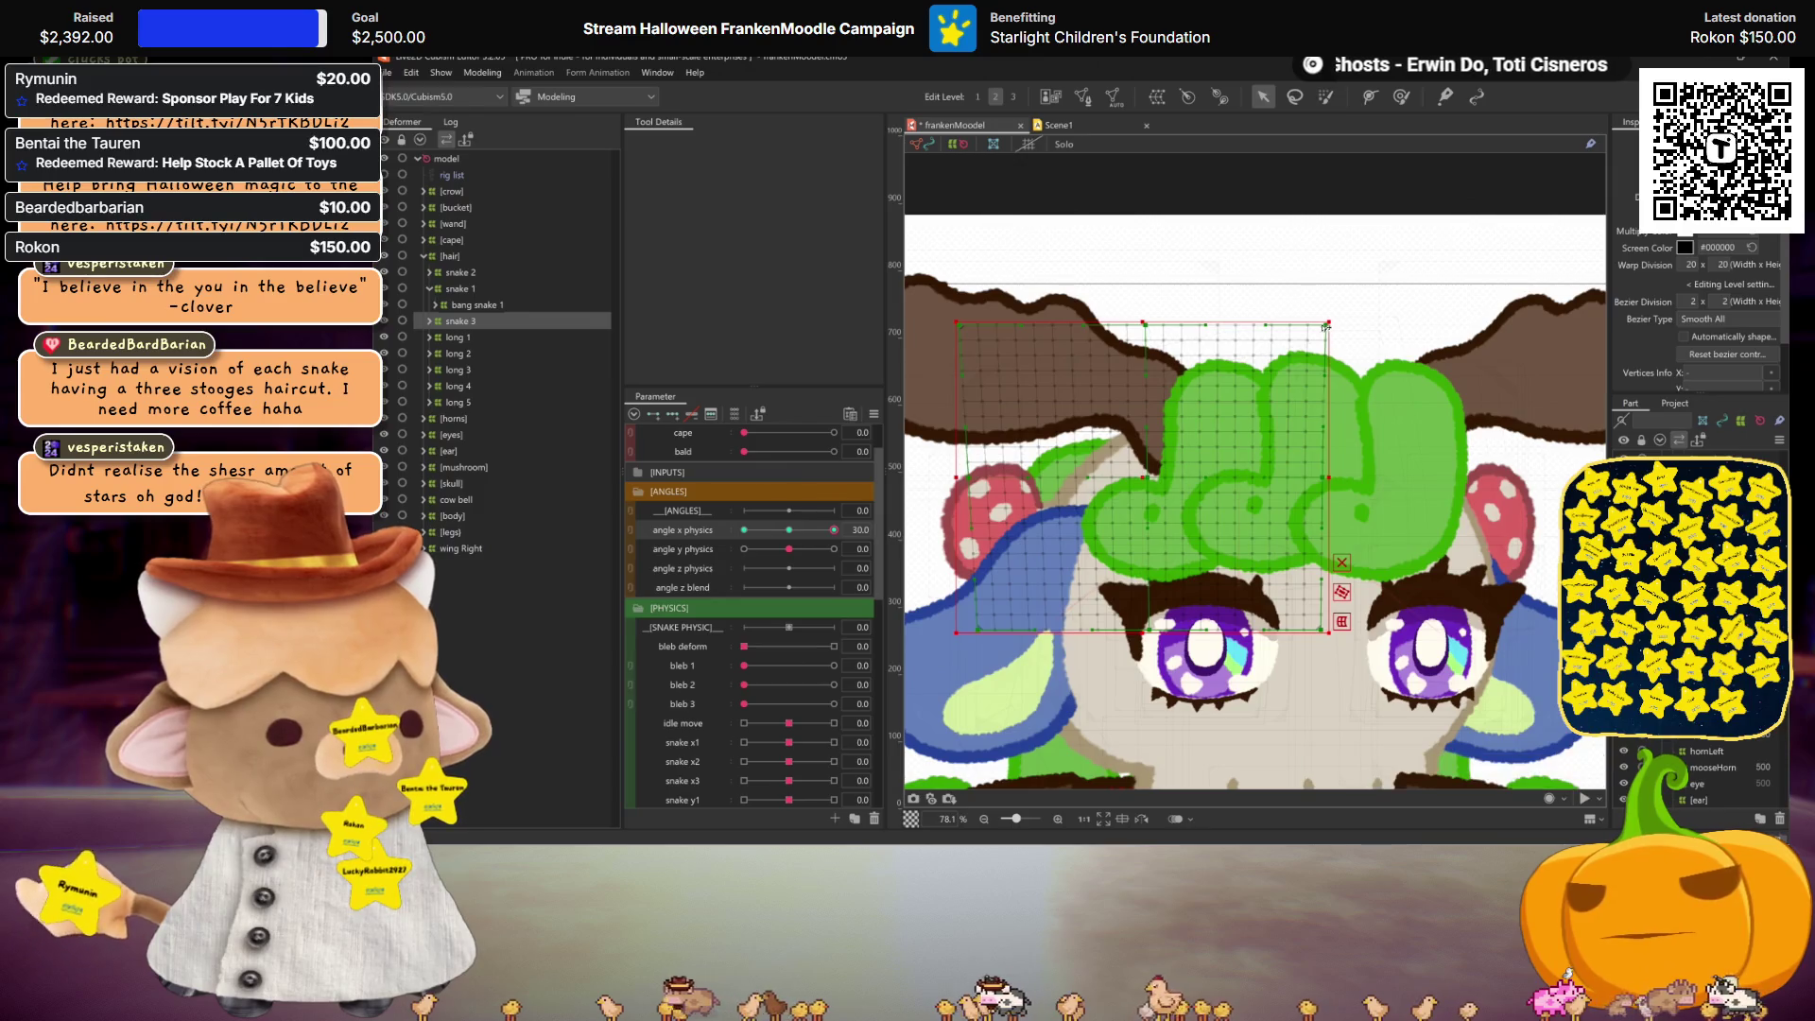
pyautogui.hotkey('ctrl', 'h')
pyautogui.scroll(-3, 1319, 326)
pyautogui.moveTo(834, 530)
pyautogui.mouseDown()
pyautogui.moveTo(804, 534)
pyautogui.moveTo(872, 533)
pyautogui.mouseUp()
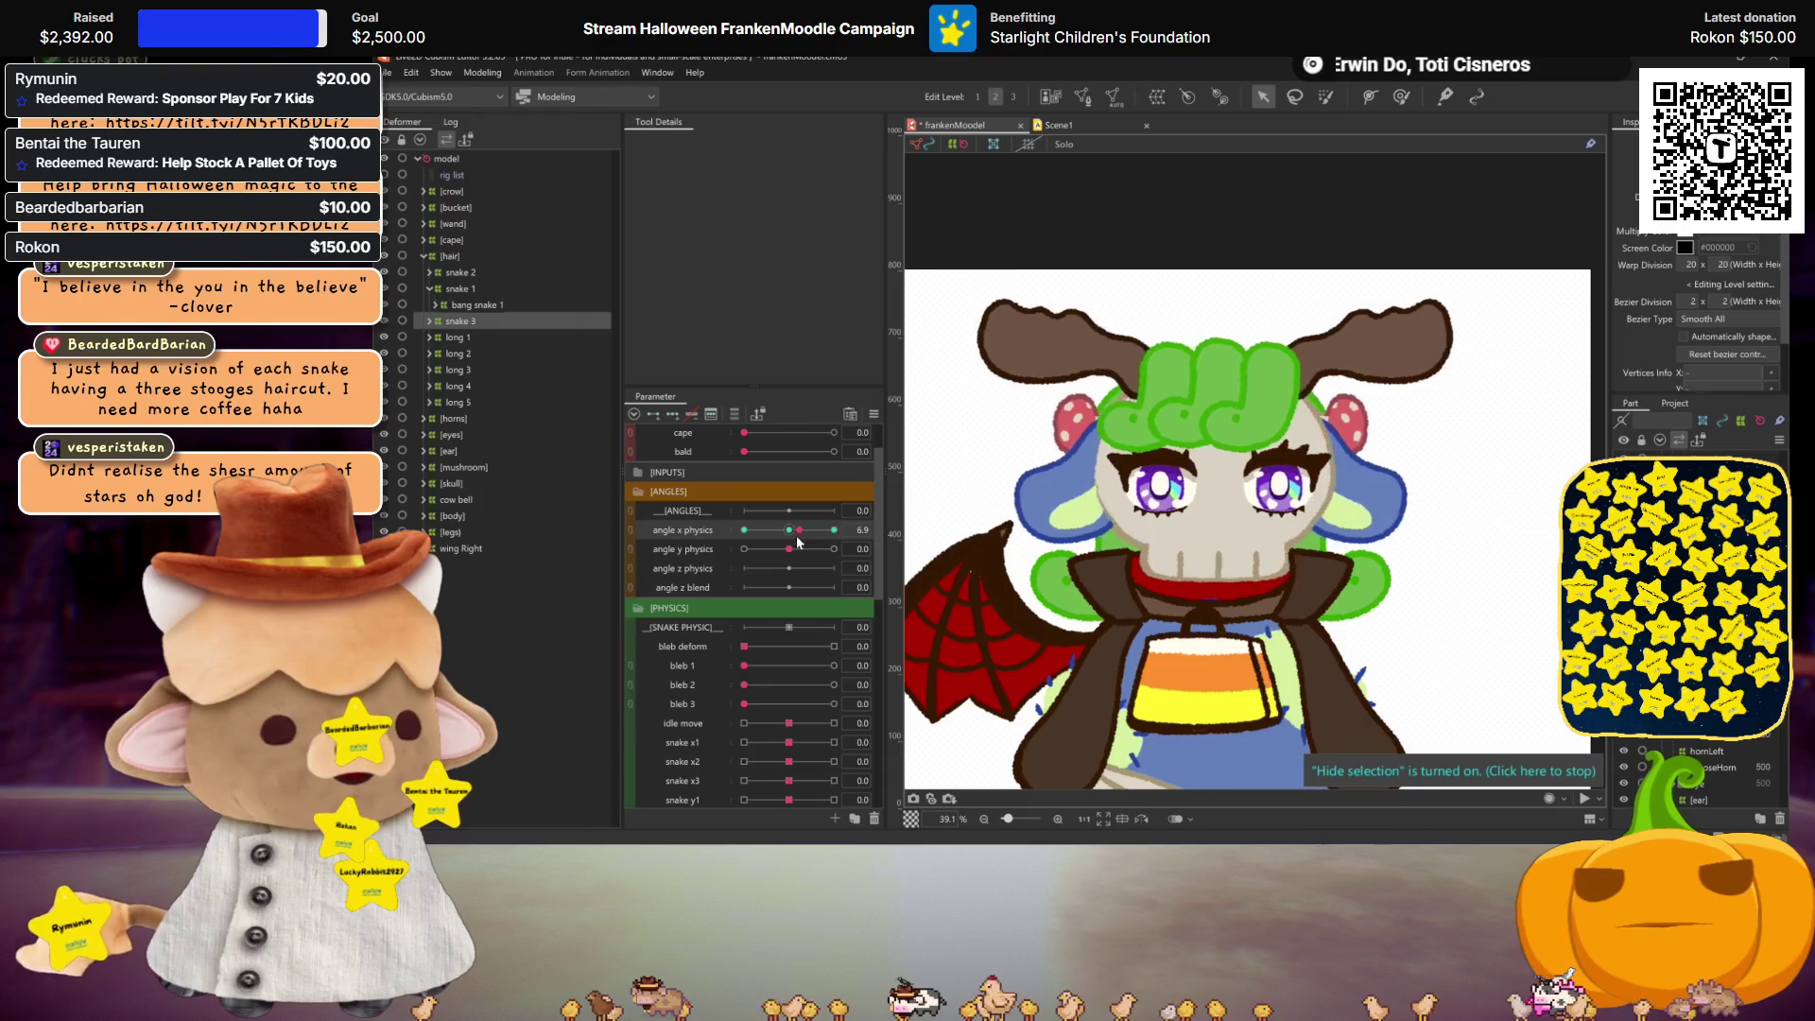
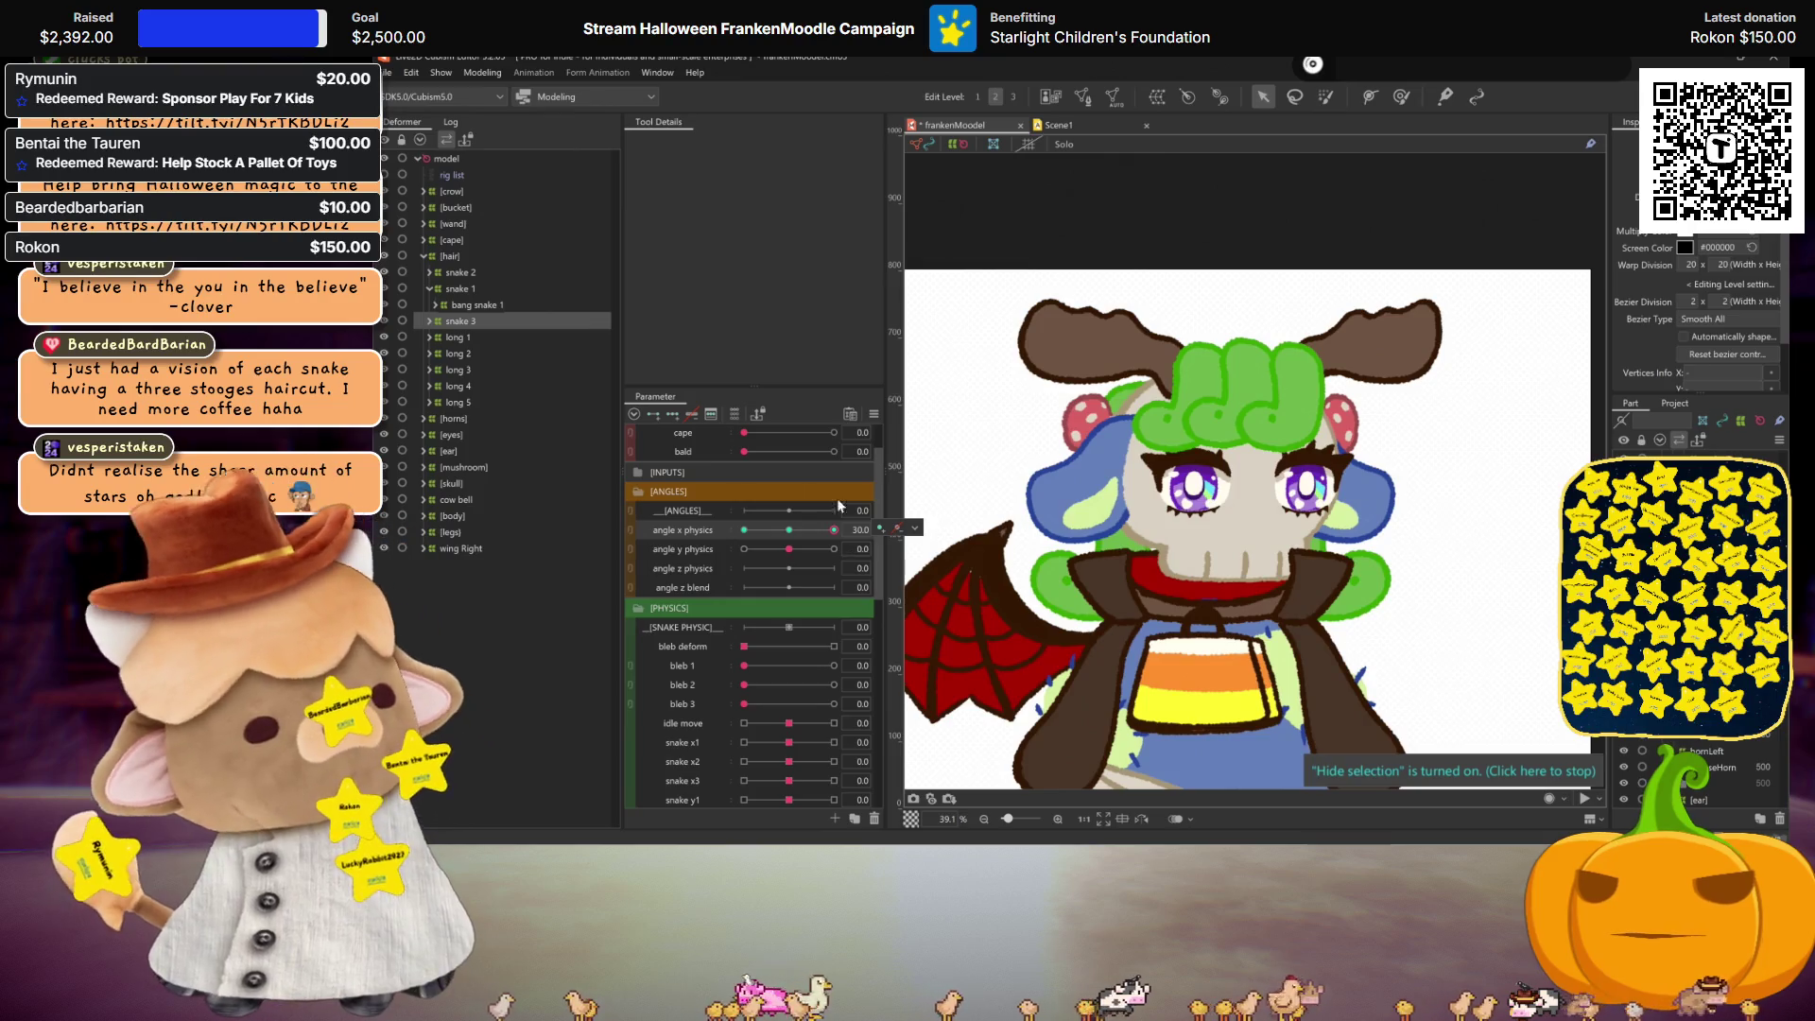
# Step: At angle x physics -30, shift the snake 1–3 hair warps left together and preview
pyautogui.click(794, 524)
pyautogui.click(744, 529)
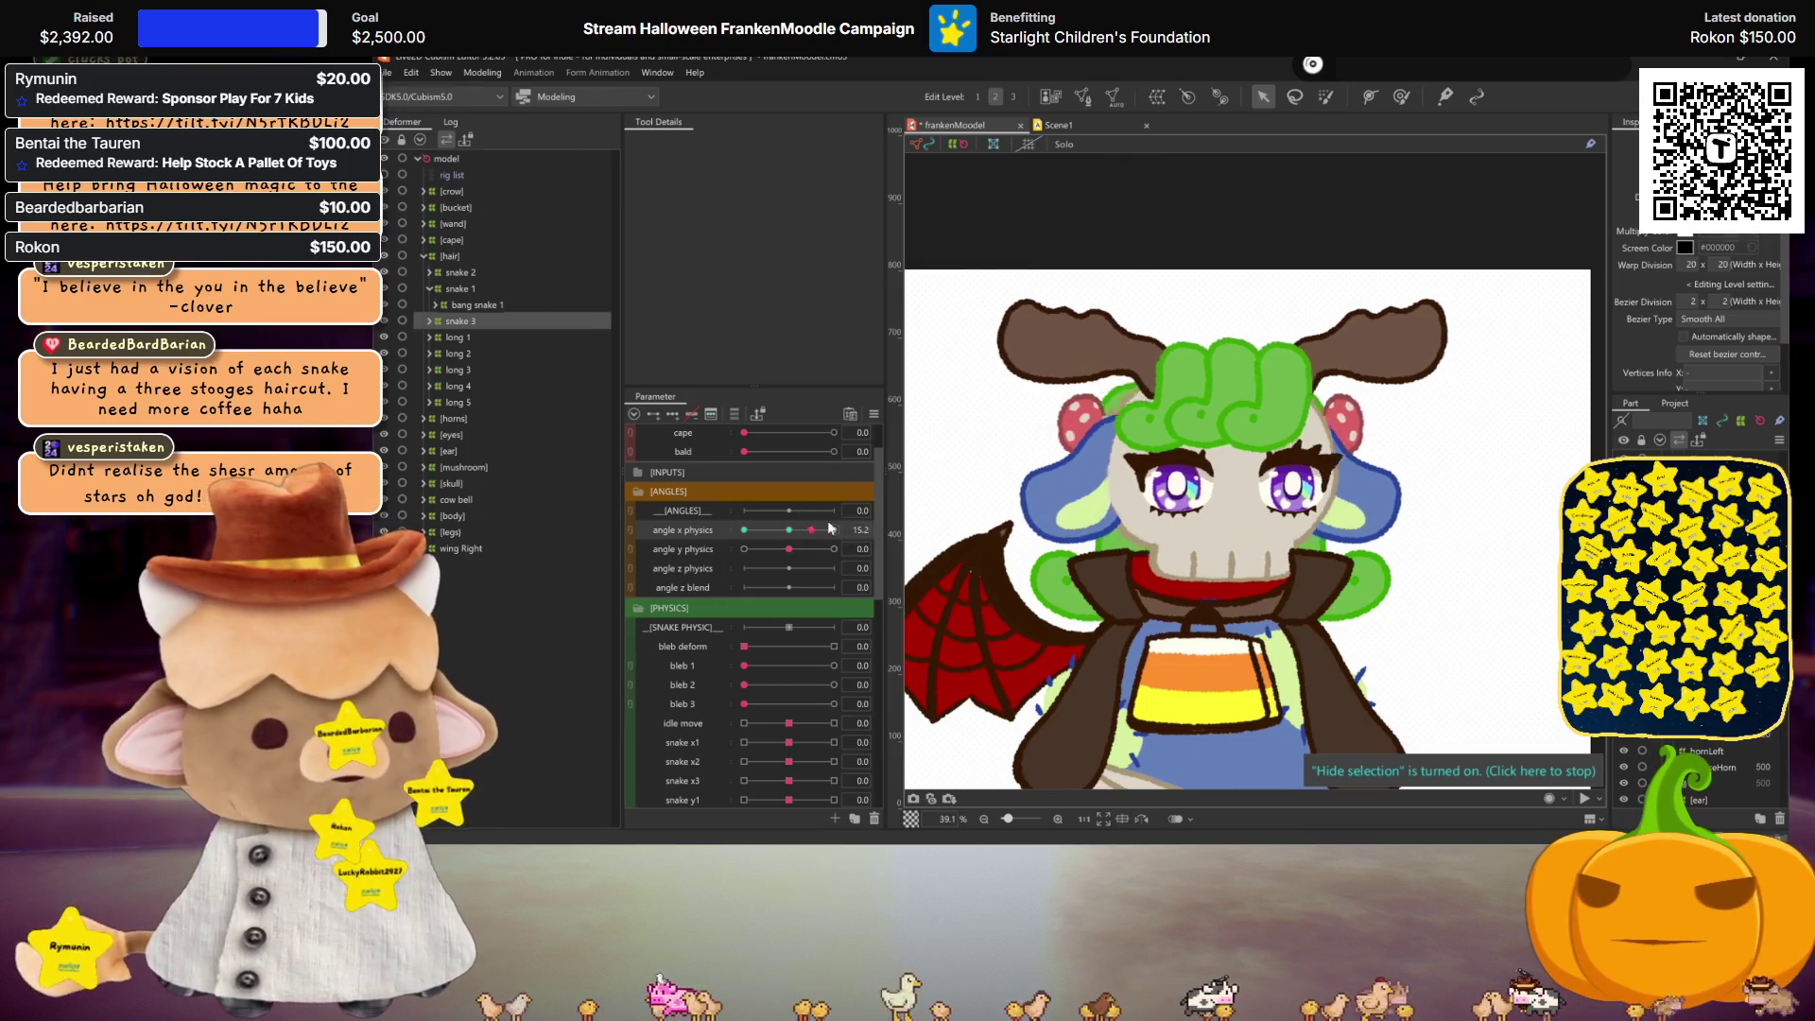
pyautogui.keyDown('ctrl'); pyautogui.click(457, 288); pyautogui.keyUp('ctrl')
pyautogui.keyDown('ctrl'); pyautogui.click(457, 273); pyautogui.keyUp('ctrl')
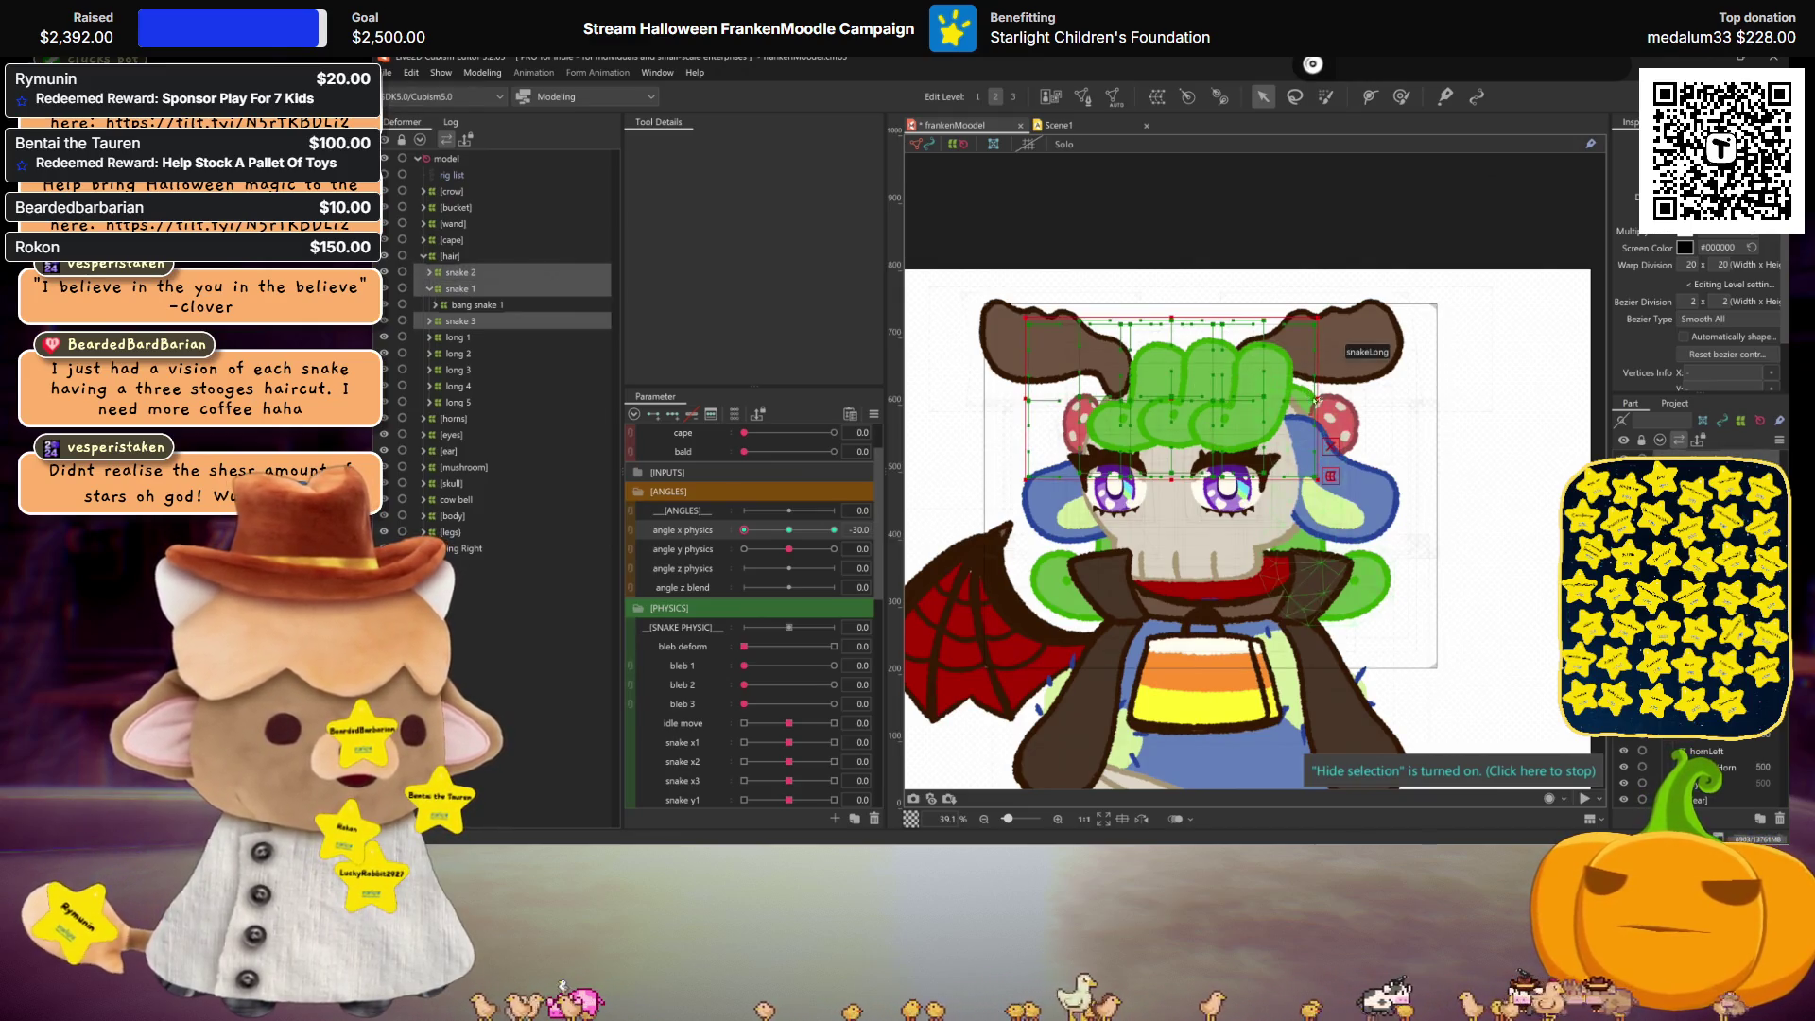
pyautogui.moveTo(1219, 398); pyautogui.dragTo(1148, 396)
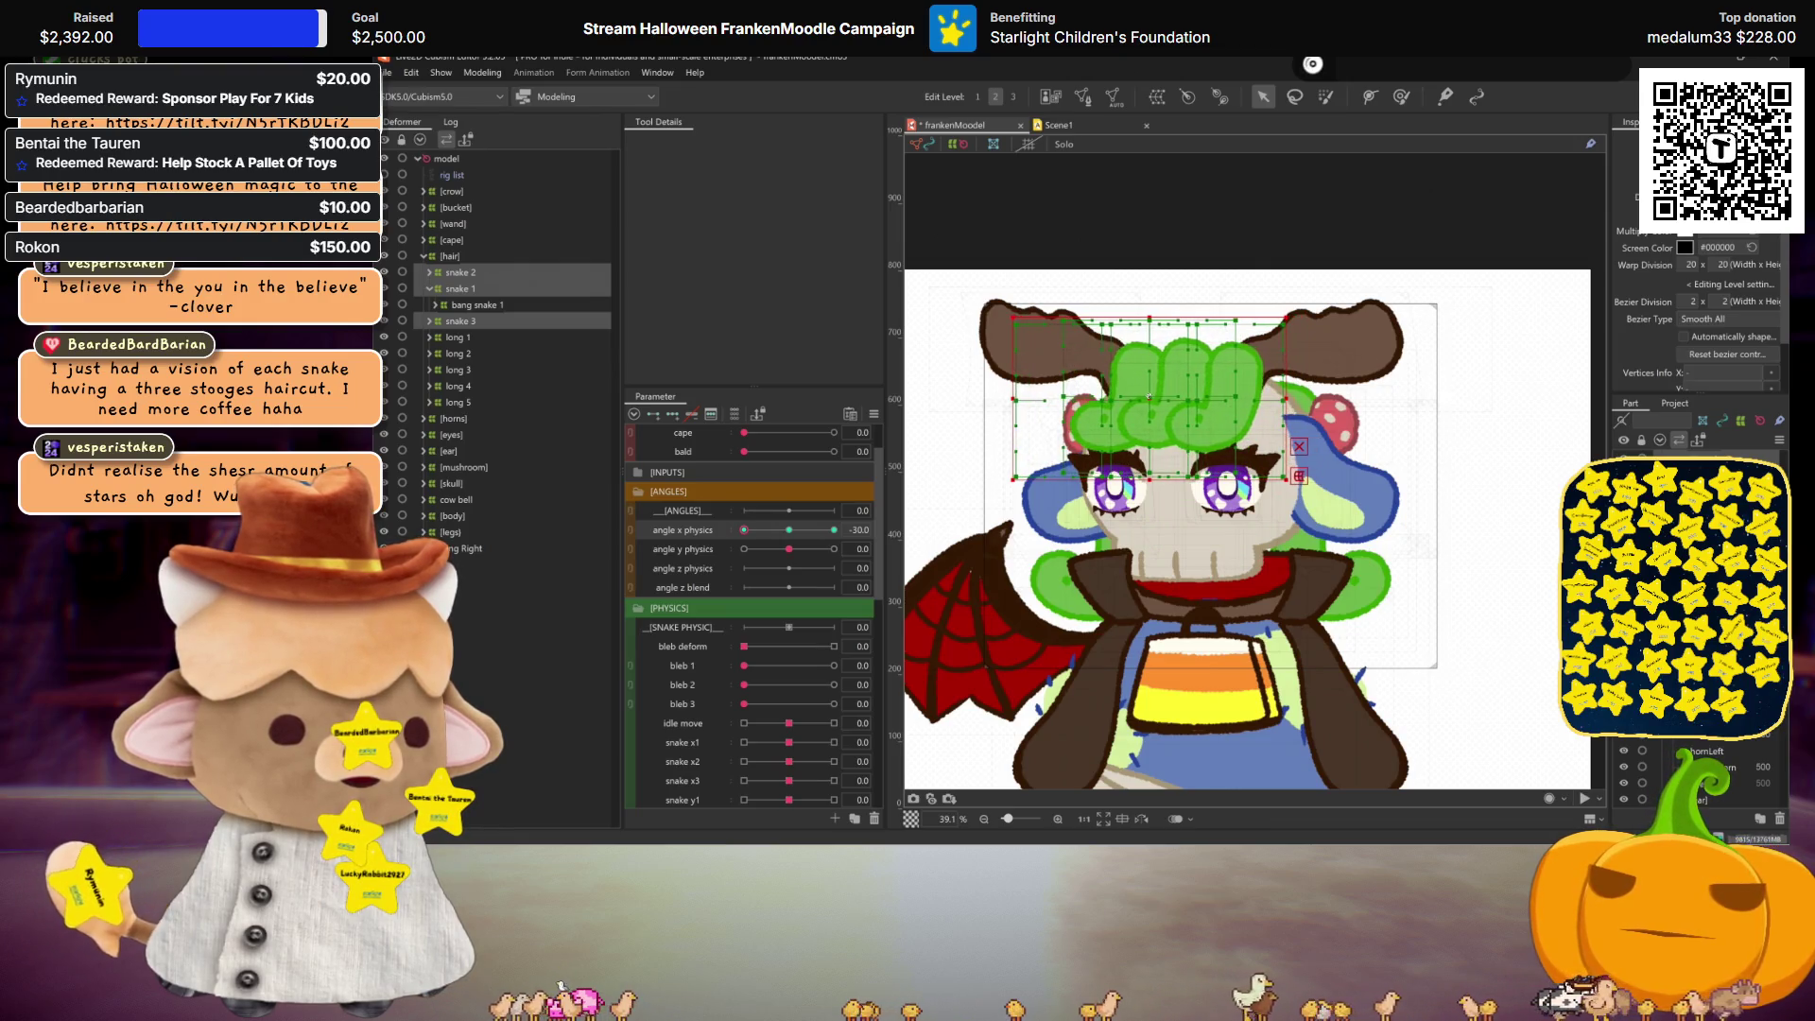
pyautogui.hotkey('ctrl', 'h')
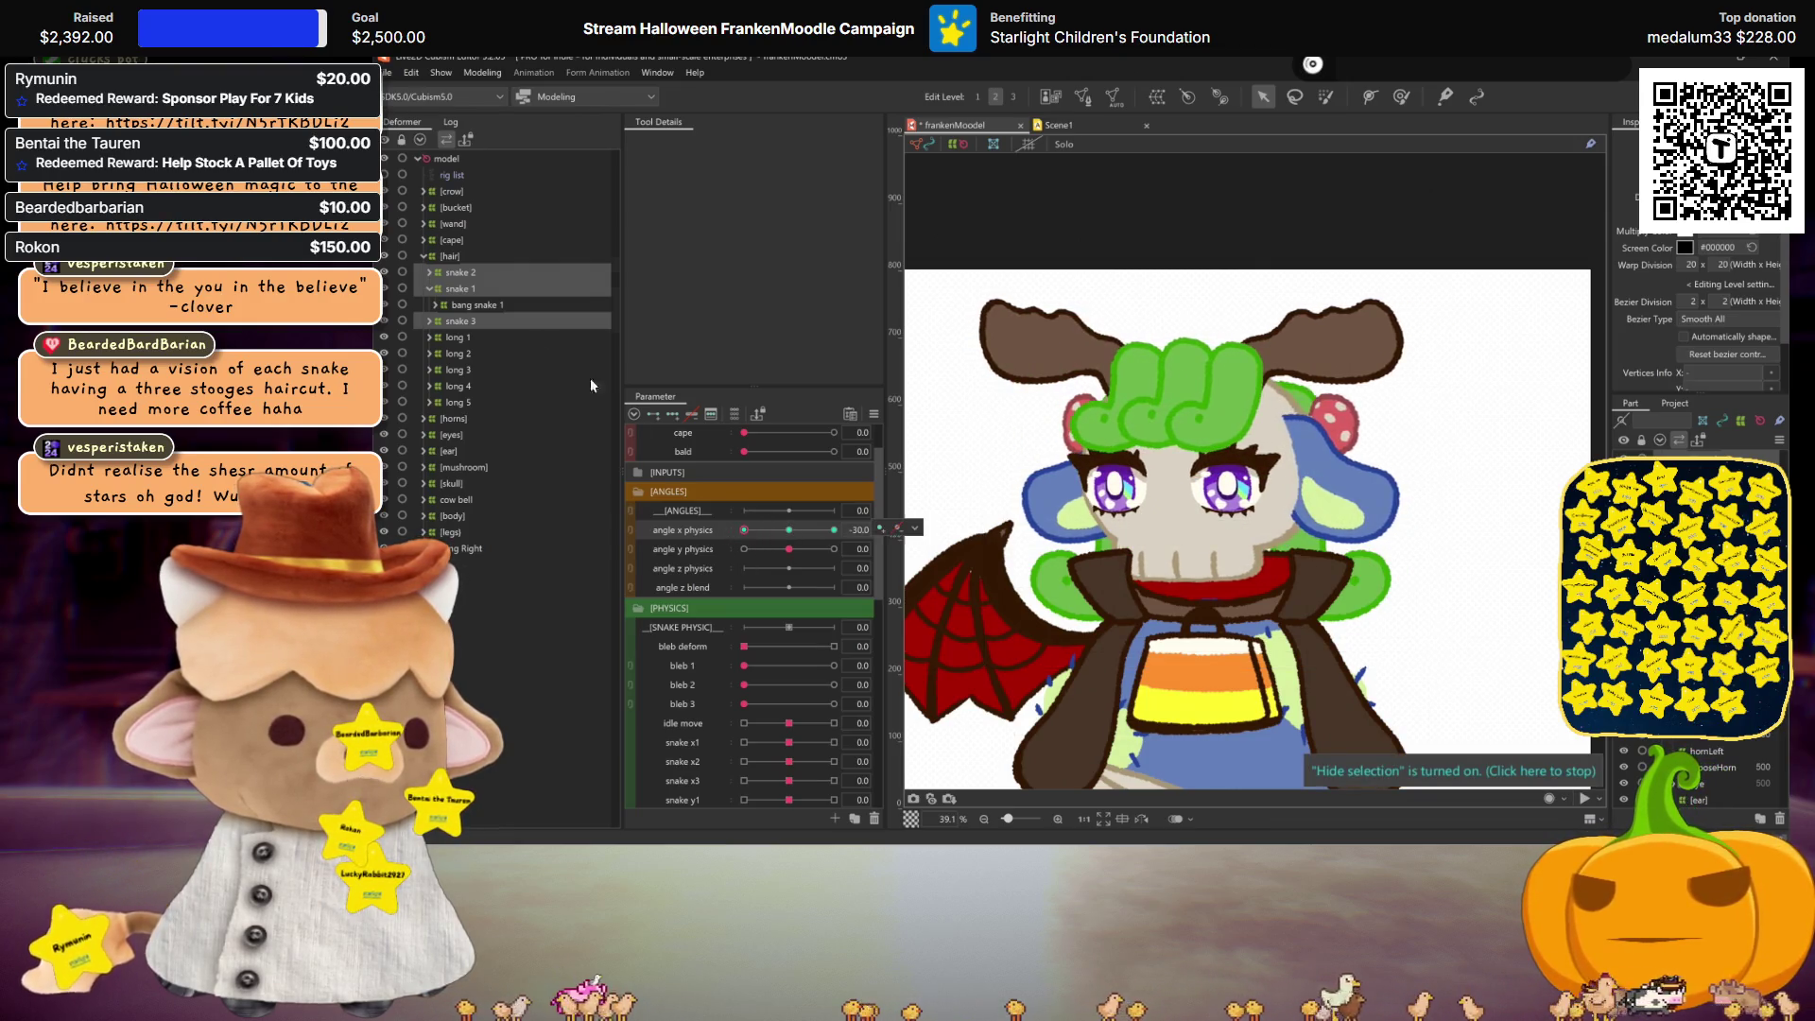
# Step: Check the snake 3, snake 1 and snake 2 warps one by one, previewing the hair without grids
pyautogui.click(442, 322)
pyautogui.scroll(2, 1085, 416)
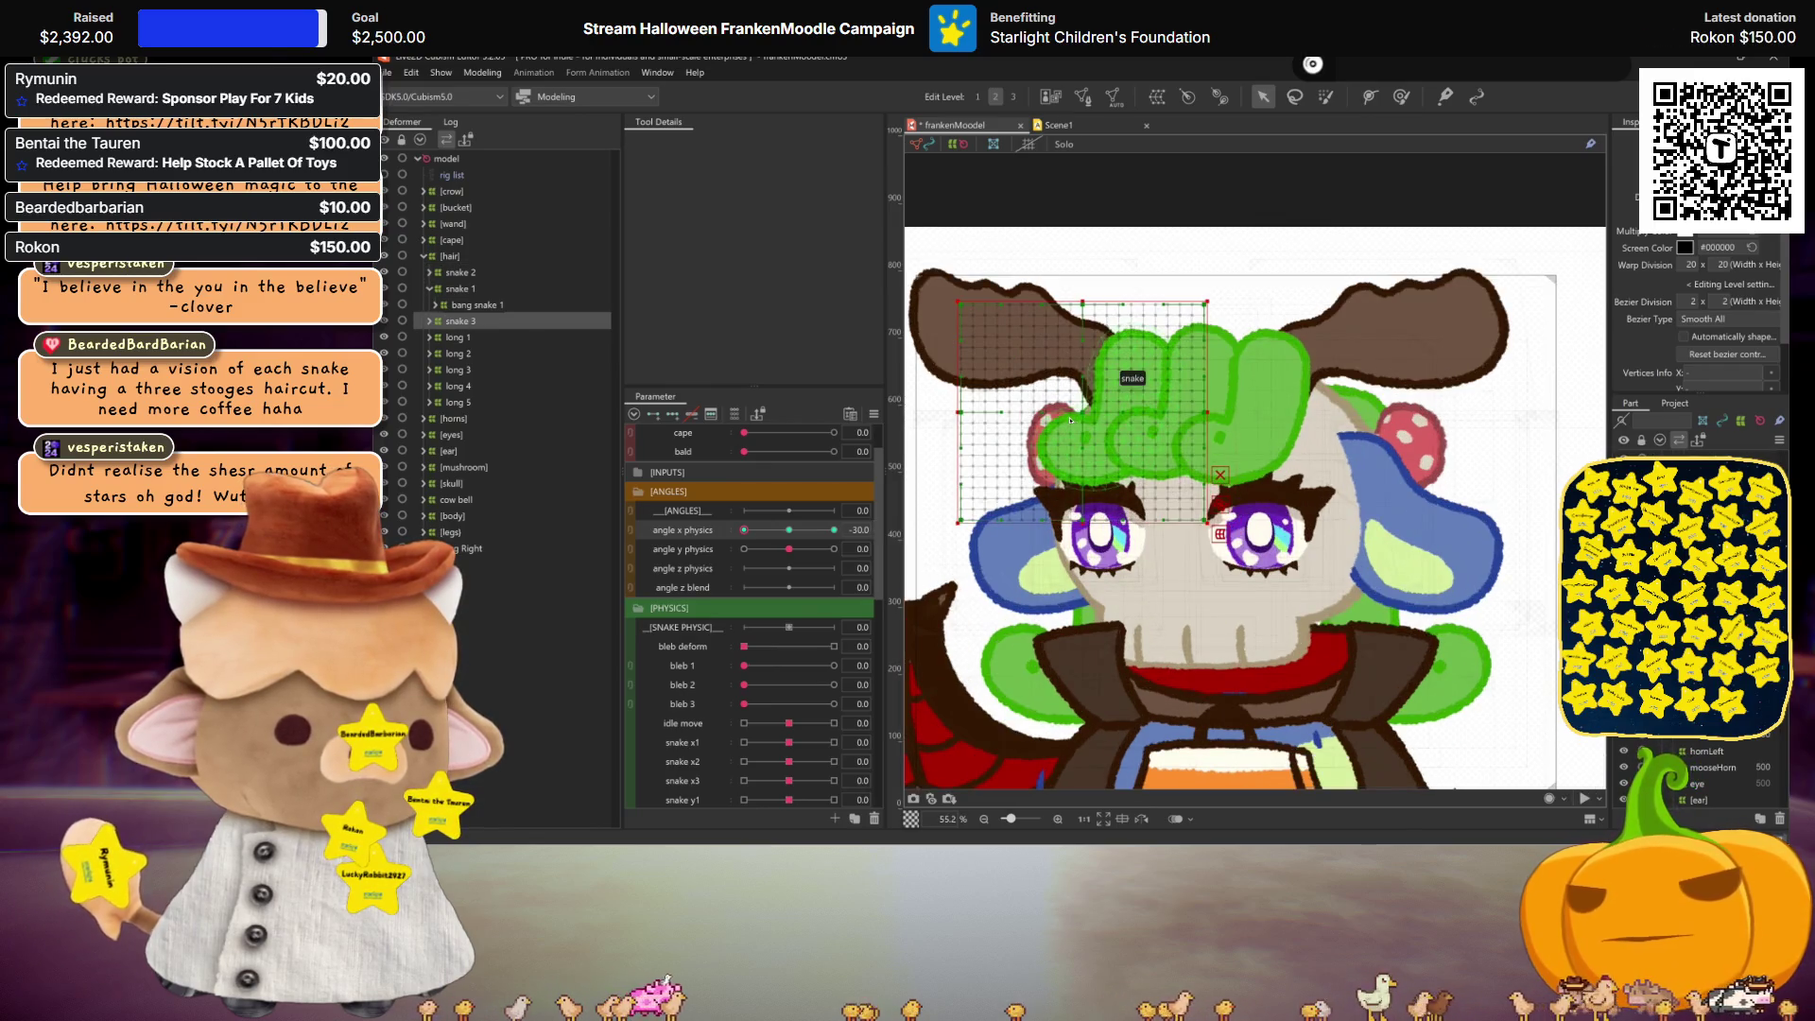
pyautogui.click(1090, 512)
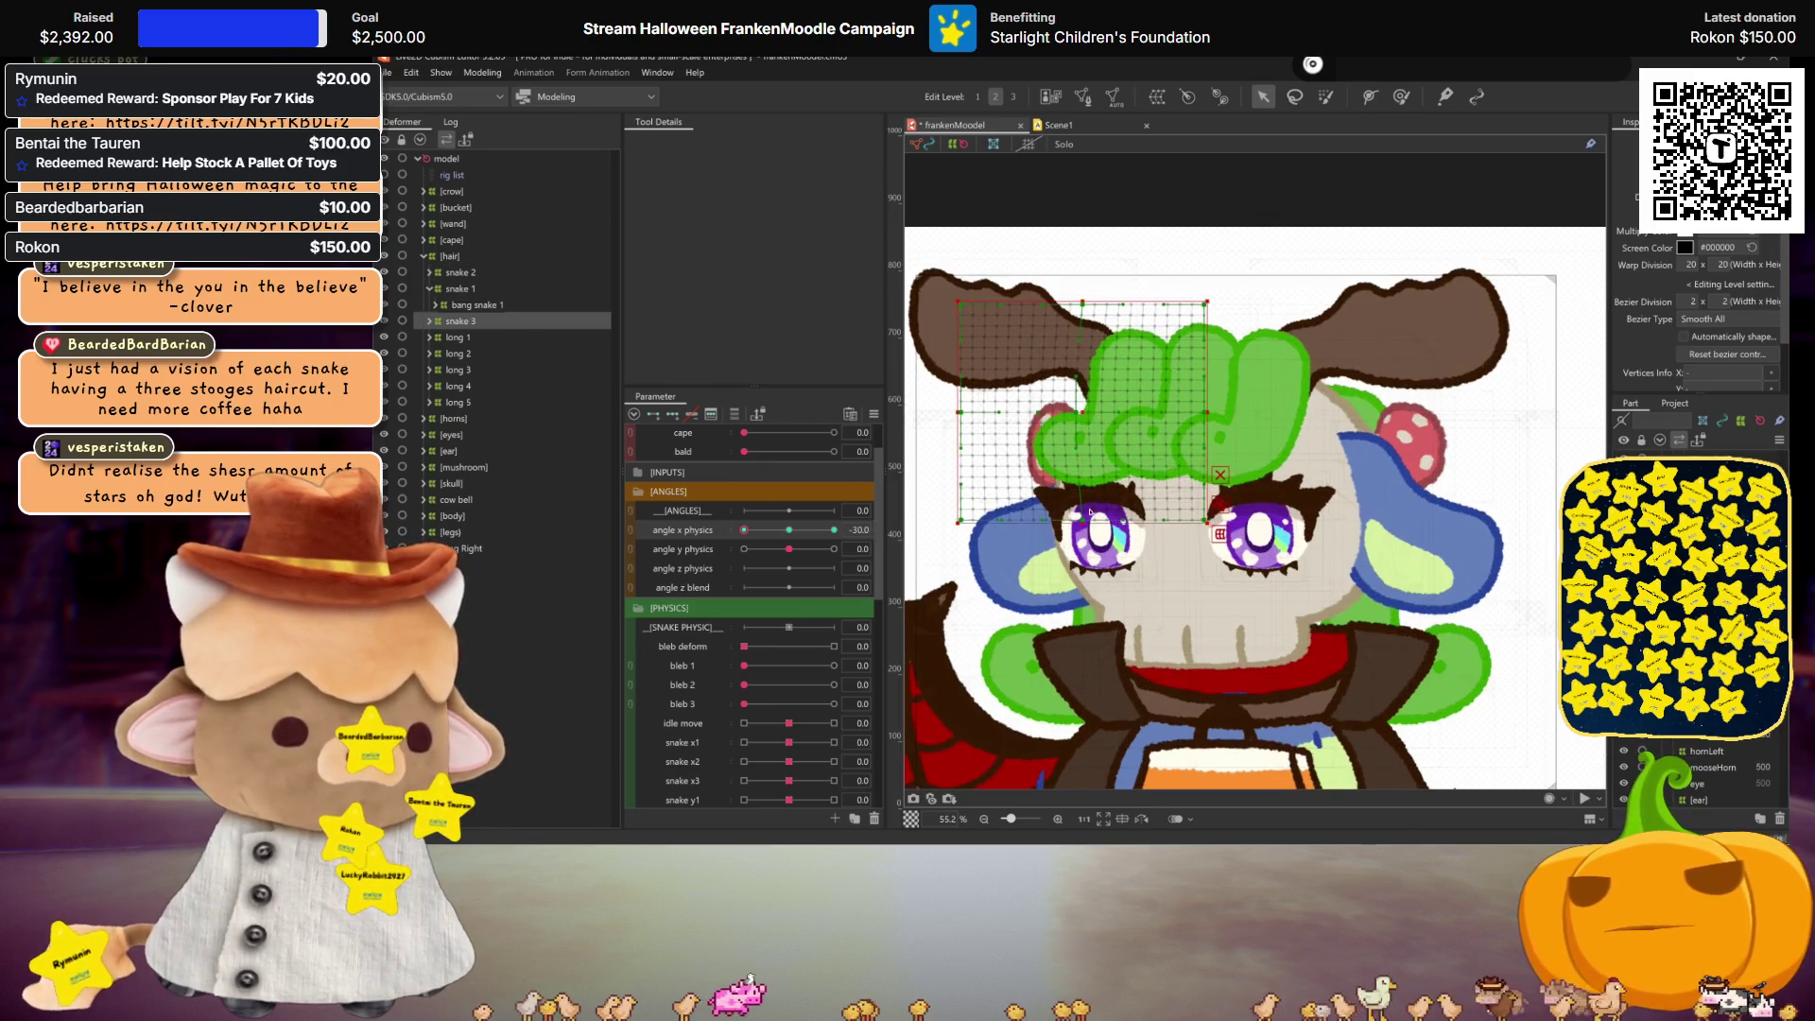
pyautogui.click(444, 288)
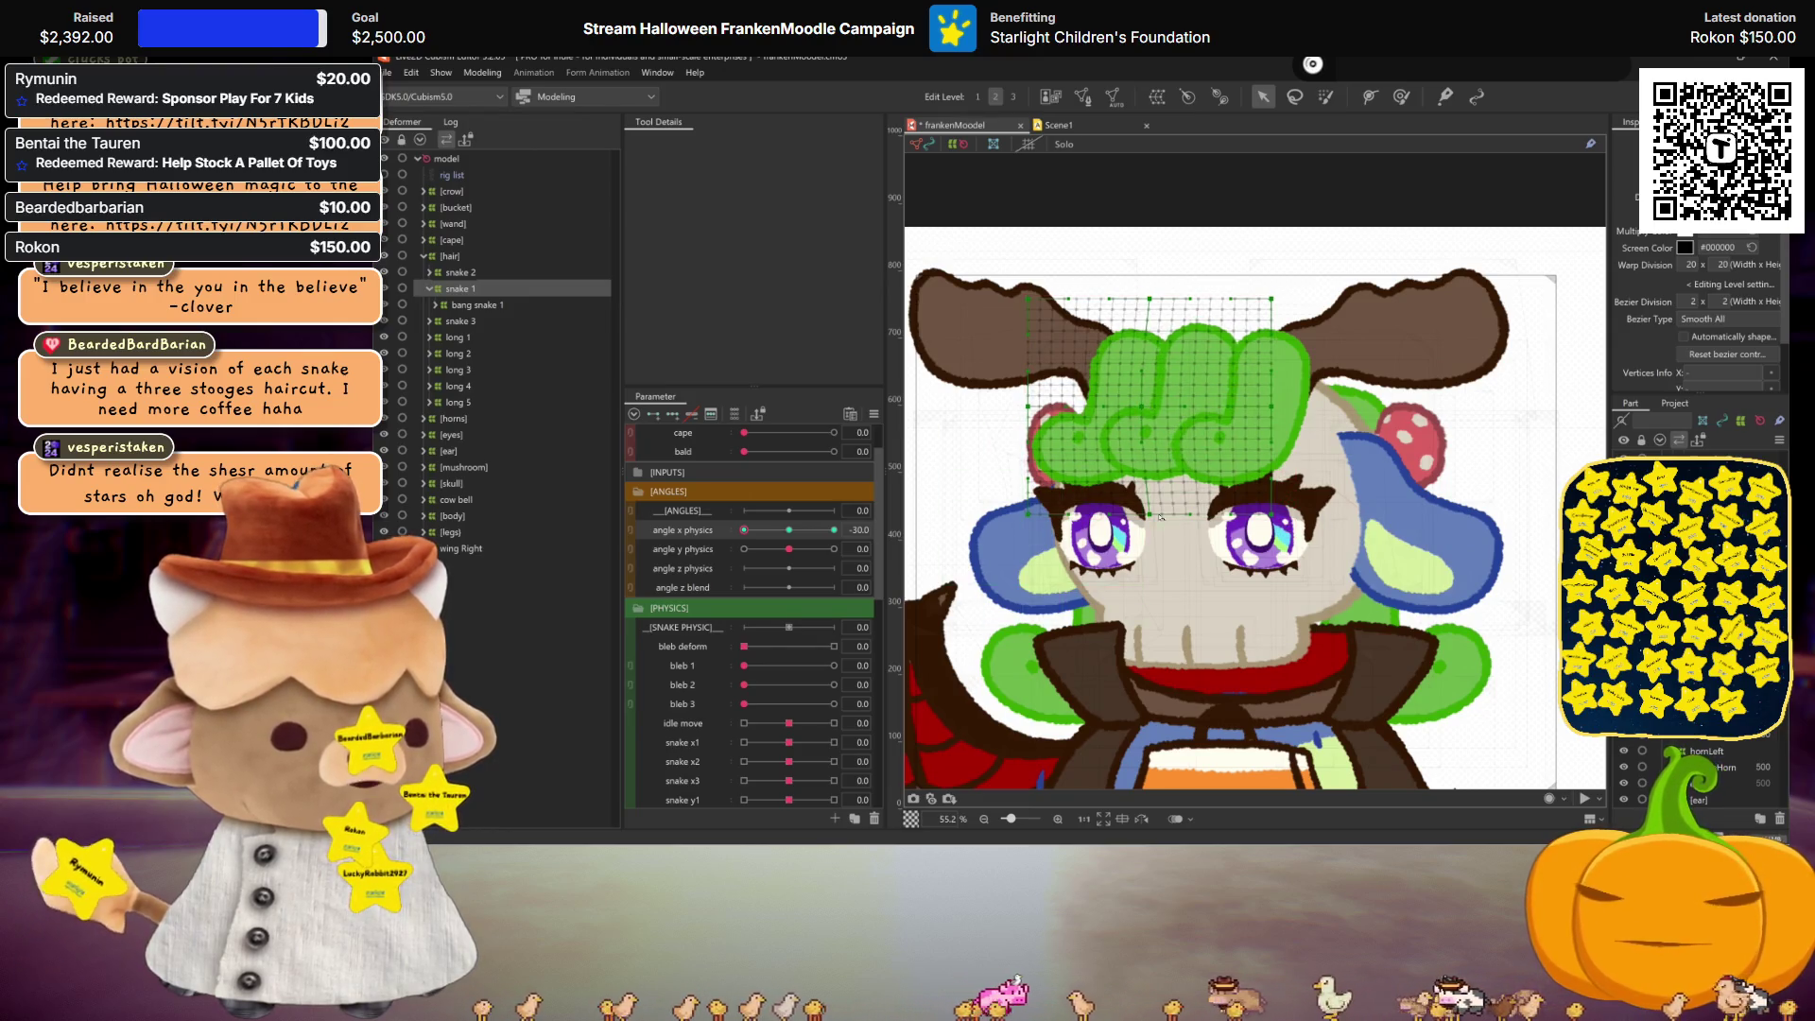
pyautogui.click(459, 272)
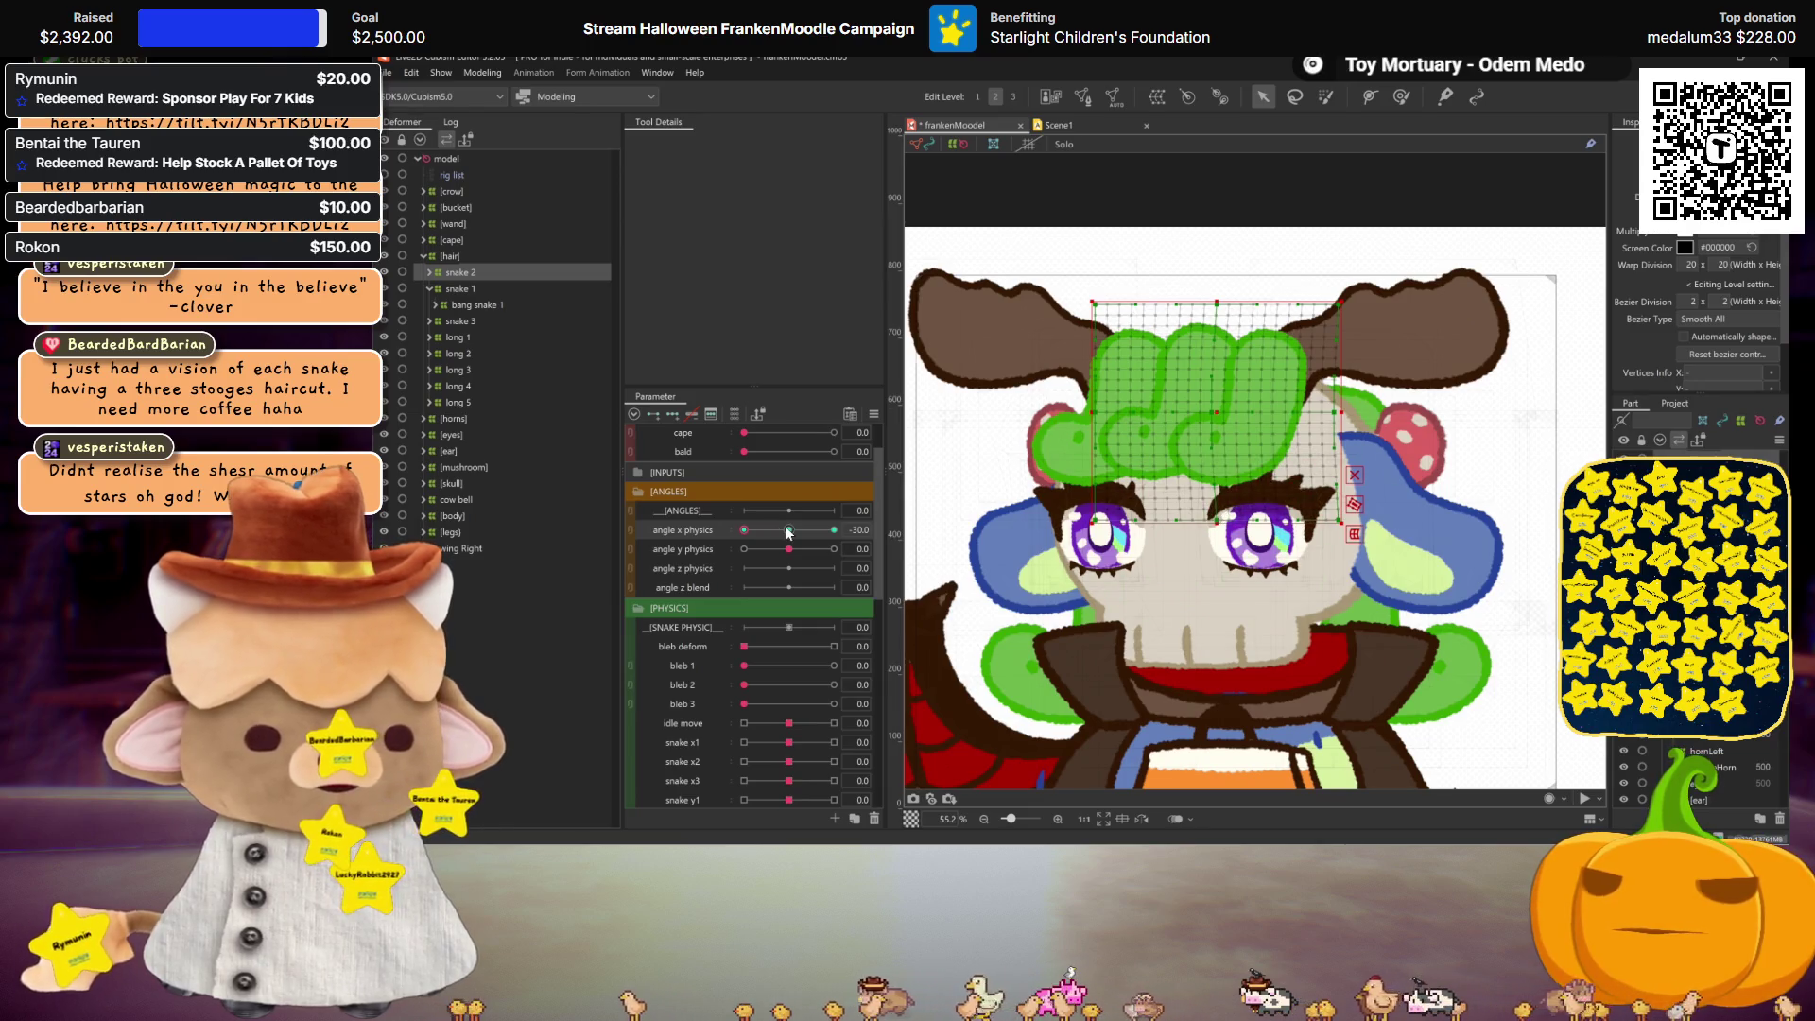
pyautogui.hotkey('ctrl', 'h')
pyautogui.hotkey('ctrl', 'h')
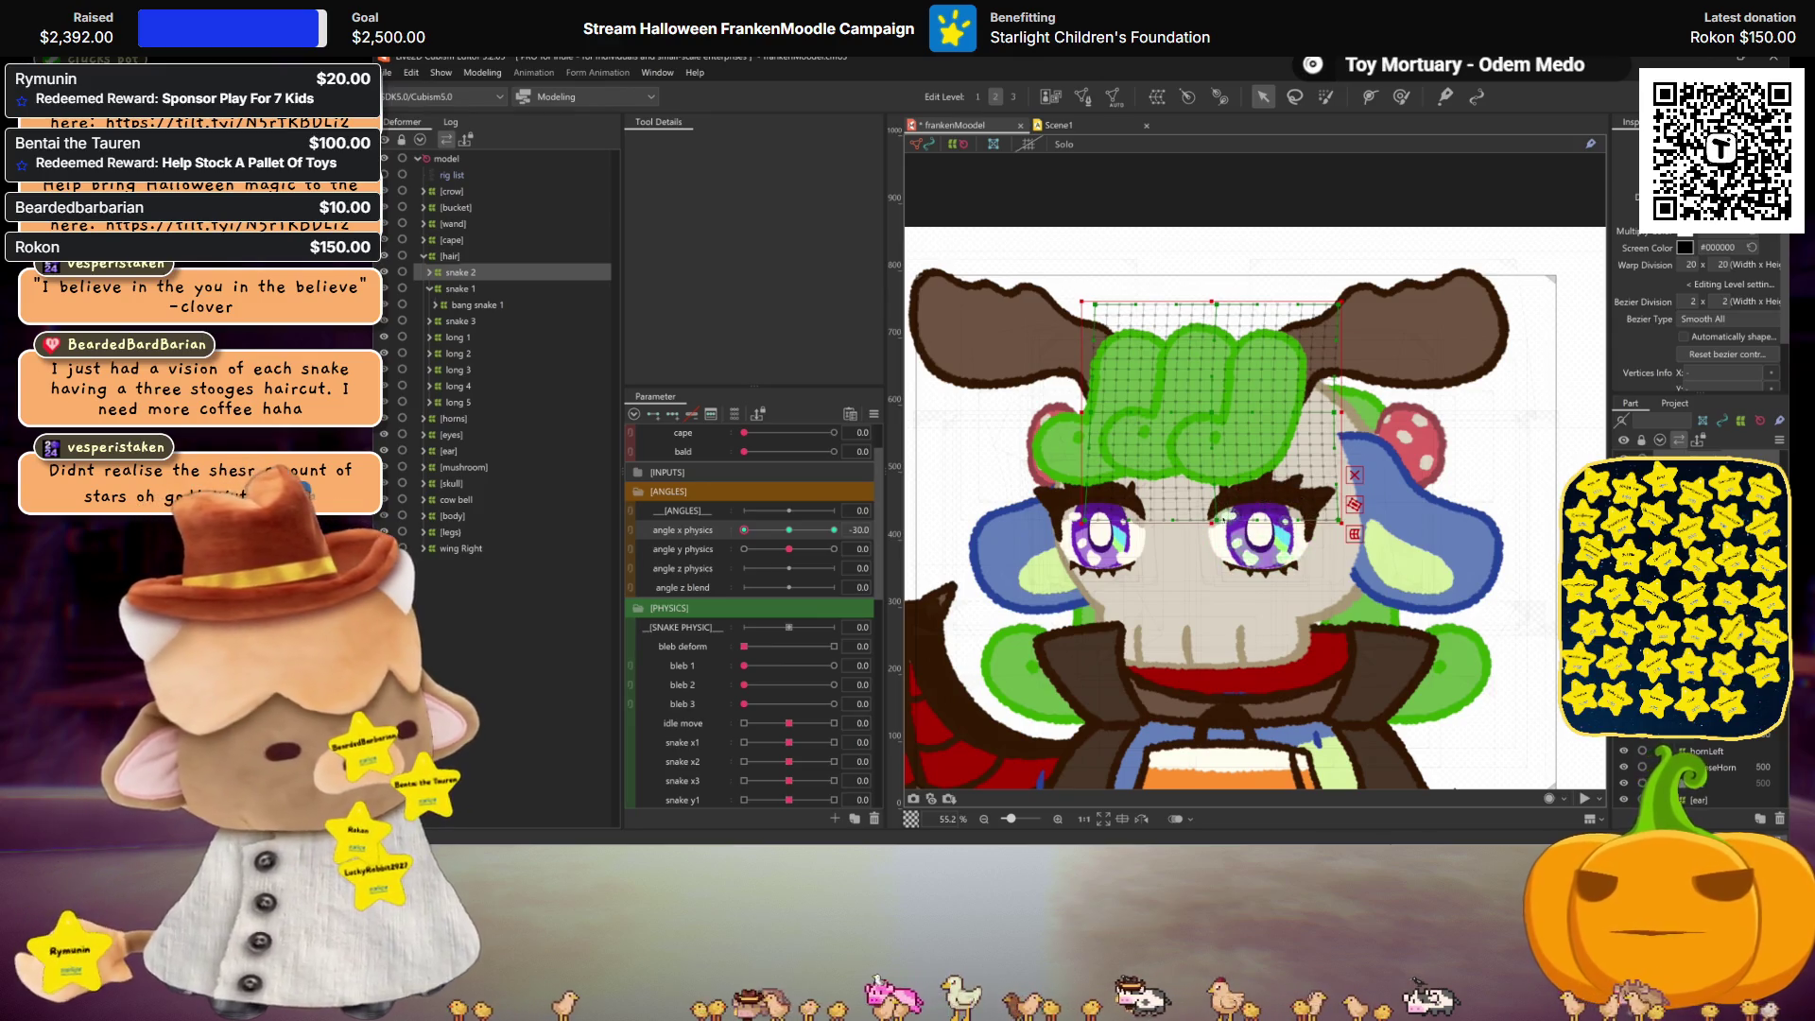
pyautogui.hotkey('ctrl', 'h')
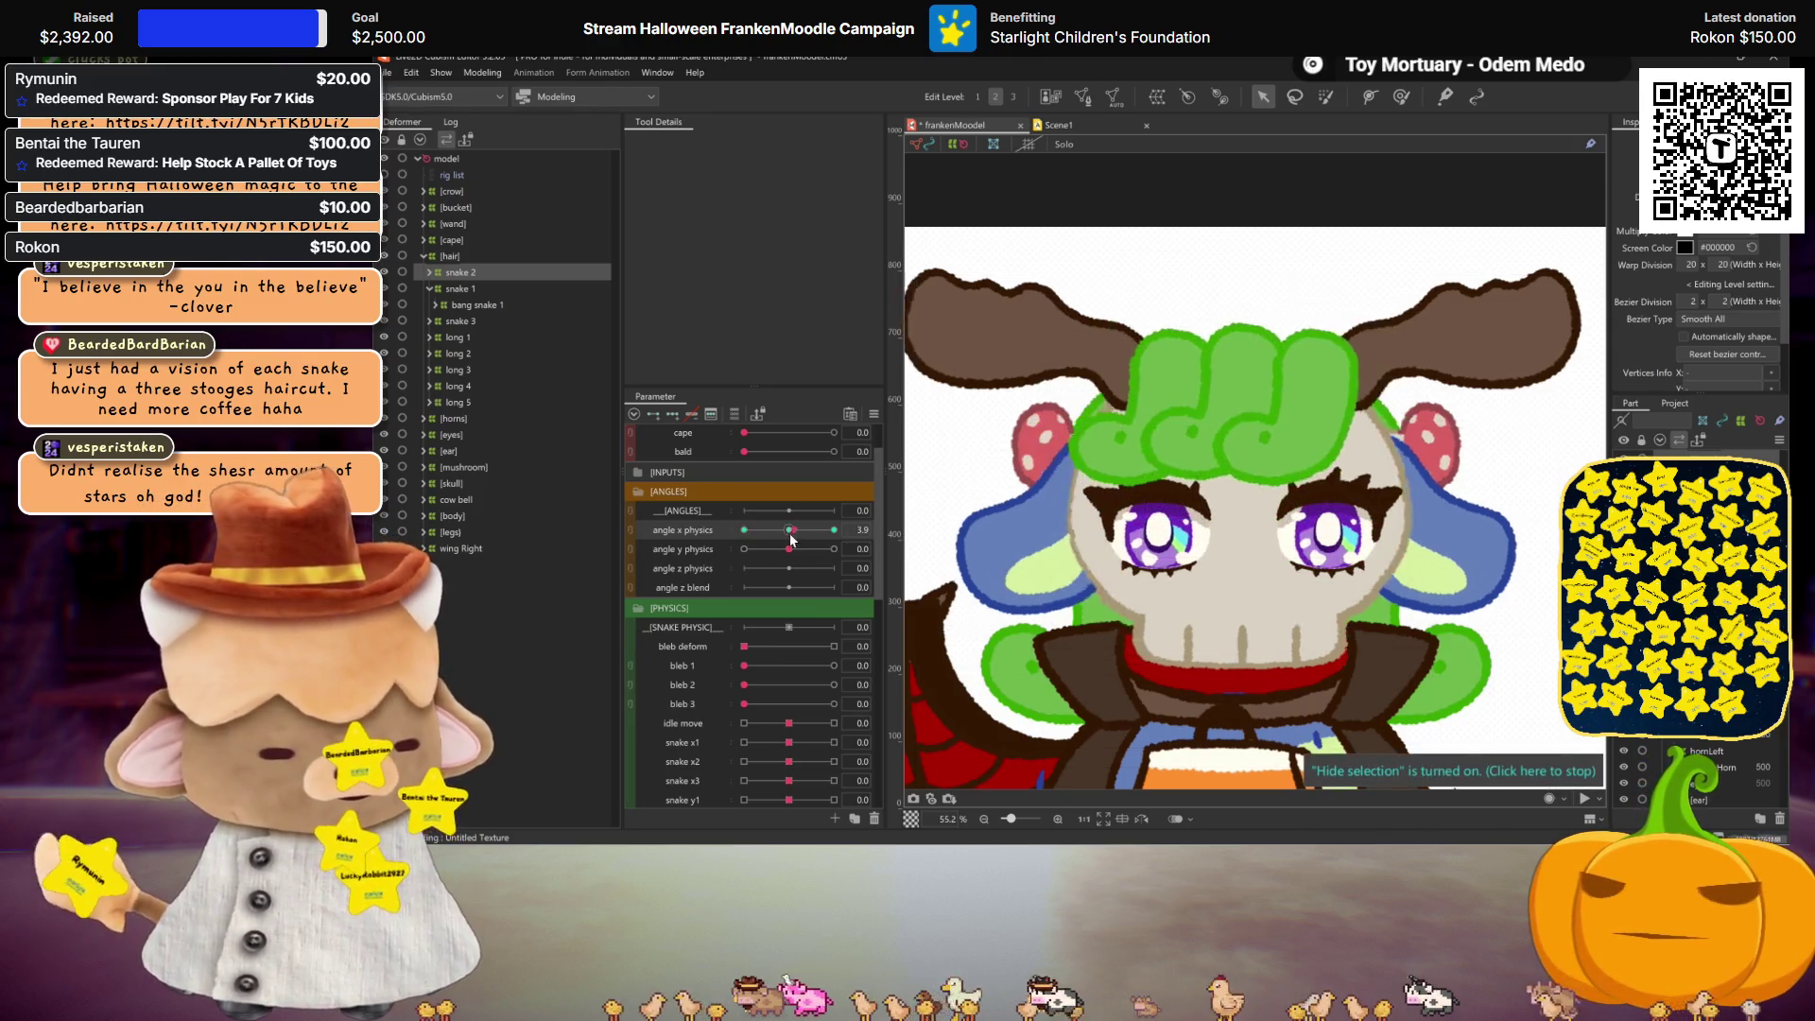
pyautogui.moveTo(746, 527); pyautogui.dragTo(742, 529)
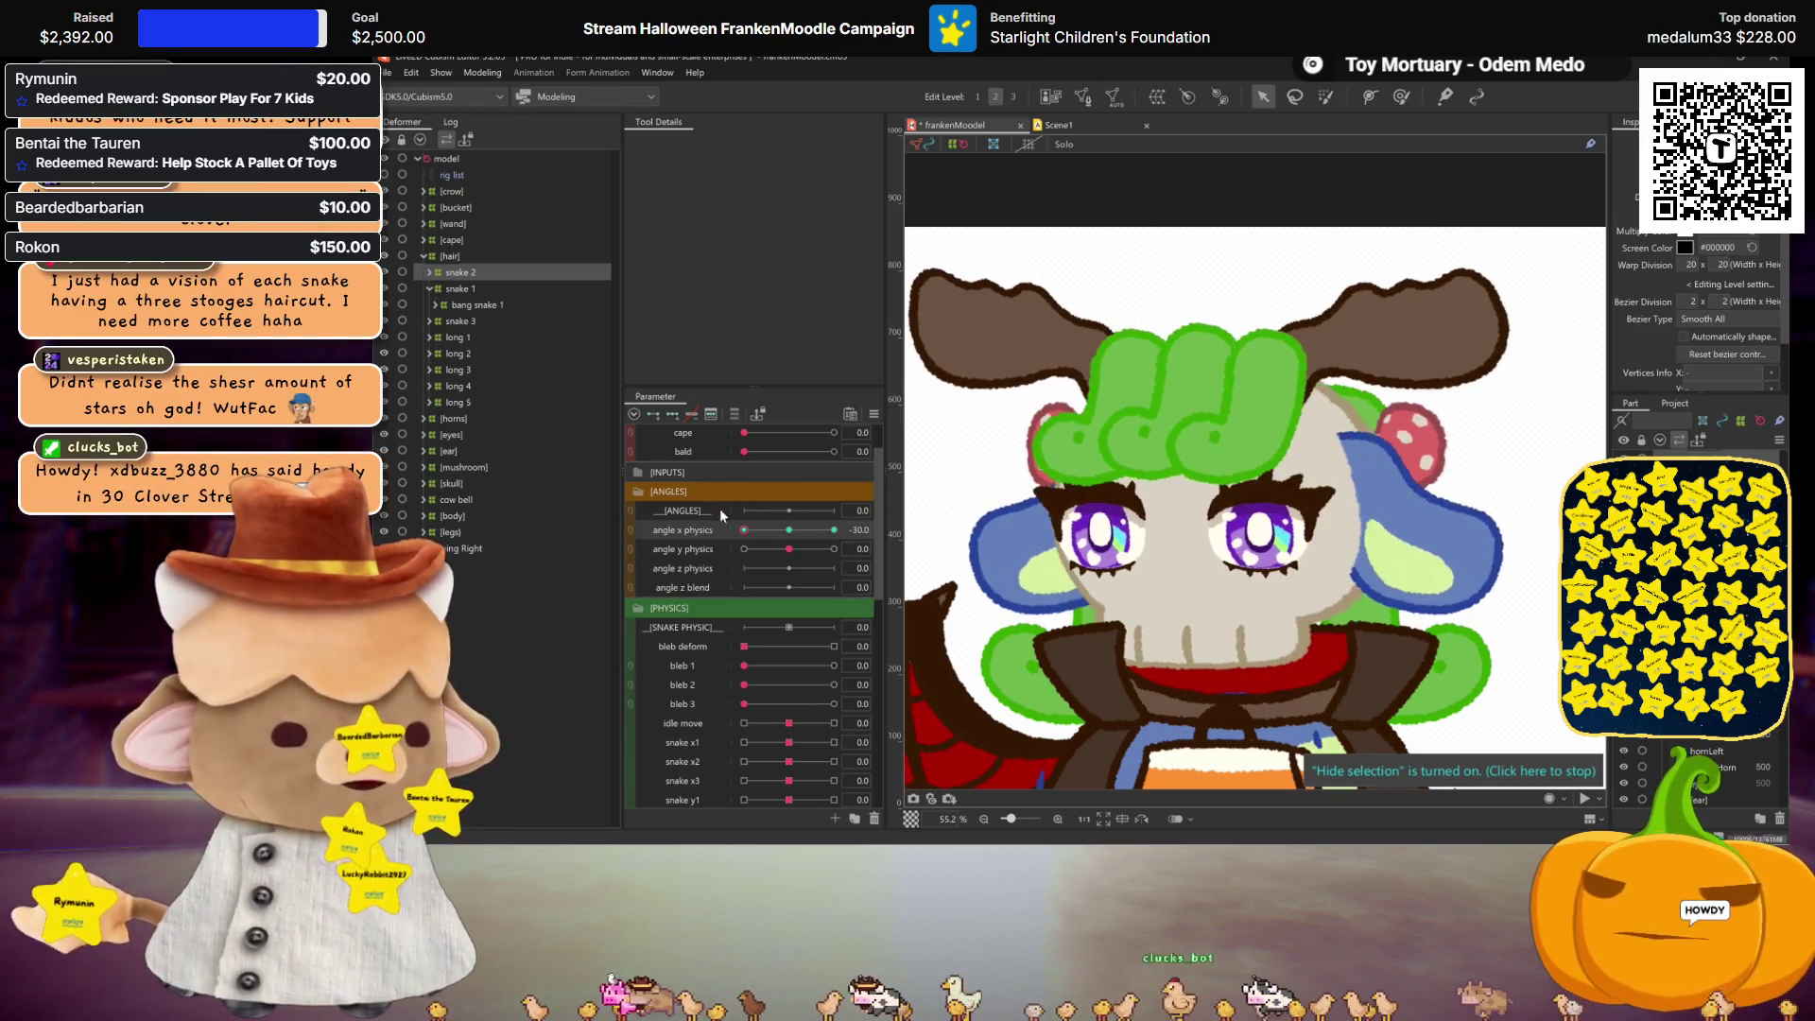
pyautogui.click(1219, 443)
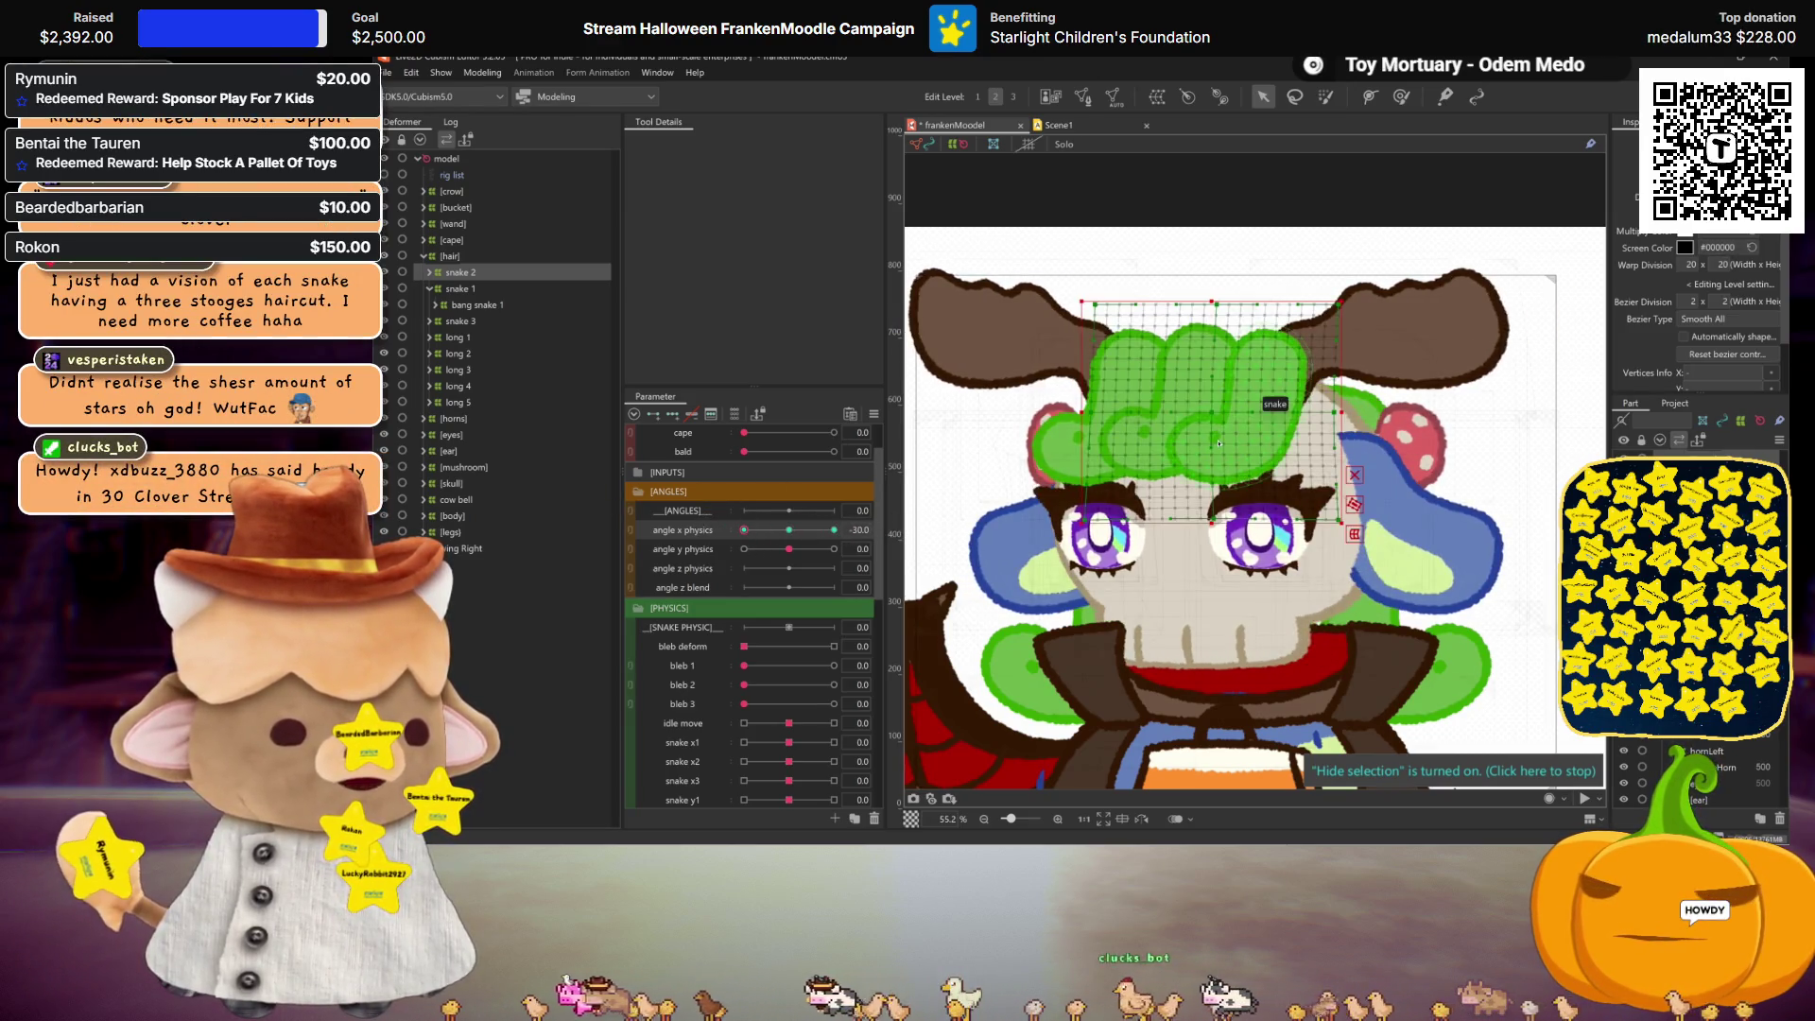
pyautogui.click(450, 293)
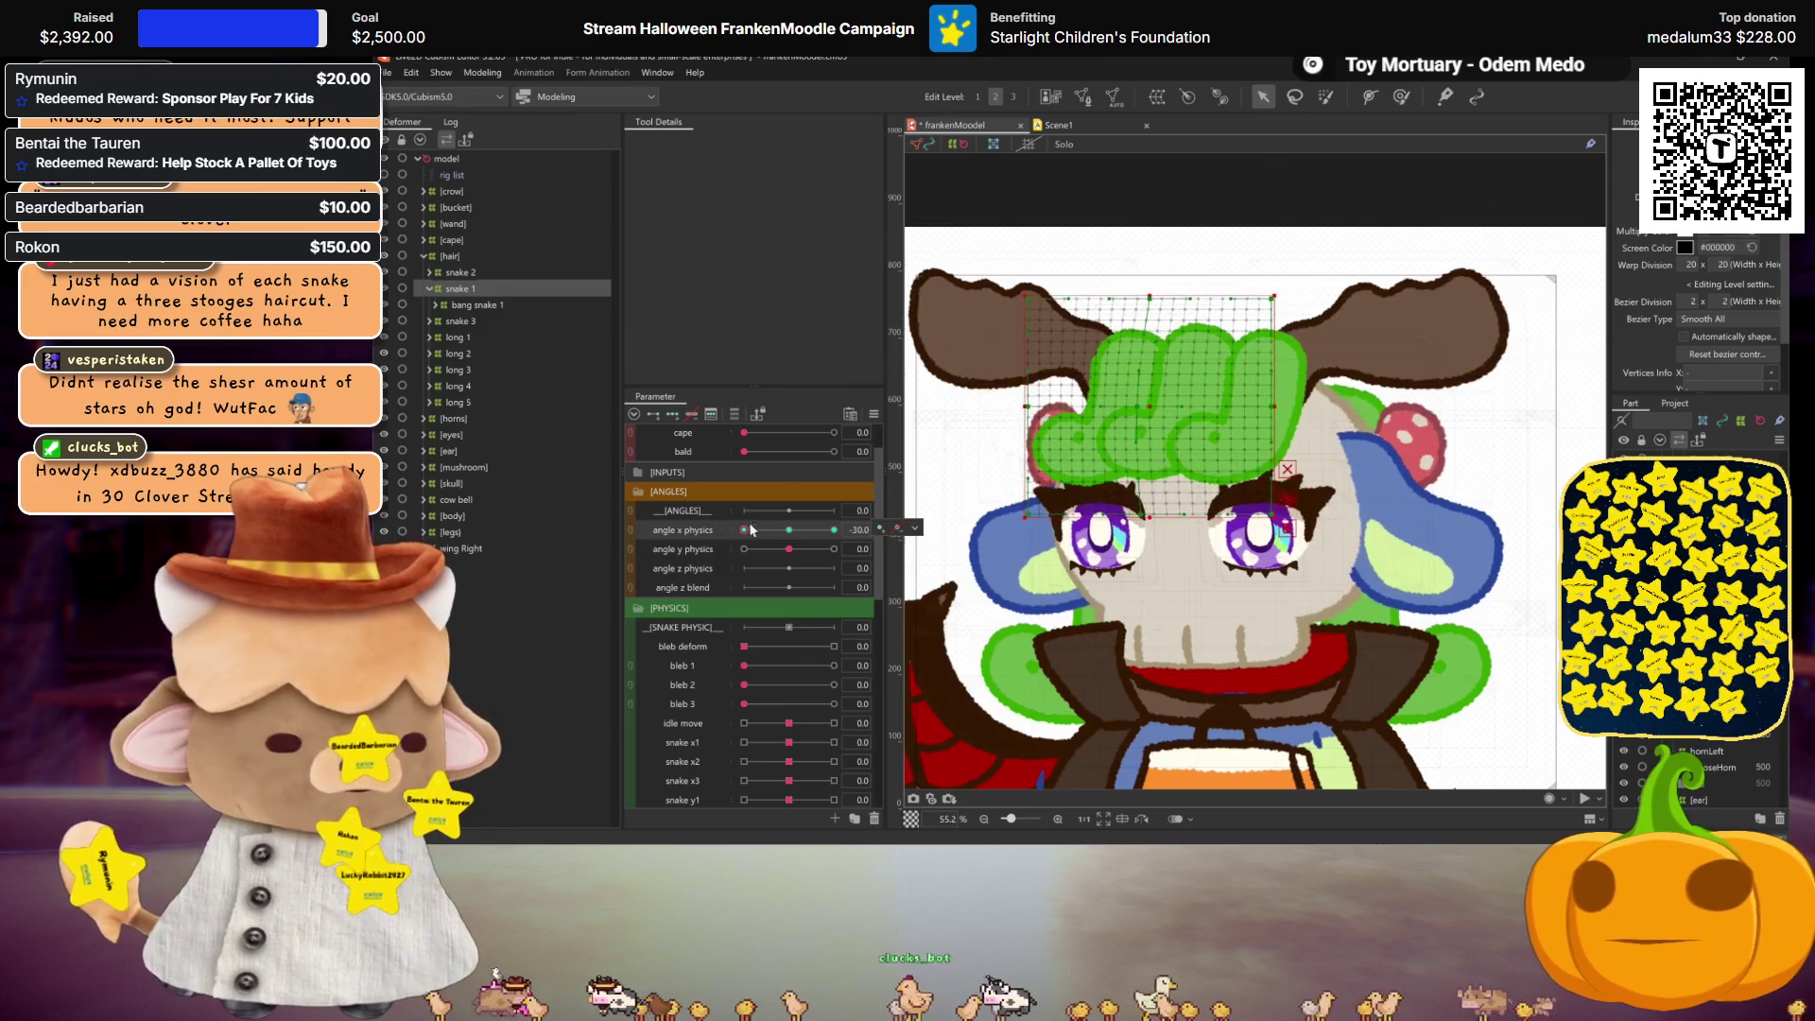
pyautogui.hotkey('ctrl', 'h')
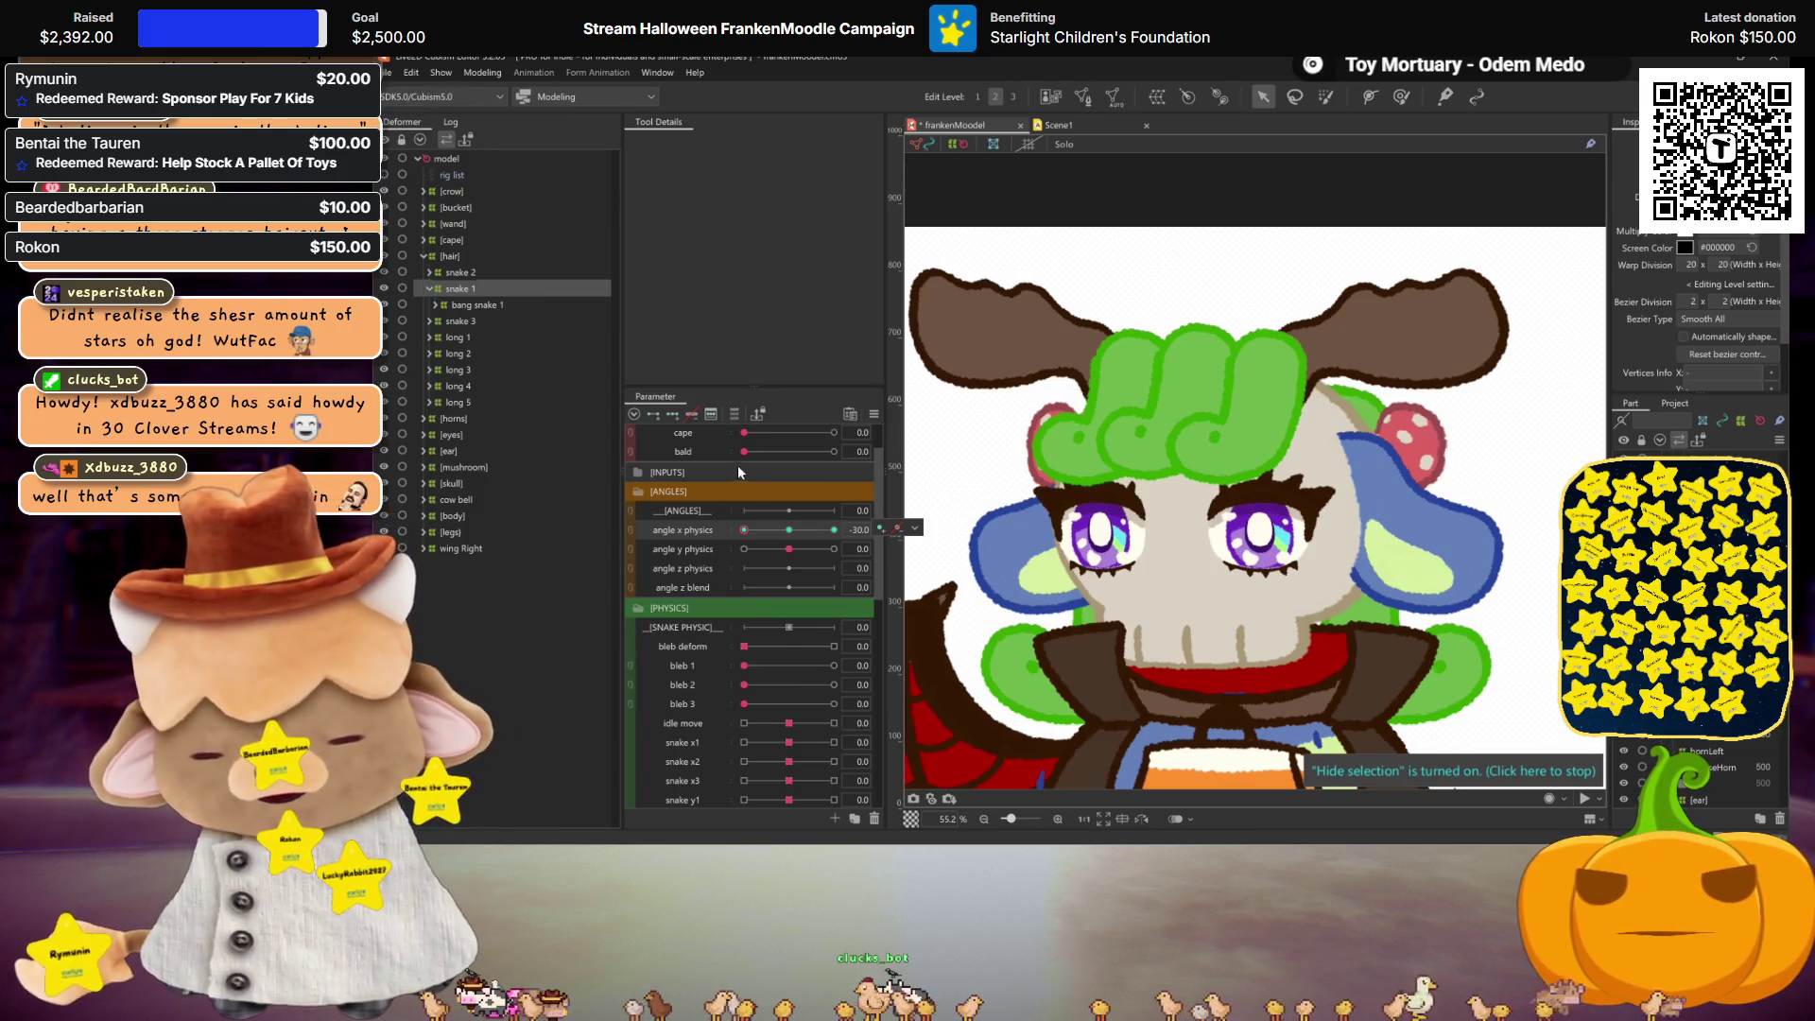
pyautogui.click(791, 531)
pyautogui.moveTo(790, 531)
pyautogui.mouseDown()
pyautogui.moveTo(750, 511)
pyautogui.moveTo(878, 515)
pyautogui.moveTo(662, 492)
pyautogui.mouseUp()
pyautogui.click(460, 272)
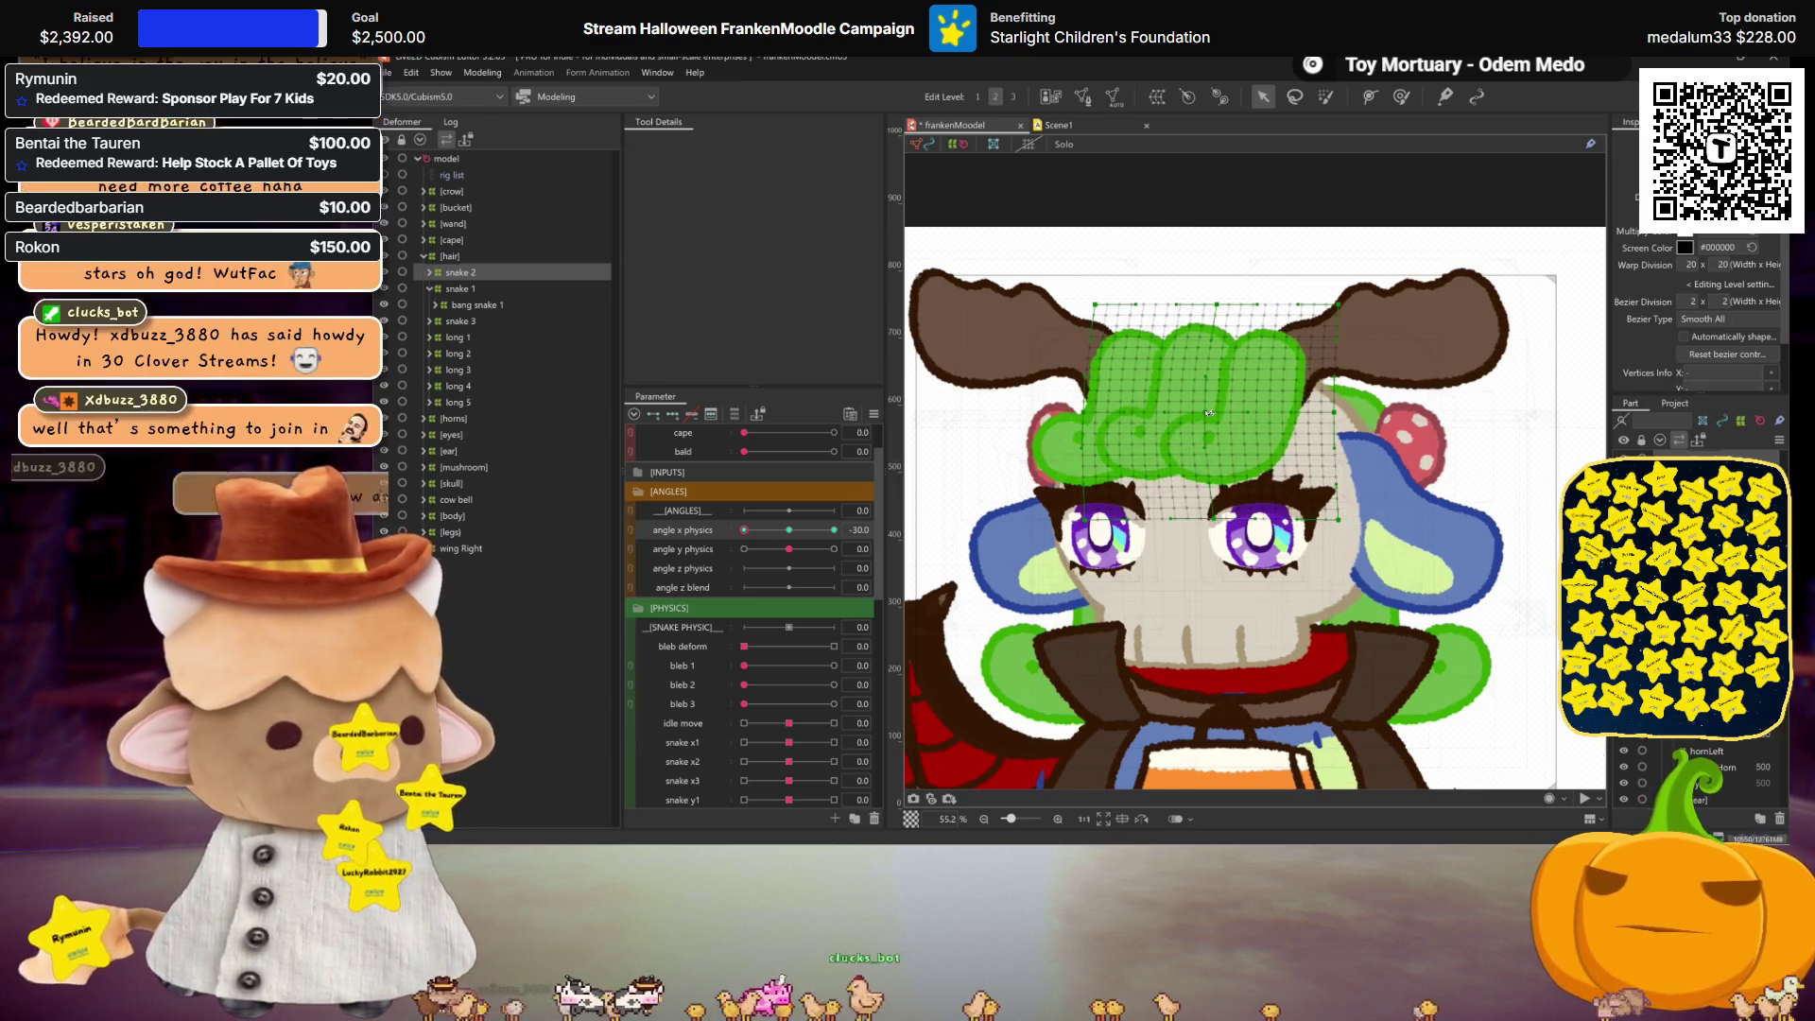
pyautogui.moveTo(744, 530)
pyautogui.mouseDown()
pyautogui.moveTo(789, 529)
pyautogui.moveTo(734, 519)
pyautogui.moveTo(813, 512)
pyautogui.moveTo(722, 497)
pyautogui.mouseUp()
pyautogui.scroll(-2, 1271, 546)
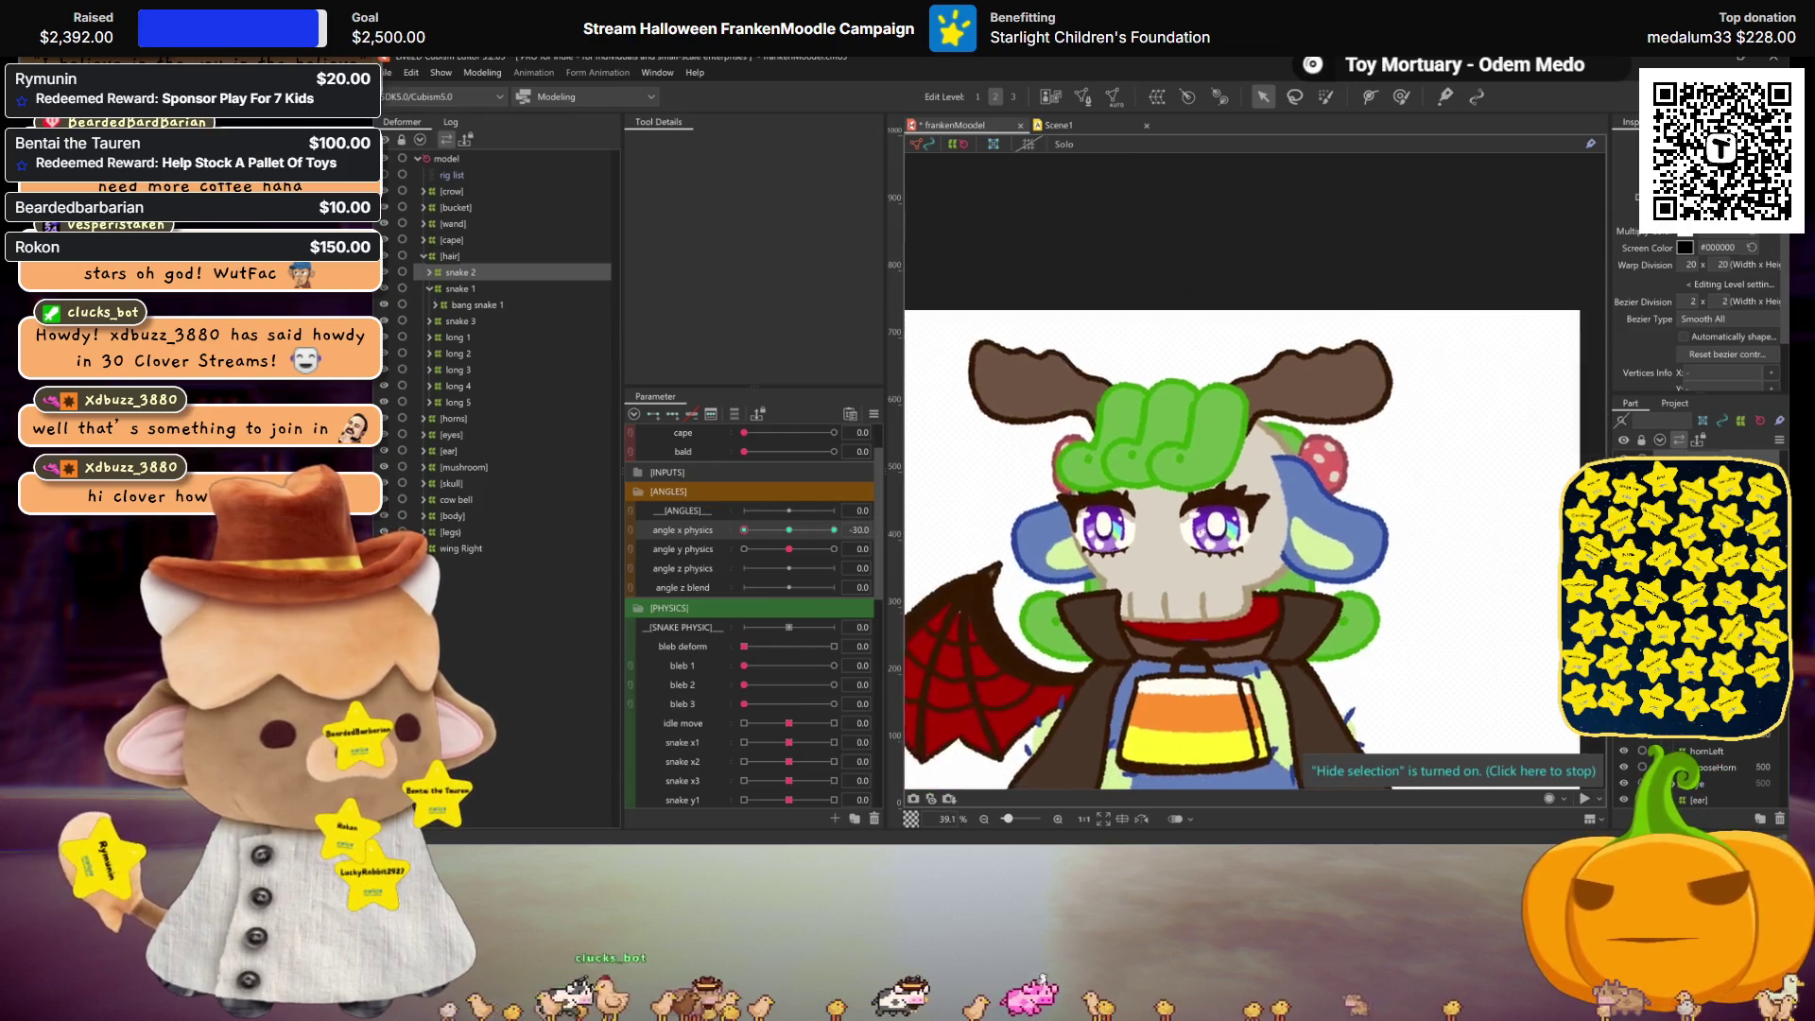
pyautogui.click(790, 532)
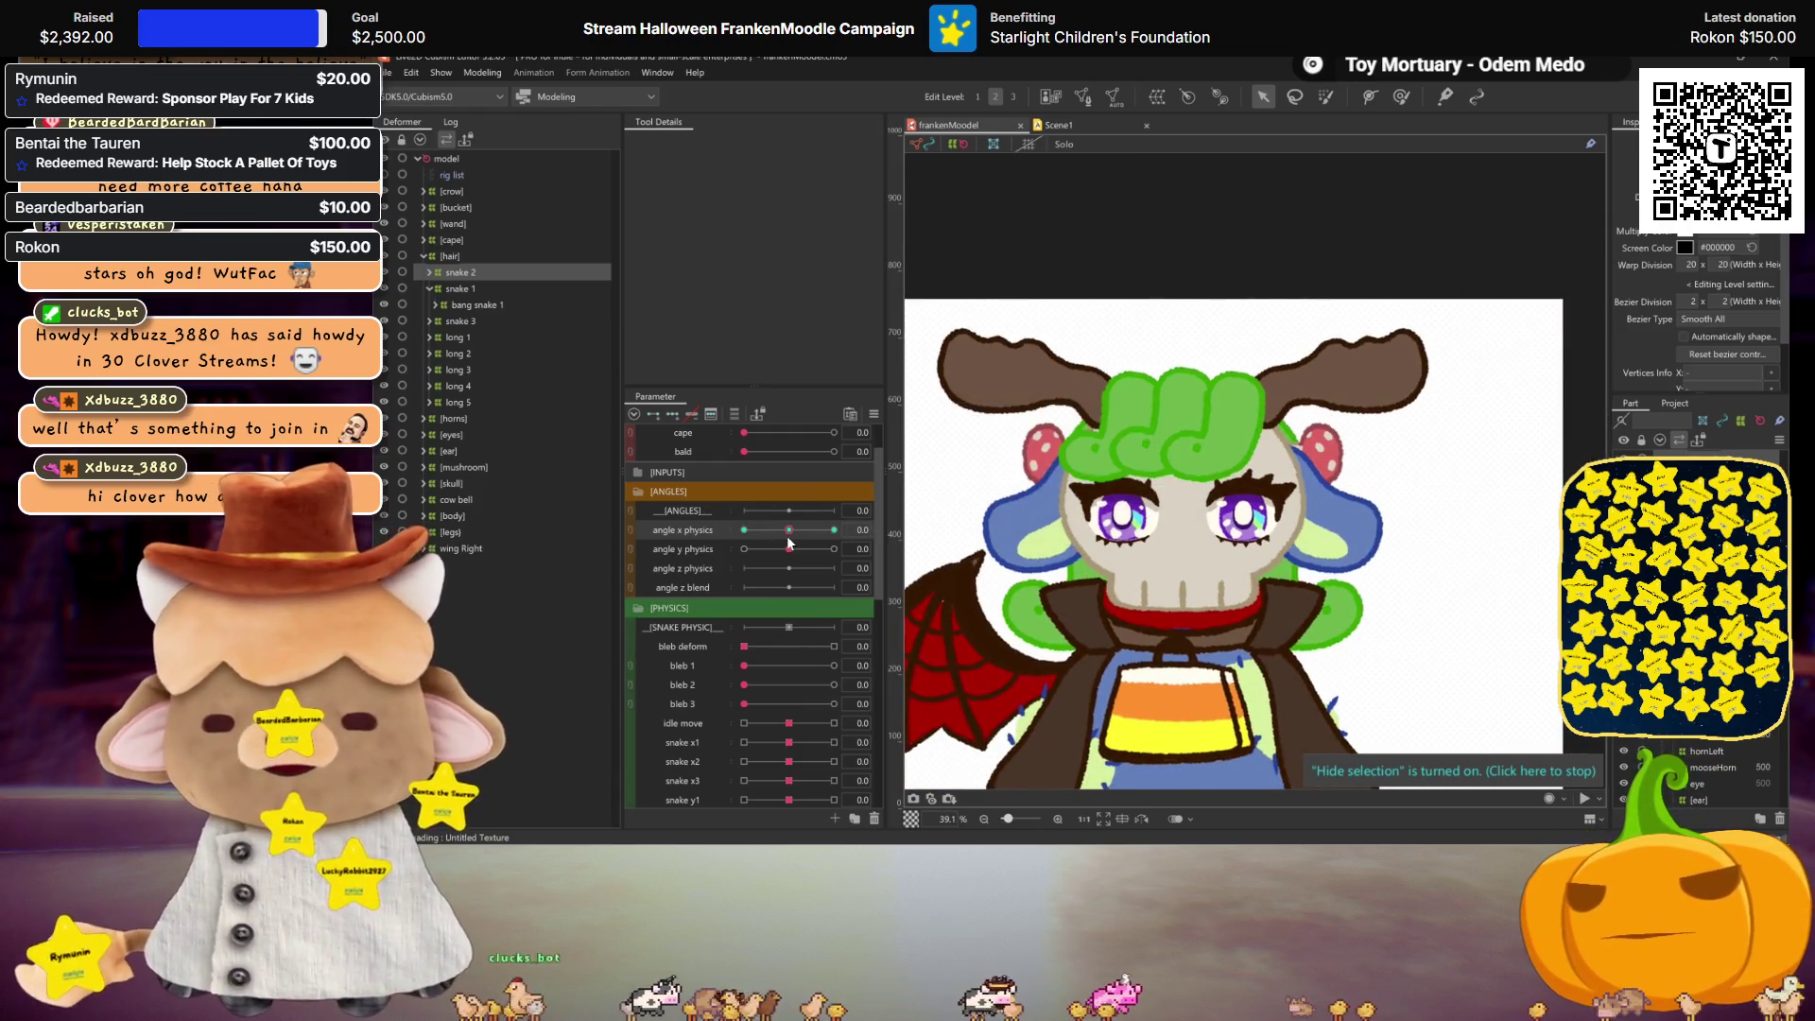
pyautogui.keyDown('ctrl'); pyautogui.click(478, 287); pyautogui.keyUp('ctrl')
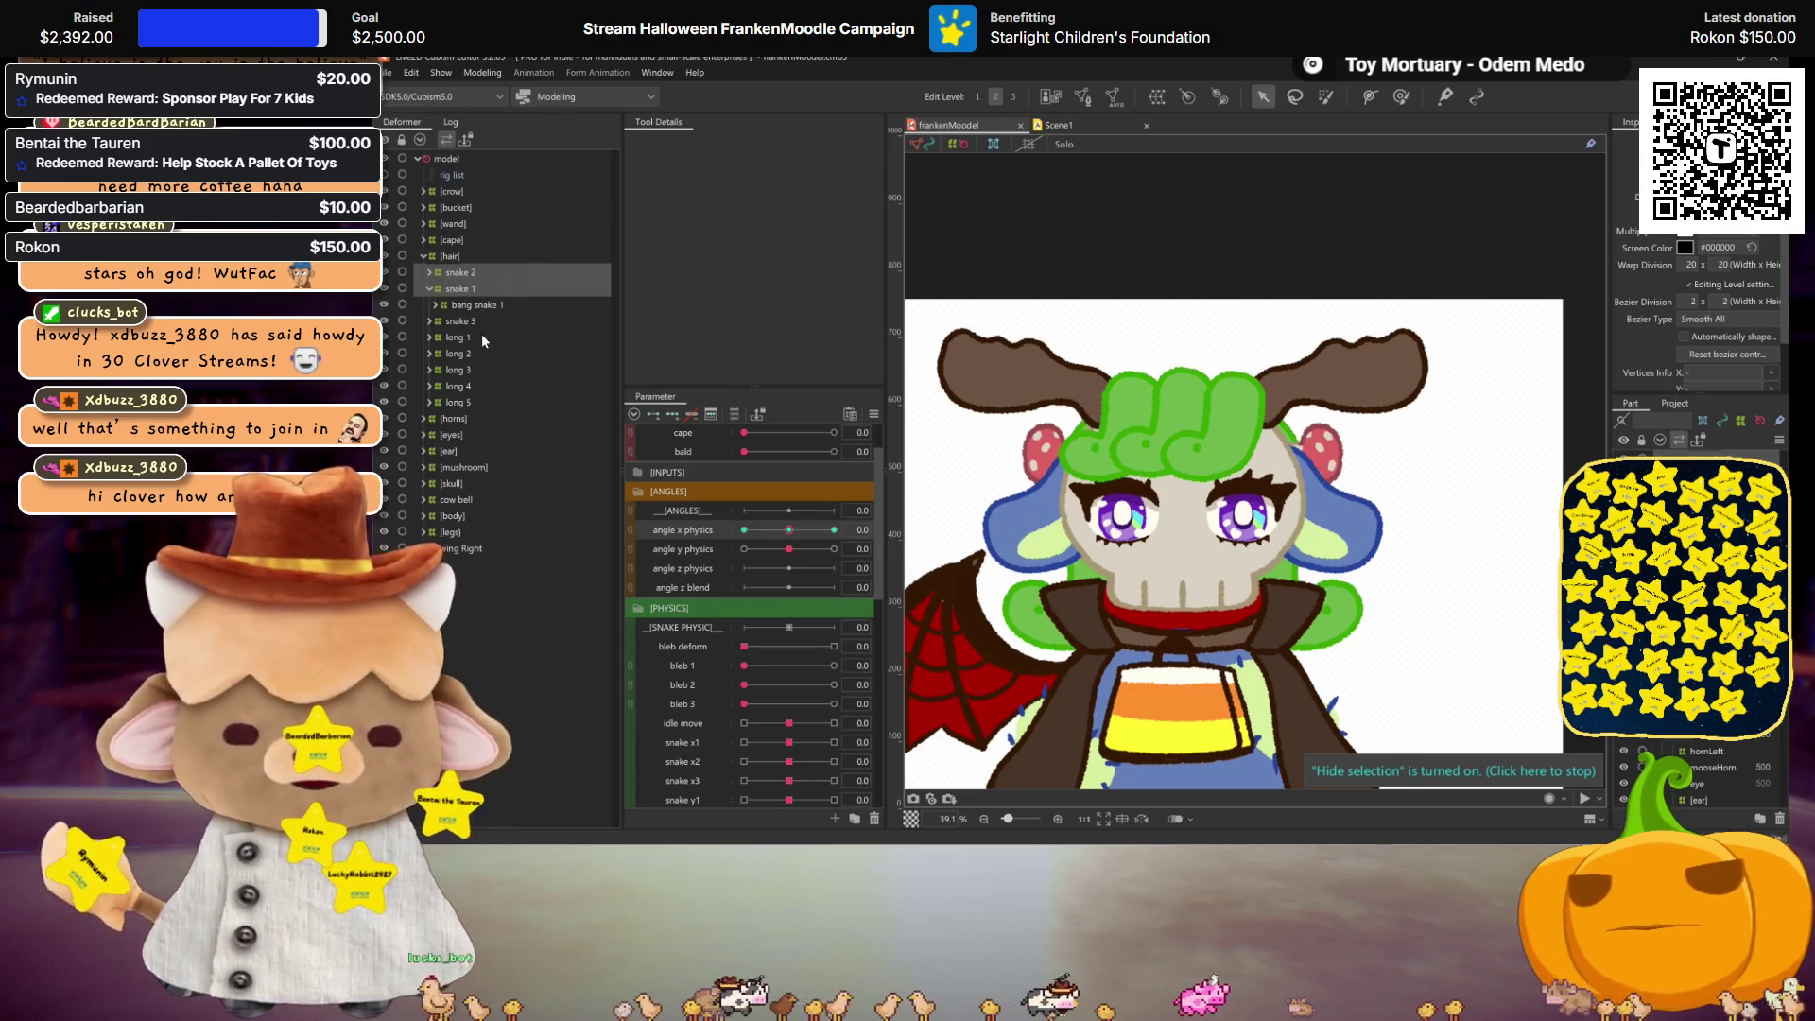
pyautogui.keyDown('ctrl'); pyautogui.click(478, 321); pyautogui.keyUp('ctrl')
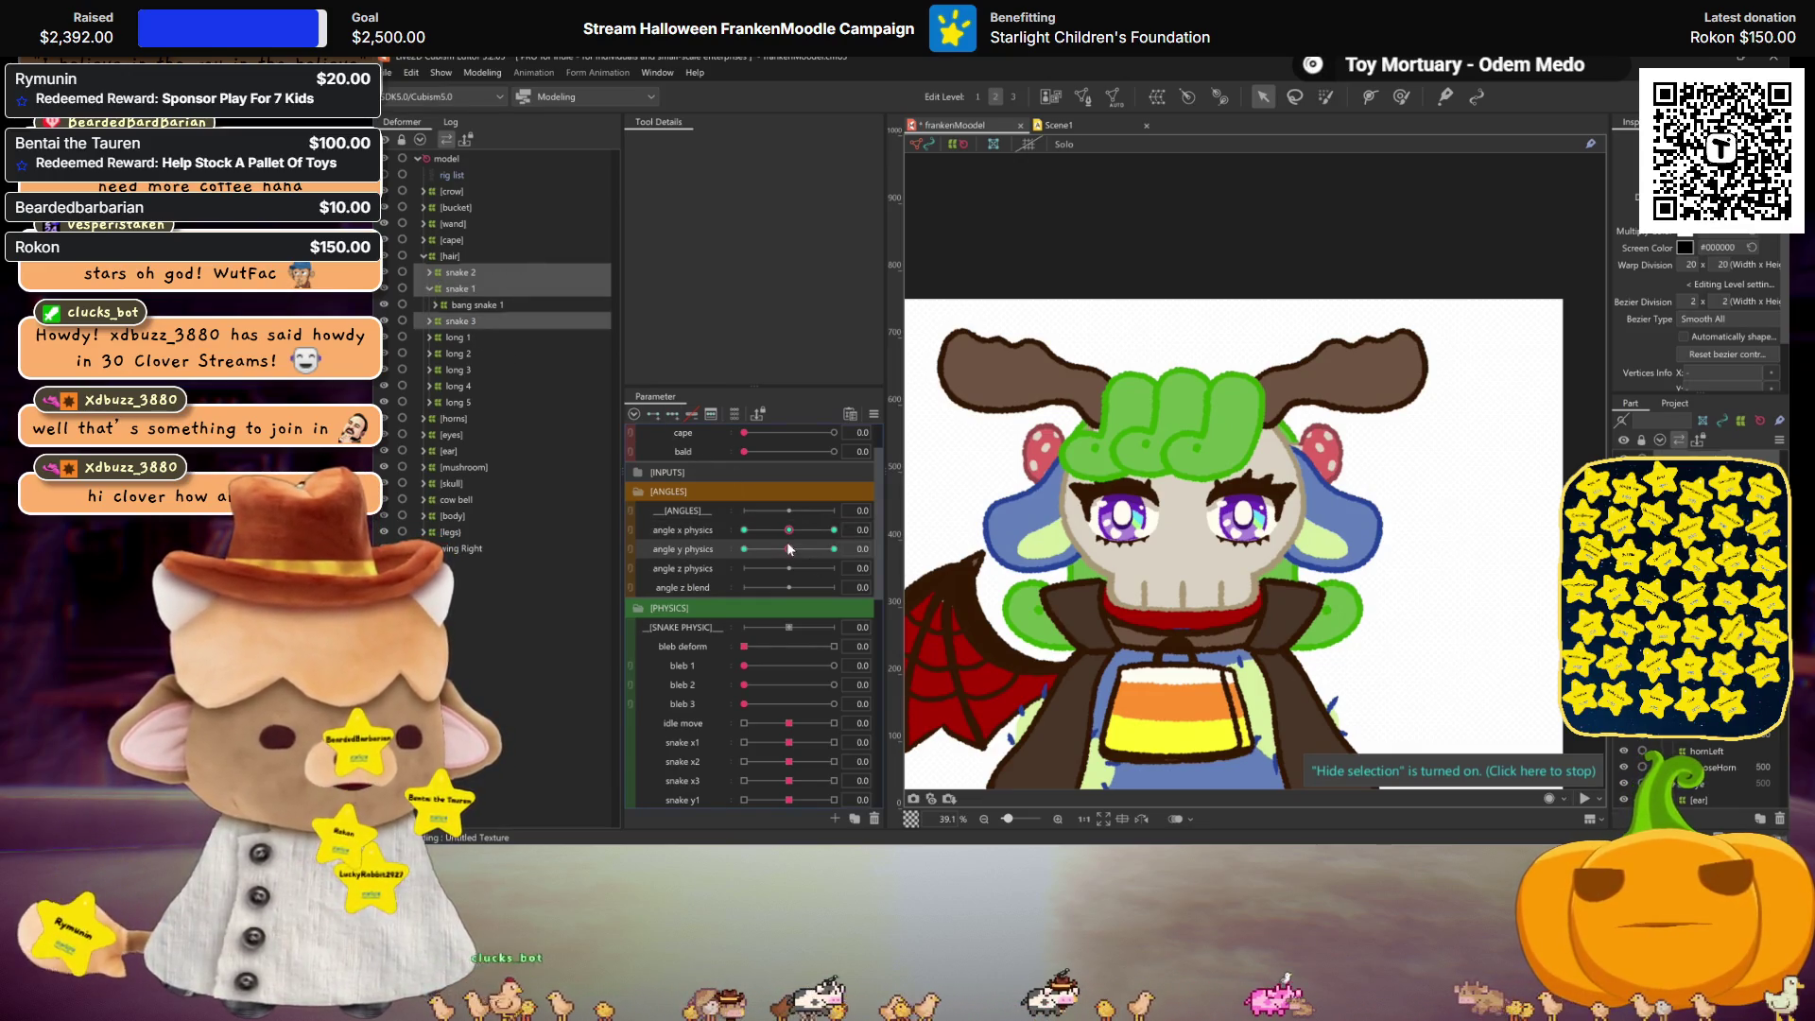
pyautogui.click(834, 550)
pyautogui.scroll(2, 1157, 455)
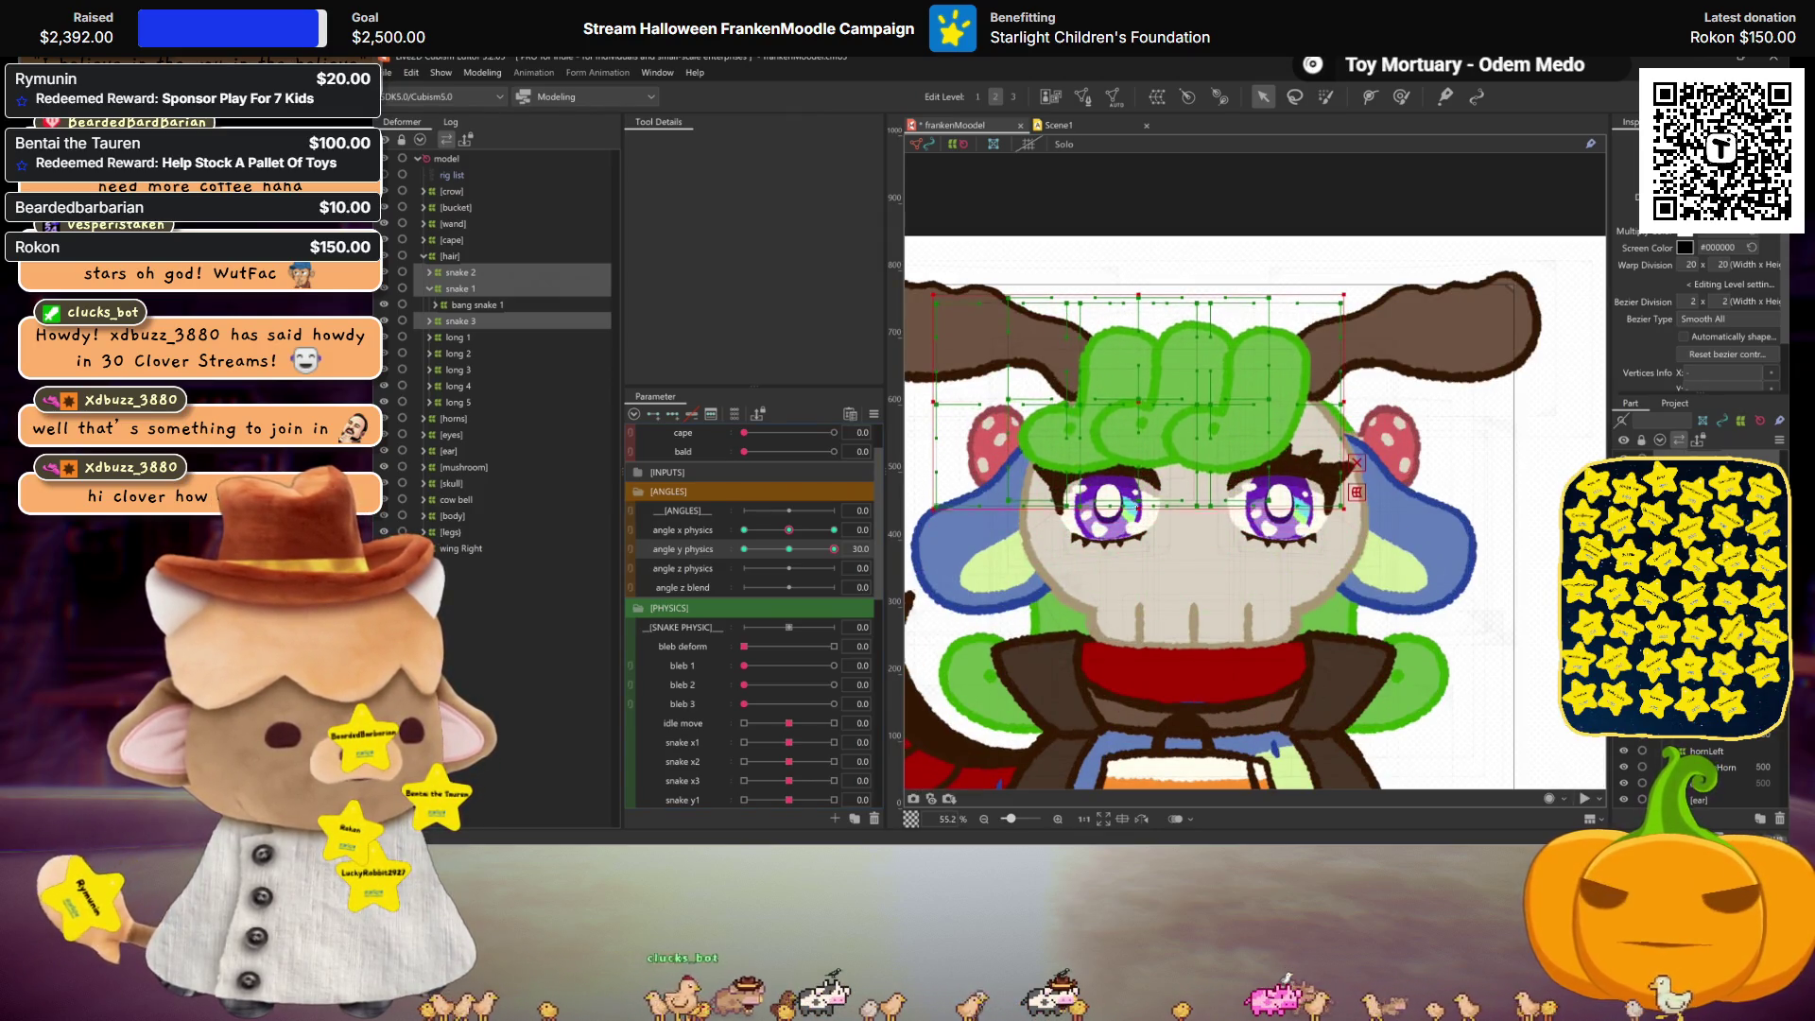
# Step: Lift the snake hair with a temporary warp raising the centre and left middle points, then commit it
pyautogui.hotkey('ctrl', 't')
pyautogui.moveTo(1139, 401); pyautogui.dragTo(1139, 390)
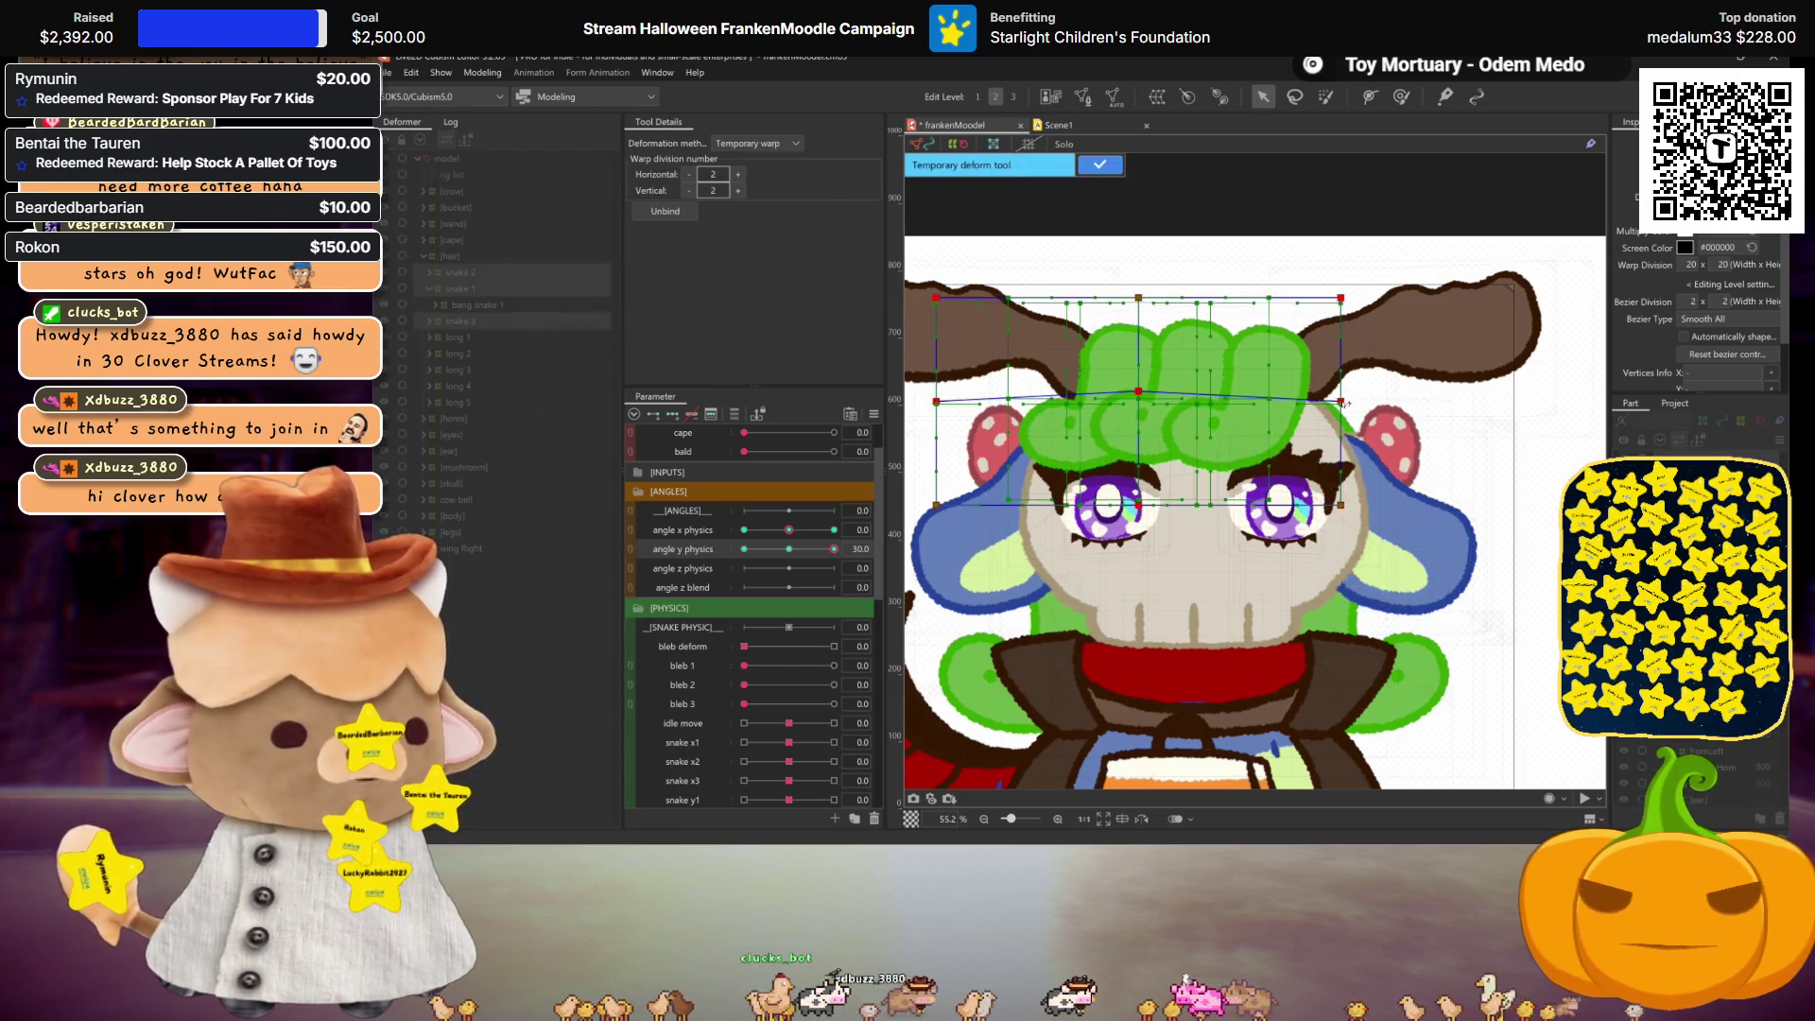
pyautogui.hotkey('ctrl', 'h')
pyautogui.moveTo(834, 548); pyautogui.dragTo(834, 548)
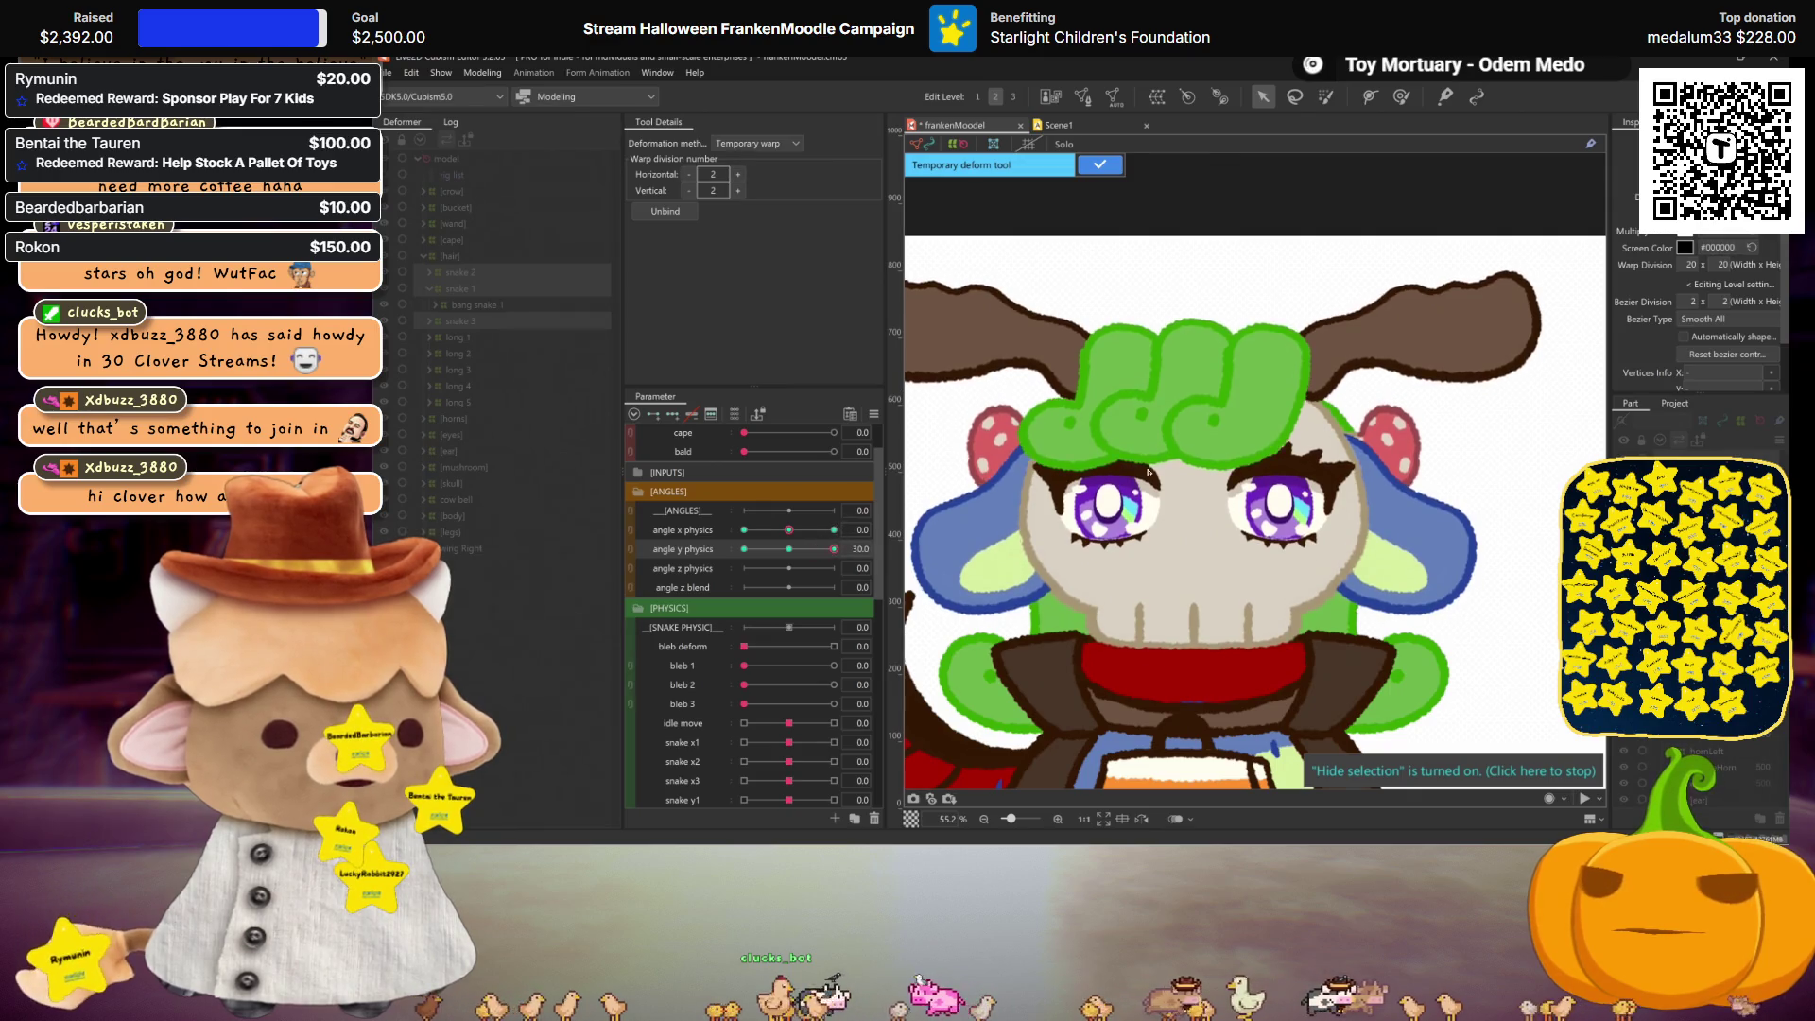
pyautogui.hotkey('ctrl', 'h')
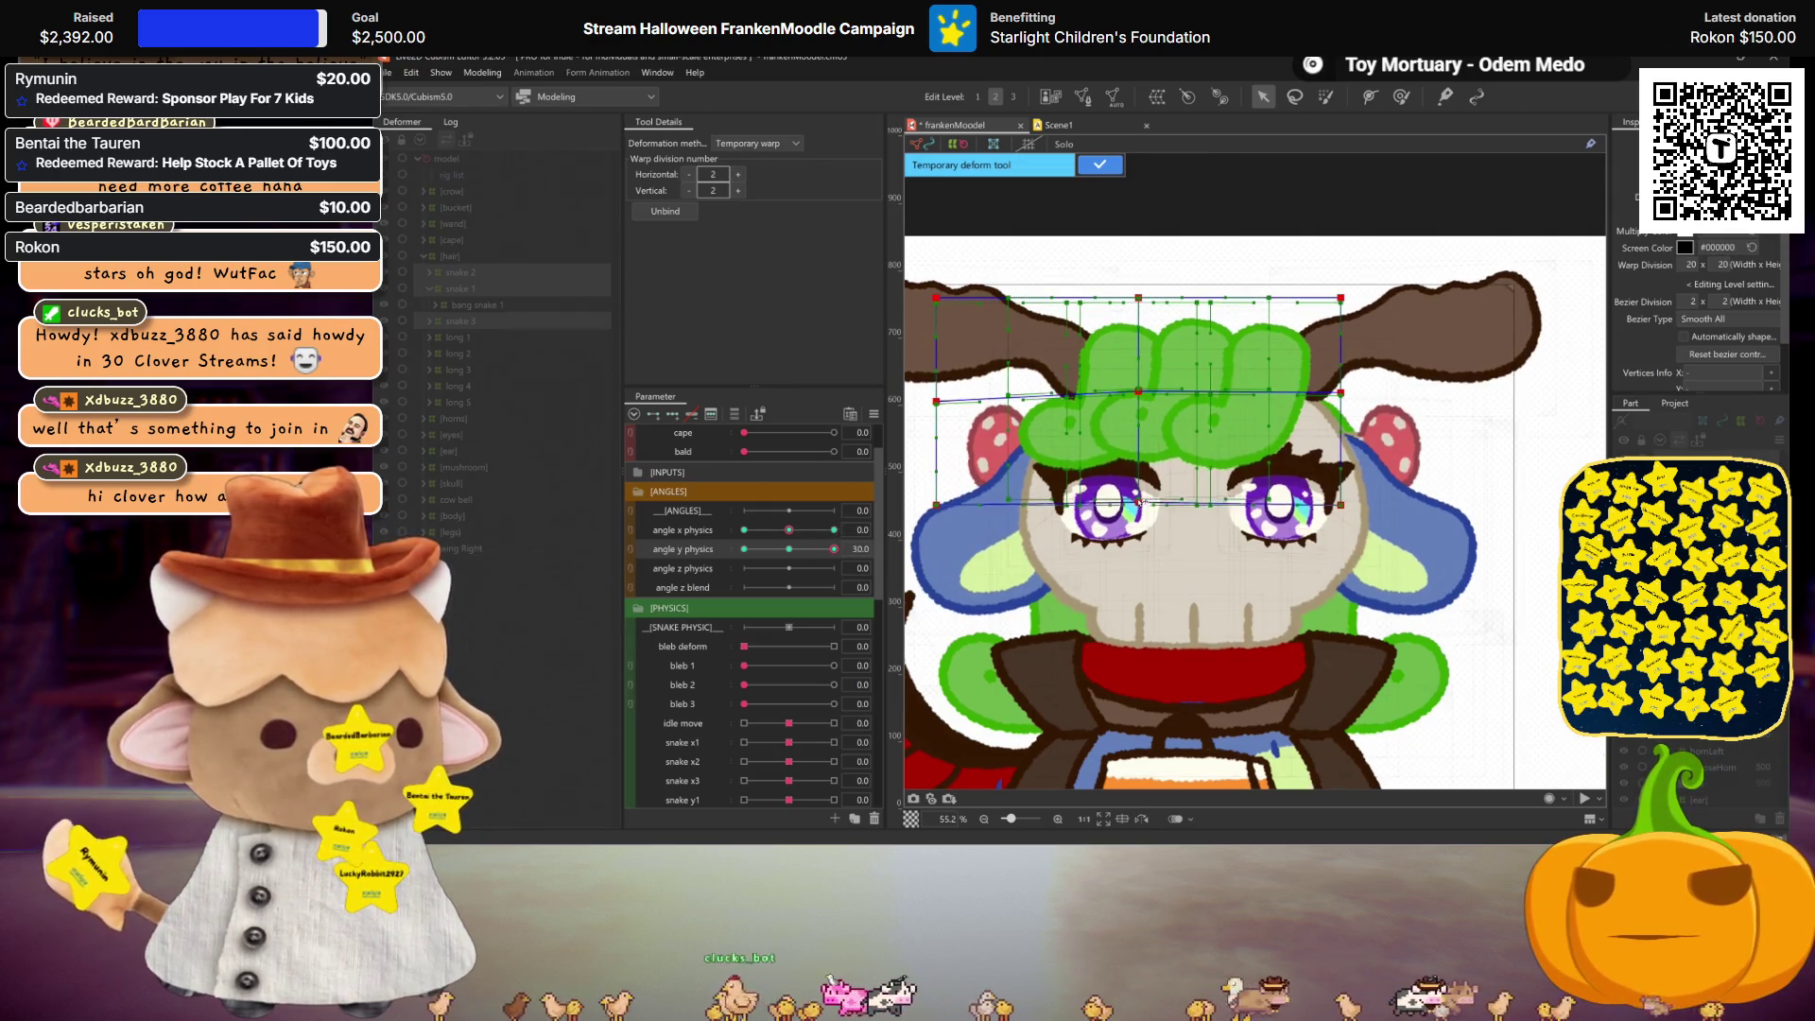
pyautogui.moveTo(1140, 391); pyautogui.dragTo(1142, 386)
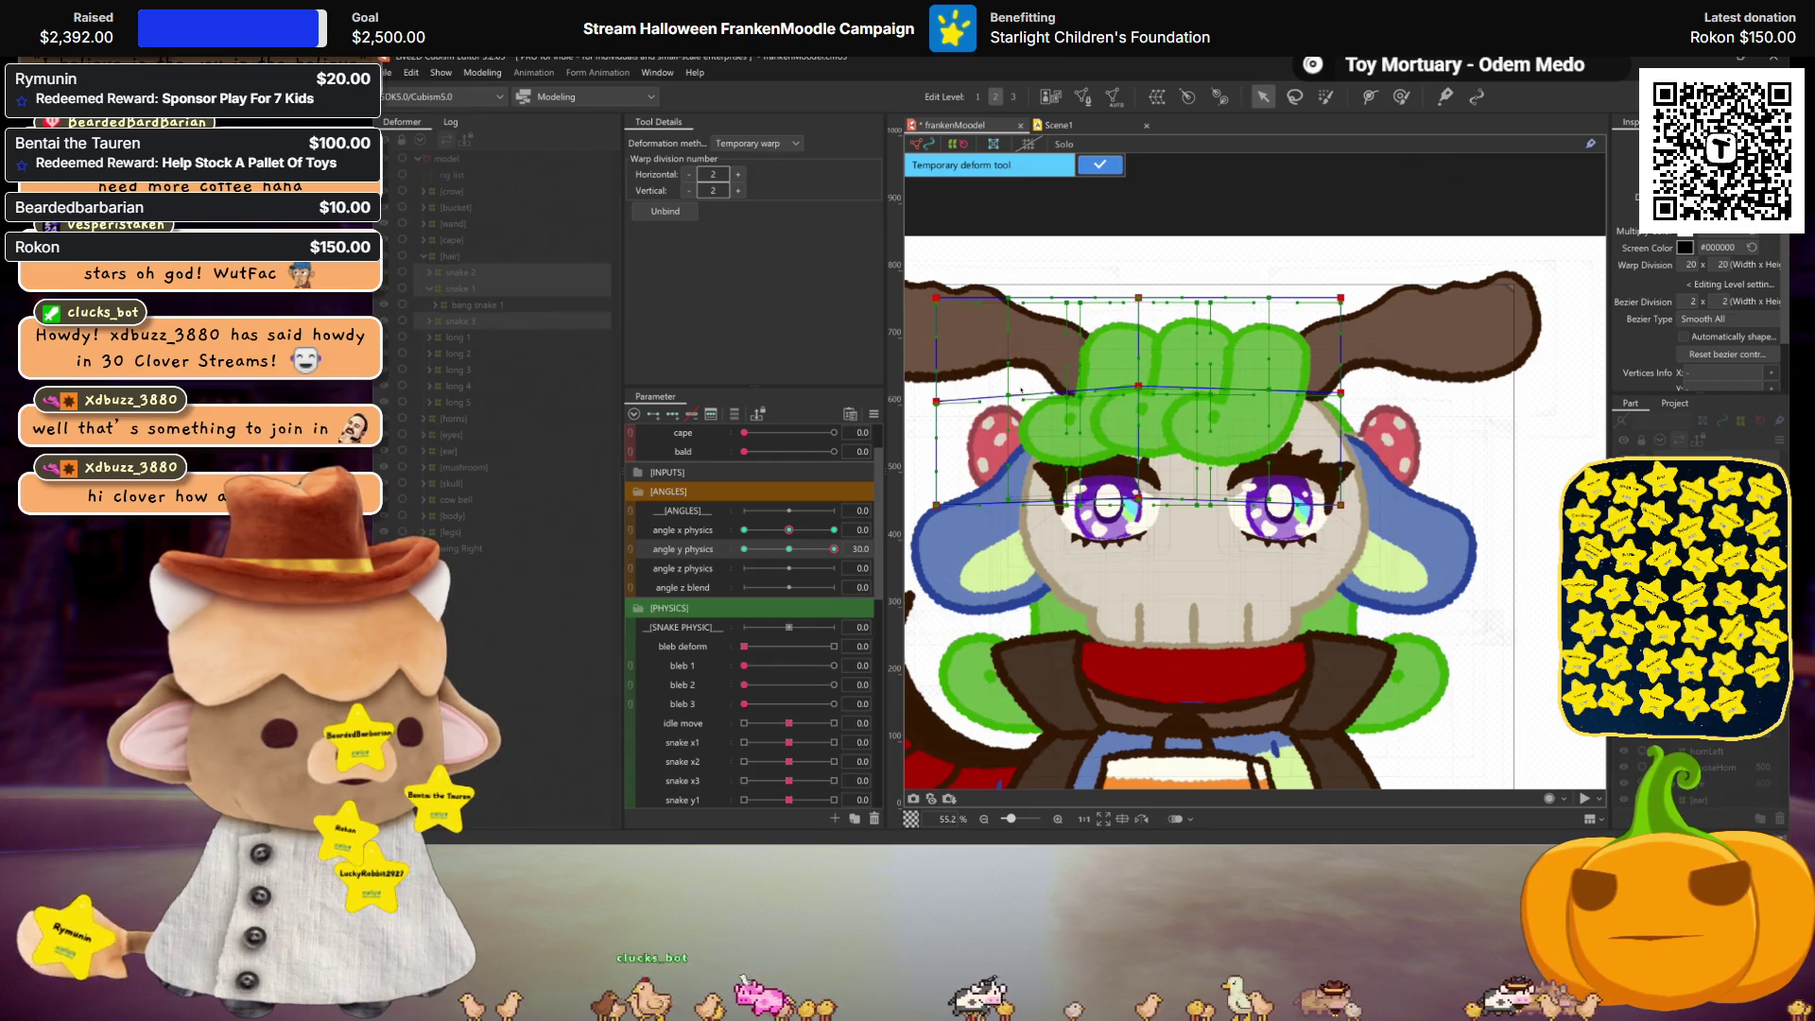
pyautogui.moveTo(939, 401); pyautogui.dragTo(938, 390)
pyautogui.hotkey('ctrl', 'h')
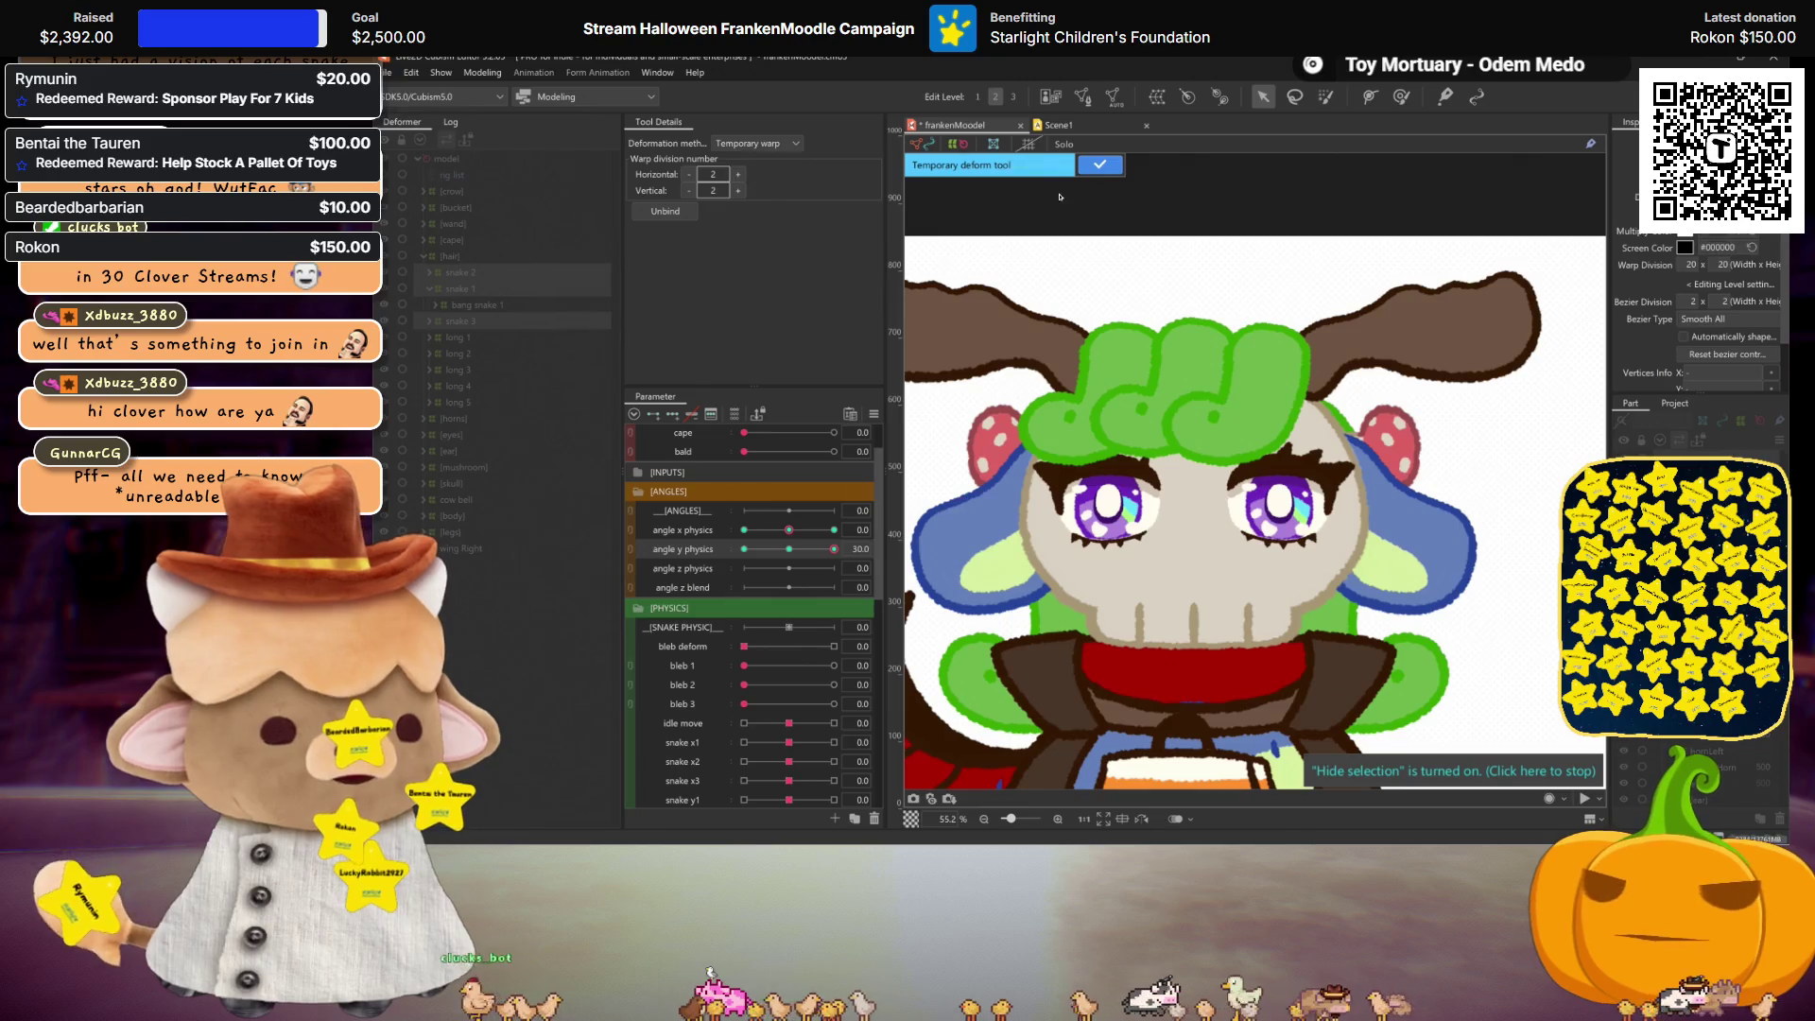
pyautogui.click(1099, 164)
# Step: At angle y physics -30, move the hair snakes down and raise the warp's top row
pyautogui.moveTo(834, 549); pyautogui.dragTo(713, 547)
pyautogui.moveTo(1138, 420); pyautogui.dragTo(1136, 474)
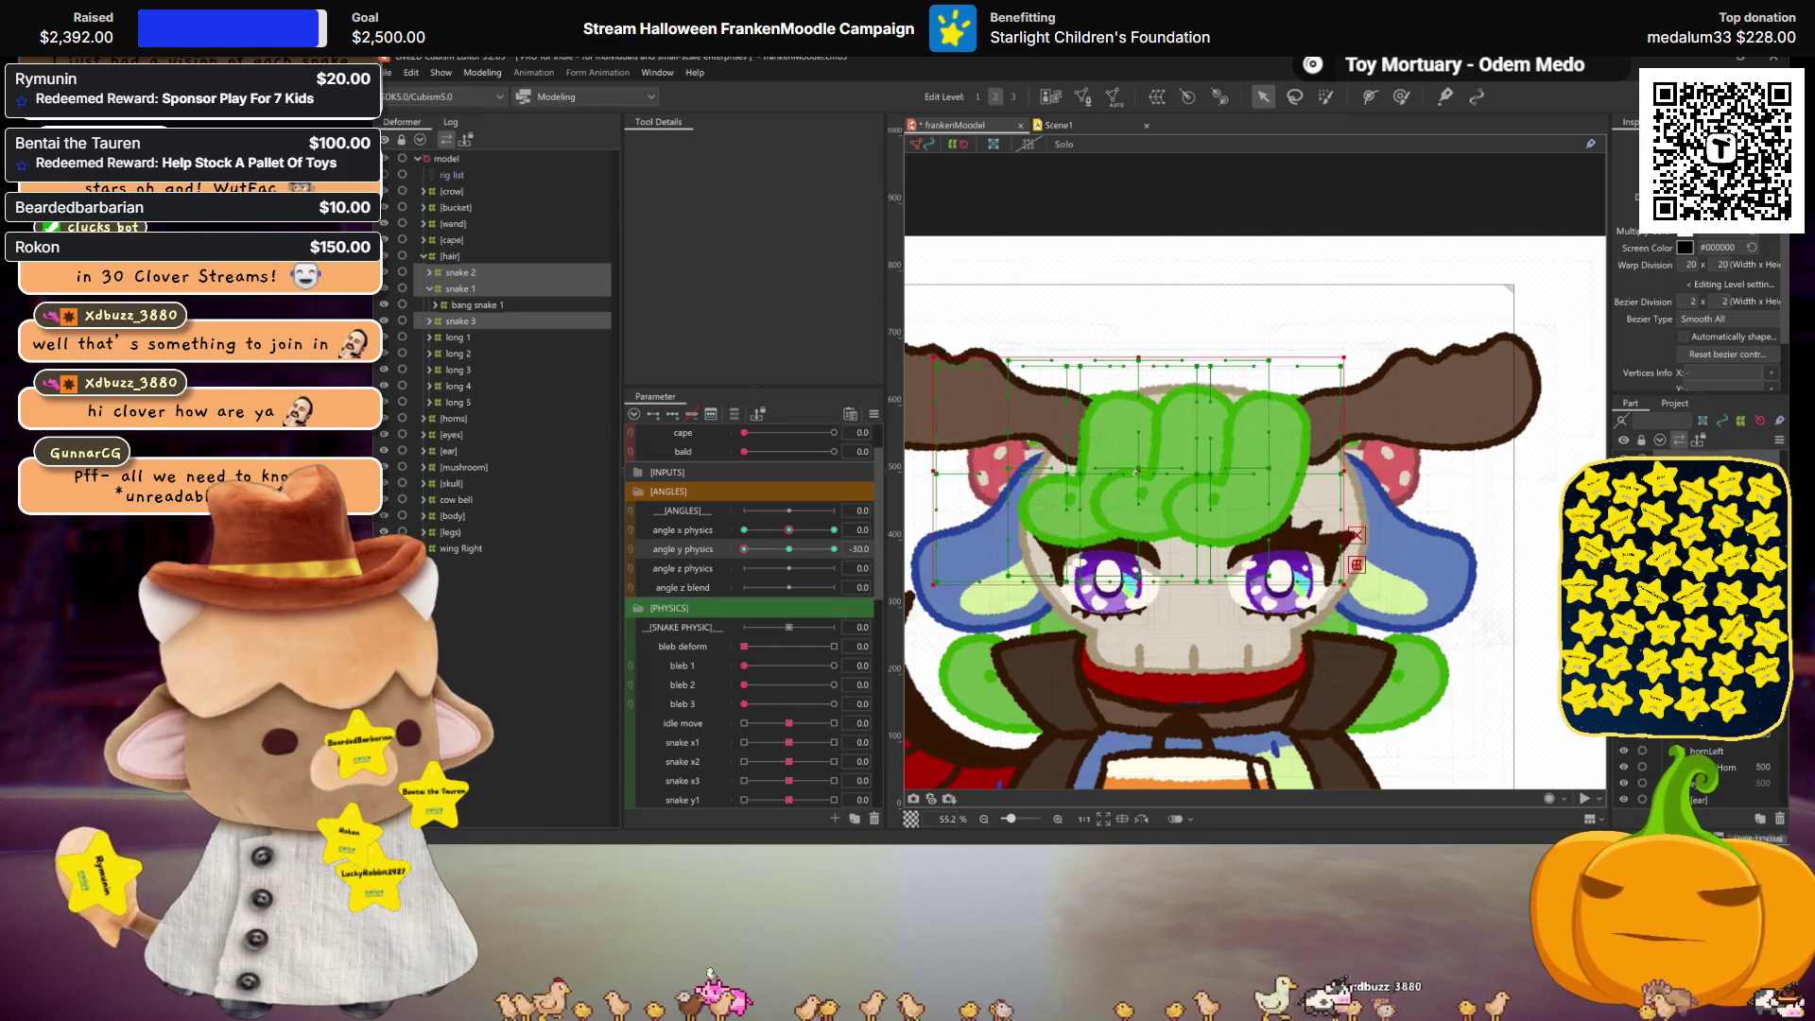
pyautogui.moveTo(1352, 423)
pyautogui.mouseDown()
pyautogui.moveTo(1123, 341)
pyautogui.moveTo(899, 289)
pyautogui.mouseUp()
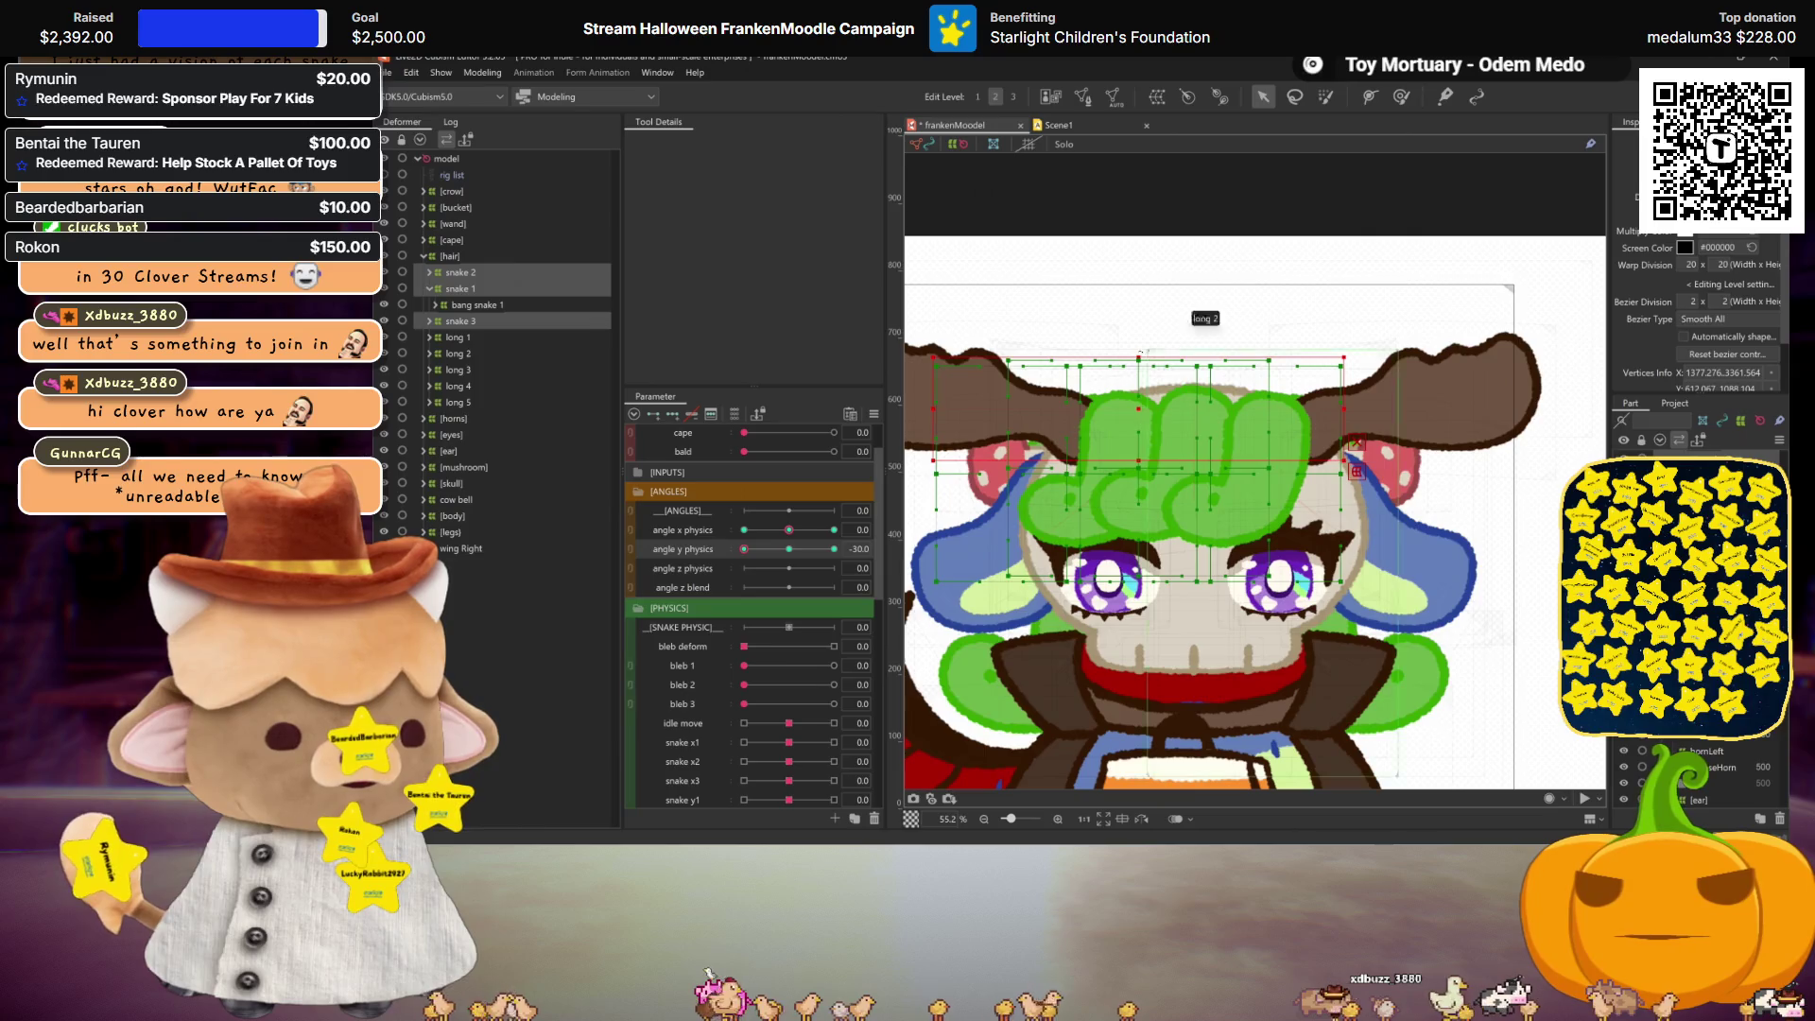
pyautogui.moveTo(1138, 360); pyautogui.dragTo(1137, 320)
pyautogui.moveTo(790, 549)
pyautogui.mouseDown()
pyautogui.moveTo(732, 561)
pyautogui.moveTo(786, 547)
pyautogui.moveTo(684, 540)
pyautogui.mouseUp()
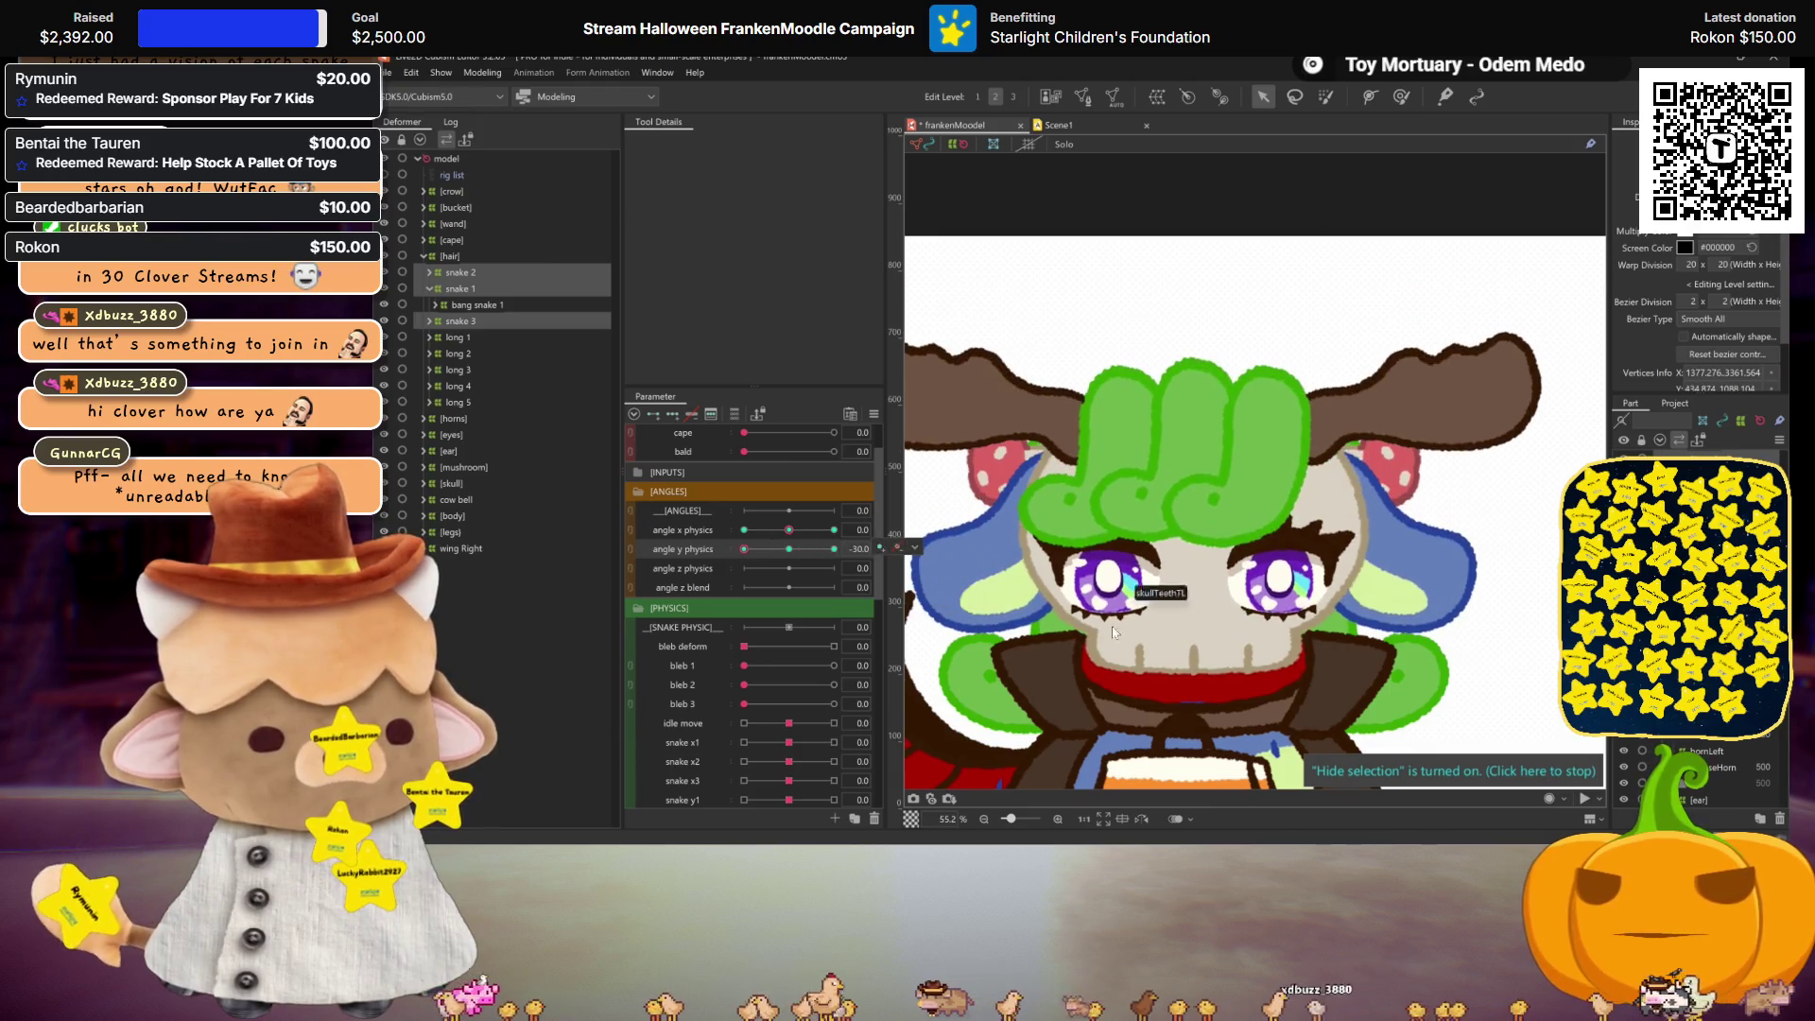
pyautogui.click(1117, 507)
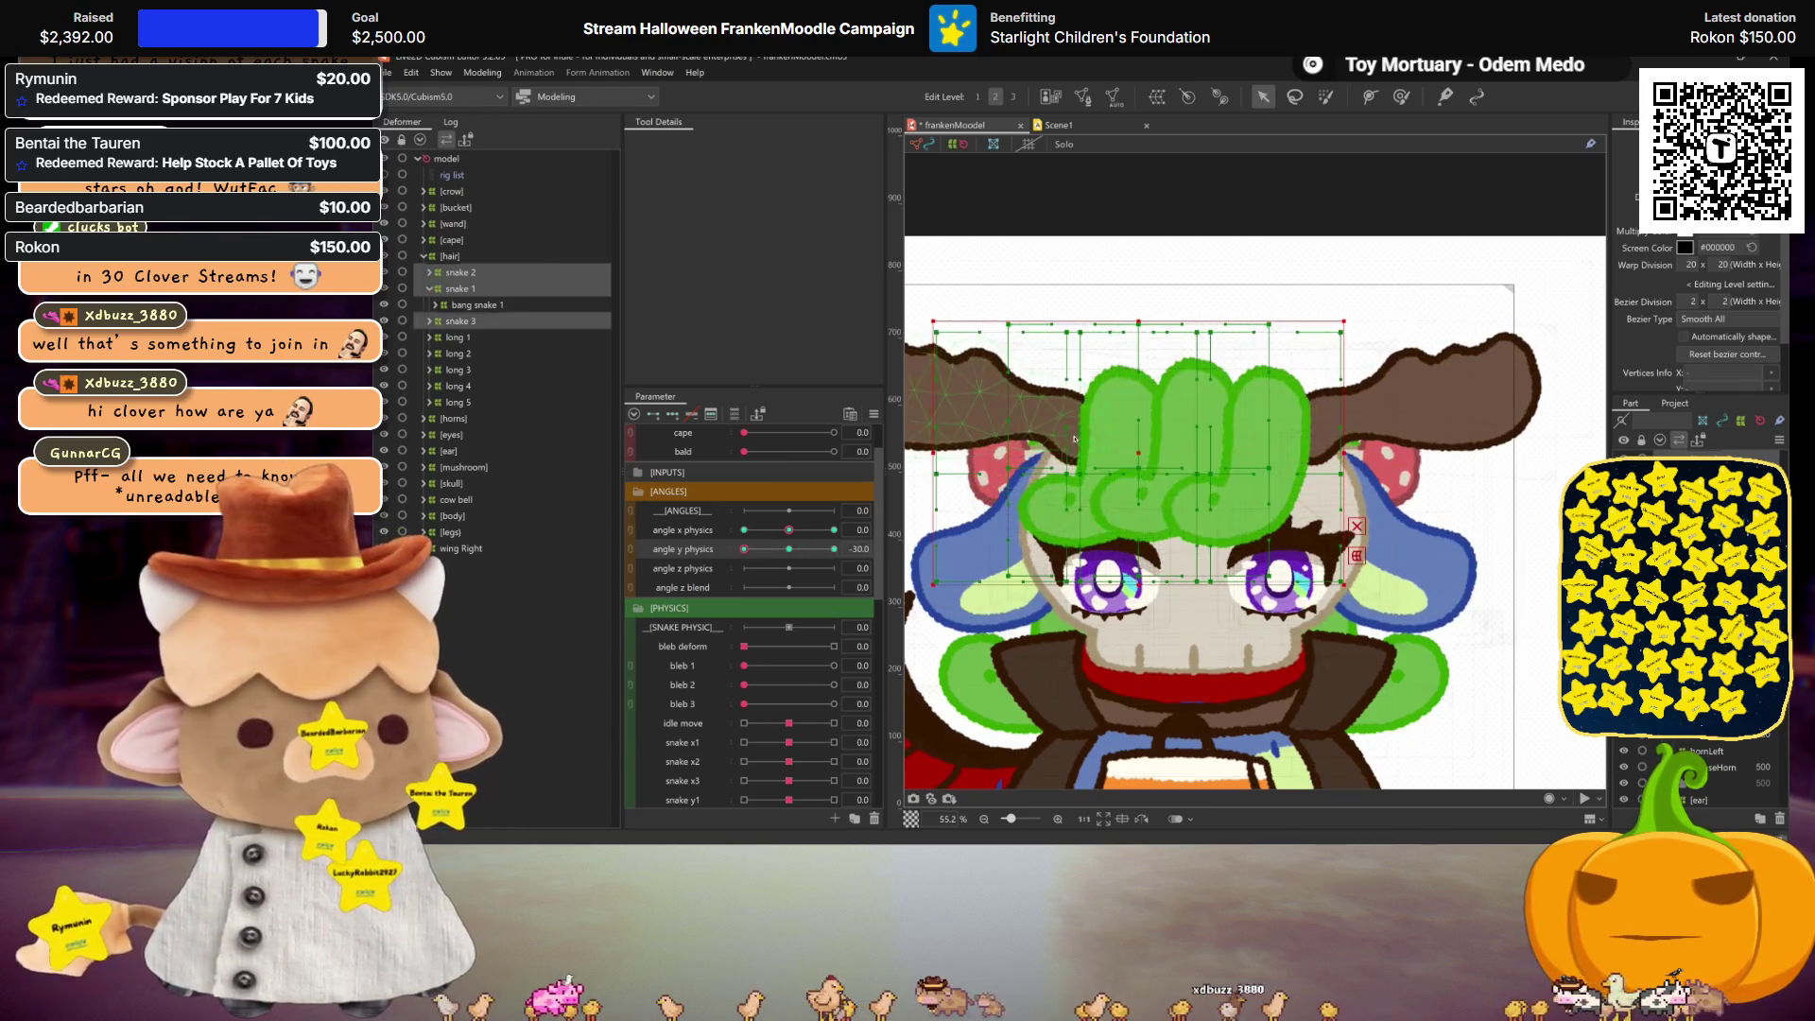
# Step: Lower the warp's right middle point with a temporary deform, commit it, and toggle the selected-only parameter filter
pyautogui.click(1357, 555)
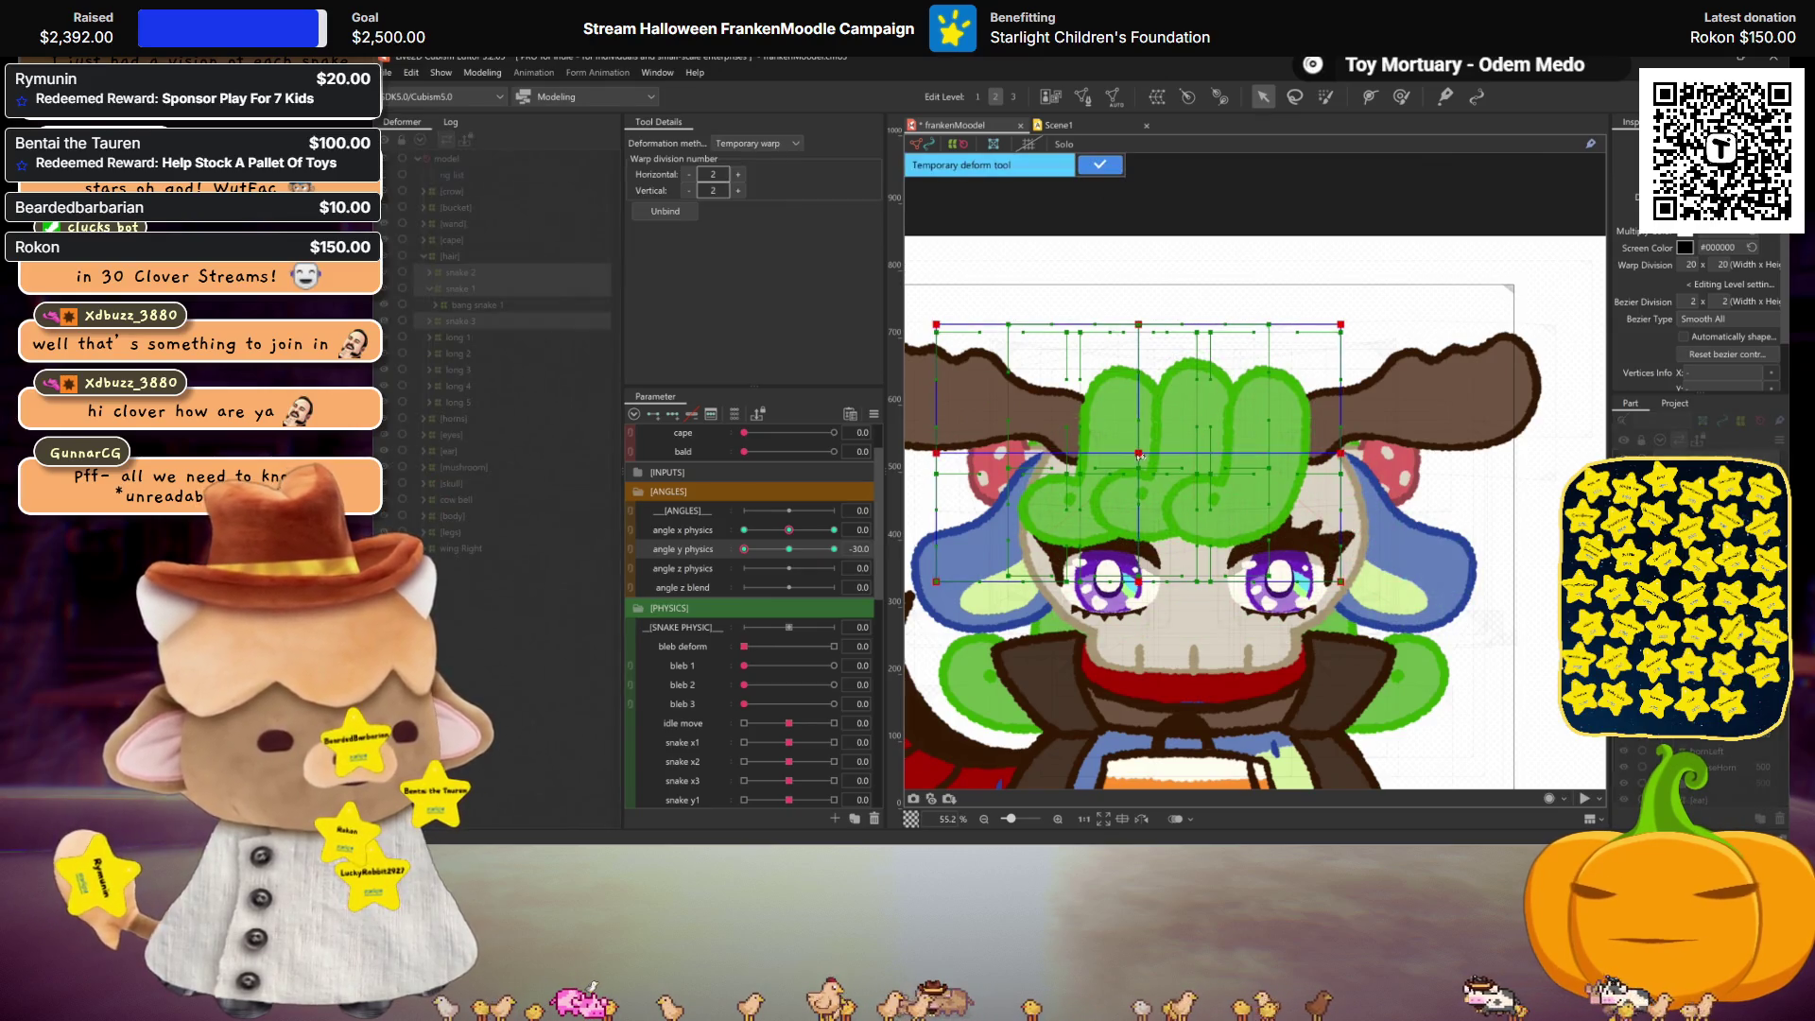
pyautogui.moveTo(1340, 454); pyautogui.dragTo(1341, 463)
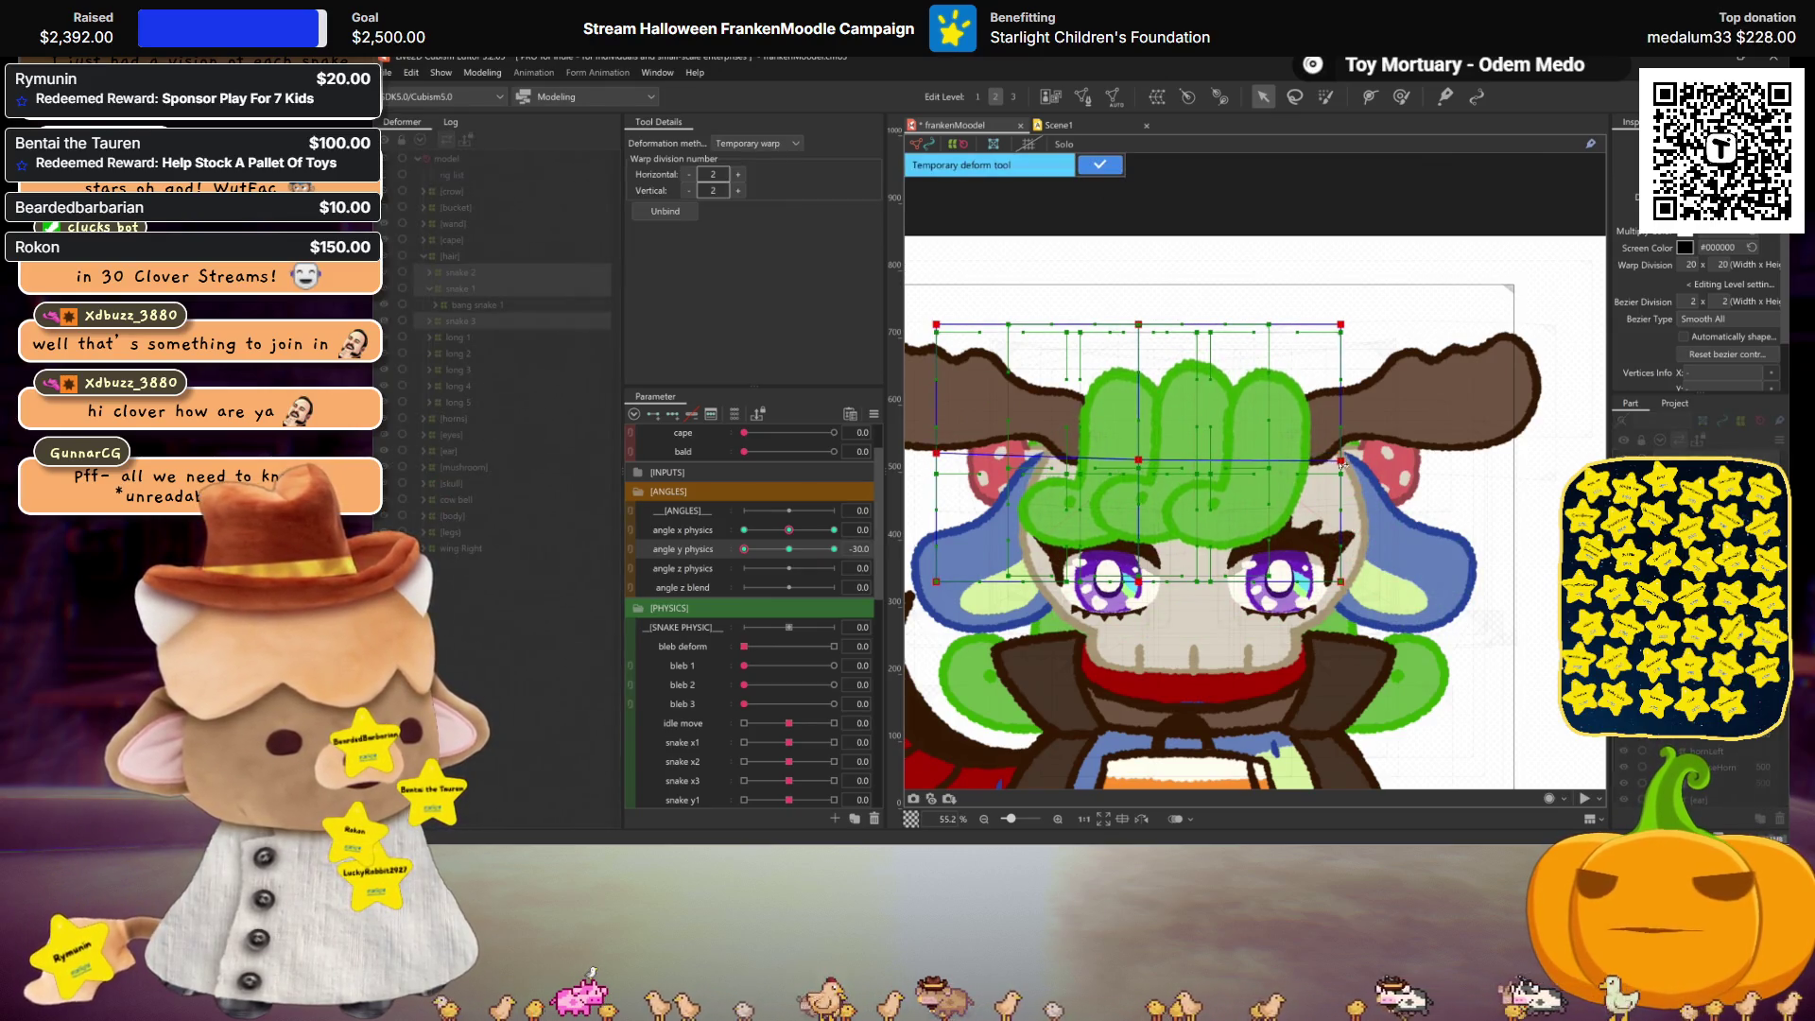
pyautogui.hotkey('ctrl', 'h')
pyautogui.scroll(-2, 1175, 312)
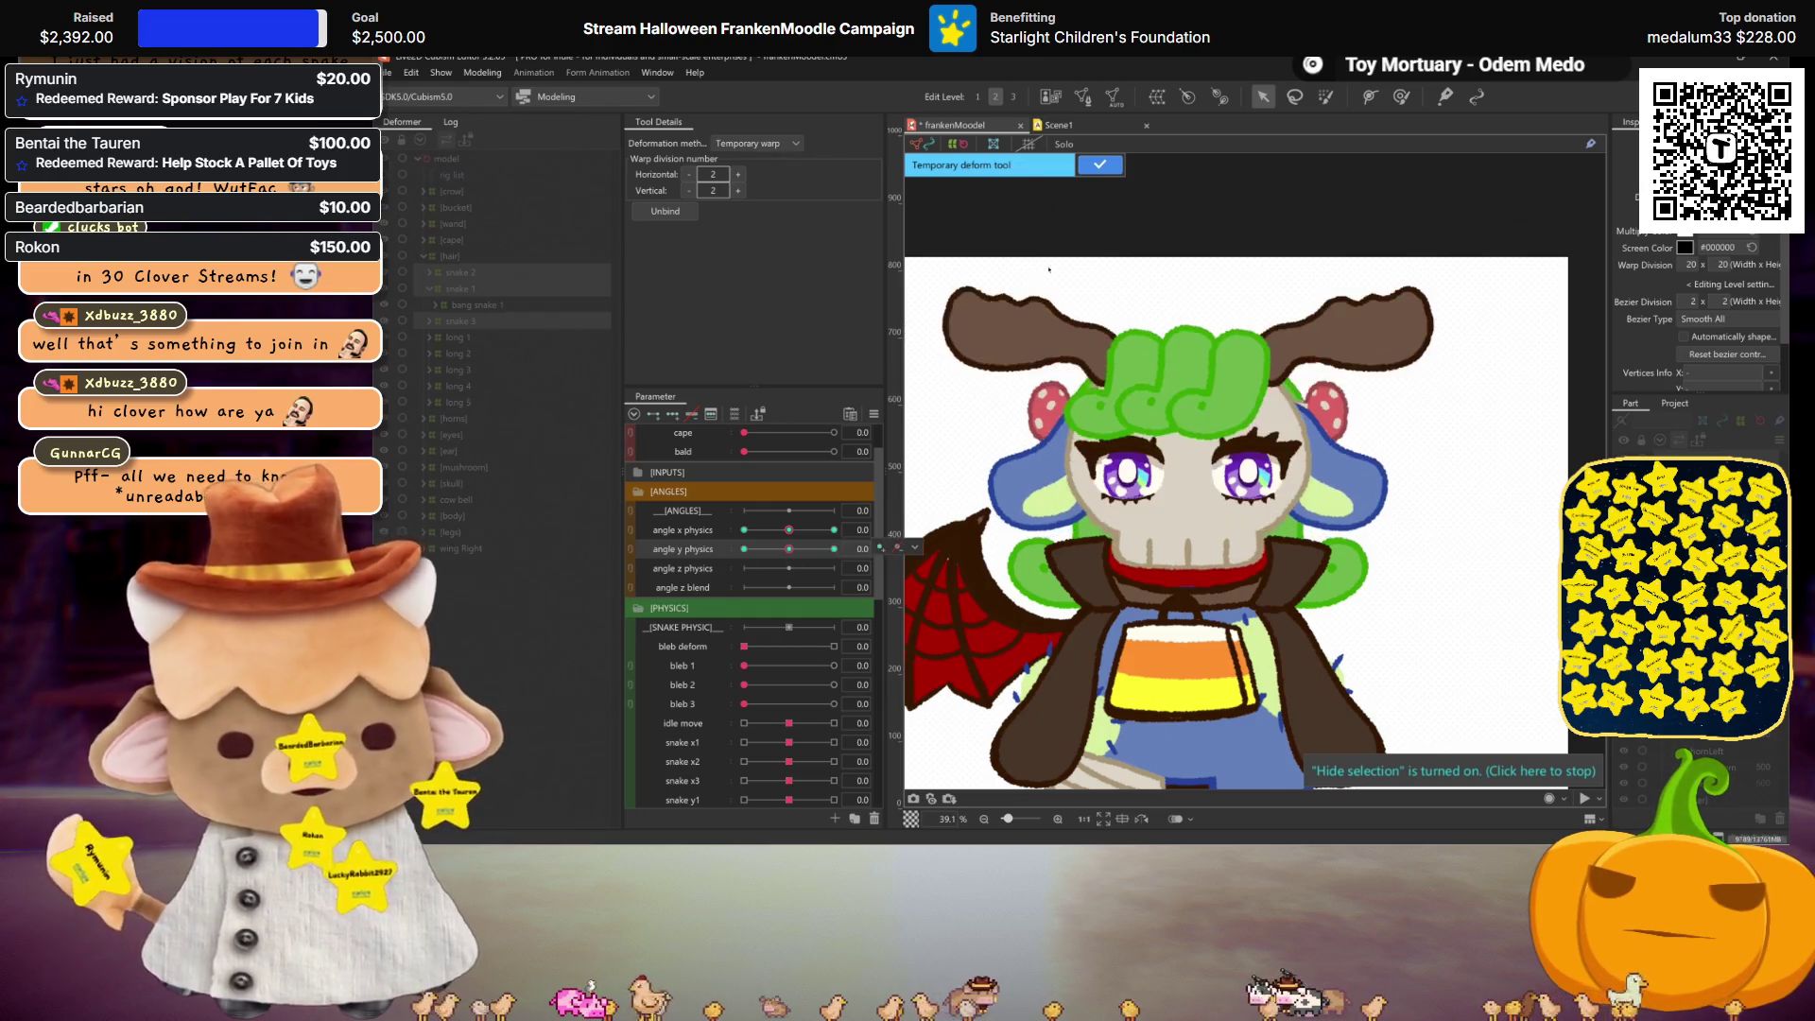
pyautogui.click(1096, 168)
pyautogui.click(731, 415)
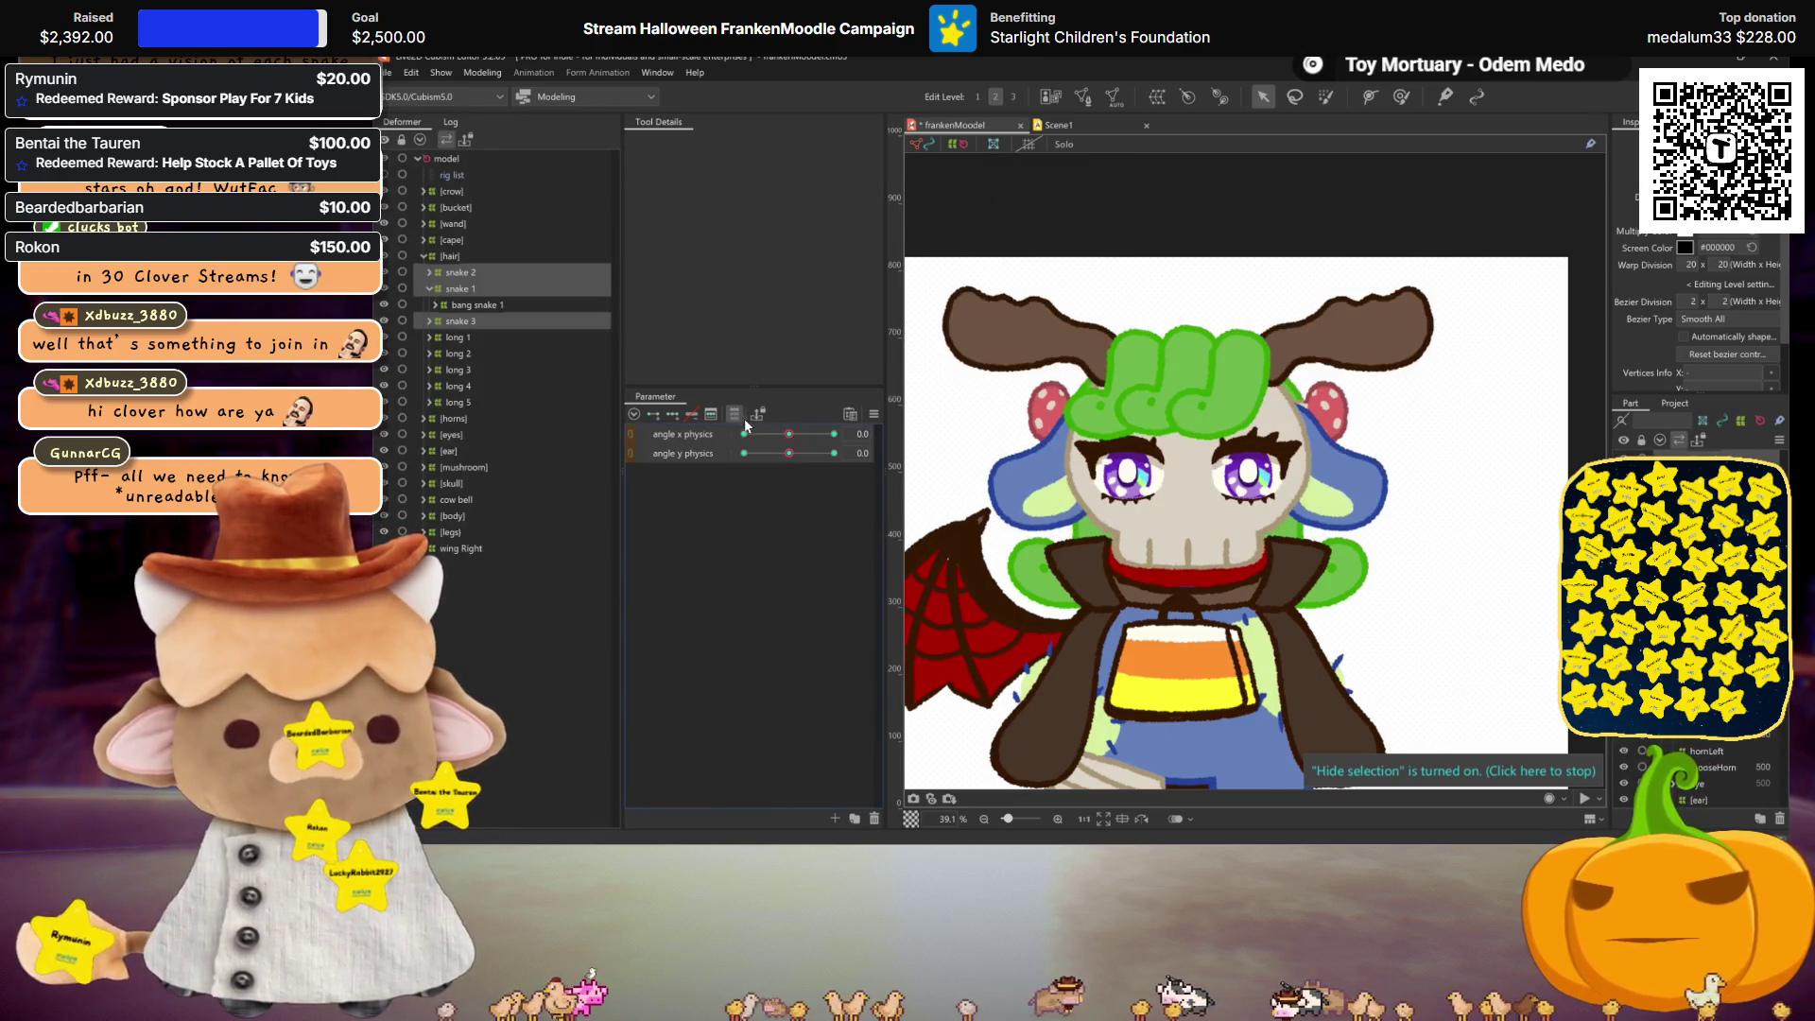
pyautogui.click(731, 415)
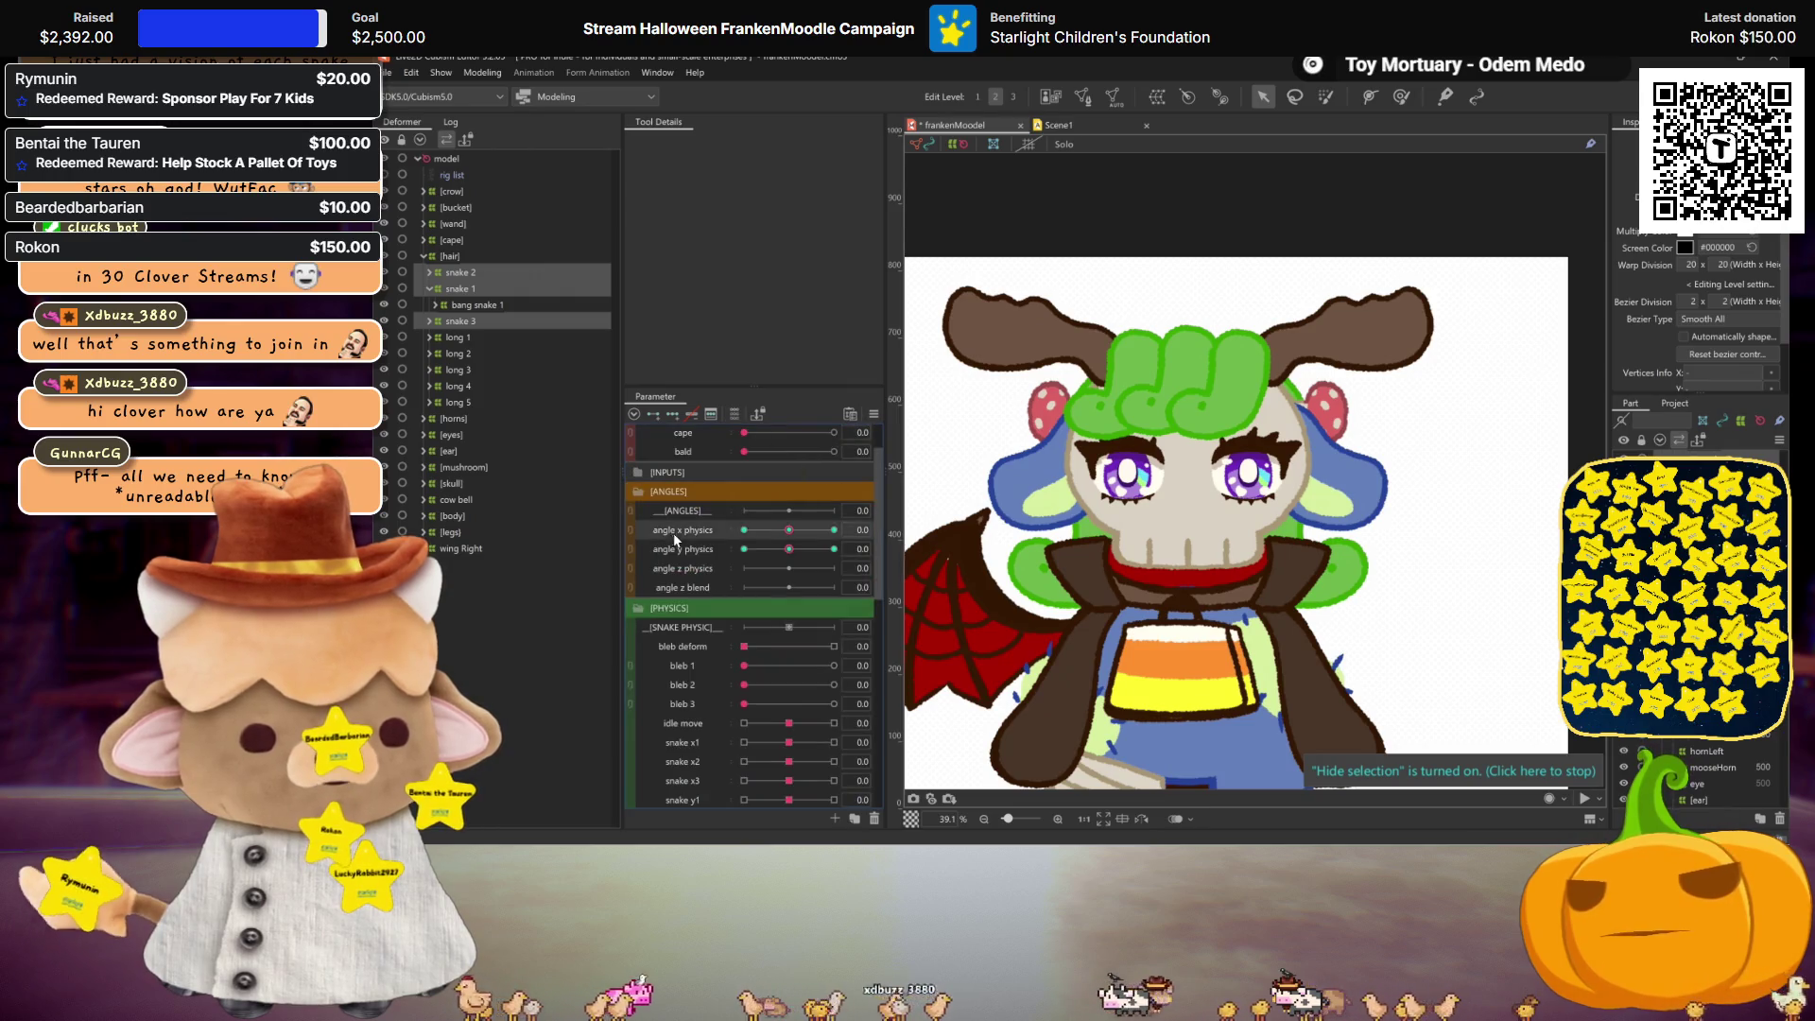
# Step: Synthesize corner keys for the angle x and angle y physics parameters
pyautogui.rightClick(876, 412)
pyautogui.click(983, 568)
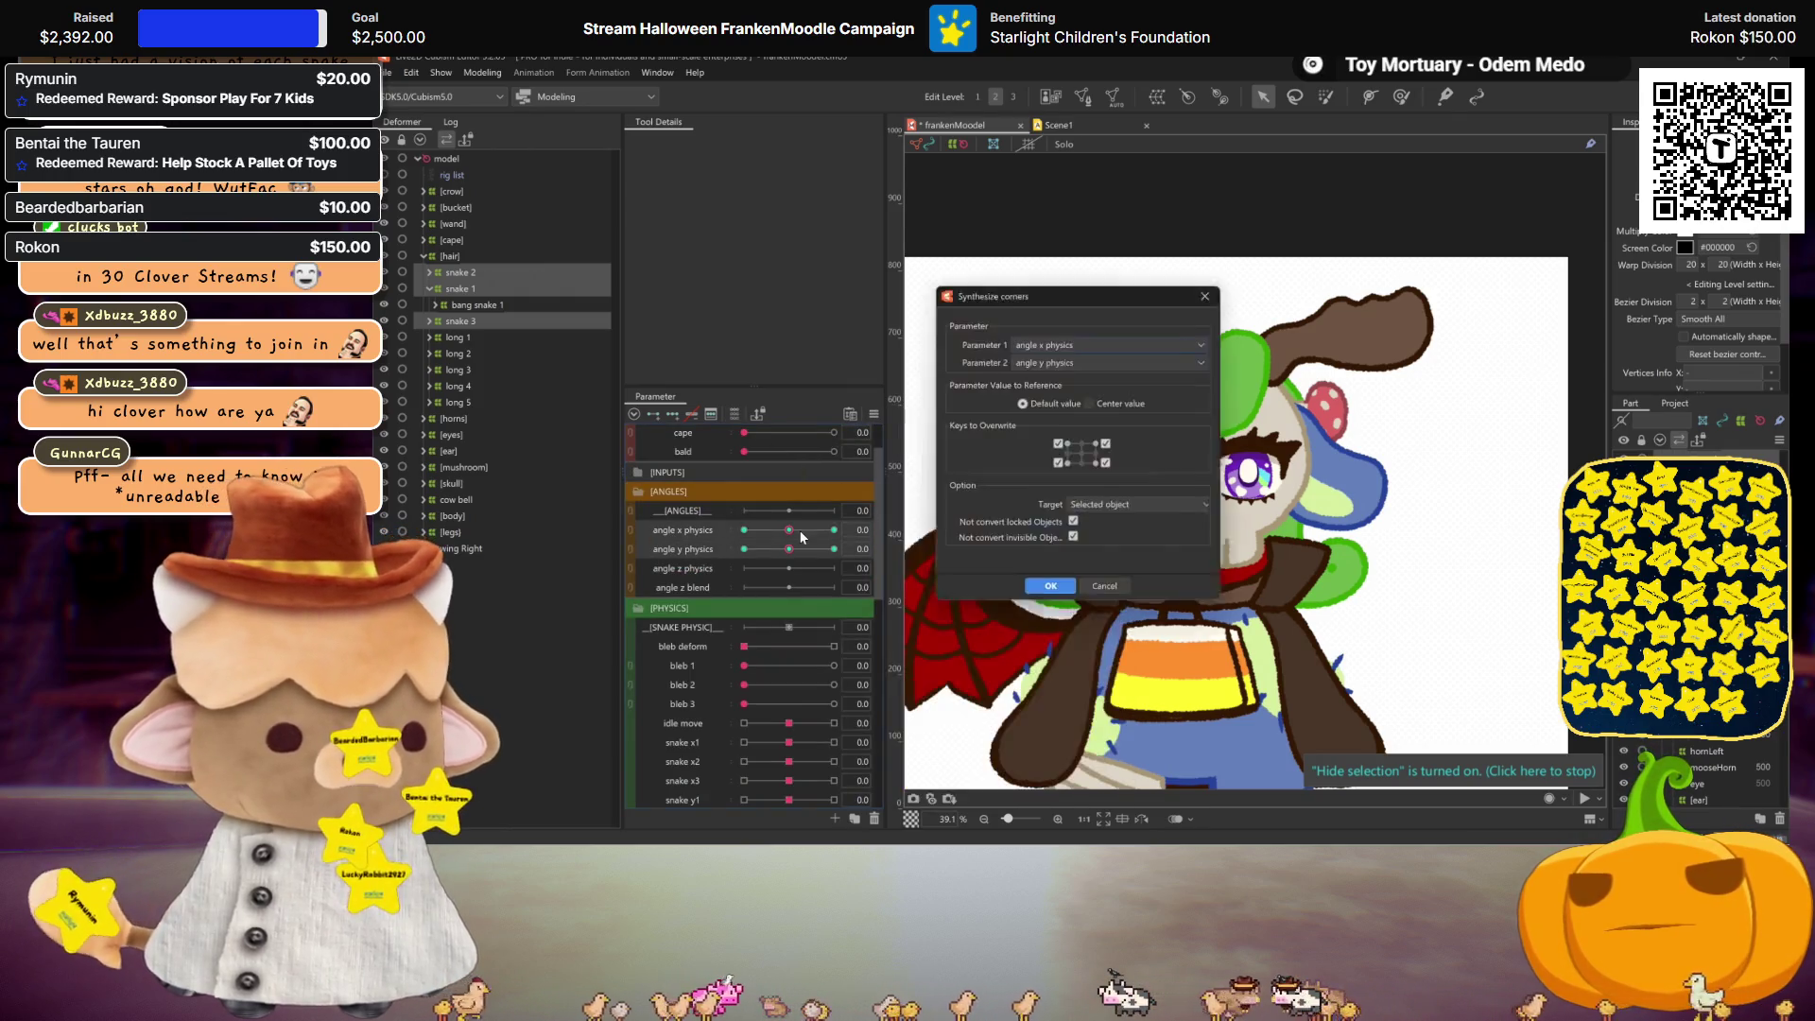
pyautogui.click(1053, 592)
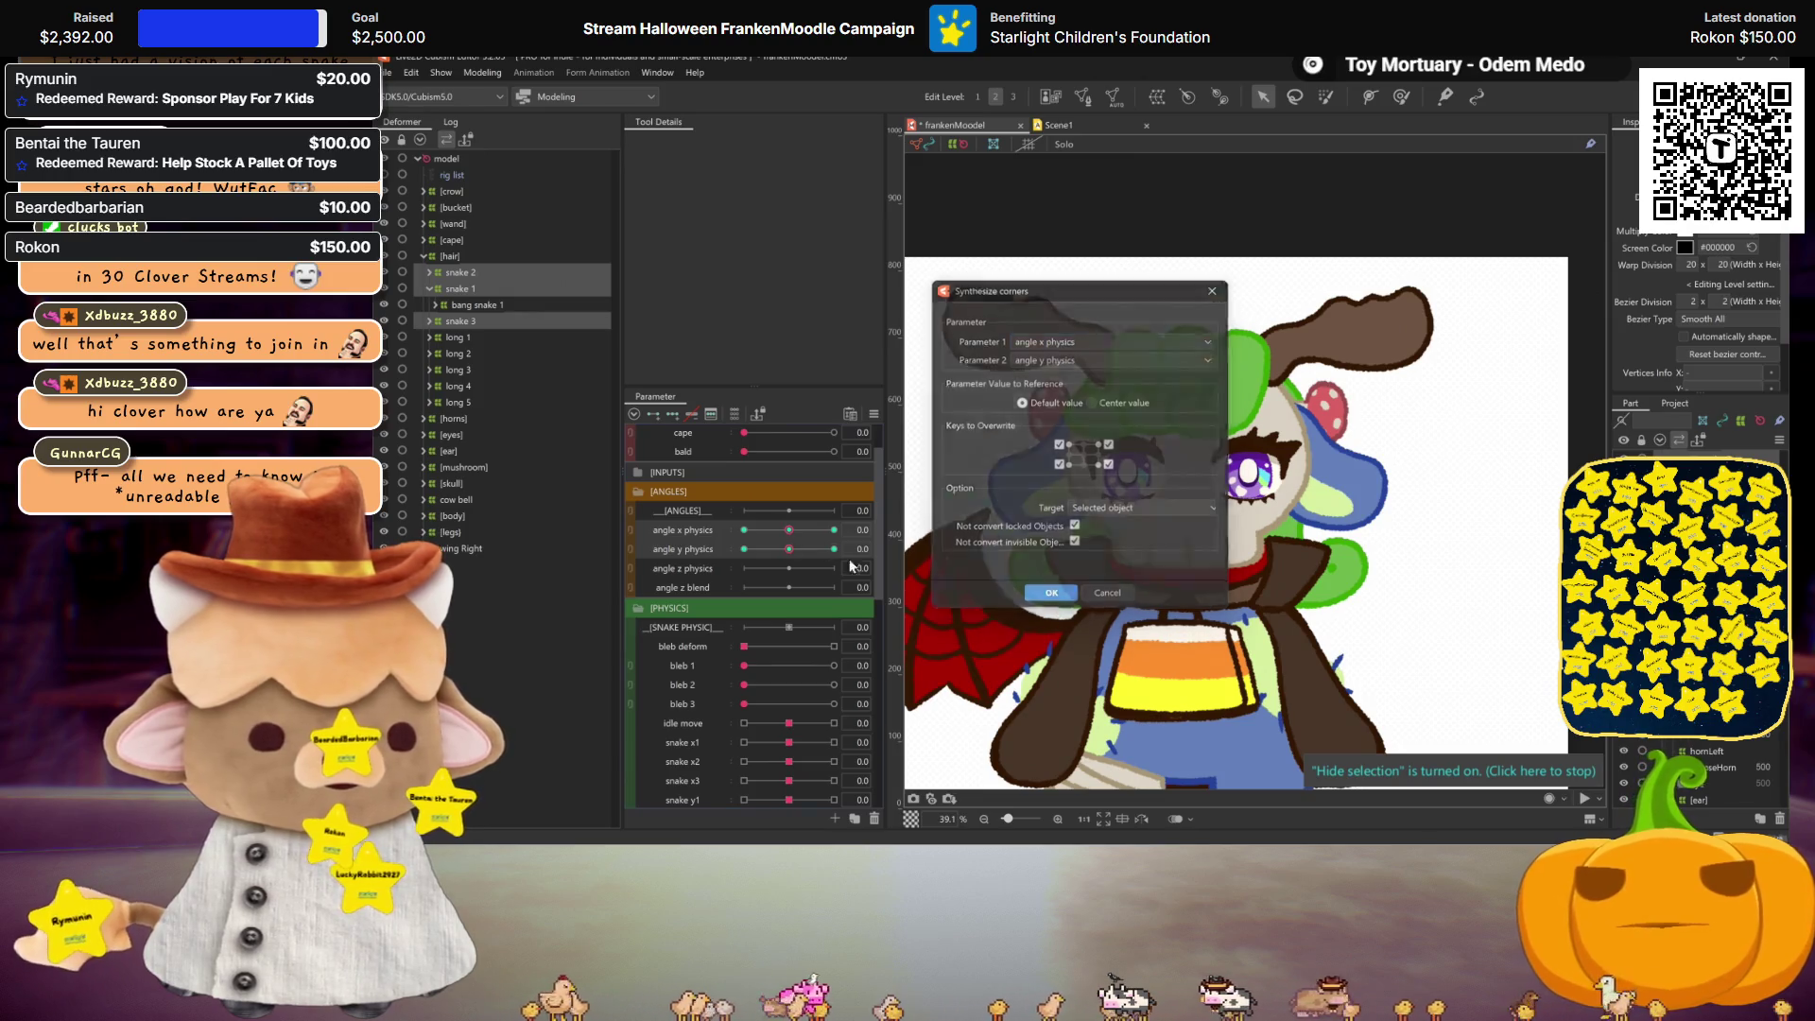
# Step: At angle y physics 30, skew the bottom of the hair rightward in Perspective mode and commit
pyautogui.moveTo(788, 548); pyautogui.dragTo(843, 547)
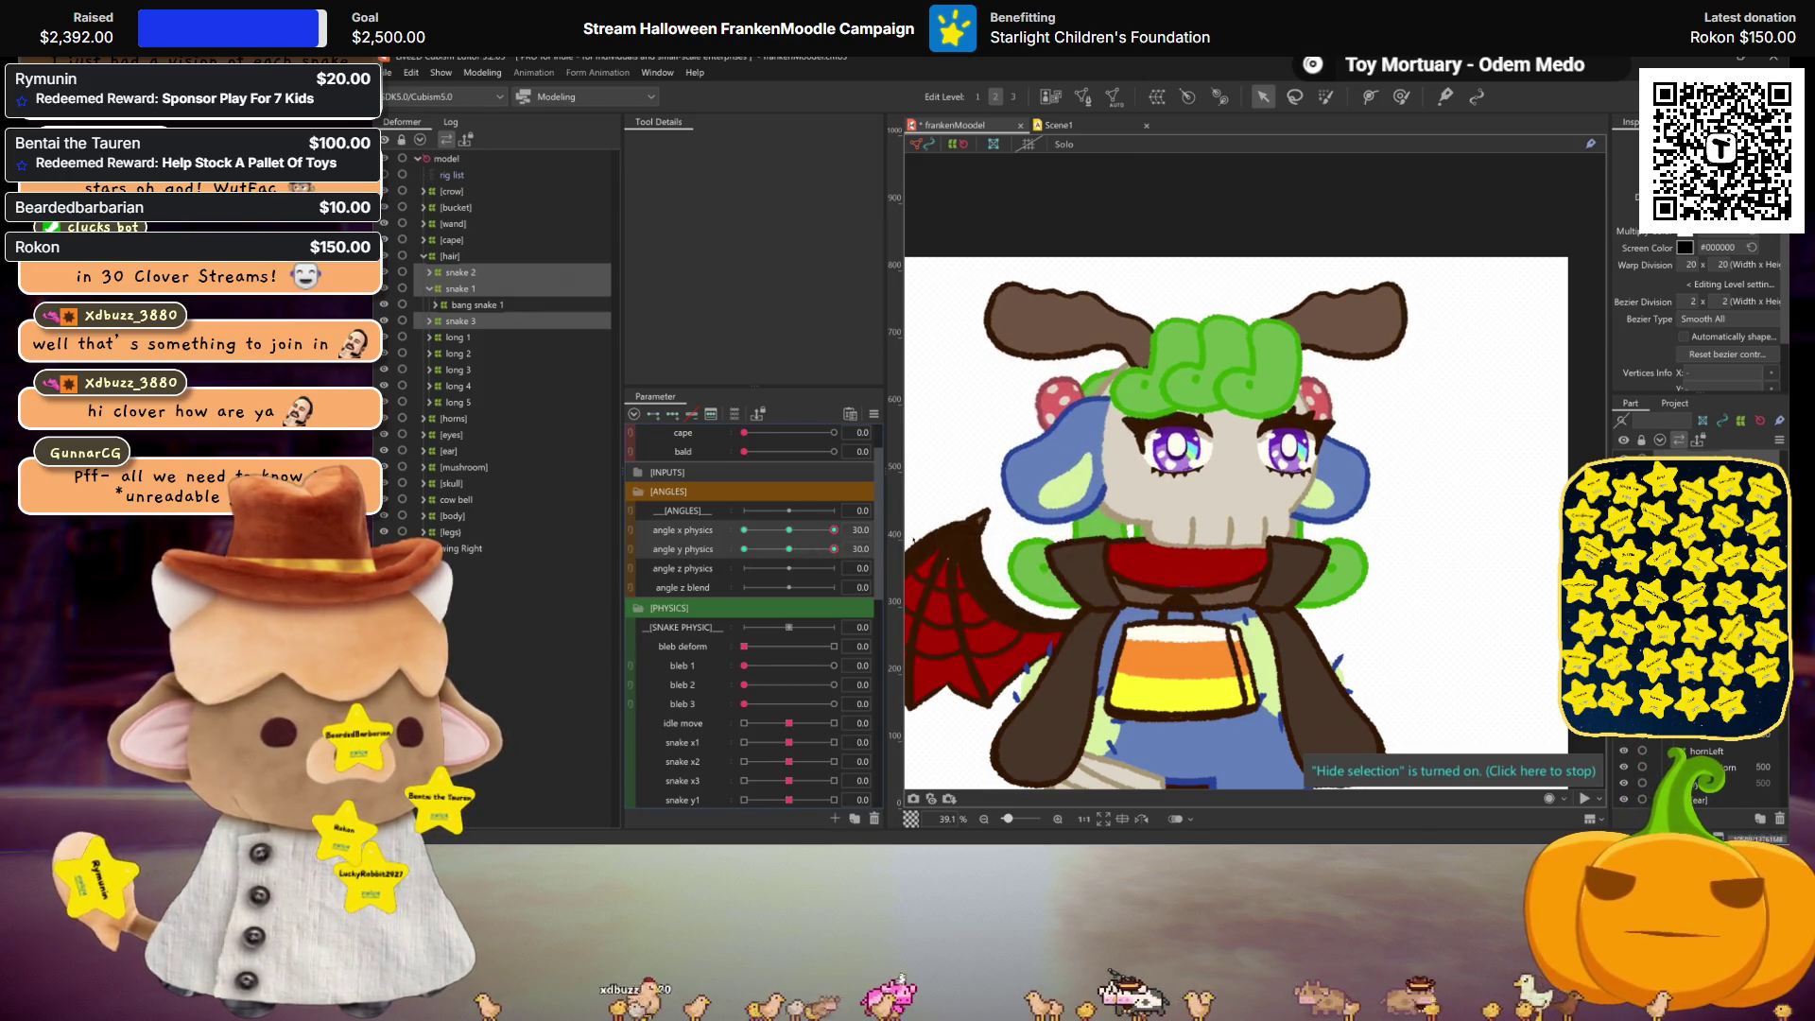
pyautogui.press('t')
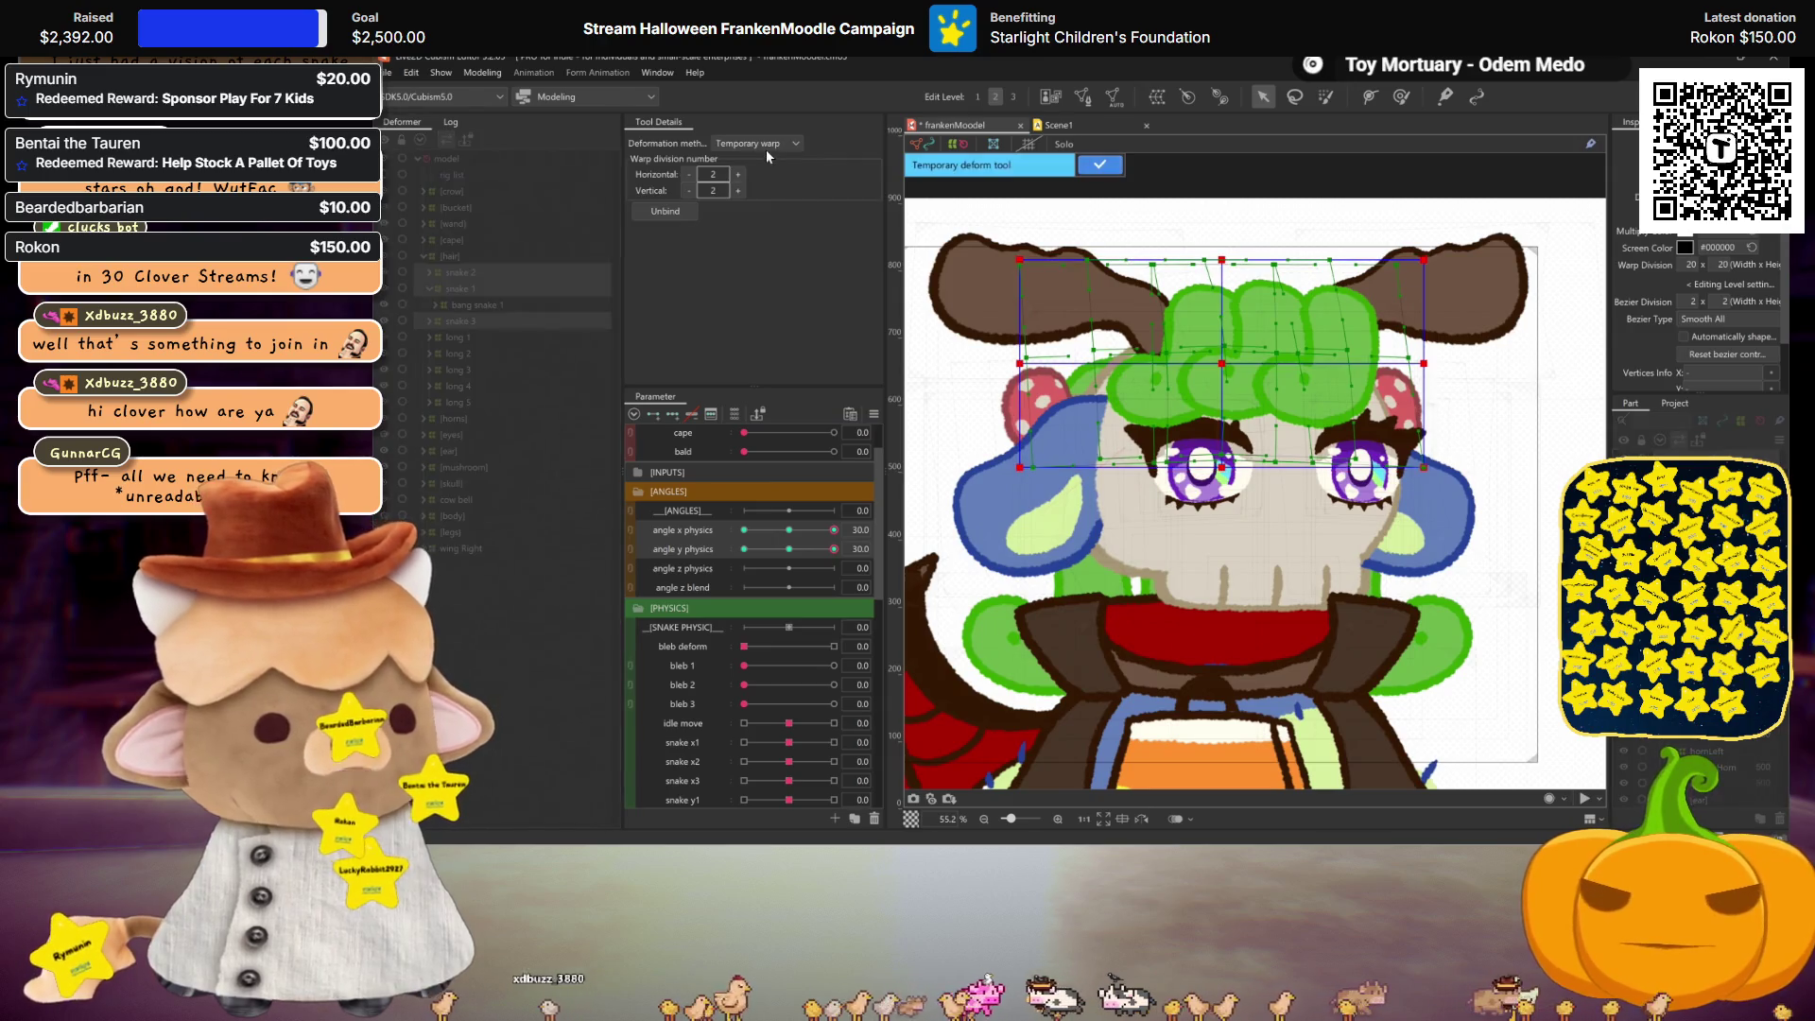
pyautogui.click(766, 145)
pyautogui.click(754, 204)
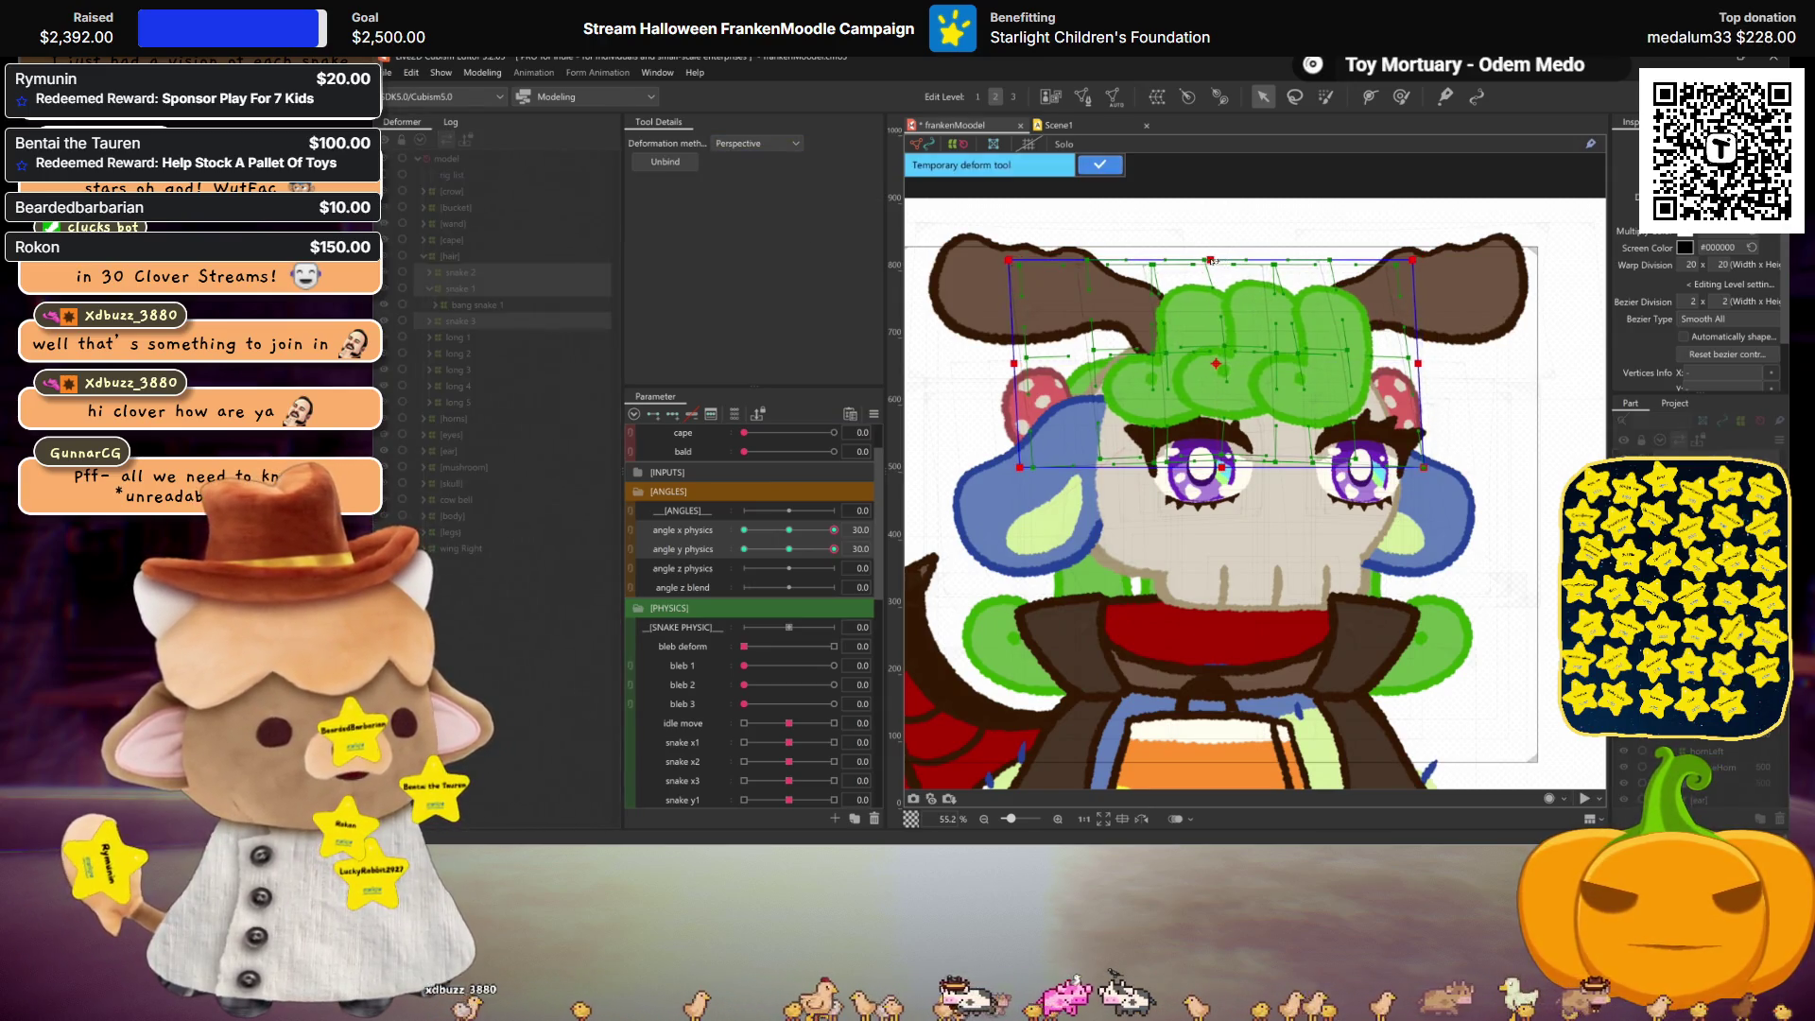
pyautogui.moveTo(1223, 469); pyautogui.dragTo(1231, 470)
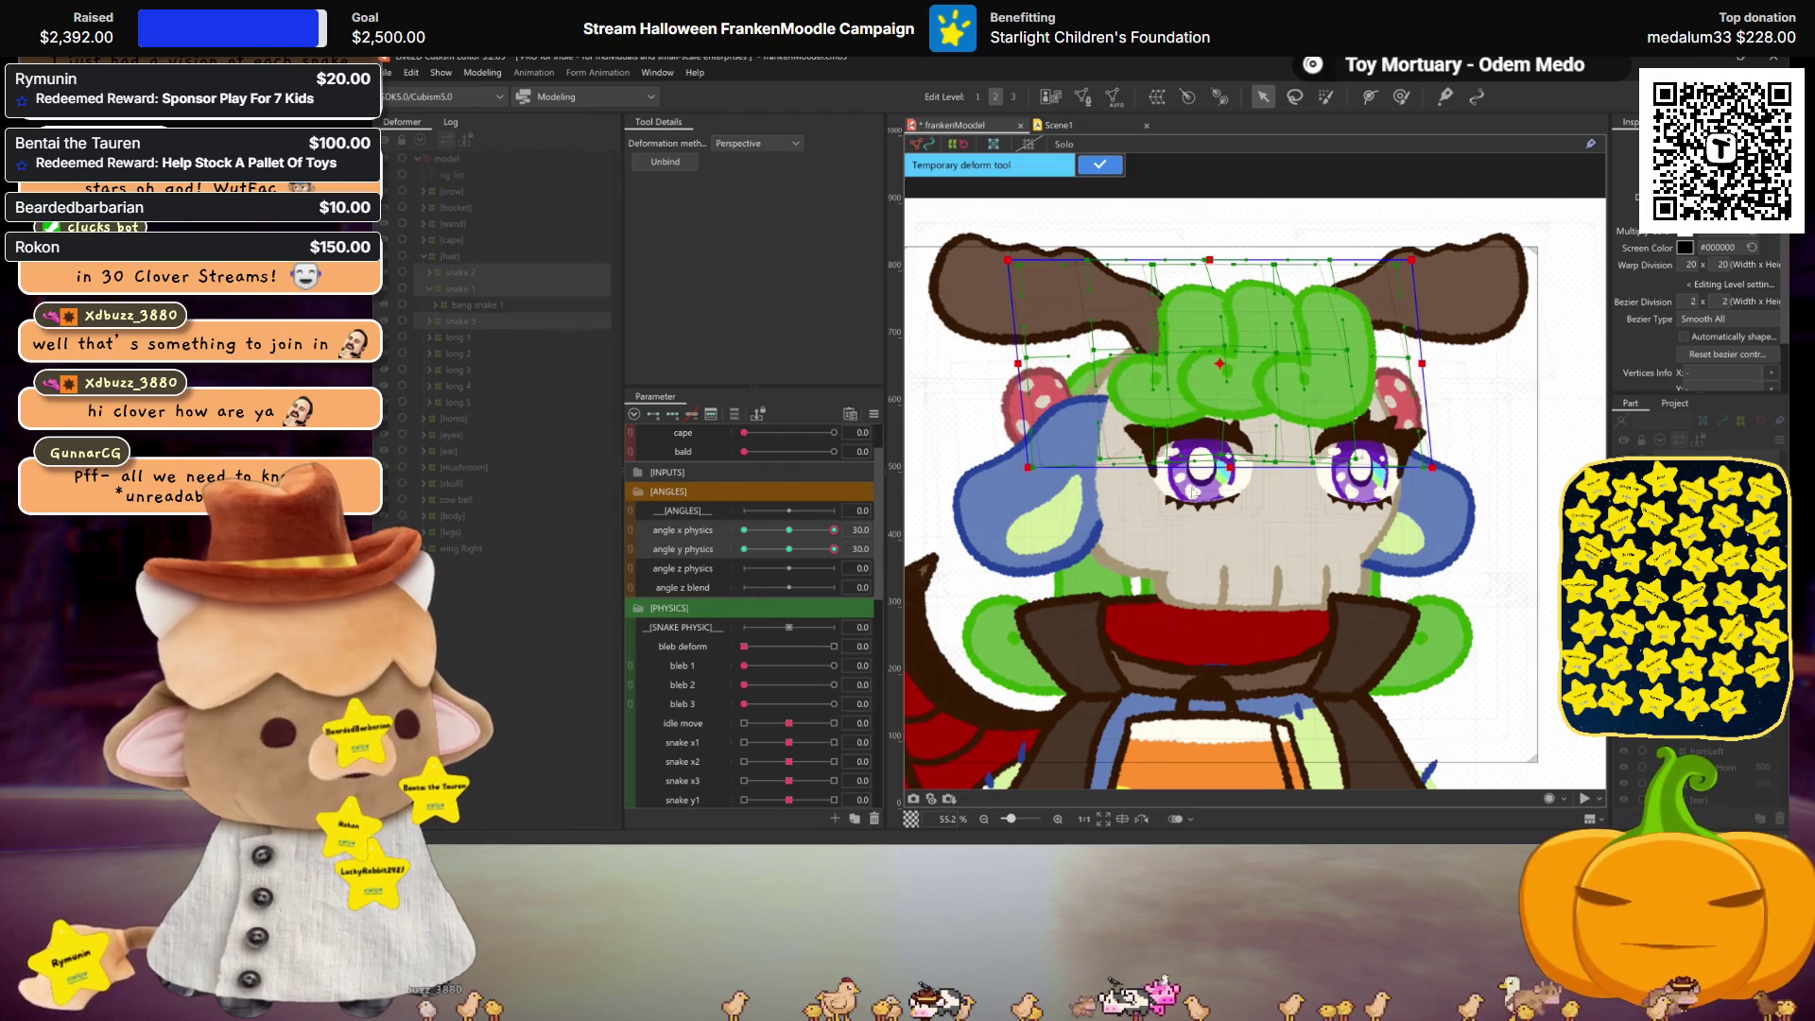
pyautogui.hotkey('ctrl', 'h')
pyautogui.moveTo(834, 529)
pyautogui.mouseDown()
pyautogui.moveTo(802, 532)
pyautogui.moveTo(1126, 395)
pyautogui.mouseUp()
pyautogui.click(1102, 166)
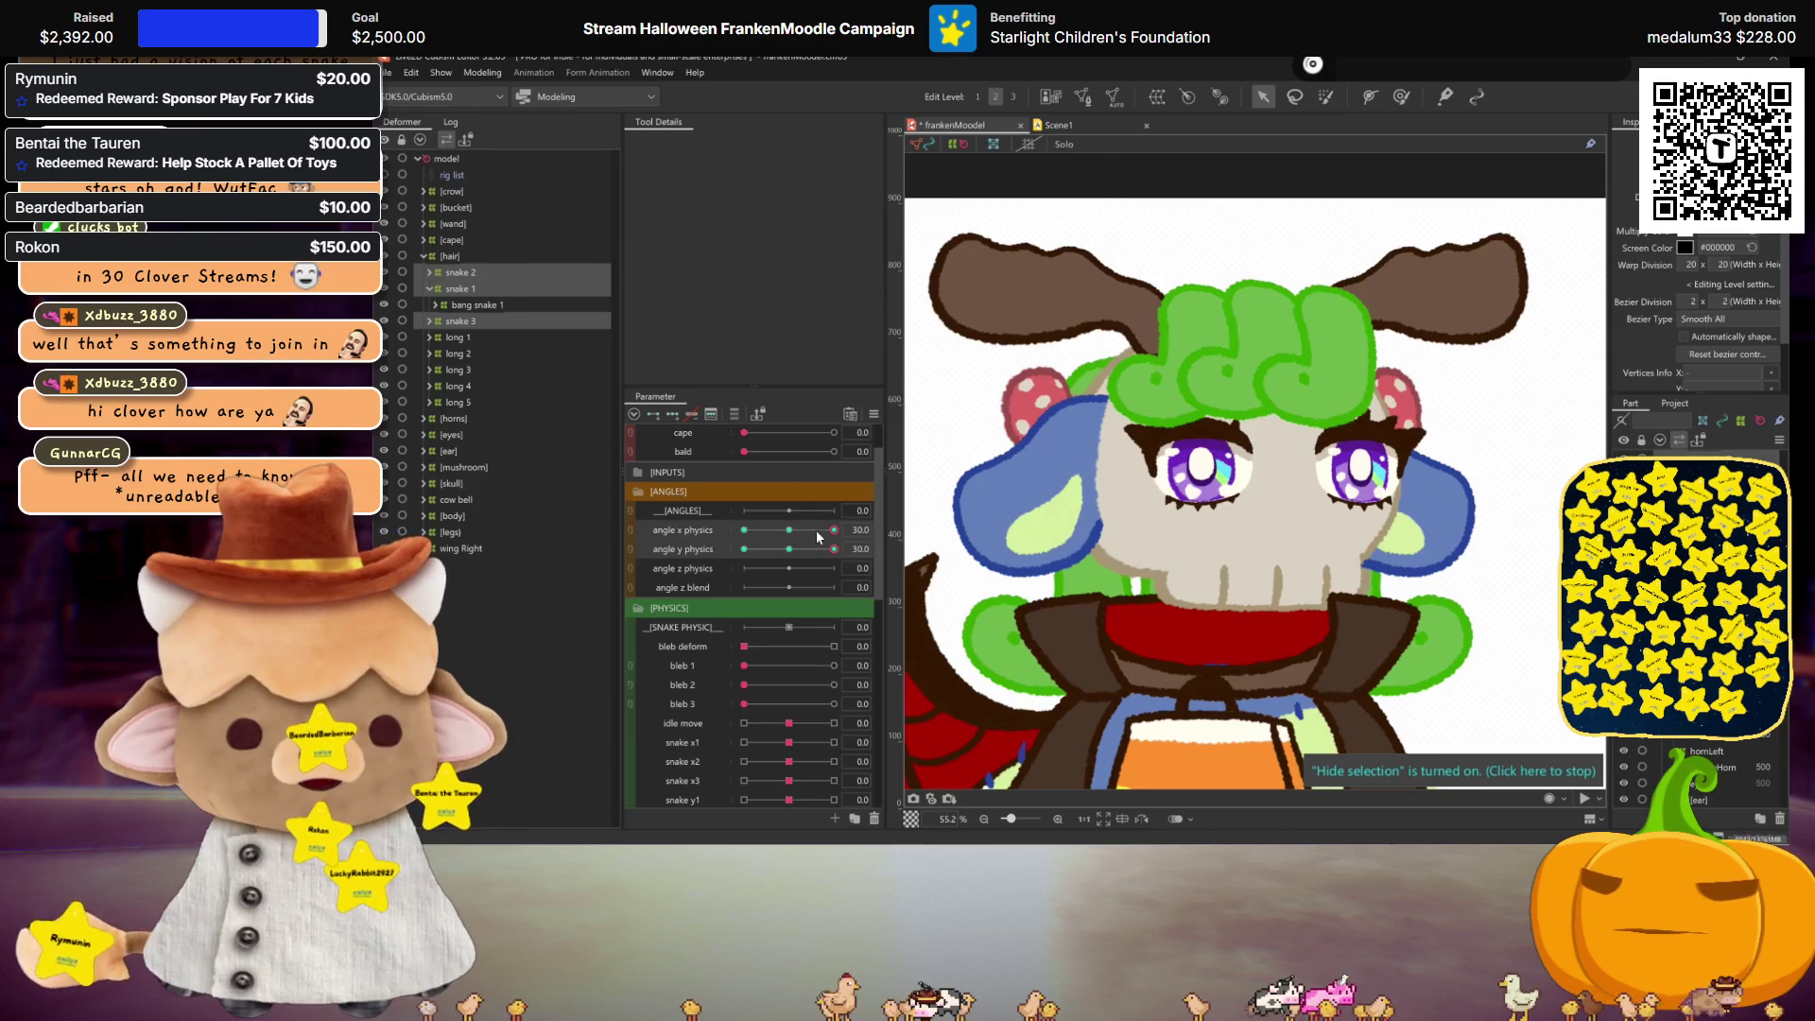
# Step: At the angle x -30 corner, skew the top of the hair right with a perspective deformation
pyautogui.click(744, 529)
pyautogui.click(1038, 643)
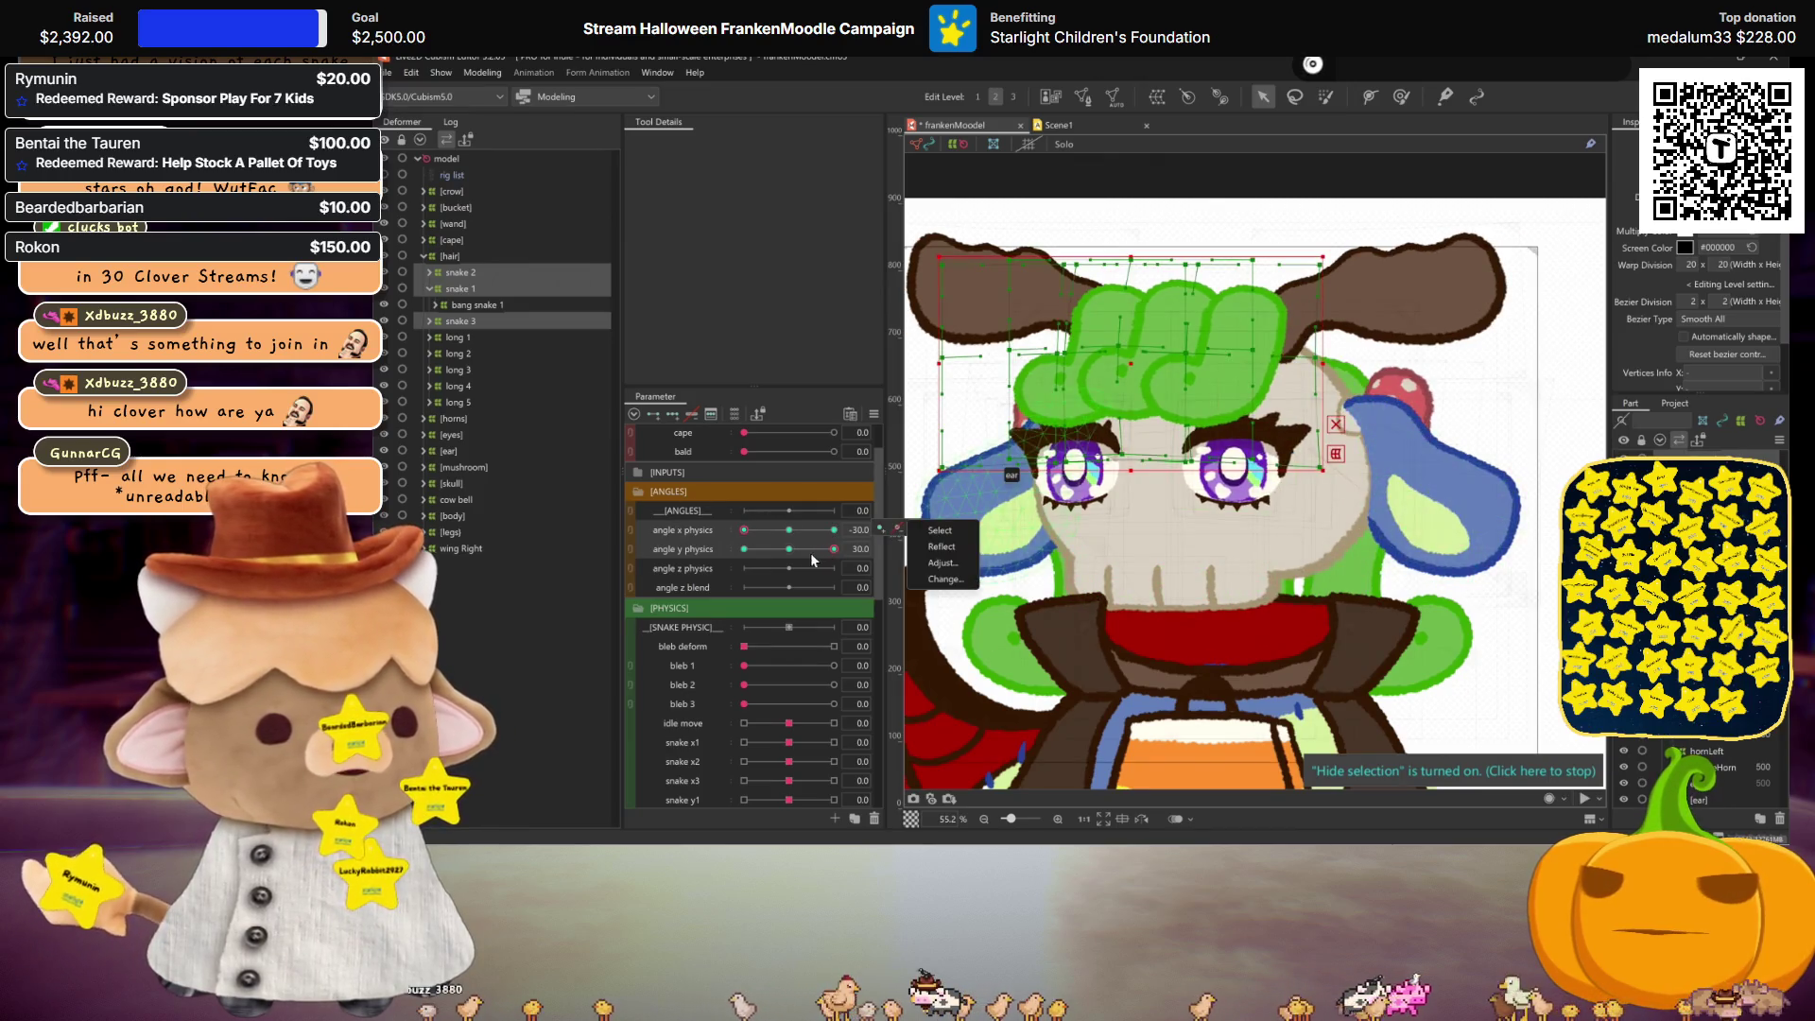
pyautogui.hotkey('ctrl', 'a')
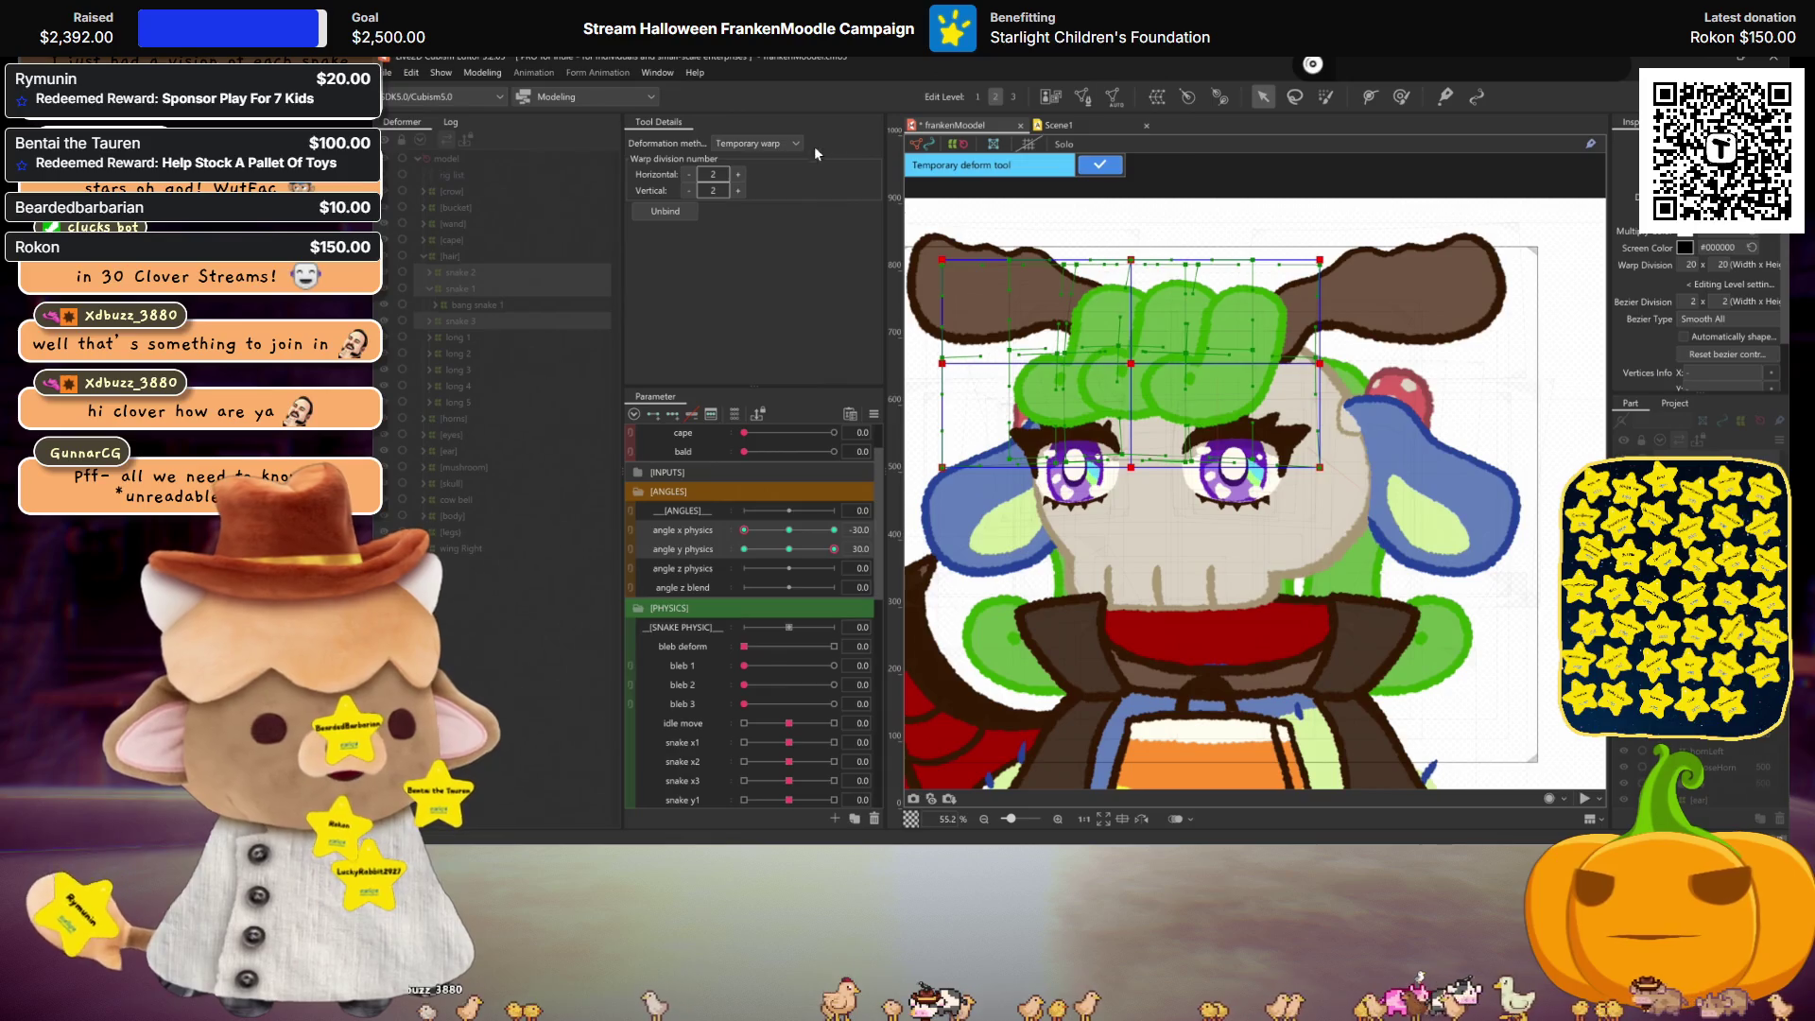
pyautogui.click(794, 144)
pyautogui.click(757, 185)
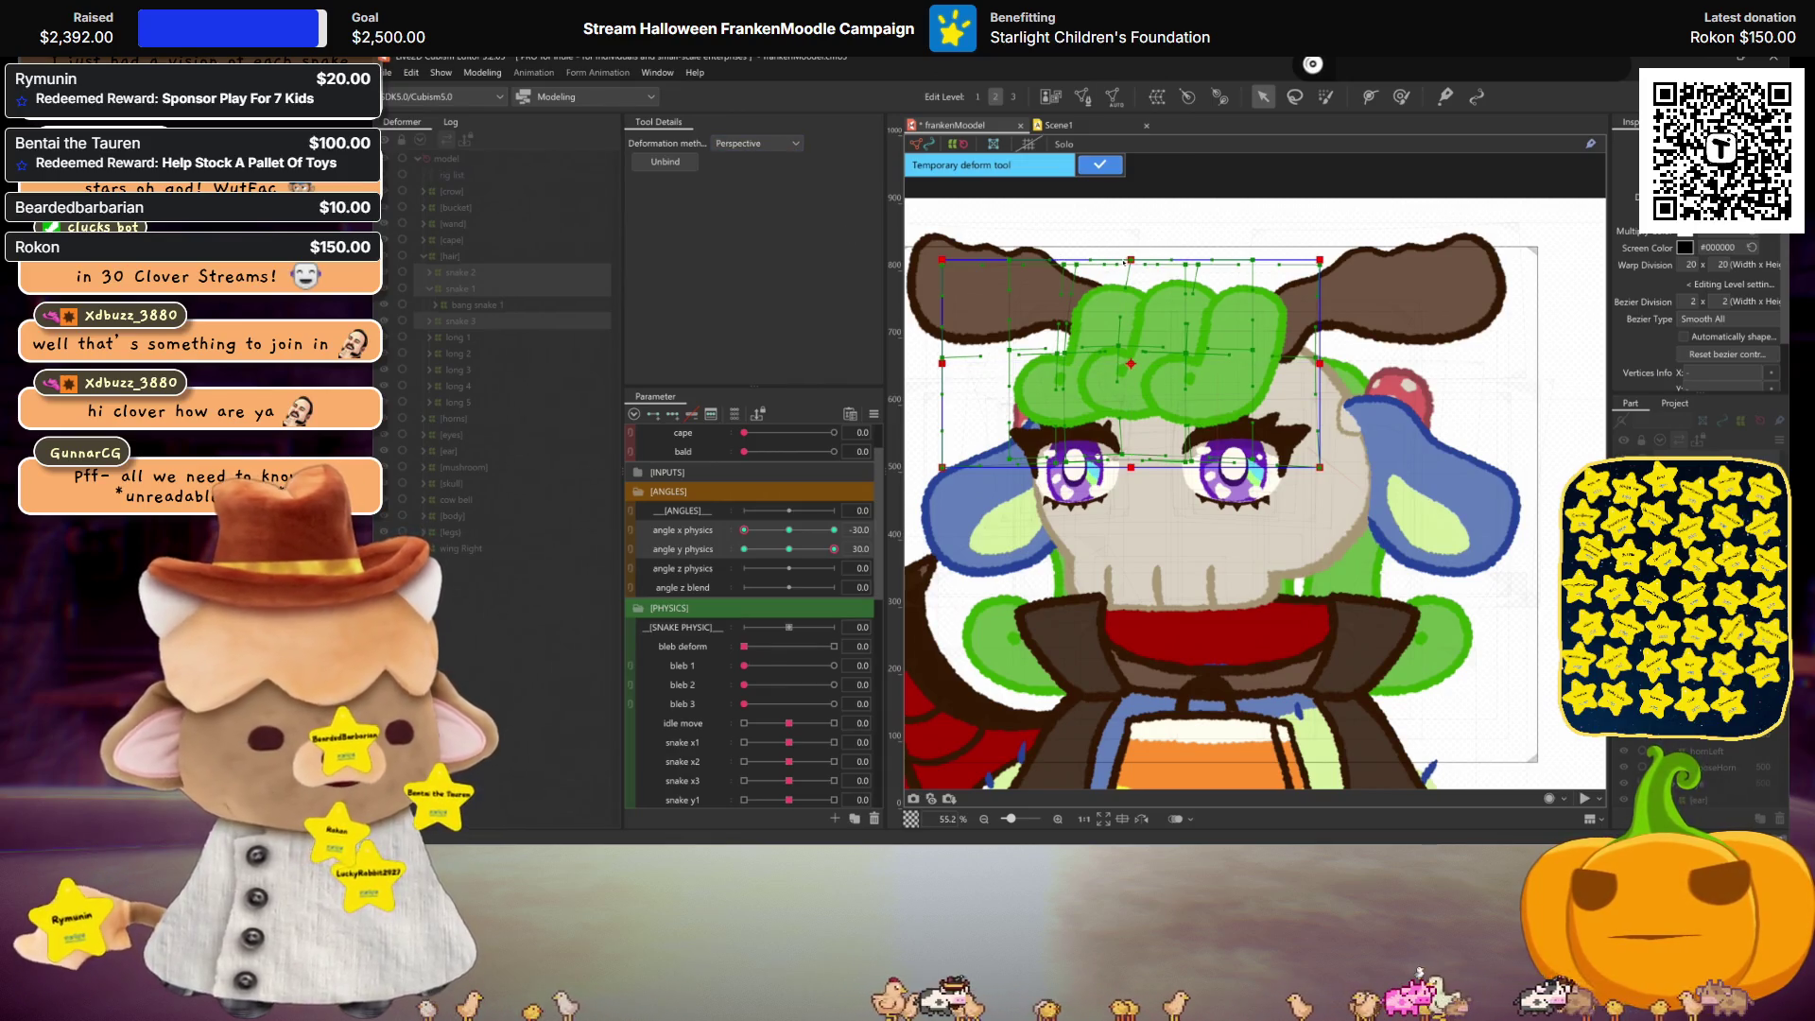
pyautogui.moveTo(1132, 262); pyautogui.dragTo(1142, 264)
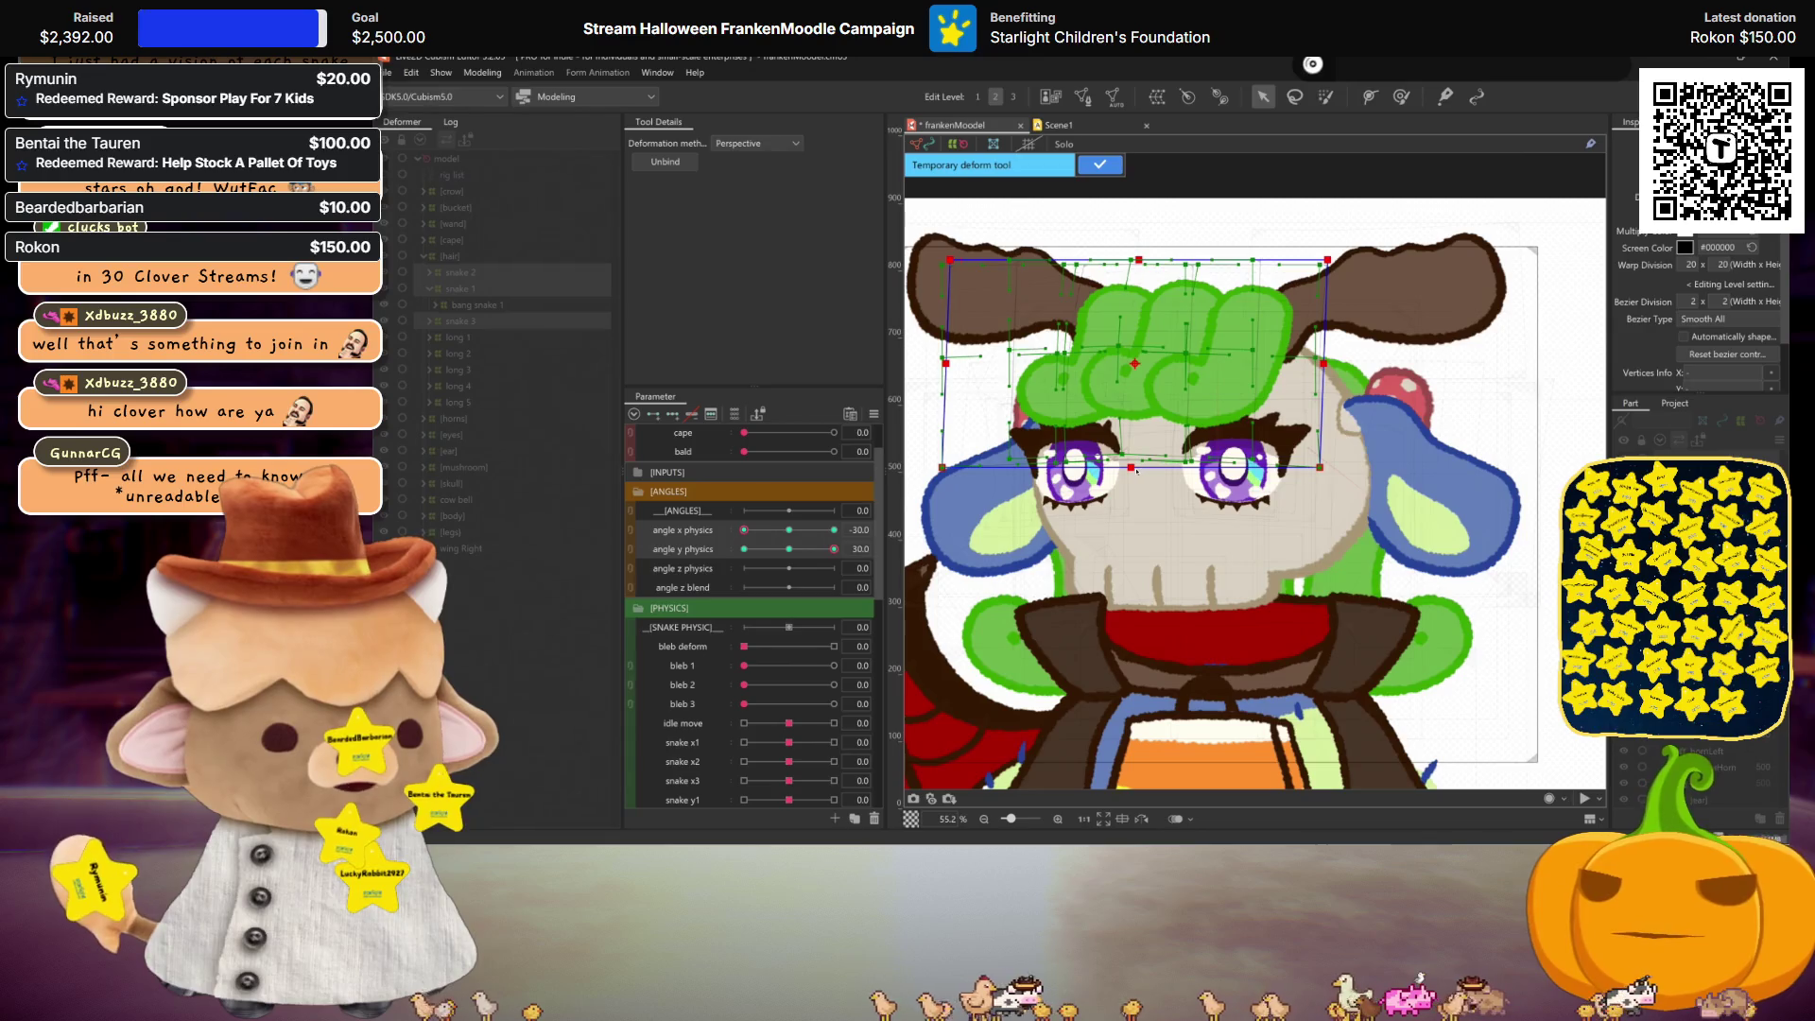
# Step: At the next angle corner, apply and commit a perspective deformation to the snake hair
pyautogui.moveTo(744, 530)
pyautogui.mouseDown()
pyautogui.moveTo(876, 520)
pyautogui.moveTo(724, 533)
pyautogui.mouseUp()
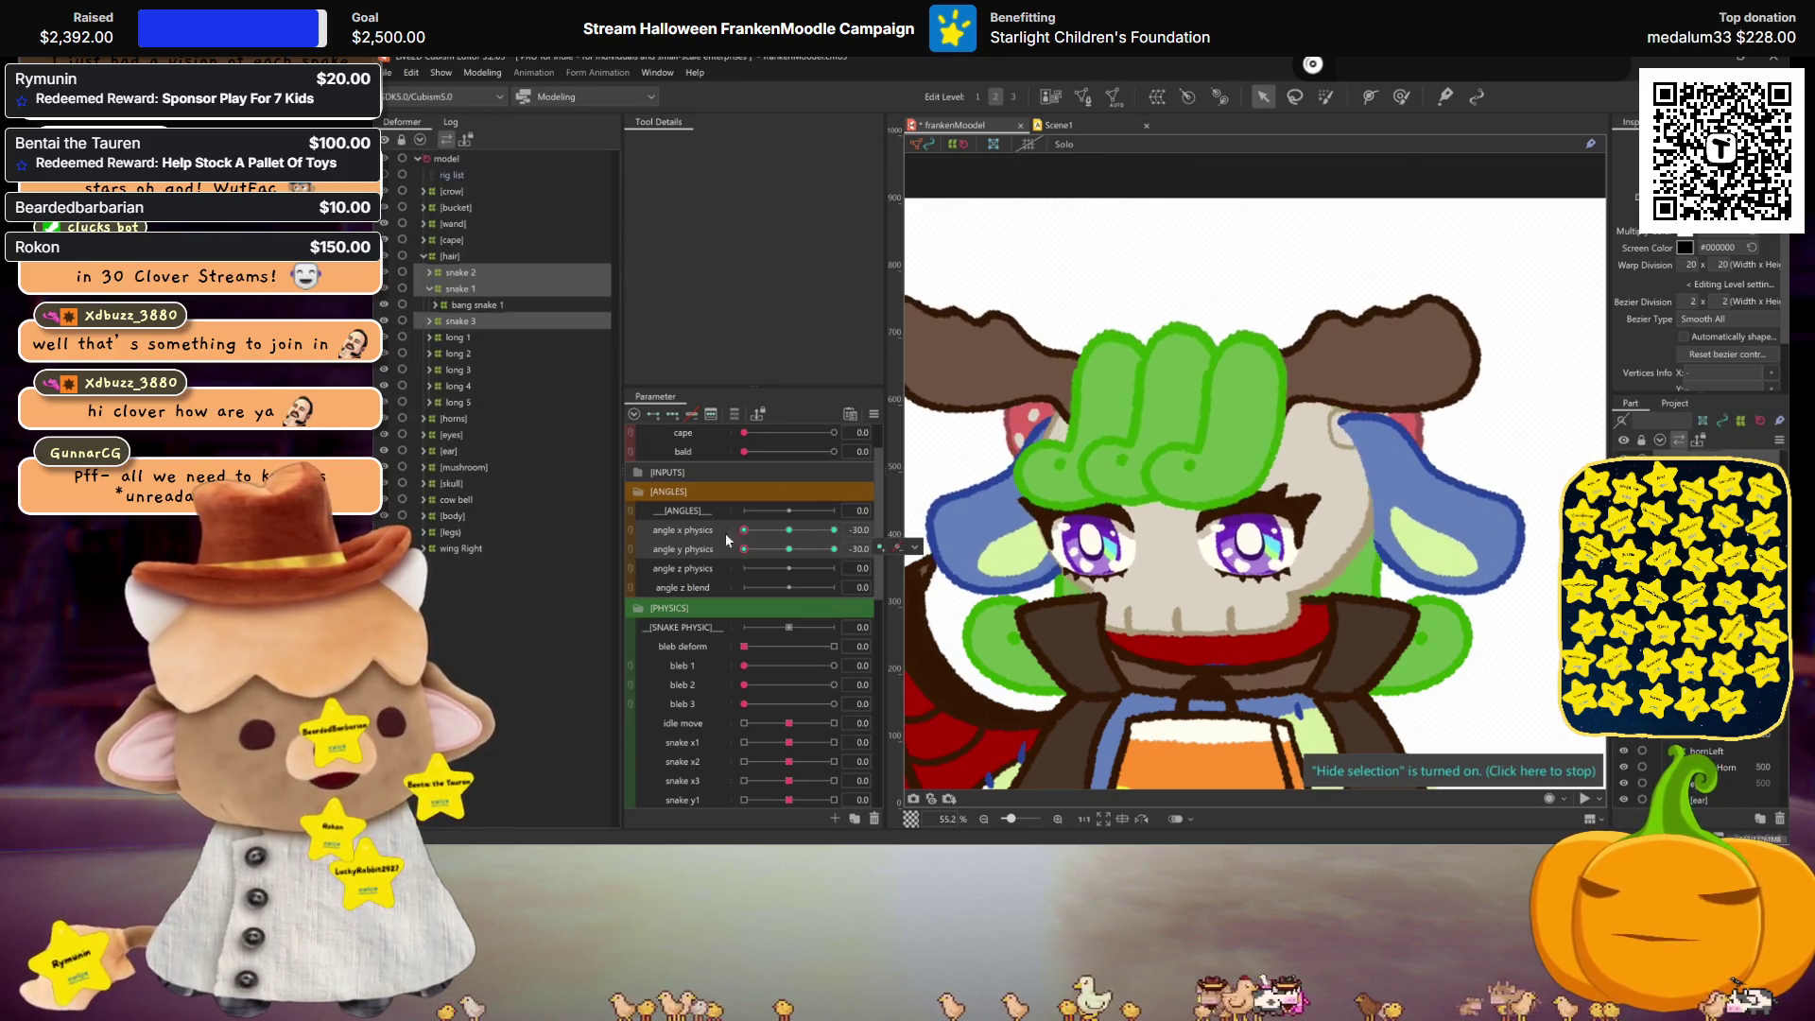
pyautogui.click(1119, 488)
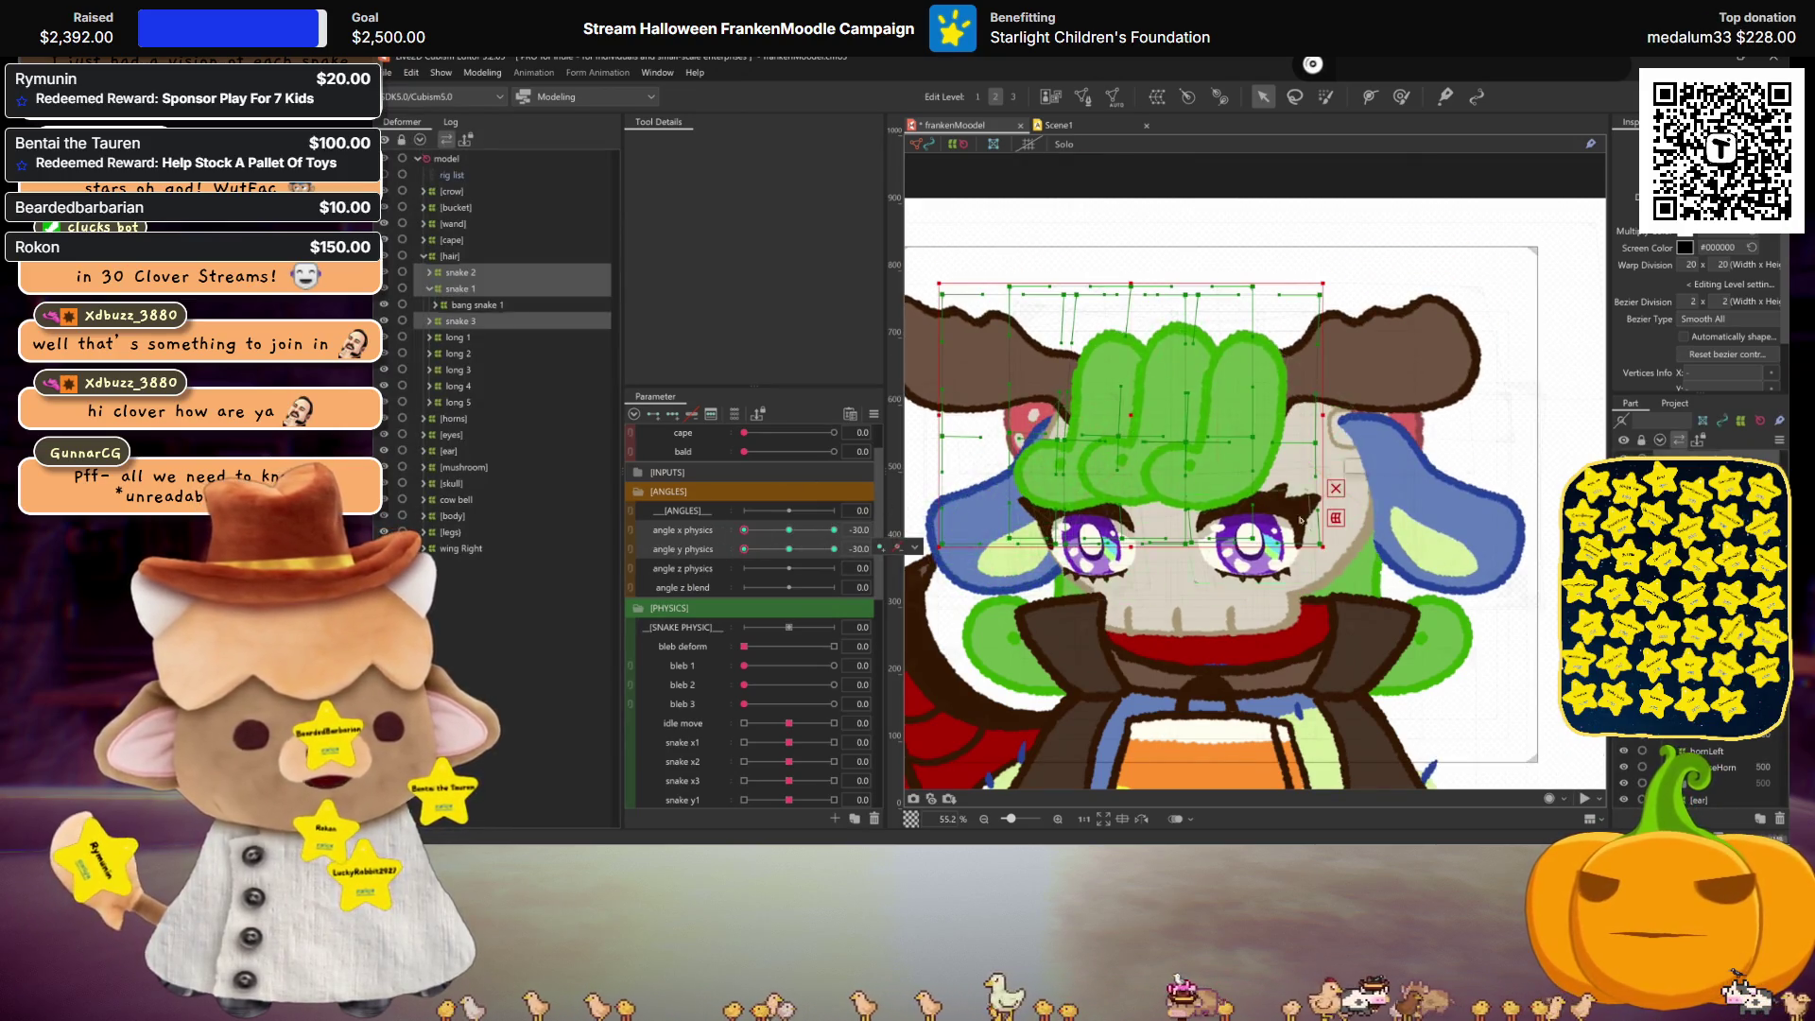
pyautogui.hotkey('ctrl', 't')
pyautogui.click(782, 143)
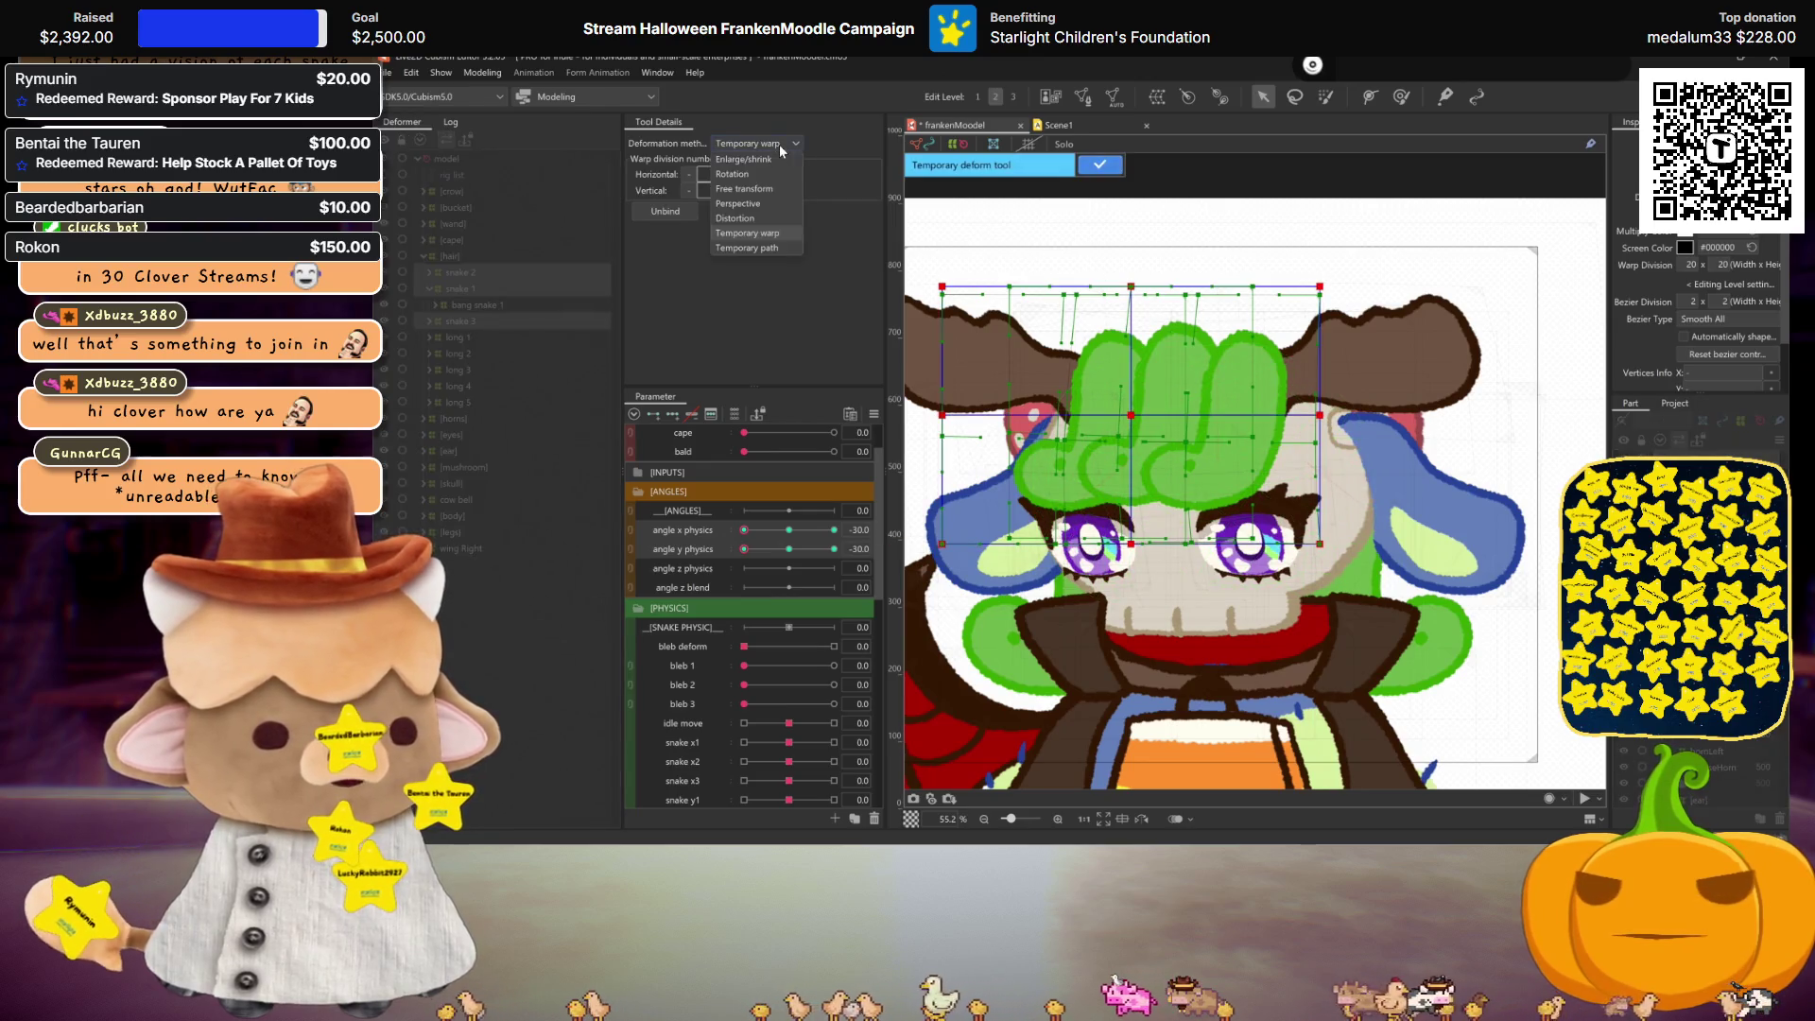
pyautogui.click(761, 205)
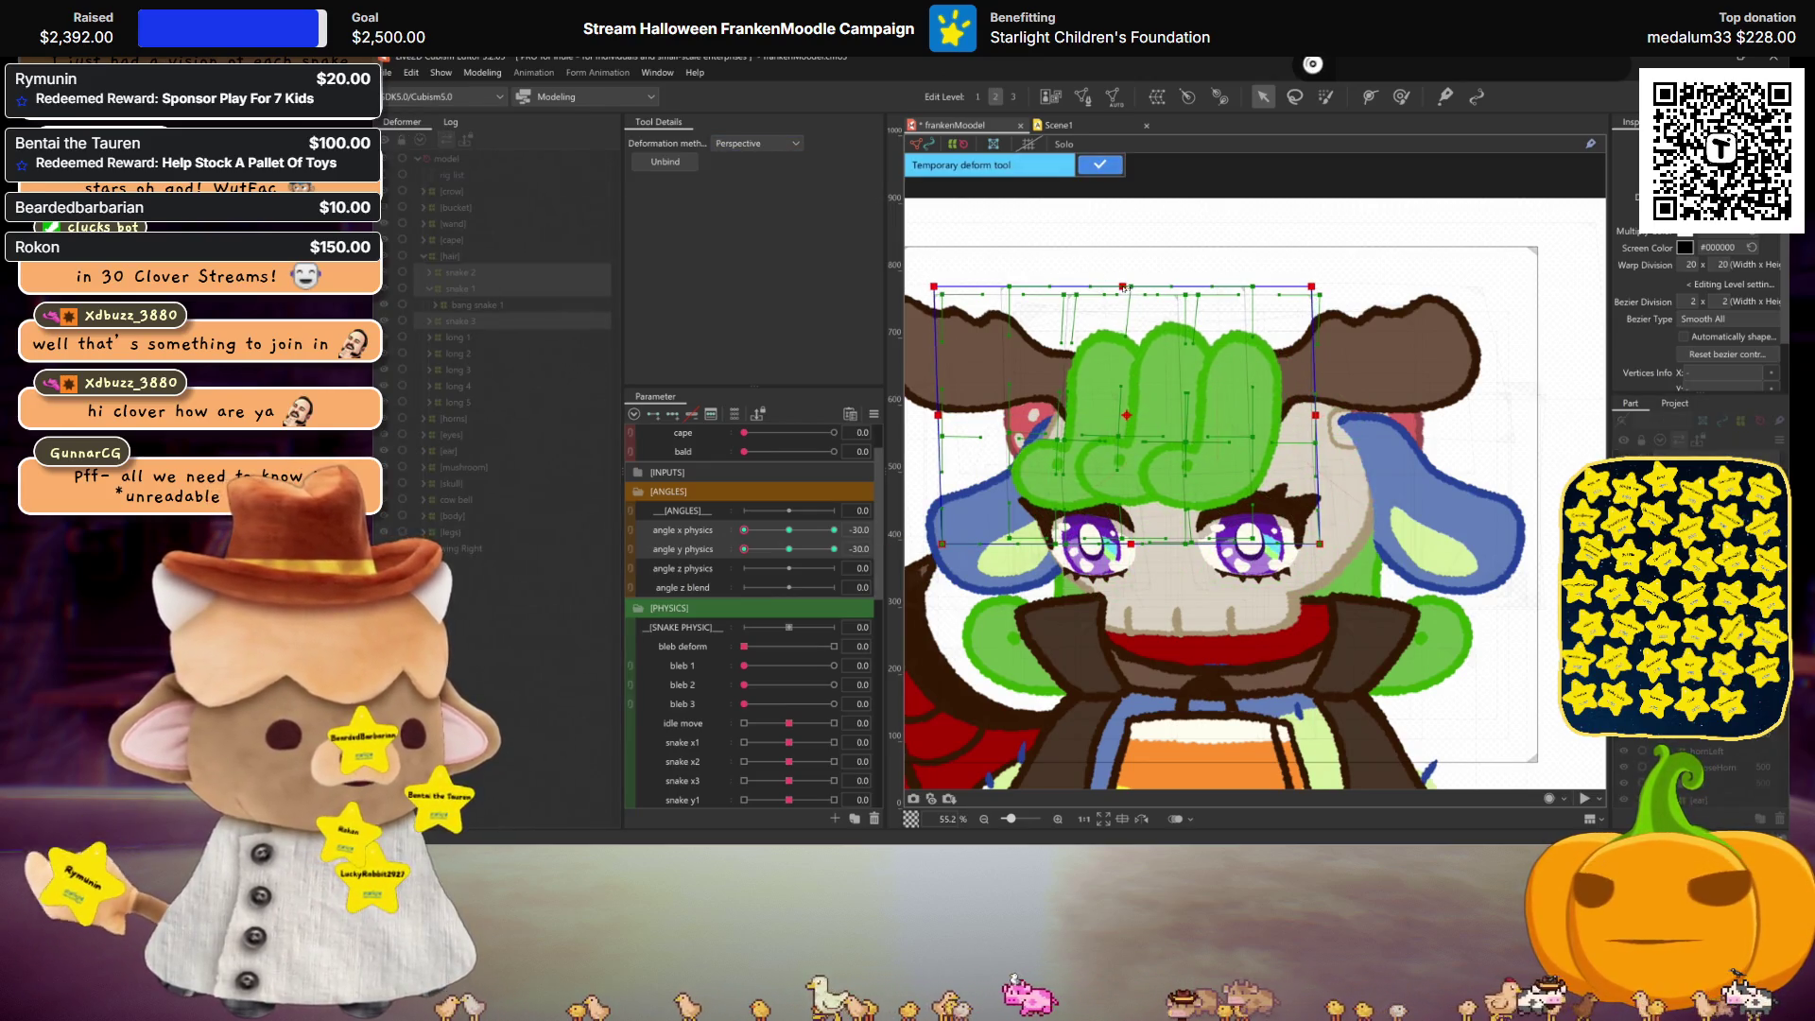
pyautogui.hotkey('ctrl', 'h')
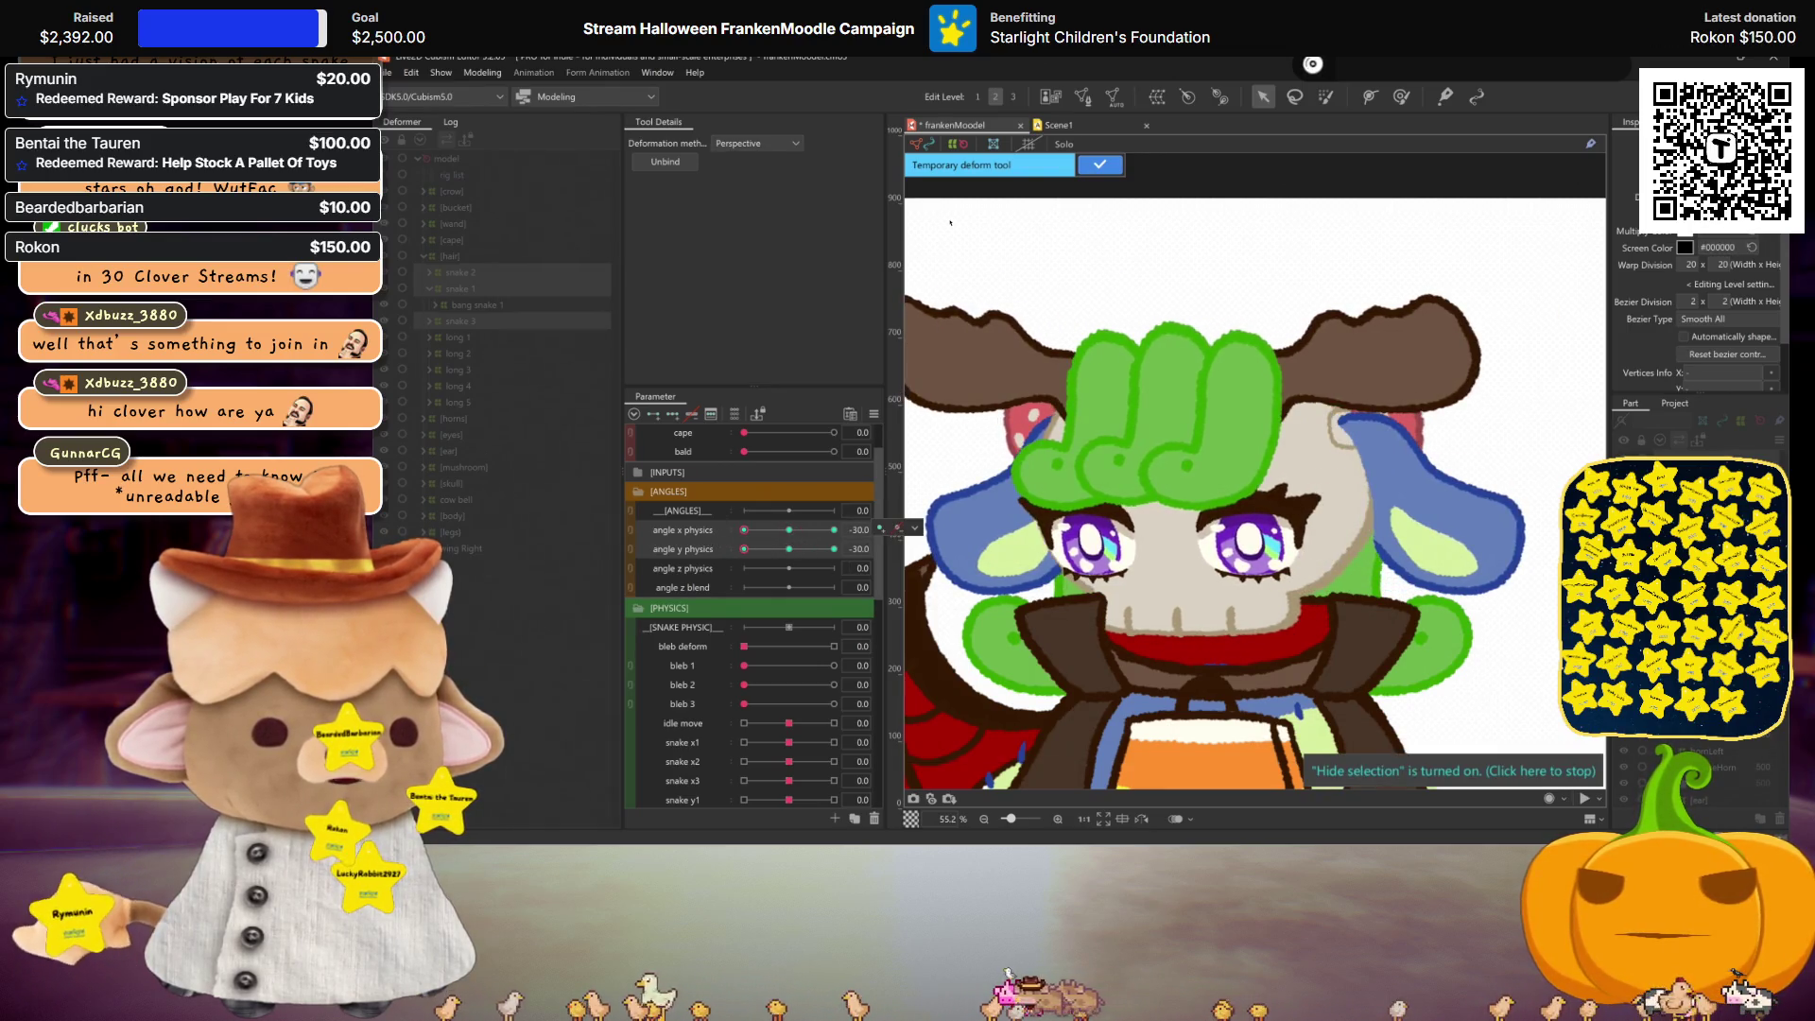
pyautogui.moveTo(794, 533); pyautogui.dragTo(754, 523)
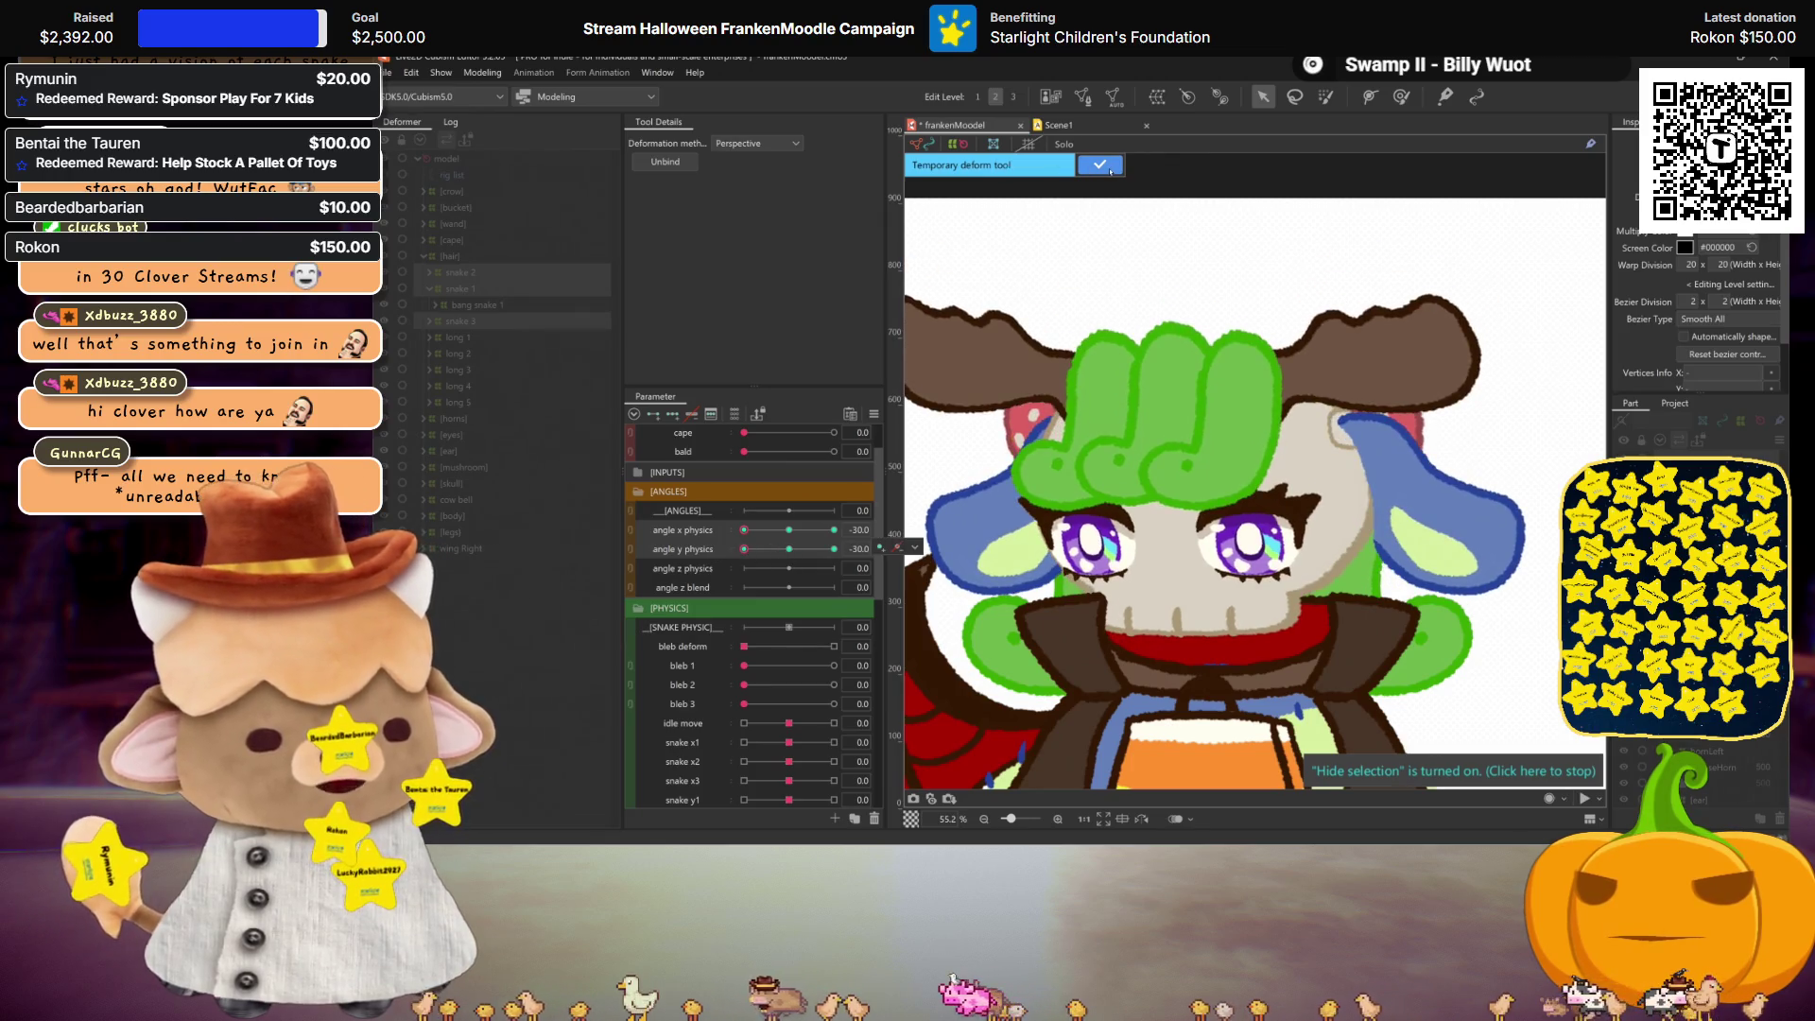
pyautogui.hotkey('ctrl', 'h')
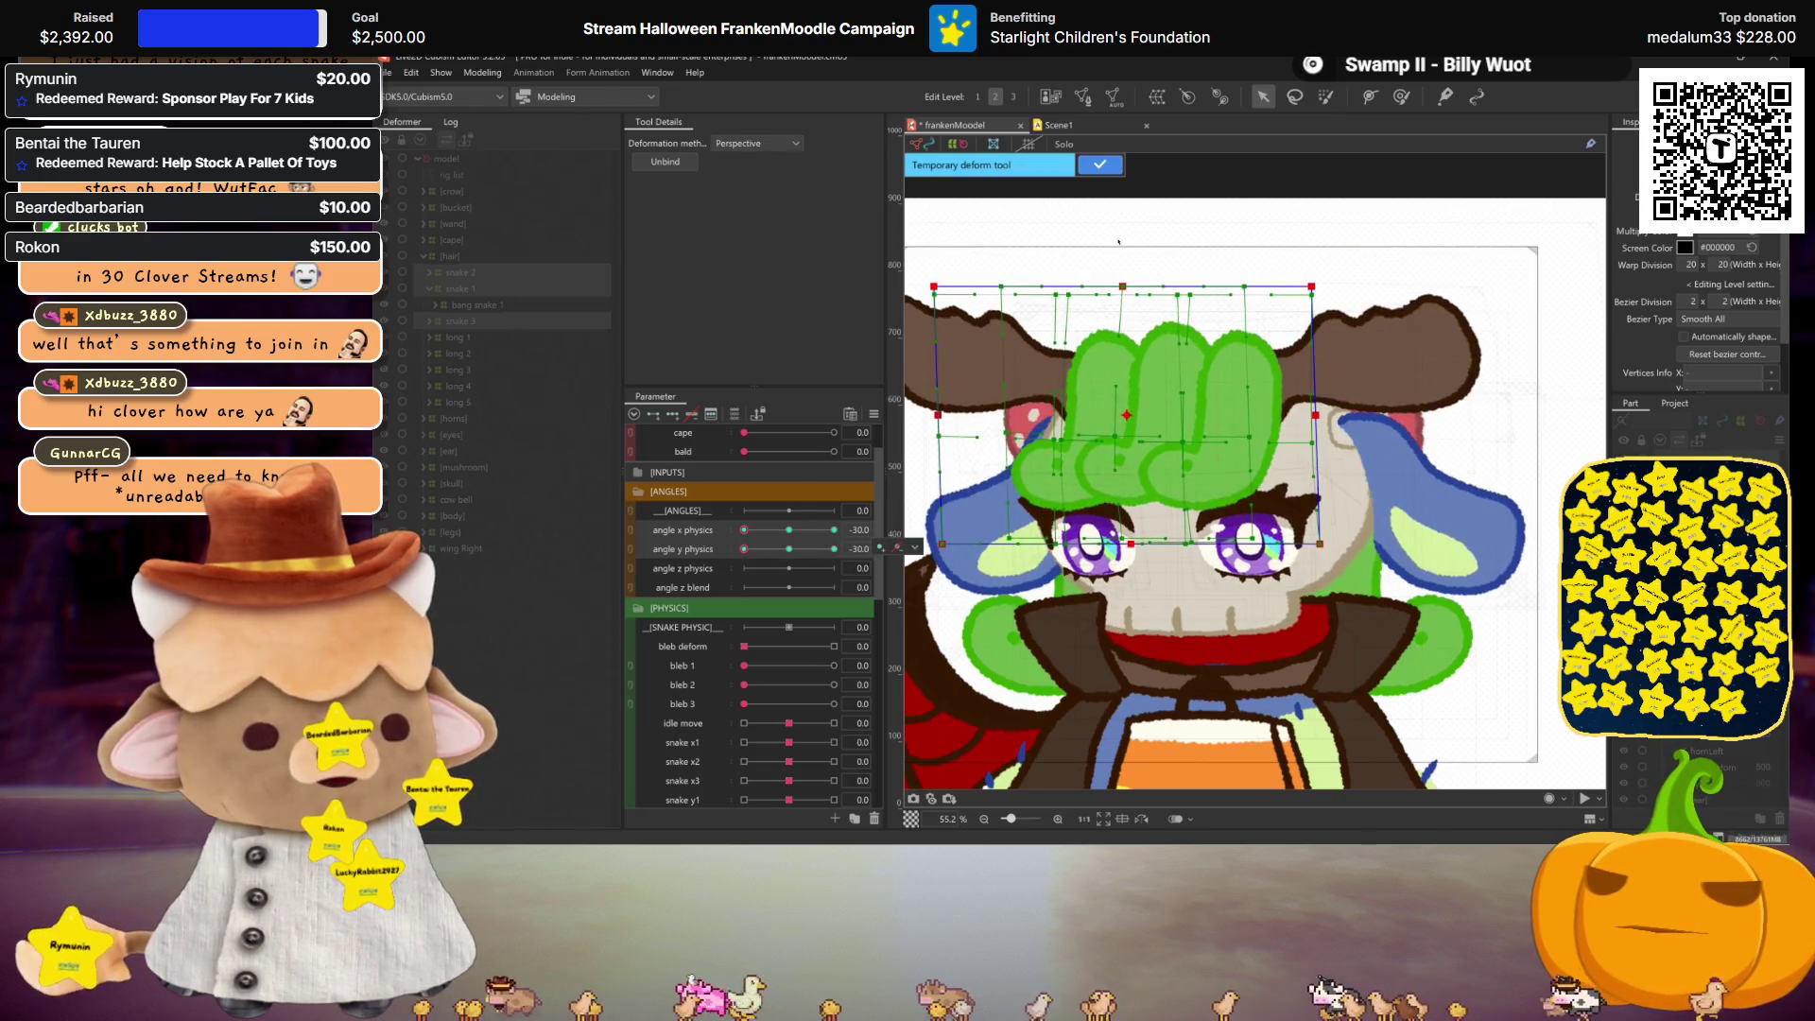
pyautogui.click(1099, 165)
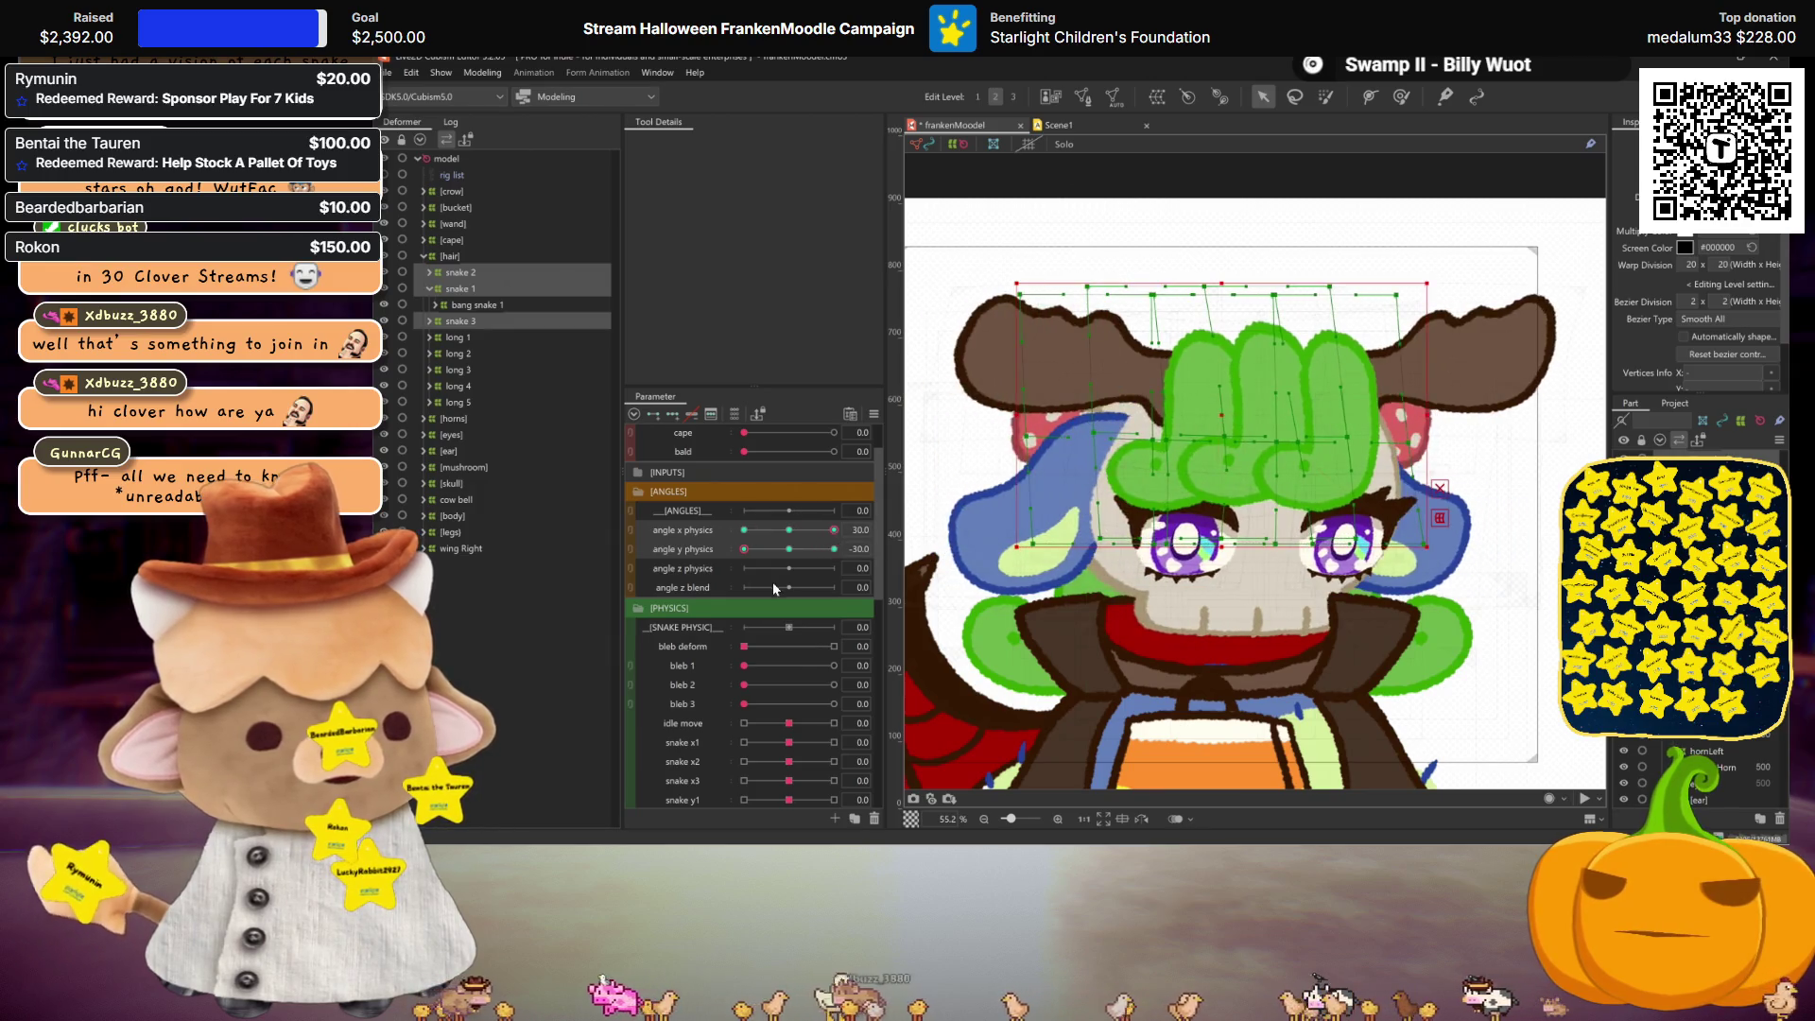
# Step: At the following corner pose, skew the top of the hair right in Perspective mode and commit
pyautogui.click(1438, 519)
pyautogui.click(766, 203)
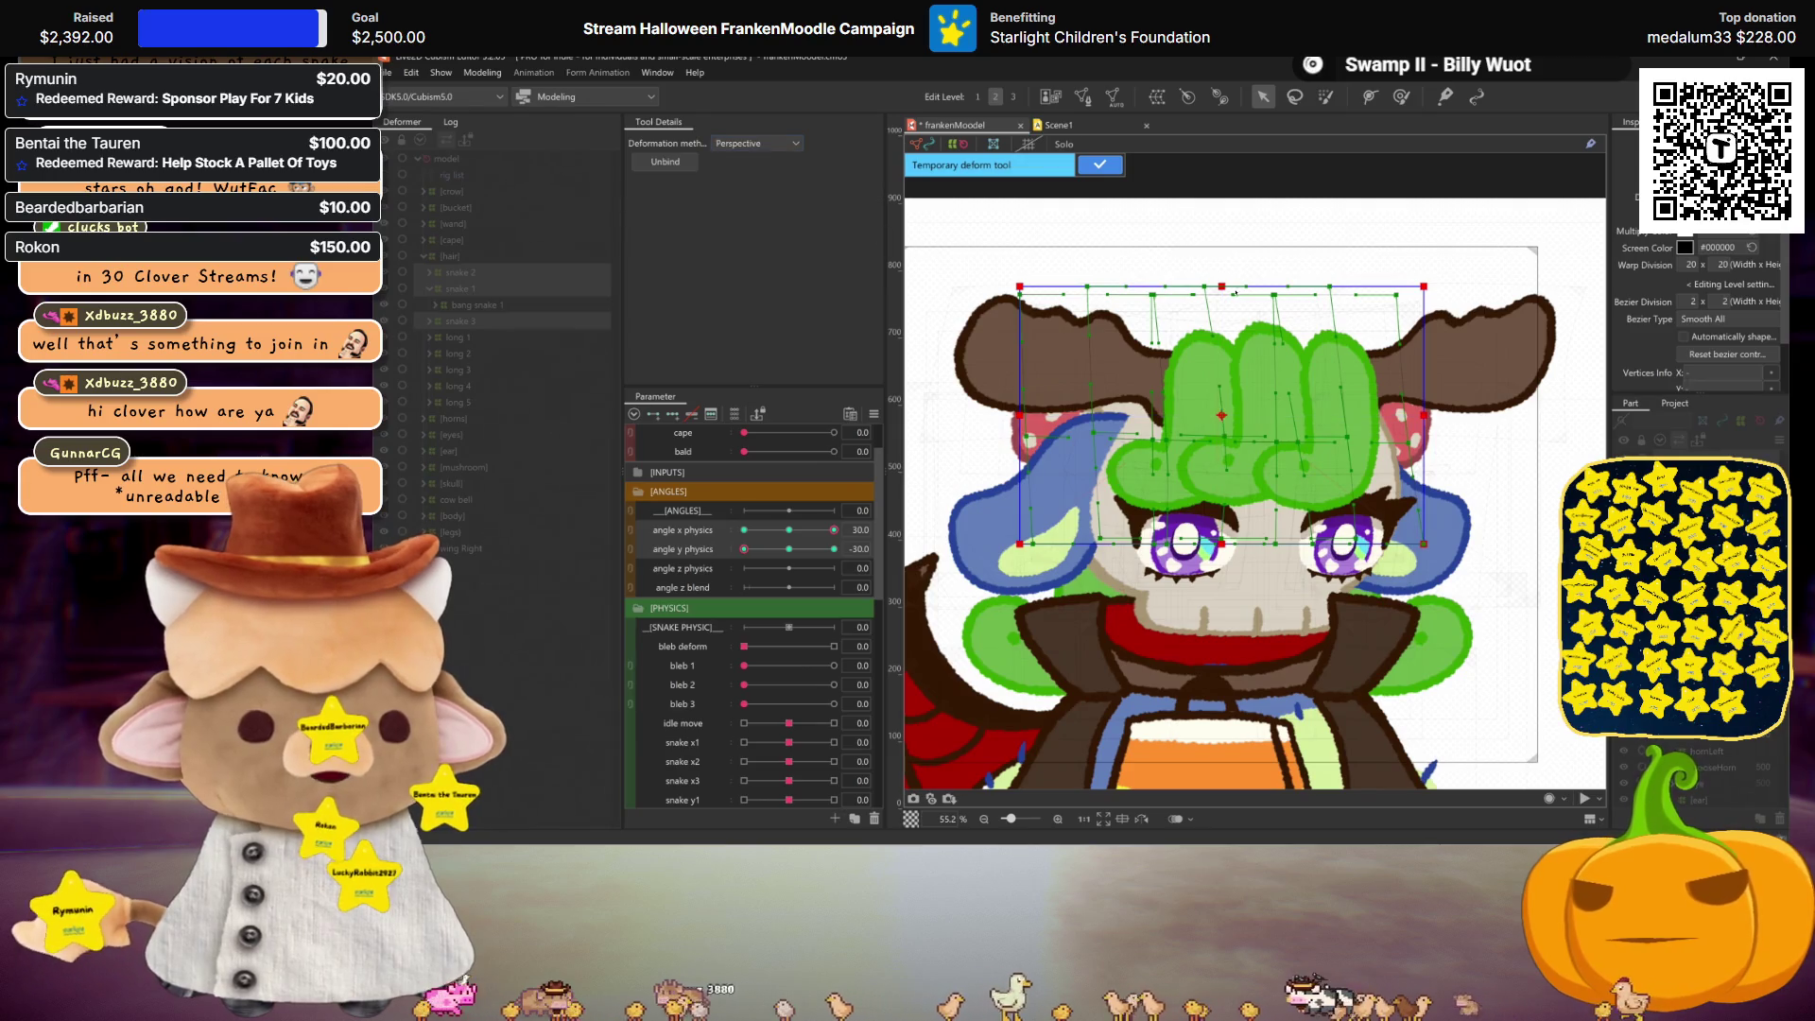
pyautogui.moveTo(1230, 352); pyautogui.dragTo(1244, 353)
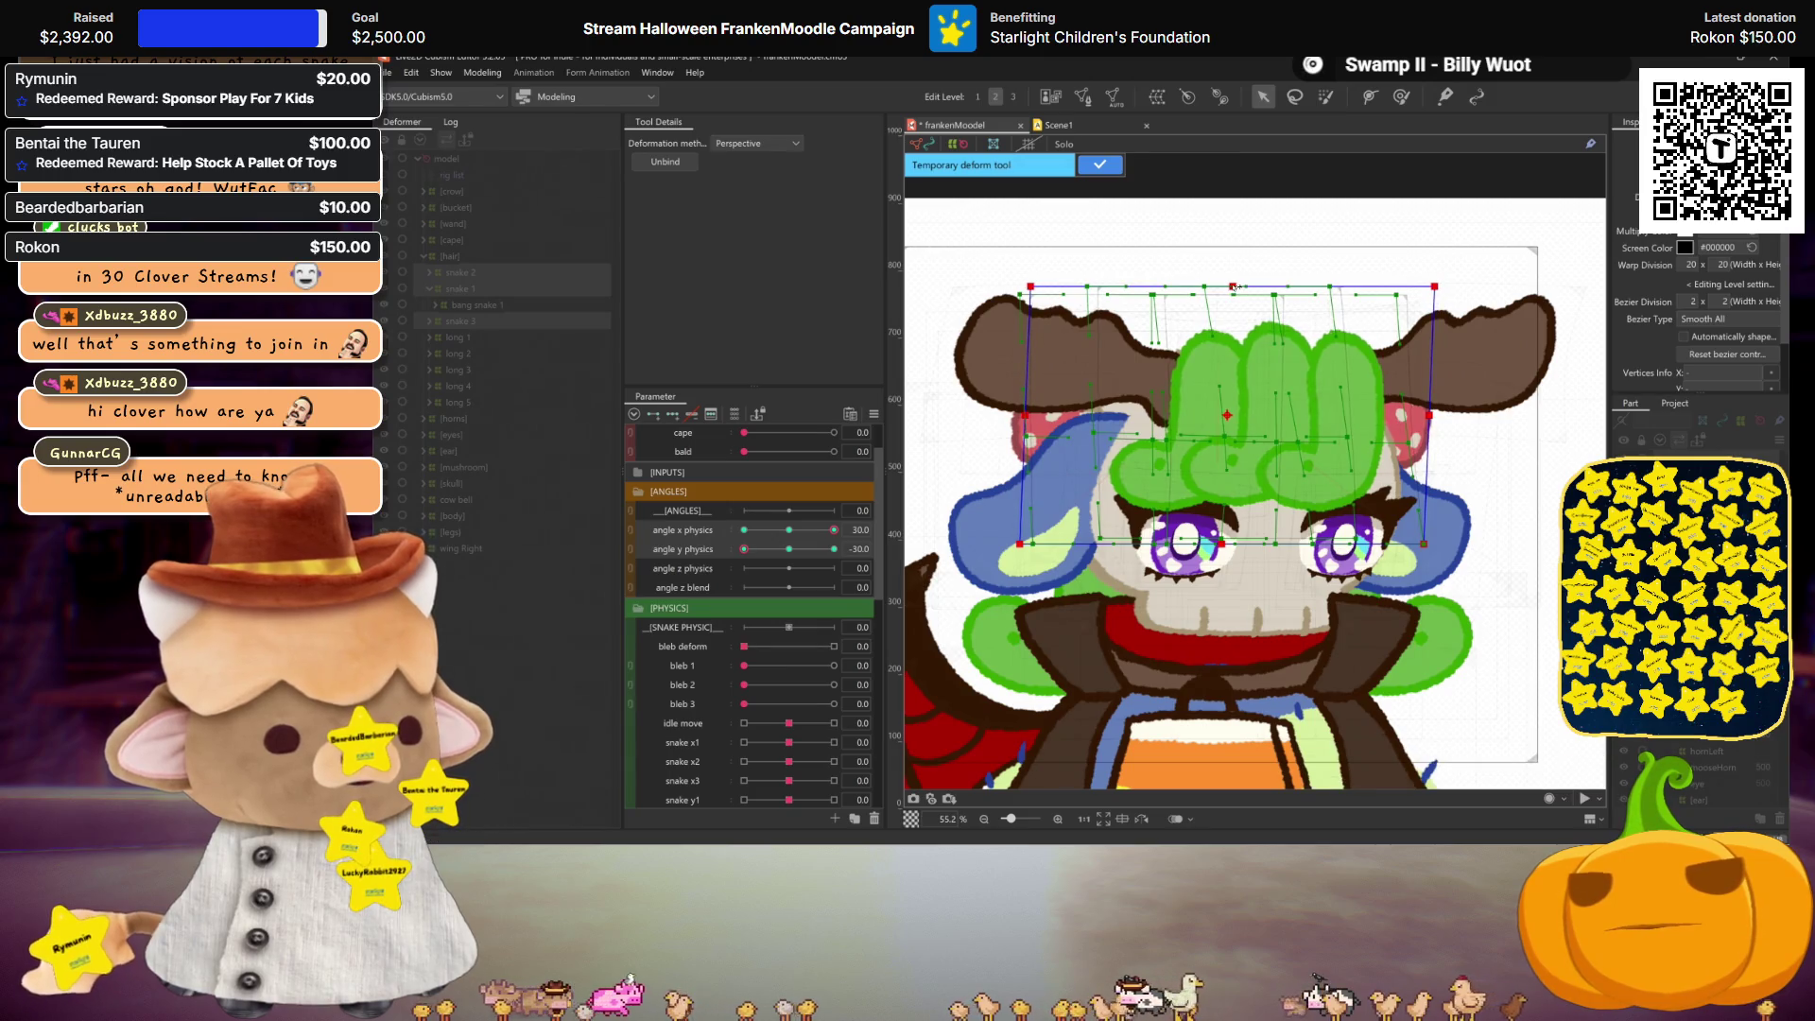
pyautogui.hotkey('ctrl', 'h')
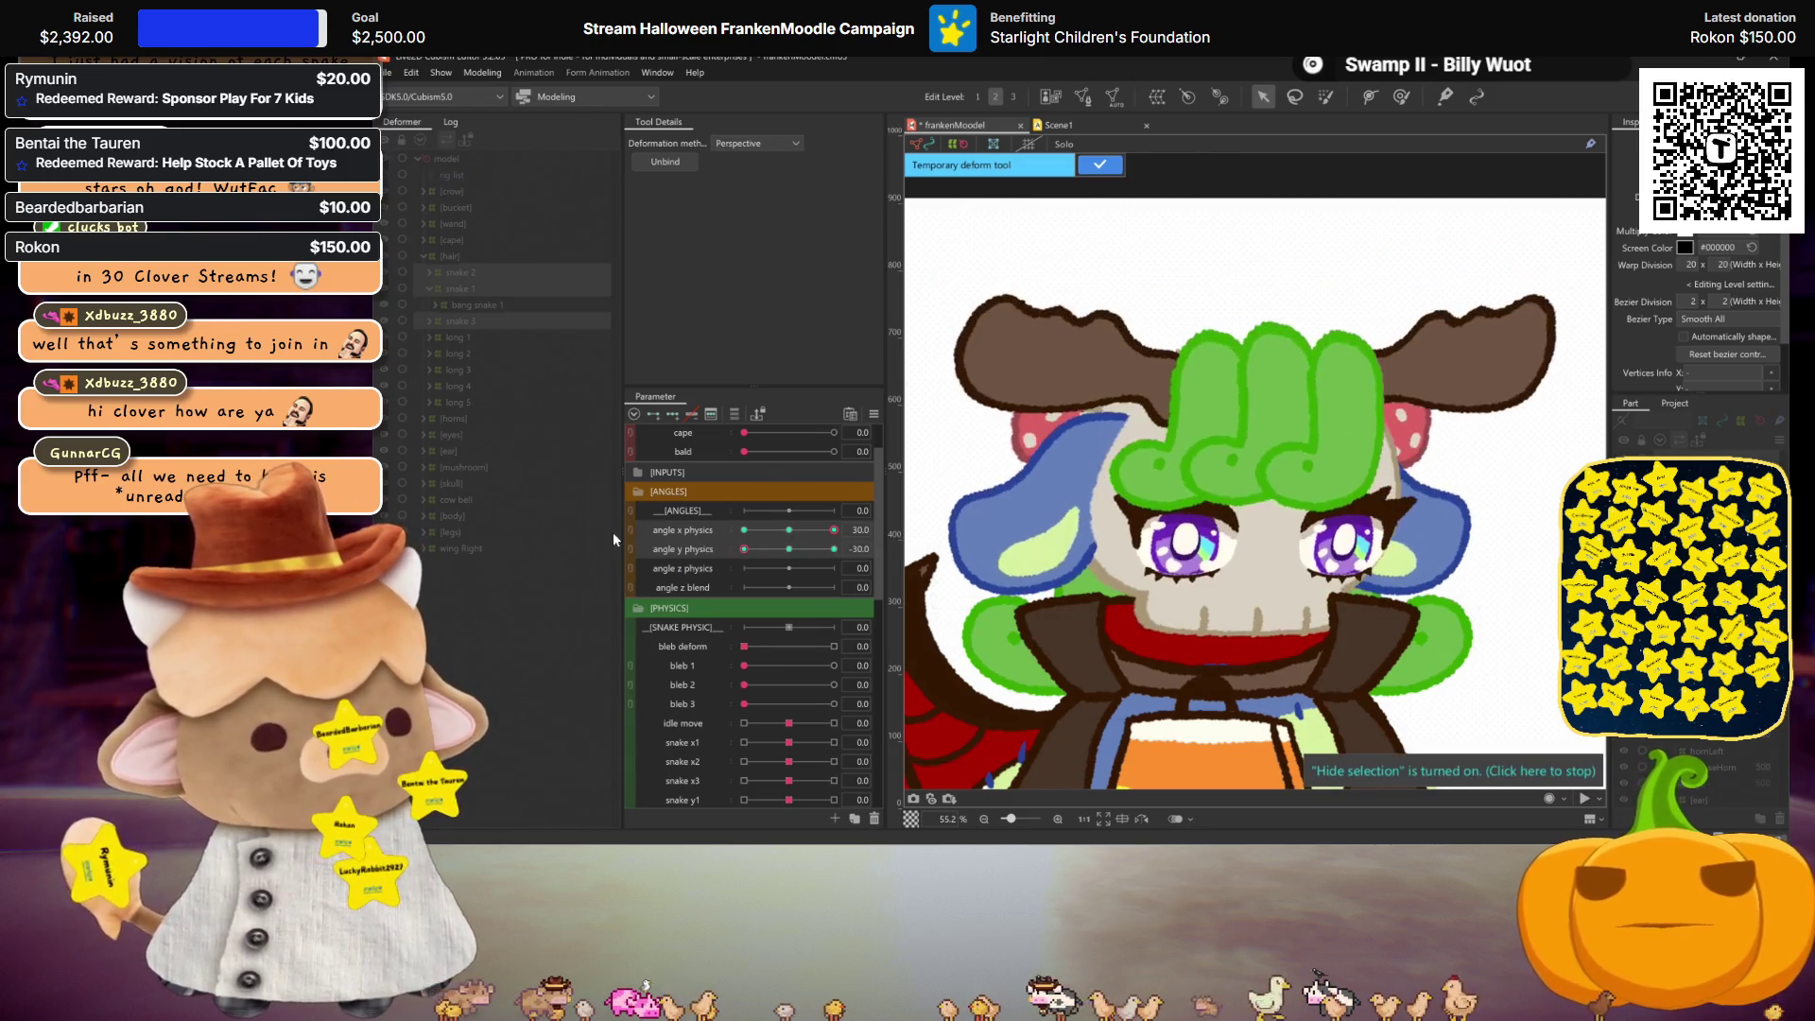
pyautogui.click(1099, 167)
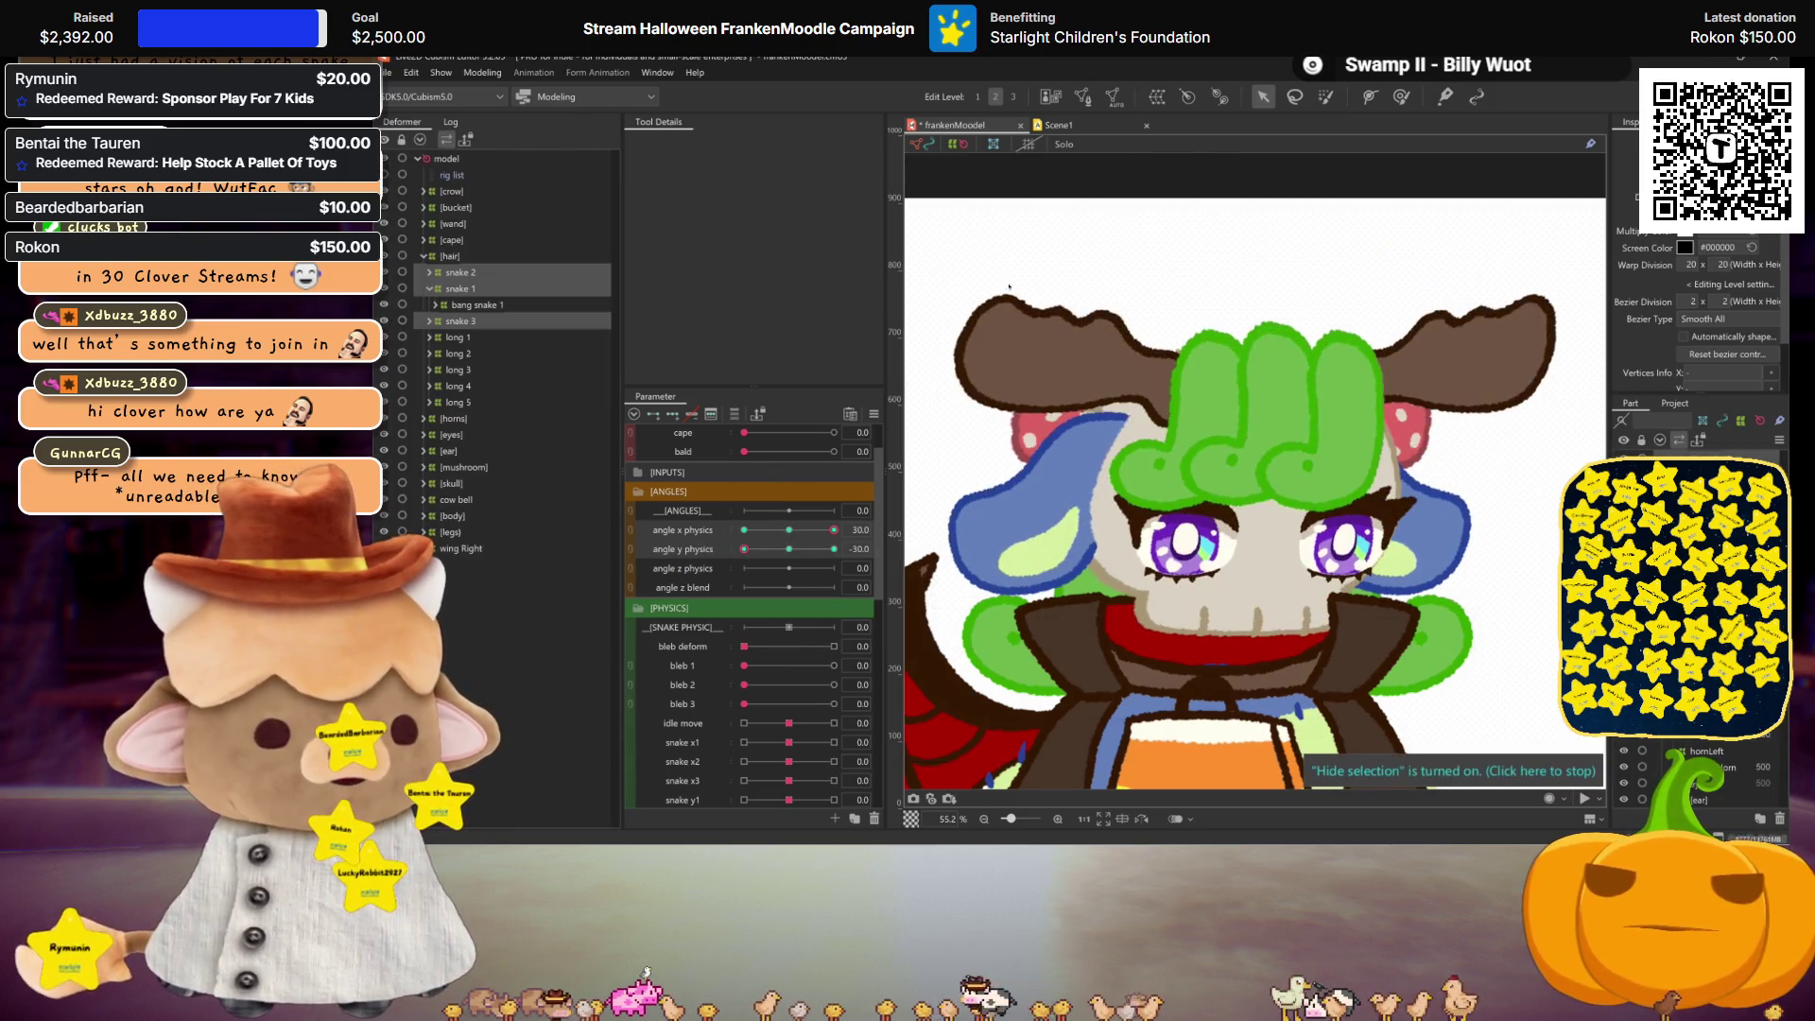
# Step: Reset angle x physics and angle y physics to 0.0
pyautogui.click(789, 529)
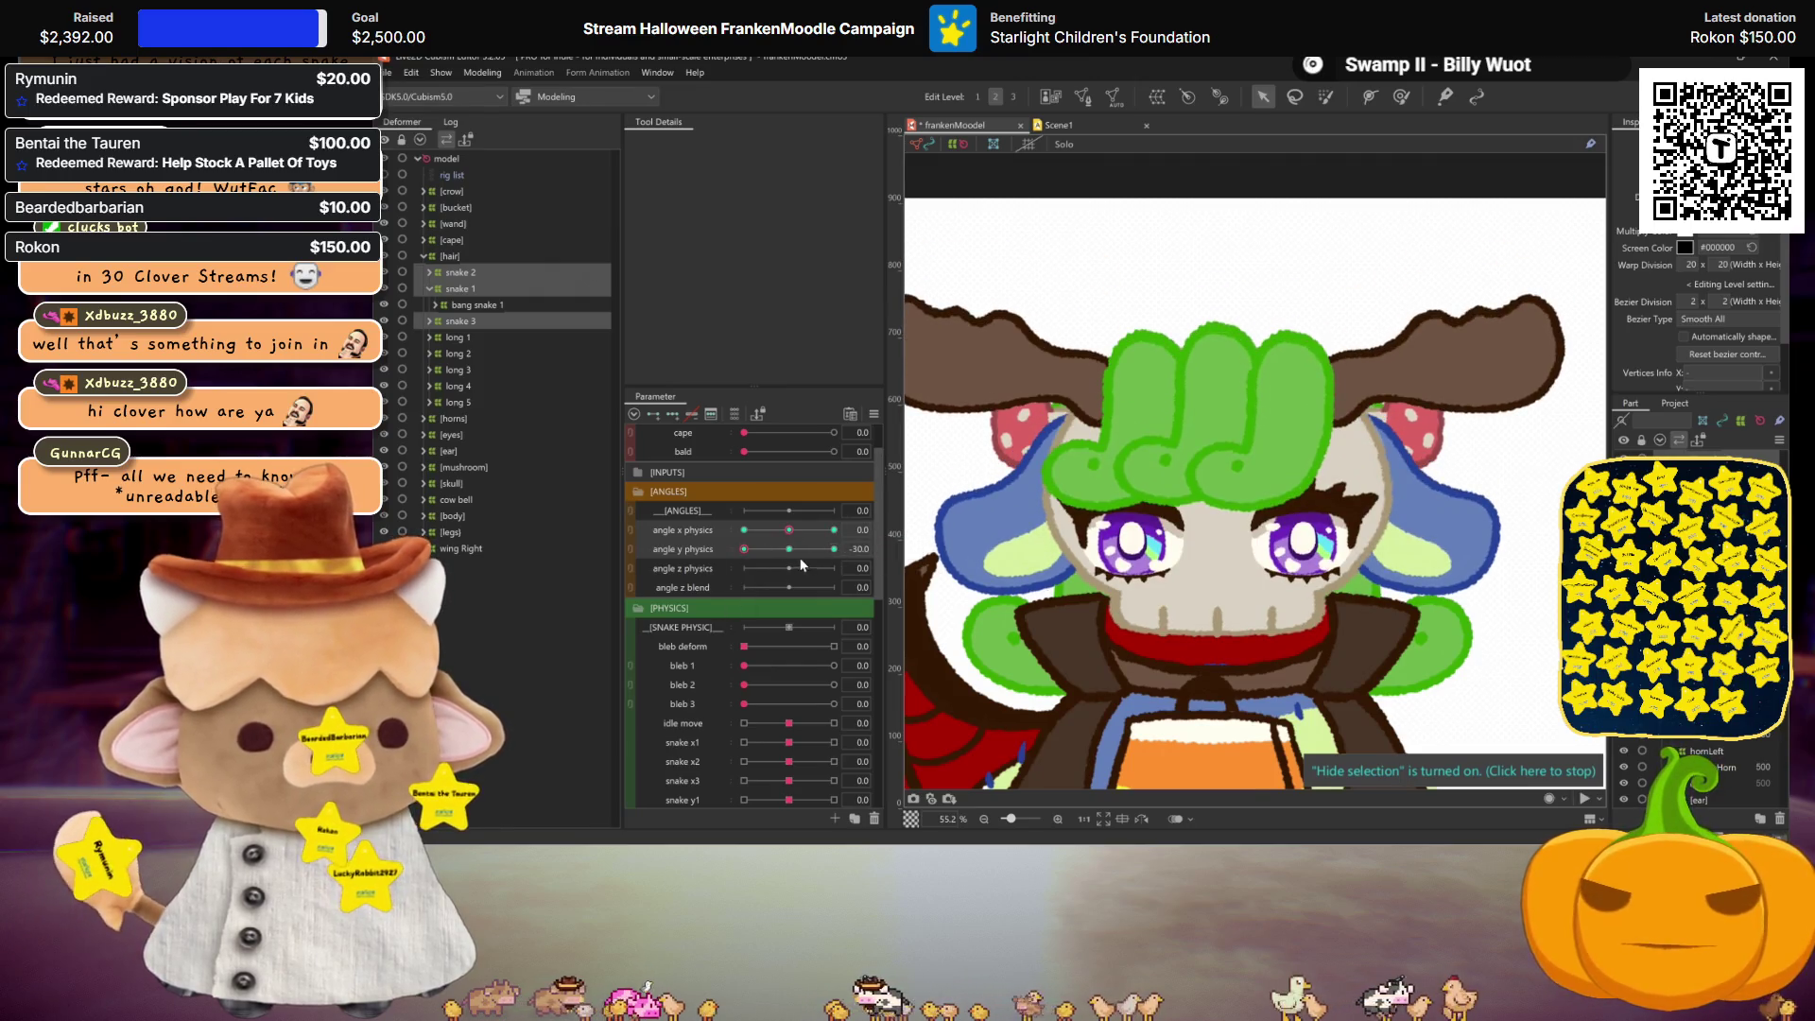
pyautogui.click(791, 549)
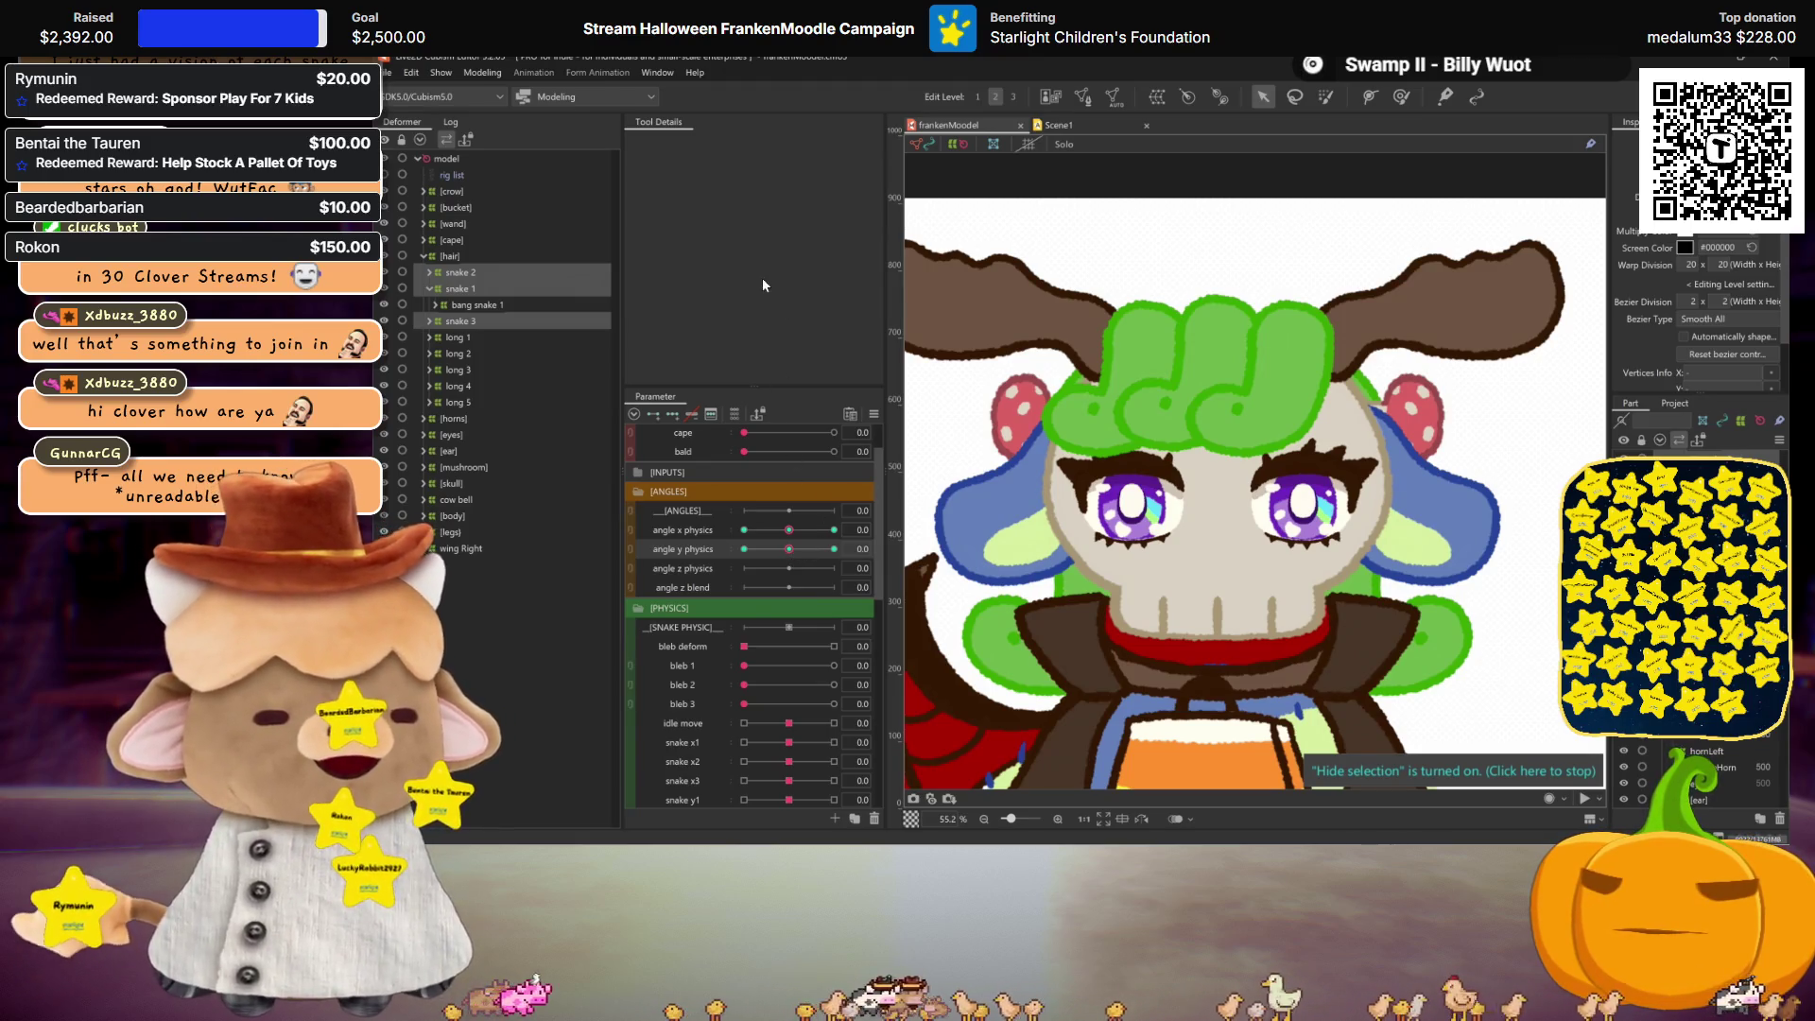
pyautogui.click(490, 75)
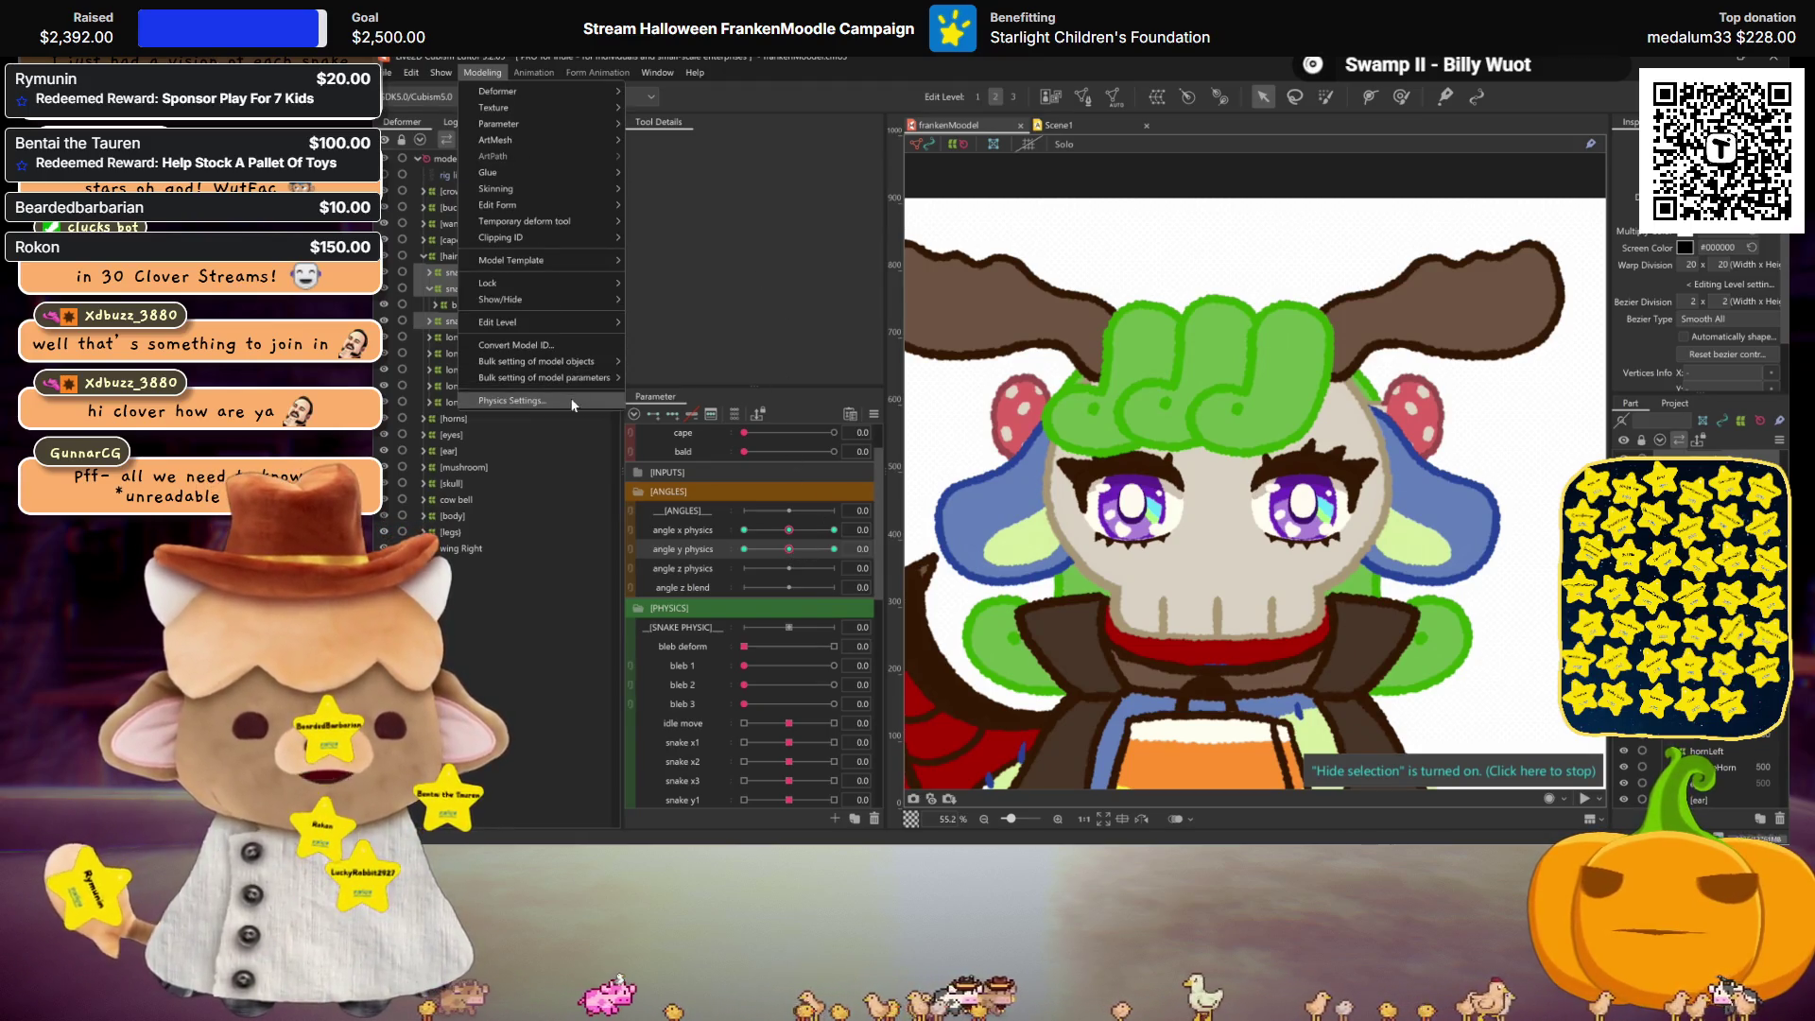
pyautogui.click(580, 379)
pyautogui.moveTo(1371, 378)
pyautogui.mouseDown()
pyautogui.moveTo(1418, 359)
pyautogui.moveTo(1475, 397)
pyautogui.moveTo(998, 299)
pyautogui.mouseUp()
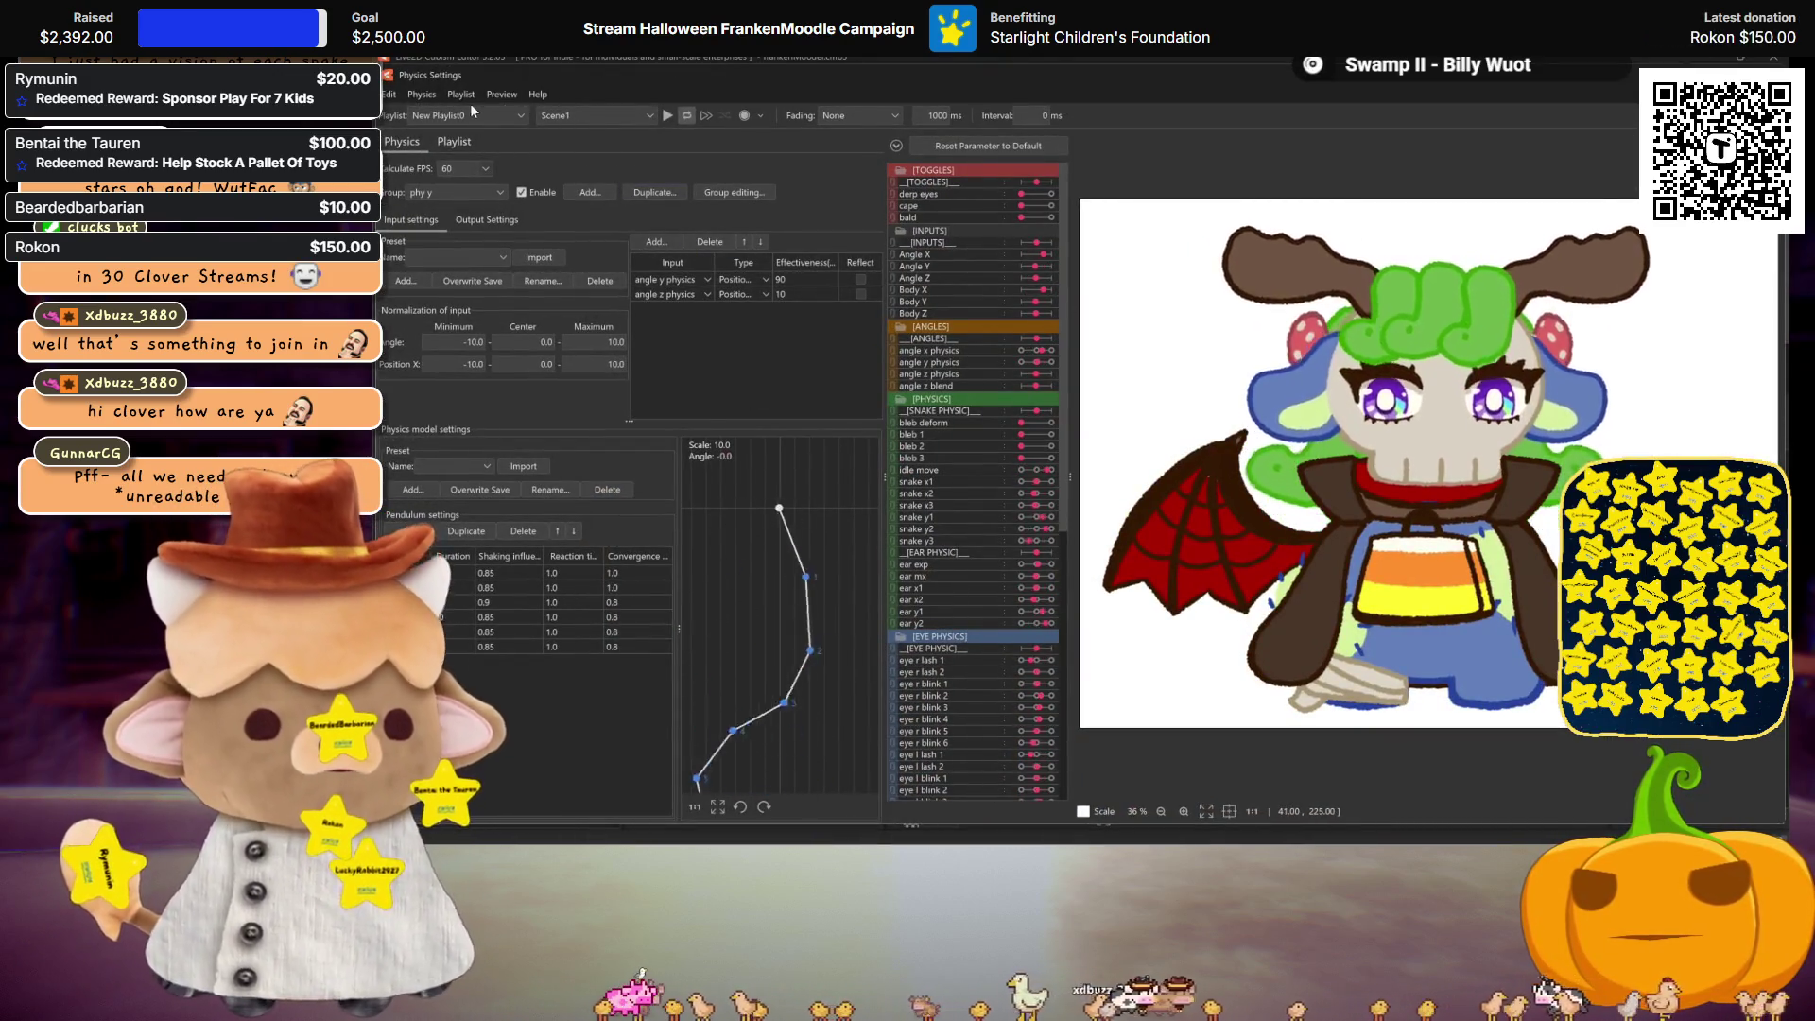
pyautogui.click(666, 115)
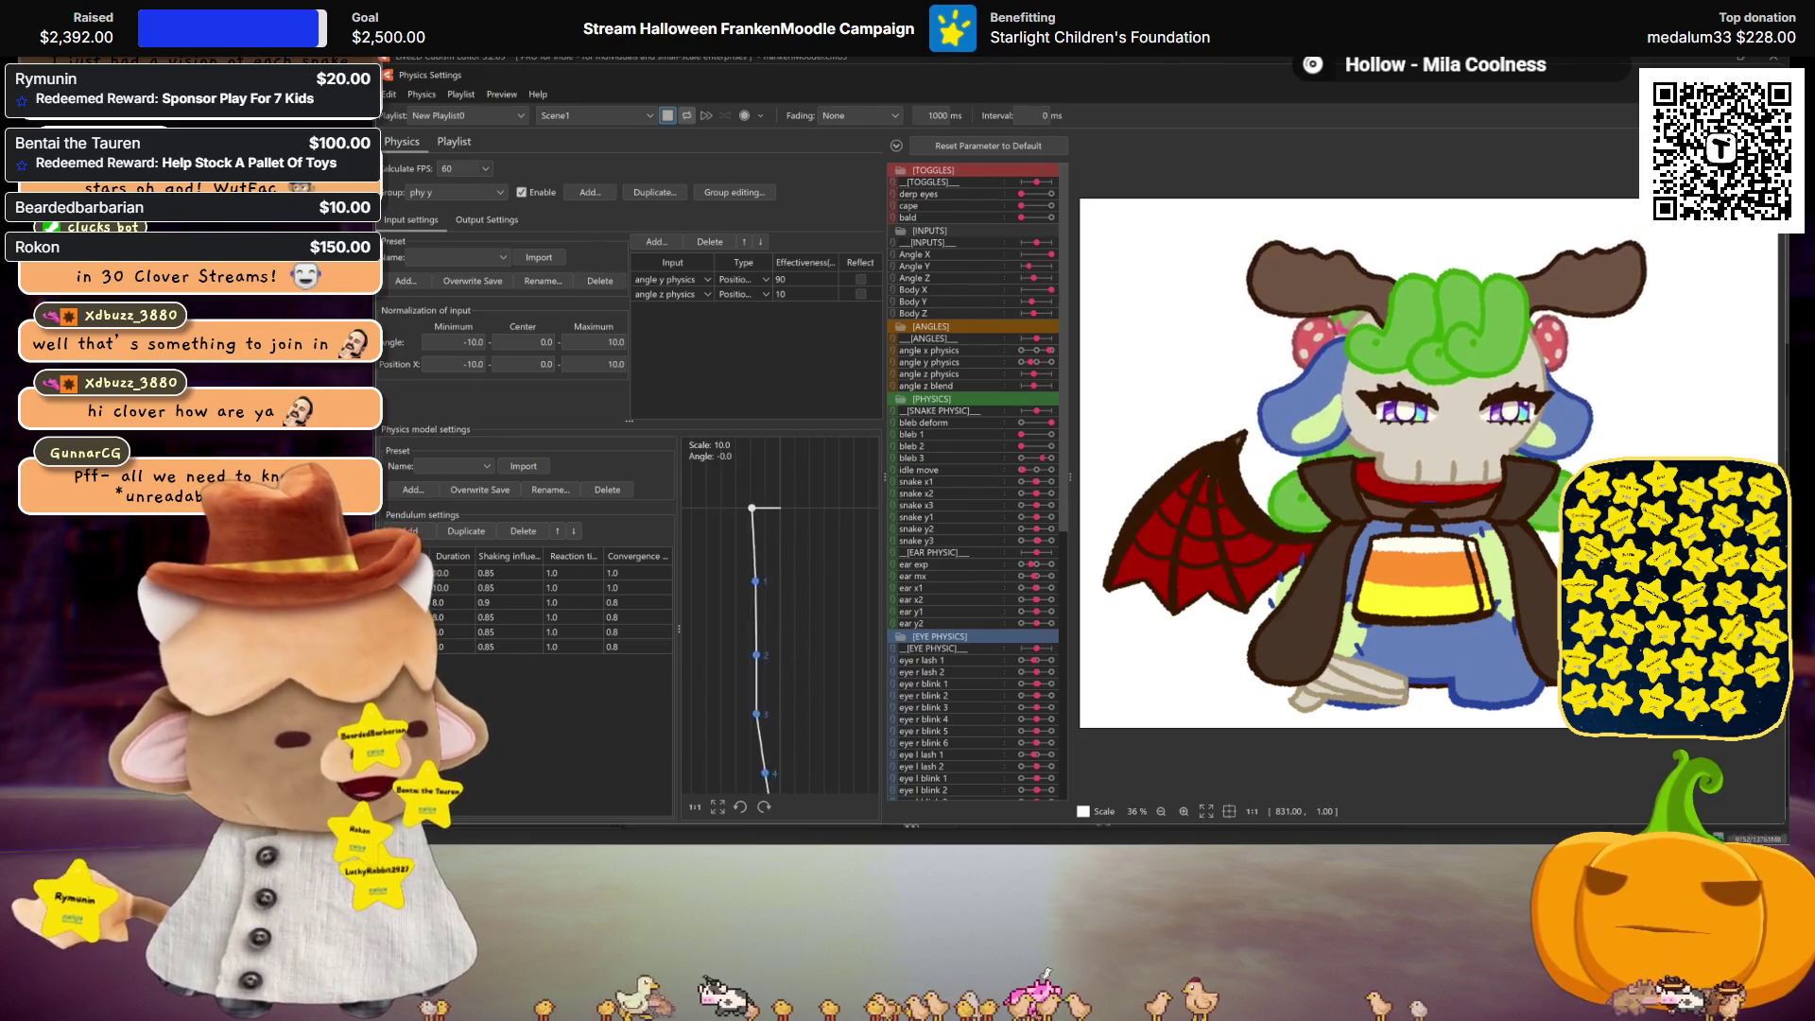
pyautogui.press('Escape')
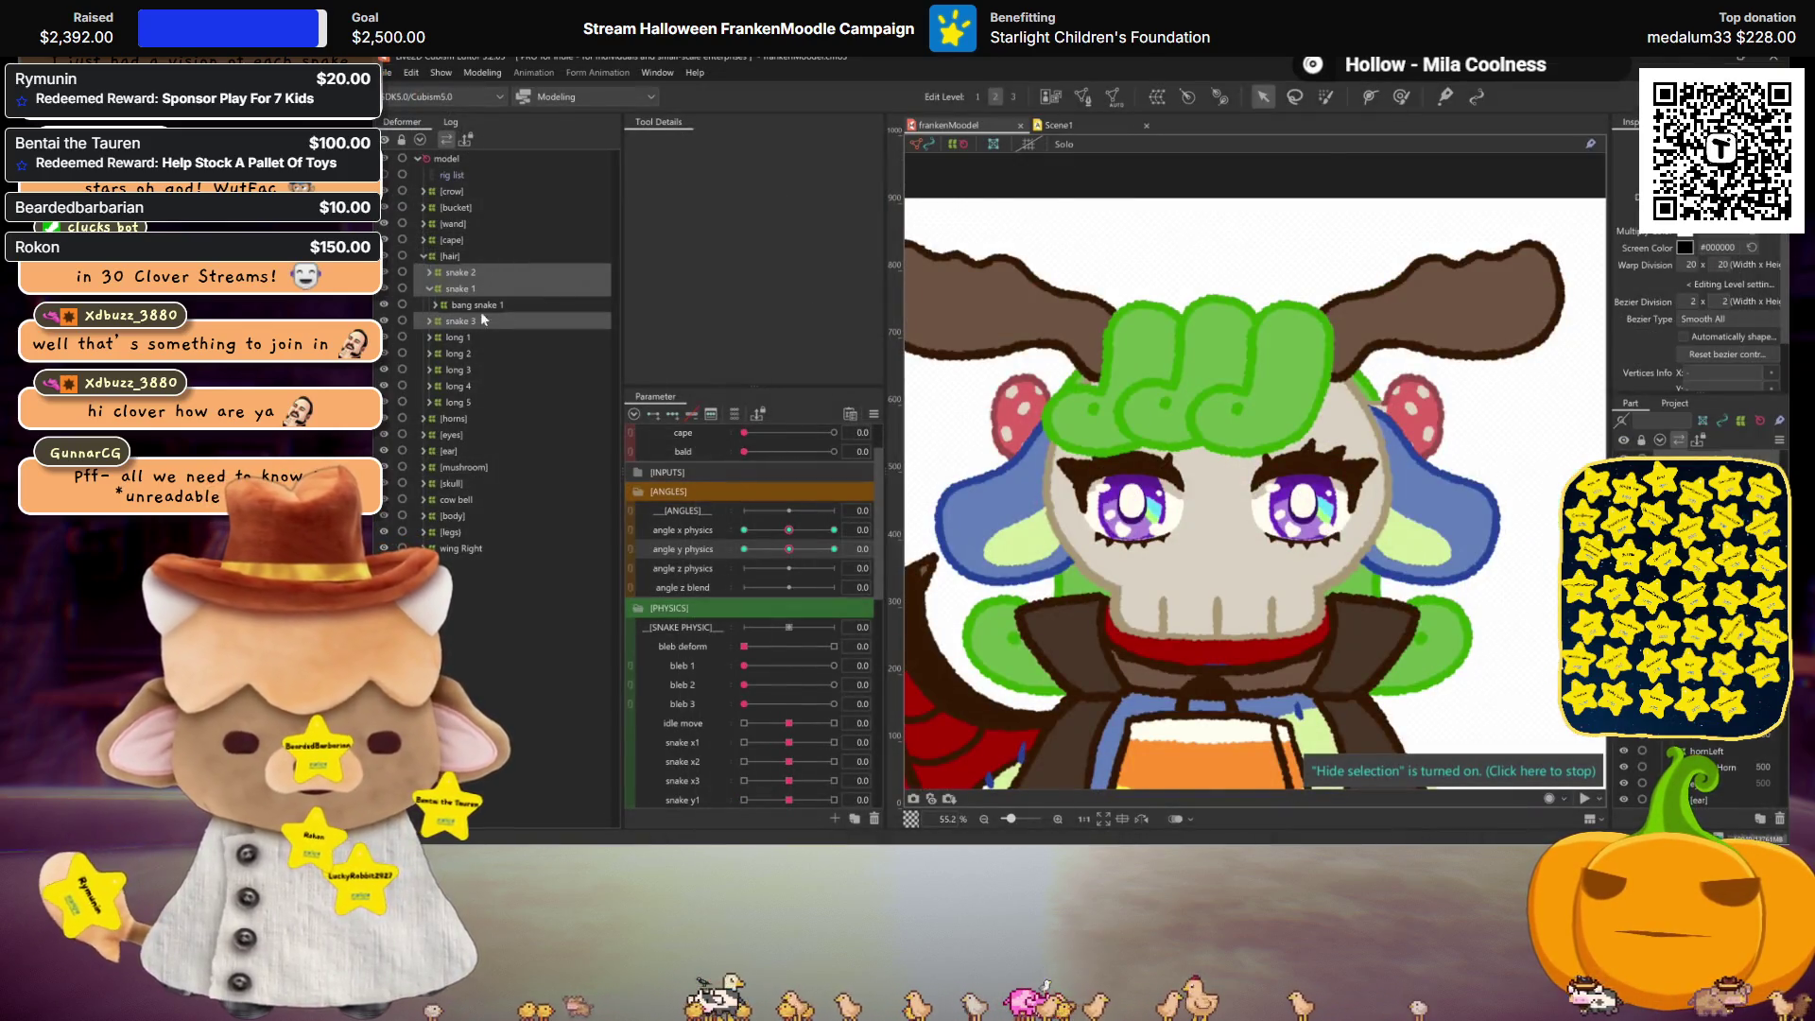
# Step: Wrap the long 1 to long 5 snakes in a new warp deformer named backSnakes
pyautogui.click(459, 339)
pyautogui.keyDown('shift'); pyautogui.click(469, 402); pyautogui.keyUp('shift')
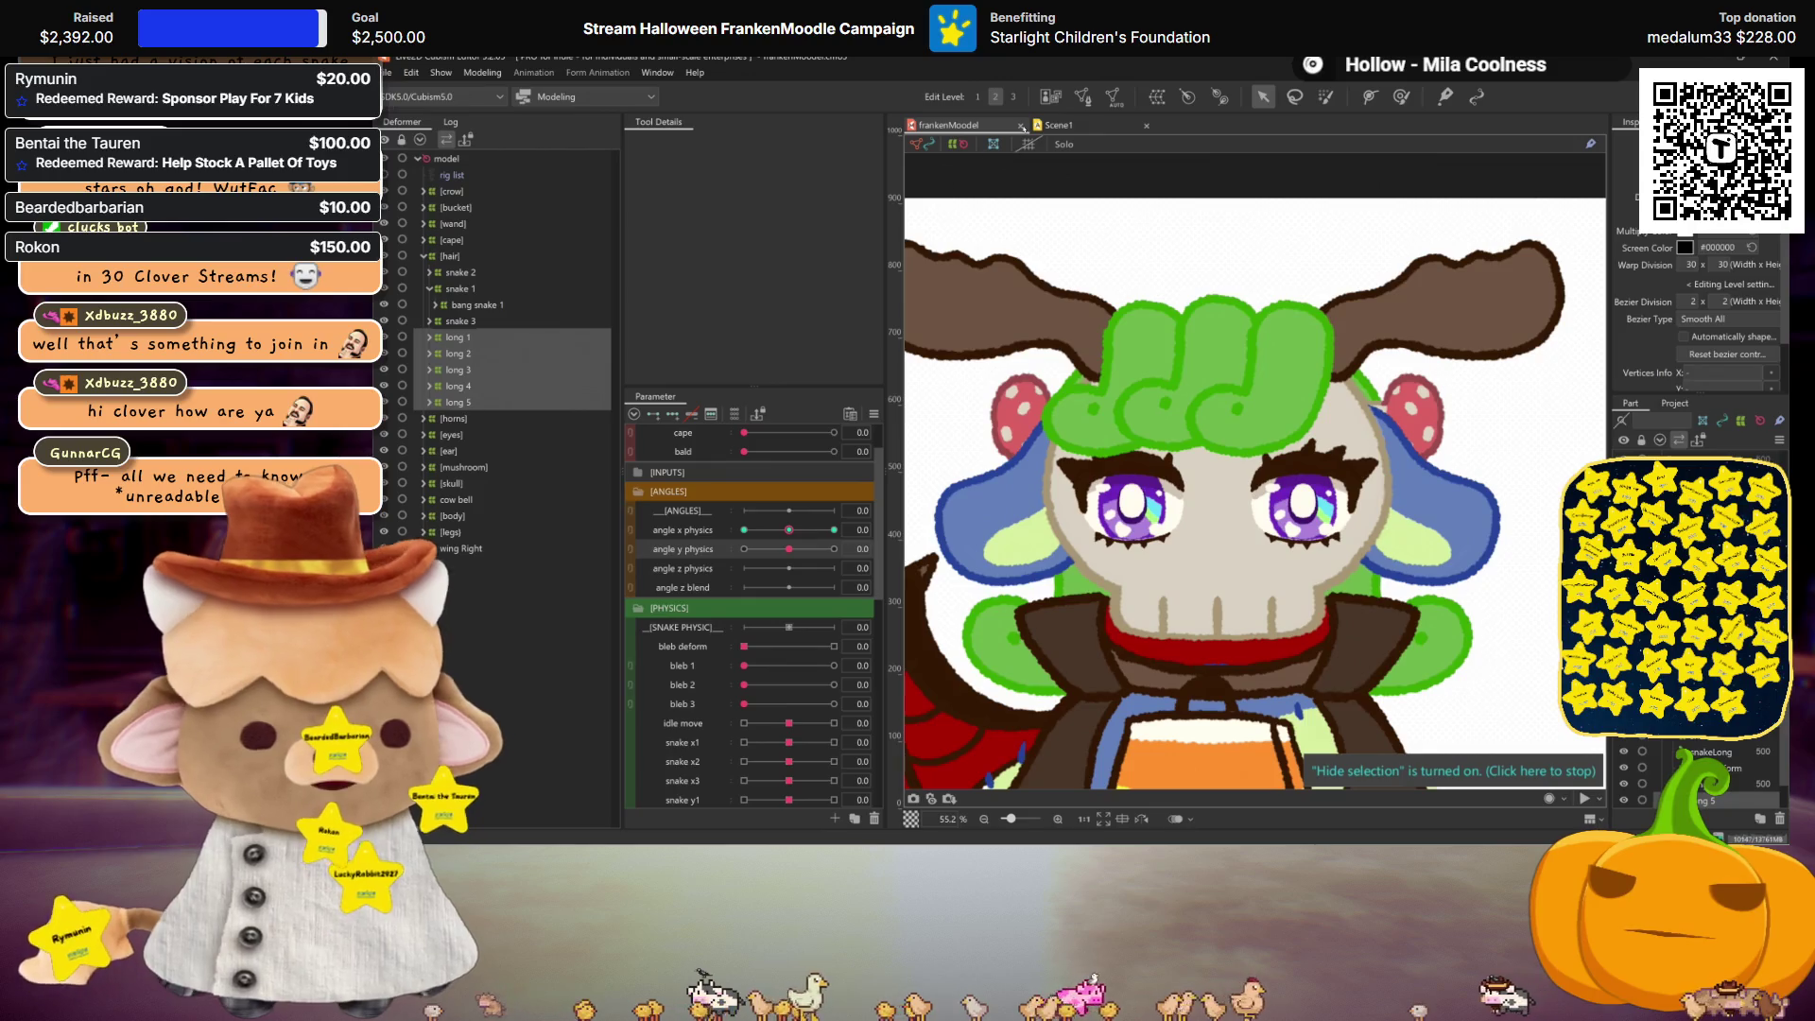
pyautogui.scroll(-2, 1106, 374)
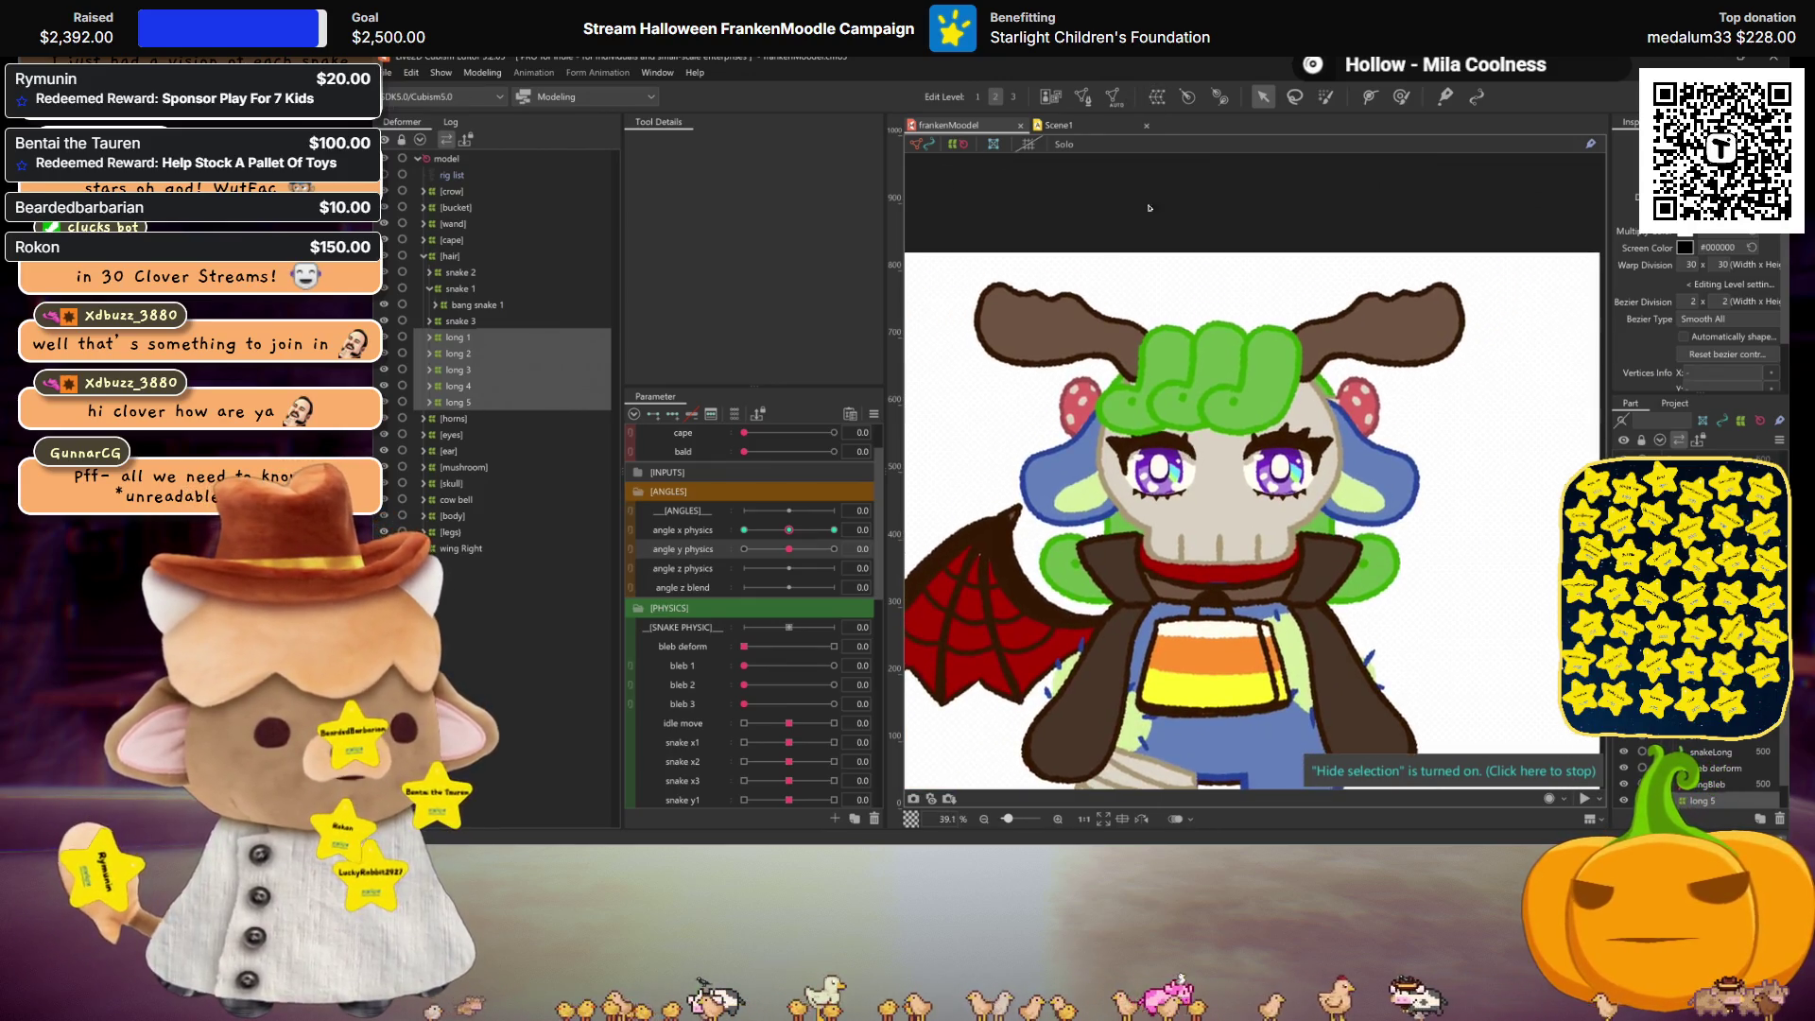
pyautogui.click(1157, 97)
pyautogui.doubleClick(723, 179)
pyautogui.write('backSnakes')
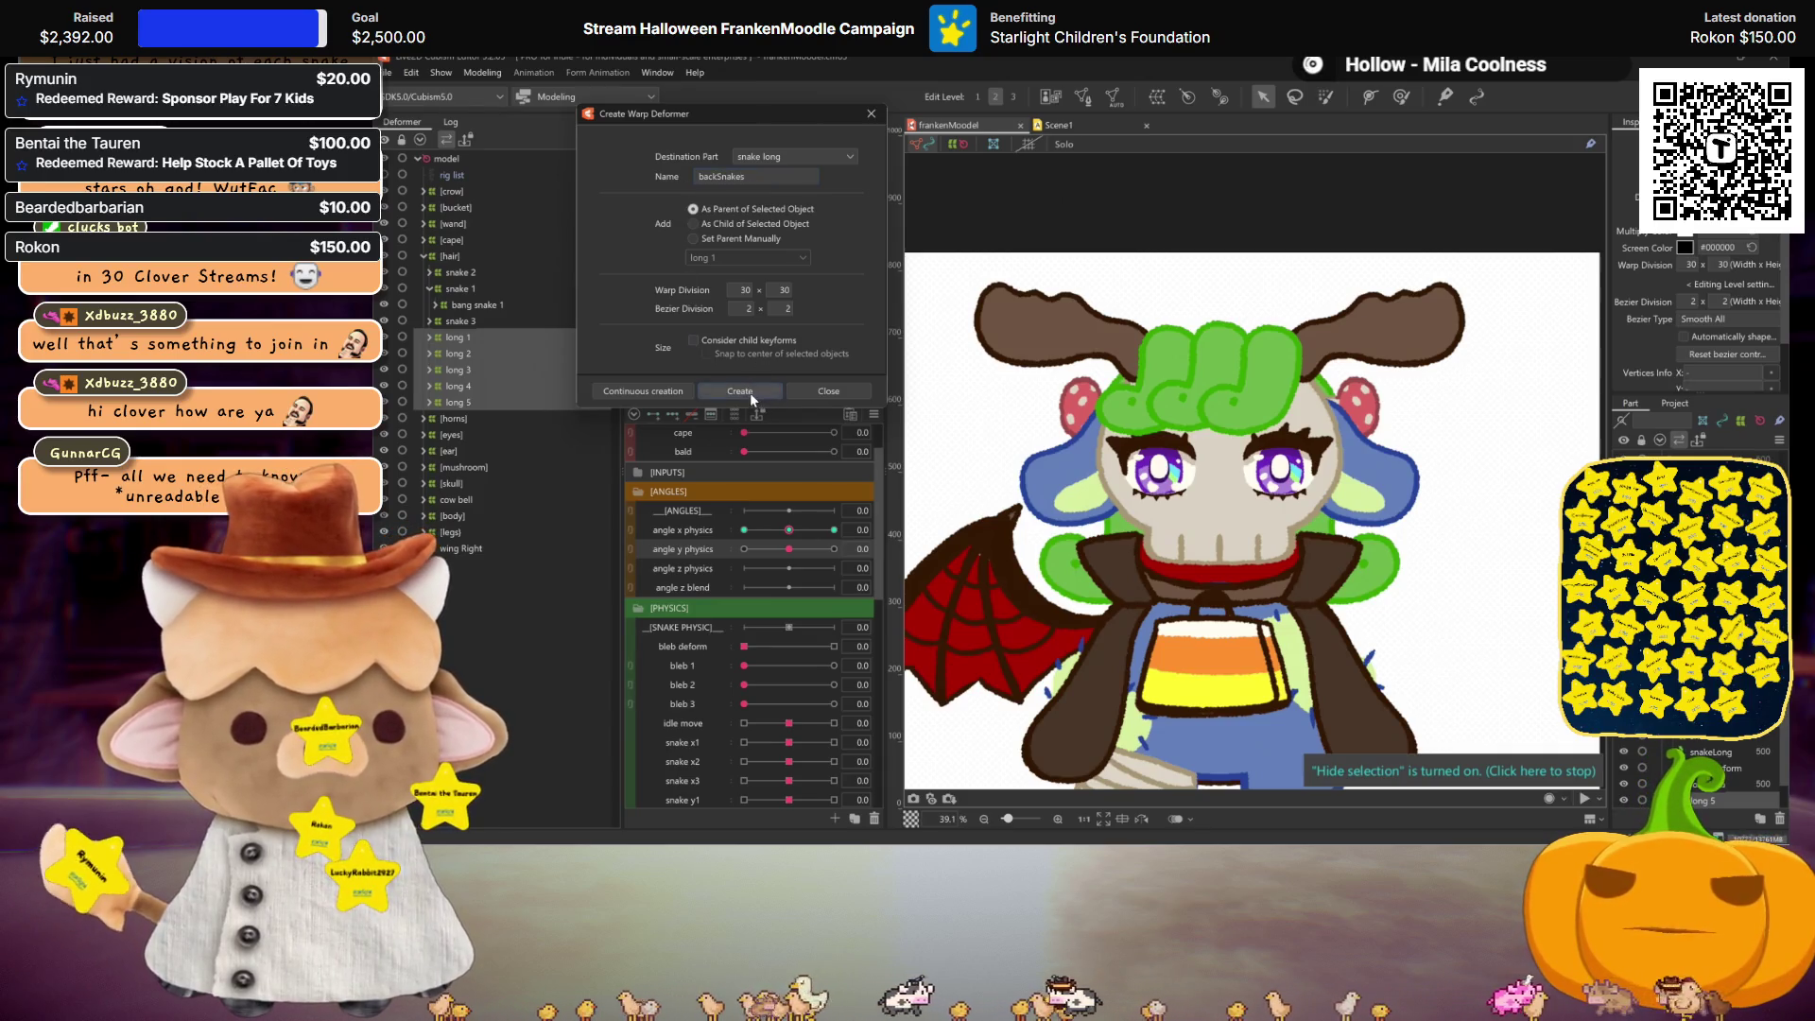
pyautogui.click(747, 392)
# Step: At angle x physics 30, shift the backSnakes warp grid slightly left
pyautogui.moveTo(469, 351); pyautogui.dragTo(469, 420)
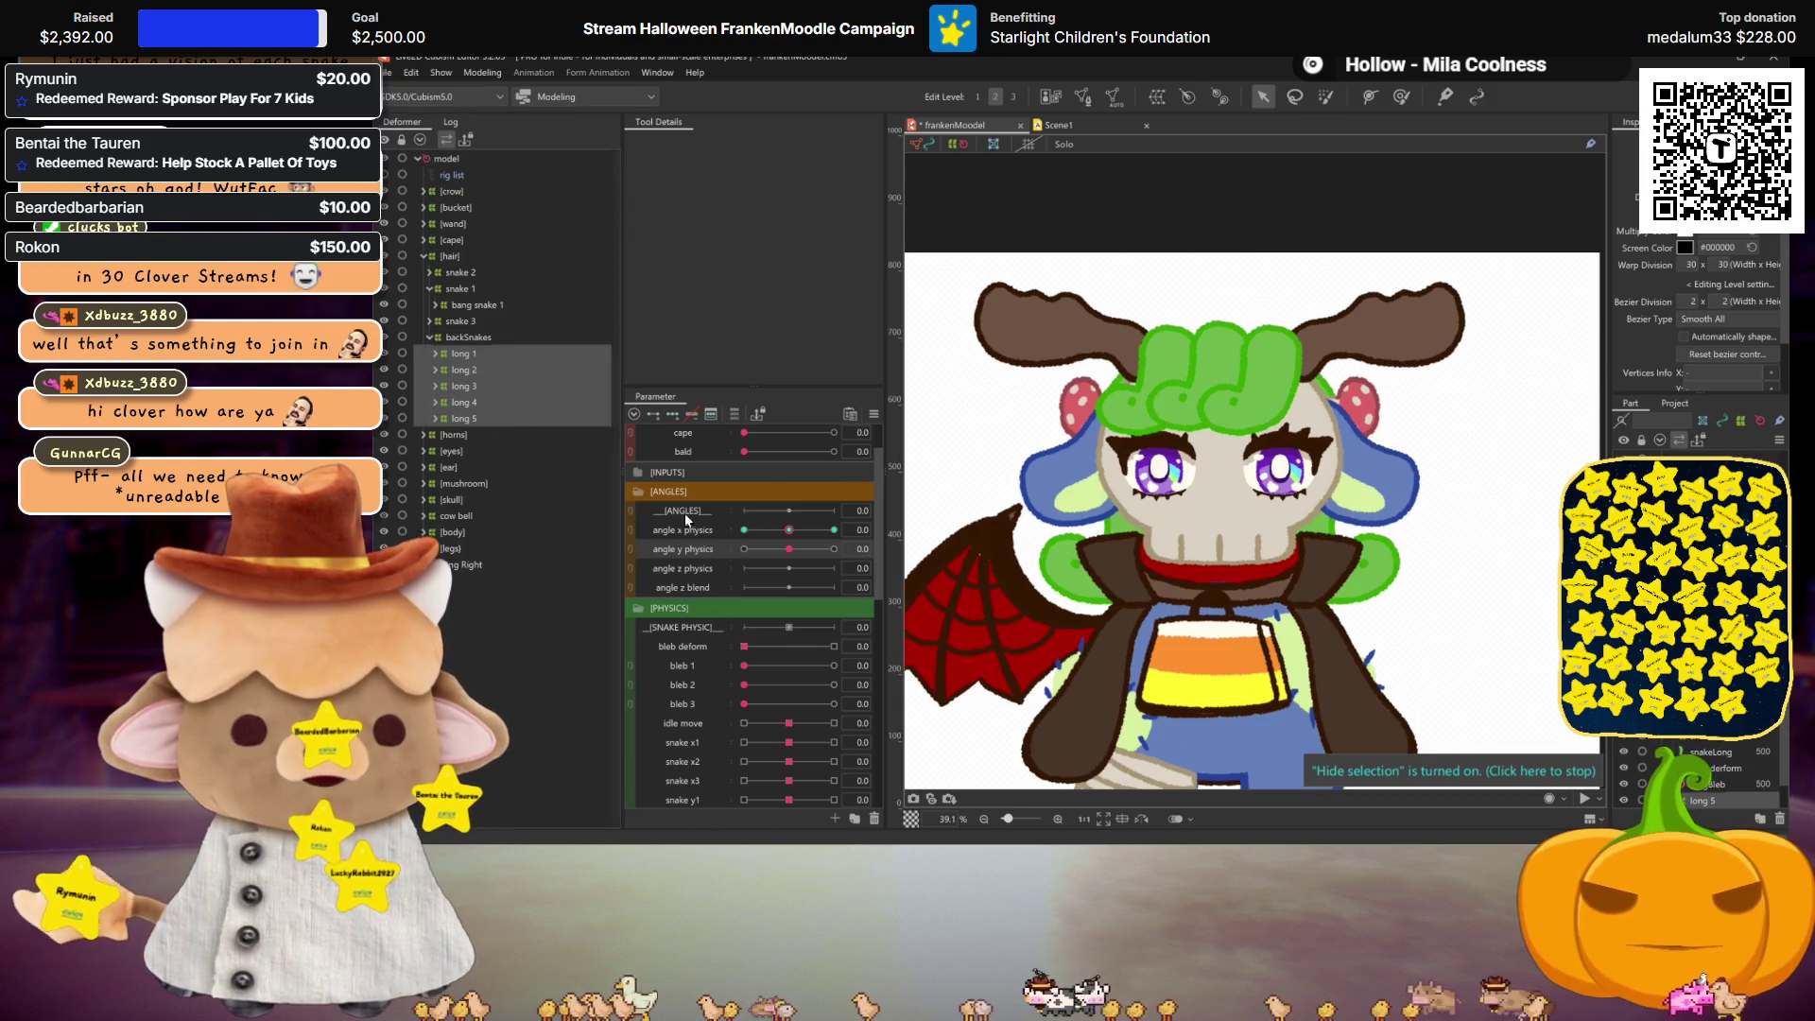
pyautogui.click(455, 342)
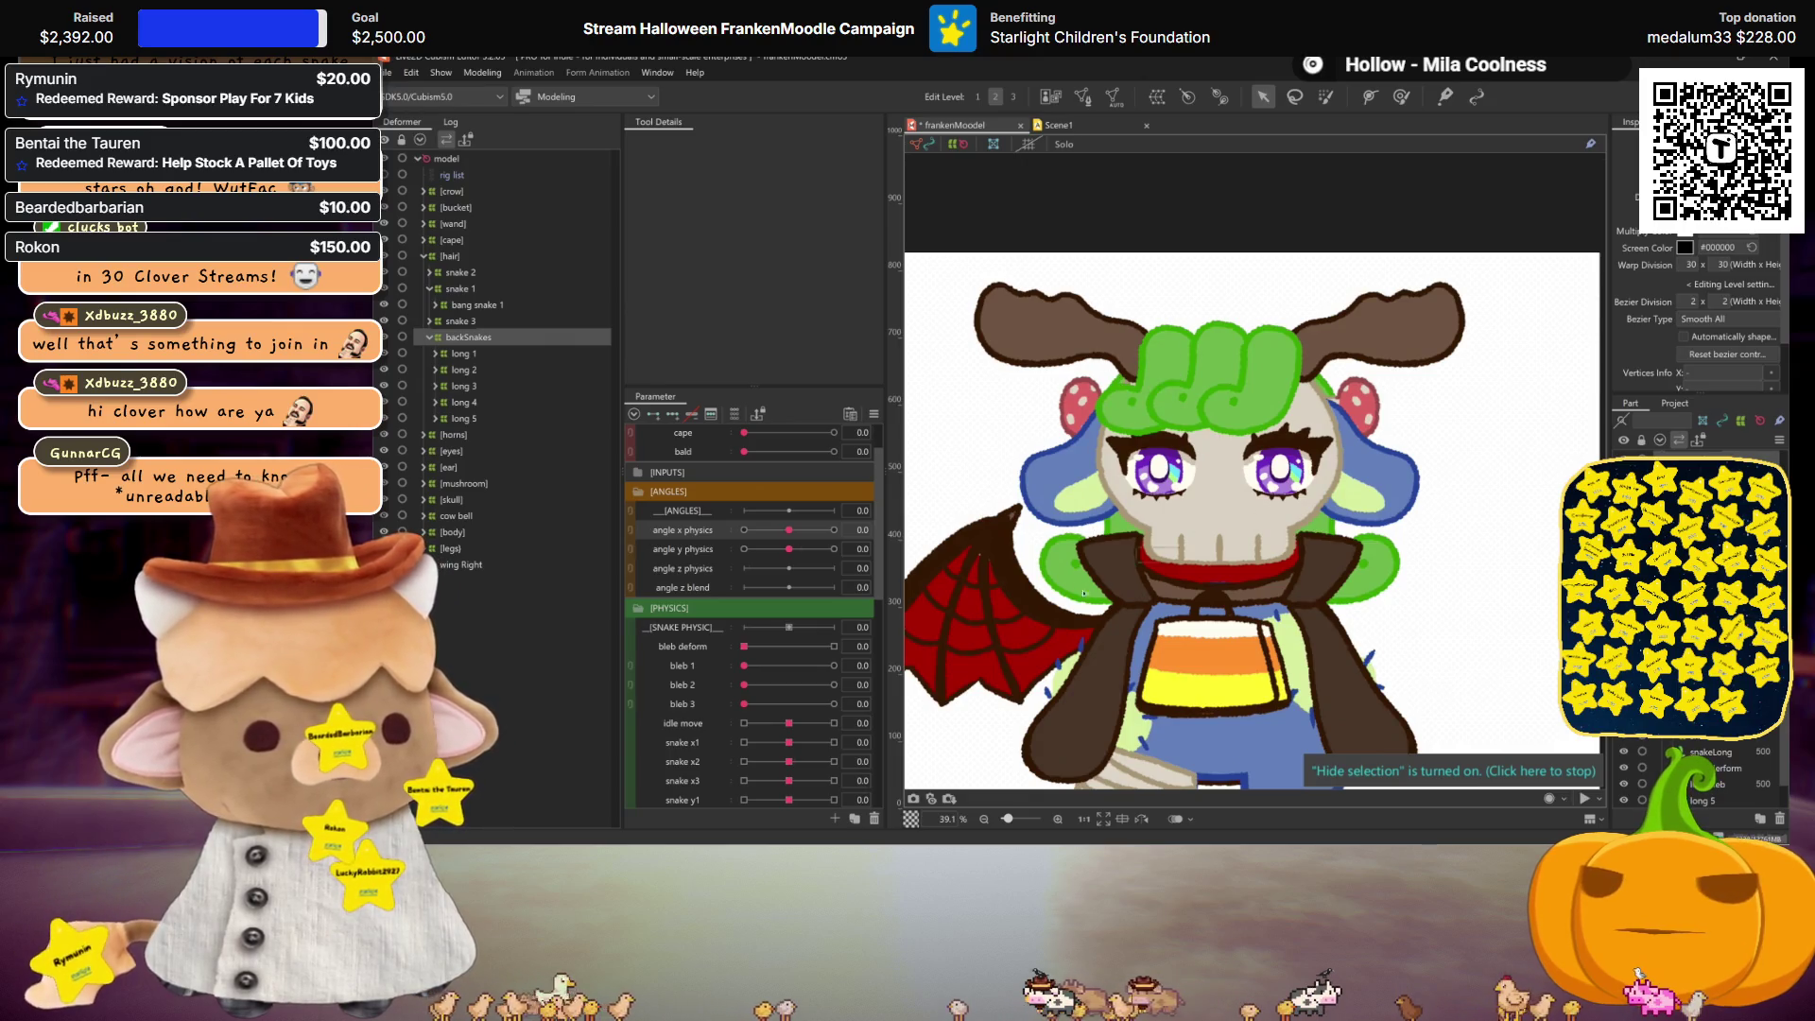
pyautogui.moveTo(788, 530); pyautogui.dragTo(834, 529)
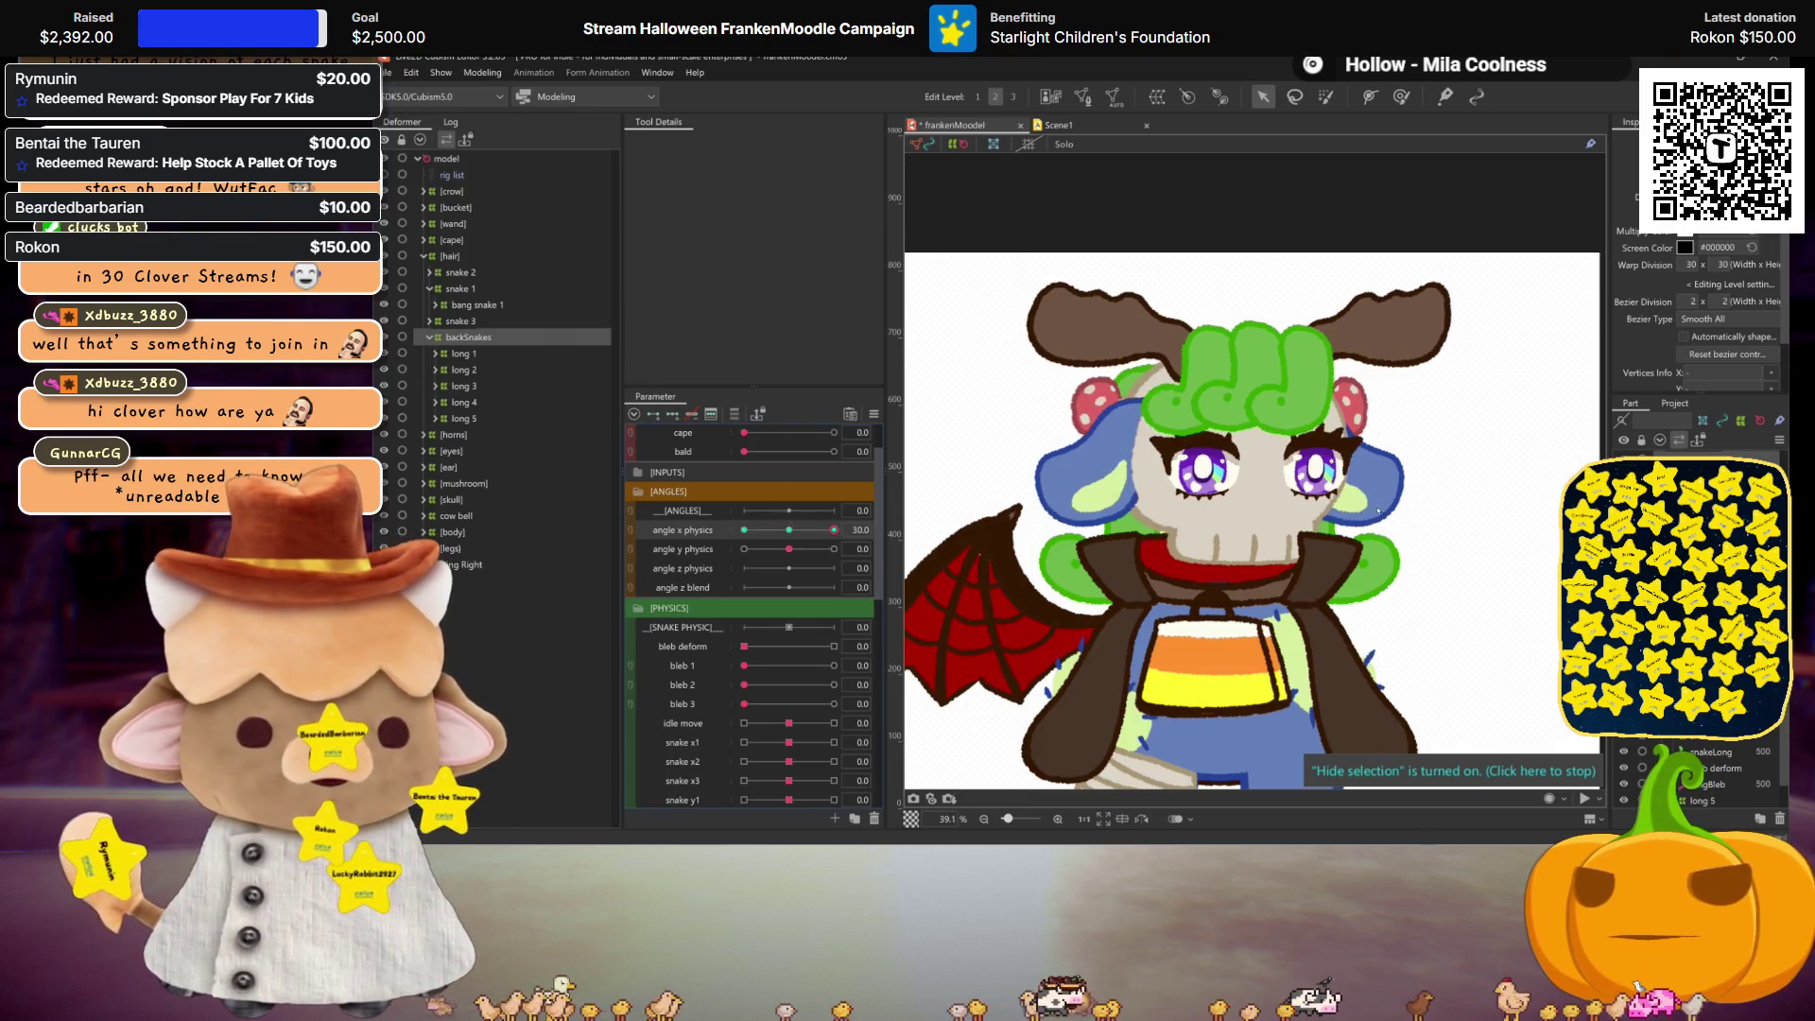
pyautogui.click(1349, 480)
pyautogui.moveTo(1222, 482); pyautogui.dragTo(1210, 485)
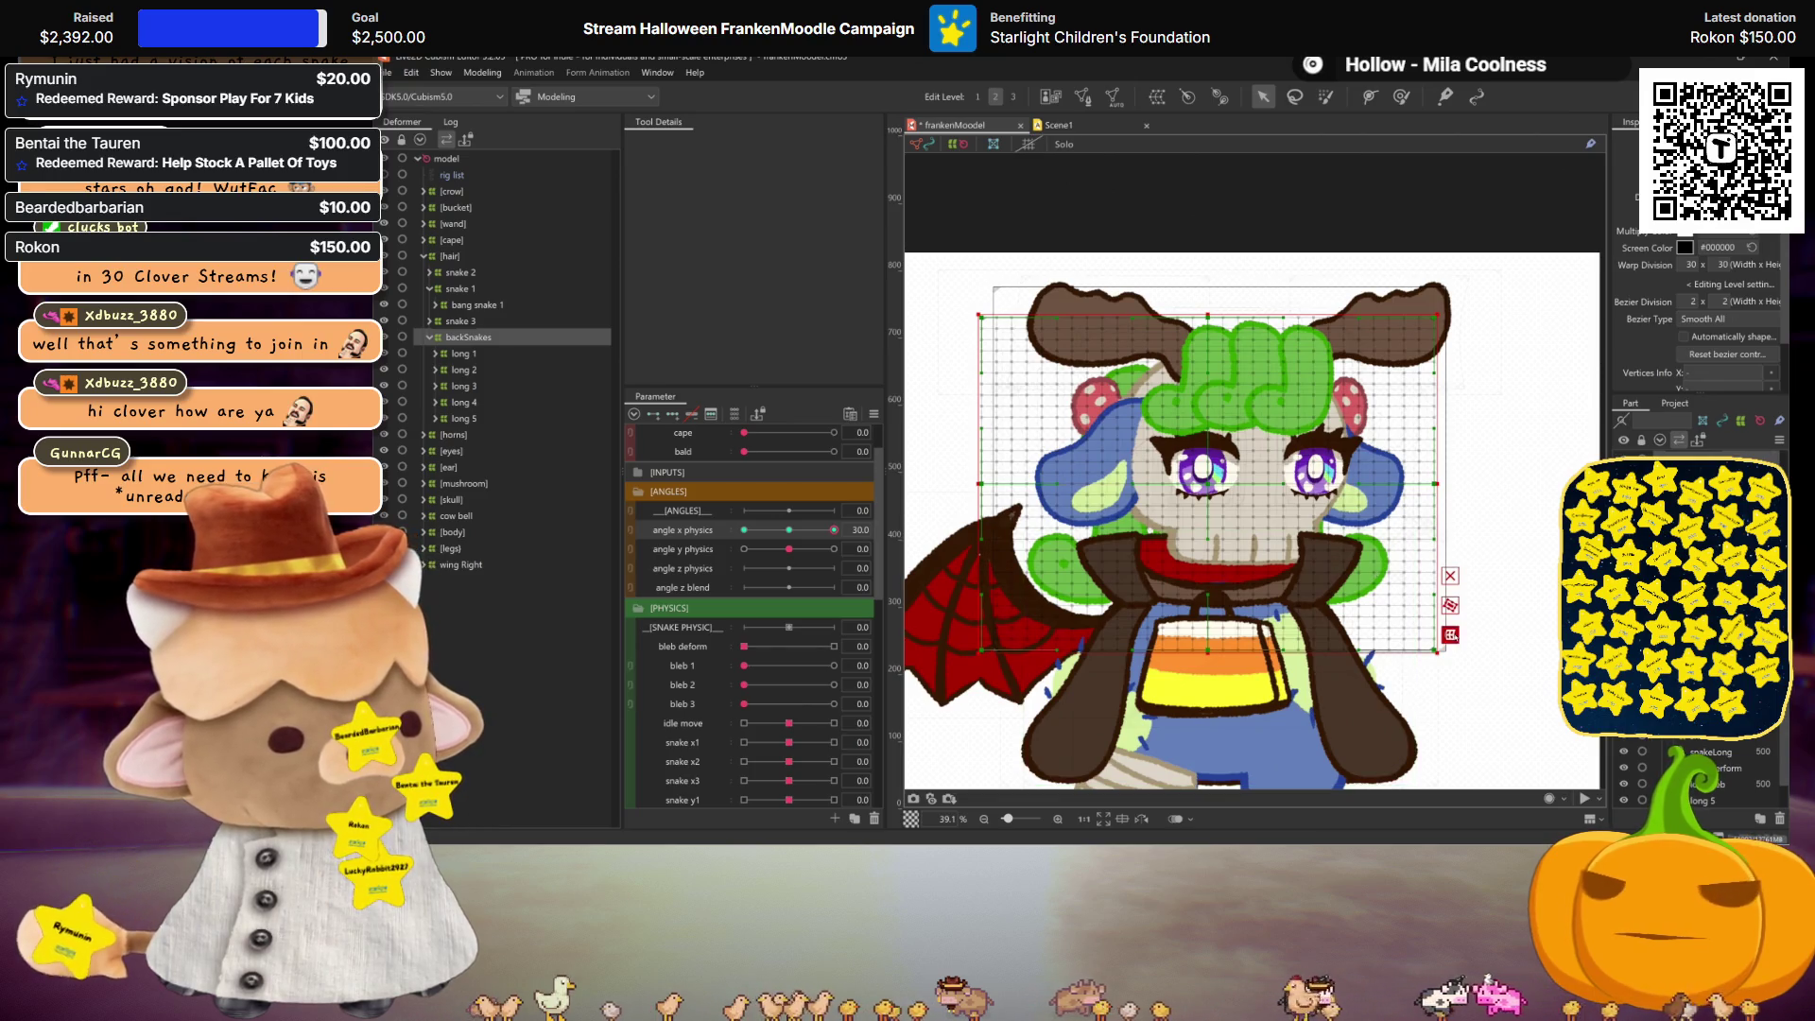
# Step: Preview the backSnakes warp across the angle x physics poses, then face the head front
pyautogui.click(1450, 634)
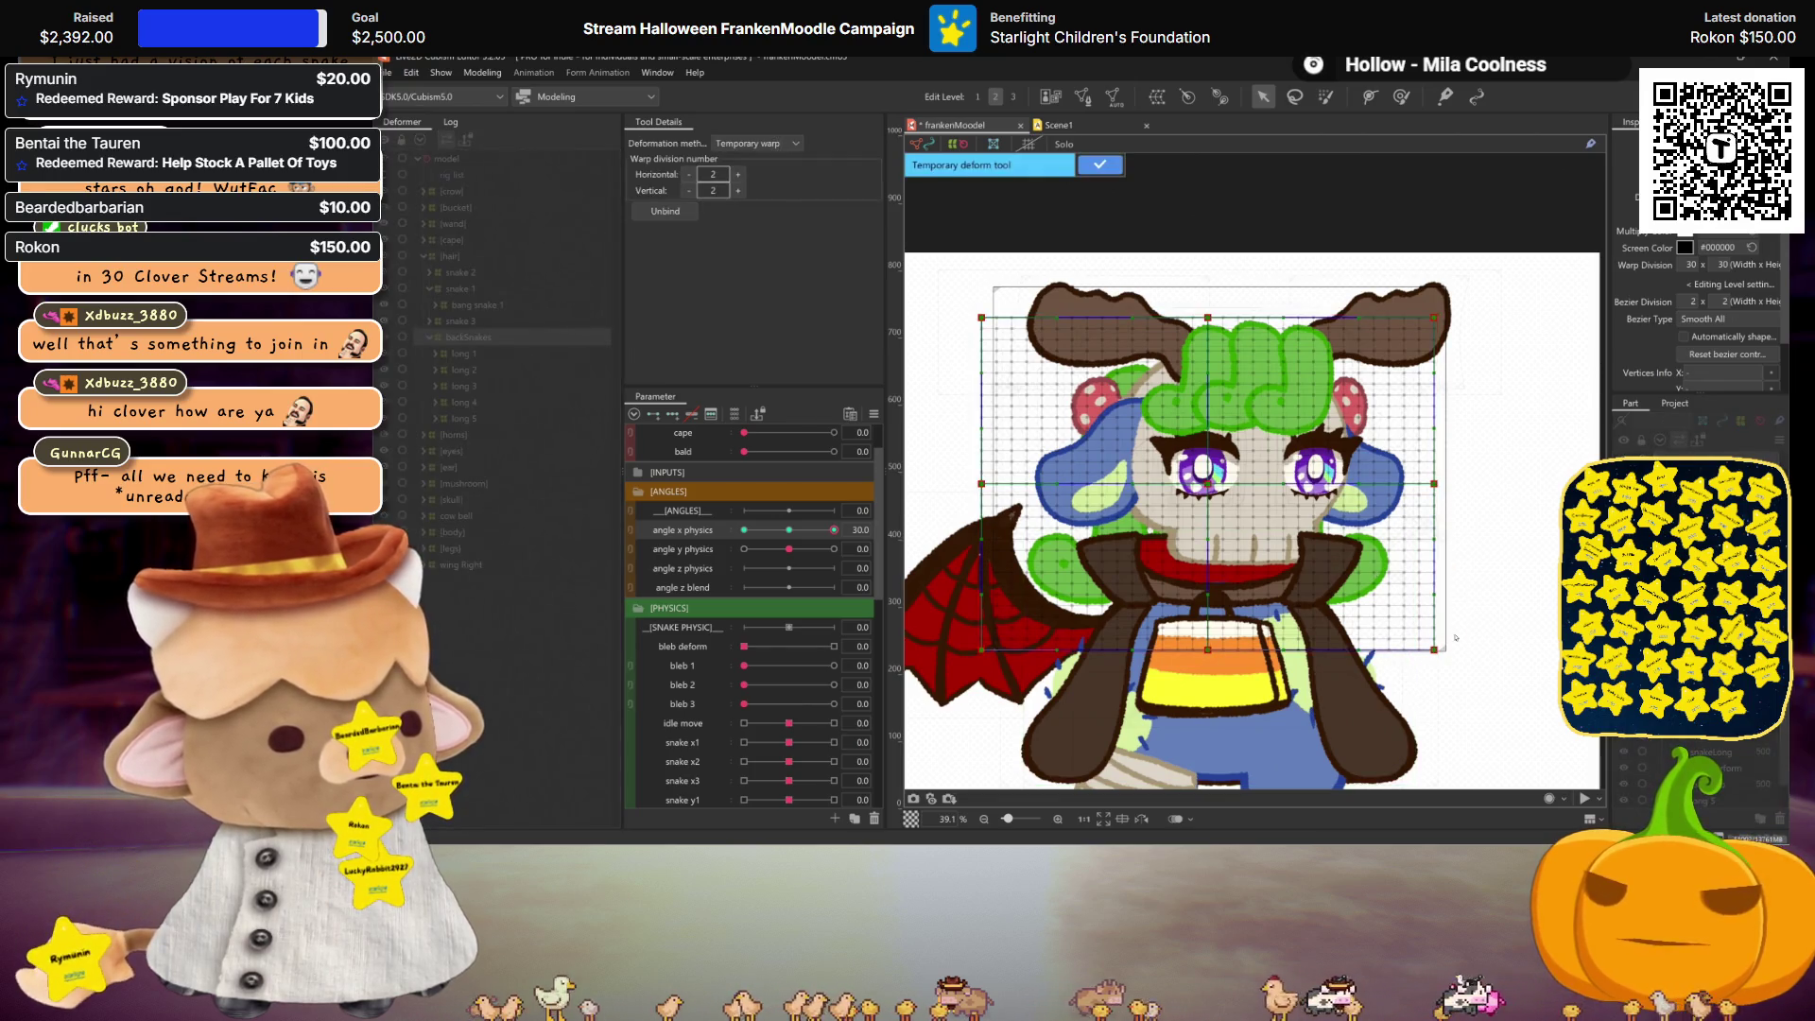
pyautogui.click(1100, 165)
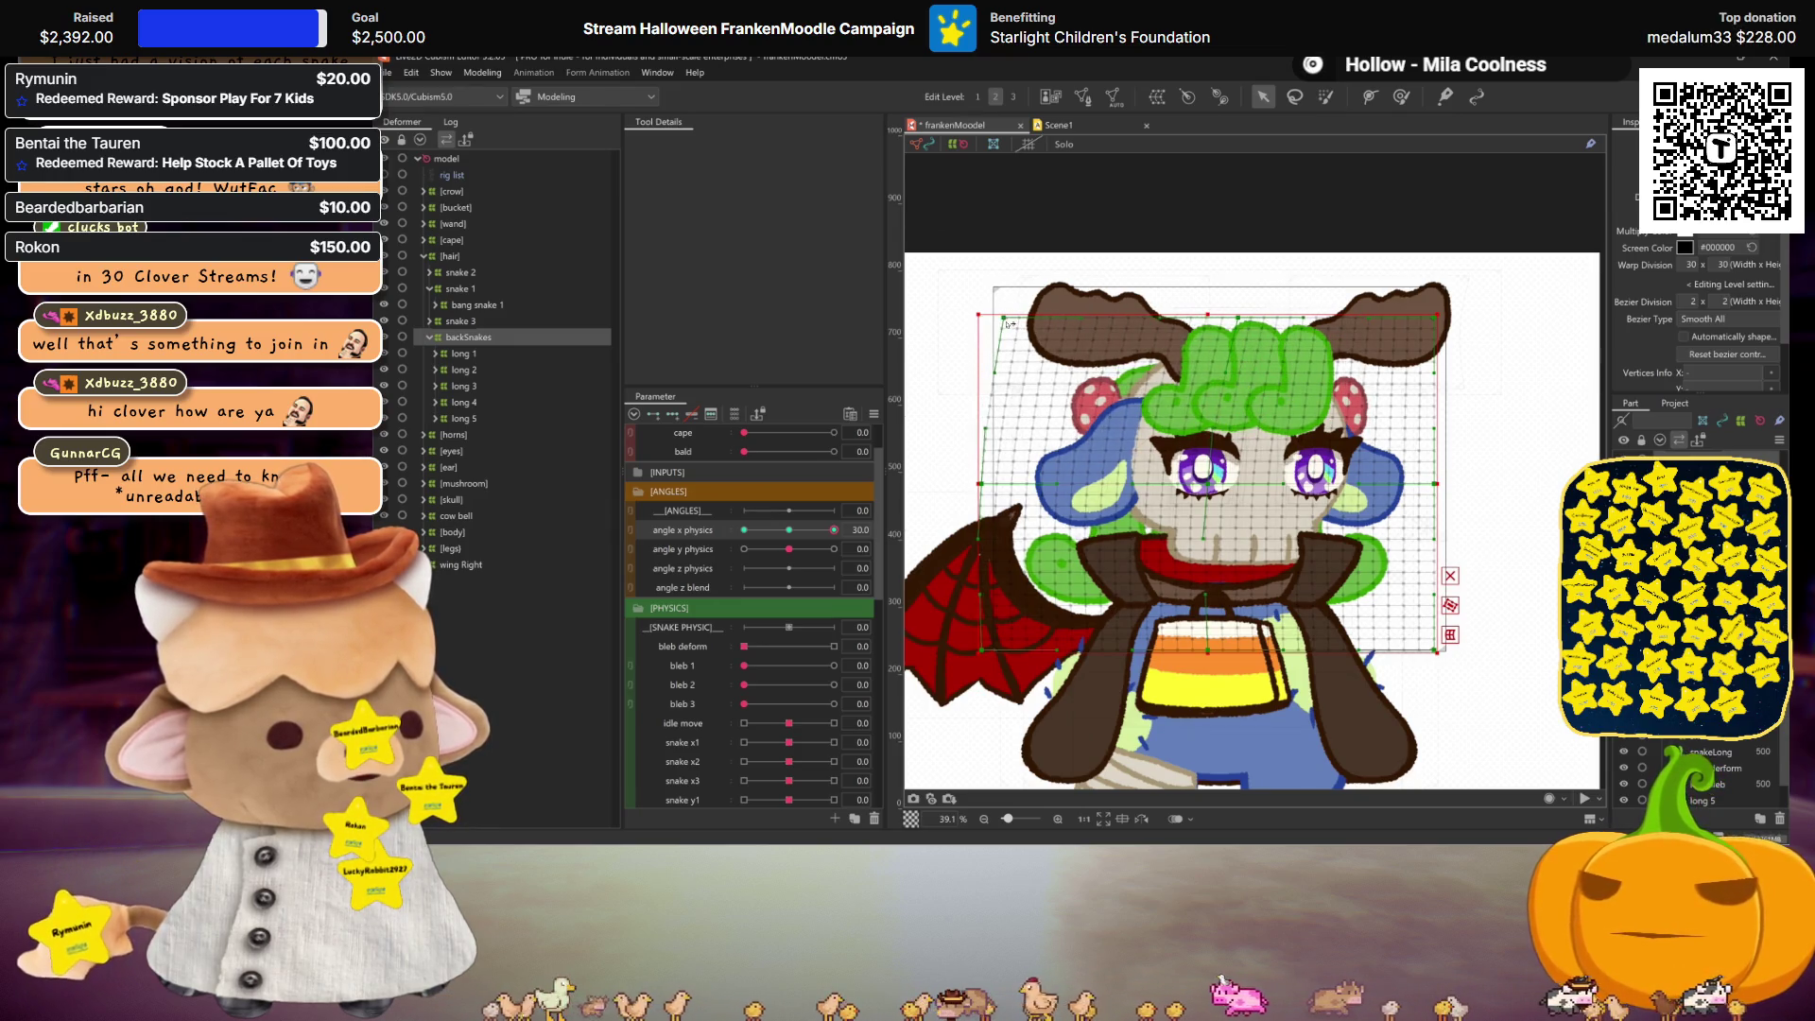
pyautogui.click(834, 530)
pyautogui.moveTo(839, 534)
pyautogui.mouseDown()
pyautogui.moveTo(810, 530)
pyautogui.moveTo(833, 531)
pyautogui.mouseUp()
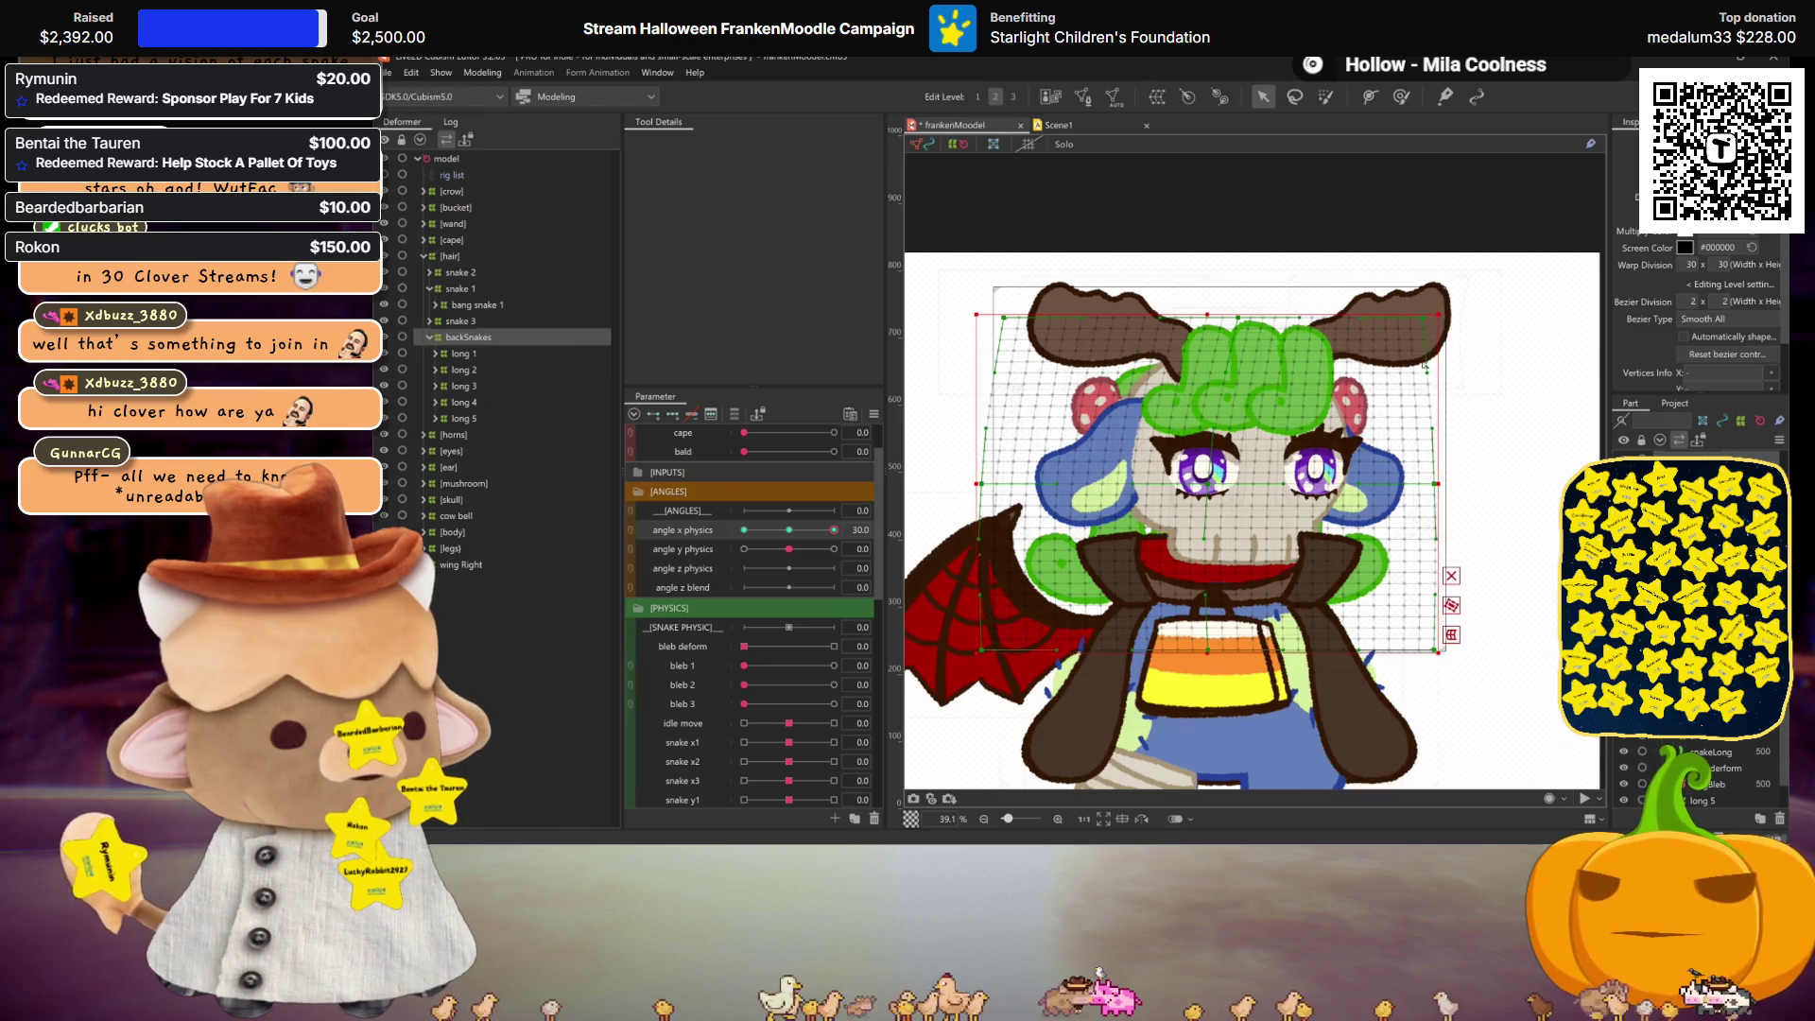
pyautogui.moveTo(834, 531)
pyautogui.mouseDown()
pyautogui.moveTo(790, 534)
pyautogui.moveTo(863, 531)
pyautogui.mouseUp()
pyautogui.doubleClick(1271, 577)
pyautogui.click(1023, 599)
pyautogui.moveTo(832, 531); pyautogui.dragTo(726, 510)
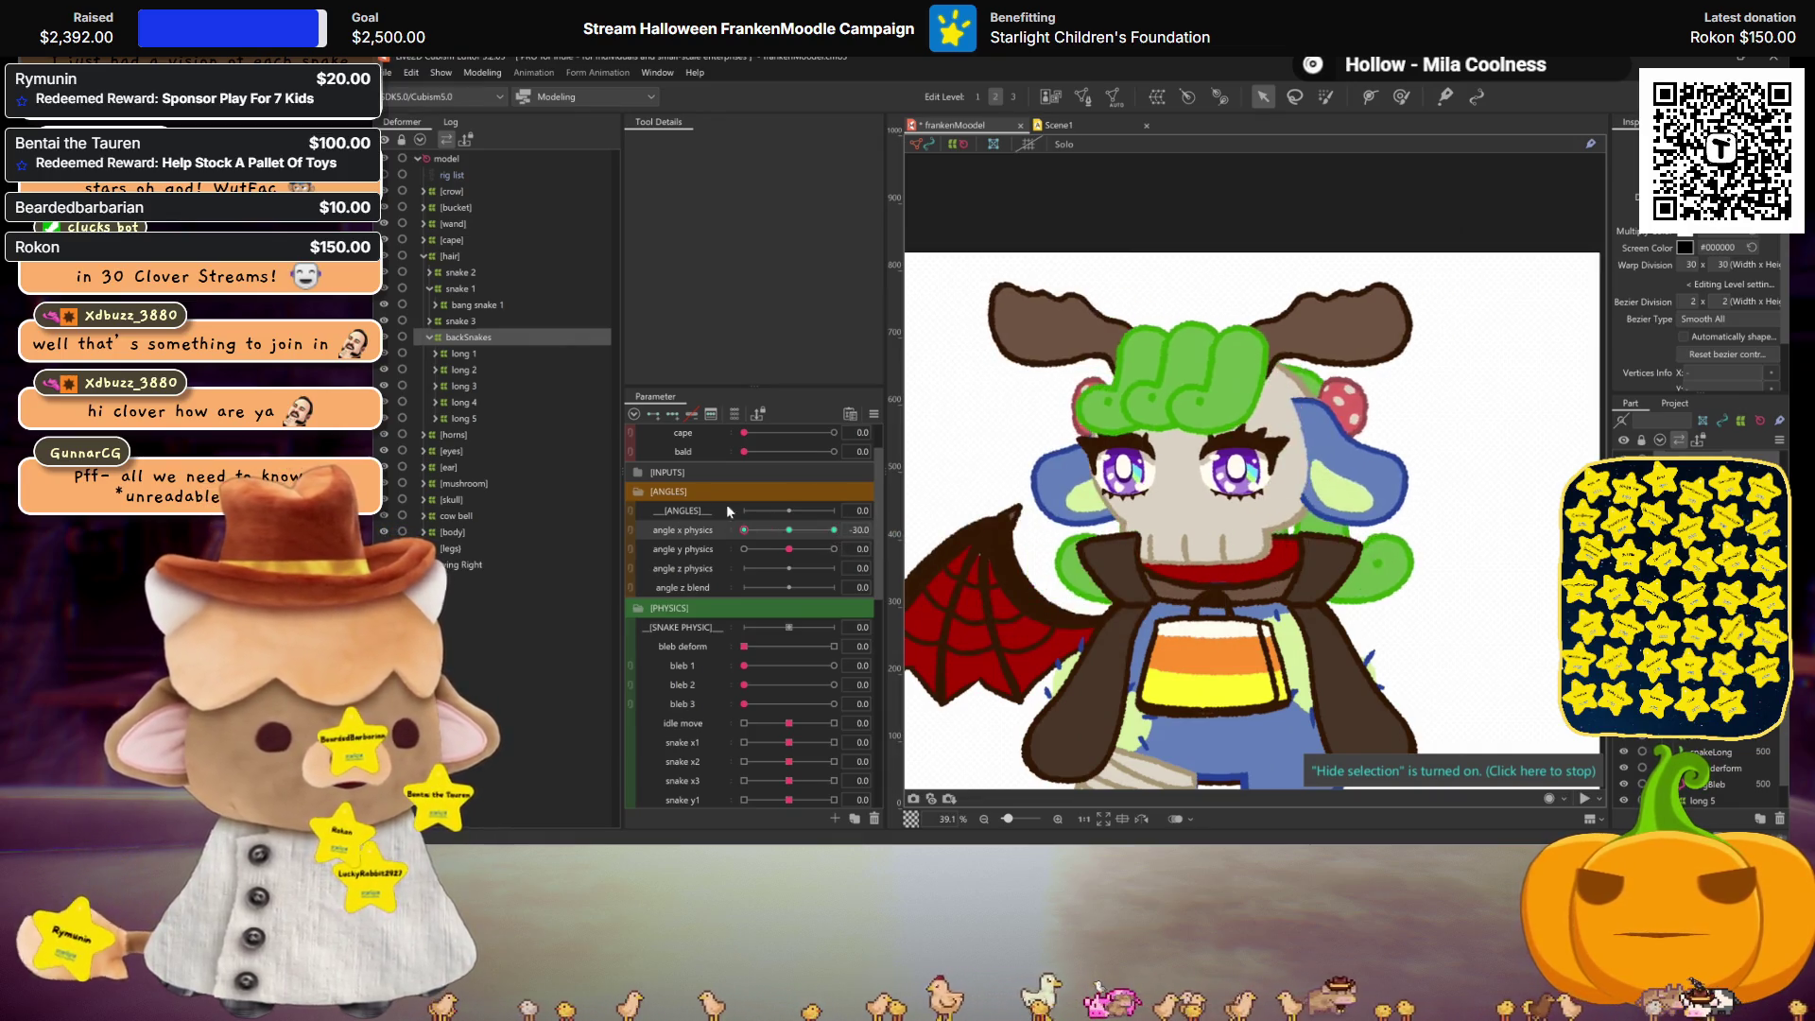
pyautogui.click(789, 530)
# Step: Key backSnakes to angle y physics, pulling the grid bottom down at 30 and up at -30
pyautogui.click(675, 412)
pyautogui.click(834, 549)
pyautogui.click(1227, 491)
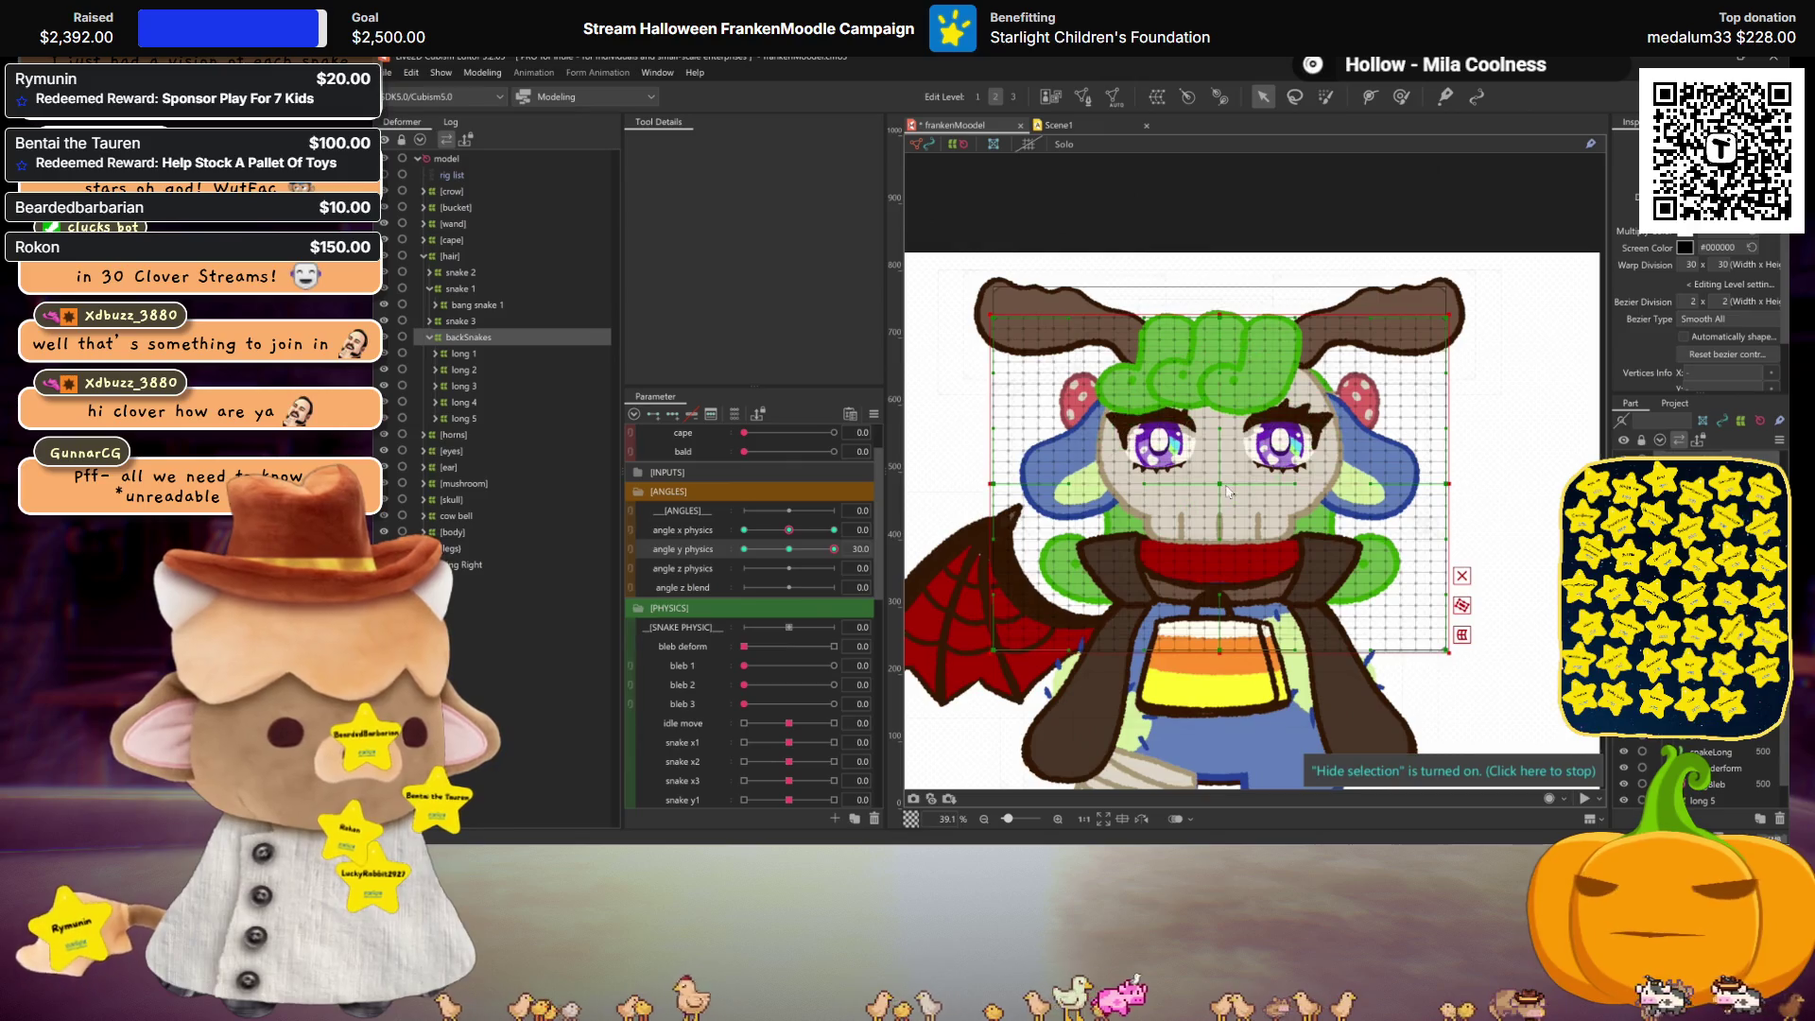
pyautogui.click(1225, 493)
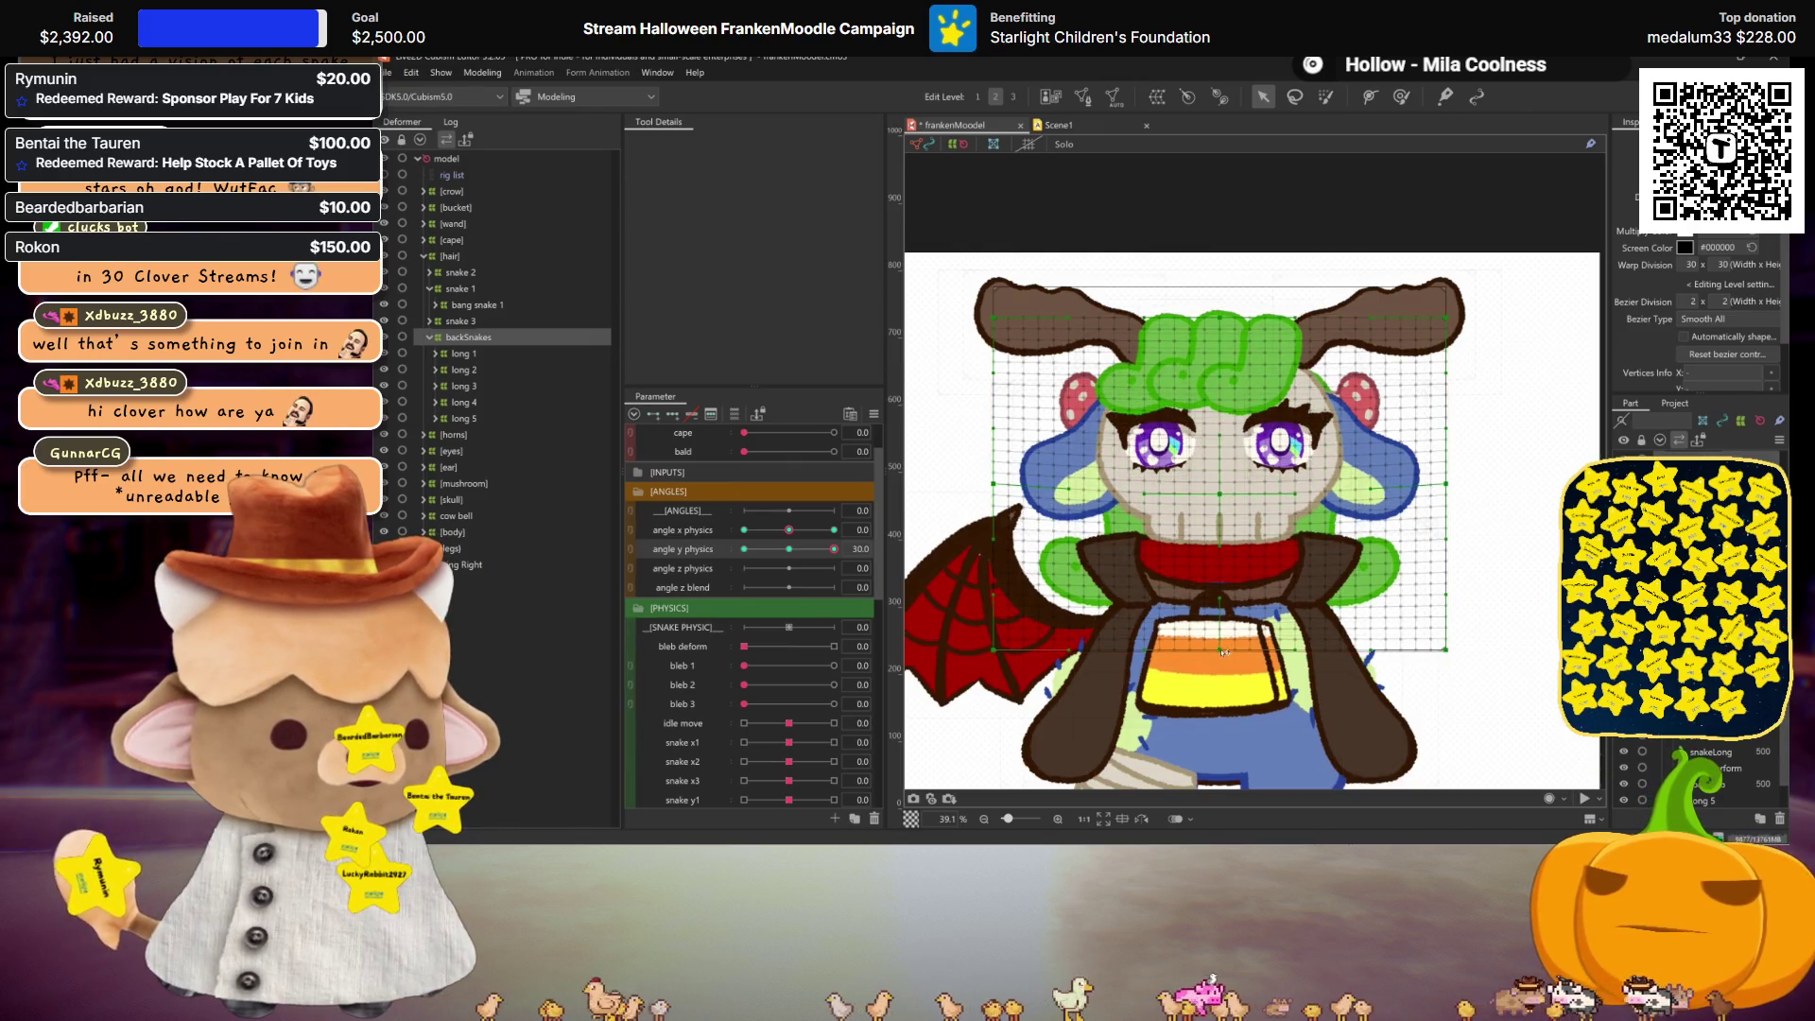
pyautogui.moveTo(1221, 653); pyautogui.dragTo(1223, 669)
pyautogui.hotkey('ctrl', 'h')
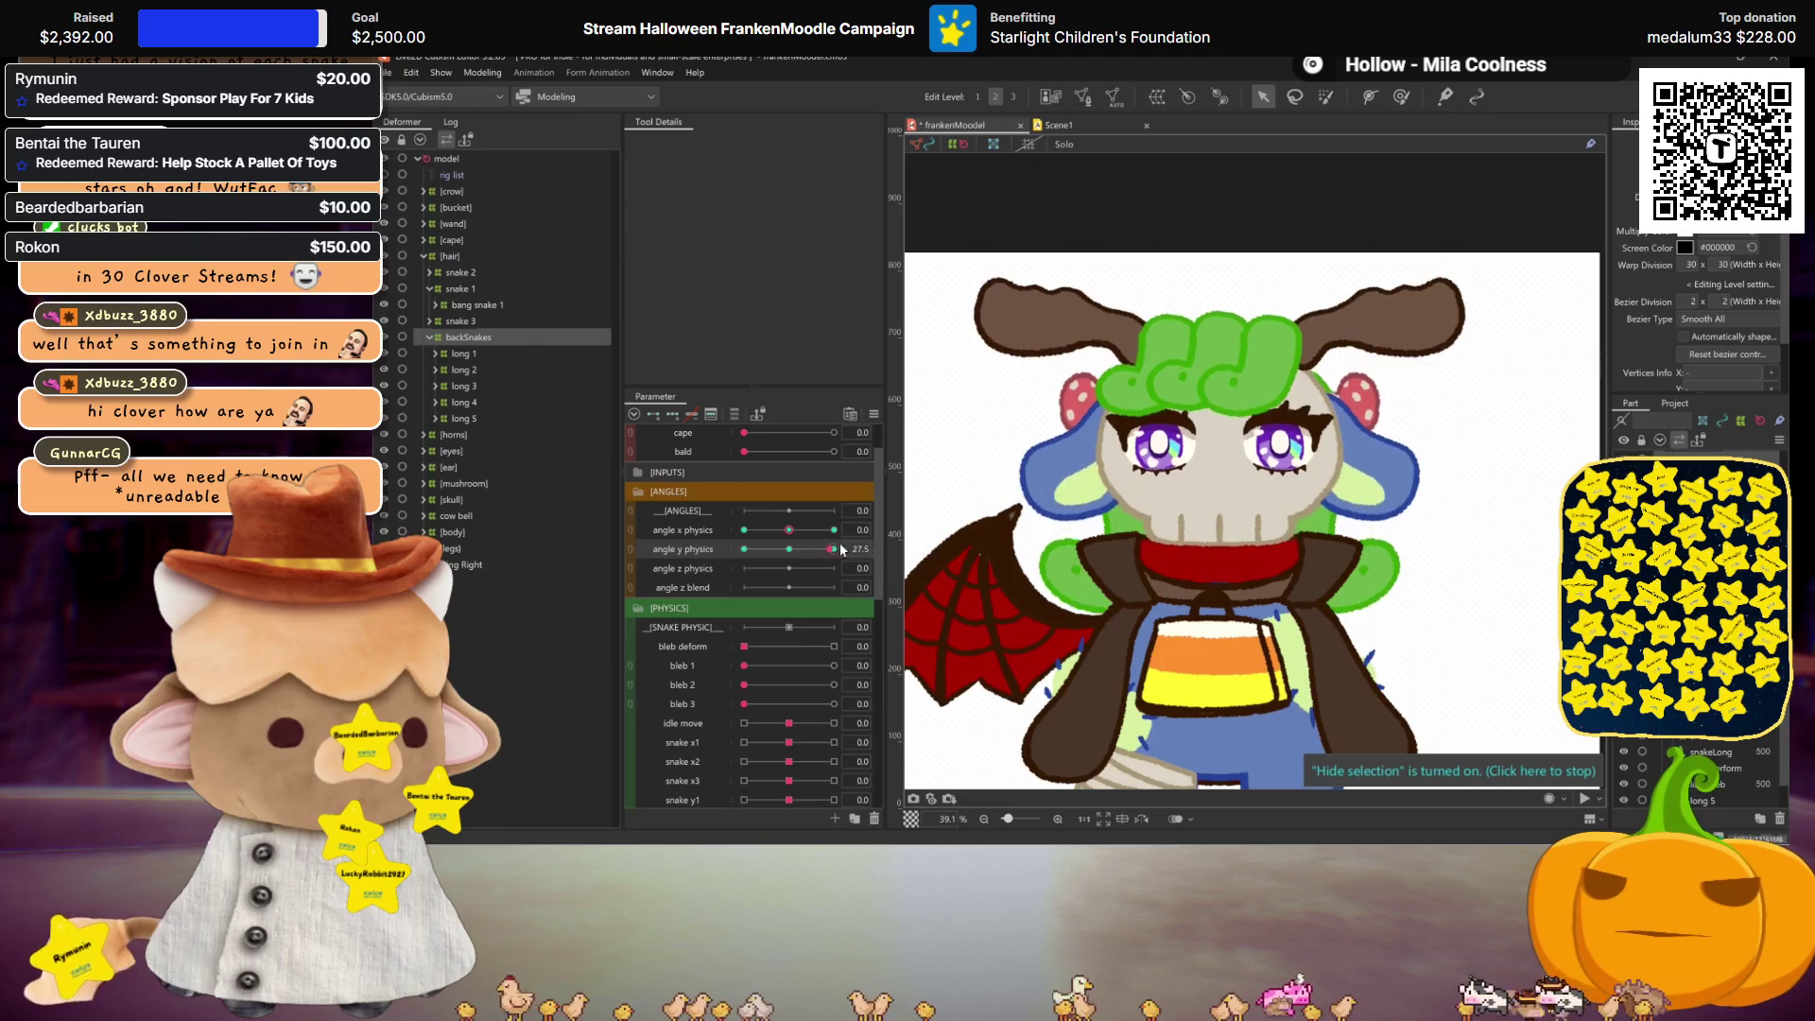
pyautogui.click(744, 548)
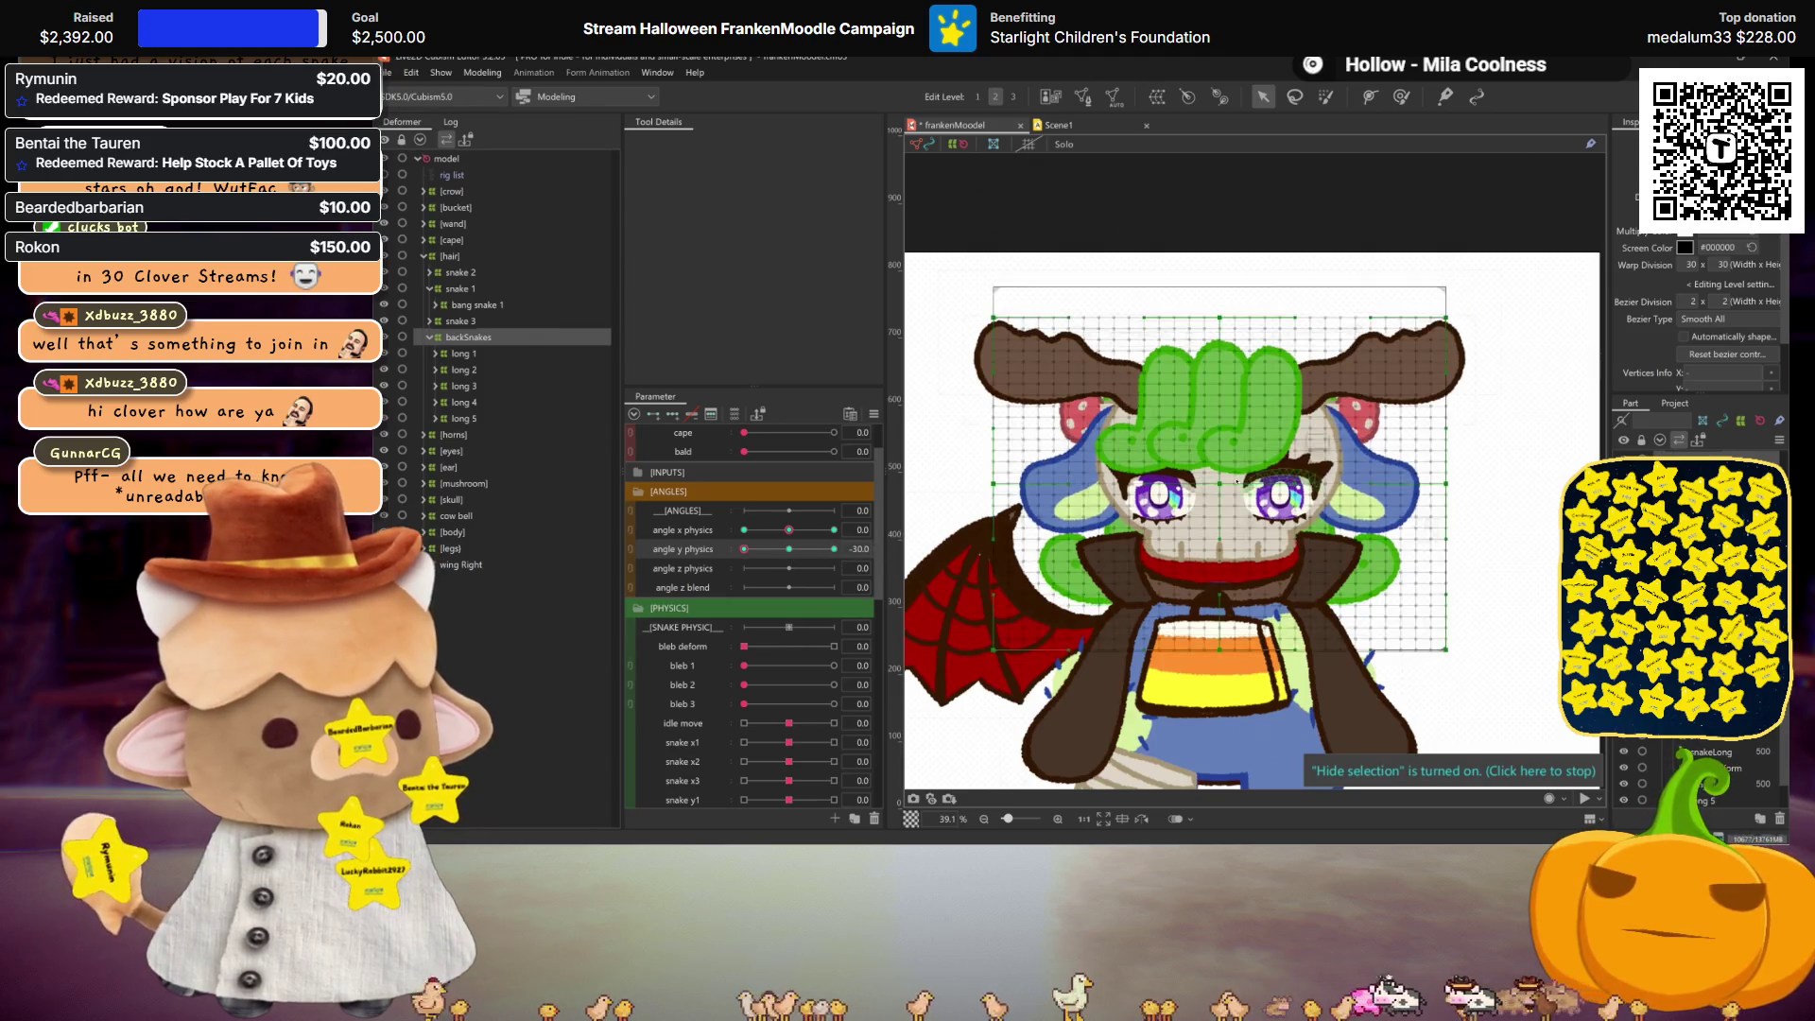
pyautogui.moveTo(1219, 650); pyautogui.dragTo(1222, 638)
pyautogui.hotkey('ctrl', 'h')
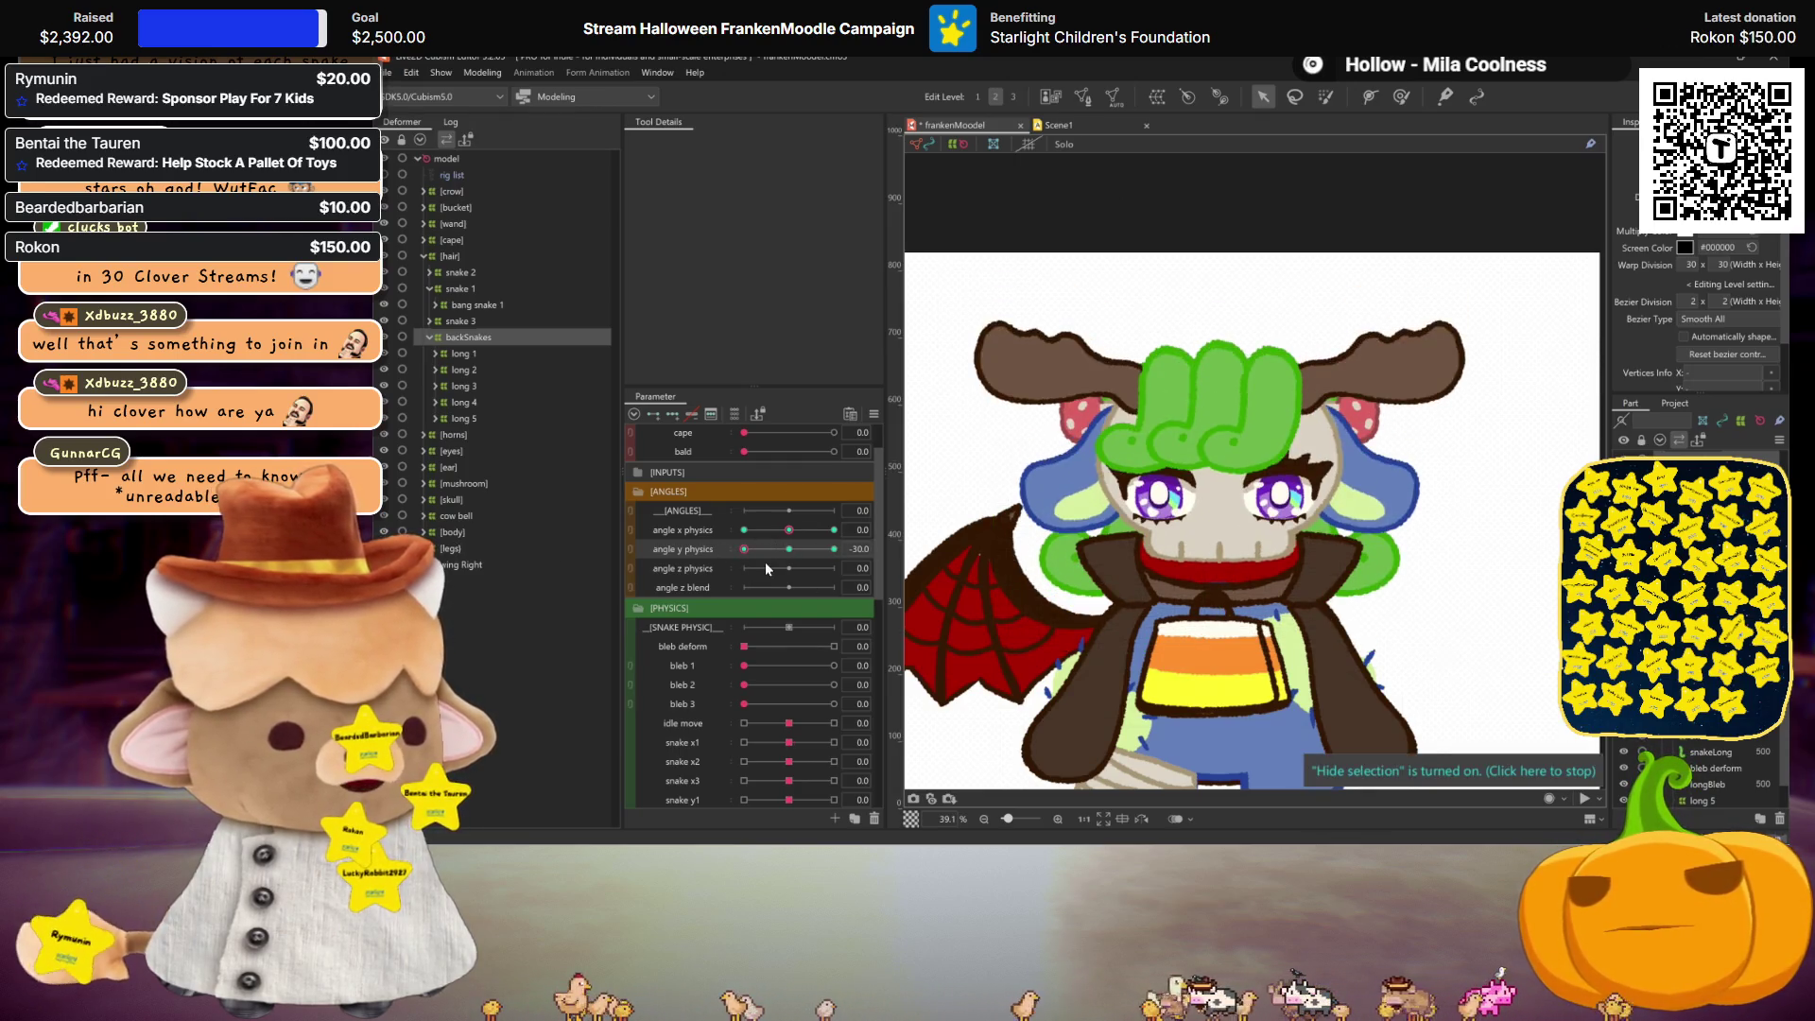
pyautogui.click(788, 548)
# Step: Combine angle x and angle y physics for backSnakes and test the x 30, y -30 pose
pyautogui.keyDown('ctrl'); pyautogui.click(673, 530); pyautogui.keyUp('ctrl')
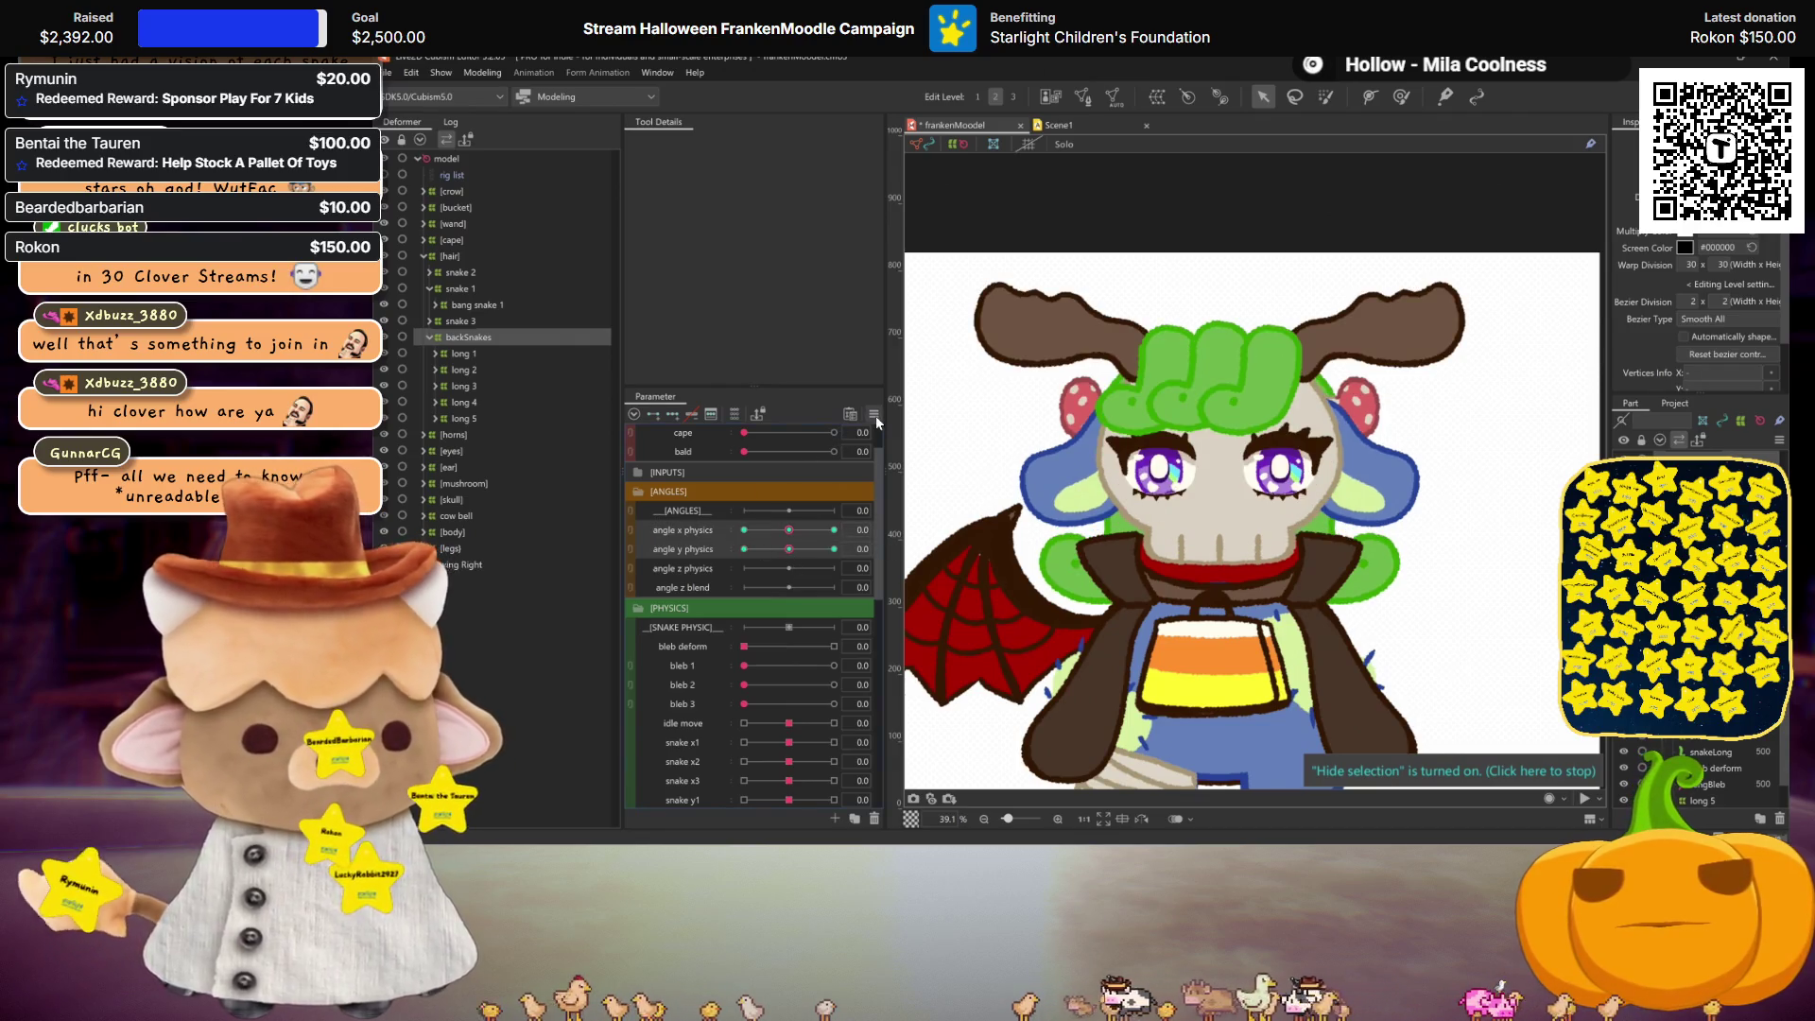
pyautogui.click(874, 414)
pyautogui.click(1123, 560)
pyautogui.click(1046, 592)
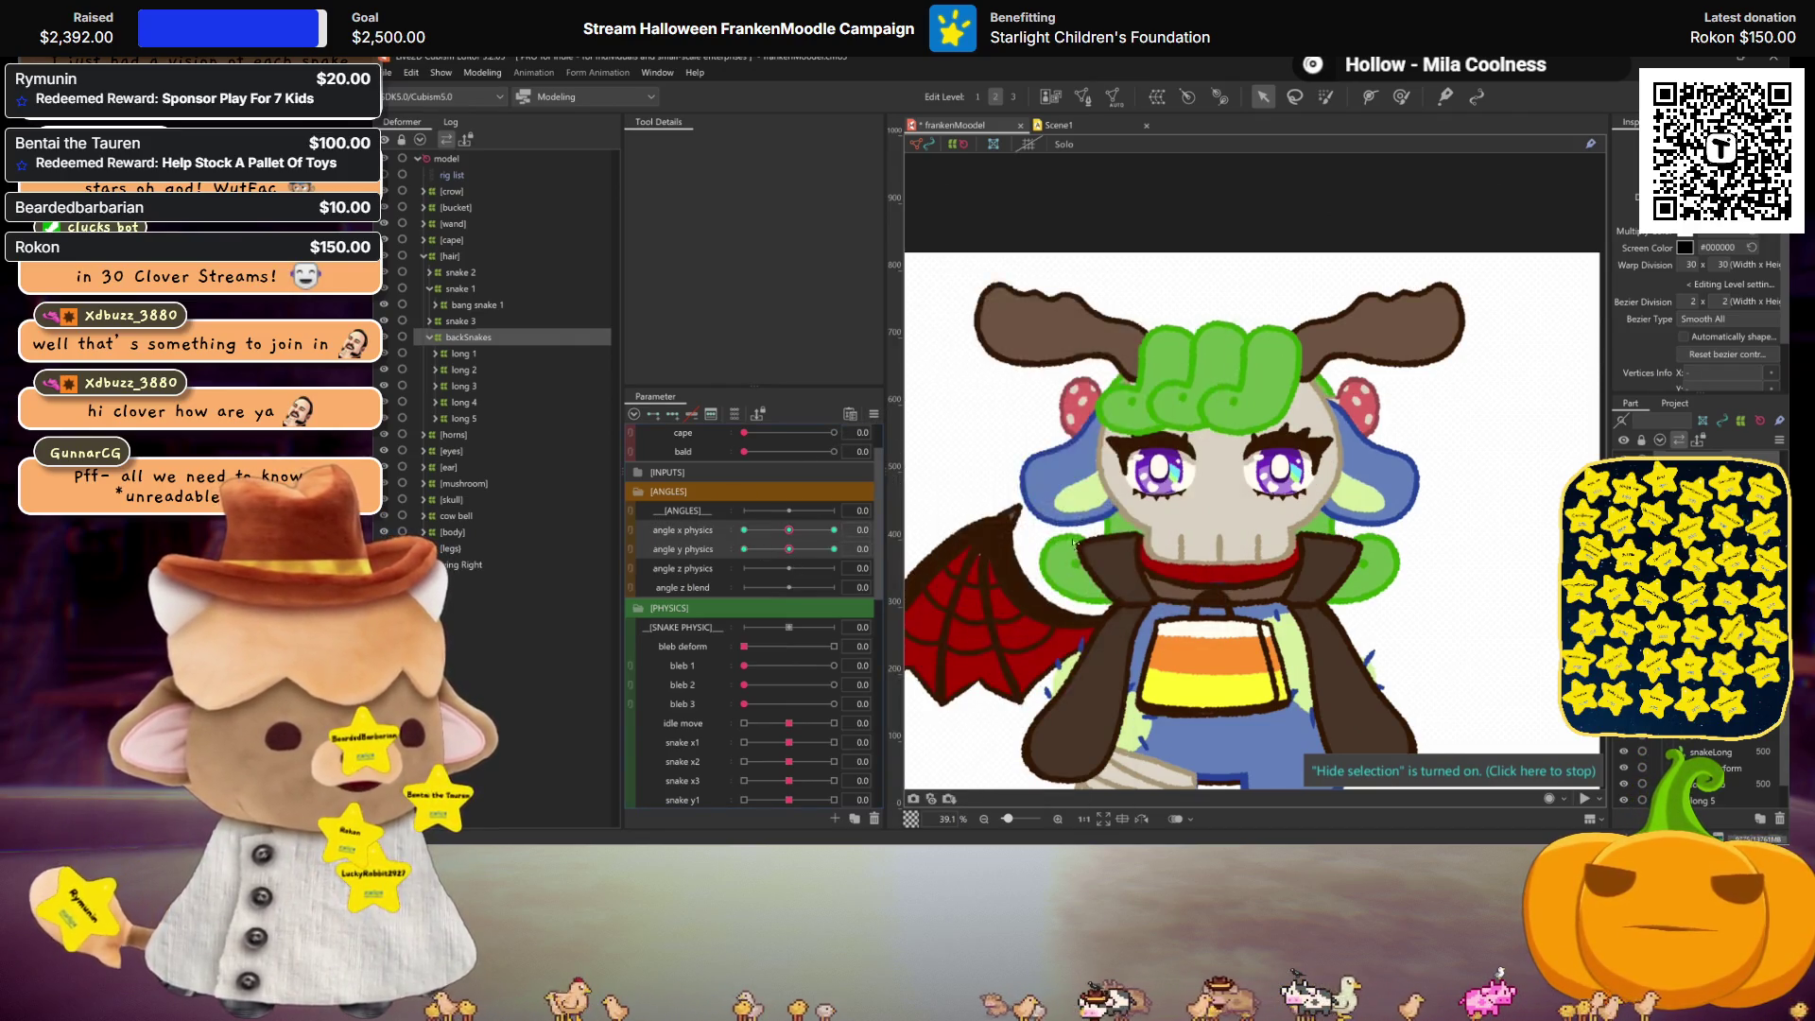
pyautogui.moveTo(788, 537)
pyautogui.mouseDown()
pyautogui.moveTo(801, 552)
pyautogui.moveTo(683, 553)
pyautogui.moveTo(804, 554)
pyautogui.moveTo(609, 512)
pyautogui.moveTo(821, 547)
pyautogui.moveTo(644, 525)
pyautogui.moveTo(784, 553)
pyautogui.mouseUp()
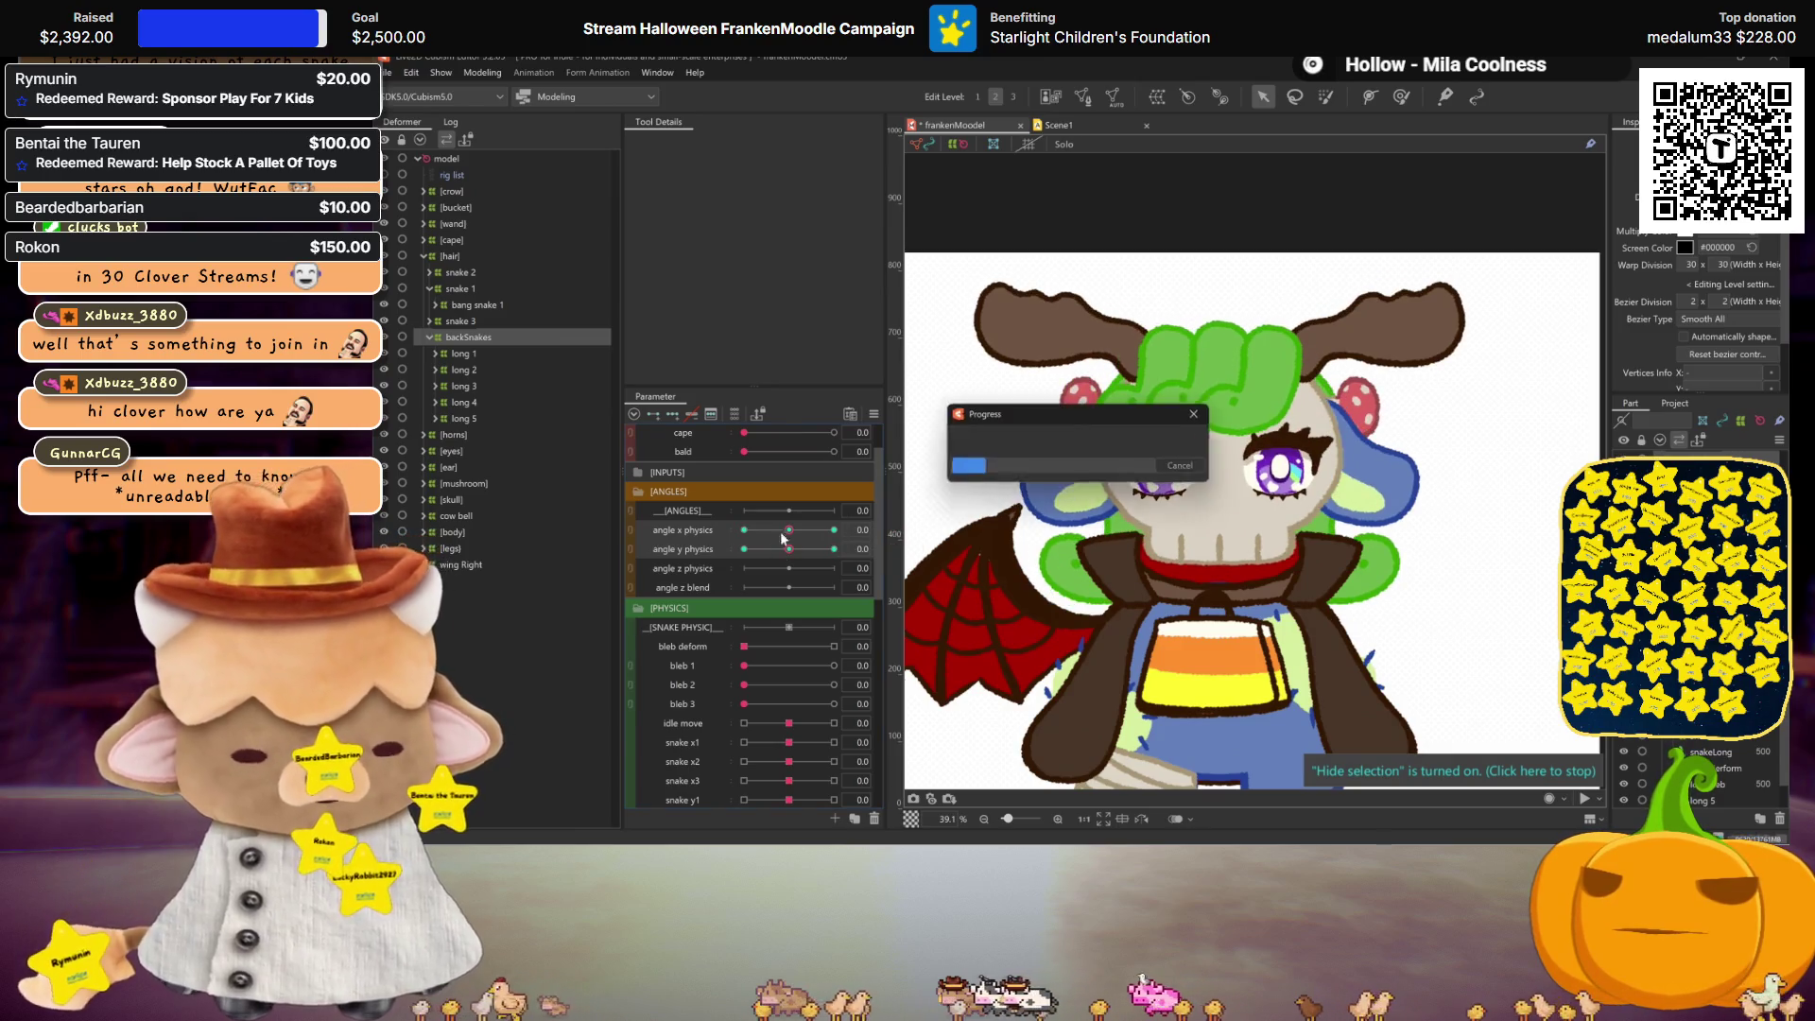
pyautogui.click(480, 73)
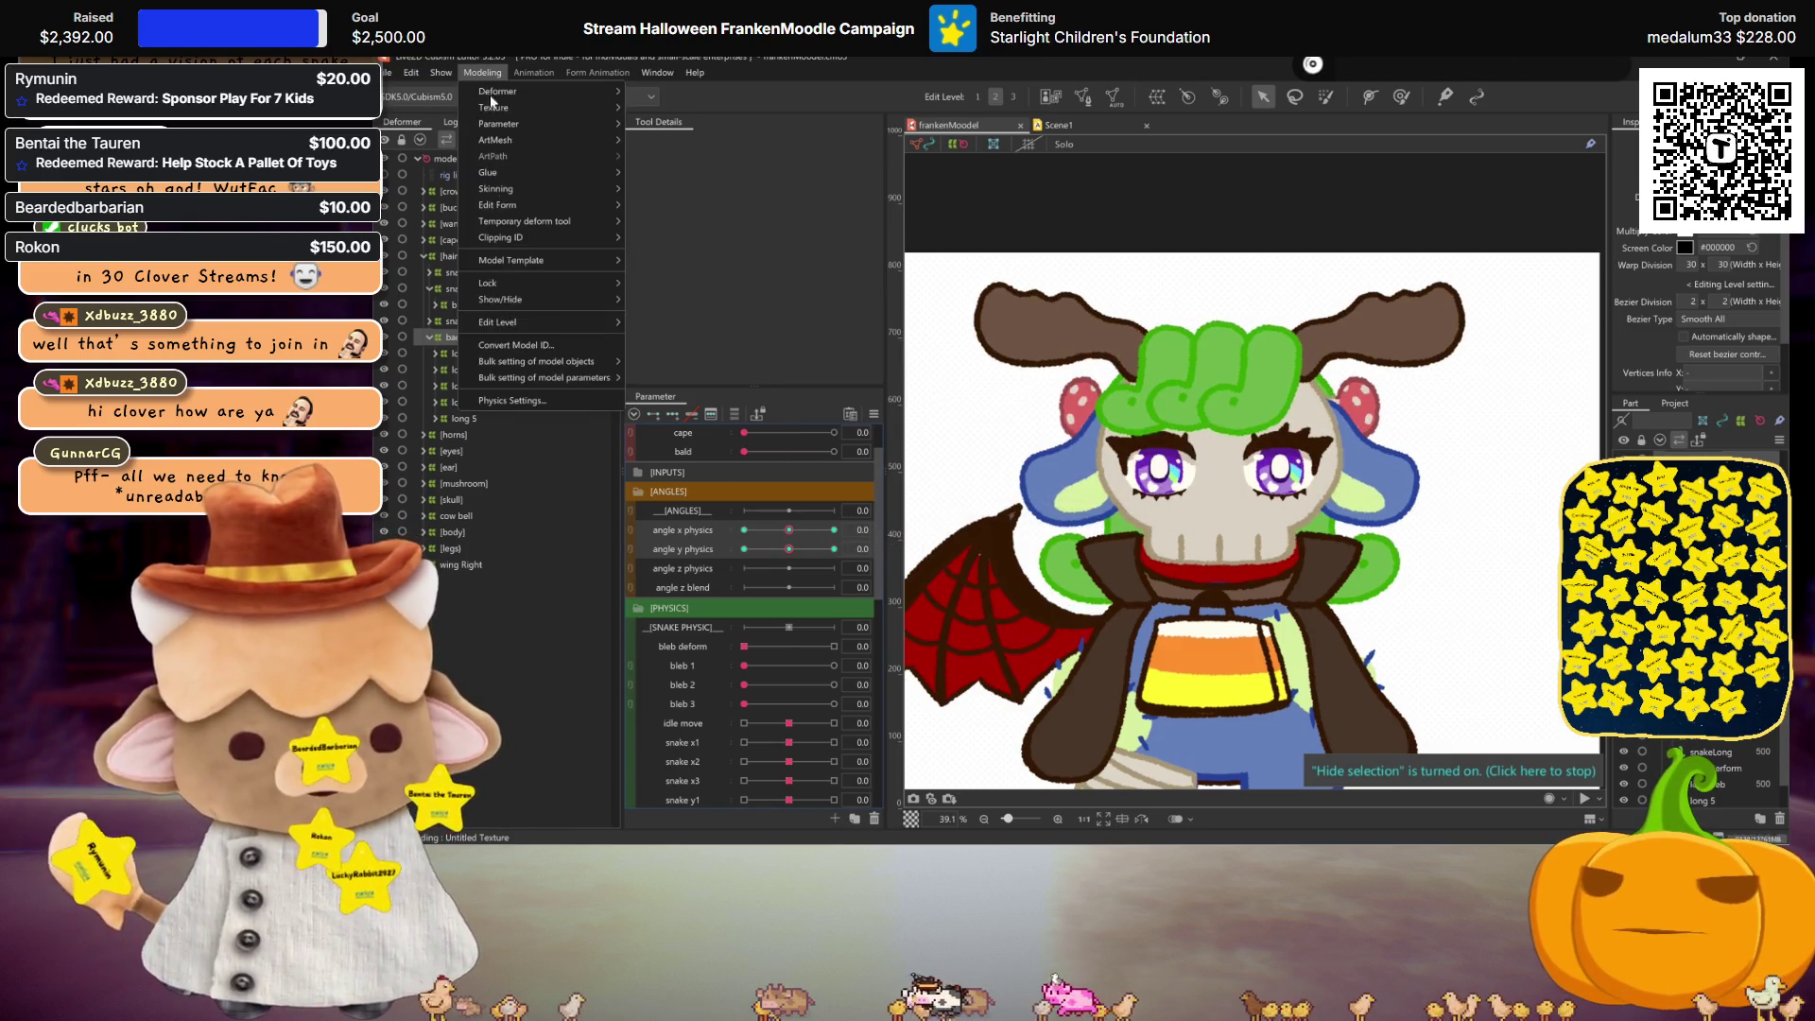
pyautogui.click(530, 399)
pyautogui.moveTo(1244, 503); pyautogui.dragTo(1367, 471)
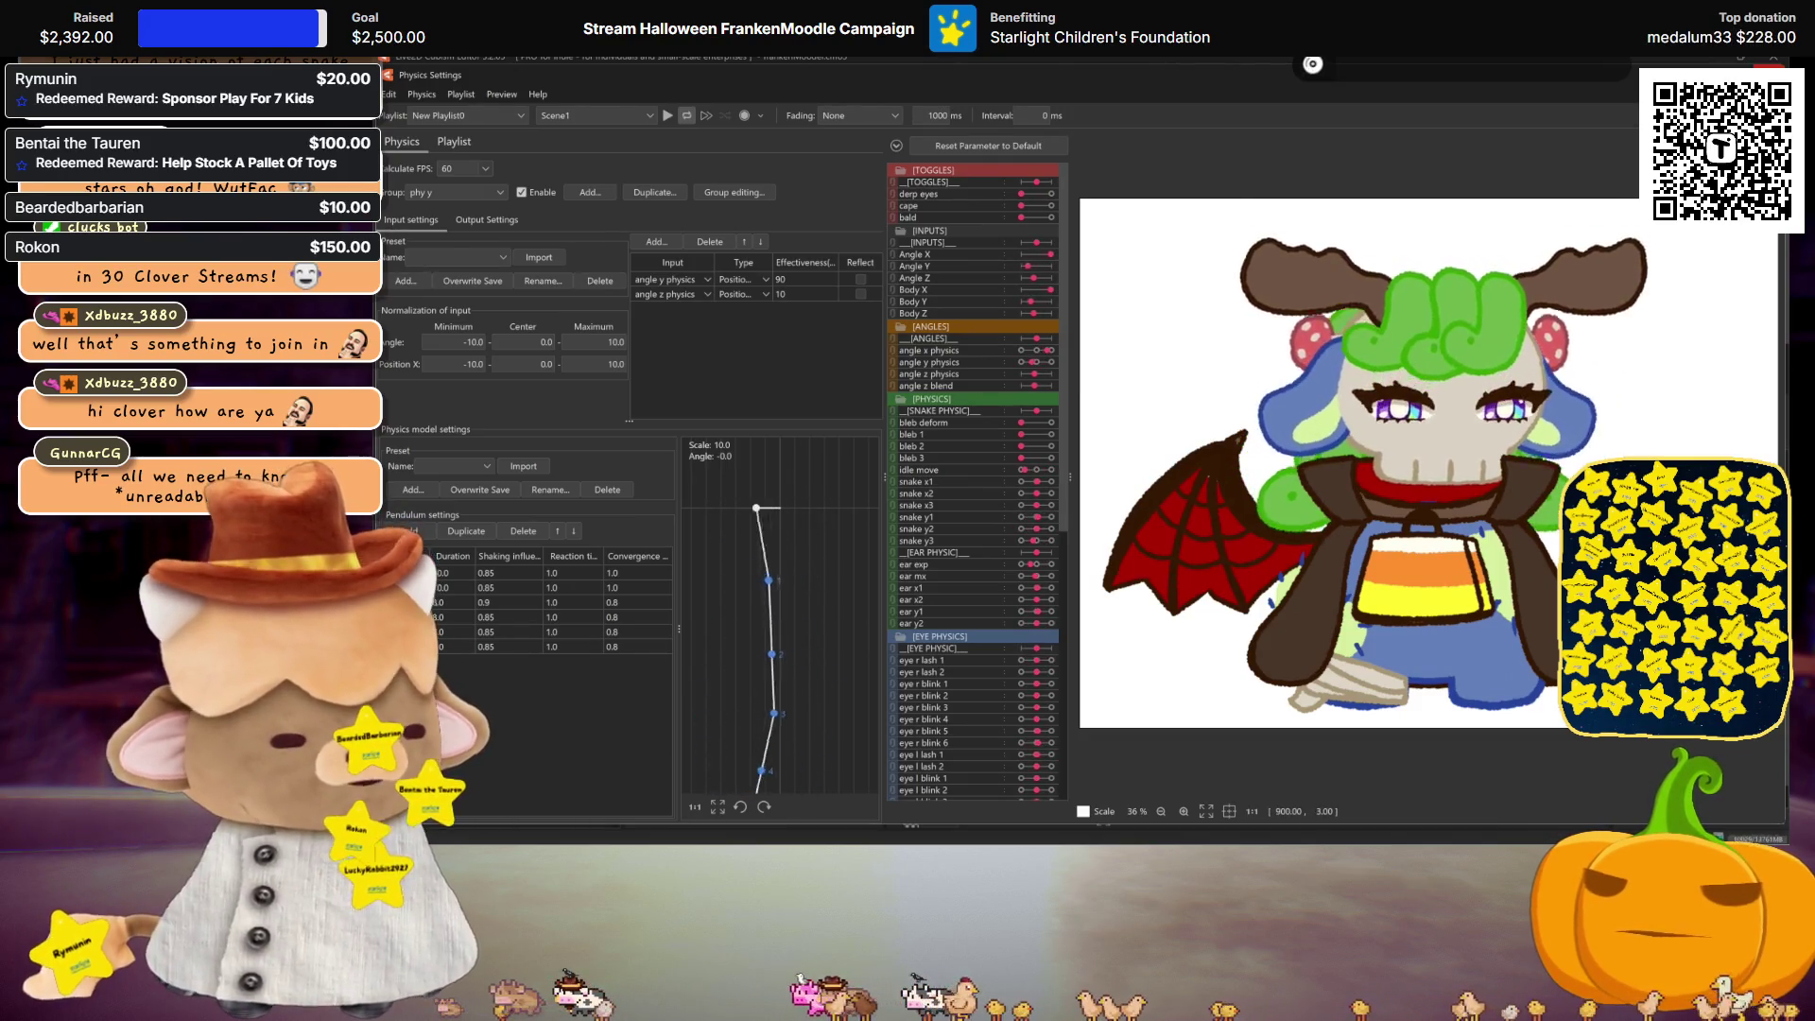
pyautogui.press('Escape')
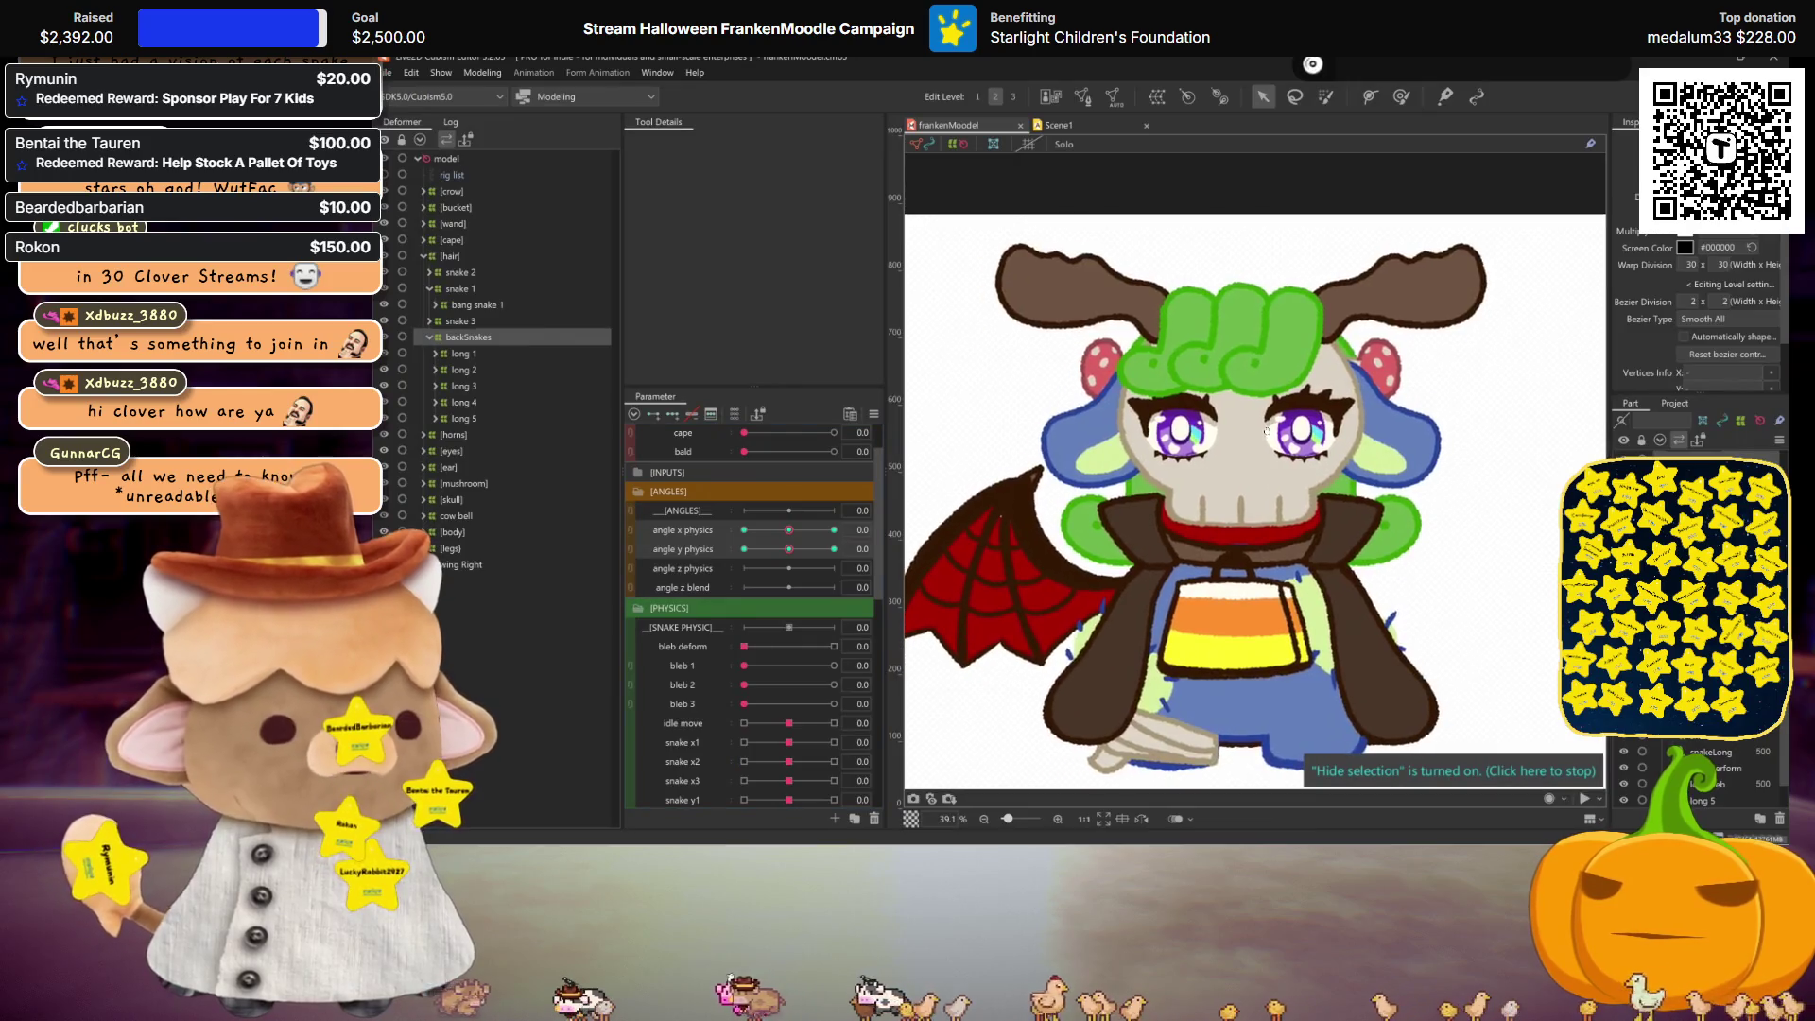
pyautogui.click(436, 353)
# Step: Paste a copy of the long 1 group inside snake Phys, then undo it
pyautogui.click(442, 370)
pyautogui.click(455, 357)
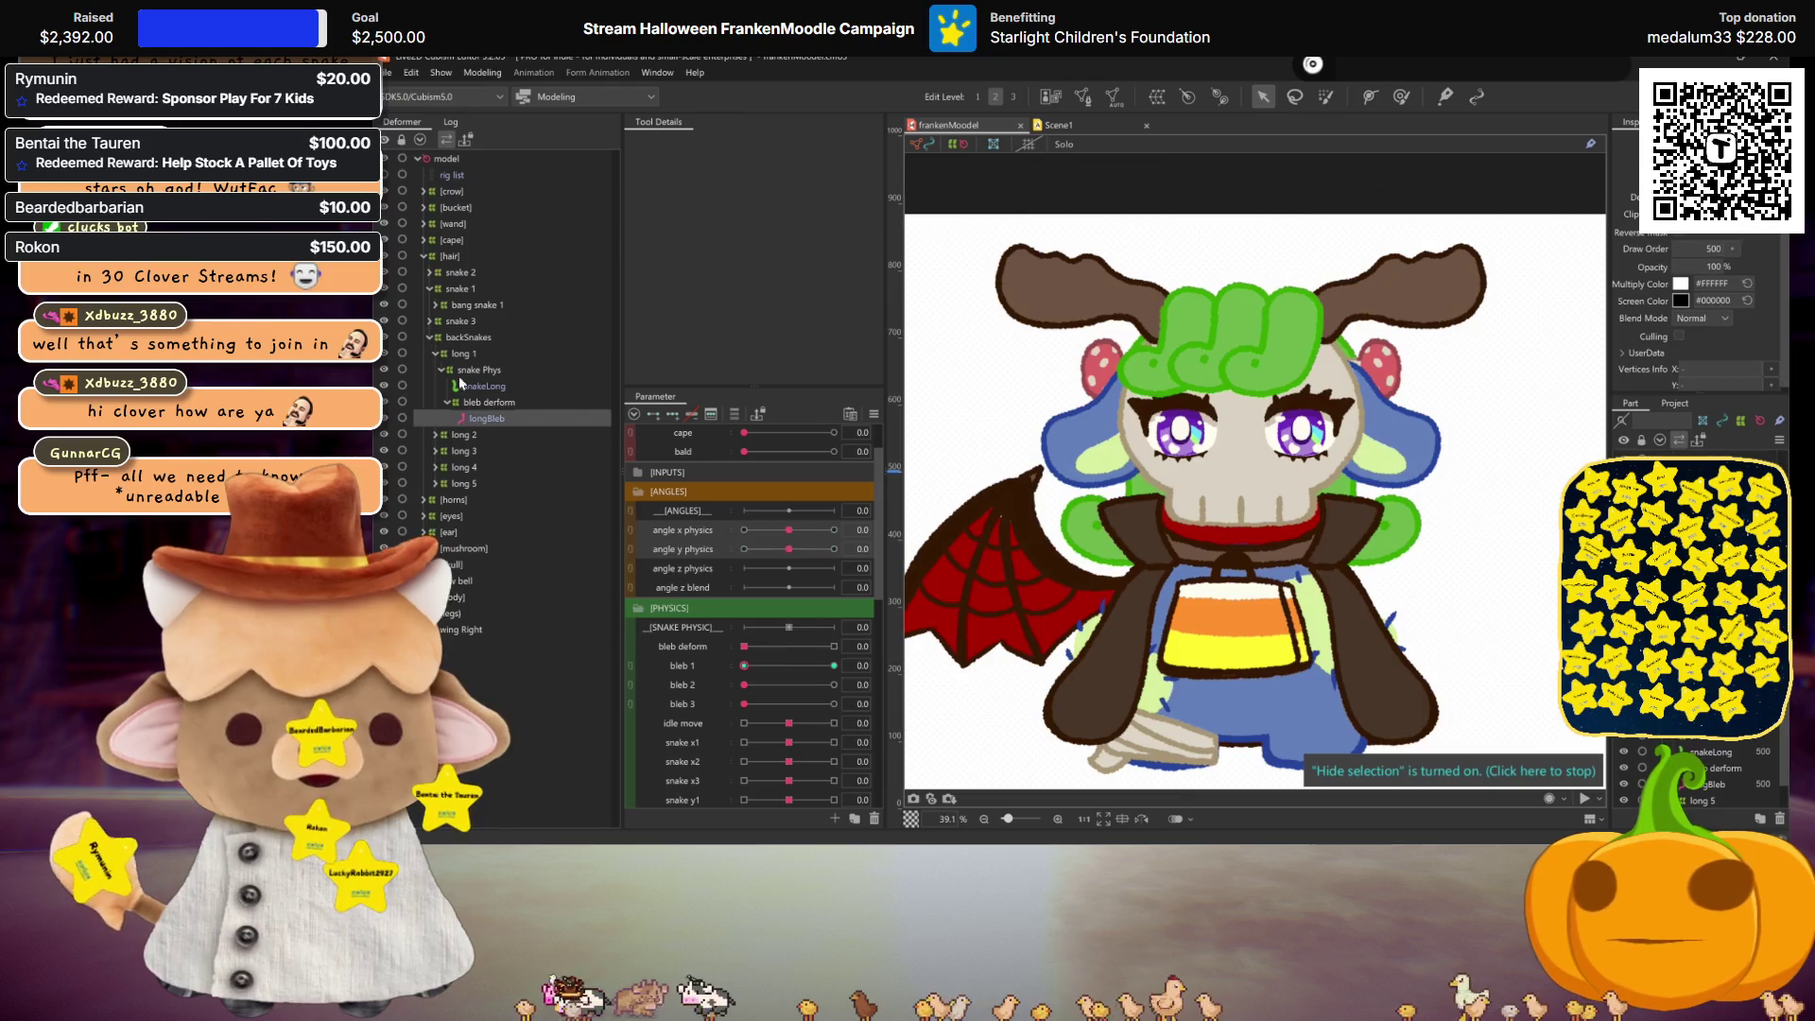
pyautogui.hotkey('ctrl', 'v')
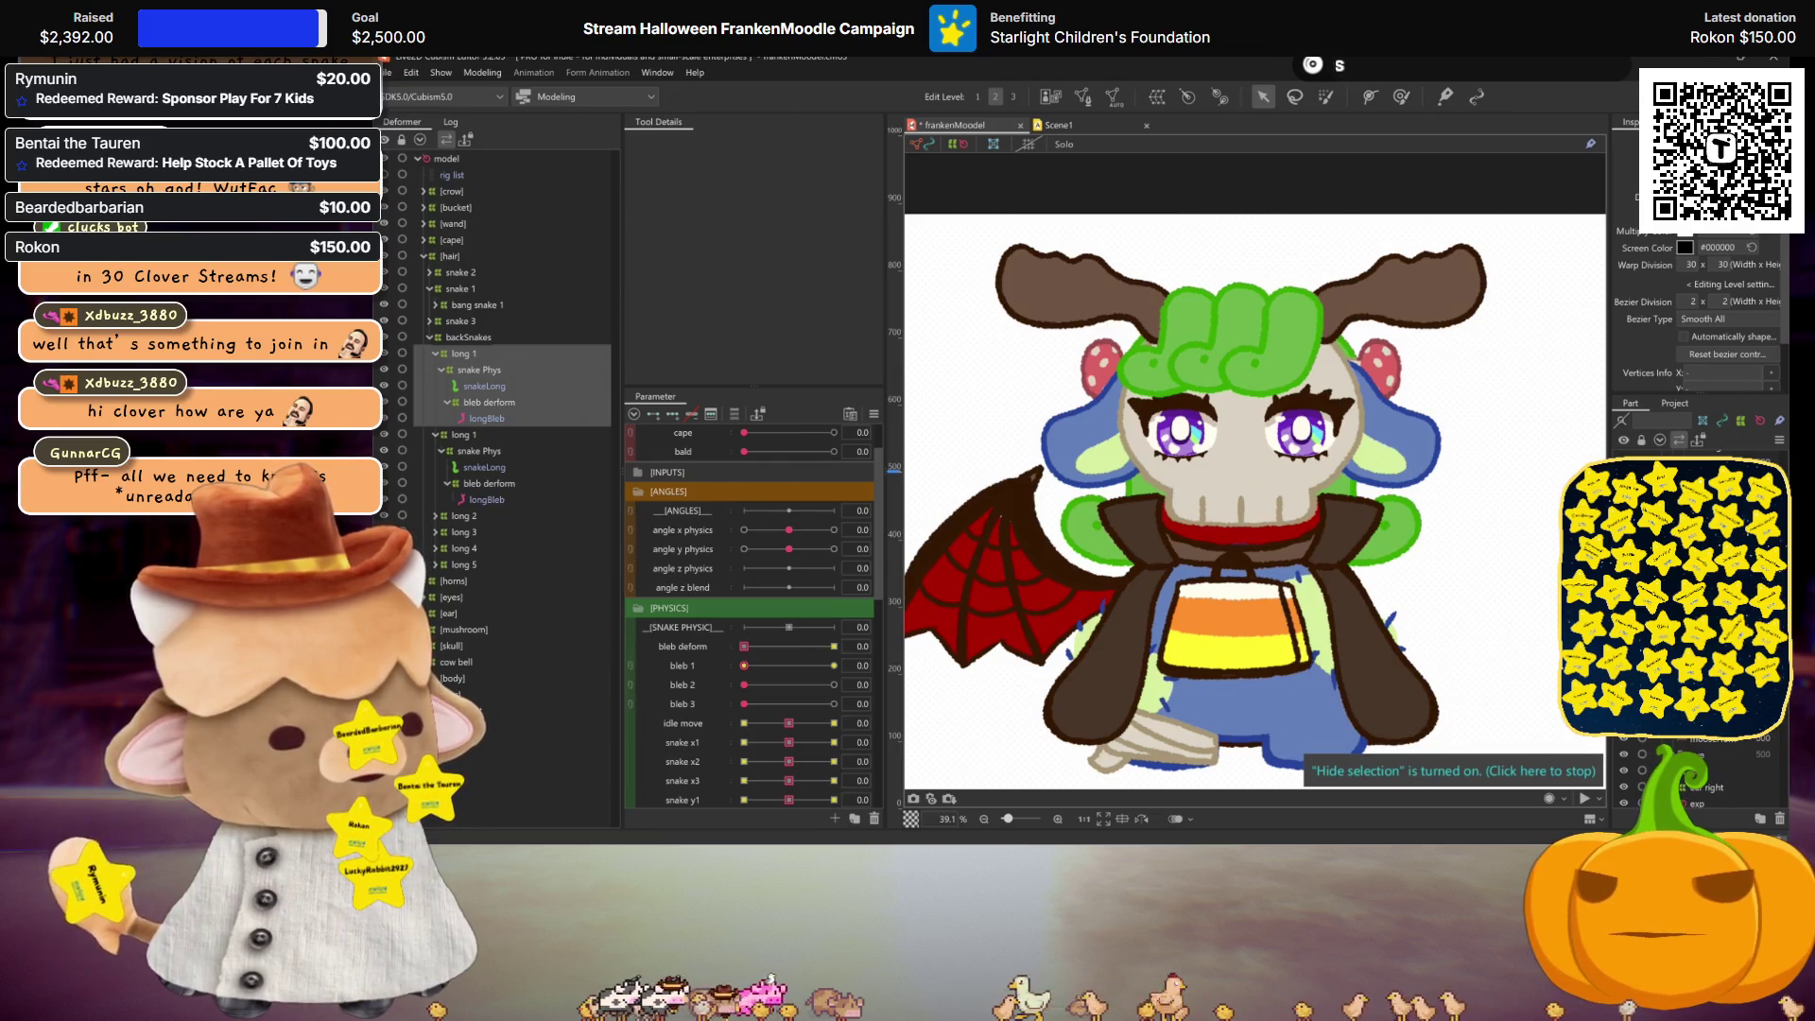
pyautogui.press('Escape')
pyautogui.scroll(-2, 1464, 542)
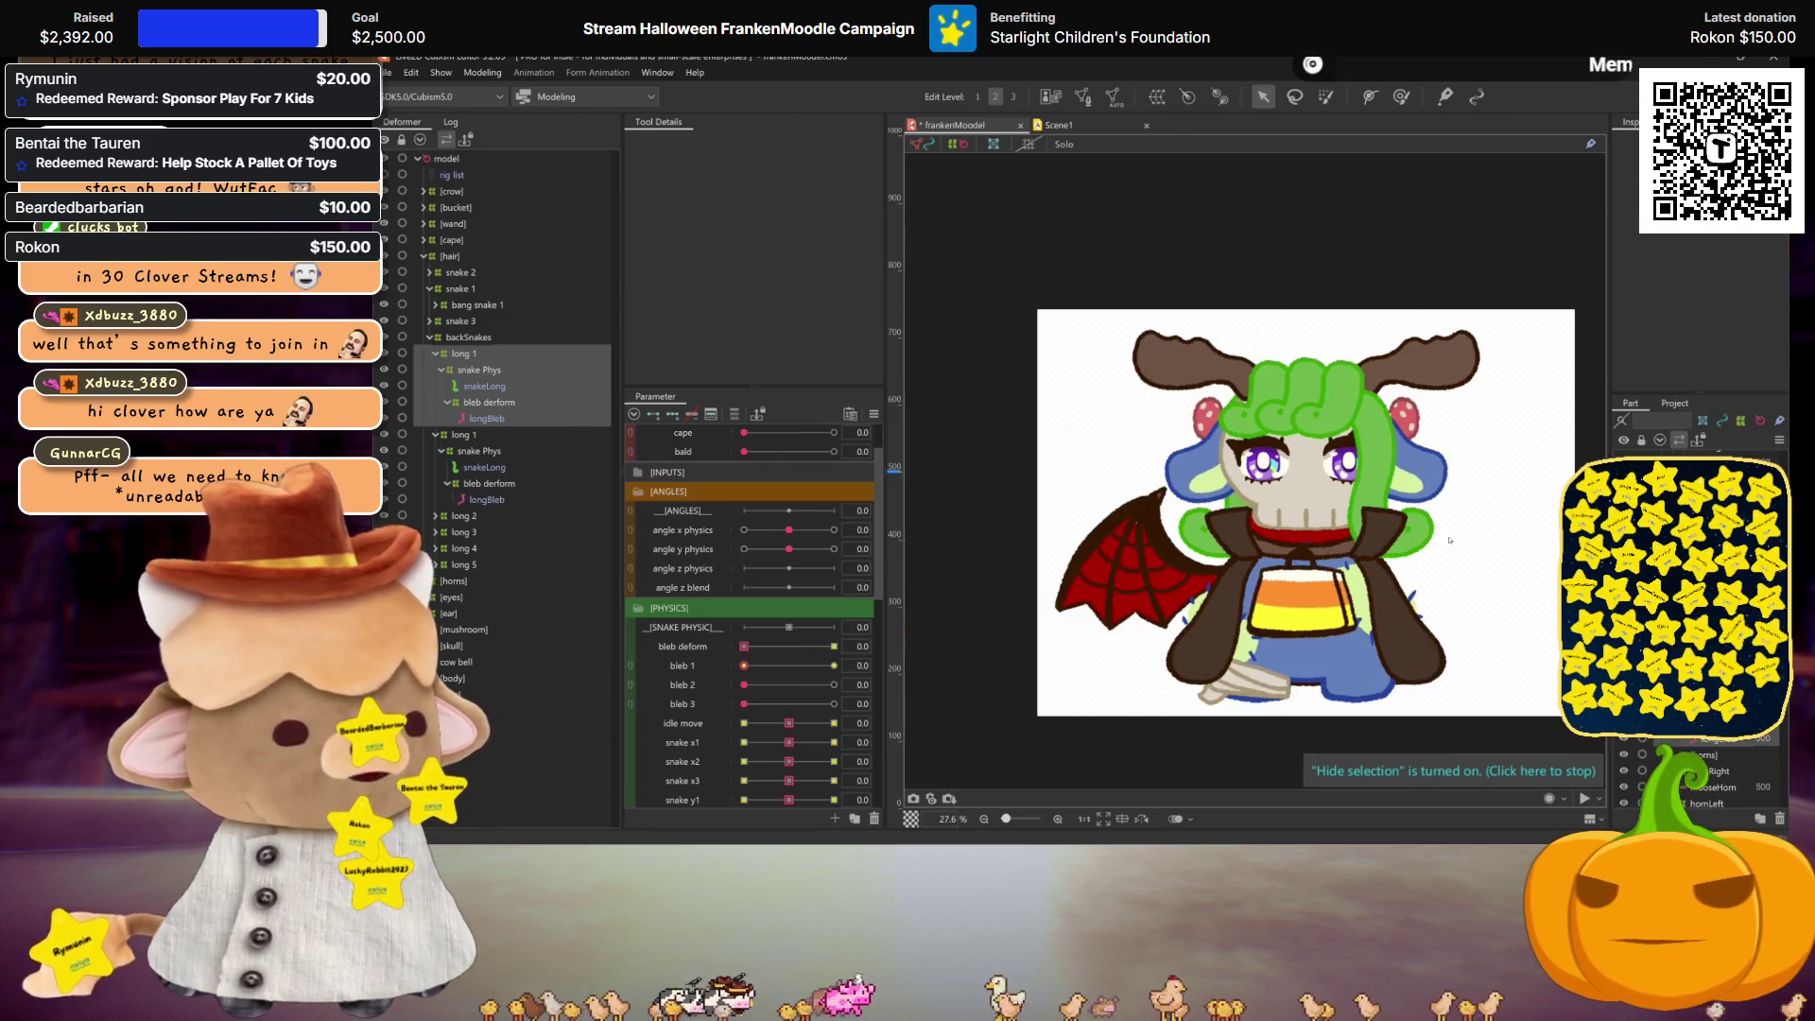
pyautogui.scroll(4, 1449, 540)
pyautogui.scroll(-4, 1397, 534)
pyautogui.moveTo(1397, 535); pyautogui.dragTo(1379, 530)
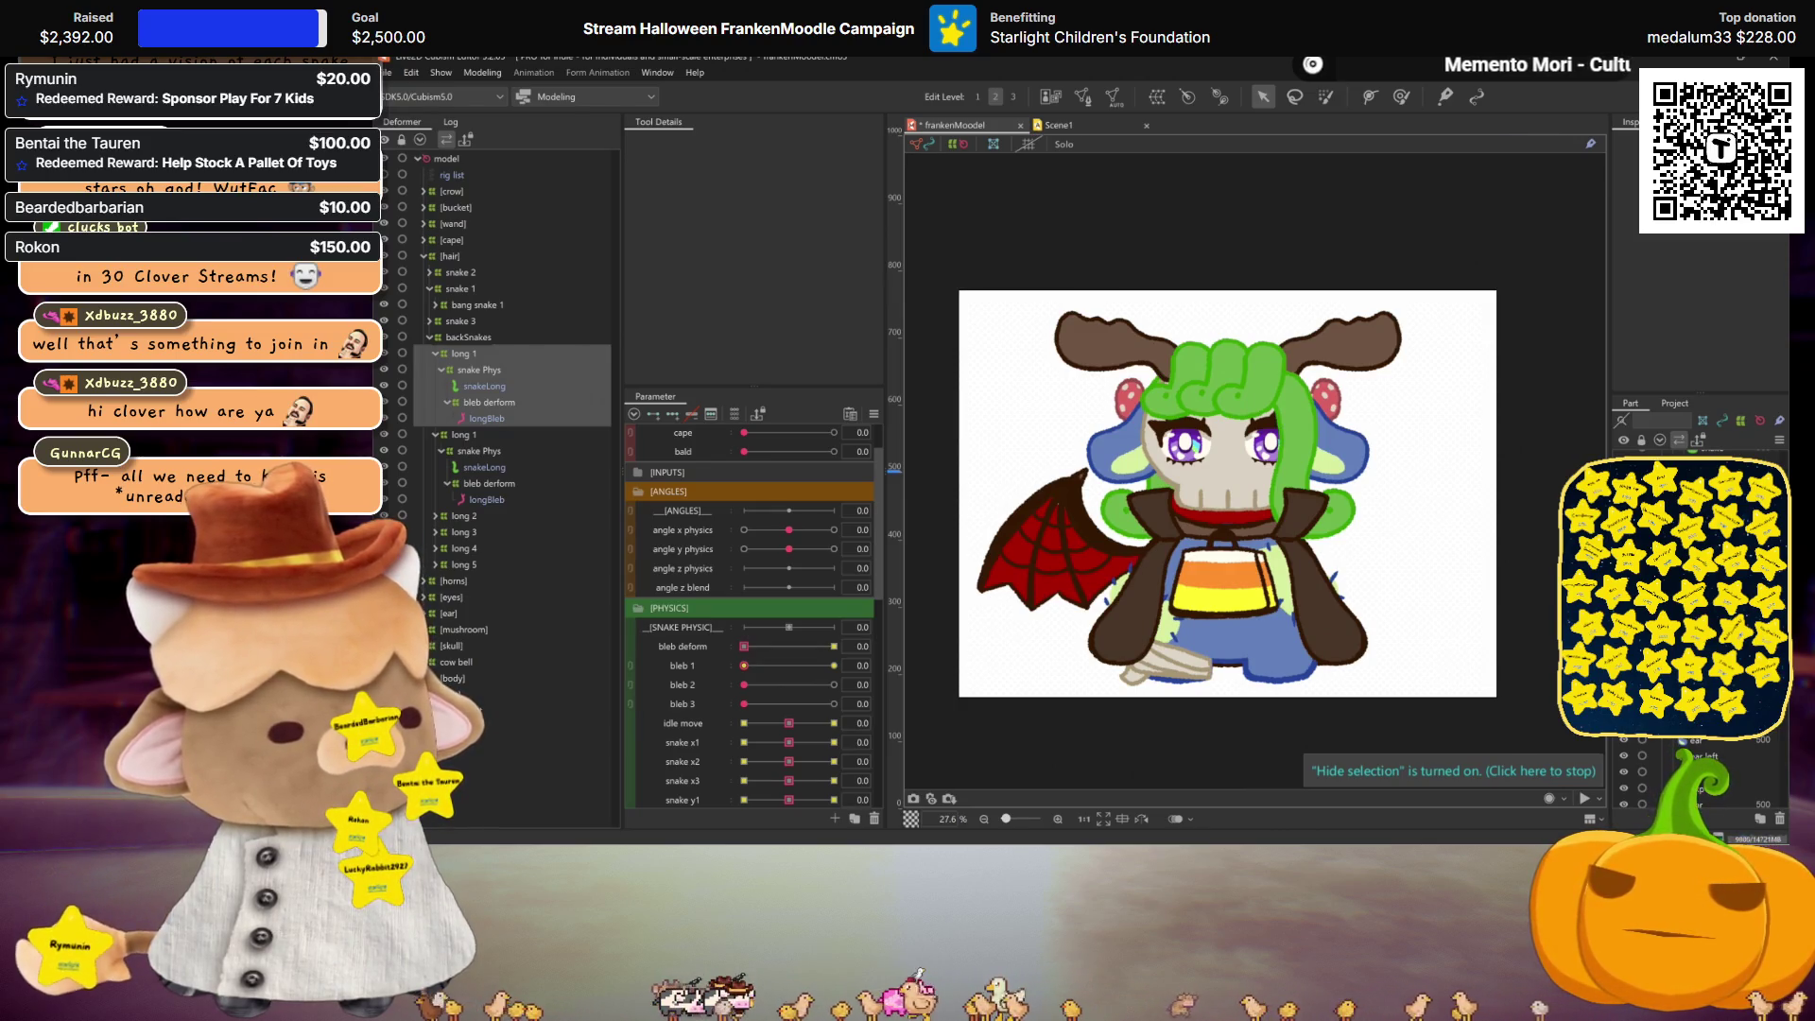
pyautogui.press('Escape')
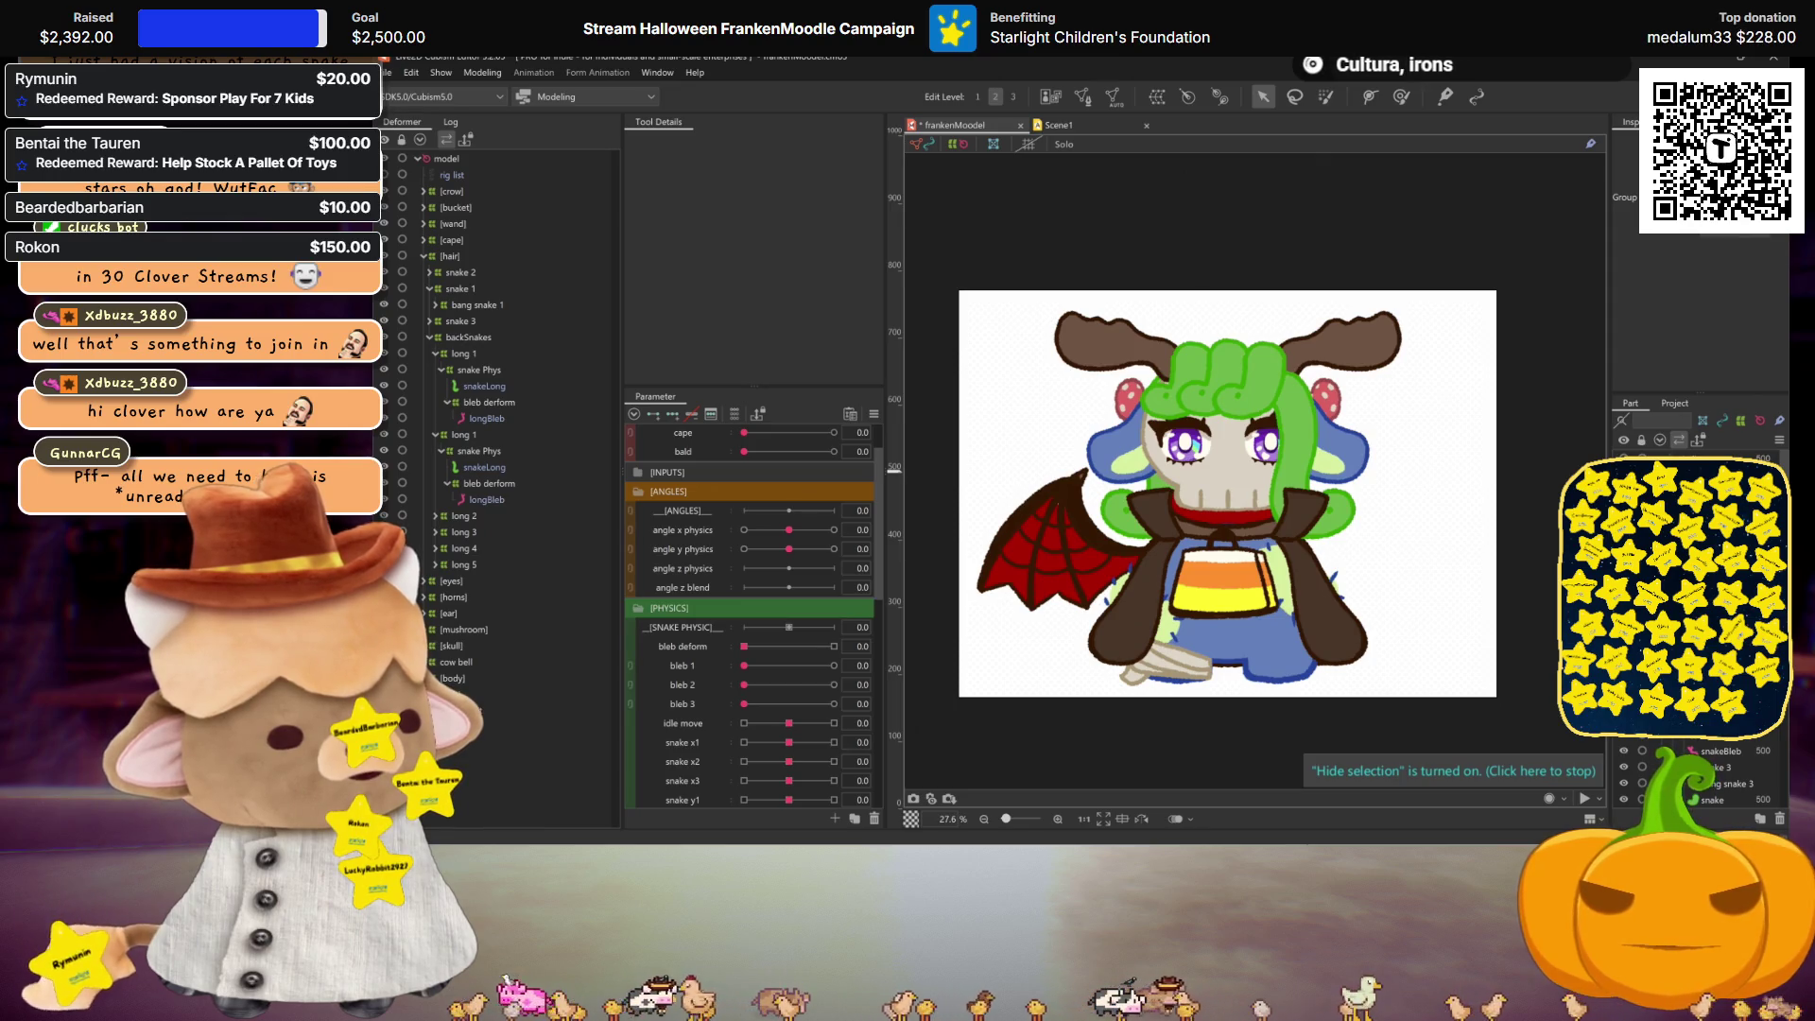
pyautogui.hotkey('ctrl', 'z')
pyautogui.scroll(5, 1399, 487)
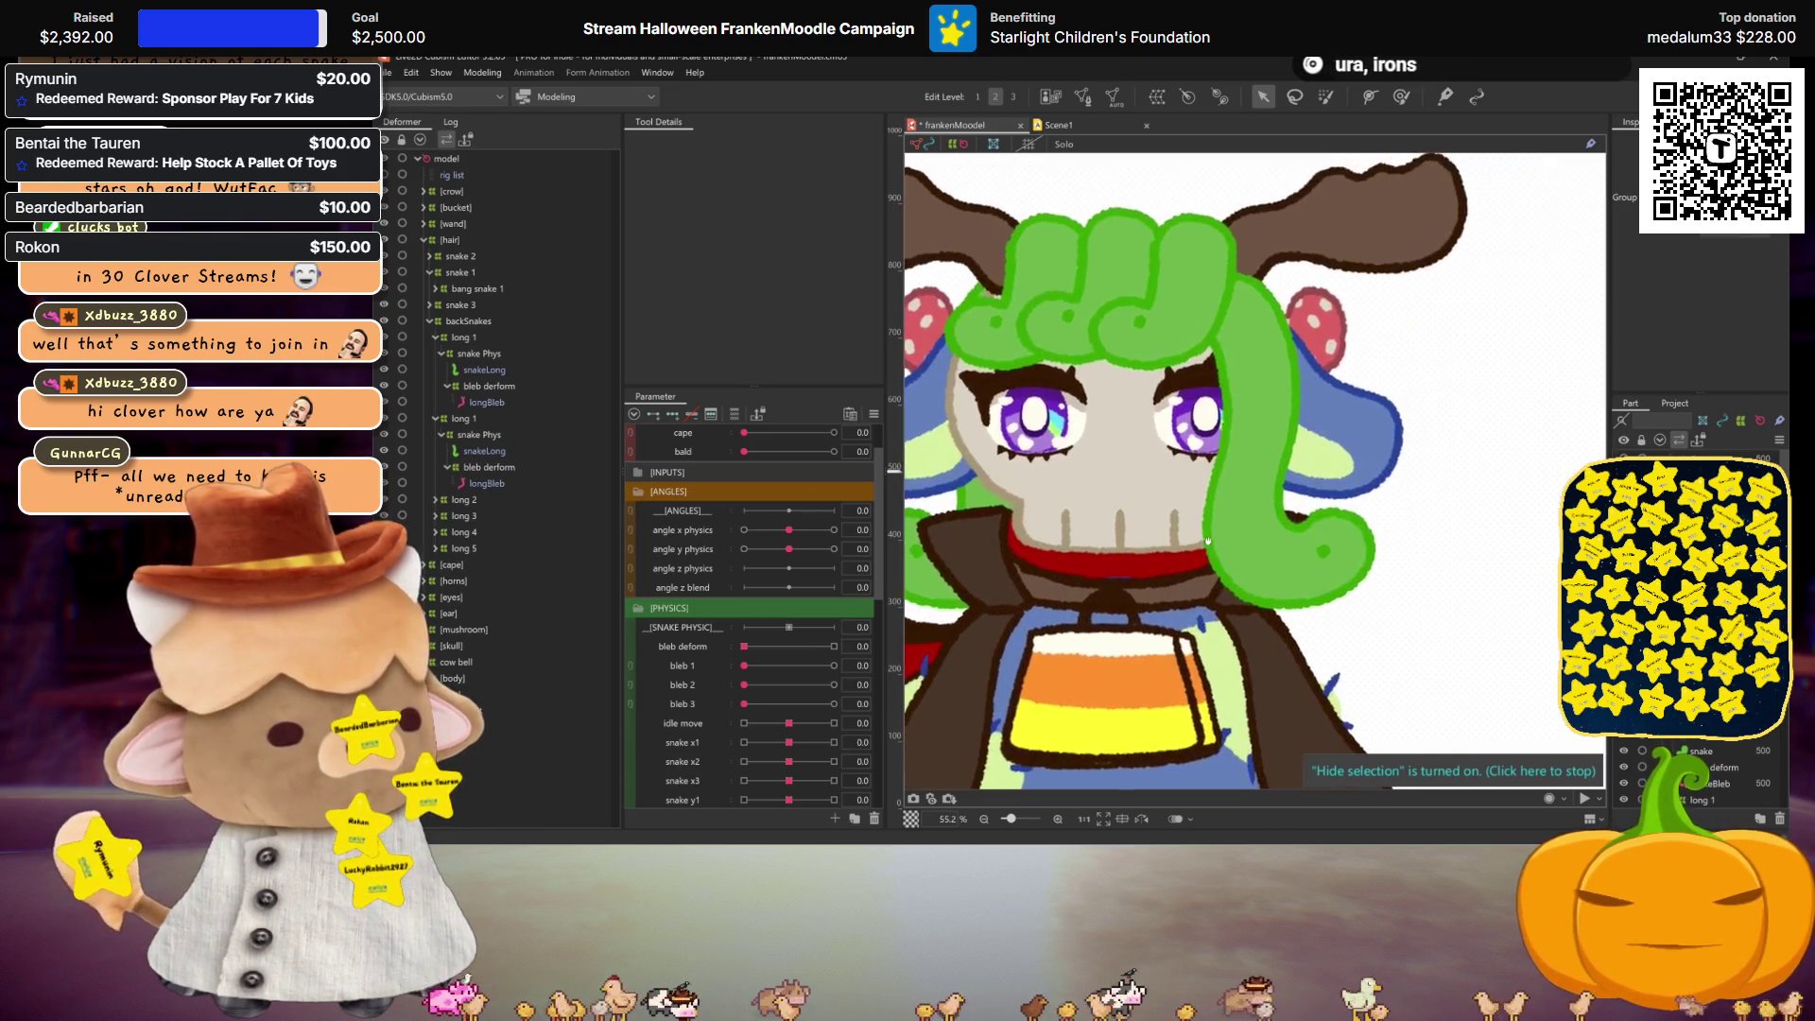
pyautogui.scroll(-3, 1256, 555)
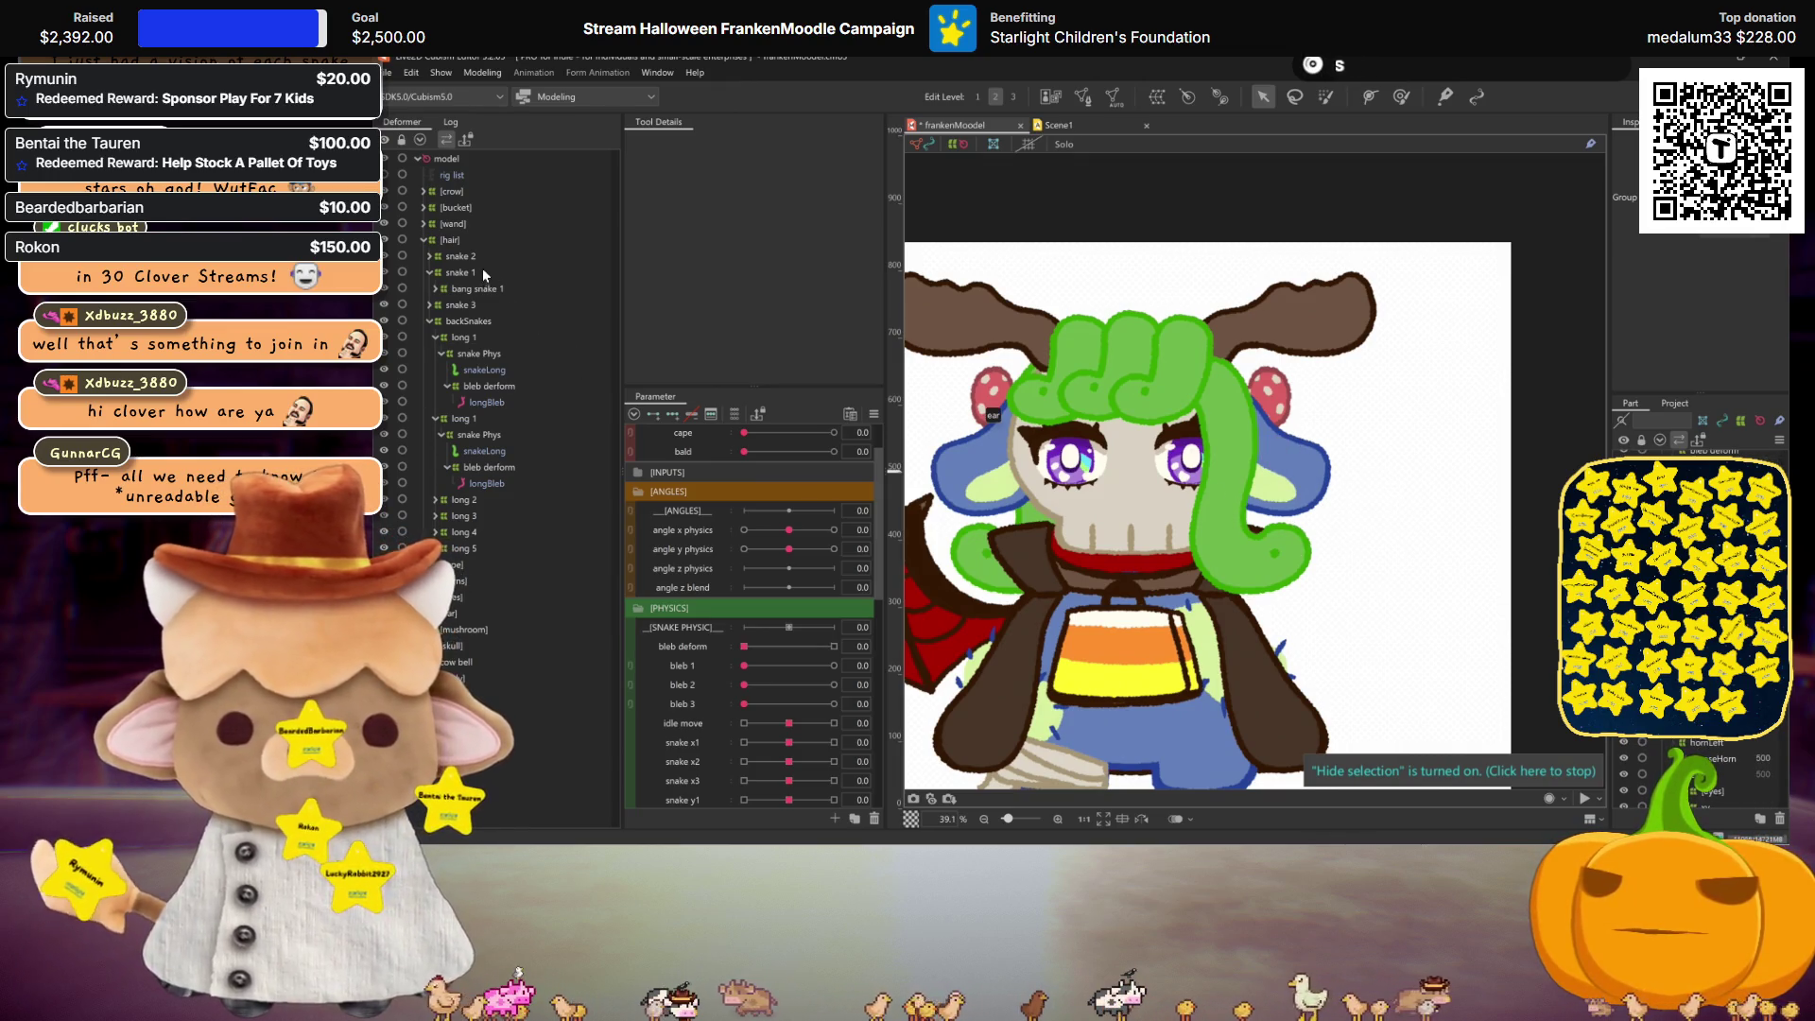
# Step: Move the long 1 deformer out above backSnakes and collapse the backSnakes group
pyautogui.click(465, 338)
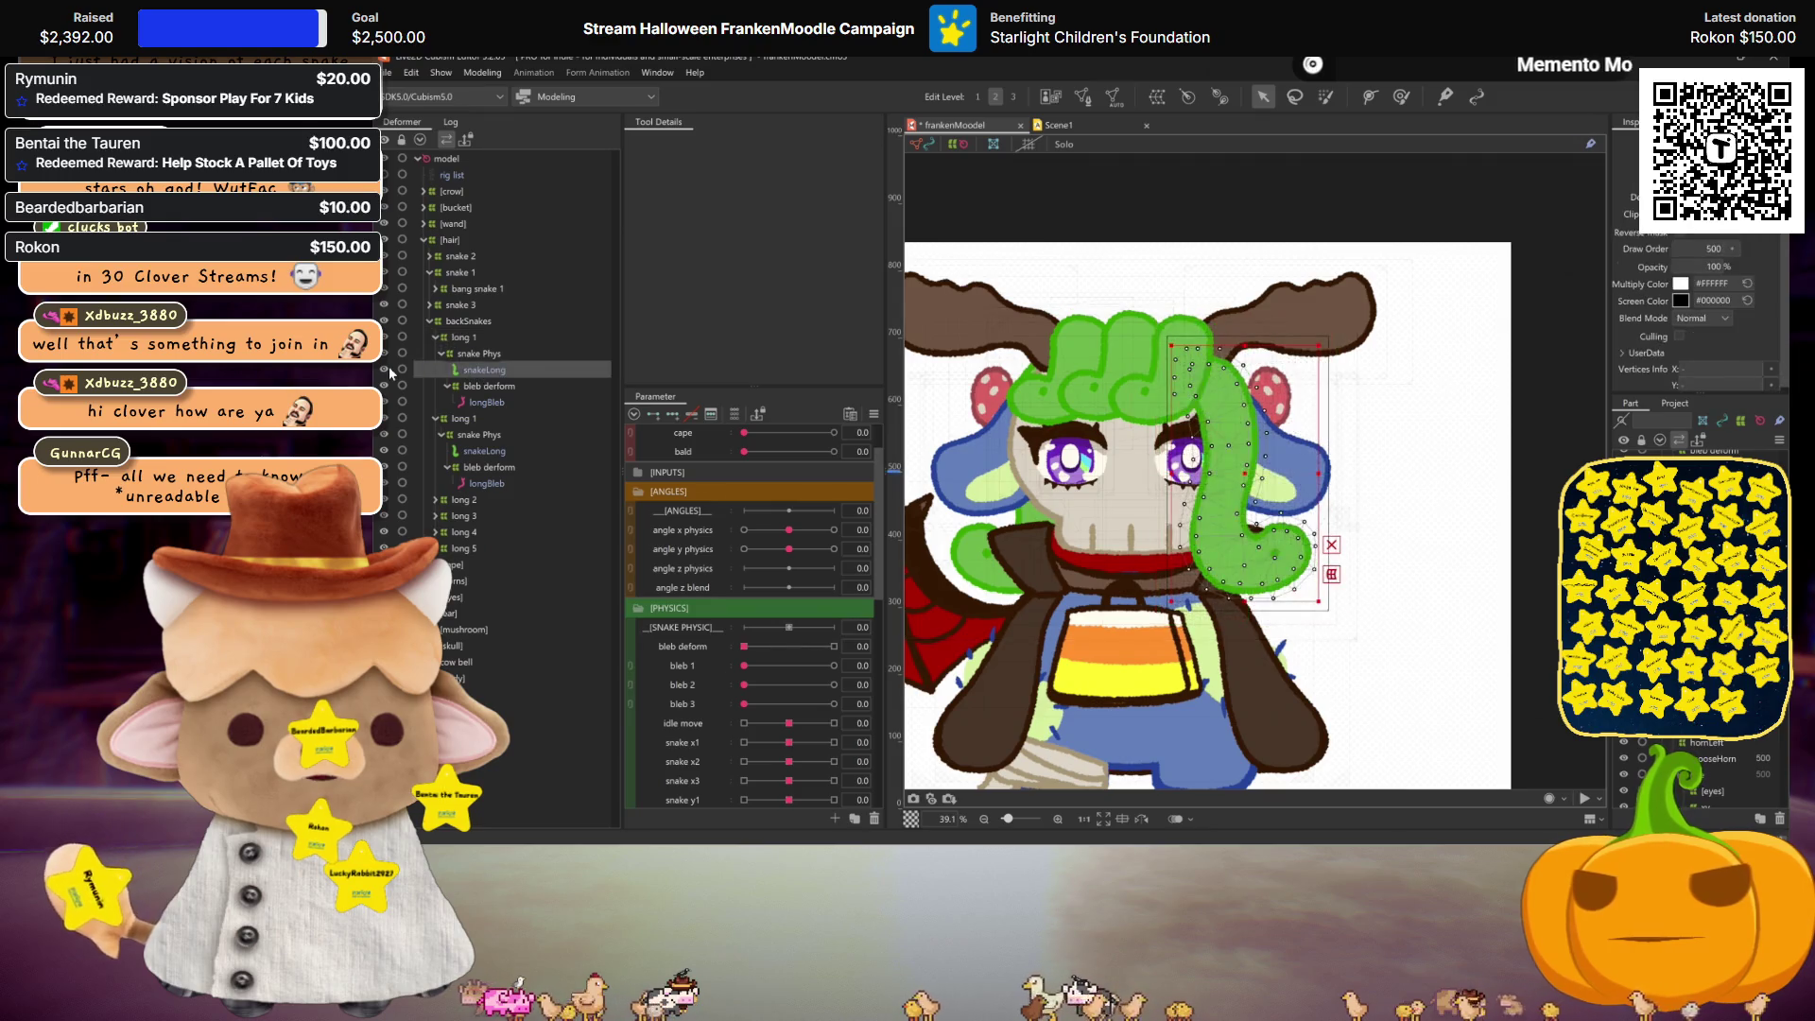
pyautogui.moveTo(485, 328); pyautogui.dragTo(498, 318)
pyautogui.click(433, 403)
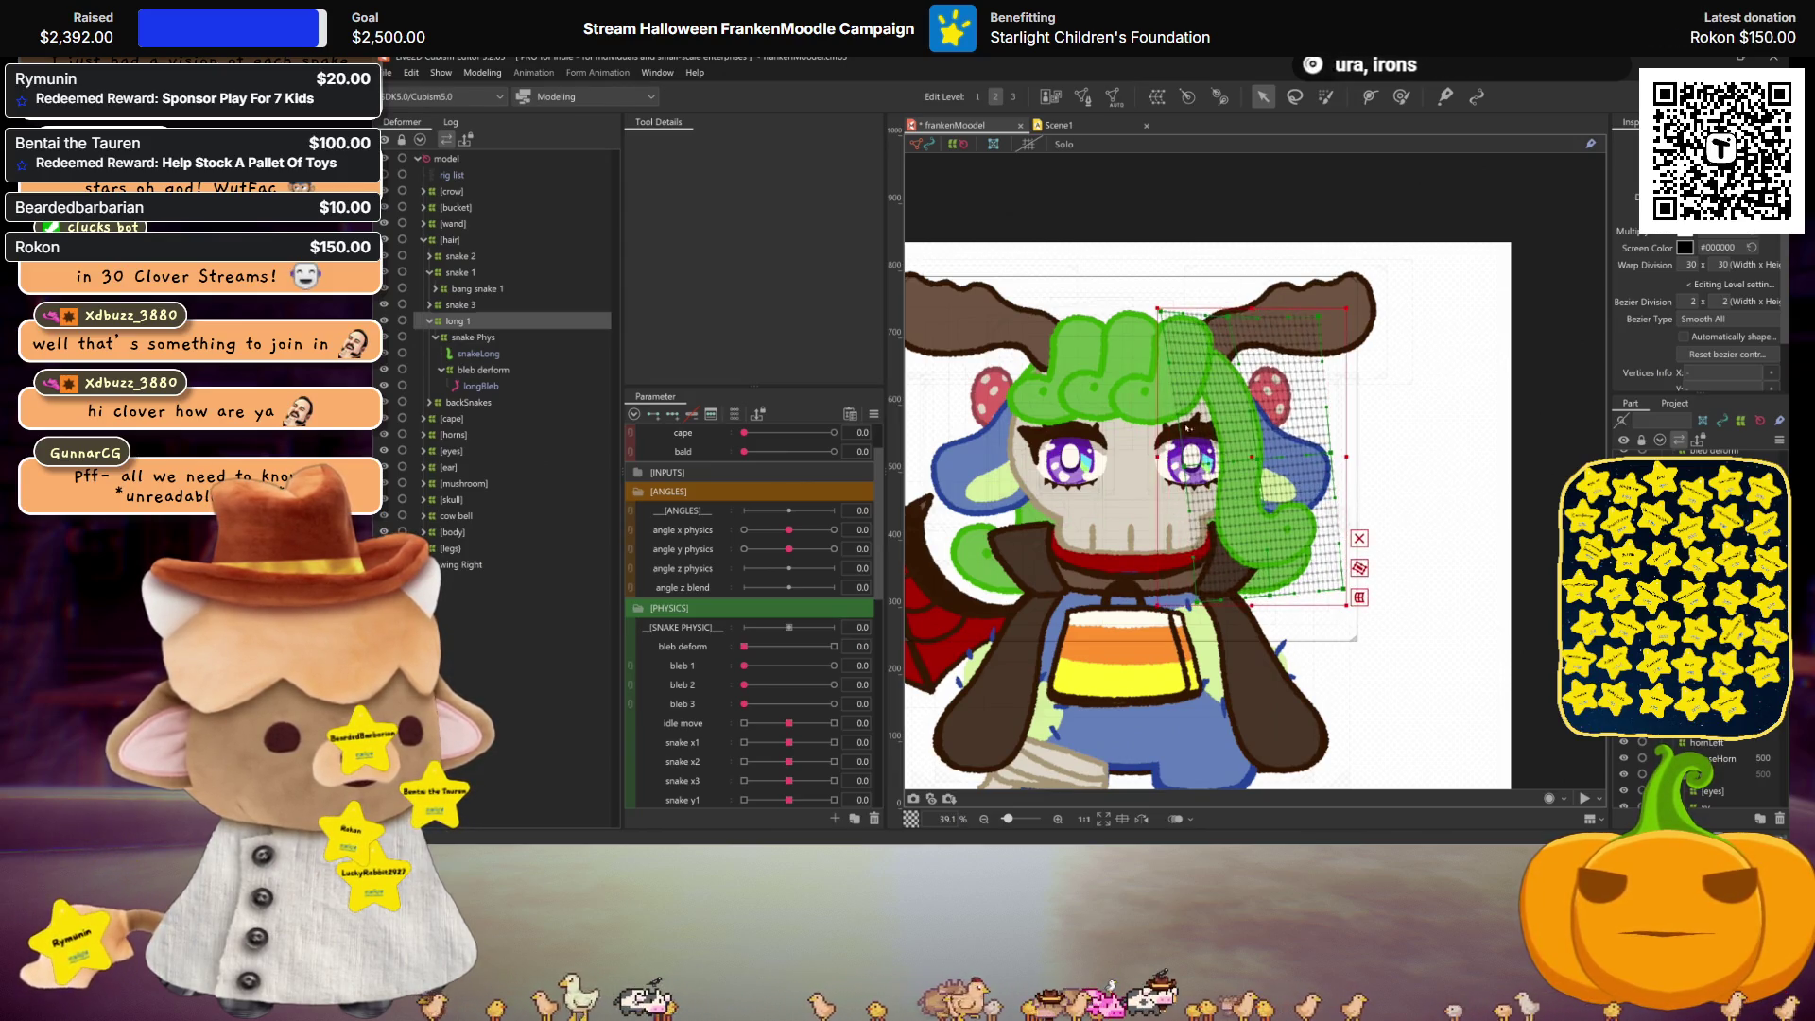
pyautogui.scroll(2, 1229, 447)
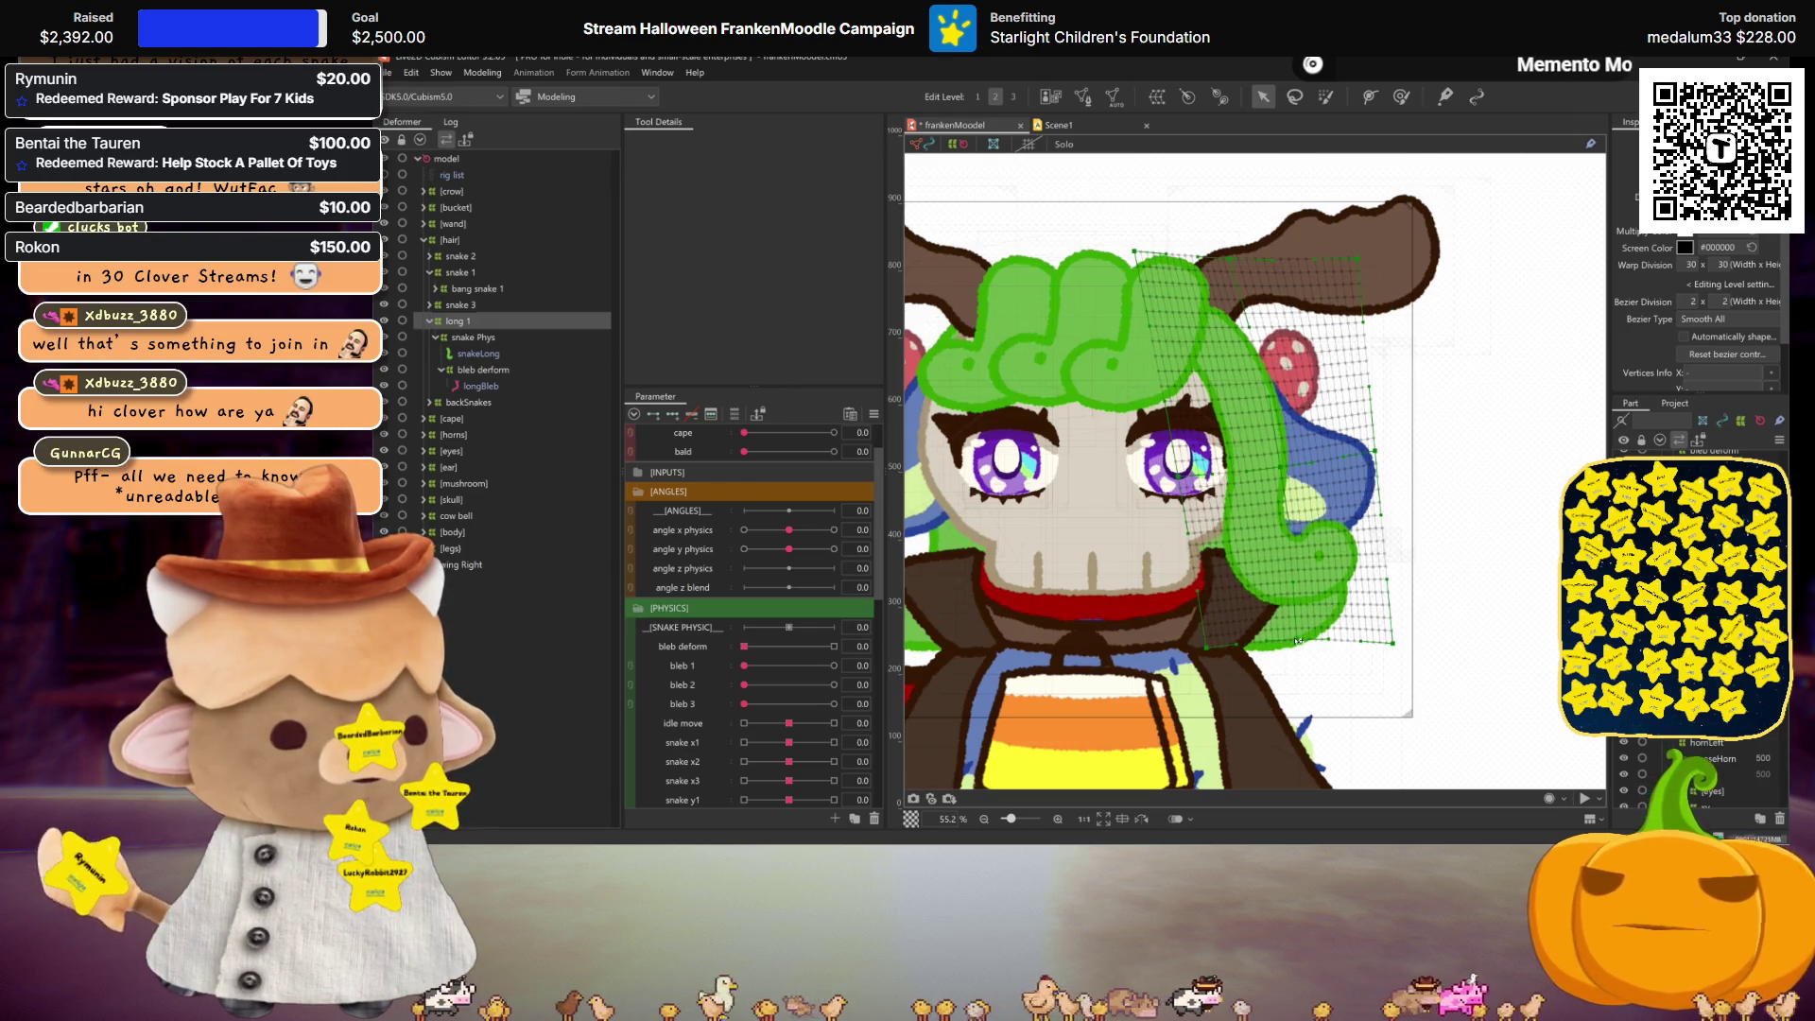
# Step: Raise the grid's bottom-left and bottom-right corners, then set the cape parameter to 1.0
pyautogui.moveTo(1392, 644); pyautogui.dragTo(1391, 627)
pyautogui.moveTo(1210, 650); pyautogui.dragTo(1209, 631)
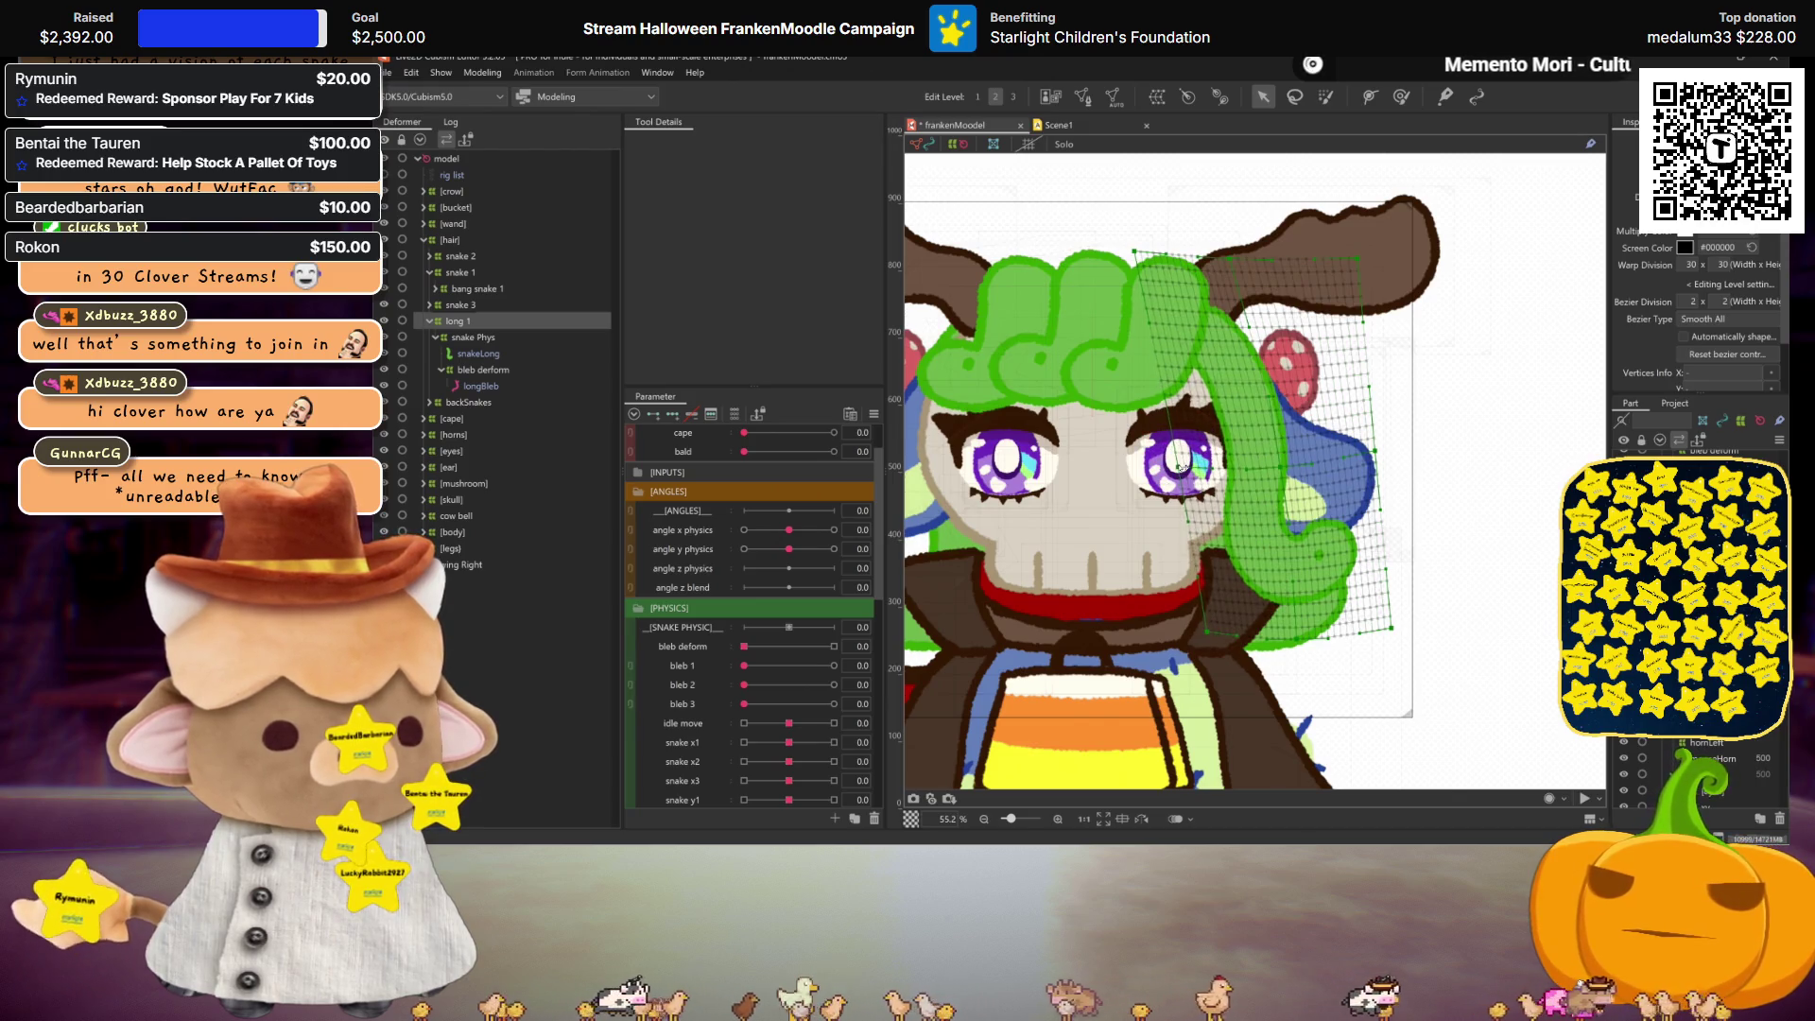
pyautogui.hotkey('ctrl', 'h')
pyautogui.scroll(-3, 1280, 666)
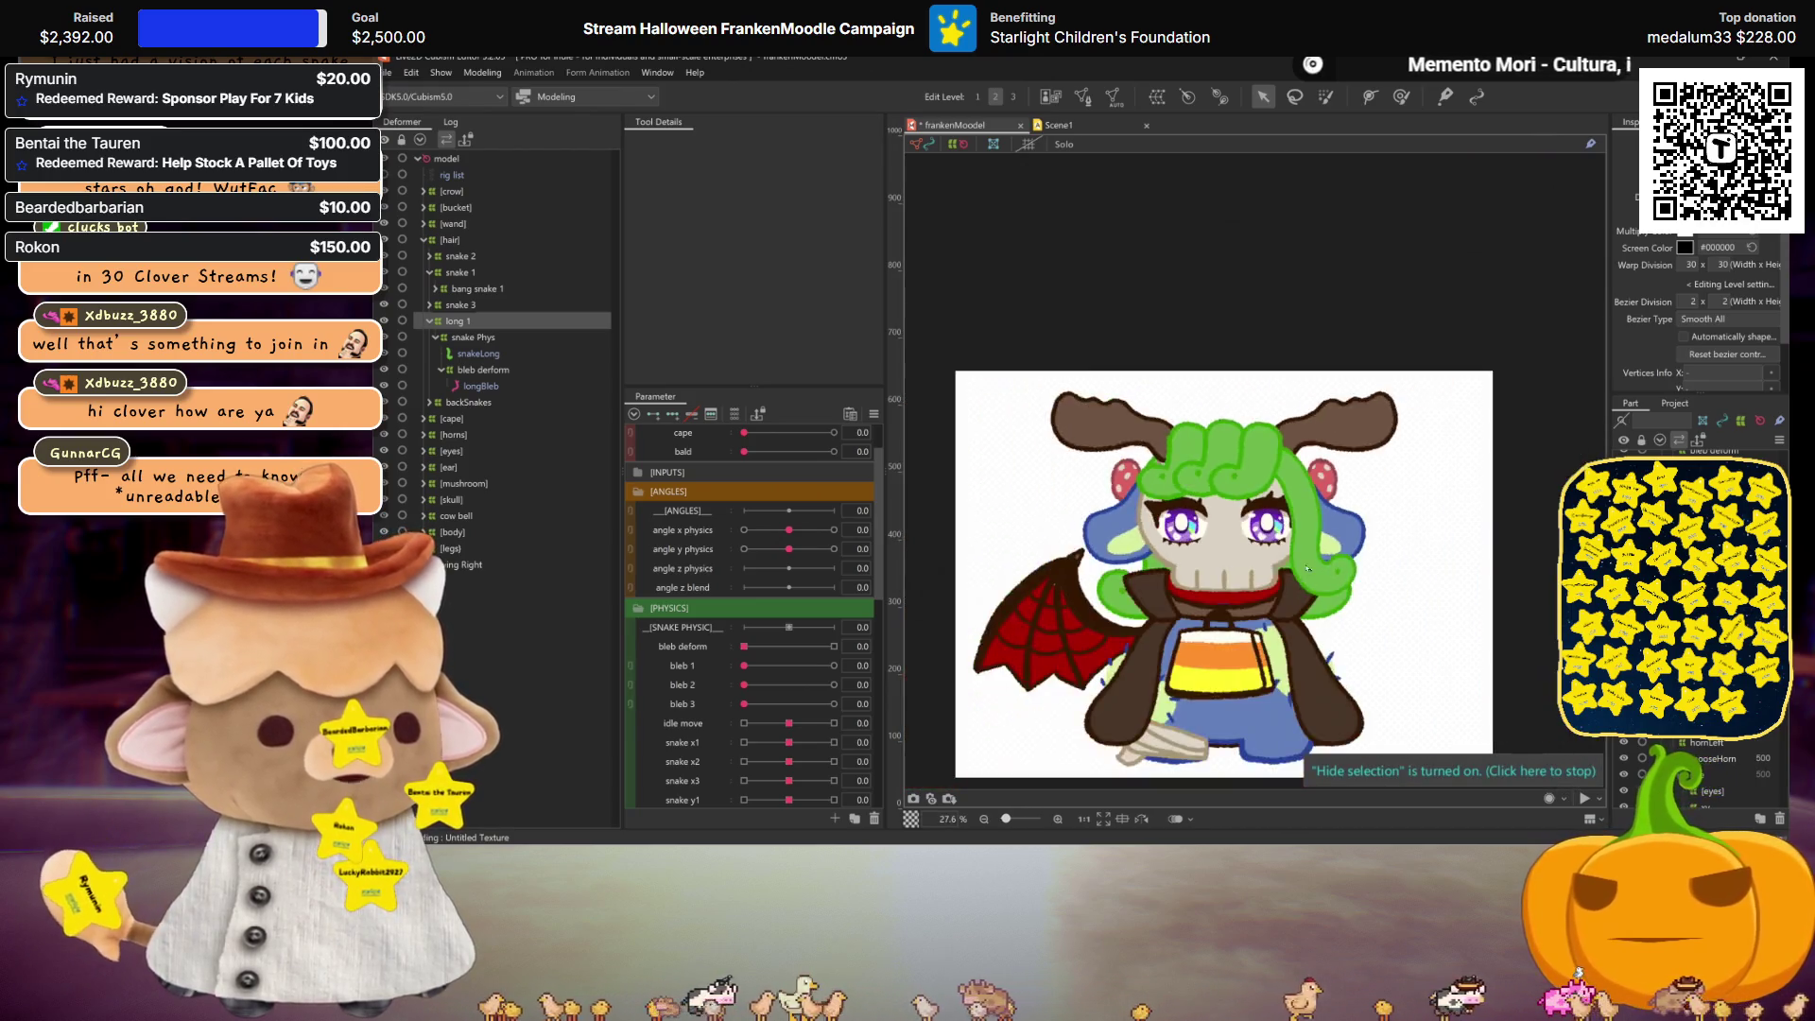
pyautogui.click(833, 432)
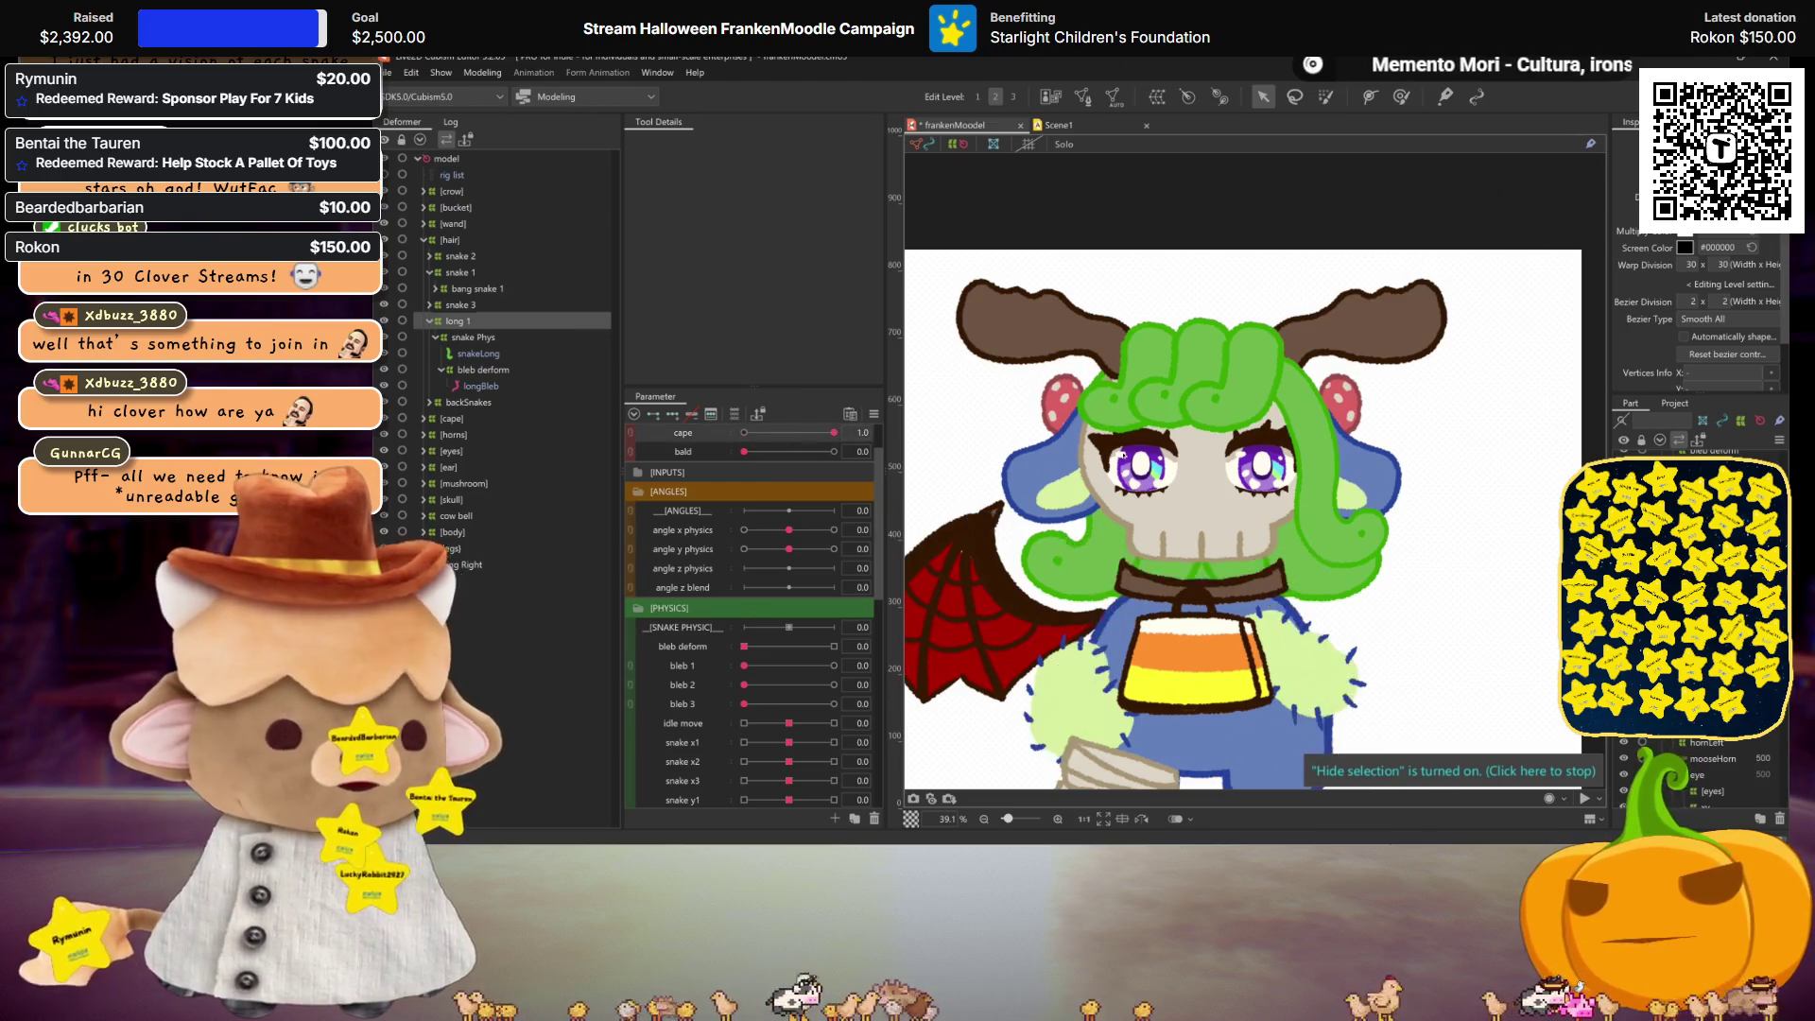
pyautogui.scroll(3, 1276, 549)
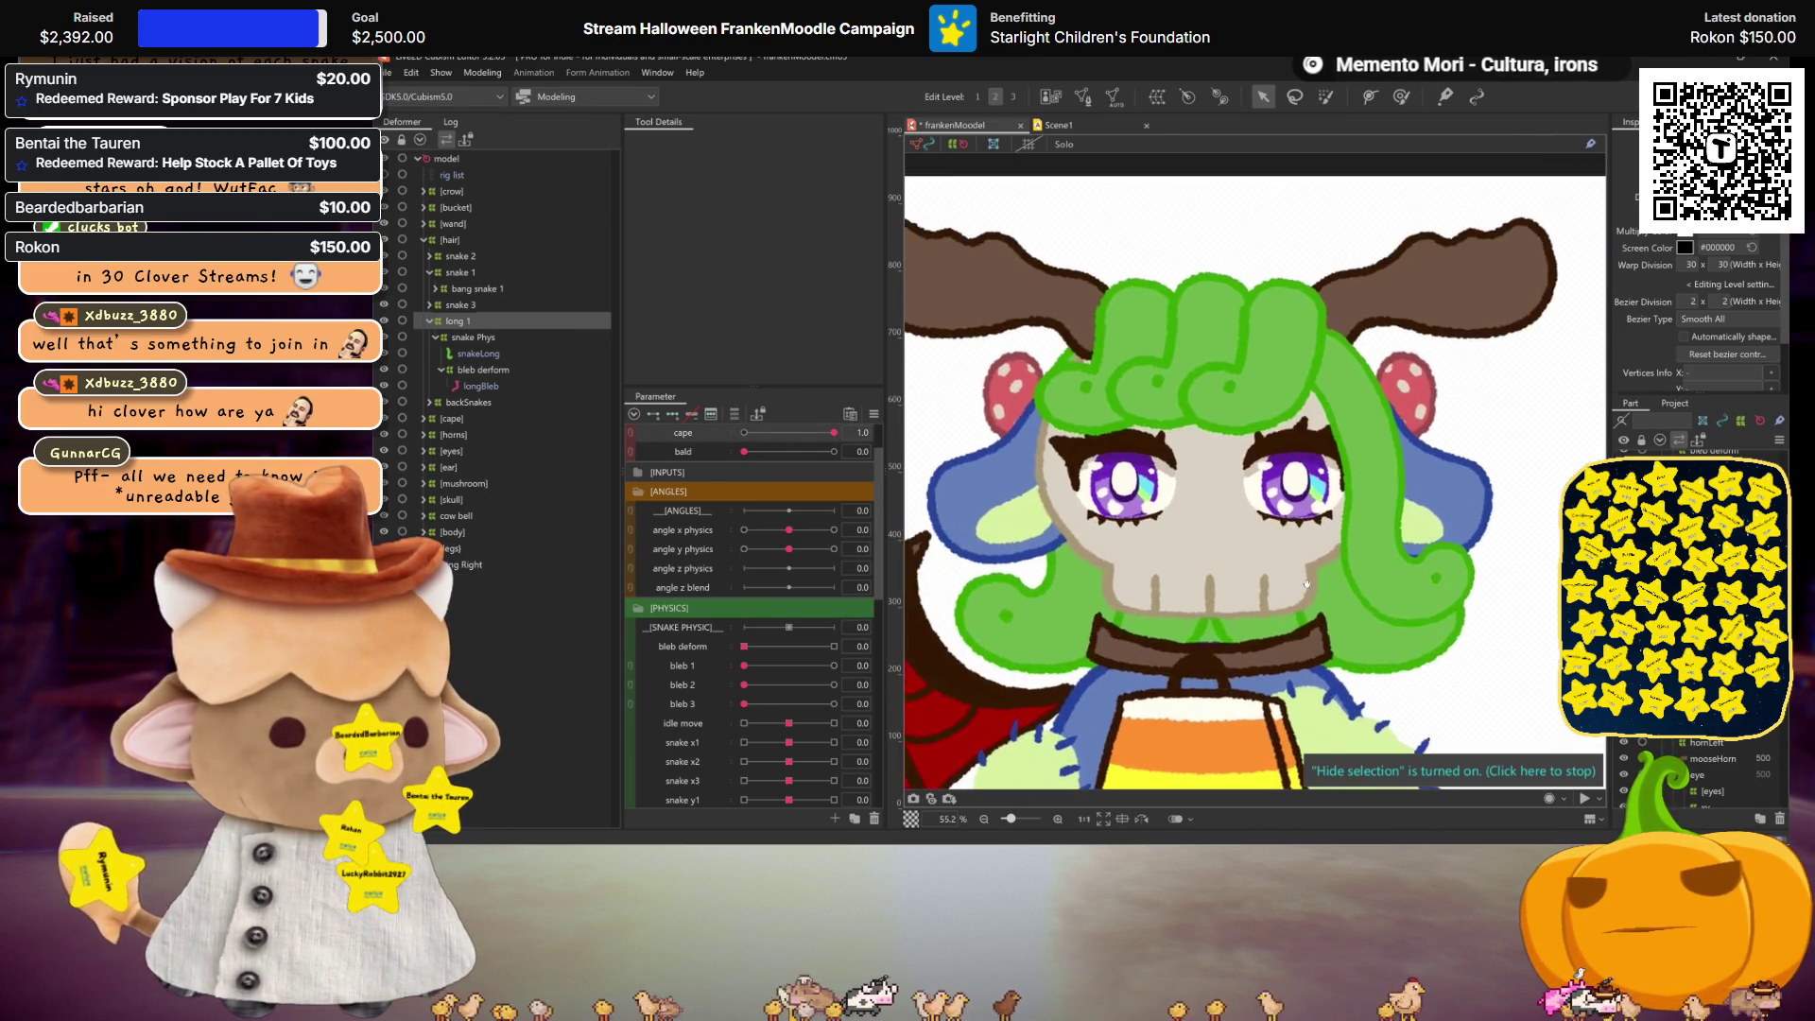
pyautogui.scroll(-3, 1308, 587)
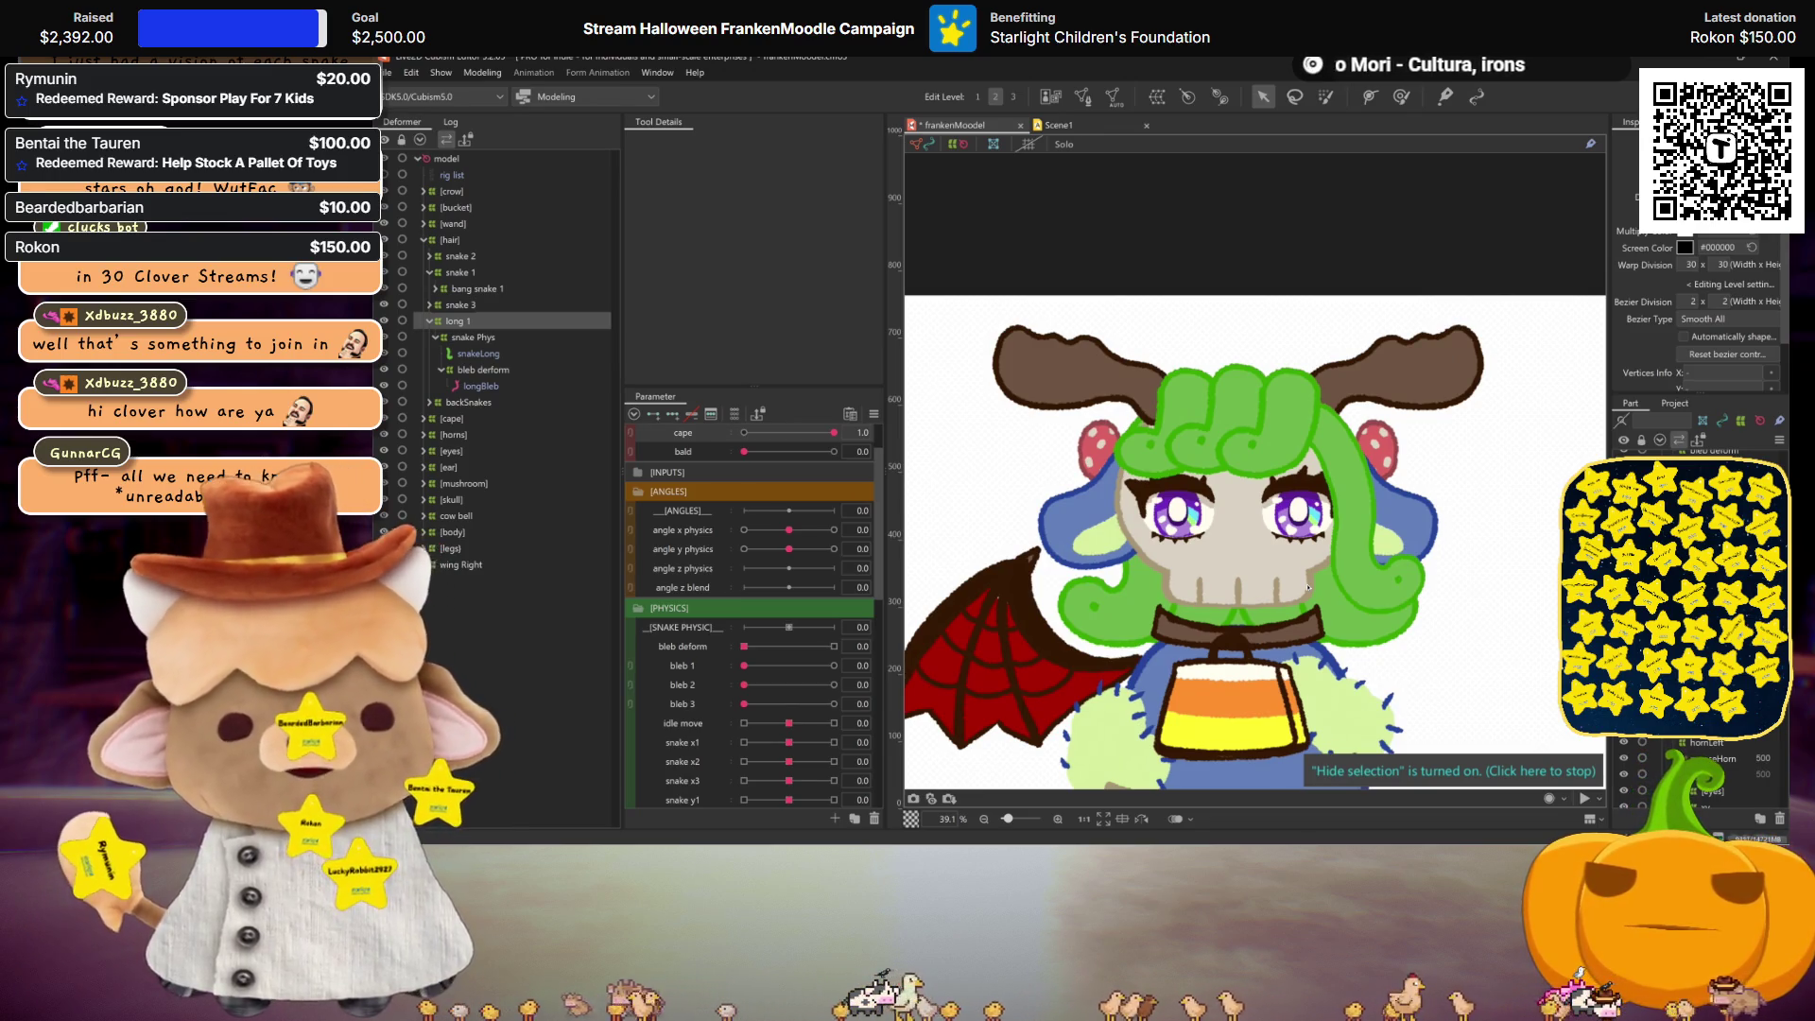
pyautogui.scroll(2, 1308, 587)
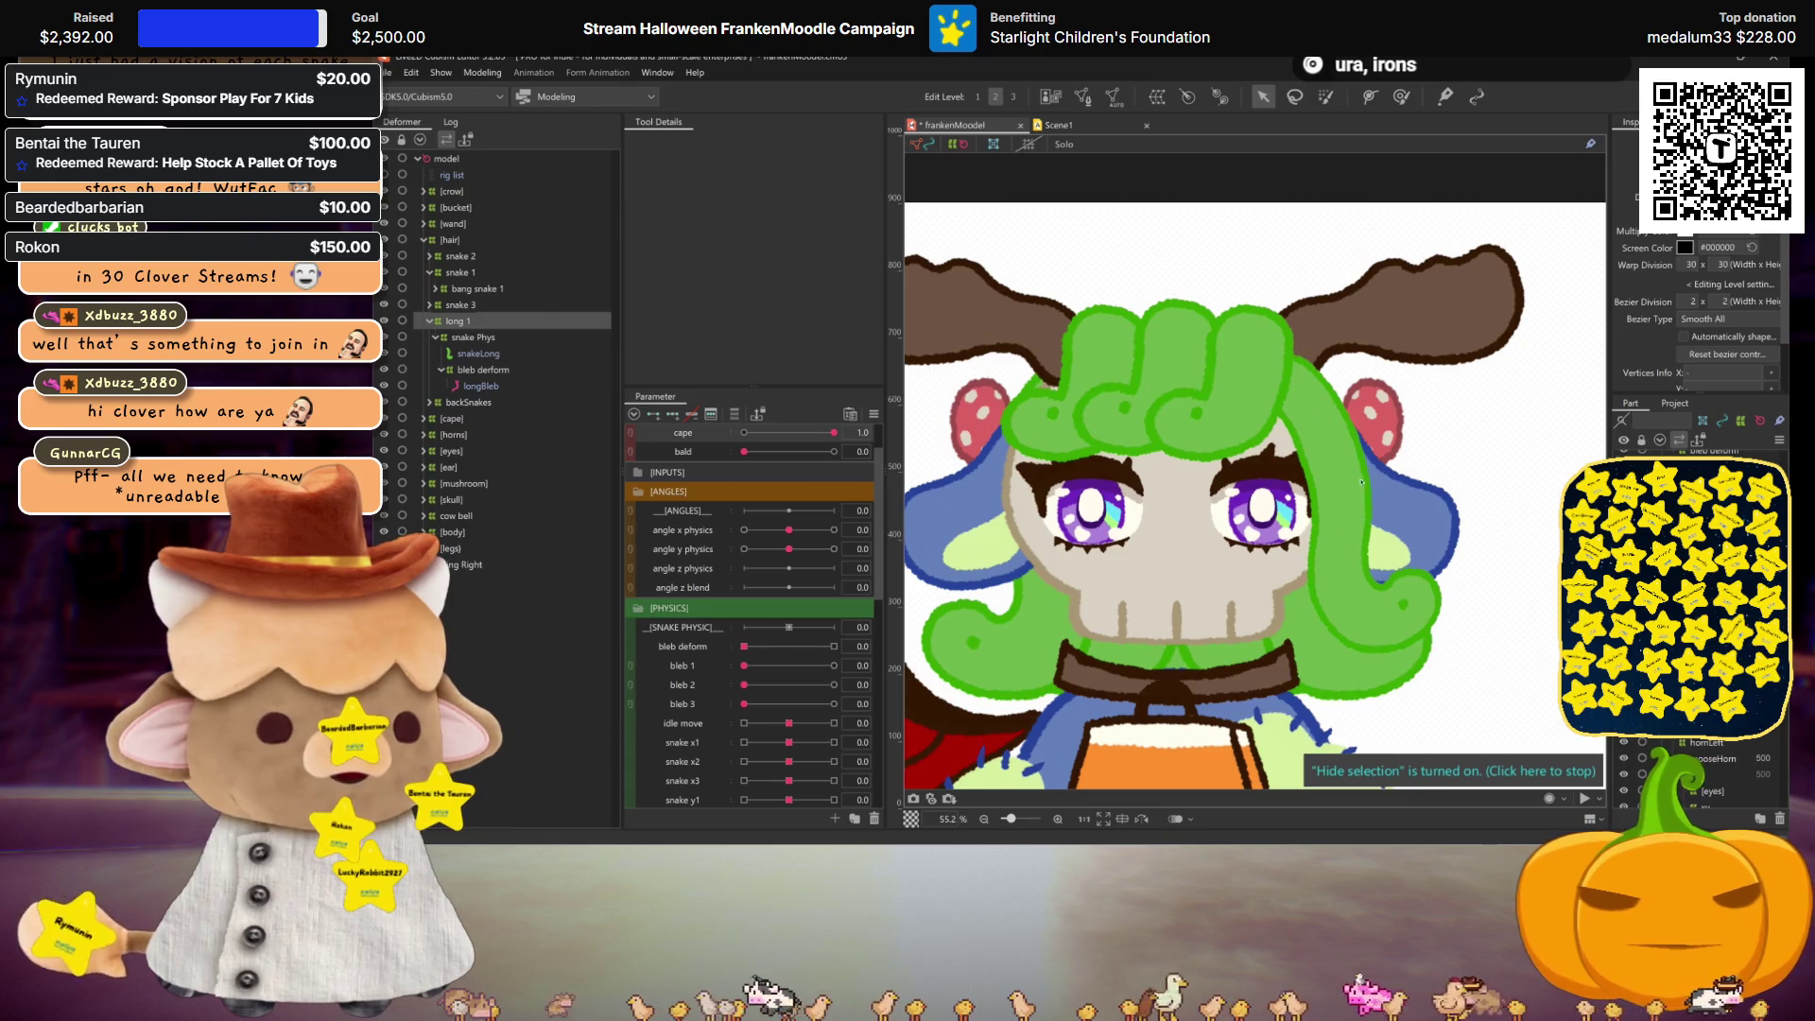
pyautogui.scroll(-3, 808, 637)
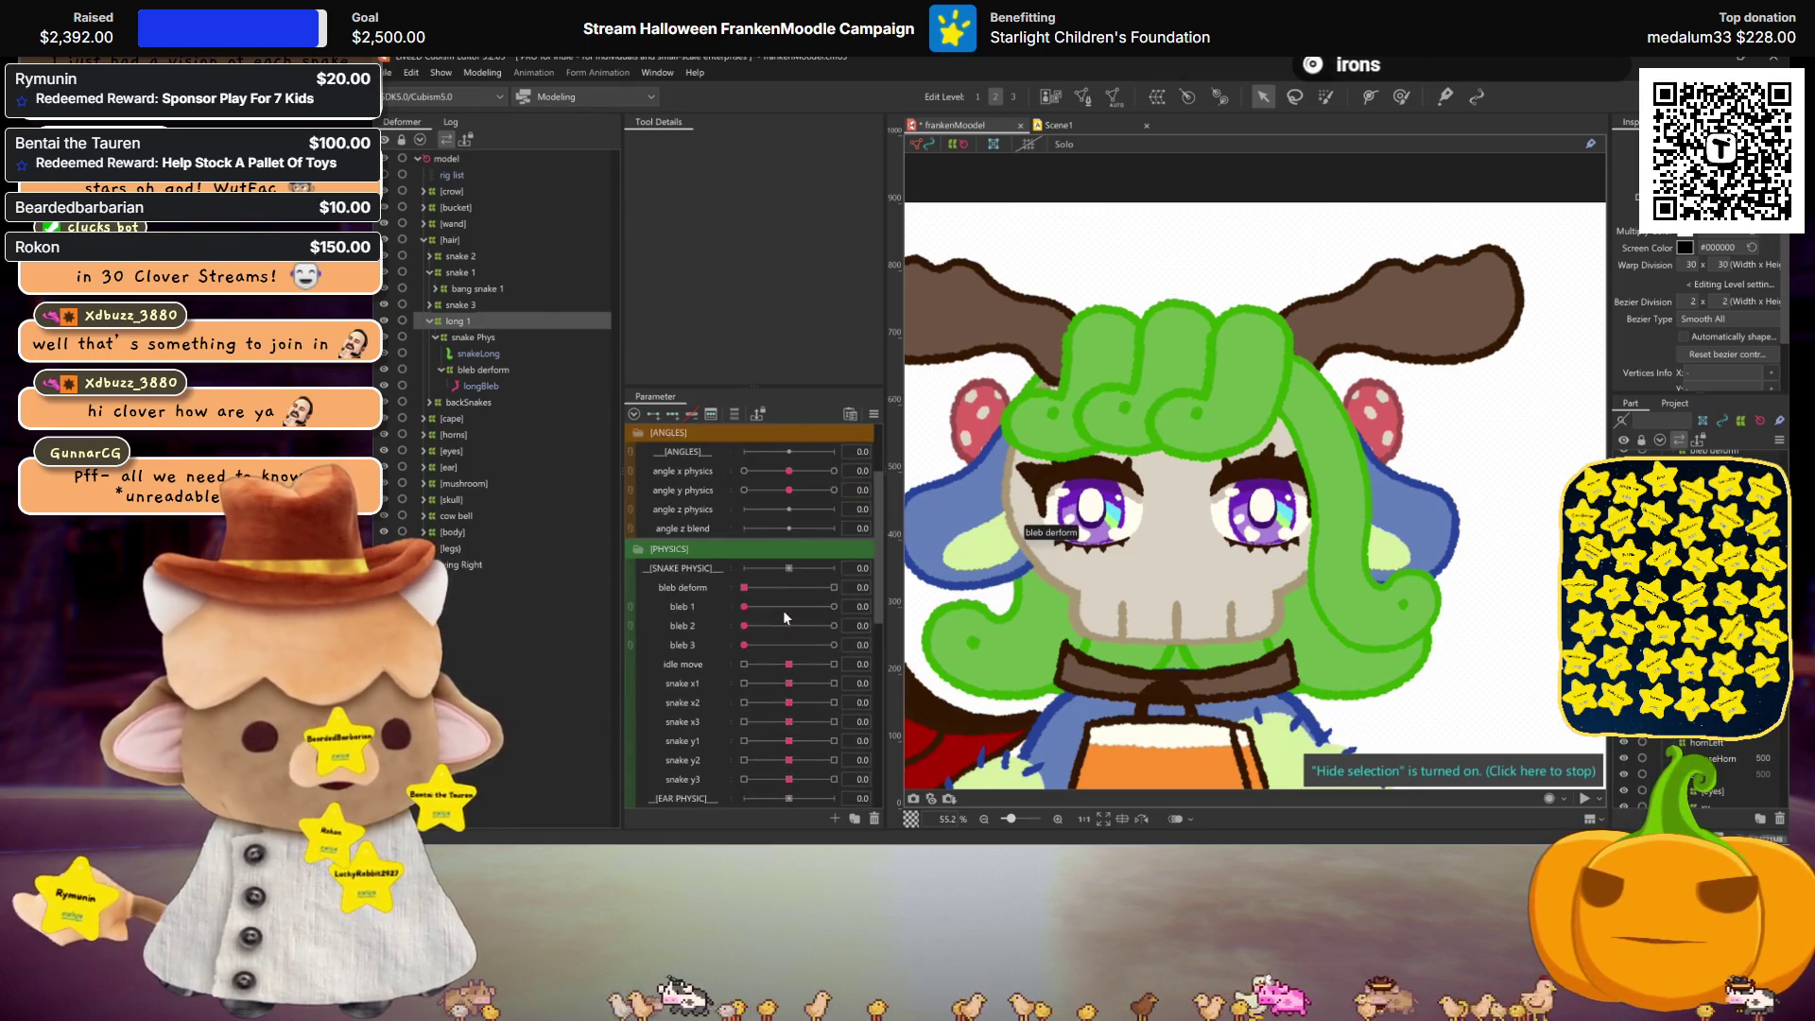
# Step: With the bleb deform warp selected, move the bleb 1 parameter's keys onto bleb 2
pyautogui.click(690, 548)
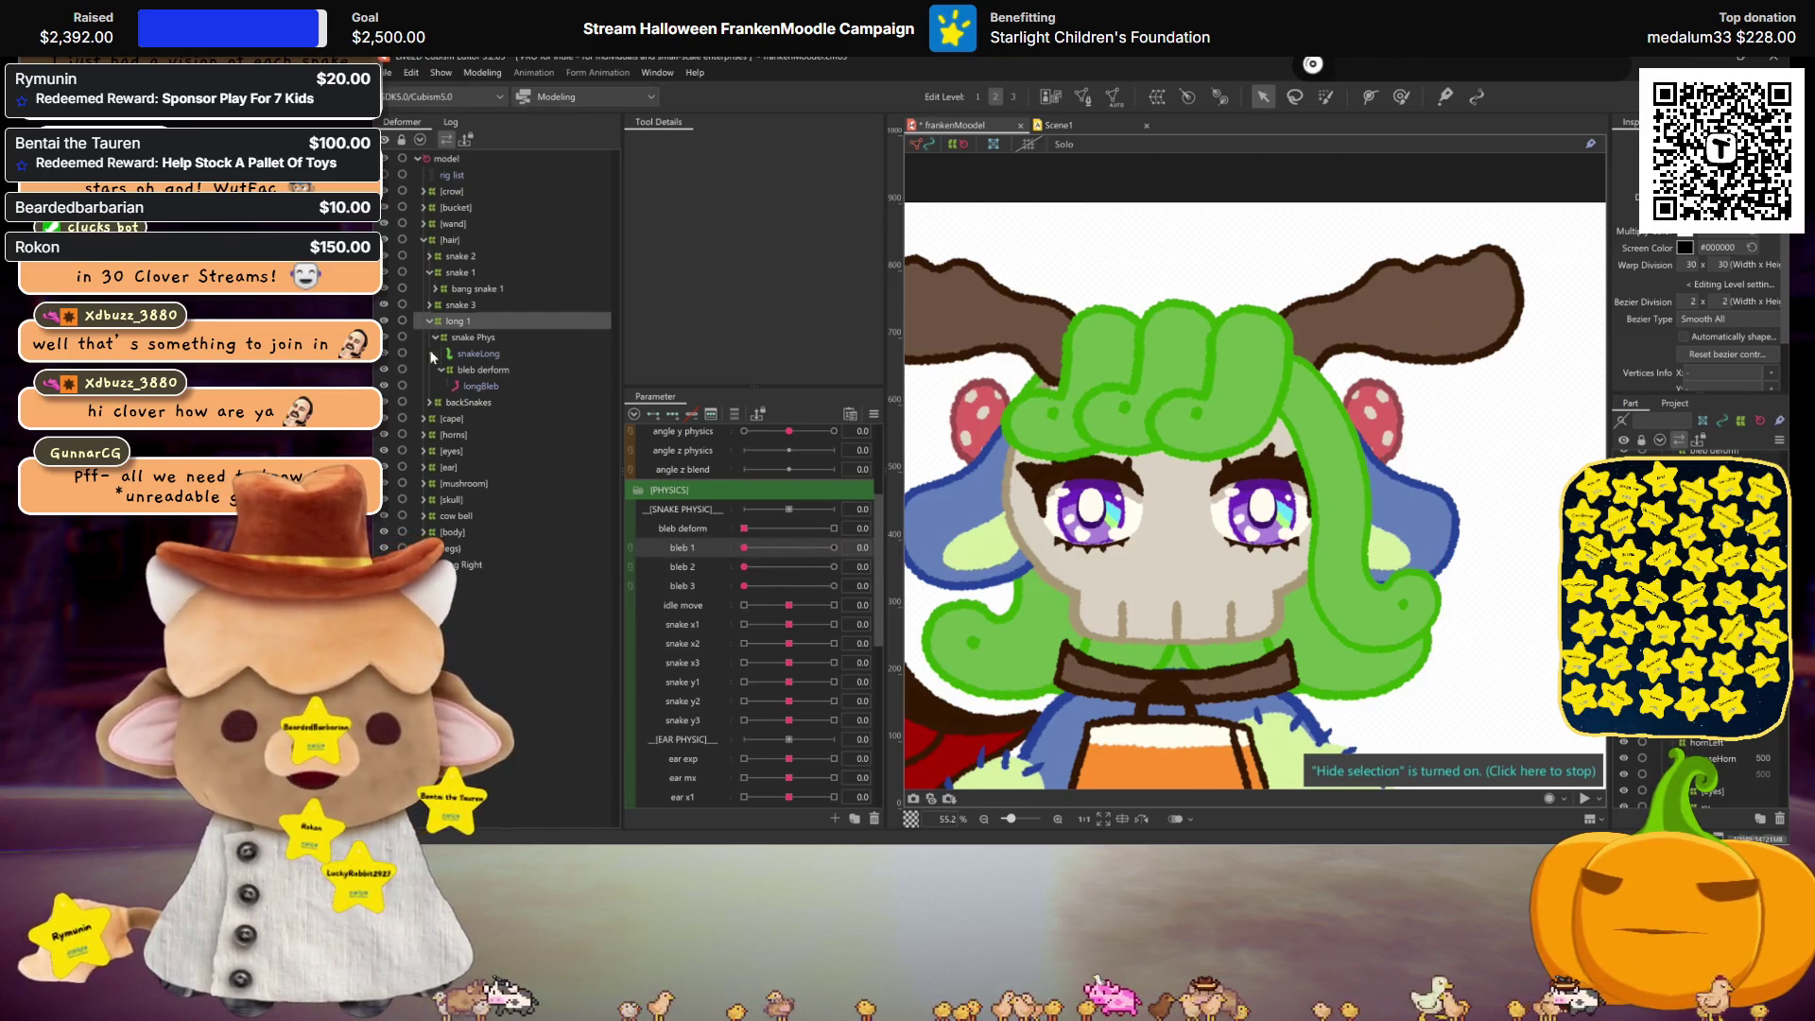
pyautogui.click(482, 370)
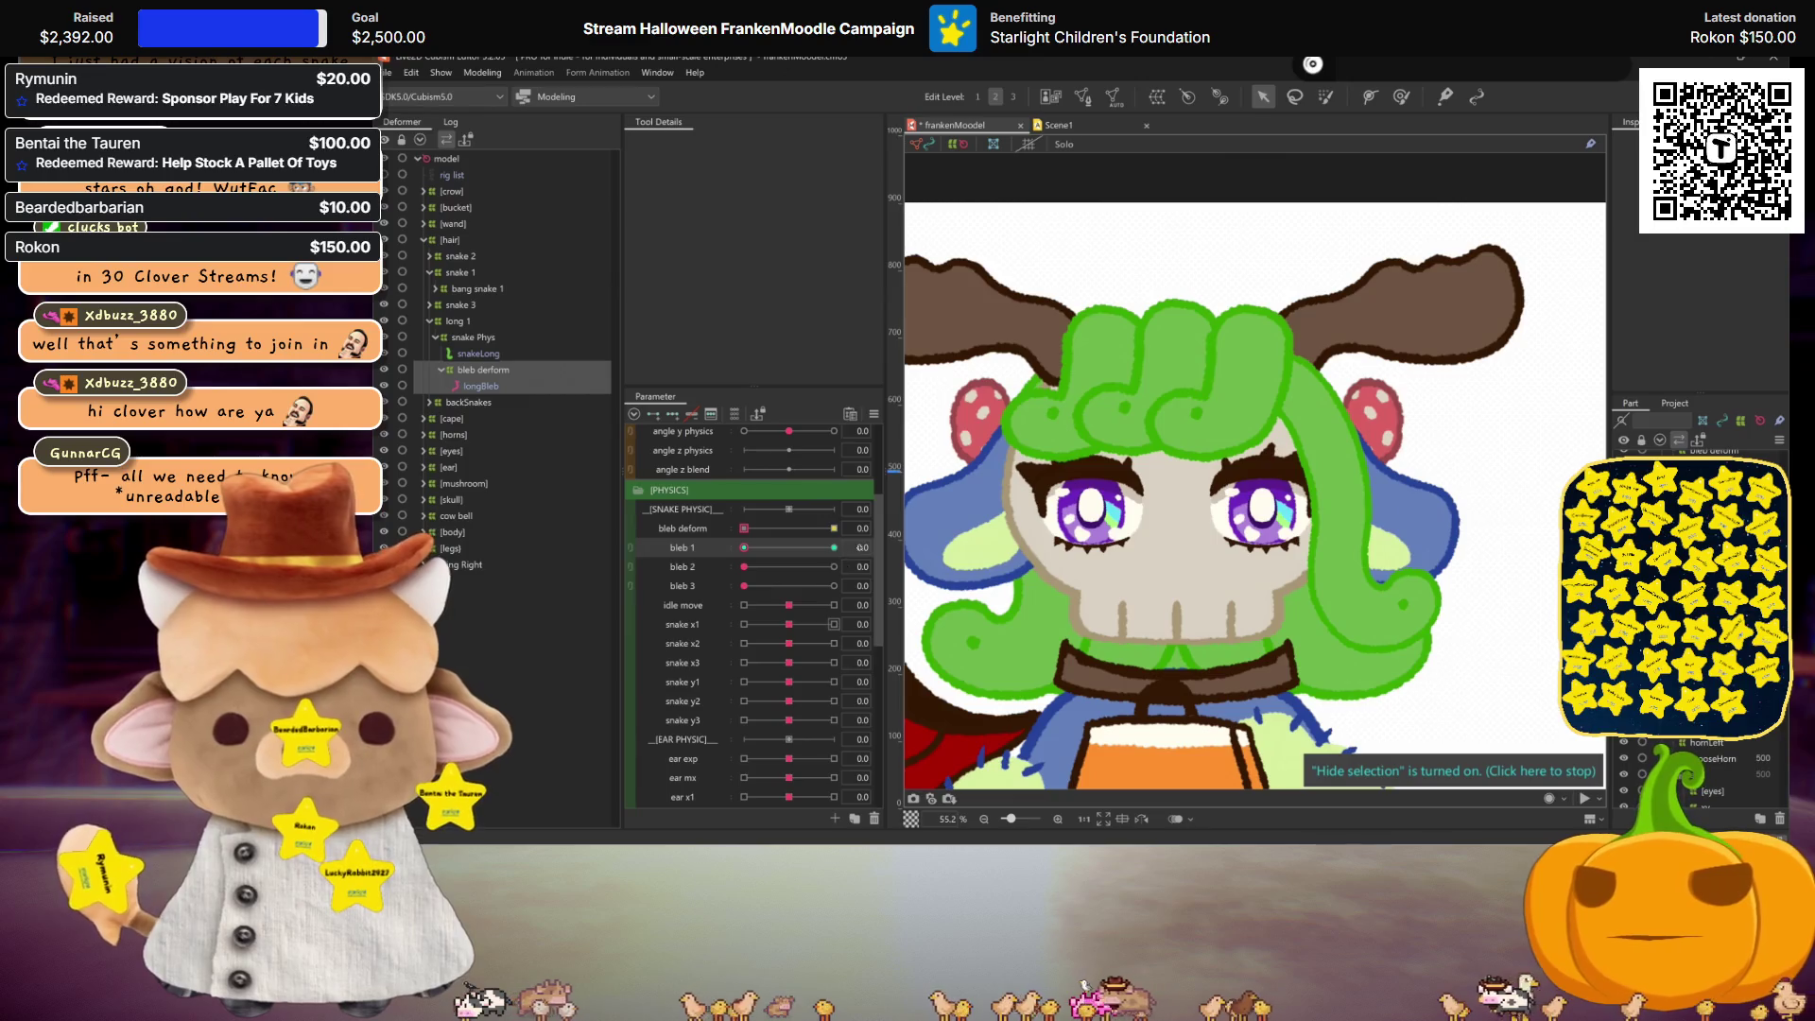
pyautogui.click(897, 547)
pyautogui.moveTo(750, 586); pyautogui.dragTo(885, 573)
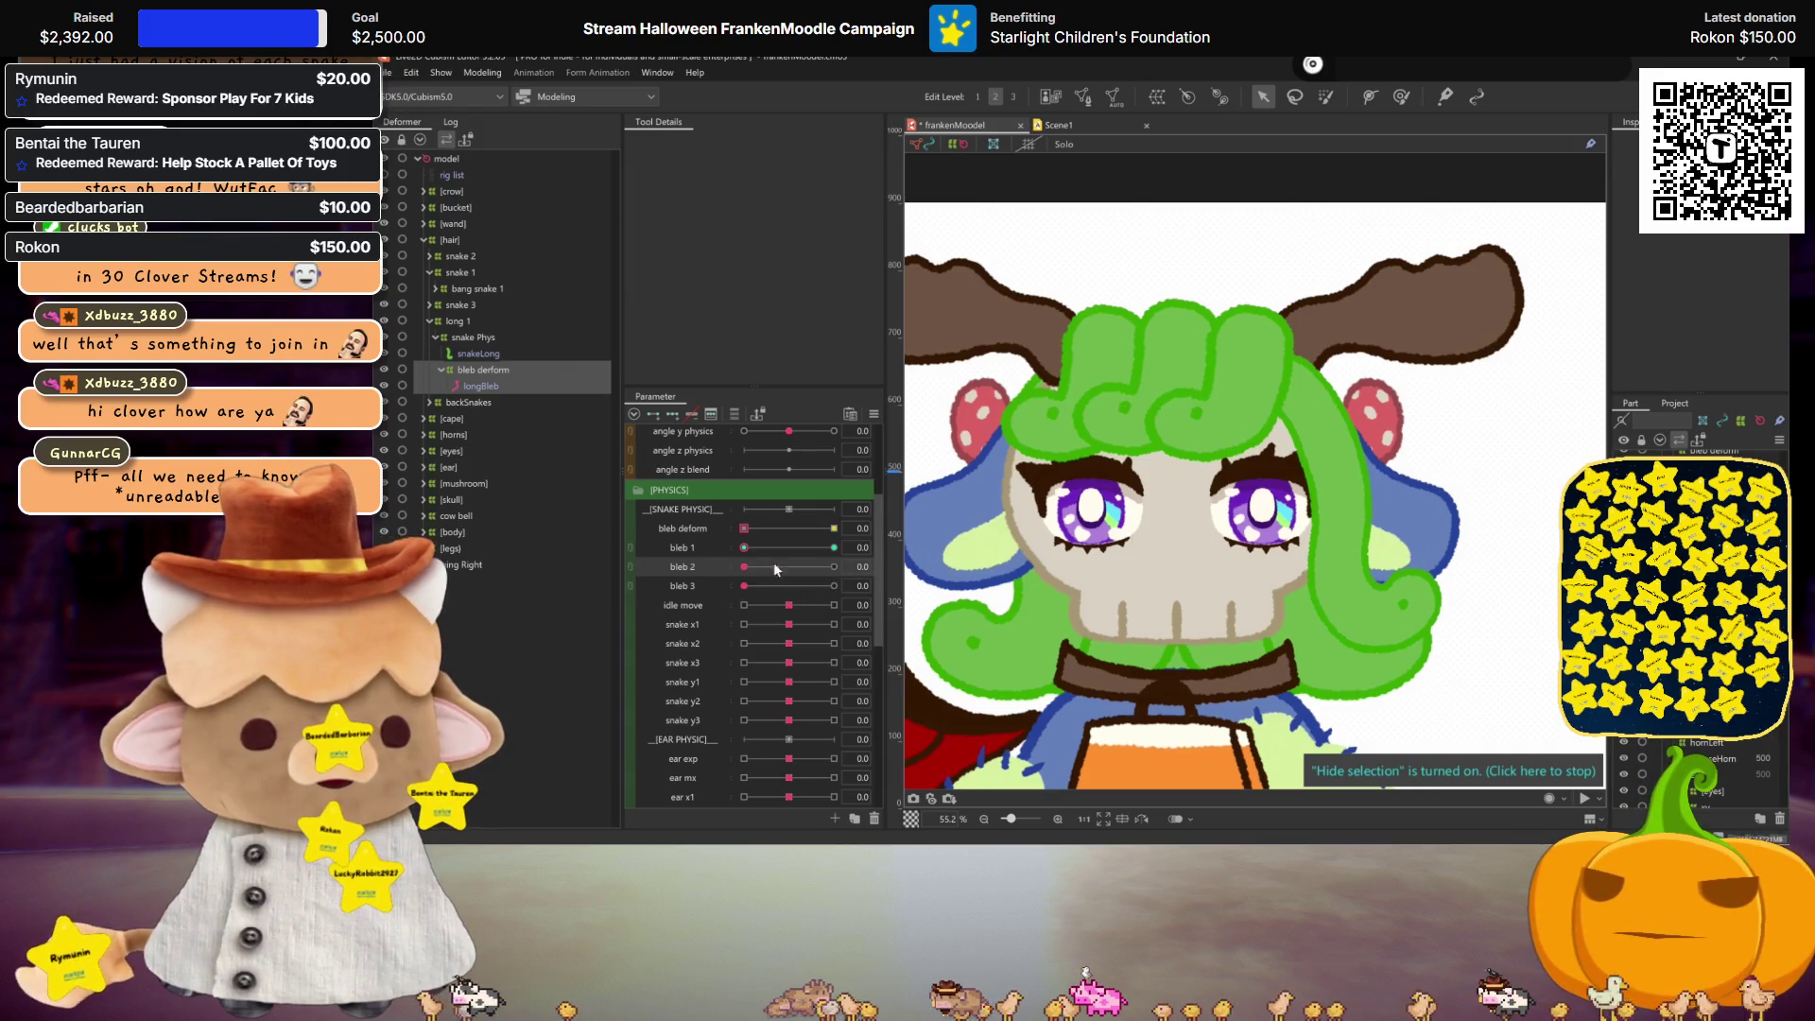
pyautogui.rightClick(898, 547)
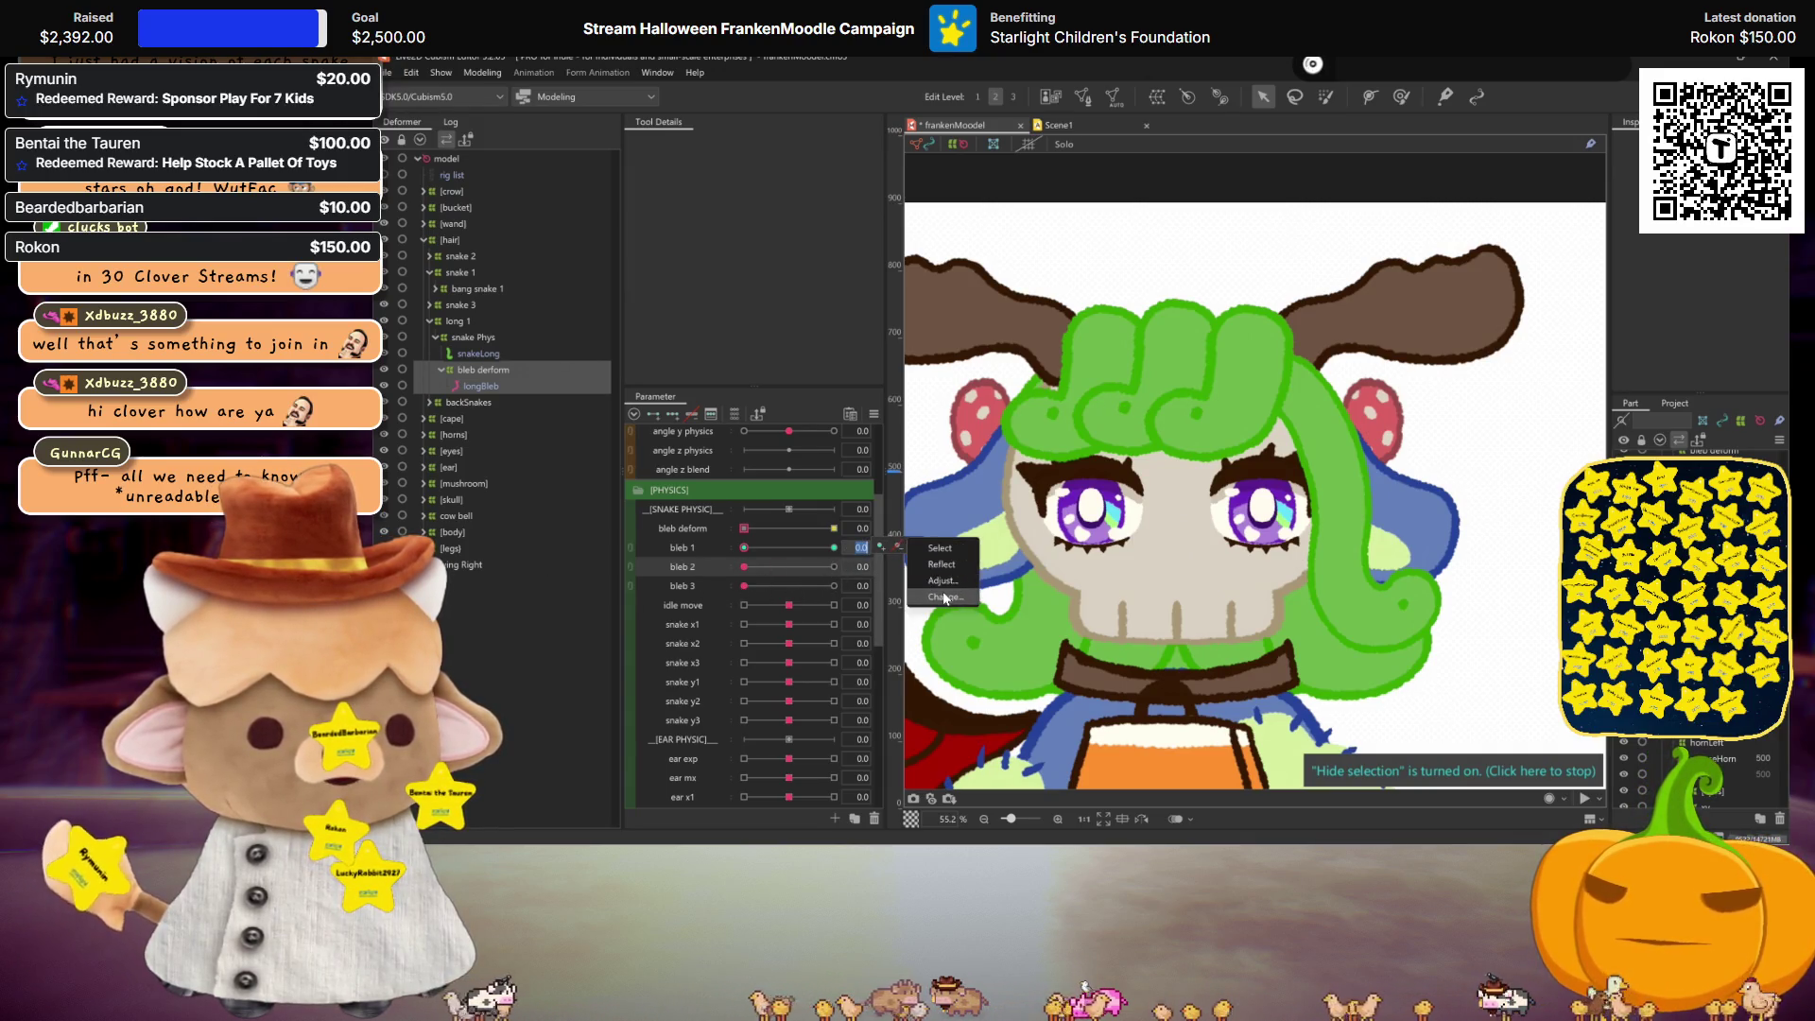
pyautogui.click(943, 592)
pyautogui.scroll(-6, 910, 454)
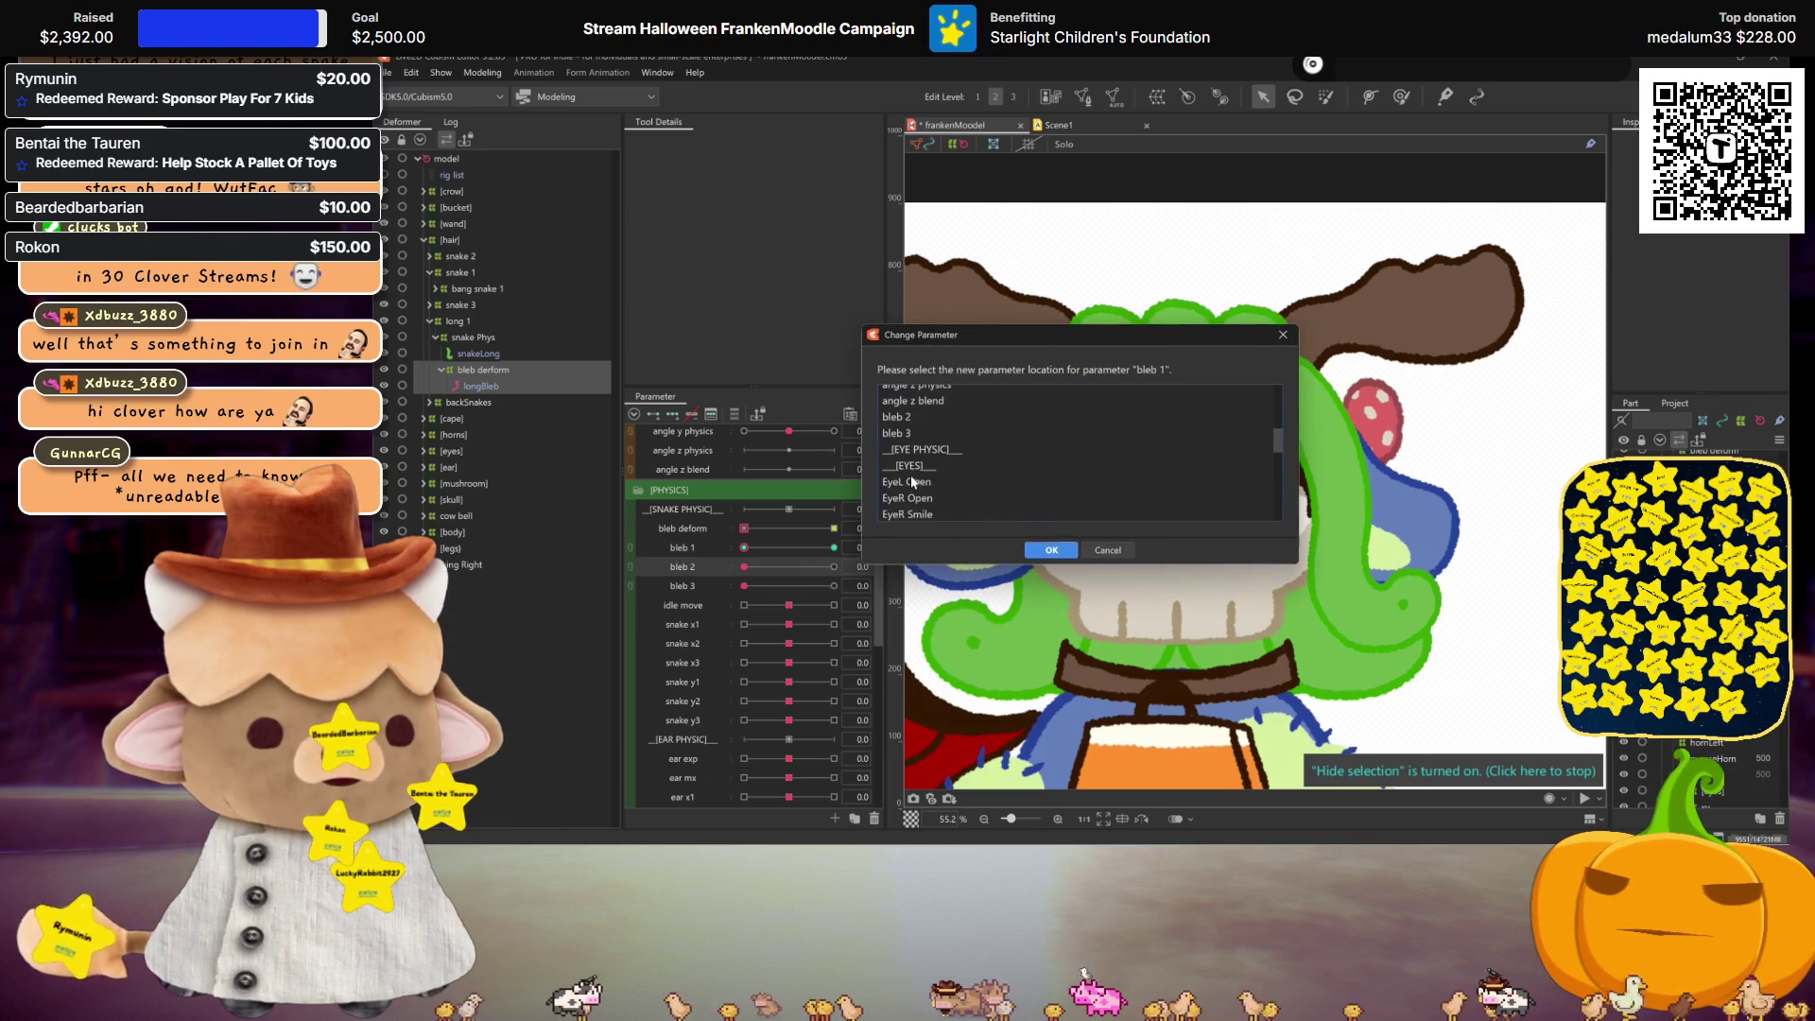
pyautogui.click(898, 417)
pyautogui.click(1050, 549)
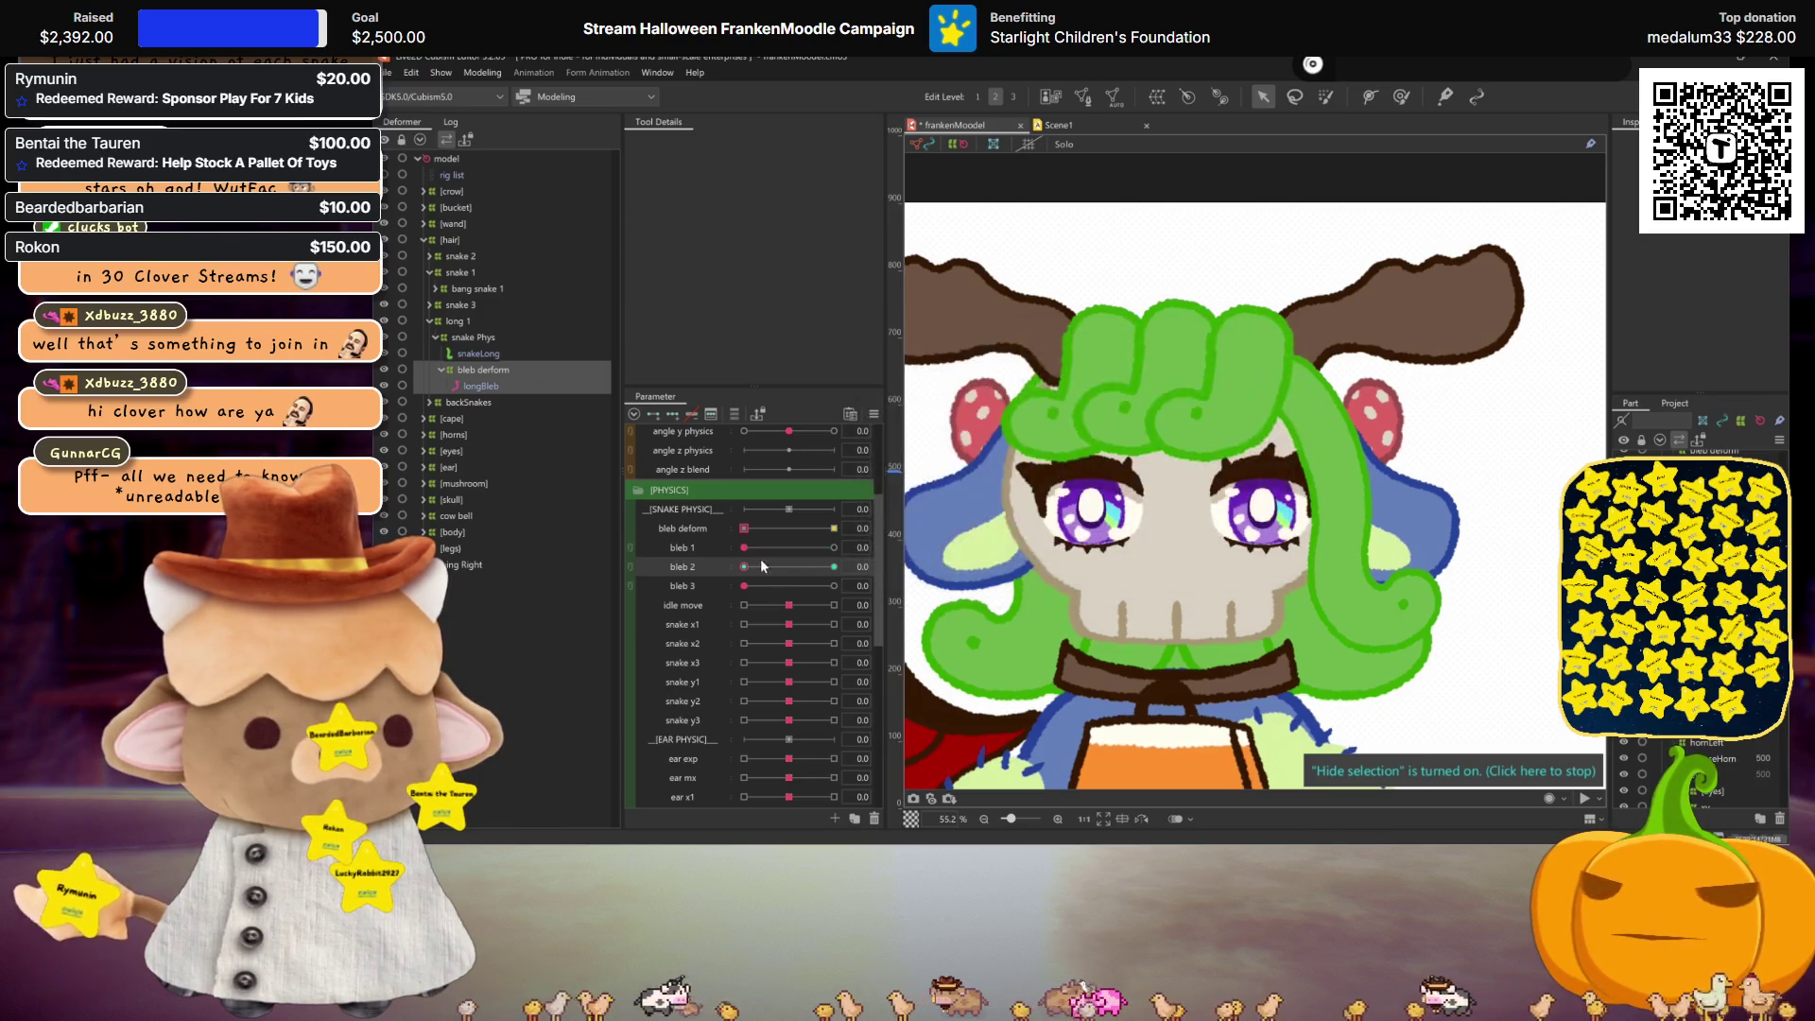
# Step: Move the bleb 2 keys onto bleb 3, then select the snake Phys deformer
pyautogui.click(687, 562)
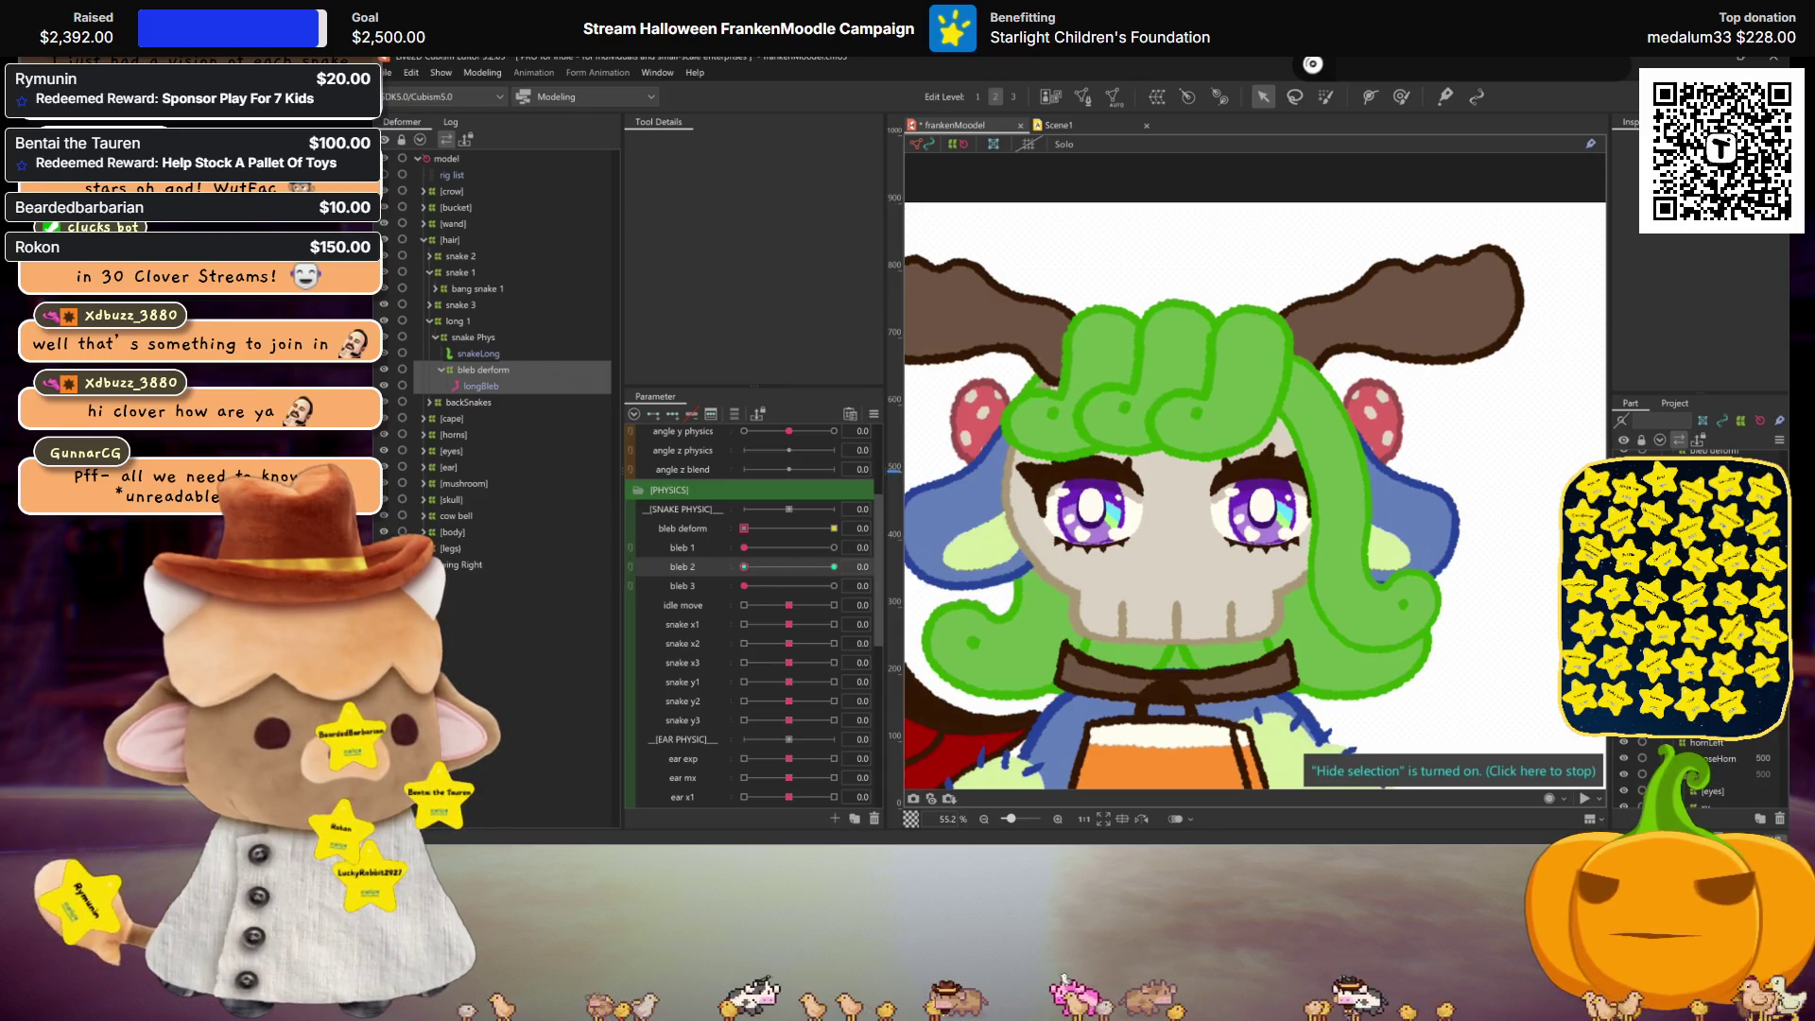
pyautogui.click(801, 586)
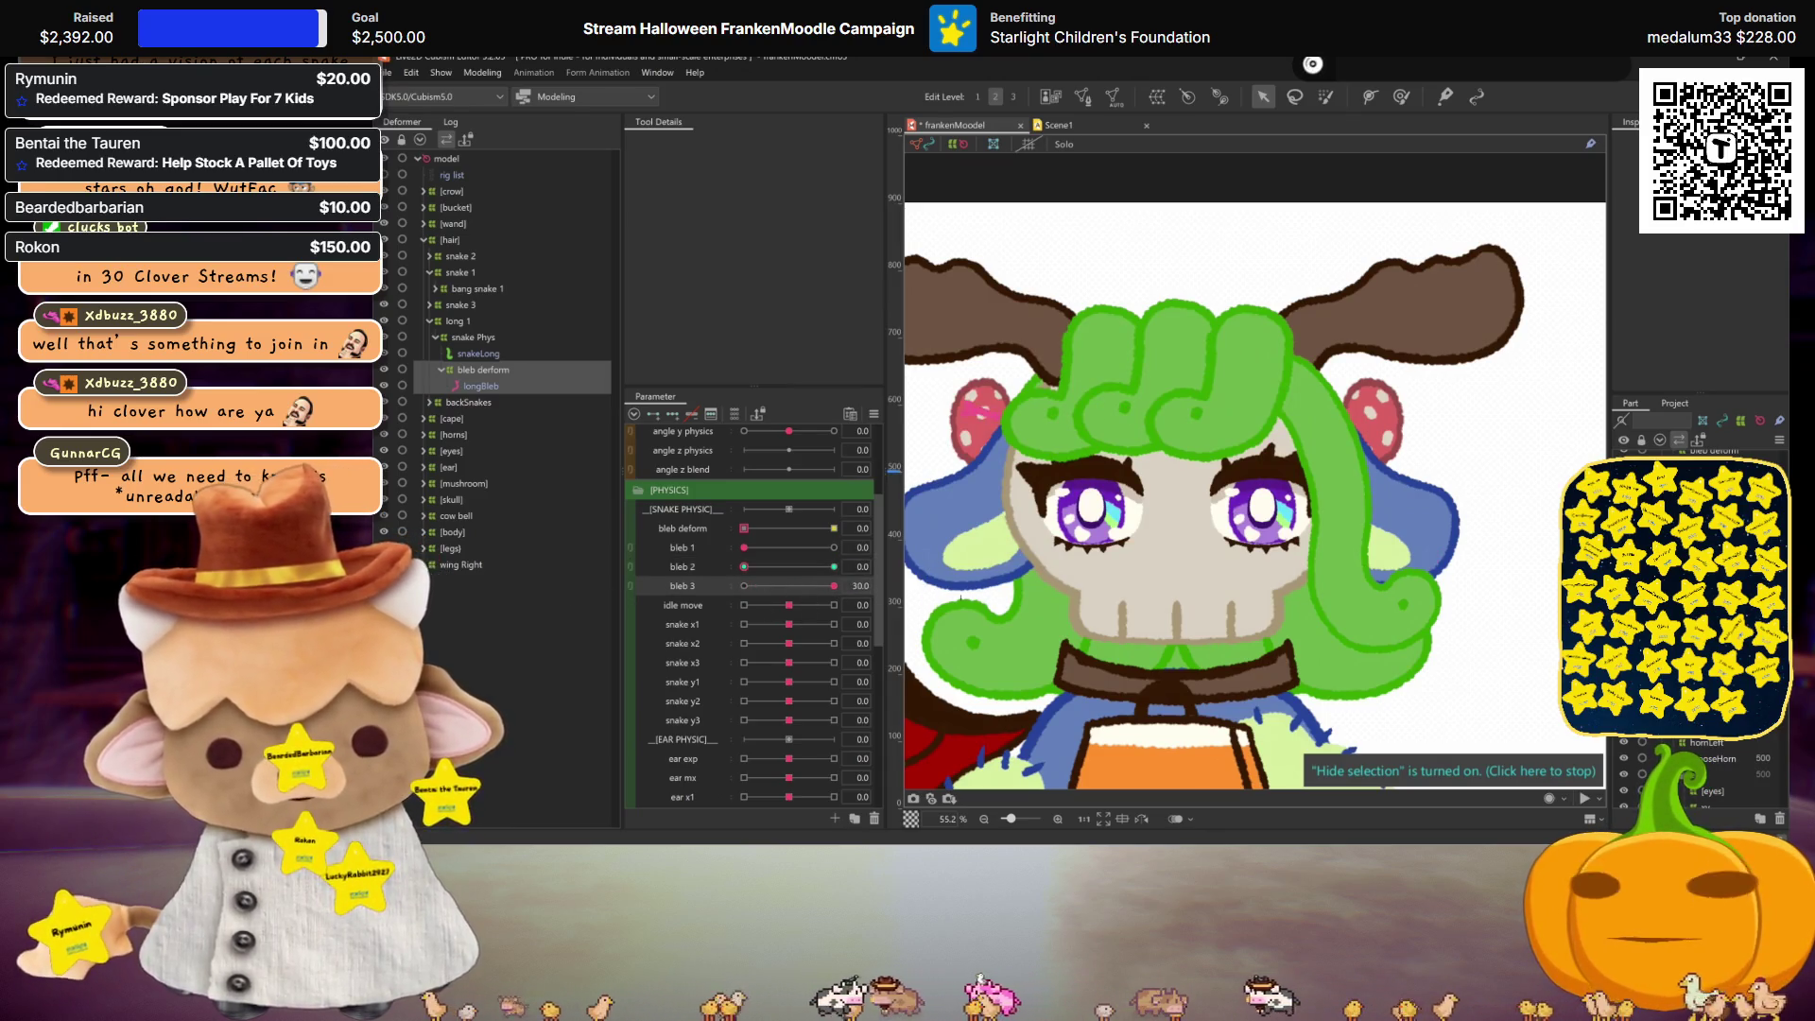
pyautogui.moveTo(836, 582); pyautogui.dragTo(744, 586)
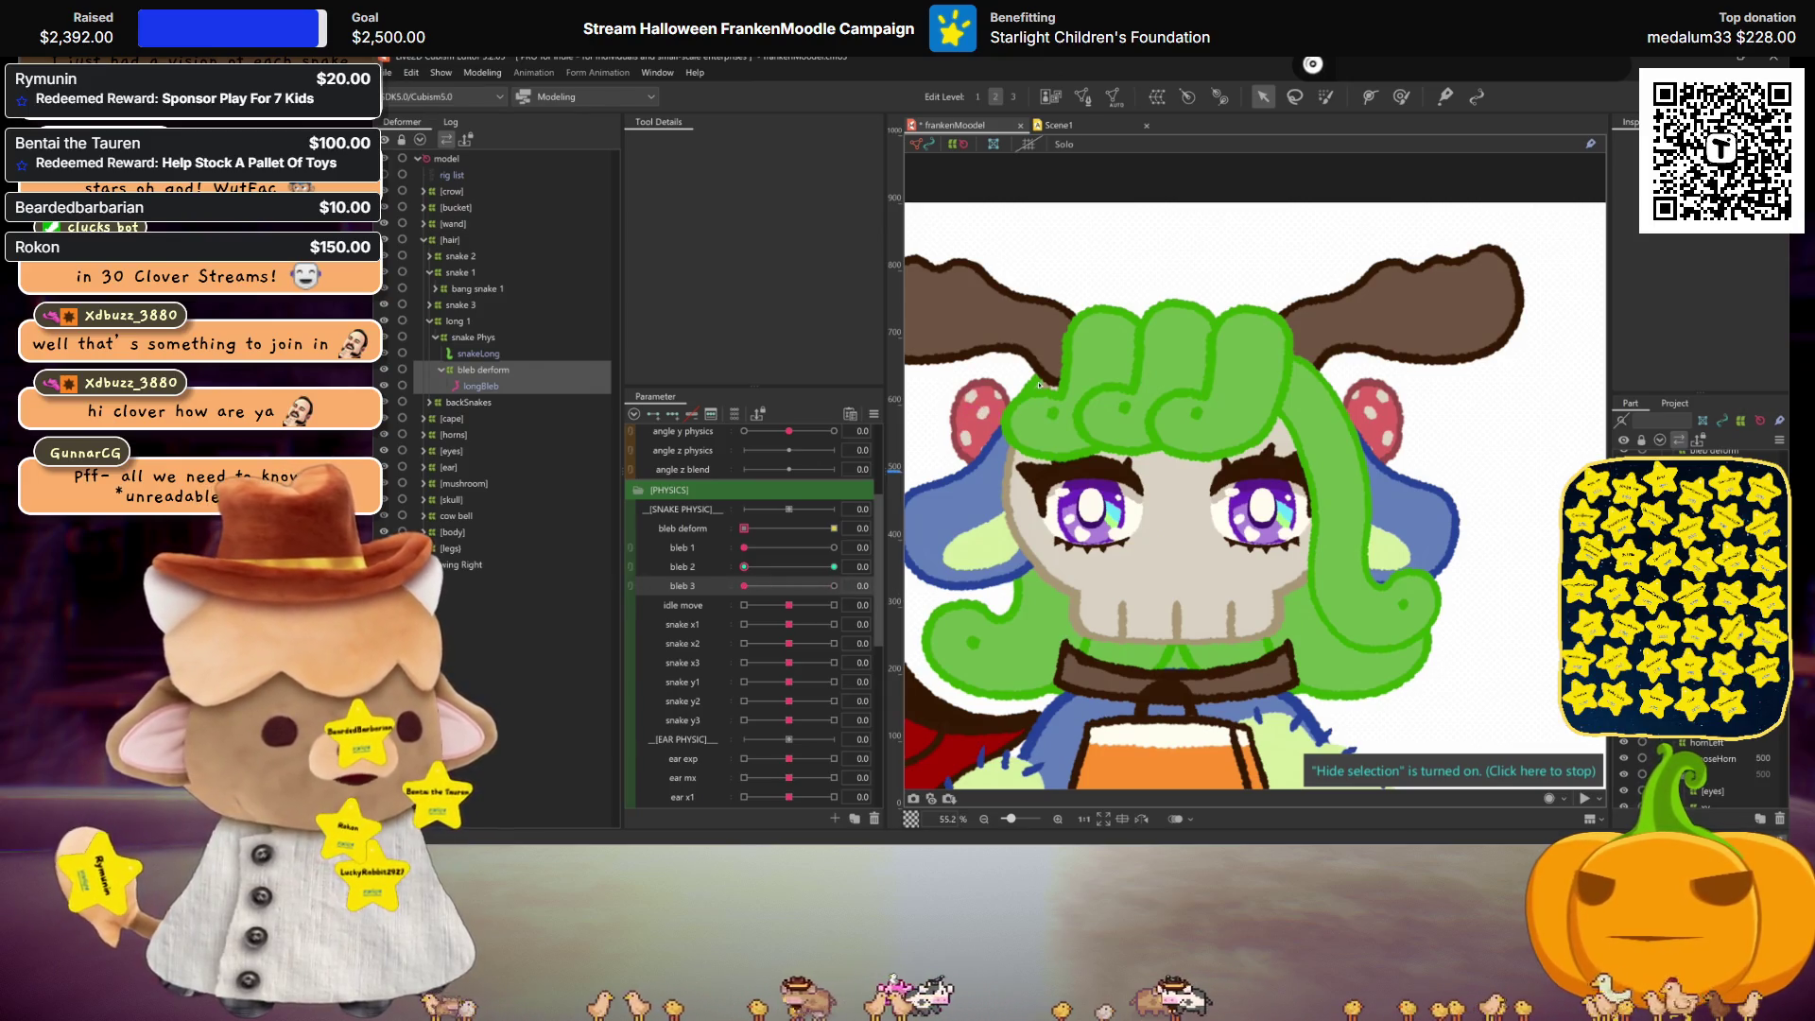
pyautogui.click(896, 566)
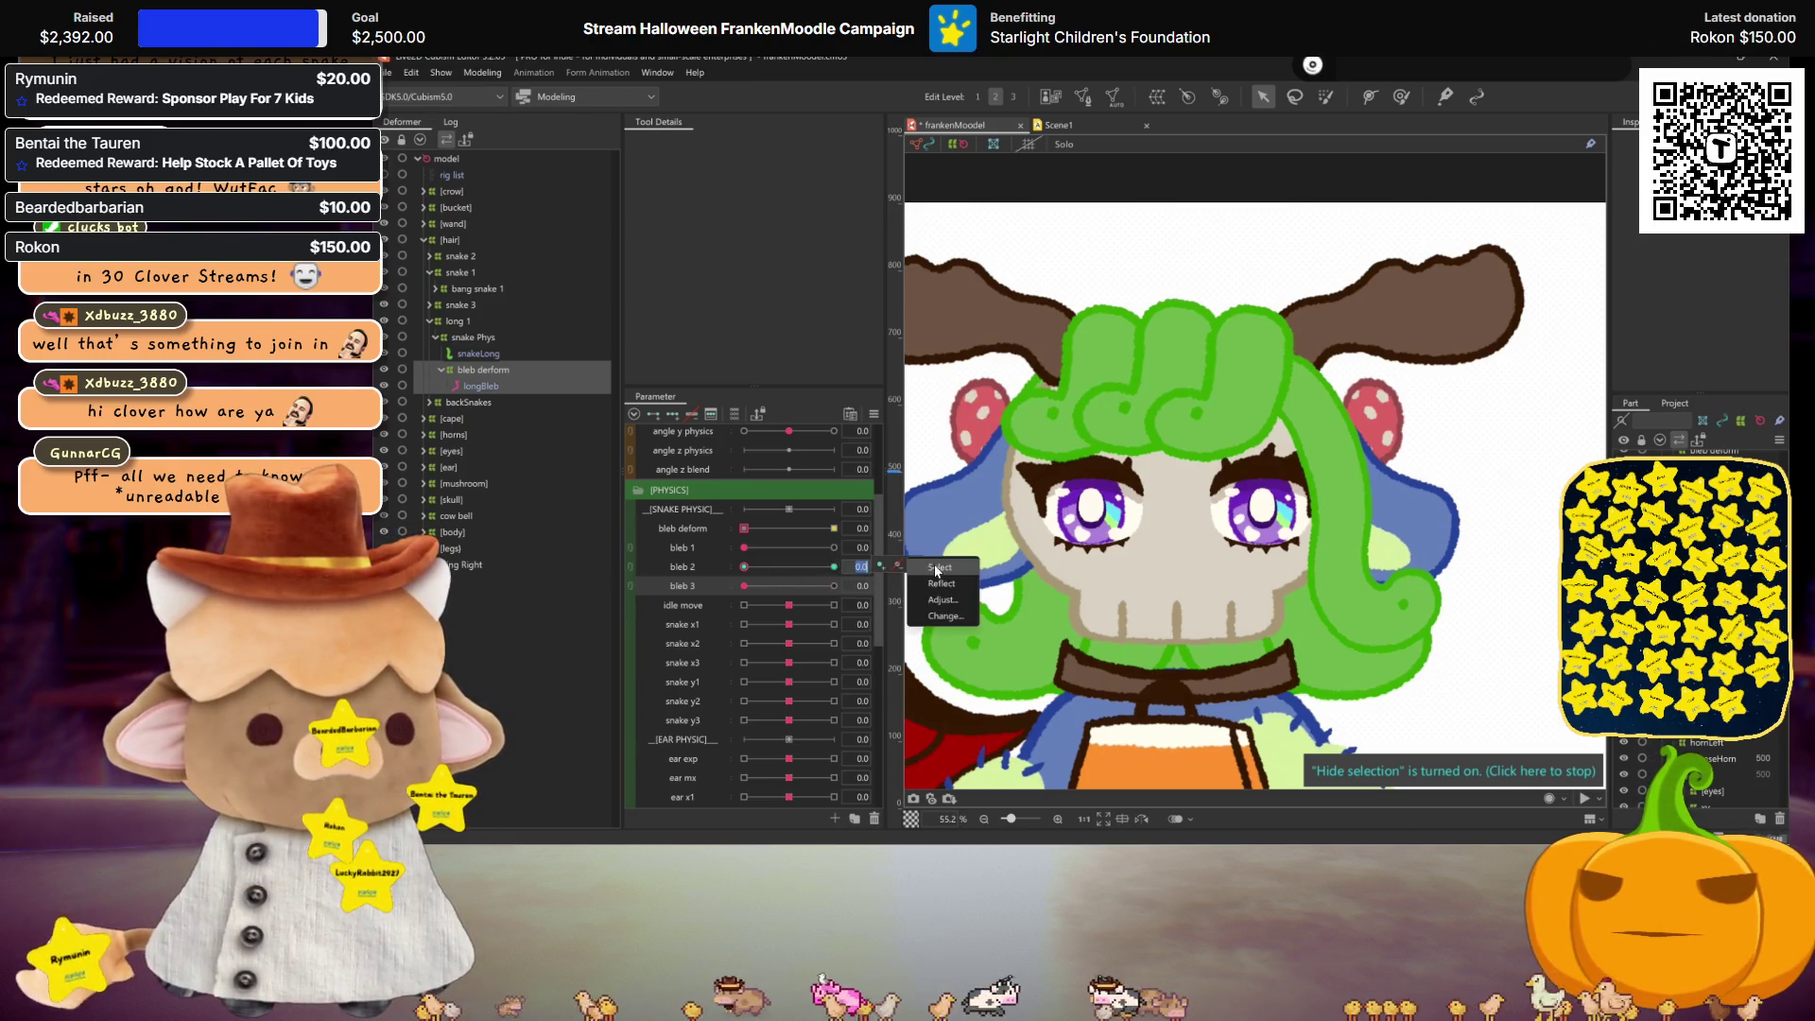
pyautogui.click(944, 617)
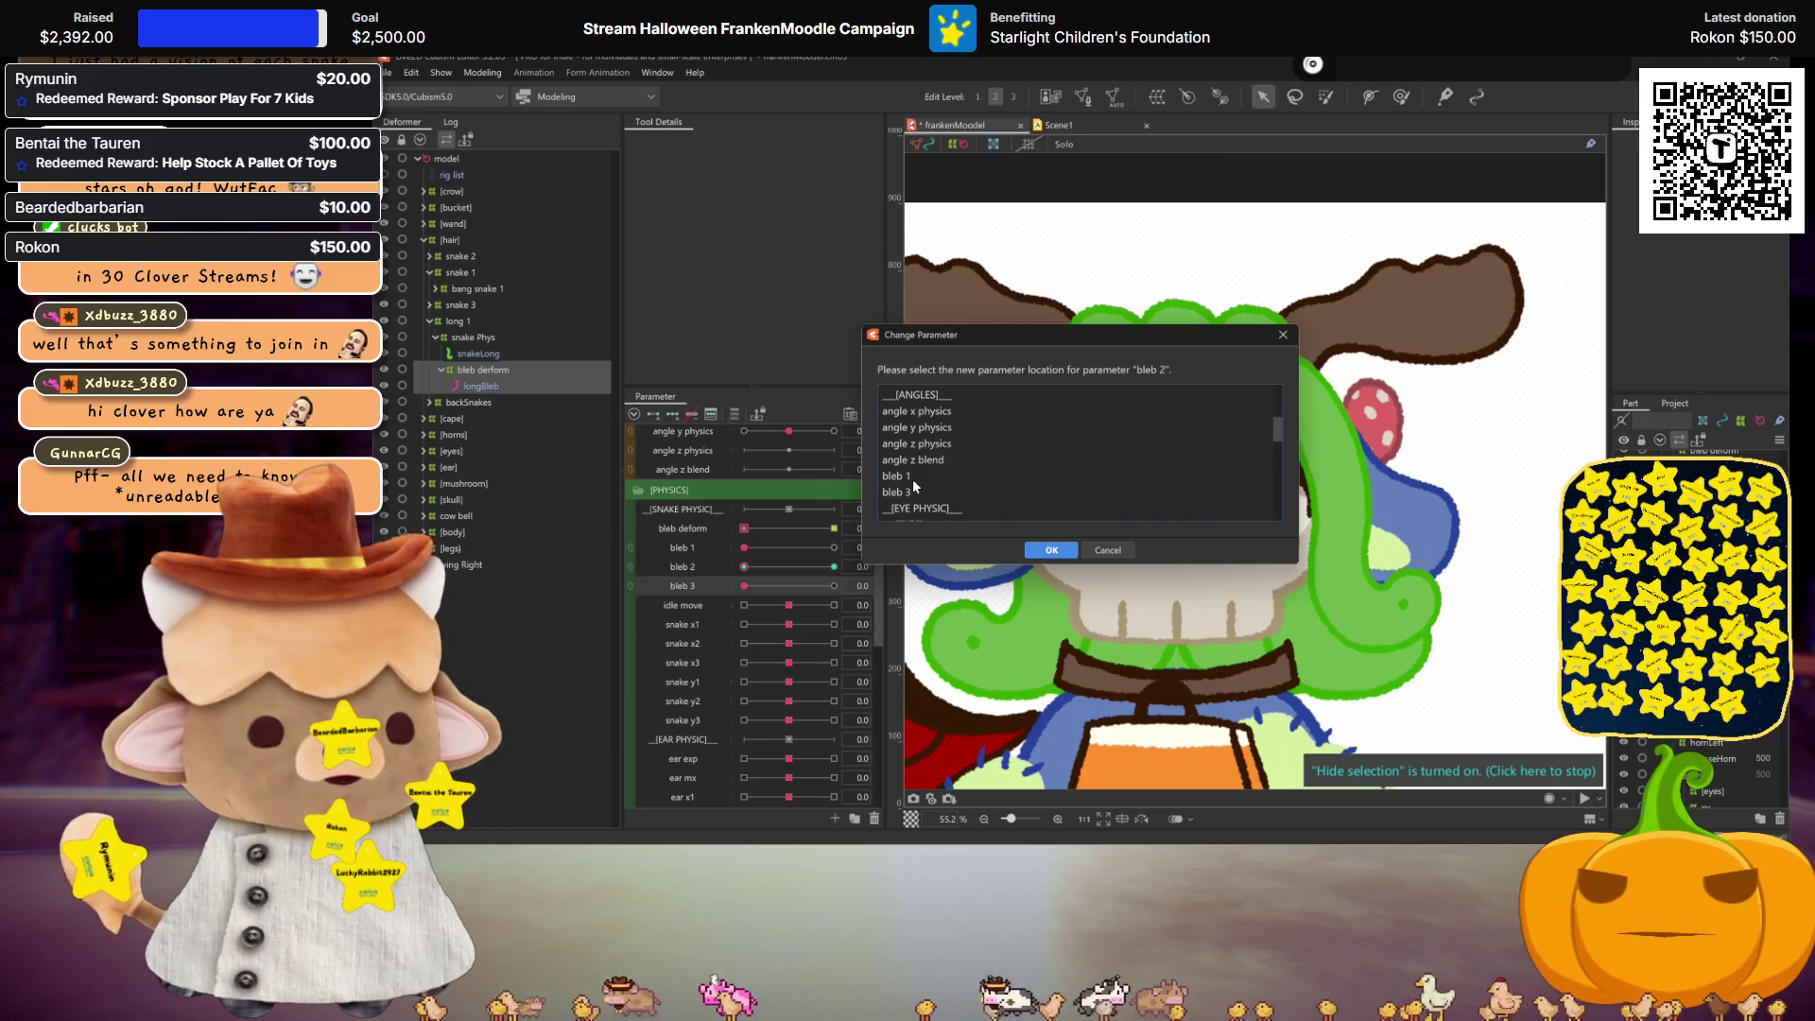
pyautogui.click(912, 488)
pyautogui.click(1052, 549)
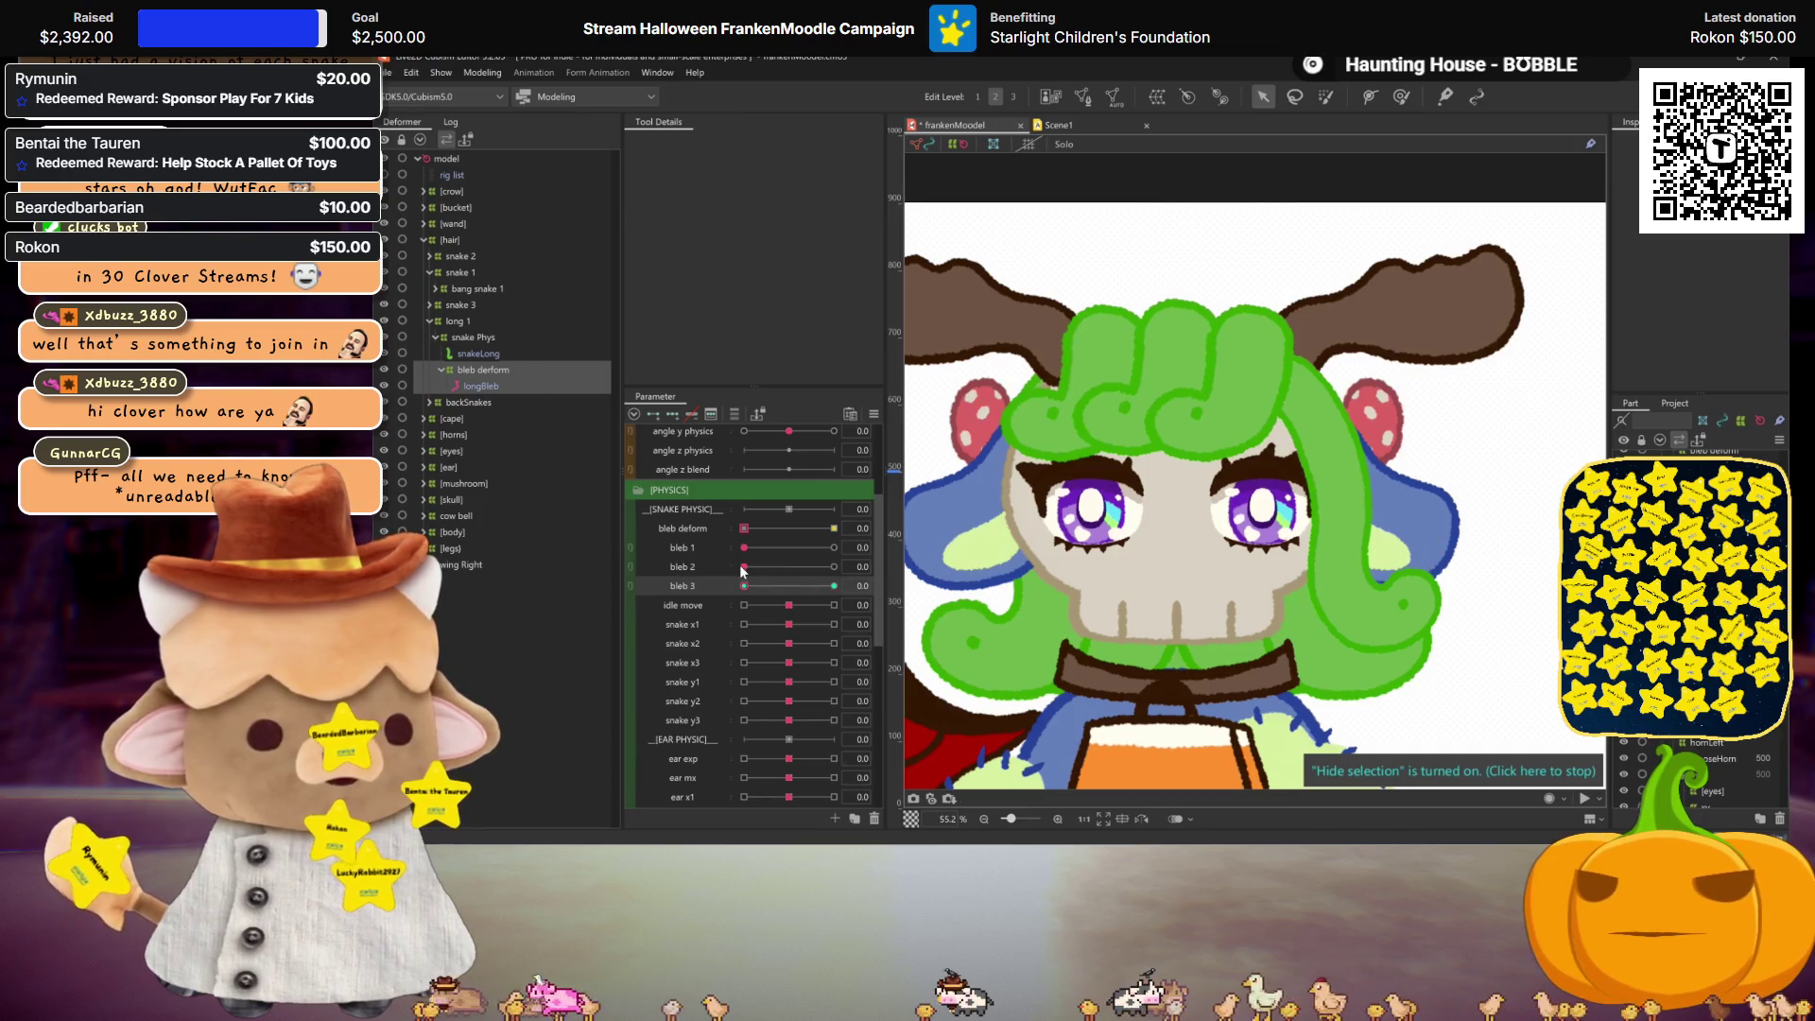
pyautogui.click(469, 334)
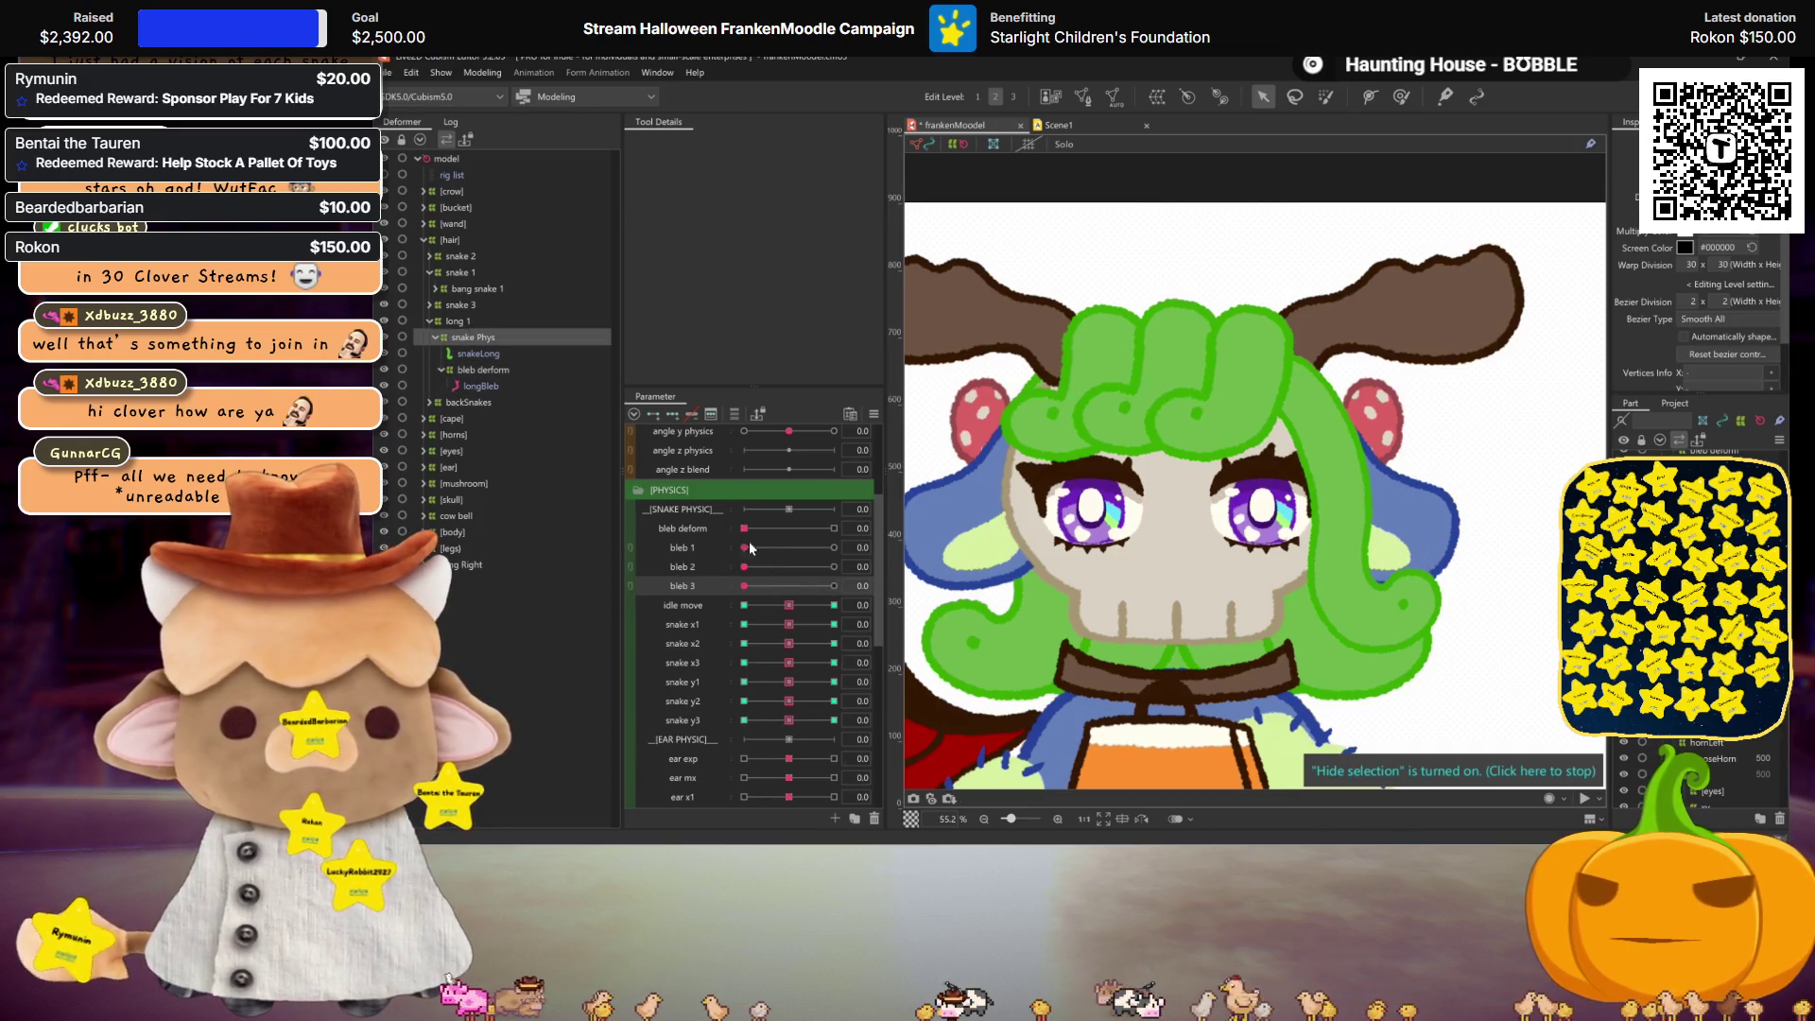
# Step: Preview the hair sway by swinging idle move between -30 and 30 with the mesh hidden
pyautogui.scroll(-3, 743, 578)
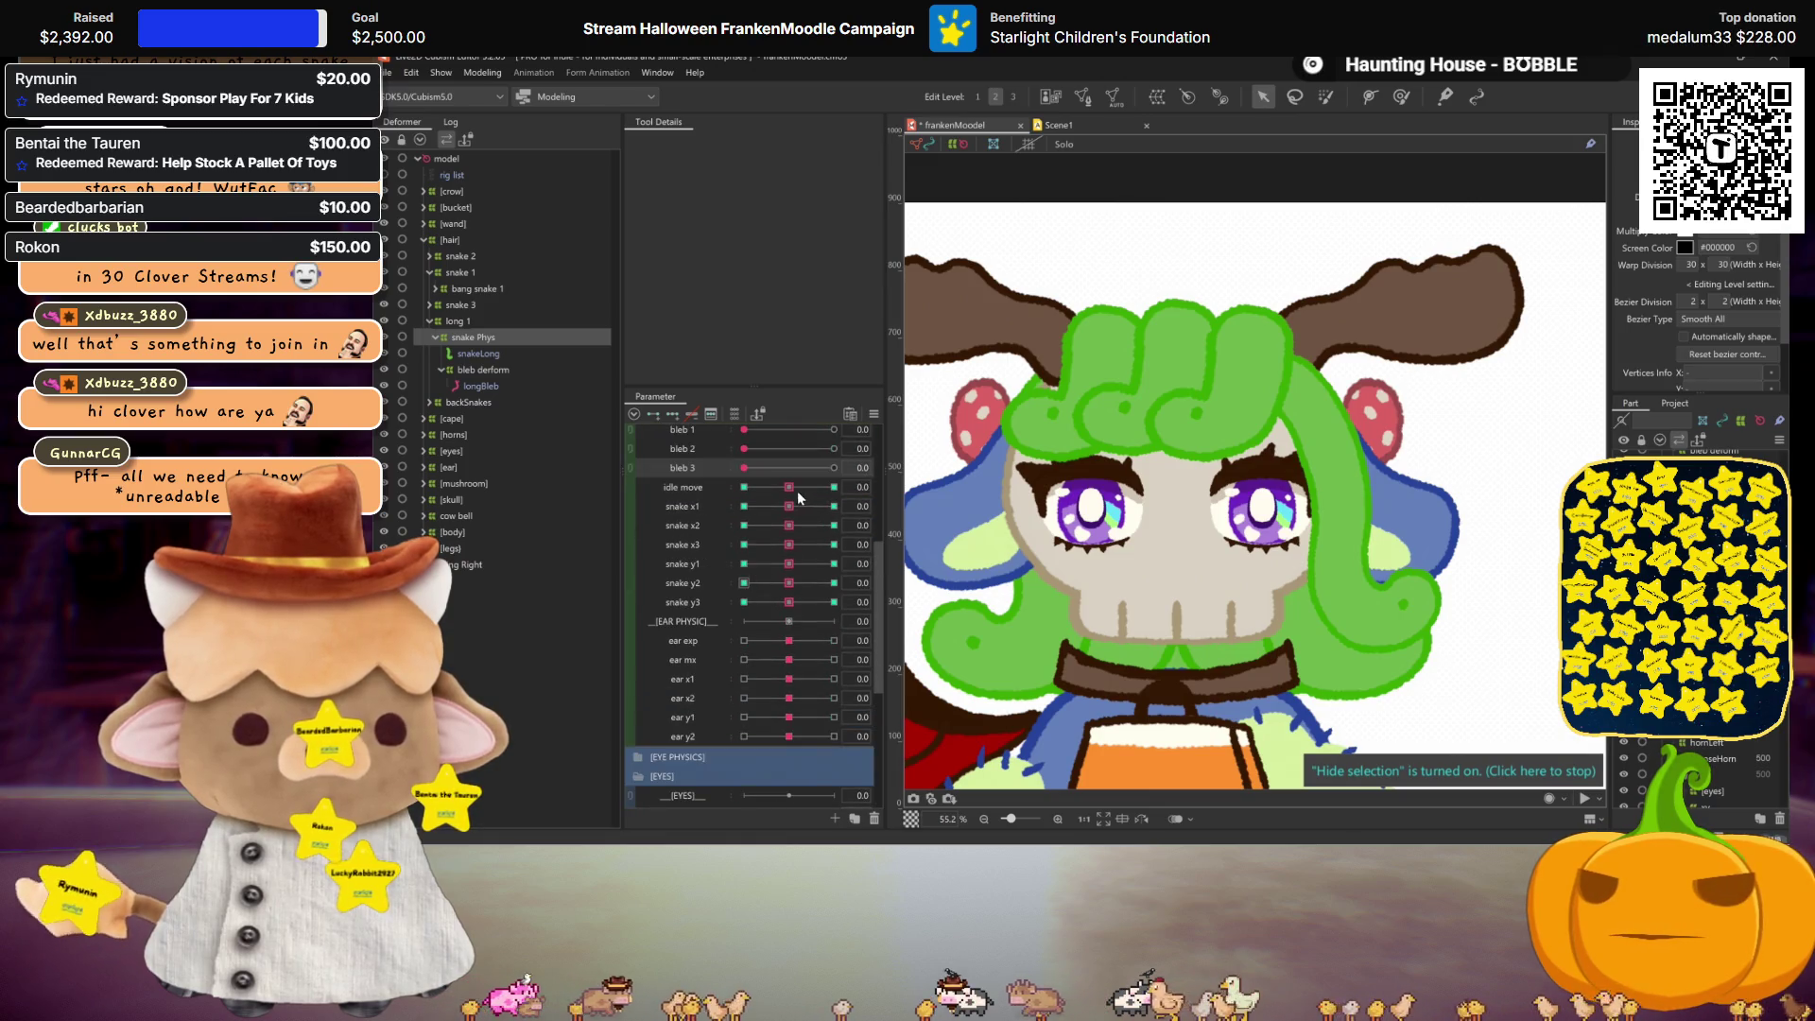
pyautogui.click(897, 486)
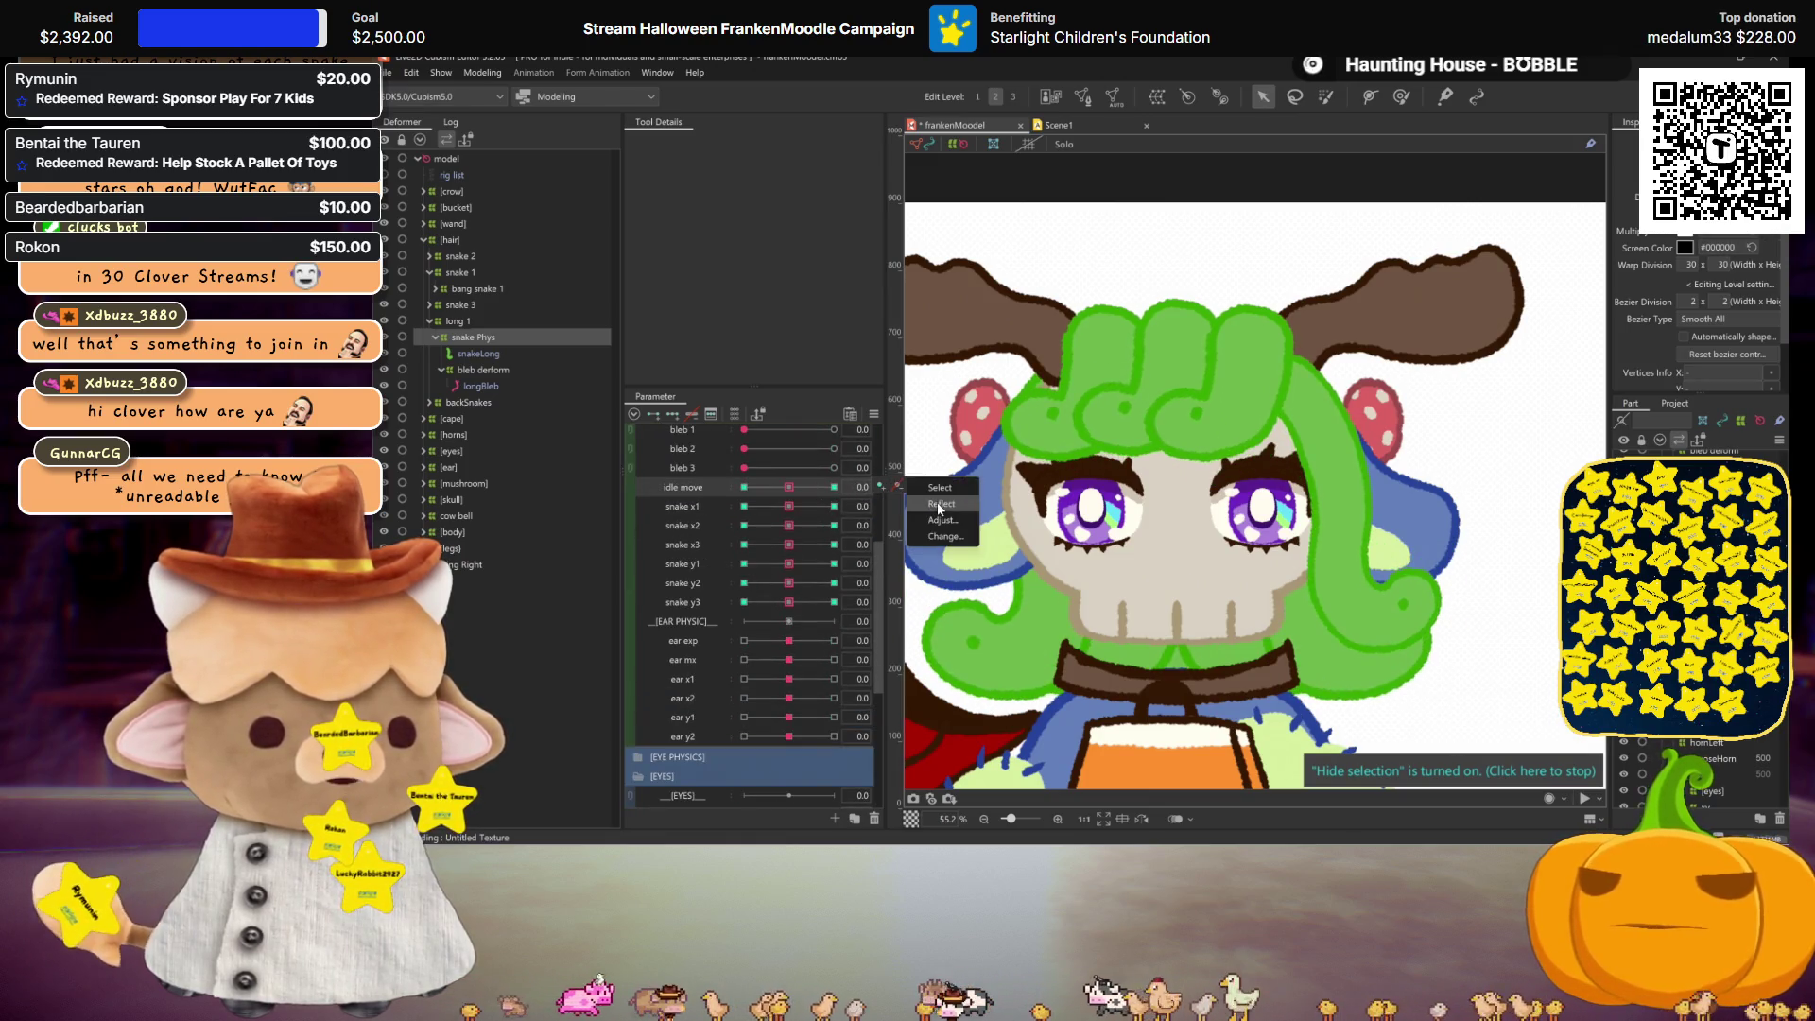
pyautogui.moveTo(789, 487)
pyautogui.mouseDown()
pyautogui.moveTo(728, 484)
pyautogui.moveTo(818, 497)
pyautogui.moveTo(722, 492)
pyautogui.moveTo(842, 484)
pyautogui.moveTo(695, 490)
pyautogui.moveTo(873, 476)
pyautogui.moveTo(756, 482)
pyautogui.moveTo(810, 471)
pyautogui.moveTo(724, 463)
pyautogui.mouseUp()
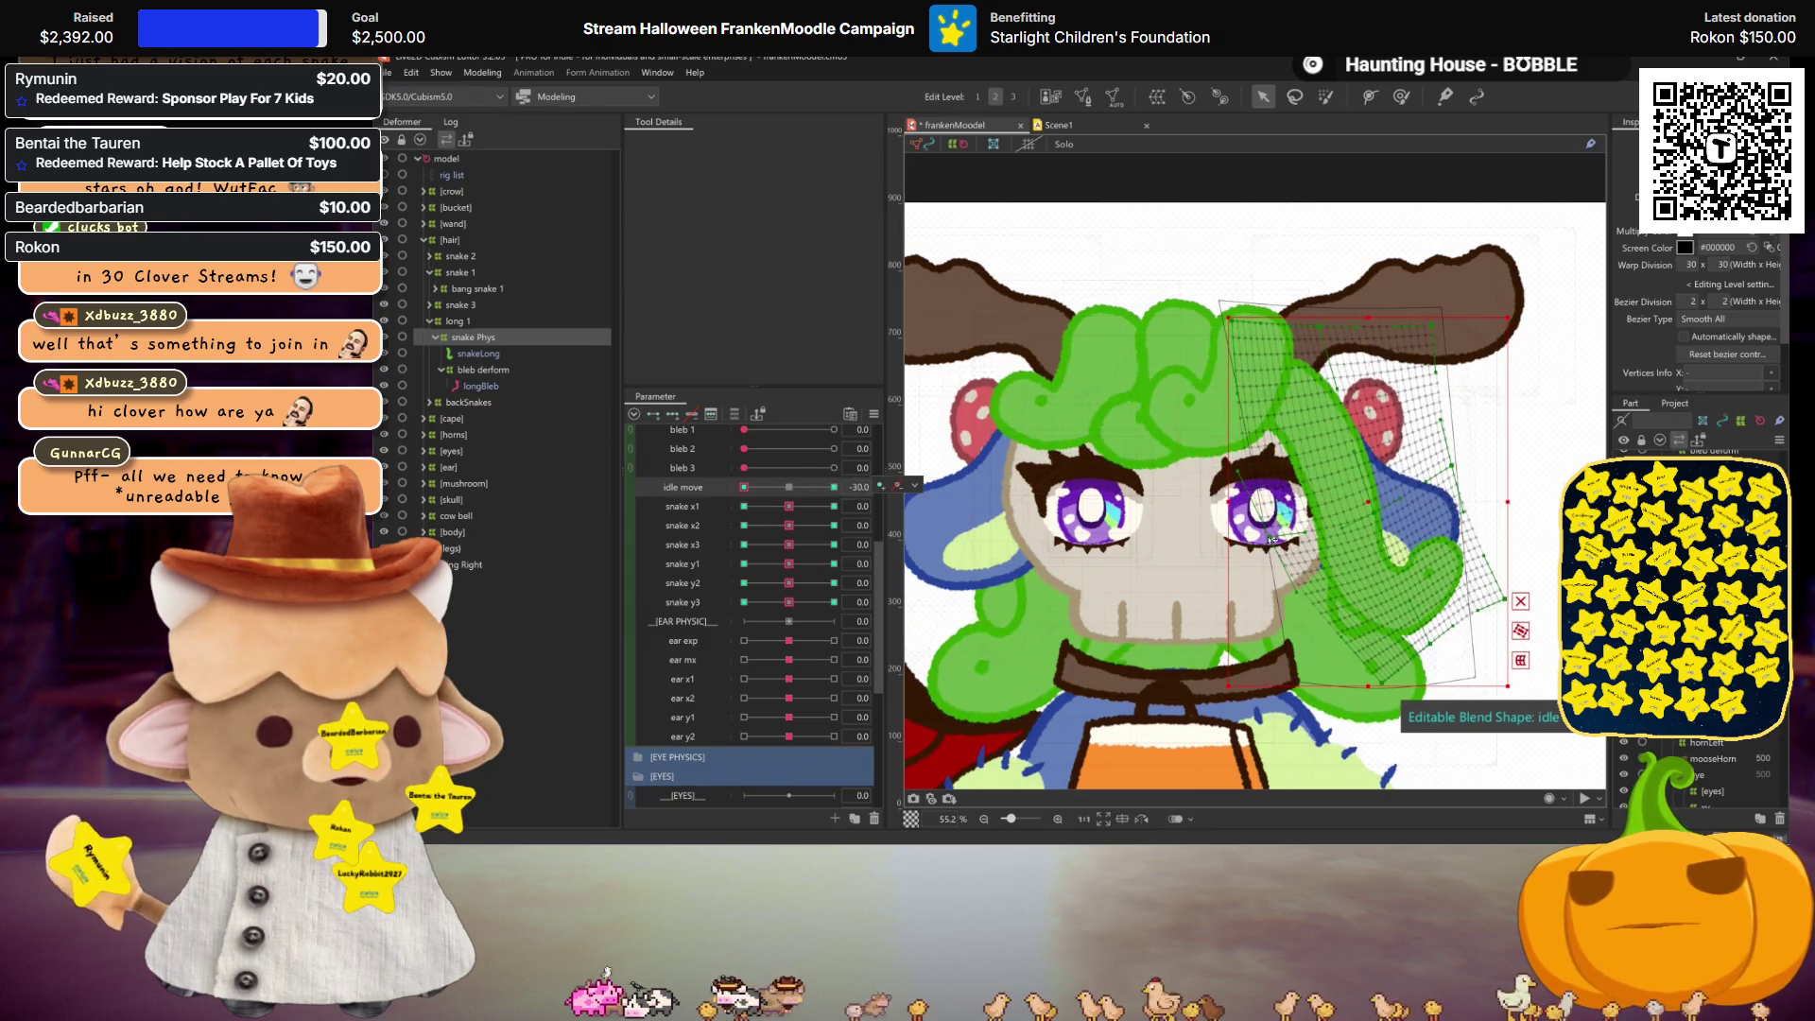
pyautogui.hotkey('ctrl', 'h')
pyautogui.click(833, 487)
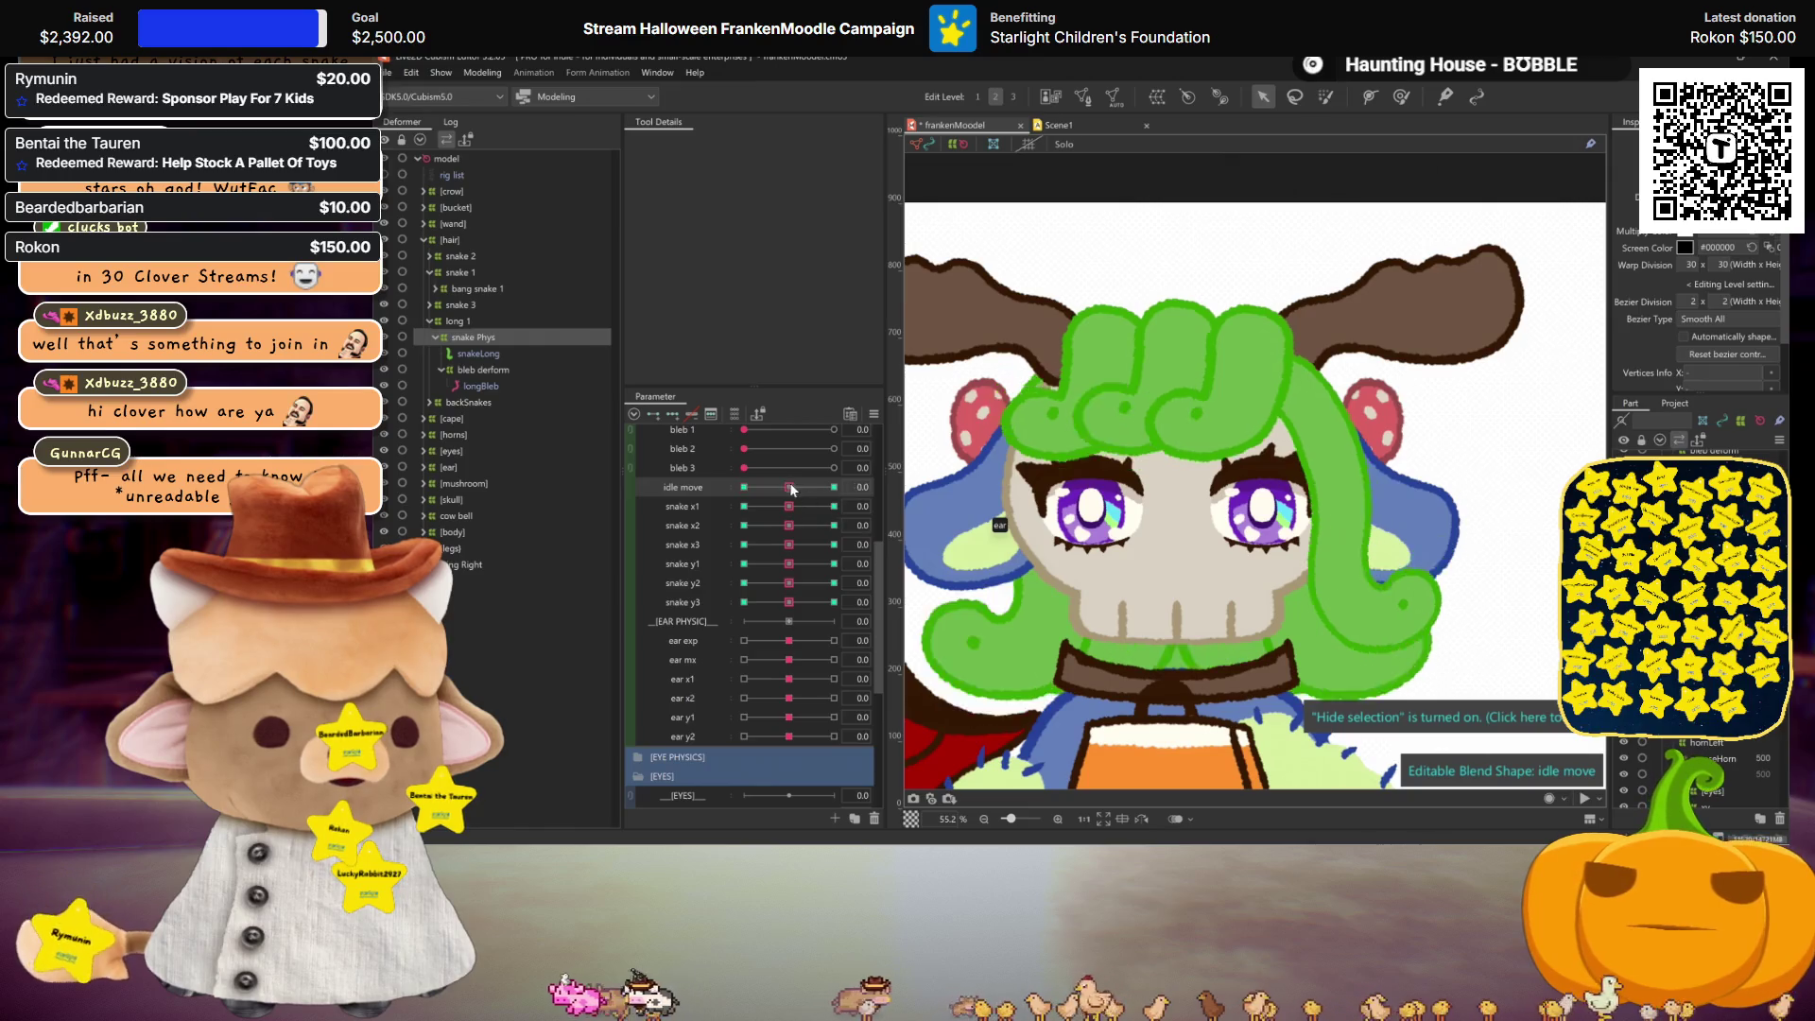
pyautogui.hotkey('ctrl', 'z')
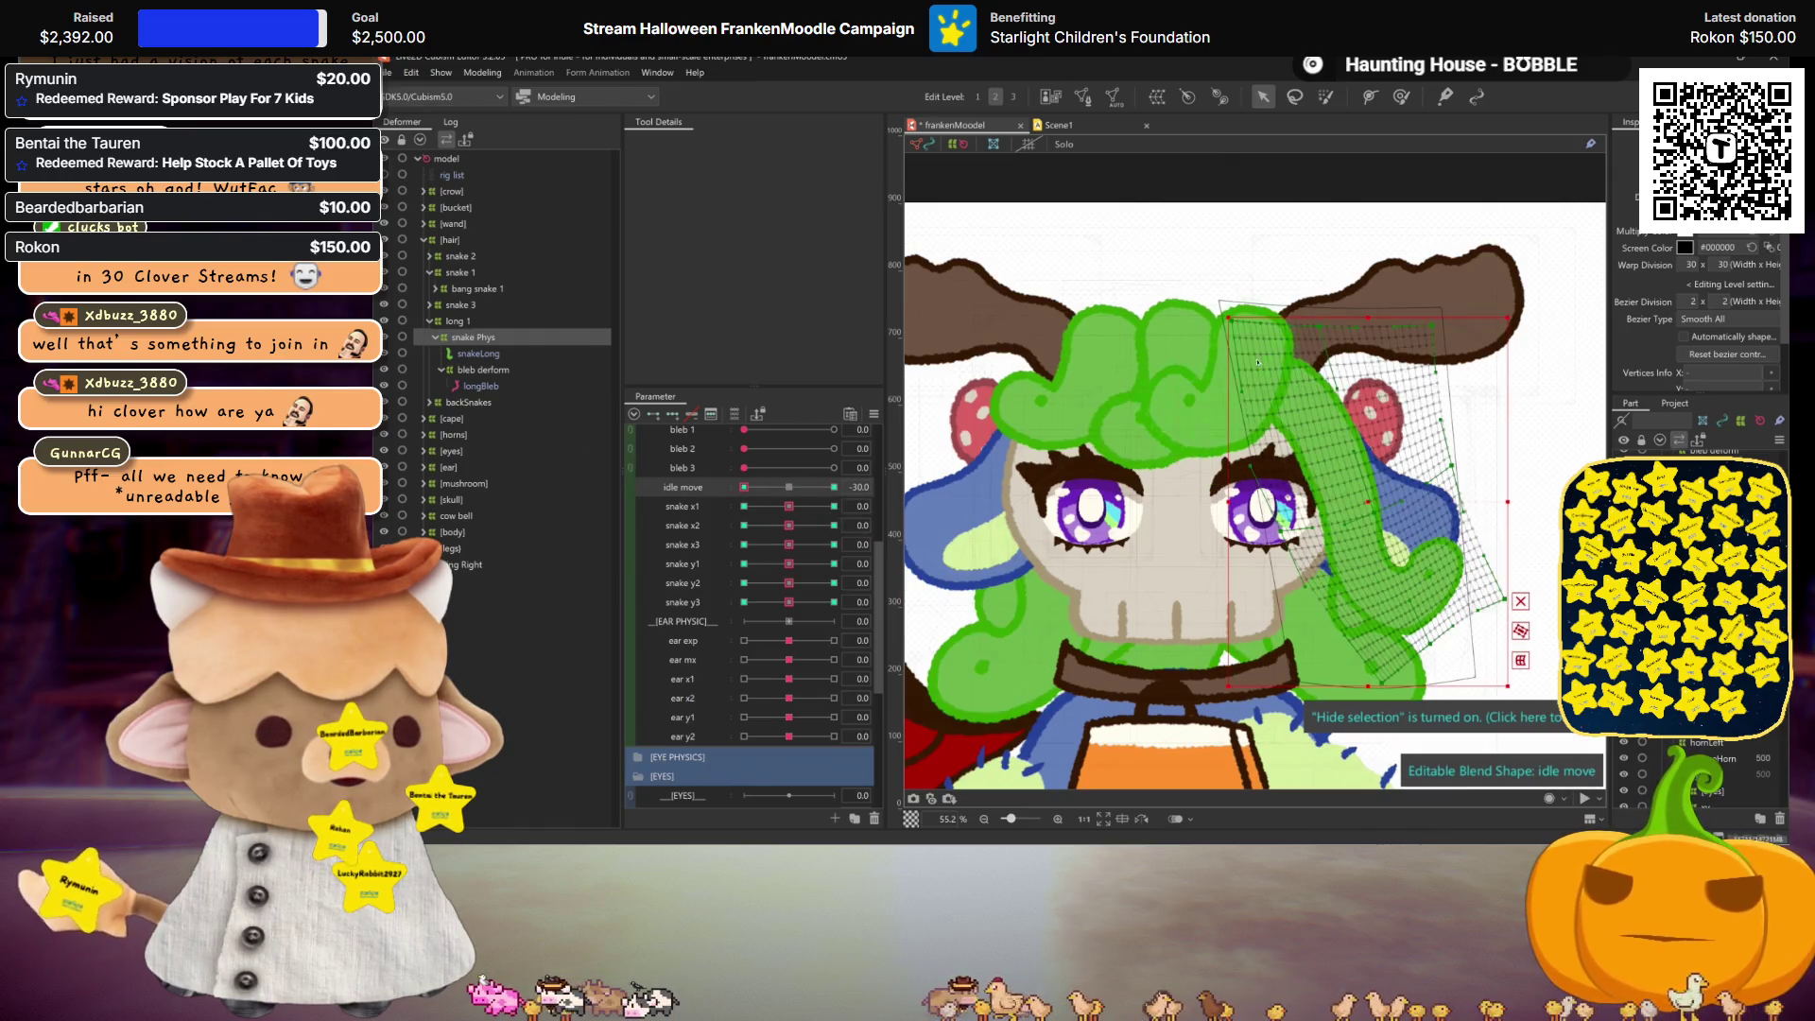
pyautogui.click(976, 539)
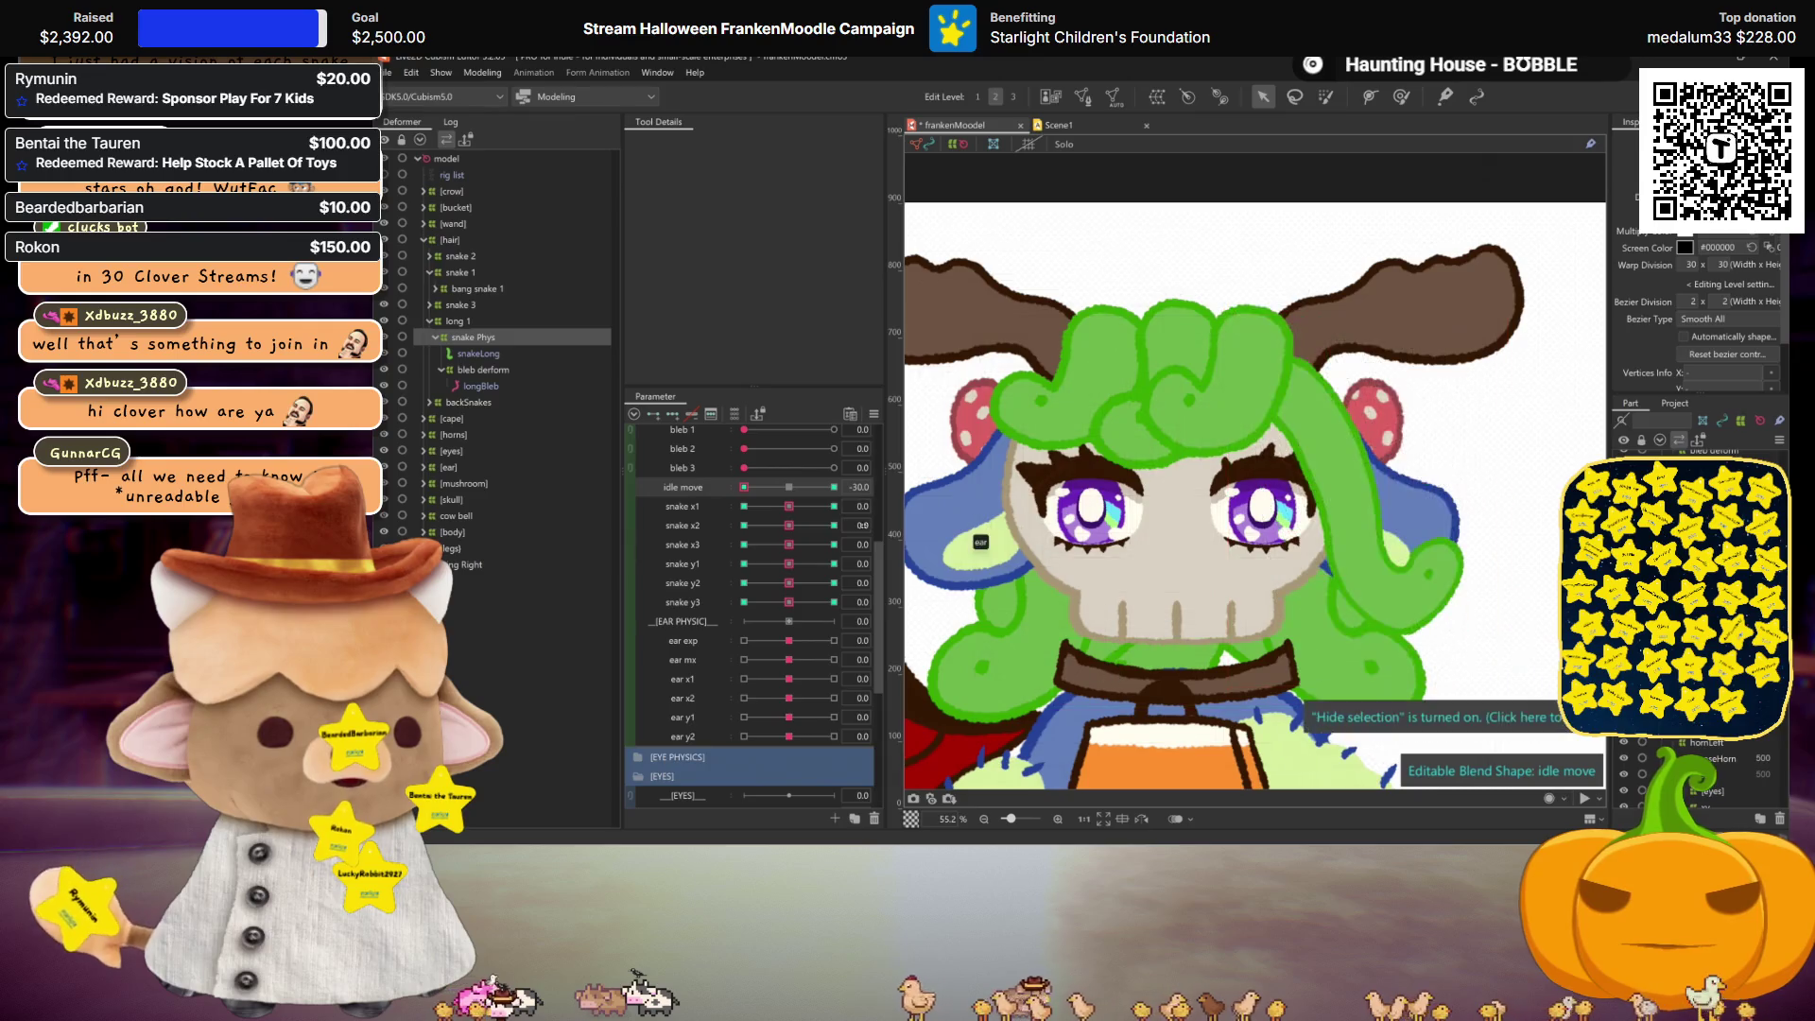
pyautogui.click(833, 487)
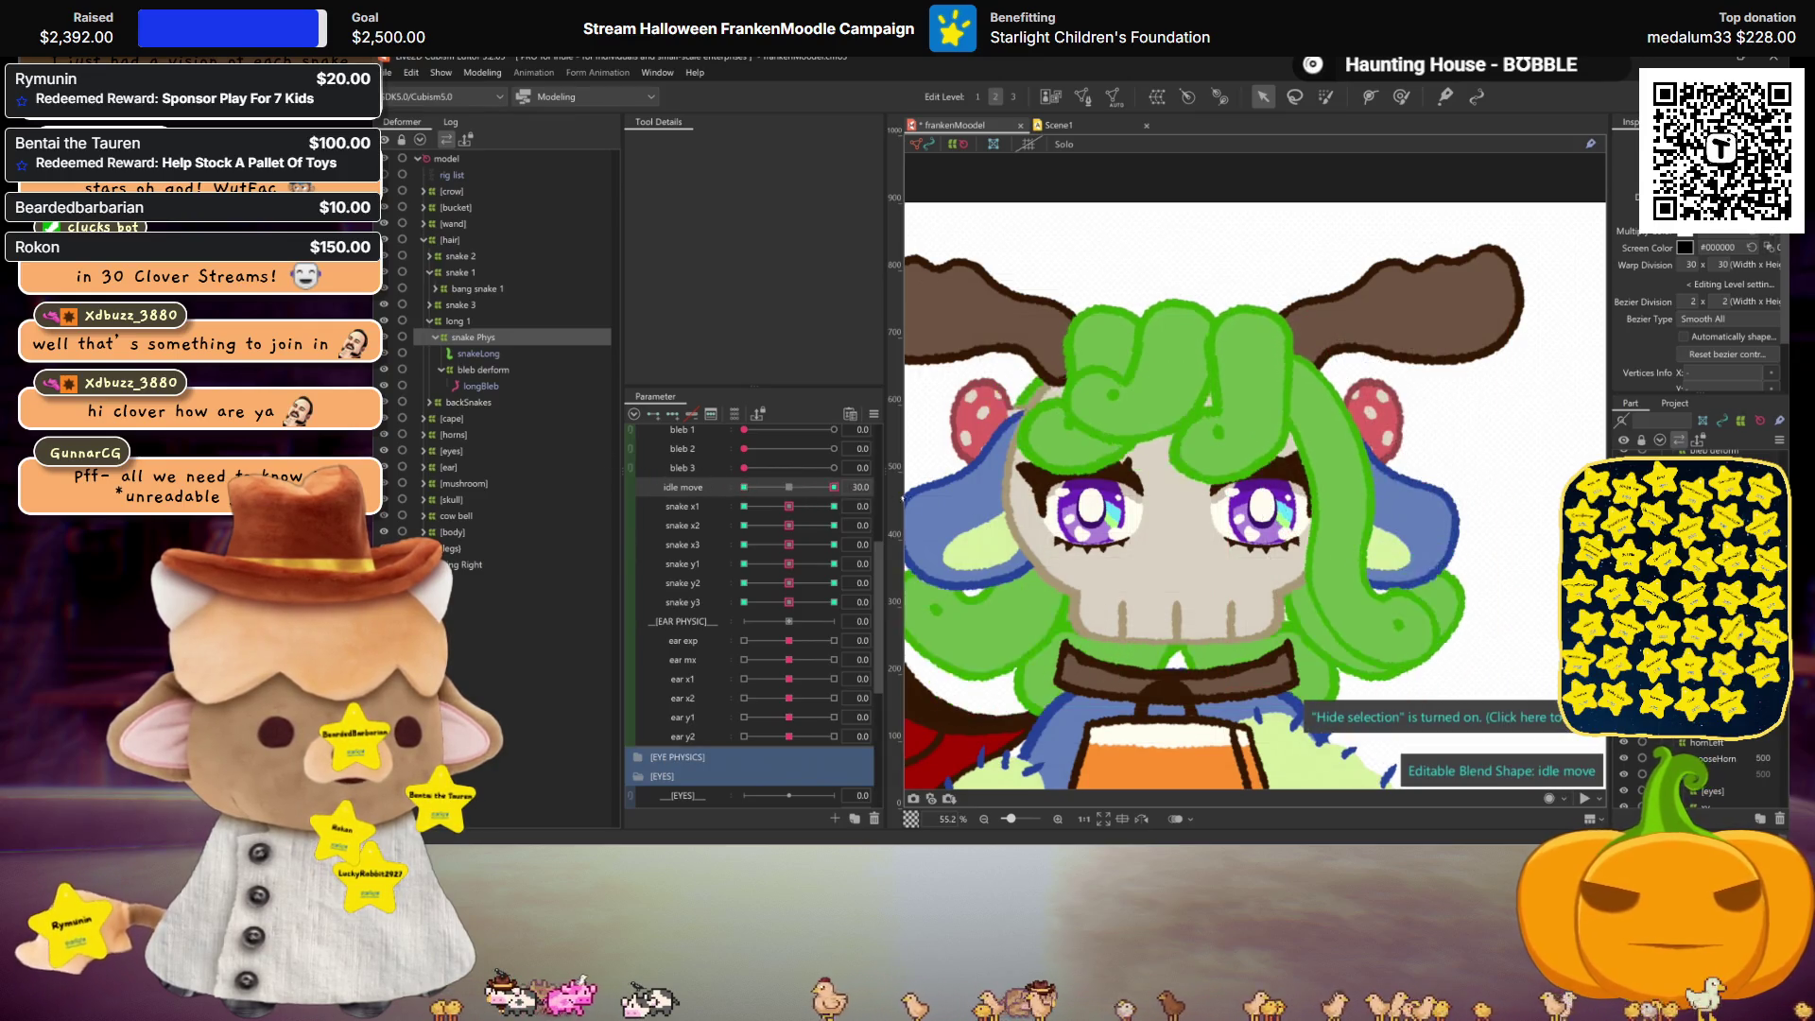
# Step: Test snake x1–x3 and y1–y2 in turn, leaving snake y2 at 0.0
pyautogui.click(744, 506)
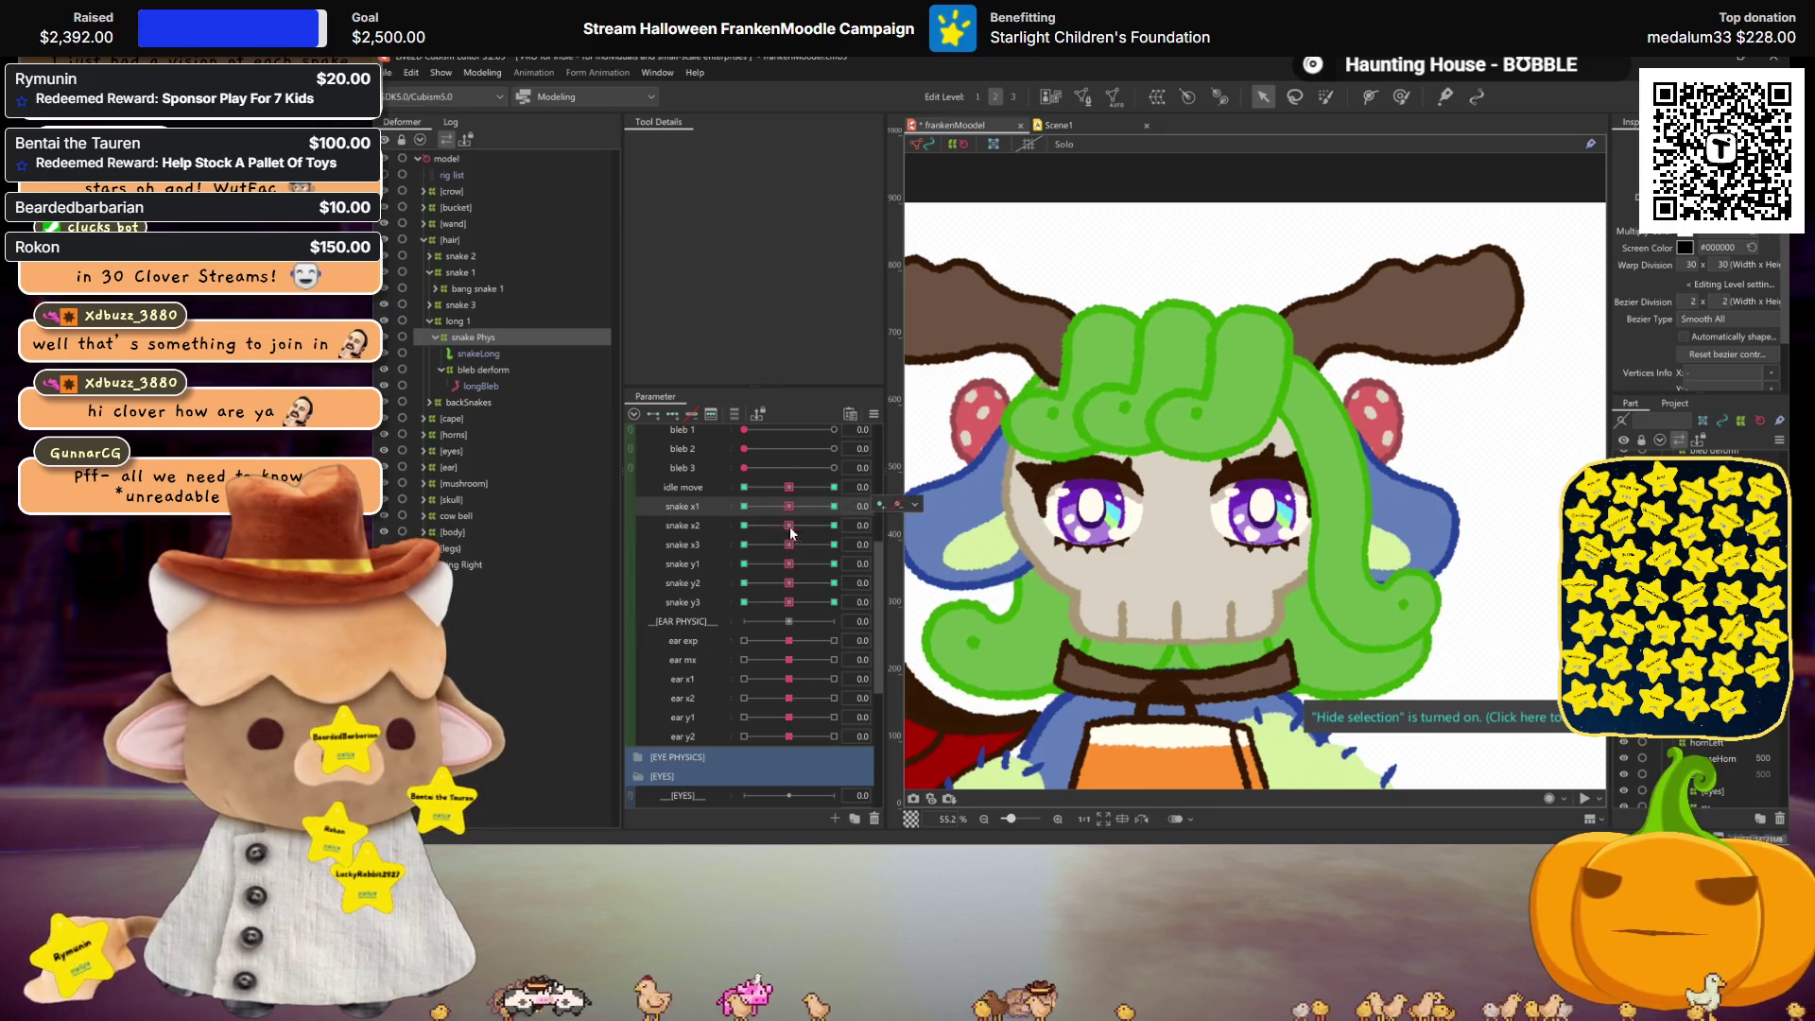
pyautogui.click(744, 524)
pyautogui.click(787, 548)
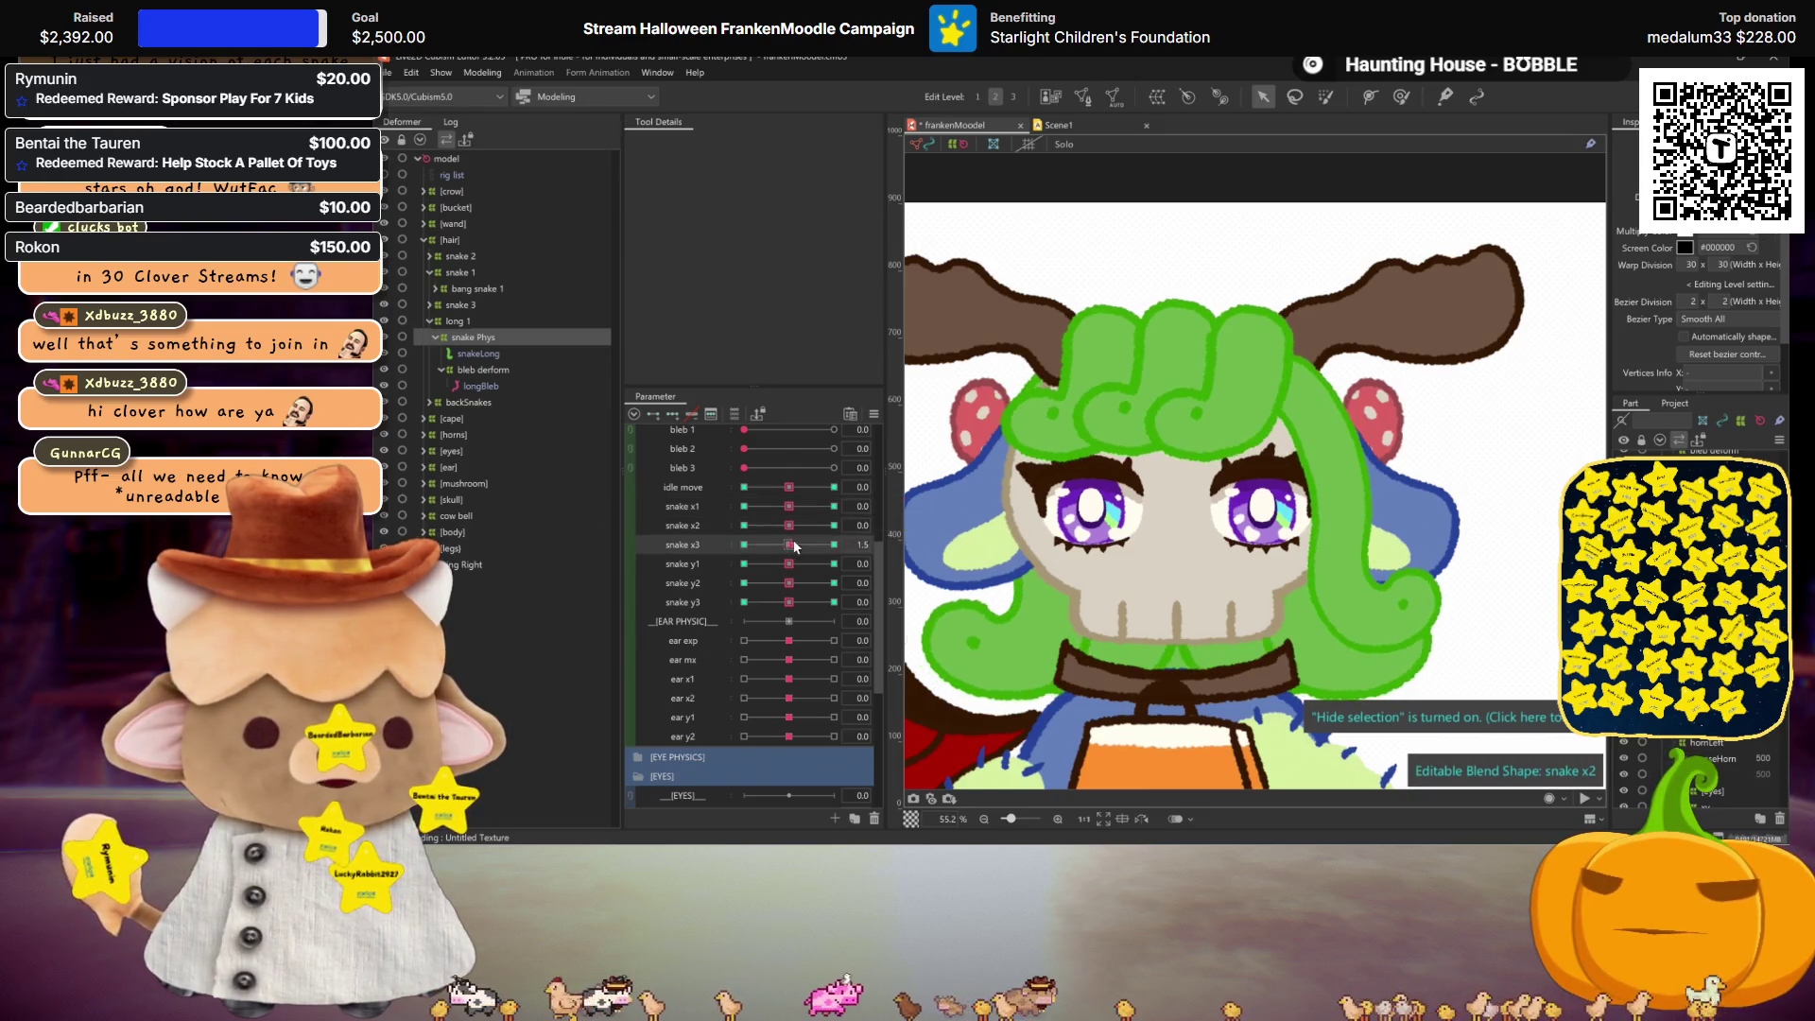
pyautogui.click(744, 564)
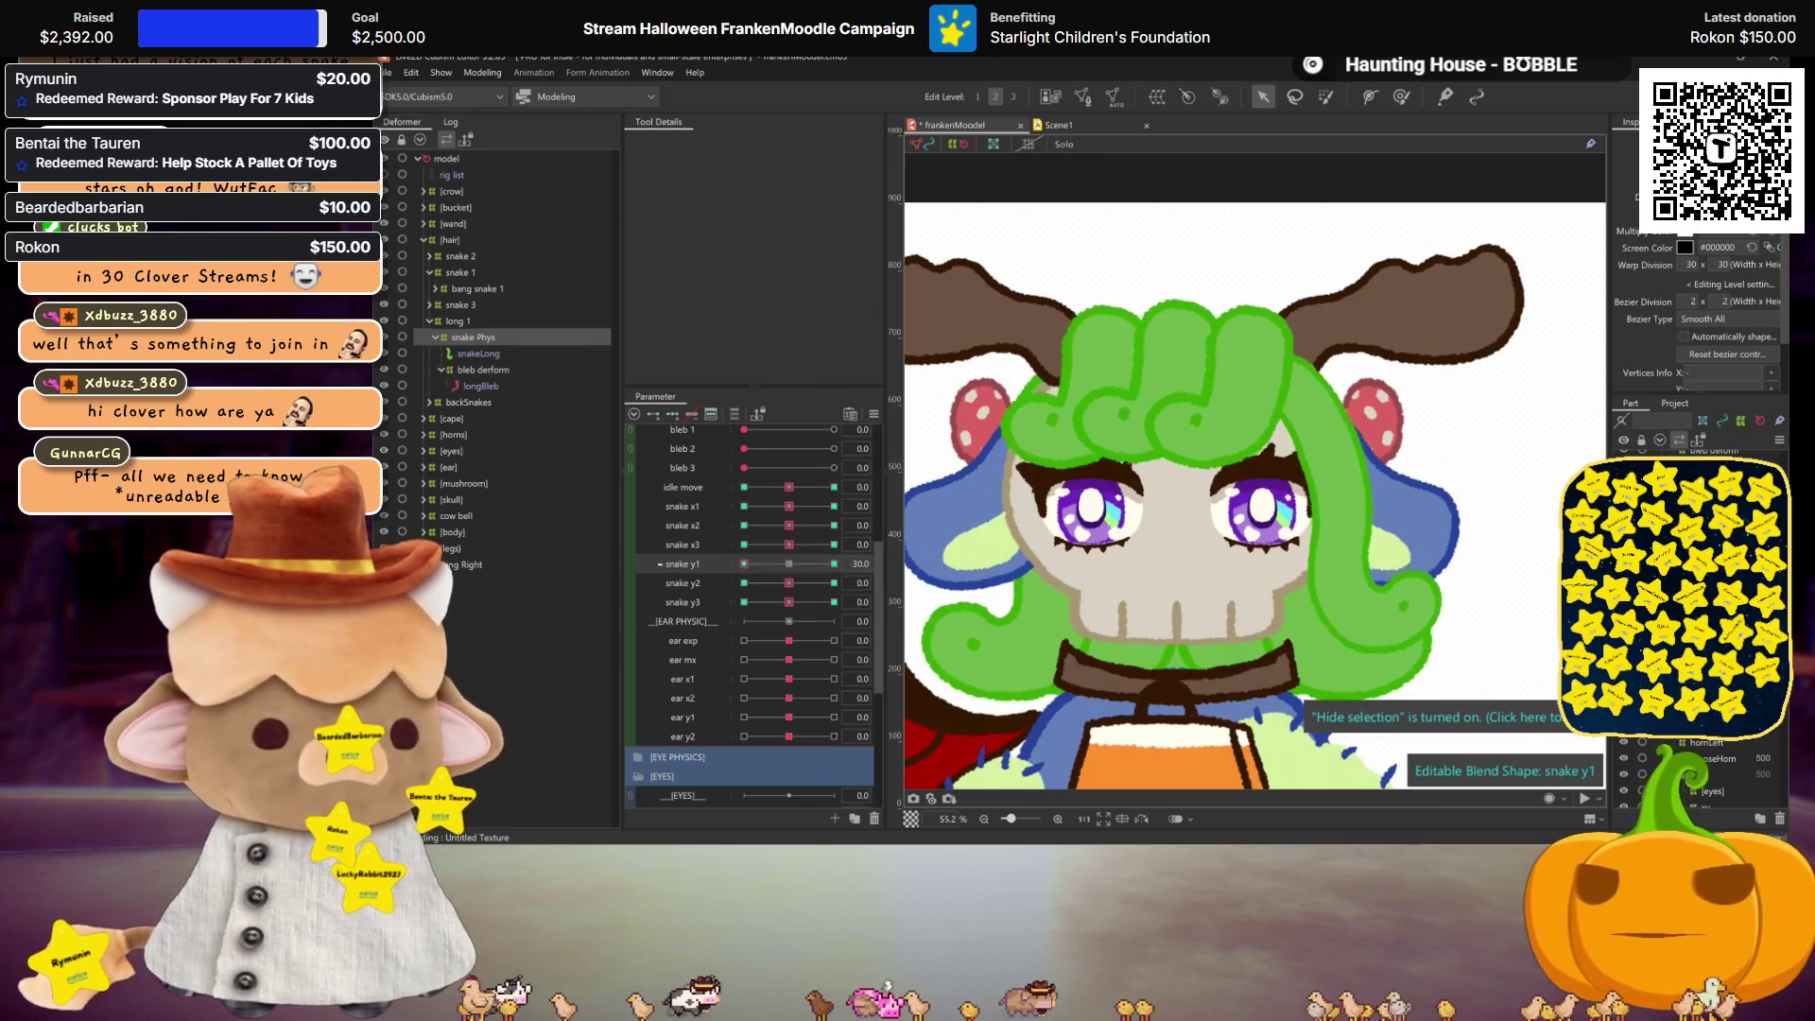
pyautogui.click(744, 582)
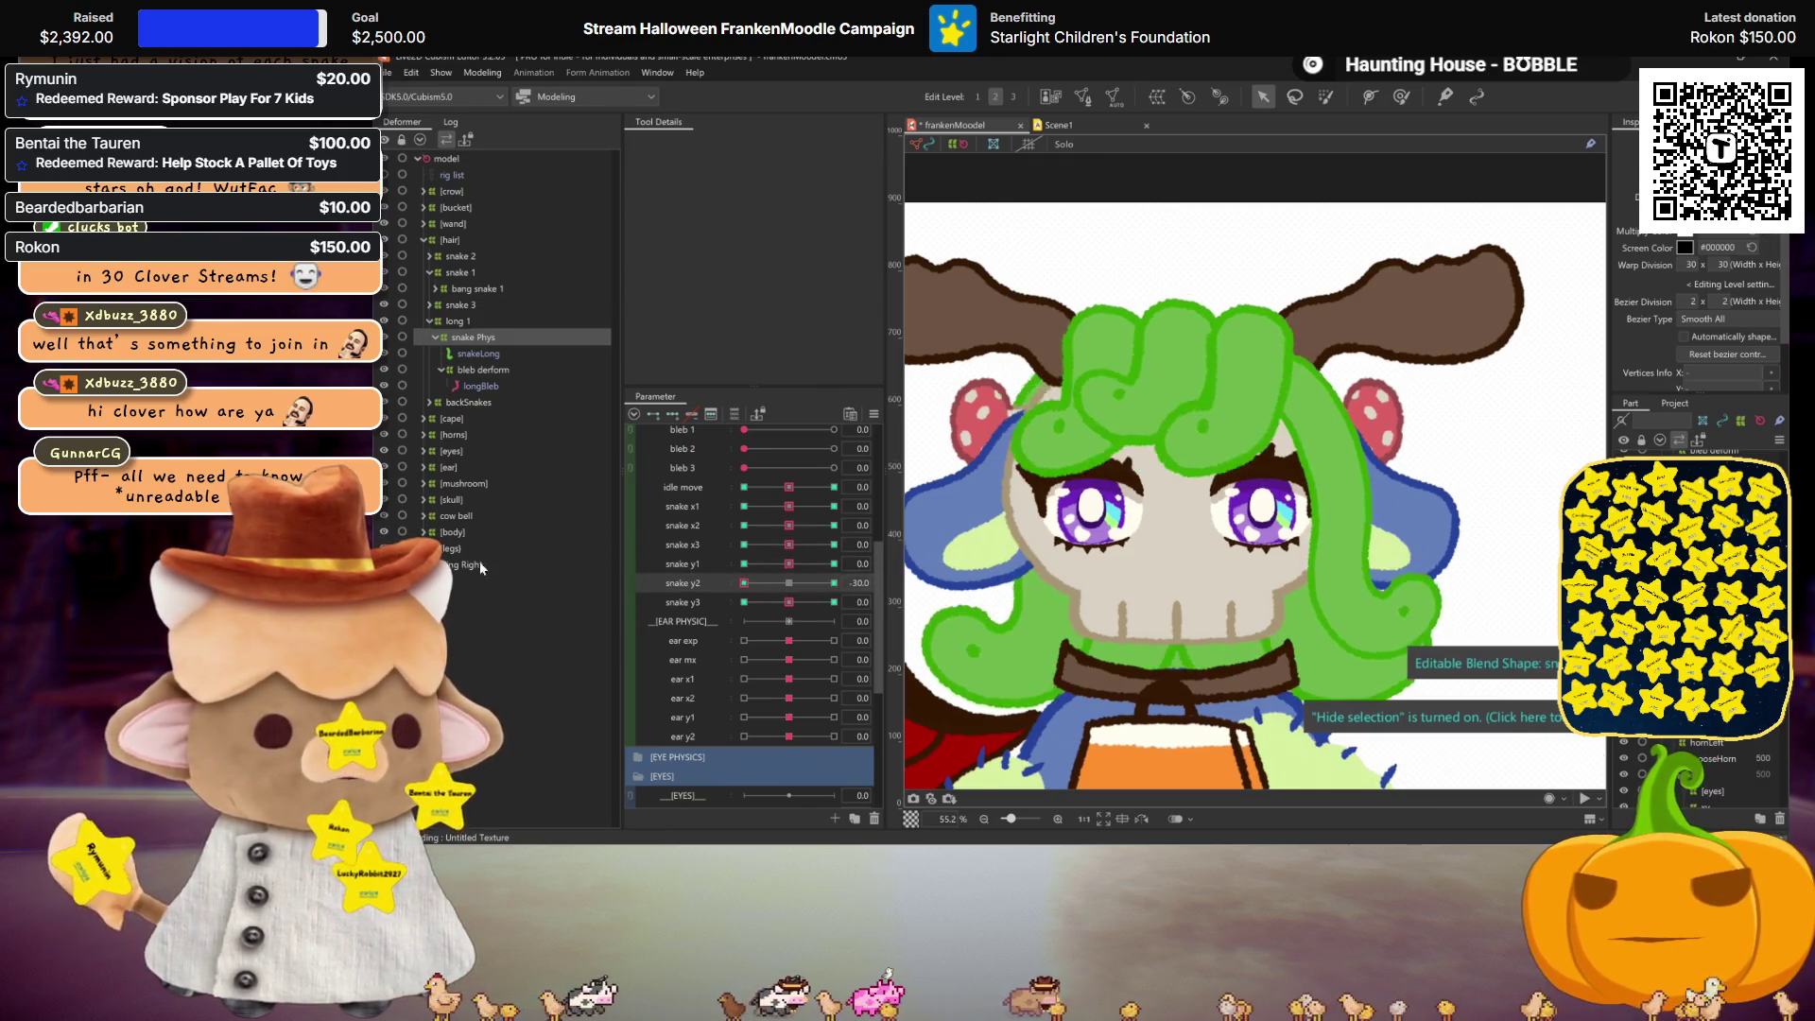
pyautogui.click(834, 582)
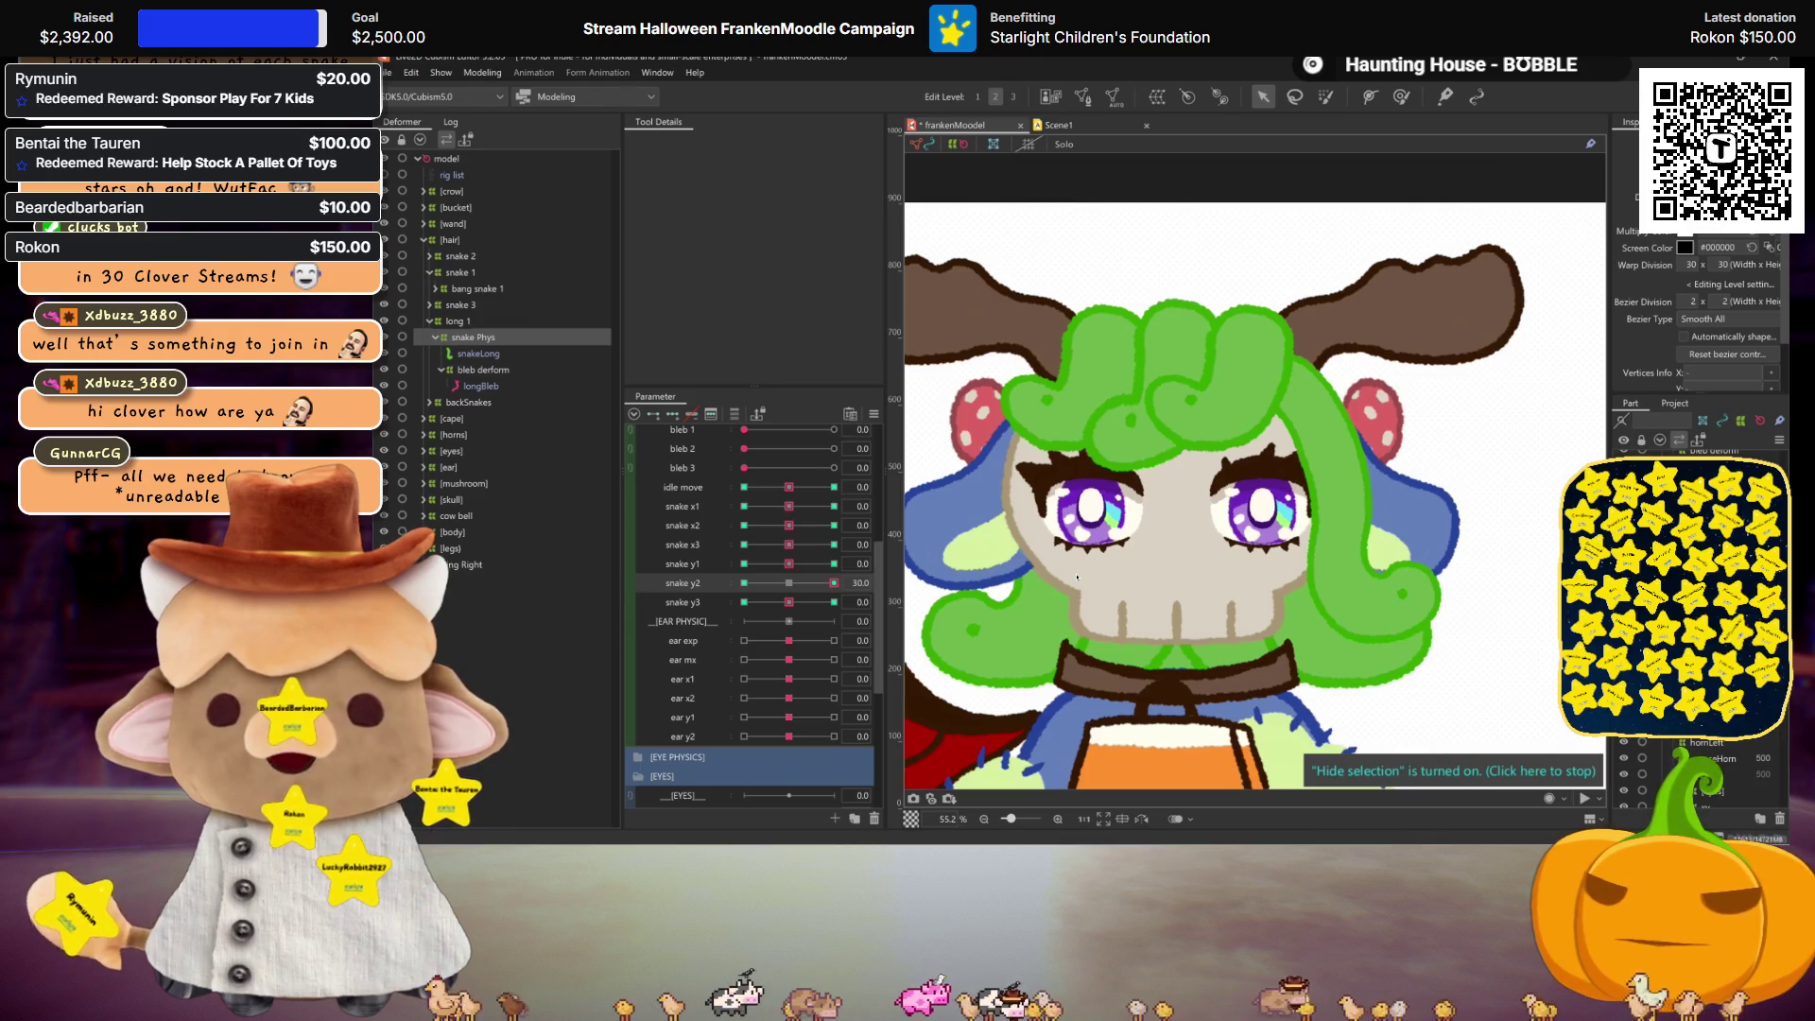
pyautogui.click(789, 582)
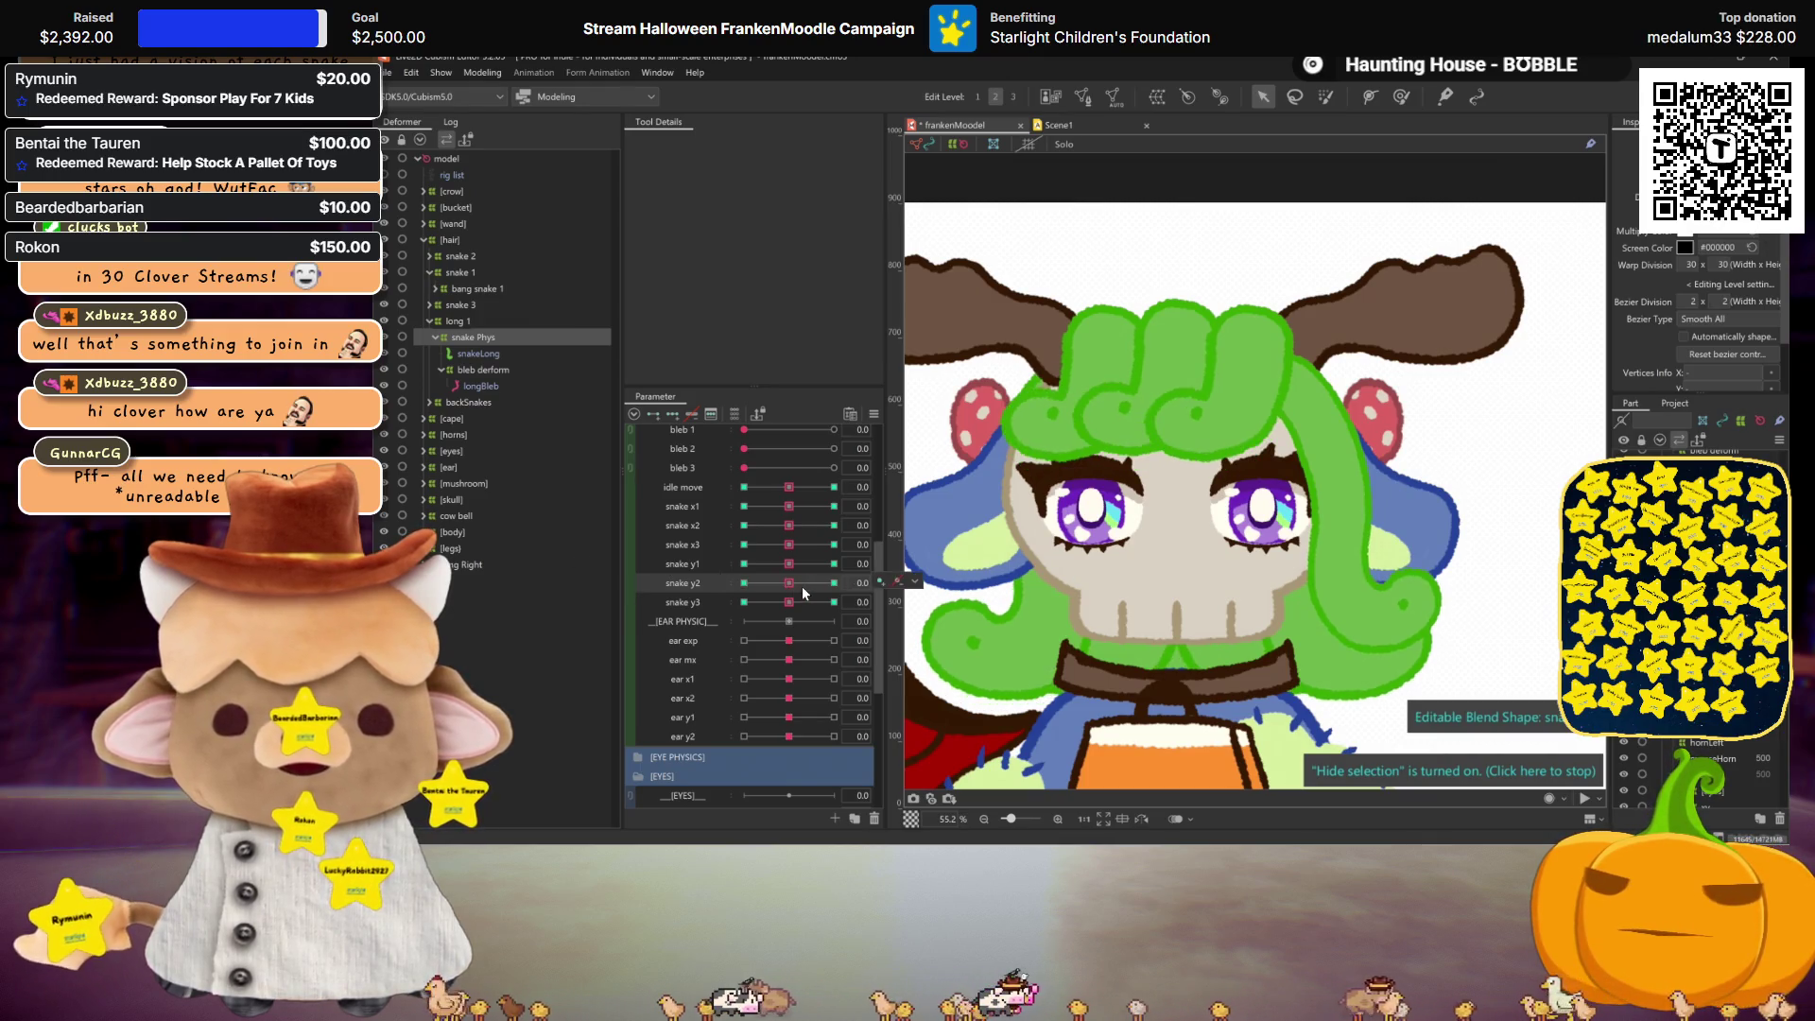
pyautogui.scroll(5, 802, 586)
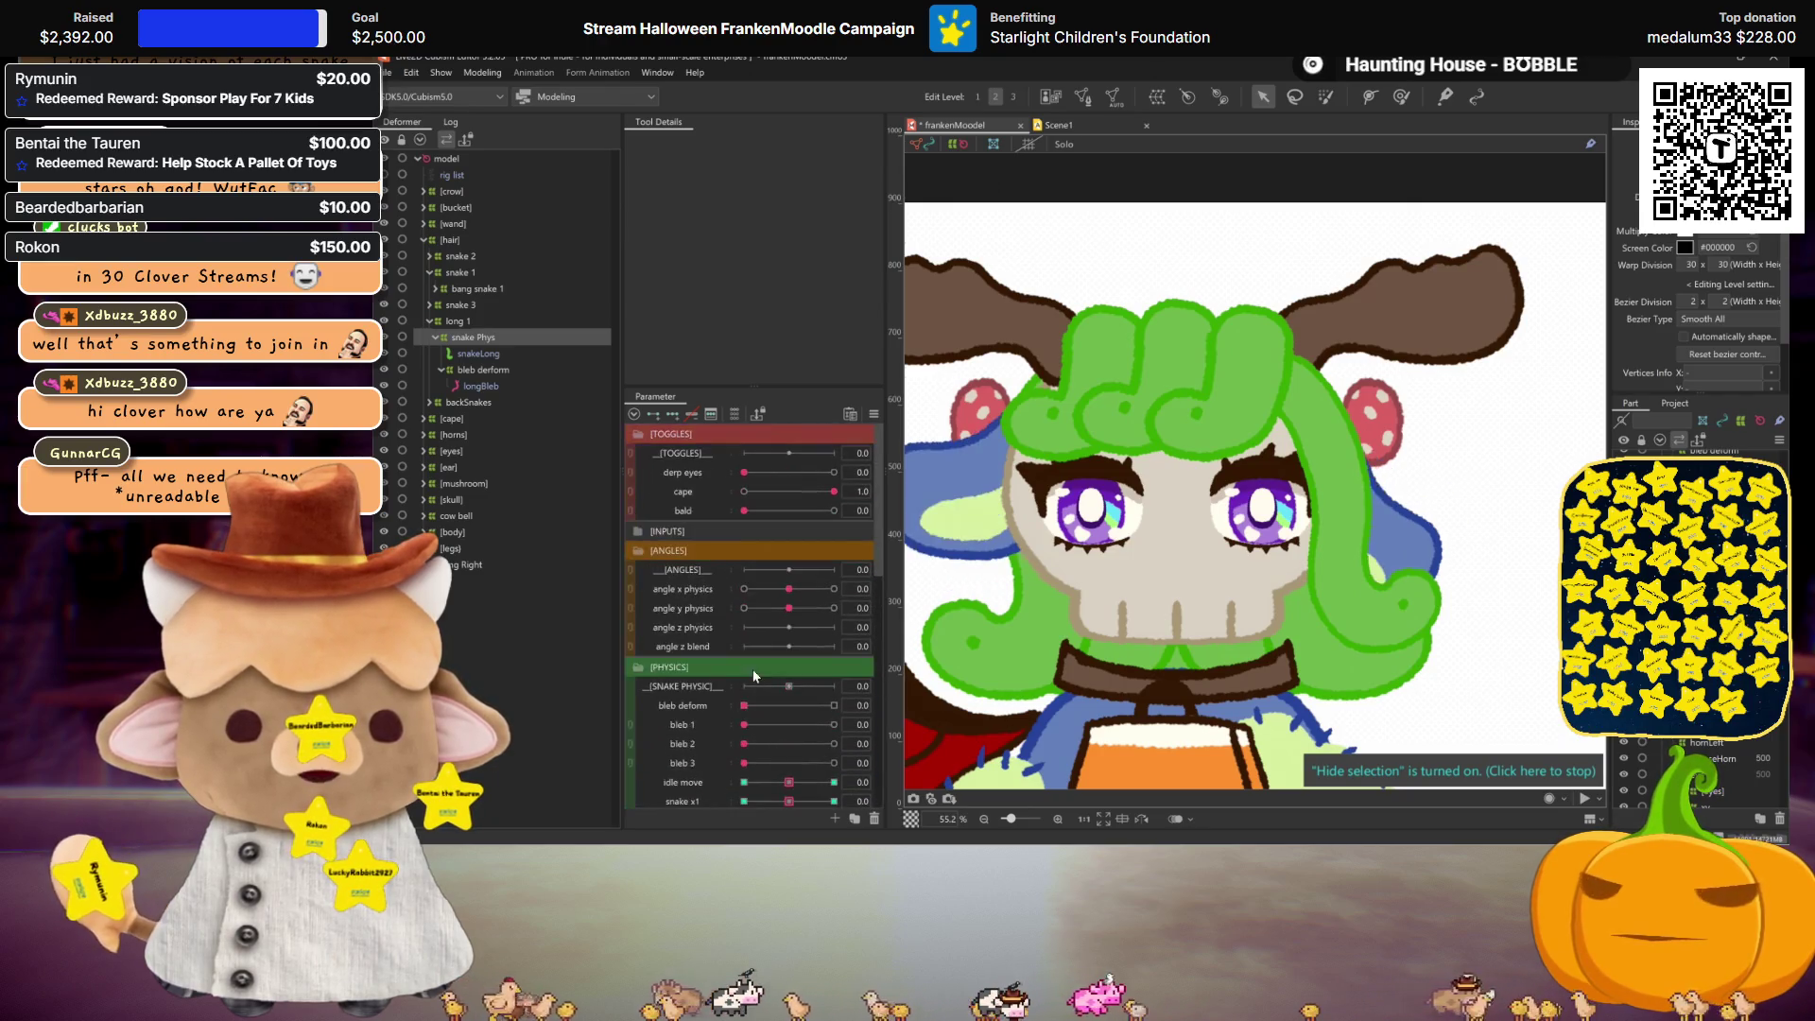
# Step: Preview the head turning both ways on angle x physics, then select long 1 through longBleb
pyautogui.moveTo(792, 589); pyautogui.dragTo(744, 589)
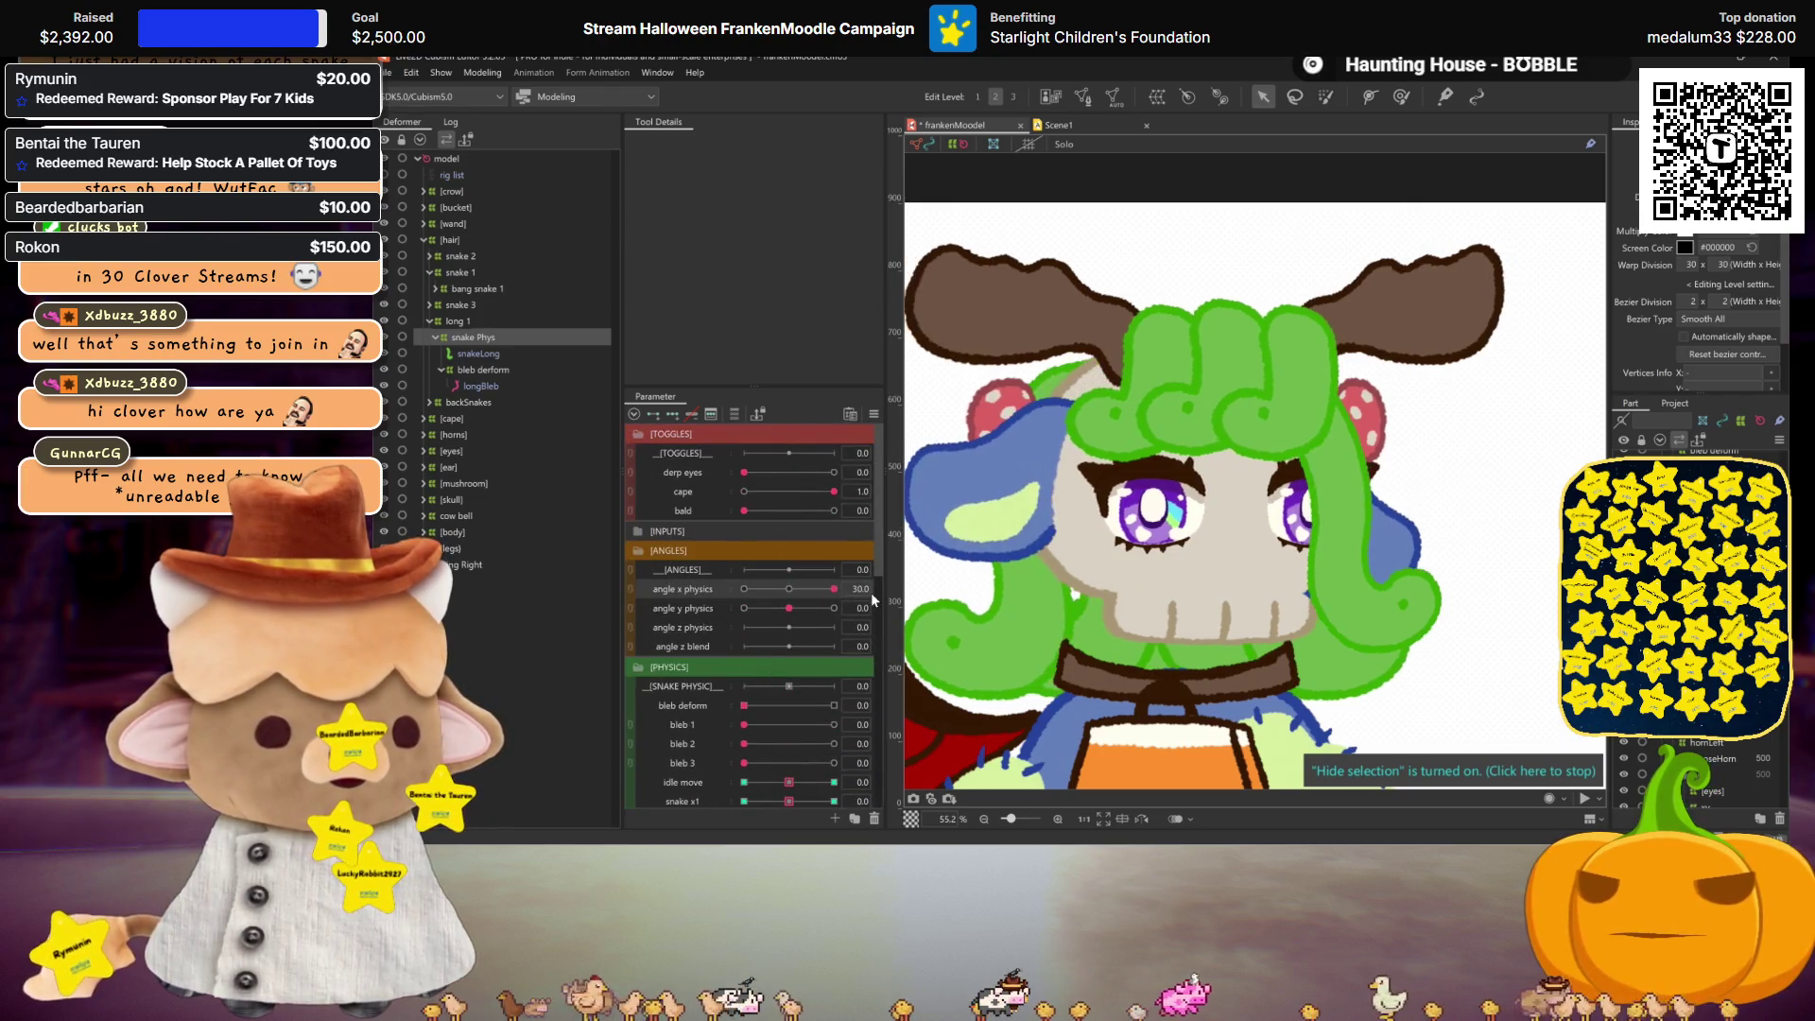
pyautogui.moveTo(570, 582); pyautogui.dragTo(837, 589)
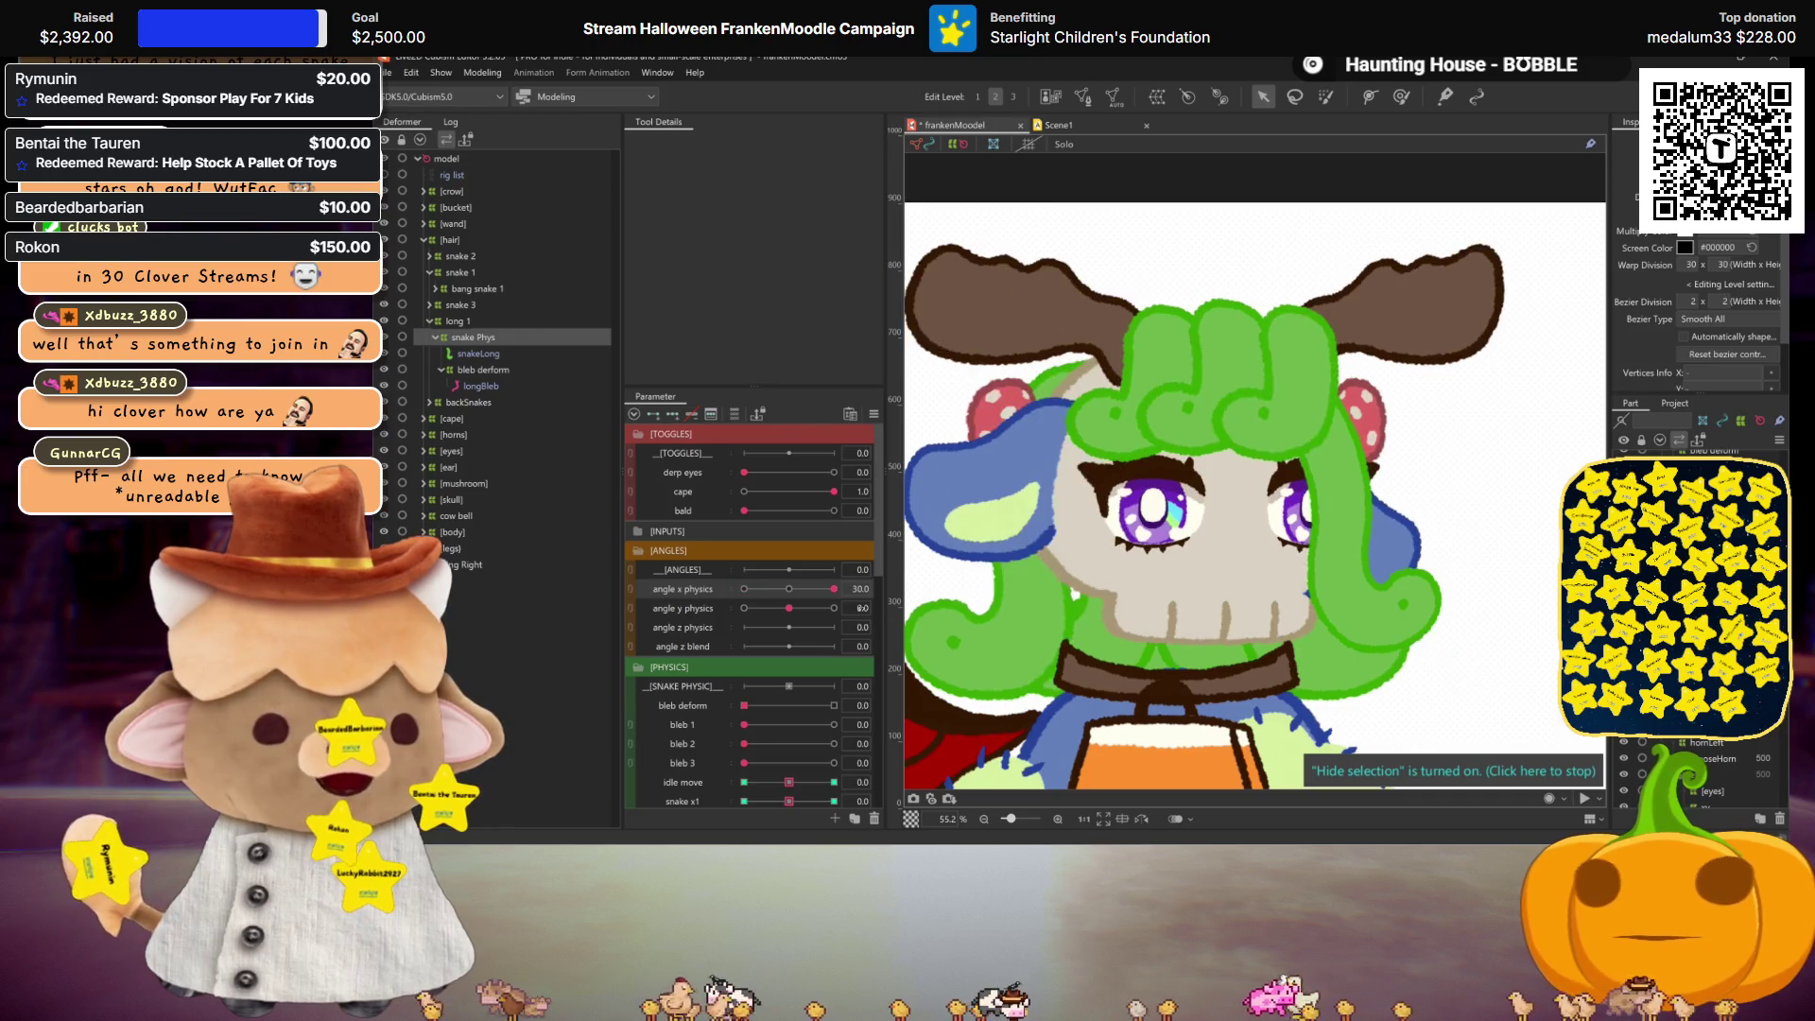
pyautogui.click(792, 589)
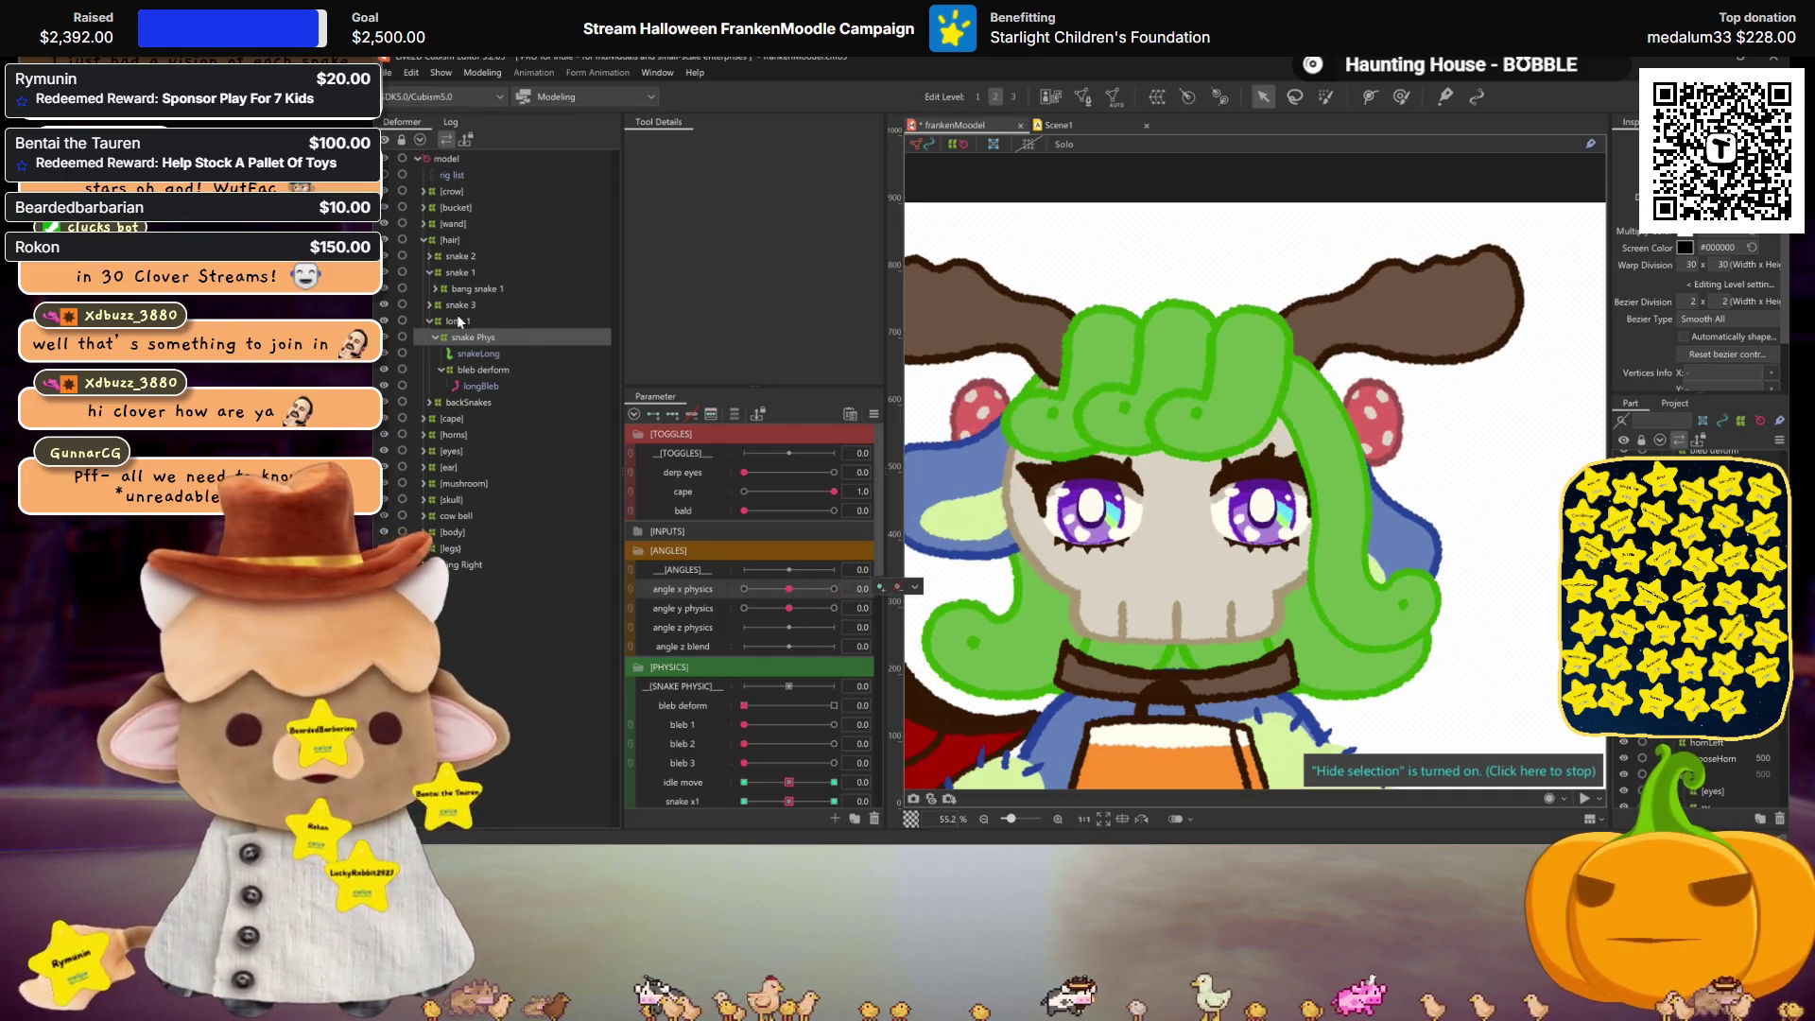
pyautogui.click(491, 388)
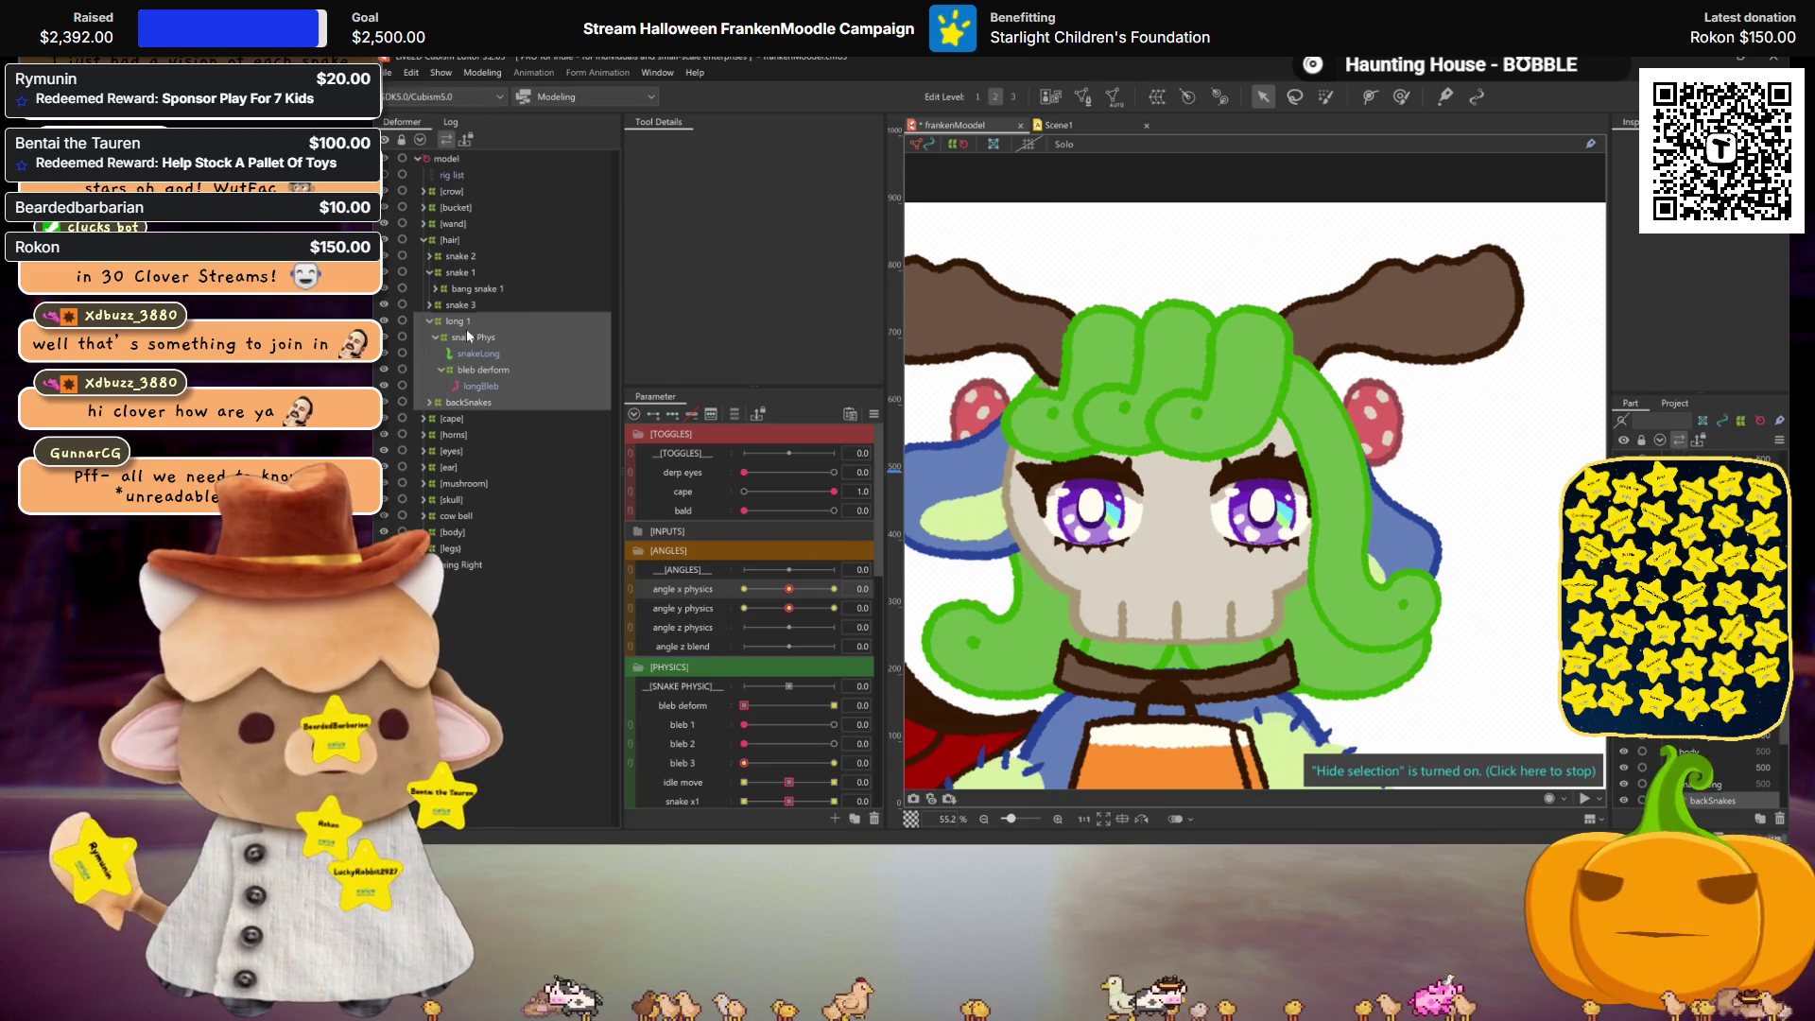
pyautogui.click(491, 376)
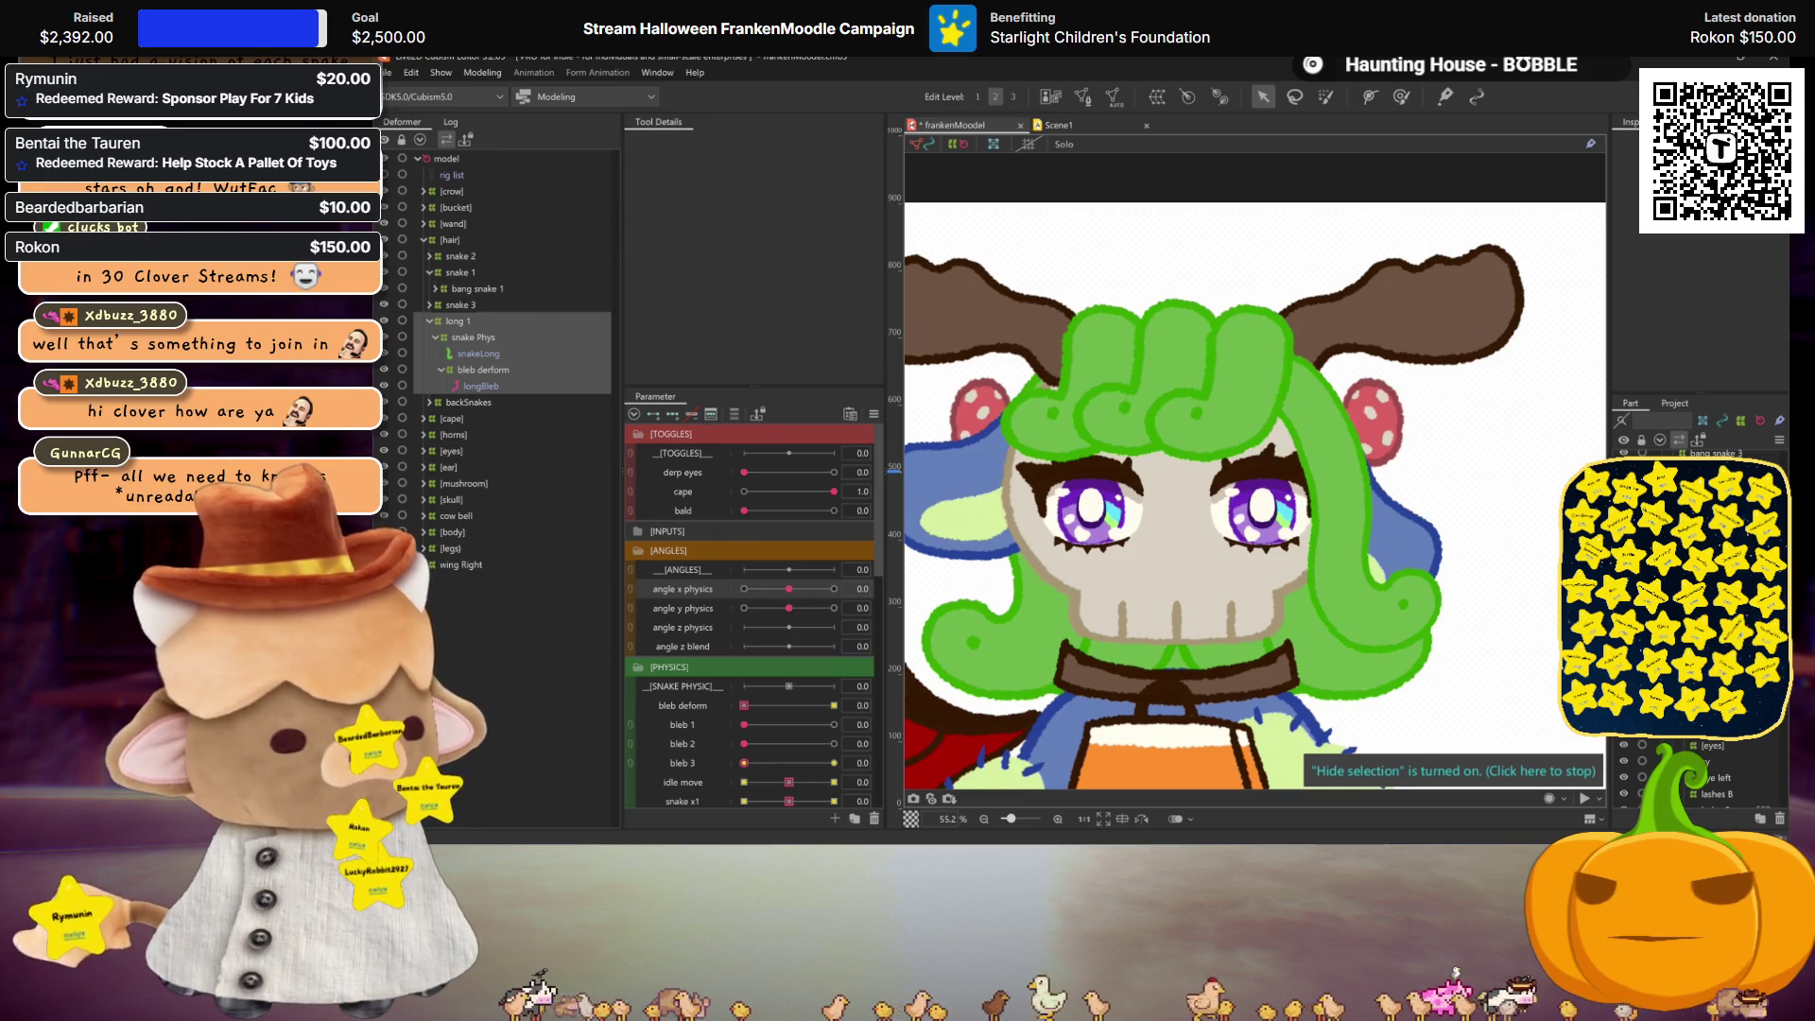
# Step: Reset angle x physics to 0.0 and duplicate the long 1 through longBleb deformers
pyautogui.click(463, 434)
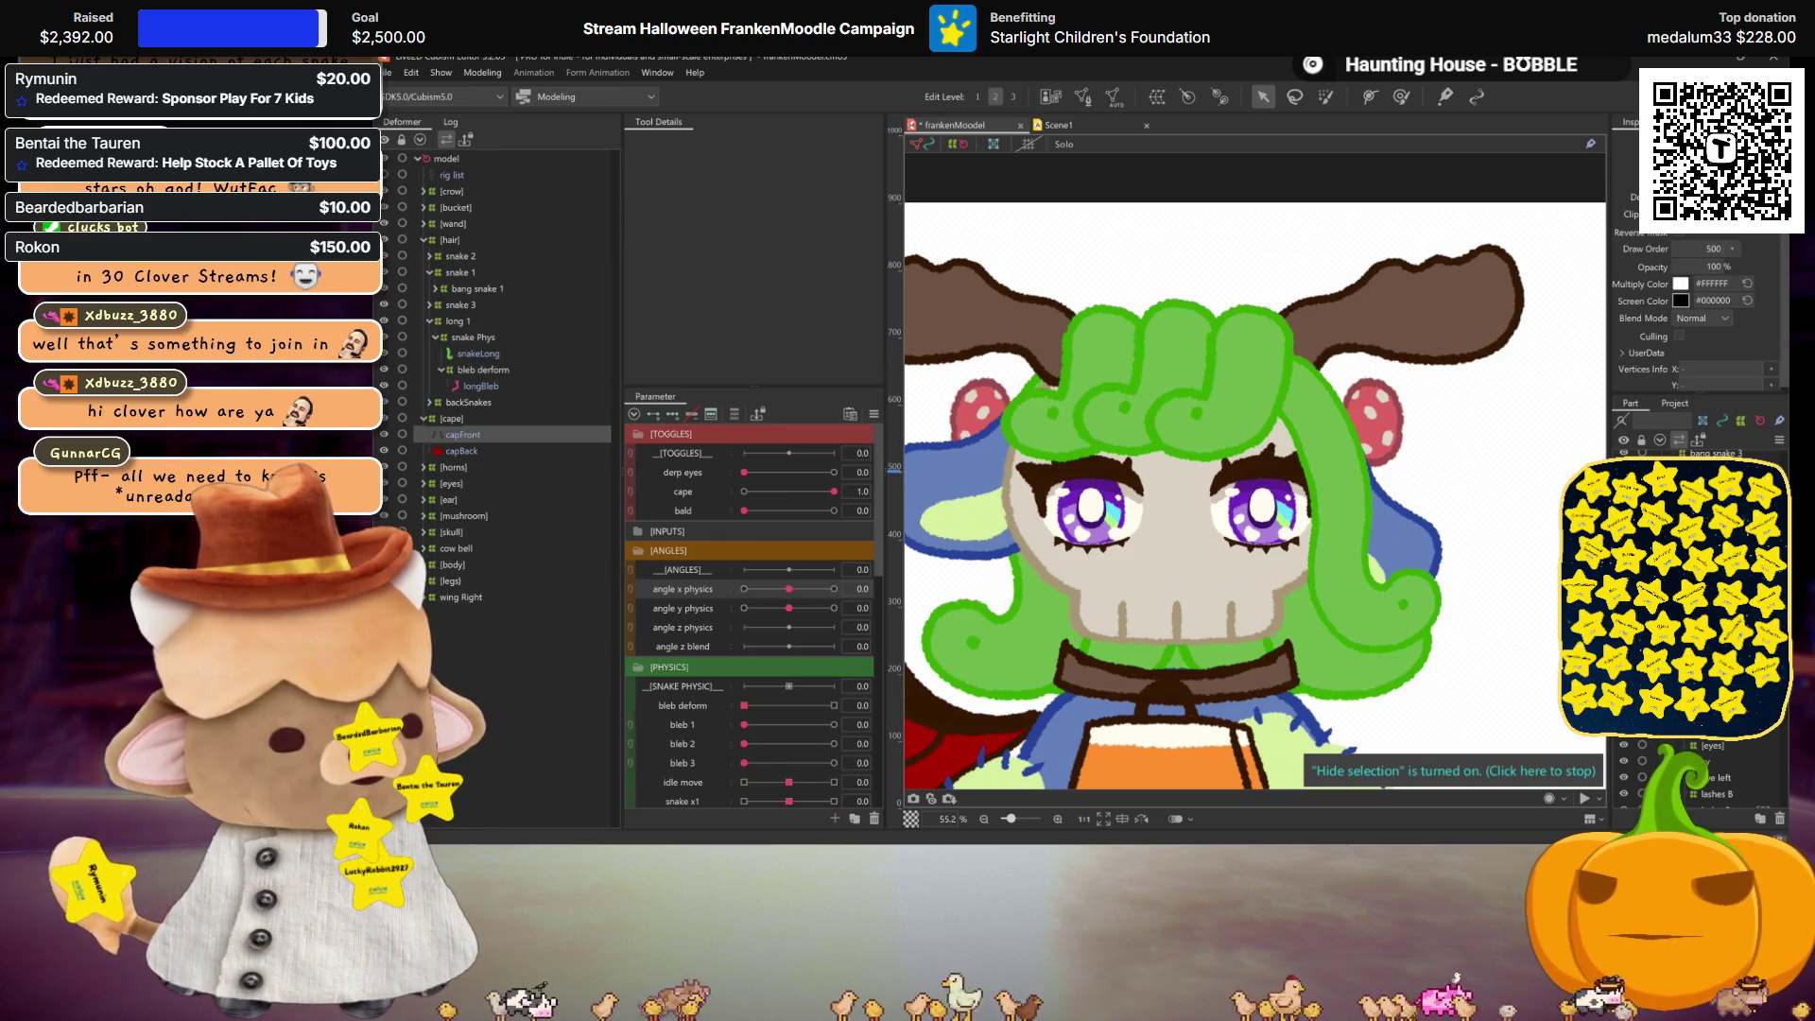
pyautogui.click(480, 386)
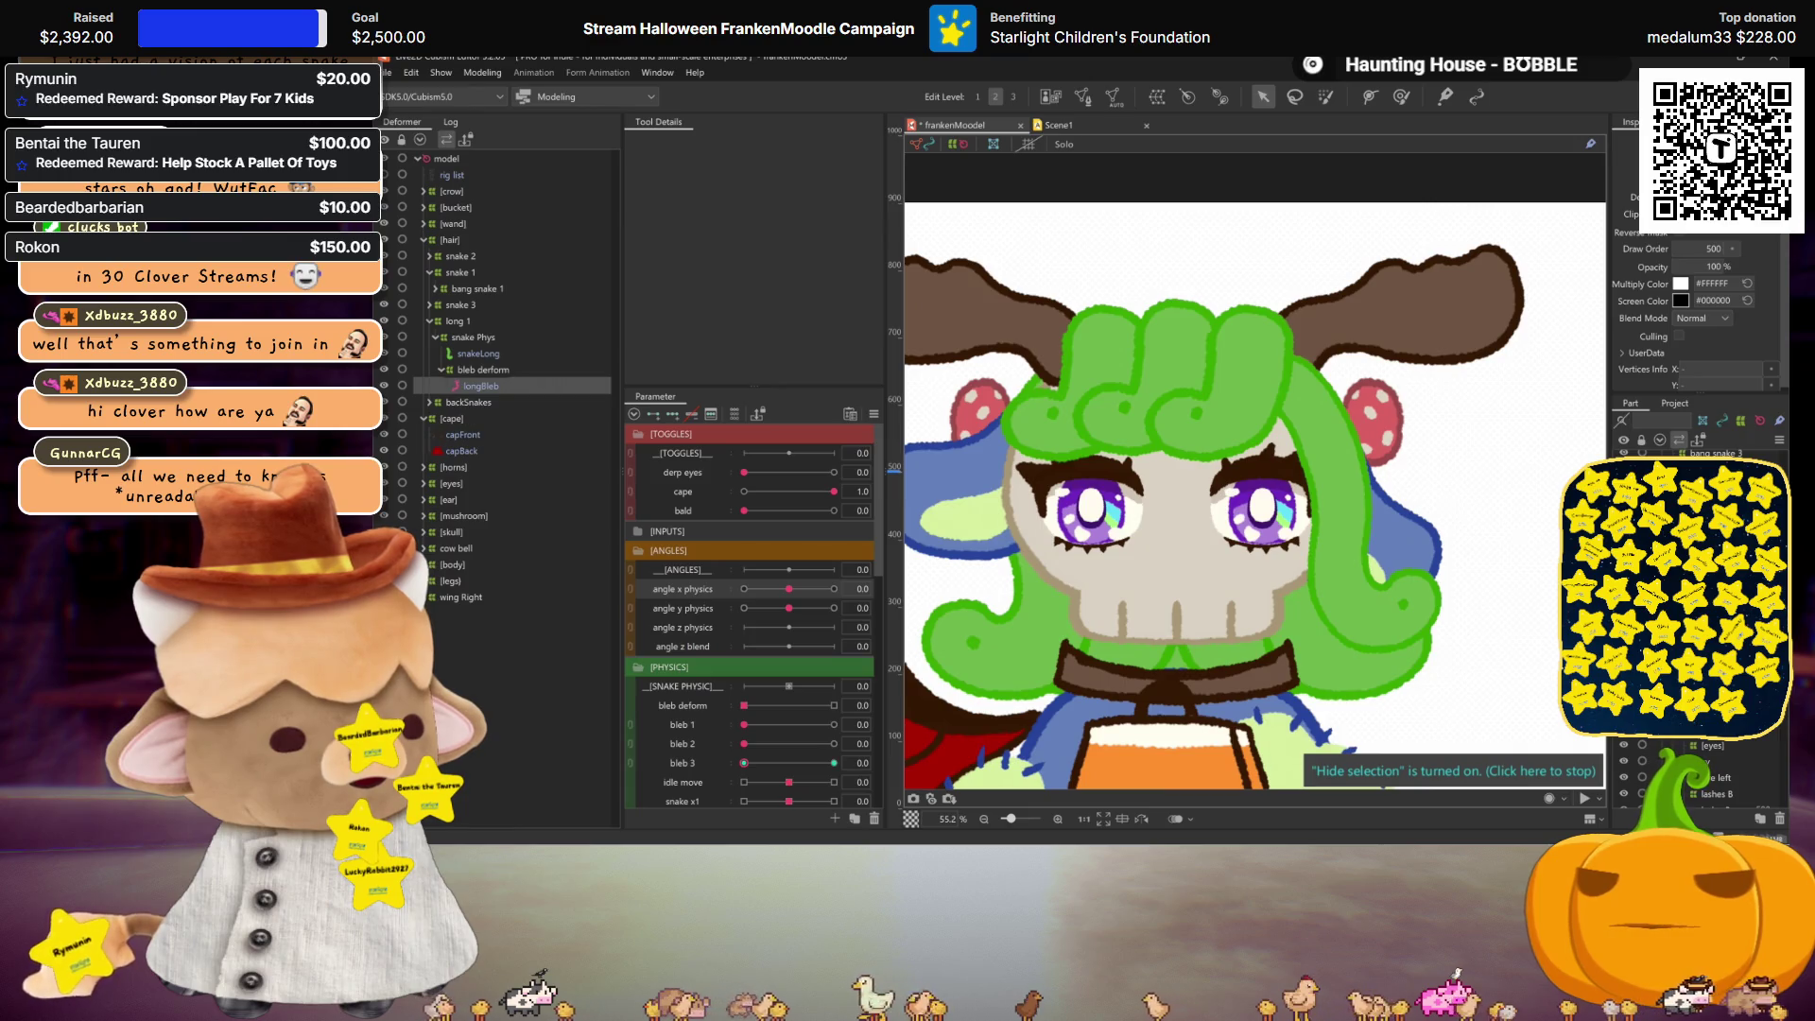
pyautogui.keyDown('shift'); pyautogui.click(455, 322); pyautogui.keyUp('shift')
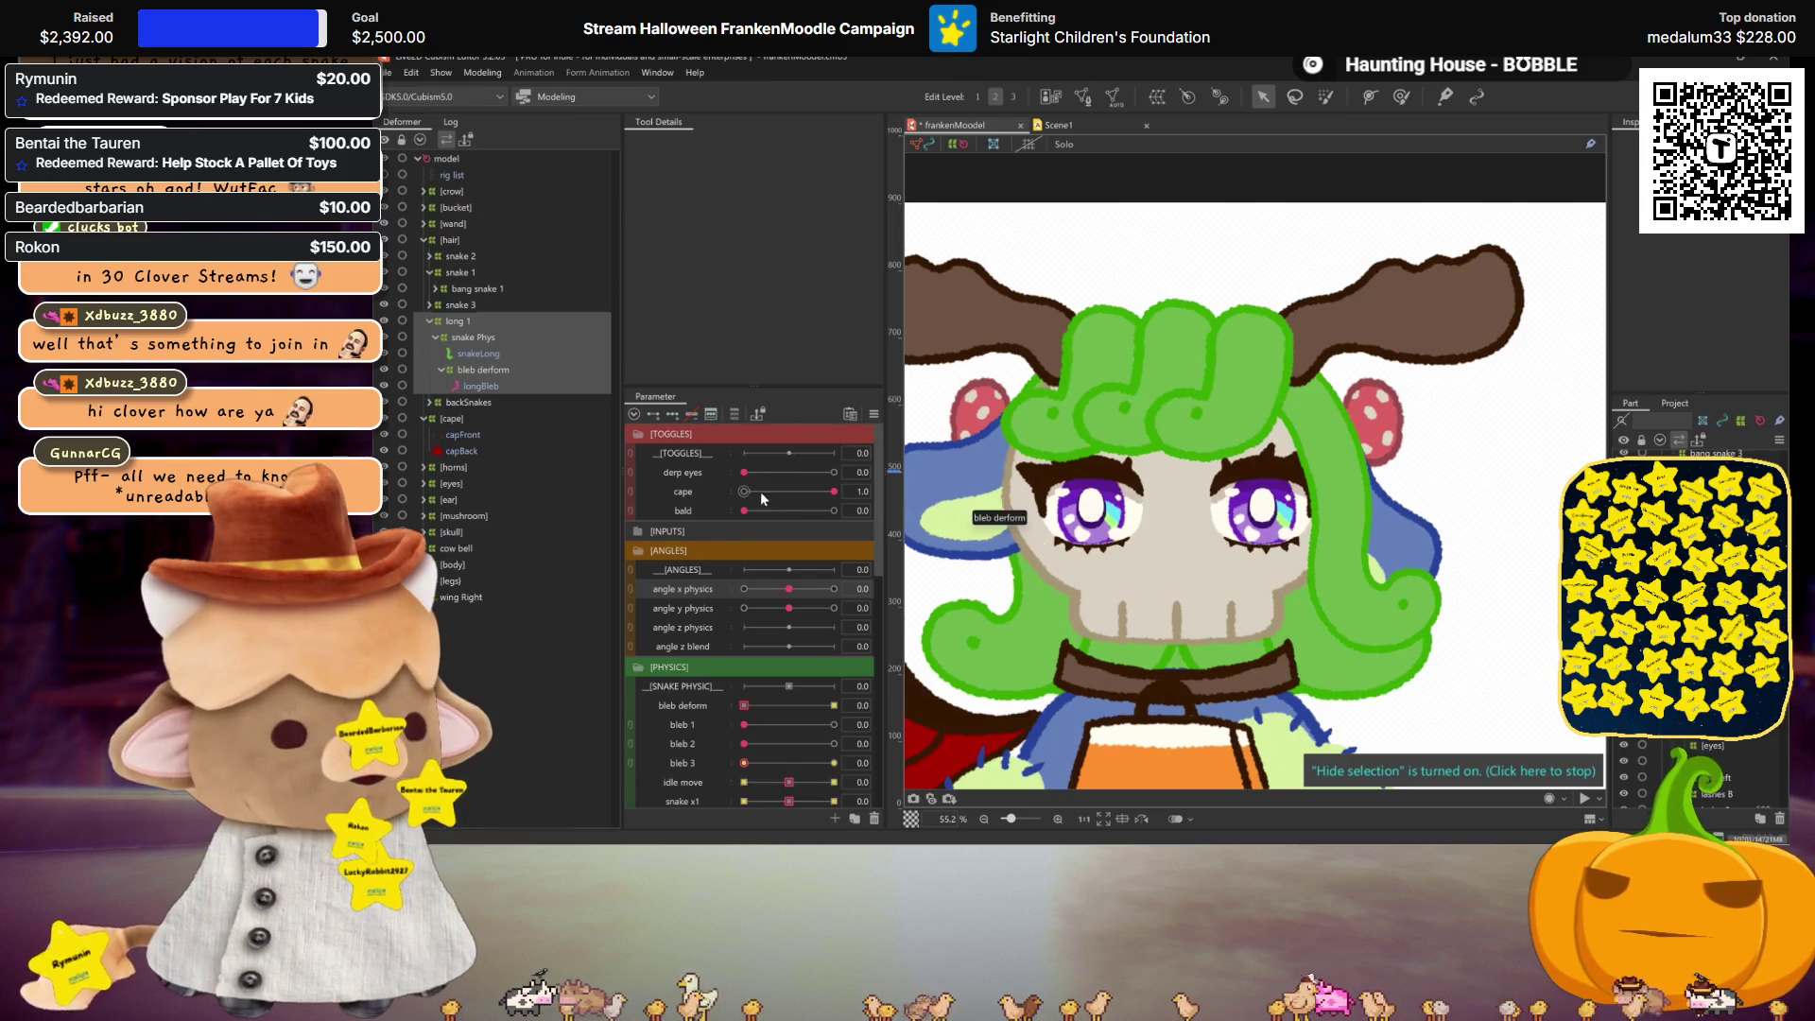
pyautogui.moveTo(792, 588)
pyautogui.mouseDown()
pyautogui.moveTo(744, 588)
pyautogui.moveTo(789, 588)
pyautogui.mouseUp()
pyautogui.click(463, 321)
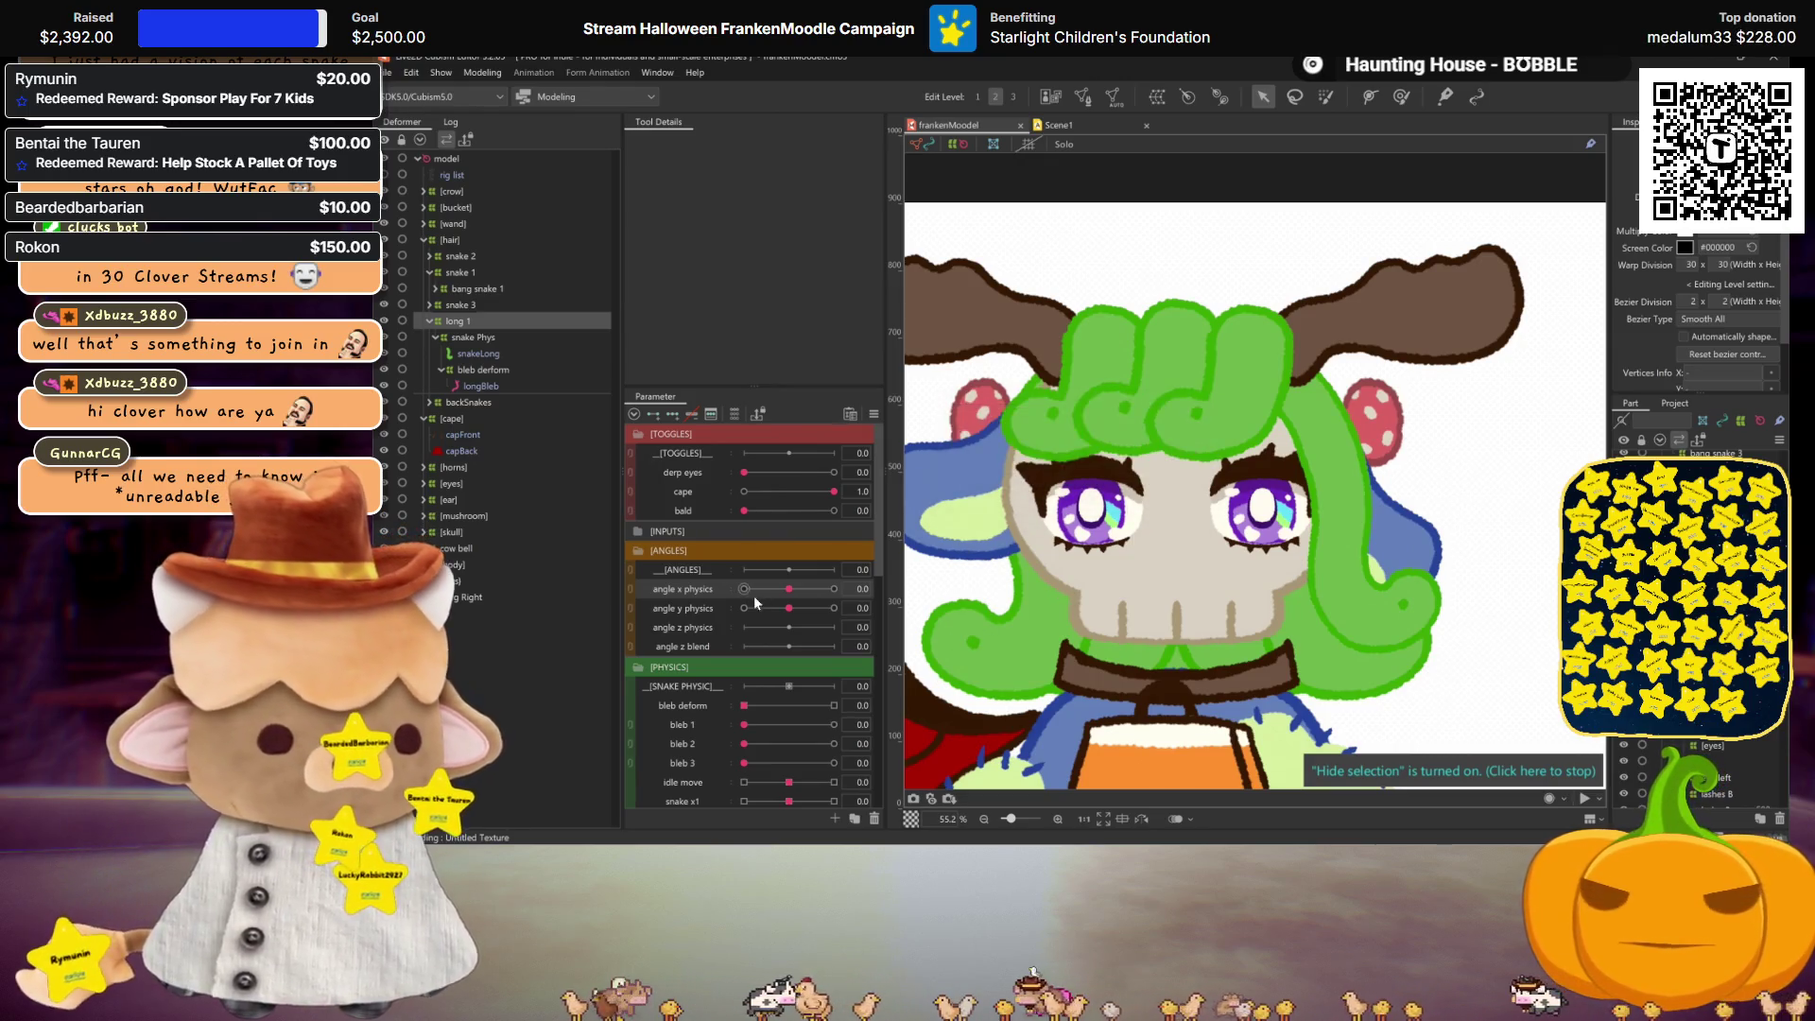
pyautogui.moveTo(794, 596); pyautogui.dragTo(788, 595)
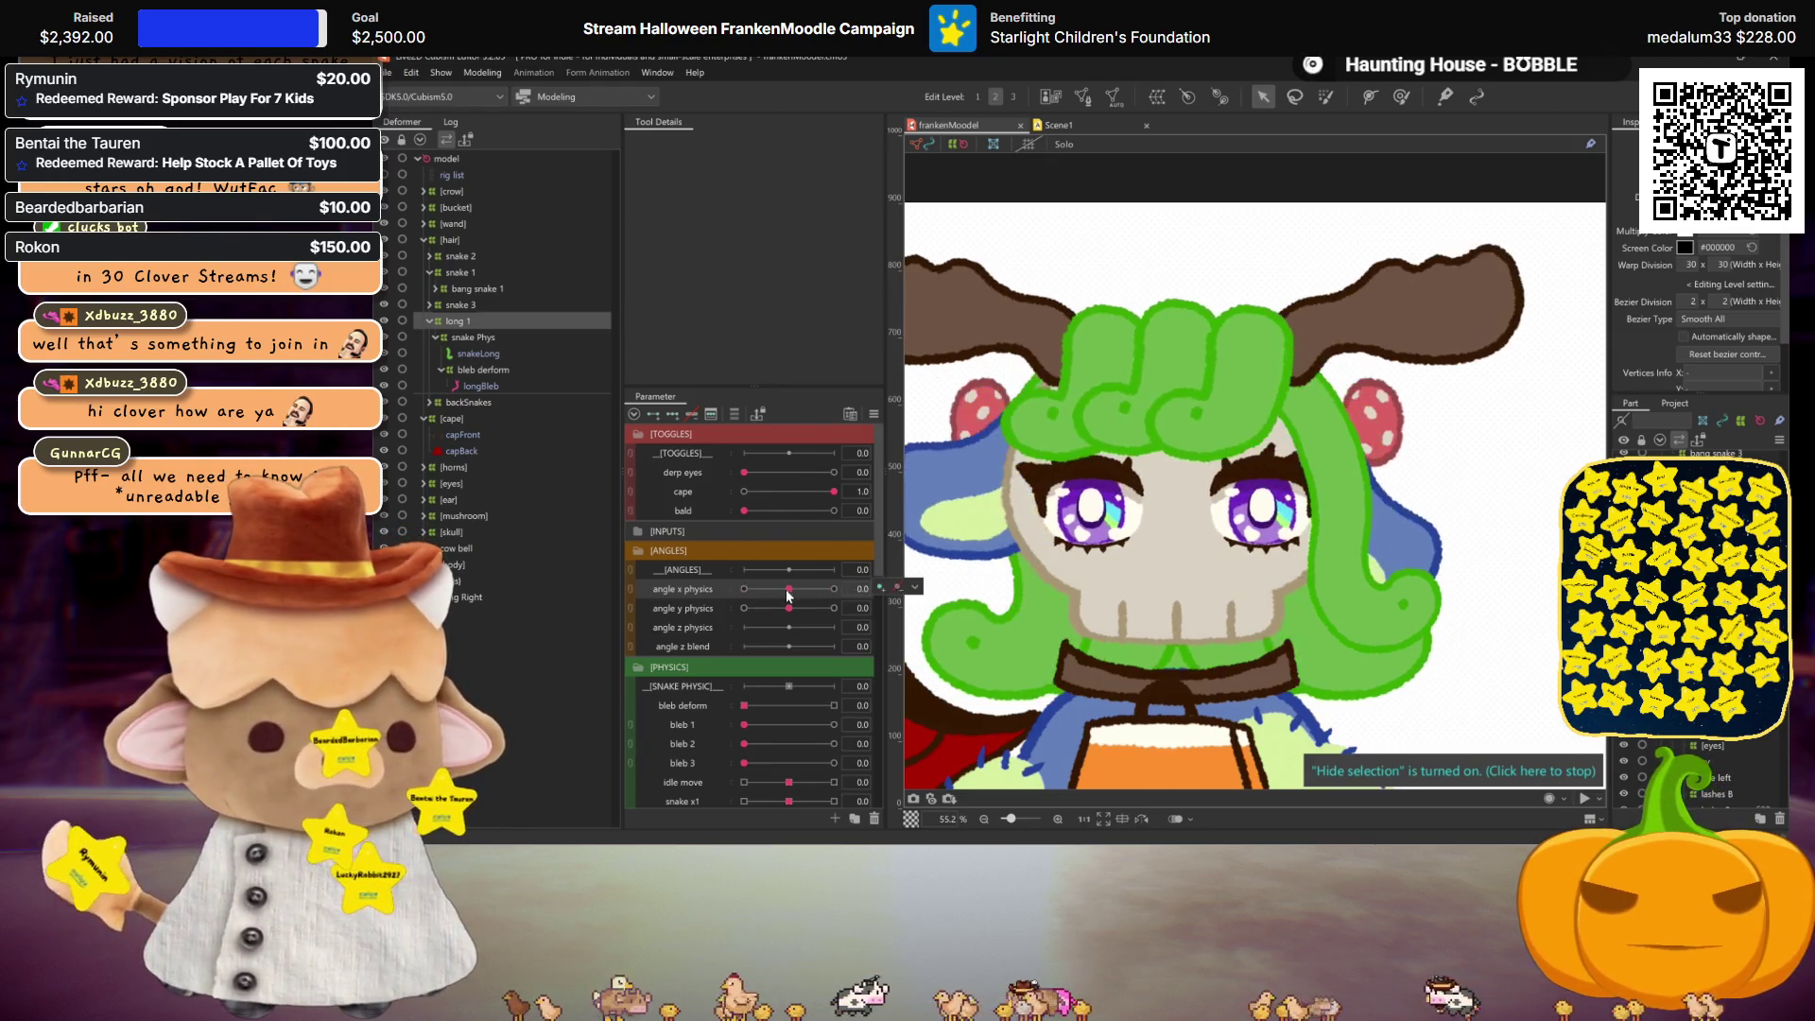
pyautogui.keyDown('shift'); pyautogui.click(496, 384); pyautogui.keyUp('shift')
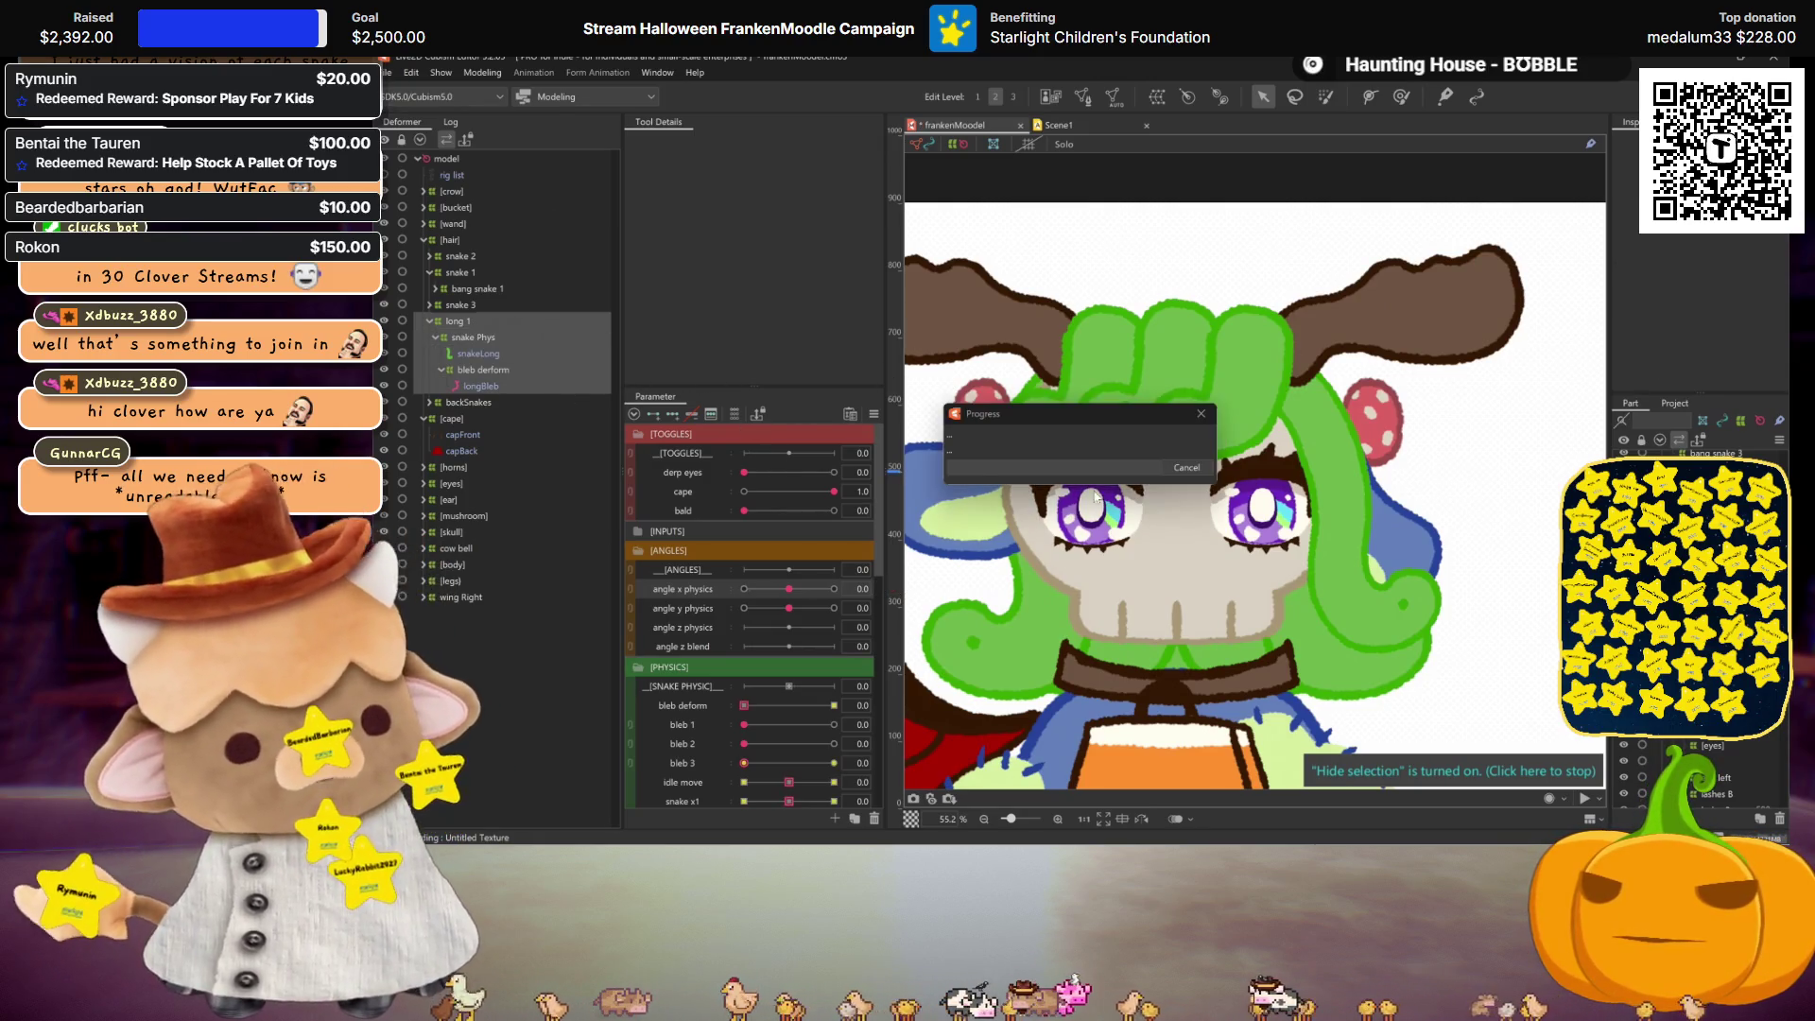
pyautogui.click(1002, 416)
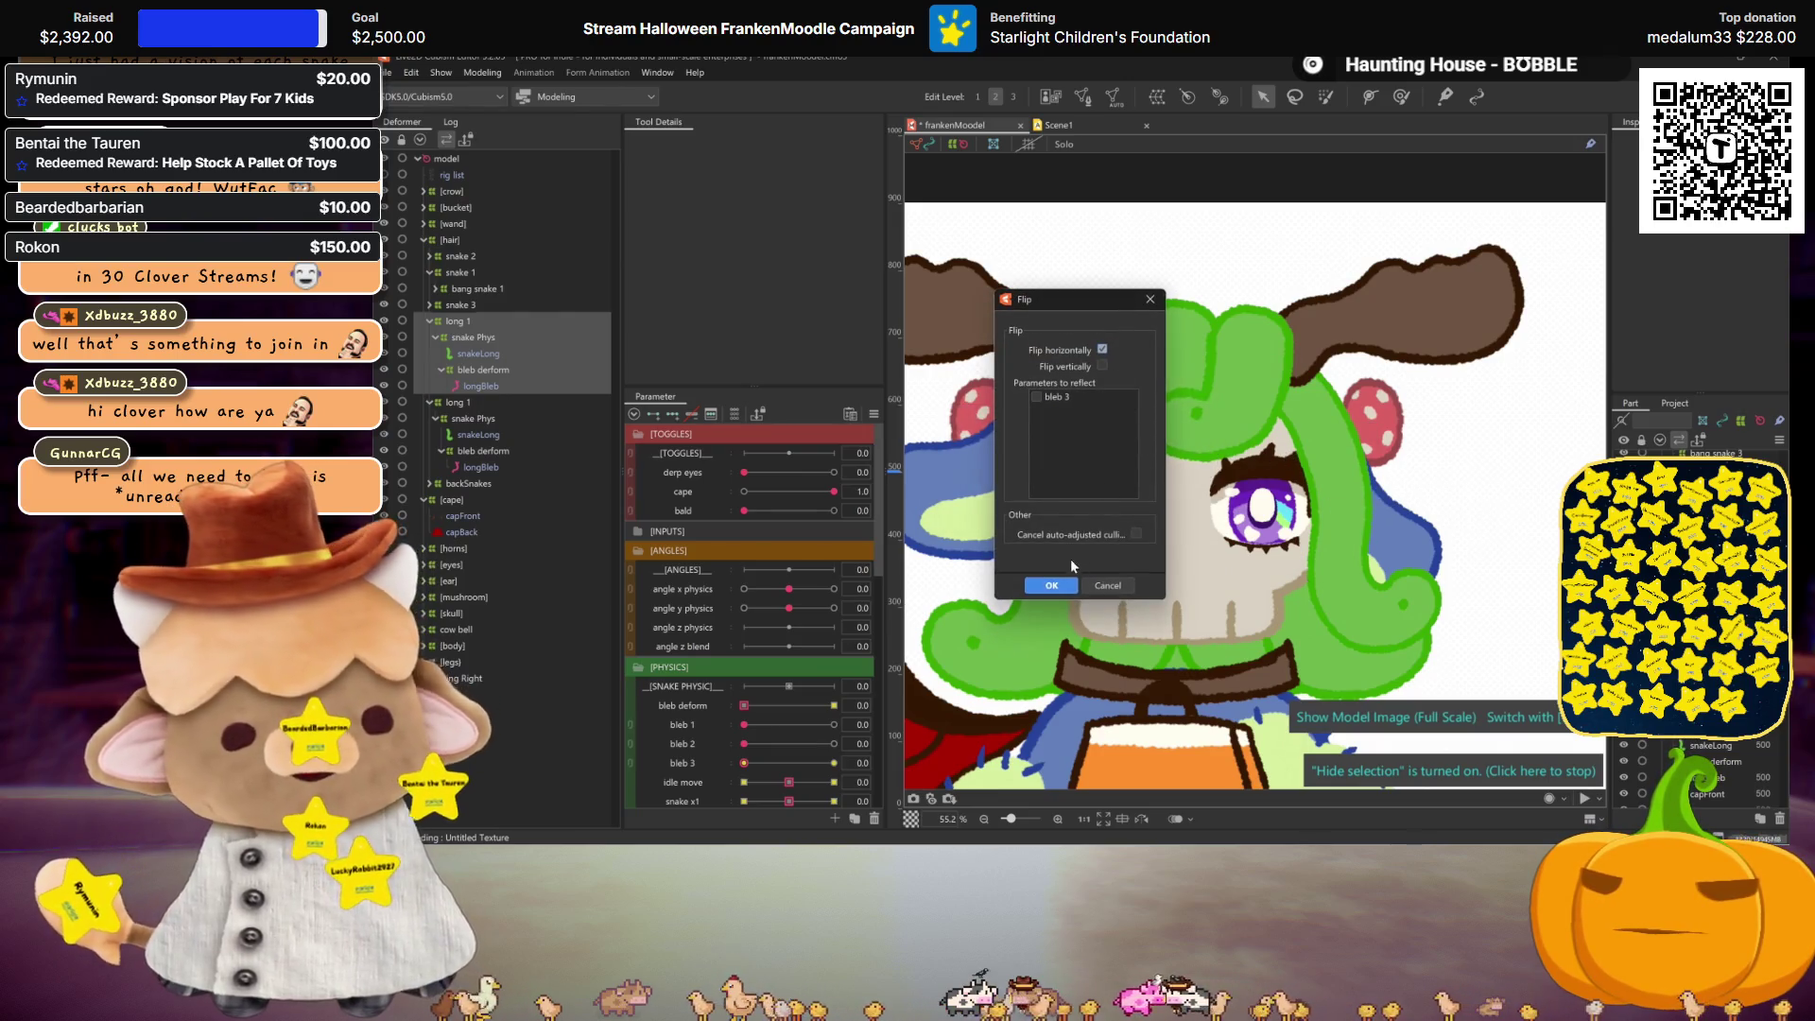
# Step: Flip the copied long 1 hair group horizontally and recentre the canvas view
pyautogui.click(1051, 585)
pyautogui.scroll(-2, 1210, 597)
pyautogui.moveTo(1210, 598); pyautogui.dragTo(1243, 480)
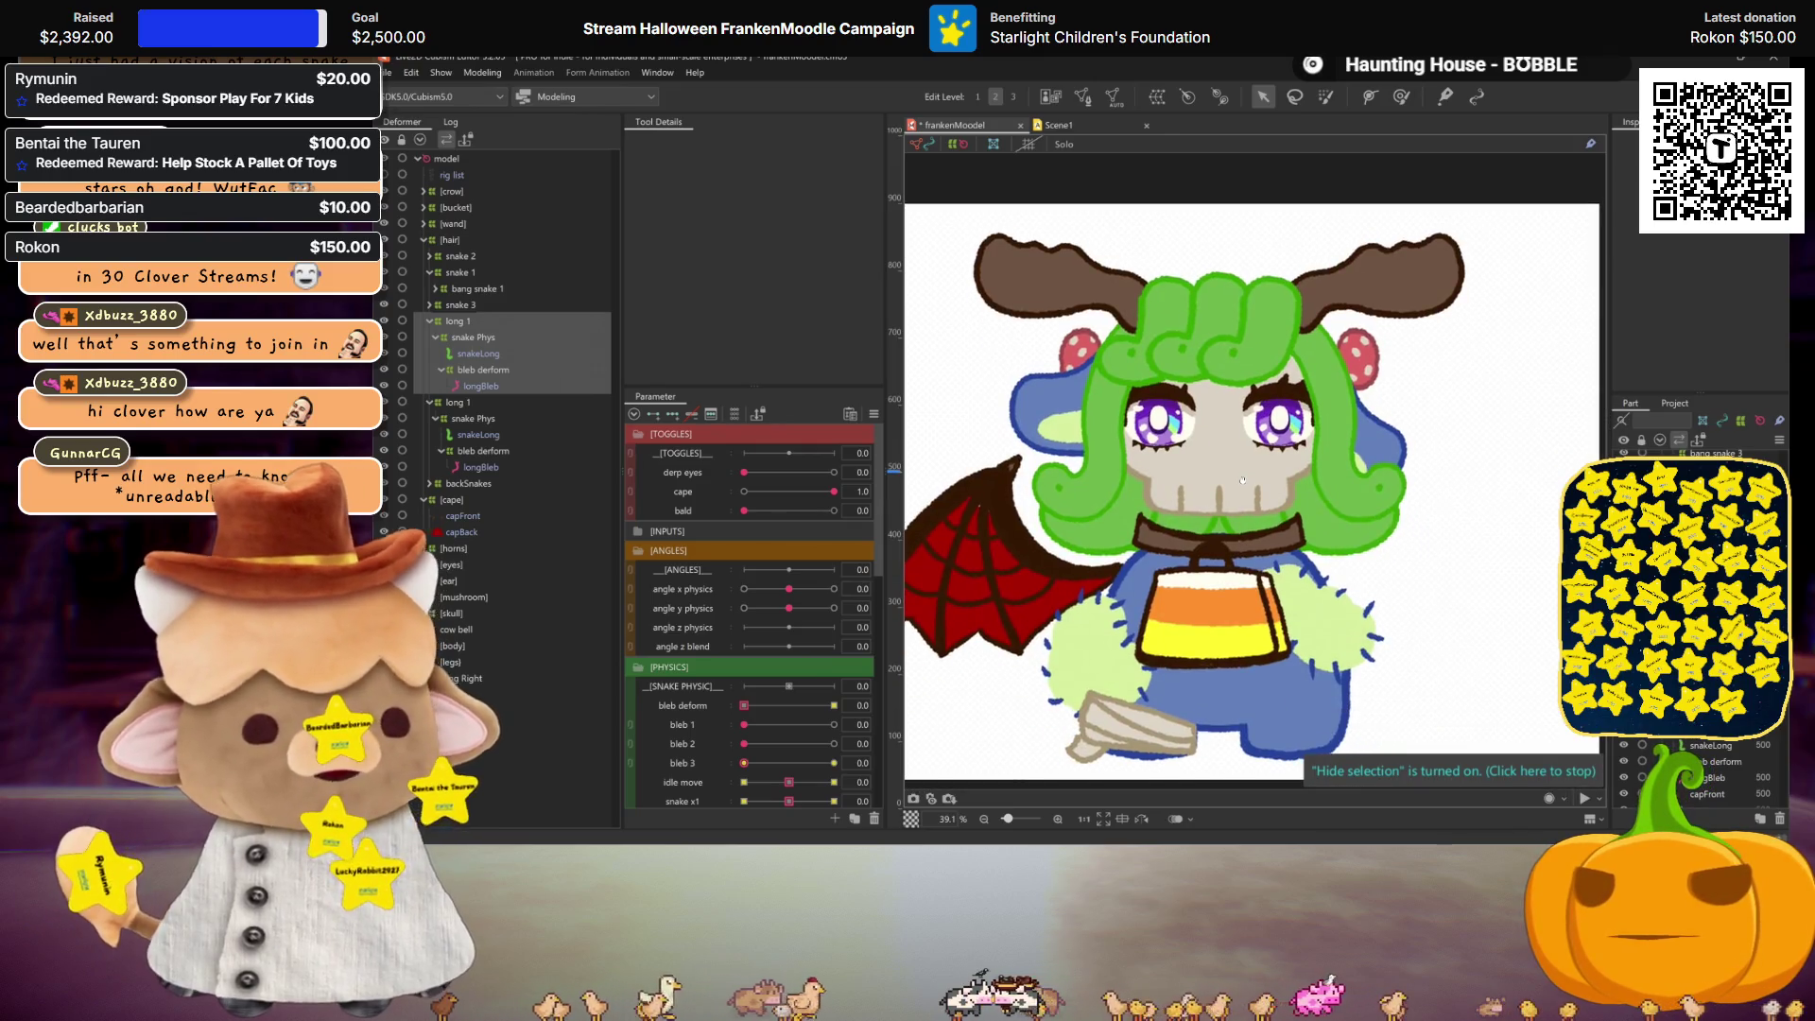
pyautogui.scroll(2, 1200, 518)
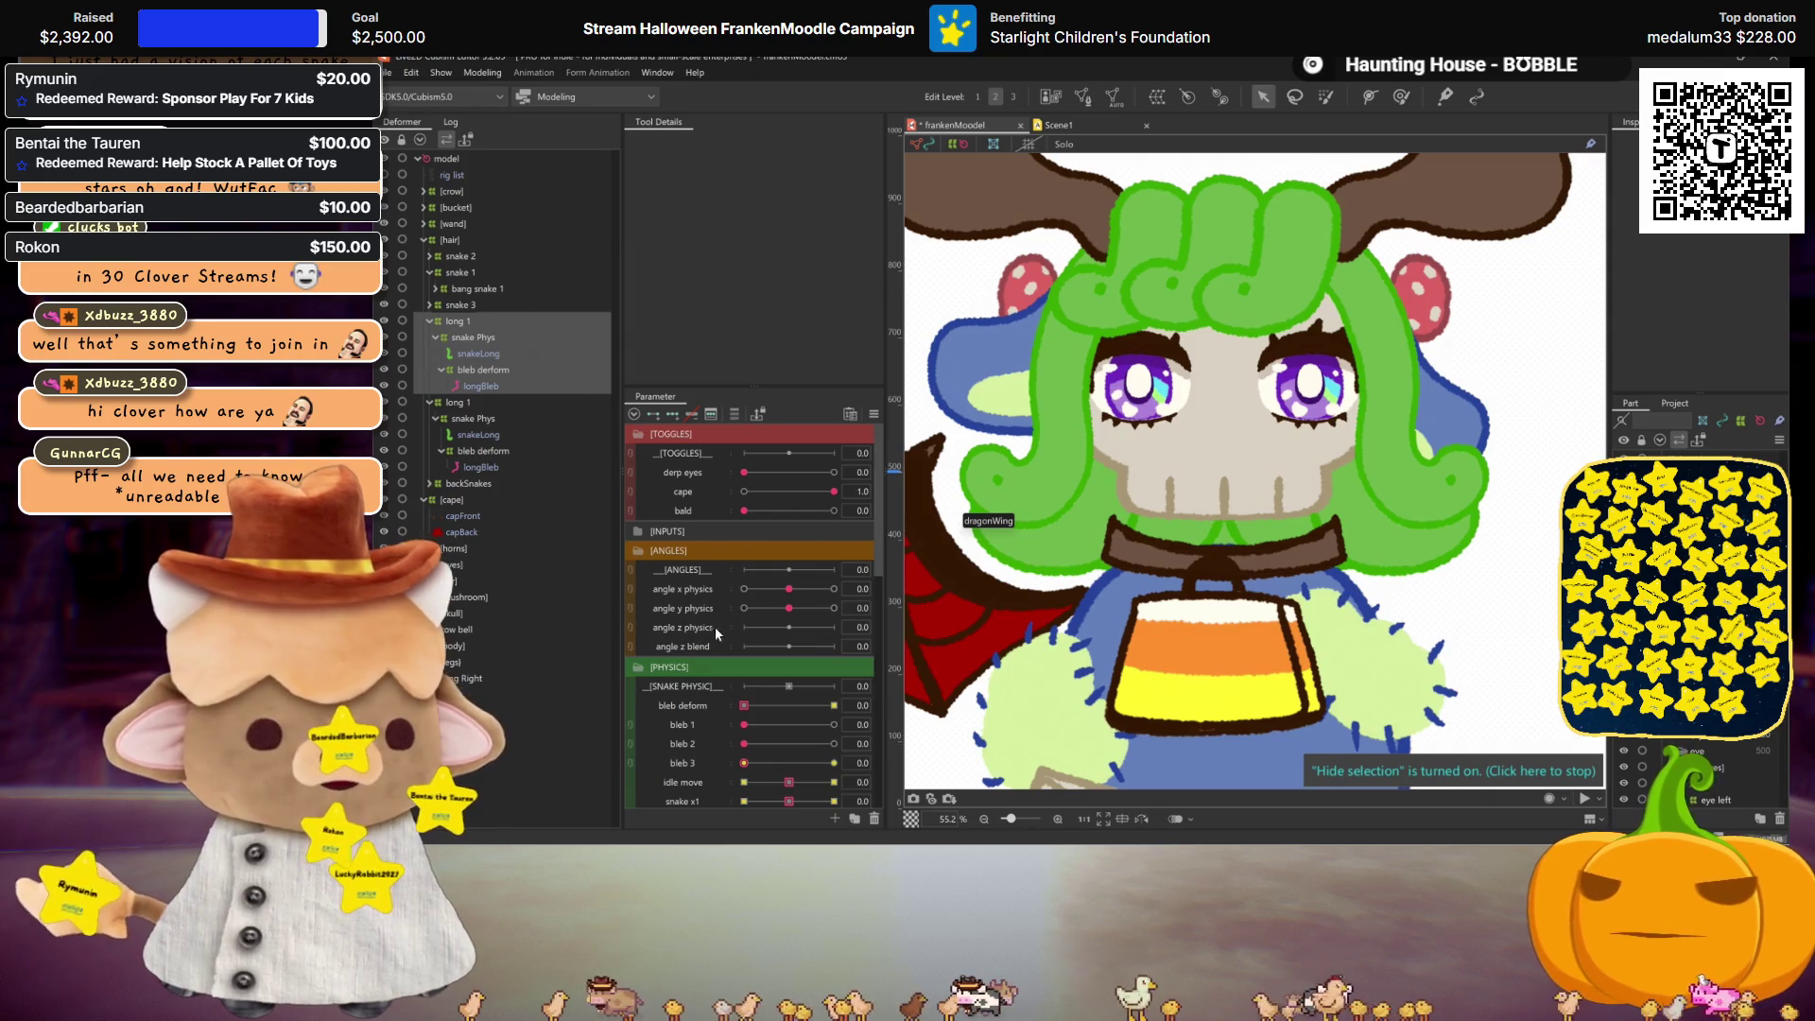
pyautogui.scroll(-2, 804, 694)
# Step: Reassign the copy's bleb 3 keys to the bleb 2 parameter
pyautogui.click(898, 643)
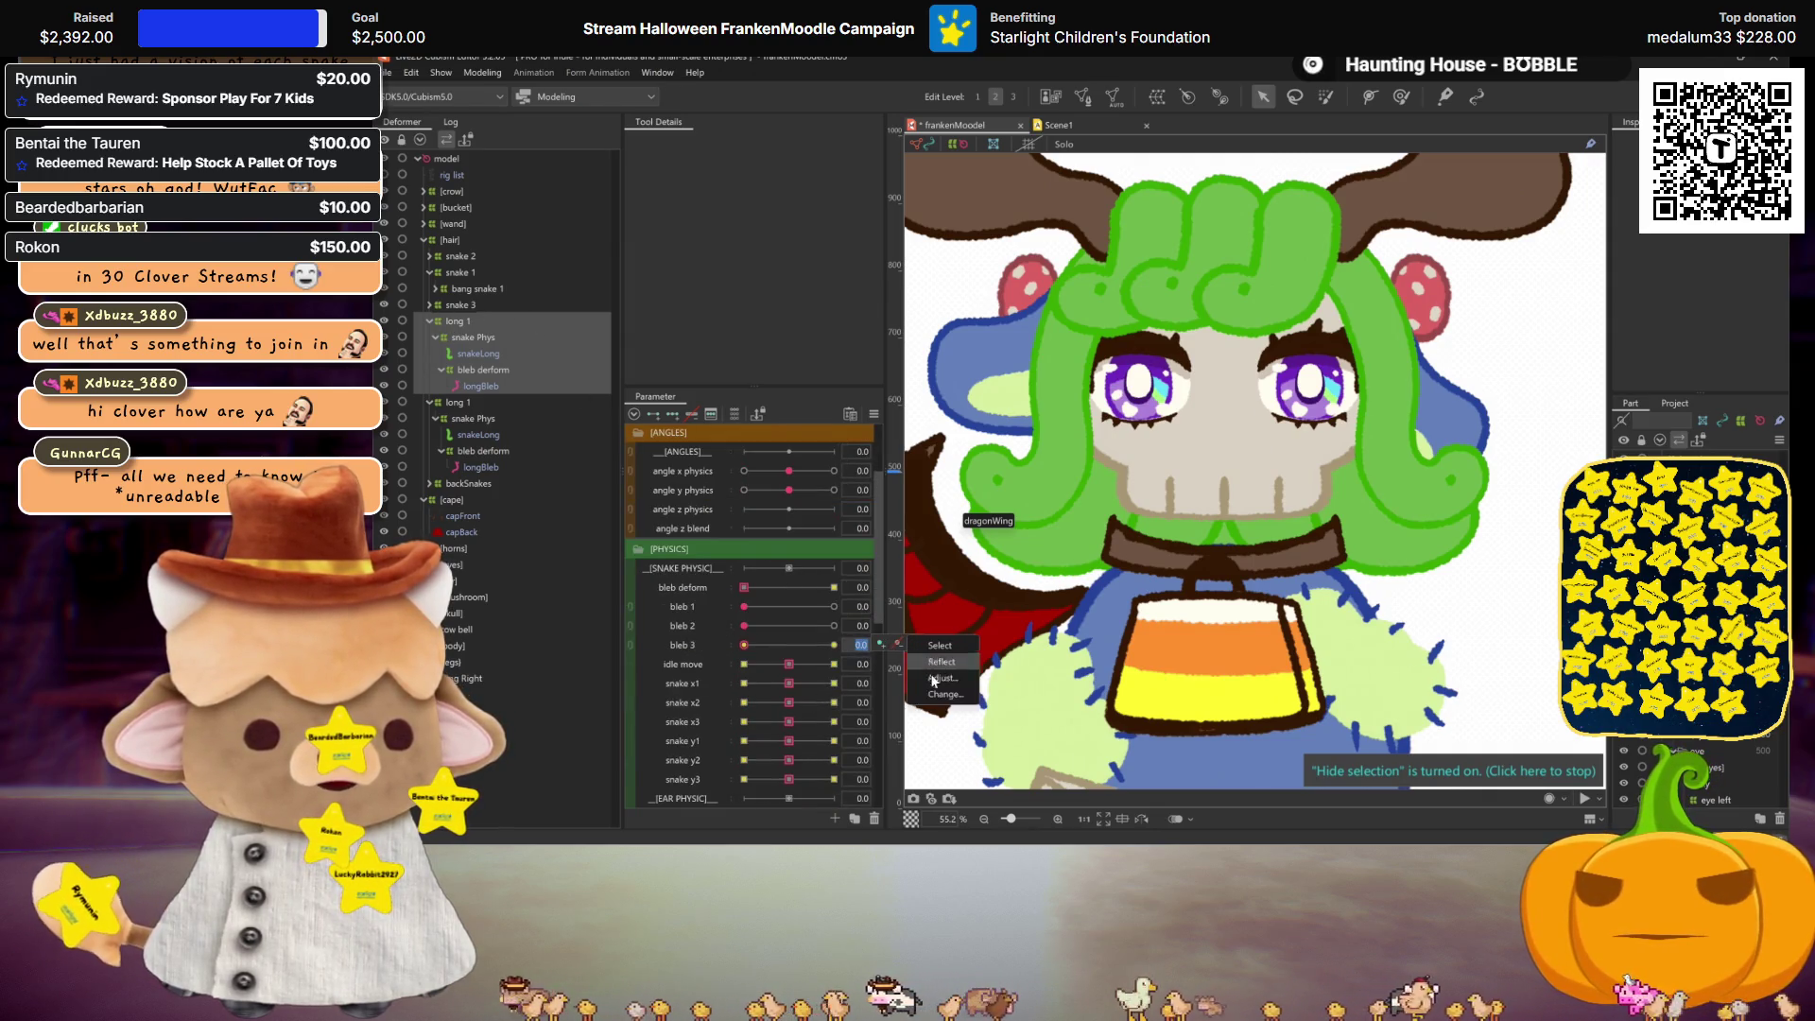
pyautogui.click(943, 694)
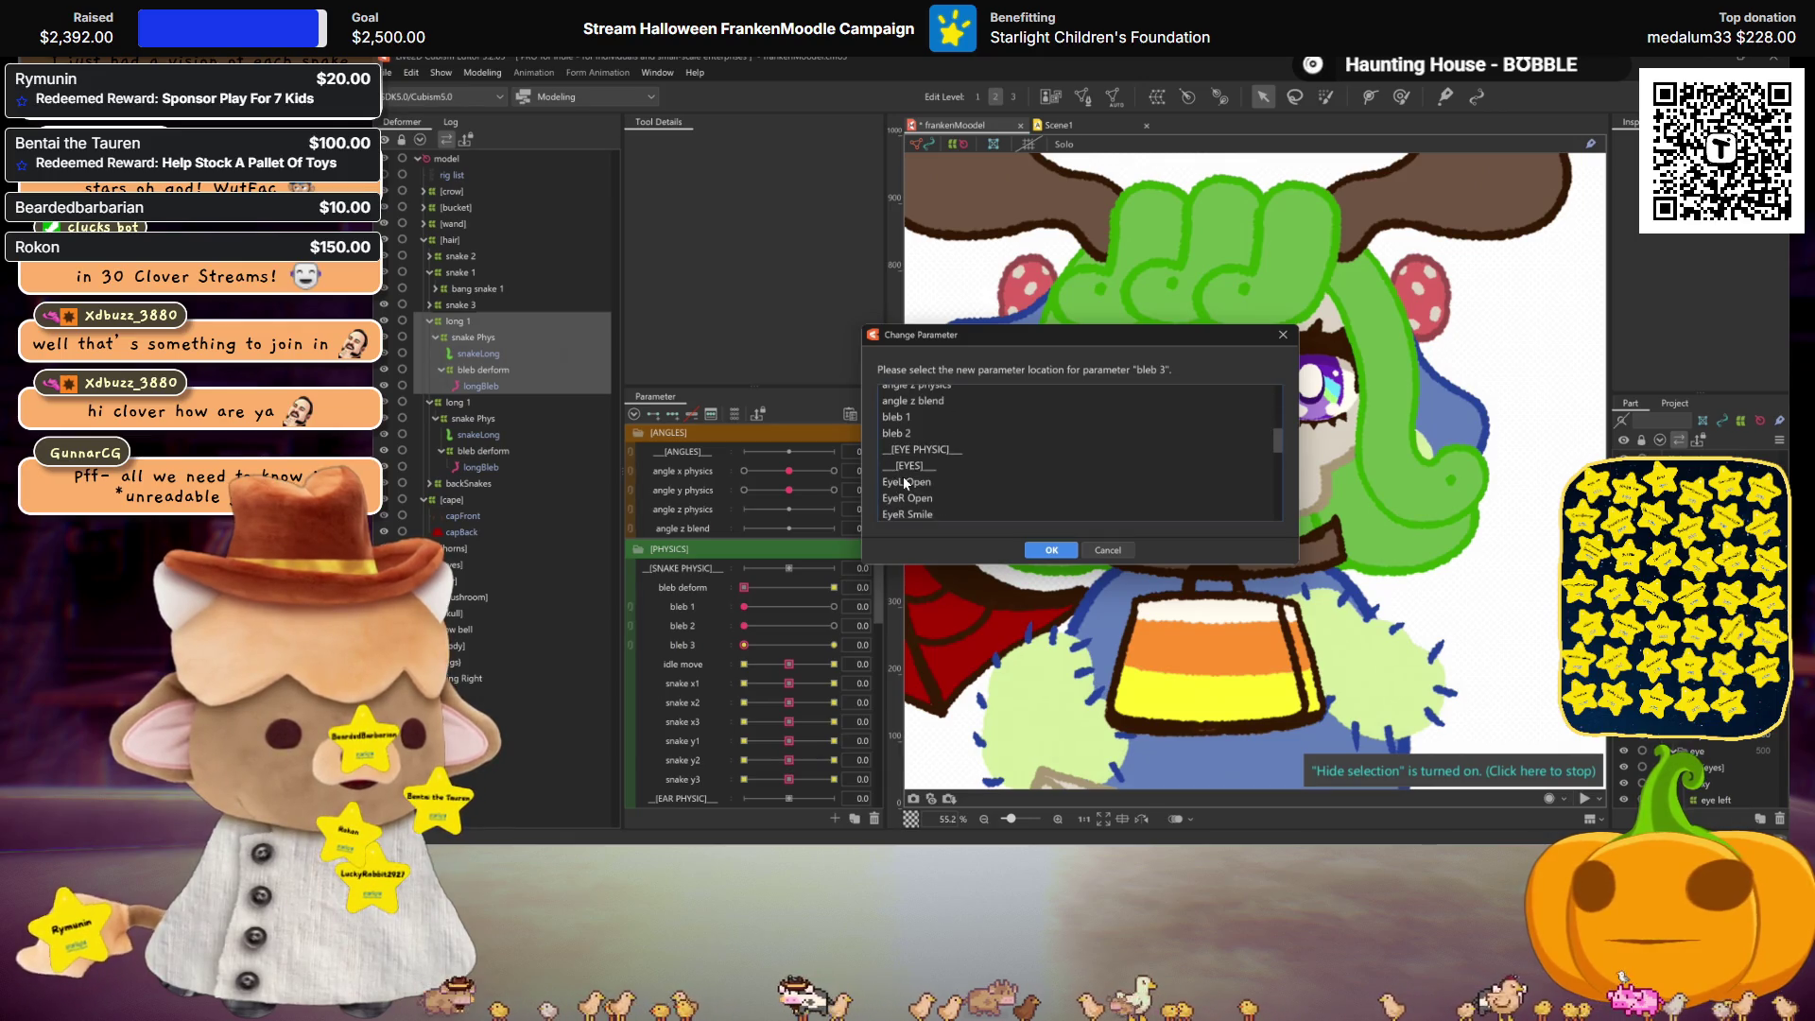
pyautogui.click(903, 433)
pyautogui.click(1051, 549)
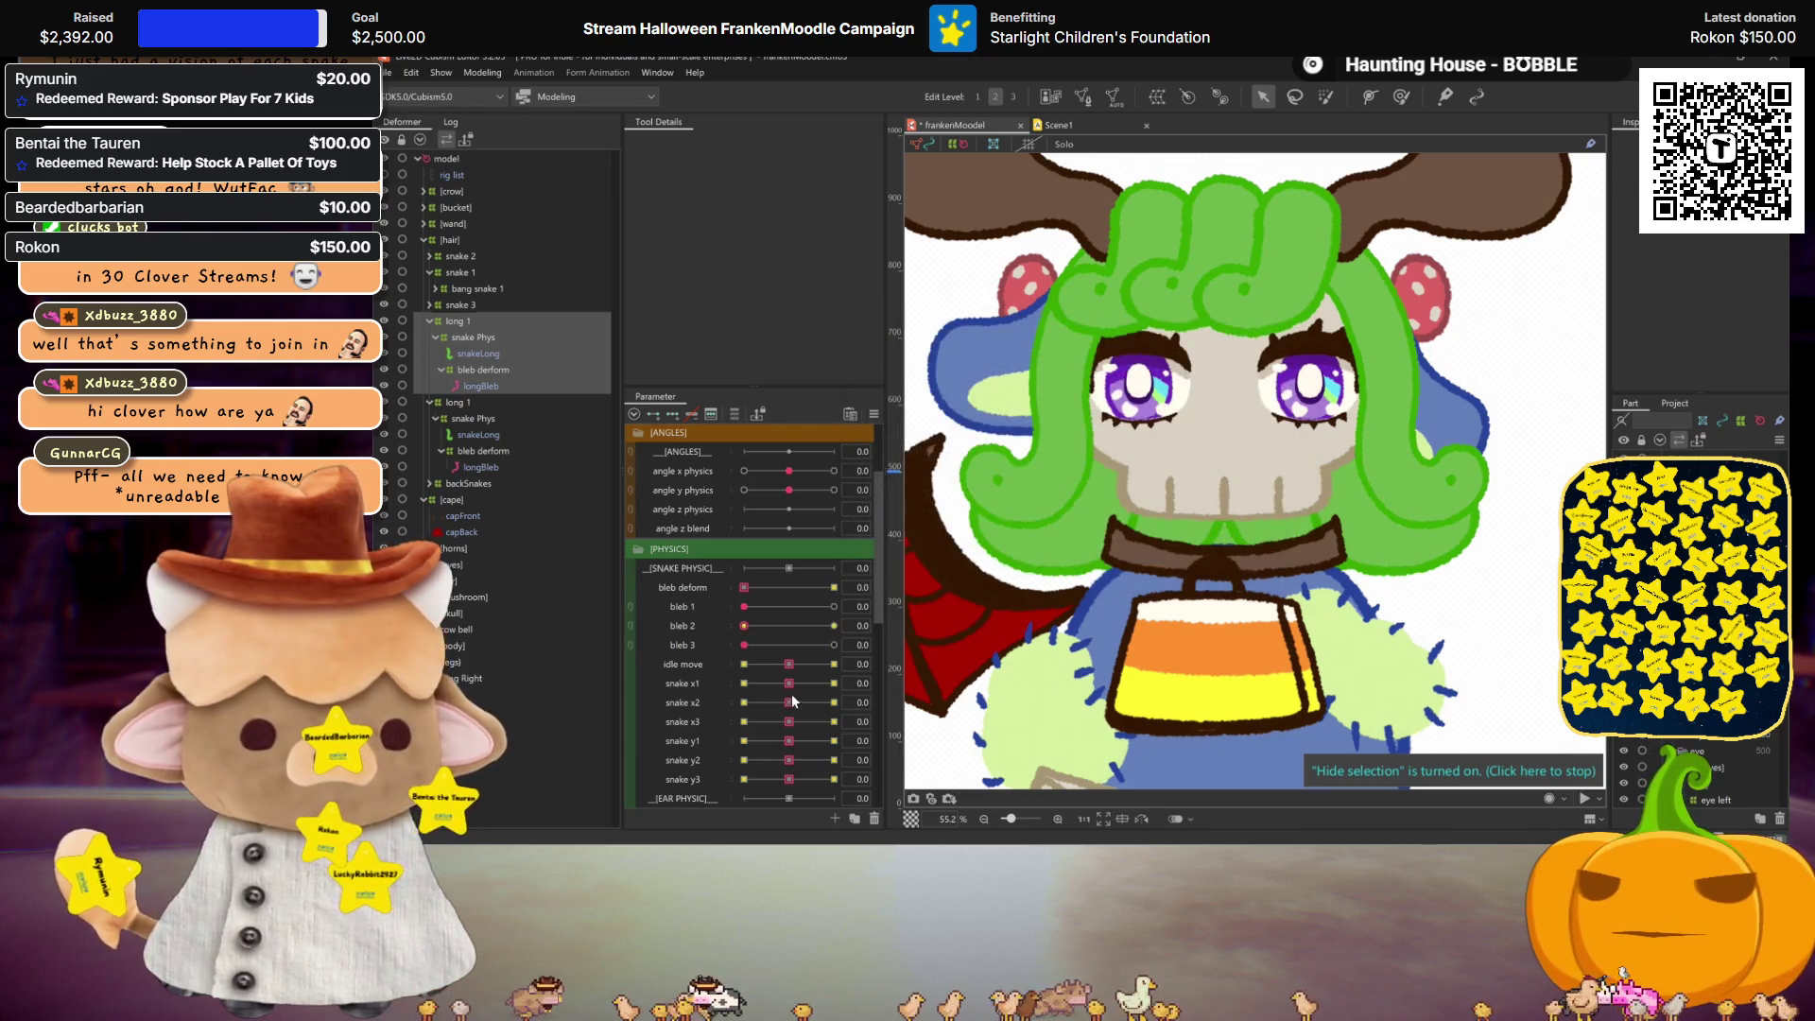
# Step: Reflect the snake x parameter keys on the copied long 1 group
pyautogui.click(914, 680)
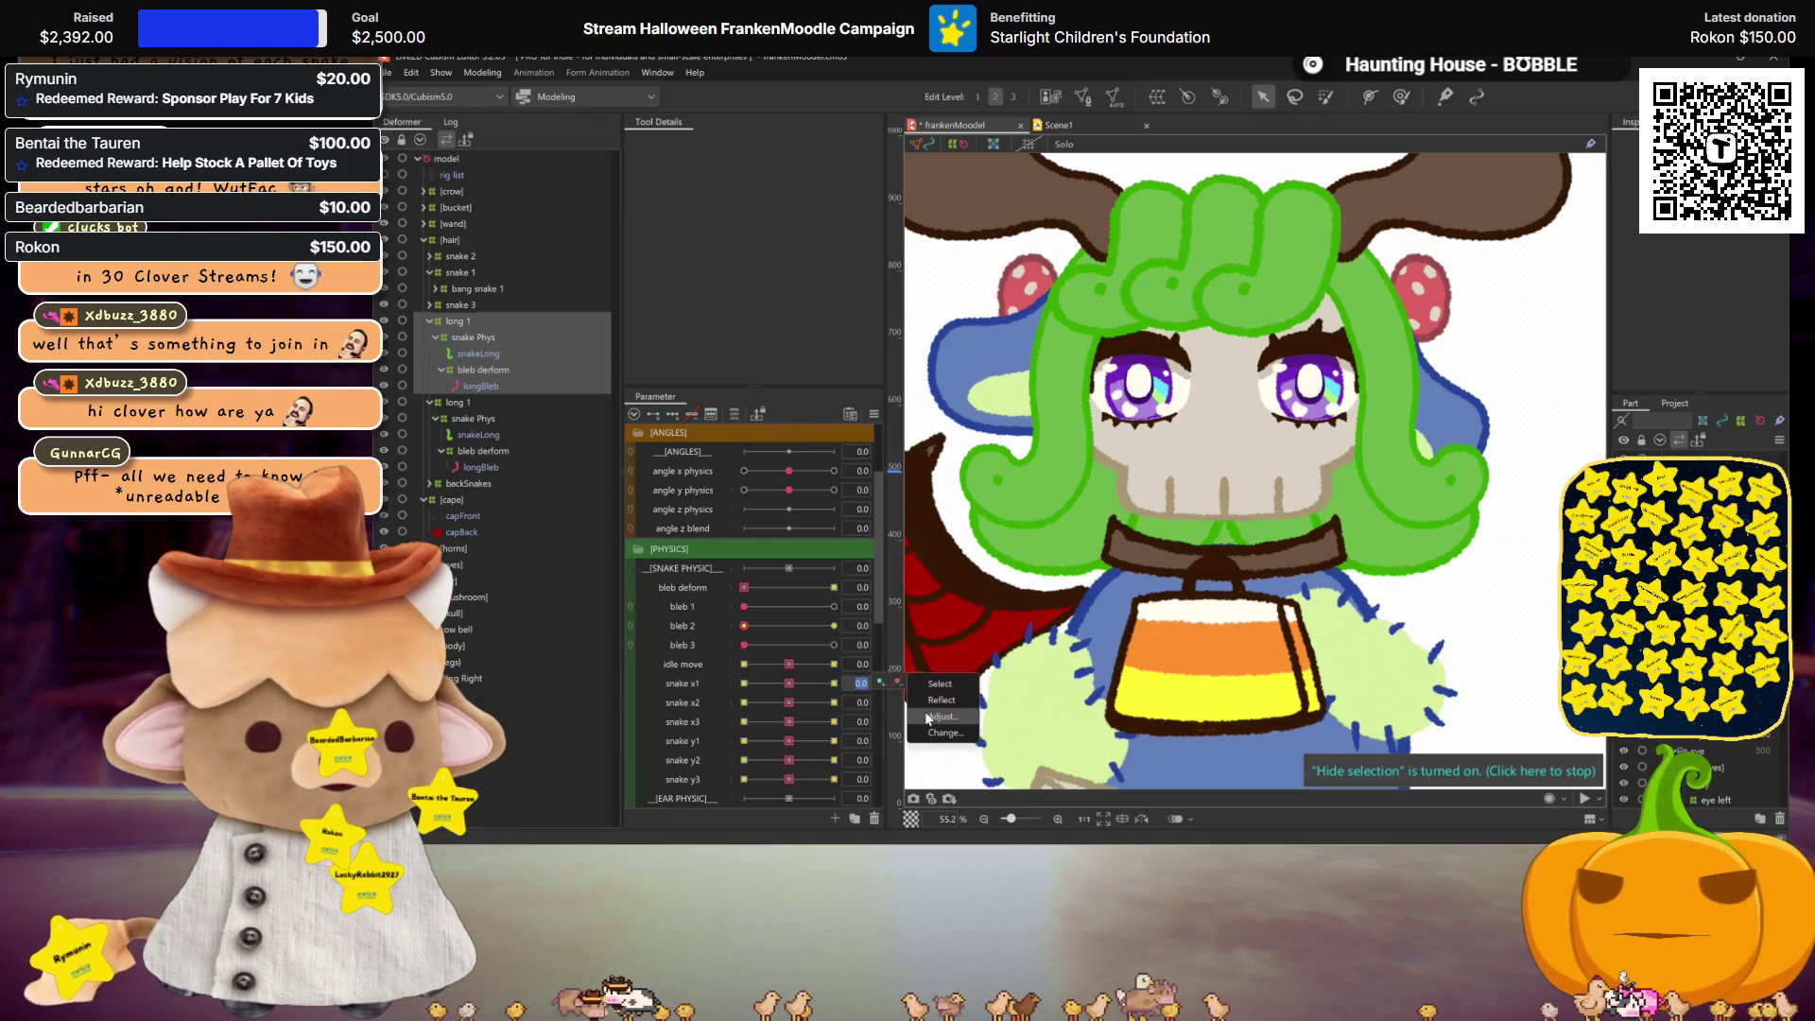
pyautogui.click(942, 733)
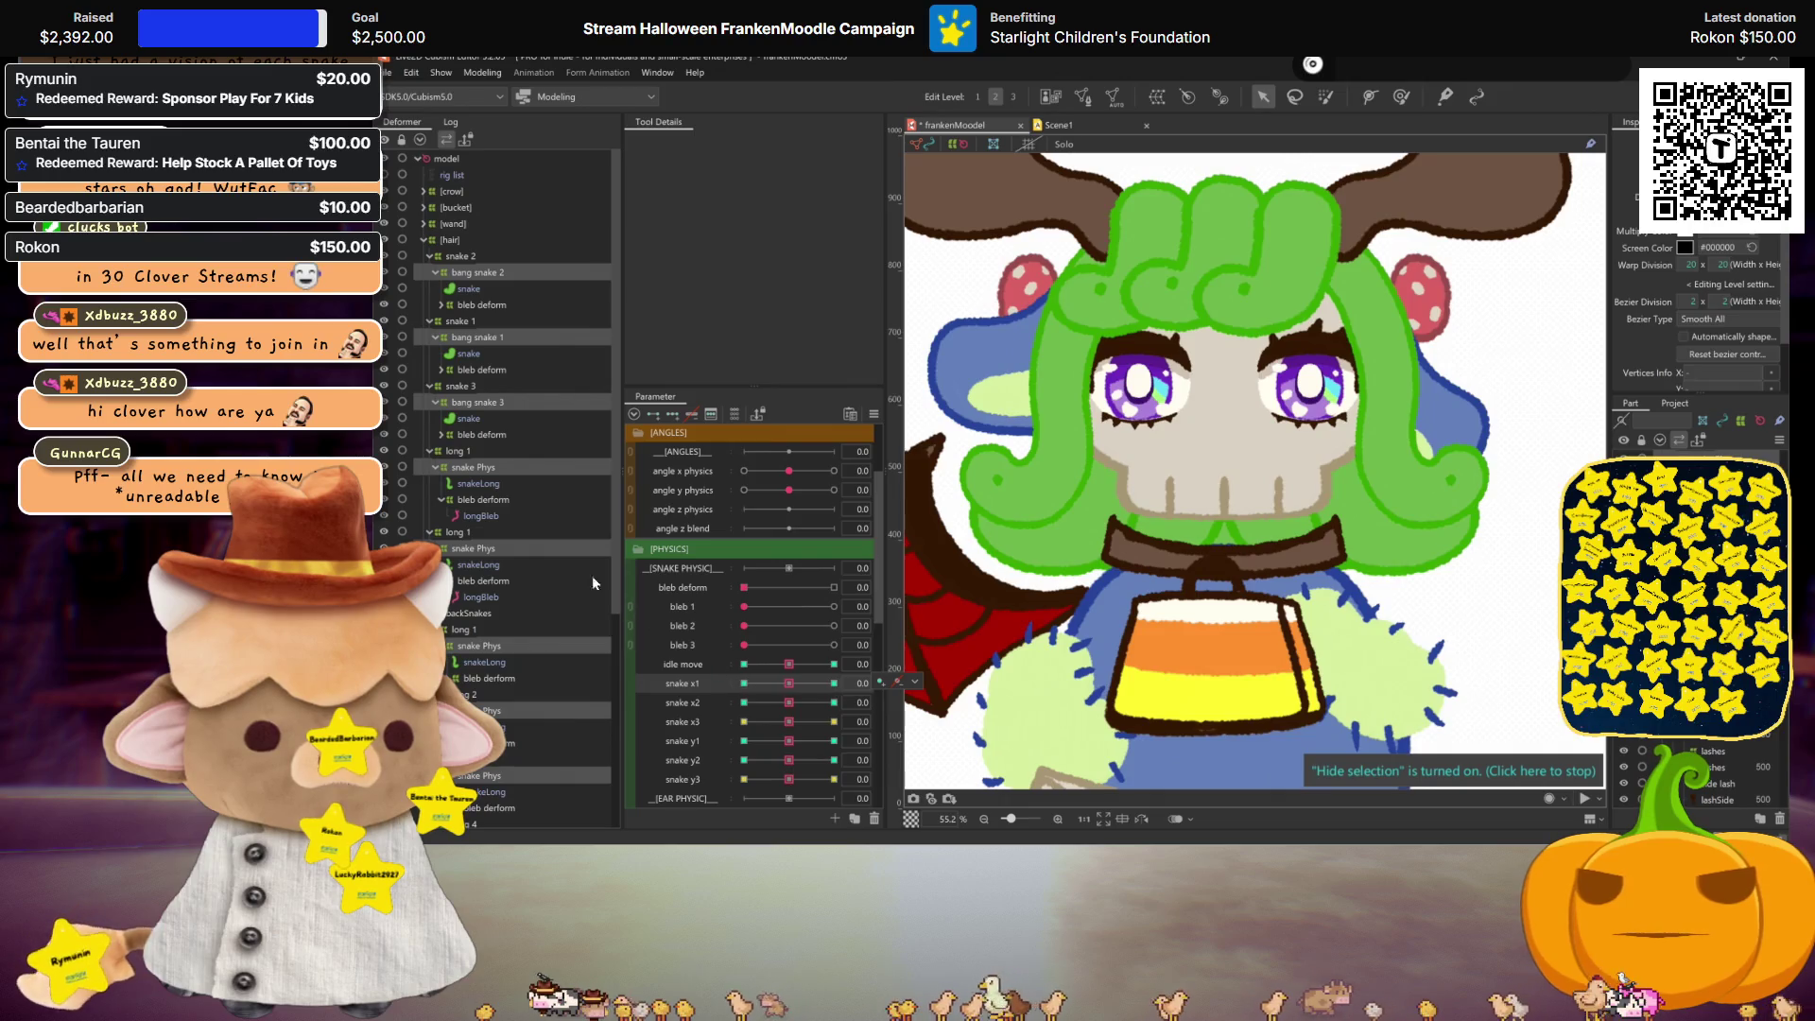
pyautogui.click(538, 451)
pyautogui.click(914, 680)
pyautogui.click(862, 703)
pyautogui.click(914, 701)
pyautogui.click(932, 720)
pyautogui.click(897, 720)
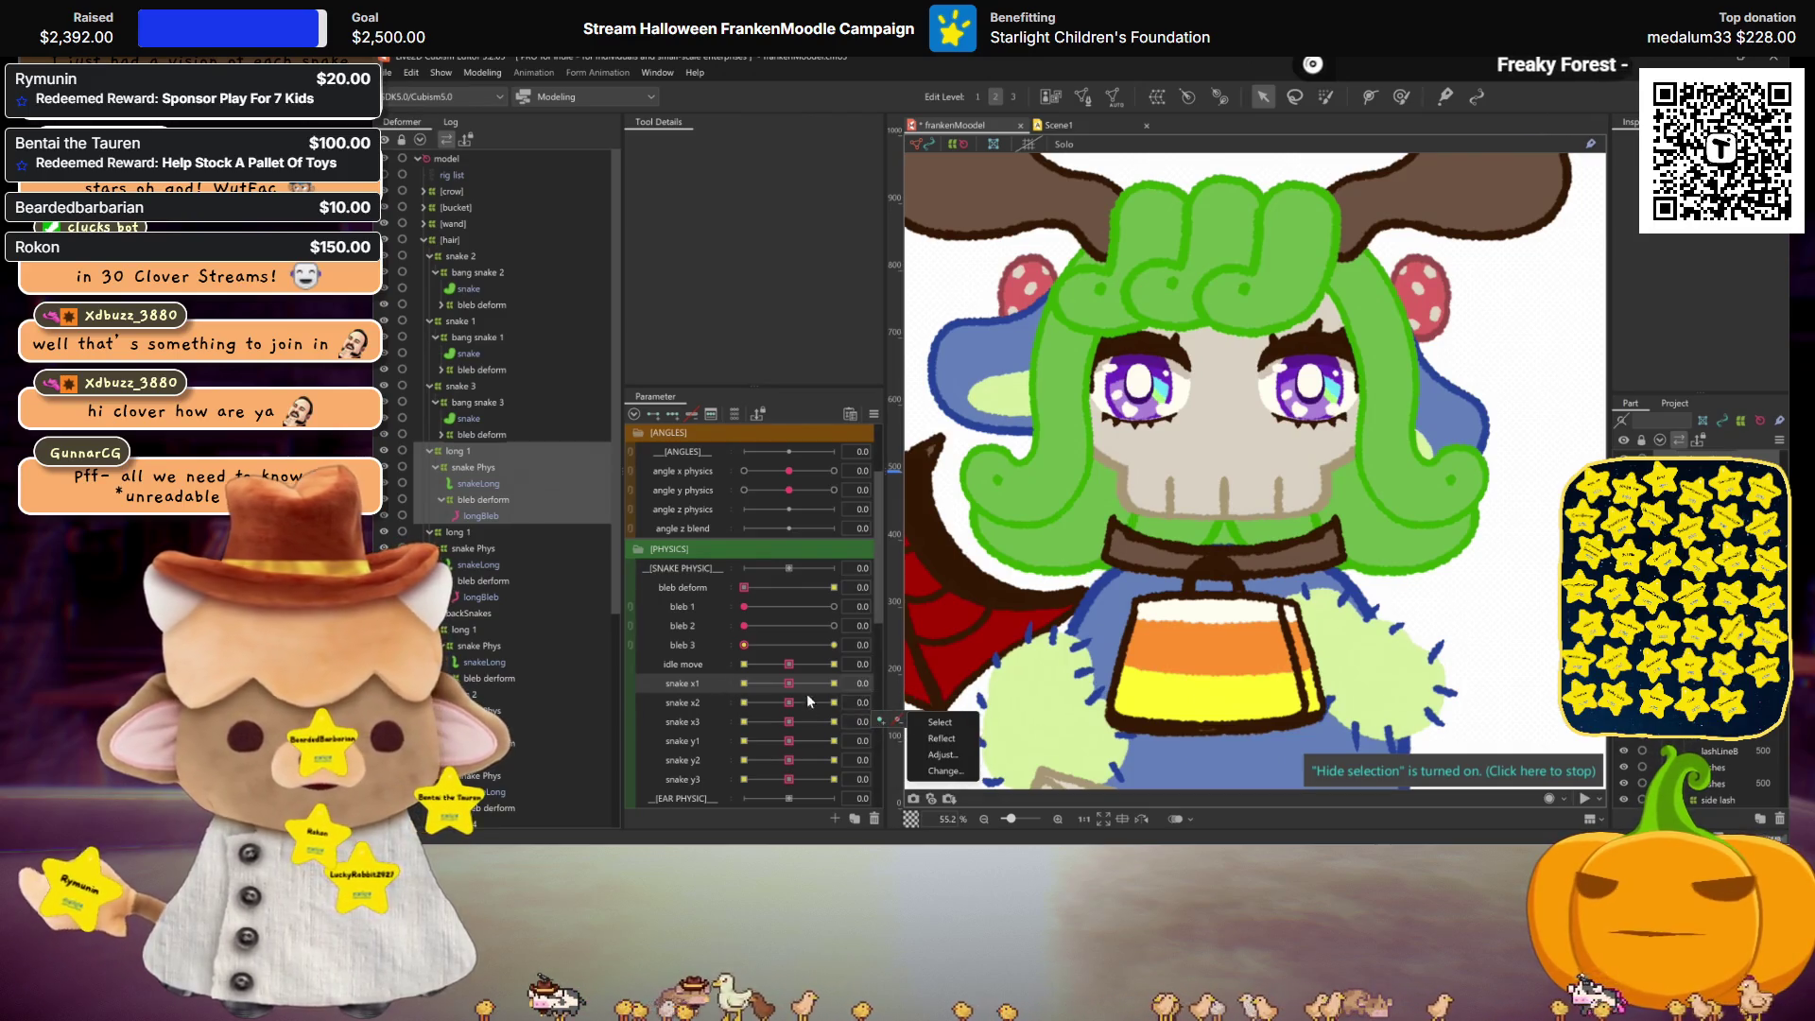
# Step: Preview snake x1, snake x2 and idle move keys, then select both long 1 groups
pyautogui.click(834, 682)
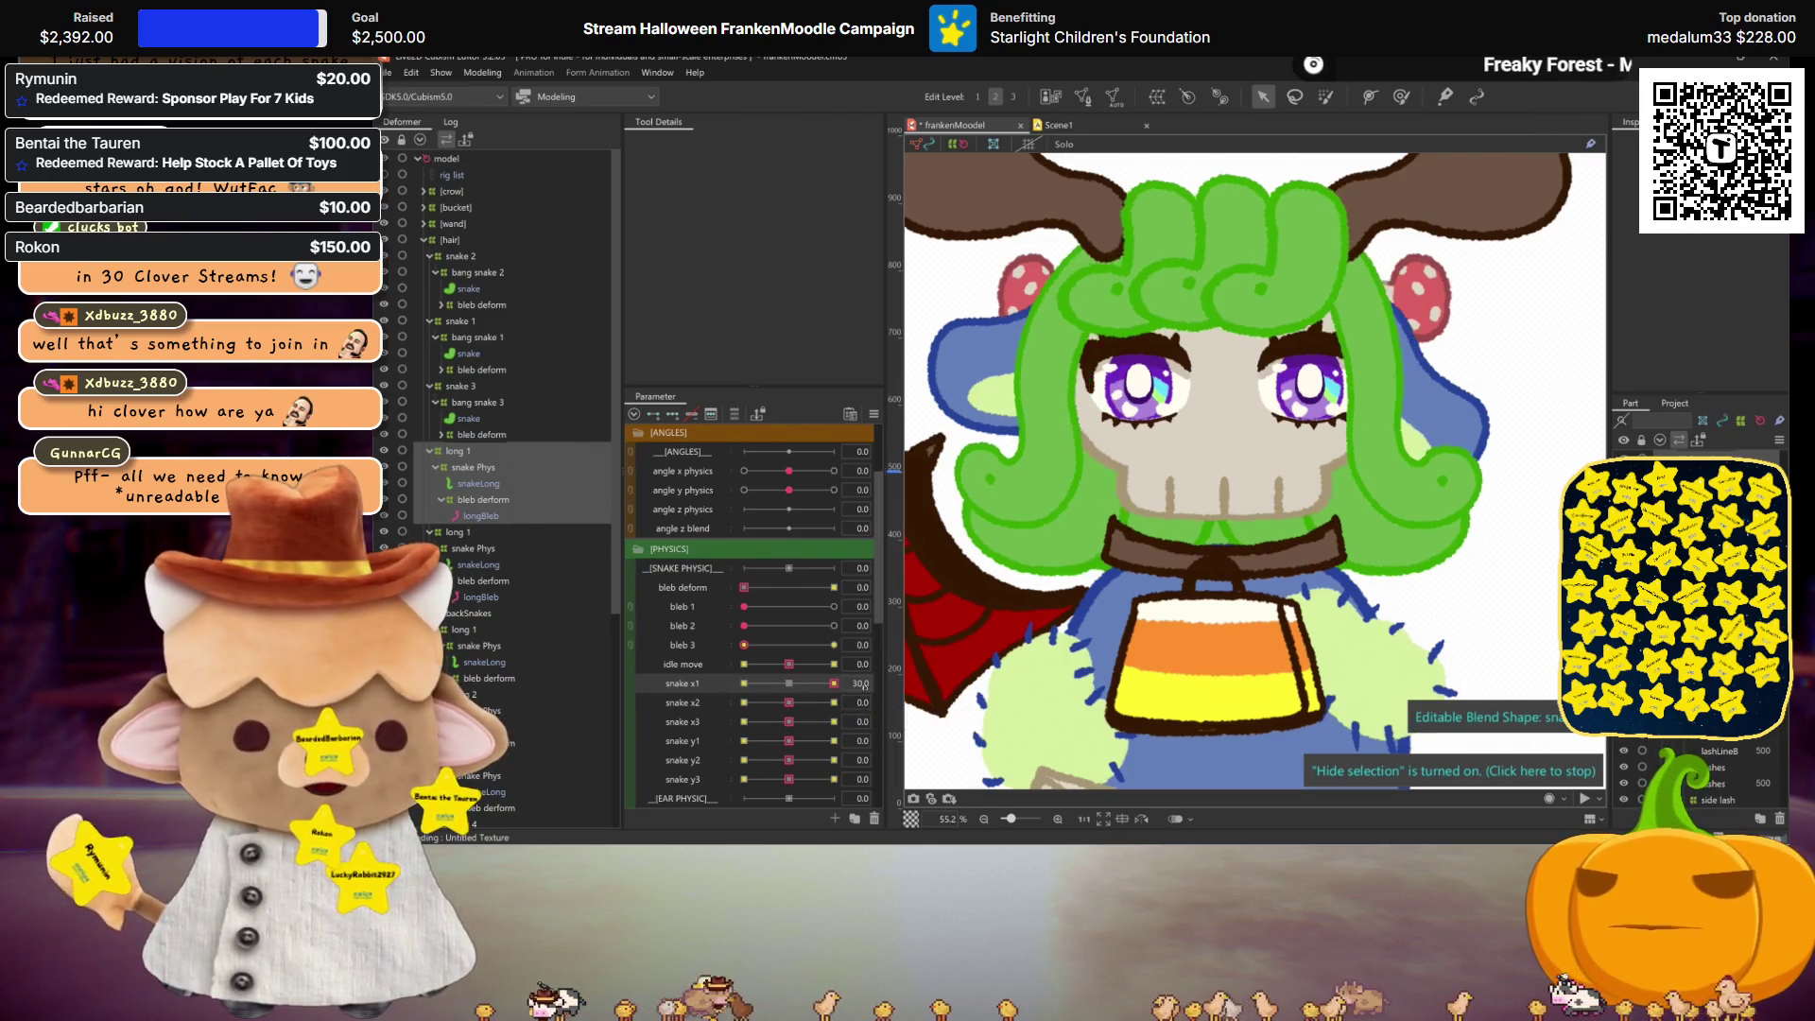
pyautogui.click(789, 683)
pyautogui.click(744, 702)
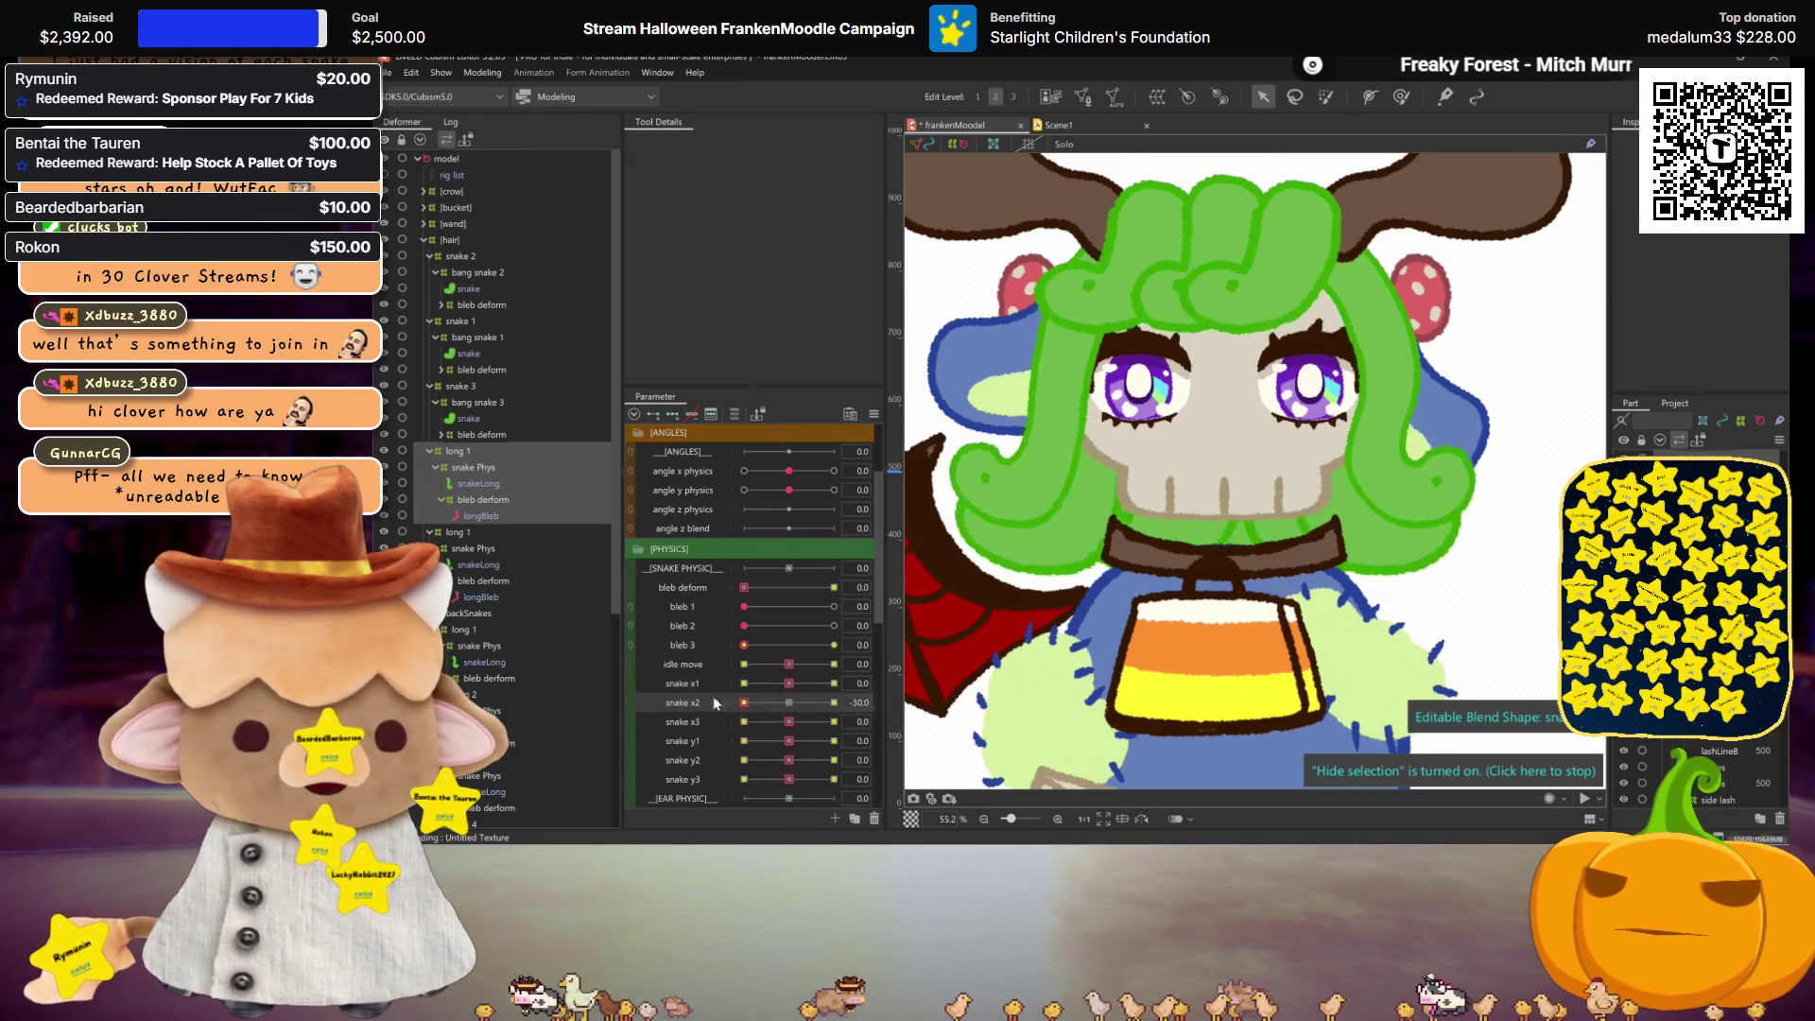
pyautogui.click(788, 703)
pyautogui.click(833, 664)
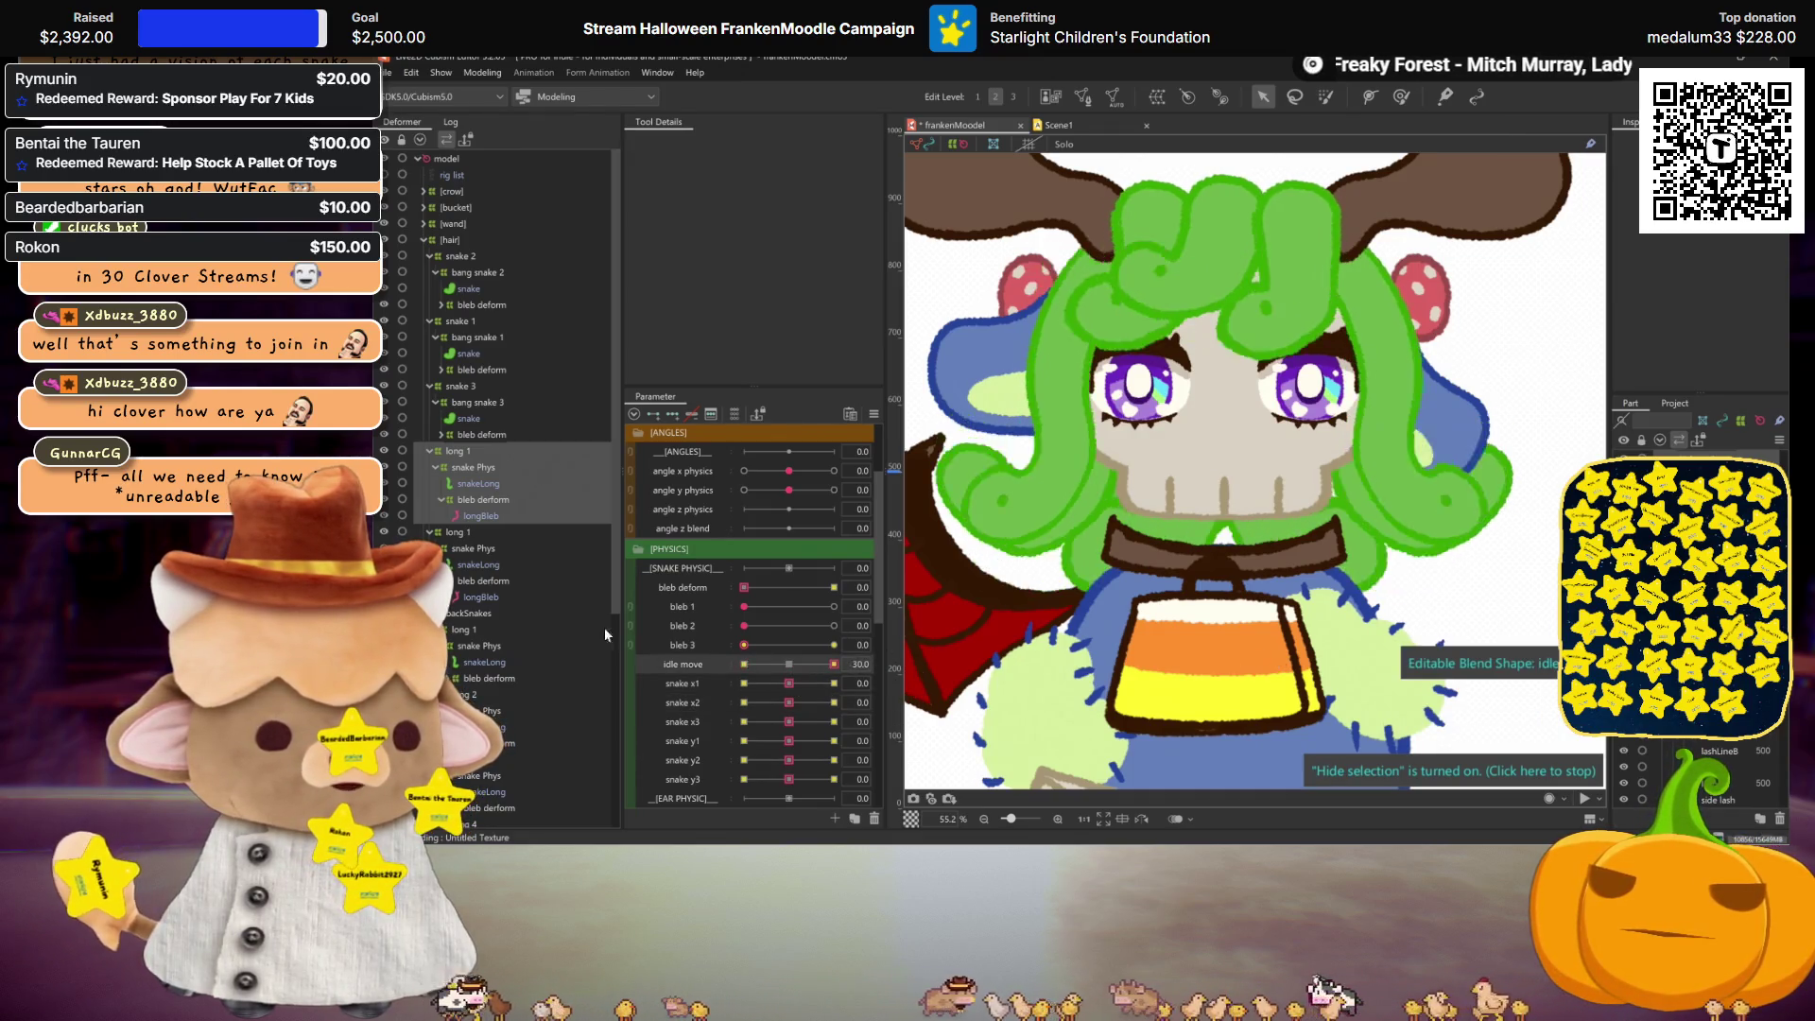
pyautogui.click(773, 664)
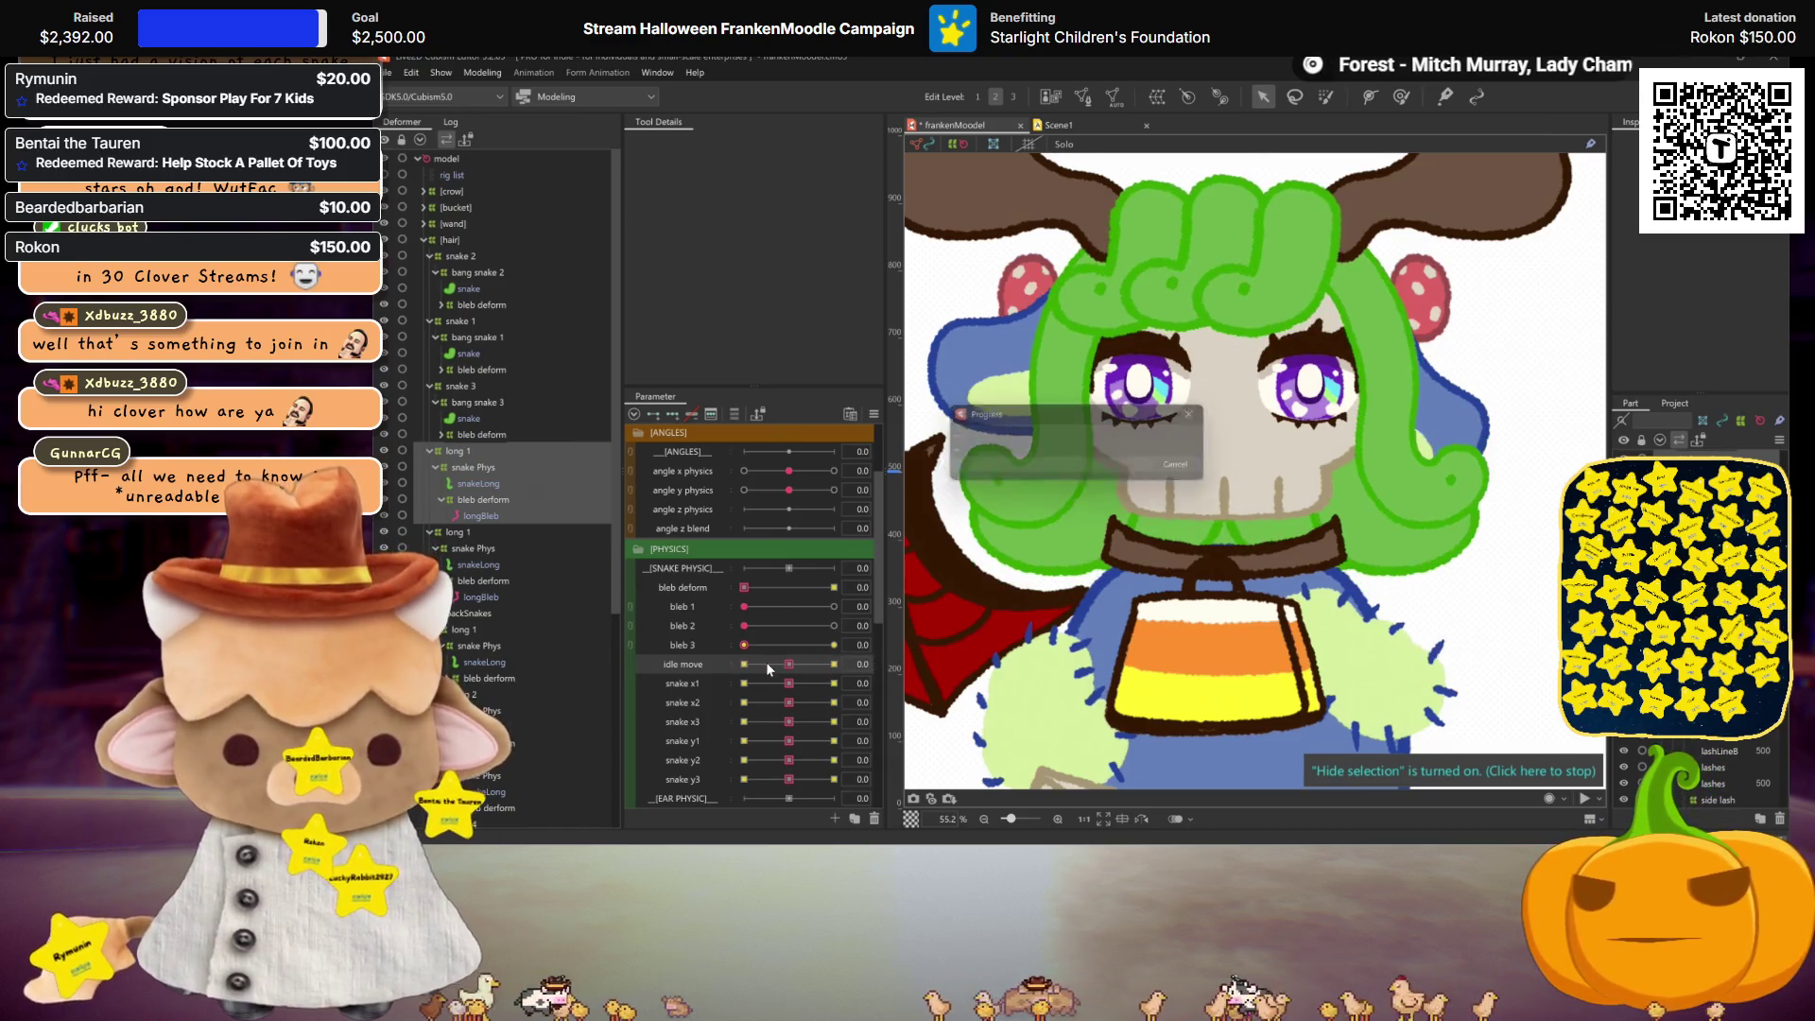
pyautogui.click(452, 450)
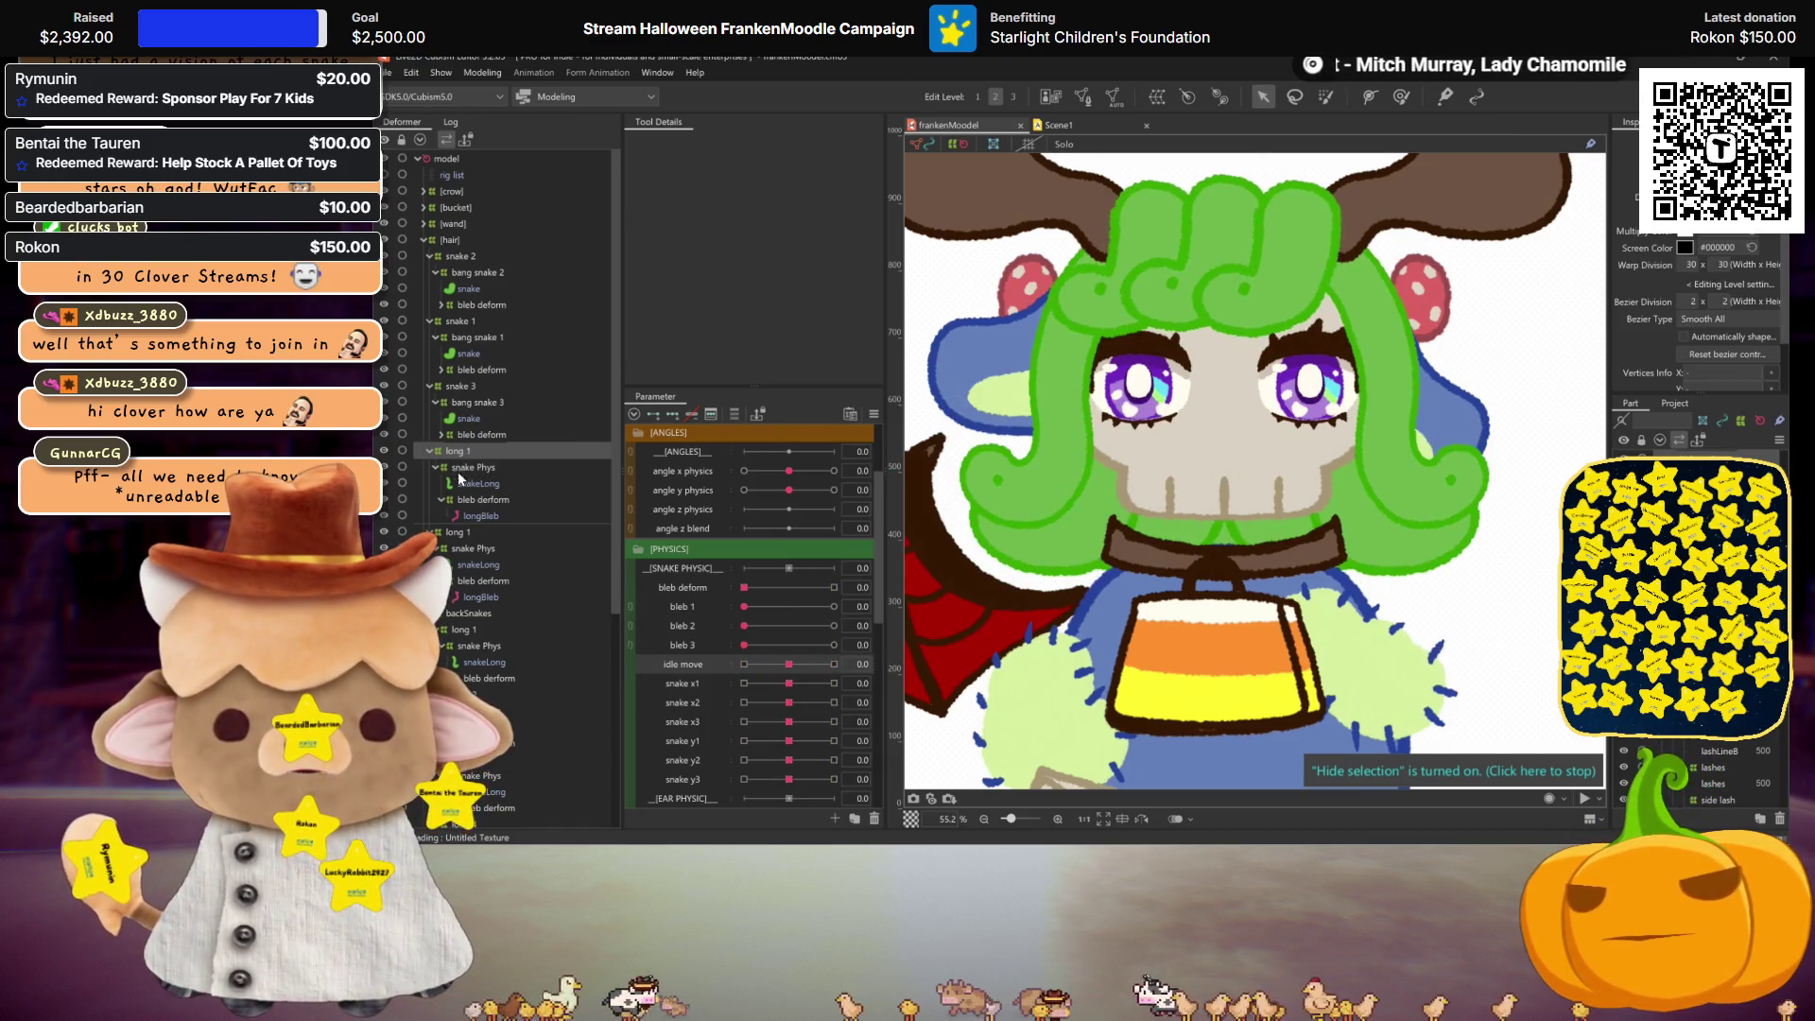
pyautogui.keyDown('ctrl'); pyautogui.click(460, 529); pyautogui.keyUp('ctrl')
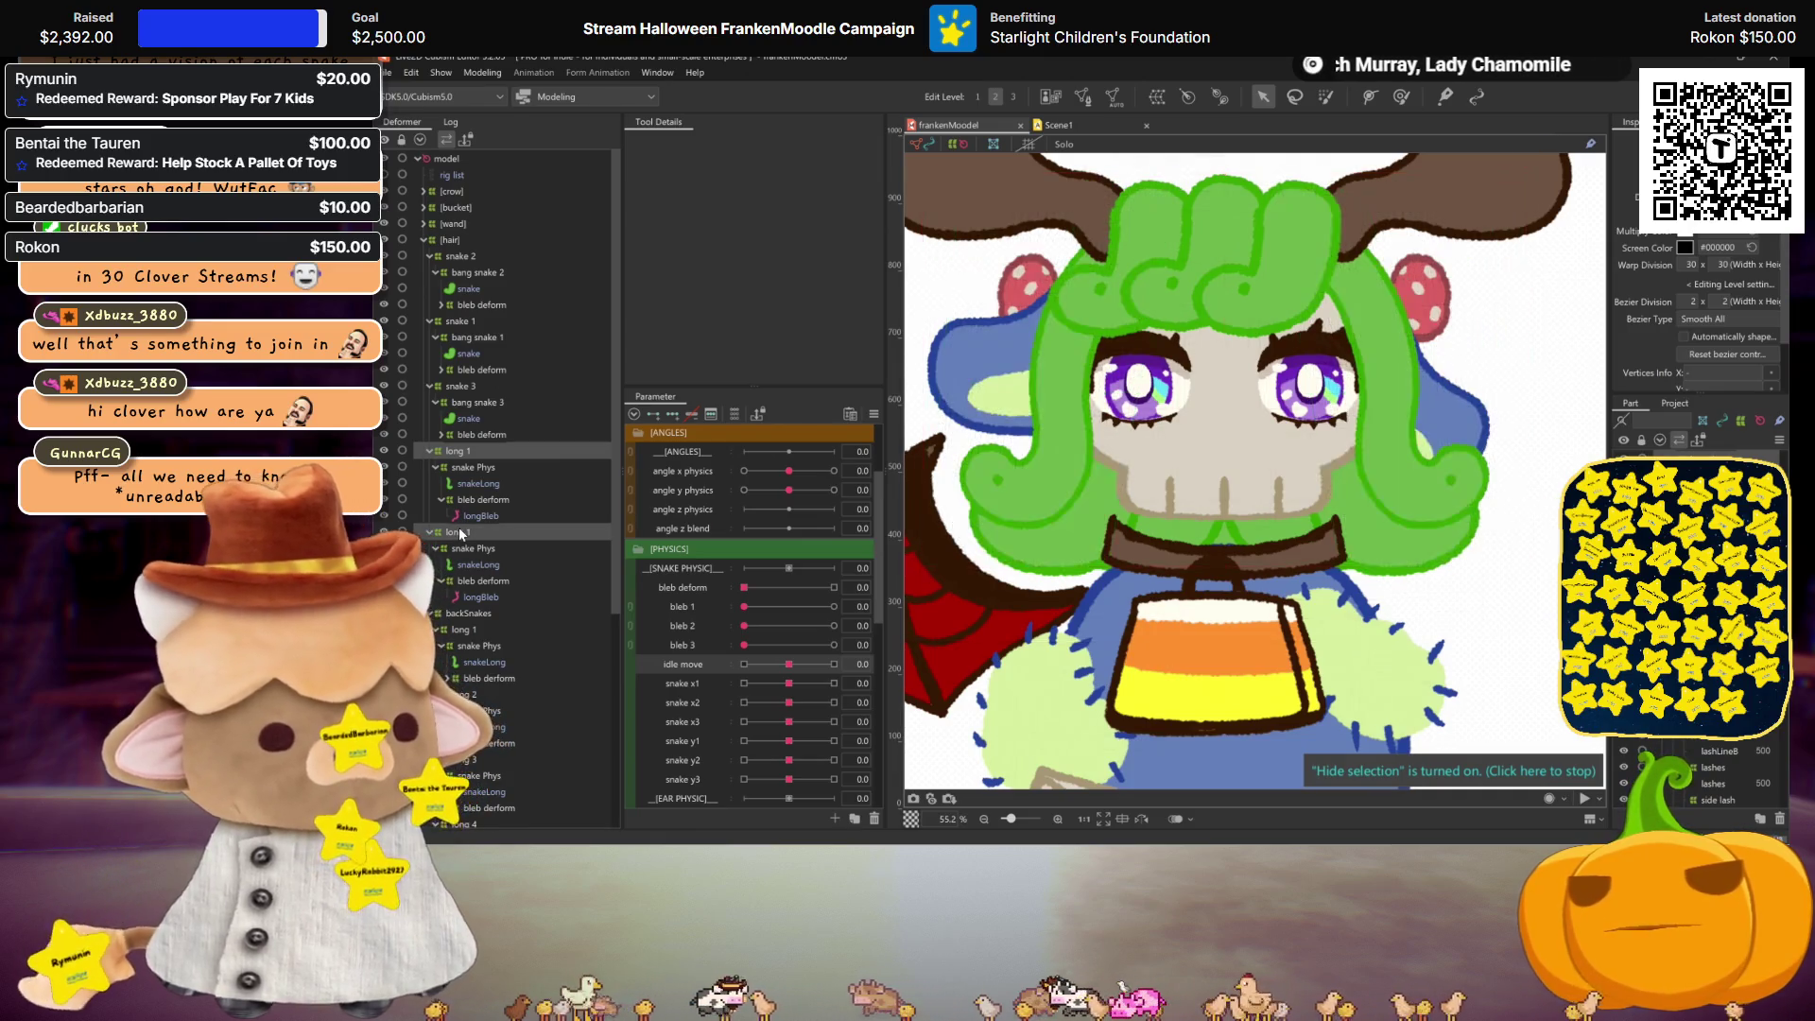
# Step: Create a sideBang warp deformer around both long 1 groups and add angle x physics keys
pyautogui.click(1156, 96)
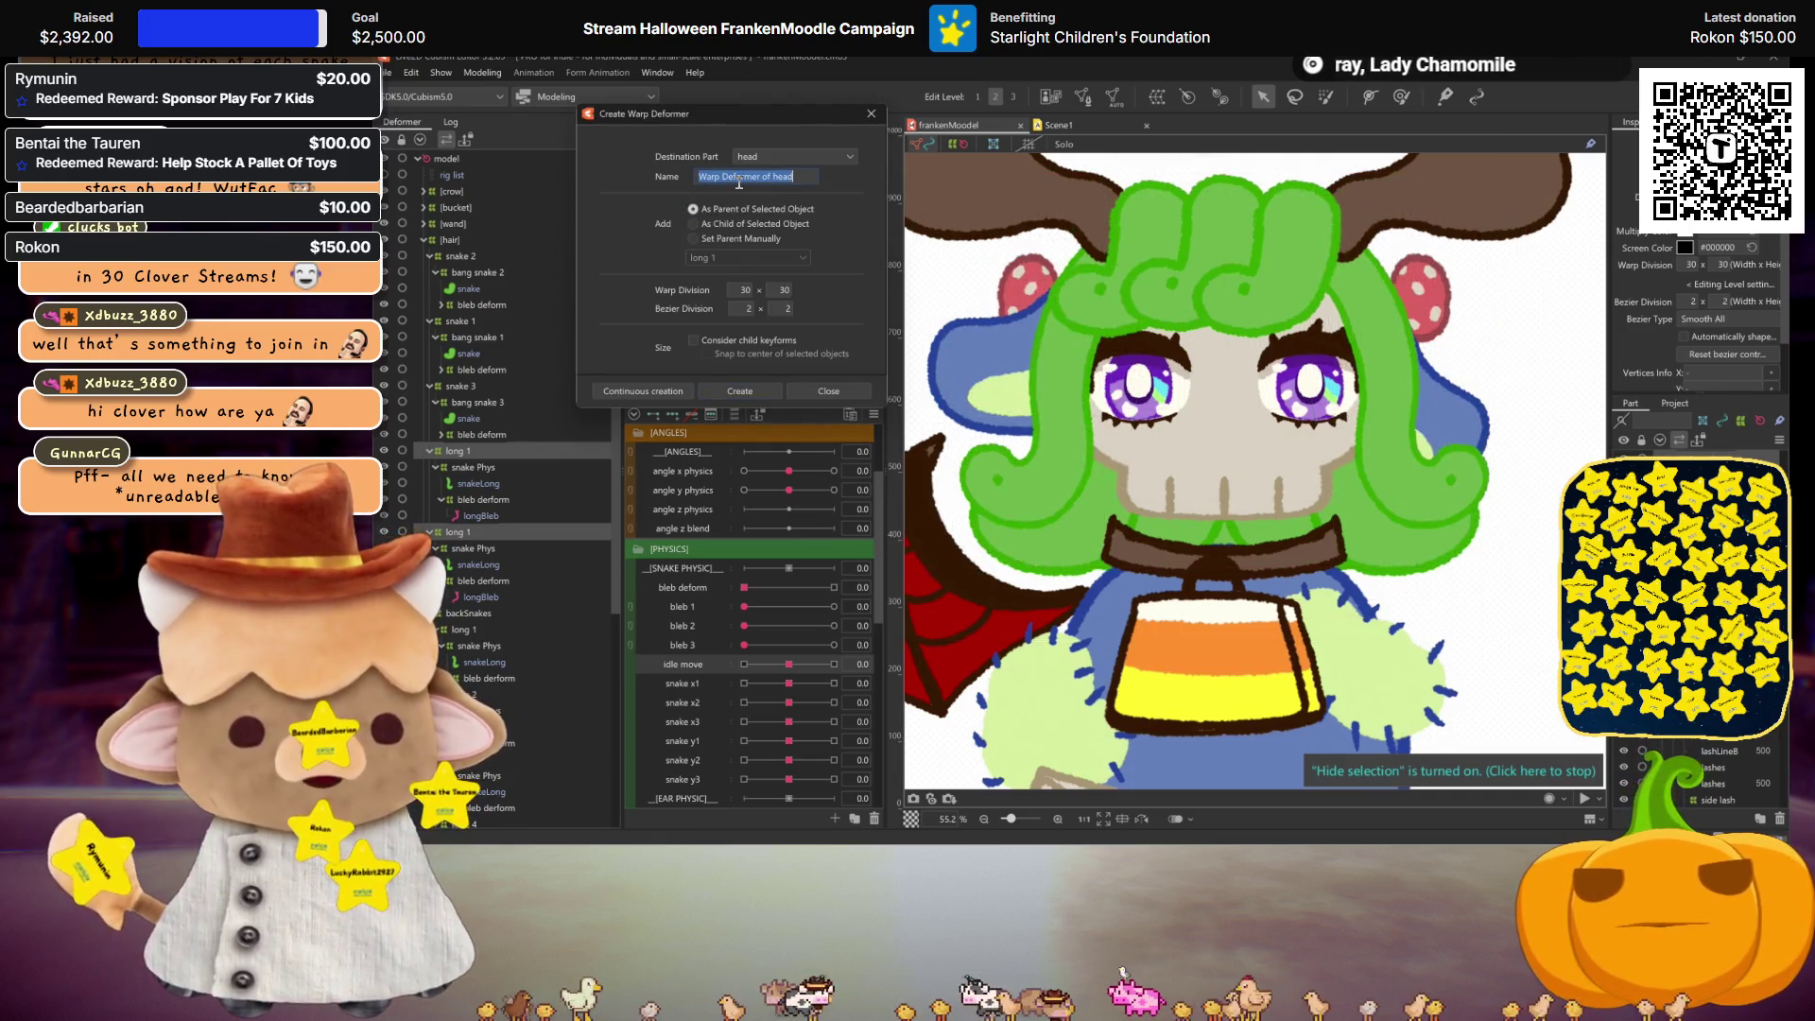
pyautogui.write('sideBang')
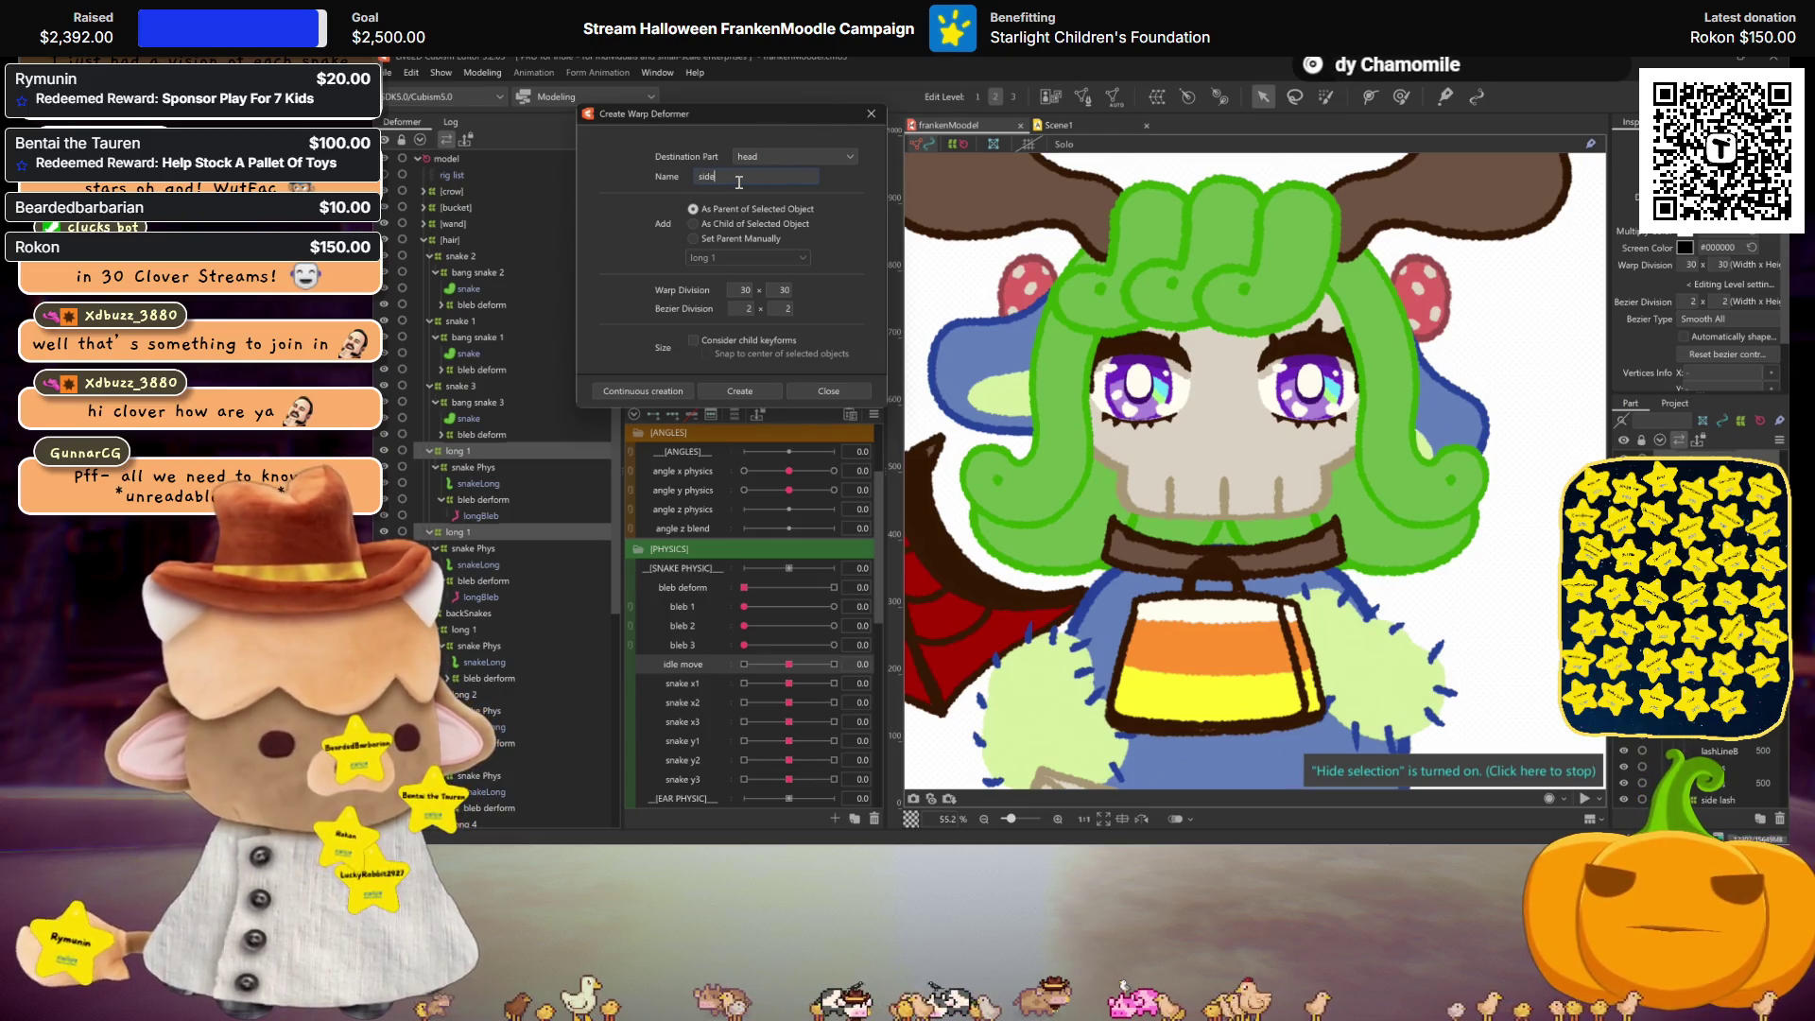
pyautogui.click(739, 391)
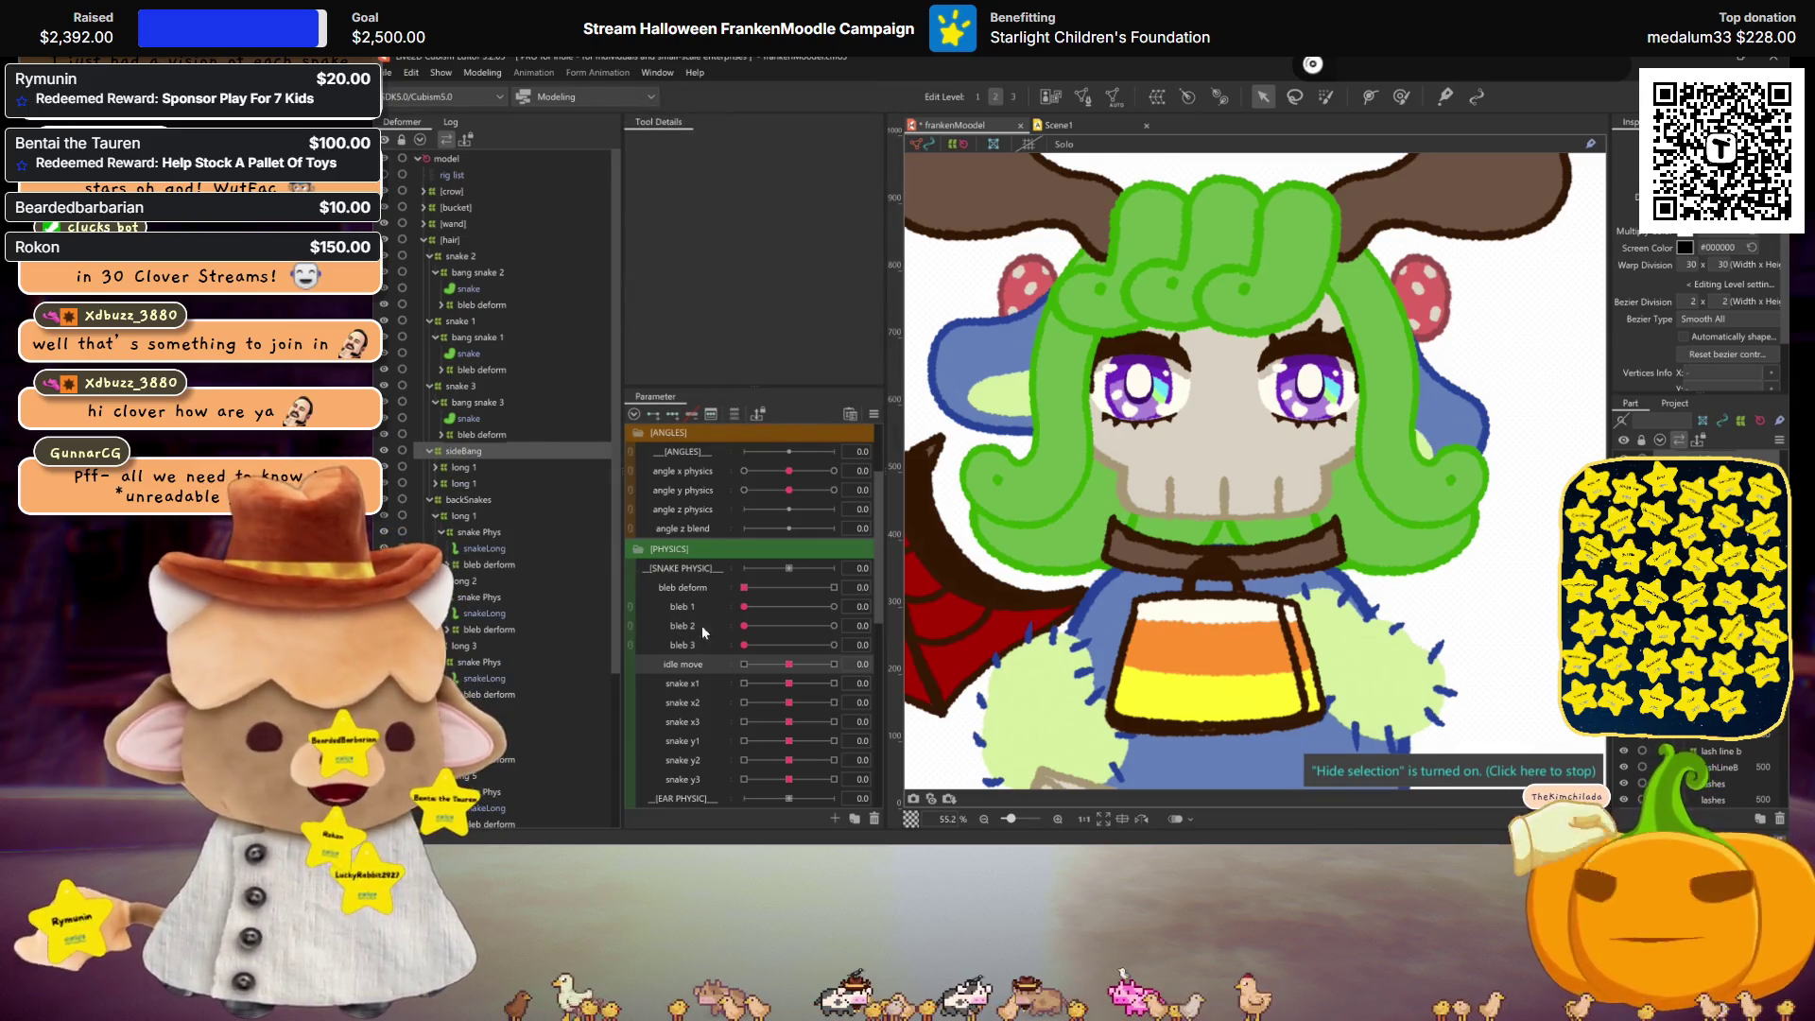
pyautogui.scroll(-2, 1268, 477)
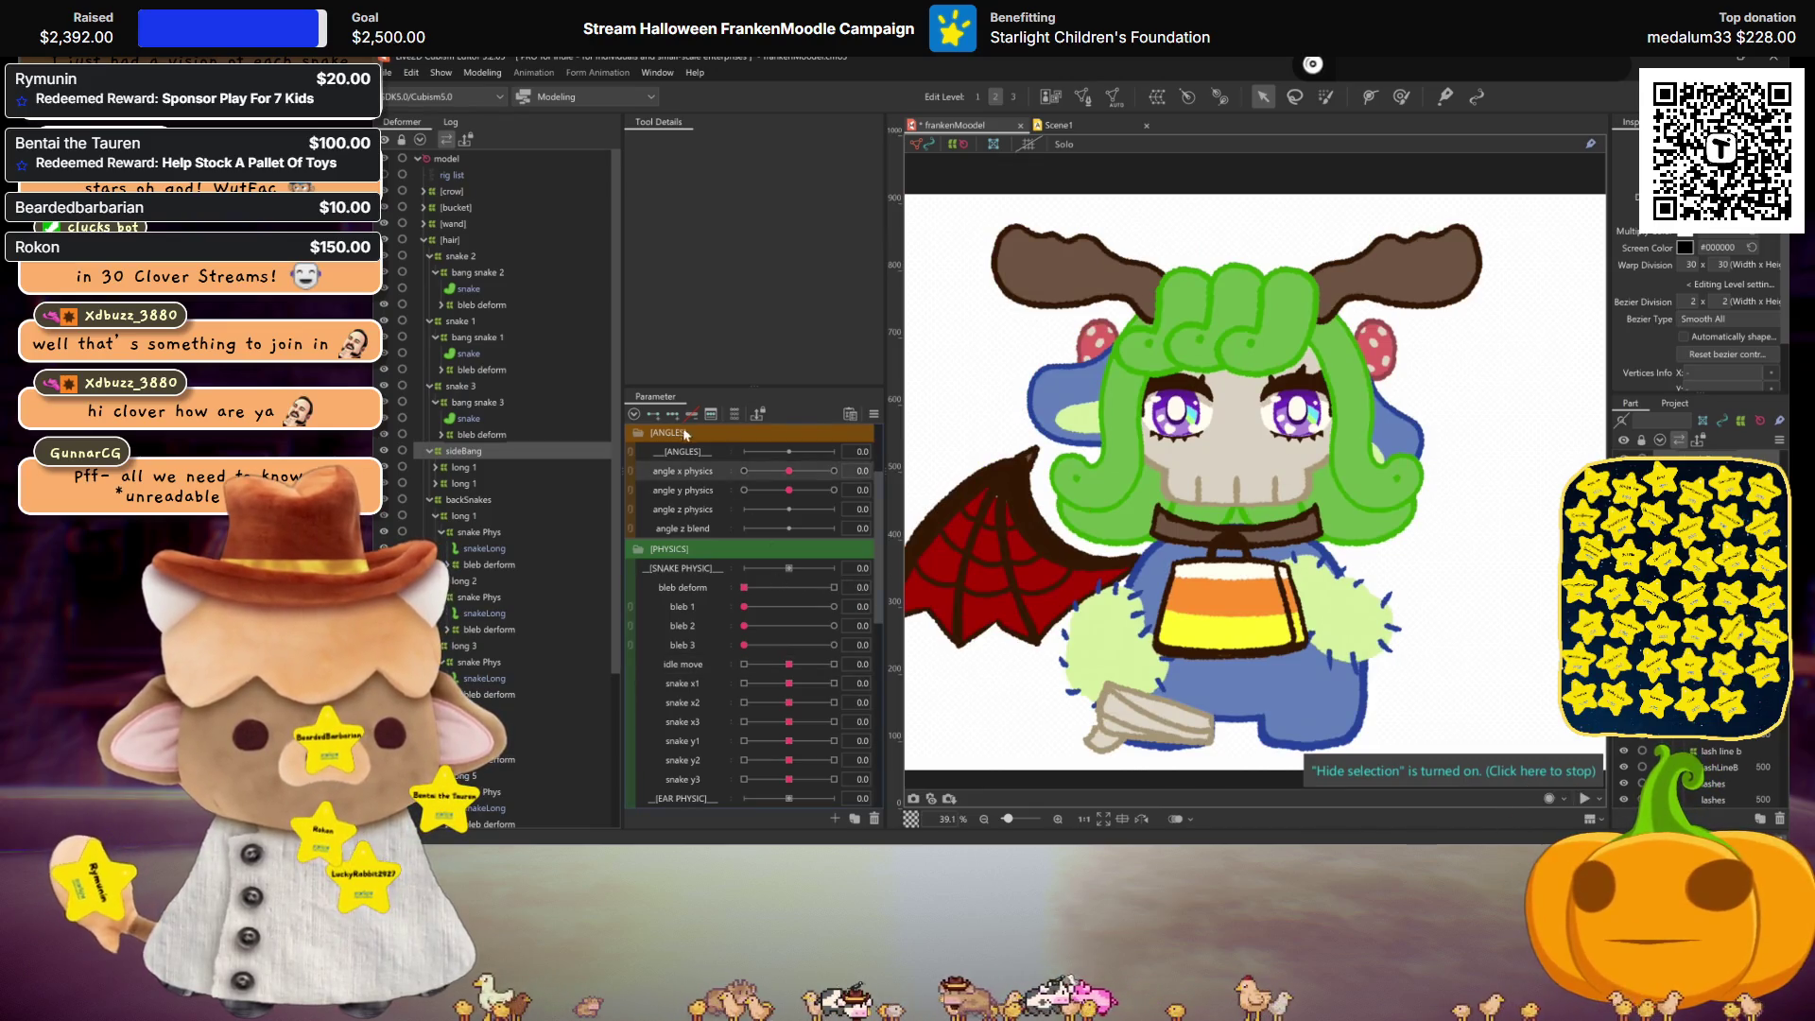
pyautogui.click(671, 414)
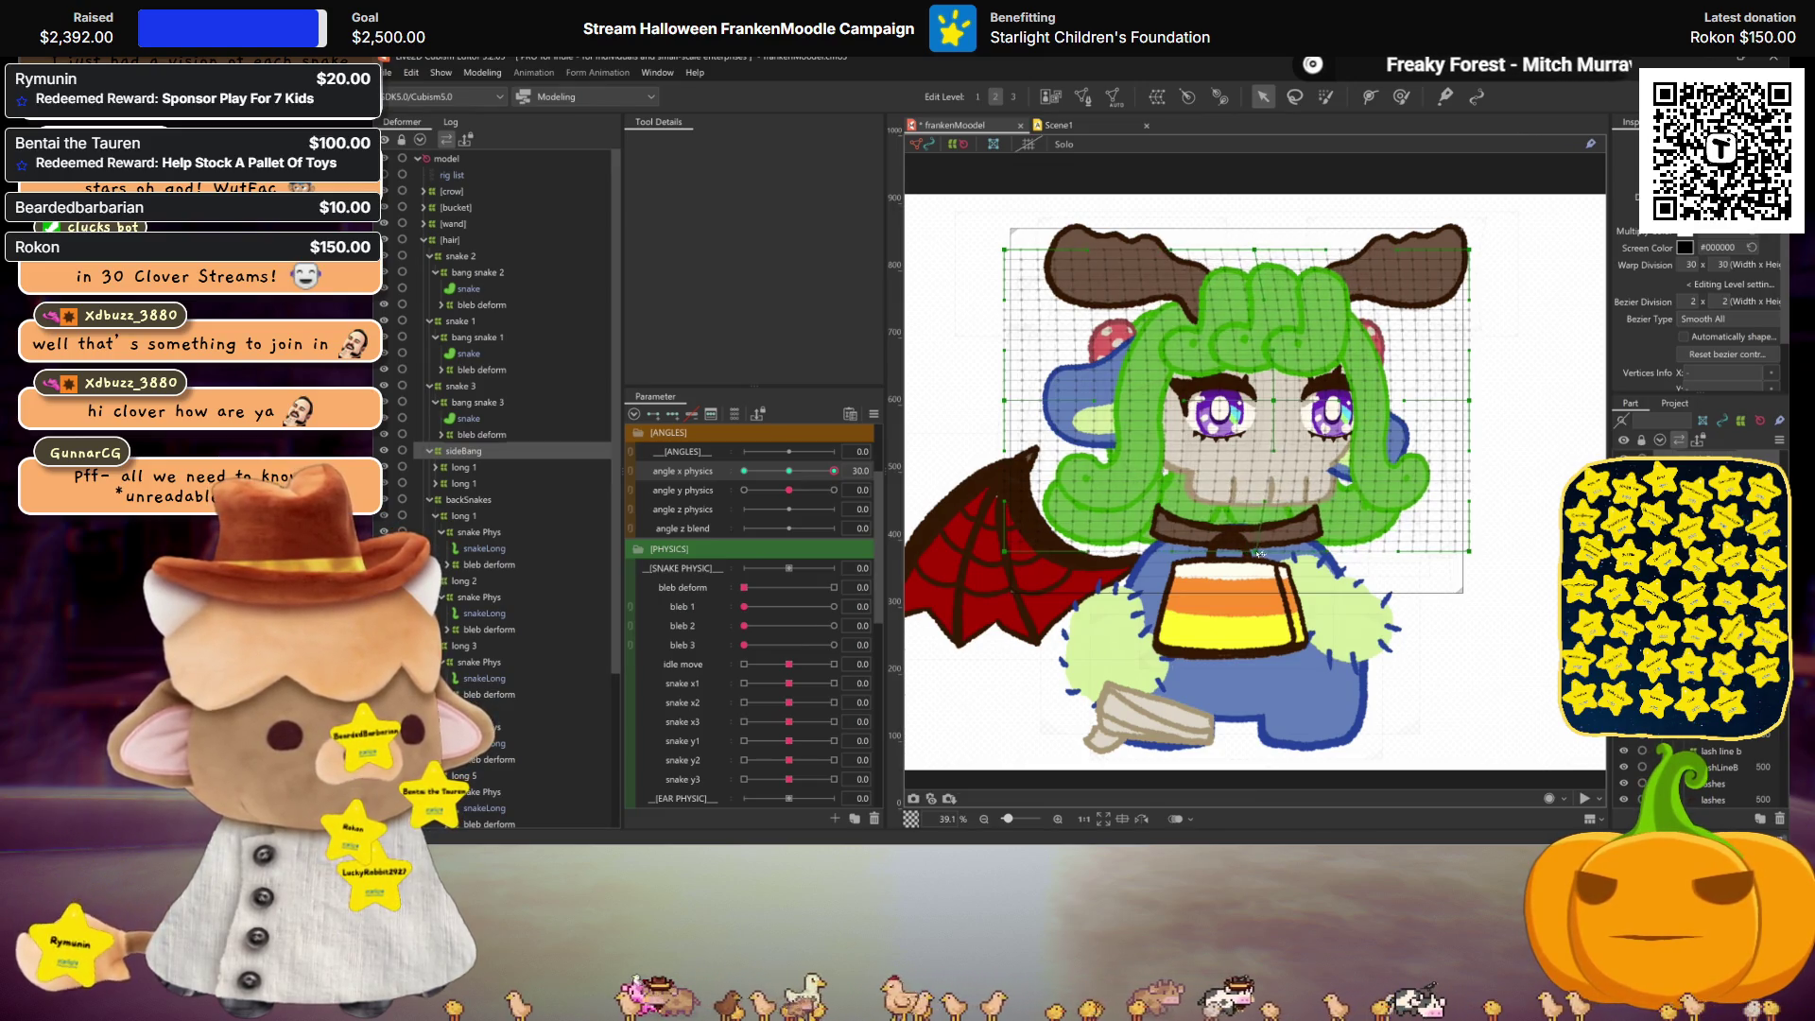
# Step: Pull the sideBang warp's bottom corners inward for the angle x physics 30.0 pose
pyautogui.hotkey('ctrl', 'shift', 'h')
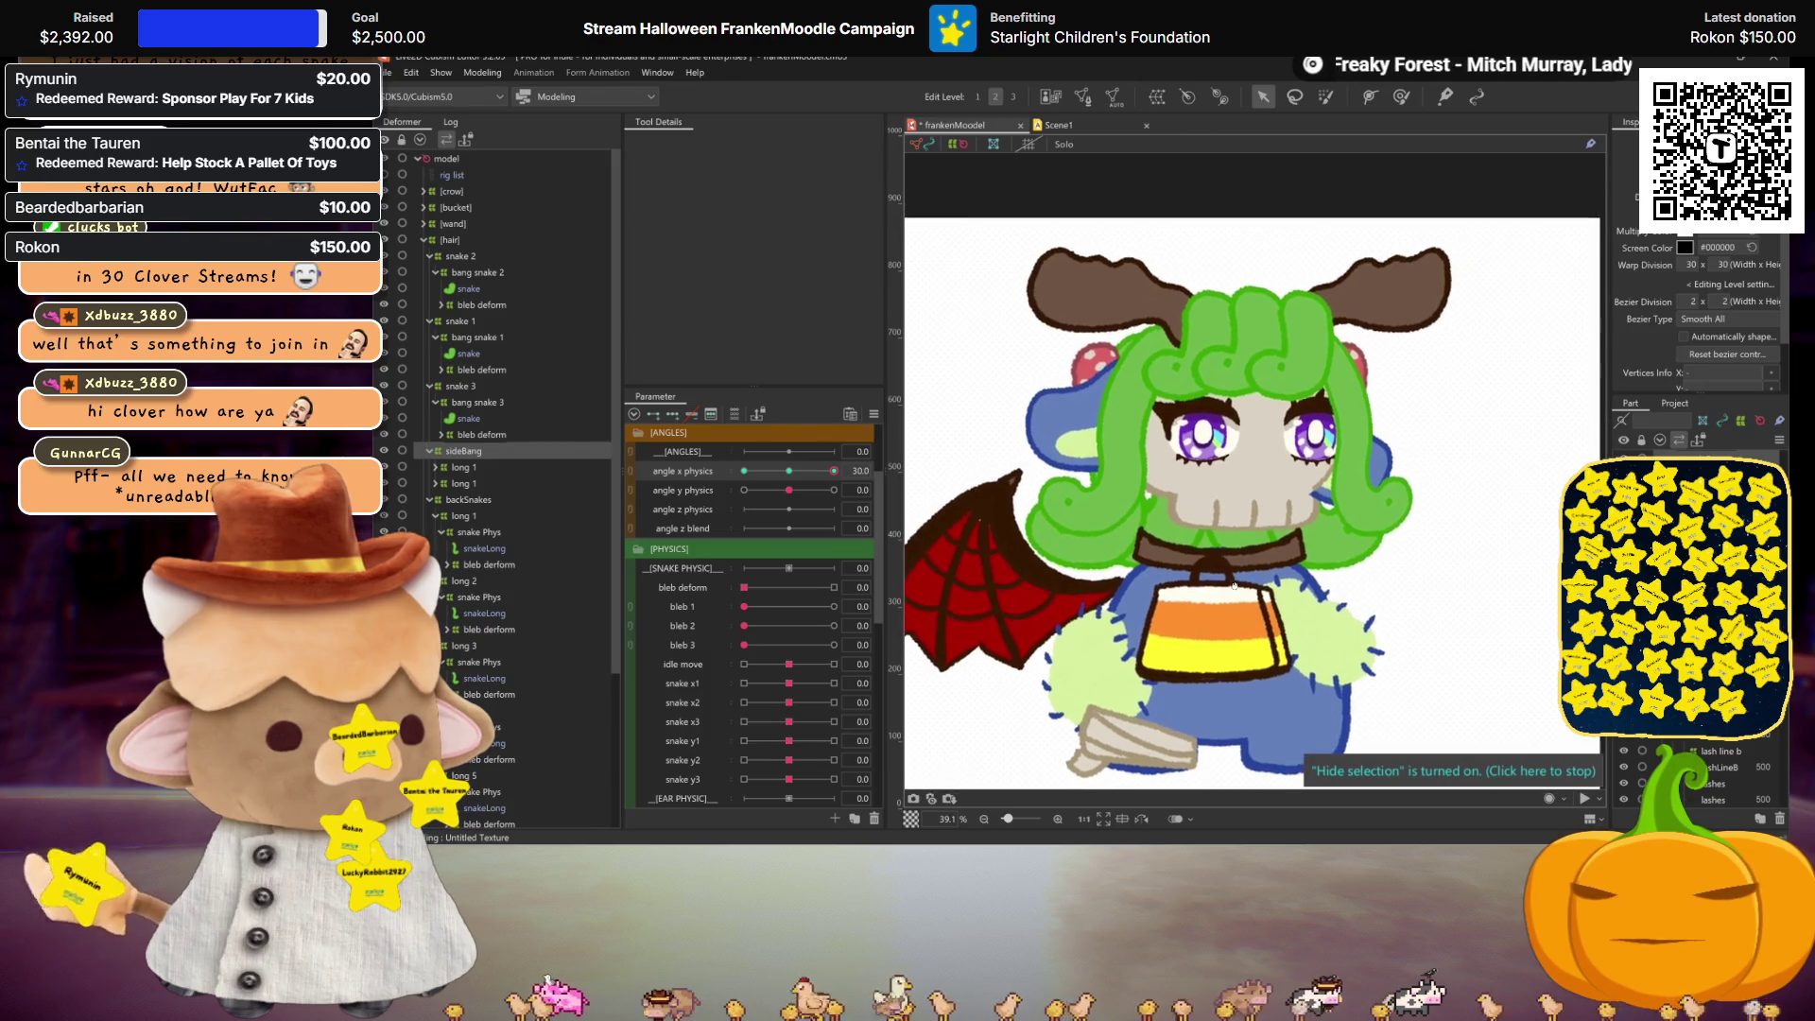
pyautogui.click(932, 521)
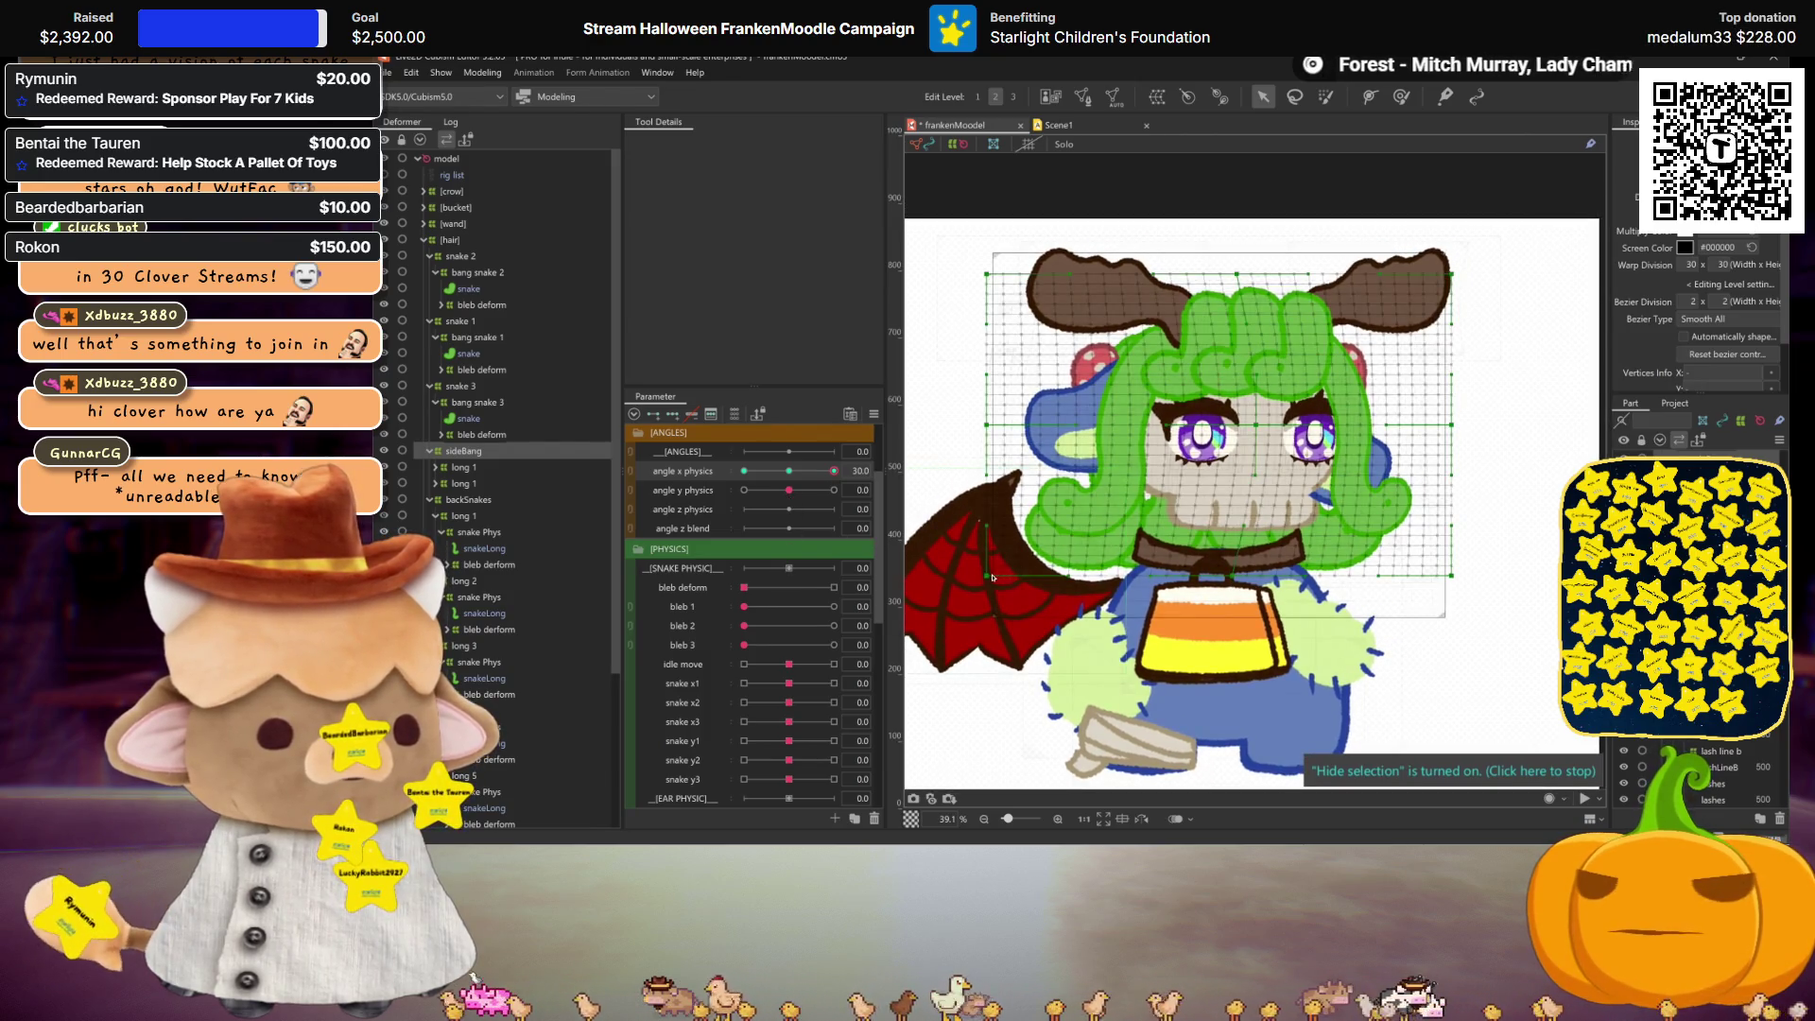
pyautogui.moveTo(993, 576); pyautogui.dragTo(1019, 580)
pyautogui.moveTo(1458, 578); pyautogui.dragTo(1443, 578)
pyautogui.click(806, 471)
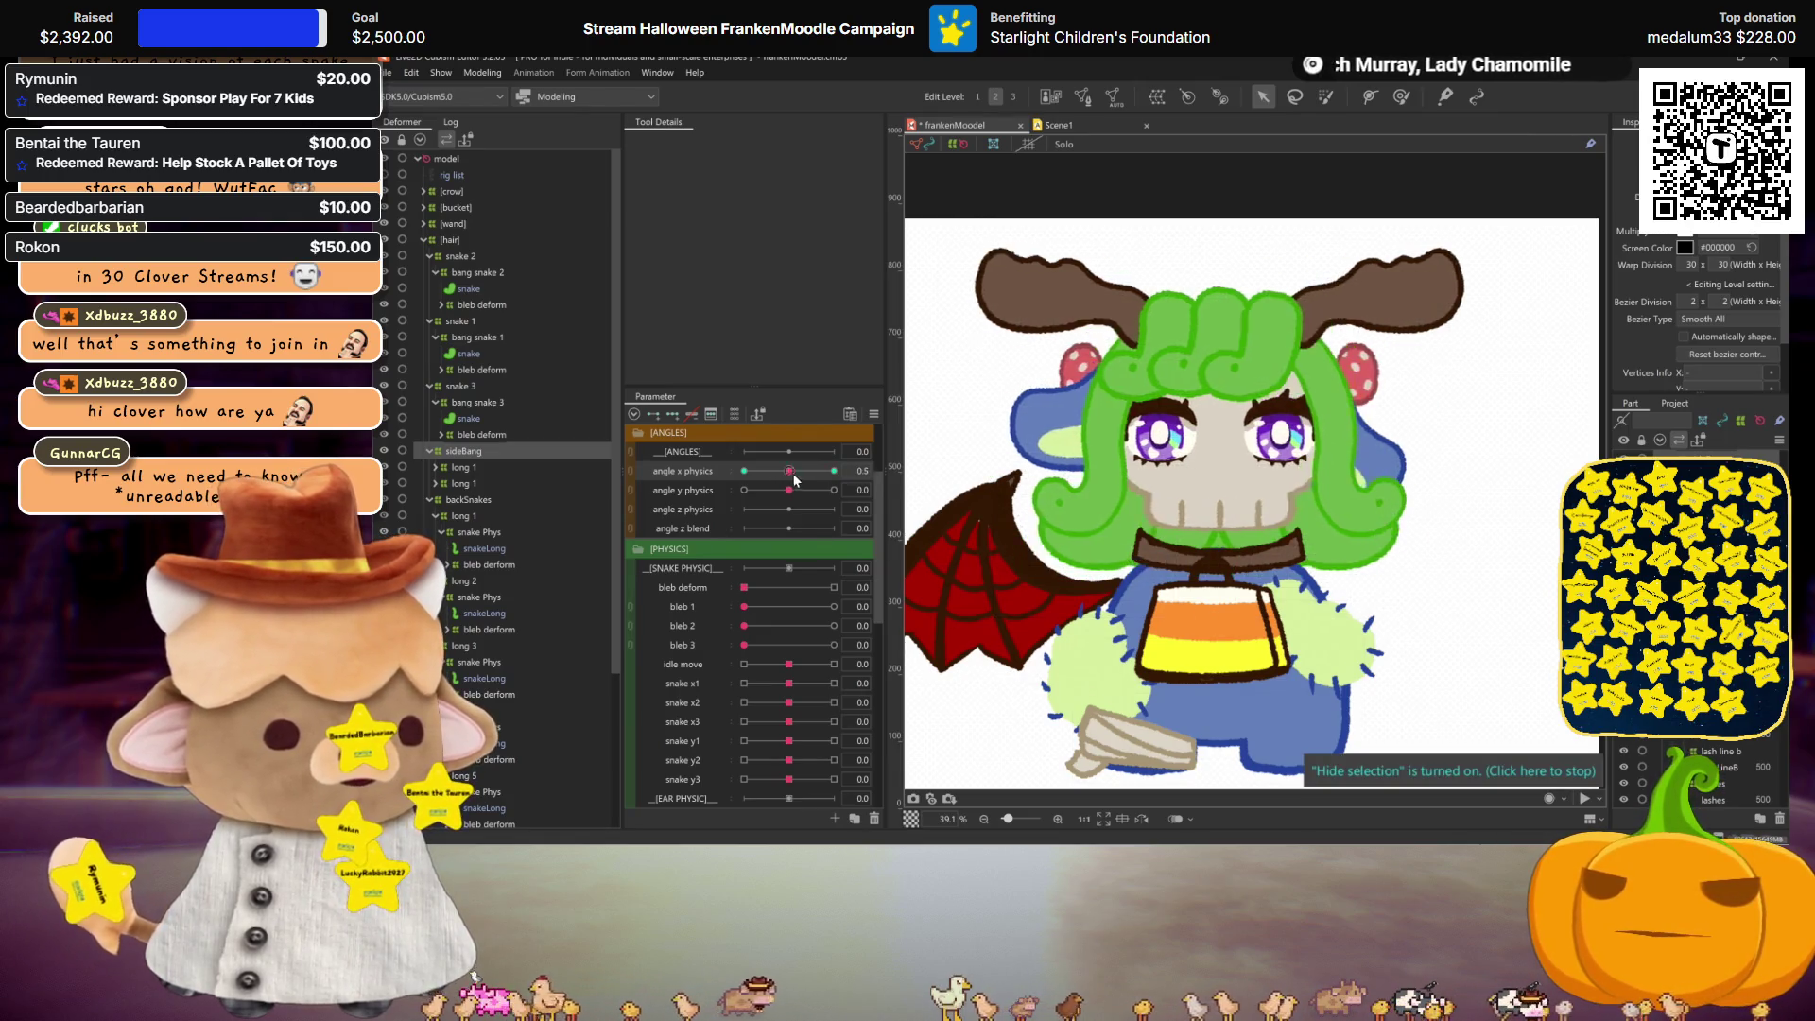
pyautogui.click(833, 471)
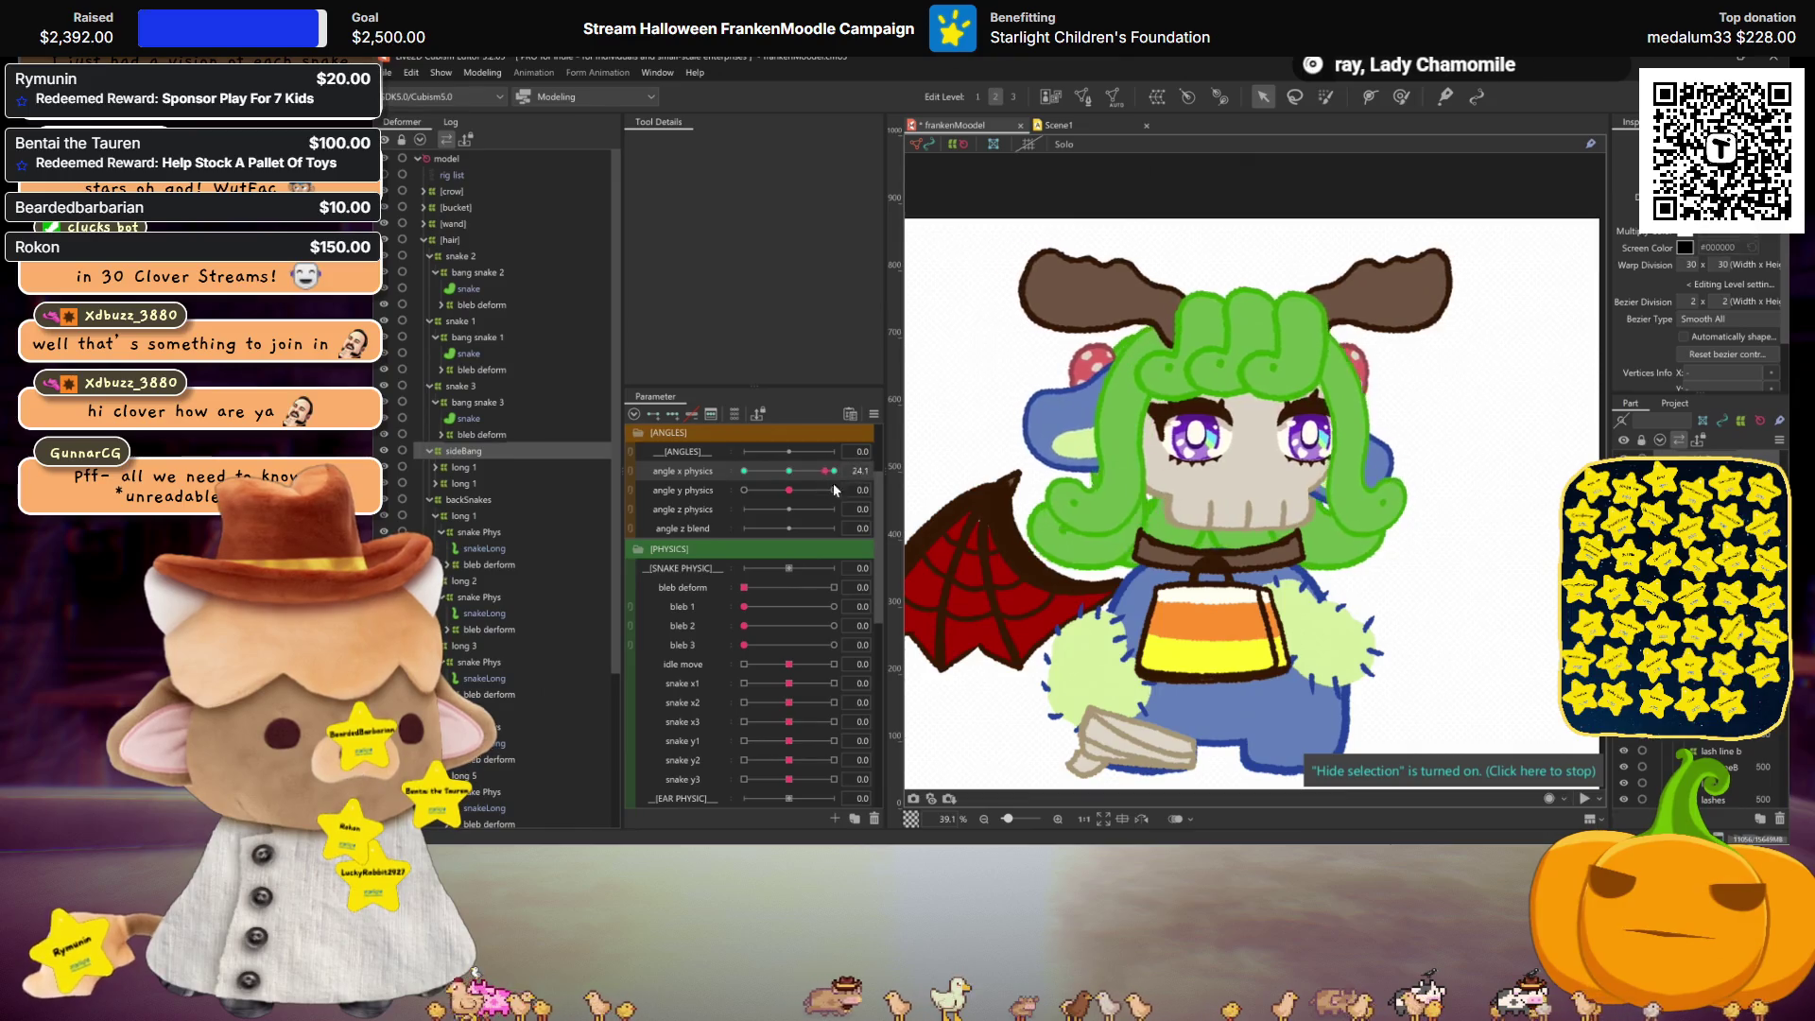
pyautogui.scroll(2, 1385, 433)
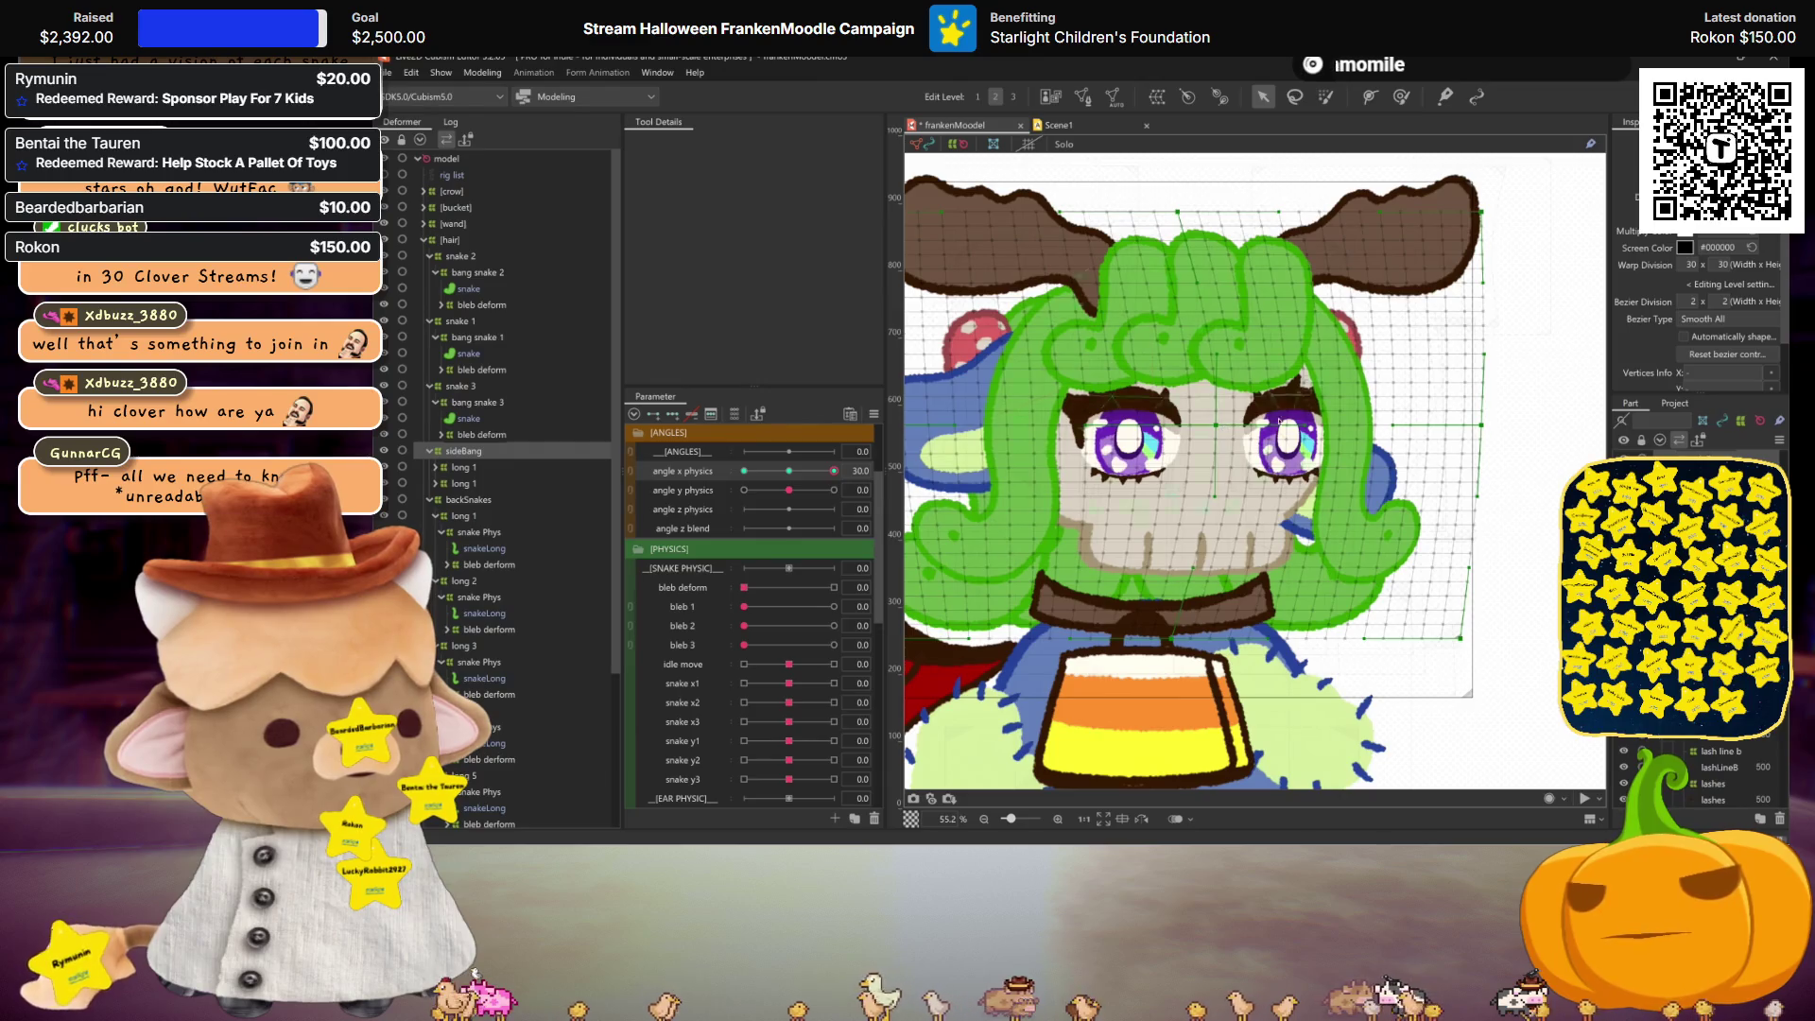
pyautogui.hotkey('ctrl', 'h')
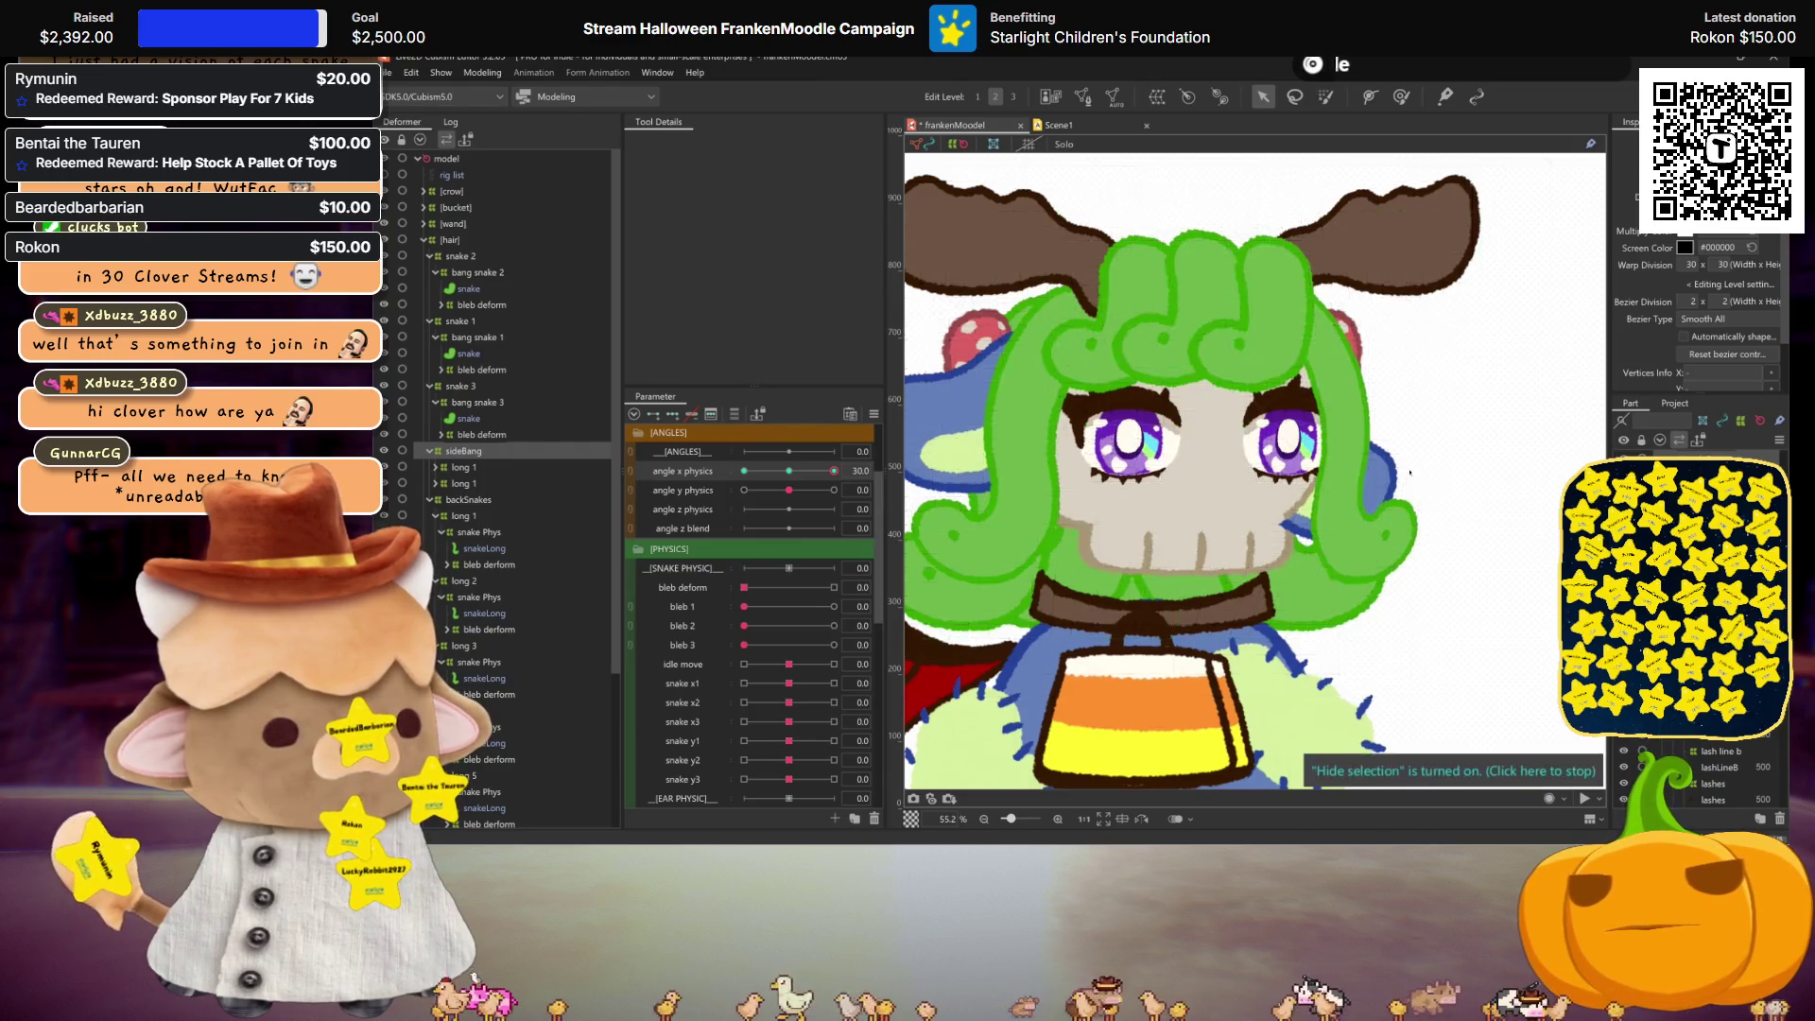
pyautogui.scroll(-2, 1040, 491)
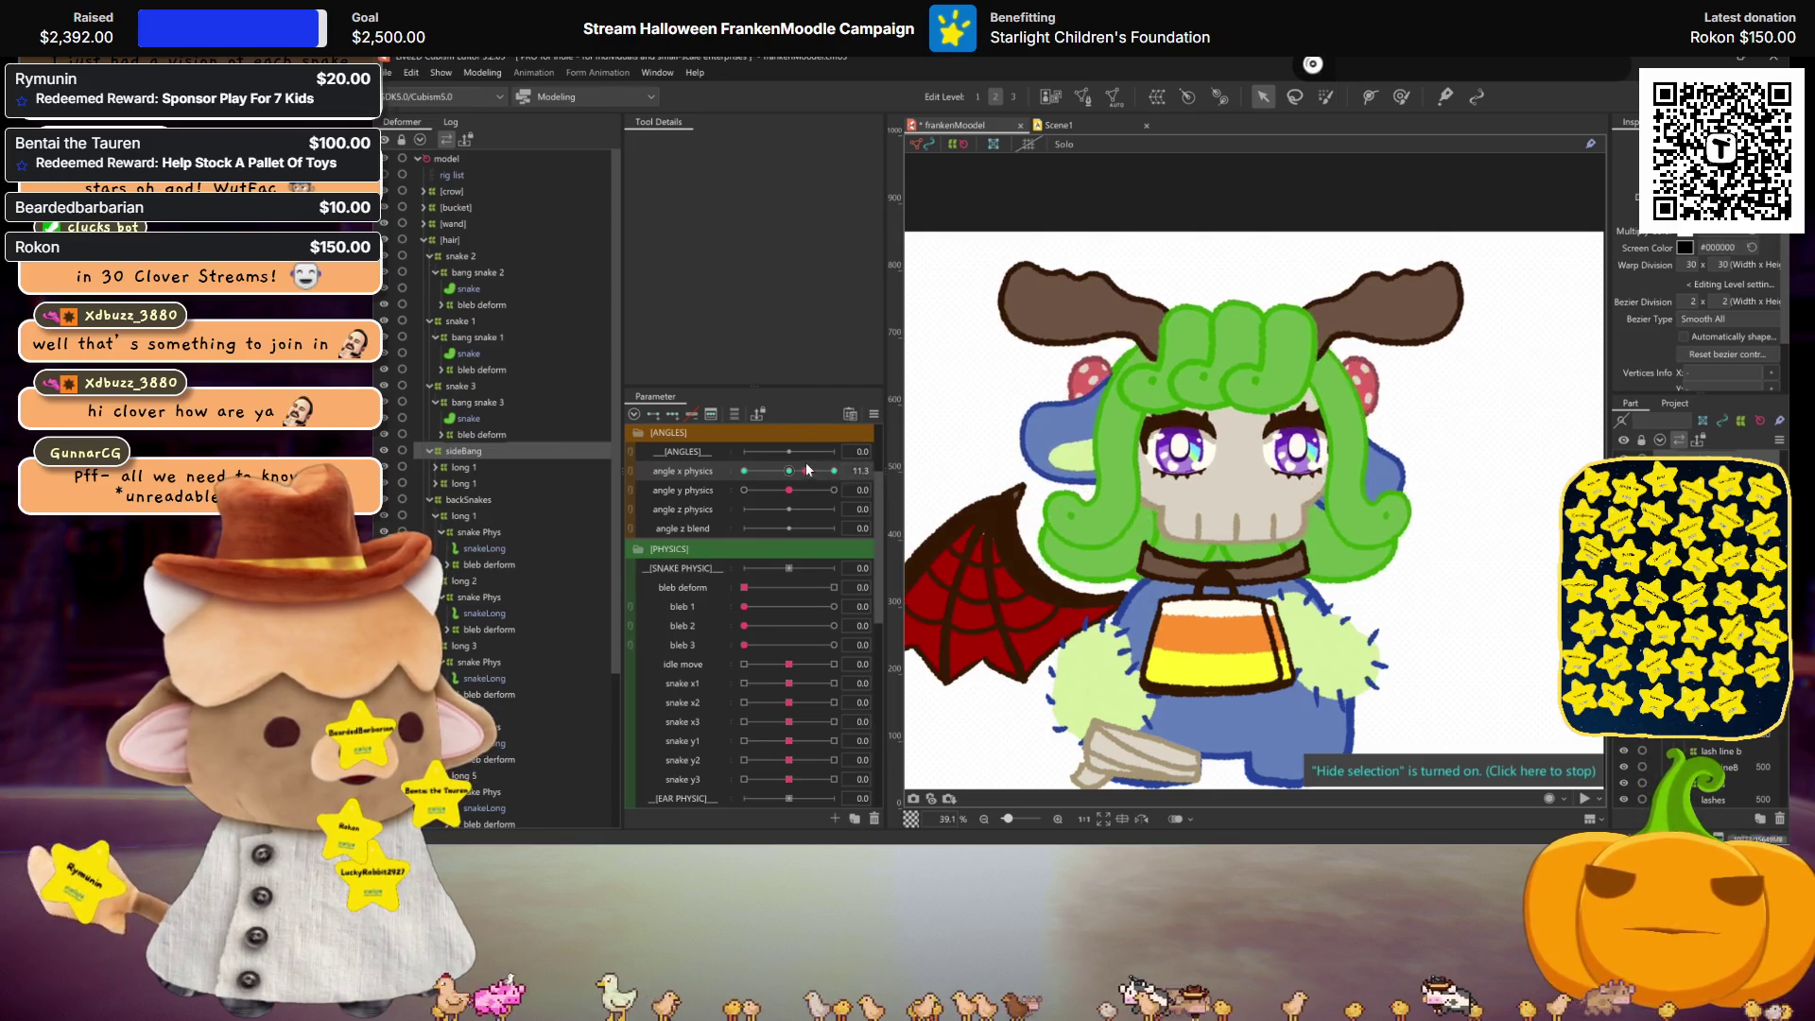
pyautogui.hotkey('ctrl', 'h')
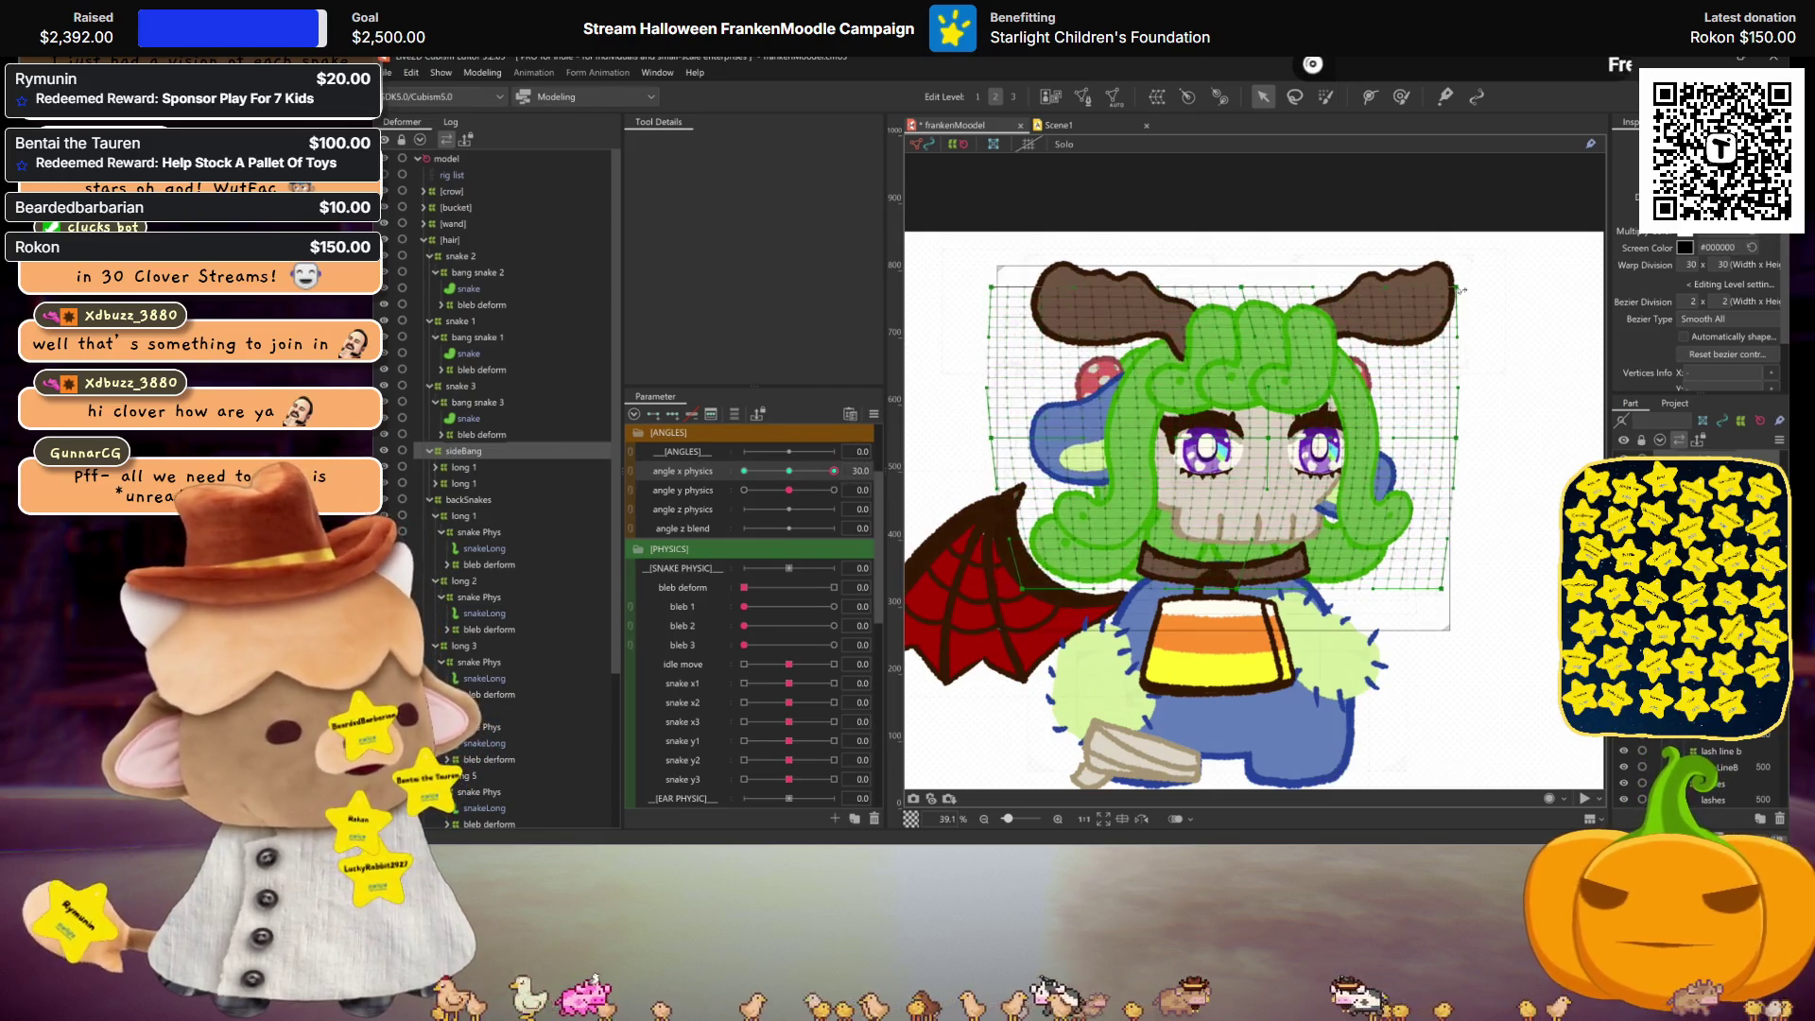
pyautogui.hotkey('ctrl', 'h')
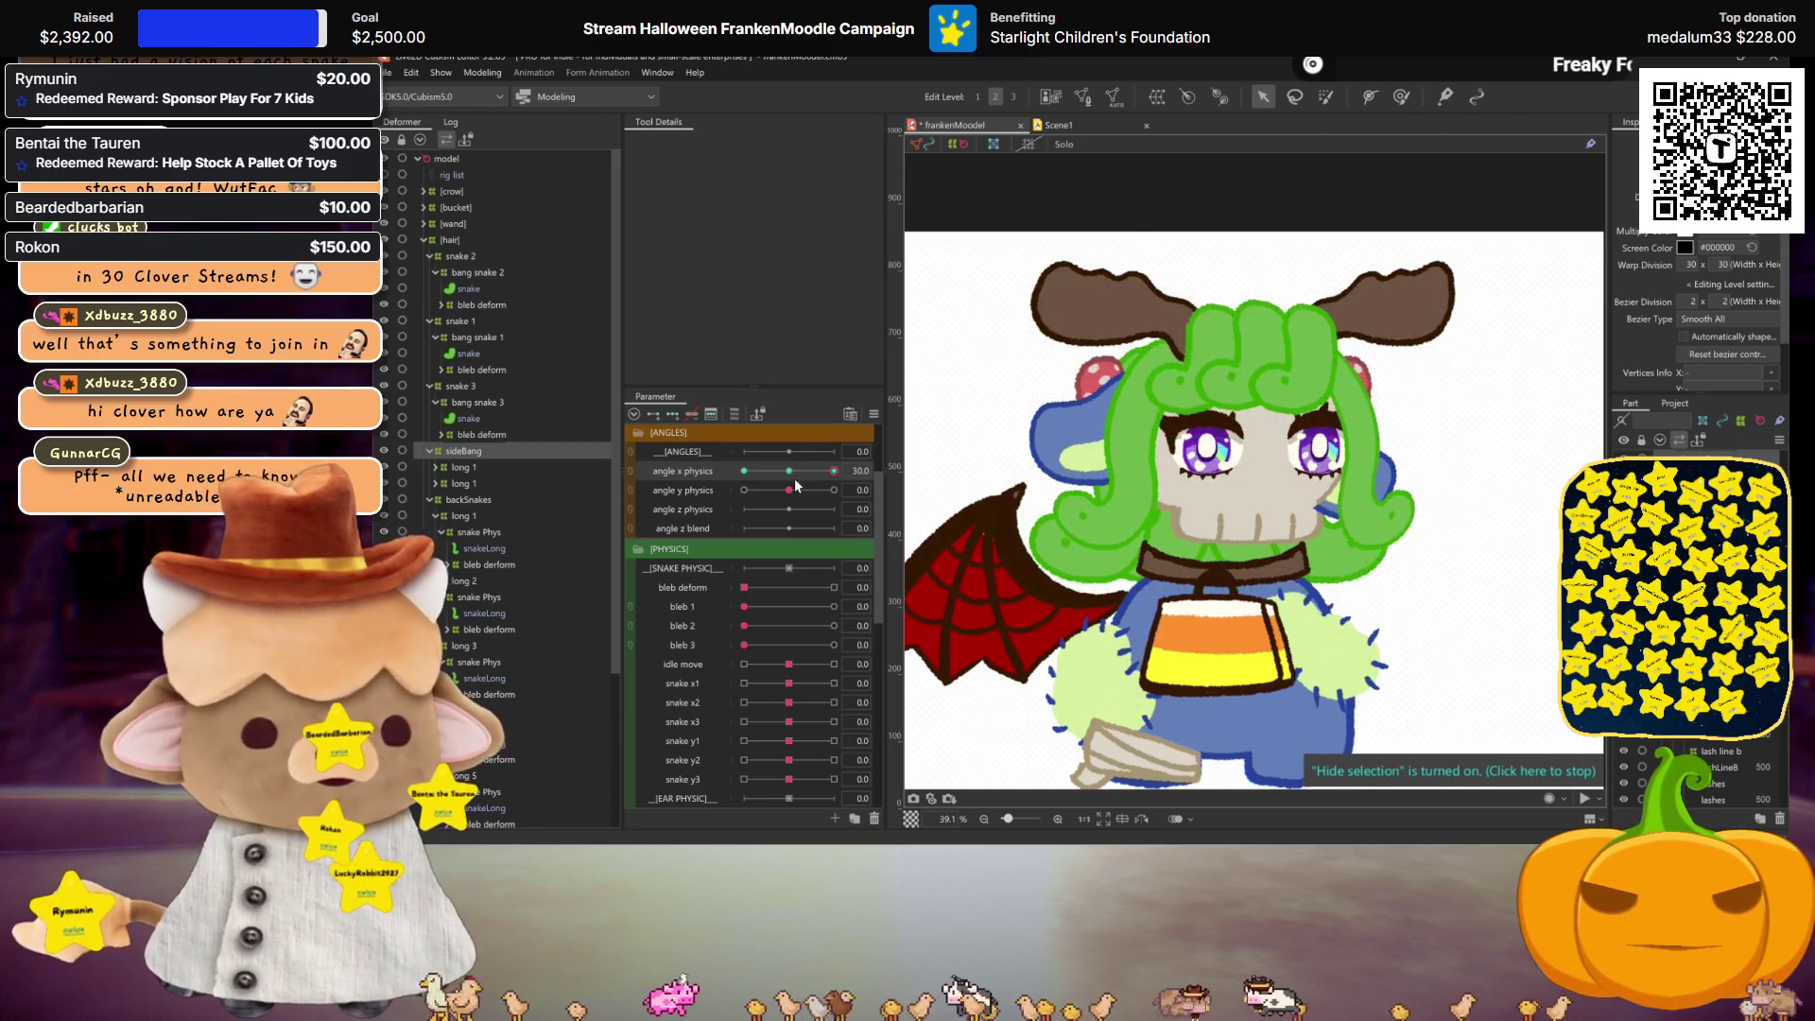
# Step: Mirror the sideBang motion horizontally, then set angle y physics to 30.0 with sideBang selected
pyautogui.hotkey('ctrl', 'm')
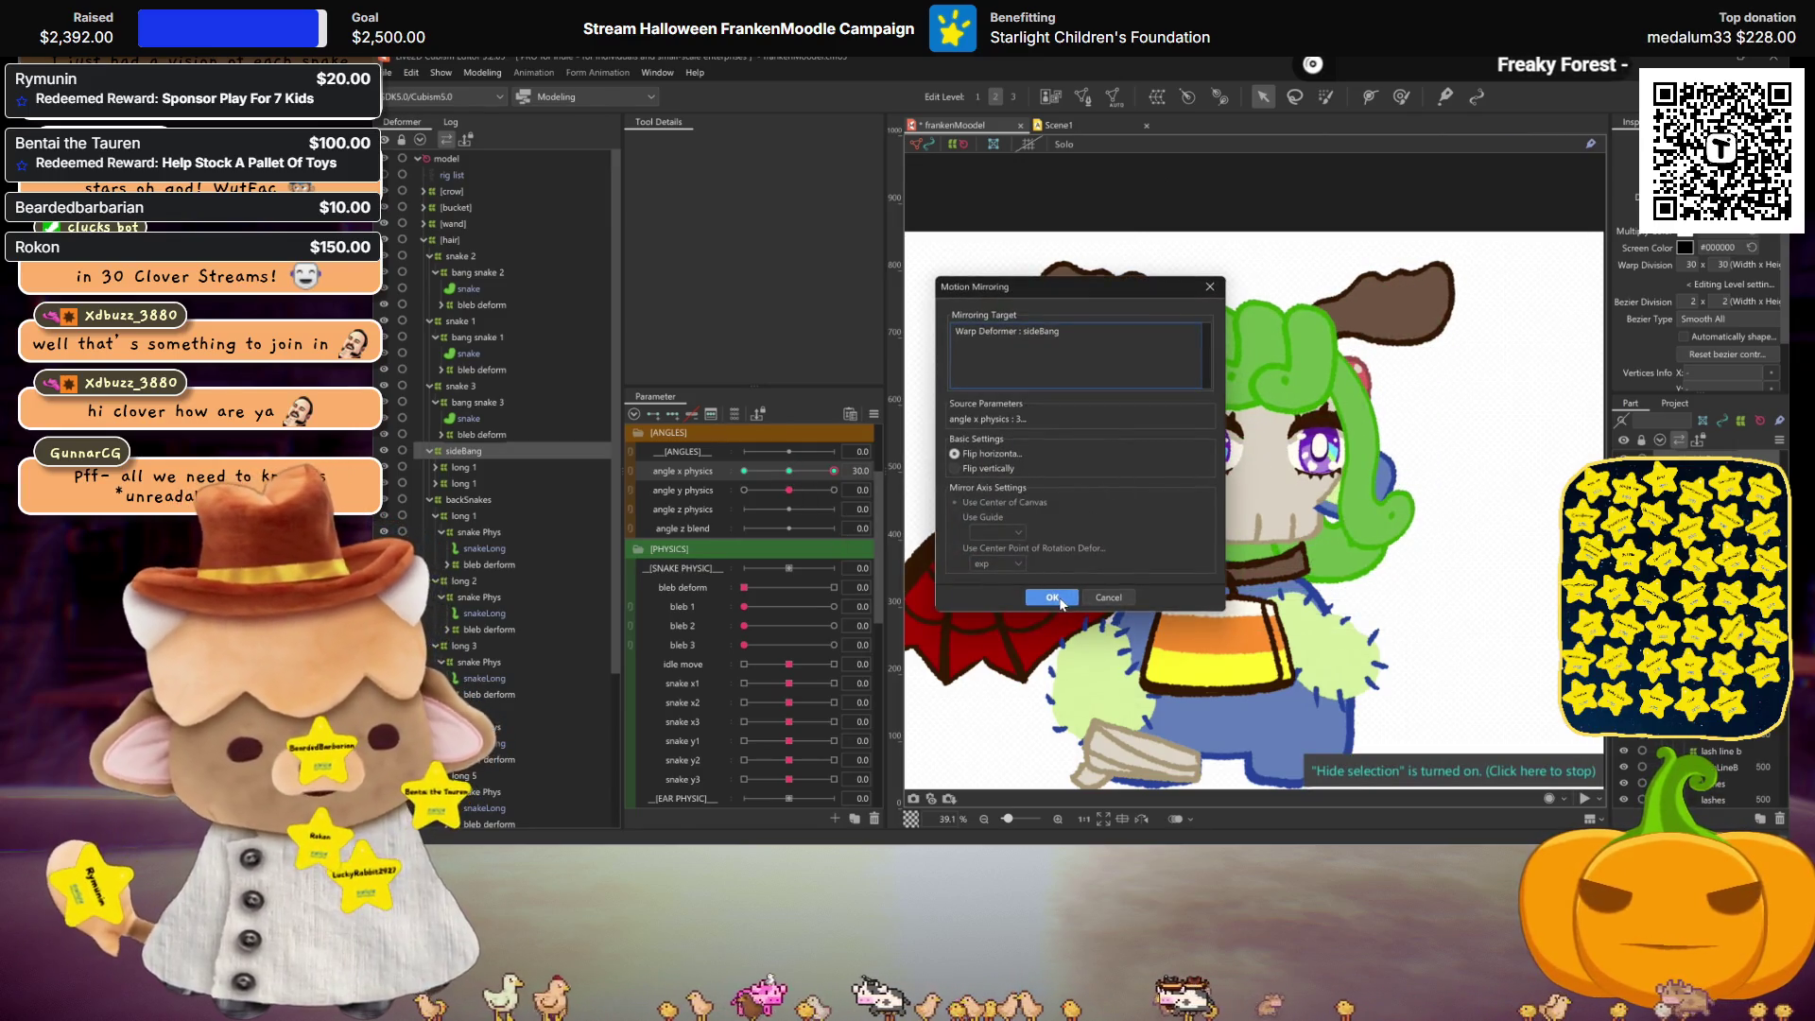
pyautogui.click(1052, 597)
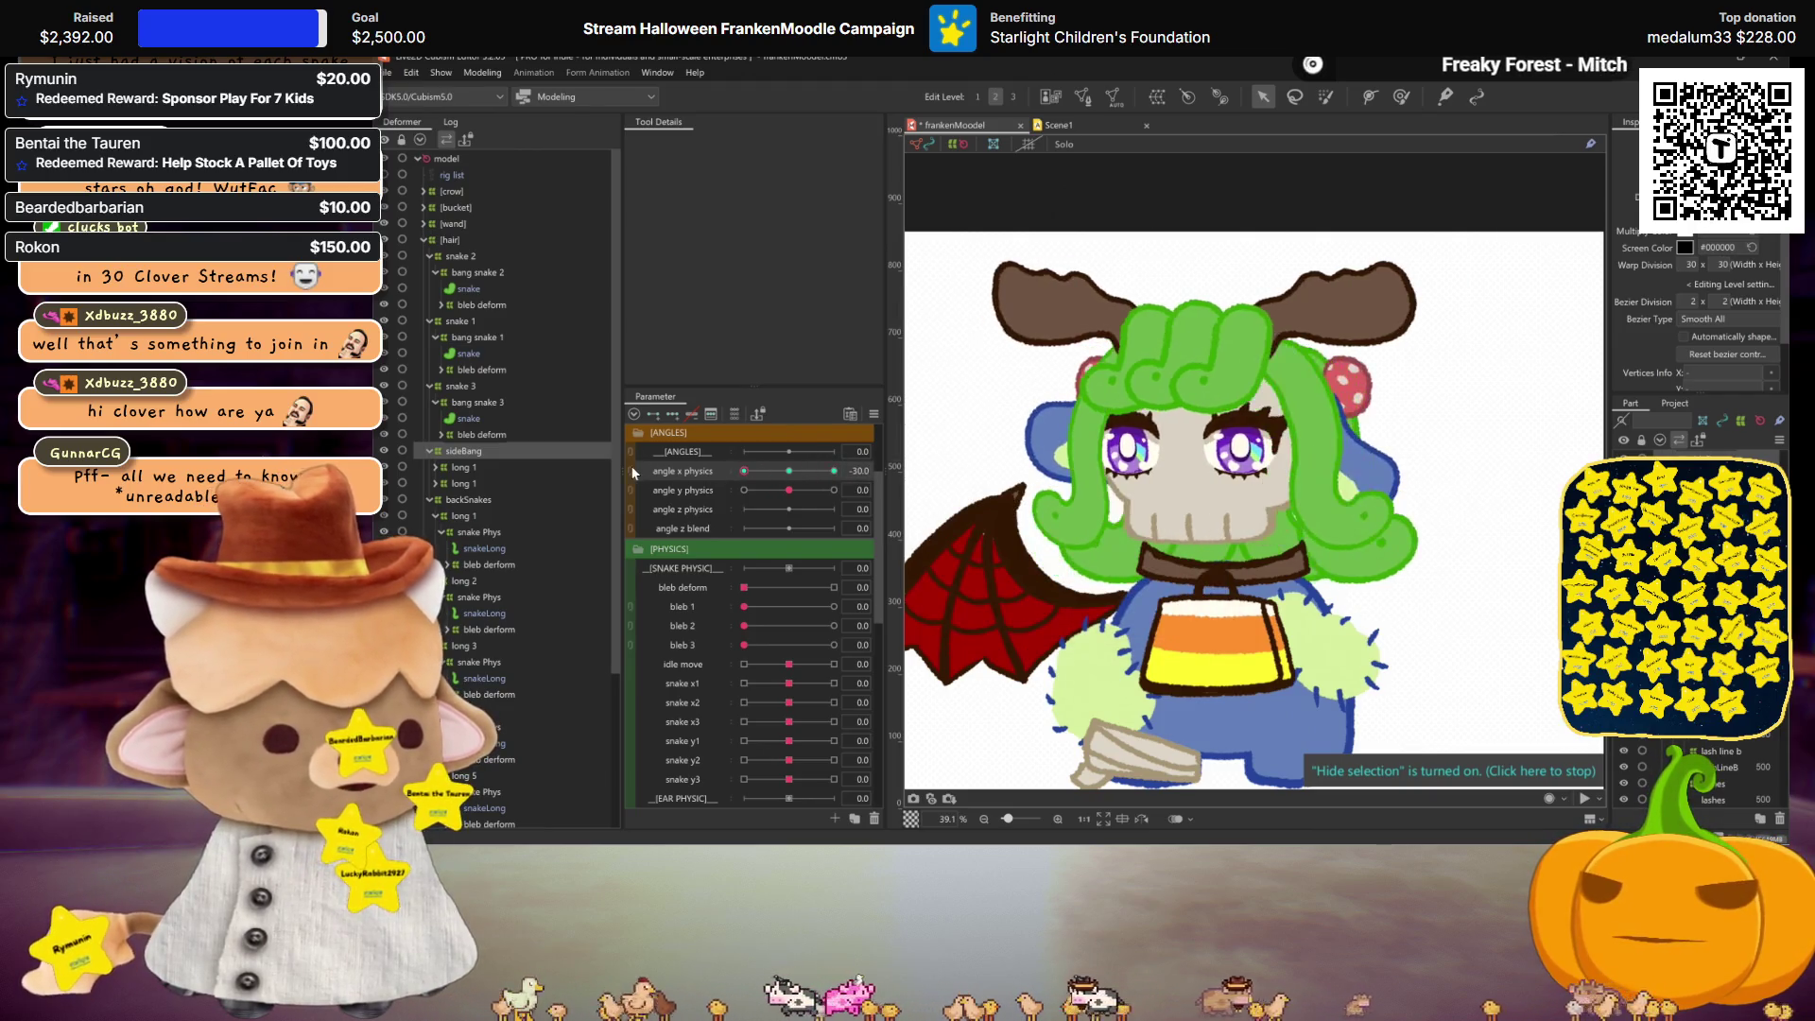
pyautogui.click(809, 469)
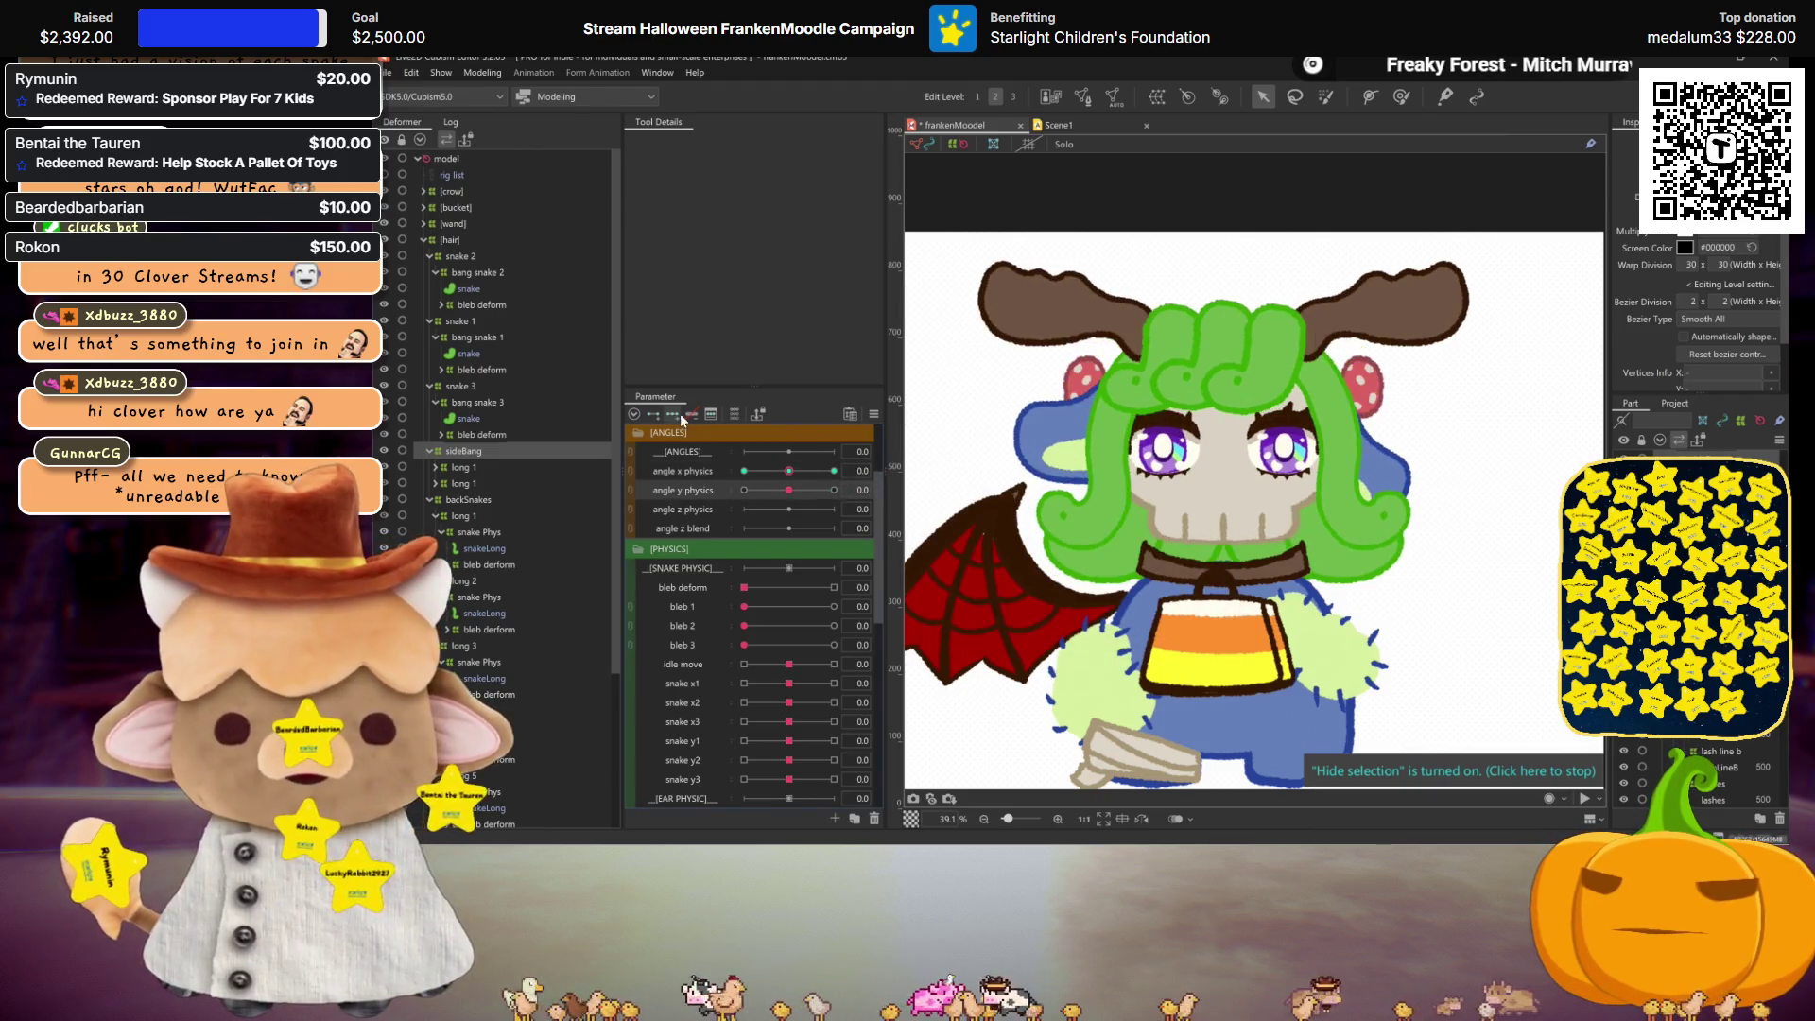
pyautogui.click(833, 490)
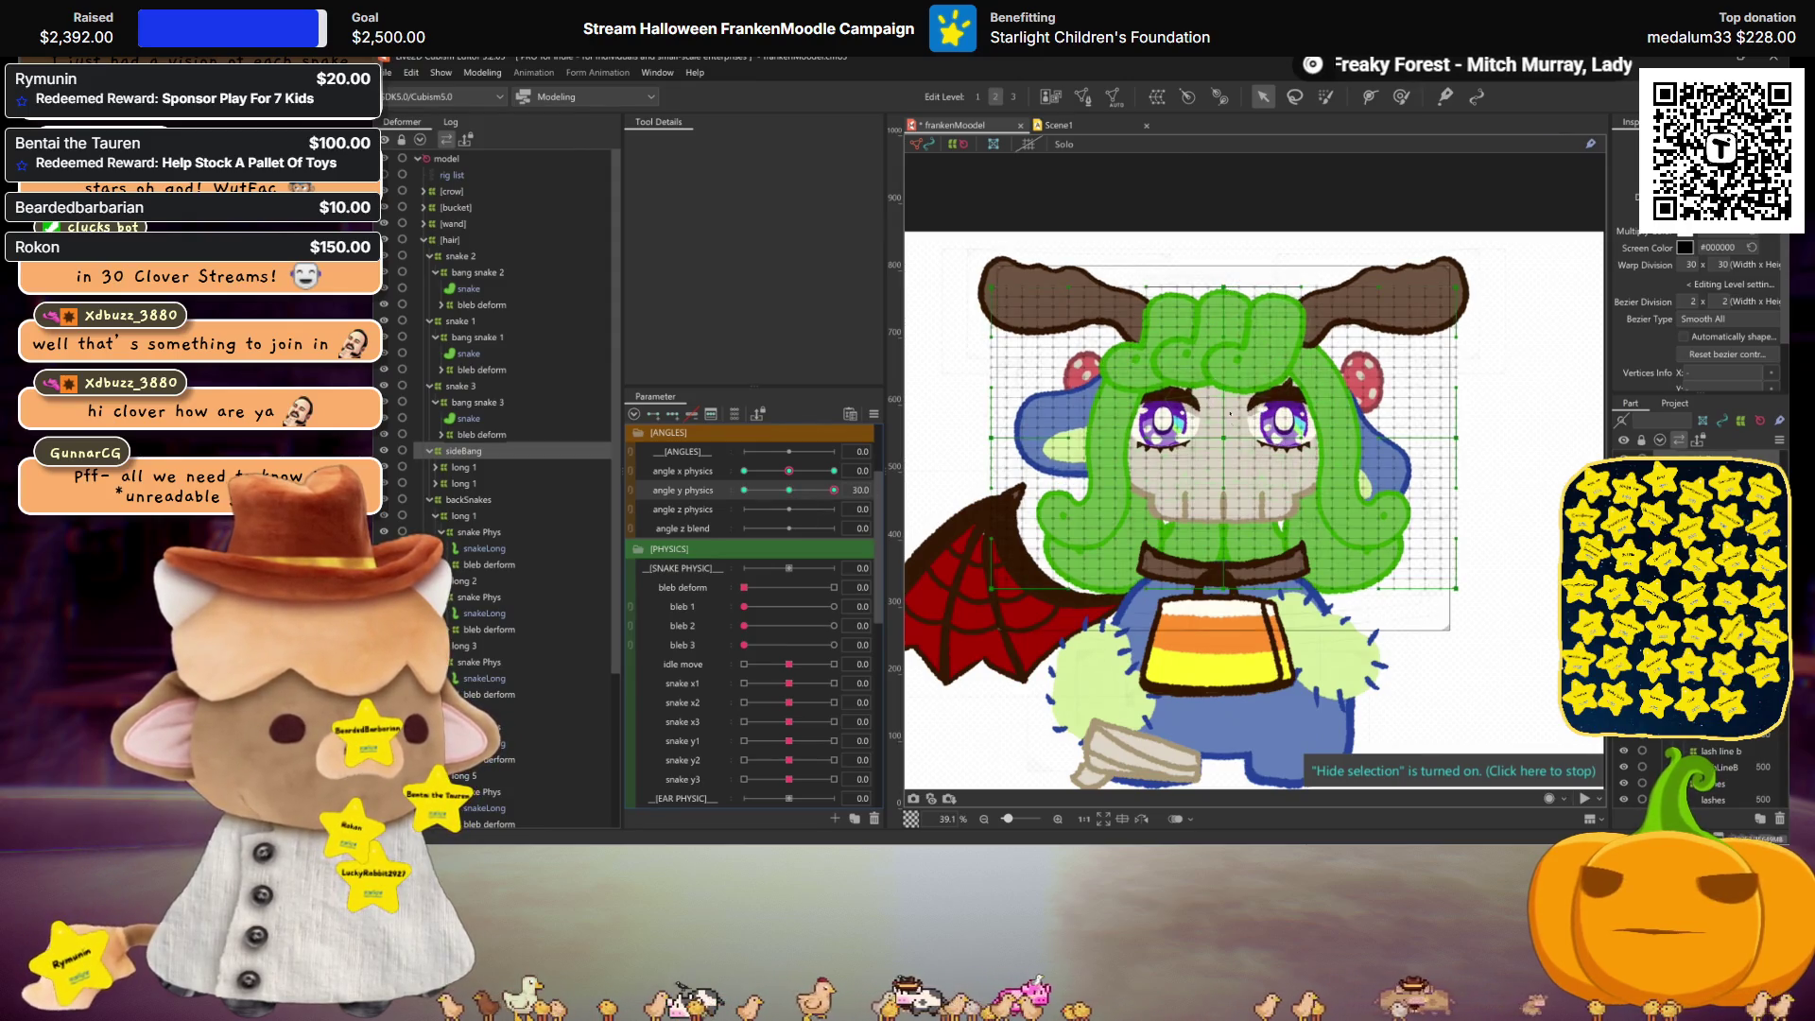
pyautogui.click(1227, 285)
# Step: Raise the sideBang warp's top and bottom edges for angle y physics 30.0, then reset it
pyautogui.moveTo(1223, 285); pyautogui.dragTo(1223, 274)
pyautogui.moveTo(1223, 591); pyautogui.dragTo(1223, 579)
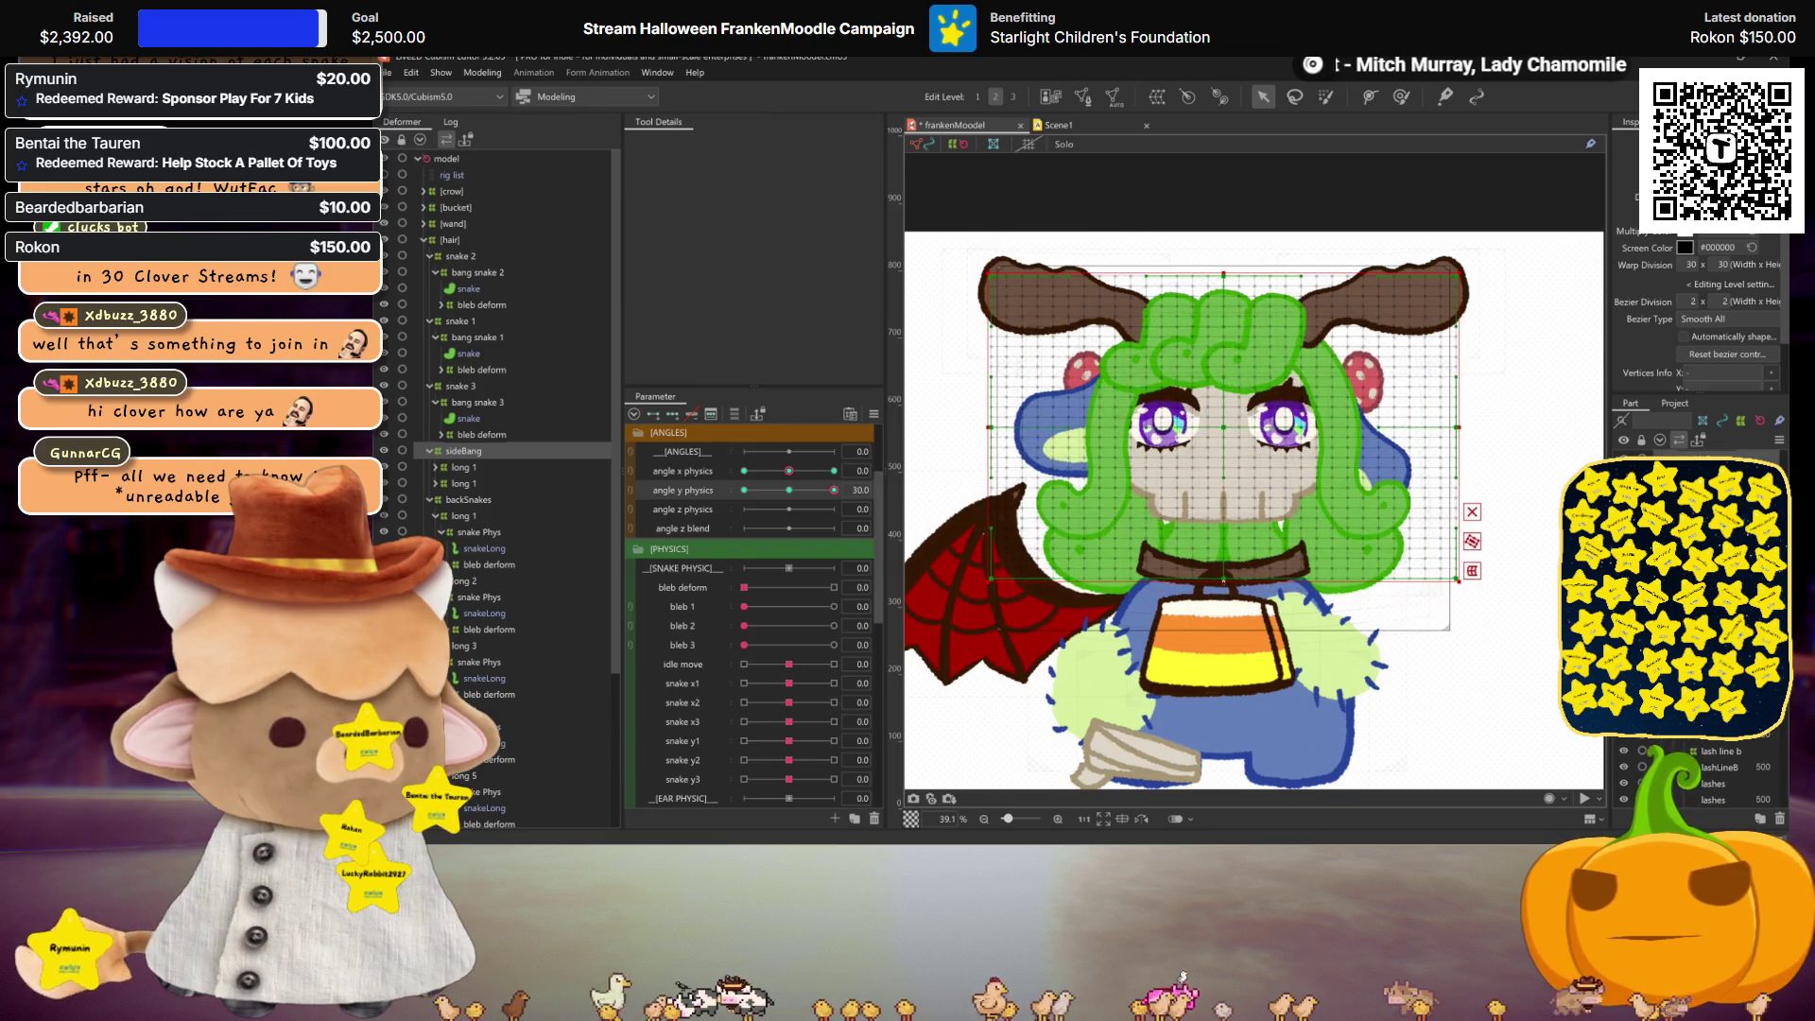
pyautogui.hotkey('ctrl', 'h')
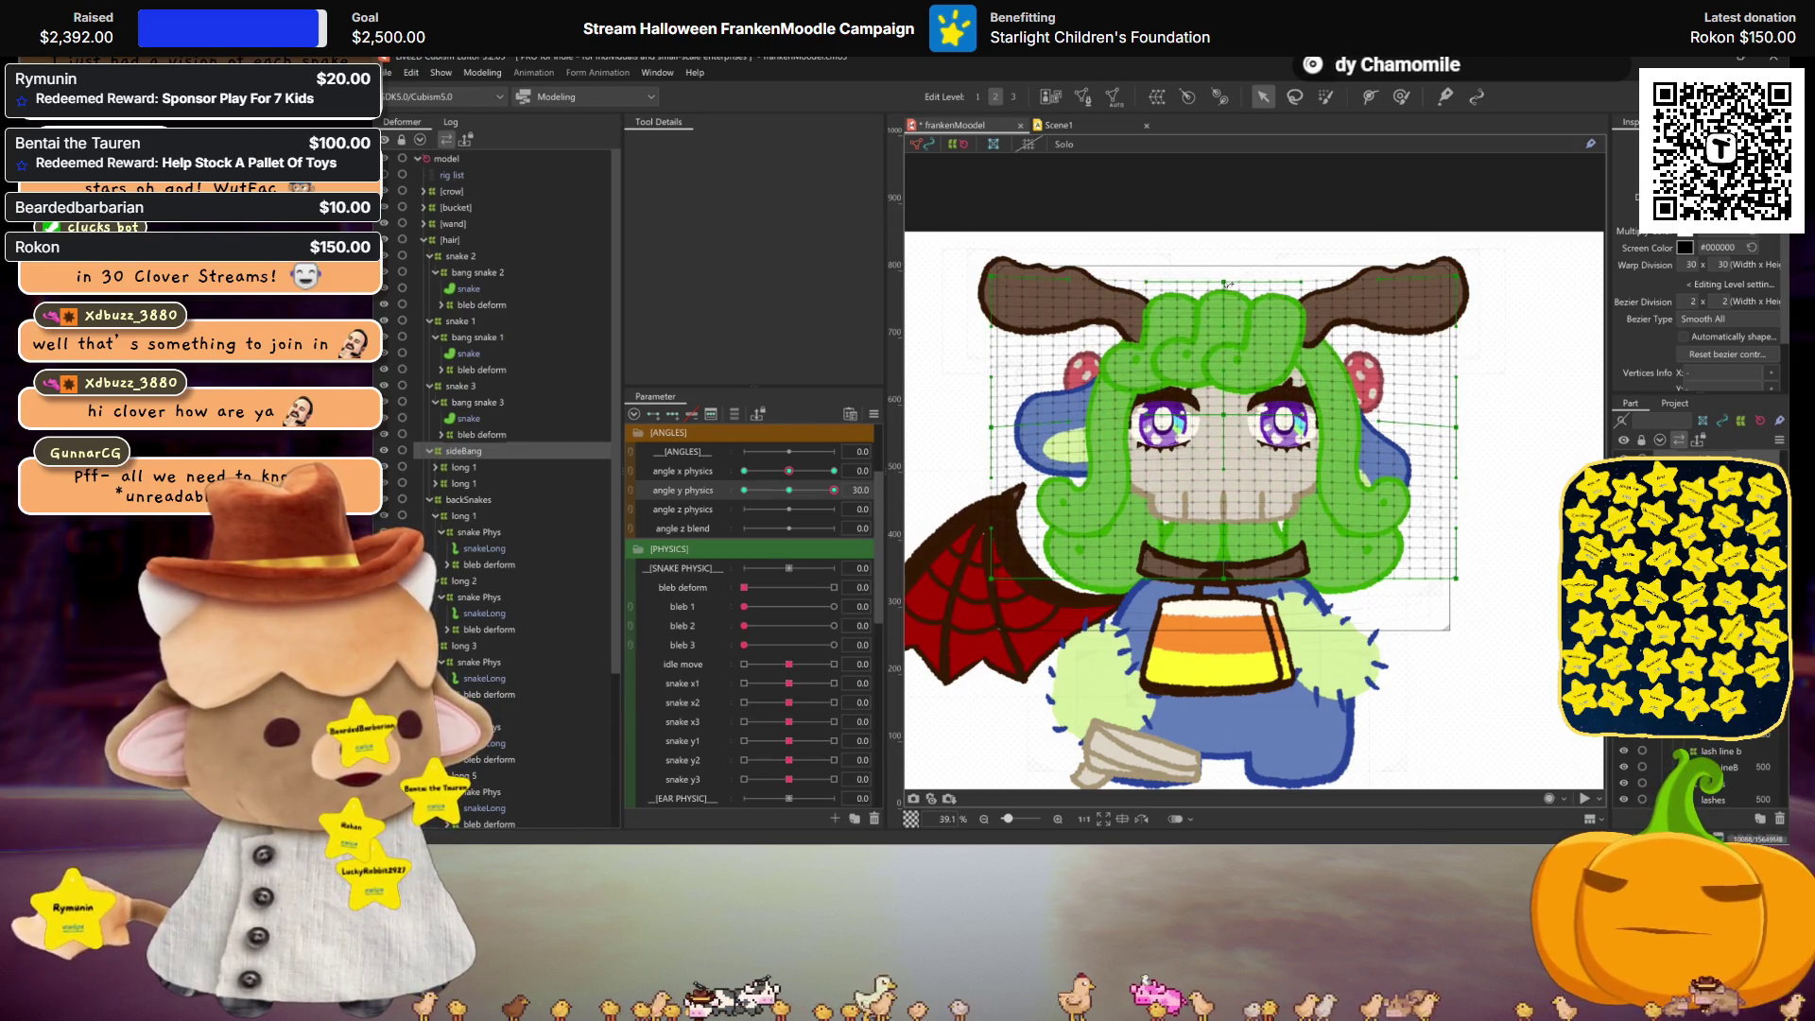
pyautogui.hotkey('ctrl', 'h')
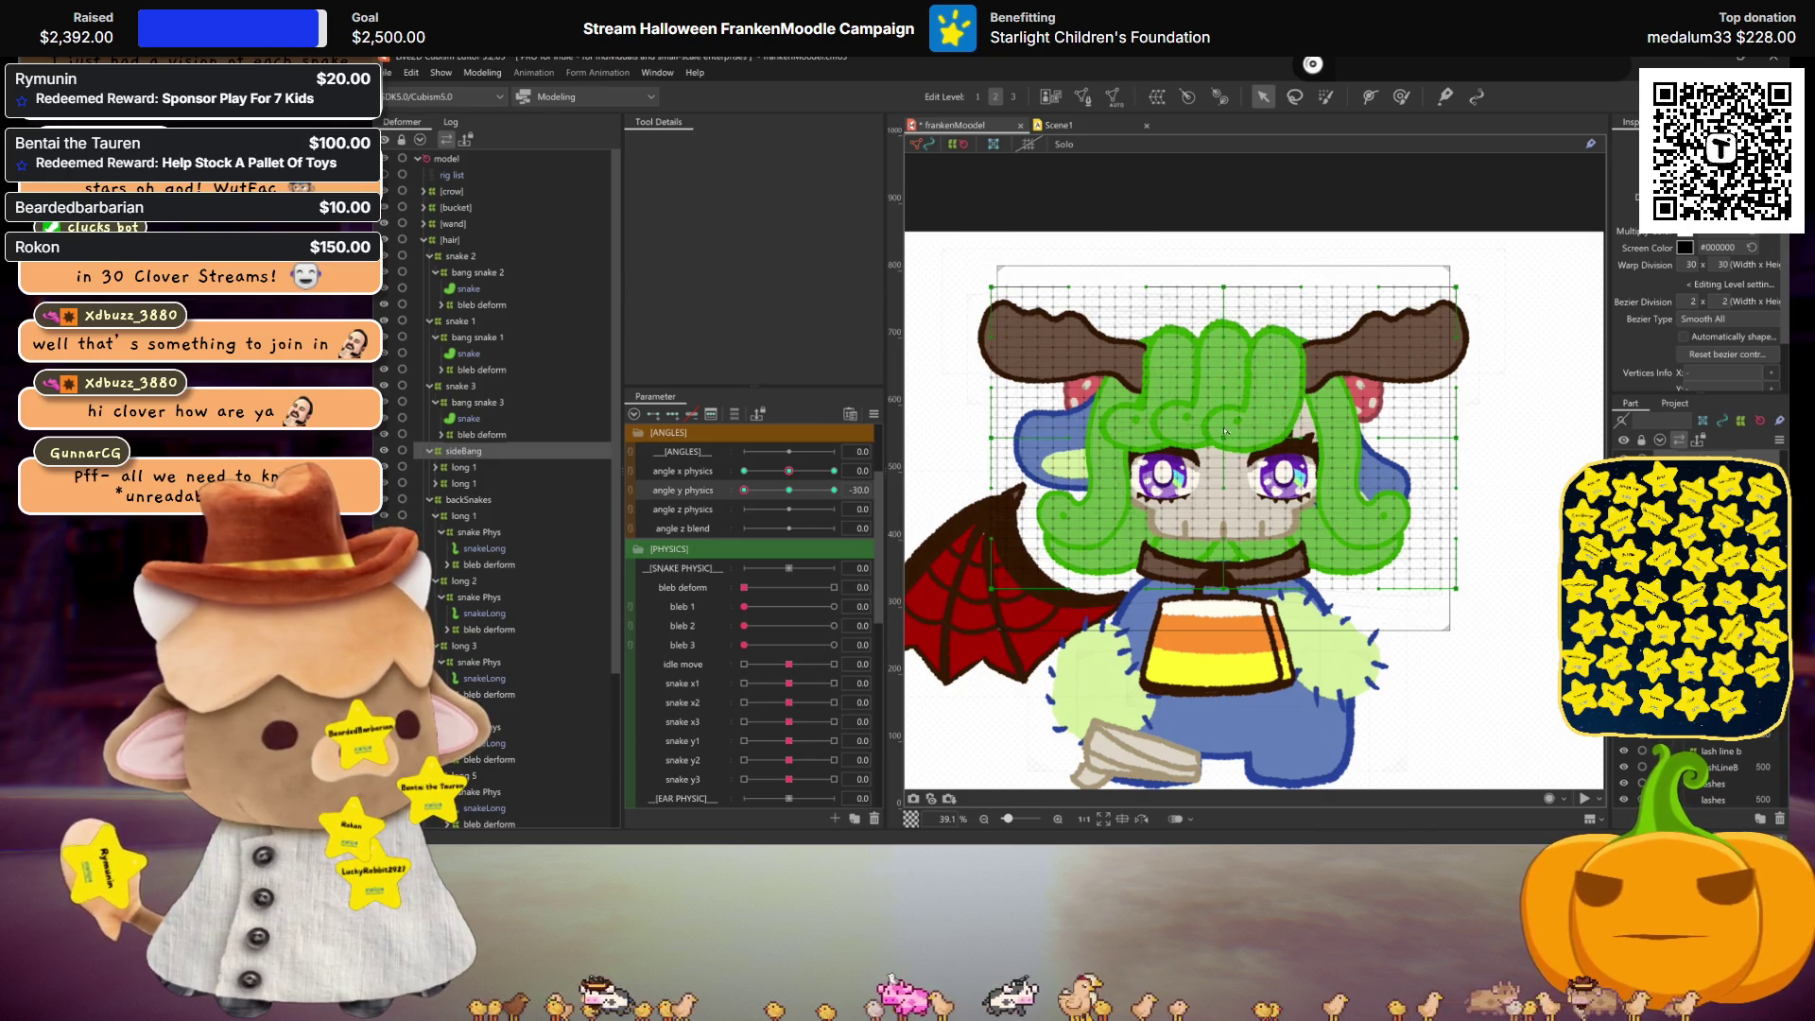
pyautogui.click(789, 489)
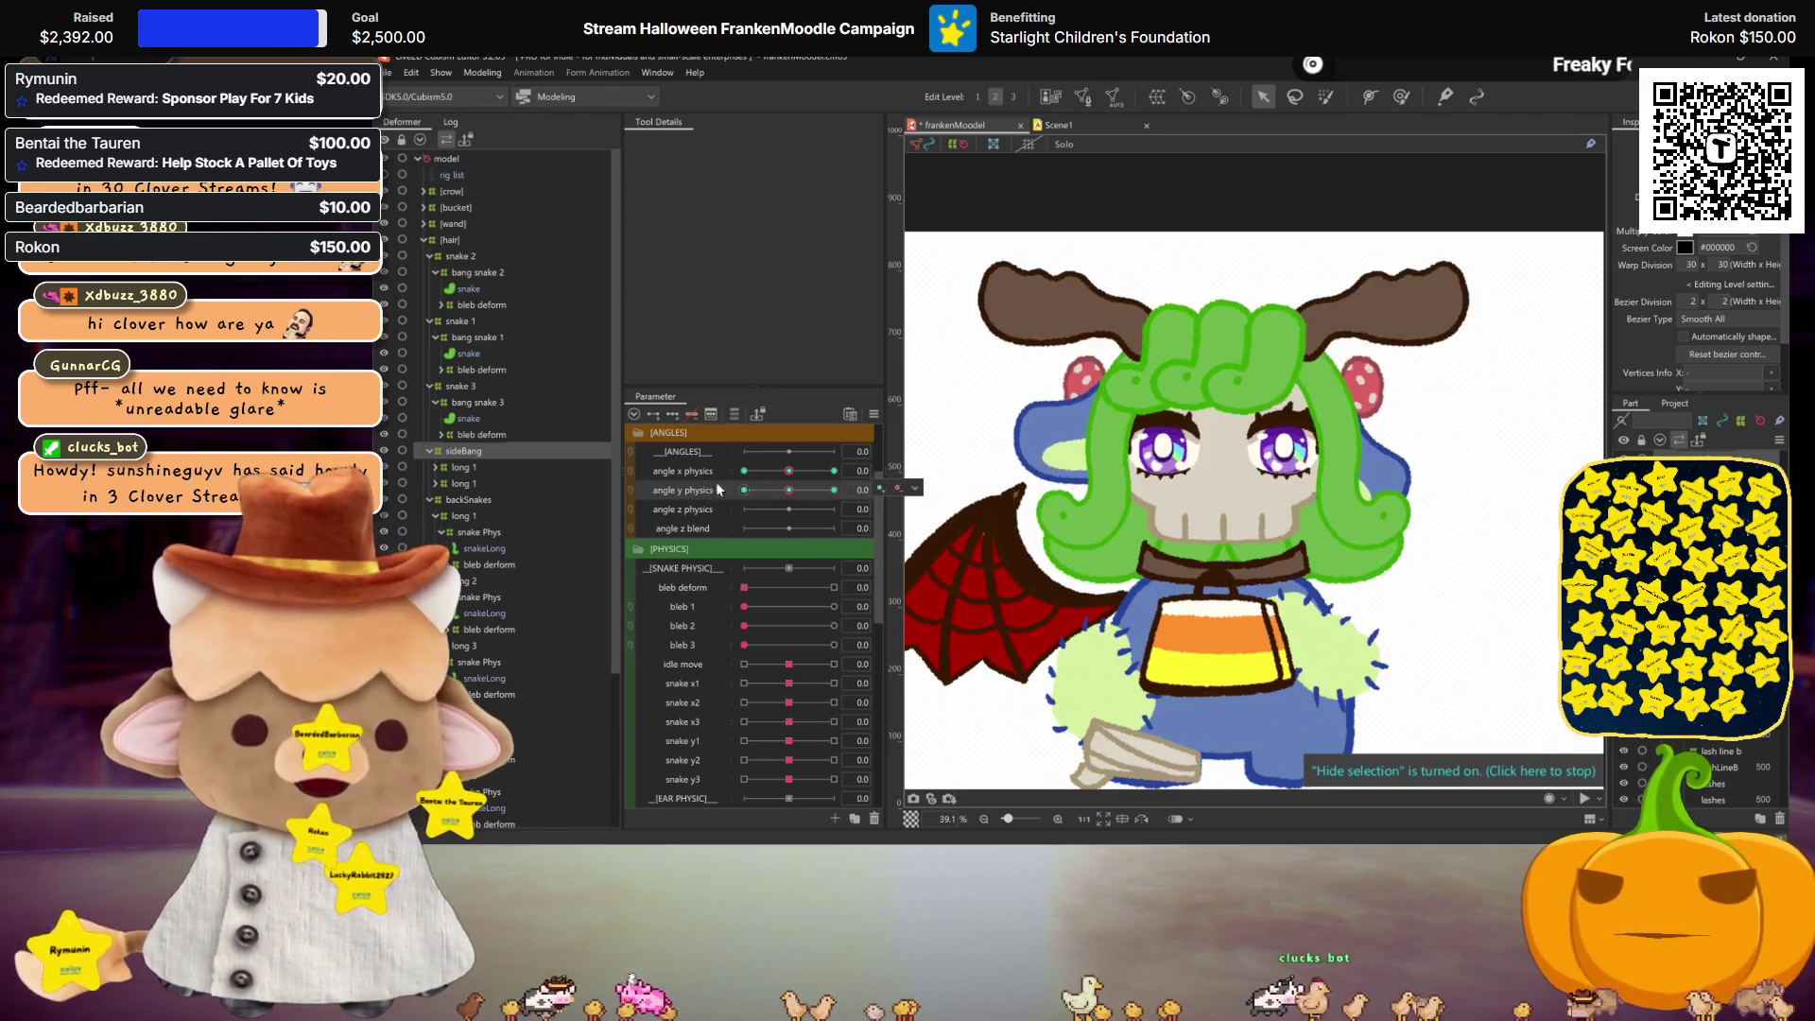
# Step: Add combined angle x and angle y physics keyforms and move to a corner pose
pyautogui.click(873, 413)
pyautogui.click(955, 516)
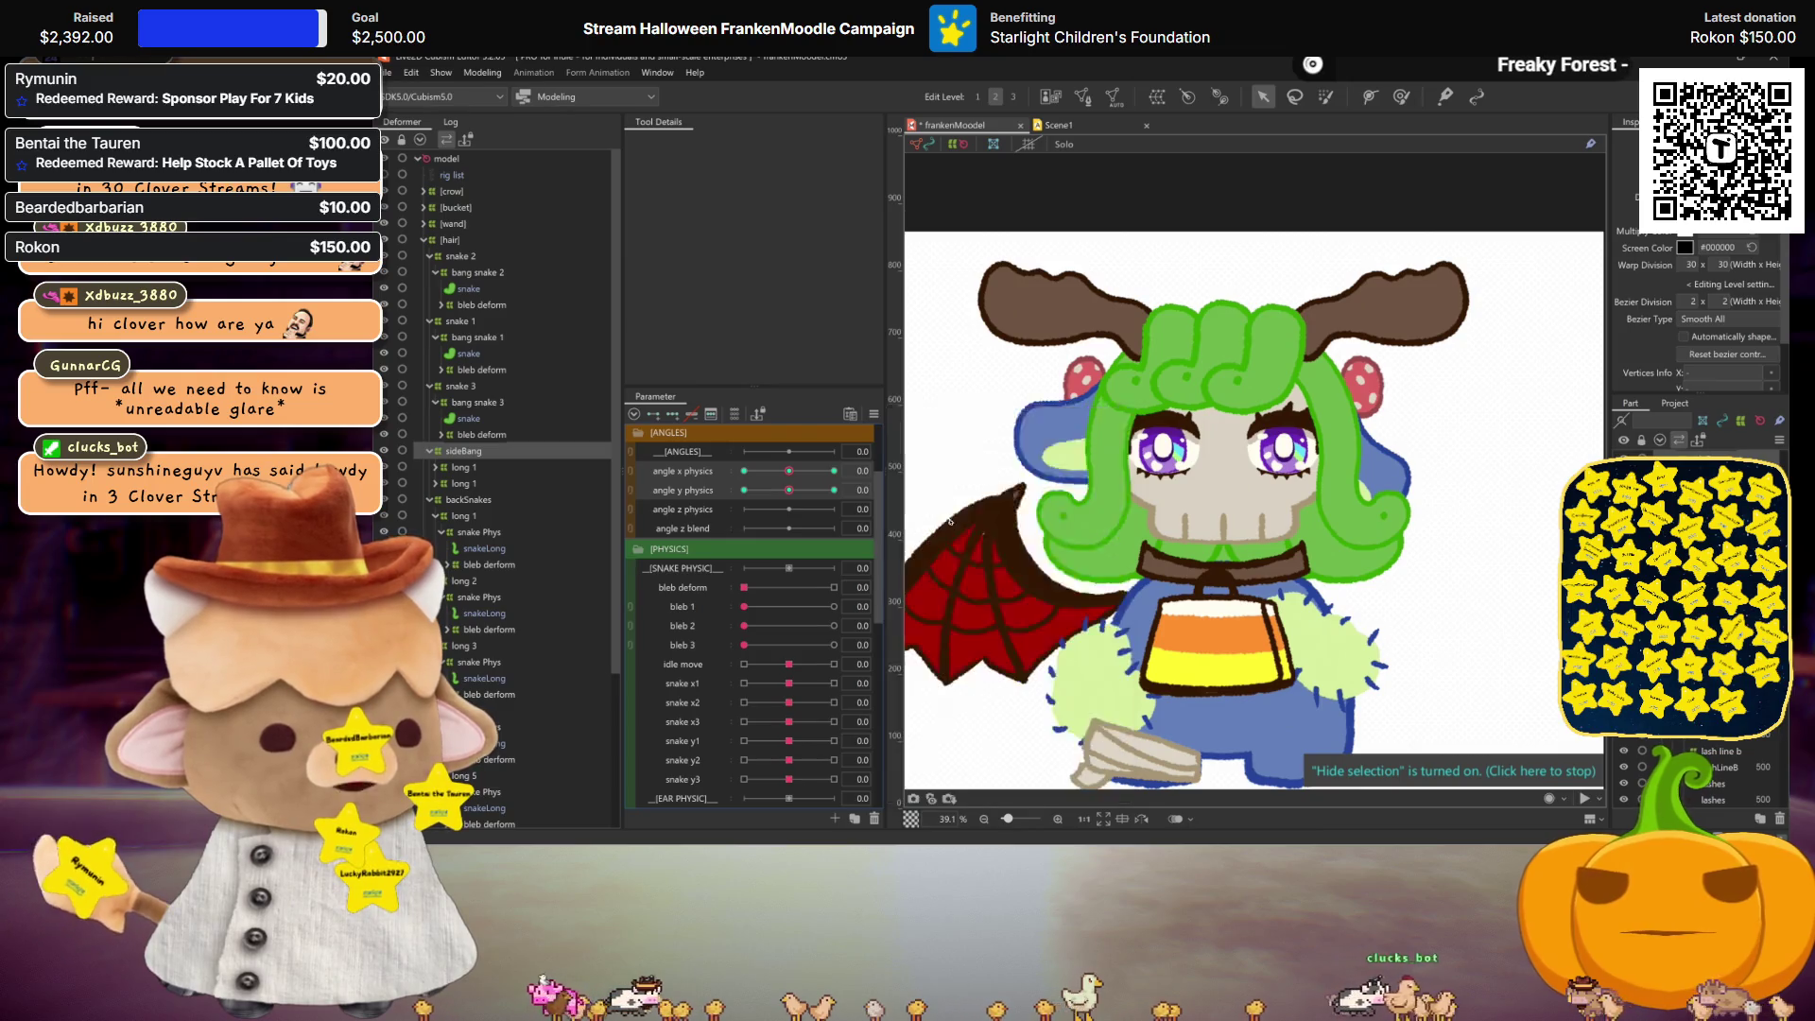
pyautogui.click(1203, 617)
pyautogui.moveTo(774, 480)
pyautogui.mouseDown()
pyautogui.moveTo(894, 495)
pyautogui.moveTo(630, 484)
pyautogui.mouseUp()
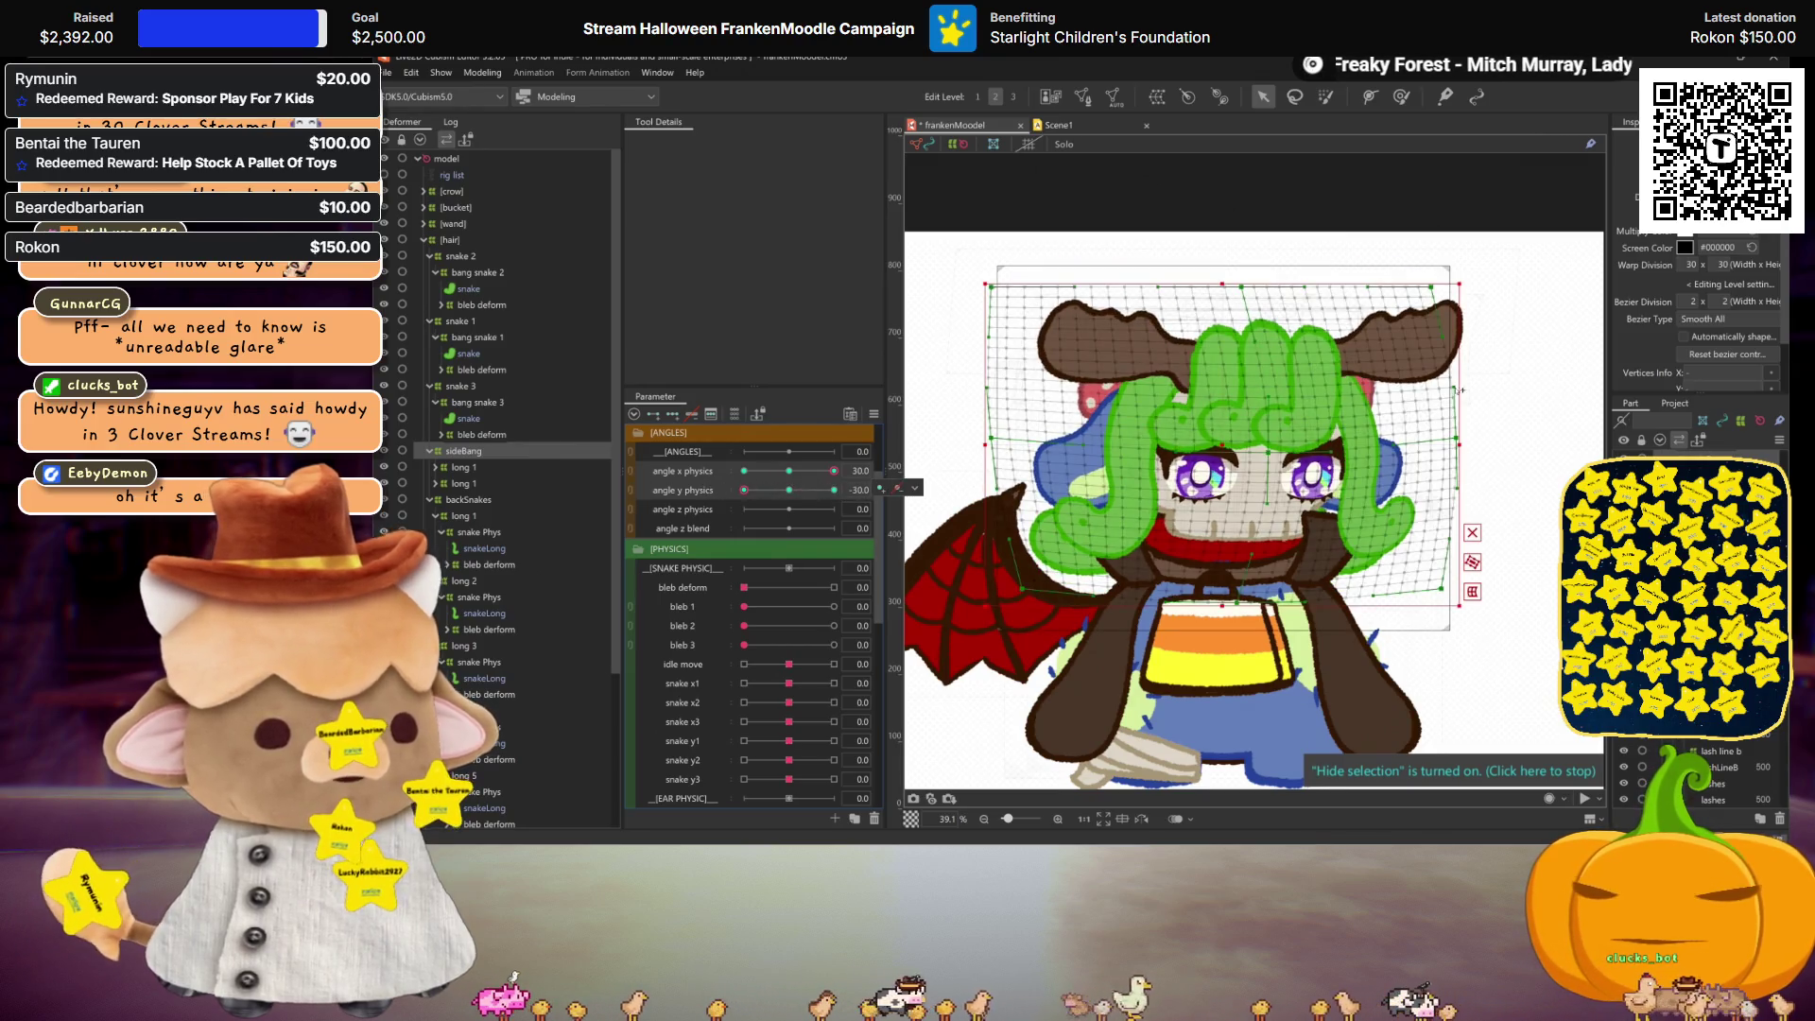
# Step: Skew the bangs with a perspective temporary deformation and apply it
pyautogui.press('t')
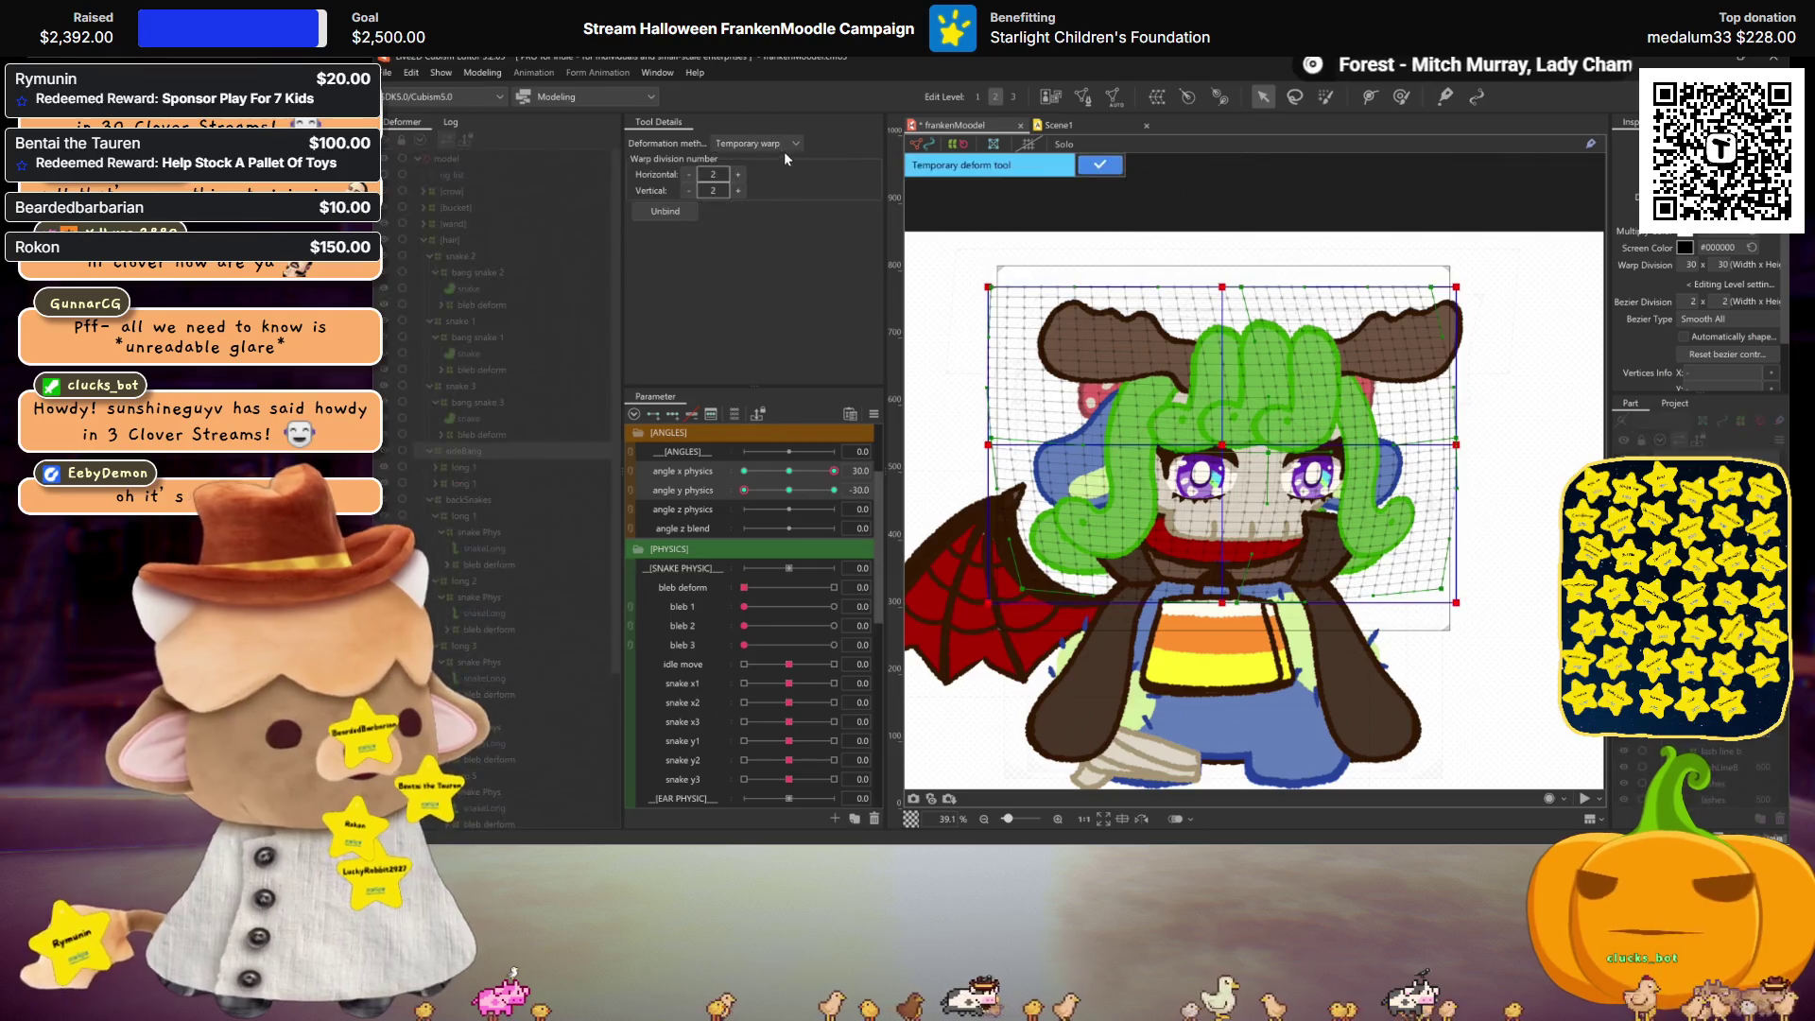
pyautogui.click(785, 143)
pyautogui.click(747, 203)
pyautogui.moveTo(1222, 286); pyautogui.dragTo(1235, 295)
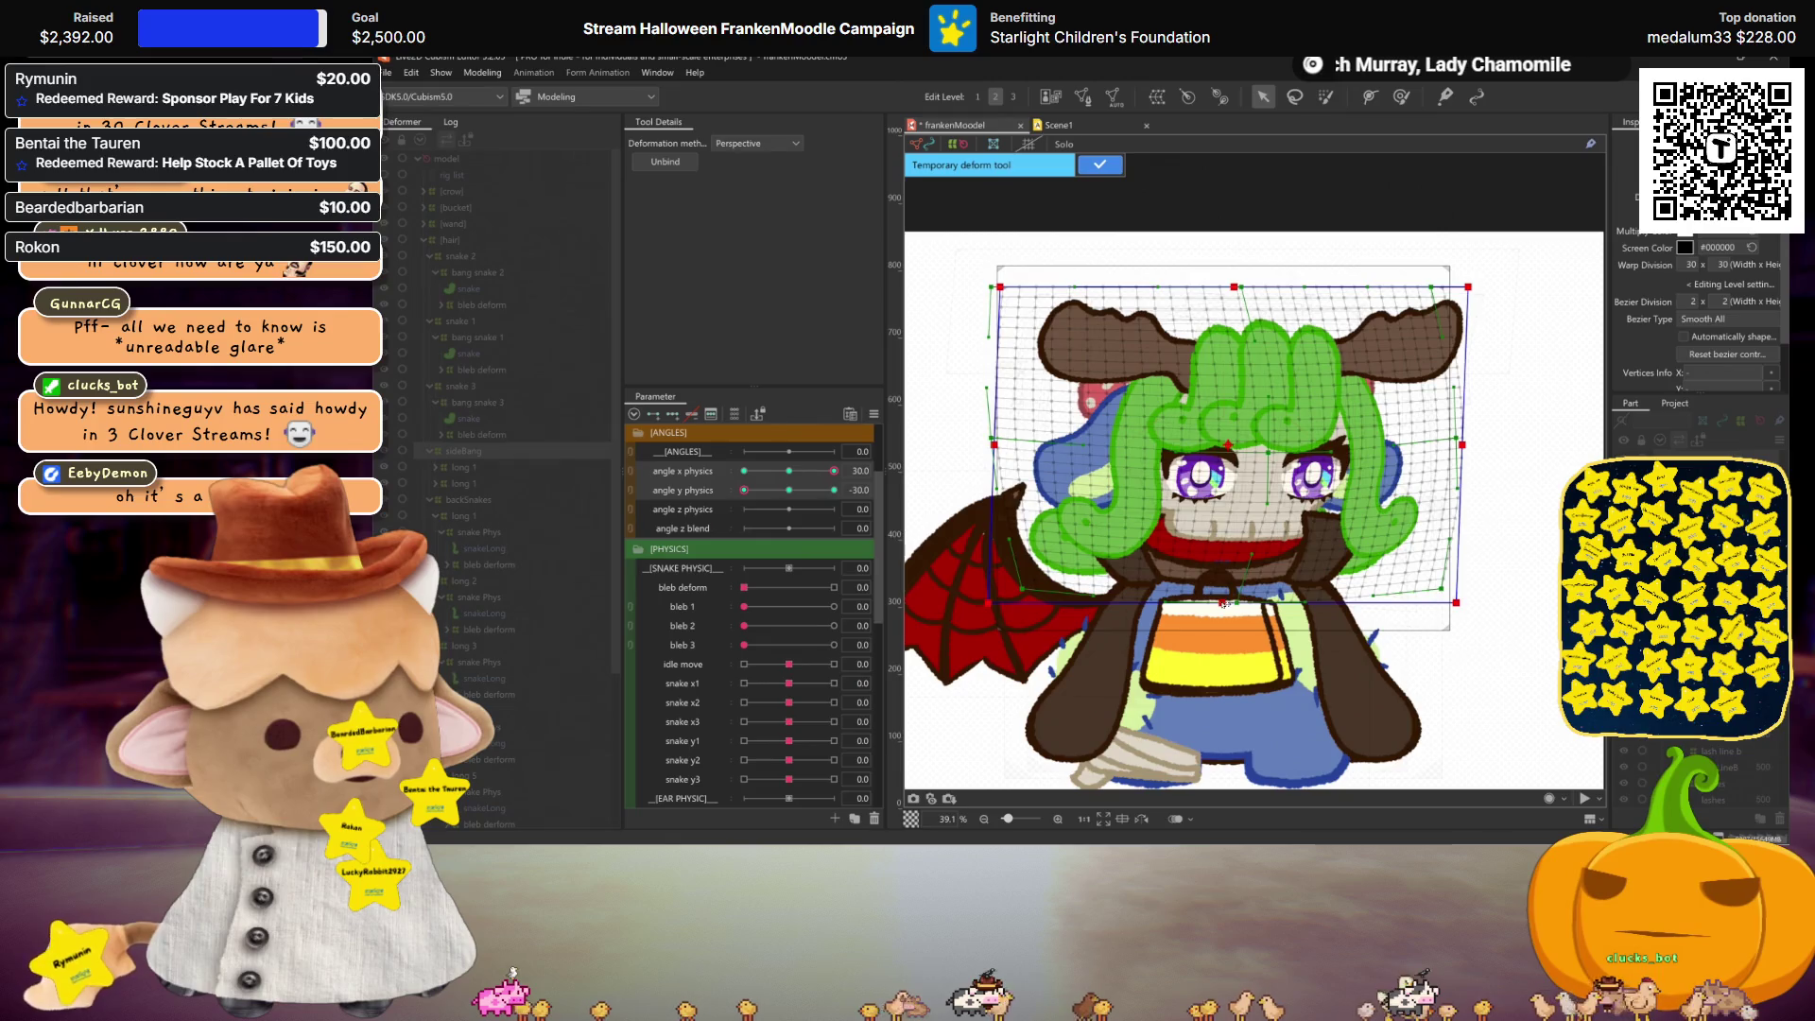
pyautogui.moveTo(1222, 602); pyautogui.dragTo(1217, 602)
pyautogui.moveTo(1234, 287); pyautogui.dragTo(1241, 288)
pyautogui.press('h')
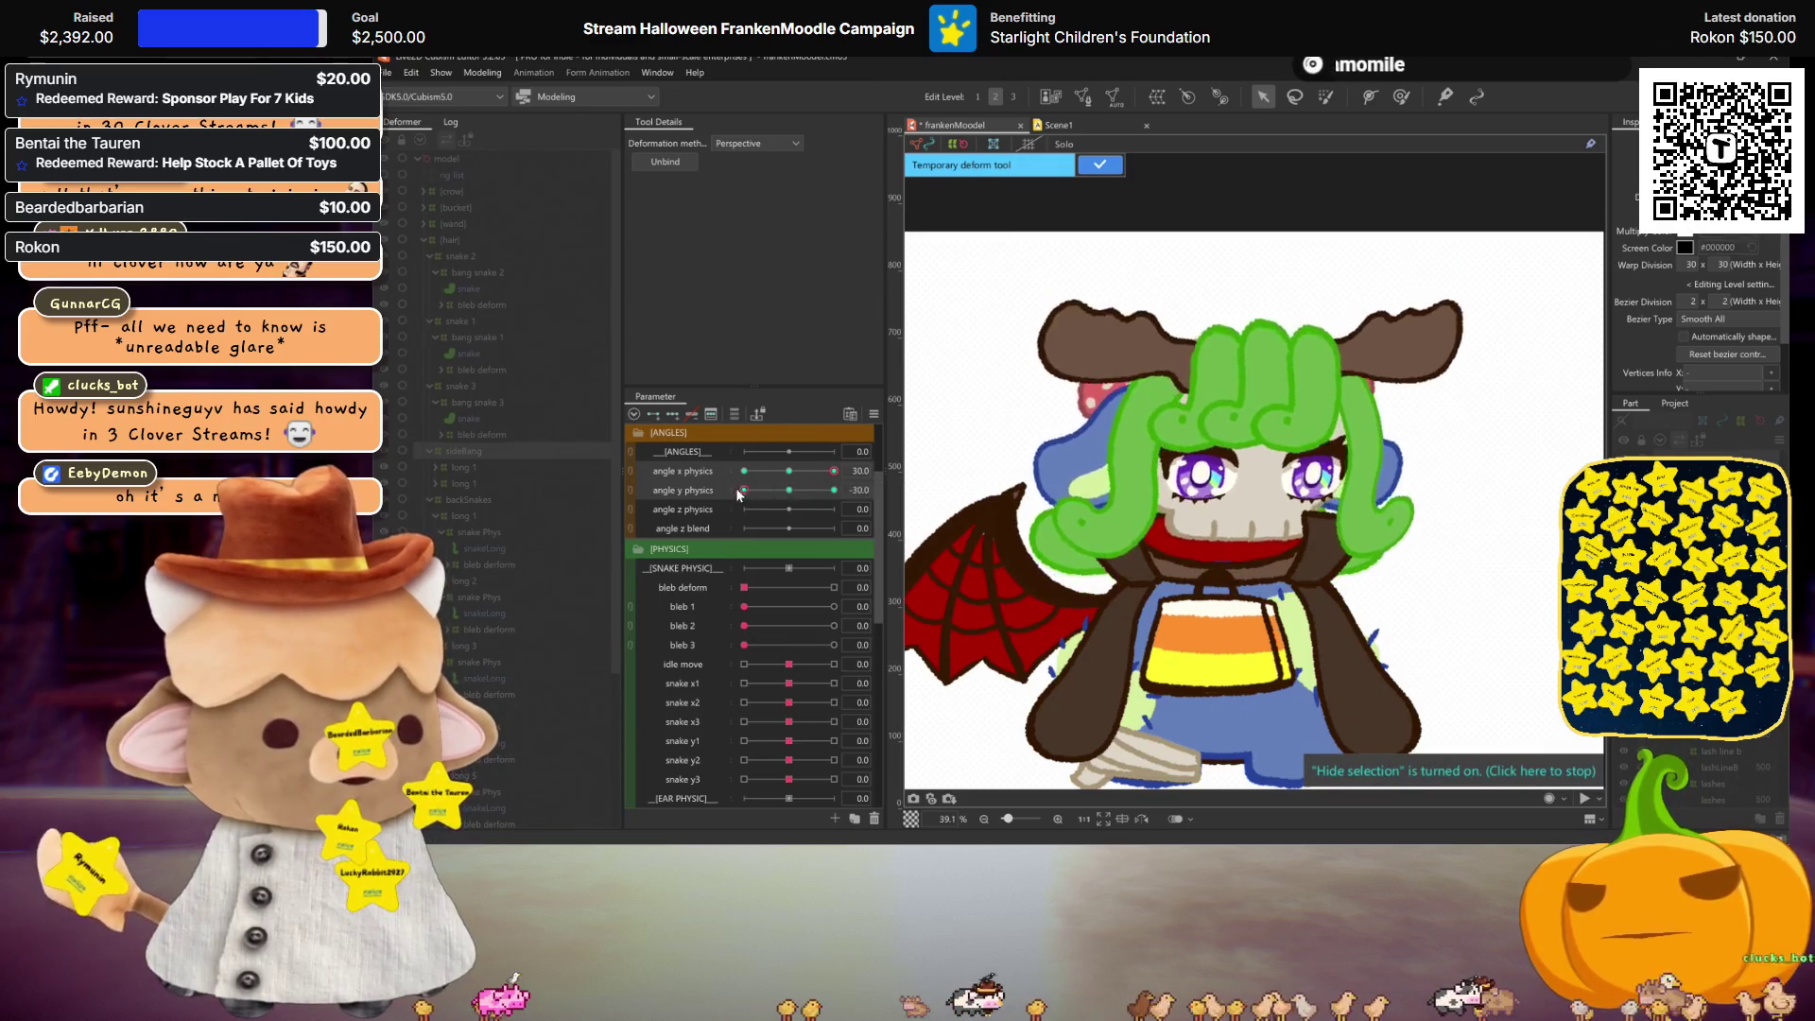
pyautogui.moveTo(713, 491)
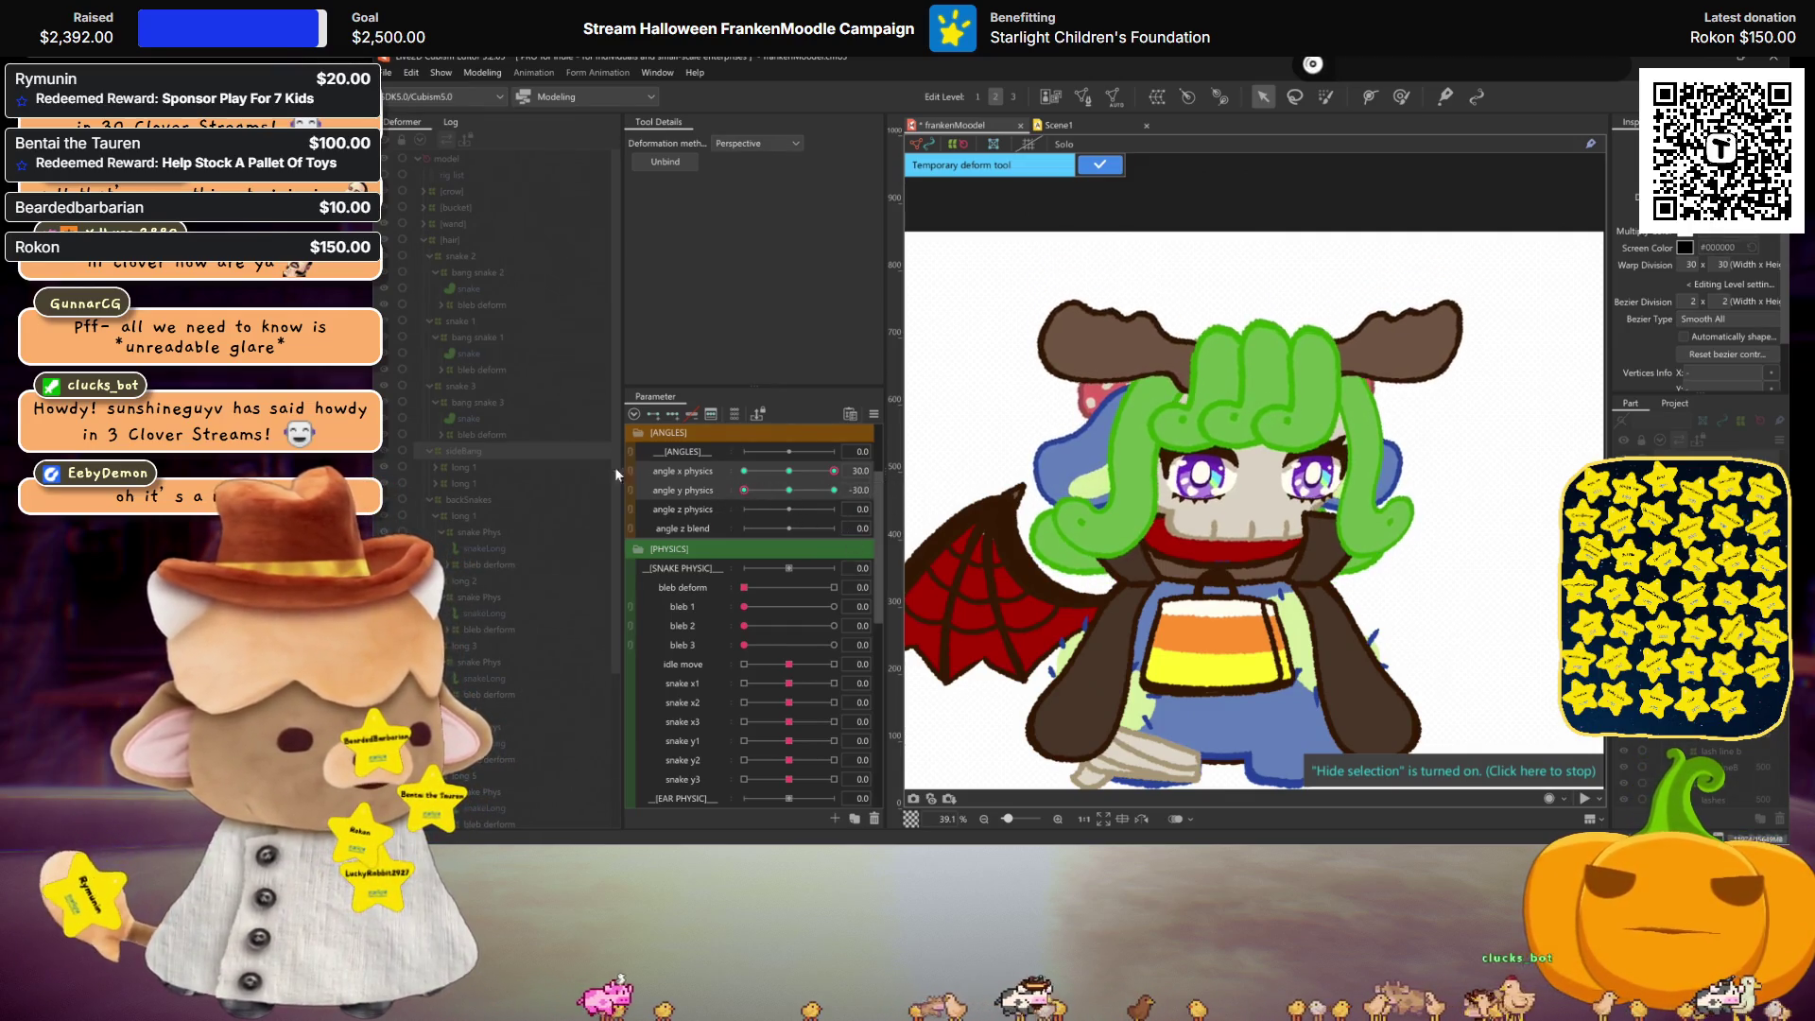
pyautogui.click(1099, 164)
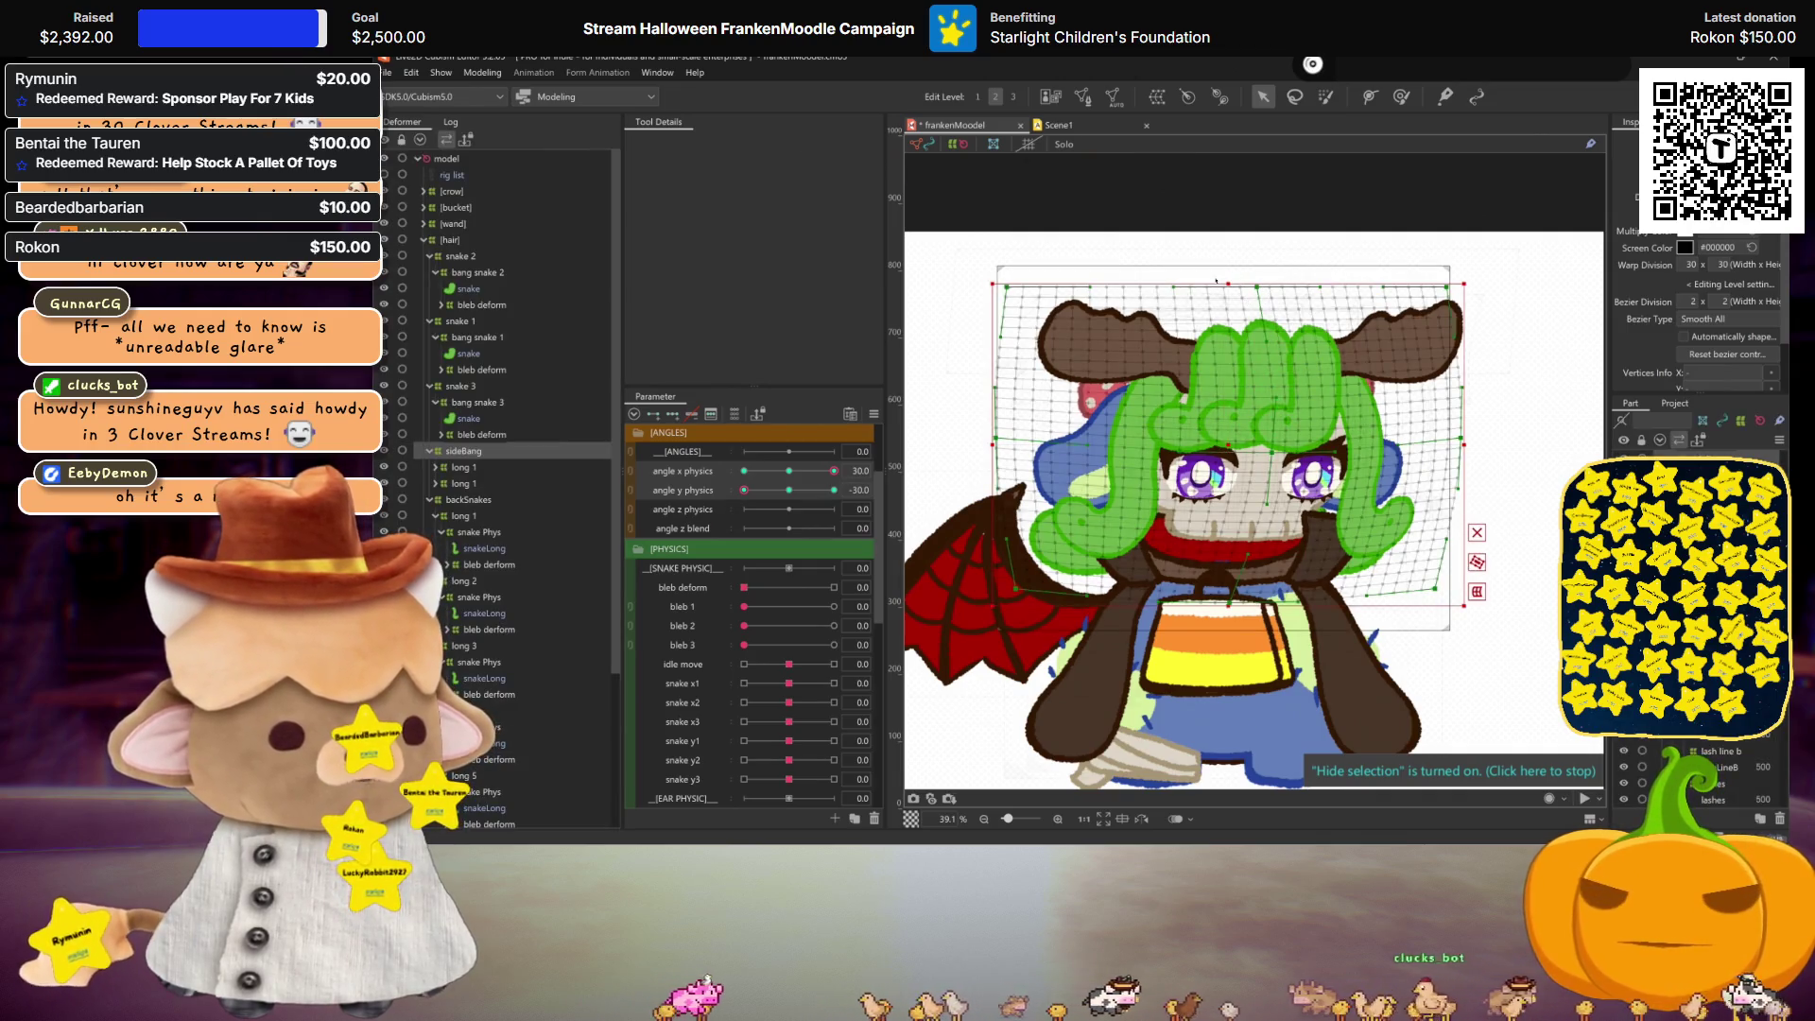
# Step: Lower the warp's top edge over the head and mirror the angle y physics keyform
pyautogui.moveTo(1216, 280); pyautogui.dragTo(1219, 308)
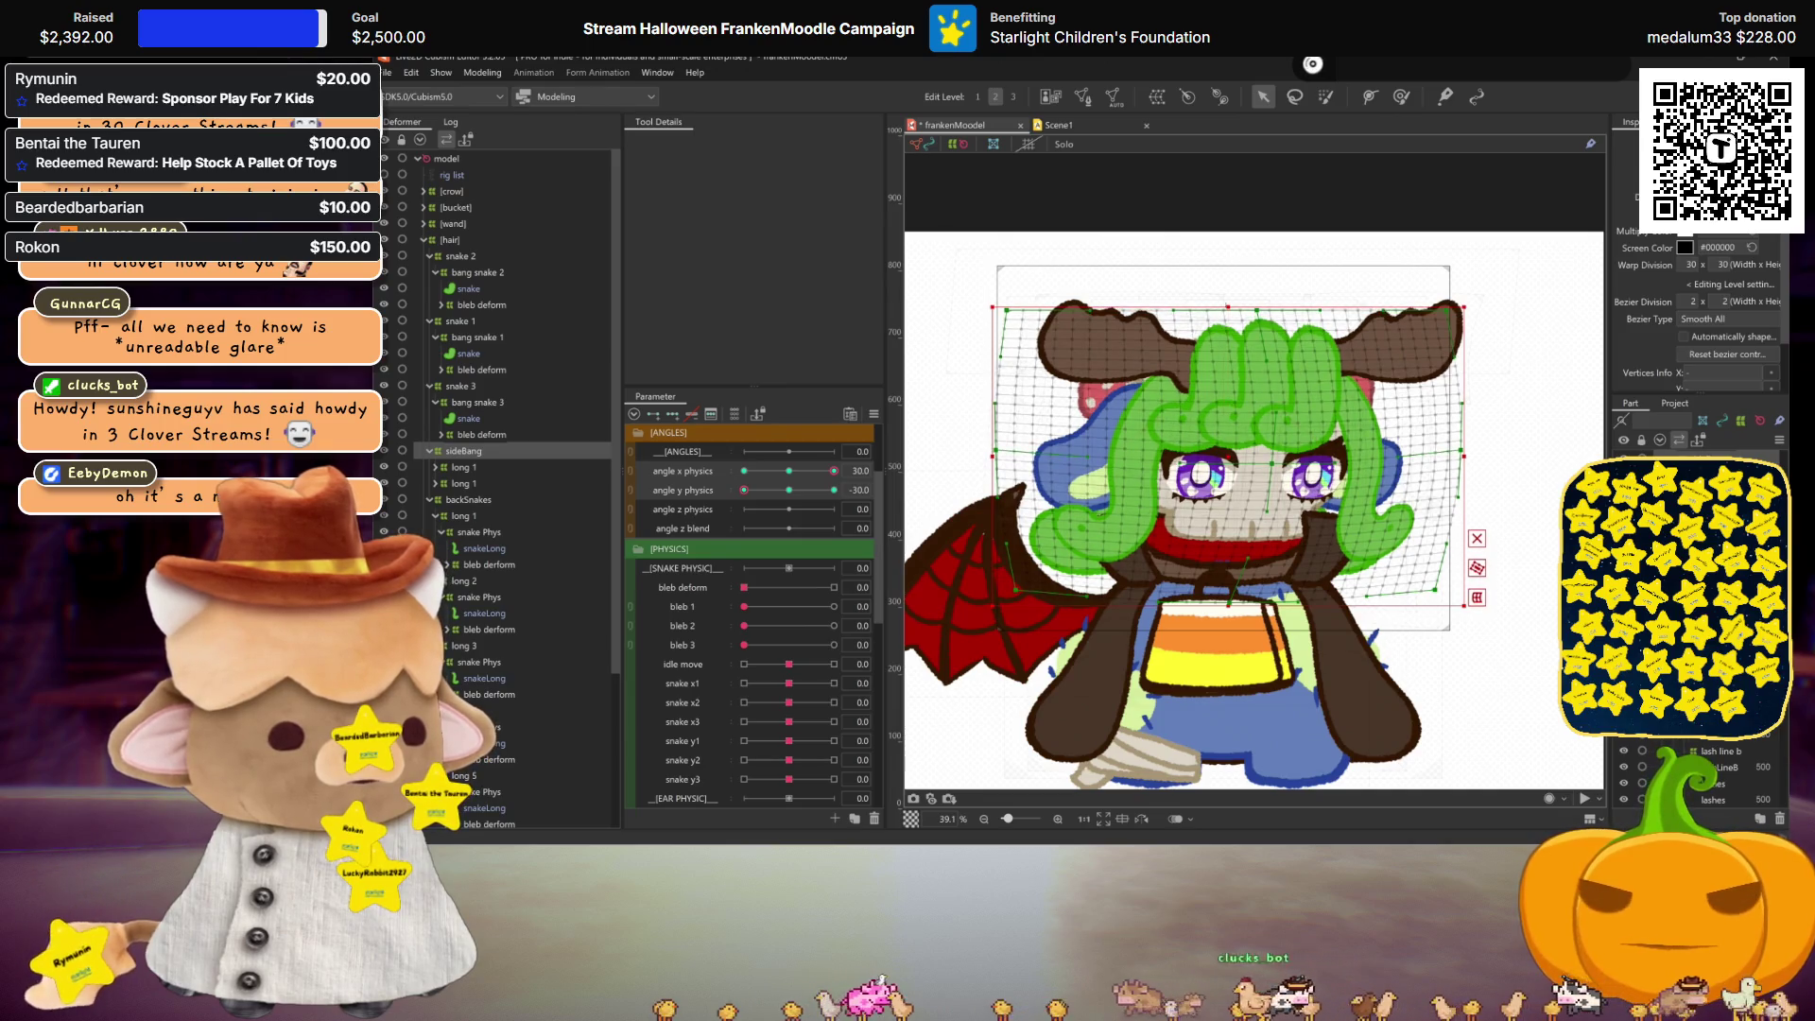
pyautogui.hotkey('ctrl', 'h')
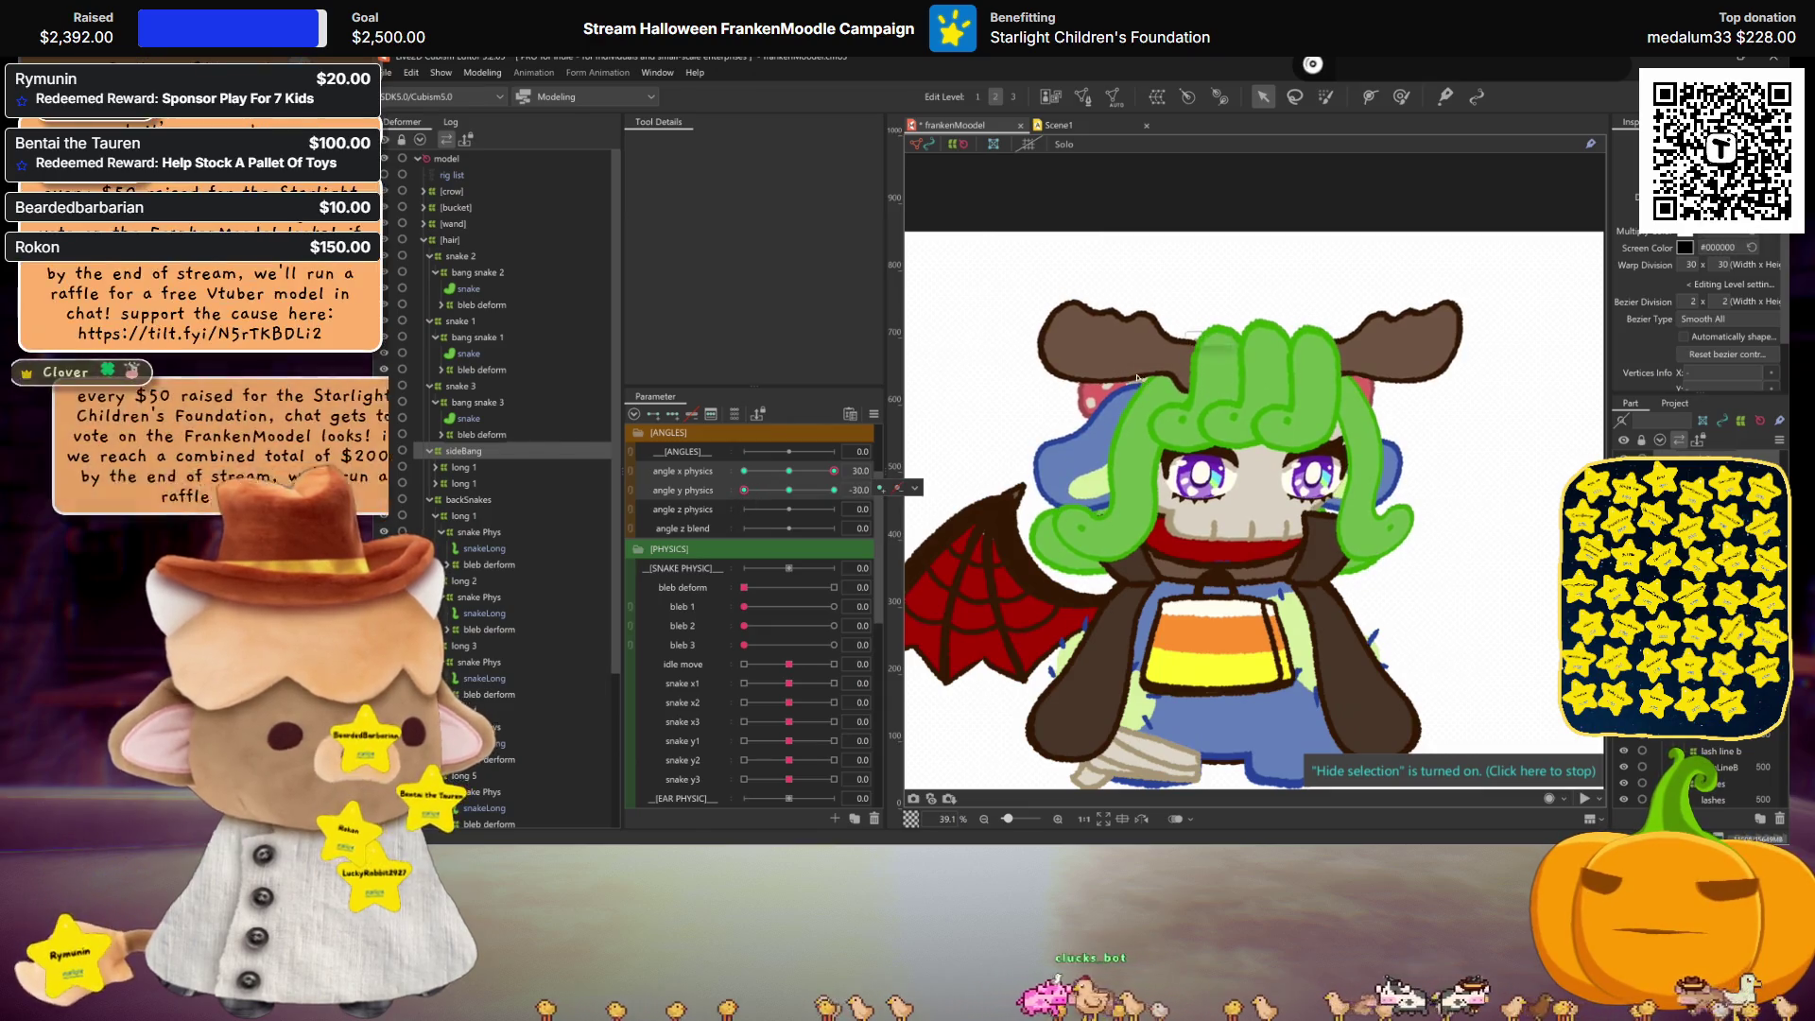
pyautogui.click(915, 488)
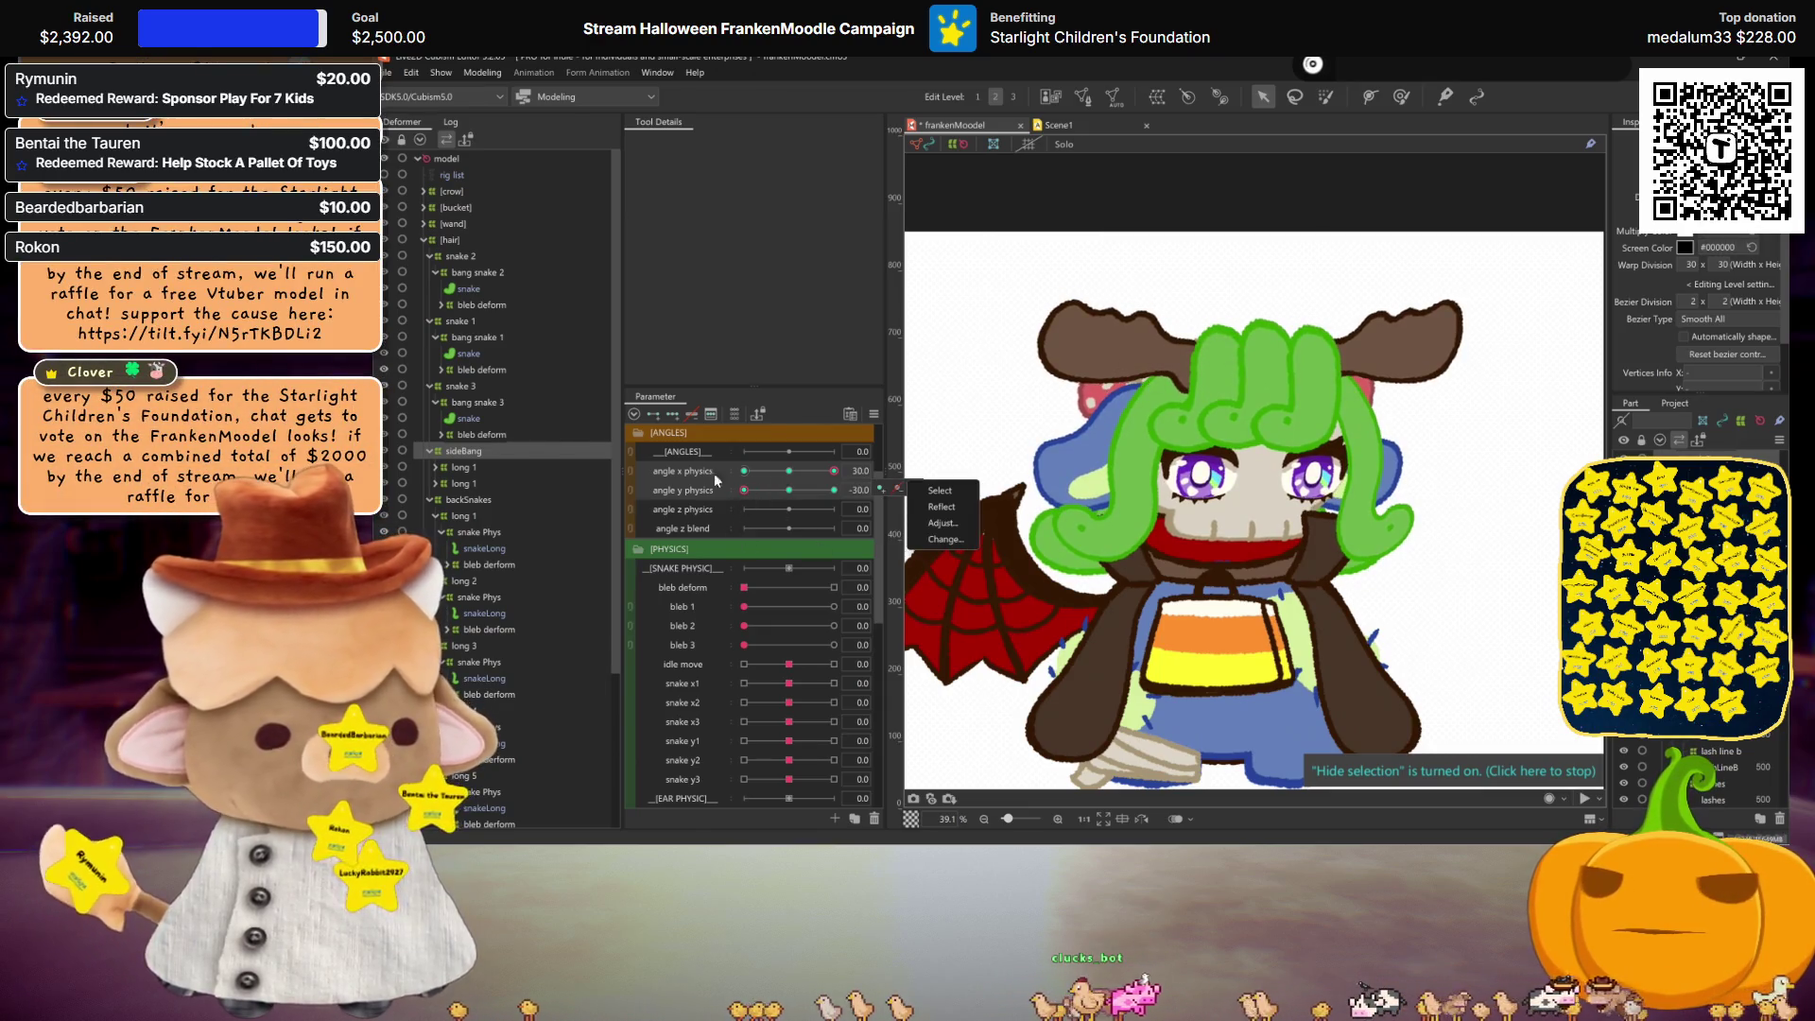
pyautogui.click(941, 507)
pyautogui.click(1042, 588)
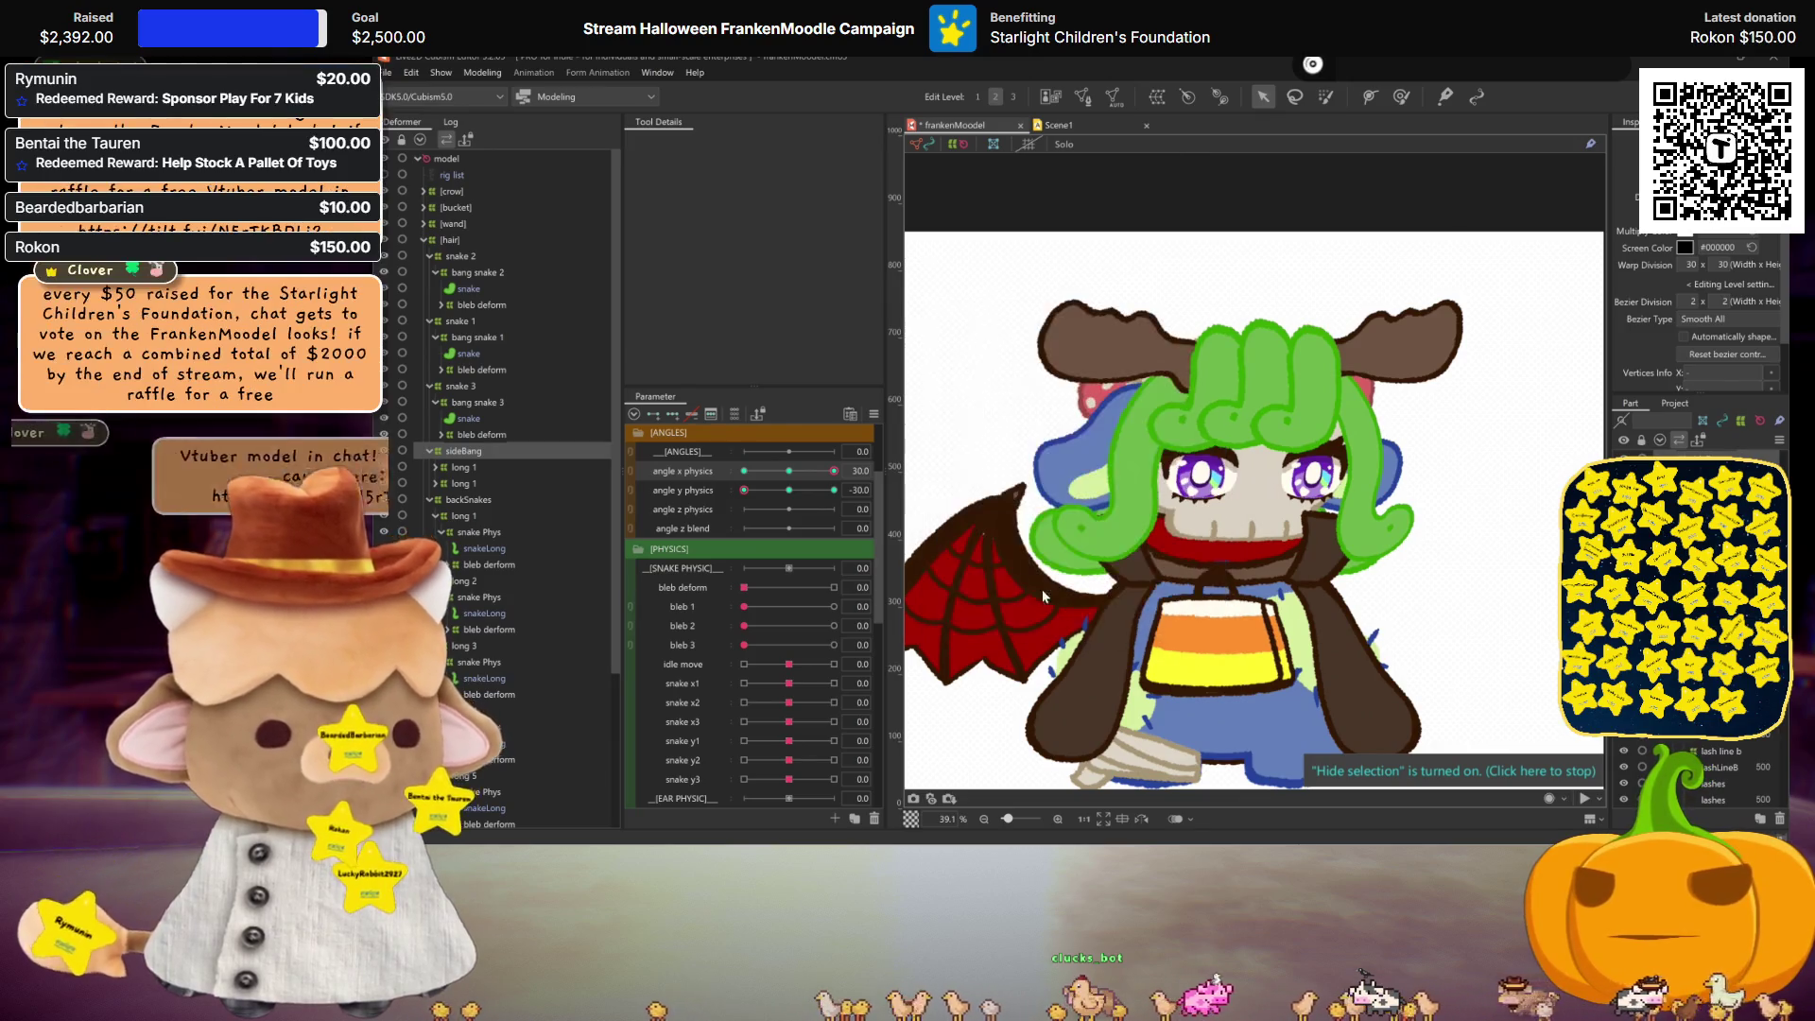
# Step: At angle x physics -30.0, apply another perspective deformation to the bangs and bring up Motion Mirroring
pyautogui.moveTo(834, 471); pyautogui.dragTo(744, 471)
pyautogui.click(543, 450)
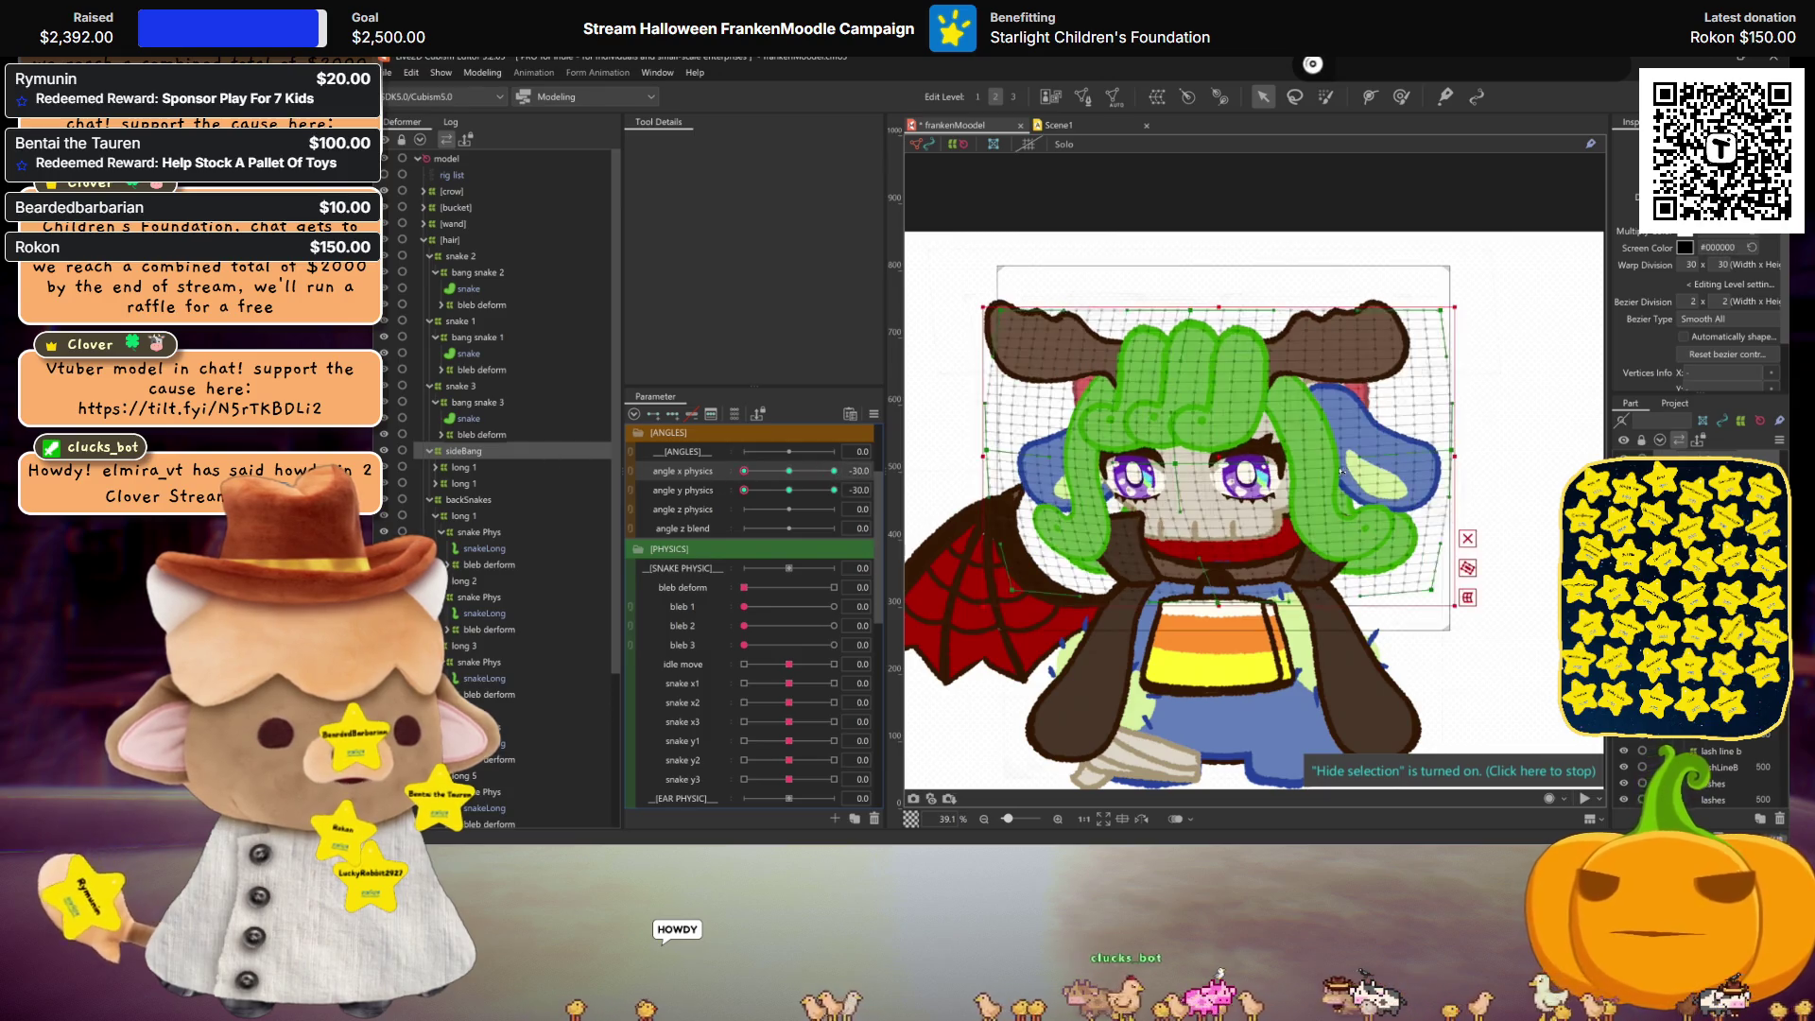
pyautogui.click(758, 144)
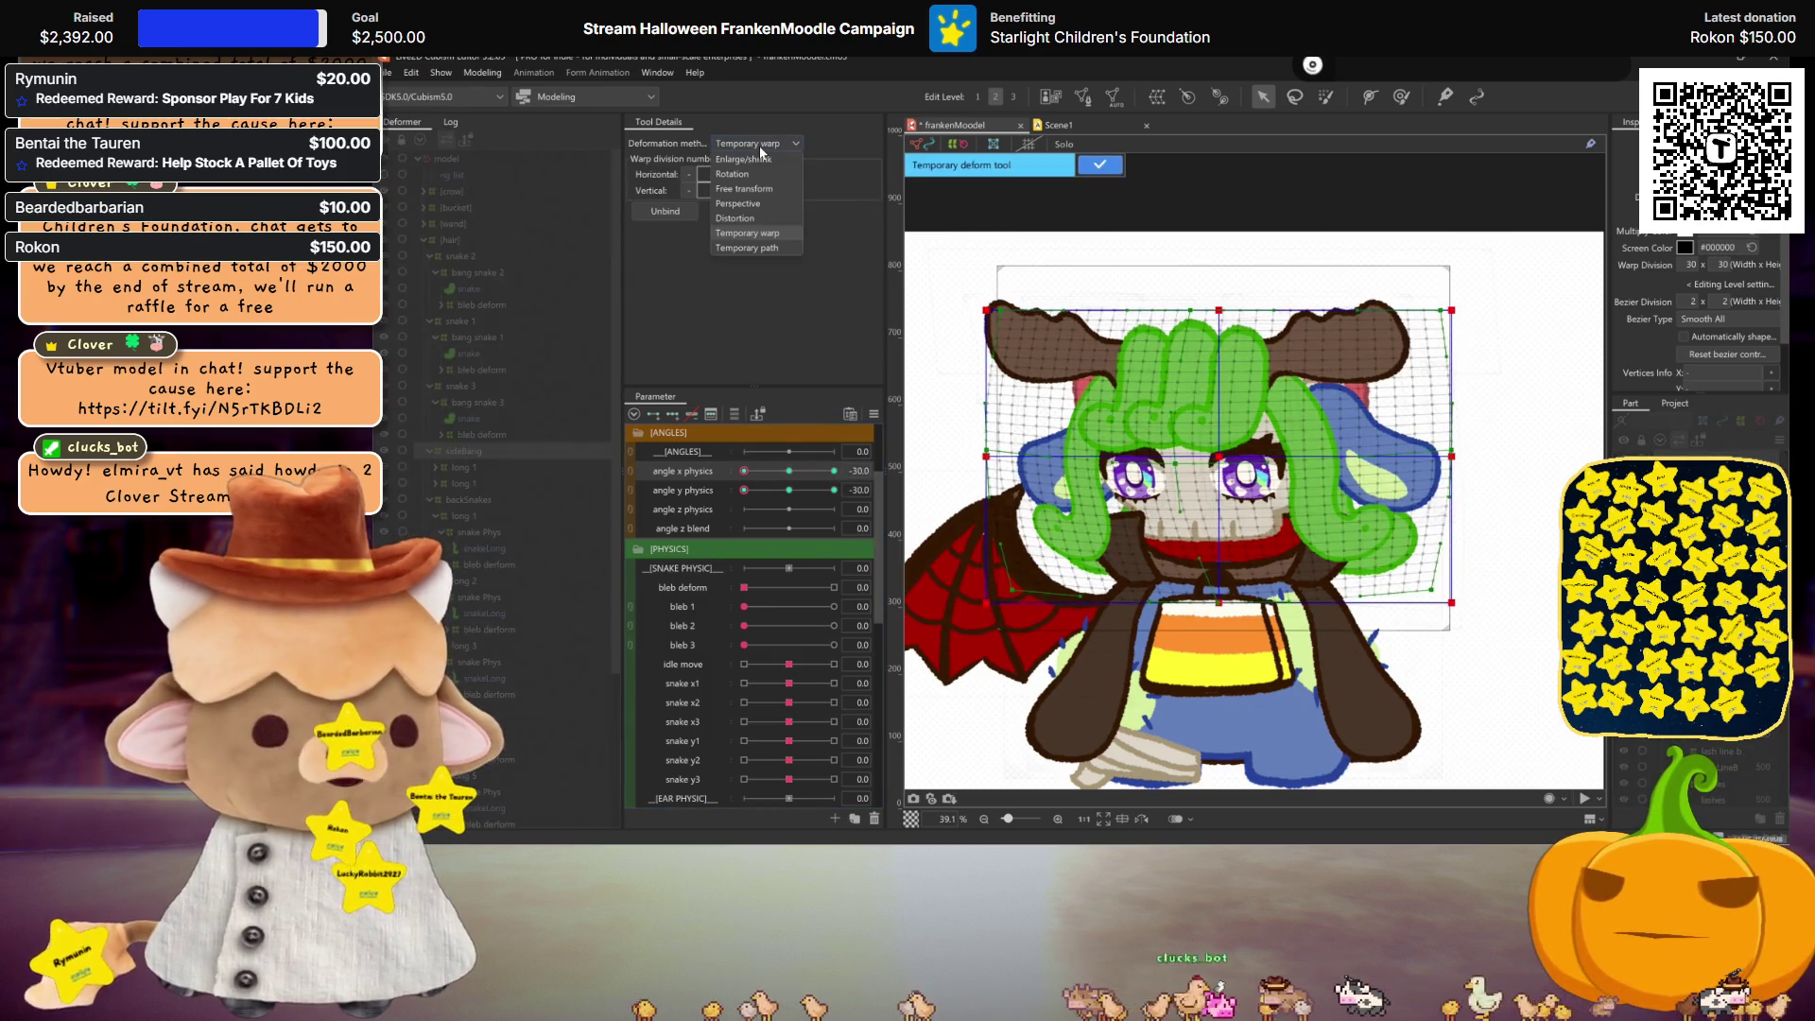
pyautogui.click(742, 203)
pyautogui.moveTo(1222, 309); pyautogui.dragTo(1226, 309)
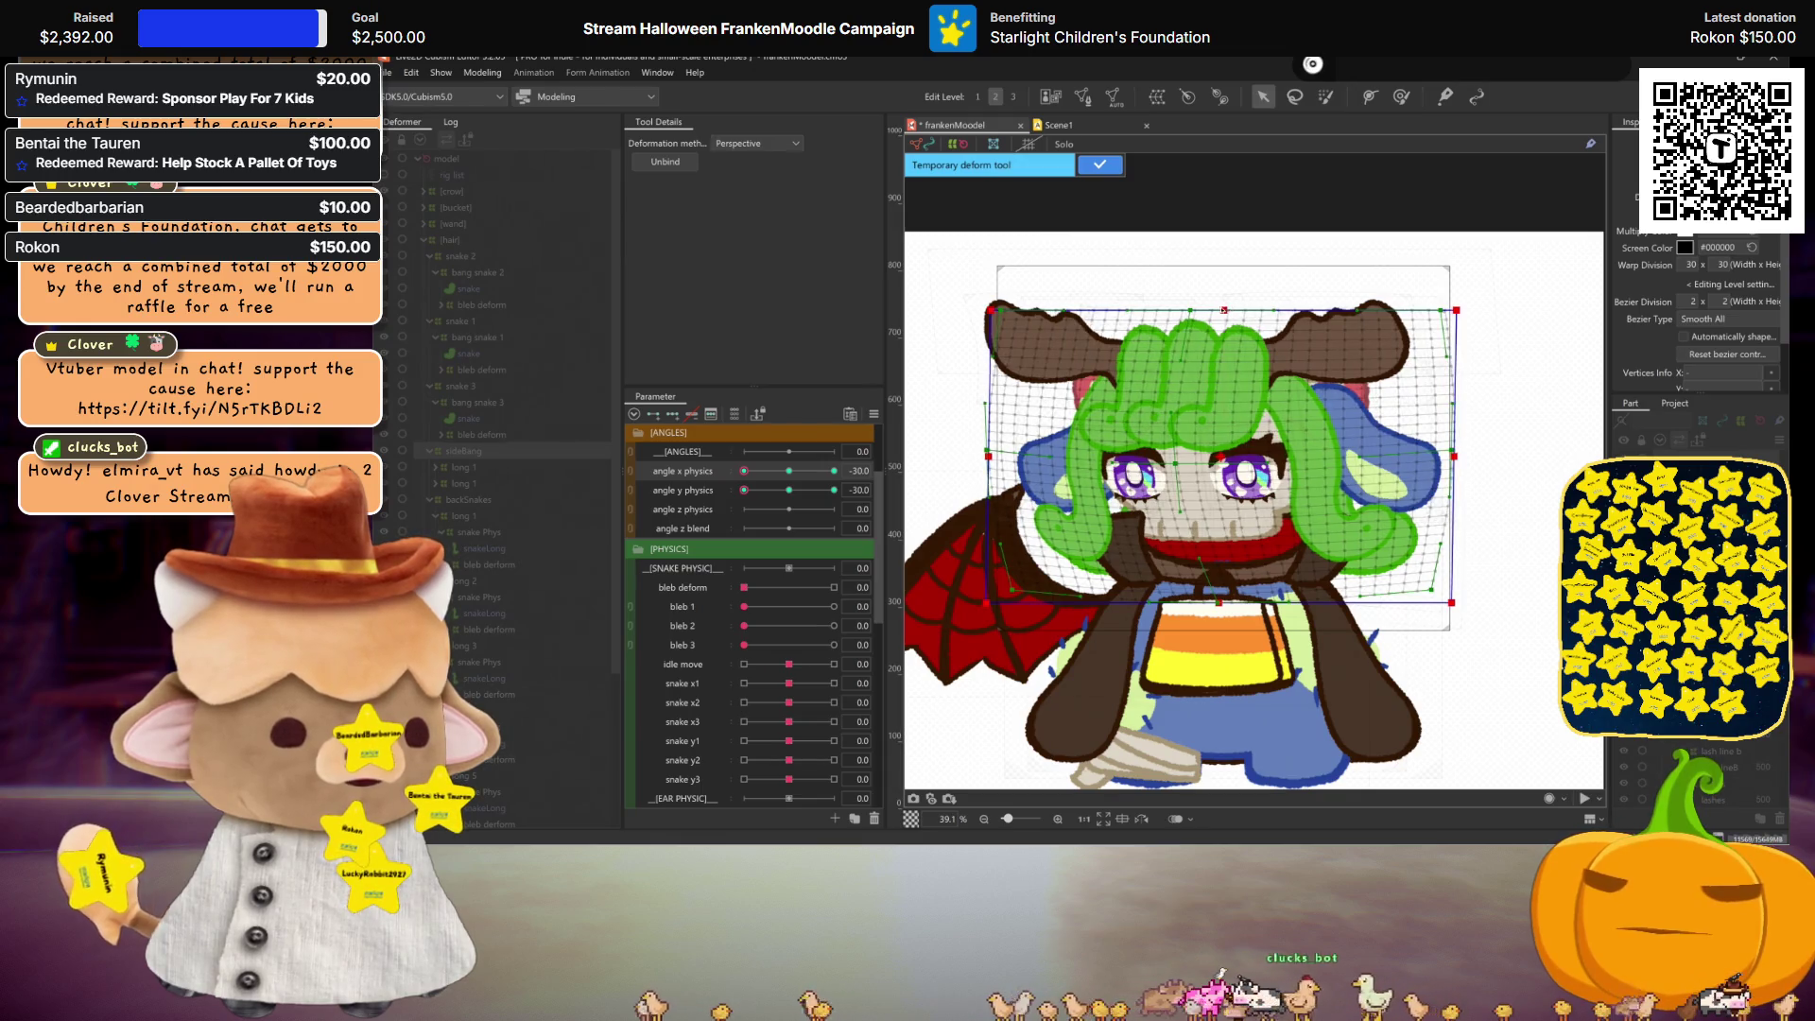
pyautogui.hotkey('ctrl', 'h')
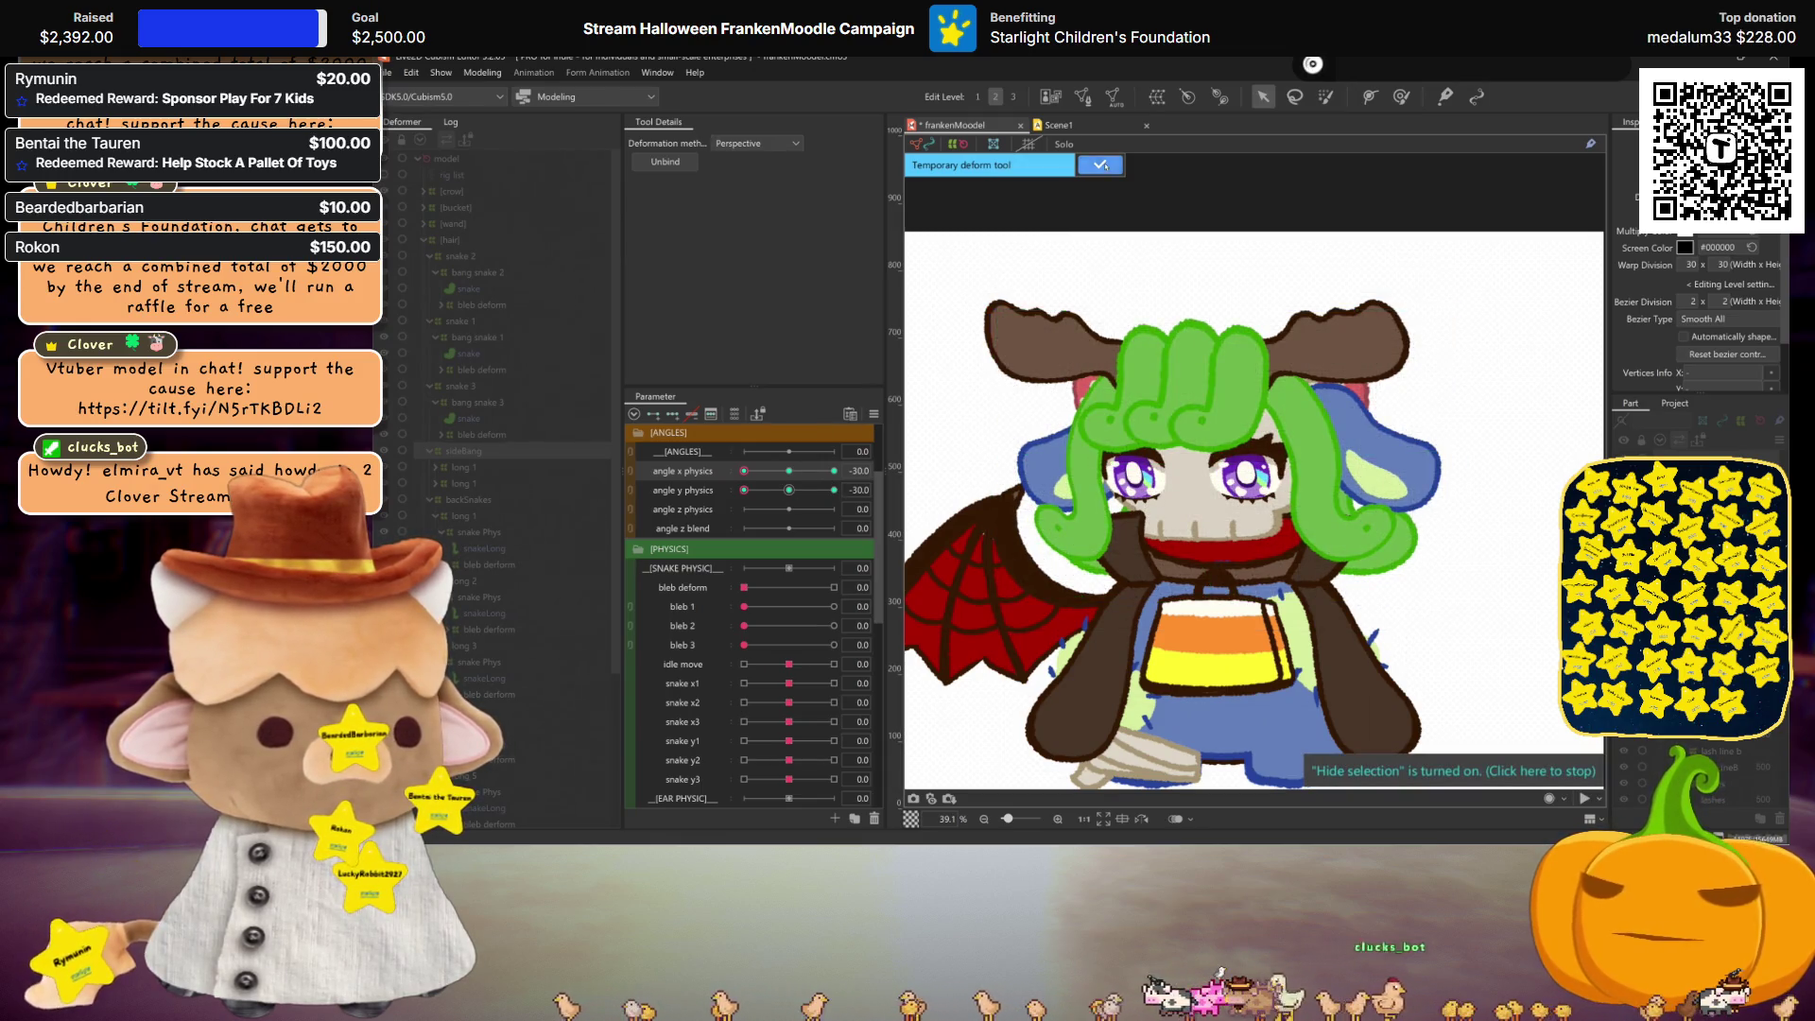
pyautogui.click(1103, 164)
pyautogui.hotkey('ctrl', 'm')
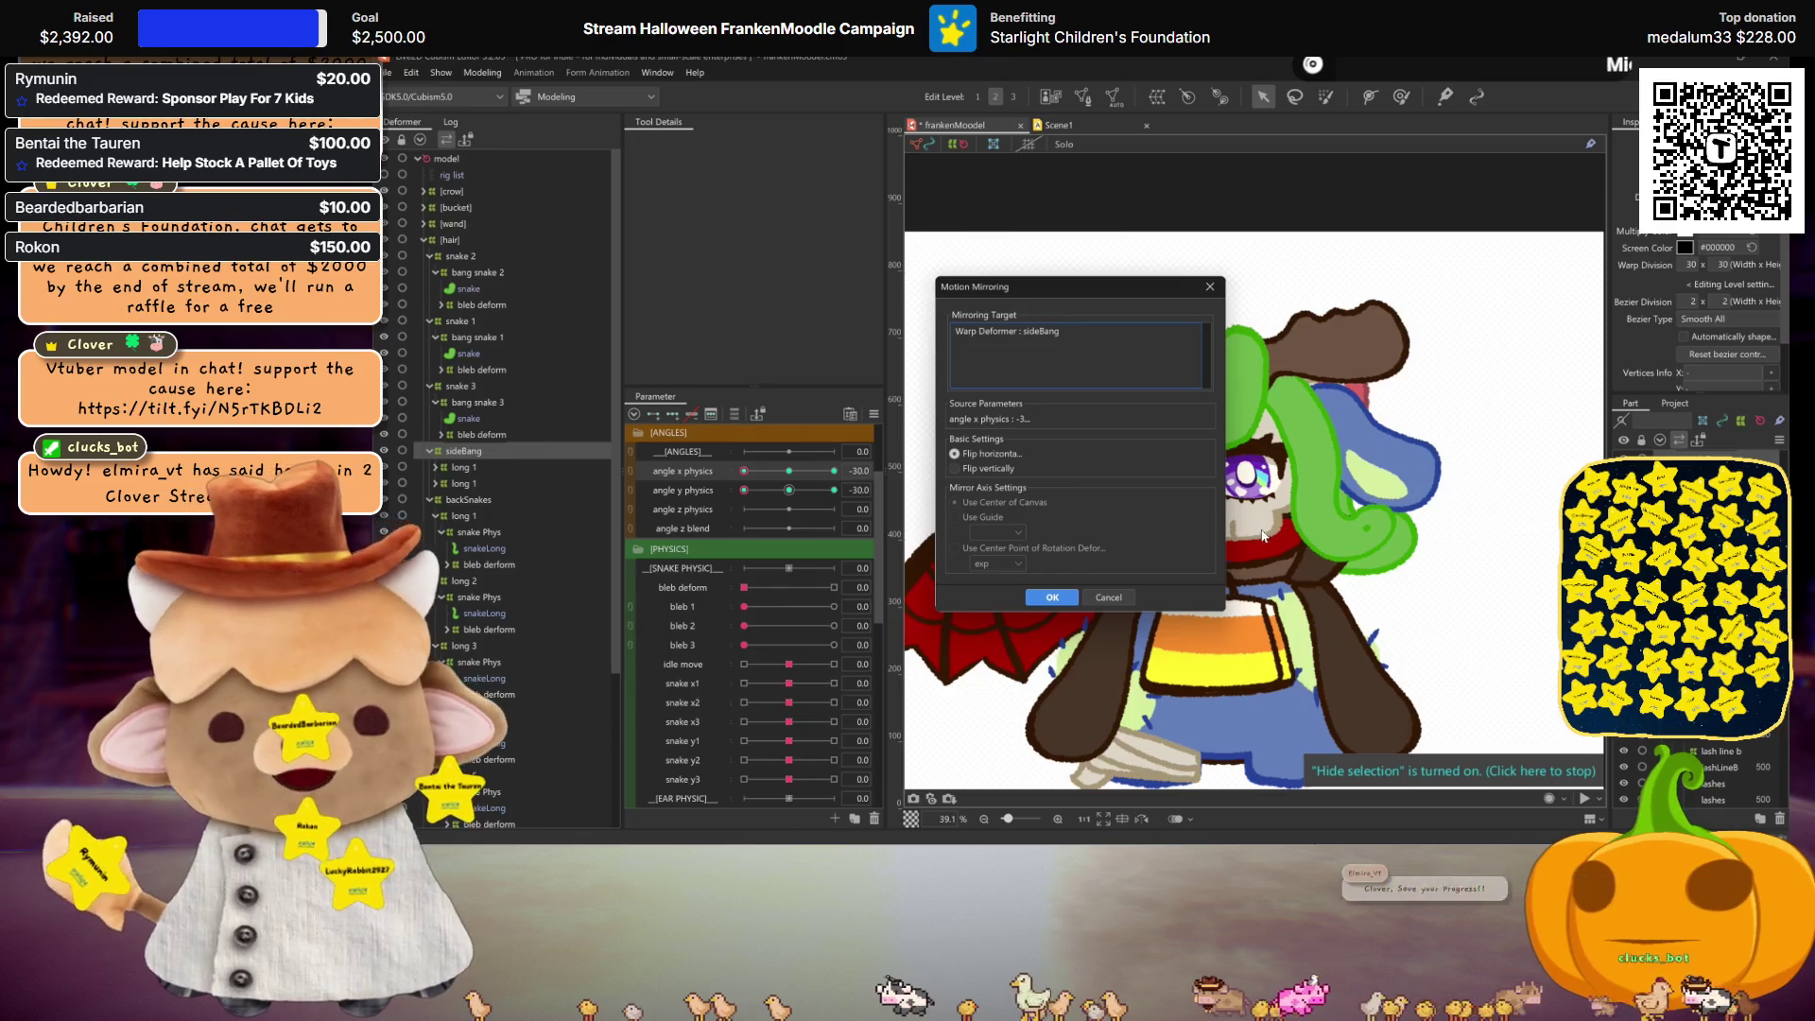
# Step: Mirror the sideBang deformation and check it by turning the head to angle x -30
pyautogui.click(1052, 598)
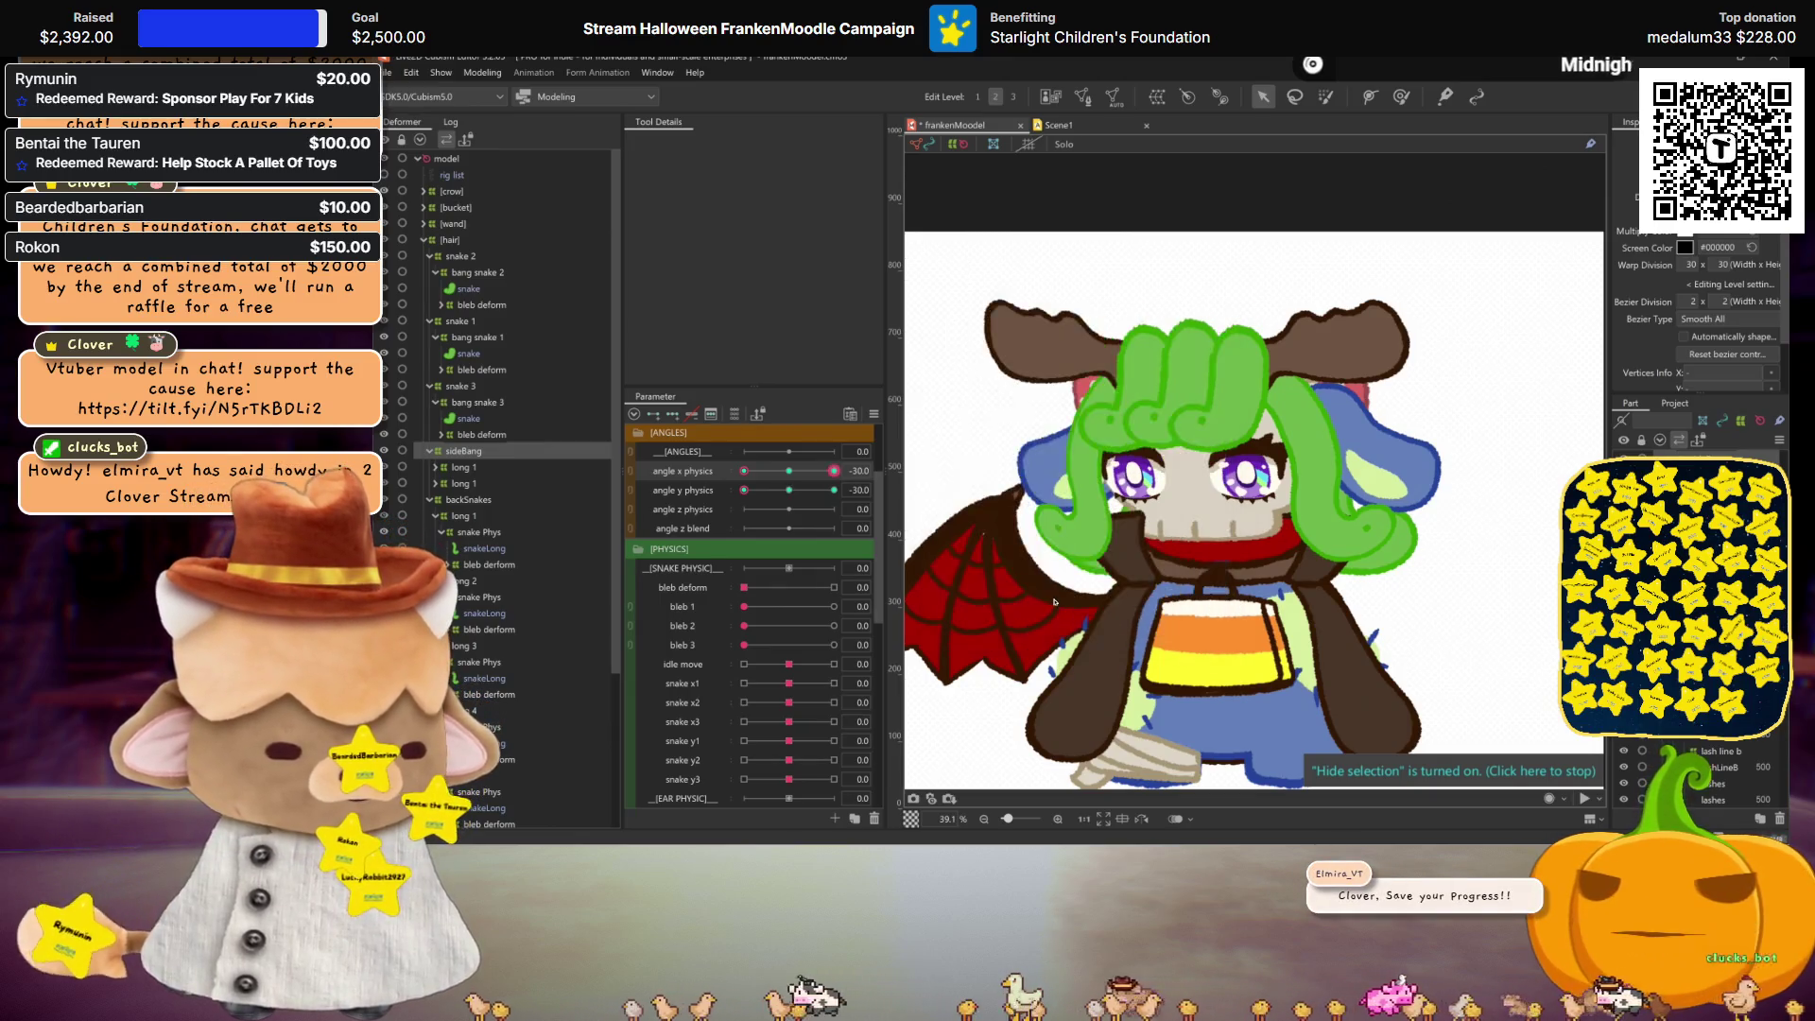
pyautogui.moveTo(792, 474)
pyautogui.mouseDown()
pyautogui.moveTo(821, 486)
pyautogui.moveTo(744, 471)
pyautogui.mouseUp()
pyautogui.click(1218, 569)
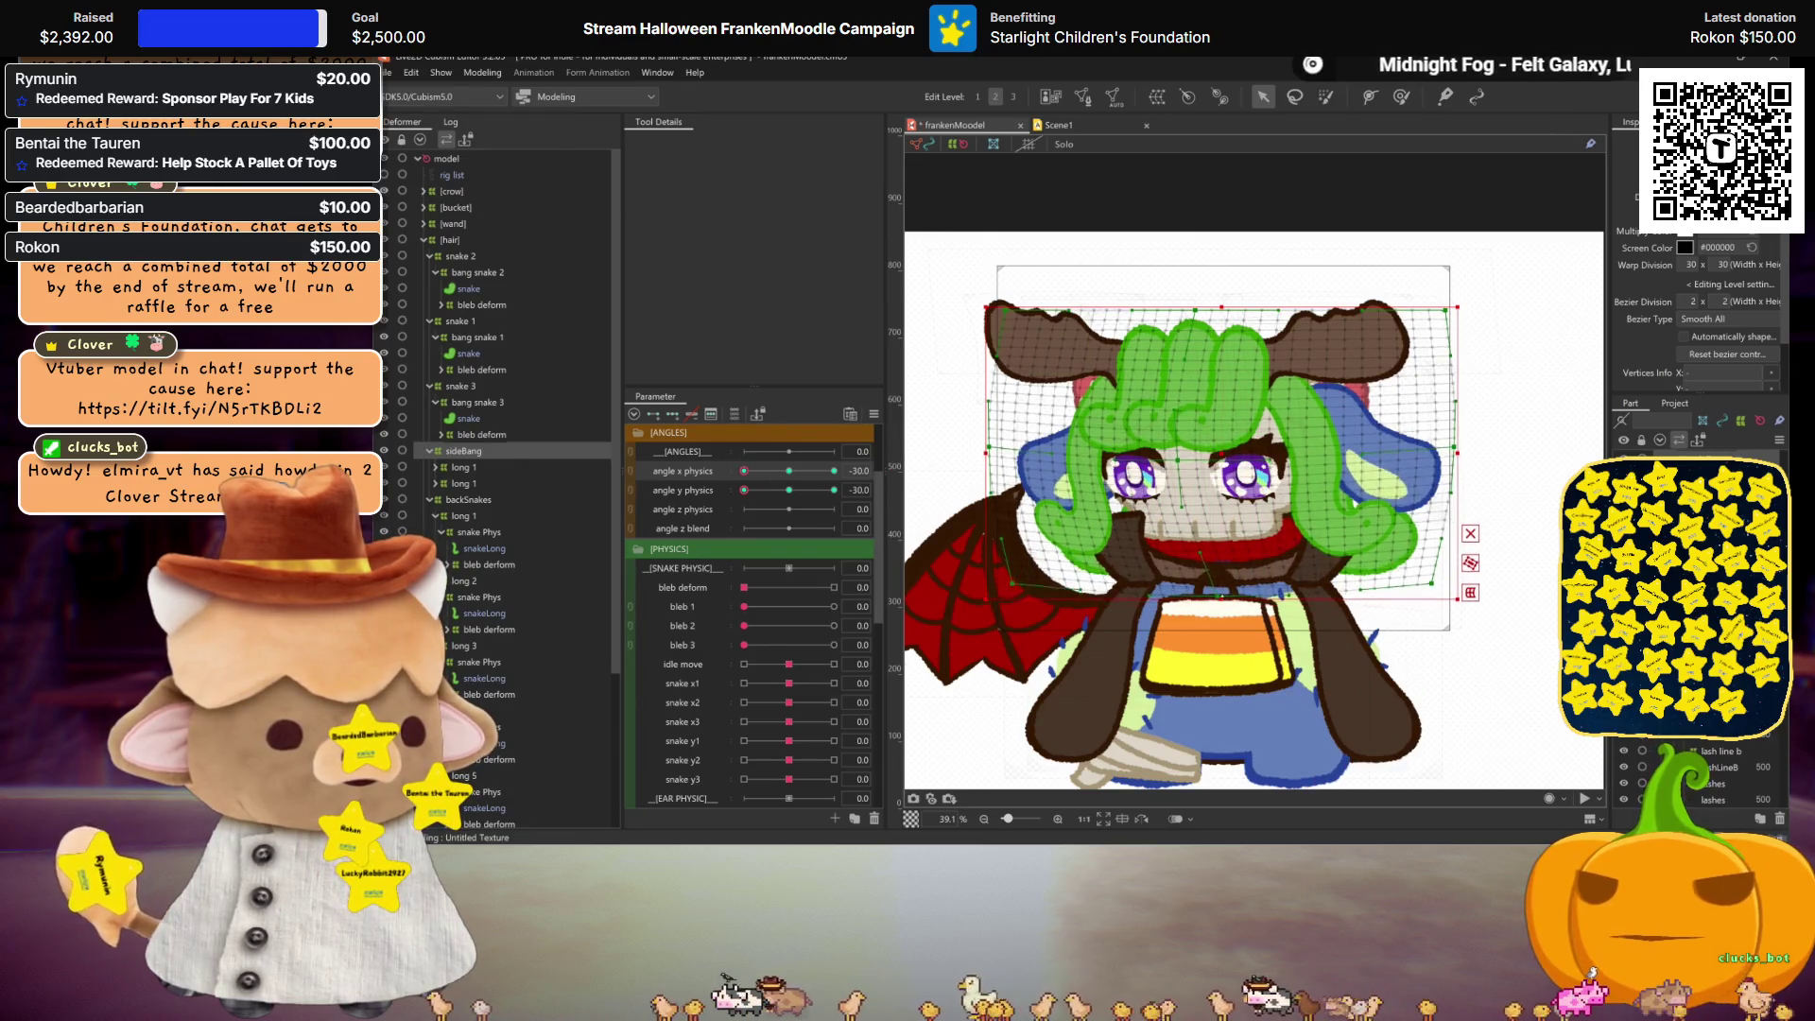
pyautogui.hotkey('ctrl', 'h')
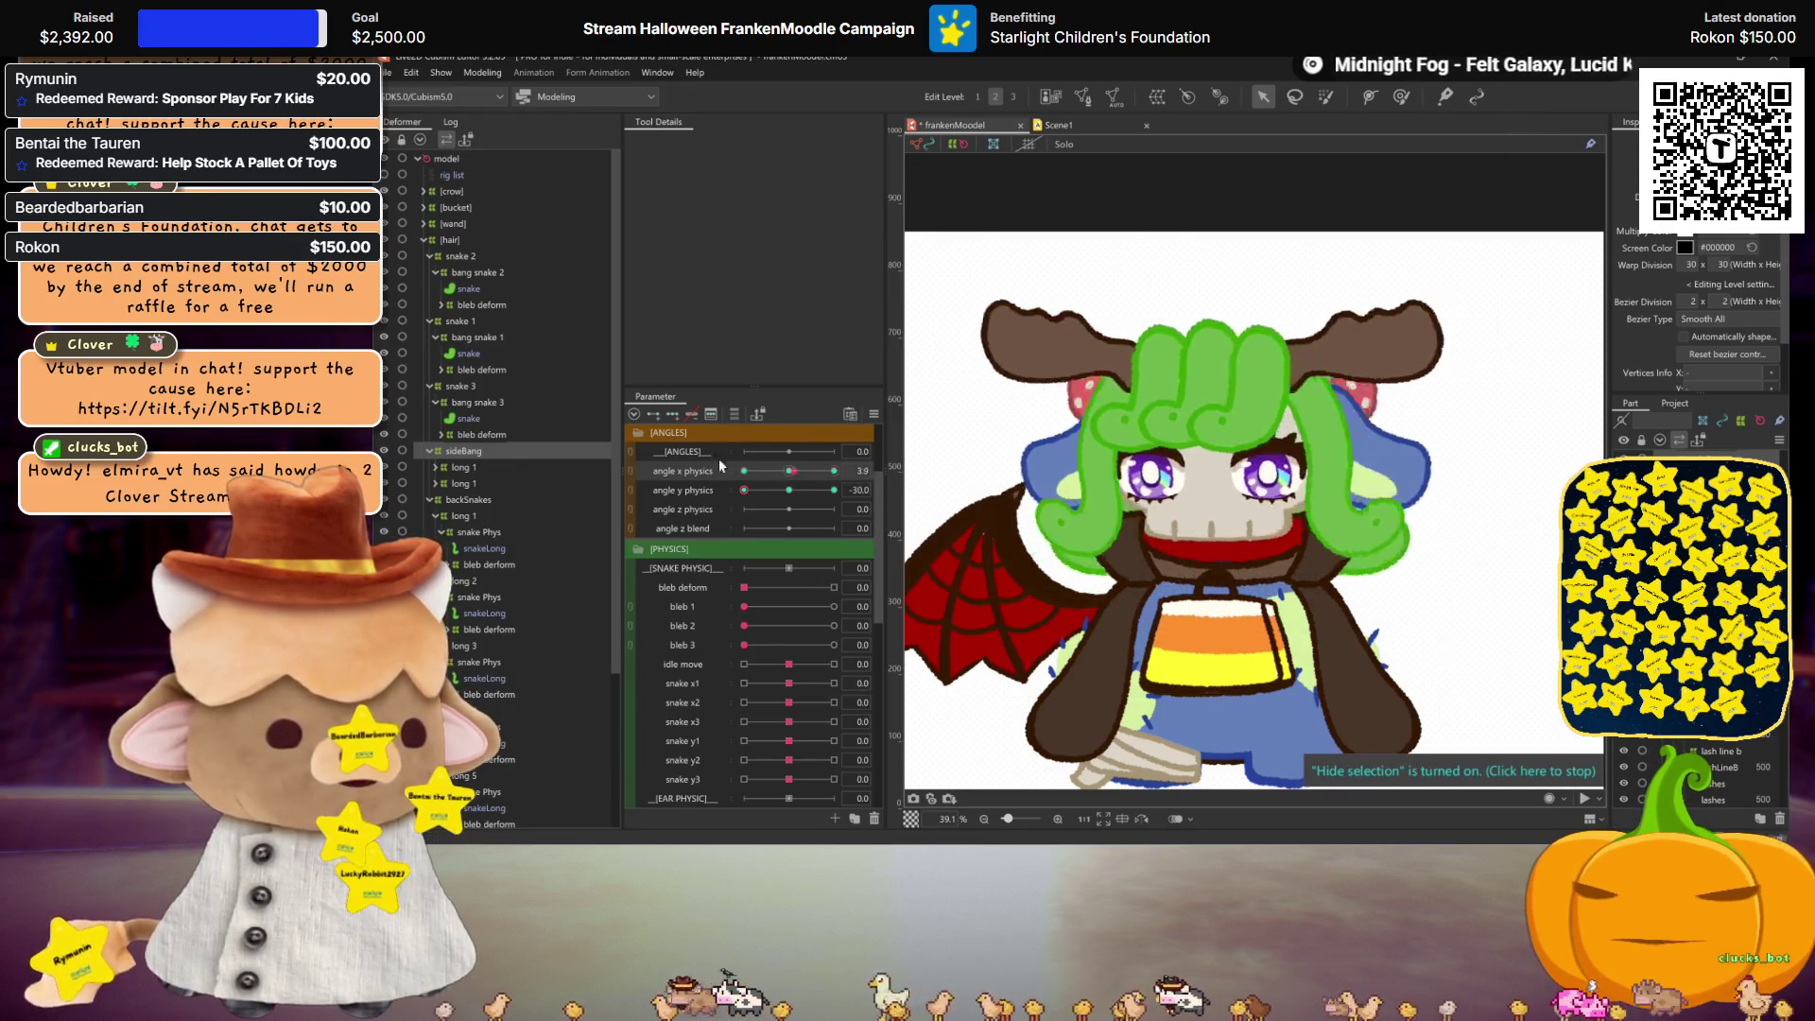
# Step: Mirror the sideBang deformation onto the angle x 30 pose and retest at angle x -30
pyautogui.hotkey('ctrl', 'm')
pyautogui.click(1049, 598)
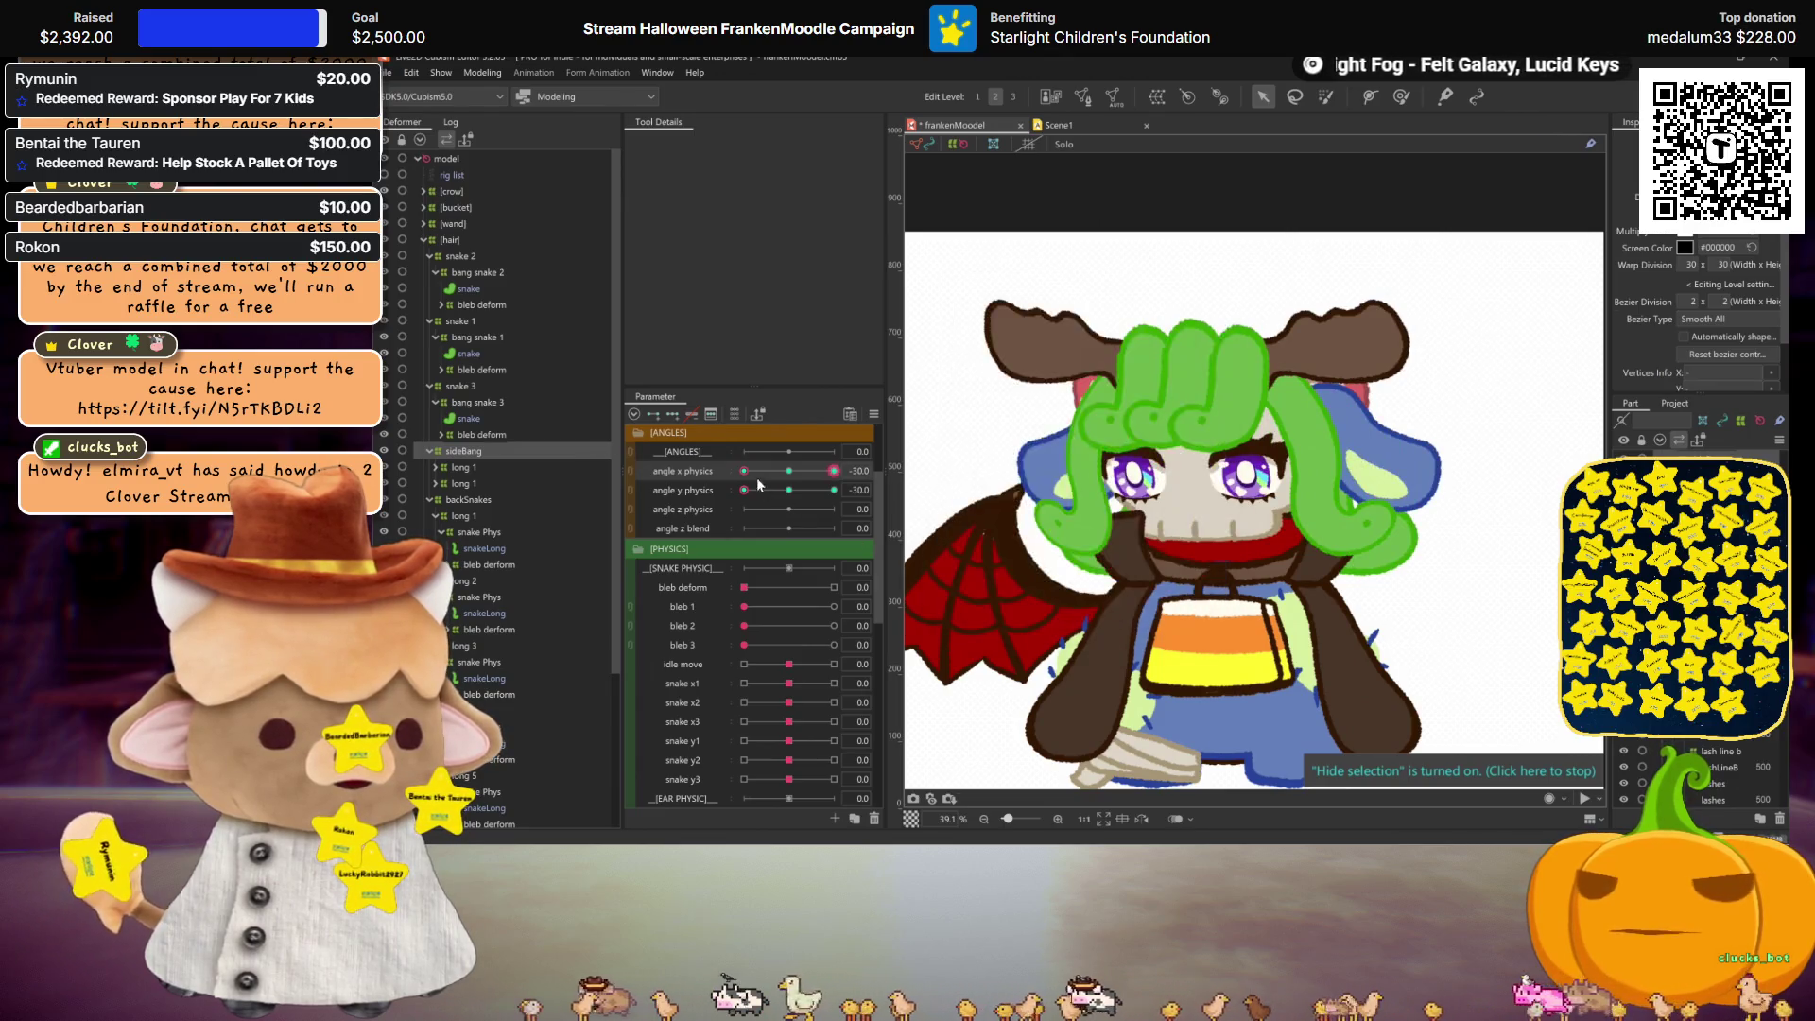
pyautogui.click(790, 470)
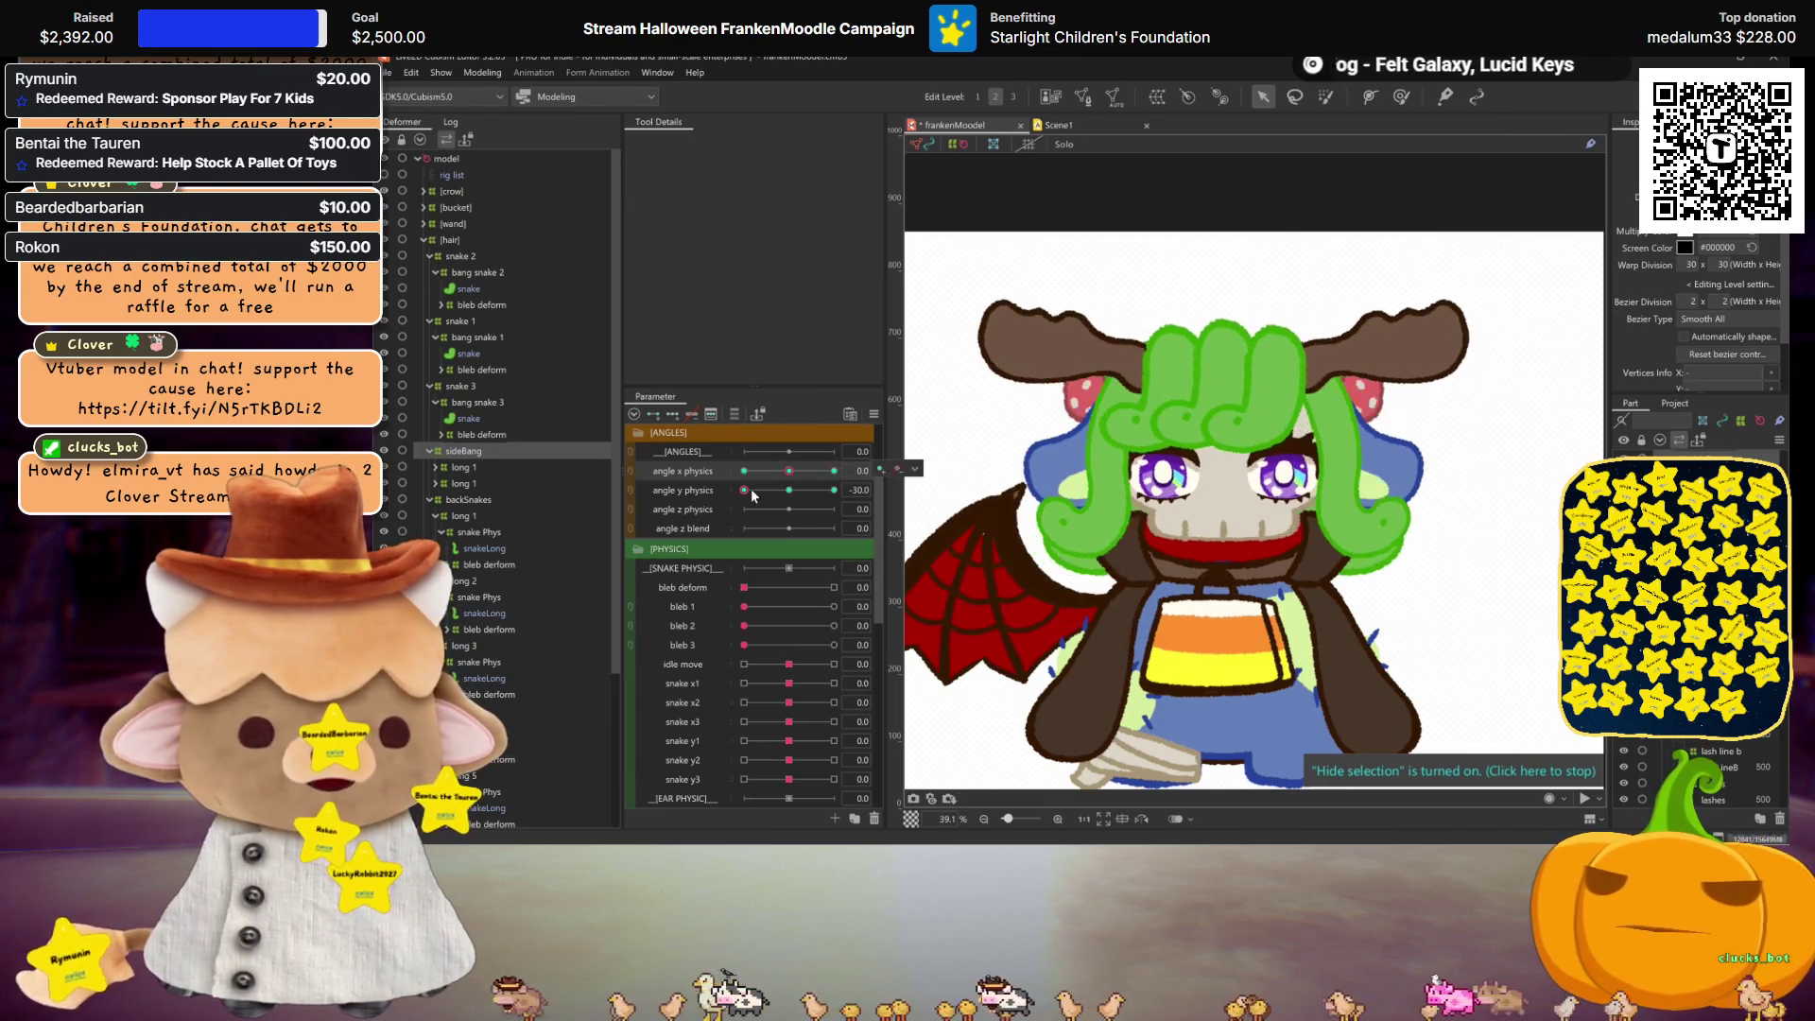
pyautogui.moveTo(811, 476); pyautogui.dragTo(744, 471)
pyautogui.click(1441, 530)
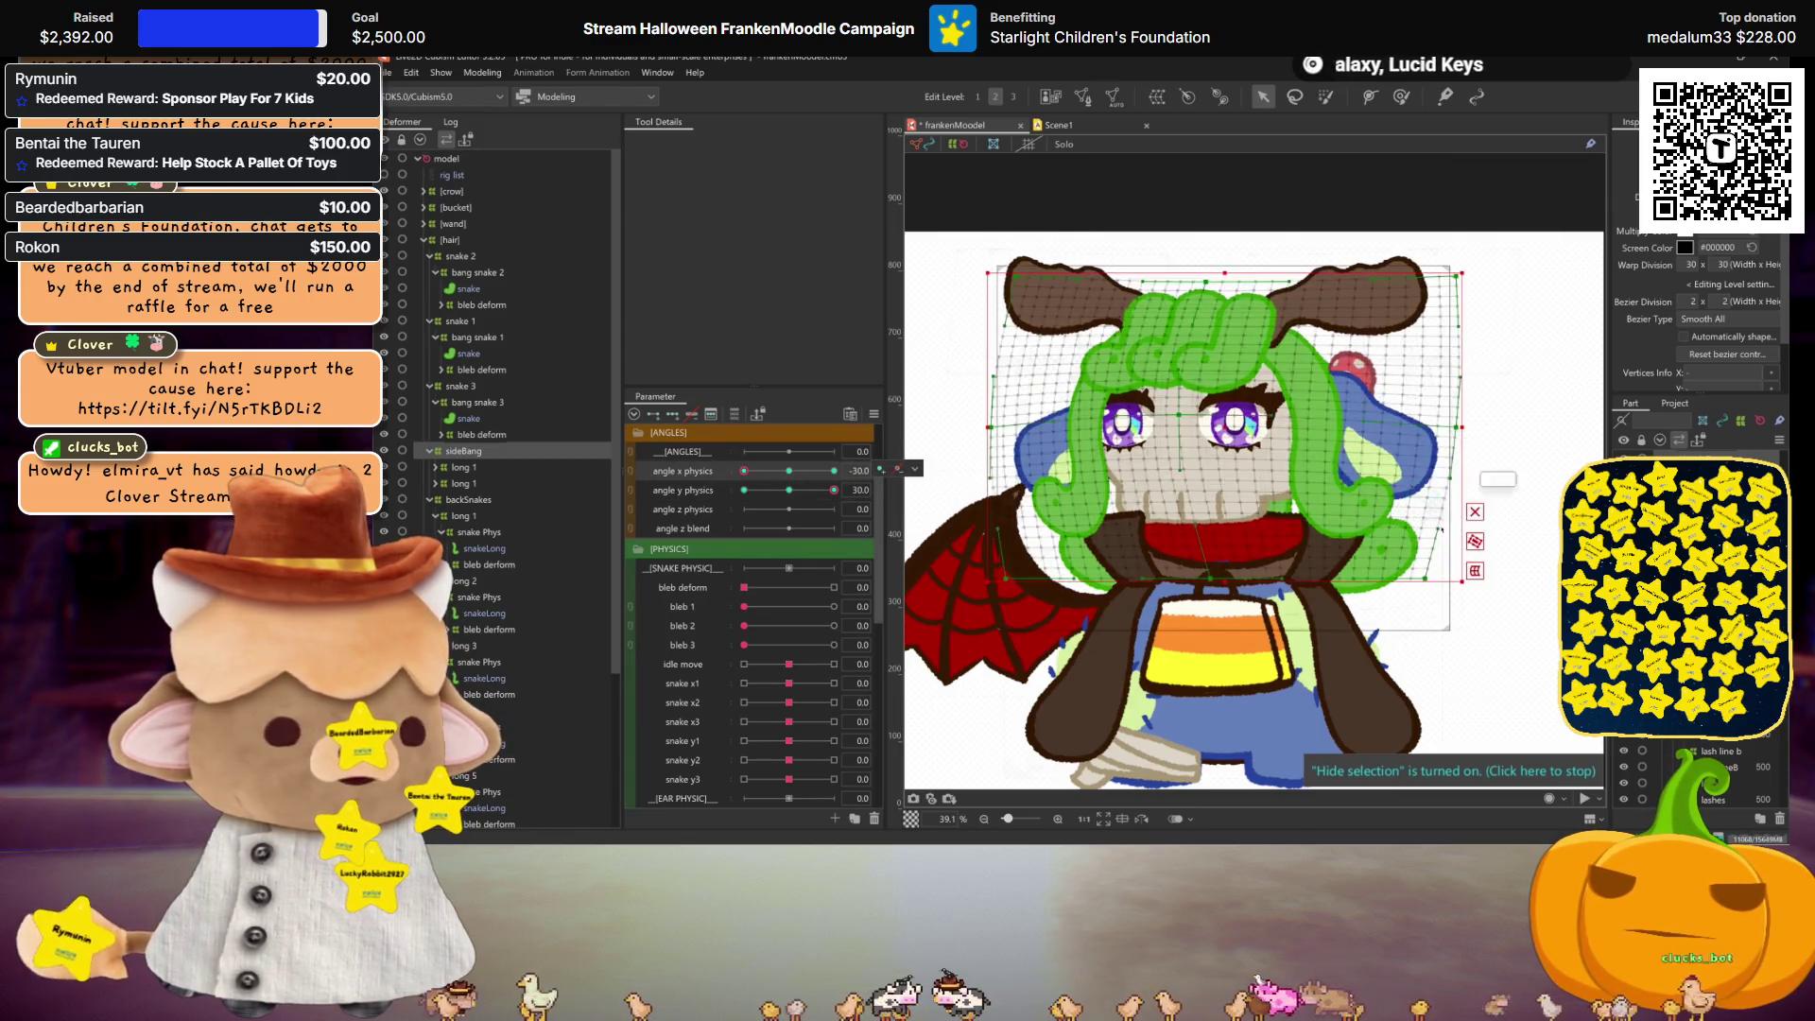
# Step: Apply a Perspective temporary deform that skews the side bangs slightly left
pyautogui.press('q')
pyautogui.click(777, 143)
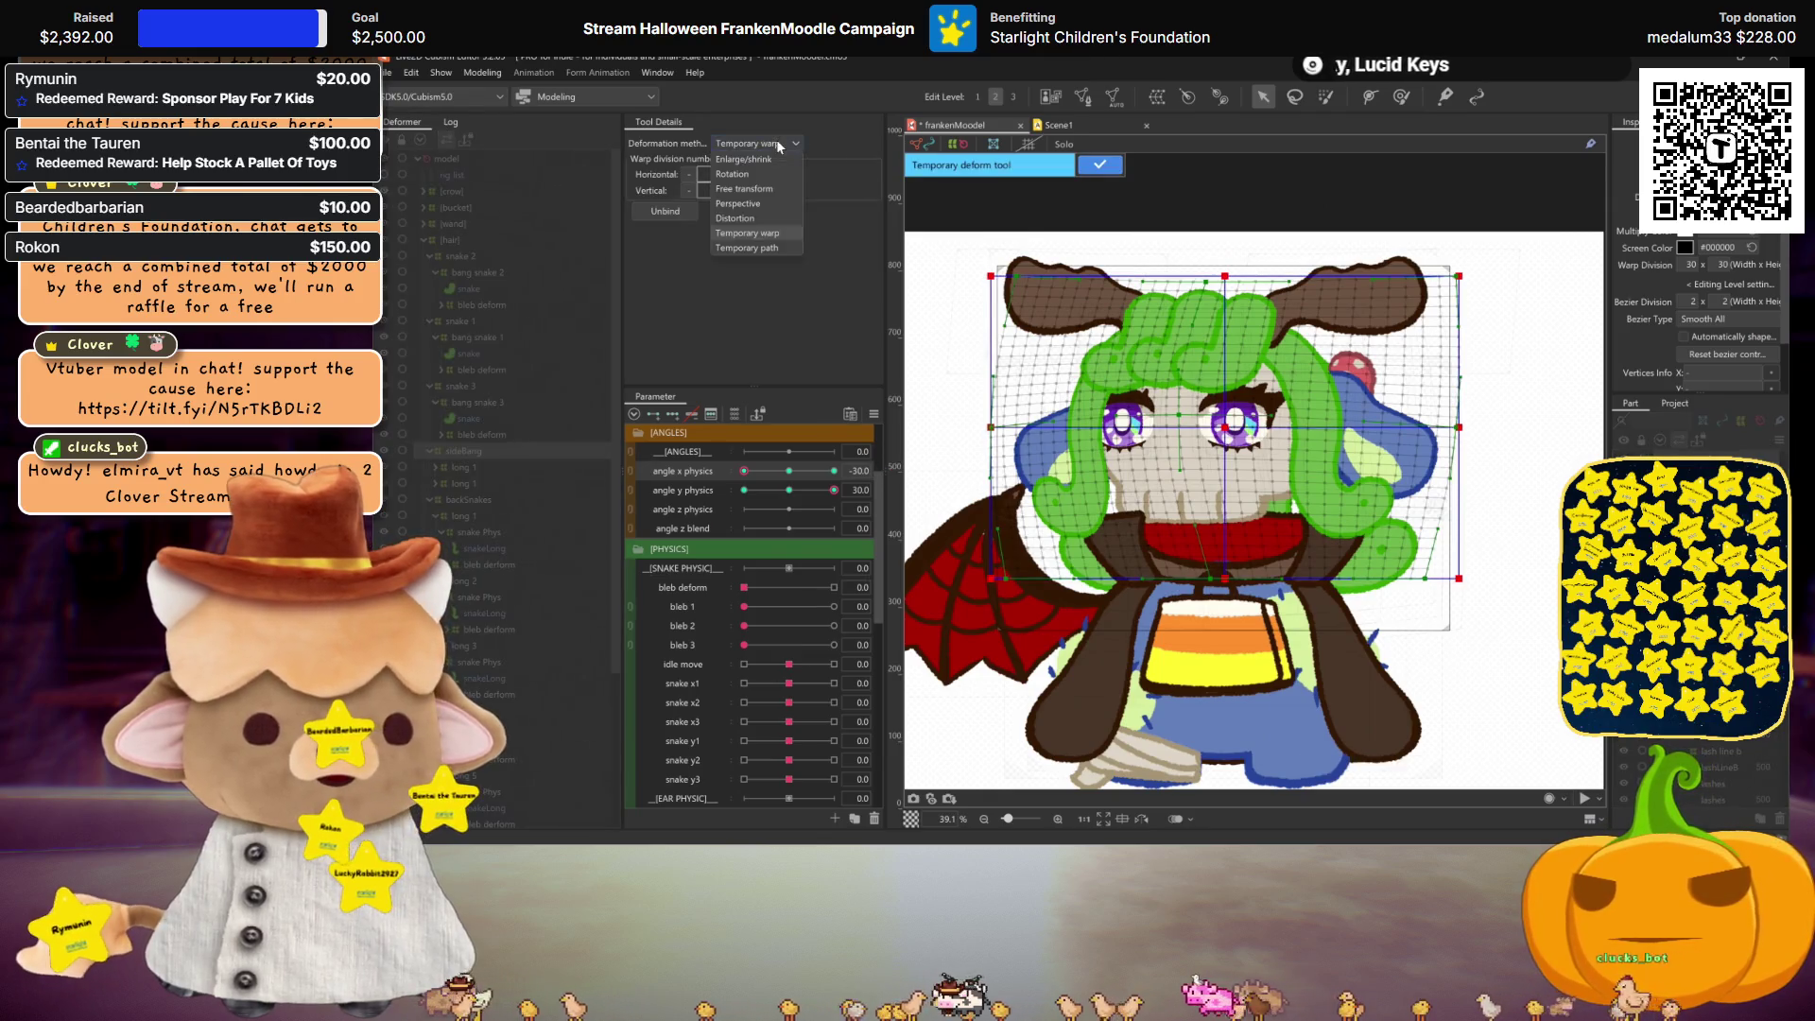
pyautogui.click(762, 206)
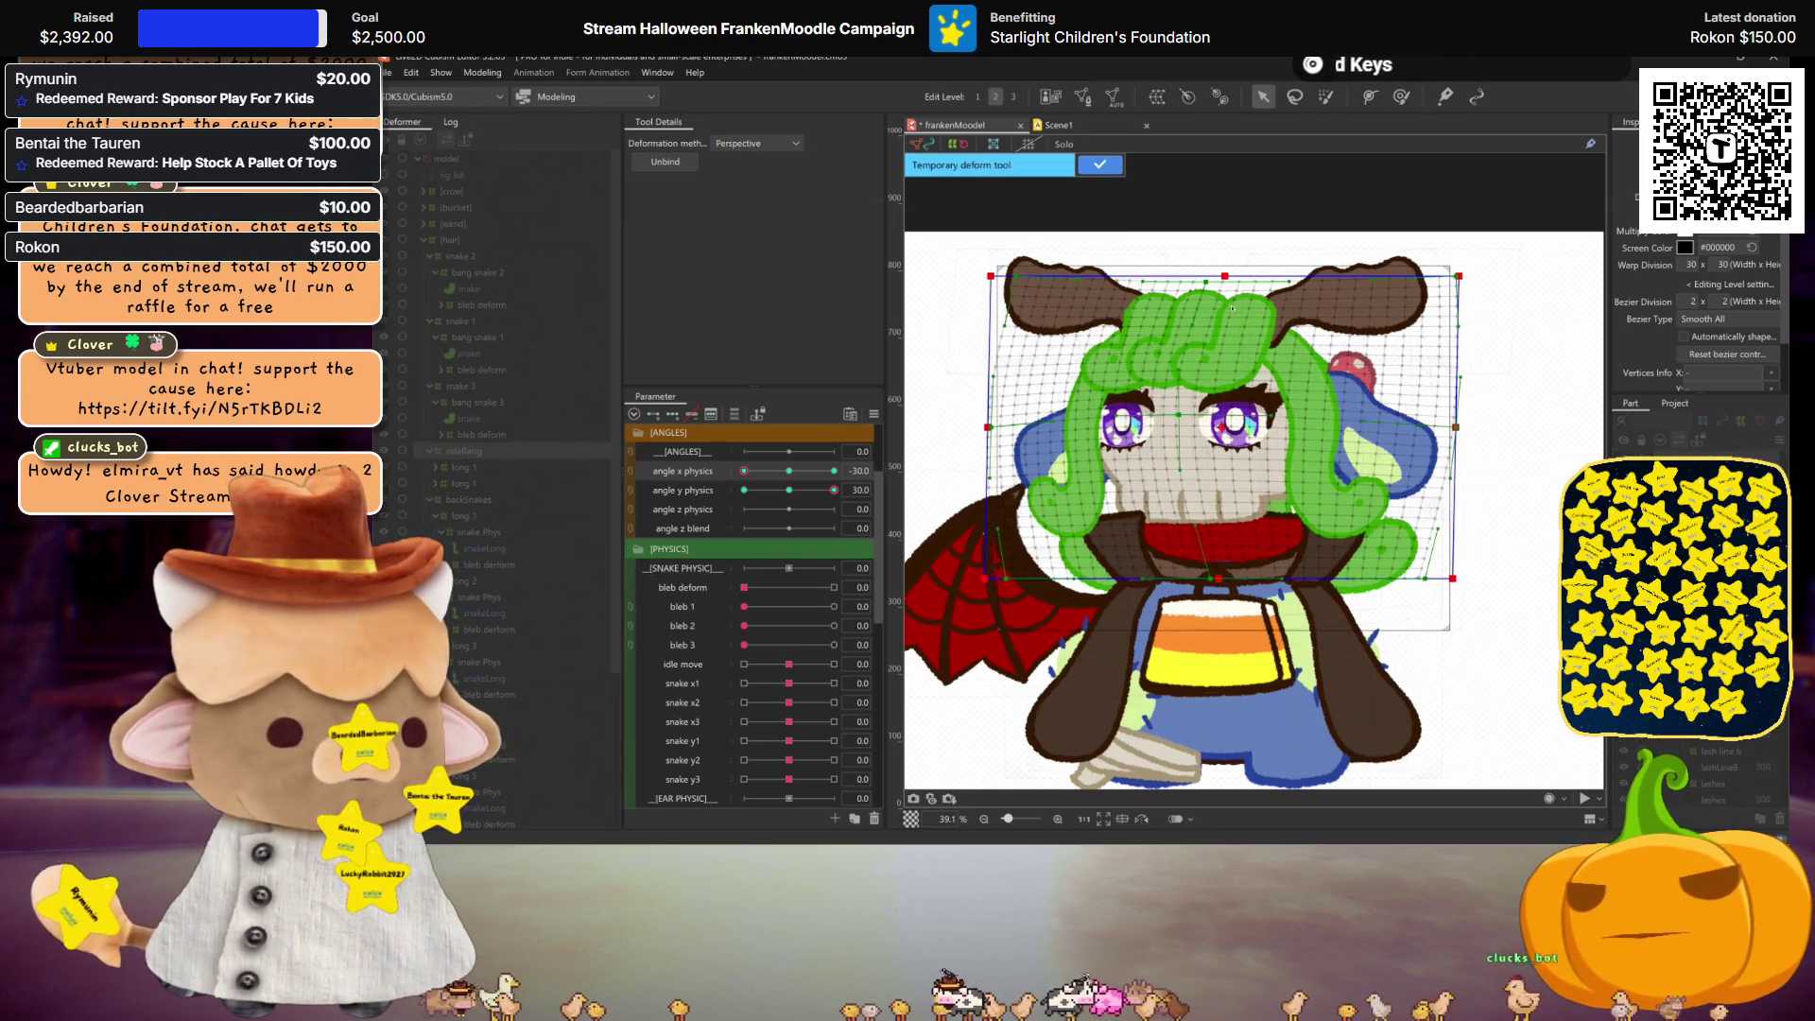
pyautogui.hotkey('ctrl', 'h')
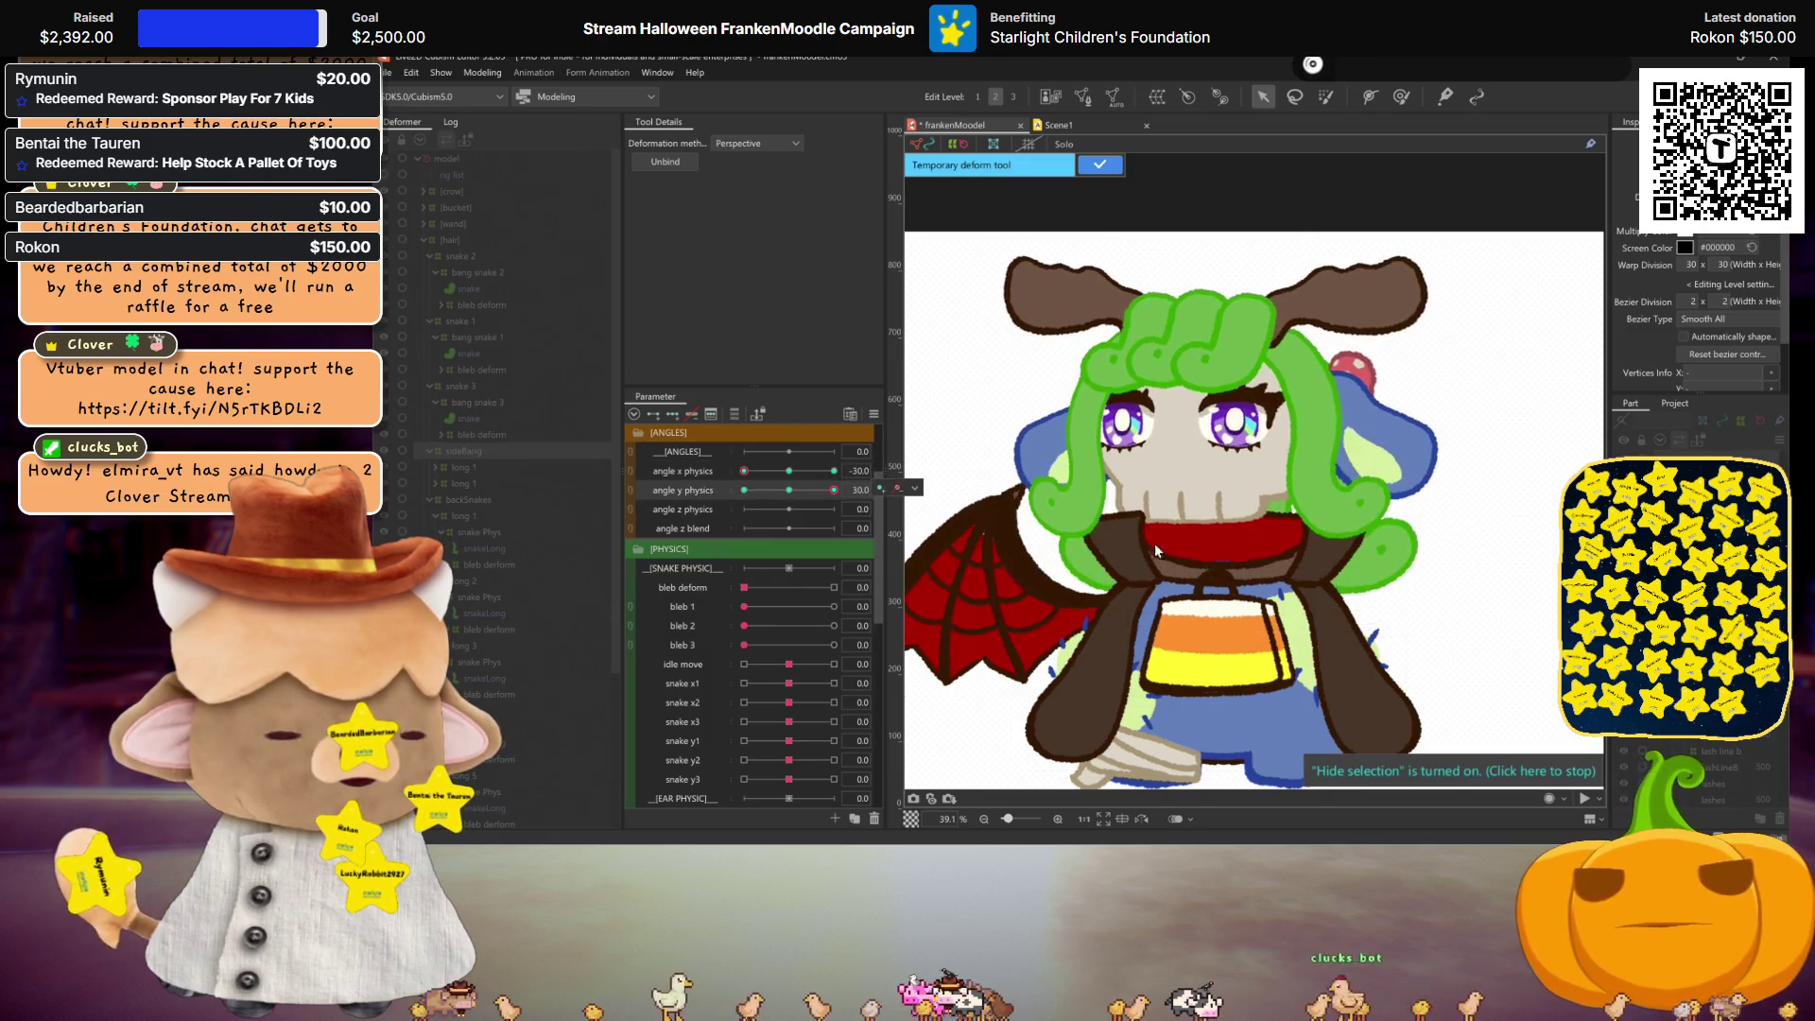
pyautogui.click(1197, 571)
pyautogui.moveTo(1225, 583); pyautogui.dragTo(1217, 580)
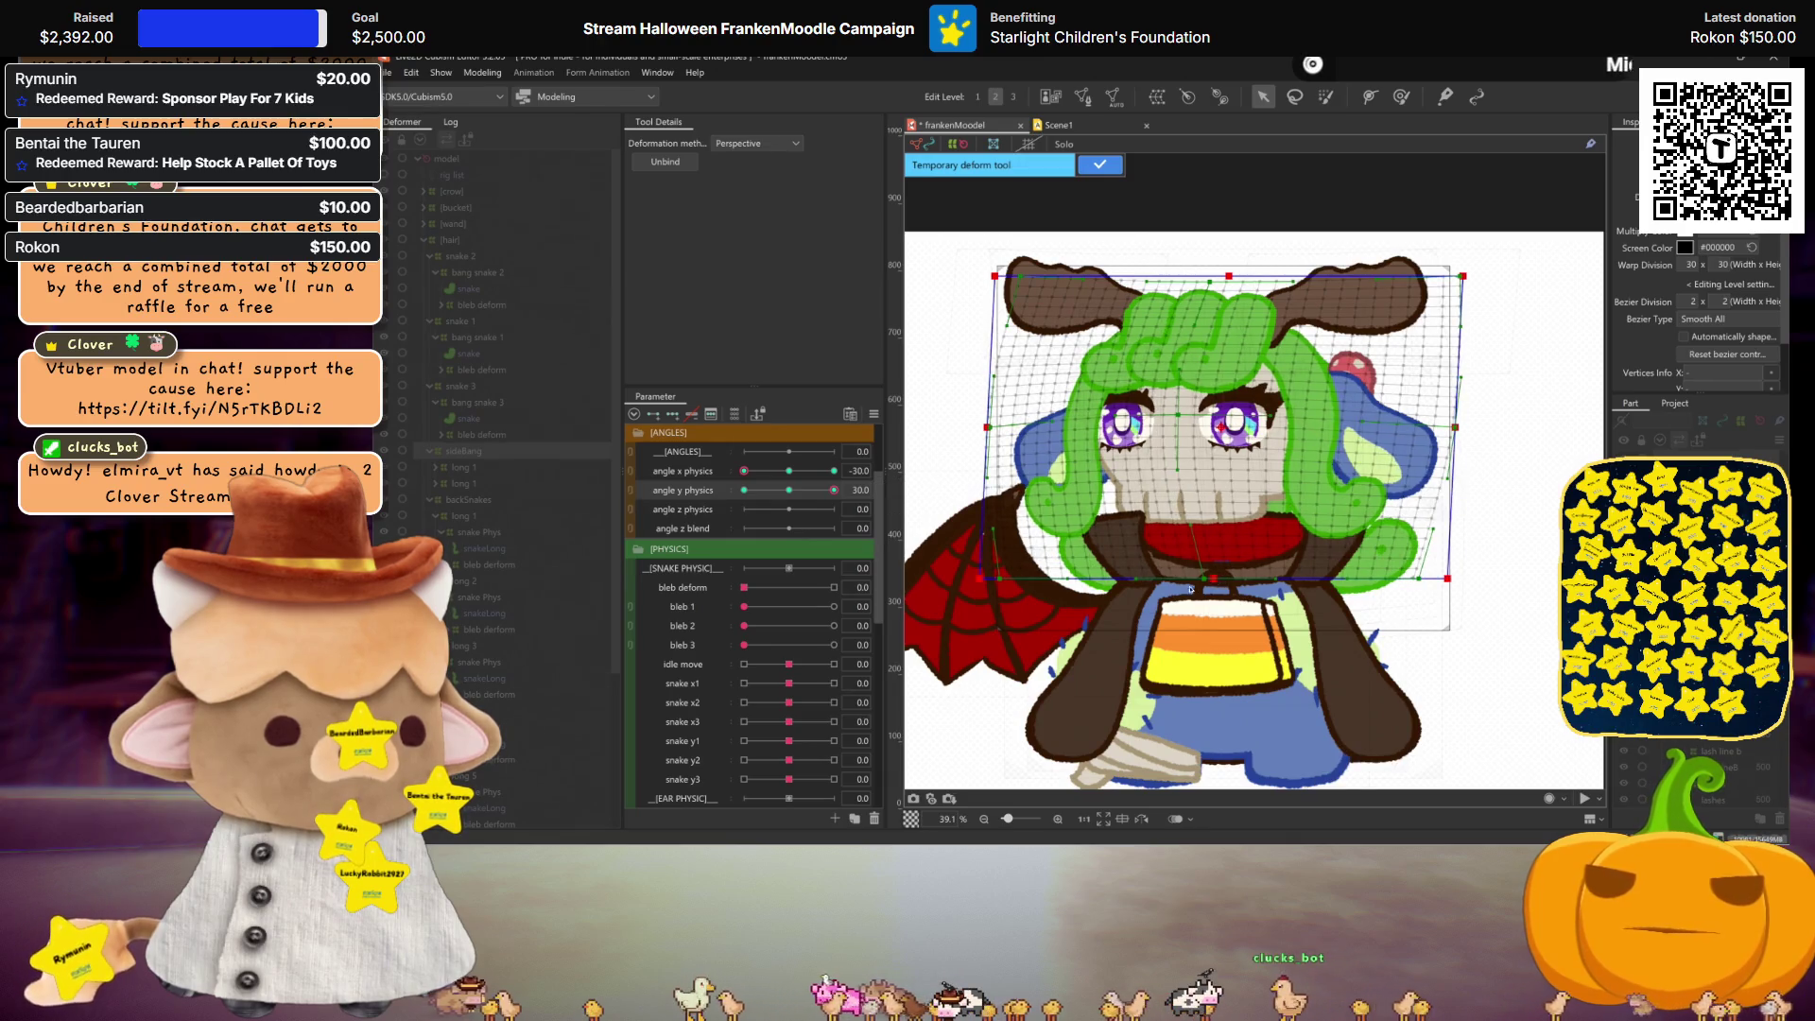
pyautogui.click(794, 471)
pyautogui.moveTo(795, 473); pyautogui.dragTo(744, 470)
pyautogui.click(1101, 165)
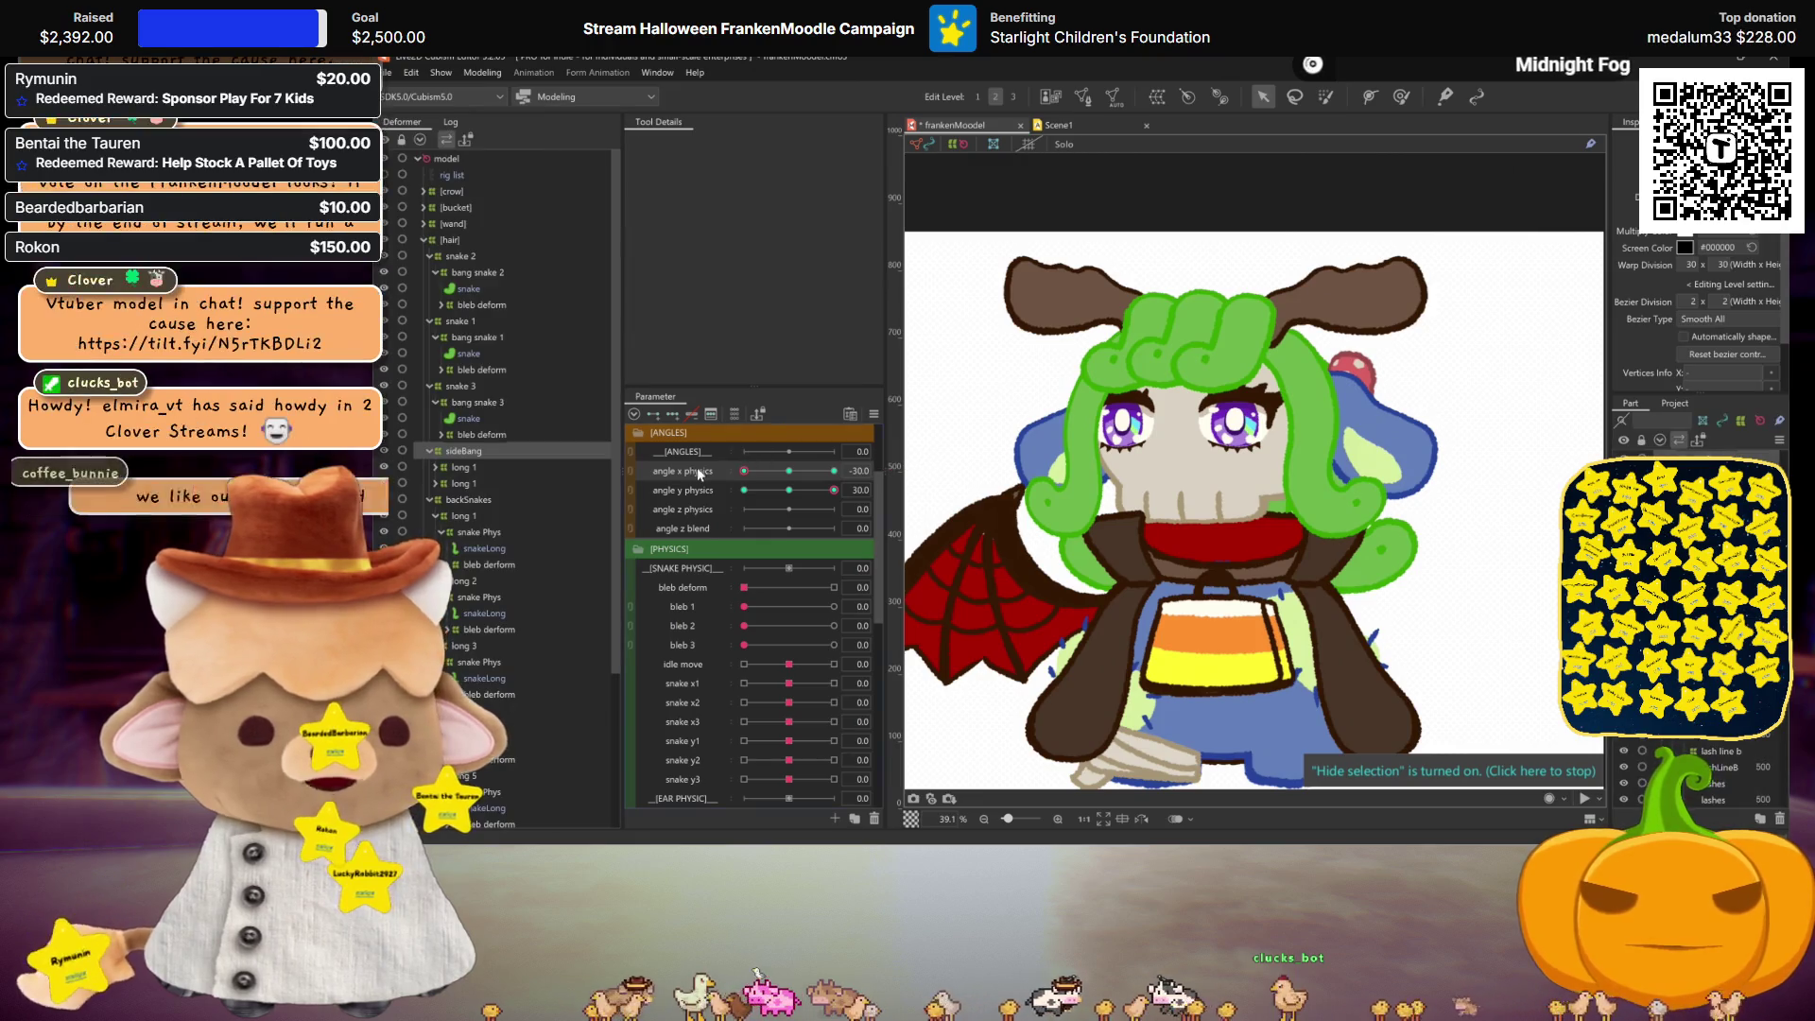
# Step: Mirror the perspective deformation to the opposite pose and turn the head toward the front
pyautogui.rightClick(696, 467)
pyautogui.click(1052, 596)
pyautogui.moveTo(744, 471); pyautogui.dragTo(757, 470)
# Step: Reset angle x and angle y physics to 0, set cape to 1.0, and save the model
pyautogui.click(789, 469)
pyautogui.scroll(3, 792, 520)
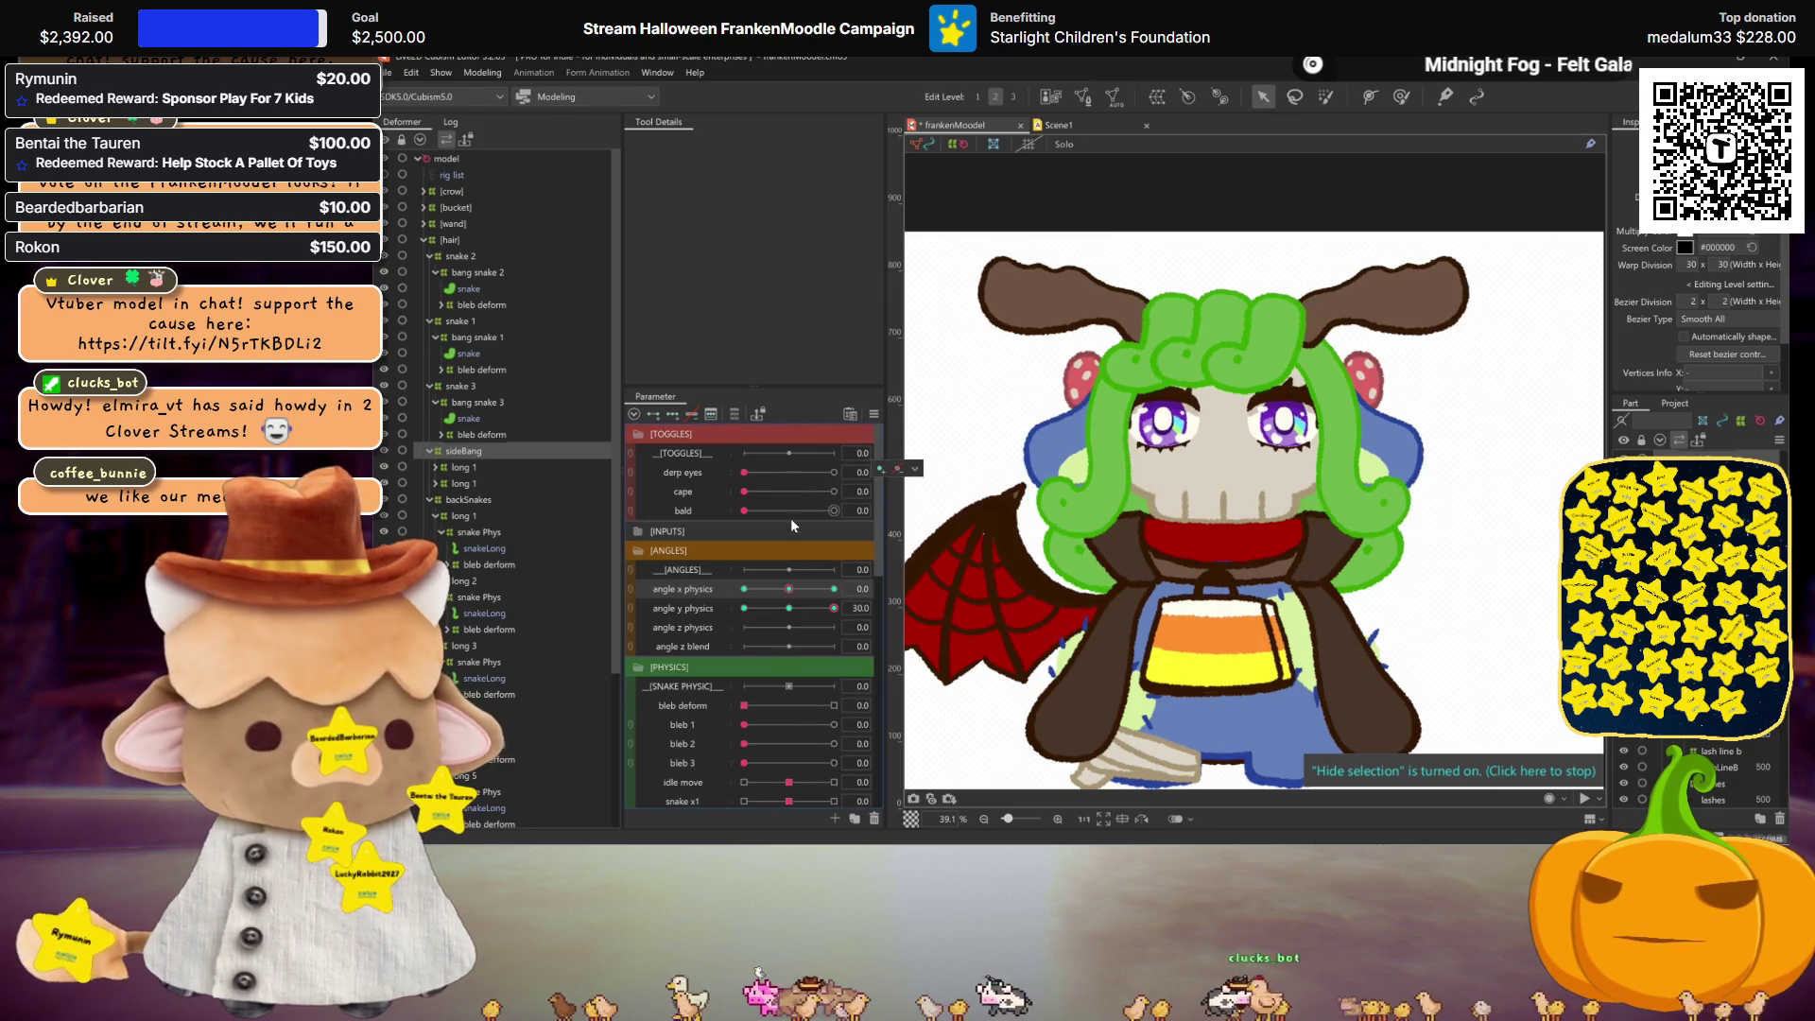
pyautogui.click(797, 612)
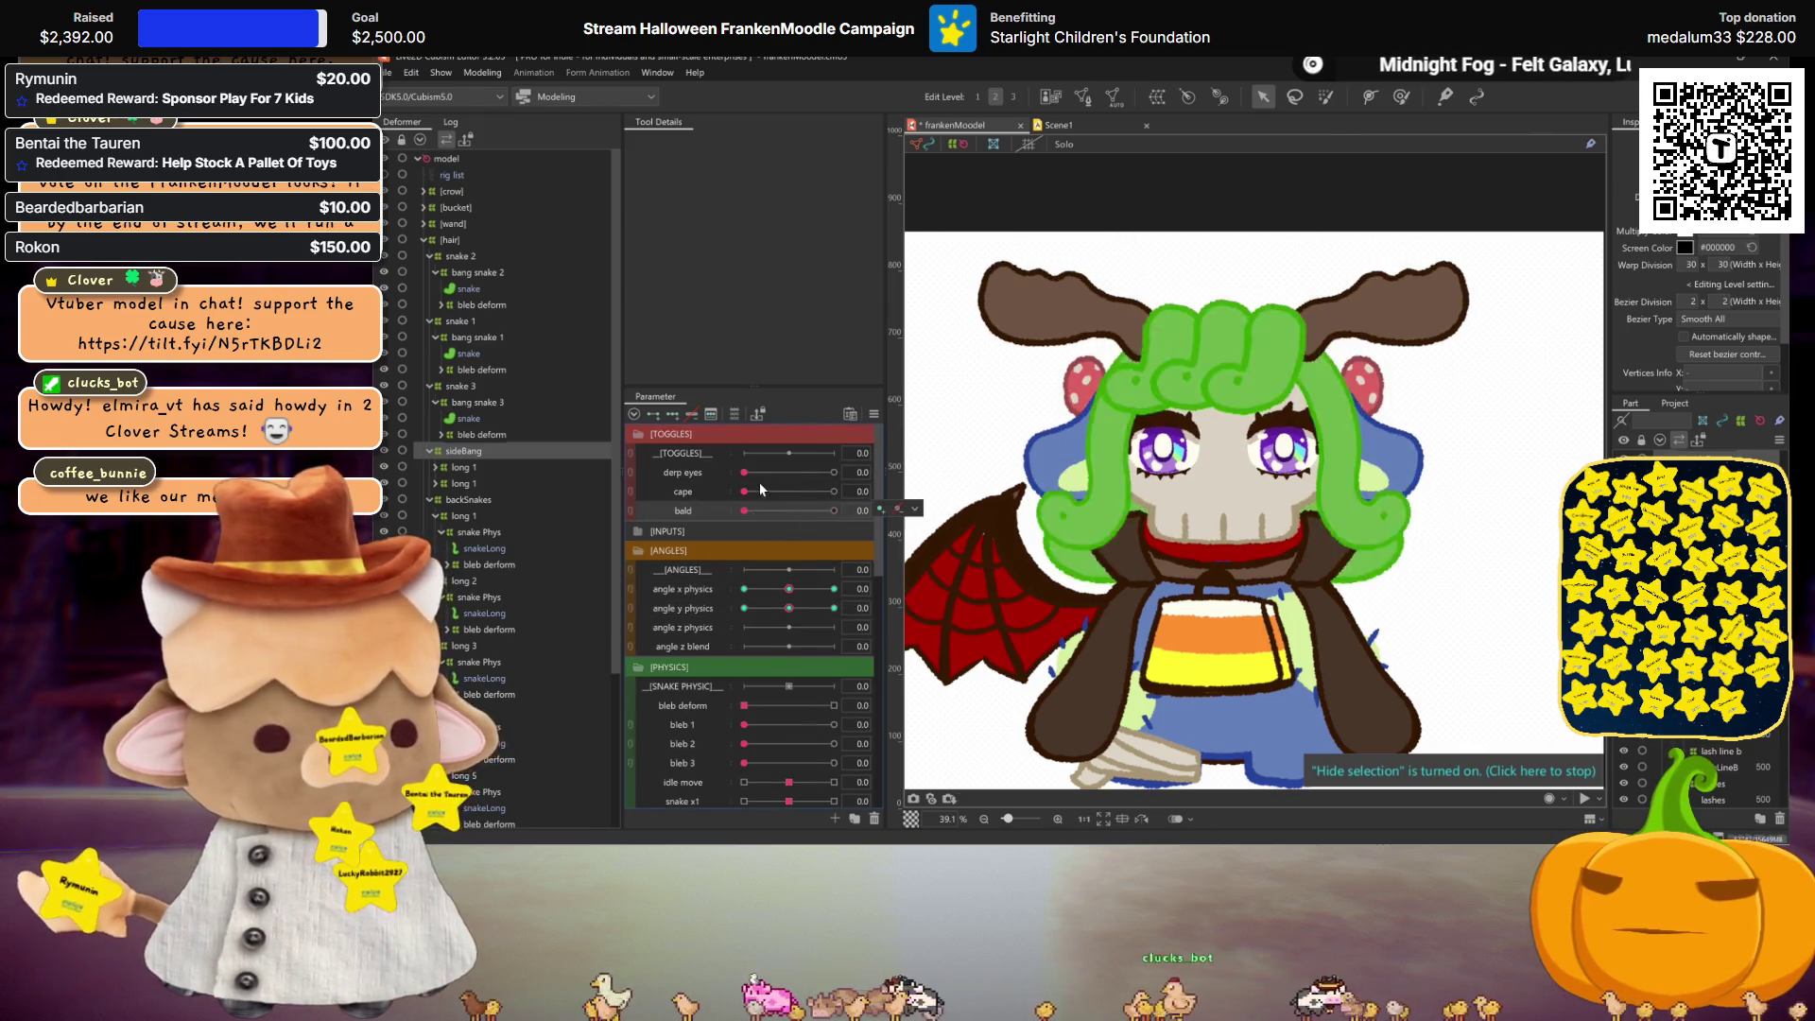
pyautogui.click(833, 491)
pyautogui.hotkey('ctrl', 's')
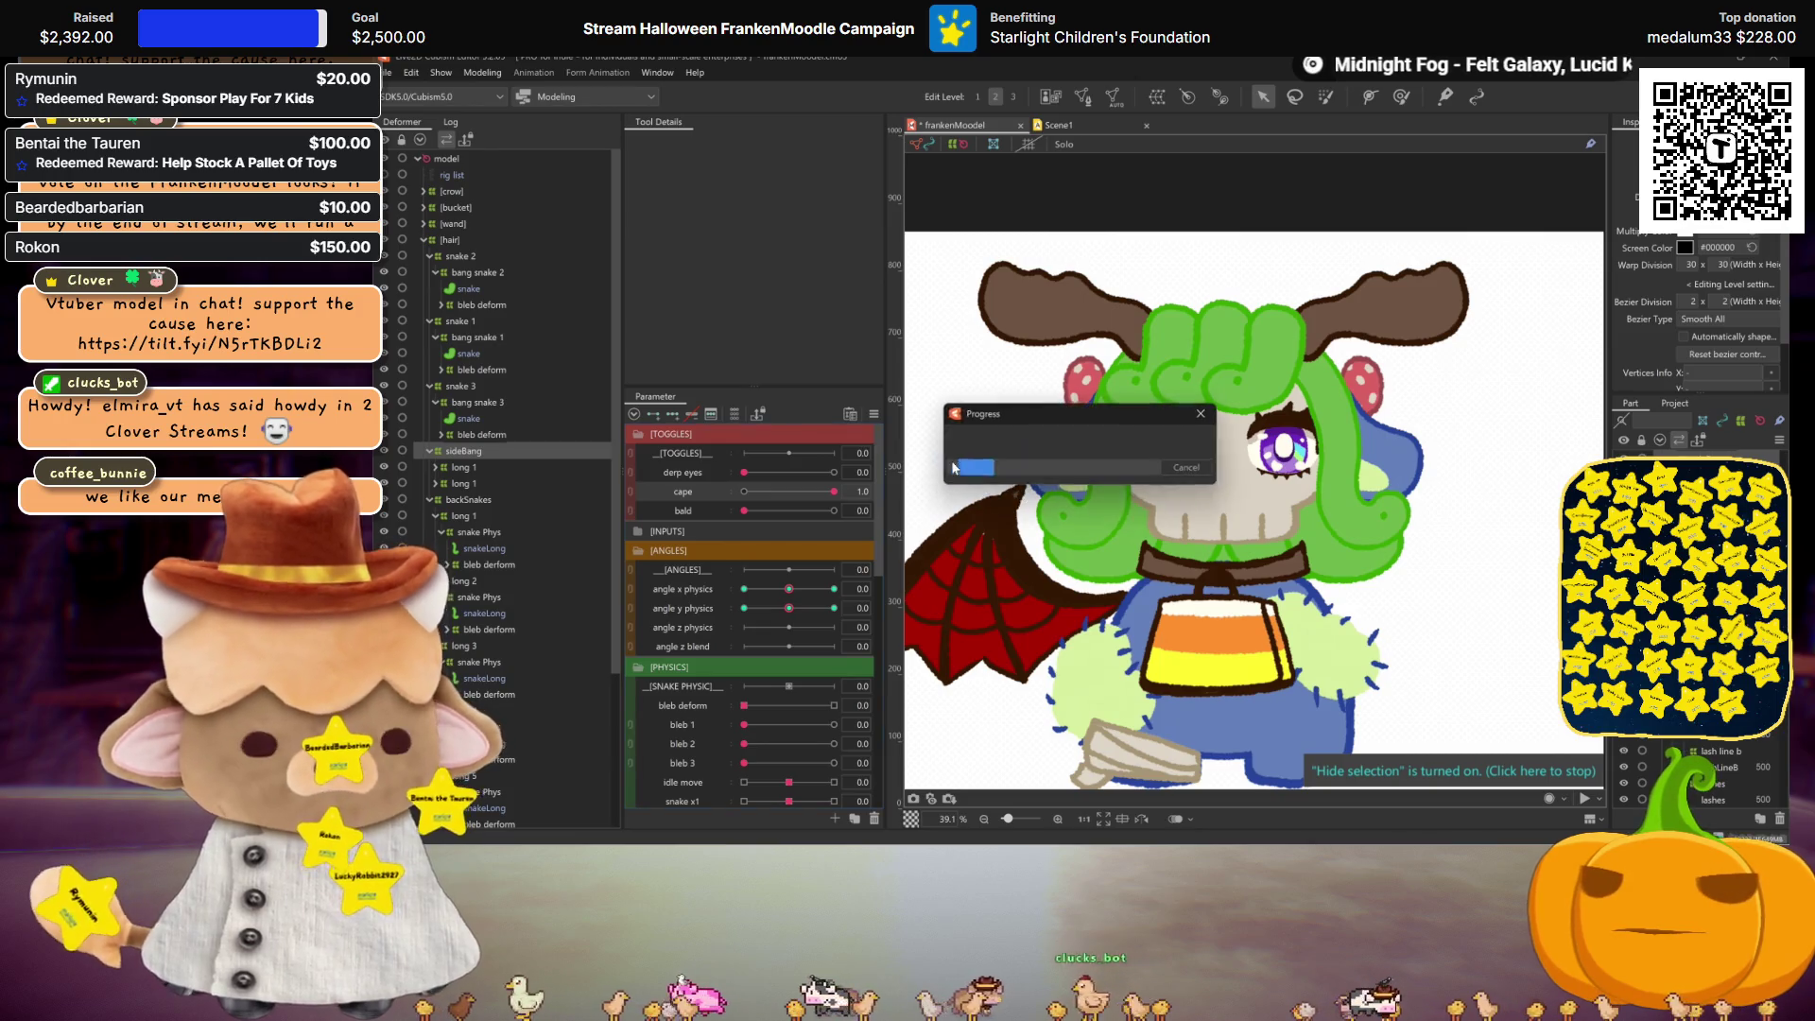
# Step: Preview the physics playback in Modeling > Physics Settings, then close it
pyautogui.click(492, 72)
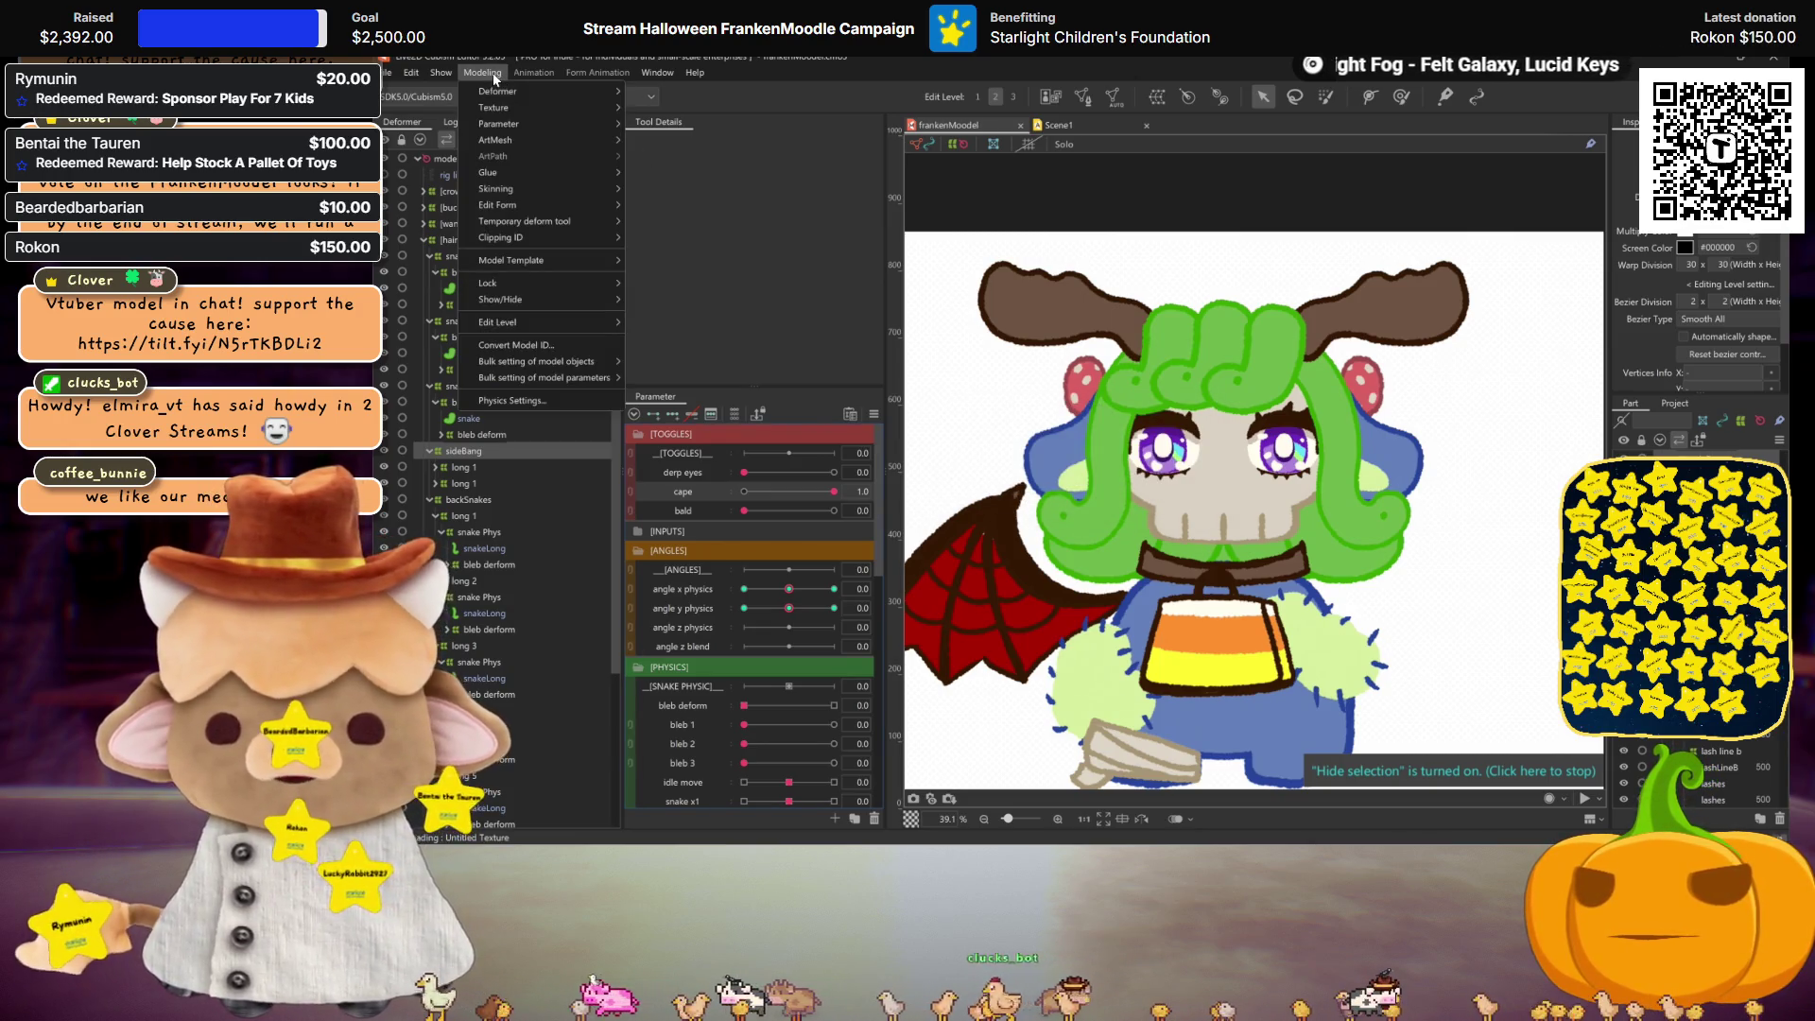
pyautogui.moveTo(518, 308)
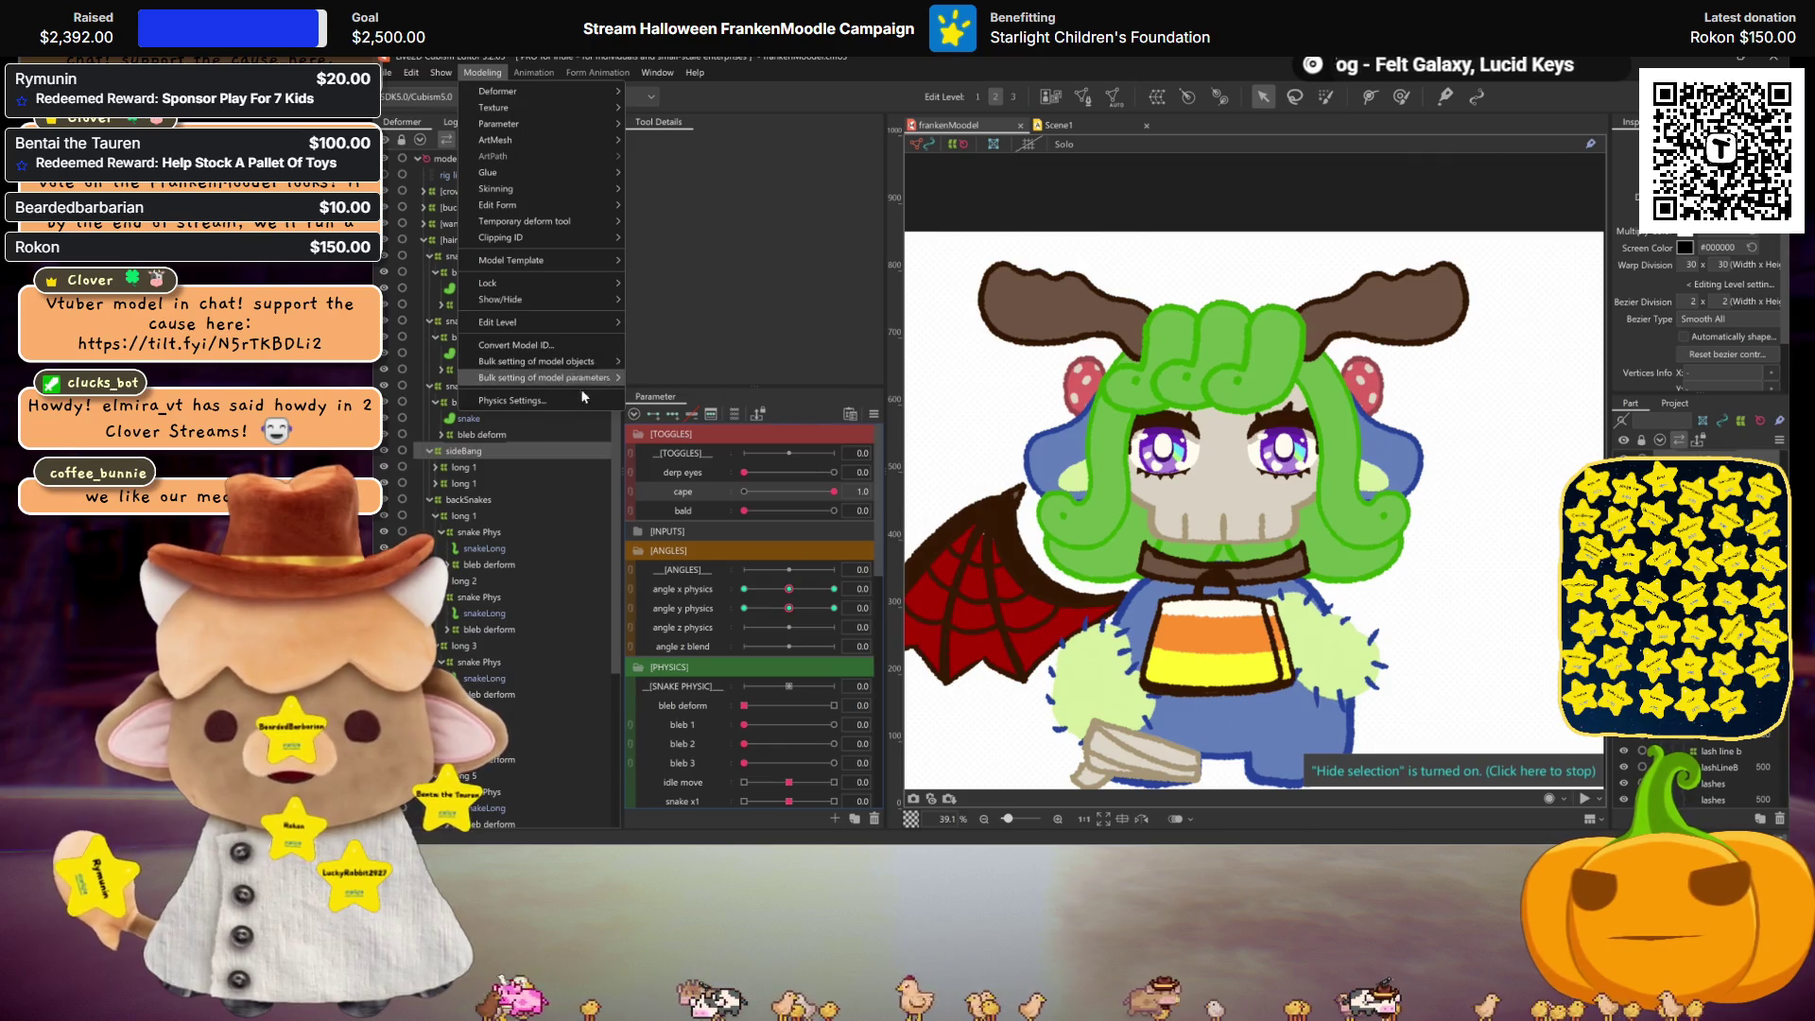
pyautogui.click(554, 405)
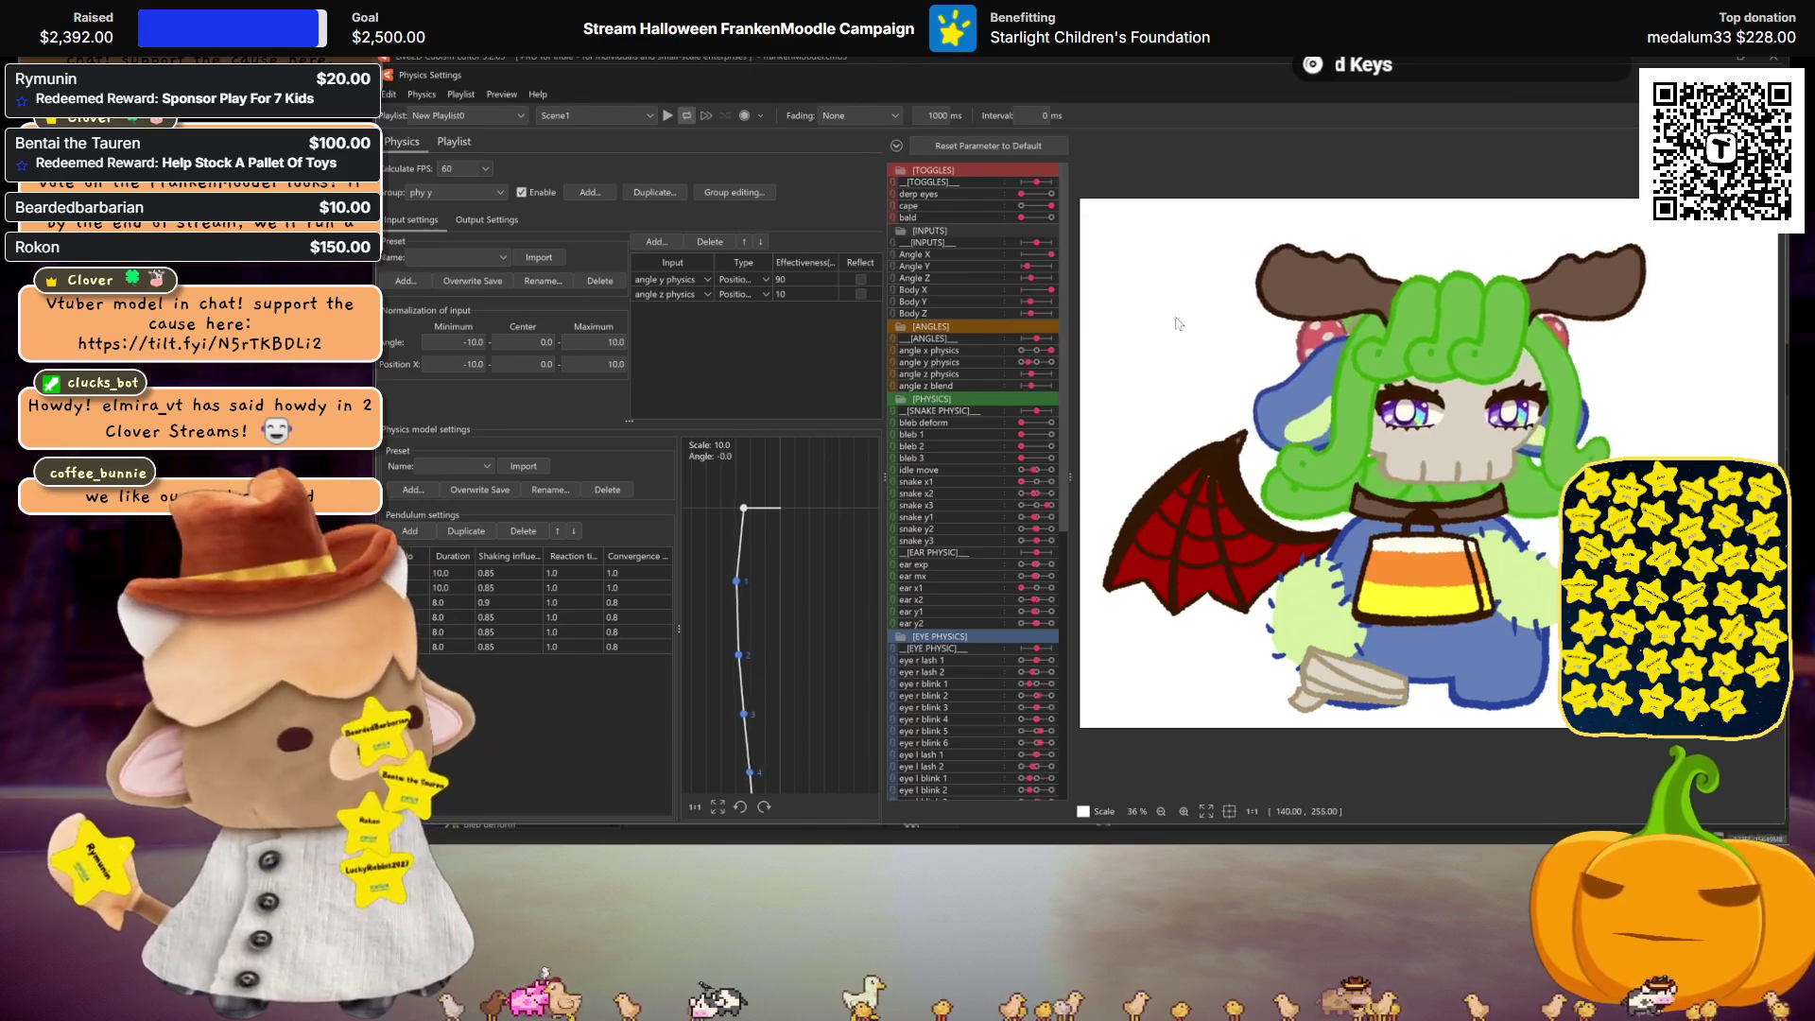
pyautogui.click(667, 115)
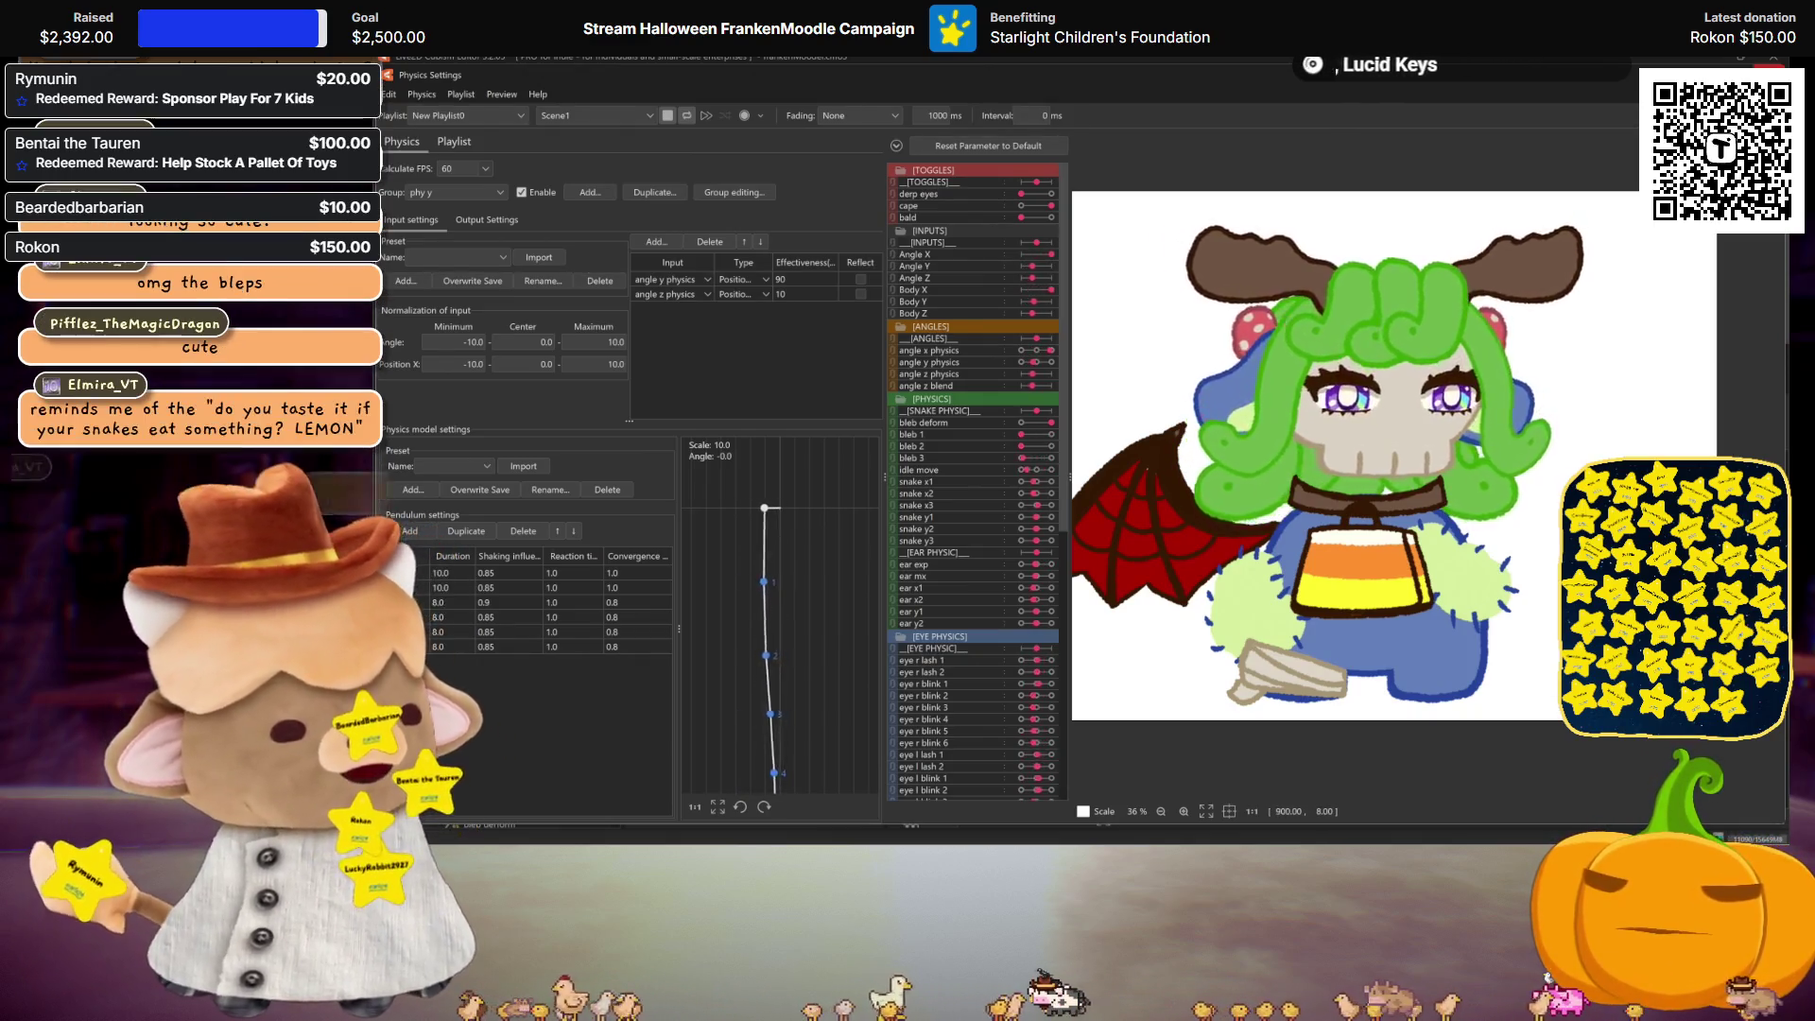
pyautogui.press('Escape')
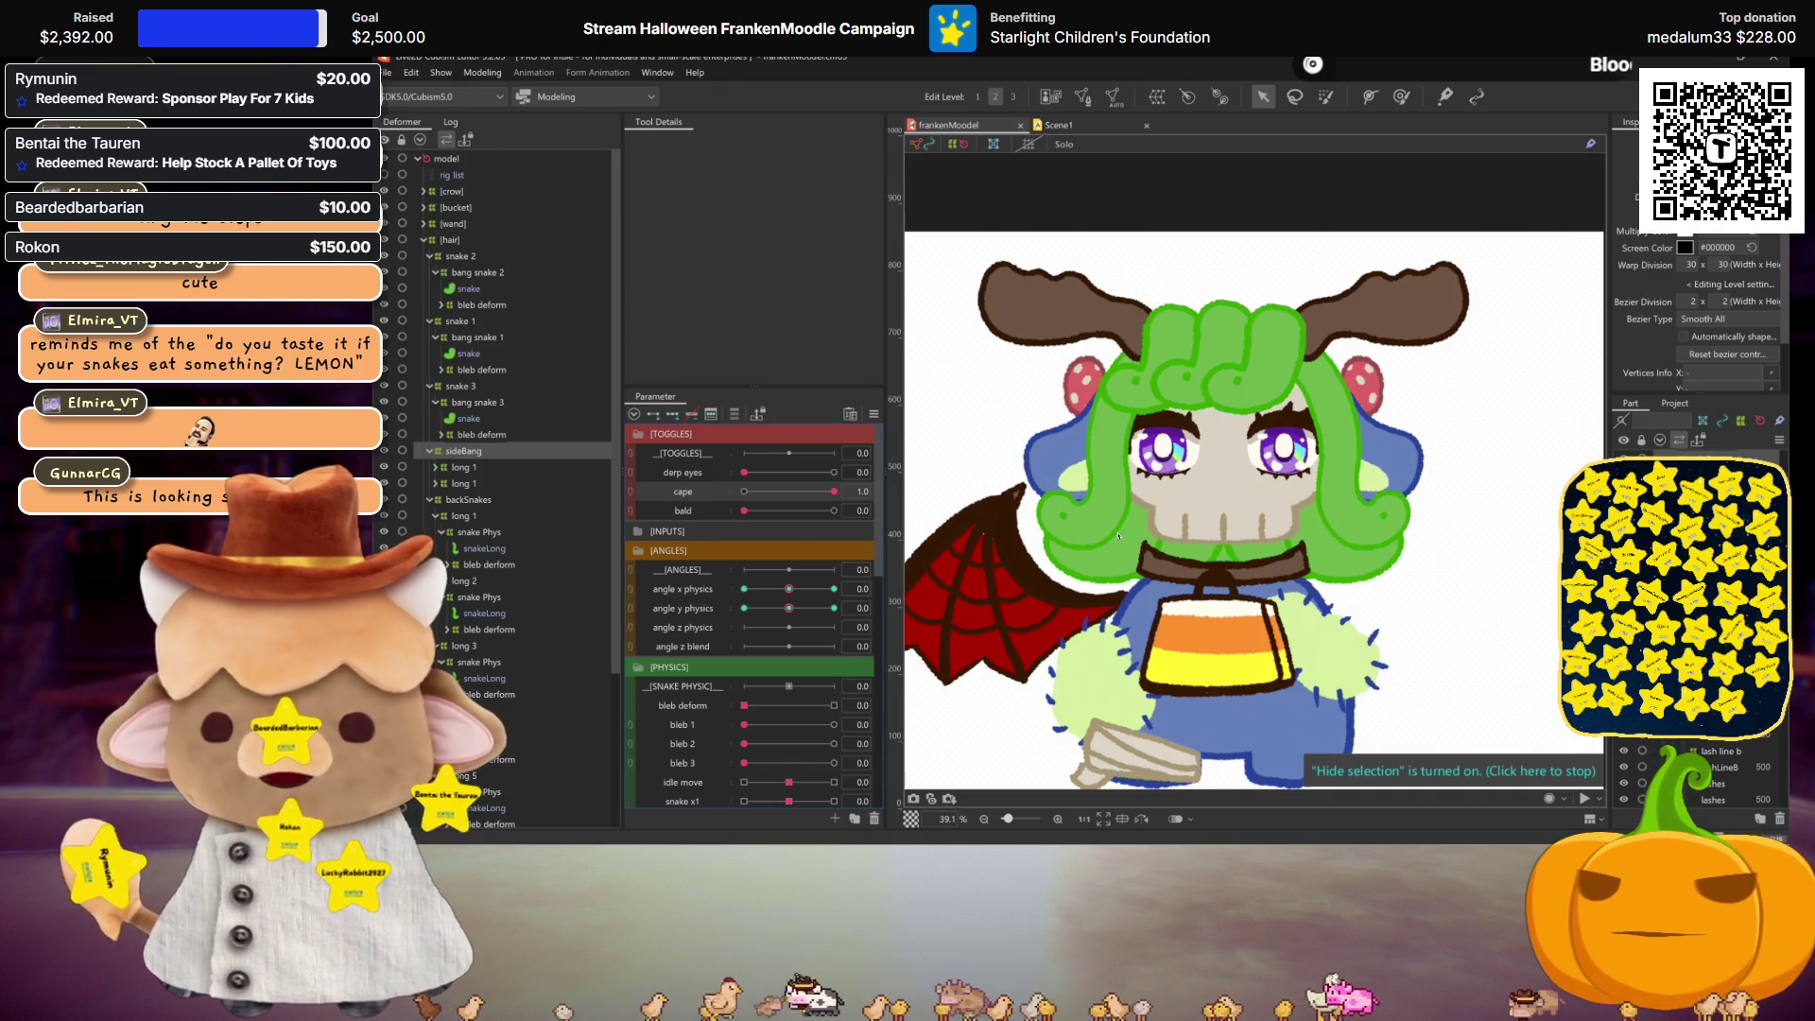
# Step: Select the longBleb part under the first long 1 deformer's bleb deform
pyautogui.scroll(3, 1119, 536)
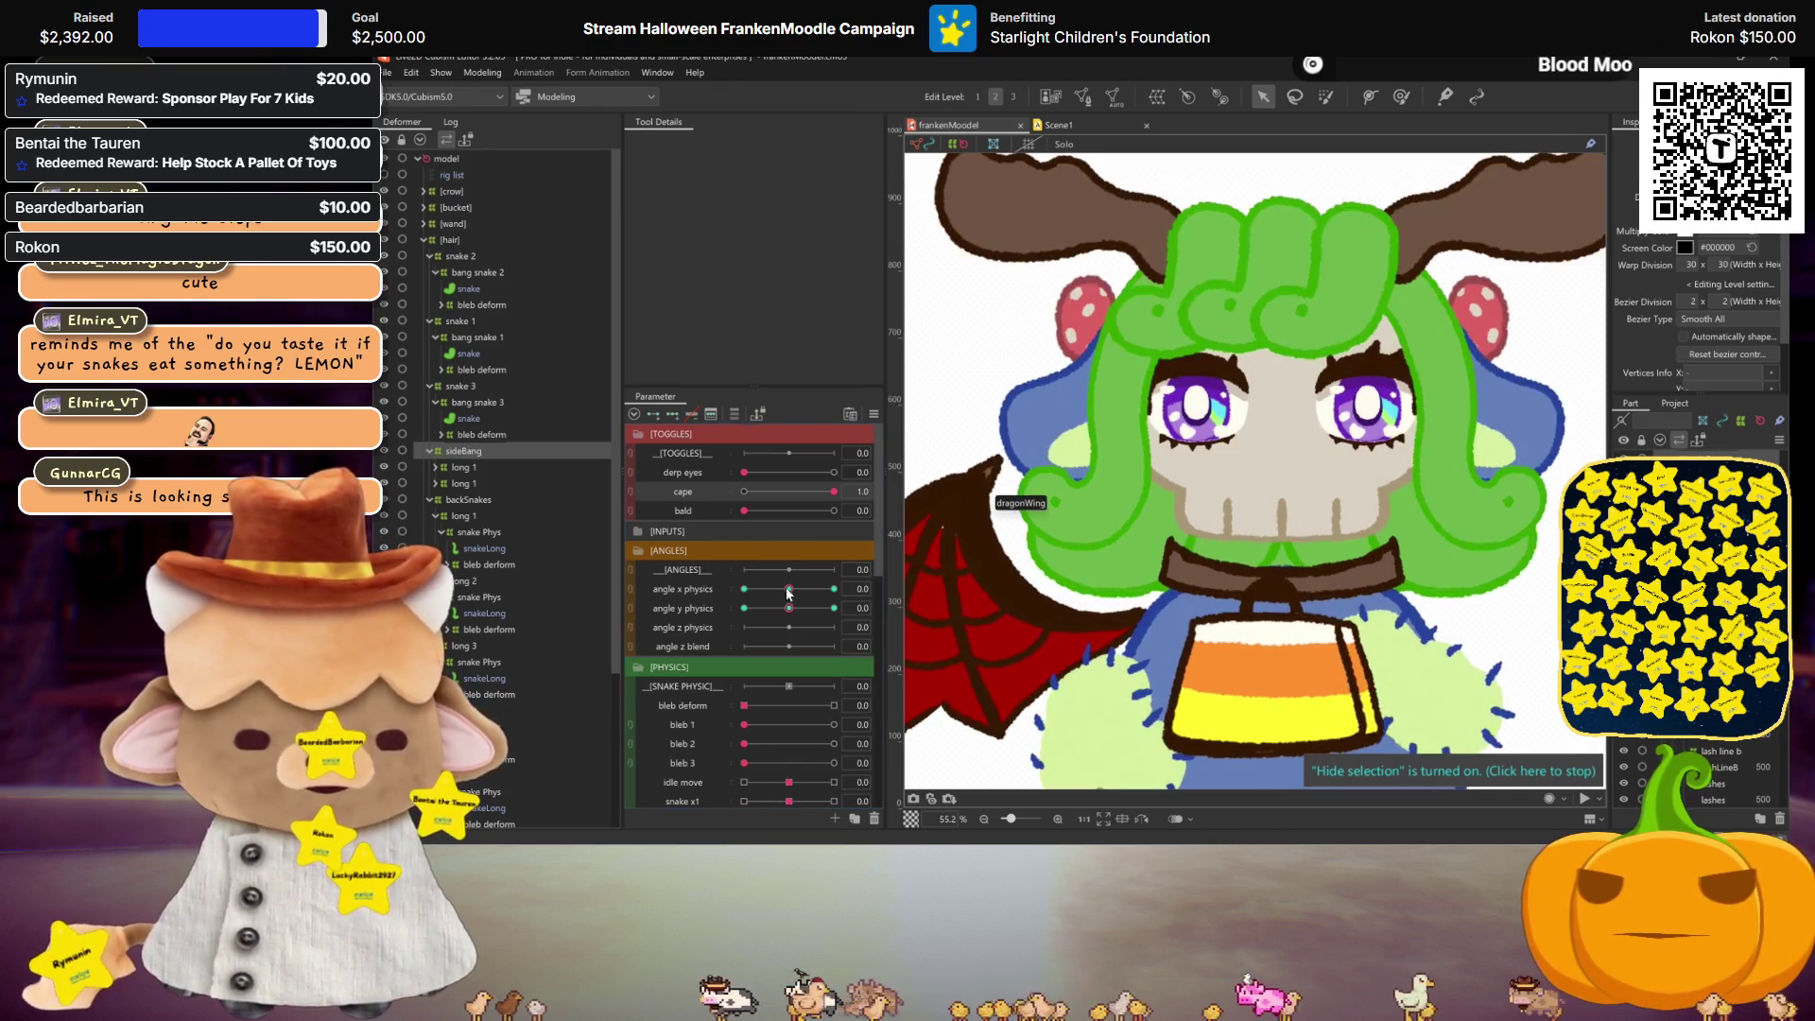
pyautogui.click(435, 483)
pyautogui.click(445, 478)
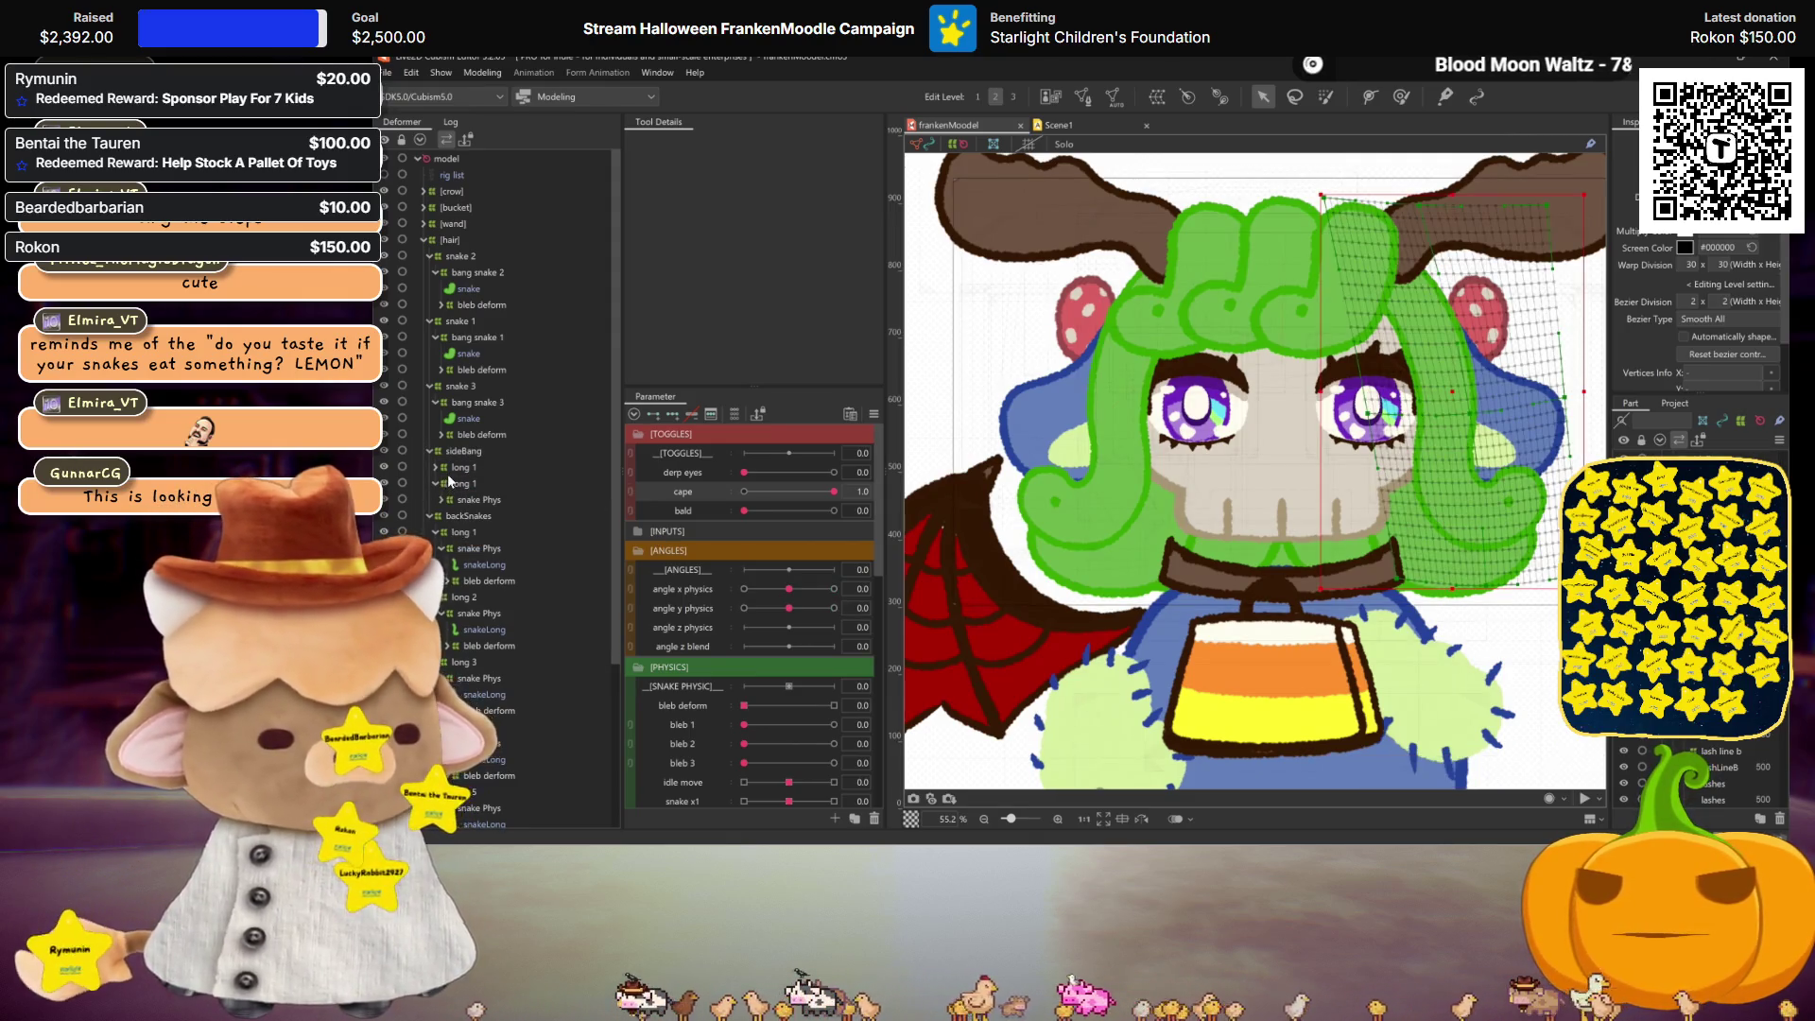
pyautogui.click(445, 469)
pyautogui.click(436, 467)
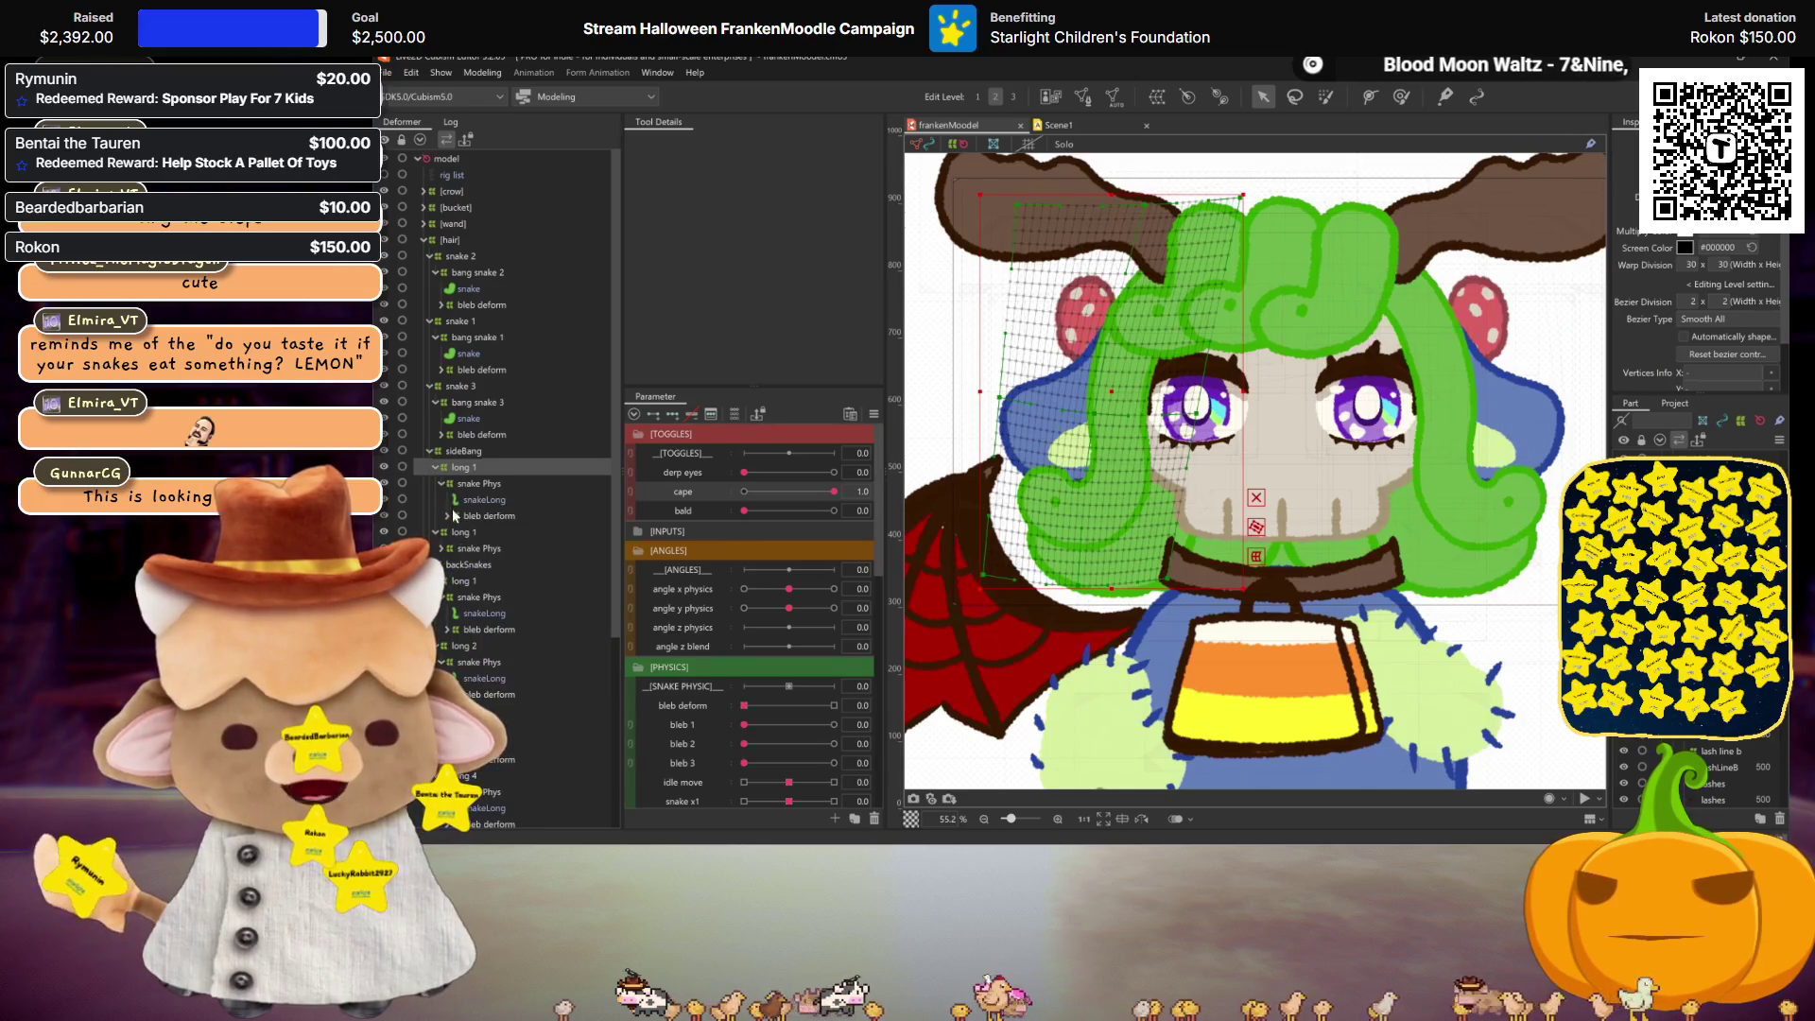
pyautogui.click(447, 515)
pyautogui.click(472, 530)
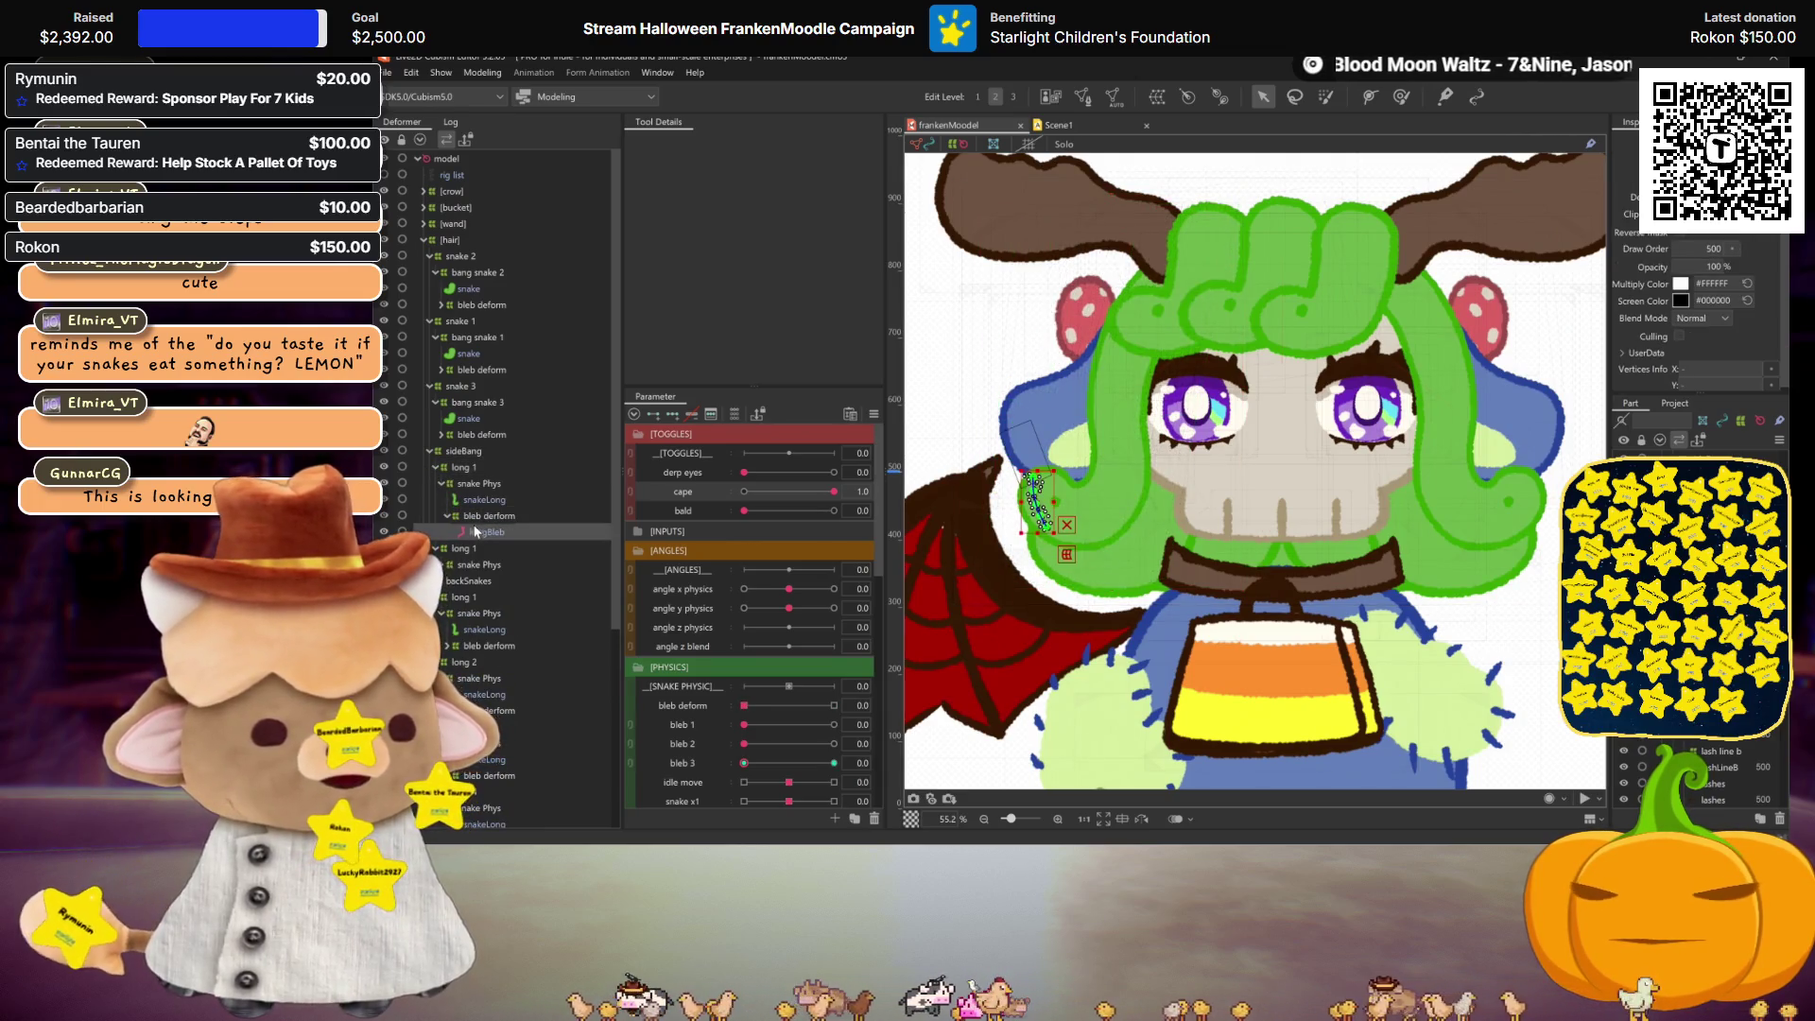
# Step: Reassign the longBleb deformation's bleb 3 key to bleb 2 and collapse the hair group
pyautogui.scroll(-3, 771, 627)
pyautogui.moveTo(744, 645)
pyautogui.mouseDown()
pyautogui.moveTo(830, 645)
pyautogui.moveTo(702, 641)
pyautogui.mouseUp()
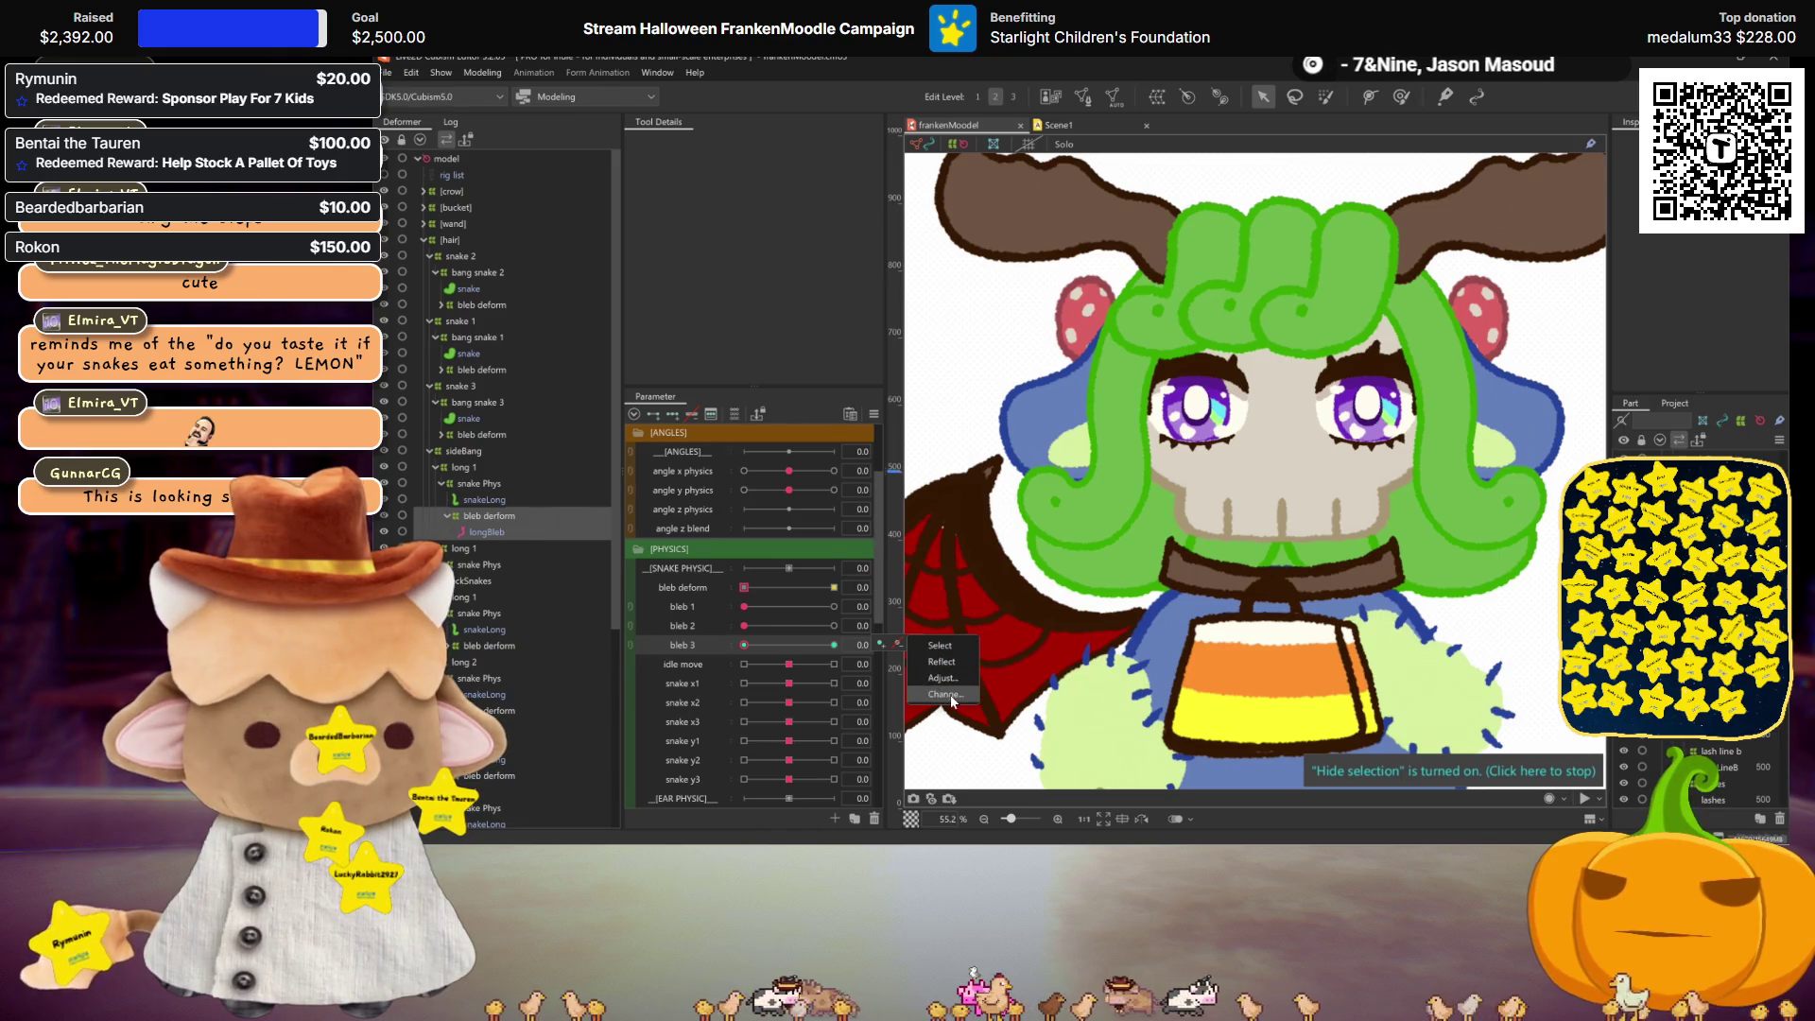
pyautogui.click(946, 694)
pyautogui.doubleClick(929, 463)
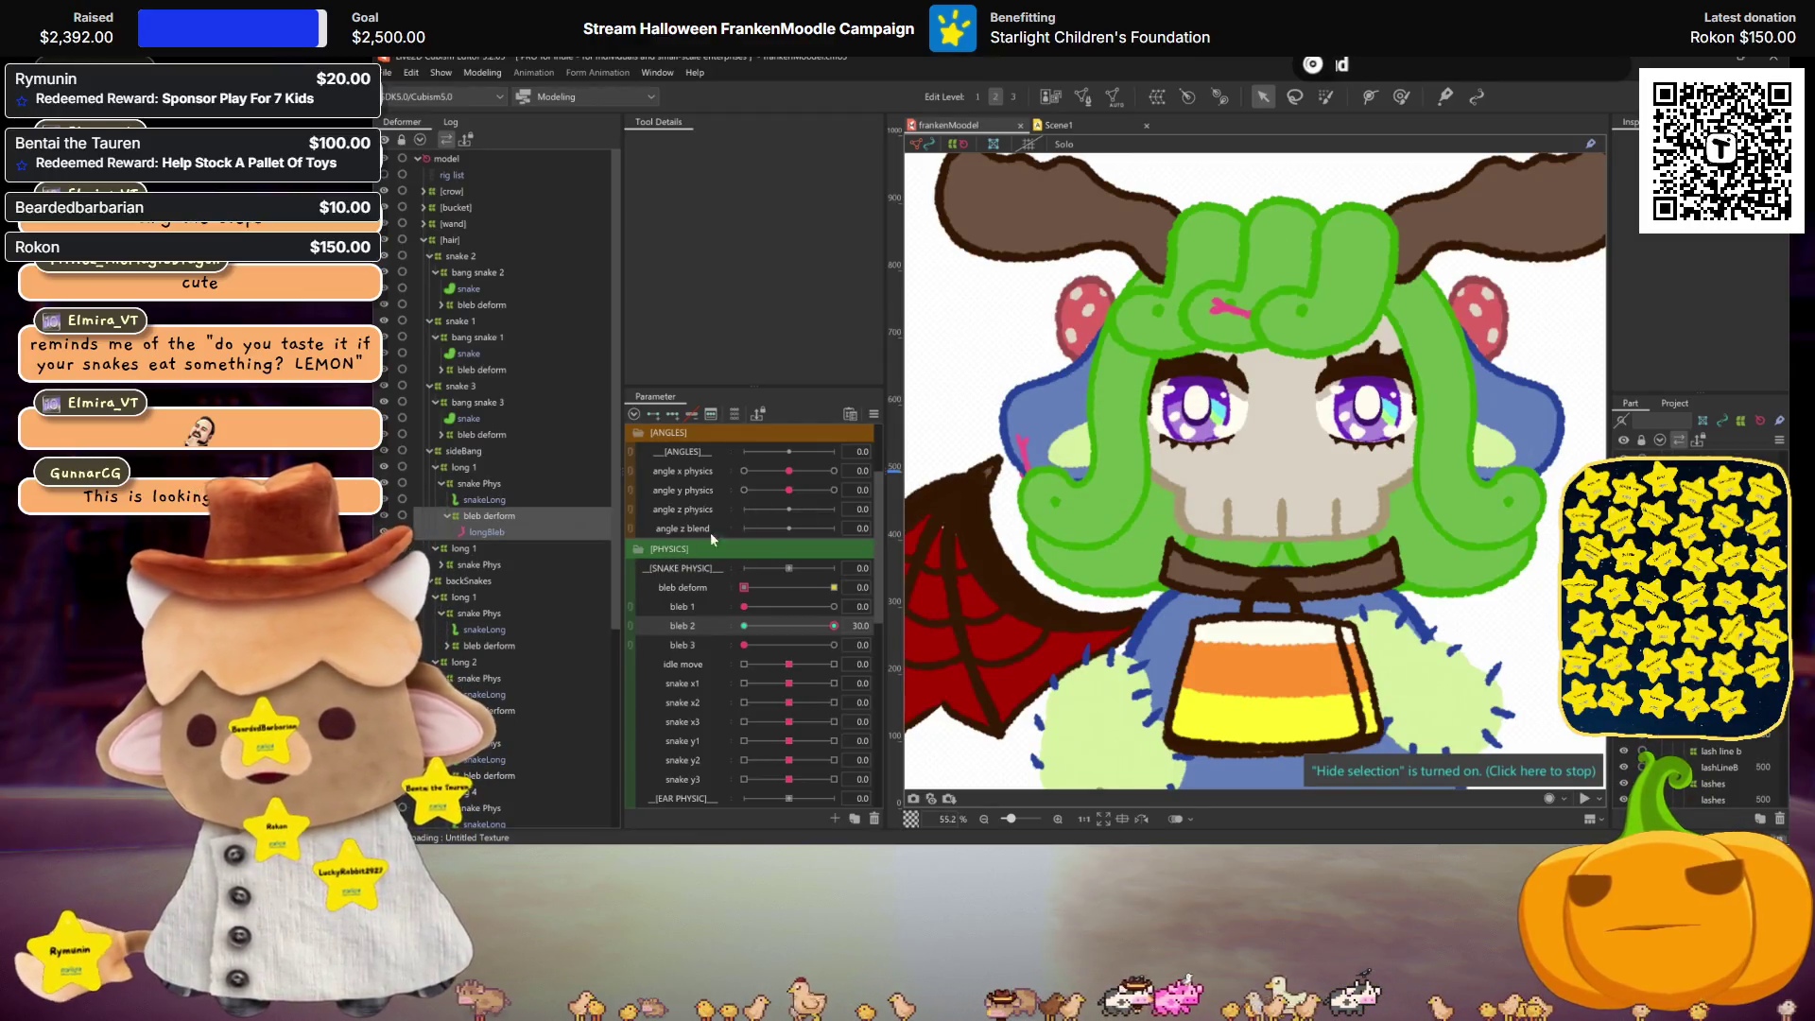
pyautogui.scroll(-3, 1345, 508)
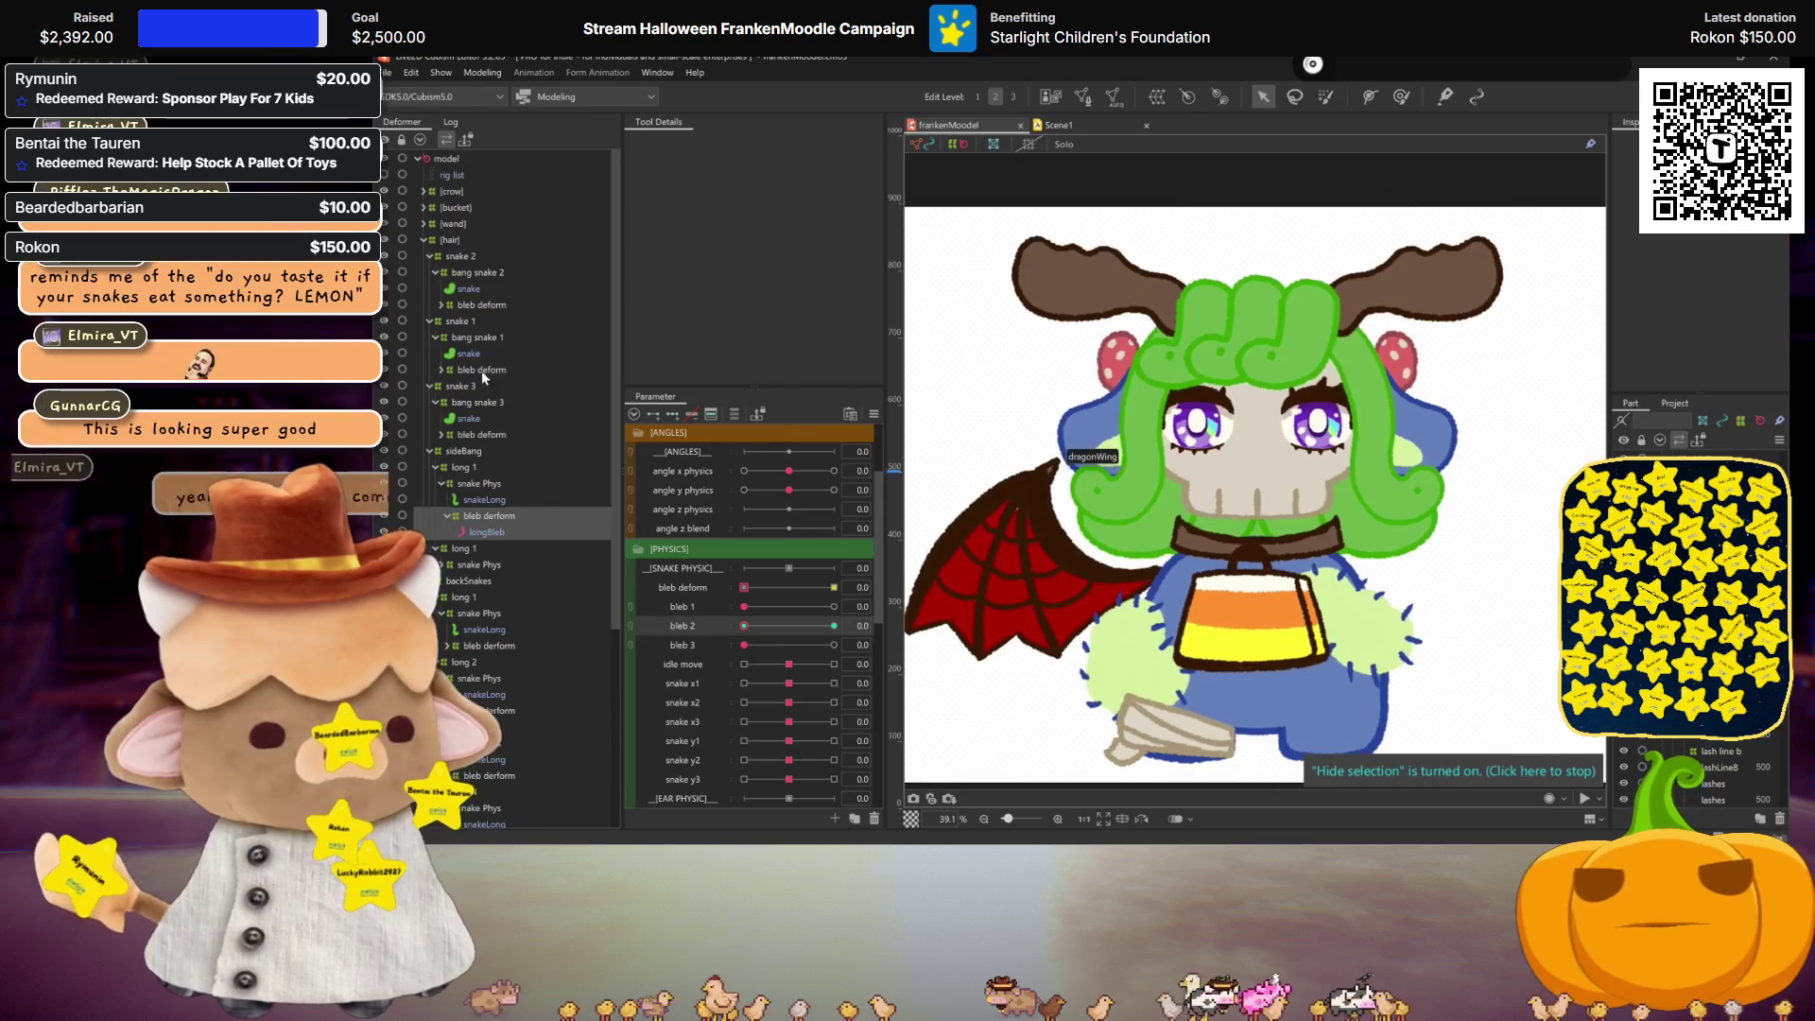
pyautogui.click(424, 242)
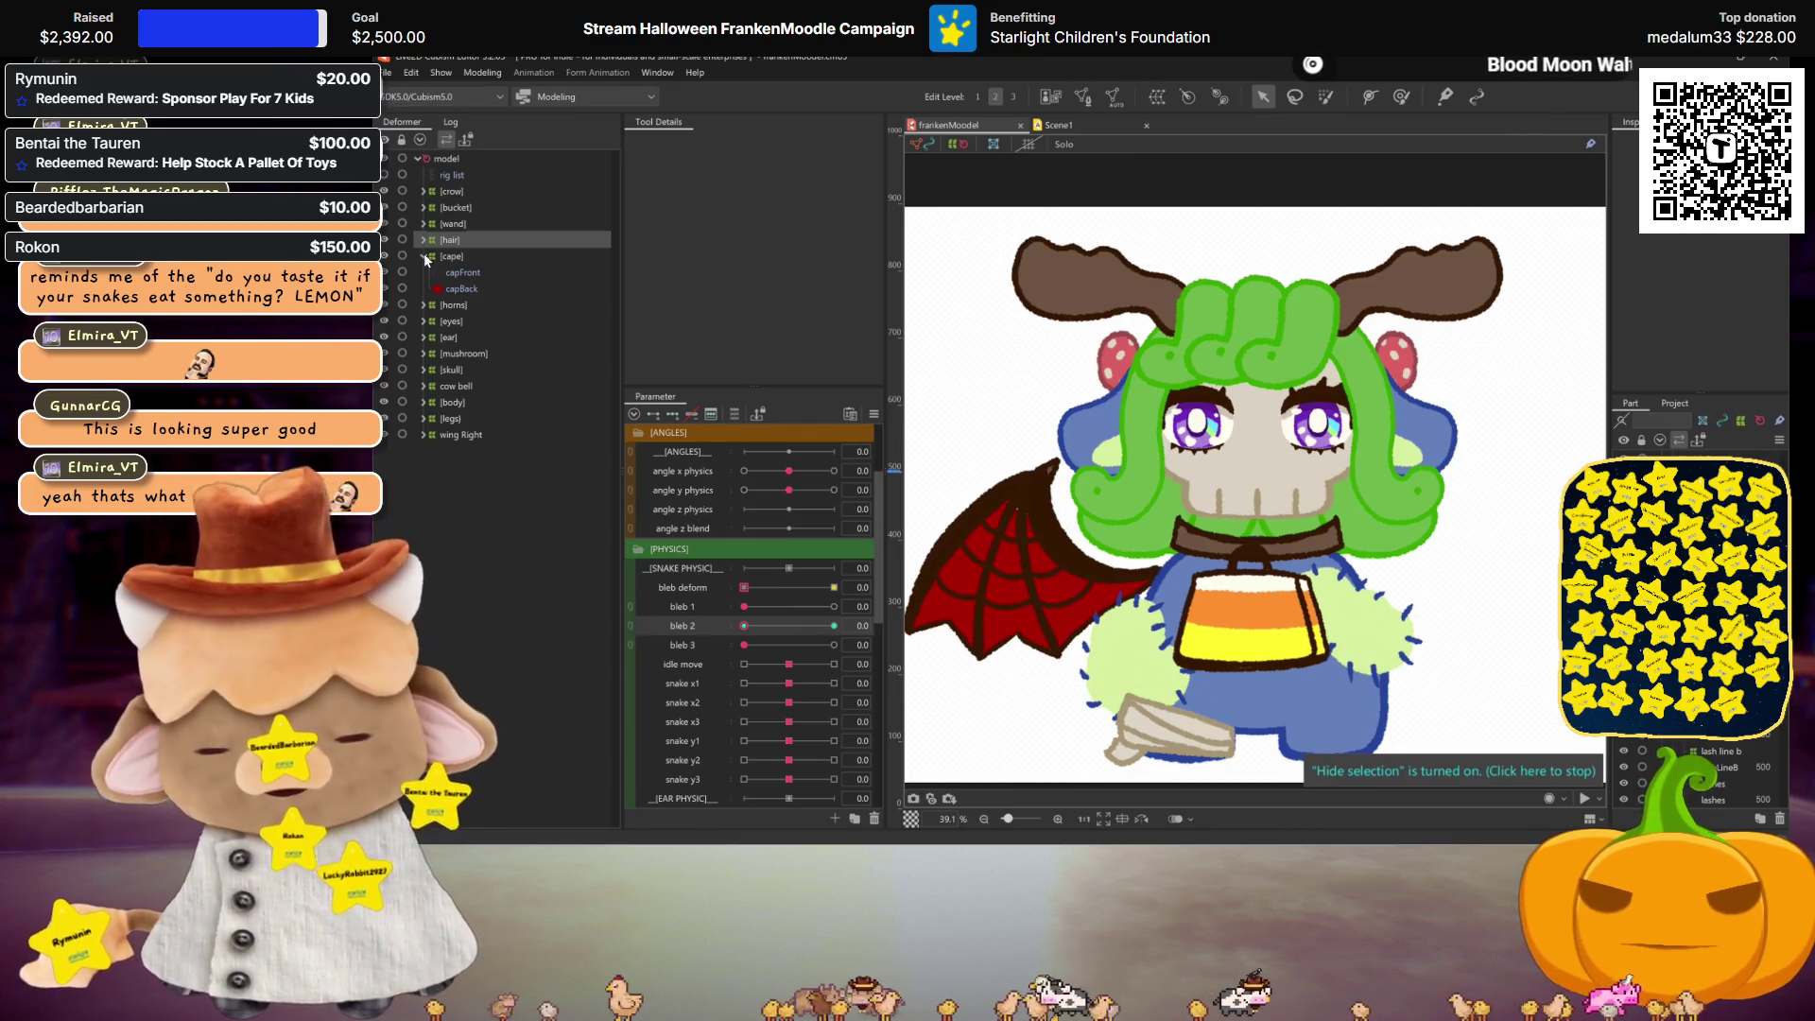
# Step: Select the cape, skull, eyes, ear and mushroom deformer groups
pyautogui.click(424, 253)
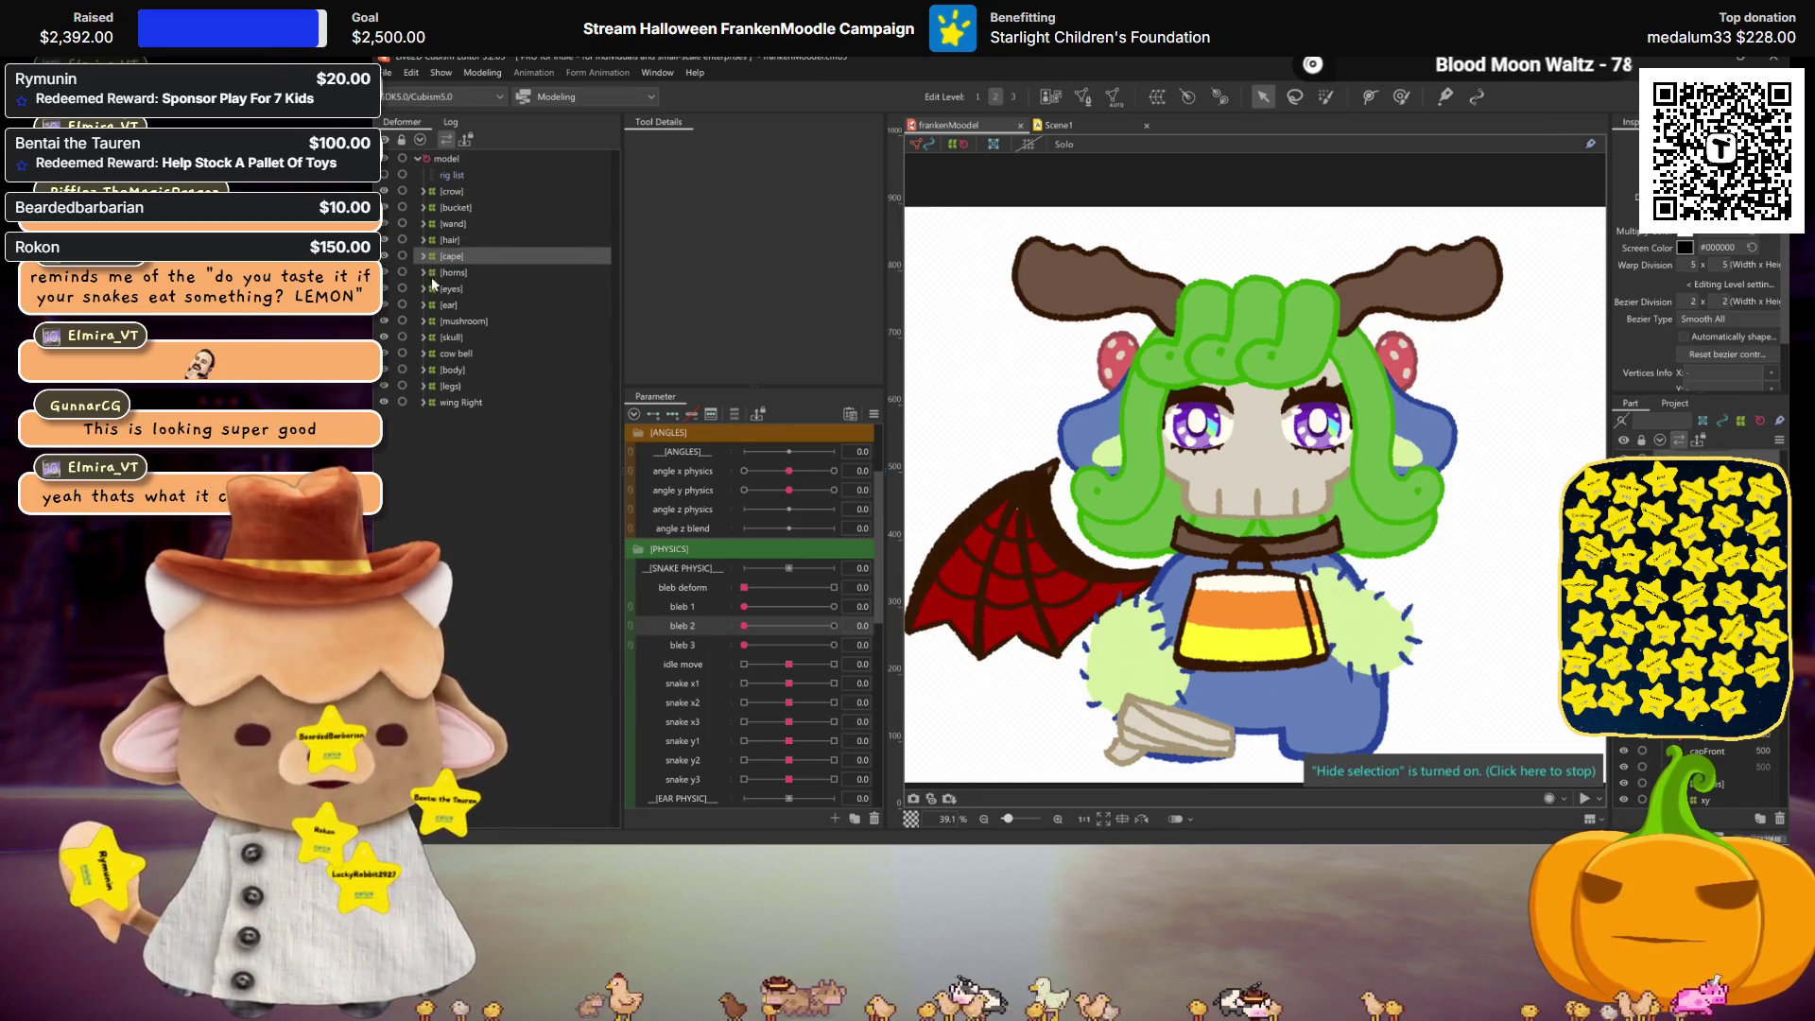
pyautogui.click(444, 337)
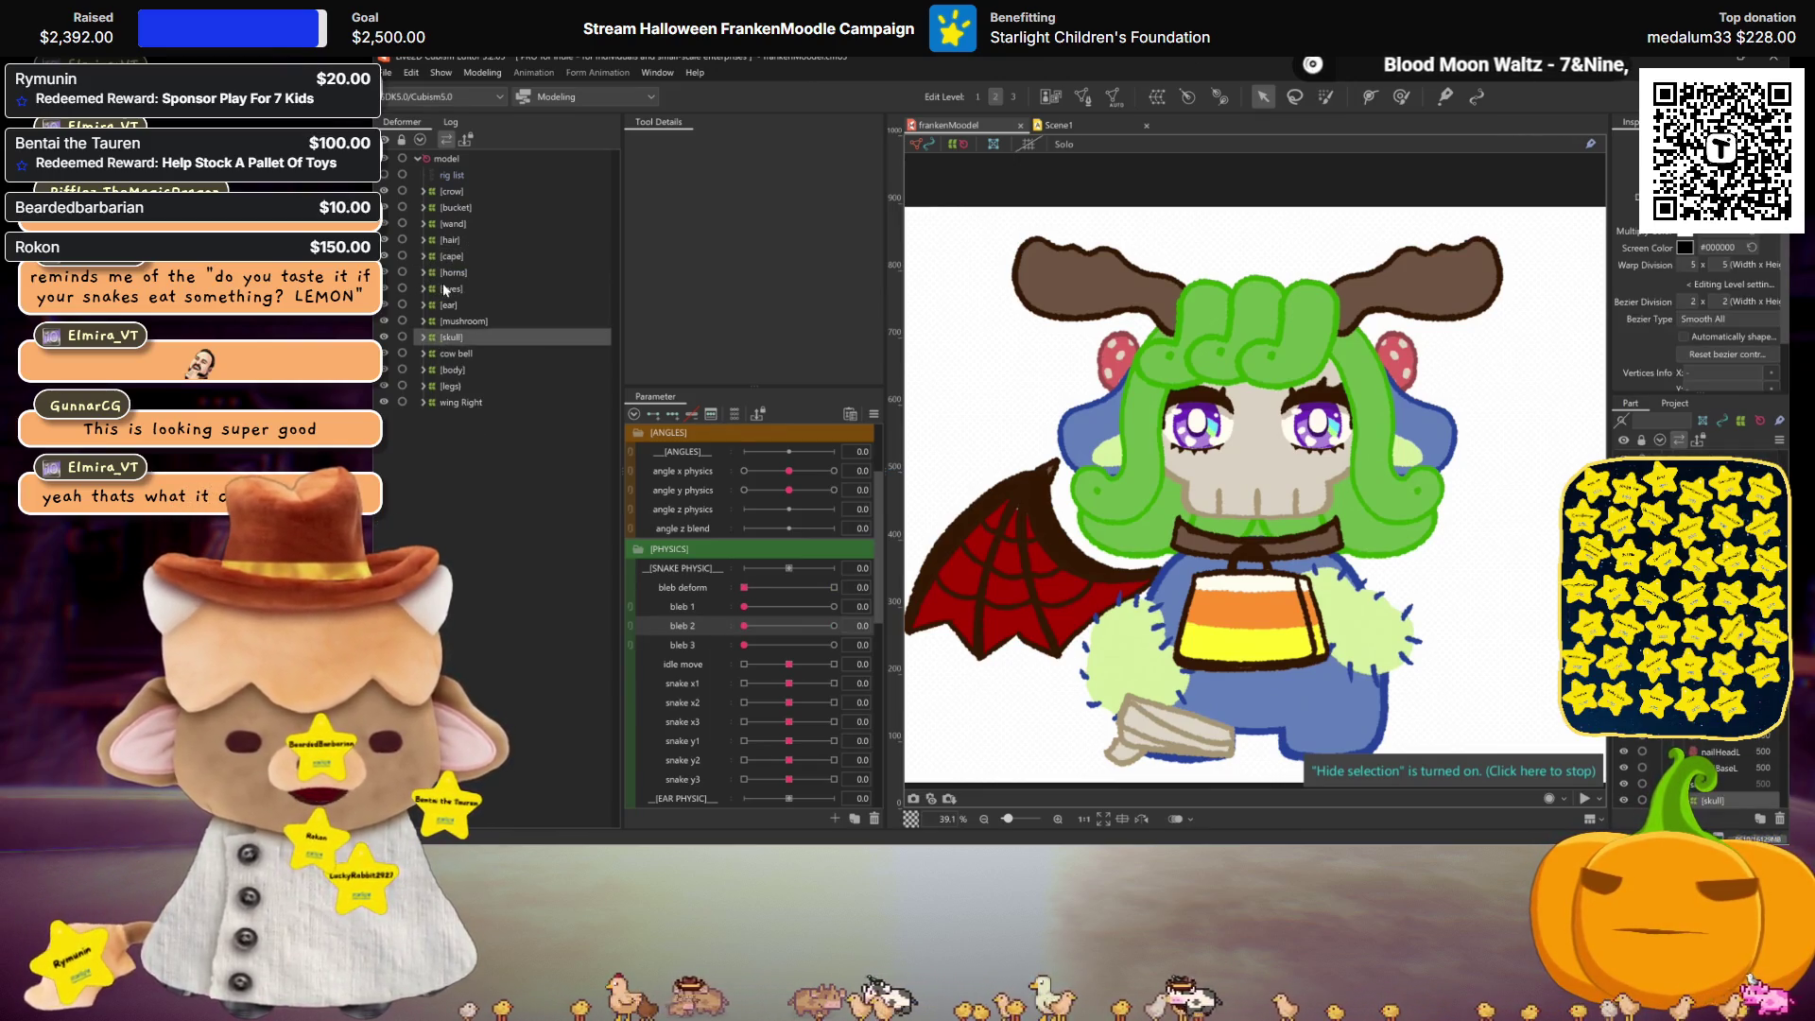
pyautogui.scroll(-1, 739, 640)
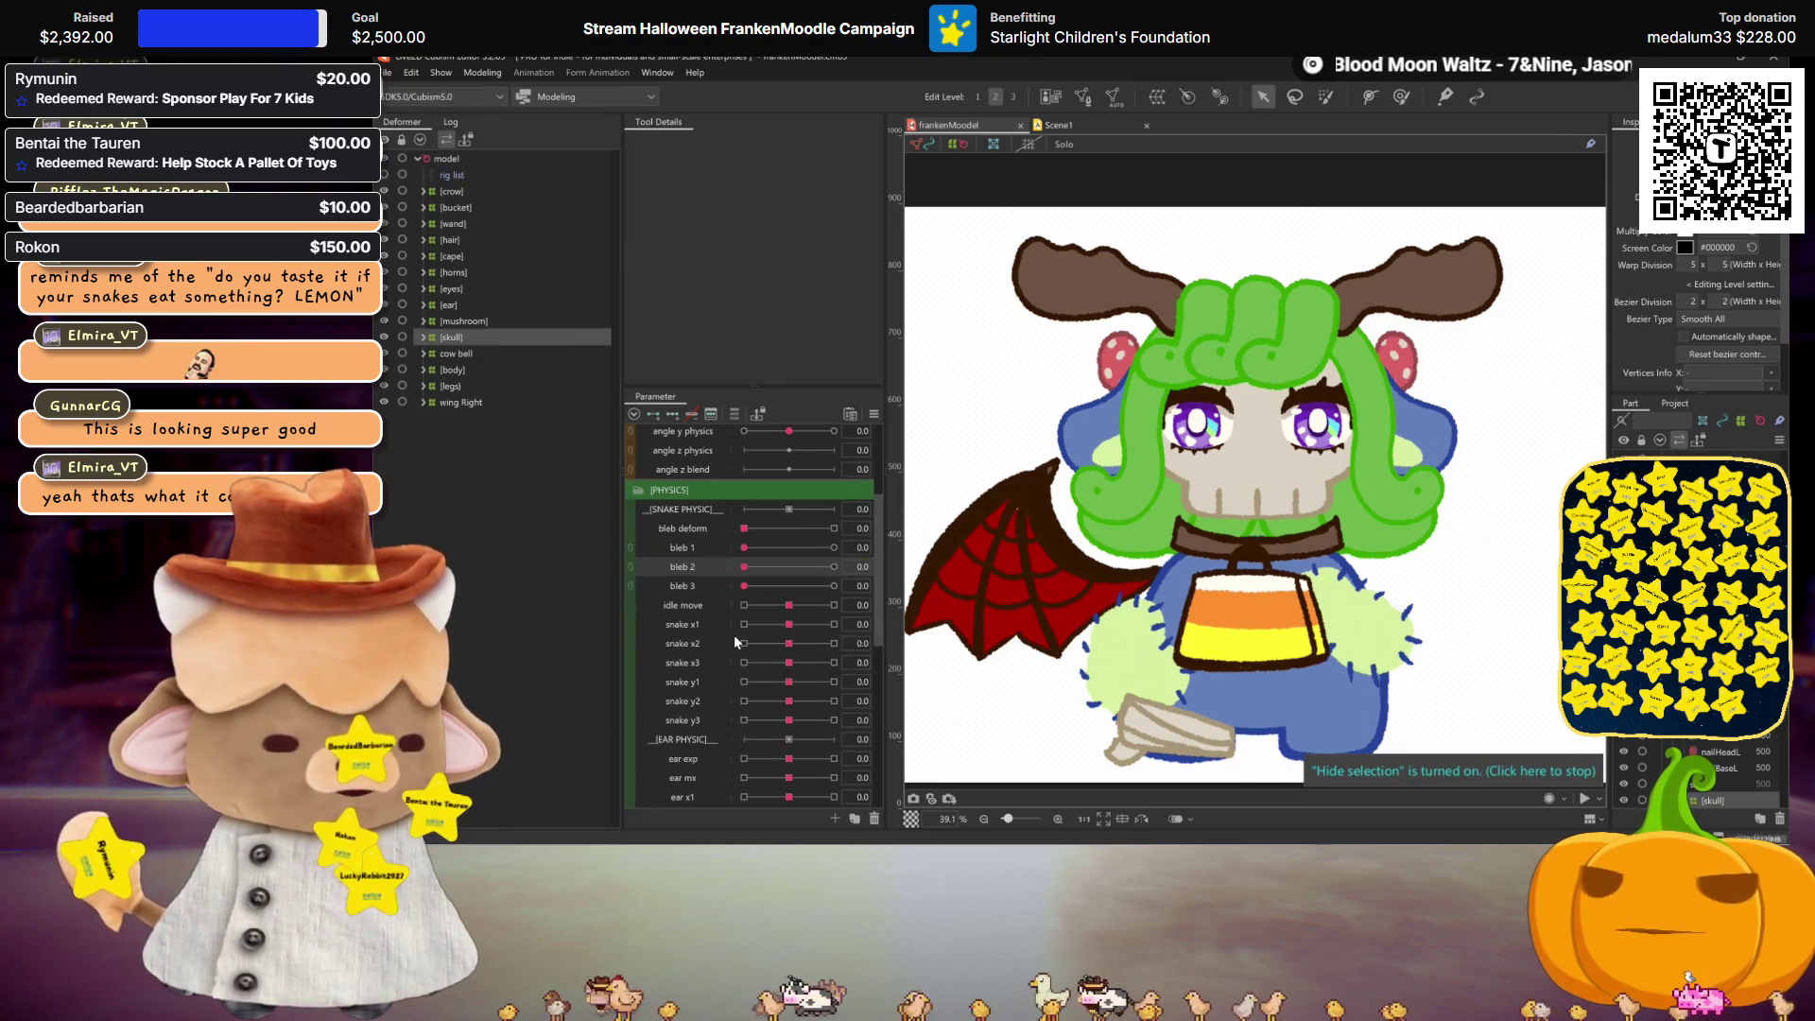
pyautogui.moveTo(502, 342)
pyautogui.mouseDown()
pyautogui.moveTo(451, 285)
pyautogui.moveTo(434, 297)
pyautogui.moveTo(469, 280)
pyautogui.moveTo(452, 244)
pyautogui.mouseUp()
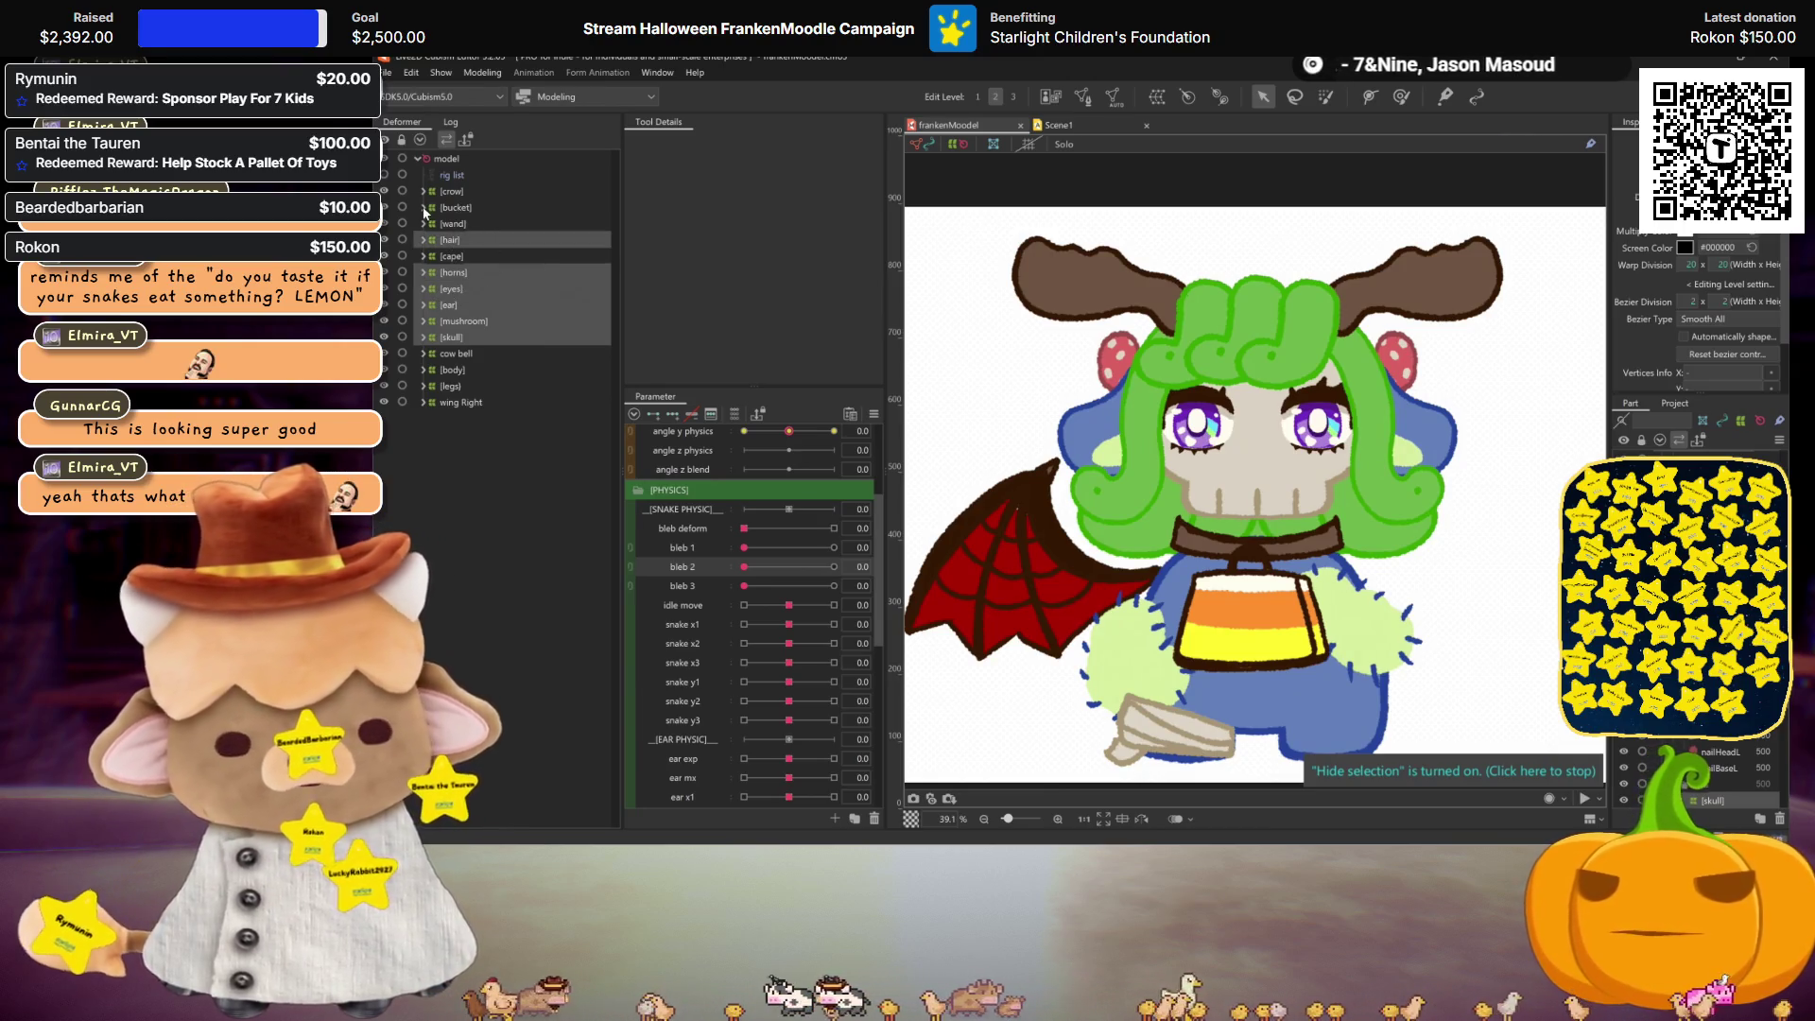
# Step: Replicate the ear physics parameters and drag the copy above [SNAKE PHYSIC]
pyautogui.scroll(-3, 723, 571)
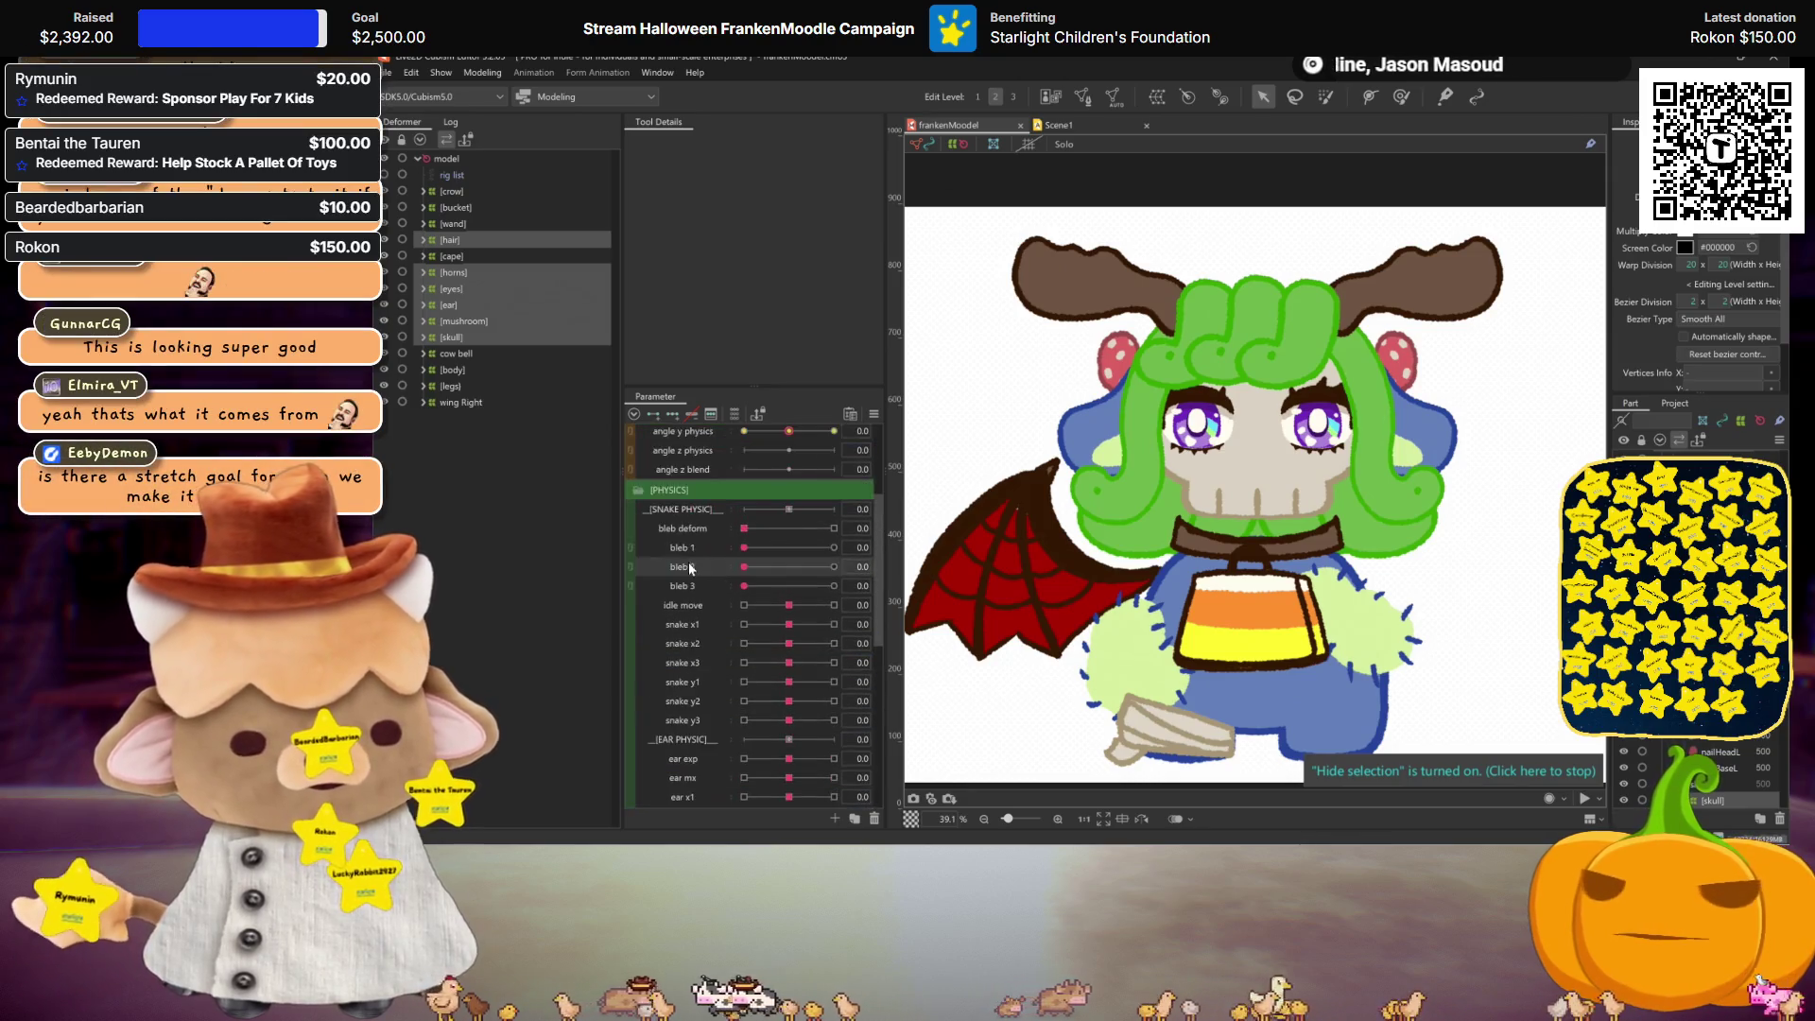
pyautogui.click(678, 624)
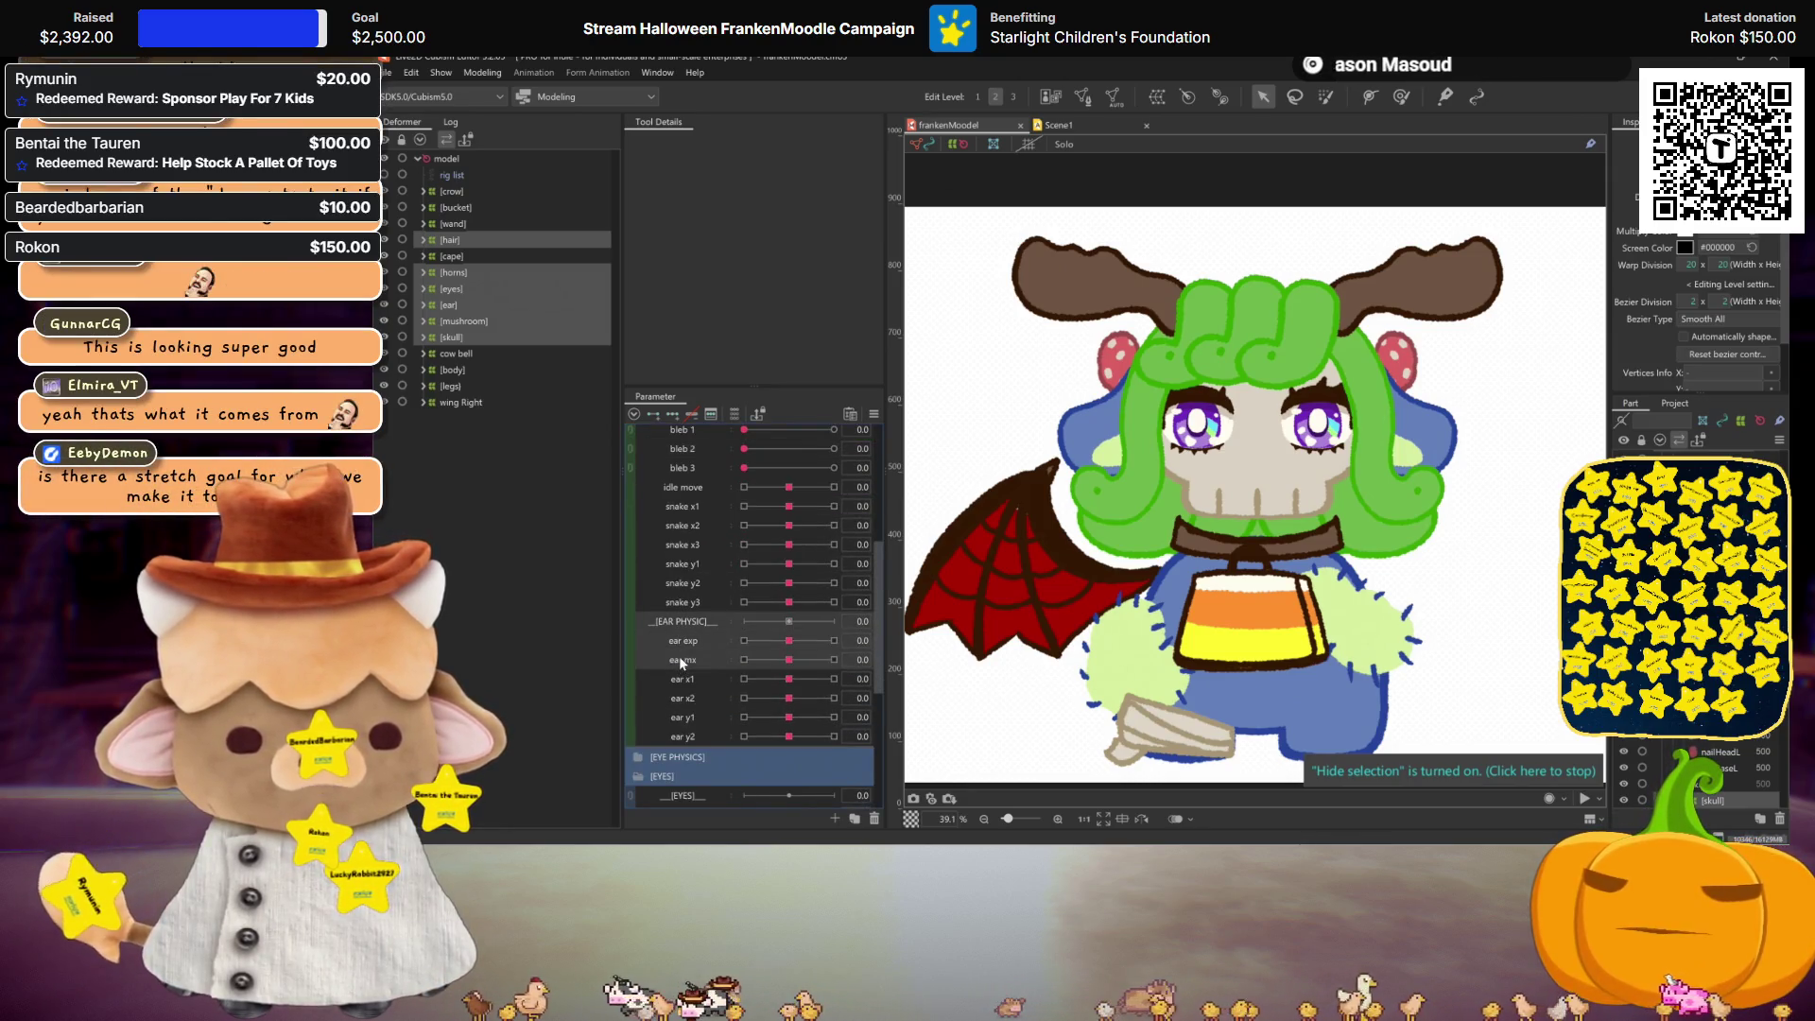
pyautogui.rightClick(691, 660)
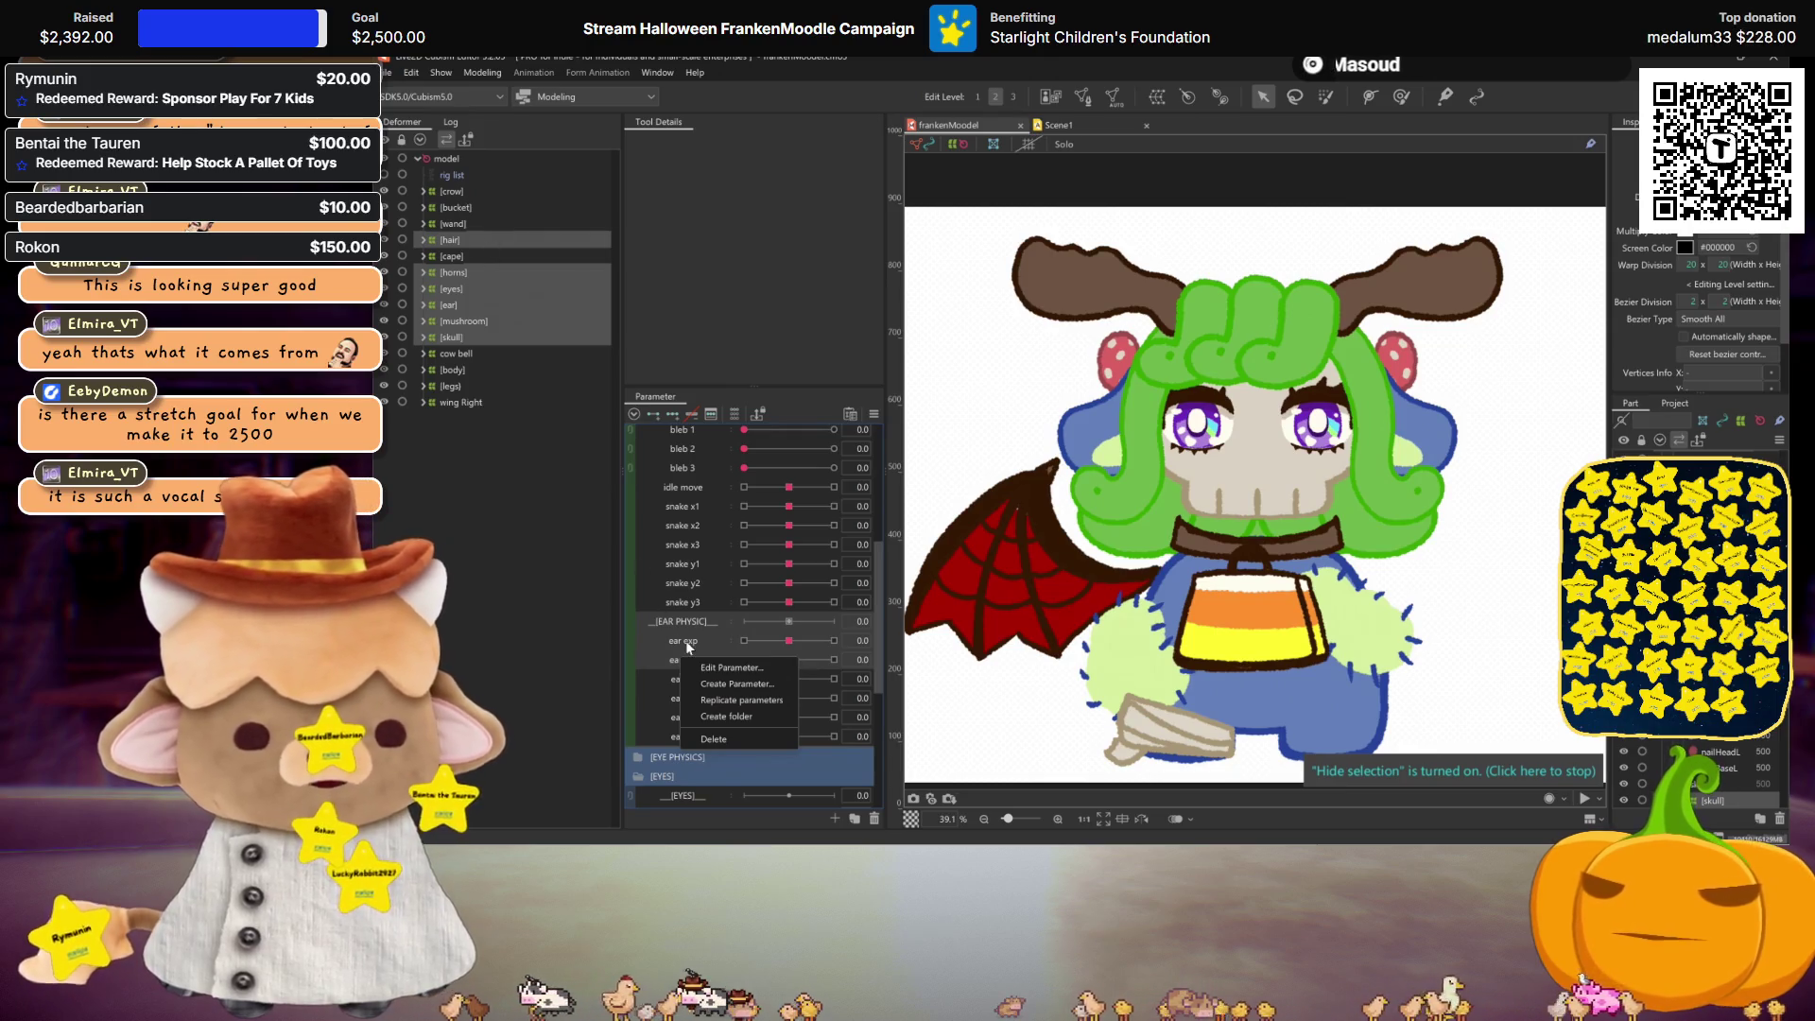
pyautogui.click(748, 701)
pyautogui.moveTo(707, 627)
pyautogui.mouseDown()
pyautogui.moveTo(701, 487)
pyautogui.moveTo(699, 770)
pyautogui.moveTo(718, 424)
pyautogui.moveTo(674, 698)
pyautogui.mouseUp()
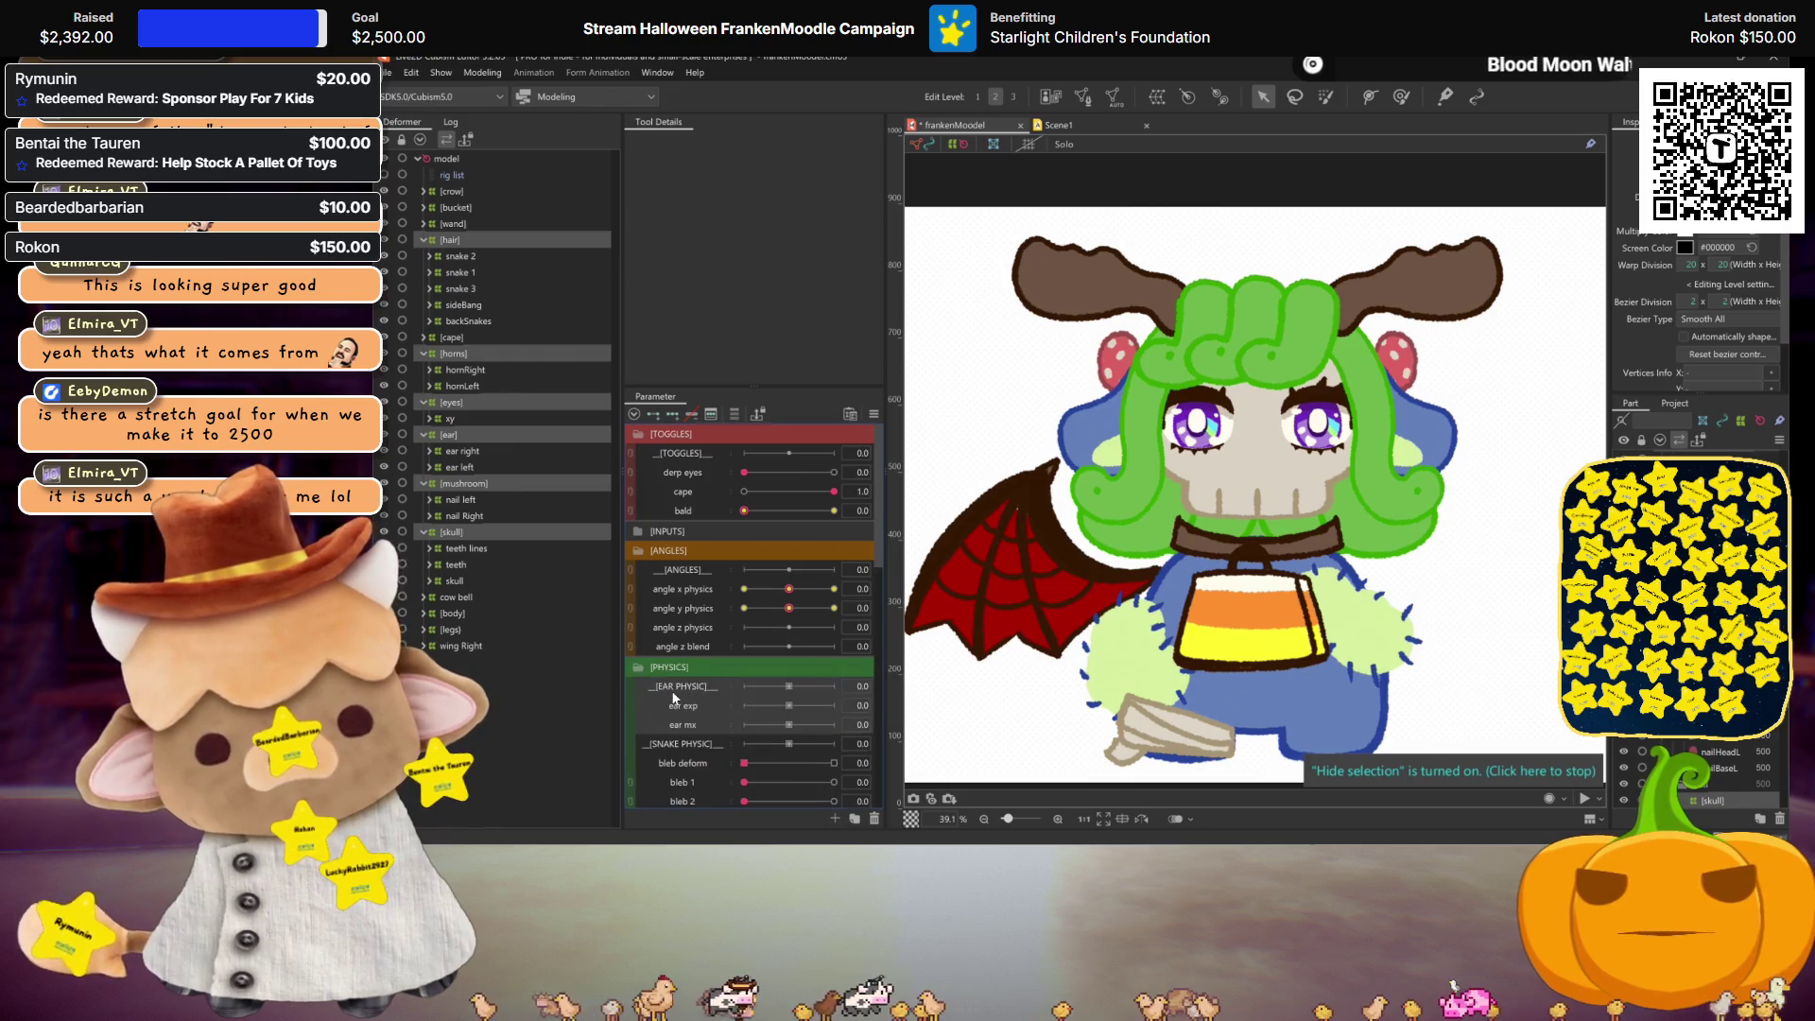
# Step: Rename the copied folder to [MOUTH PHYSIC], ear exp to mouth 1, and ear mx to mouth 2
pyautogui.rightClick(673, 686)
pyautogui.click(709, 700)
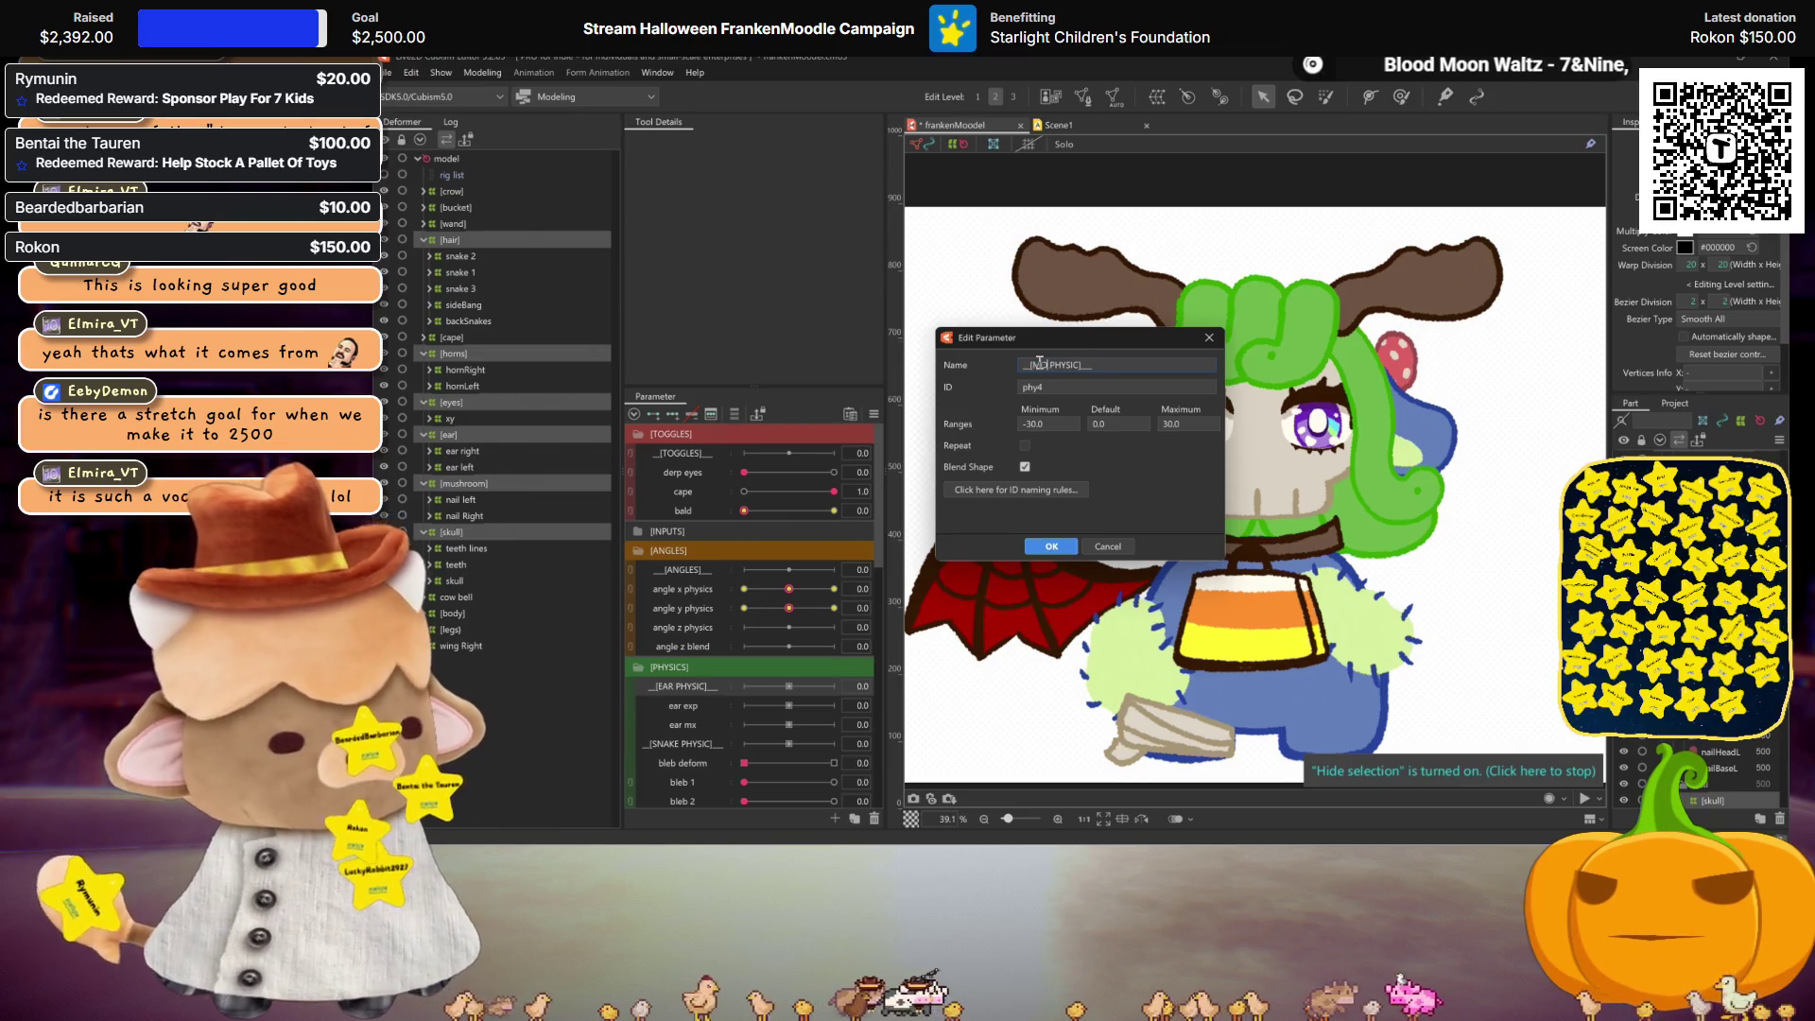
pyautogui.press('Return')
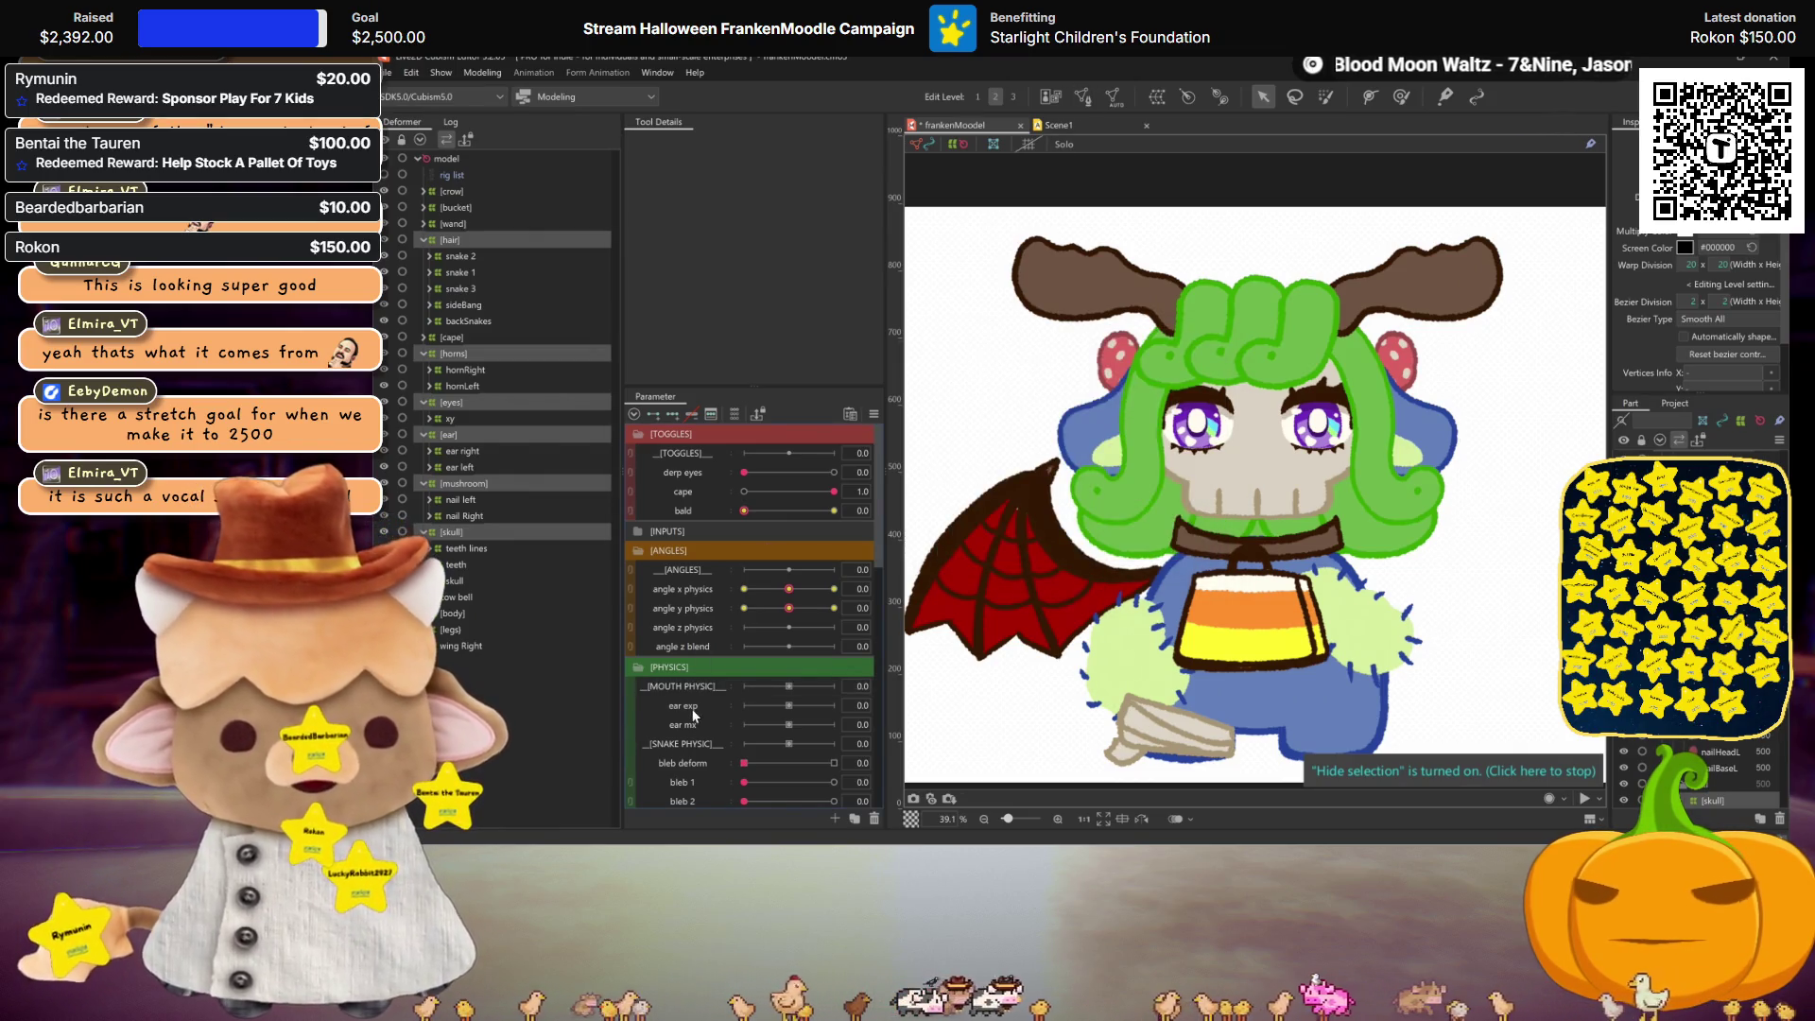
pyautogui.rightClick(698, 714)
pyautogui.click(724, 728)
pyautogui.write('mouth 1')
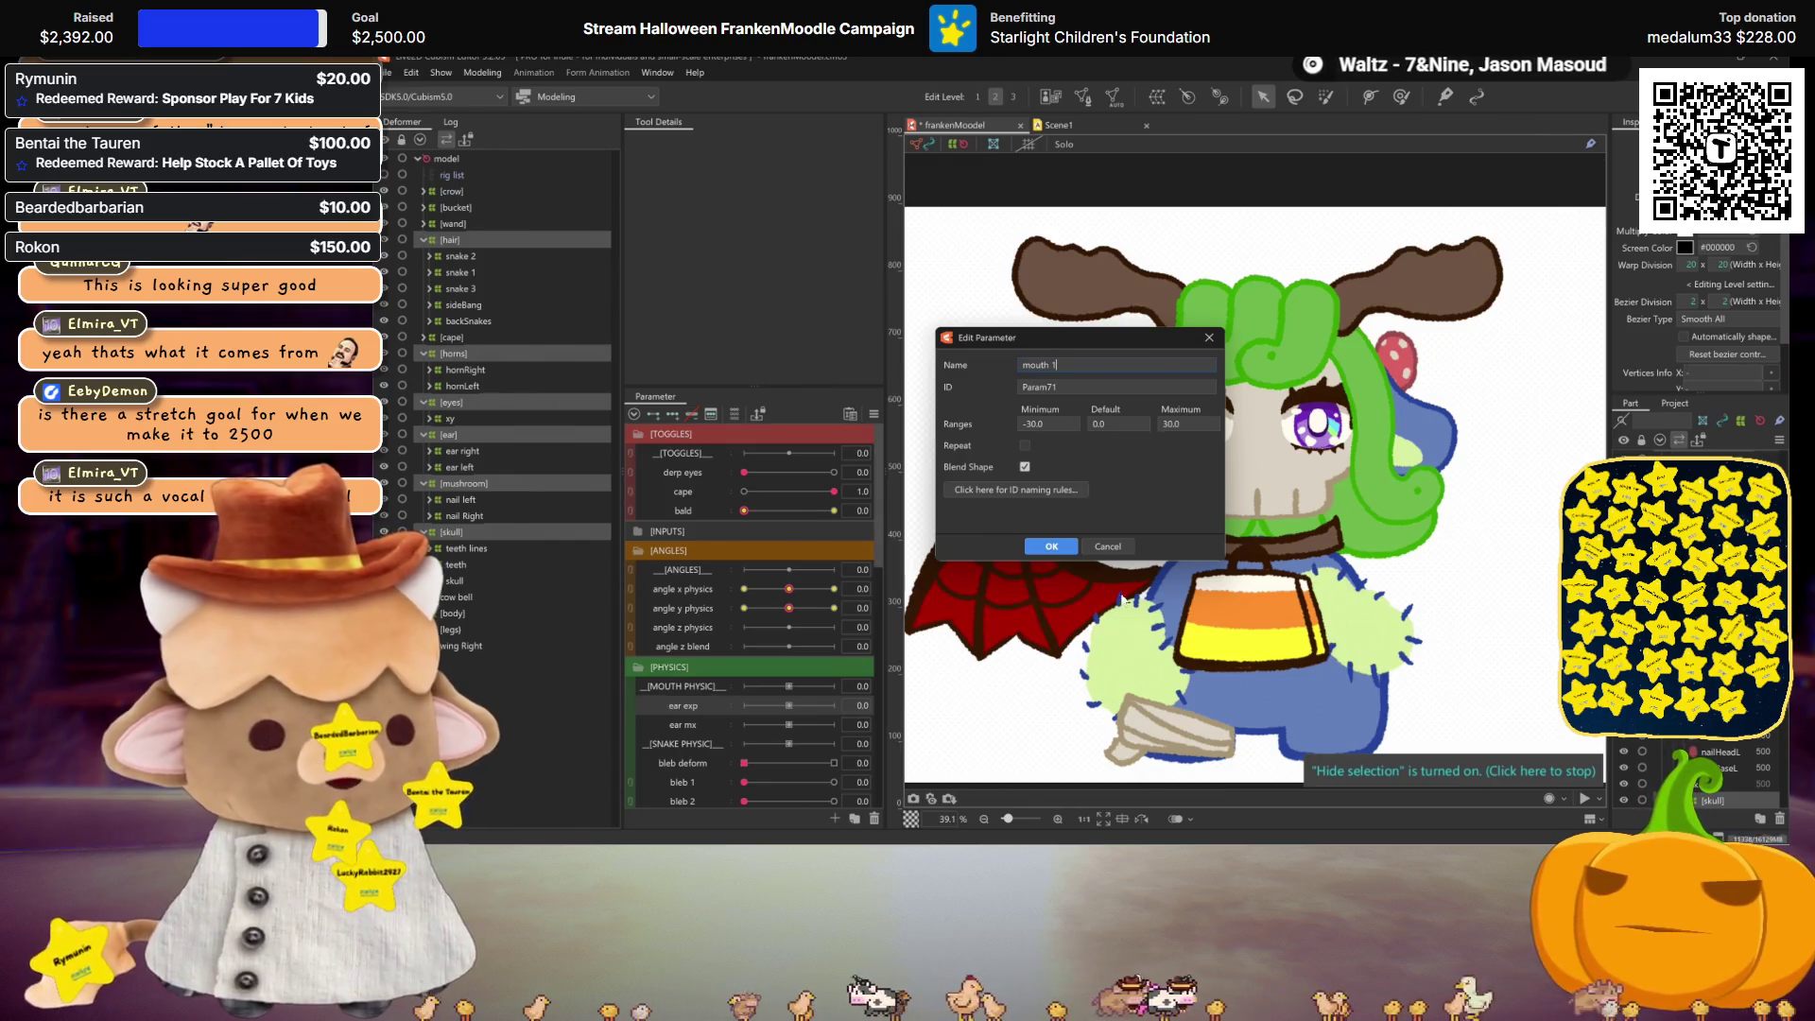
pyautogui.click(1069, 548)
pyautogui.rightClick(686, 733)
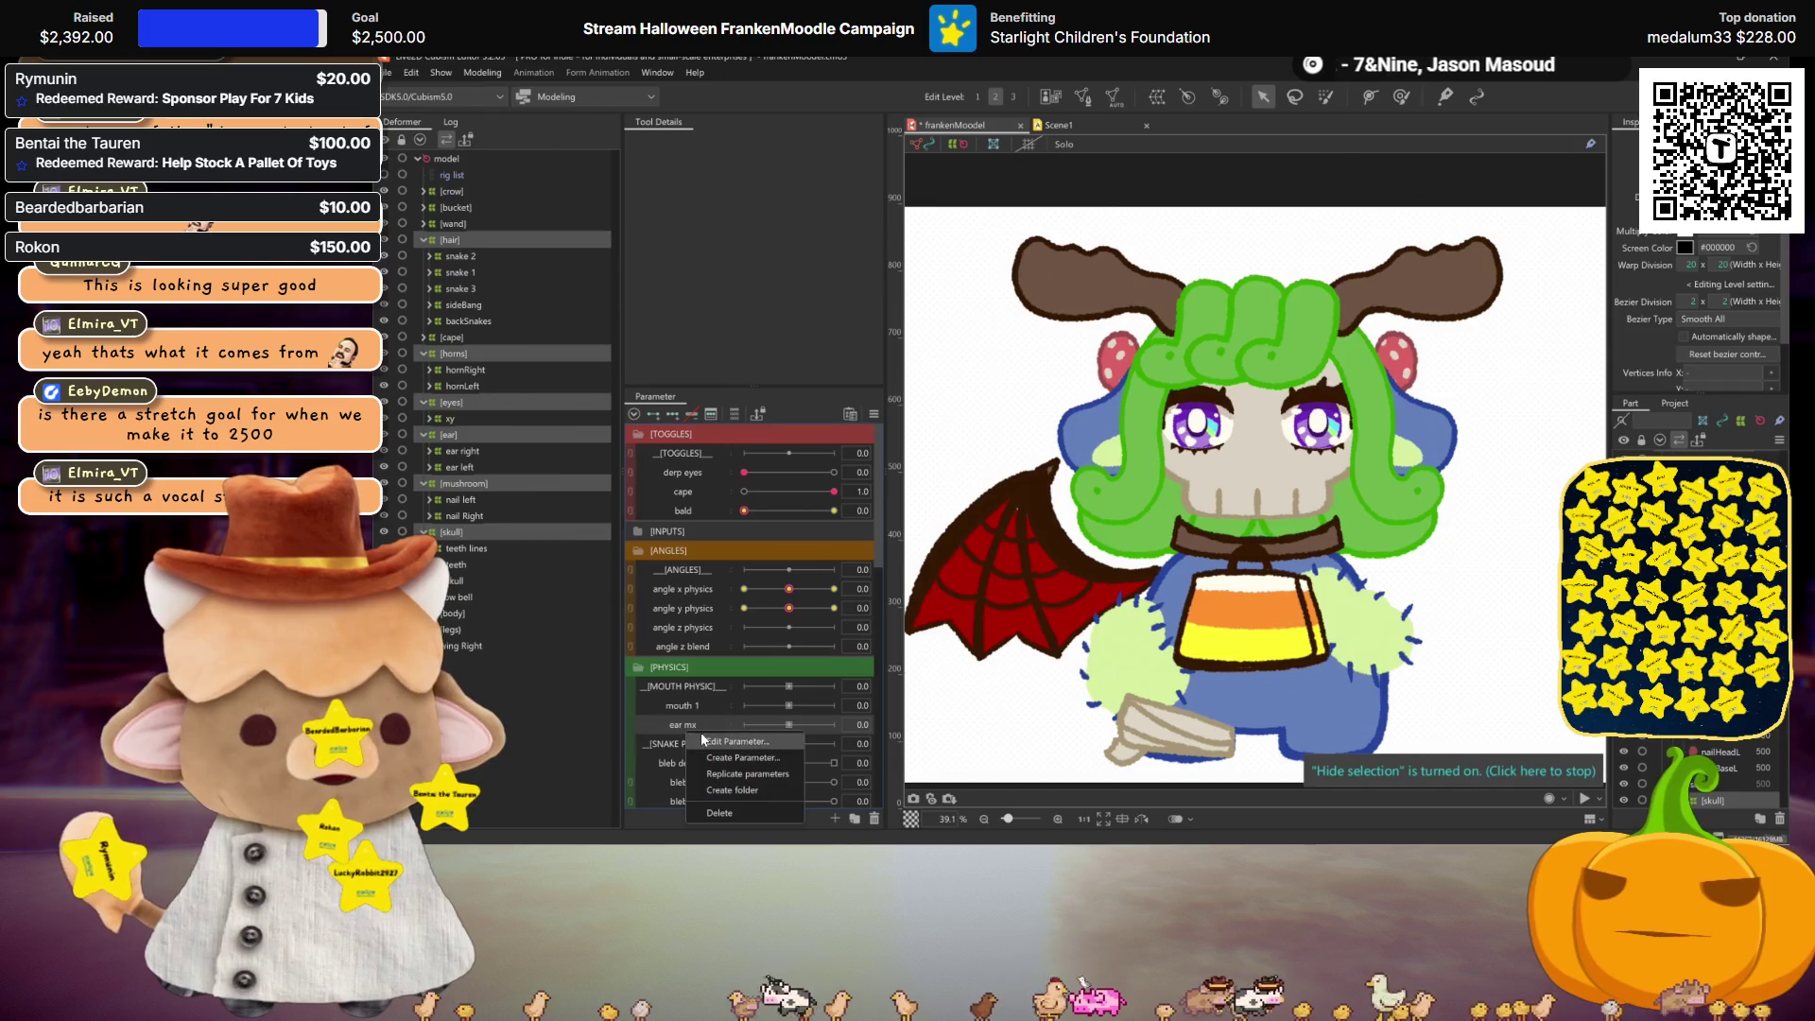
pyautogui.click(701, 737)
pyautogui.write('m')
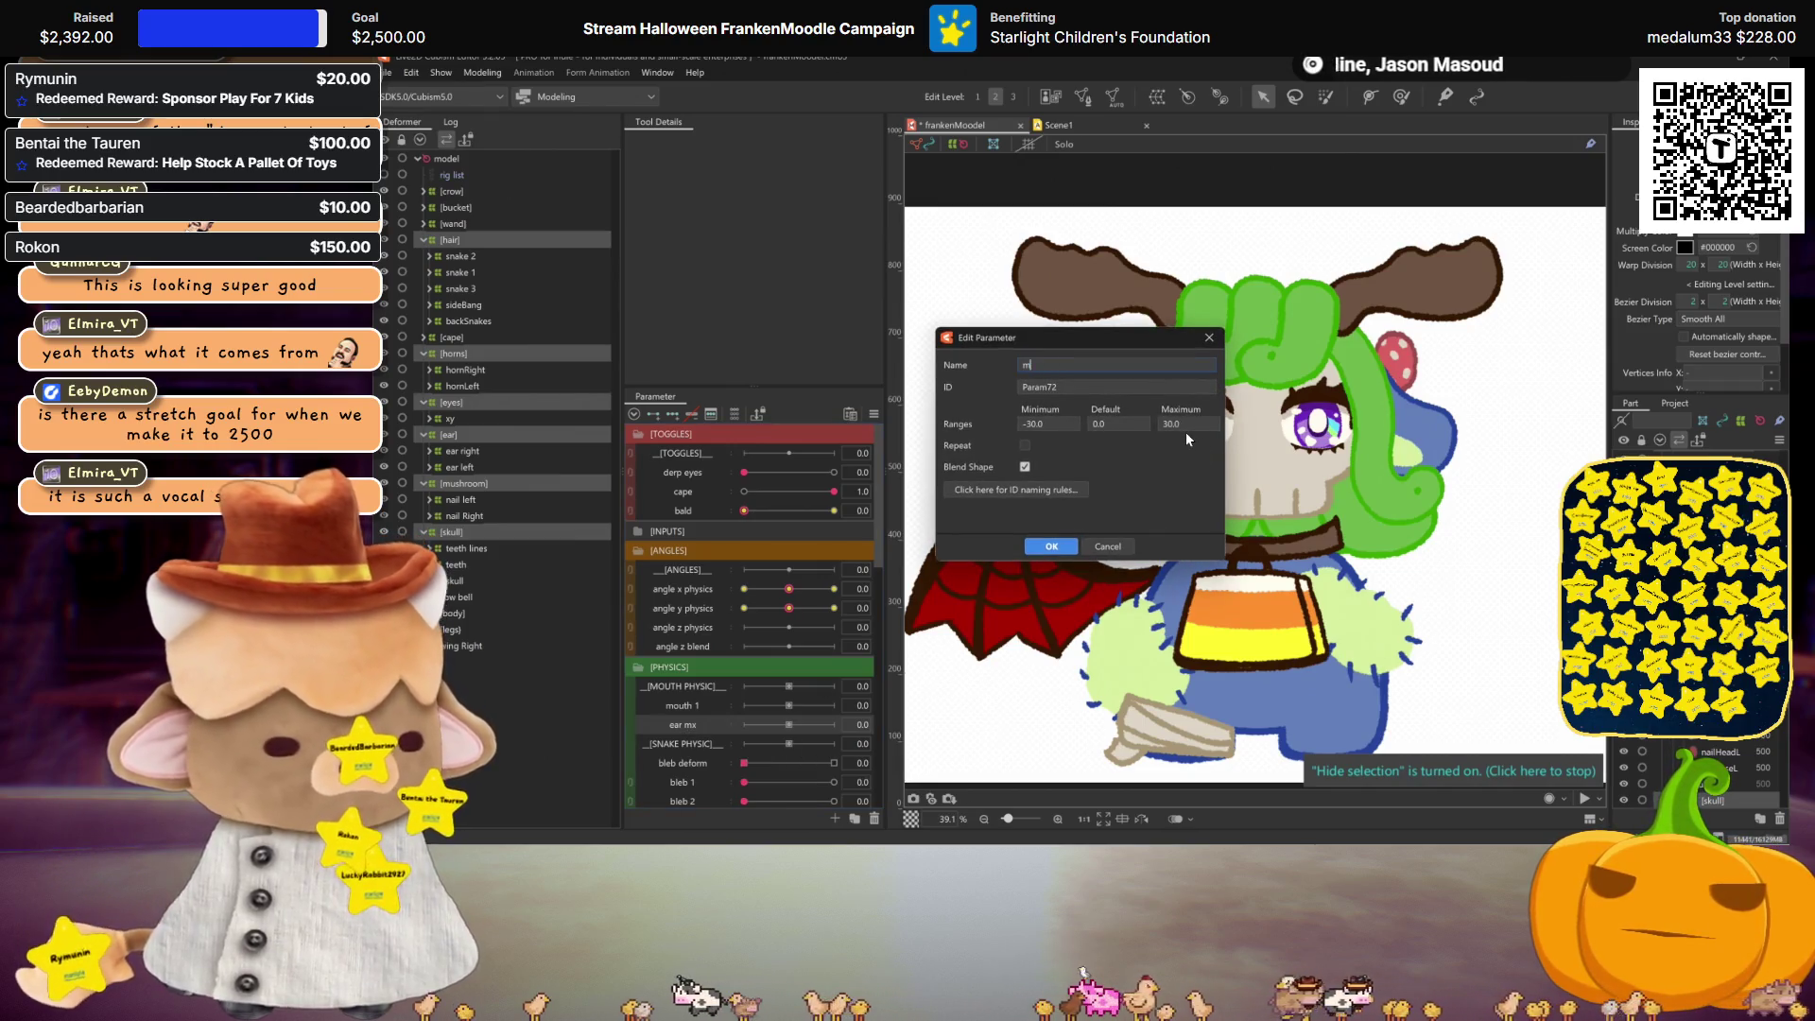
pyautogui.write('outh 2')
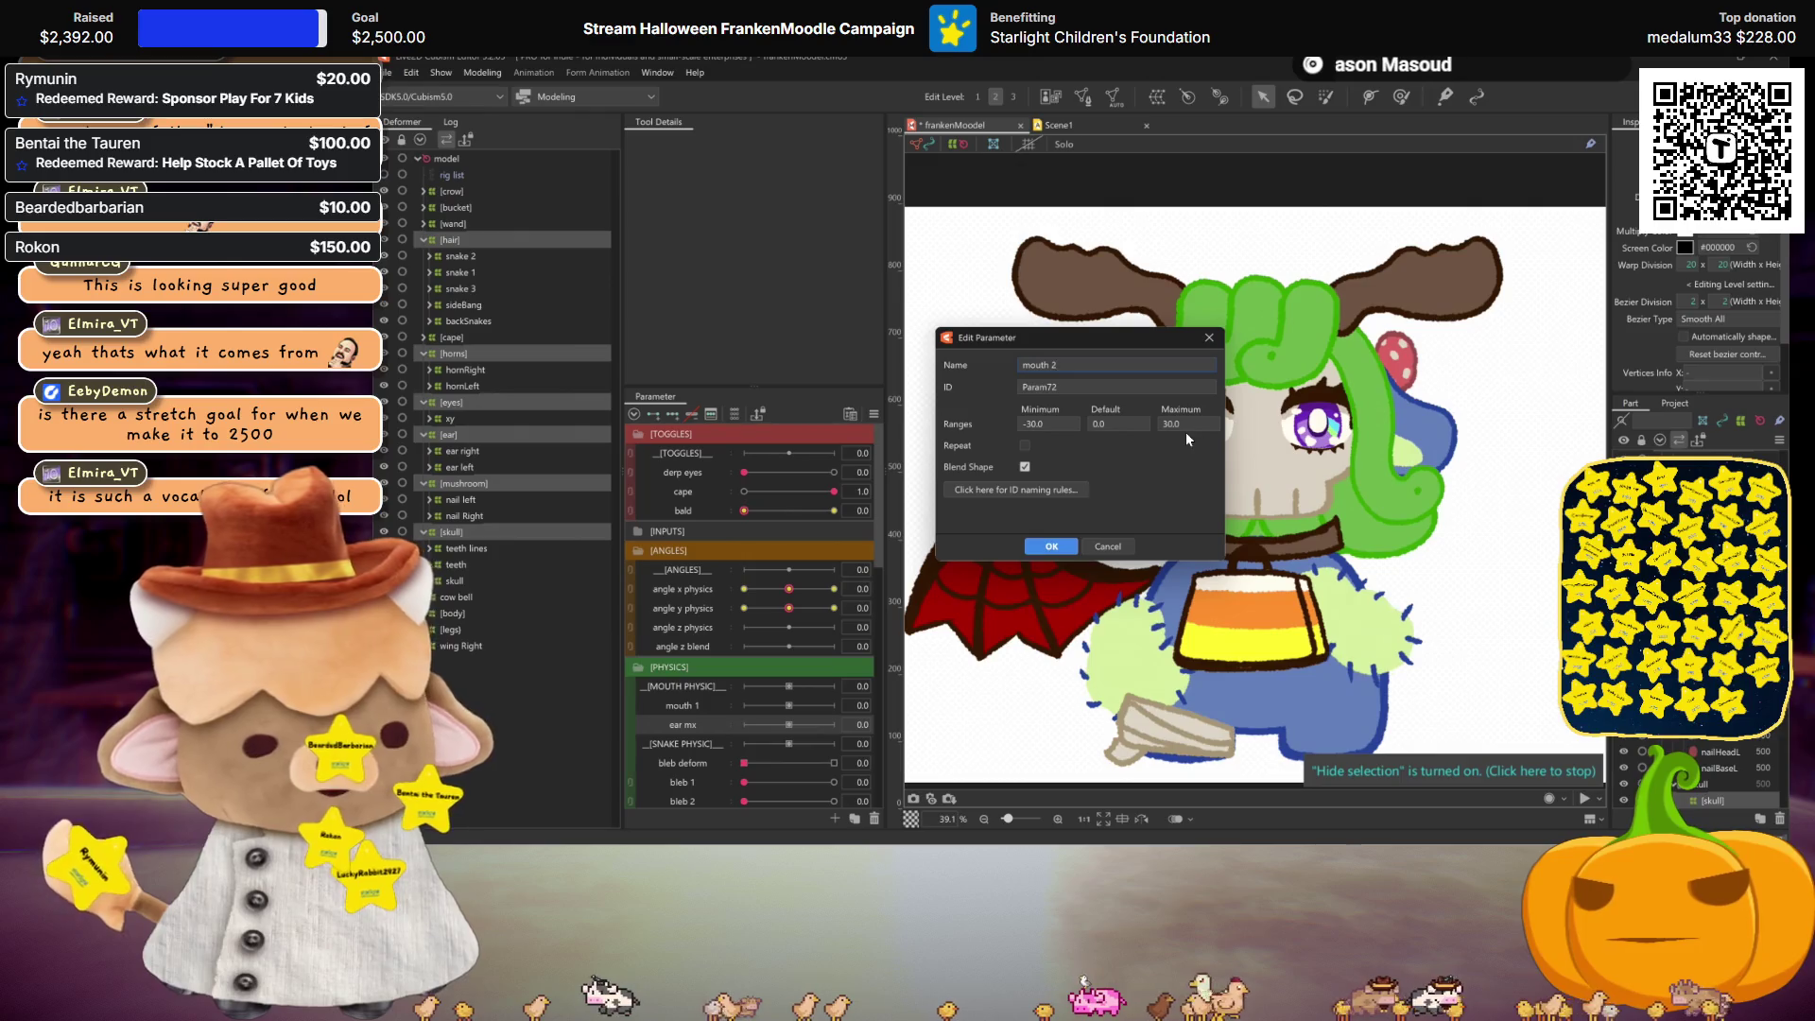
pyautogui.click(1051, 546)
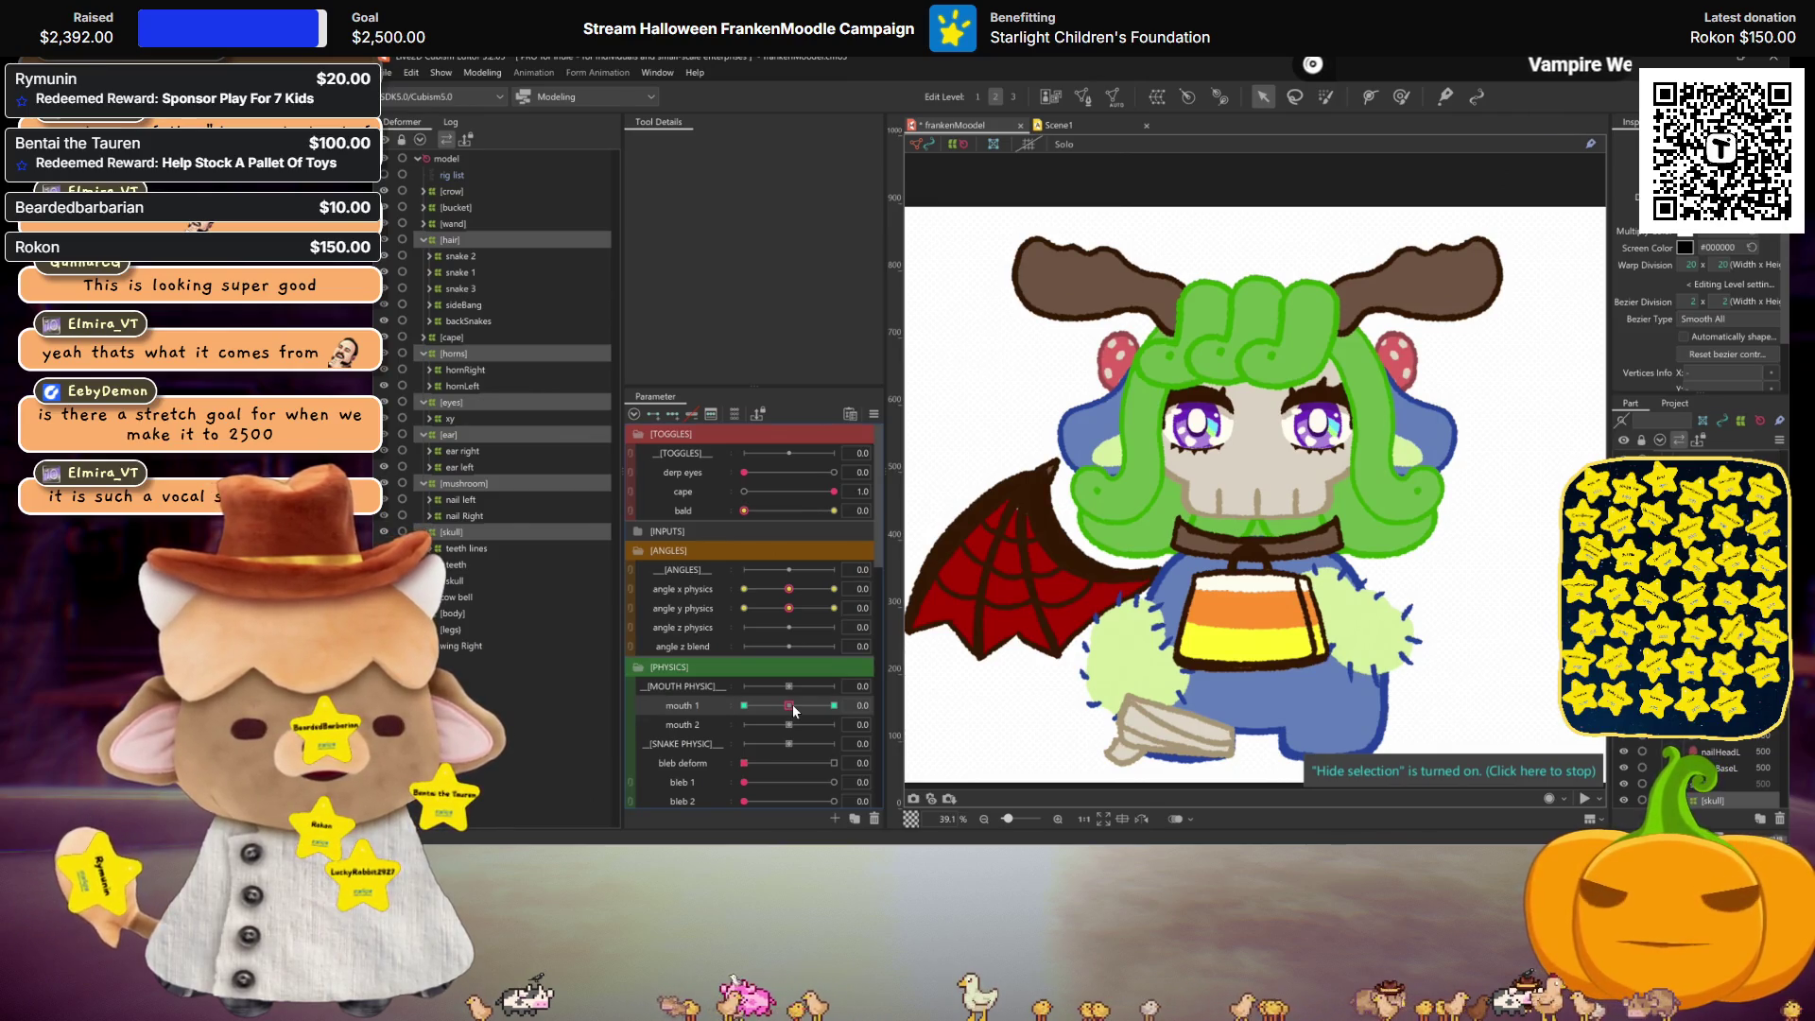
# Step: At mouth 1 = 30, widen the head warp slightly, reset mouth 1, then set mouth 2 to 30
pyautogui.moveTo(794, 710); pyautogui.dragTo(834, 705)
pyautogui.click(1305, 493)
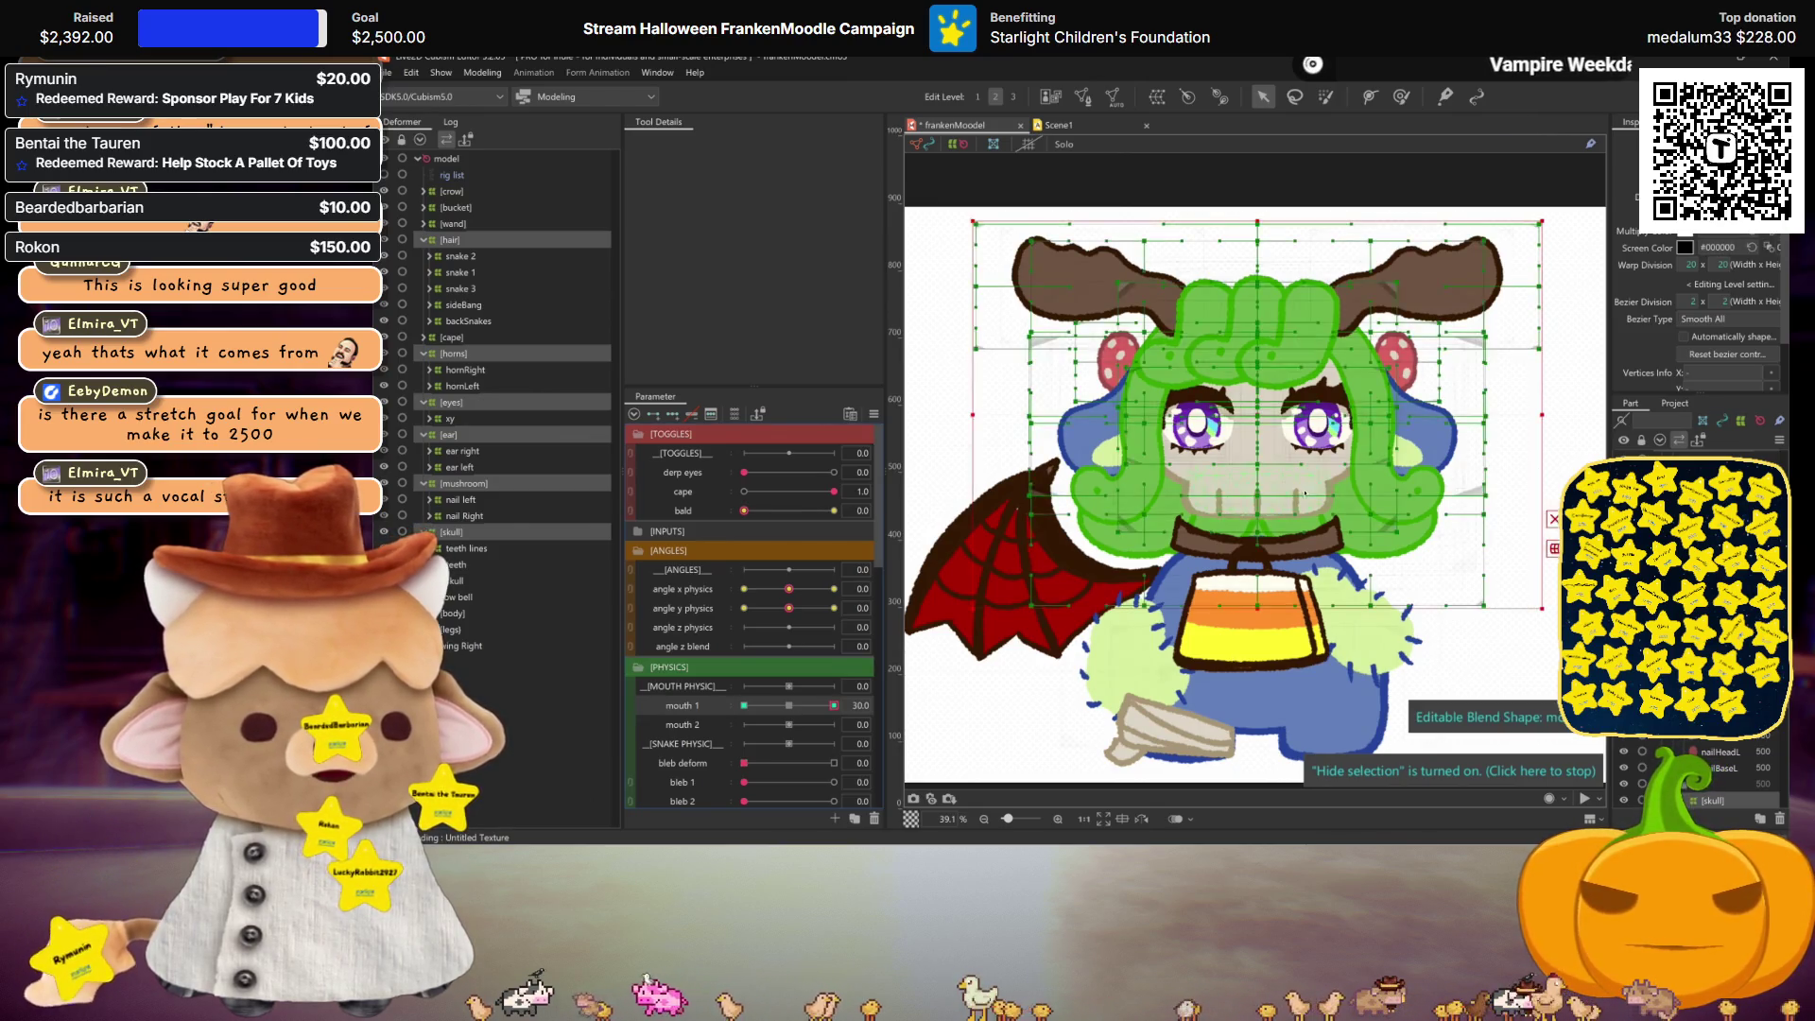
pyautogui.moveTo(1543, 413); pyautogui.dragTo(1558, 413)
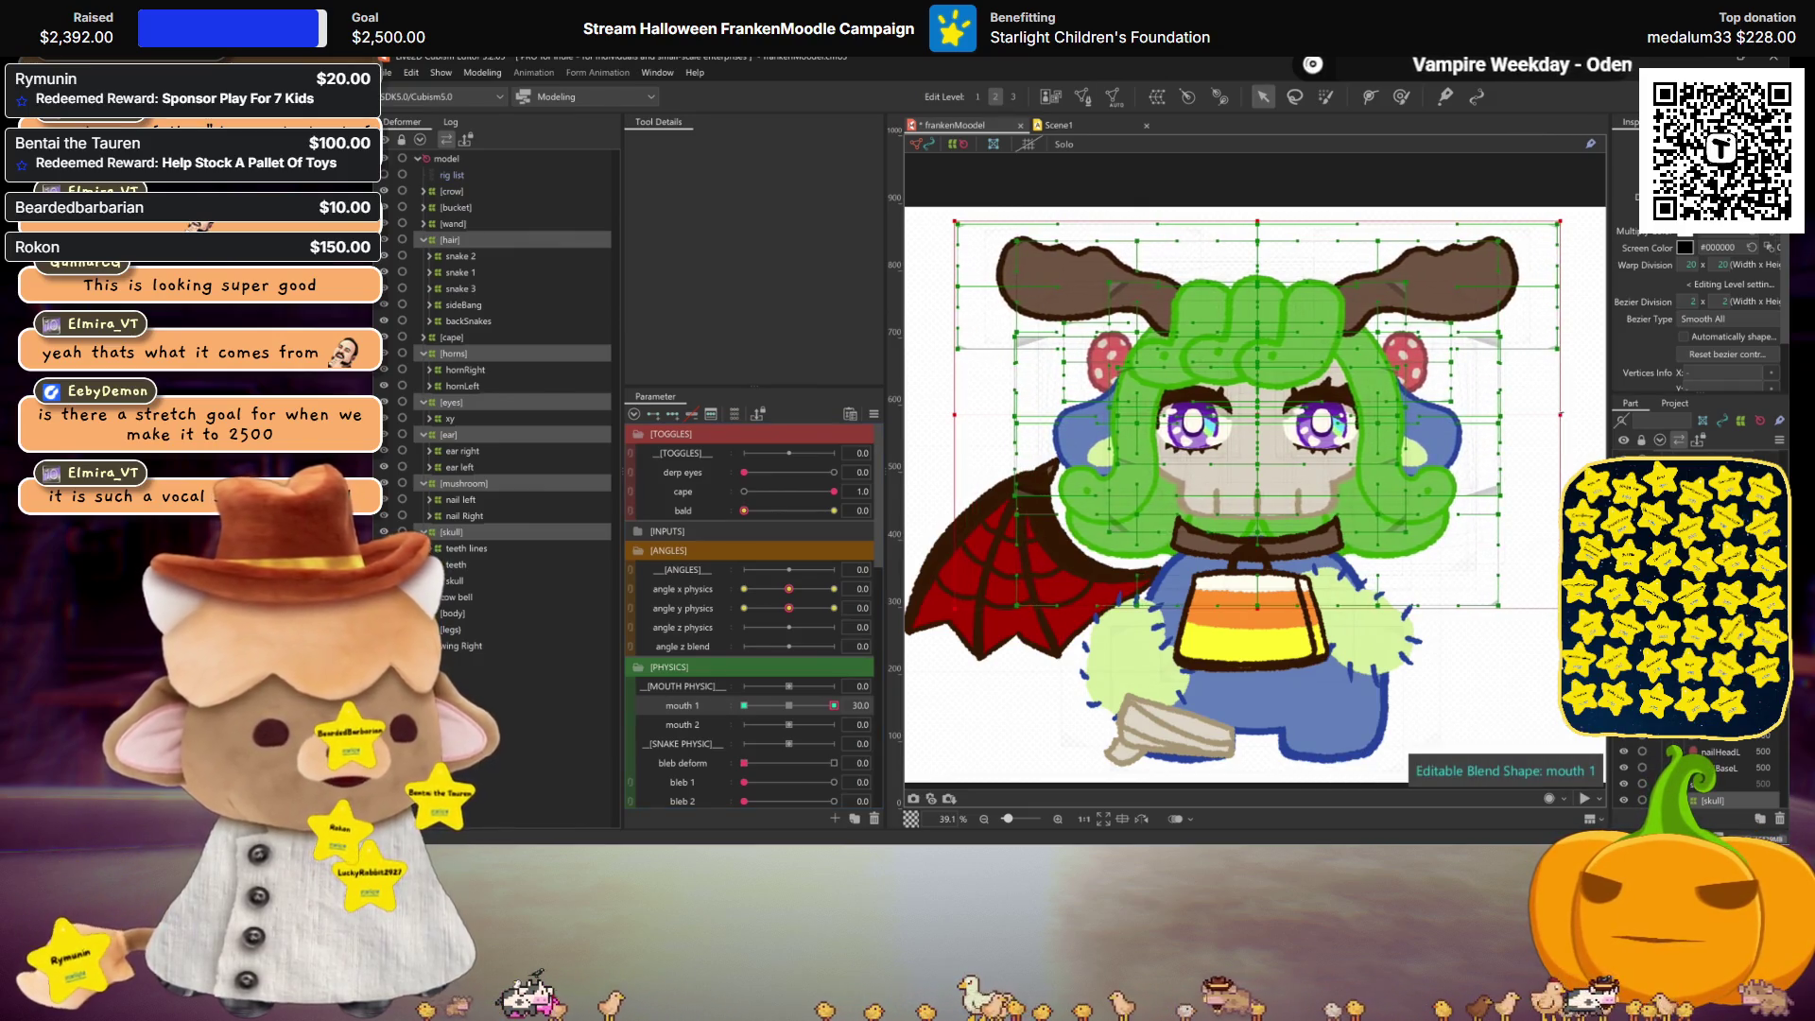
pyautogui.click(1228, 547)
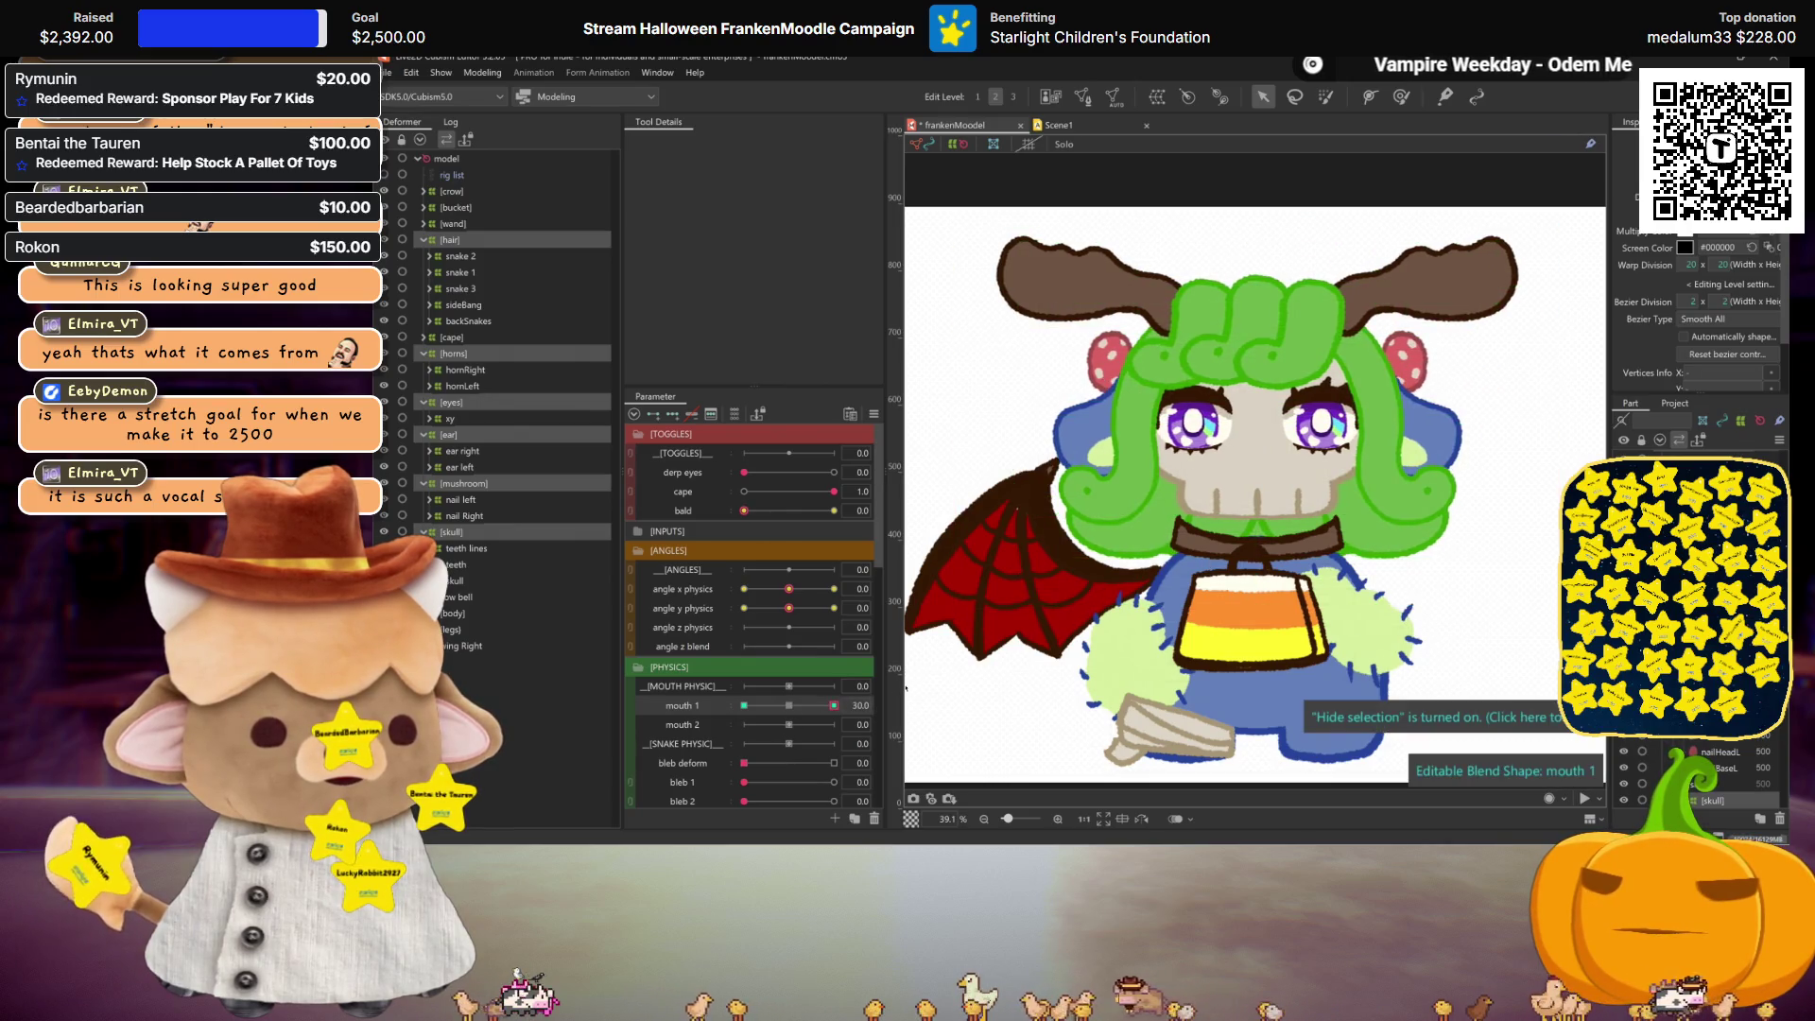
pyautogui.click(1460, 332)
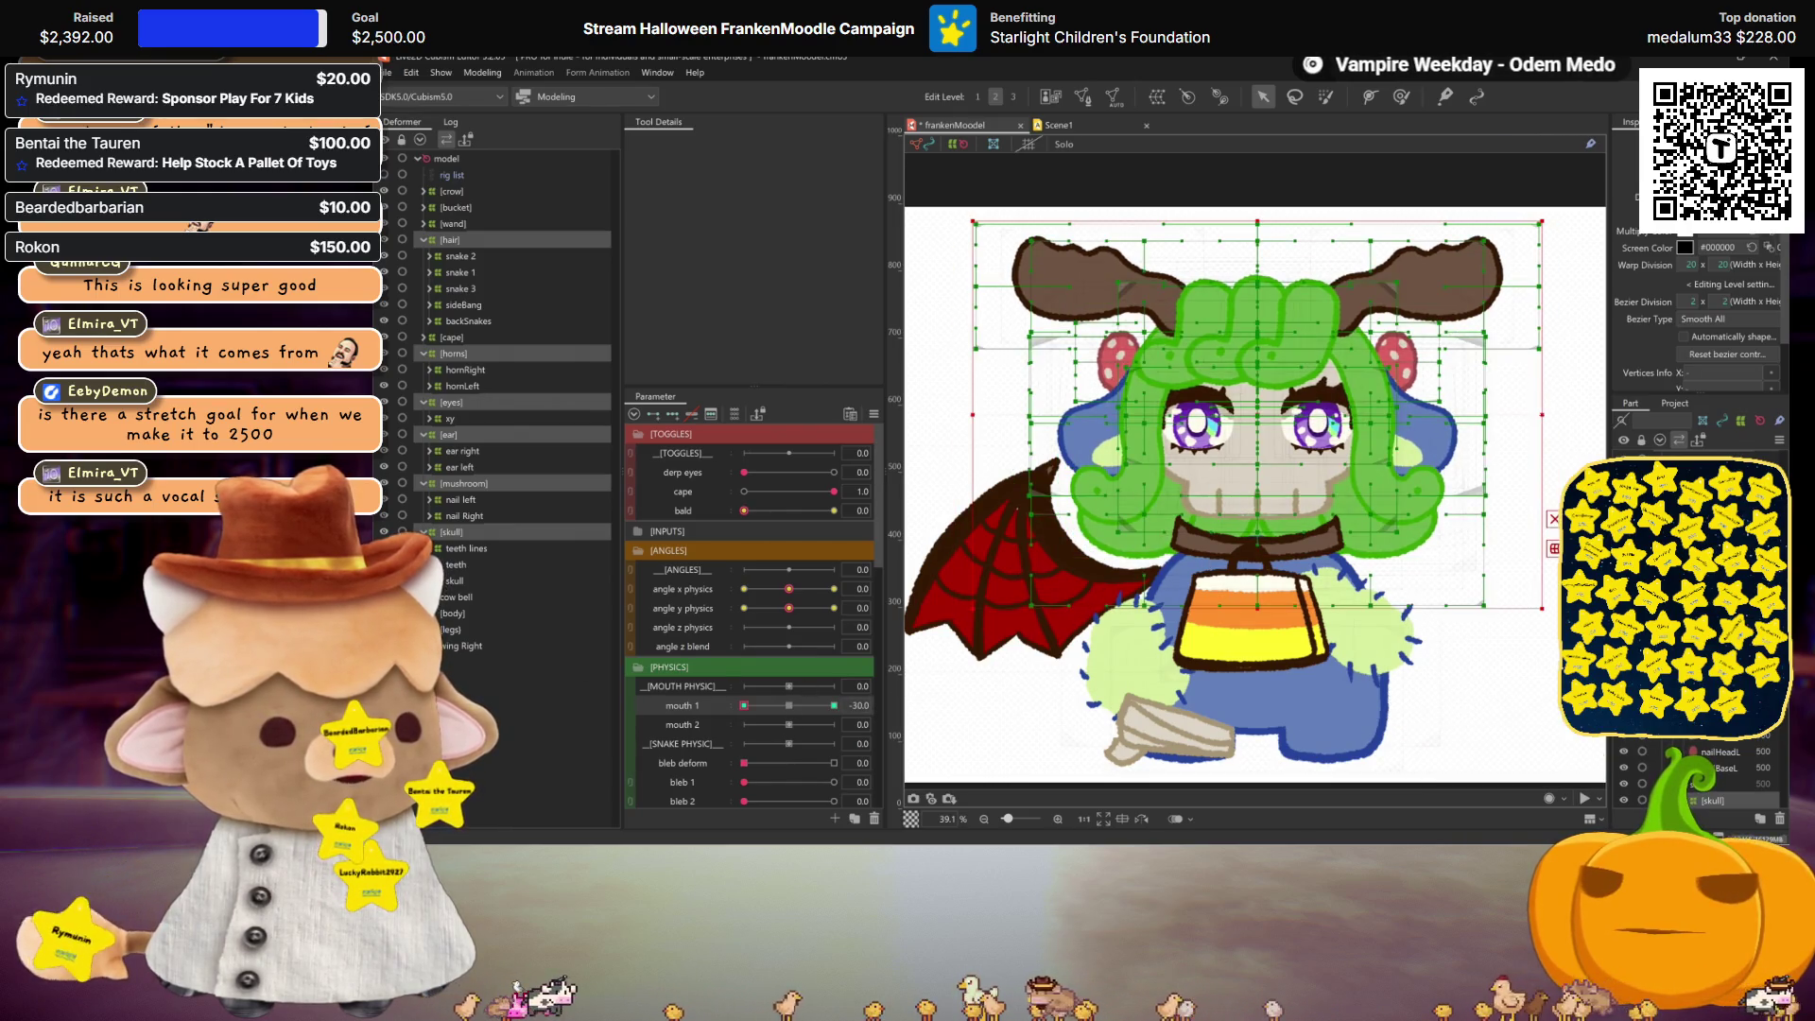
pyautogui.click(1068, 517)
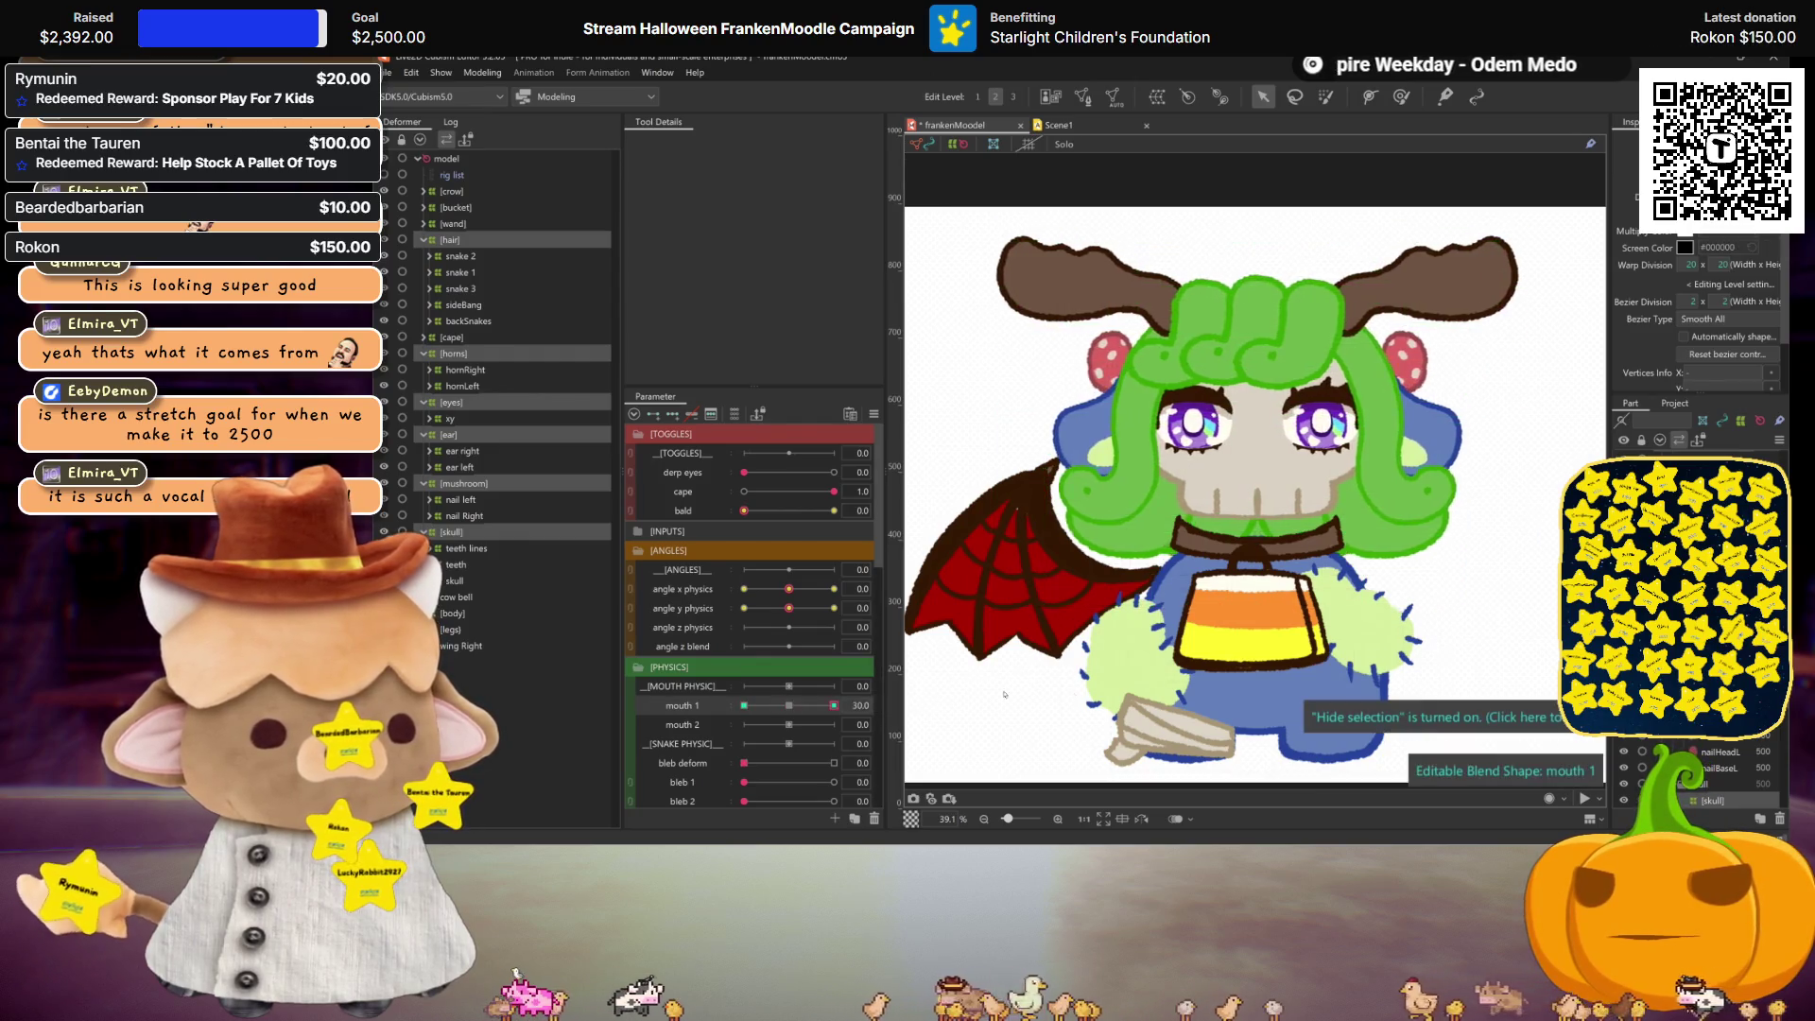
pyautogui.click(779, 702)
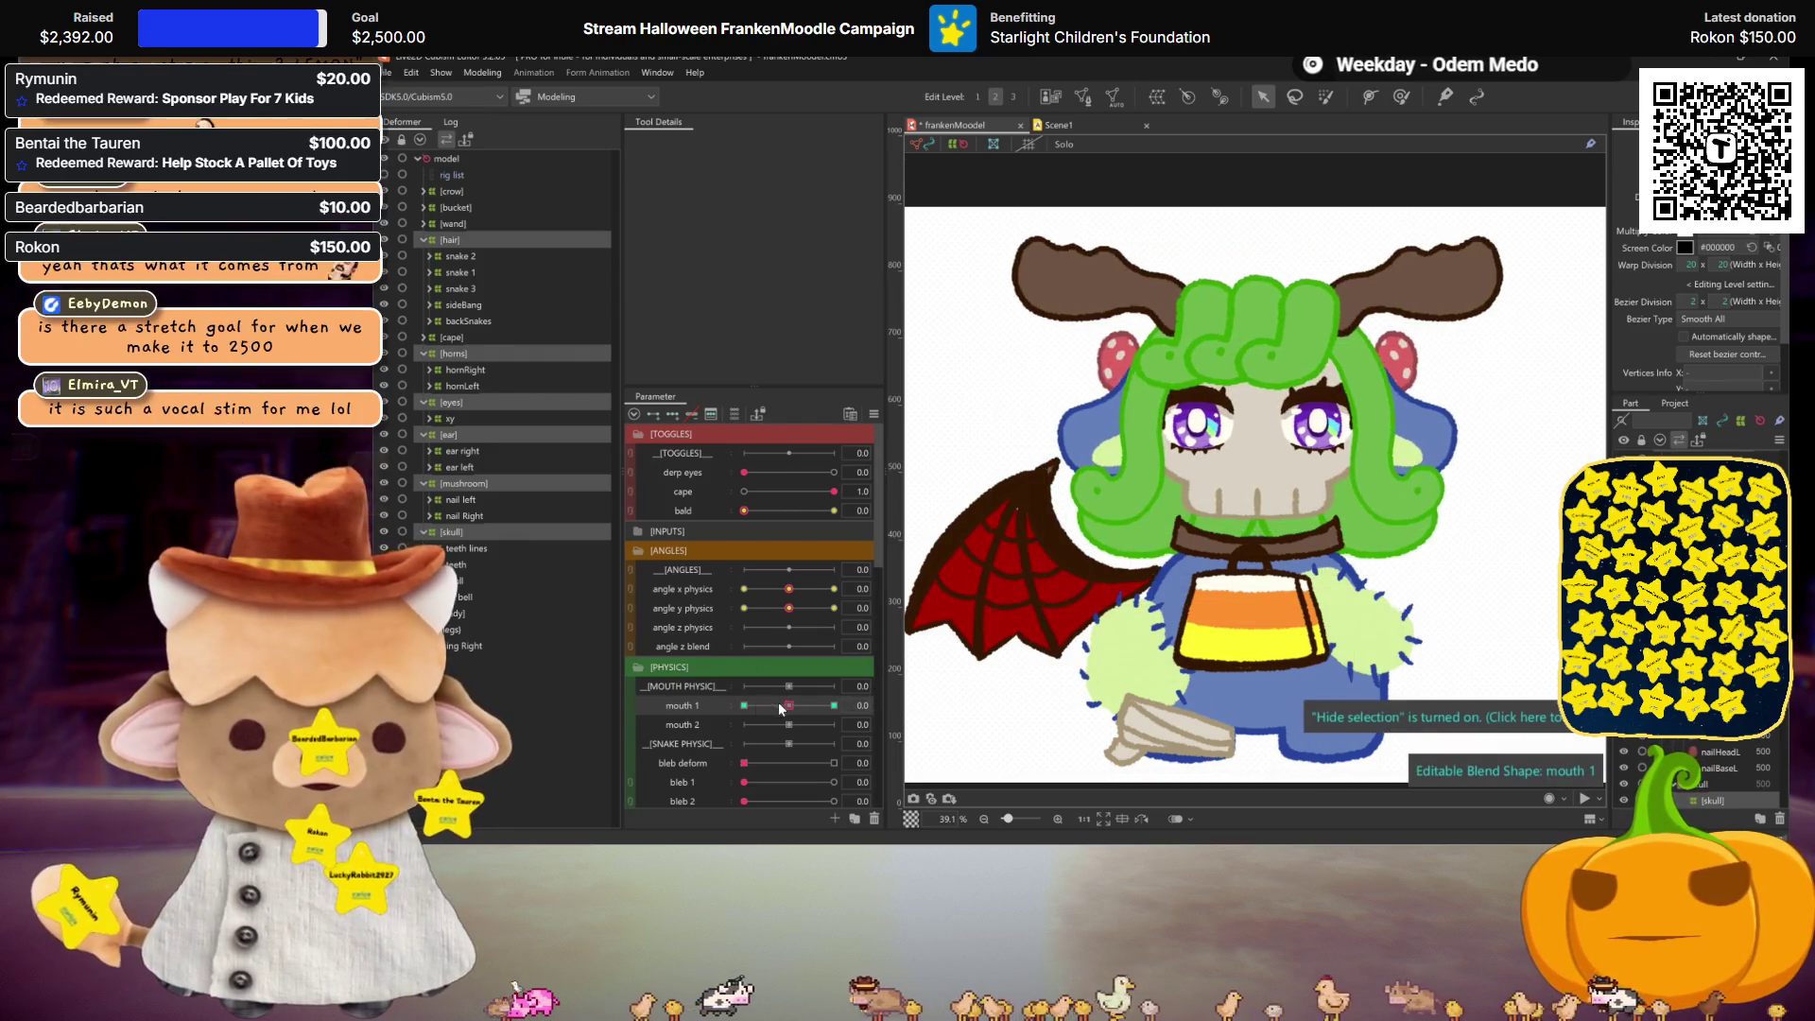
pyautogui.click(834, 724)
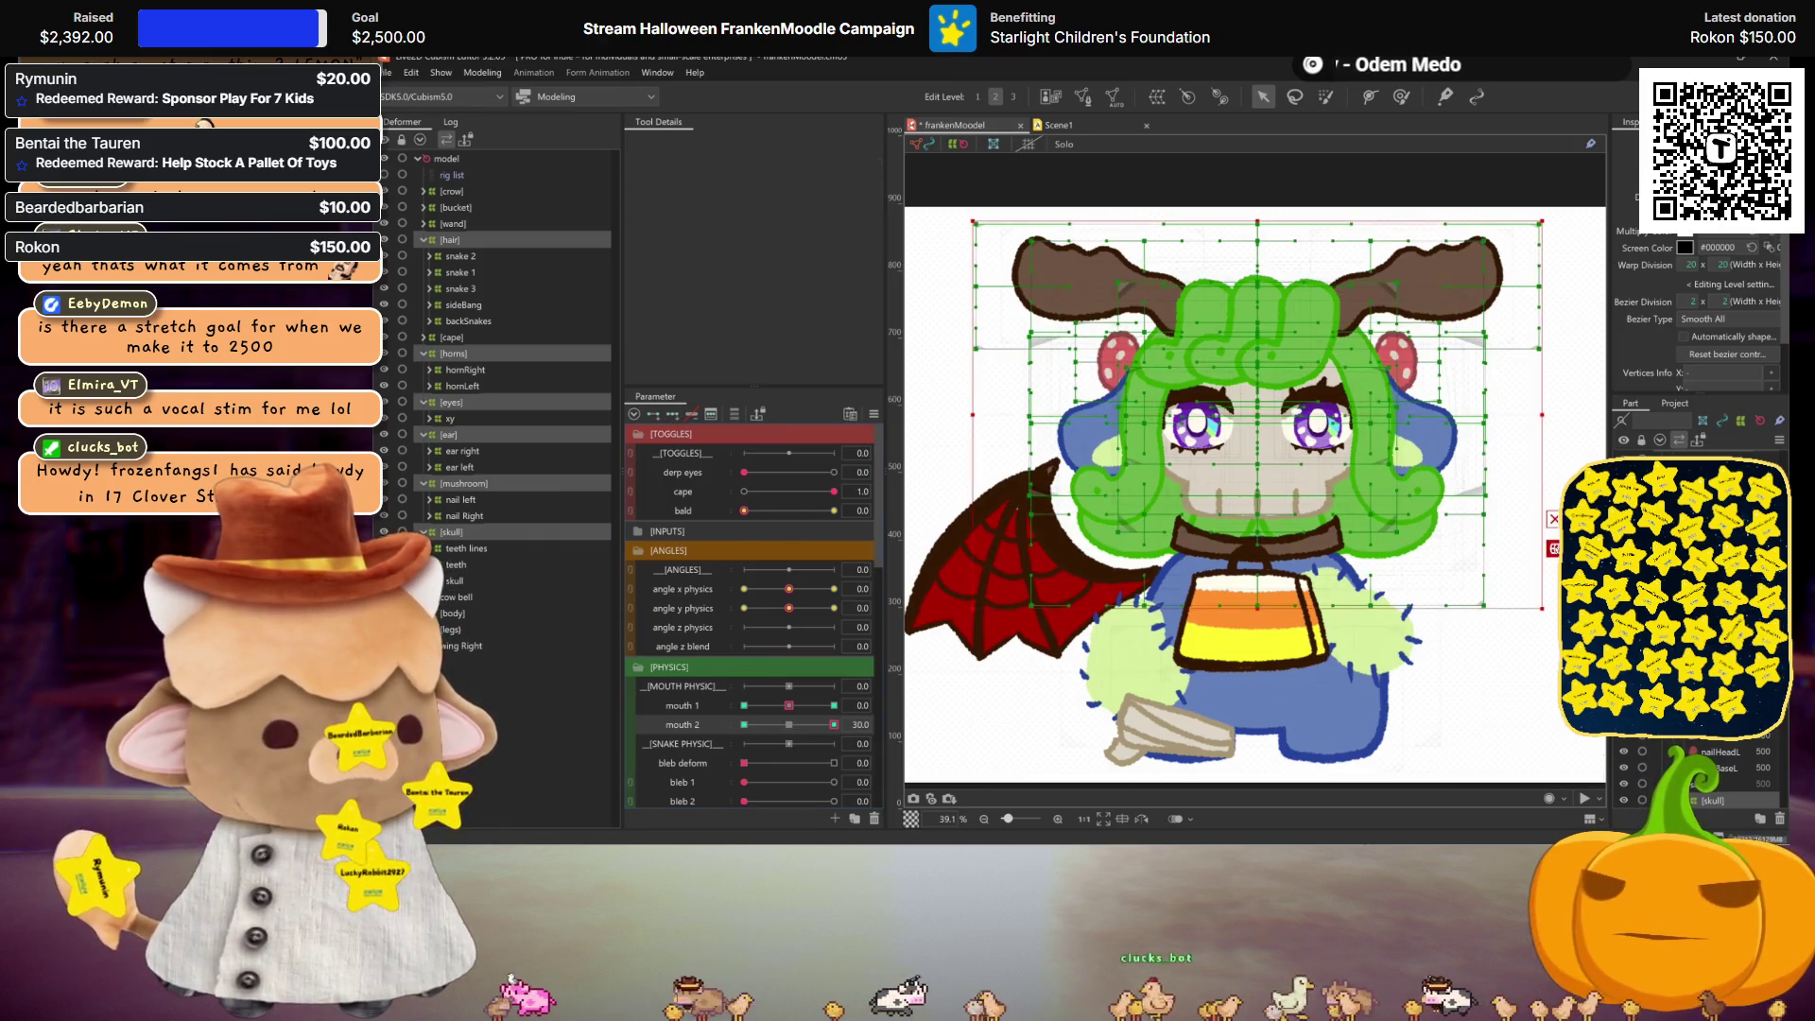
# Step: Reshape the head warp at mouth 2 = 30 with a 4-division temporary warp, nudging middle points
pyautogui.press('q')
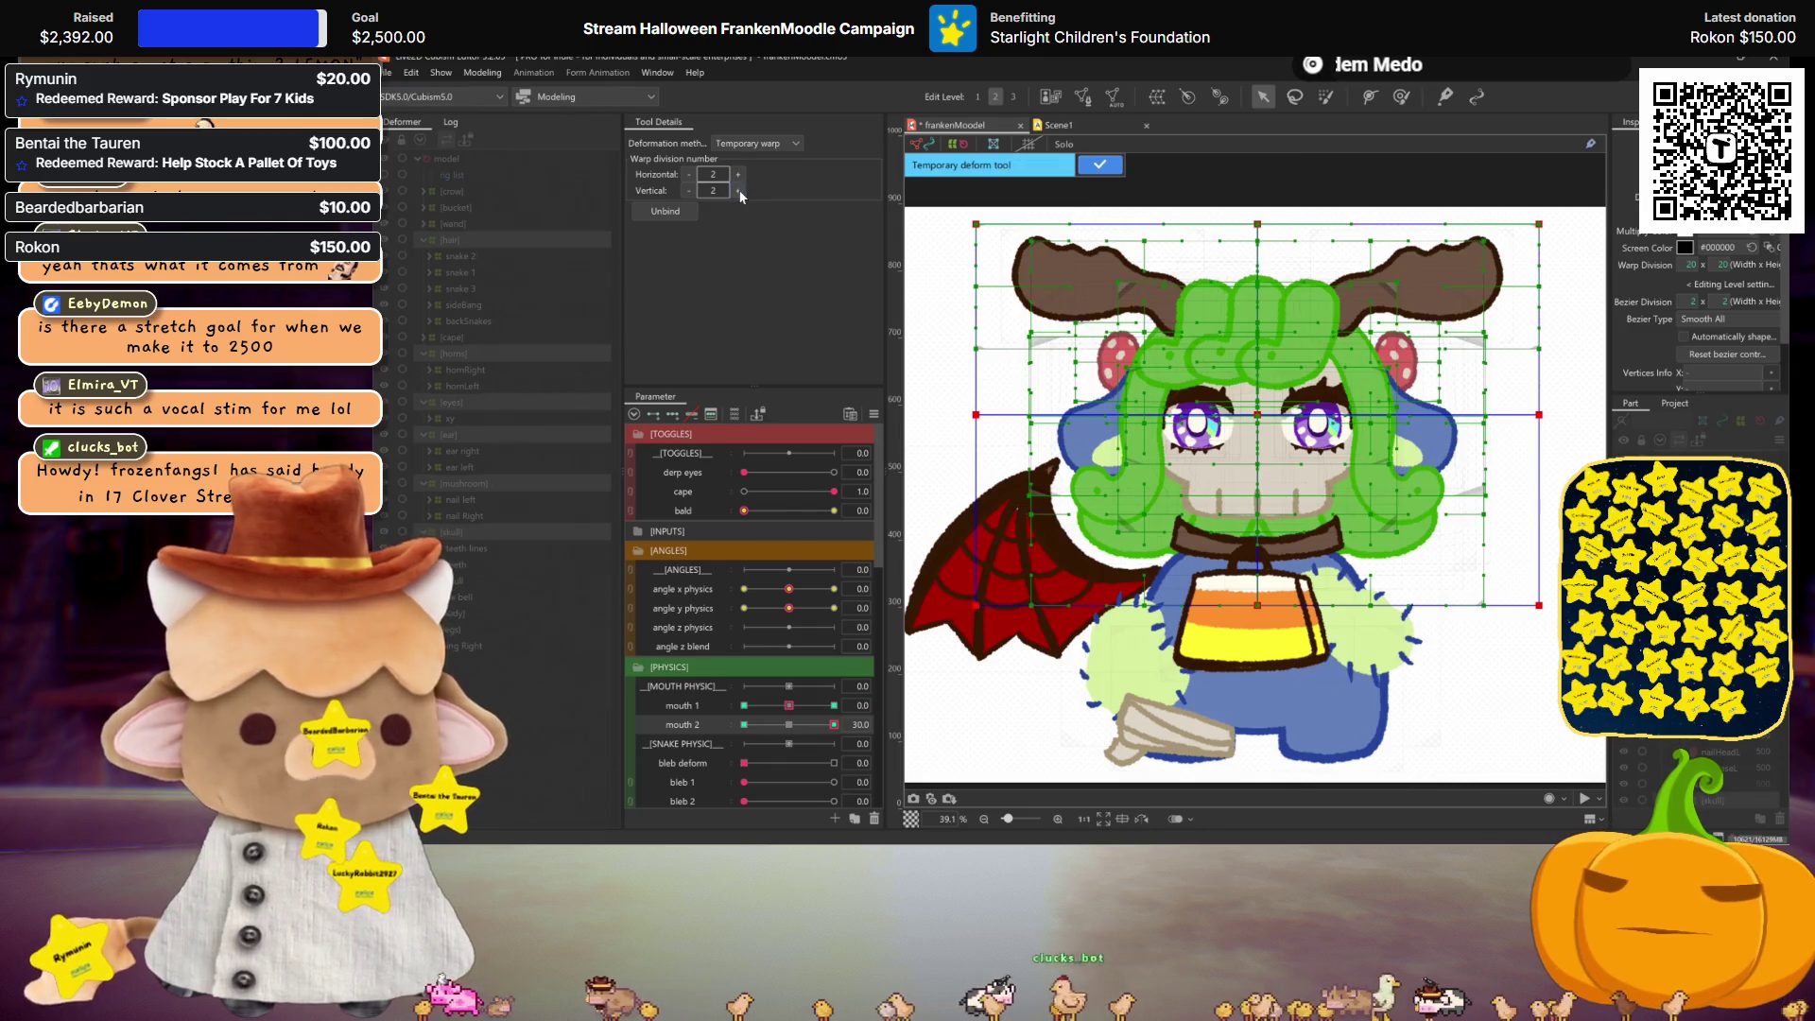
pyautogui.click(738, 191)
pyautogui.click(738, 191)
pyautogui.moveTo(1258, 510); pyautogui.dragTo(1263, 516)
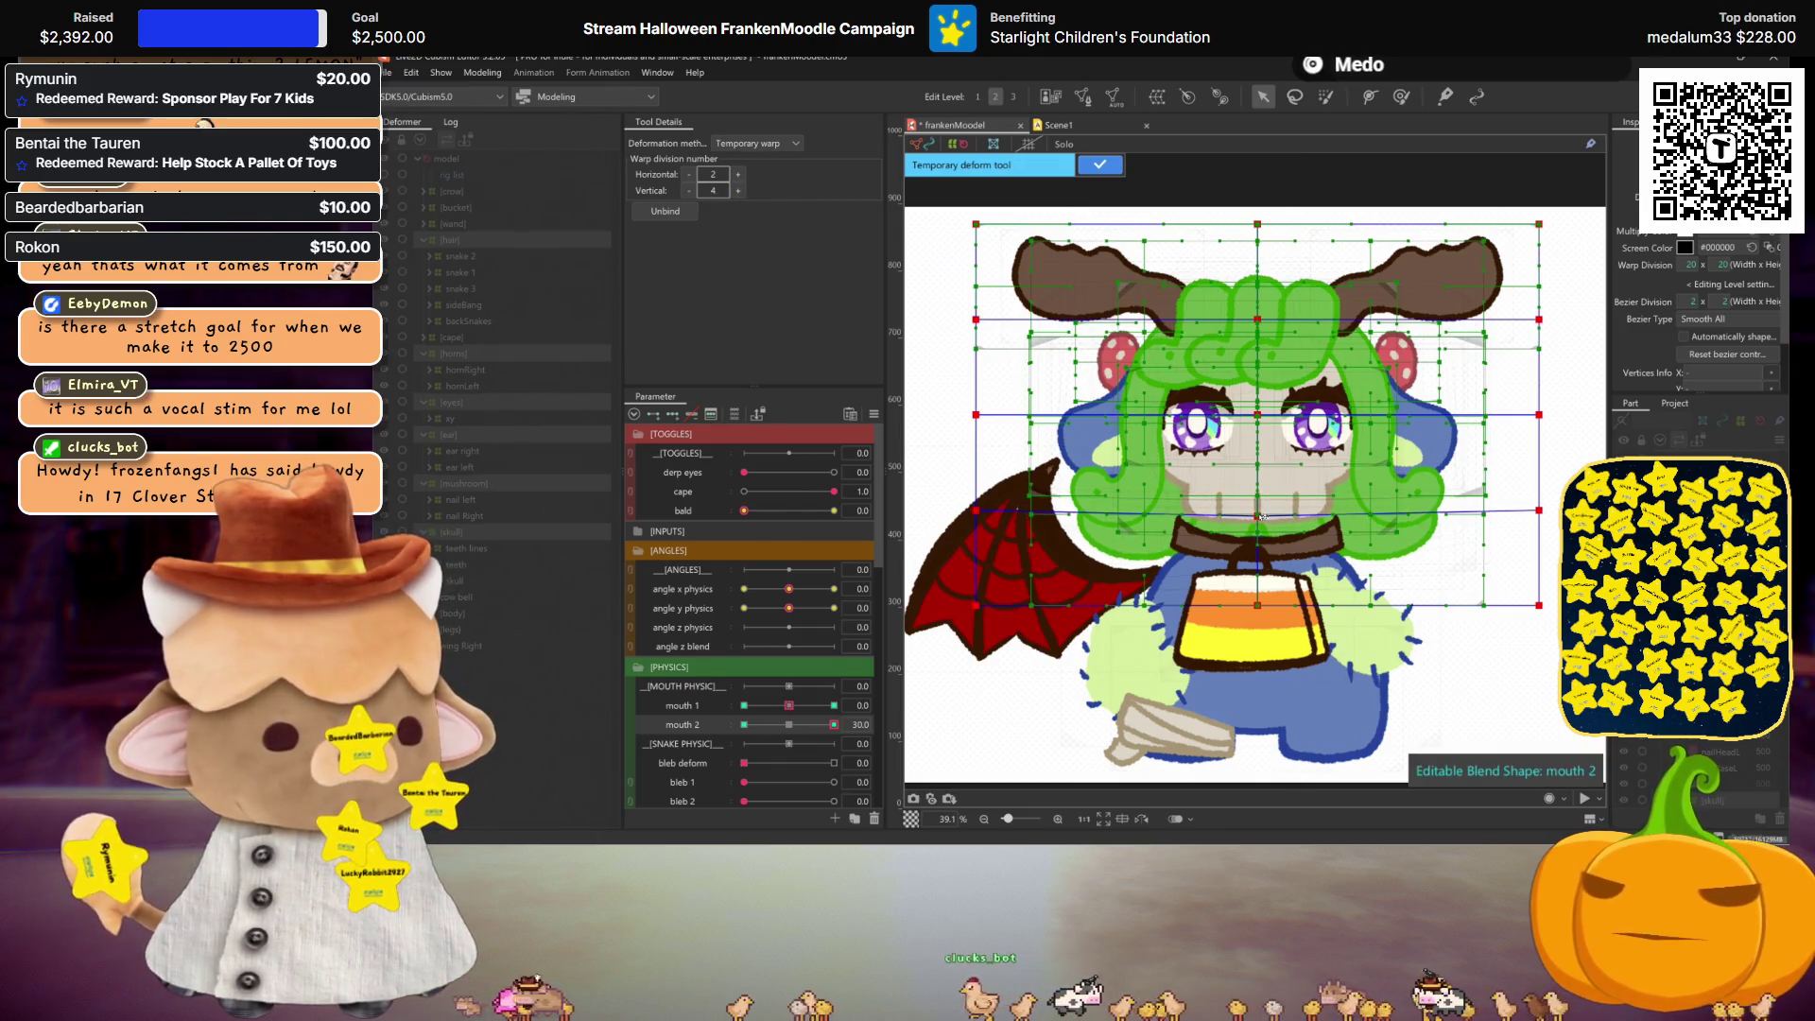
pyautogui.moveTo(1259, 318); pyautogui.dragTo(1257, 312)
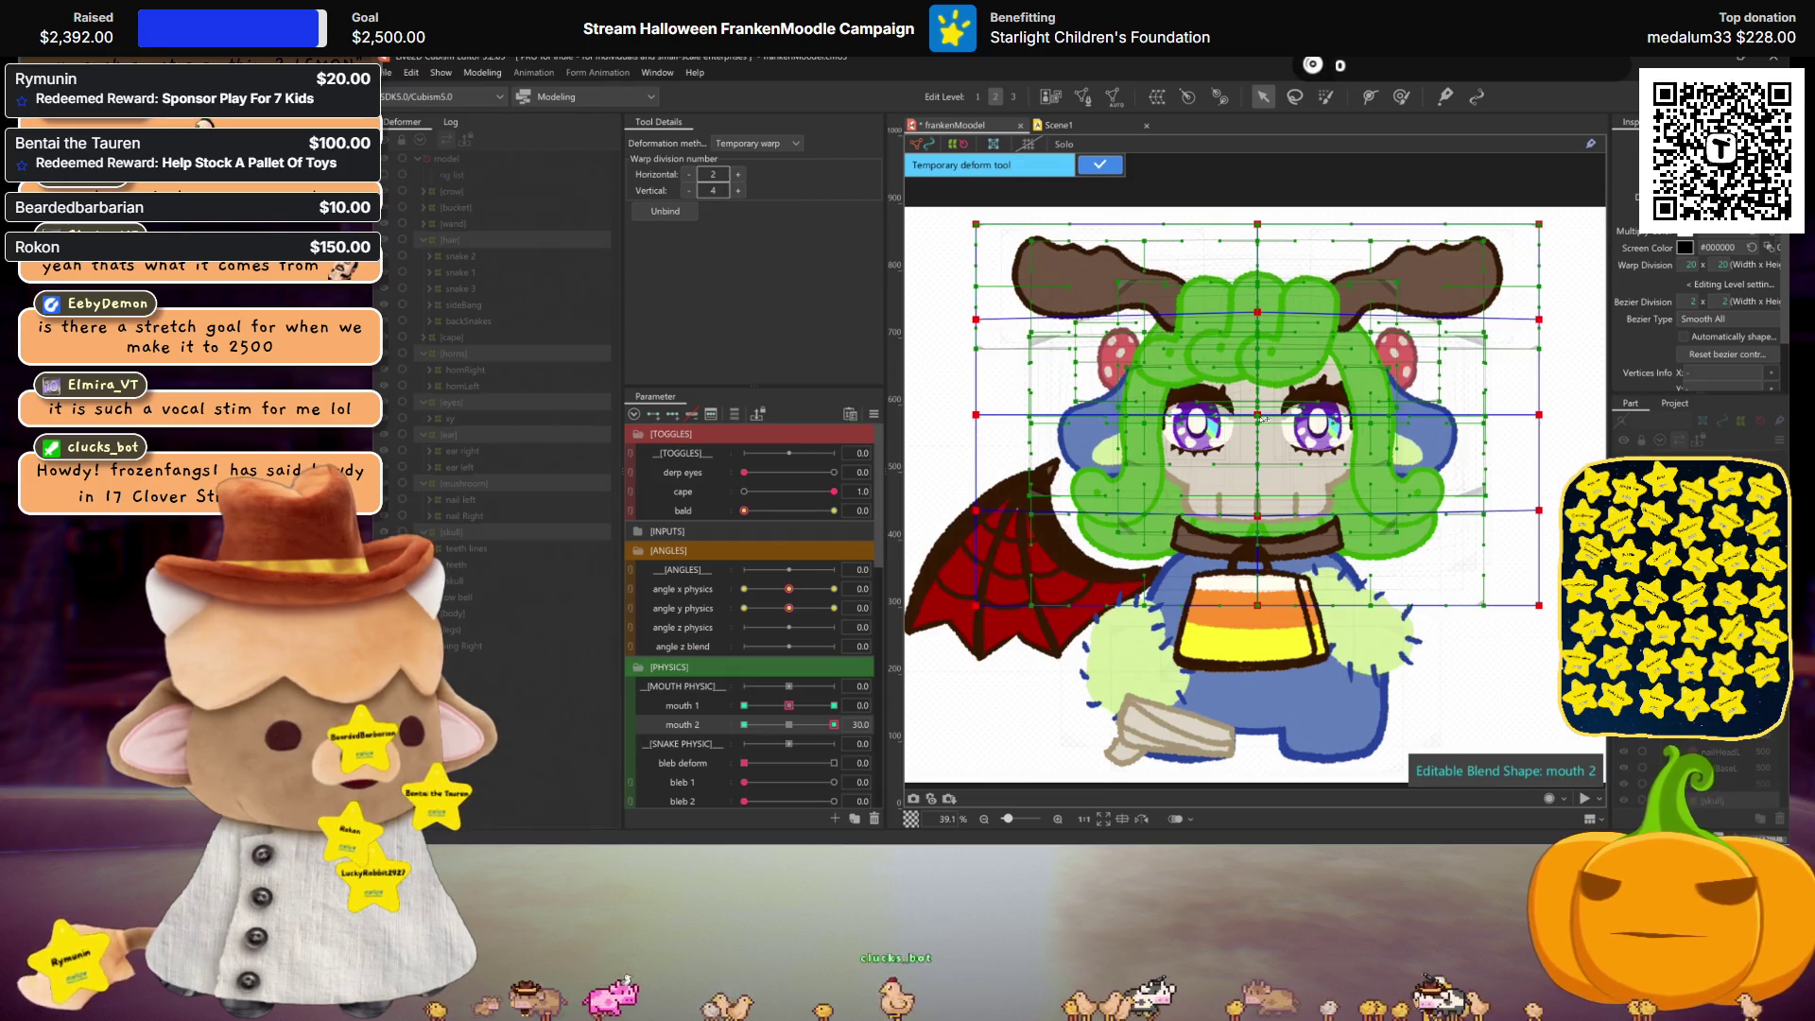
pyautogui.moveTo(1263, 418); pyautogui.dragTo(1260, 415)
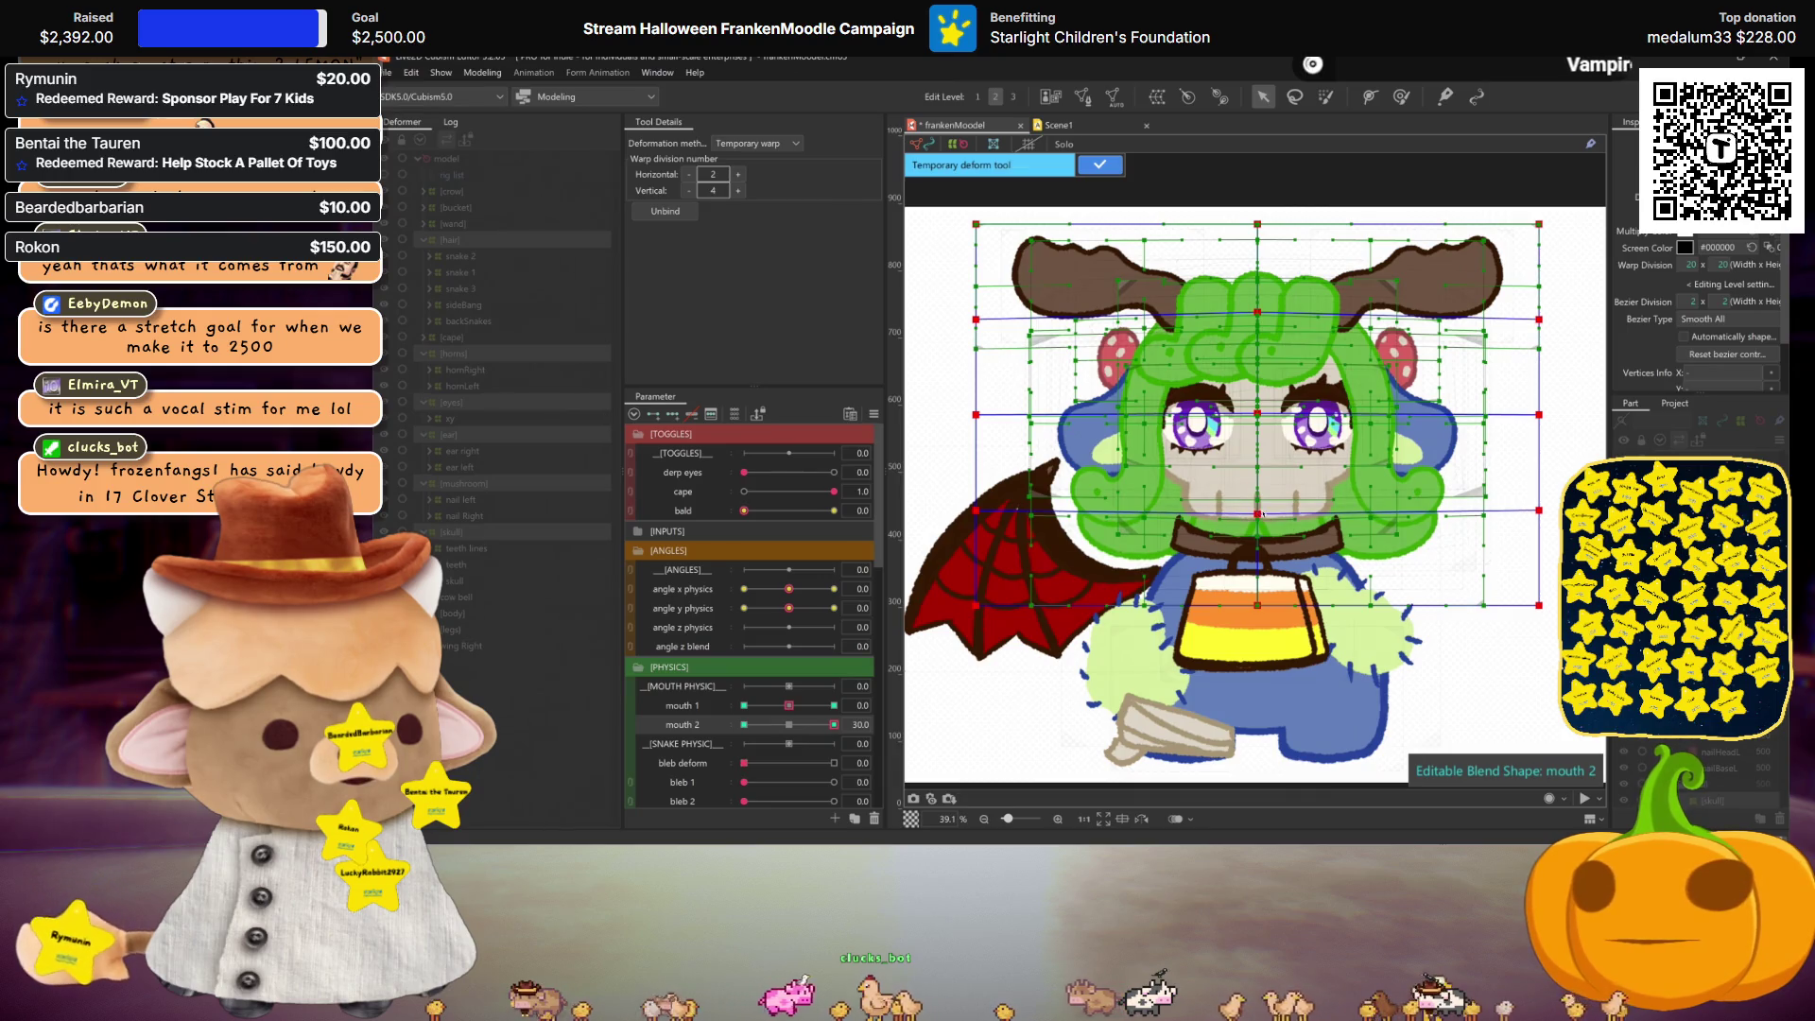
pyautogui.press('h')
pyautogui.moveTo(764, 723); pyautogui.dragTo(813, 697)
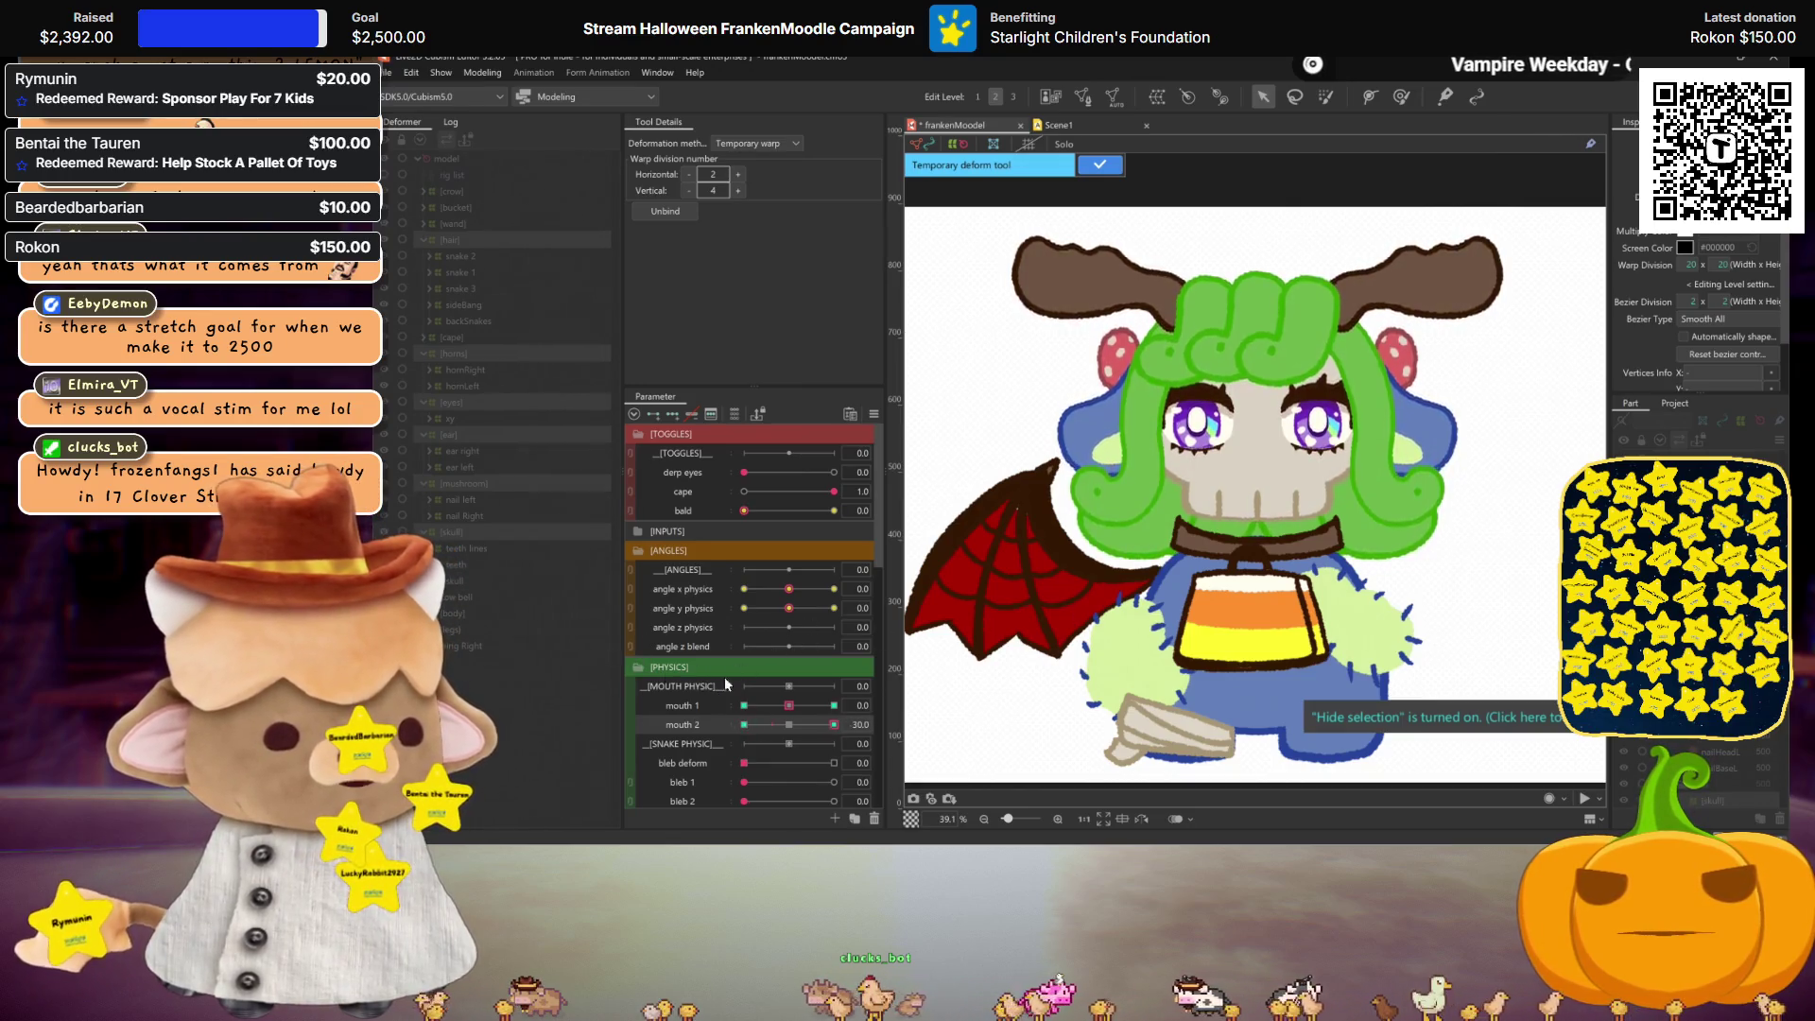
pyautogui.click(802, 720)
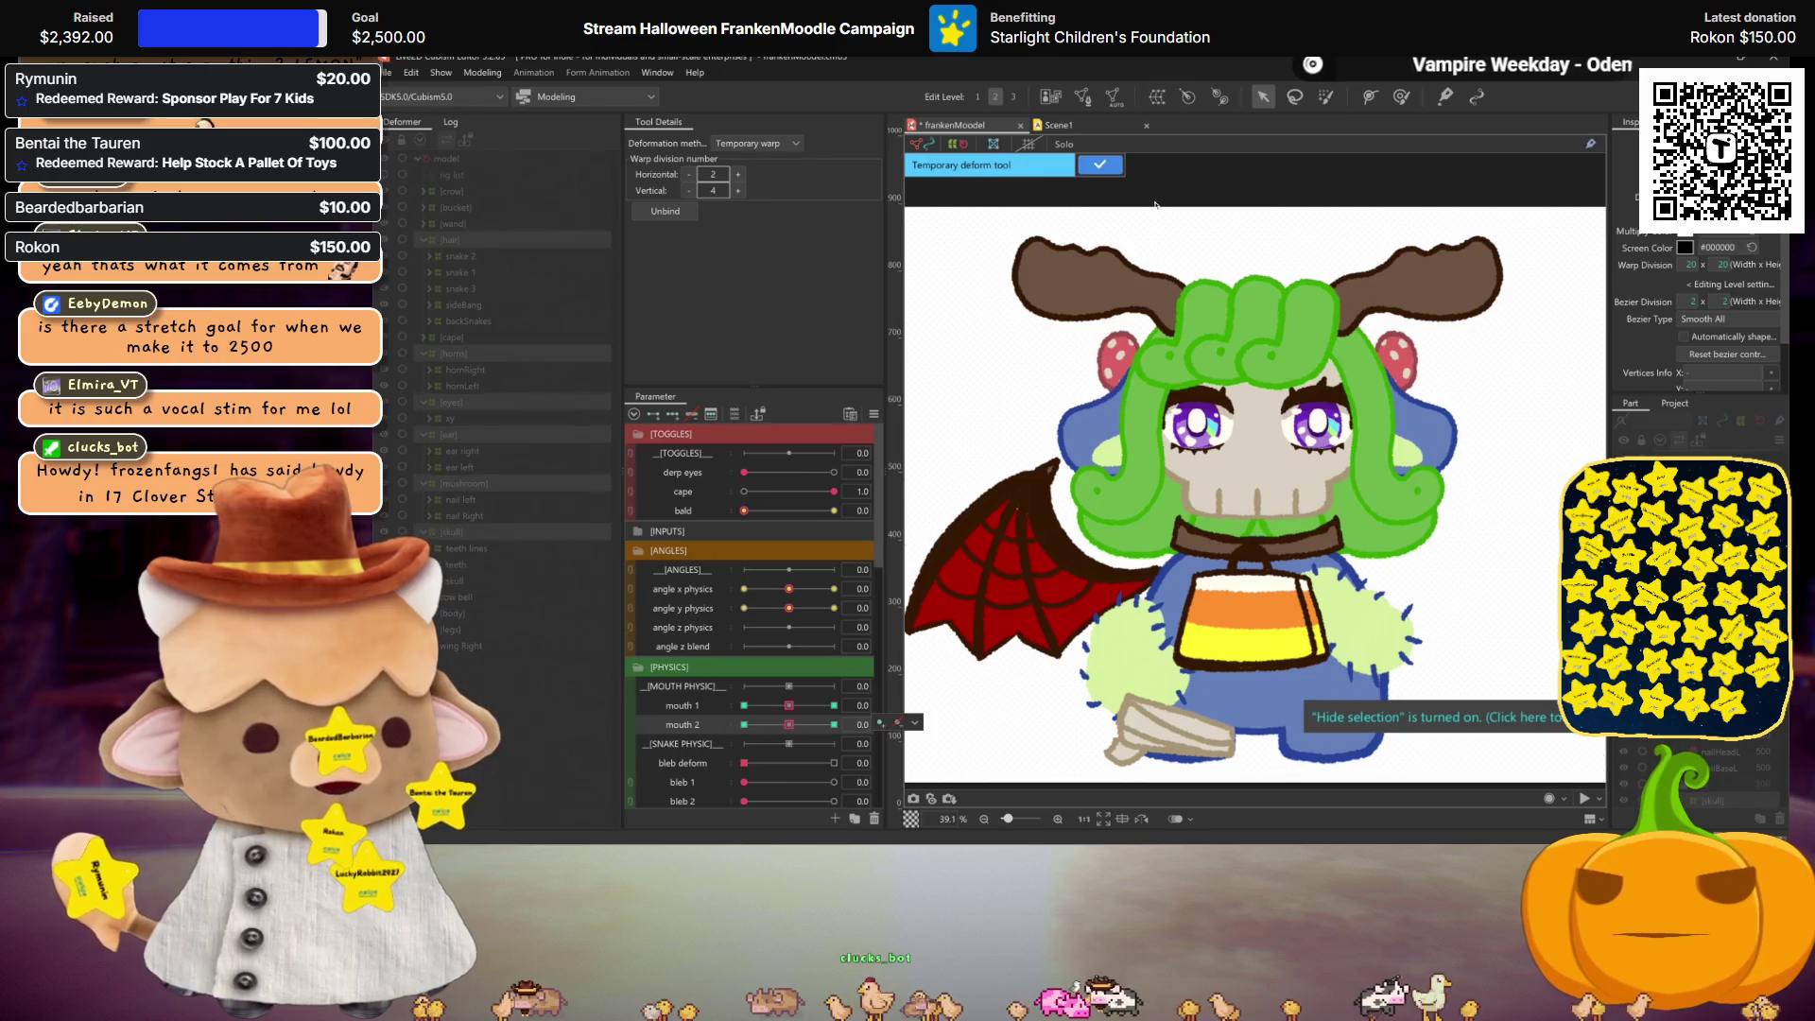
pyautogui.click(1106, 167)
# Step: At mouth 2 = -30, pull the warp's top-centre and centre points down with a 4-division temporary warp
pyautogui.click(745, 725)
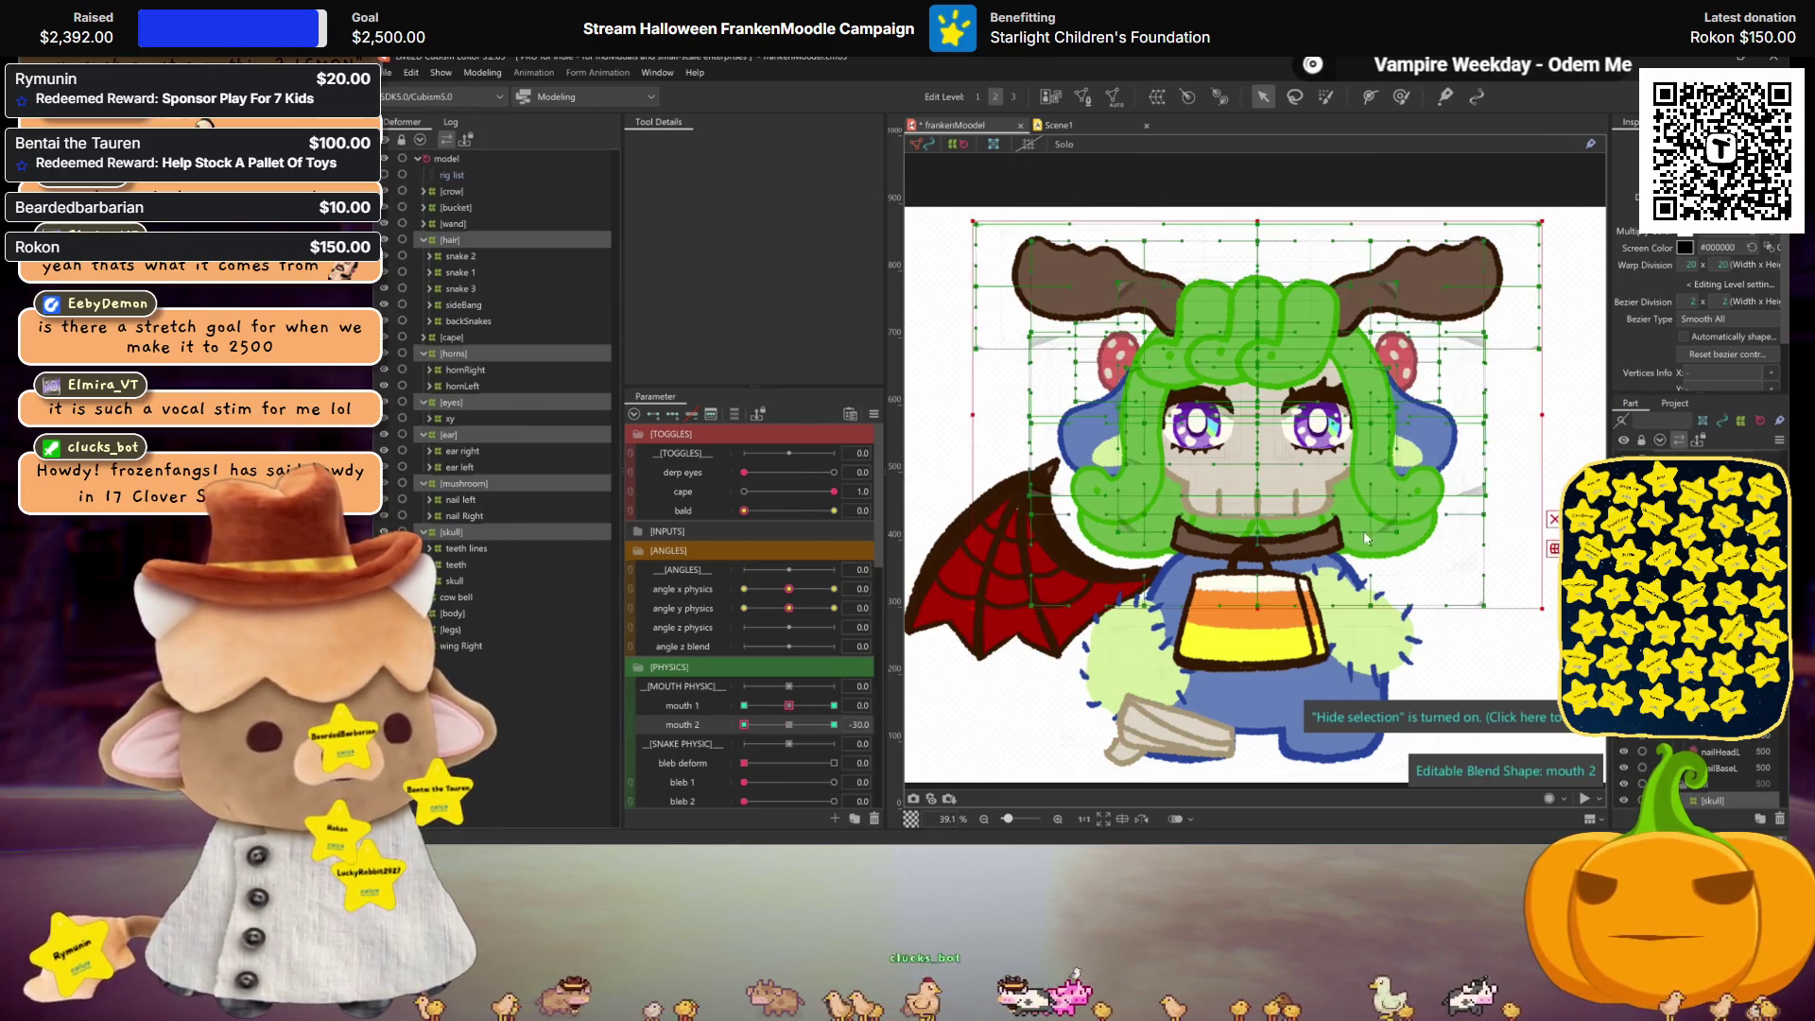
pyautogui.hotkey('ctrl', 't')
pyautogui.doubleClick(738, 190)
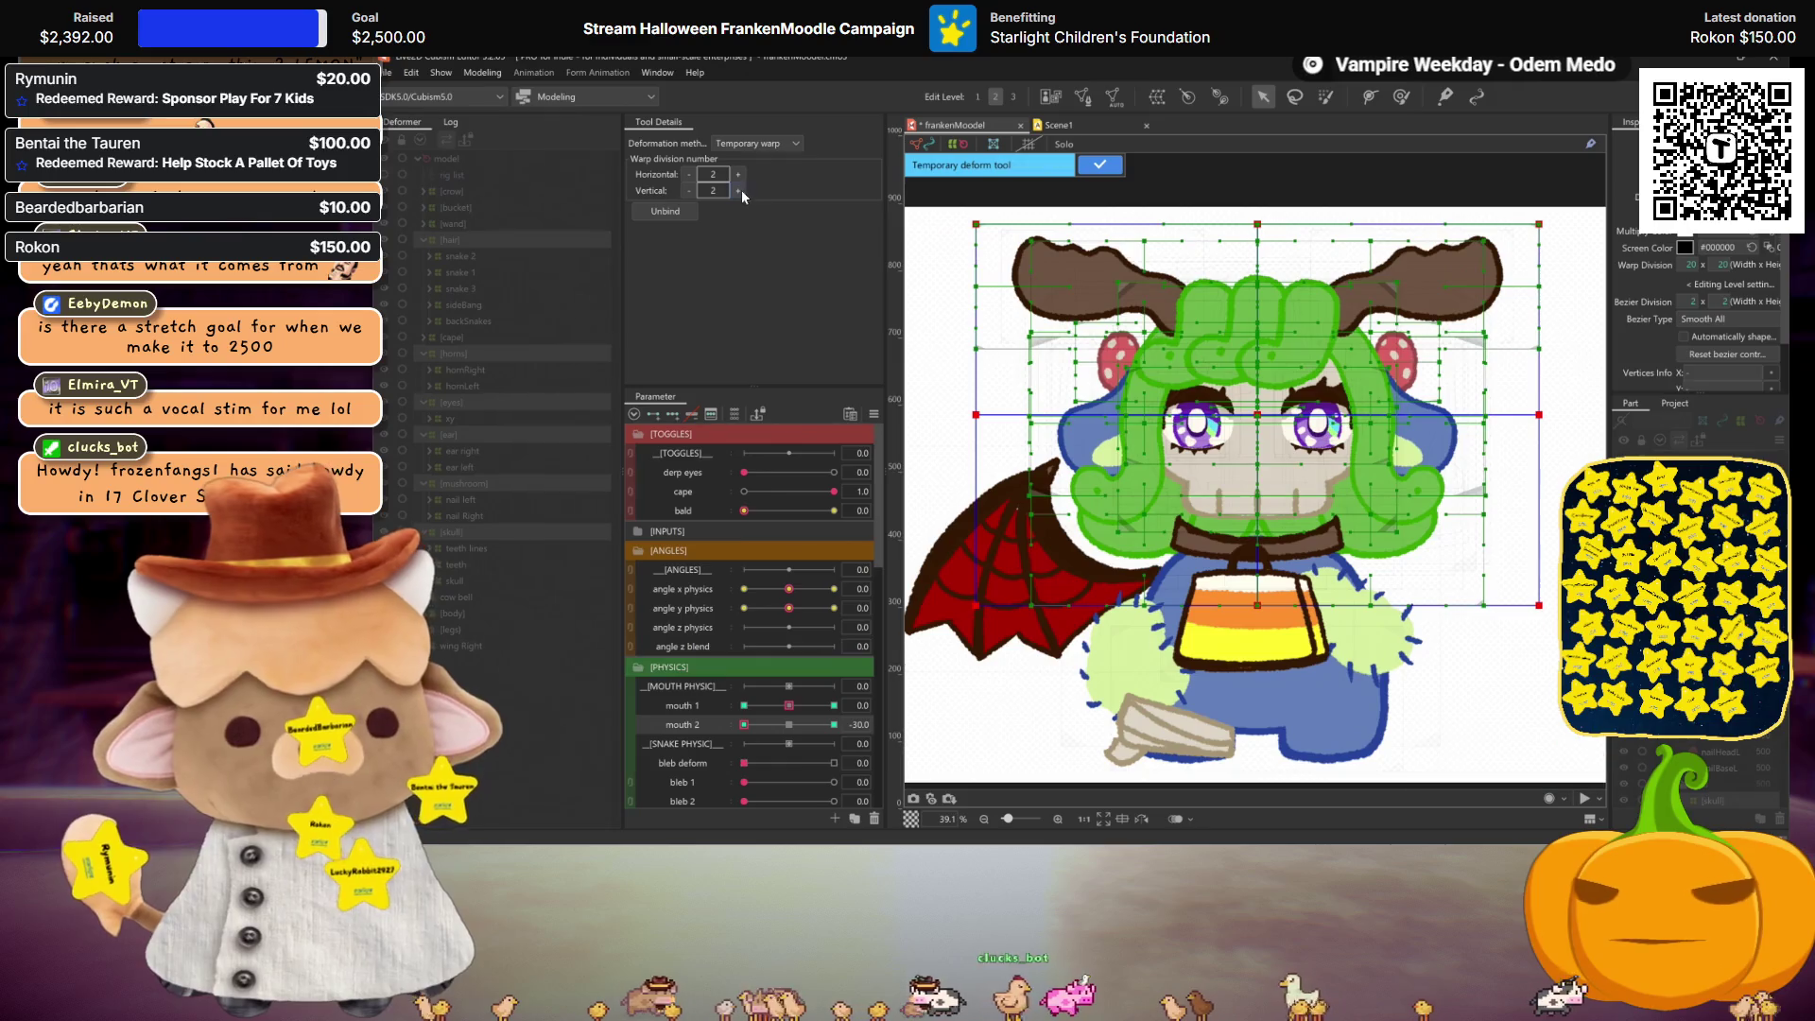
pyautogui.moveTo(1263, 321); pyautogui.dragTo(1263, 328)
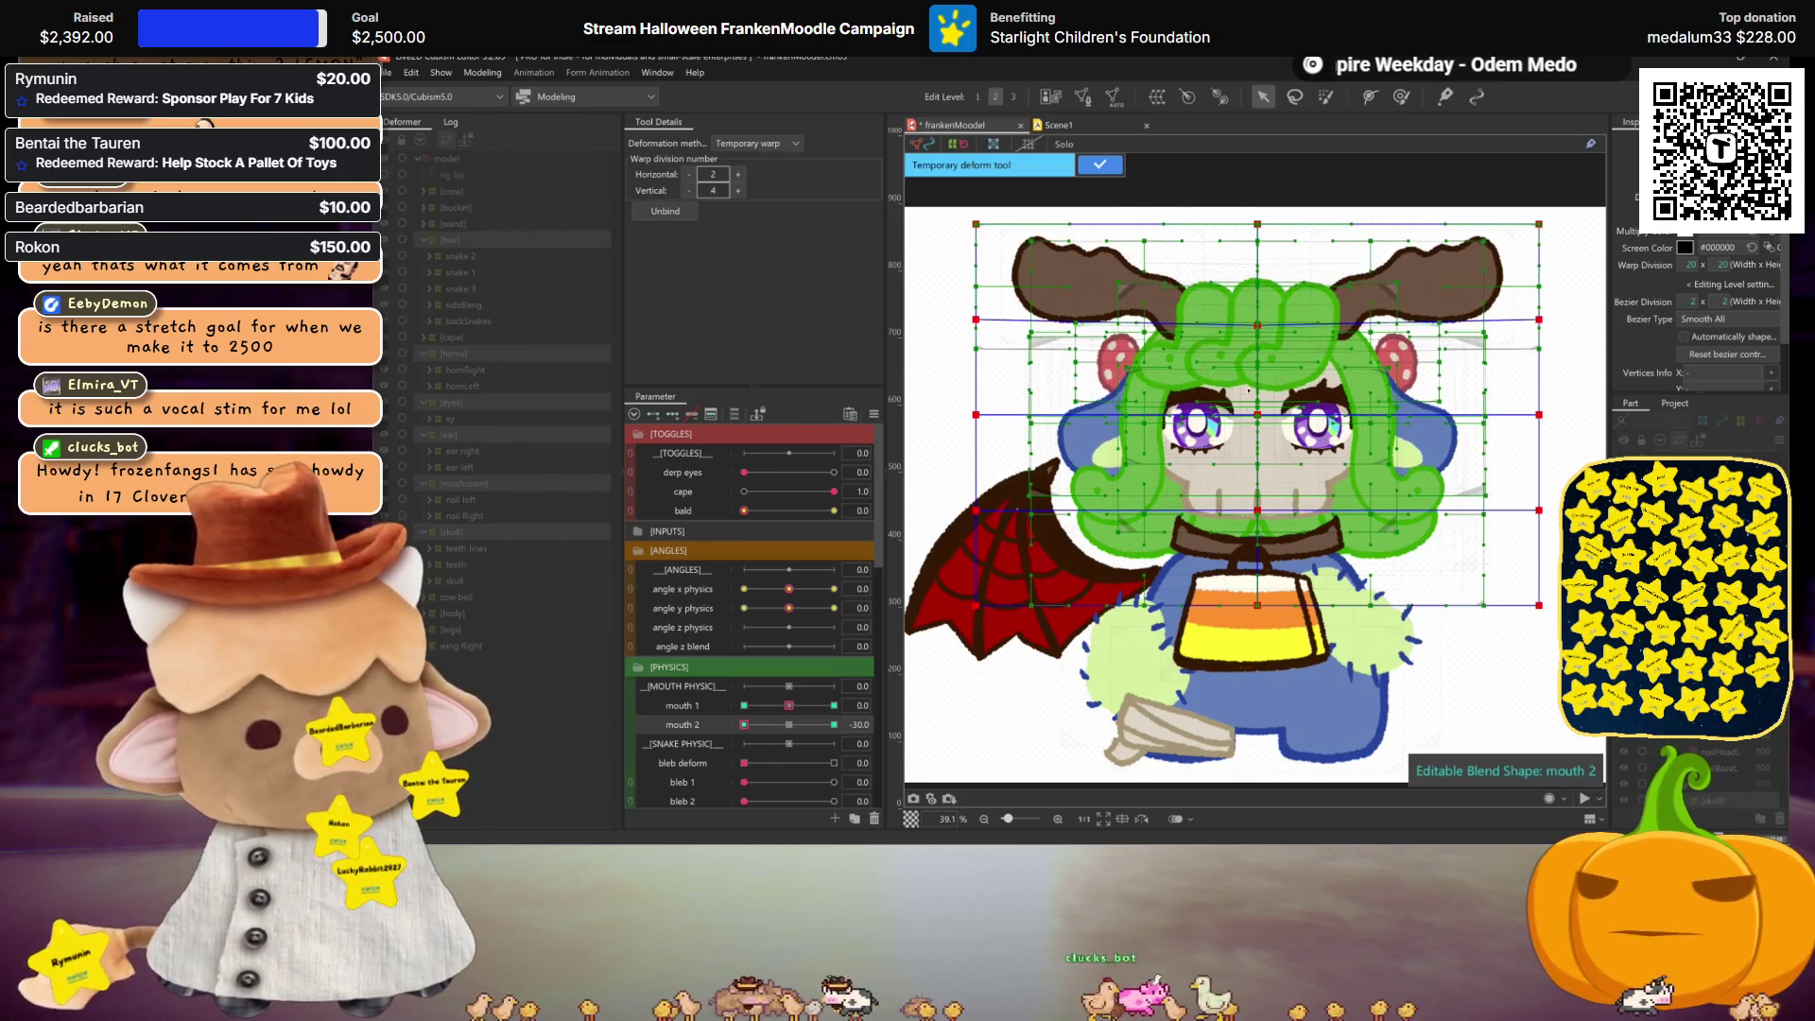
pyautogui.moveTo(1265, 416); pyautogui.dragTo(1260, 422)
pyautogui.moveTo(1264, 512); pyautogui.dragTo(1264, 510)
pyautogui.hotkey('ctrl', 'h')
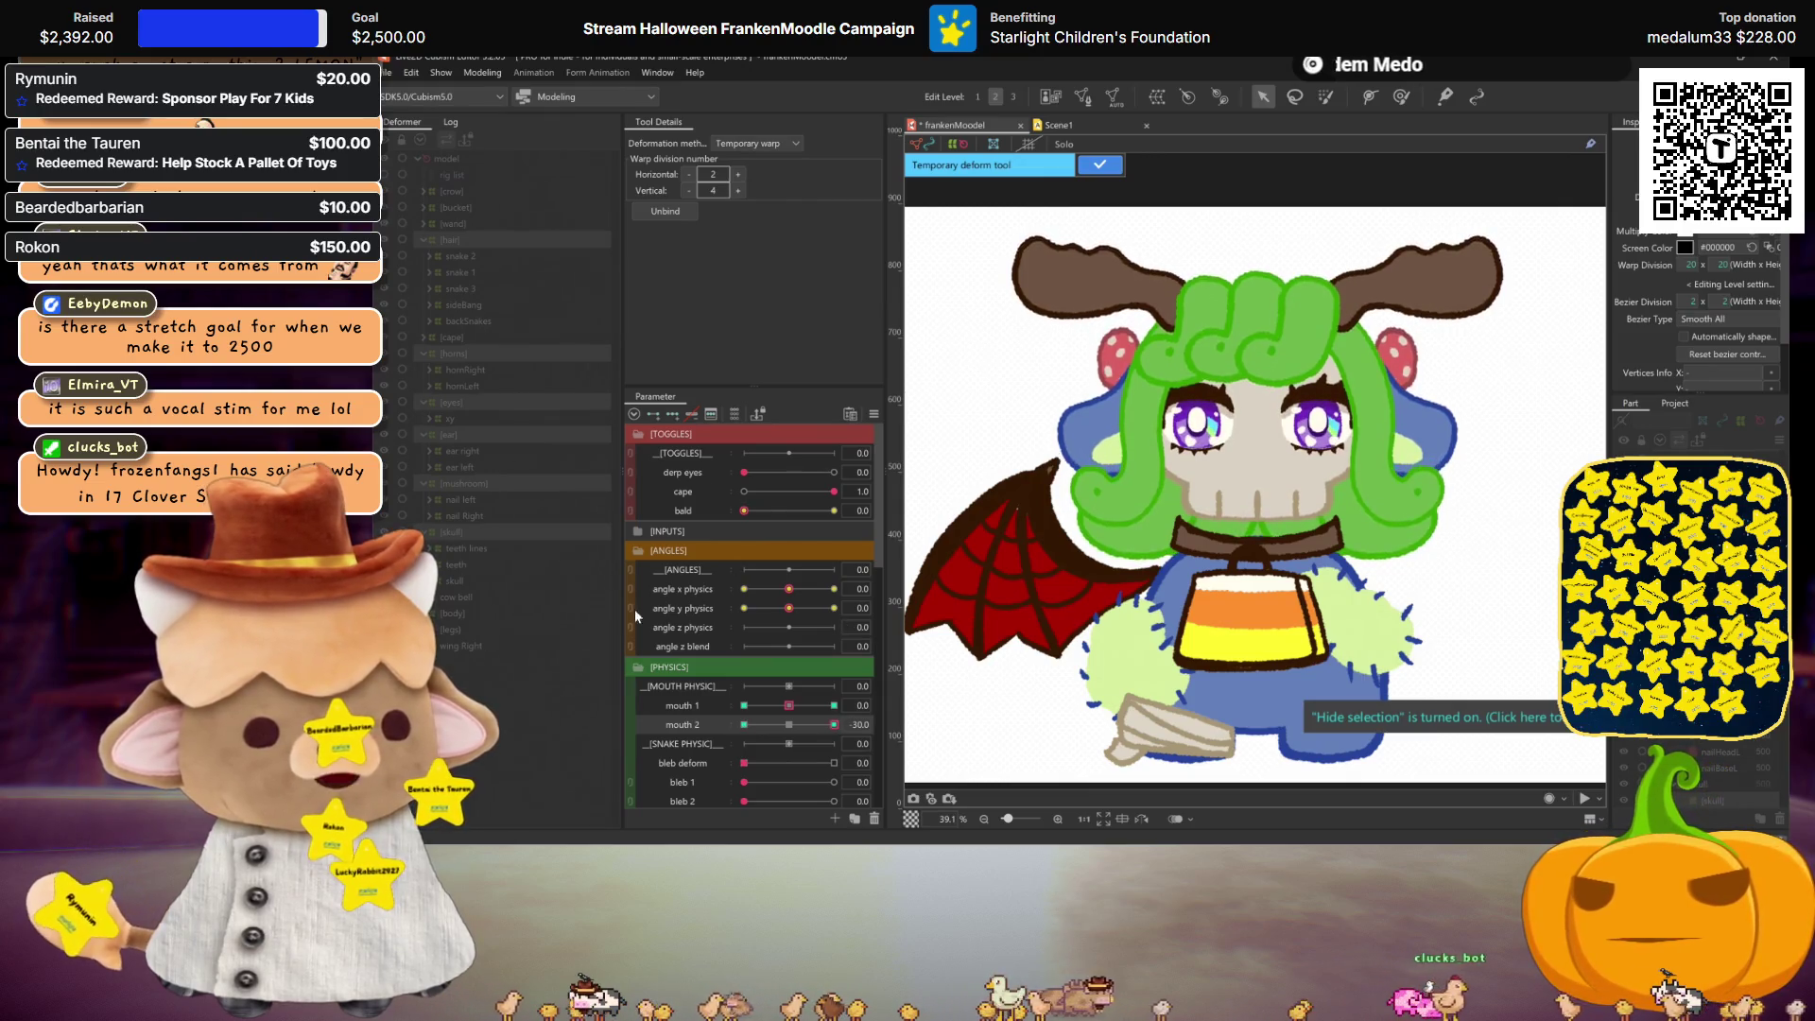
pyautogui.click(1097, 166)
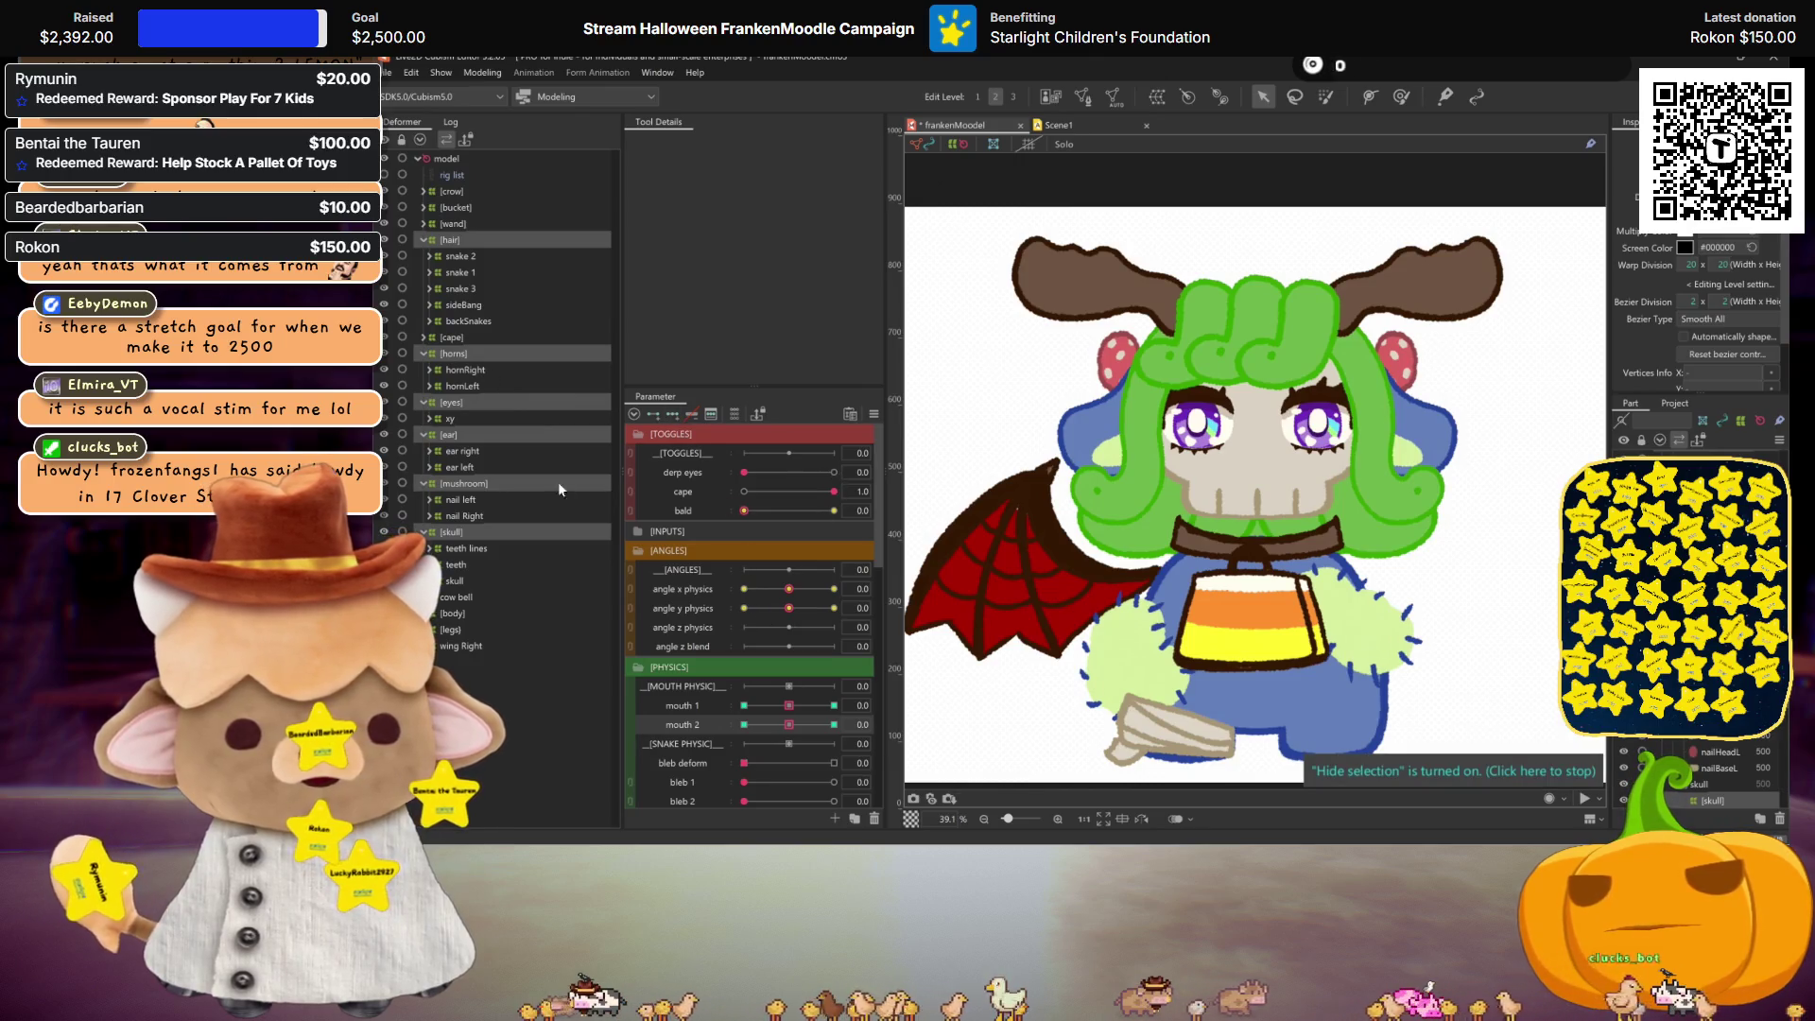
# Step: Preview mouth 2 from 0 to its full value, then save the model
pyautogui.moveTo(796, 723); pyautogui.dragTo(1367, 675)
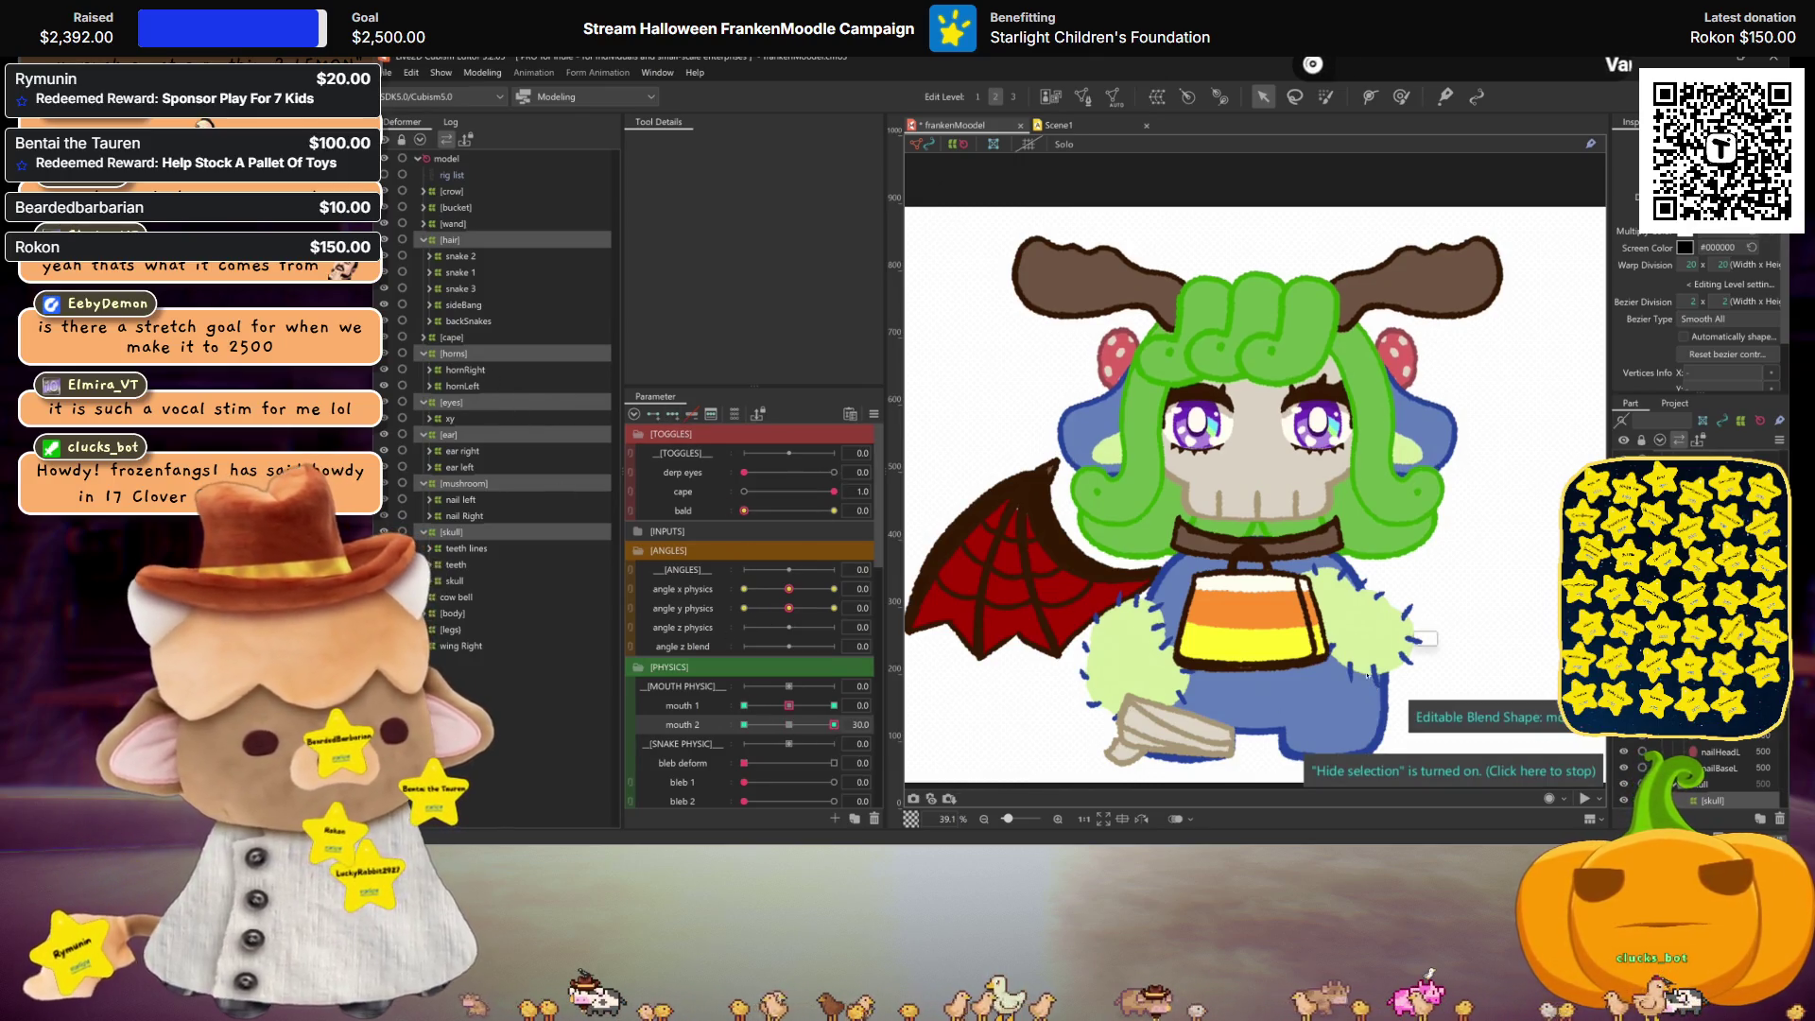
pyautogui.click(1238, 660)
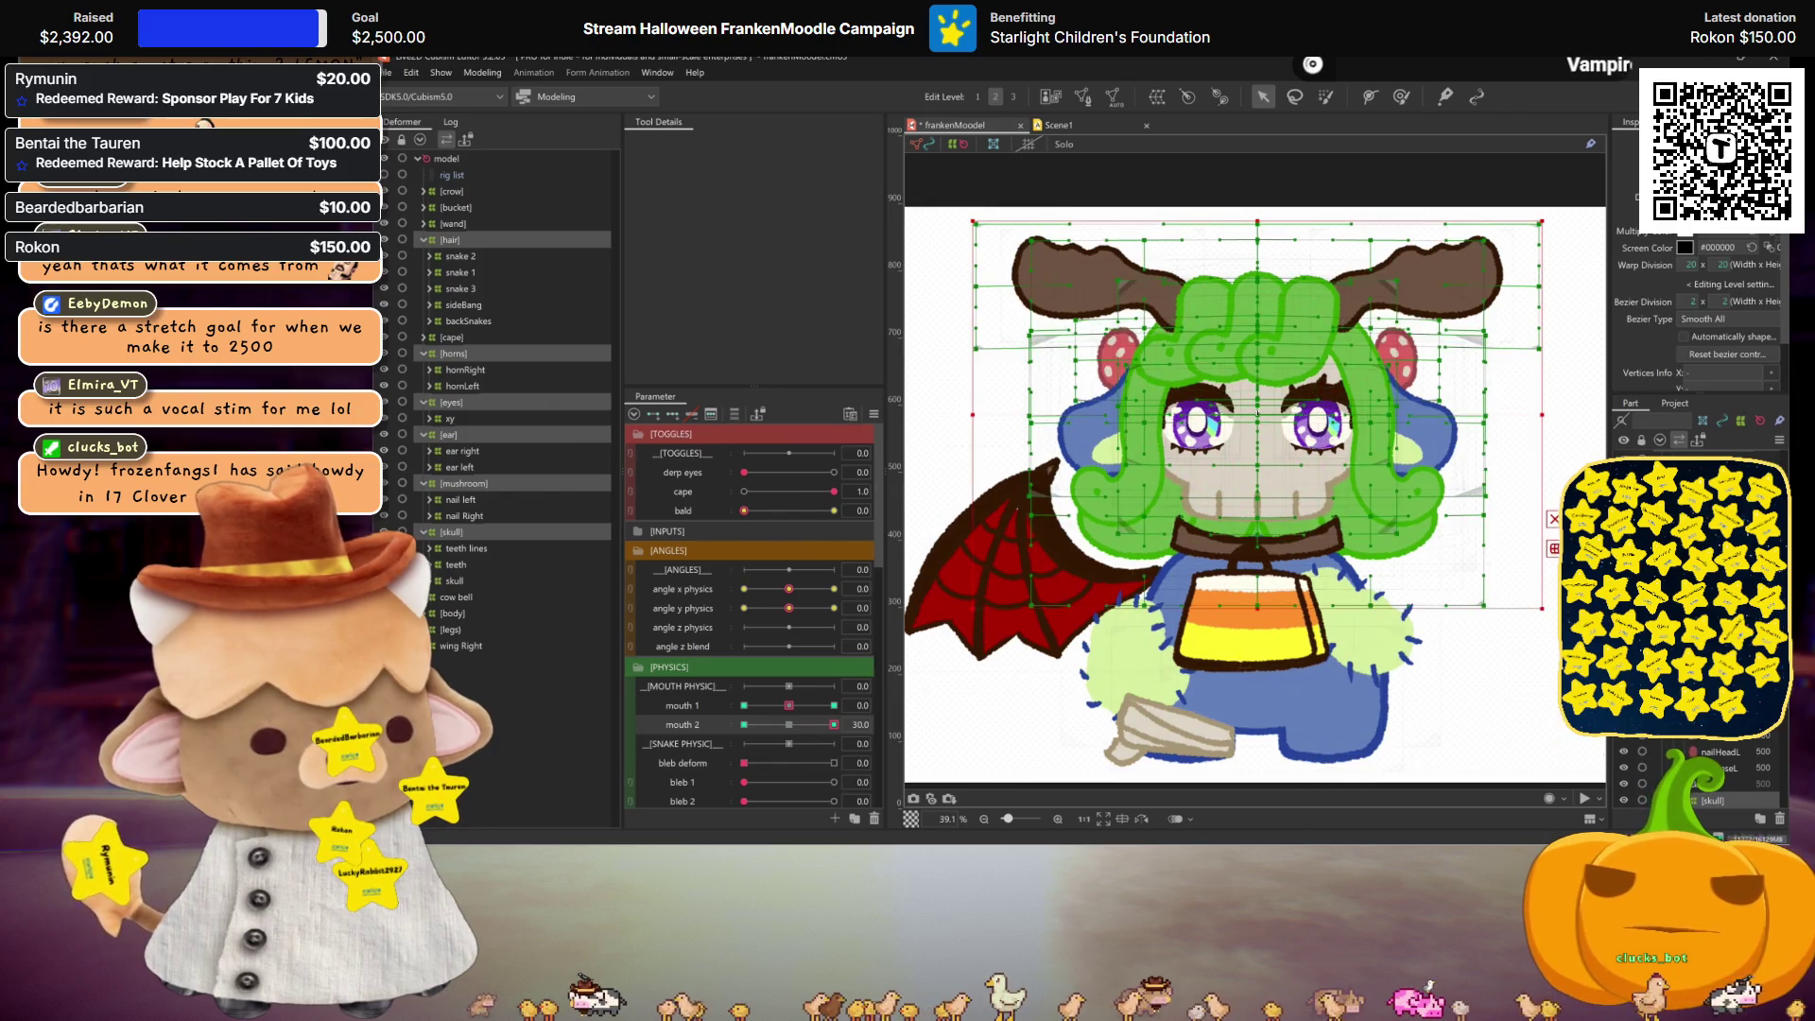
pyautogui.click(986, 713)
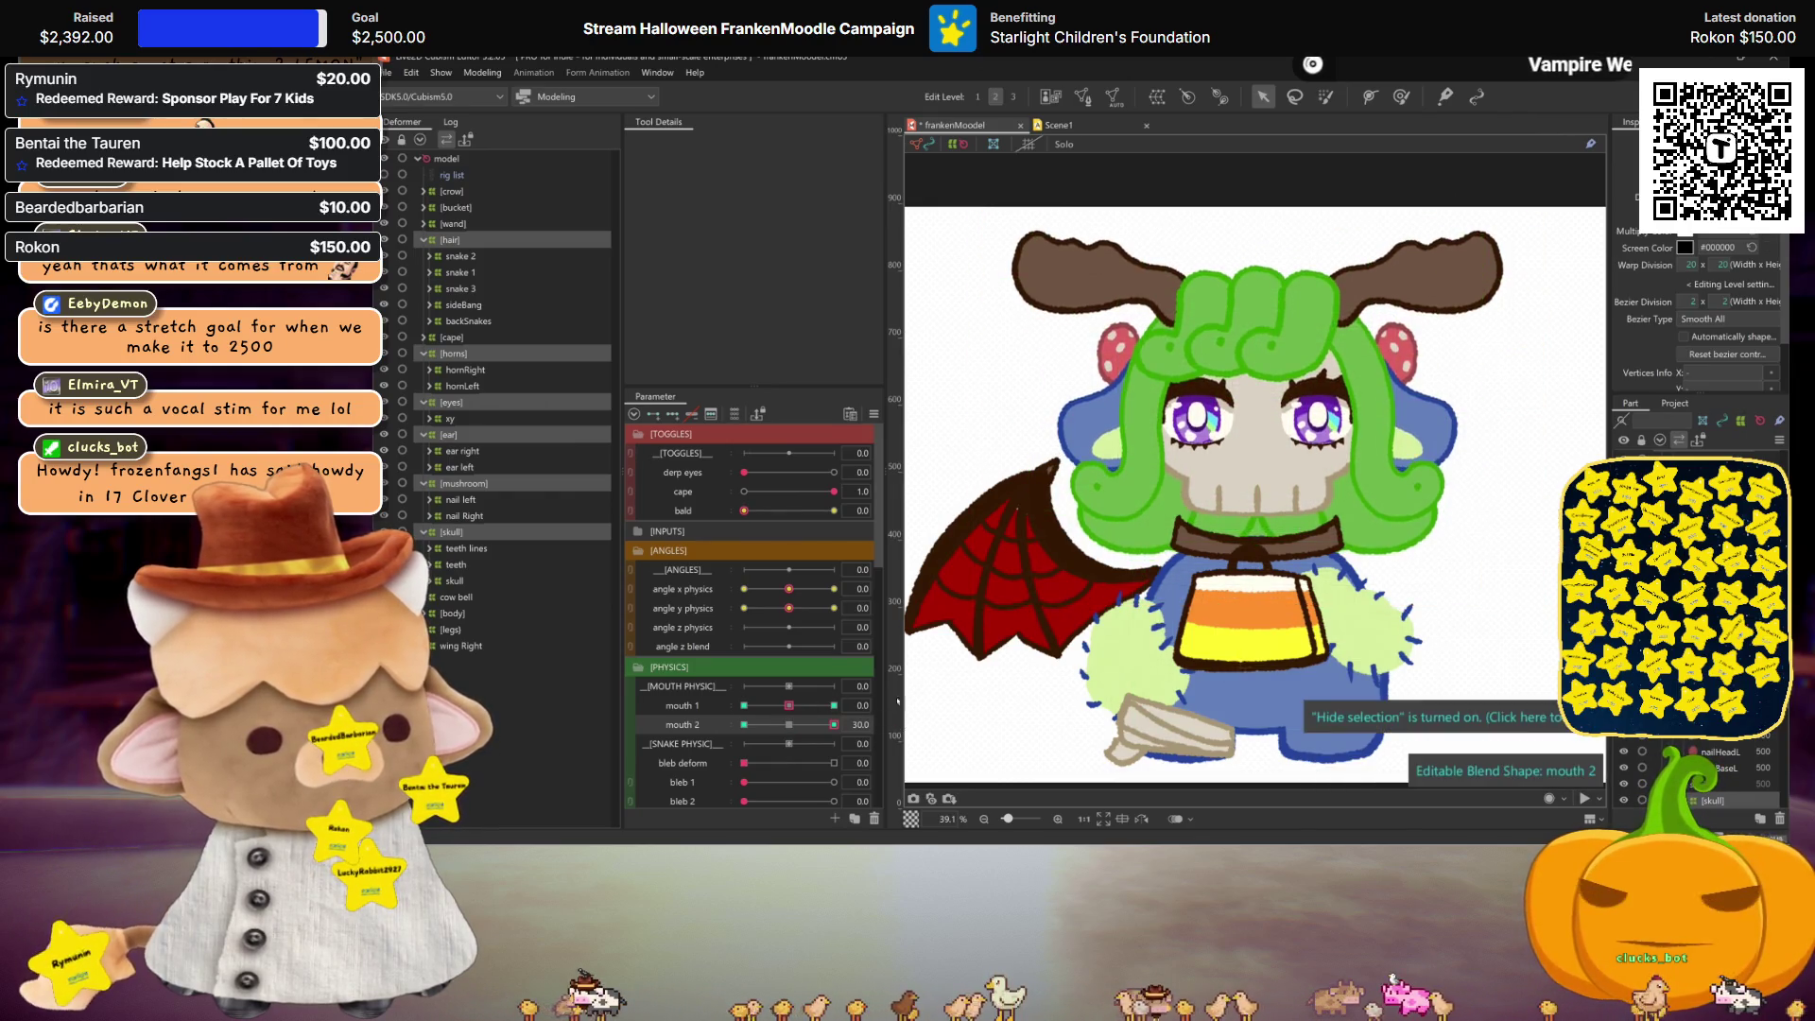
pyautogui.click(790, 725)
pyautogui.moveTo(790, 725)
pyautogui.mouseDown()
pyautogui.moveTo(822, 725)
pyautogui.moveTo(775, 725)
pyautogui.moveTo(855, 728)
pyautogui.mouseUp()
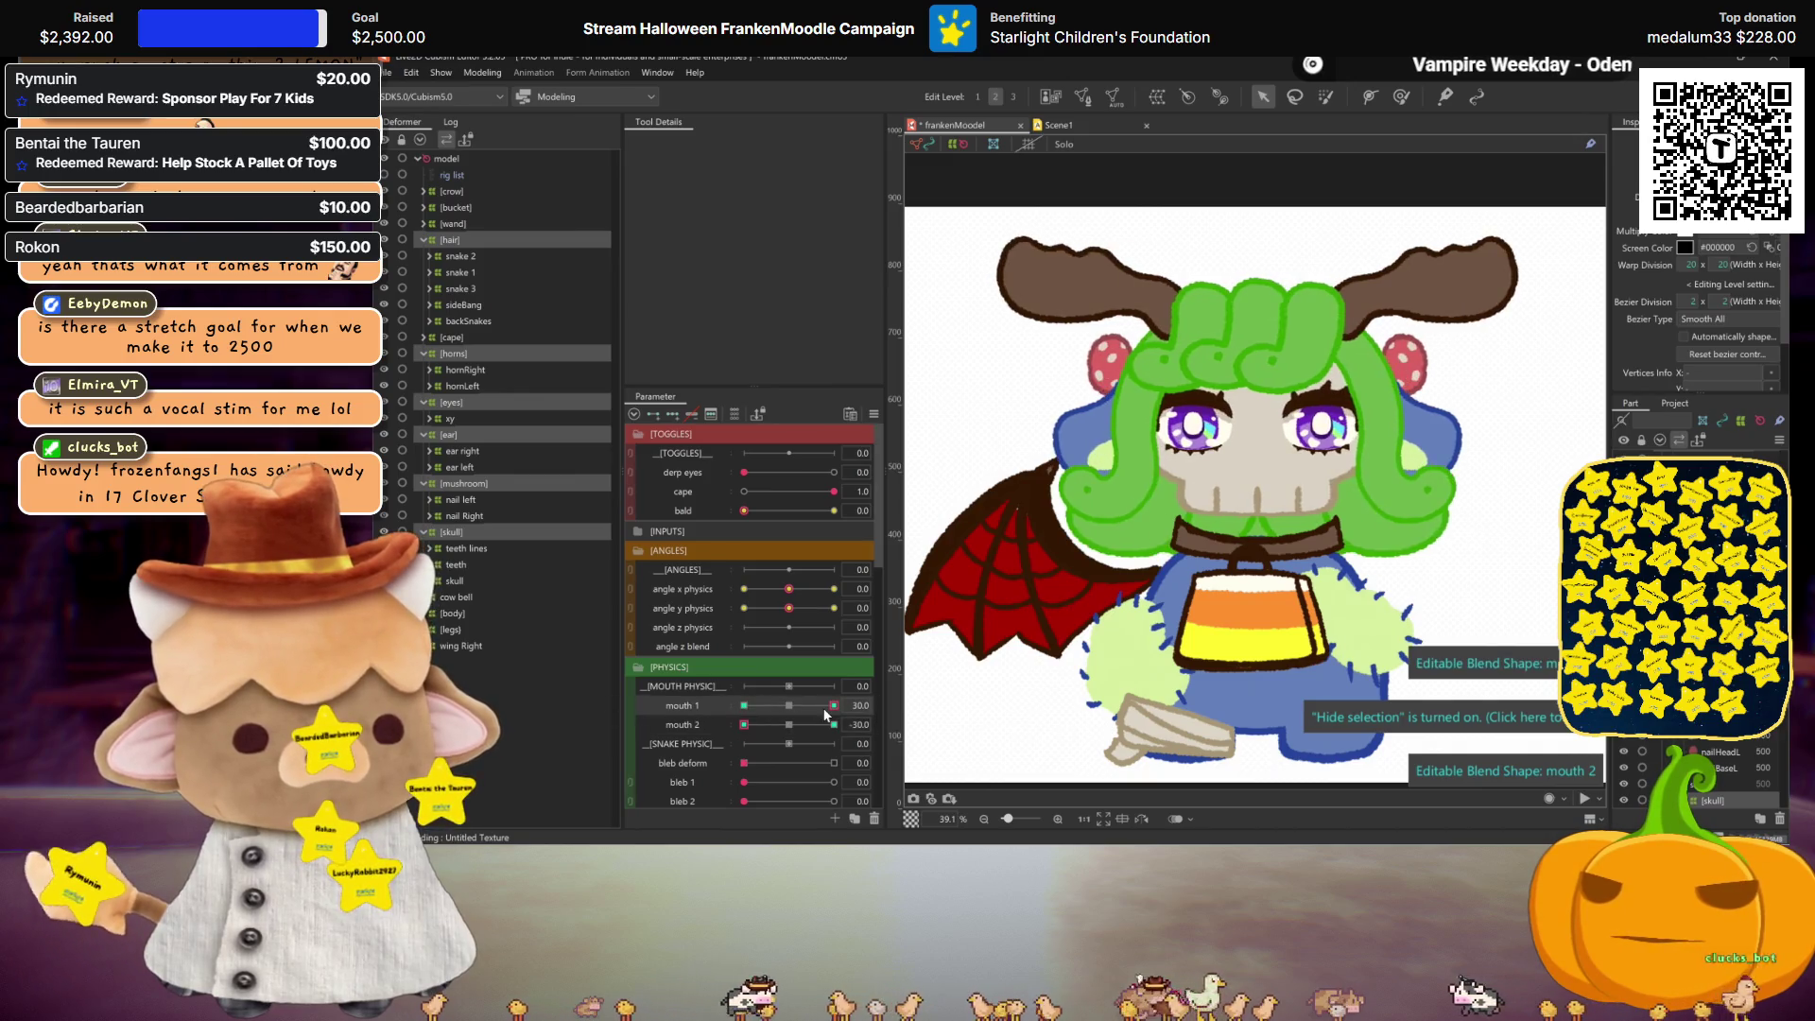
pyautogui.hotkey('ctrl', 's')
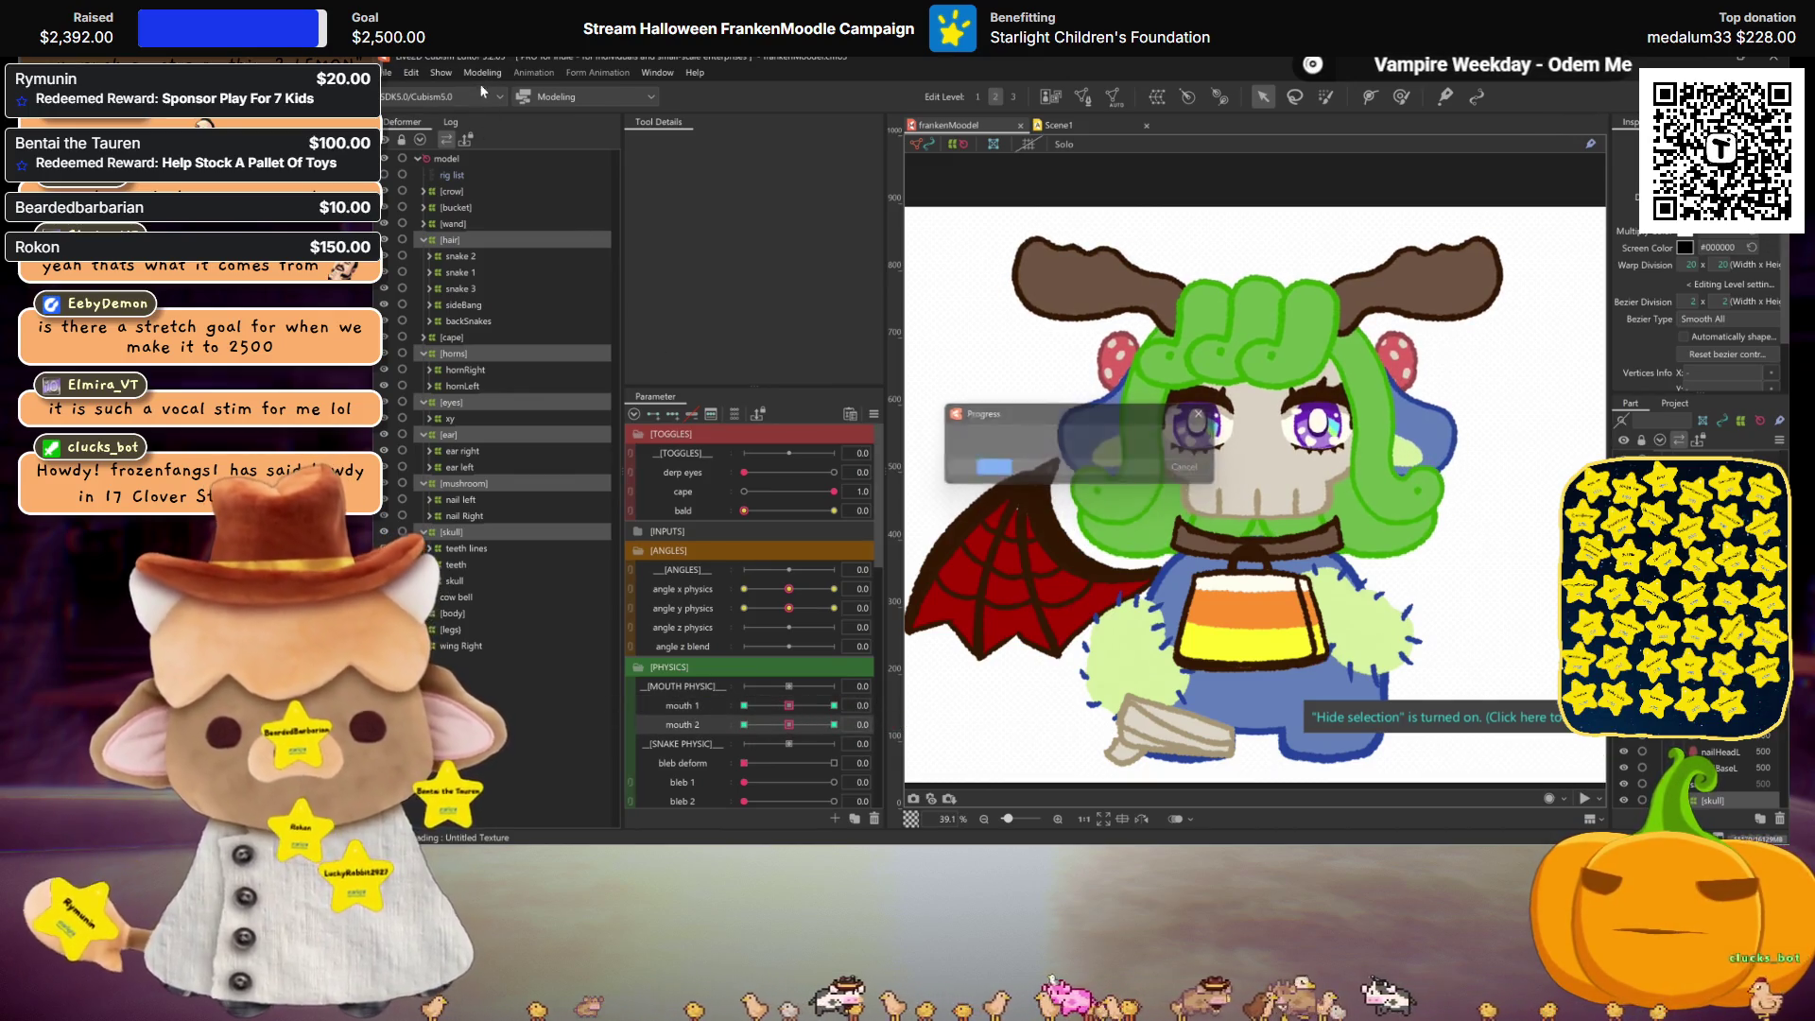
# Step: Add a new physics group named 'mouth 1' in Physics Settings
pyautogui.click(482, 73)
pyautogui.click(537, 388)
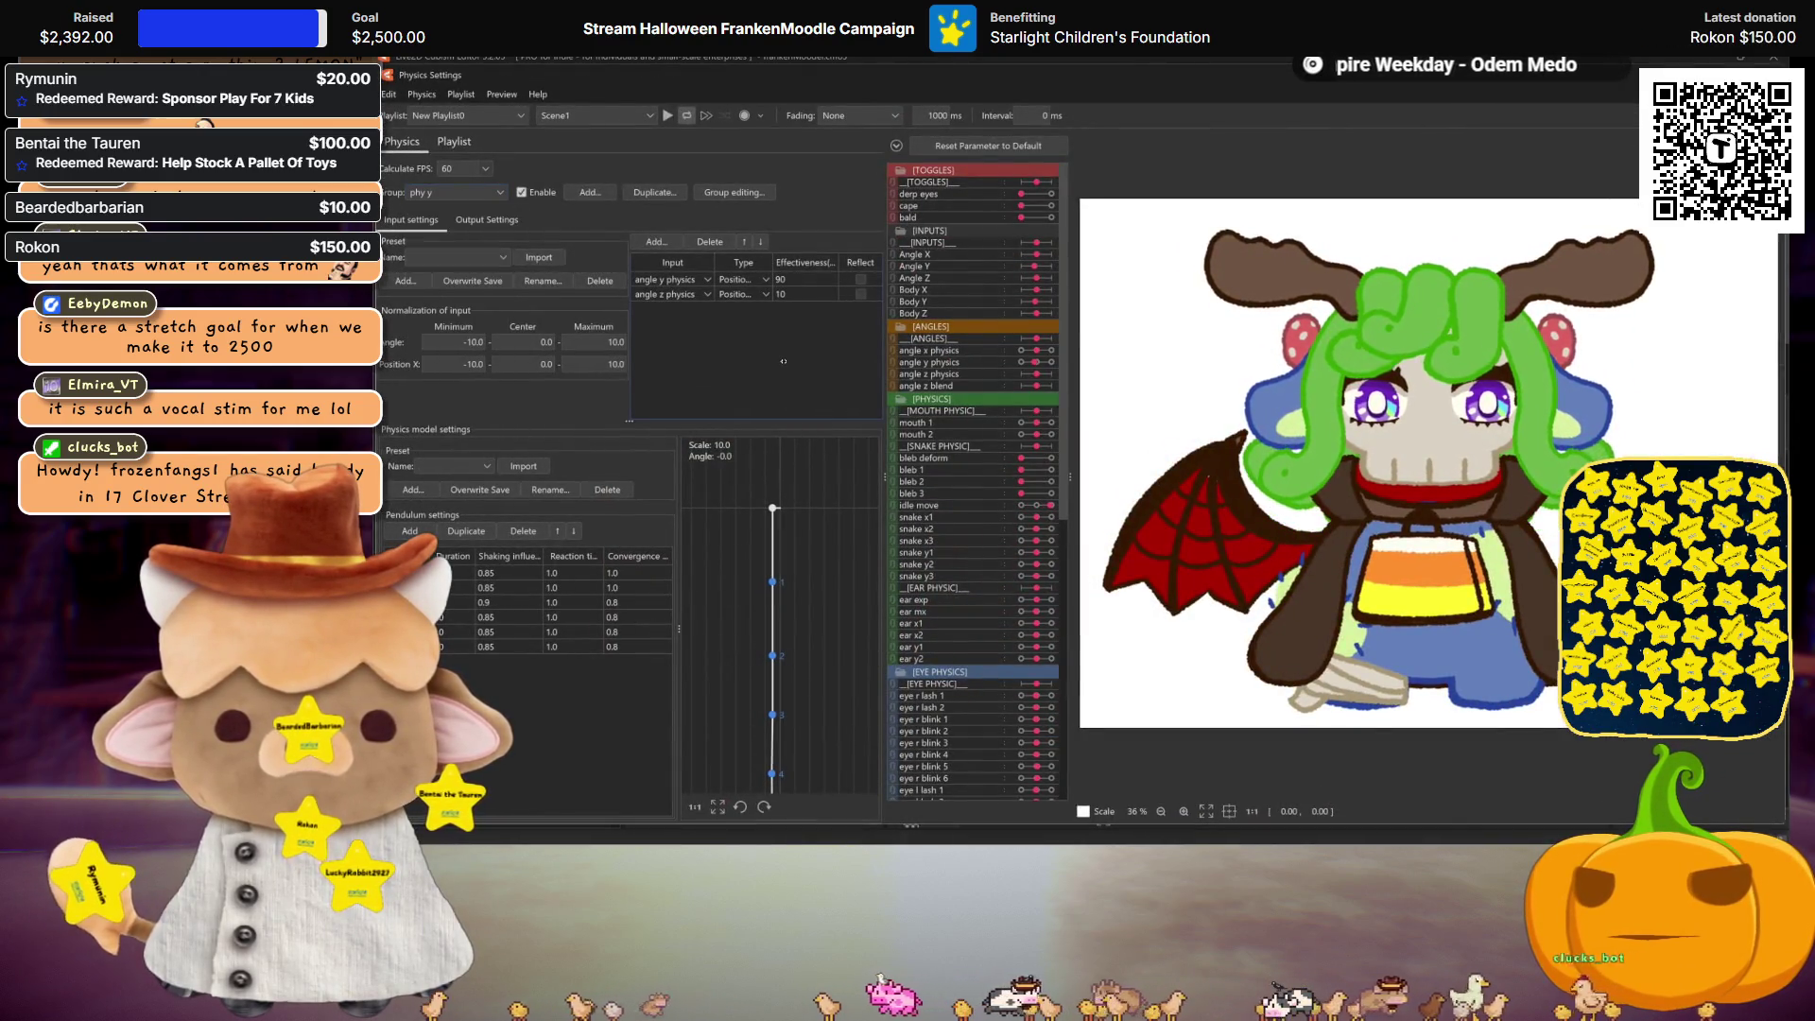
pyautogui.click(590, 192)
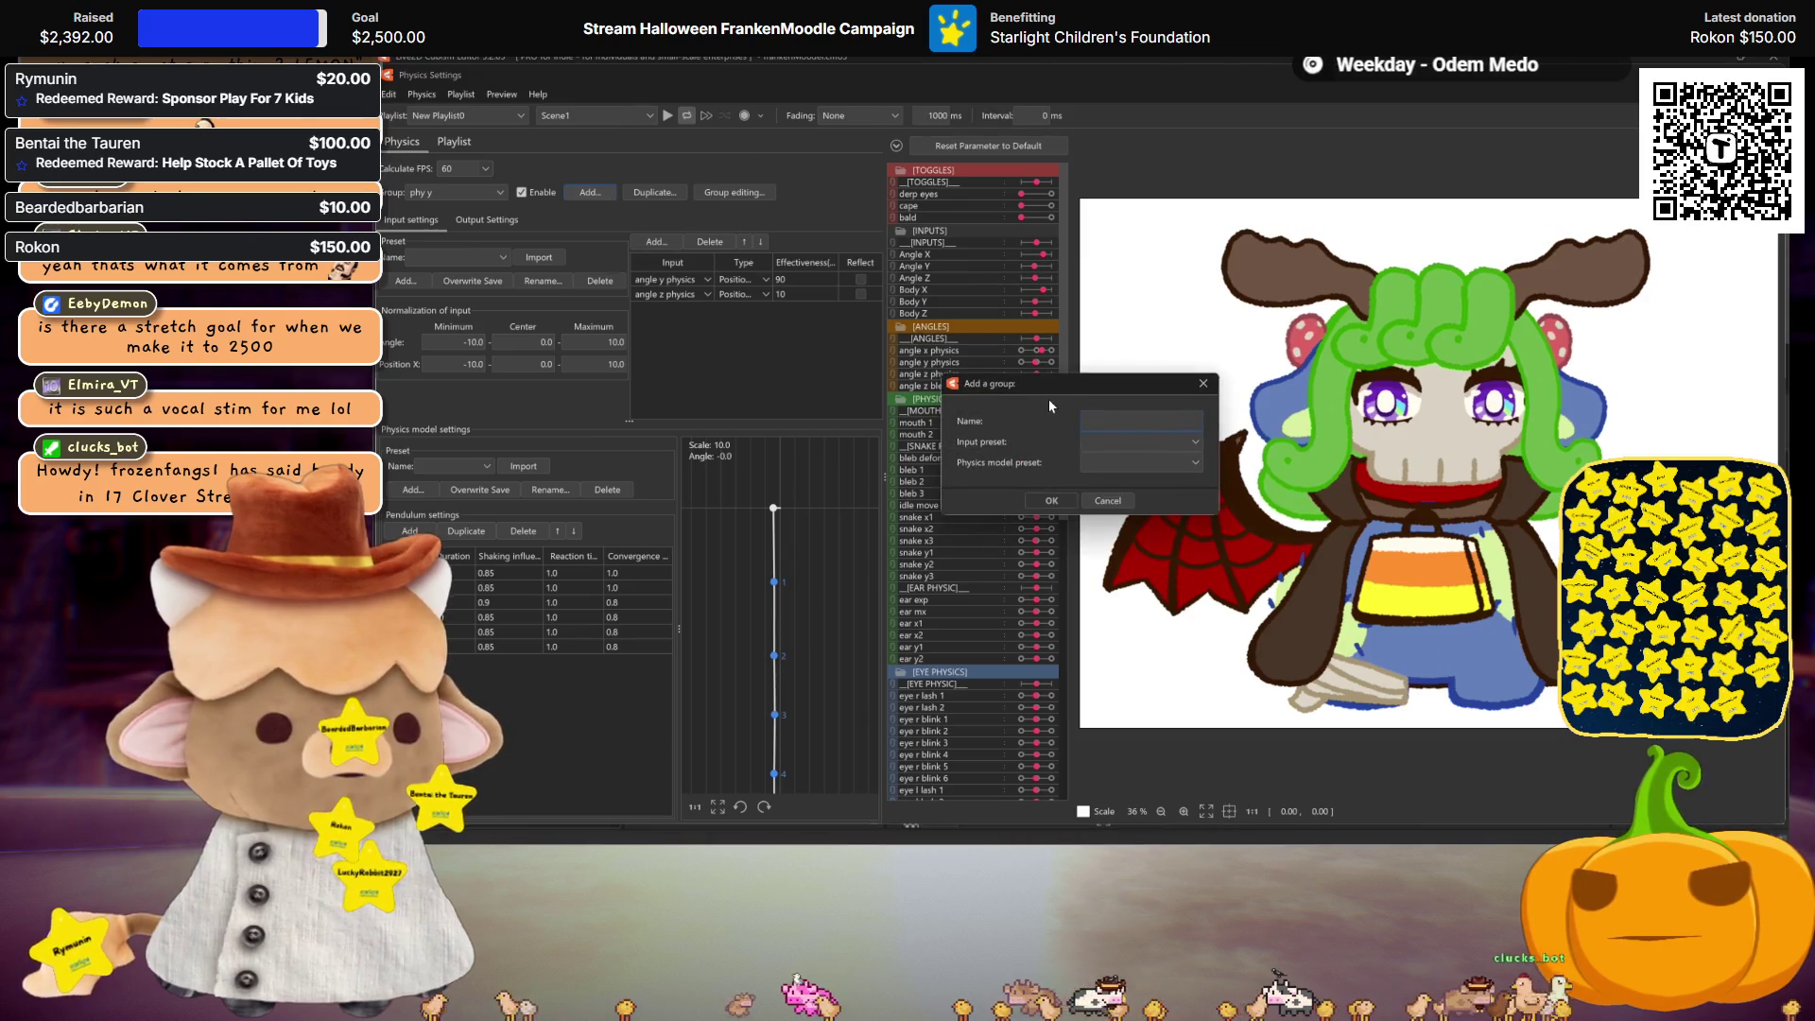
pyautogui.write('mouth 1')
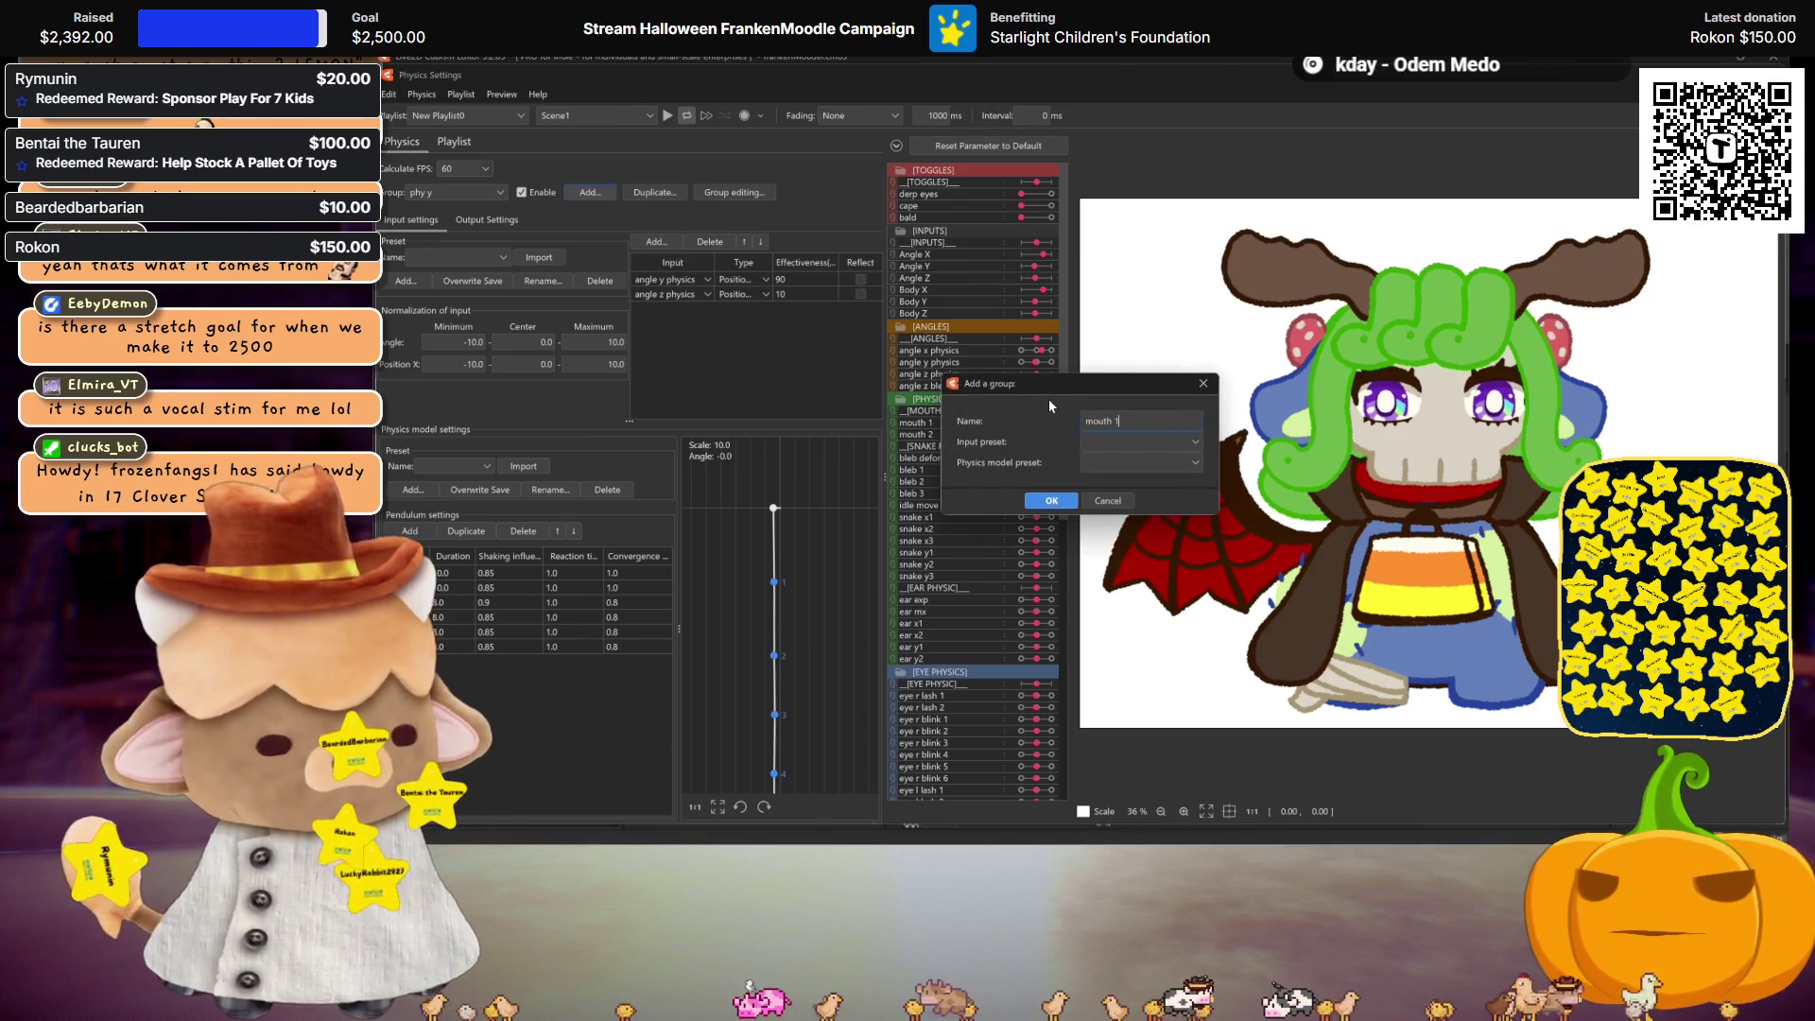
pyautogui.click(1059, 501)
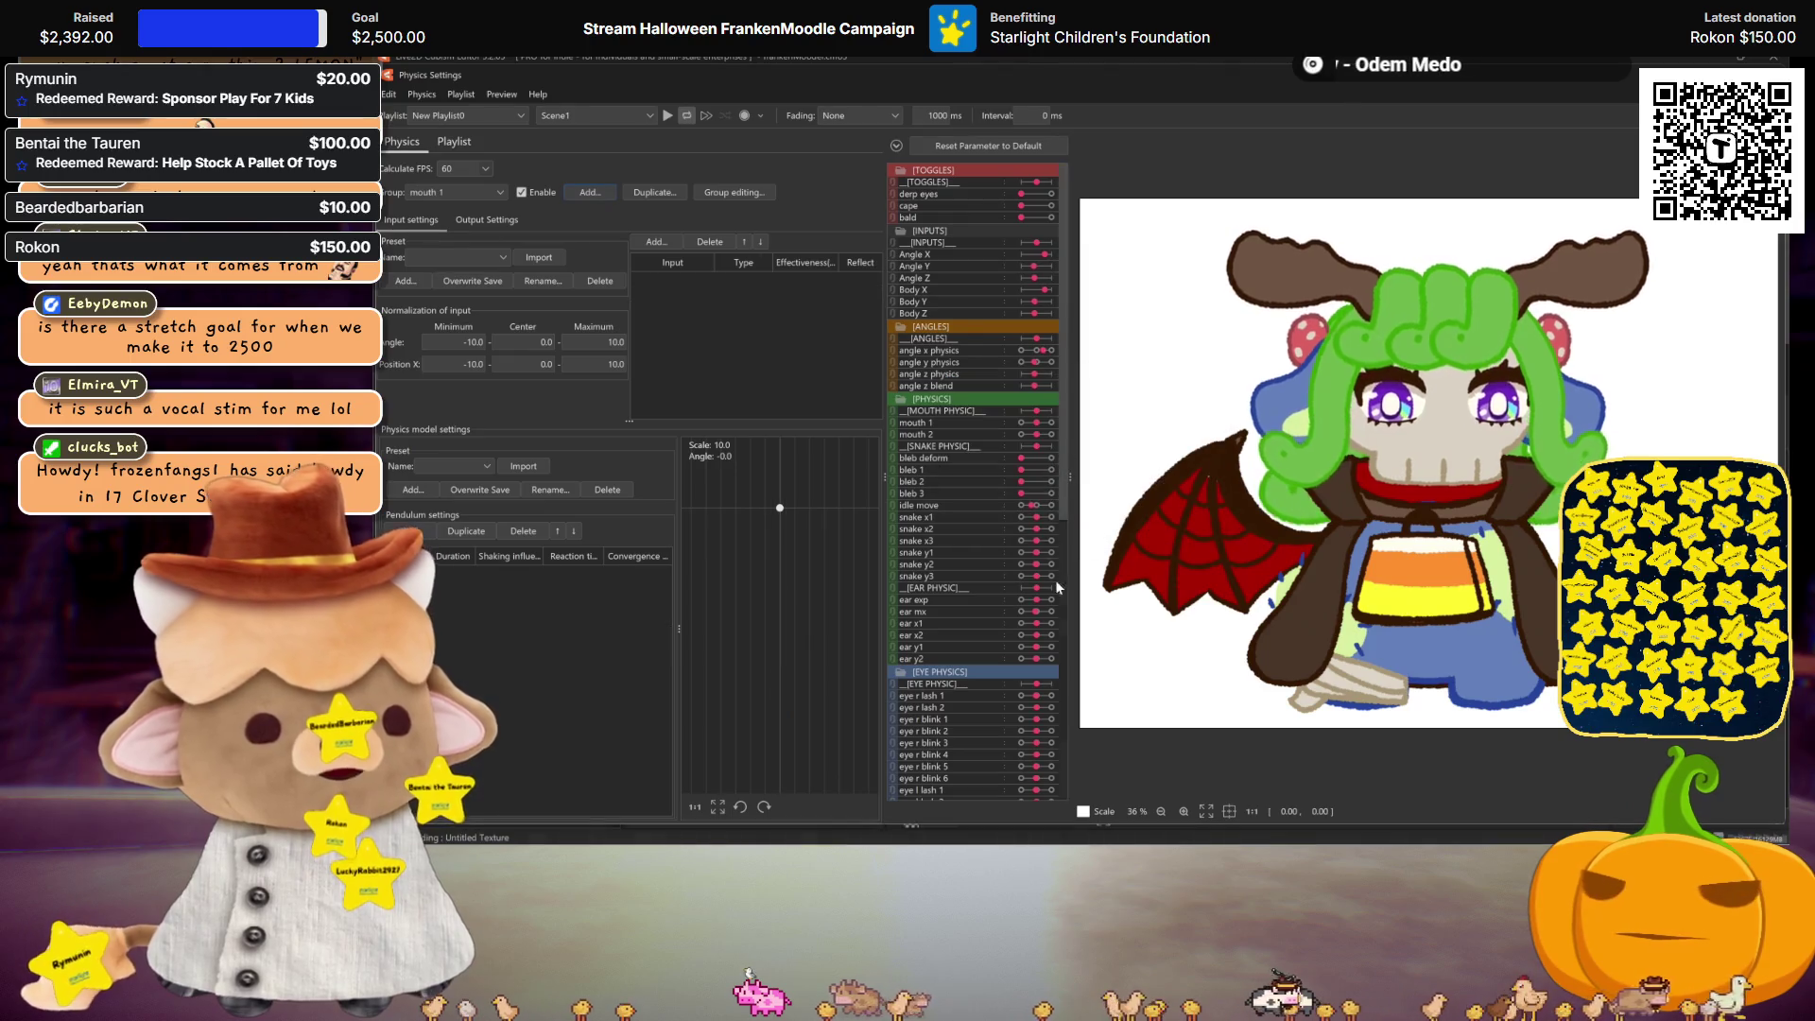
# Step: Check the mouth1.png reference screenshot, then return to the editor
pyautogui.moveTo(724, 838)
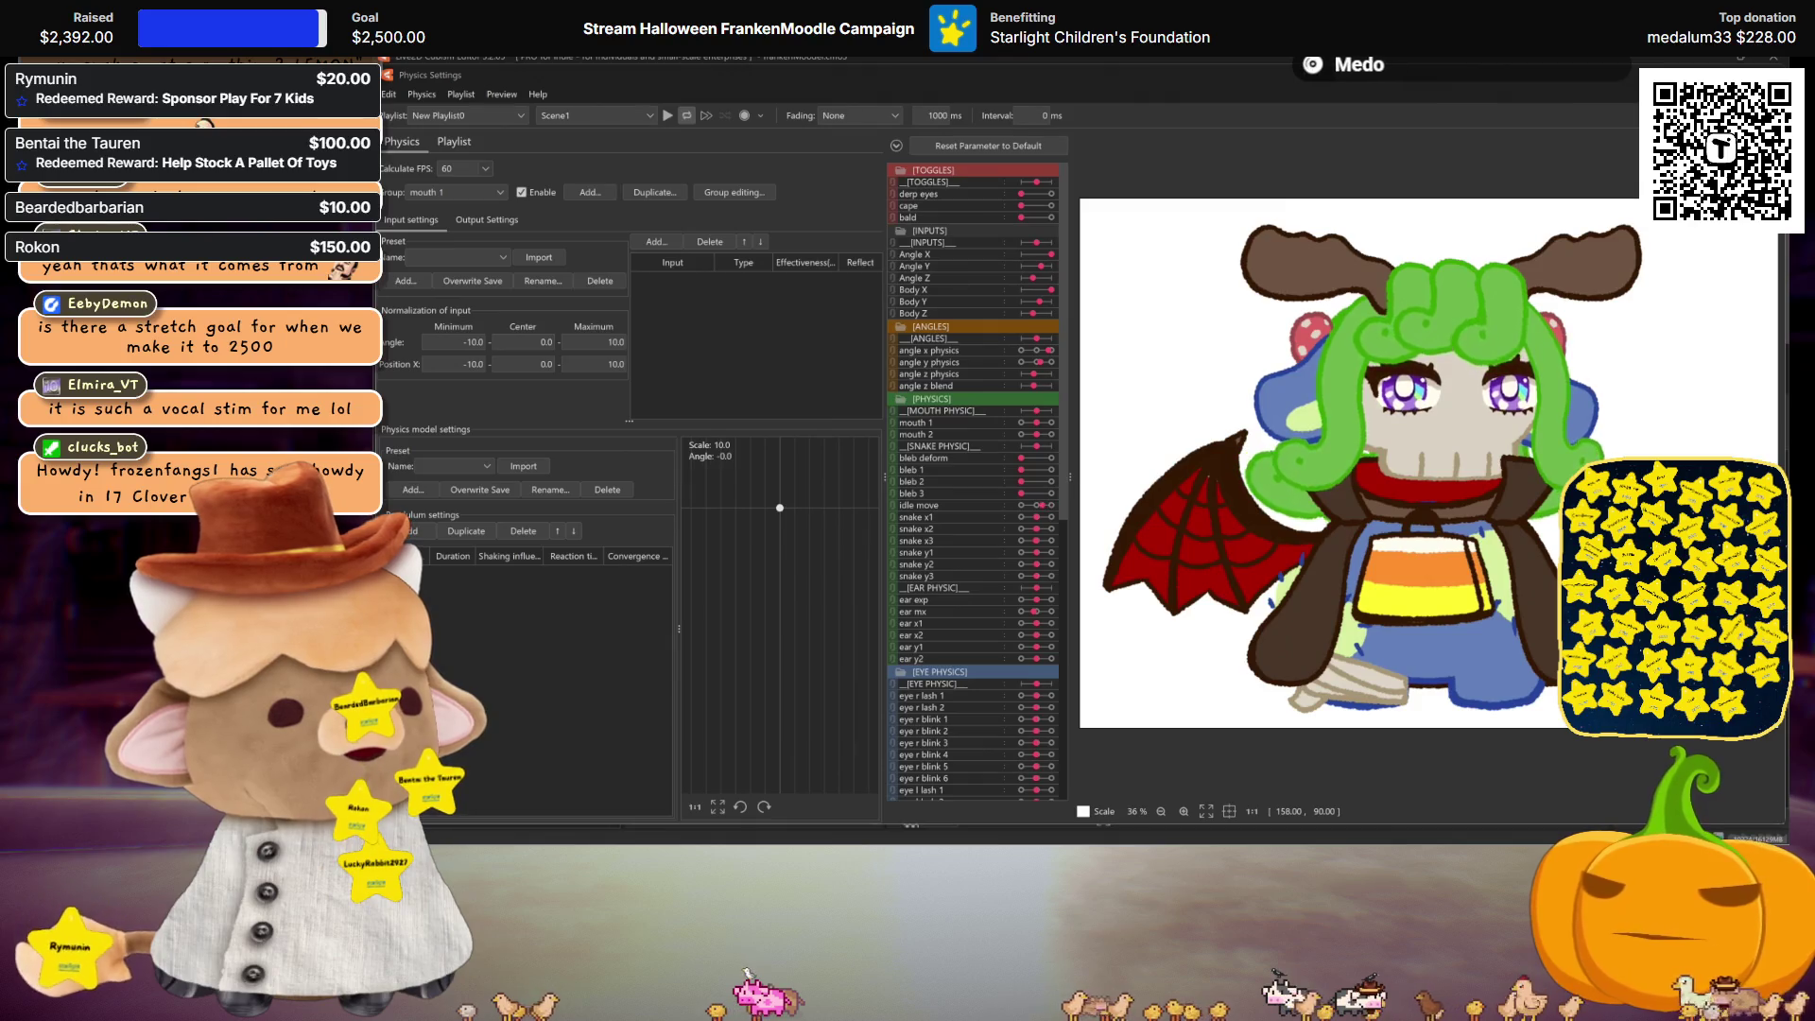
pyautogui.hotkey('alt', 'Tab')
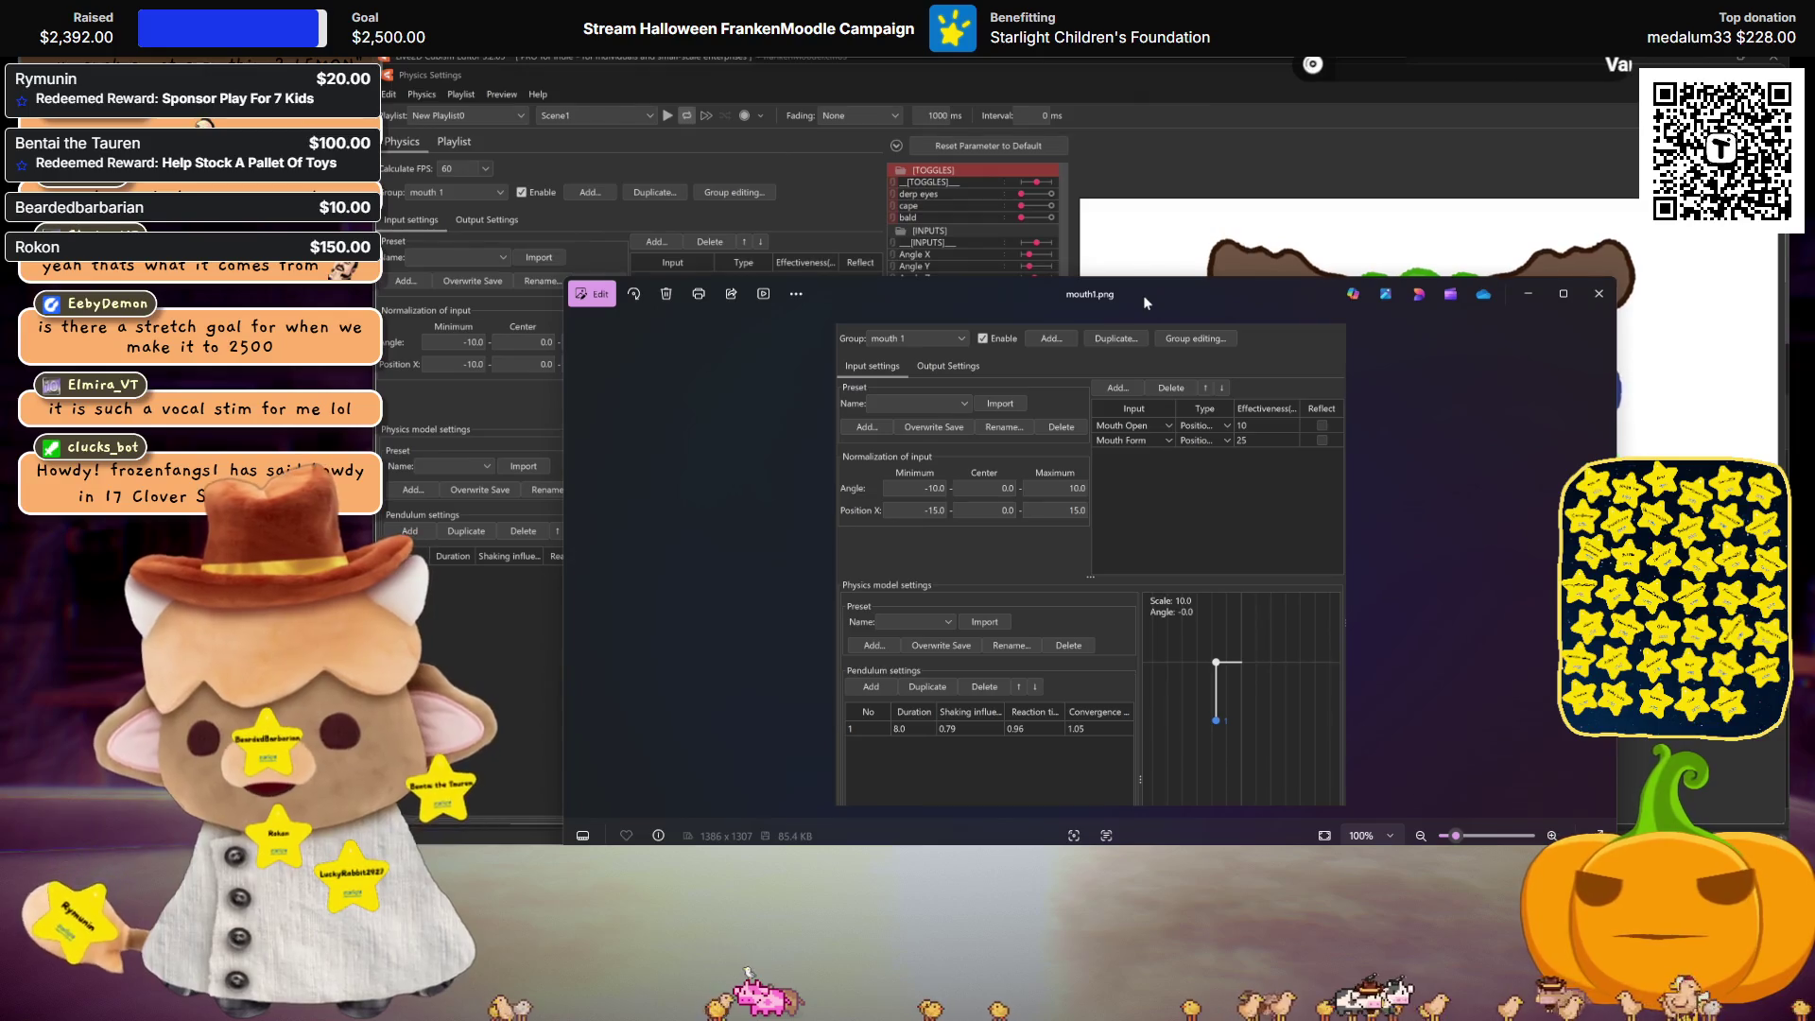
pyautogui.moveTo(1143, 295); pyautogui.dragTo(1146, 287)
pyautogui.hotkey('alt', 'Tab')
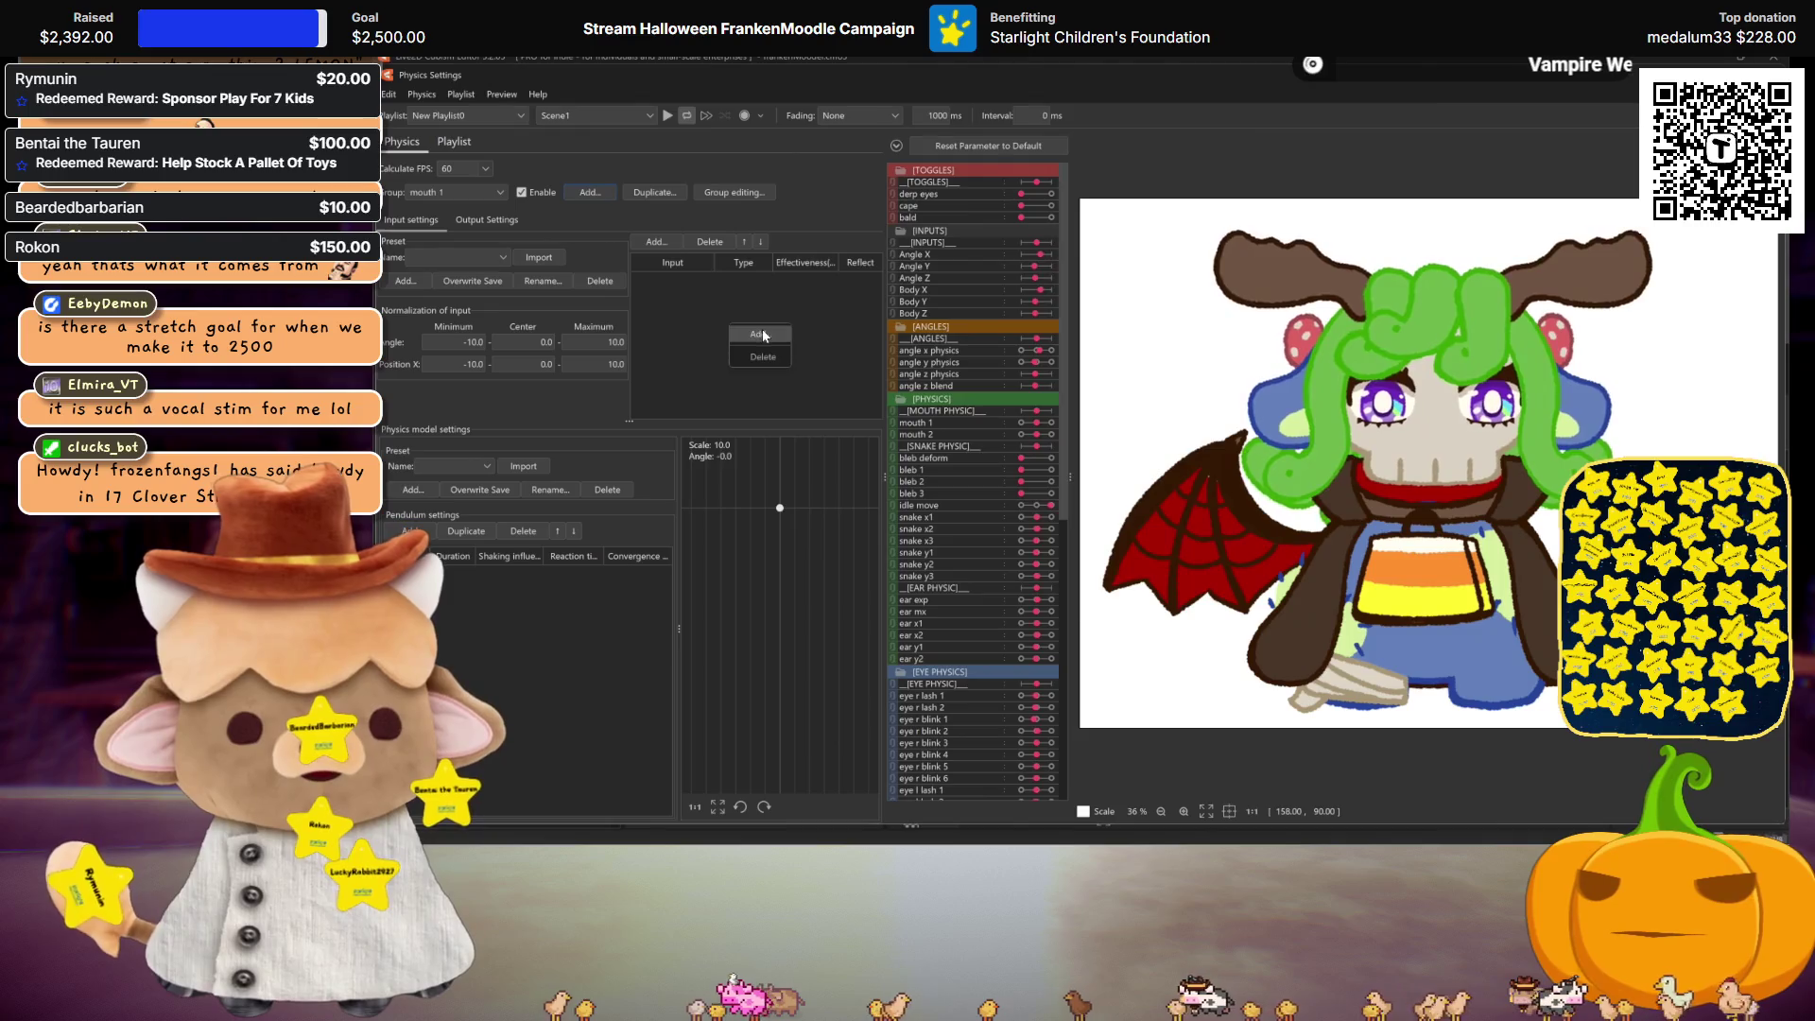
# Step: Add Mouth Open and Mouth Form as inputs with effectiveness 10 and 25
pyautogui.click(762, 335)
pyautogui.scroll(-10, 1046, 513)
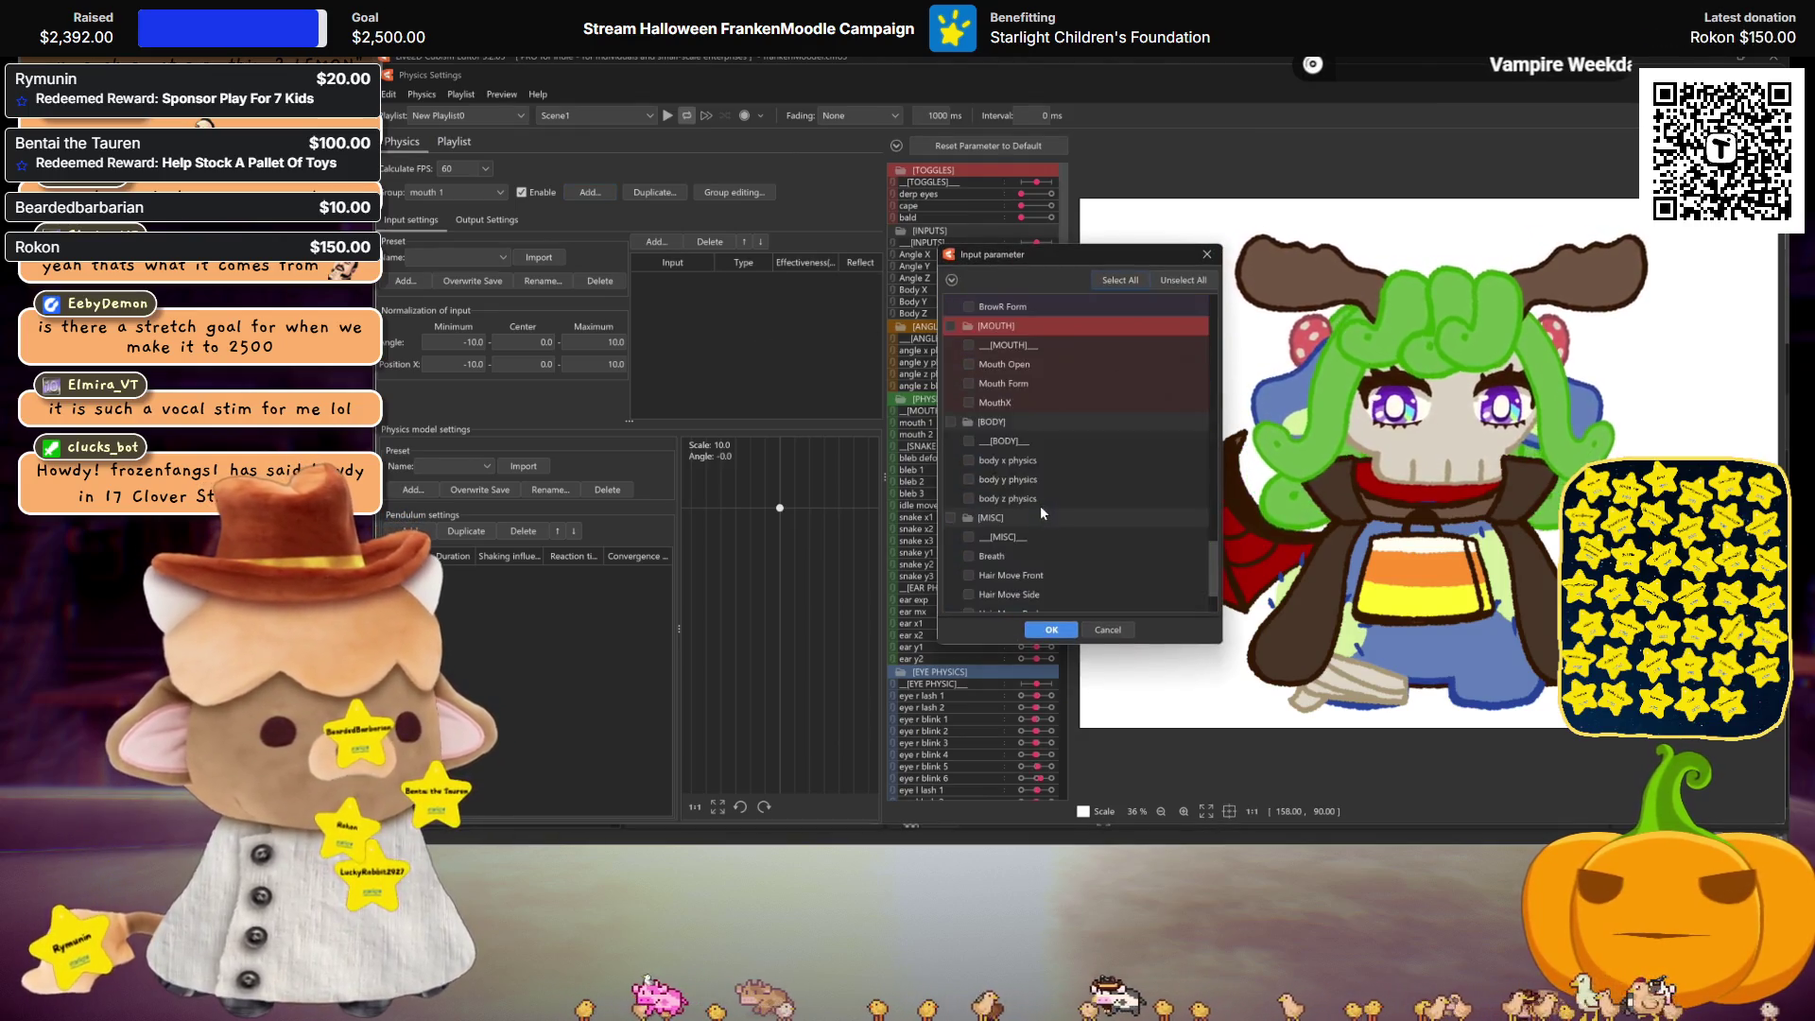
pyautogui.scroll(2, 973, 378)
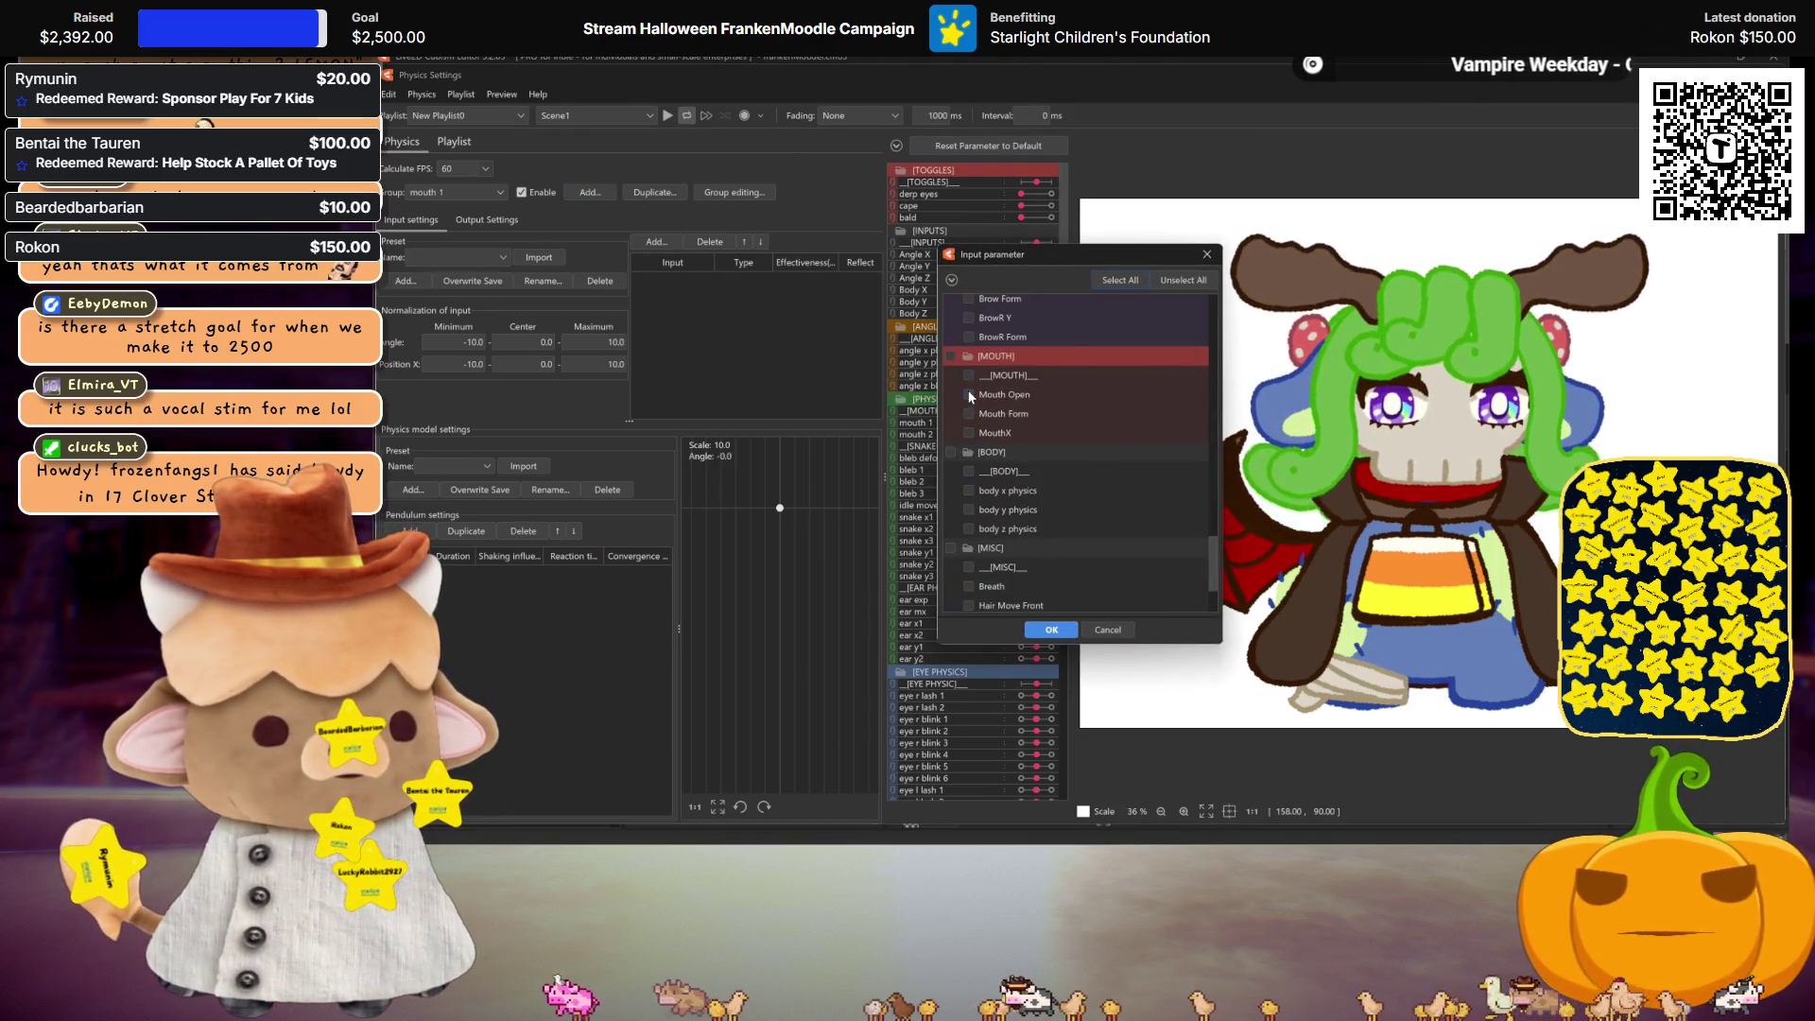
pyautogui.click(1054, 631)
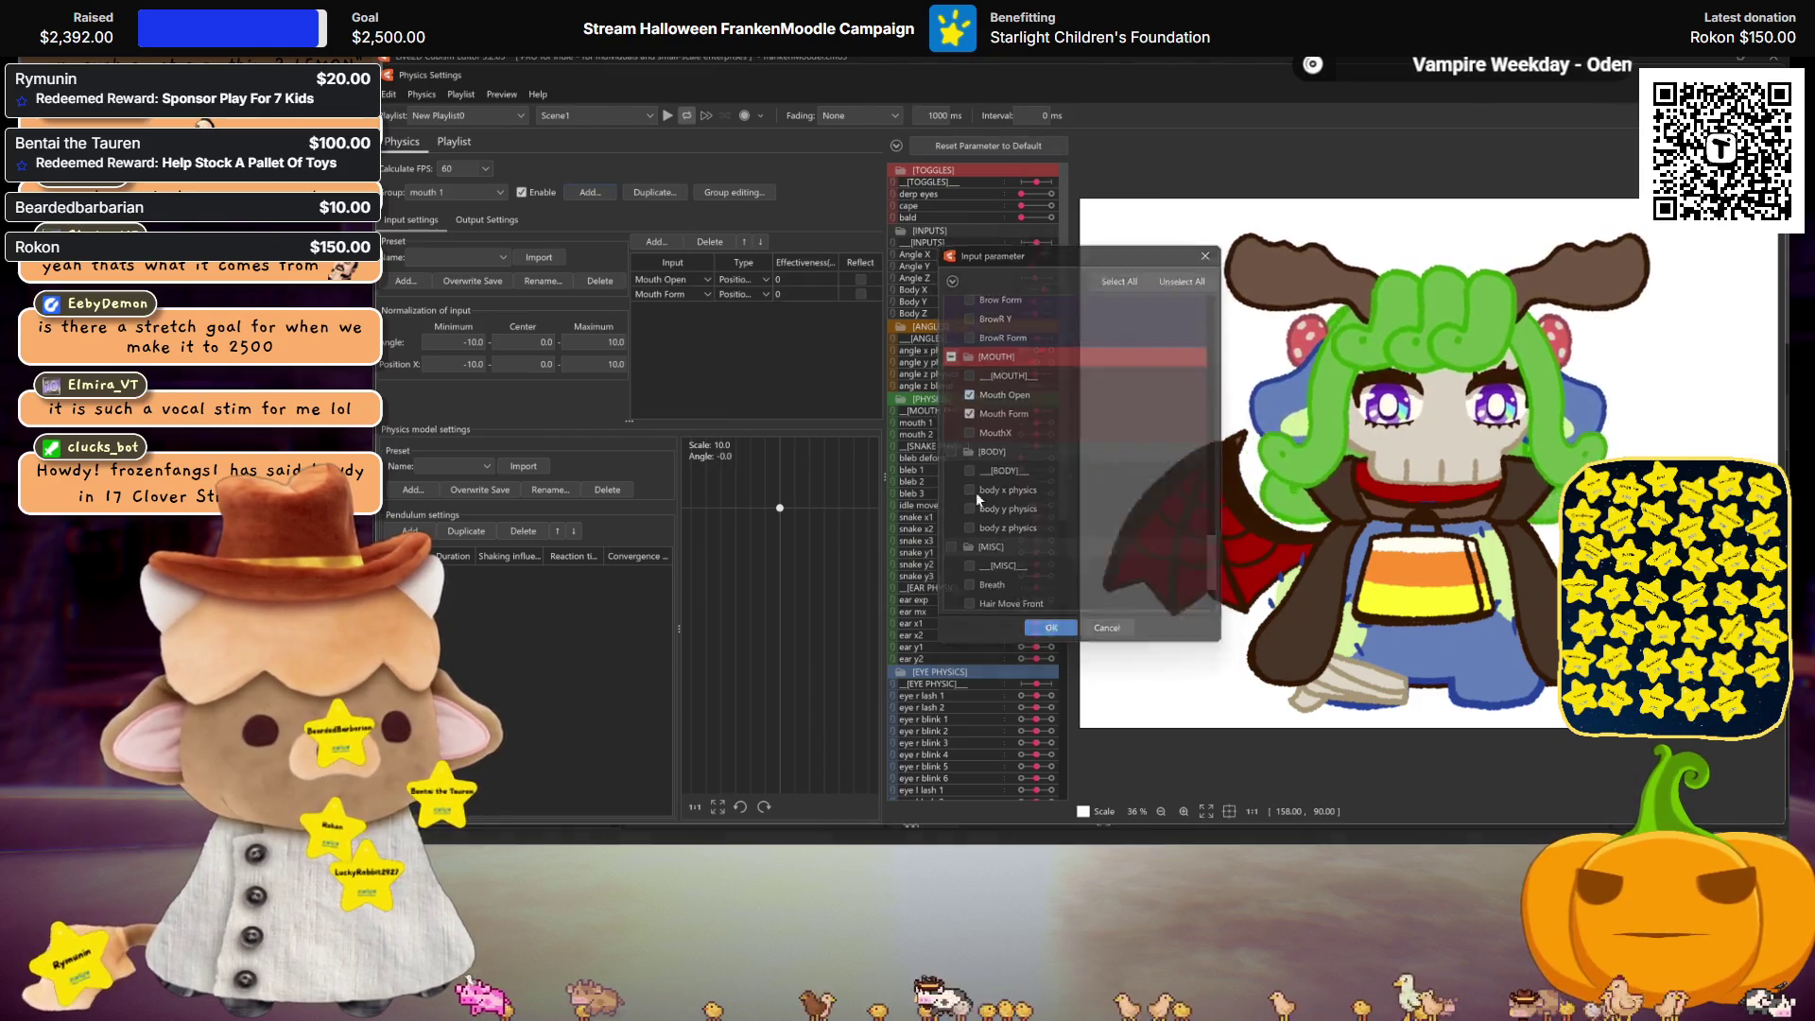
pyautogui.doubleClick(794, 281)
pyautogui.write('10')
pyautogui.press('Return')
pyautogui.write('25')
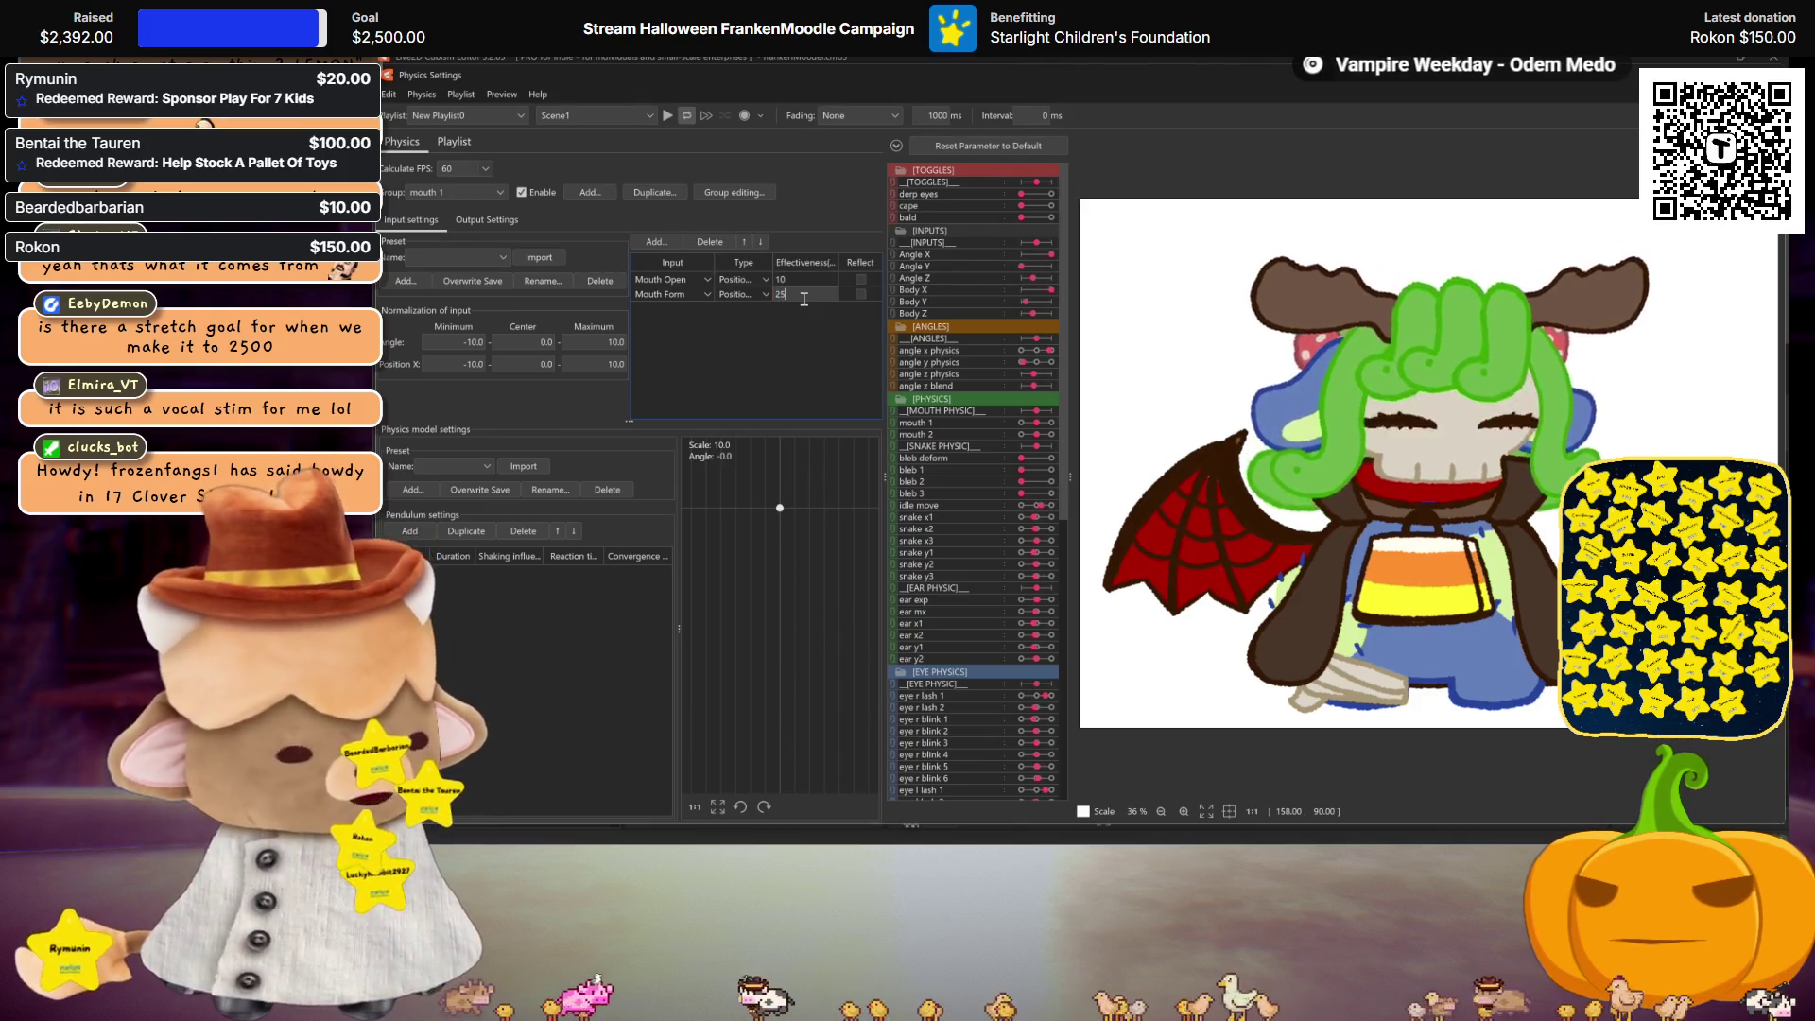
pyautogui.press('Return')
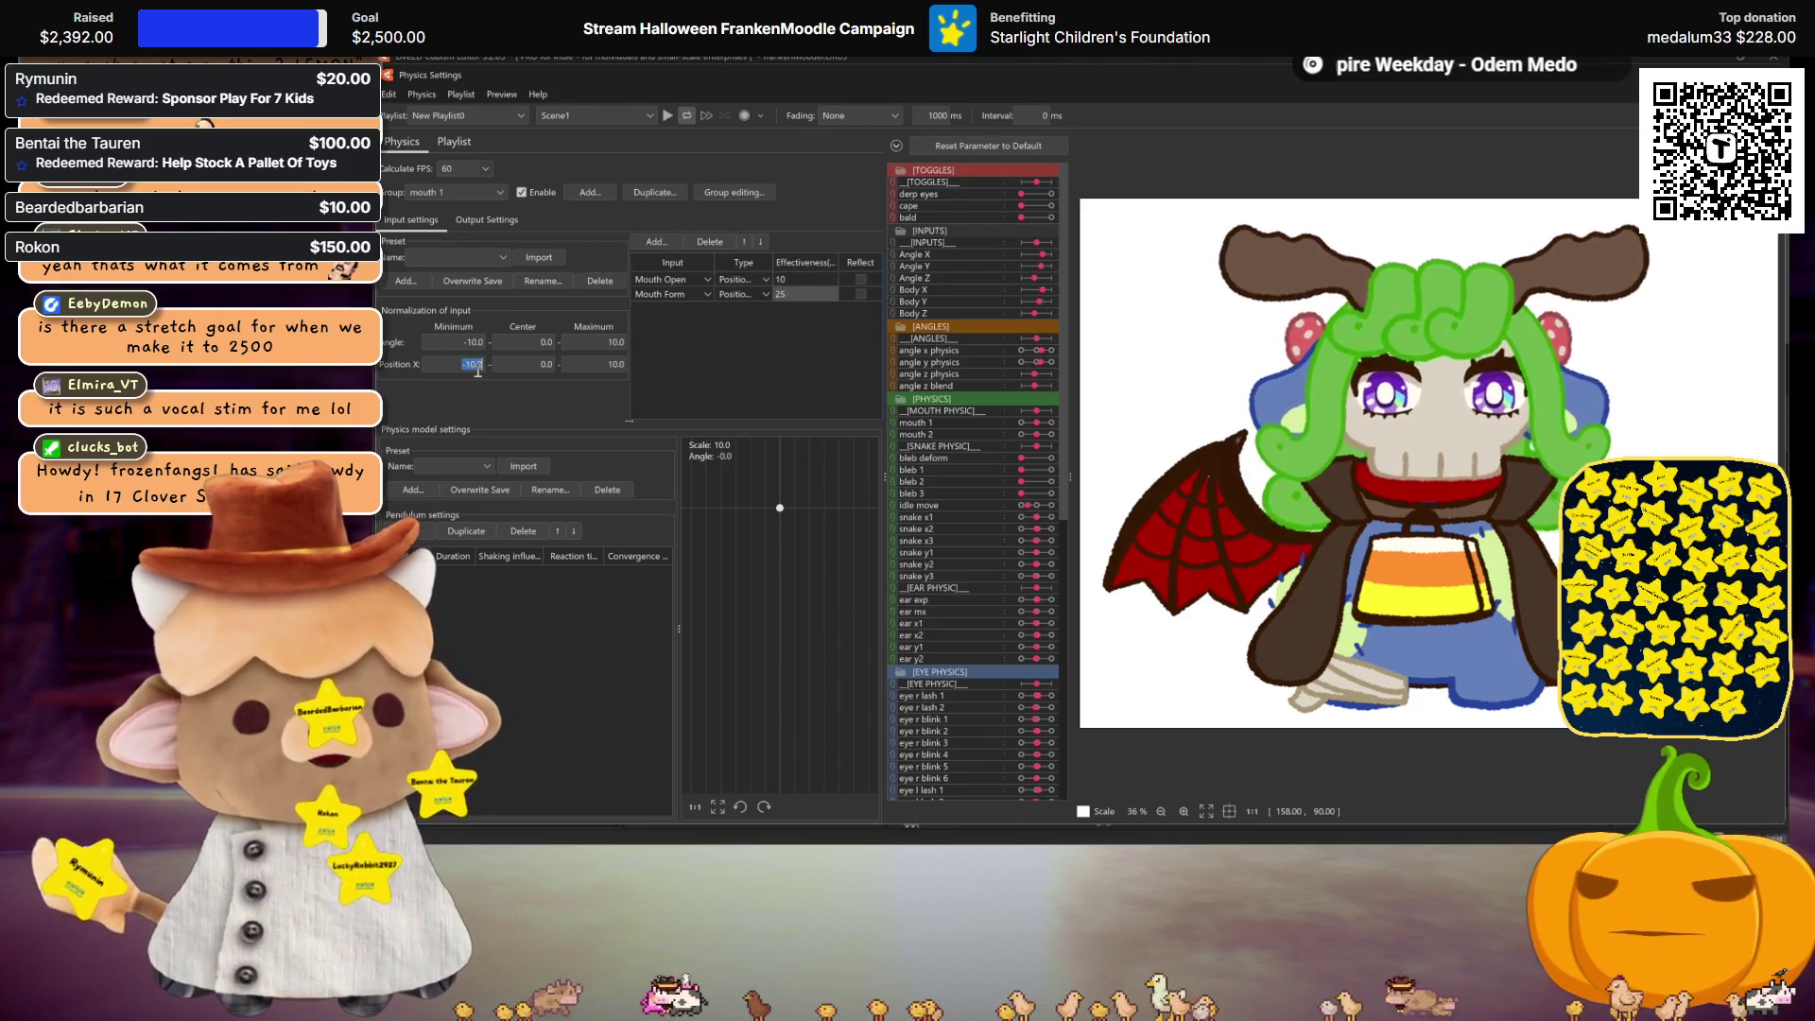
# Step: Set the Position X range to -15 to 15 and pendulum values 8.0, 0.79, 0.96, 1.05
pyautogui.write('-15')
pyautogui.press('Return')
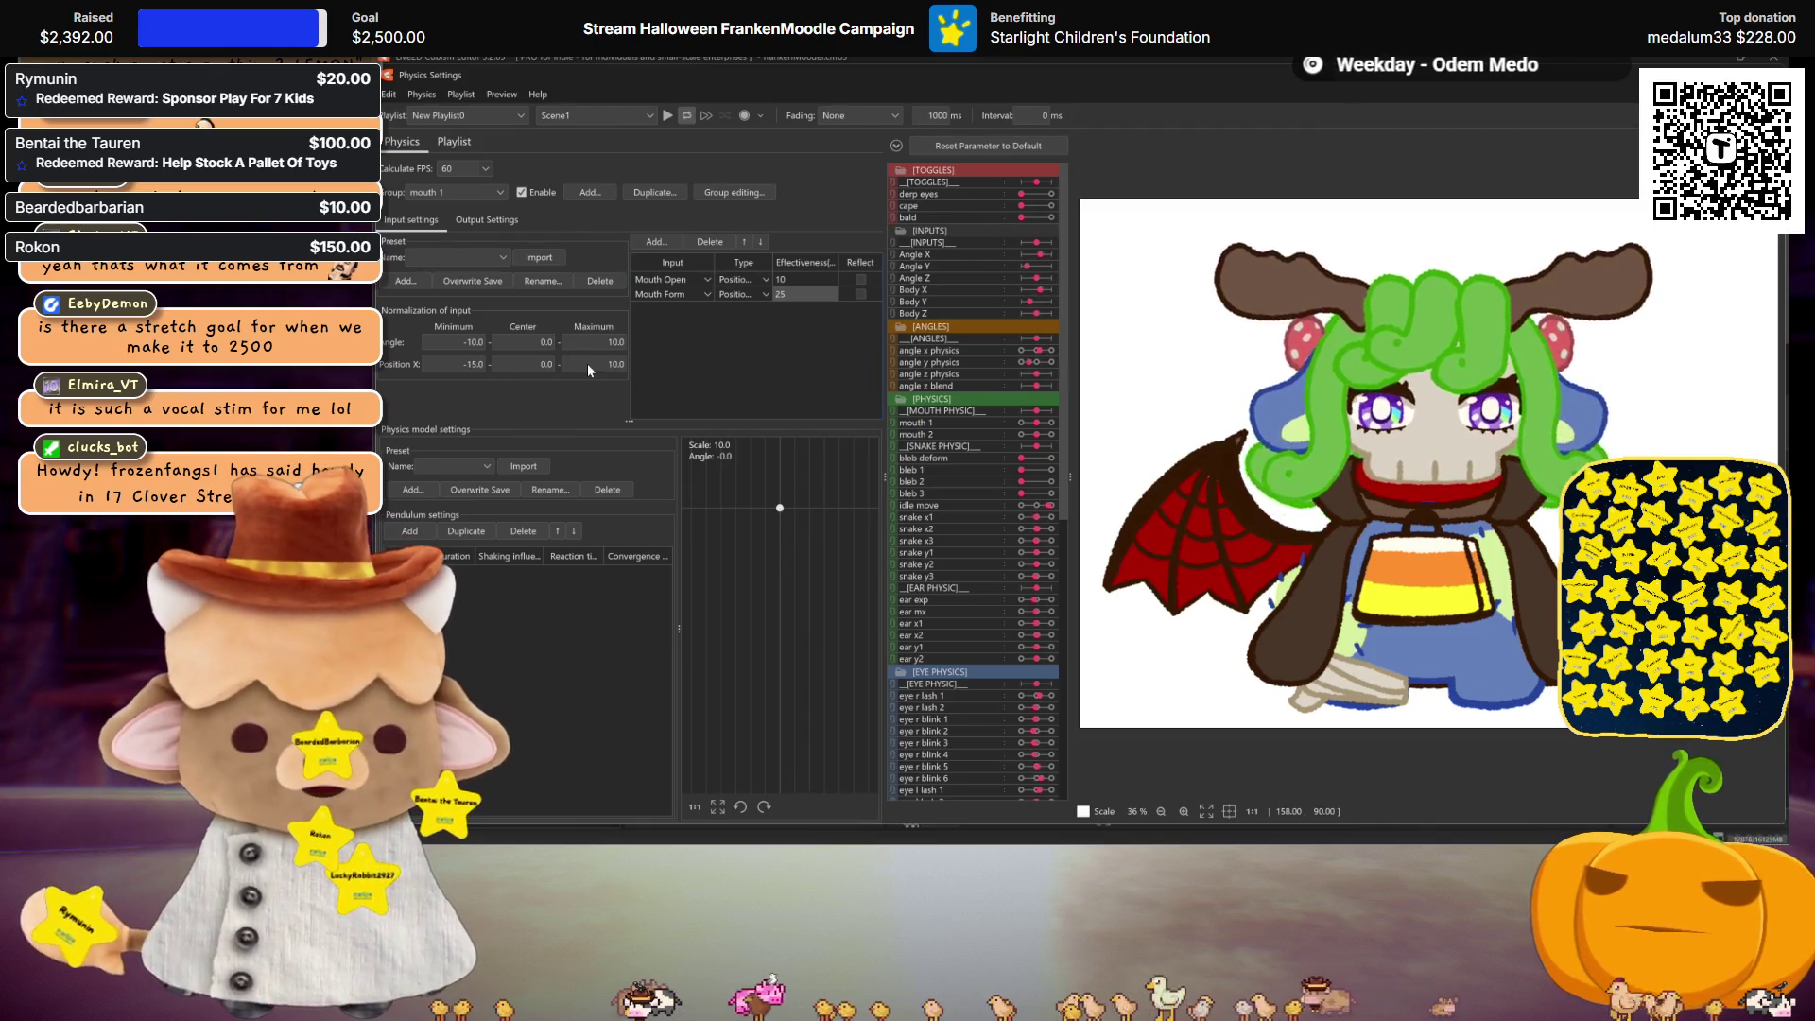
pyautogui.write('5')
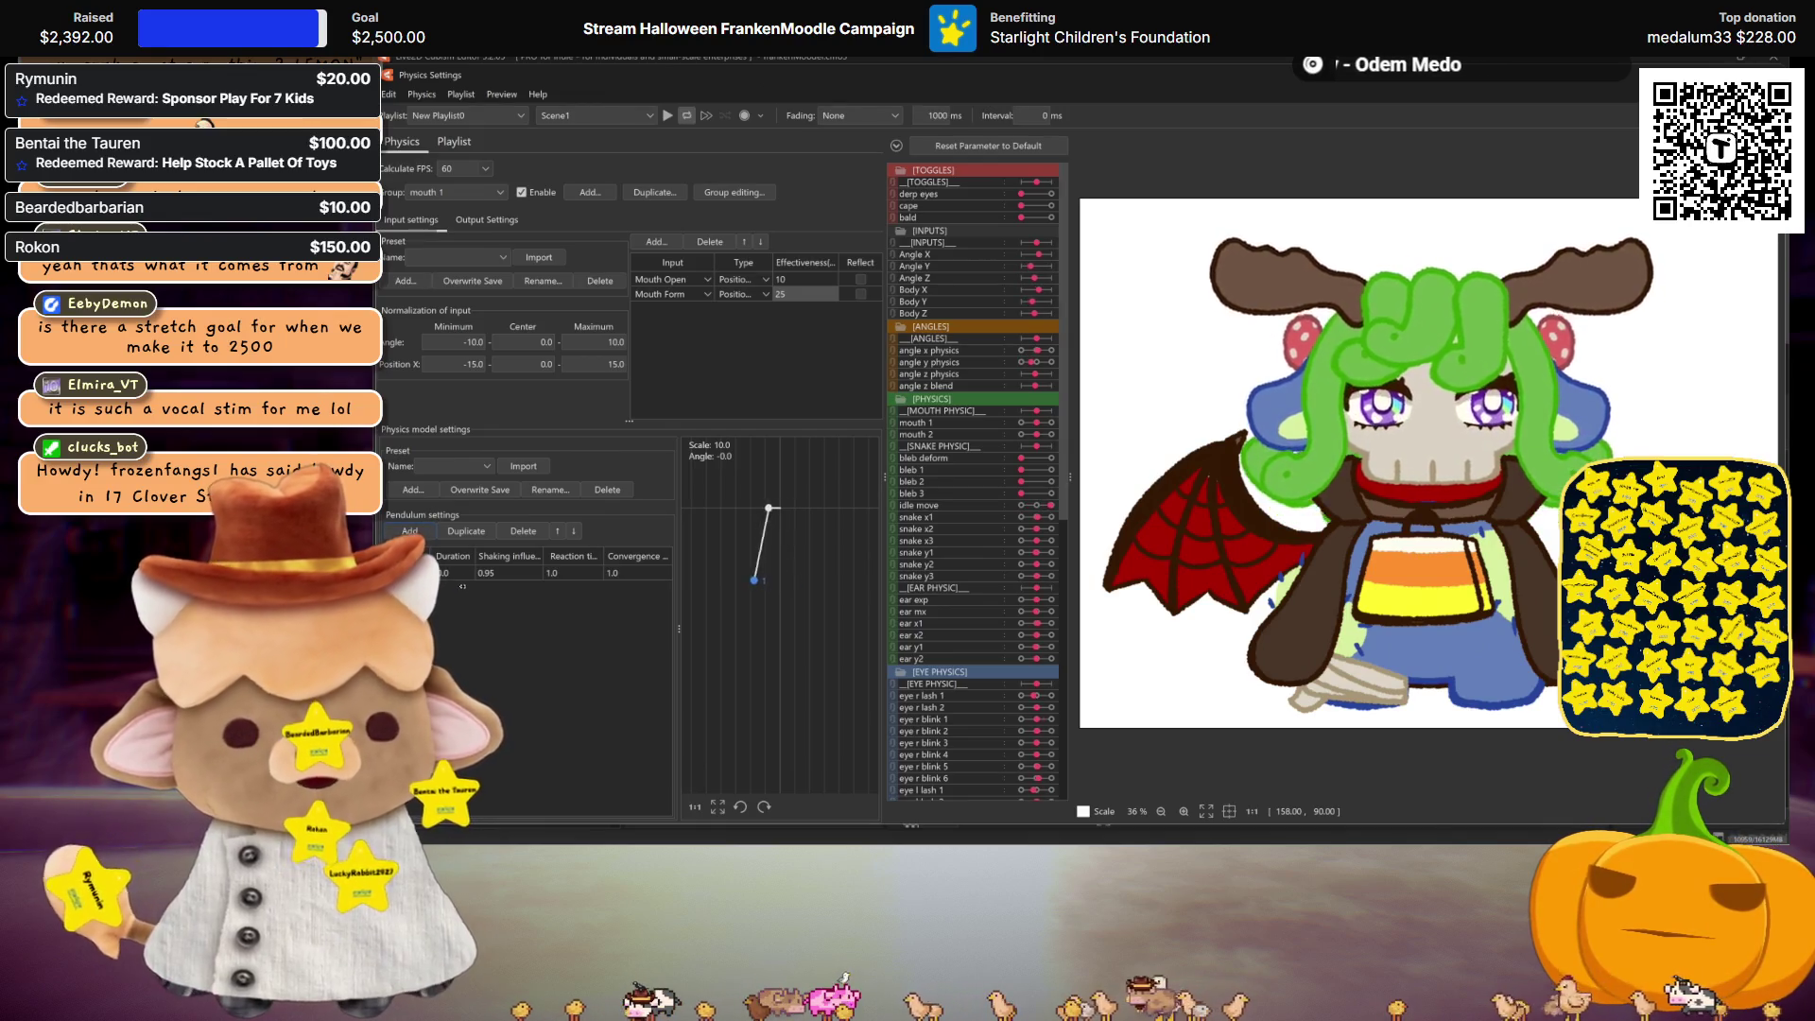
pyautogui.doubleClick(444, 573)
pyautogui.write('8')
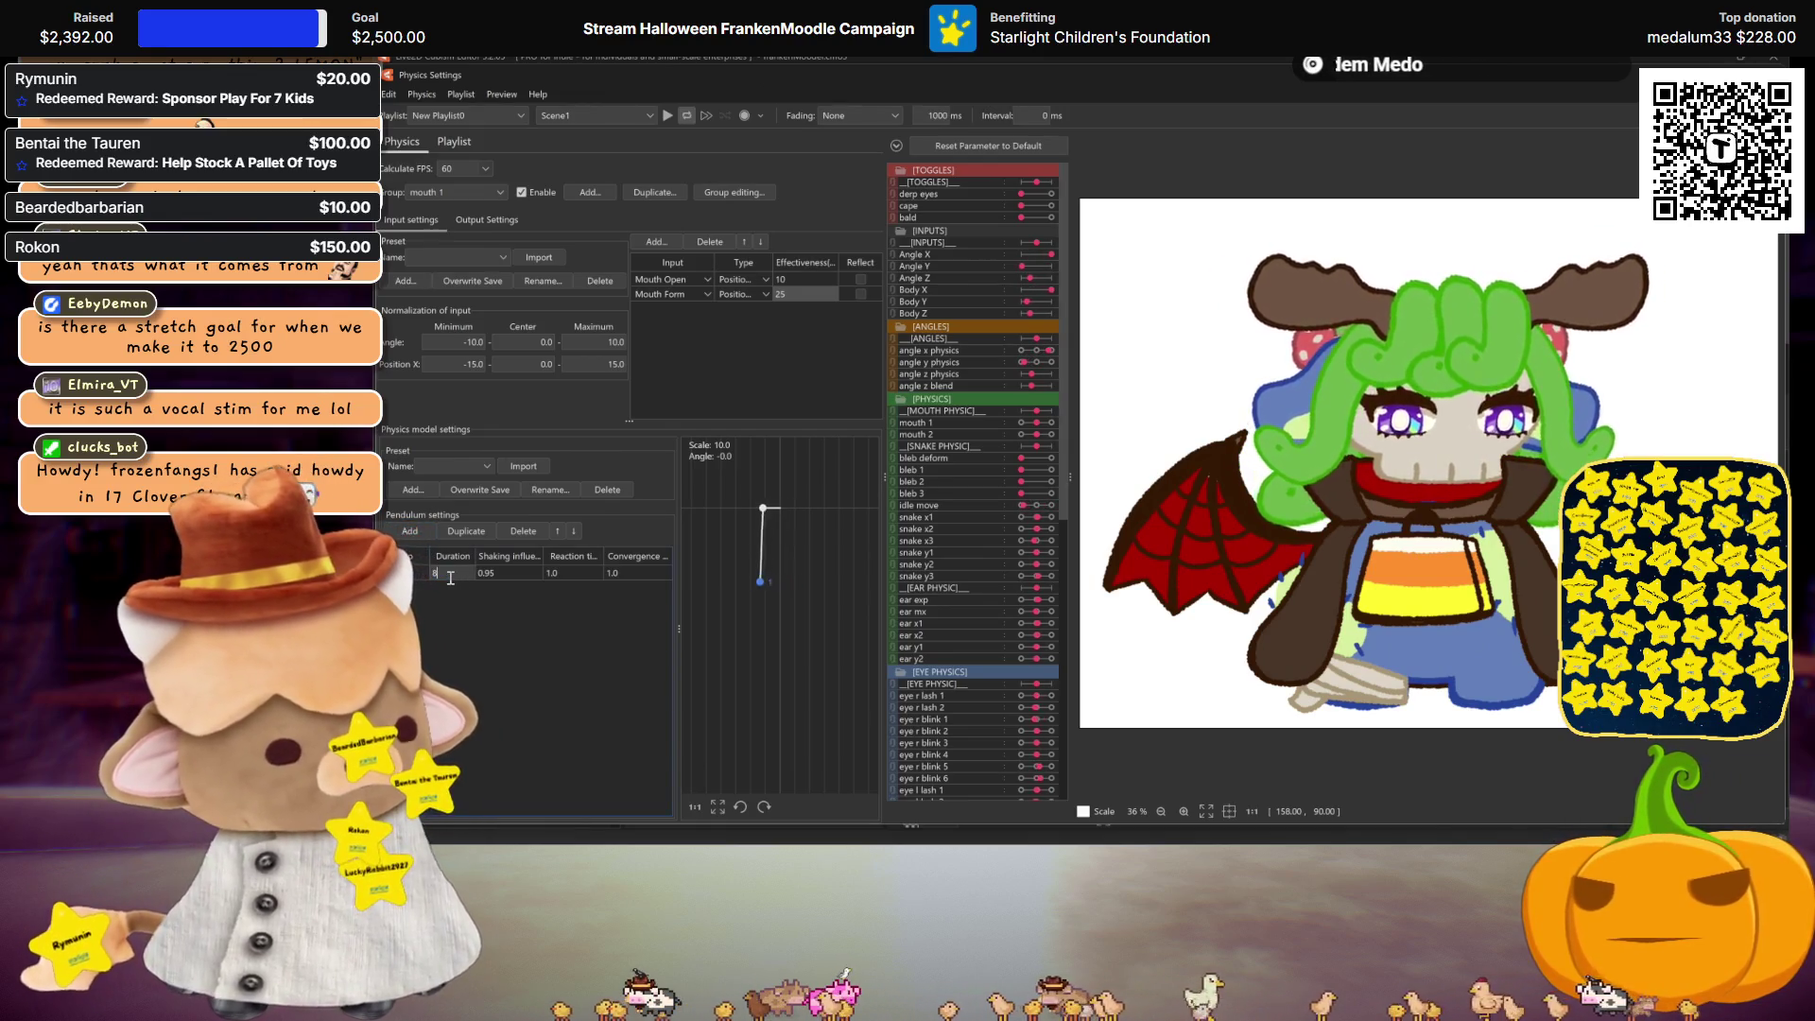
pyautogui.doubleClick(504, 574)
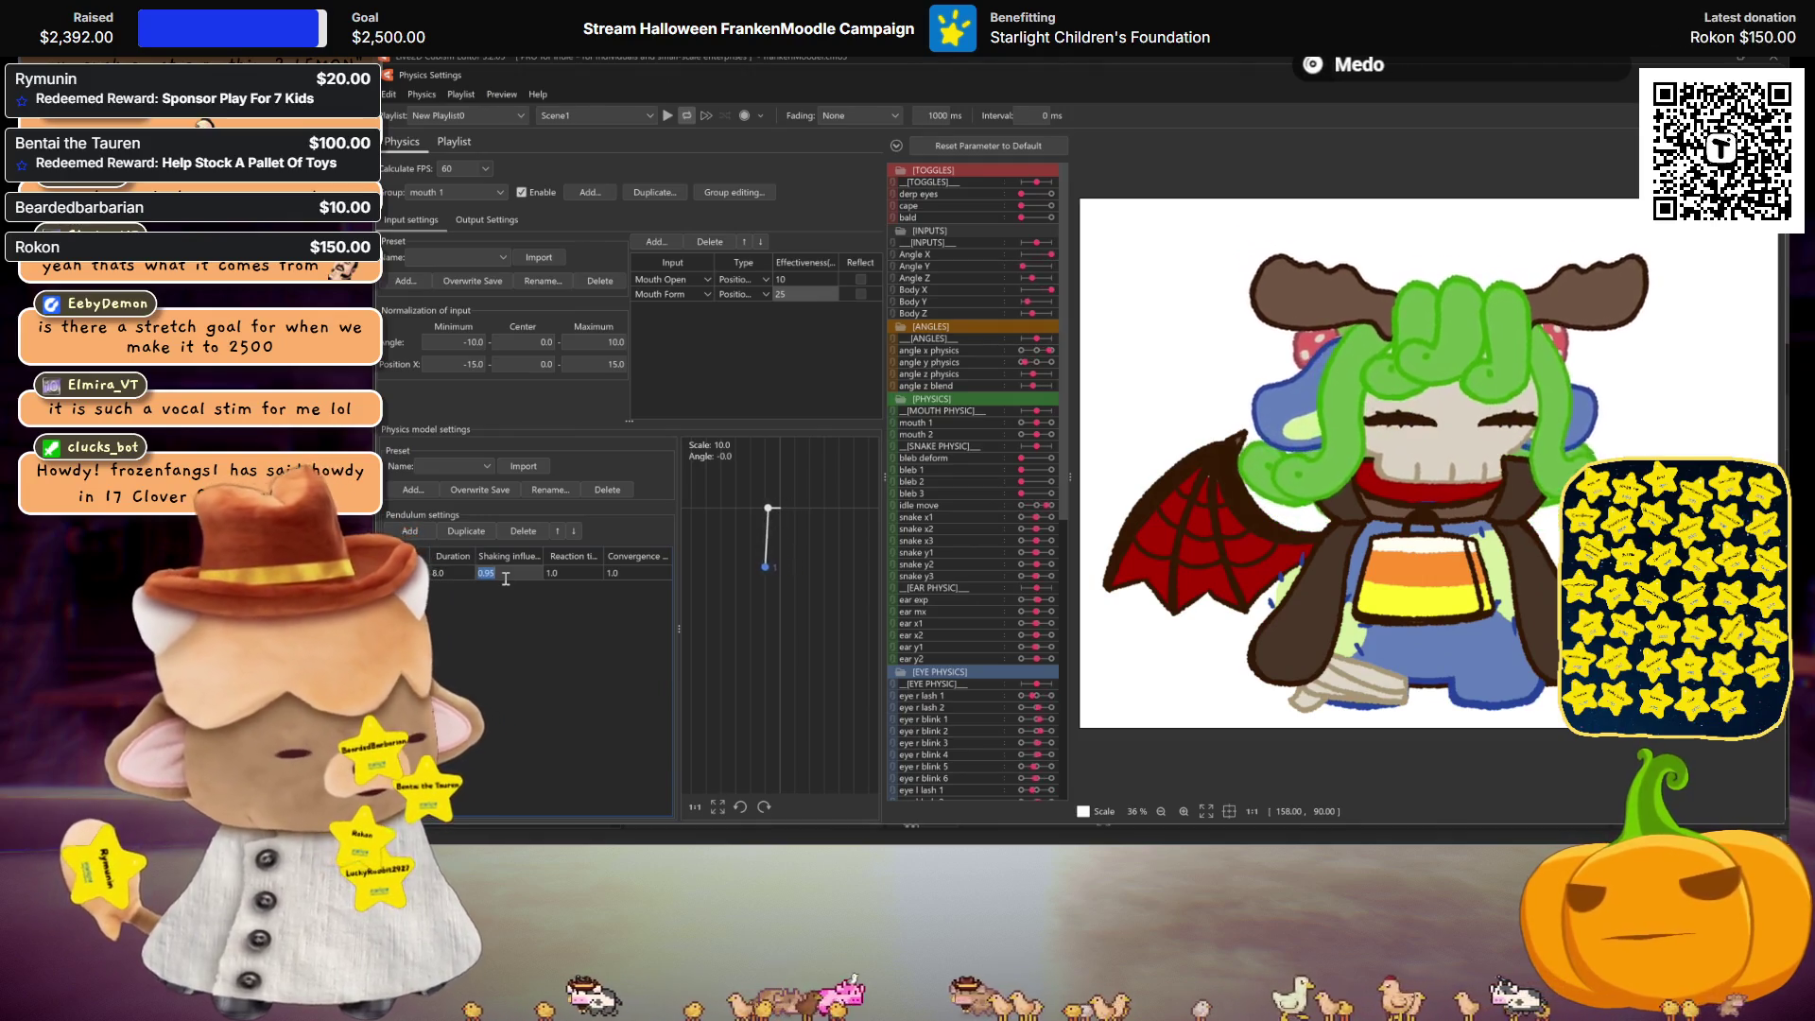
pyautogui.write('-75')
pyautogui.doubleClick(567, 574)
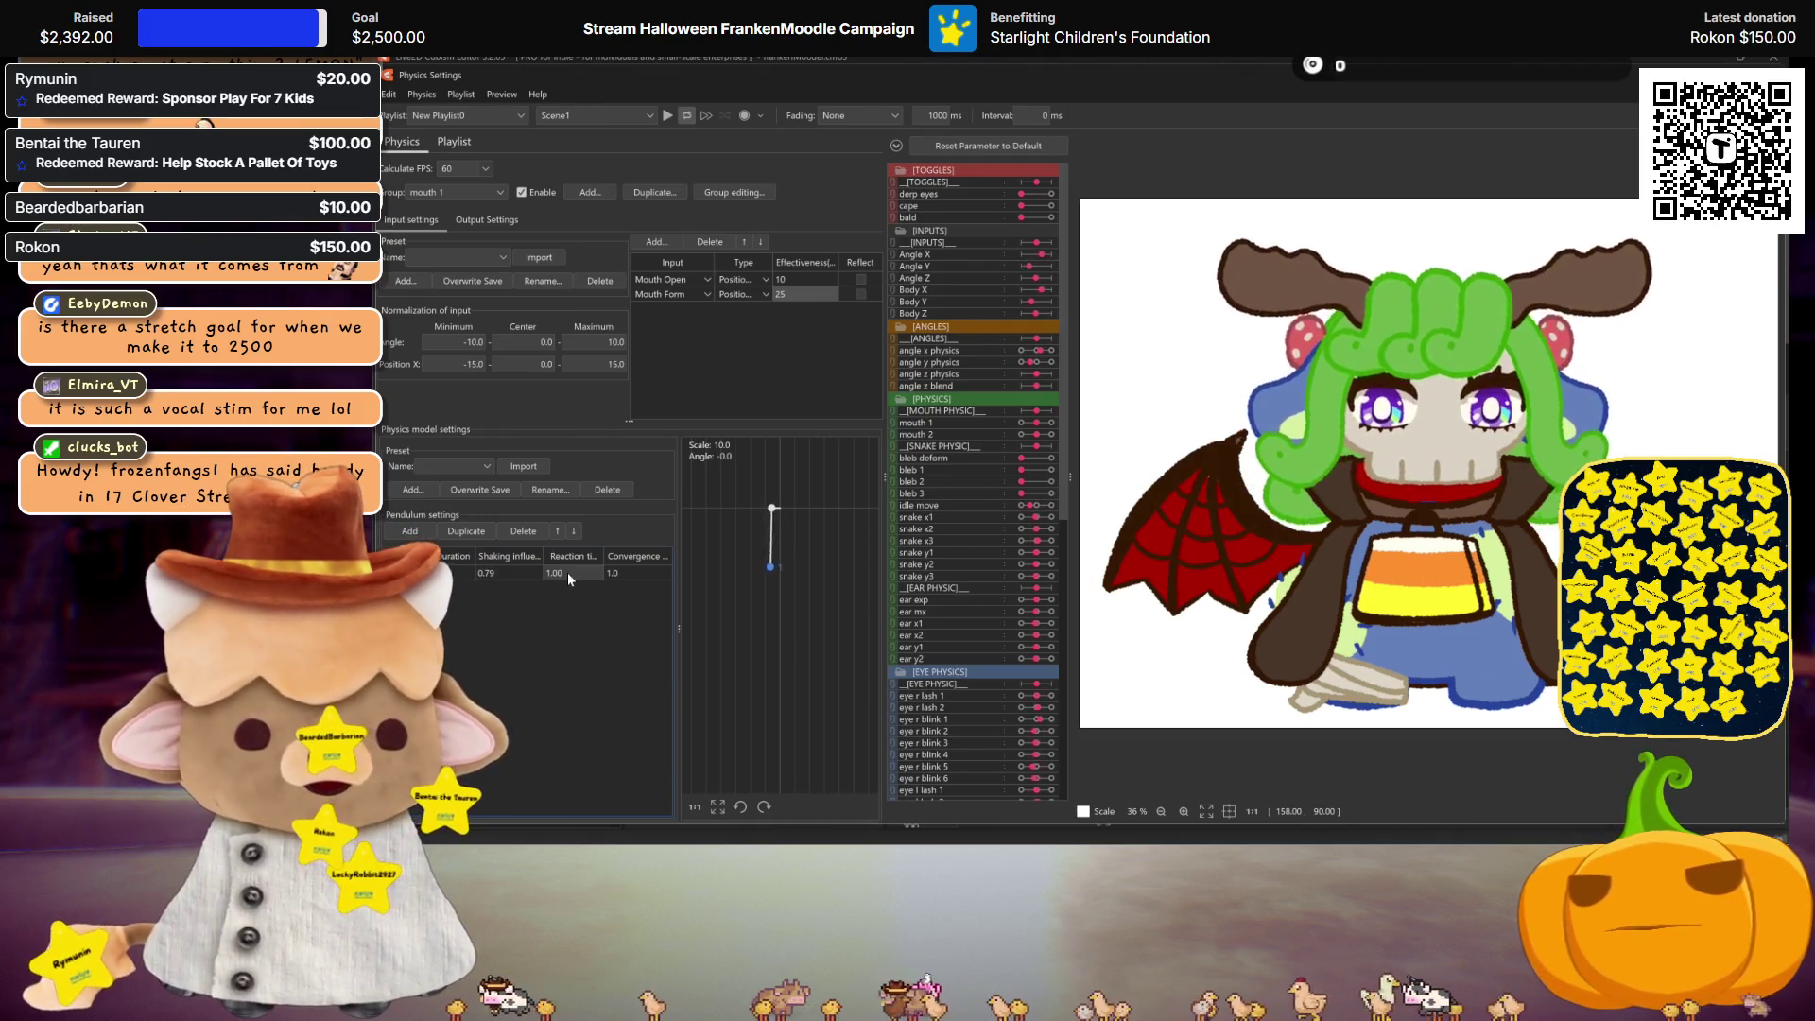
pyautogui.write('.96')
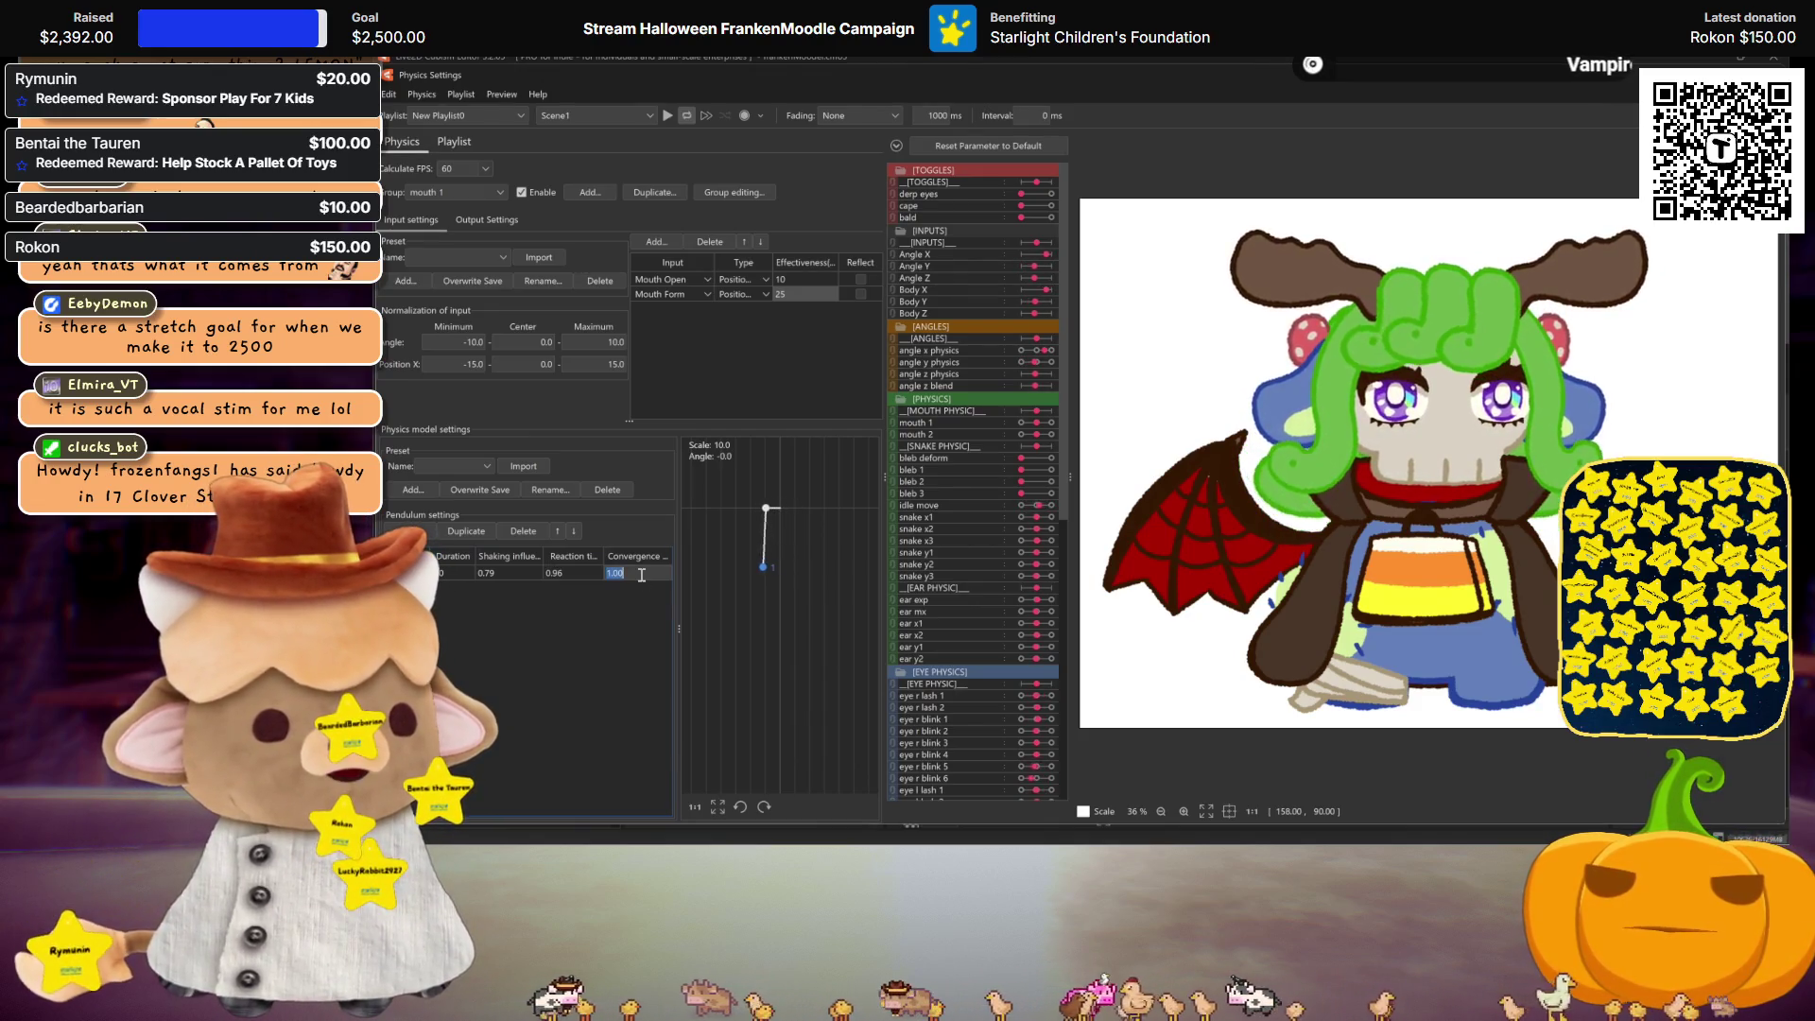
pyautogui.write('1')
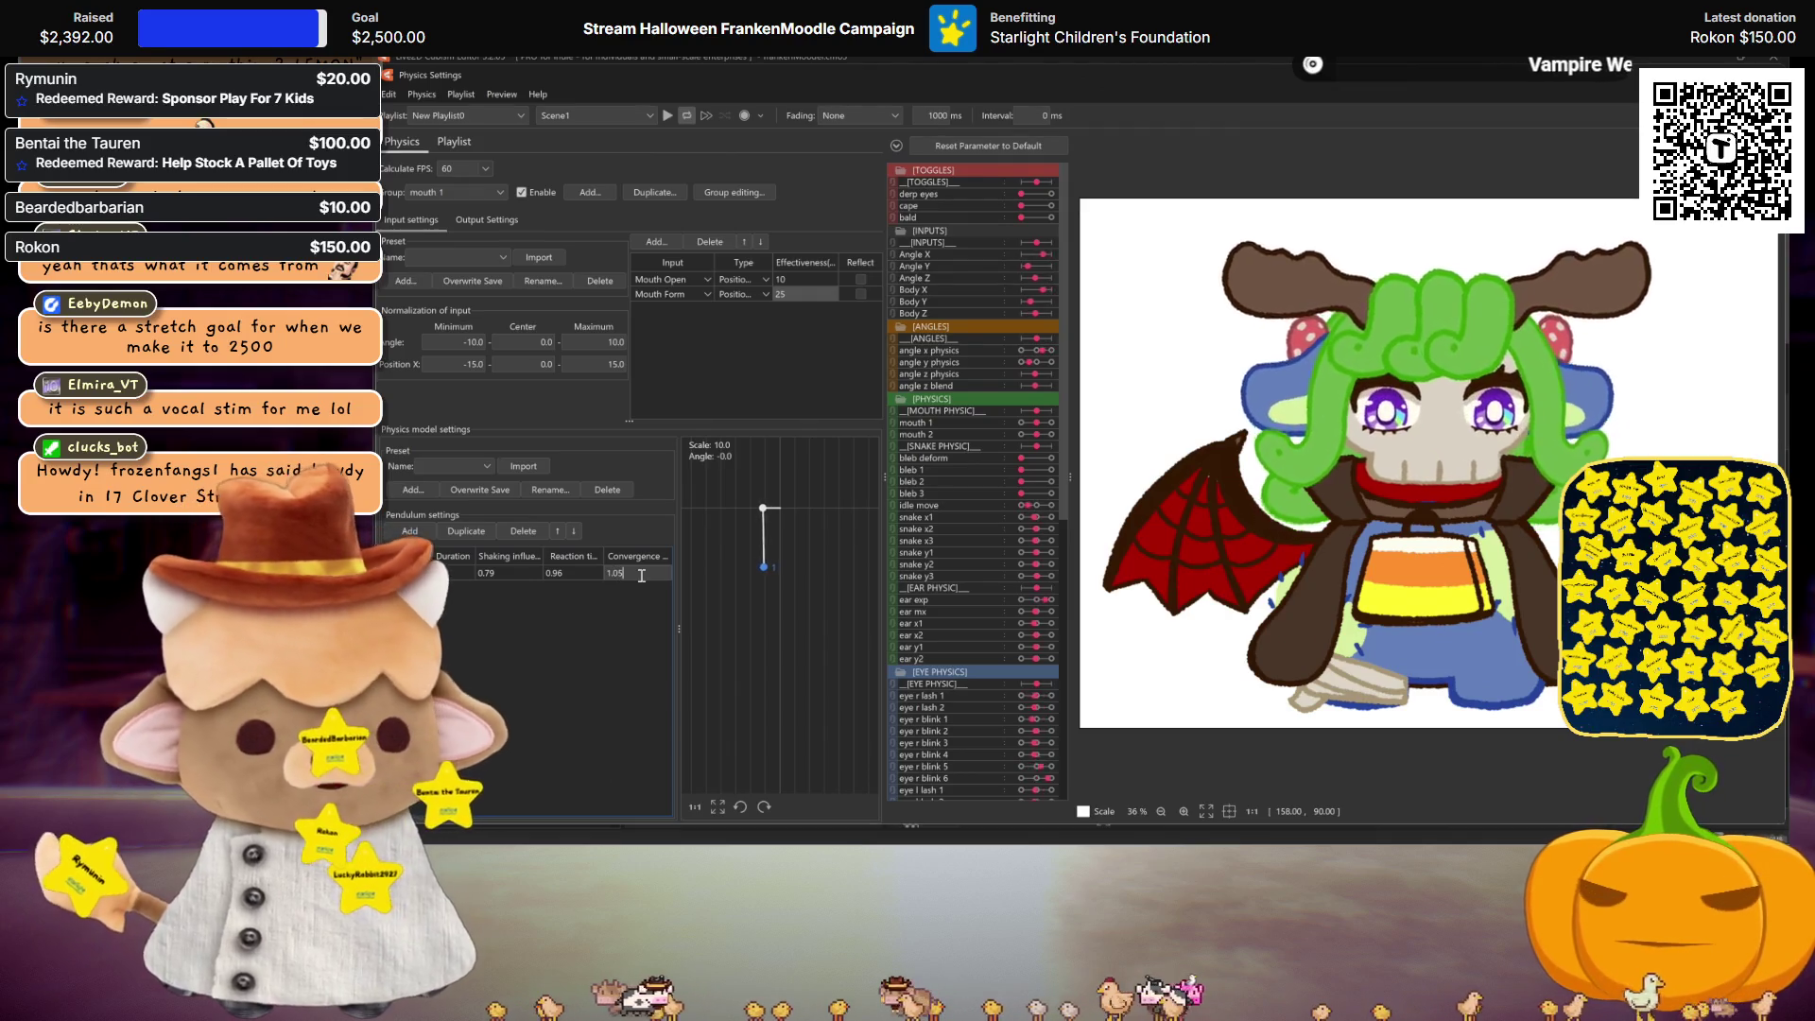
pyautogui.write('5')
pyautogui.click(487, 219)
# Step: Add mouth 1 as the group's output and increase its output maximum to 2.506
pyautogui.rightClick(552, 338)
pyautogui.click(557, 346)
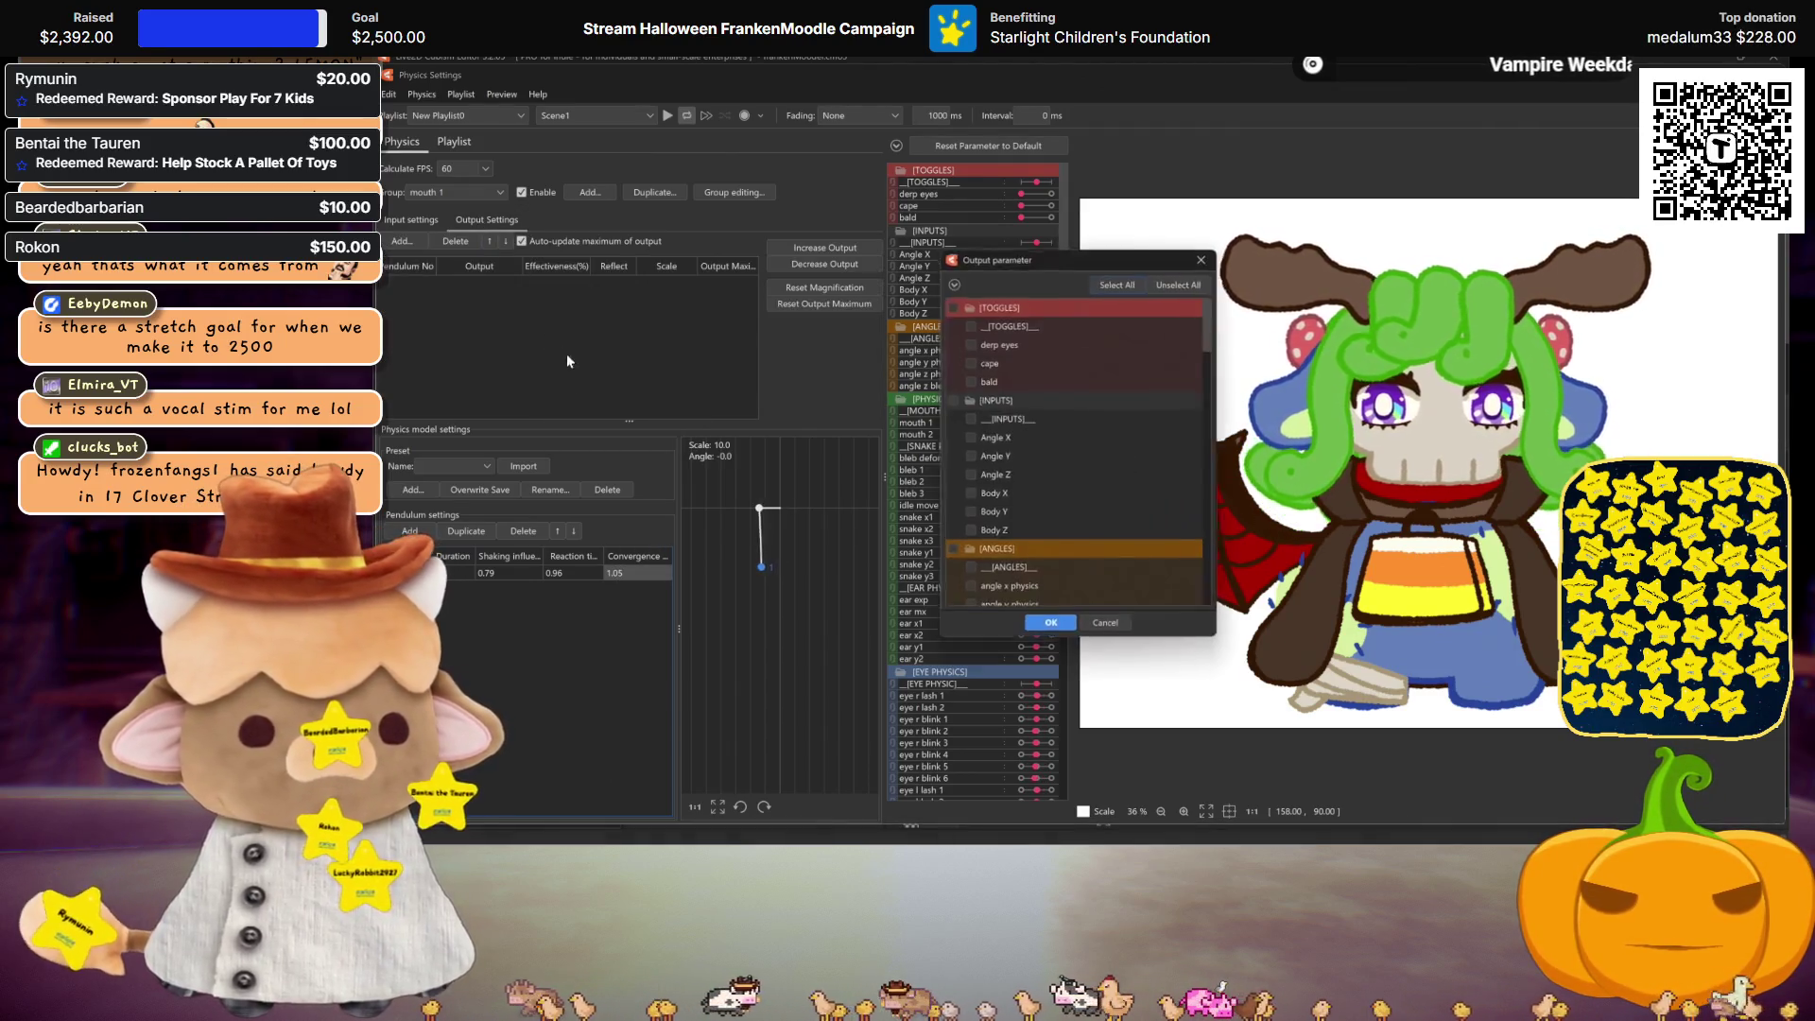
pyautogui.scroll(-4, 1055, 493)
pyautogui.click(969, 470)
pyautogui.click(1051, 630)
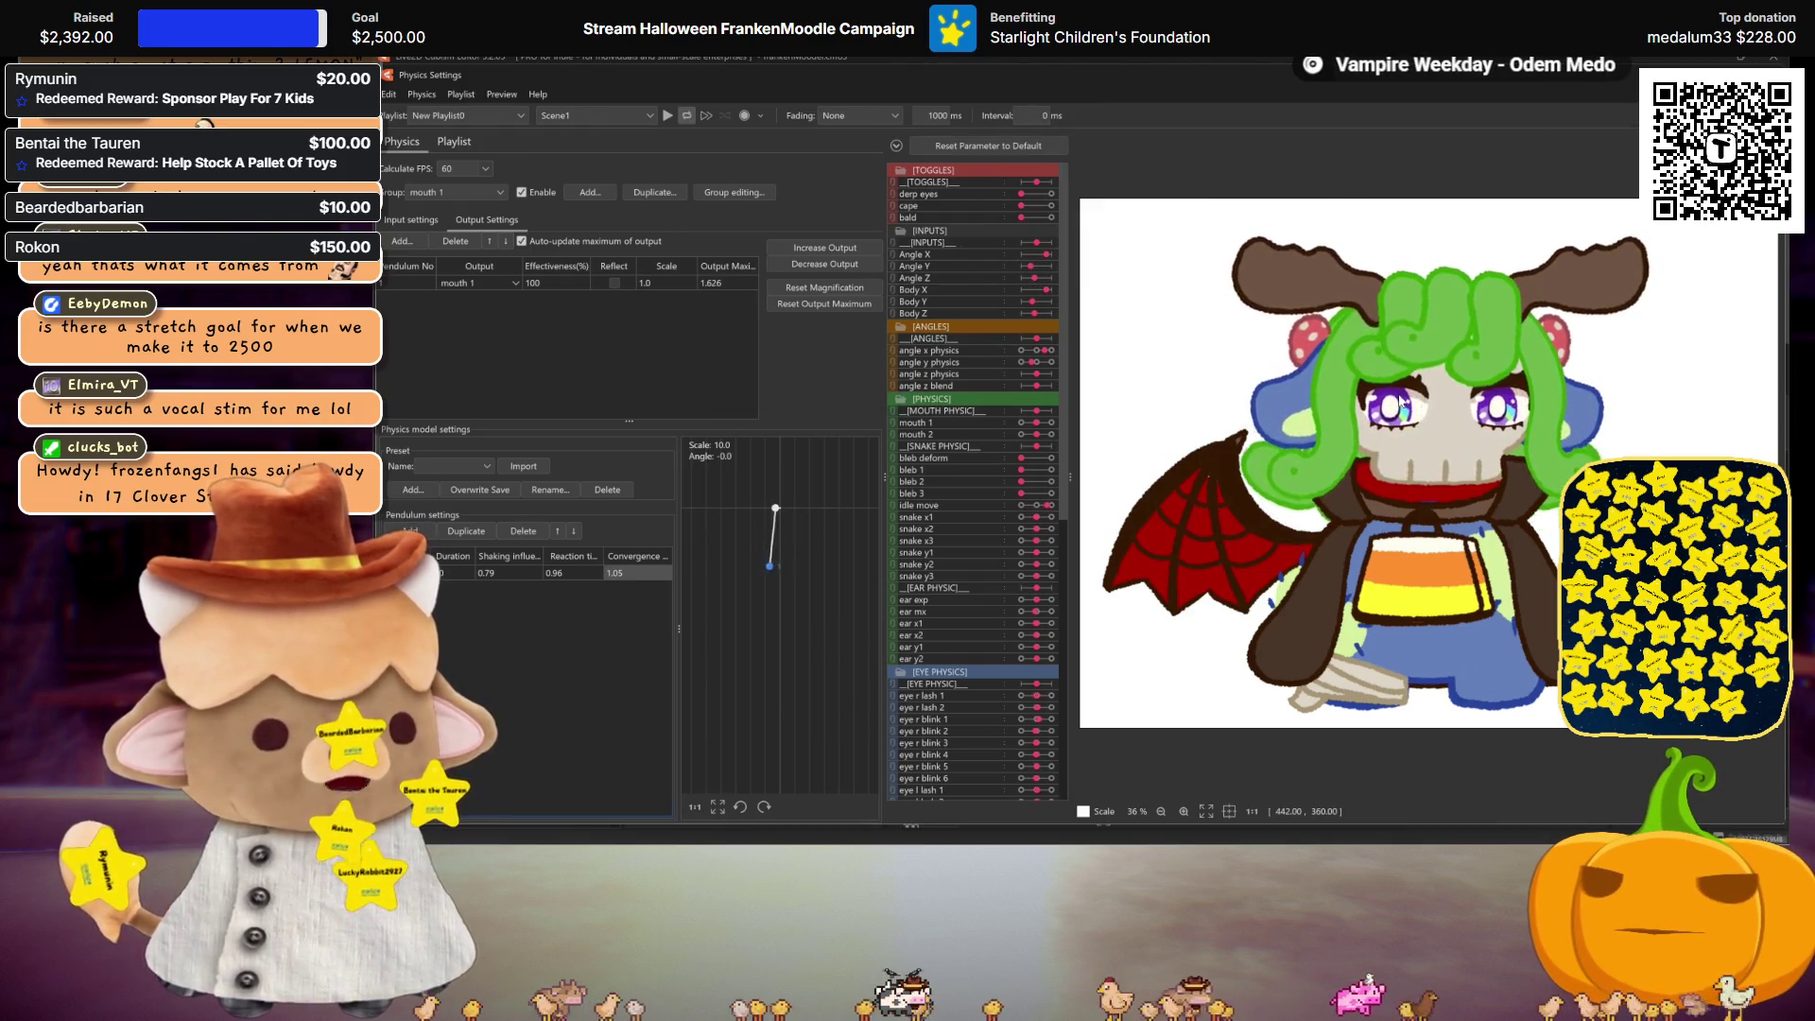
pyautogui.click(832, 250)
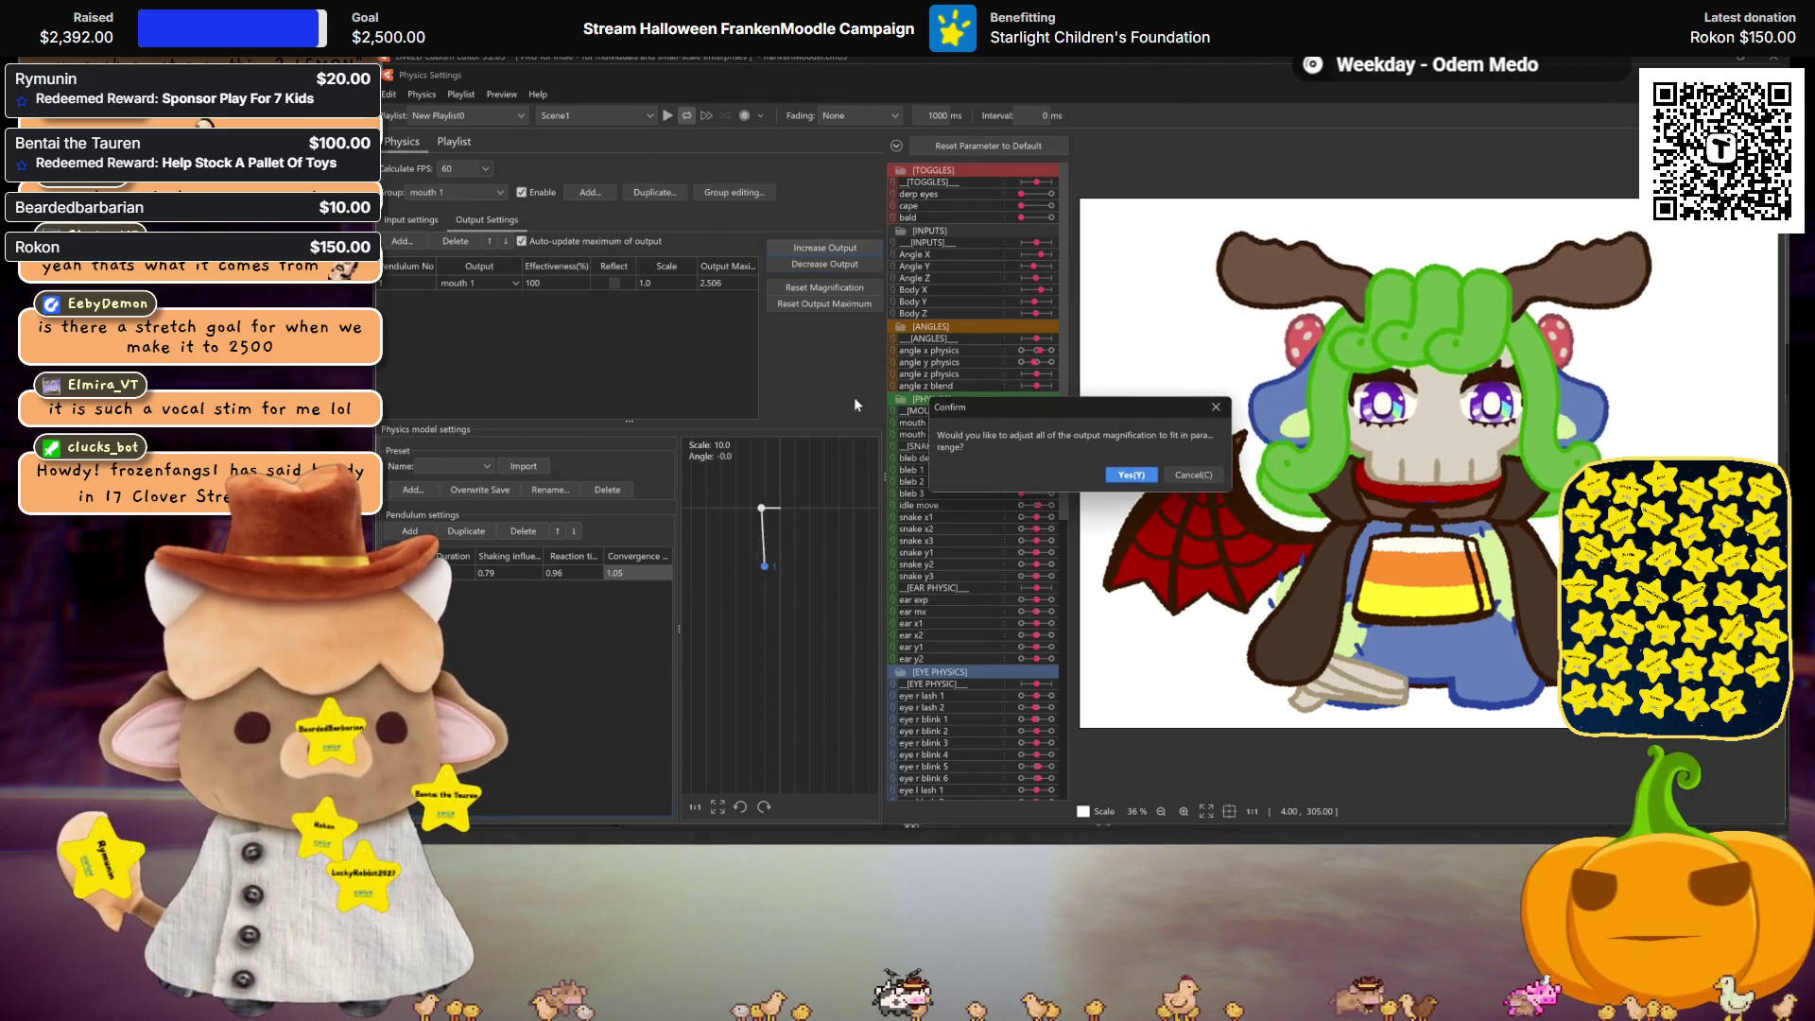
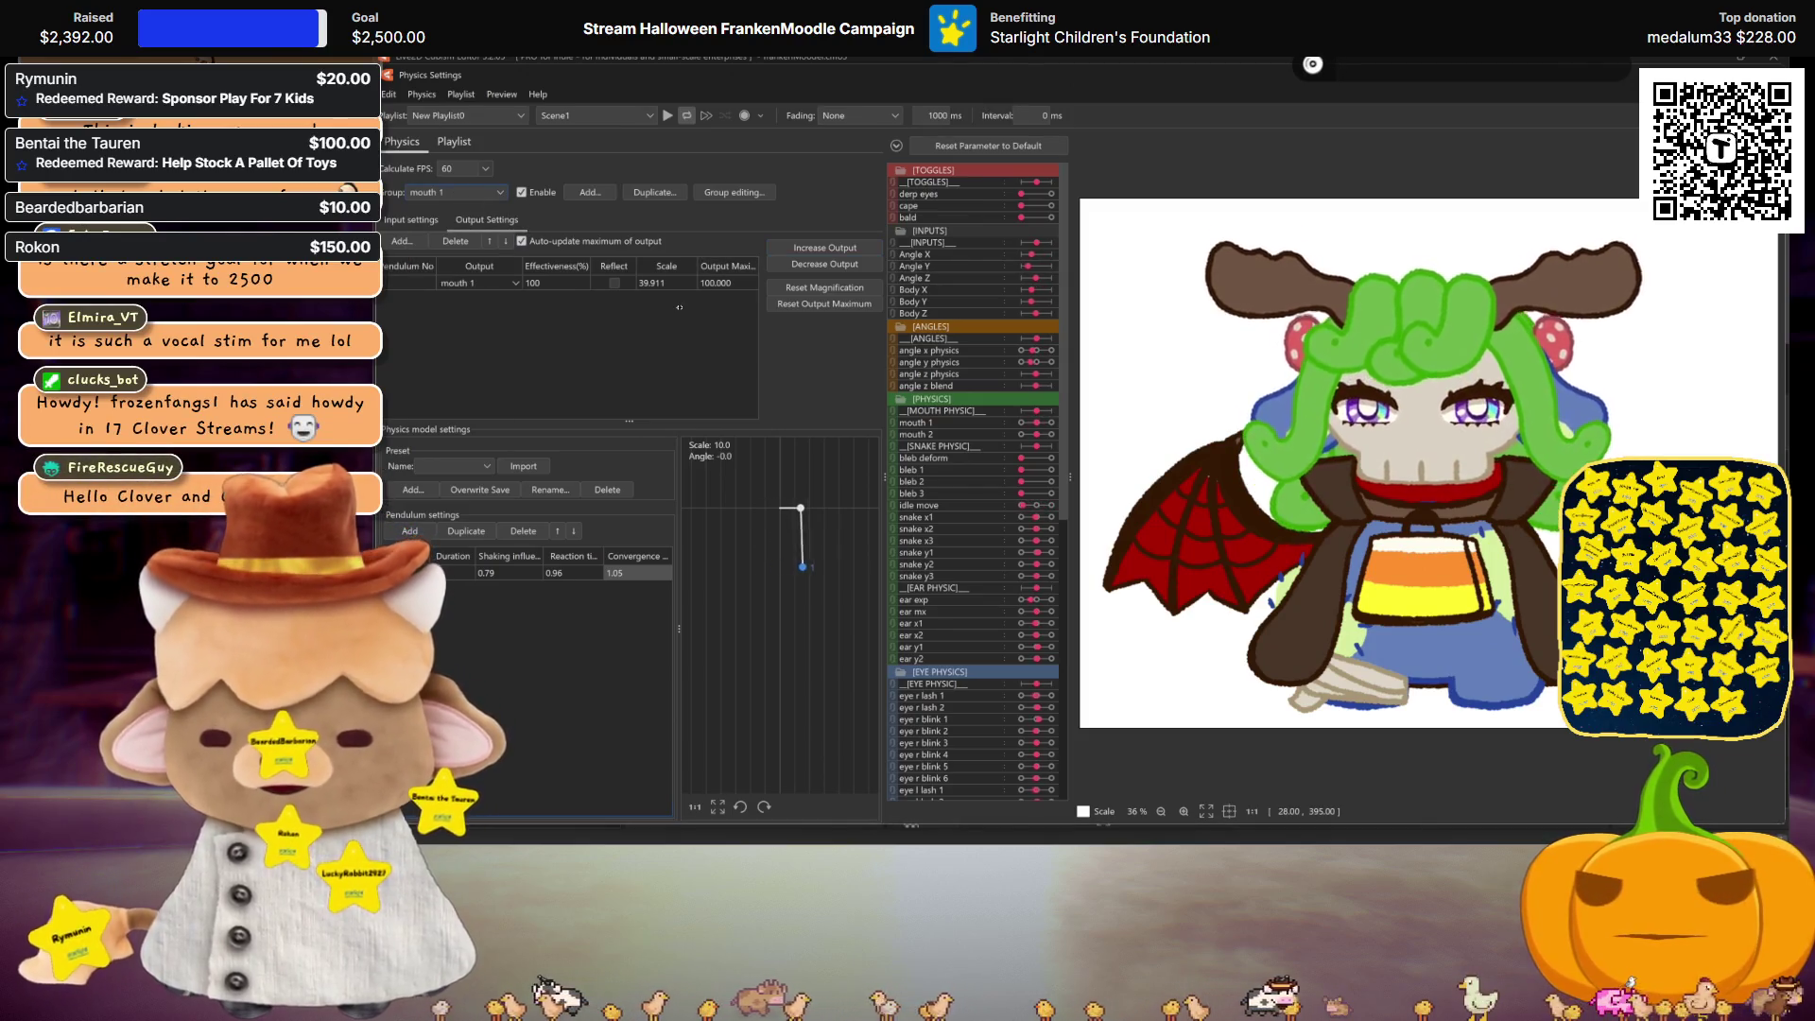
# Step: Duplicate the mouth 1 physics group as 'mouth 2' and accept the group changes
pyautogui.click(735, 188)
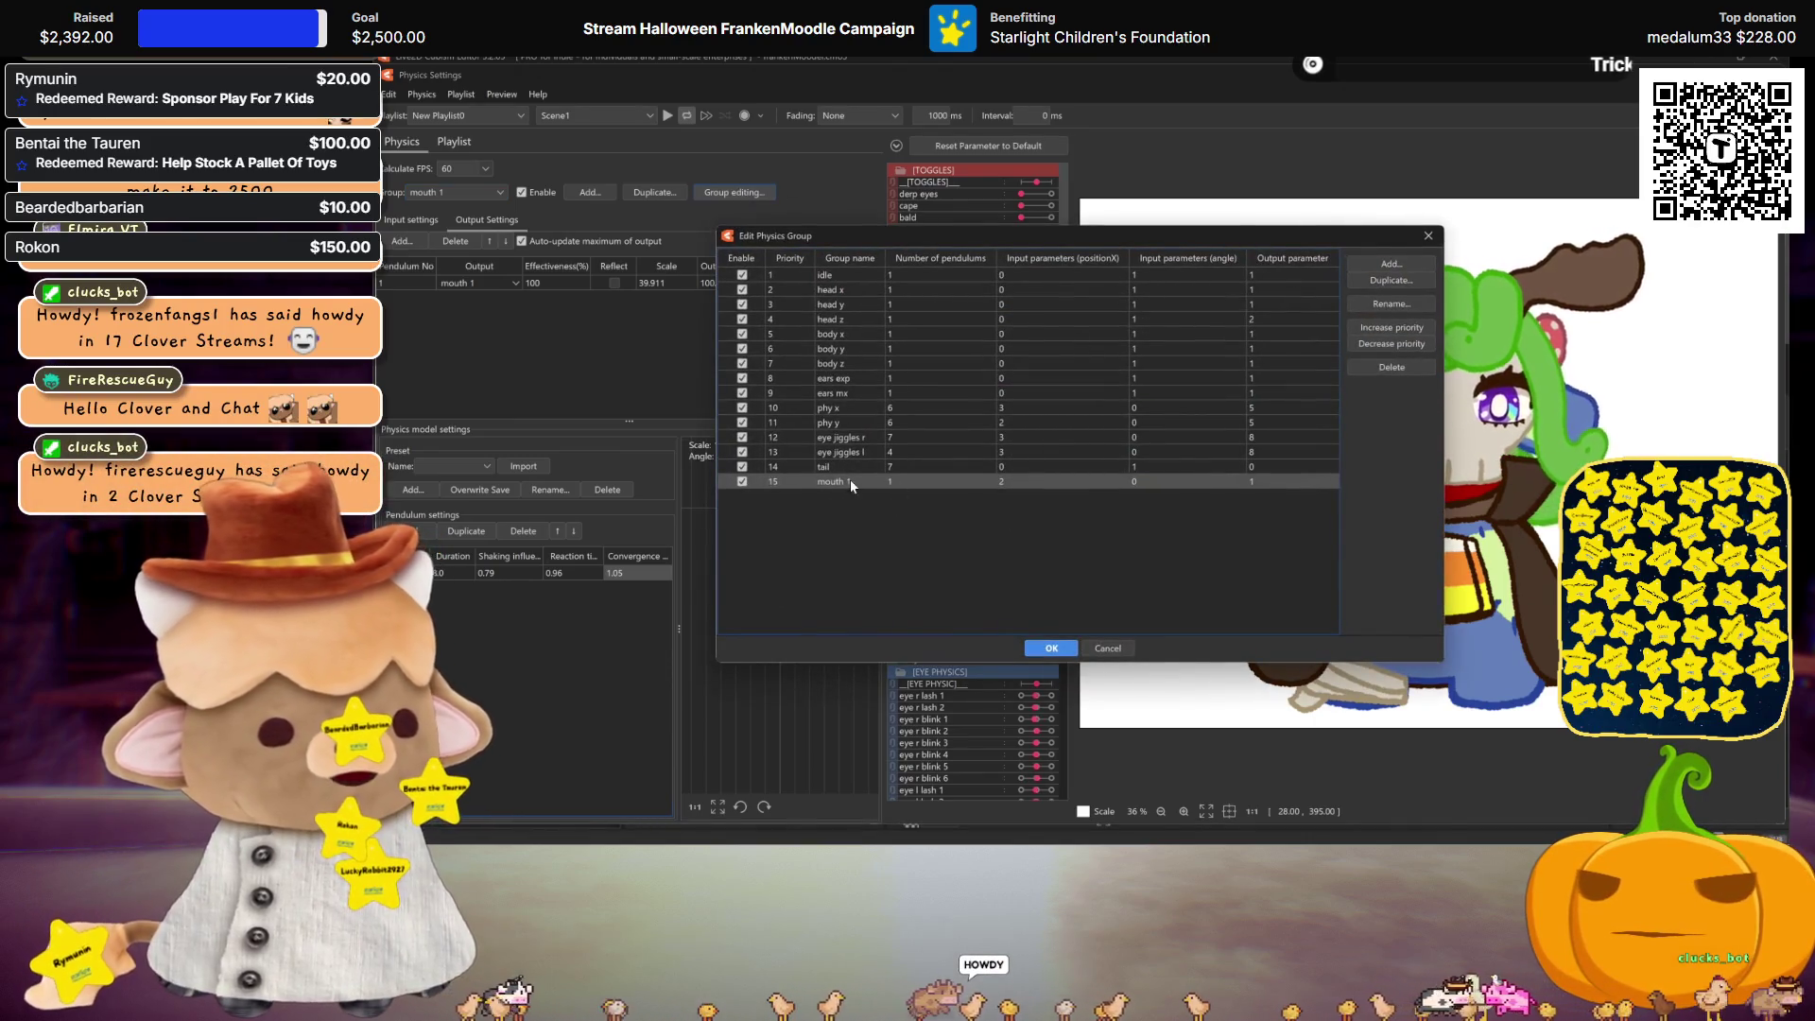
pyautogui.click(1382, 280)
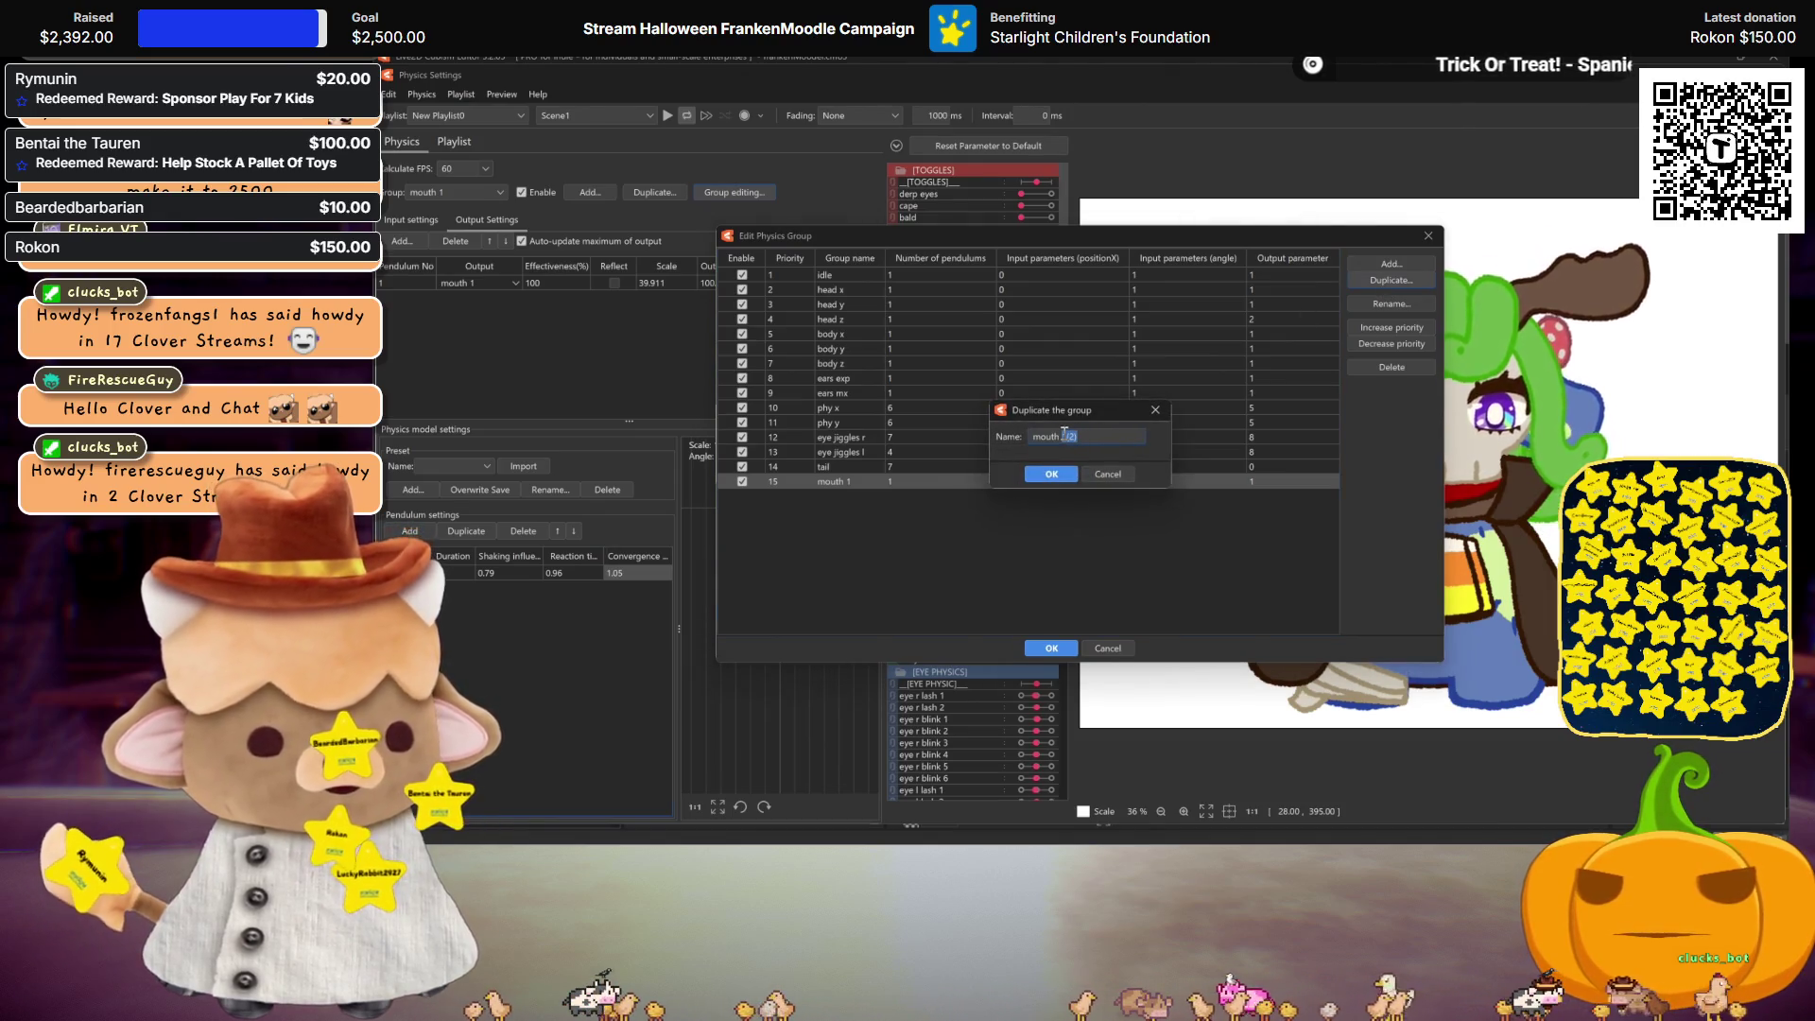
pyautogui.click(1066, 476)
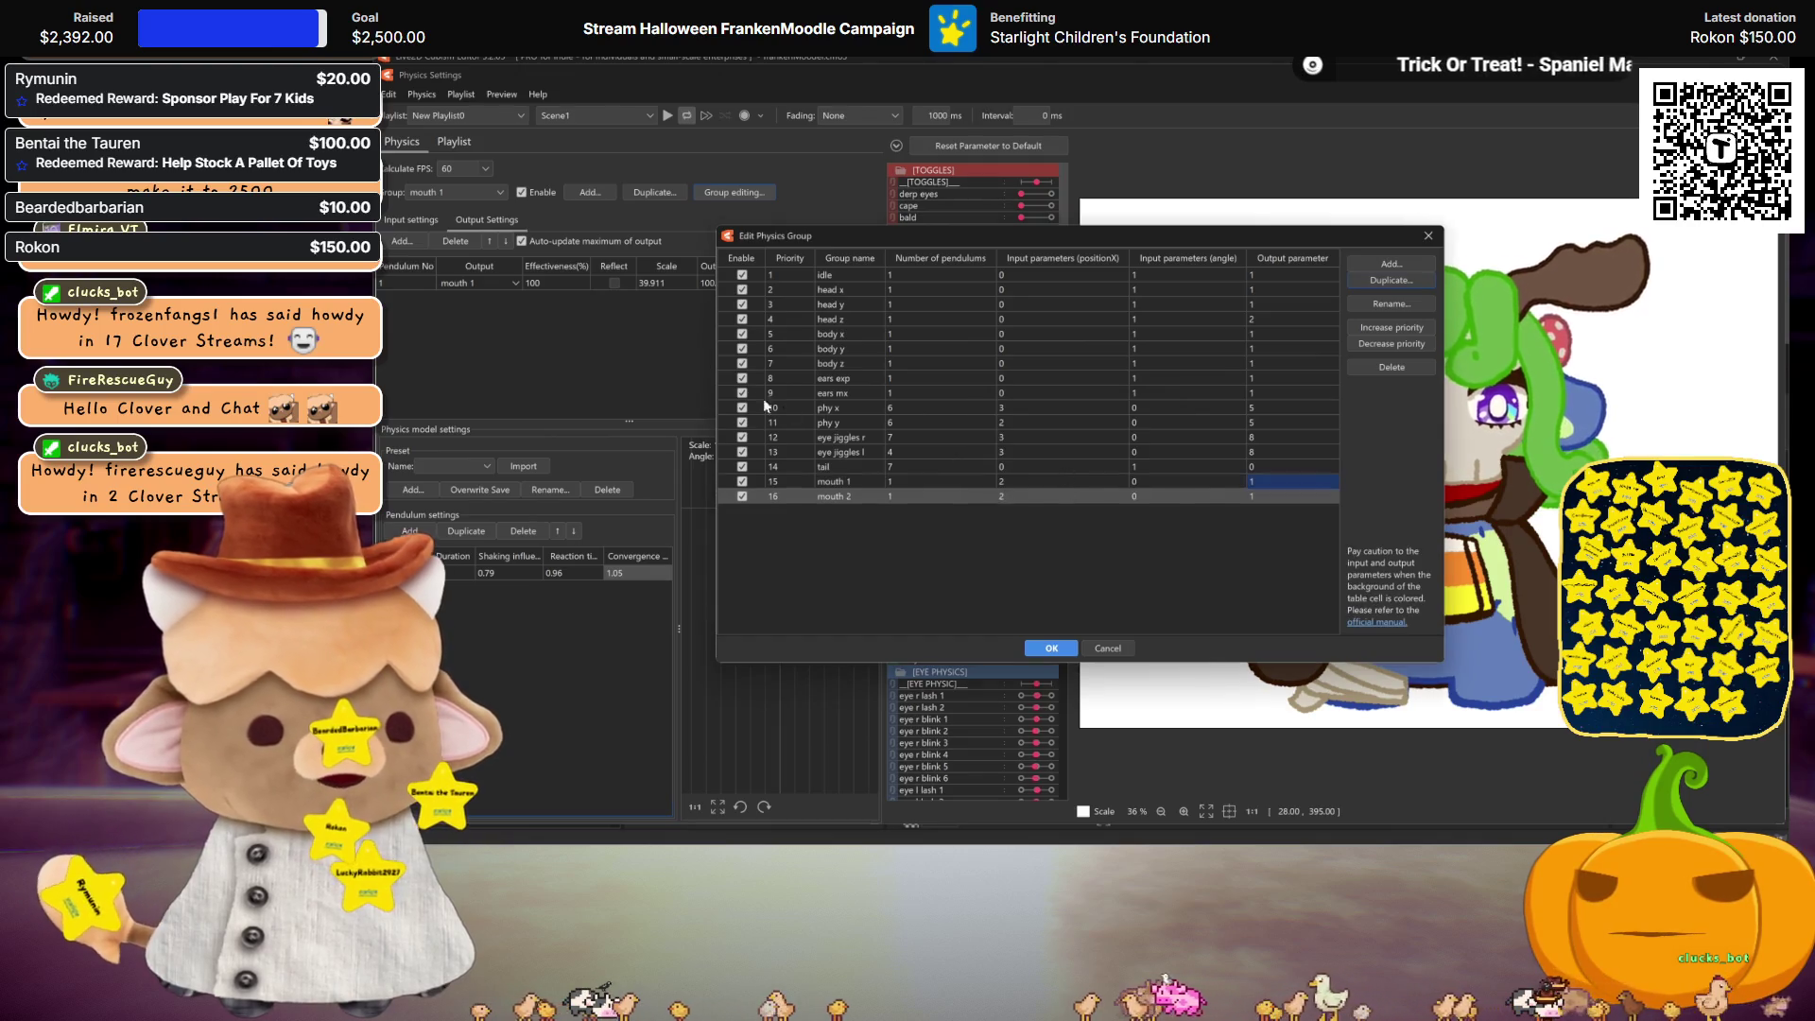
pyautogui.click(1057, 648)
# Step: Route the pendulum output to mouth 2 and remove the Mouth Form input, keeping Mouth Open only
pyautogui.click(497, 283)
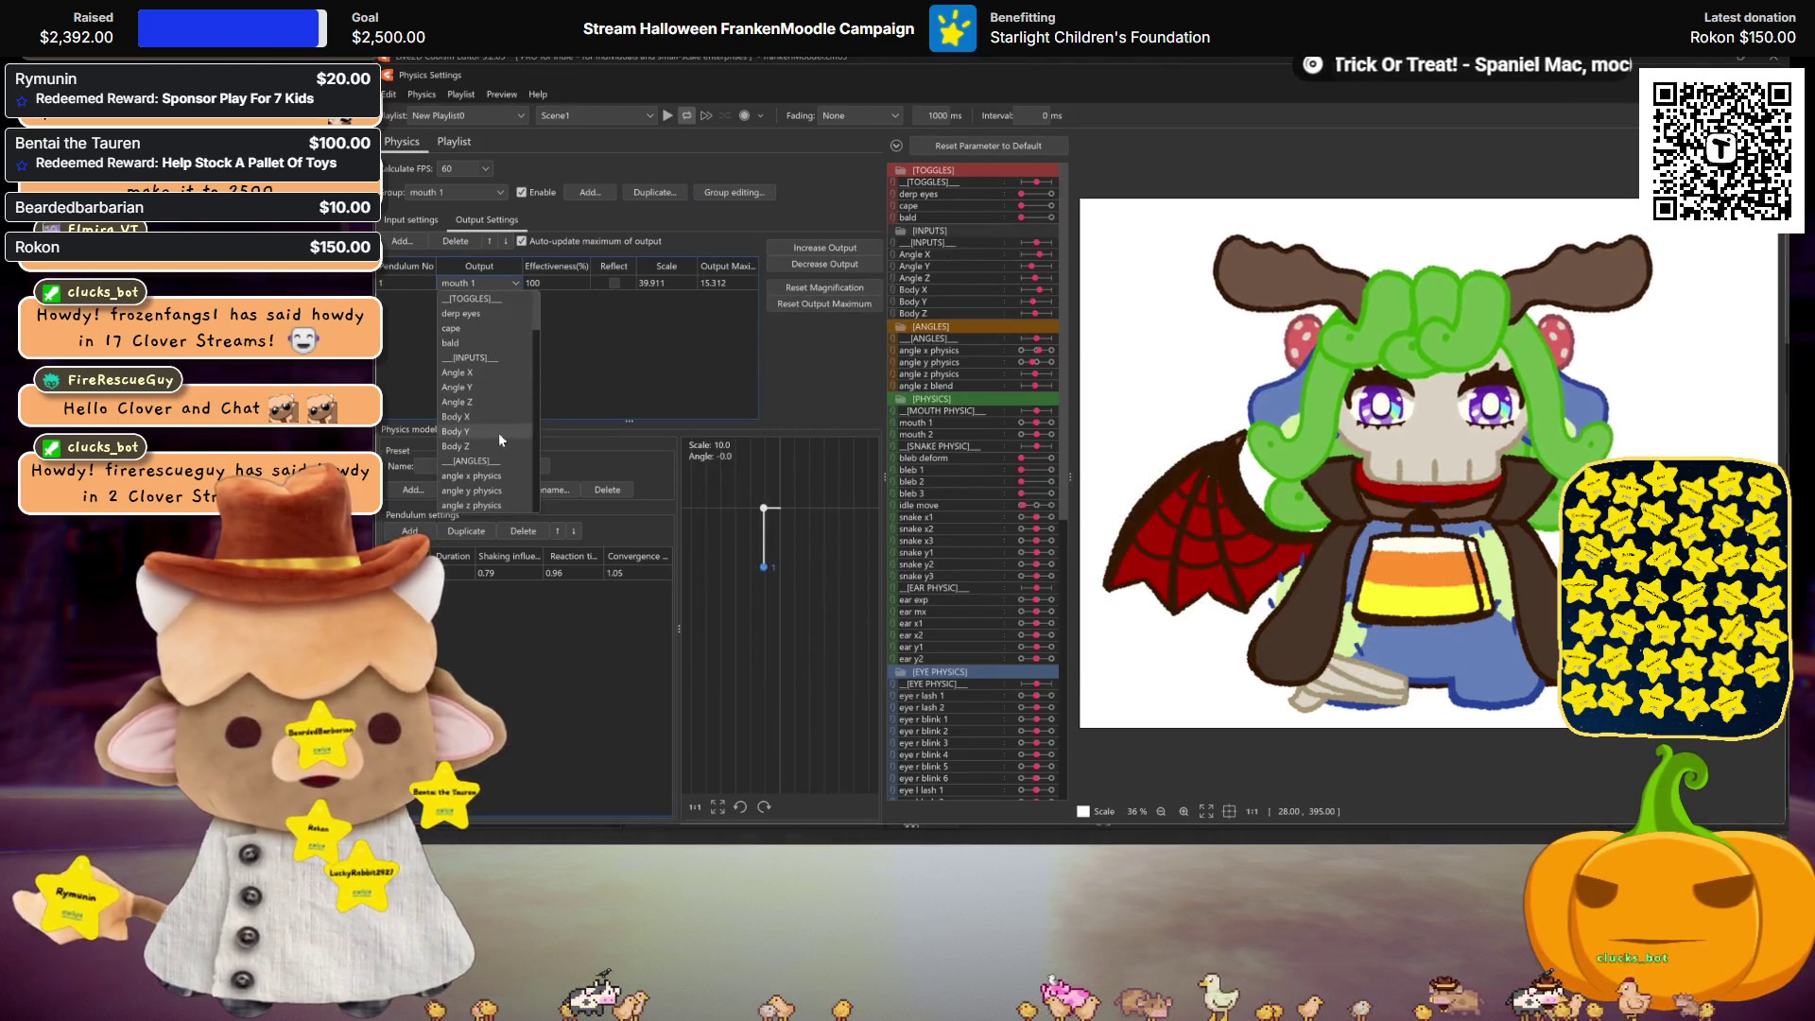
pyautogui.scroll(-2, 488, 406)
pyautogui.click(487, 340)
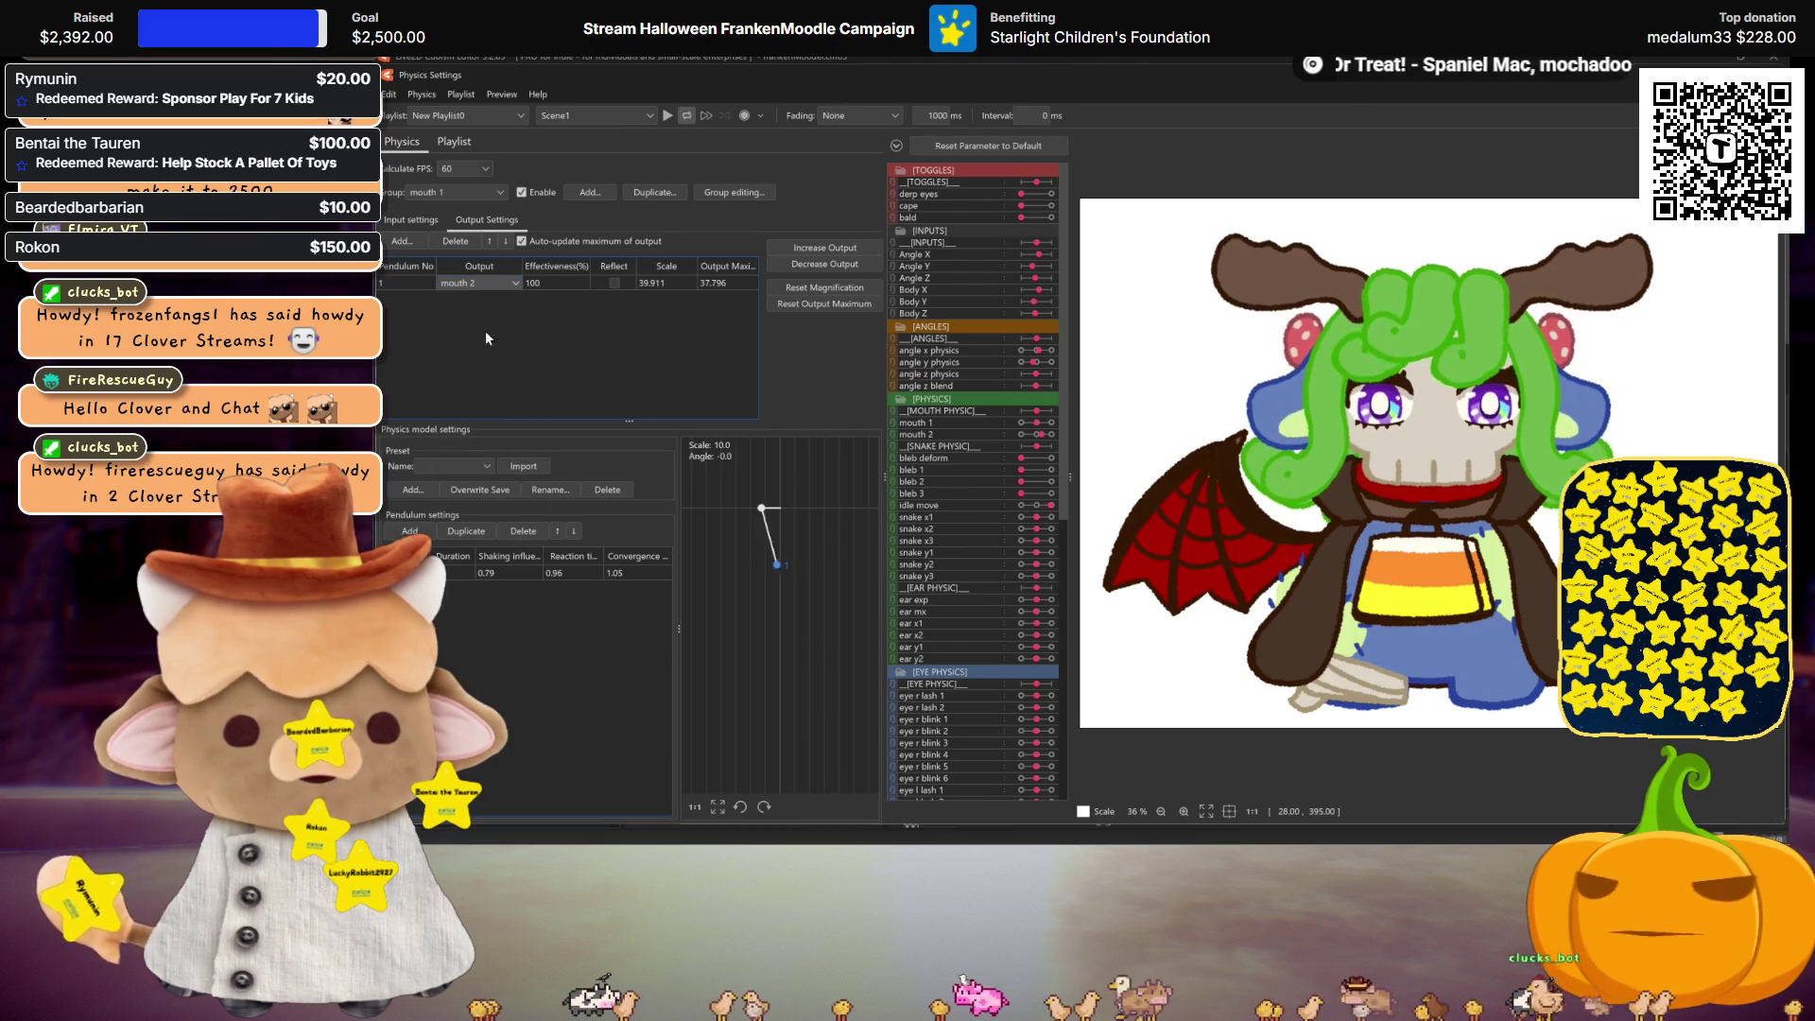
pyautogui.click(431, 219)
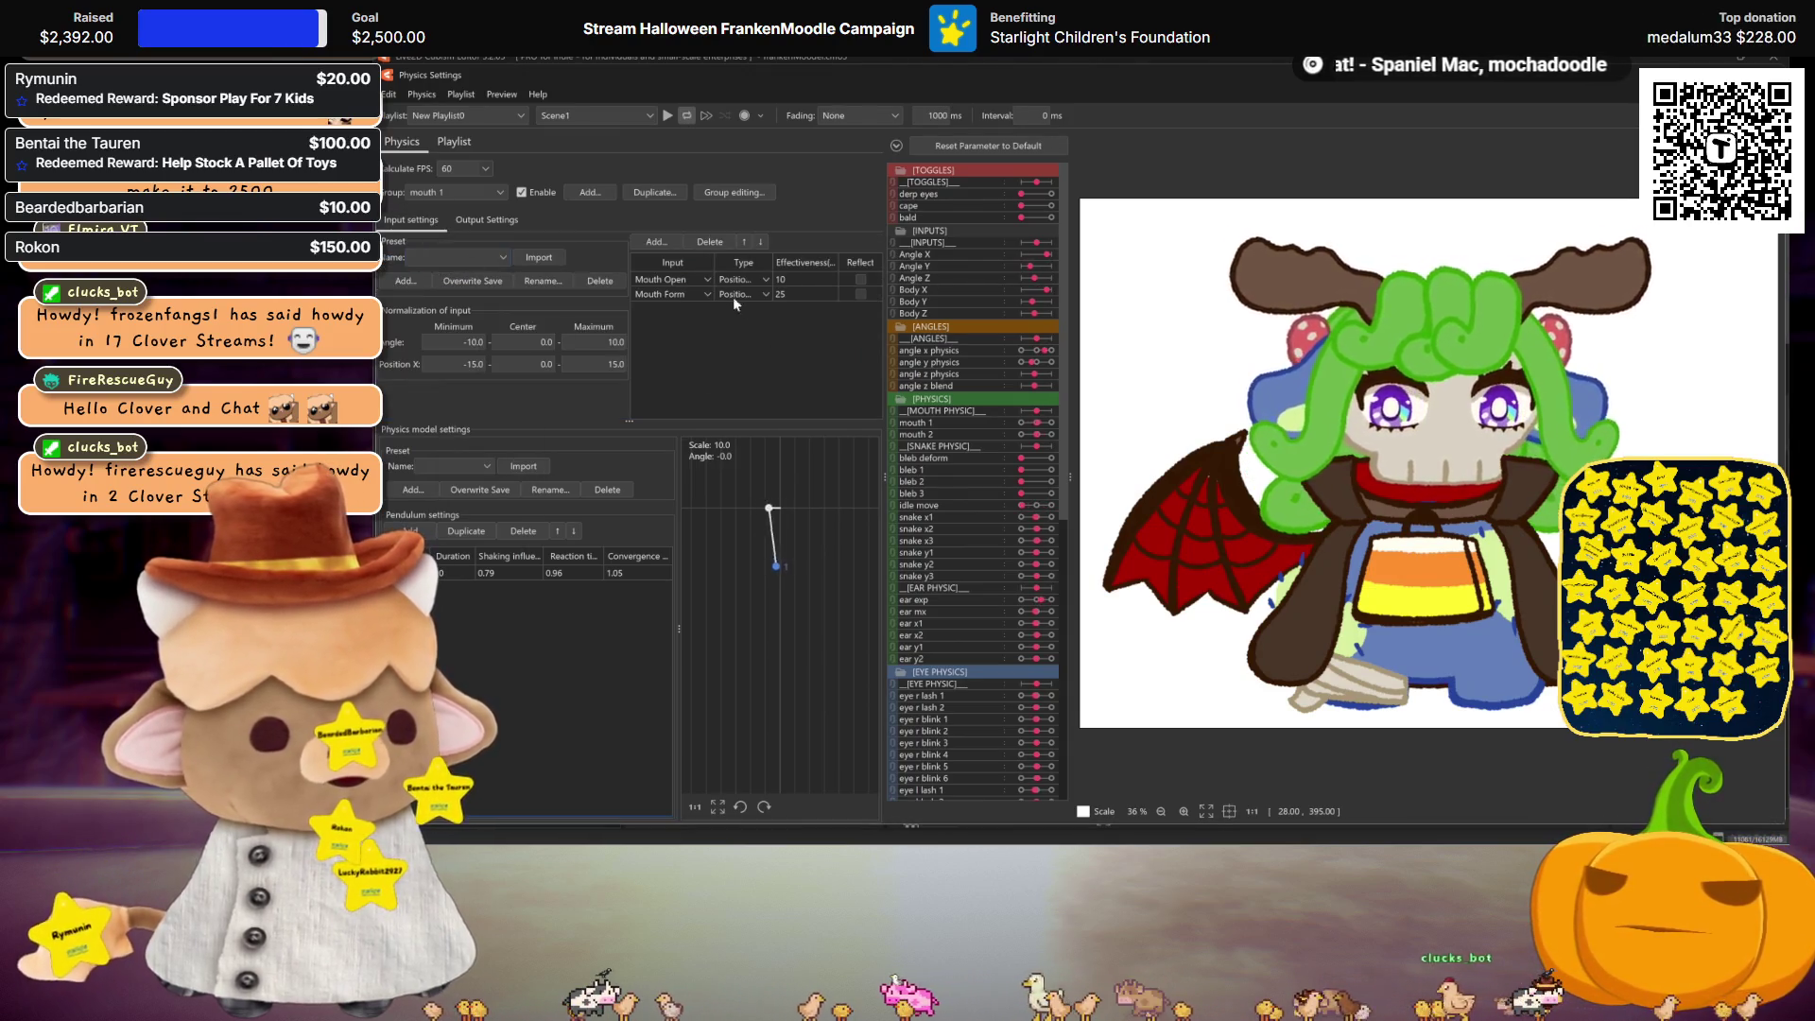
pyautogui.click(818, 294)
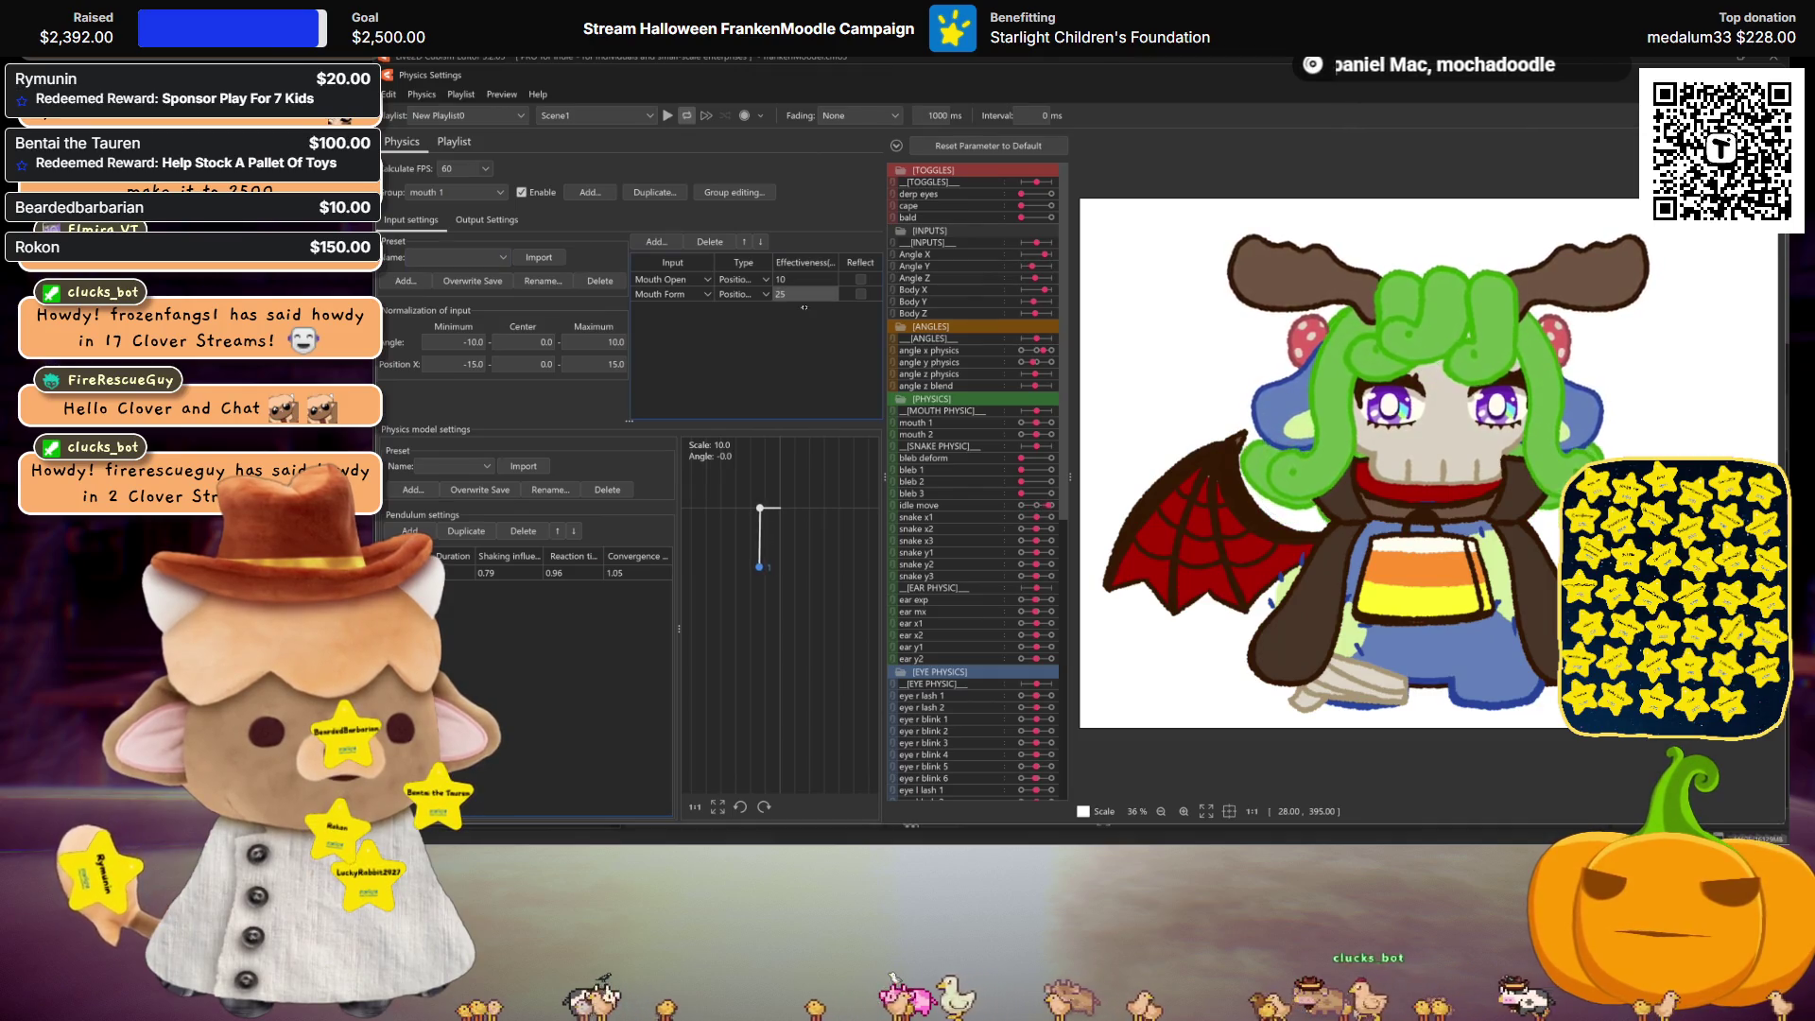
pyautogui.click(843, 325)
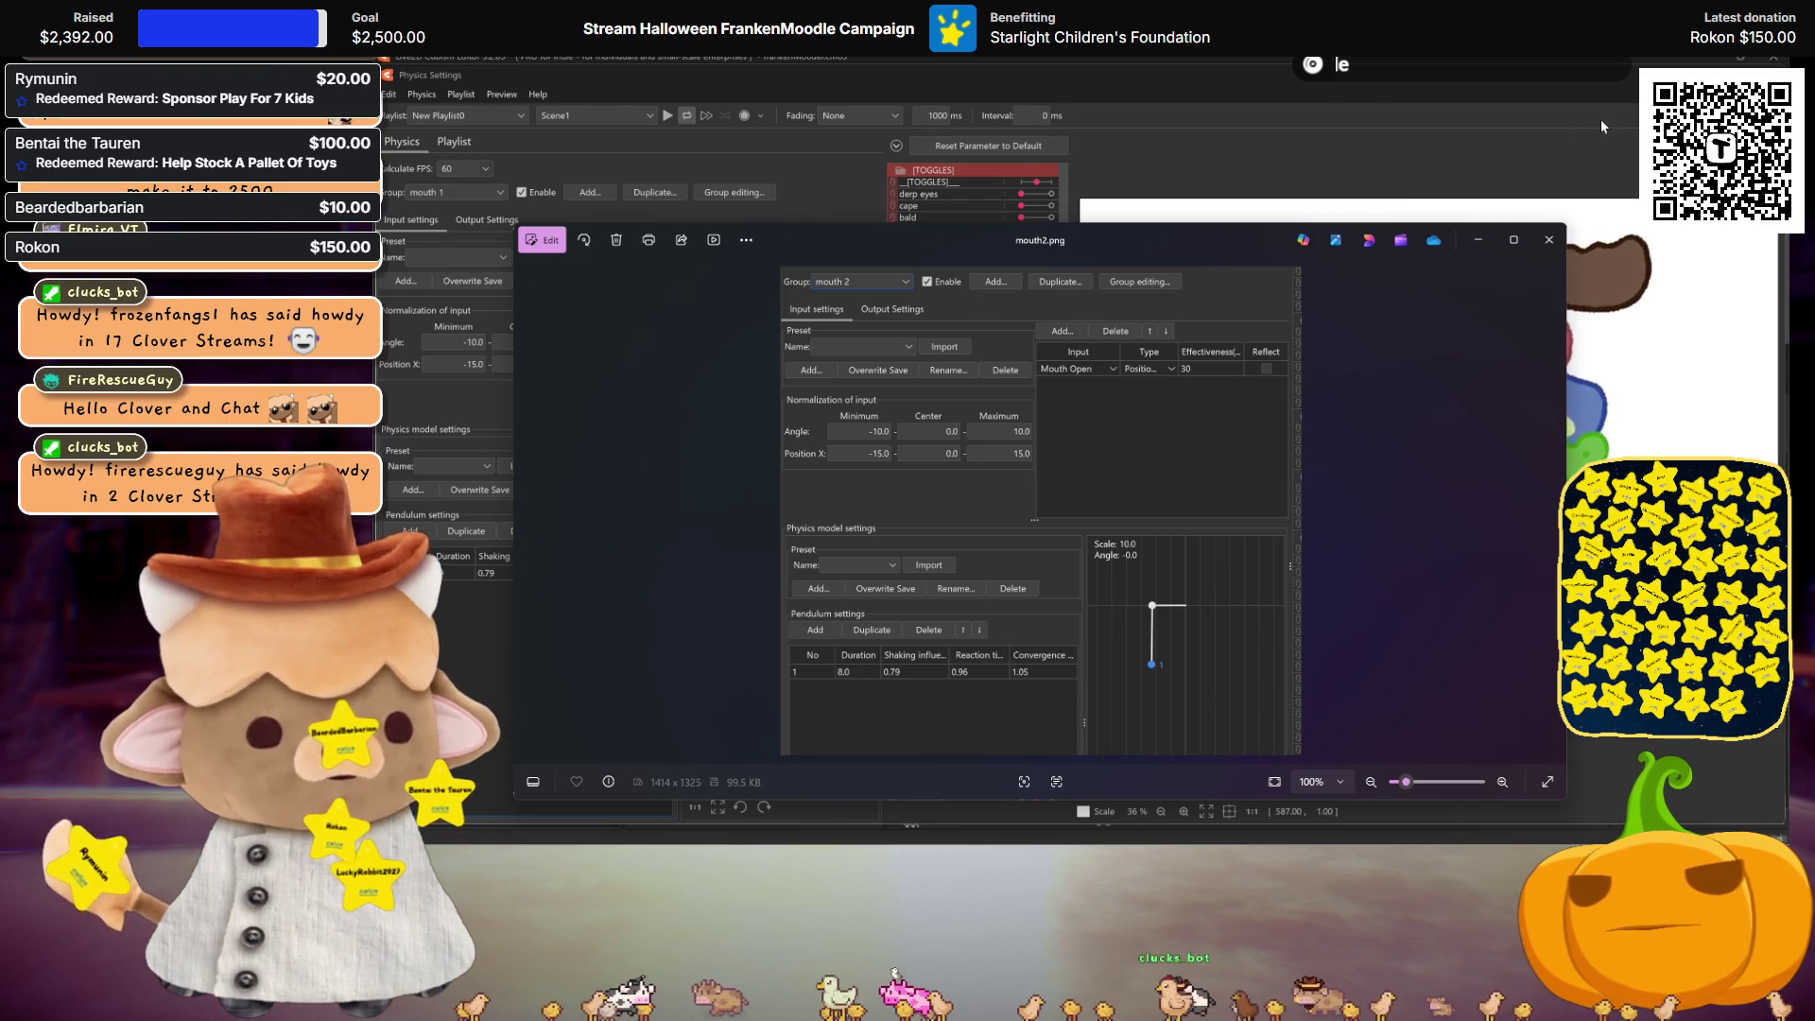
pyautogui.click(1551, 243)
# Step: Edit the Mouth Open effectiveness, reset output magnification, and fit output to range (scale 36.066)
pyautogui.doubleClick(812, 283)
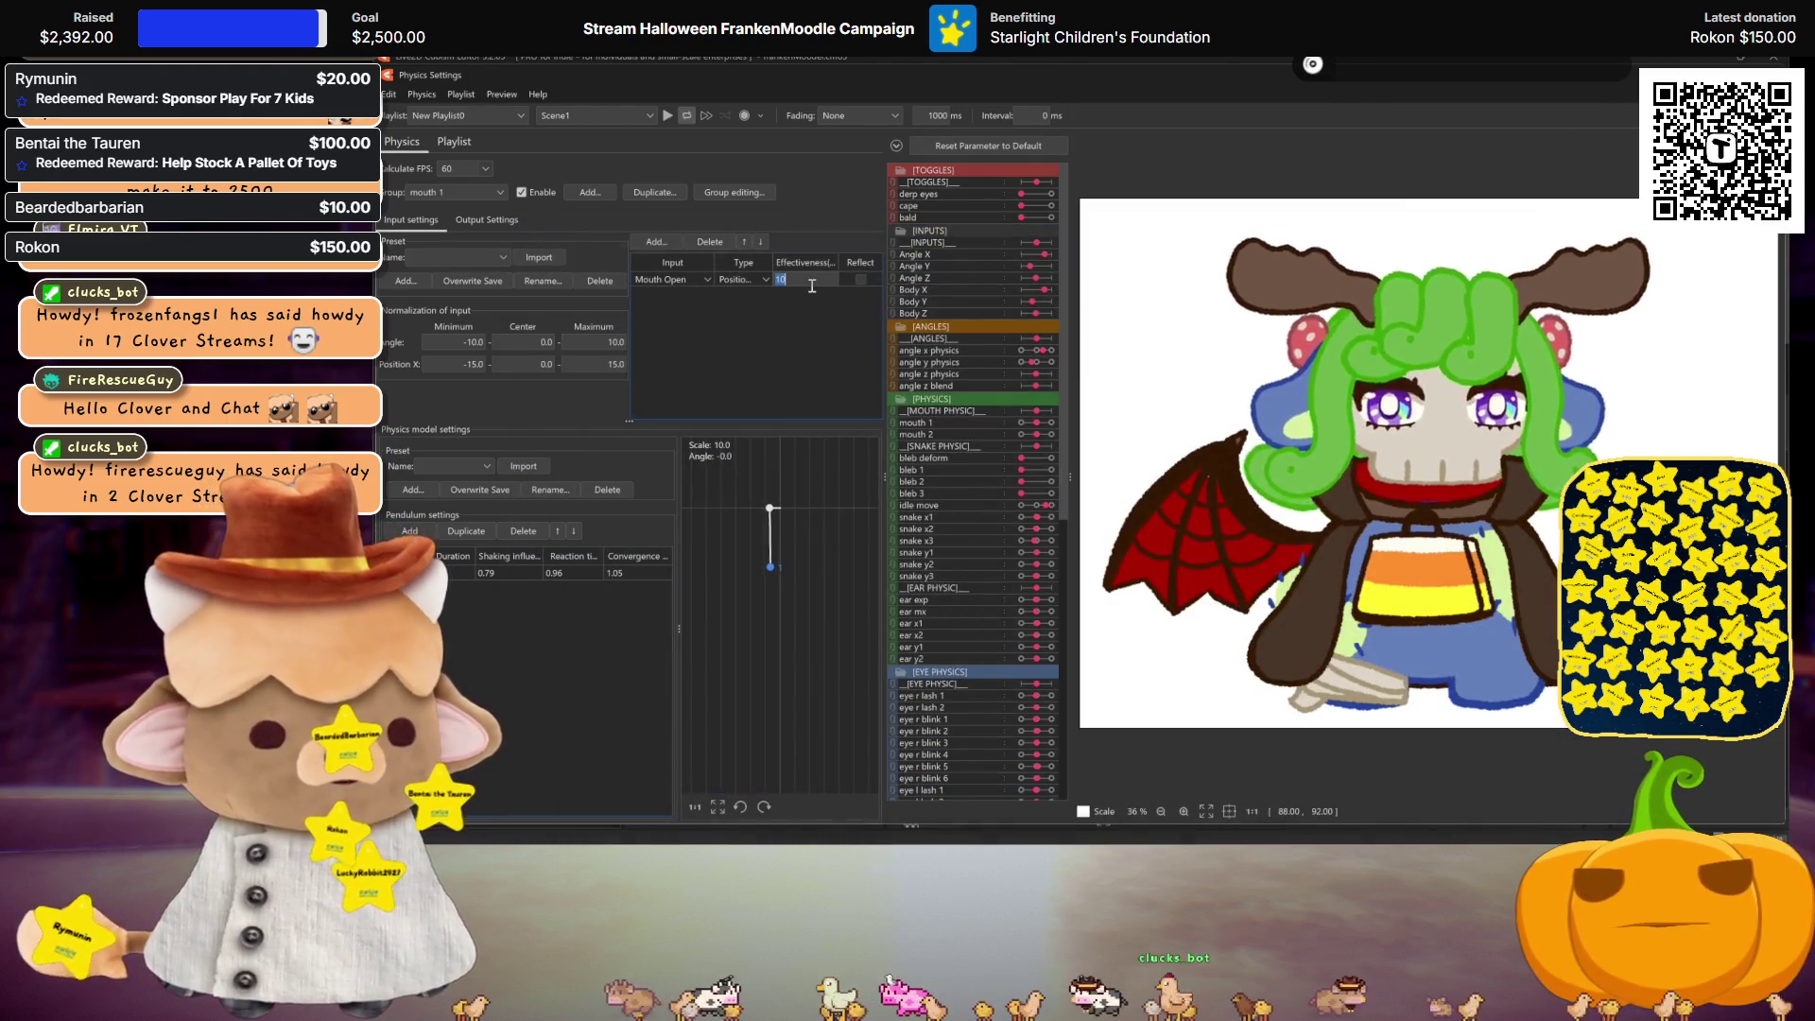
pyautogui.click(514, 225)
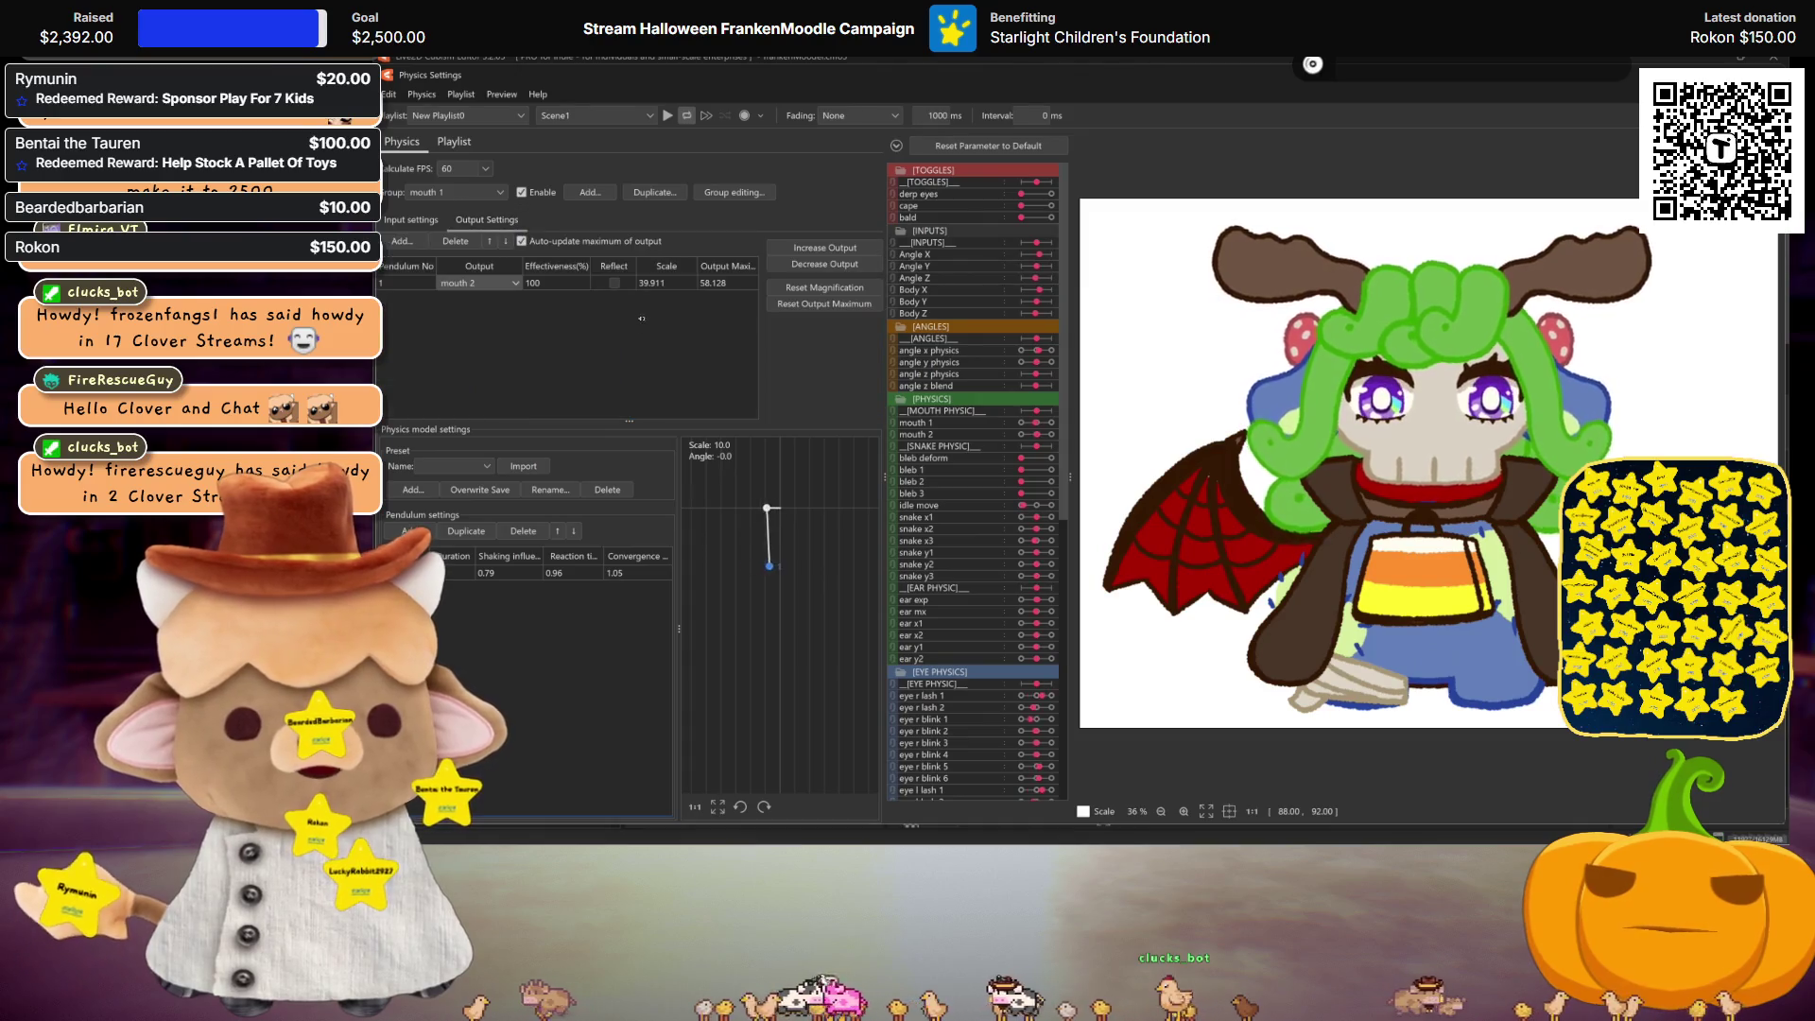
pyautogui.click(831, 296)
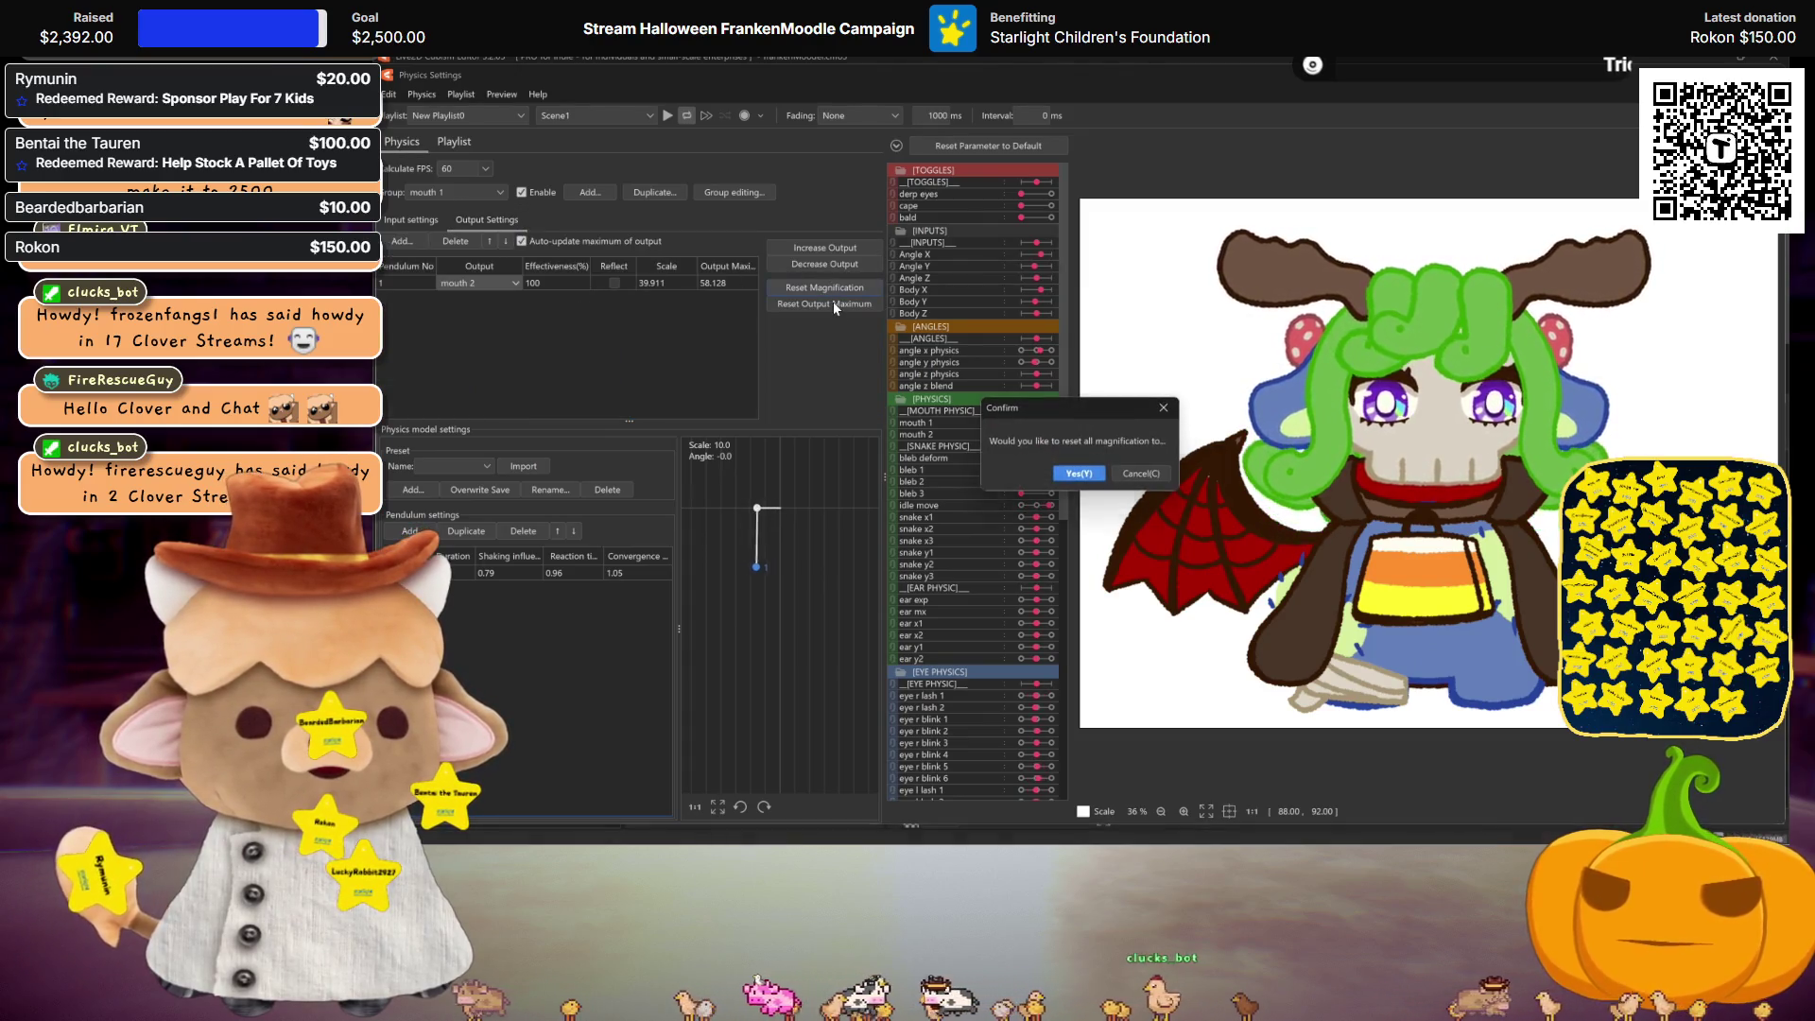
pyautogui.click(1078, 484)
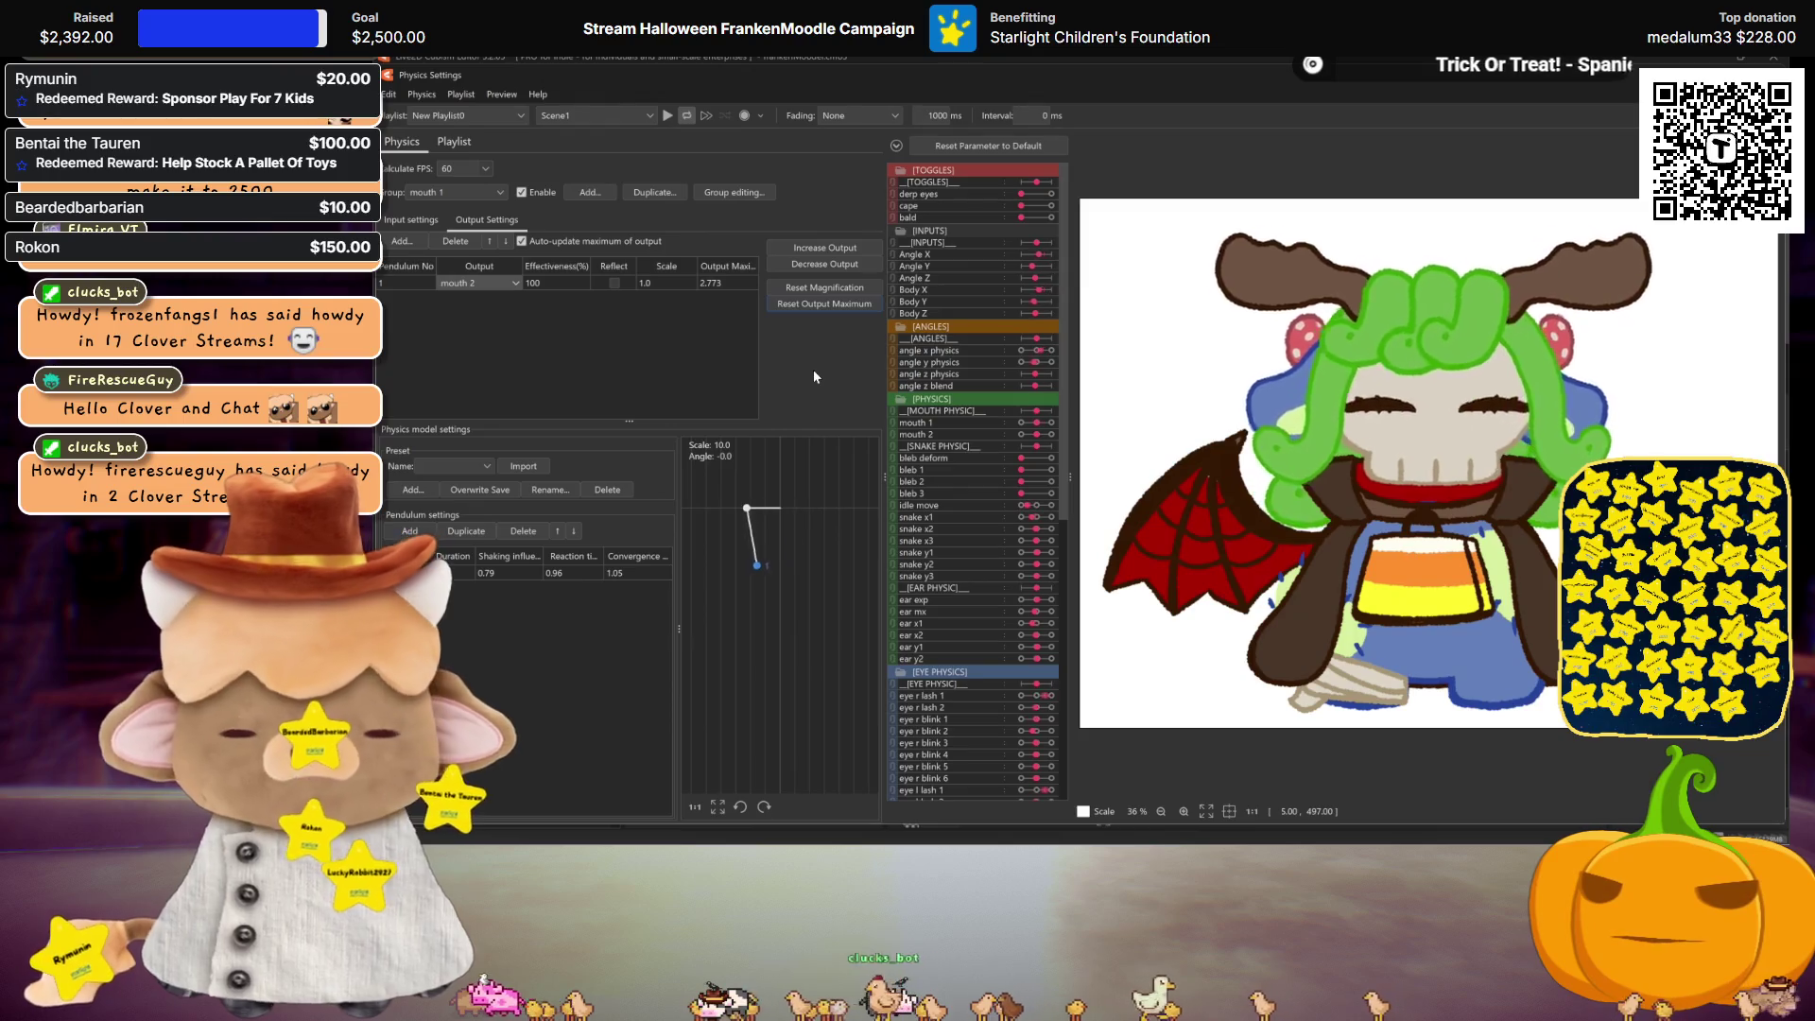
pyautogui.click(825, 246)
pyautogui.click(1127, 476)
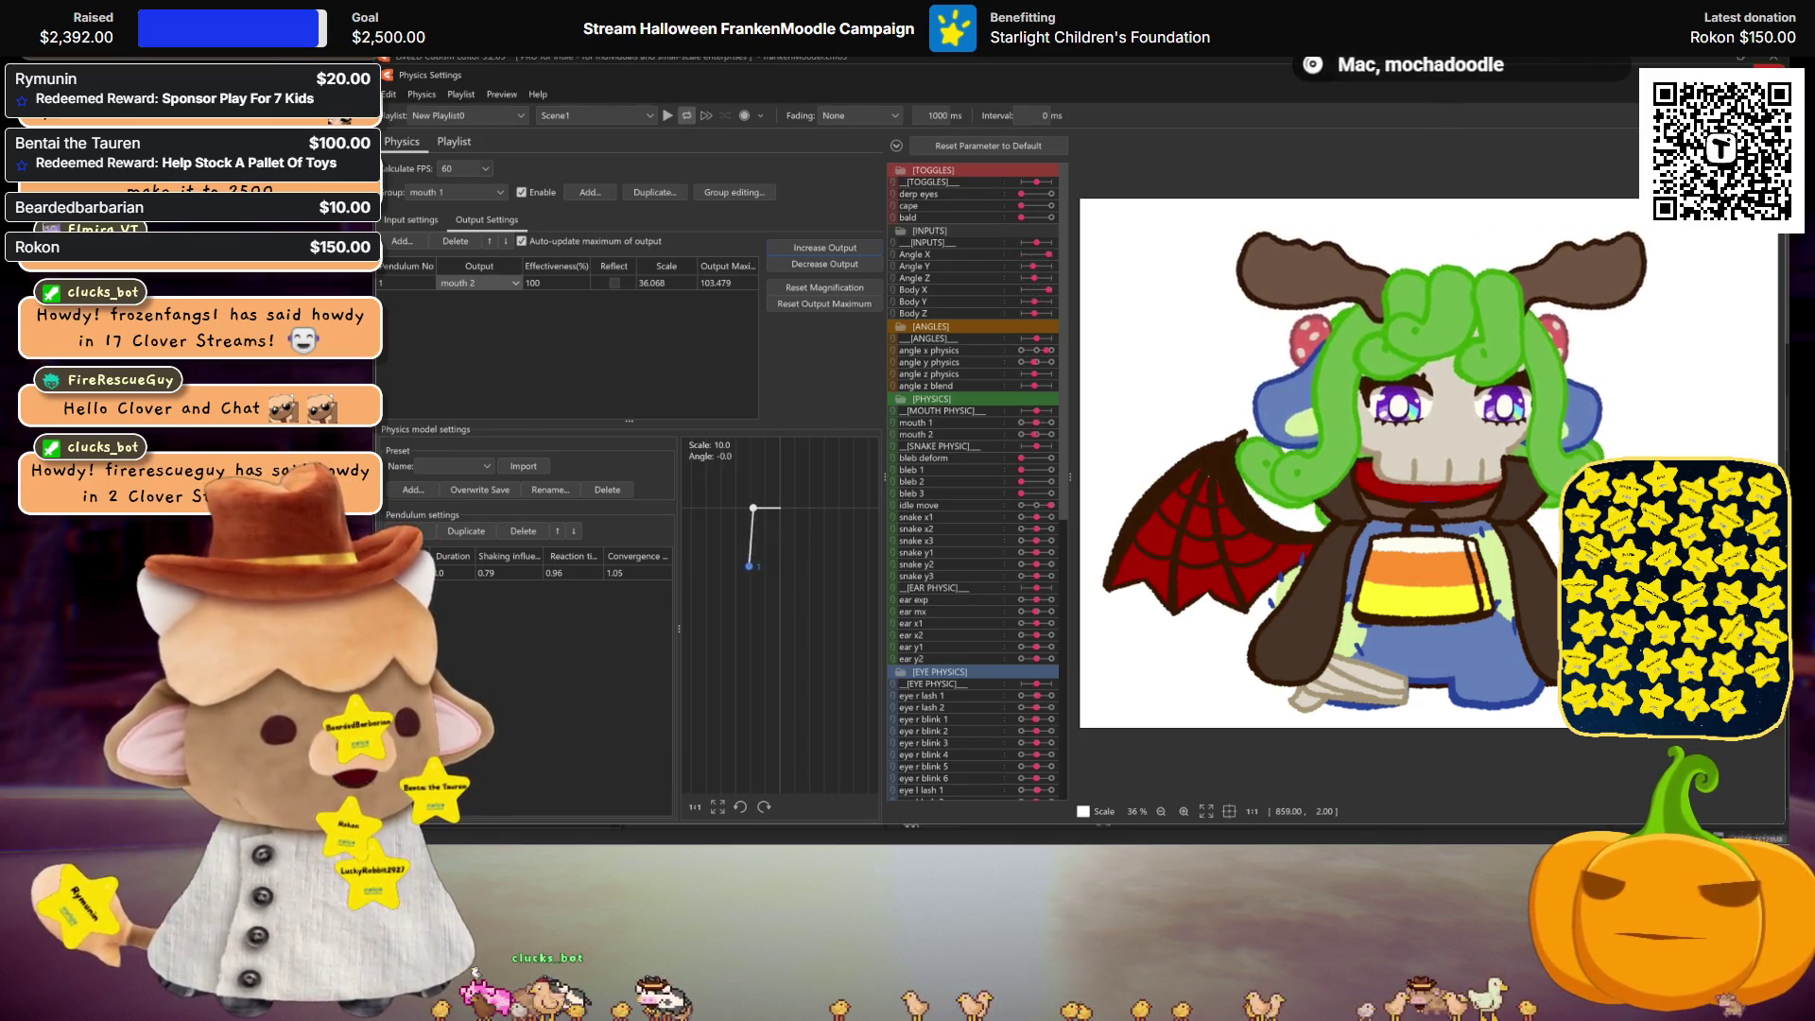
# Step: With mouth 2 at 30, warp the face and eyes upward and apply the warp
pyautogui.press('Escape')
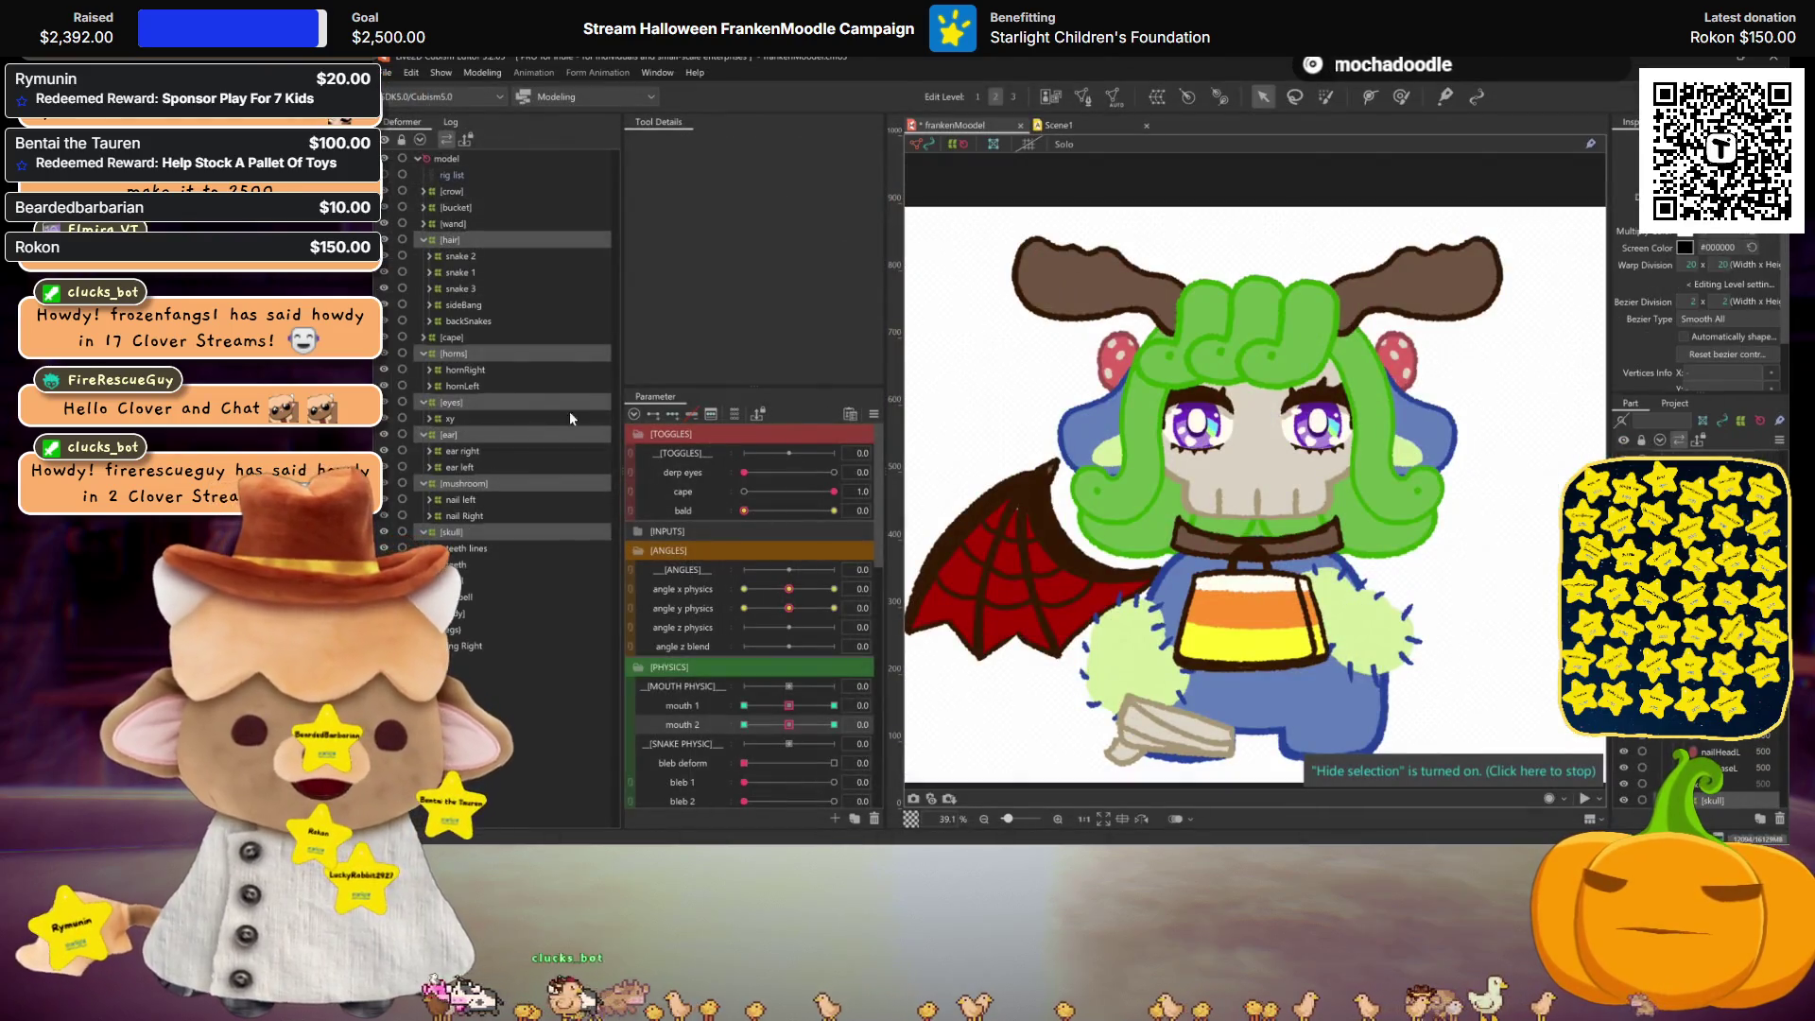
pyautogui.moveTo(793, 725); pyautogui.dragTo(833, 725)
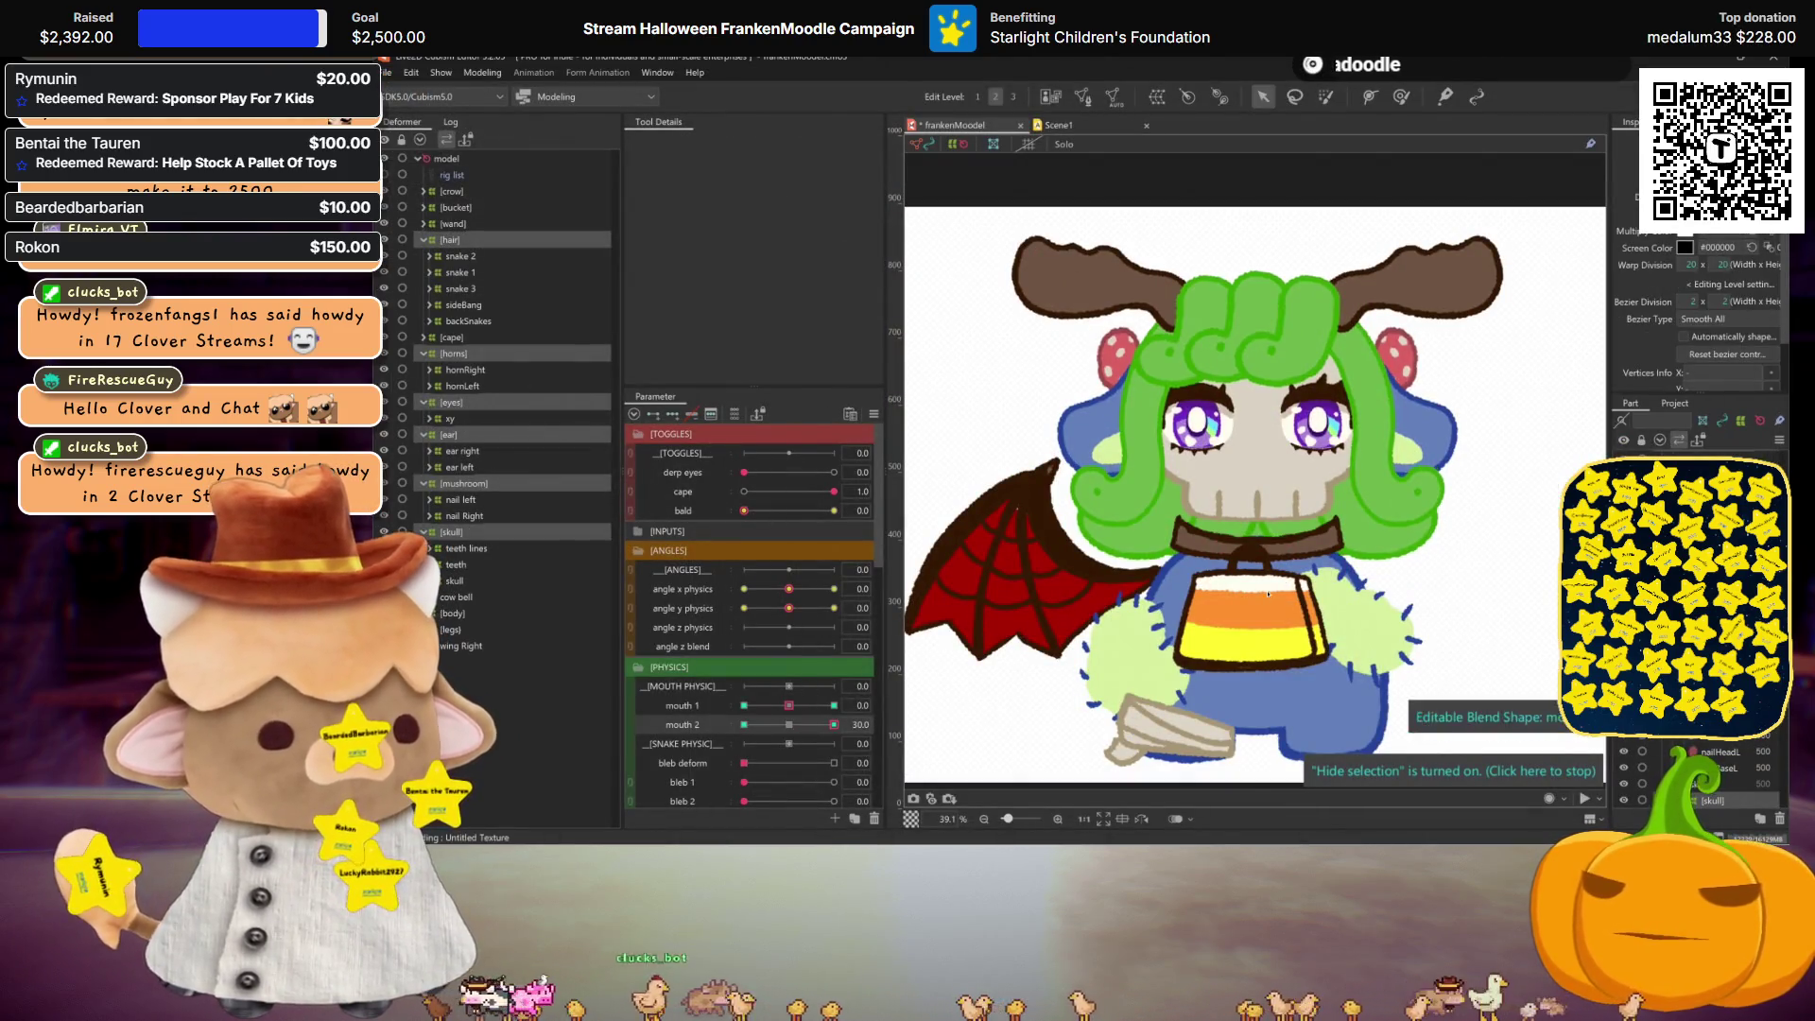
pyautogui.click(1392, 470)
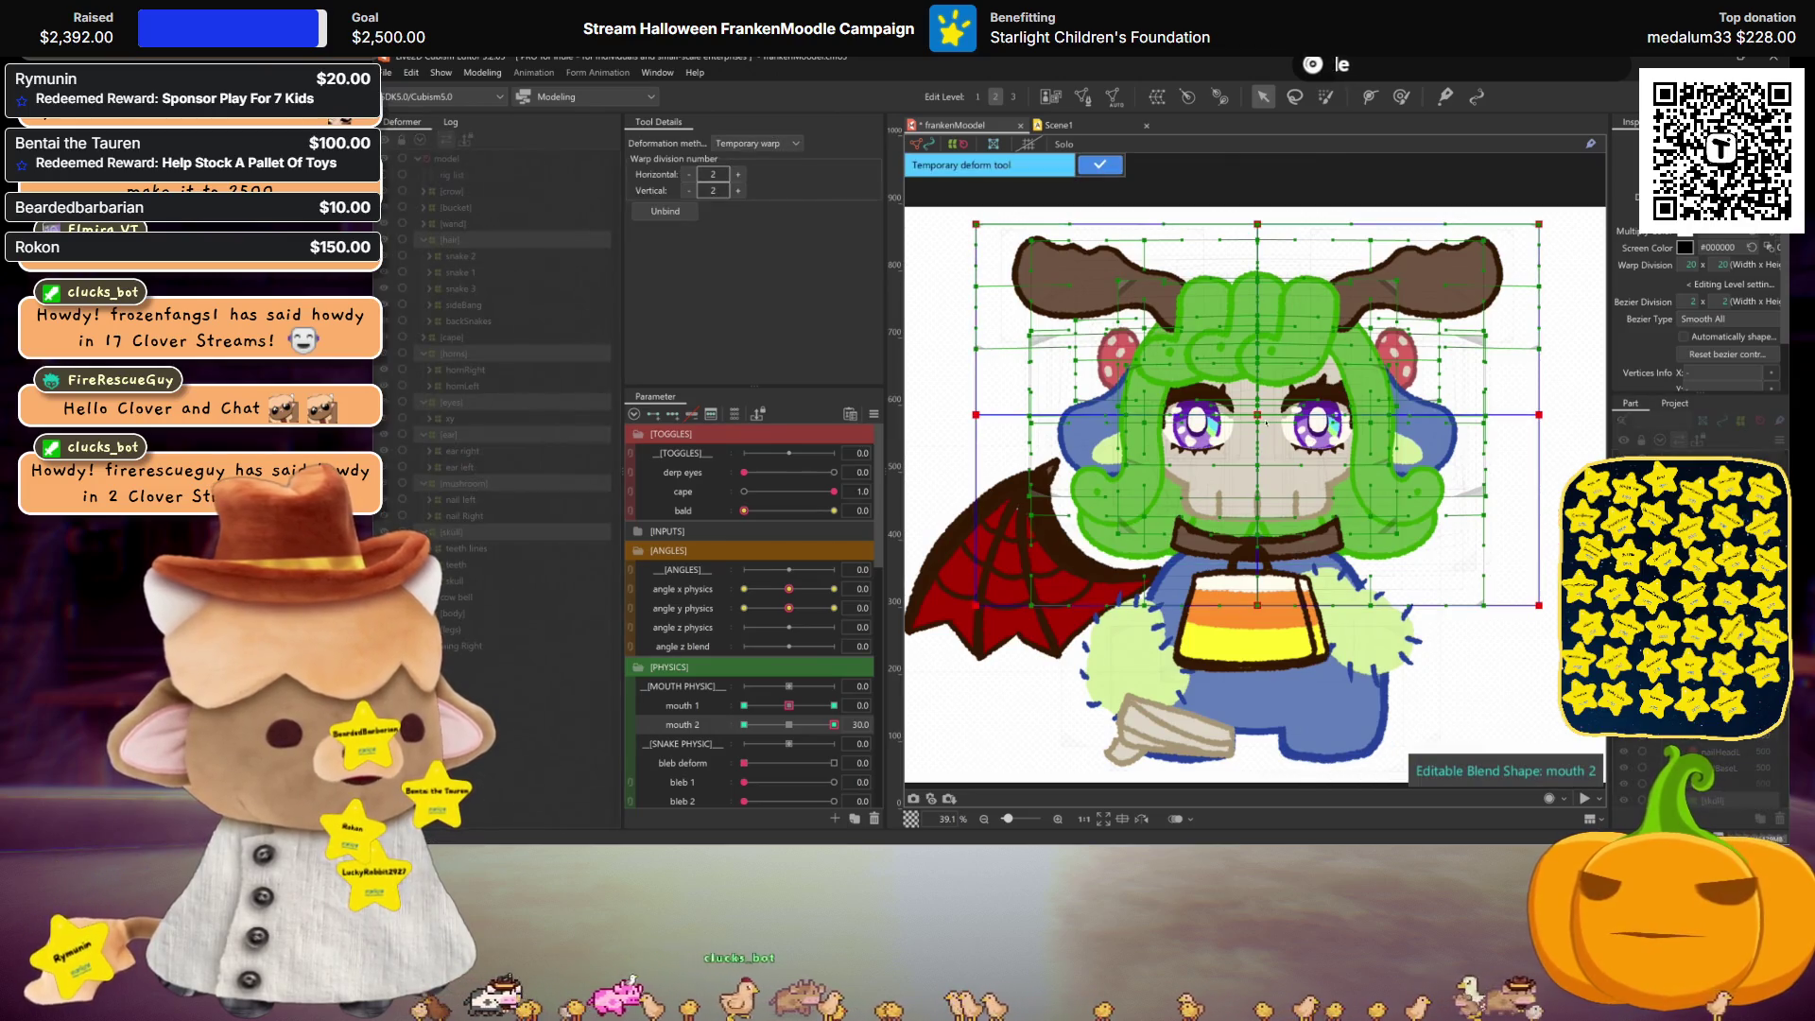
pyautogui.moveTo(1266, 421); pyautogui.dragTo(1263, 411)
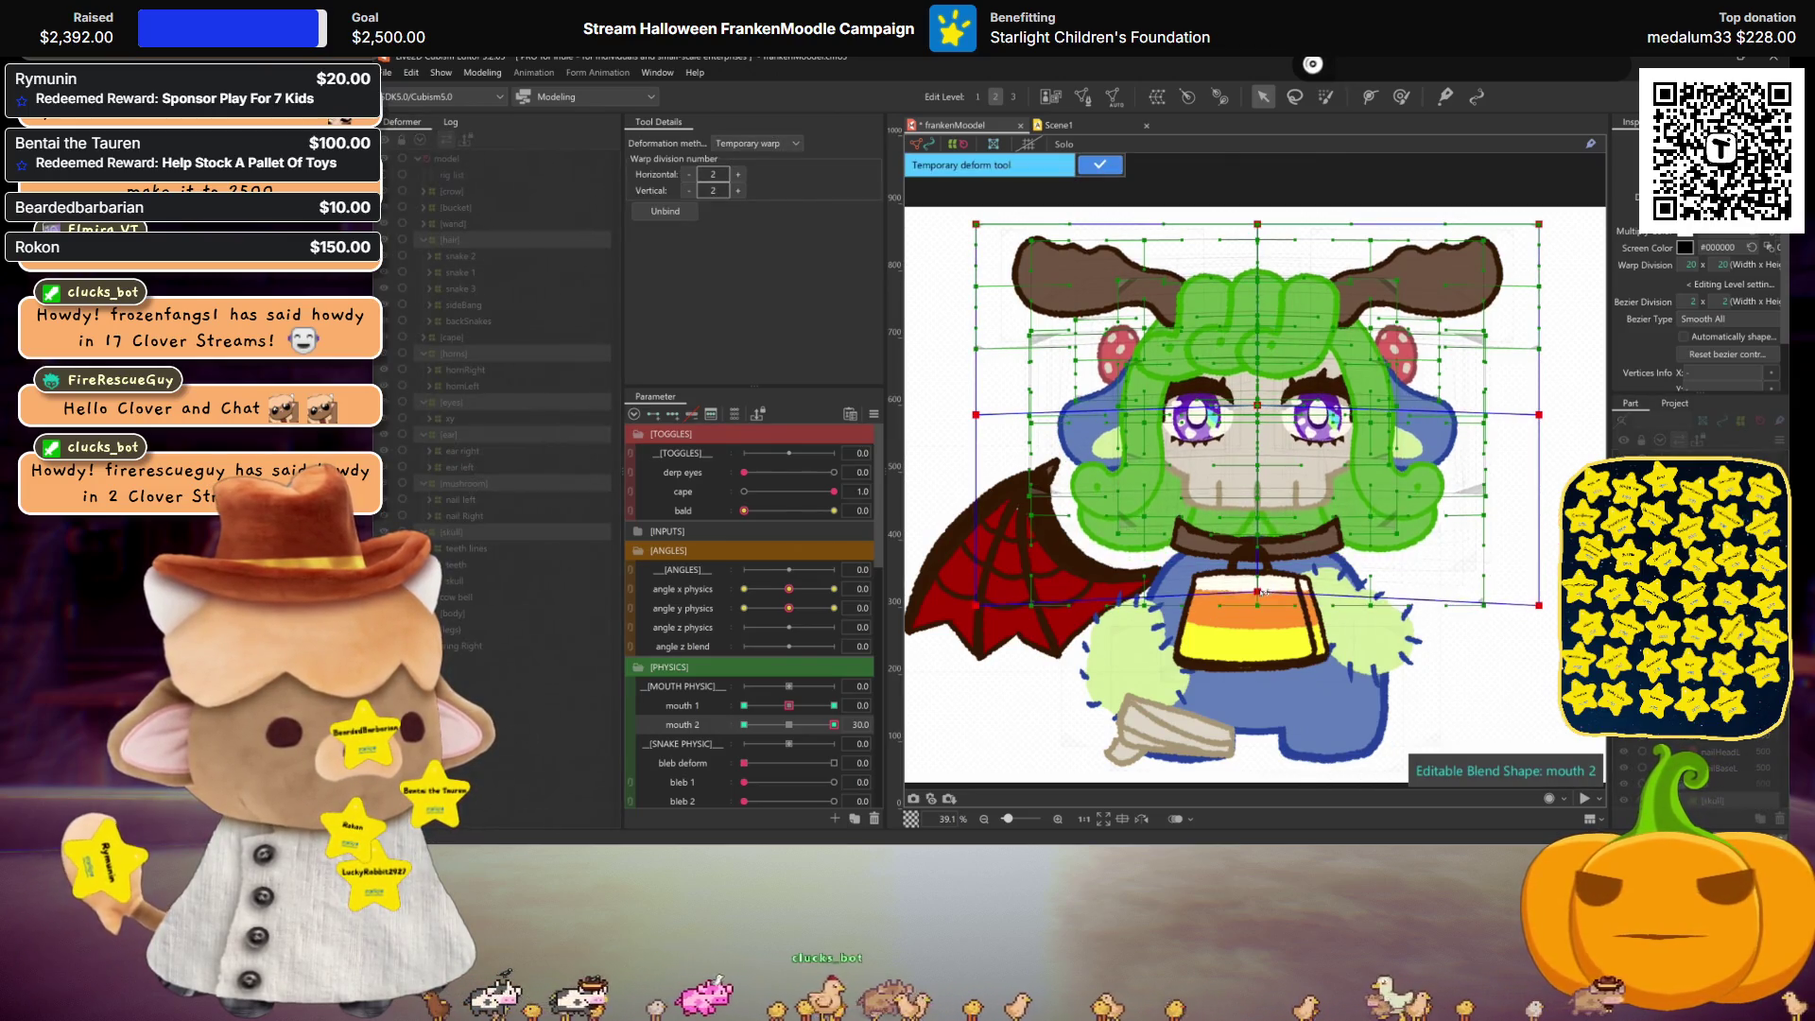
pyautogui.hotkey('ctrl', 'h')
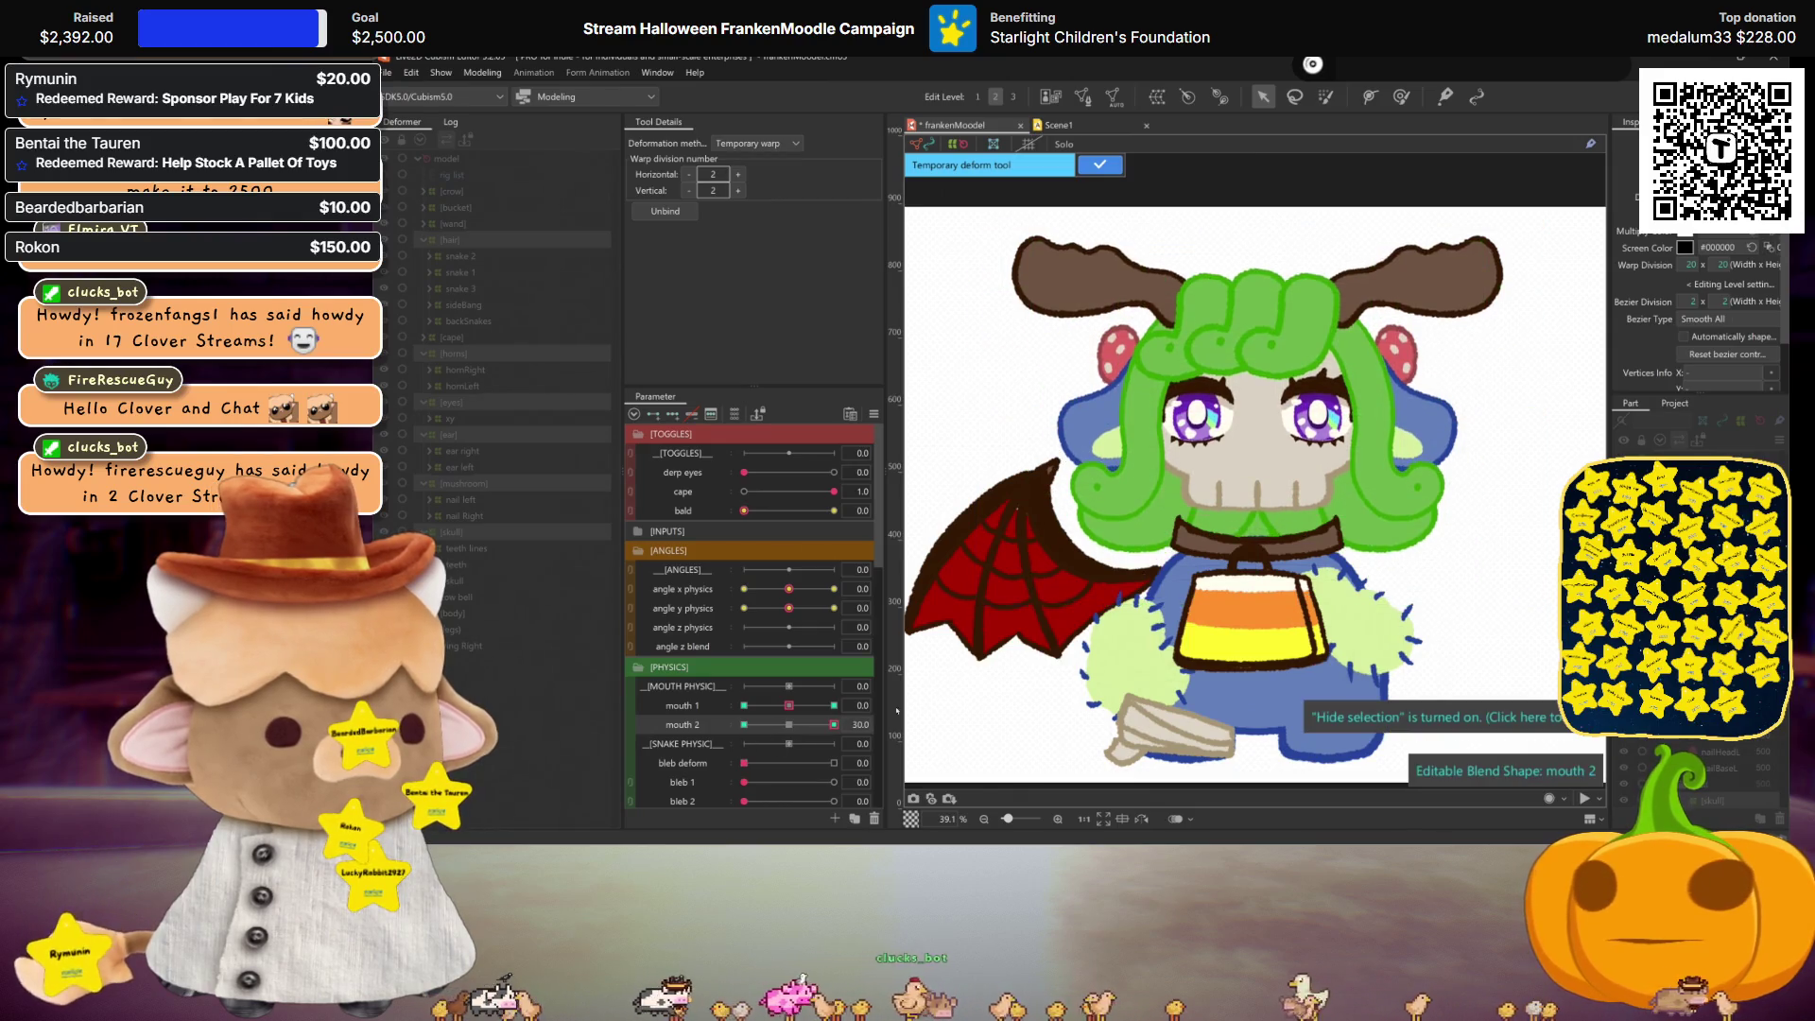
pyautogui.moveTo(801, 728); pyautogui.dragTo(793, 707)
pyautogui.hotkey('ctrl', 'z')
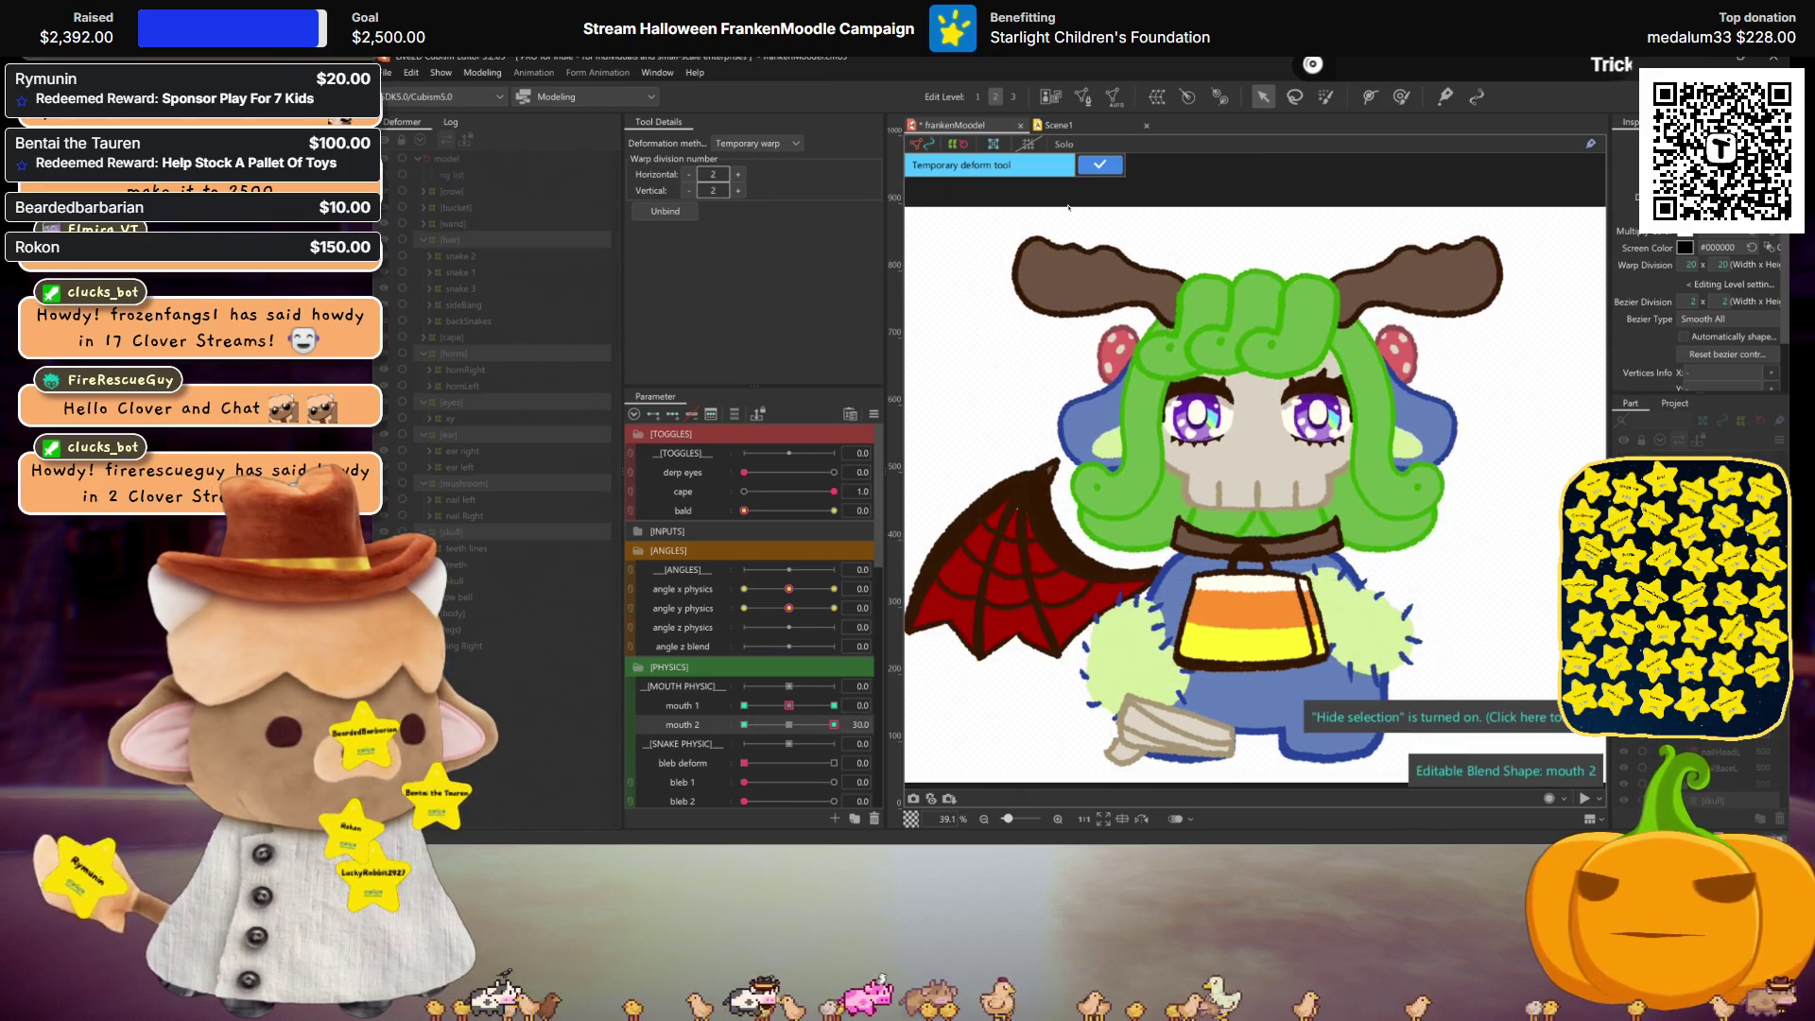
pyautogui.click(1097, 167)
# Step: With mouth 2 at -30, warp the hair and face downward and apply the warp
pyautogui.click(1239, 440)
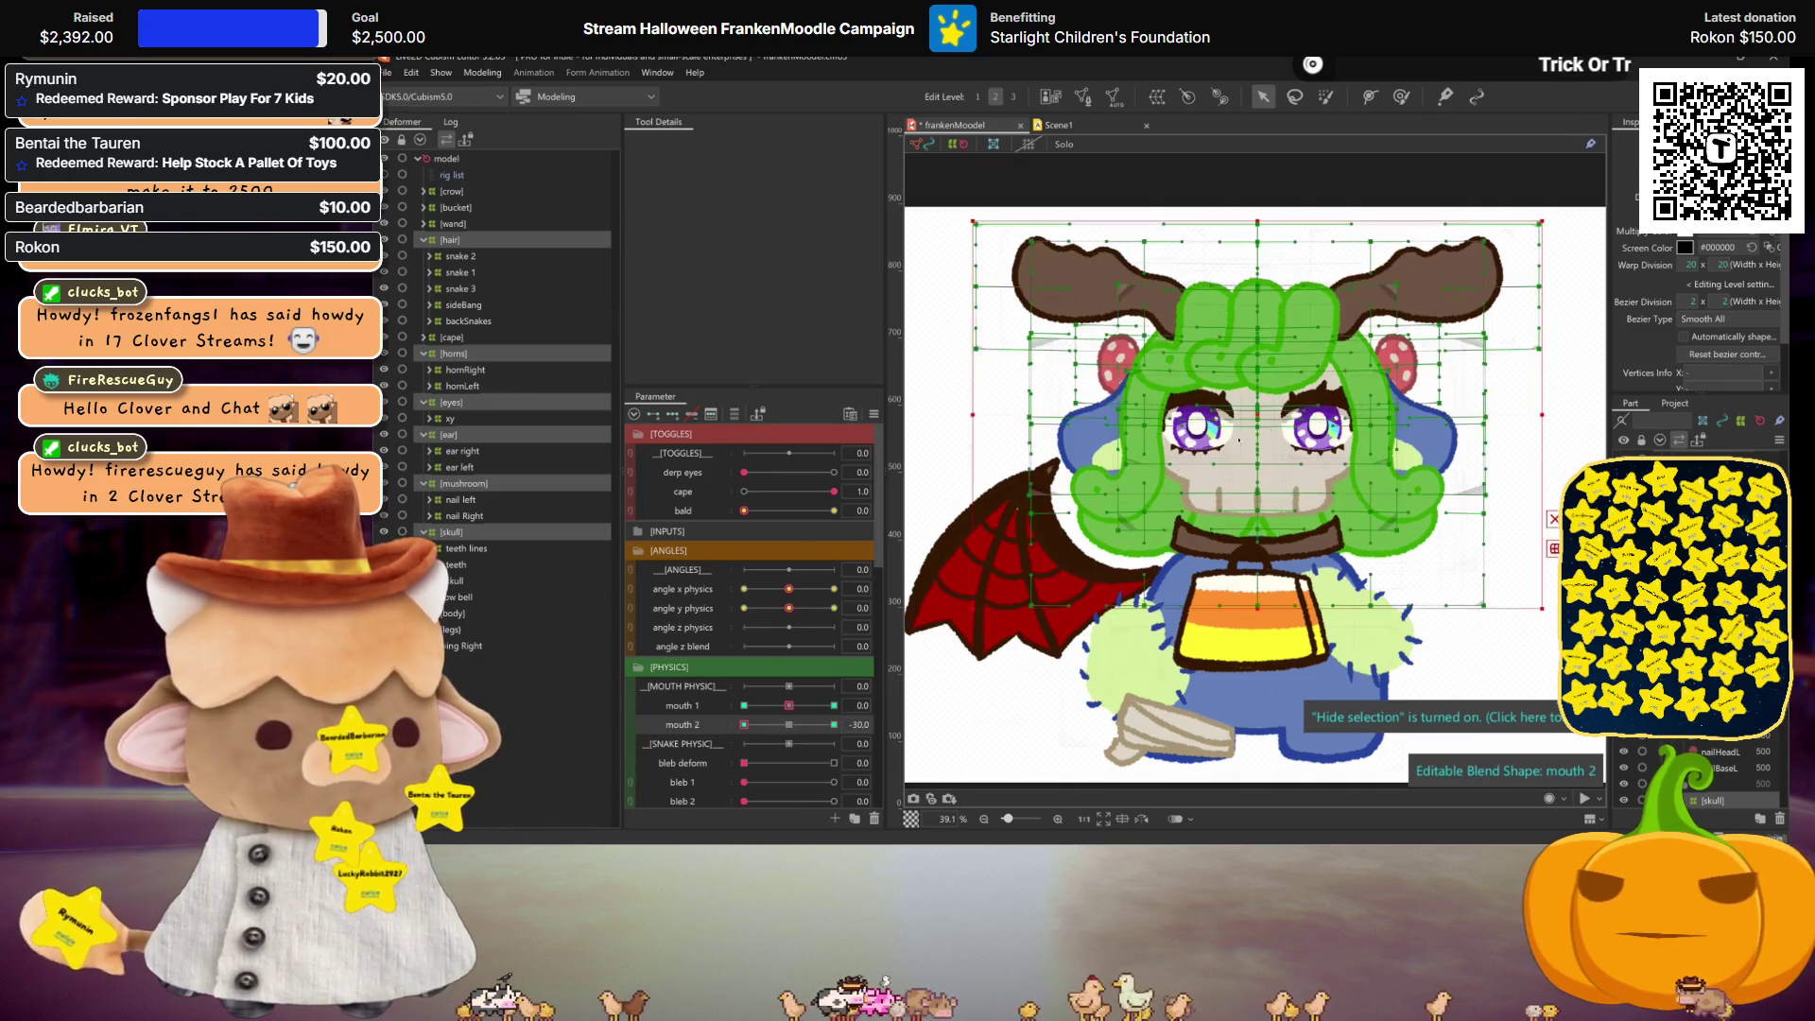
pyautogui.press('t')
pyautogui.moveTo(1257, 416); pyautogui.dragTo(1259, 426)
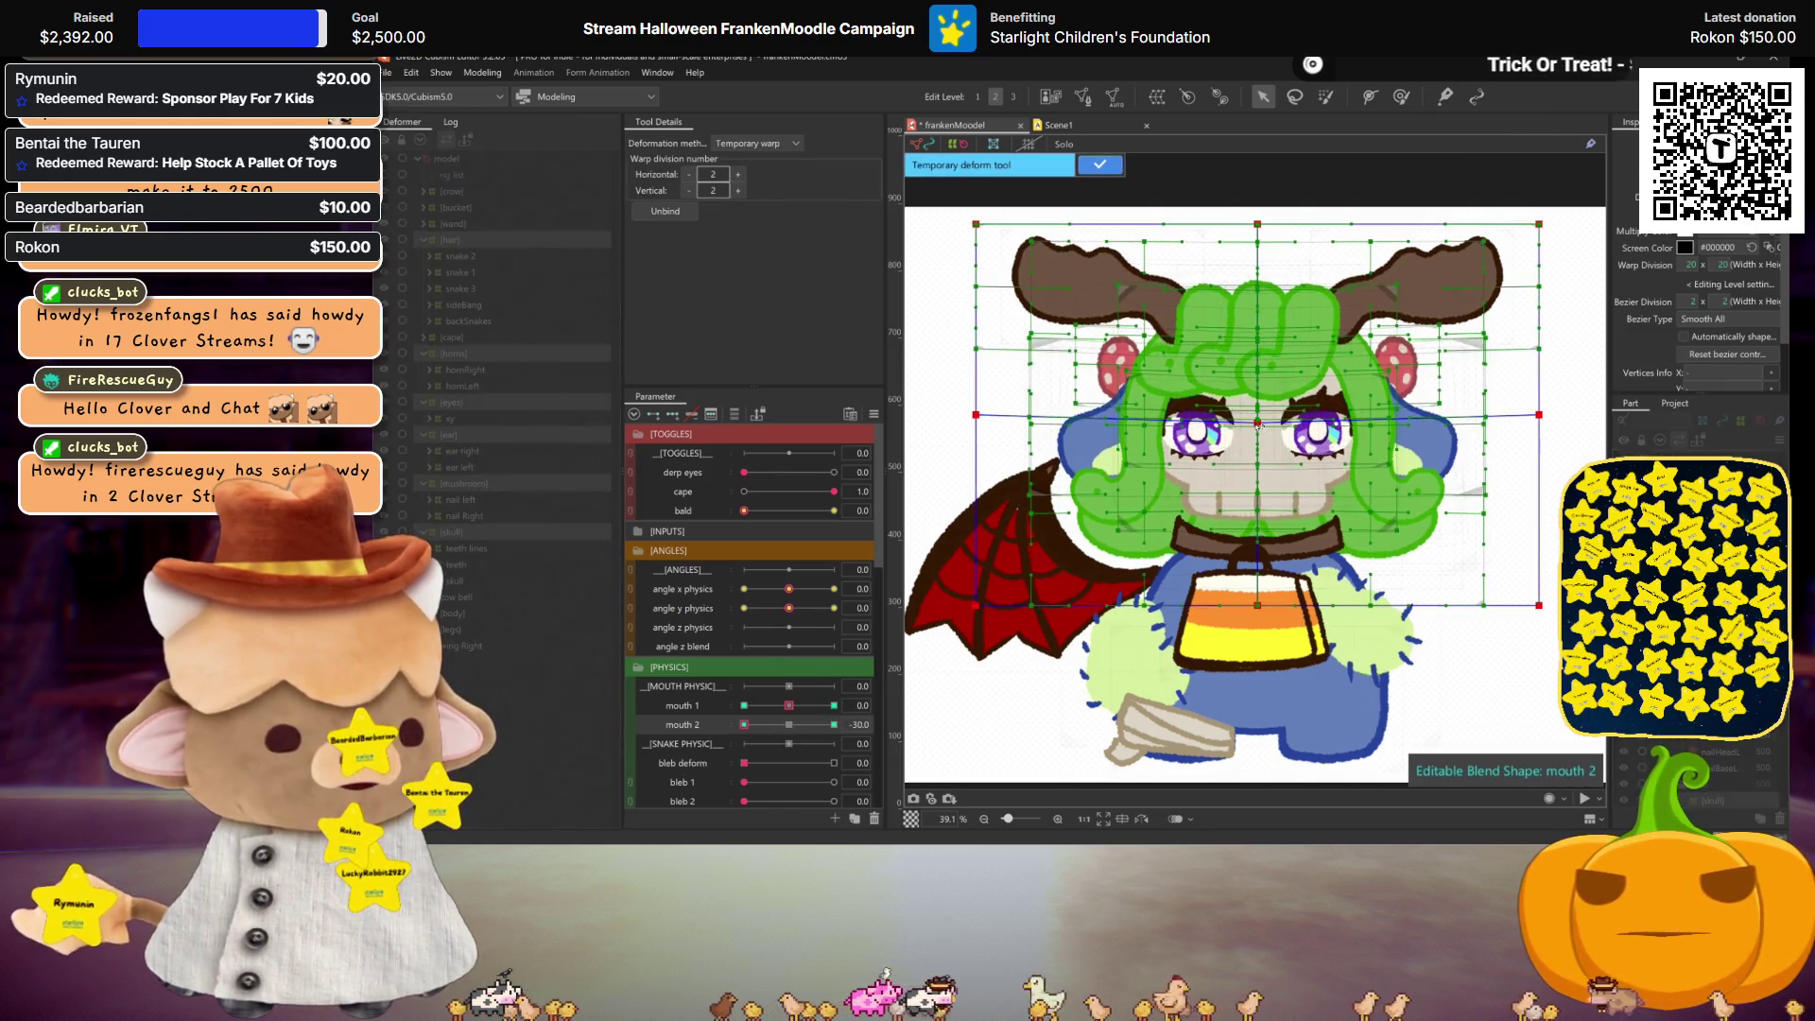
pyautogui.hotkey('ctrl', 'h')
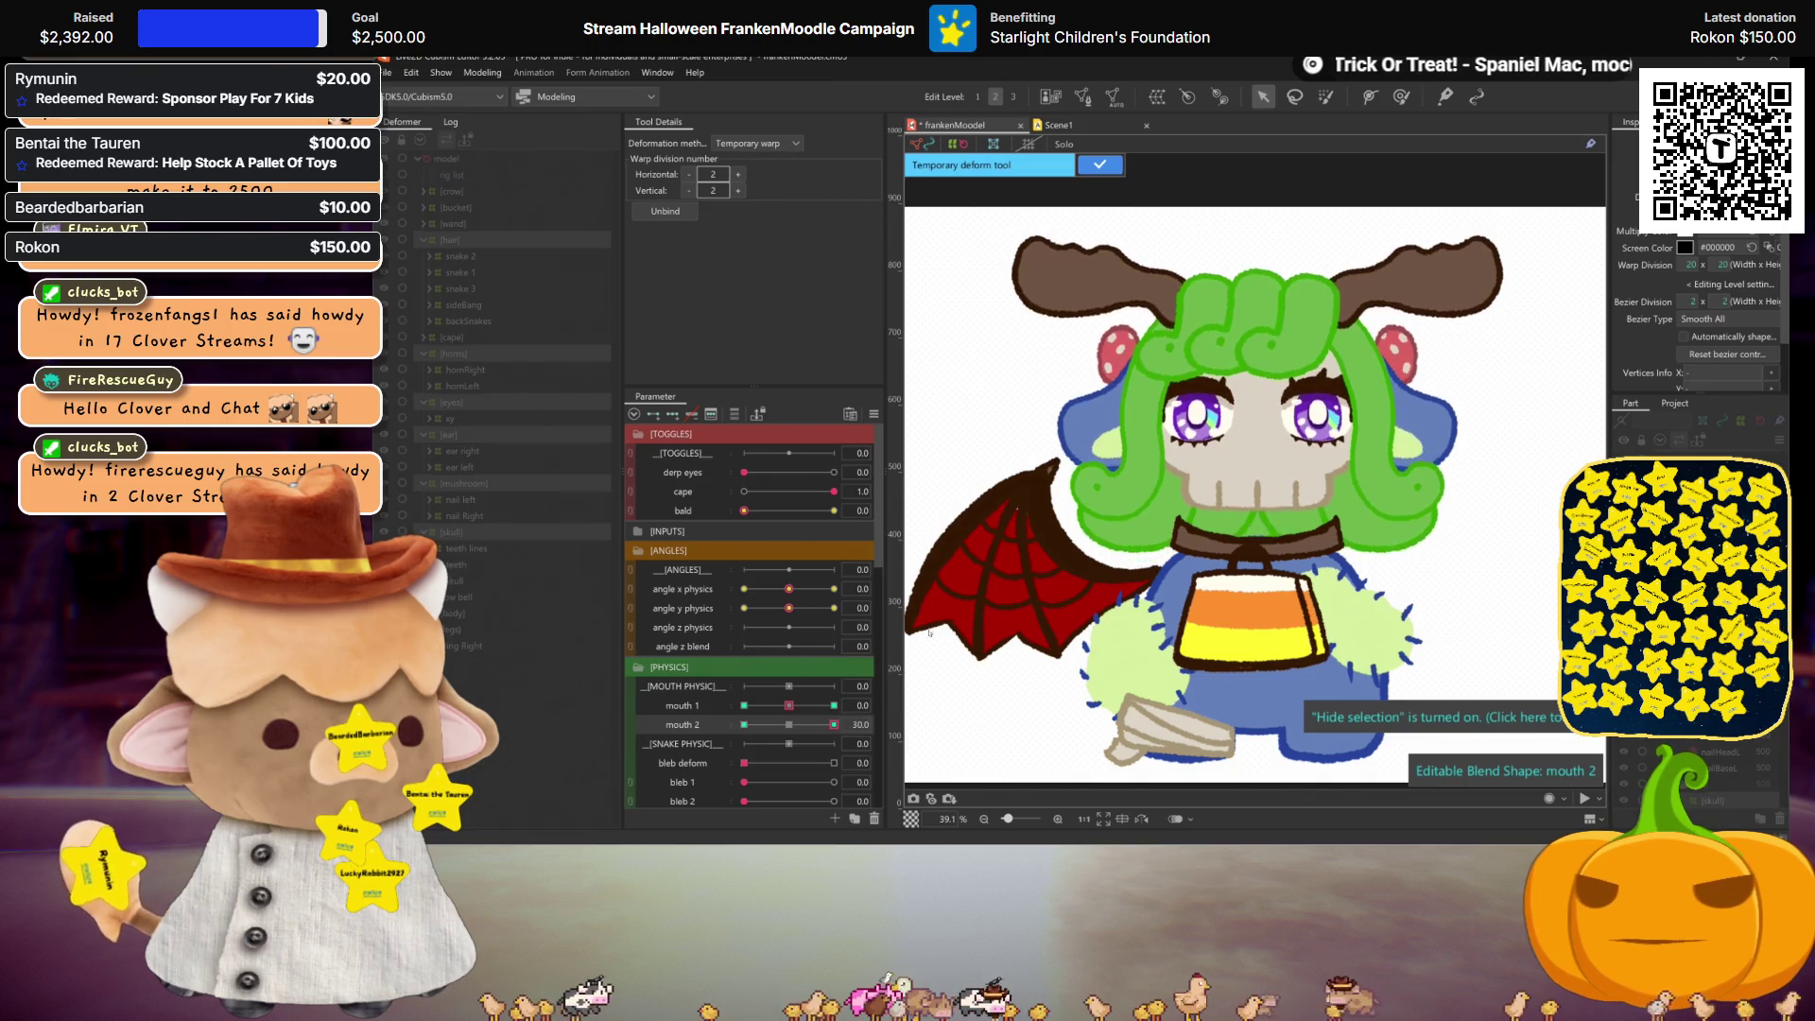
pyautogui.click(1100, 166)
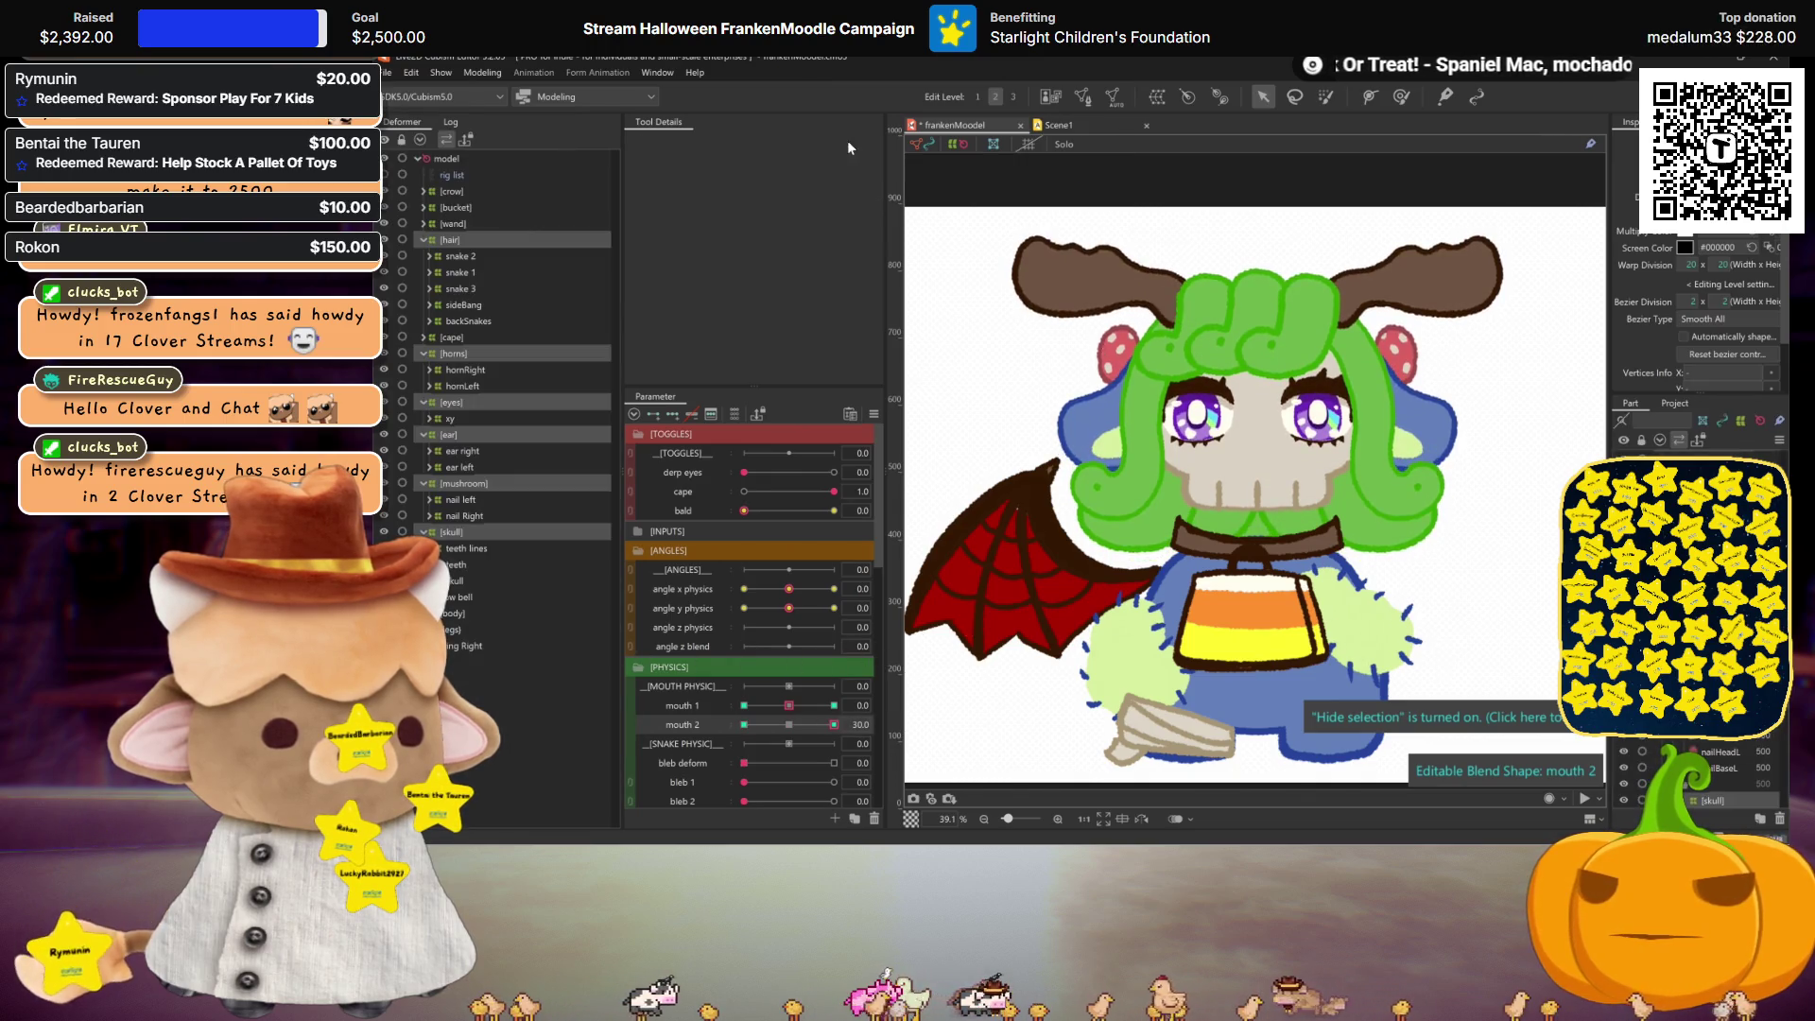
# Step: Reopen Physics Settings from the Modeling menu and shake the head to test the physics
pyautogui.click(492, 76)
pyautogui.click(557, 423)
pyautogui.moveTo(1456, 502)
pyautogui.mouseDown()
pyautogui.moveTo(1445, 588)
pyautogui.moveTo(1169, 526)
pyautogui.mouseUp()
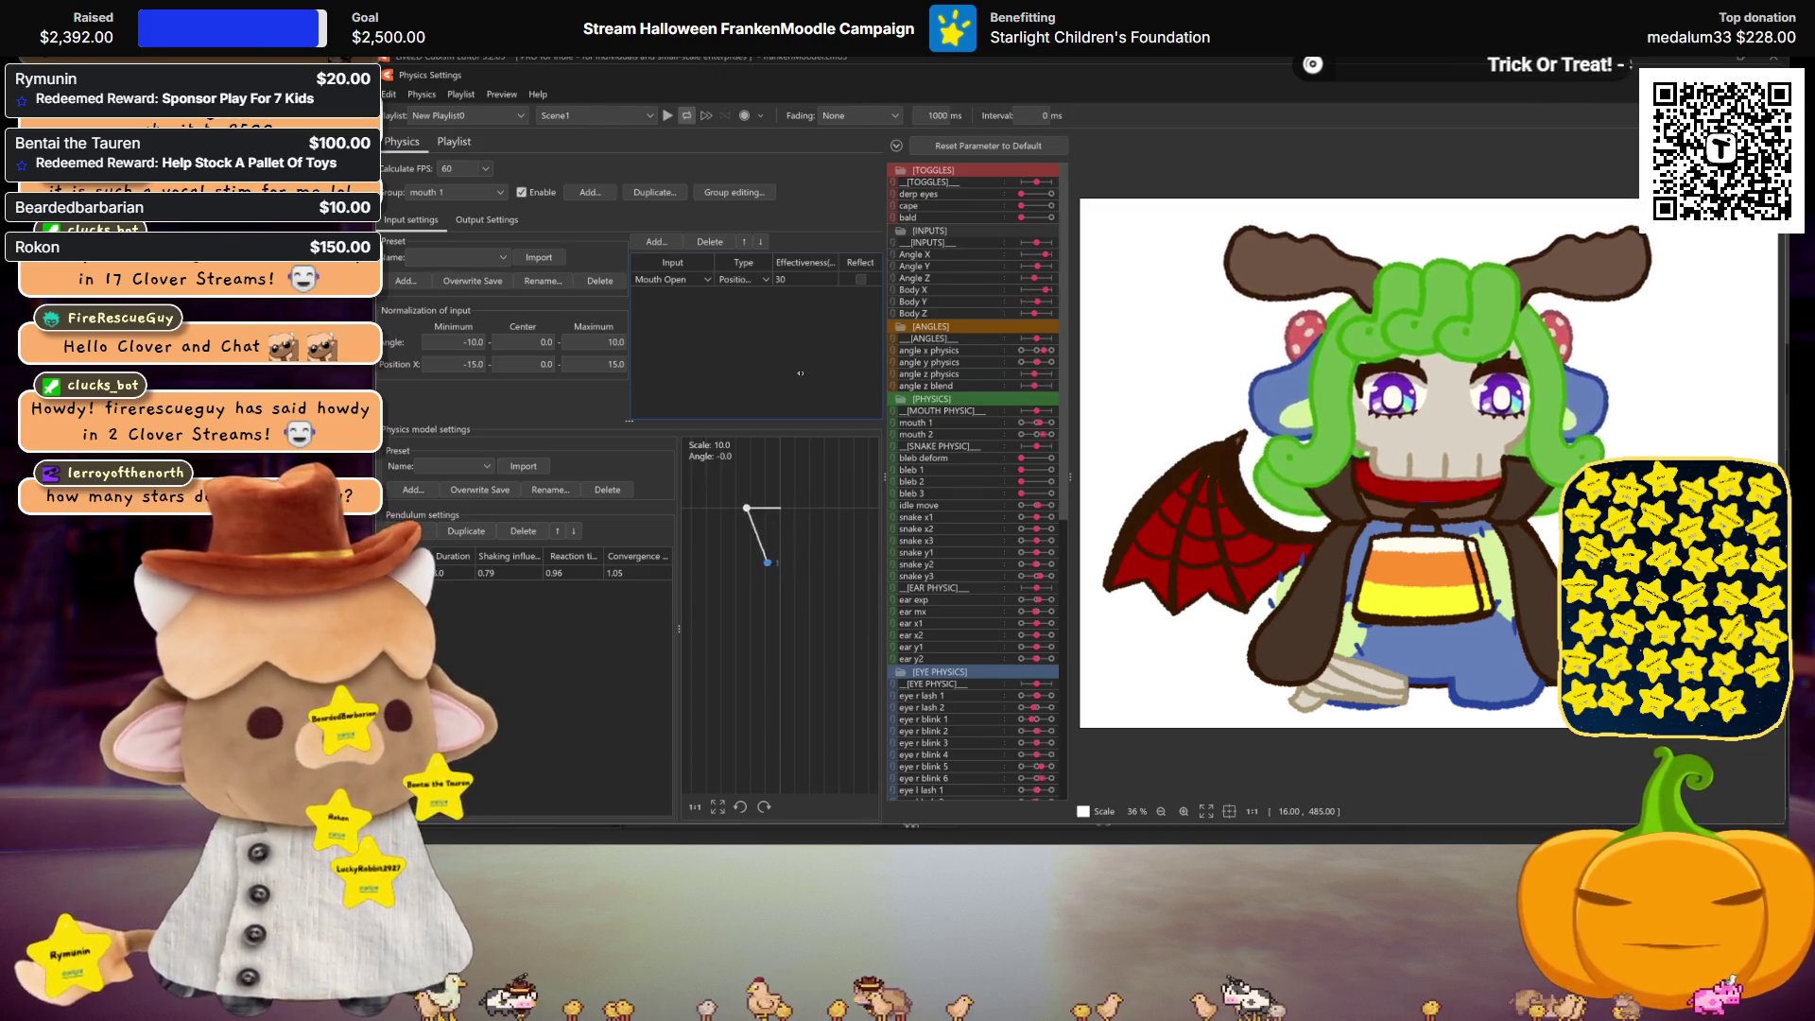
# Step: Open the physics Group list to switch to phy x
pyautogui.click(453, 195)
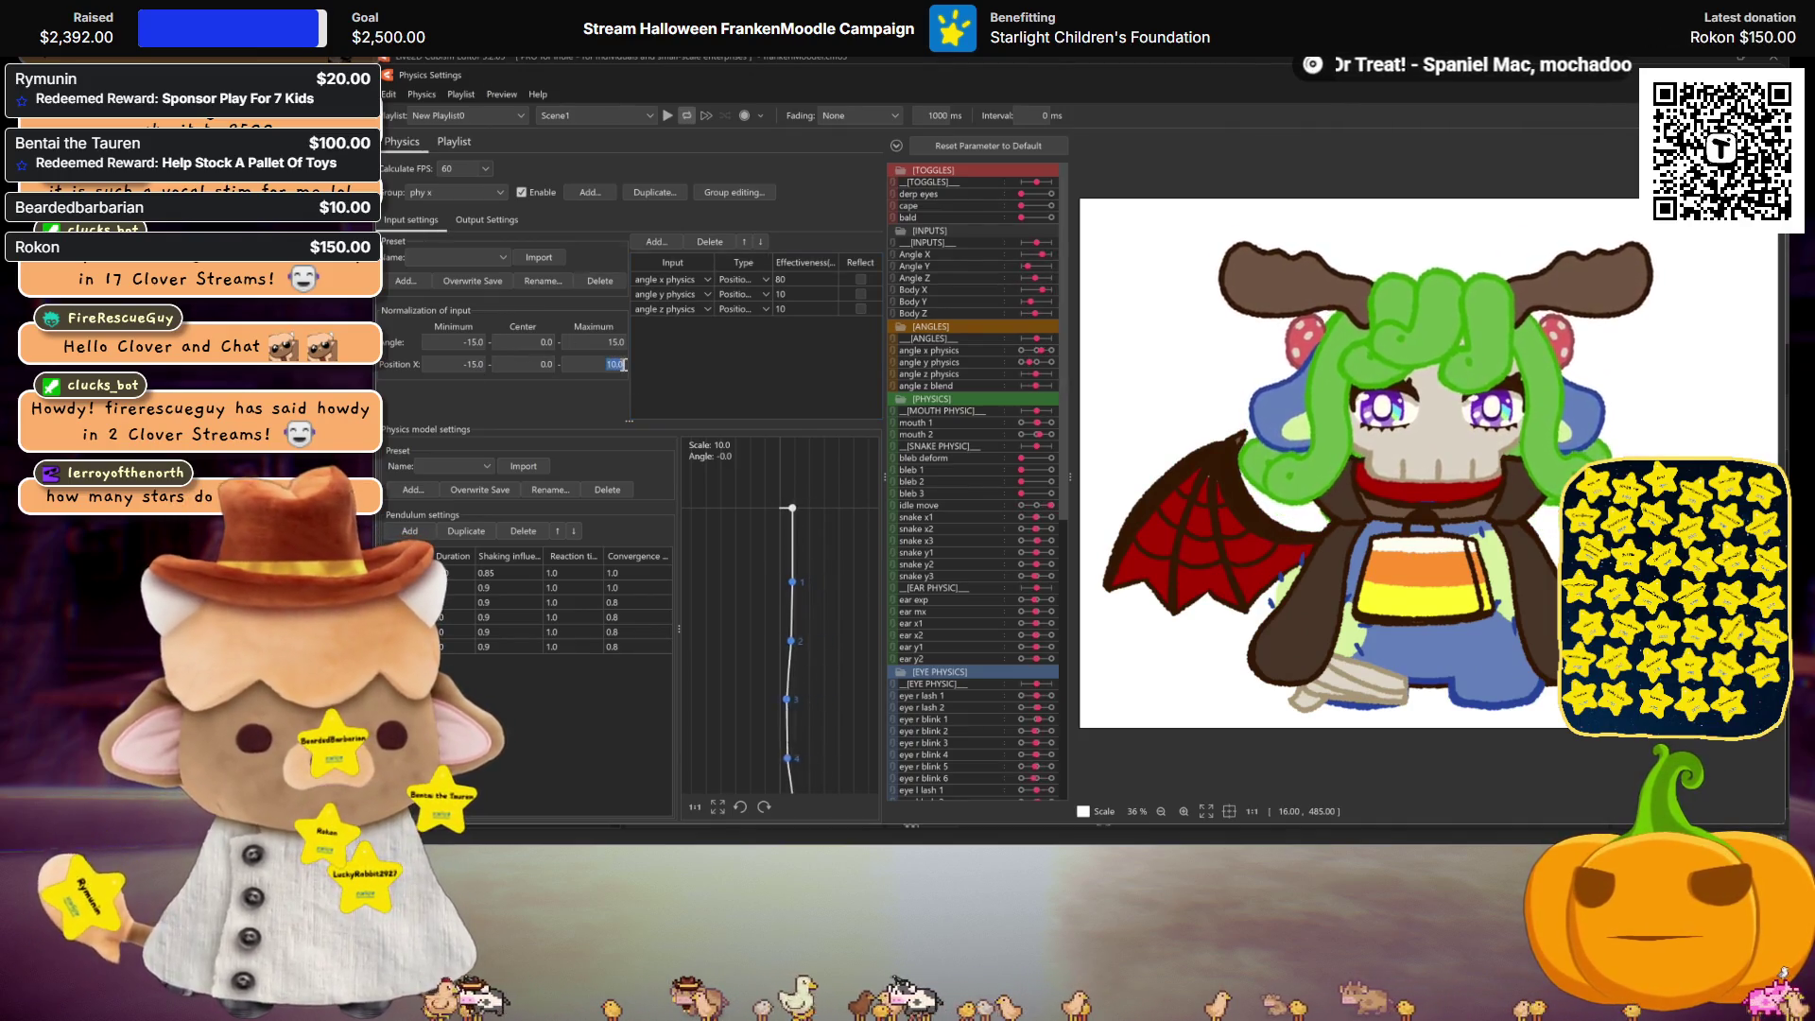
pyautogui.write('15')
# Step: Add mouth 1 and mouth 2 as phy x inputs and set angle x effectiveness to 70
pyautogui.click(656, 241)
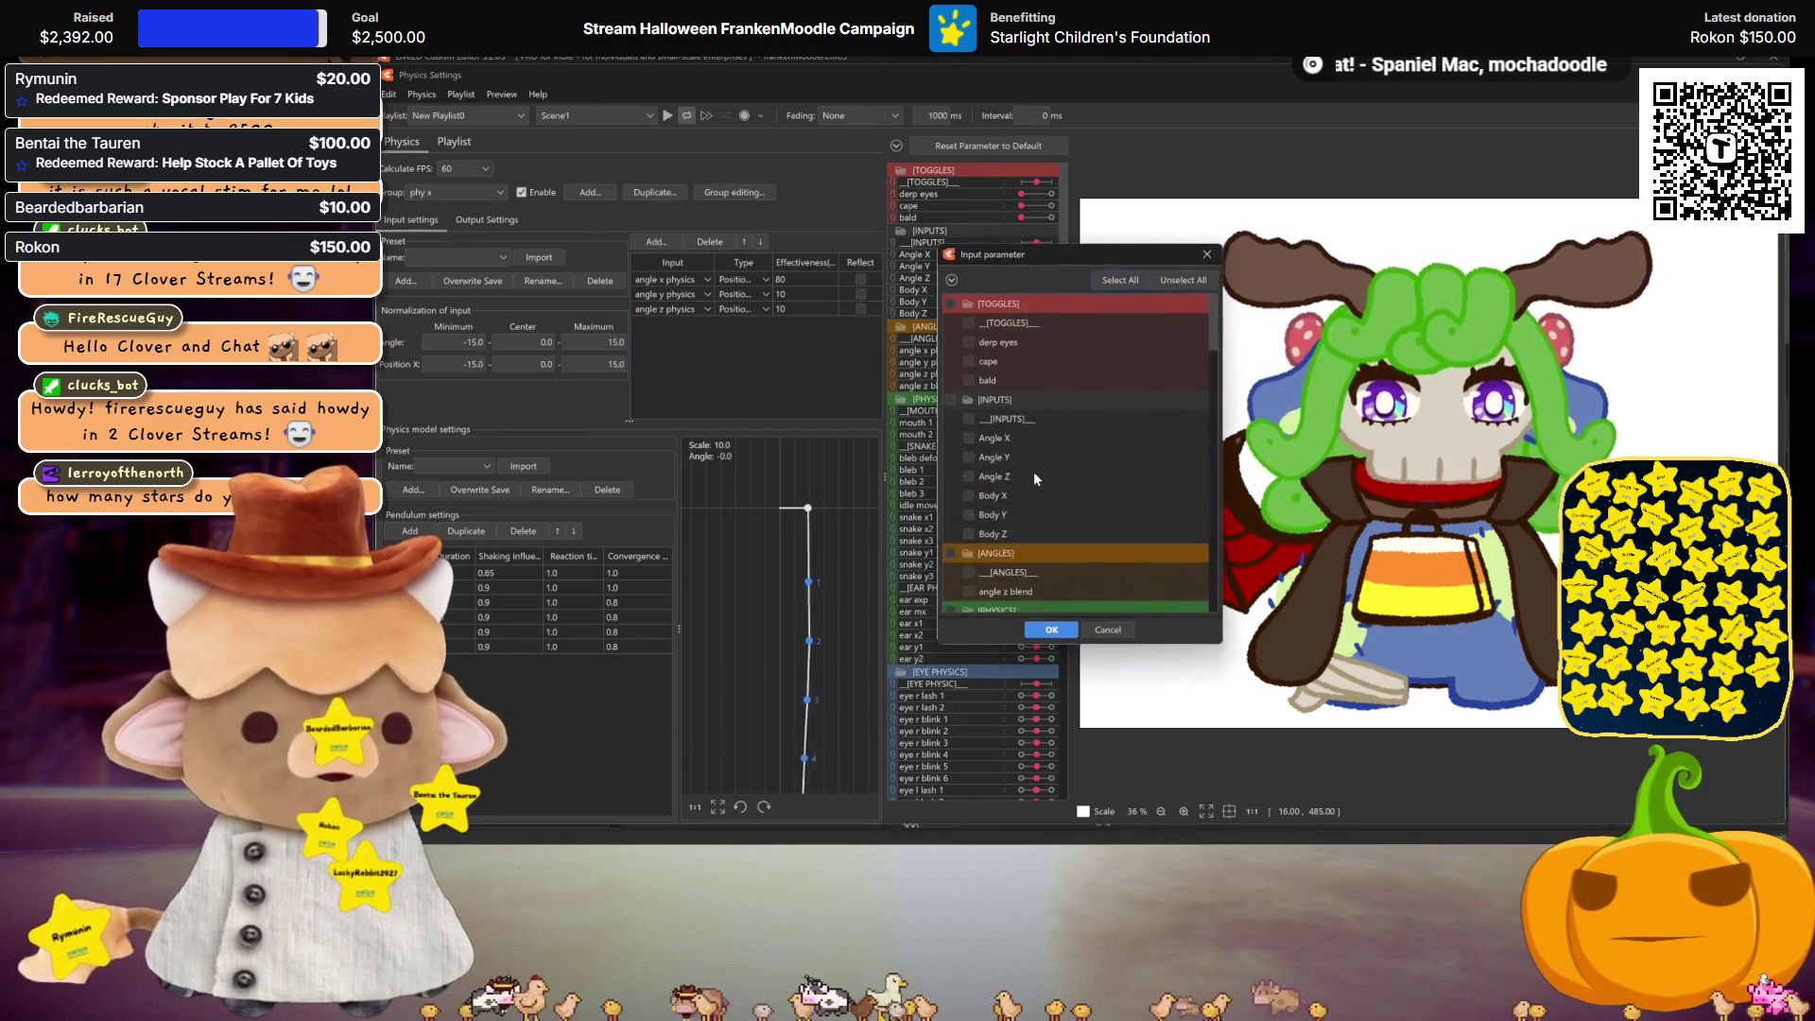
pyautogui.scroll(1, 1034, 471)
pyautogui.scroll(-5, 1036, 488)
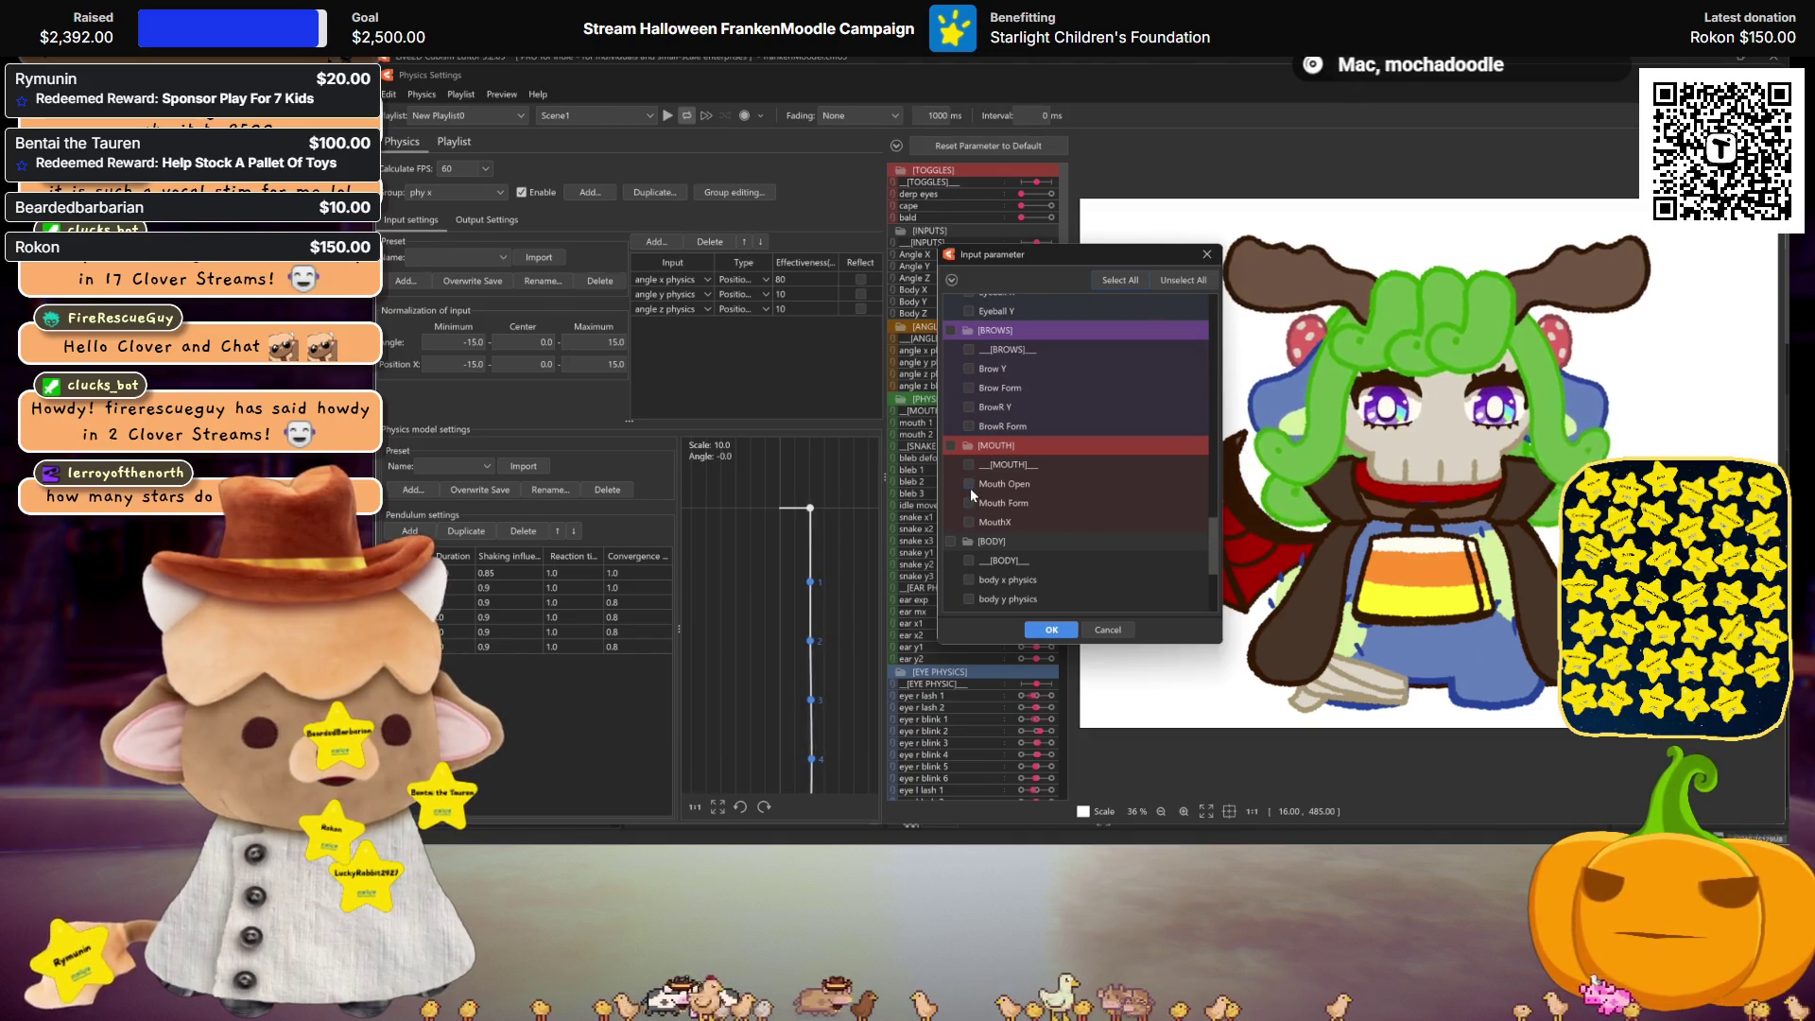
pyautogui.scroll(-2, 971, 488)
pyautogui.scroll(10, 978, 470)
pyautogui.scroll(3, 977, 484)
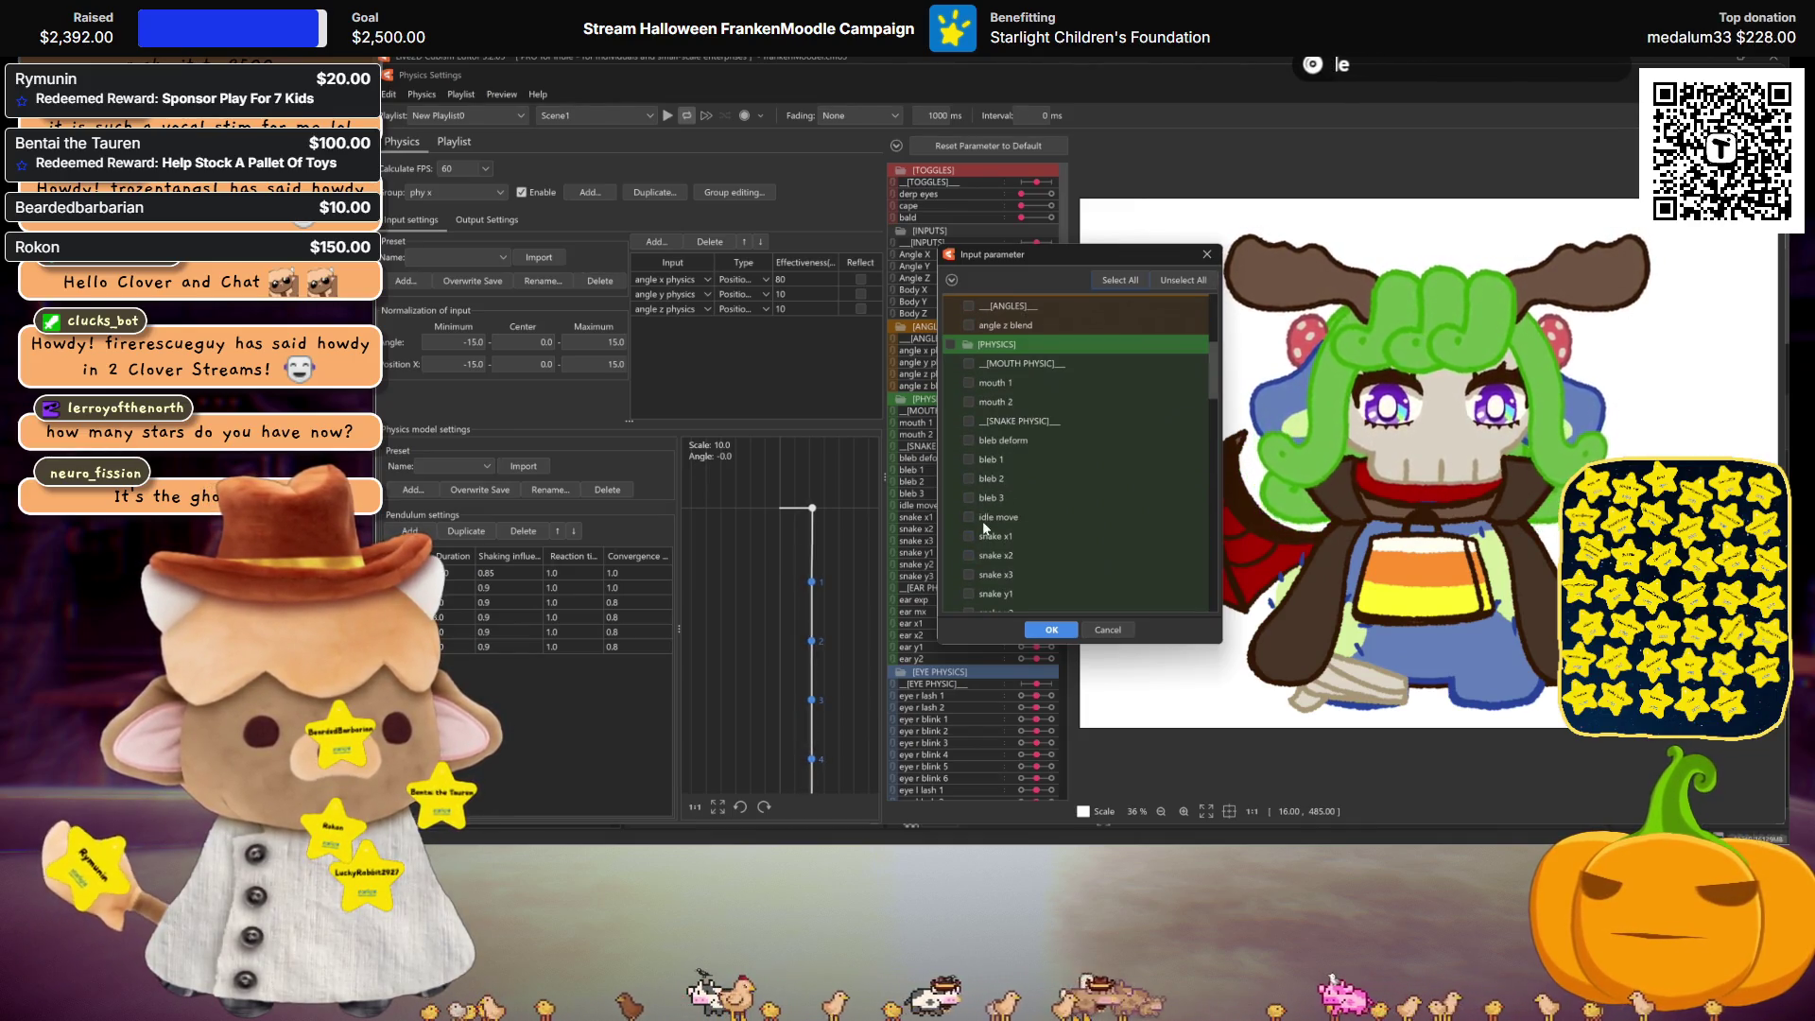
pyautogui.click(1052, 630)
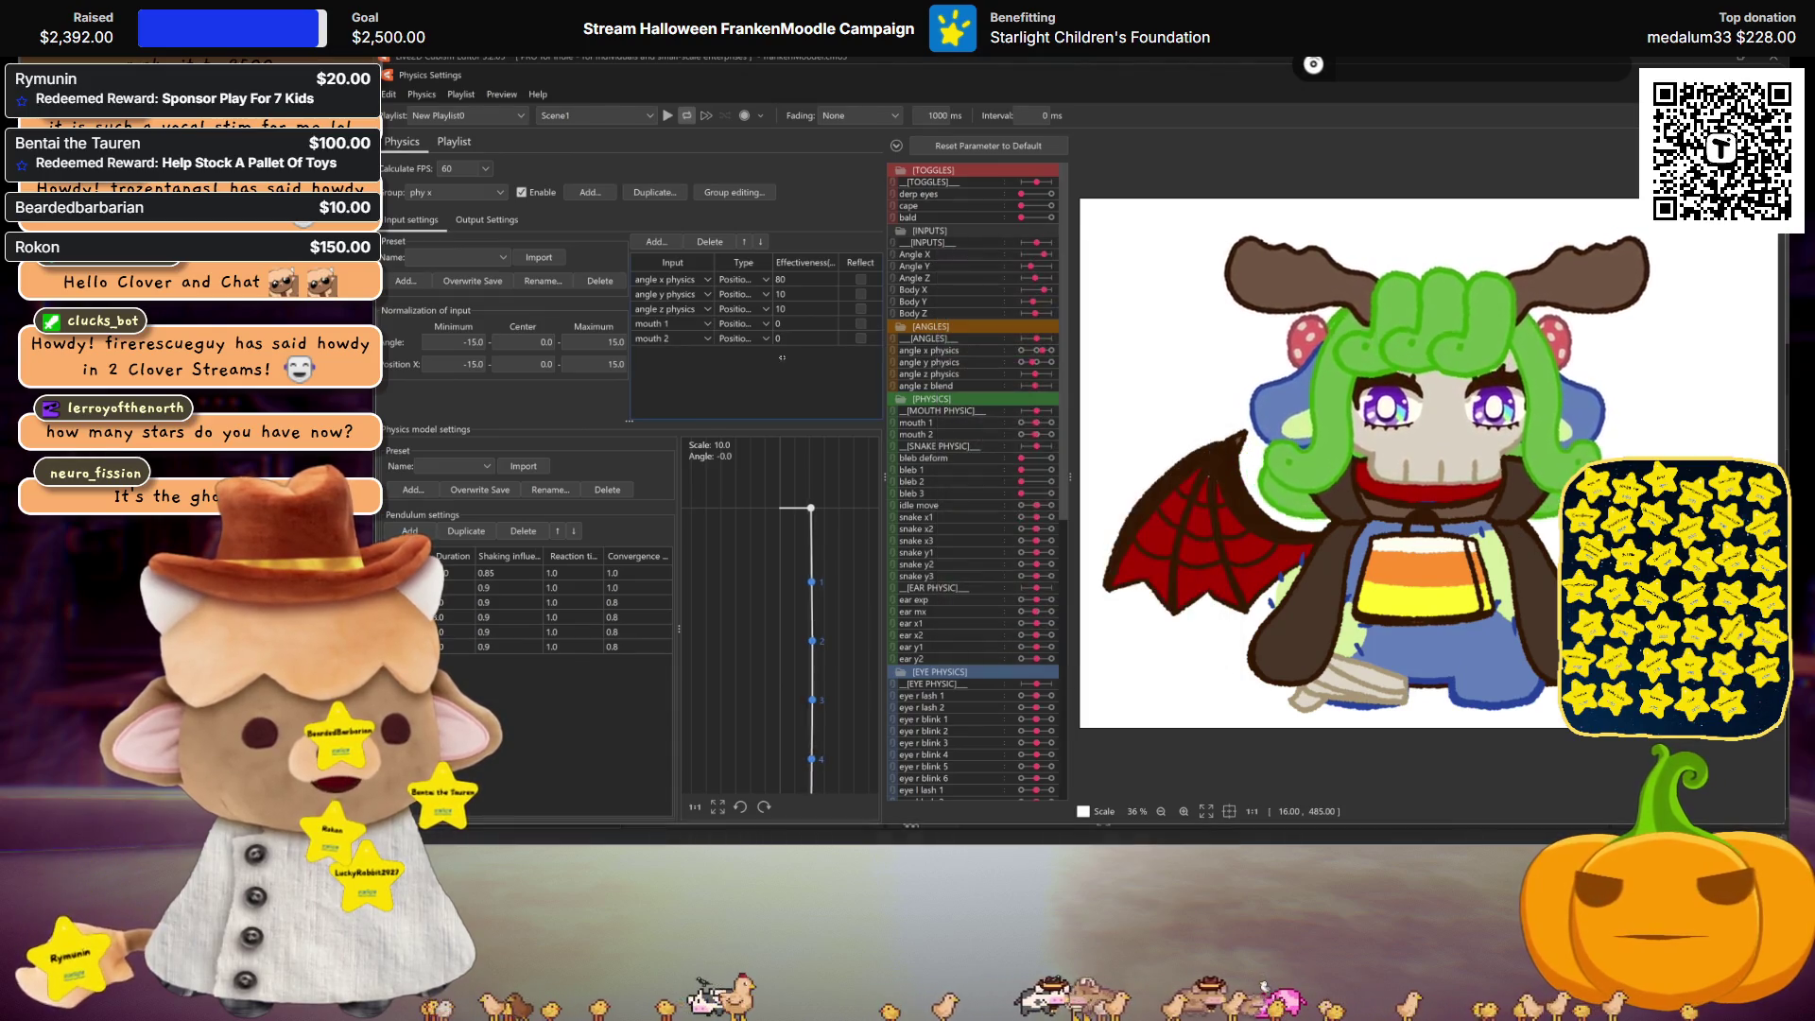
pyautogui.doubleClick(811, 278)
pyautogui.write('5')
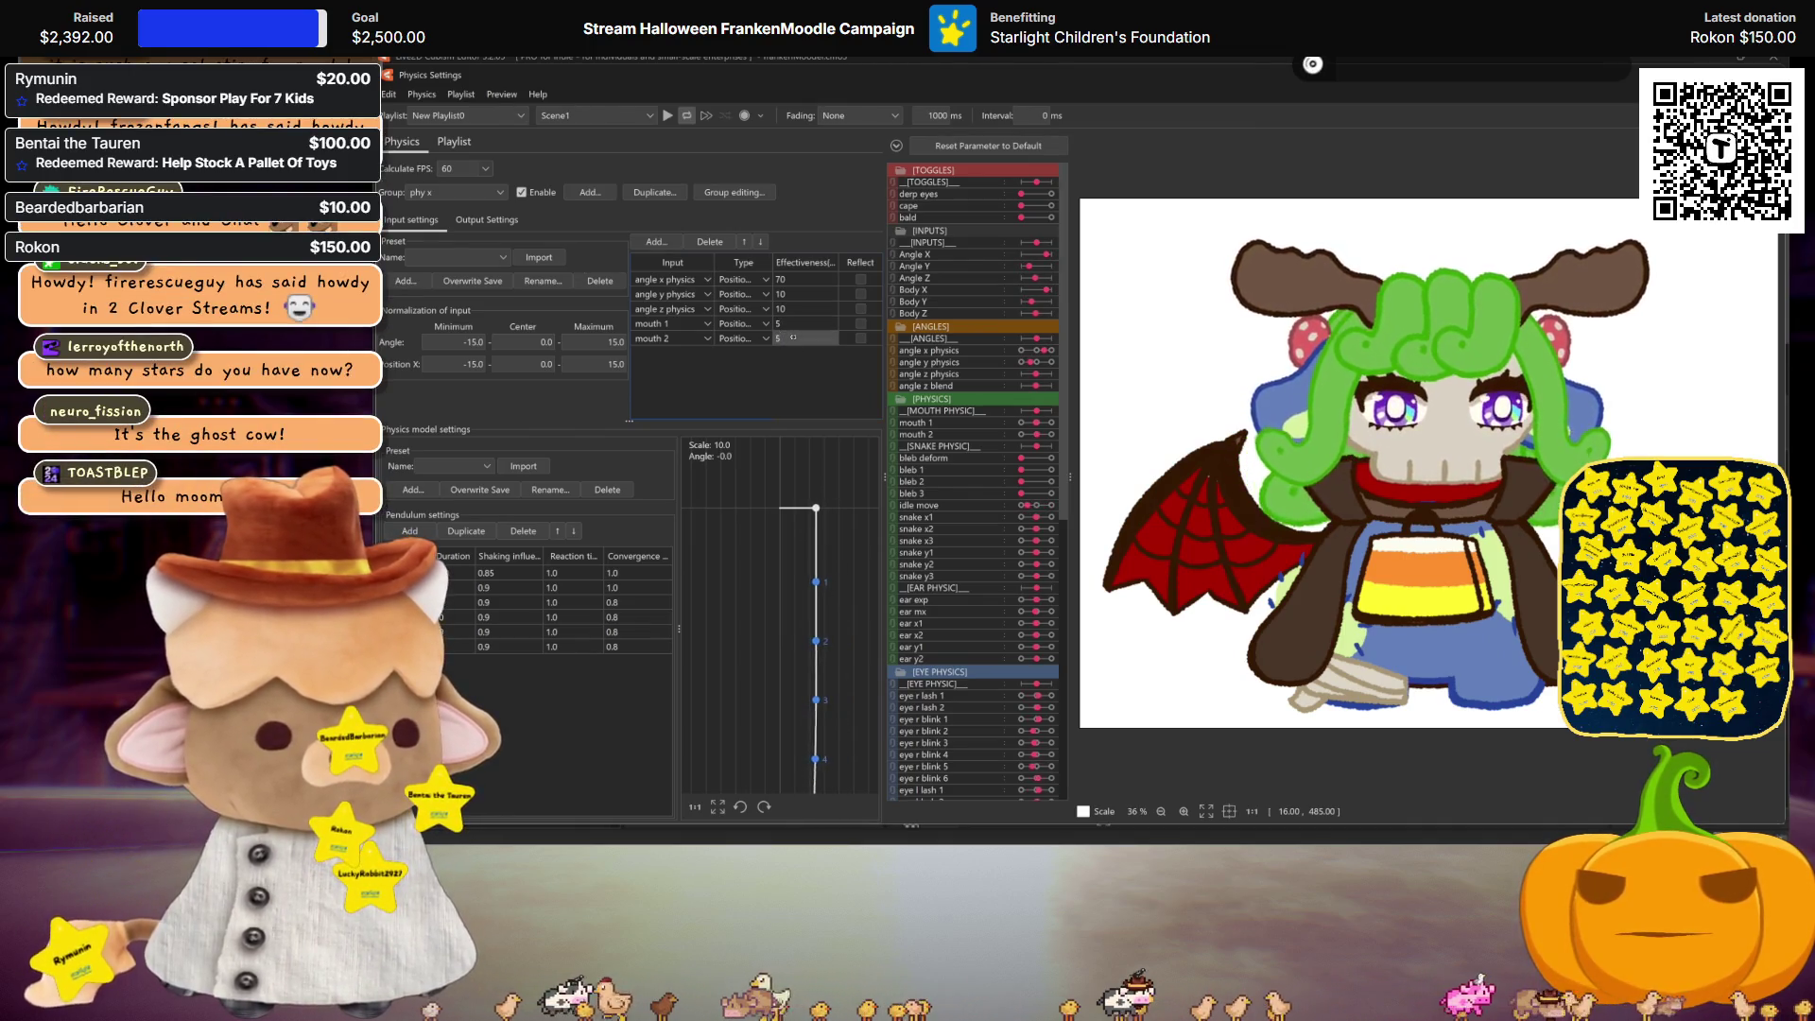
pyautogui.click(474, 187)
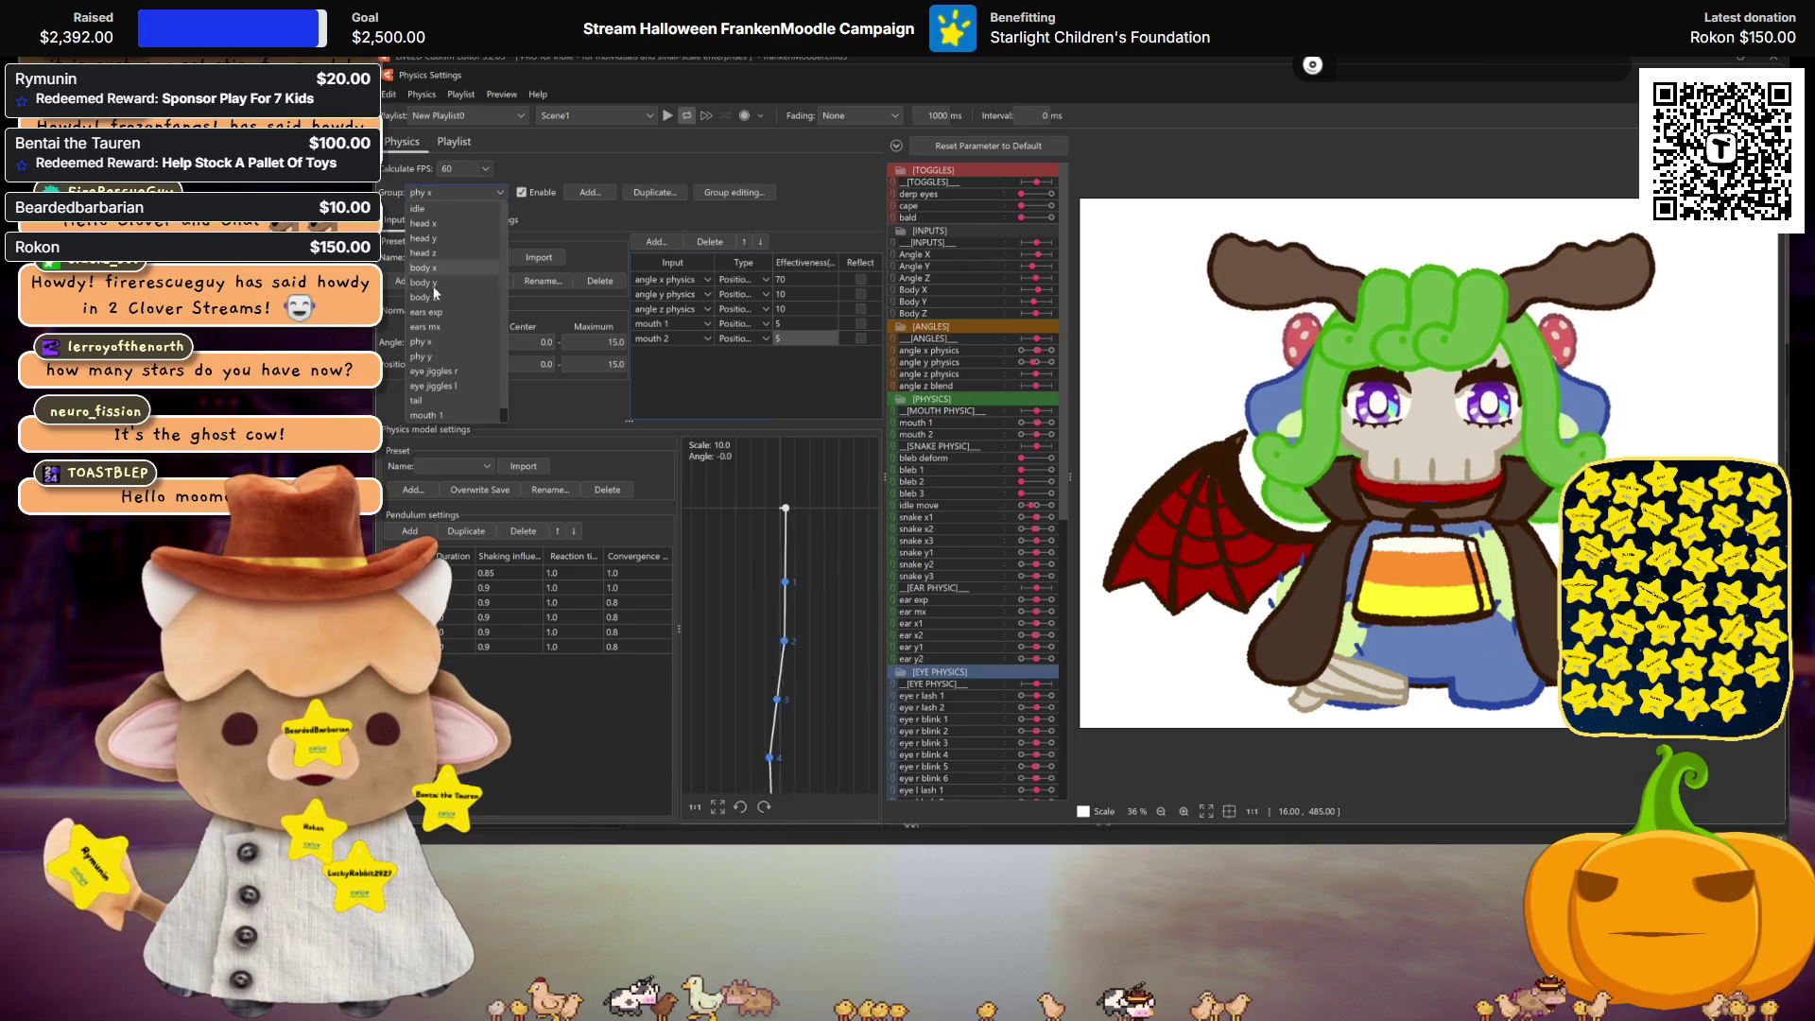
# Step: Switch to the phy y group and add mouth 1 and mouth 2 as inputs
pyautogui.click(442, 354)
pyautogui.rightClick(717, 325)
pyautogui.click(733, 334)
pyautogui.scroll(-5, 1012, 501)
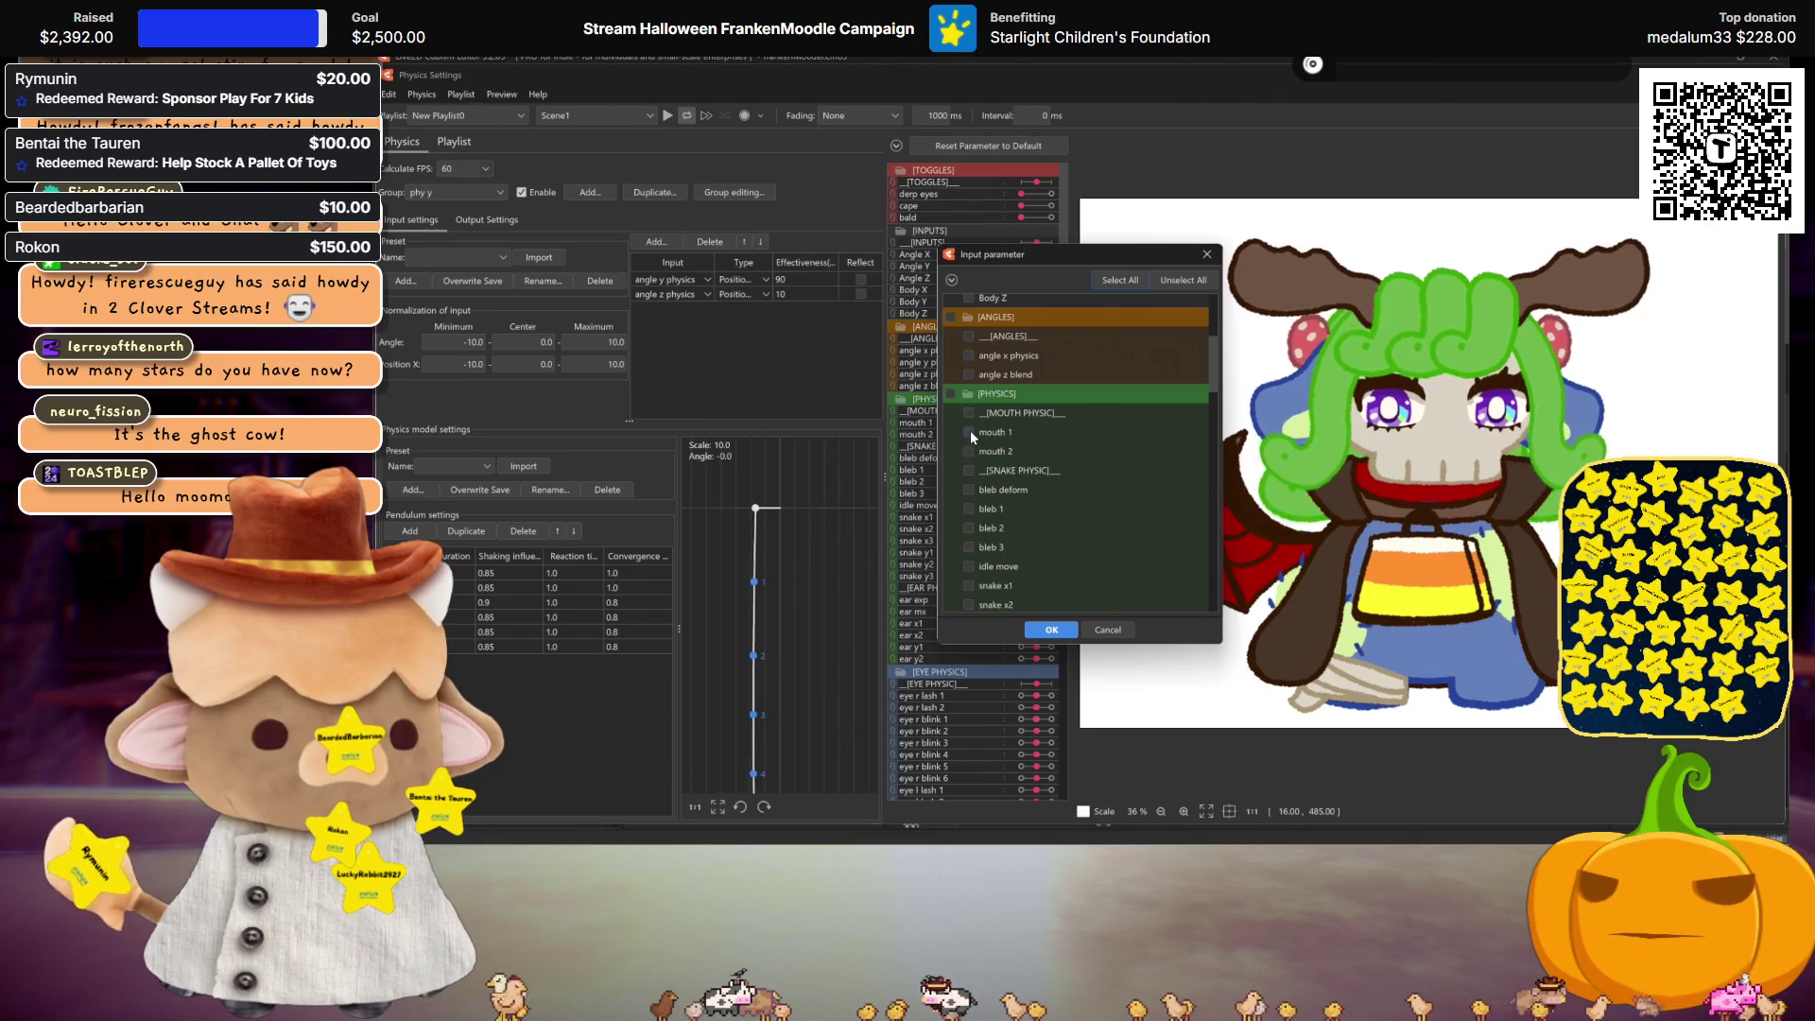
pyautogui.click(1051, 630)
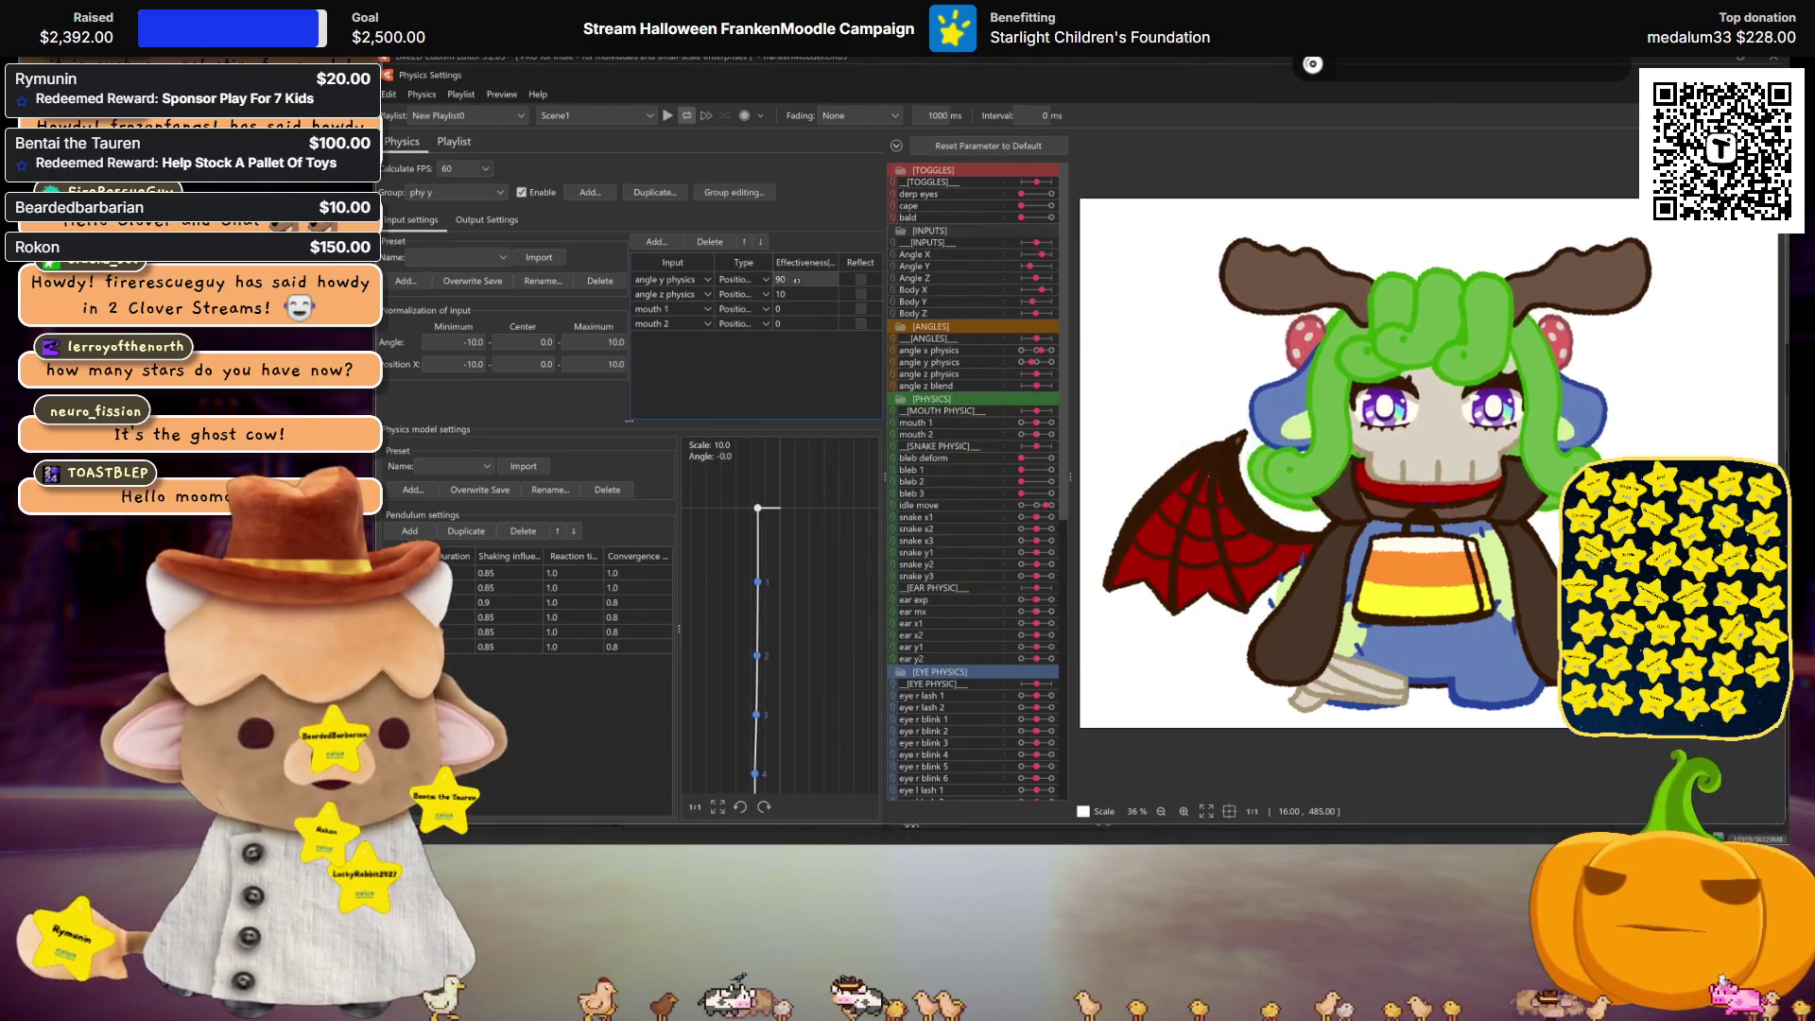
# Step: Set angle y effectiveness to 80, mouth 1 to 5, and Position X range -15 to 15
pyautogui.write('80')
pyautogui.press('Return')
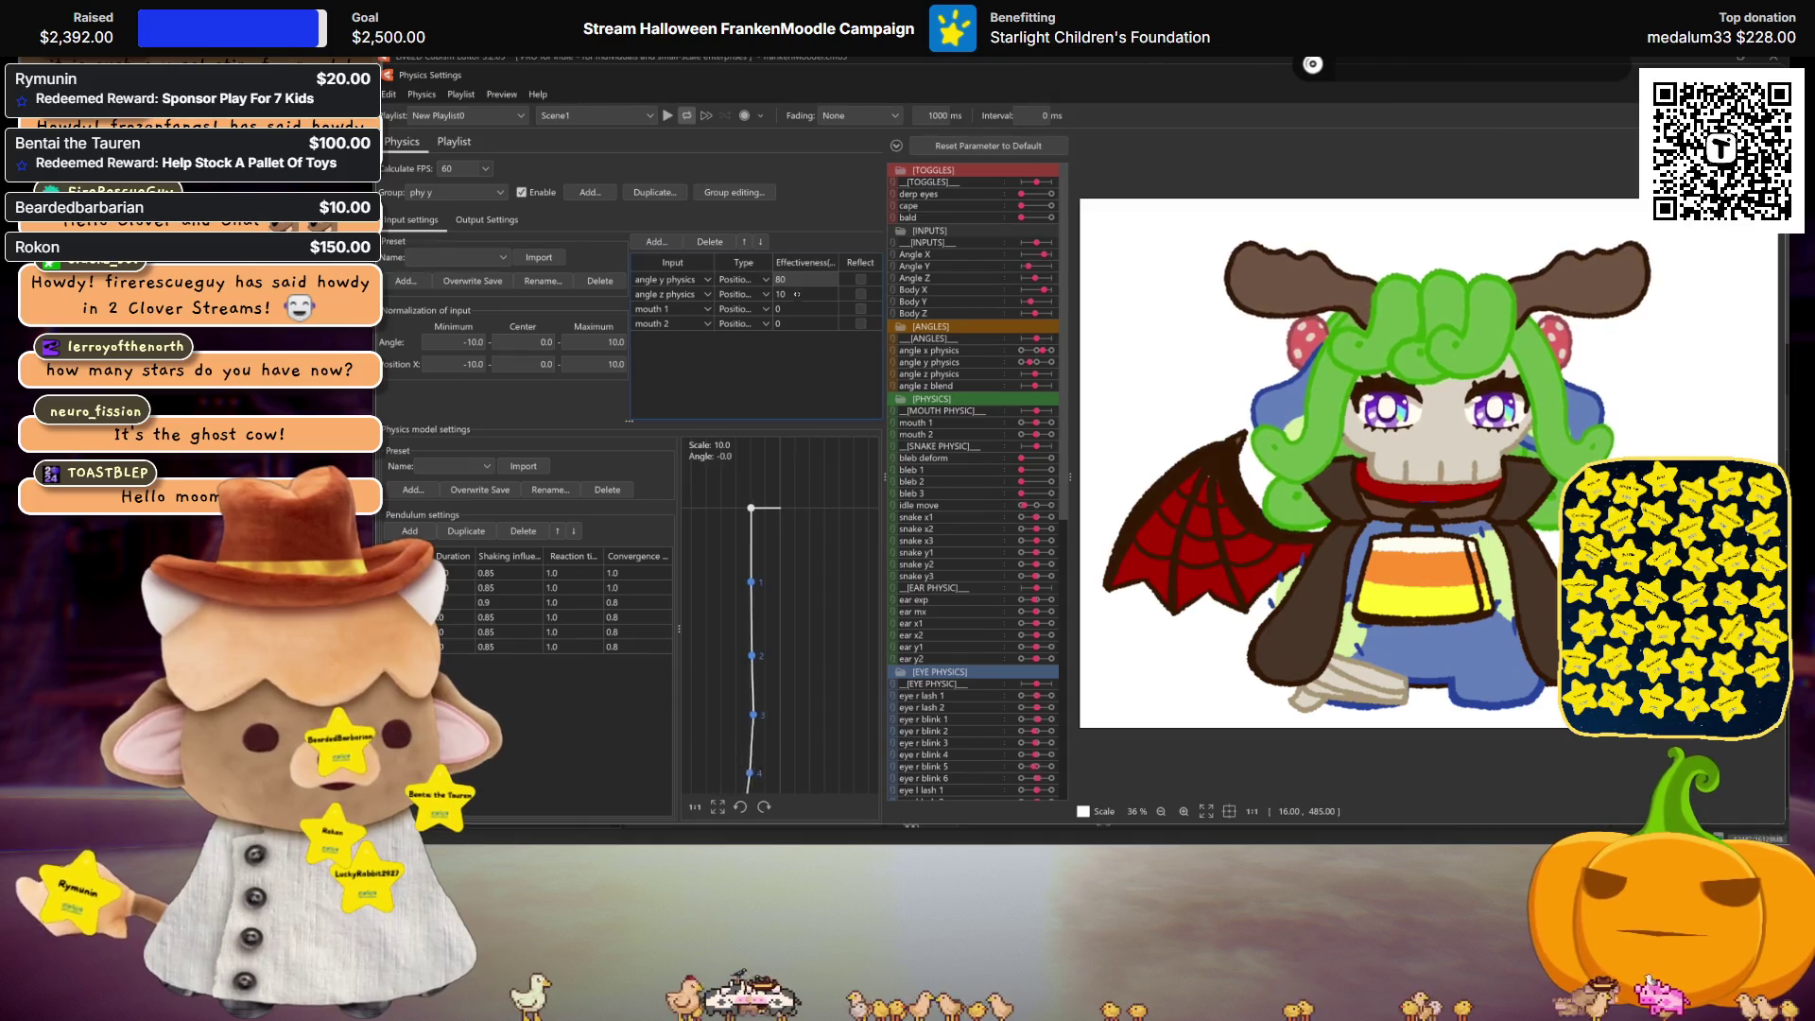
pyautogui.write('5')
pyautogui.press('Return')
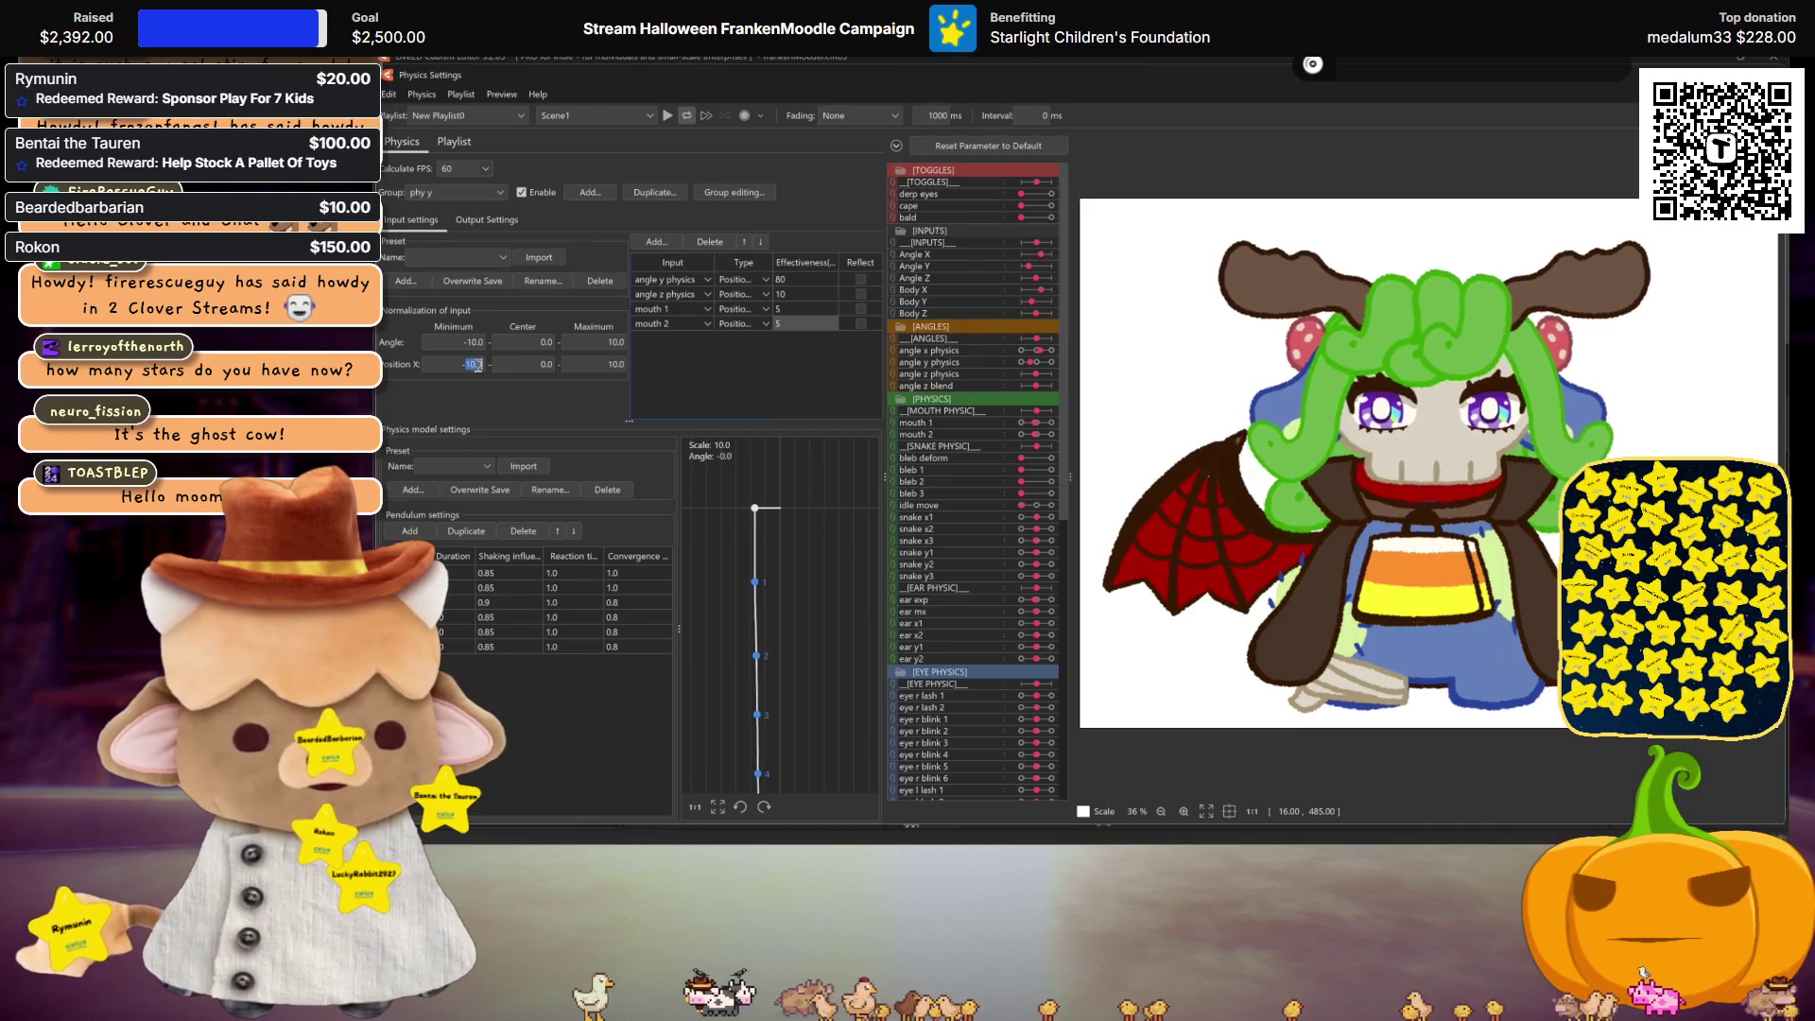
pyautogui.write('-15')
pyautogui.doubleClick(622, 364)
pyautogui.write('15')
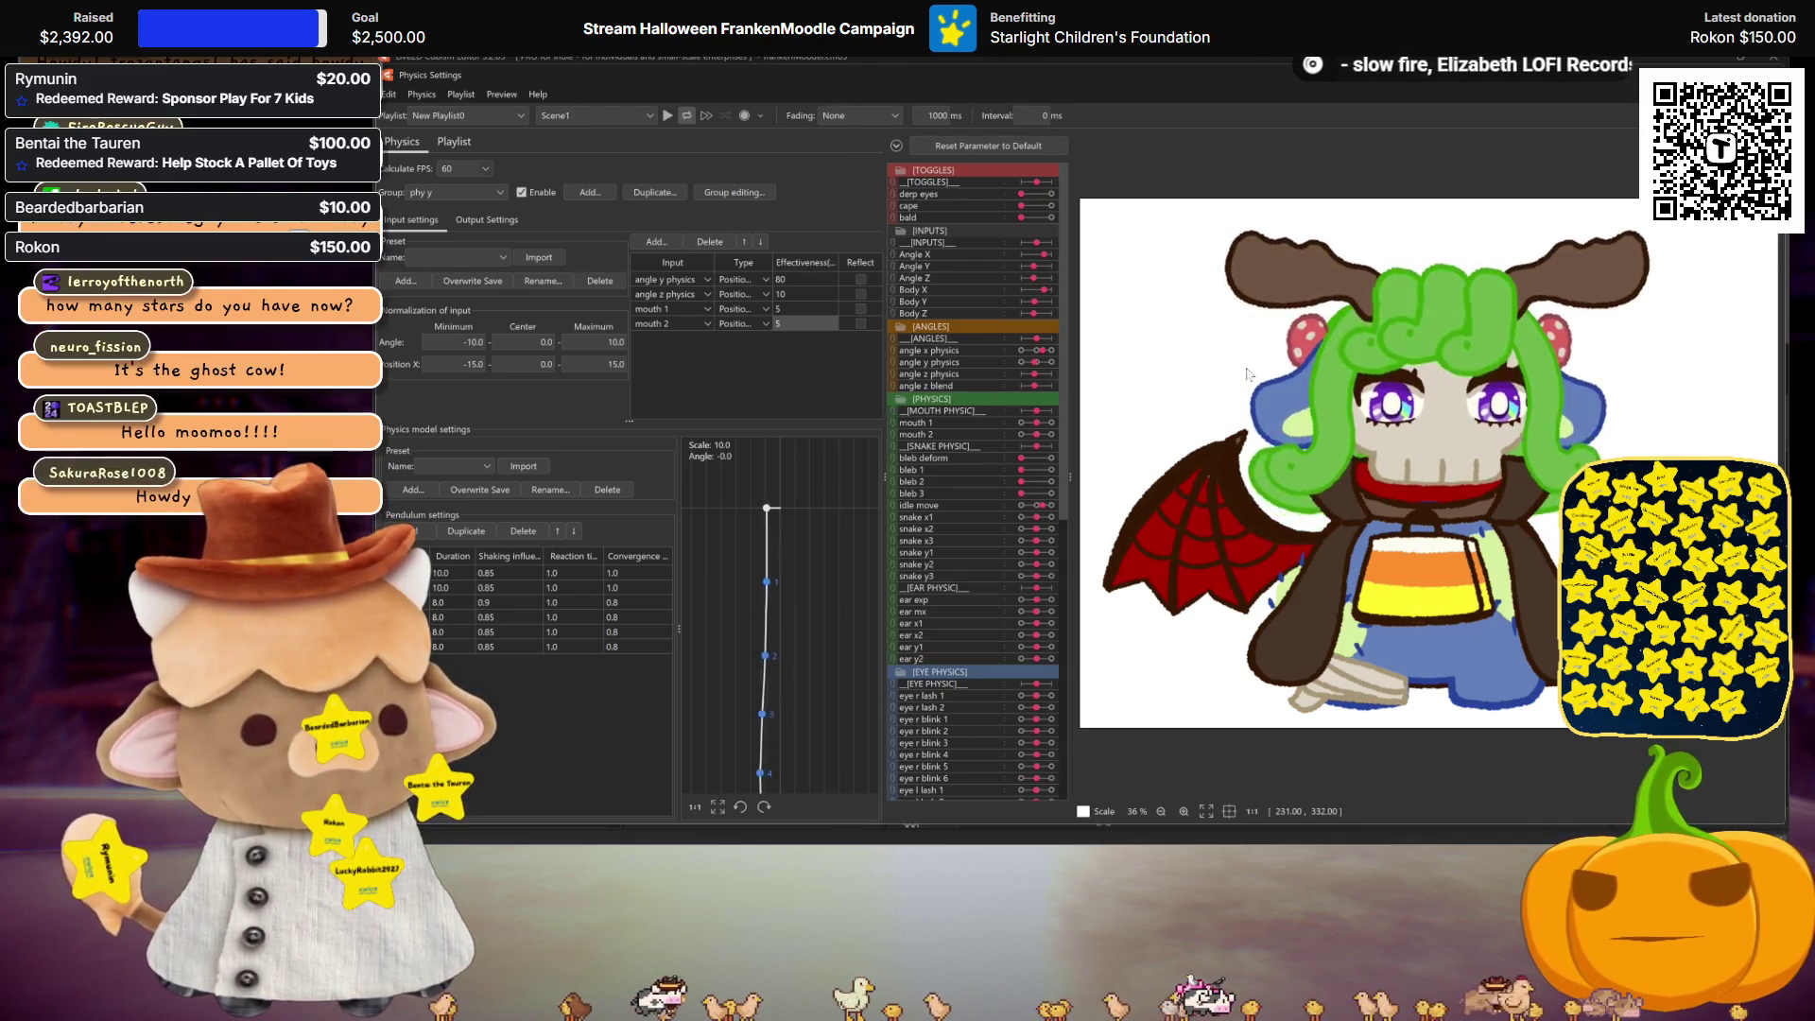
# Step: Set the second angle effectiveness to 10 and check the mouth 1 and mouth 2 rows at 5
pyautogui.scroll(5, 1333, 327)
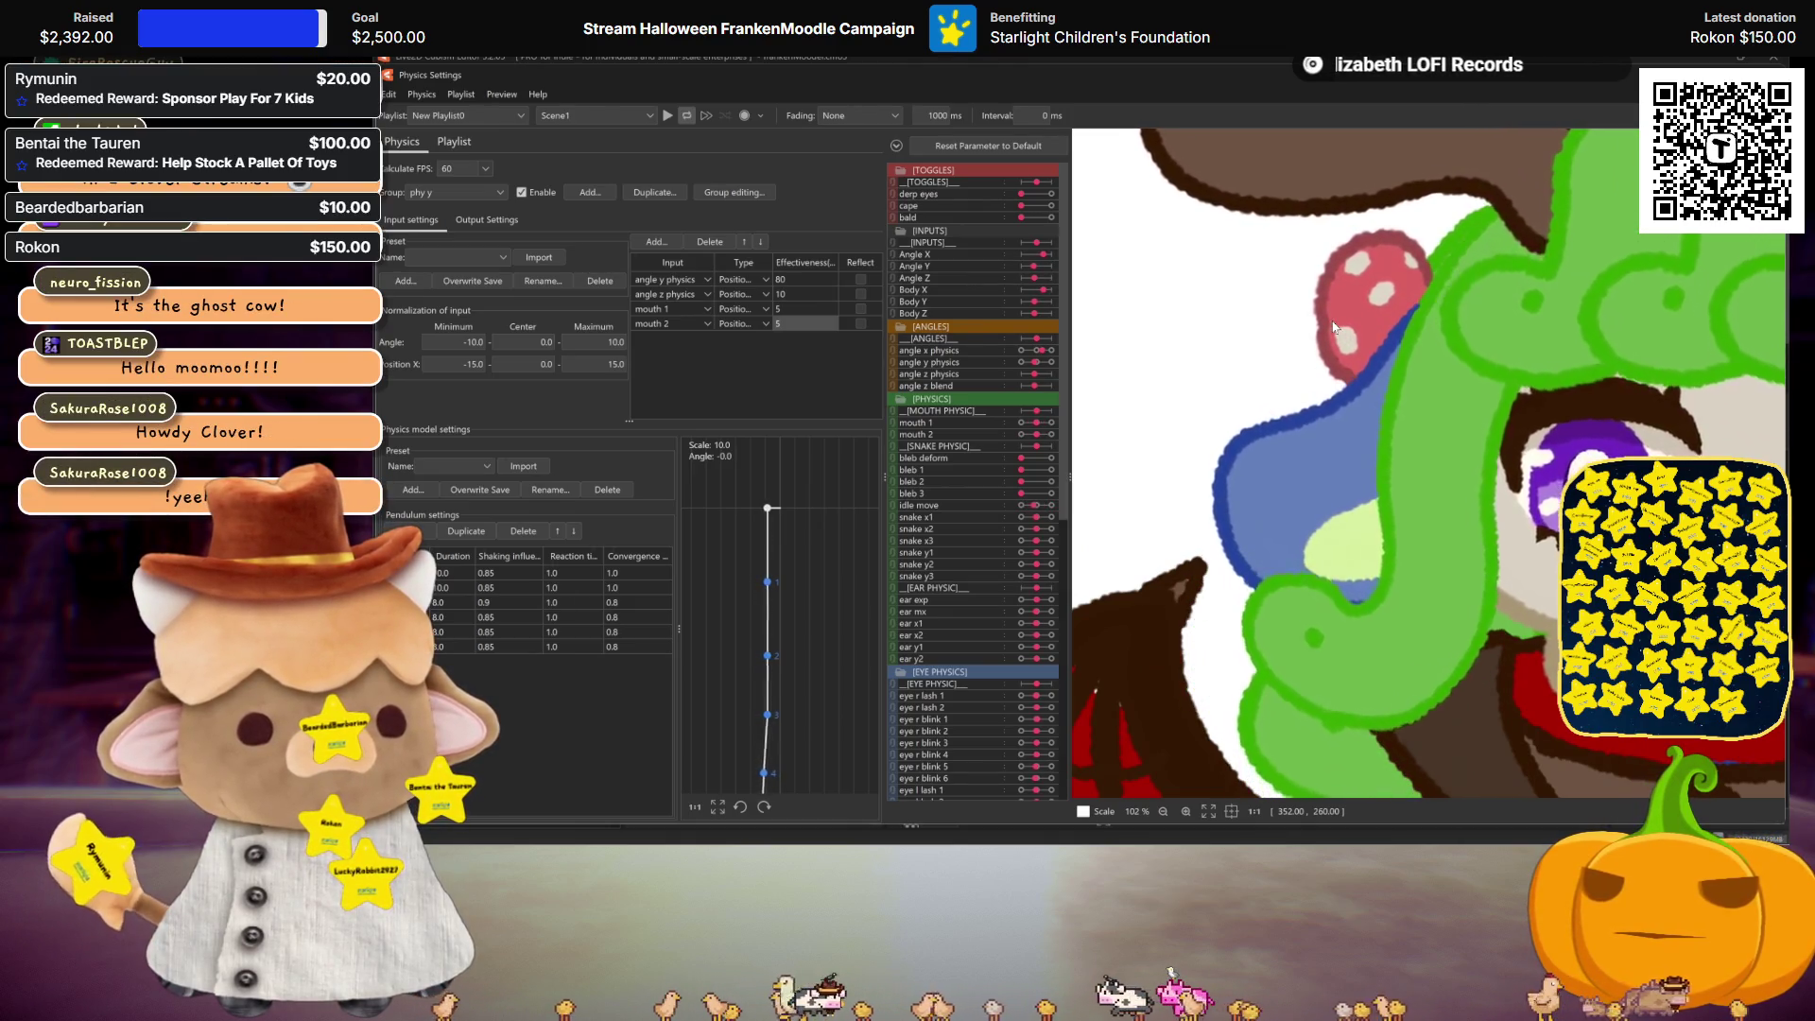
pyautogui.scroll(-2, 1369, 377)
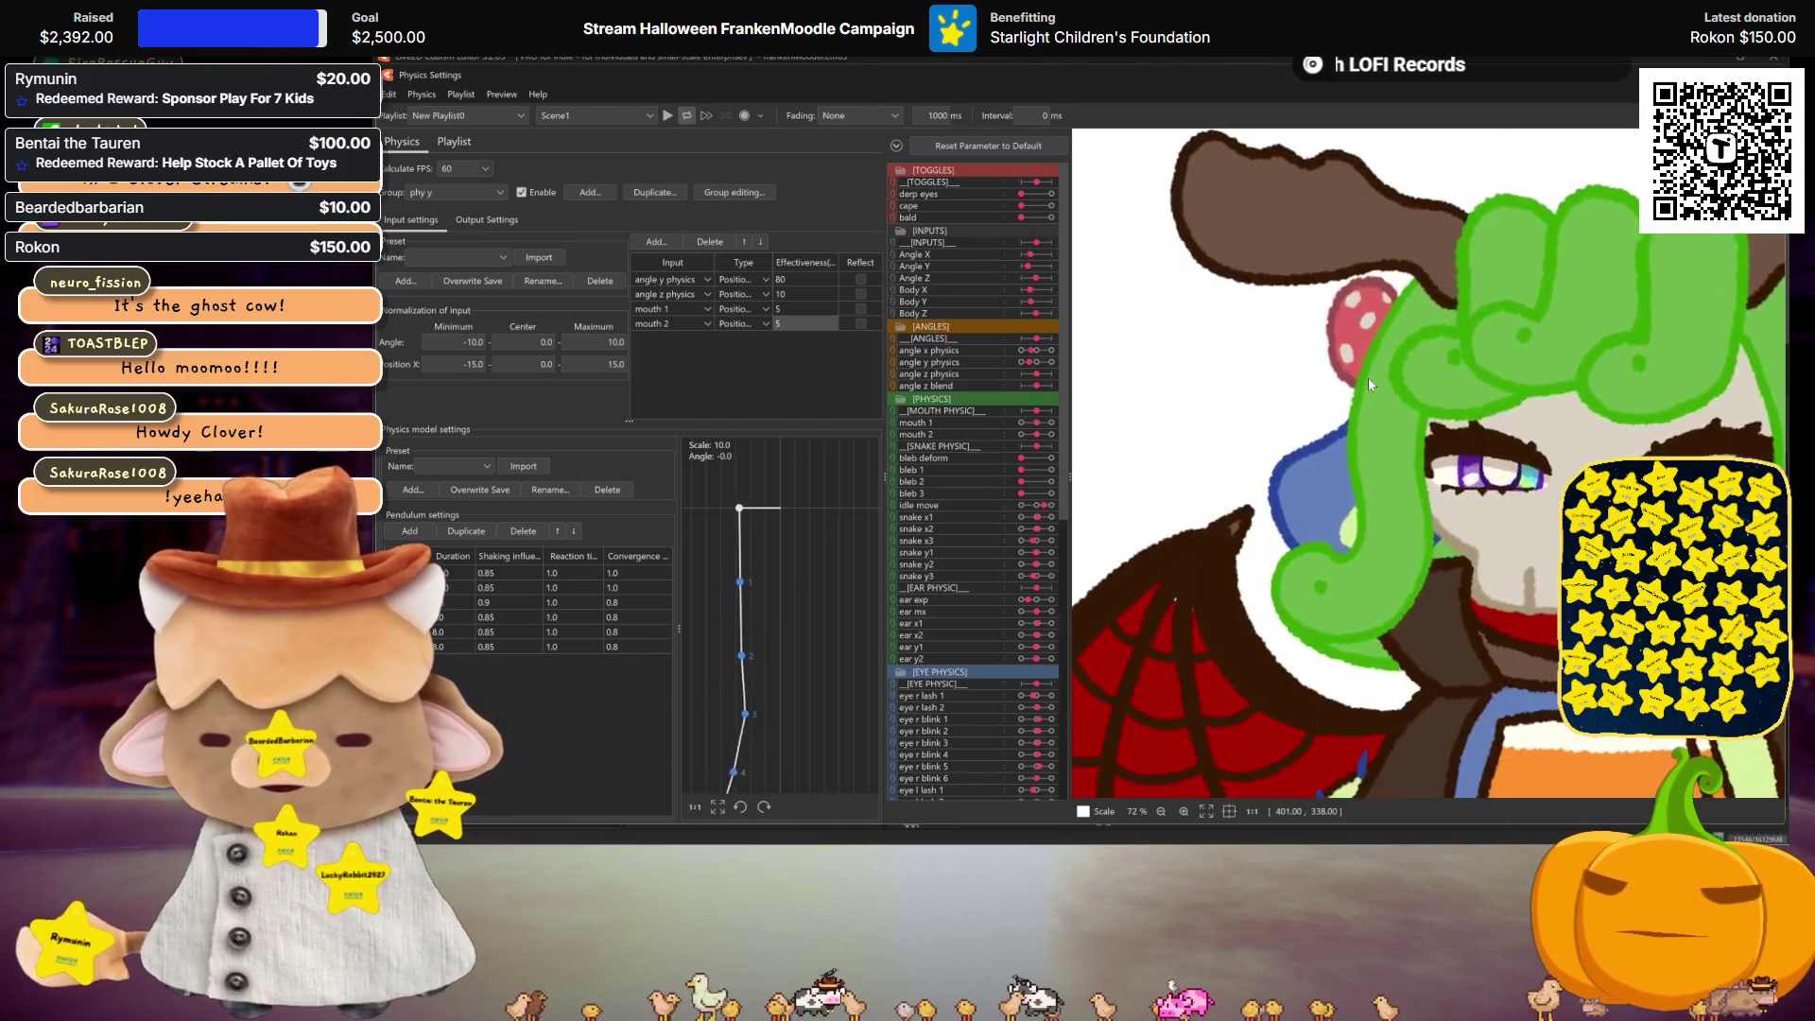
pyautogui.scroll(-2, 1369, 378)
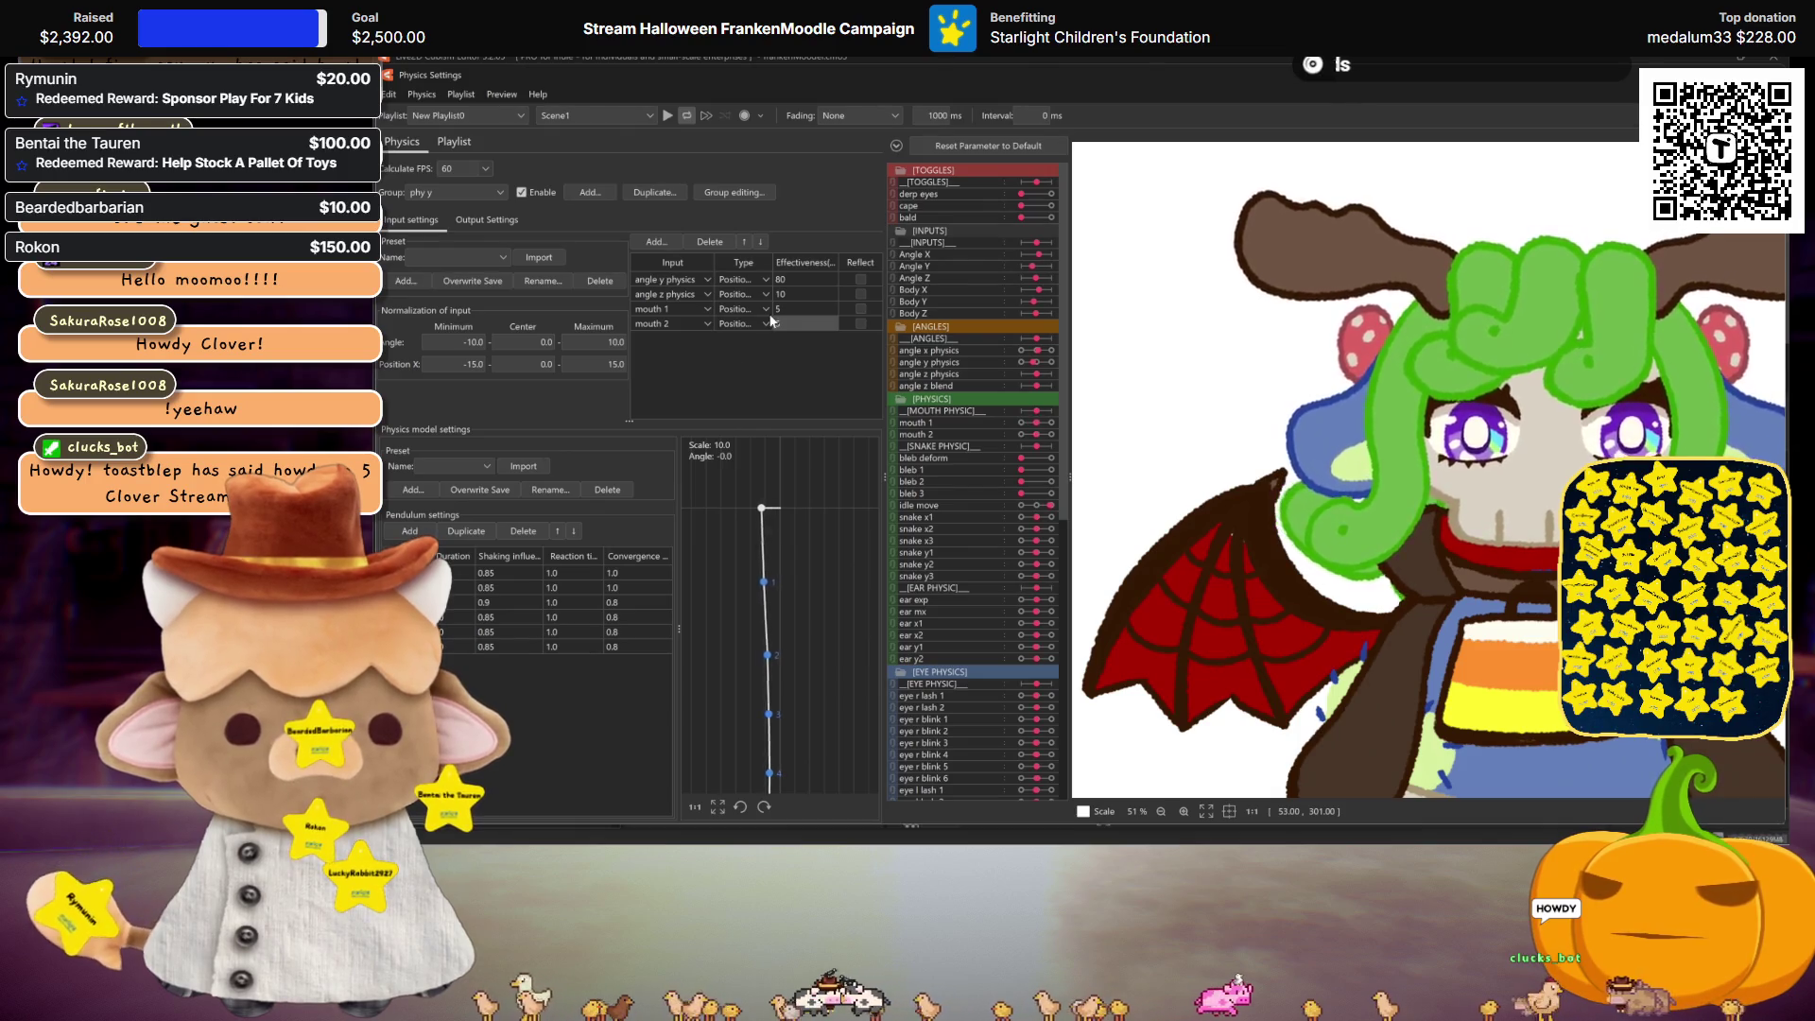
pyautogui.doubleClick(792, 280)
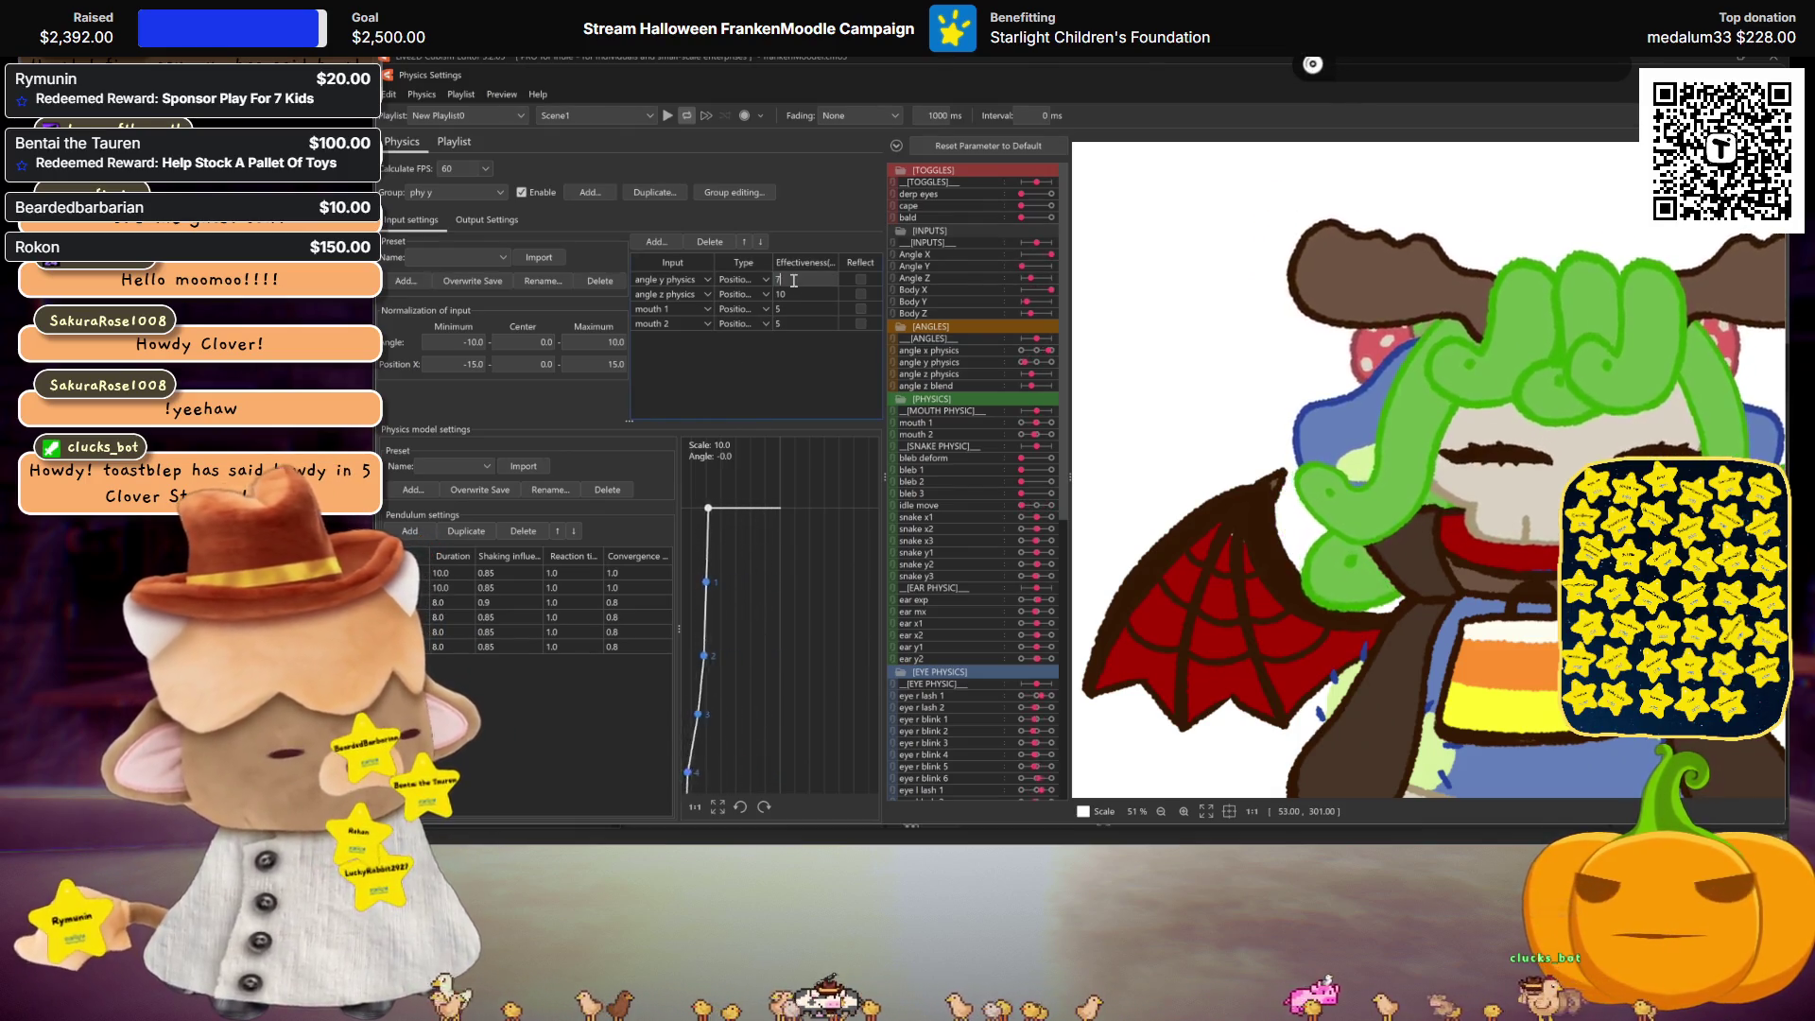
pyautogui.write('010')
pyautogui.click(791, 325)
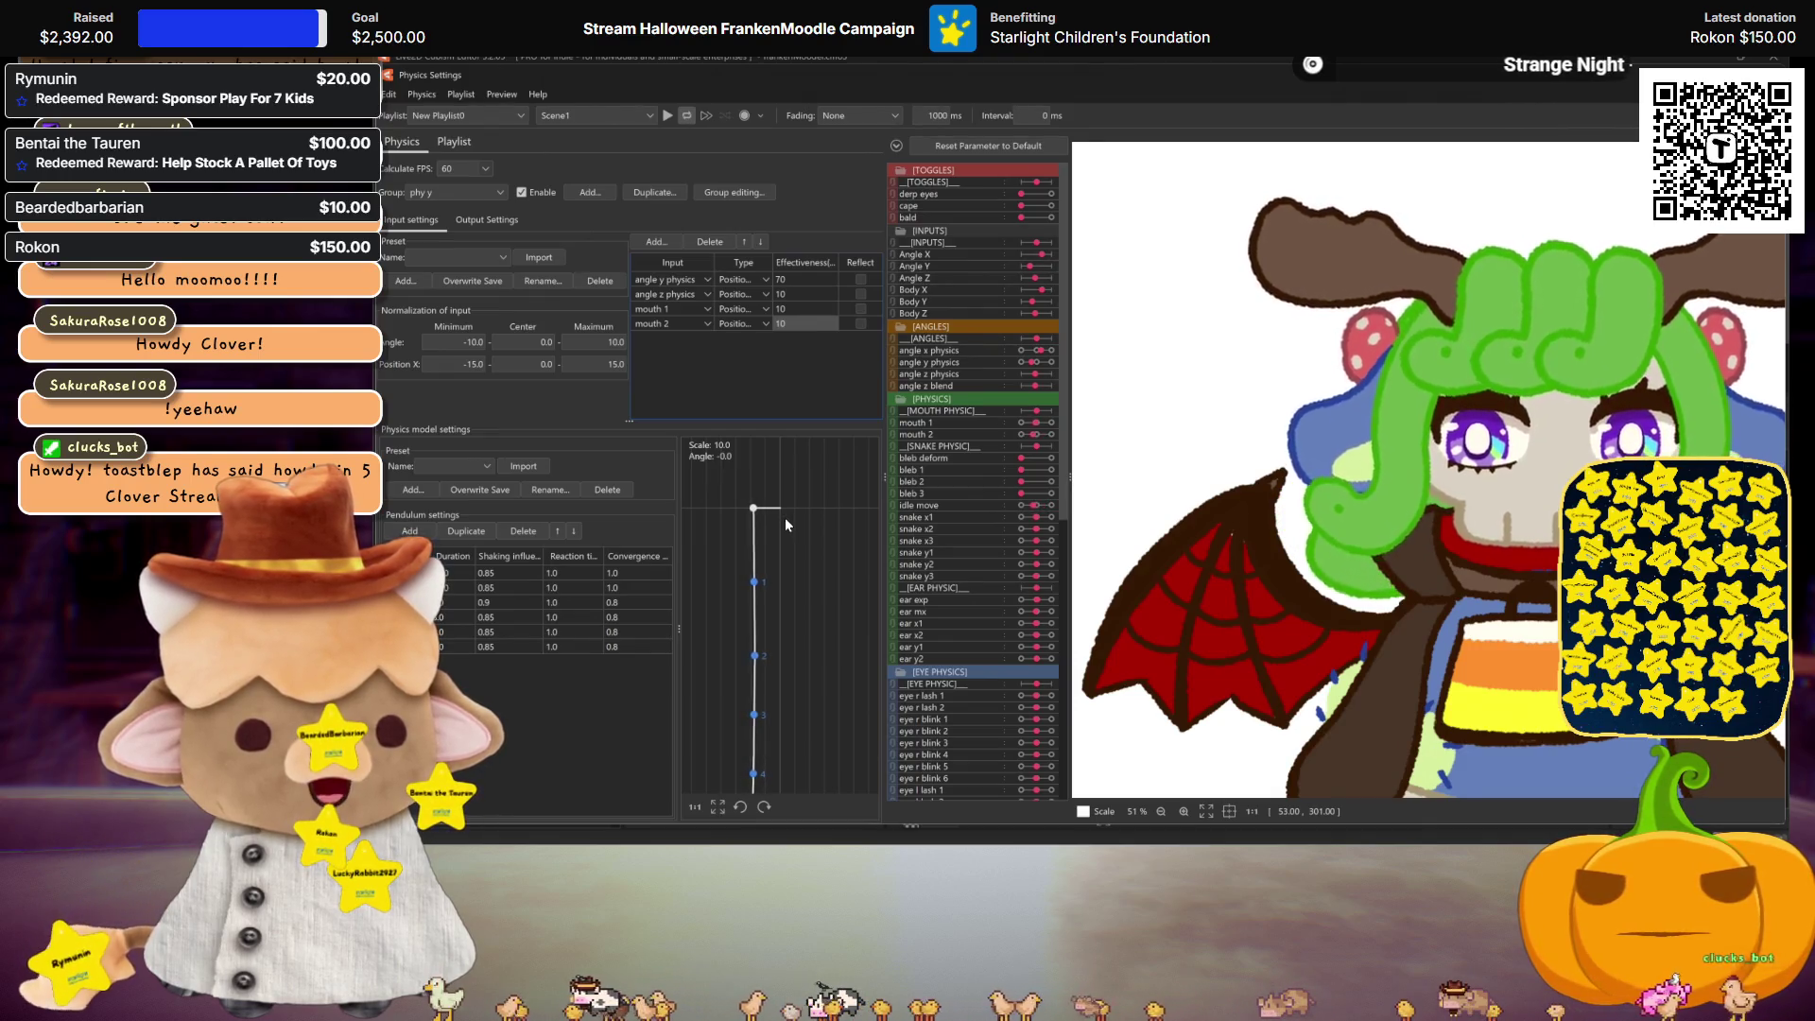
pyautogui.click(684, 309)
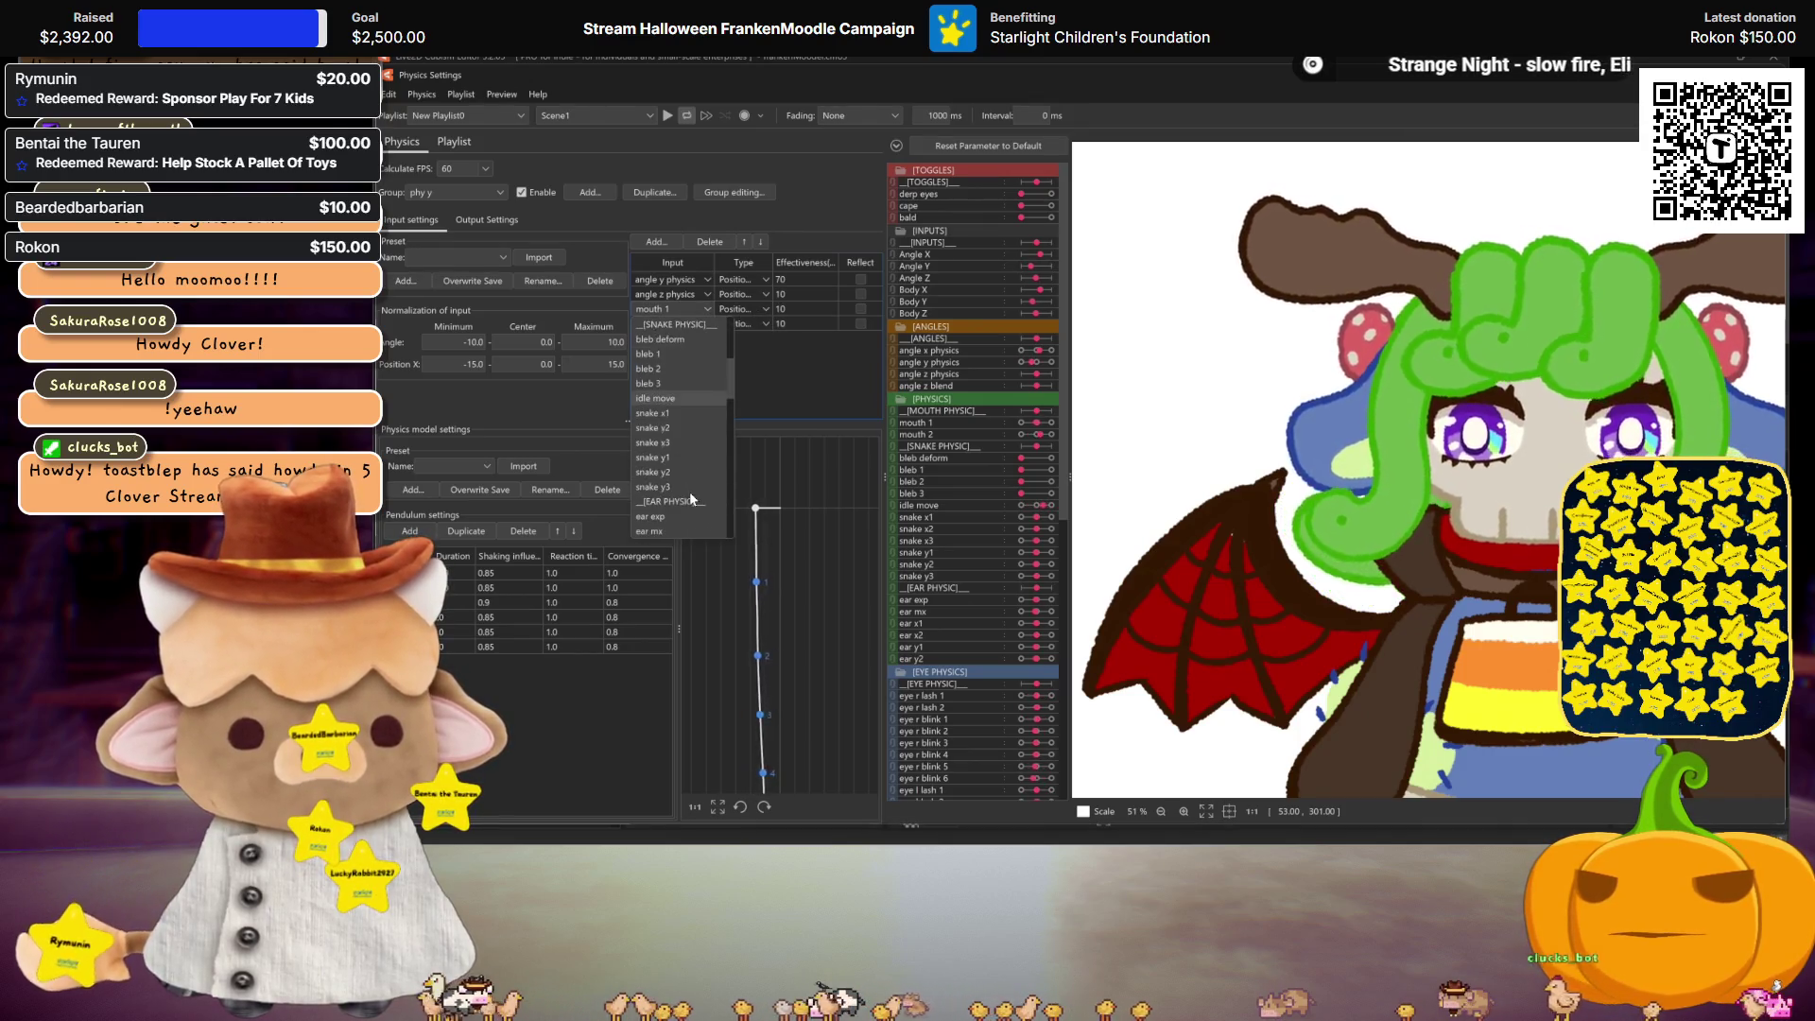
pyautogui.click(773, 367)
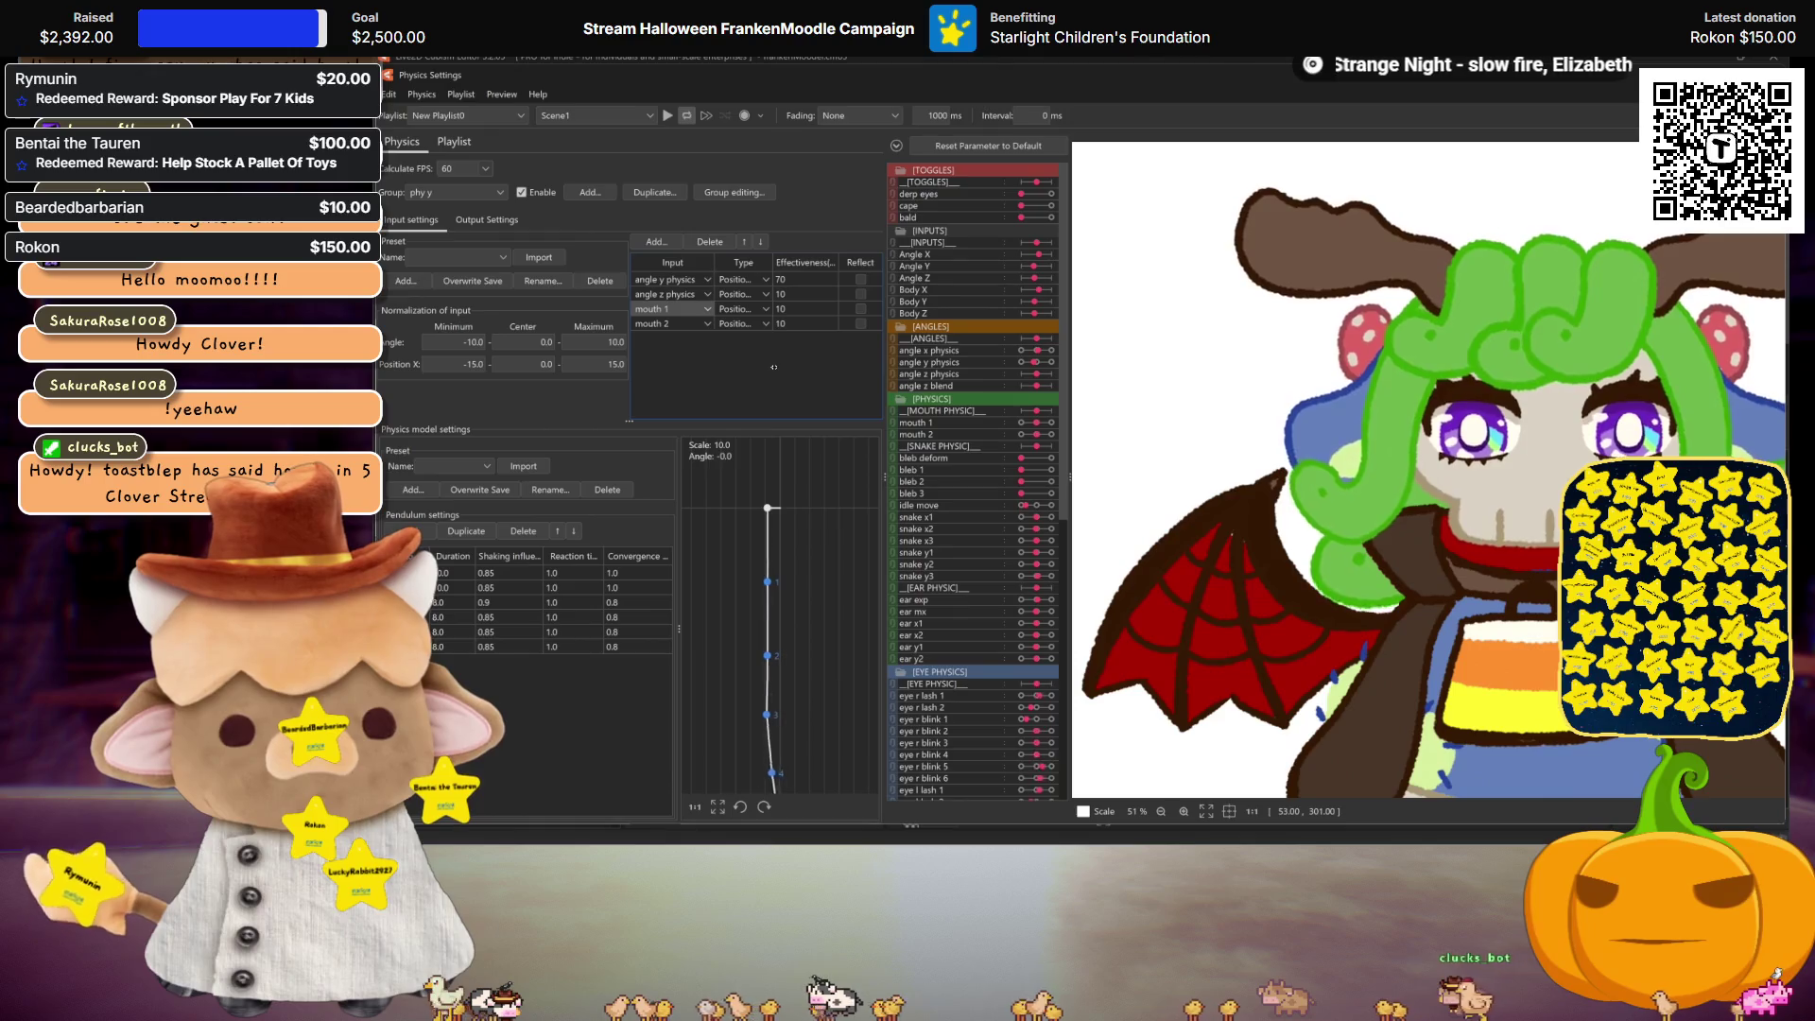
pyautogui.click(686, 321)
pyautogui.doubleClick(819, 322)
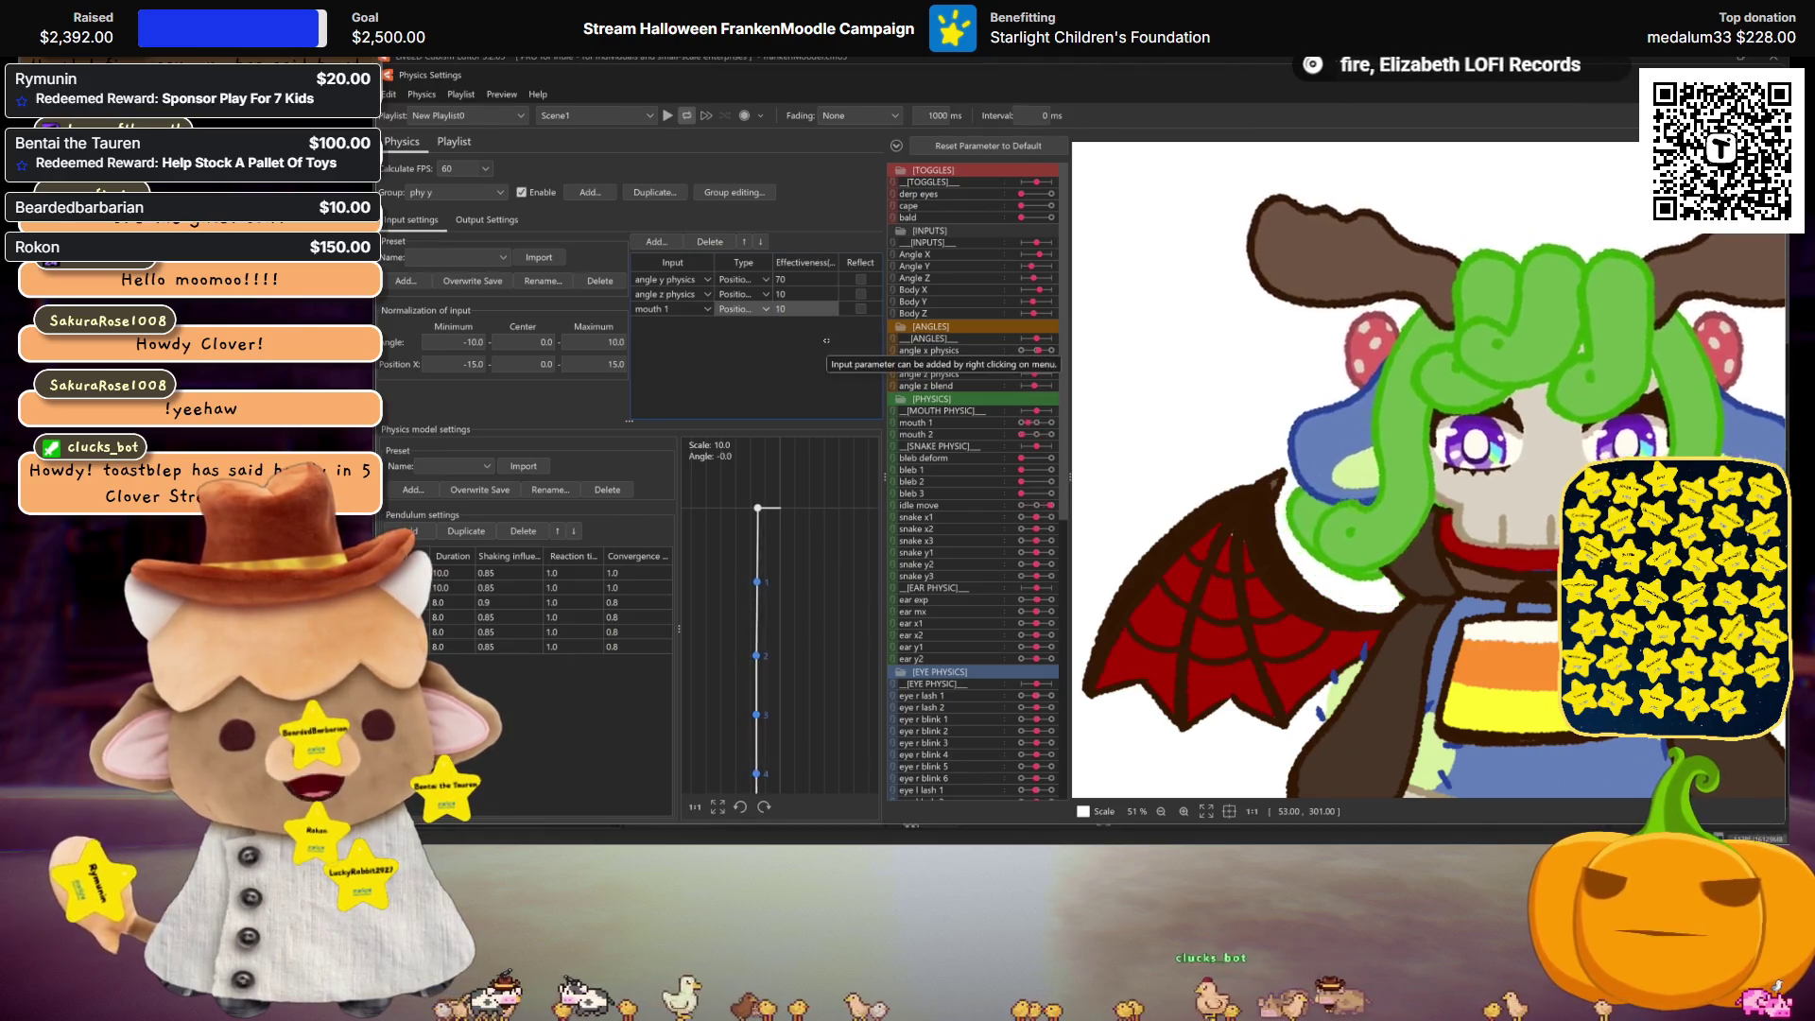
pyautogui.doubleClick(797, 310)
pyautogui.write('20')
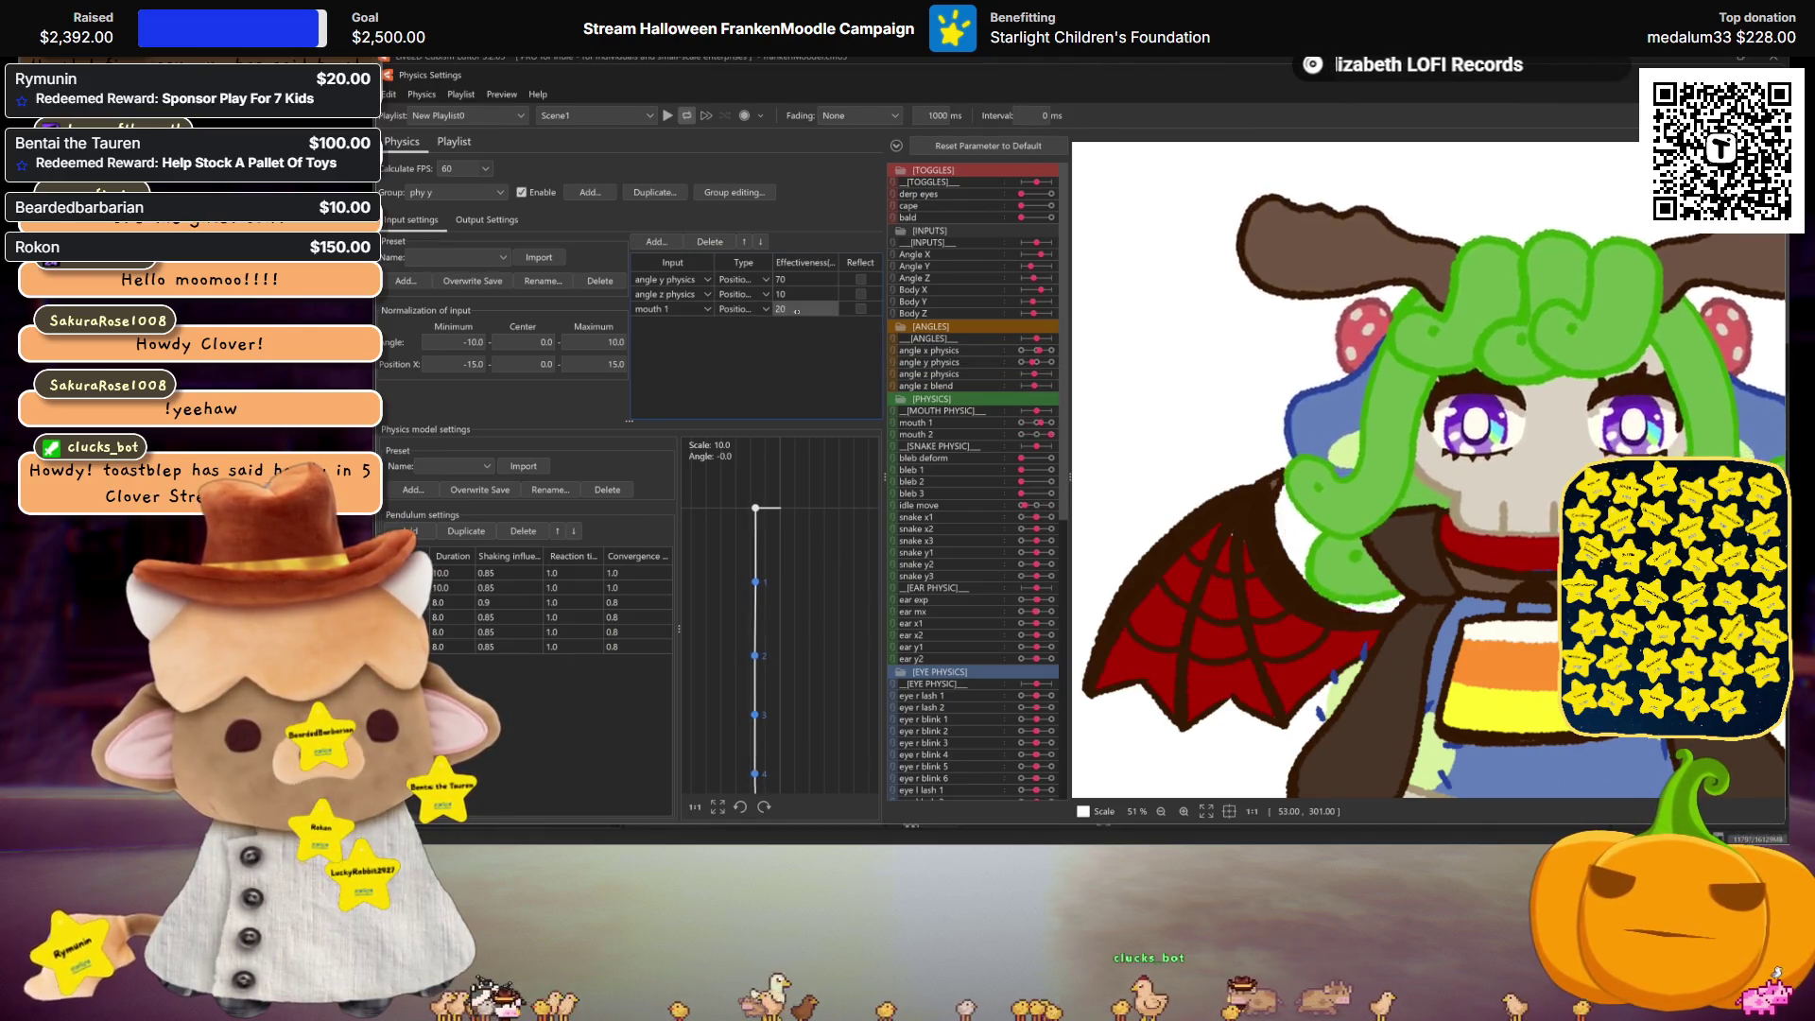
pyautogui.press('Escape')
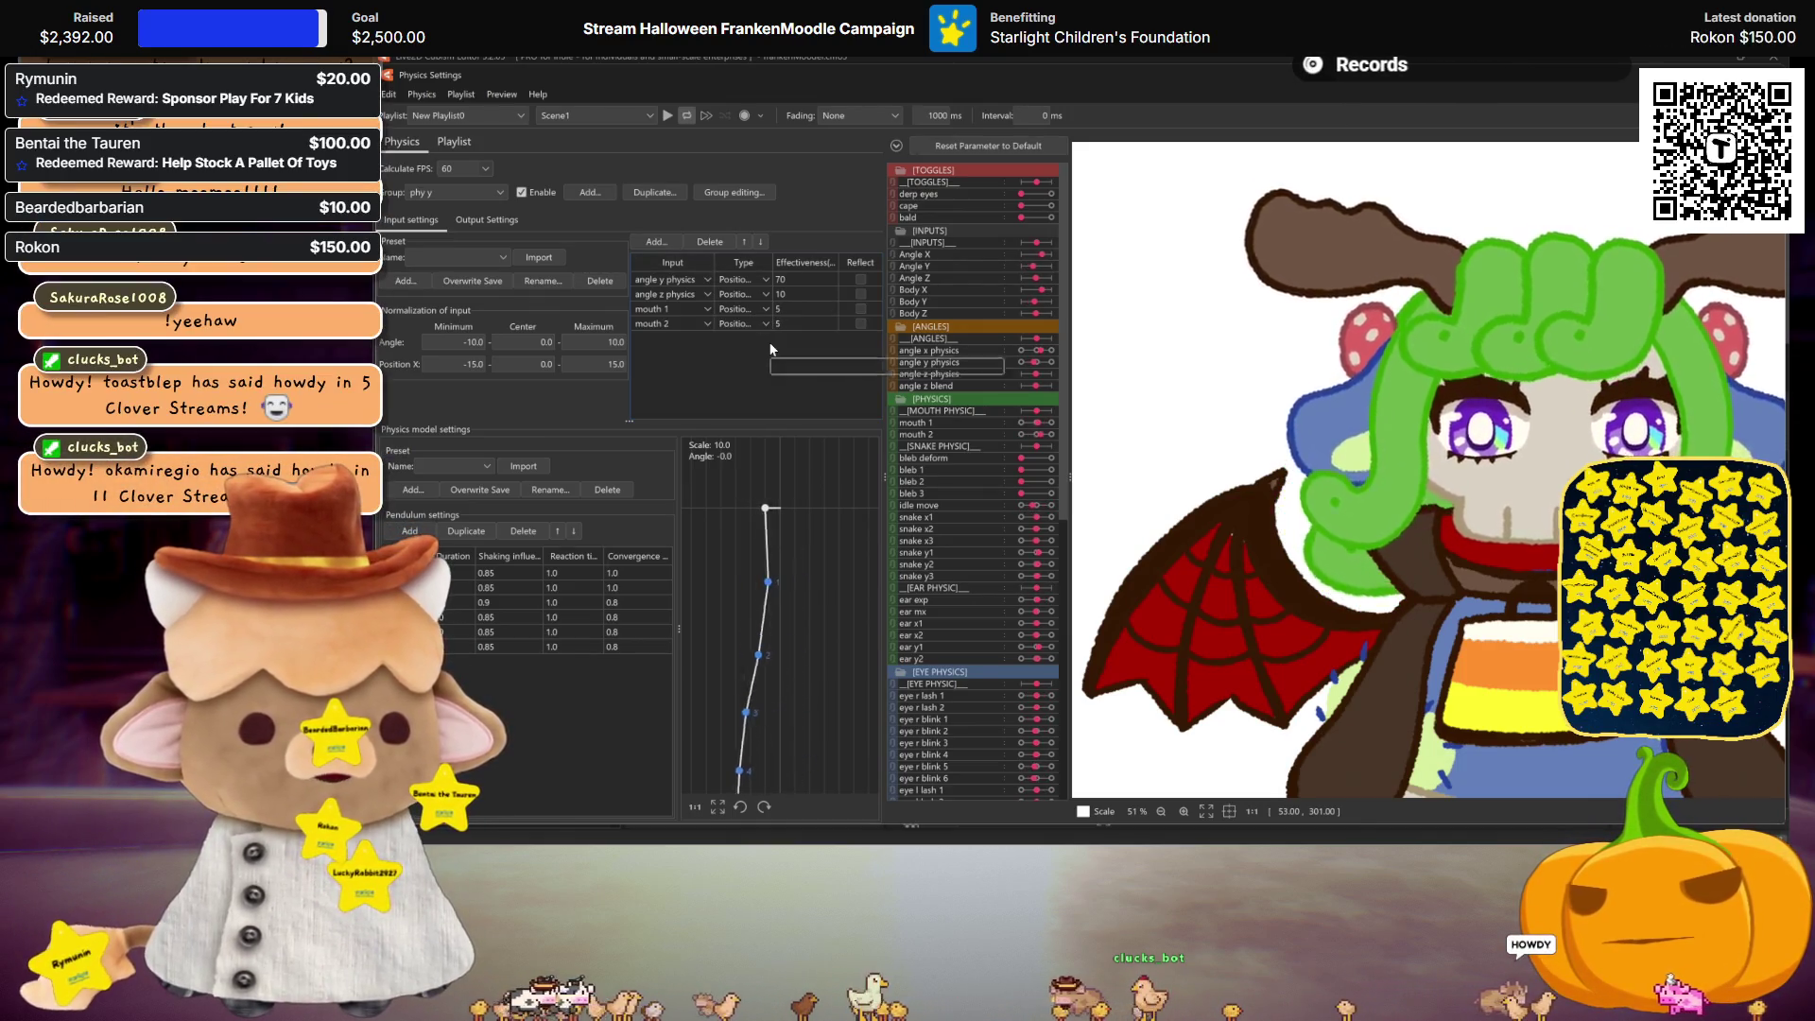
pyautogui.click(735, 192)
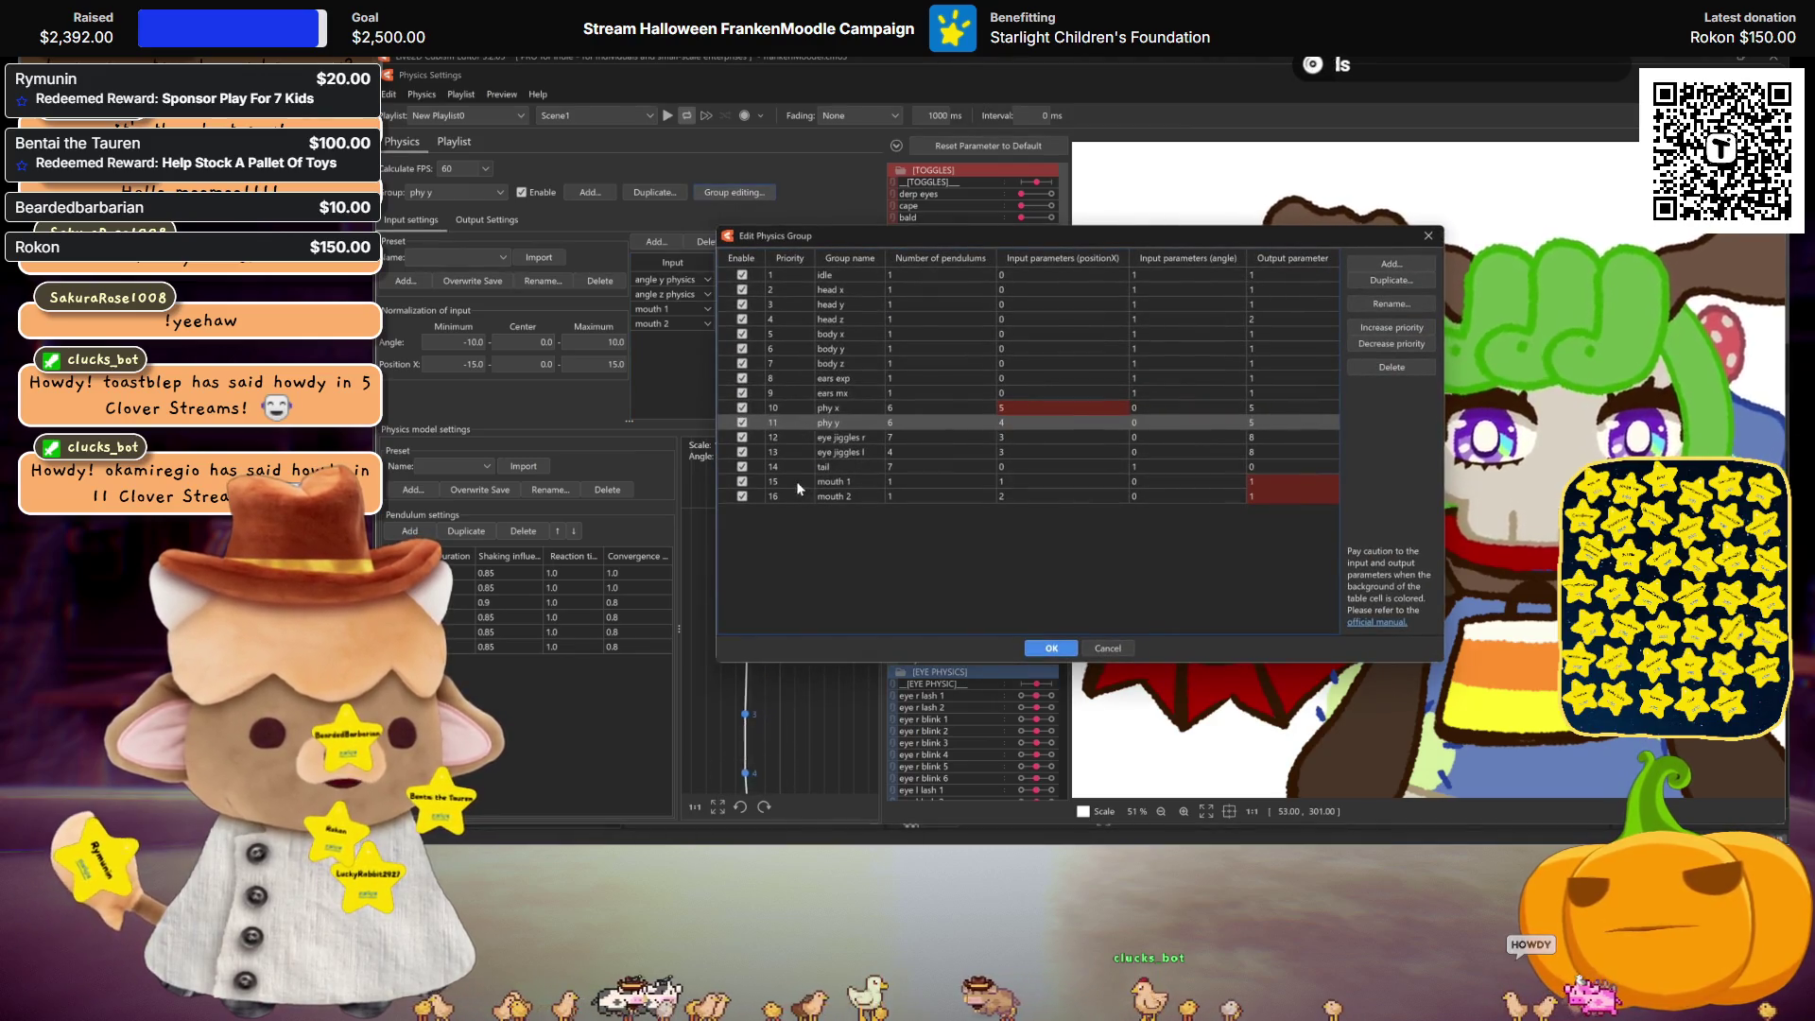
# Step: Raise the selected mouth 1 and mouth 2 groups to priorities 1 and 2, then close the window
pyautogui.click(797, 482)
pyautogui.keyDown('shift'); pyautogui.click(797, 495); pyautogui.keyUp('shift')
pyautogui.click(1385, 328)
pyautogui.tripleClick(1385, 328)
pyautogui.tripleClick(1385, 328)
pyautogui.doubleClick(1385, 328)
pyautogui.doubleClick(1384, 328)
pyautogui.tripleClick(1385, 328)
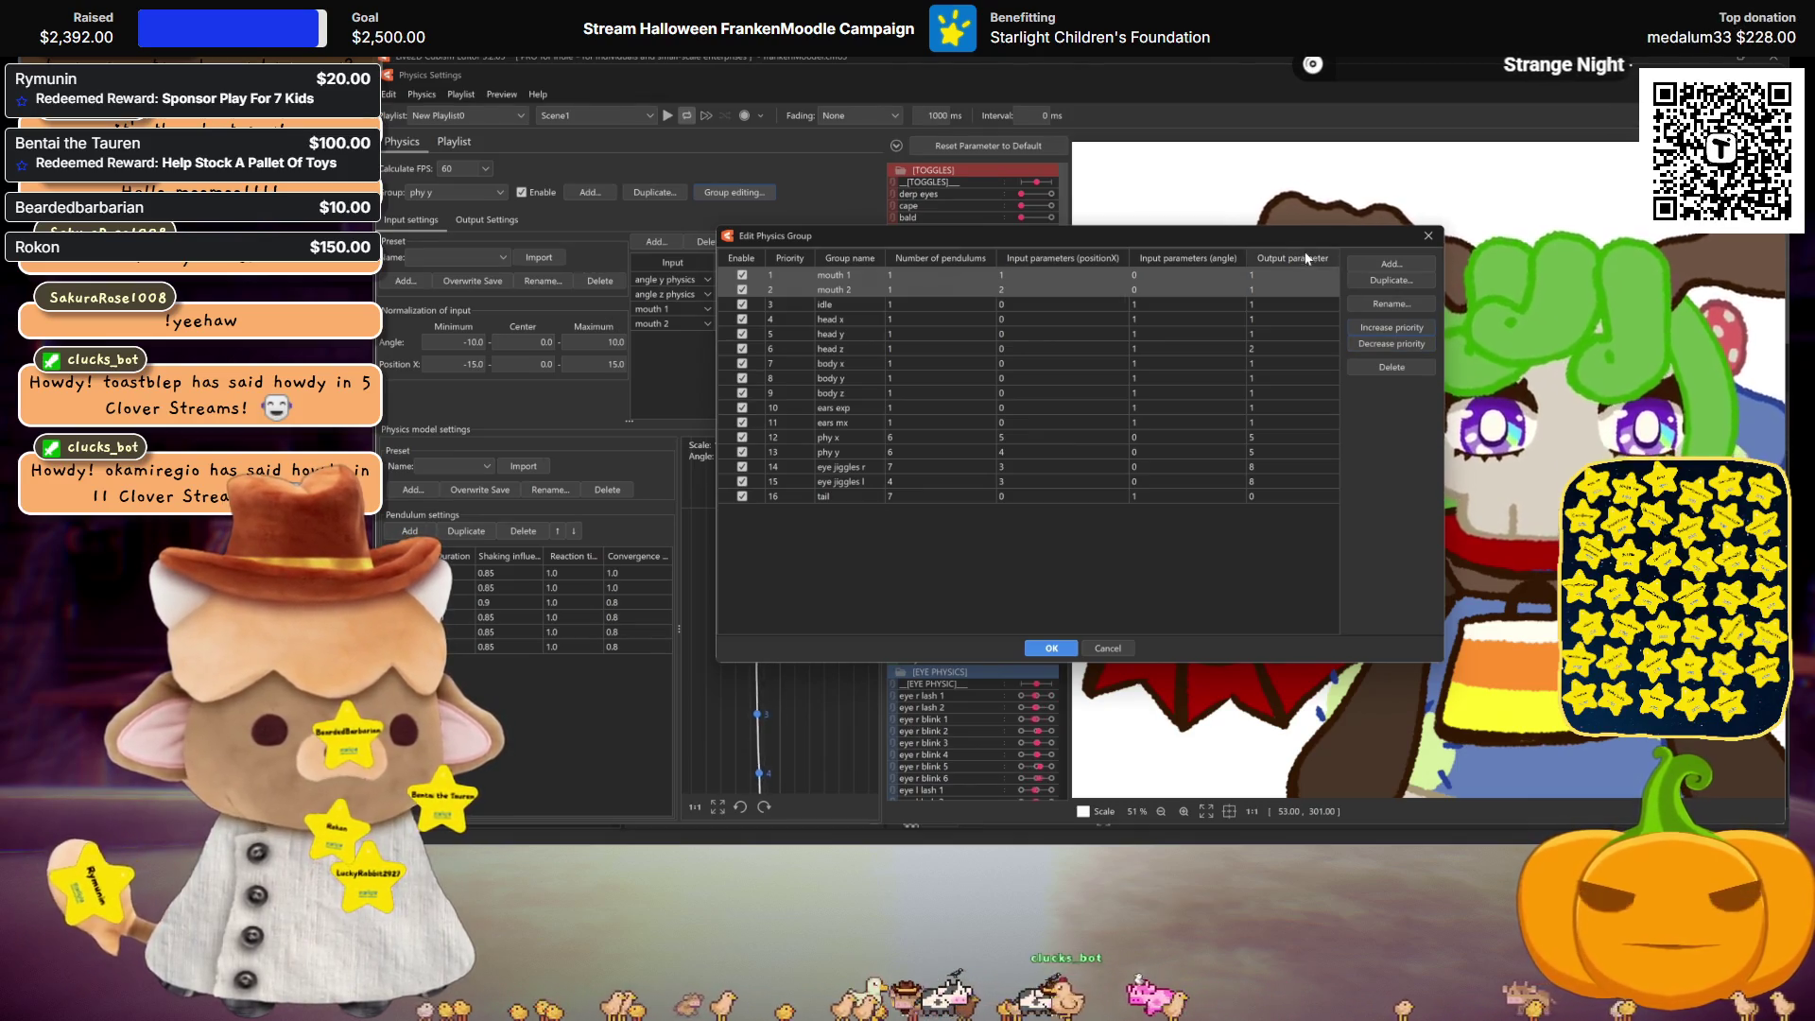
pyautogui.moveTo(1320, 233); pyautogui.dragTo(932, 206)
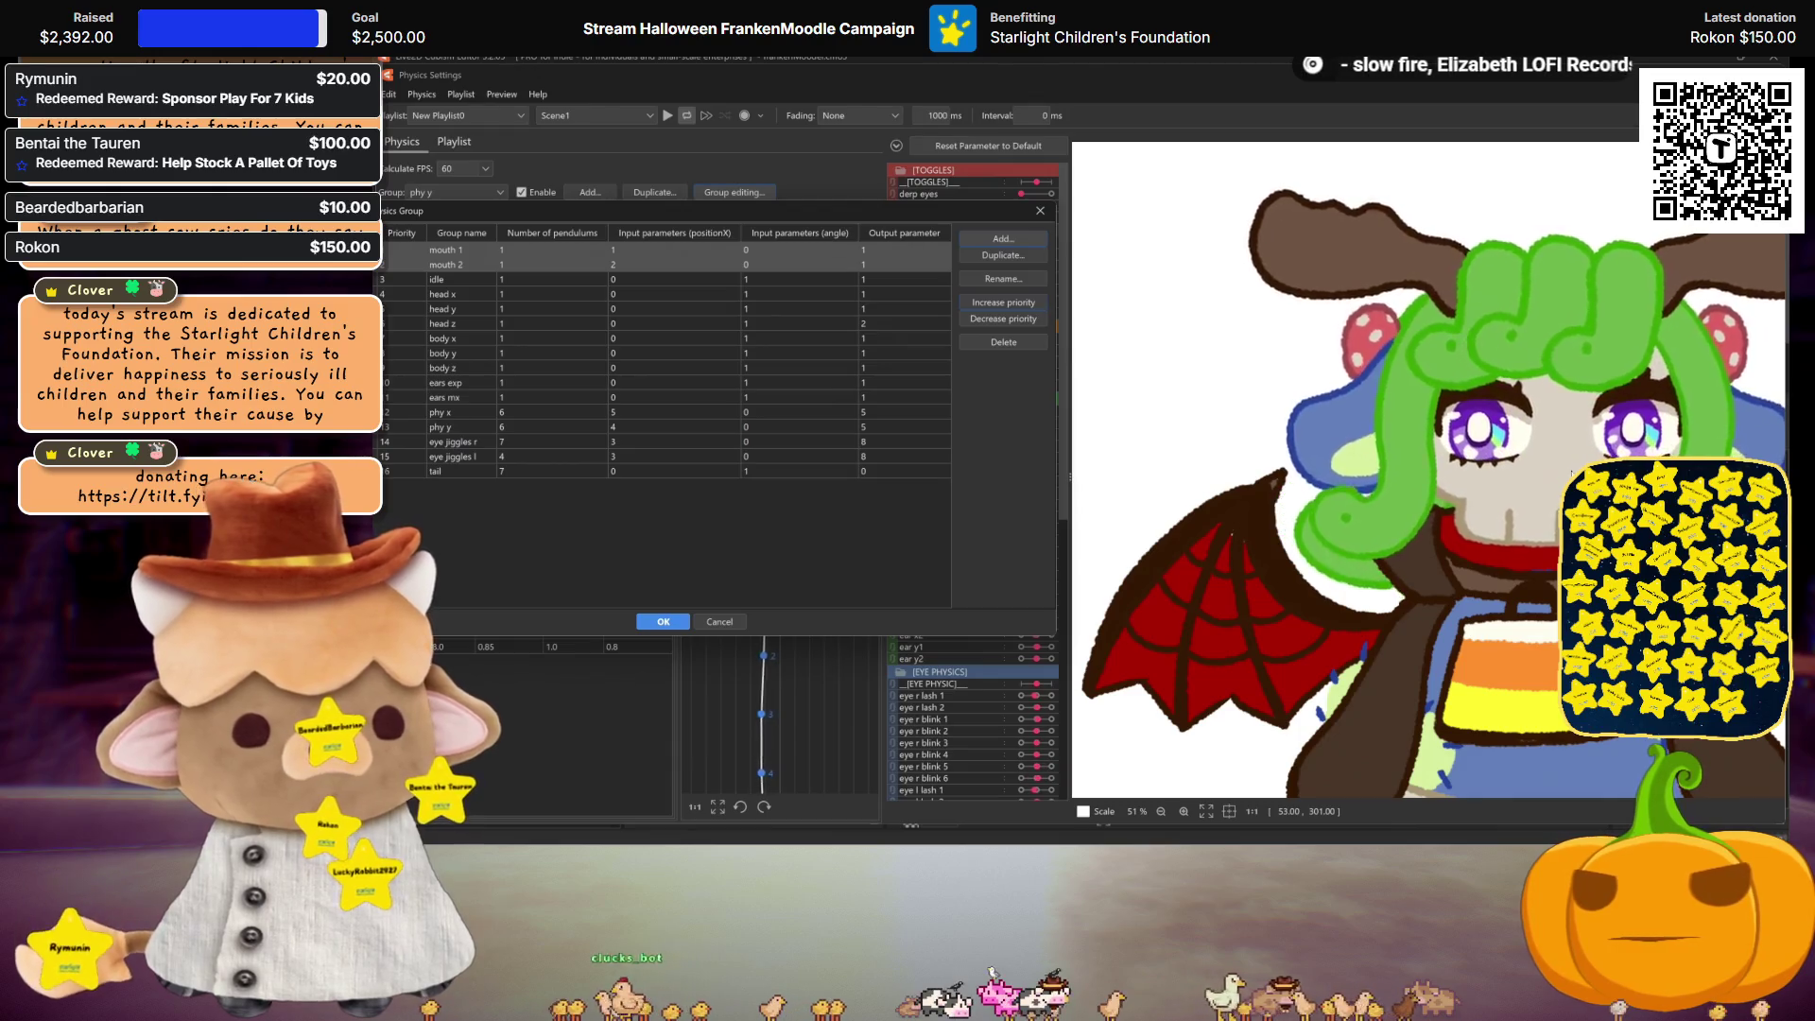
pyautogui.press('Return')
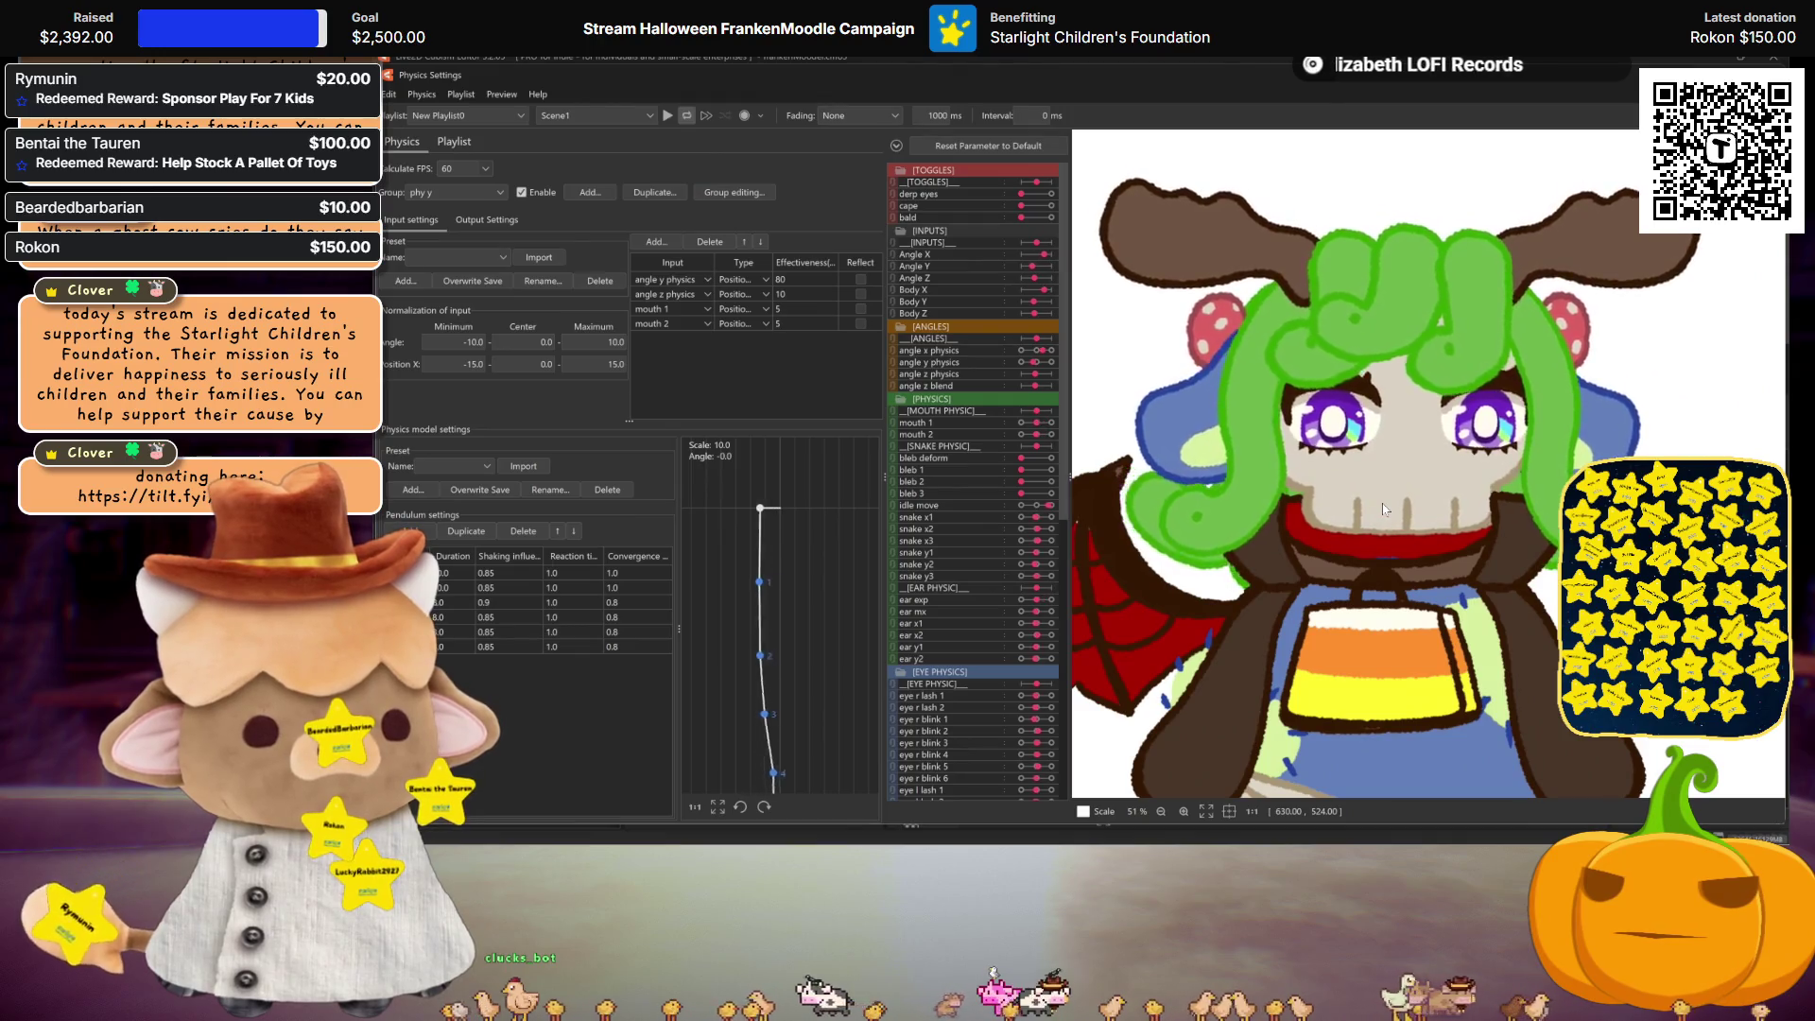
# Step: Swing the model's head in the physics preview to watch the hair react, then close Physics Settings
pyautogui.scroll(3, 1209, 398)
pyautogui.scroll(2, 1209, 398)
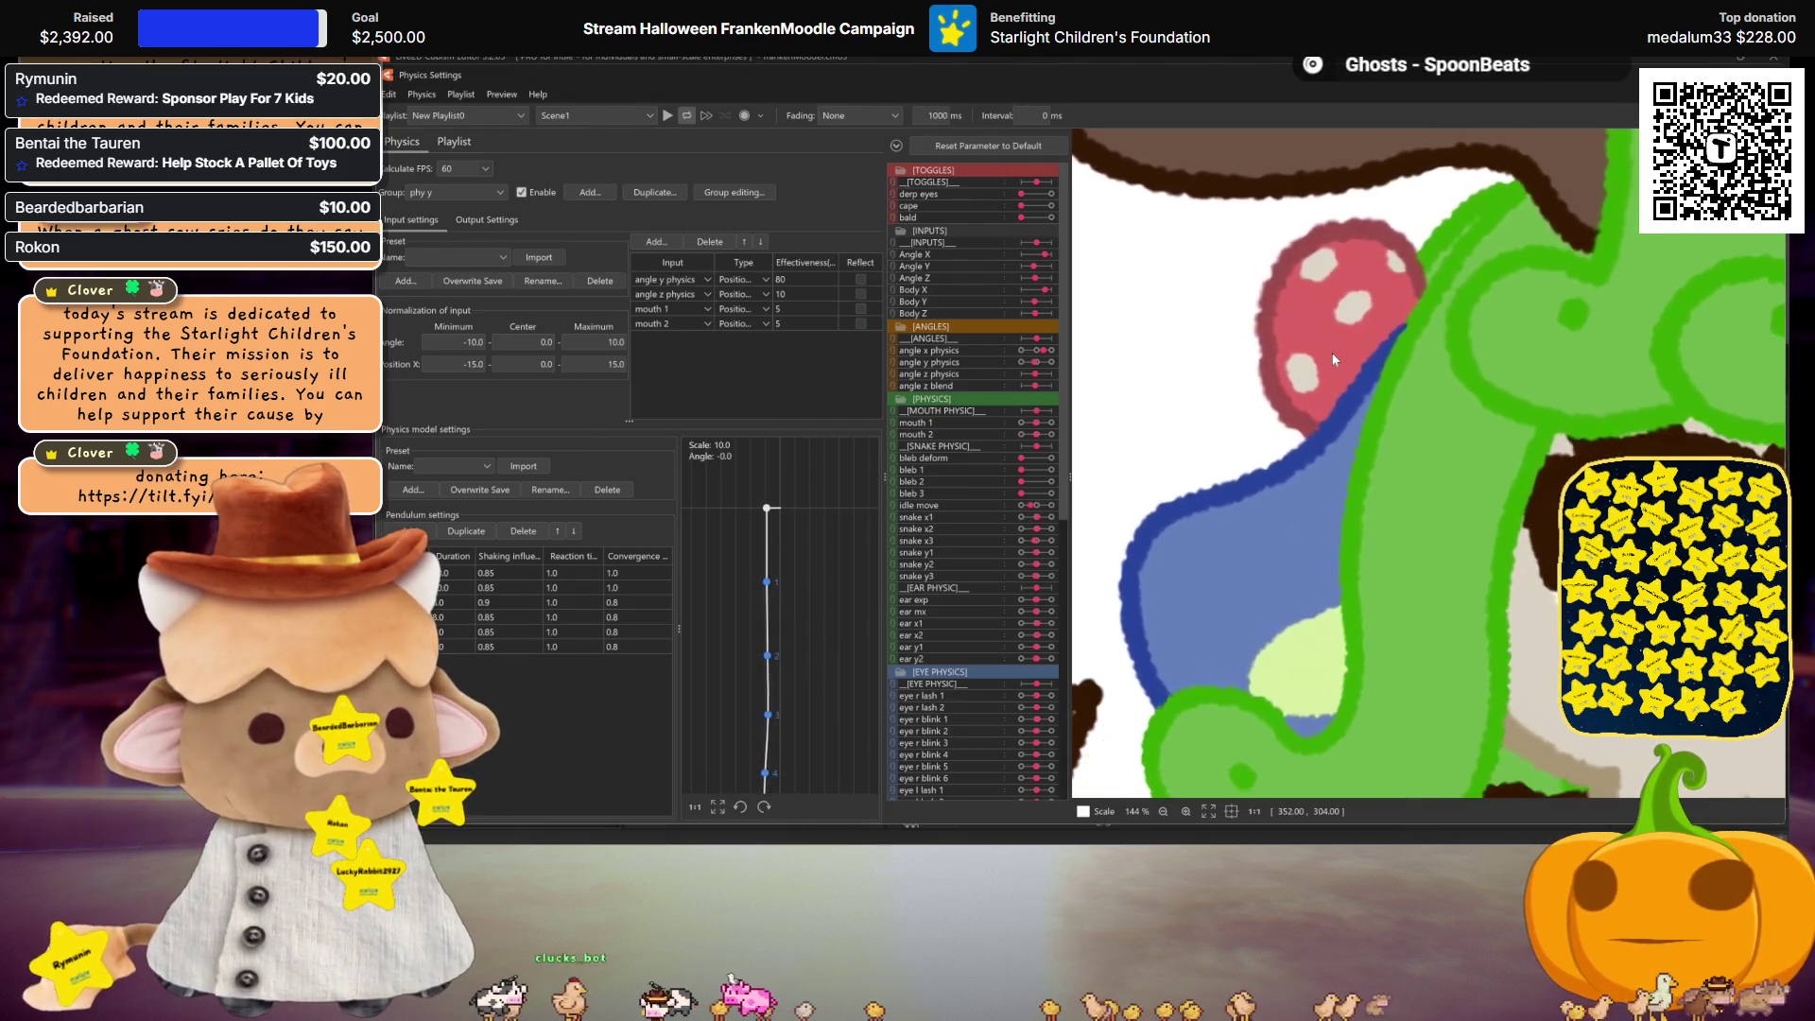
pyautogui.scroll(-3, 1333, 373)
pyautogui.scroll(-3, 1337, 399)
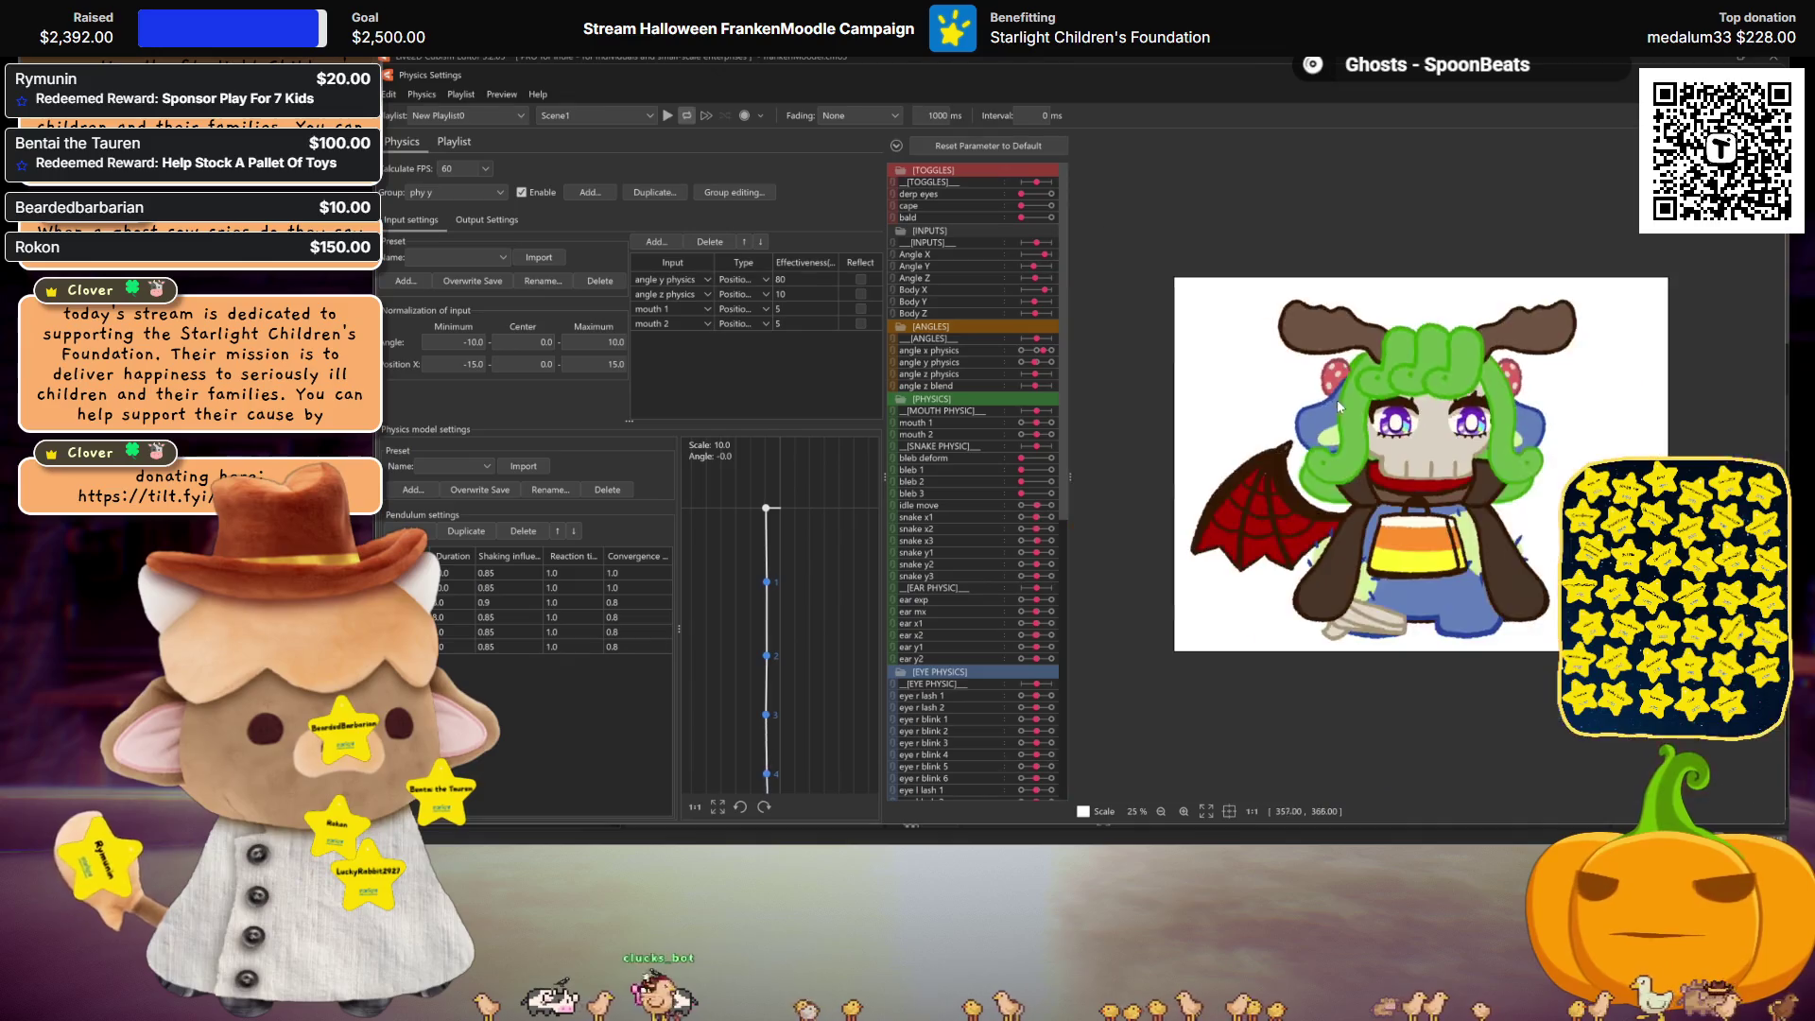
pyautogui.scroll(1, 1391, 437)
pyautogui.moveTo(1405, 437)
pyautogui.mouseDown()
pyautogui.moveTo(1418, 593)
pyautogui.moveTo(1397, 531)
pyautogui.mouseUp()
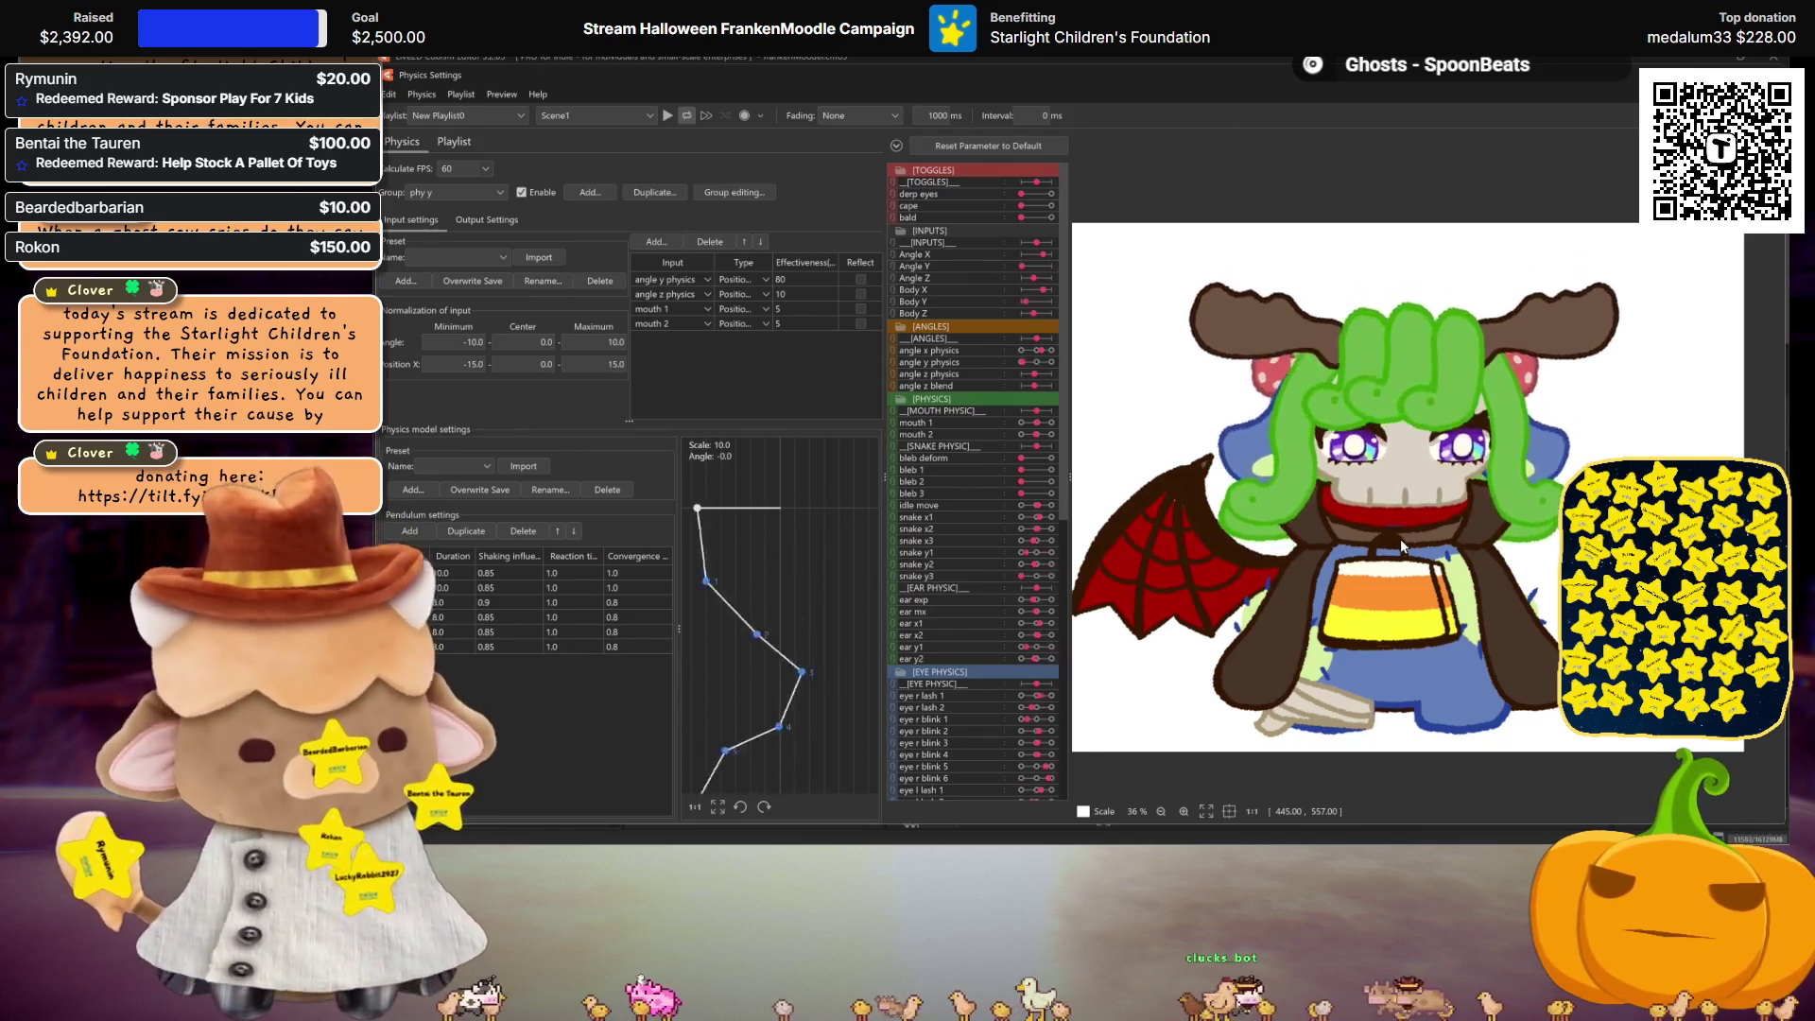
pyautogui.moveTo(1399, 544)
pyautogui.mouseDown()
pyautogui.moveTo(1349, 425)
pyautogui.moveTo(1362, 463)
pyautogui.mouseUp()
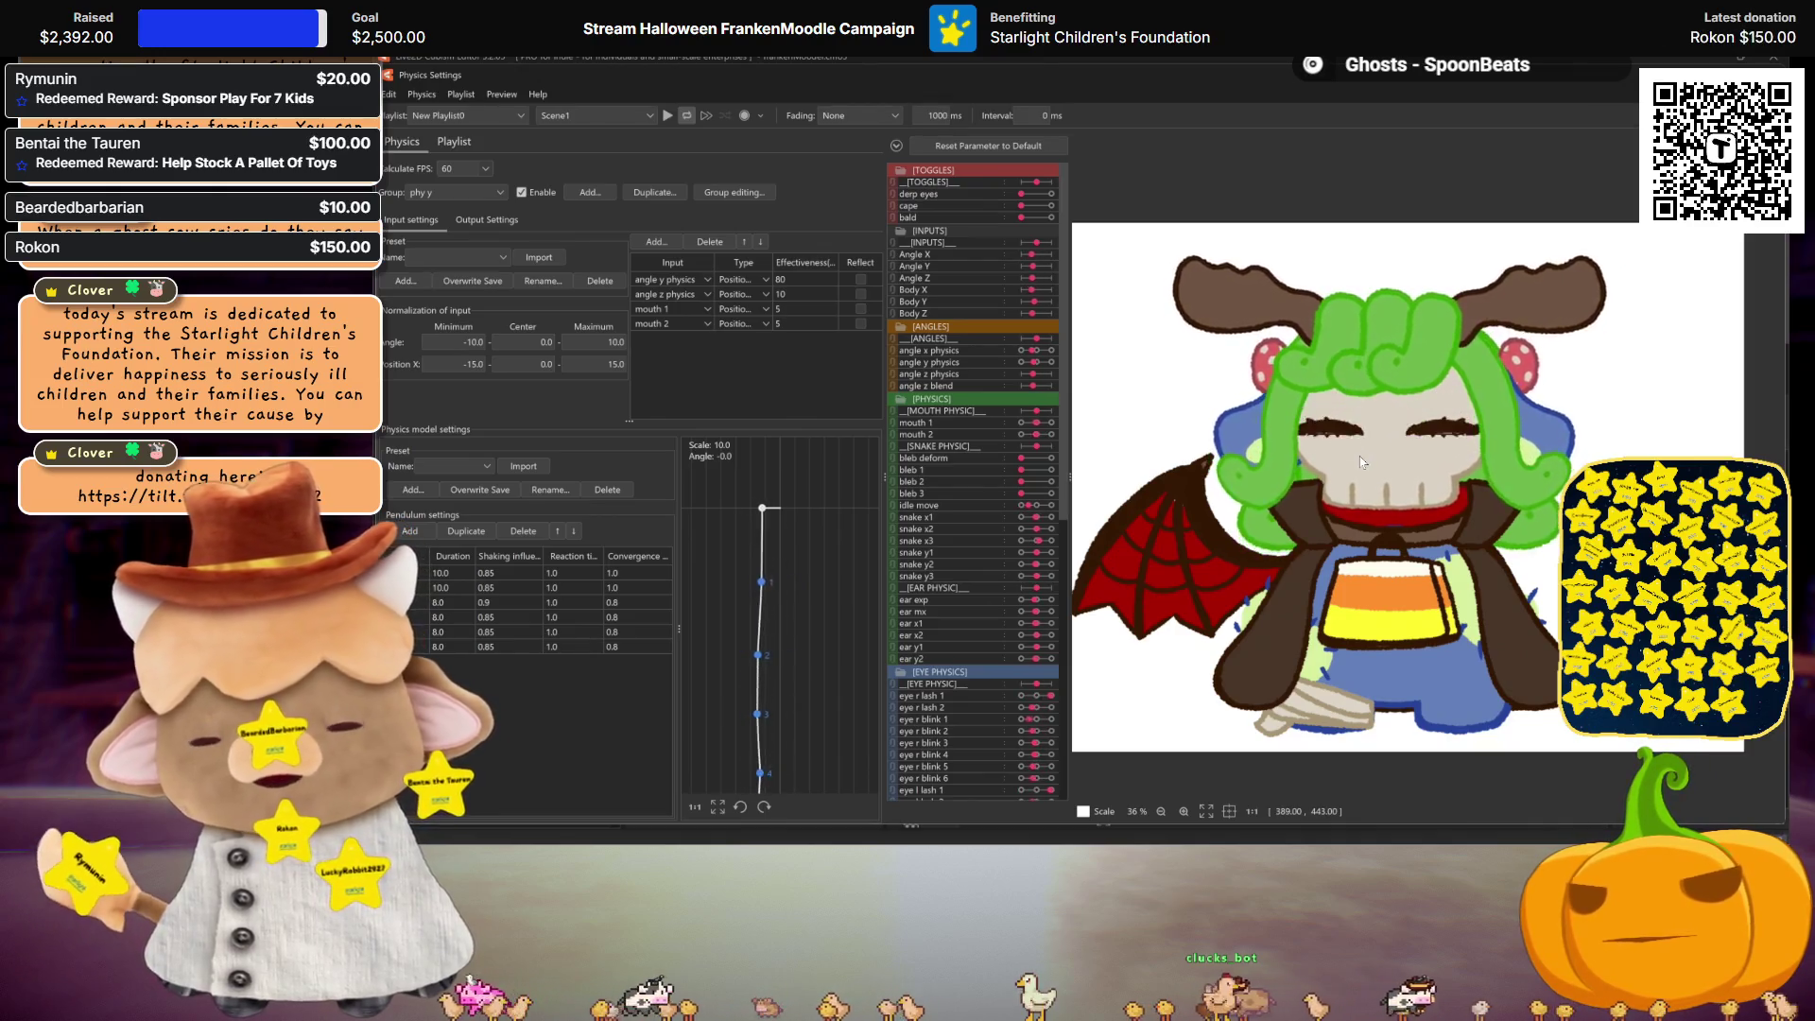
pyautogui.scroll(2, 1362, 463)
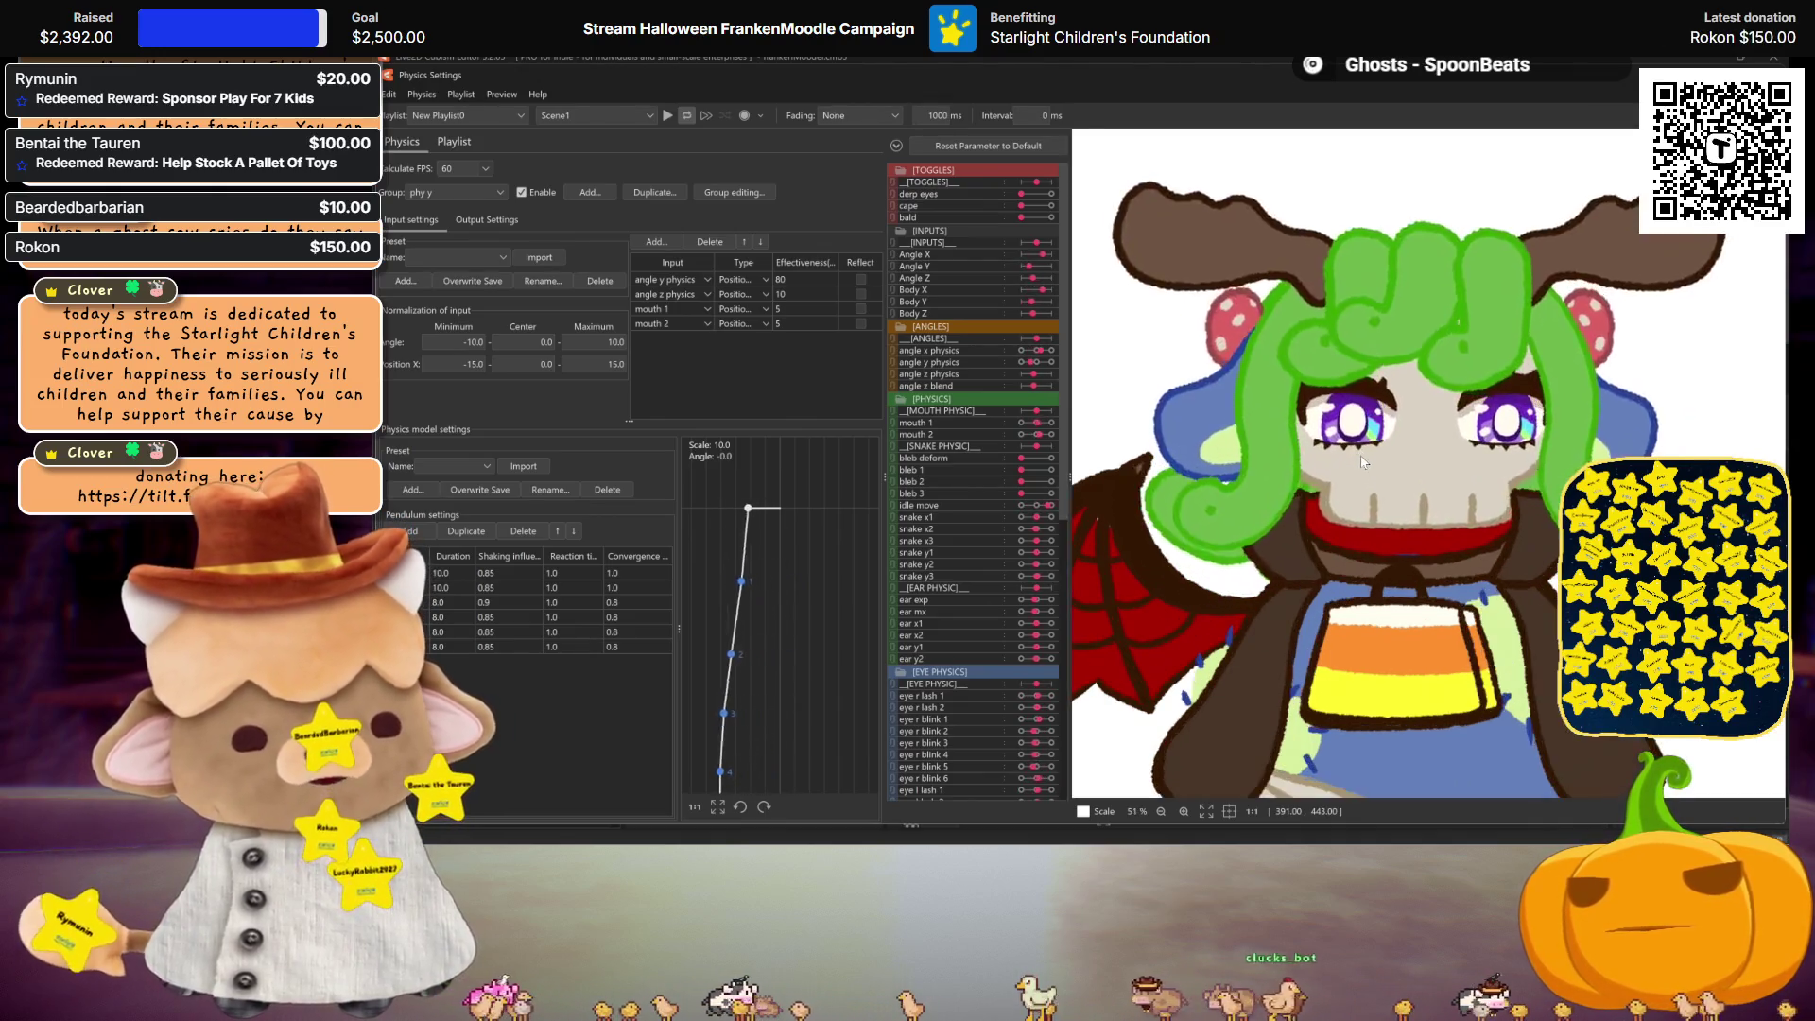
pyautogui.scroll(-2, 1362, 462)
pyautogui.moveTo(1362, 463)
pyautogui.mouseDown()
pyautogui.moveTo(1543, 469)
pyautogui.moveTo(1208, 405)
pyautogui.moveTo(1474, 406)
pyautogui.moveTo(1532, 492)
pyautogui.moveTo(1374, 665)
pyautogui.moveTo(1452, 508)
pyautogui.mouseUp()
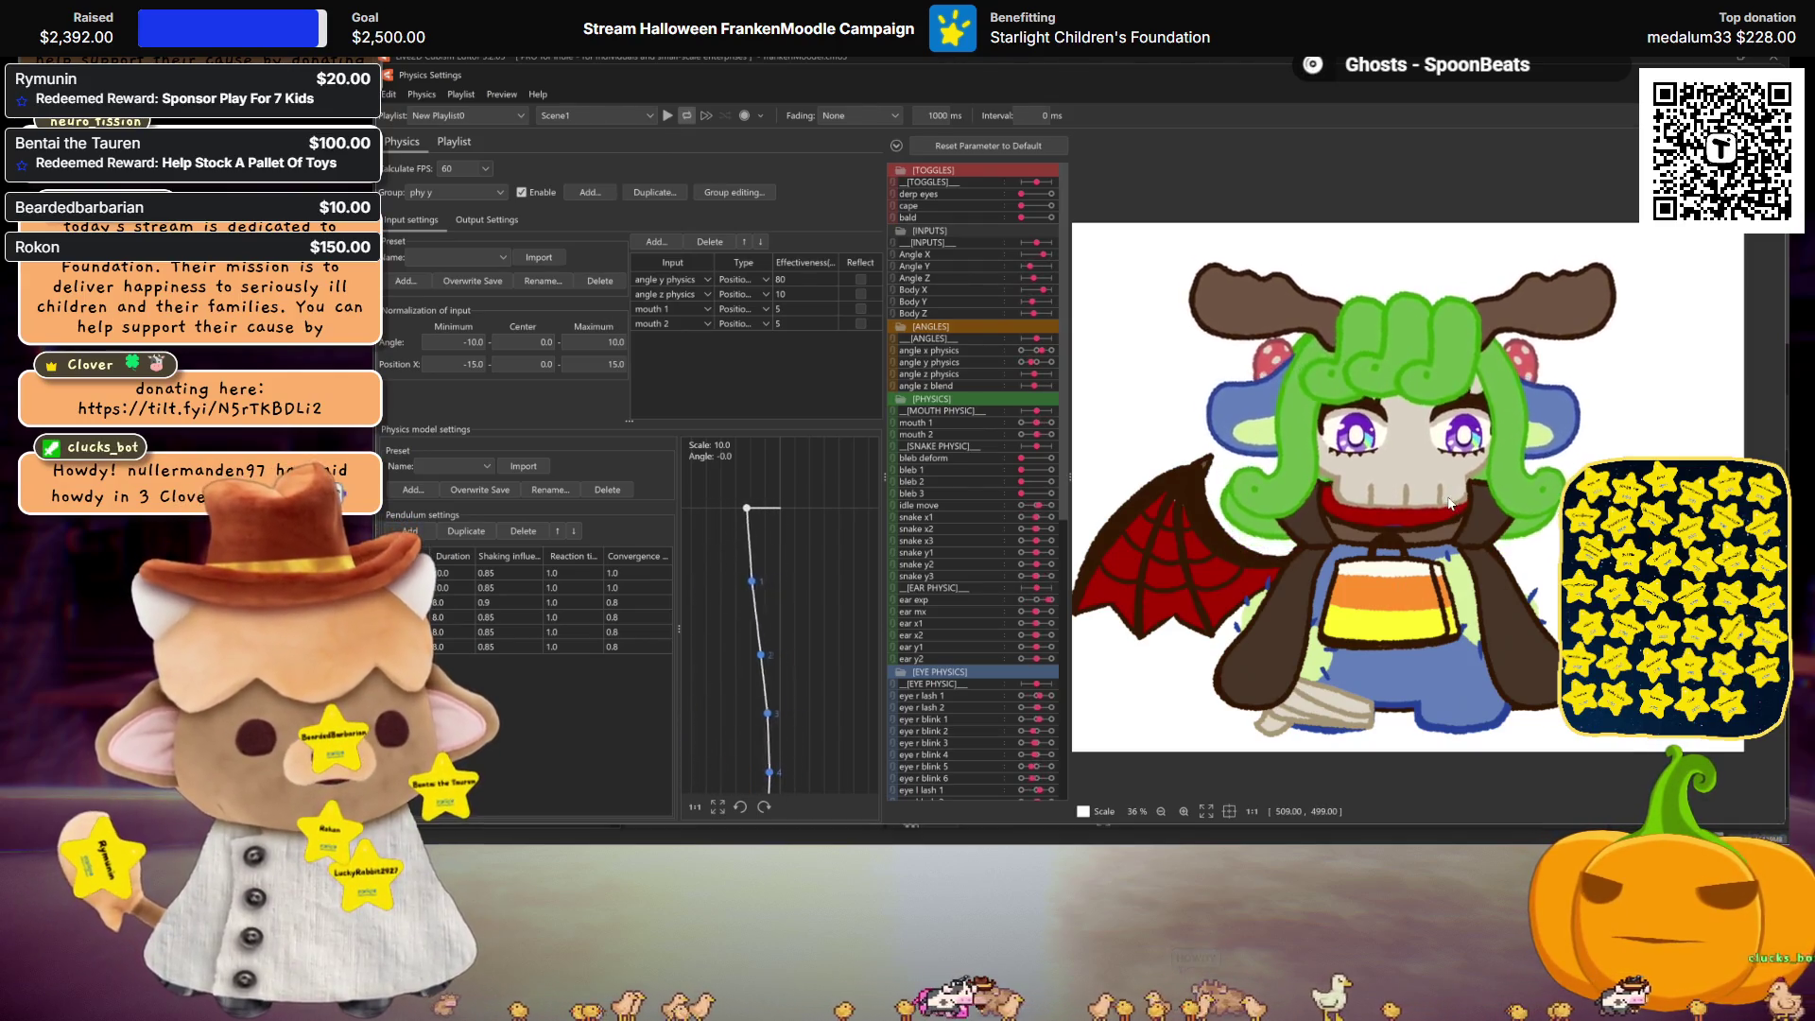
pyautogui.moveTo(1452, 503); pyautogui.dragTo(1460, 492)
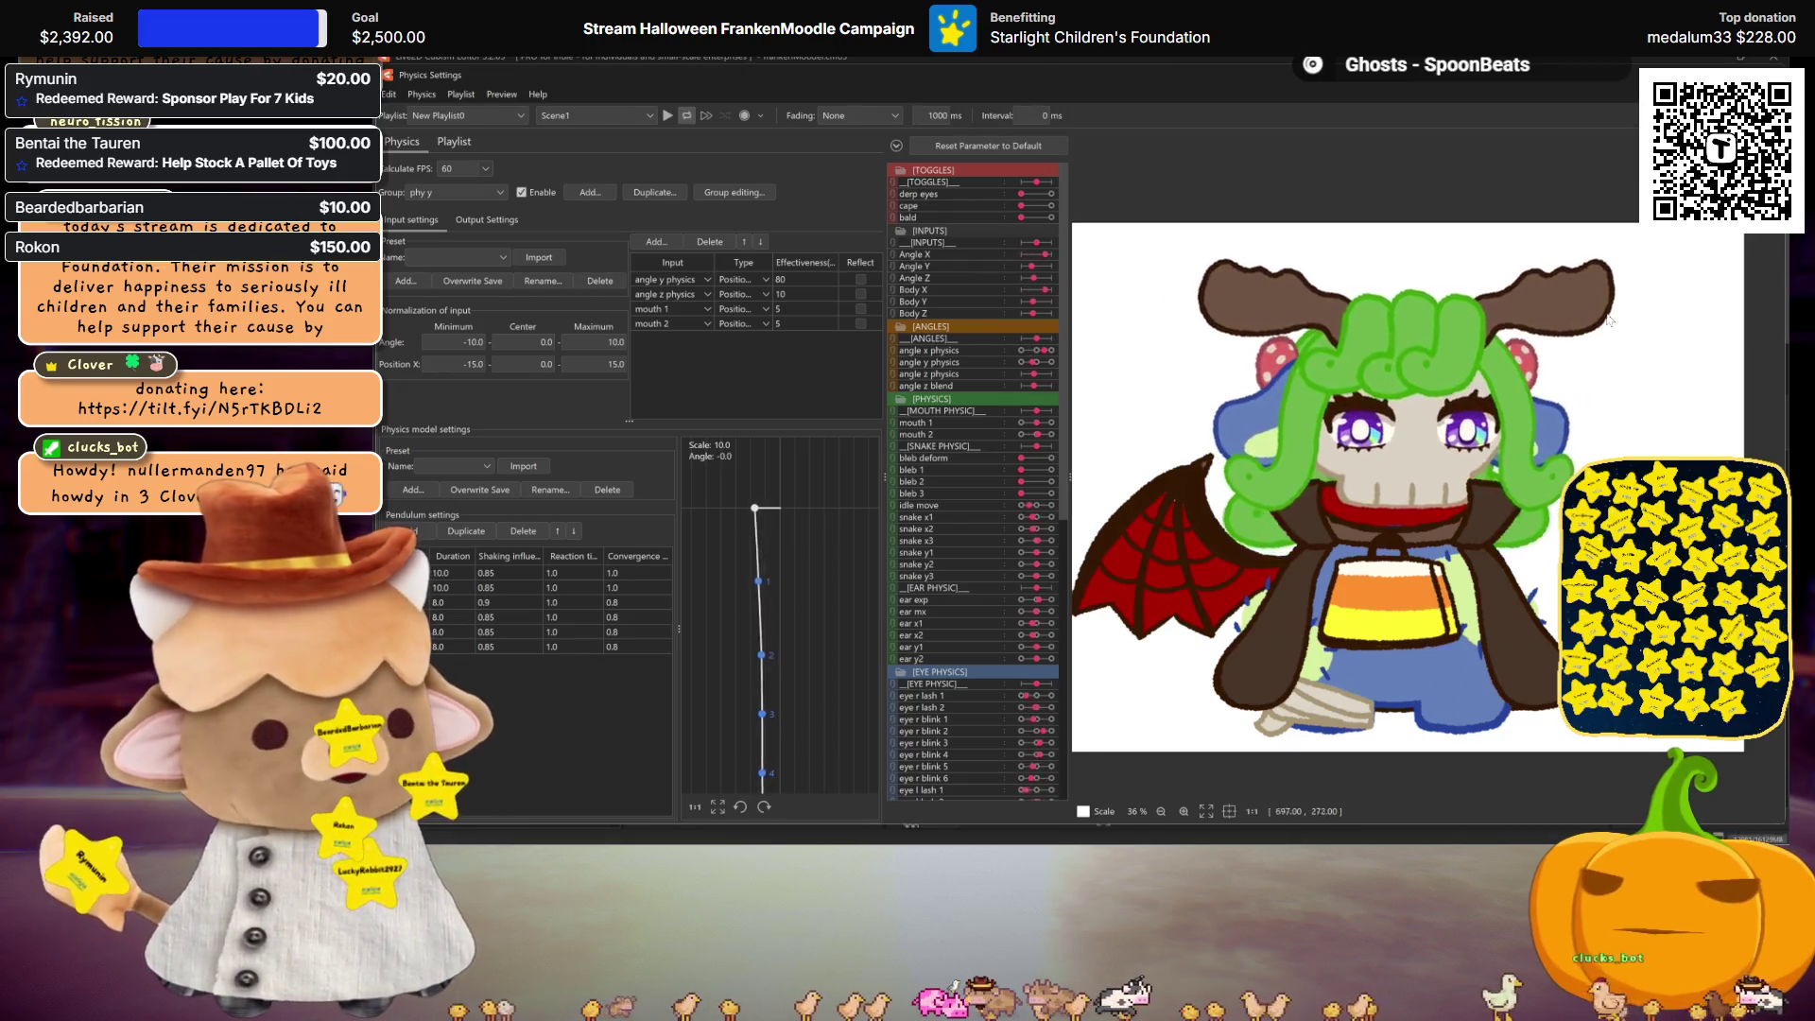
pyautogui.press('Escape')
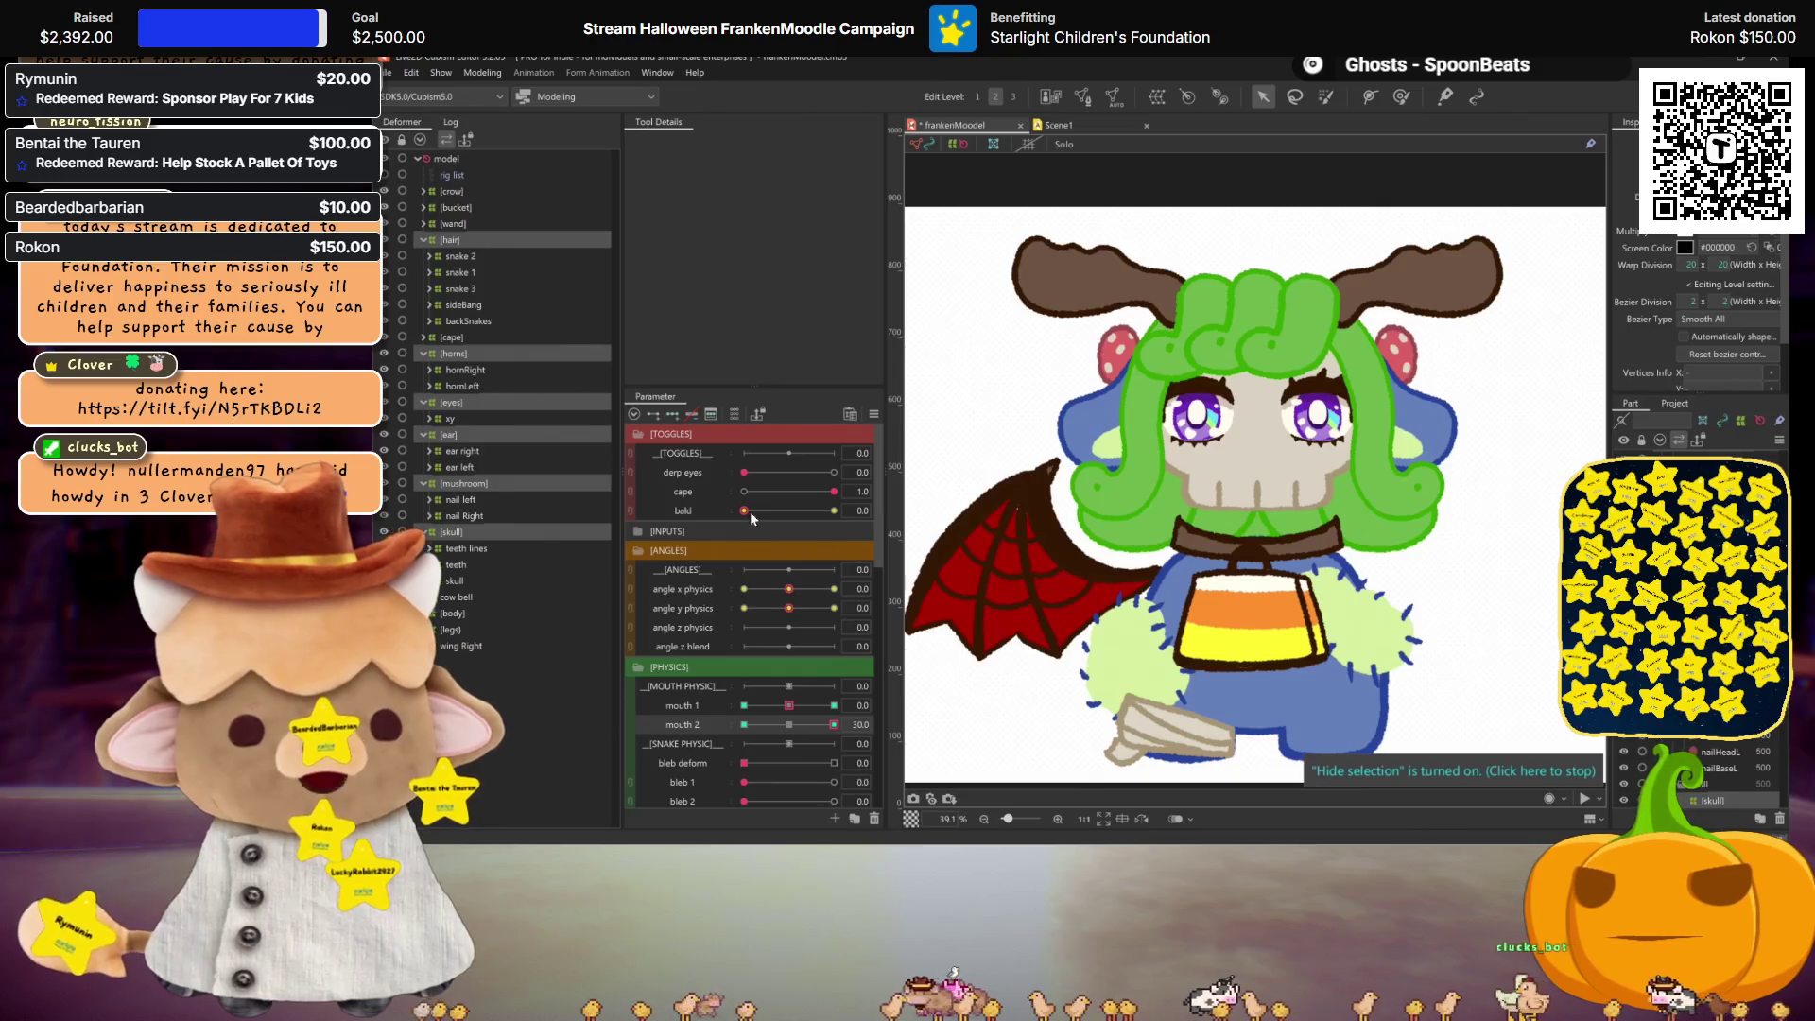
# Step: Reset cape to 0, and duplicate bald as 'head rotation' with ID 'headRotat'
pyautogui.click(745, 492)
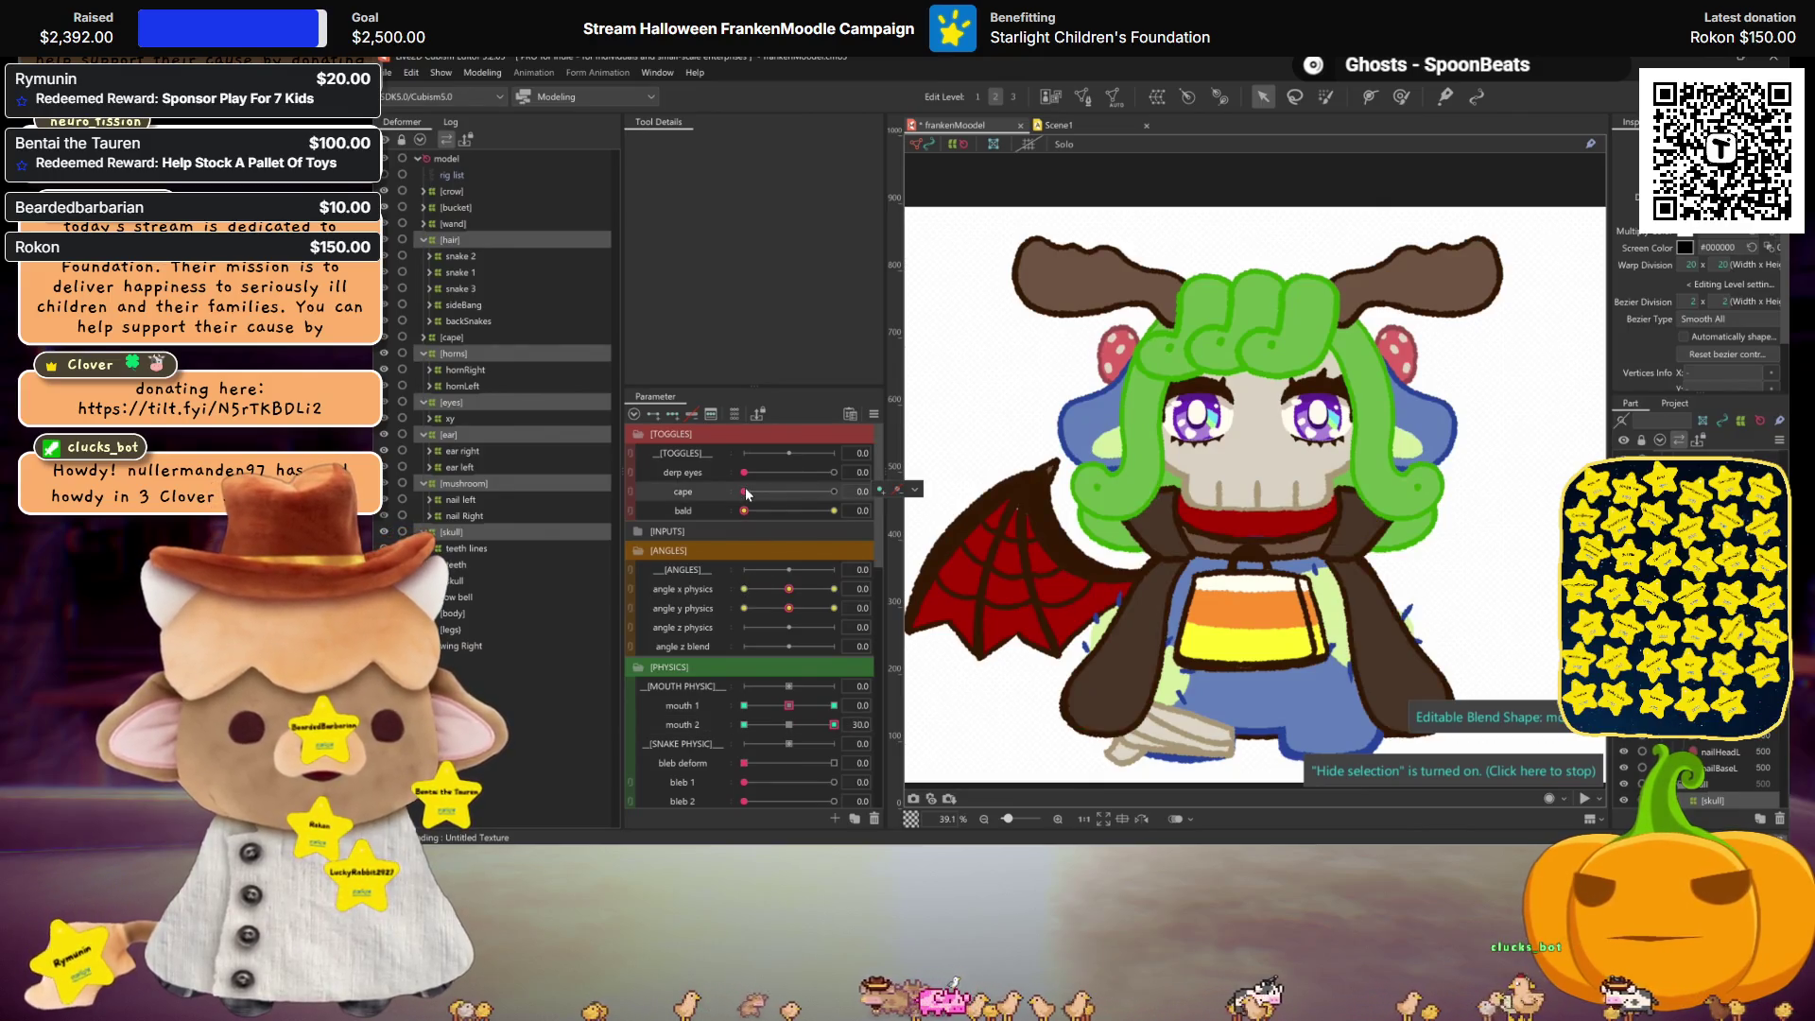
pyautogui.rightClick(684, 507)
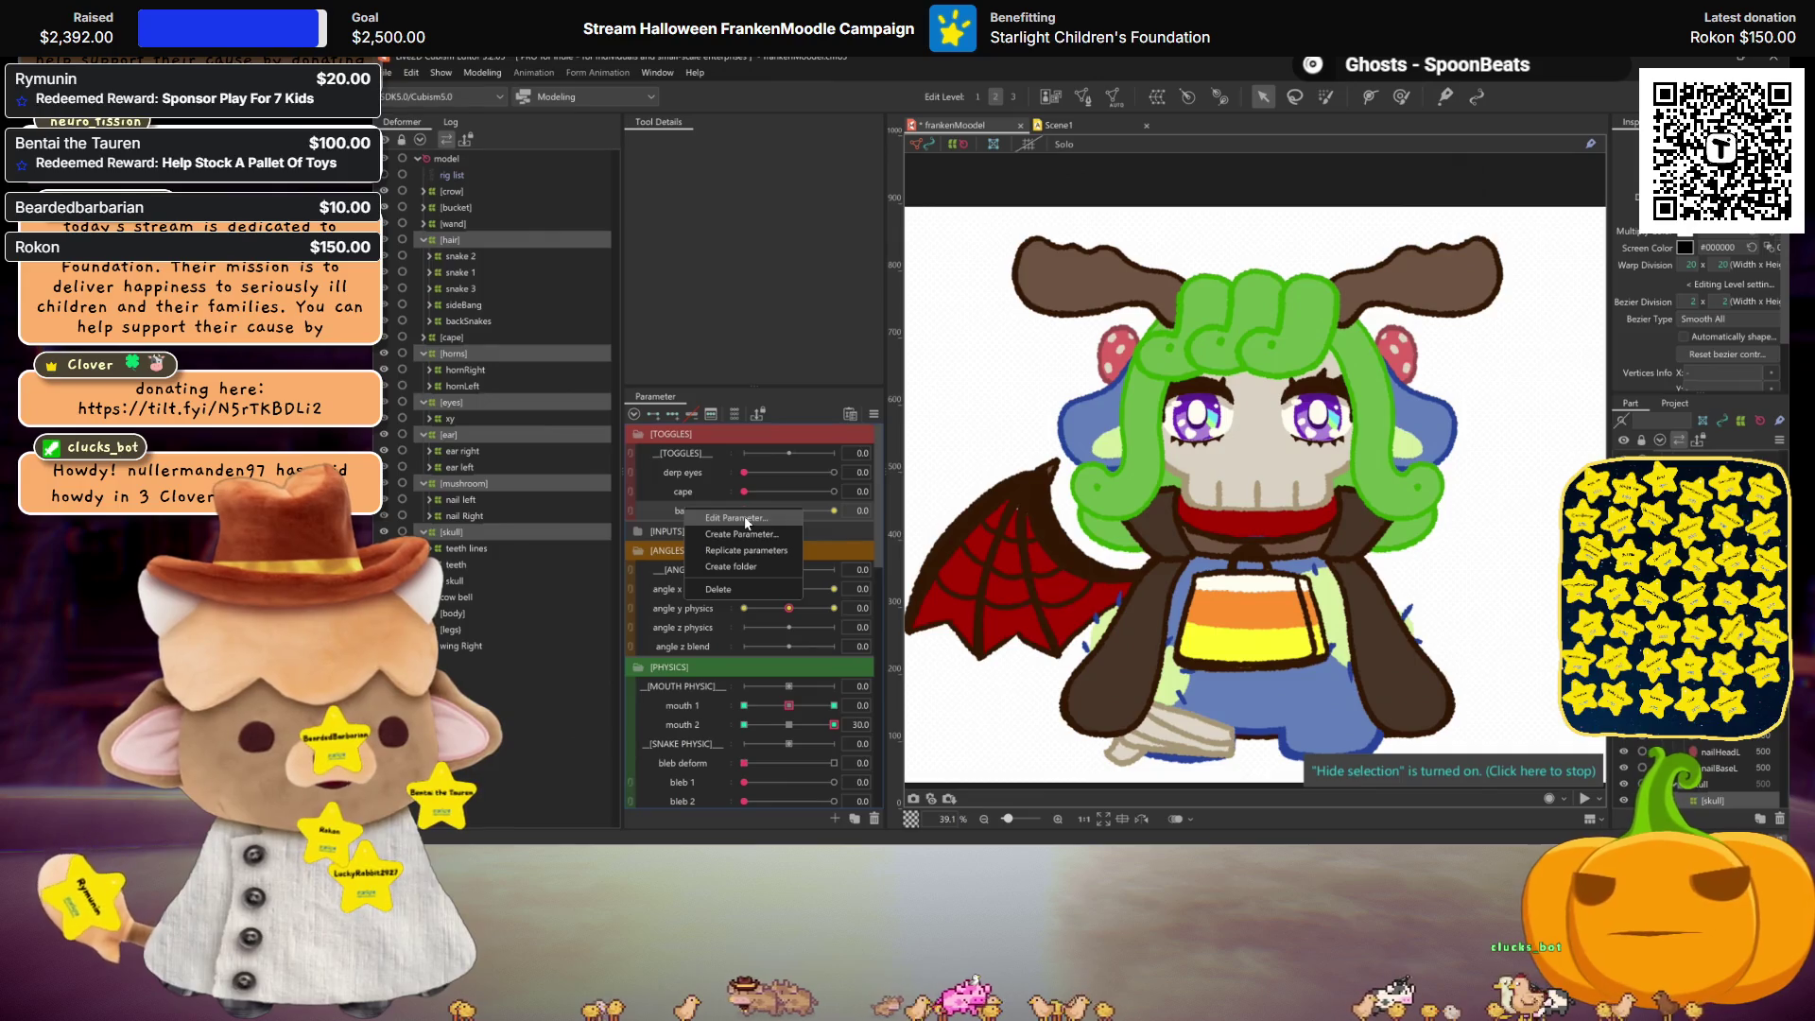
pyautogui.click(749, 551)
pyautogui.click(740, 545)
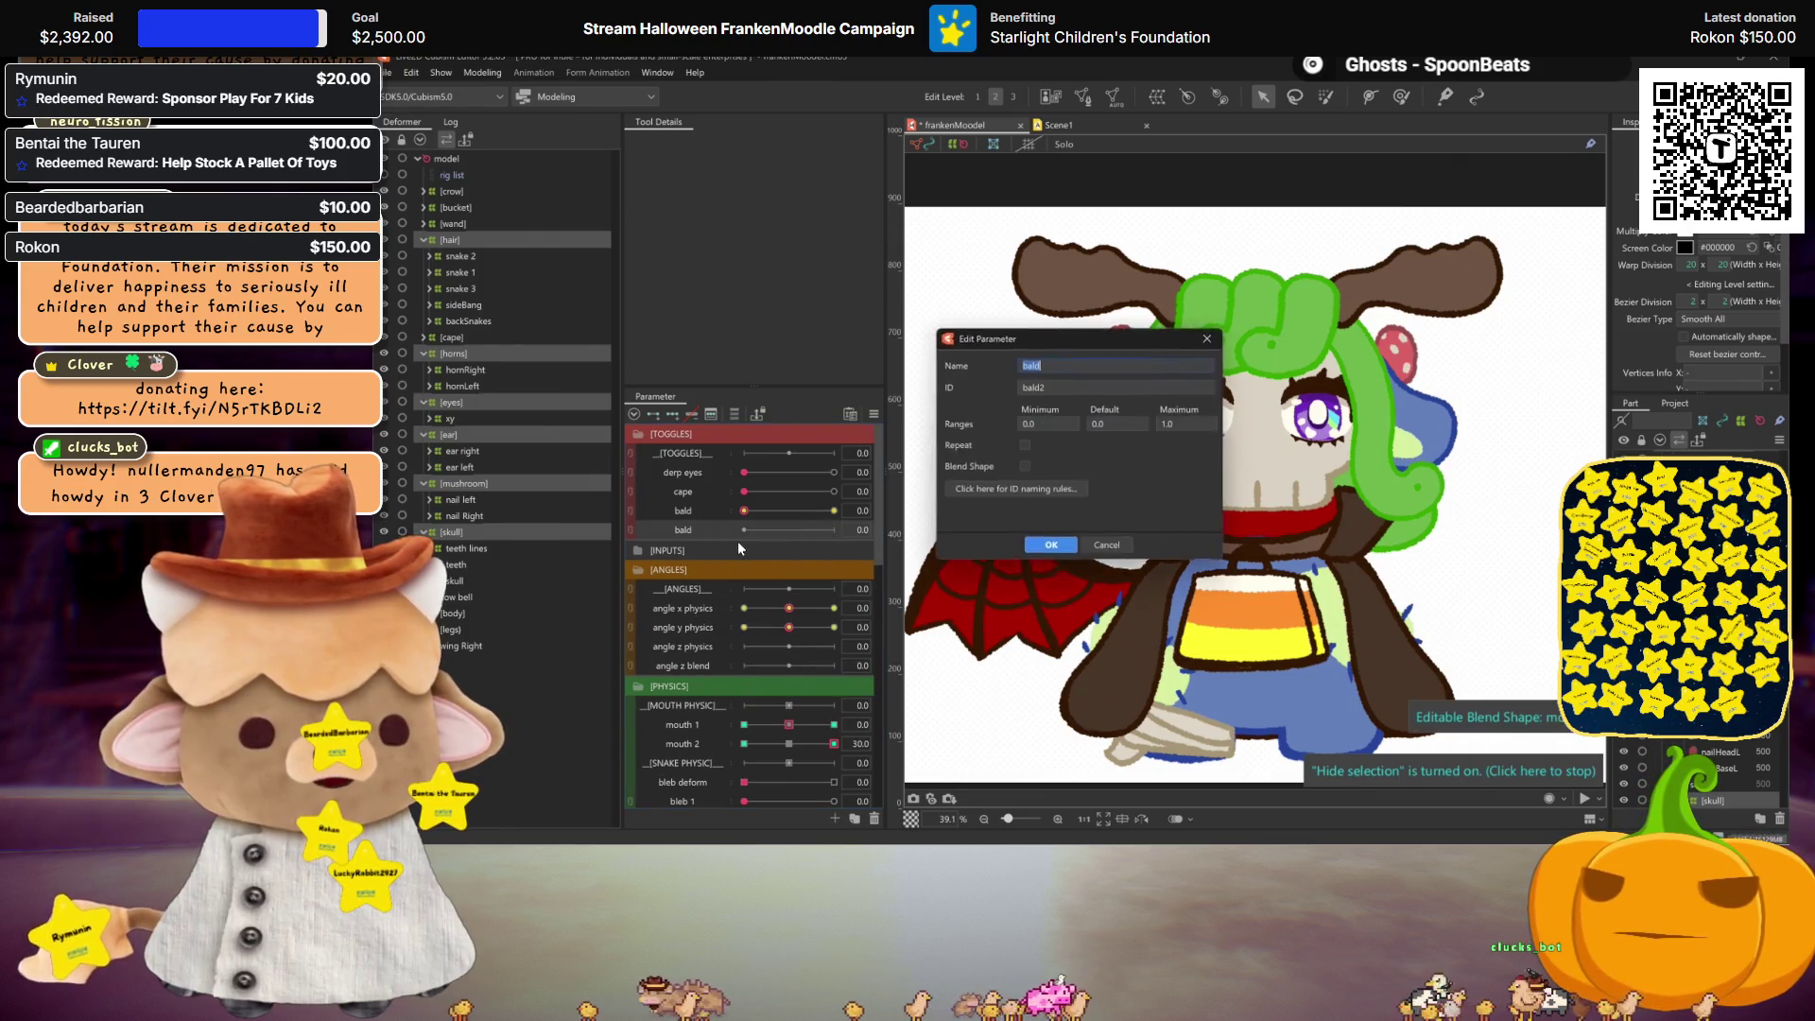
pyautogui.write('head ')
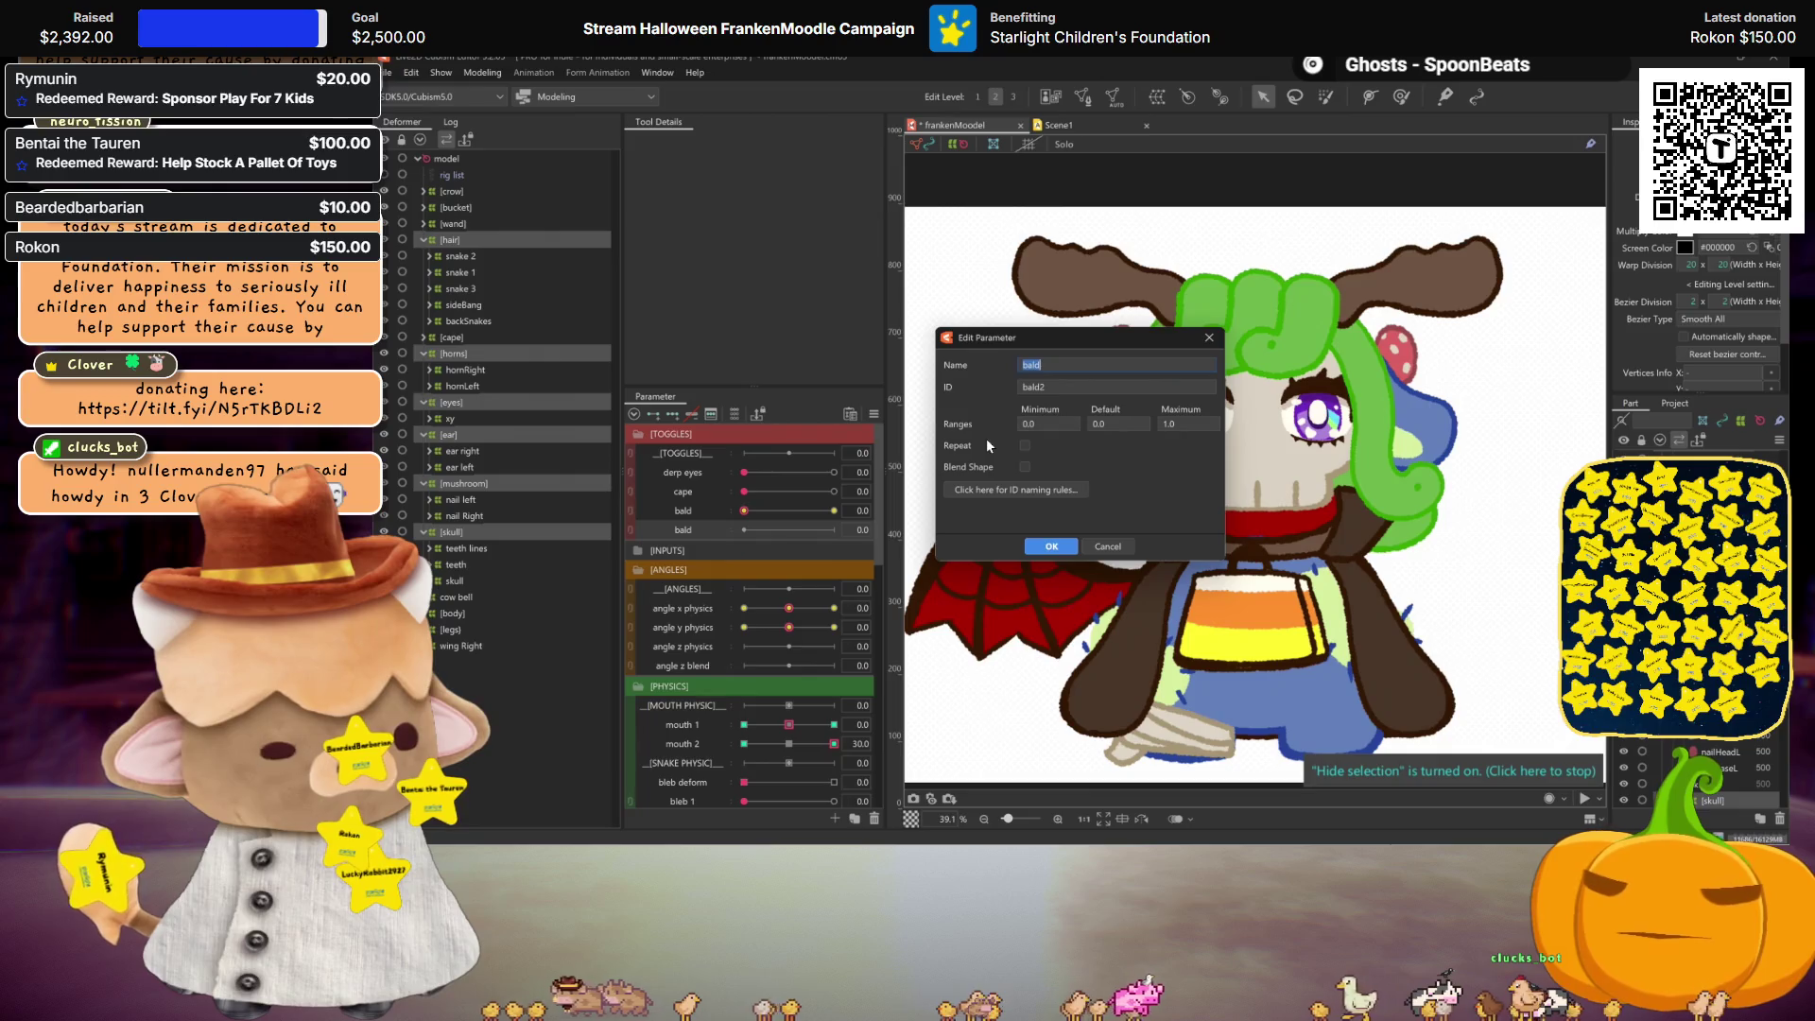
pyautogui.write('rotation')
pyautogui.press('Tab')
pyautogui.write('headRotat')
pyautogui.press('Return')
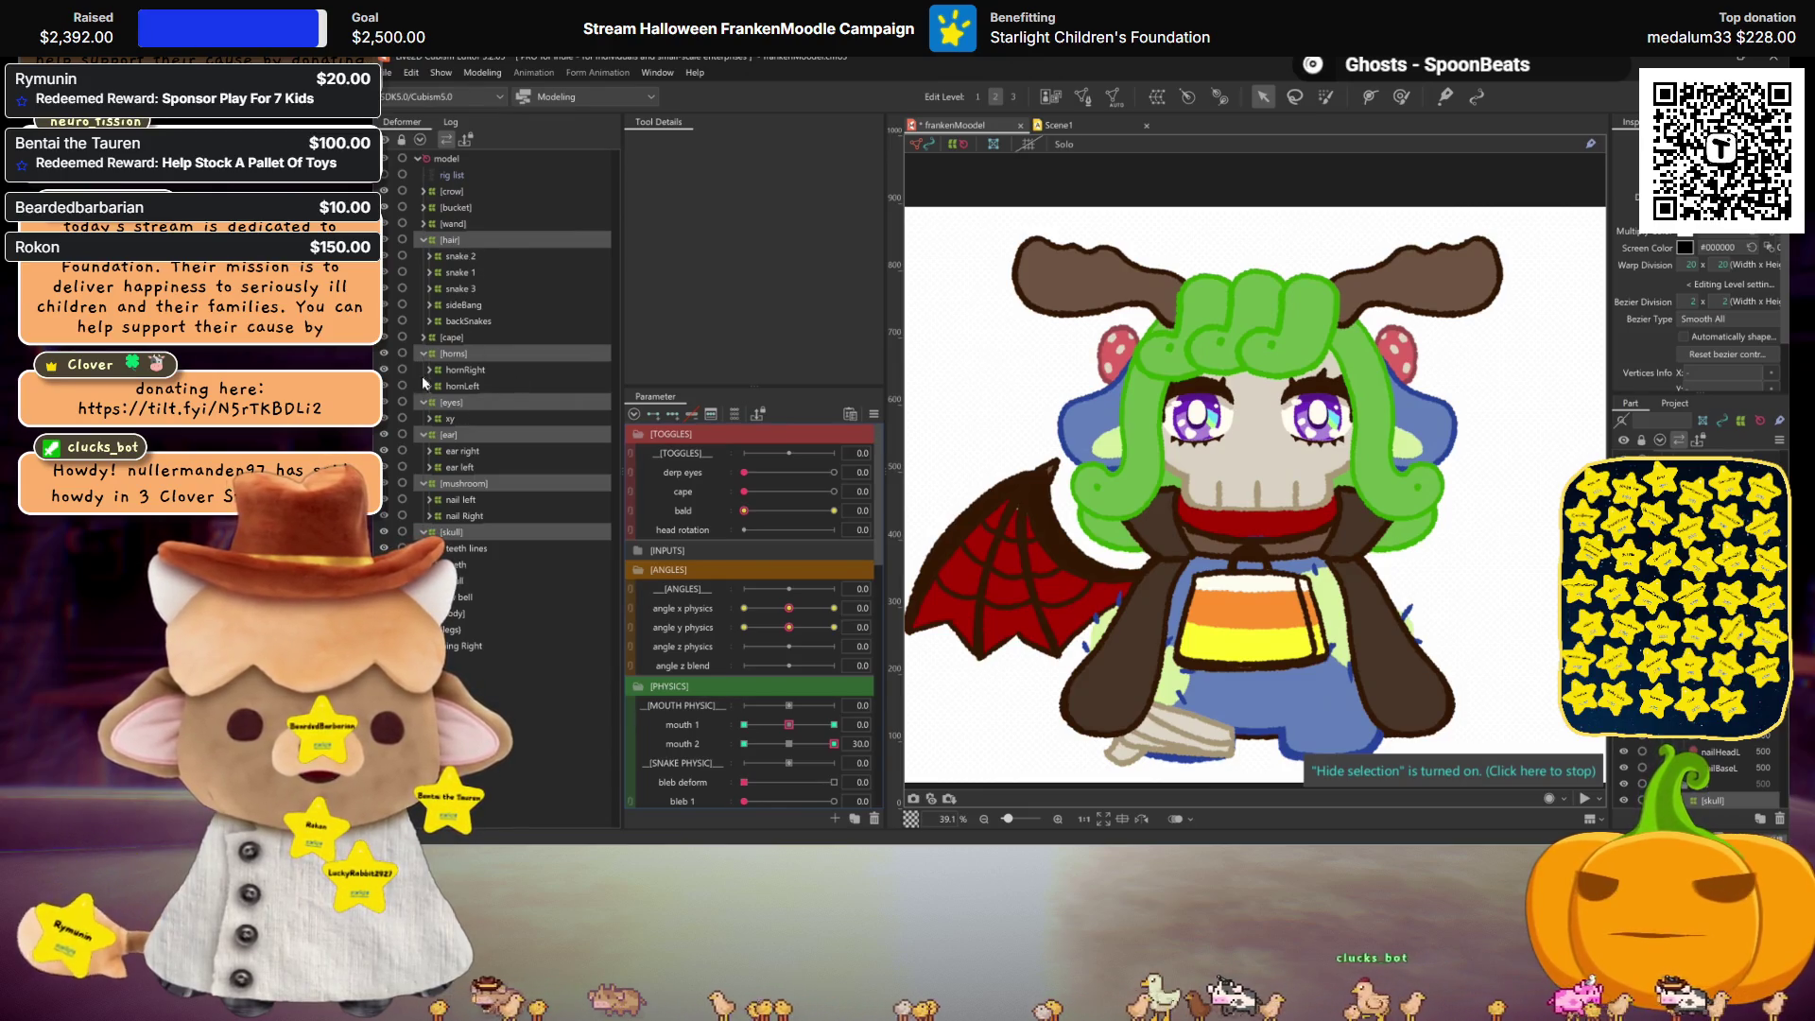
pyautogui.click(1187, 98)
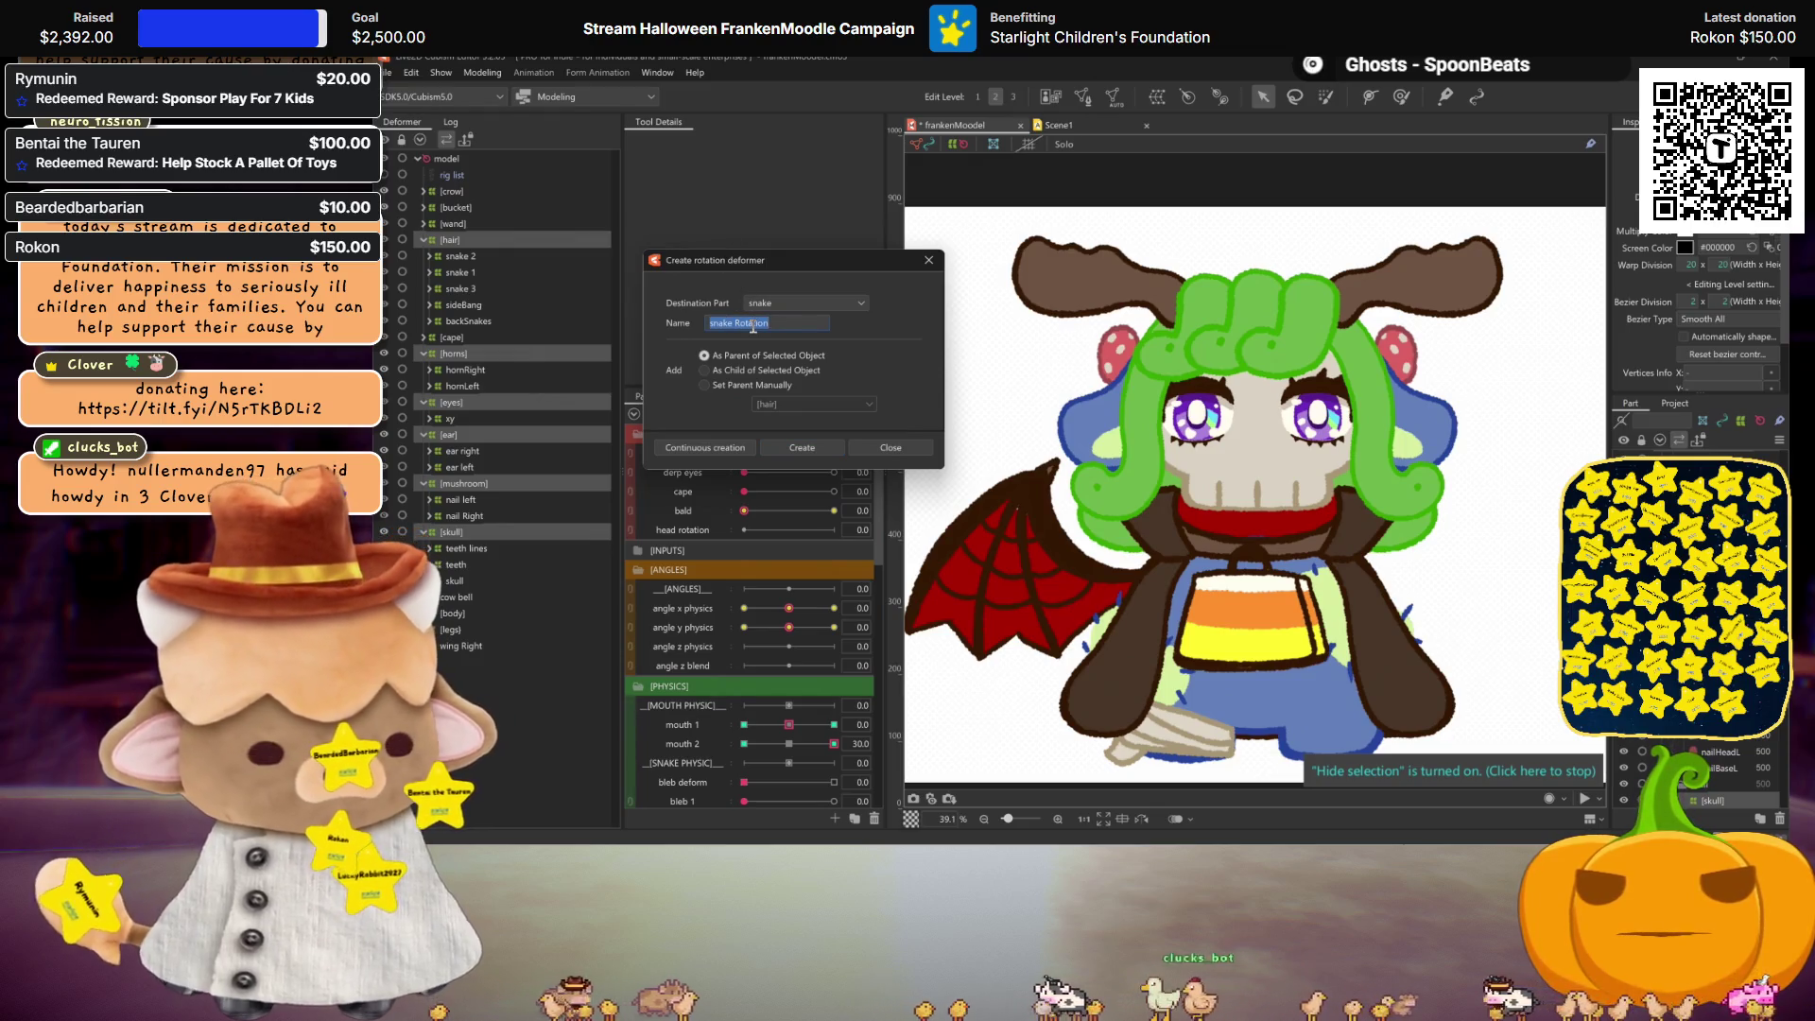
# Step: Name the new rotation deformer 'head r' and create it
pyautogui.write('head r')
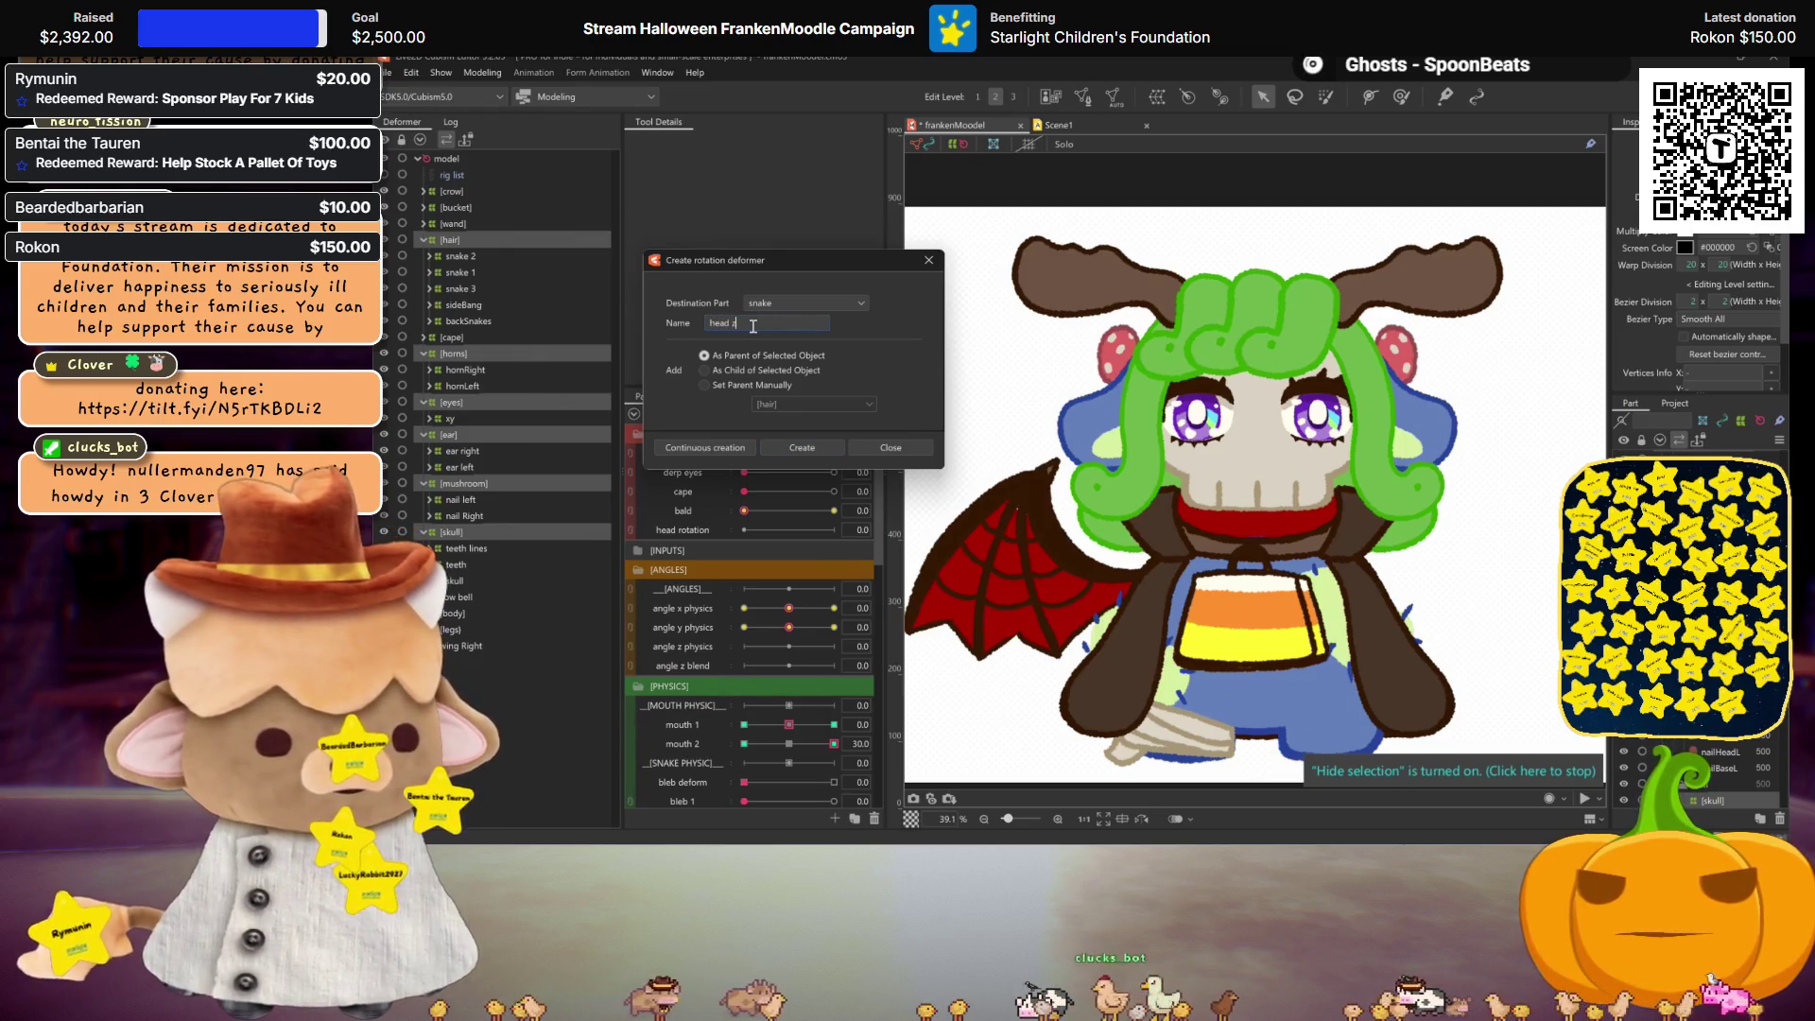
pyautogui.click(802, 447)
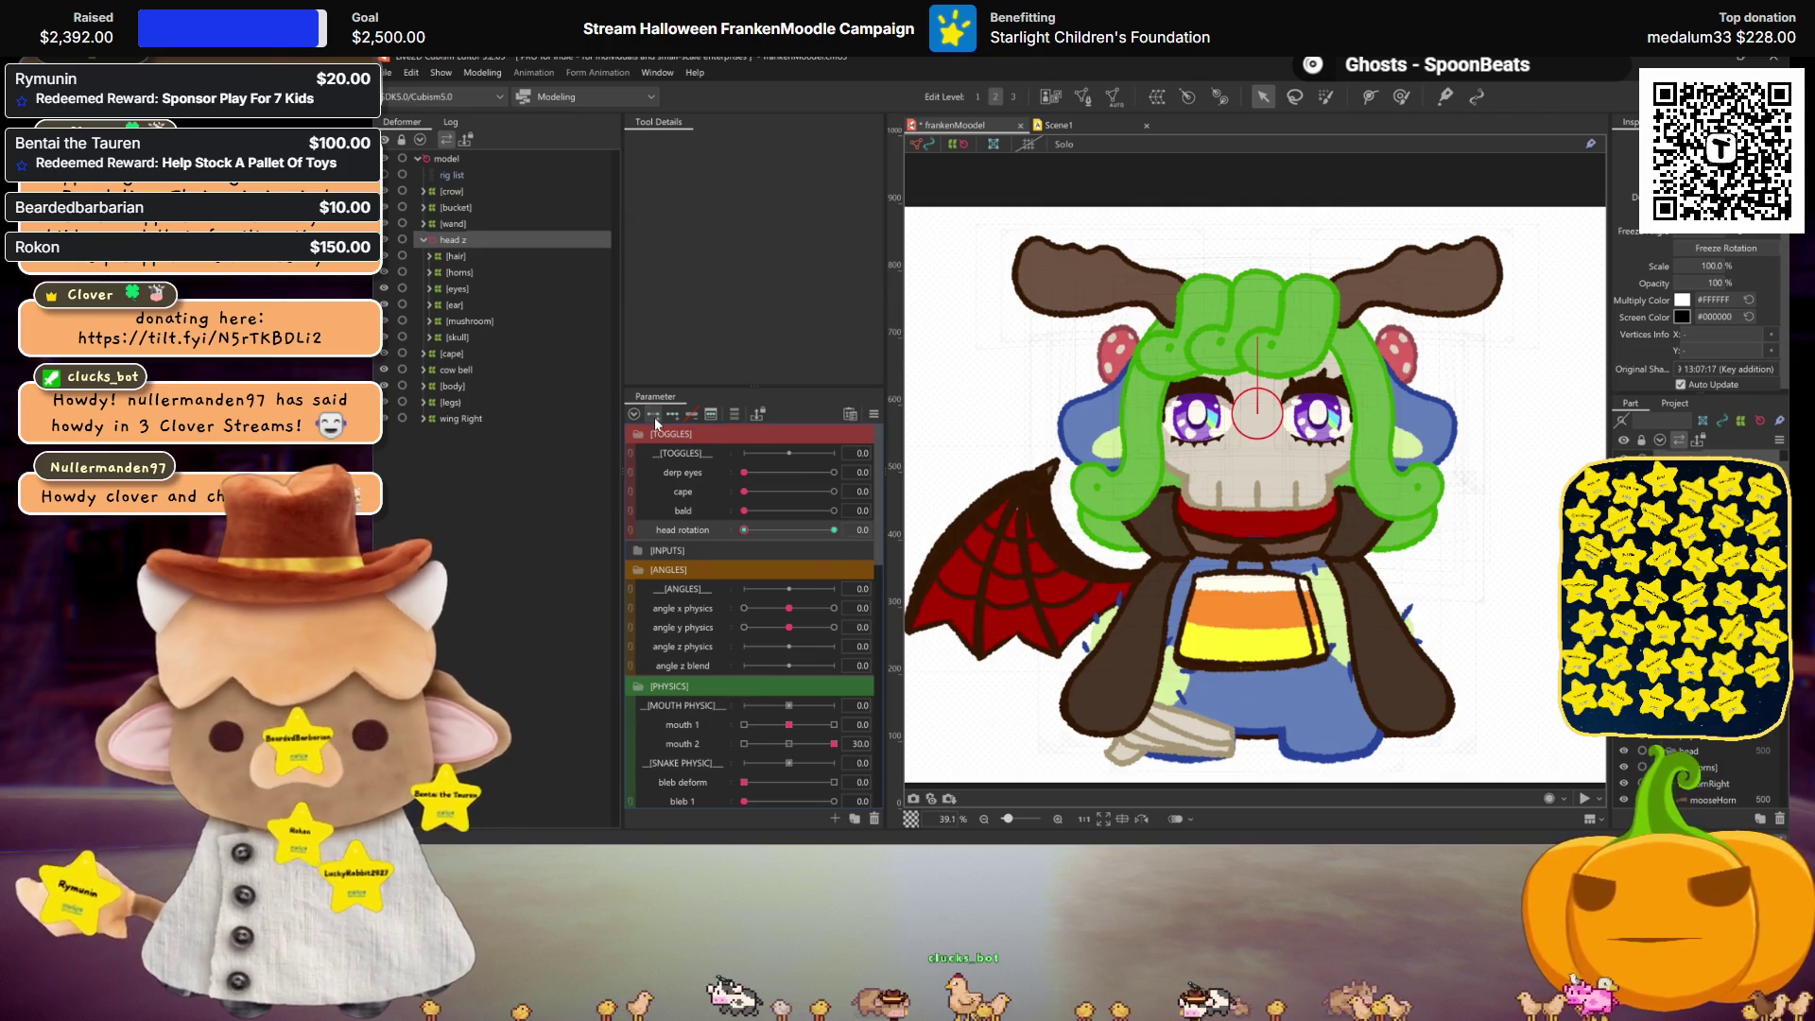
# Step: Test-turn the head with the new deformer, then make angle z physics a -30 to 30 blend shape
pyautogui.moveTo(746, 532); pyautogui.dragTo(833, 531)
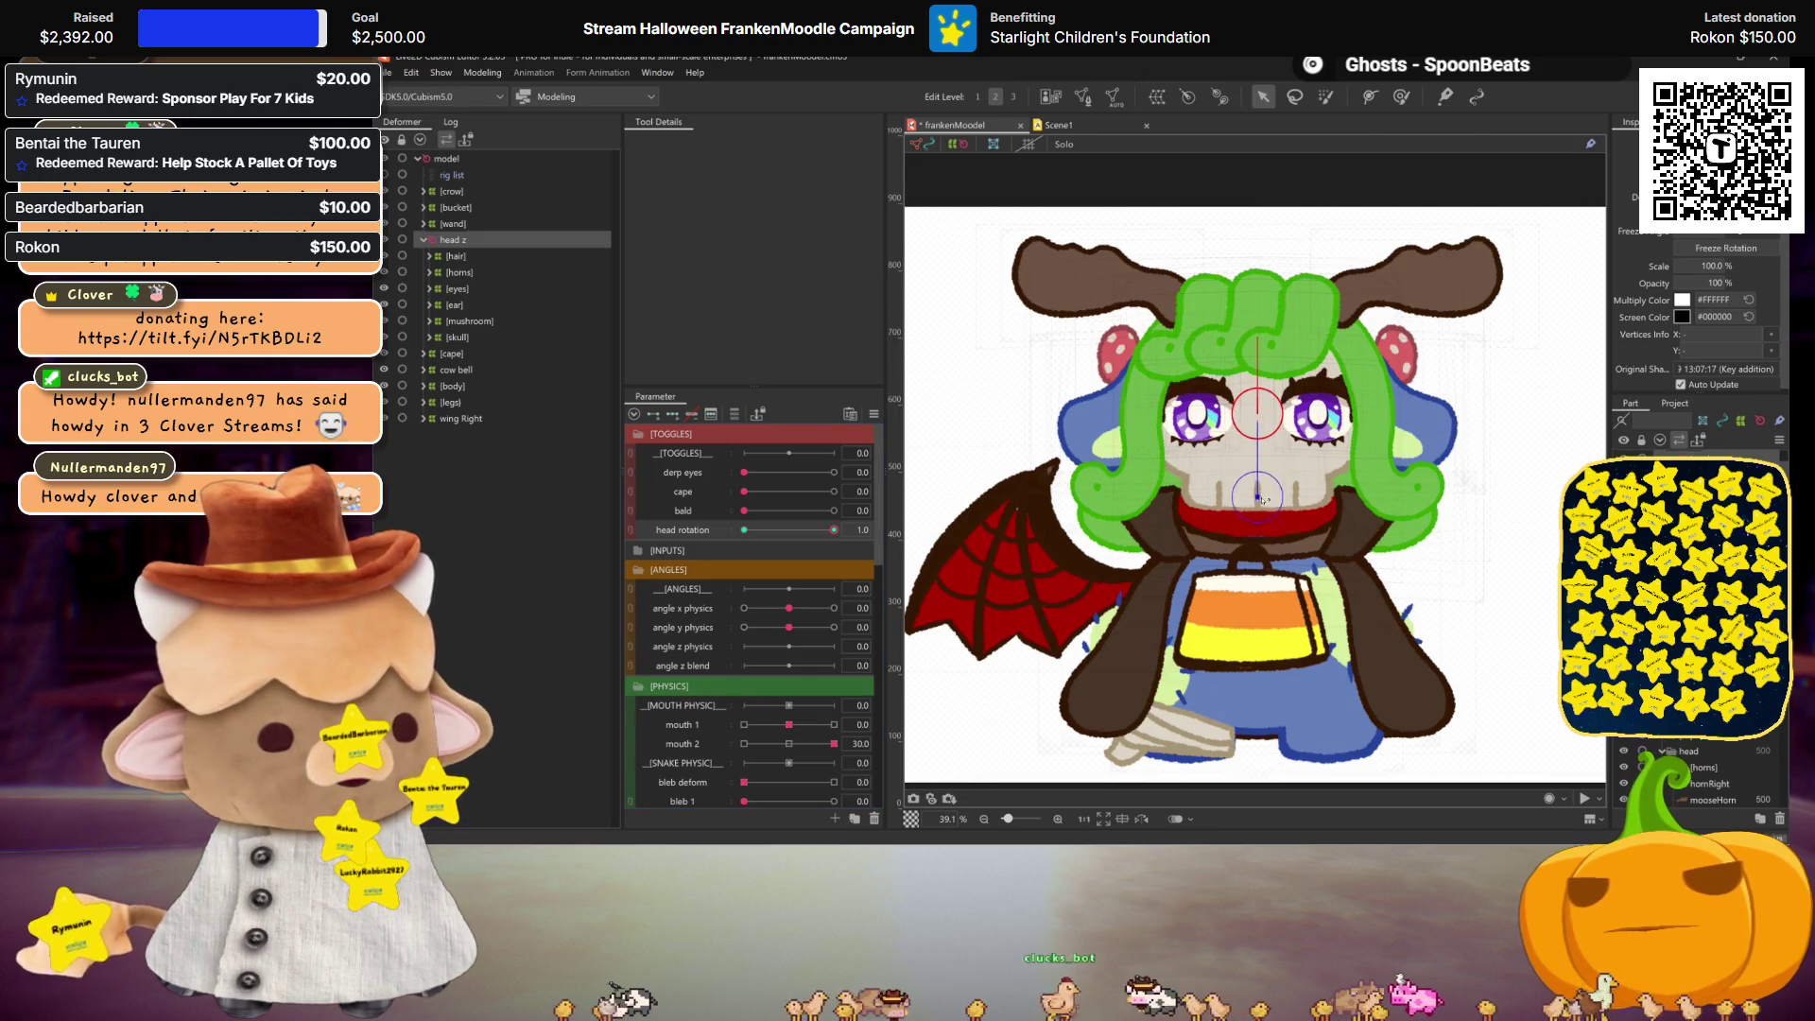
pyautogui.moveTo(1264, 532)
pyautogui.mouseDown()
pyautogui.moveTo(1229, 397)
pyautogui.moveTo(1324, 397)
pyautogui.moveTo(1154, 452)
pyautogui.mouseUp()
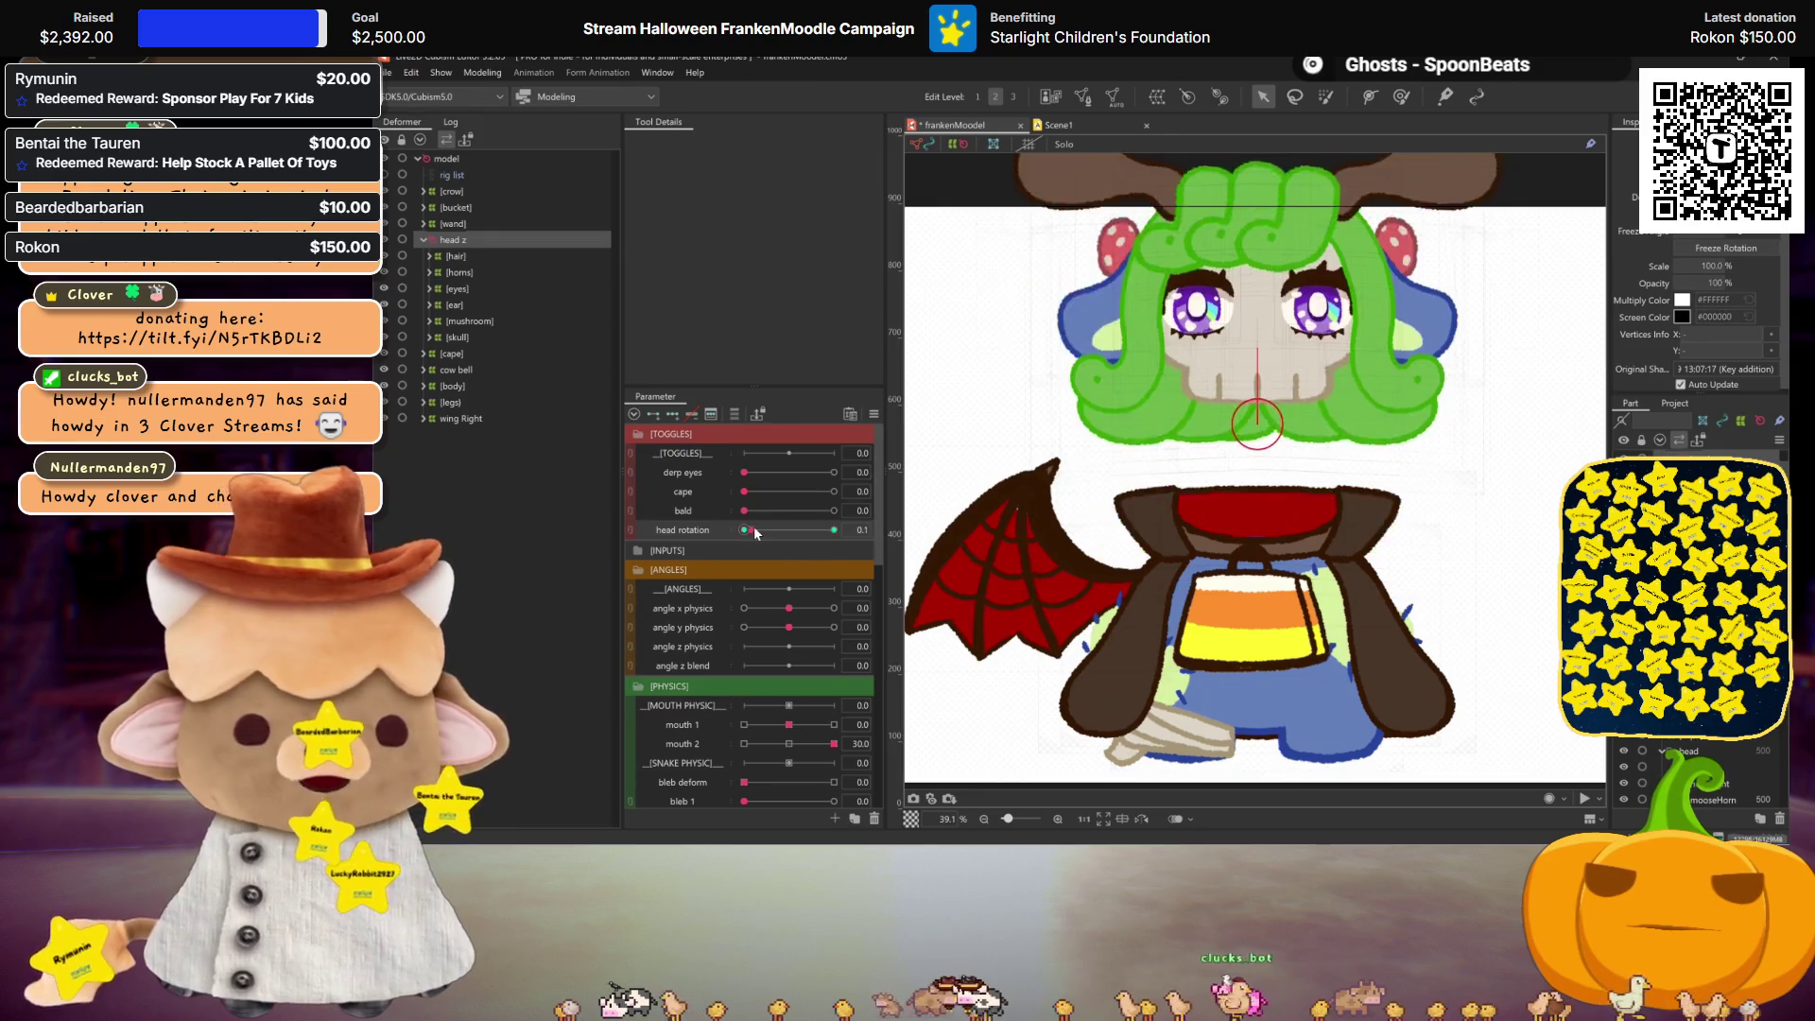
pyautogui.hotkey('ctrl', 'z')
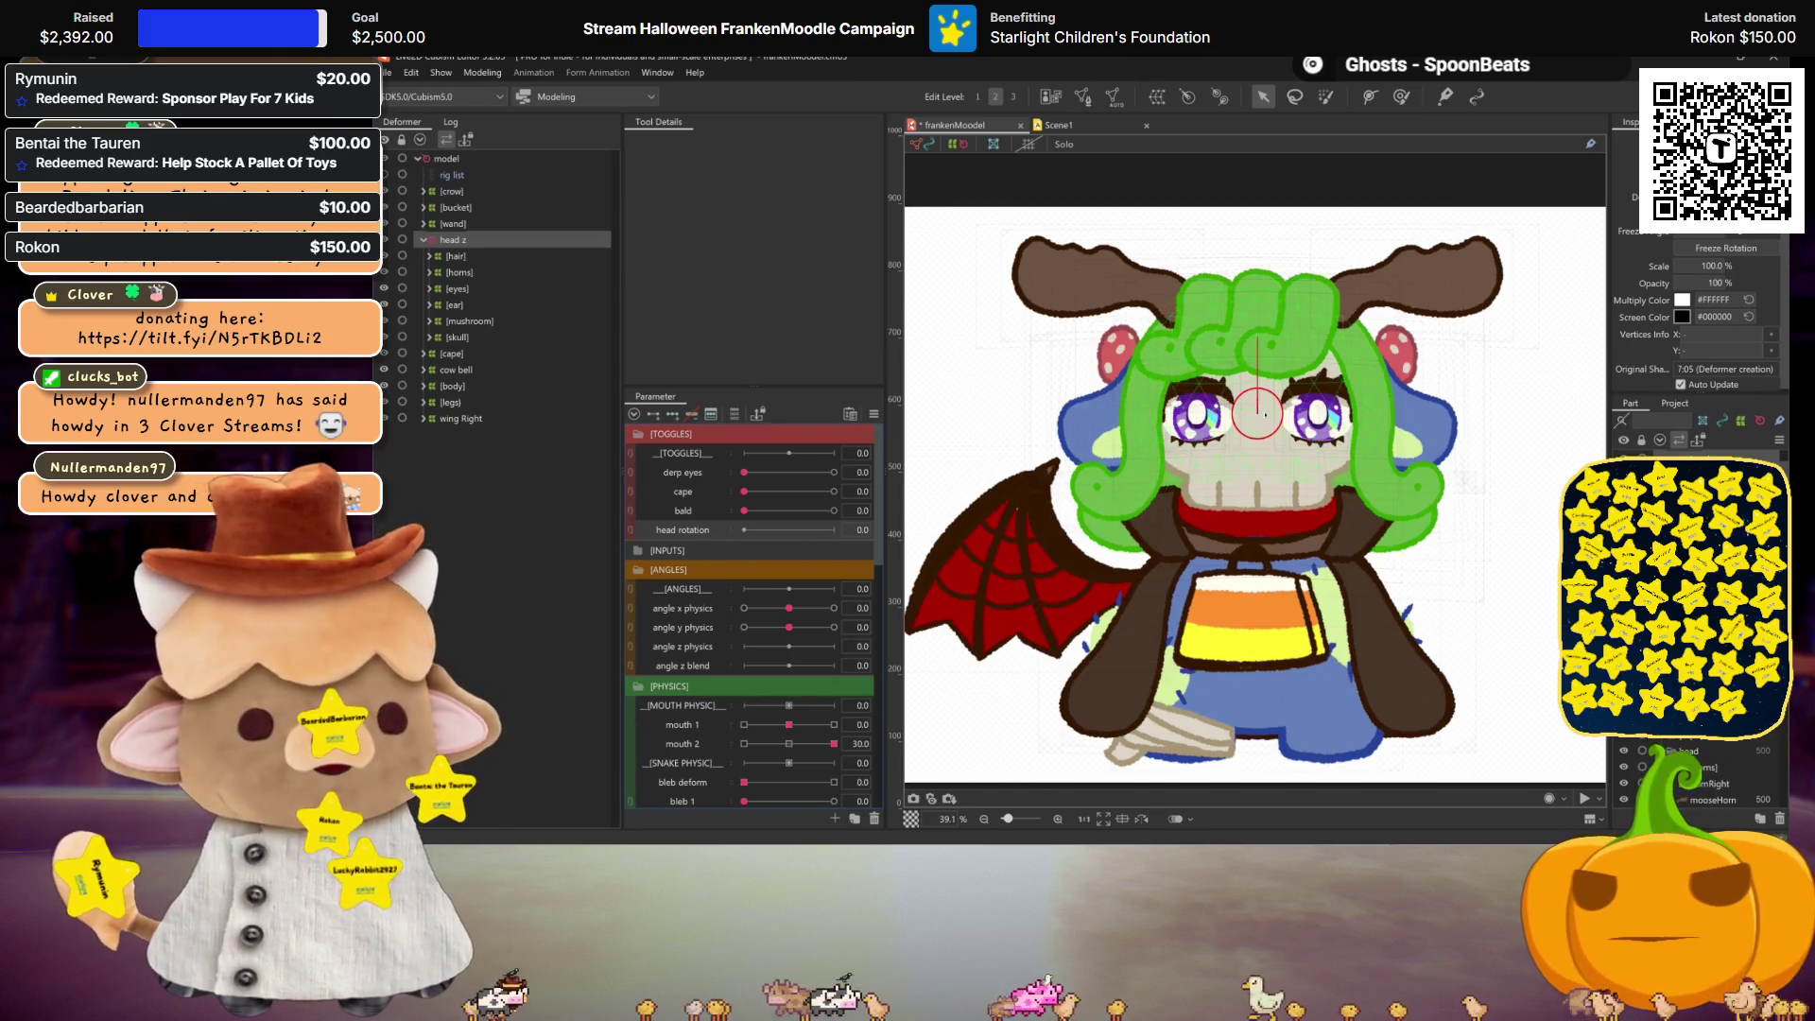
pyautogui.moveTo(1257, 337)
pyautogui.mouseDown()
pyautogui.moveTo(1314, 326)
pyautogui.moveTo(1451, 374)
pyautogui.moveTo(1059, 284)
pyautogui.moveTo(1489, 274)
pyautogui.moveTo(1068, 440)
pyautogui.moveTo(910, 536)
pyautogui.mouseUp()
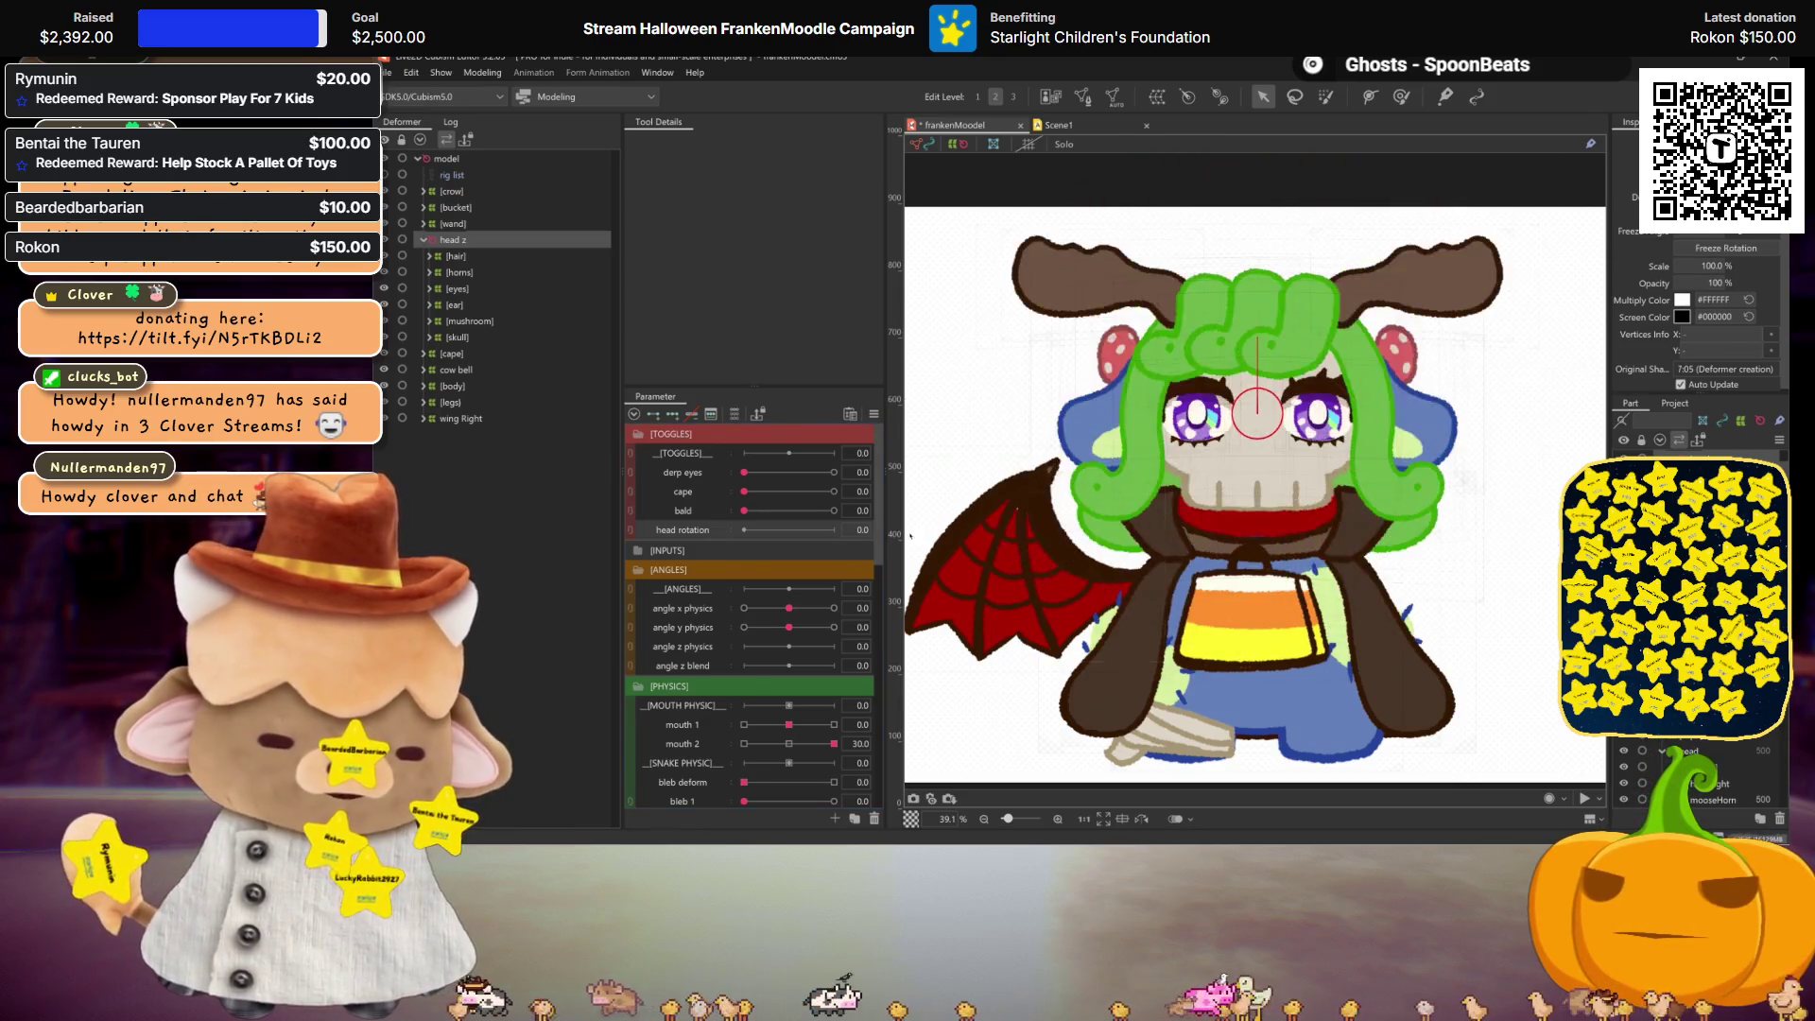
pyautogui.doubleClick(692, 647)
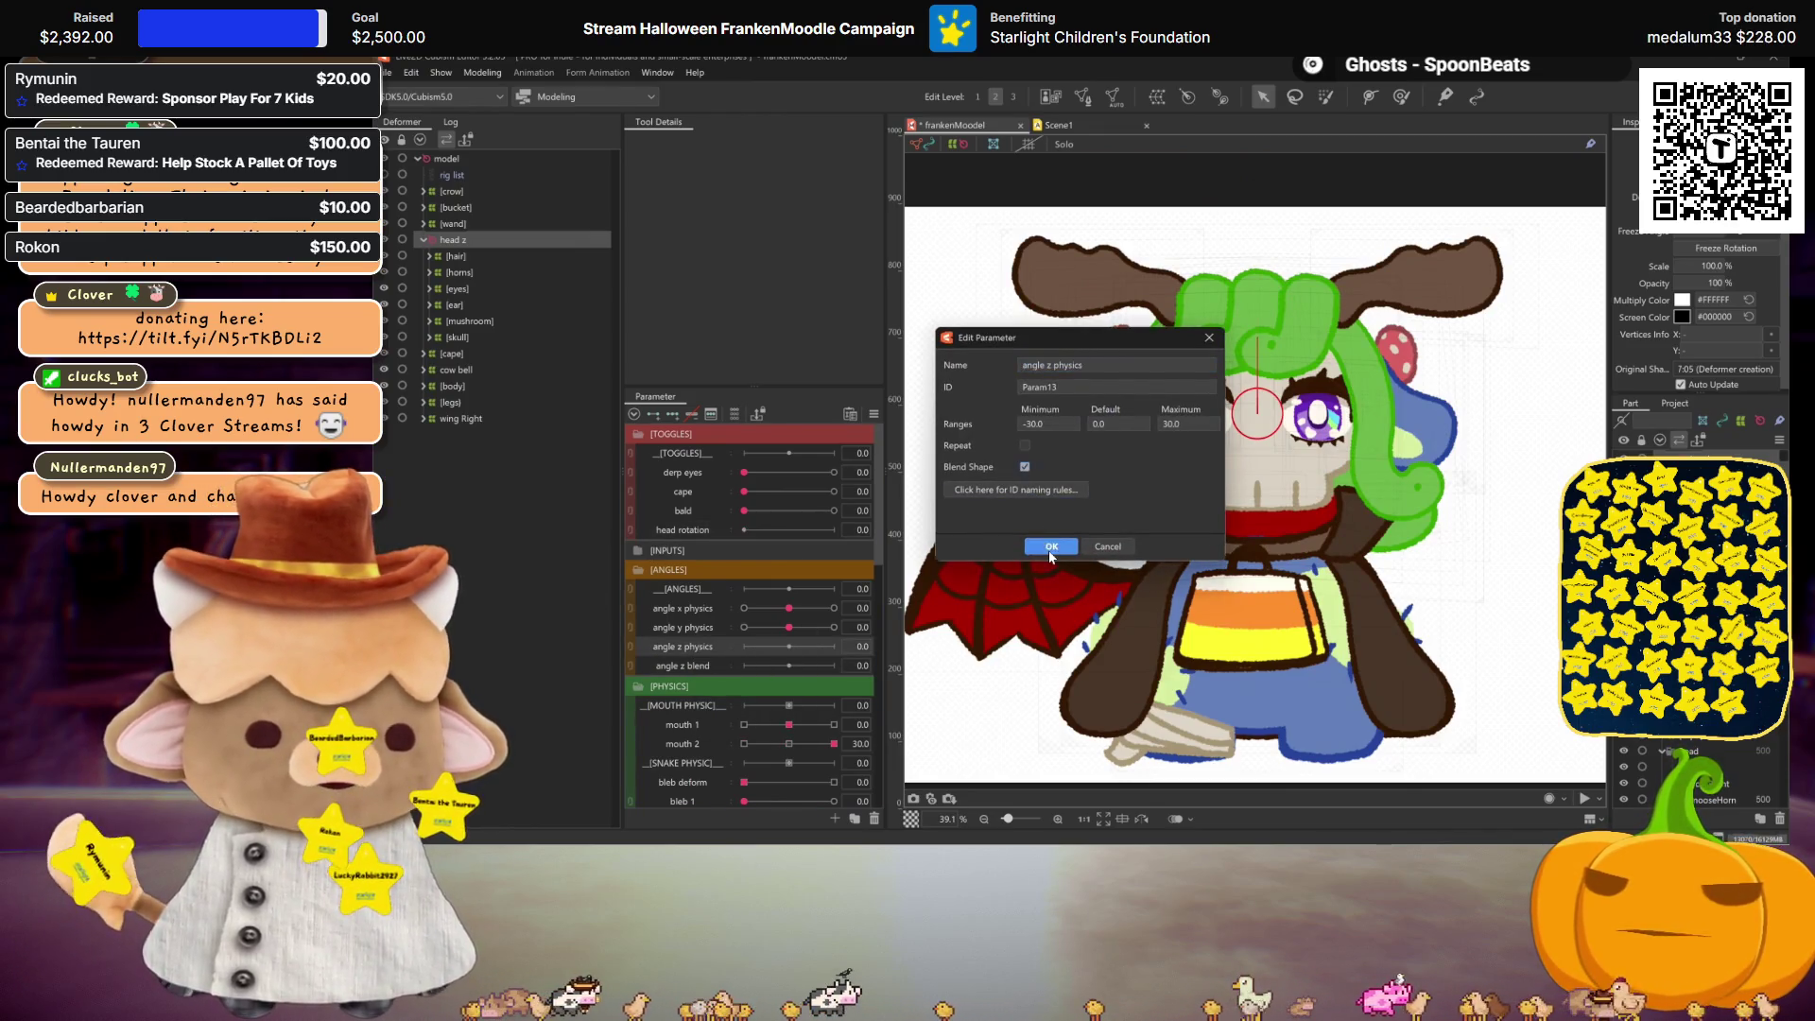
pyautogui.click(1050, 554)
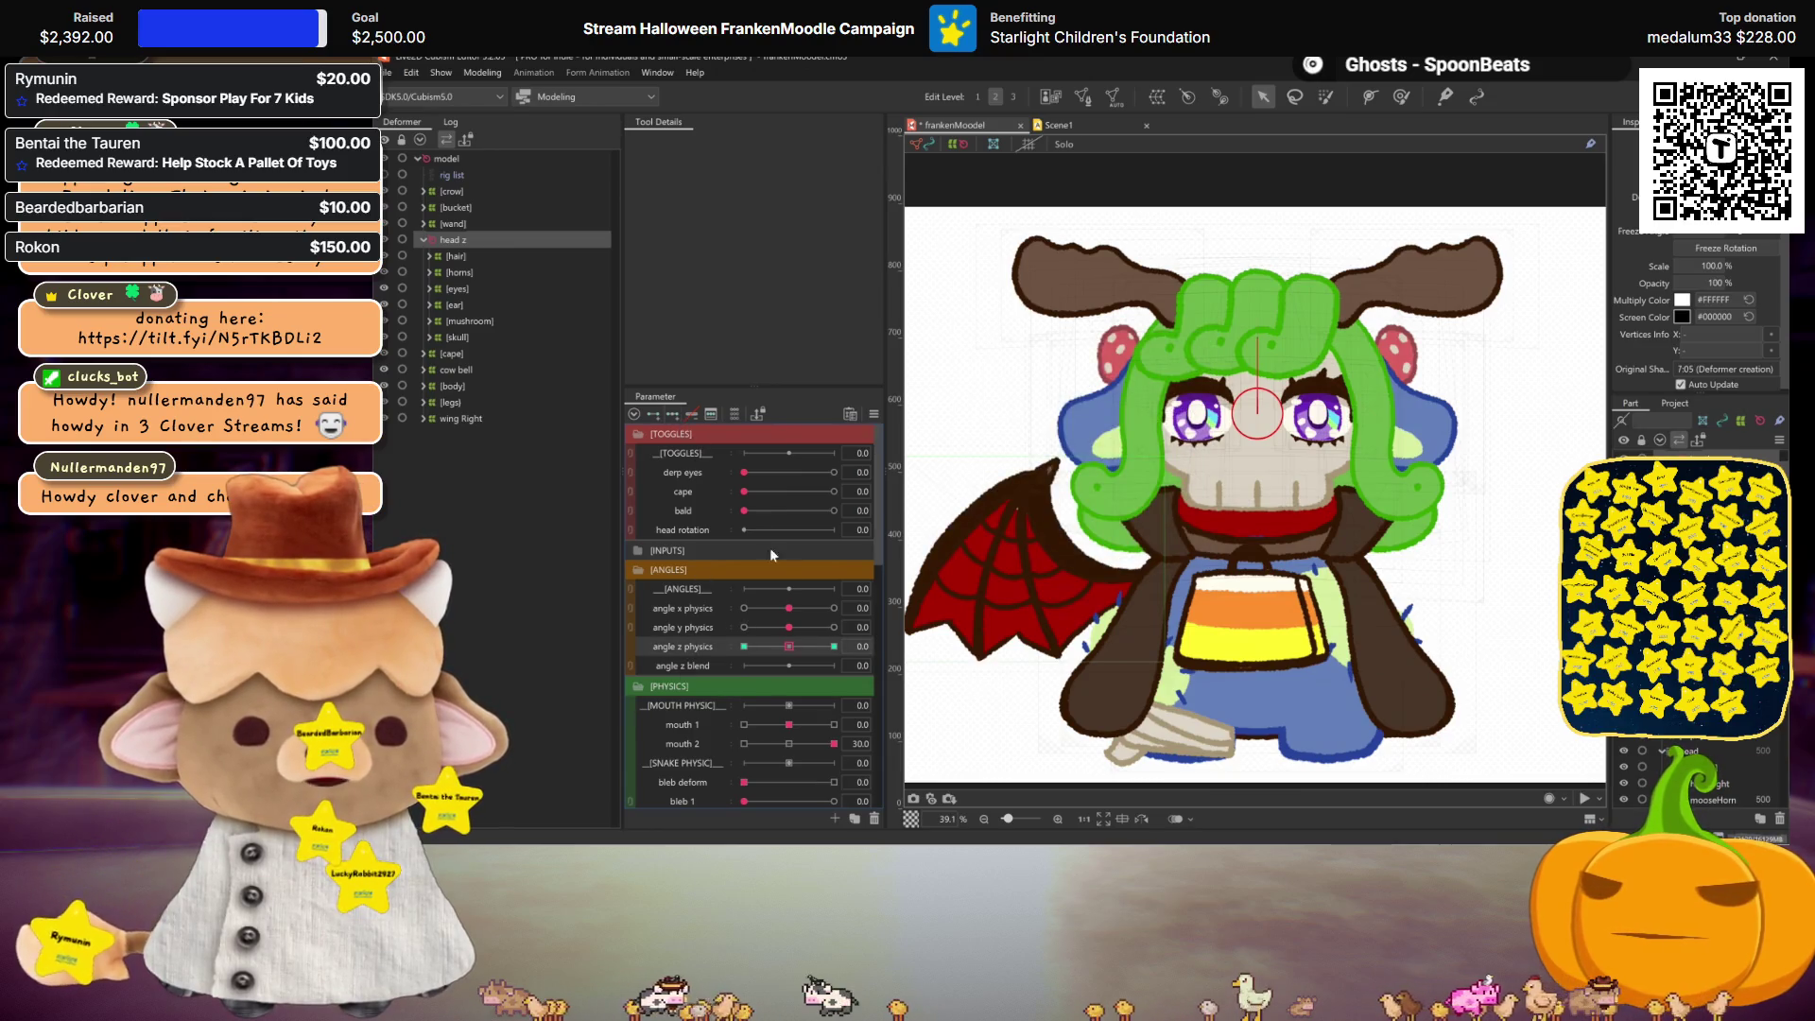
# Step: Preview the hair and horn shapes at angle z physics -30 and 30, then reset it to 0
pyautogui.moveTo(782, 647); pyautogui.dragTo(744, 646)
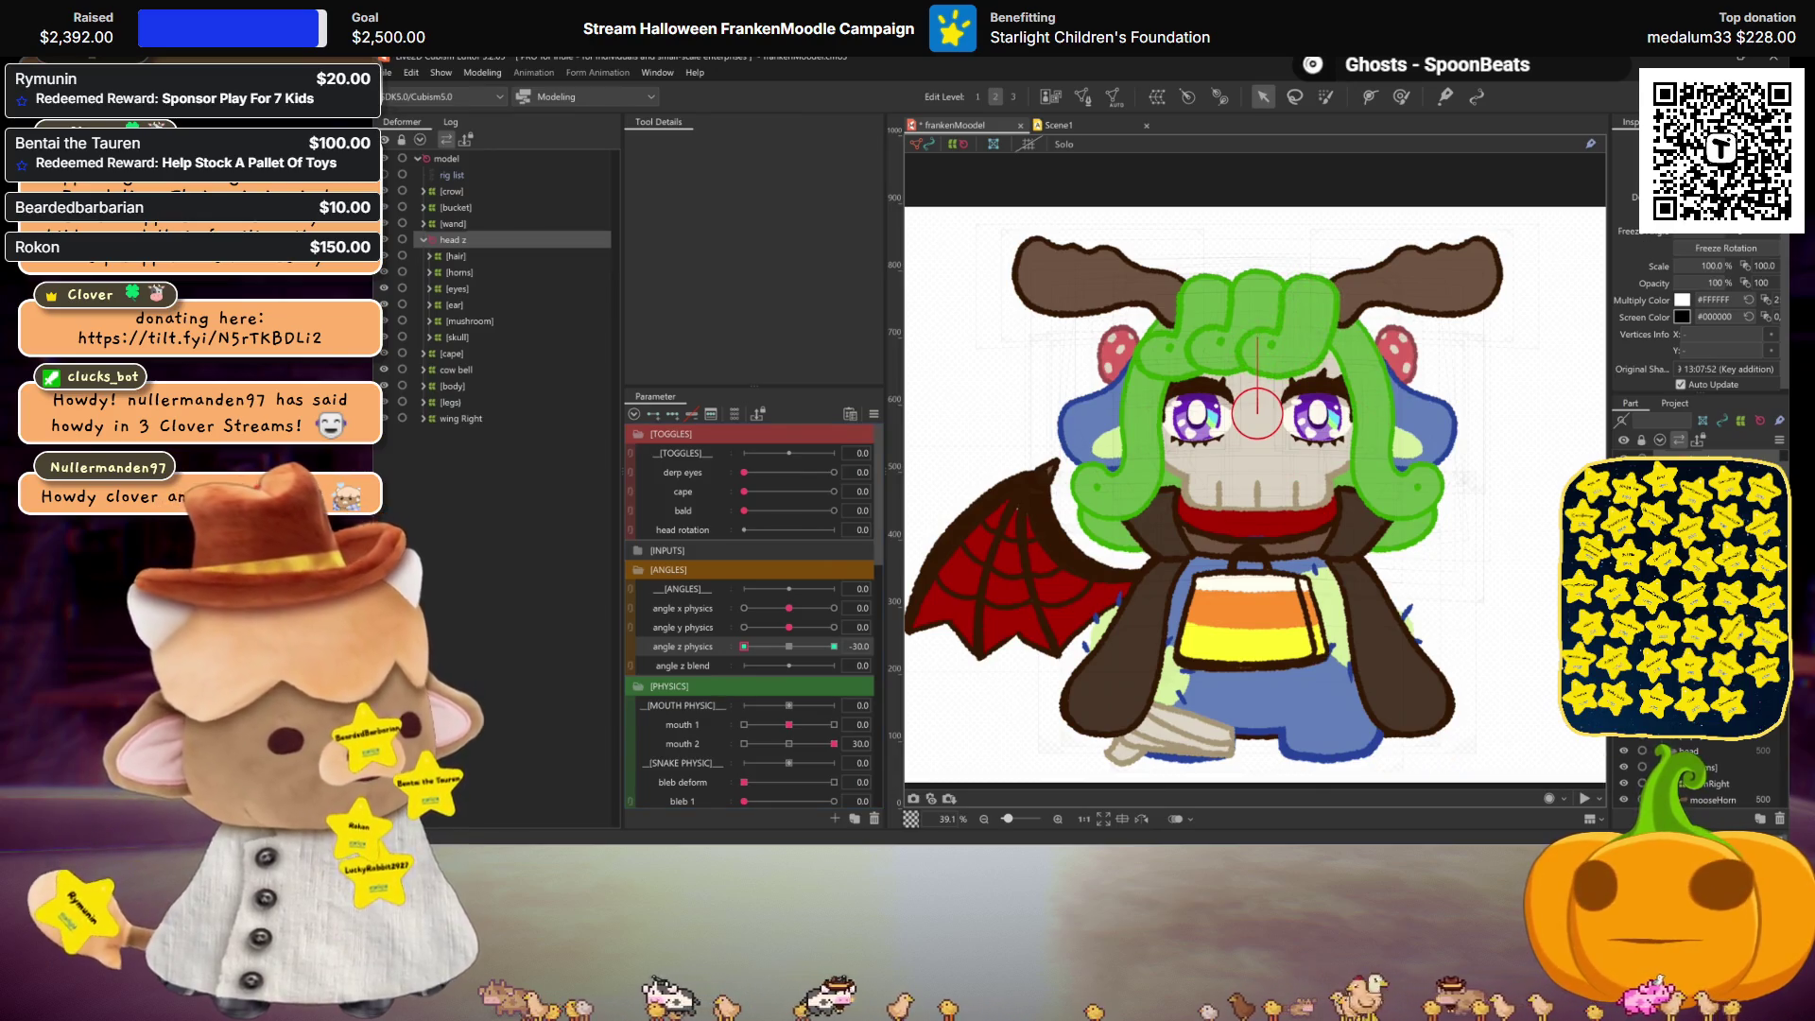
pyautogui.click(744, 647)
pyautogui.click(781, 645)
pyautogui.click(741, 647)
pyautogui.moveTo(741, 647); pyautogui.dragTo(834, 647)
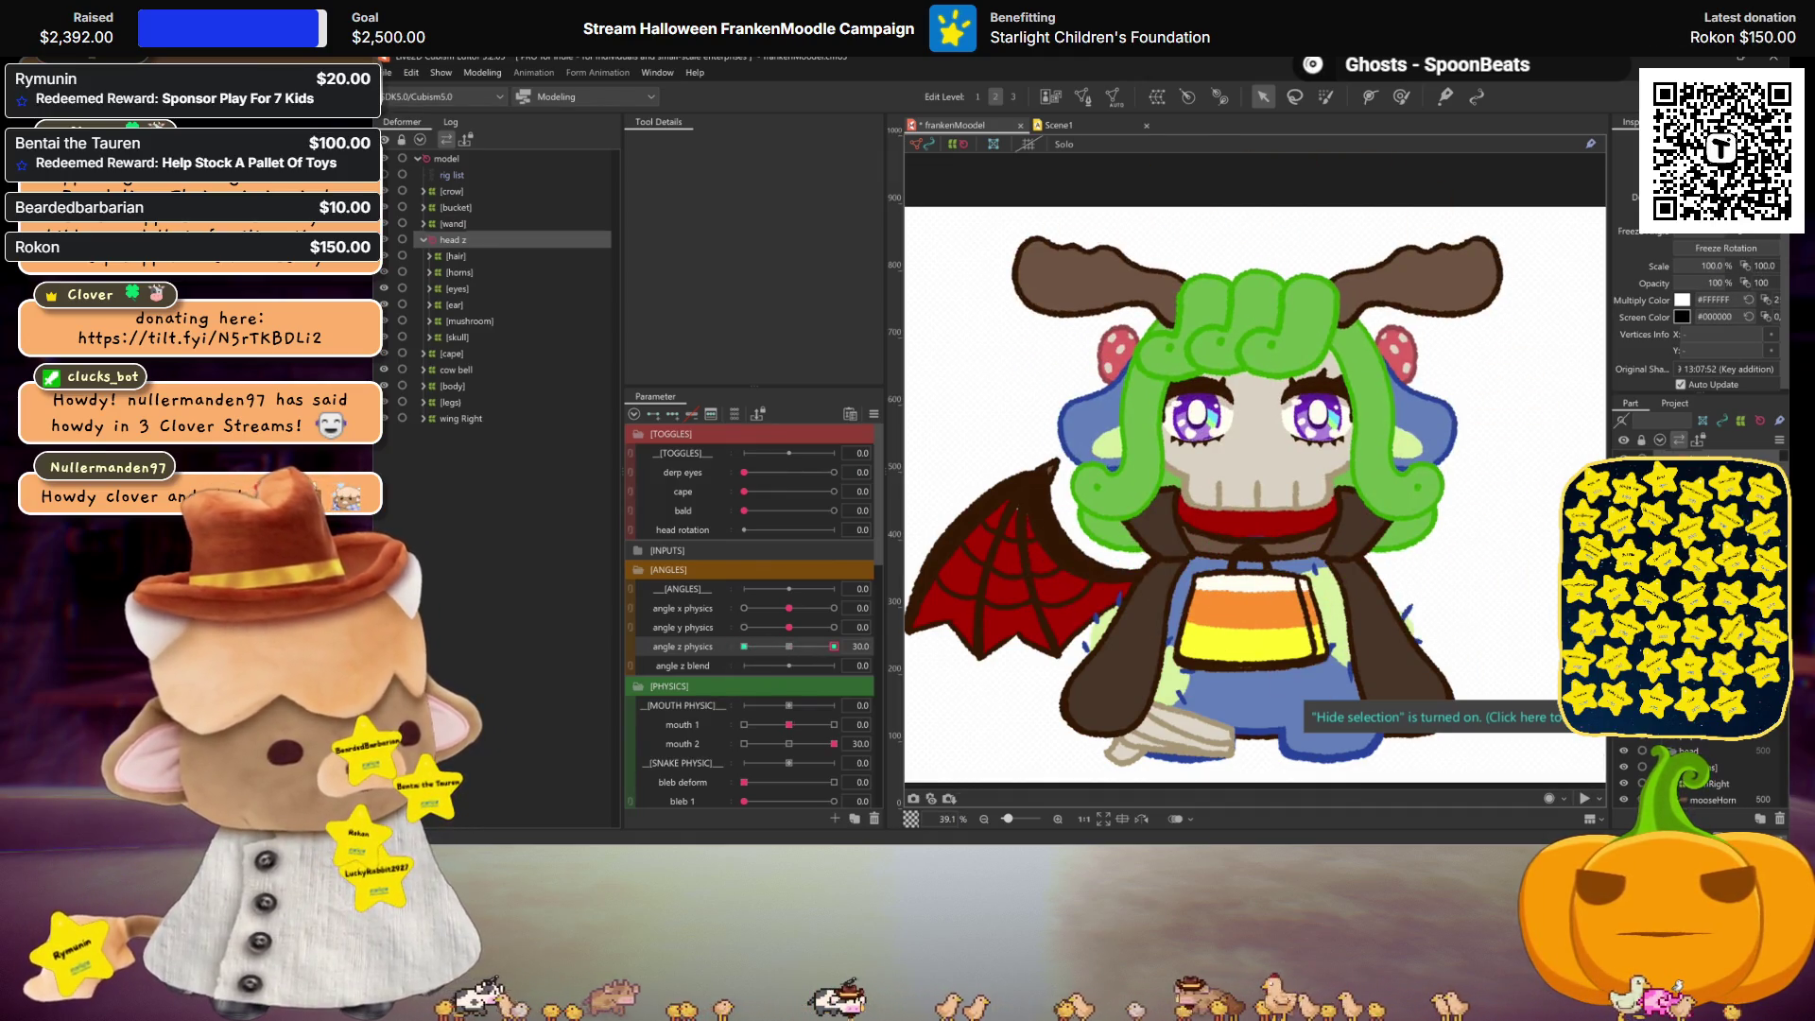
pyautogui.hotkey('ctrl', 'z')
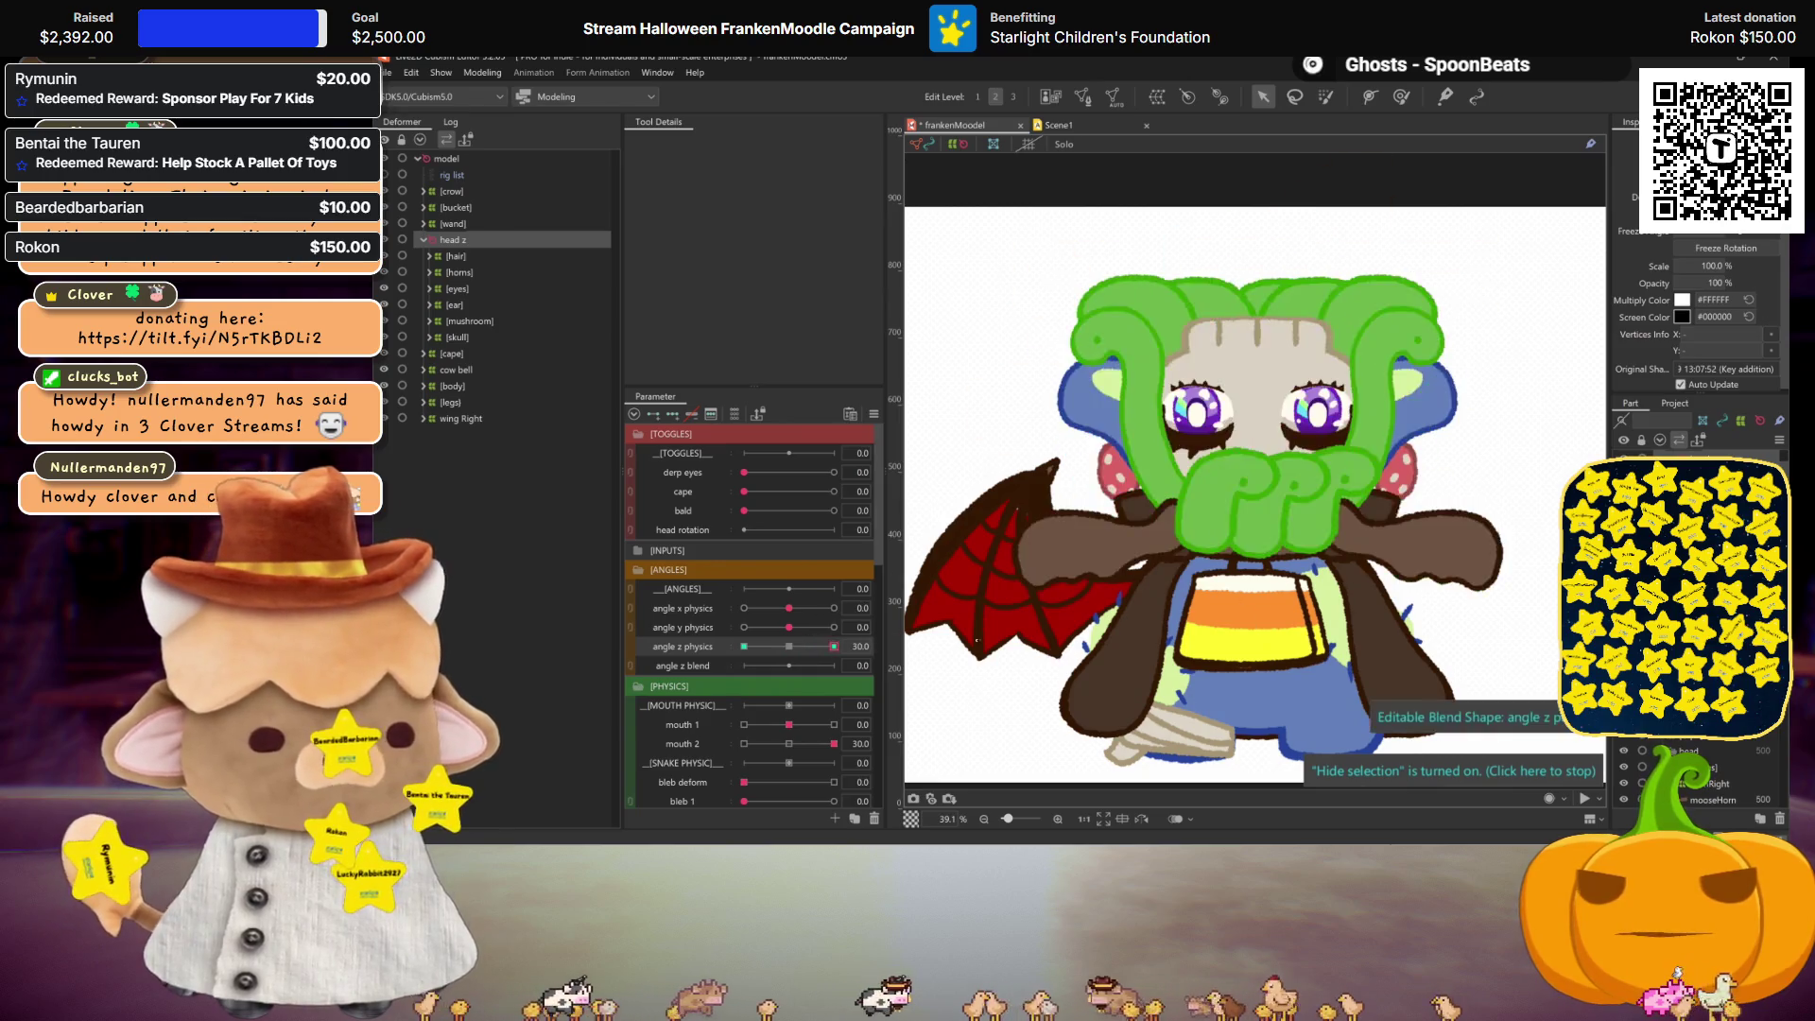
pyautogui.click(788, 646)
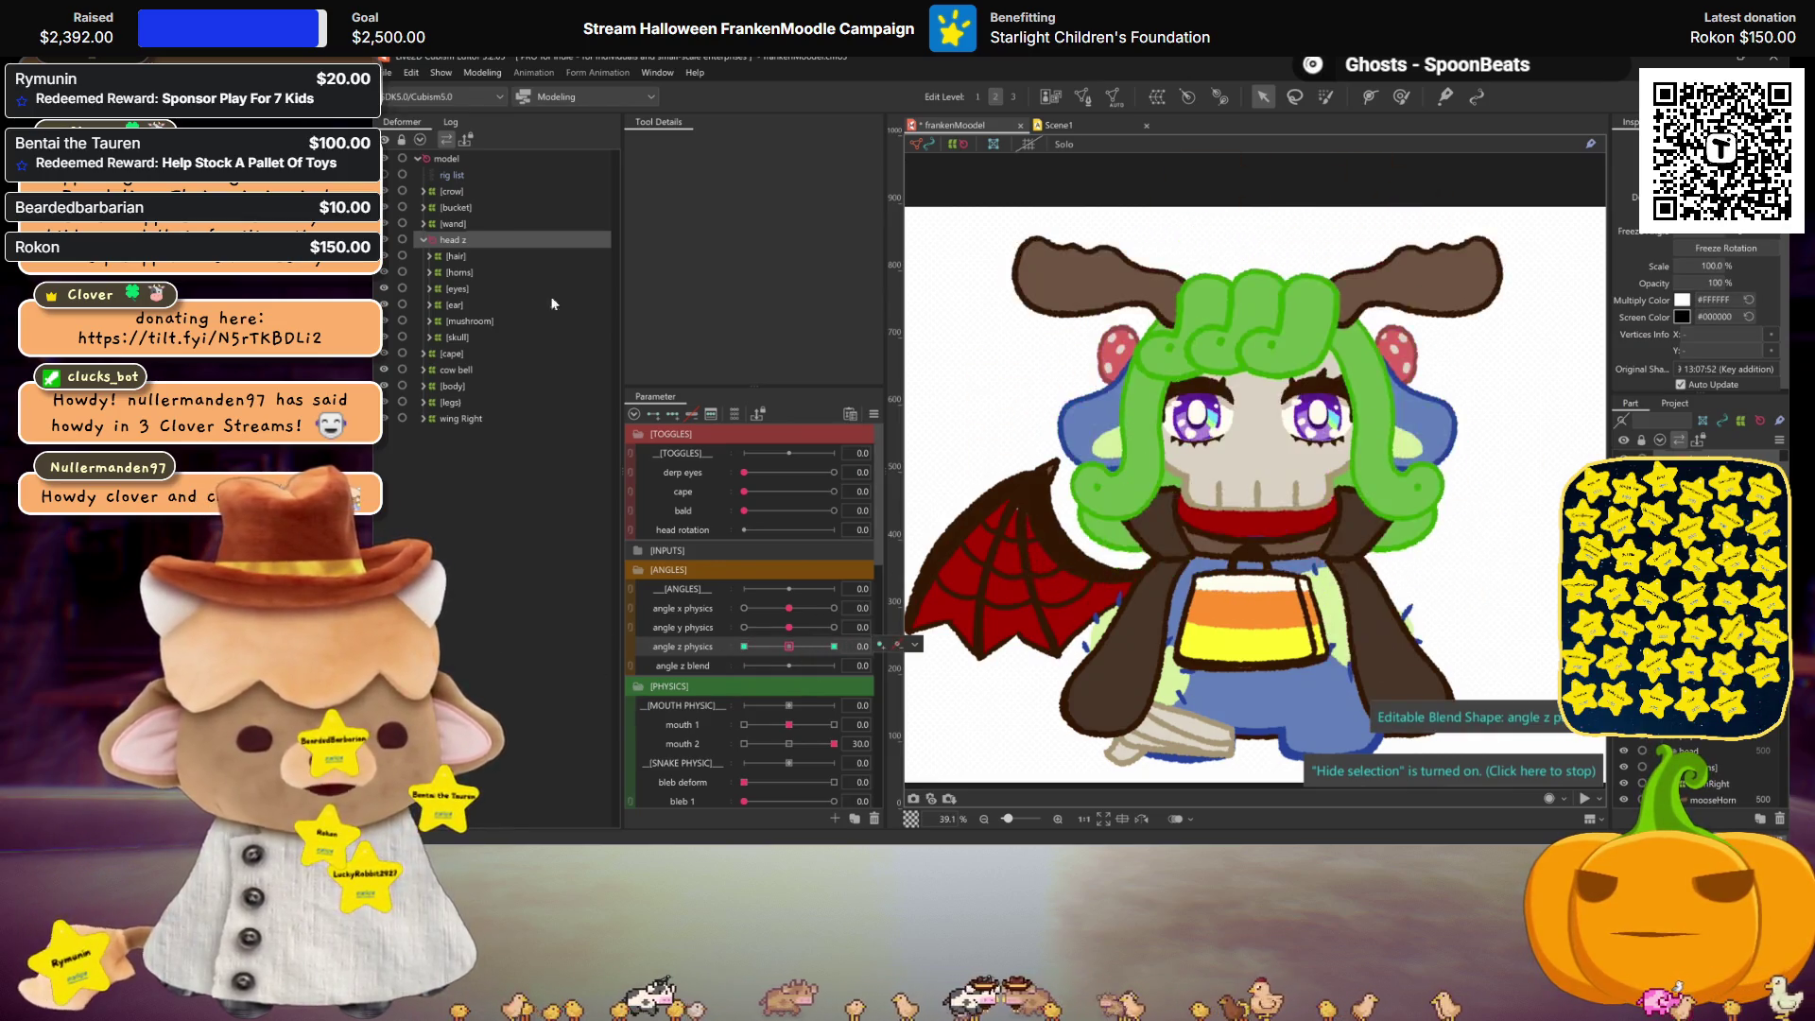
pyautogui.click(481, 76)
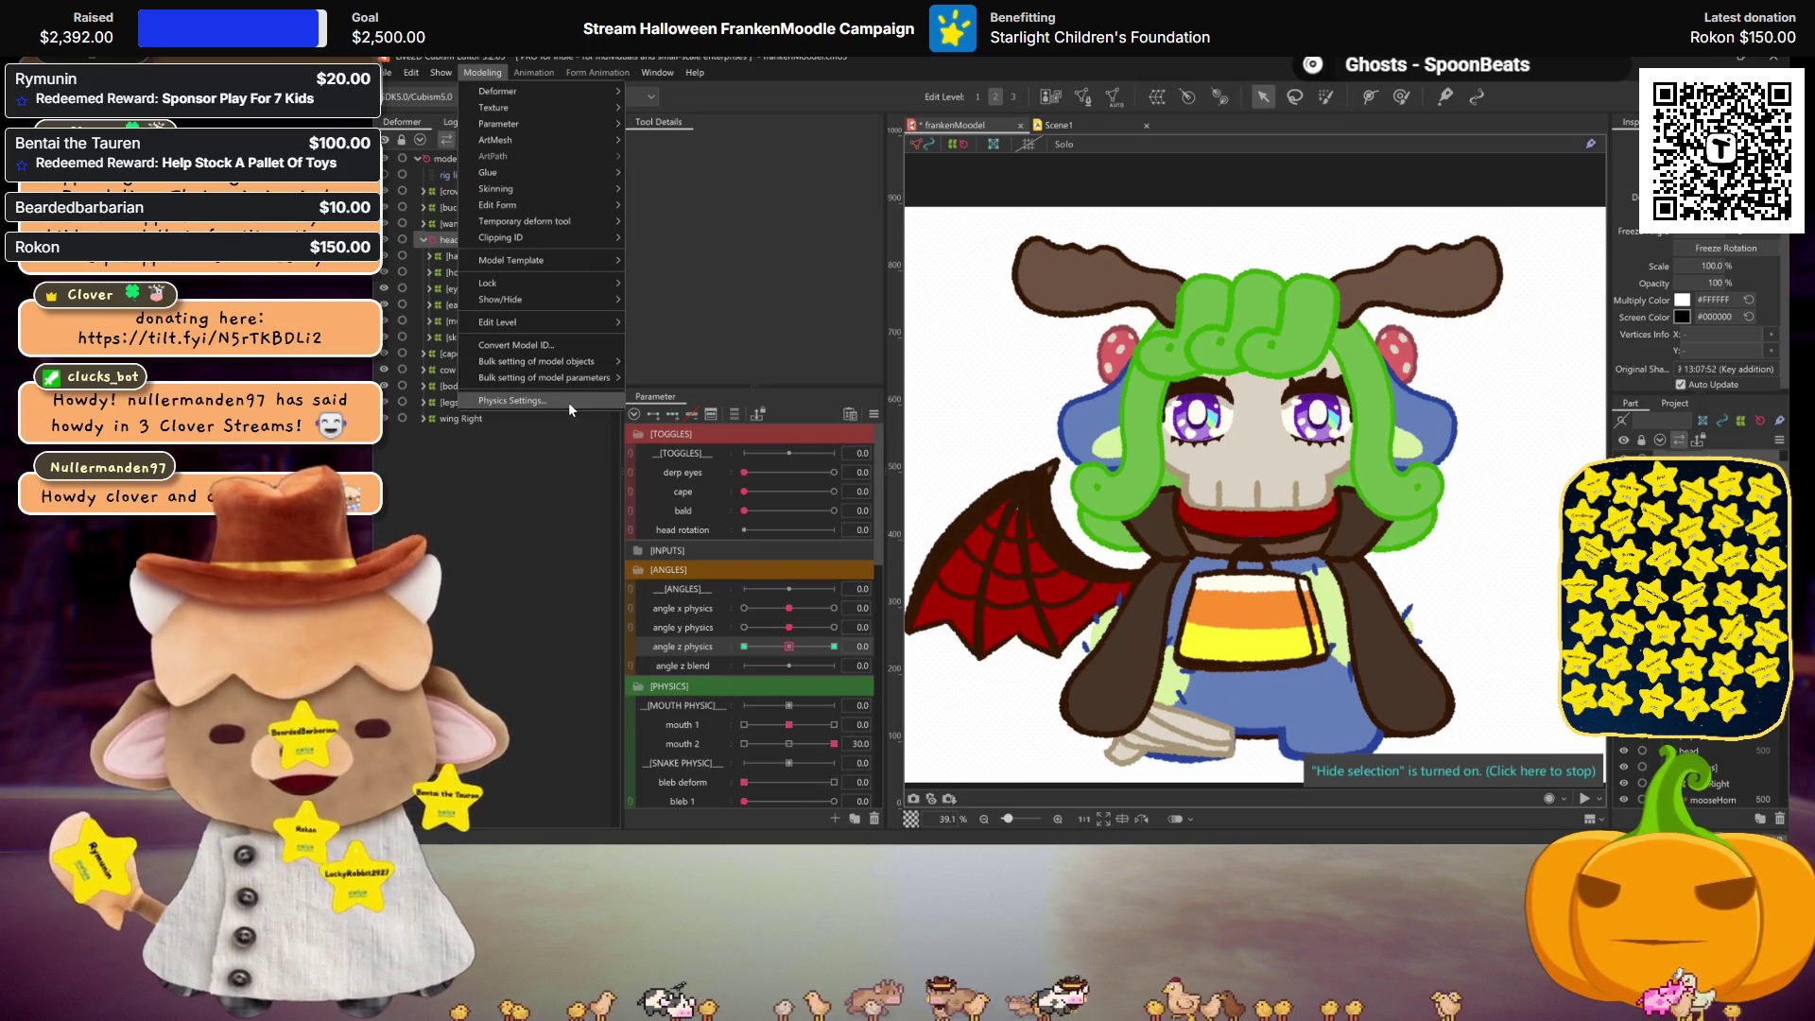
# Step: Swing the preview model in Physics Settings to test head and hair physics, then close it
pyautogui.click(569, 403)
pyautogui.moveTo(1324, 425)
pyautogui.mouseDown()
pyautogui.moveTo(1229, 472)
pyautogui.moveTo(1182, 529)
pyautogui.moveTo(1399, 274)
pyautogui.moveTo(1544, 203)
pyautogui.mouseUp()
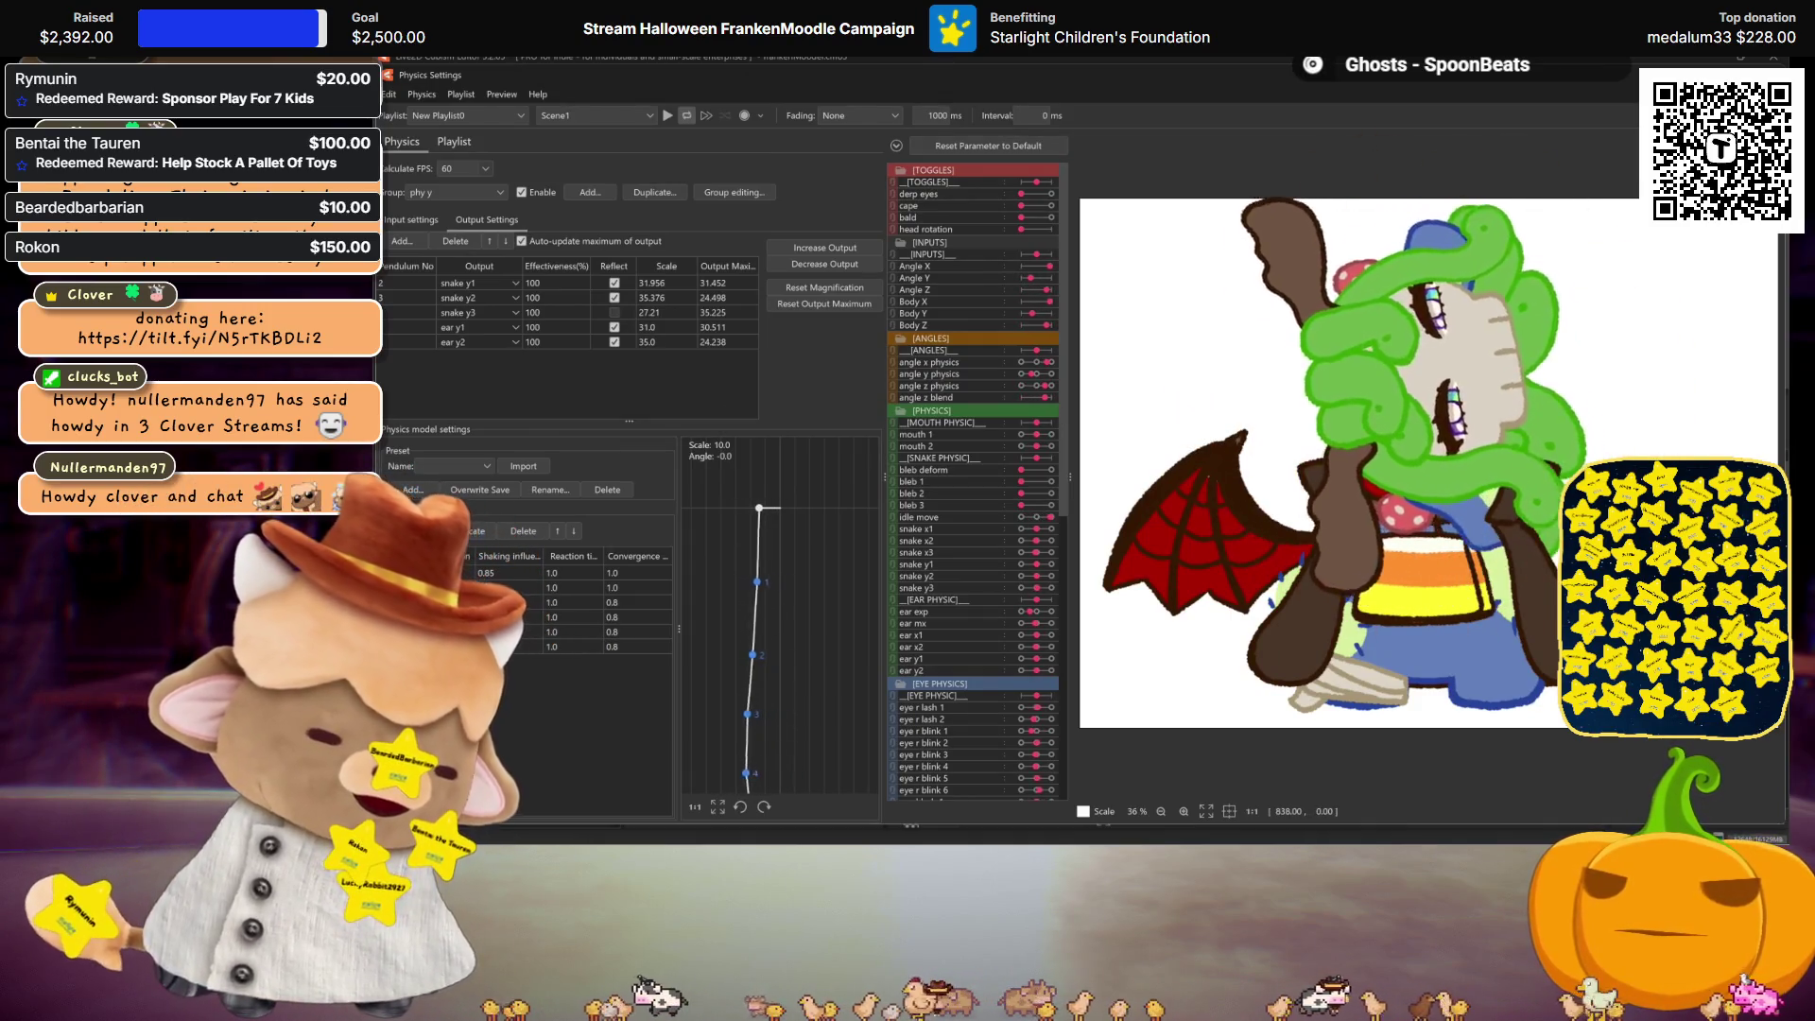
pyautogui.press('Escape')
# Step: Reflect the angle z physics shape, then reopen Physics Settings
pyautogui.click(898, 646)
pyautogui.click(939, 661)
pyautogui.click(482, 72)
pyautogui.click(552, 405)
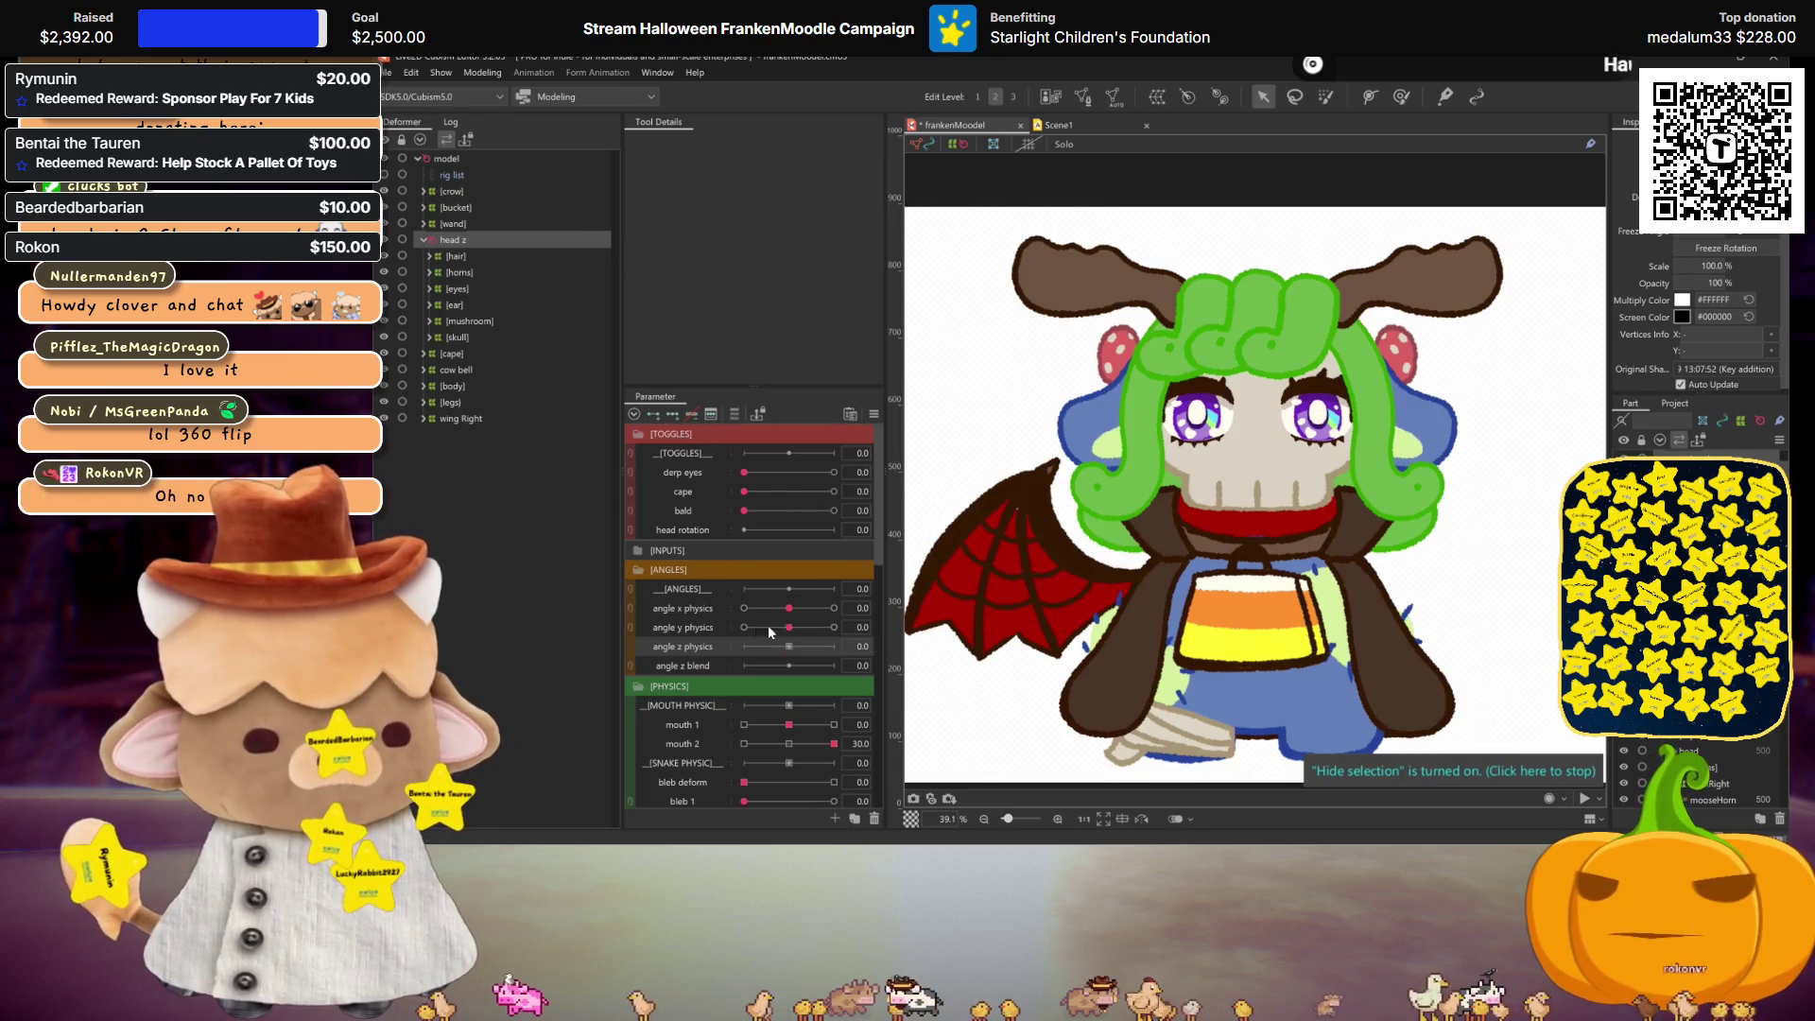
# Step: Key angle z physics, push it to 30, then return it to 0 so the head stands upright
pyautogui.click(812, 650)
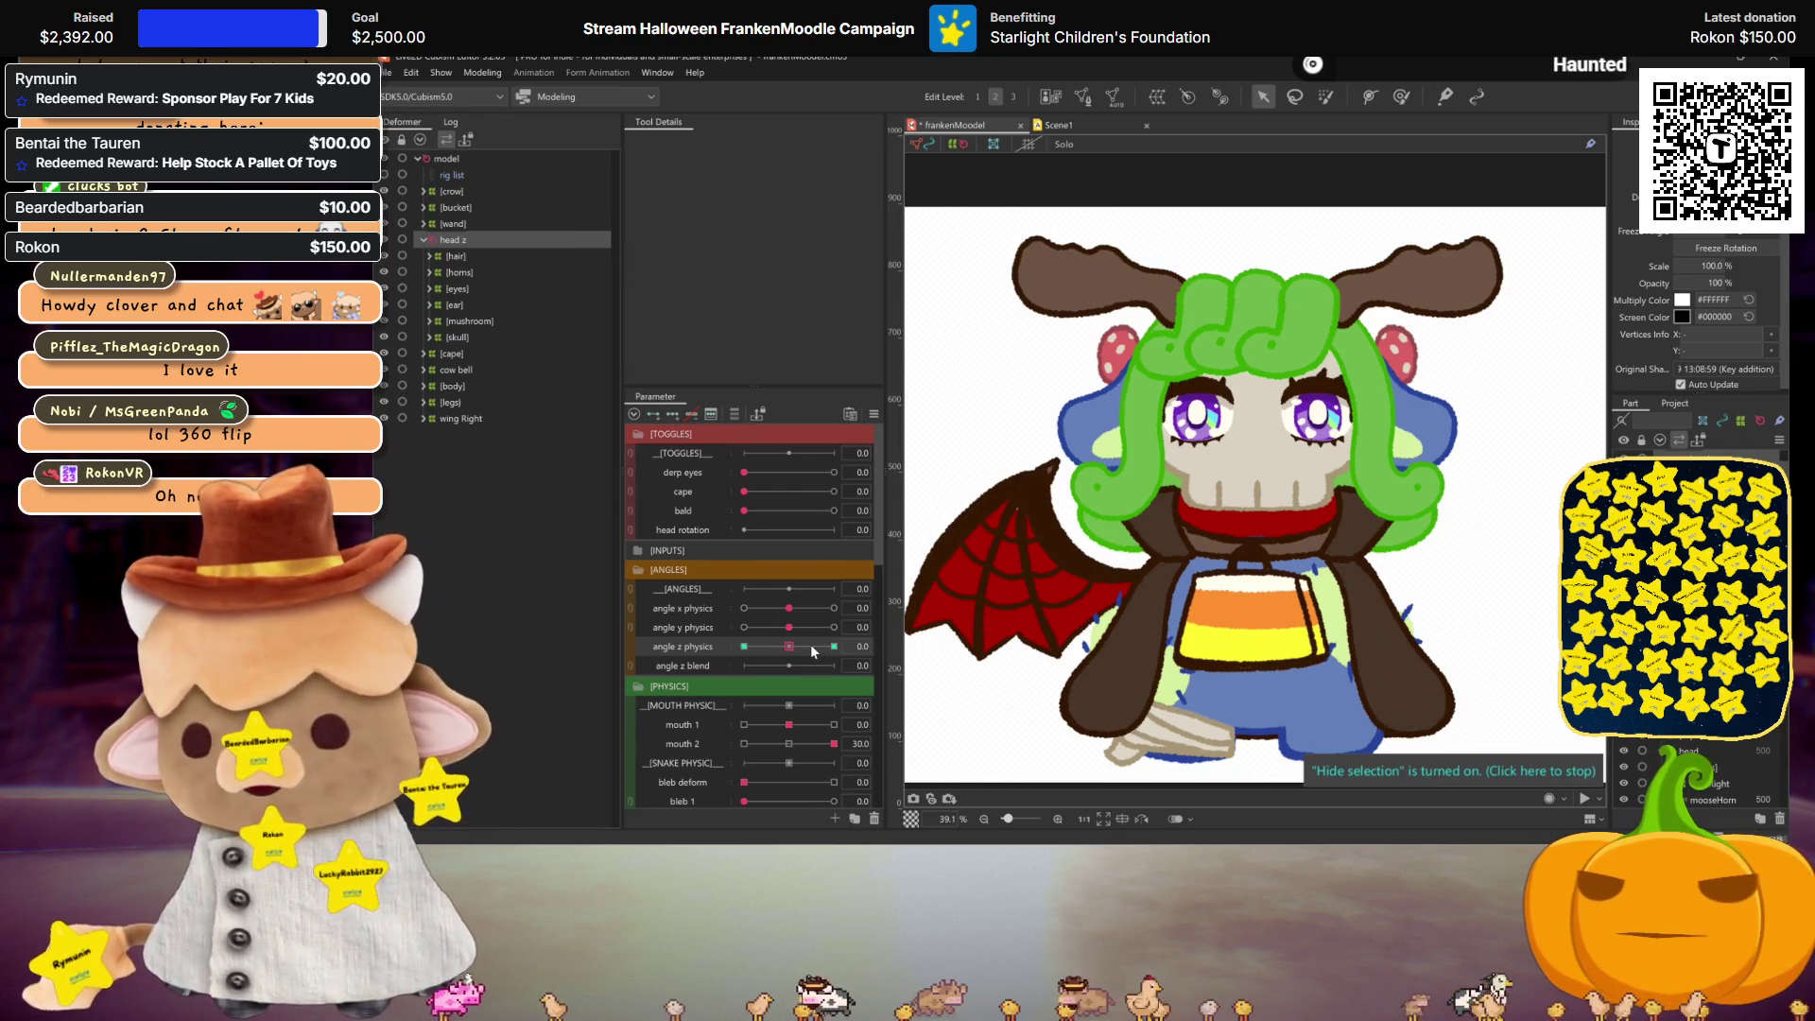
pyautogui.moveTo(790, 653); pyautogui.dragTo(833, 647)
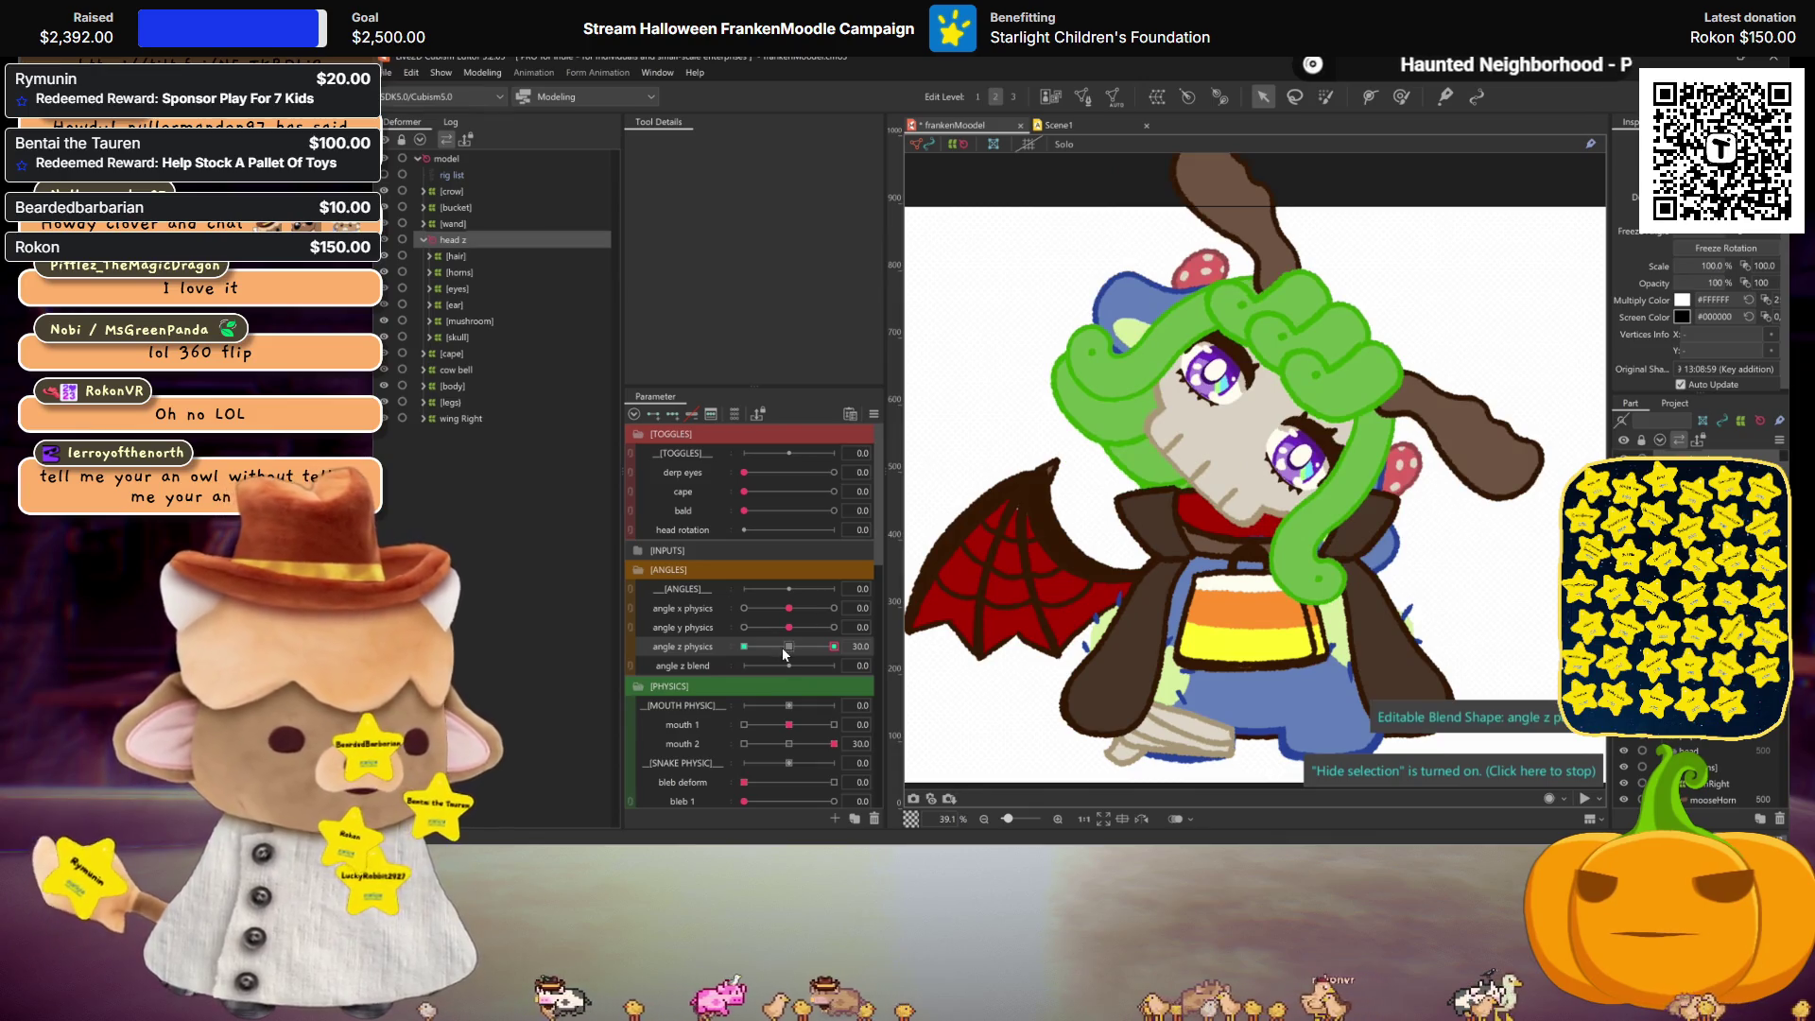
pyautogui.moveTo(819, 642); pyautogui.dragTo(788, 646)
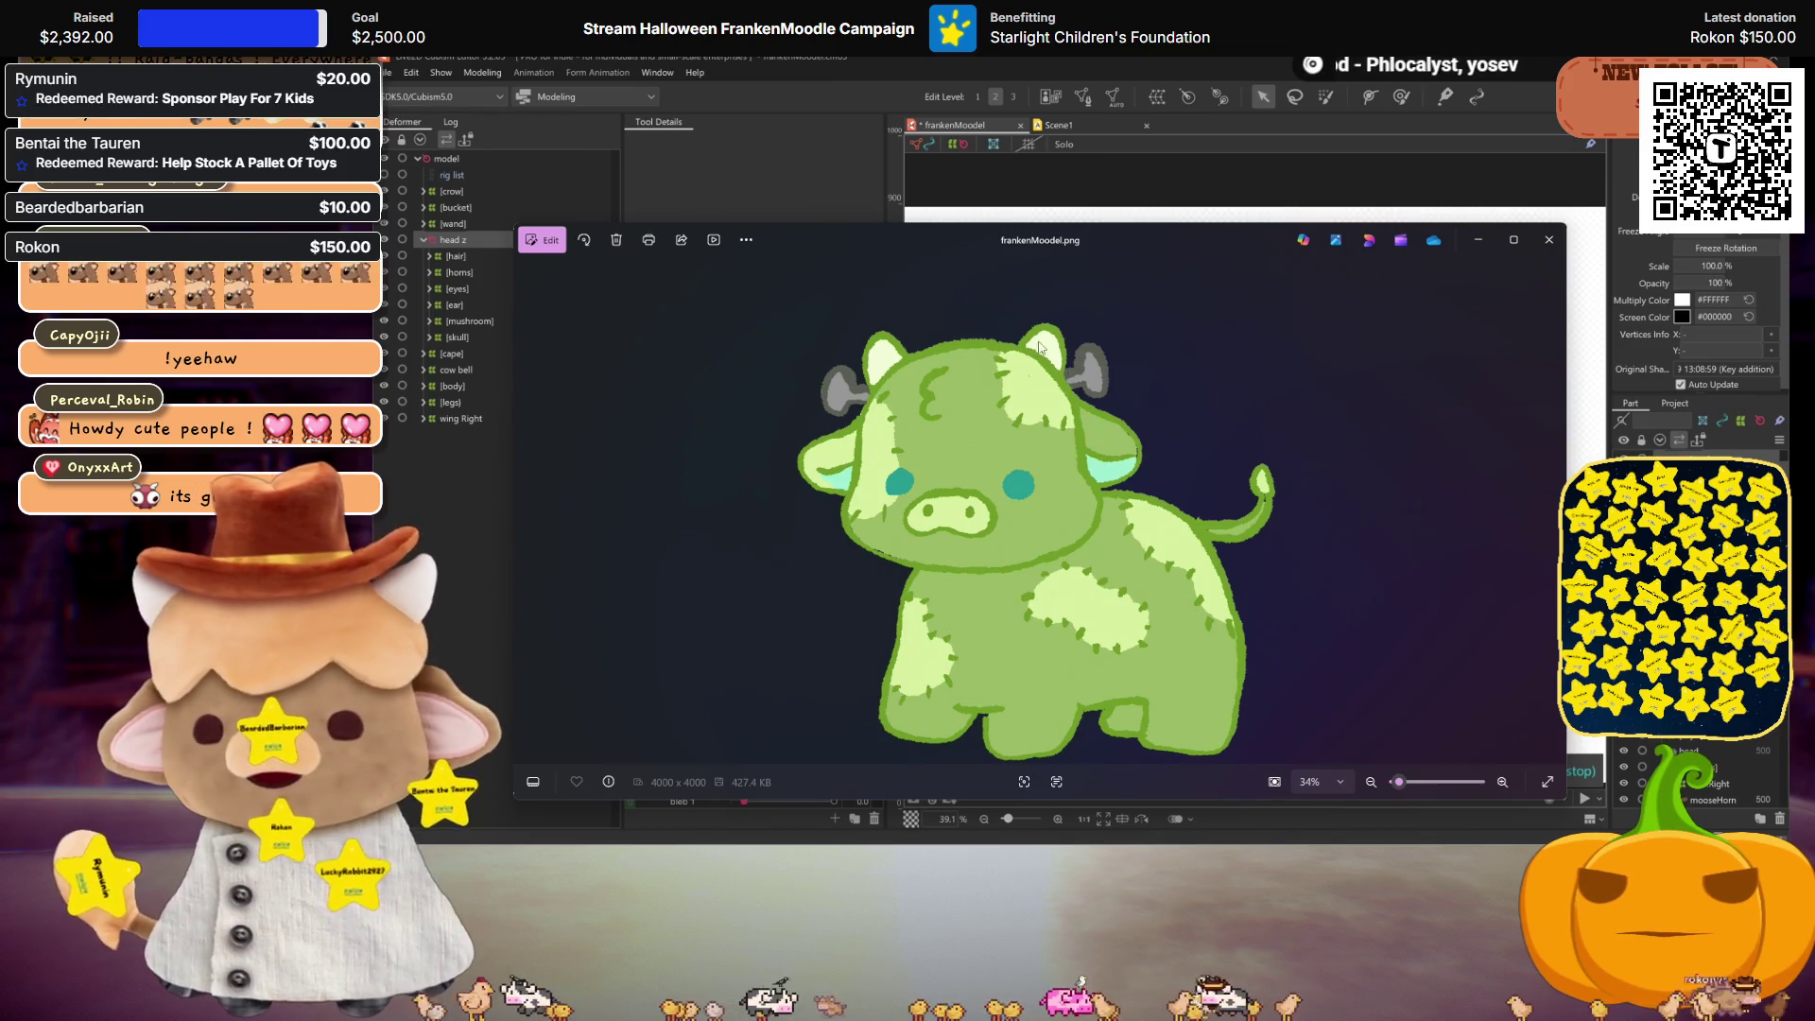
# Step: Shrink and move the frankenMoodel.png viewer aside, then close it
pyautogui.moveTo(515, 357)
pyautogui.mouseDown()
pyautogui.moveTo(892, 435)
pyautogui.moveTo(1223, 474)
pyautogui.mouseUp()
pyautogui.moveTo(1324, 238)
pyautogui.mouseDown()
pyautogui.moveTo(1597, 177)
pyautogui.moveTo(1577, 43)
pyautogui.moveTo(1556, 83)
pyautogui.moveTo(1435, 98)
pyautogui.mouseUp()
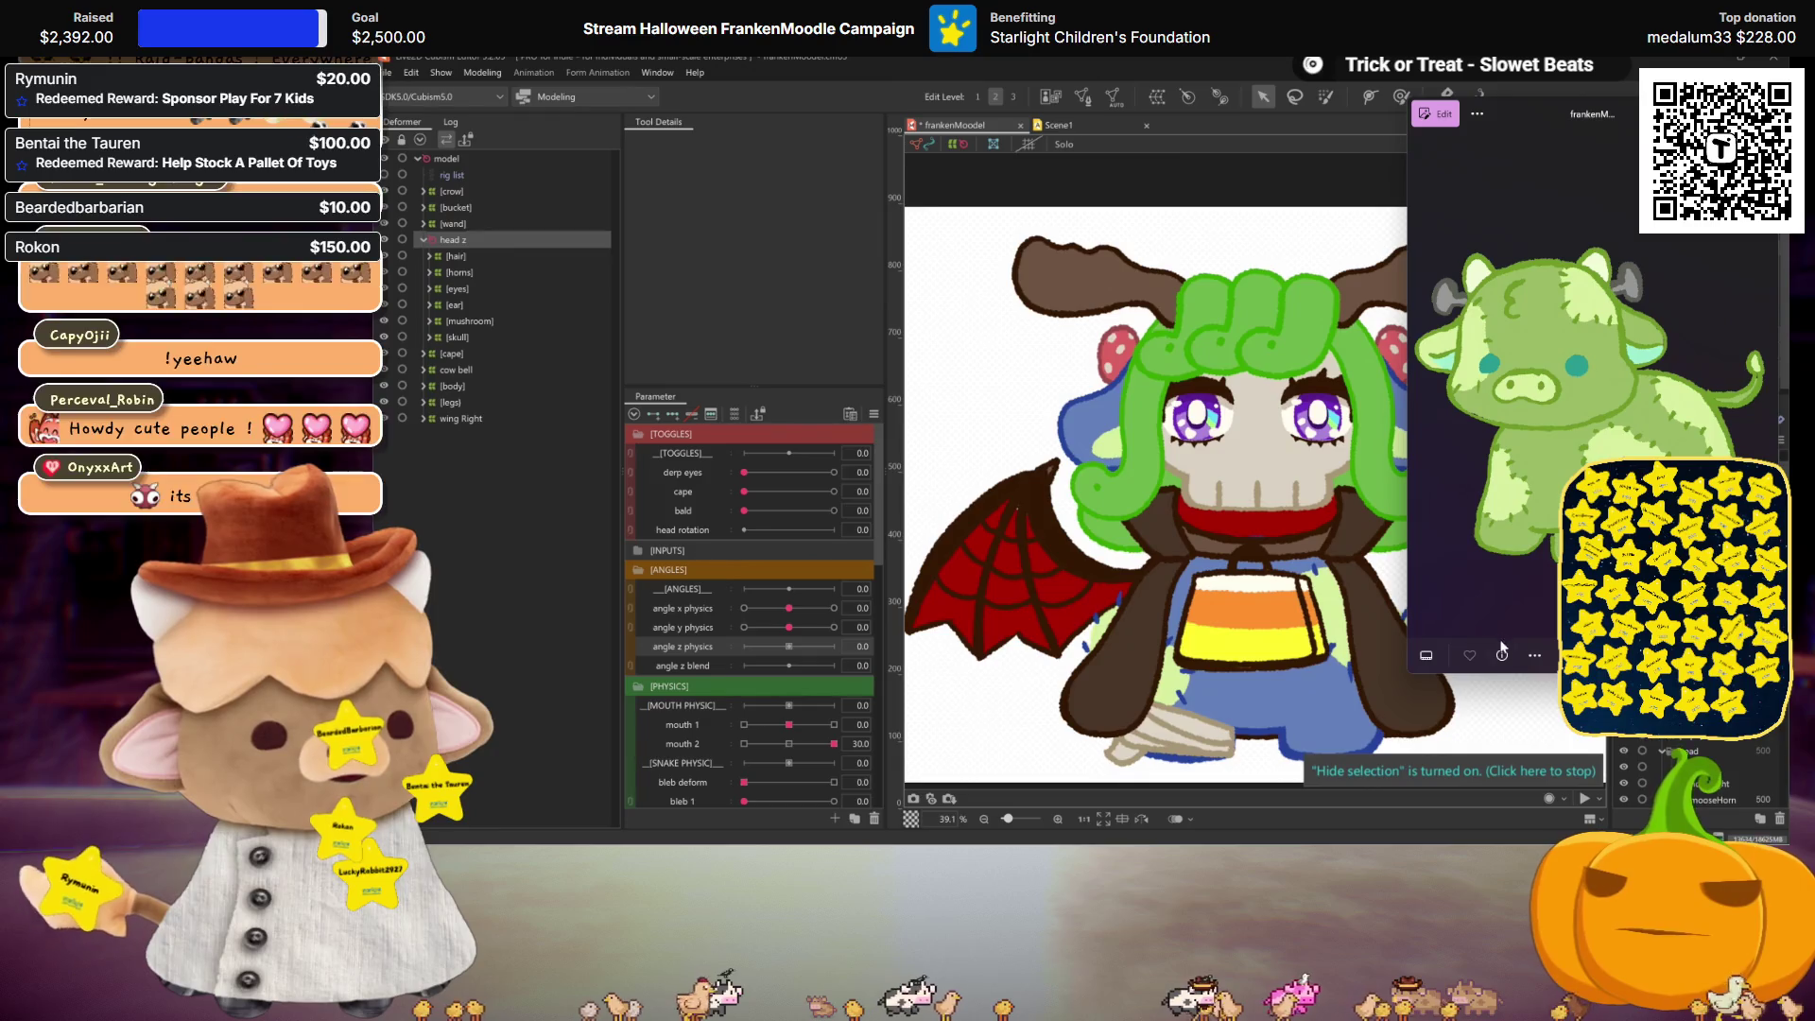
pyautogui.moveTo(1502, 669); pyautogui.dragTo(1498, 470)
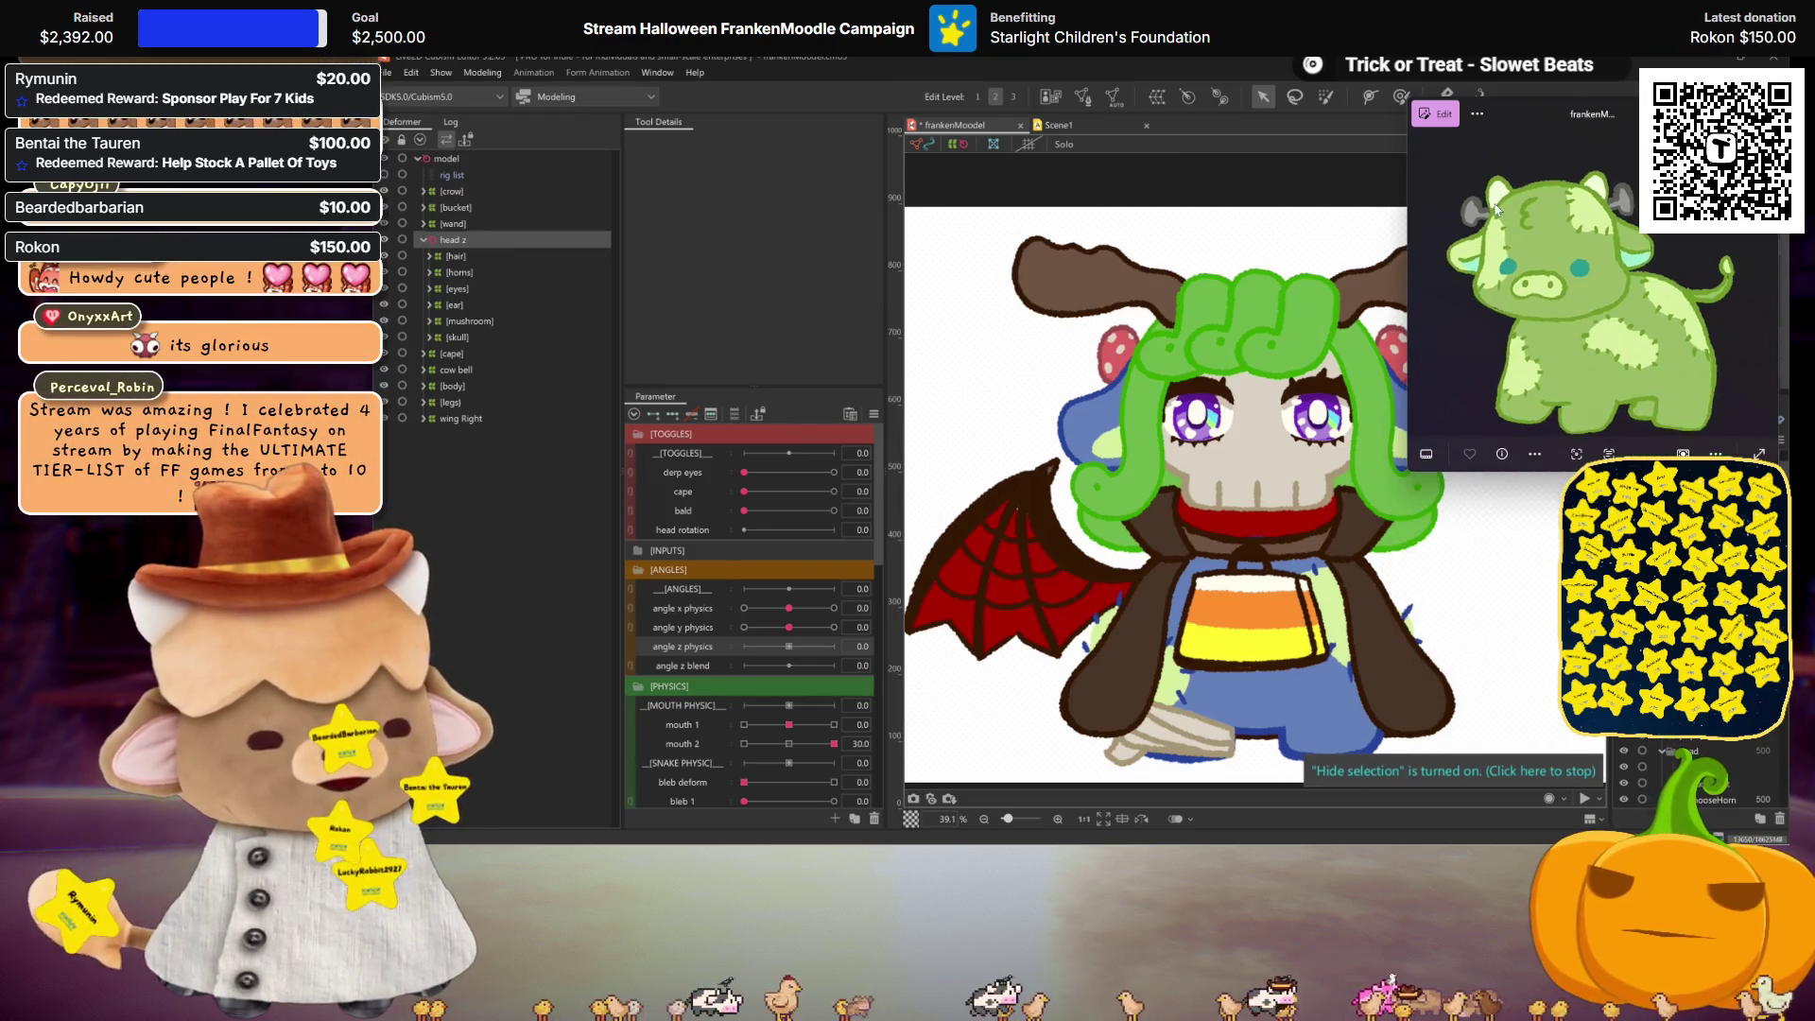
pyautogui.moveTo(1540, 105); pyautogui.dragTo(725, 105)
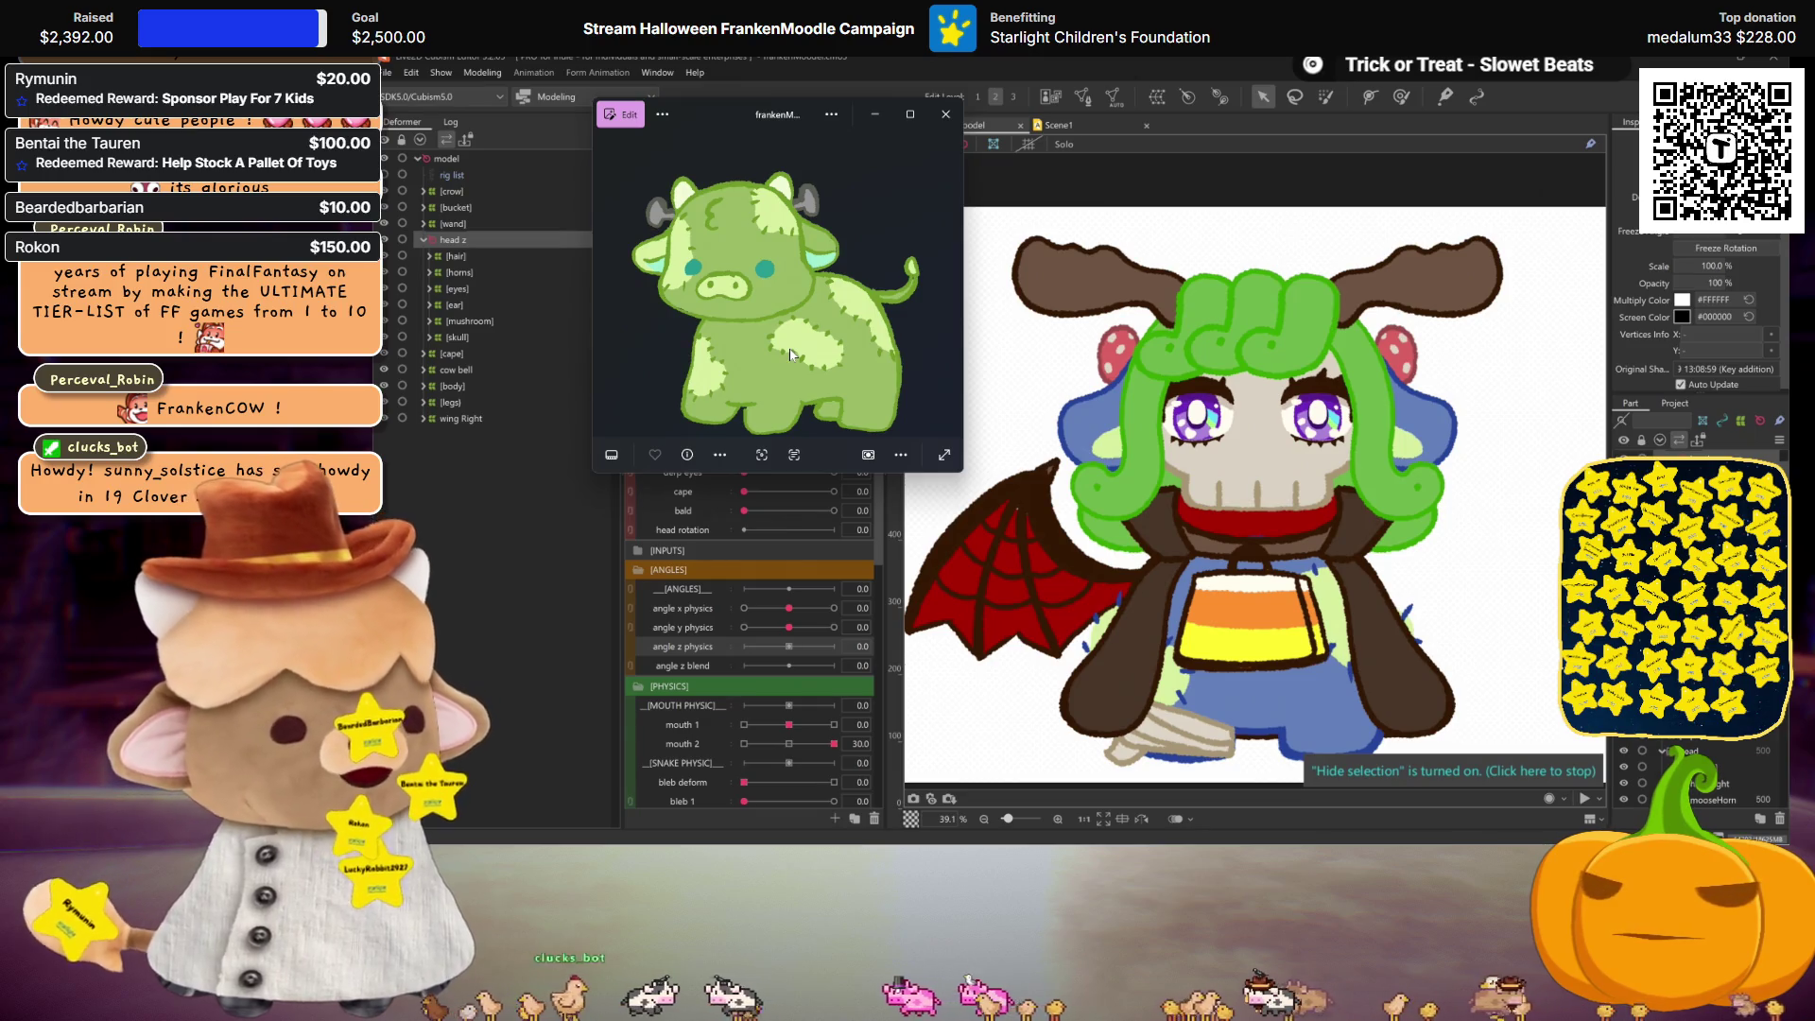
pyautogui.click(946, 118)
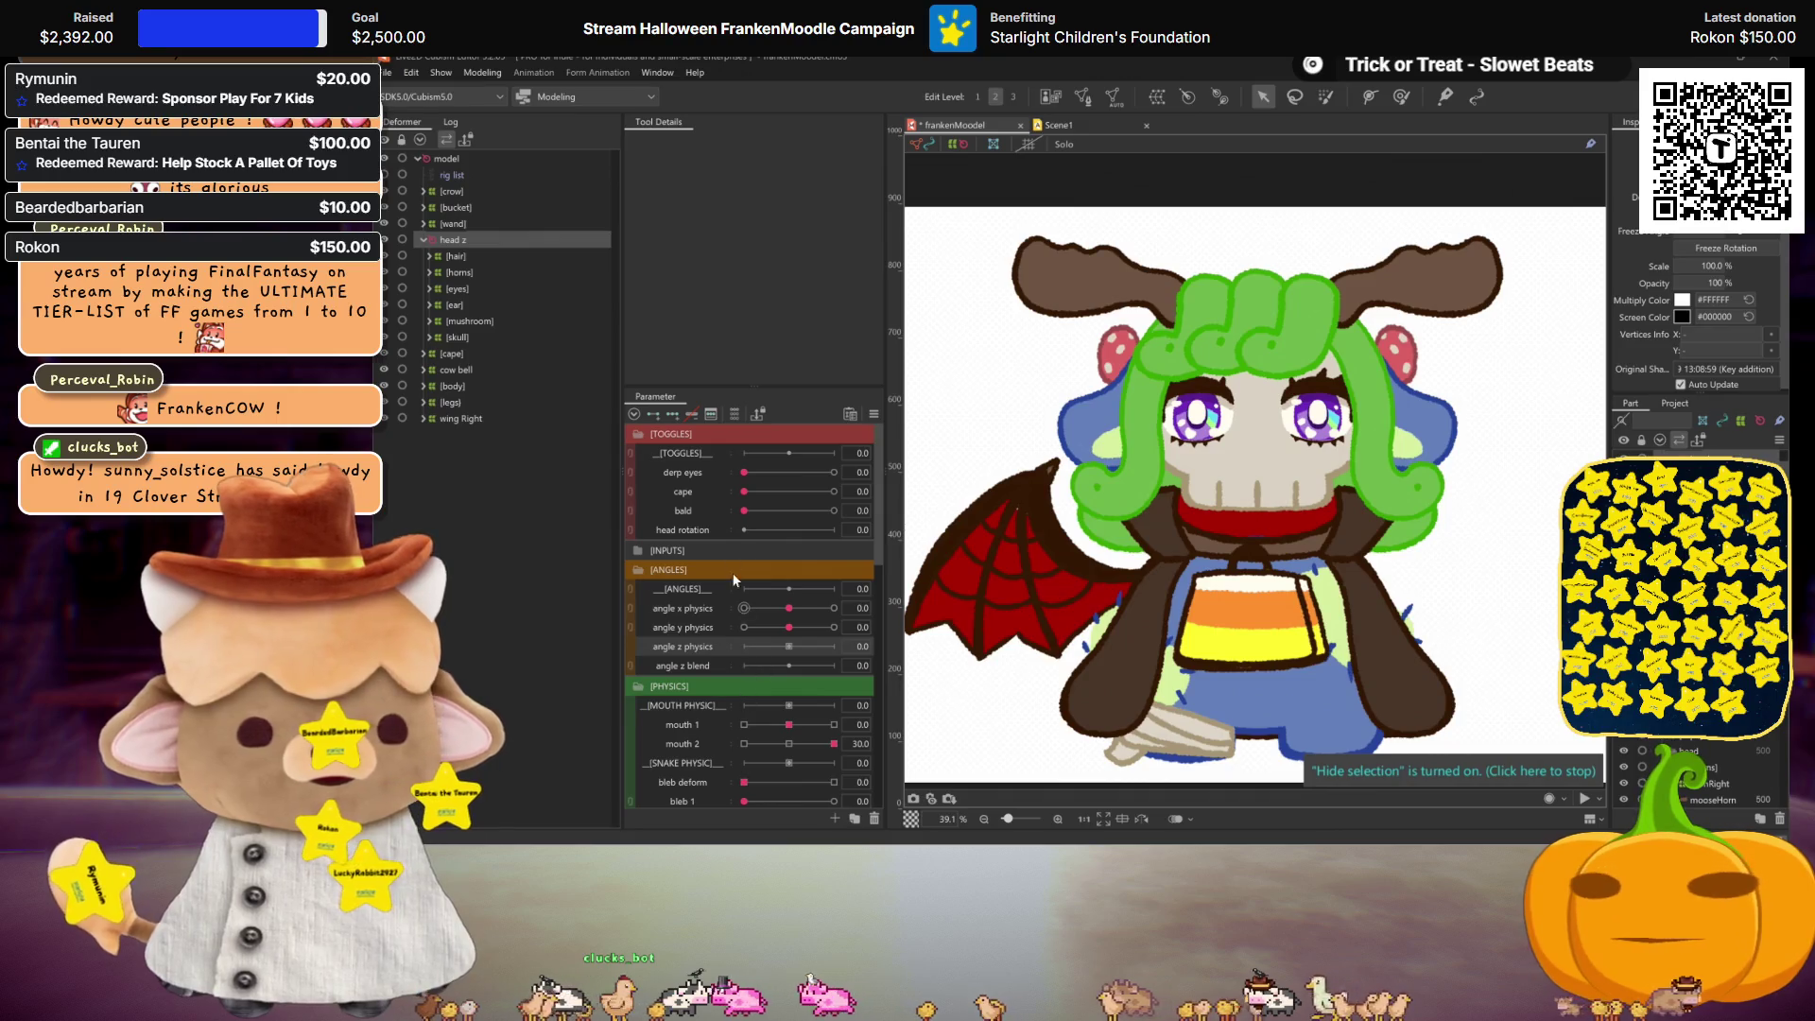
# Step: Set angle z physics to 30, dismiss Motion Mirroring, and delete its keys
pyautogui.click(676, 414)
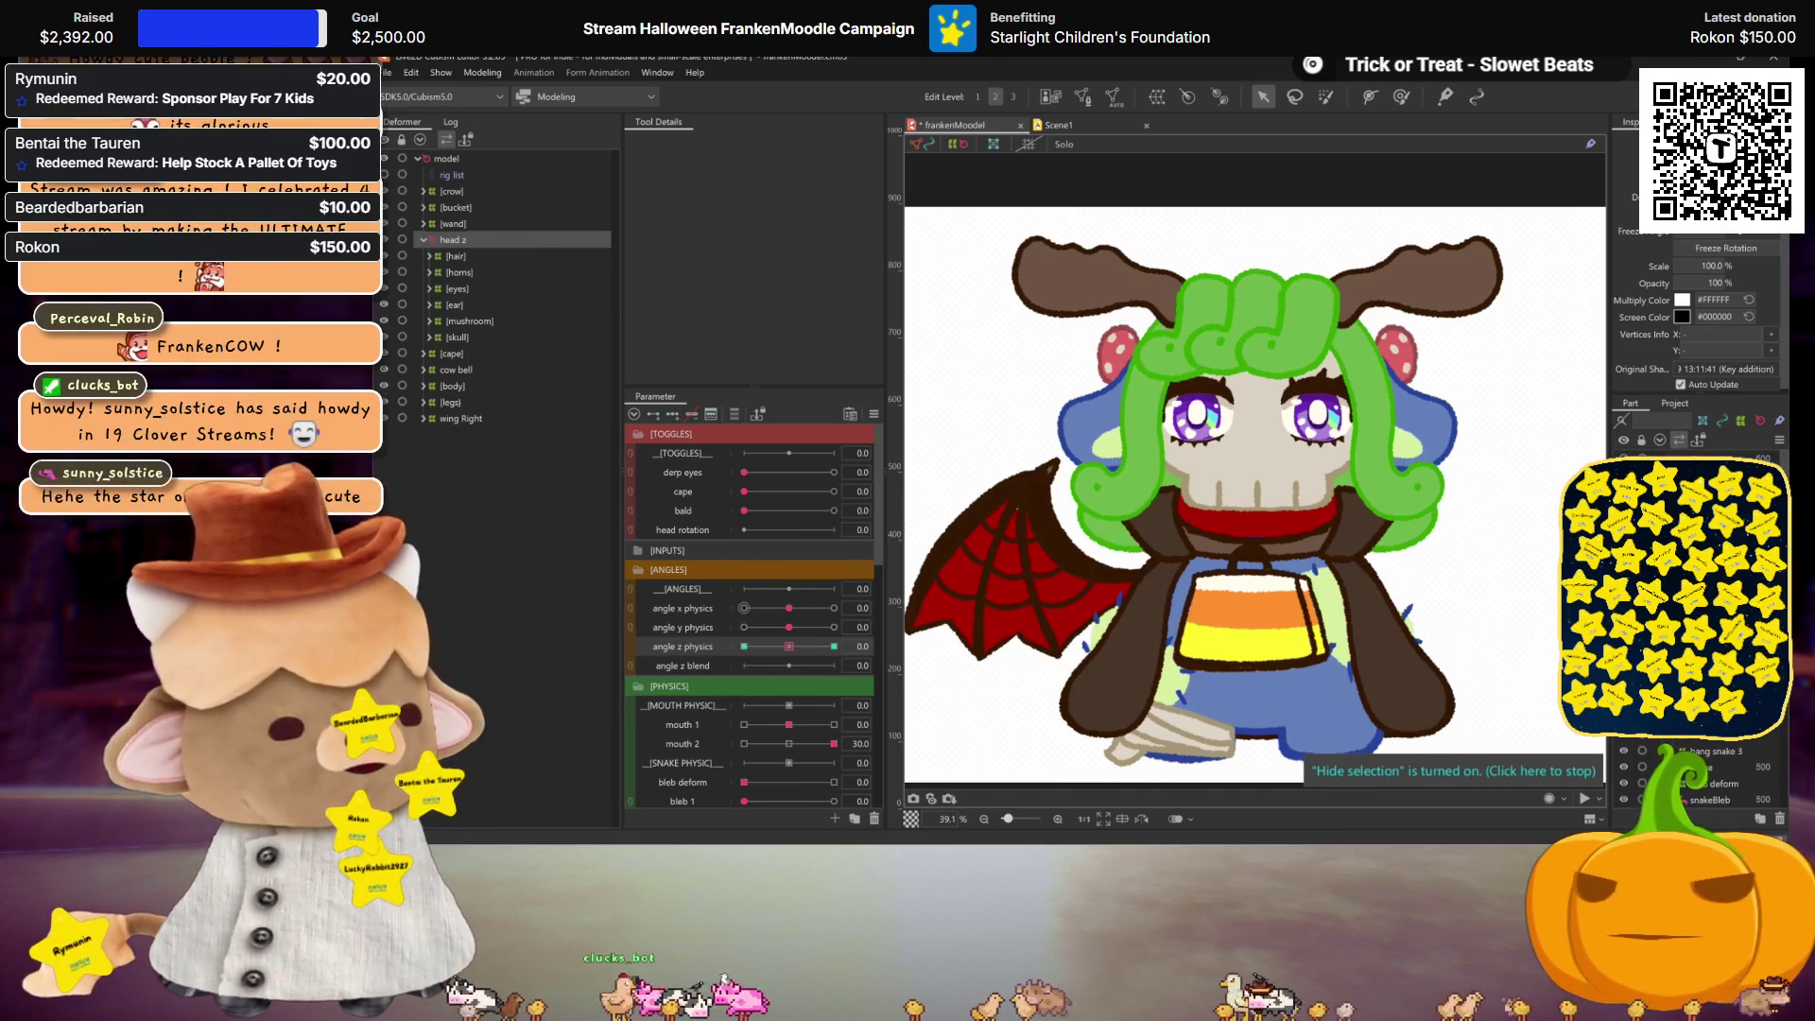
pyautogui.scroll(-2, 1509, 476)
pyautogui.scroll(2, 1508, 475)
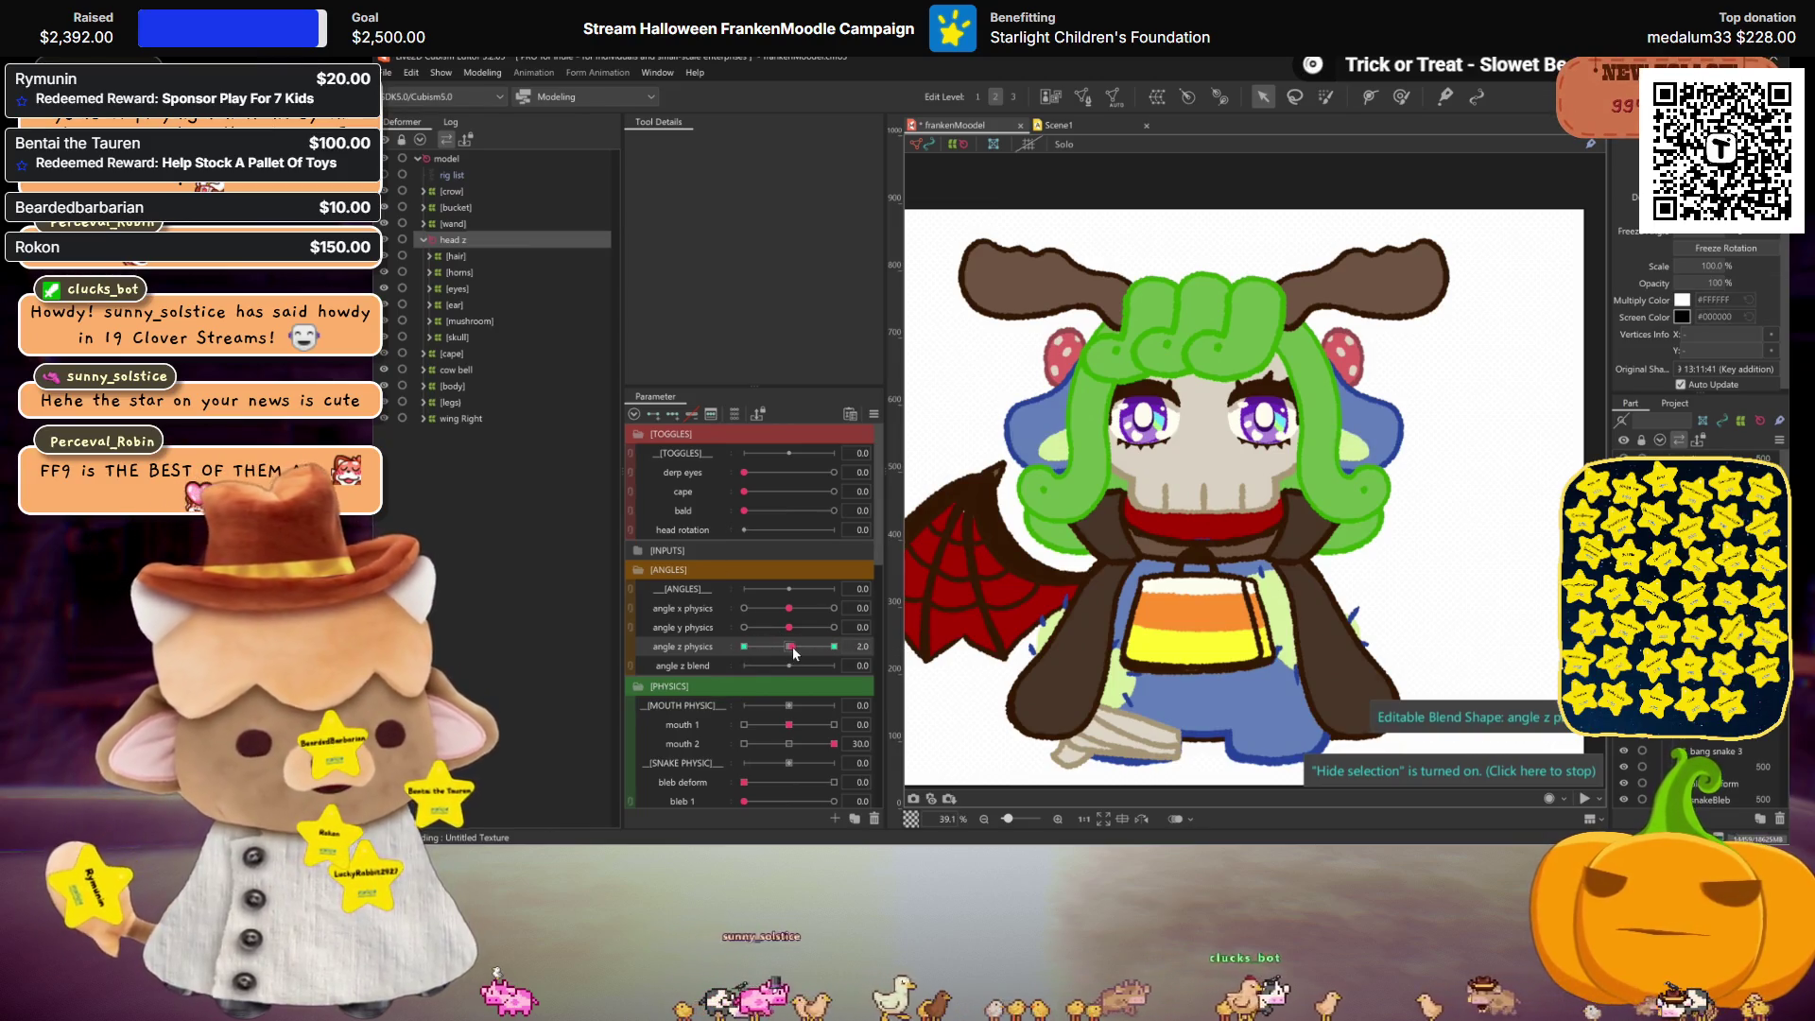
pyautogui.moveTo(794, 650); pyautogui.dragTo(834, 650)
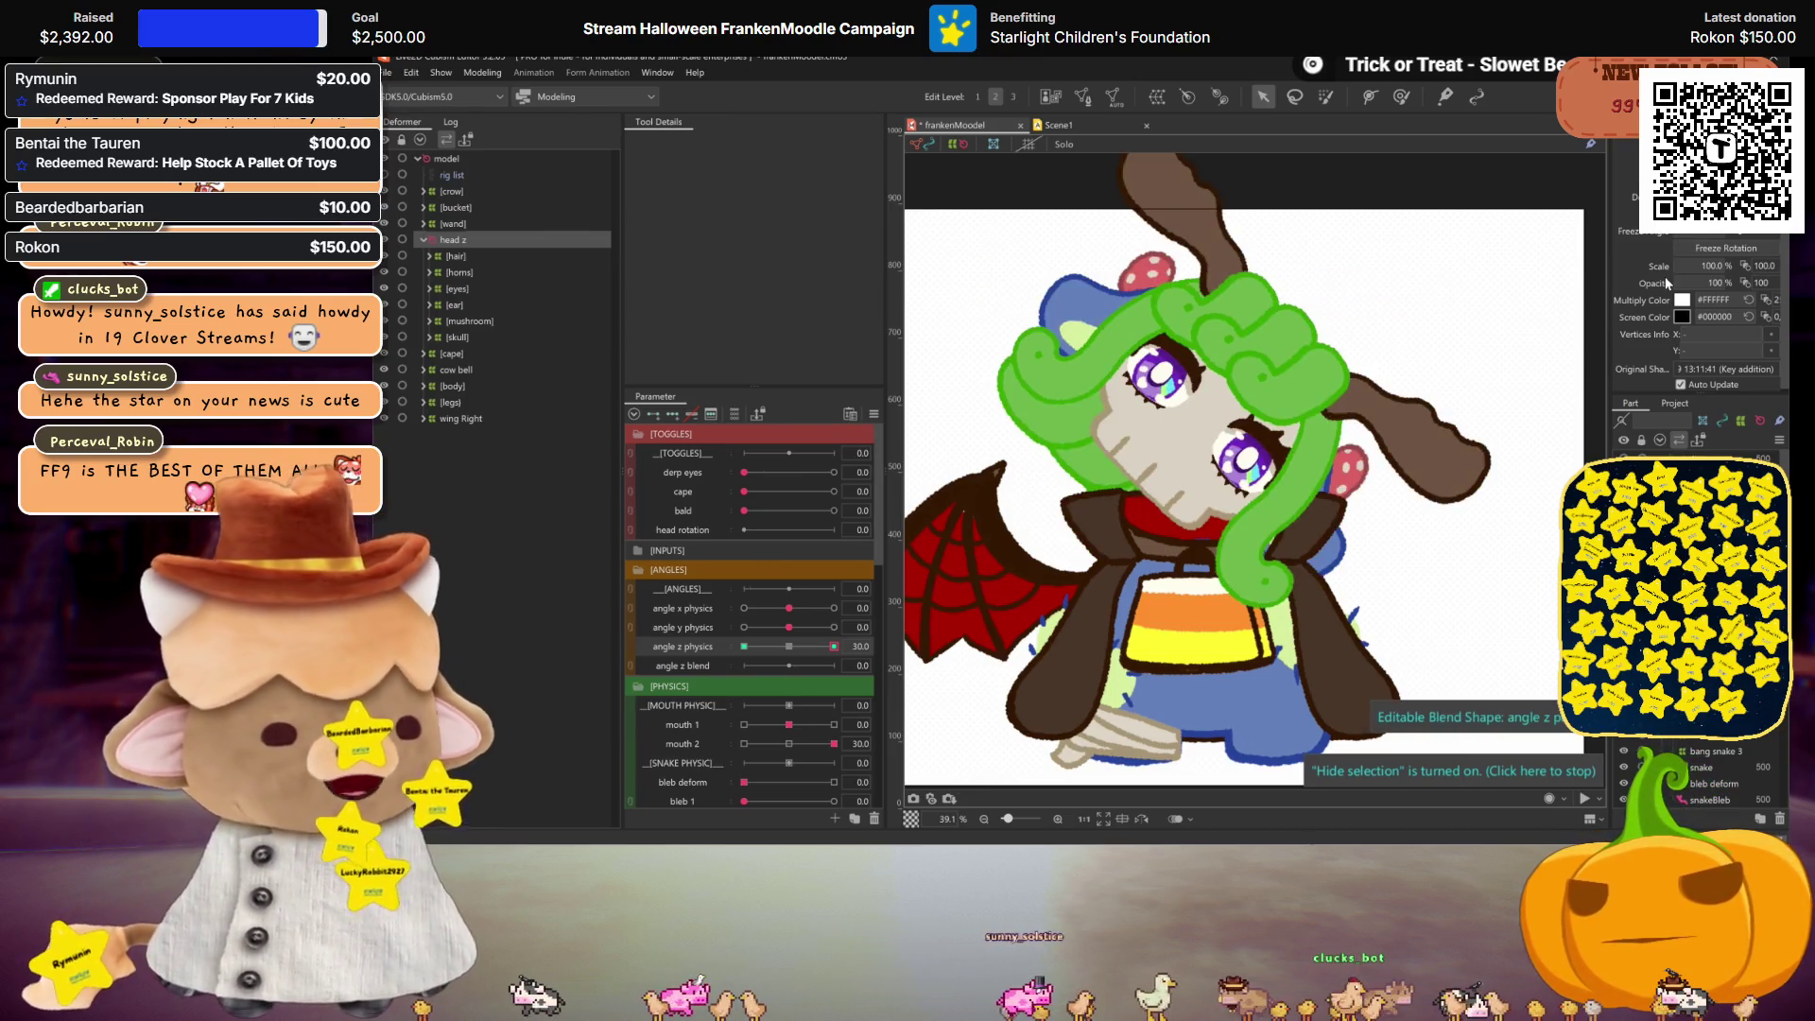
pyautogui.hotkey('ctrl', 'm')
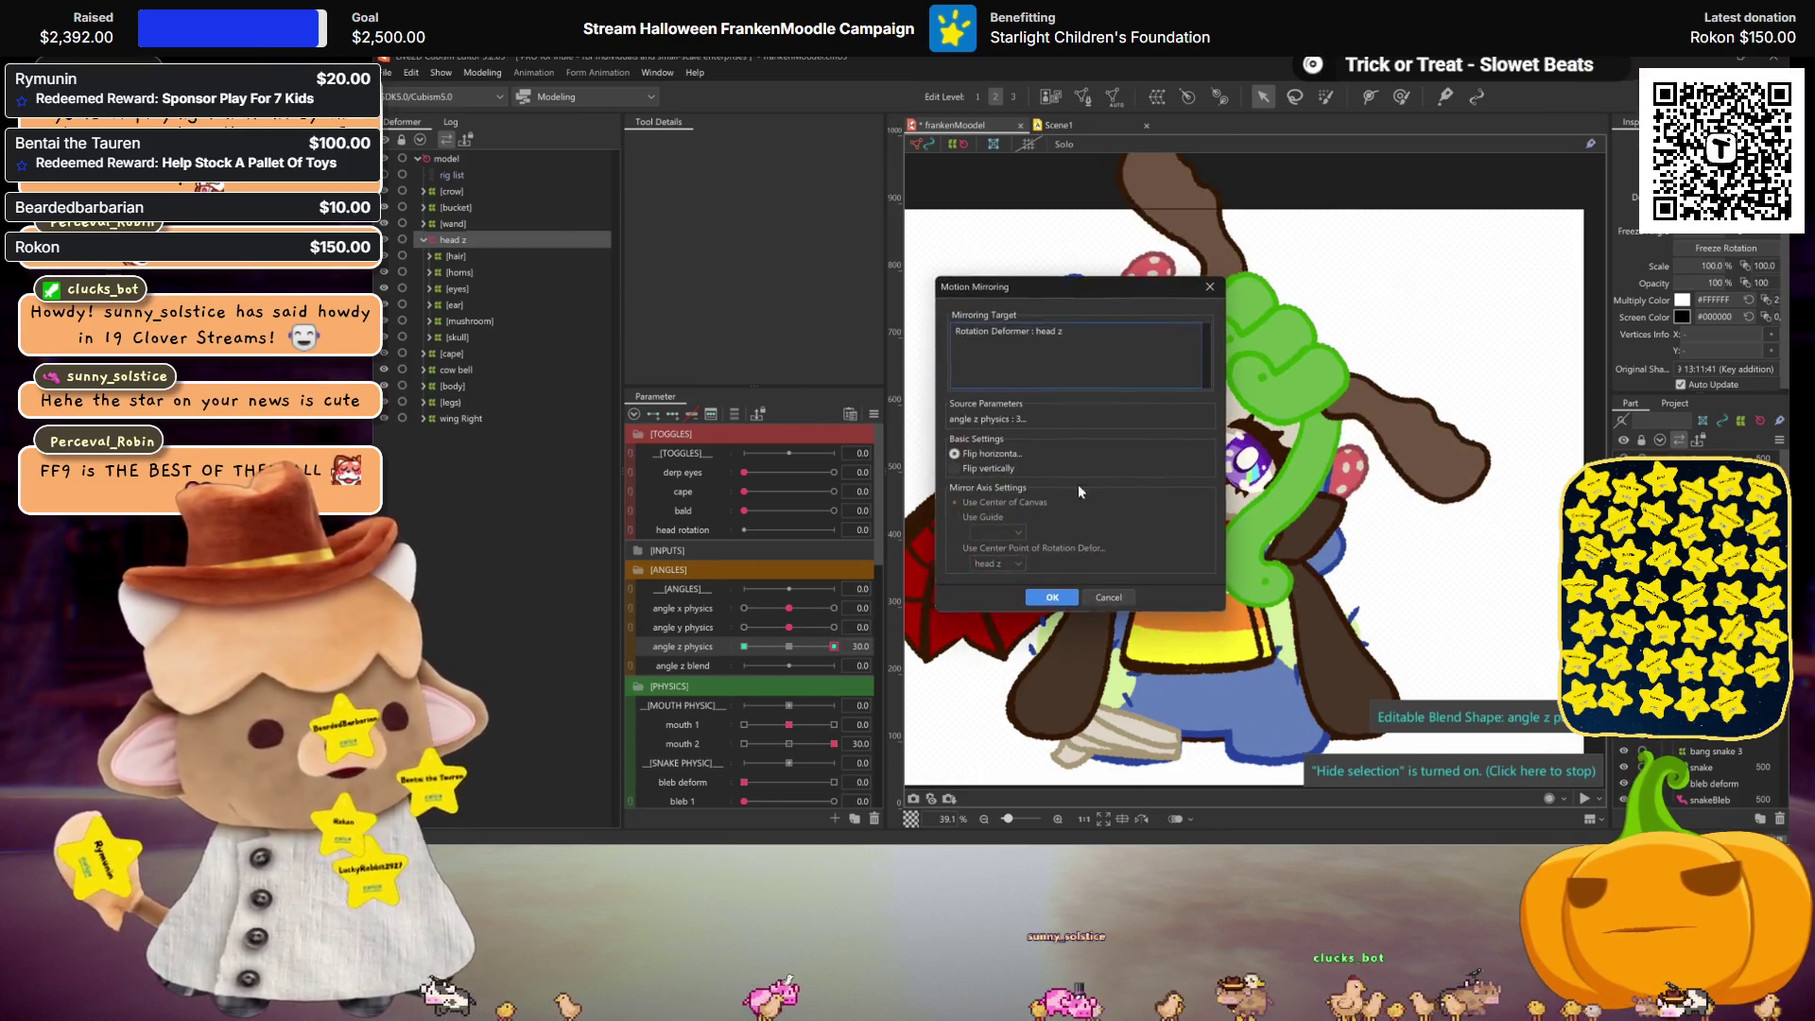
pyautogui.click(1117, 593)
pyautogui.click(789, 647)
pyautogui.click(691, 413)
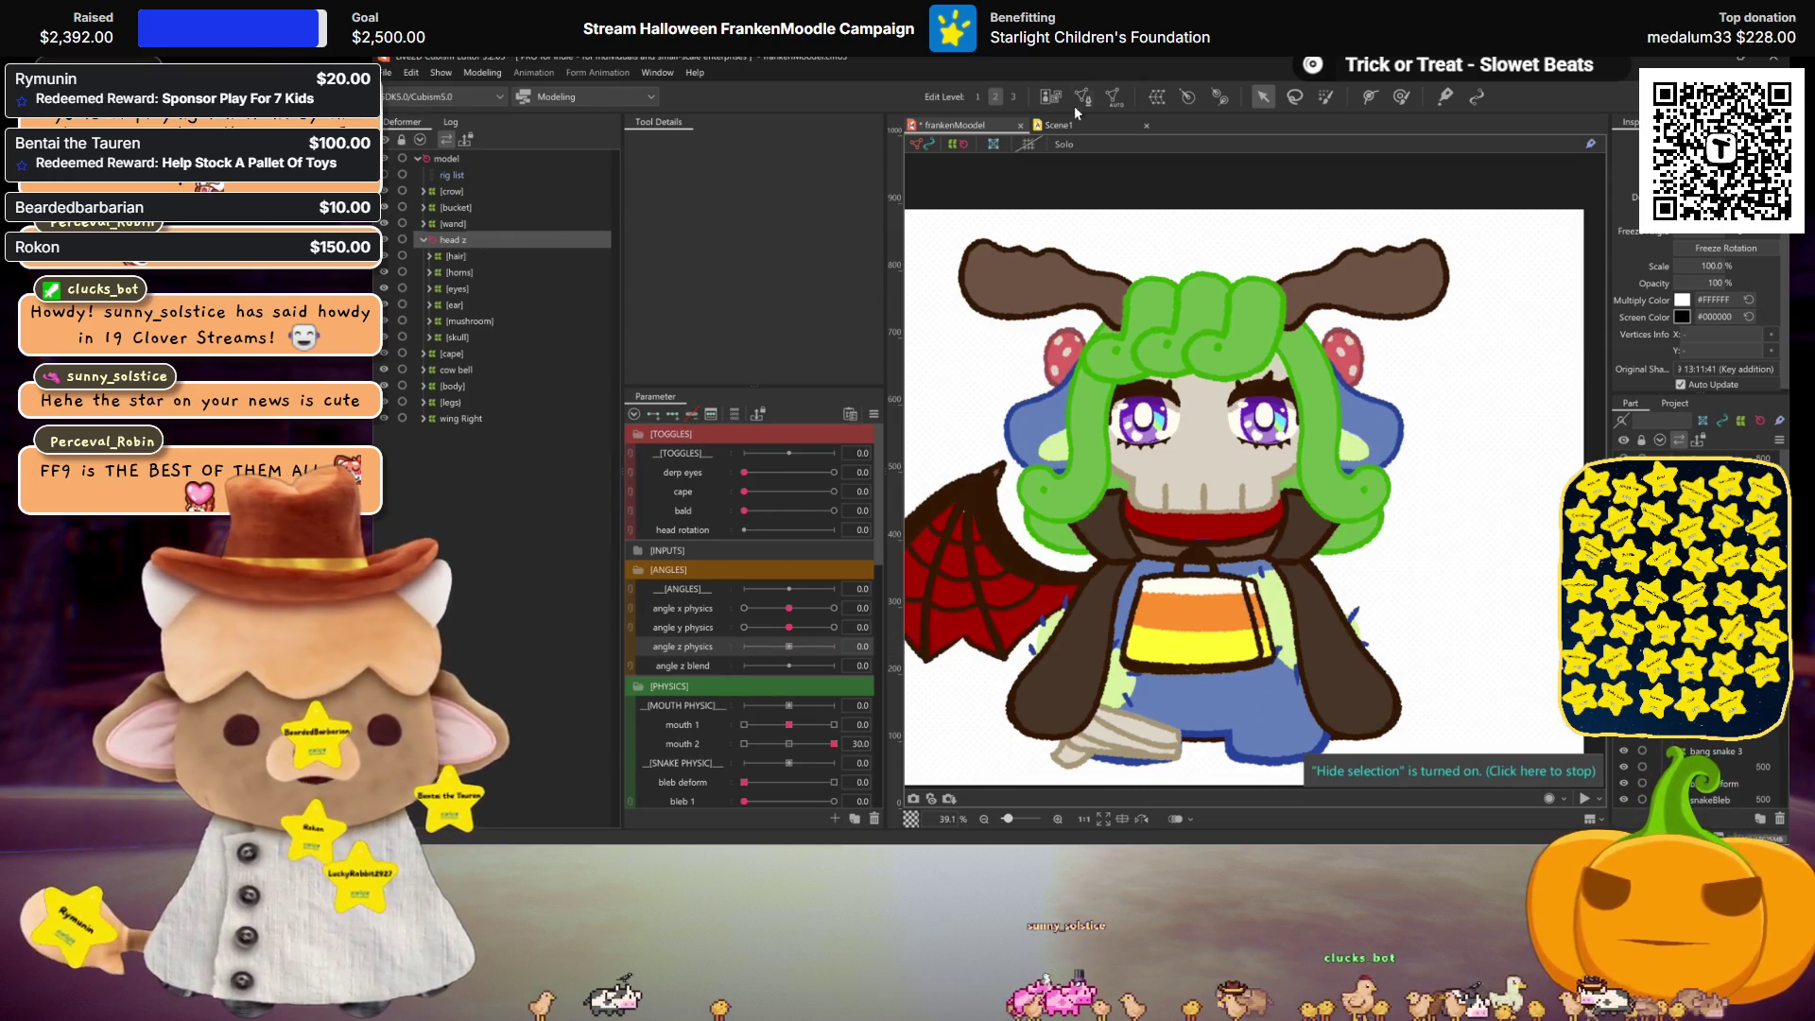
# Step: Start a rotation deformer in part snake and select its default name 'snake Rotation'
pyautogui.click(1188, 97)
pyautogui.doubleClick(786, 321)
pyautogui.click(785, 322)
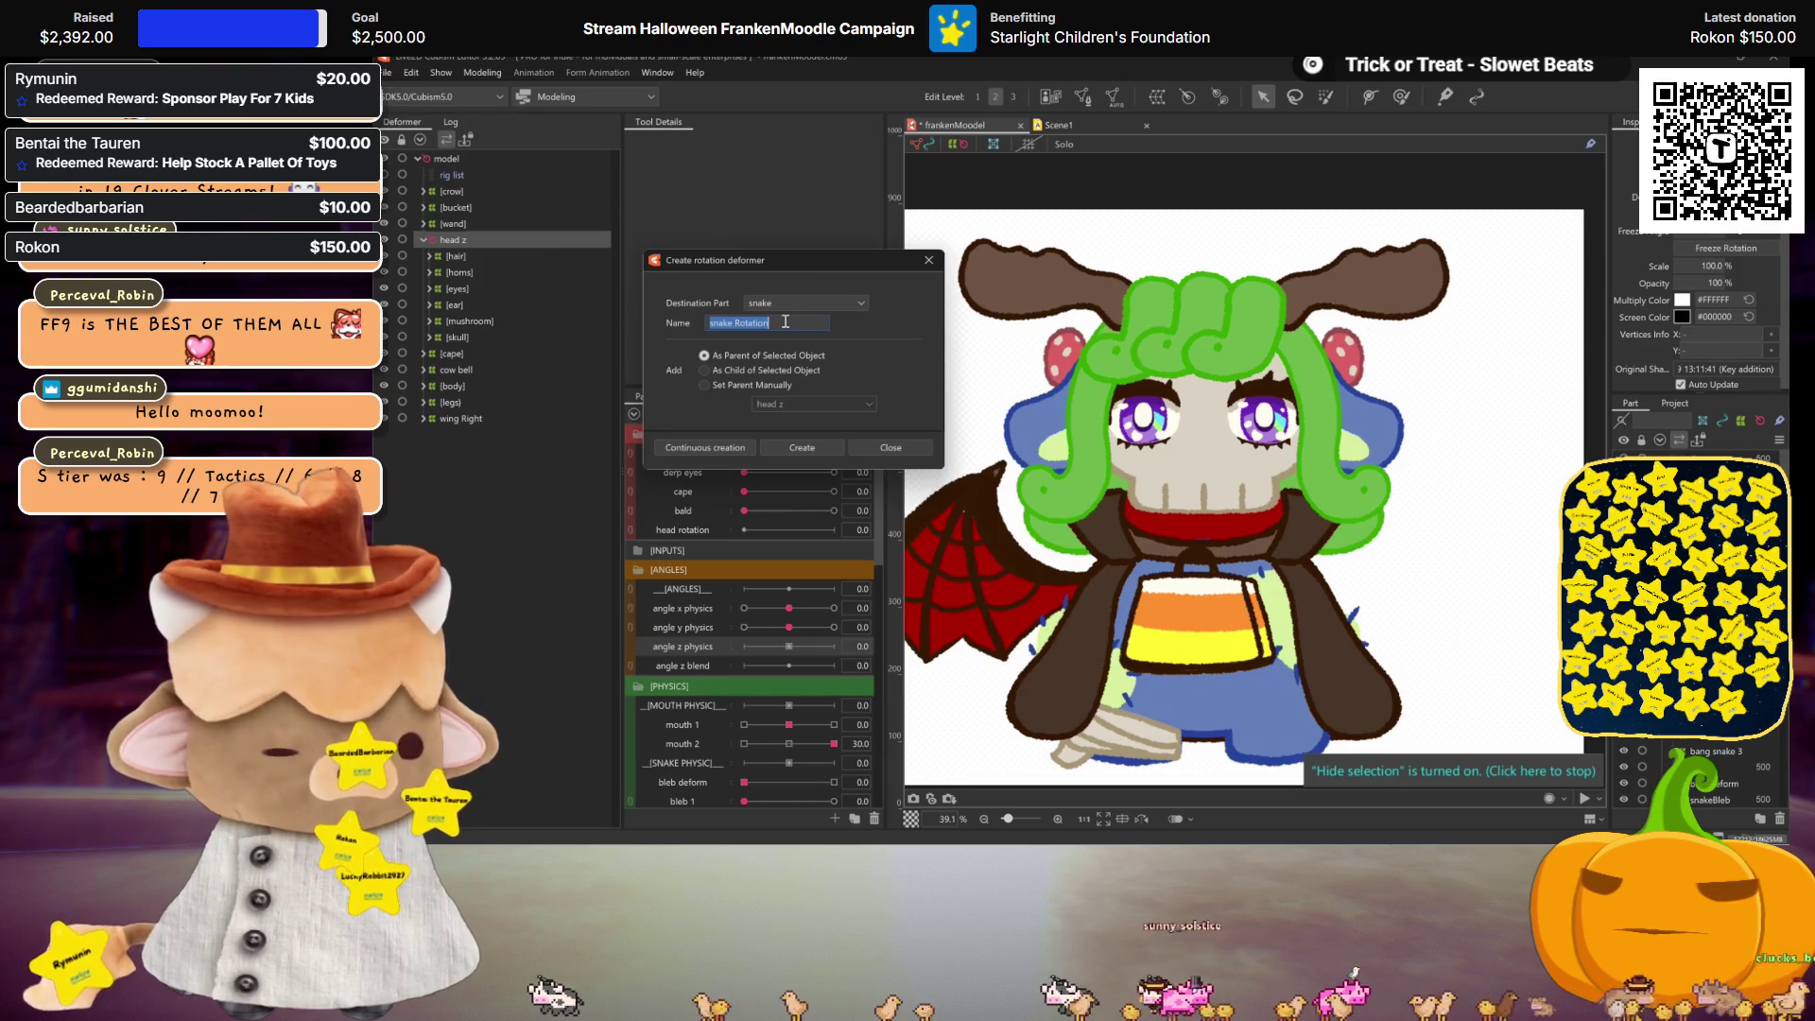
# Step: Name the new rotation deformer 'Angle z', create it, and place its pivot at the neck
pyautogui.press('BackSpace')
pyautogui.write('Angle z')
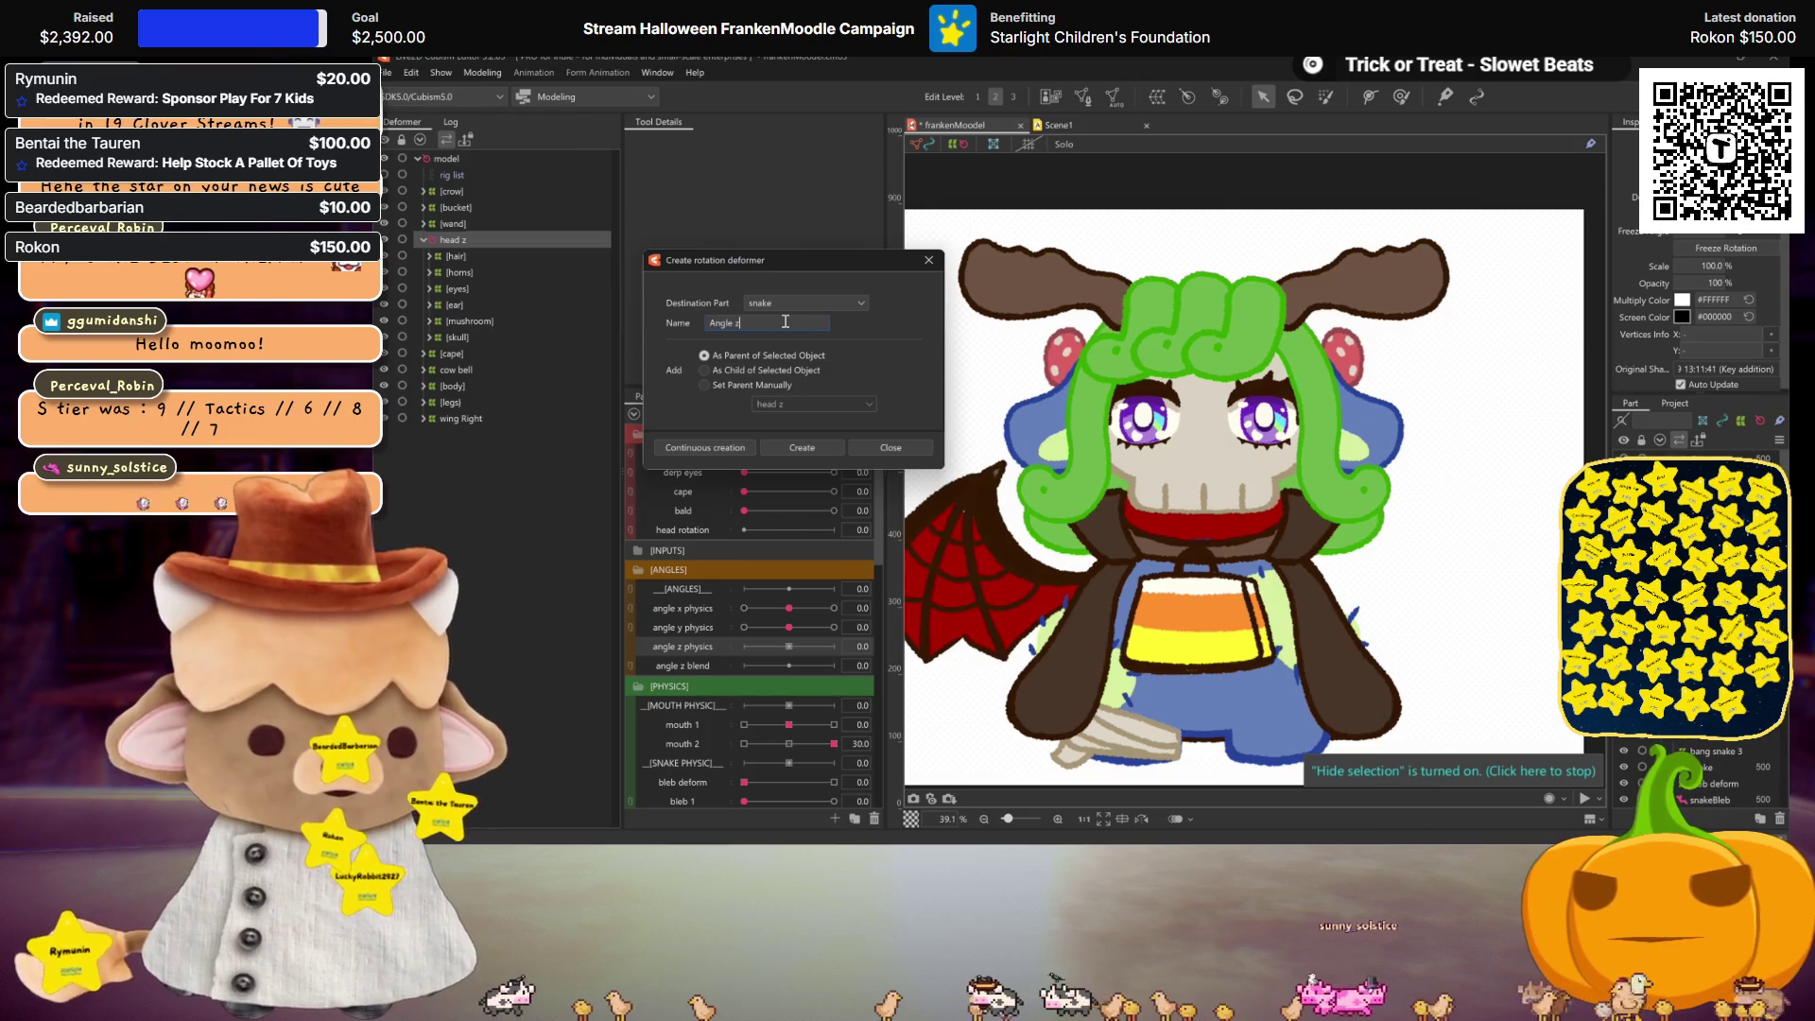
pyautogui.click(811, 447)
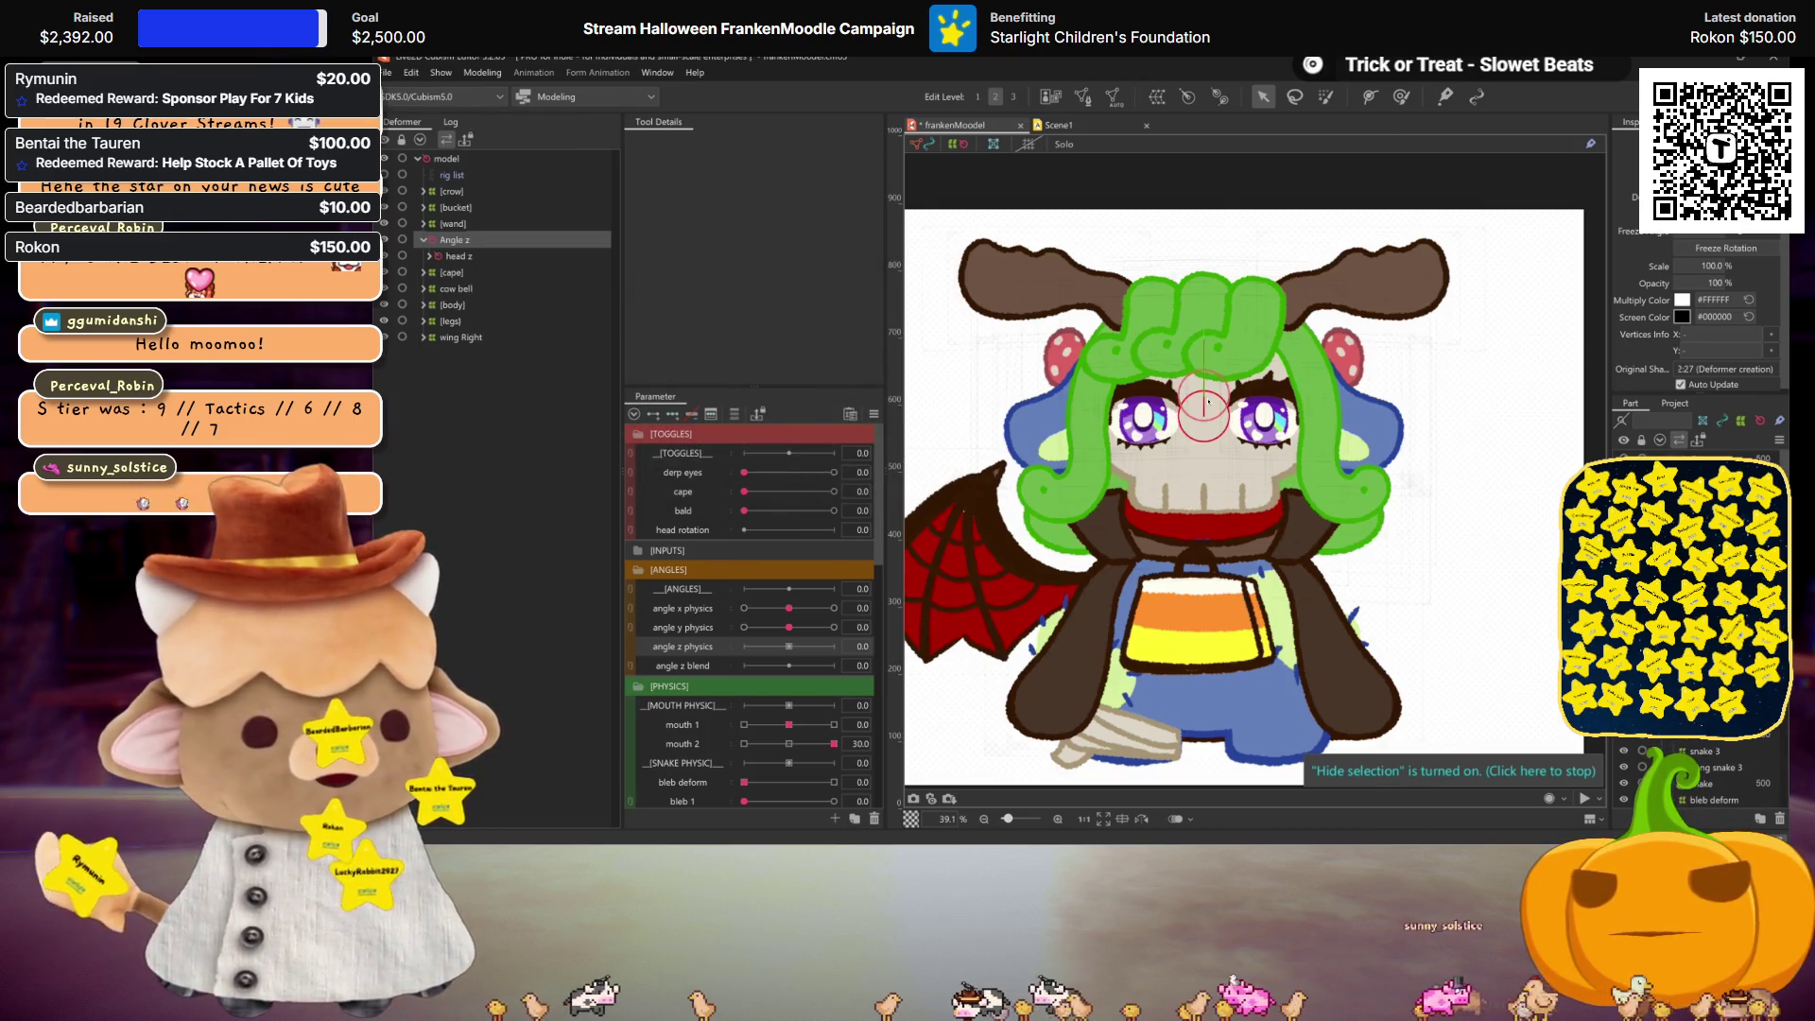
pyautogui.click(1207, 515)
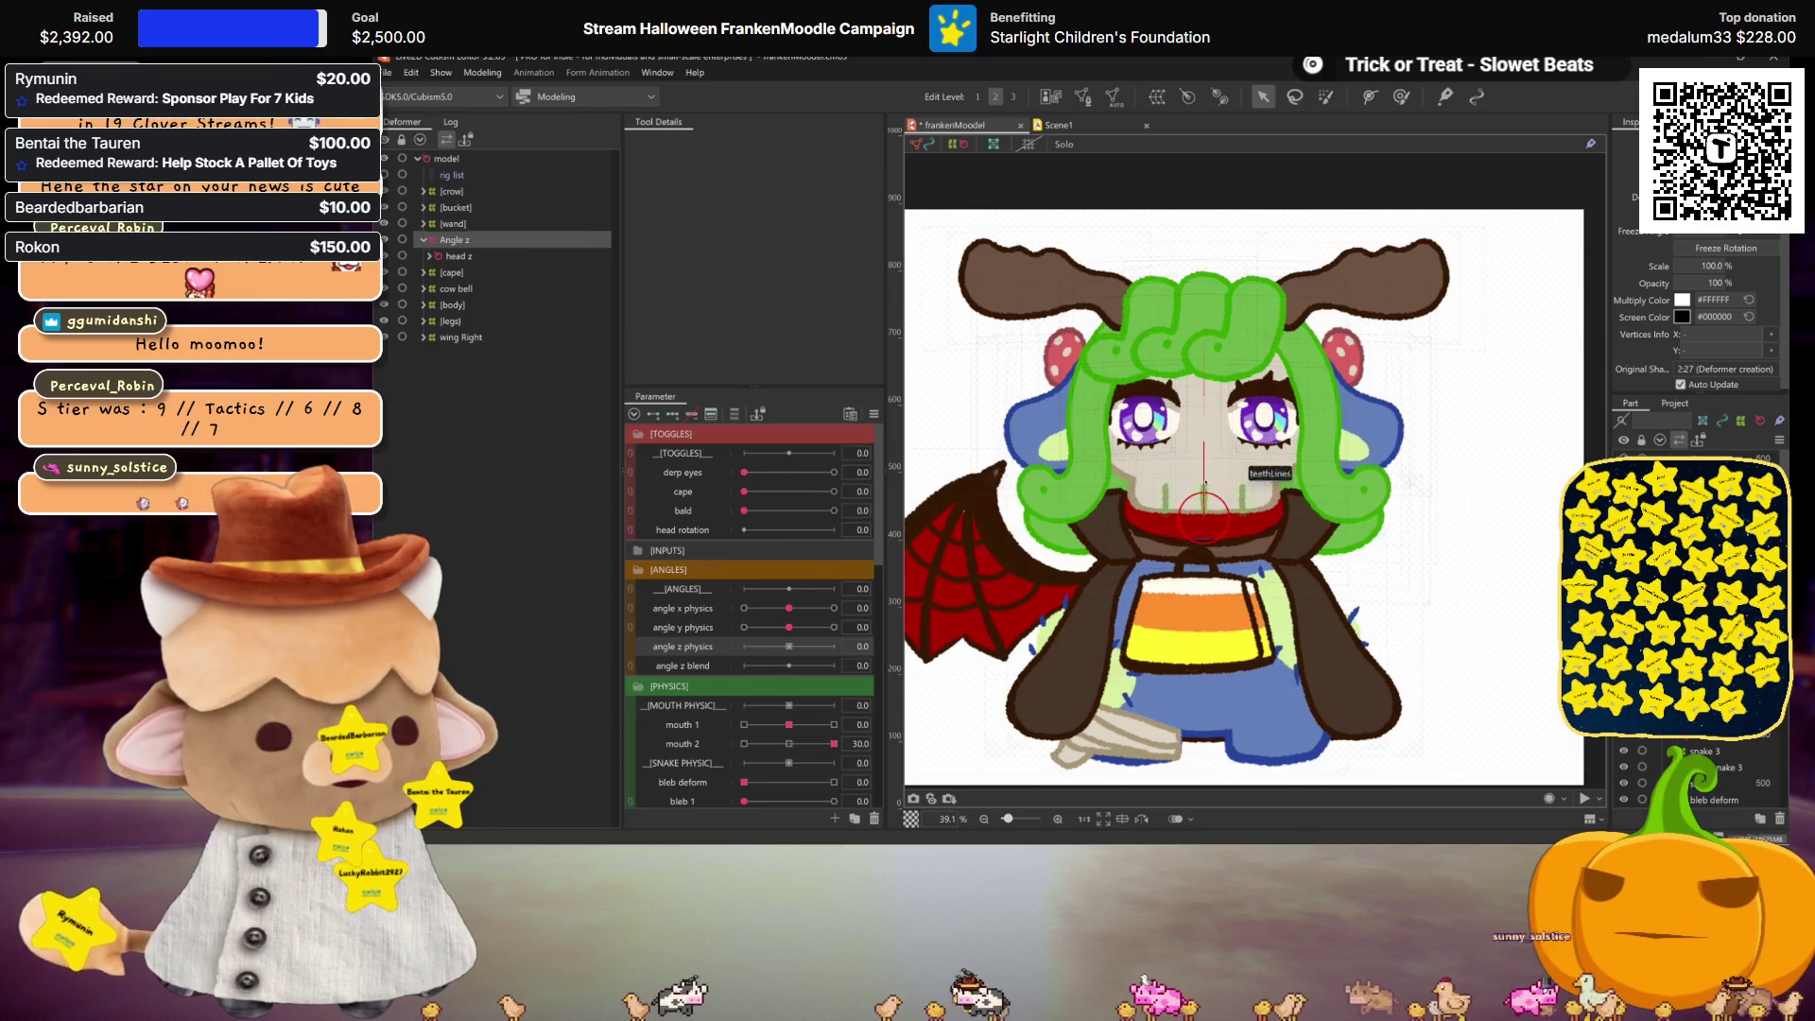
# Step: Test-tilt the head around the neck, undo back to upright, and add keys to angle z physics
pyautogui.moveTo(1205, 345)
pyautogui.mouseDown()
pyautogui.moveTo(1238, 348)
pyautogui.moveTo(1144, 342)
pyautogui.moveTo(1314, 367)
pyautogui.mouseUp()
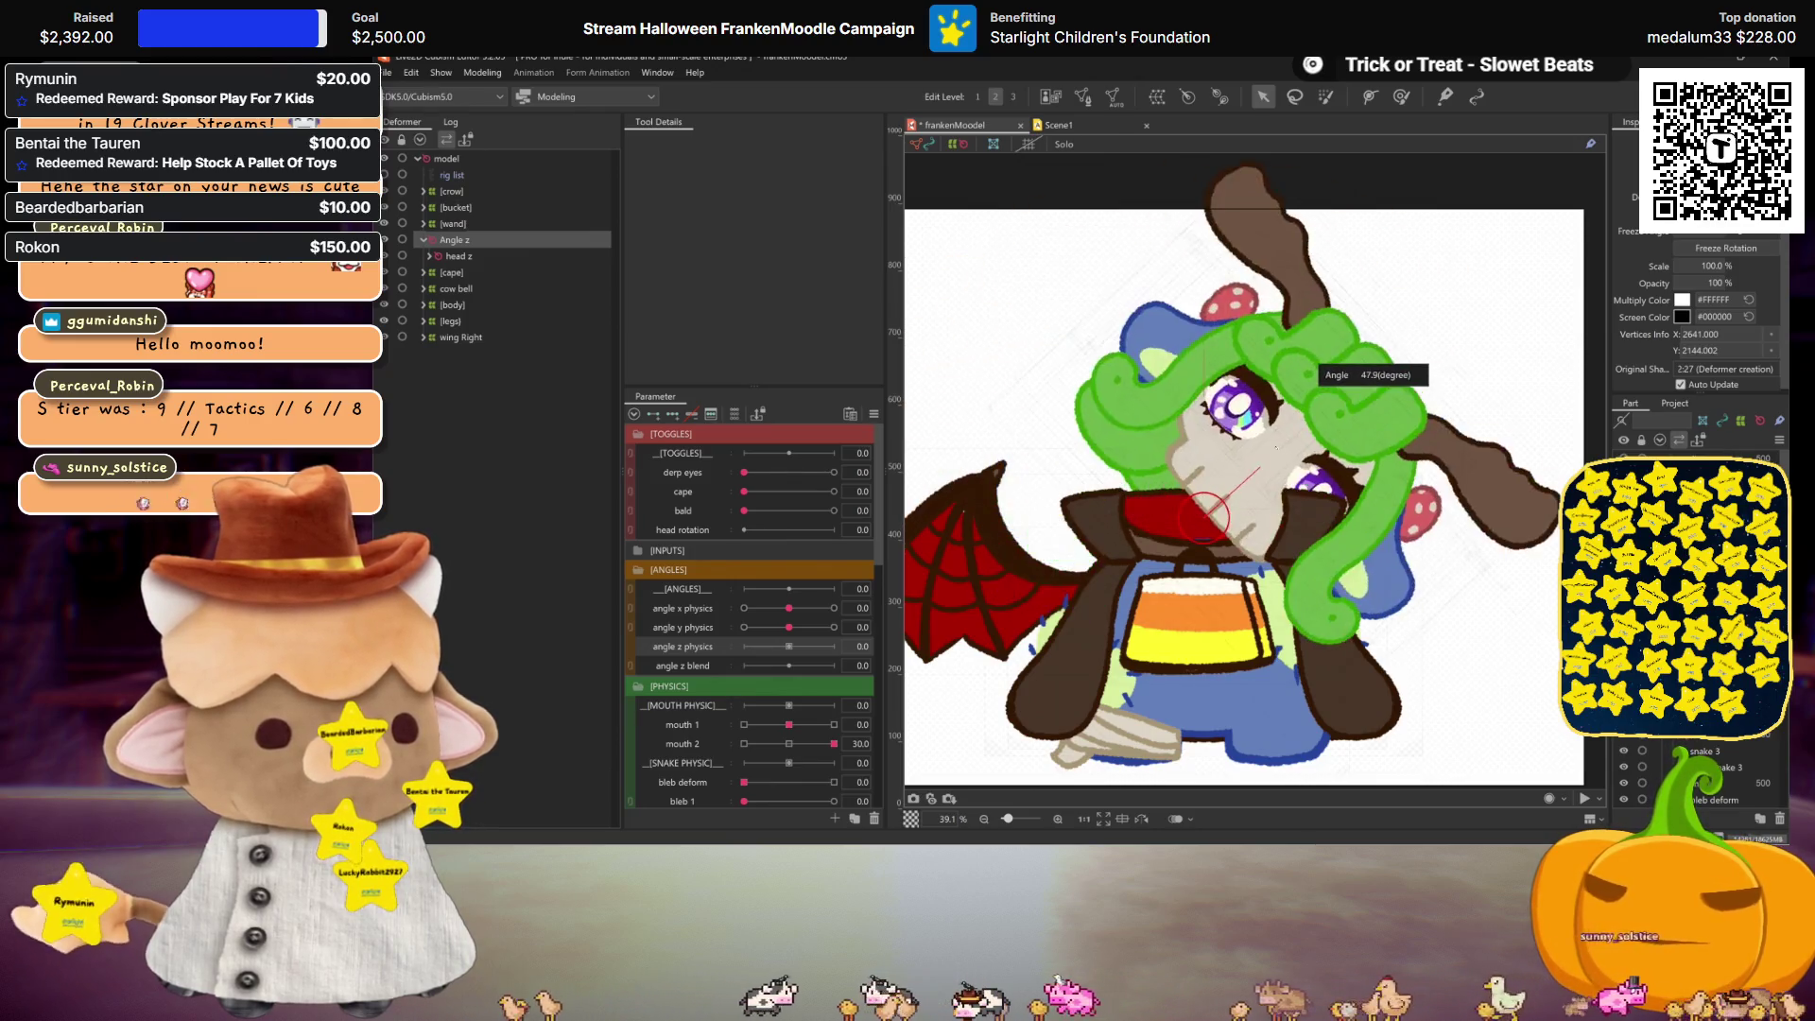
pyautogui.moveTo(1276, 448)
pyautogui.mouseDown()
pyautogui.moveTo(1159, 437)
pyautogui.moveTo(1202, 435)
pyautogui.mouseUp()
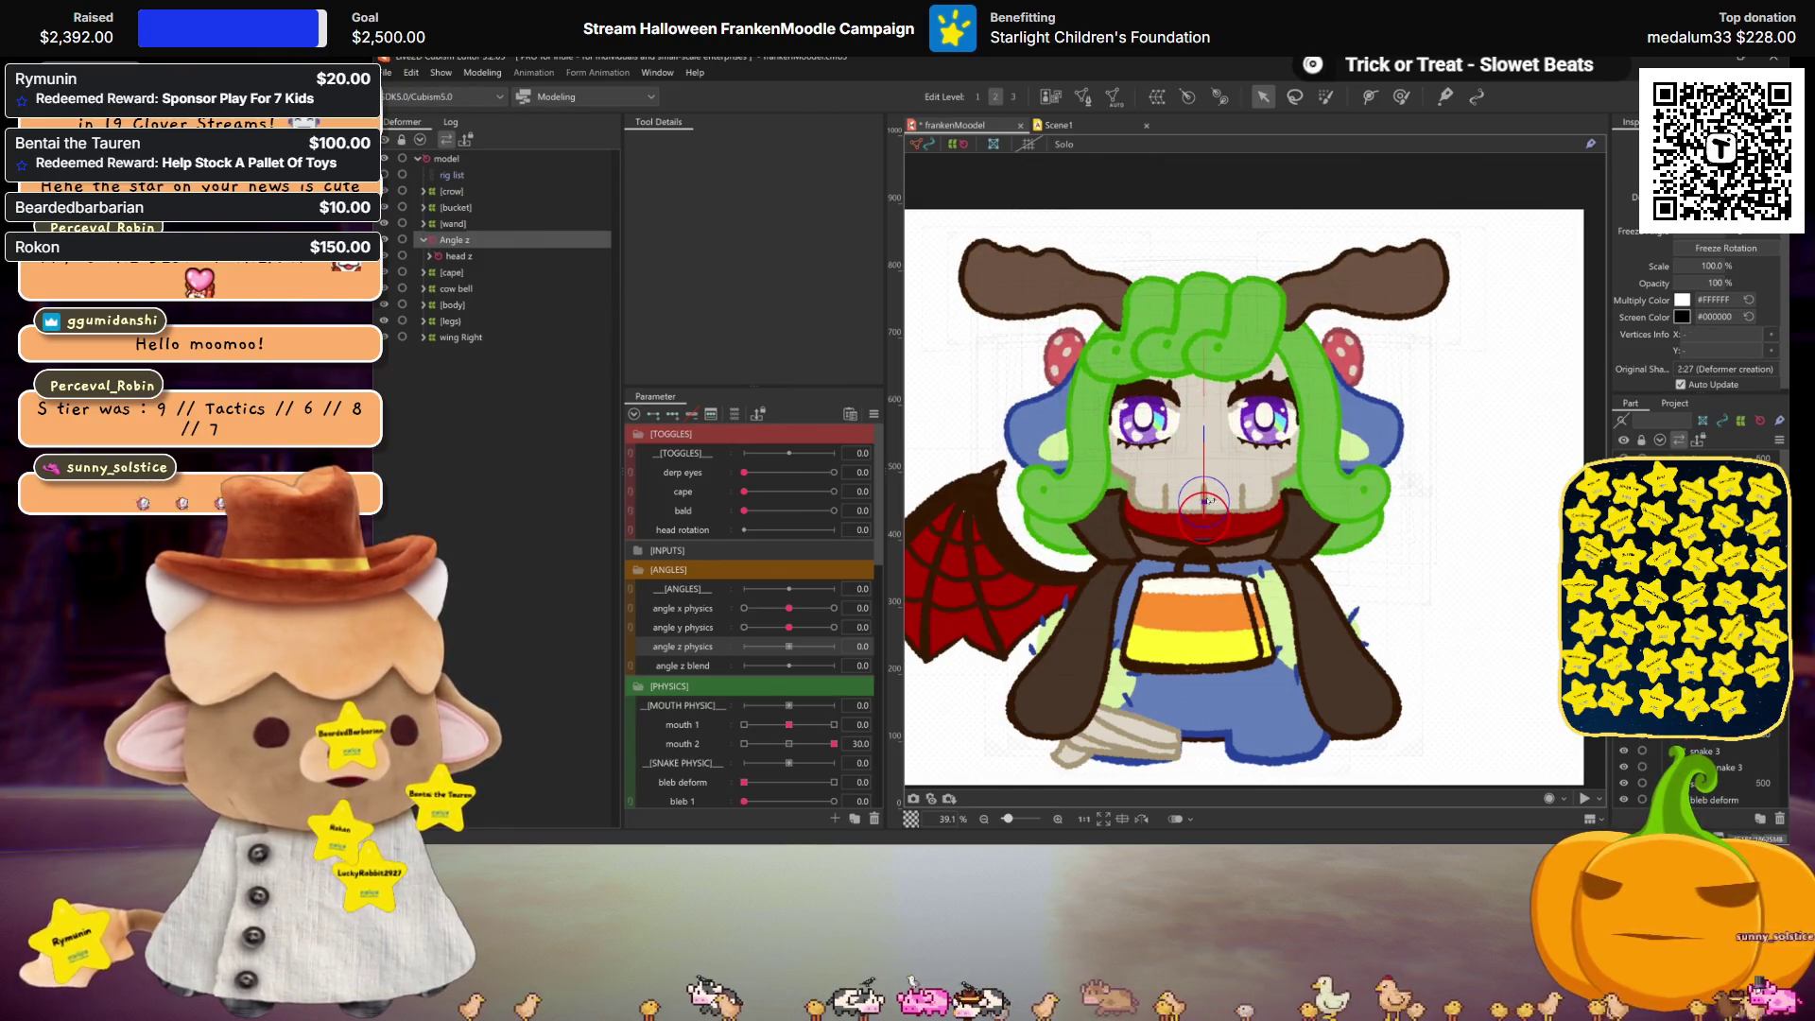
pyautogui.moveTo(1205, 416)
pyautogui.mouseDown()
pyautogui.moveTo(1228, 424)
pyautogui.moveTo(1173, 420)
pyautogui.moveTo(1248, 416)
pyautogui.moveTo(1191, 398)
pyautogui.moveTo(1238, 430)
pyautogui.mouseUp()
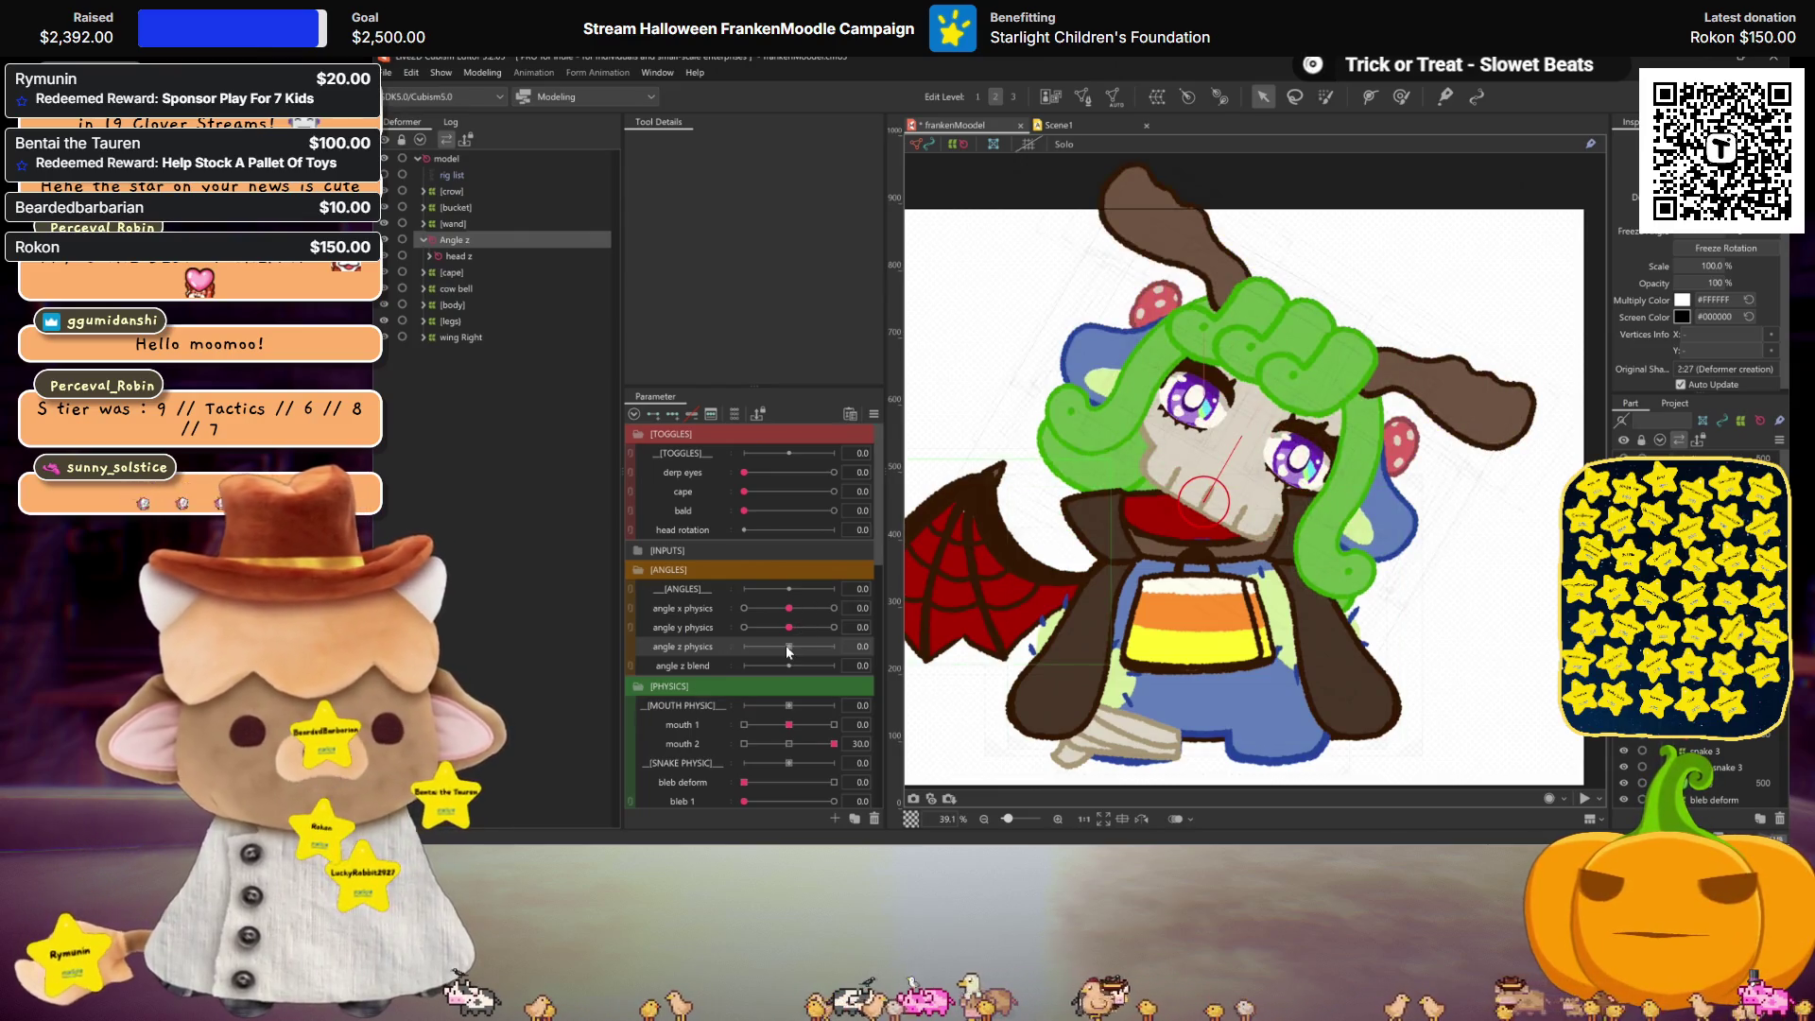
pyautogui.hotkey('ctrl', 'z')
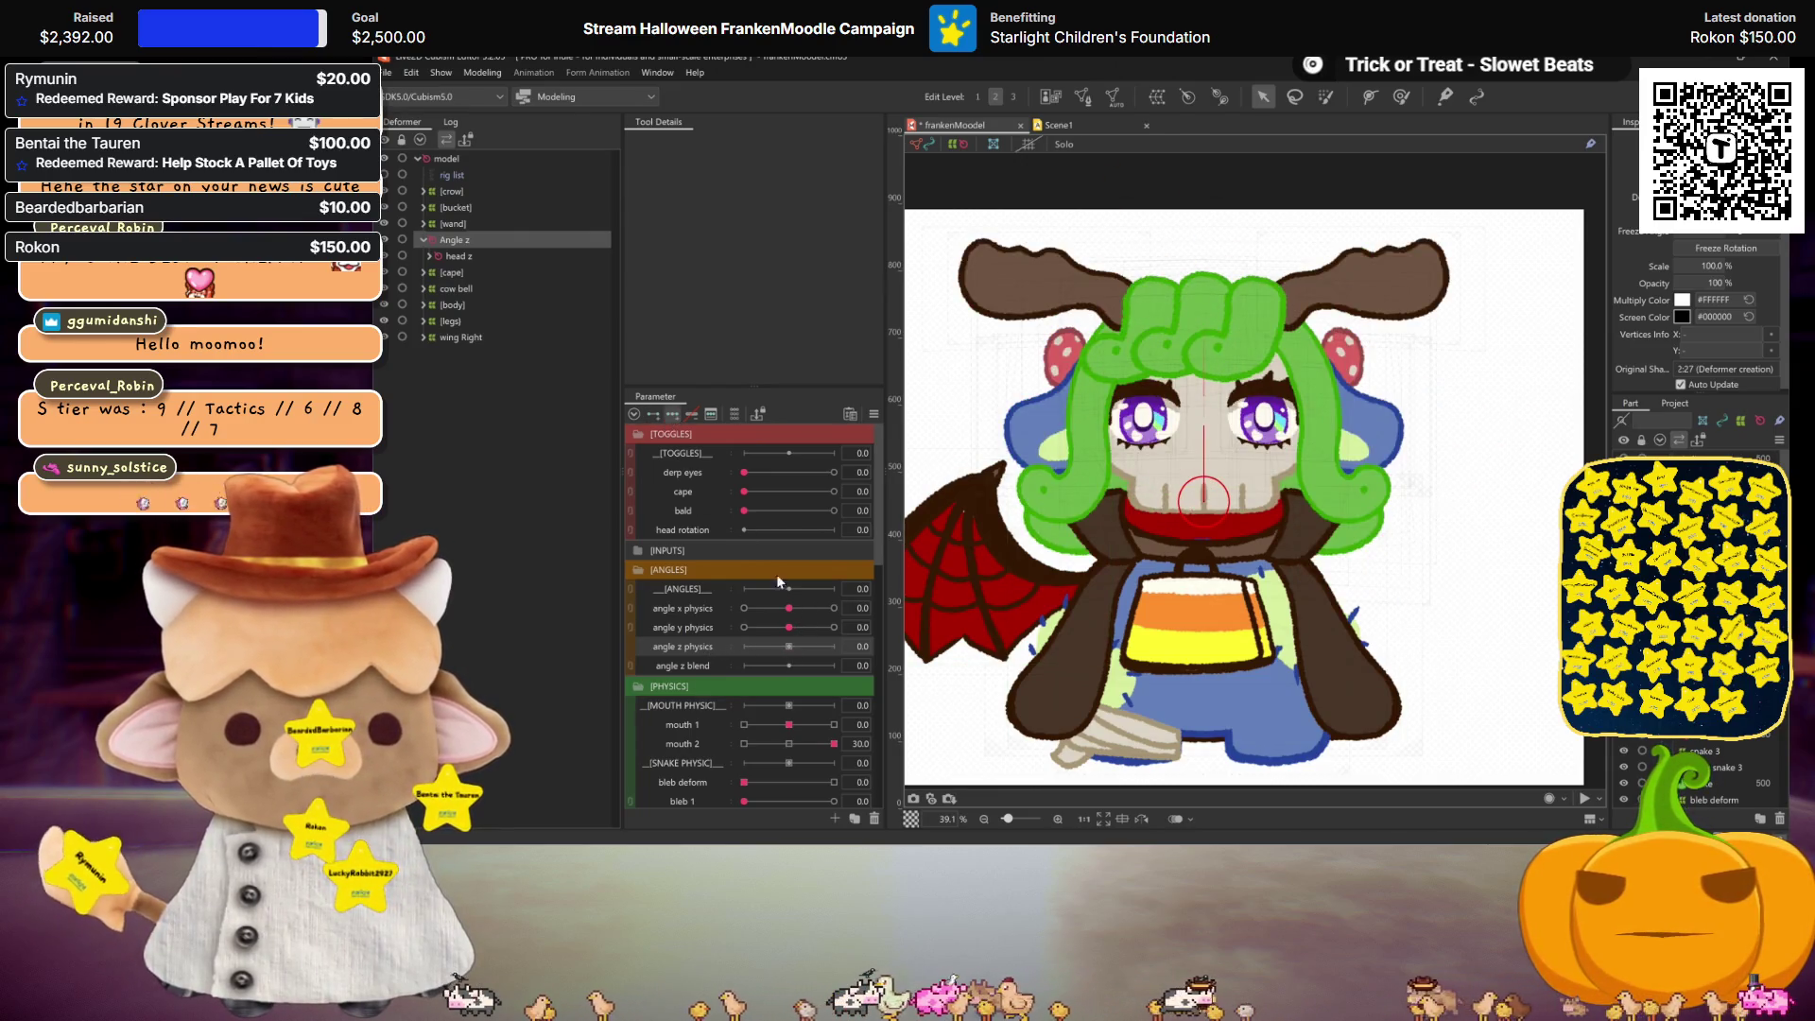
pyautogui.click(672, 413)
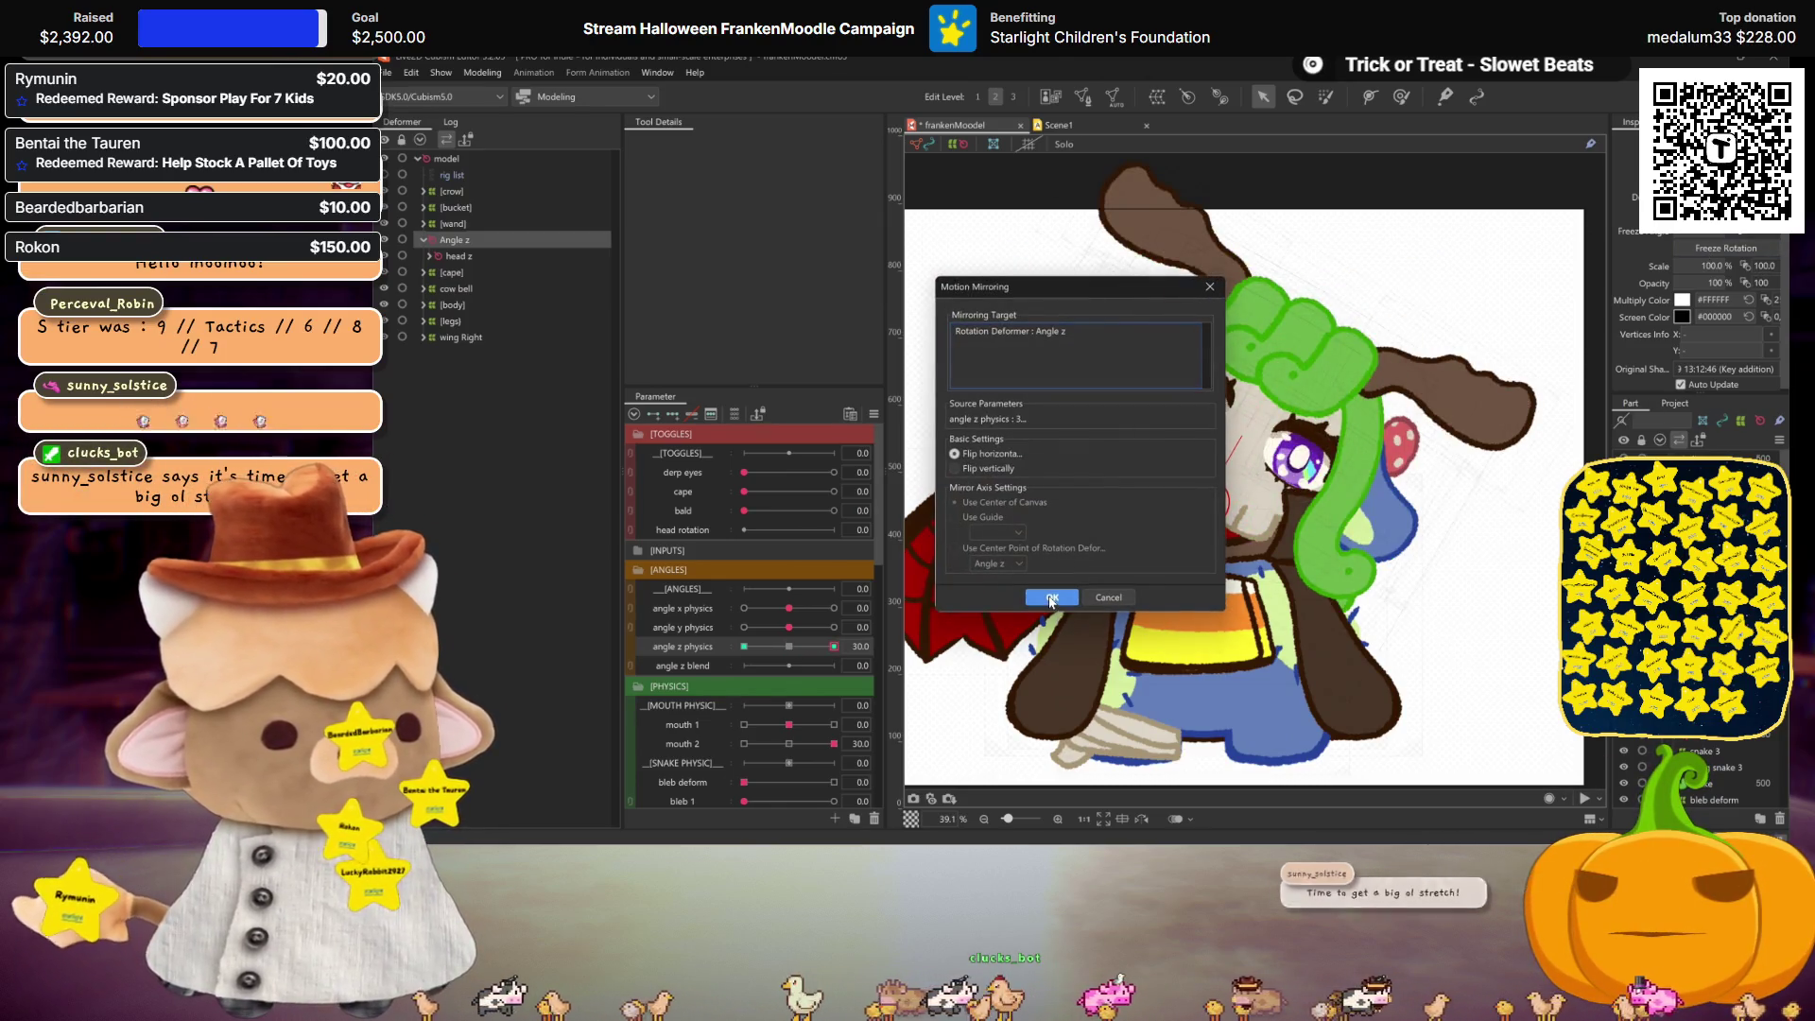
# Step: Accept mirroring the Angle z tilt and check the head is upright at 0
pyautogui.click(1051, 597)
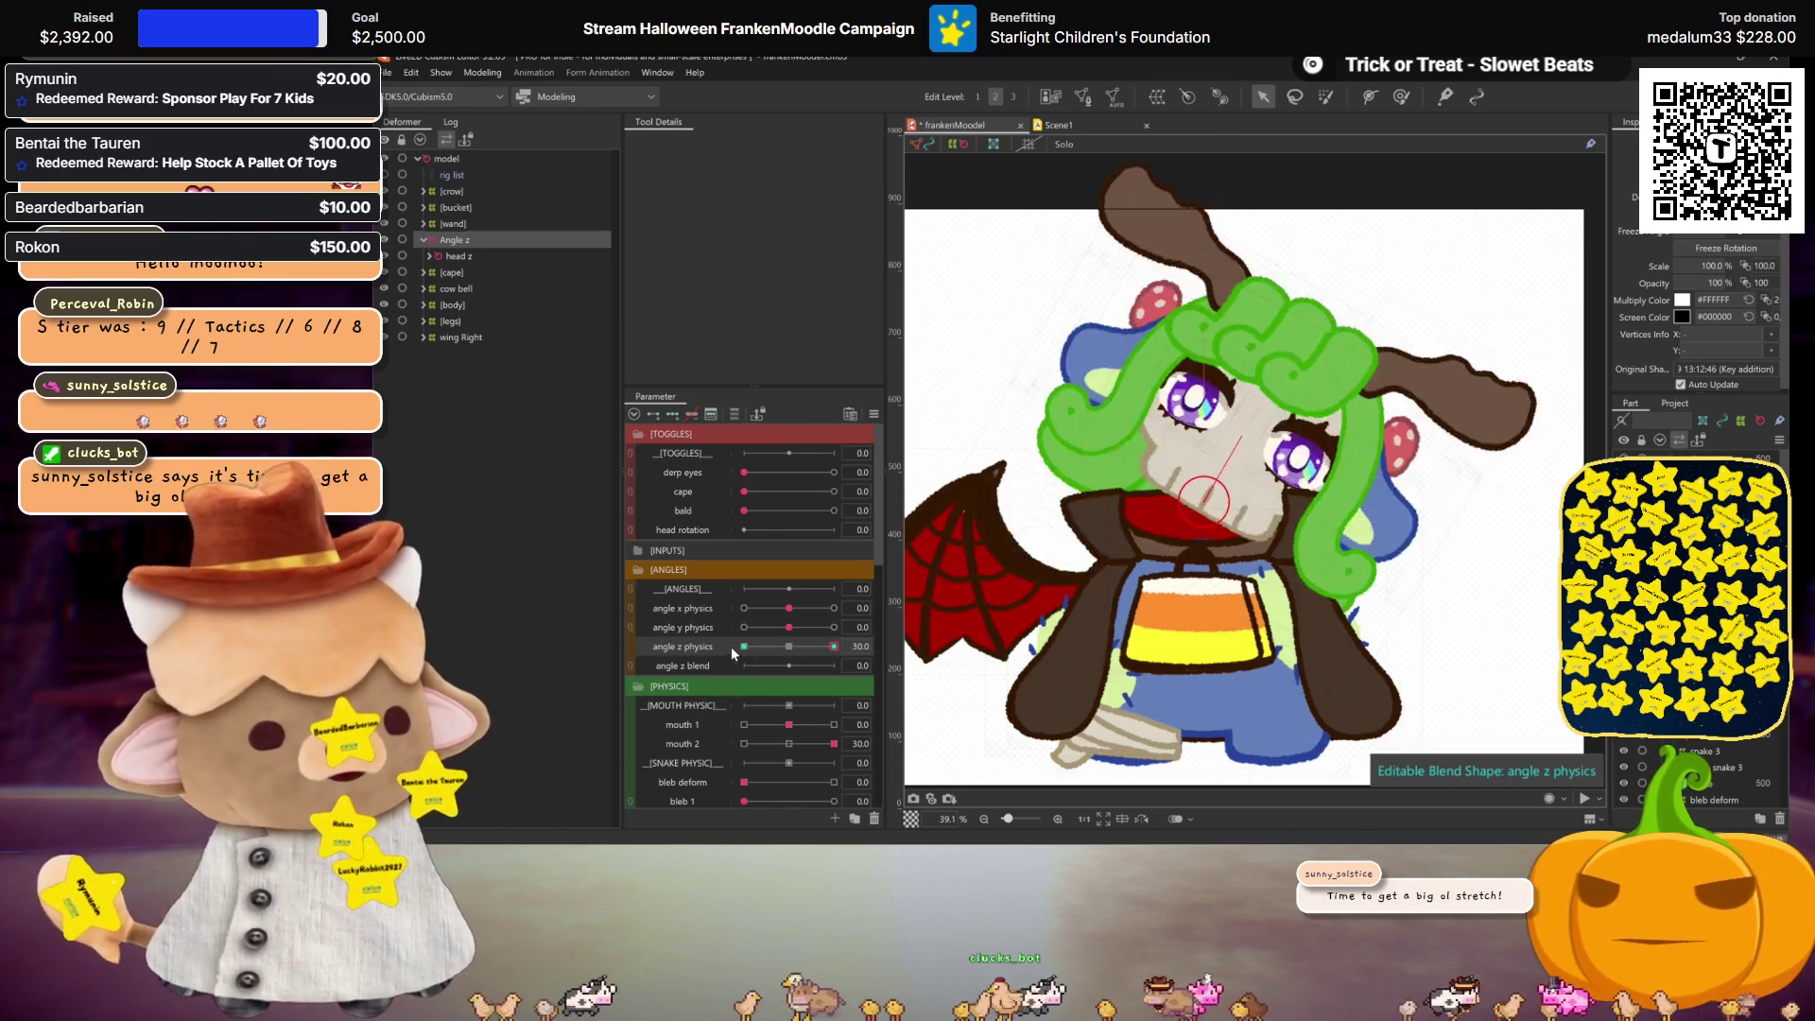
pyautogui.click(790, 646)
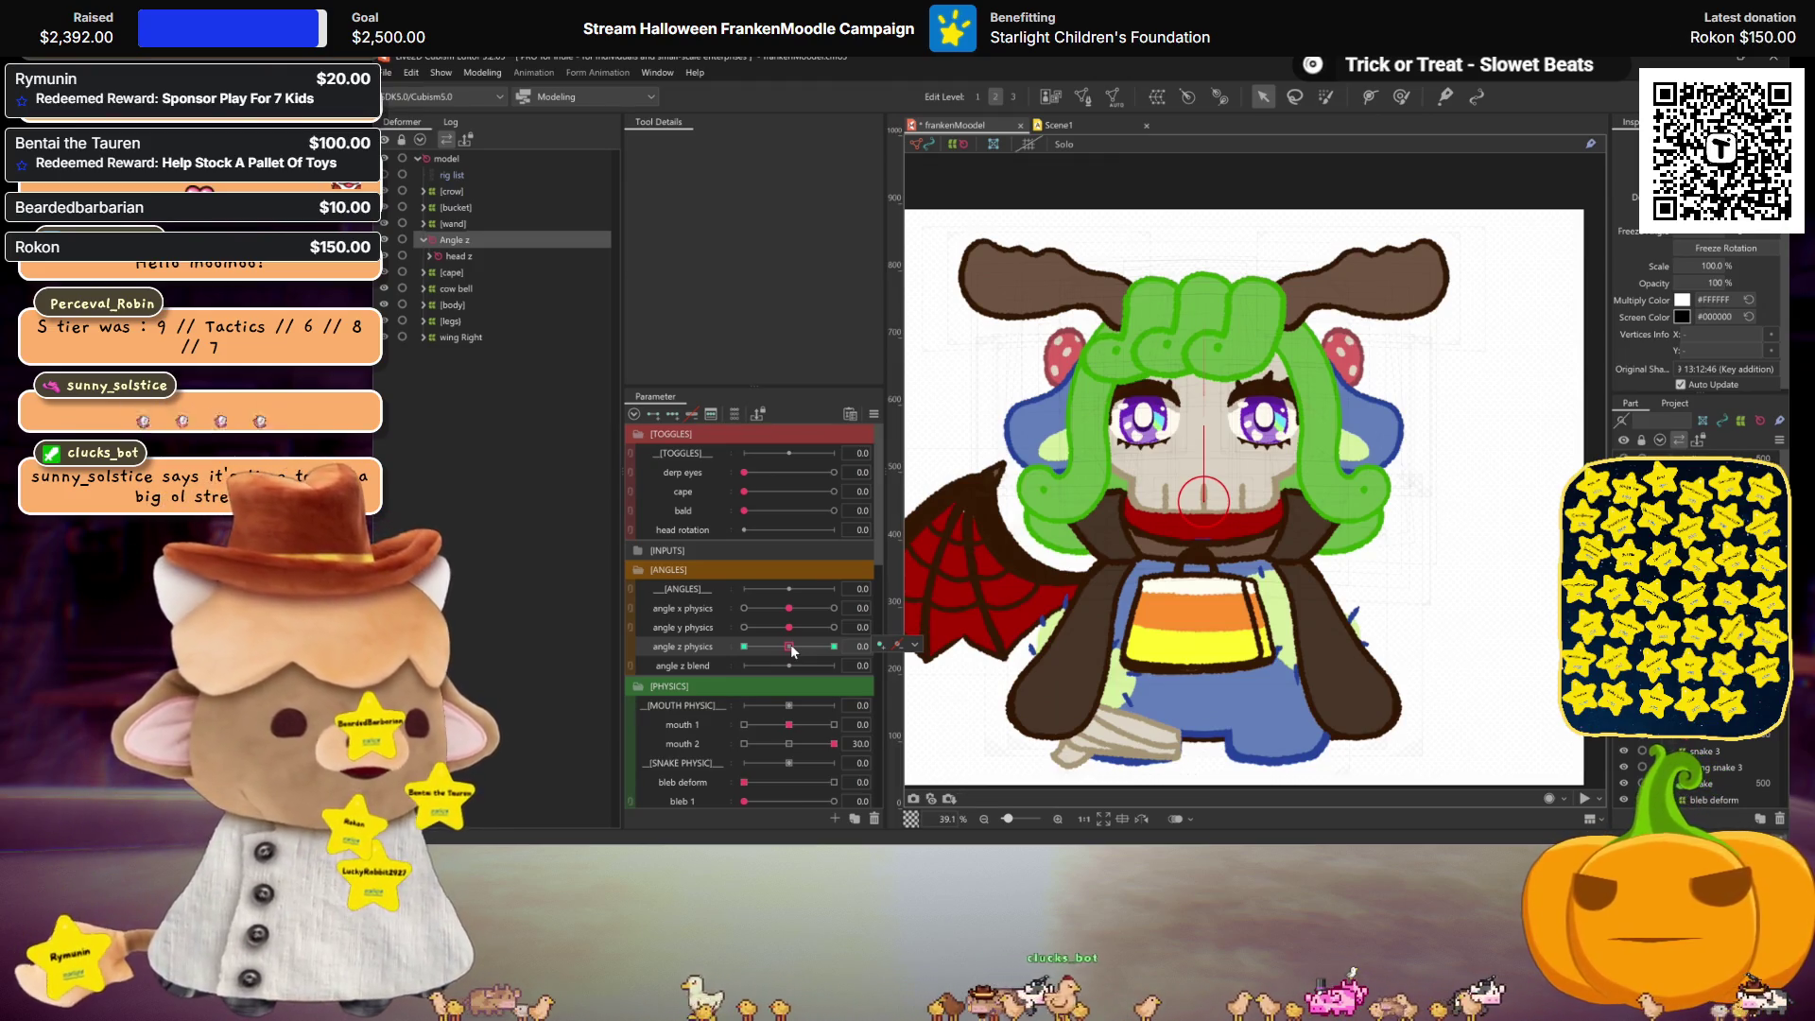
pyautogui.press('Down')
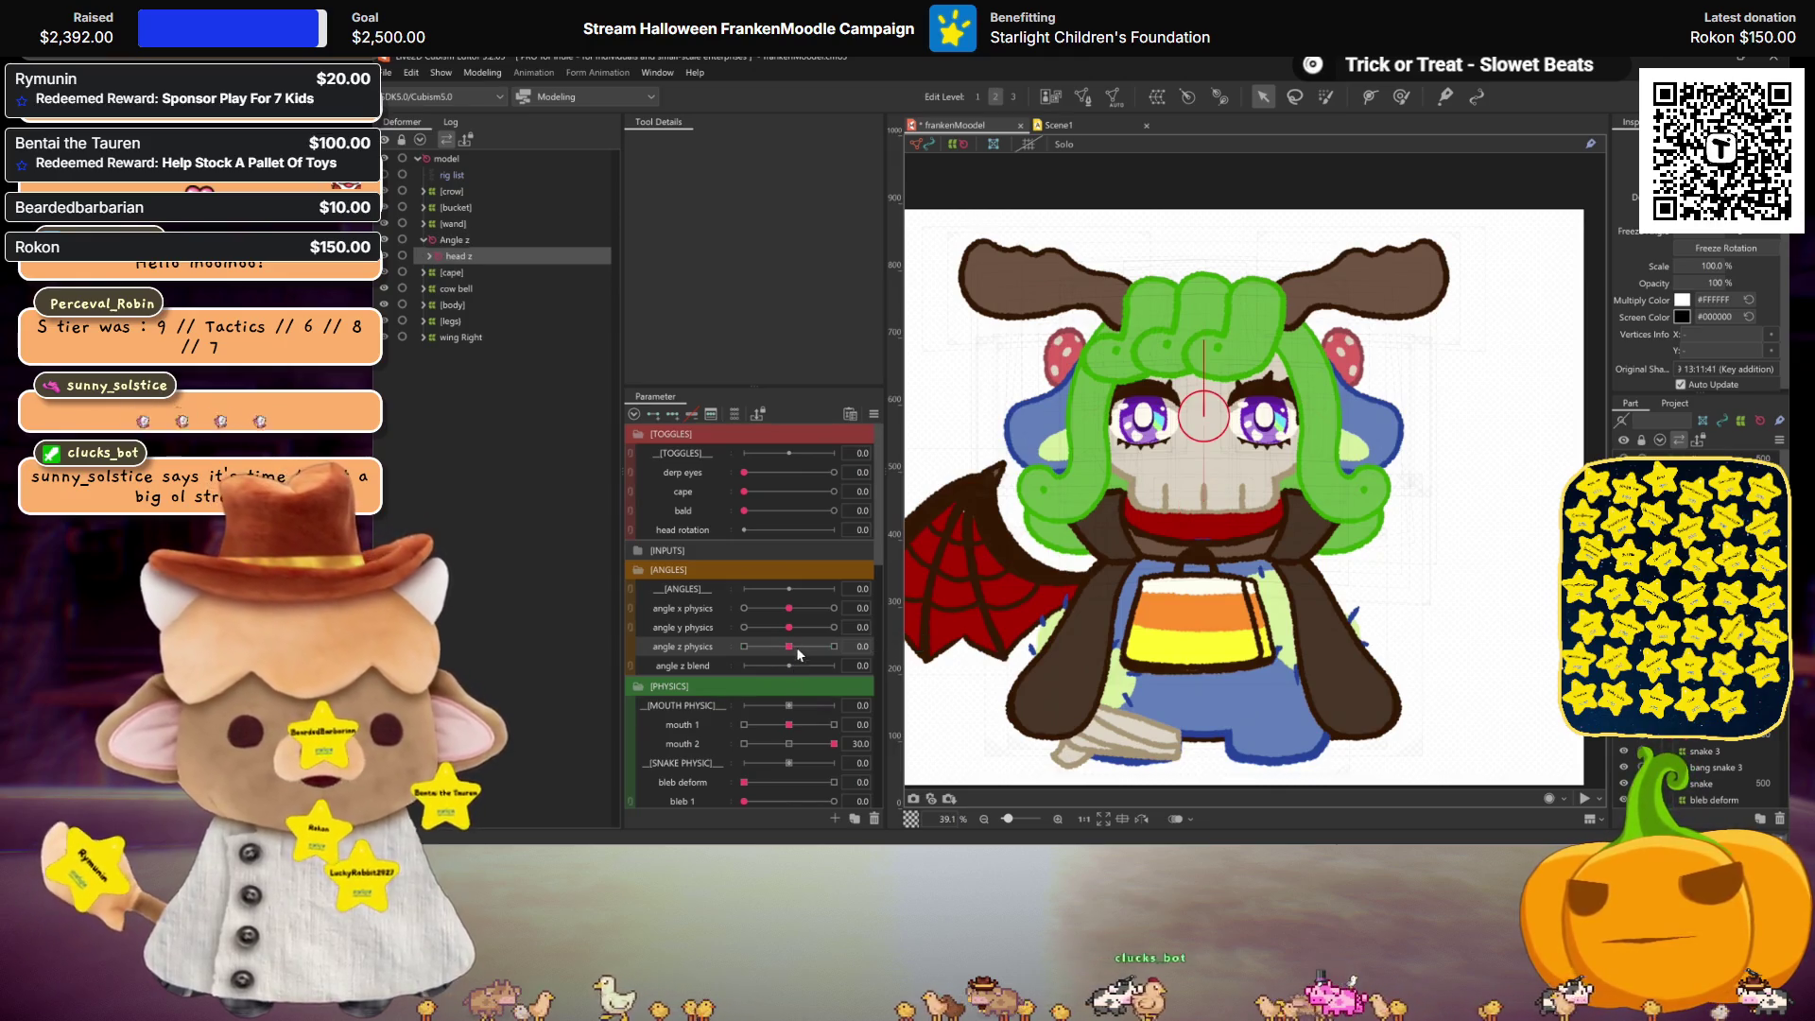
# Step: Move the mouth 2 parameter up into the PHYSICS group
pyautogui.scroll(-3, 699, 690)
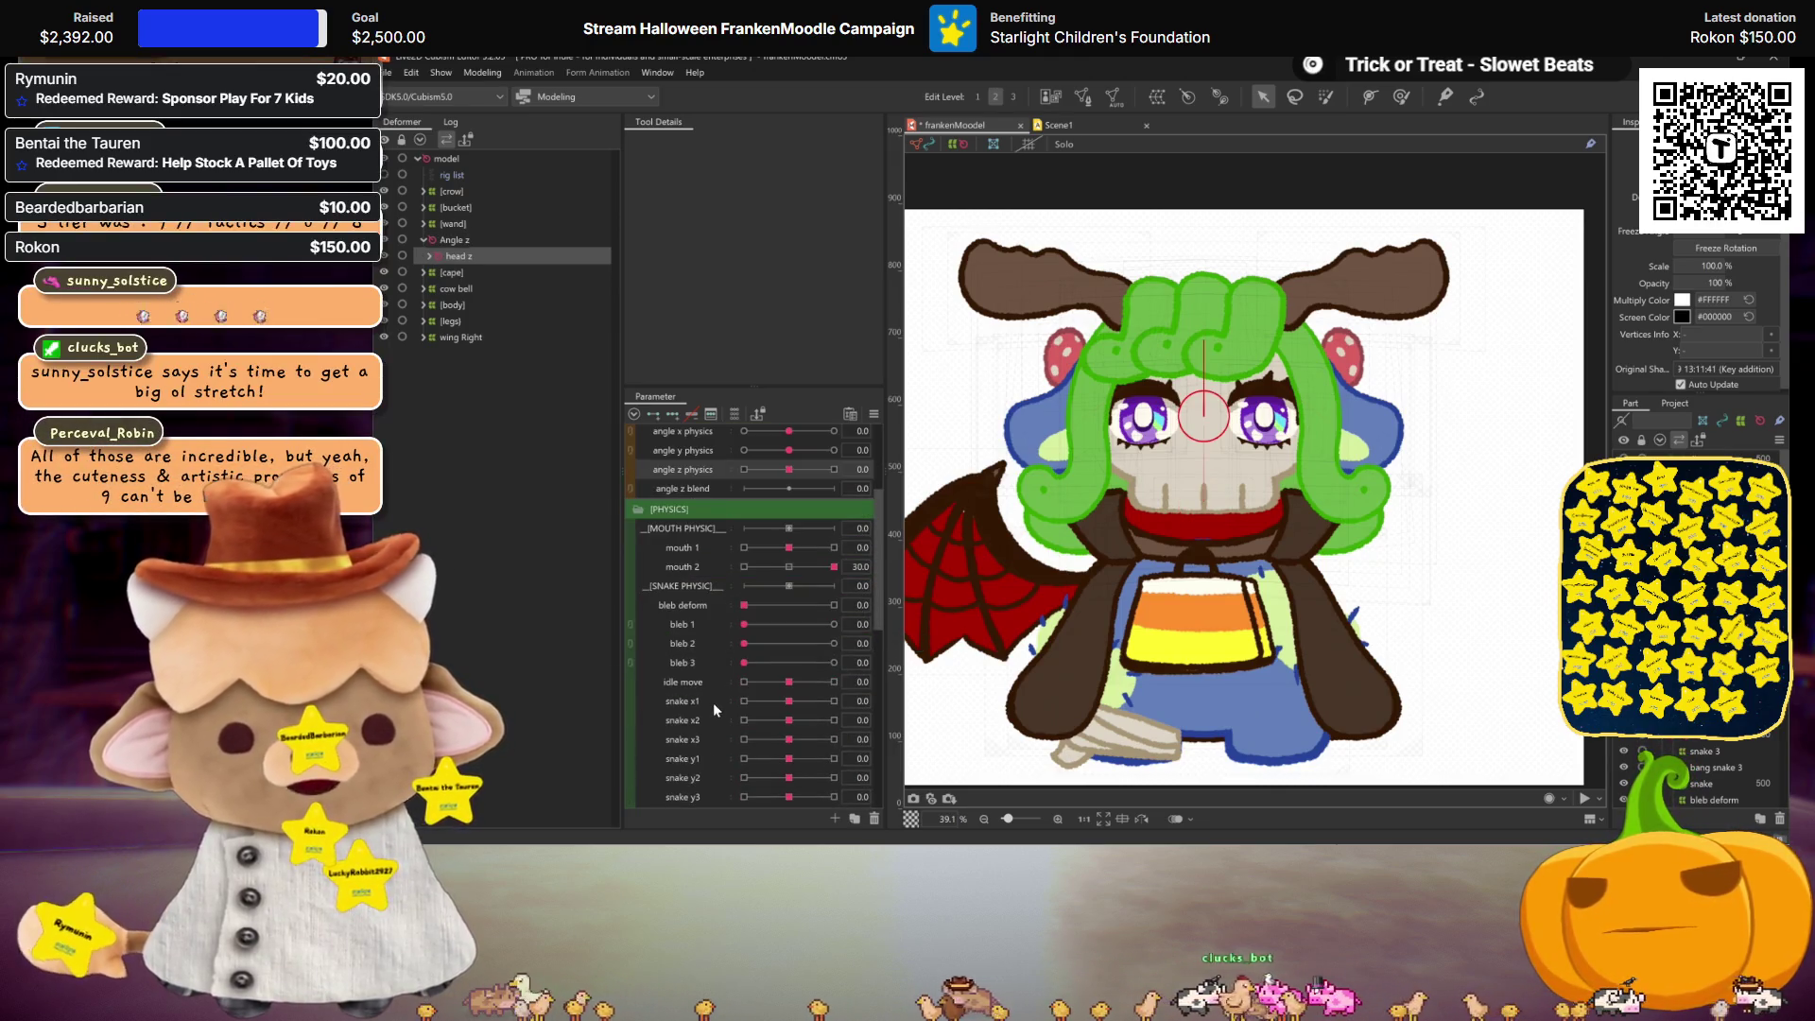
pyautogui.scroll(-1, 686, 627)
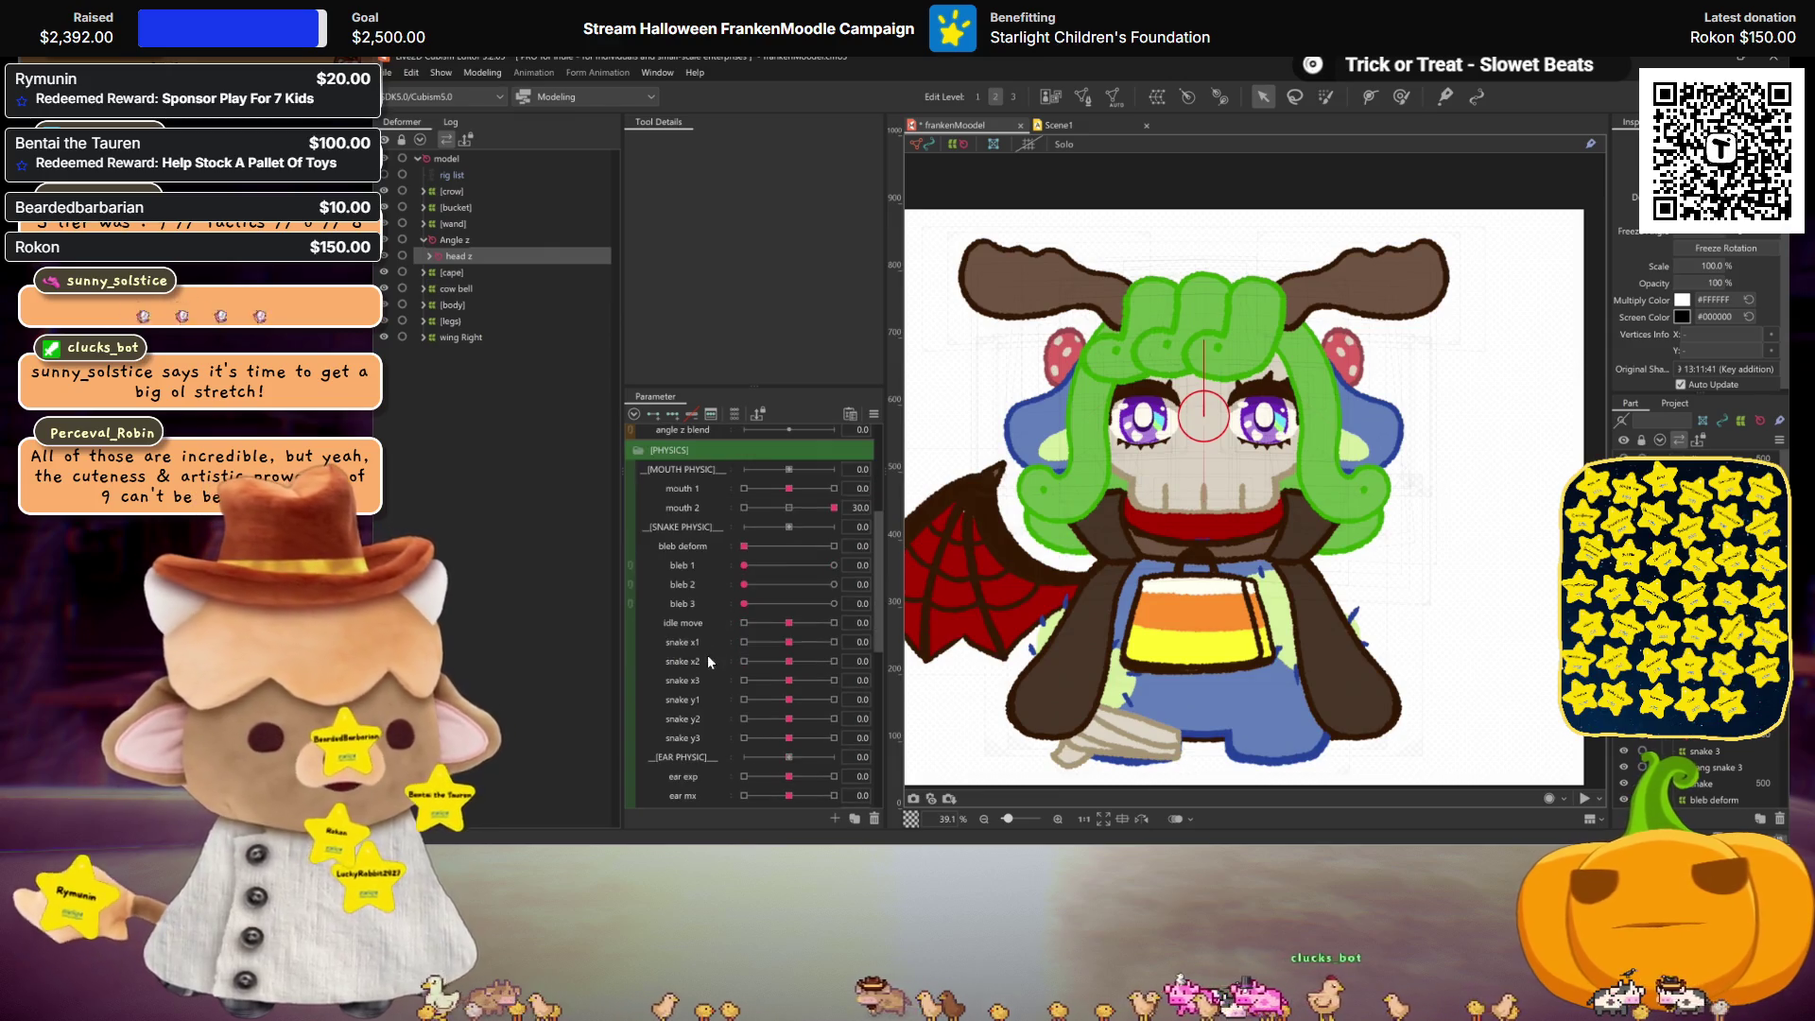
pyautogui.scroll(-2, 677, 711)
pyautogui.scroll(4, 680, 712)
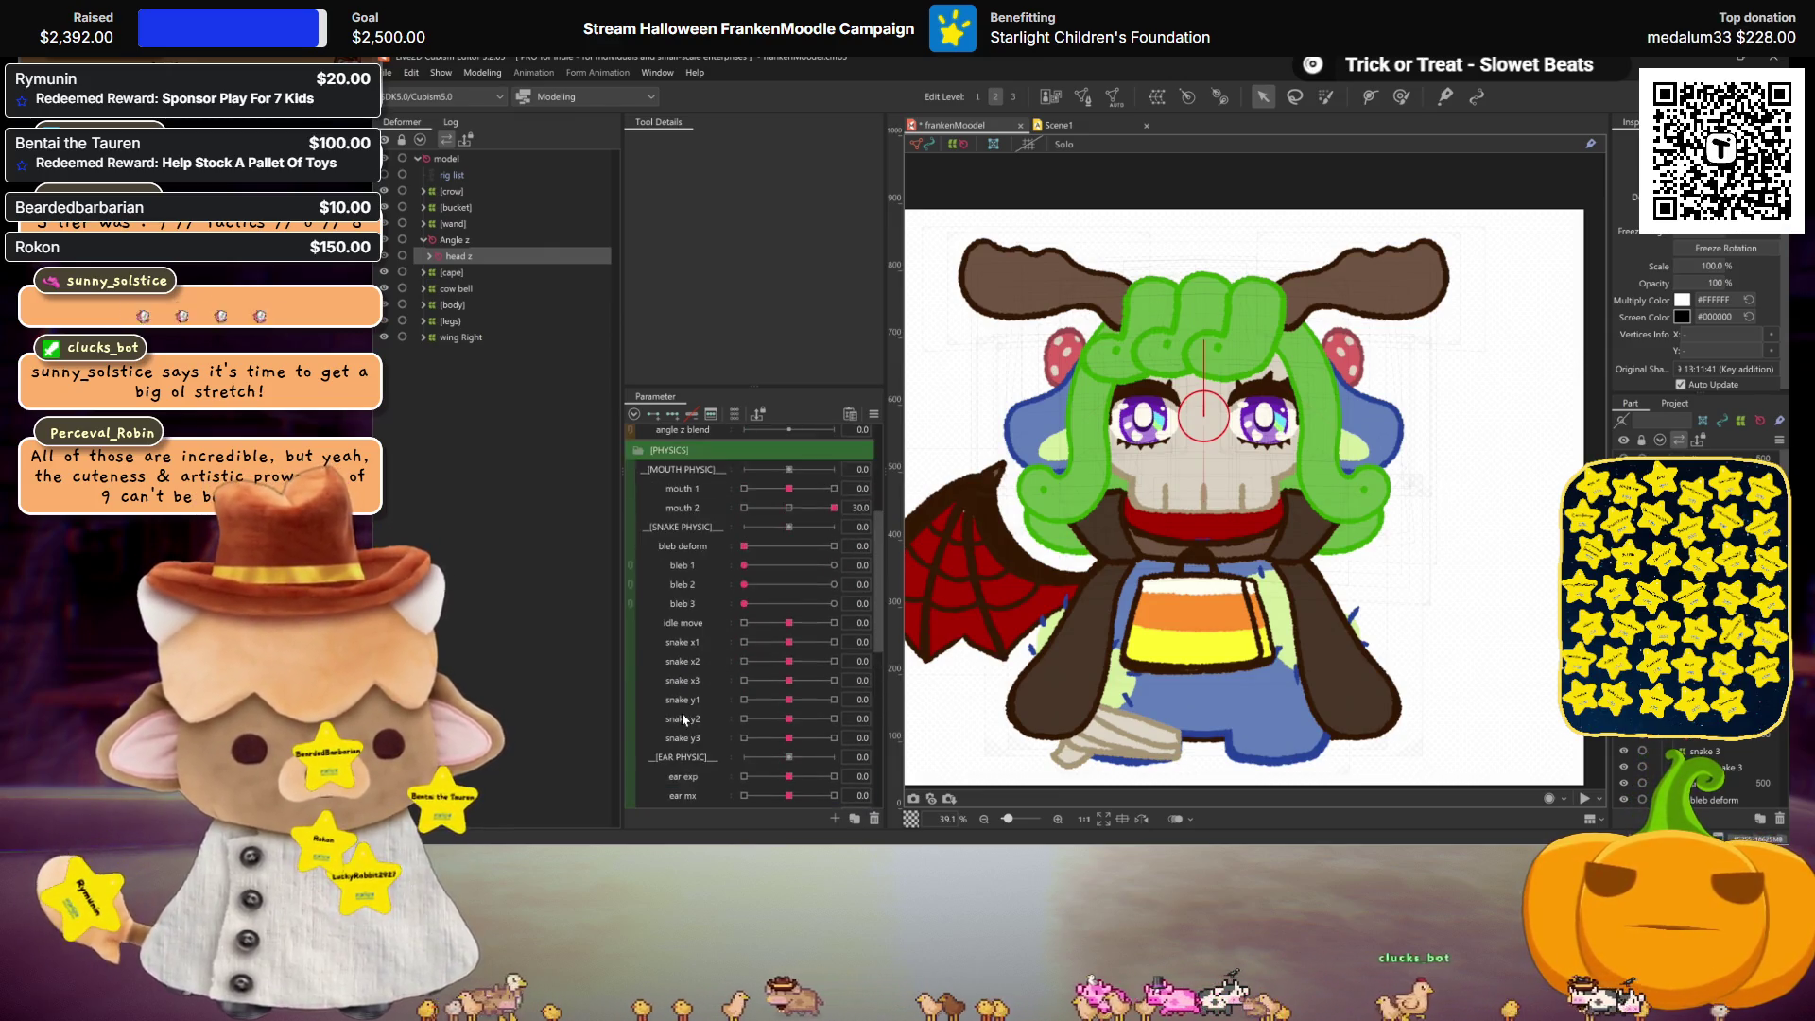
pyautogui.rightClick(682, 627)
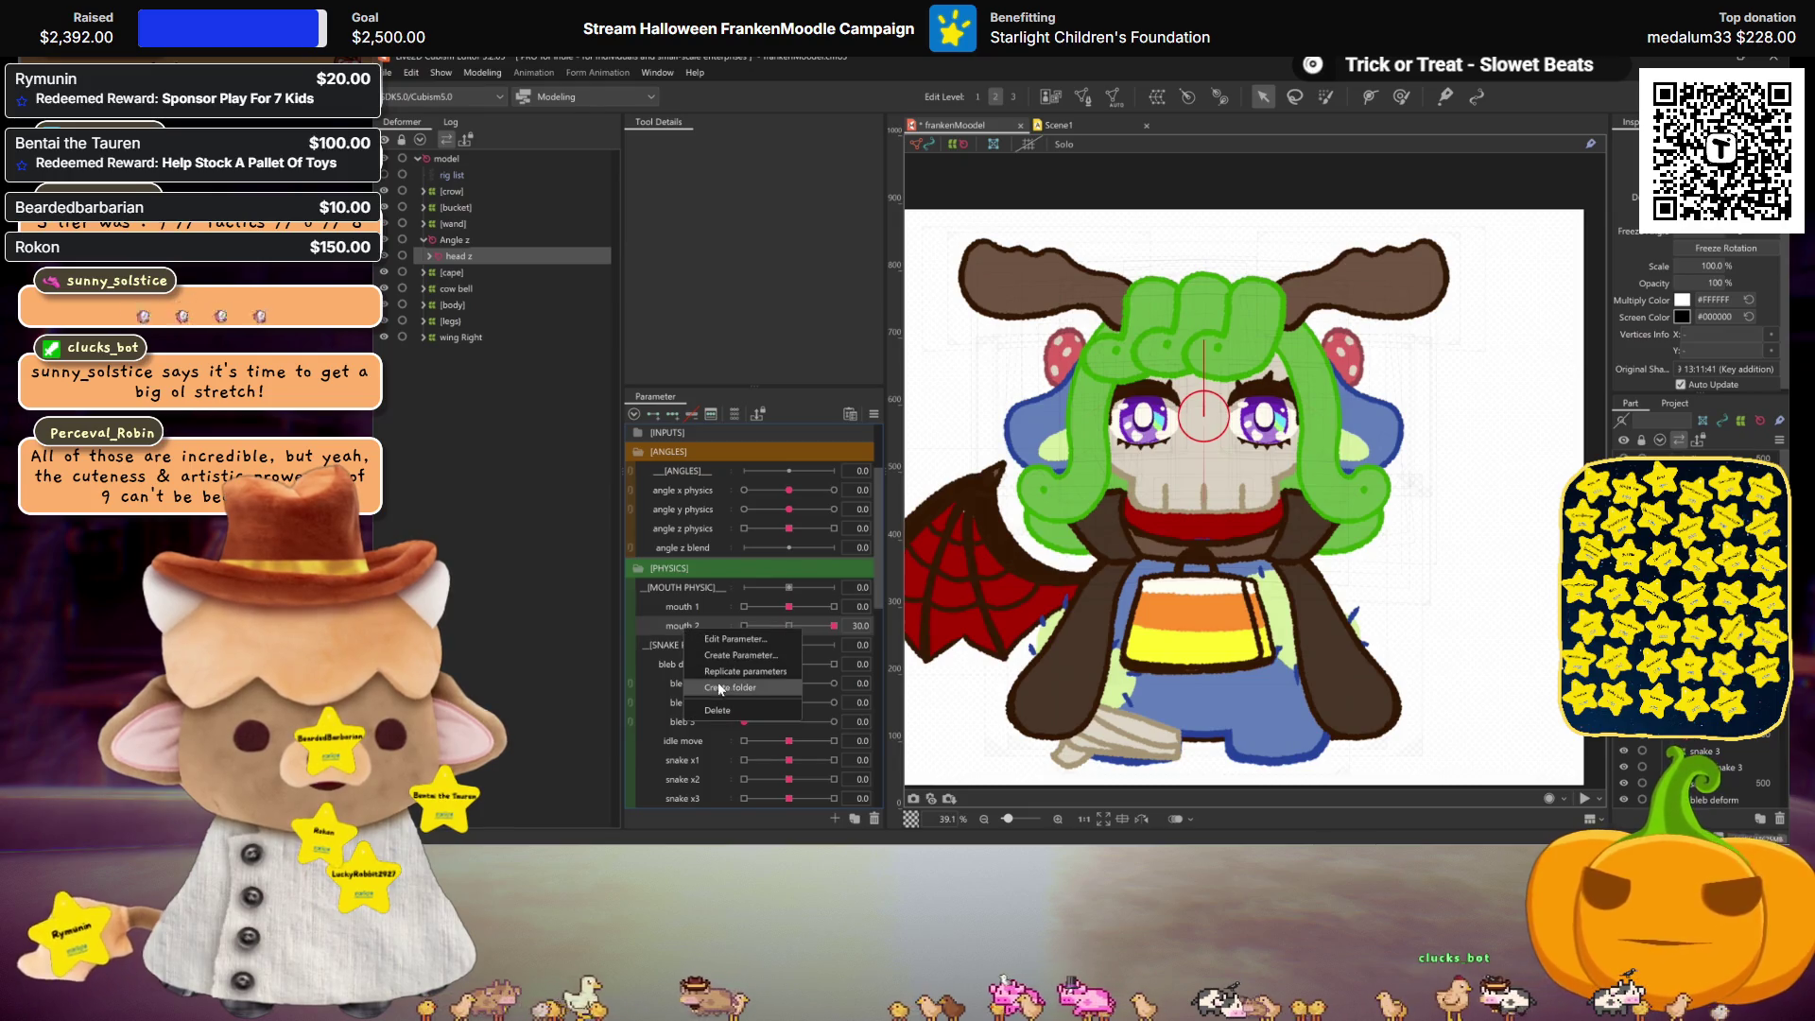
pyautogui.click(686, 628)
pyautogui.moveTo(687, 628); pyautogui.dragTo(690, 588)
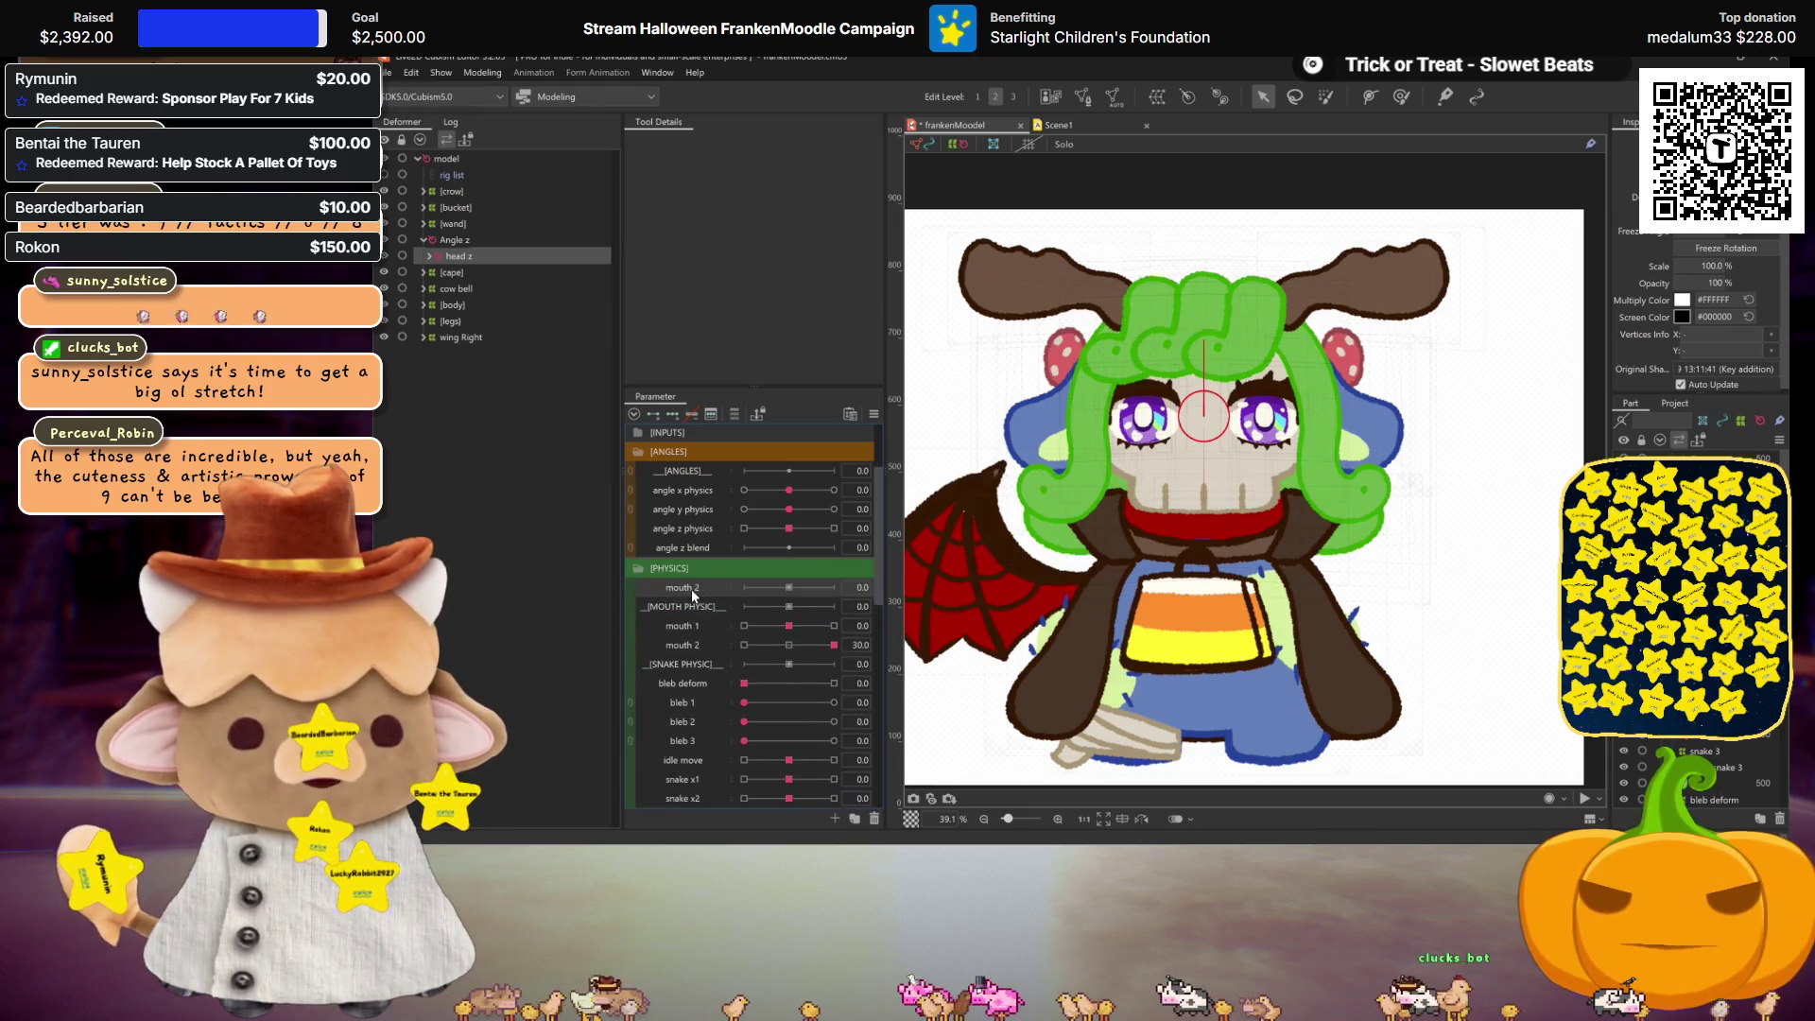
# Step: Rename the mouth 2 parameter to 'z roll'
pyautogui.doubleClick(709, 594)
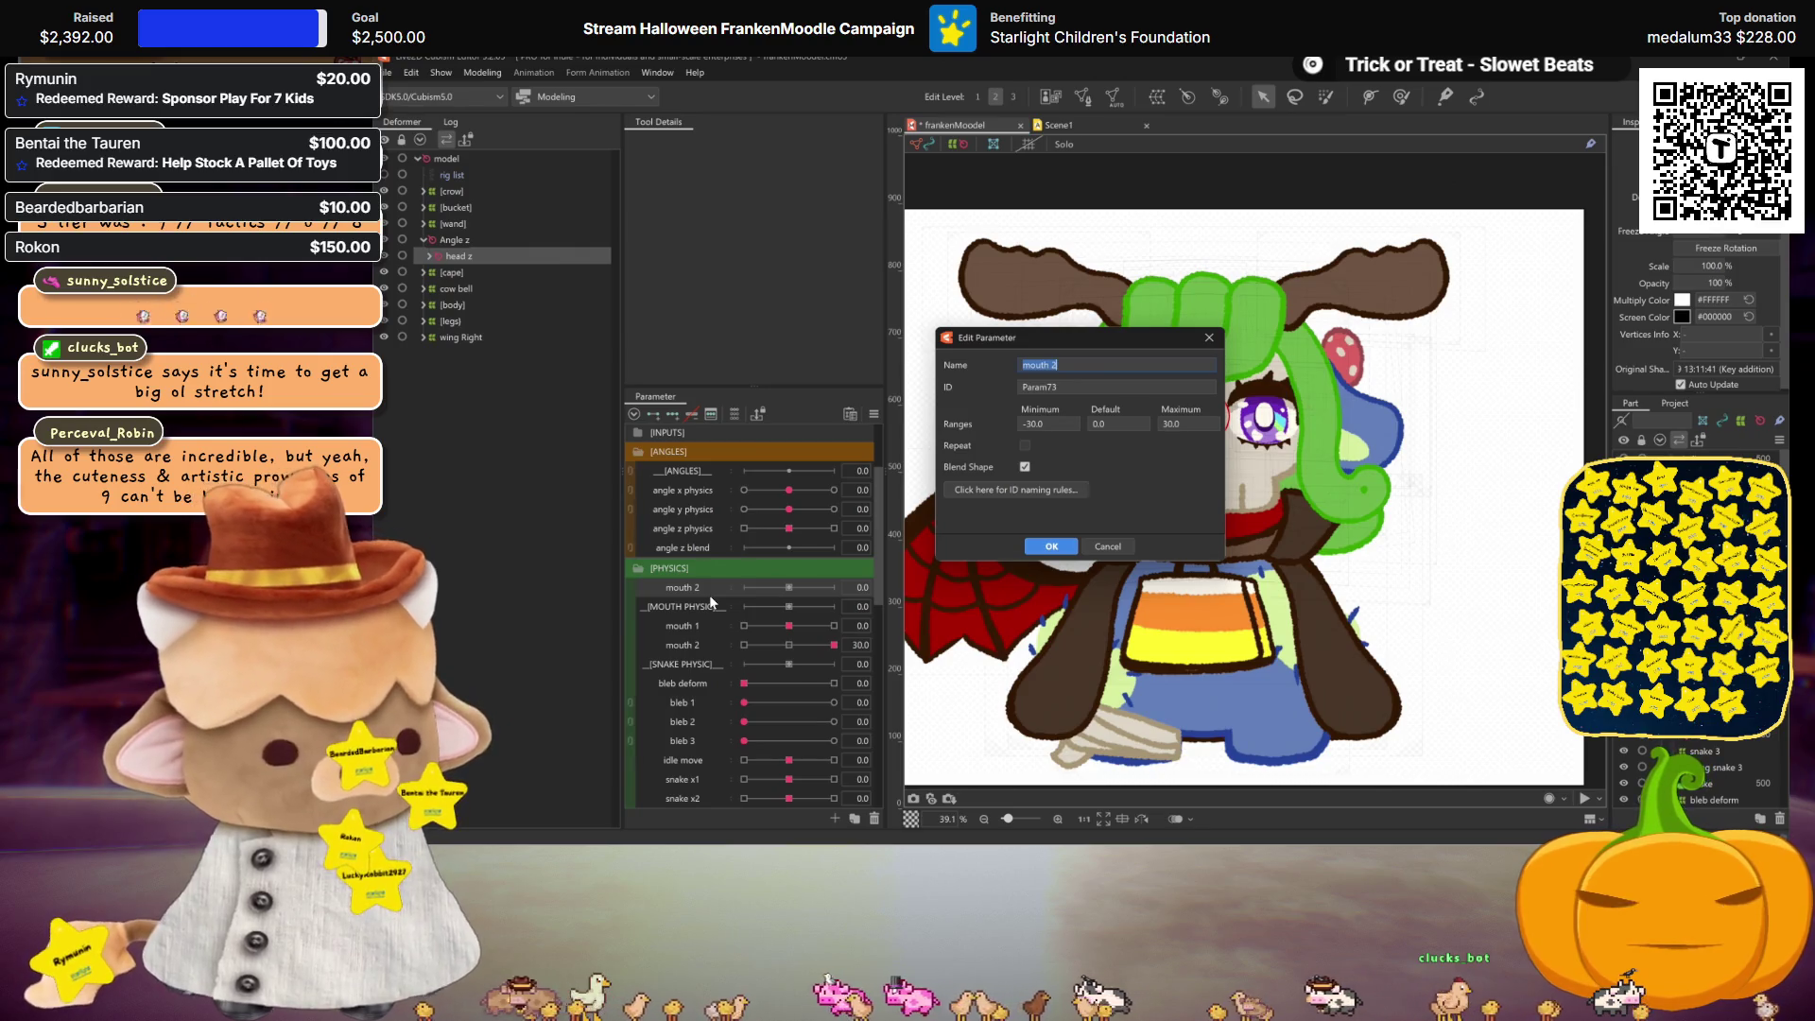
pyautogui.write('z roll')
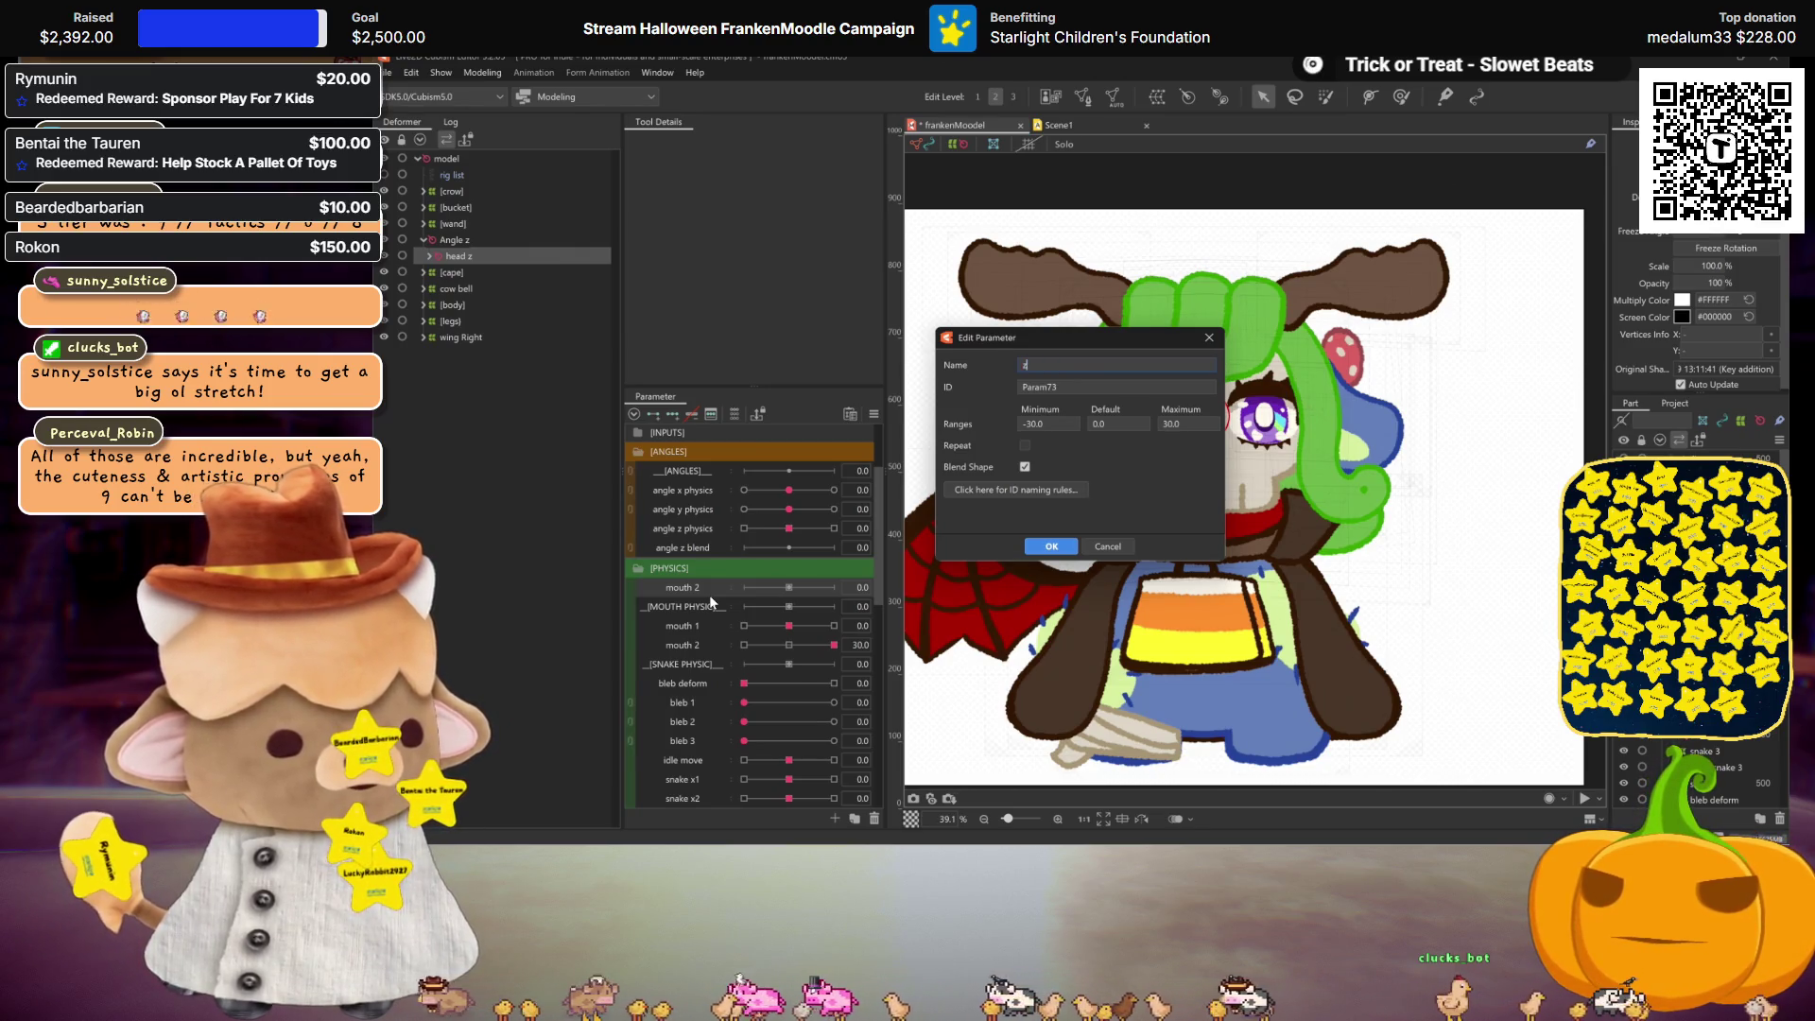
pyautogui.click(1059, 554)
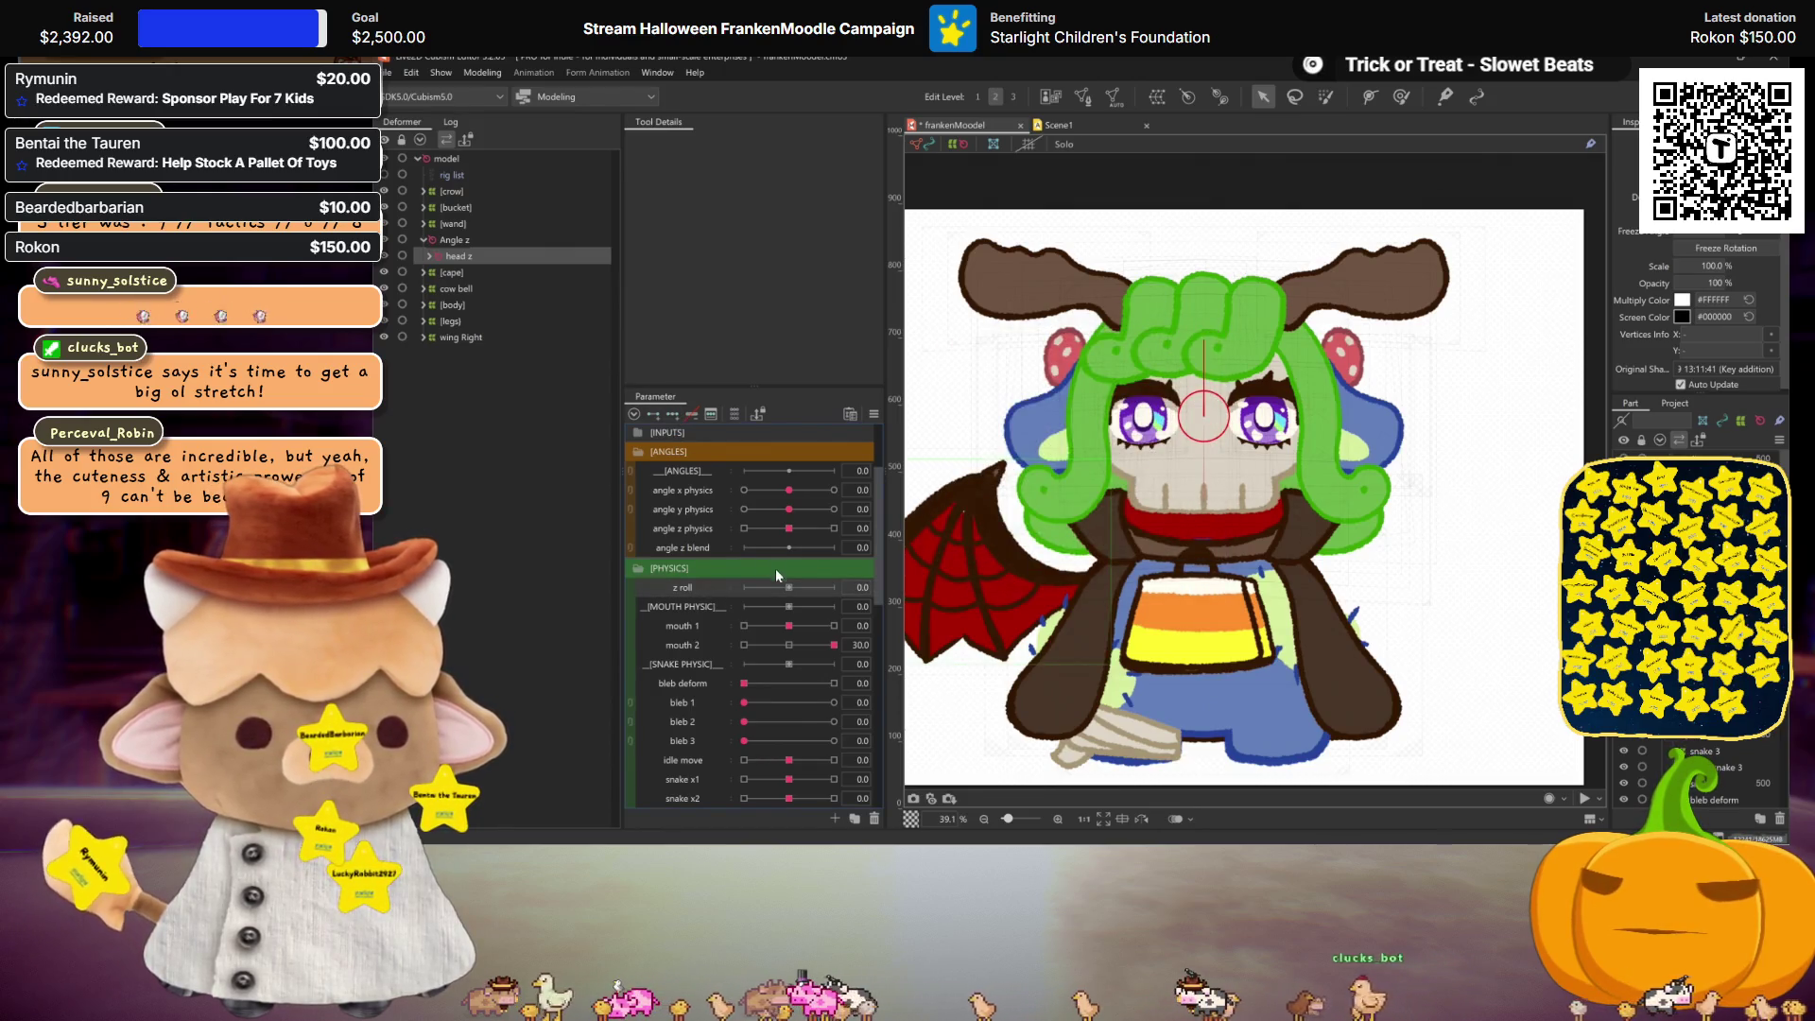
# Step: Add keys to z roll and tilt the head in opposite directions at its end keys
pyautogui.click(673, 417)
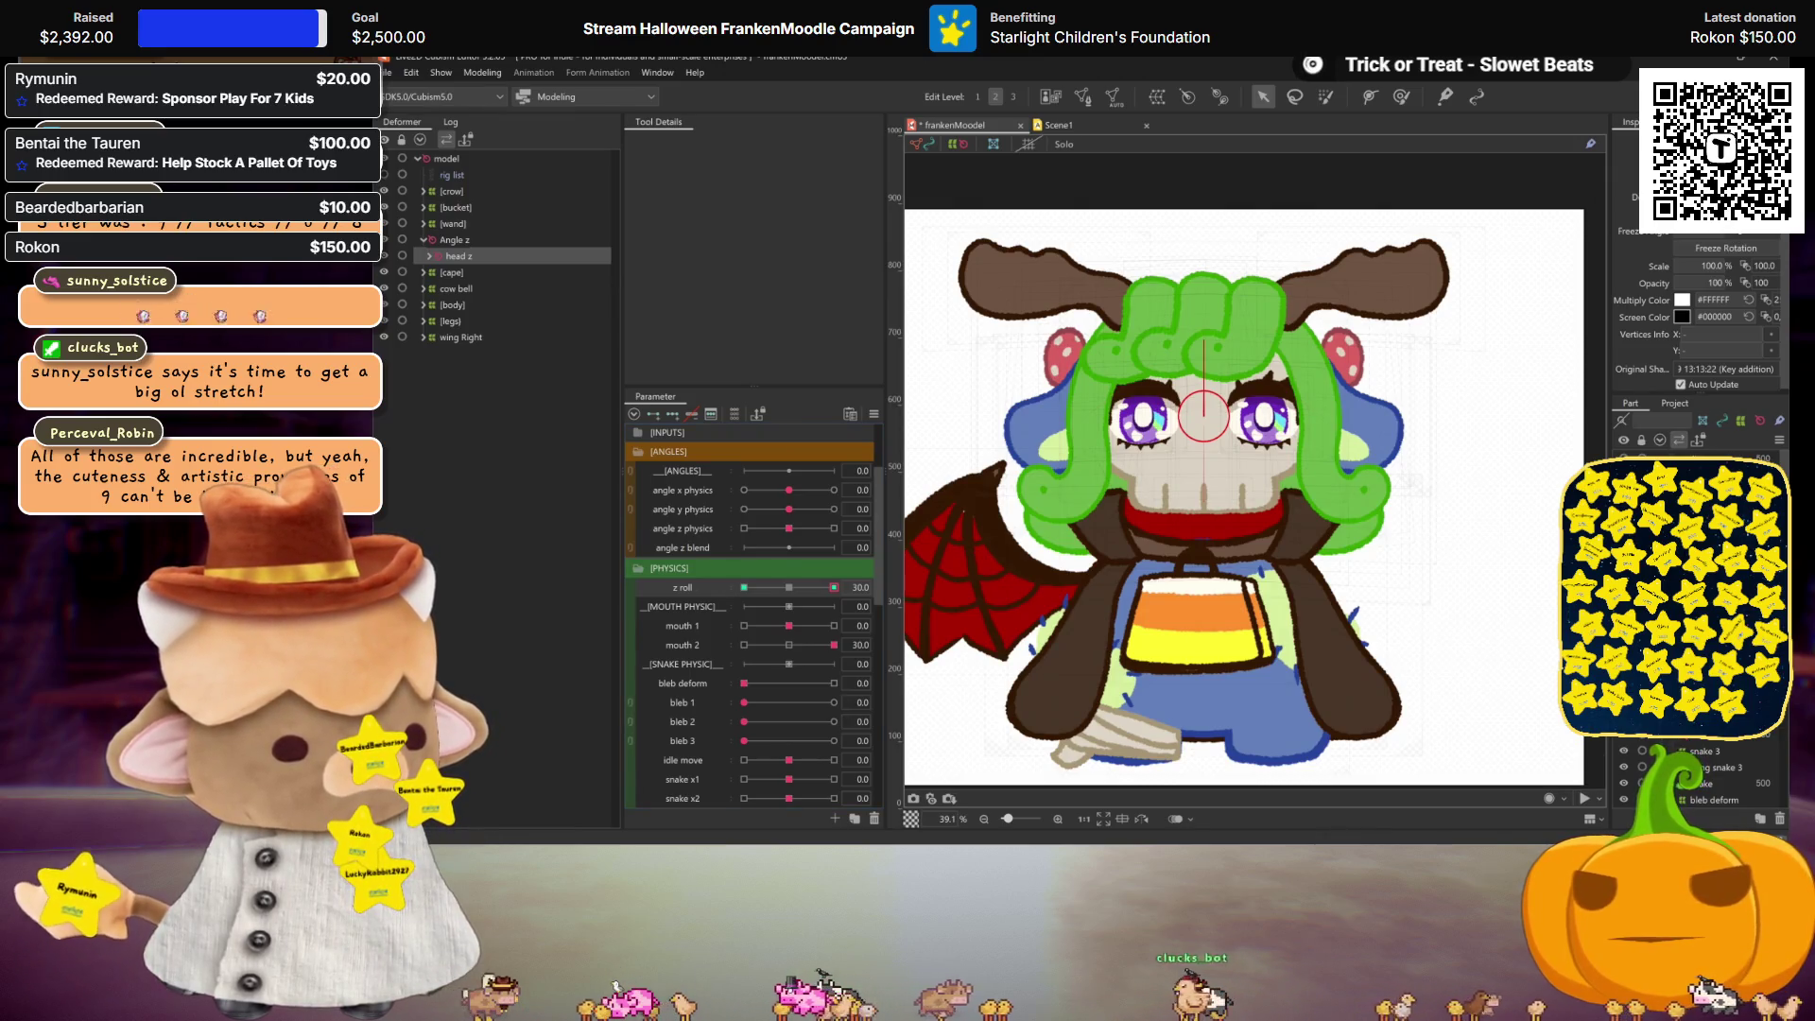
pyautogui.moveTo(834, 590)
pyautogui.mouseDown()
pyautogui.moveTo(796, 600)
pyautogui.moveTo(834, 588)
pyautogui.mouseUp()
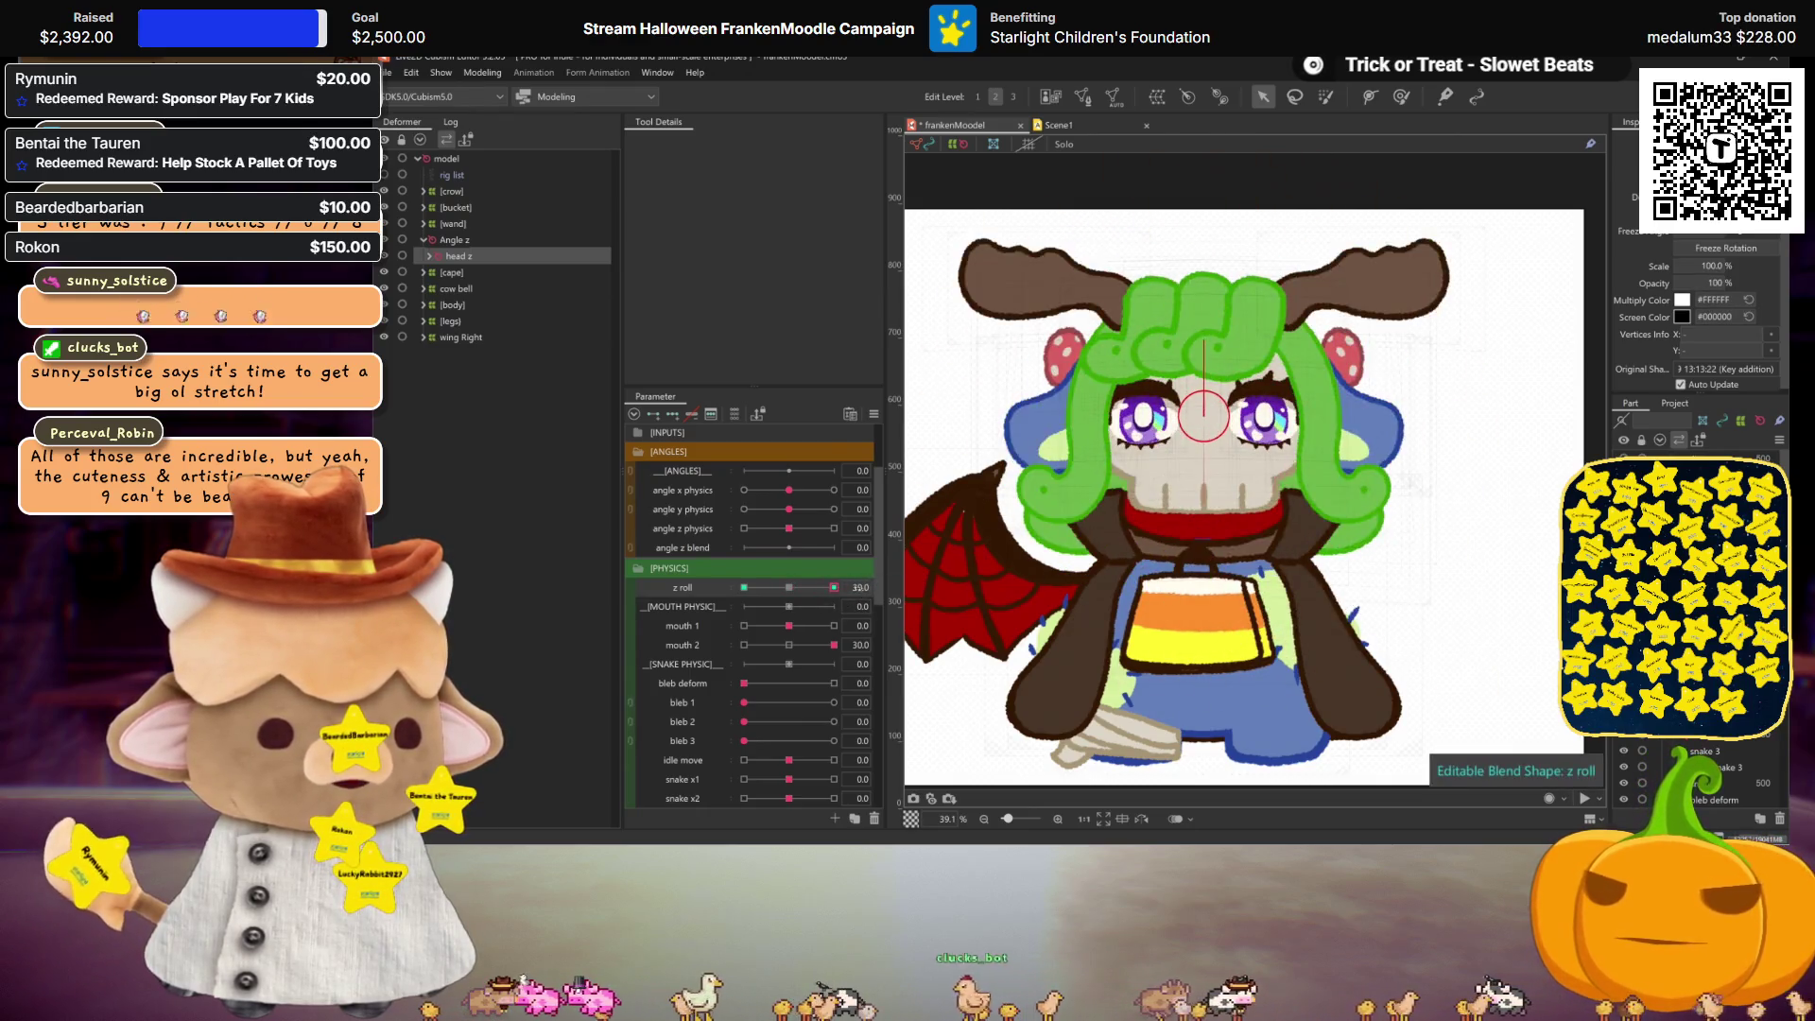
pyautogui.click(1052, 600)
pyautogui.moveTo(833, 587); pyautogui.dragTo(706, 597)
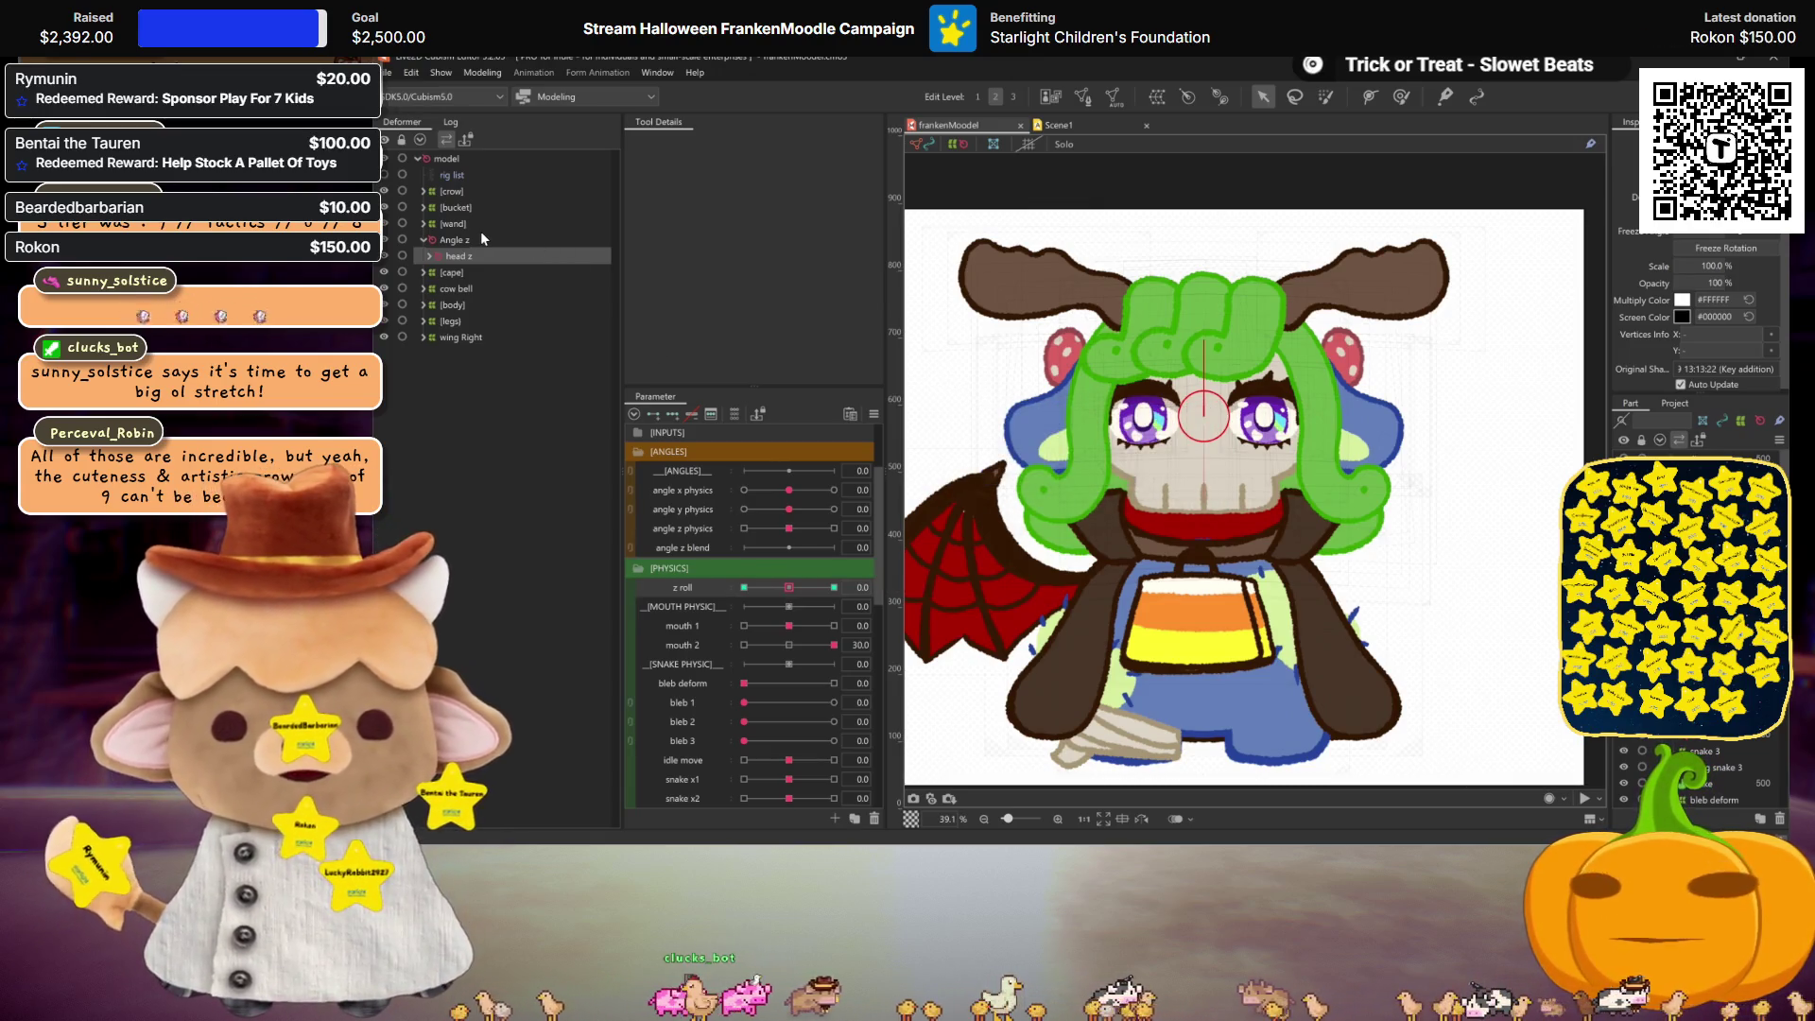
# Step: Add a new physics group named 'z roll' in Physics Settings
pyautogui.click(484, 75)
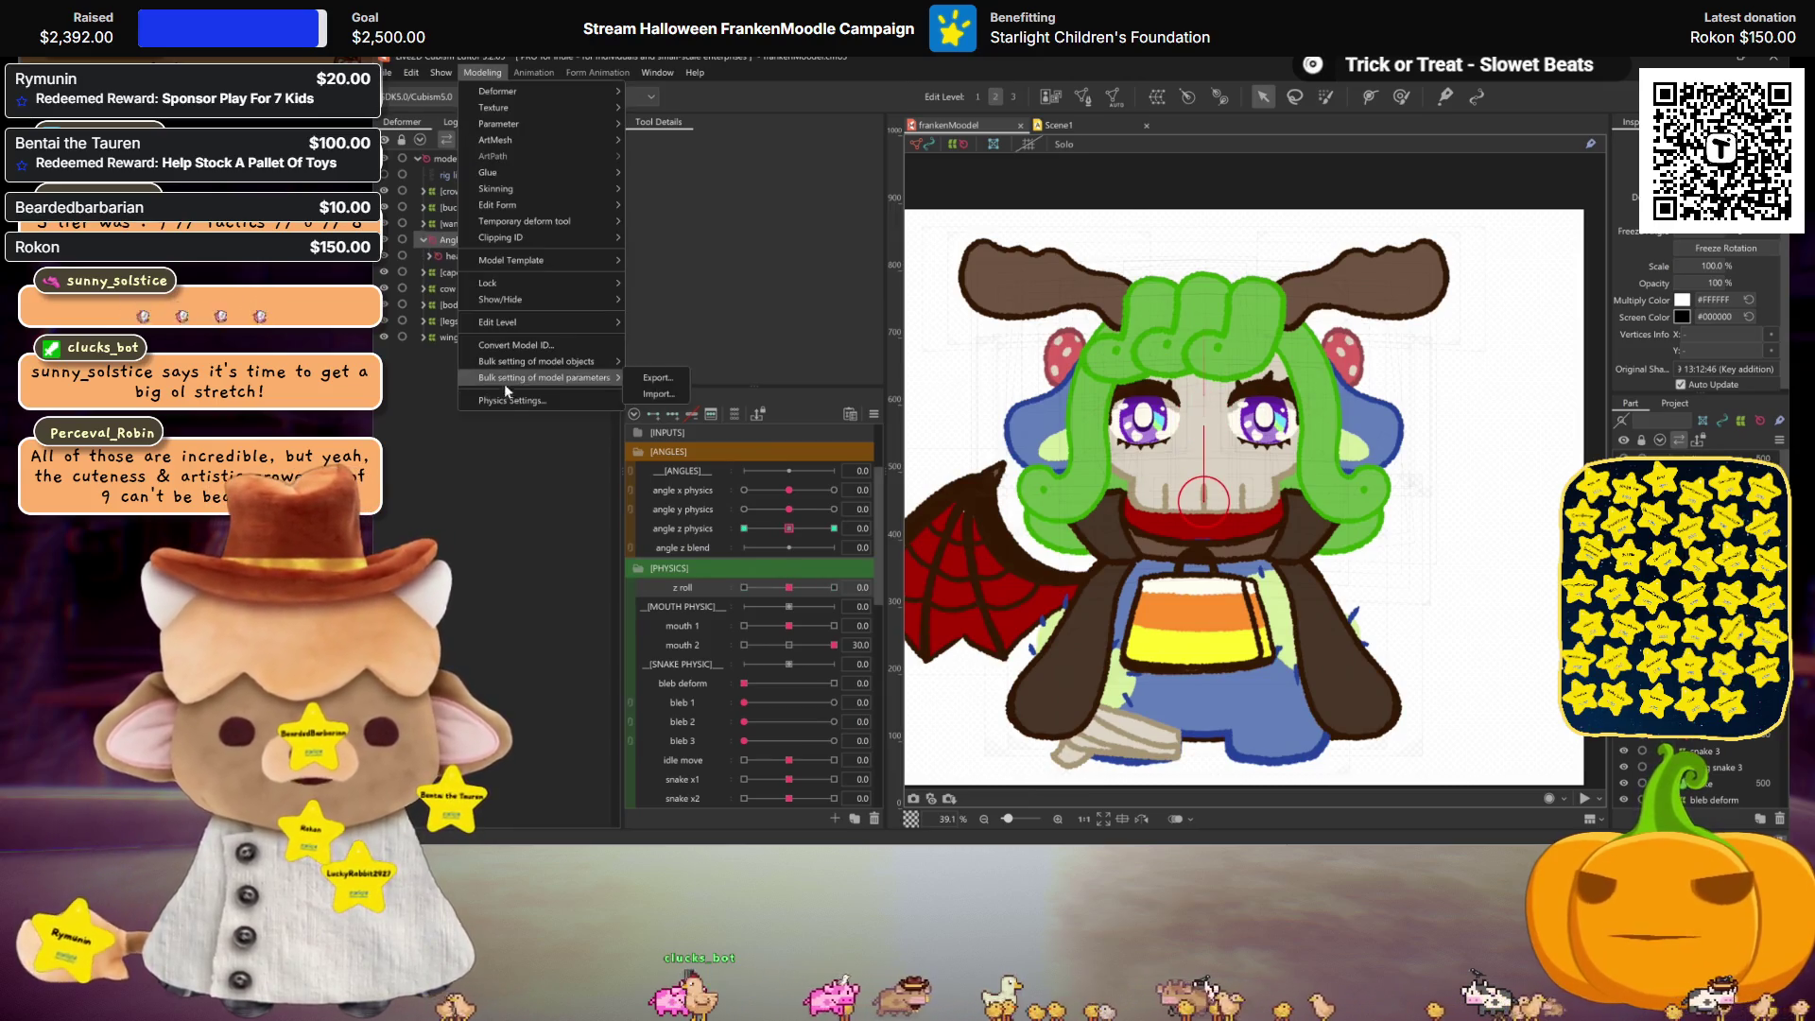
pyautogui.click(510, 400)
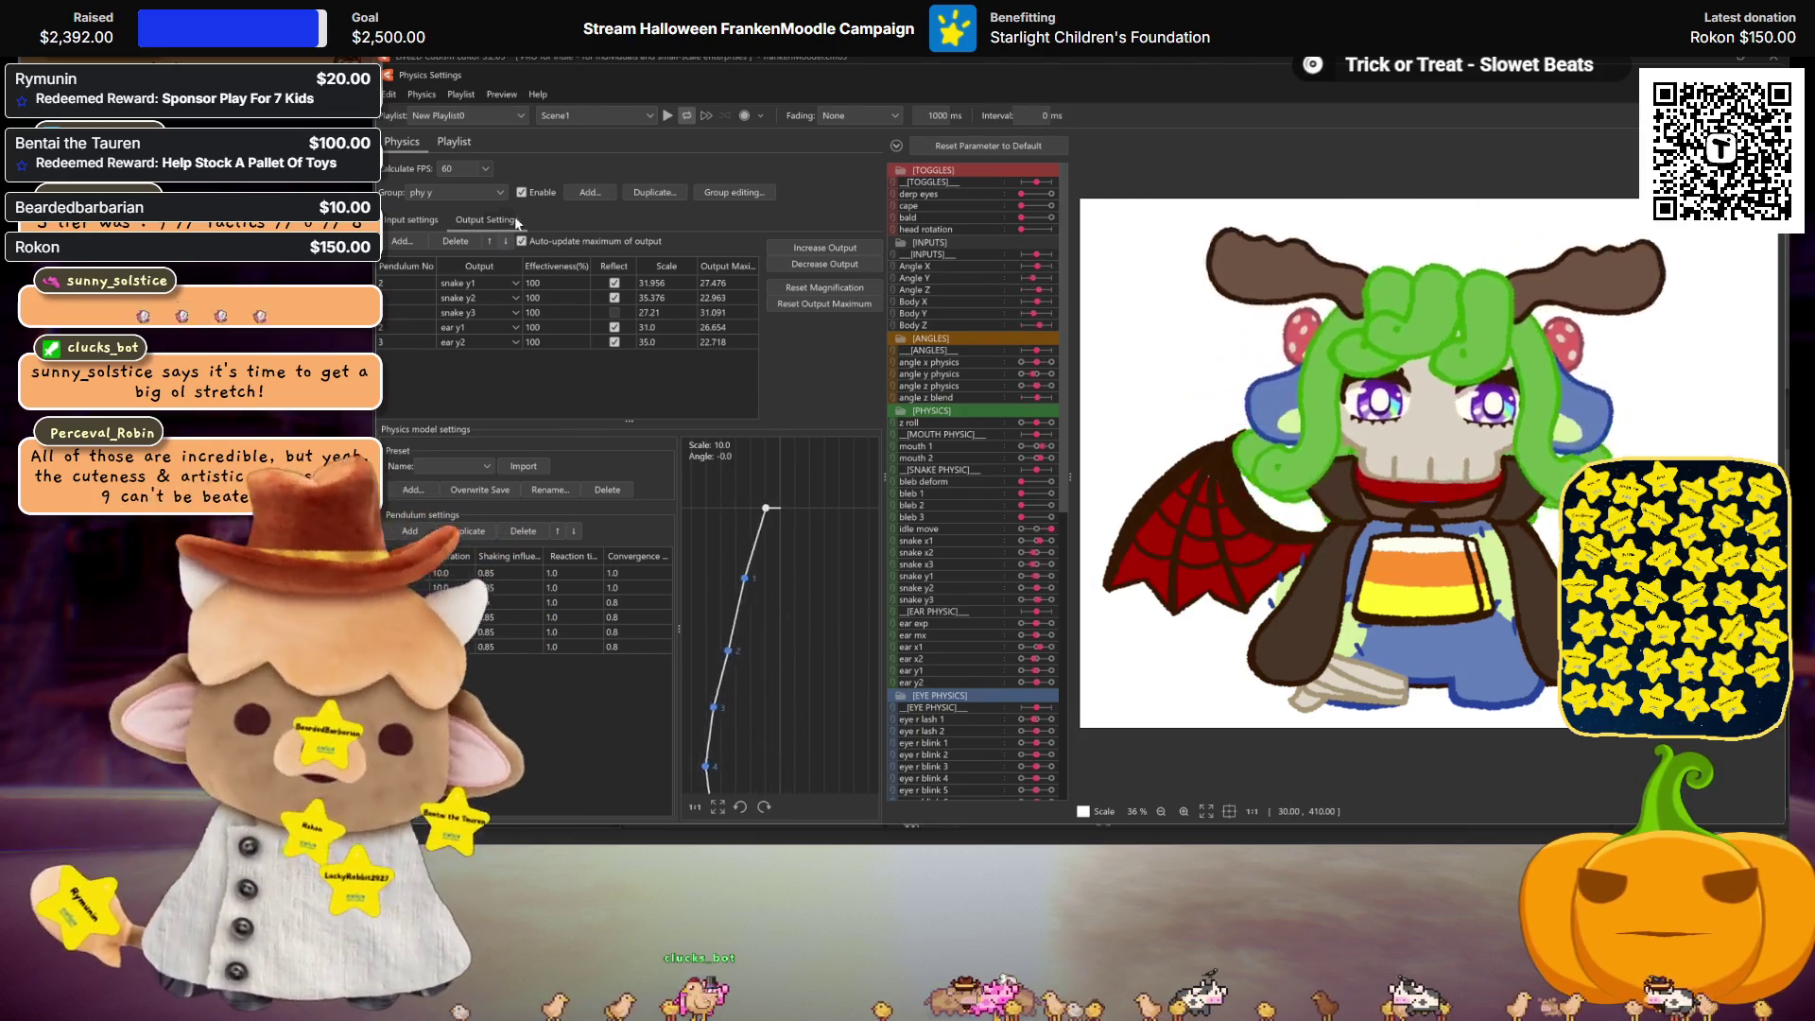
pyautogui.click(599, 191)
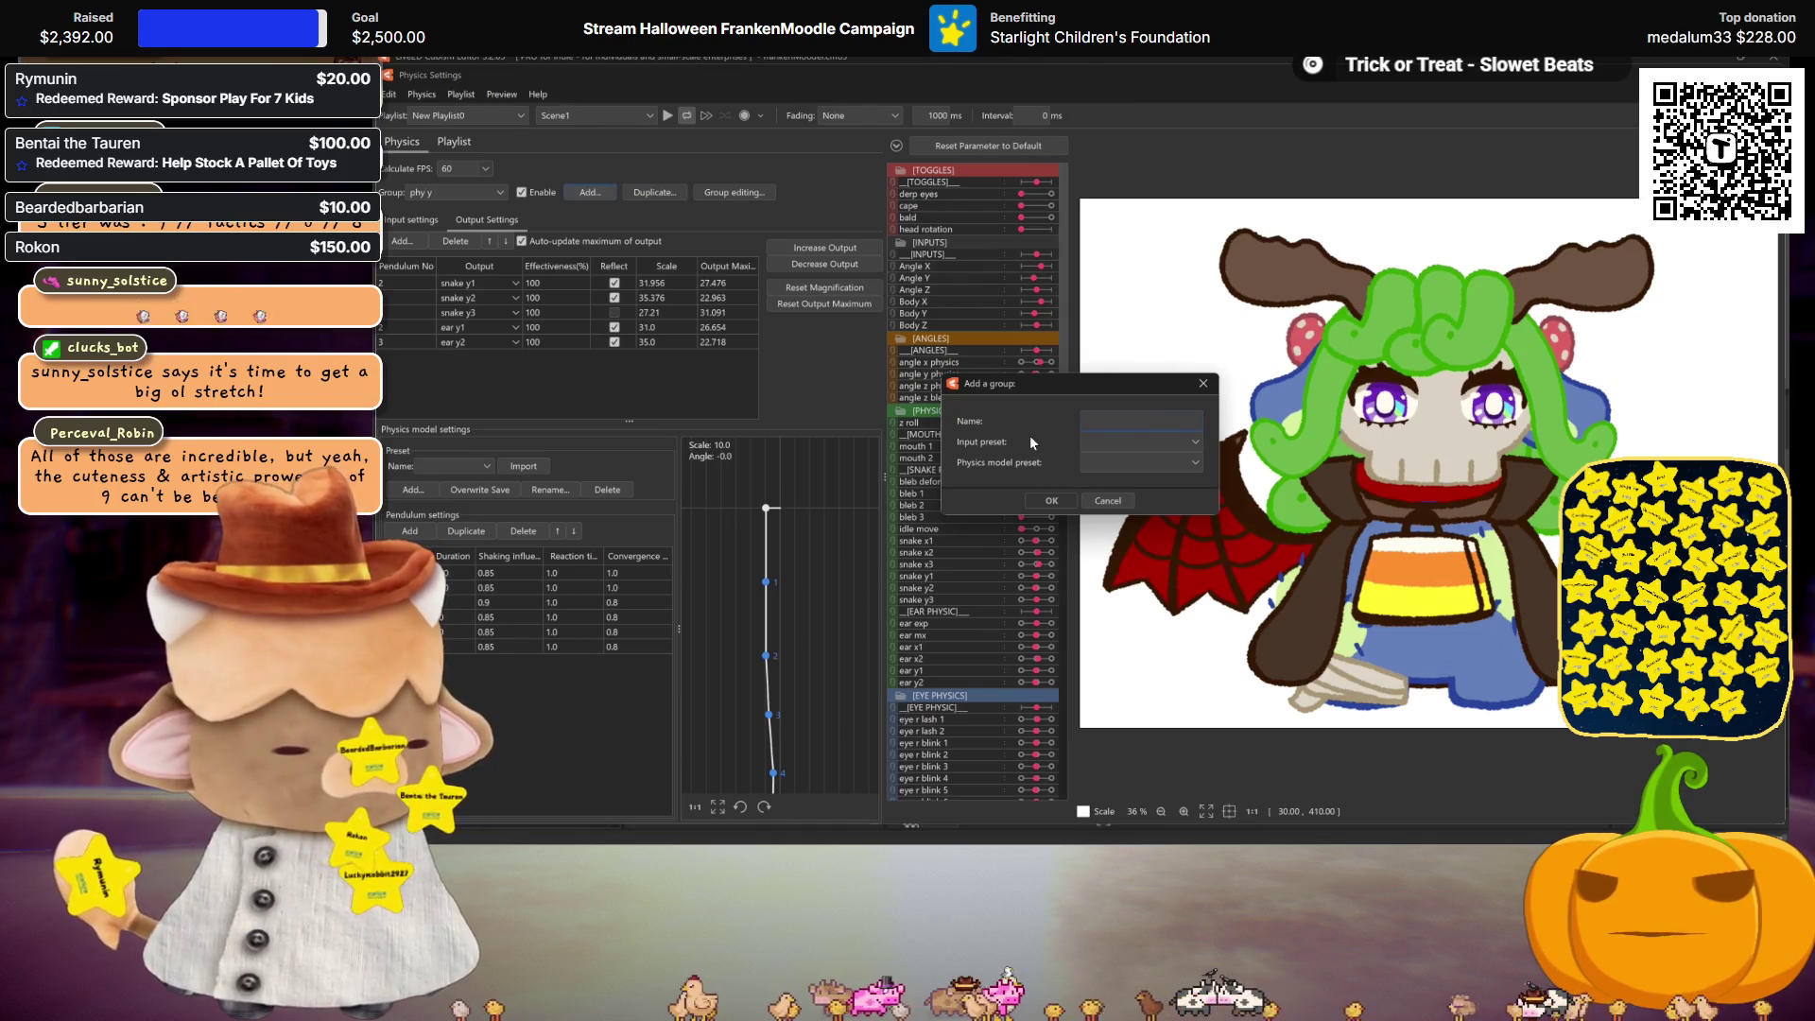
pyautogui.write('z roll')
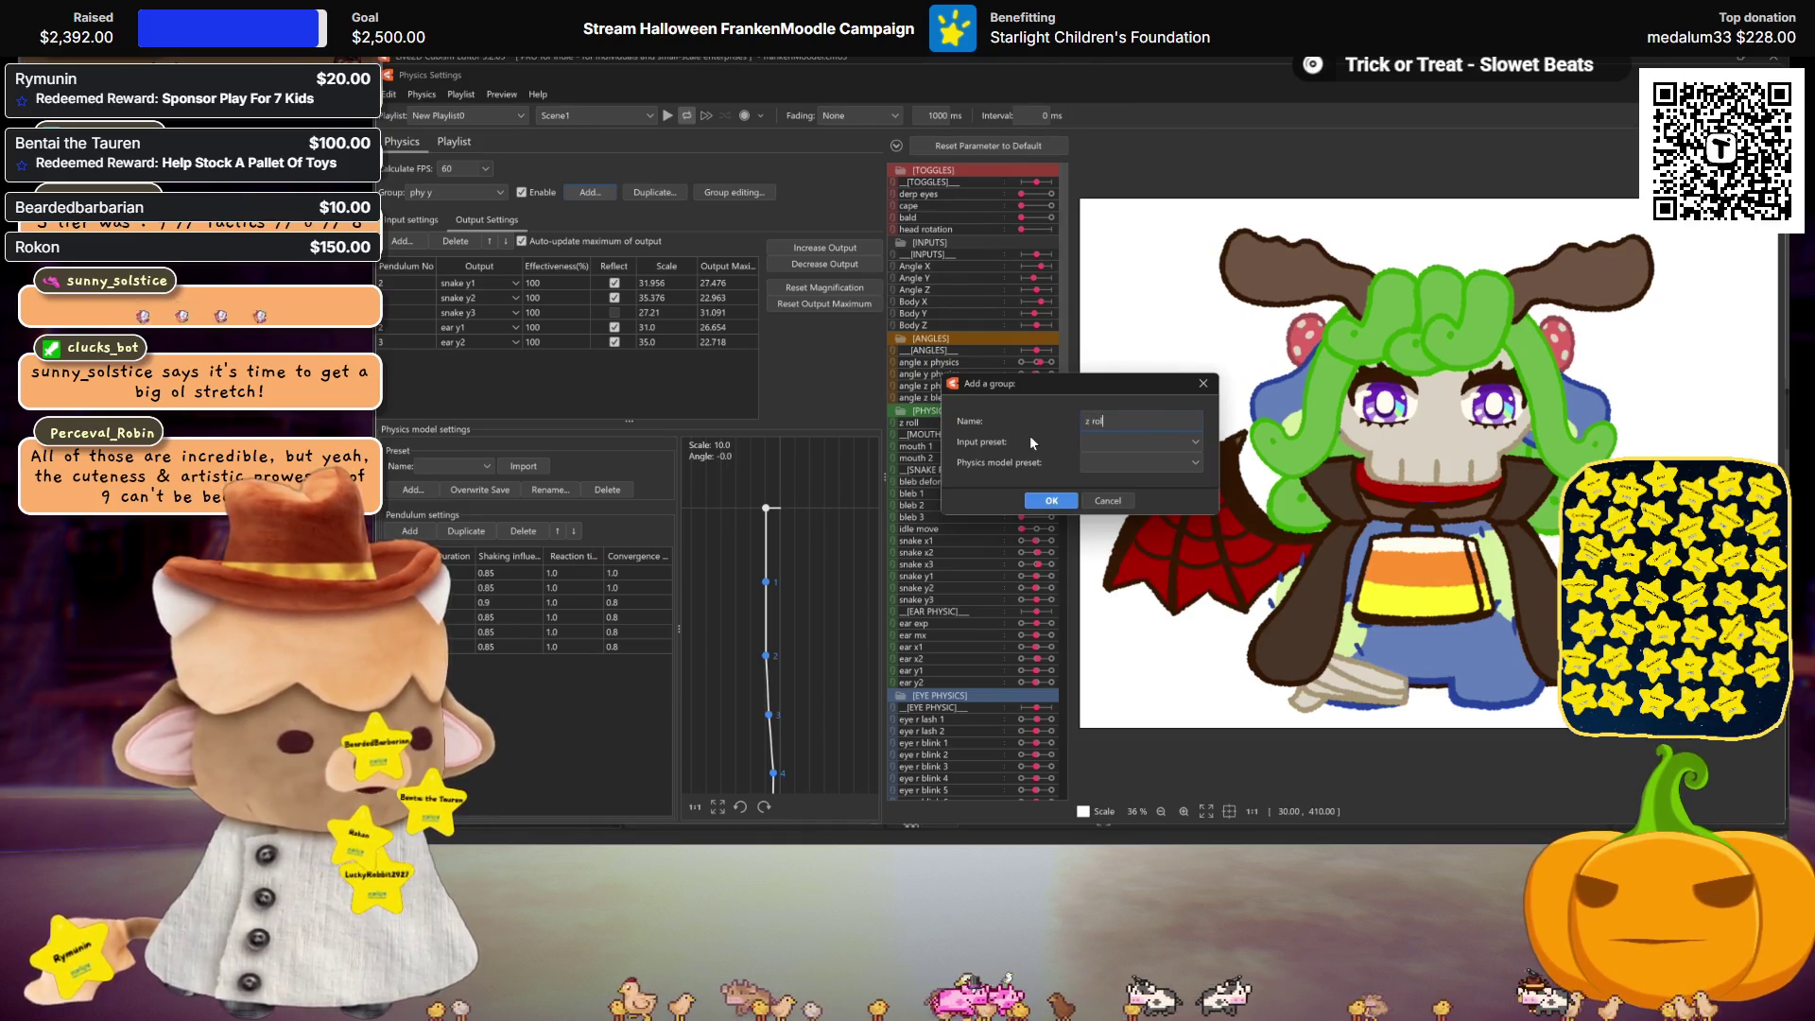
pyautogui.click(1051, 501)
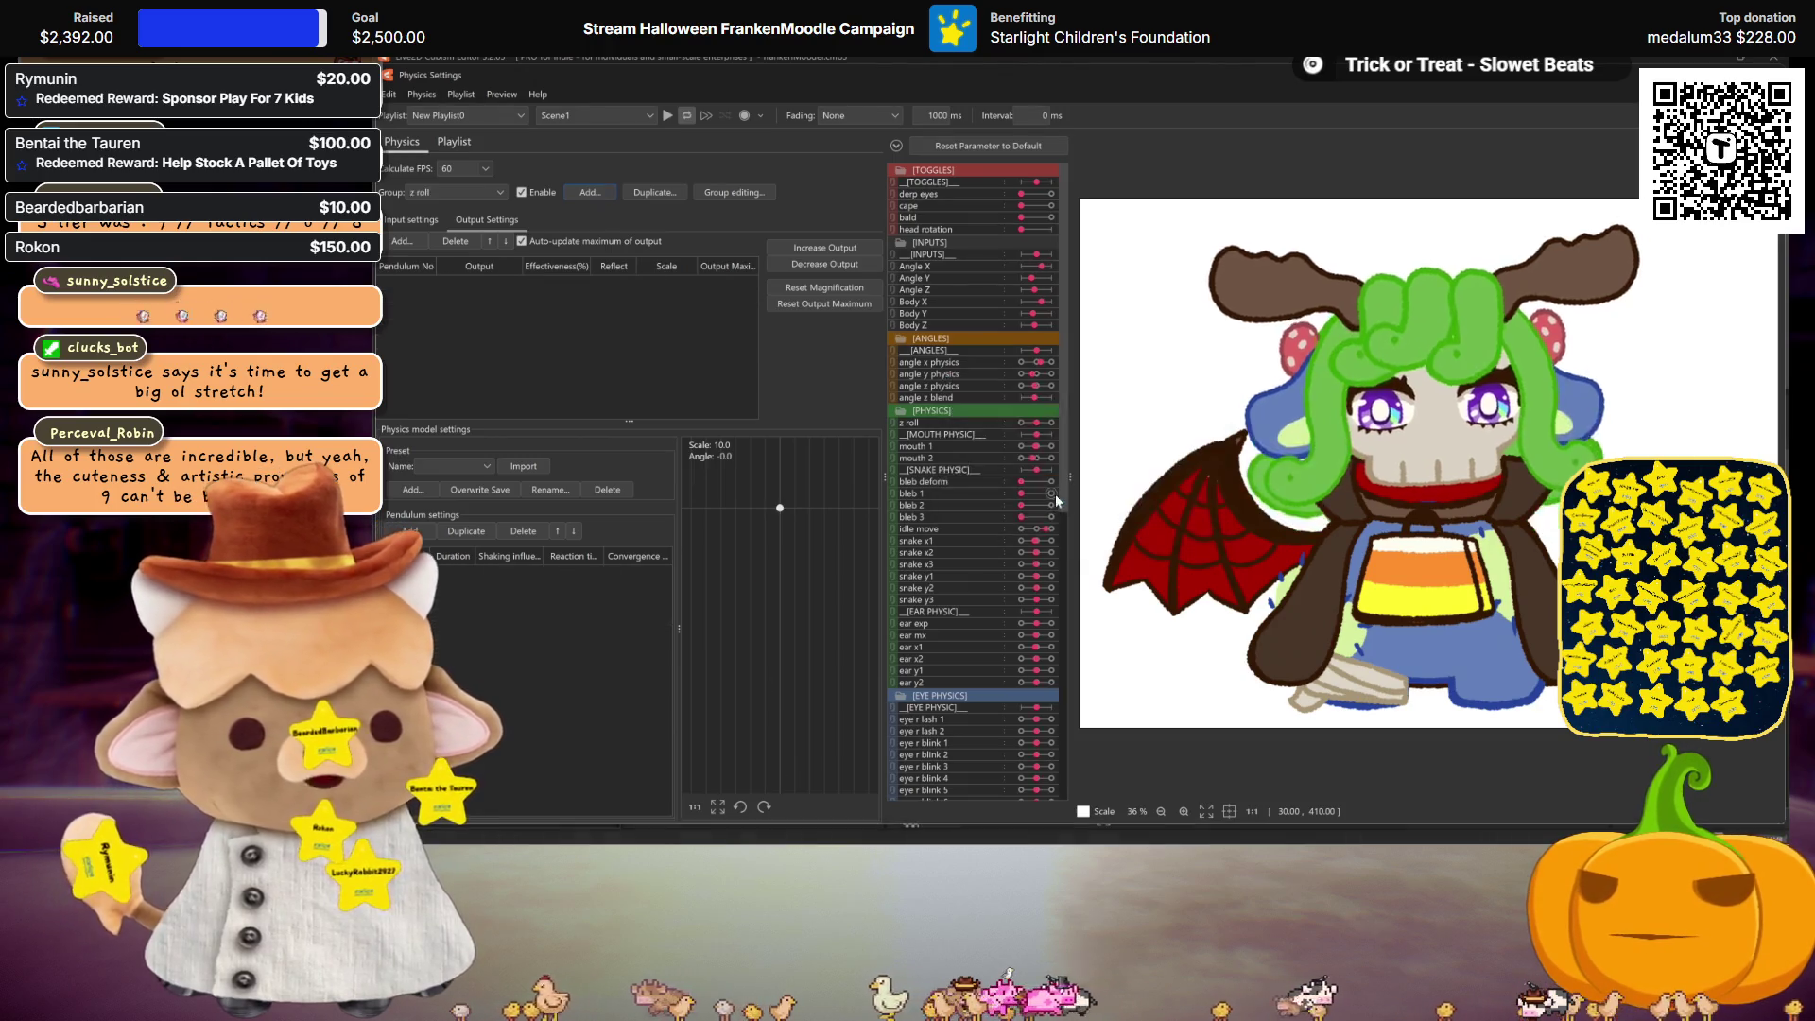
# Step: Add angle z physics as the z roll group's input with effectiveness 100
pyautogui.click(416, 220)
pyautogui.rightClick(699, 316)
pyautogui.click(727, 323)
pyautogui.scroll(-1, 1006, 551)
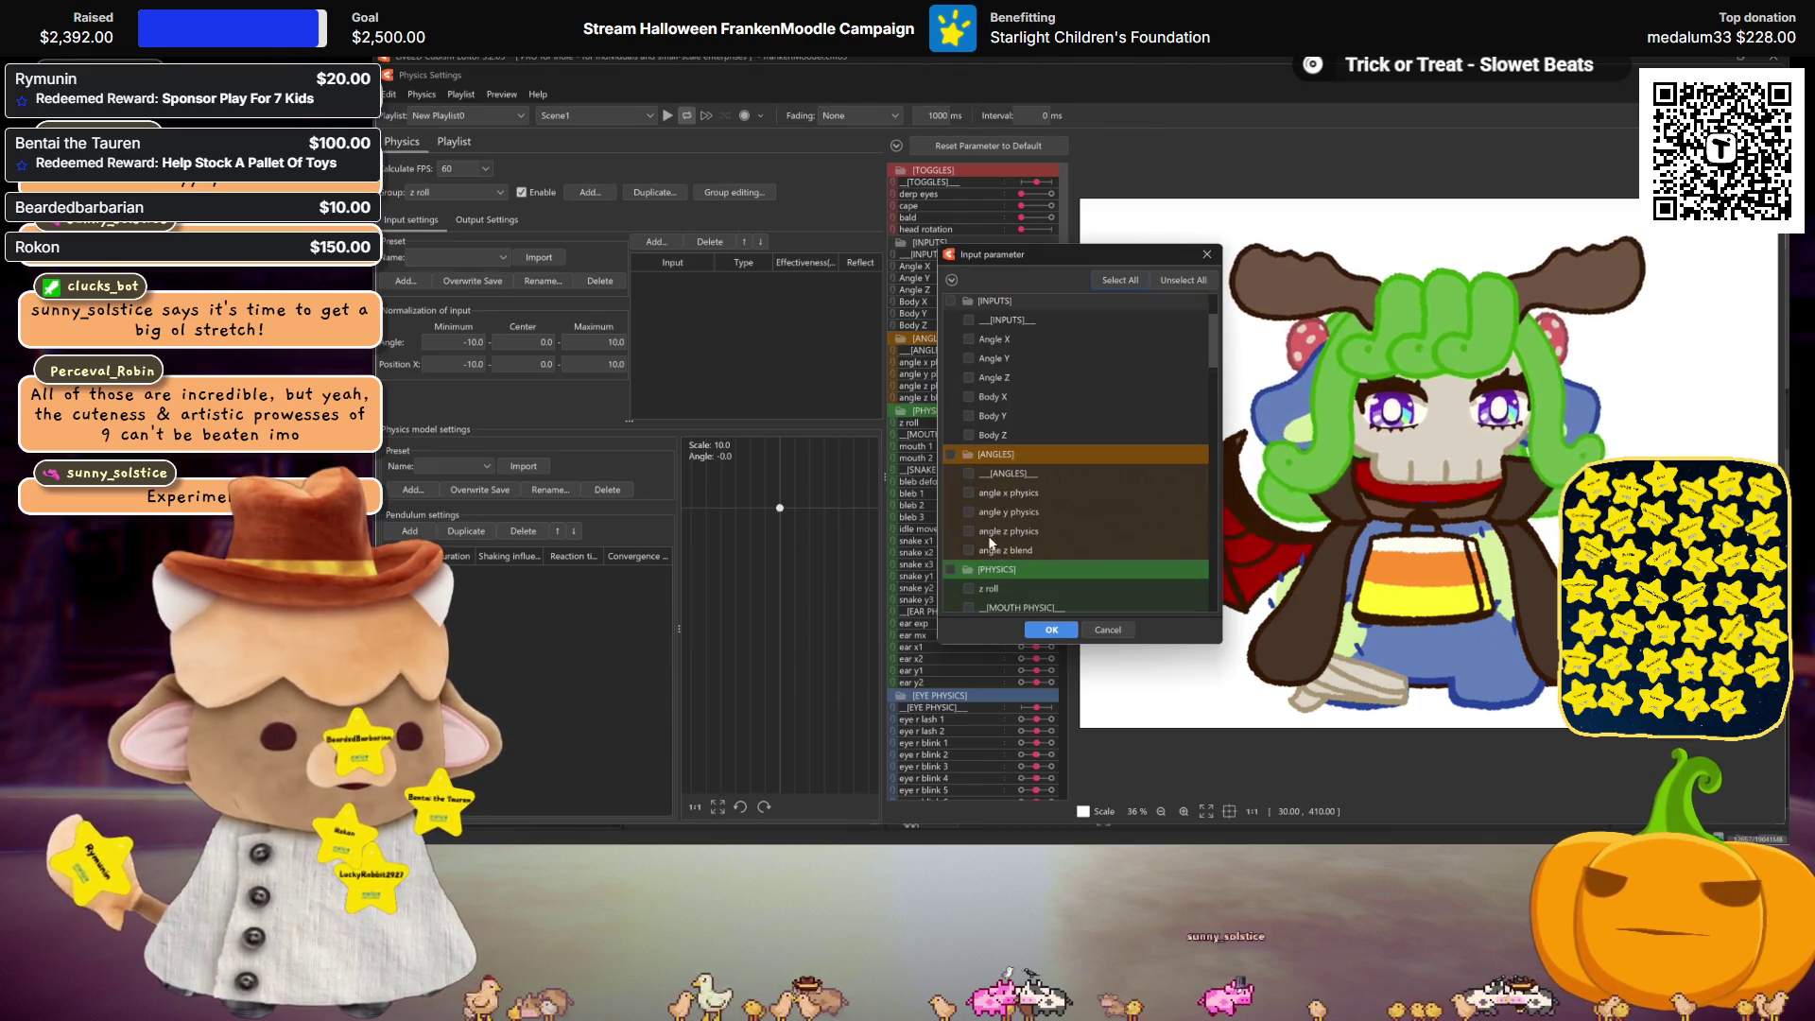
pyautogui.click(969, 532)
pyautogui.click(1051, 630)
pyautogui.doubleClick(788, 280)
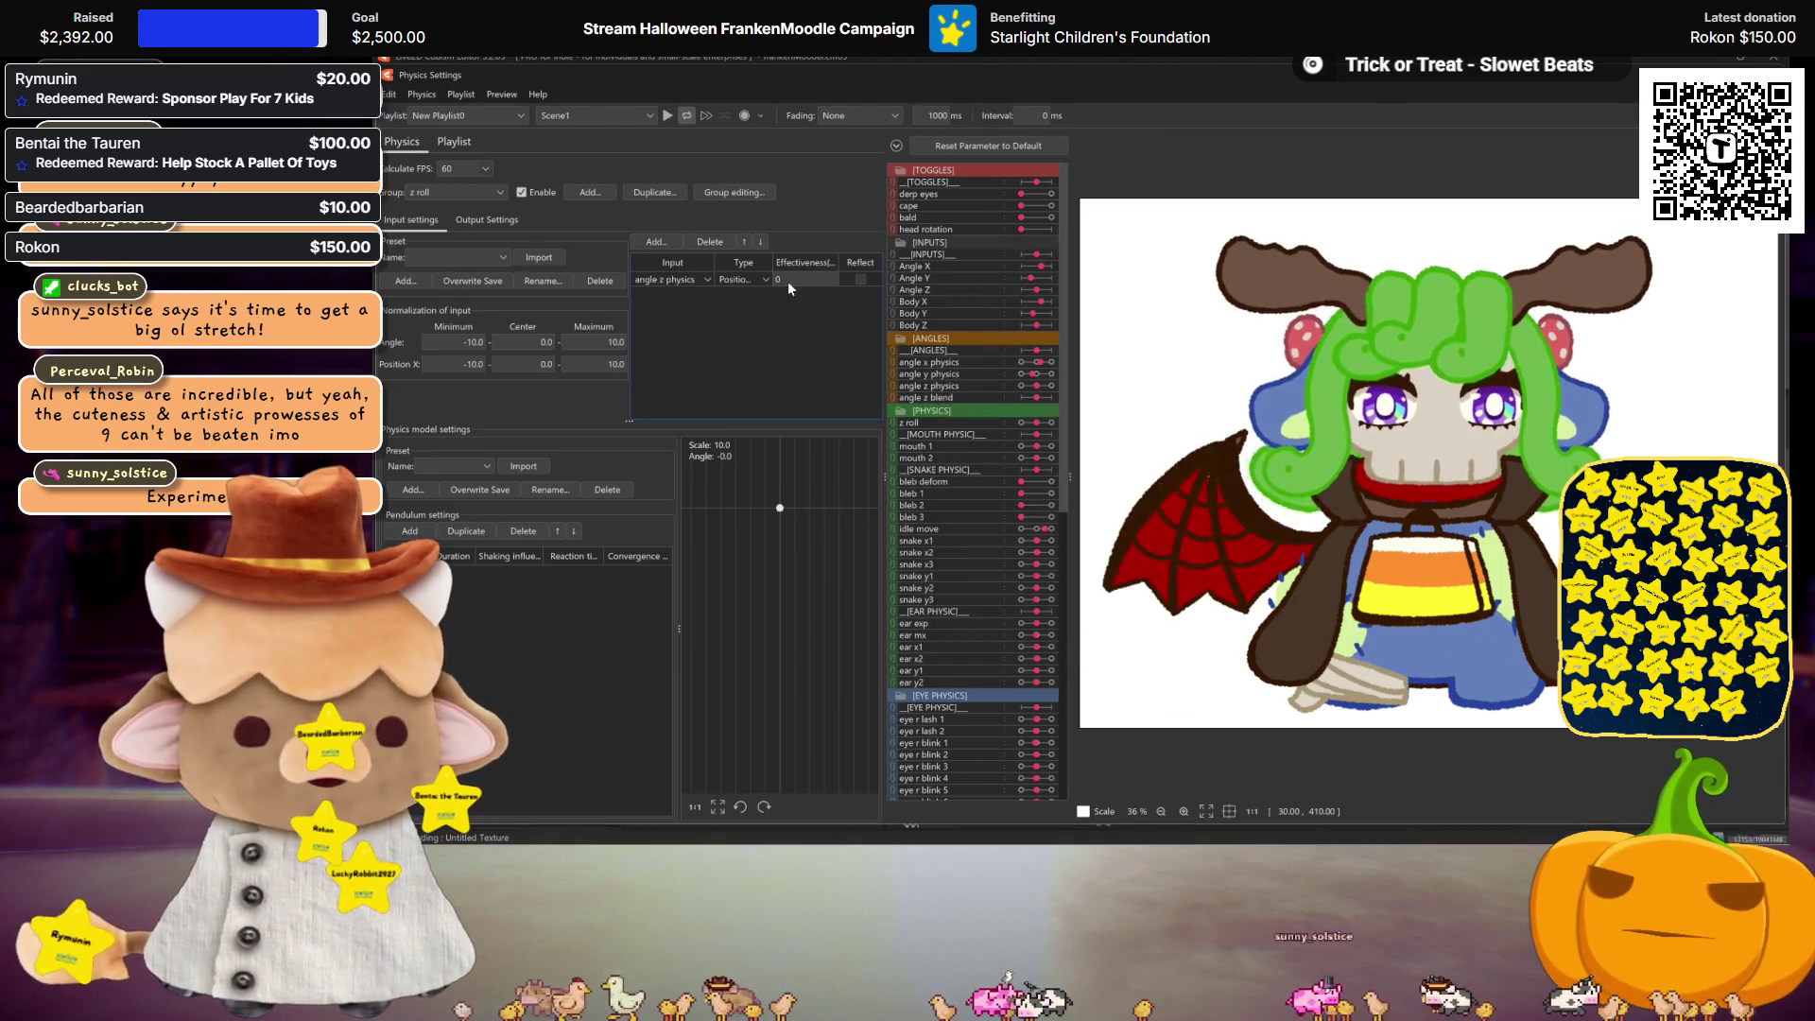
pyautogui.write('100')
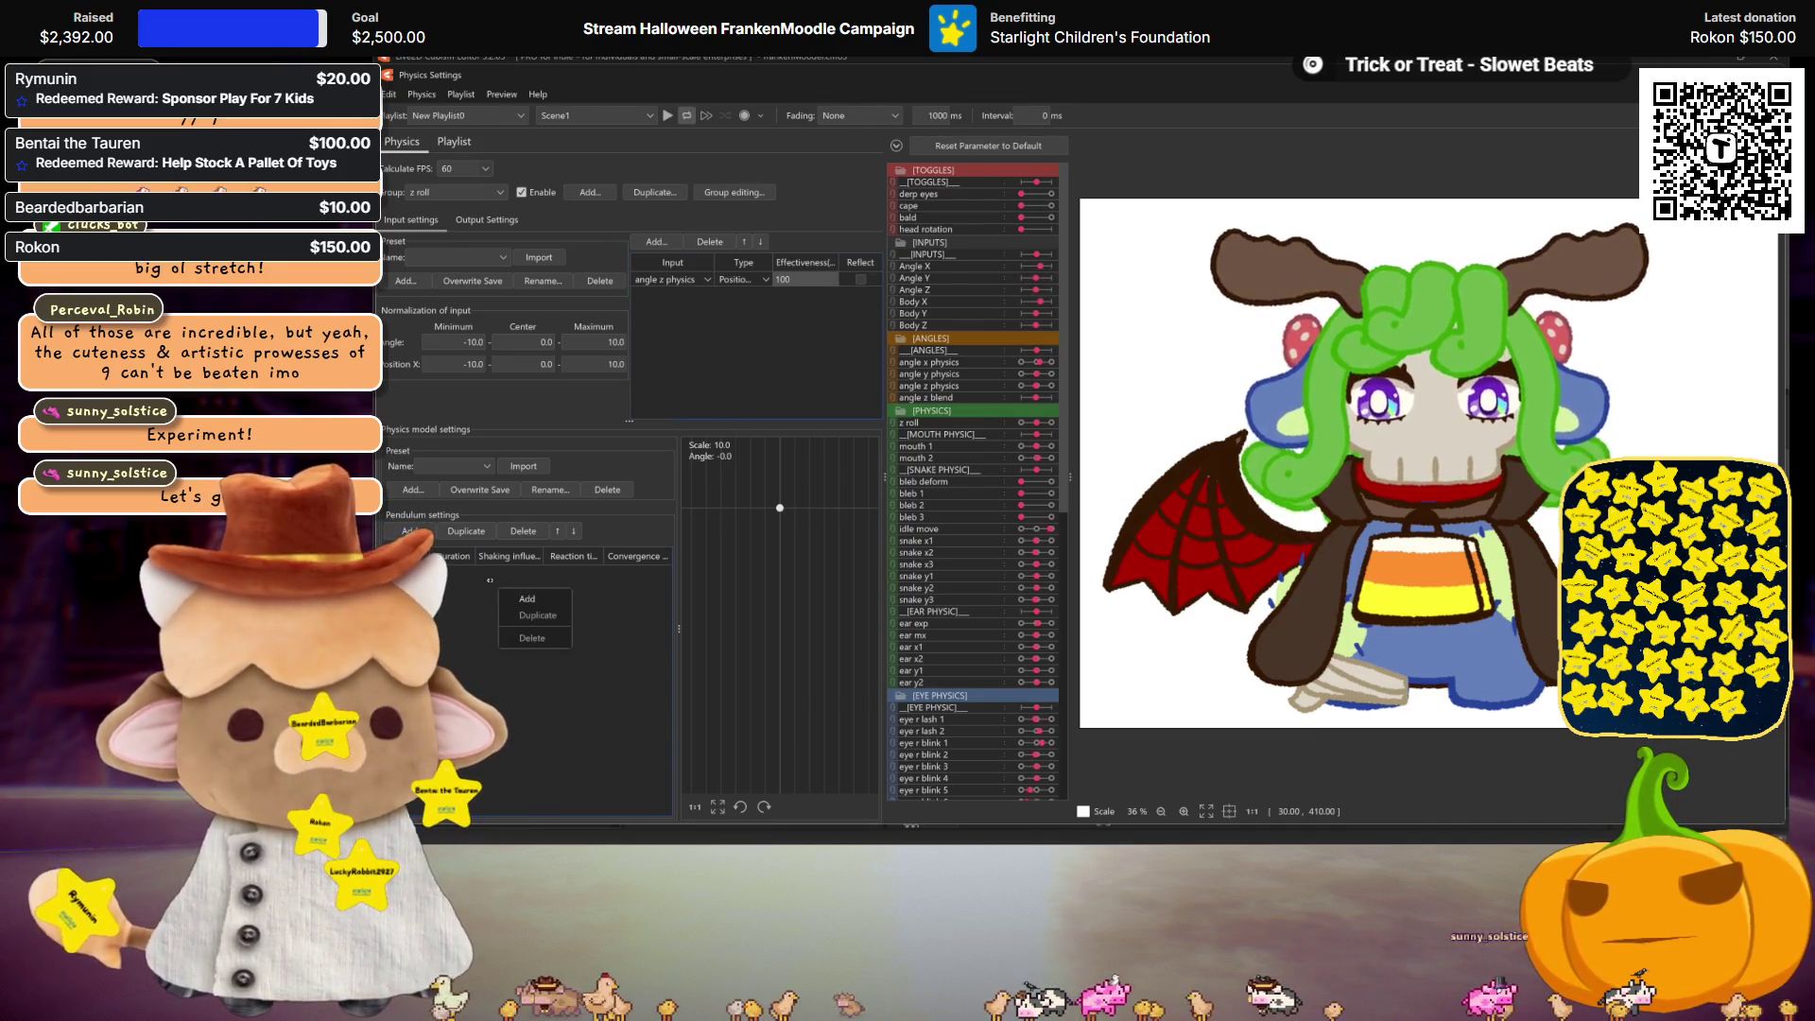
# Step: Add a pendulum with shaking influence 0.85 and reaction time 0.8
pyautogui.click(413, 531)
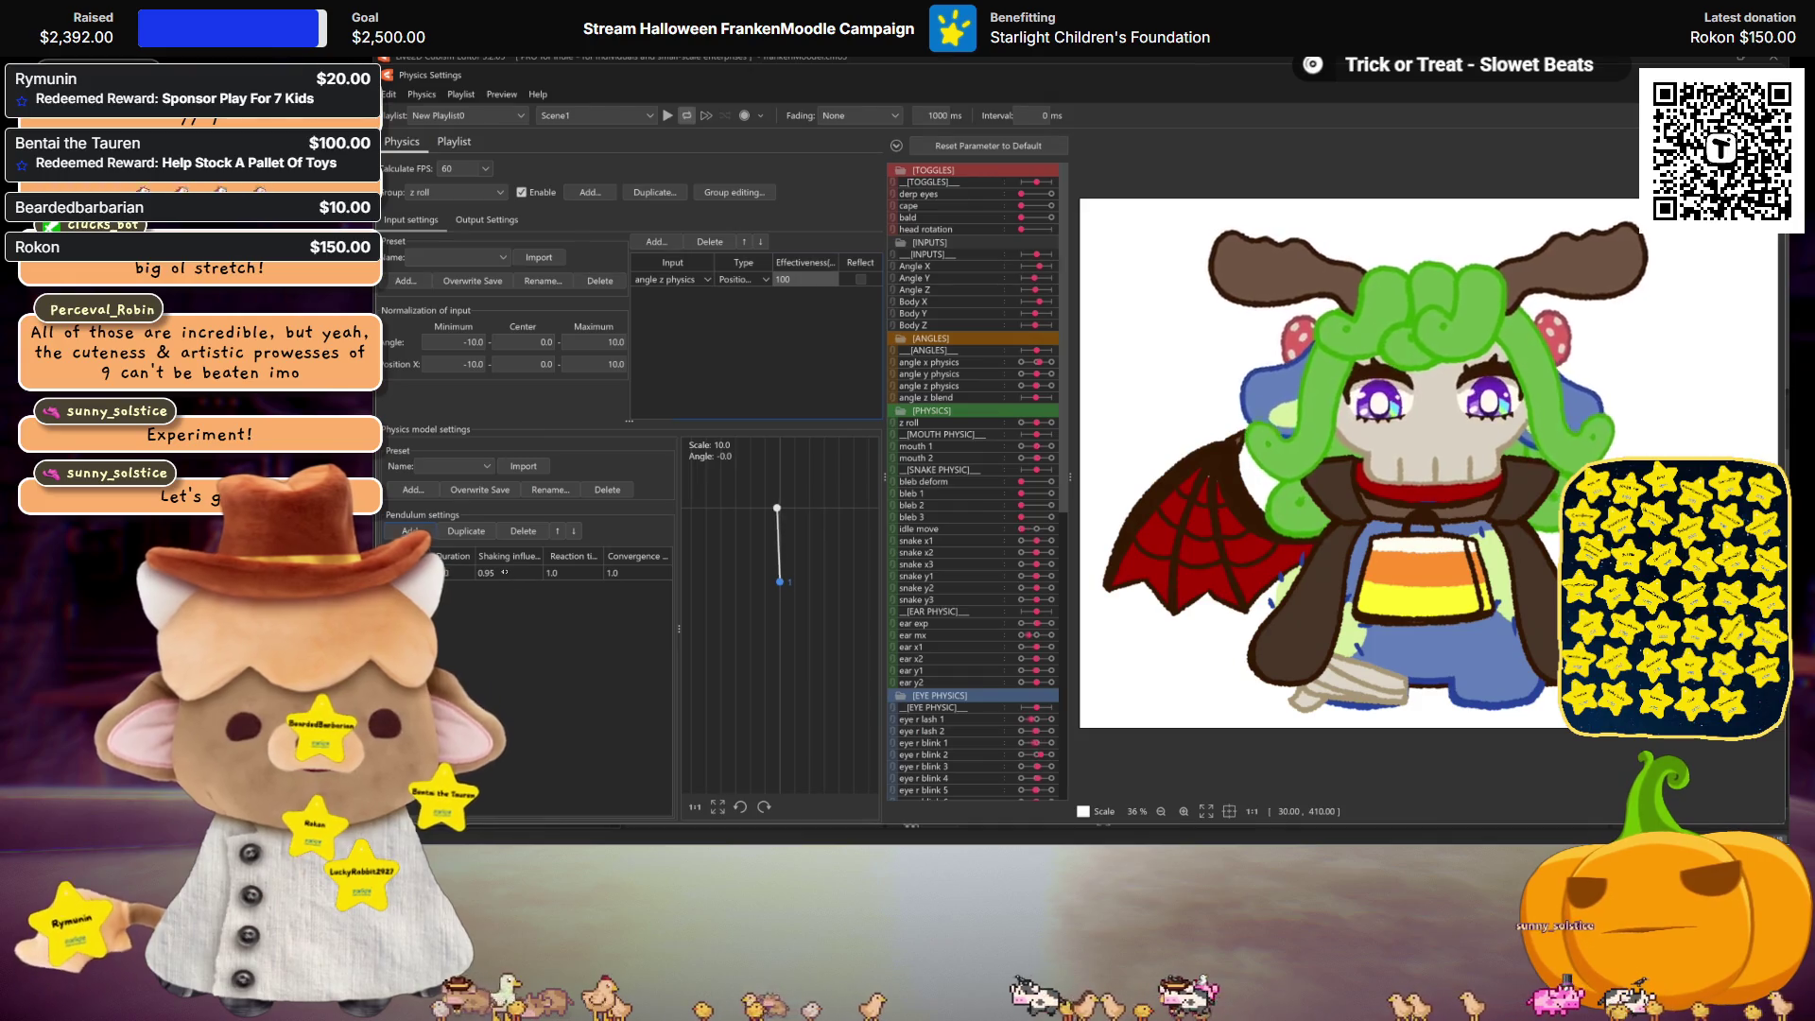
pyautogui.doubleClick(505, 572)
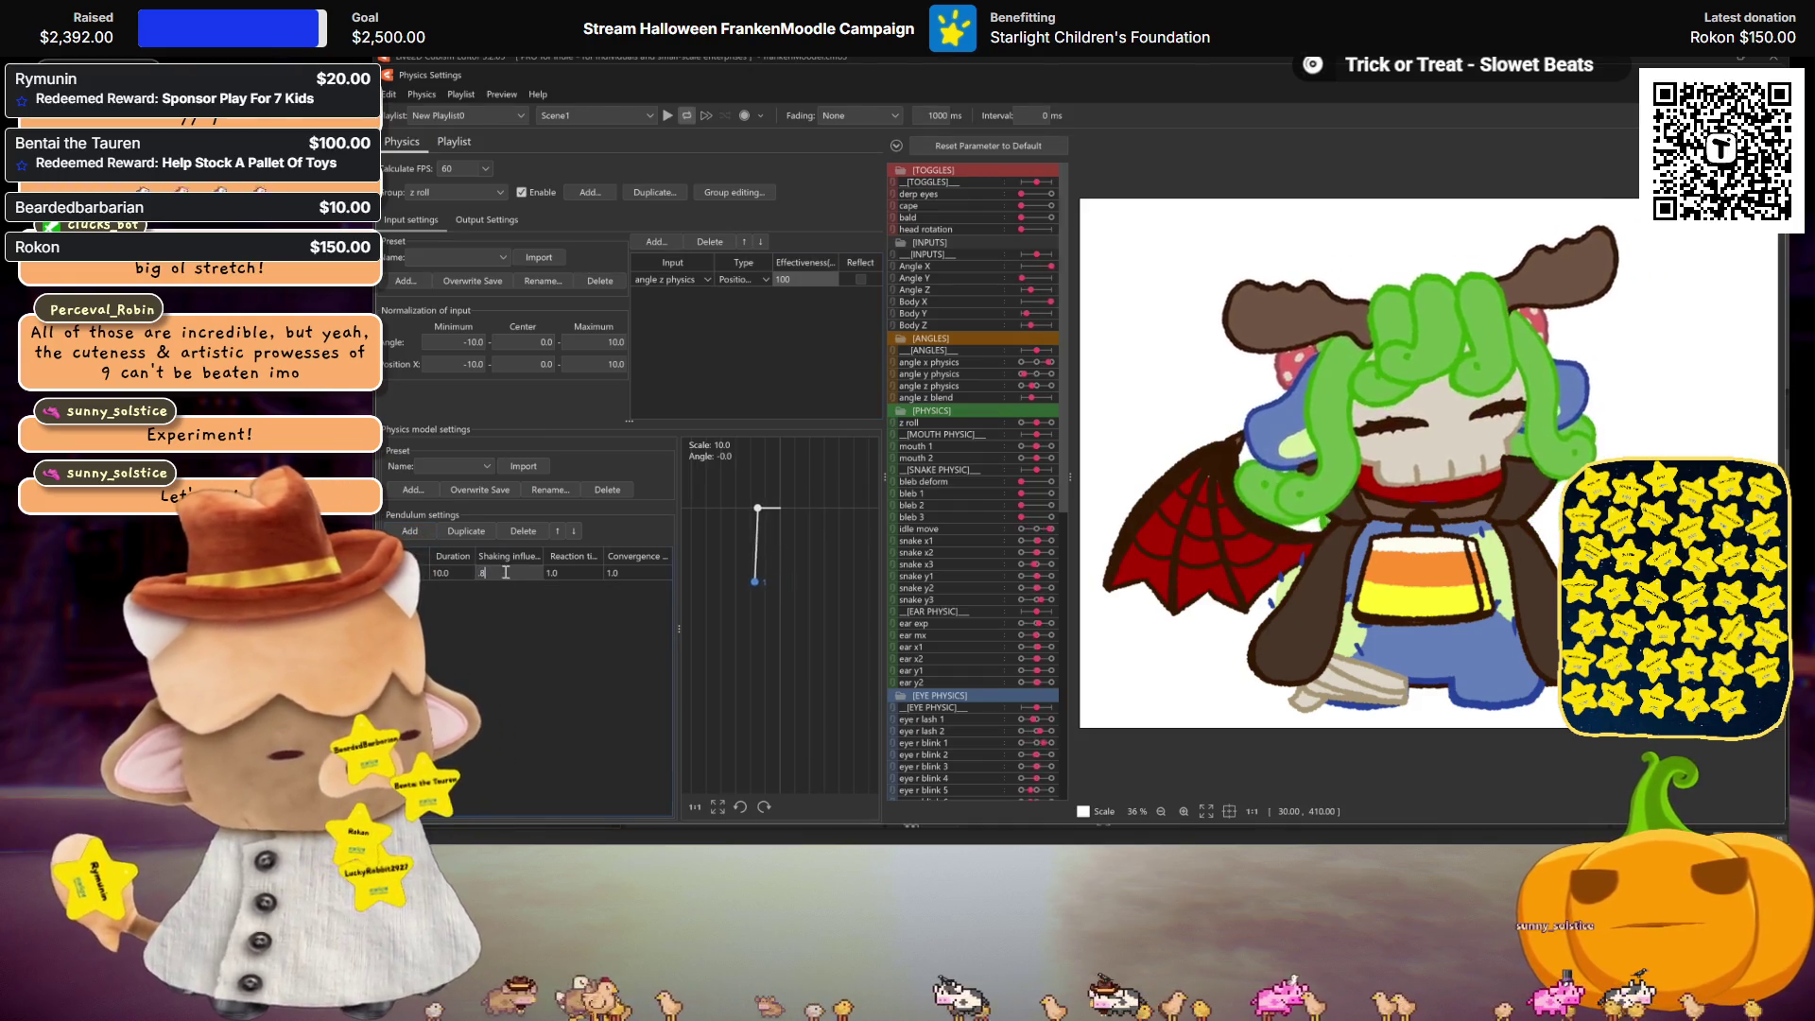
pyautogui.write('0.85')
pyautogui.doubleClick(576, 577)
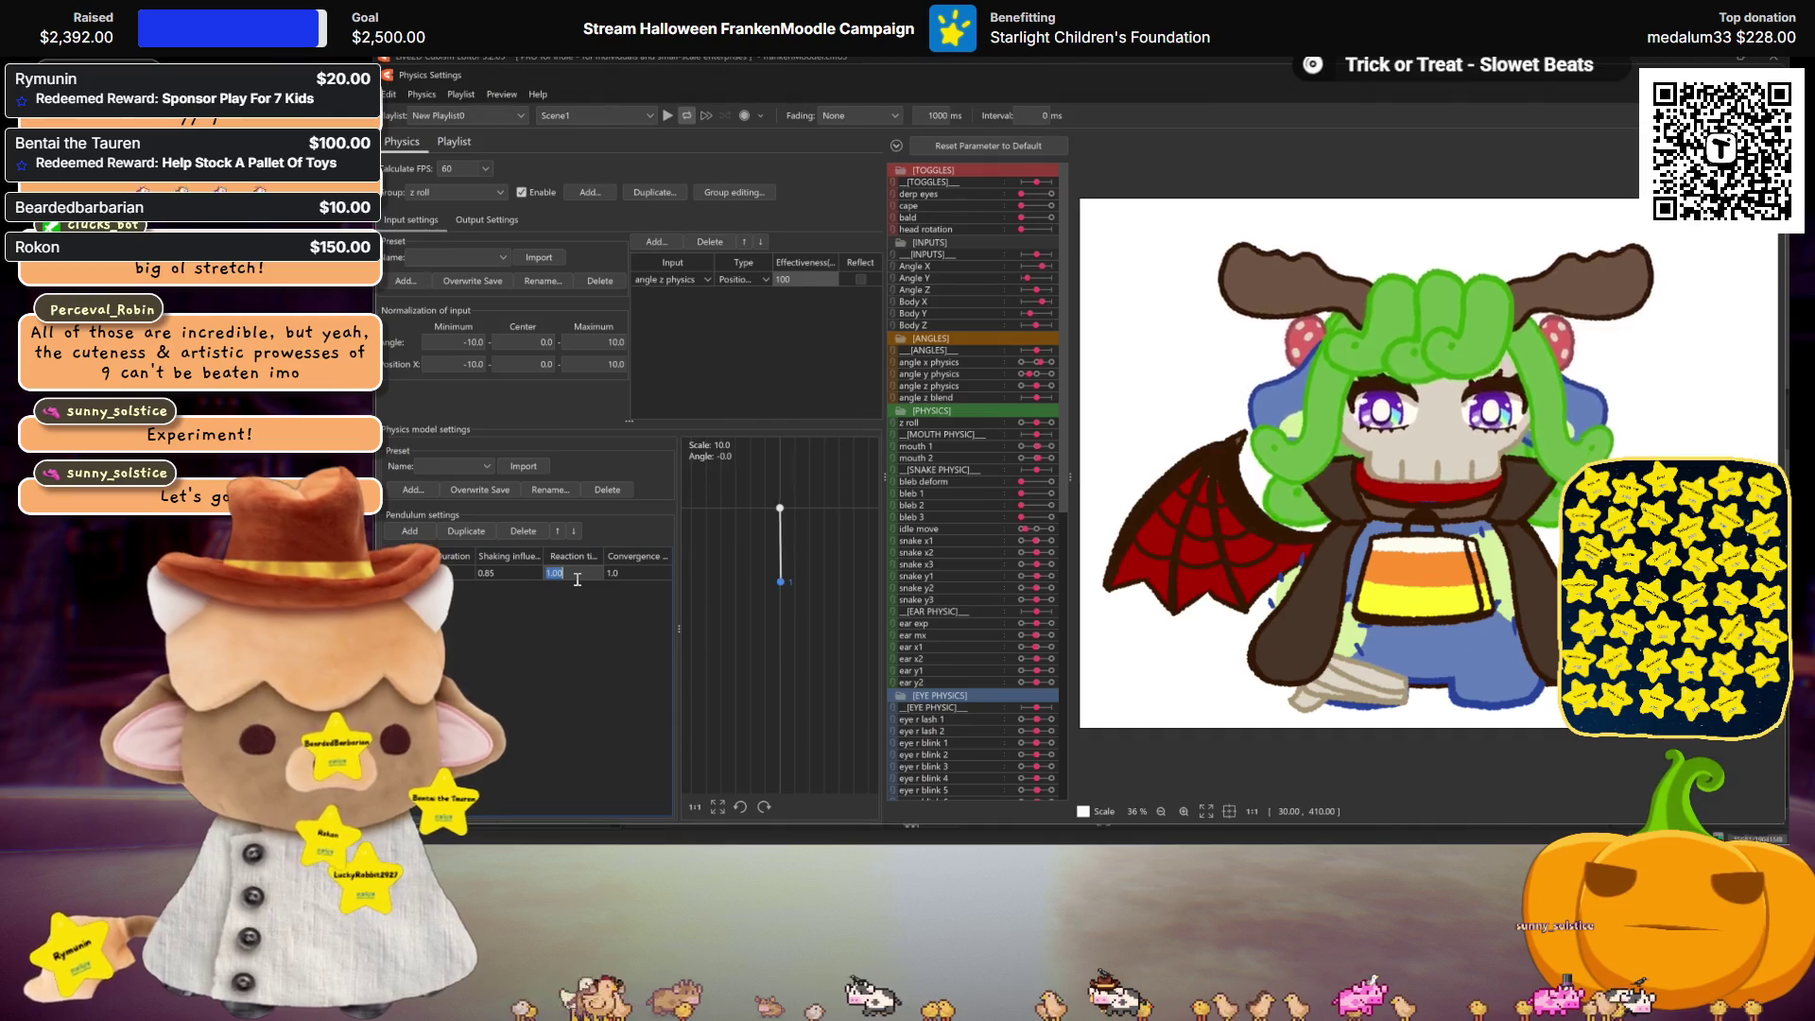
pyautogui.write('0.8')
pyautogui.click(612, 610)
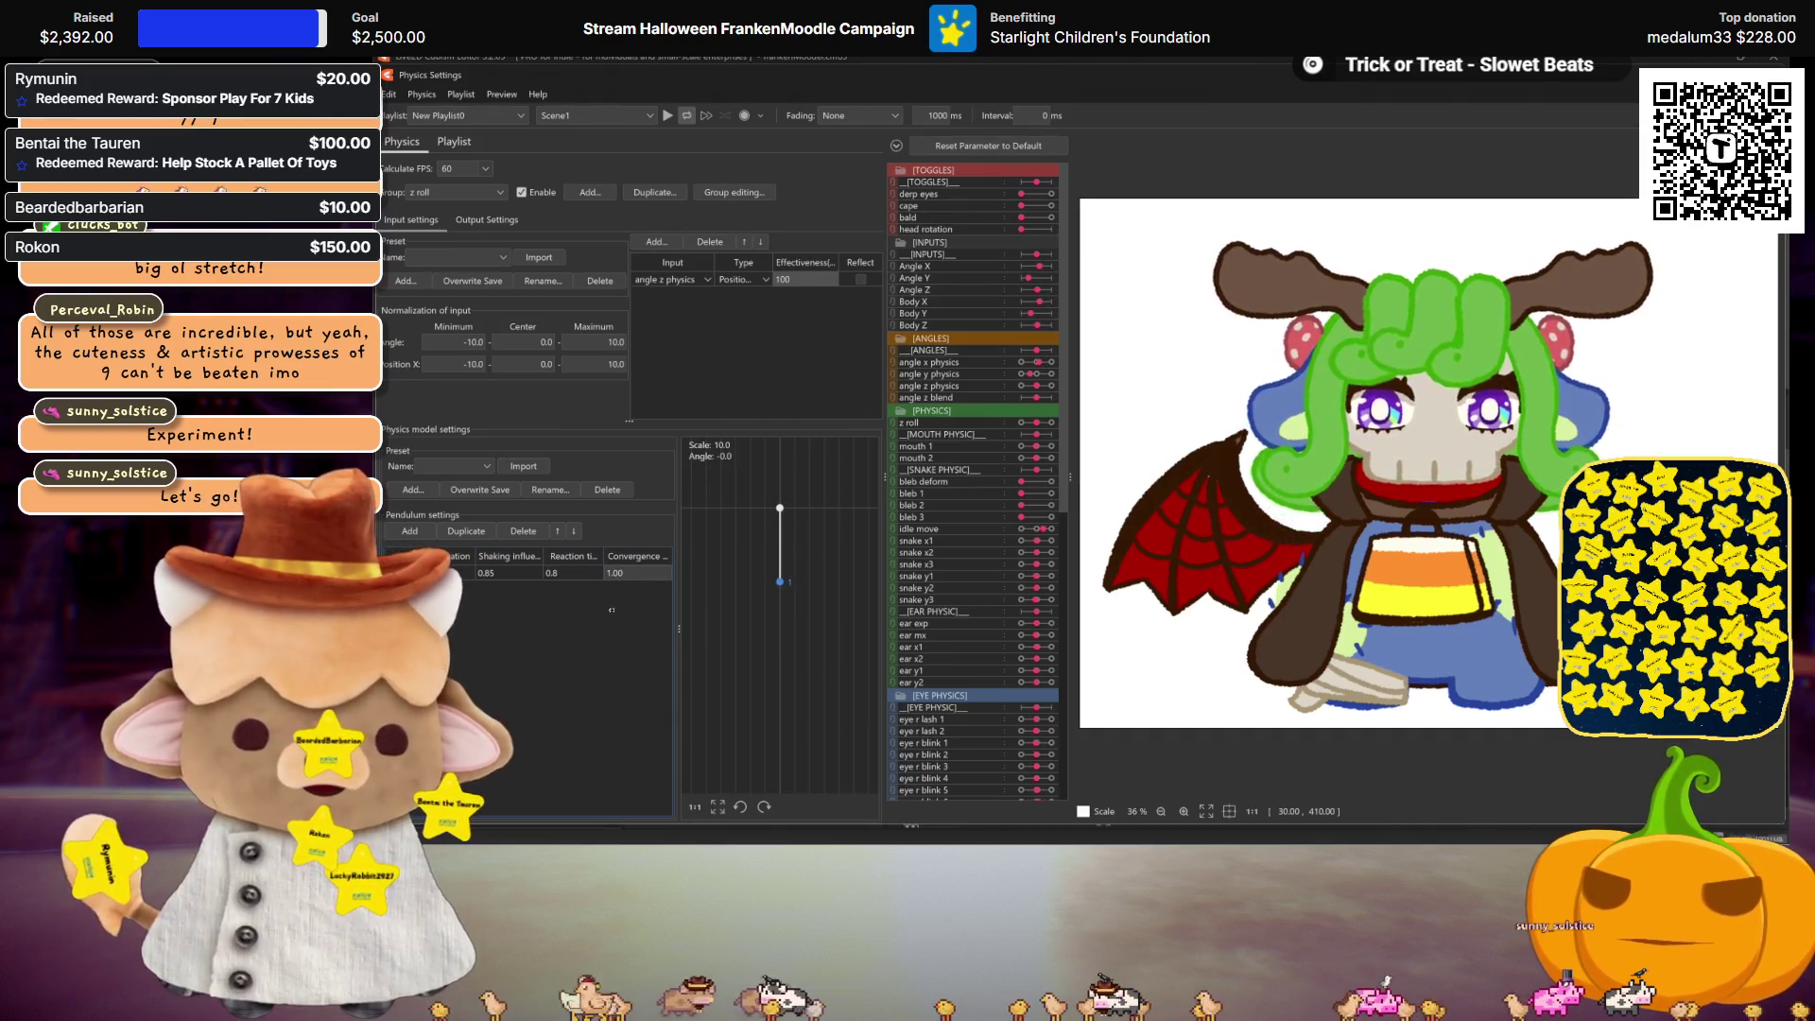
pyautogui.click(479, 218)
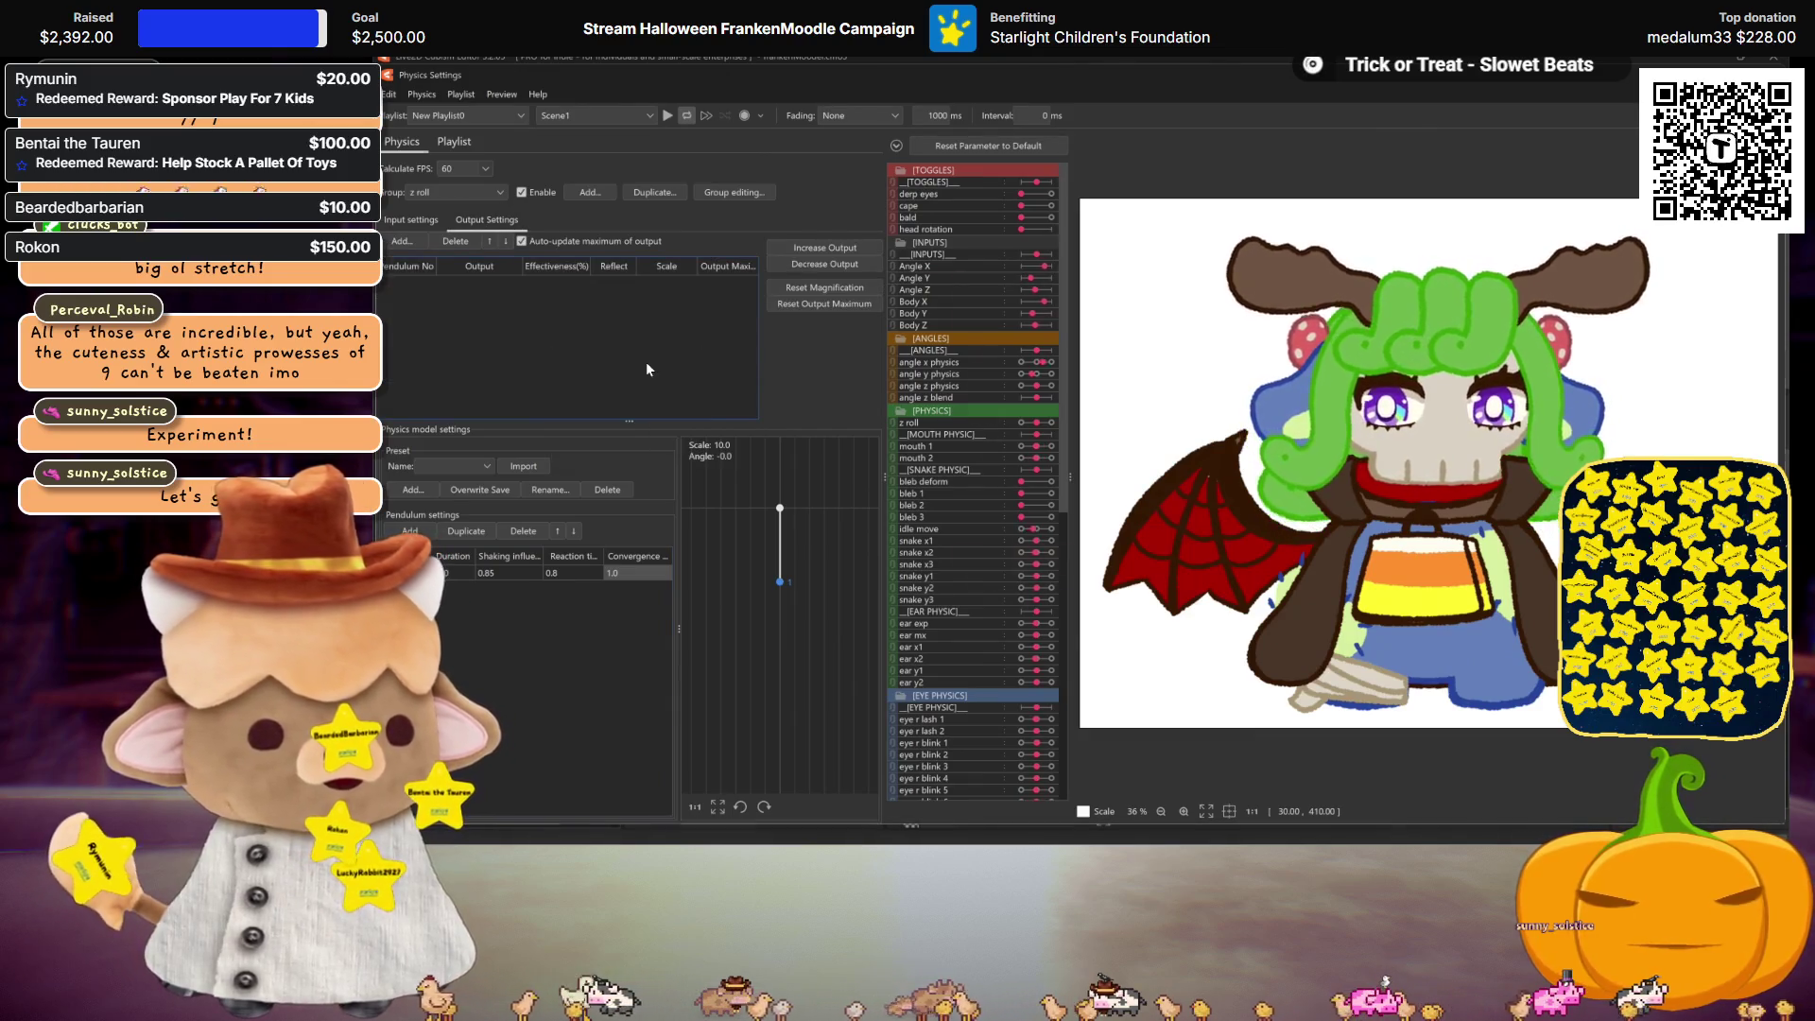
# Step: Output to the z roll parameter, increased to scale 31.239 with maximum 100, and reflected
pyautogui.doubleClick(646, 368)
pyautogui.scroll(-5, 998, 497)
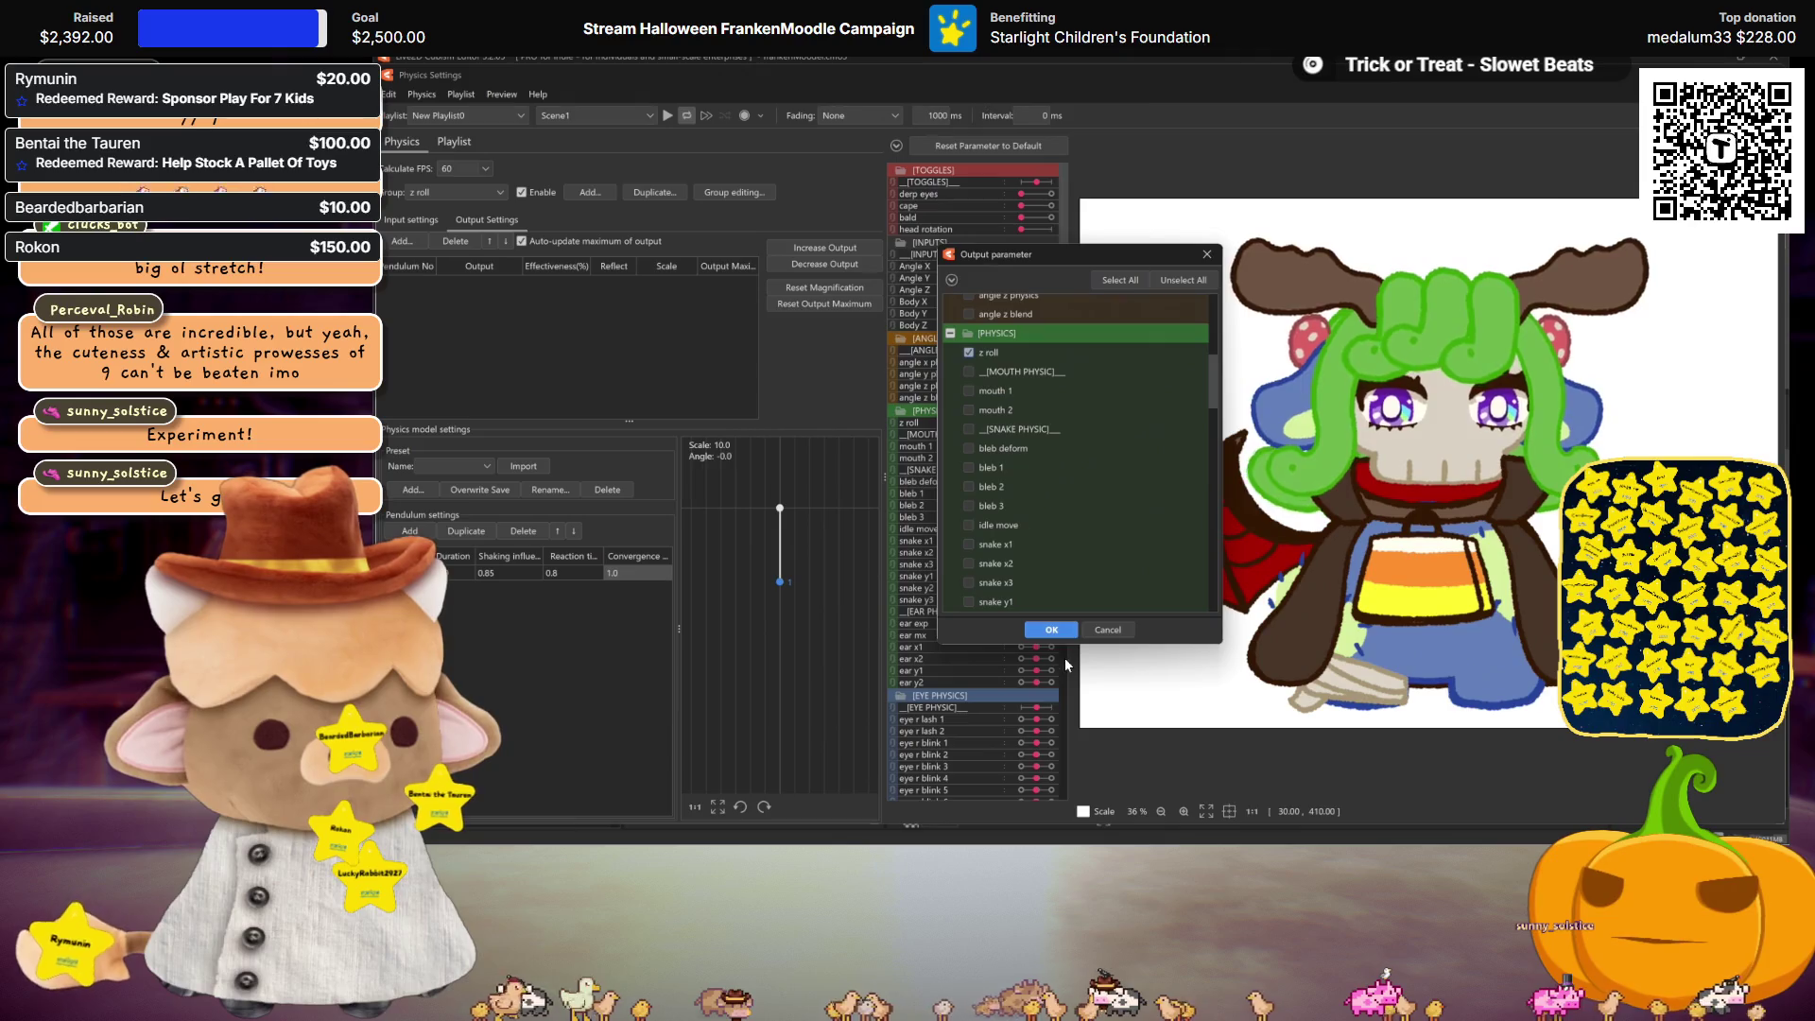
pyautogui.click(1051, 629)
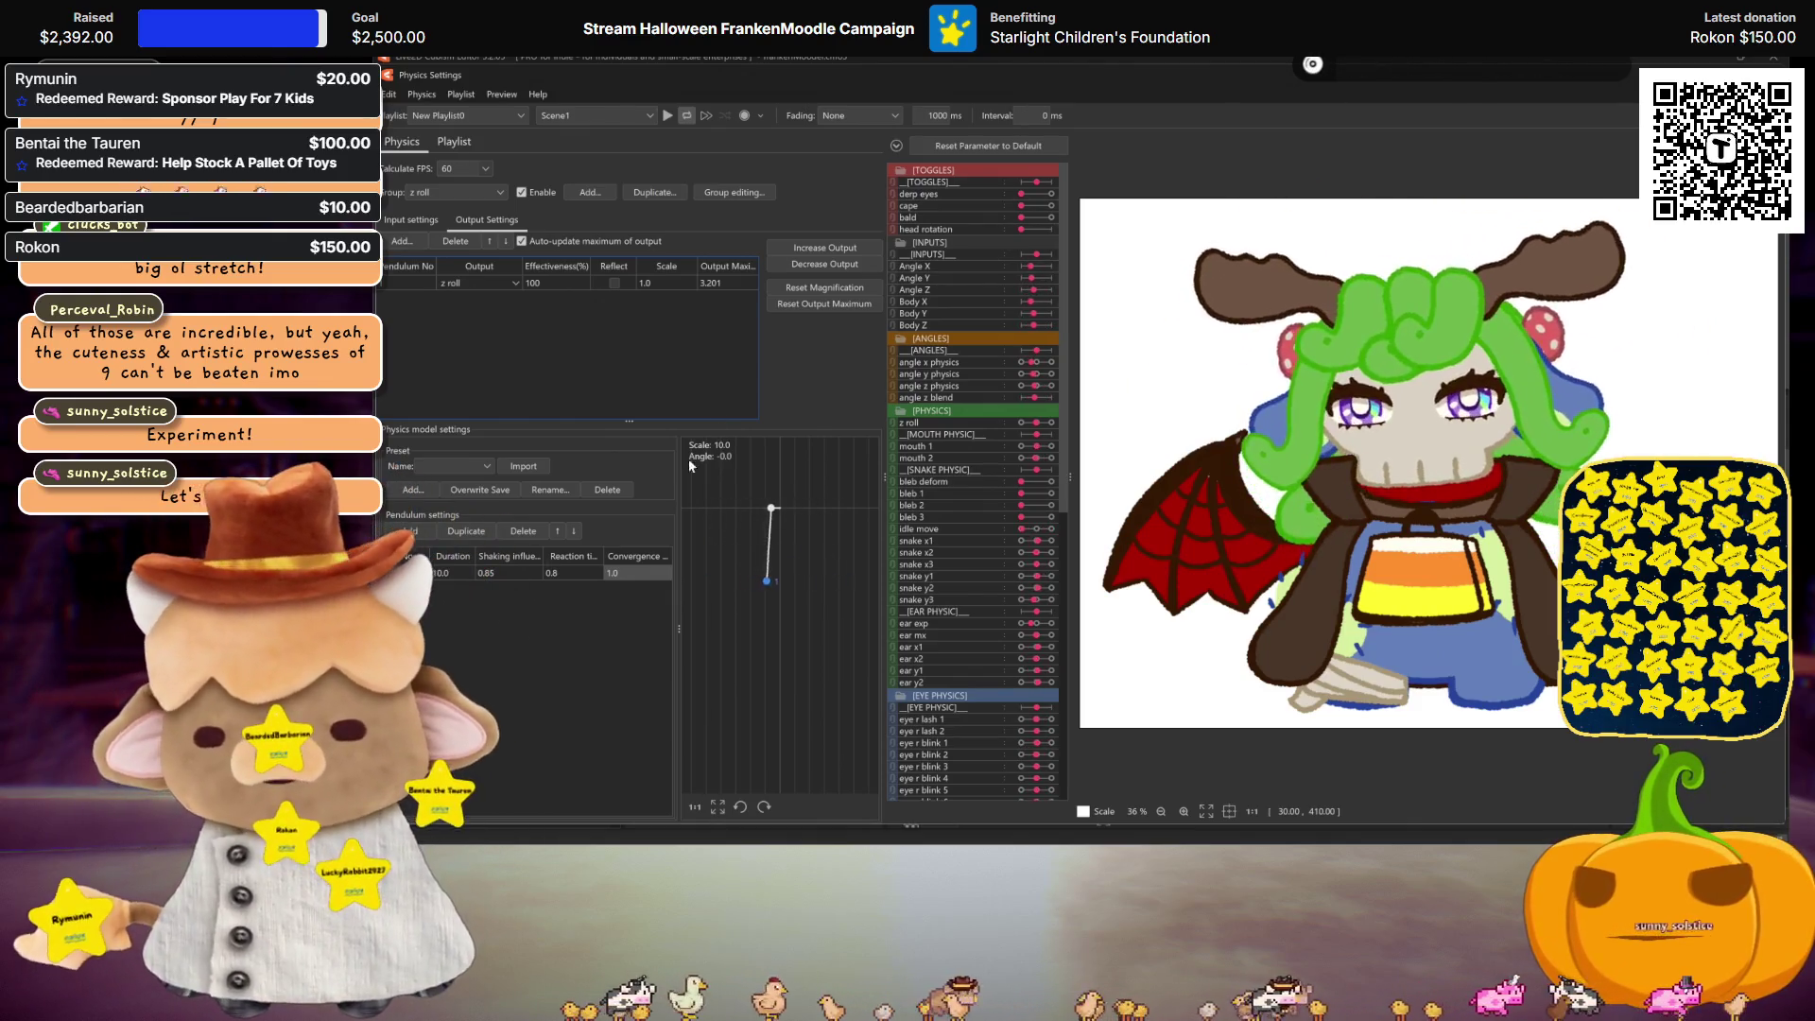
pyautogui.click(809, 242)
pyautogui.click(1114, 475)
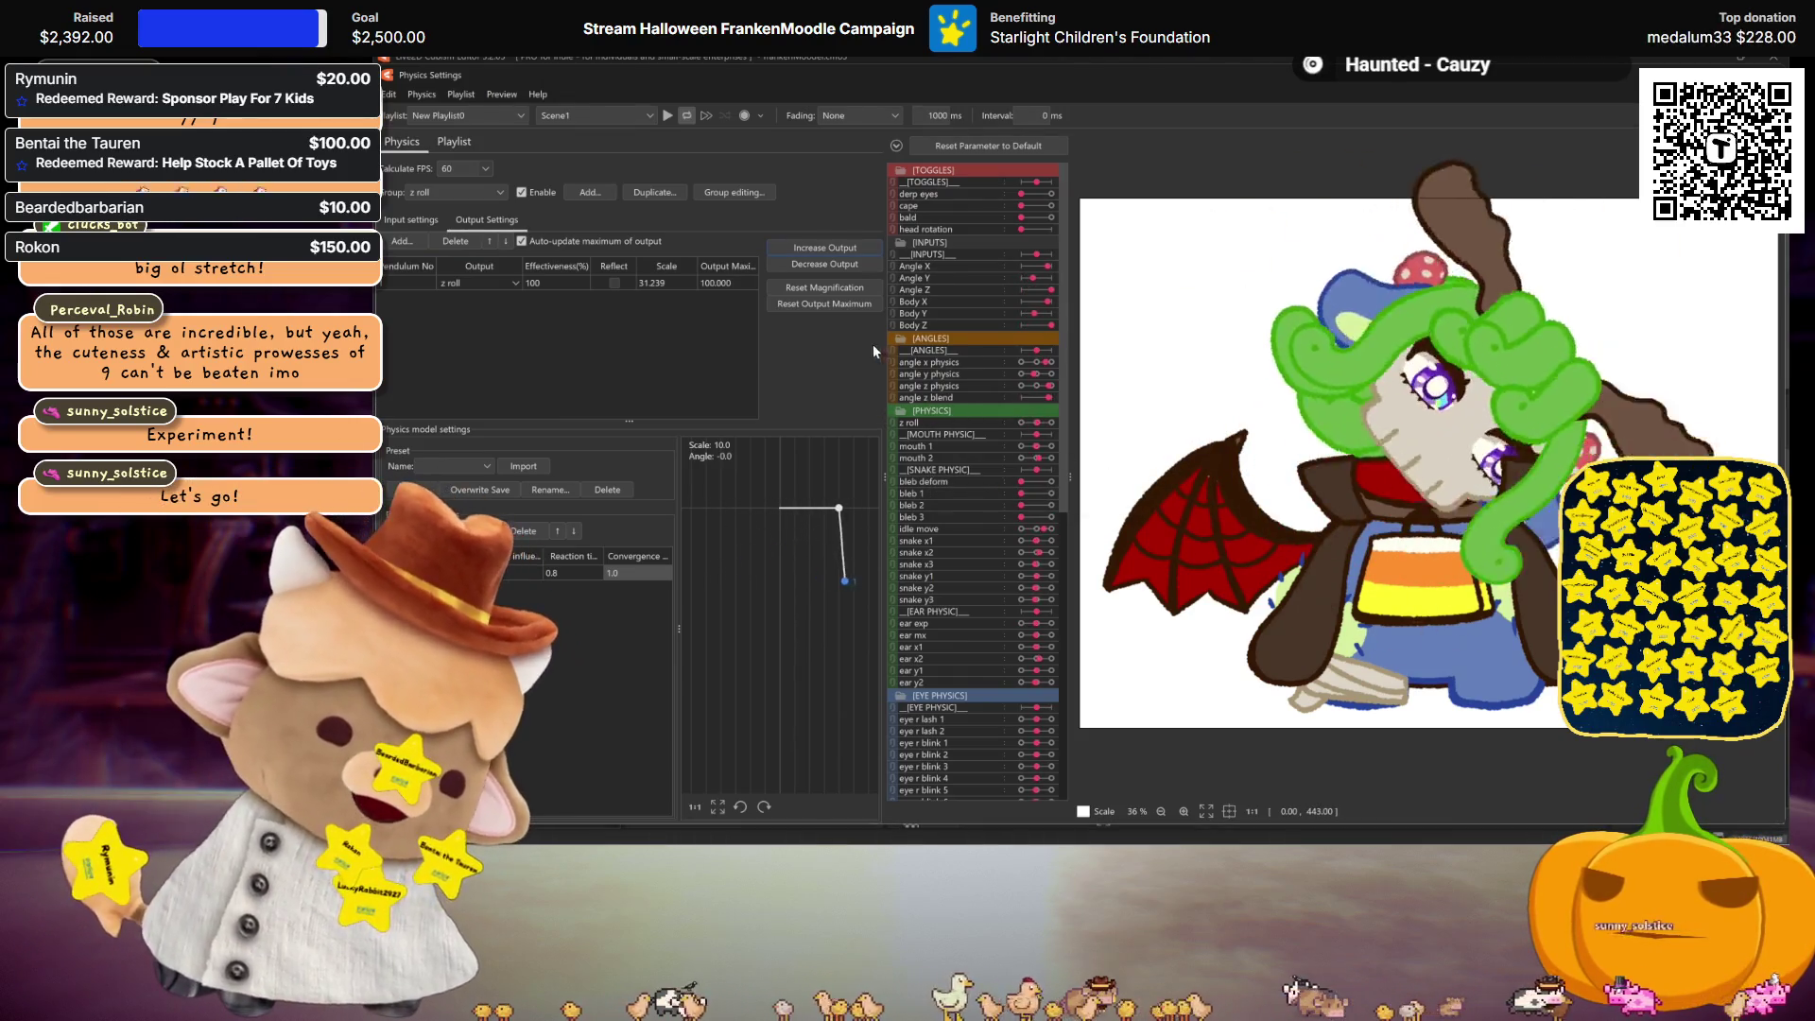
pyautogui.click(615, 282)
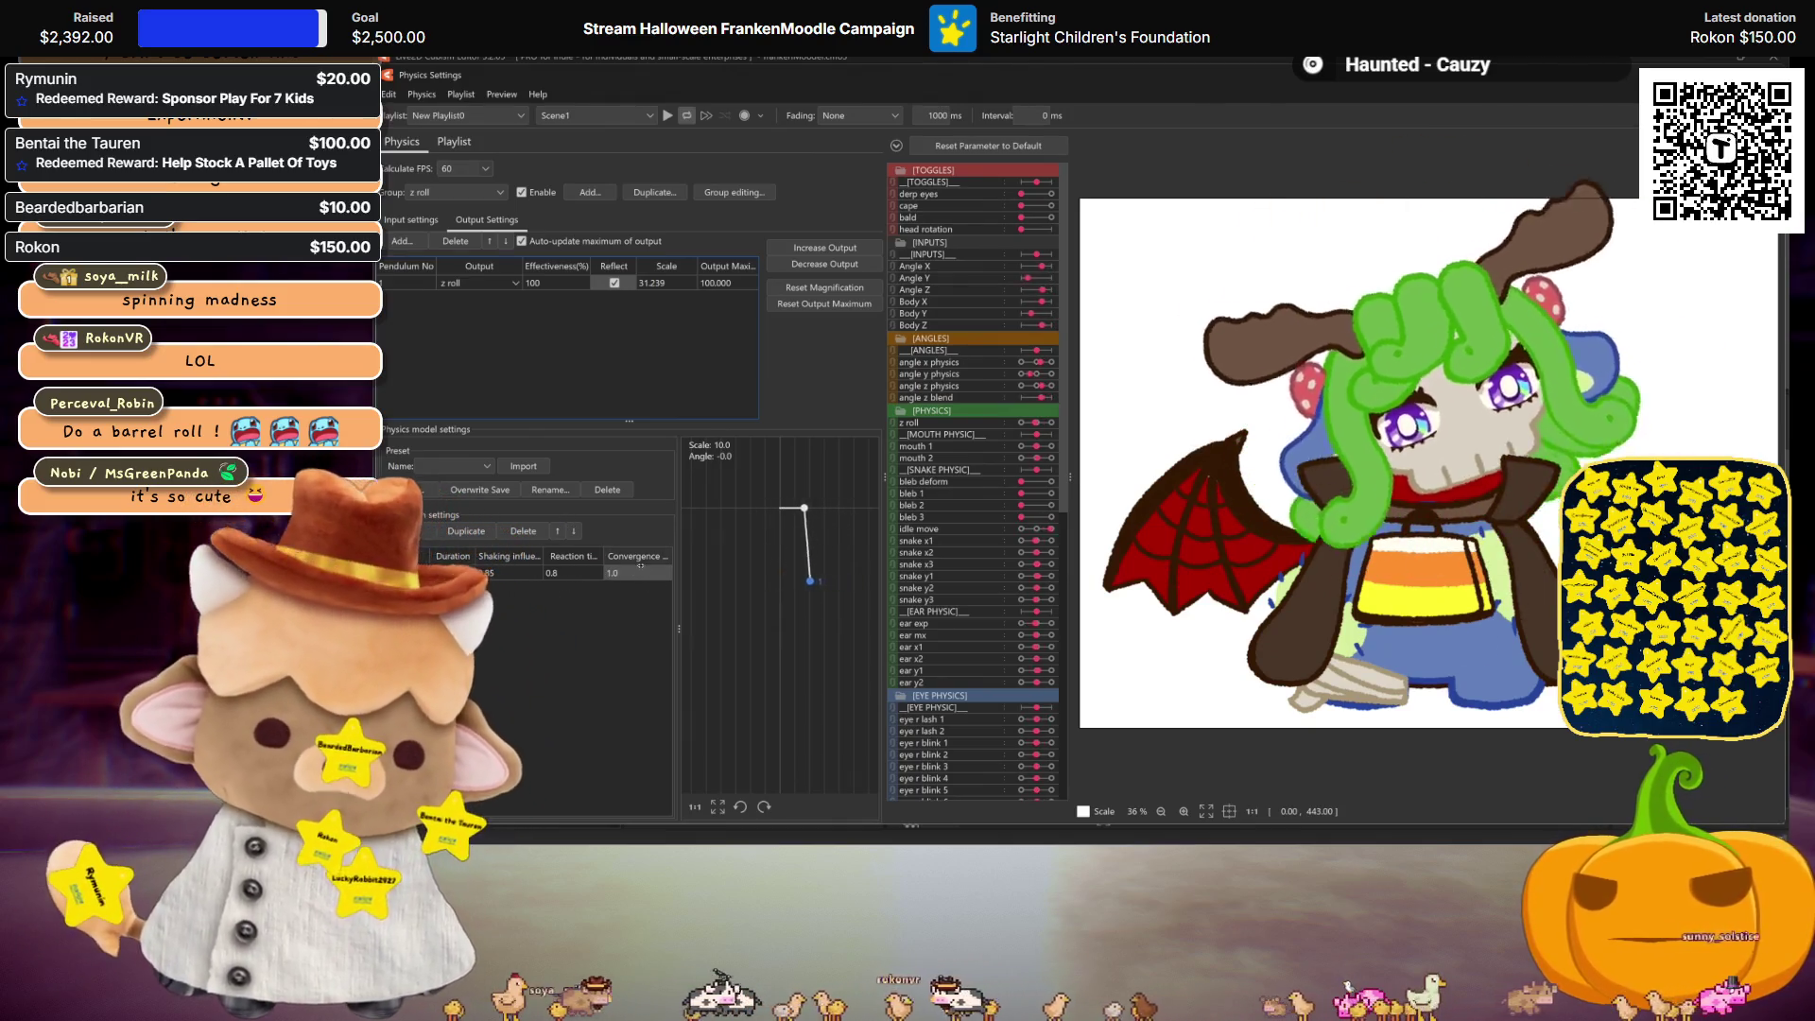
# Step: Commit the pendulum's convergence value, leaving the reflected z roll output at maximum 110.204
pyautogui.press('Return')
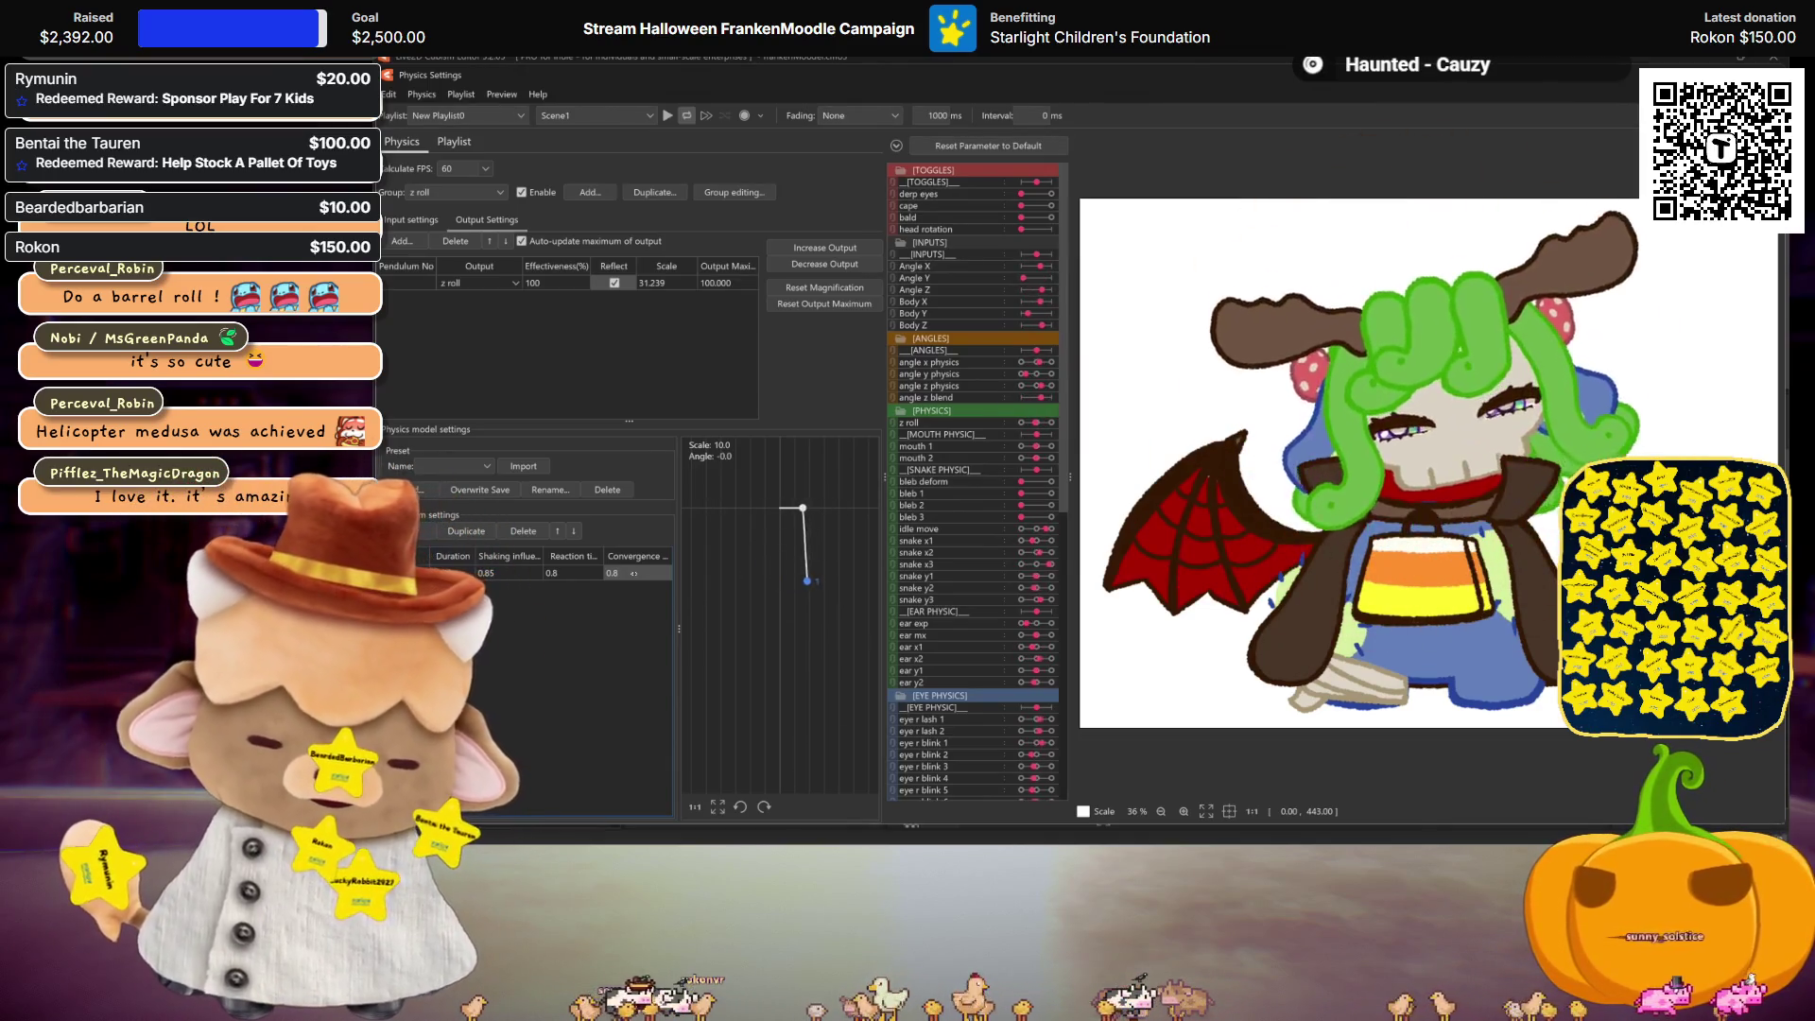
pyautogui.doubleClick(486, 573)
pyautogui.write('0.5')
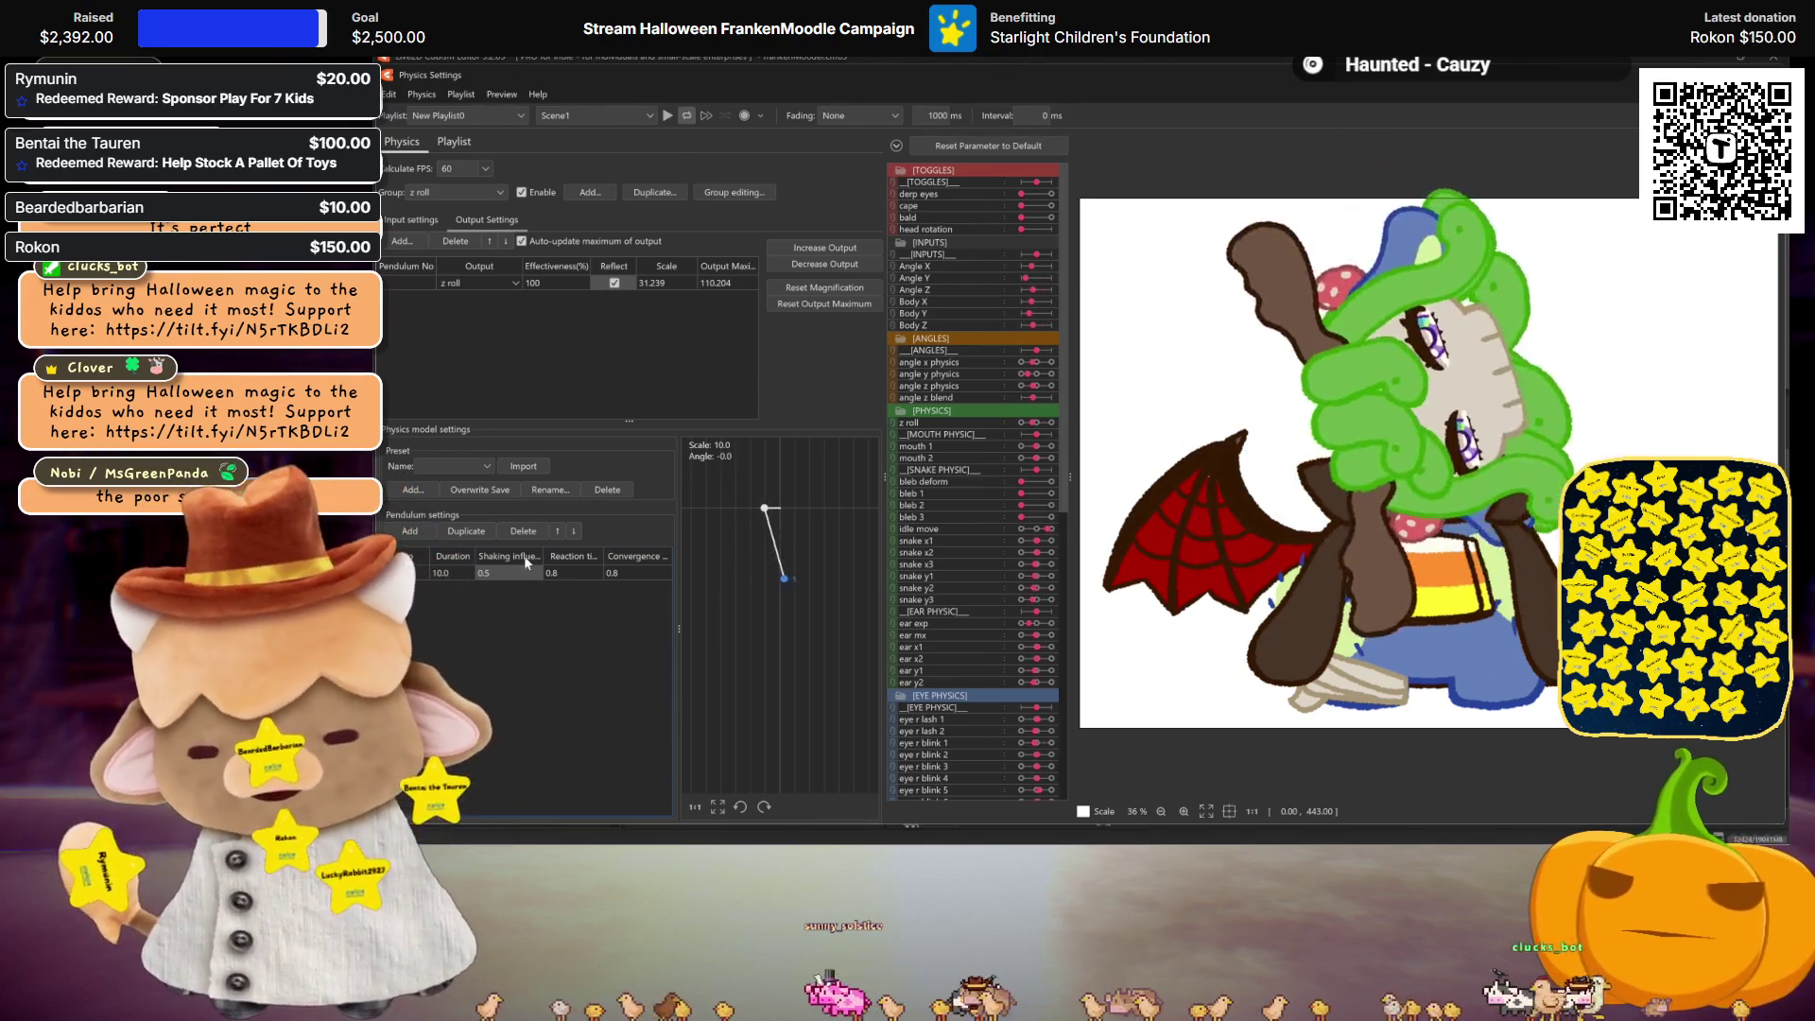
# Step: Change the z roll pendulum's shaking influence from 0.5 to 0.8
pyautogui.doubleClick(500, 573)
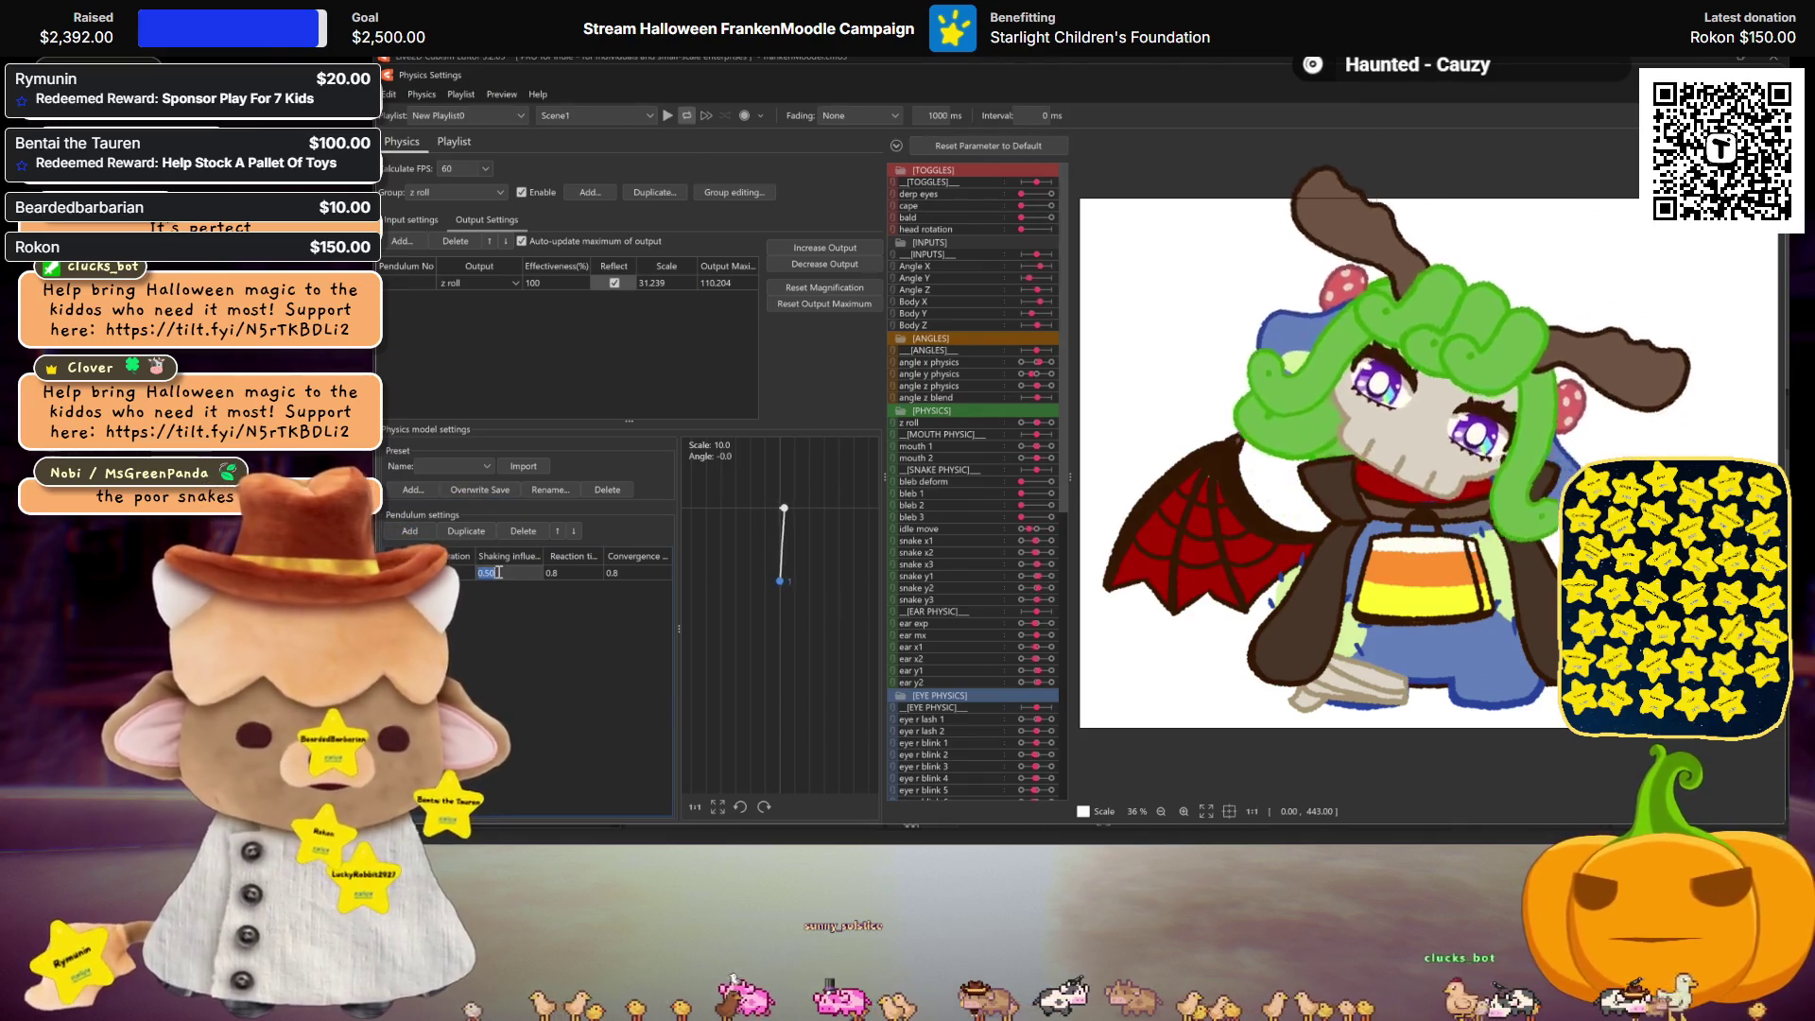
pyautogui.write('0.8')
pyautogui.press('Return')
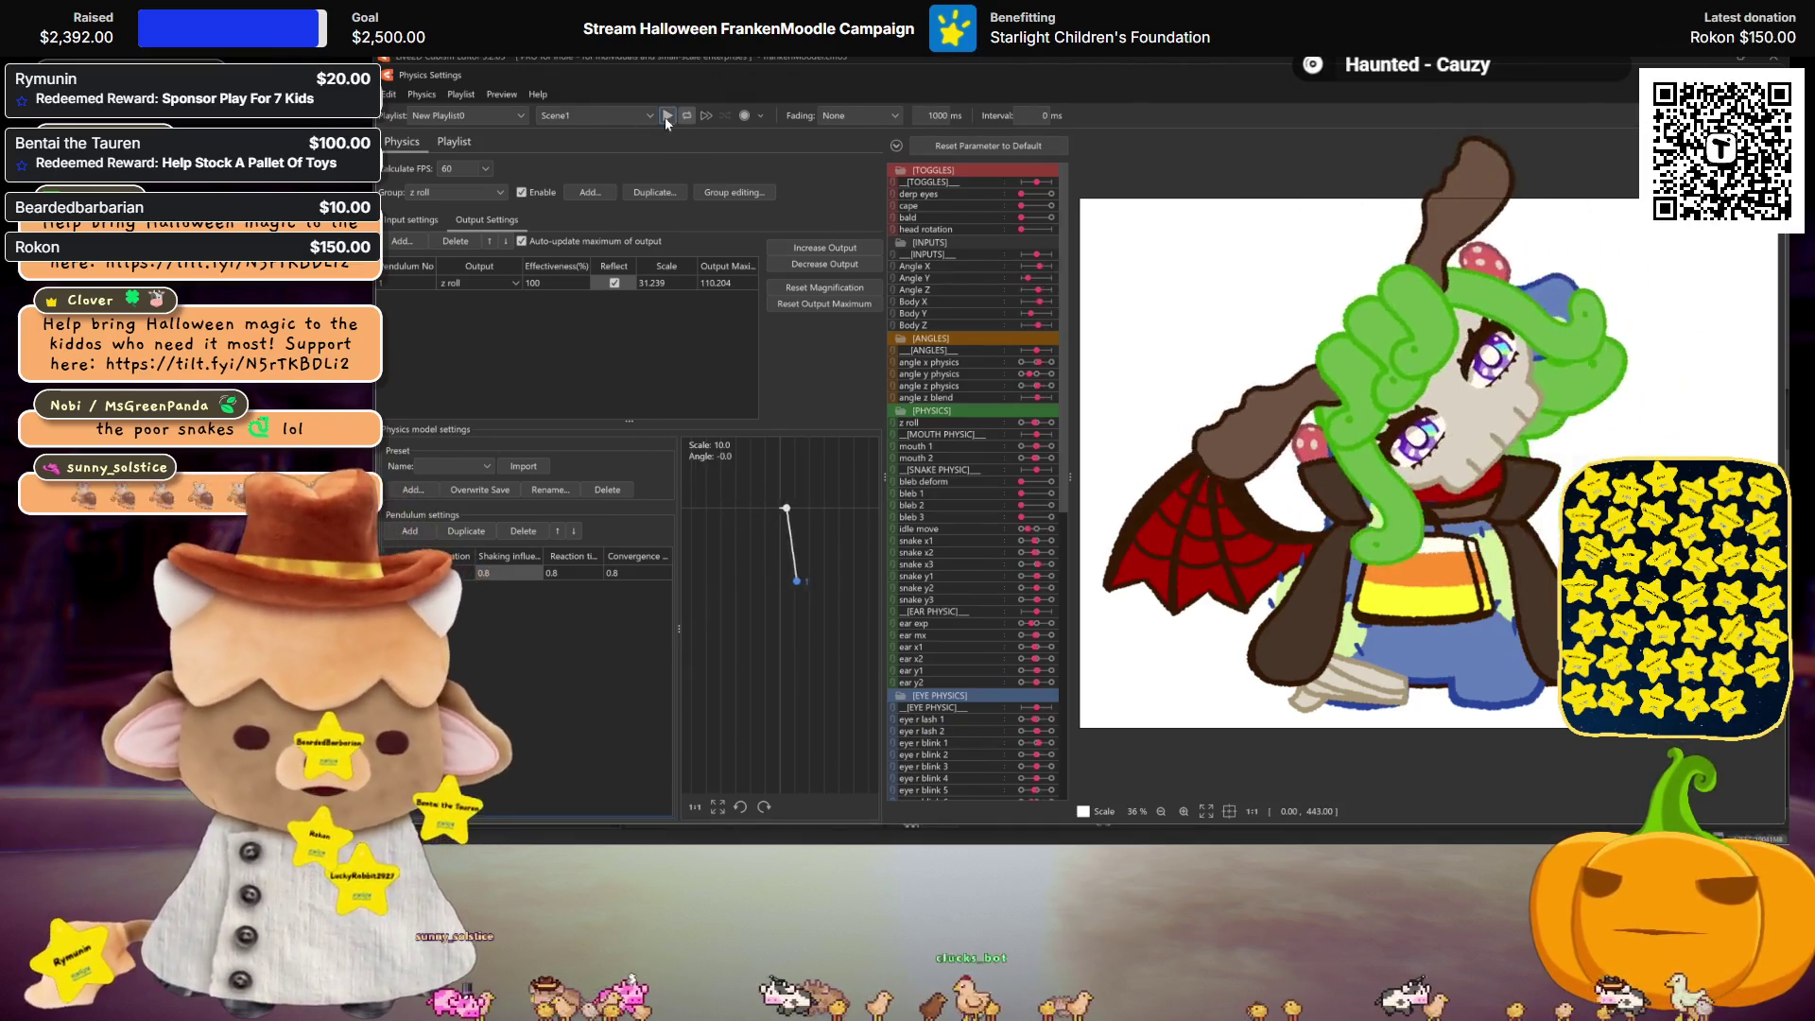
# Step: Play the physics preview to watch the z roll pendulum sway at 0.8 settings
pyautogui.click(666, 116)
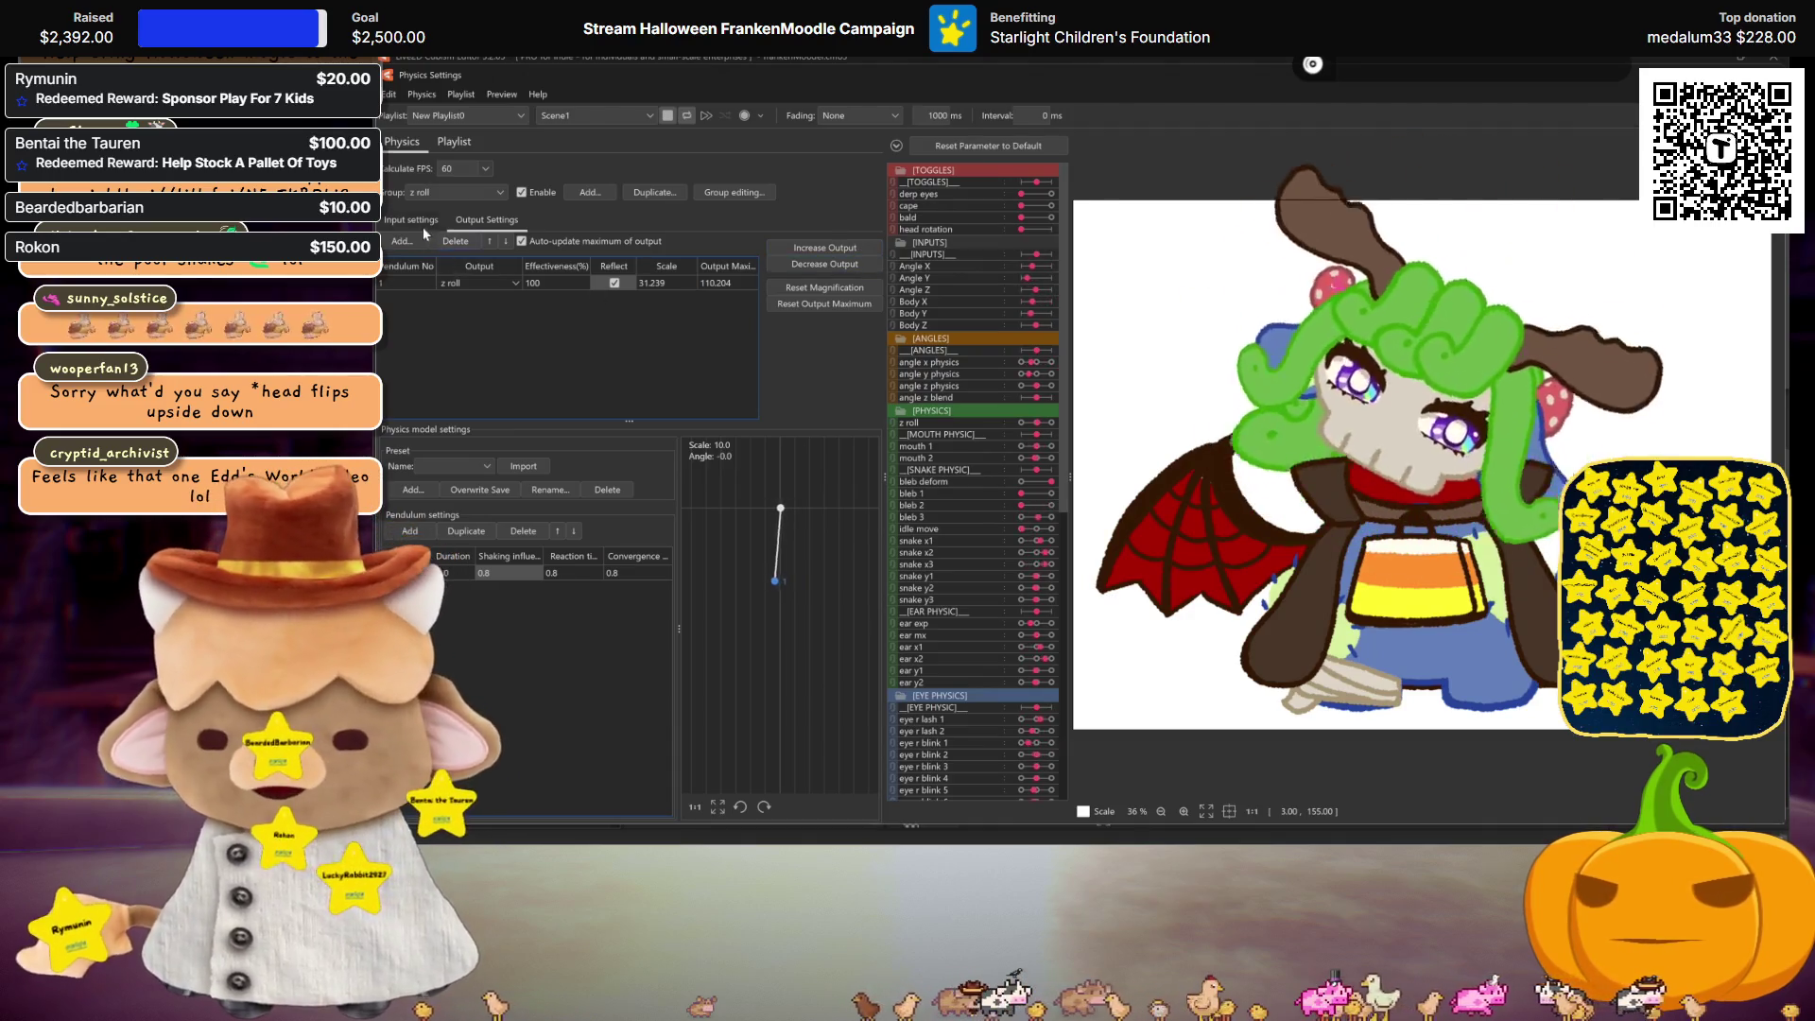
# Step: Review the physics input settings, then return to the model's root deformer for modeling
pyautogui.click(416, 220)
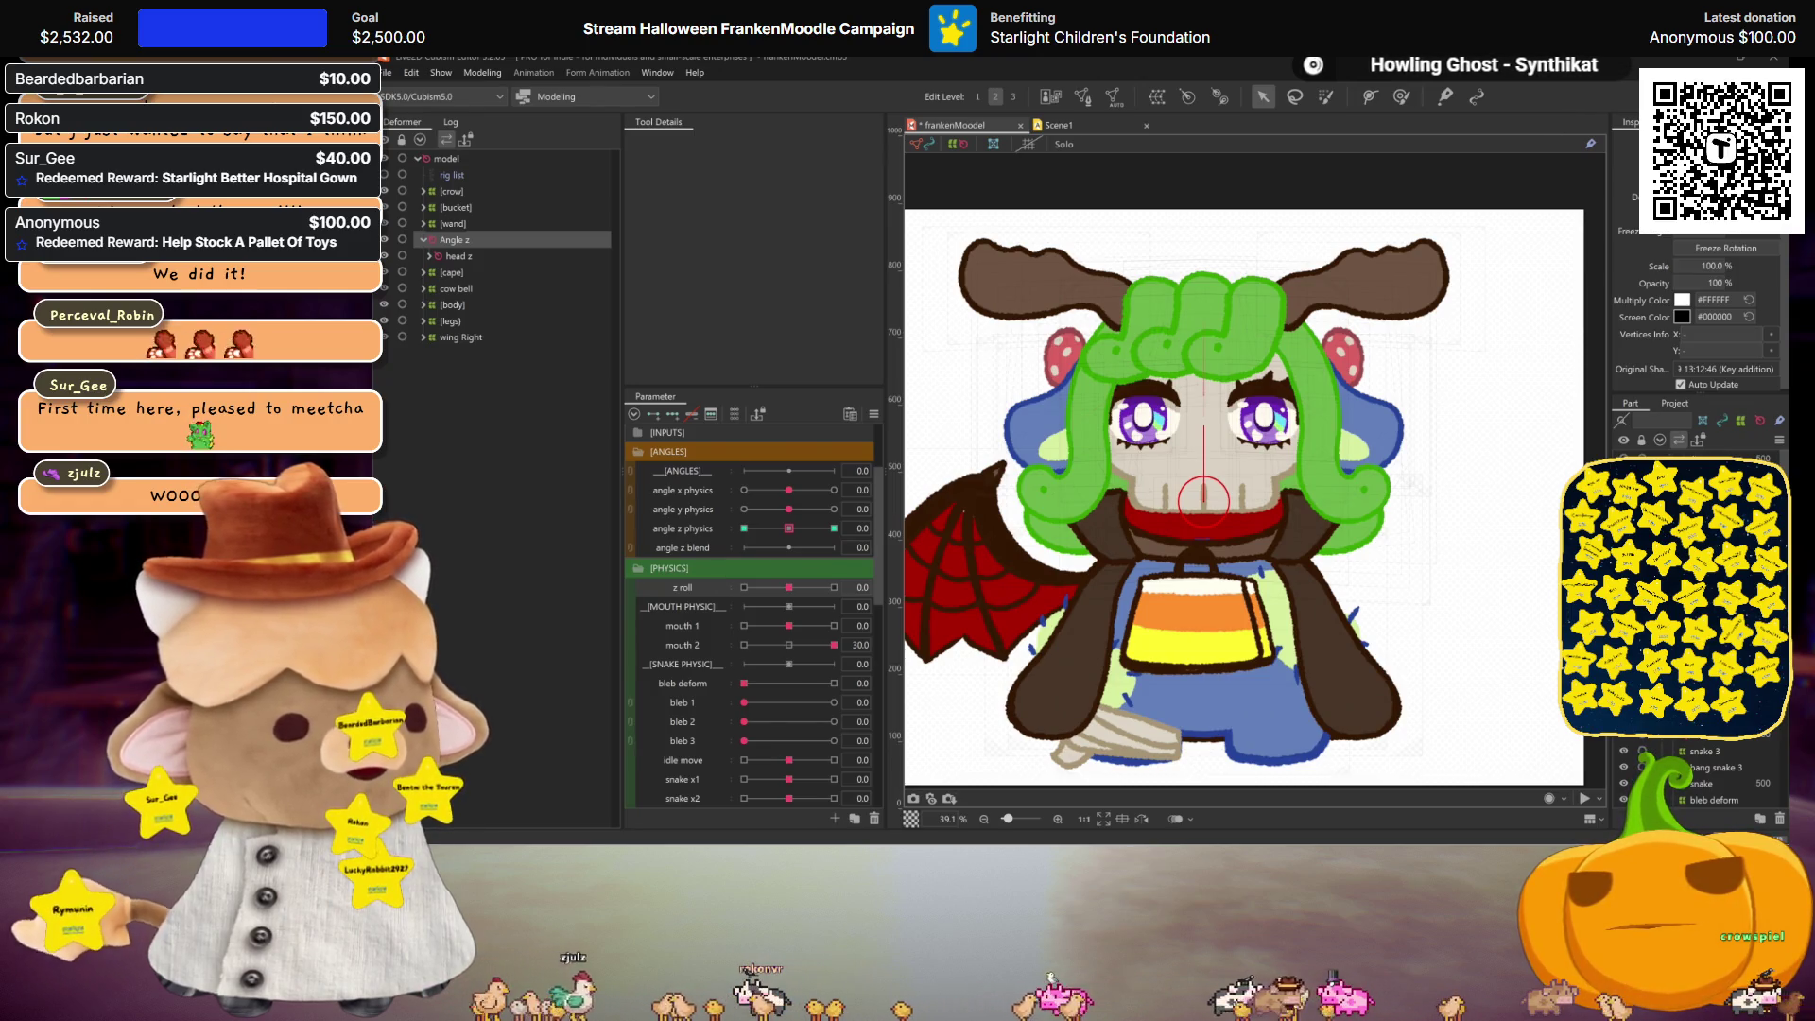
pyautogui.click(439, 161)
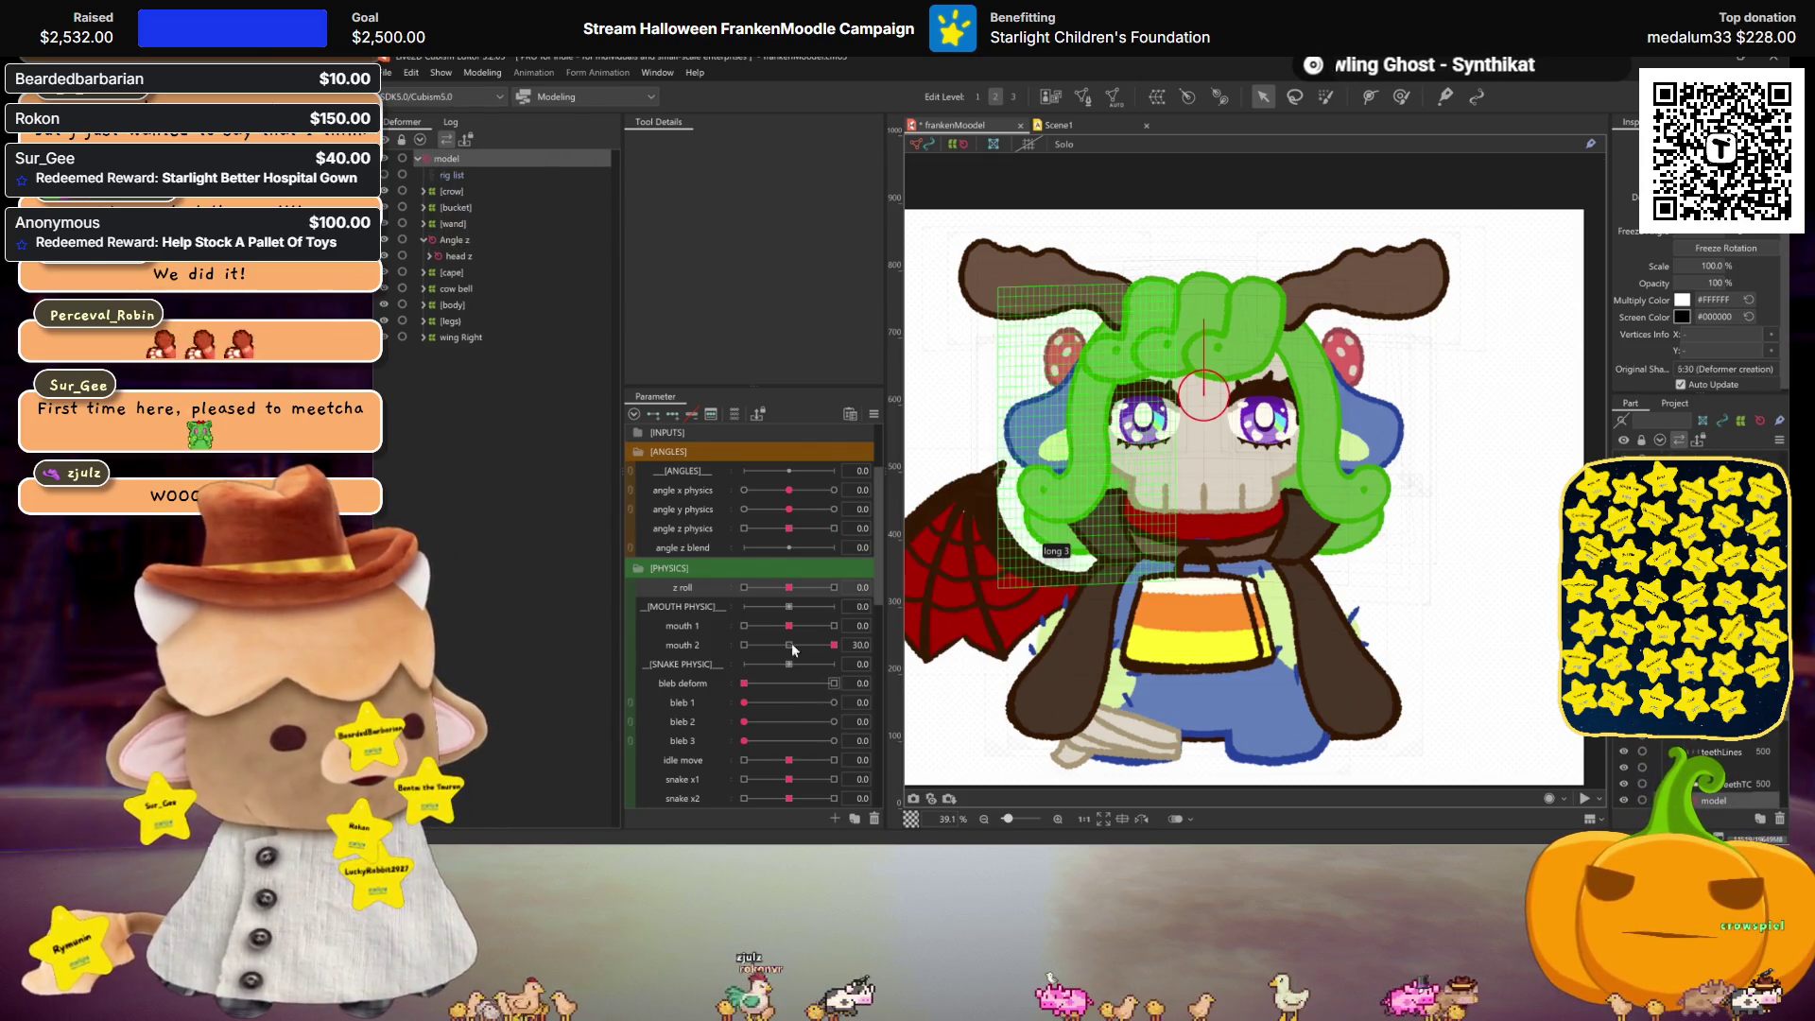
# Step: Duplicate the head rotation parameter, then select the head z deformer and z roll blend shape
pyautogui.scroll(3, 681, 510)
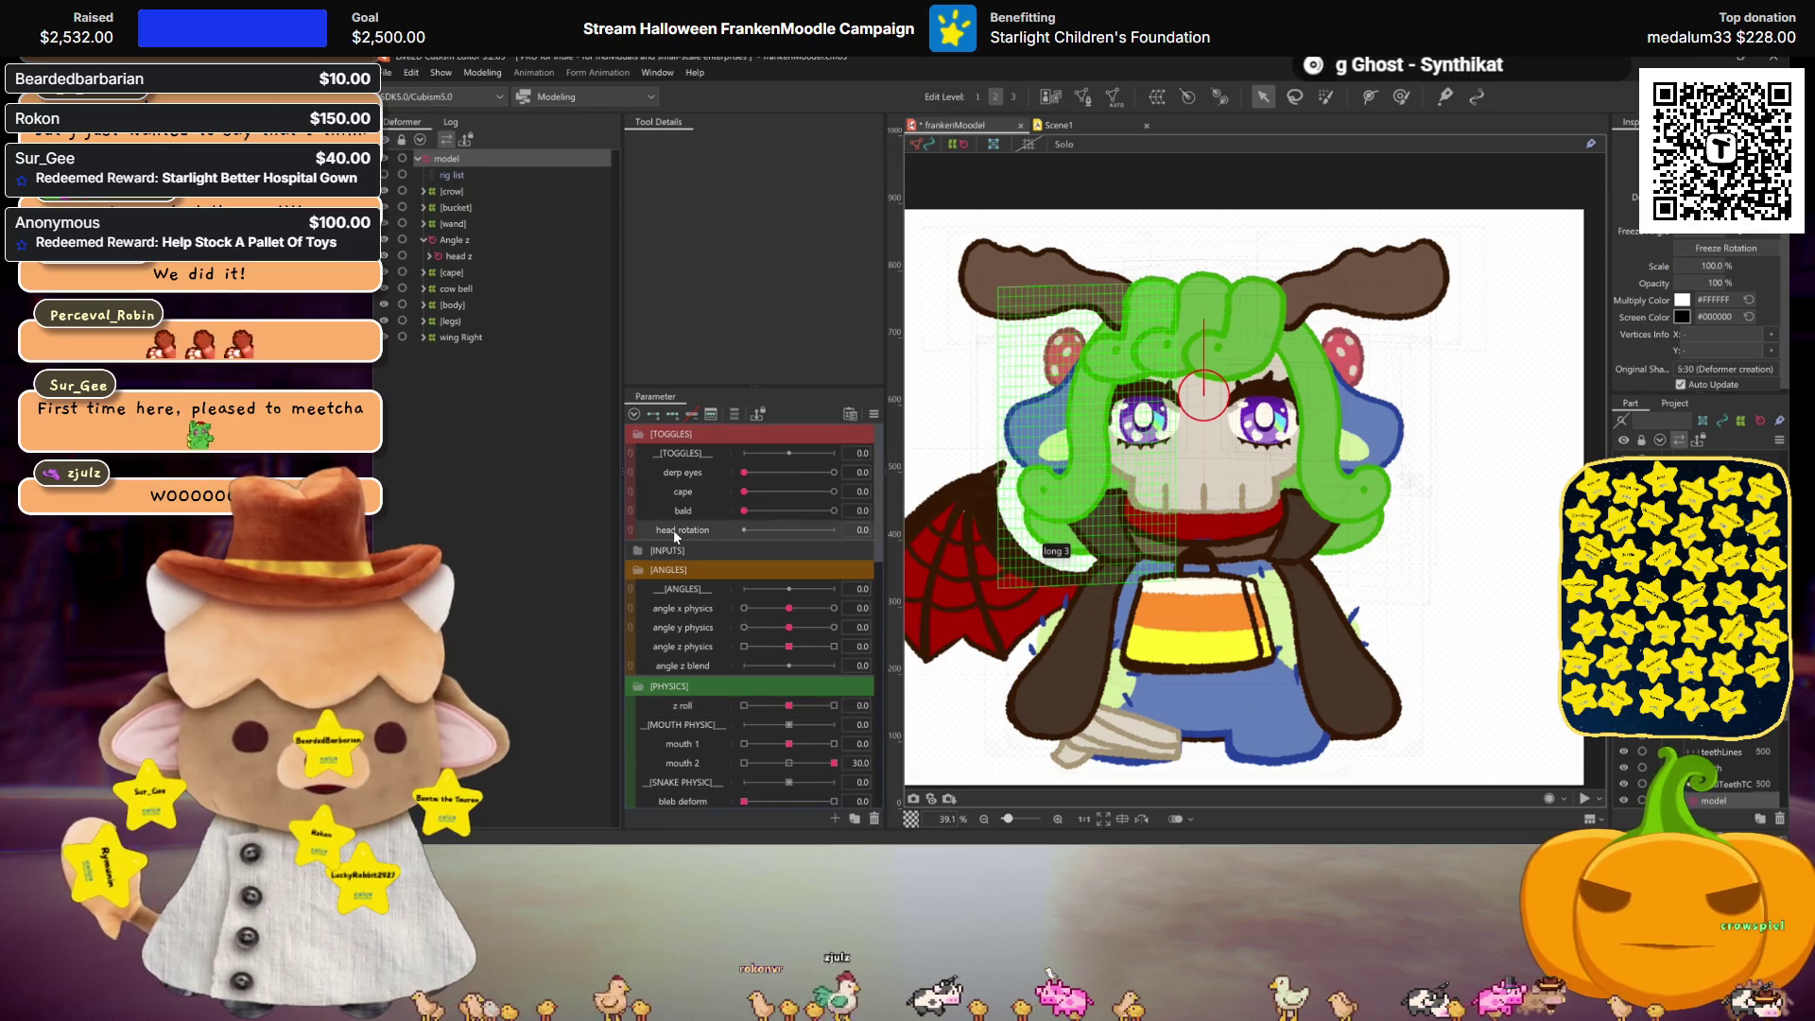
pyautogui.rightClick(673, 529)
pyautogui.click(702, 553)
pyautogui.rightClick(695, 547)
pyautogui.press('Escape')
pyautogui.scroll(-5, 682, 547)
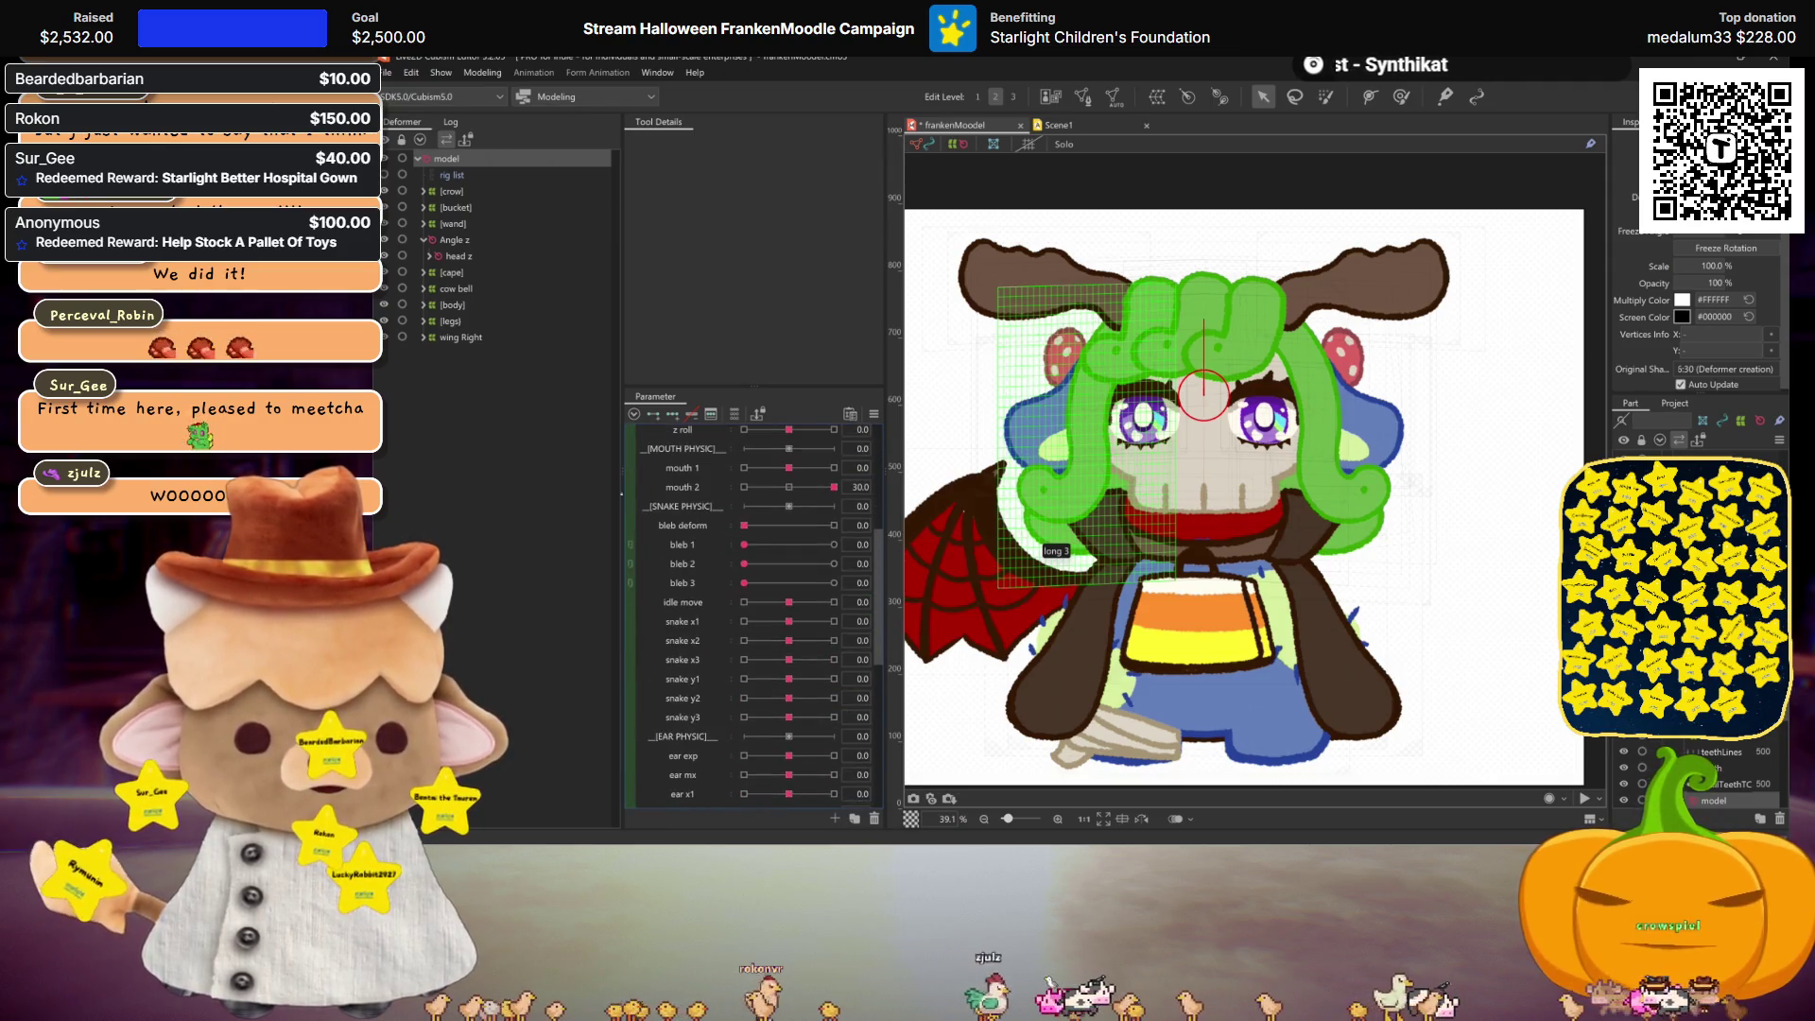
pyautogui.click(459, 256)
pyautogui.scroll(3, 734, 734)
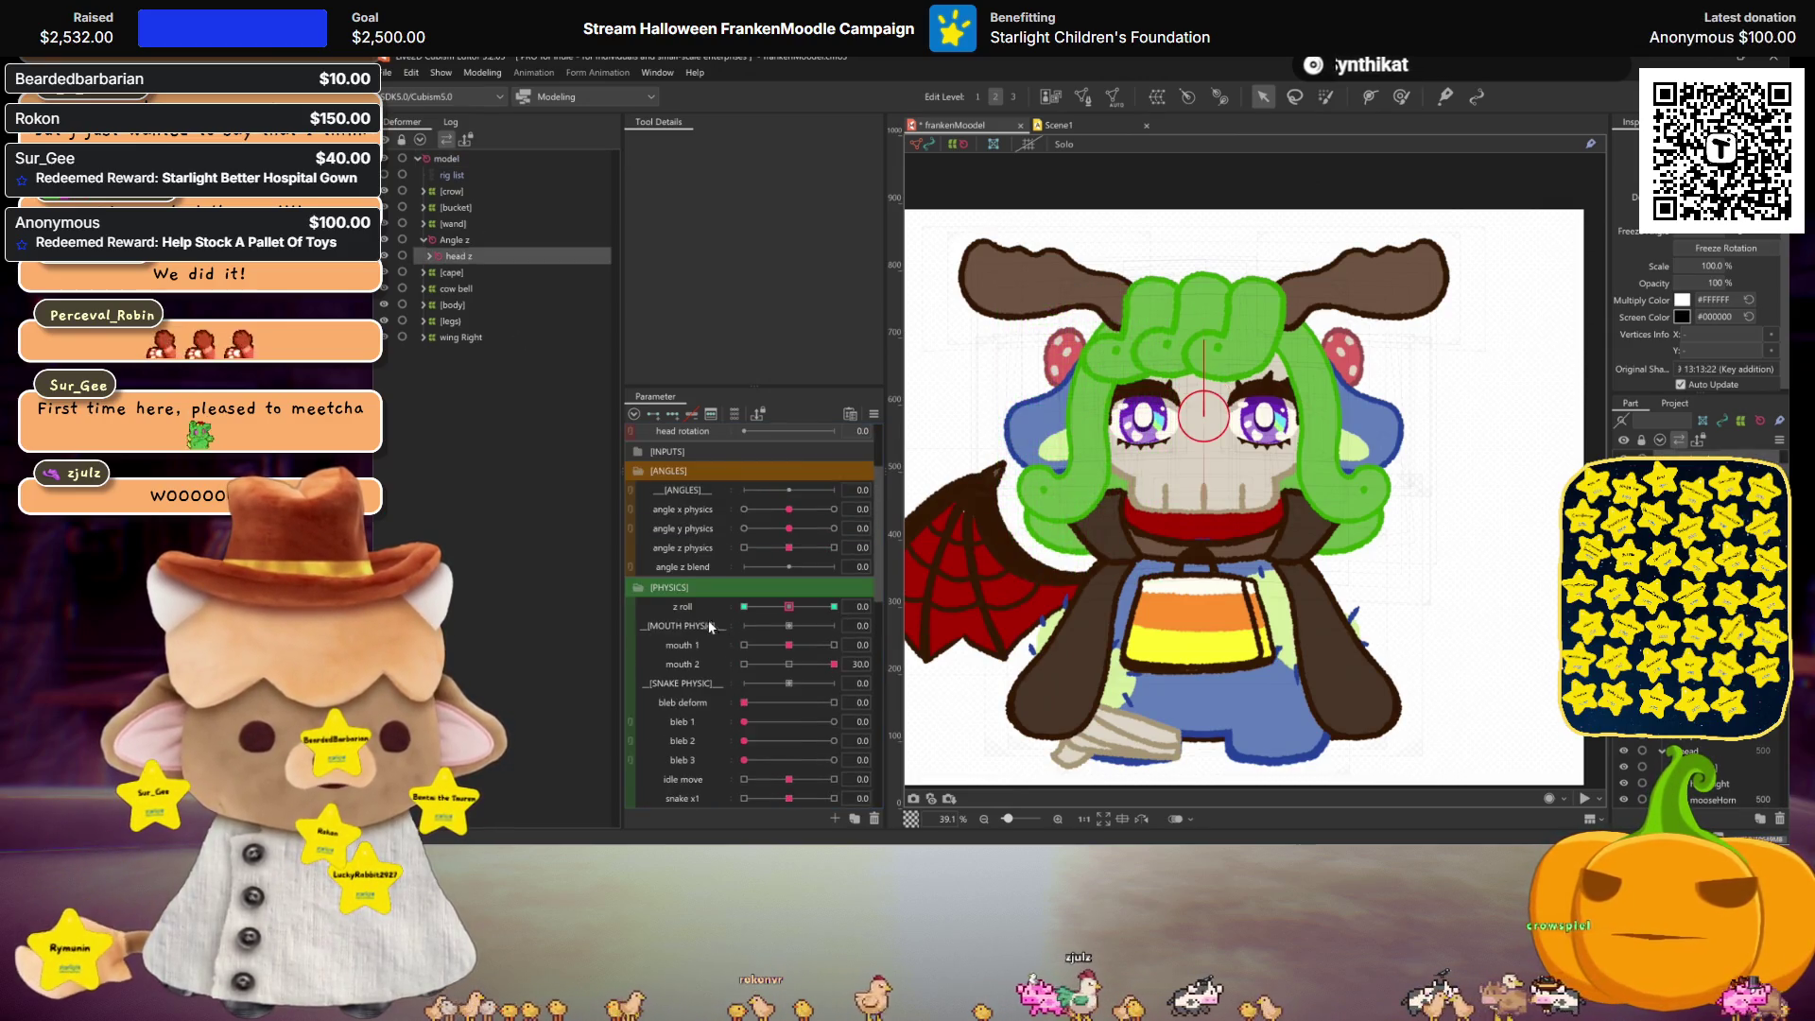
pyautogui.click(711, 607)
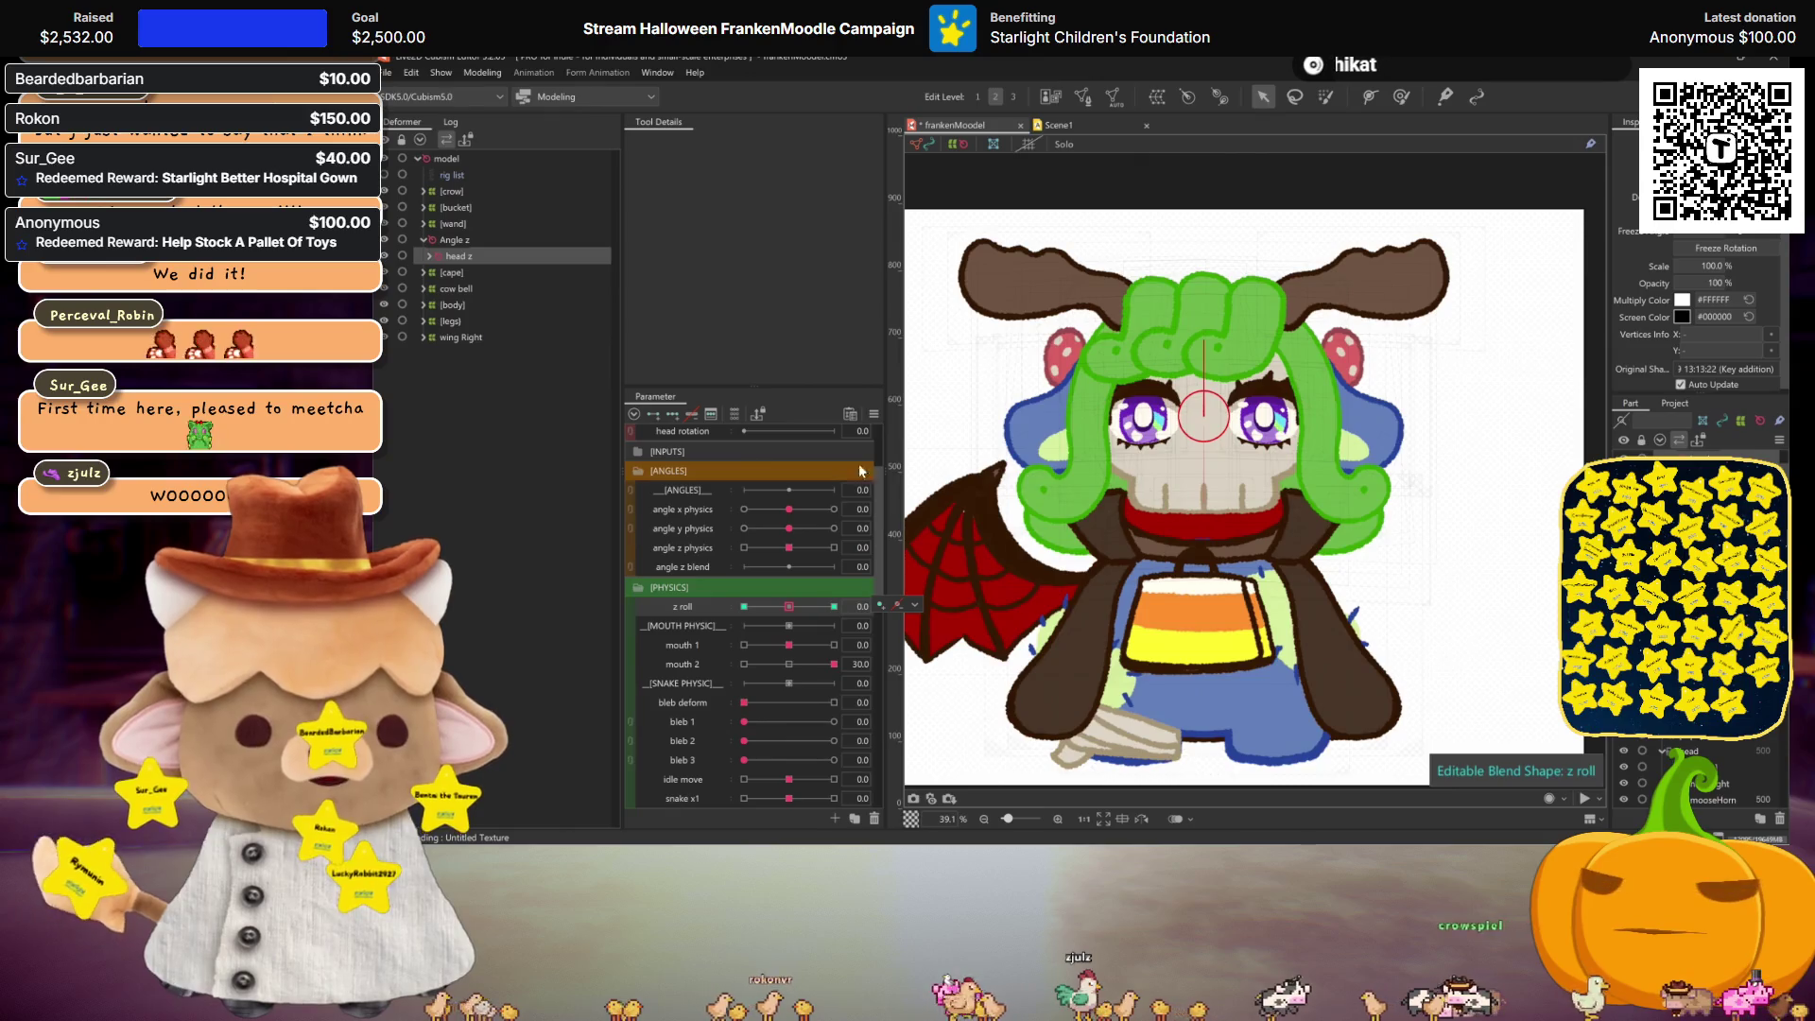
# Step: Limit the z roll blend shape weight by head rotation on a Line3 curve, 100% to 0%
pyautogui.click(873, 414)
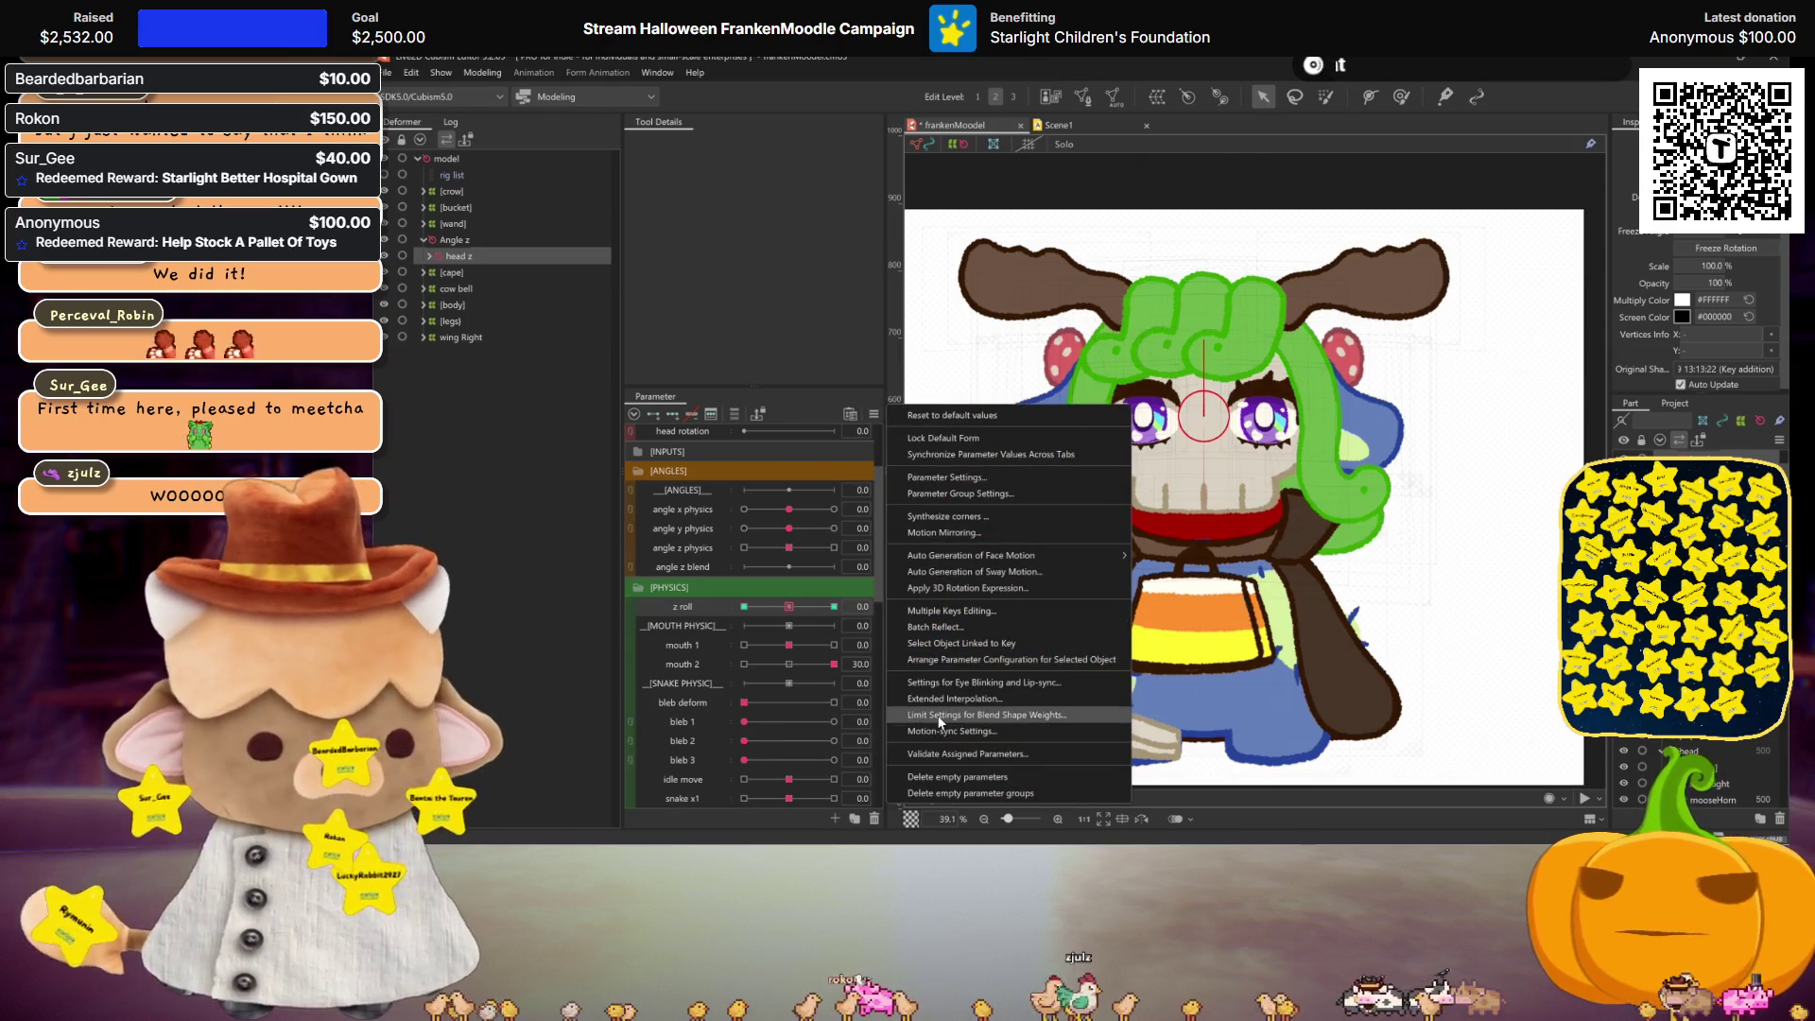
pyautogui.click(942, 715)
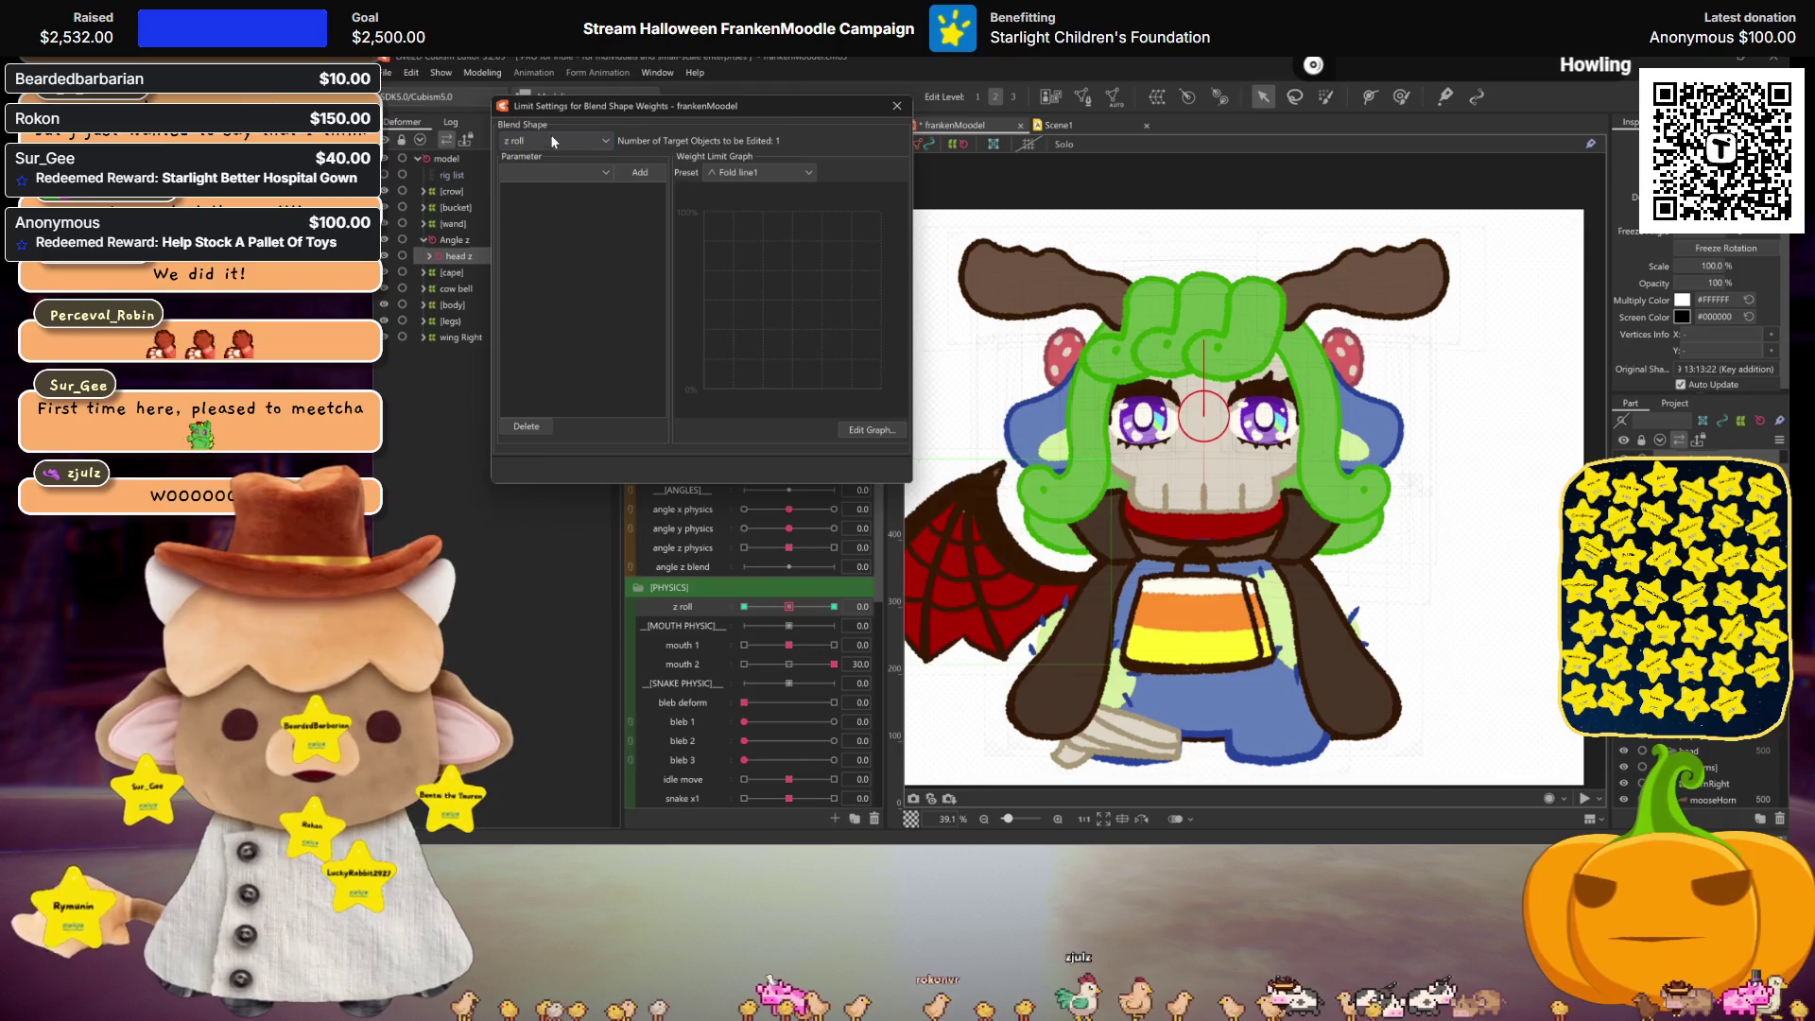
pyautogui.click(548, 172)
pyautogui.click(552, 263)
pyautogui.click(566, 170)
pyautogui.click(556, 247)
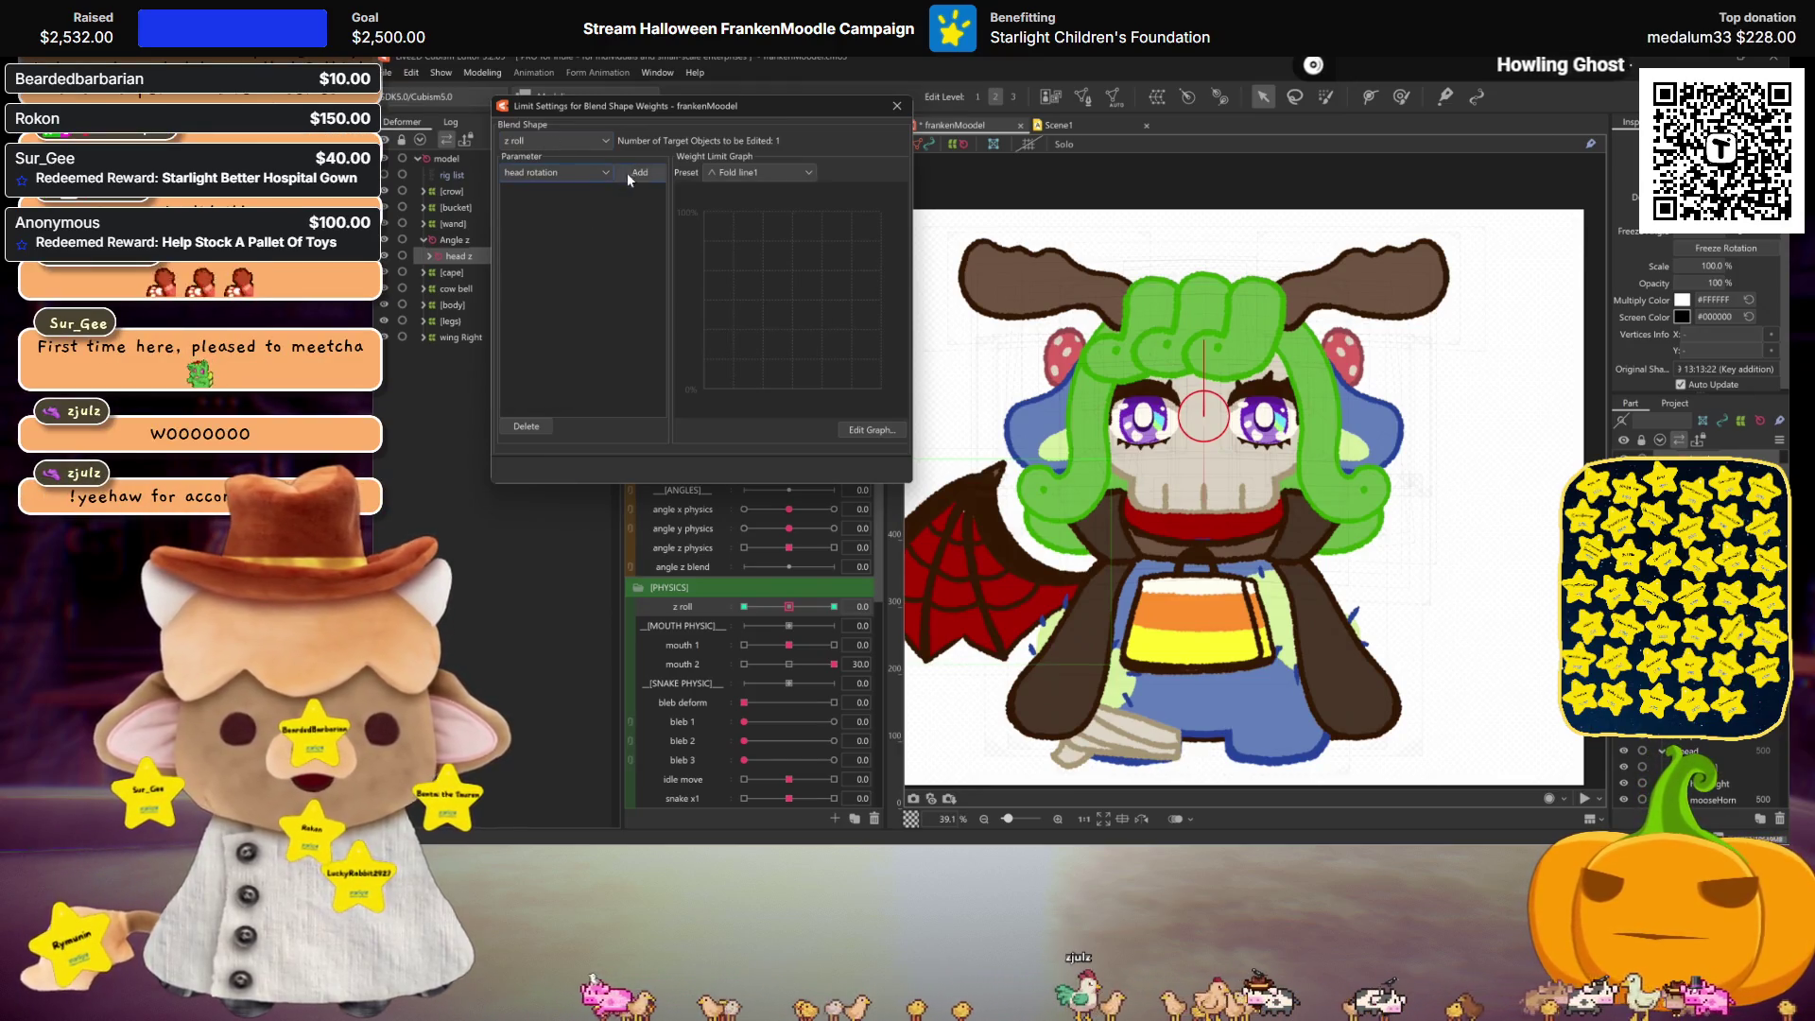
pyautogui.click(733, 173)
pyautogui.click(749, 220)
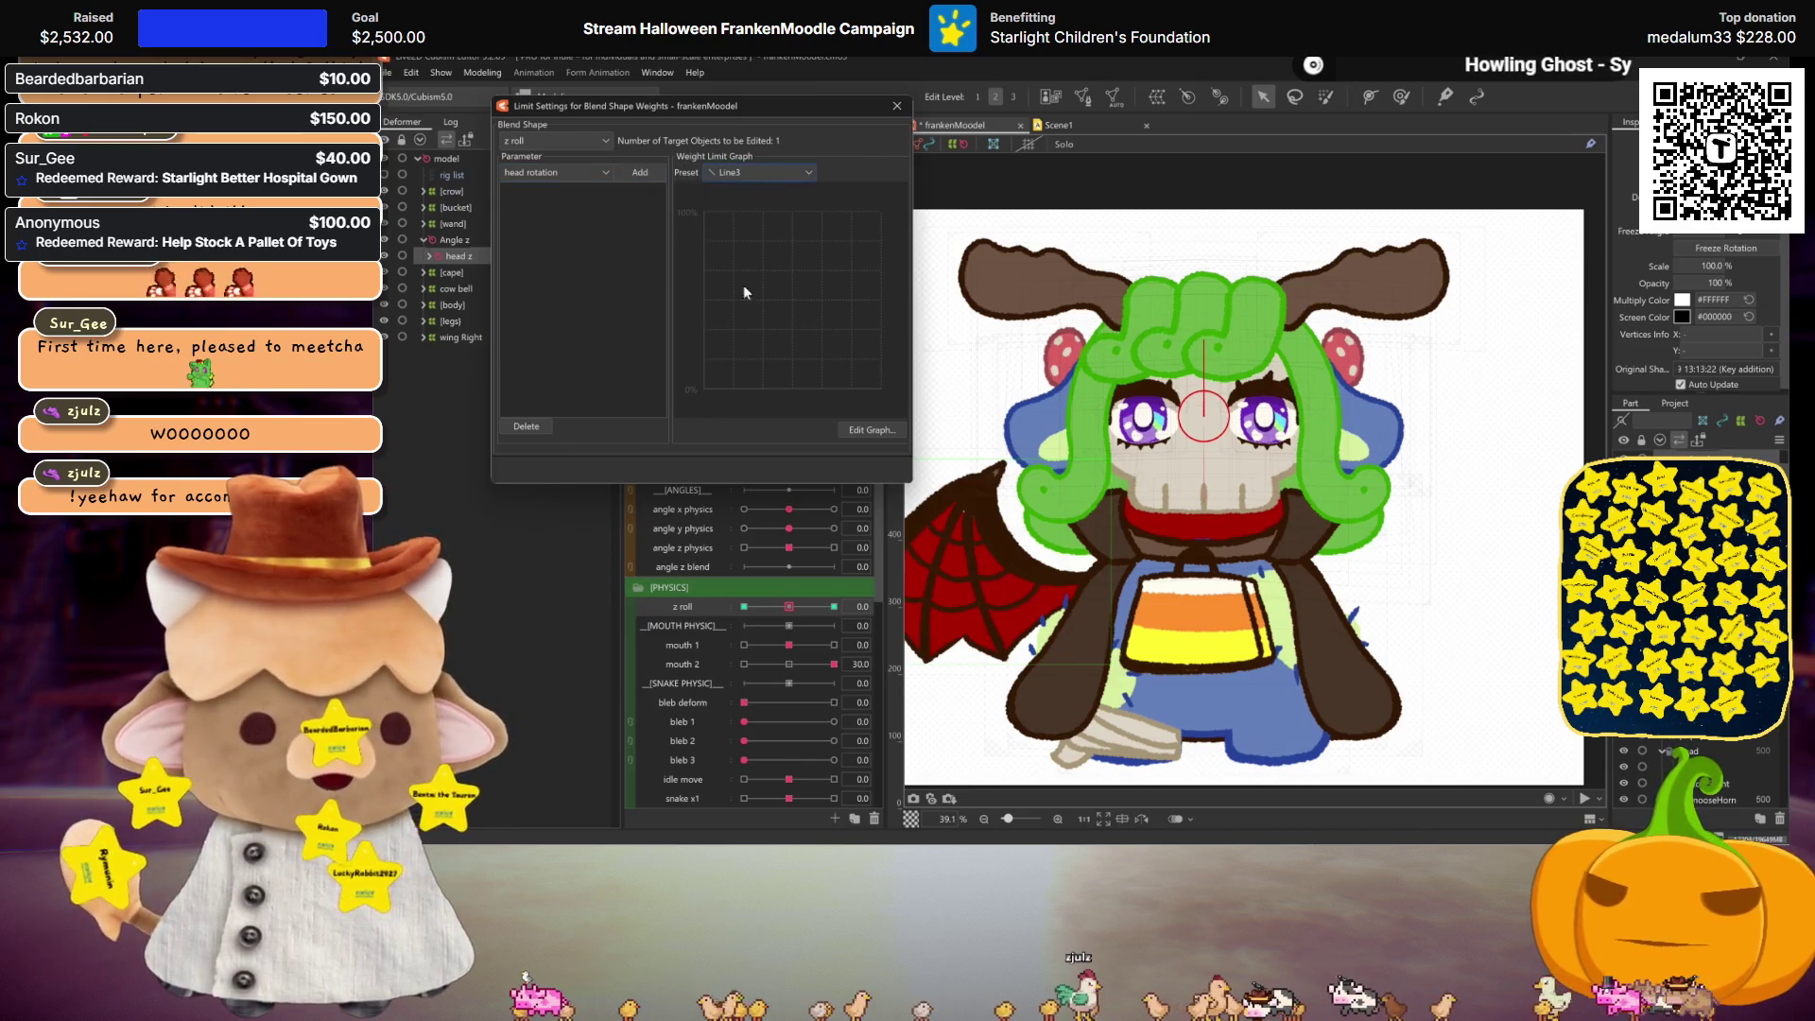
pyautogui.click(643, 172)
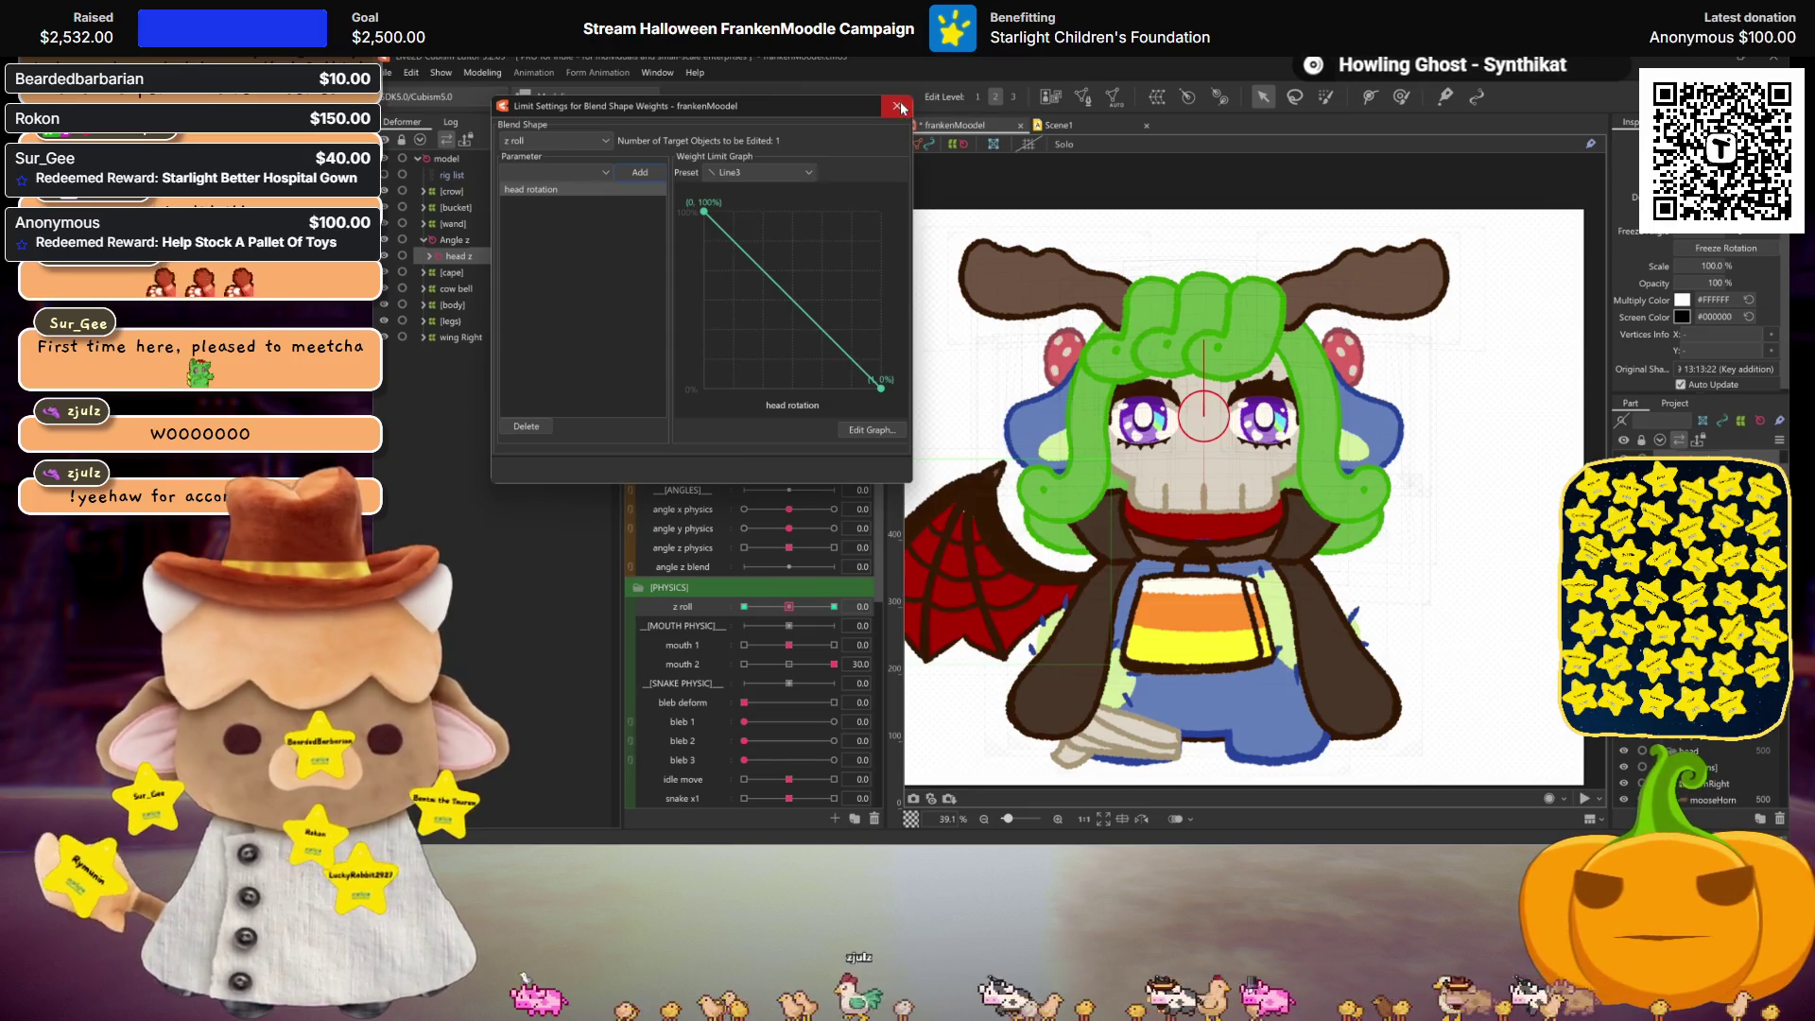
pyautogui.click(897, 106)
pyautogui.click(460, 161)
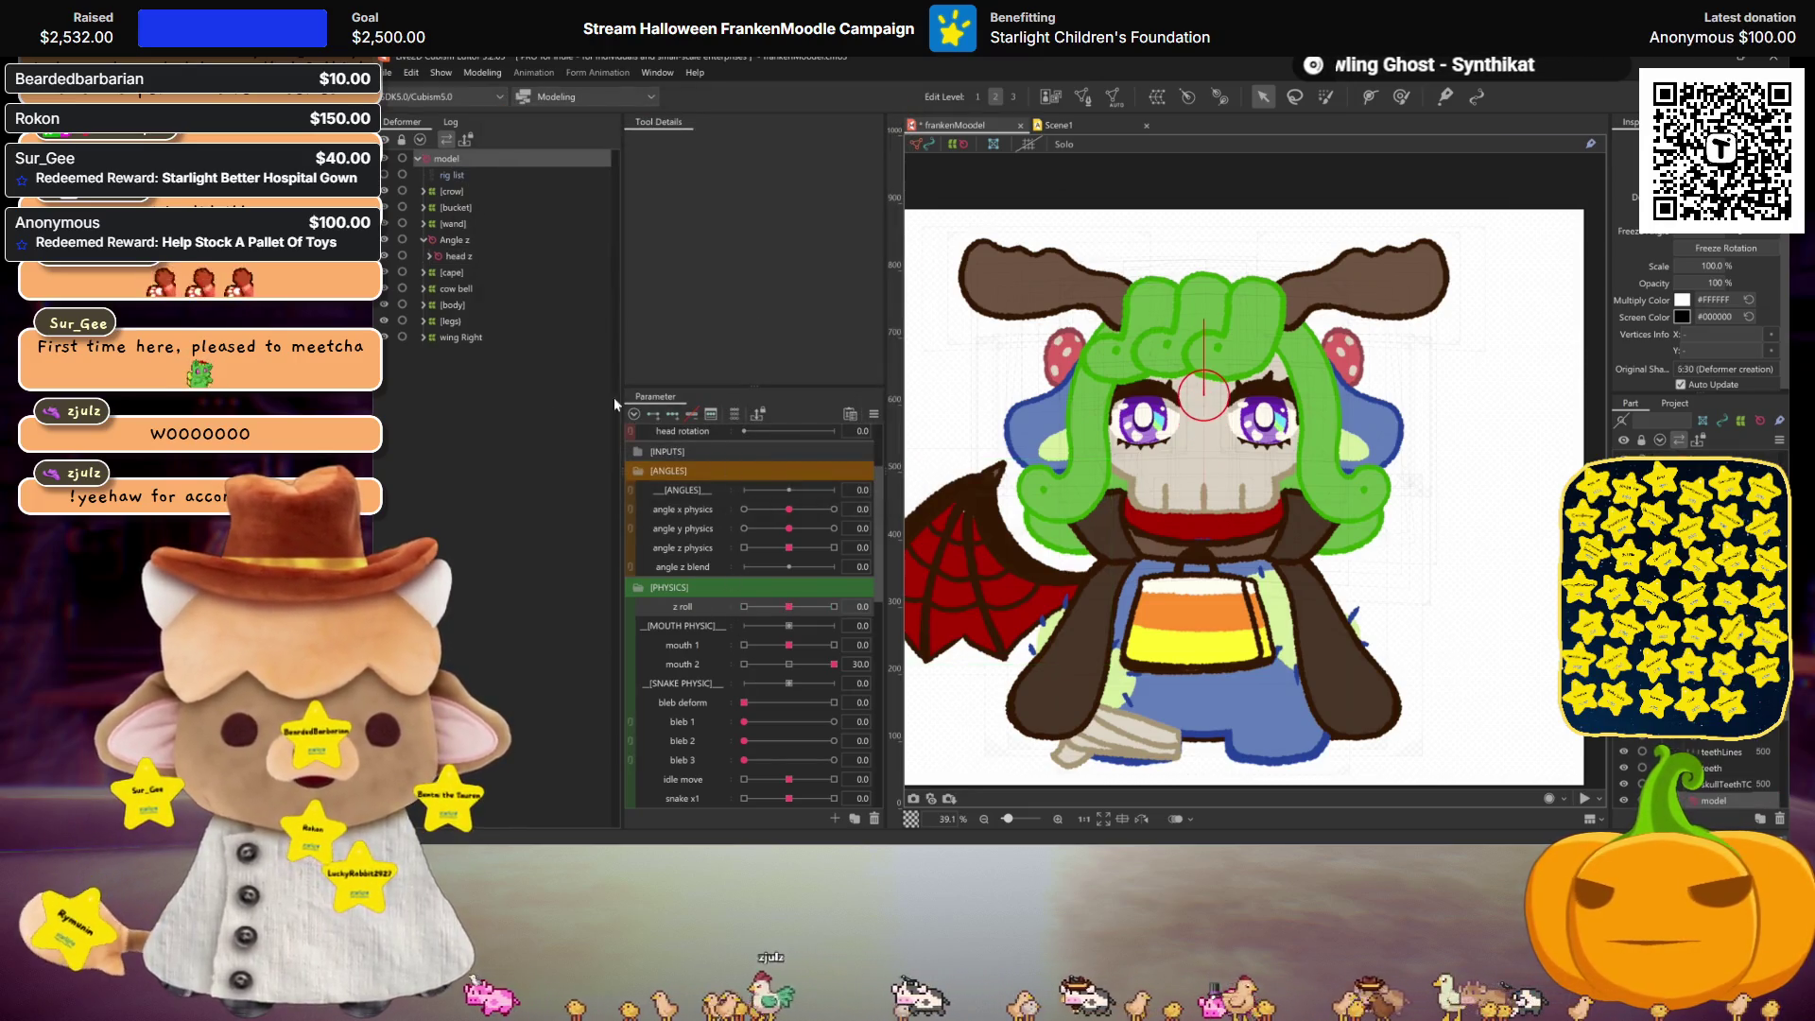
# Step: Rename the second head rotation parameter to colorwheel with a matching ID
pyautogui.scroll(3, 705, 505)
pyautogui.rightClick(701, 552)
pyautogui.click(704, 559)
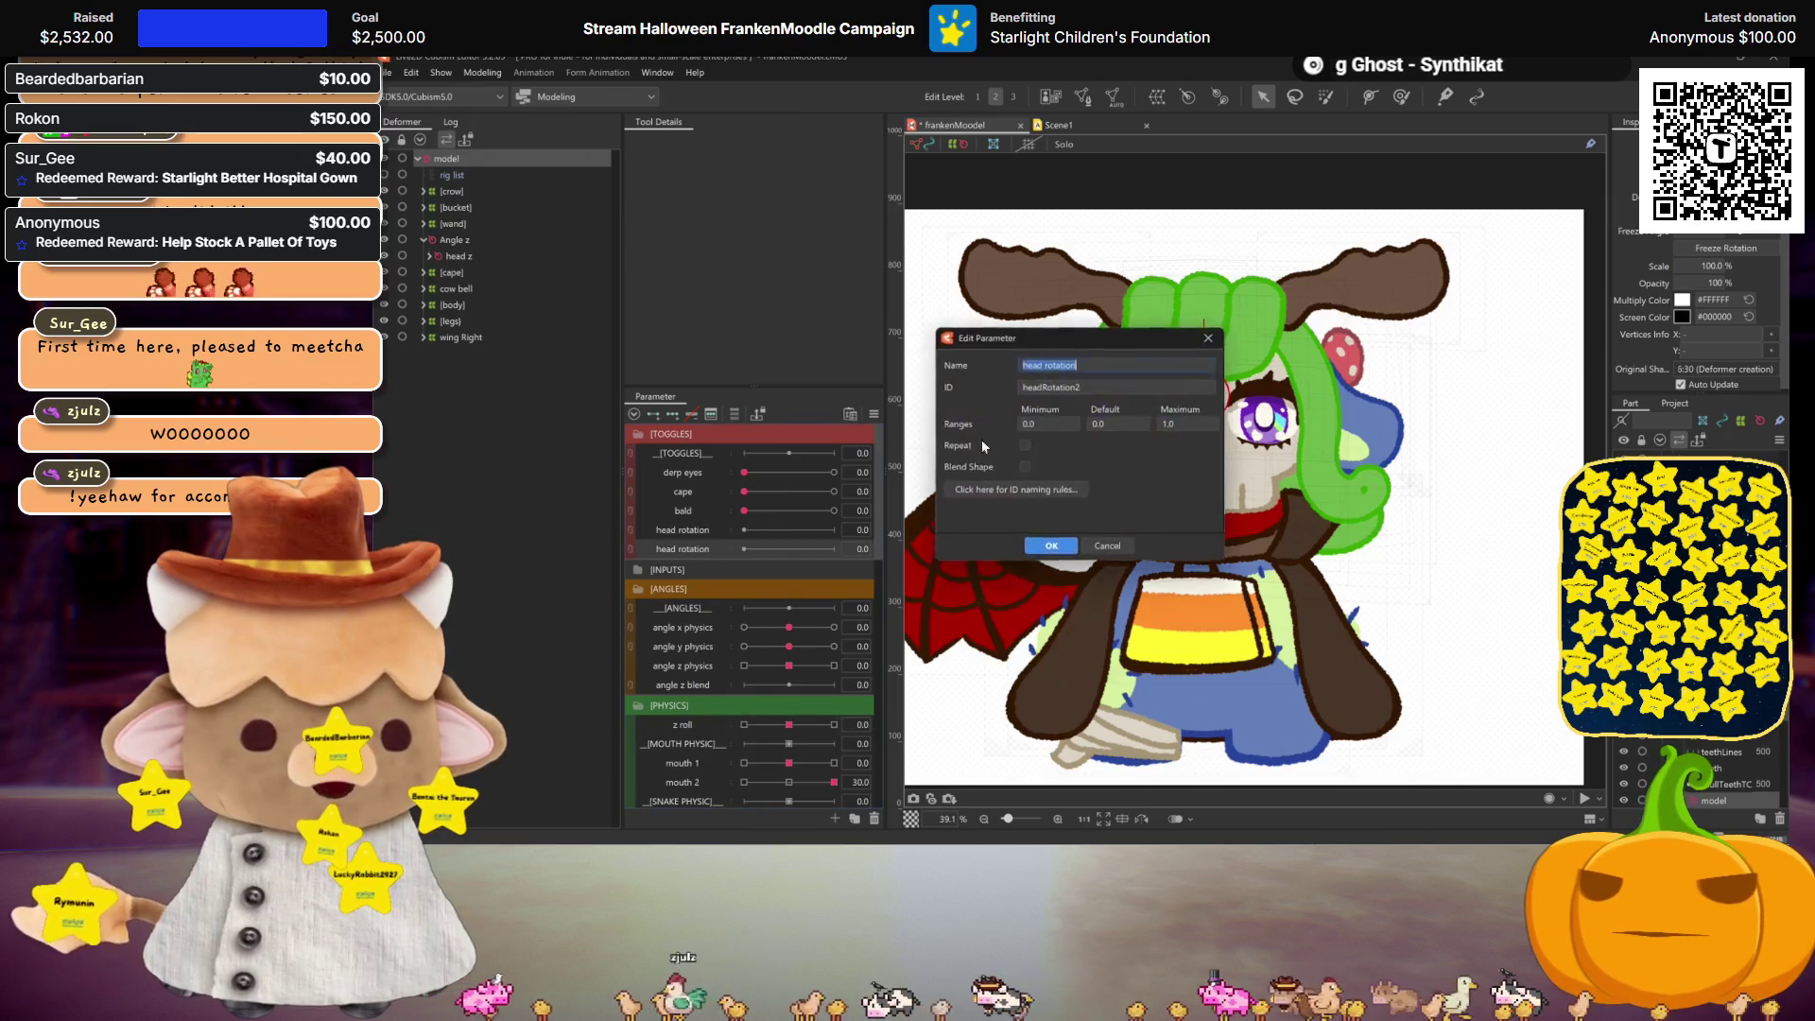
pyautogui.write('colonw')
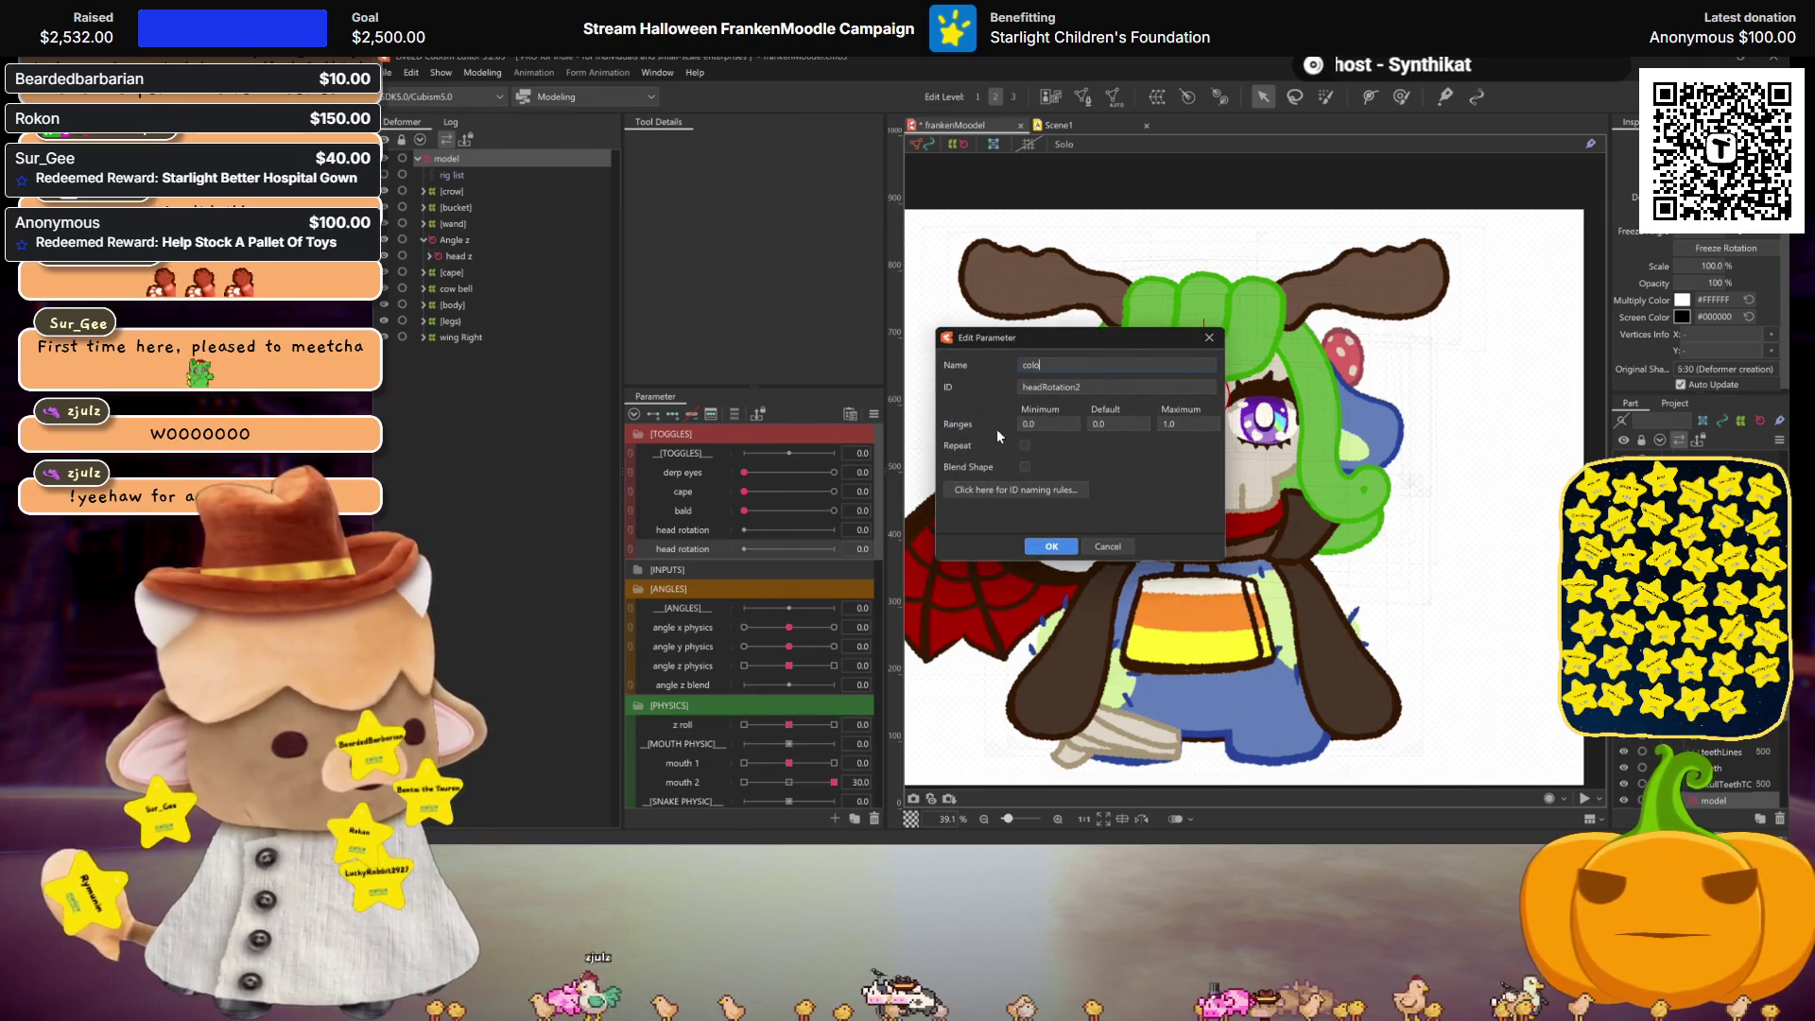
pyautogui.write('eel')
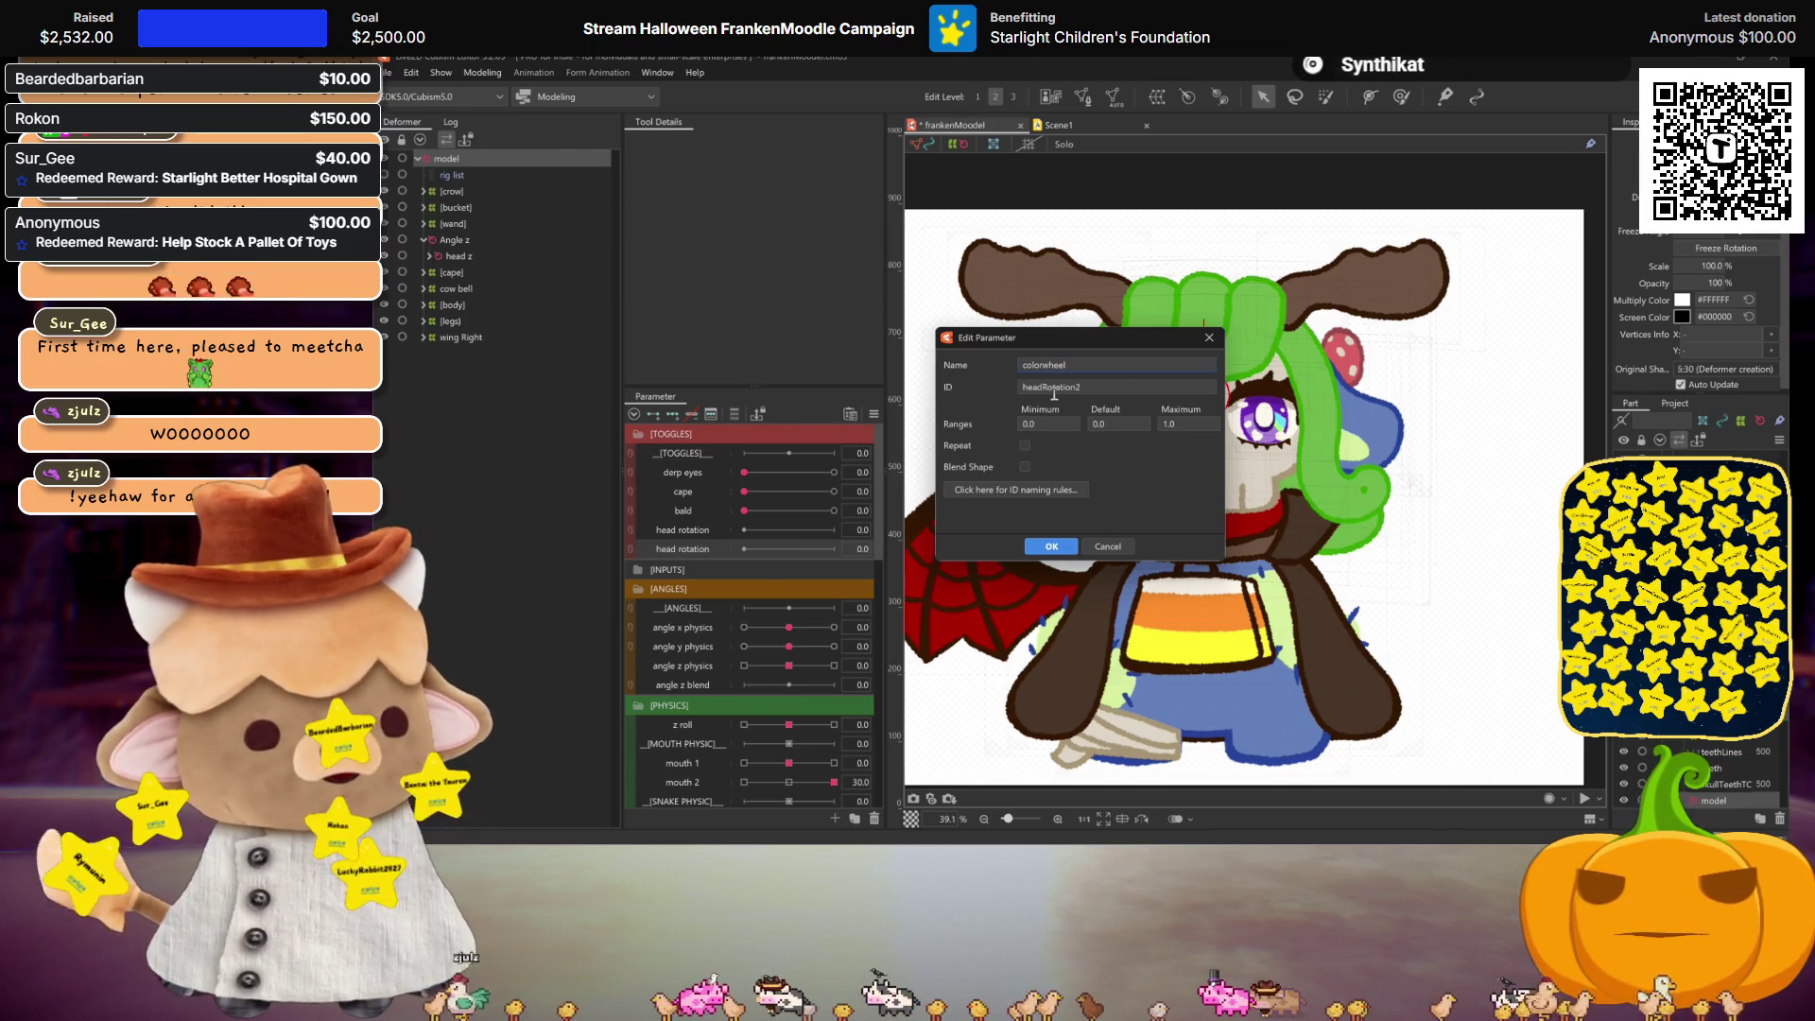
pyautogui.doubleClick(1058, 385)
pyautogui.write('colorWheel')
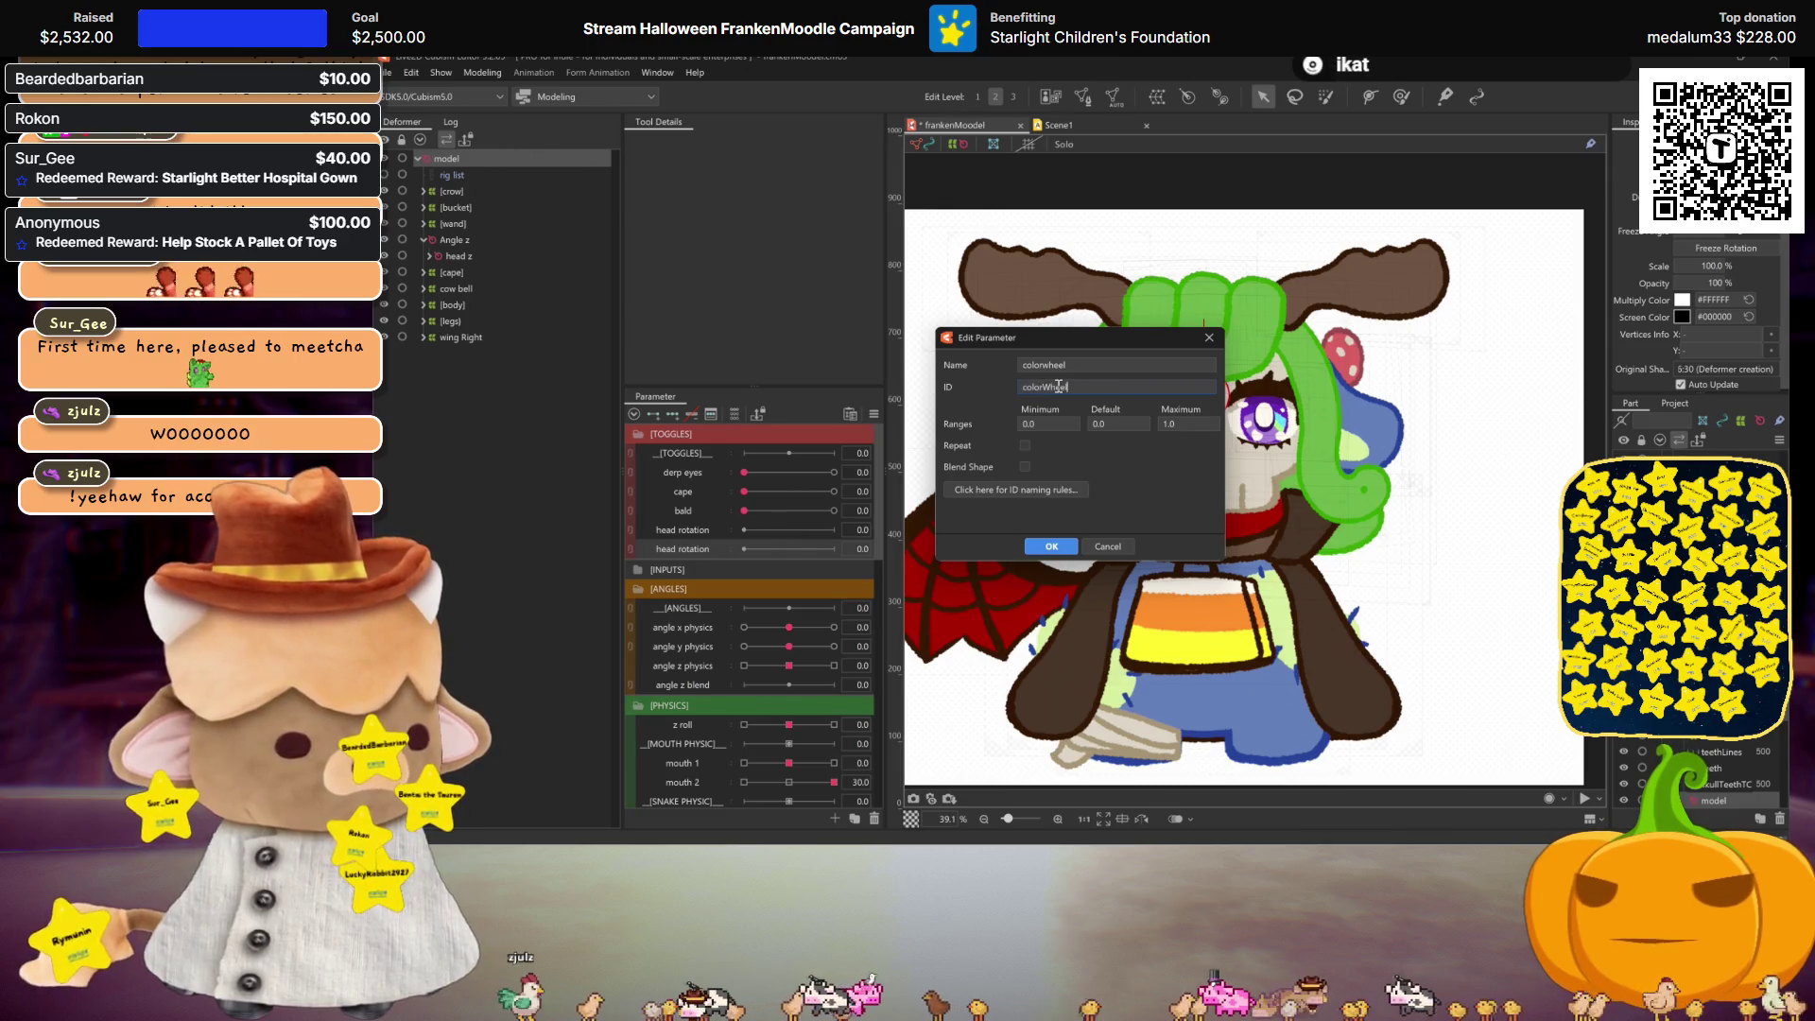
pyautogui.press('Return')
# Step: Duplicate z roll as 'colorwheel Anim' with ID colorWheelAnim and range 0 to 12
pyautogui.scroll(-1, 708, 763)
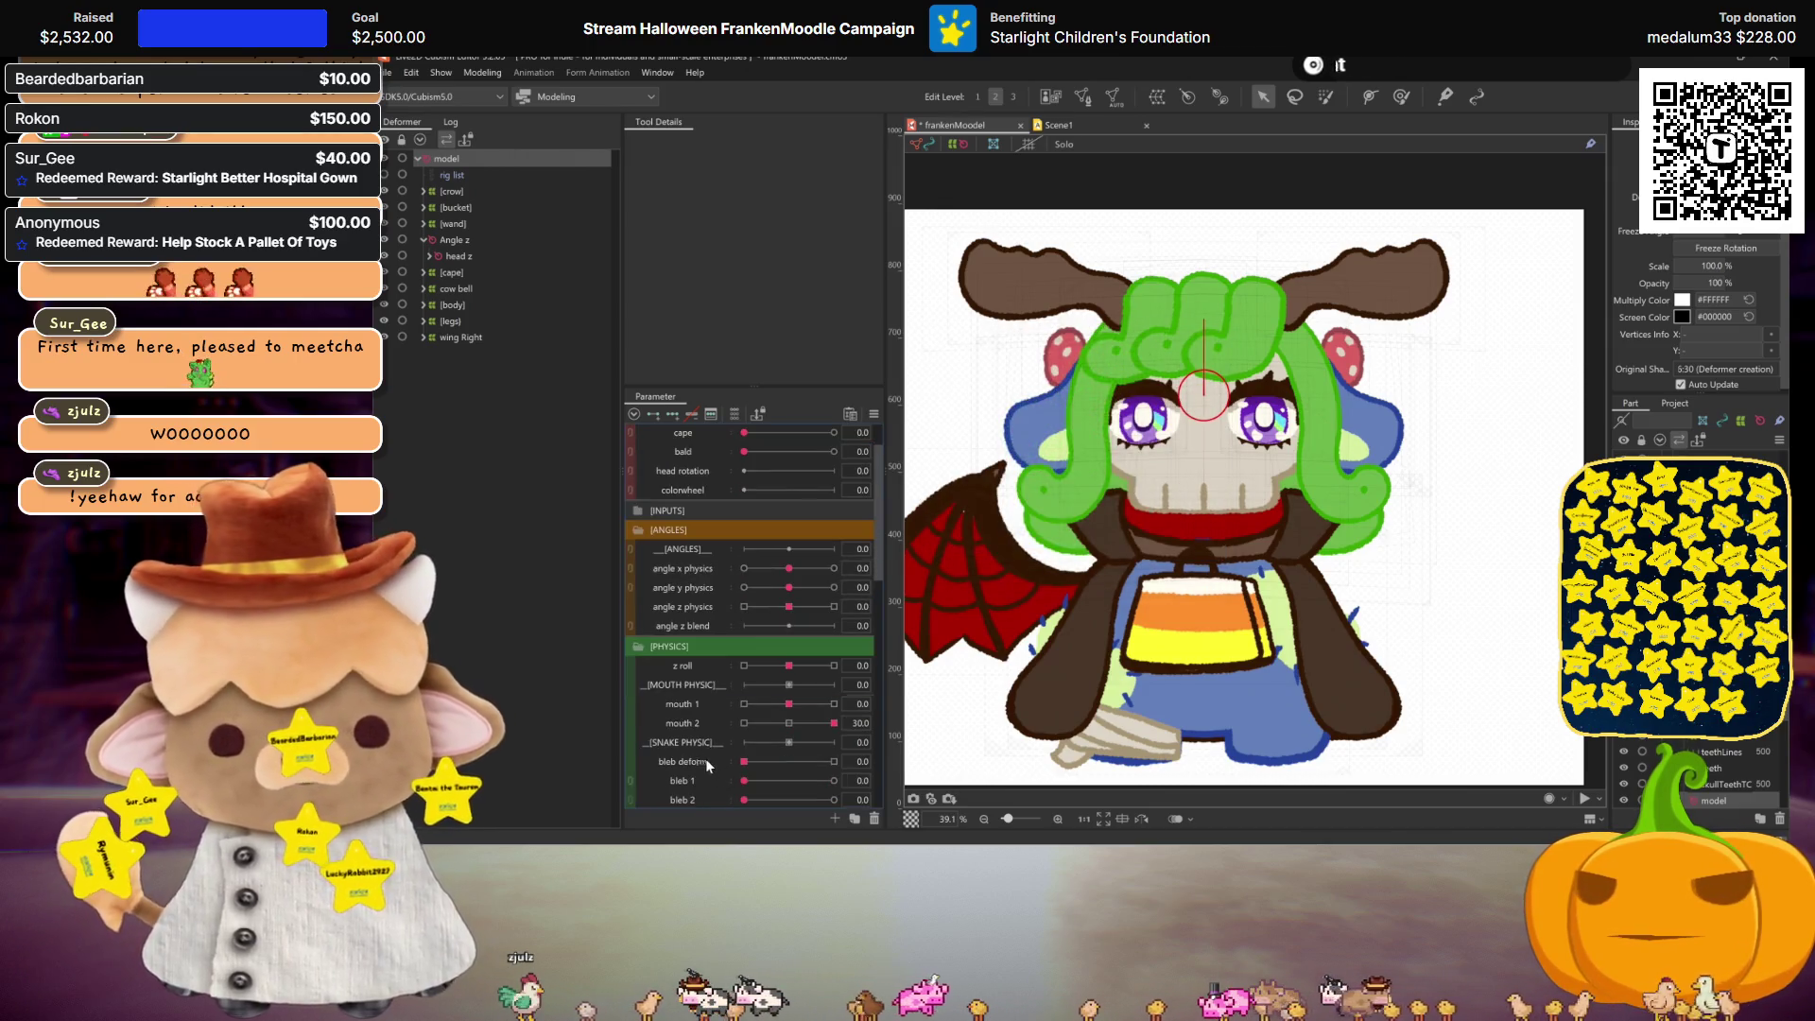
pyautogui.rightClick(688, 666)
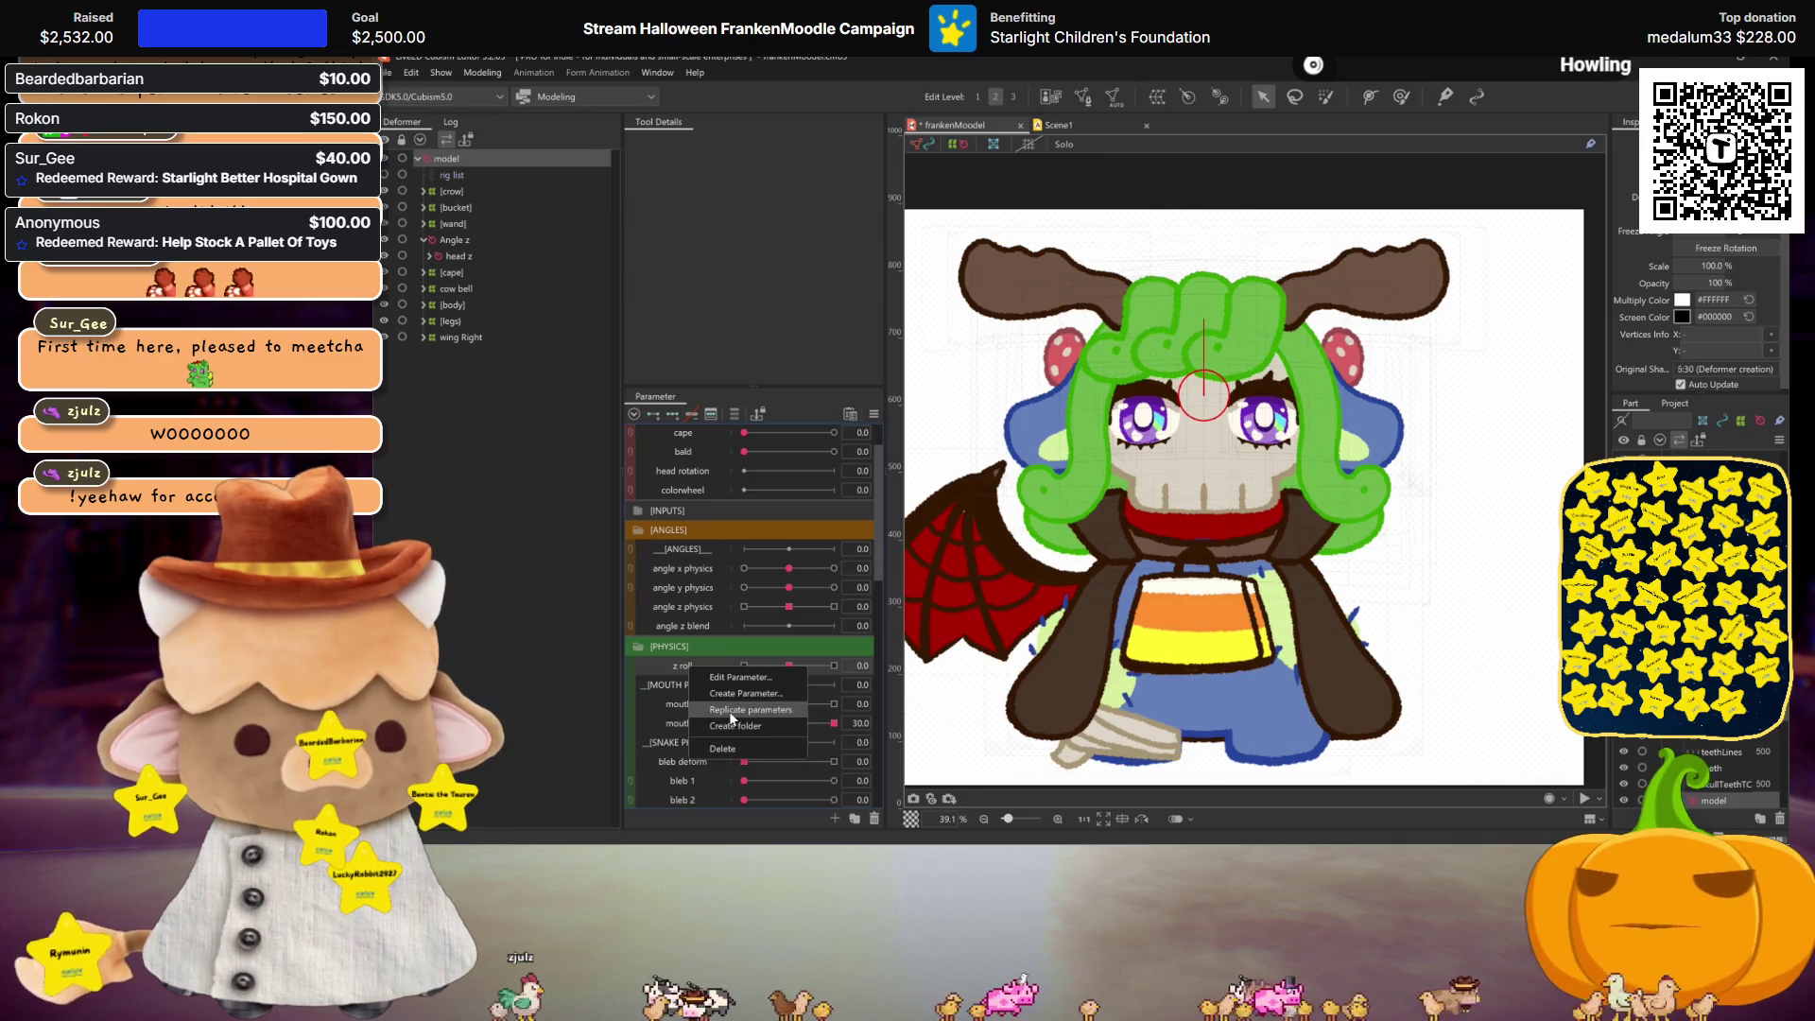
pyautogui.click(738, 707)
pyautogui.rightClick(680, 682)
pyautogui.click(691, 690)
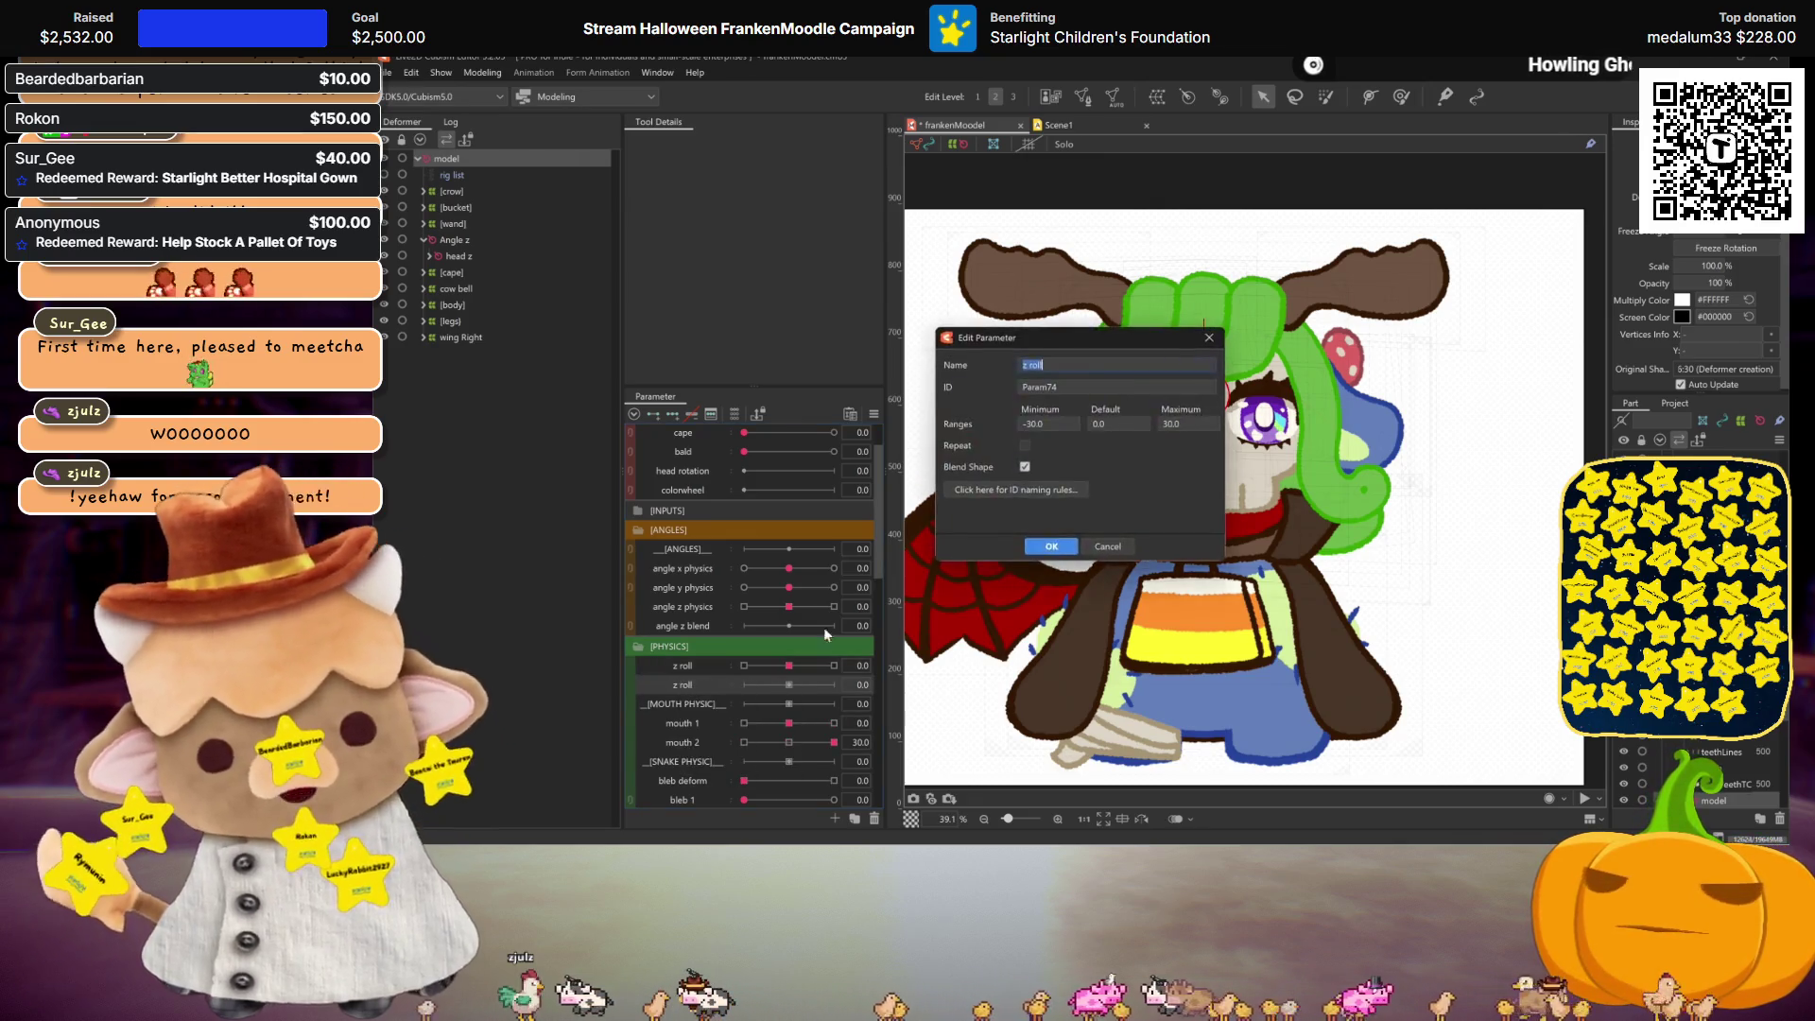
pyautogui.write('colo')
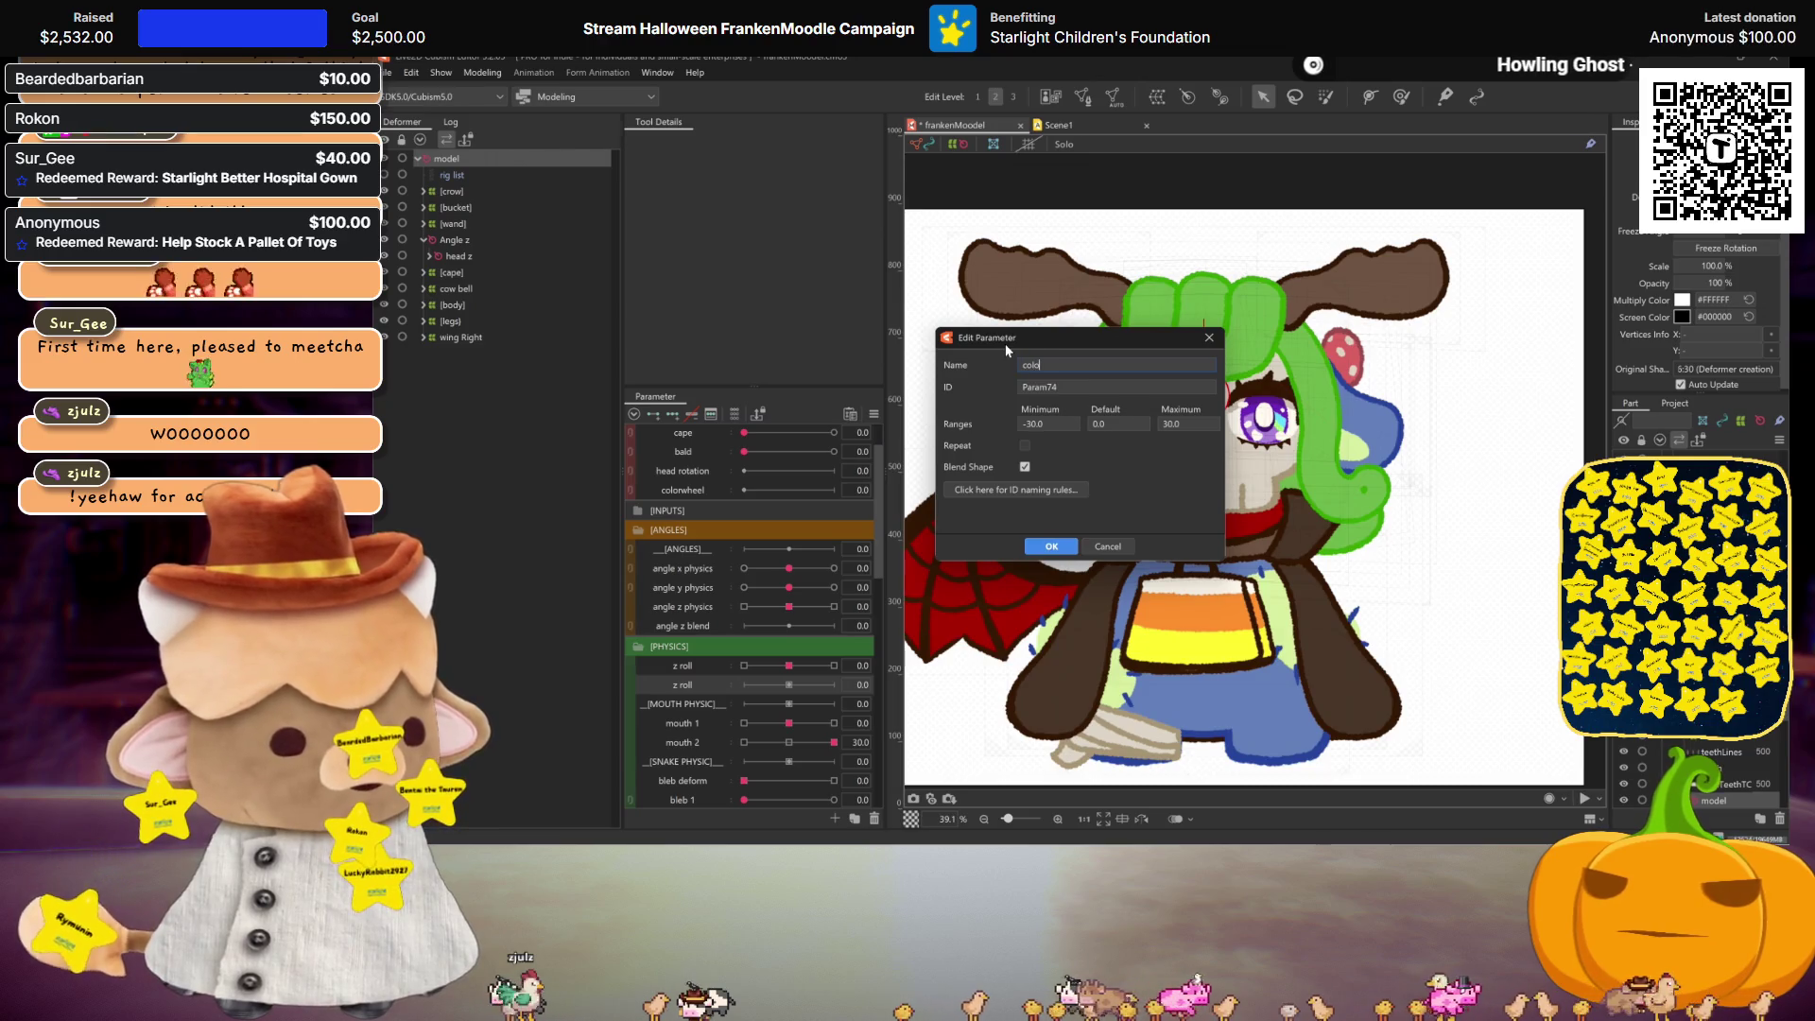
pyautogui.write('eel')
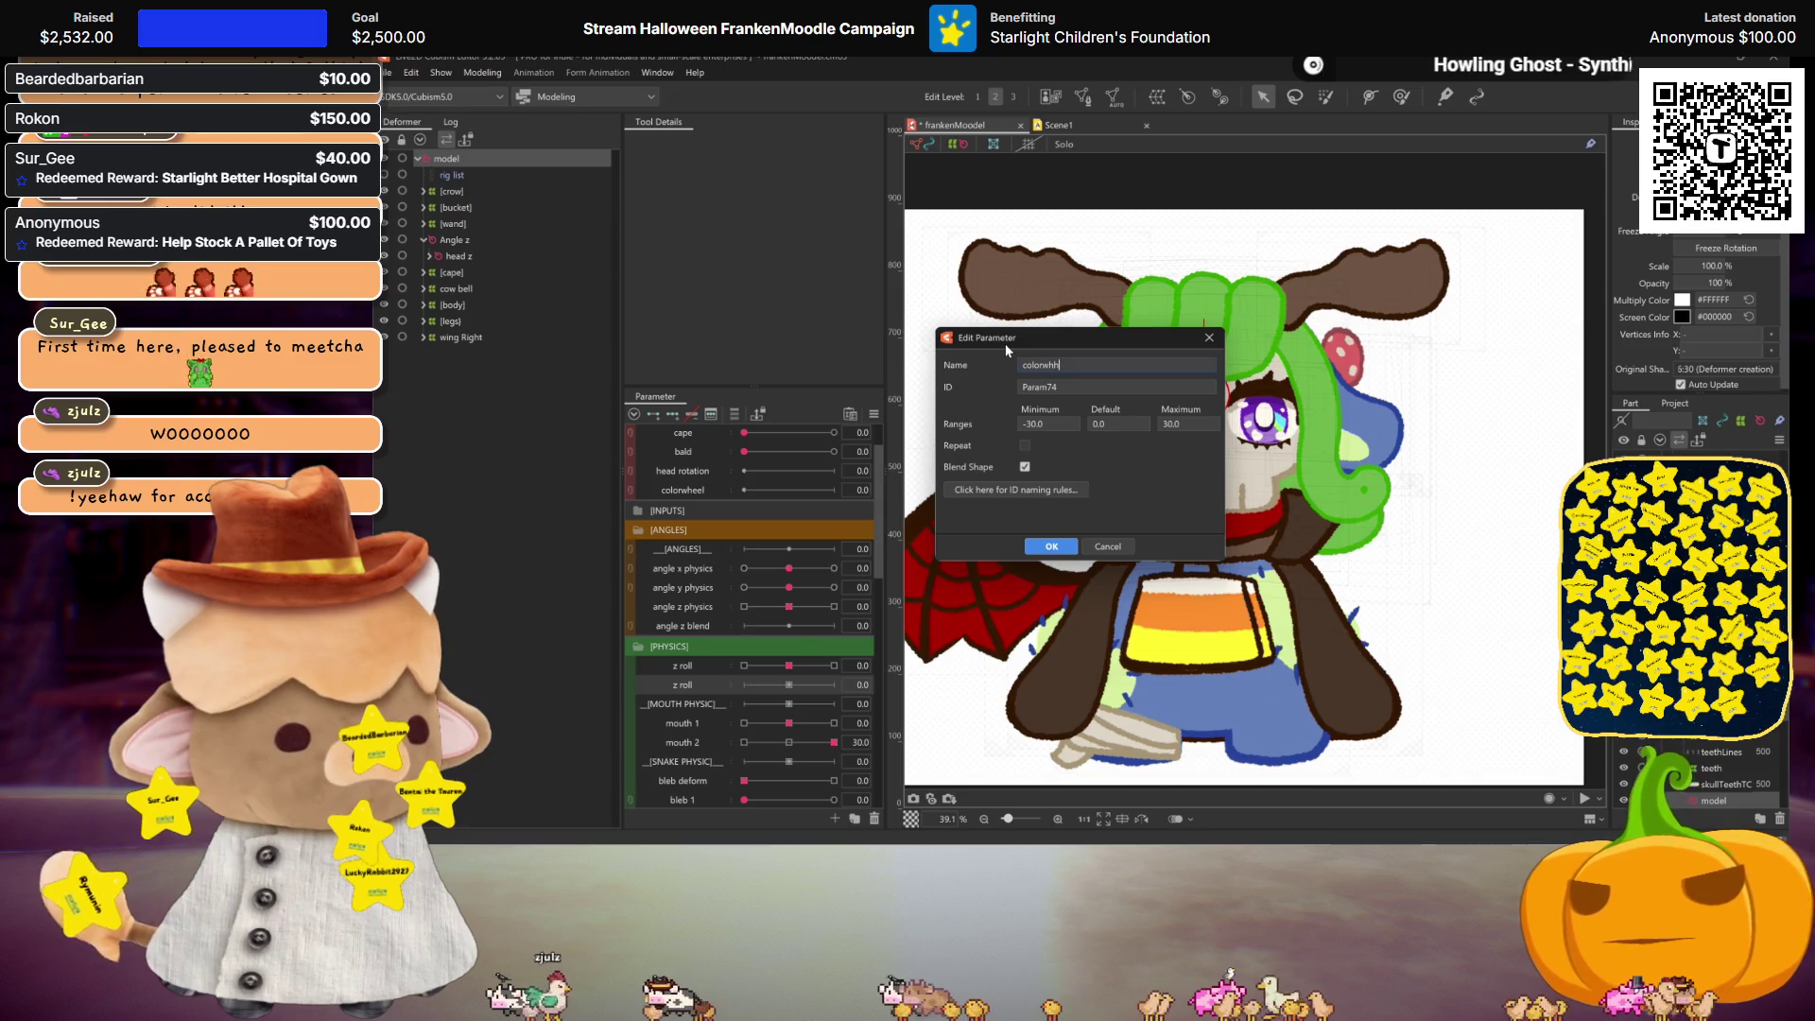
pyautogui.write('l Anim')
pyautogui.press('Tab')
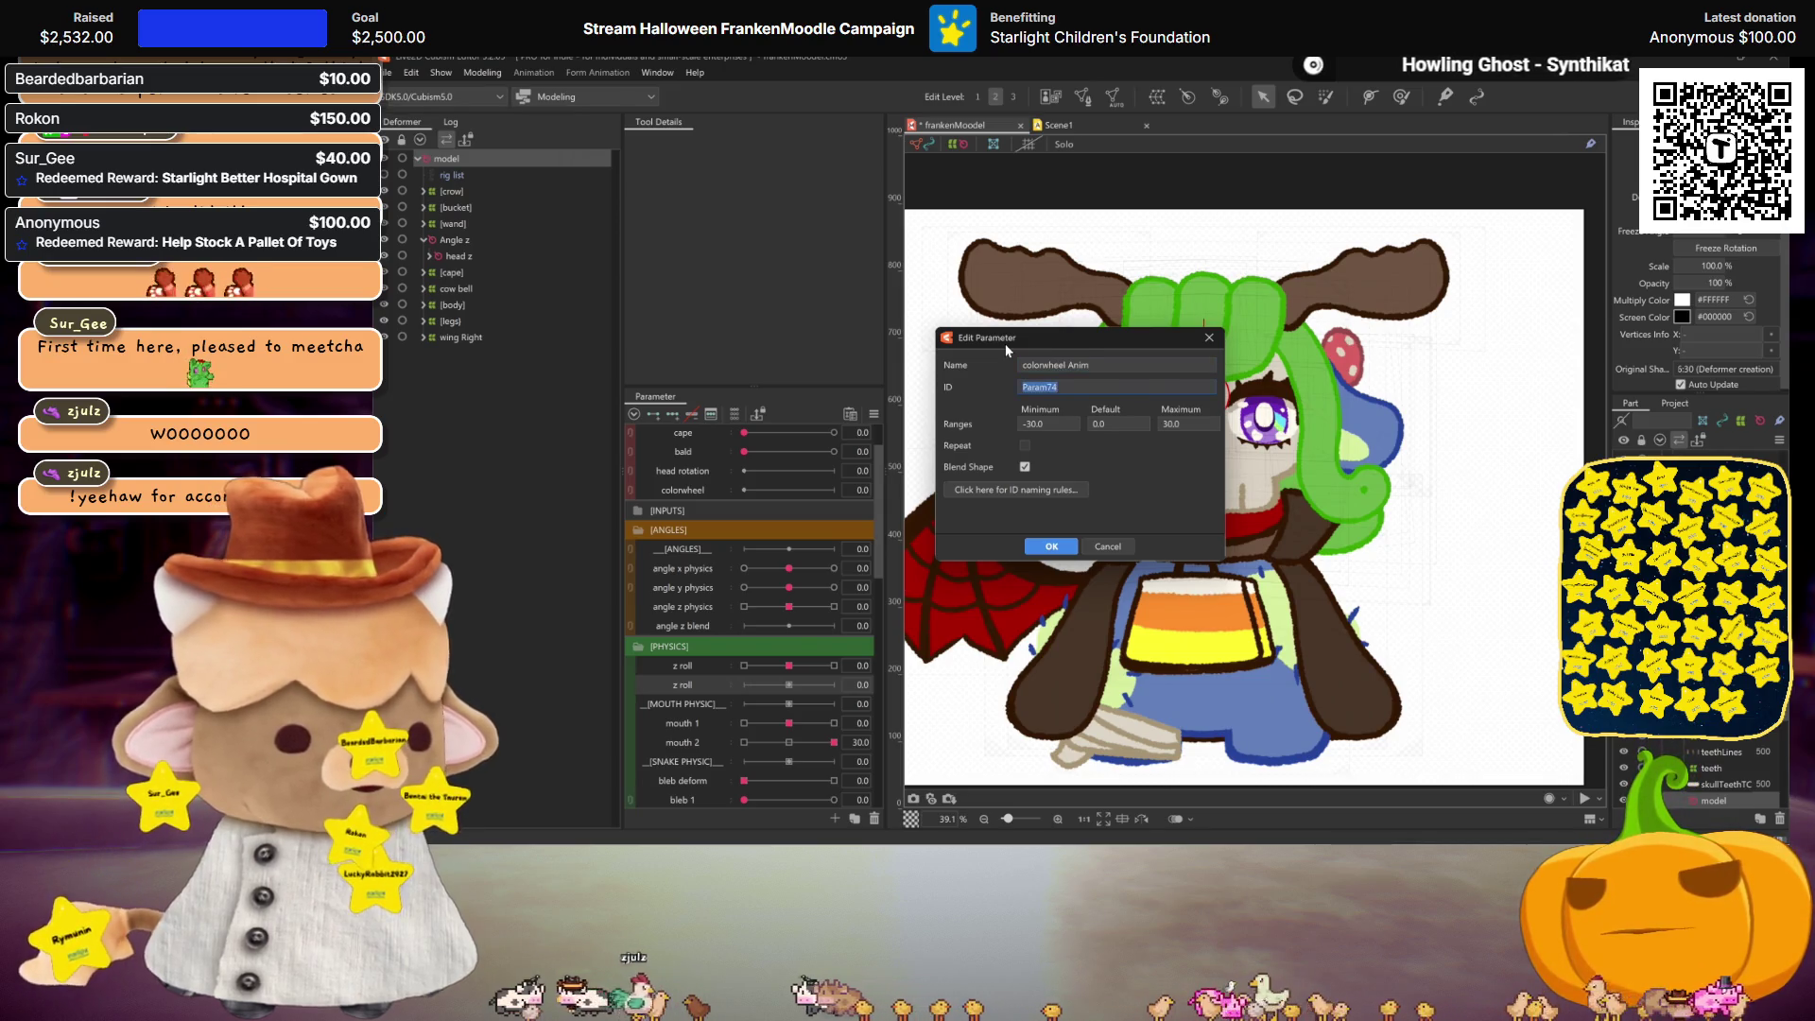
pyautogui.write('colorWheelAnim')
pyautogui.doubleClick(1031, 423)
pyautogui.click(1182, 426)
pyautogui.write('12')
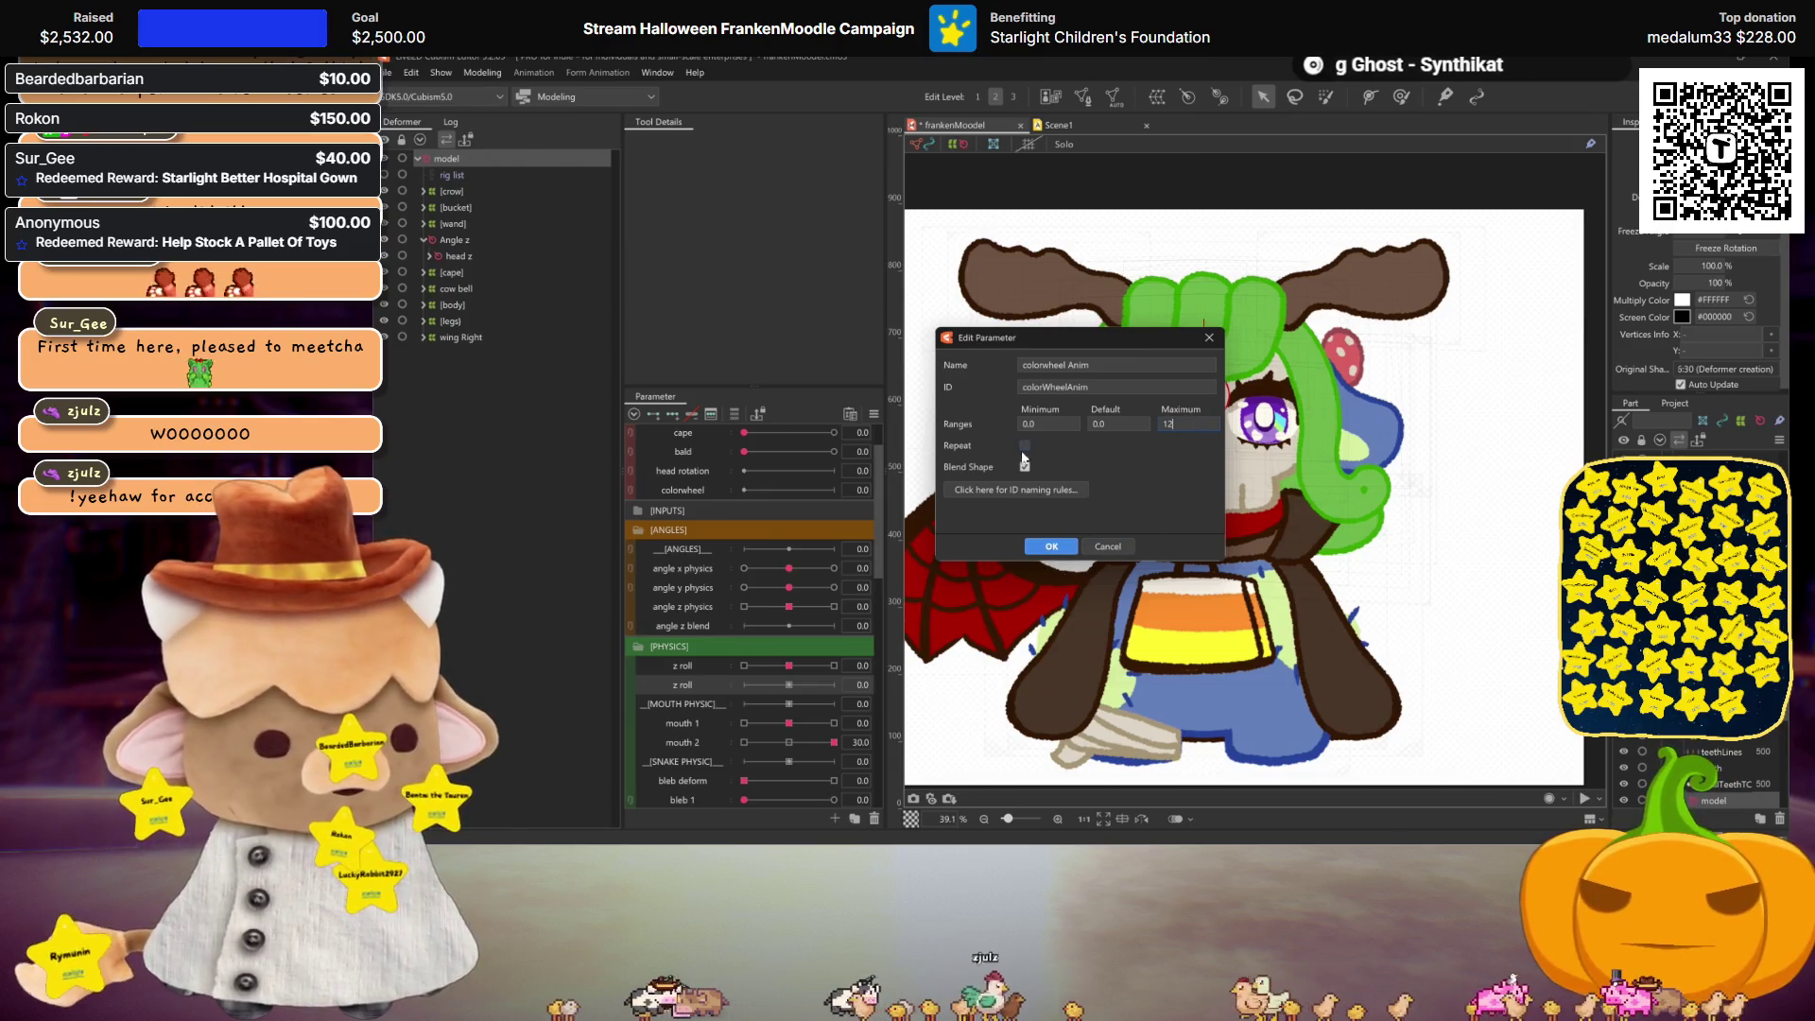
pyautogui.click(1050, 547)
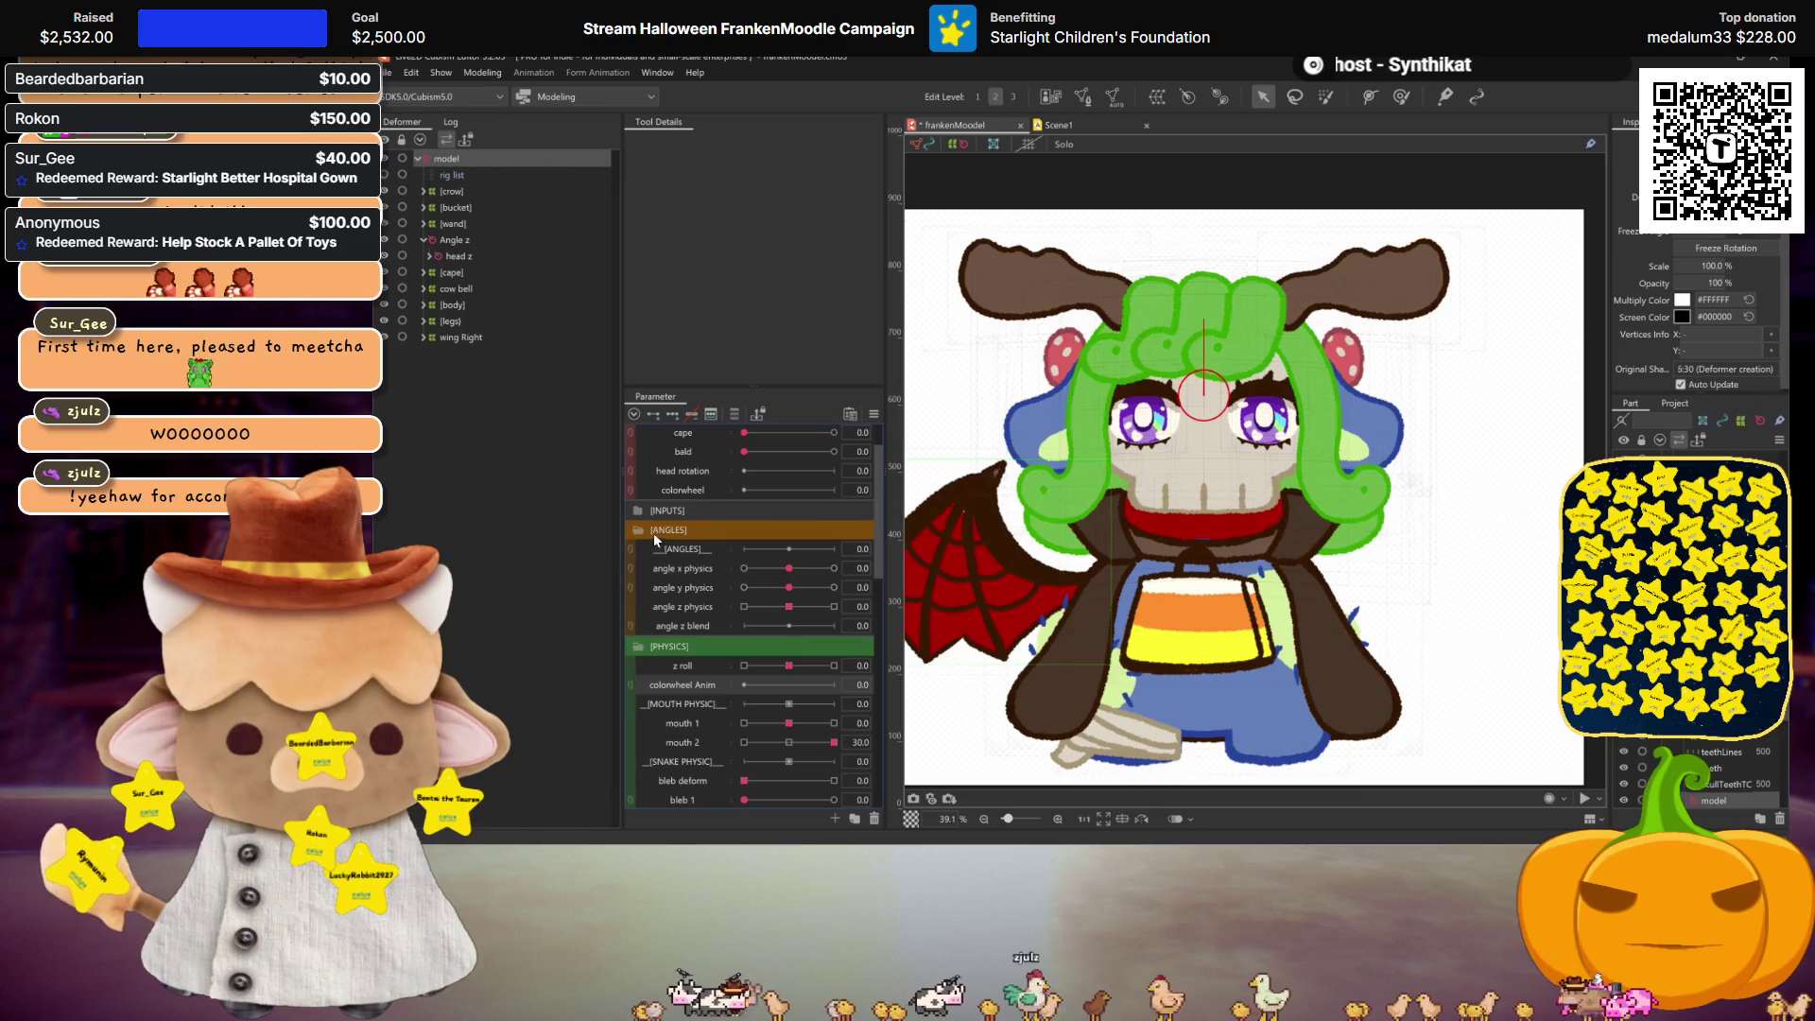
# Step: Key colorwheel Anim at 1 with red multiply colour #FF0000
pyautogui.scroll(1, 657, 525)
pyautogui.click(692, 549)
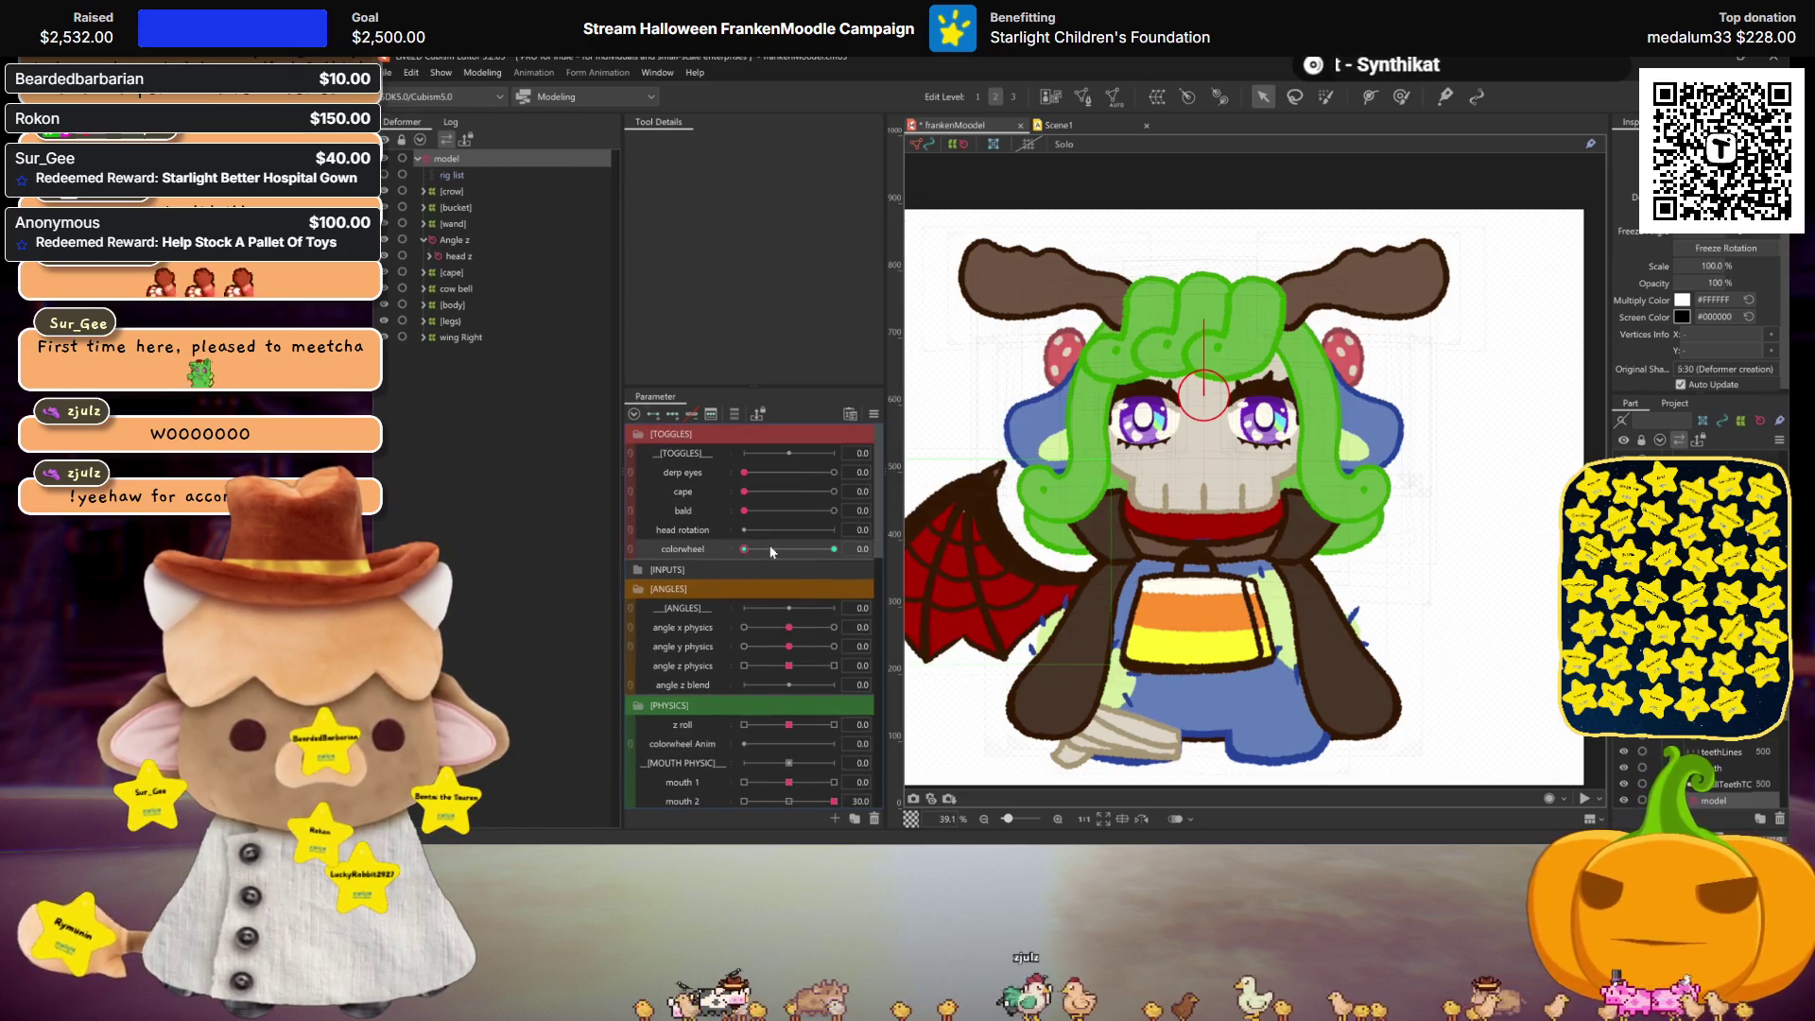
pyautogui.scroll(-5, 709, 558)
pyautogui.scroll(1, 709, 558)
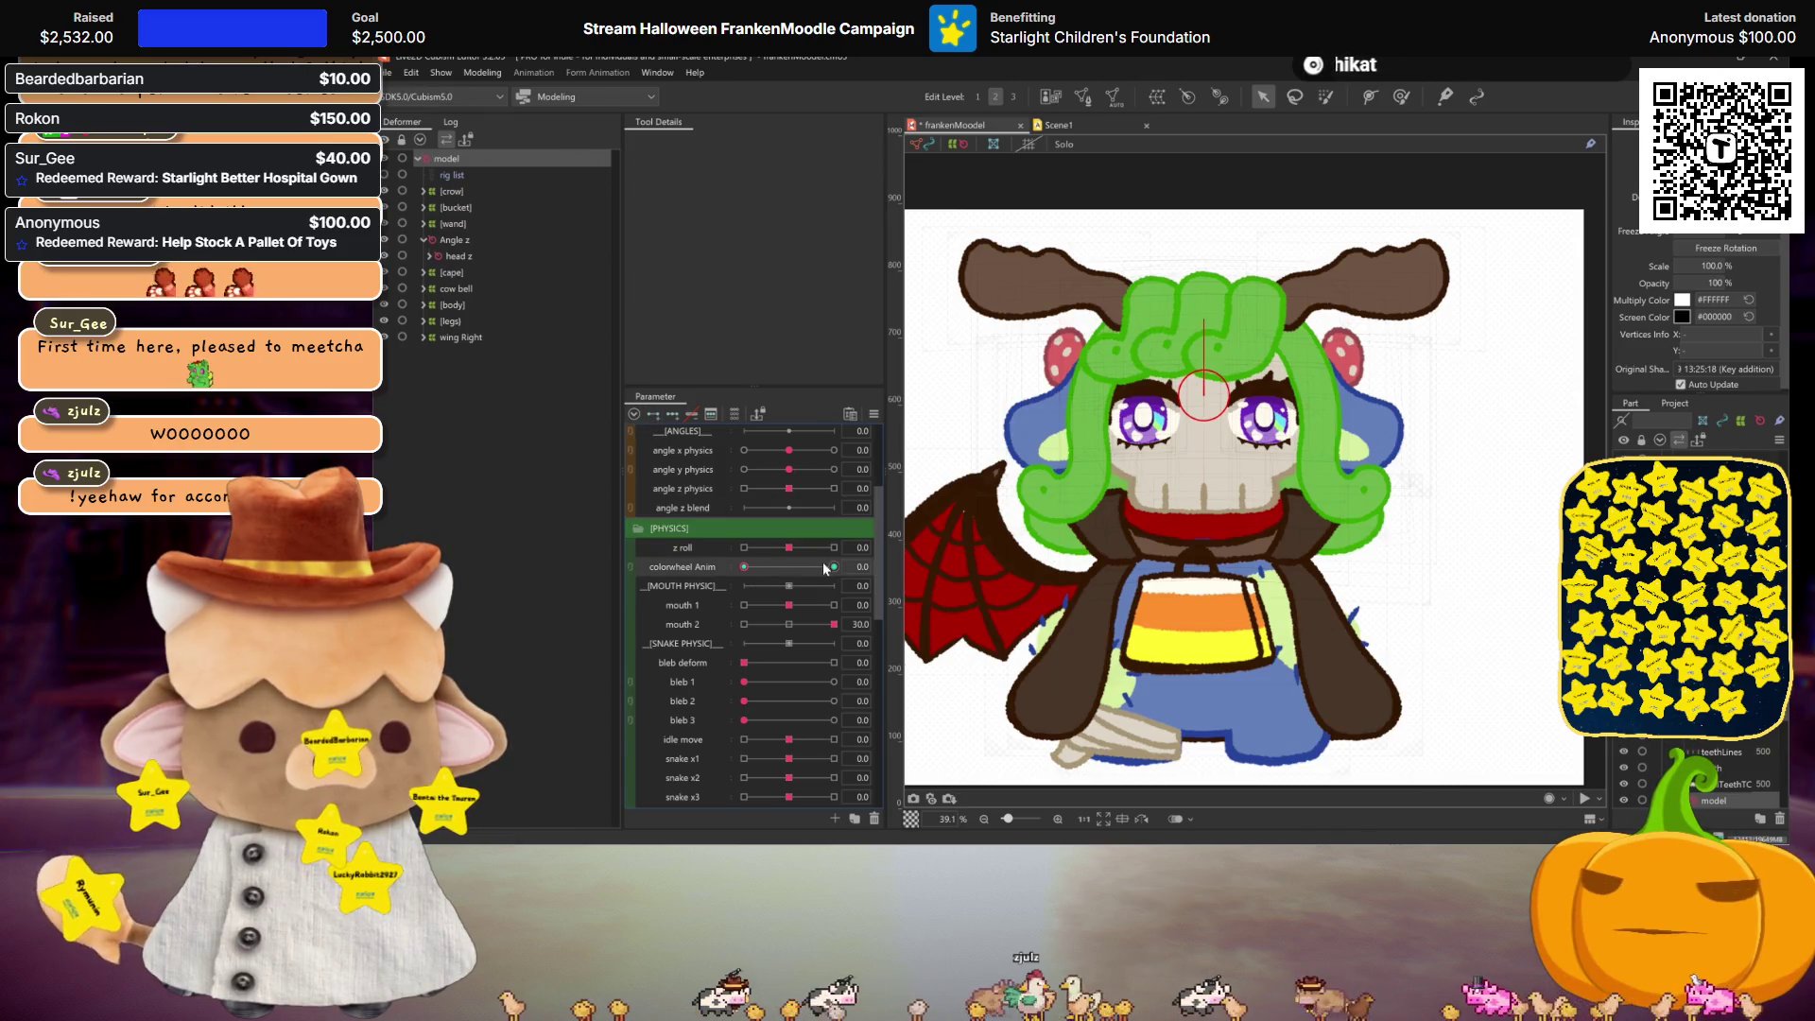
pyautogui.click(860, 567)
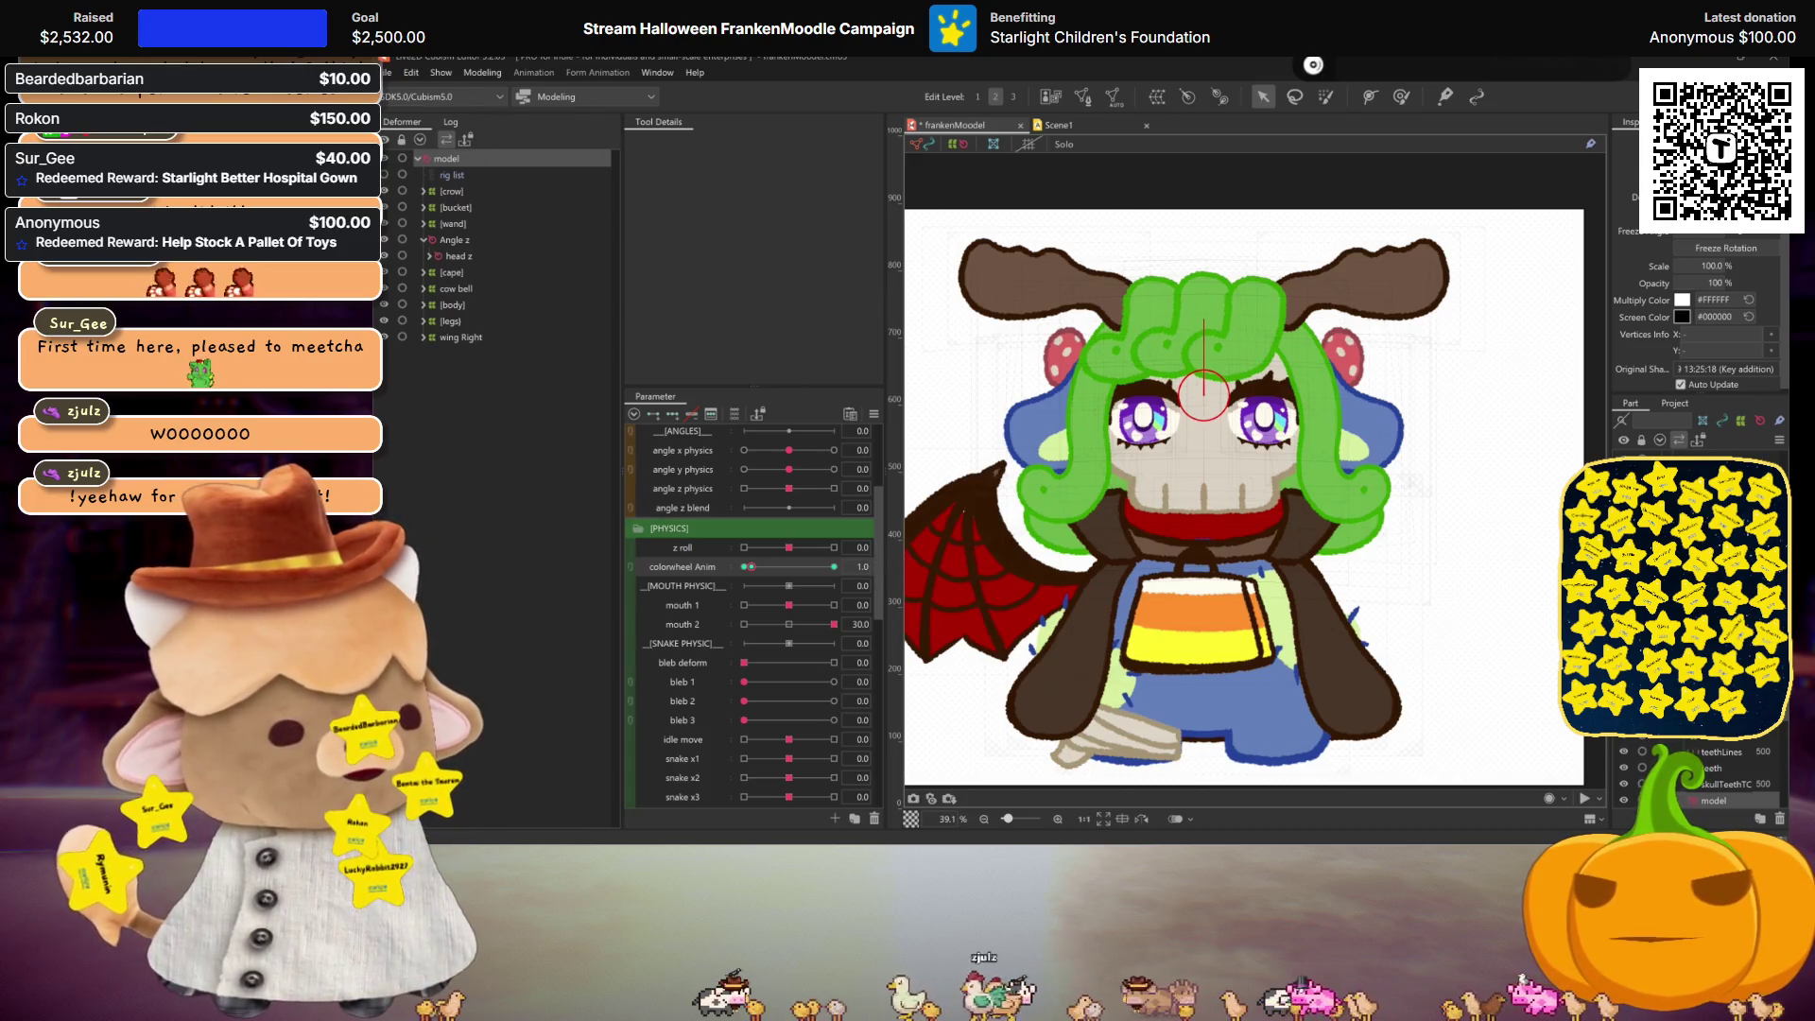
pyautogui.doubleClick(1715, 300)
pyautogui.write('FF0000')
pyautogui.press('Return')
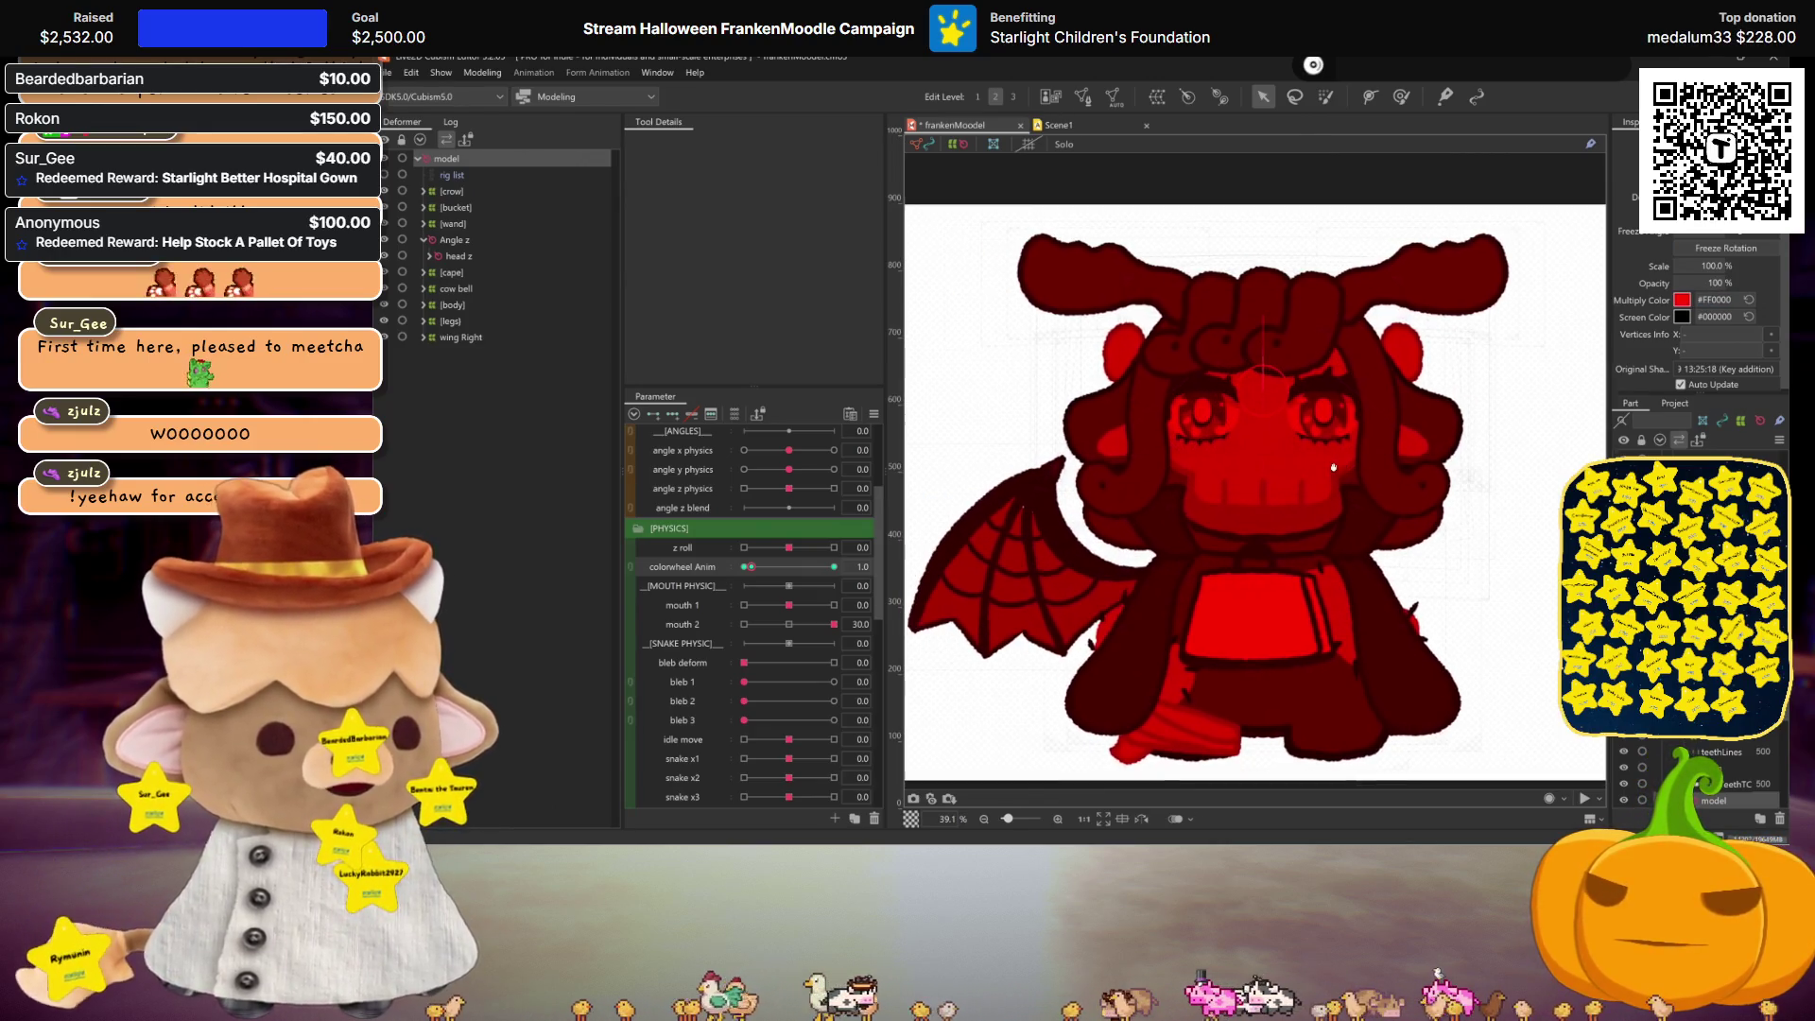
# Step: Key colorwheel Anim at 2 with orange multiply colour #FF9300
pyautogui.doubleClick(862, 568)
pyautogui.write('2')
pyautogui.press('Return')
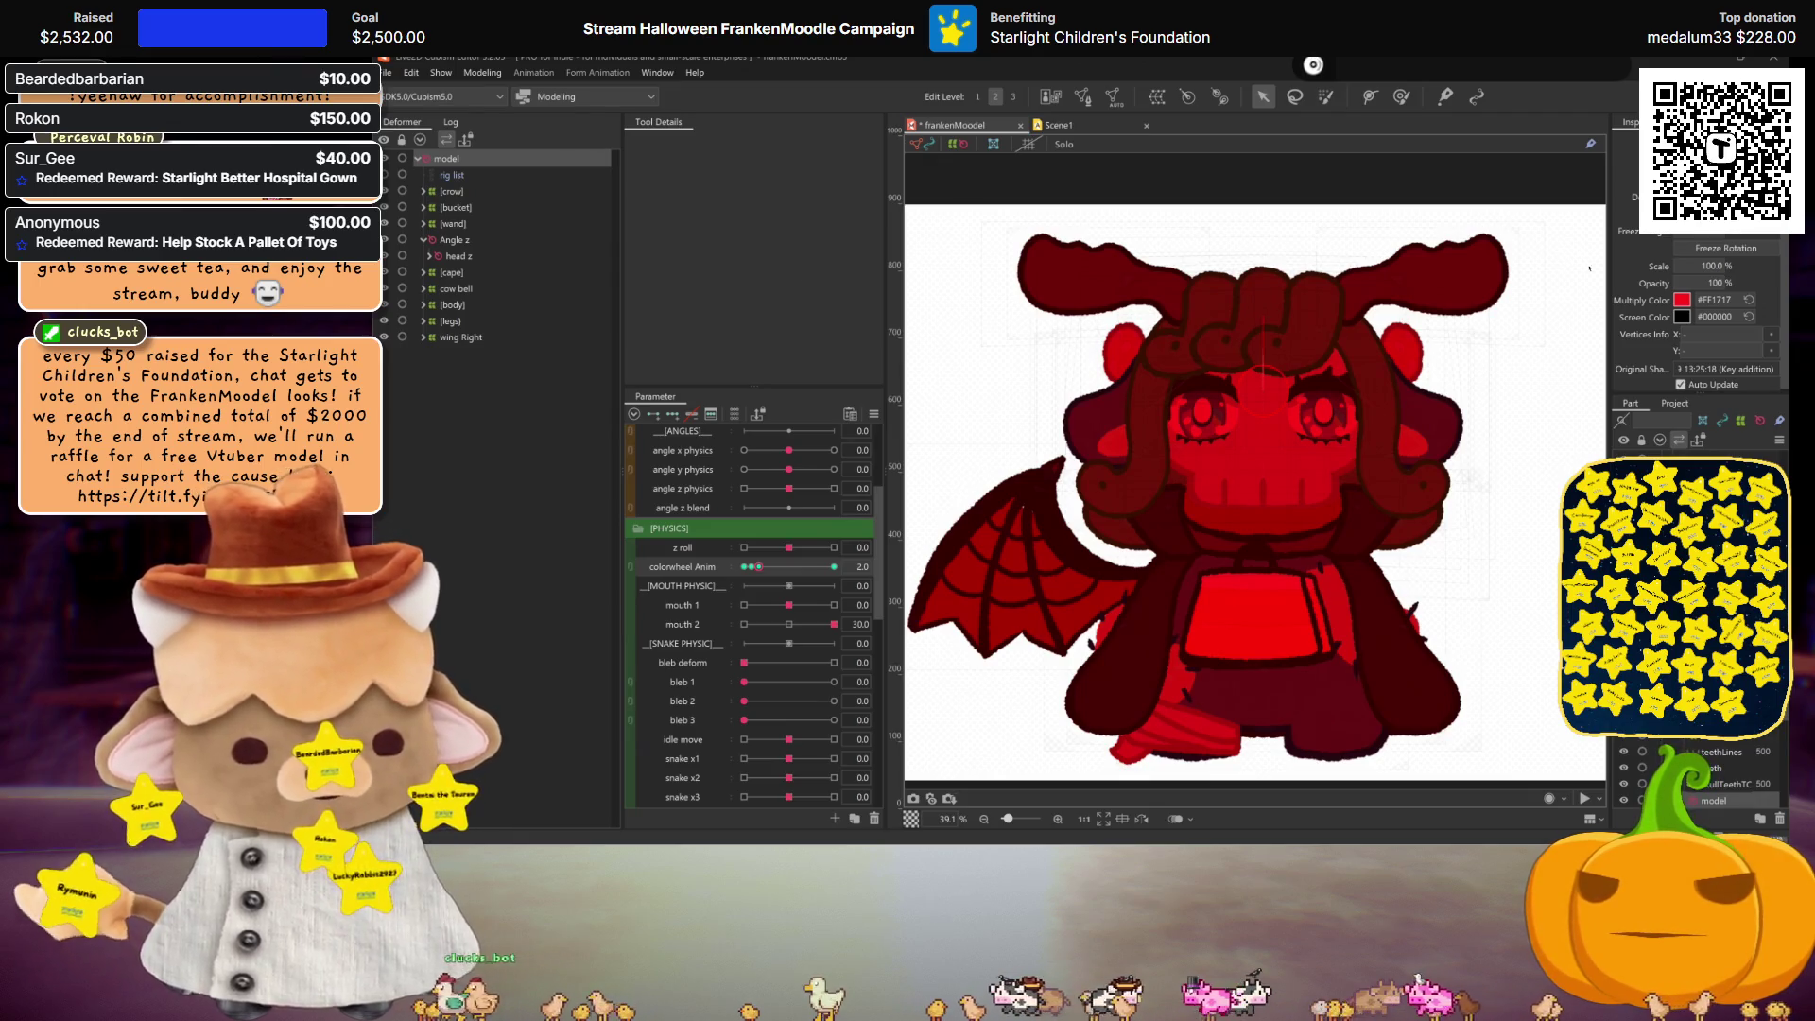
pyautogui.write('FF9300')
pyautogui.press('Return')
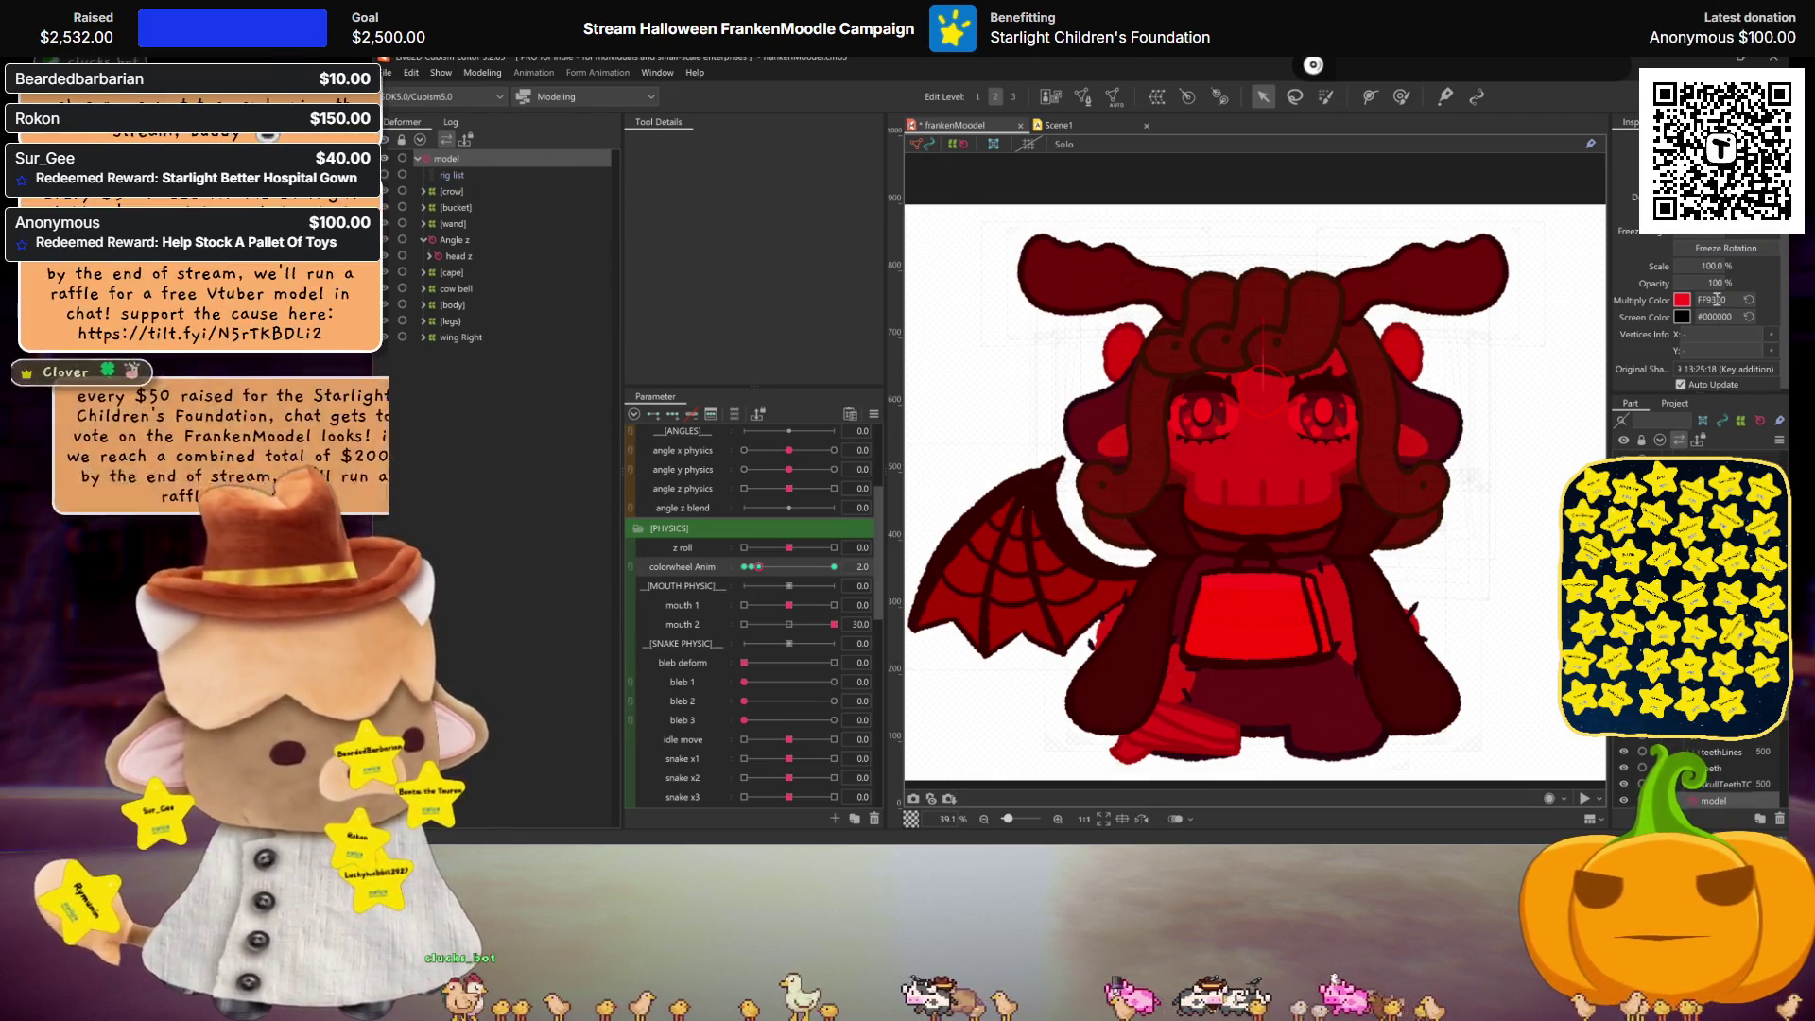
pyautogui.click(862, 566)
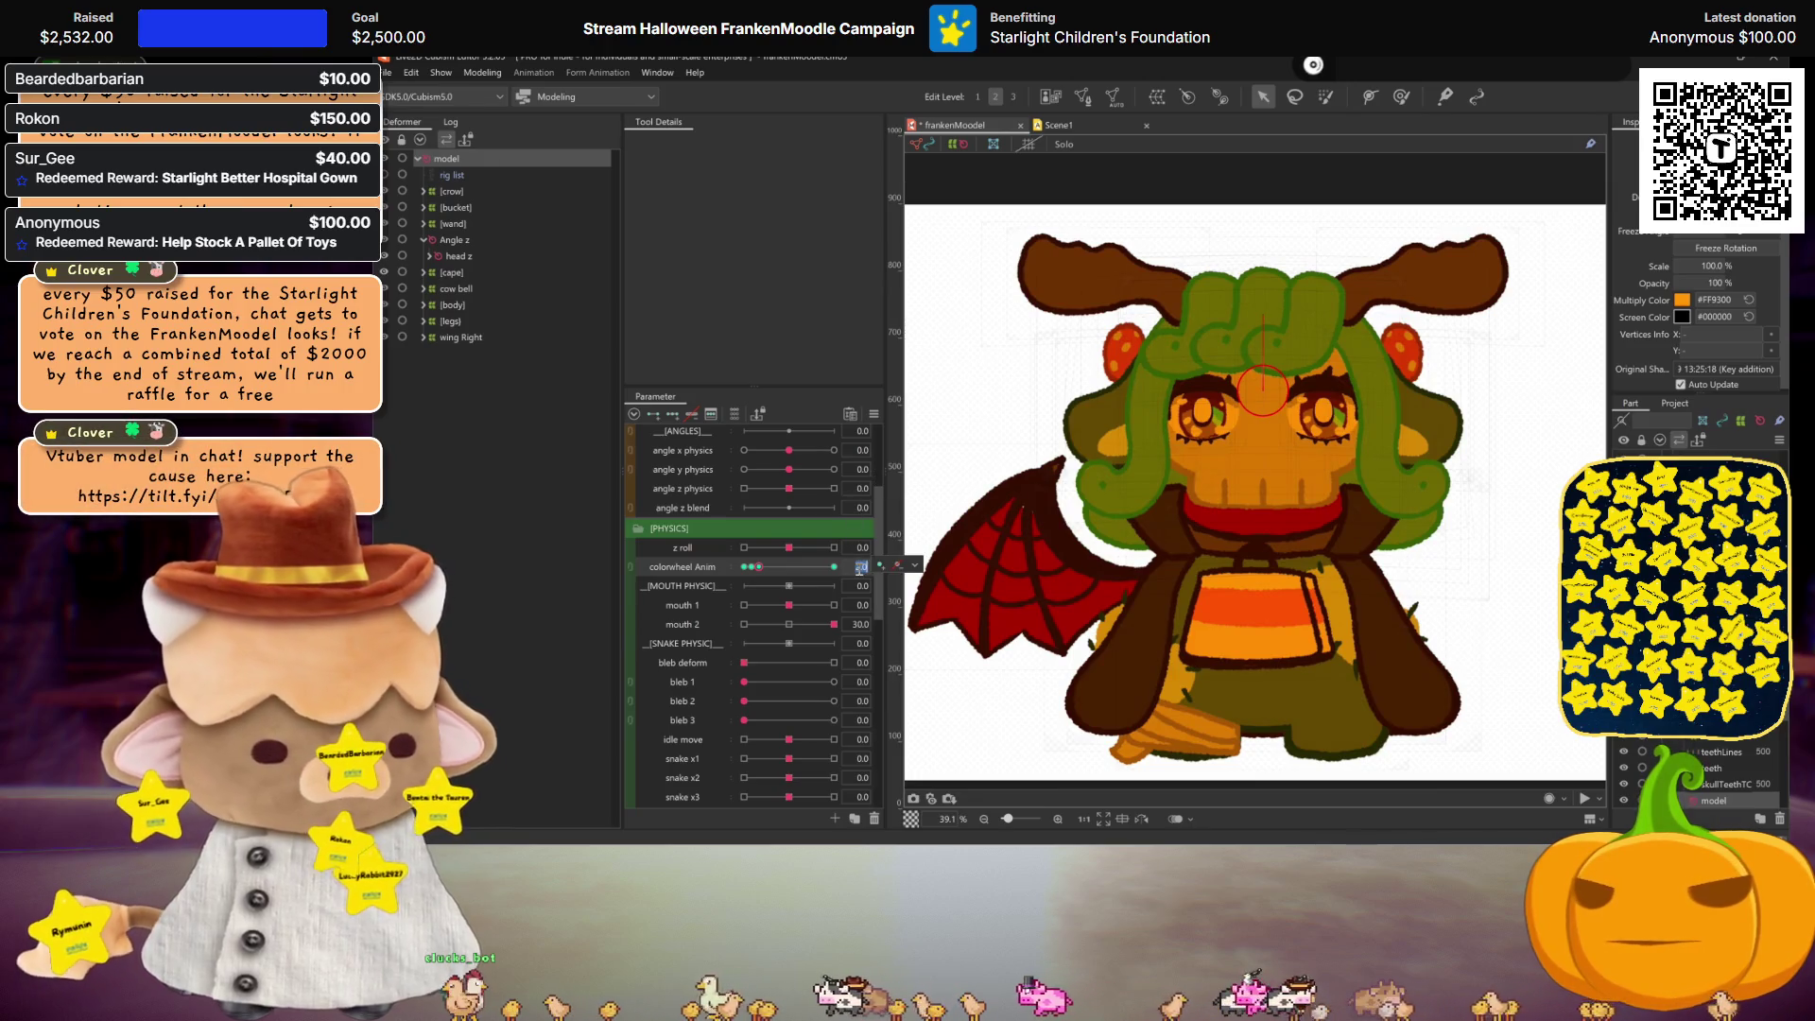
# Step: Key colorwheel Anim at 3 in yellow and at 4 in #D9FF00
pyautogui.write('3')
pyautogui.press('Return')
pyautogui.click(879, 565)
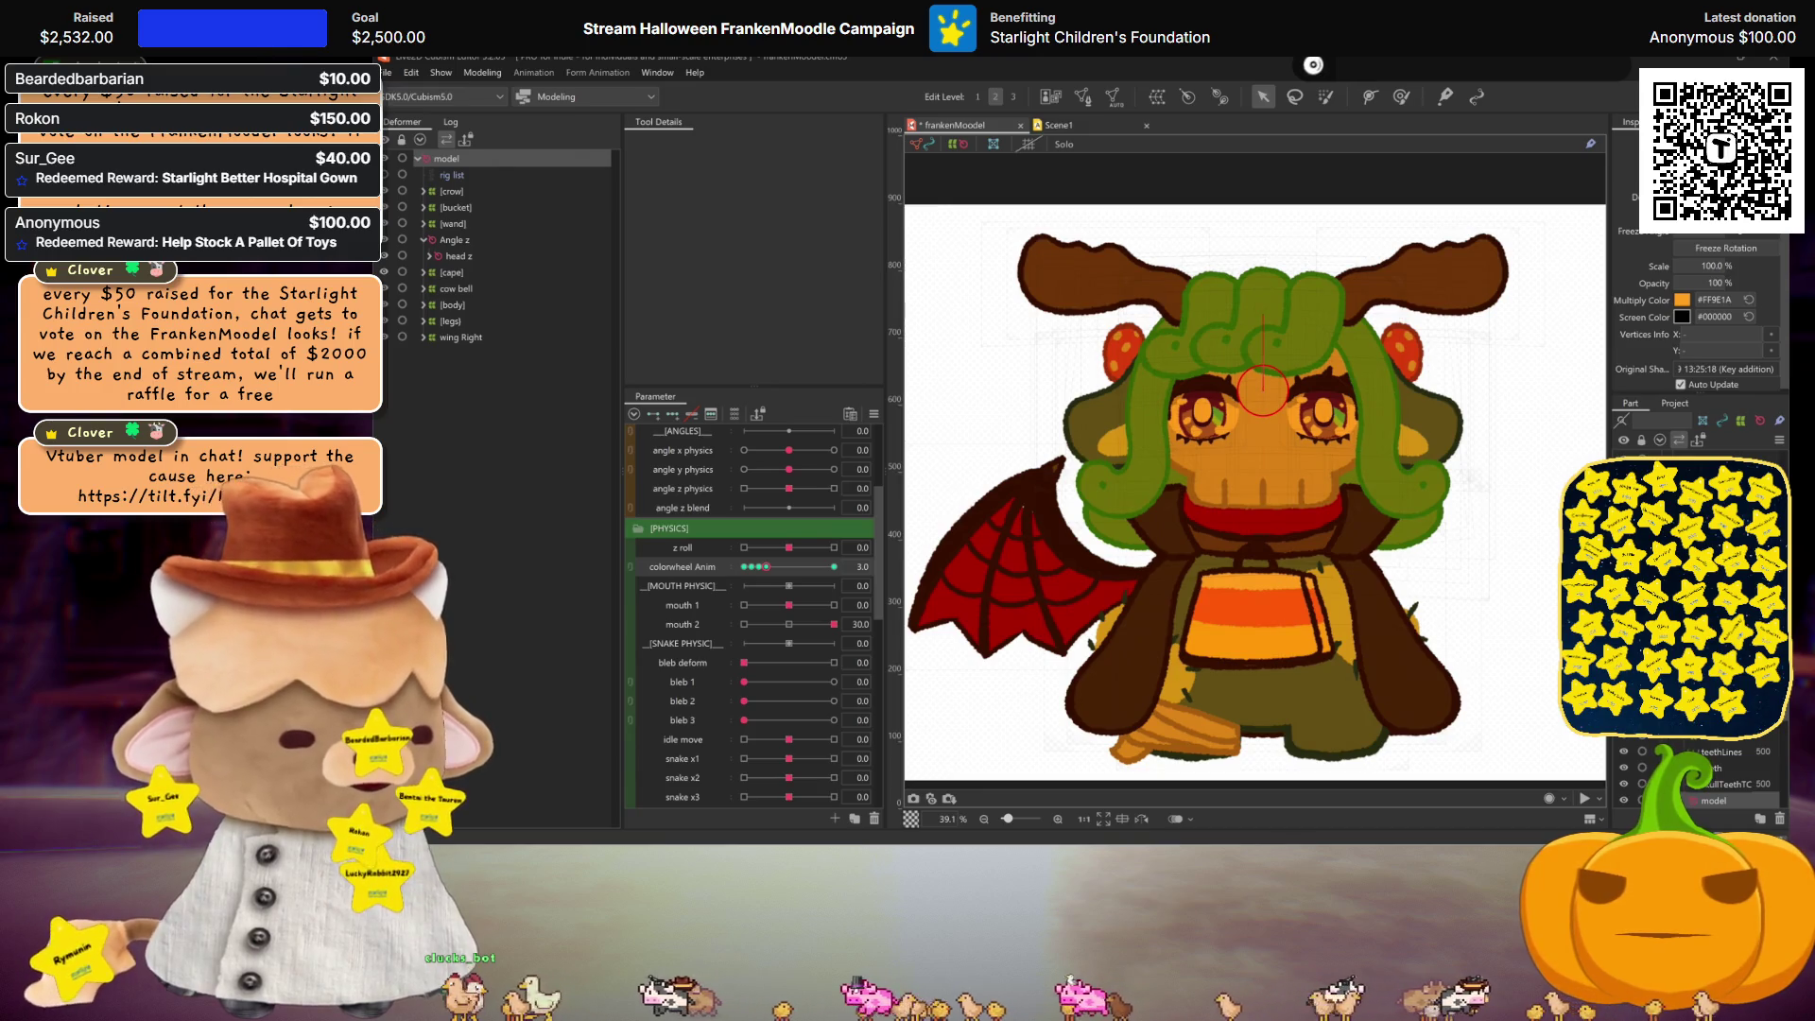
pyautogui.doubleClick(1717, 300)
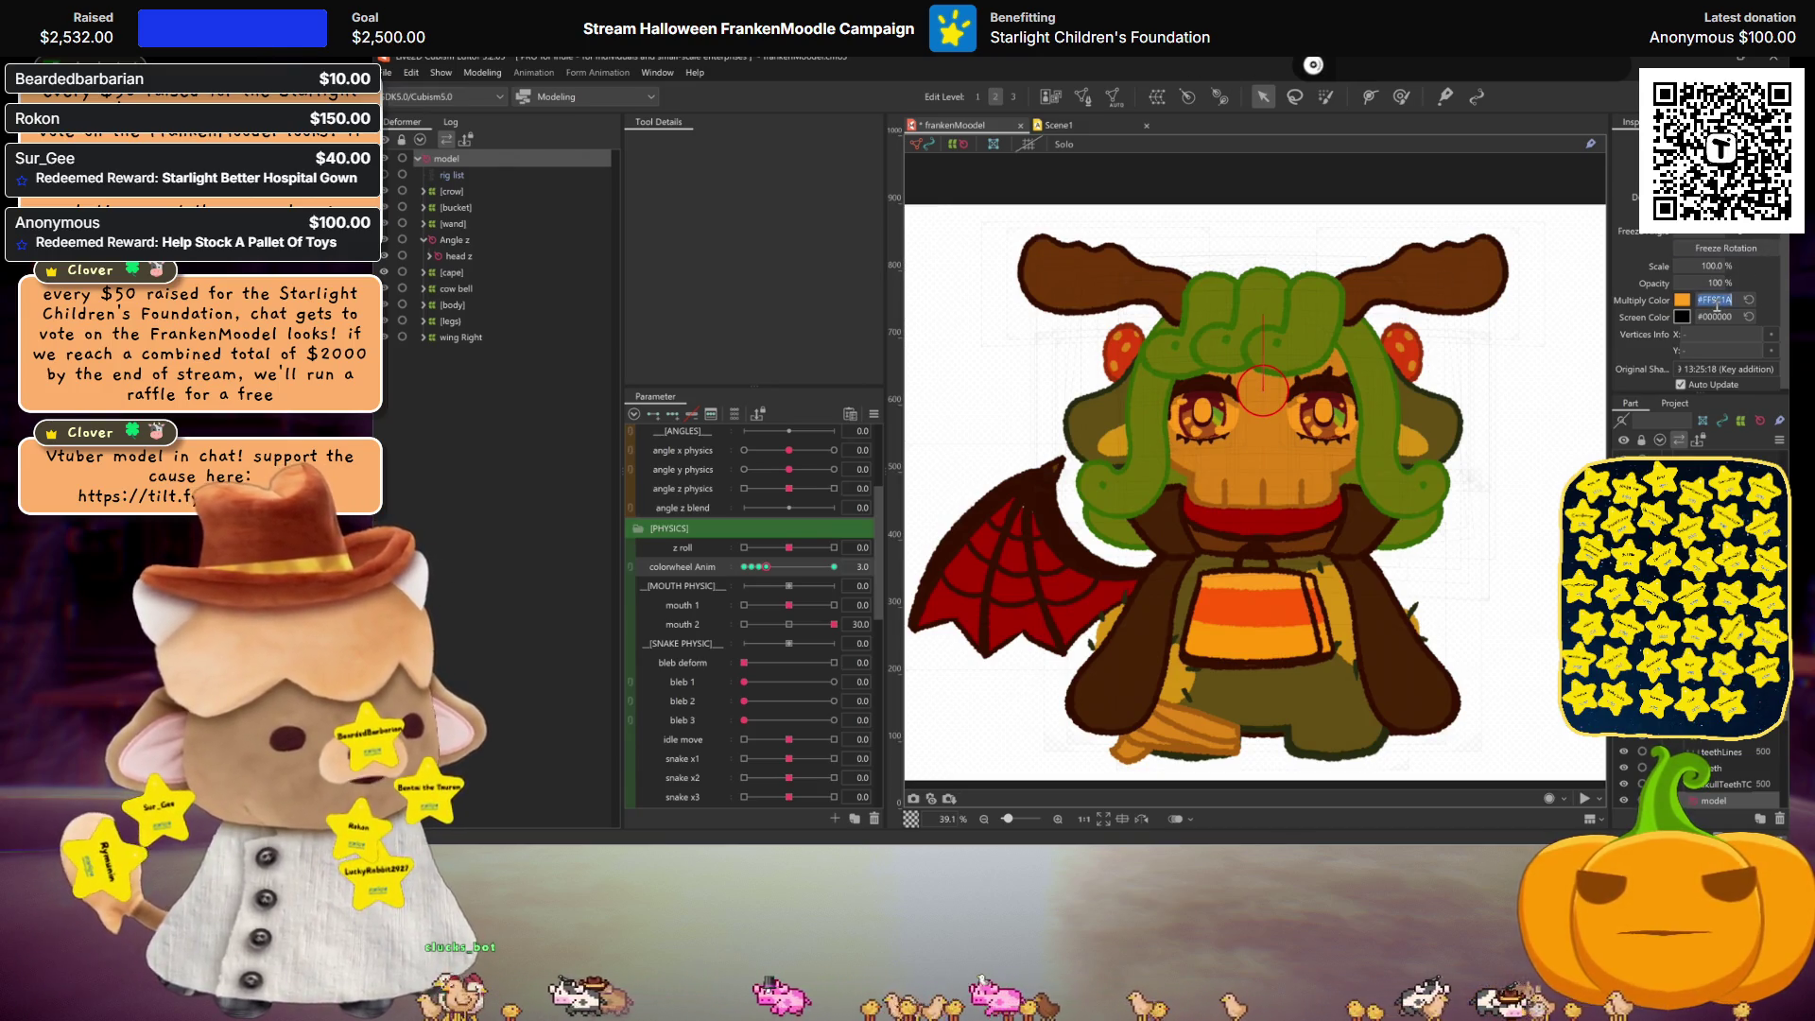
pyautogui.press('Return')
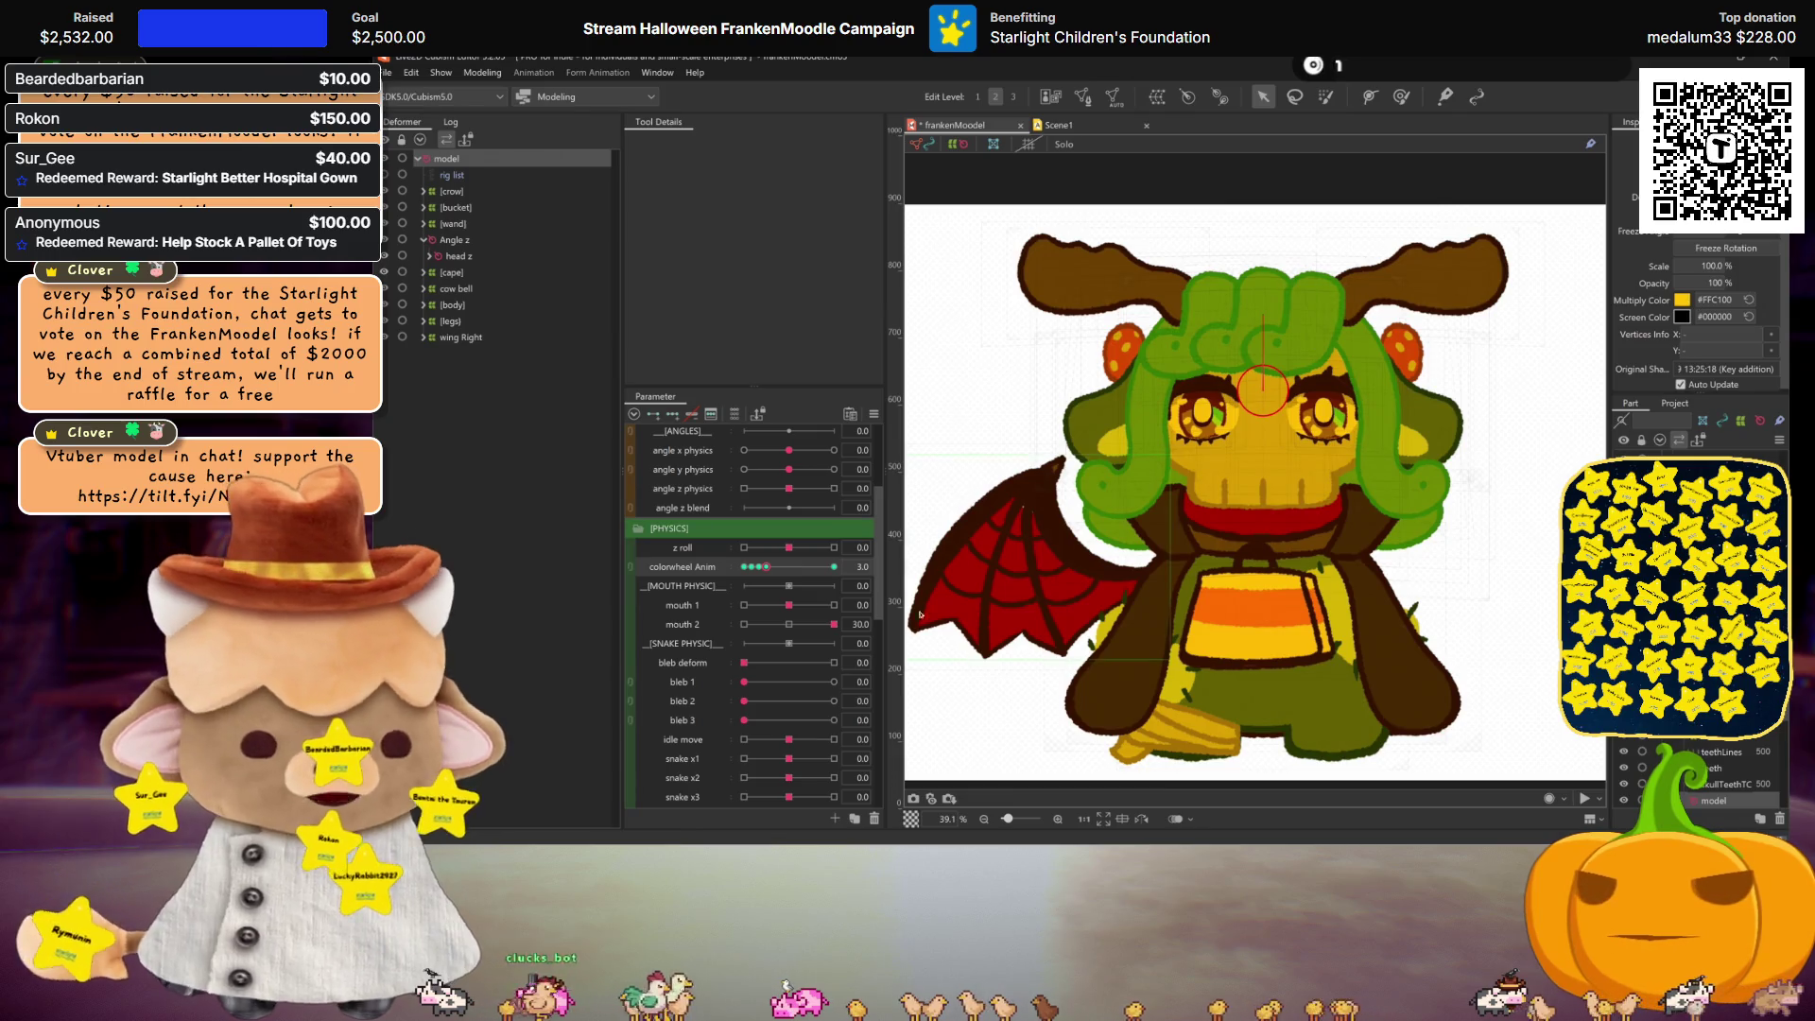
pyautogui.click(861, 567)
pyautogui.write('4')
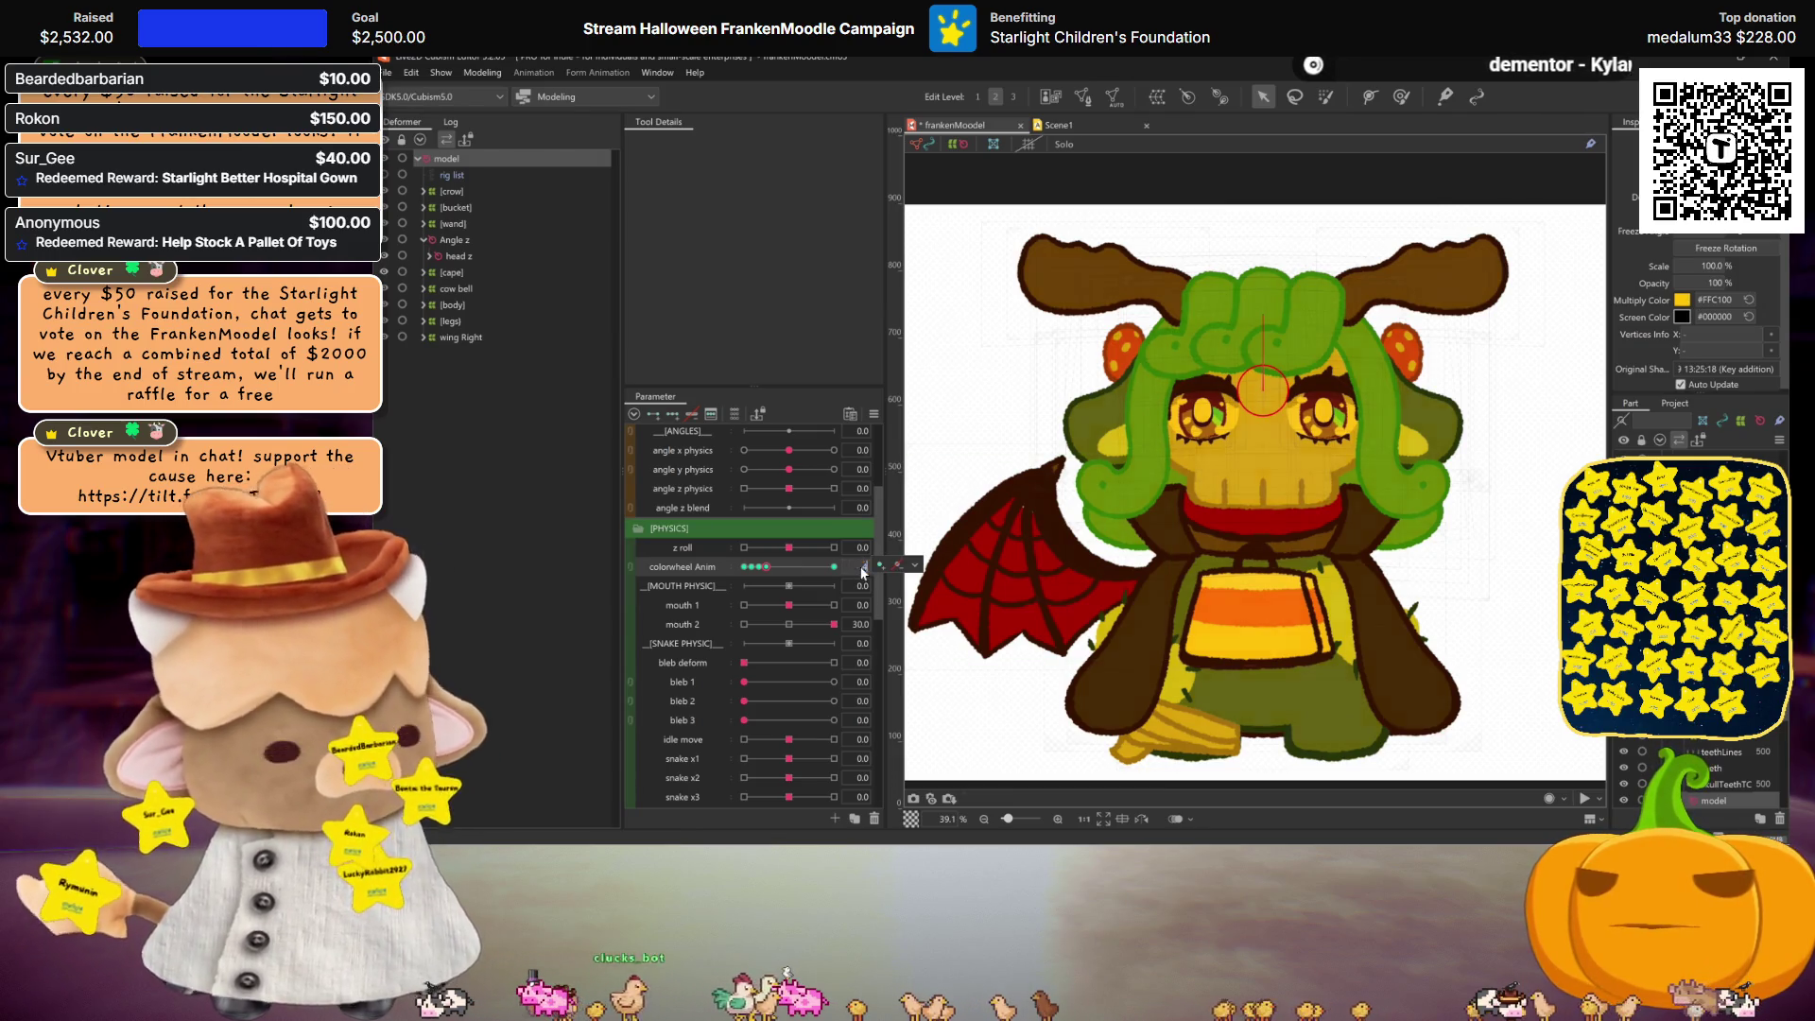
pyautogui.press('Return')
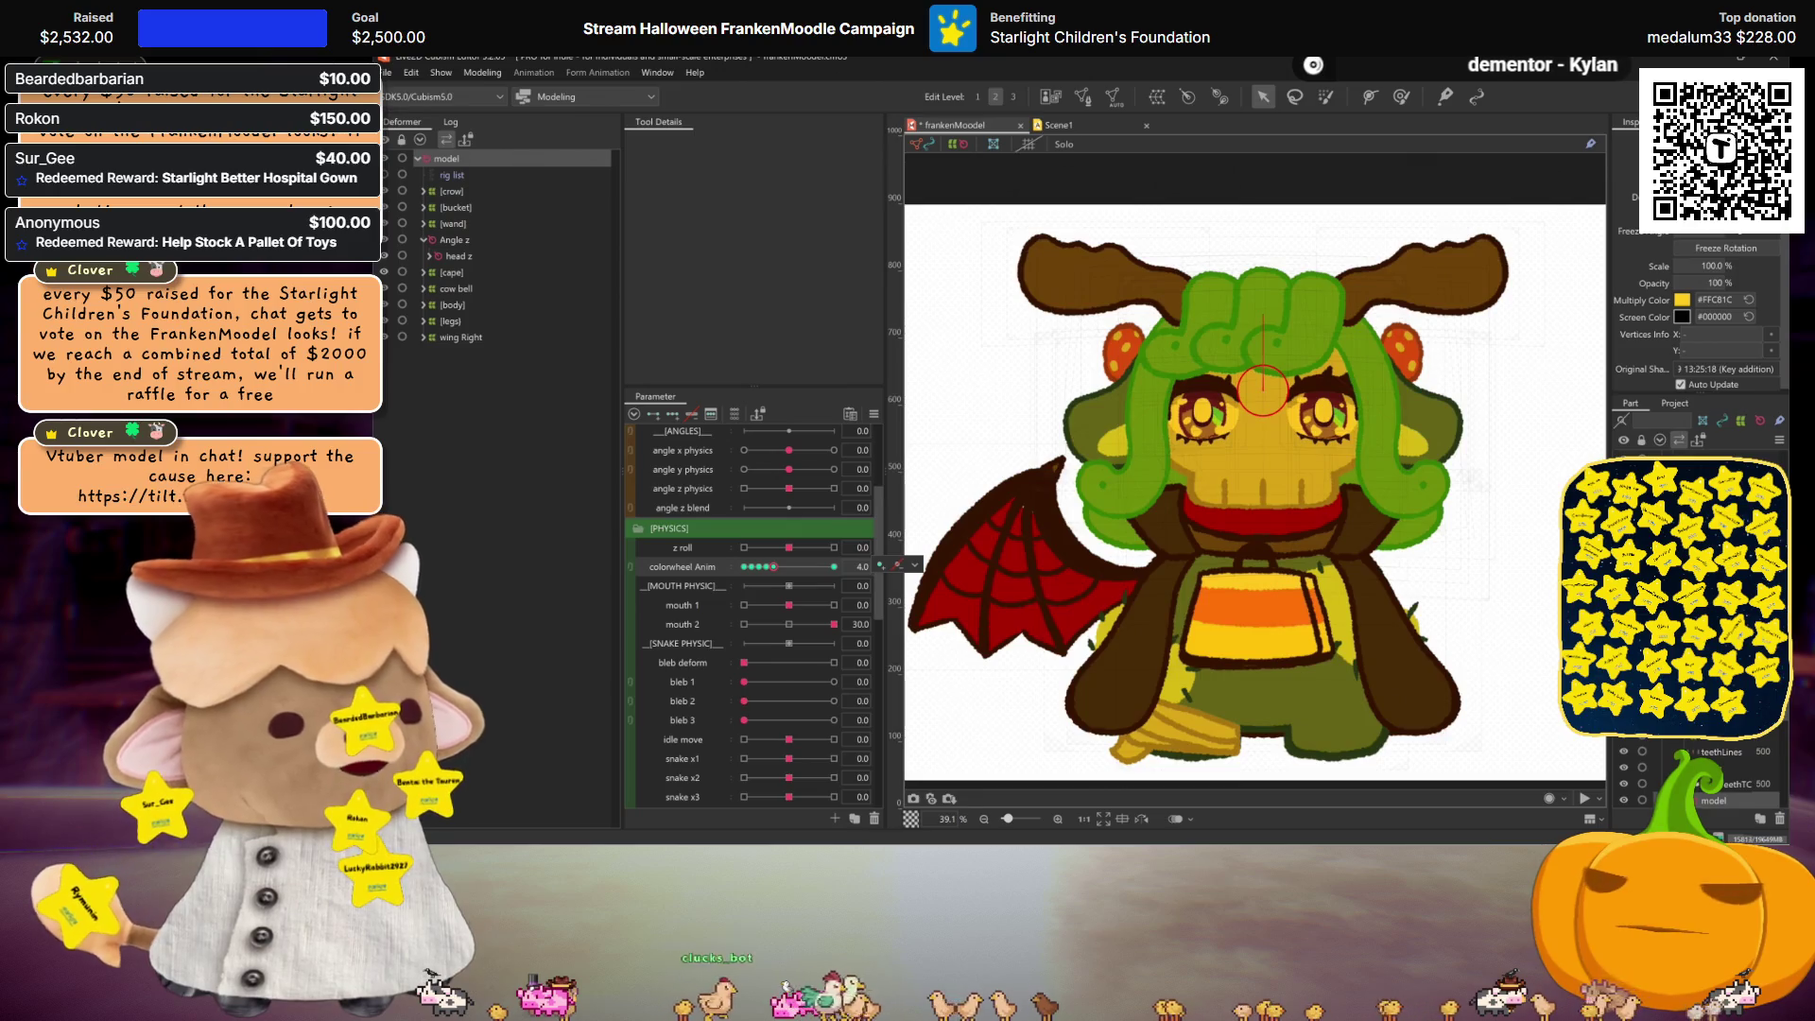
pyautogui.click(1170, 324)
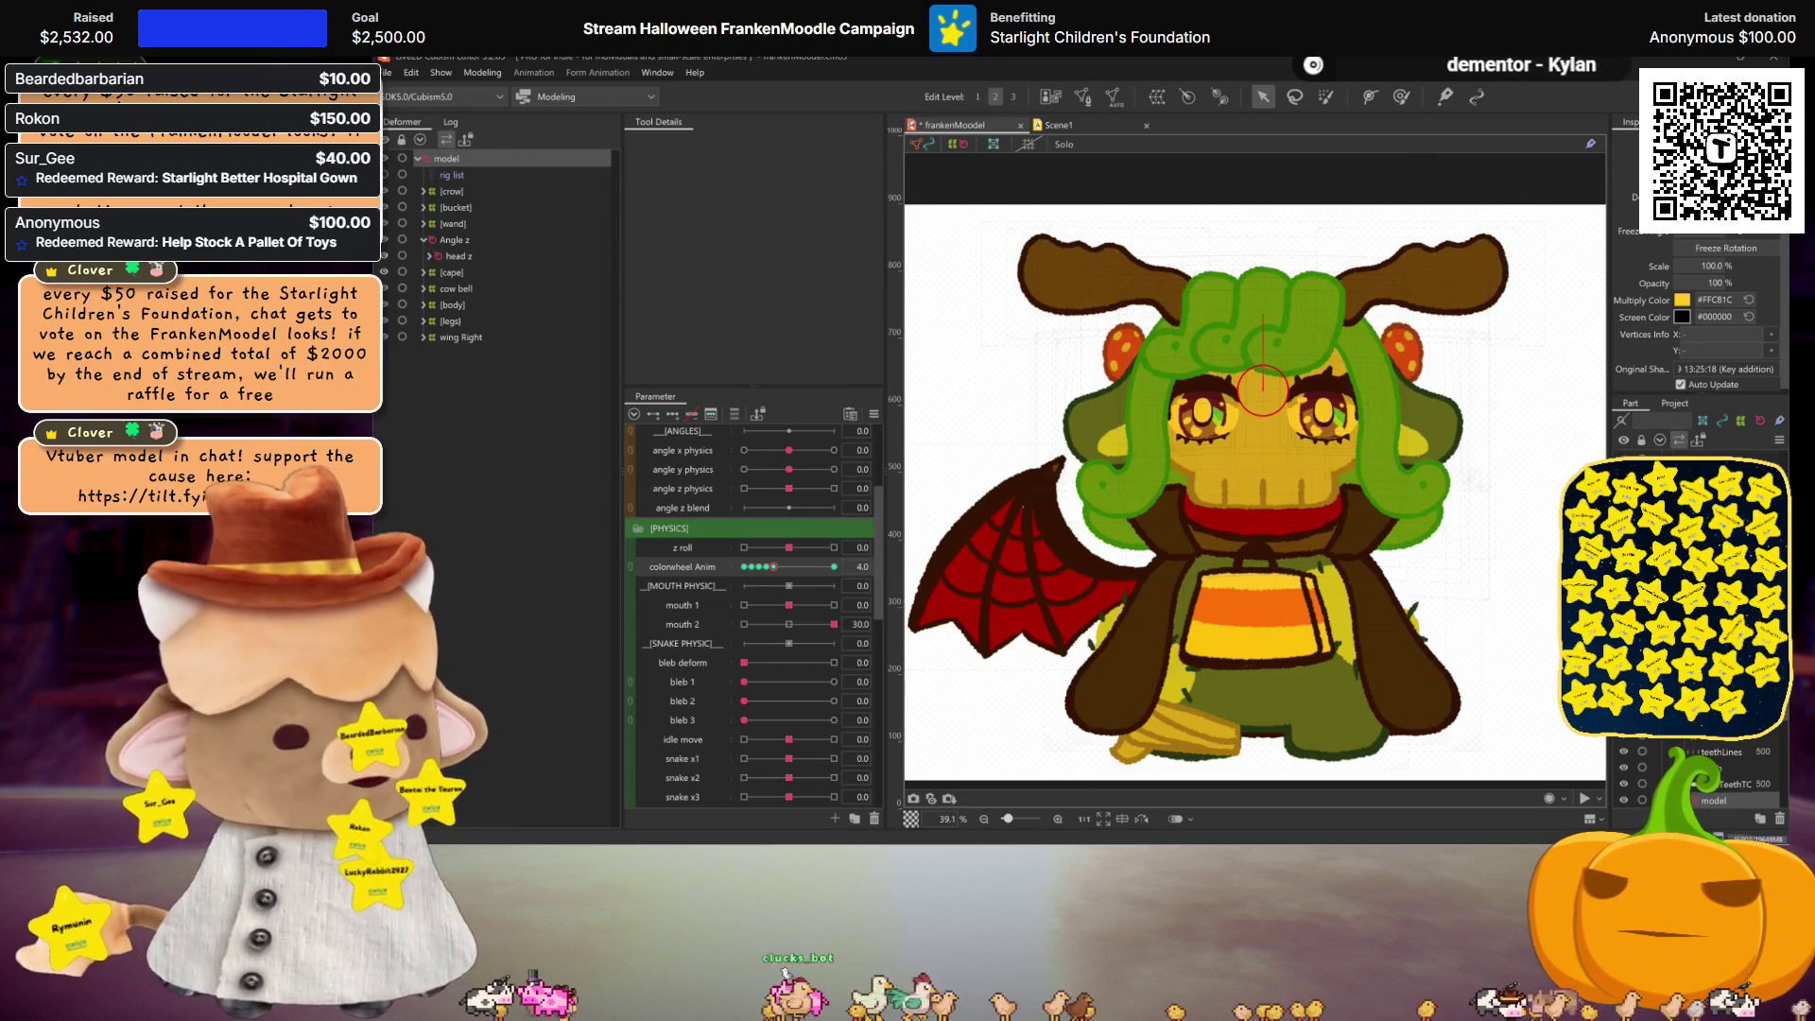
pyautogui.click(1716, 300)
pyautogui.write('D9FF00')
pyautogui.press('Return')
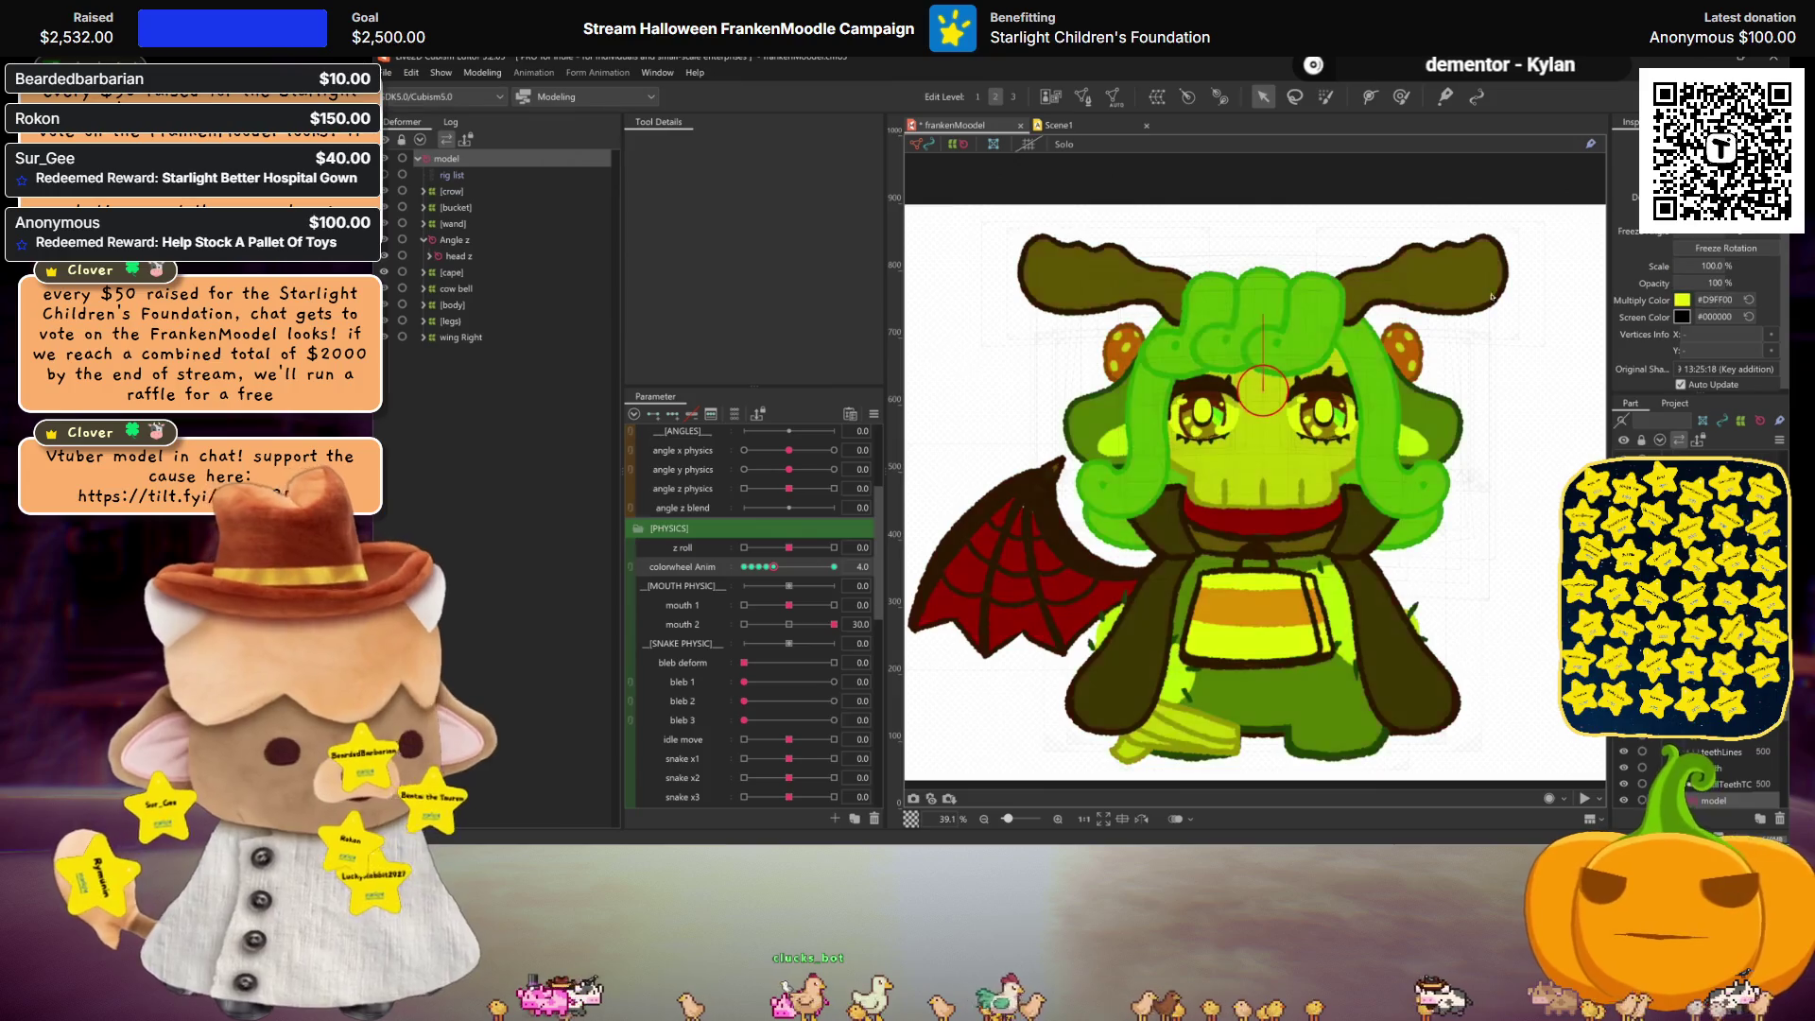
# Step: Key colorwheel Anim values 5 and 6, tinting value 6 bright green
pyautogui.click(861, 566)
pyautogui.write('5')
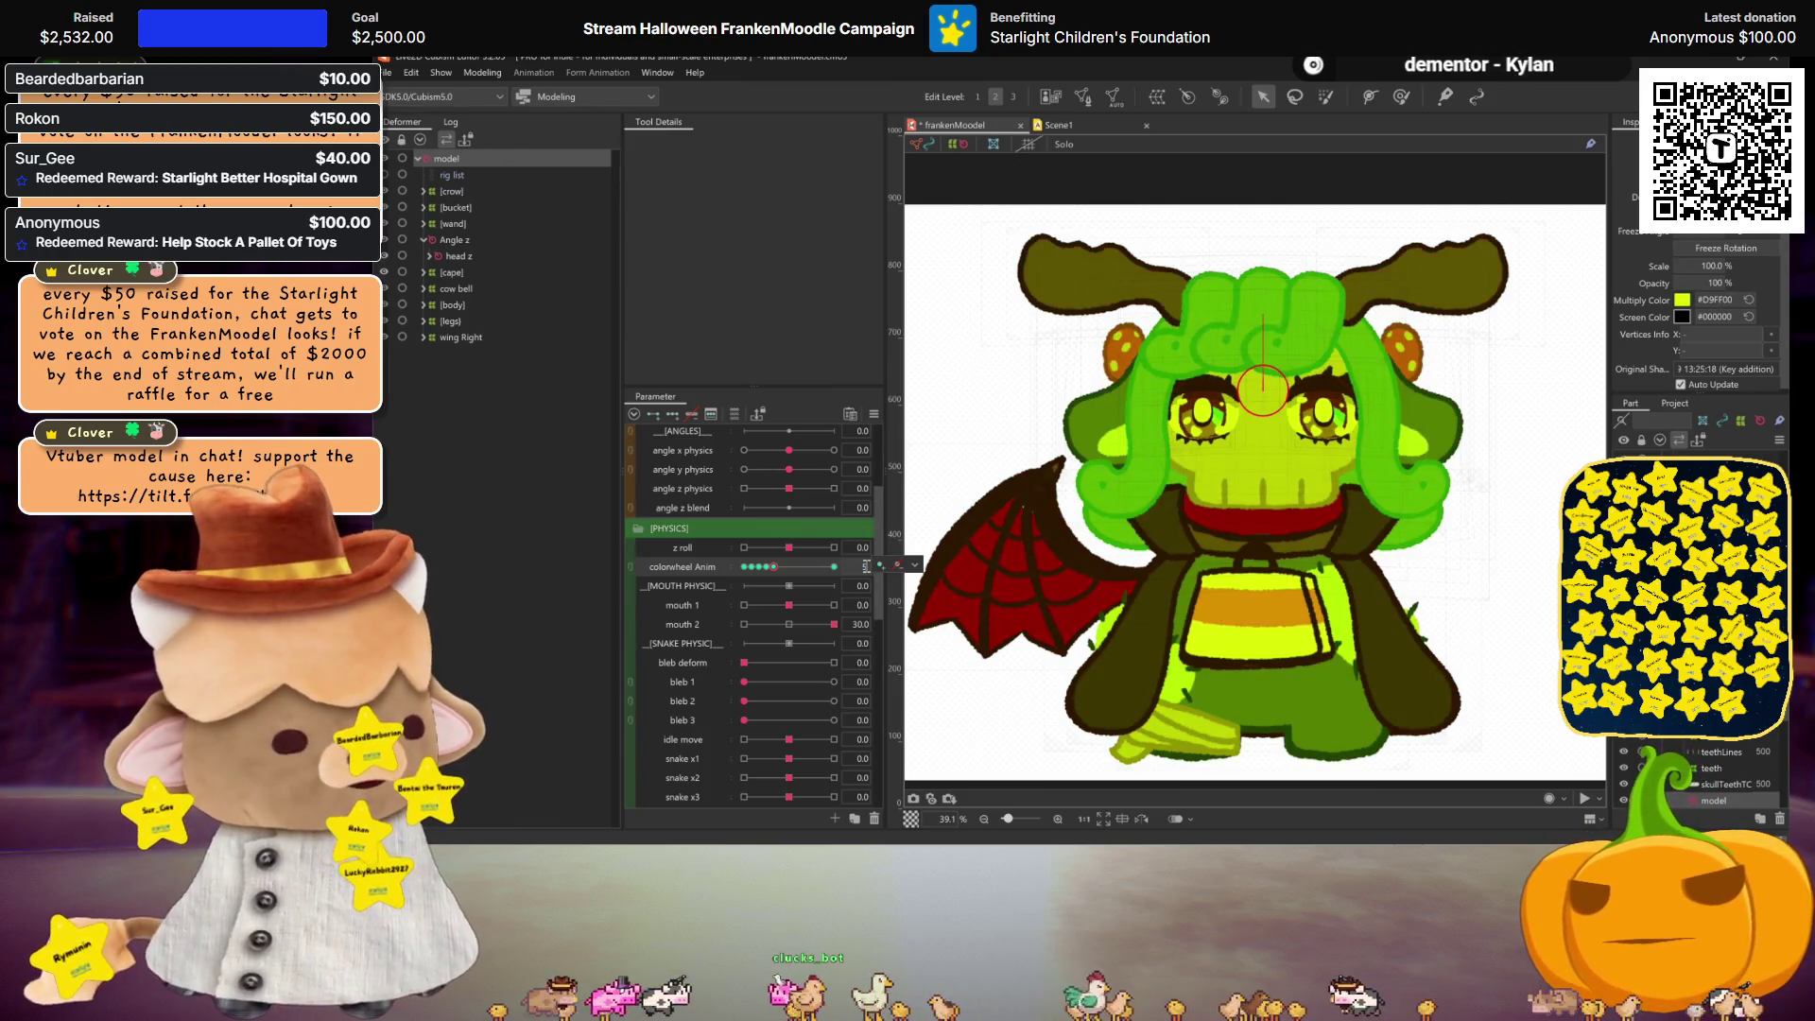
pyautogui.press('Return')
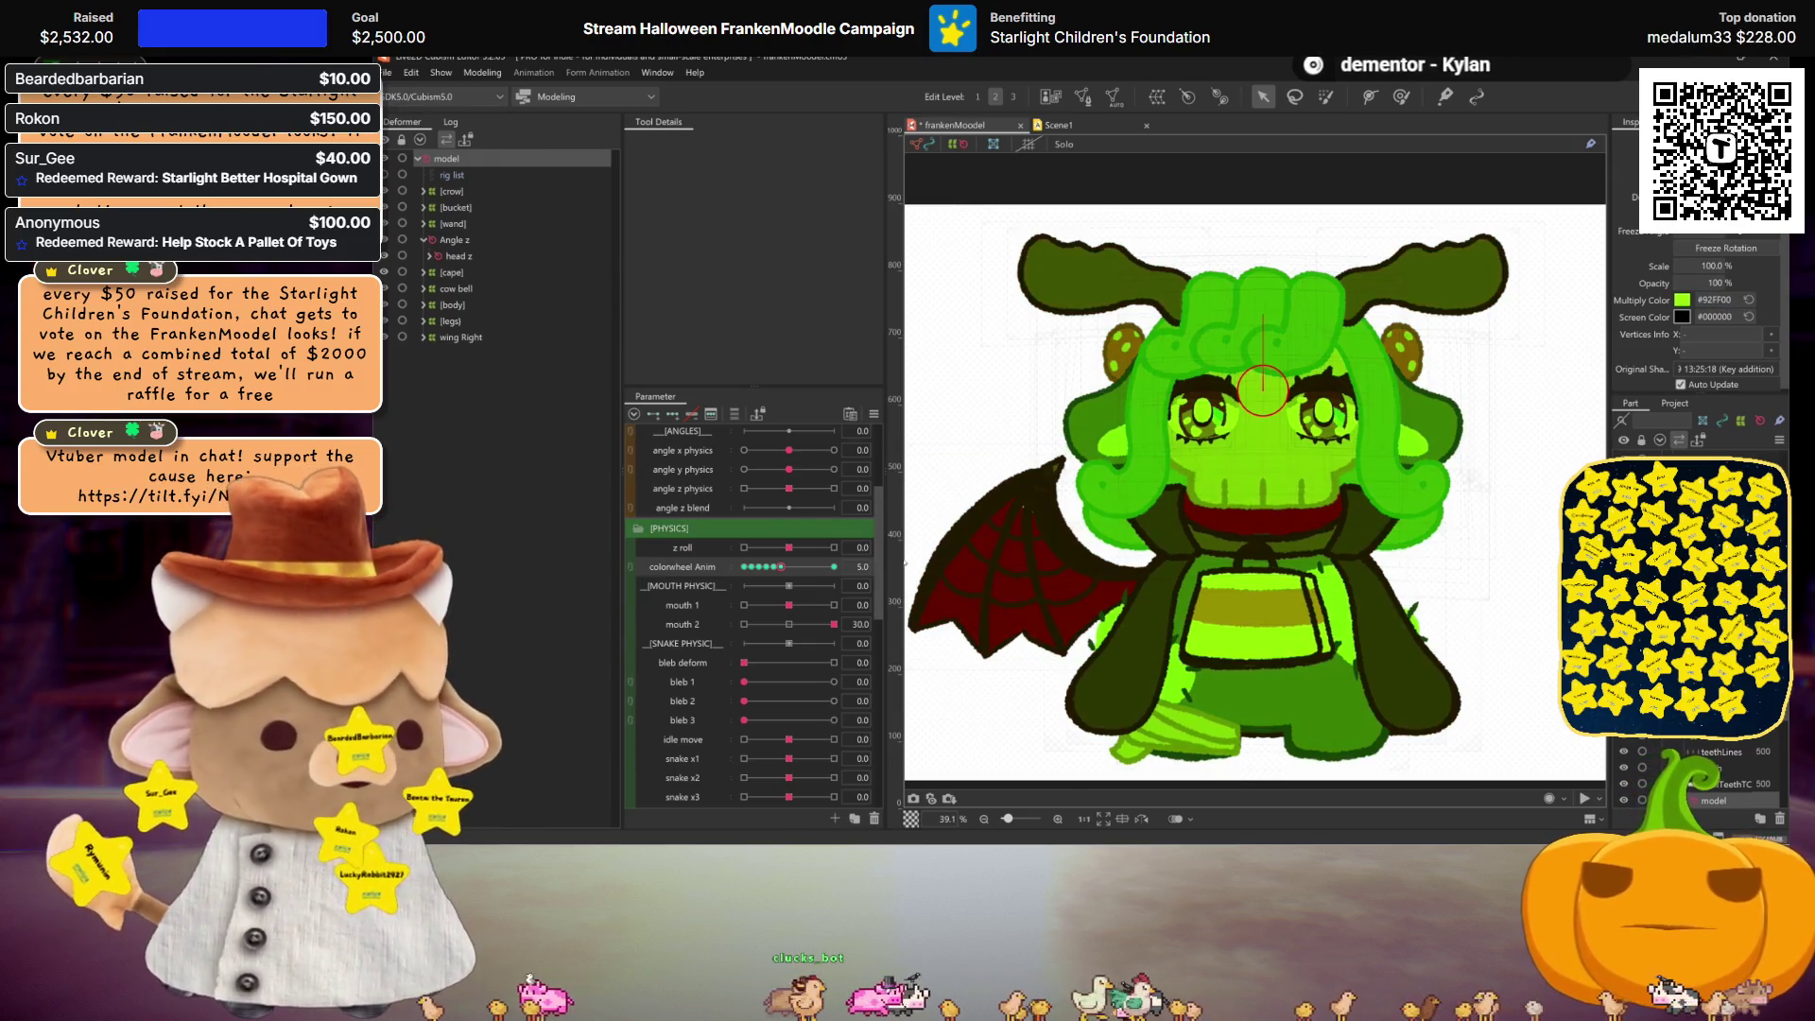
pyautogui.click(861, 566)
pyautogui.write('6')
pyautogui.press('Return')
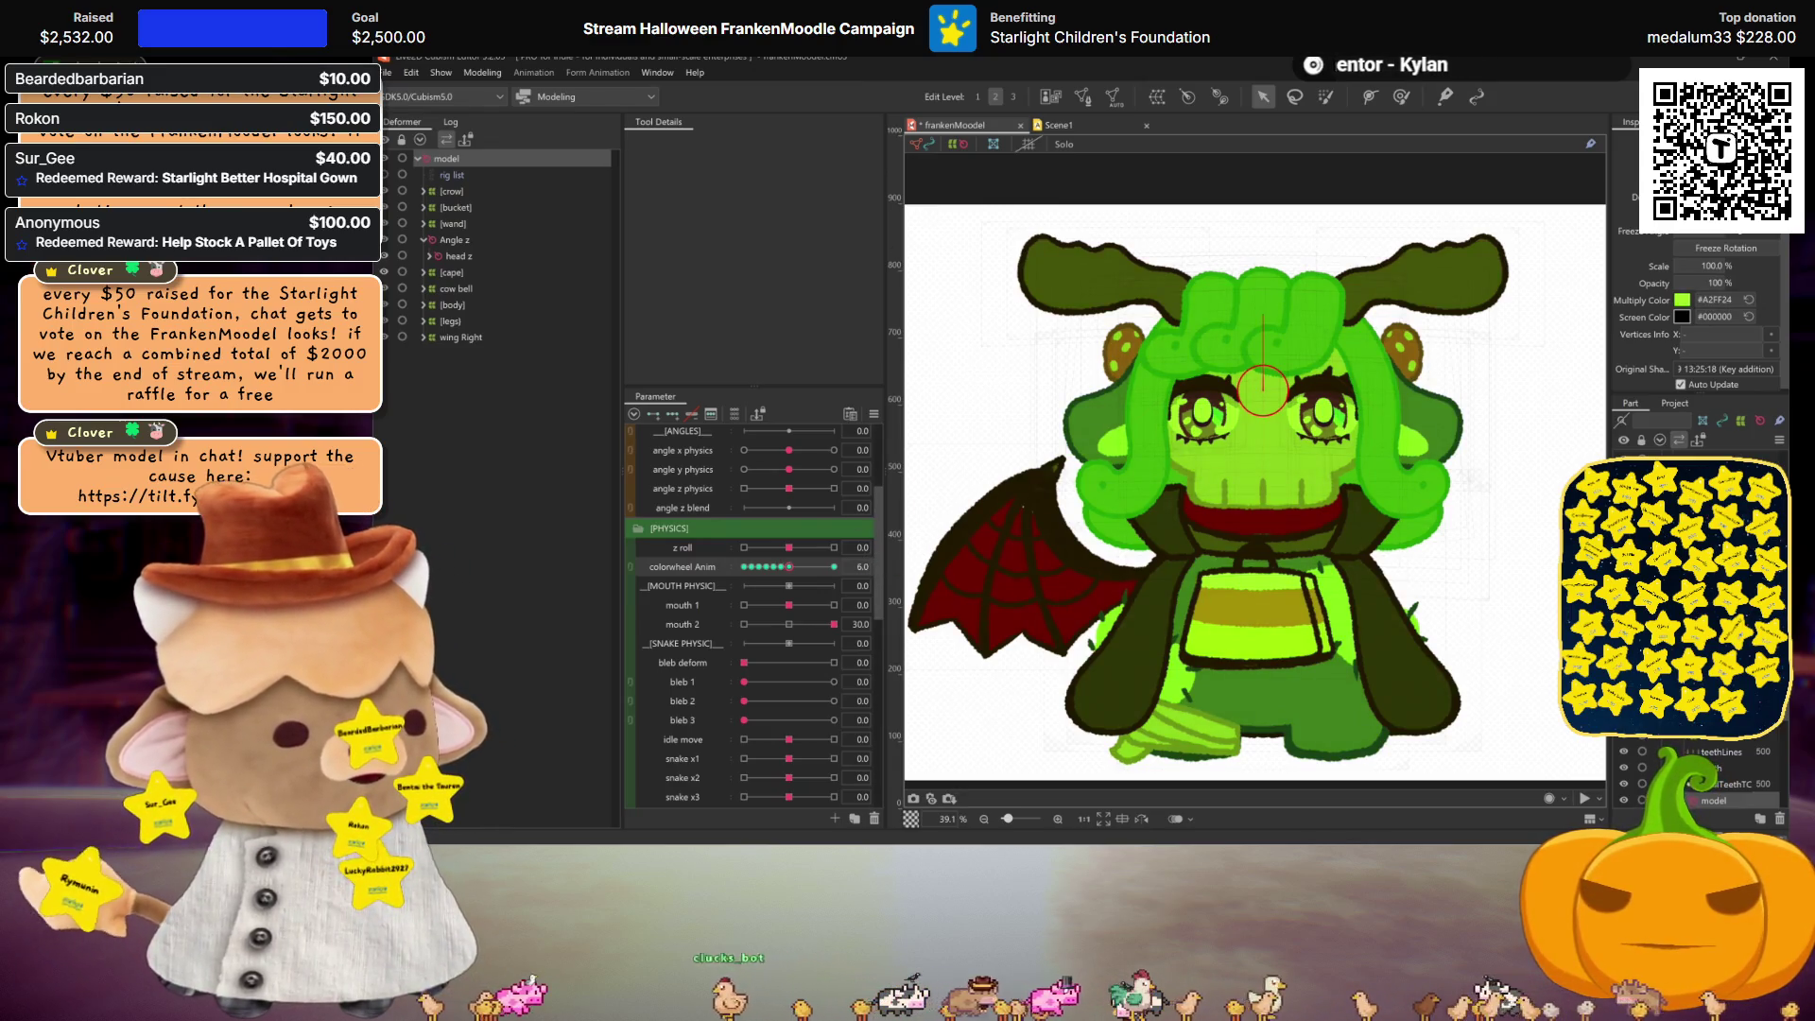
pyautogui.click(1715, 300)
pyautogui.write('0EFF00')
pyautogui.press('Return')
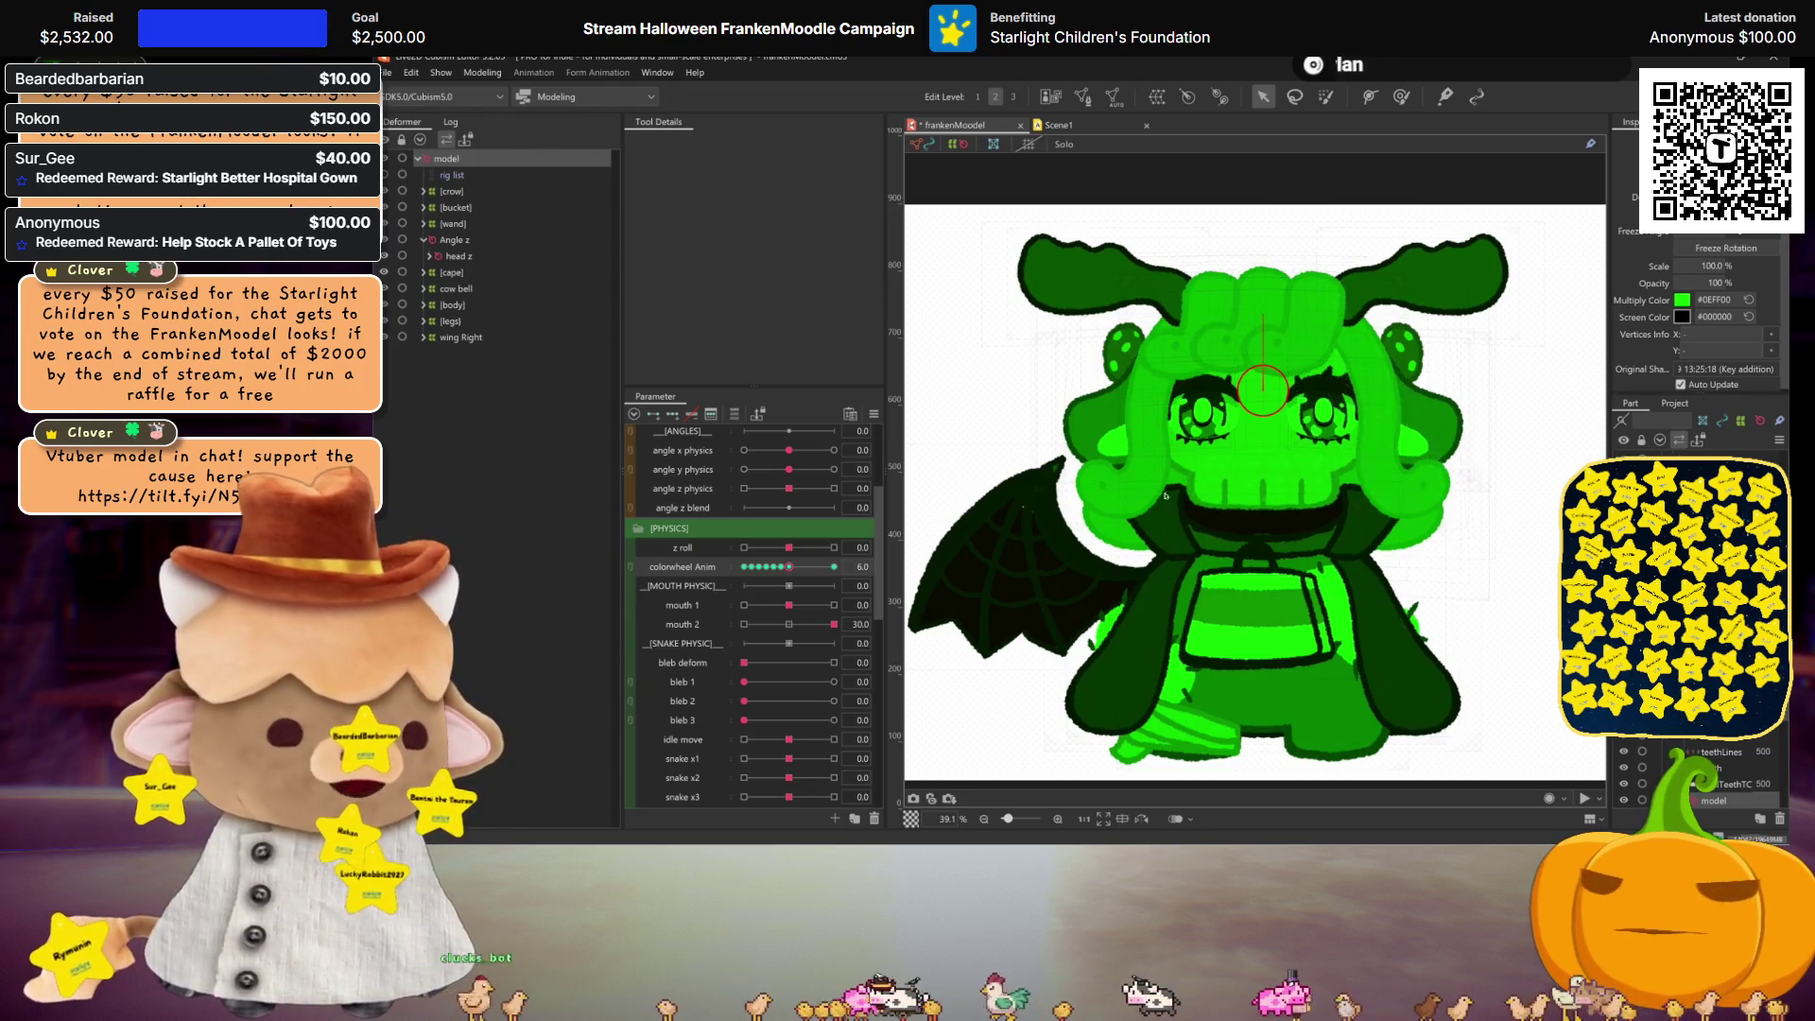
# Step: Key colorwheel Anim at 7 in #00FF71 and at 8 in cyan #00FFFF
pyautogui.click(861, 566)
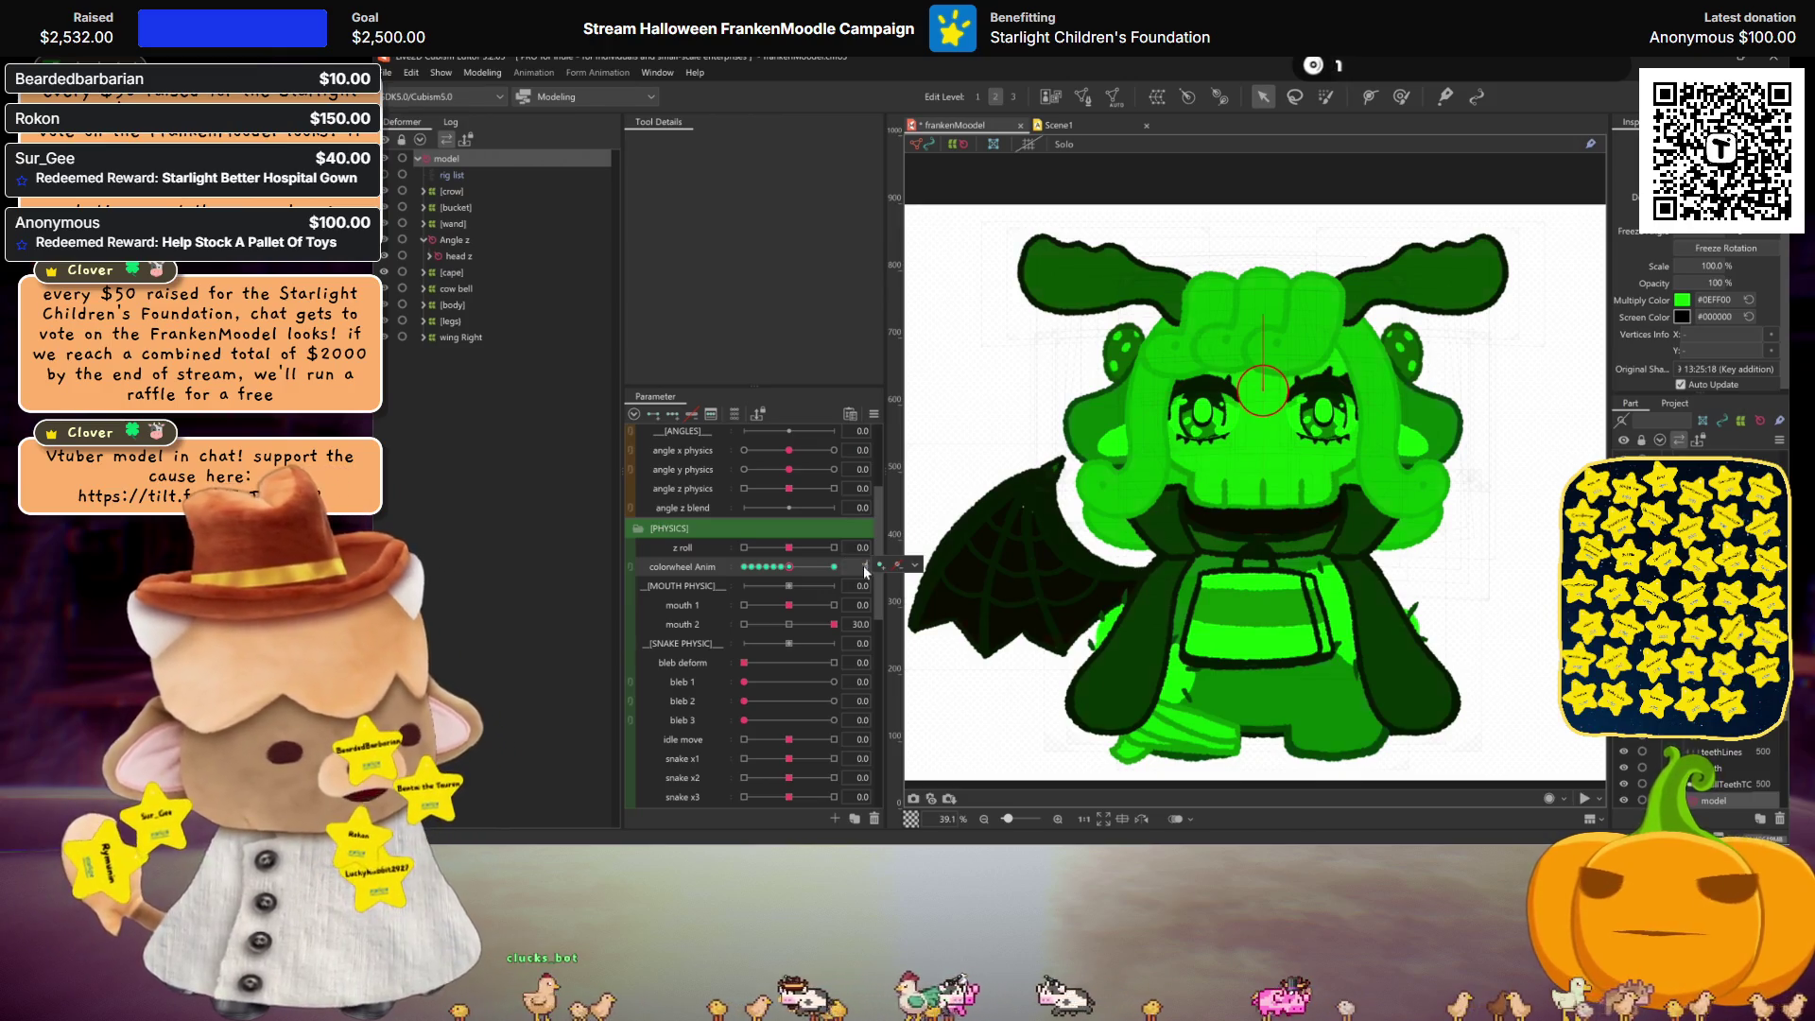
pyautogui.write('7')
pyautogui.press('Return')
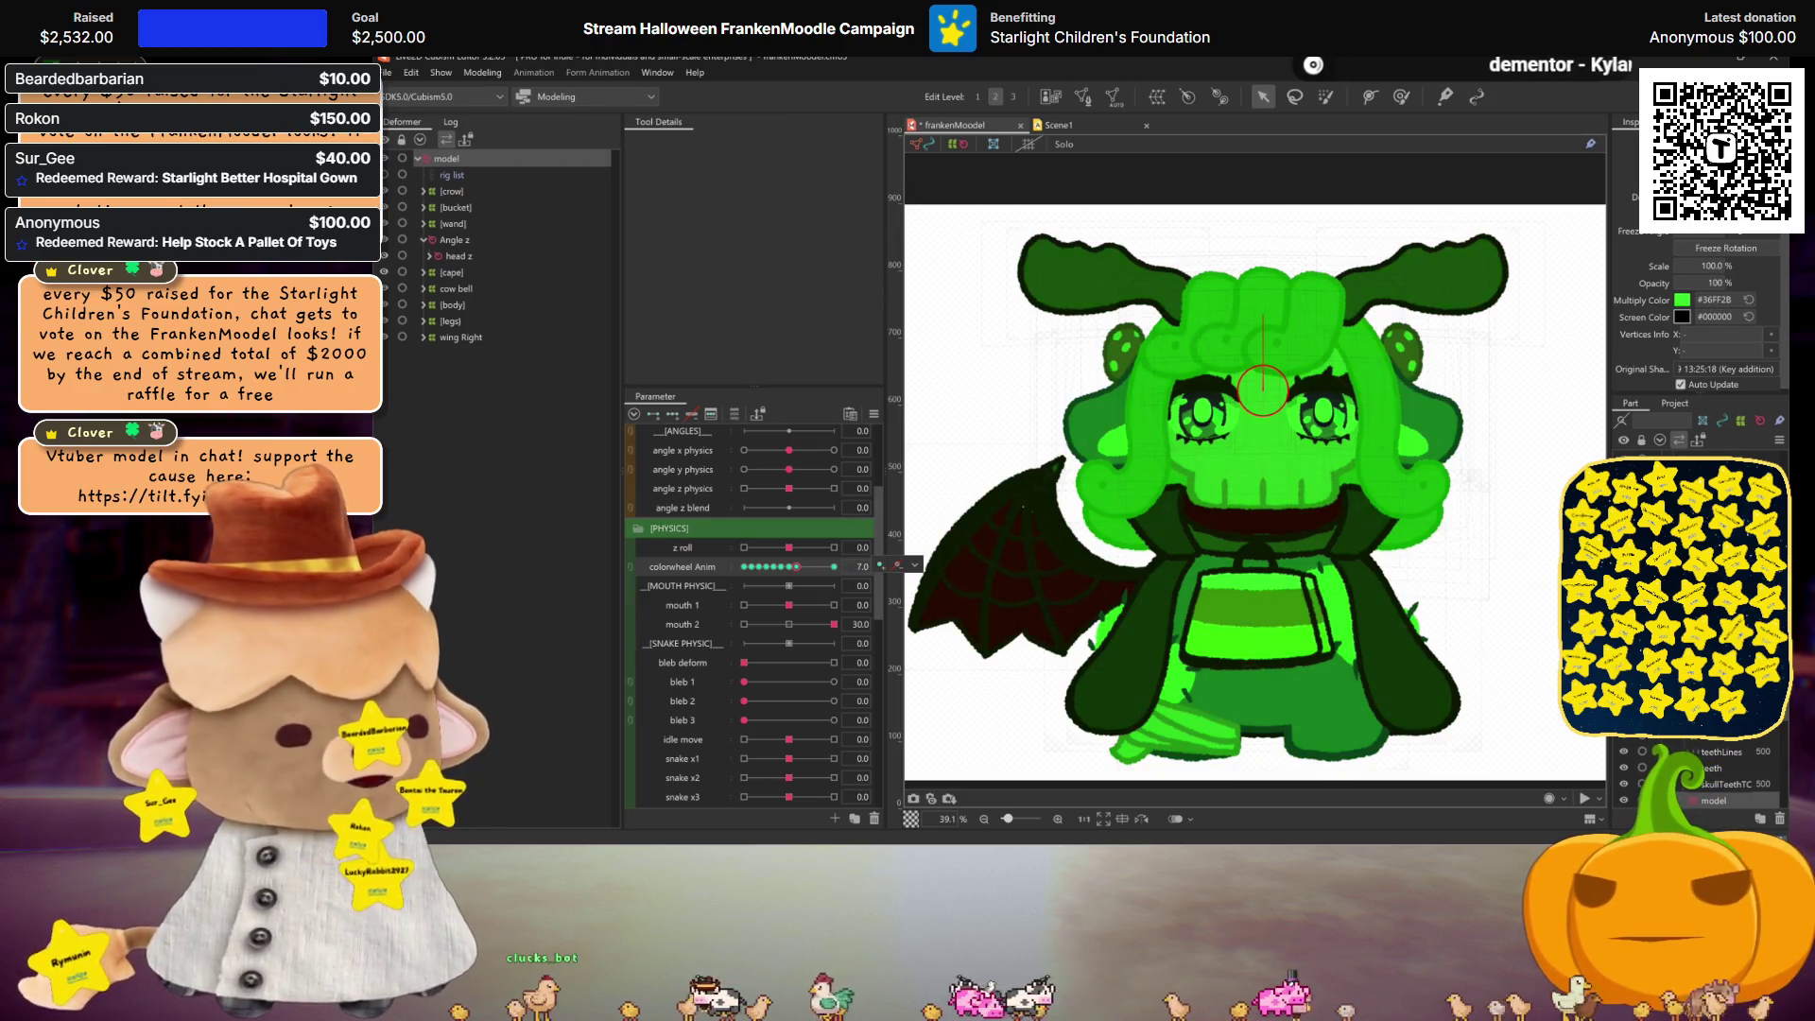
pyautogui.tripleClick(1716, 299)
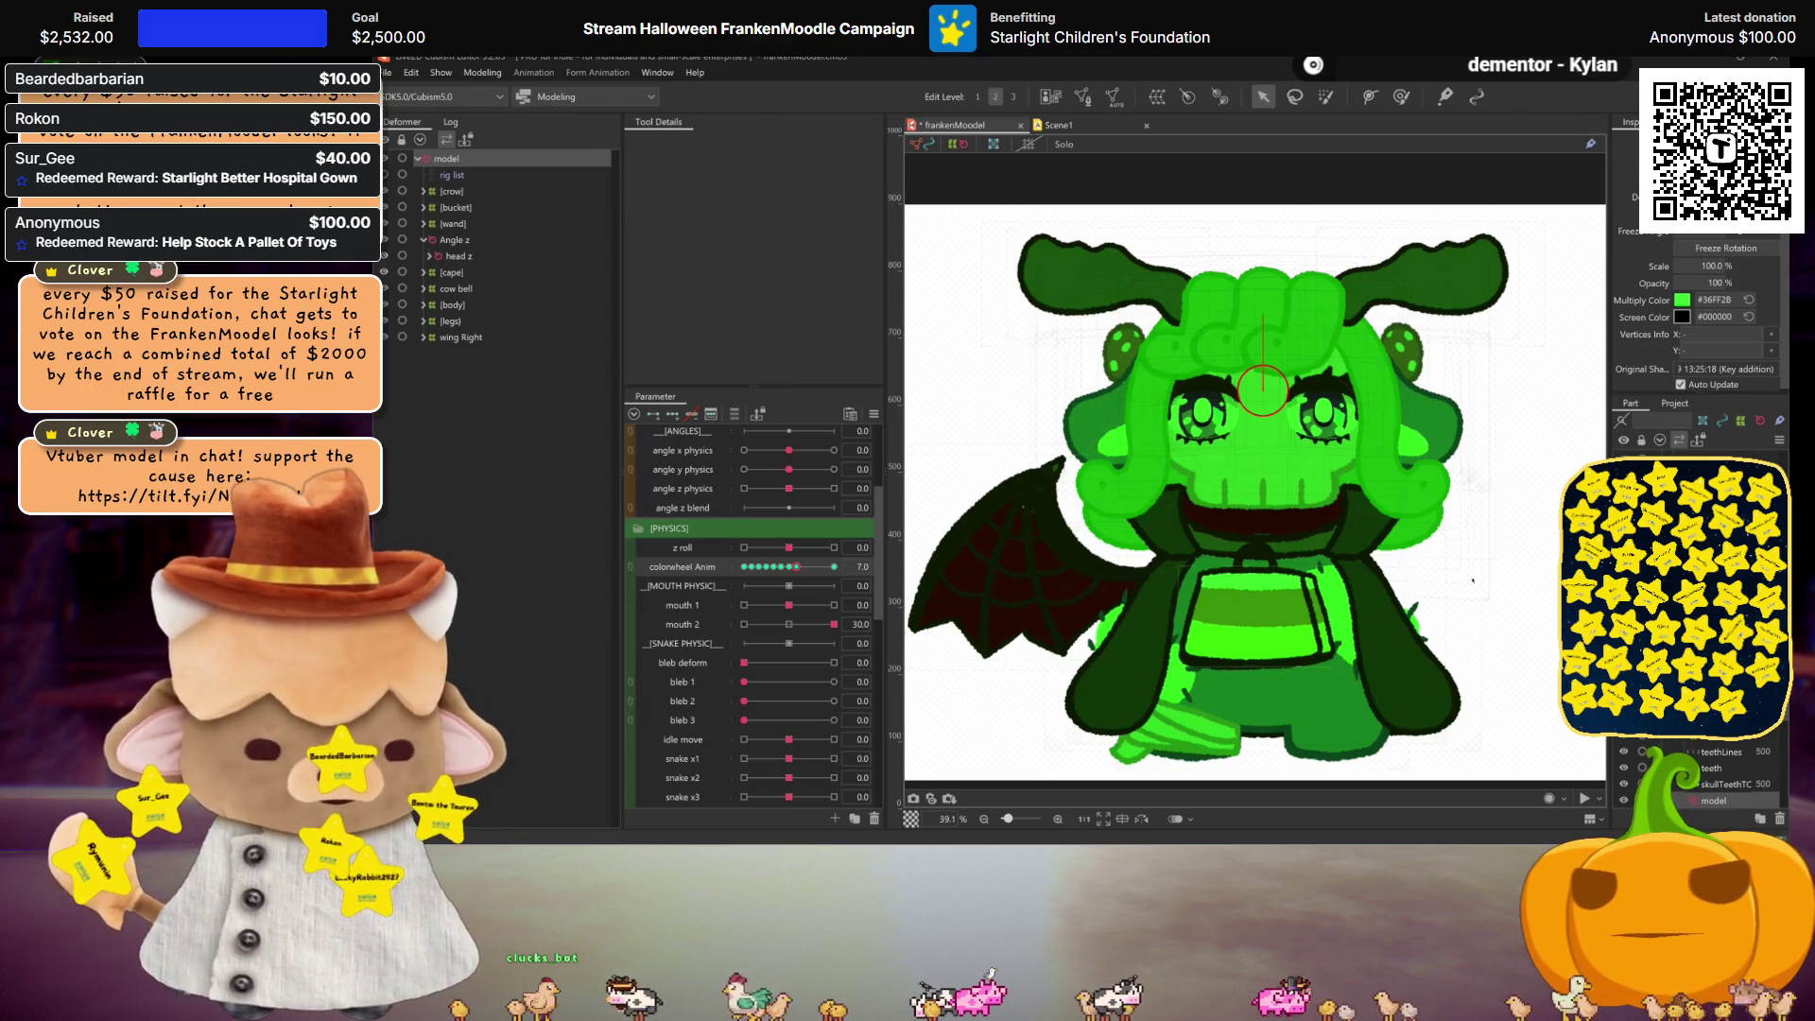
pyautogui.write('00FF71')
pyautogui.press('Return')
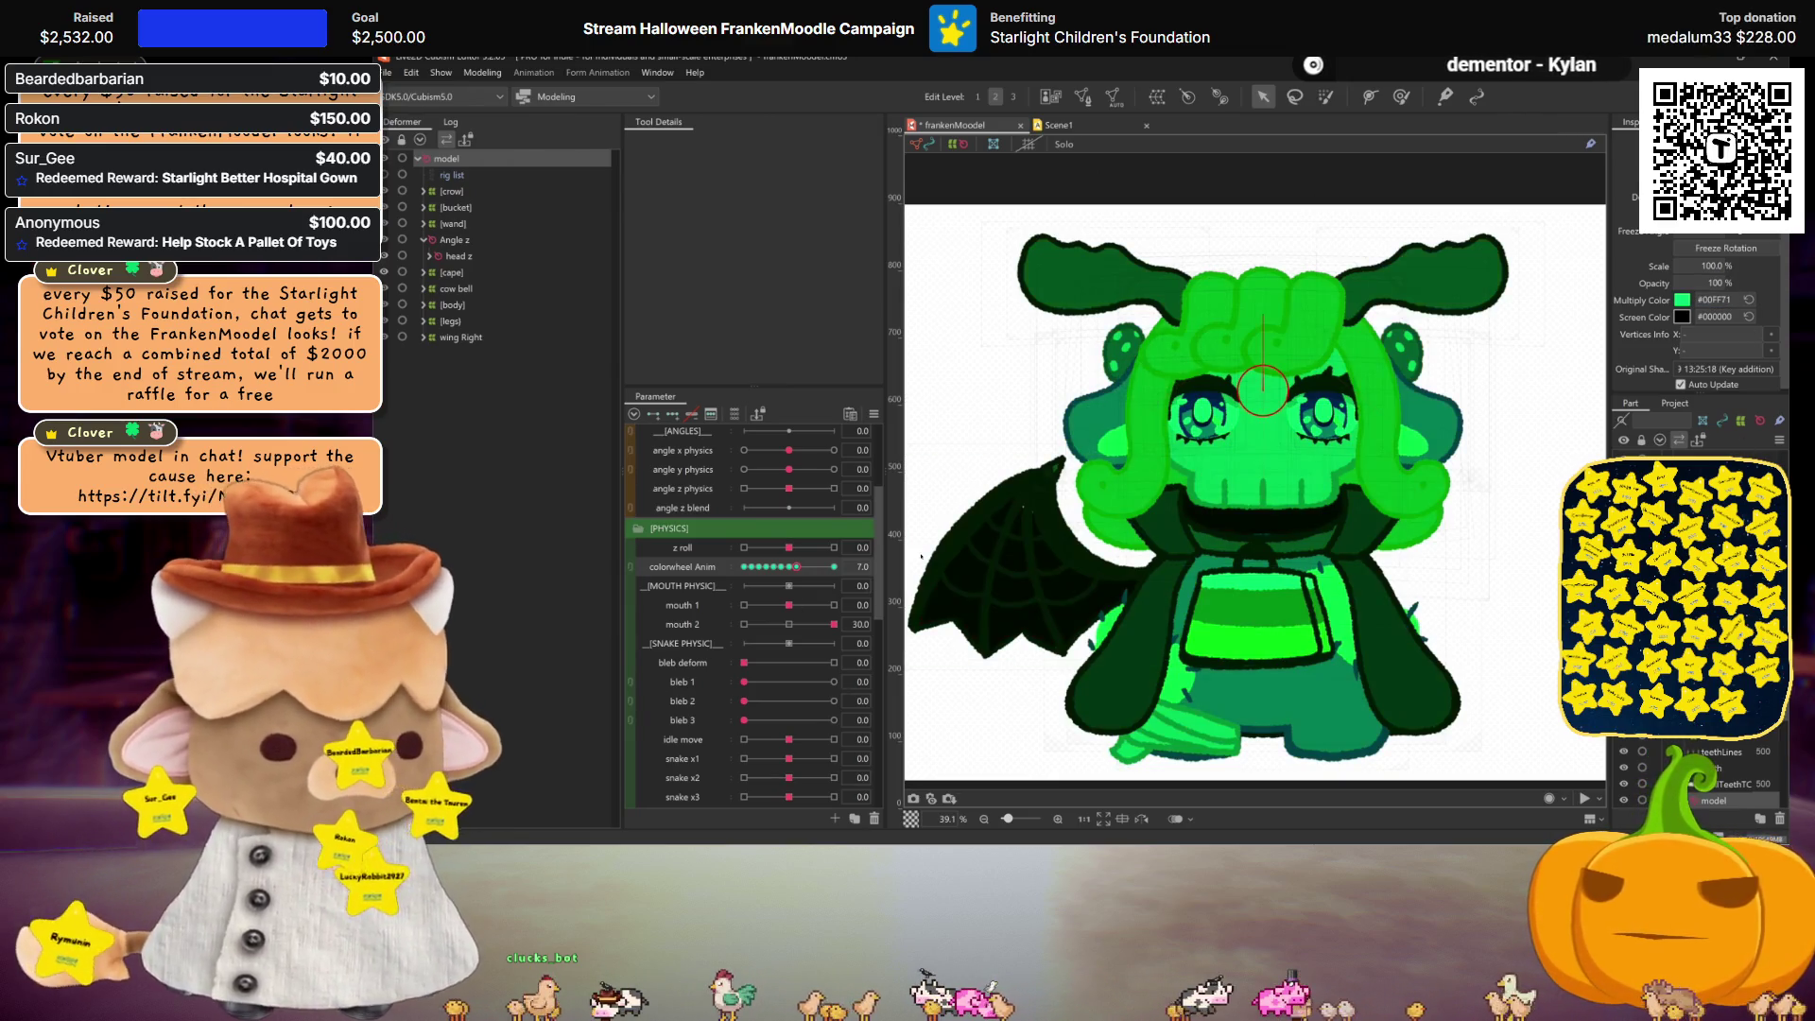
pyautogui.click(864, 566)
pyautogui.write('8')
pyautogui.press('Return')
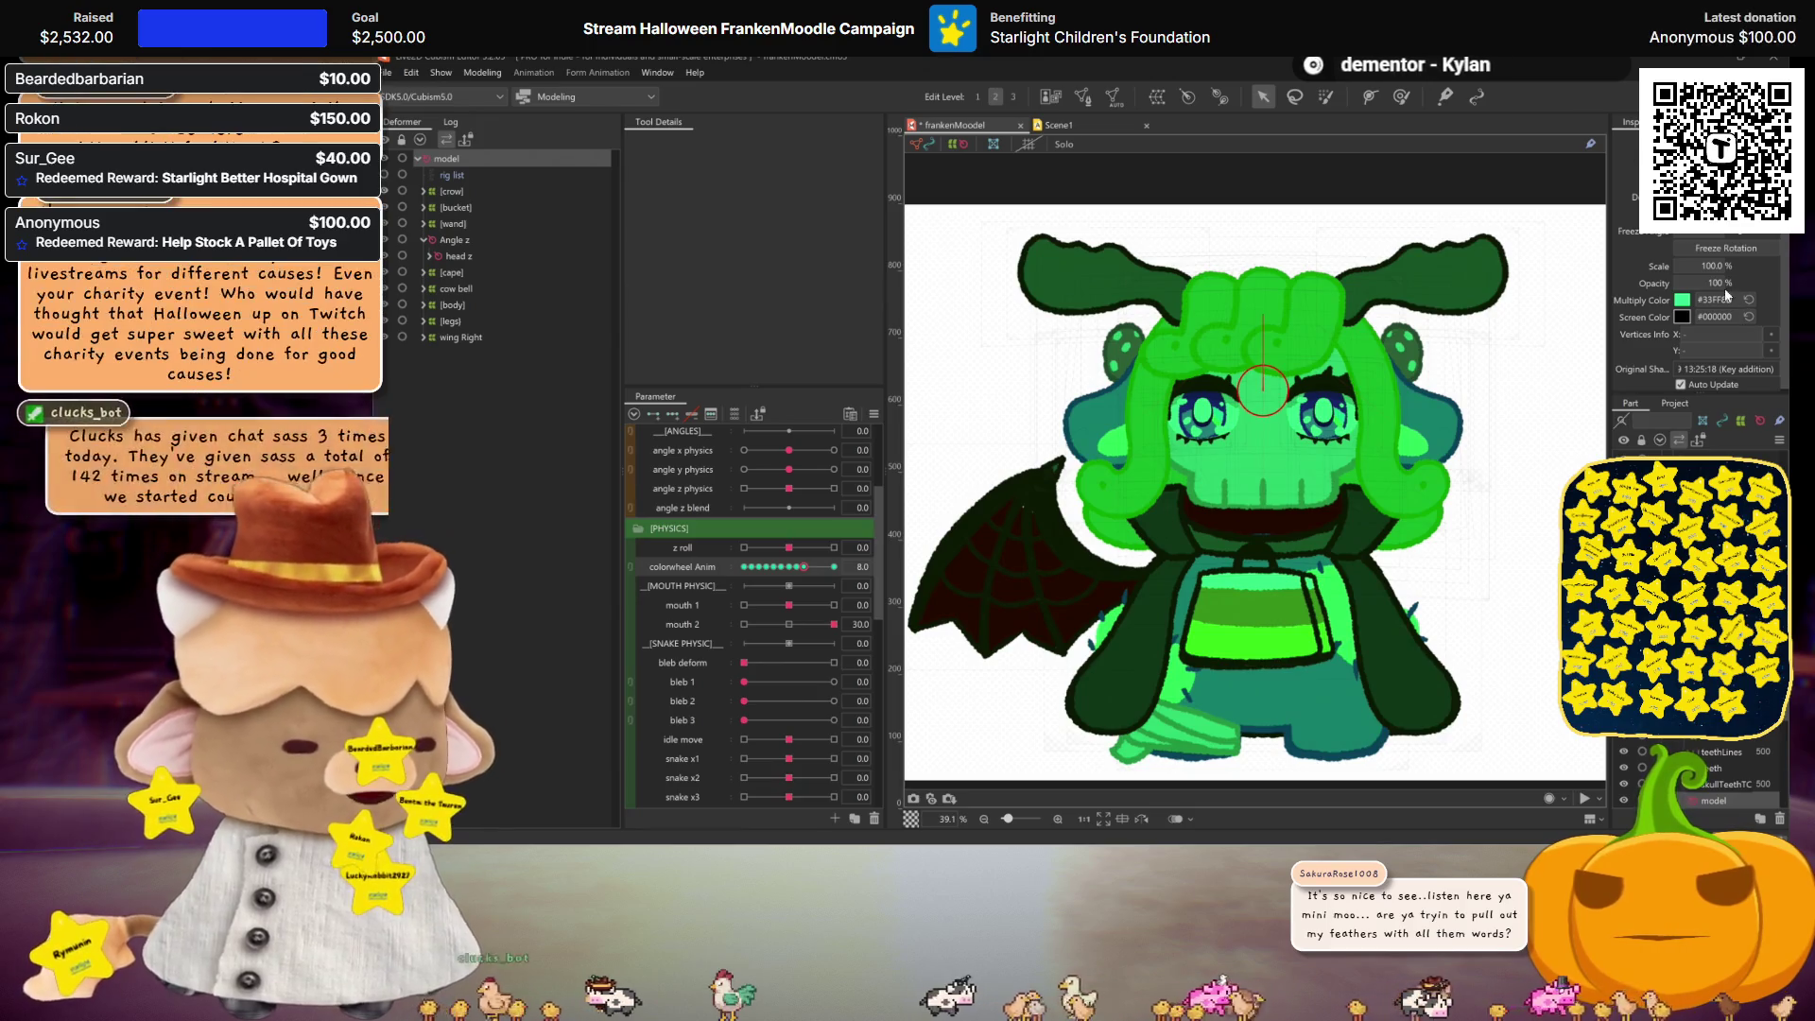
pyautogui.doubleClick(1722, 299)
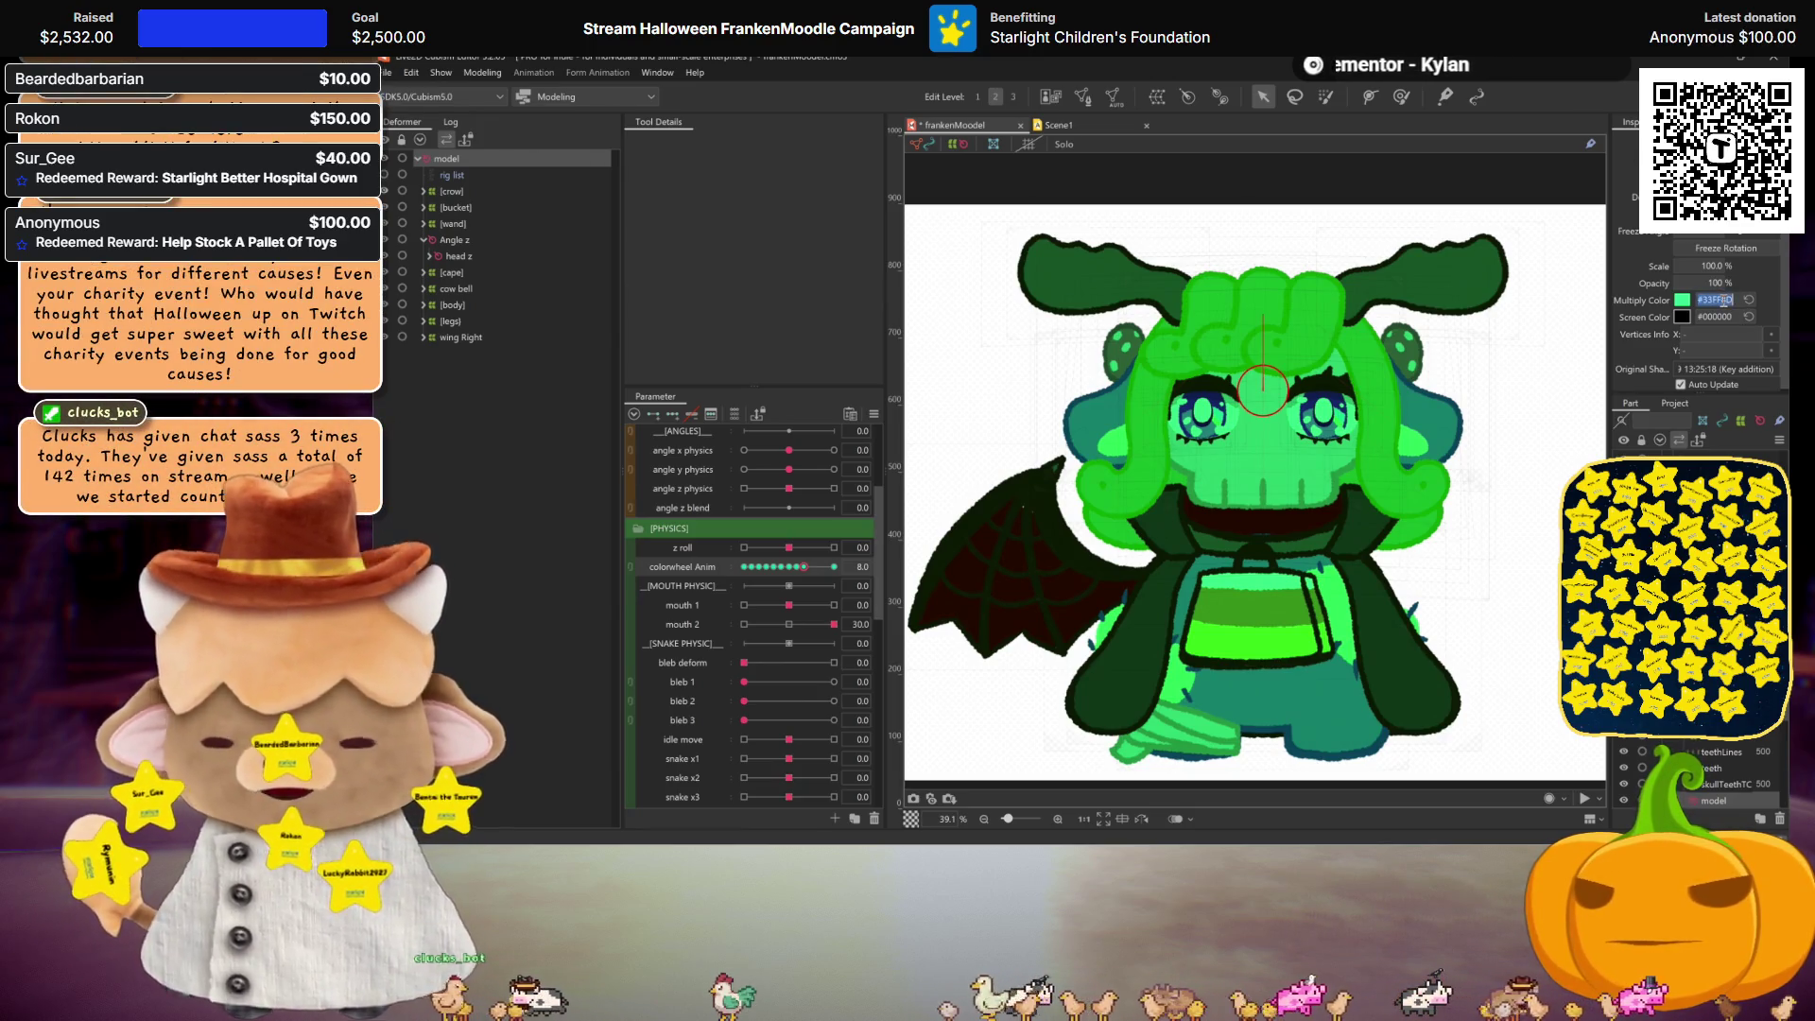
pyautogui.write('00FF')
pyautogui.press('Return')
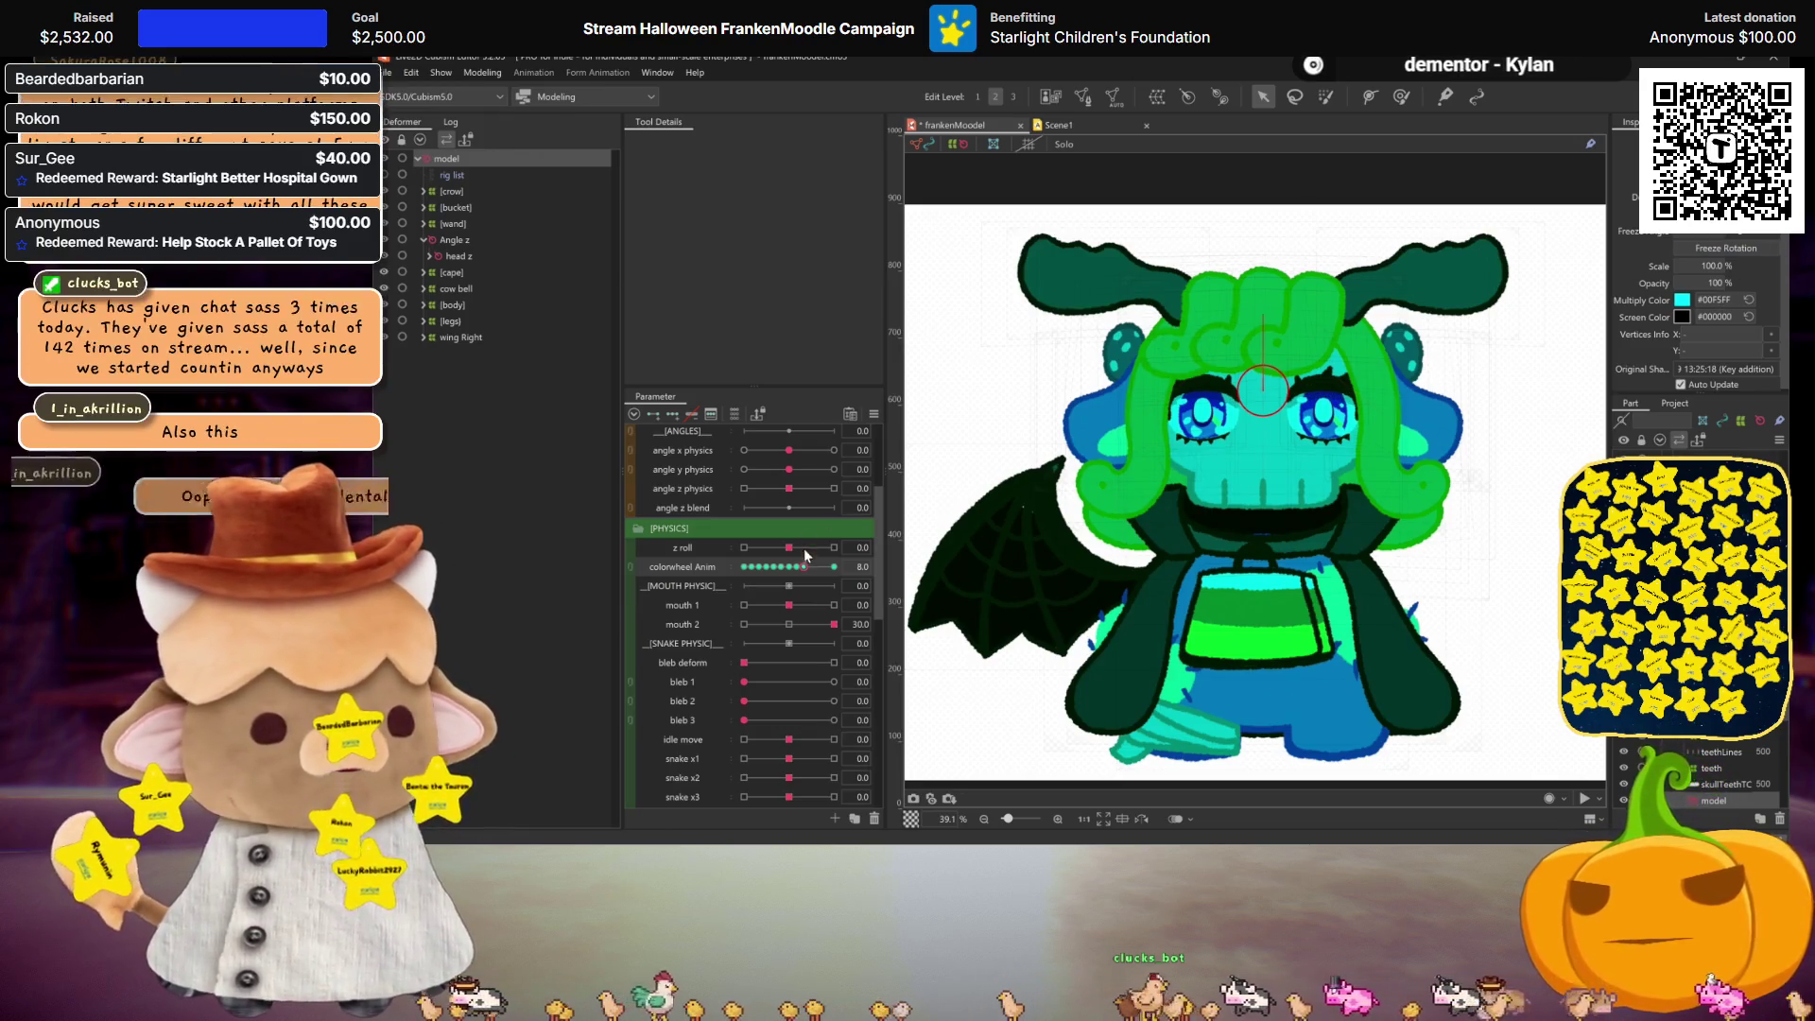
# Step: Give colorwheel Anim step 9 blue #0020FF and step 10 purple #6F00FF as multiply colours
pyautogui.moveTo(801, 570)
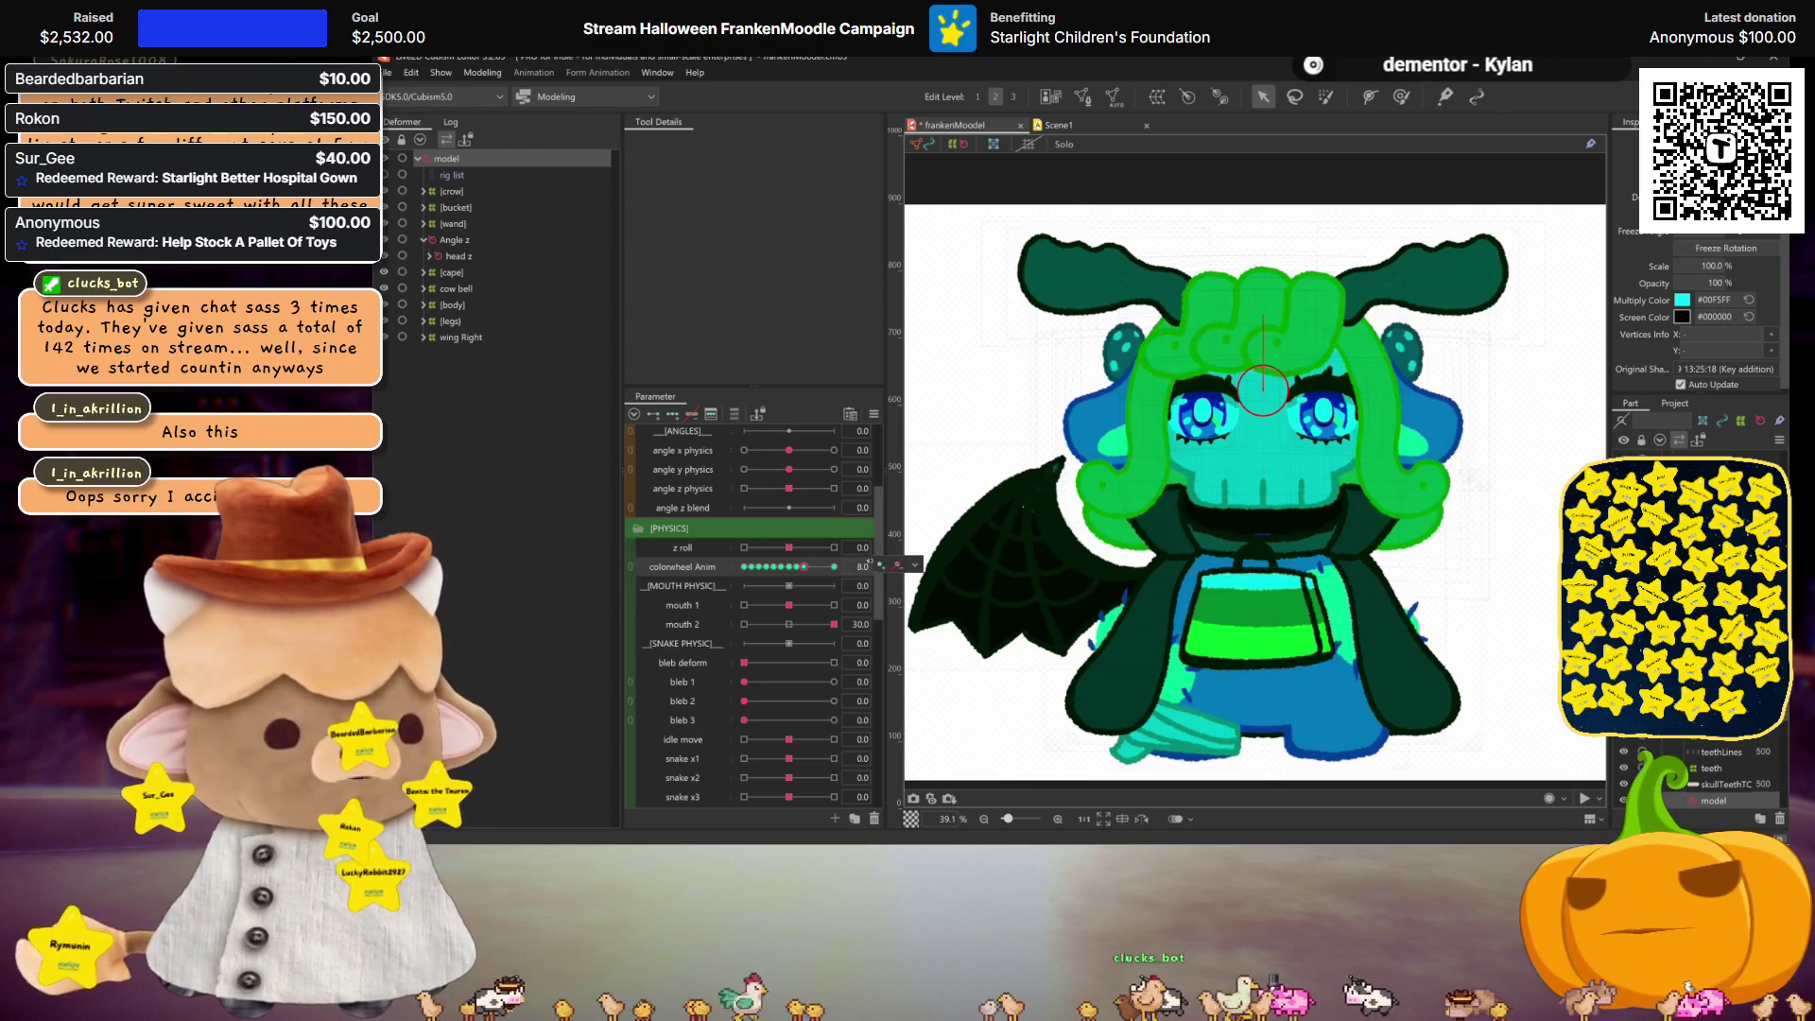
pyautogui.write('9')
pyautogui.press('Return')
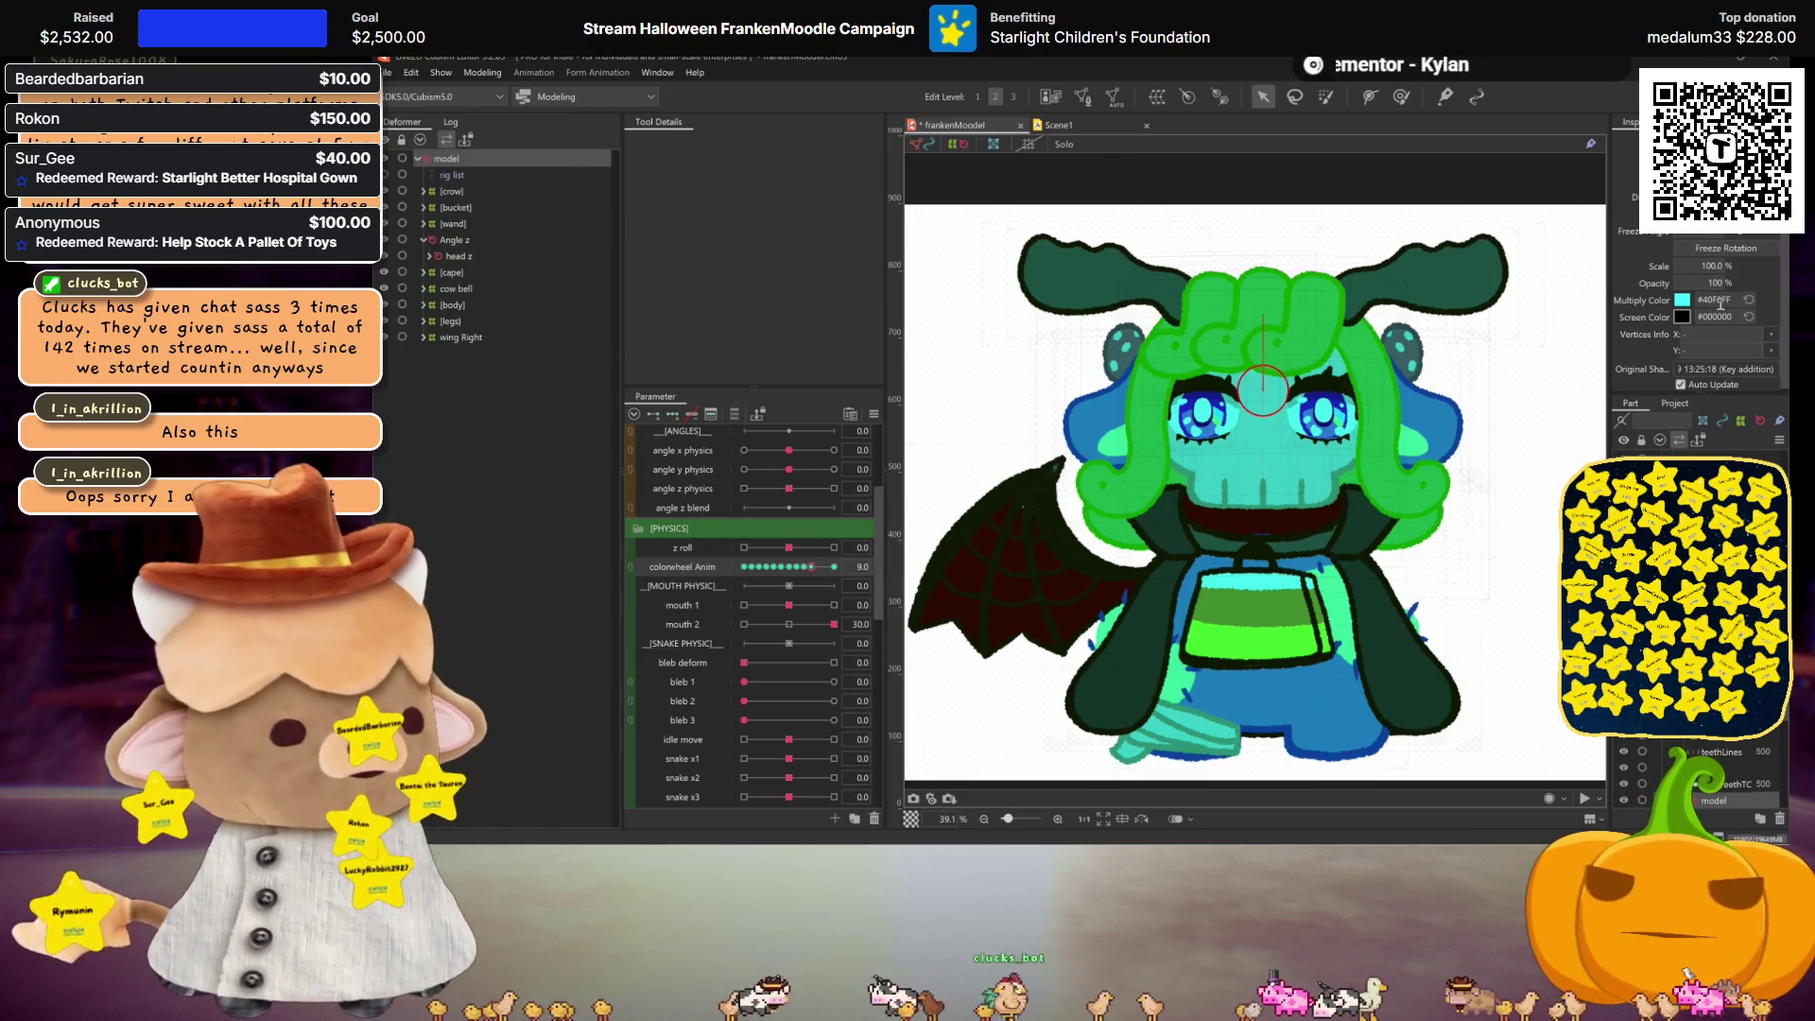
pyautogui.write('FF')
pyautogui.press('Return')
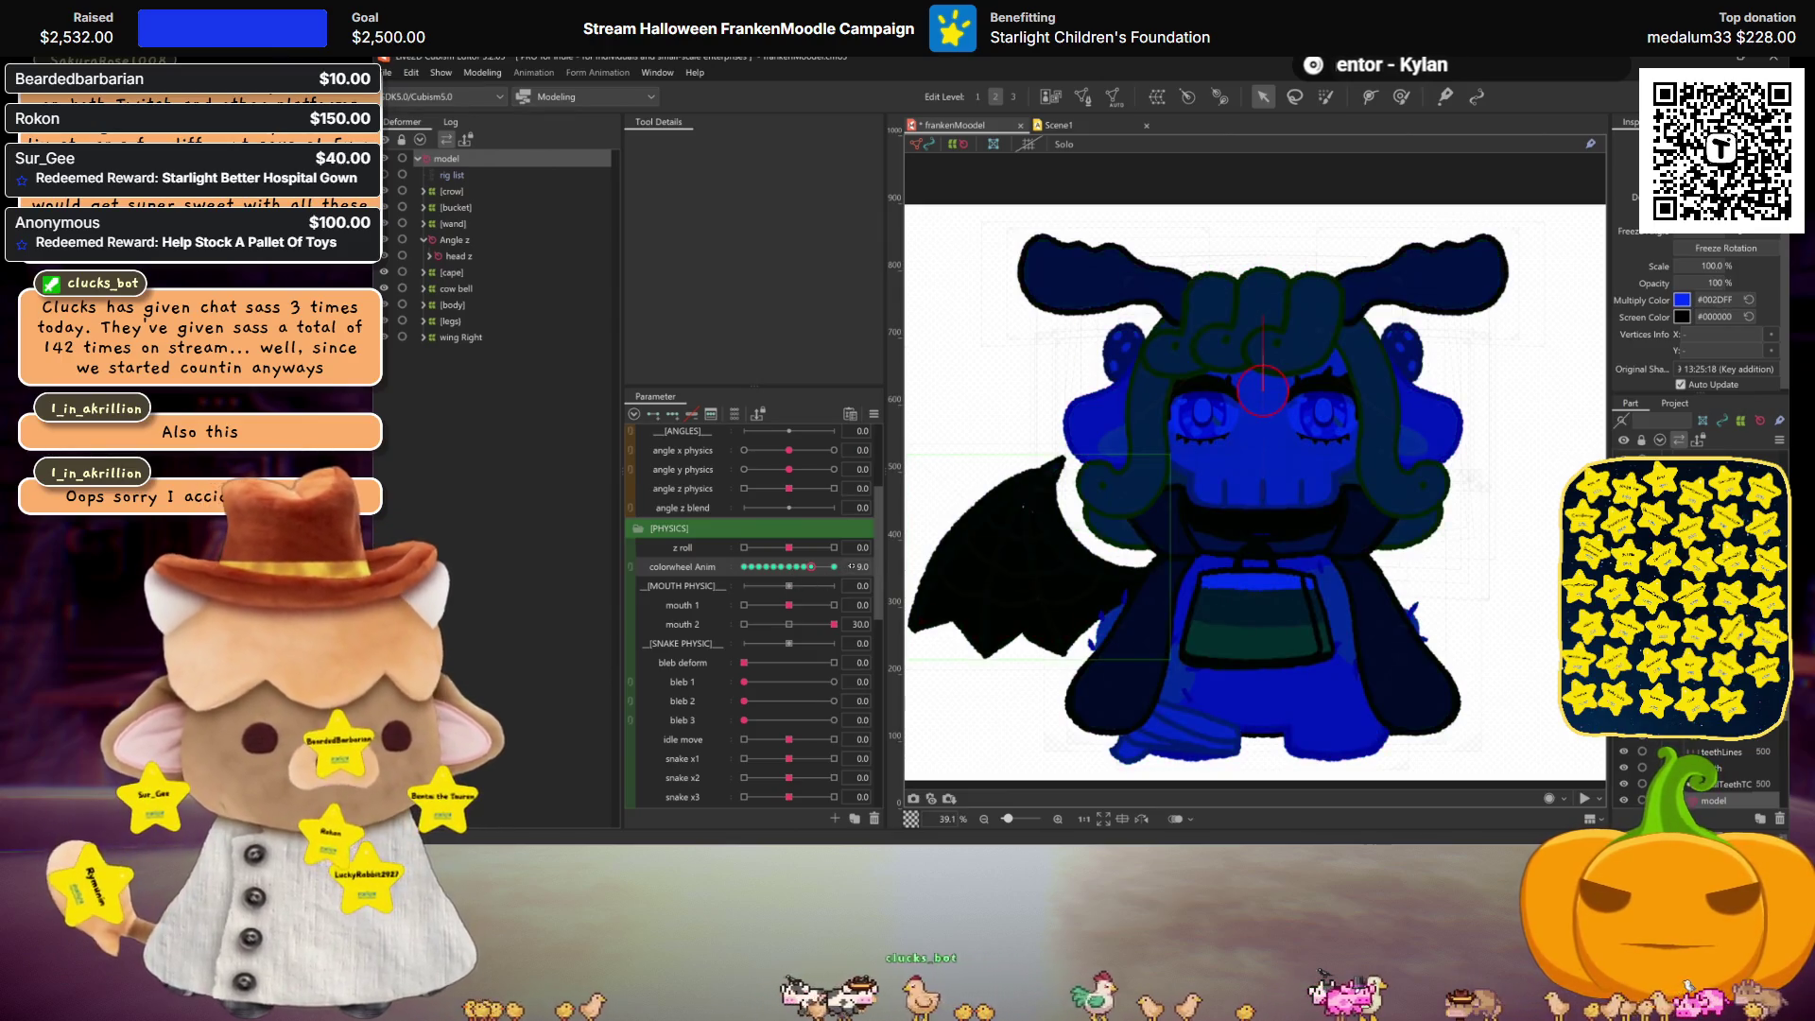
pyautogui.press('Return')
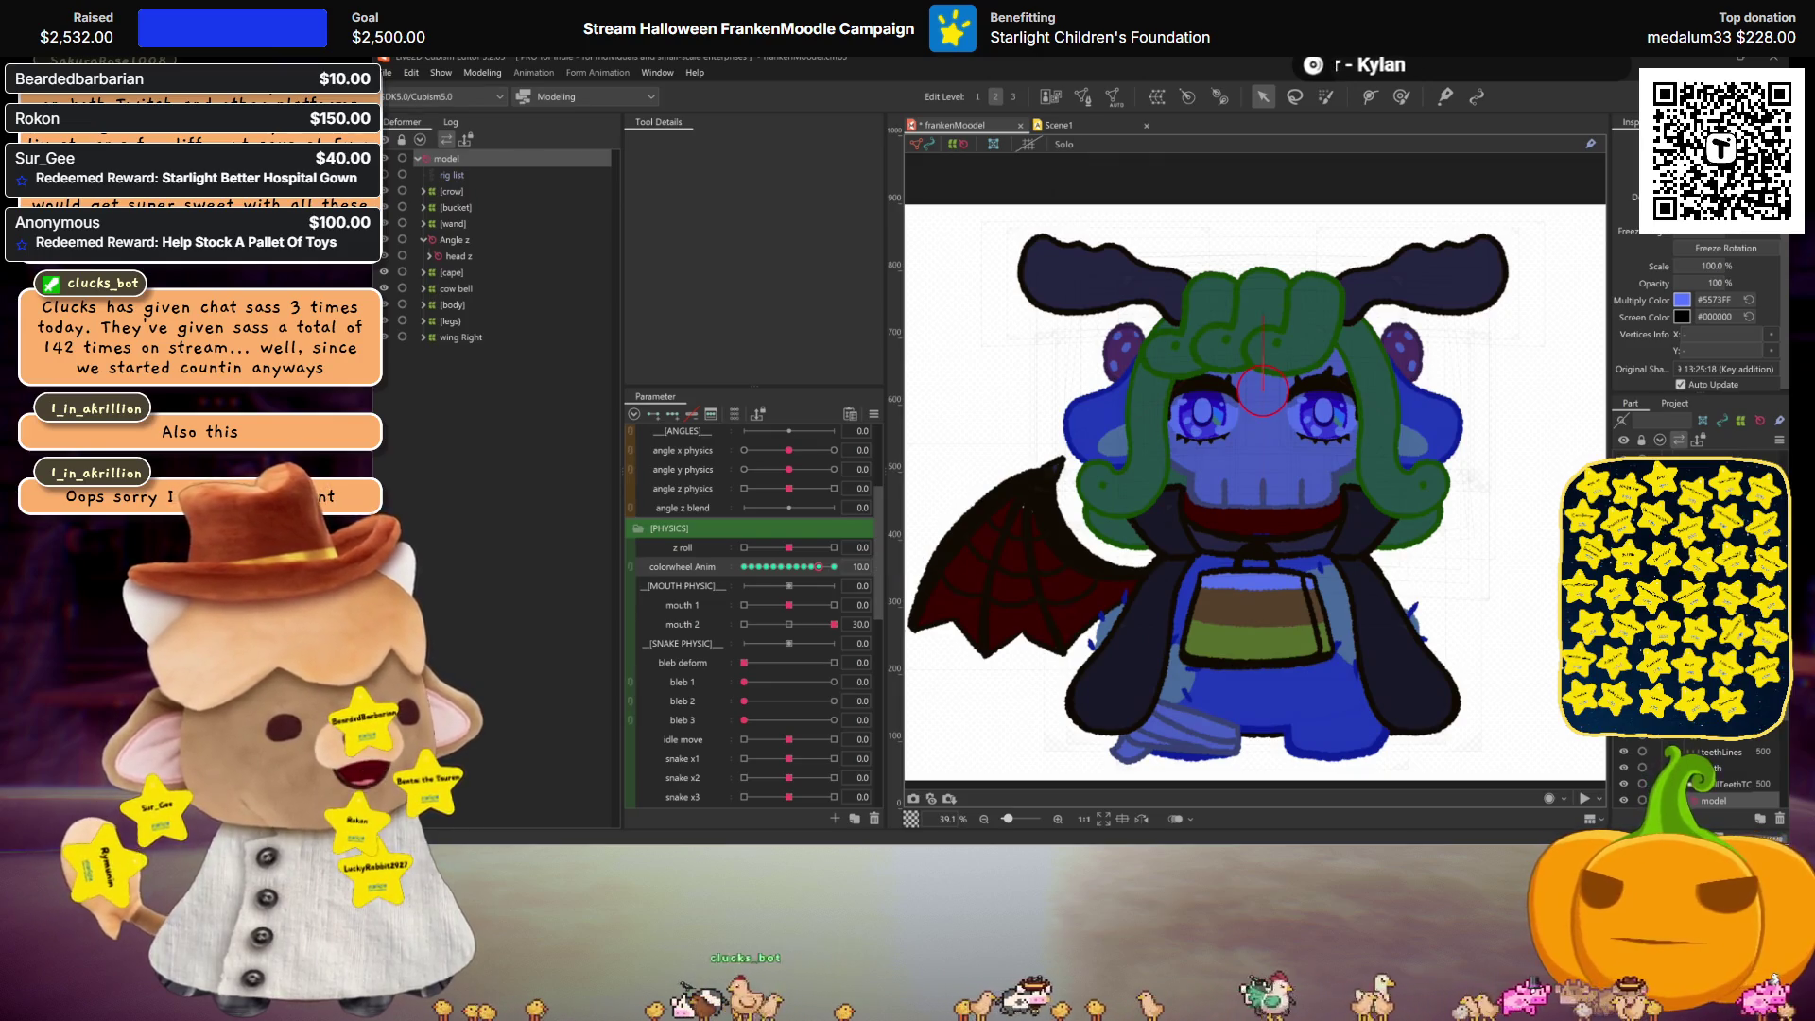
pyautogui.doubleClick(1727, 299)
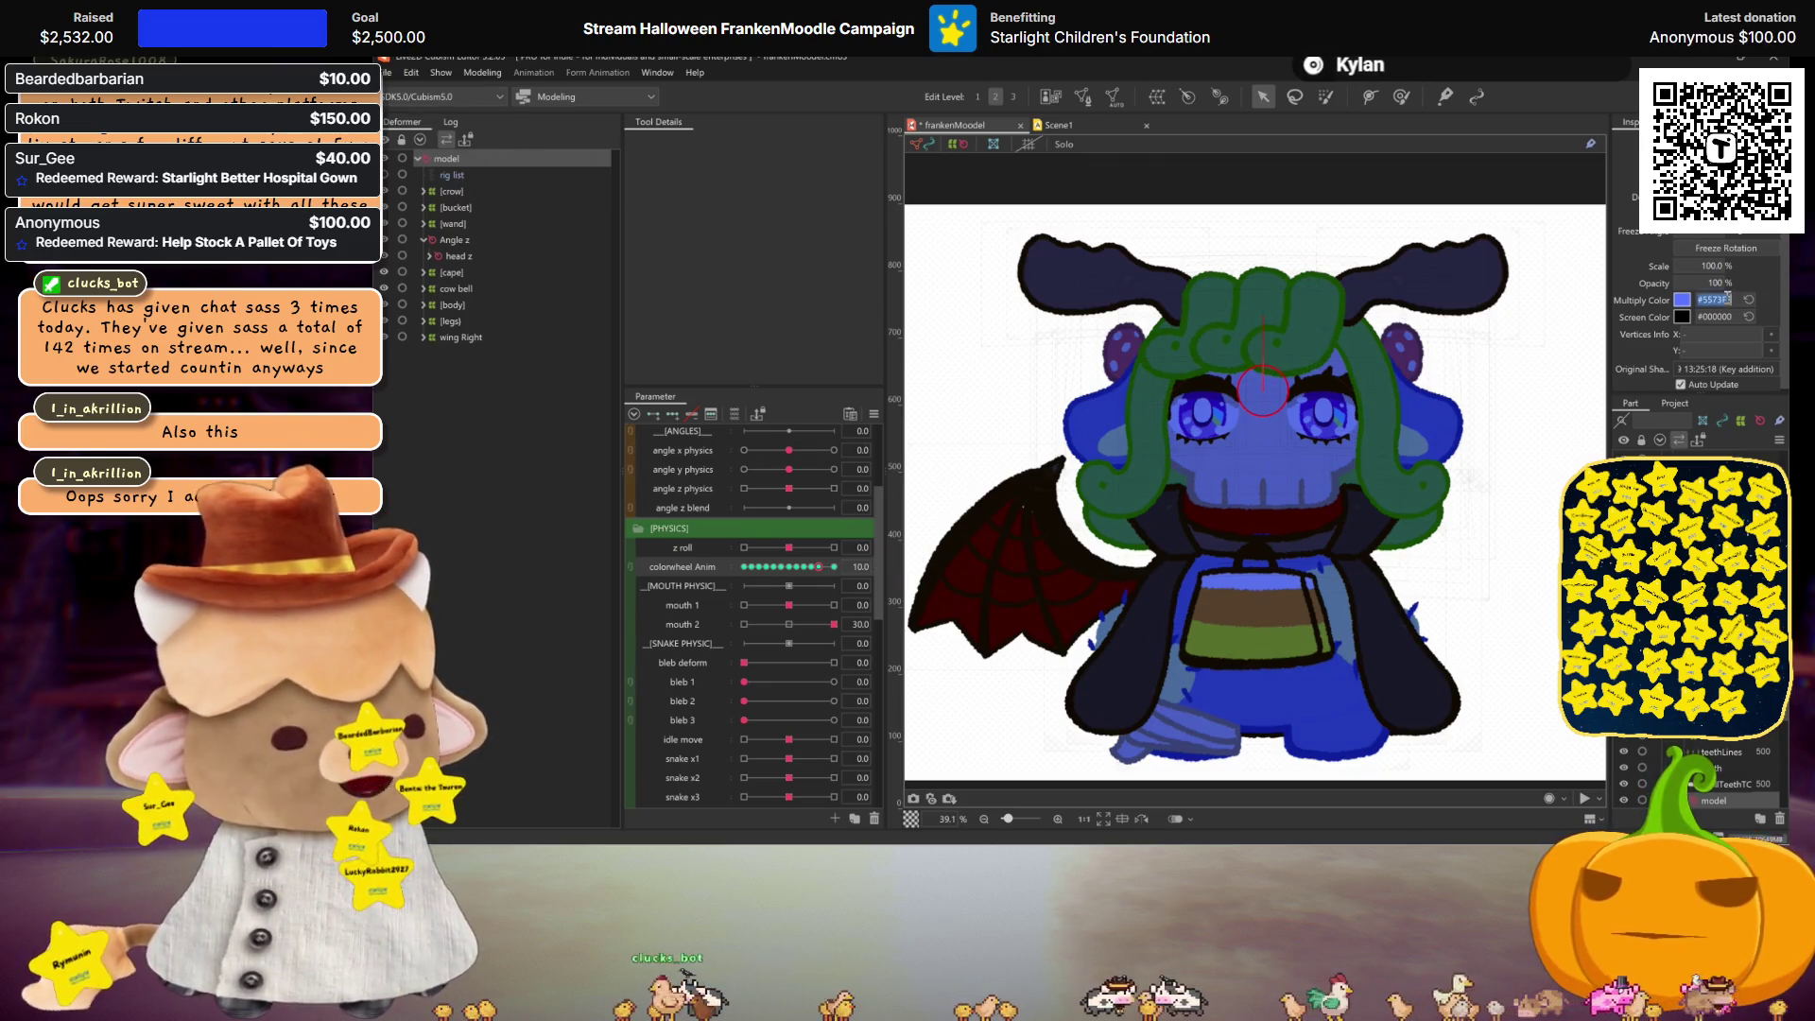
pyautogui.write('6F00FF')
pyautogui.press('Return')
# Step: Give colorwheel Anim step 11 the magenta multiply colour #E500FF
pyautogui.doubleClick(859, 566)
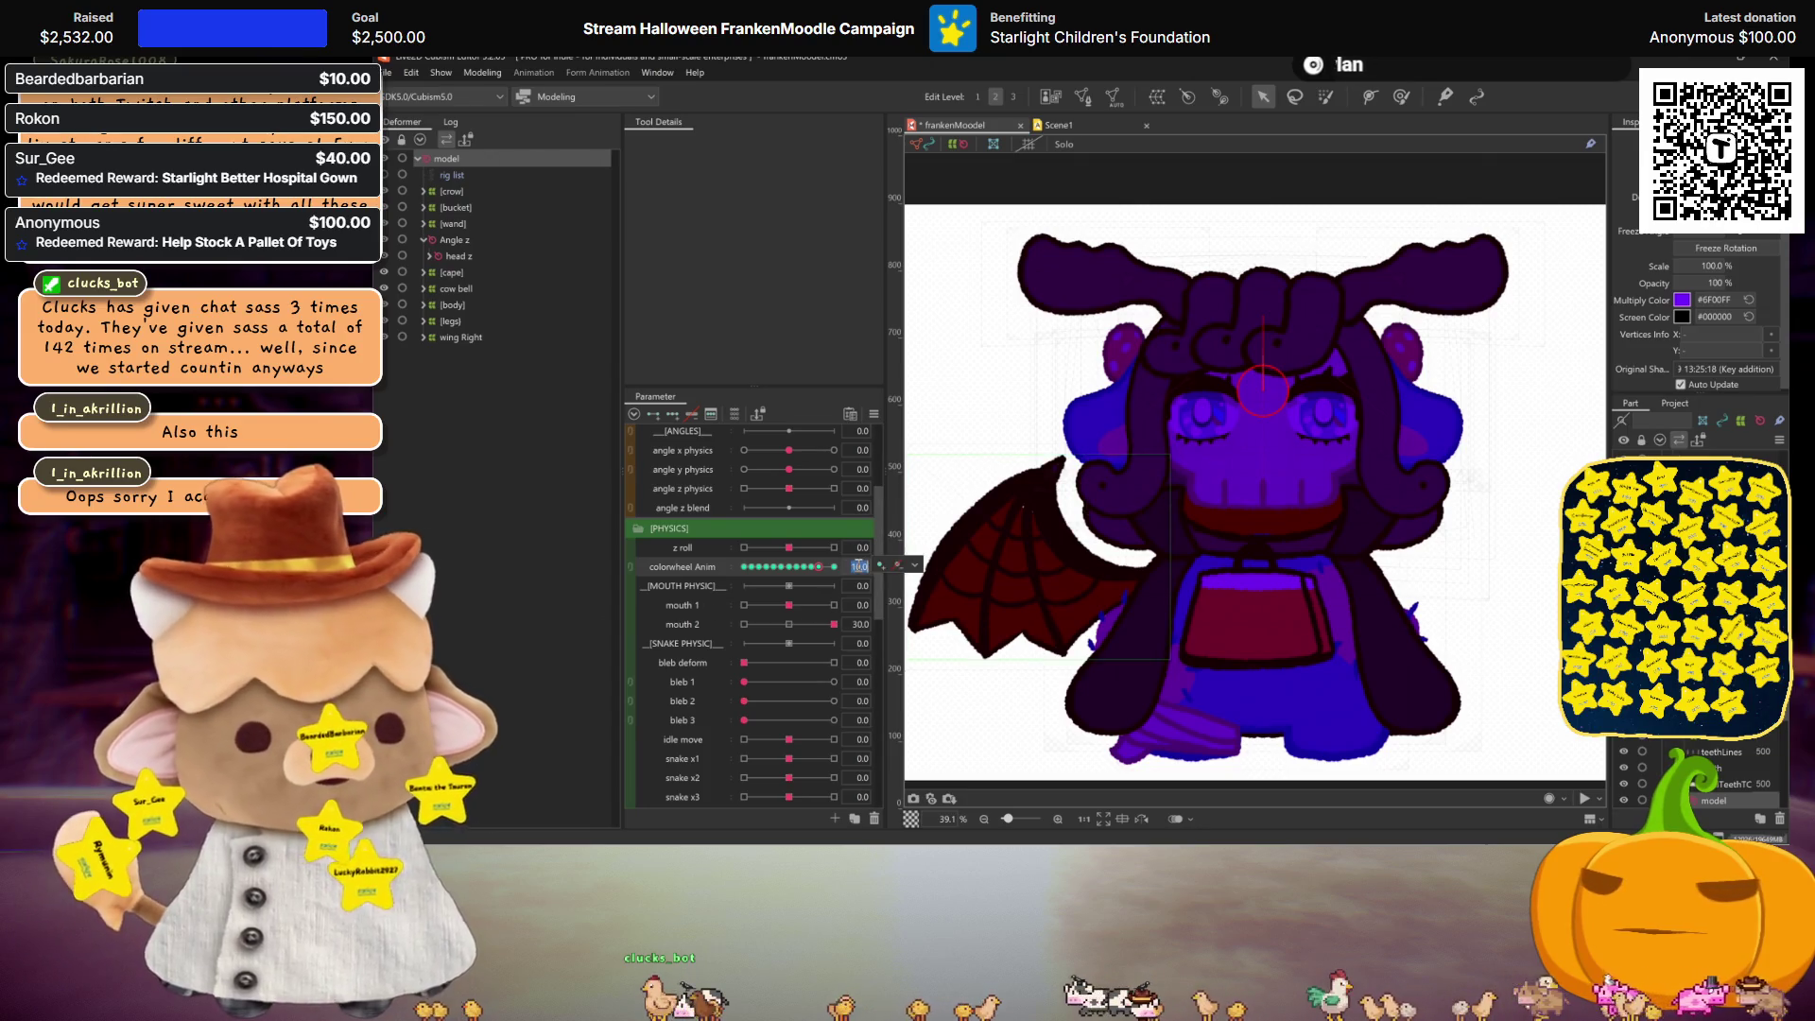
pyautogui.write('11')
pyautogui.press('Return')
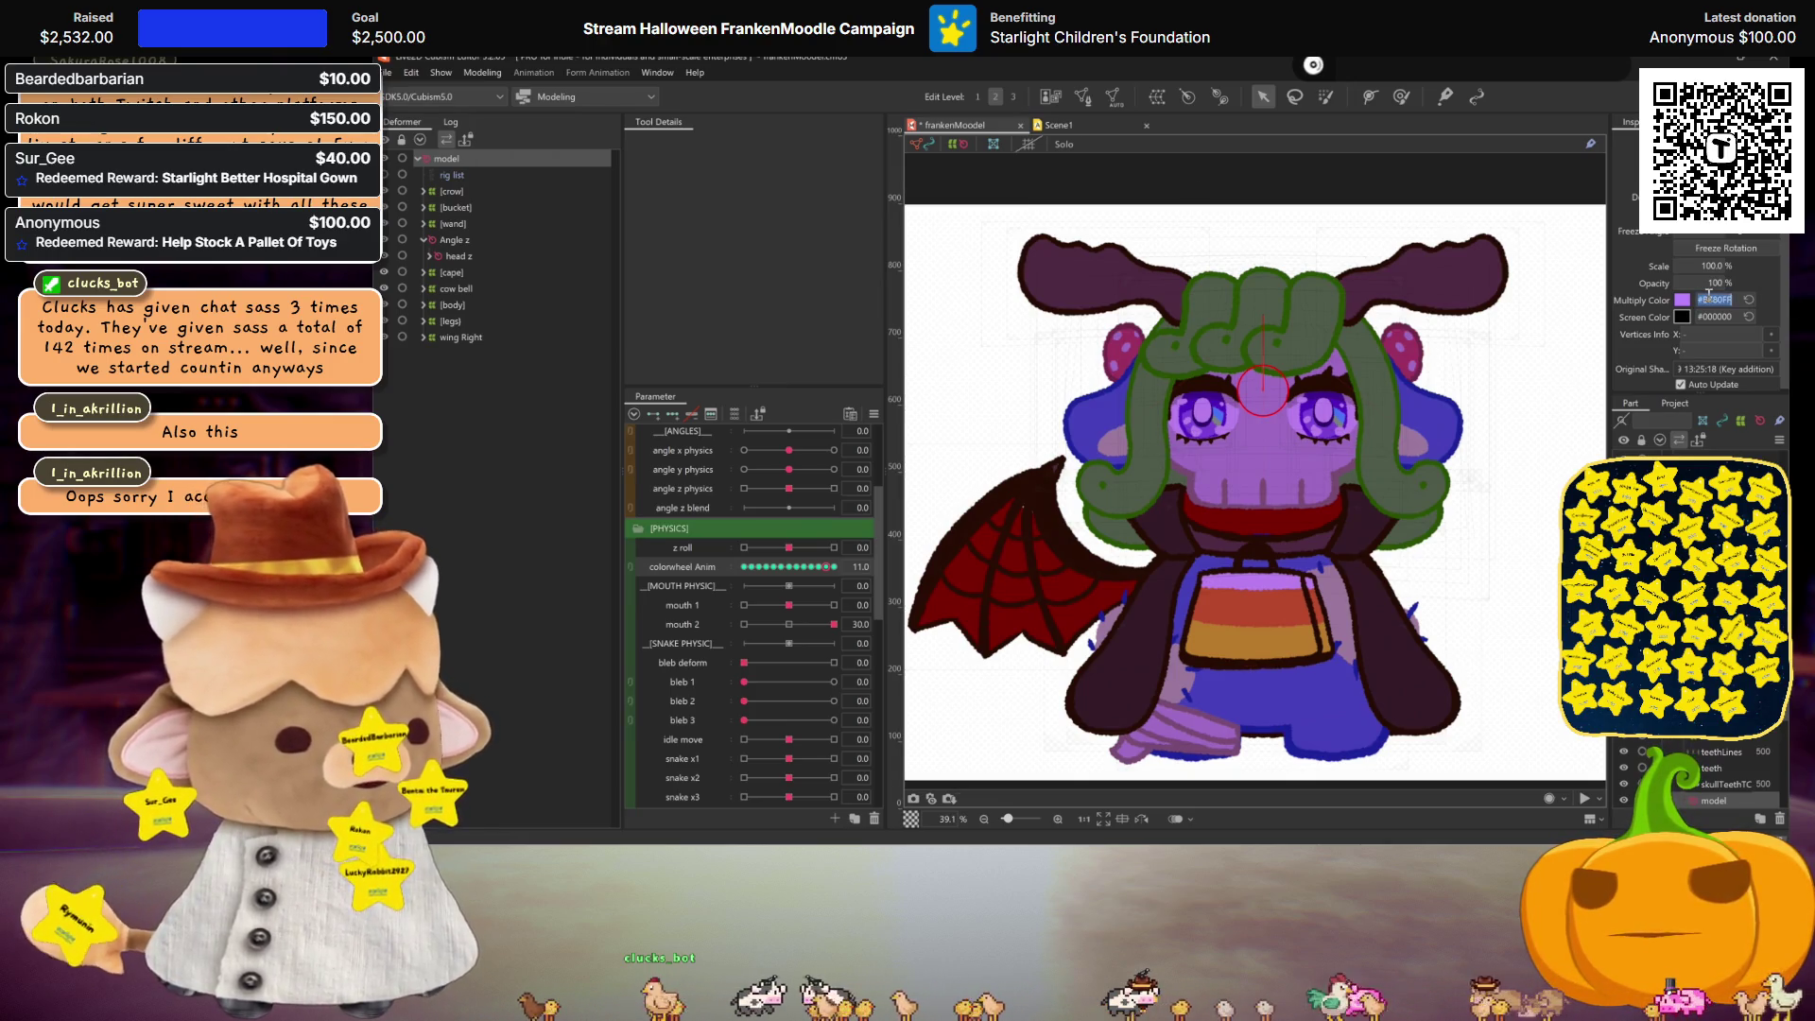
pyautogui.write('#E500FF')
pyautogui.press('Return')
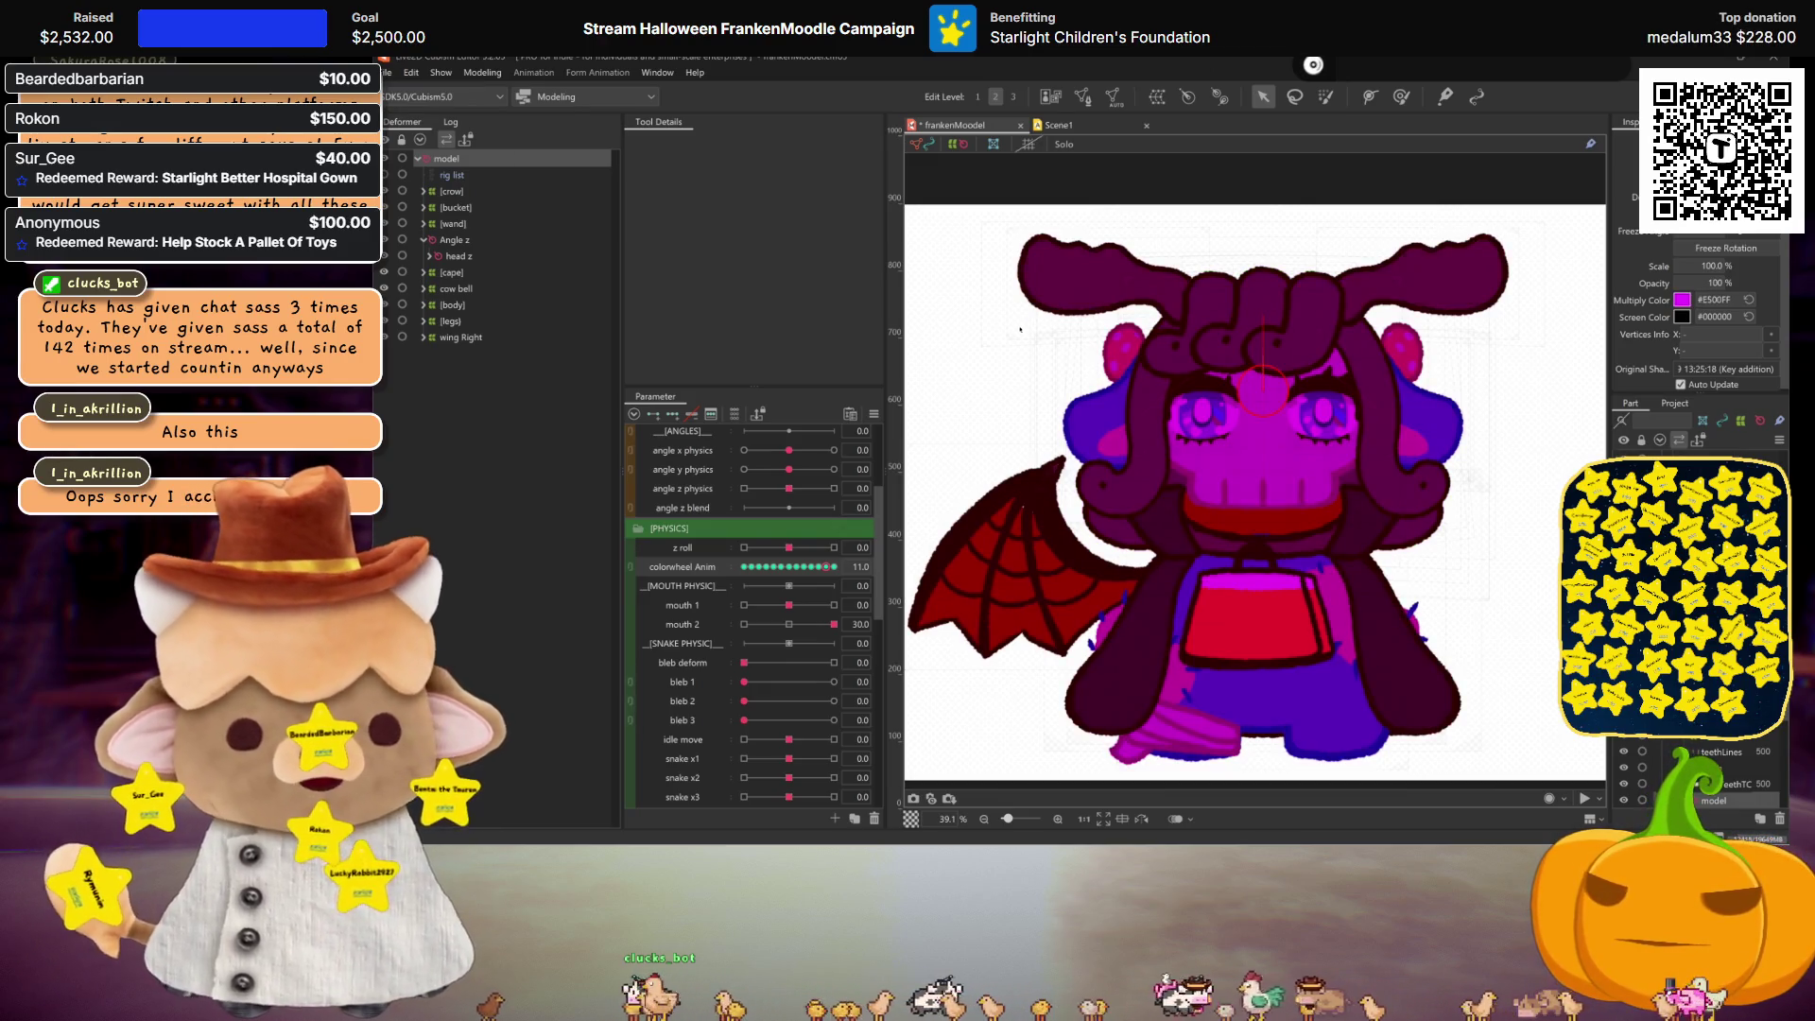
# Step: Give step 12 the pink multiply colour #FF008E, then sweep colorwheel to check the cycle
pyautogui.click(832, 567)
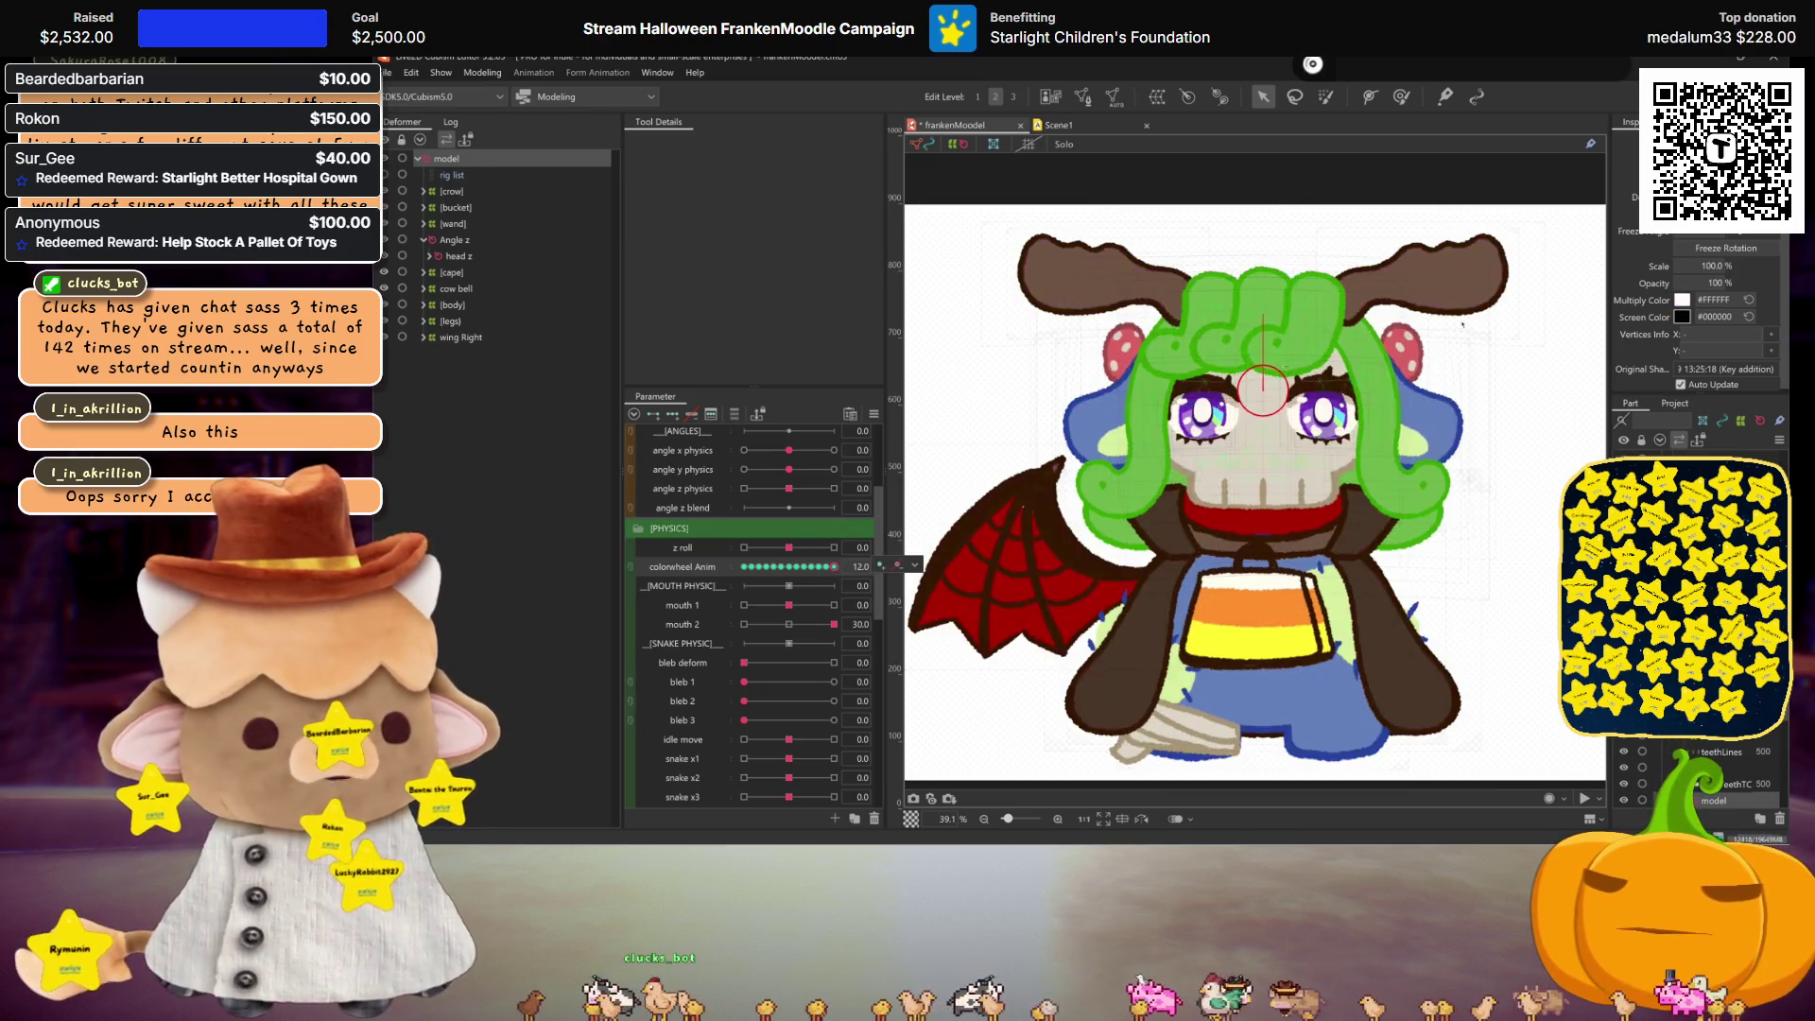
pyautogui.click(1719, 301)
pyautogui.write('8E')
pyautogui.press('Return')
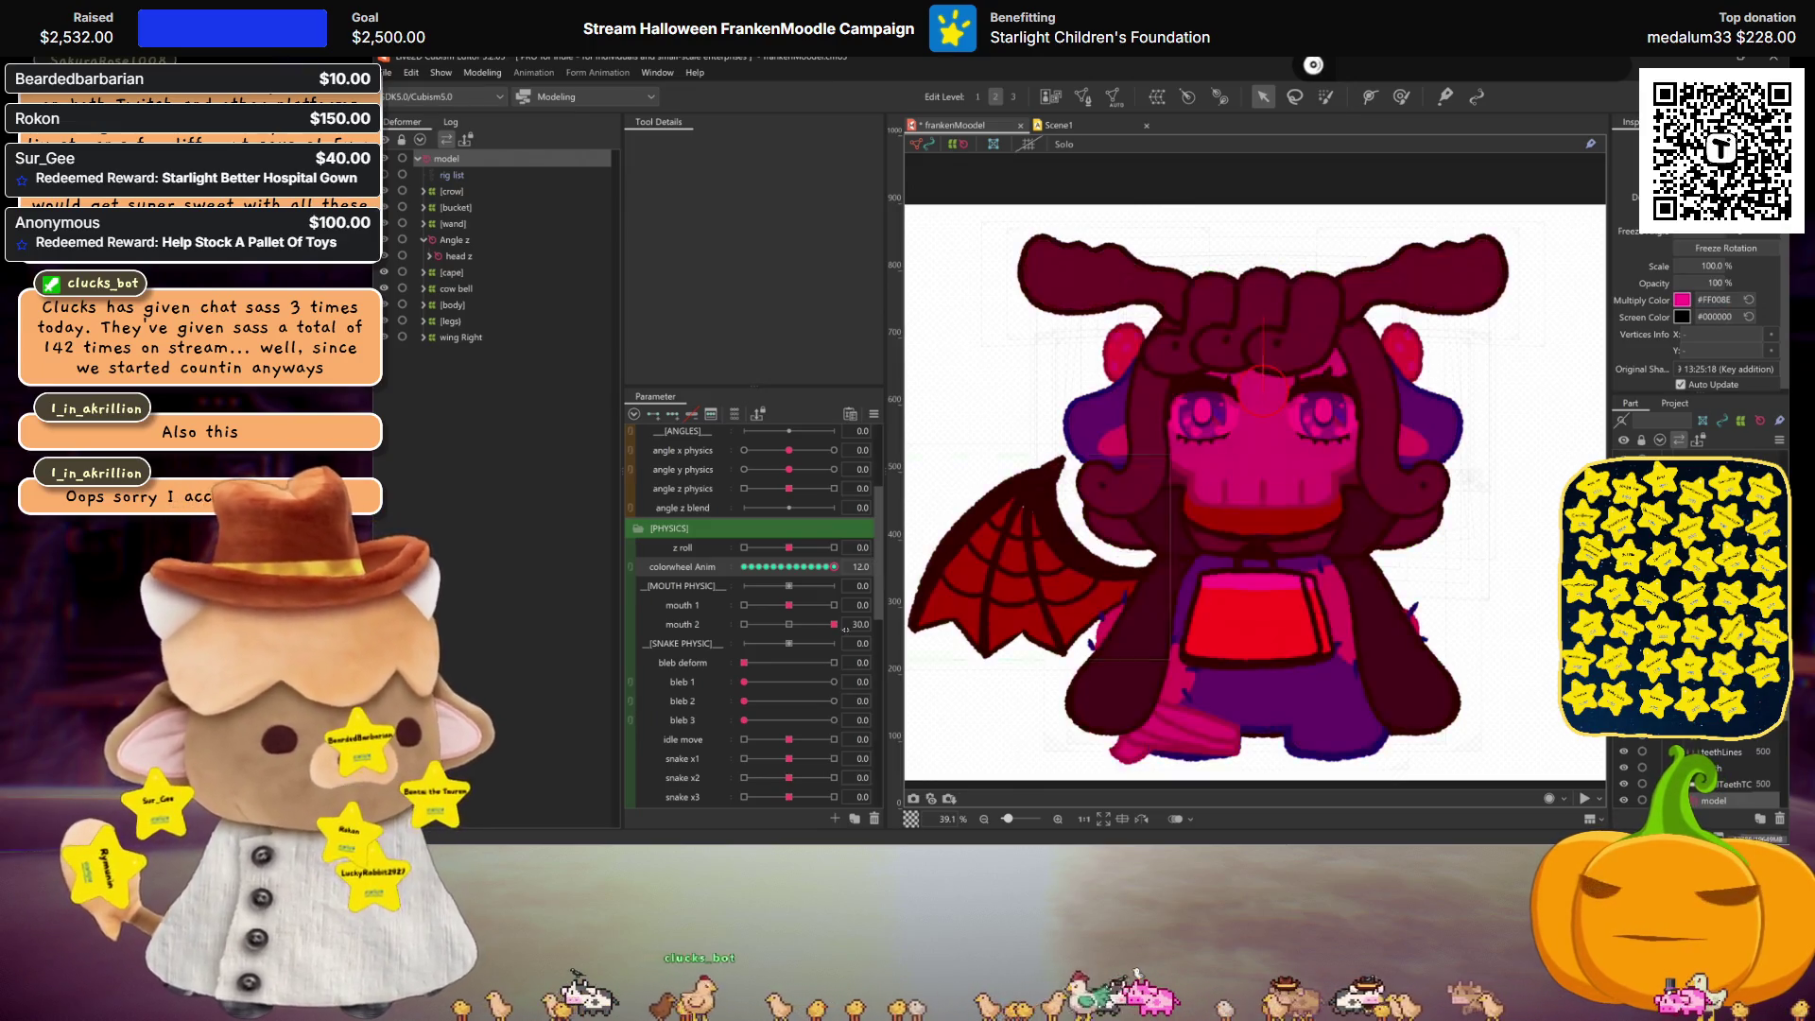
pyautogui.moveTo(799, 569)
pyautogui.mouseDown()
pyautogui.moveTo(711, 562)
pyautogui.moveTo(819, 583)
pyautogui.moveTo(707, 575)
pyautogui.moveTo(826, 572)
pyautogui.moveTo(743, 567)
pyautogui.mouseUp()
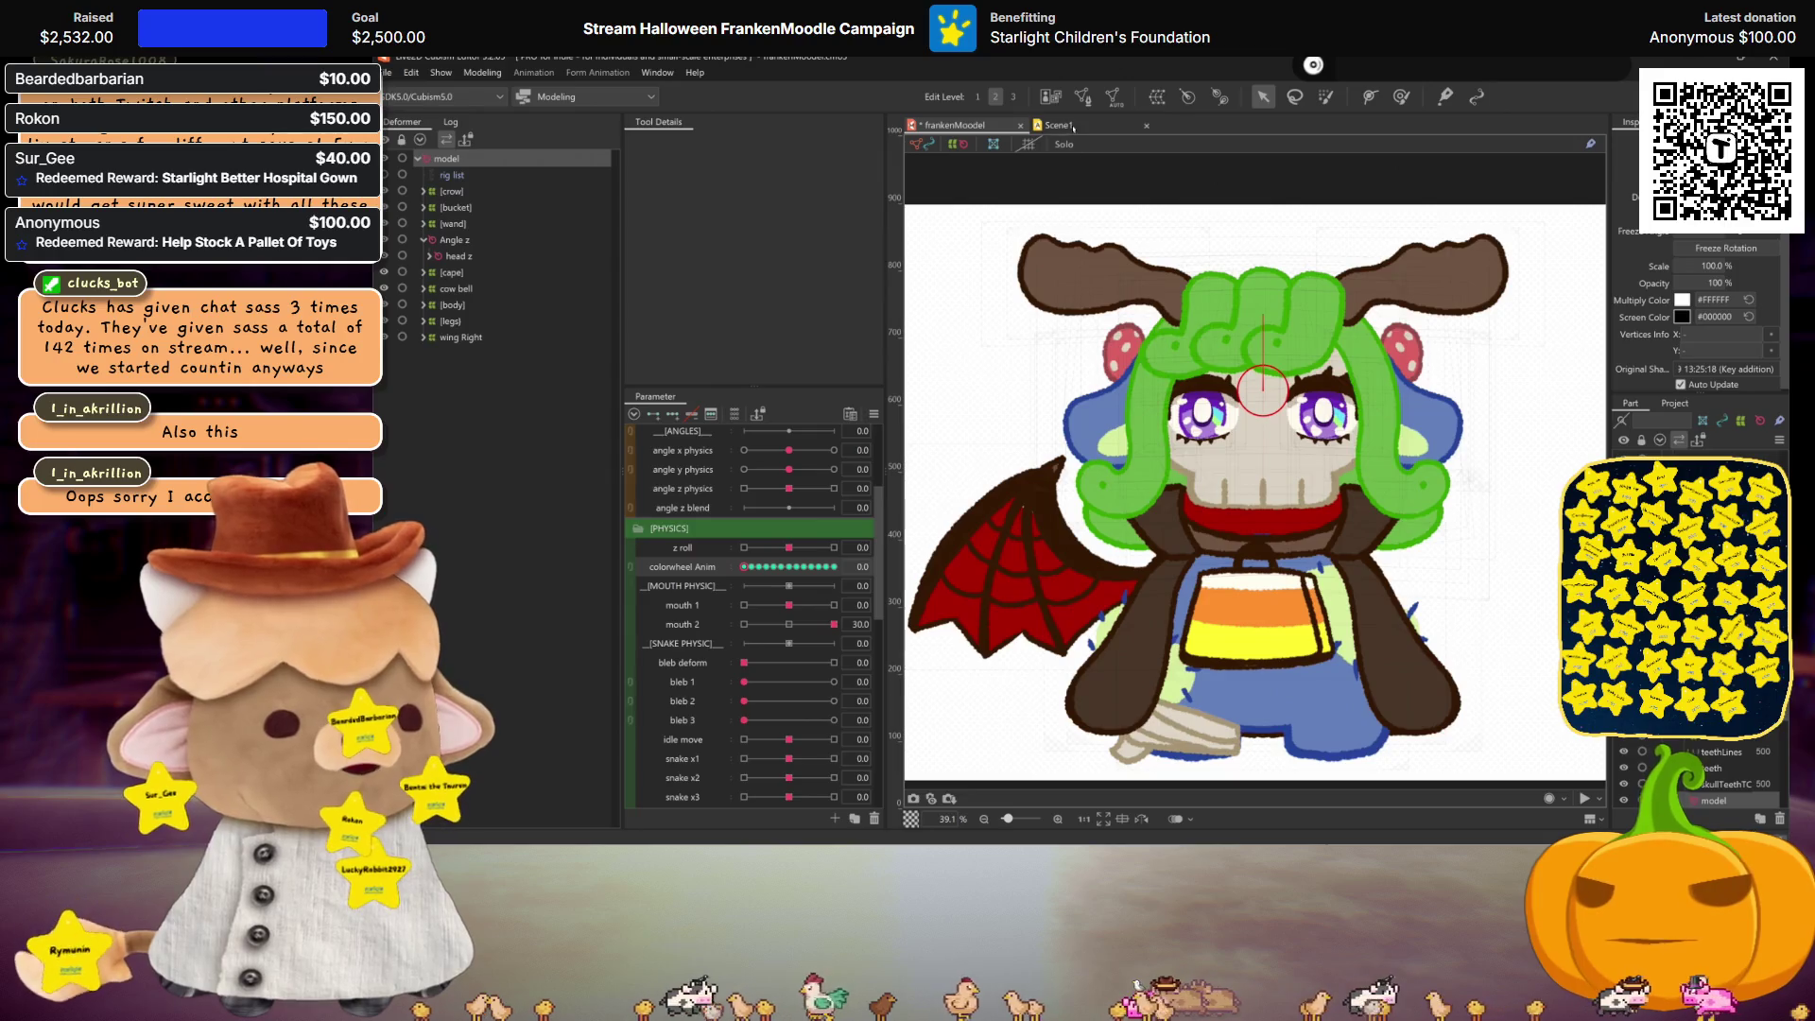
# Step: In Scene1, expand the parameter tracks and key colorwheel at 1 on frame 0
pyautogui.click(1074, 127)
pyautogui.click(740, 606)
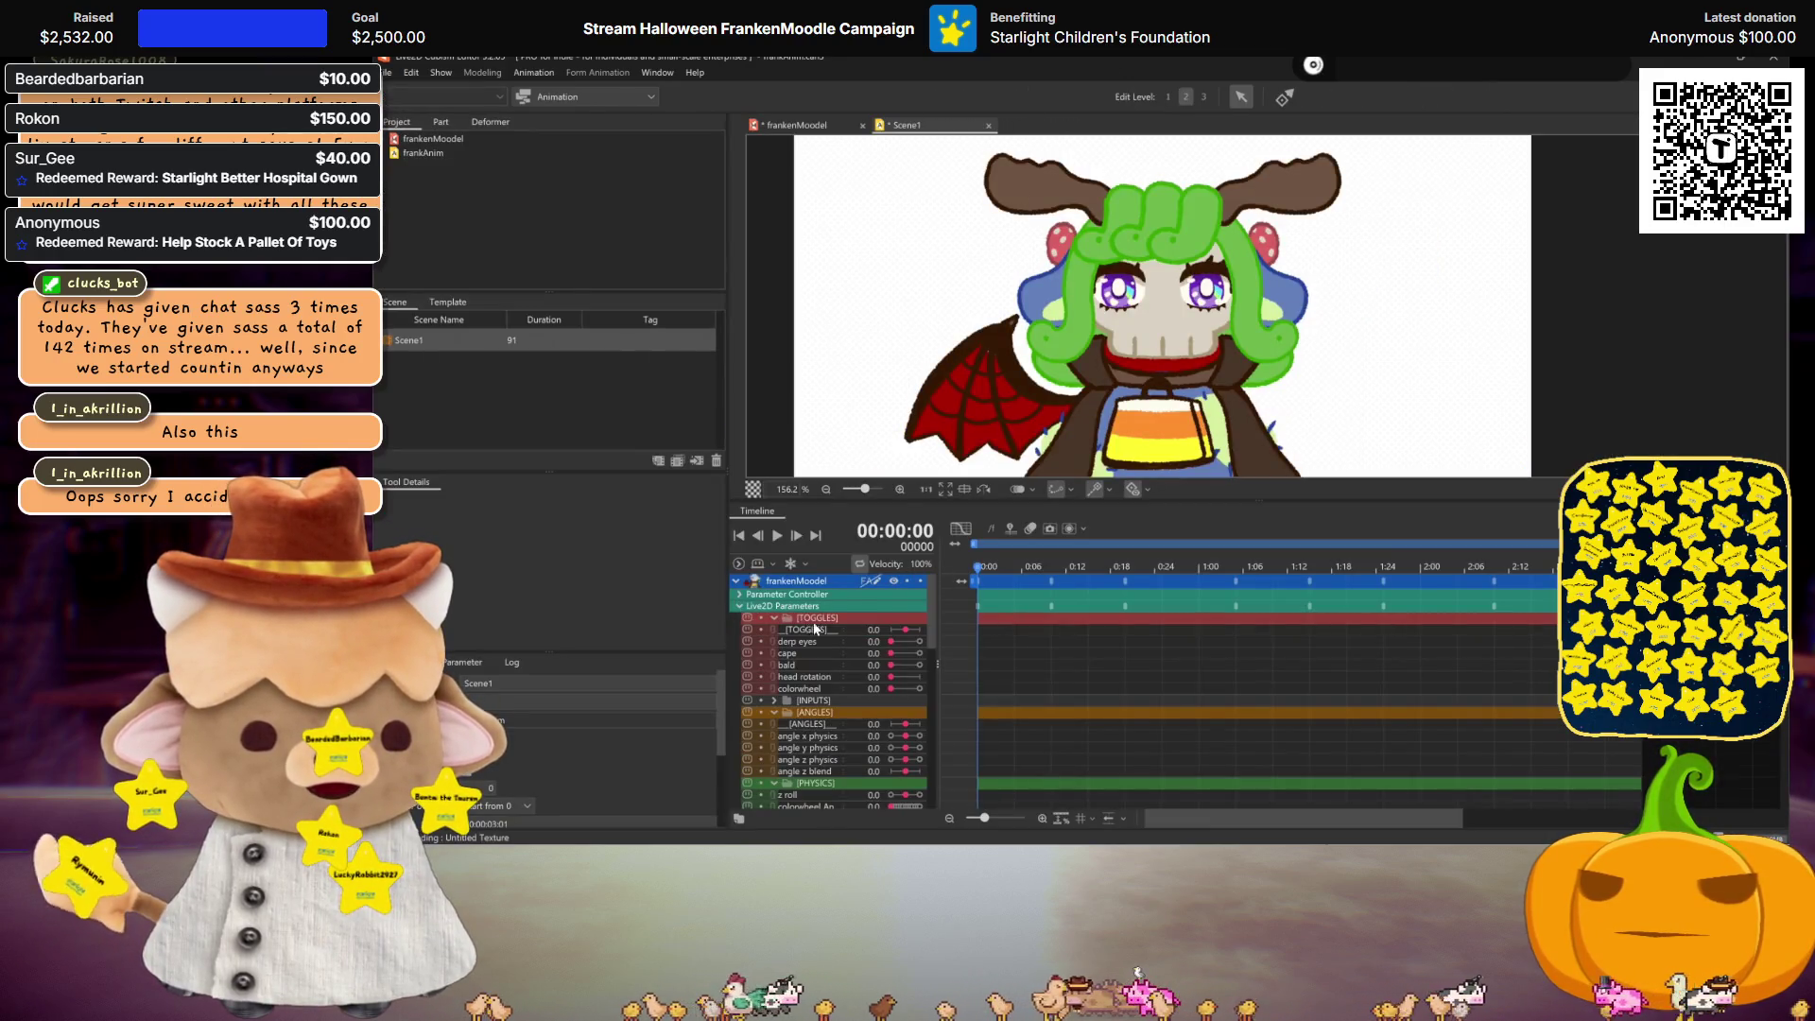
pyautogui.click(919, 688)
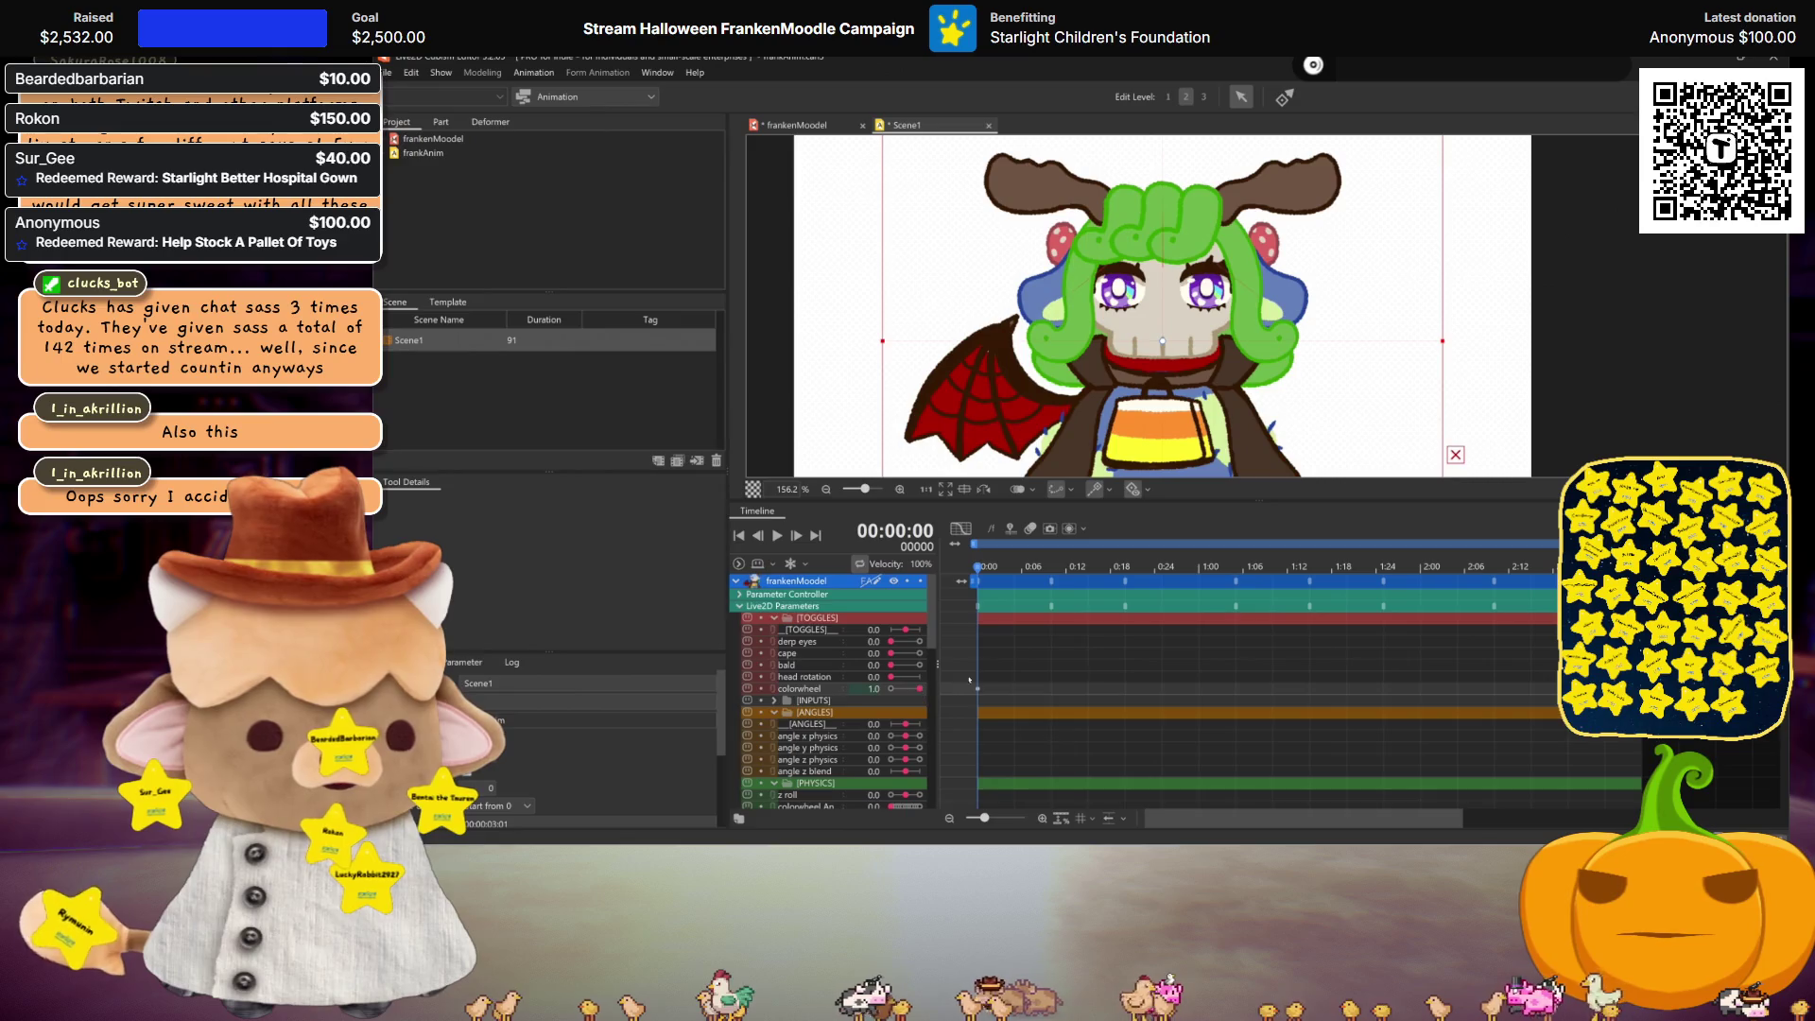
pyautogui.scroll(-5, 744, 783)
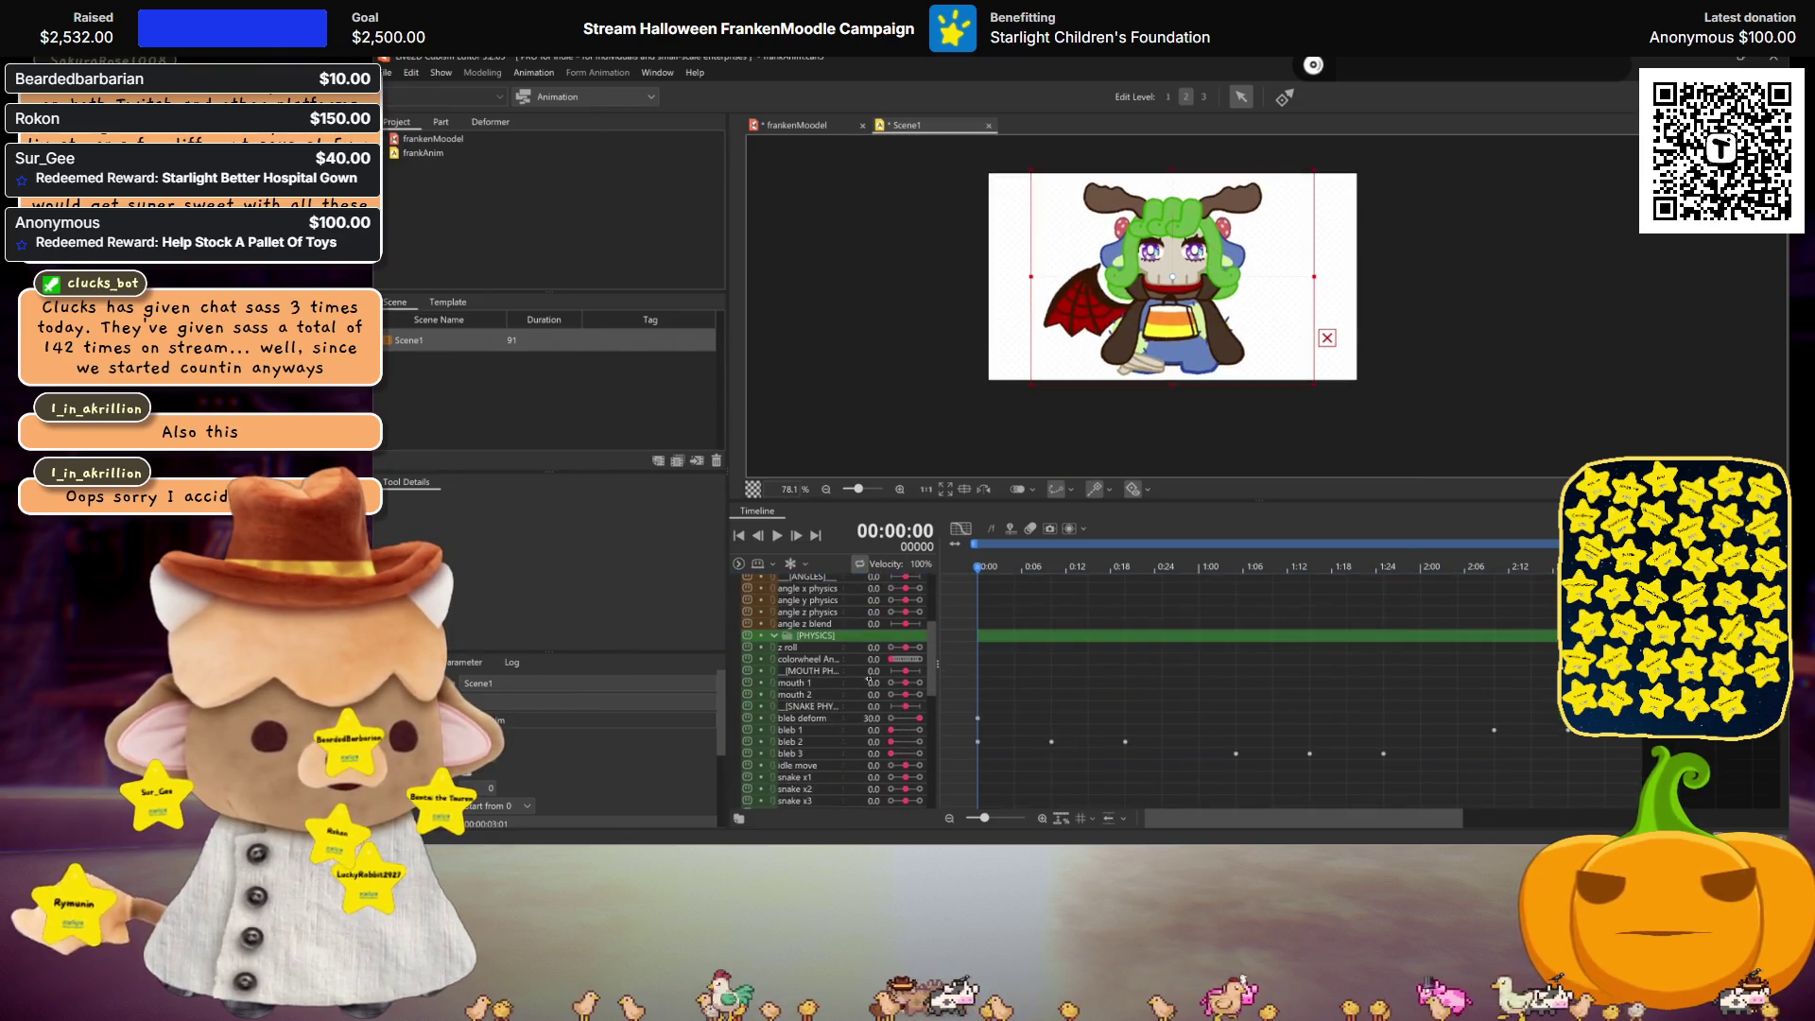
pyautogui.scroll(3, 837, 657)
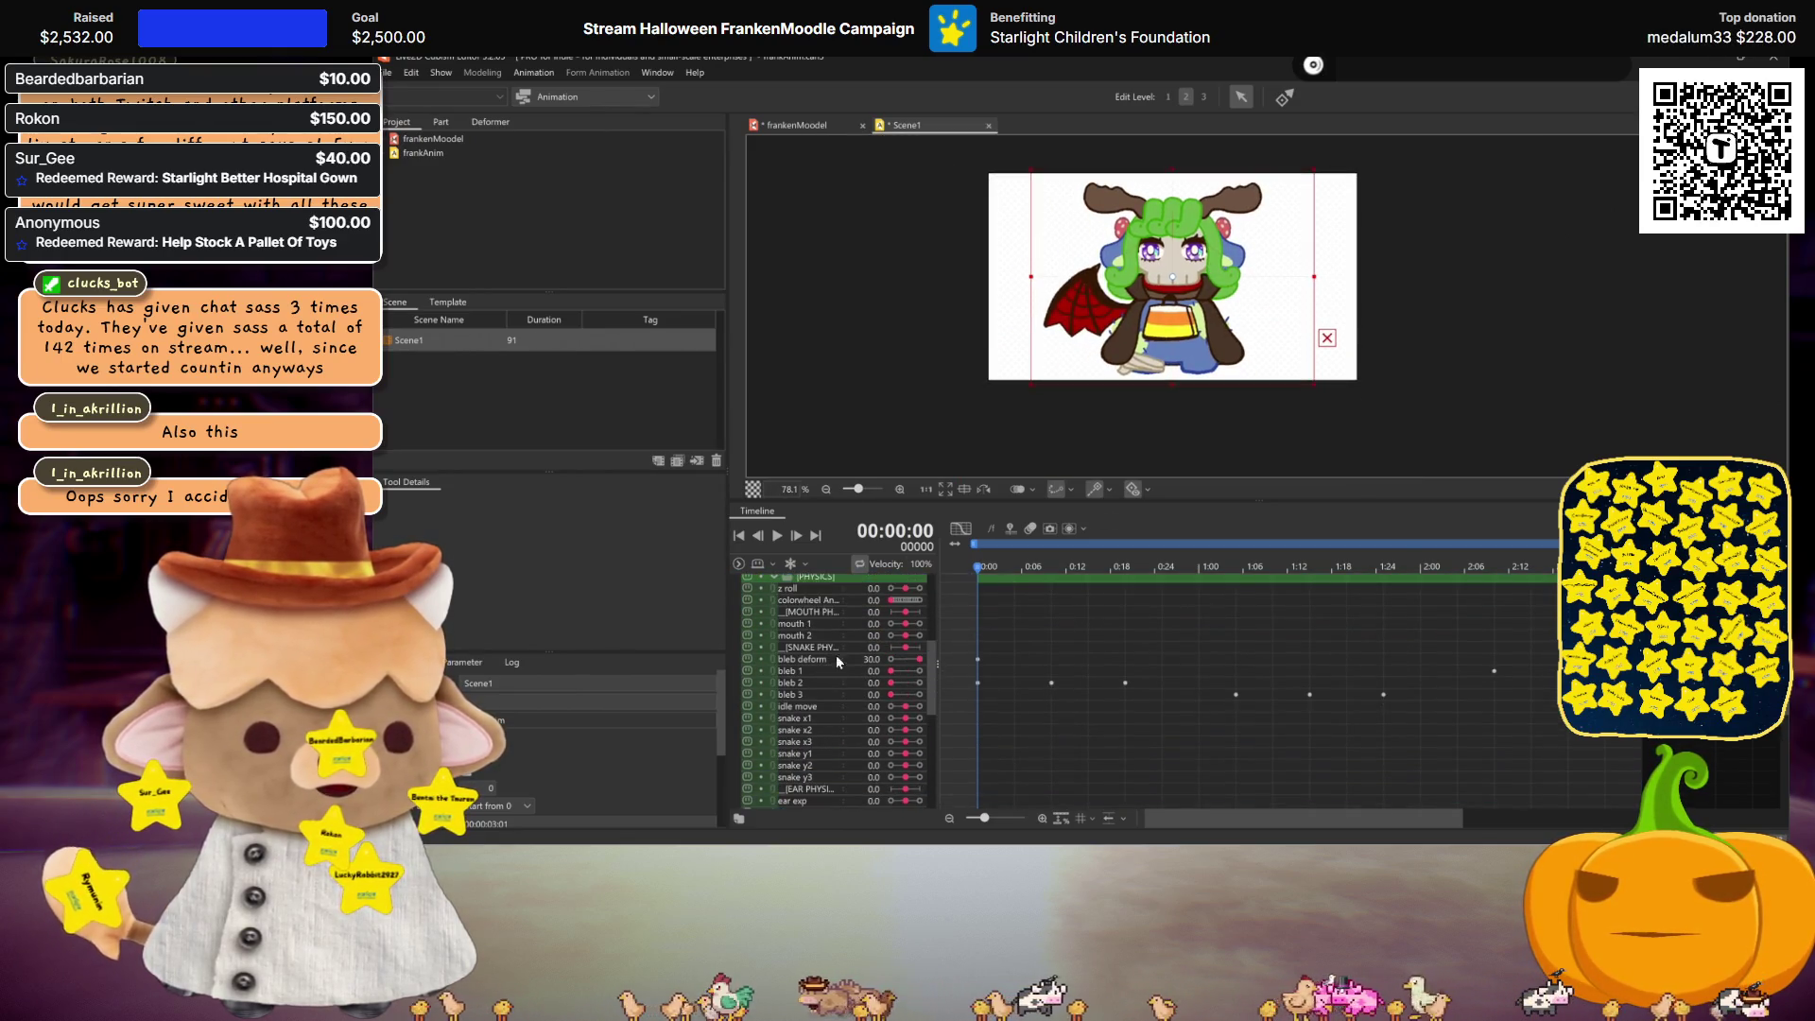
pyautogui.press('space')
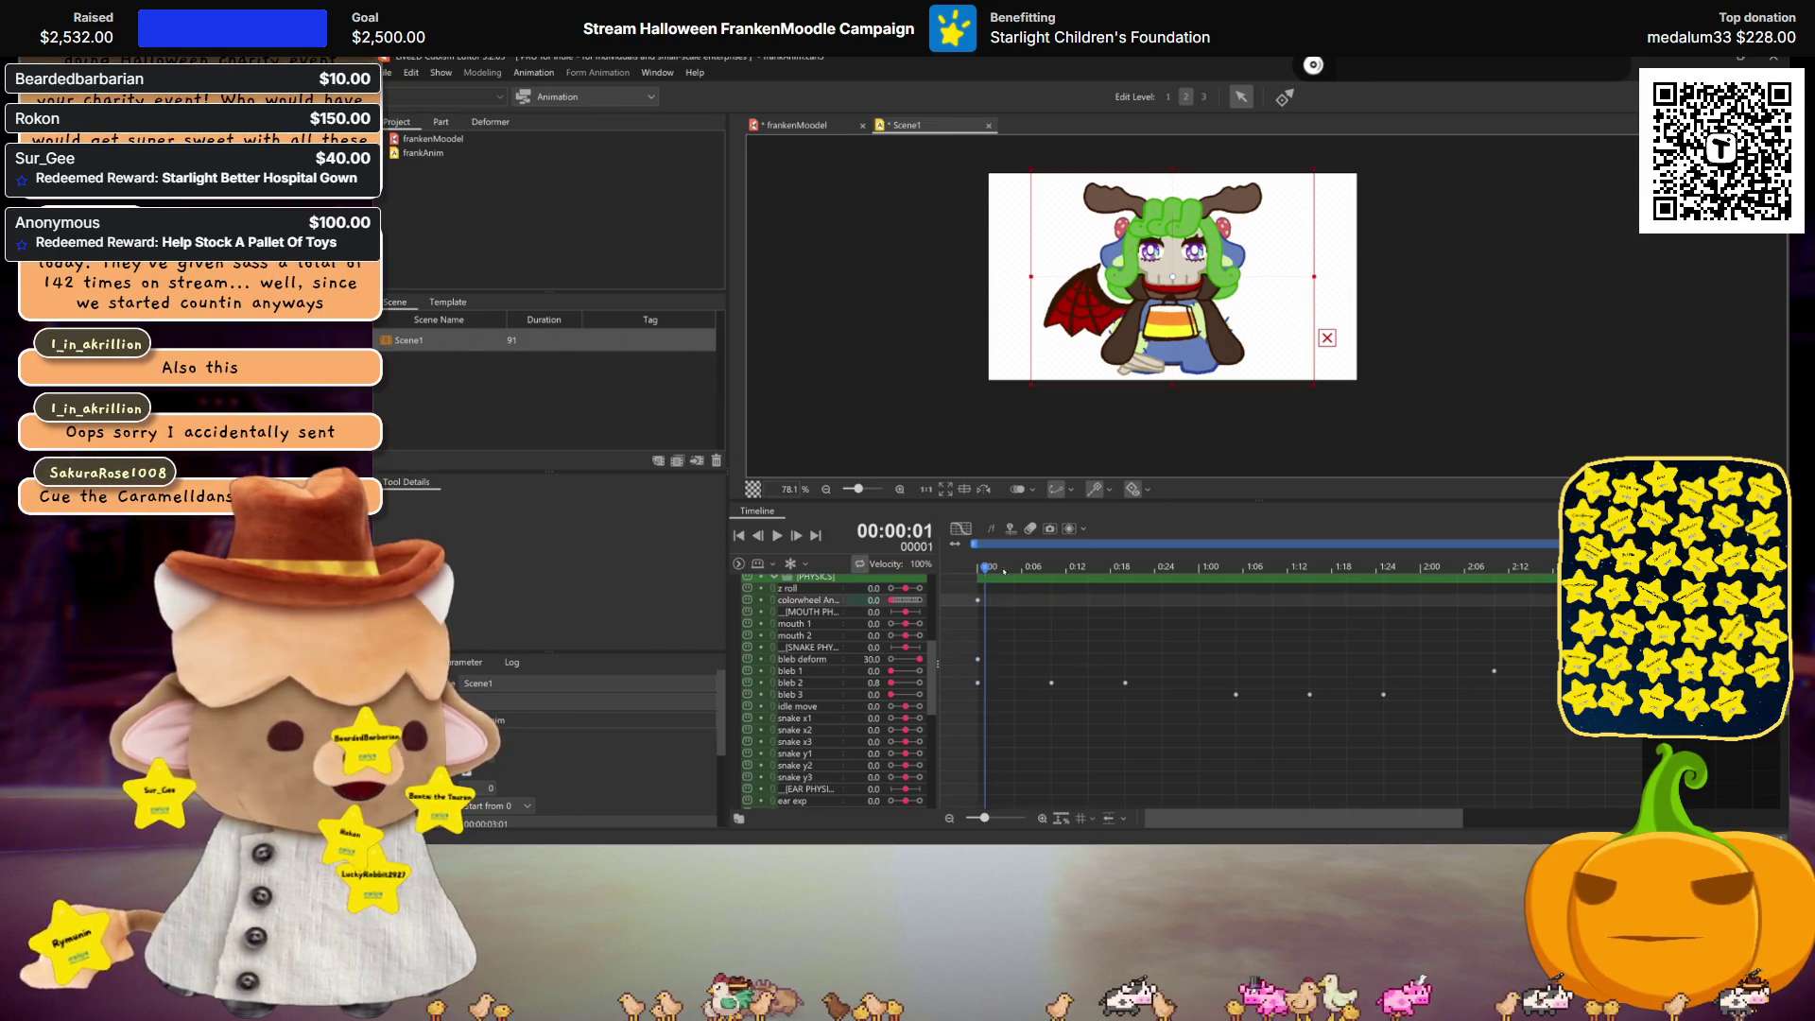
# Step: Key colorwheel at 12 at 00:03:00, play the scene, then stop and rewind
pyautogui.click(924, 601)
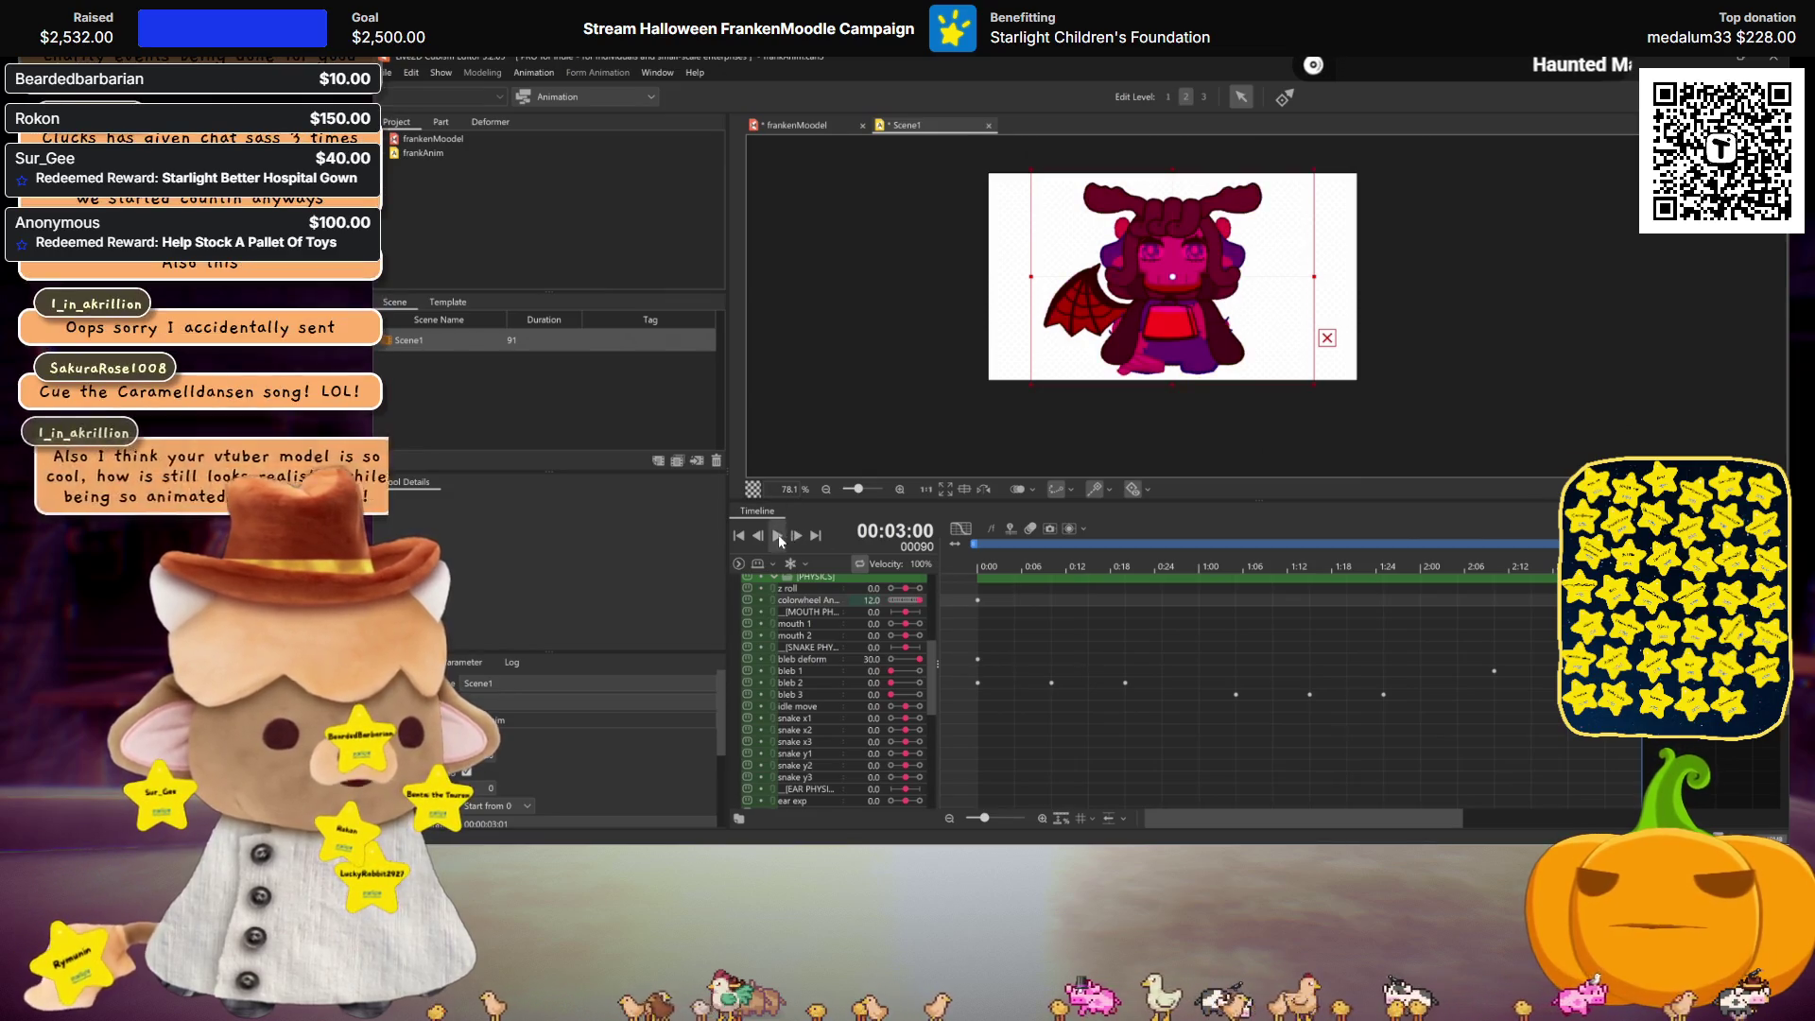
pyautogui.click(779, 535)
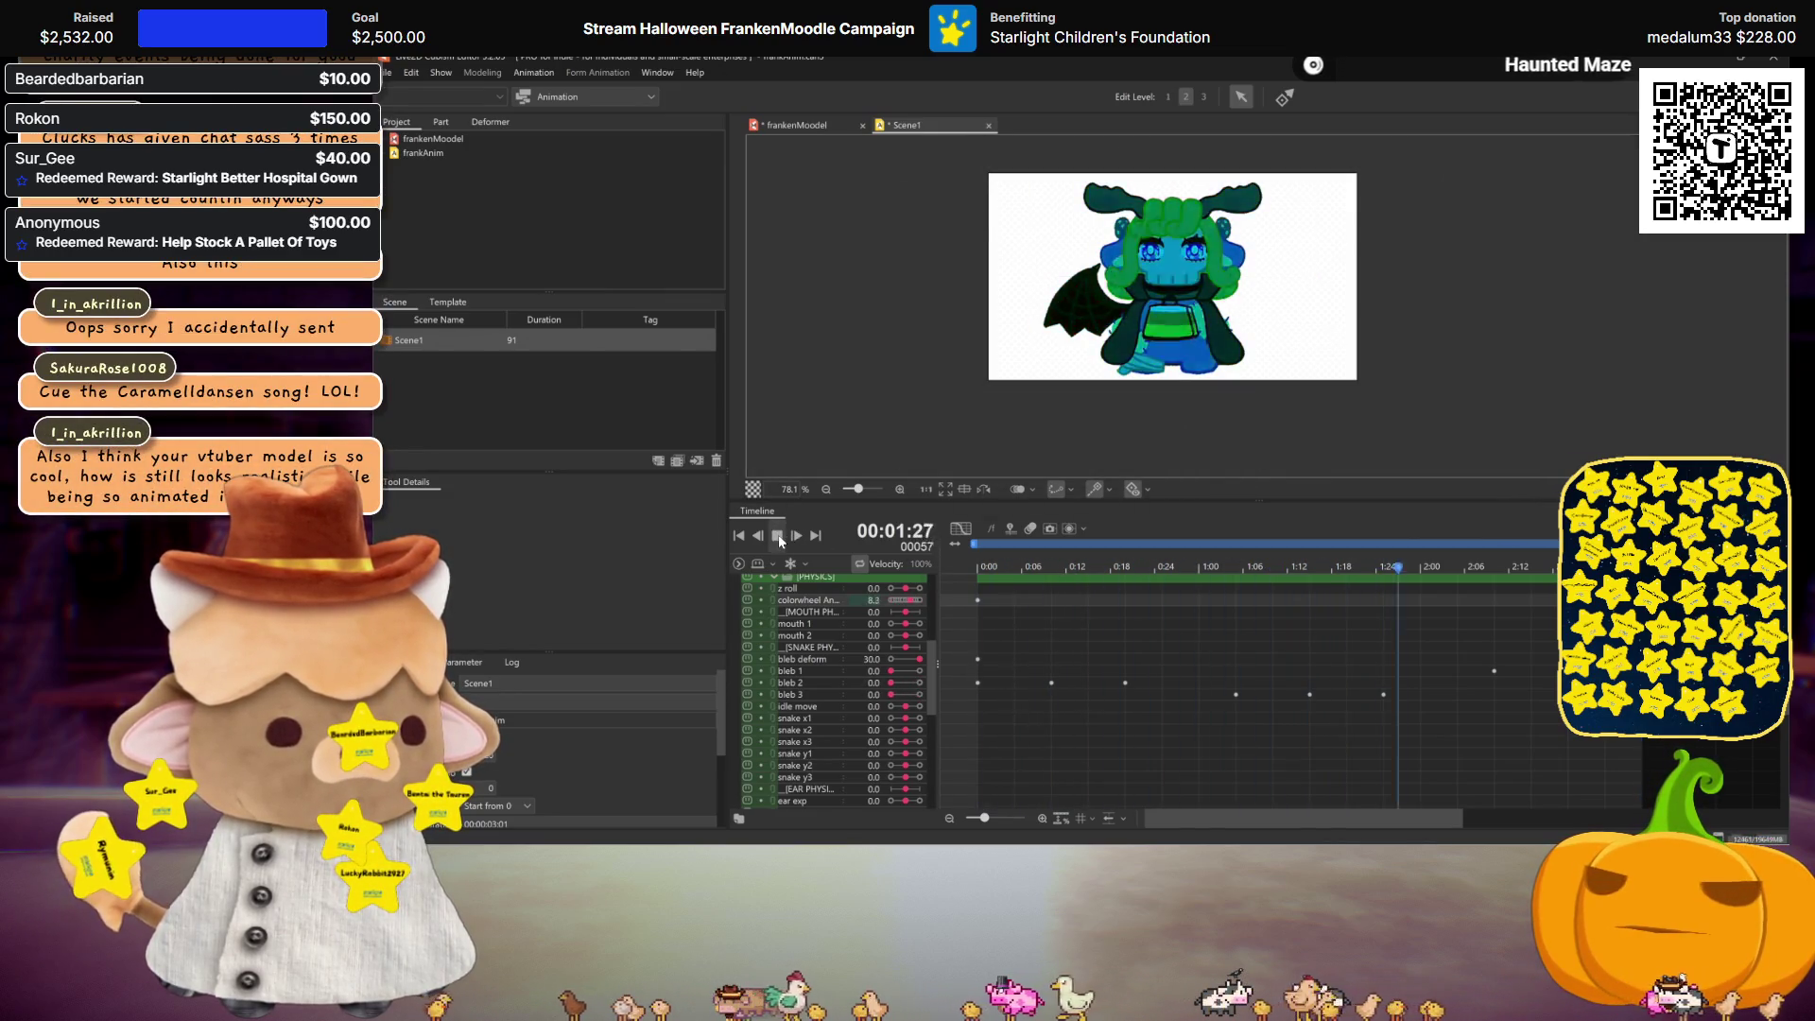
pyautogui.click(779, 535)
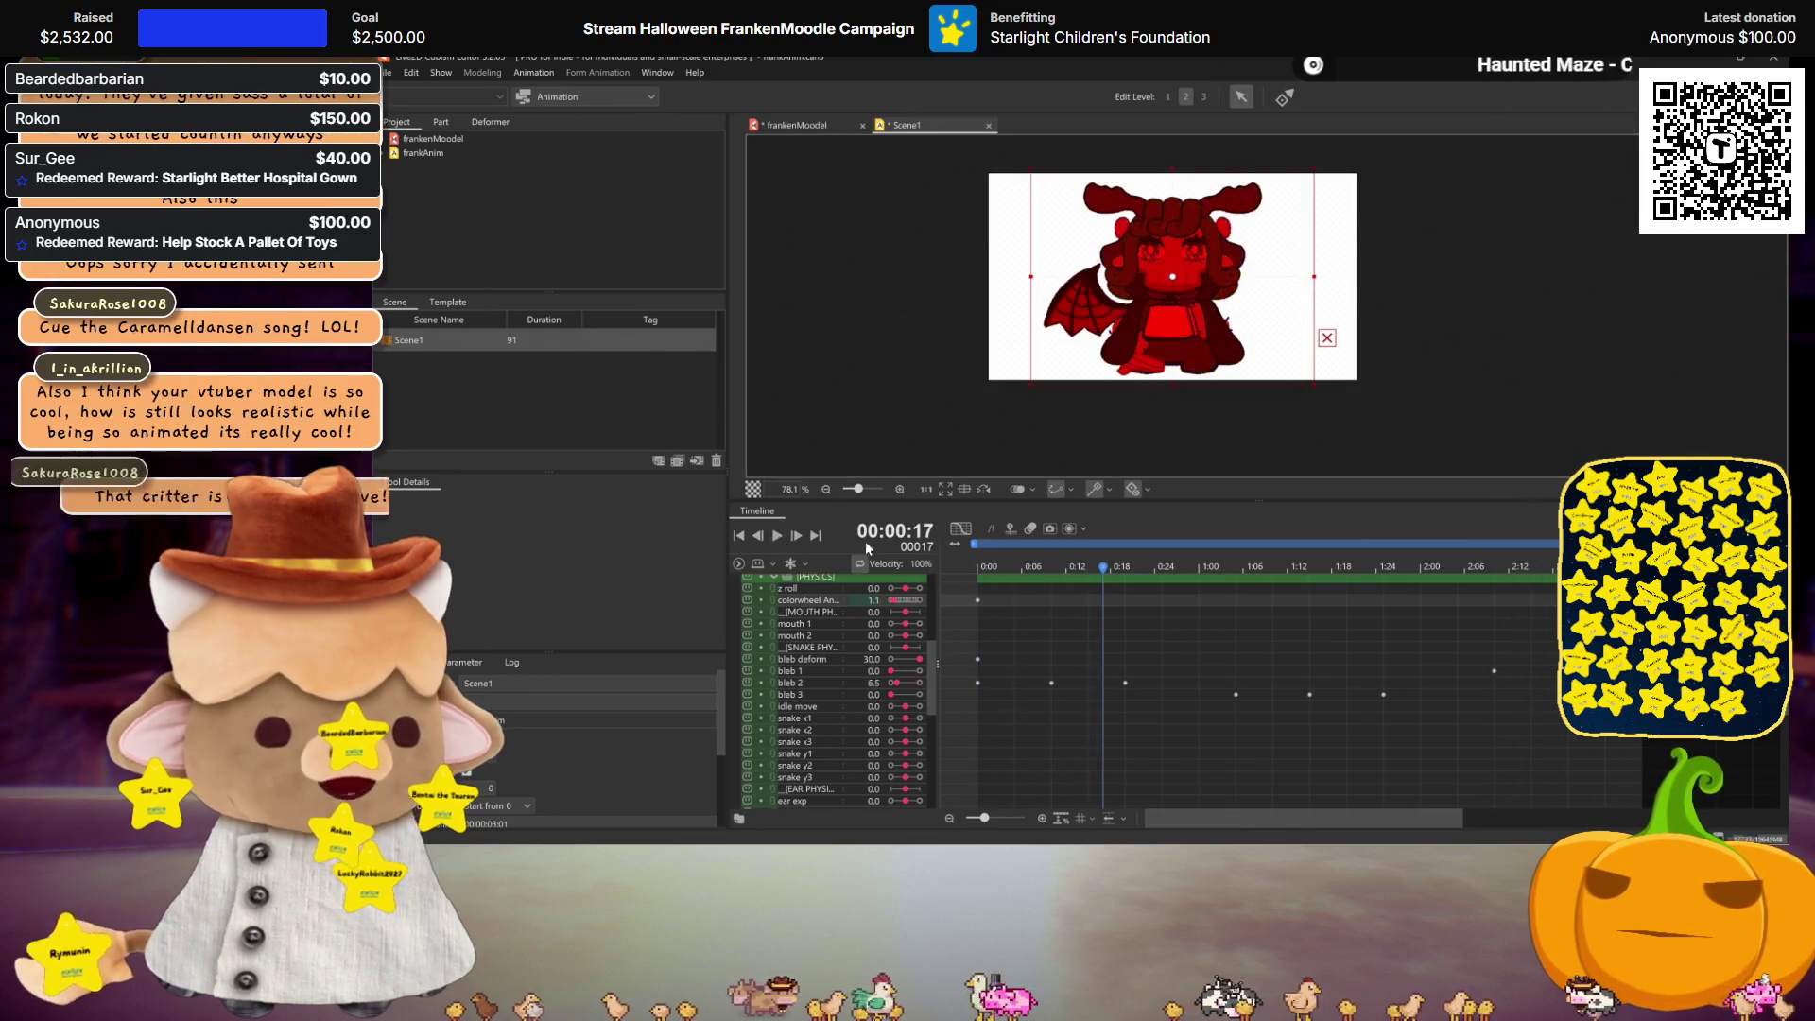
pyautogui.press('Home')
pyautogui.click(896, 603)
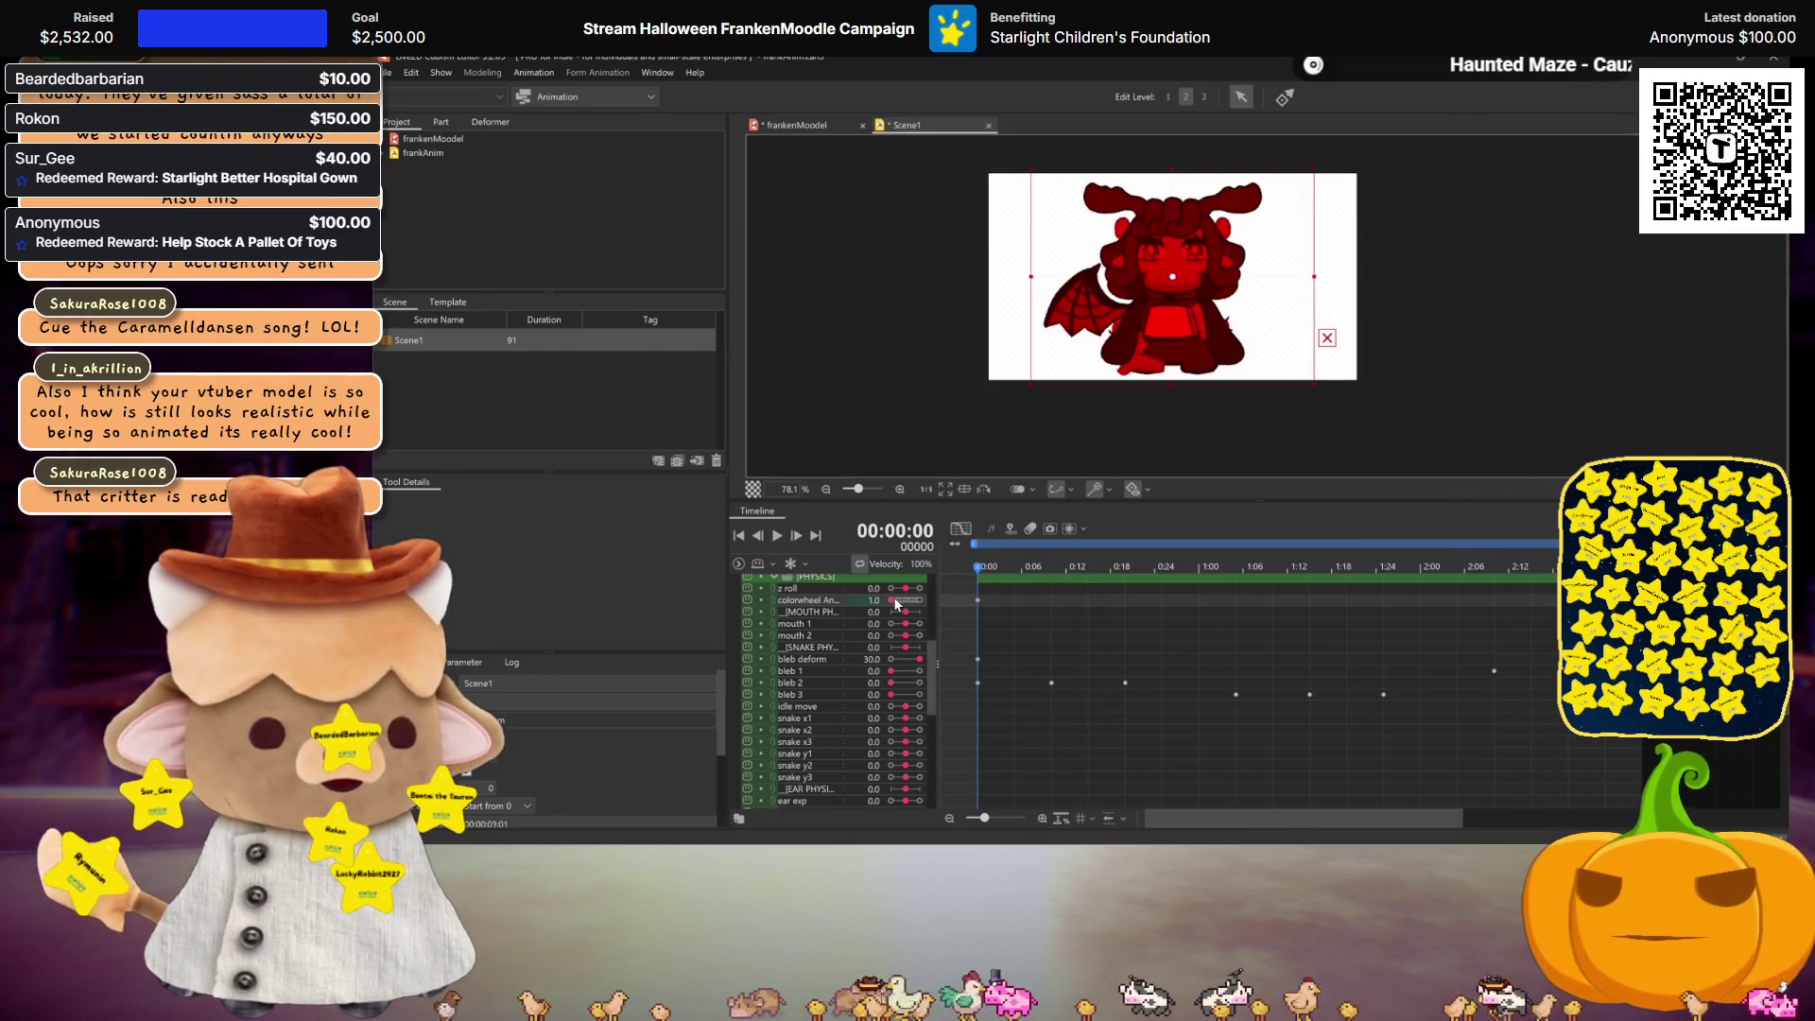
# Step: Preview Scene1's rainbow colour loop, stop it, and switch to a new Notepad note
pyautogui.click(779, 535)
pyautogui.scroll(3, 1215, 321)
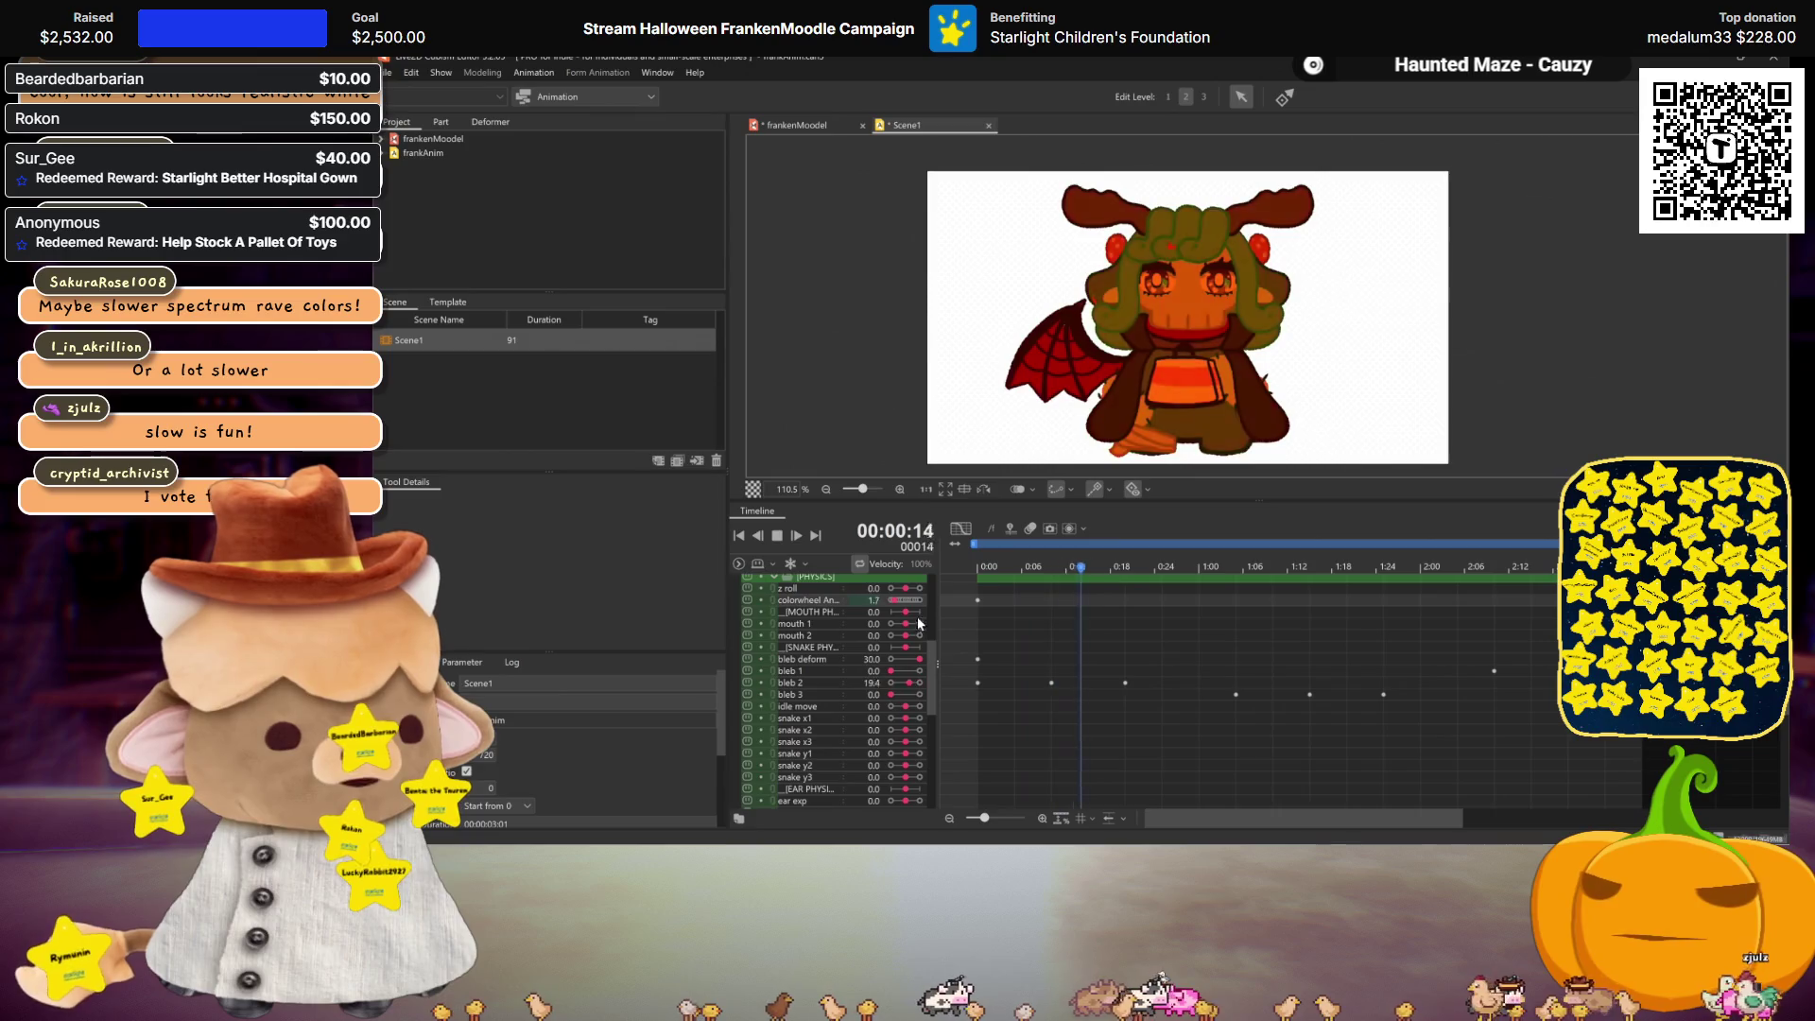
pyautogui.click(795, 535)
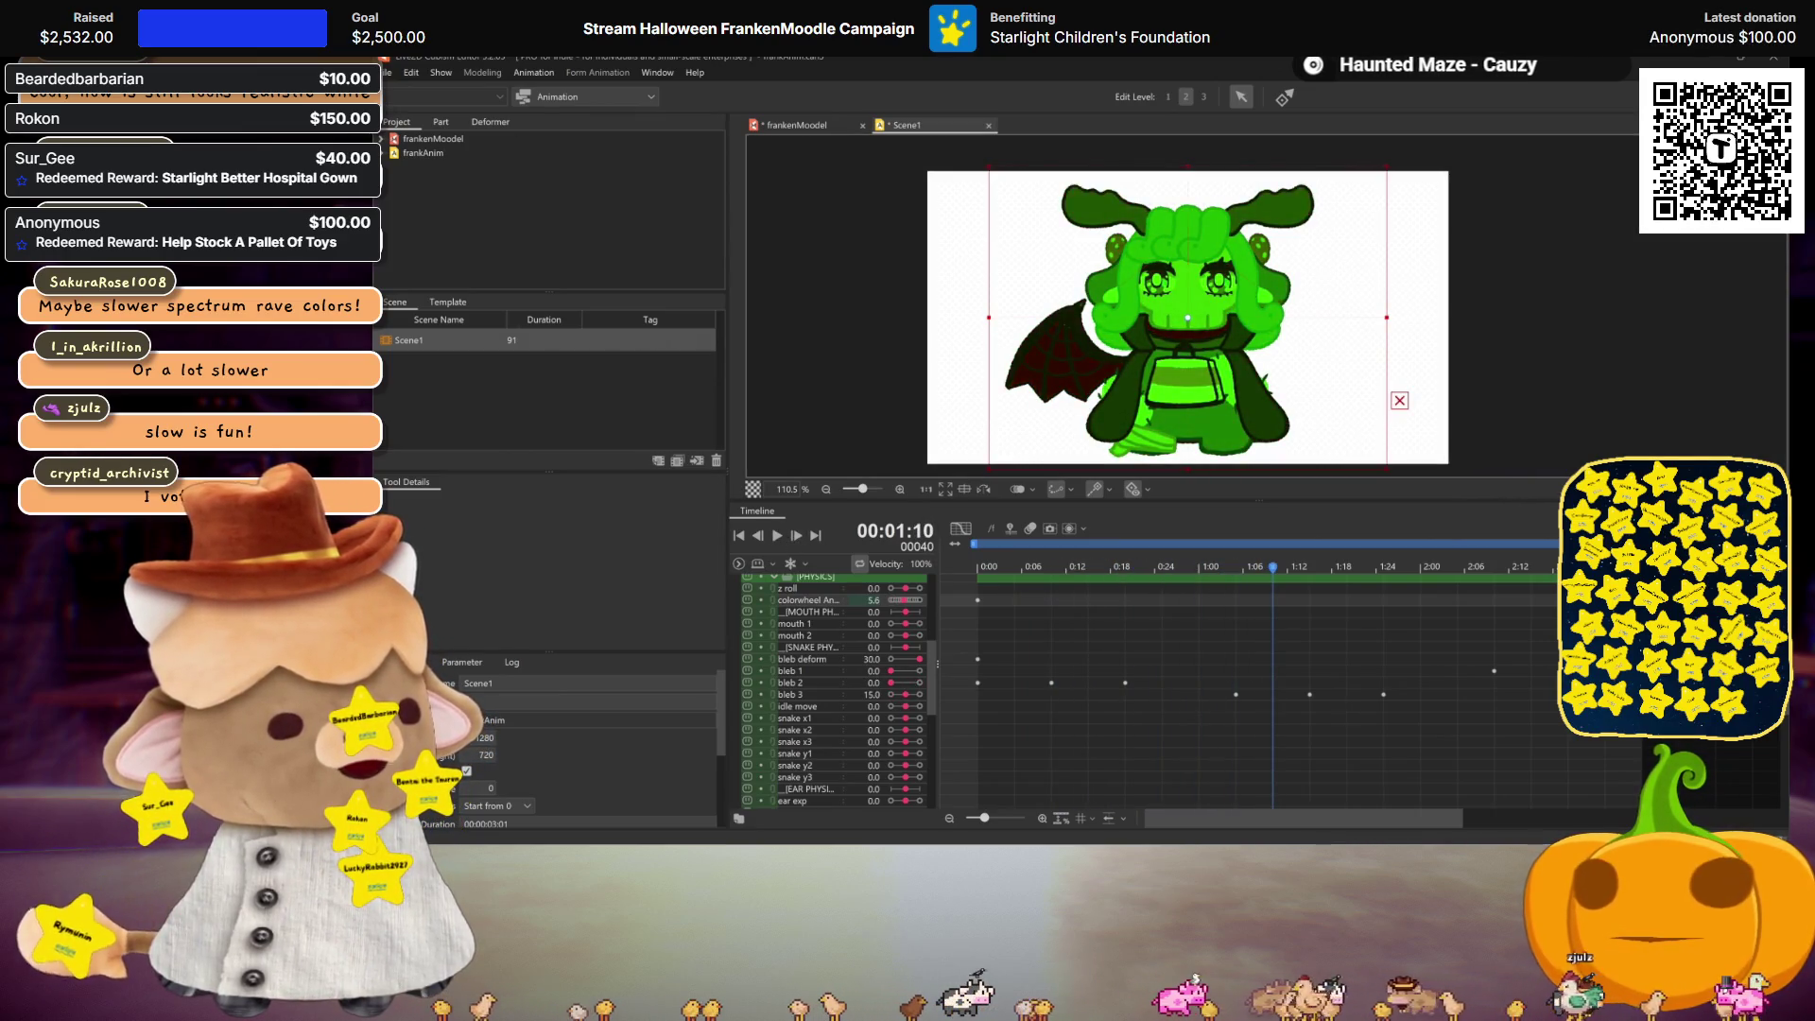
pyautogui.hotkey('alt', 'Tab')
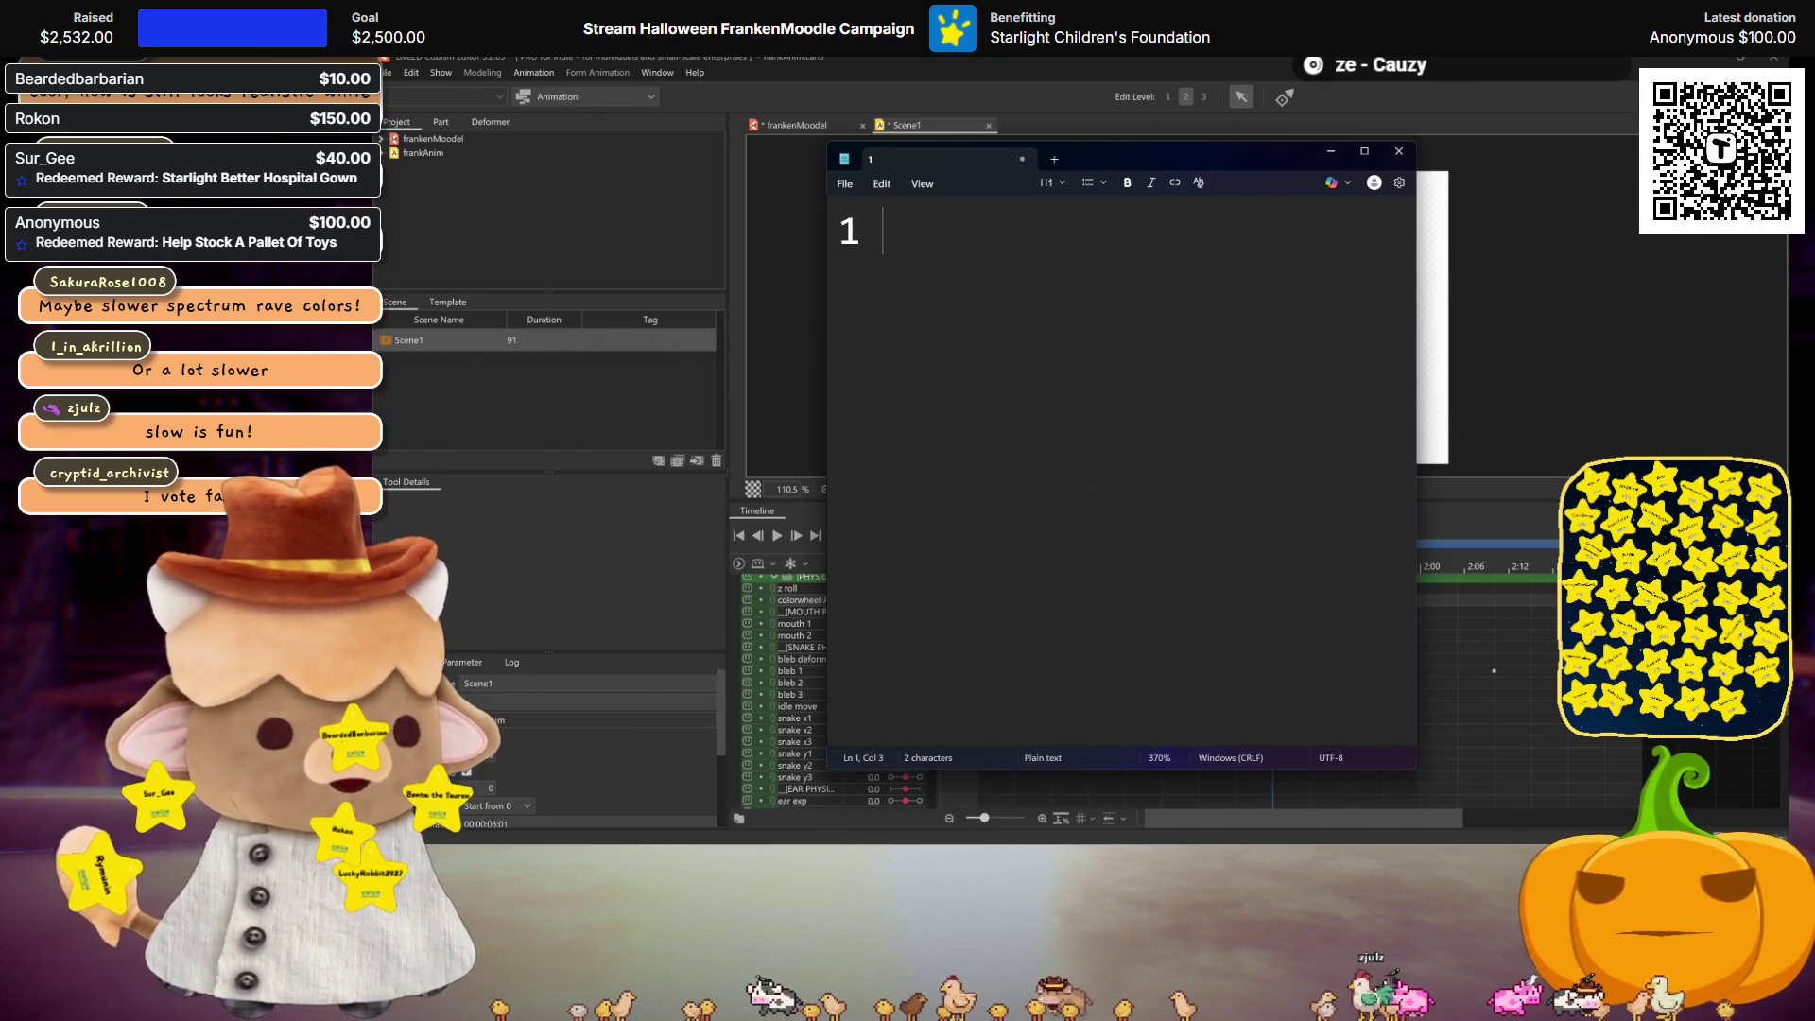
# Step: Type 'faster rainbow 2 keep it how it is' into the Notepad note
pyautogui.write('faster rain')
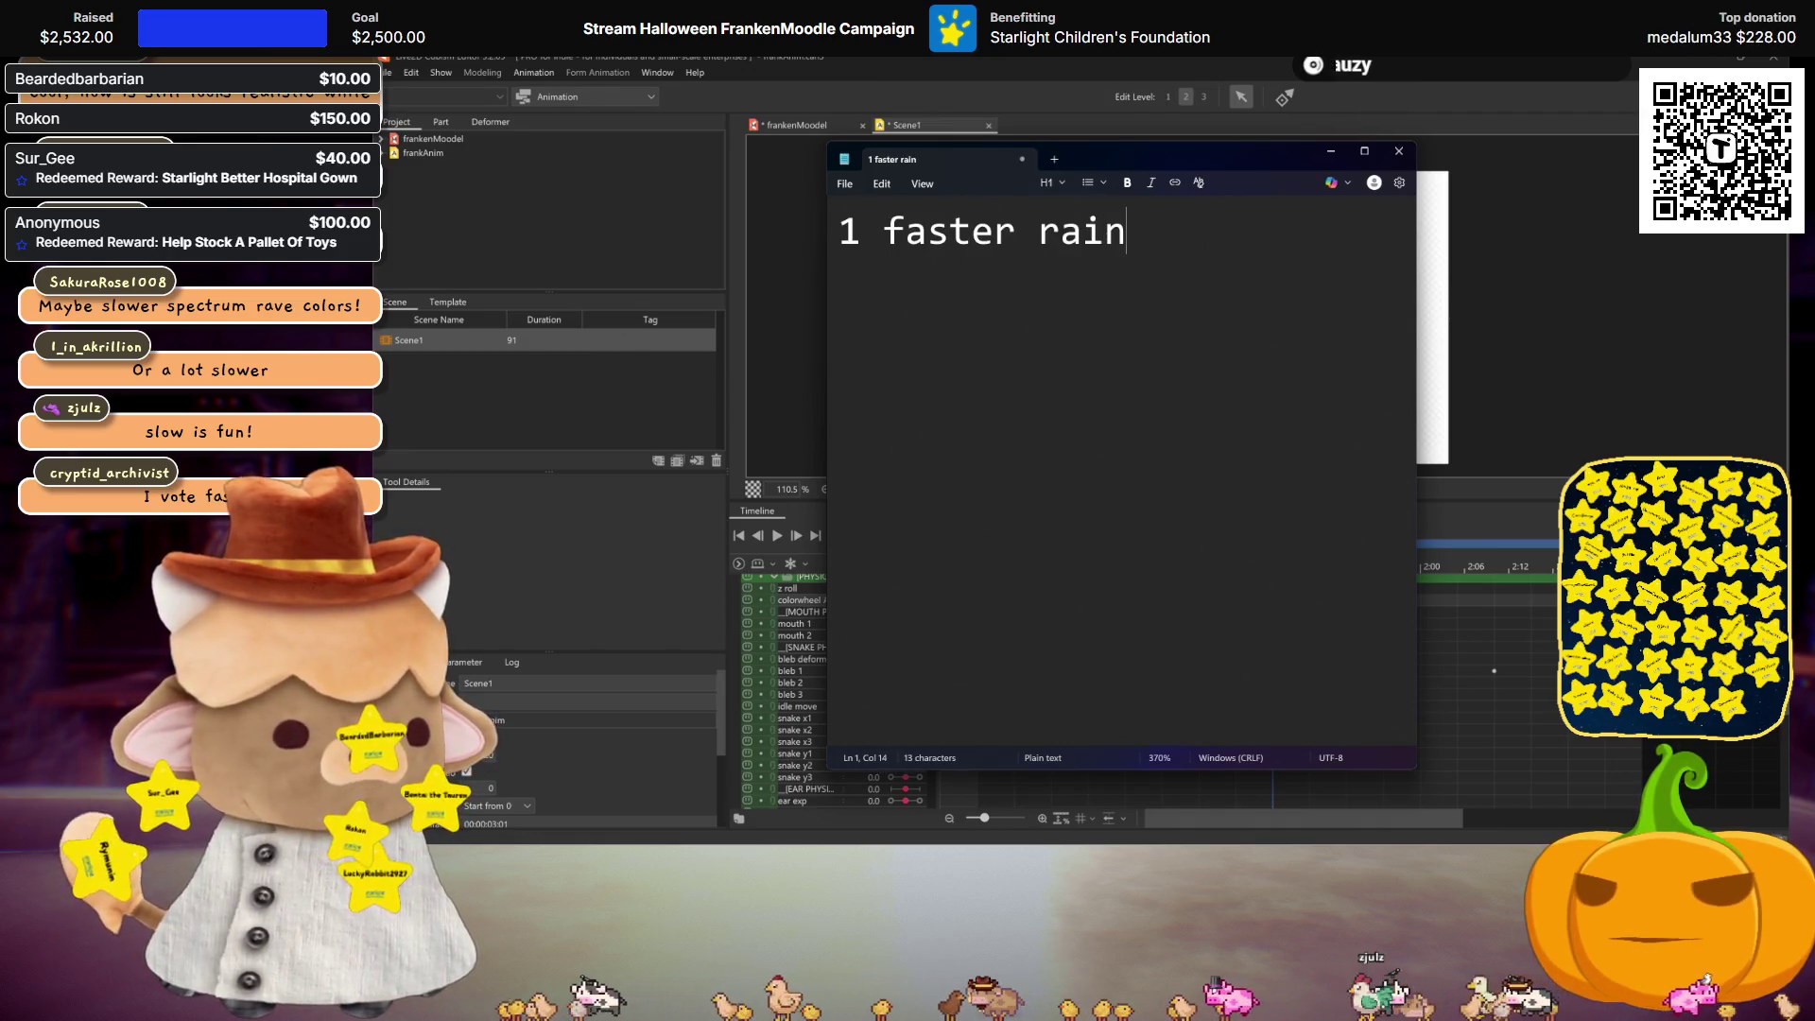
pyautogui.write('bow 2 k')
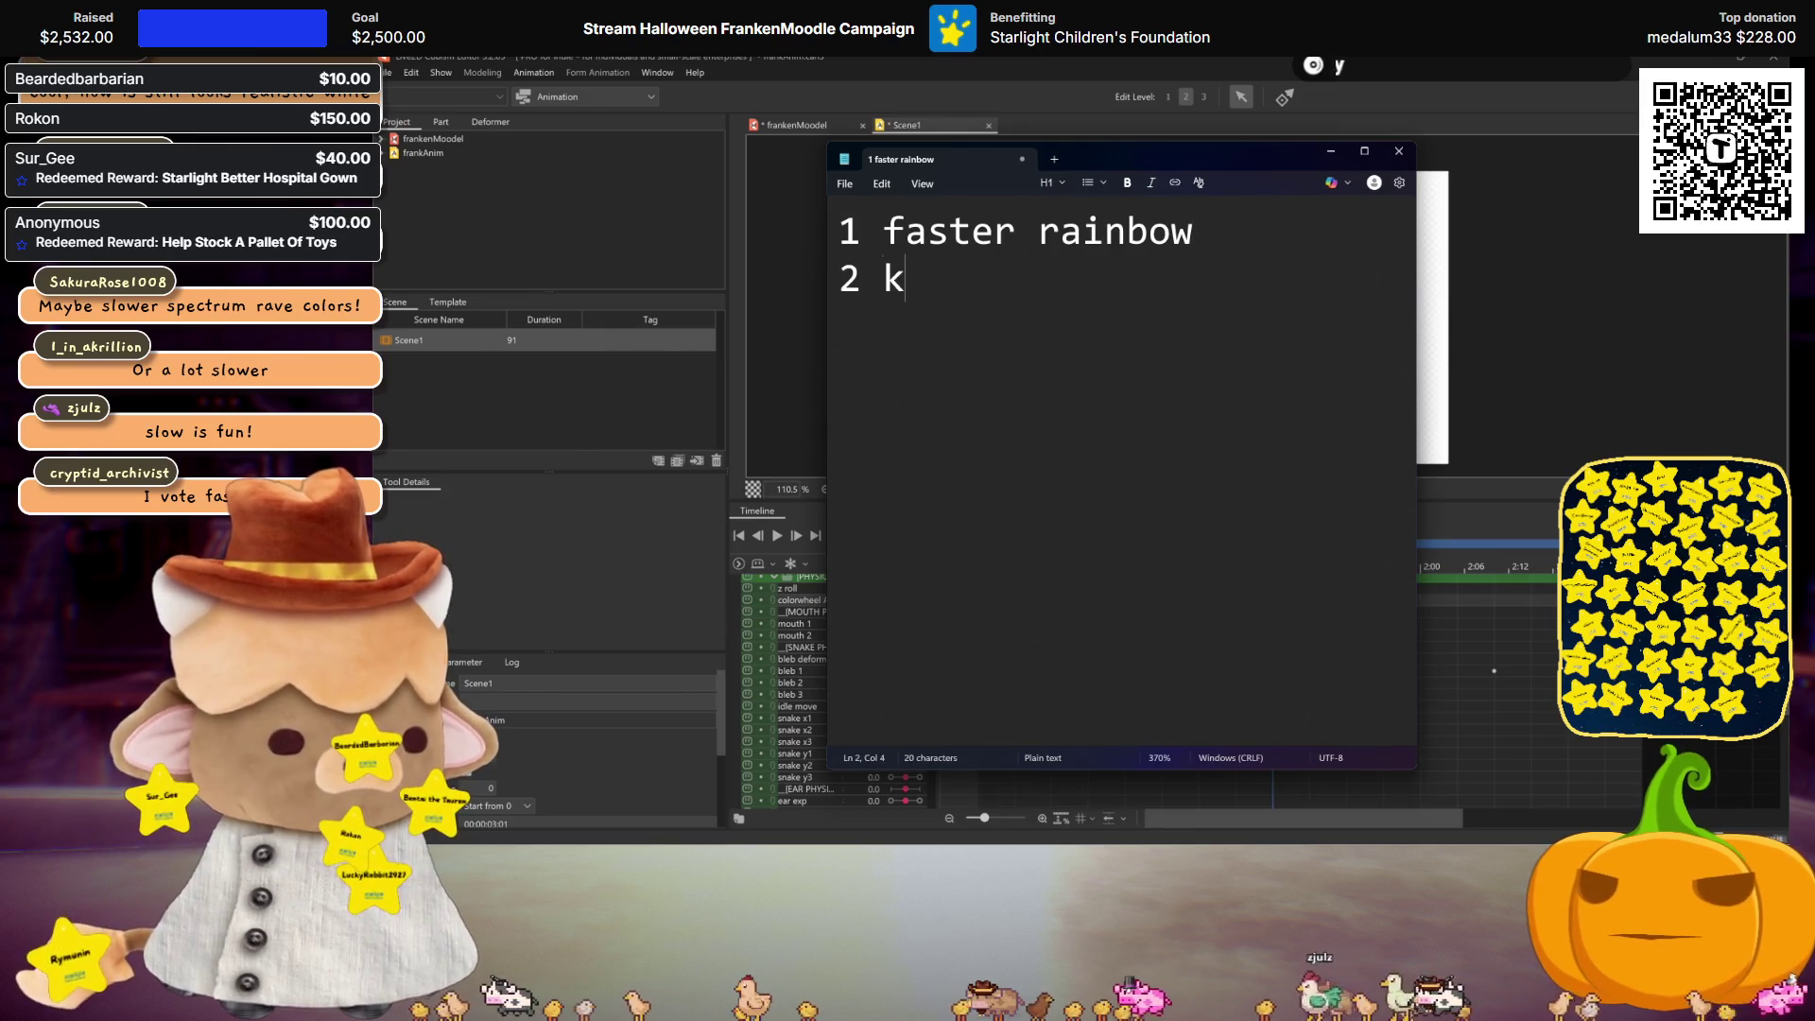
pyautogui.write('eep it how it is')
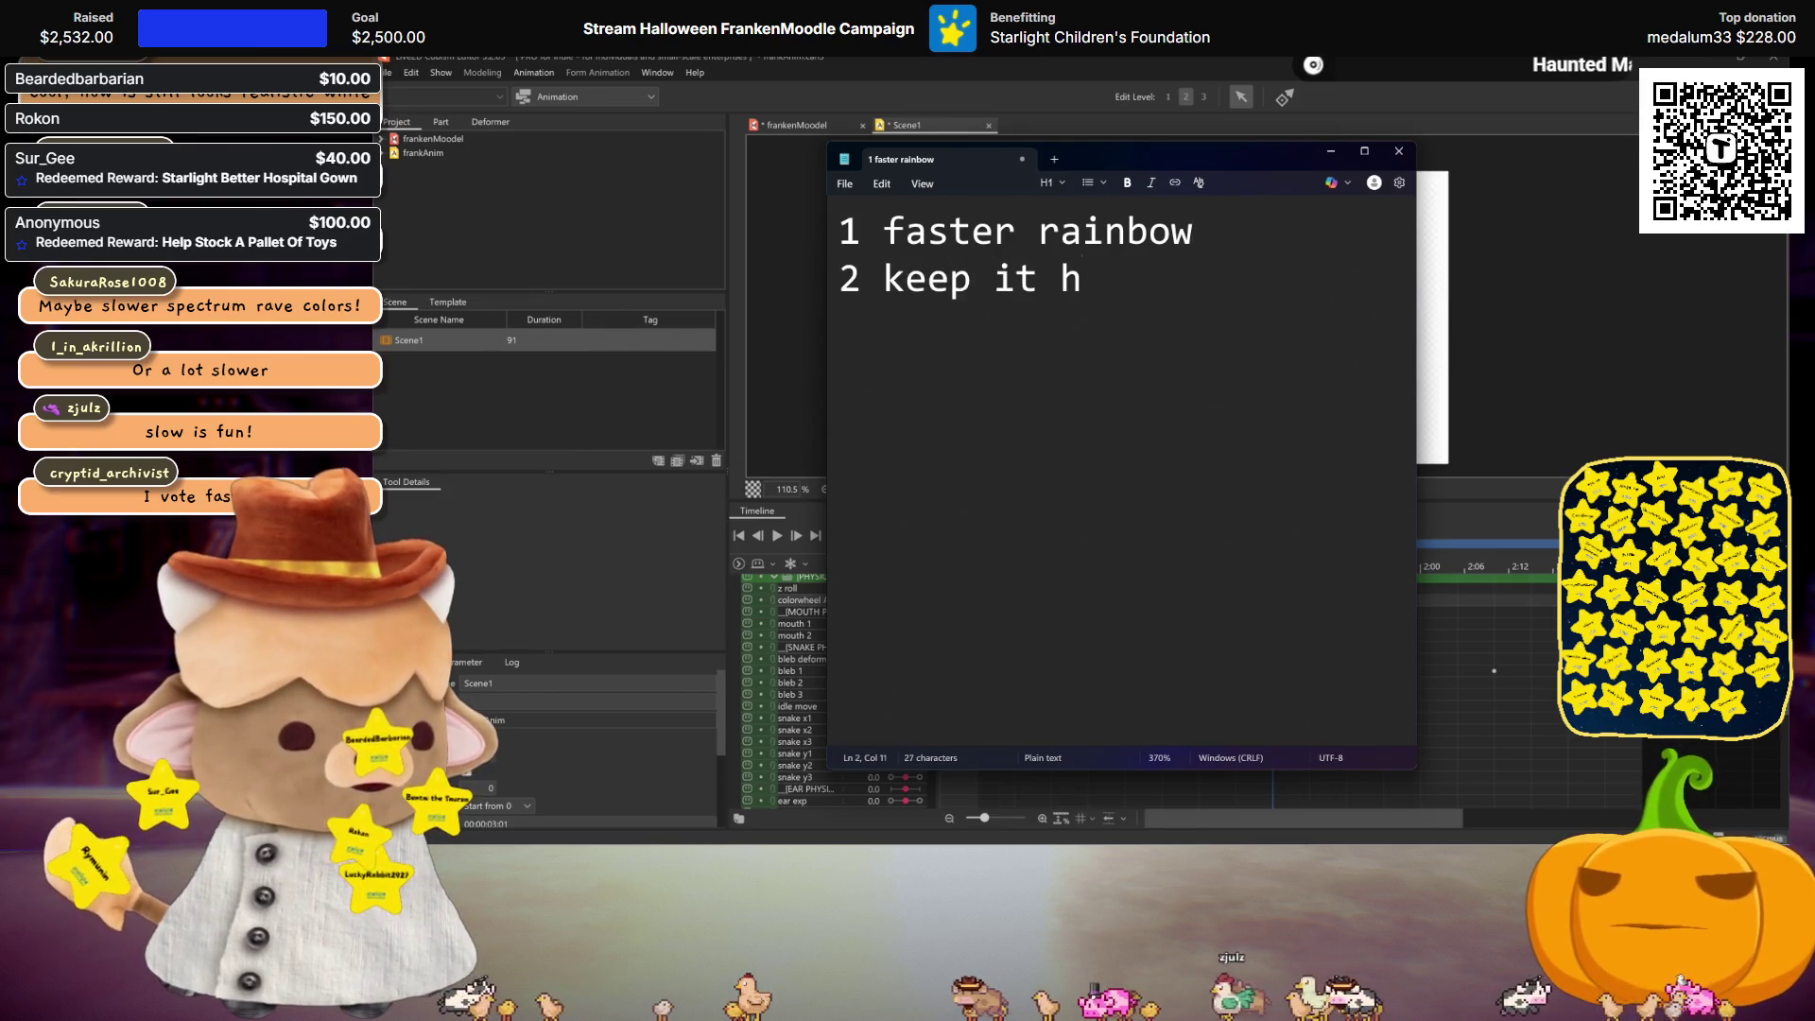